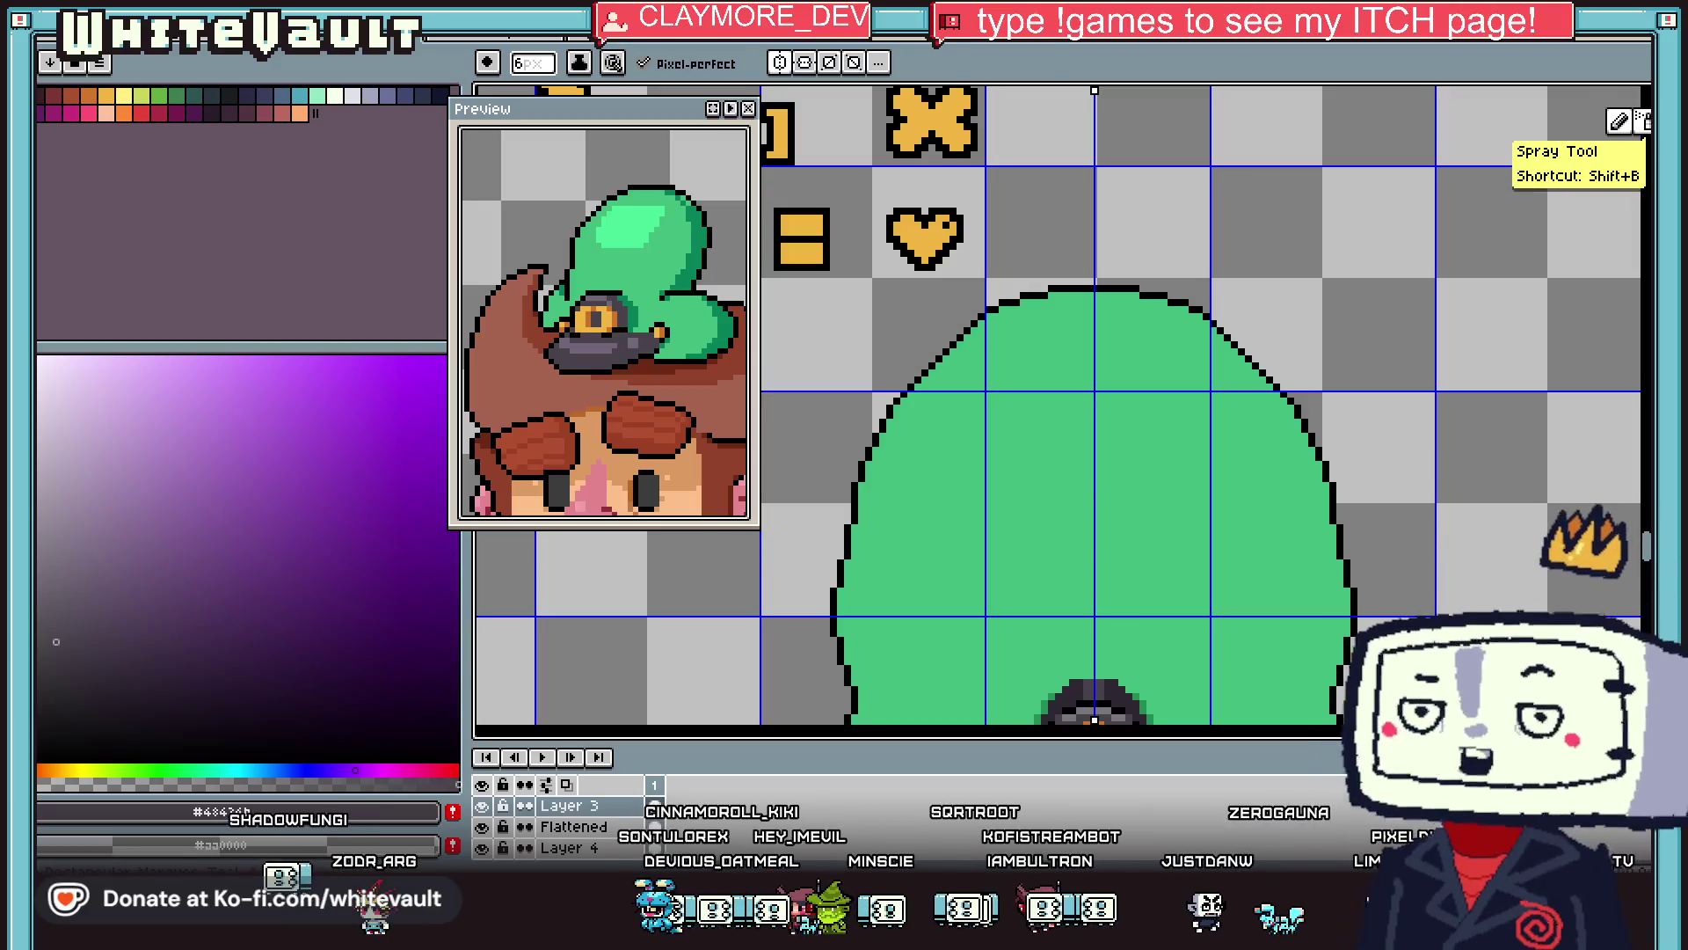
Marquee-select the top of the hood plus the area below it, then clear the selection.
{"action": "left_click_drag", "start_coordinate": [932, 260], "coordinate": [1257, 346]}
{"action": "scroll", "coordinate": [1199, 387], "scroll_direction": "down", "scroll_amount": 1}
{"action": "mouse_move", "coordinate": [865, 345]}
{"action": "left_mouse_down"}
{"action": "mouse_move", "coordinate": [1357, 439]}
{"action": "mouse_move", "coordinate": [1375, 506]}
{"action": "left_mouse_up"}
{"action": "key", "text": "ctrl+d"}
{"action": "scroll", "coordinate": [1328, 479], "scroll_direction": "down", "scroll_amount": 1}
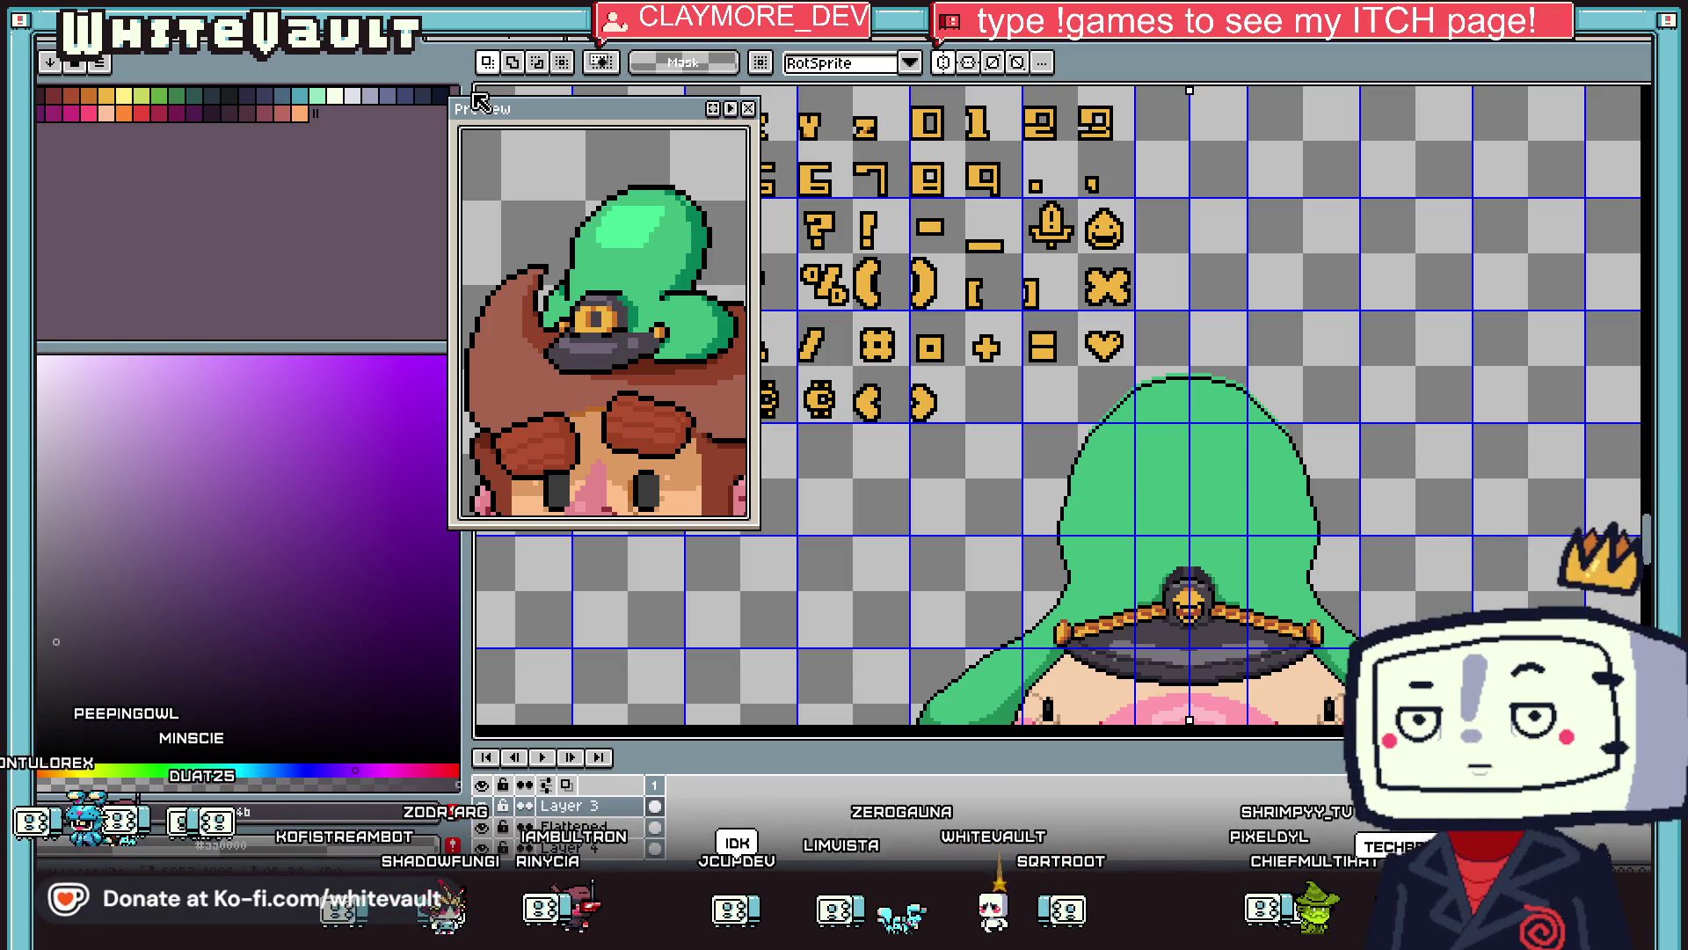
{"action": "scroll", "coordinate": [1188, 429], "scroll_direction": "down", "scroll_amount": 3}
{"action": "scroll", "coordinate": [1188, 429], "scroll_direction": "up", "scroll_amount": 3}
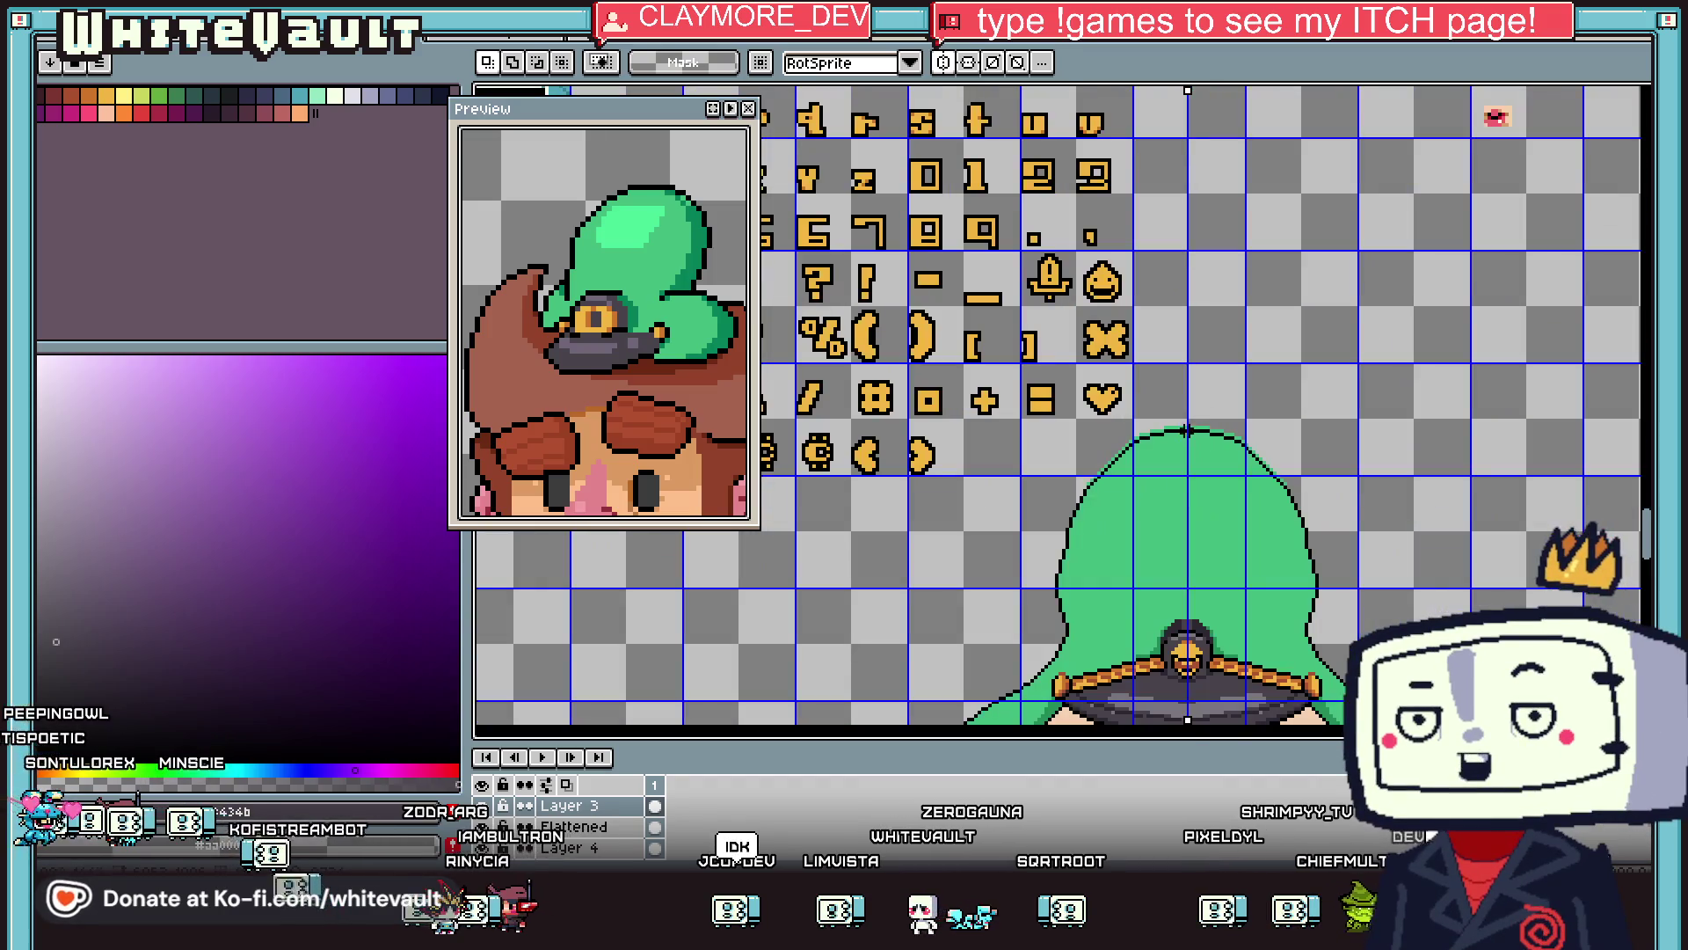
{"action": "scroll", "coordinate": [1187, 429], "scroll_direction": "up", "scroll_amount": 1}
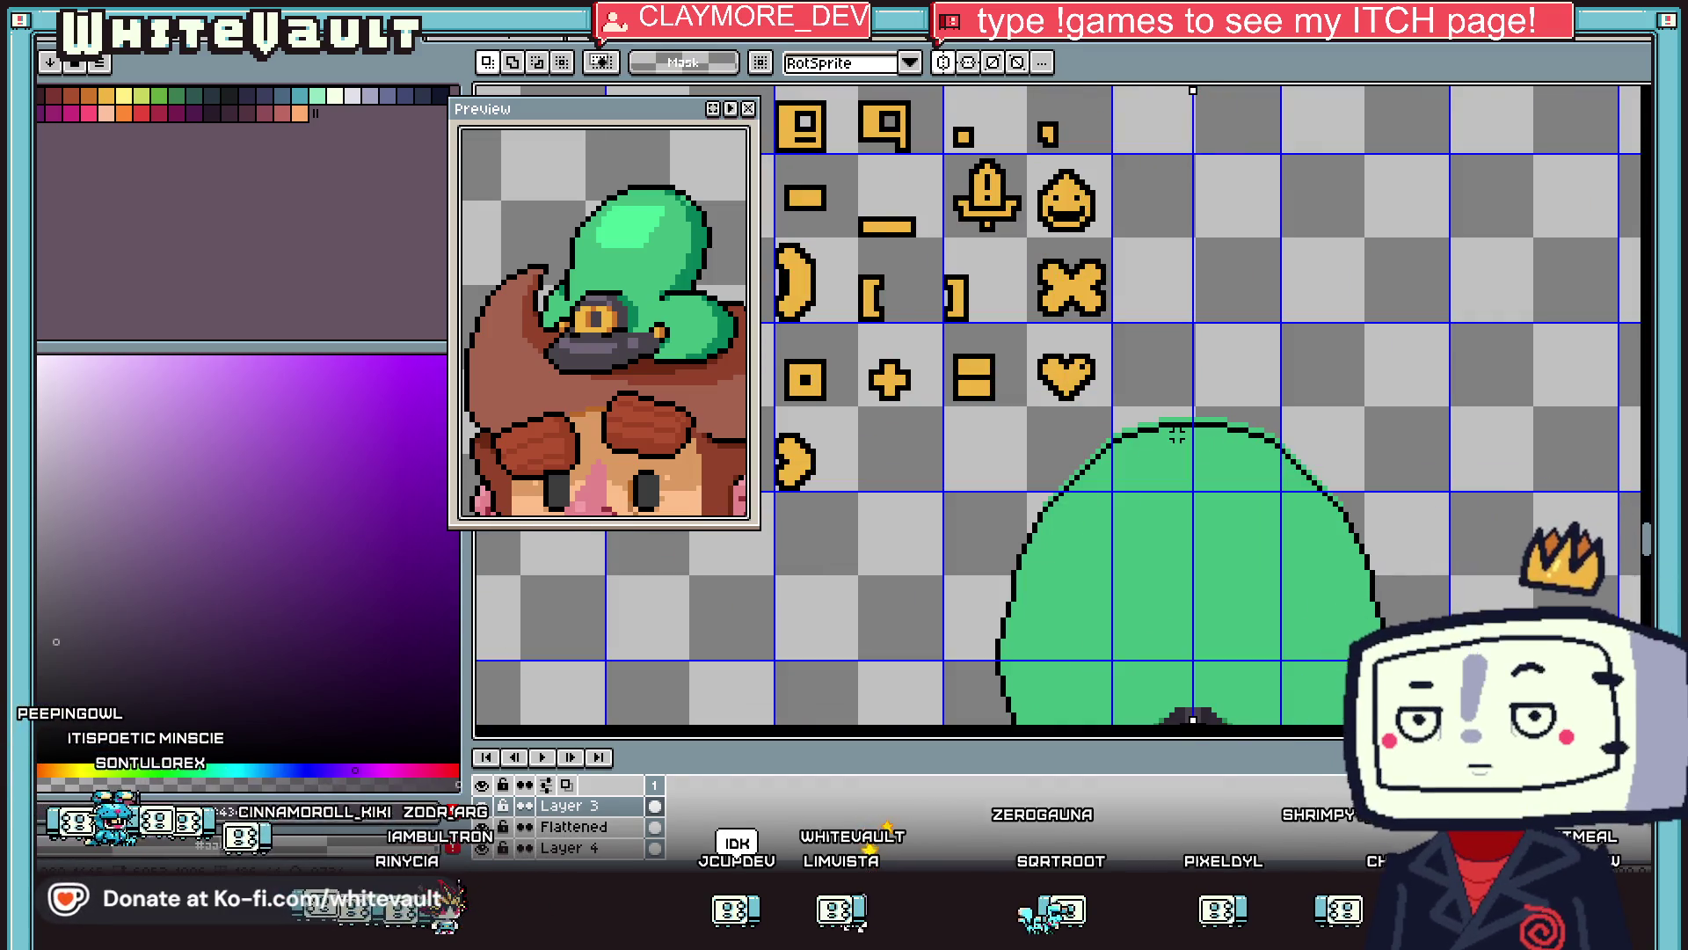
{"action": "scroll", "coordinate": [1177, 434], "scroll_direction": "down", "scroll_amount": 3}
{"action": "scroll", "coordinate": [1232, 404], "scroll_direction": "up", "scroll_amount": 2}
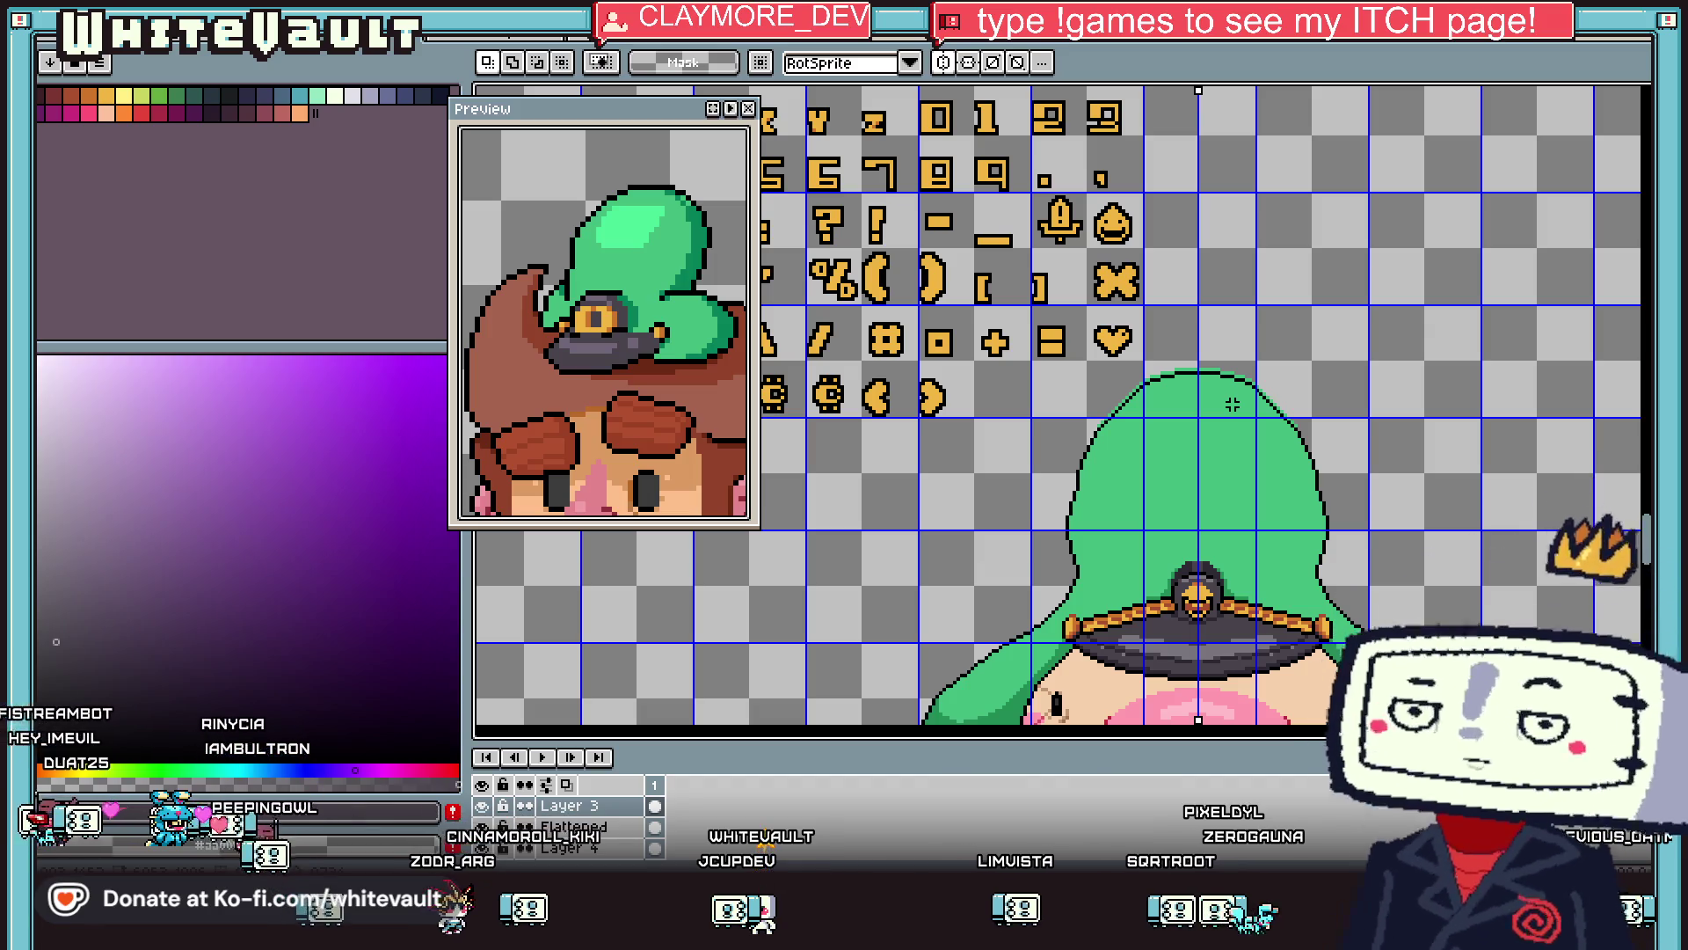
{"action": "scroll", "coordinate": [1232, 404], "scroll_direction": "down", "scroll_amount": 2}
{"action": "scroll", "coordinate": [1302, 409], "scroll_direction": "up", "scroll_amount": 1}
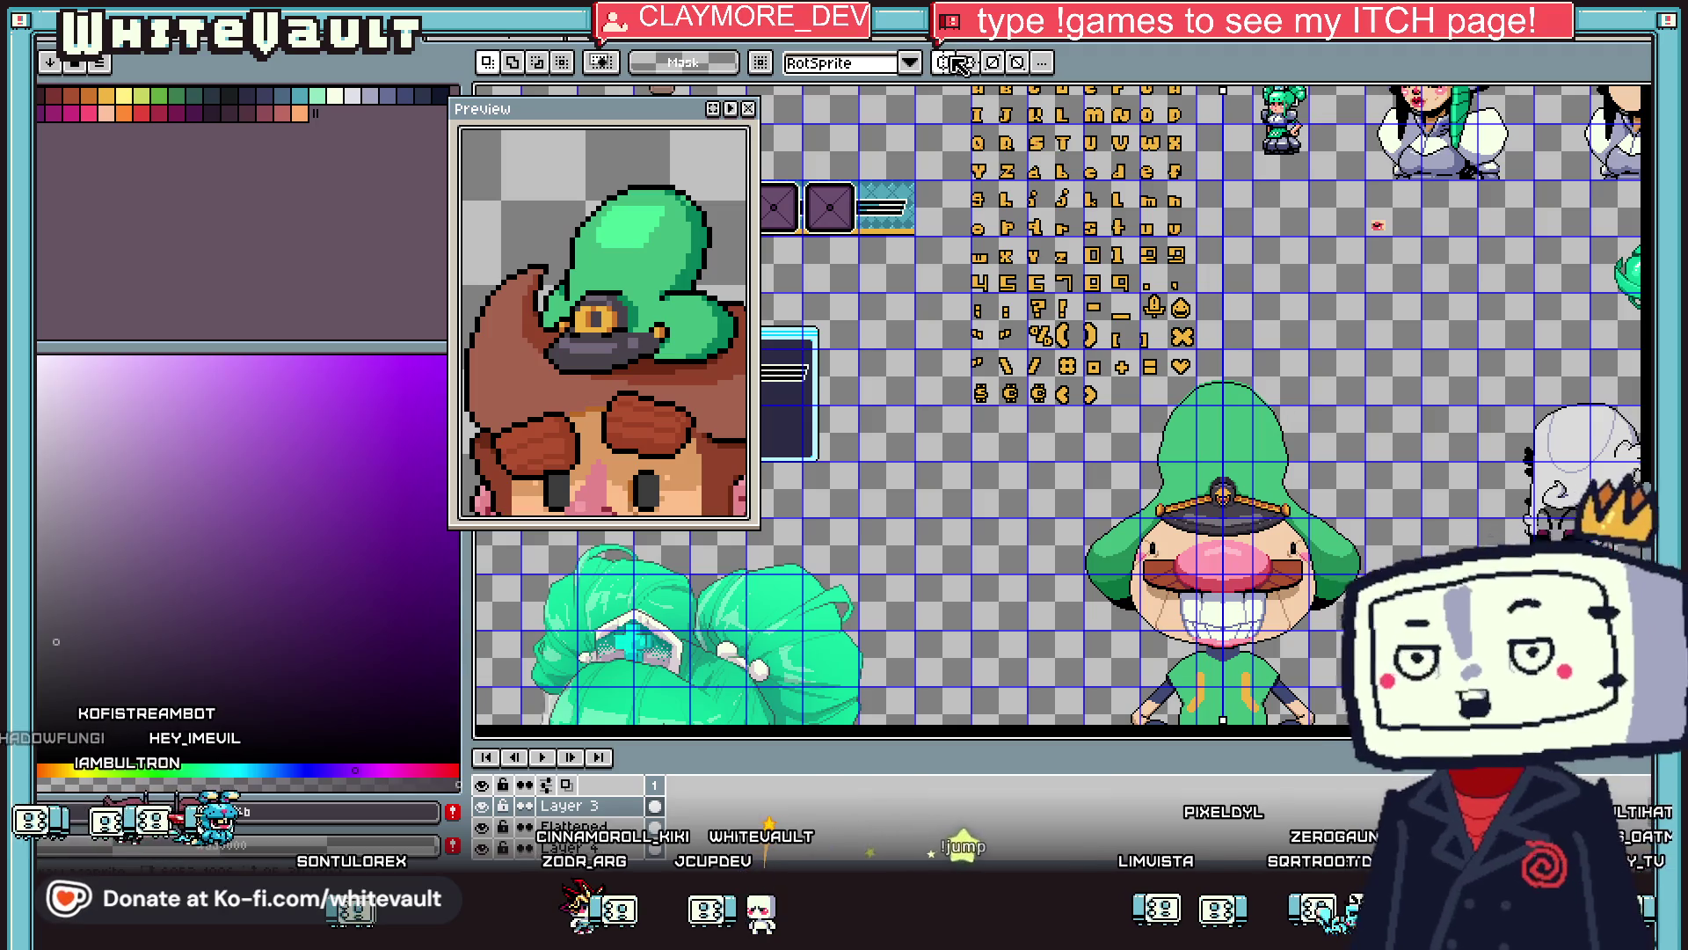
{"action": "scroll", "coordinate": [1222, 383], "scroll_direction": "up", "scroll_amount": 2}
Reselect the top of the hood twice, dropping and deselecting each selection.
{"action": "mouse_move", "coordinate": [1231, 368]}
{"action": "left_mouse_down"}
{"action": "mouse_move", "coordinate": [1431, 584]}
{"action": "mouse_move", "coordinate": [1558, 601]}
{"action": "left_mouse_up"}
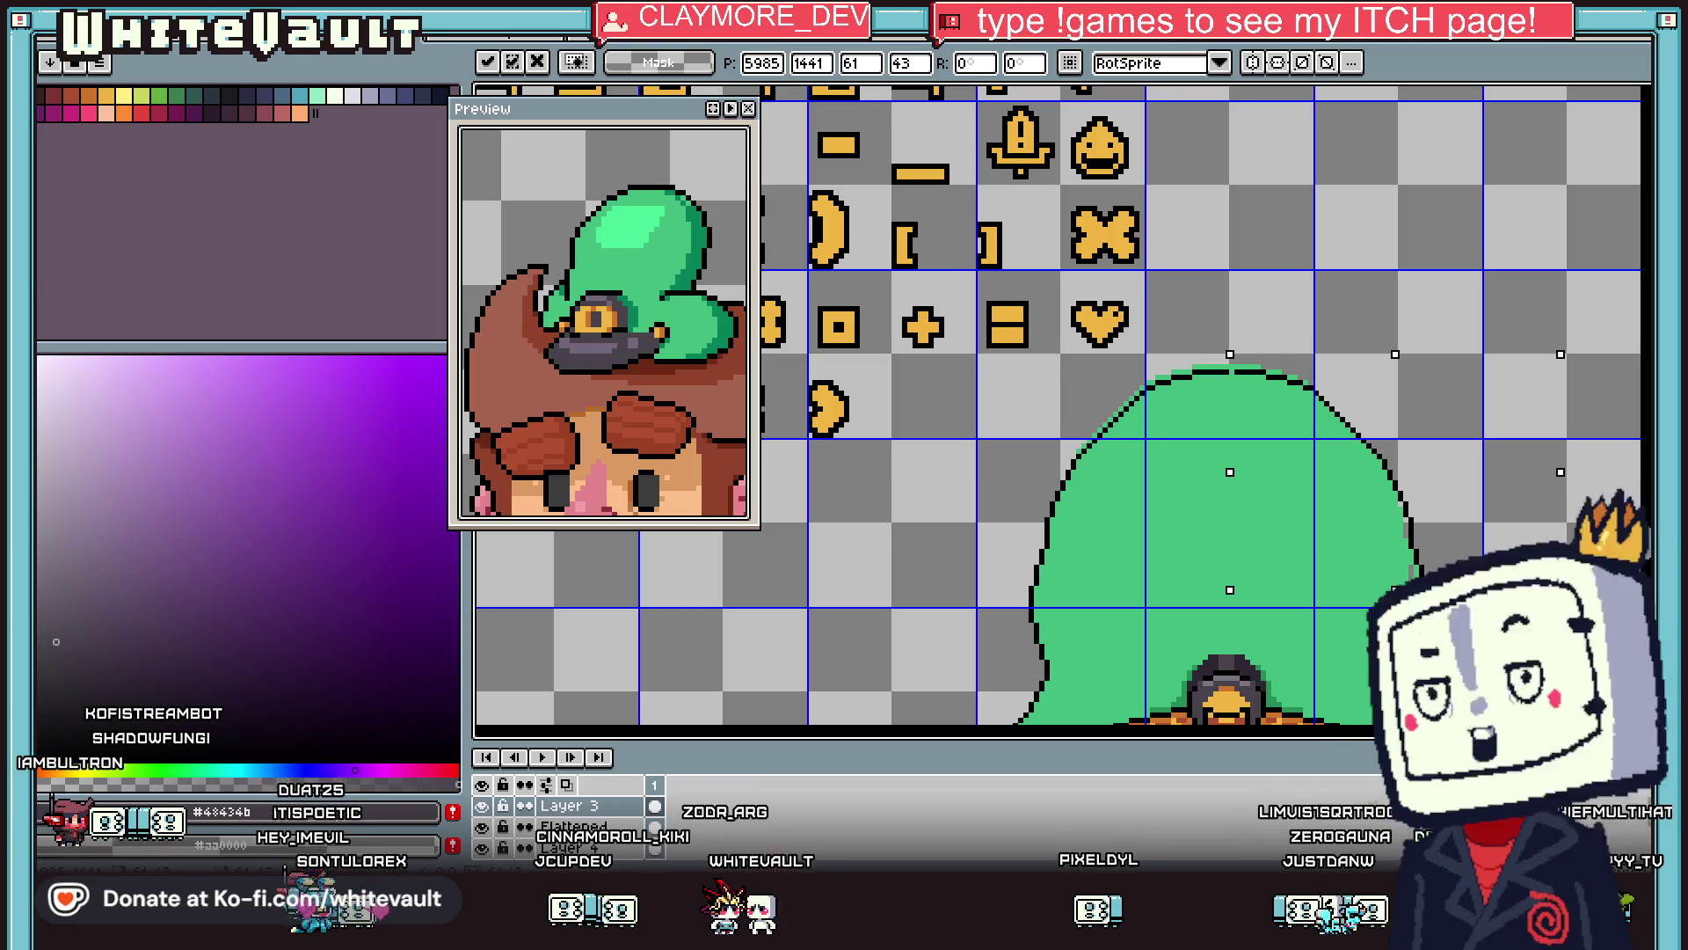
{"action": "key", "text": "ctrl+d"}
{"action": "left_click_drag", "start_coordinate": [1226, 339], "coordinate": [1529, 601]}
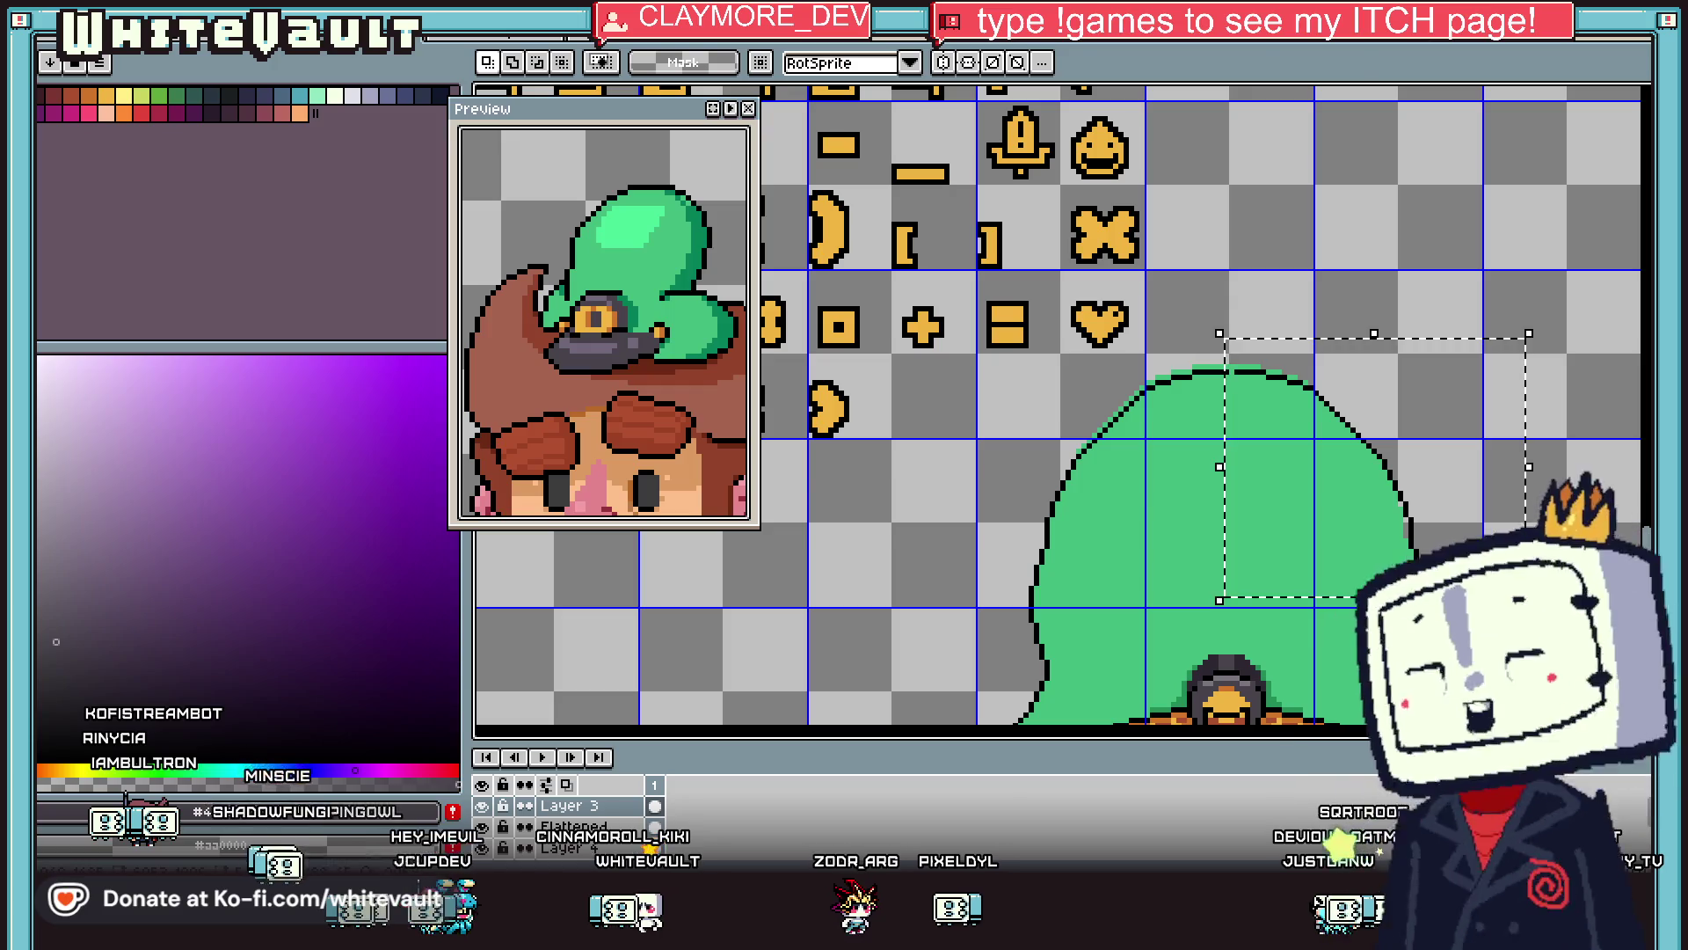
{"action": "key", "text": "ctrl+d"}
{"action": "scroll", "coordinate": [1521, 554], "scroll_direction": "down", "scroll_amount": 1}
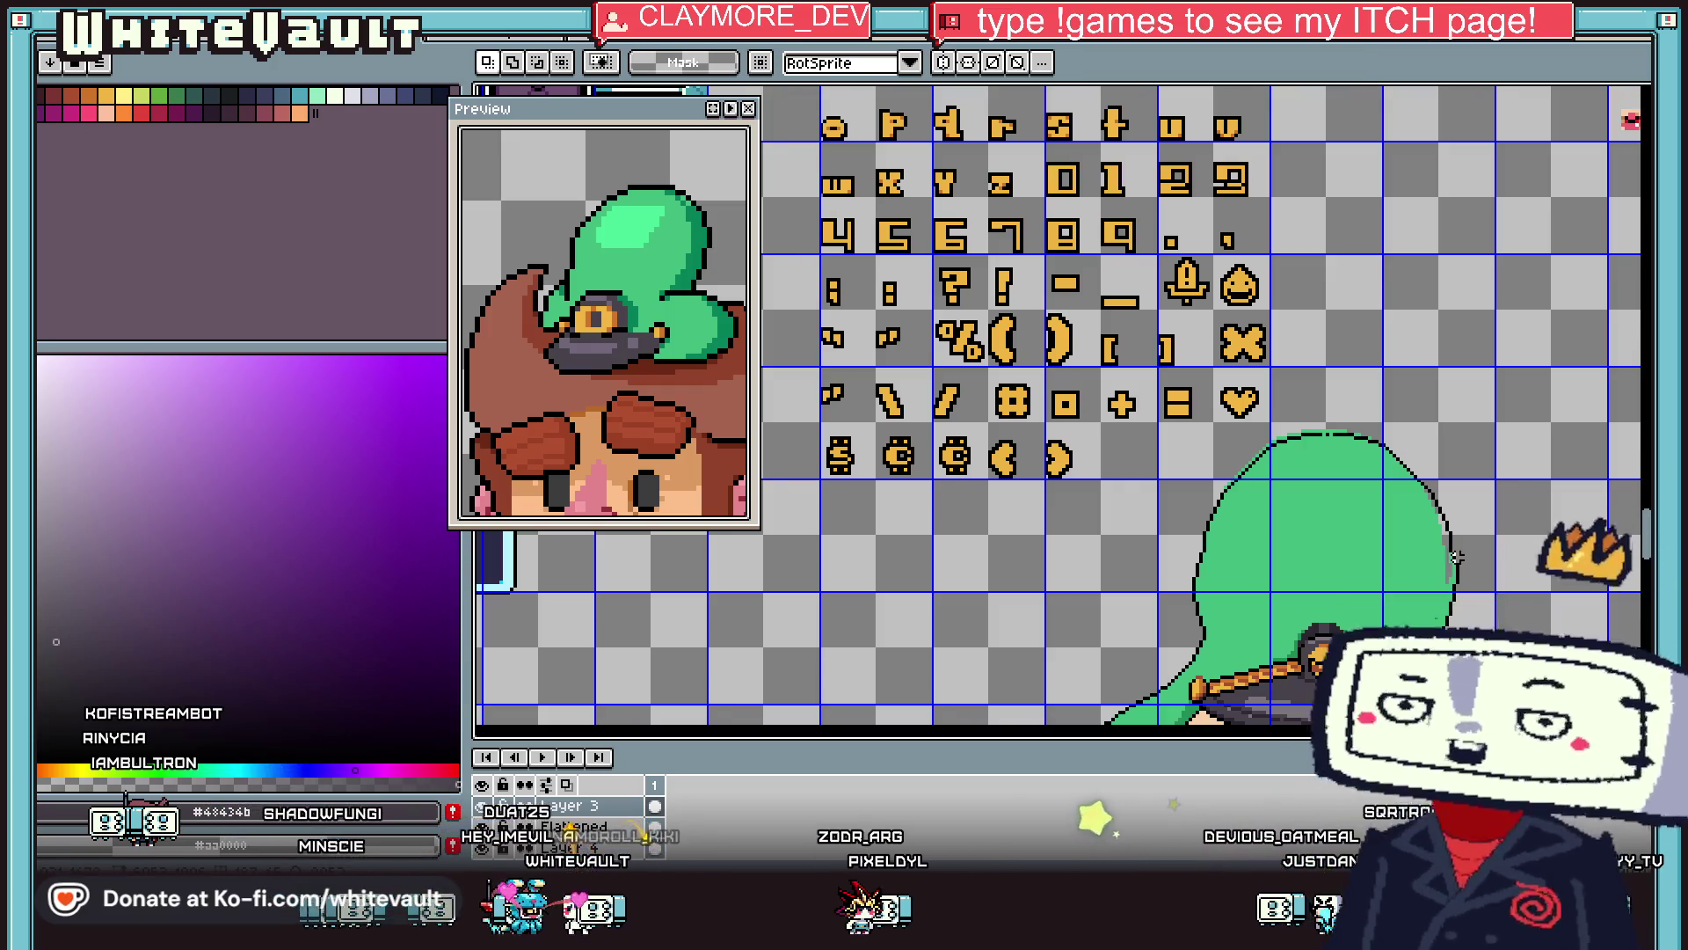
{"action": "scroll", "coordinate": [1455, 557], "scroll_direction": "up", "scroll_amount": 1}
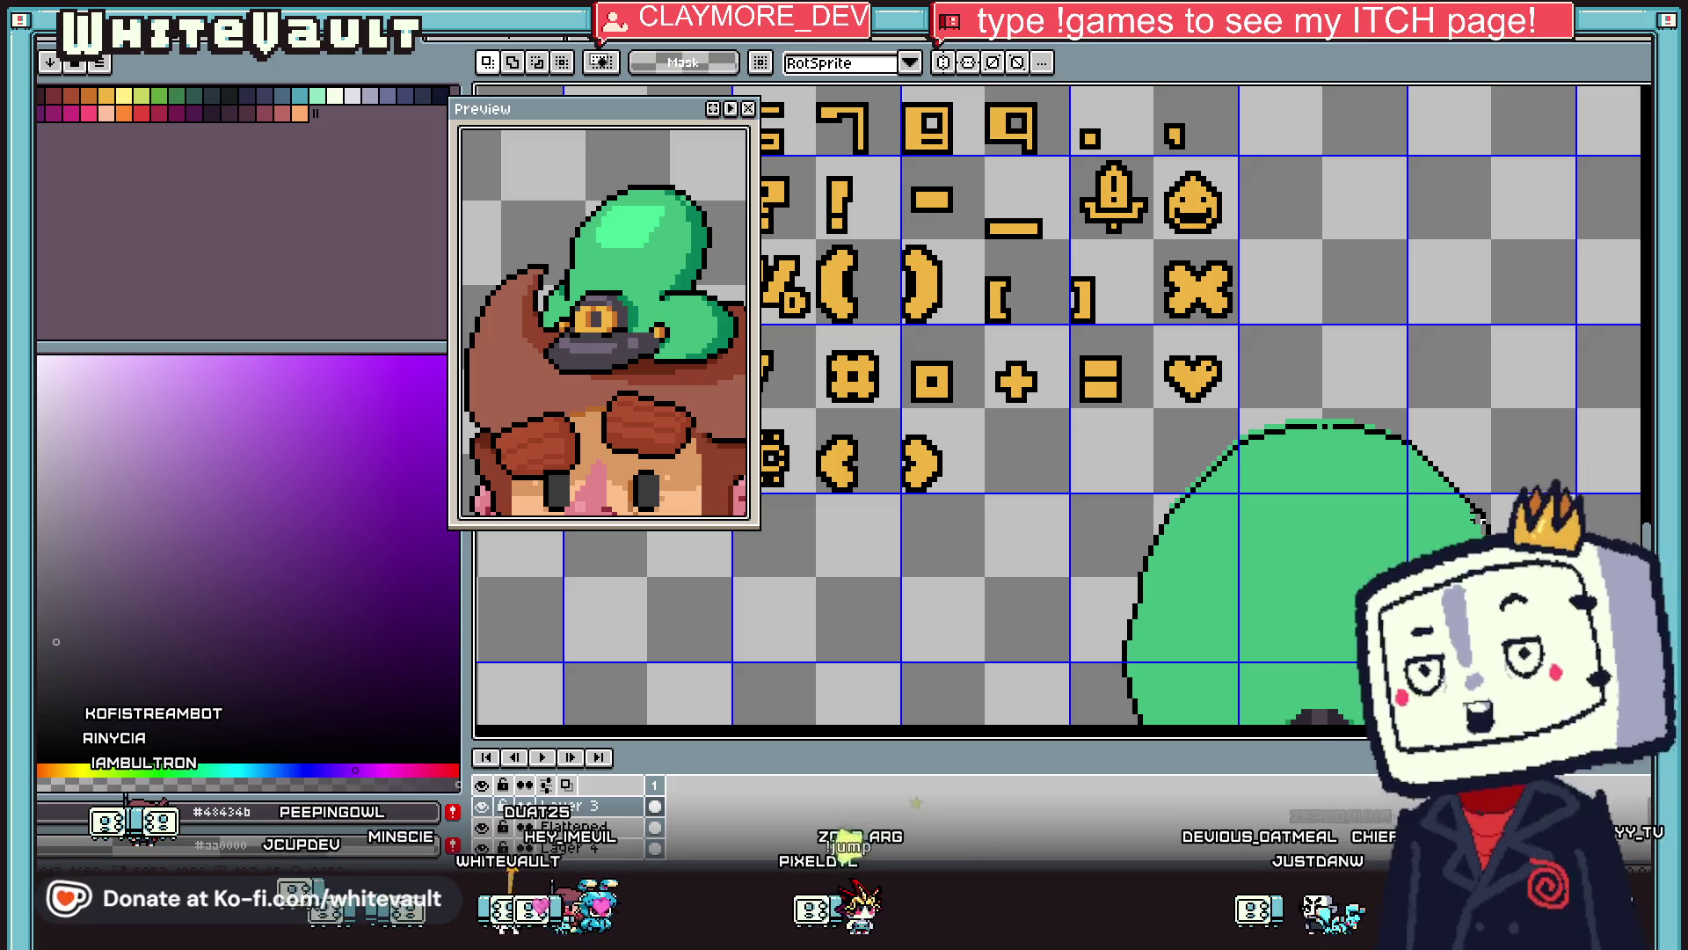
Switch to the Pencil and pick the hood's green as the drawing colour.
{"action": "key", "text": "b"}
{"action": "left_click", "coordinate": [1481, 523], "text": "alt"}
{"action": "scroll", "coordinate": [1469, 499], "scroll_direction": "up", "scroll_amount": 1}
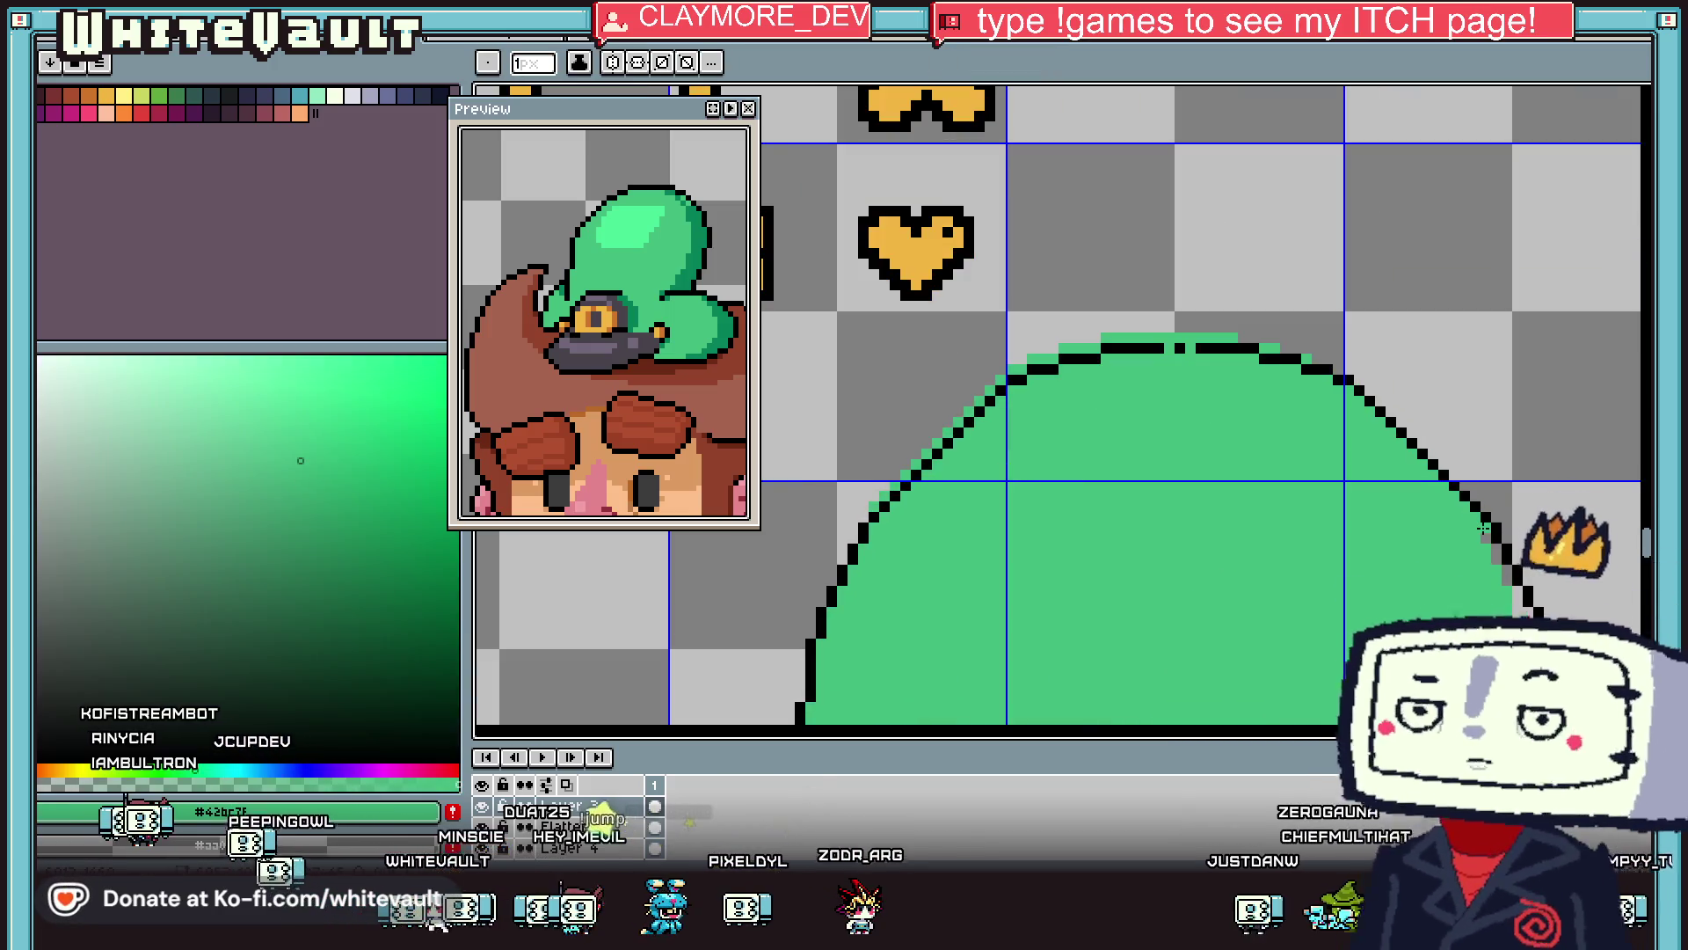
Try a Paint Bucket fill on the hood, then undo it after it leaks past the outline.
{"action": "scroll", "coordinate": [1509, 594], "scroll_direction": "down", "scroll_amount": 1}
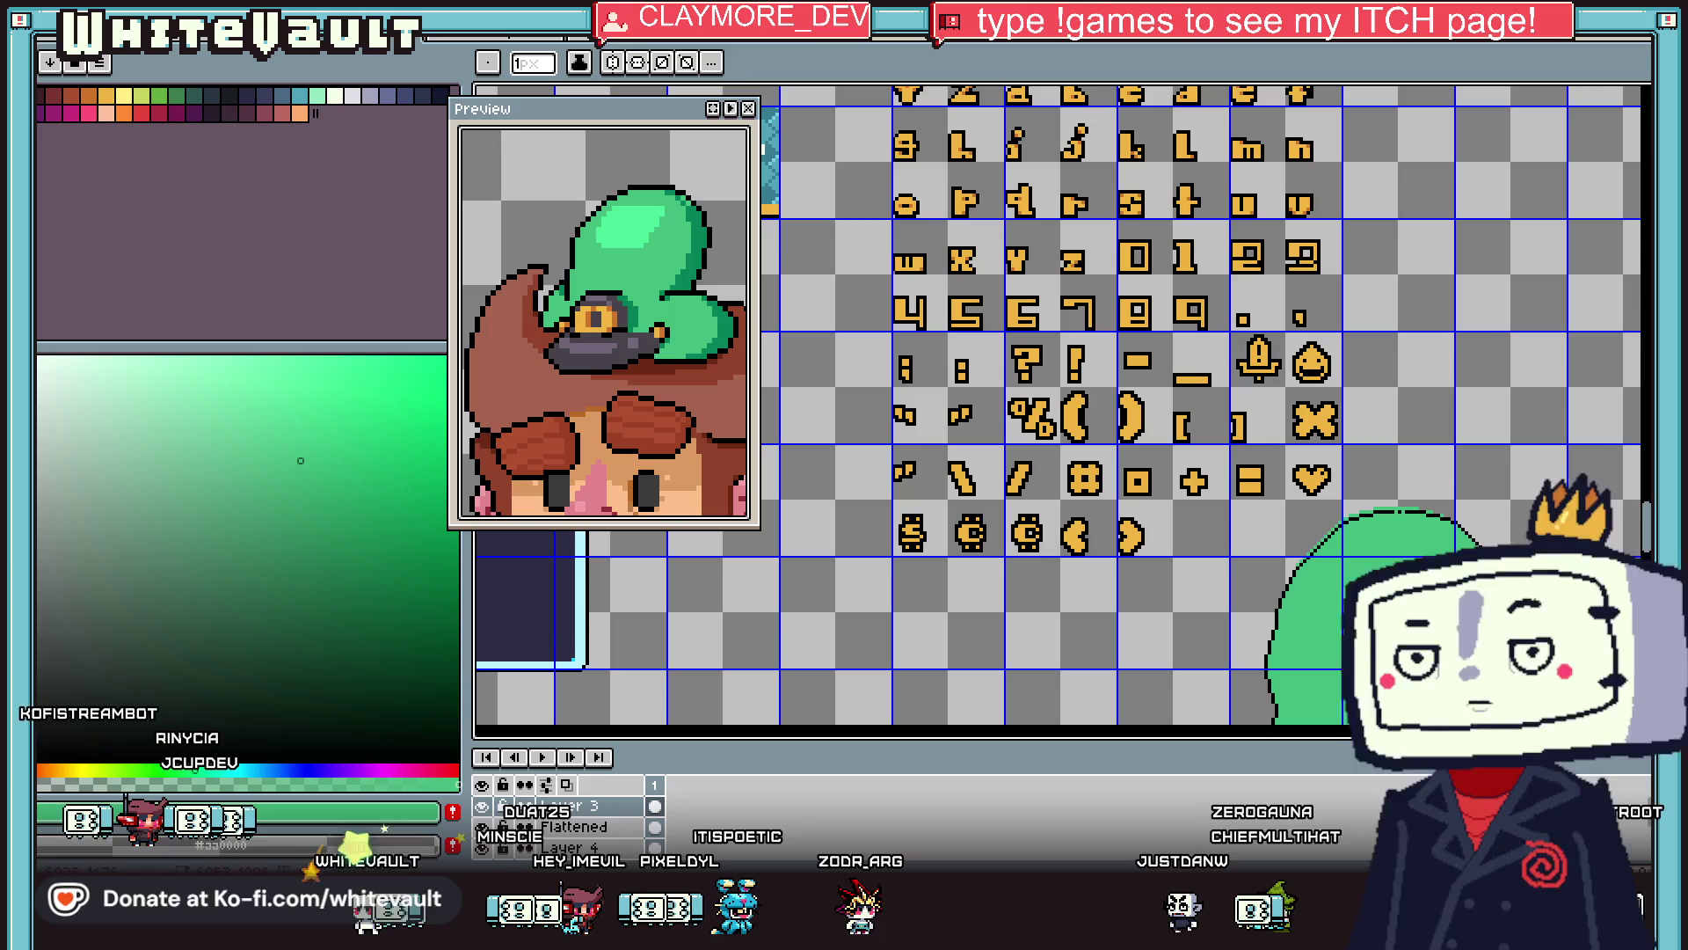
{"action": "key", "text": "g"}
{"action": "scroll", "coordinate": [1476, 596], "scroll_direction": "up", "scroll_amount": 1}
{"action": "left_click", "coordinate": [1476, 595]}
{"action": "key", "text": "ctrl+z"}
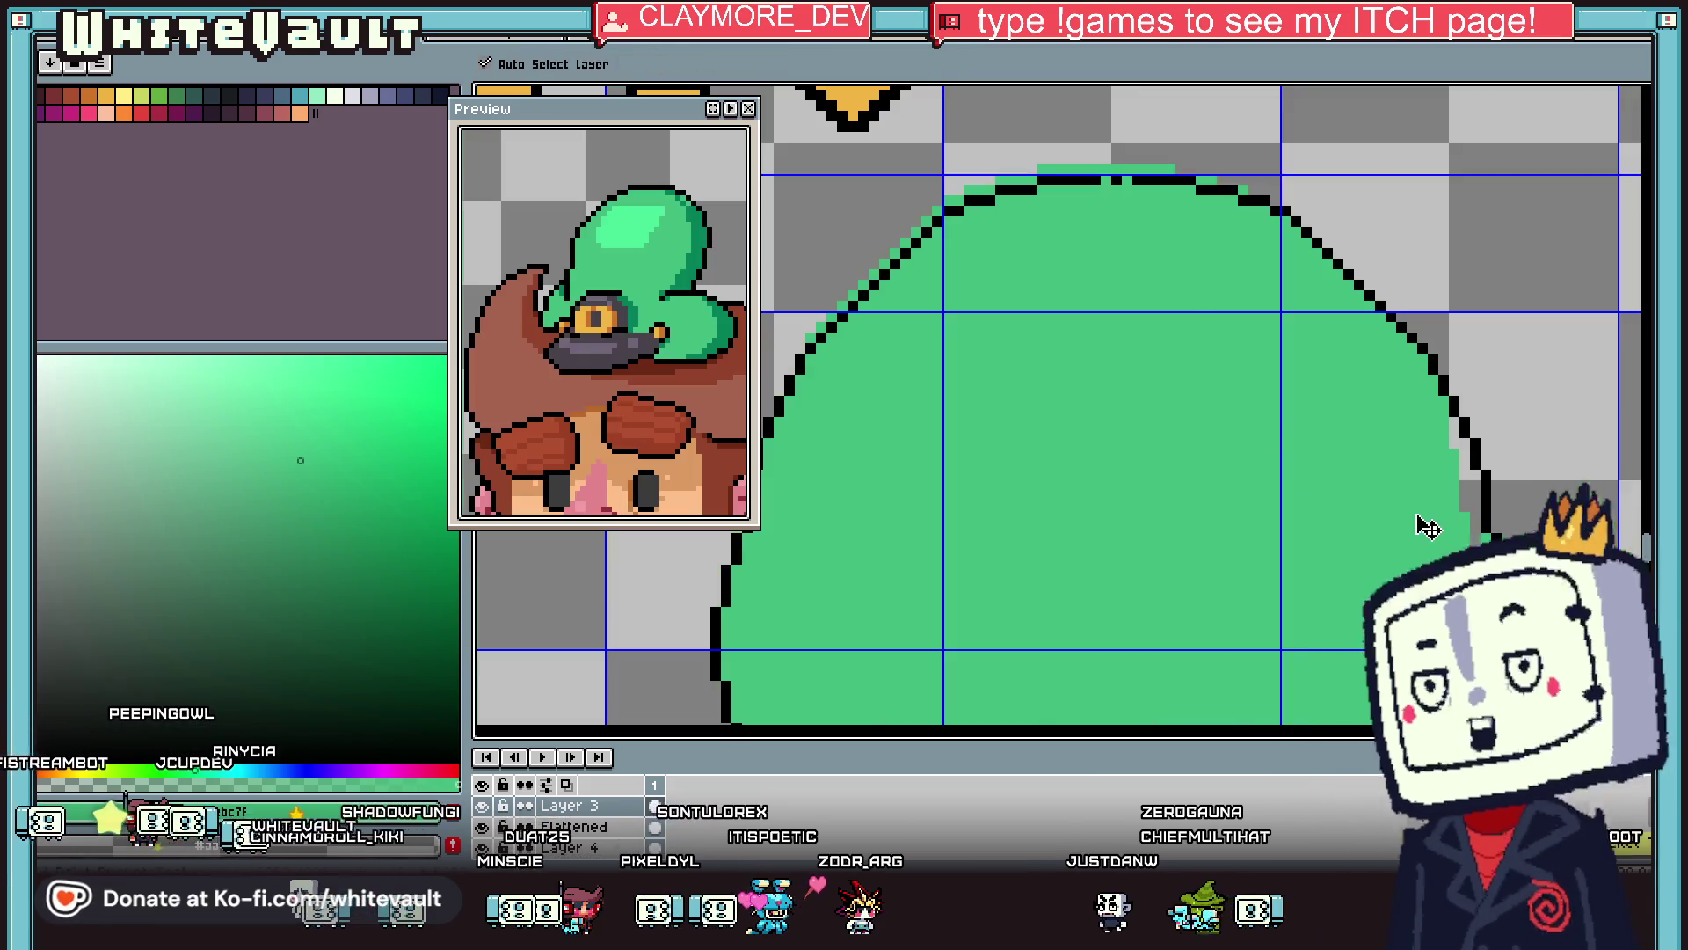
With the Pencil, paint the pale pixels on the hood's right edge green.
{"action": "key", "text": "b"}
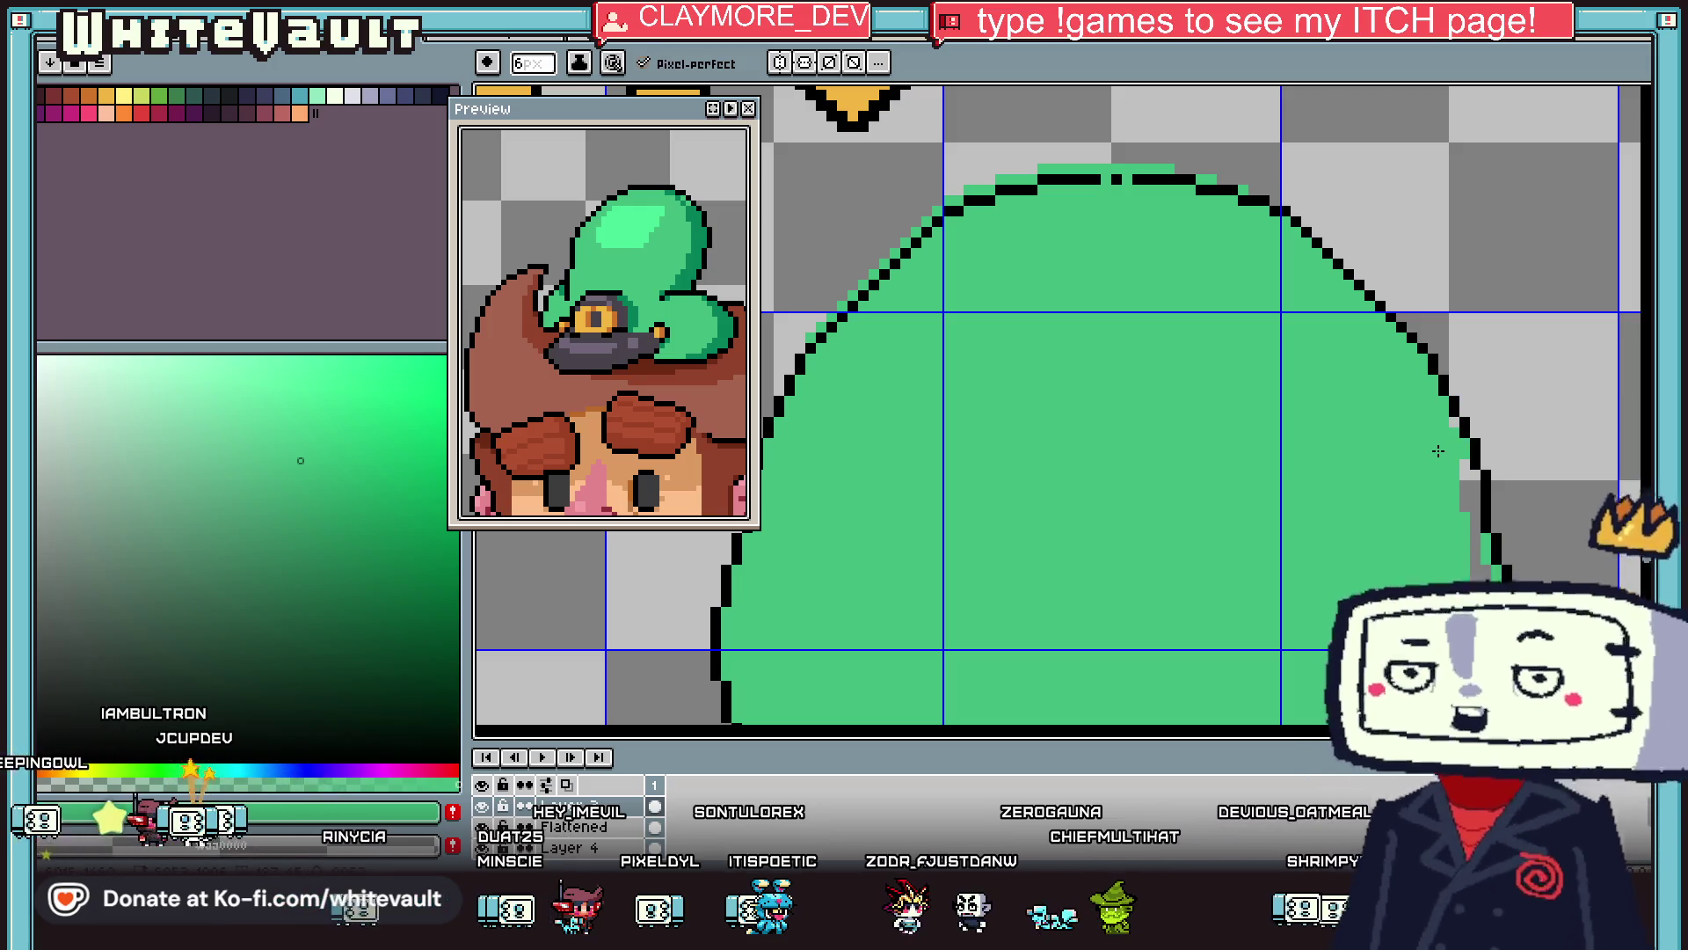
{"action": "key", "text": "v"}
{"action": "key", "text": "b"}
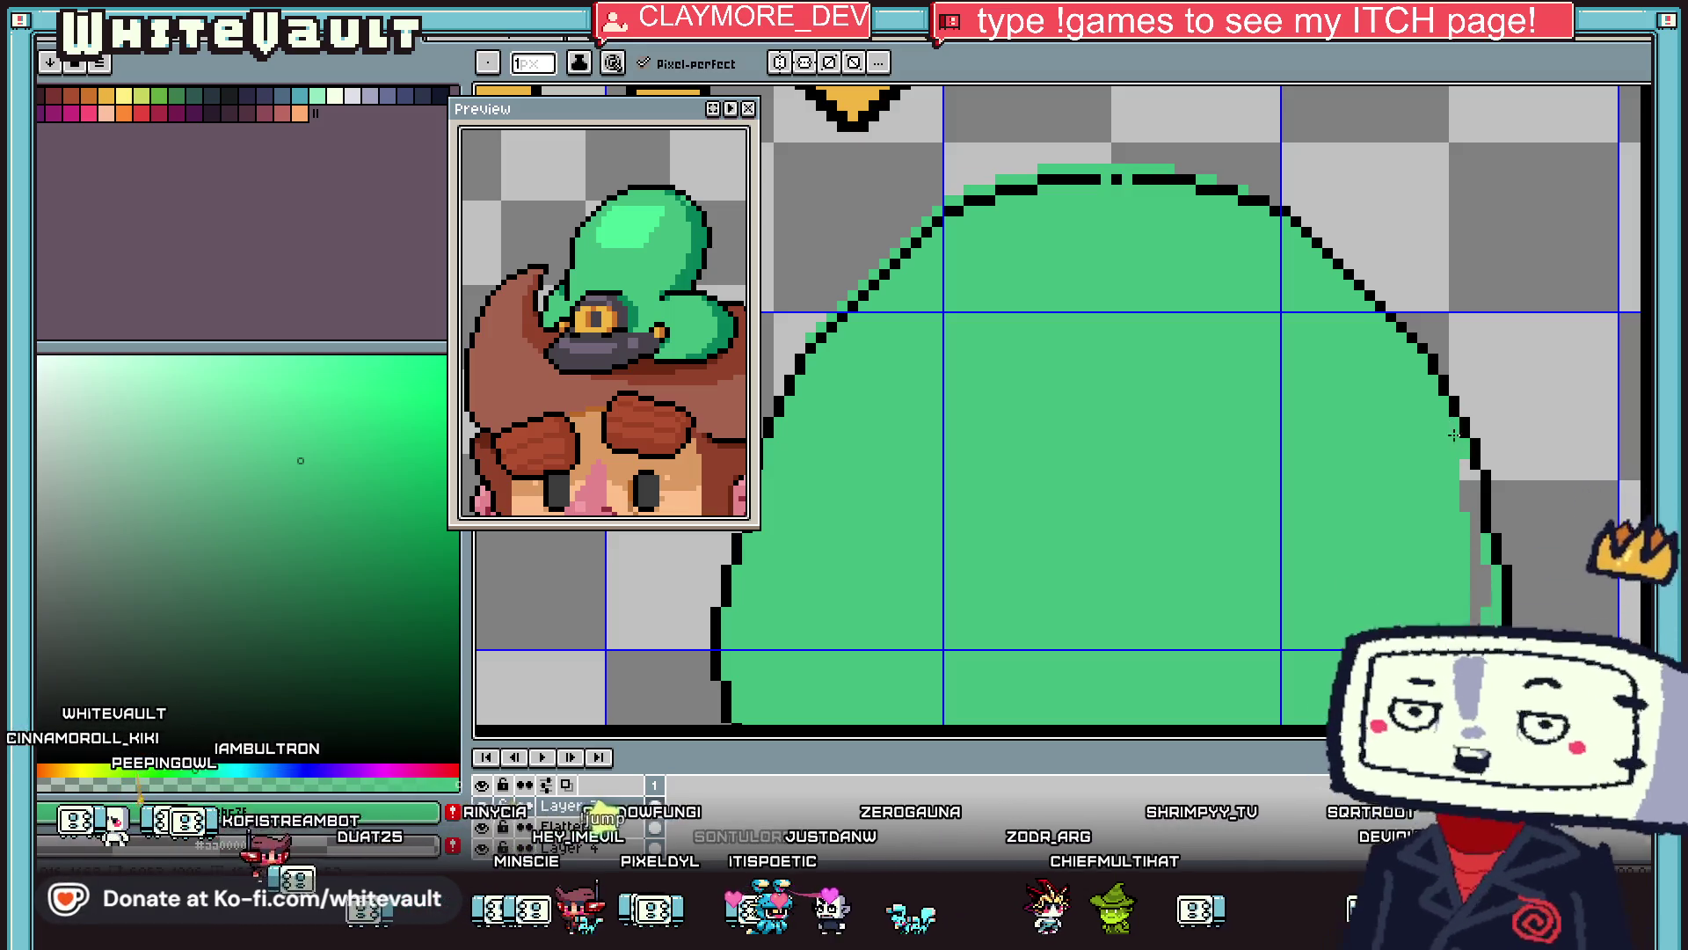
{"action": "left_click_drag", "start_coordinate": [1465, 465], "coordinate": [1464, 503]}
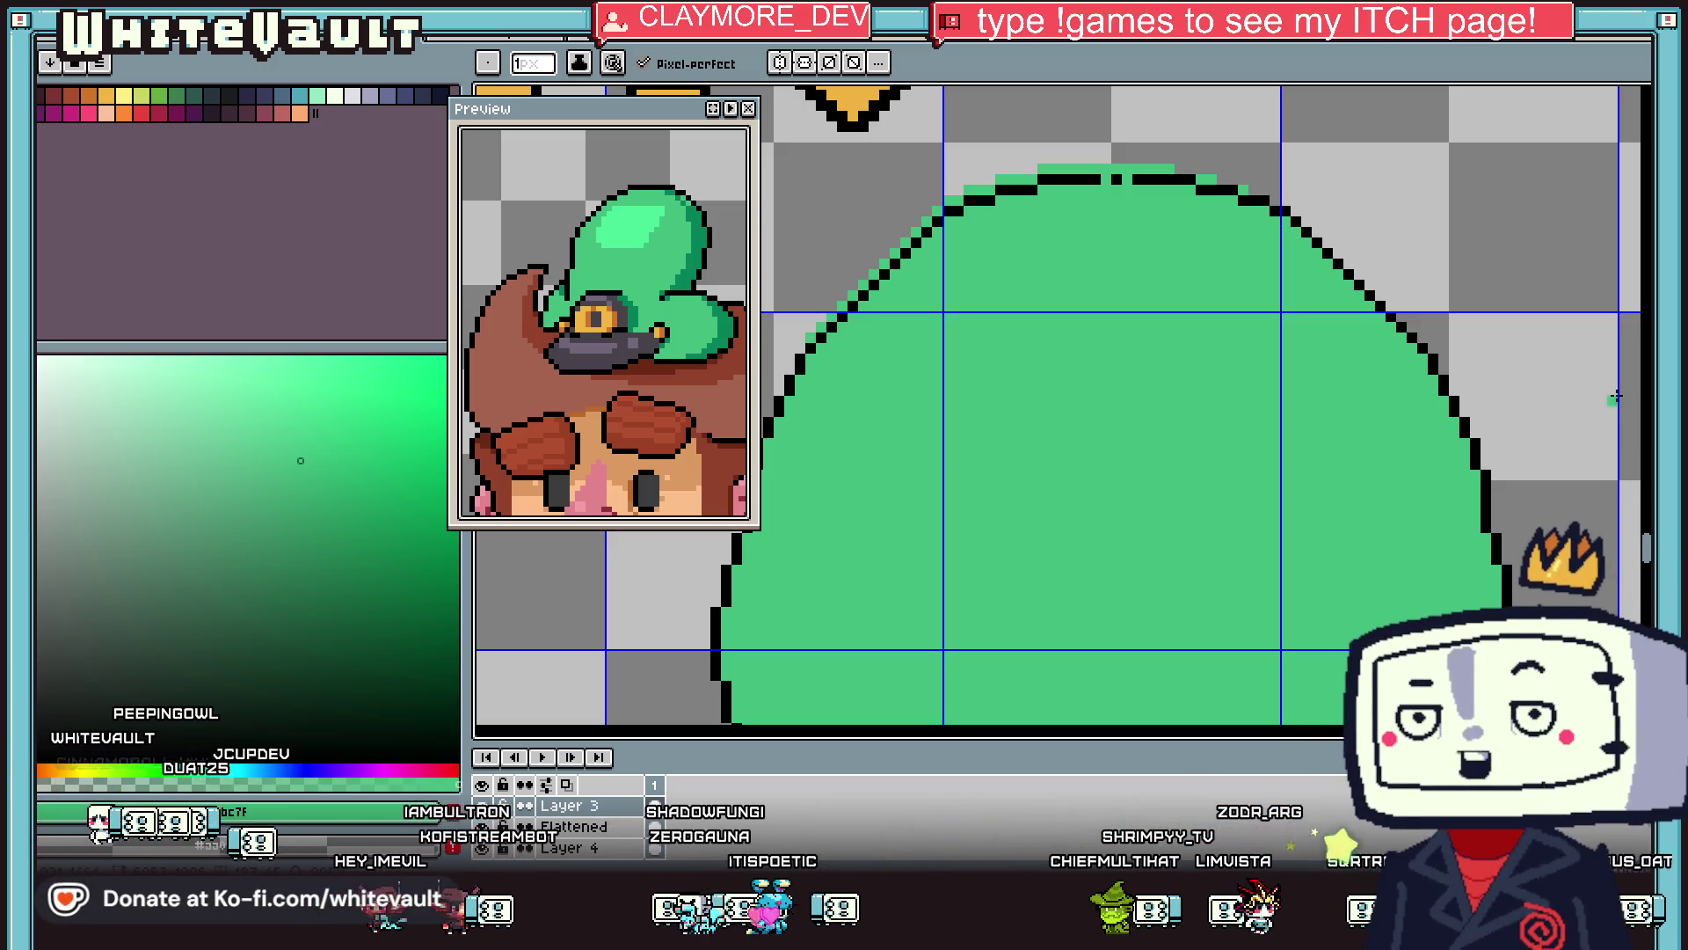
{"action": "scroll", "coordinate": [1473, 482], "scroll_direction": "down", "scroll_amount": 3}
{"action": "scroll", "coordinate": [1473, 481], "scroll_direction": "down", "scroll_amount": 2}
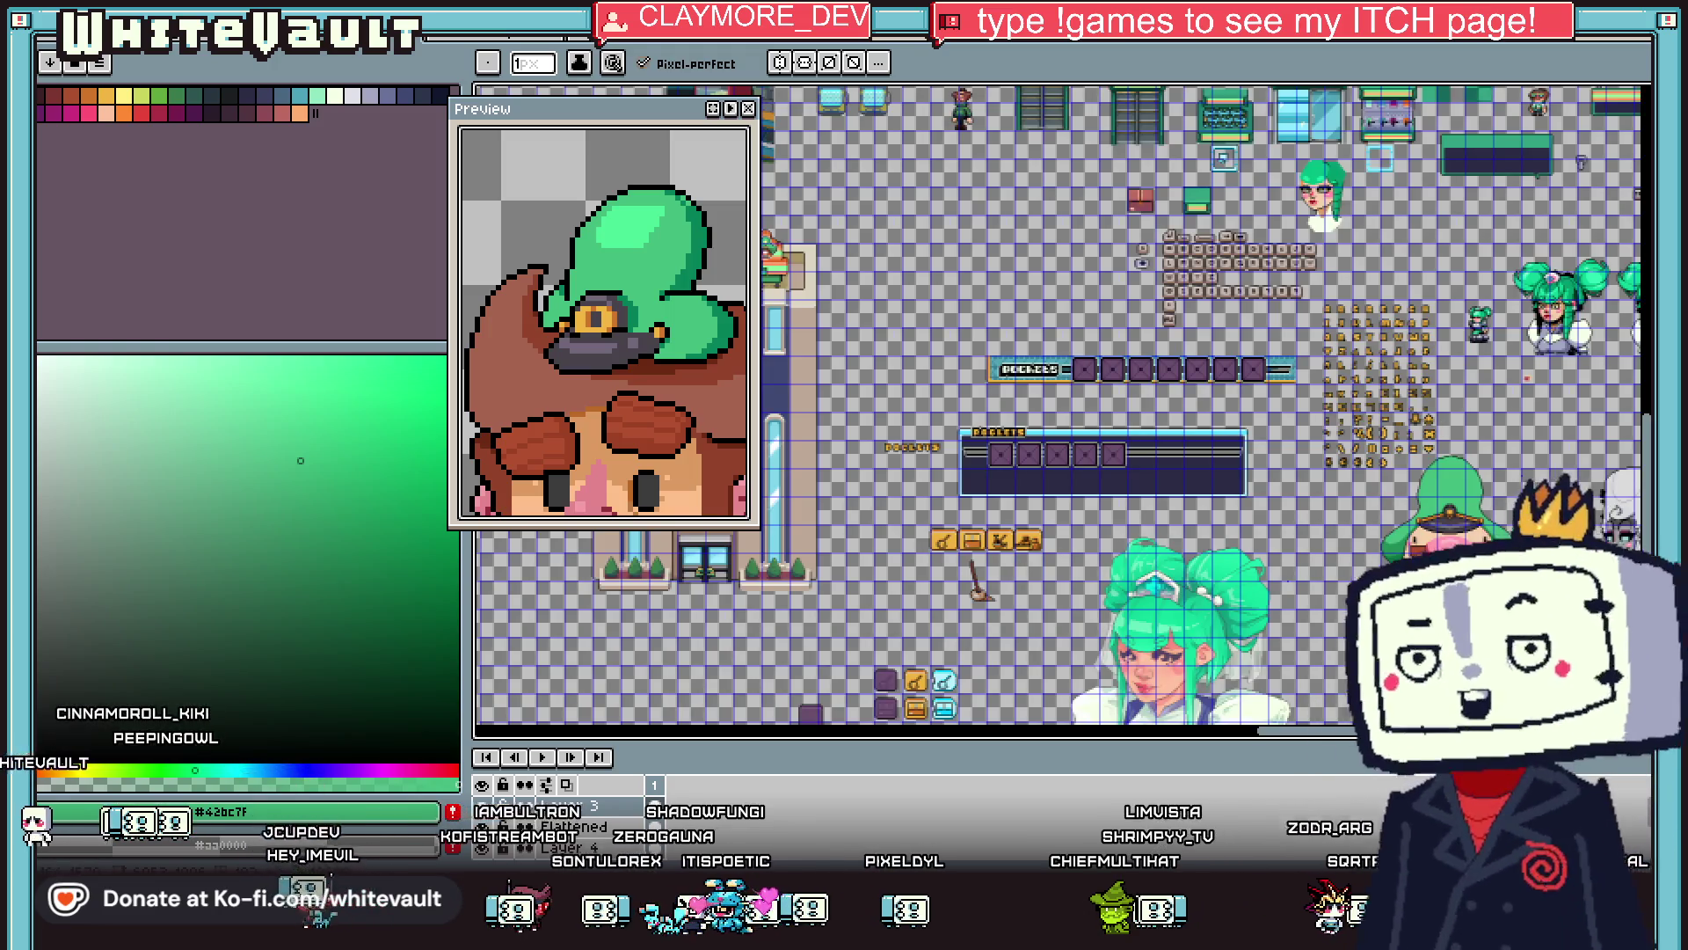
Sample black from the hood's outline as the drawing colour.
{"action": "scroll", "coordinate": [1535, 536], "scroll_direction": "up", "scroll_amount": 2}
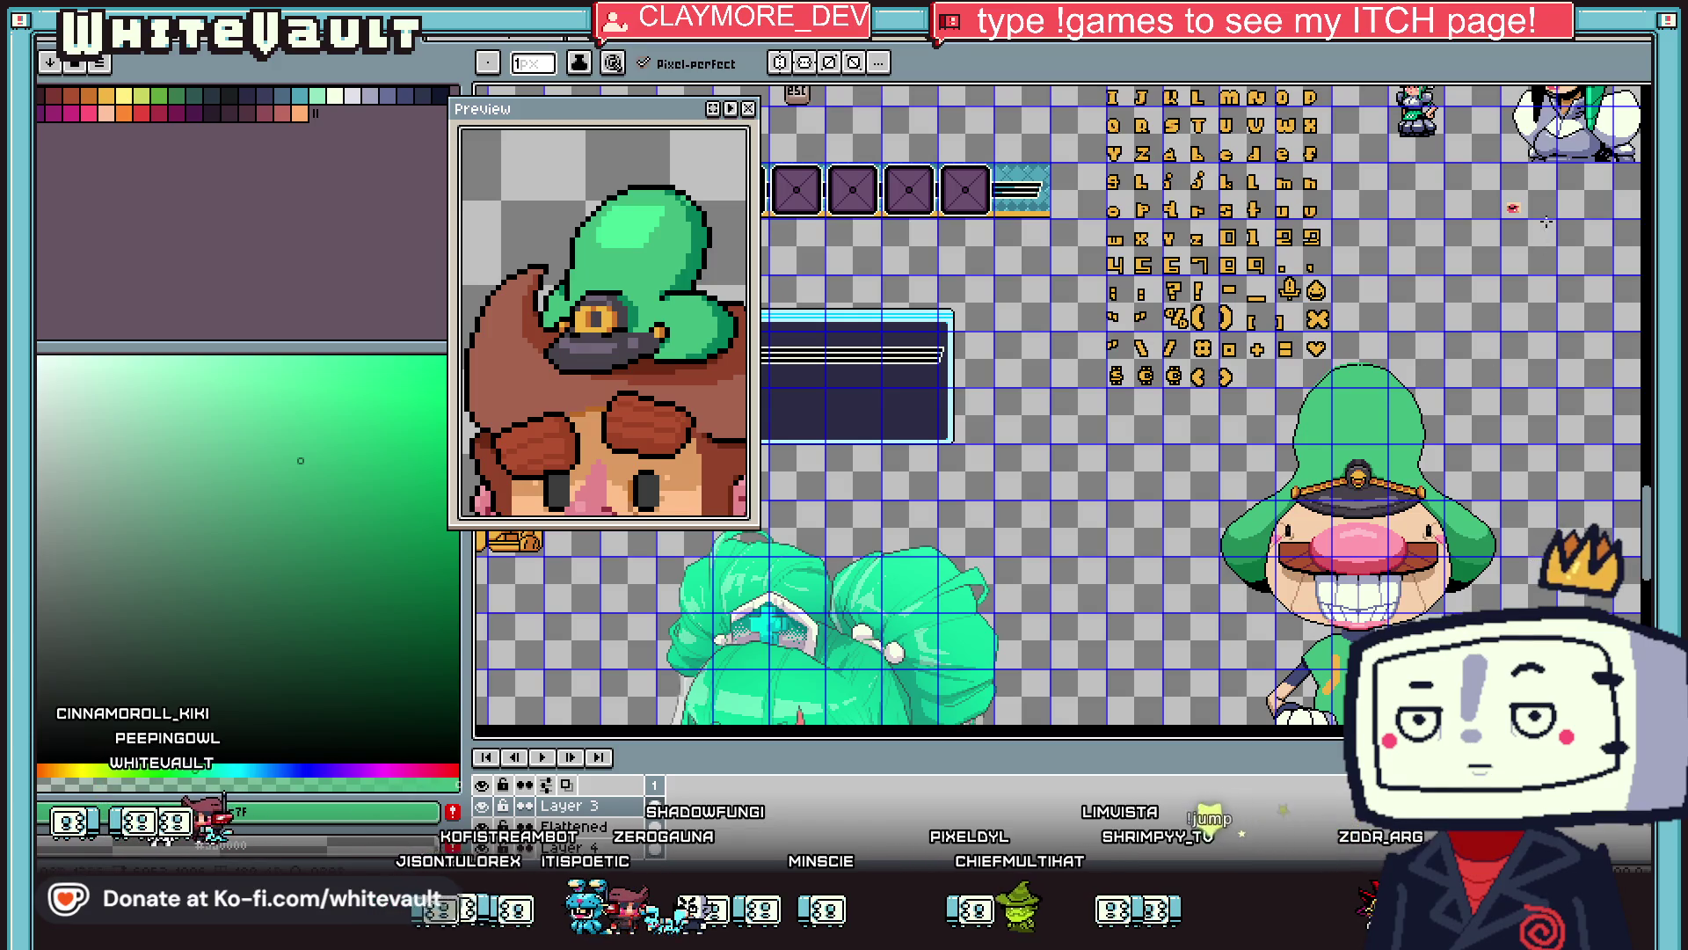
{"action": "key", "text": "w"}
{"action": "scroll", "coordinate": [1366, 428], "scroll_direction": "up", "scroll_amount": 2}
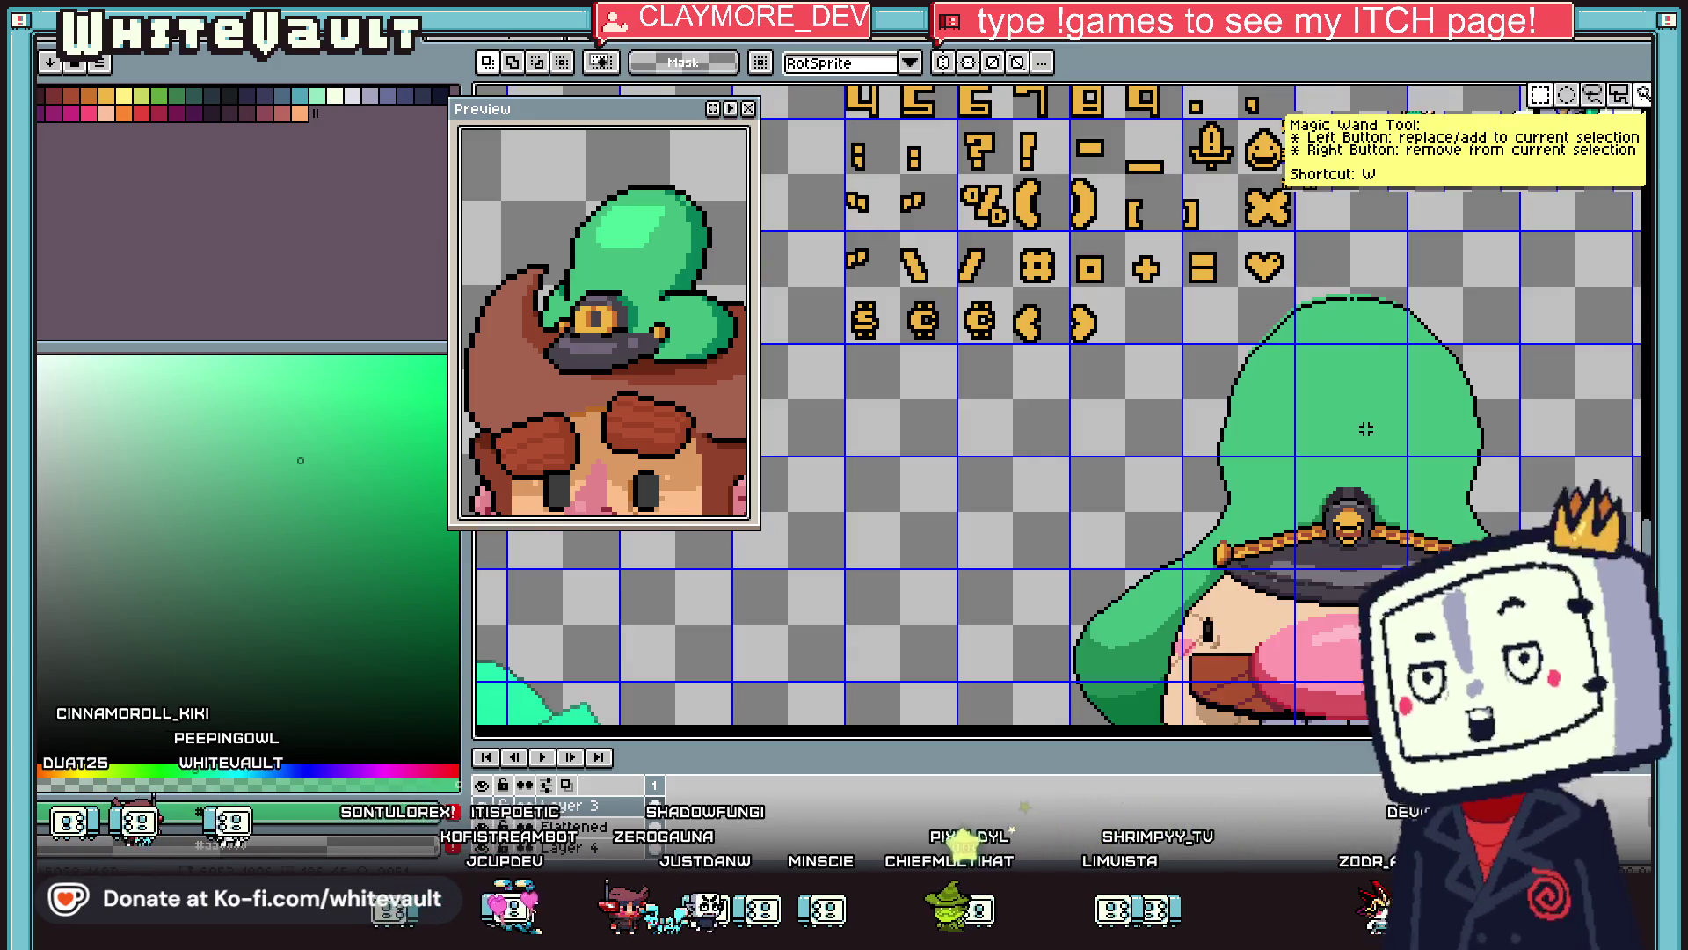
{"action": "scroll", "coordinate": [1372, 316], "scroll_direction": "up", "scroll_amount": 2}
{"action": "scroll", "coordinate": [1367, 295], "scroll_direction": "up", "scroll_amount": 1}
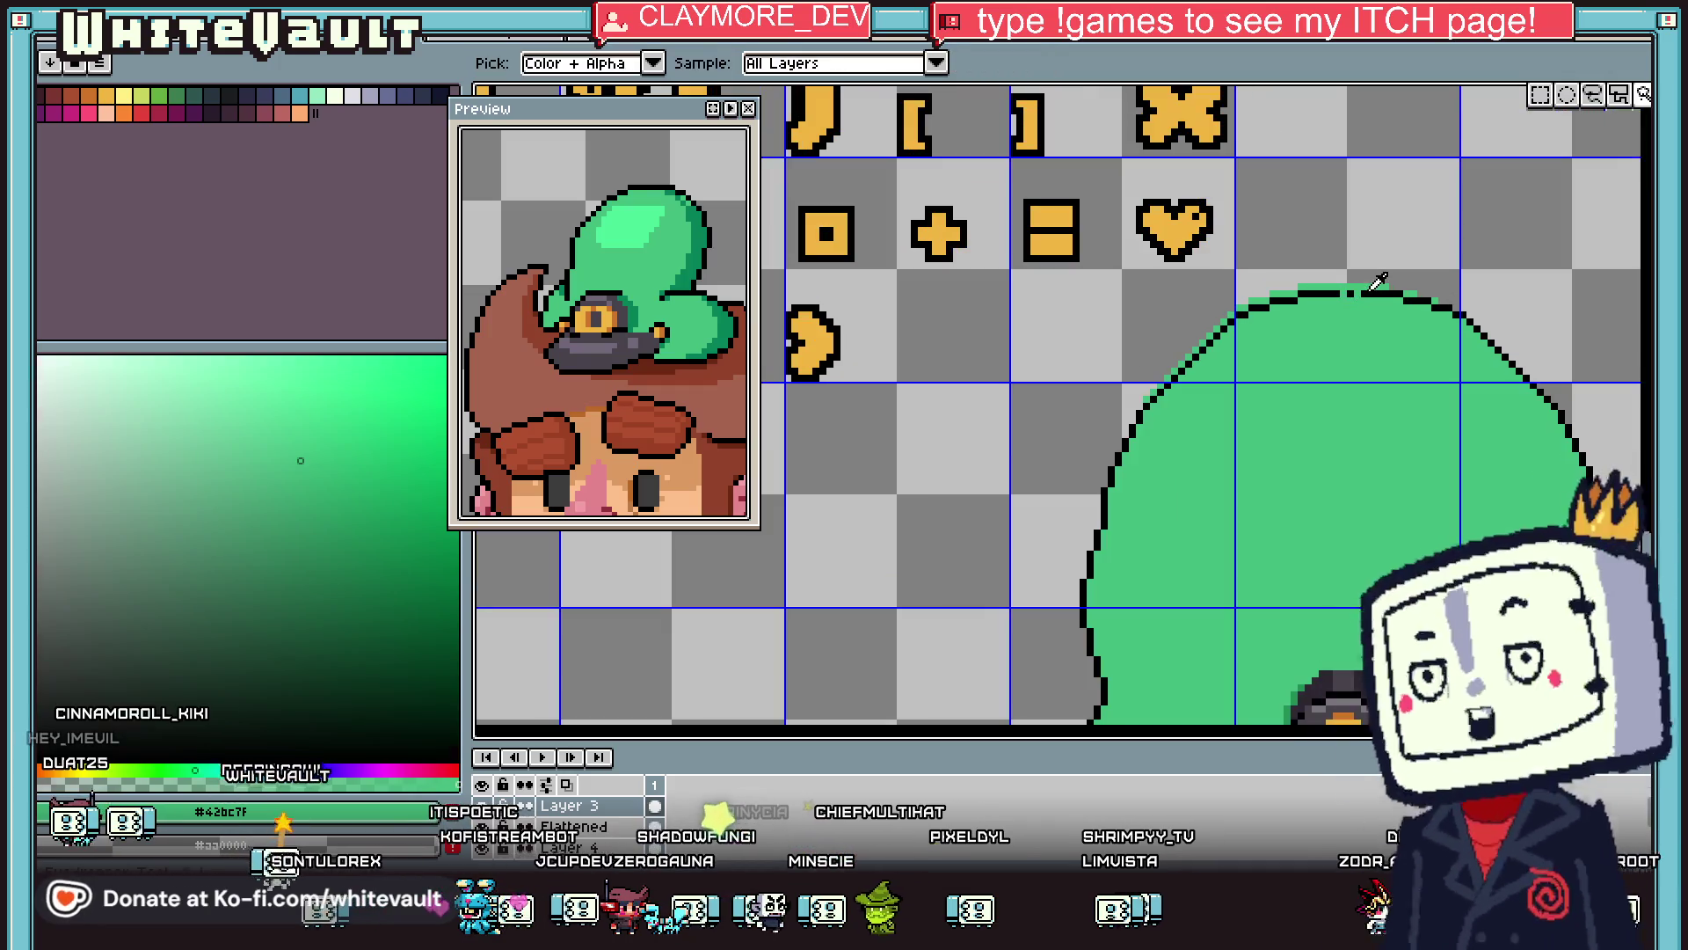
{"action": "left_click", "coordinate": [1350, 291], "text": "alt"}
{"action": "scroll", "coordinate": [1350, 291], "scroll_direction": "up", "scroll_amount": 1}
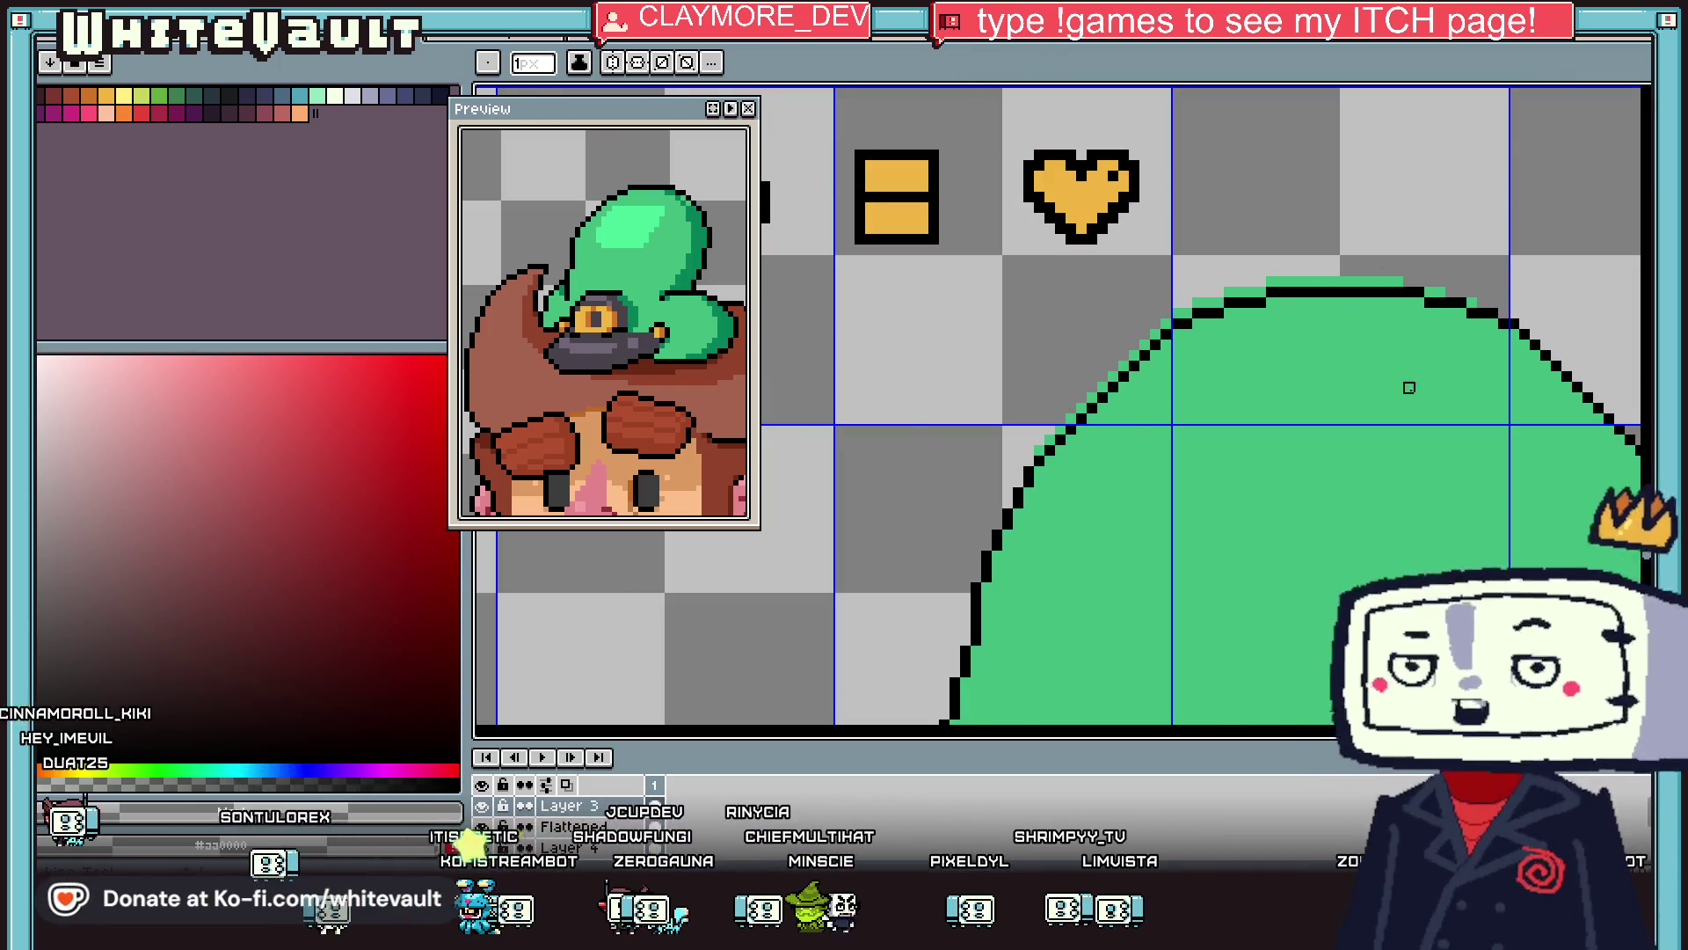
{"action": "scroll", "coordinate": [1406, 373], "scroll_direction": "down", "scroll_amount": 4}
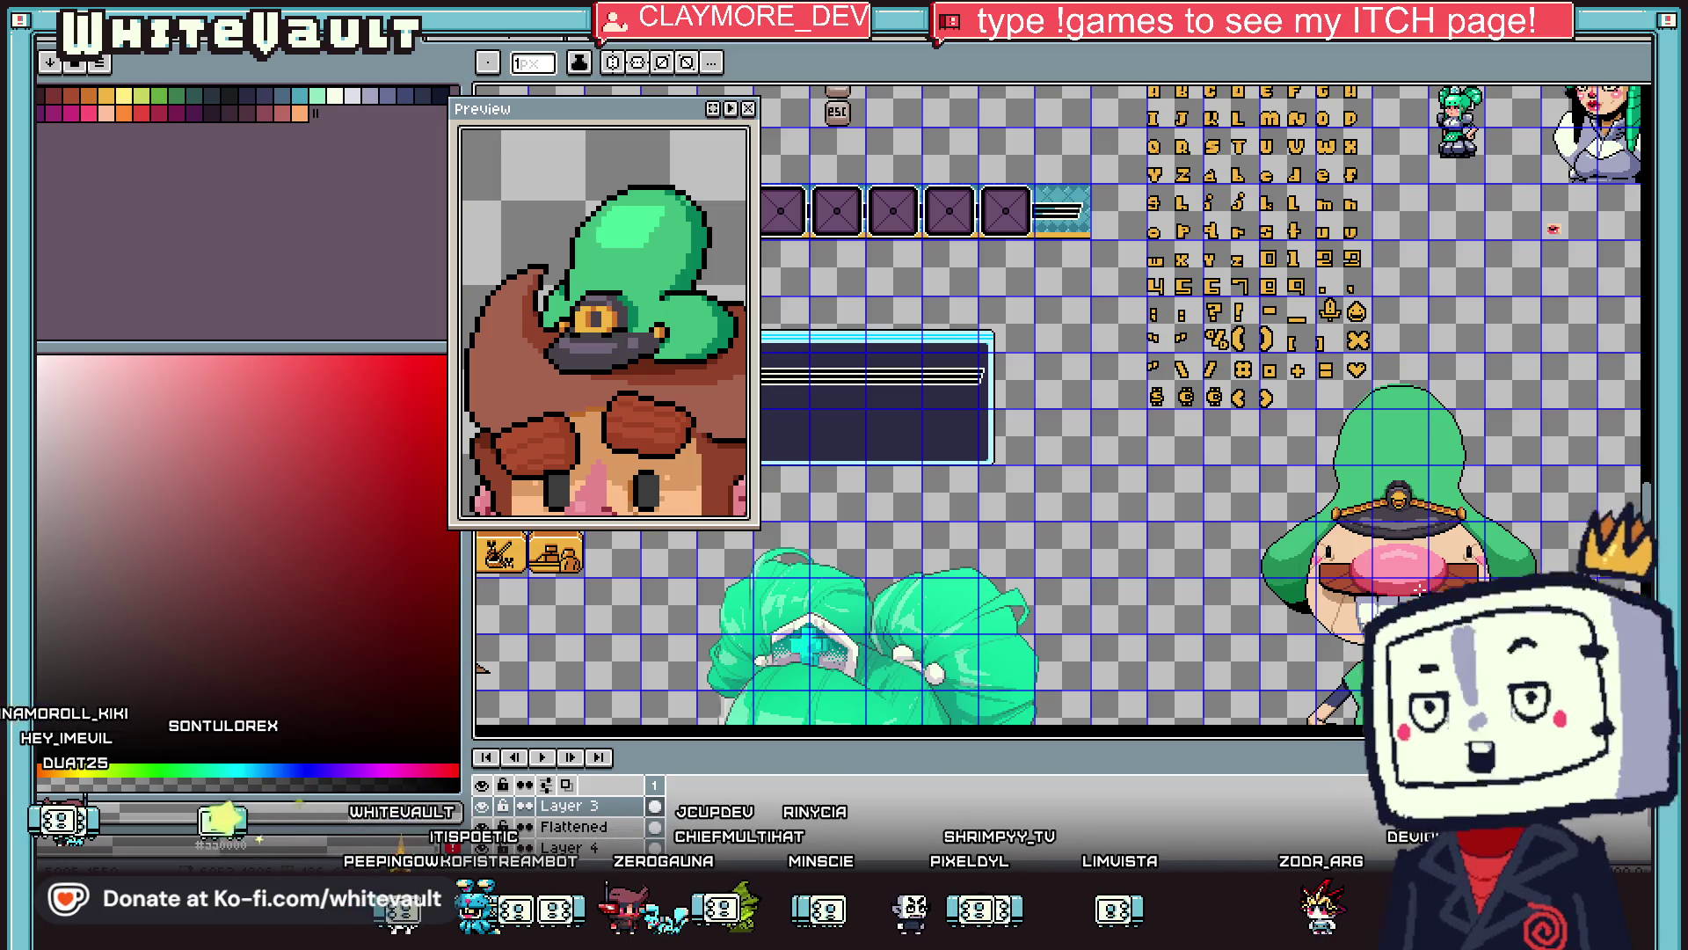
{"action": "scroll", "coordinate": [1483, 414], "scroll_direction": "up", "scroll_amount": 3}
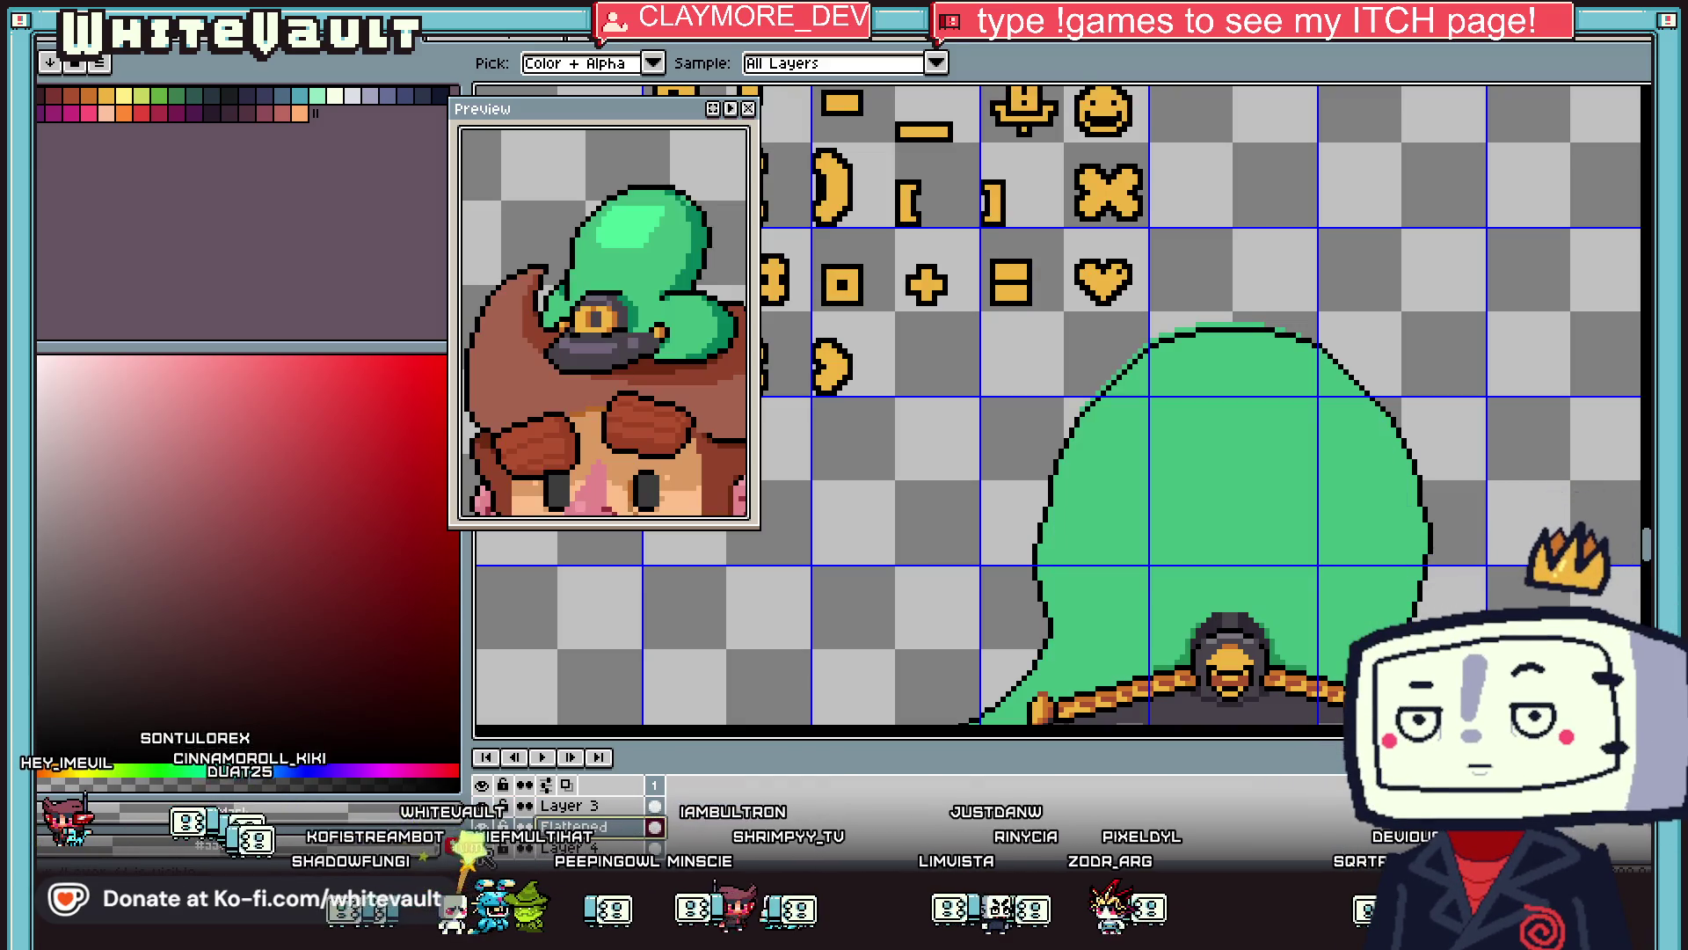
Switch to the Pencil and shrink the brush from 8 px to 4 px.
{"action": "key", "text": "b"}
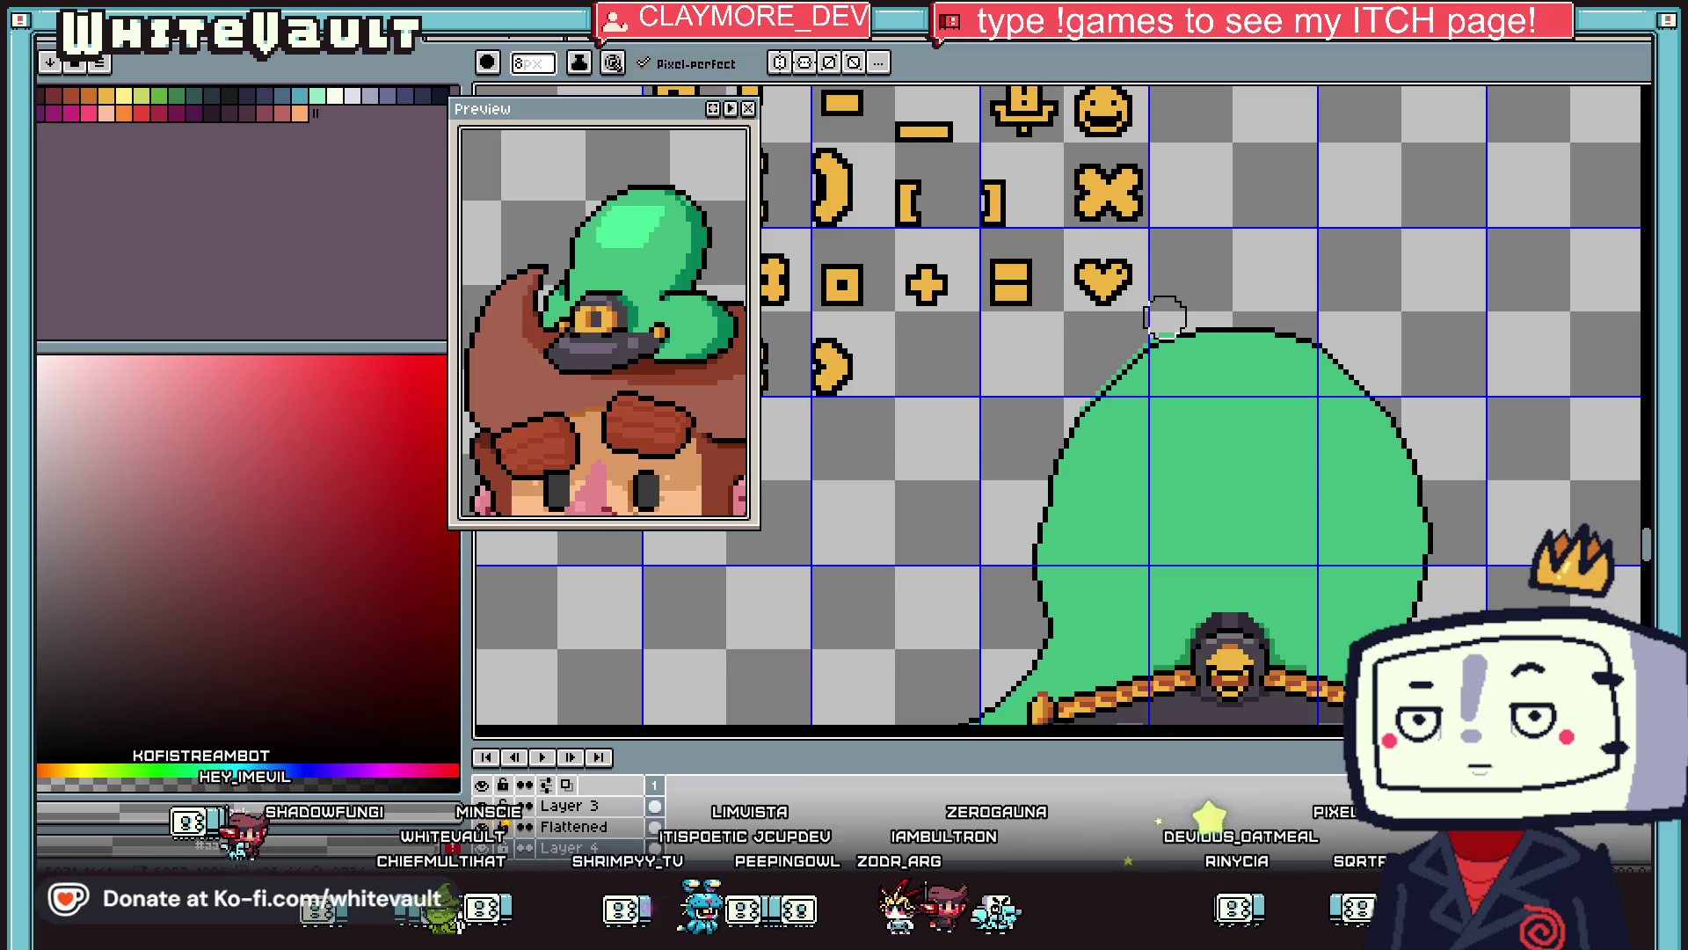
{"action": "key", "text": "minus"}
{"action": "key", "text": "minus"}
{"action": "key", "text": "minus"}
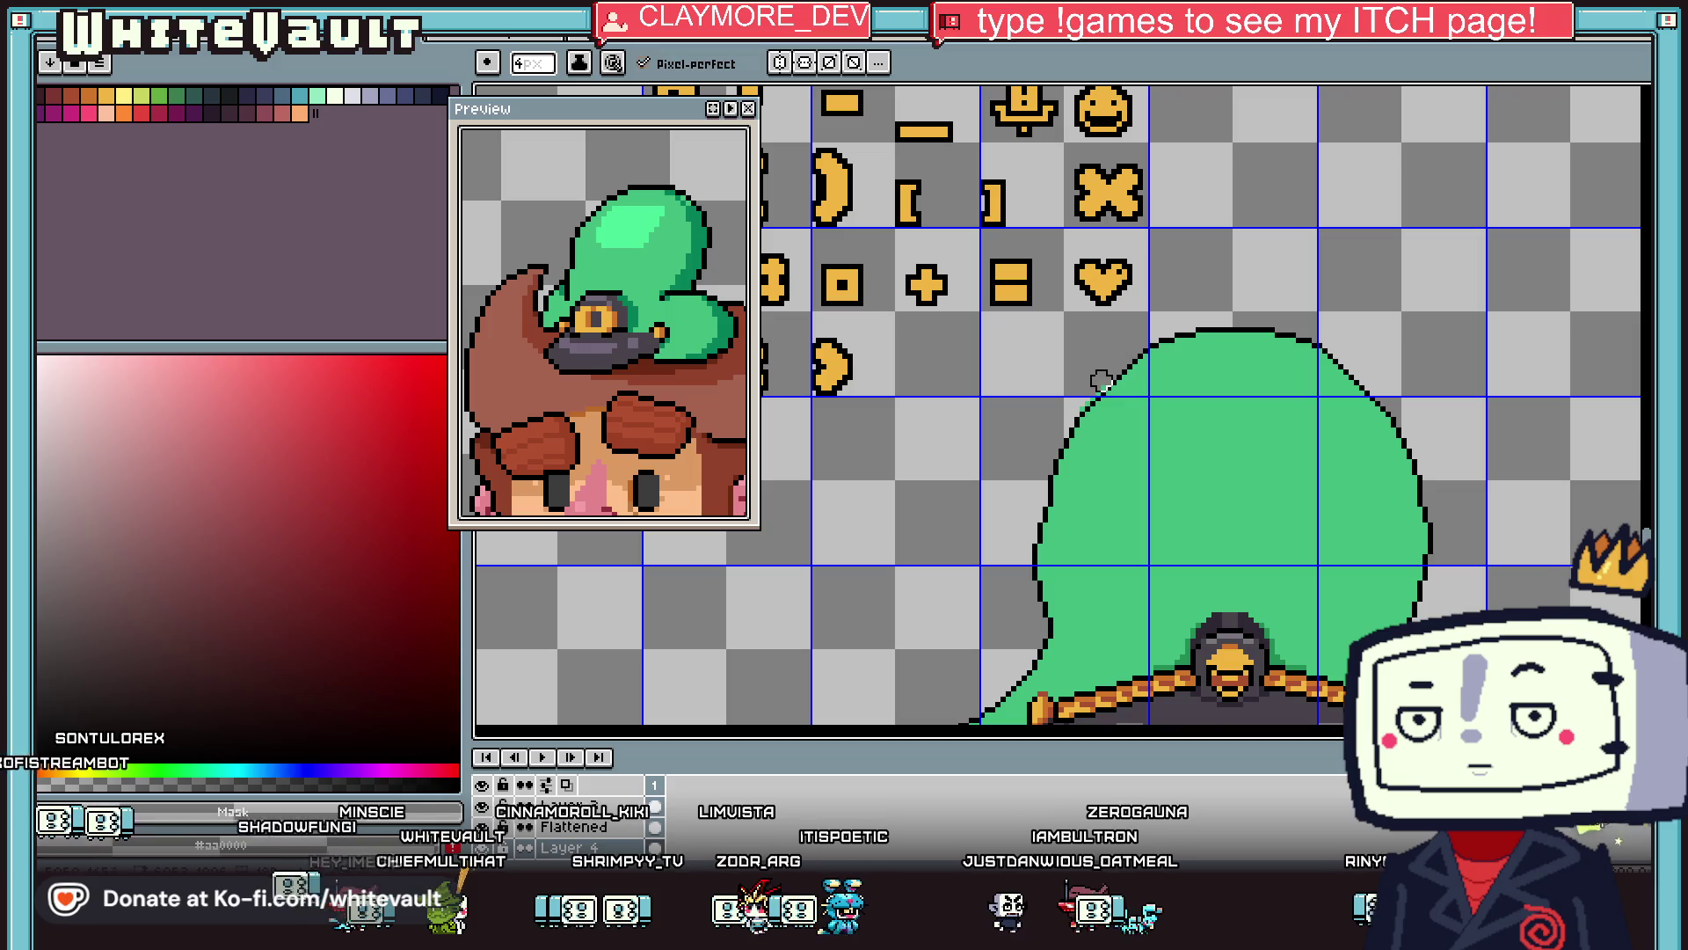
{"action": "scroll", "coordinate": [1084, 398], "scroll_direction": "down", "scroll_amount": 4}
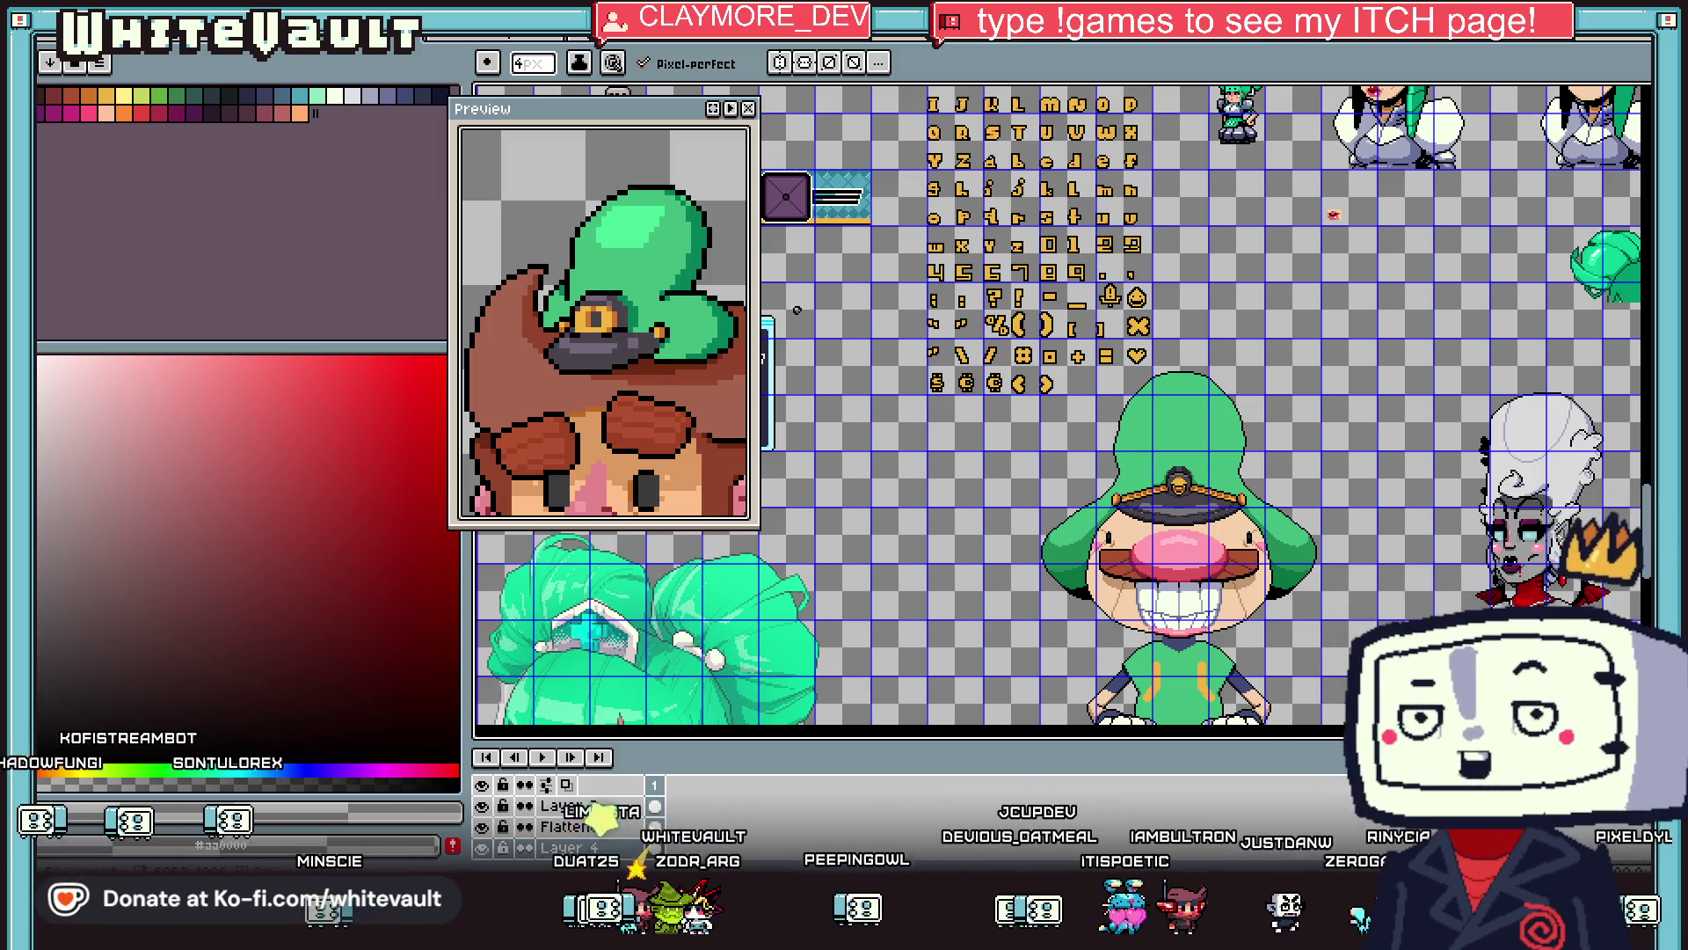
Pan and zoom across the sprite sheet until the green-hatted, mustached captain's face fills the view.
{"action": "scroll", "coordinate": [1002, 387], "scroll_direction": "down", "scroll_amount": 3}
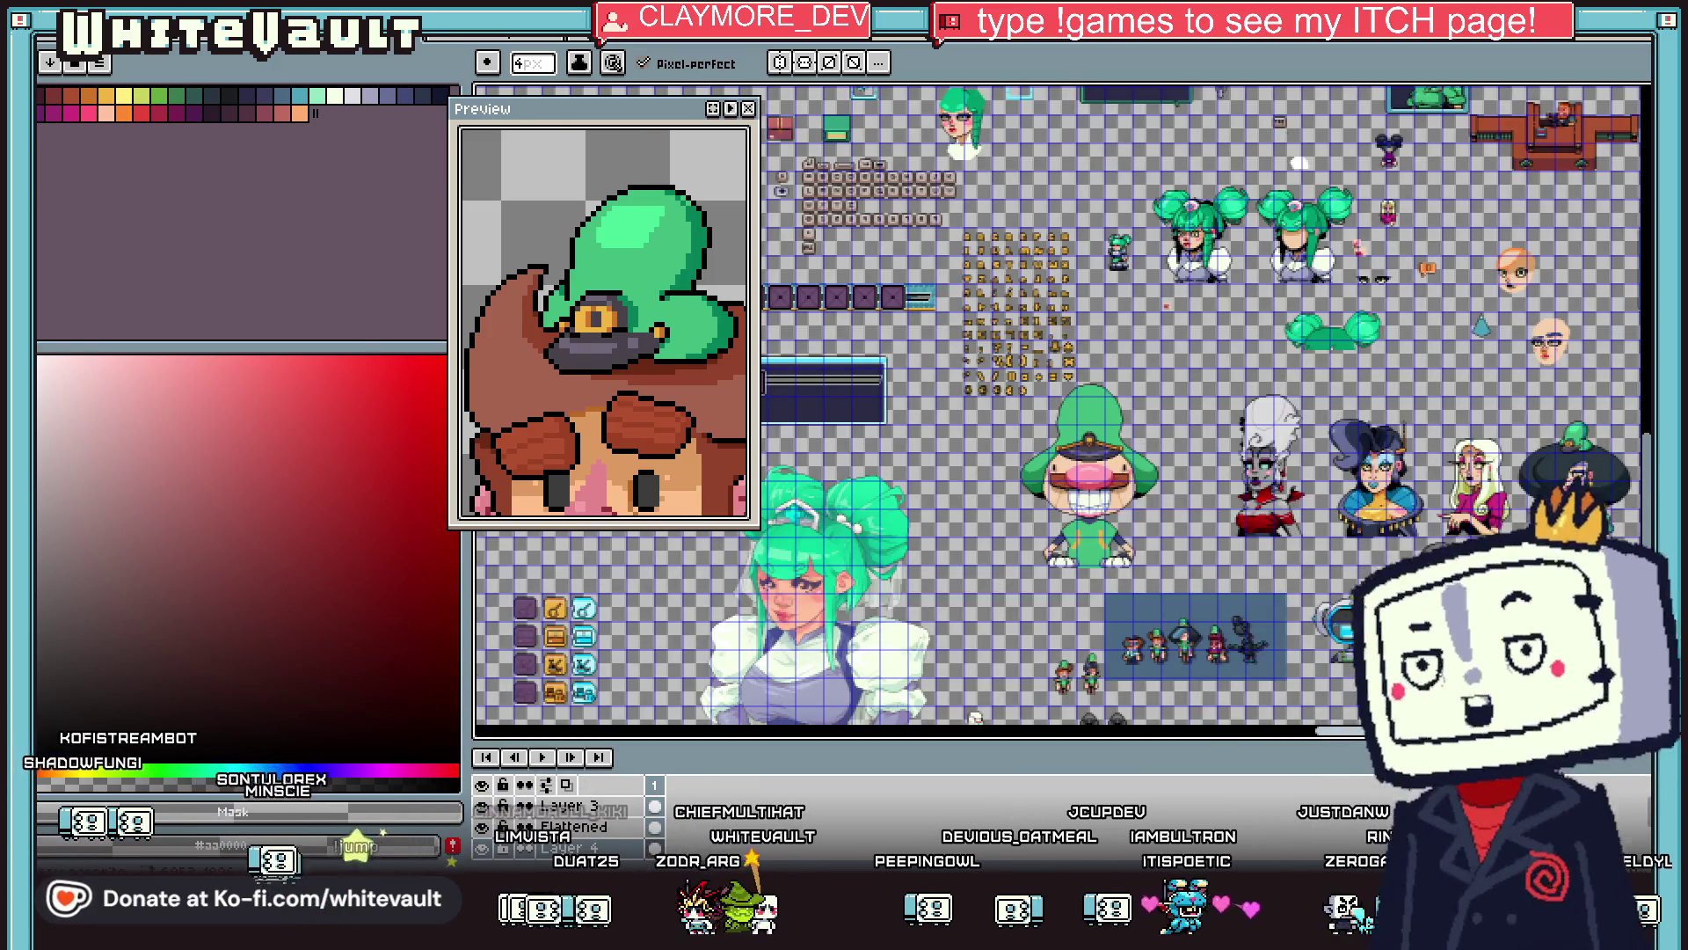
{"action": "scroll", "coordinate": [1055, 405], "scroll_direction": "right", "scroll_amount": 5}
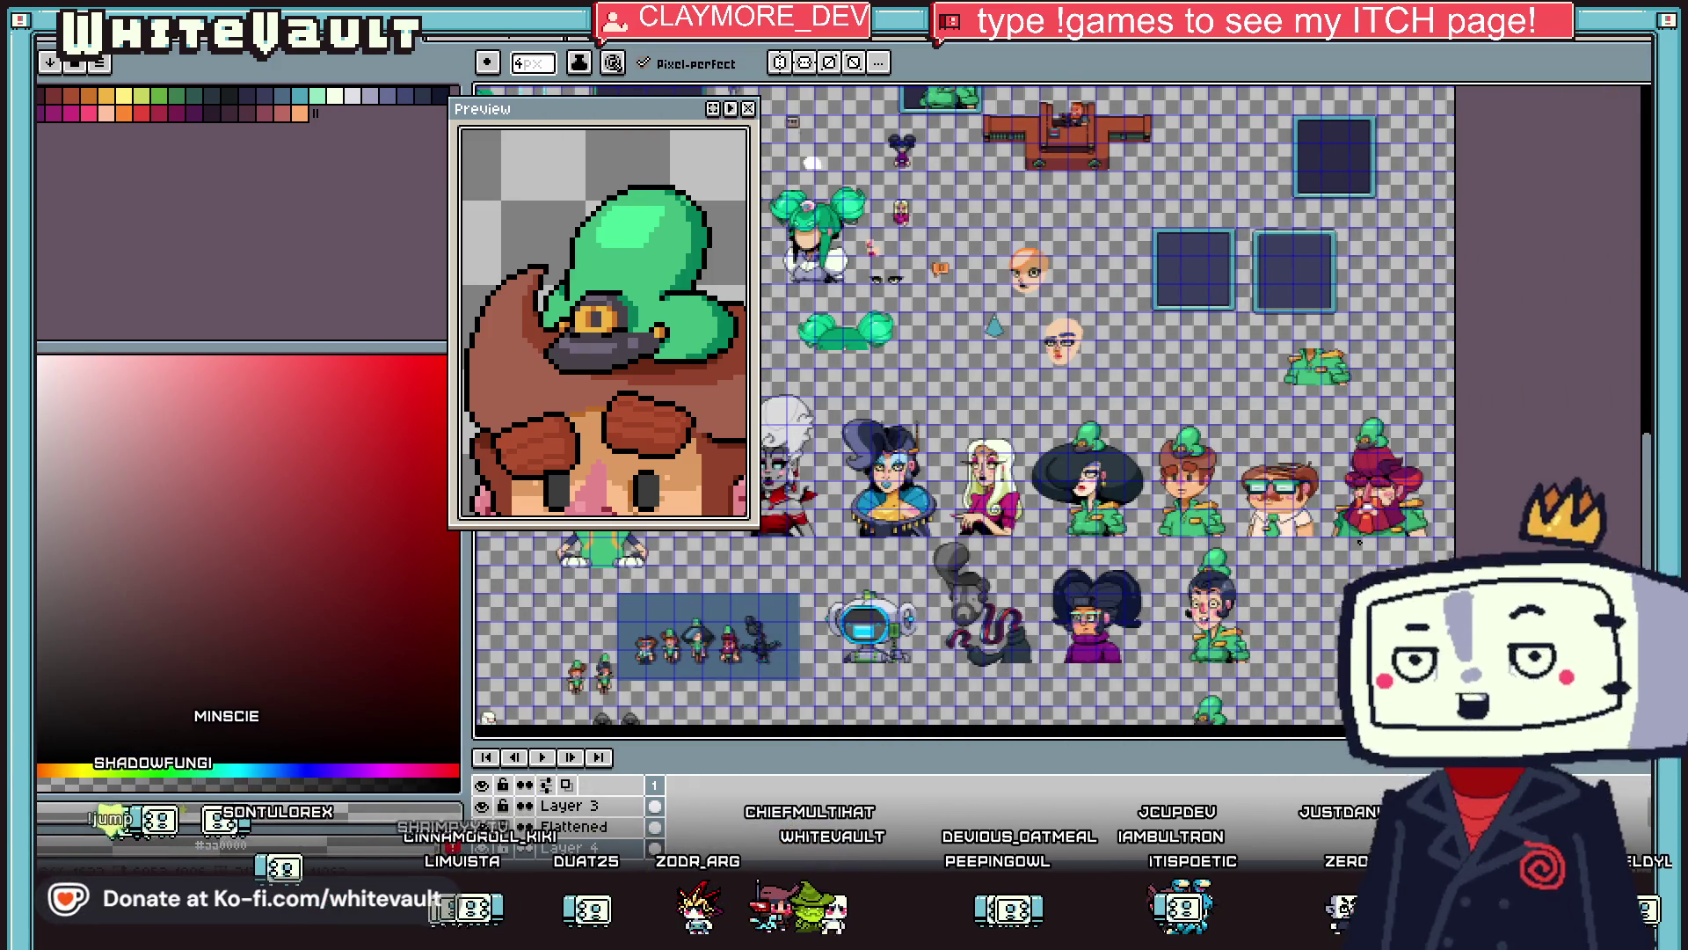
{"action": "scroll", "coordinate": [1183, 482], "scroll_direction": "up", "scroll_amount": 3}
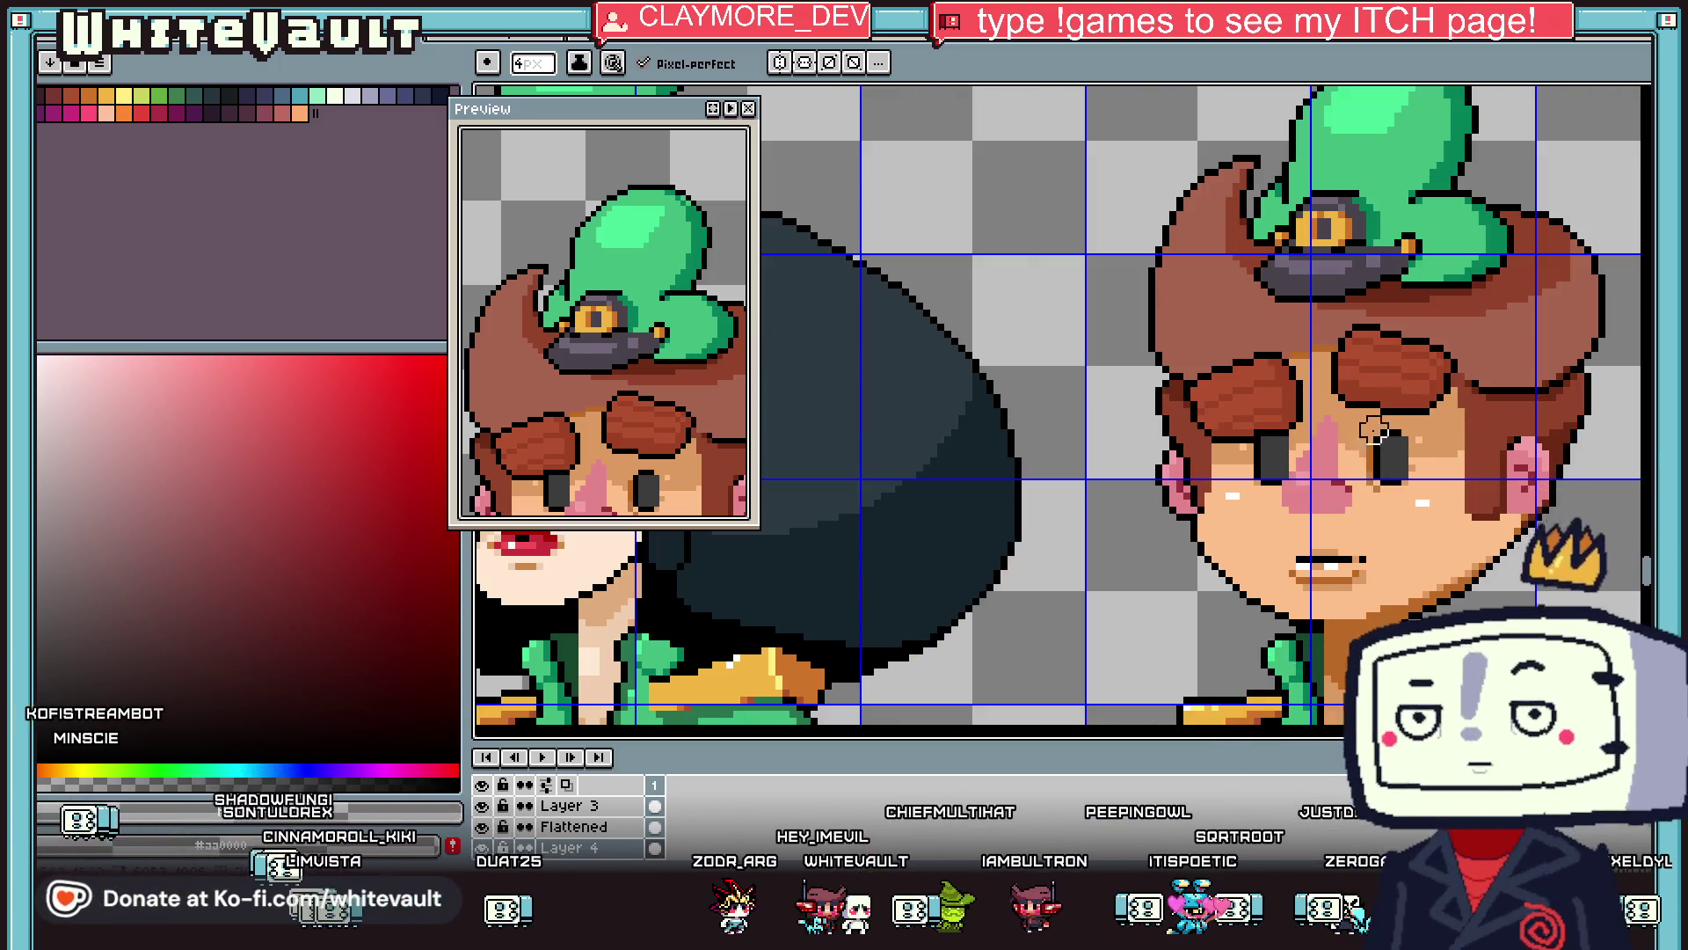
{"action": "scroll", "coordinate": [1415, 486], "scroll_direction": "down", "scroll_amount": 3}
{"action": "scroll", "coordinate": [1314, 578], "scroll_direction": "down", "scroll_amount": 2}
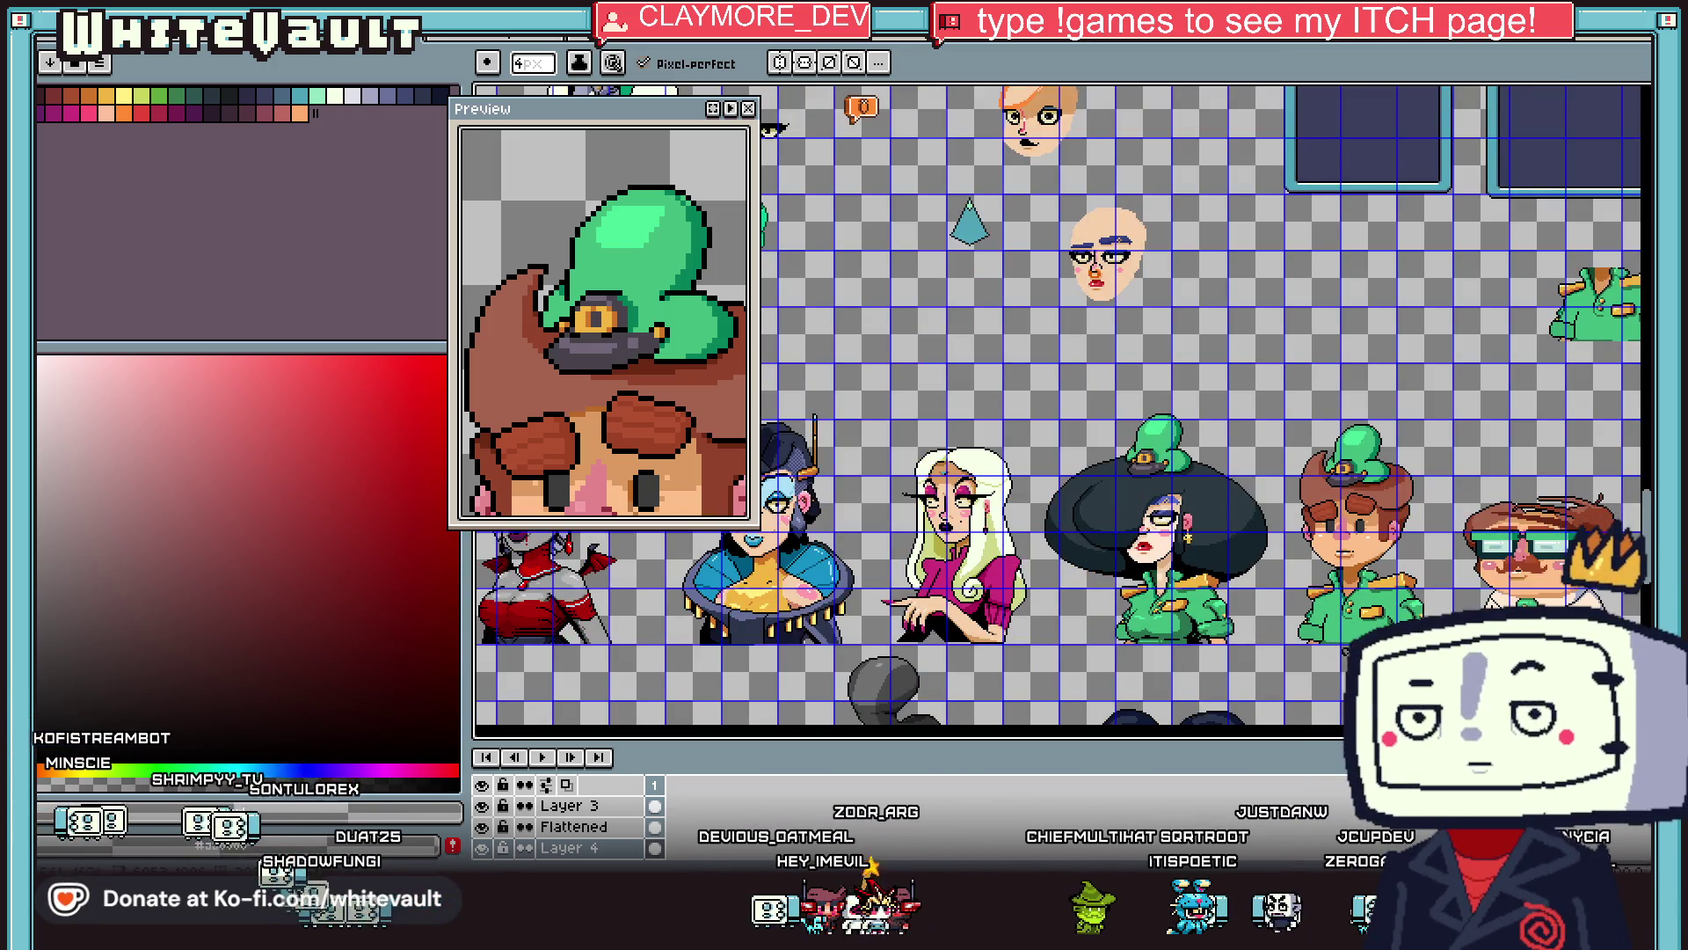
{"action": "scroll", "coordinate": [1300, 605], "scroll_direction": "up", "scroll_amount": 1}
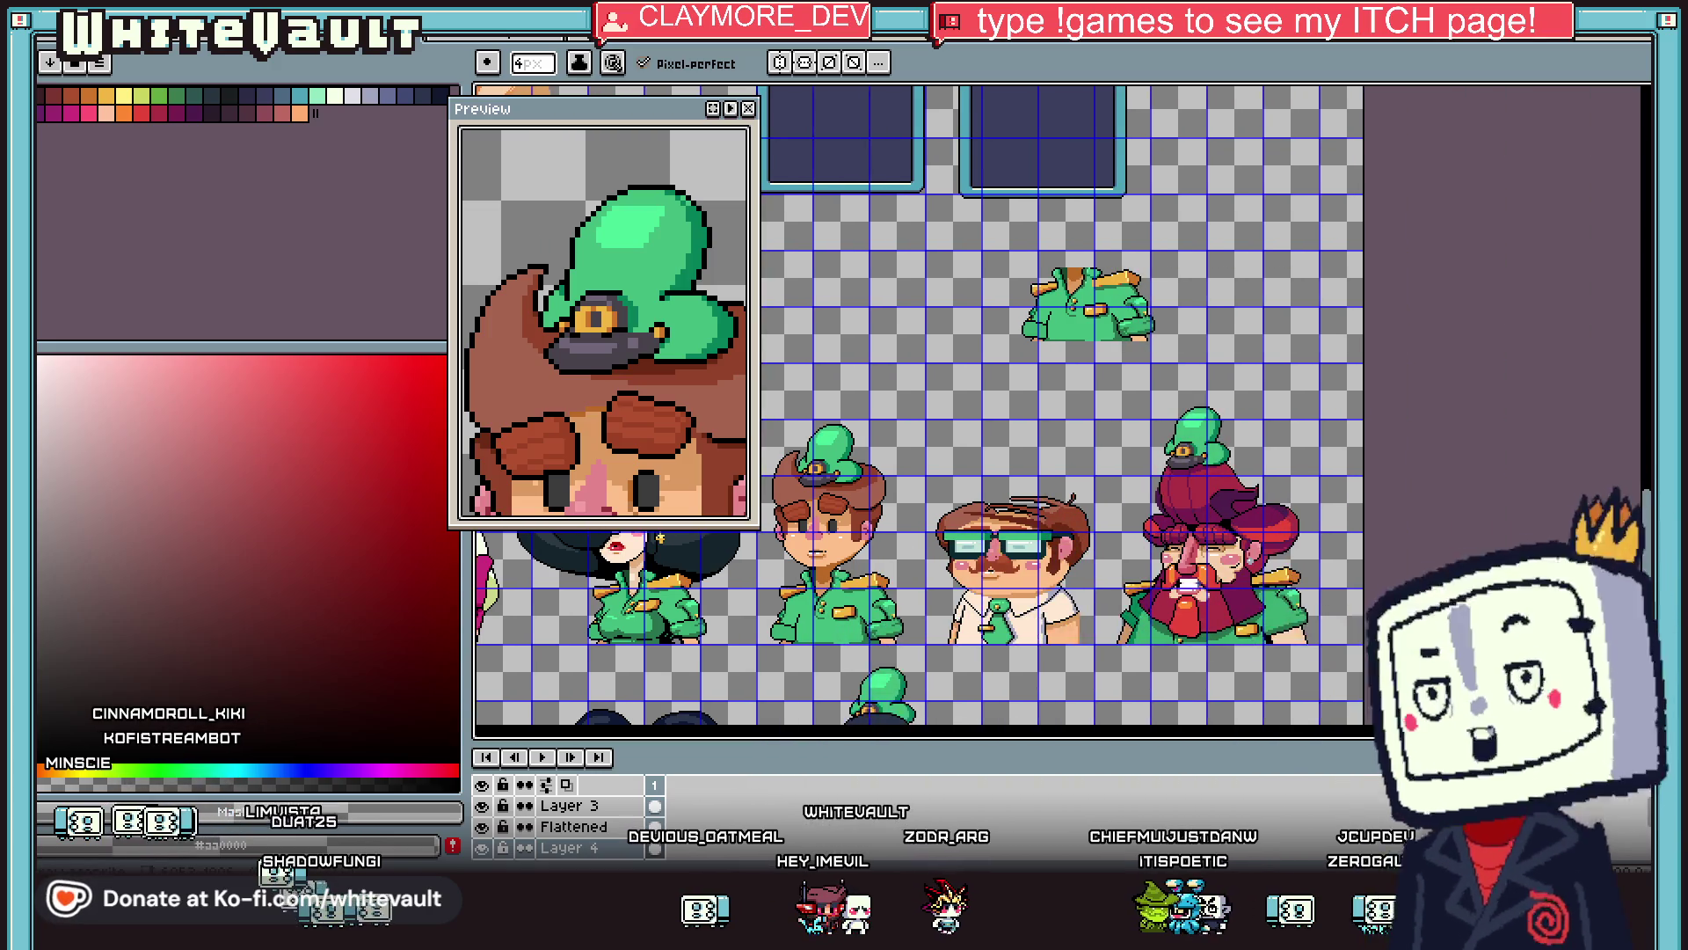
{"action": "scroll", "coordinate": [1299, 605], "scroll_direction": "up", "scroll_amount": 1}
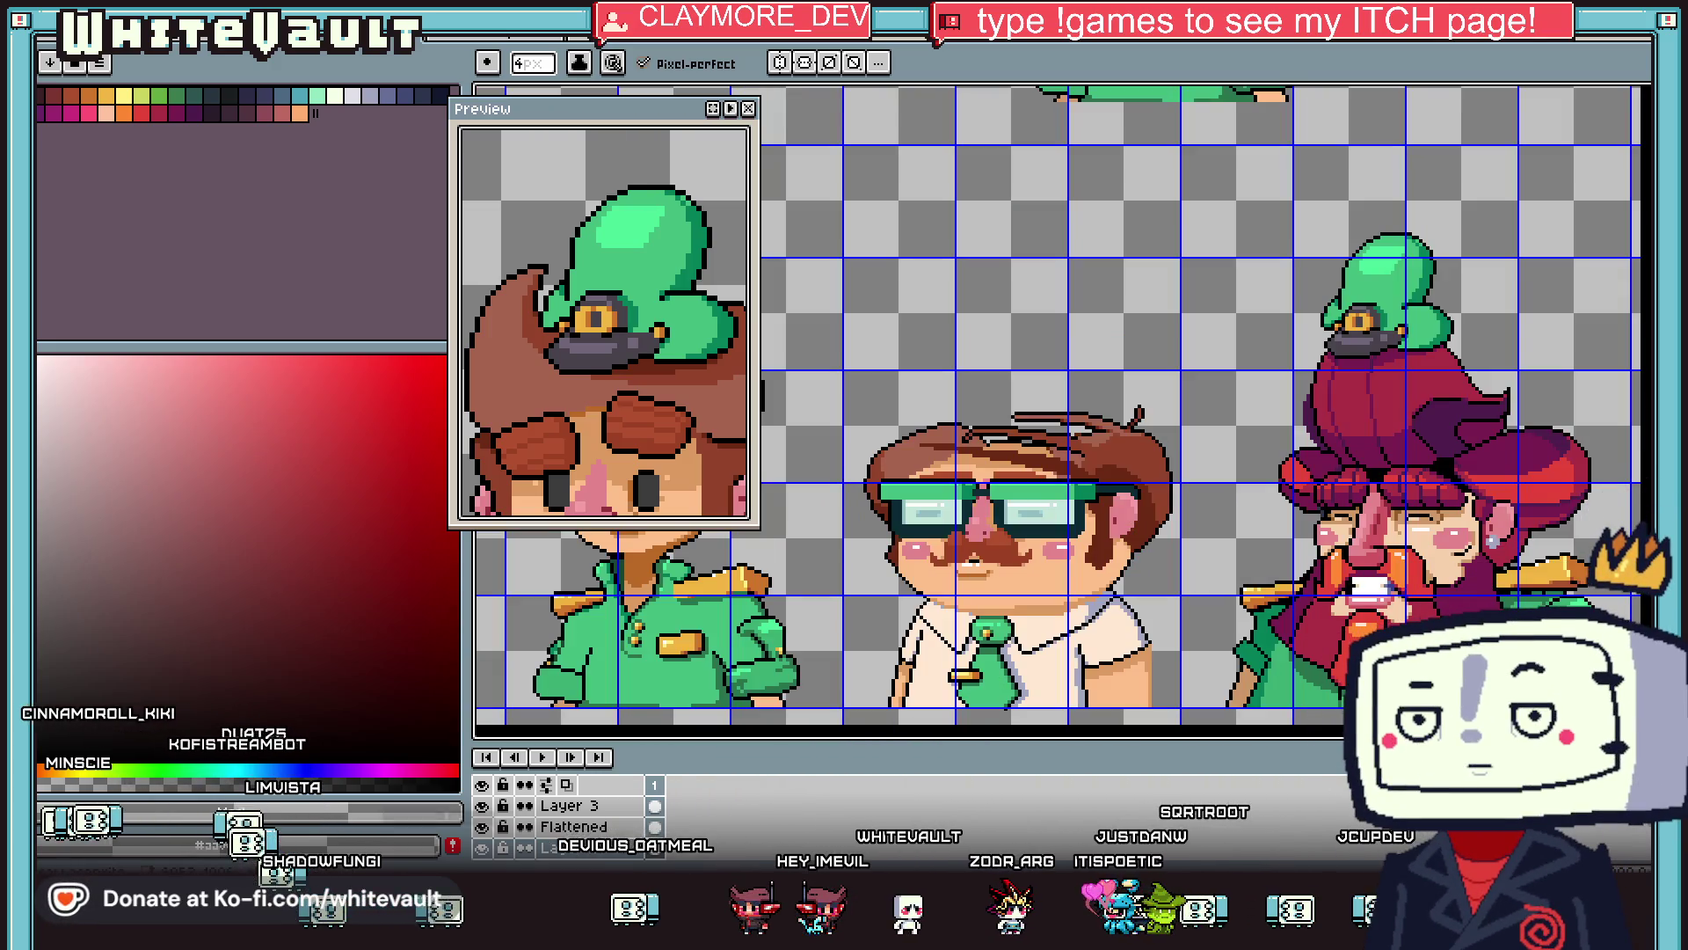
{"action": "scroll", "coordinate": [1056, 404], "scroll_direction": "left", "scroll_amount": 5}
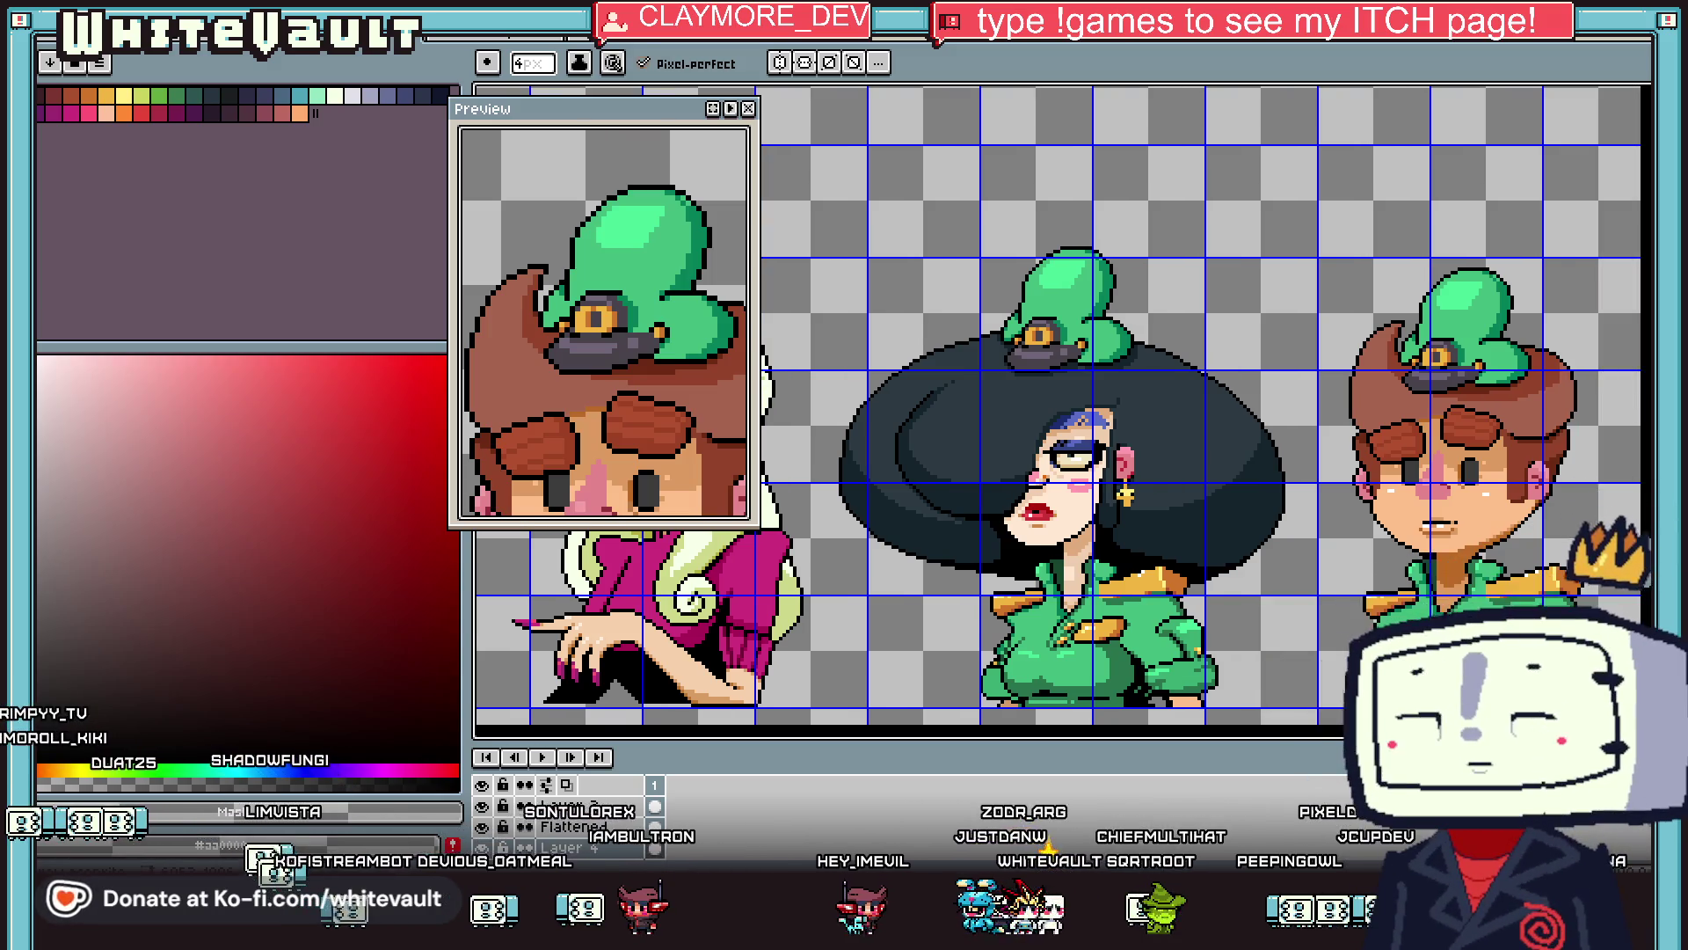
{"action": "scroll", "coordinate": [1055, 404], "scroll_direction": "left", "scroll_amount": 10}
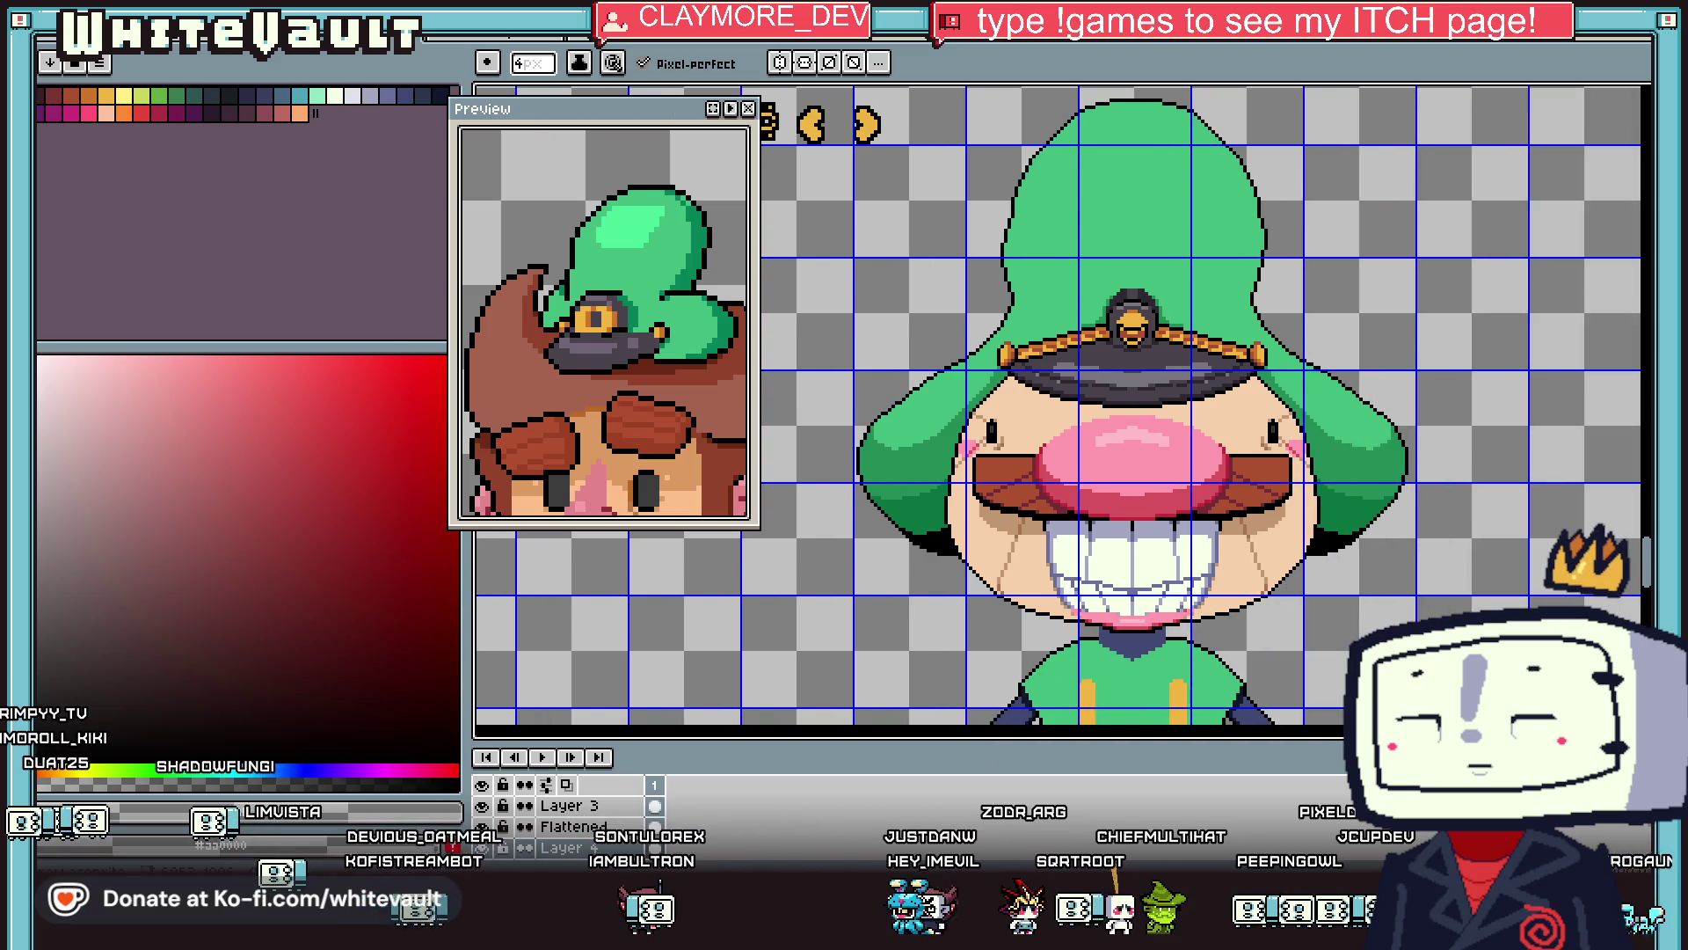
{"action": "scroll", "coordinate": [1295, 587], "scroll_direction": "down", "scroll_amount": 2}
{"action": "scroll", "coordinate": [1300, 670], "scroll_direction": "up", "scroll_amount": 2}
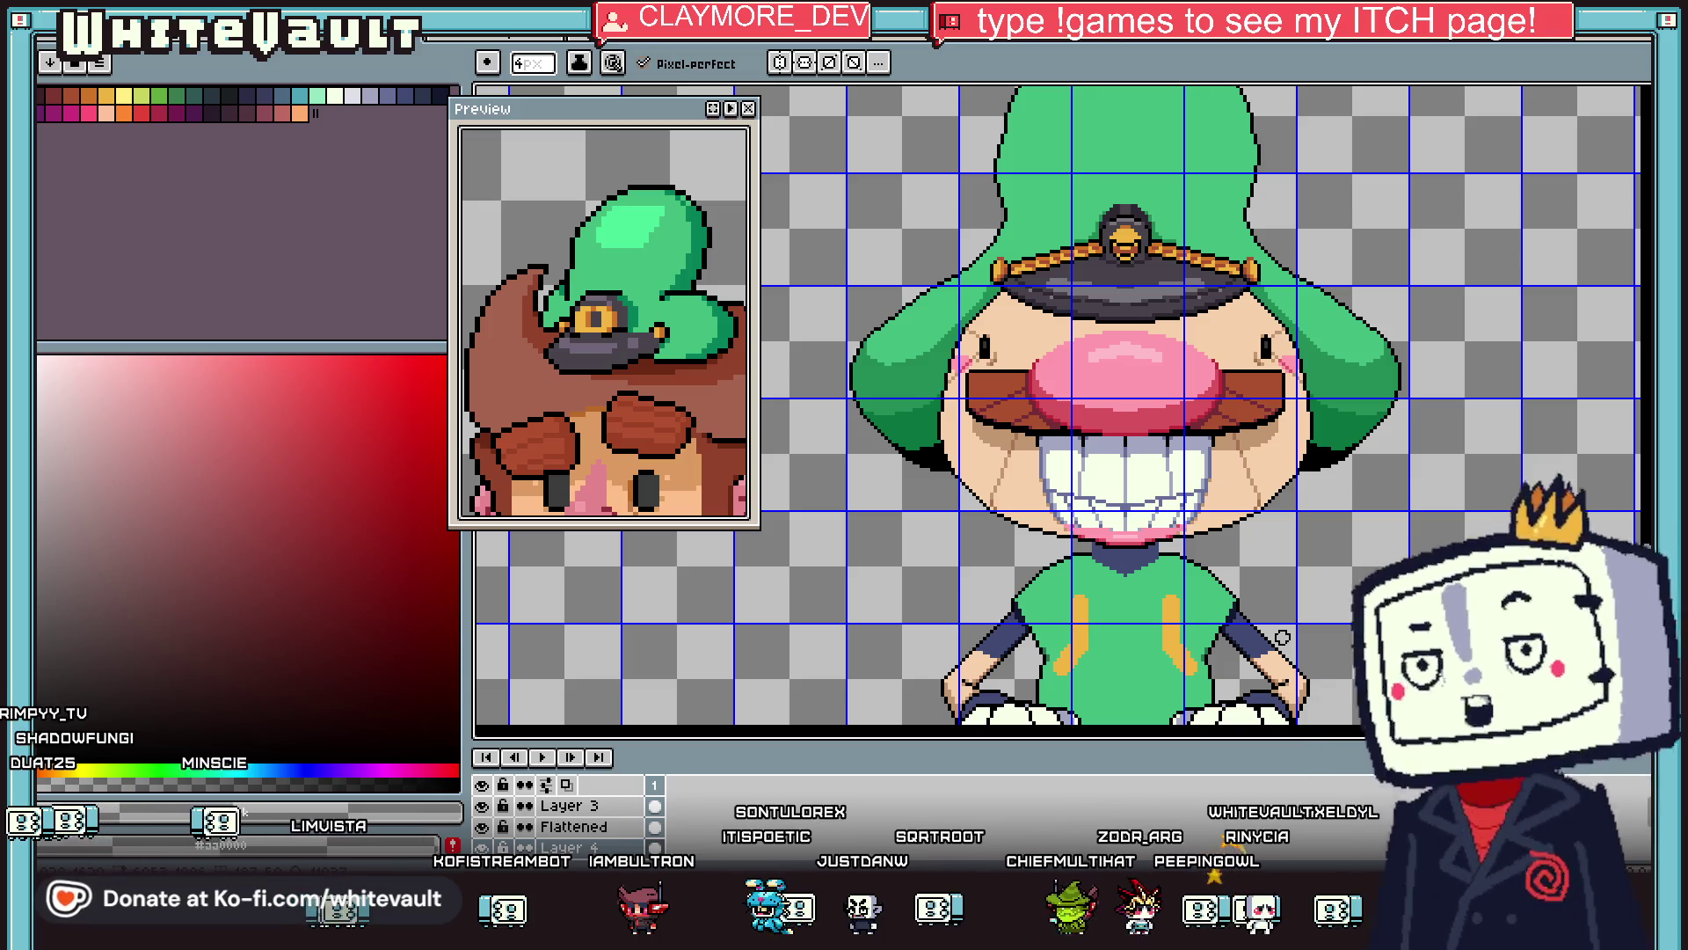
{"action": "scroll", "coordinate": [912, 480], "scroll_direction": "up", "scroll_amount": 1}
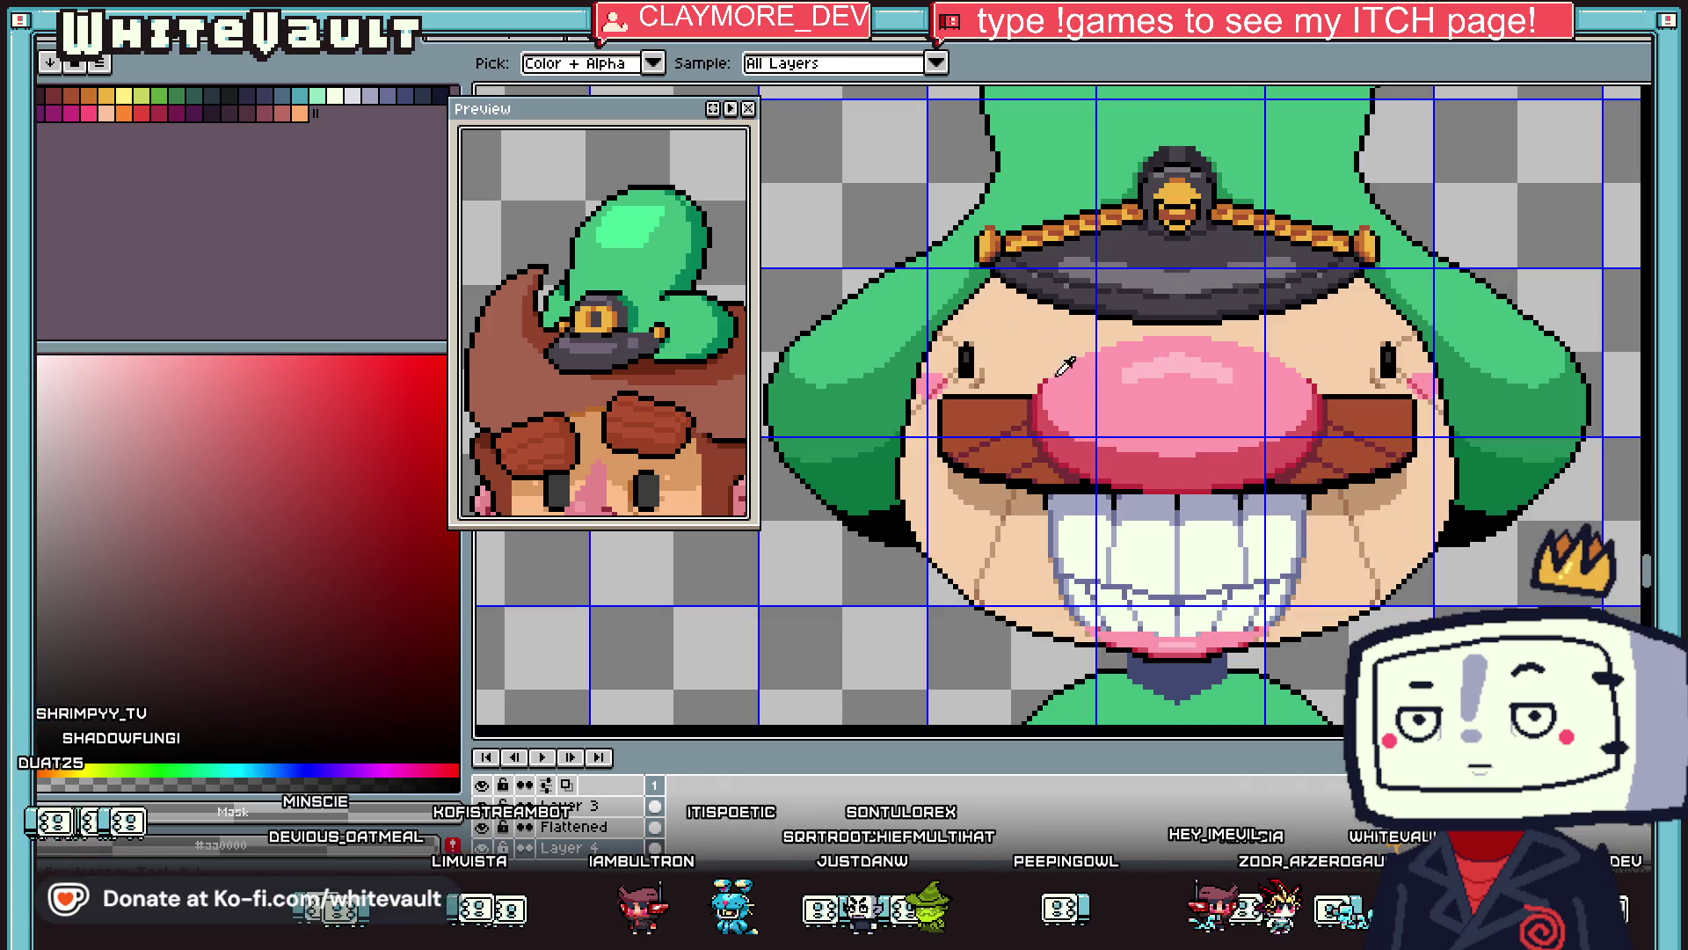
Sample the #c19770 tan skin tone and draw a diagonal line across the face.
{"action": "left_click", "coordinate": [993, 291], "text": "alt"}
{"action": "key", "text": "l"}
{"action": "scroll", "coordinate": [993, 290], "scroll_direction": "up", "scroll_amount": 2}
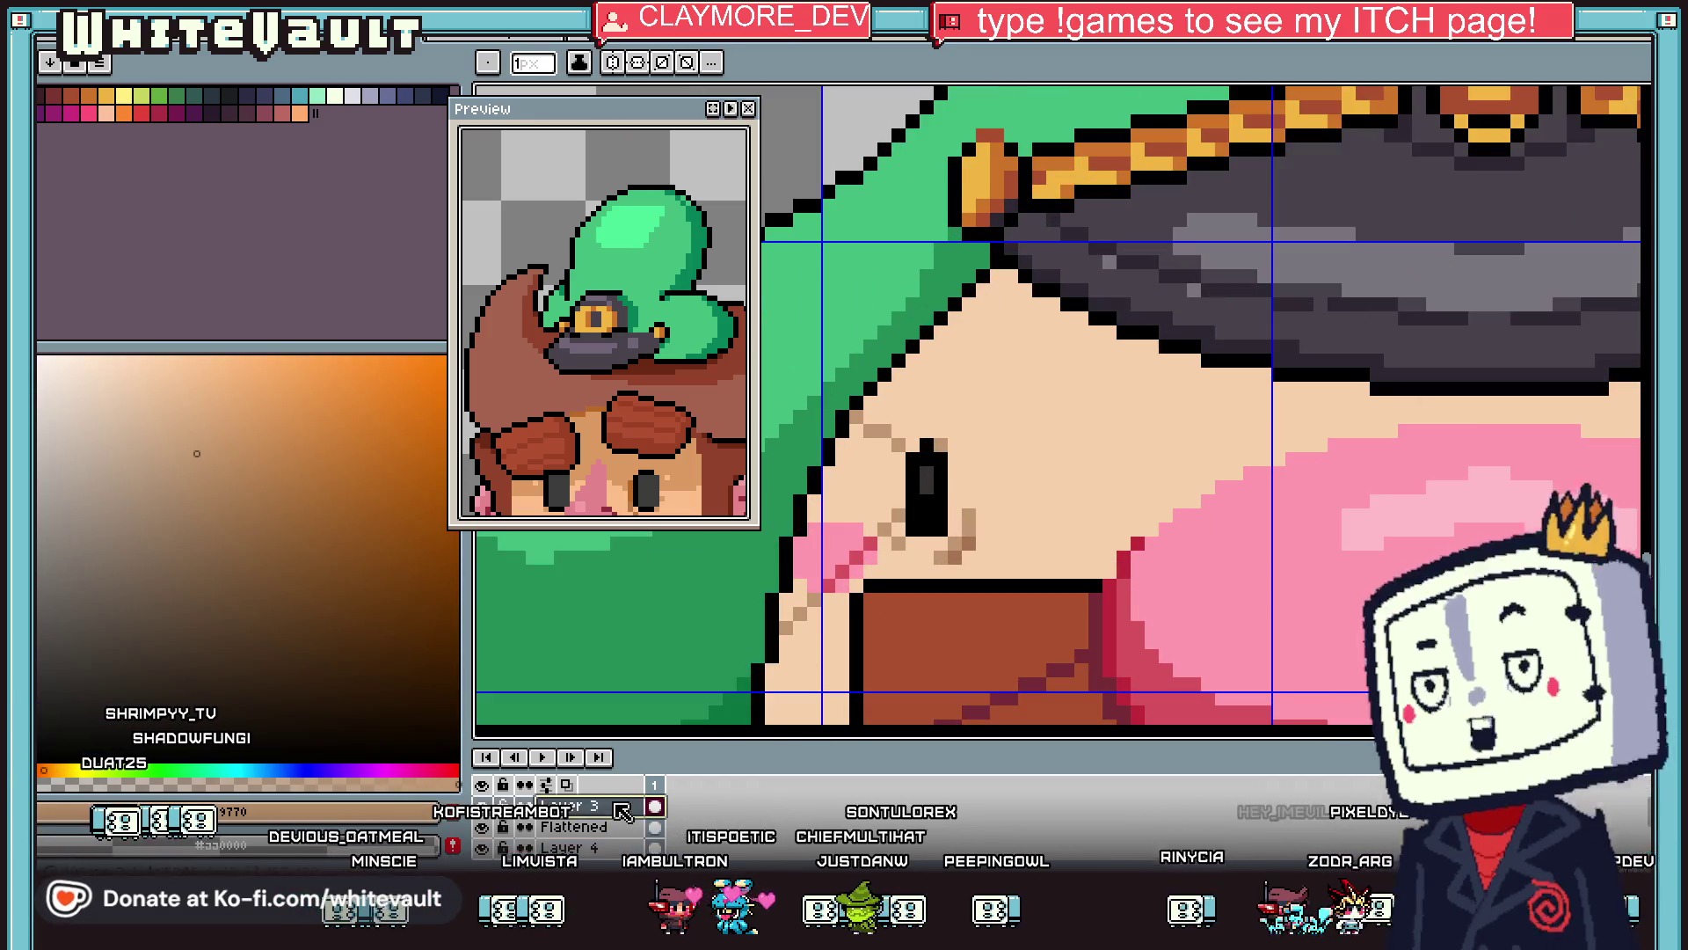
{"action": "scroll", "coordinate": [1000, 280], "scroll_direction": "up", "scroll_amount": 1}
{"action": "mouse_move", "coordinate": [1000, 280]}
{"action": "left_mouse_down"}
{"action": "mouse_move", "coordinate": [1065, 367]}
{"action": "mouse_move", "coordinate": [1232, 453]}
{"action": "left_mouse_up"}
{"action": "scroll", "coordinate": [1487, 533], "scroll_direction": "down", "scroll_amount": 3}
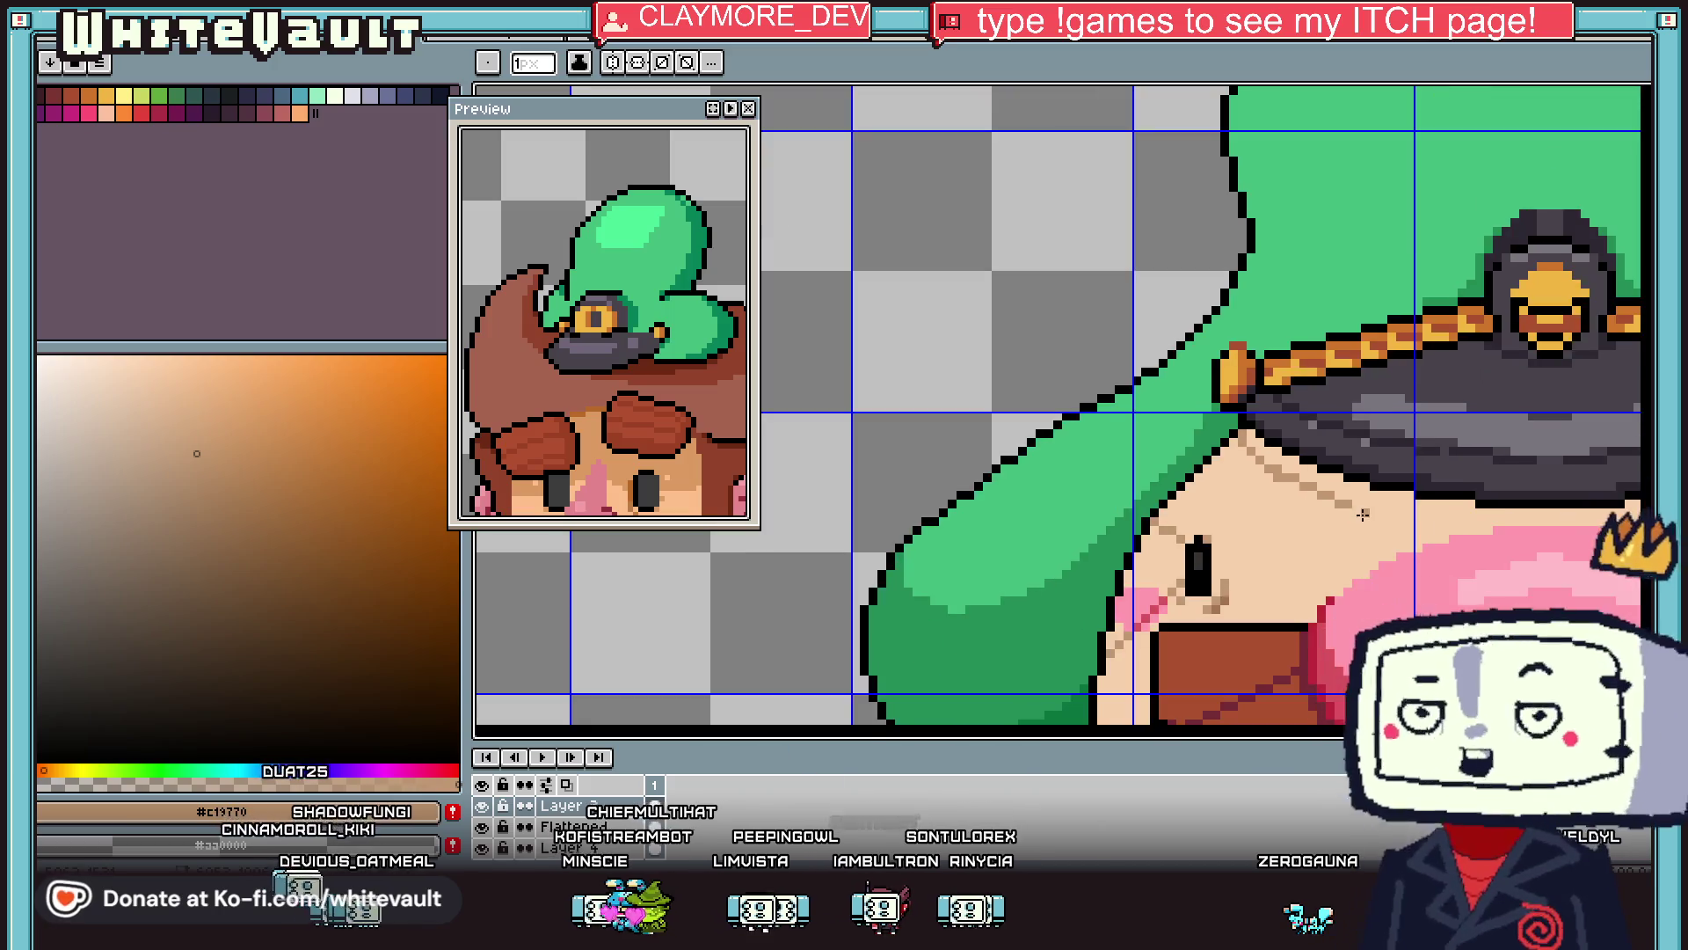
{"action": "scroll", "coordinate": [1487, 532], "scroll_direction": "down", "scroll_amount": 3}
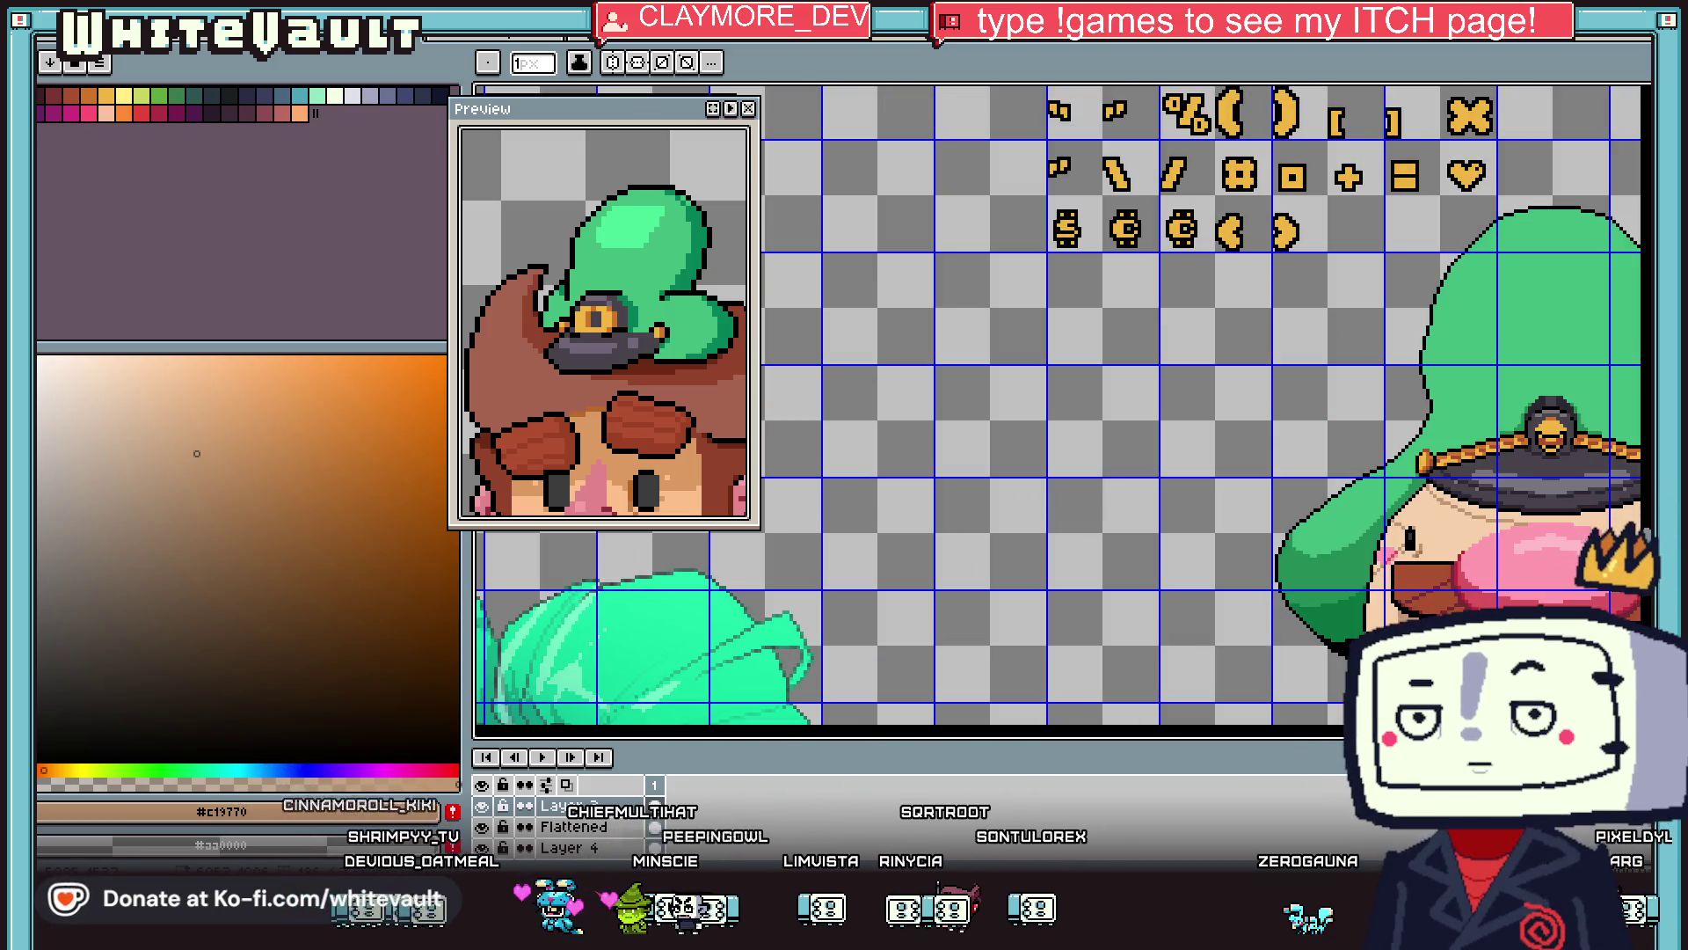
{"action": "scroll", "coordinate": [1527, 543], "scroll_direction": "up", "scroll_amount": 4}
{"action": "scroll", "coordinate": [1527, 543], "scroll_direction": "up", "scroll_amount": 2}
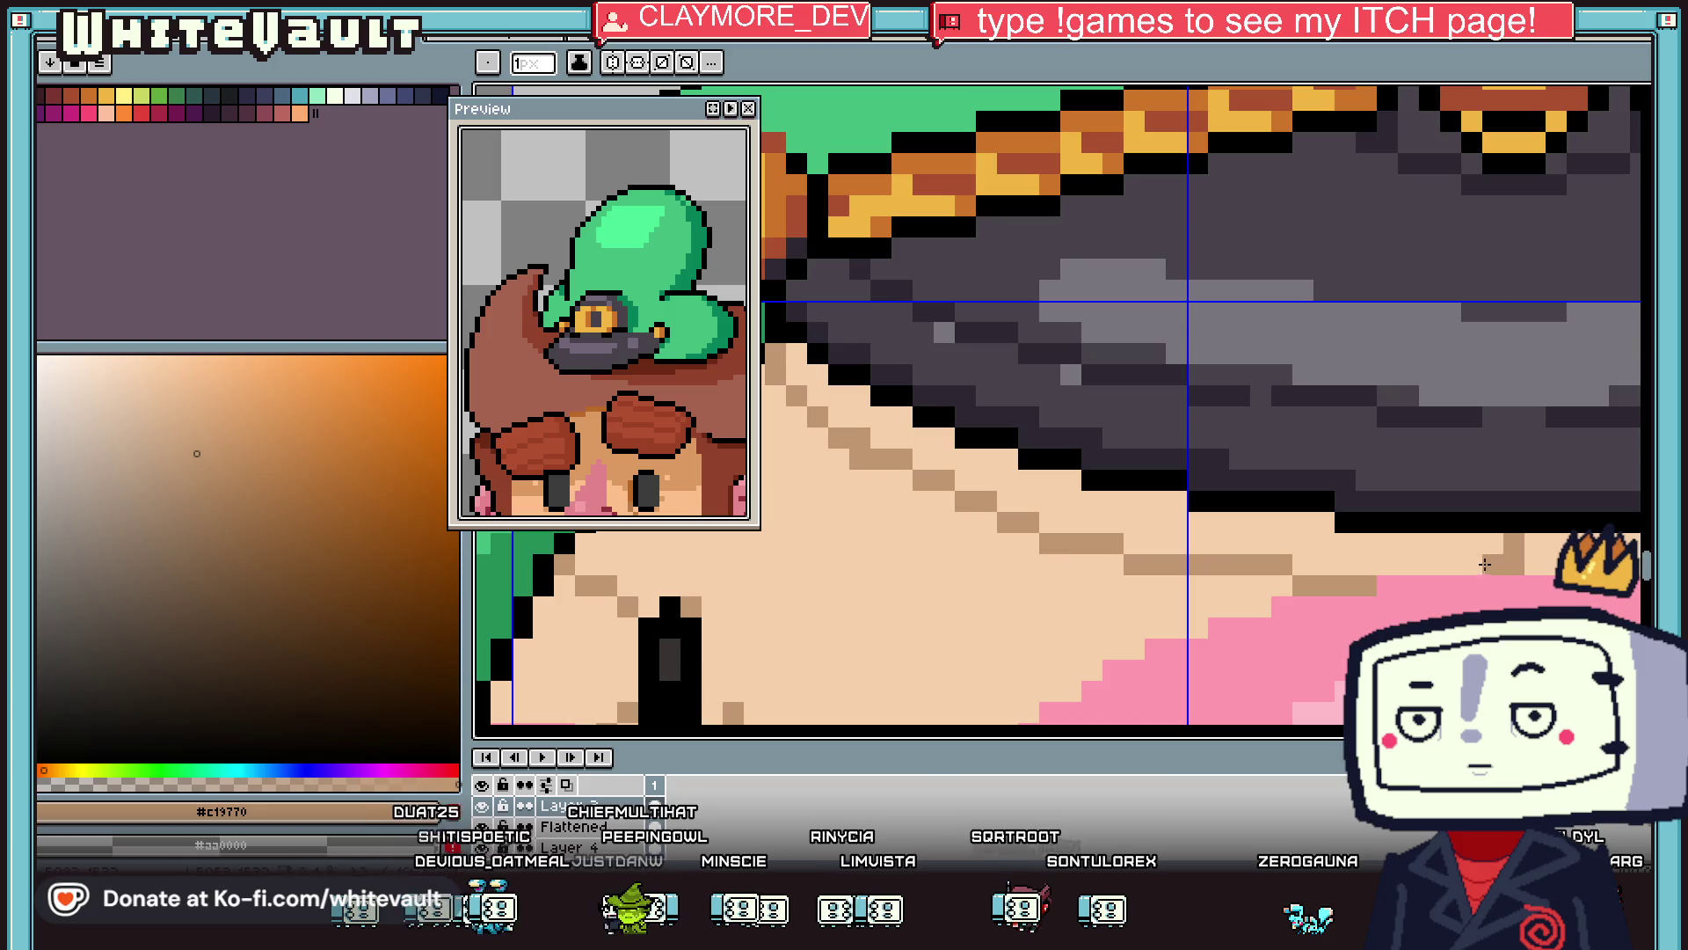
Magic-wand select the hat brim down to the cheek, then clear the selection.
{"action": "key", "text": "g"}
{"action": "scroll", "coordinate": [1496, 566], "scroll_direction": "down", "scroll_amount": 4}
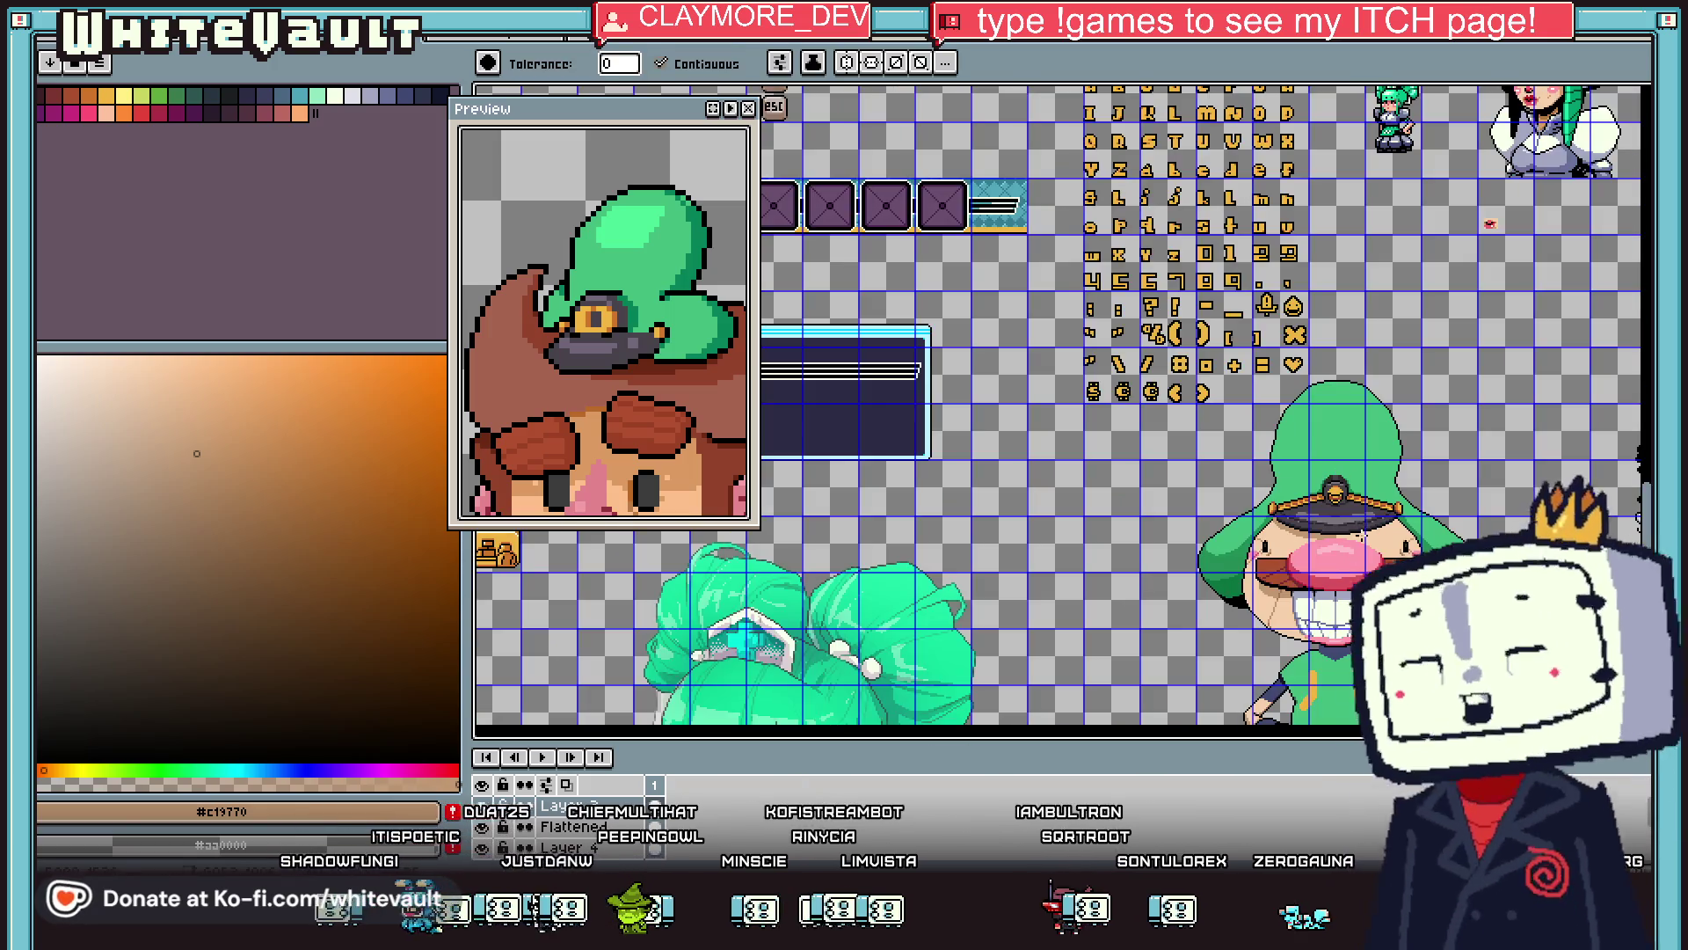
{"action": "scroll", "coordinate": [1349, 541], "scroll_direction": "up", "scroll_amount": 4}
{"action": "key", "text": "w"}
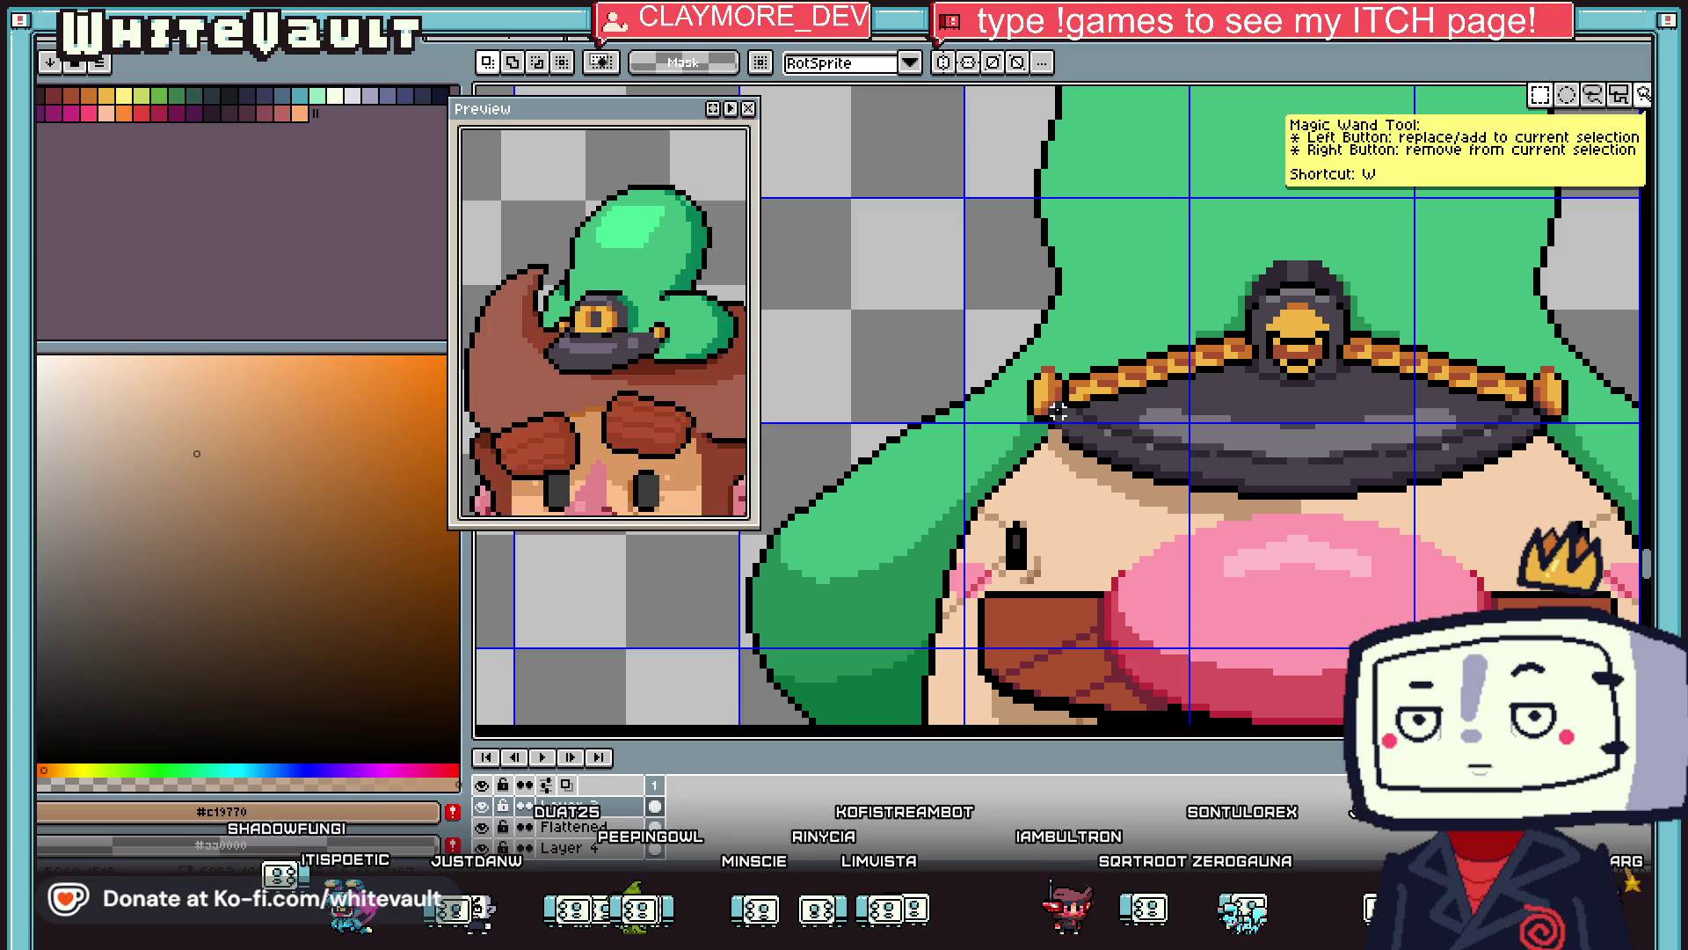
{"action": "mouse_move", "coordinate": [1018, 363]}
{"action": "left_mouse_down"}
{"action": "mouse_move", "coordinate": [1304, 525]}
{"action": "mouse_move", "coordinate": [1280, 475]}
{"action": "mouse_move", "coordinate": [1561, 486]}
{"action": "left_mouse_up"}
{"action": "scroll", "coordinate": [1560, 487], "scroll_direction": "down", "scroll_amount": 2}
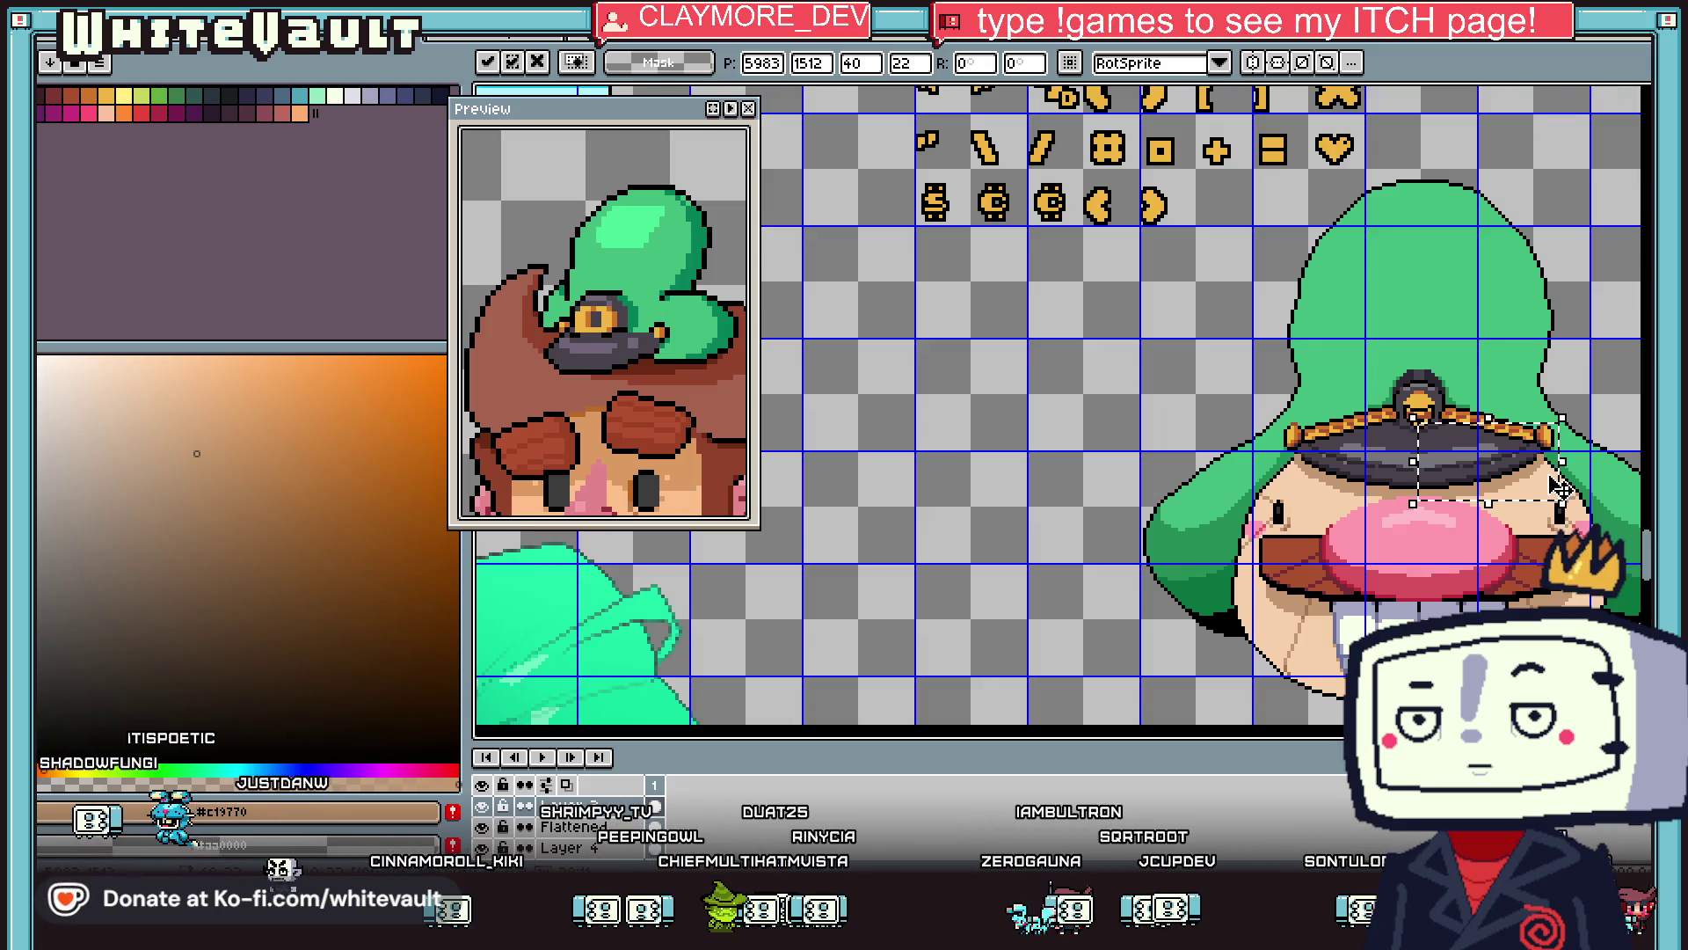
{"action": "key", "text": "ctrl+d"}
{"action": "scroll", "coordinate": [1561, 486], "scroll_direction": "down", "scroll_amount": 2}
{"action": "scroll", "coordinate": [1580, 473], "scroll_direction": "up", "scroll_amount": 2}
{"action": "scroll", "coordinate": [1580, 473], "scroll_direction": "down", "scroll_amount": 3}
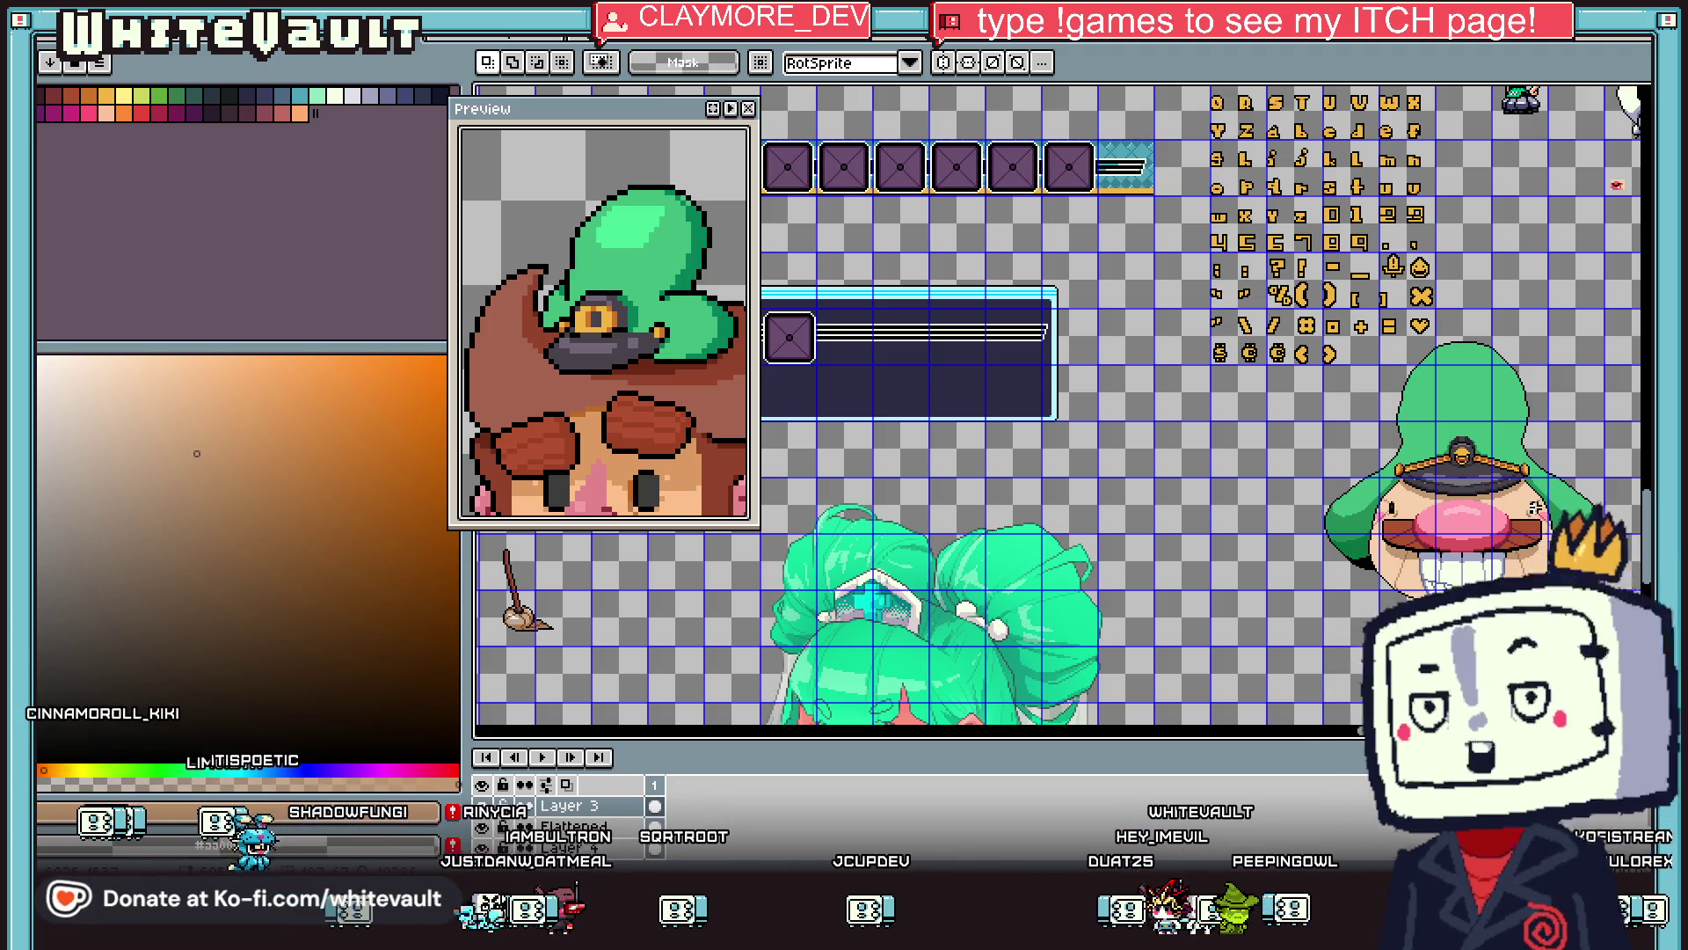
{"action": "scroll", "coordinate": [1475, 504], "scroll_direction": "up", "scroll_amount": 4}
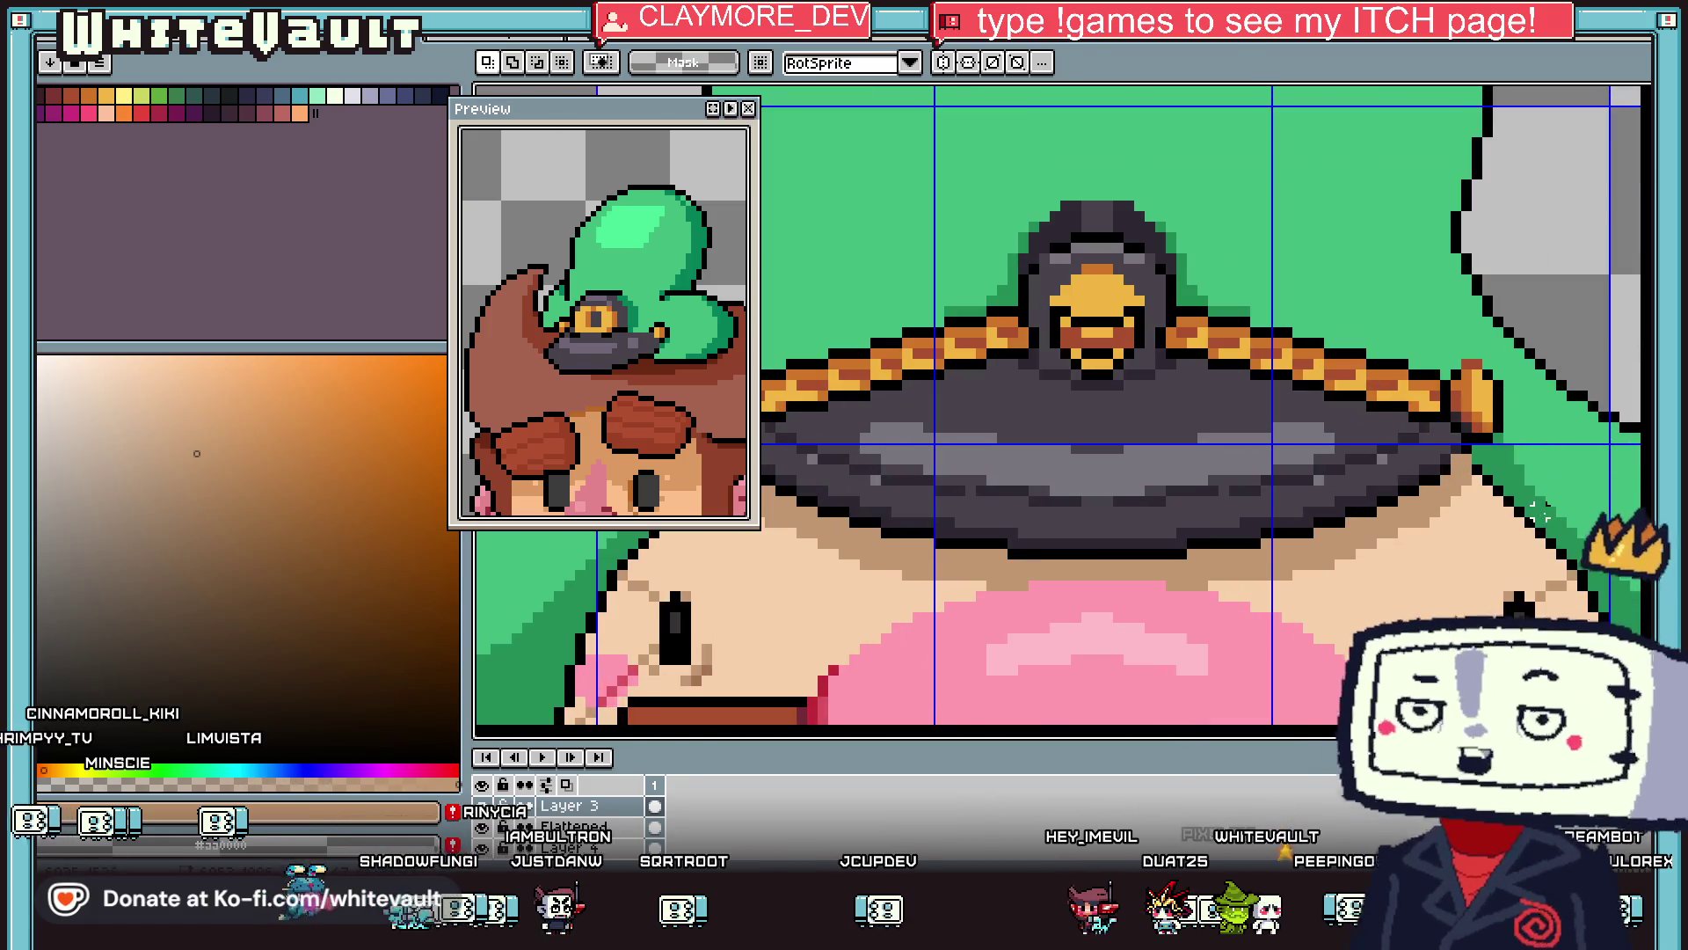
Add a darker tan pixel and a shading stroke across the skin beneath the brim.
{"action": "key", "text": "b"}
{"action": "scroll", "coordinate": [1530, 508], "scroll_direction": "down", "scroll_amount": 2}
{"action": "scroll", "coordinate": [1512, 484], "scroll_direction": "up", "scroll_amount": 2}
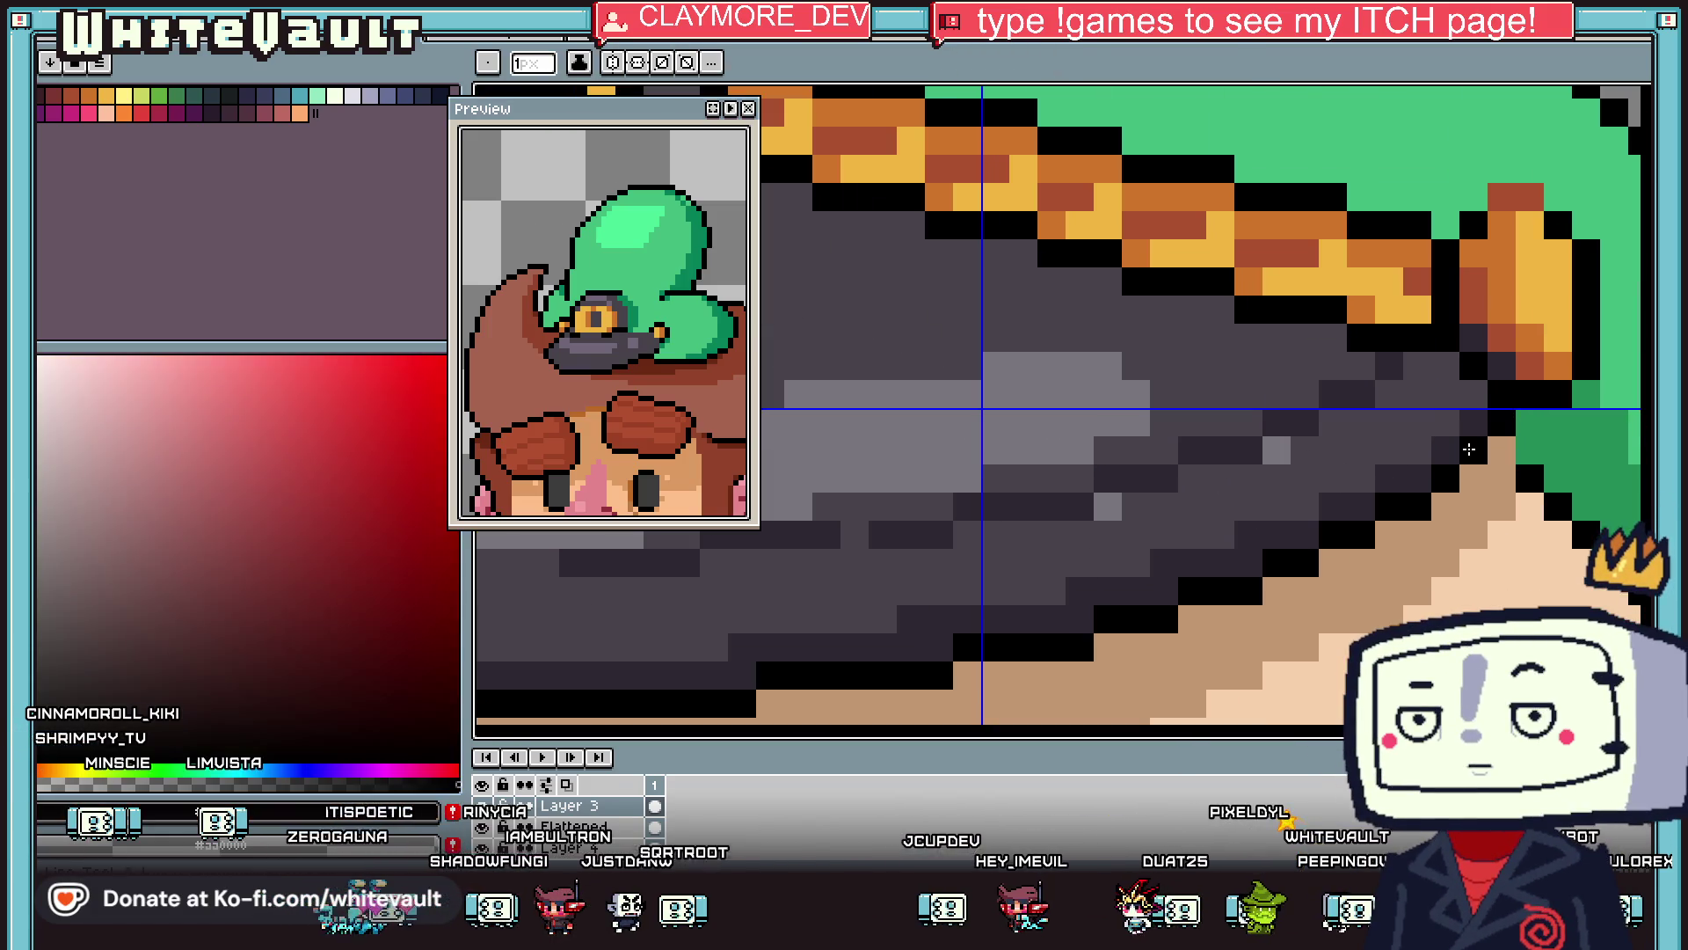
{"action": "scroll", "coordinate": [1495, 466], "scroll_direction": "down", "scroll_amount": 4}
{"action": "key", "text": "i"}
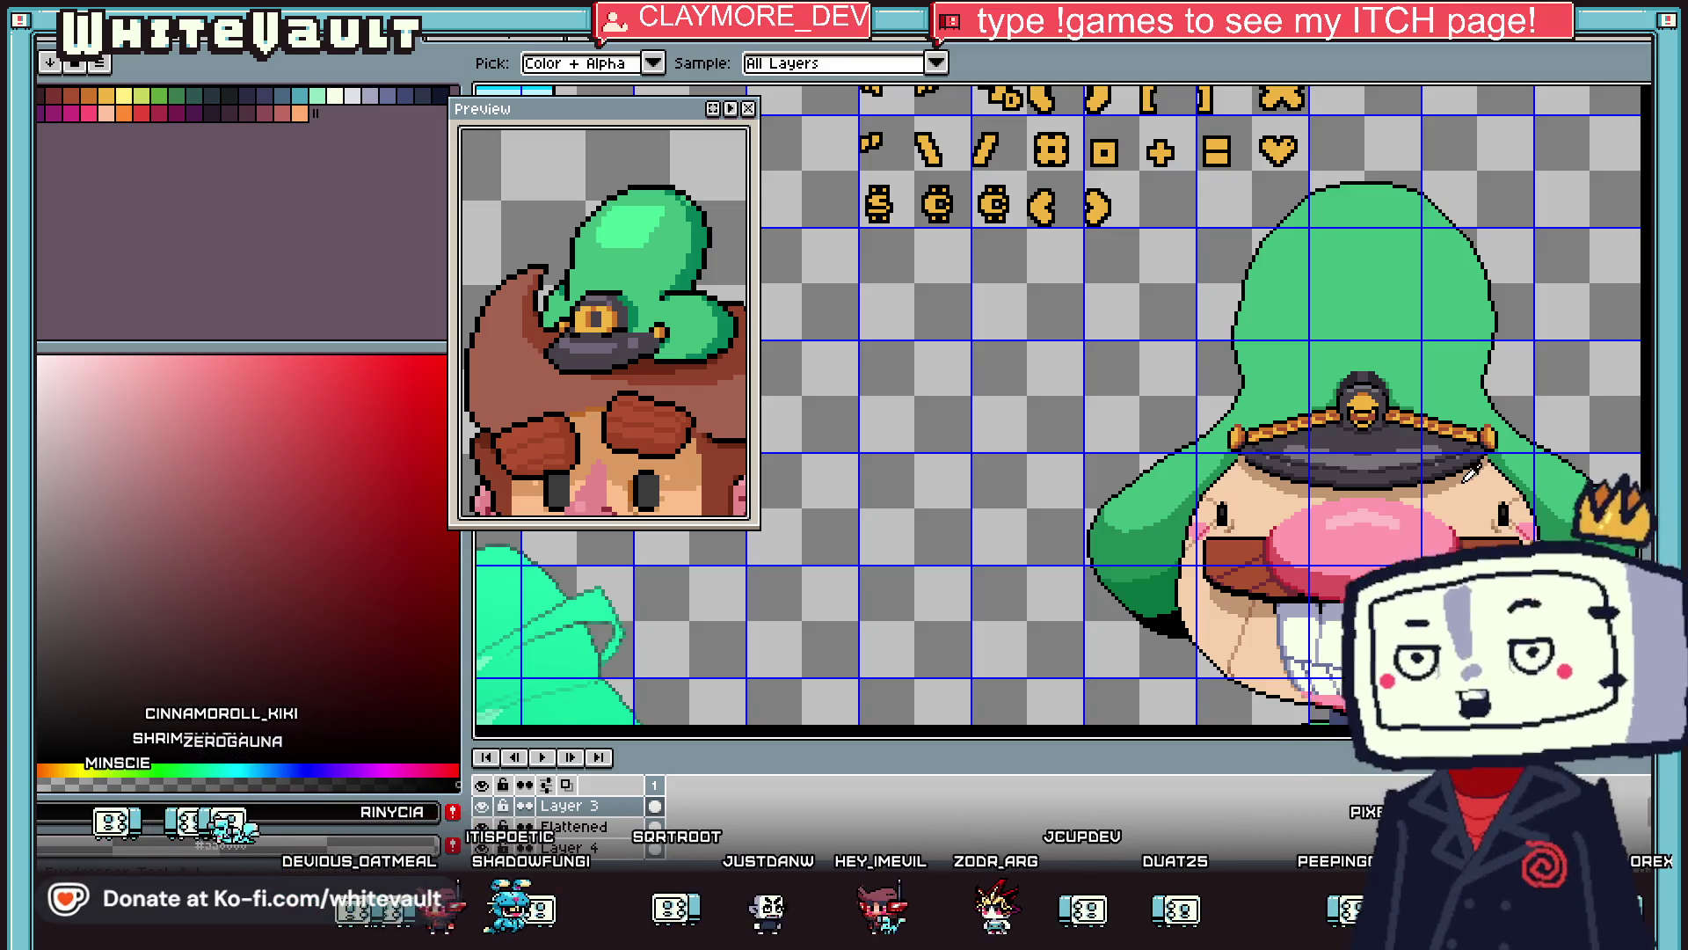
{"action": "scroll", "coordinate": [1477, 470], "scroll_direction": "up", "scroll_amount": 1}
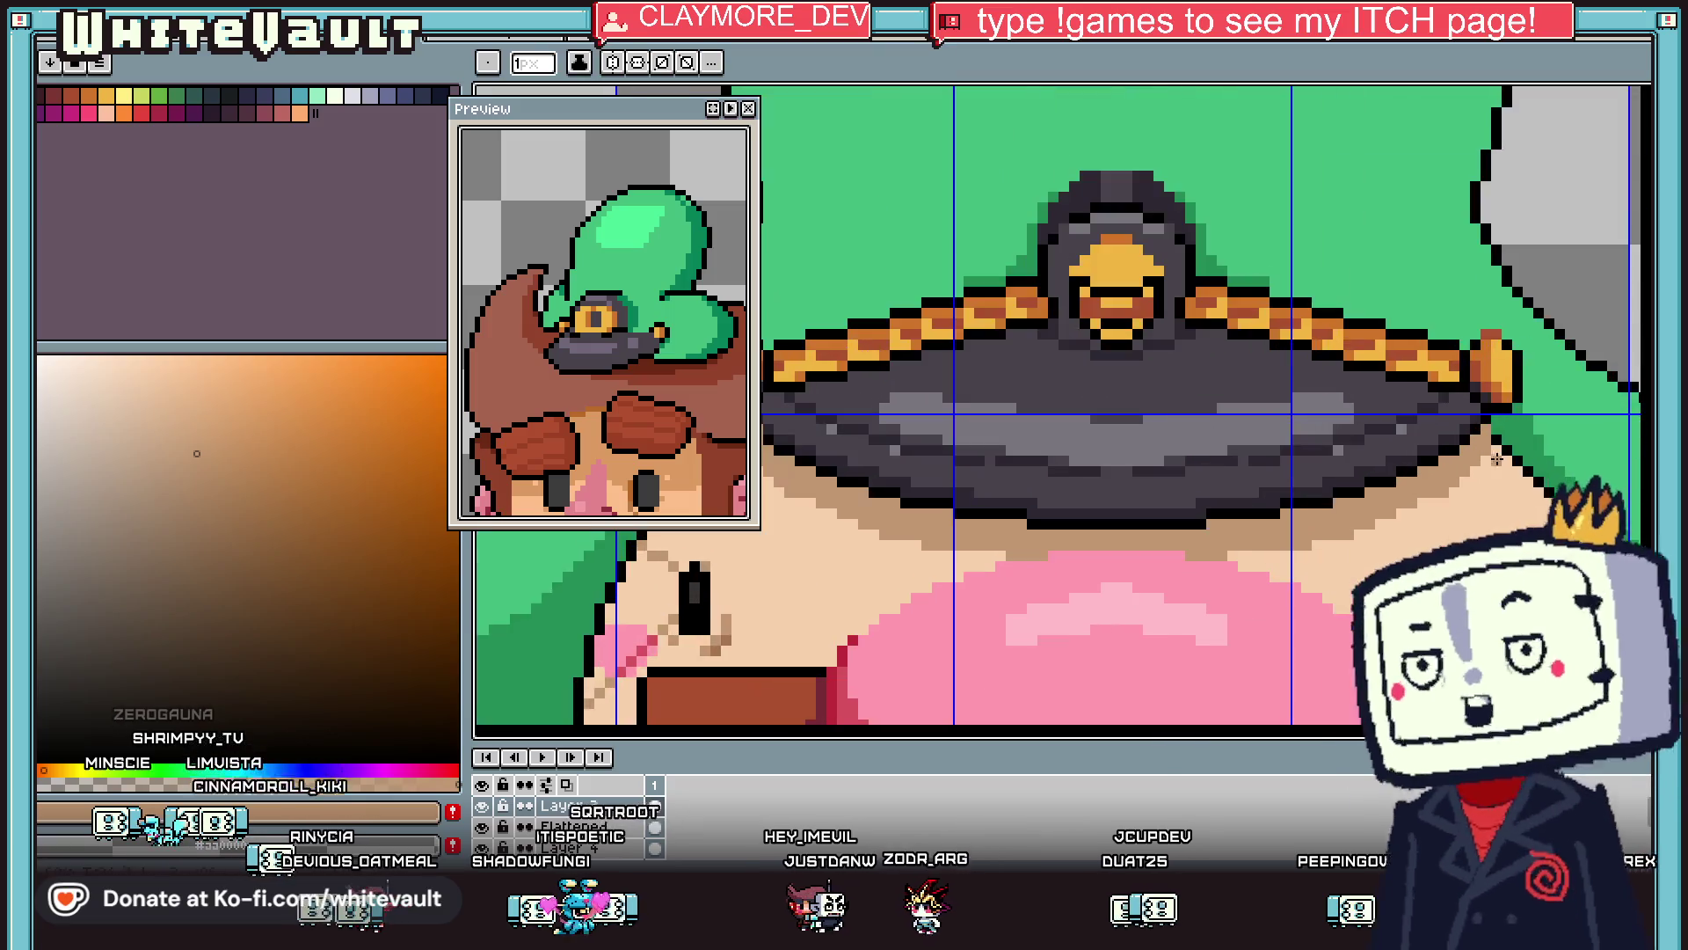
{"action": "scroll", "coordinate": [1481, 456], "scroll_direction": "up", "scroll_amount": 2}
{"action": "left_click", "coordinate": [1474, 526]}
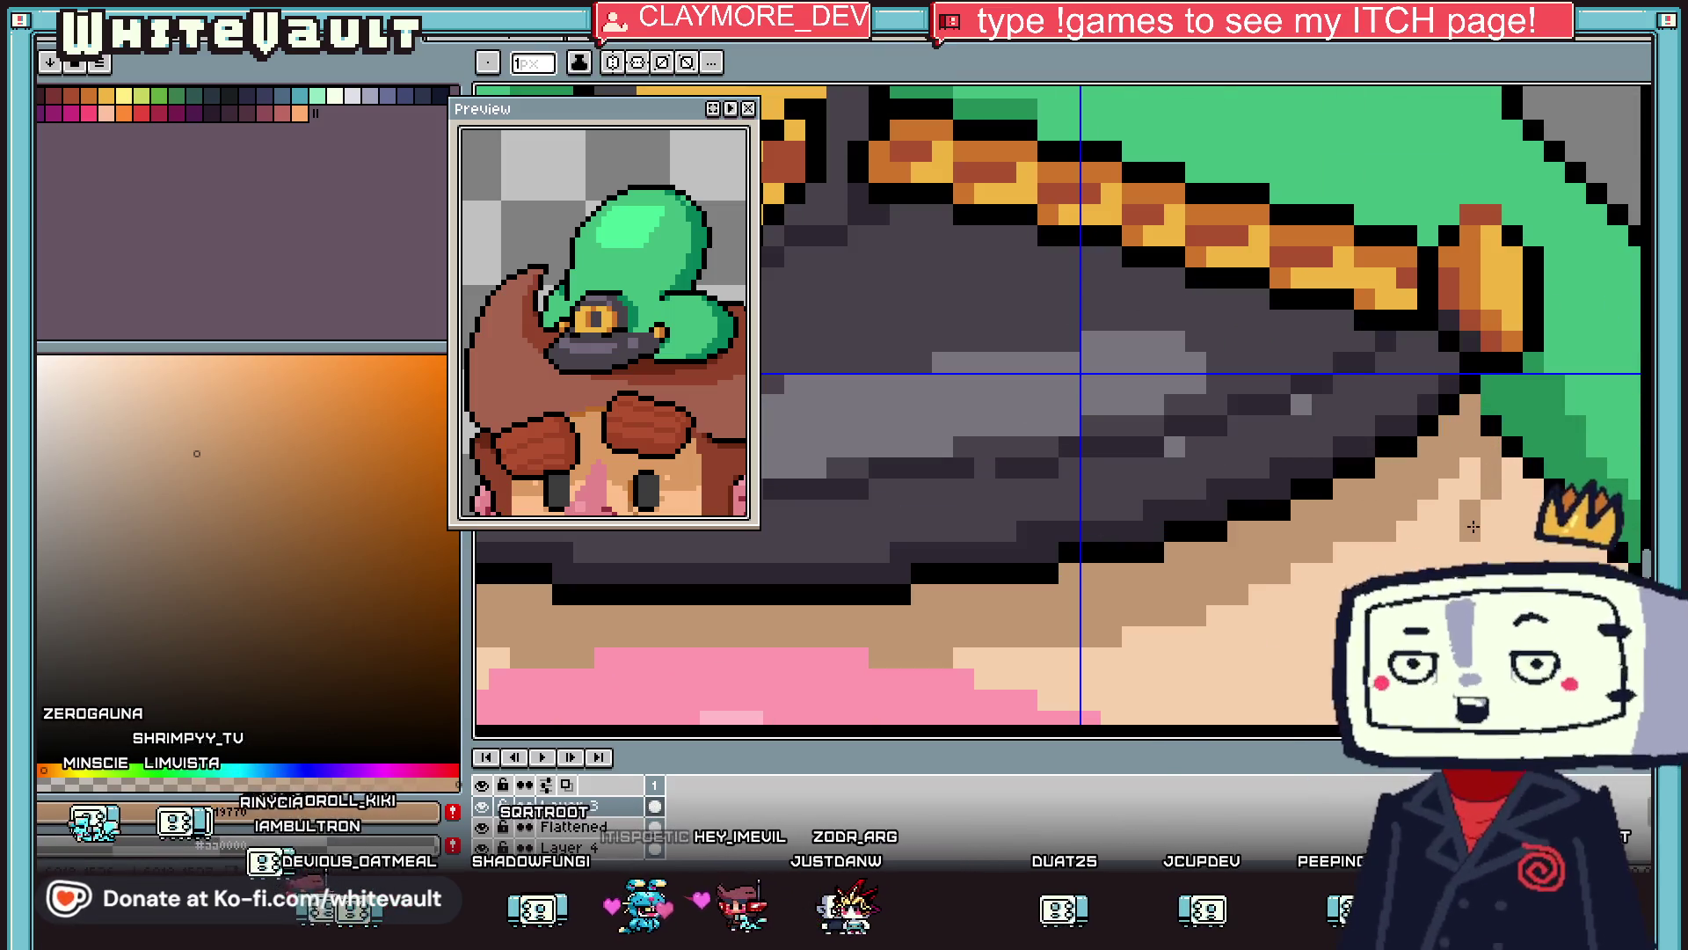
{"action": "scroll", "coordinate": [1241, 476], "scroll_direction": "down", "scroll_amount": 3}
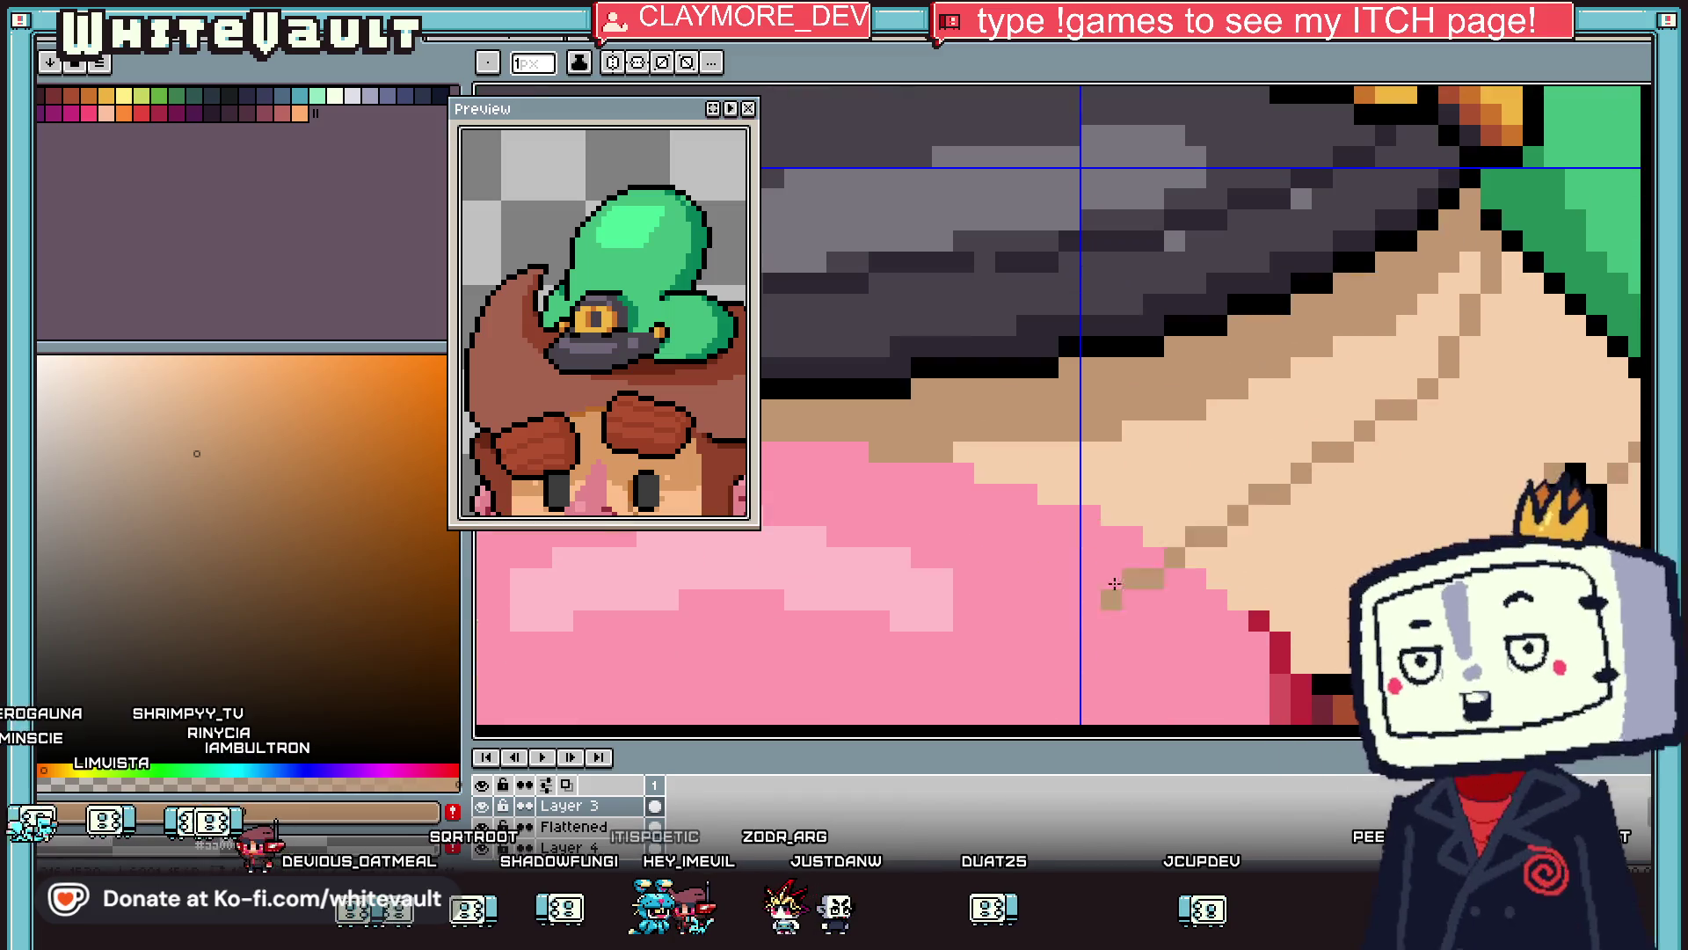
{"action": "mouse_move", "coordinate": [1230, 475]}
{"action": "left_mouse_down"}
{"action": "mouse_move", "coordinate": [1187, 471]}
{"action": "mouse_move", "coordinate": [988, 554]}
{"action": "left_mouse_up"}
{"action": "scroll", "coordinate": [997, 479], "scroll_direction": "down", "scroll_amount": 1}
Turn on vertical mirror symmetry and leave the contiguous Paint Bucket active at tolerance 0.
{"action": "key", "text": "g"}
{"action": "scroll", "coordinate": [997, 478], "scroll_direction": "down", "scroll_amount": 4}
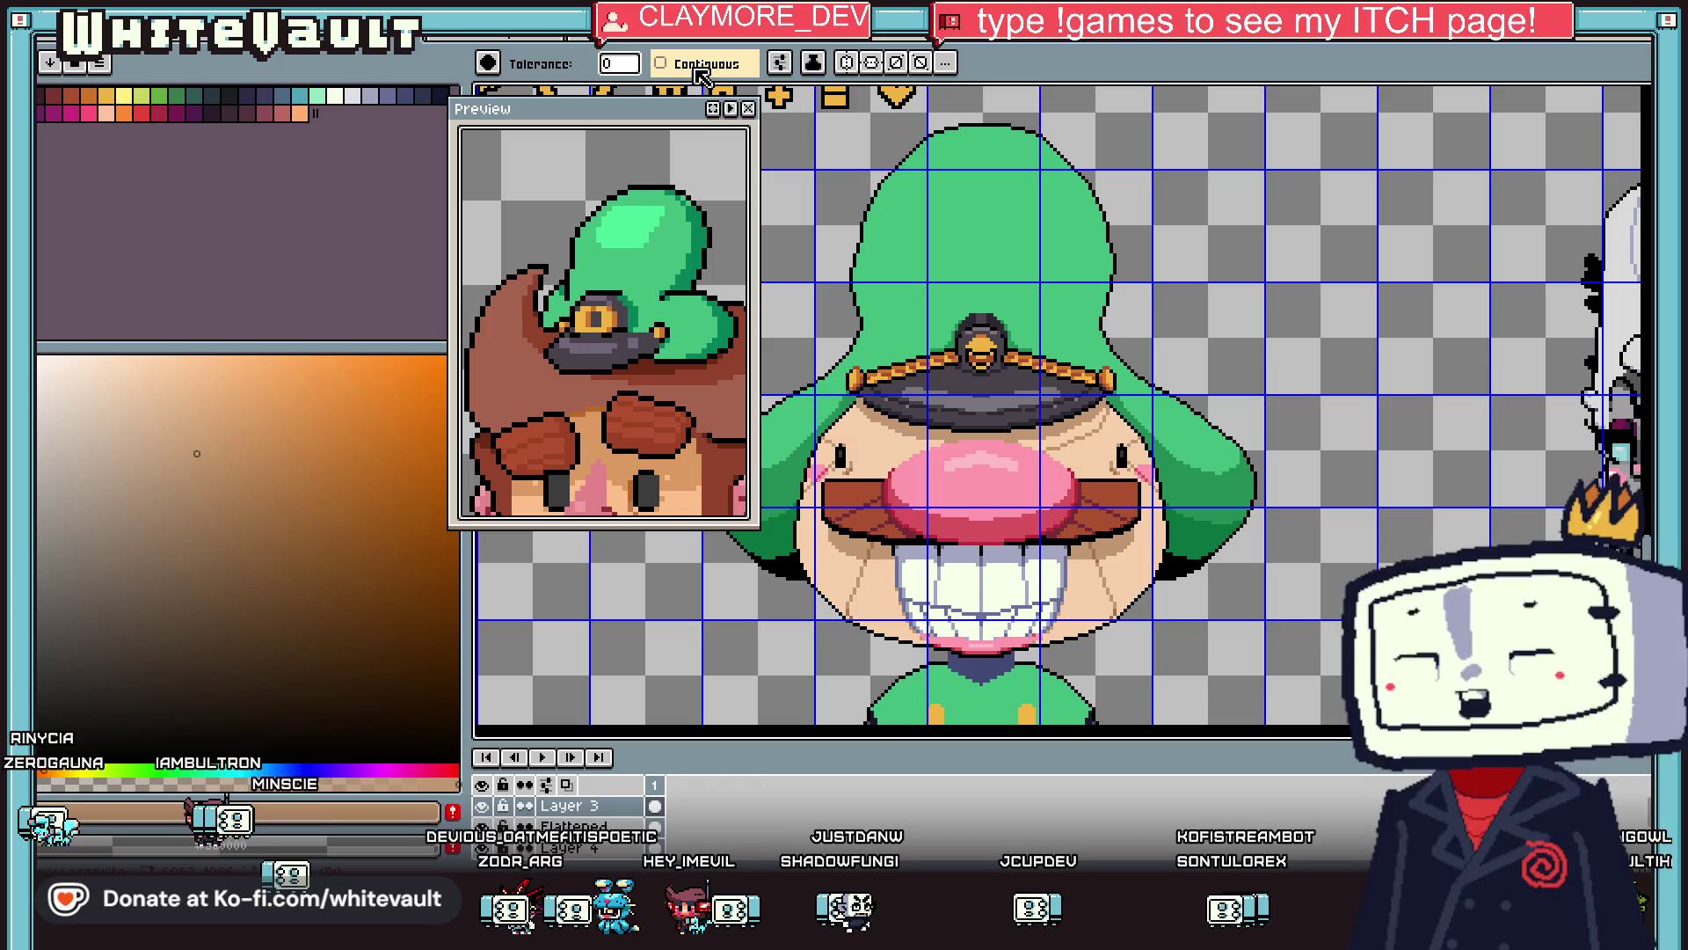
{"action": "left_click", "coordinate": [849, 63]}
{"action": "scroll", "coordinate": [1090, 424], "scroll_direction": "up", "scroll_amount": 3}
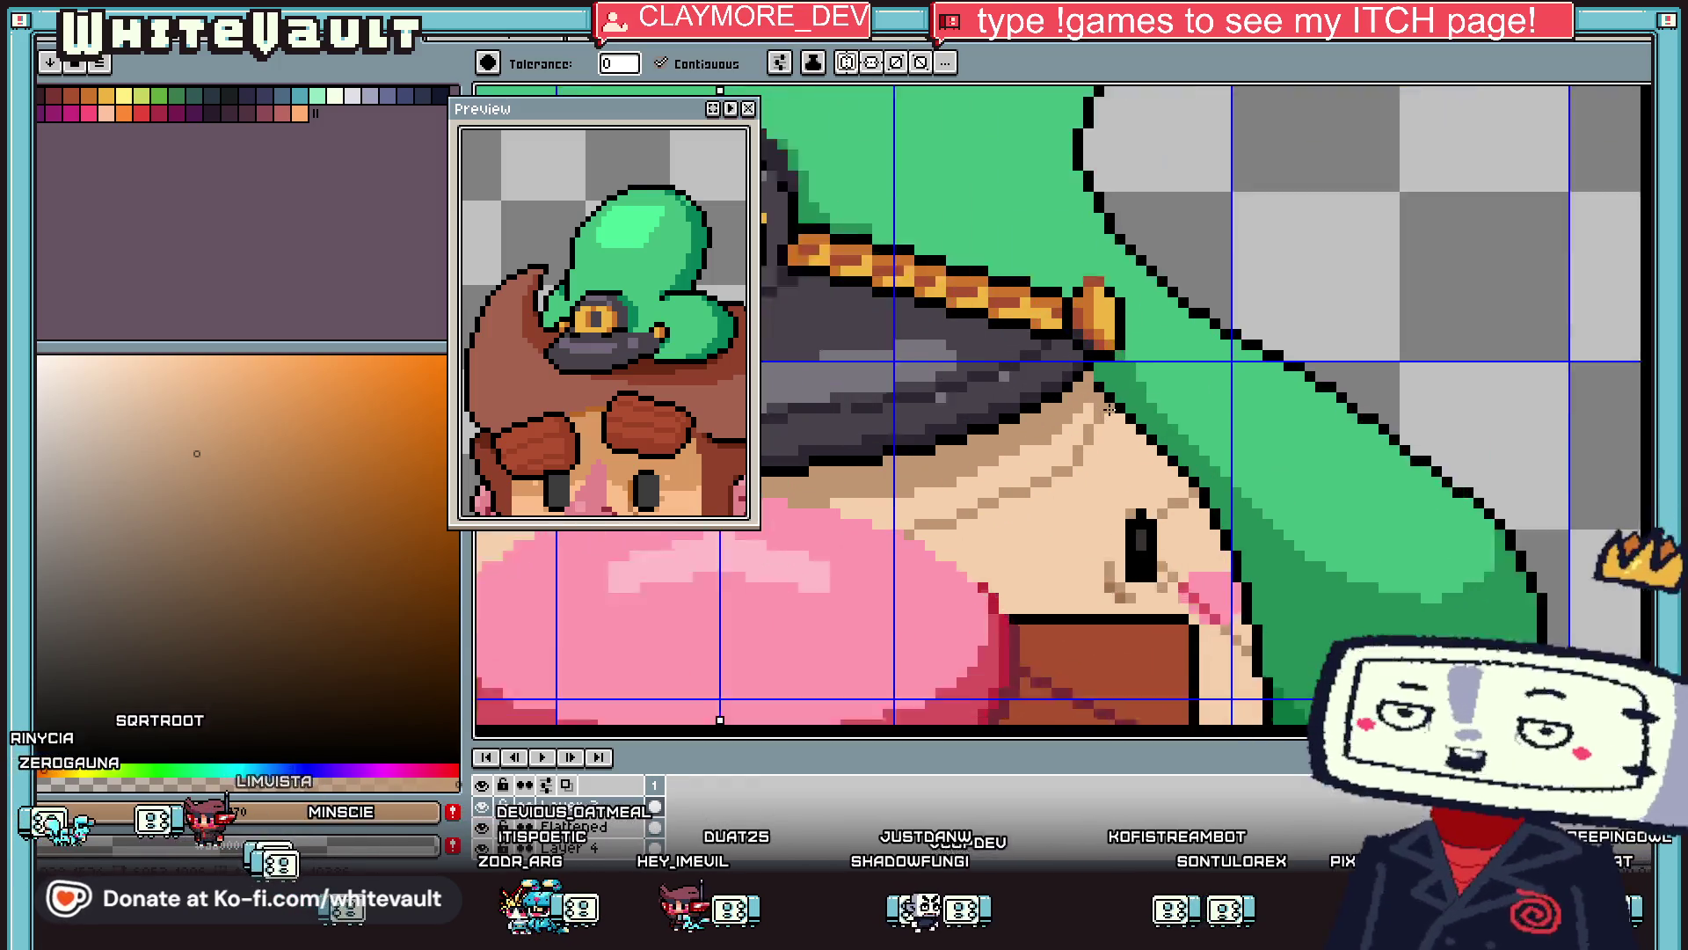
{"action": "key", "text": "i"}
{"action": "key", "text": "b"}
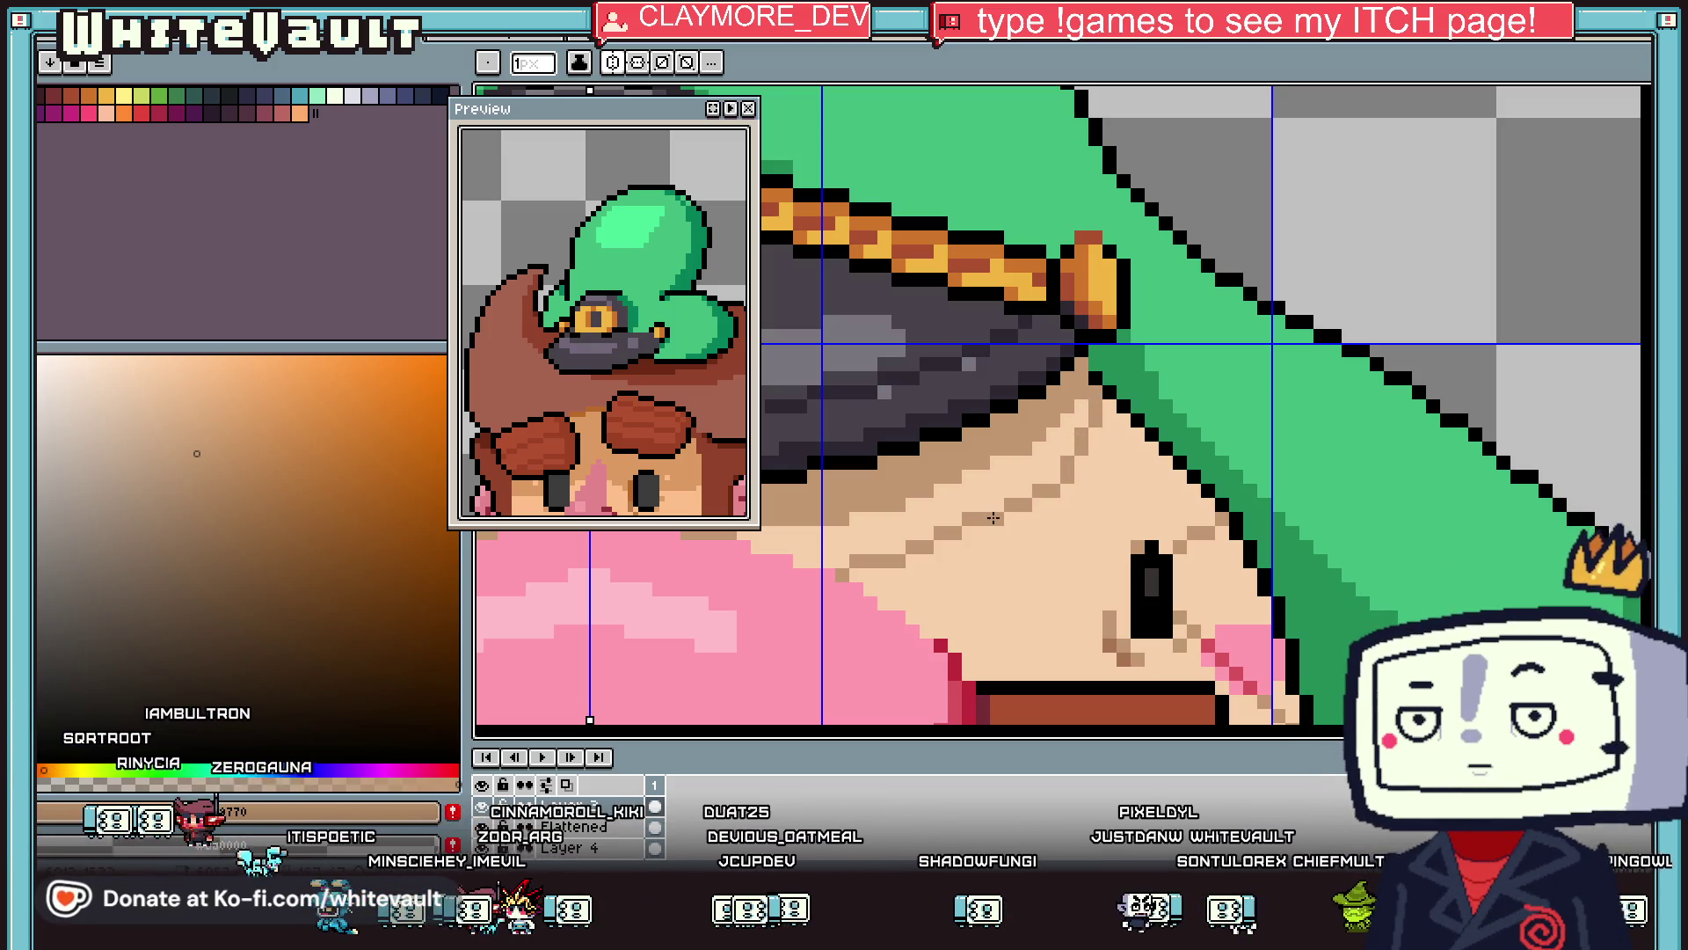
{"action": "scroll", "coordinate": [882, 556], "scroll_direction": "up", "scroll_amount": 1}
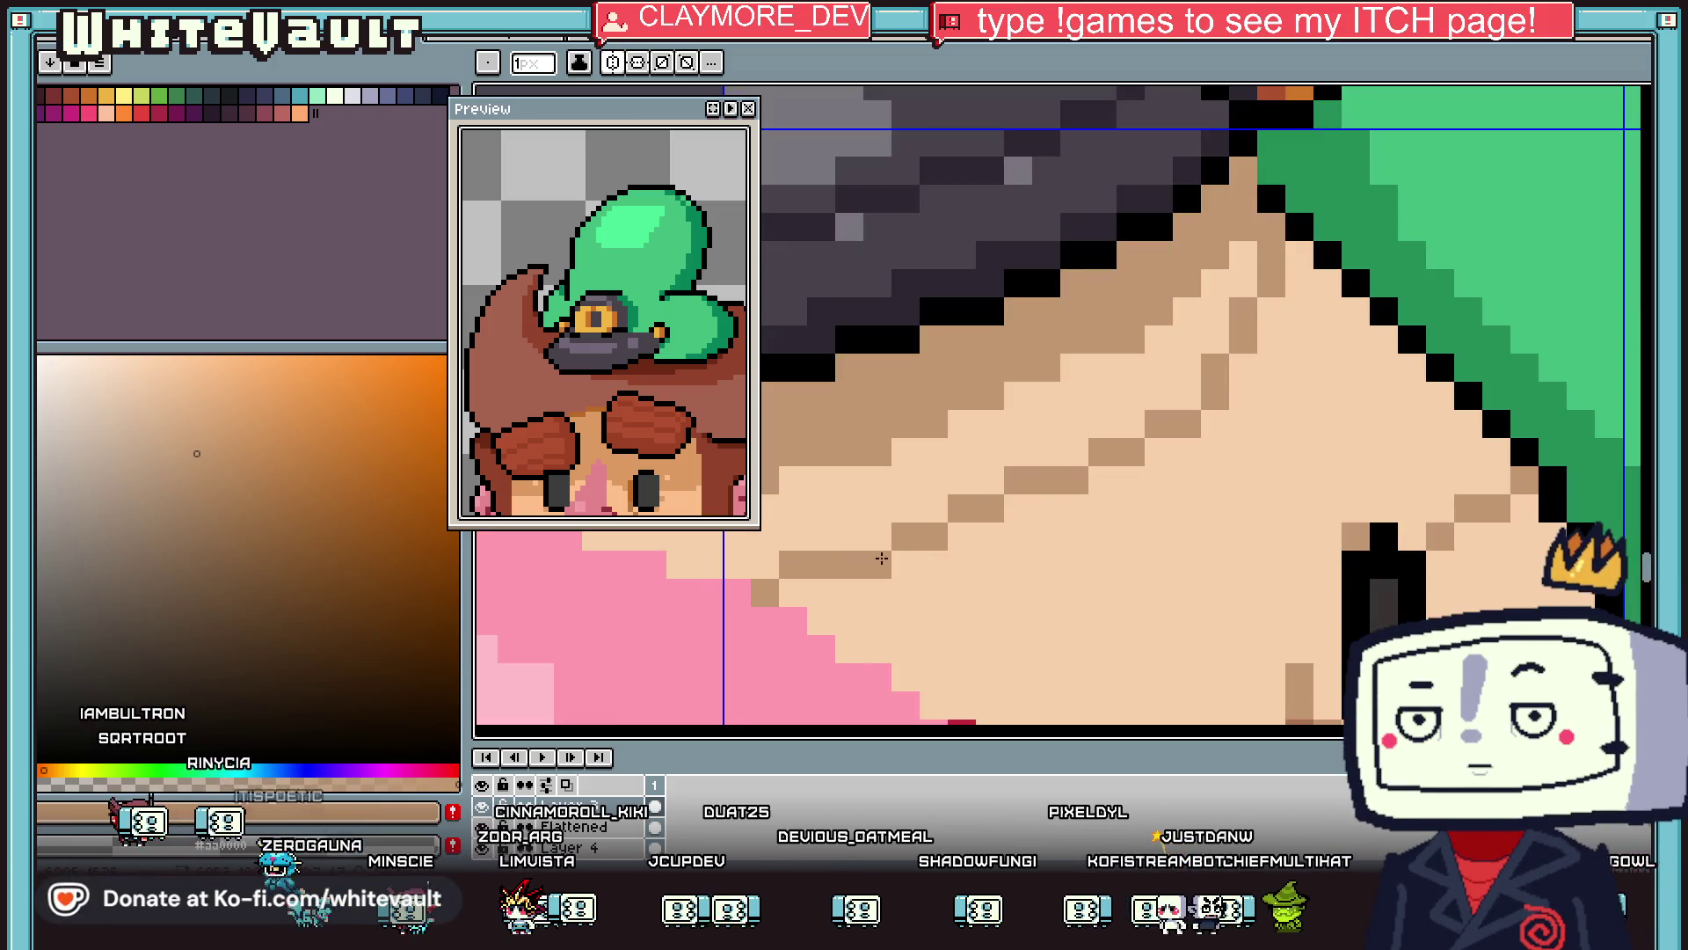
{"action": "scroll", "coordinate": [683, 561], "scroll_direction": "down", "scroll_amount": 5}
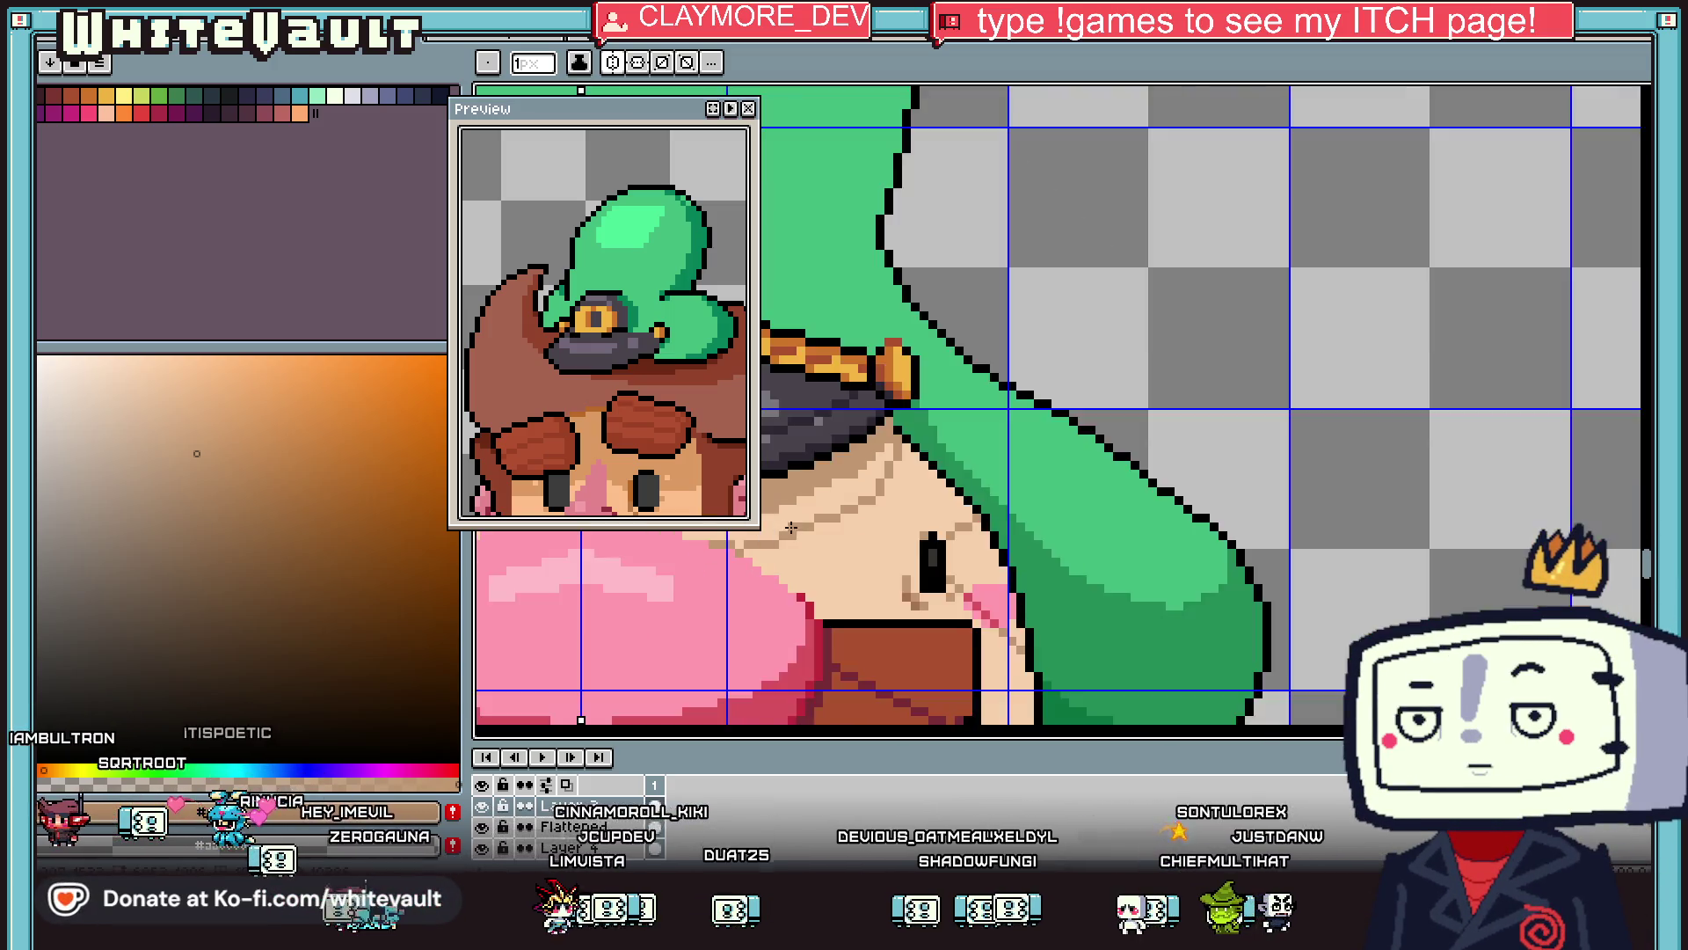
{"action": "scroll", "coordinate": [812, 511], "scroll_direction": "up", "scroll_amount": 2}
{"action": "scroll", "coordinate": [826, 501], "scroll_direction": "up", "scroll_amount": 2}
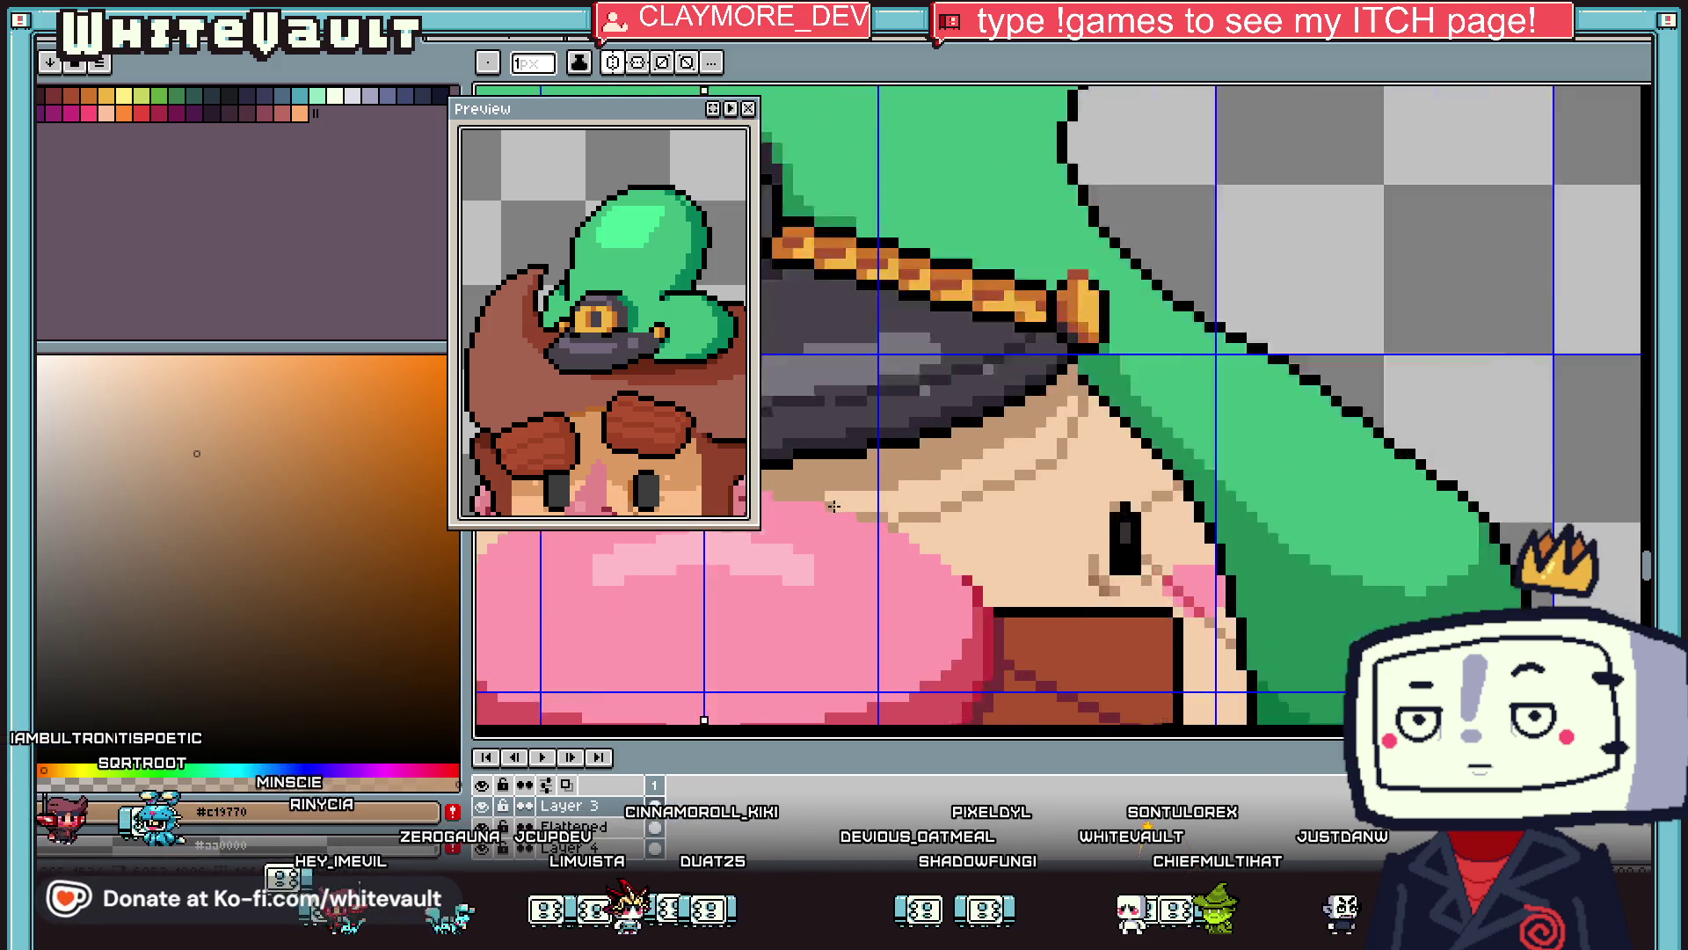
{"action": "key", "text": "g"}
{"action": "scroll", "coordinate": [912, 493], "scroll_direction": "down", "scroll_amount": 3}
{"action": "scroll", "coordinate": [912, 492], "scroll_direction": "down", "scroll_amount": 2}
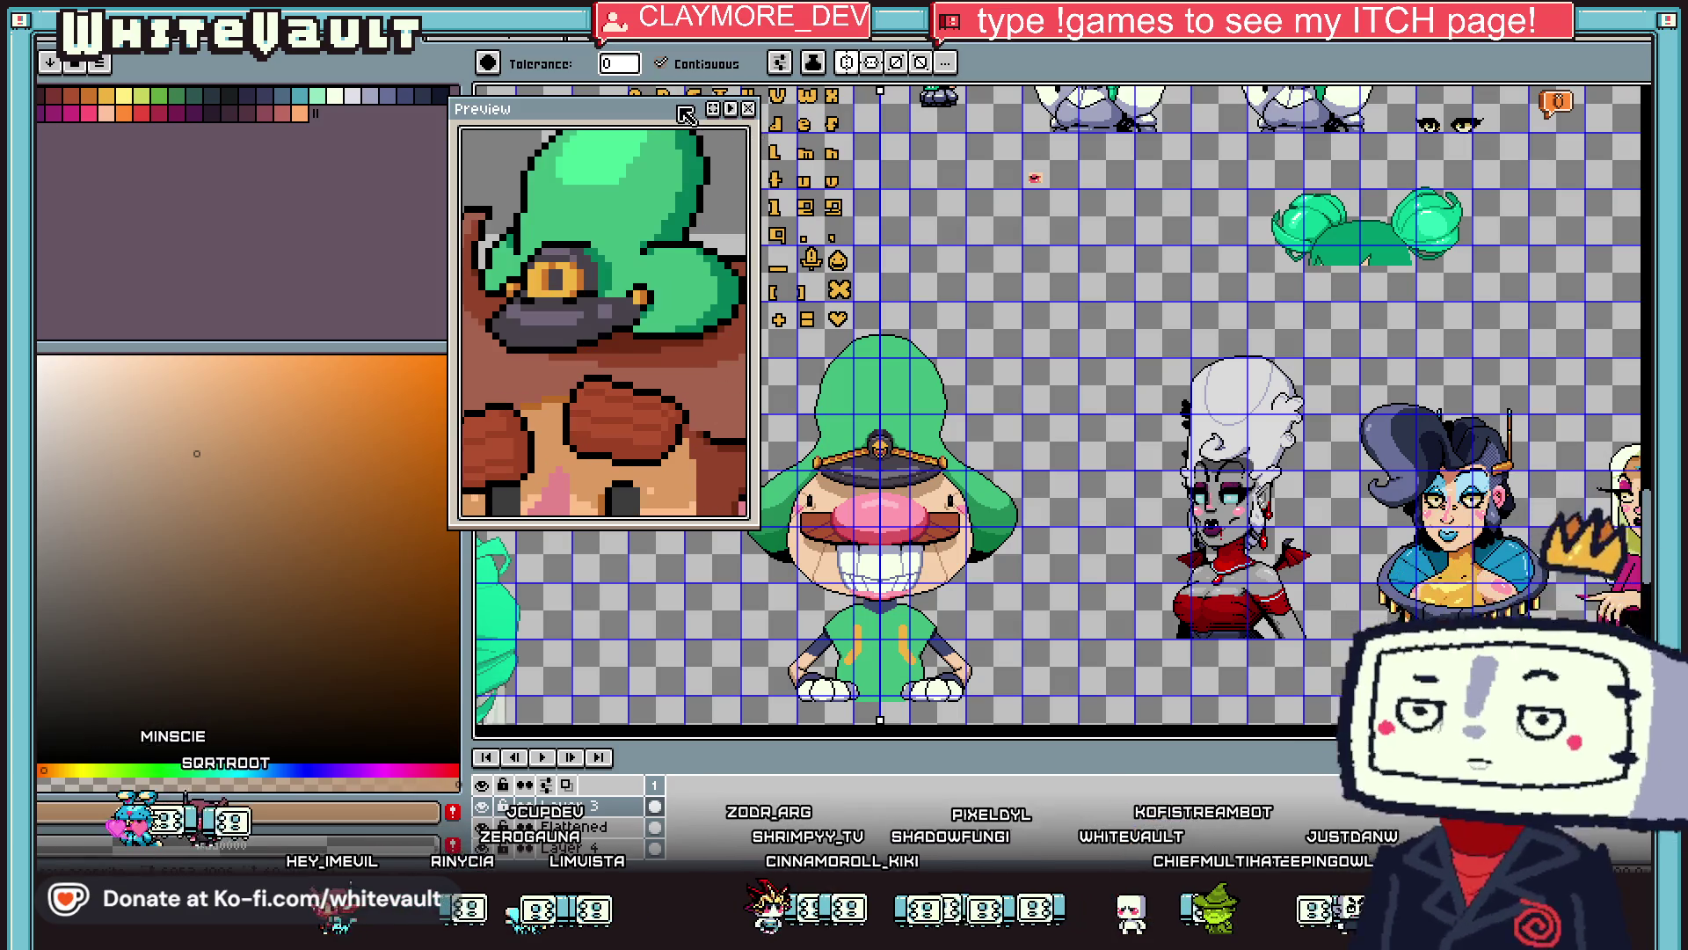
Move the preview window aside to uncover the sprites.
{"action": "left_click_drag", "start_coordinate": [682, 108], "coordinate": [1566, 160]}
{"action": "scroll", "coordinate": [941, 497], "scroll_direction": "down", "scroll_amount": 3}
{"action": "scroll", "coordinate": [928, 506], "scroll_direction": "up", "scroll_amount": 3}
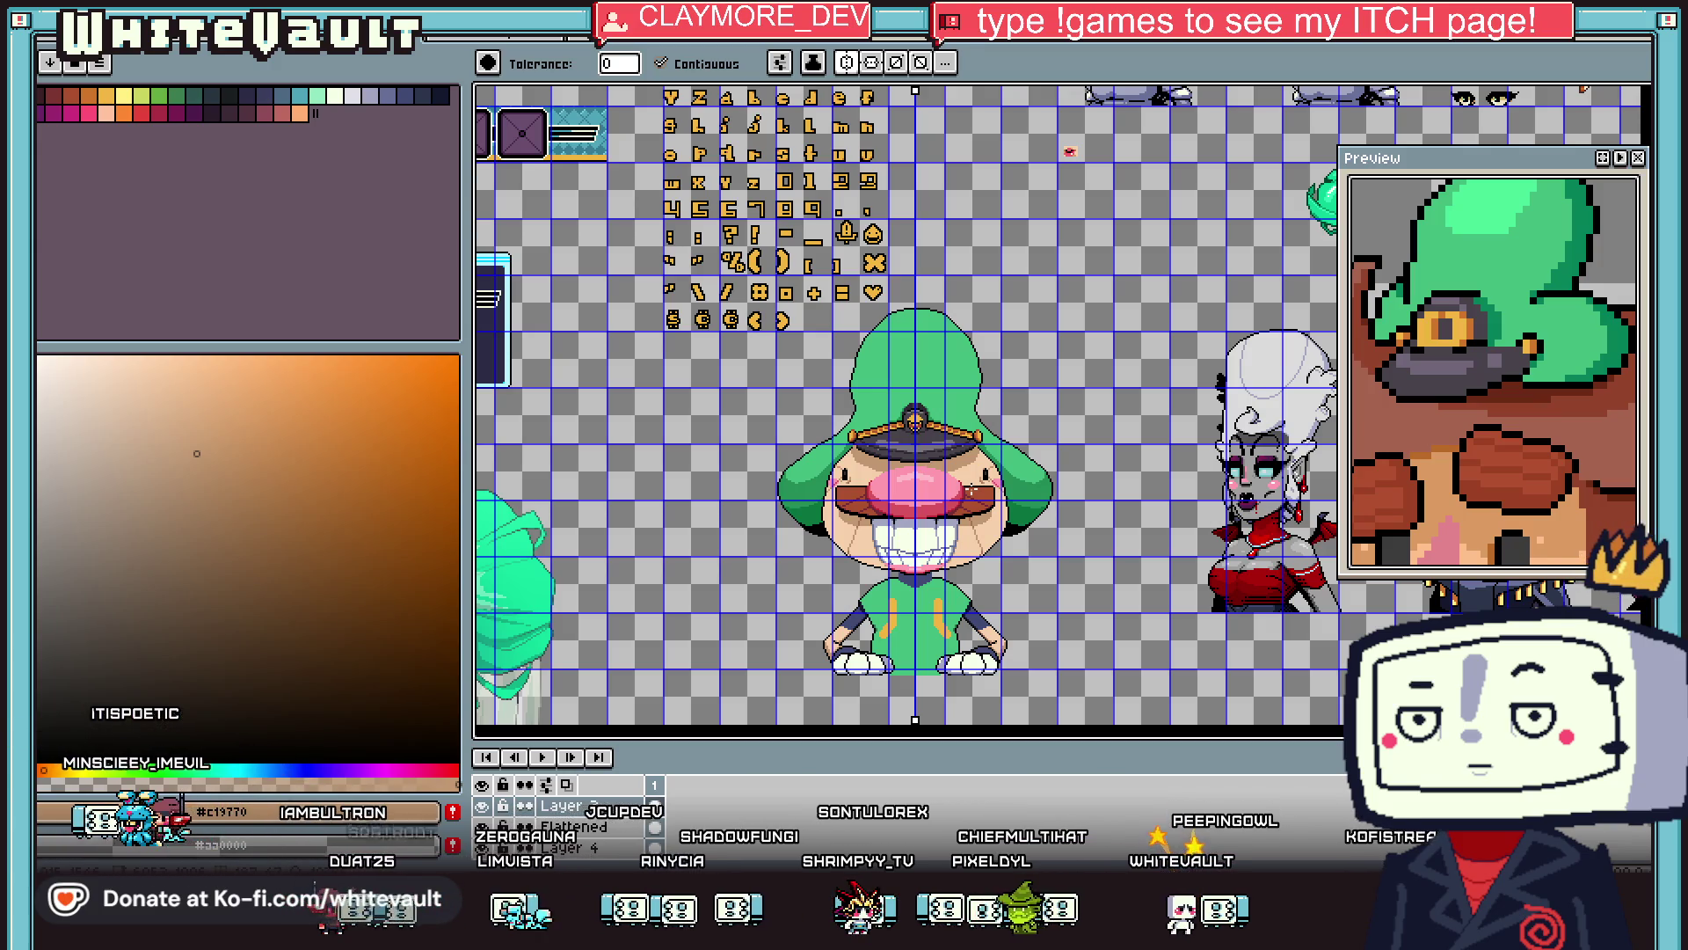
Toggle Layer 3's visibility to compare the hat, leaving the layer shown.
{"action": "left_click", "coordinate": [485, 805]}
{"action": "left_click", "coordinate": [490, 804]}
{"action": "left_click", "coordinate": [490, 803]}
{"action": "left_click", "coordinate": [490, 803]}
{"action": "left_click", "coordinate": [490, 804]}
{"action": "left_click", "coordinate": [490, 804]}
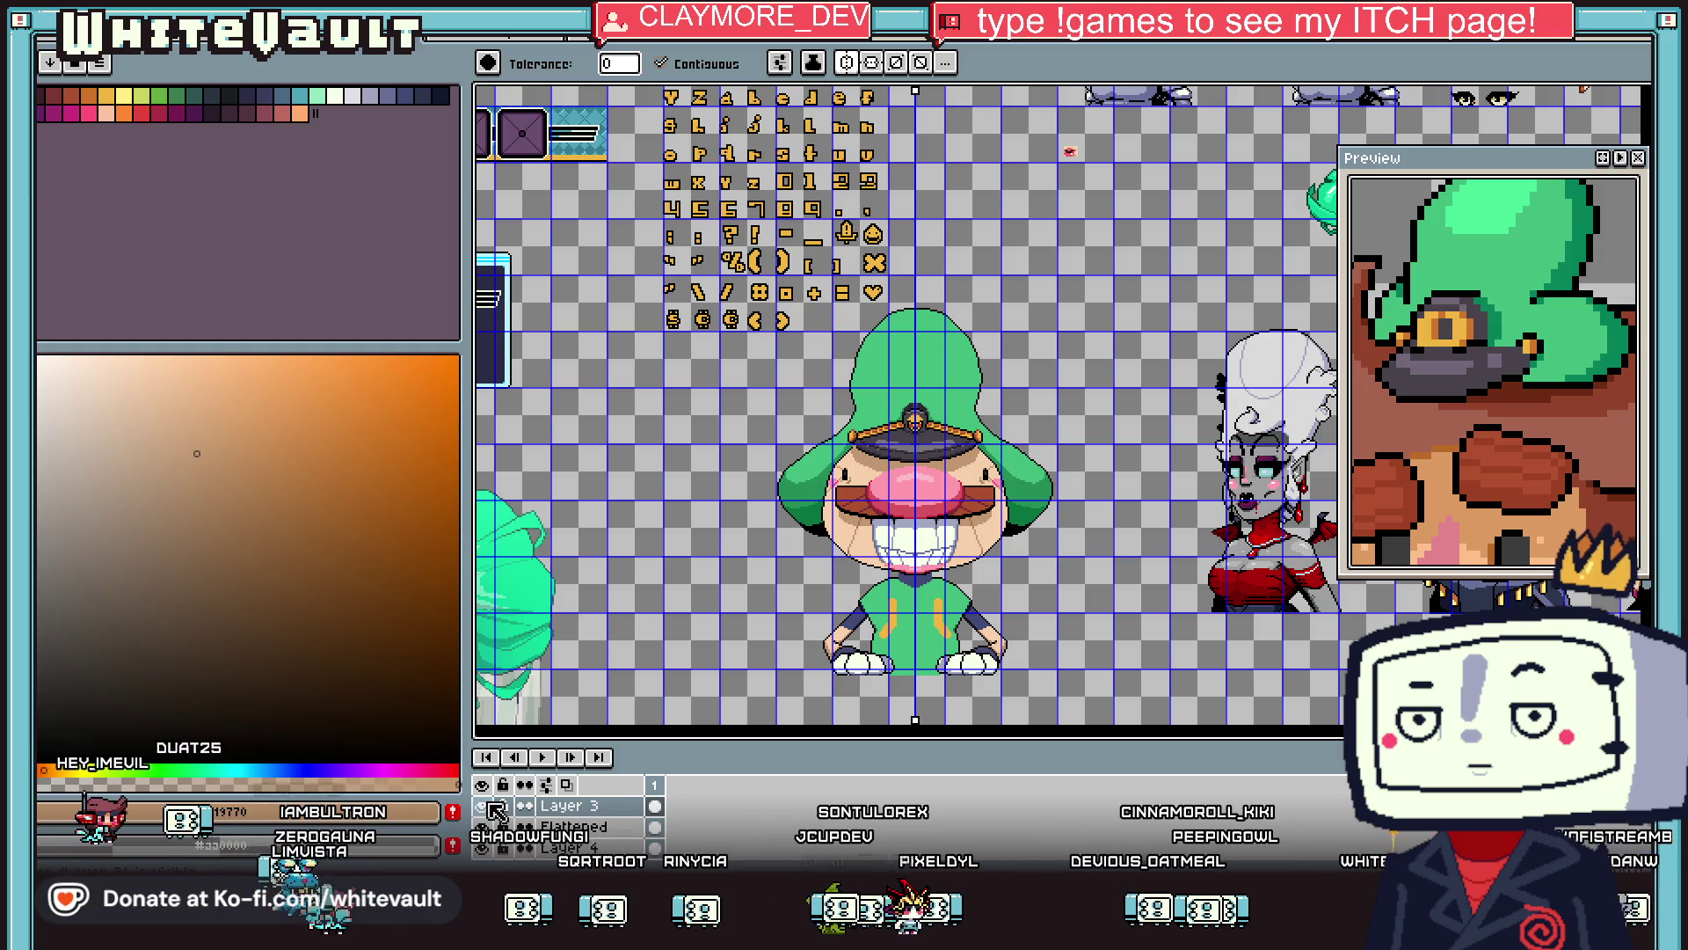
{"action": "scroll", "coordinate": [967, 563], "scroll_direction": "down", "scroll_amount": 3}
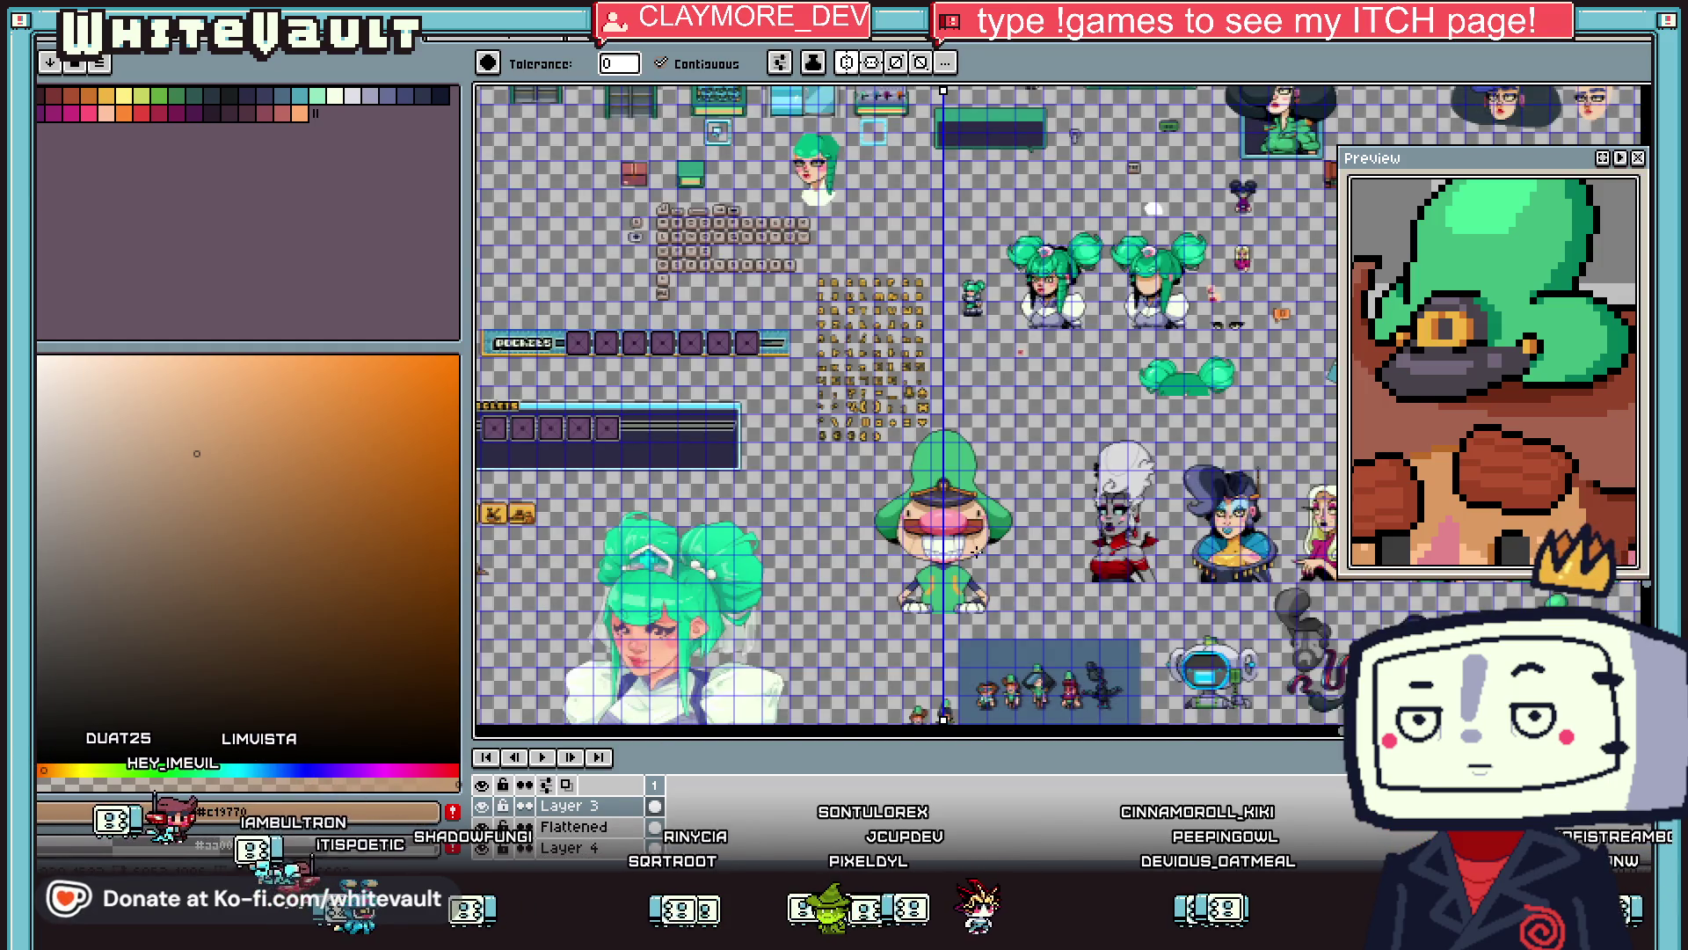
{"action": "scroll", "coordinate": [976, 549], "scroll_direction": "up", "scroll_amount": 2}
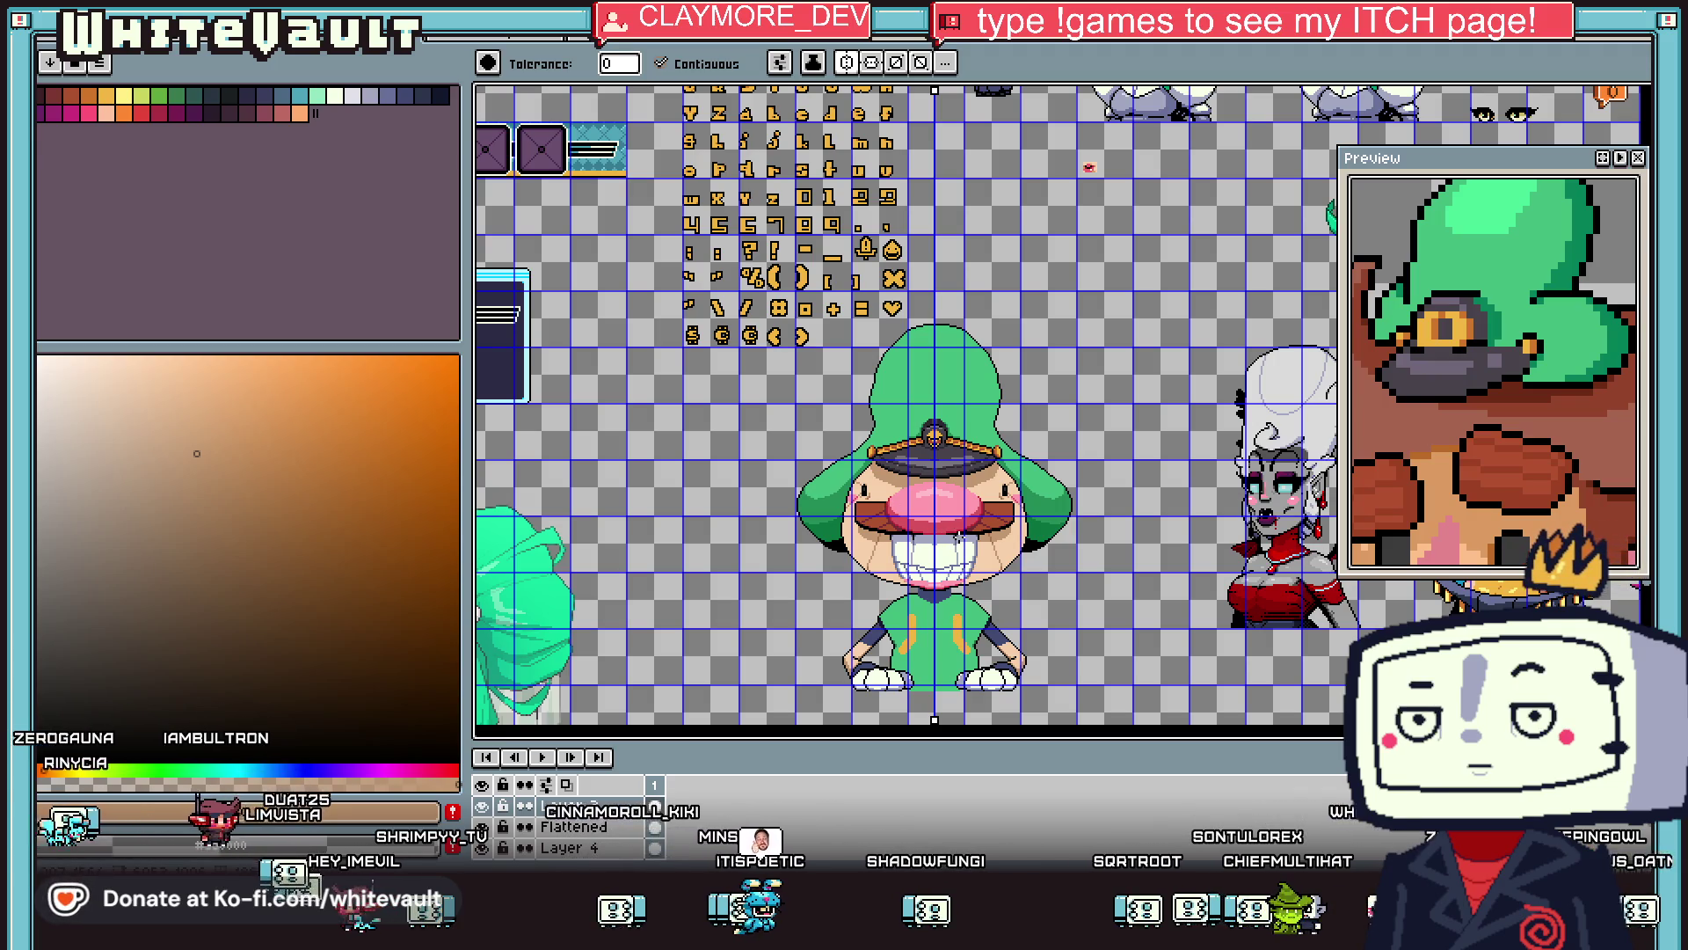
{"action": "scroll", "coordinate": [959, 535], "scroll_direction": "up", "scroll_amount": 2}
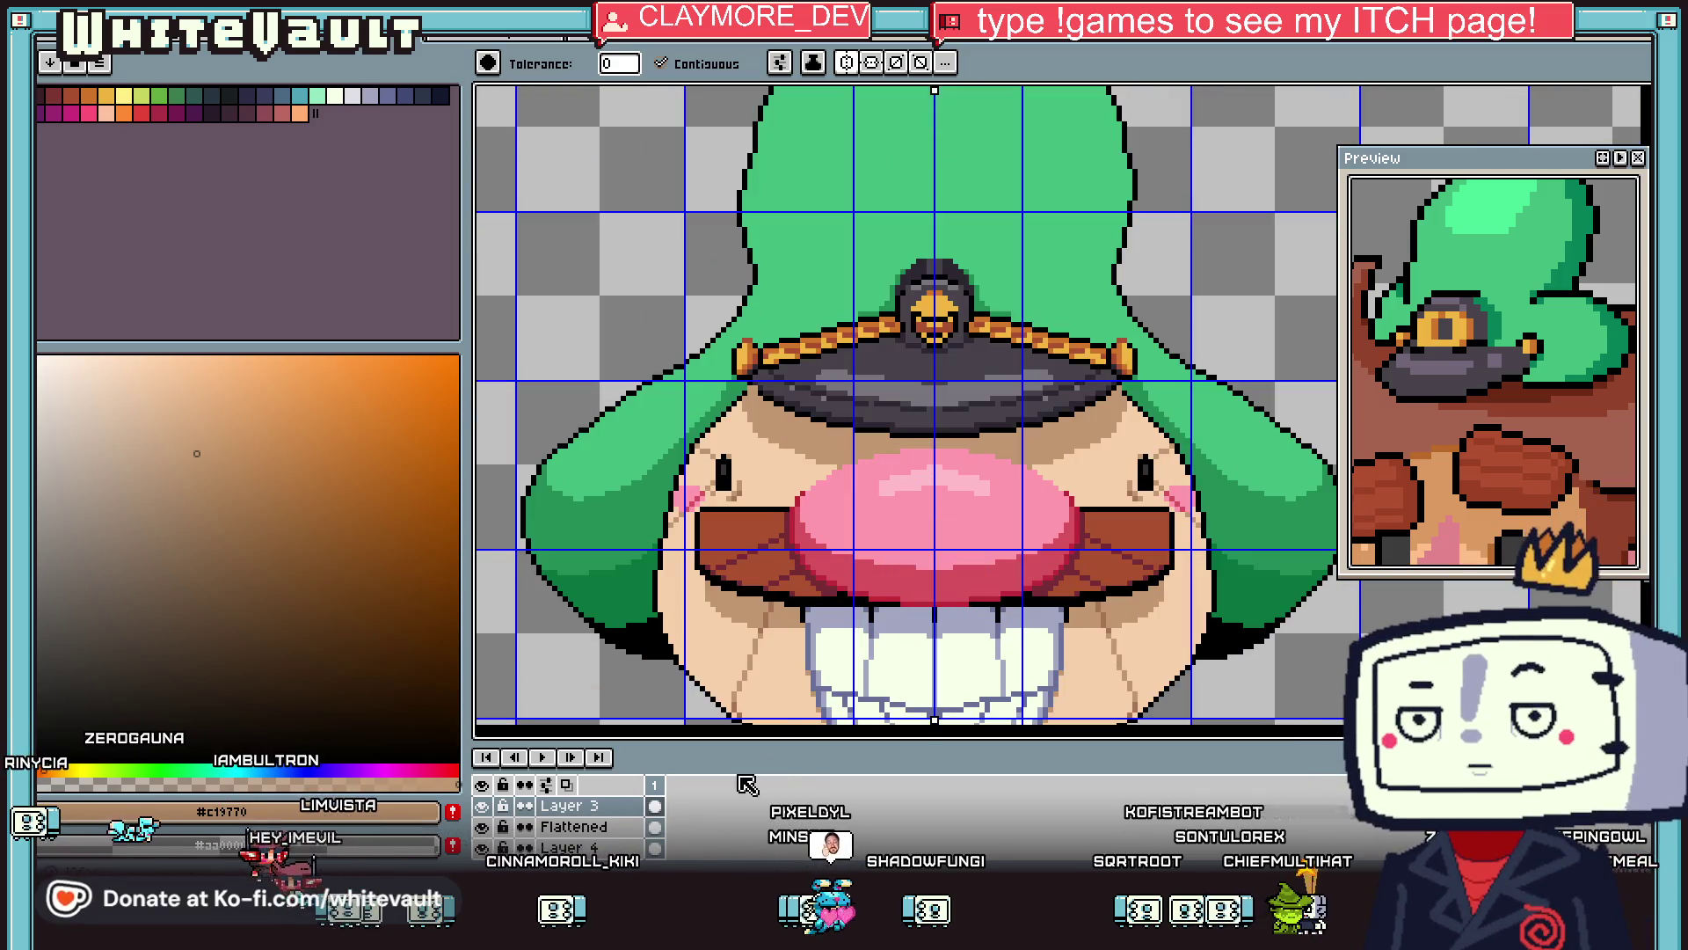
Pick the red-pink from the nose and draw a row along its top edge.
{"action": "key", "text": "i"}
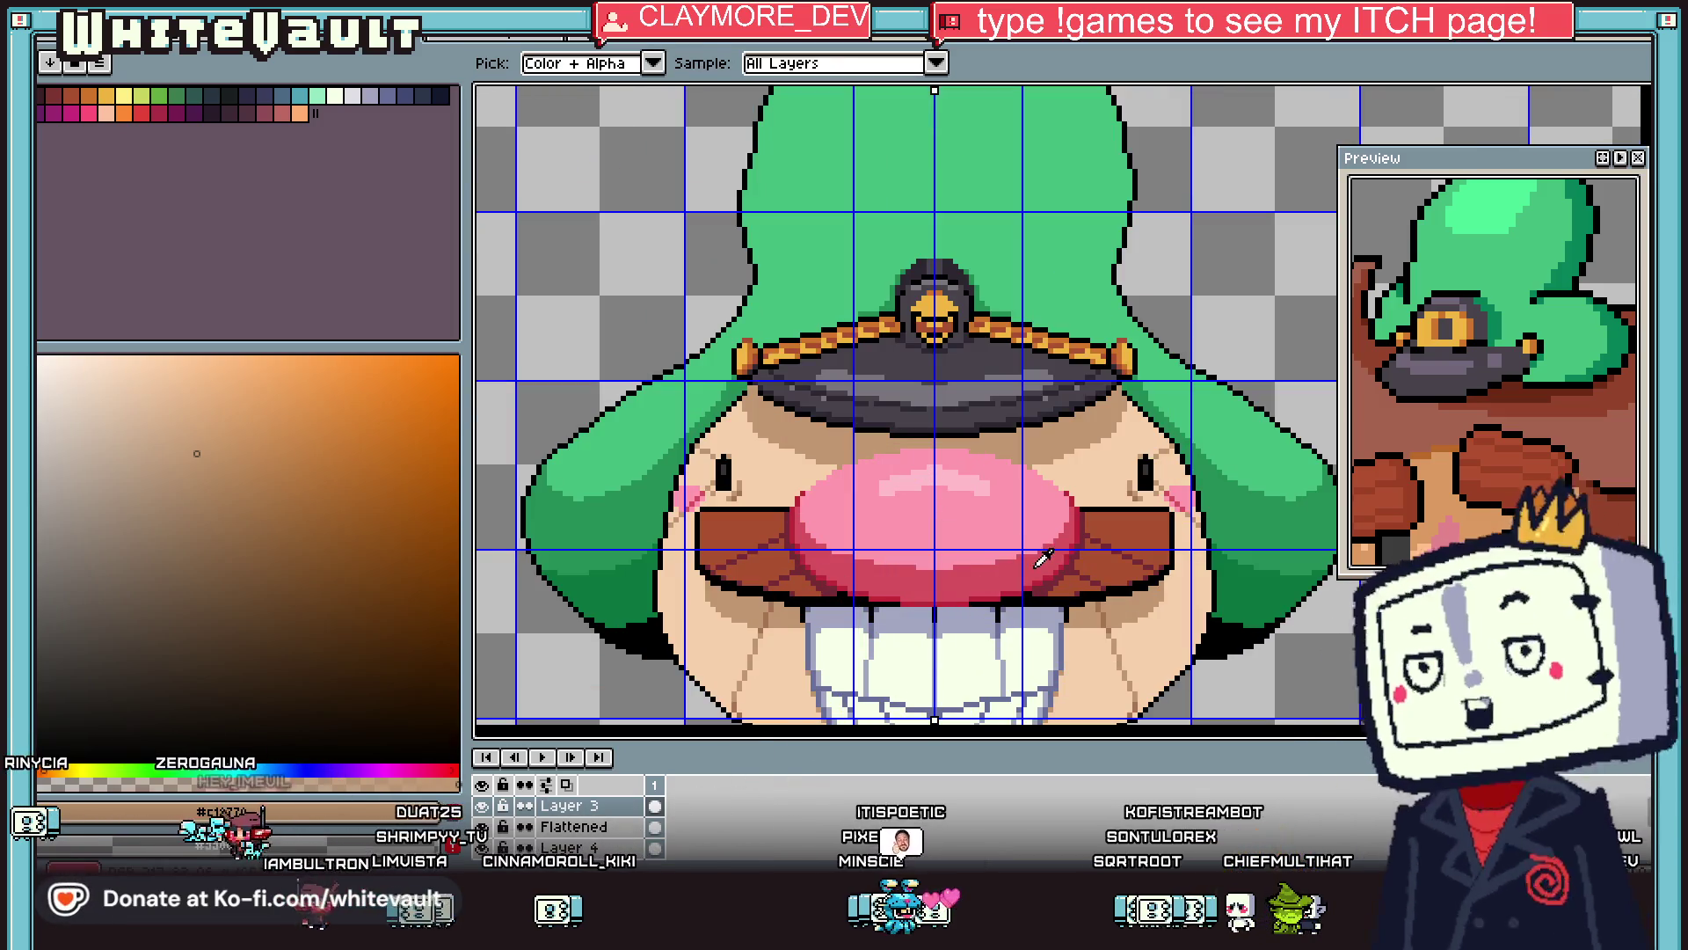
{"action": "left_click", "coordinate": [1037, 566]}
{"action": "key", "text": "b"}
{"action": "scroll", "coordinate": [898, 448], "scroll_direction": "up", "scroll_amount": 1}
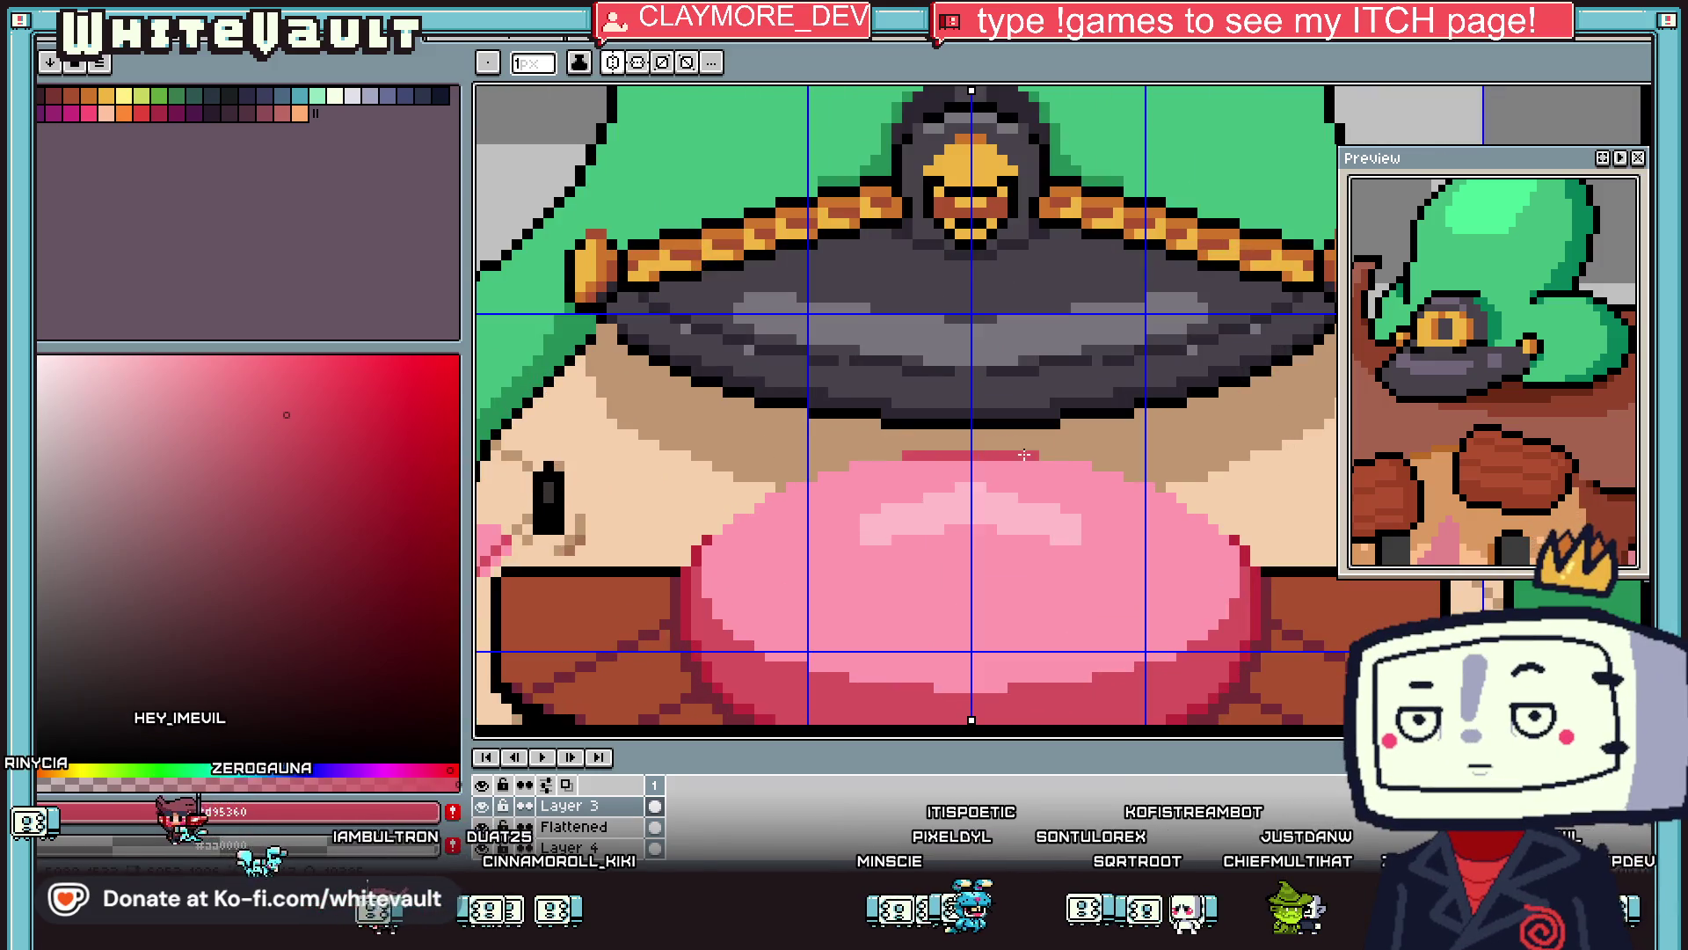
{"action": "scroll", "coordinate": [1024, 455], "scroll_direction": "up", "scroll_amount": 1}
{"action": "left_click_drag", "start_coordinate": [1013, 470], "coordinate": [1098, 466]}
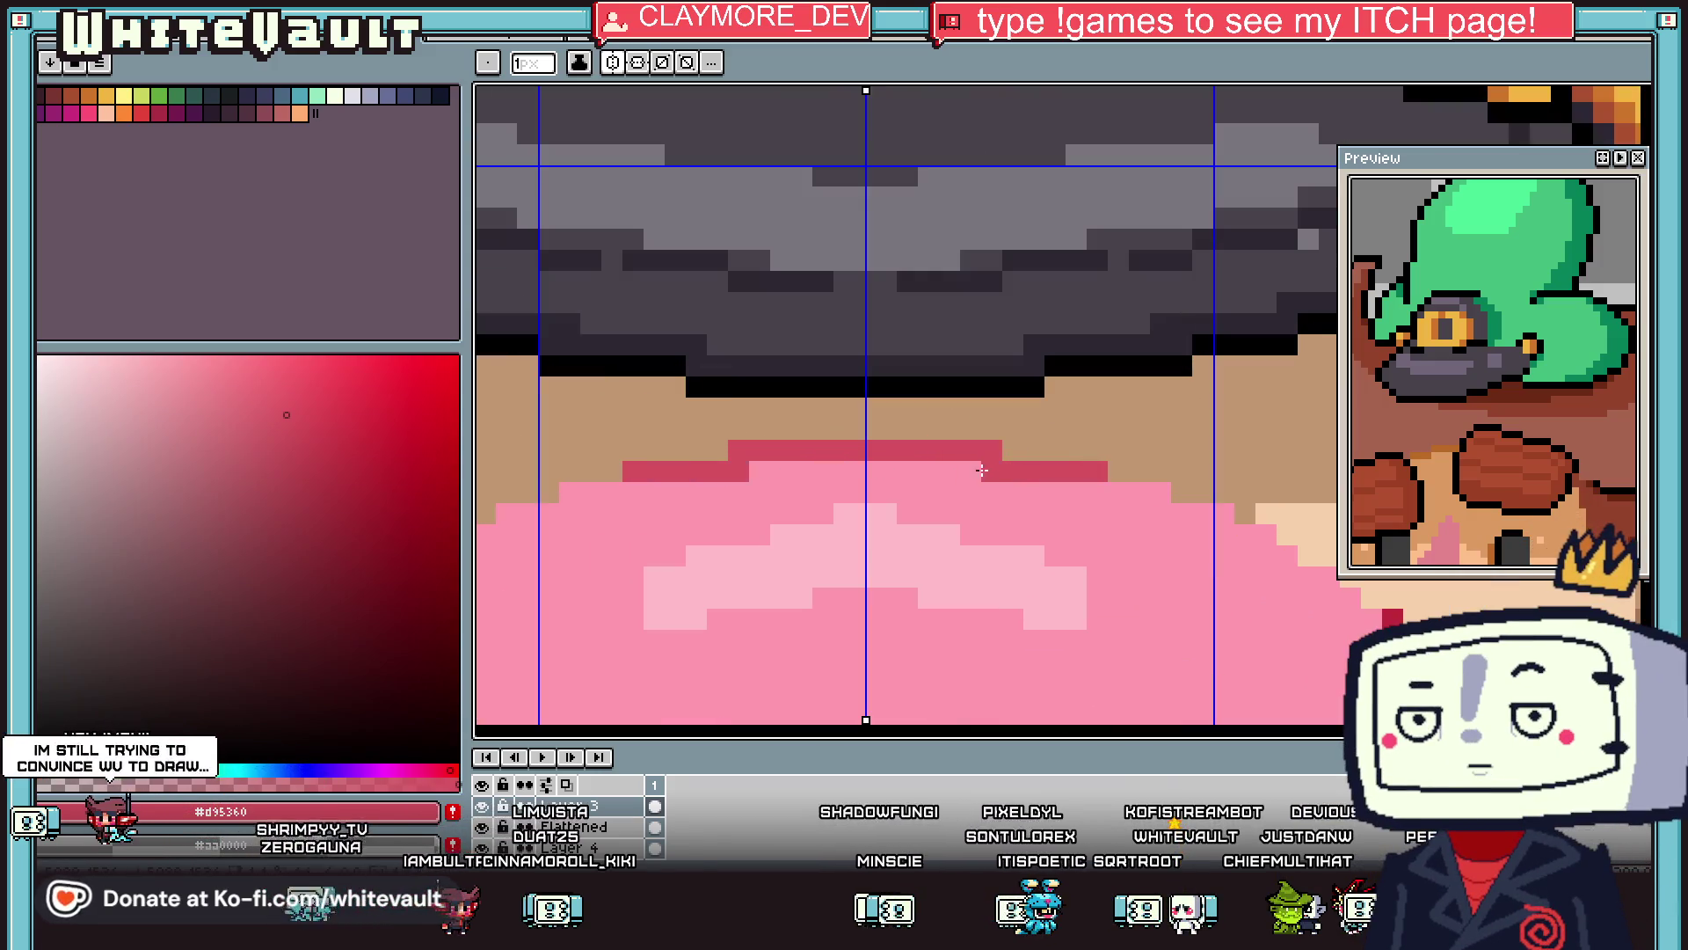
Sample the darker red #c02b3a and add it at the nose corners.
{"action": "key", "text": "i"}
{"action": "left_click", "coordinate": [1403, 615]}
{"action": "key", "text": "b"}
{"action": "left_click", "coordinate": [1160, 493]}
{"action": "key", "text": "i"}
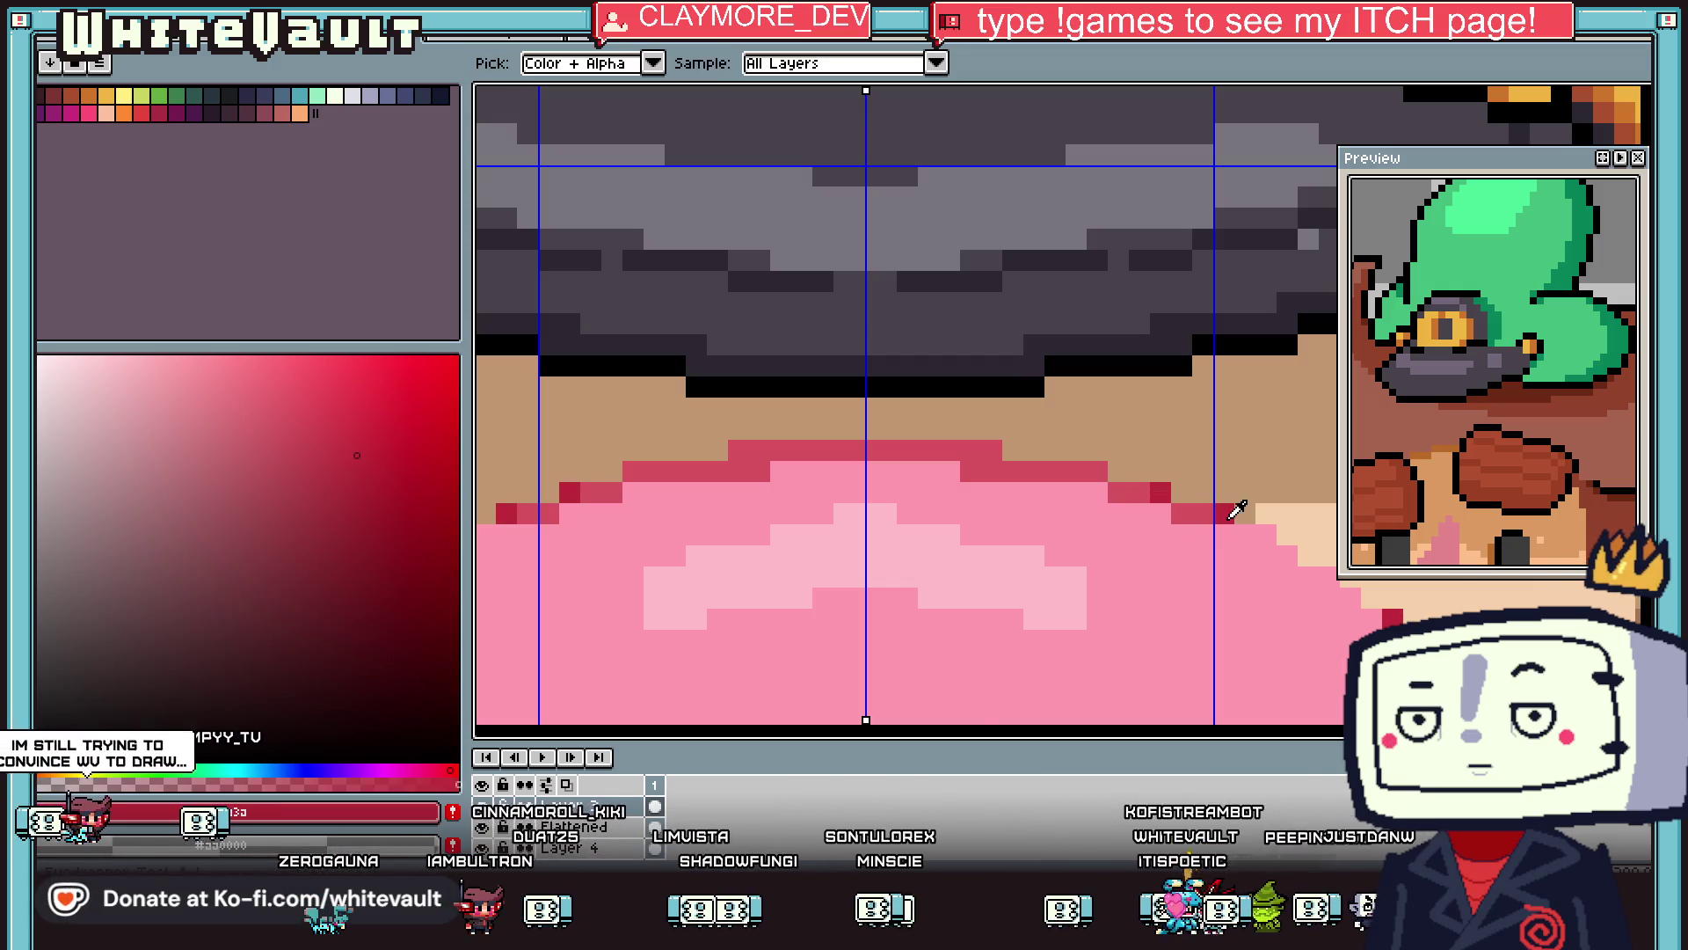
{"action": "scroll", "coordinate": [1237, 510], "scroll_direction": "down", "scroll_amount": 3}
{"action": "scroll", "coordinate": [1282, 524], "scroll_direction": "up", "scroll_amount": 3}
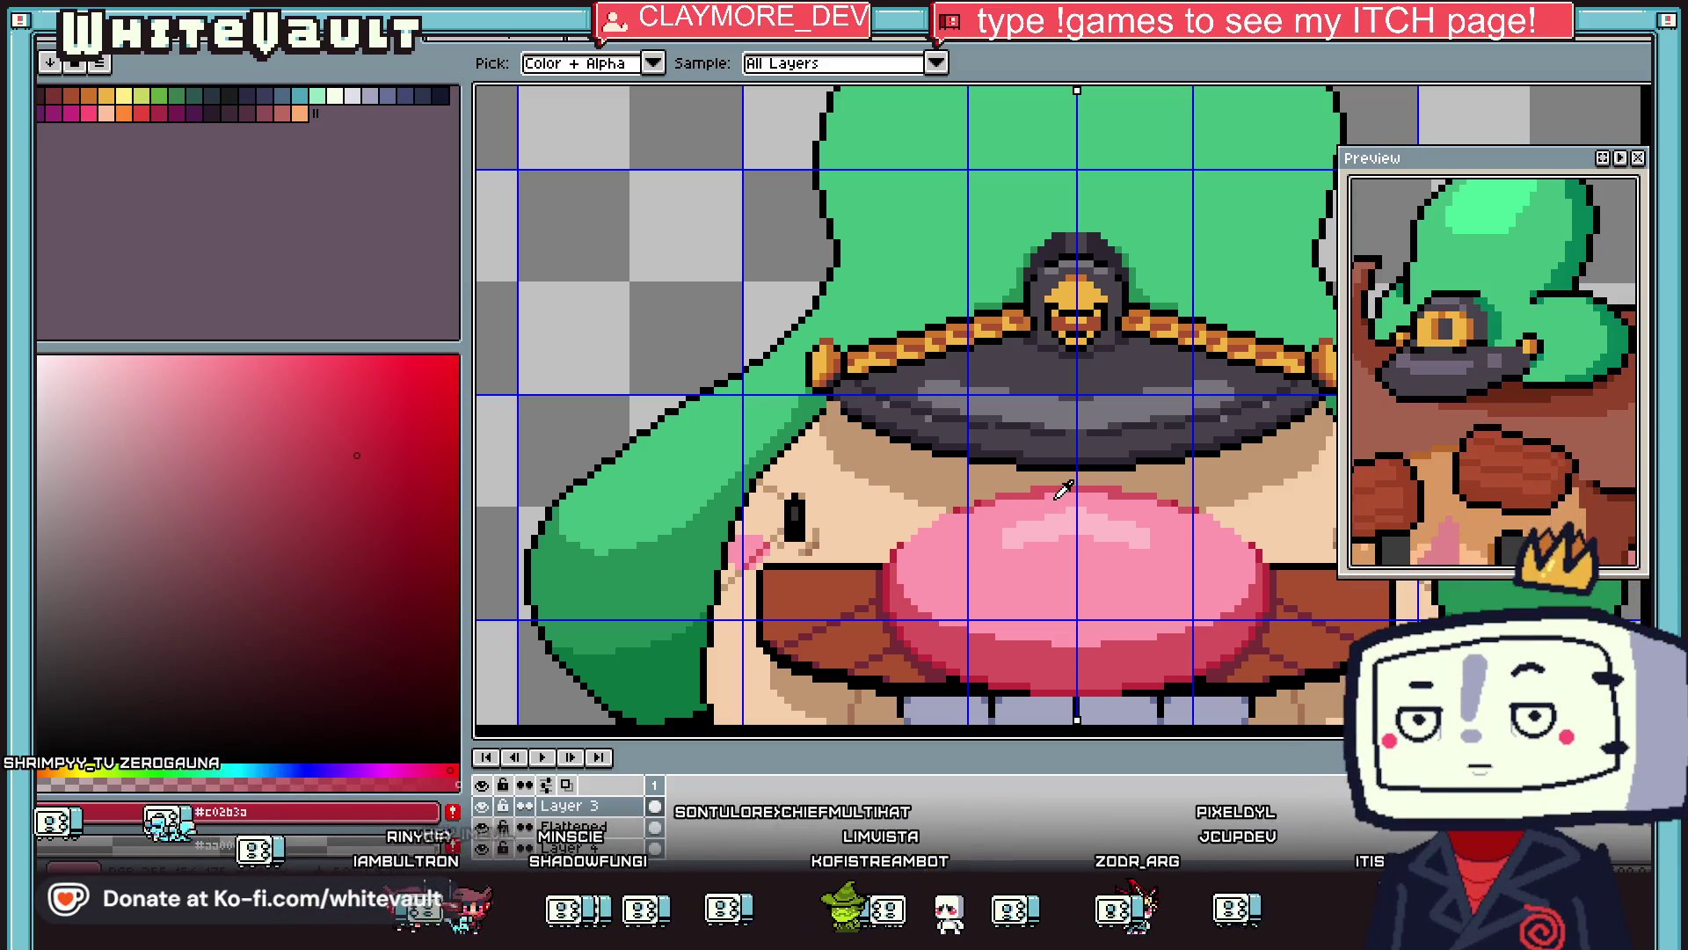
Sample the dark grey from the captain's hat brim.
{"action": "scroll", "coordinate": [1064, 489], "scroll_direction": "down", "scroll_amount": 4}
{"action": "scroll", "coordinate": [1009, 547], "scroll_direction": "up", "scroll_amount": 3}
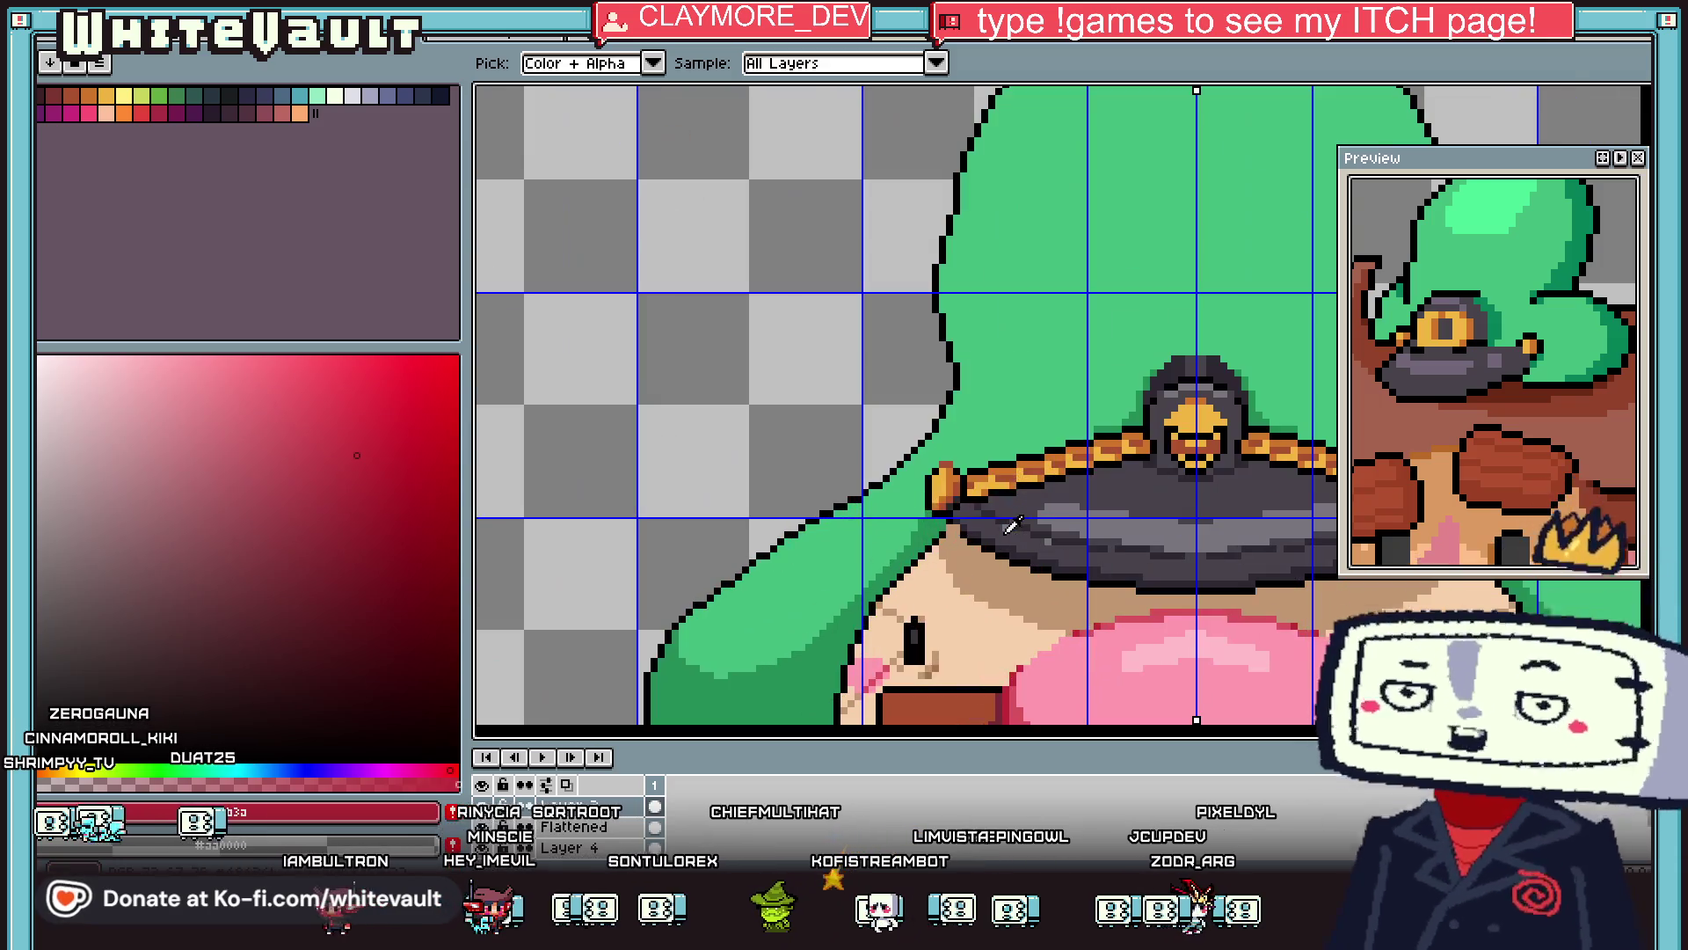
{"action": "scroll", "coordinate": [954, 529], "scroll_direction": "up", "scroll_amount": 1}
{"action": "scroll", "coordinate": [983, 532], "scroll_direction": "up", "scroll_amount": 1}
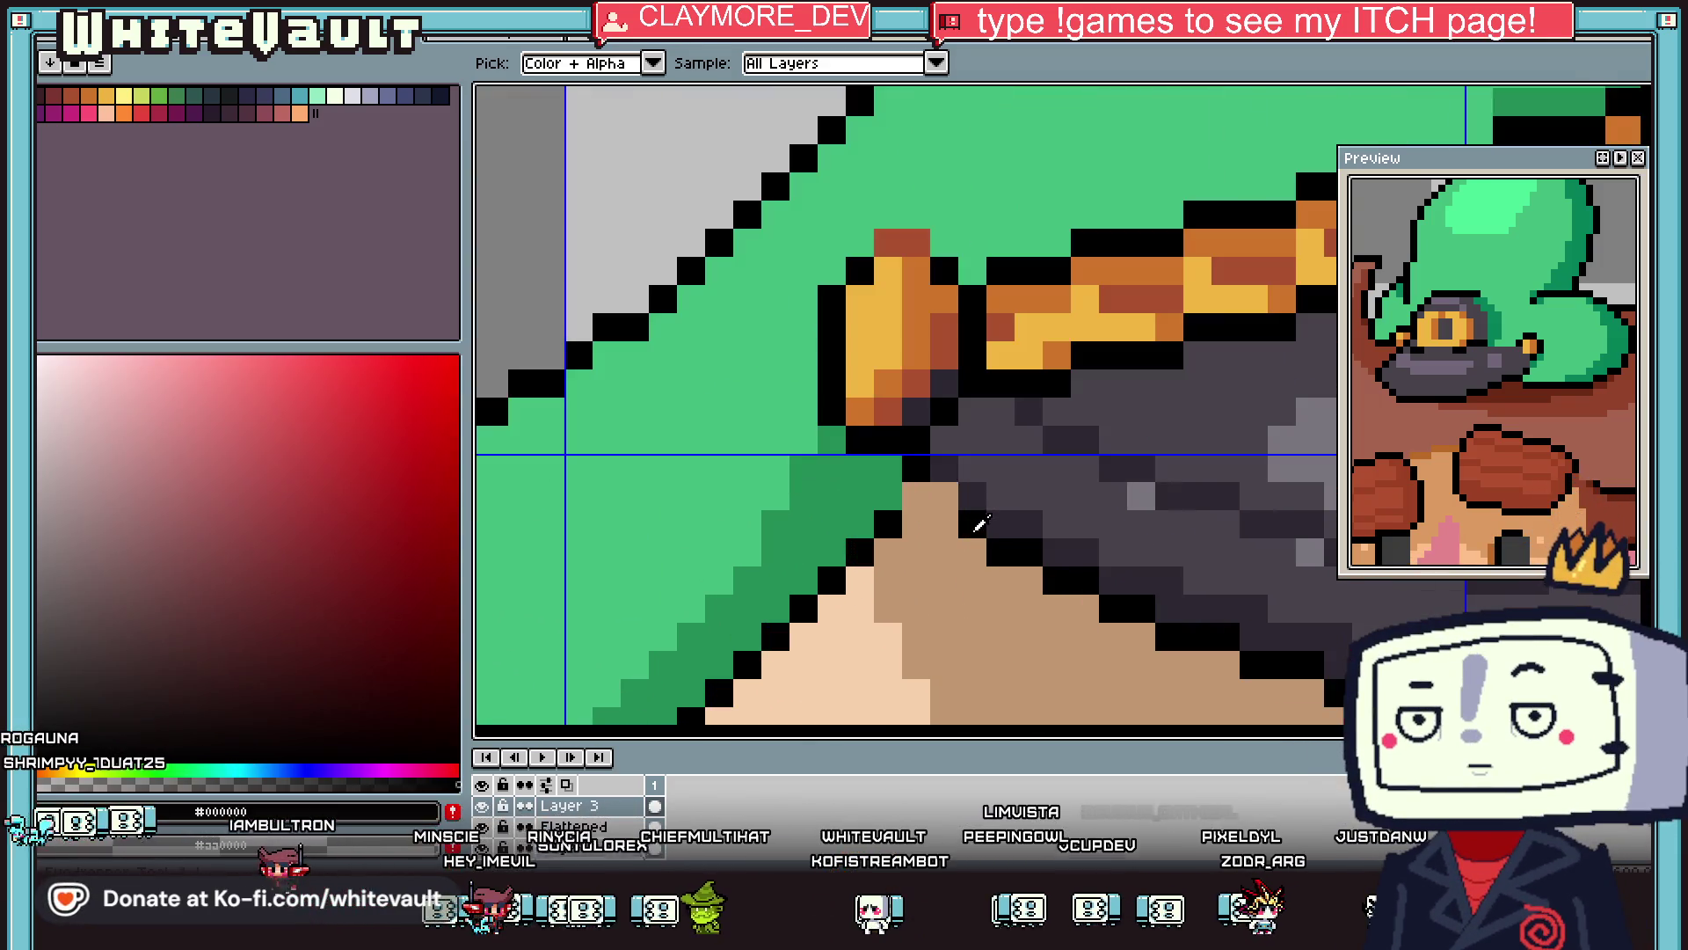
{"action": "left_click", "coordinate": [934, 492], "text": "alt"}
{"action": "scroll", "coordinate": [913, 499], "scroll_direction": "down", "scroll_amount": 2}
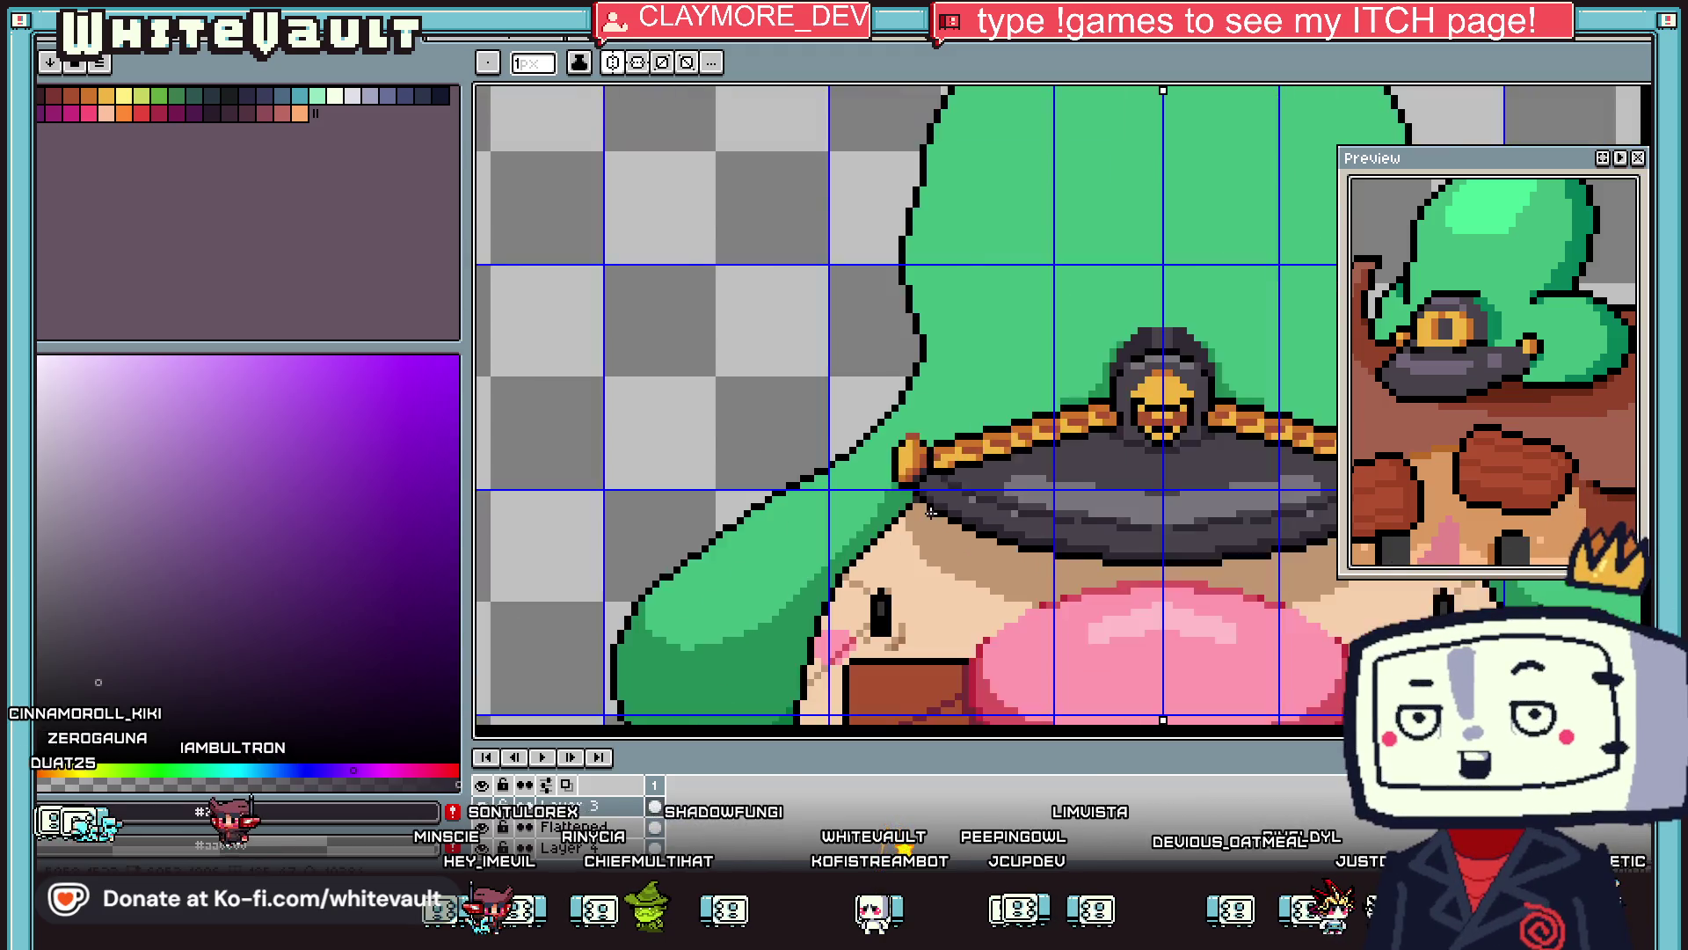
{"action": "scroll", "coordinate": [905, 448], "scroll_direction": "up", "scroll_amount": 2}
{"action": "key", "text": "alt"}
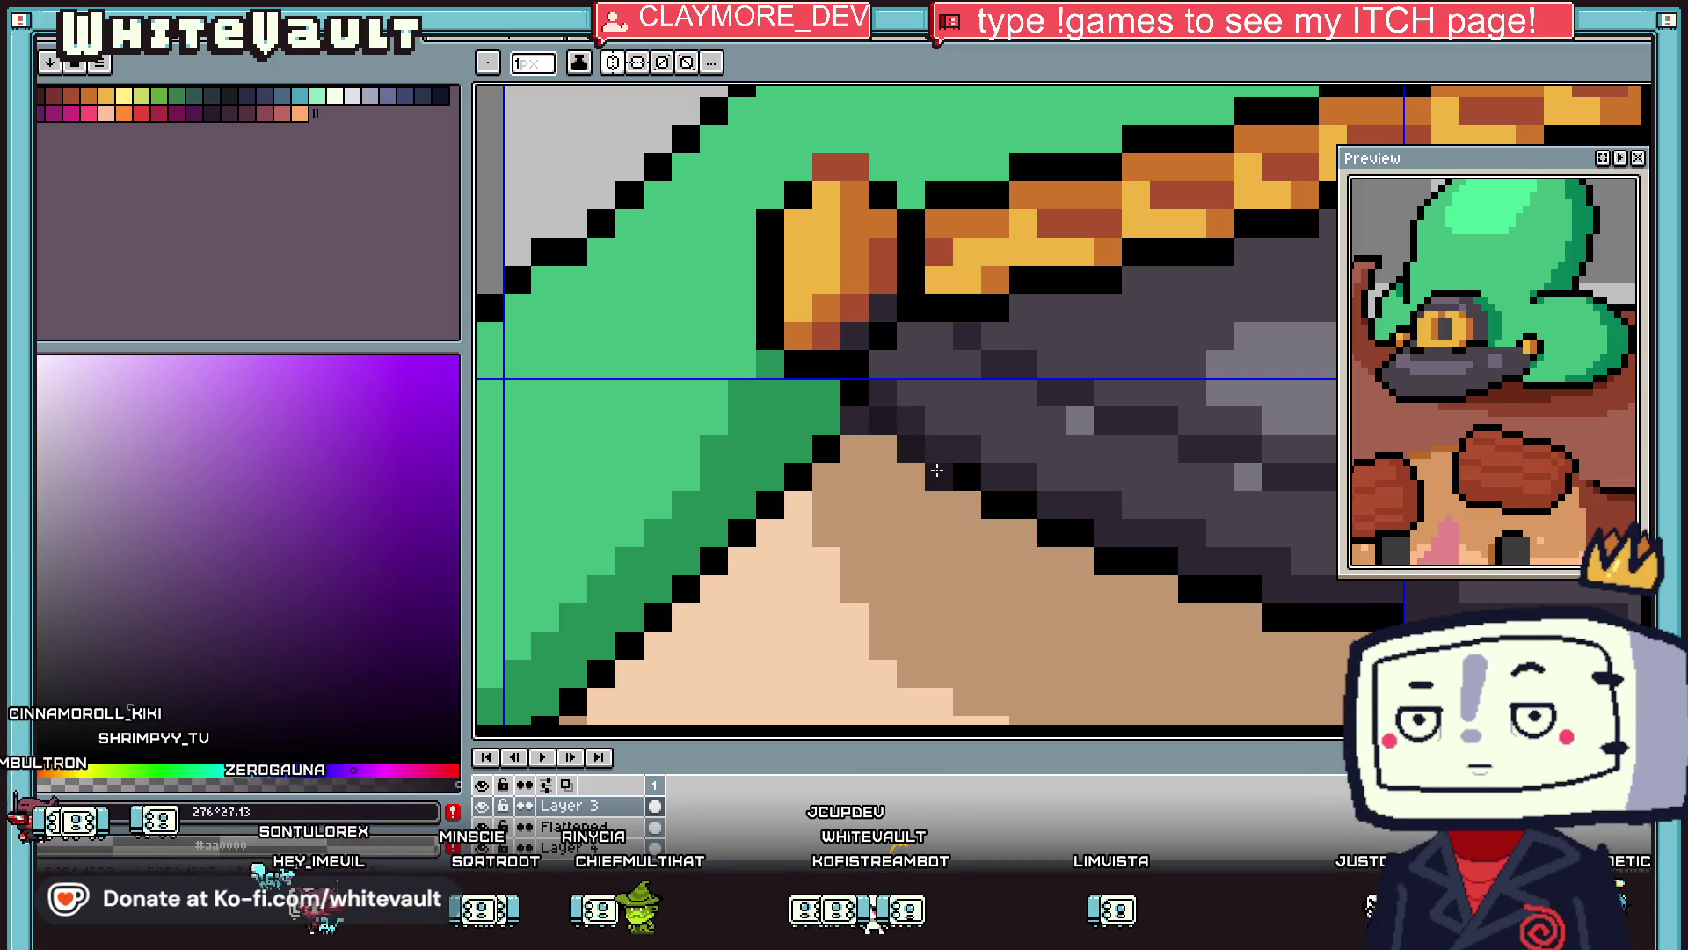
Repaint the black pixel row under the hat brim in that dark grey.
{"action": "scroll", "coordinate": [1024, 502], "scroll_direction": "down", "scroll_amount": 3}
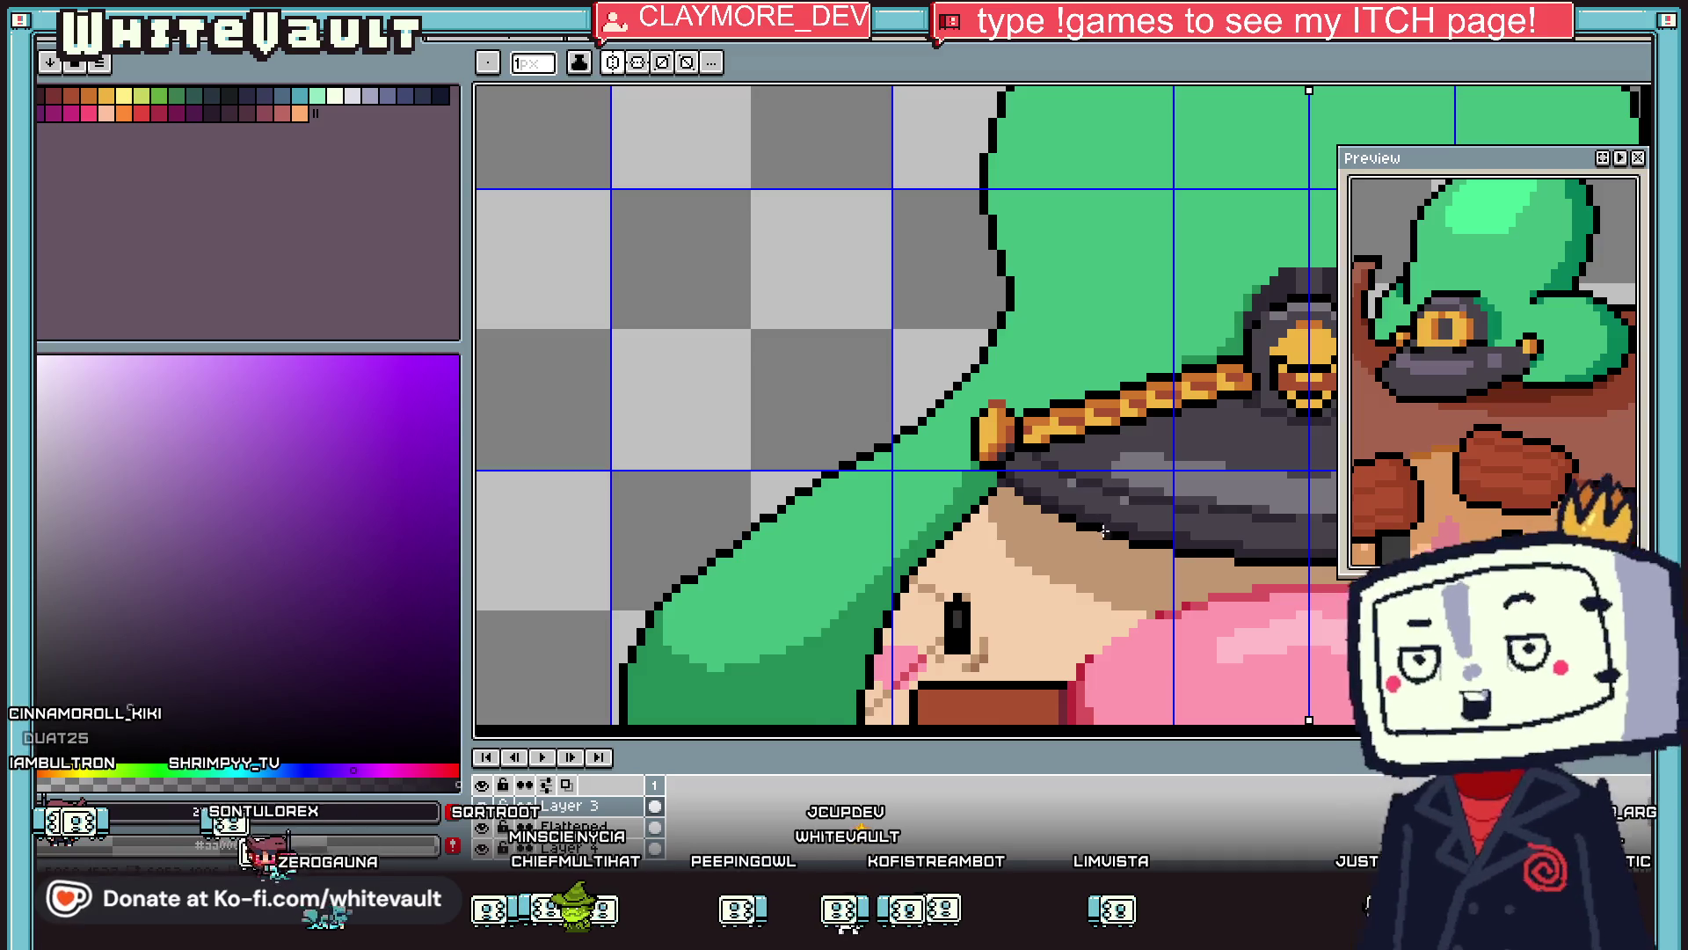
{"action": "scroll", "coordinate": [978, 489], "scroll_direction": "up", "scroll_amount": 2}
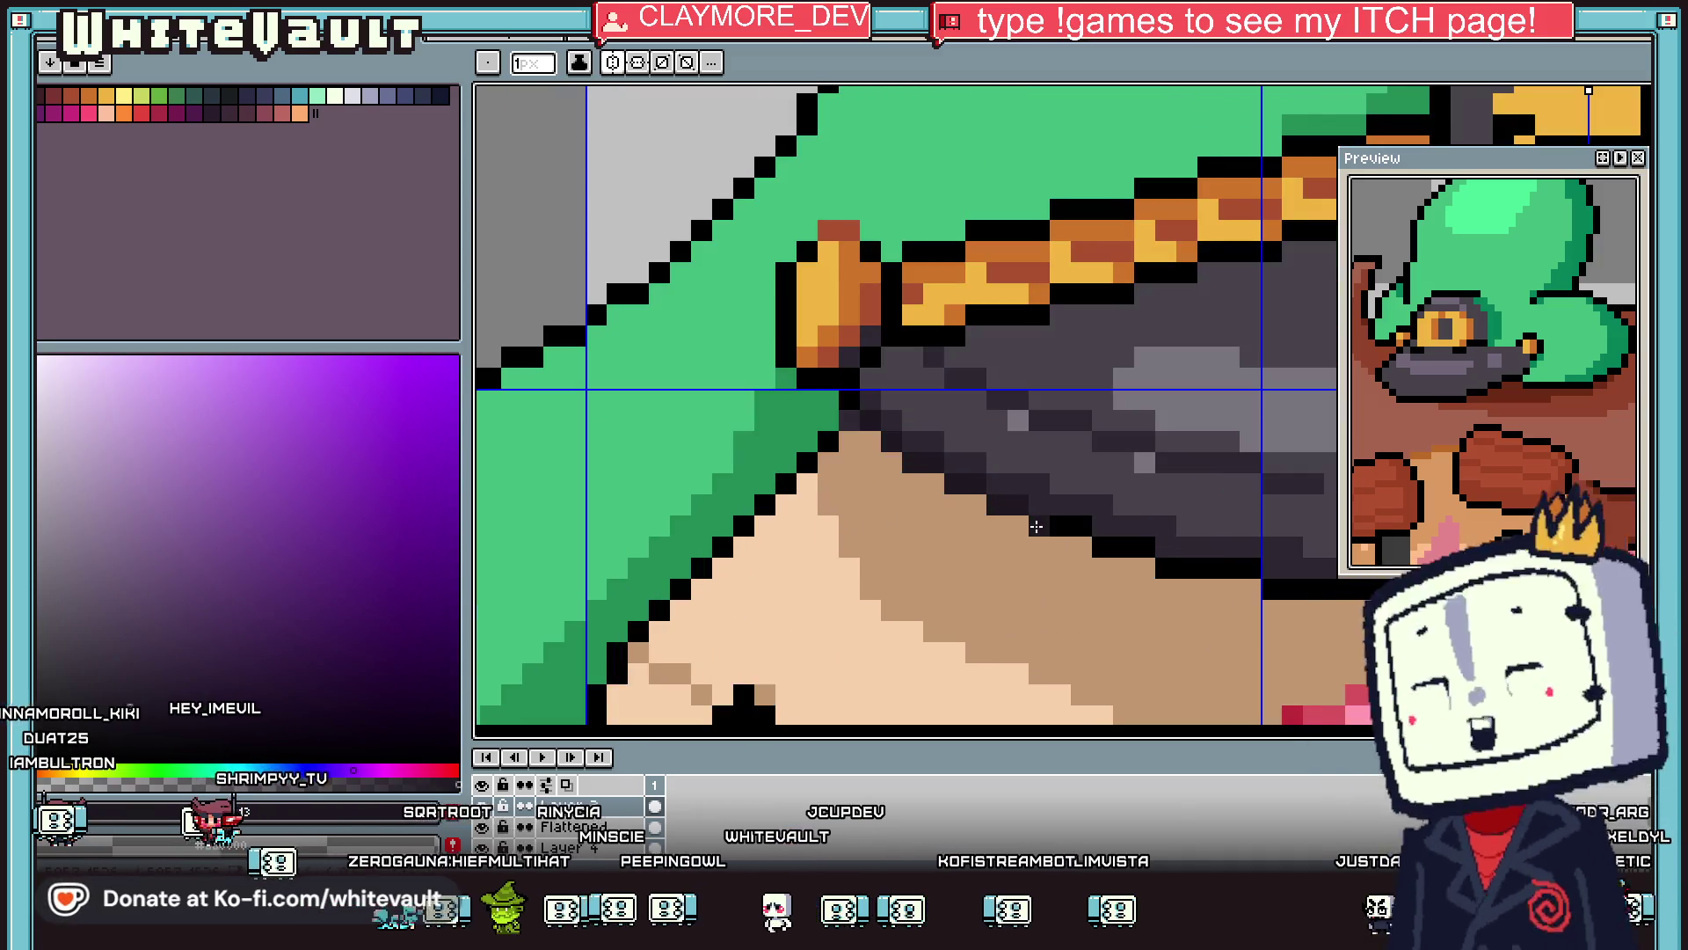
{"action": "scroll", "coordinate": [1143, 551], "scroll_direction": "down", "scroll_amount": 4}
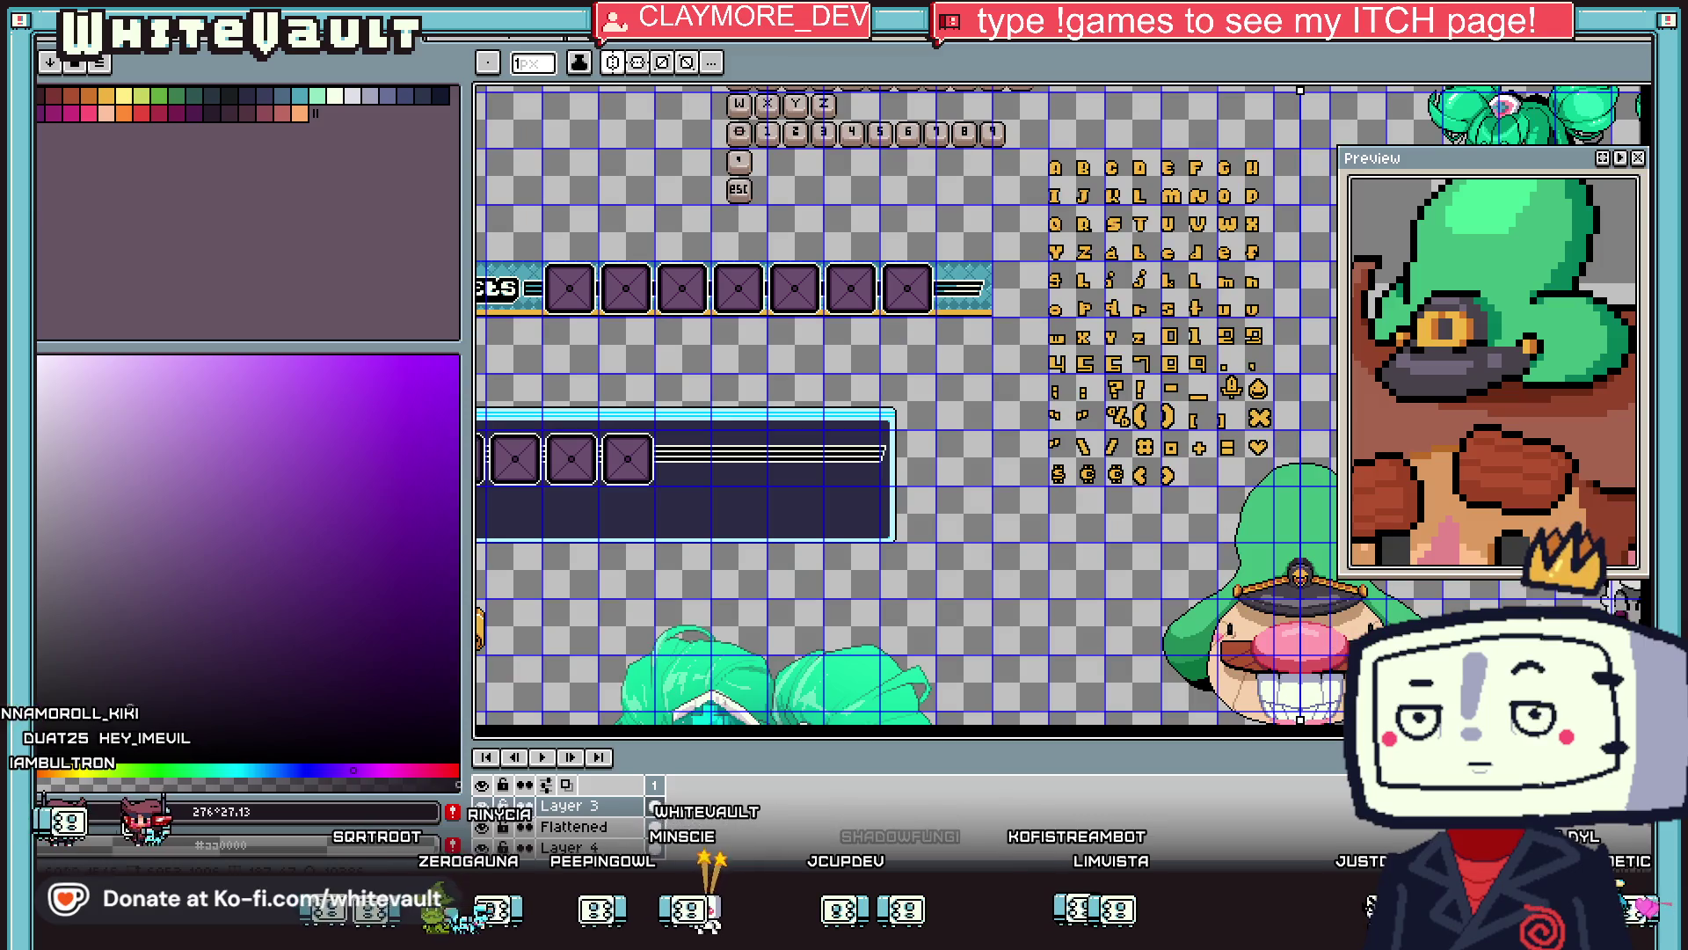
{"action": "scroll", "coordinate": [1046, 533], "scroll_direction": "up", "scroll_amount": 3}
{"action": "scroll", "coordinate": [915, 501], "scroll_direction": "up", "scroll_amount": 2}
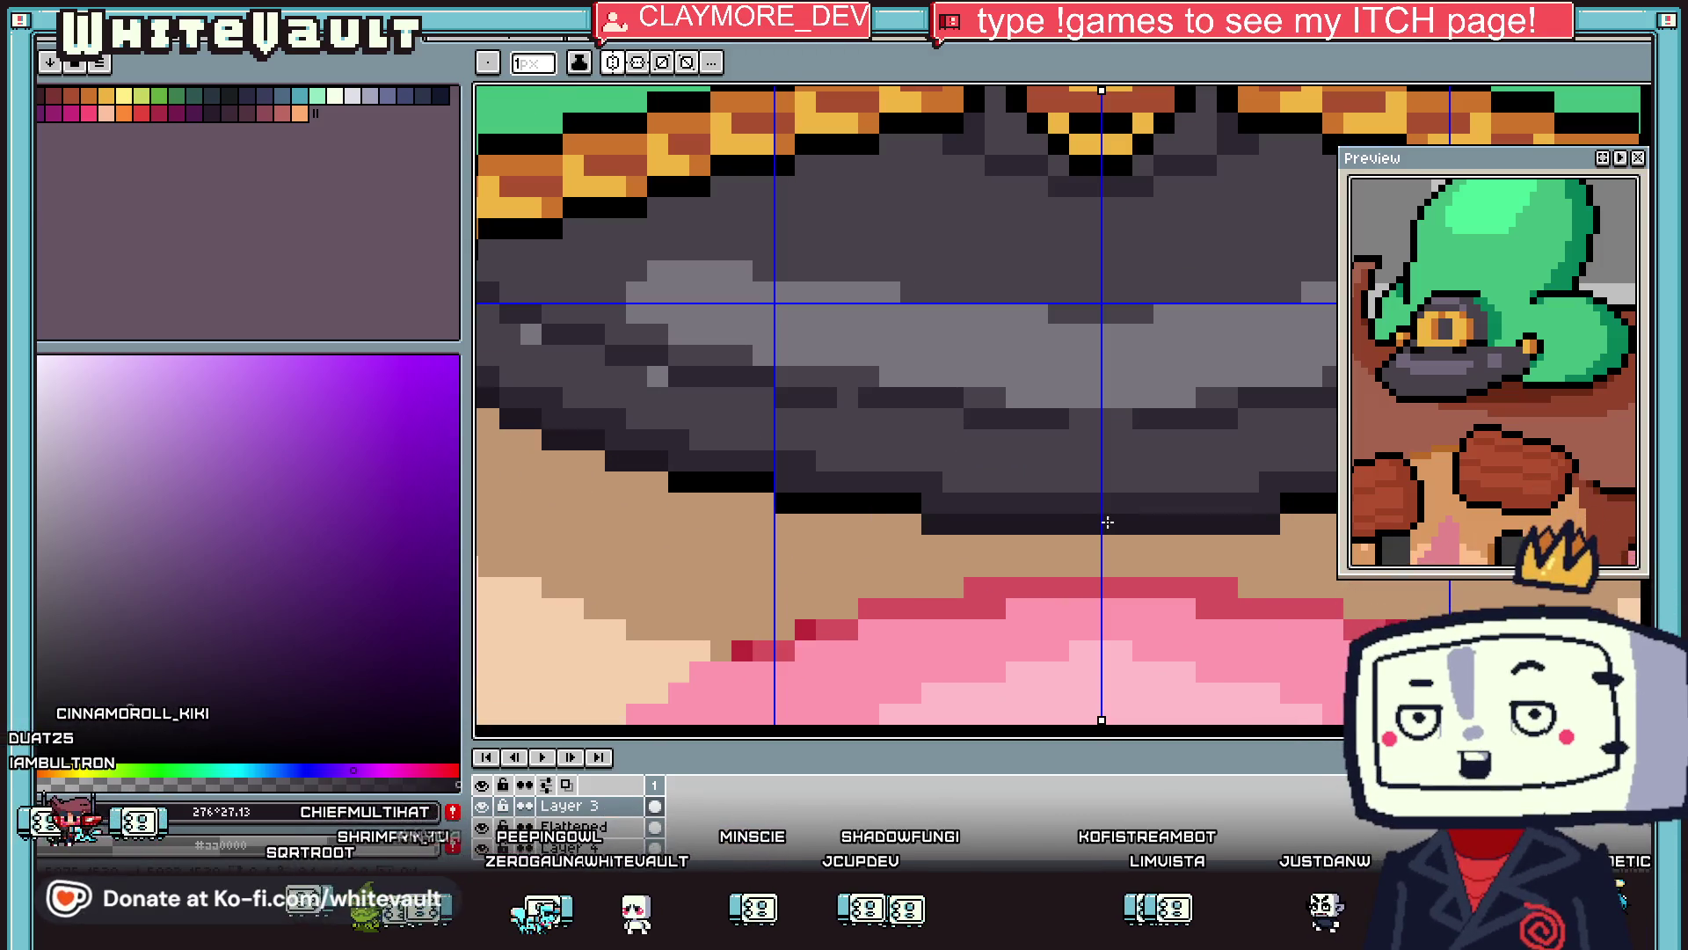
{"action": "left_click_drag", "start_coordinate": [906, 499], "coordinate": [785, 502]}
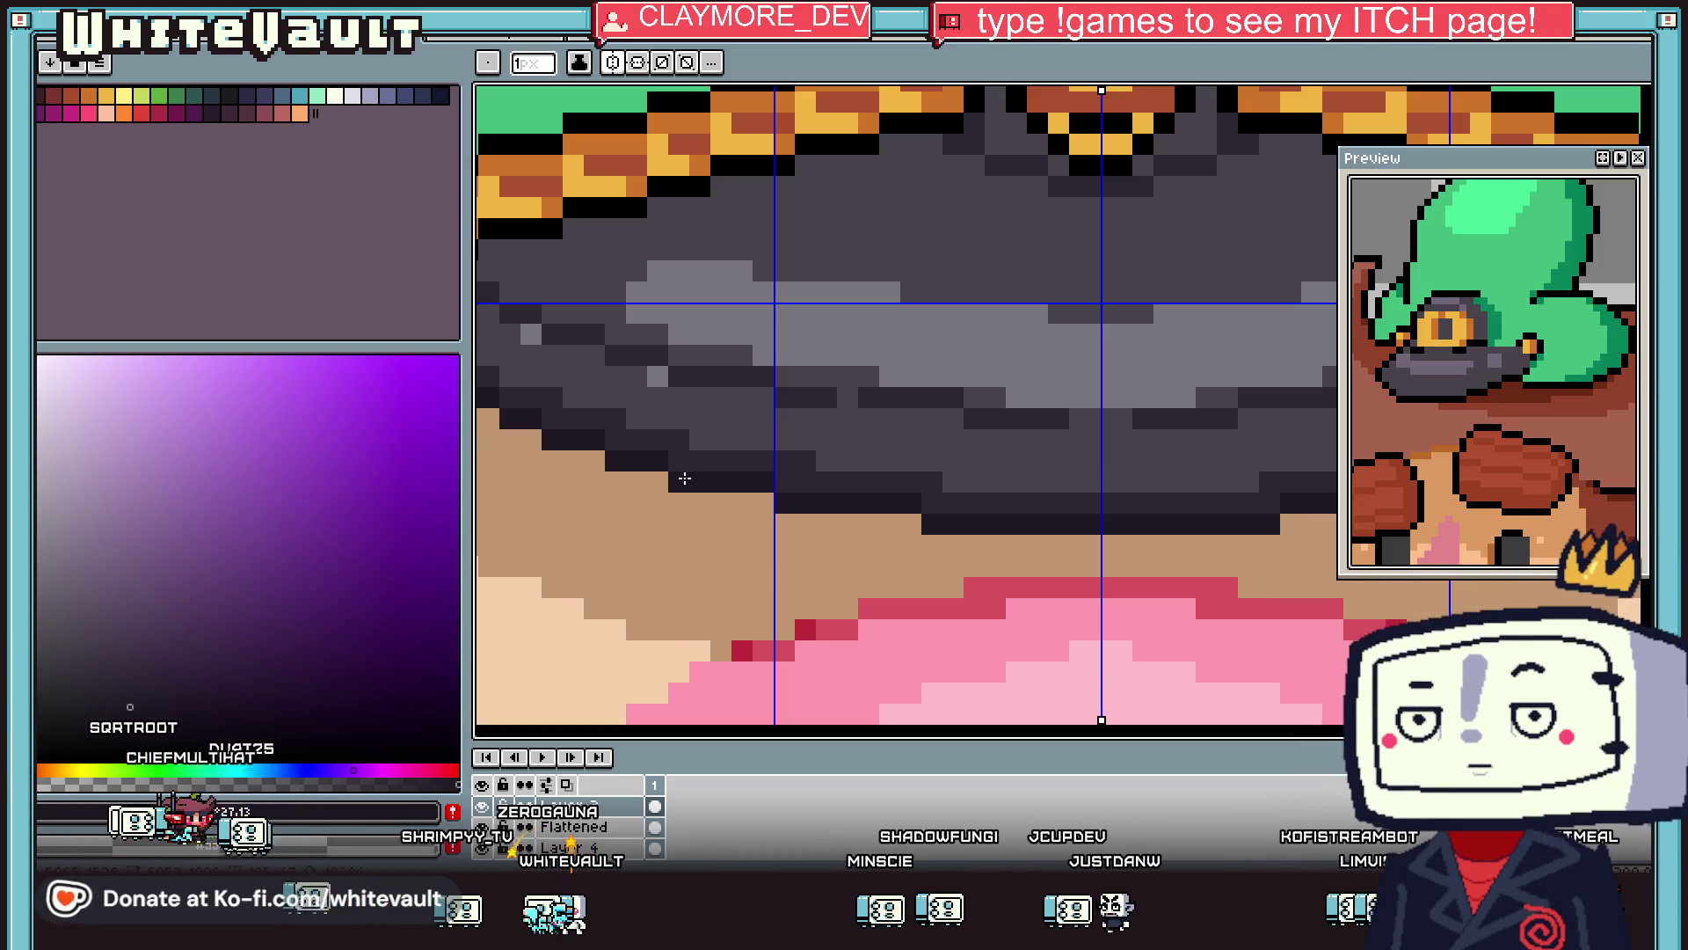
{"action": "key", "text": "i"}
{"action": "scroll", "coordinate": [685, 478], "scroll_direction": "down", "scroll_amount": 3}
{"action": "scroll", "coordinate": [925, 472], "scroll_direction": "up", "scroll_amount": 1}
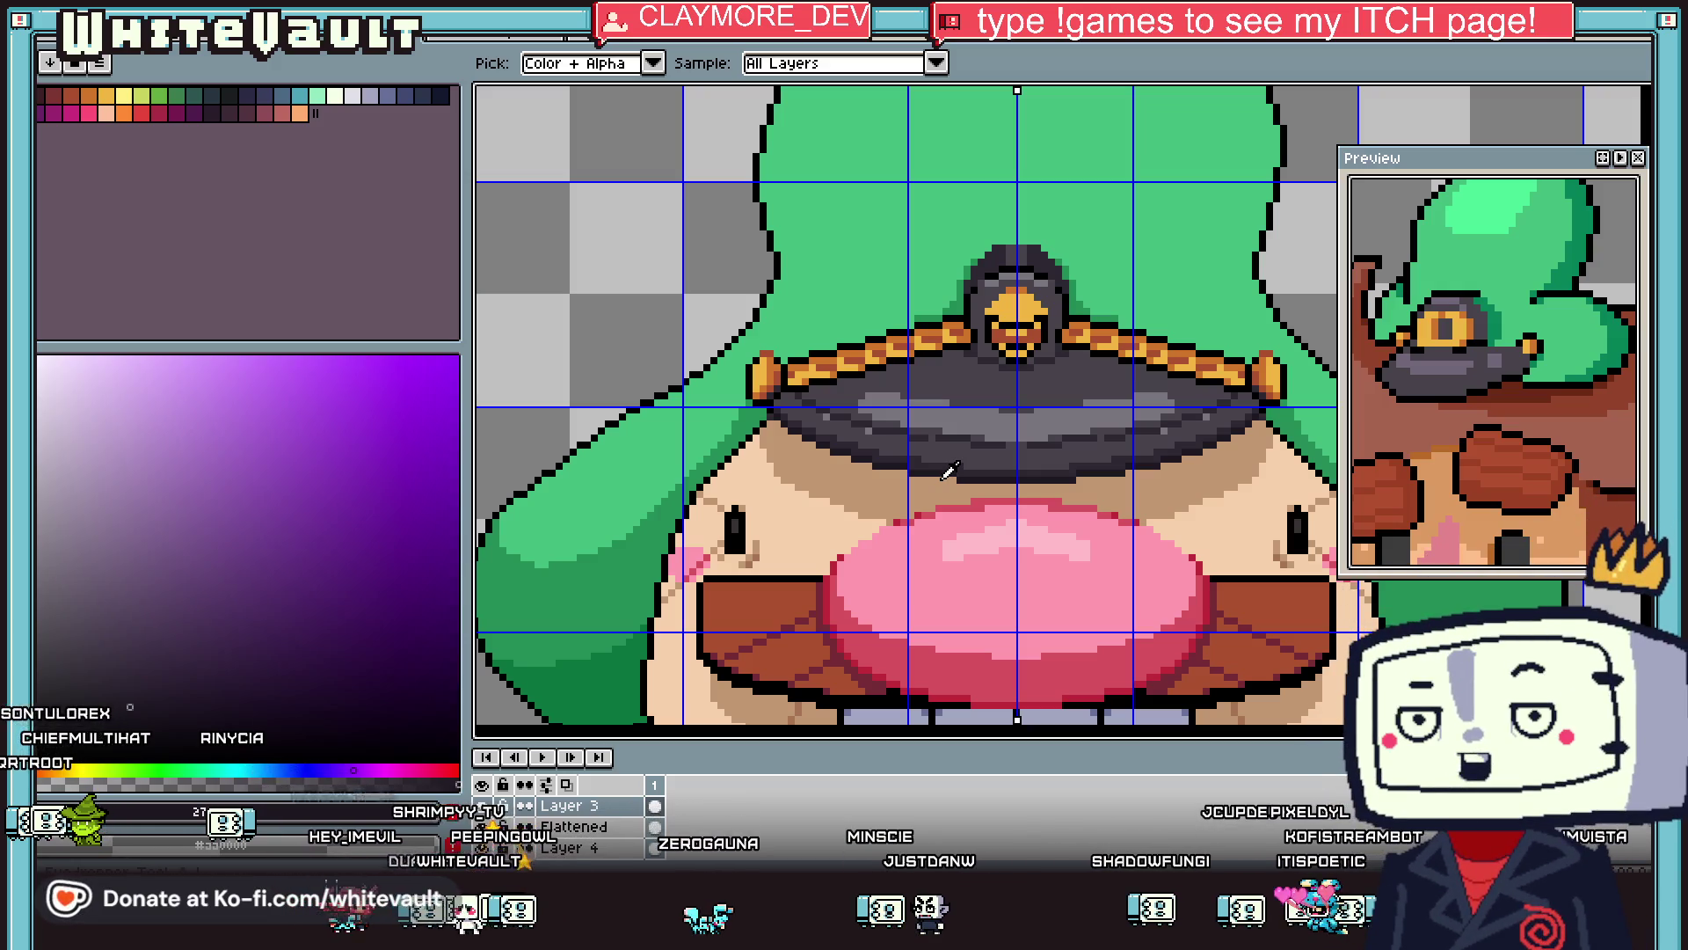
{"action": "scroll", "coordinate": [976, 470], "scroll_direction": "down", "scroll_amount": 1}
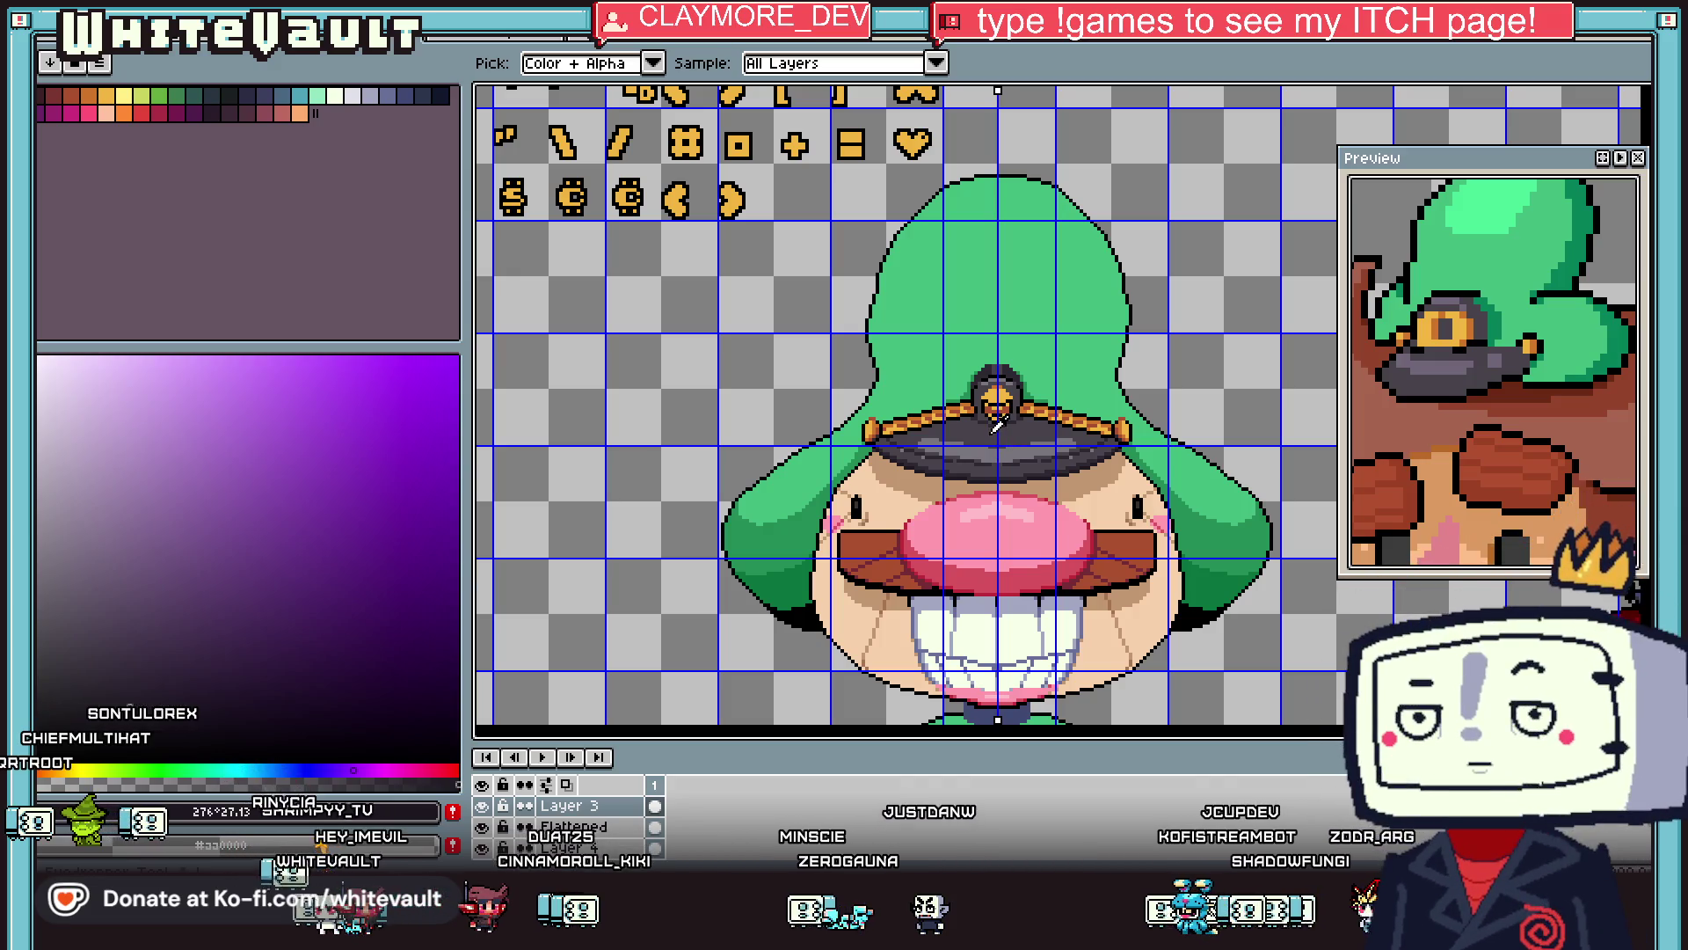
{"action": "scroll", "coordinate": [996, 425], "scroll_direction": "down", "scroll_amount": 2}
{"action": "scroll", "coordinate": [1045, 428], "scroll_direction": "up", "scroll_amount": 2}
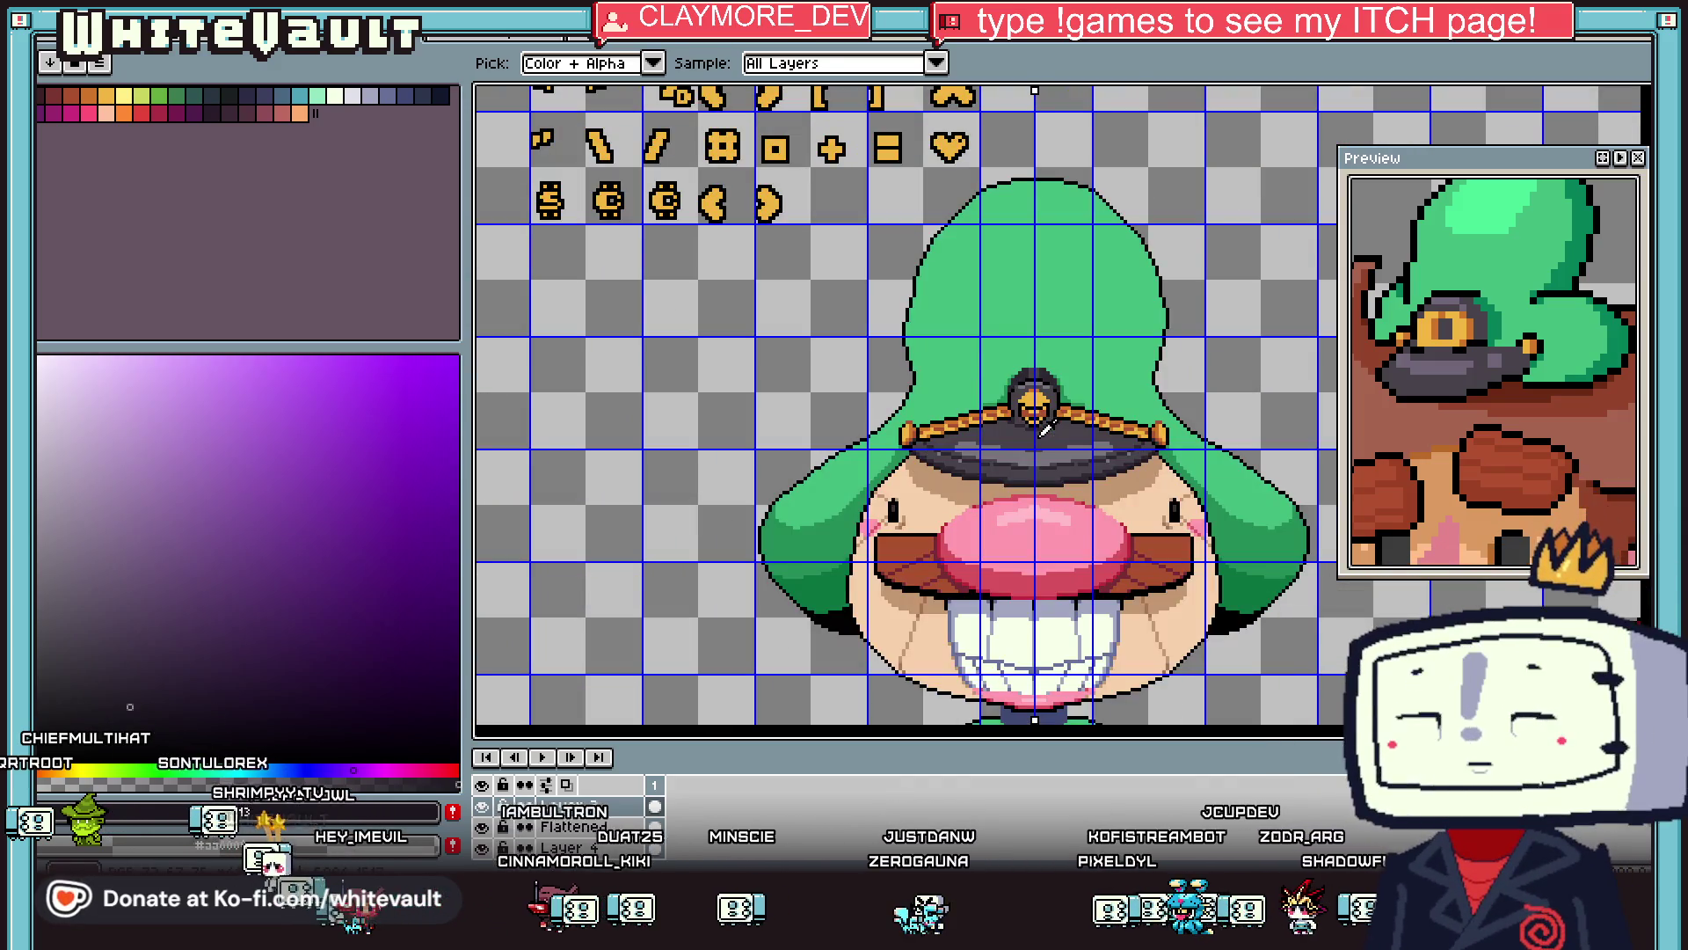
{"action": "scroll", "coordinate": [1068, 418], "scroll_direction": "down", "scroll_amount": 1}
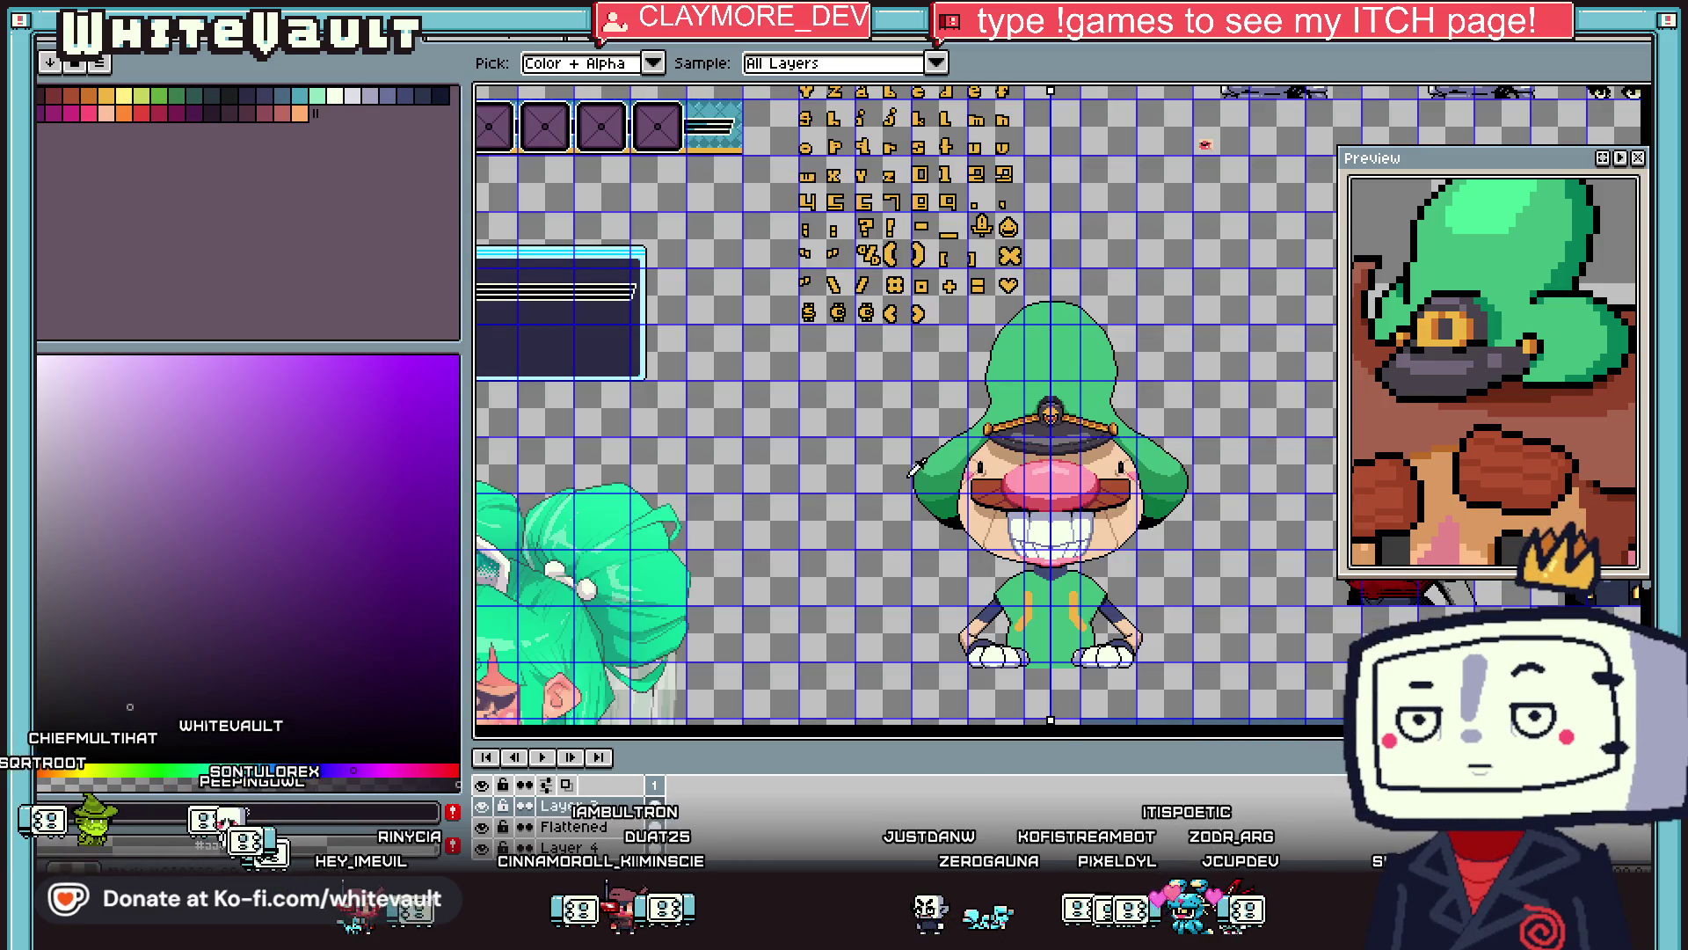
{"action": "scroll", "coordinate": [1099, 356], "scroll_direction": "down", "scroll_amount": 1}
{"action": "scroll", "coordinate": [1069, 415], "scroll_direction": "up", "scroll_amount": 2}
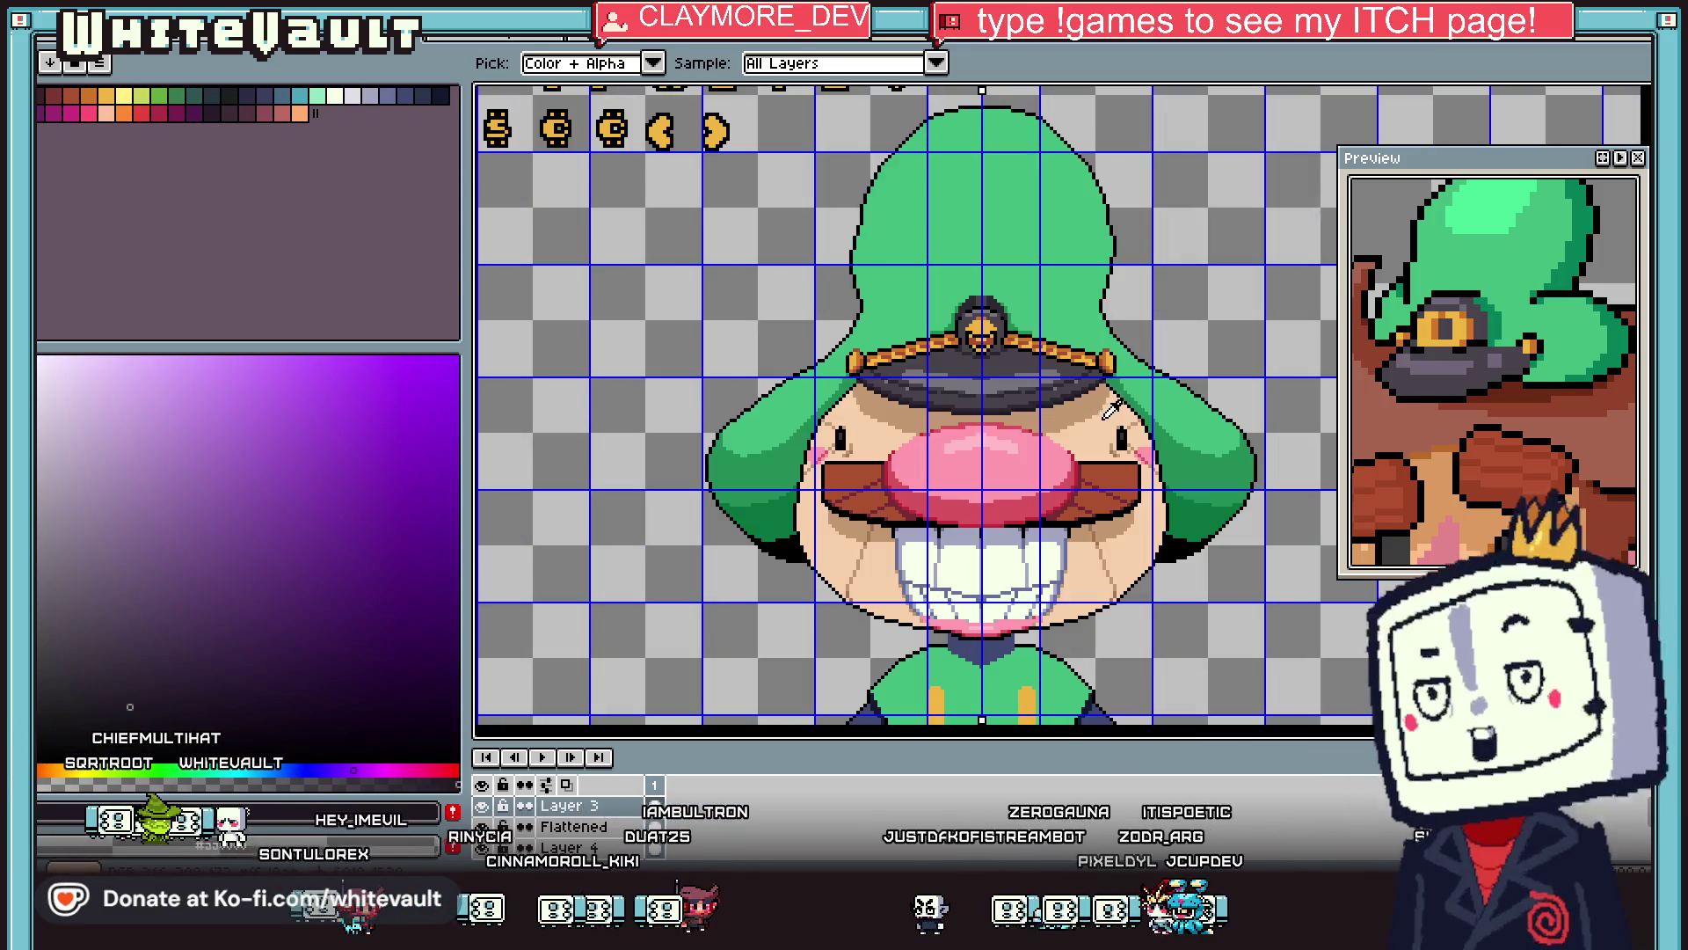
{"action": "left_click", "coordinate": [1069, 415], "text": "alt"}
{"action": "scroll", "coordinate": [1077, 415], "scroll_direction": "down", "scroll_amount": 2}
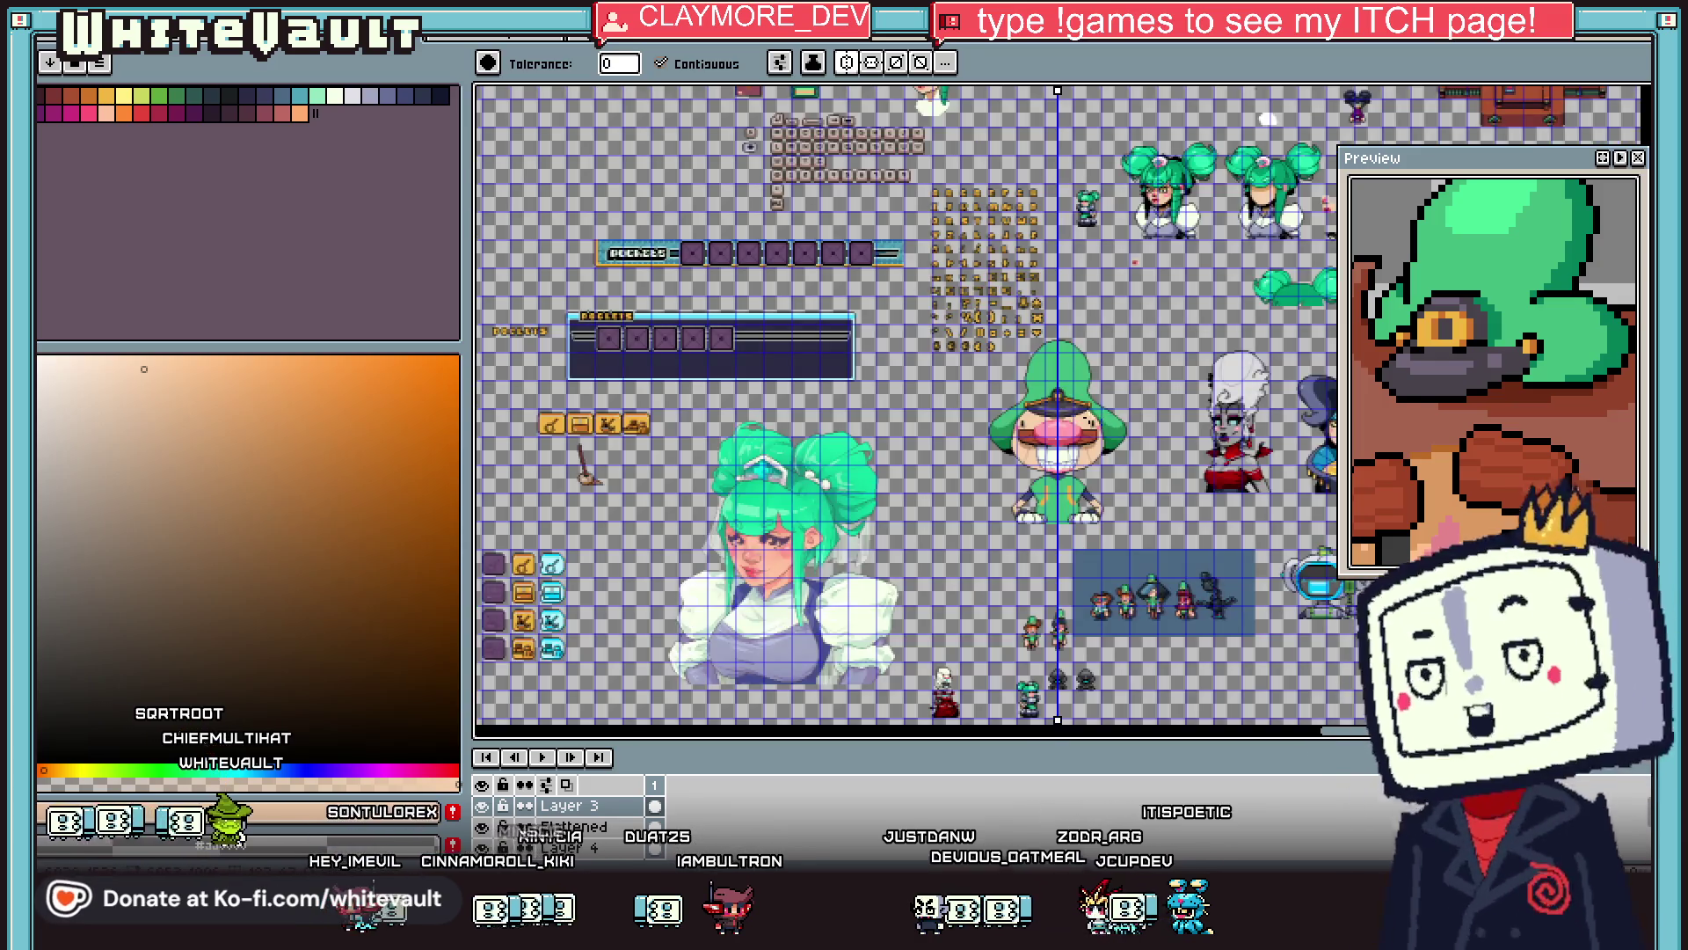
{"action": "scroll", "coordinate": [1081, 415], "scroll_direction": "up", "scroll_amount": 2}
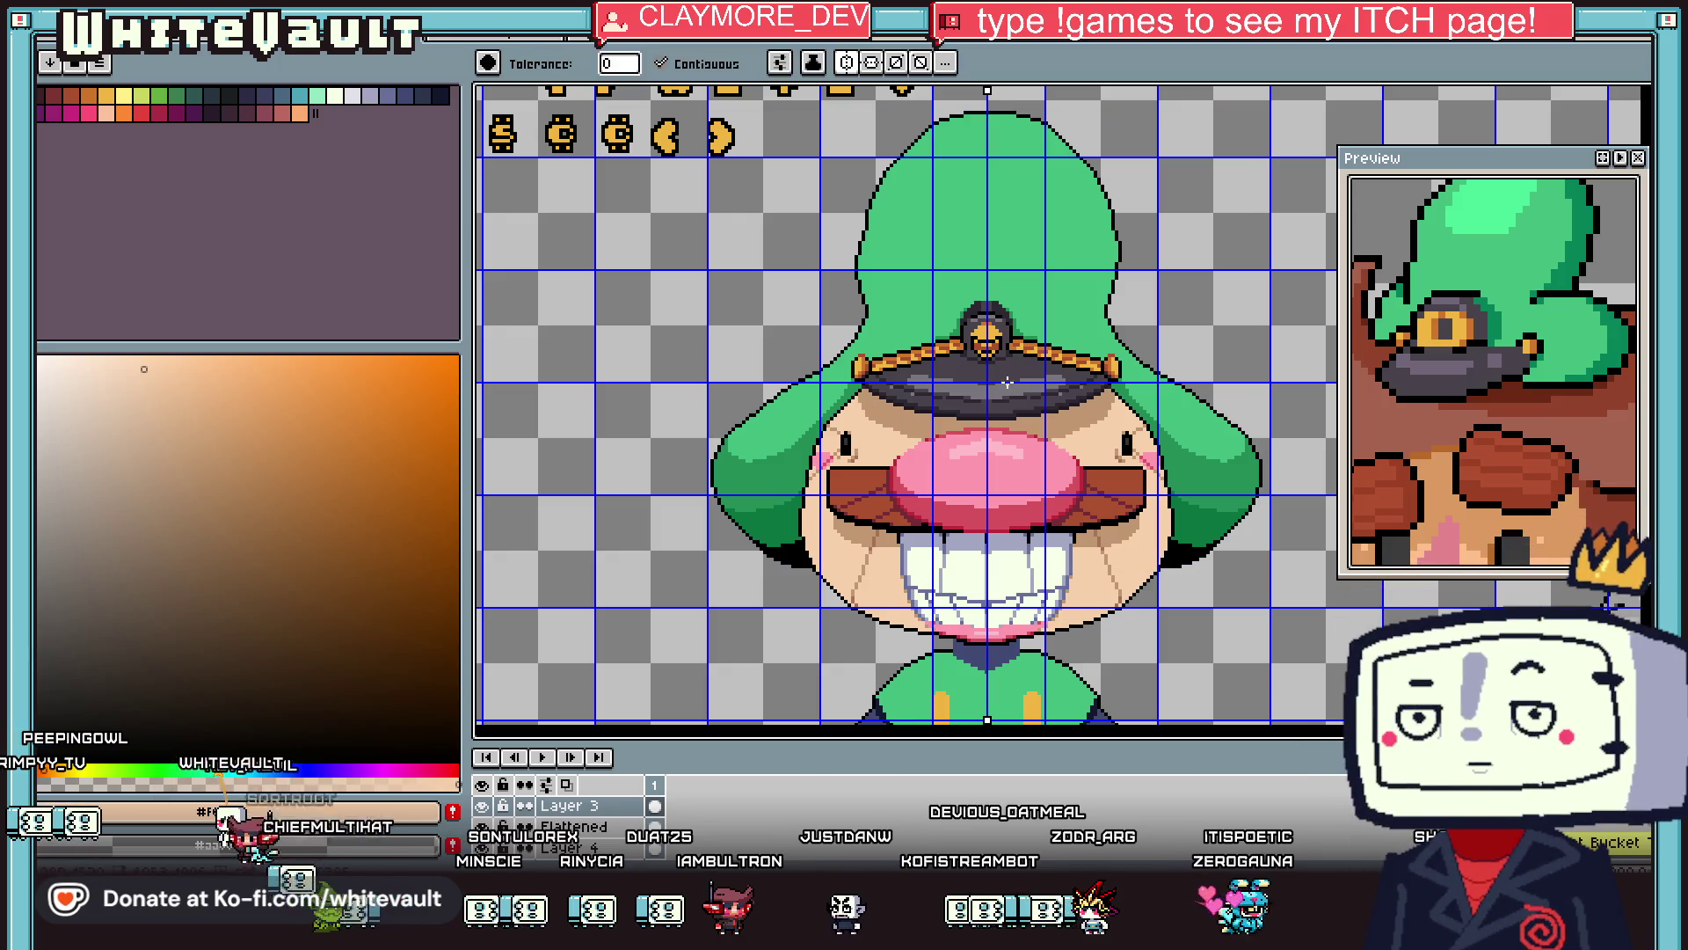
{"action": "key", "text": "v"}
{"action": "key", "text": "g"}
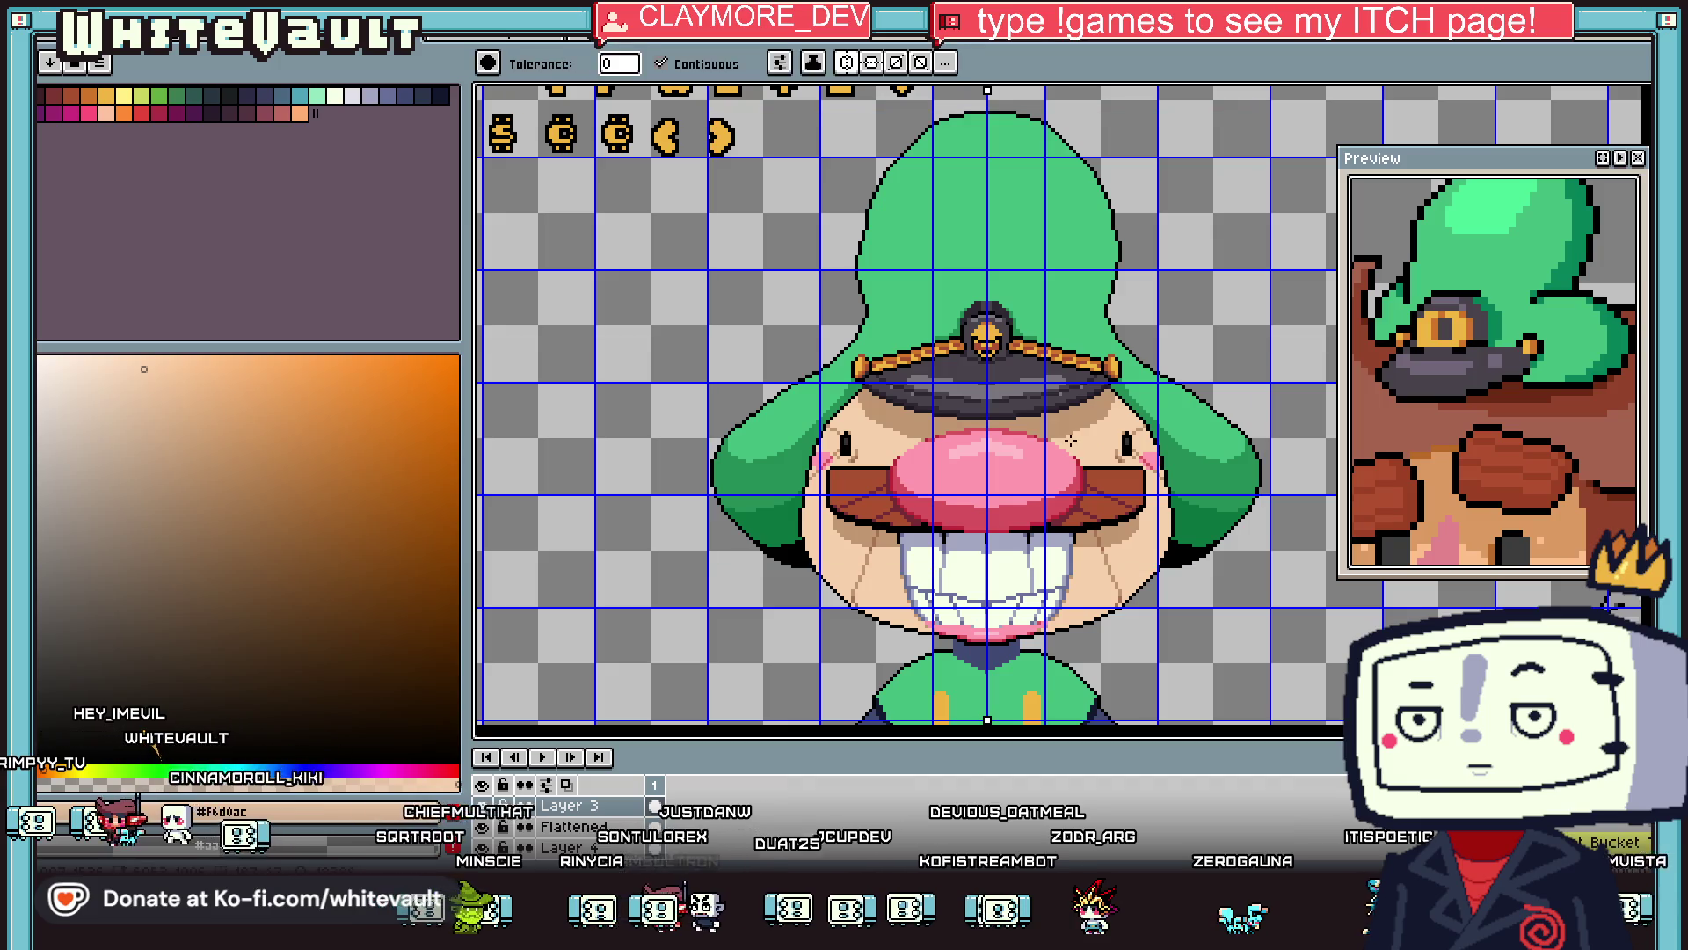
{"action": "scroll", "coordinate": [1089, 390], "scroll_direction": "down", "scroll_amount": 1}
{"action": "key", "text": "m"}
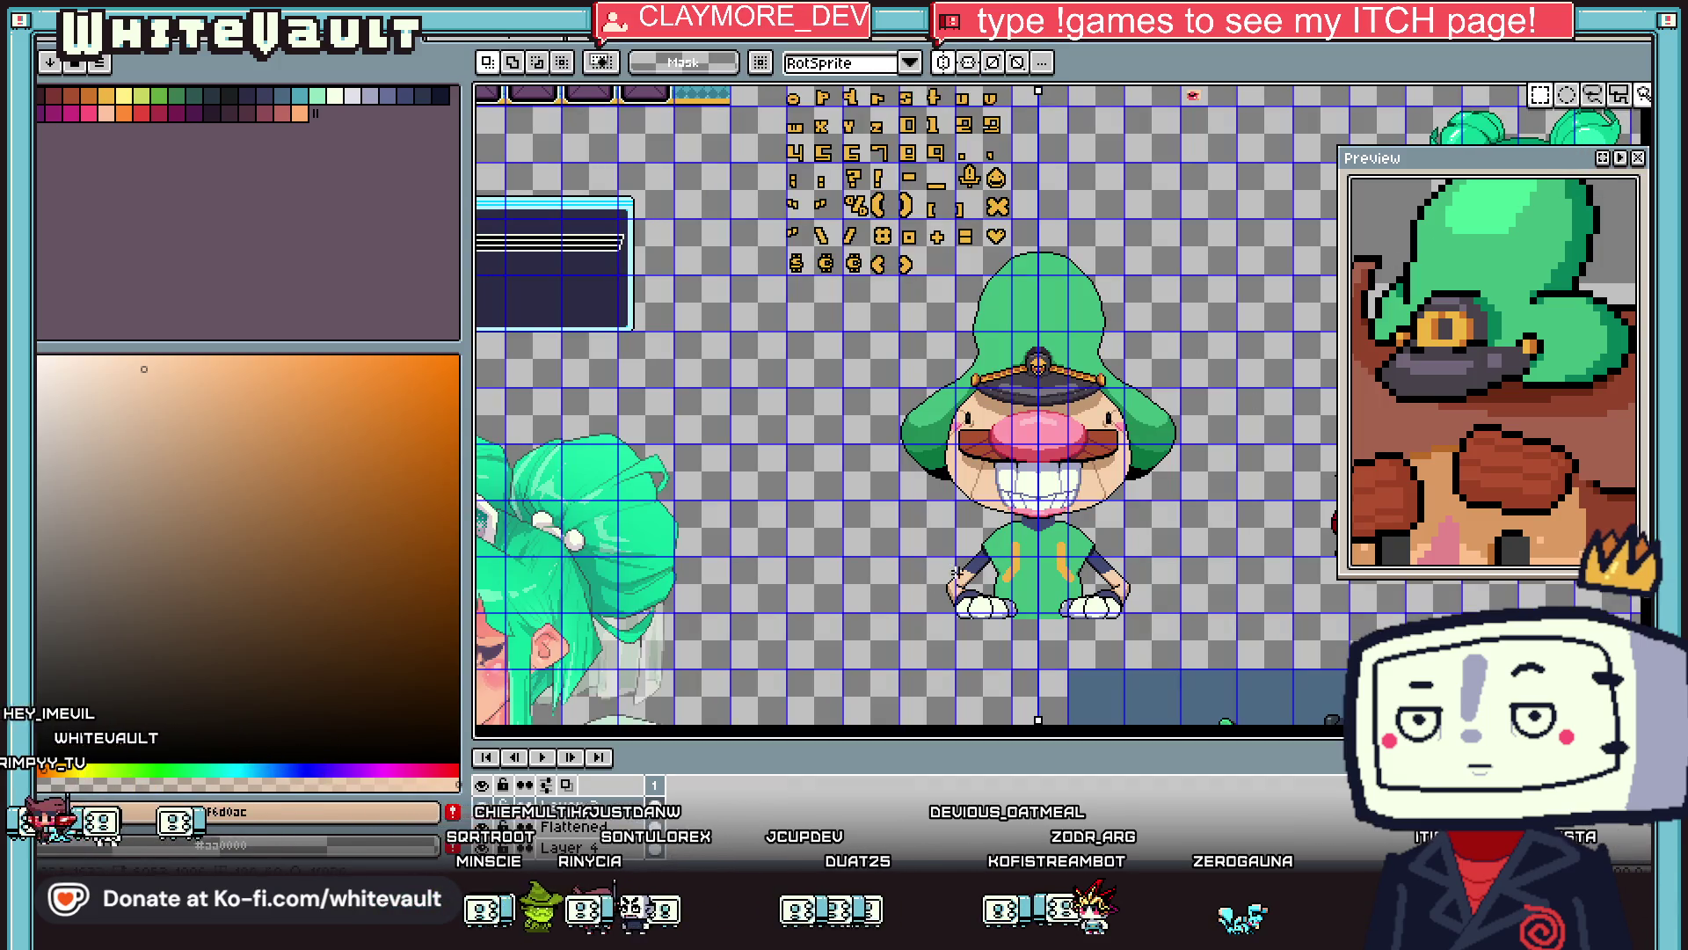
Marquee-select the whole captain, from the hat down to the feet.
{"action": "right_click", "coordinate": [626, 840]}
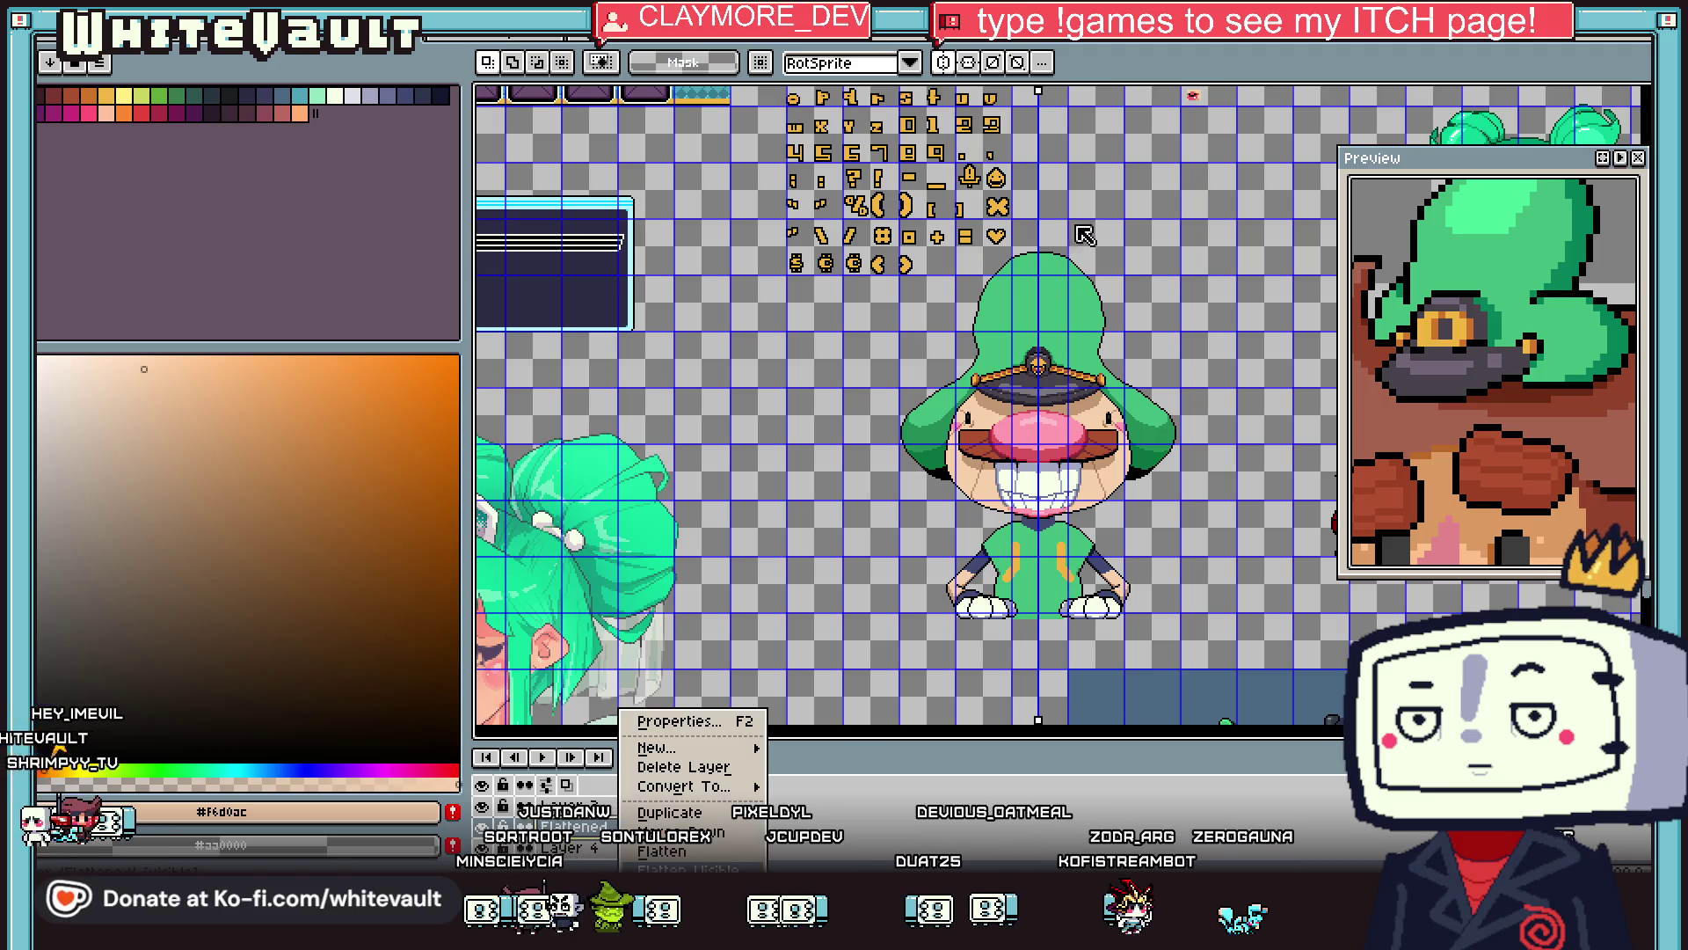
{"action": "left_click", "coordinate": [1065, 286]}
{"action": "left_click_drag", "start_coordinate": [993, 238], "coordinate": [1085, 281]}
{"action": "mouse_move", "coordinate": [1093, 341]}
{"action": "left_mouse_down"}
{"action": "mouse_move", "coordinate": [1193, 462]}
{"action": "mouse_move", "coordinate": [1206, 614]}
{"action": "left_mouse_up"}
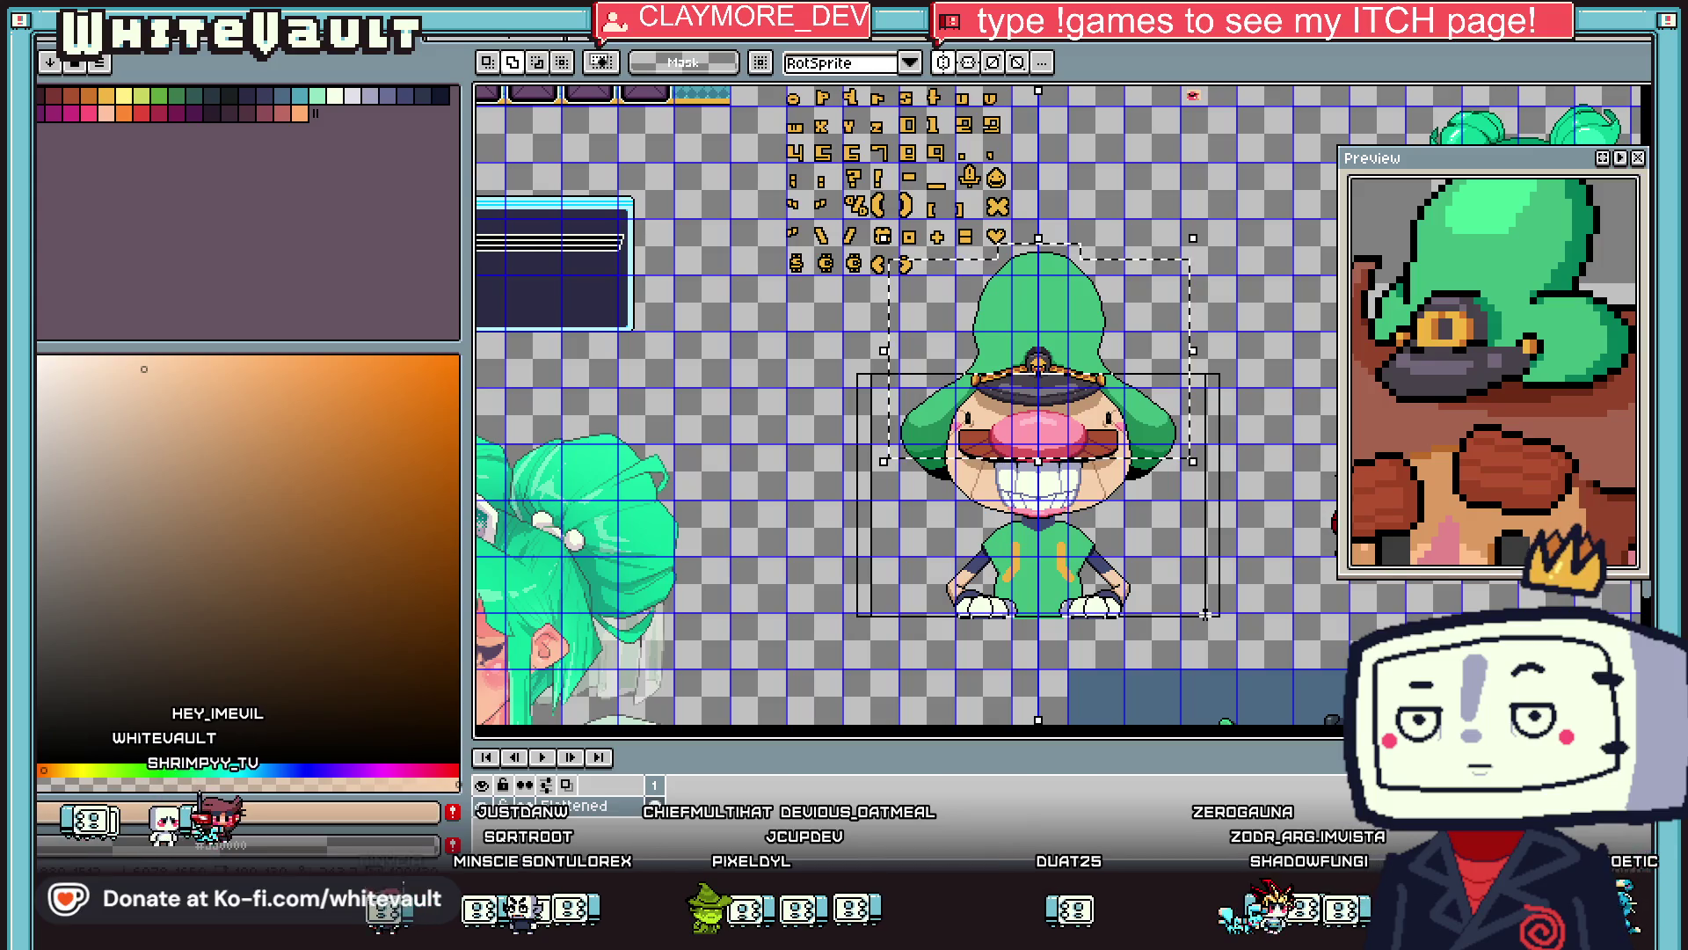
Cut the captain and paste it back in place onto Layer 3, then start a new sprite.
{"action": "key", "text": "Delete"}
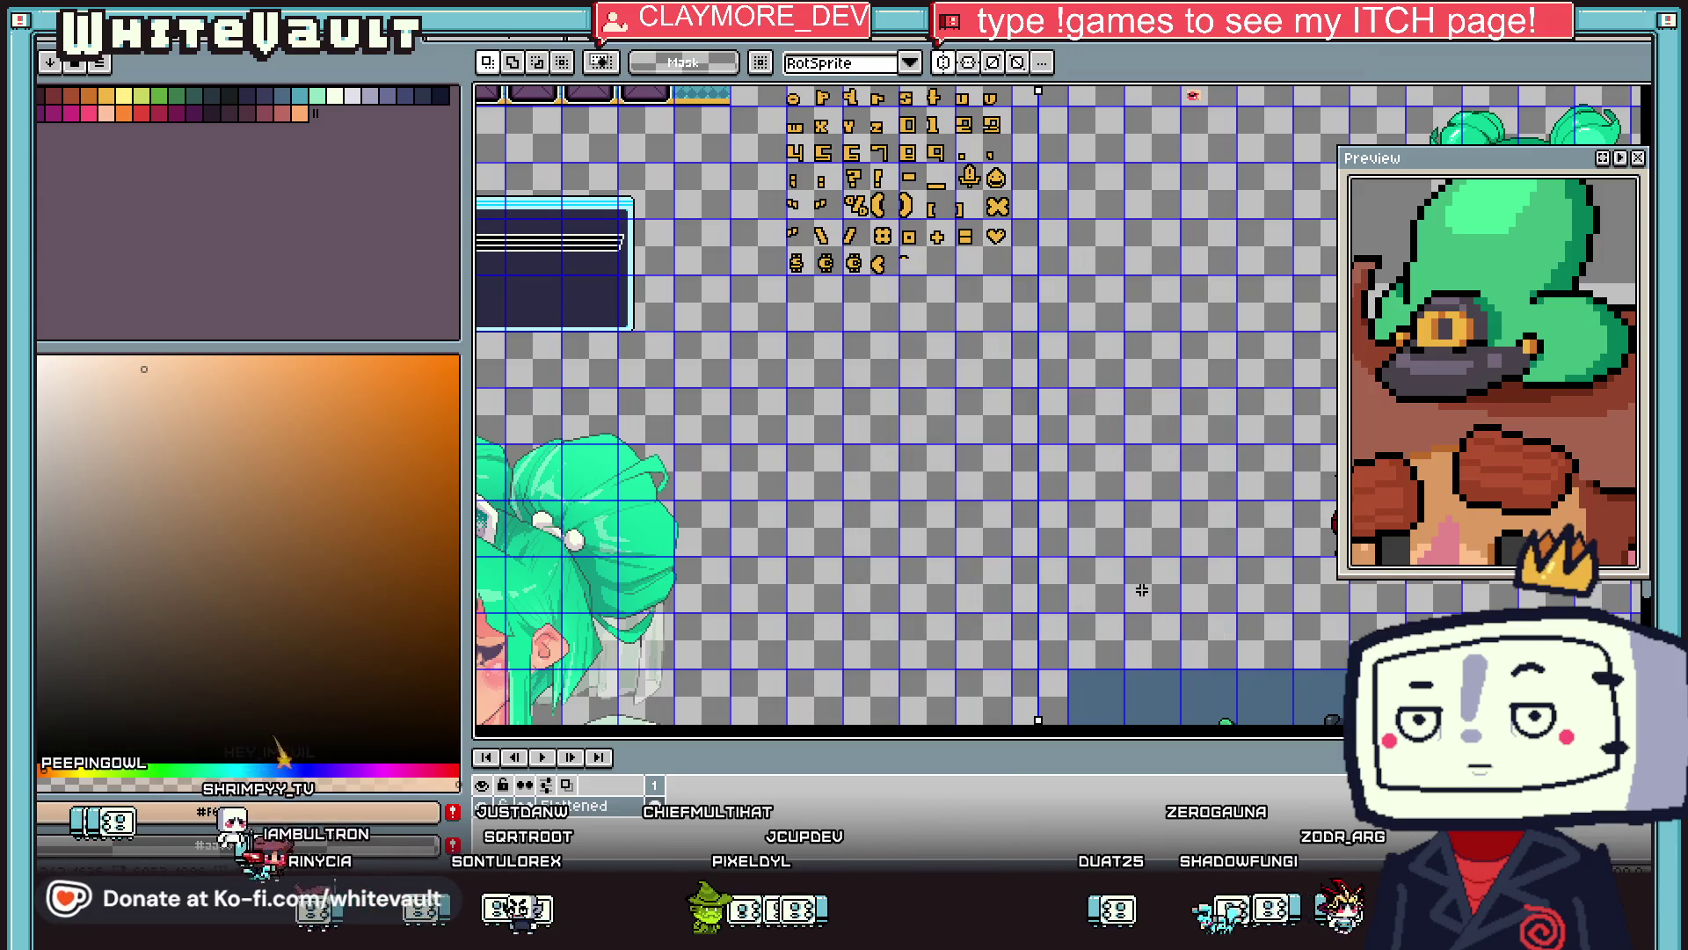
{"action": "key", "text": "ctrl+z"}
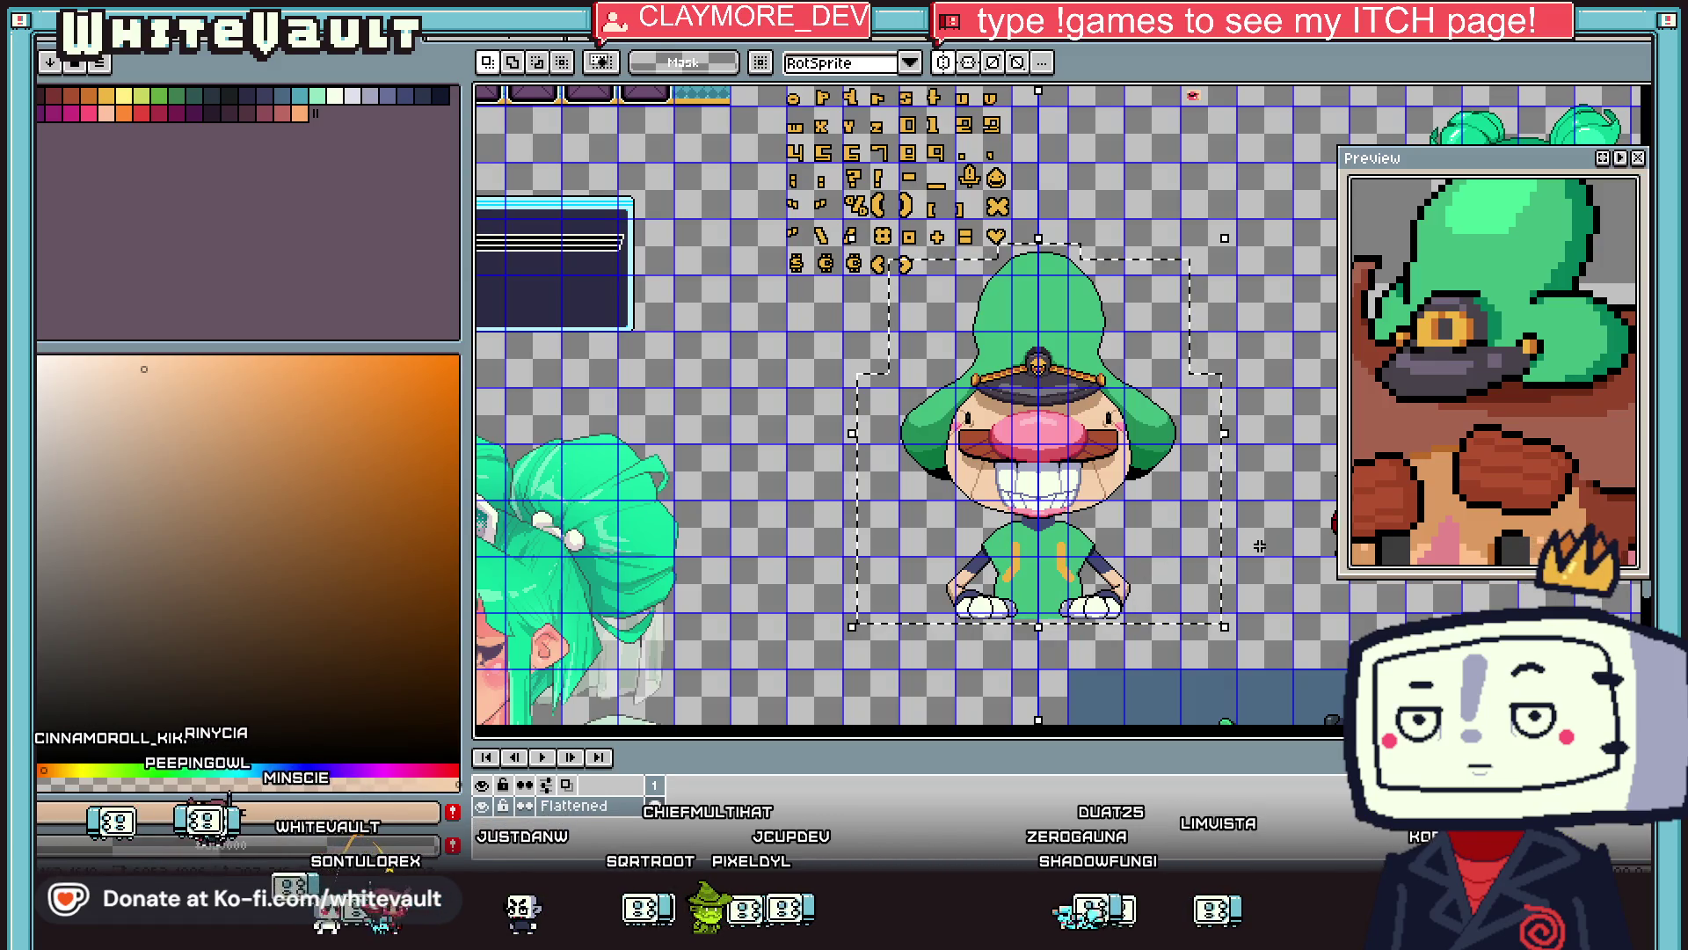
{"action": "key", "text": "ctrl+j"}
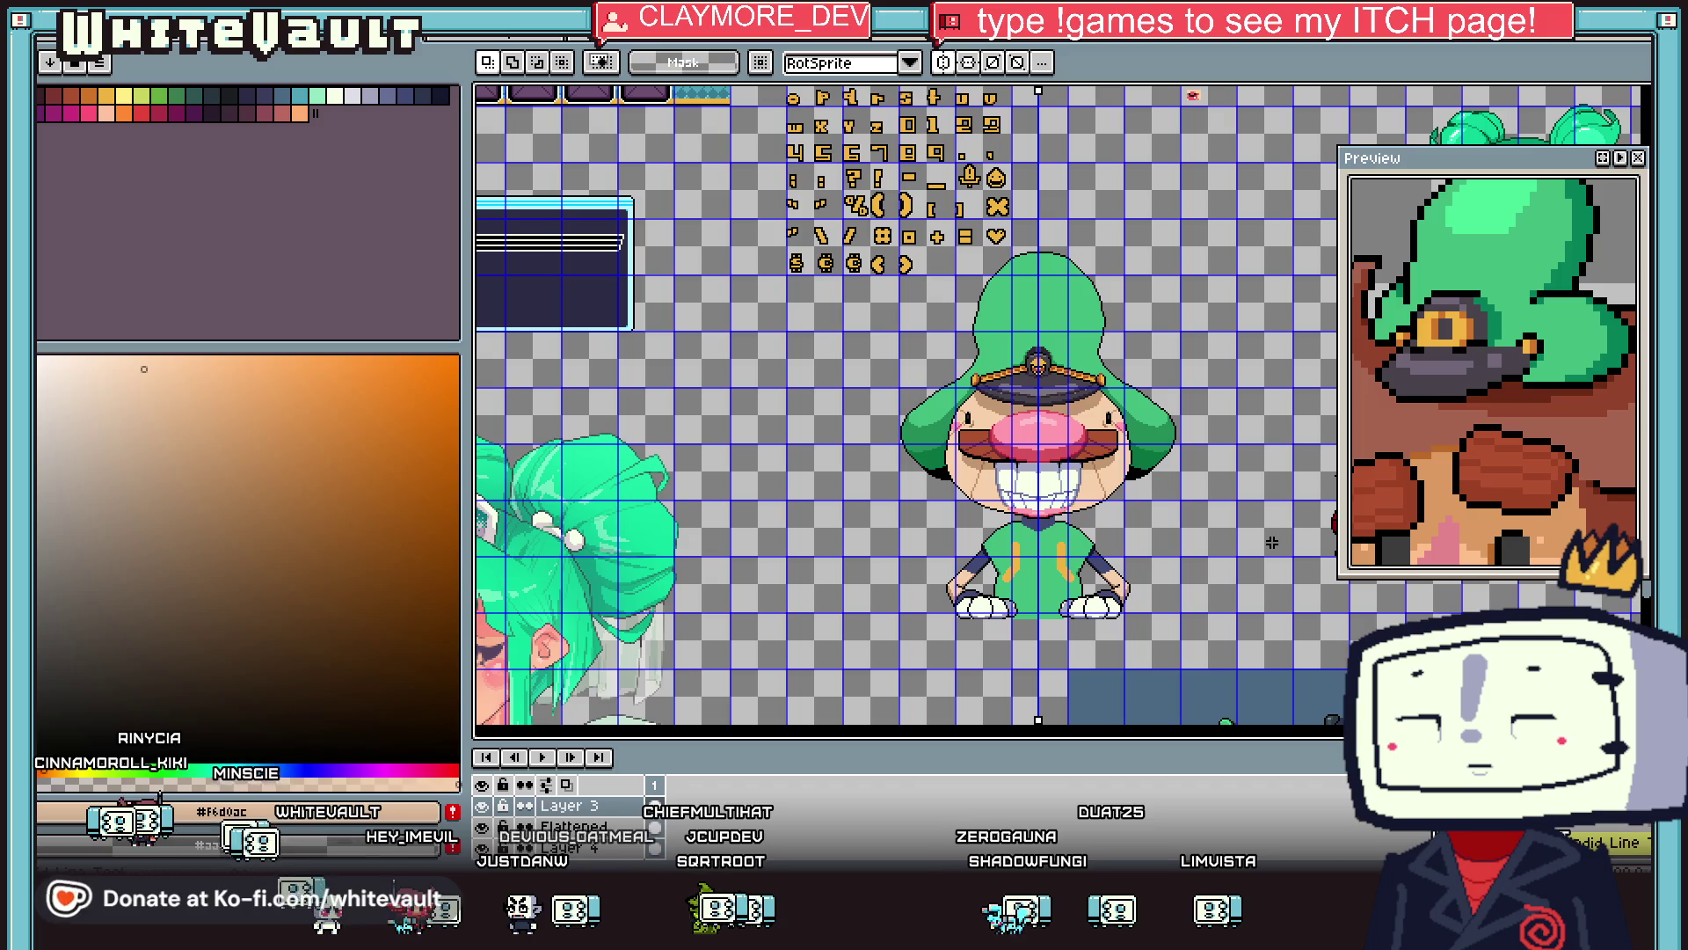
{"action": "left_click", "coordinate": [50, 62]}
{"action": "left_click", "coordinate": [88, 49]}
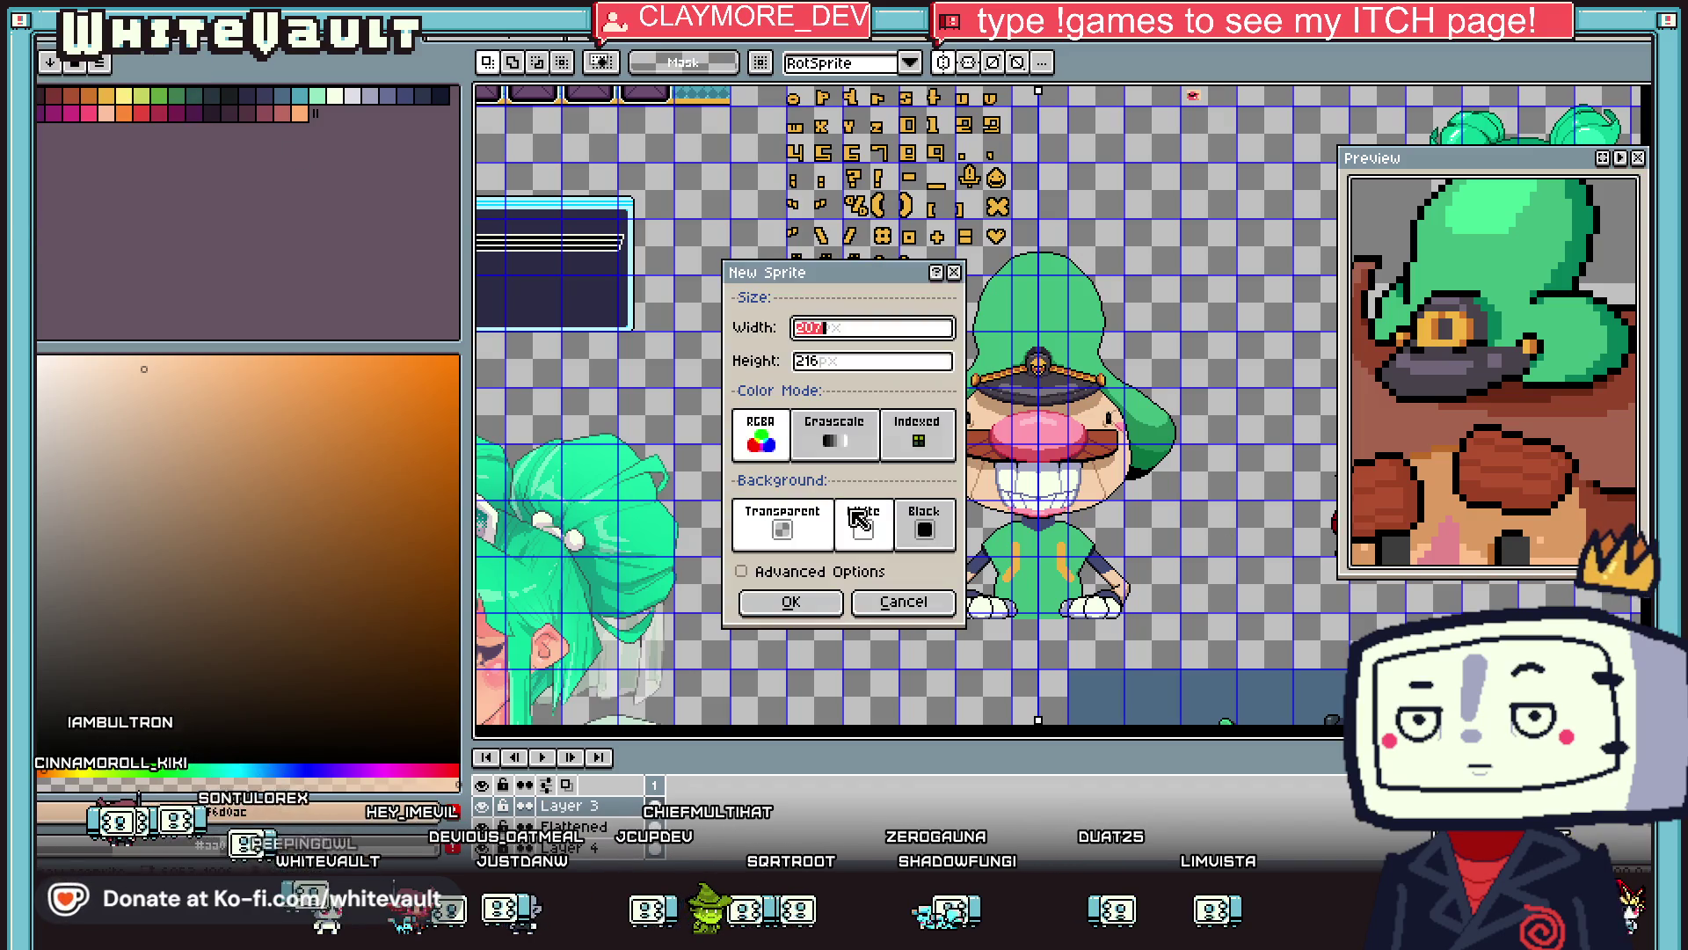
Create the 207×216 sprite and paste the captain into it.
{"action": "left_click", "coordinate": [796, 600]}
{"action": "scroll", "coordinate": [1101, 450], "scroll_direction": "up", "scroll_amount": 2}
{"action": "key", "text": "ctrl+v"}
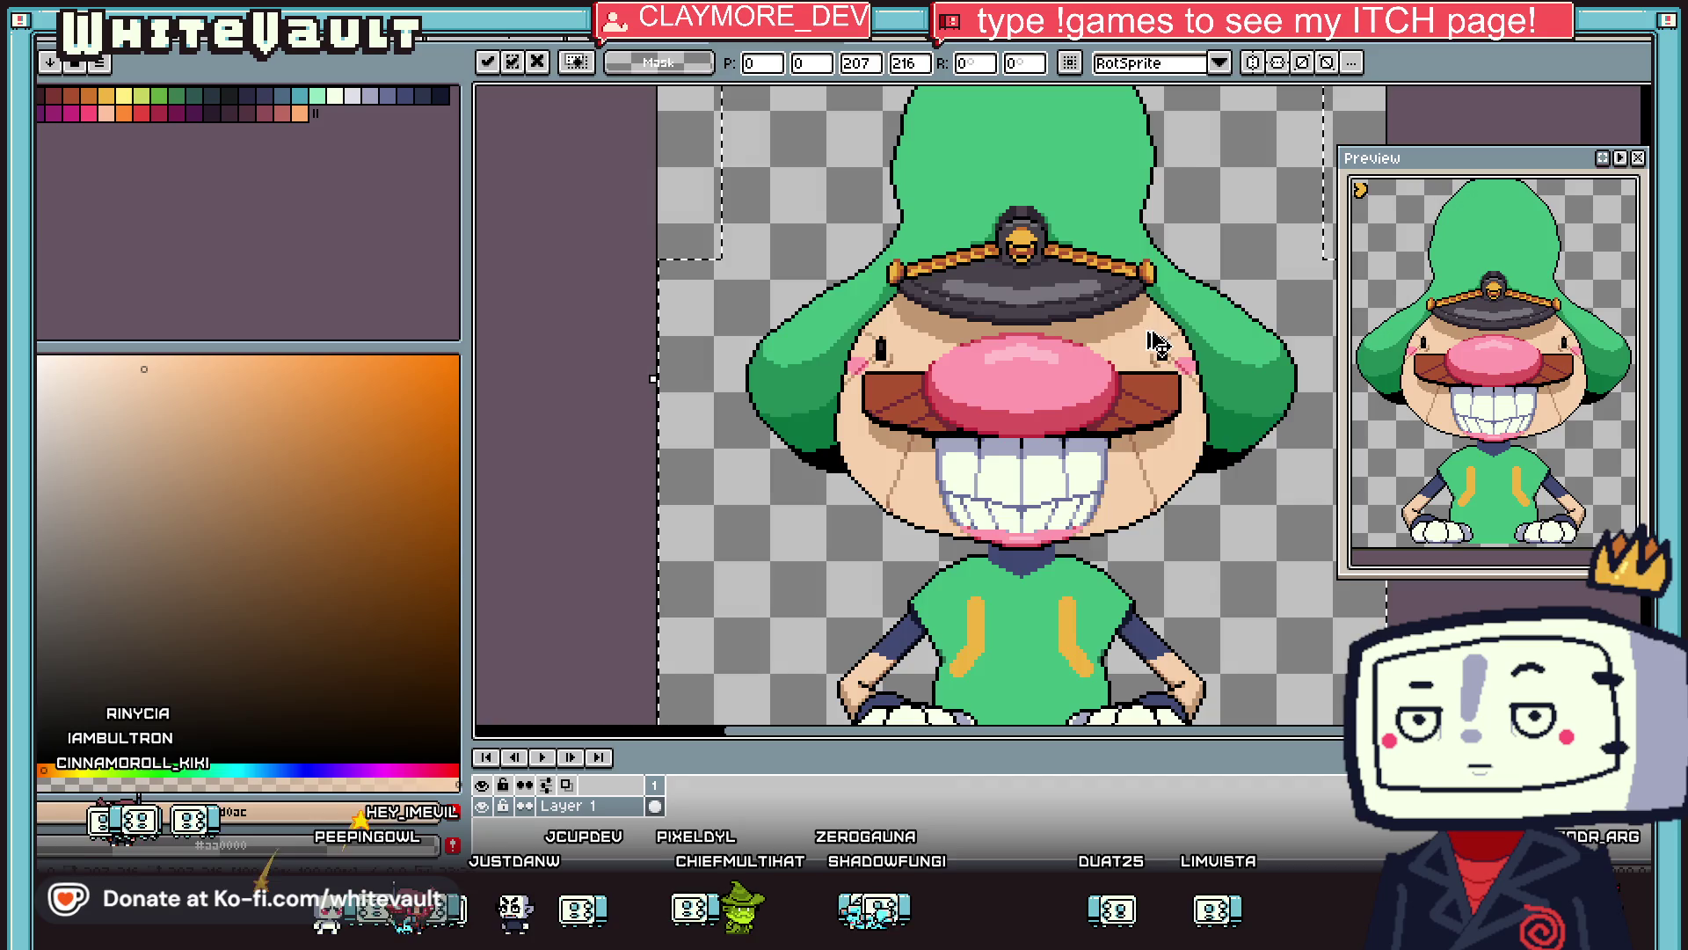
{"action": "scroll", "coordinate": [1185, 301], "scroll_direction": "down", "scroll_amount": 2}
{"action": "key", "text": "Return"}
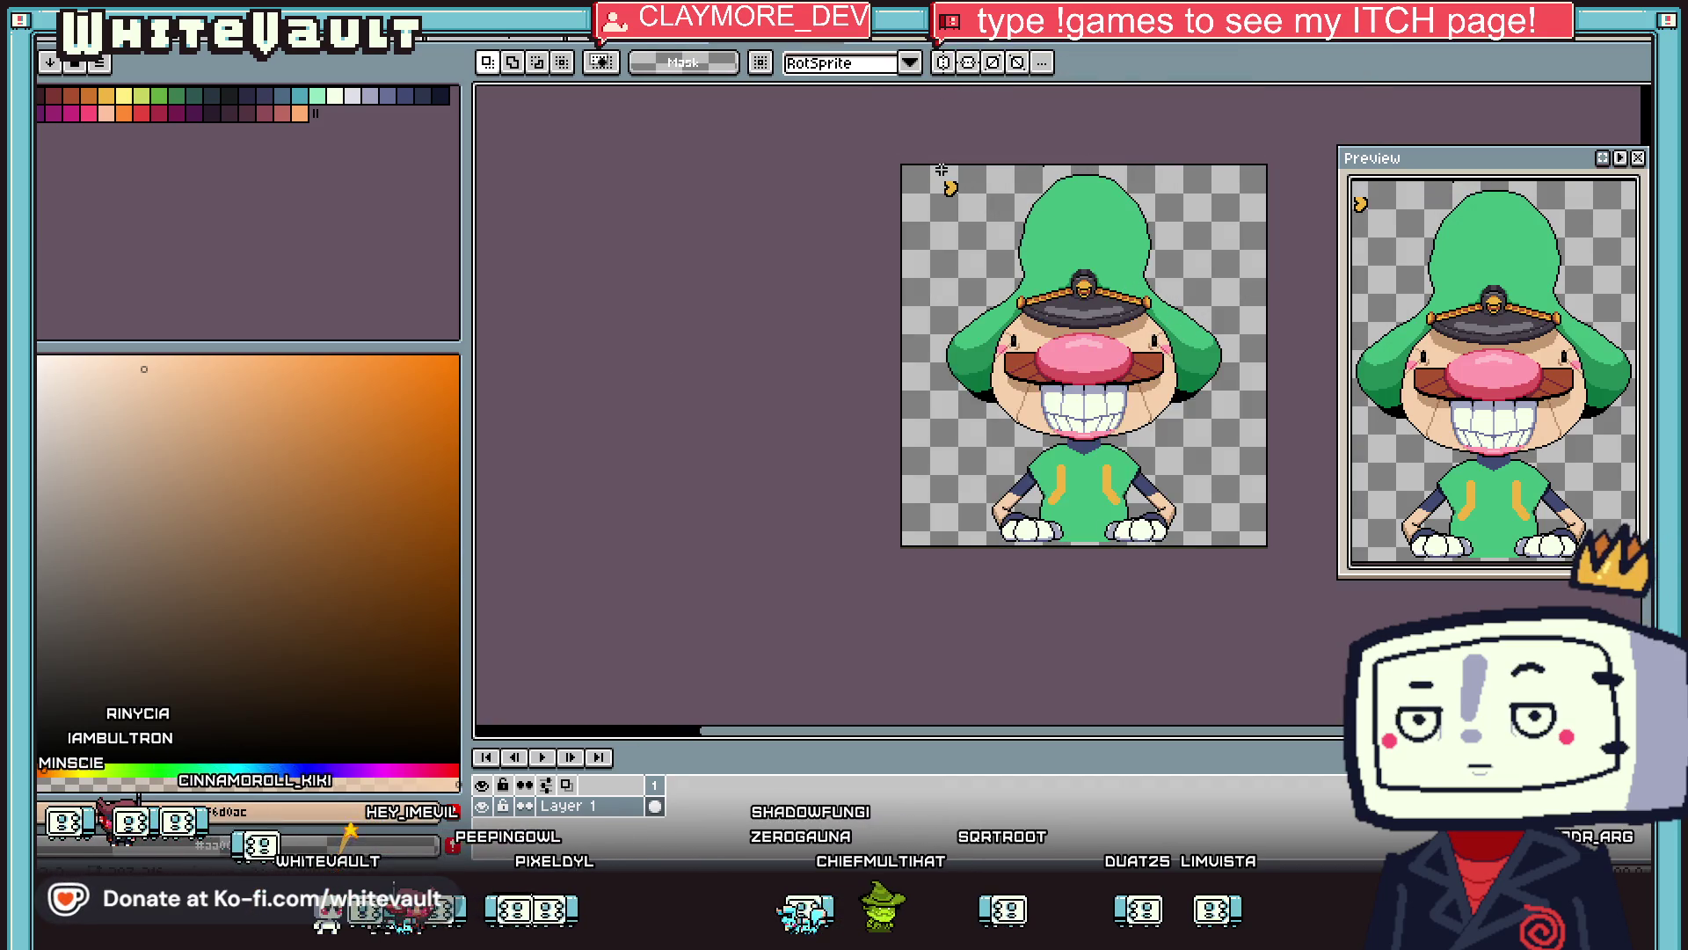
Delete the stray small yellow arrow from the new canvas.
{"action": "key", "text": "Delete"}
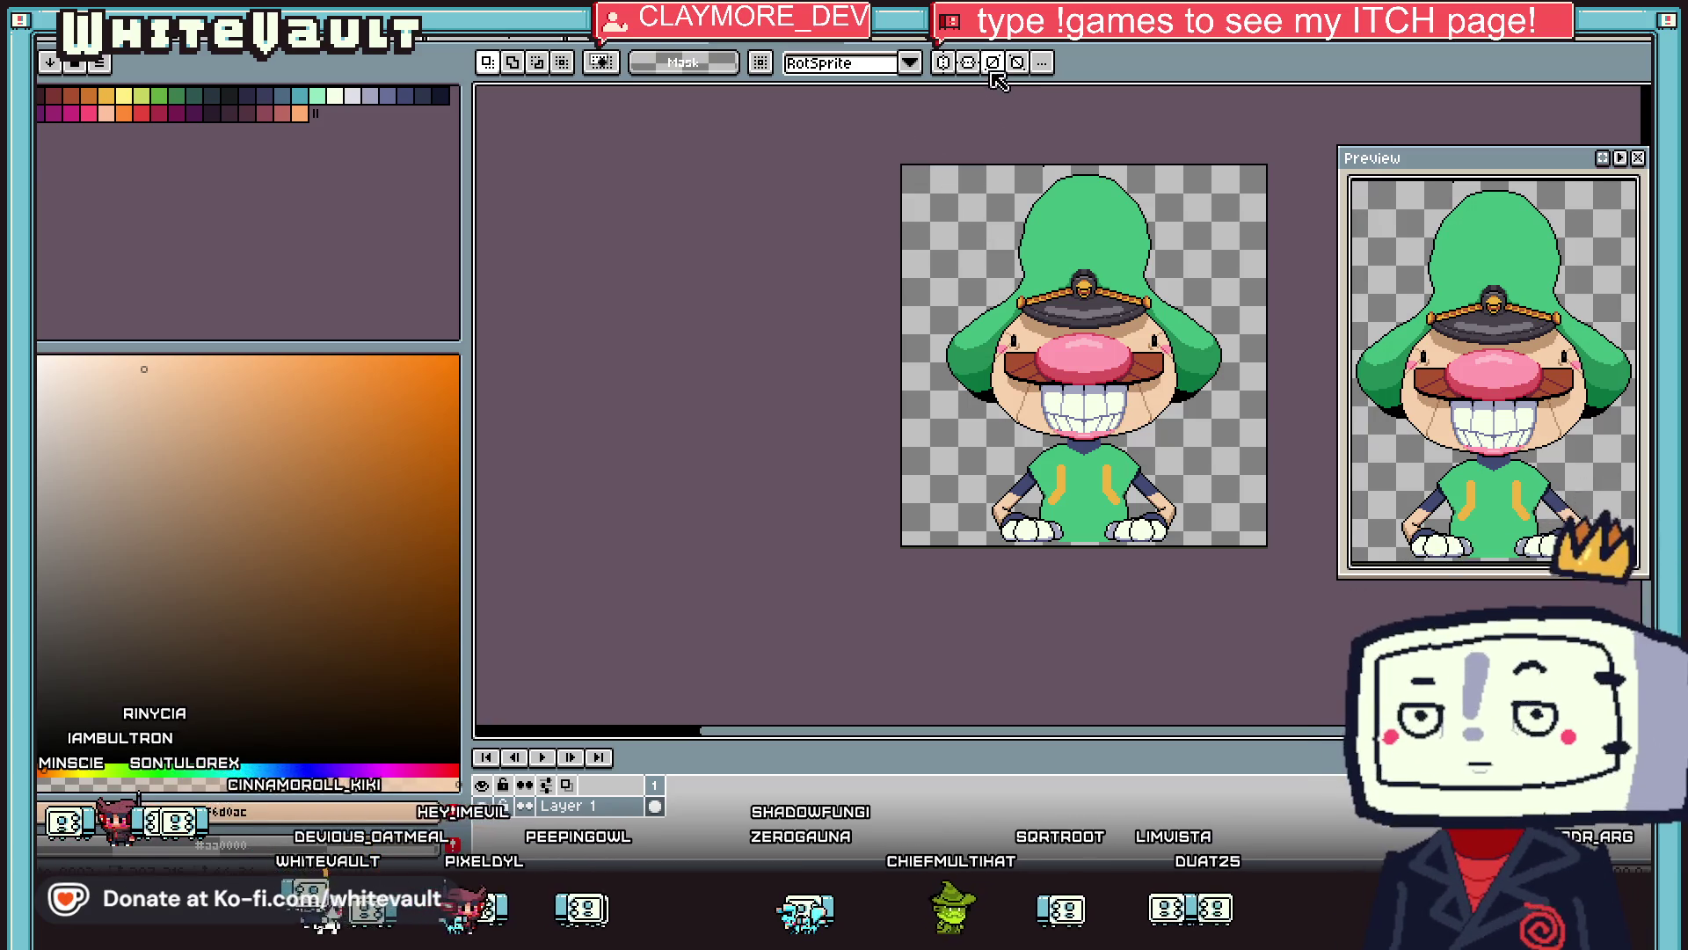
{"action": "scroll", "coordinate": [1089, 190], "scroll_direction": "up", "scroll_amount": 2}
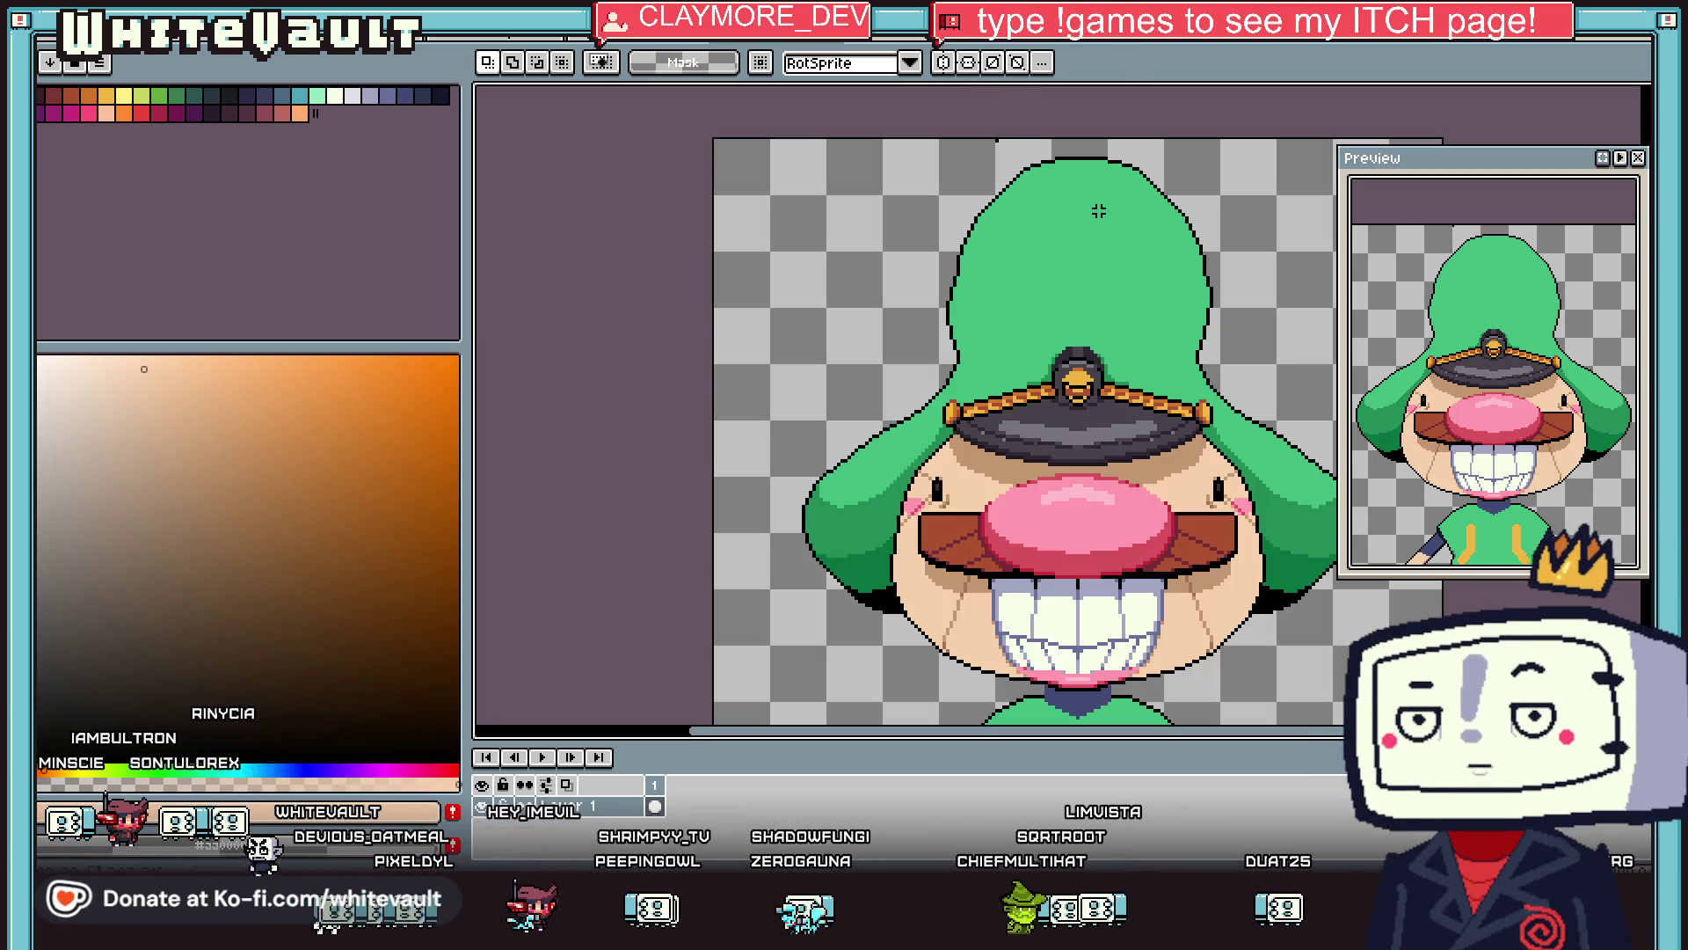
{"action": "scroll", "coordinate": [1020, 475], "scroll_direction": "down", "scroll_amount": 2}
{"action": "scroll", "coordinate": [1099, 615], "scroll_direction": "up", "scroll_amount": 2}
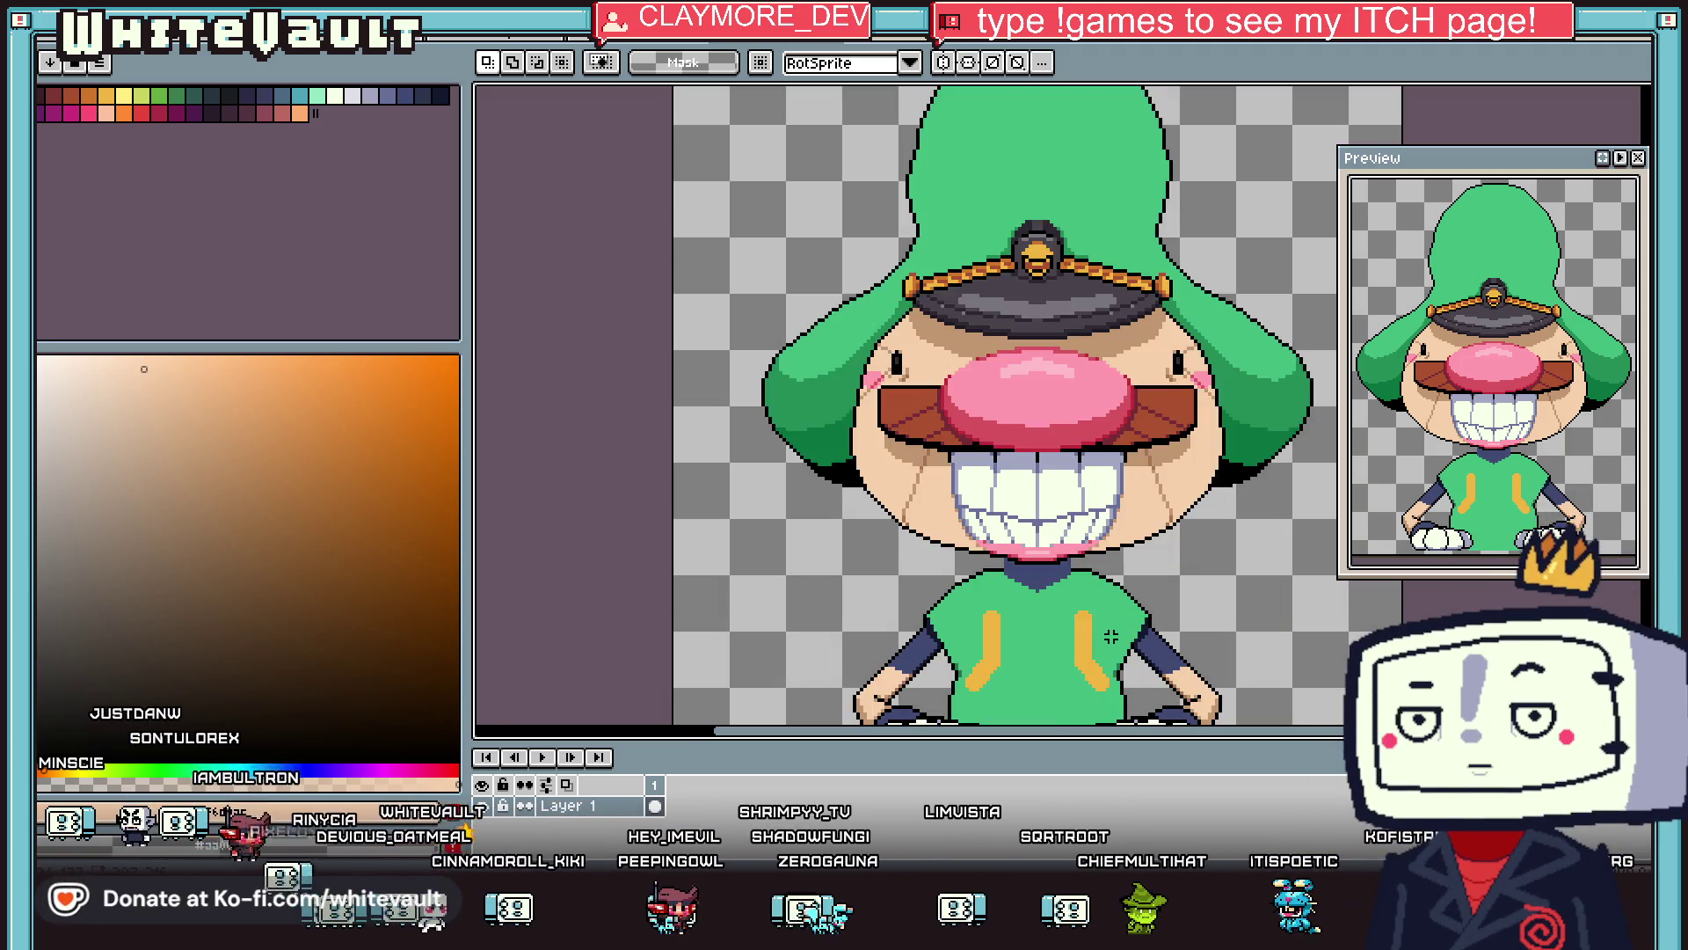
{"action": "scroll", "coordinate": [1162, 640], "scroll_direction": "down", "scroll_amount": 2}
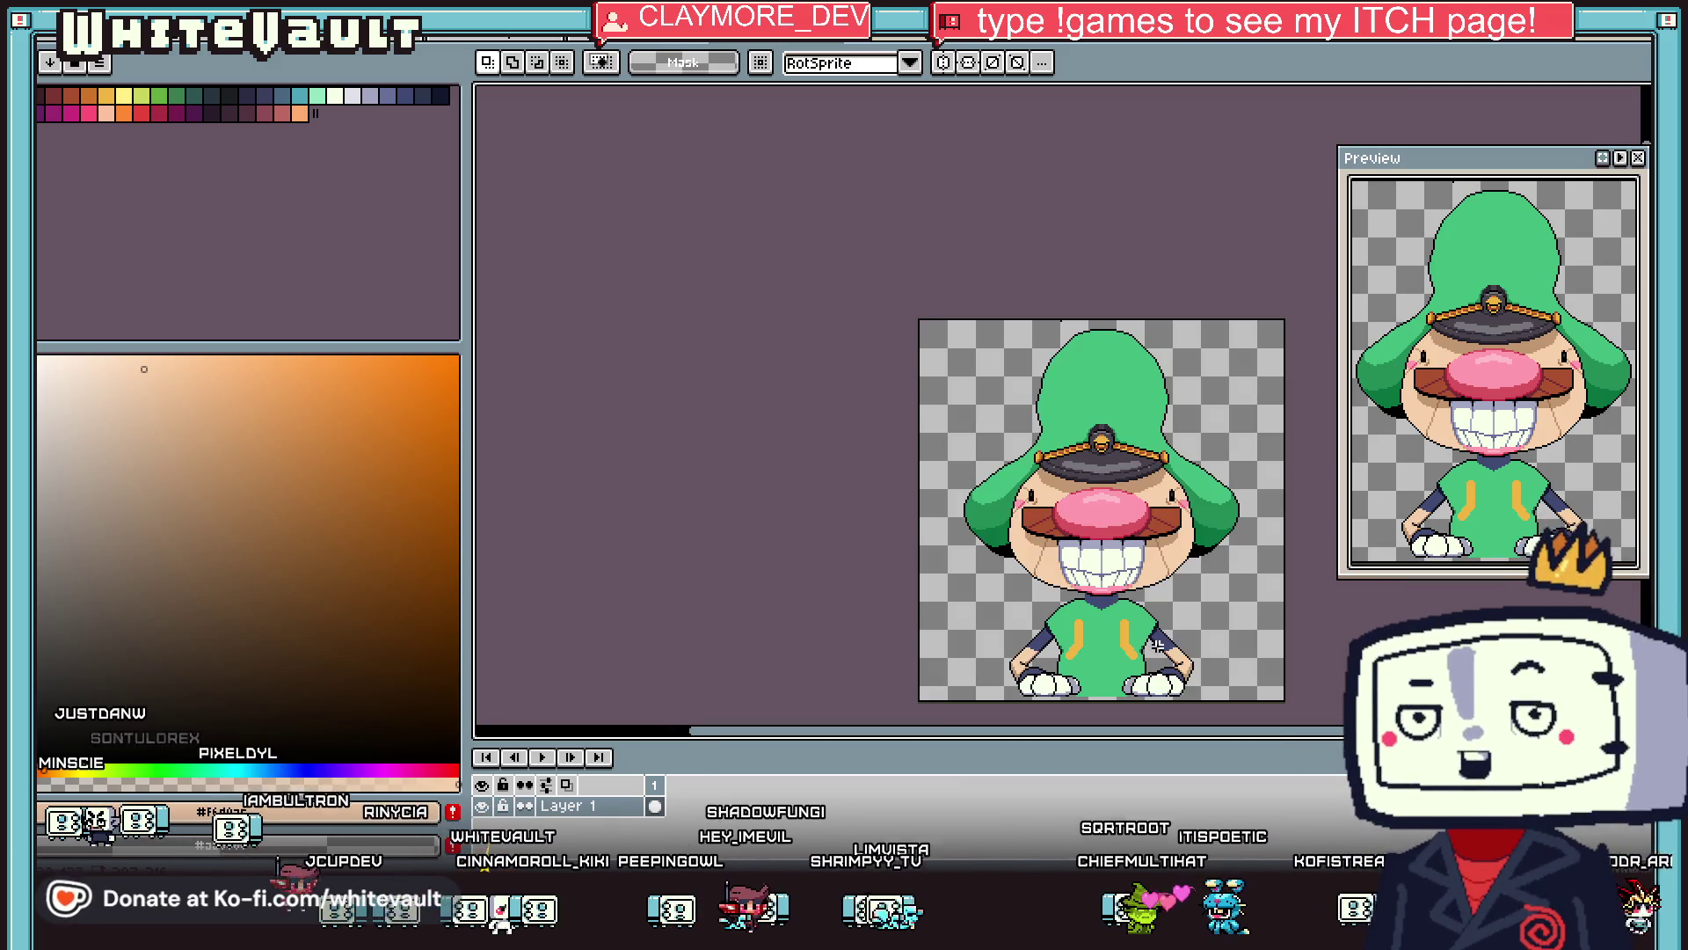
{"action": "scroll", "coordinate": [1162, 639], "scroll_direction": "up", "scroll_amount": 2}
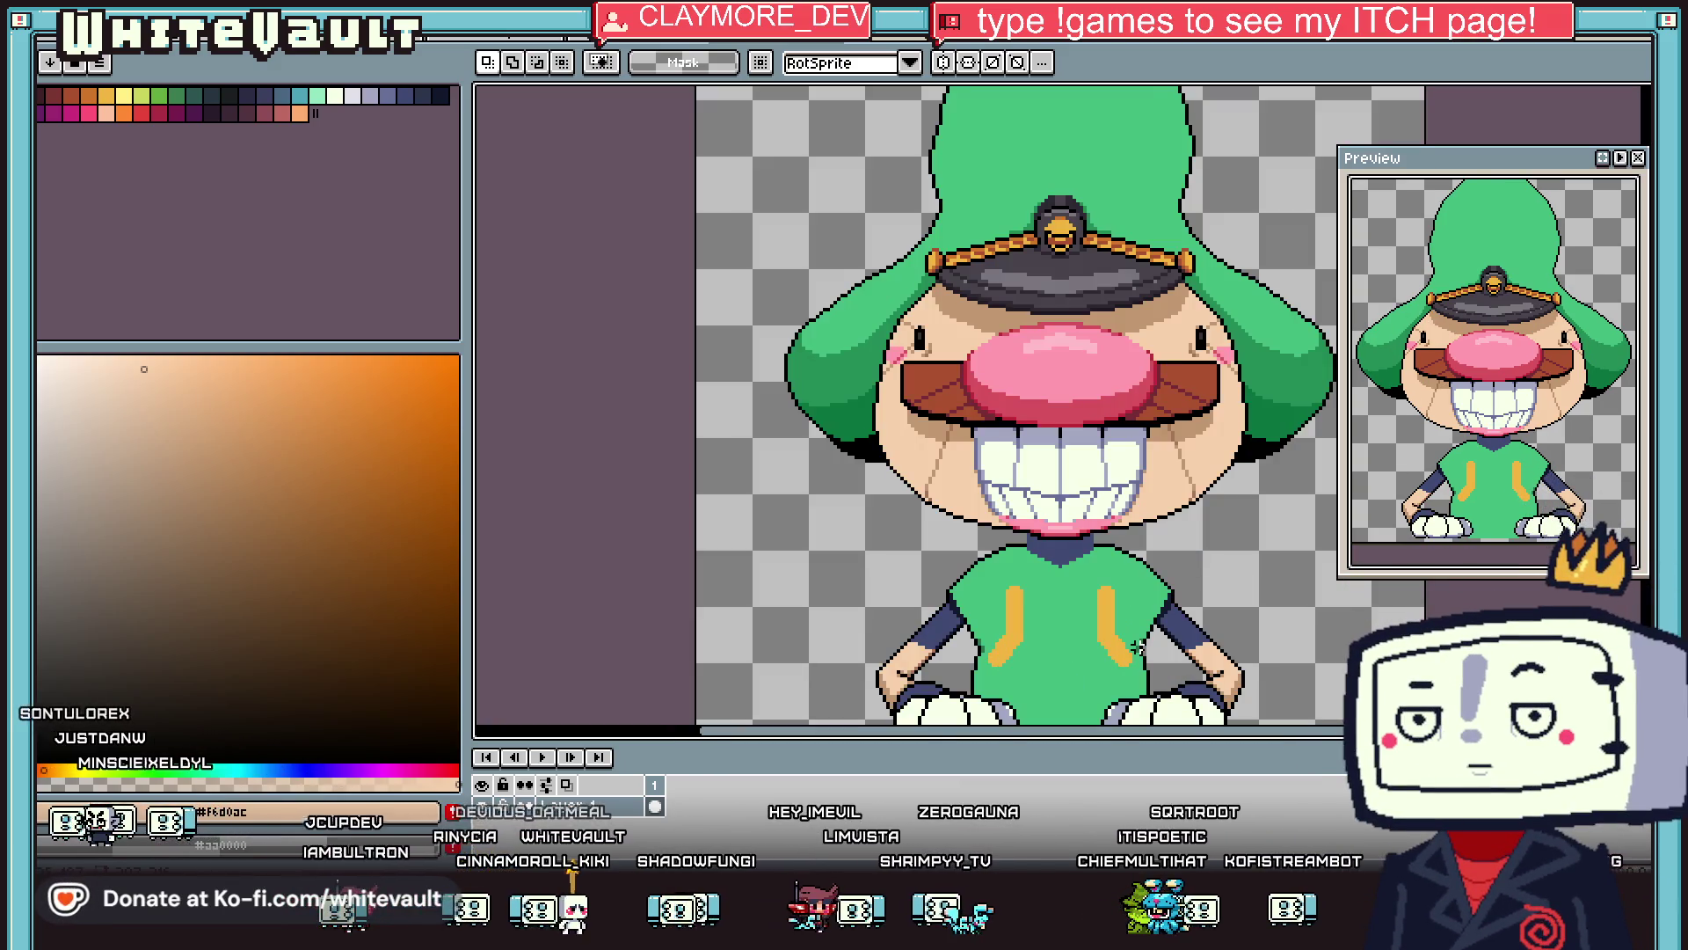
{"action": "scroll", "coordinate": [1144, 648], "scroll_direction": "down", "scroll_amount": 1}
{"action": "scroll", "coordinate": [1091, 603], "scroll_direction": "up", "scroll_amount": 2}
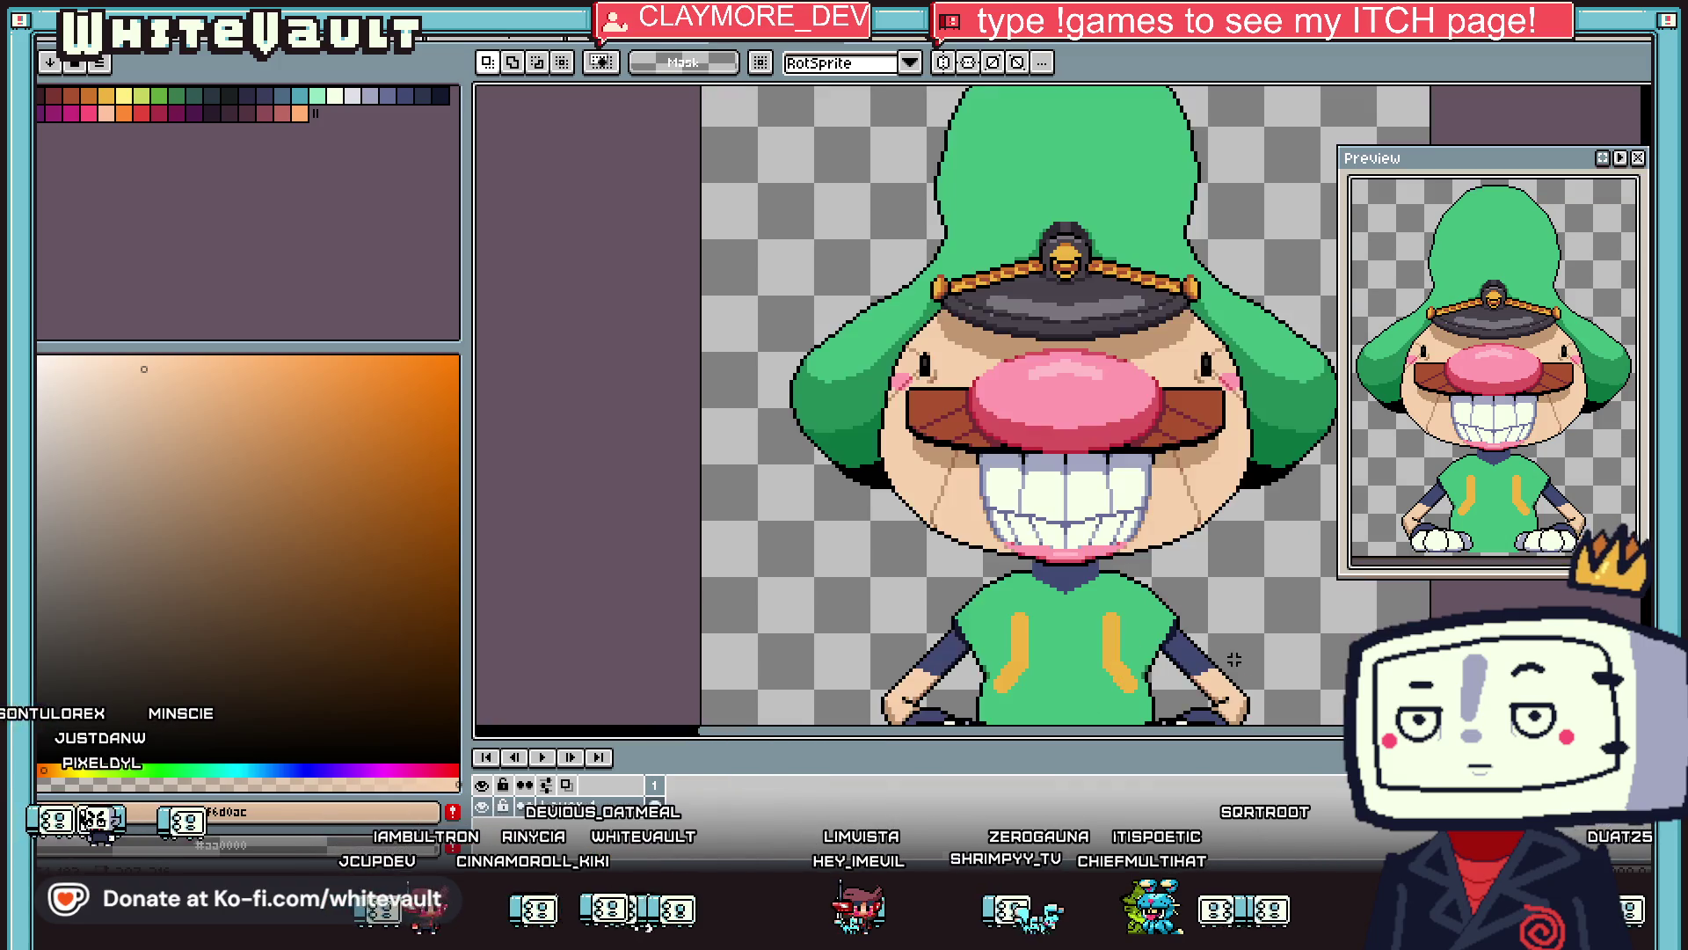
{"action": "key", "text": "b"}
{"action": "scroll", "coordinate": [976, 552], "scroll_direction": "up", "scroll_amount": 1}
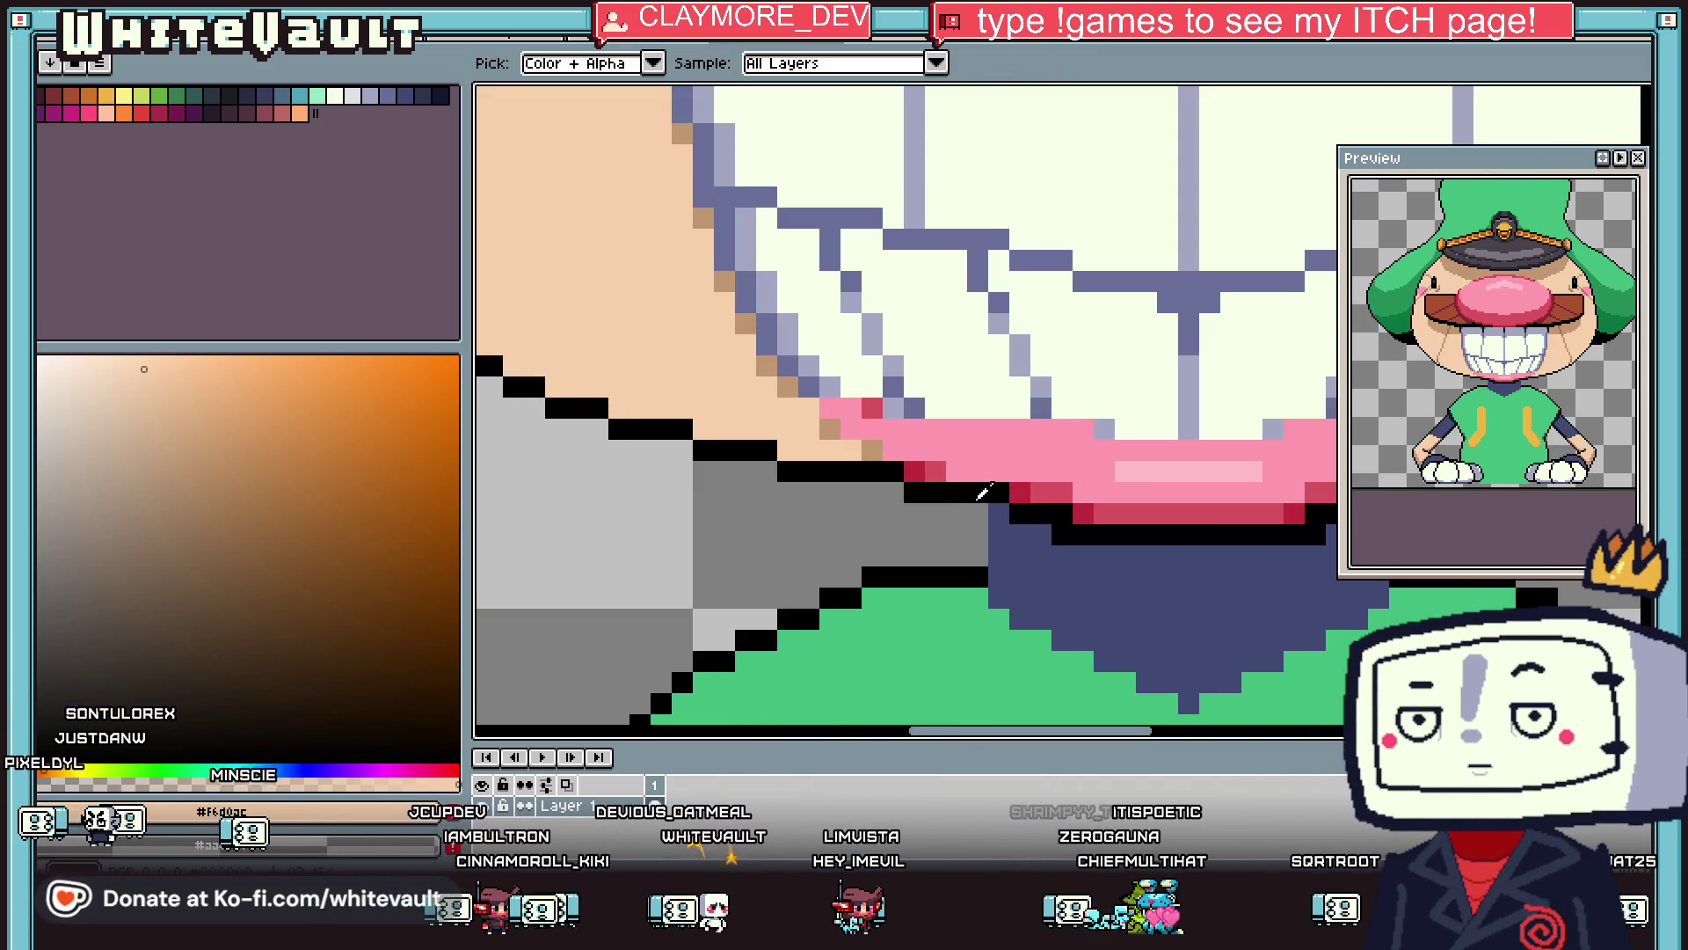
With vertical symmetry on, draw the black collar outline down into a V at the centre.
{"action": "left_click", "coordinate": [976, 552], "text": "alt"}
{"action": "left_click", "coordinate": [614, 61]}
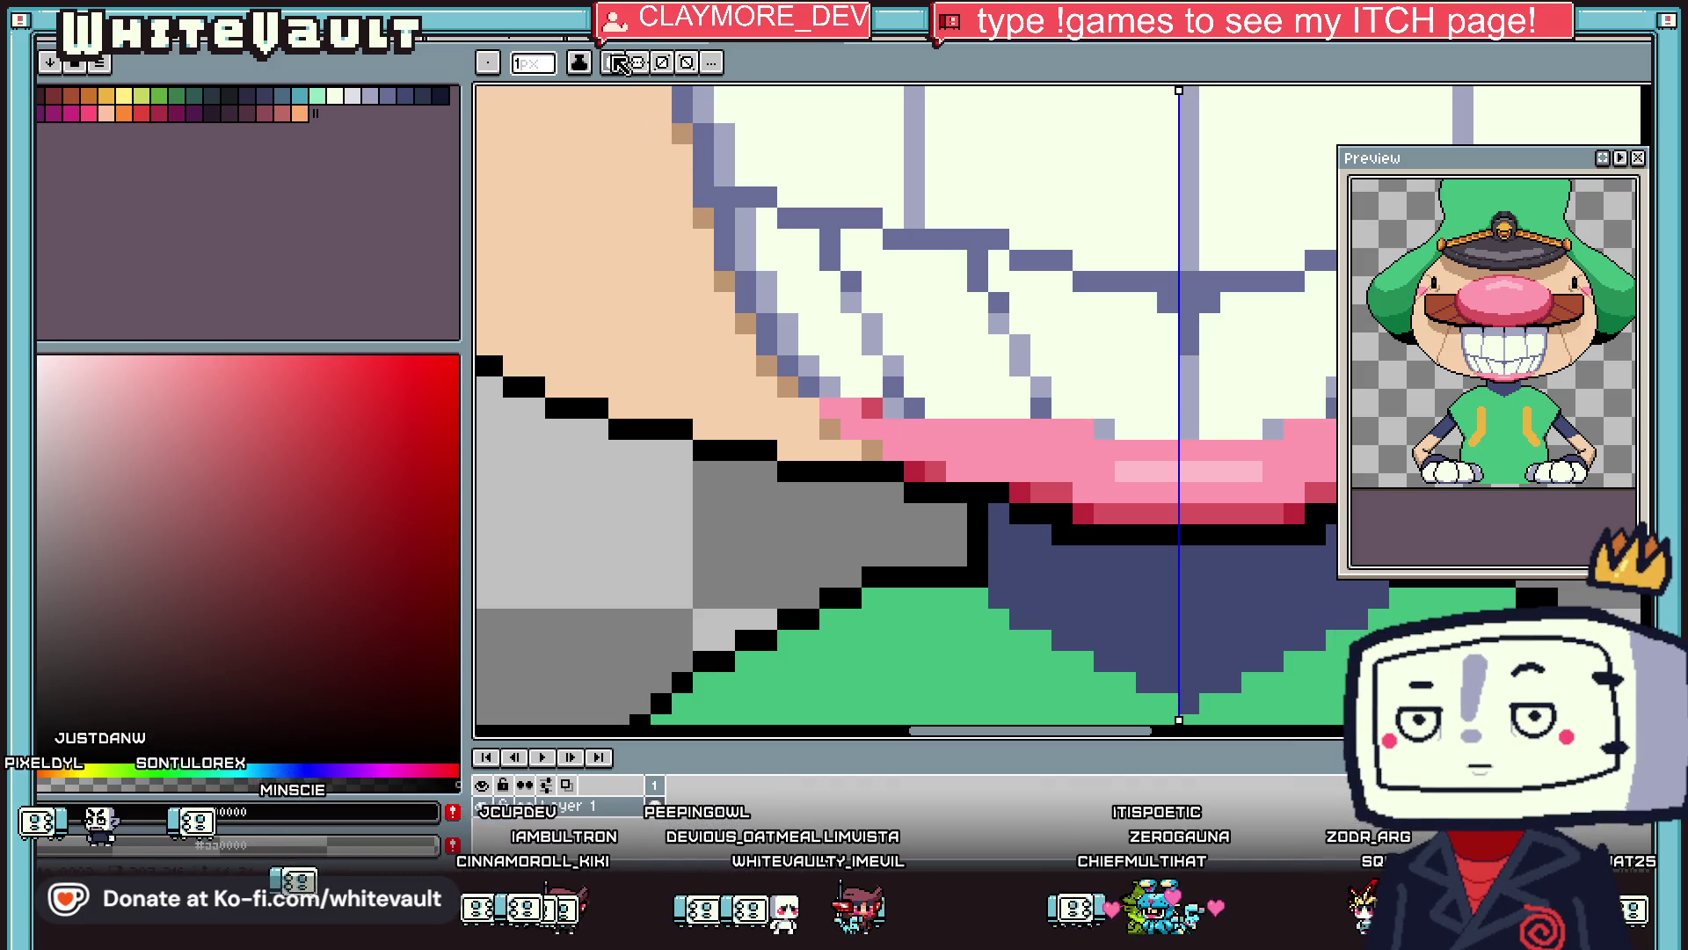
{"action": "scroll", "coordinate": [976, 577], "scroll_direction": "down", "scroll_amount": 2}
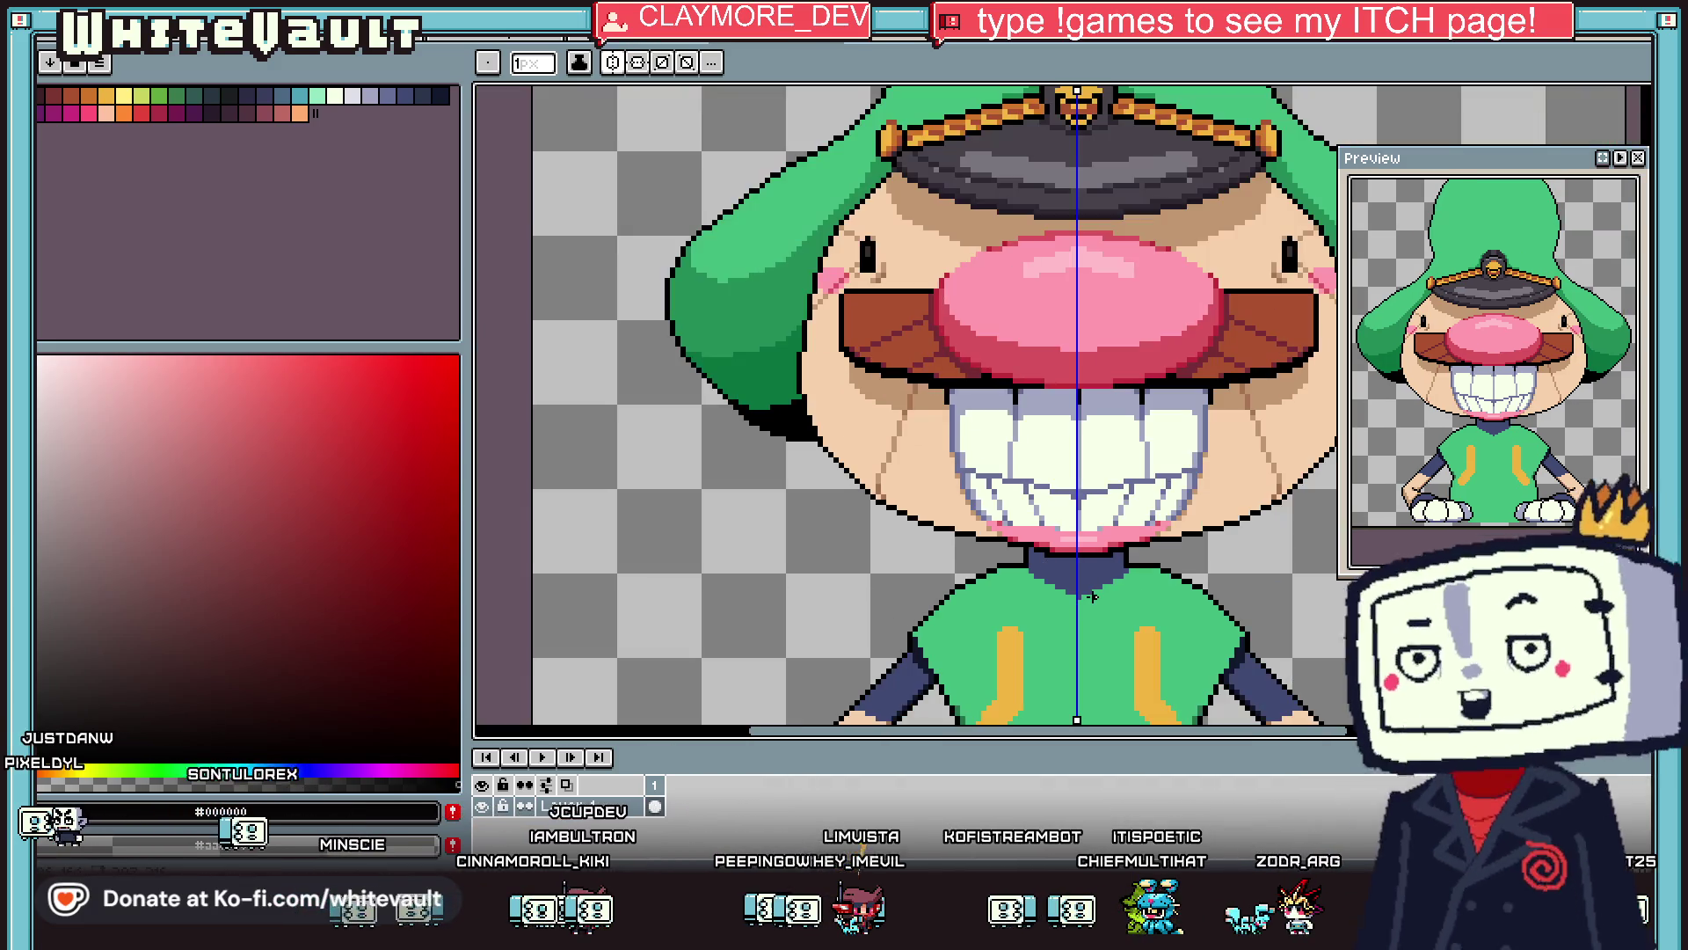
{"action": "scroll", "coordinate": [1002, 543], "scroll_direction": "up", "scroll_amount": 2}
{"action": "mouse_move", "coordinate": [997, 559]}
{"action": "left_mouse_down"}
{"action": "mouse_move", "coordinate": [1052, 635]}
{"action": "mouse_move", "coordinate": [1124, 684]}
{"action": "left_mouse_up"}
{"action": "scroll", "coordinate": [1123, 684], "scroll_direction": "down", "scroll_amount": 3}
{"action": "left_click_drag", "start_coordinate": [1144, 576], "coordinate": [1187, 600]}
Sample the shirt green and the navy collar colour from the sprite.
{"action": "key", "text": "i"}
{"action": "left_click", "coordinate": [1123, 528]}
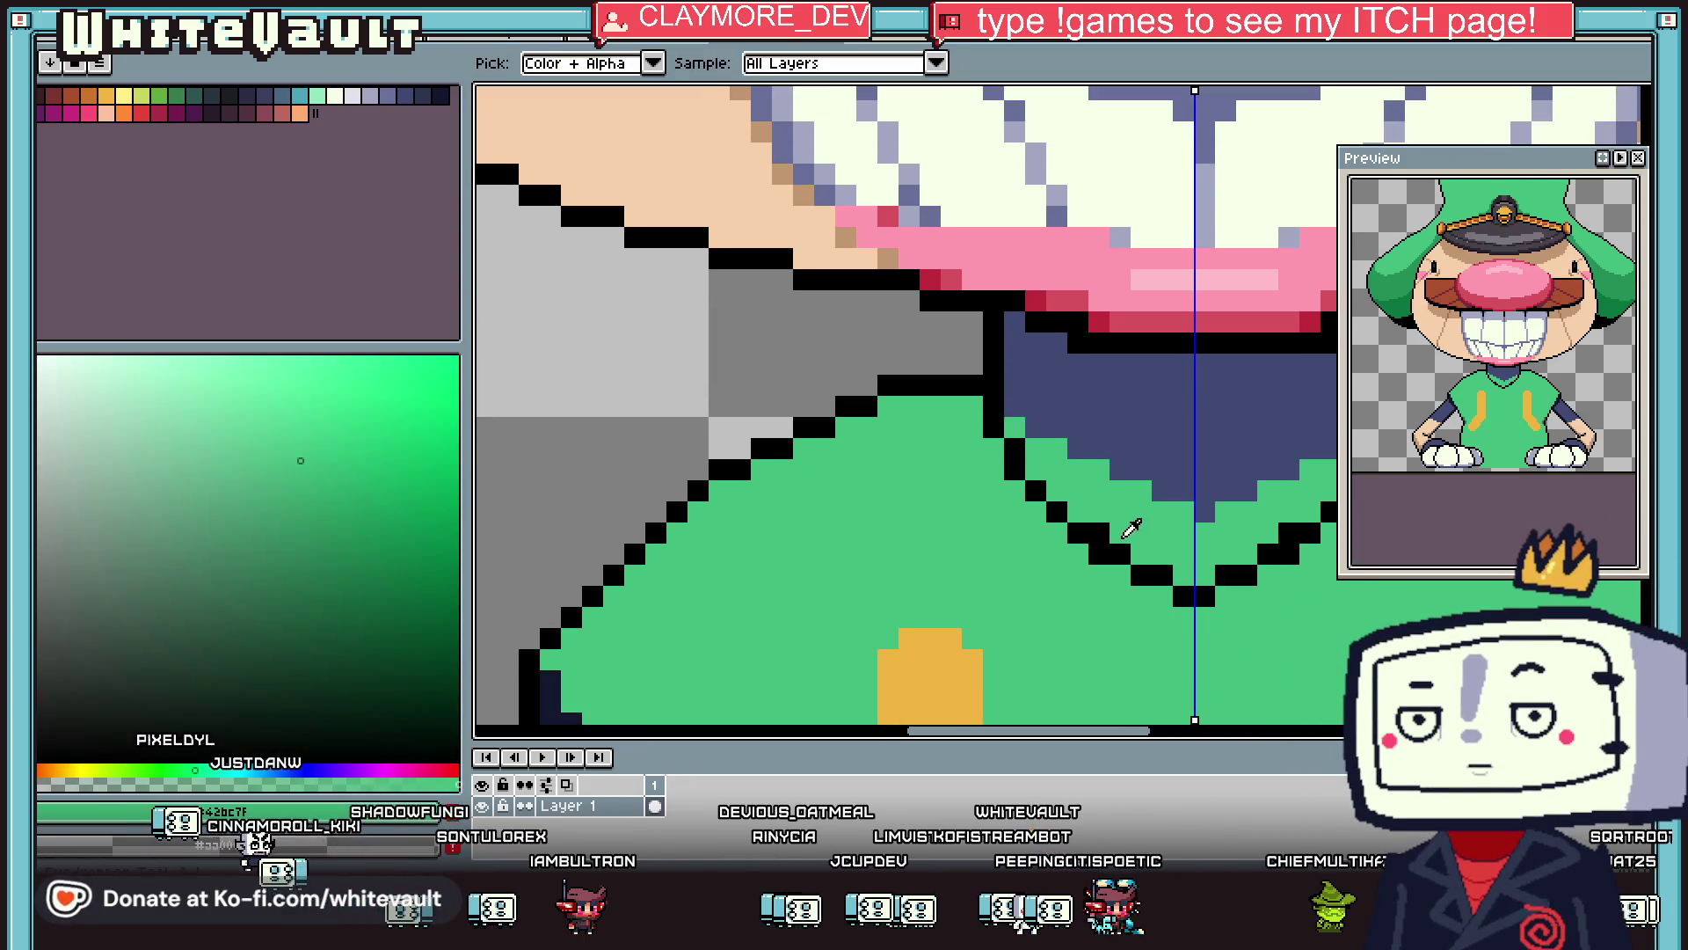
{"action": "scroll", "coordinate": [1207, 500], "scroll_direction": "down", "scroll_amount": 4}
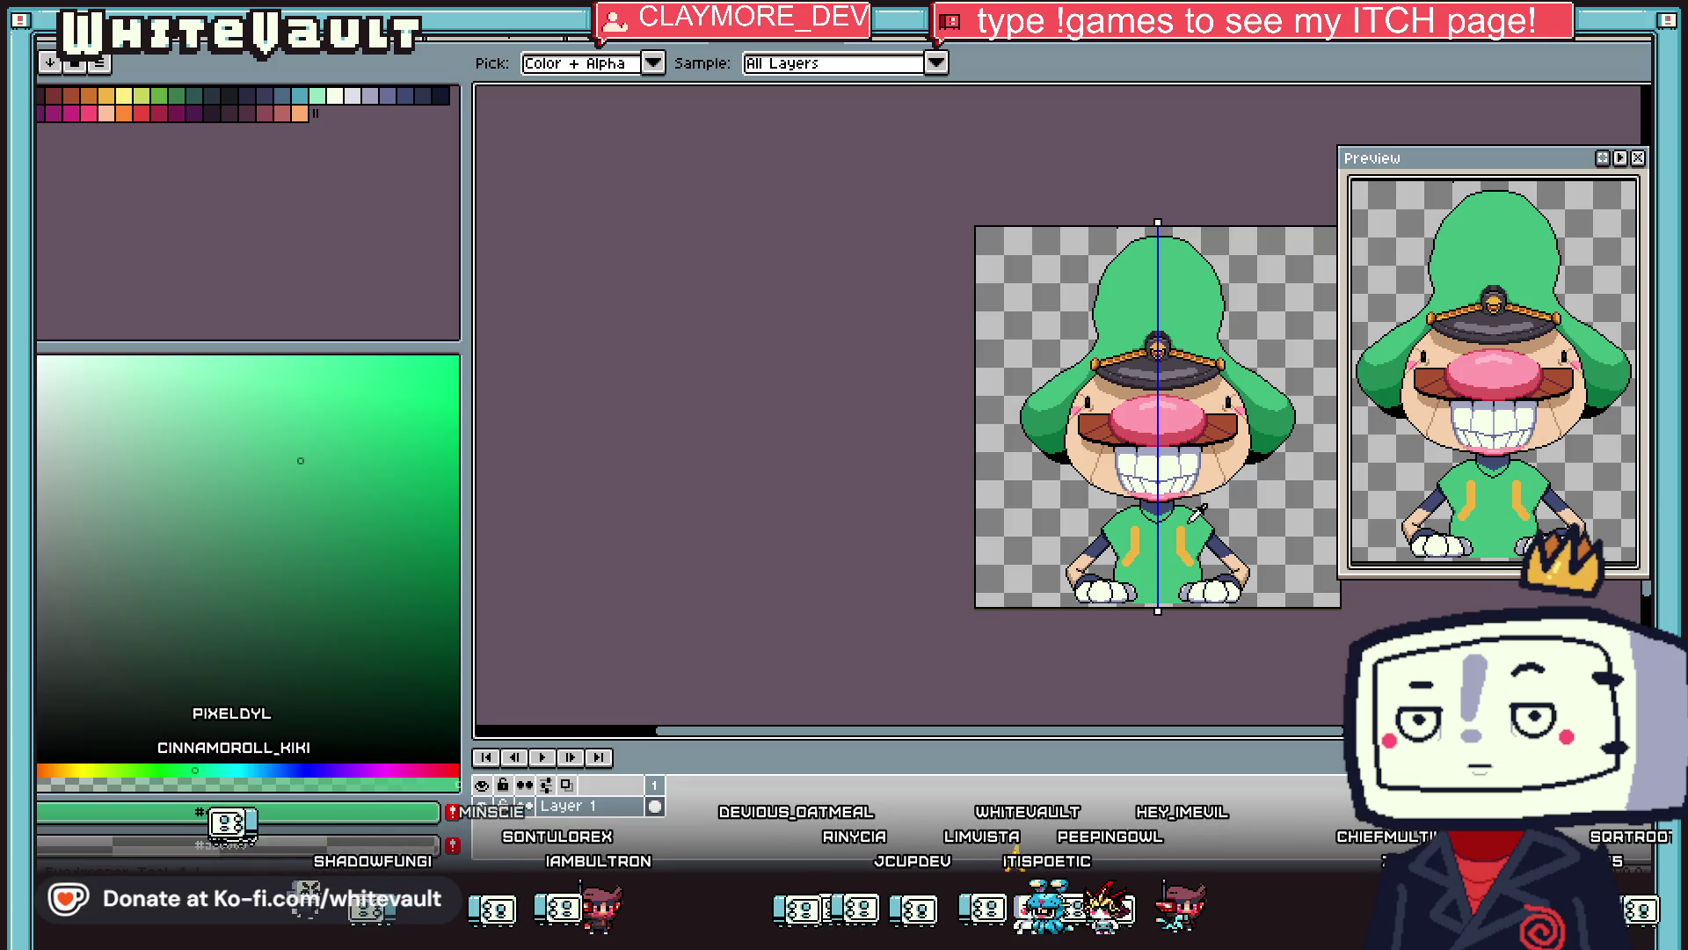
{"action": "scroll", "coordinate": [1191, 528], "scroll_direction": "up", "scroll_amount": 3}
{"action": "scroll", "coordinate": [1205, 629], "scroll_direction": "down", "scroll_amount": 2}
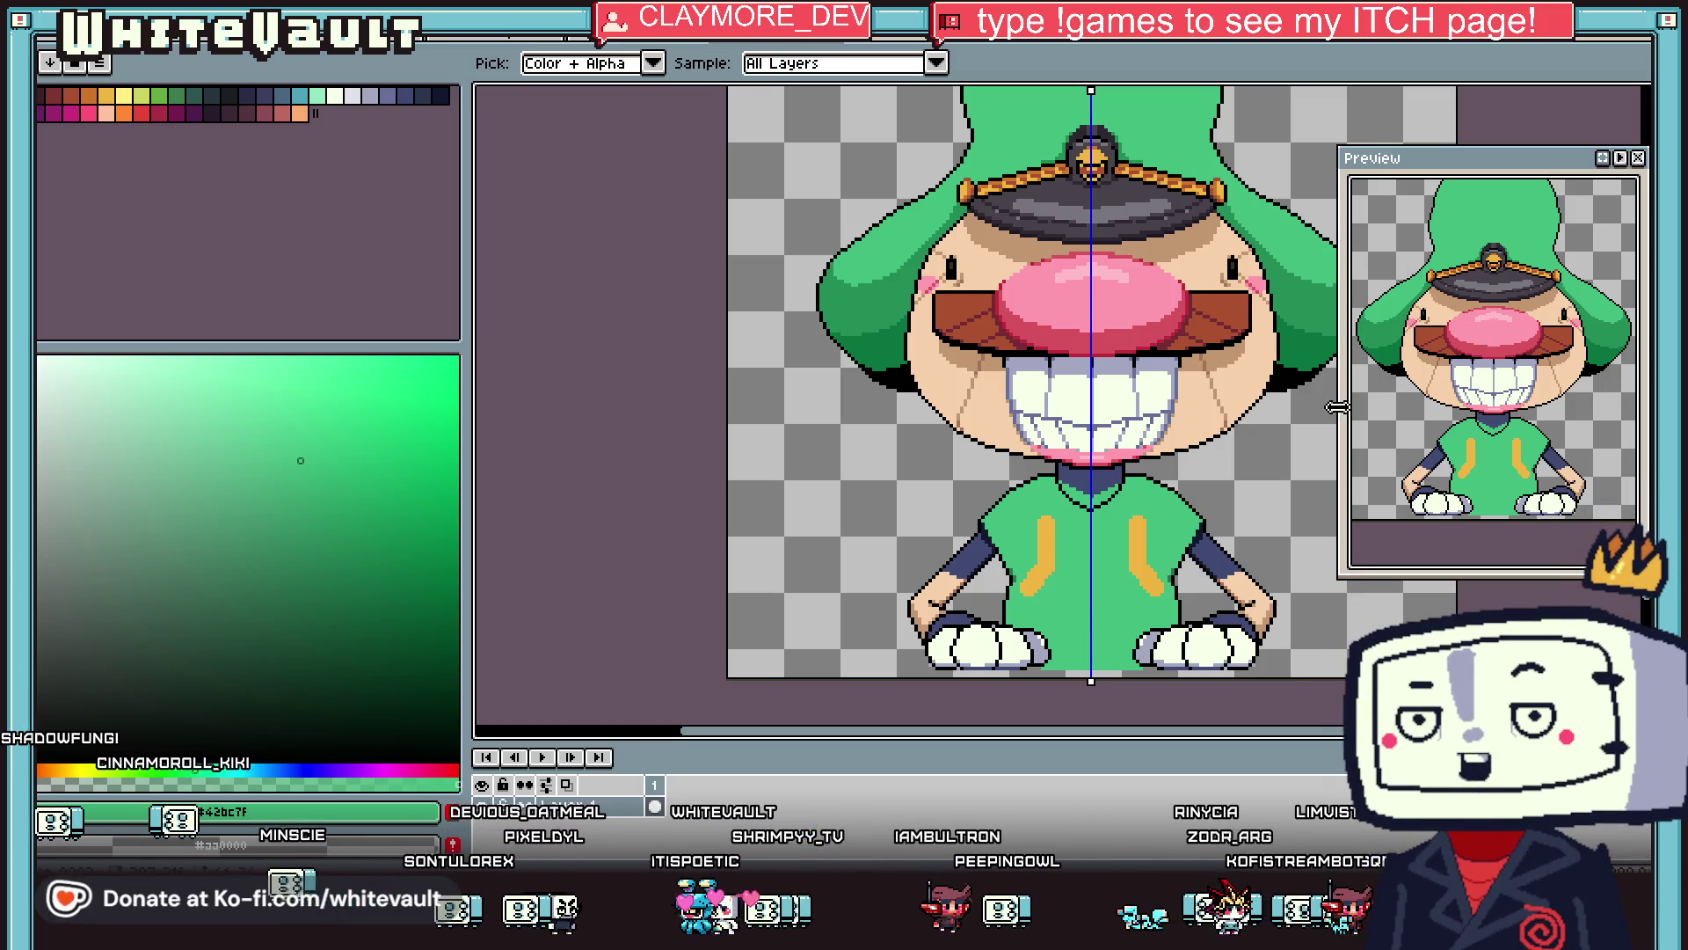
{"action": "scroll", "coordinate": [1087, 499], "scroll_direction": "up", "scroll_amount": 1}
{"action": "left_click", "coordinate": [1087, 499]}
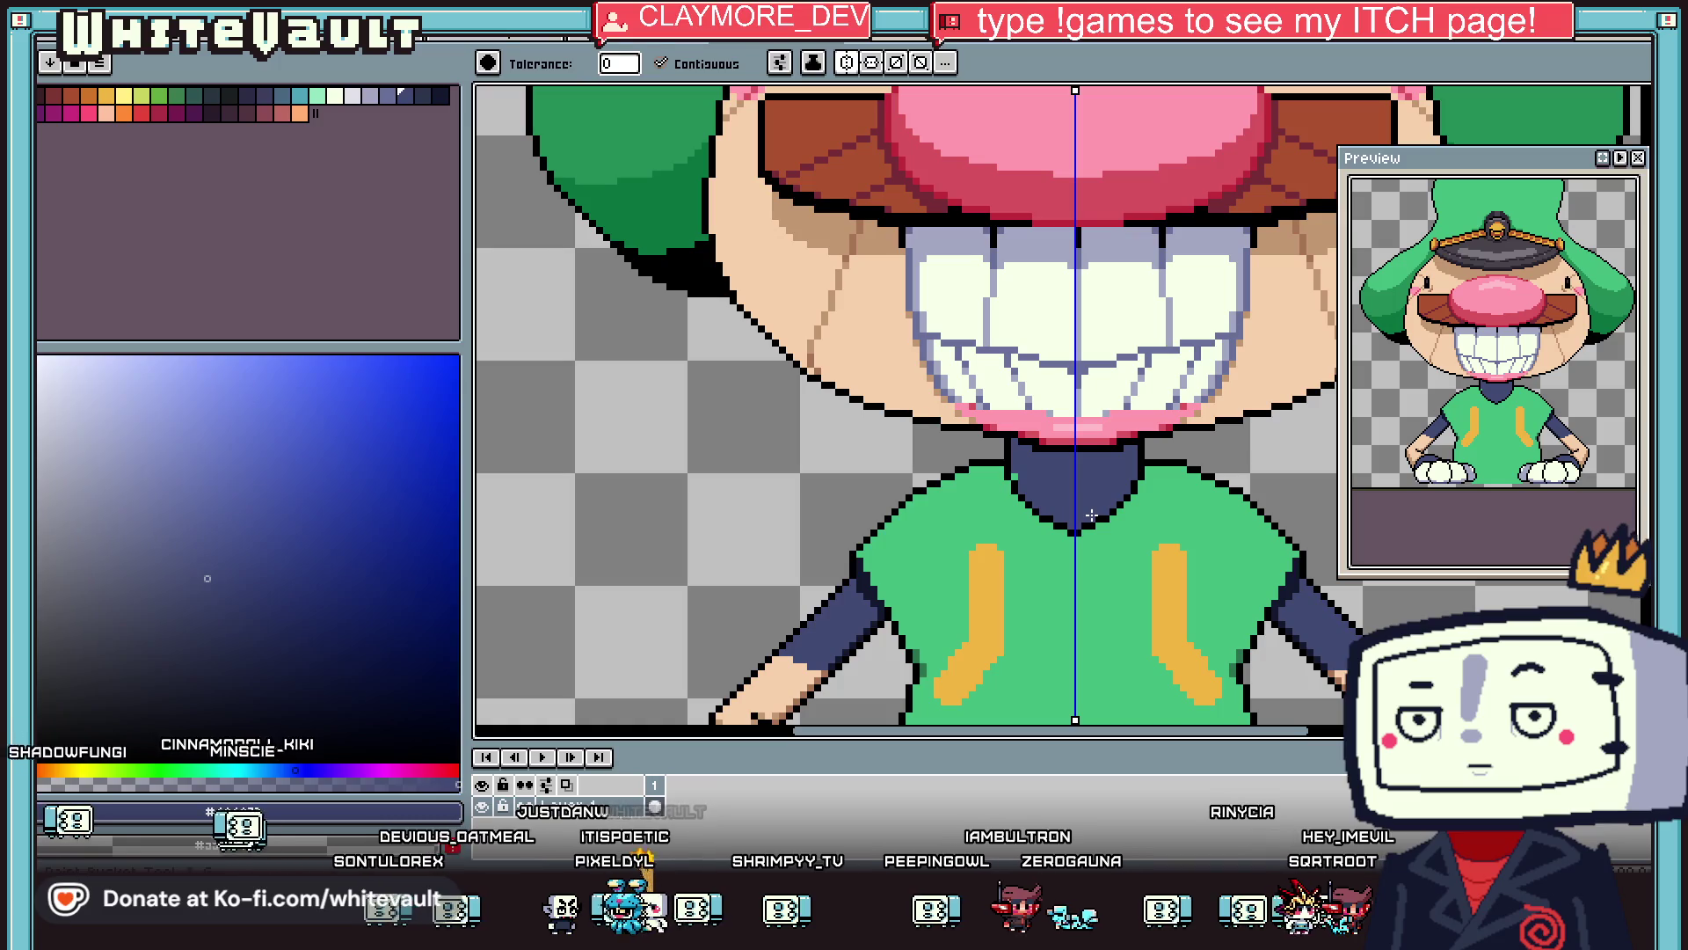
{"action": "scroll", "coordinate": [1008, 472], "scroll_direction": "up", "scroll_amount": 1}
{"action": "key", "text": "alt"}
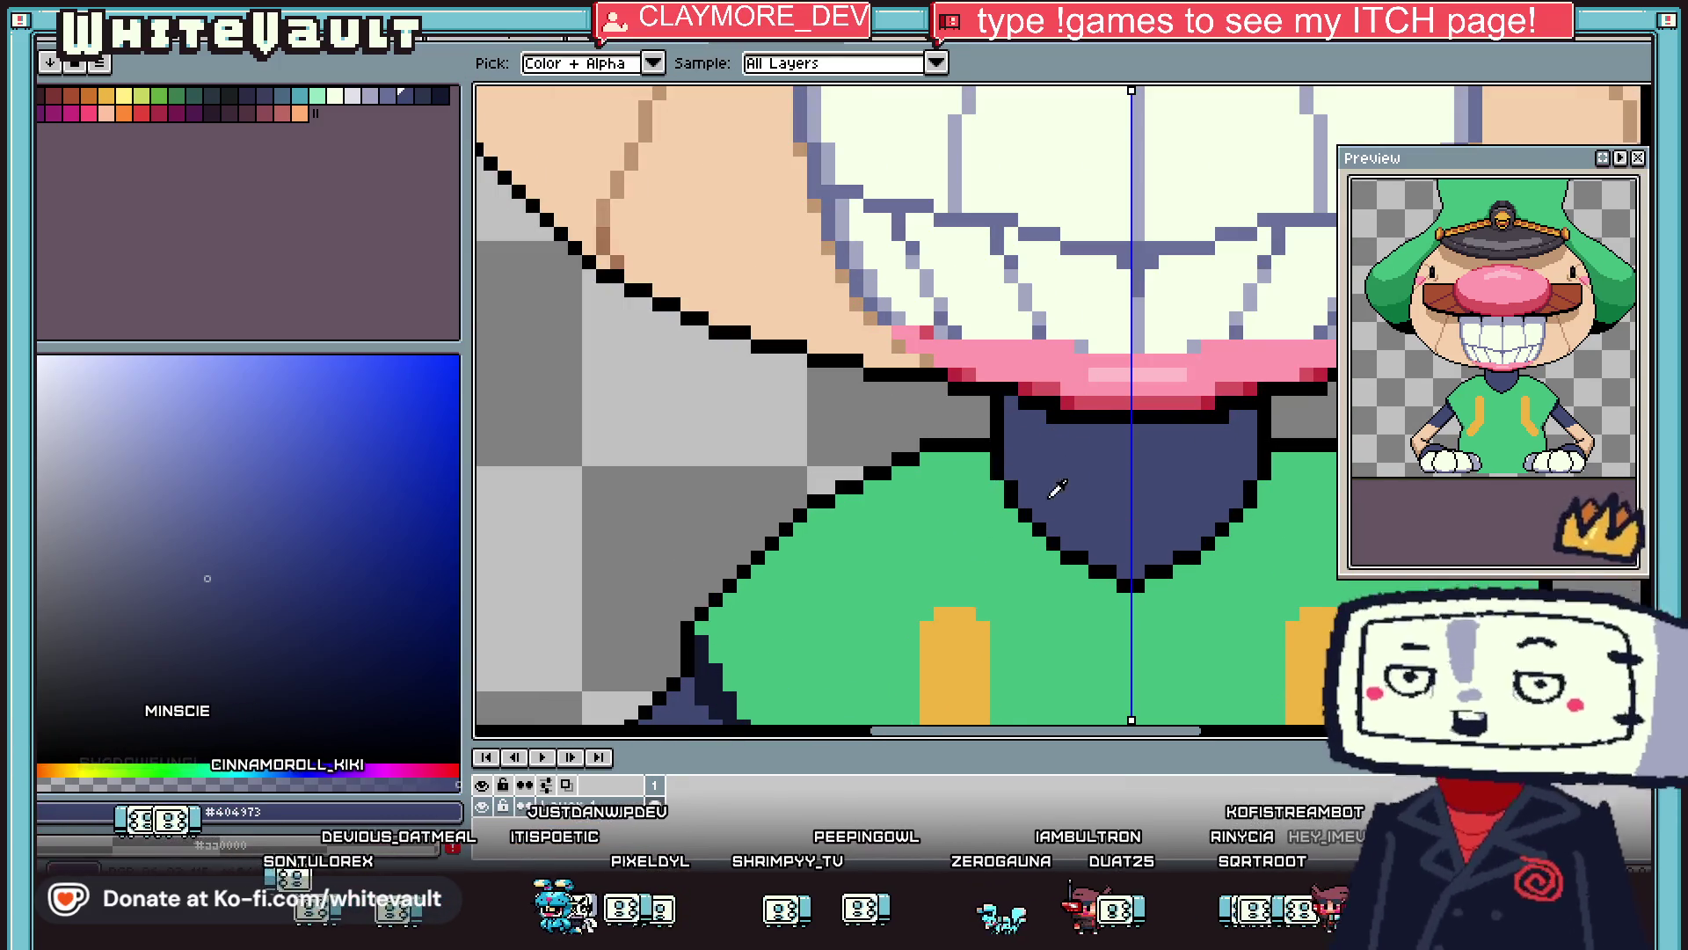
{"action": "scroll", "coordinate": [1071, 464], "scroll_direction": "down", "scroll_amount": 2}
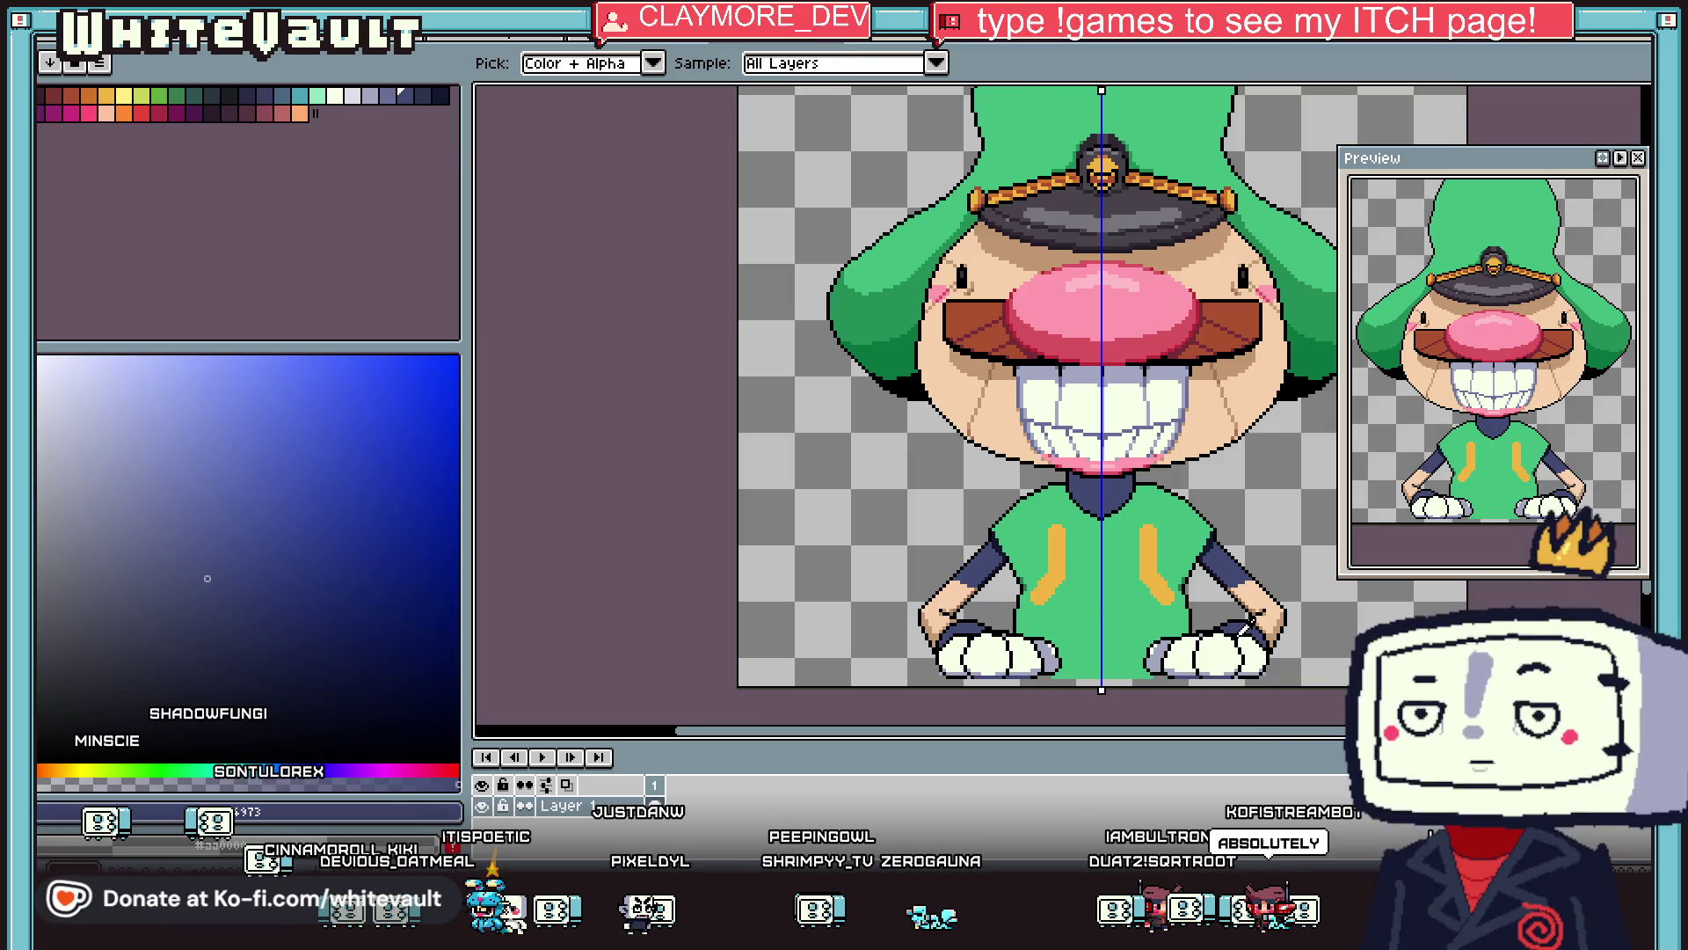
{"action": "scroll", "coordinate": [1243, 626], "scroll_direction": "up", "scroll_amount": 1}
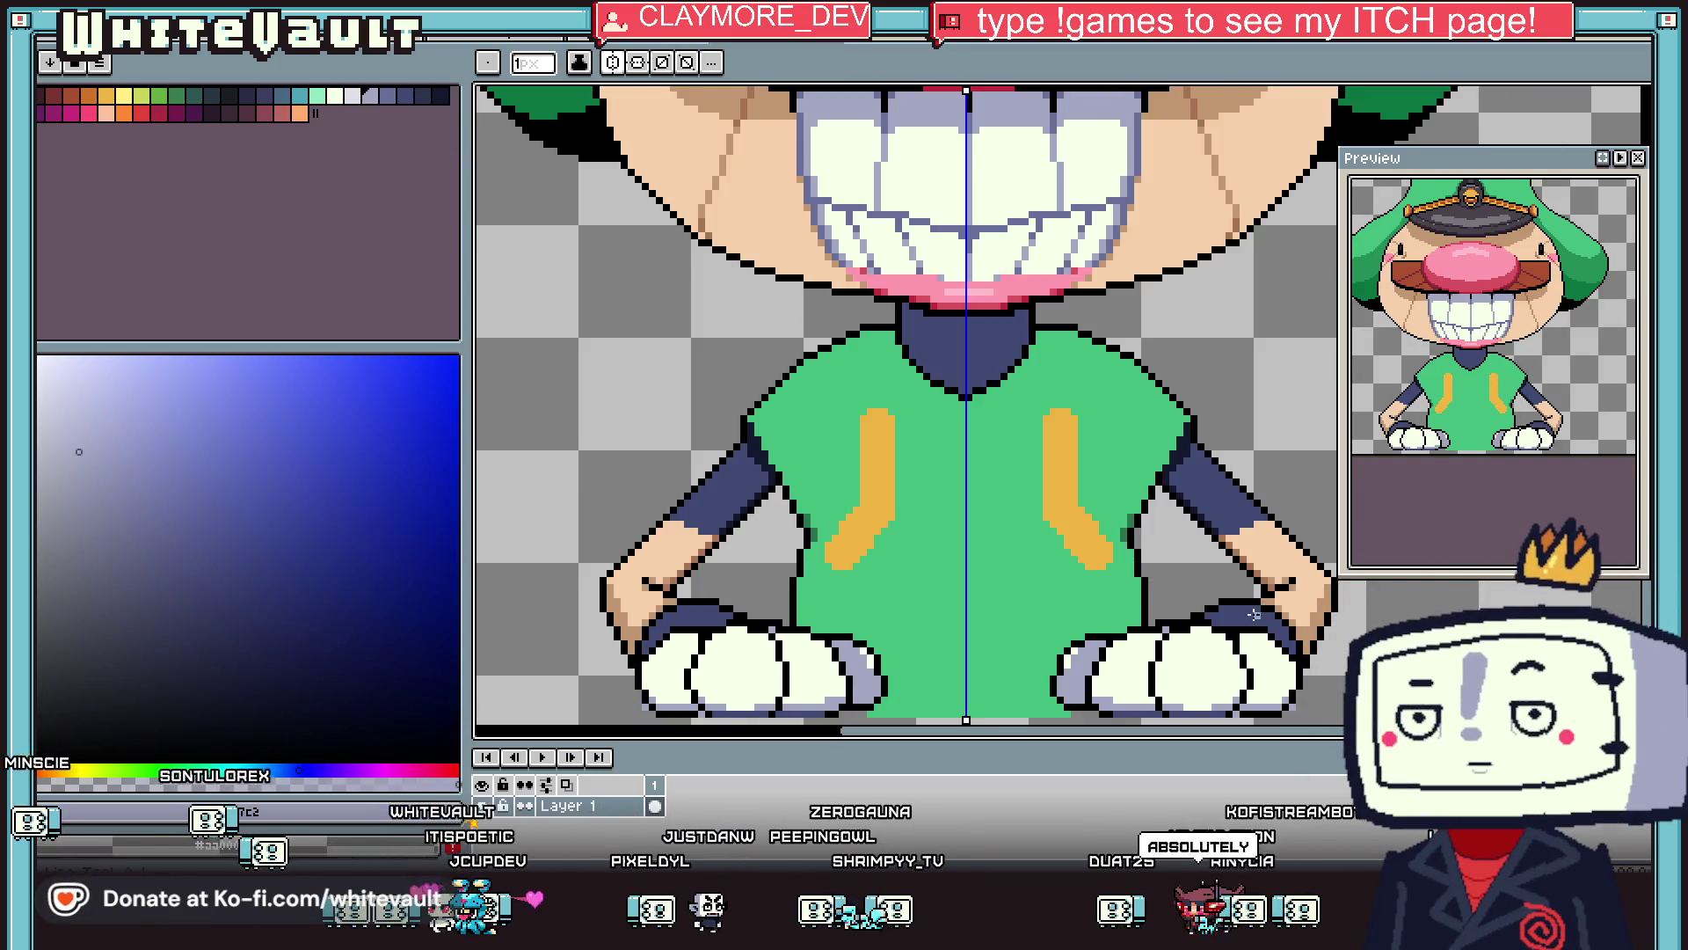
{"action": "scroll", "coordinate": [1261, 600], "scroll_direction": "up", "scroll_amount": 1}
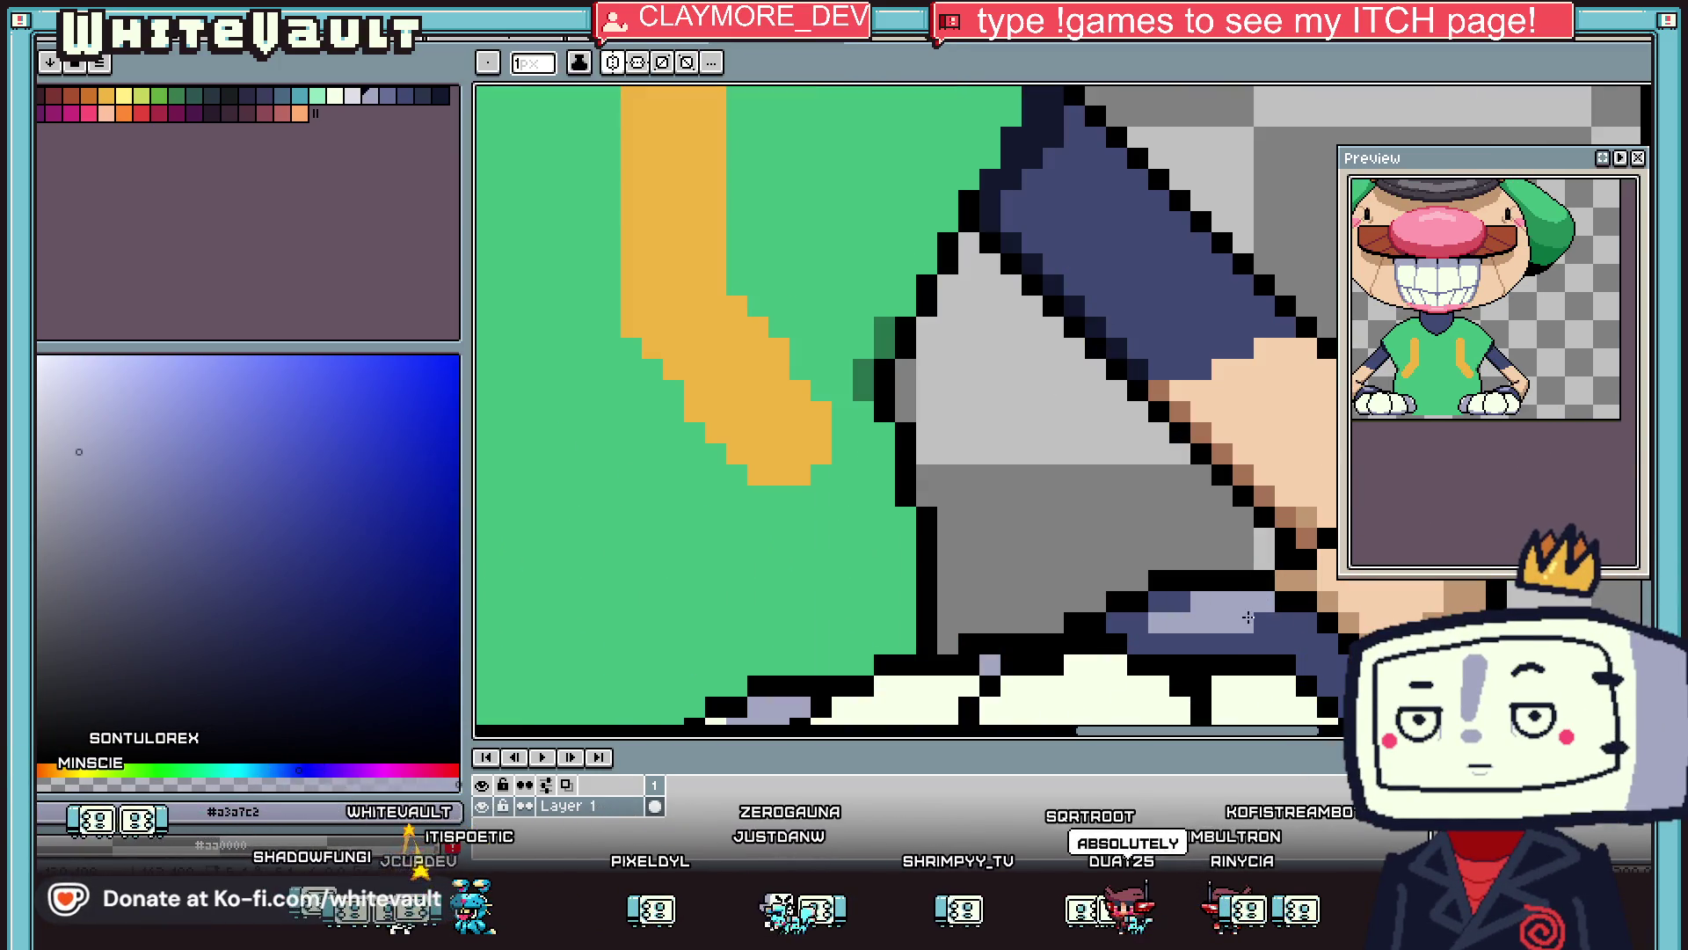
{"action": "scroll", "coordinate": [1197, 639], "scroll_direction": "down", "scroll_amount": 4}
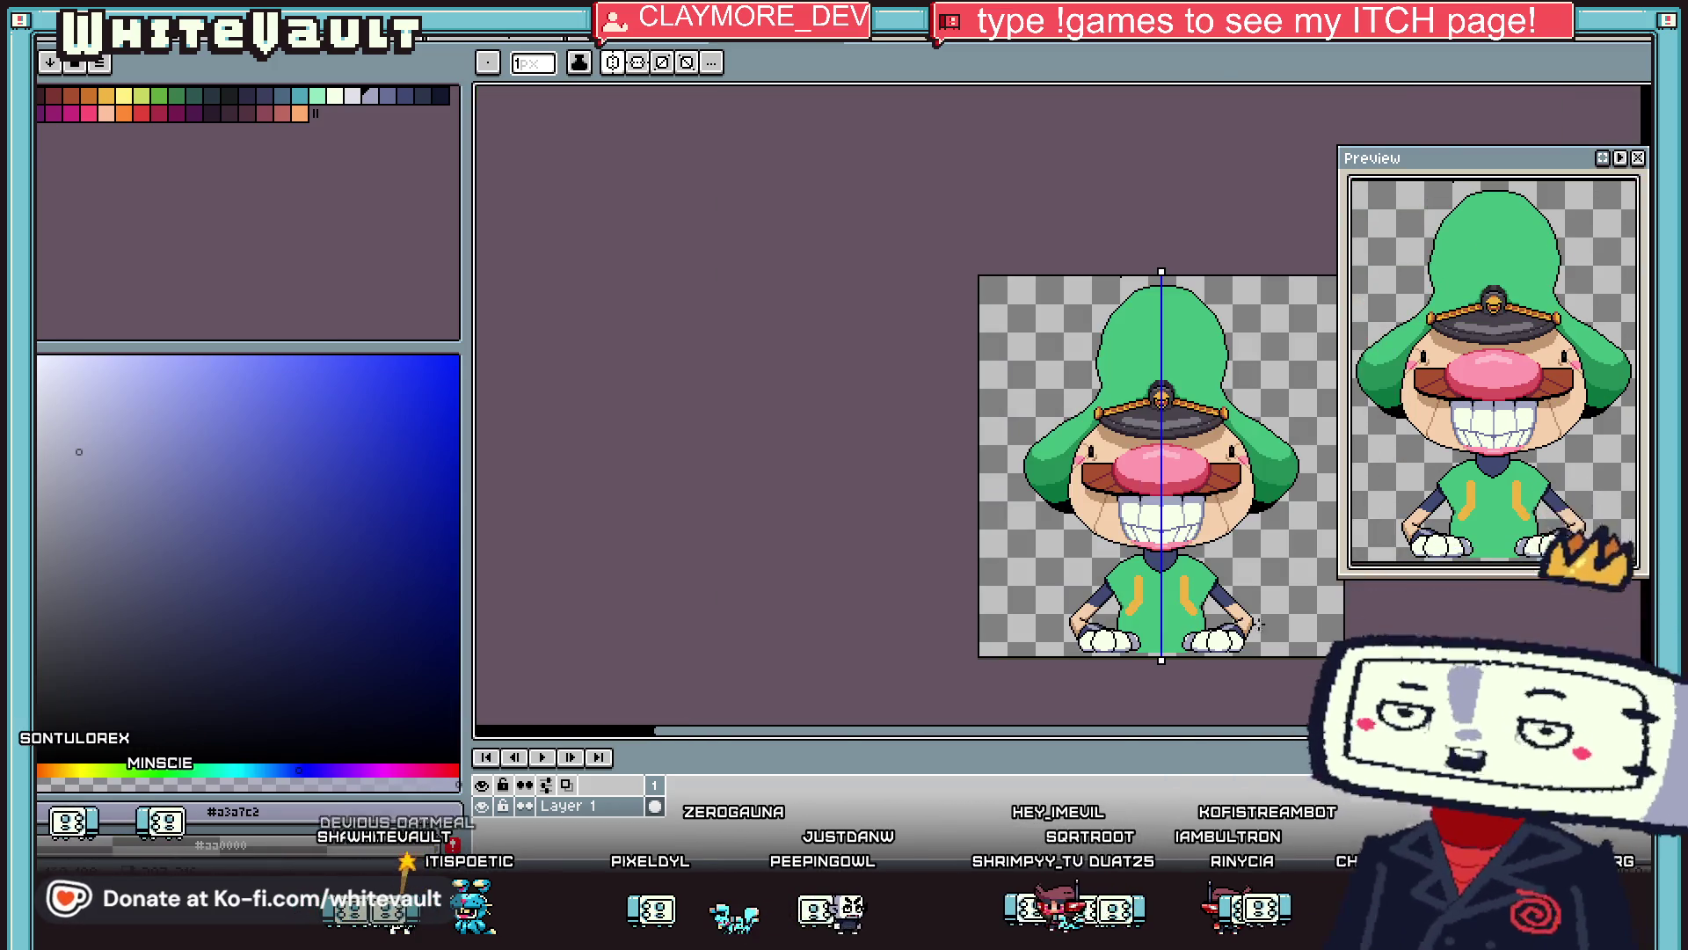
{"action": "scroll", "coordinate": [1051, 620], "scroll_direction": "up", "scroll_amount": 4}
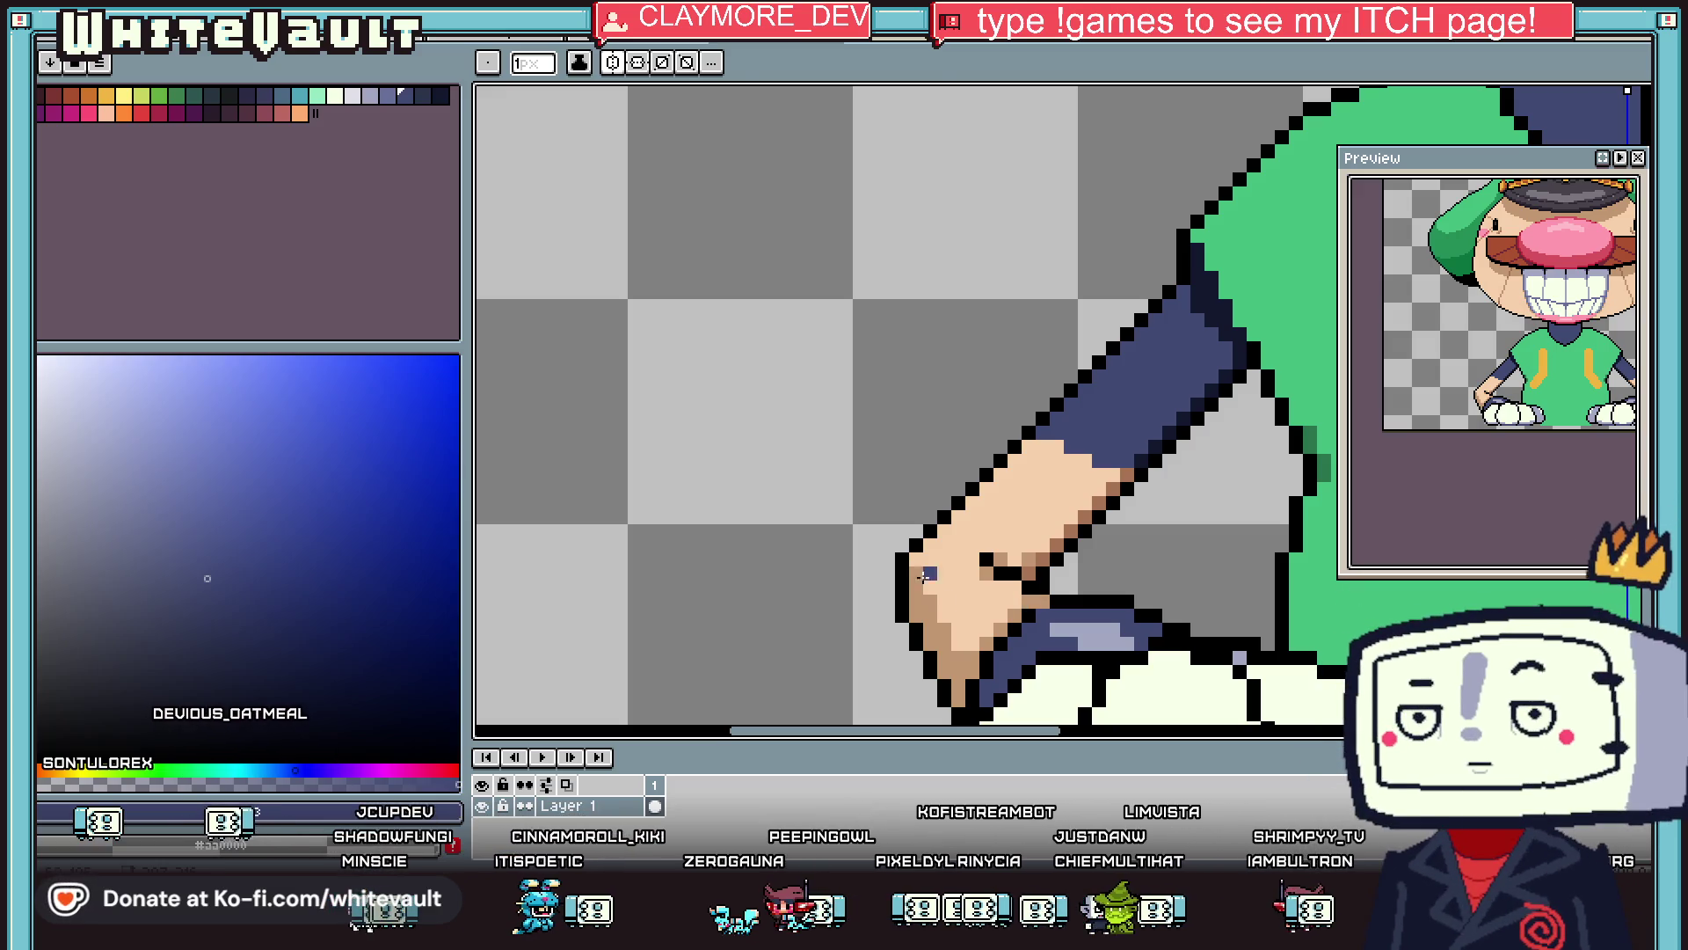
Sample the navy sleeve, pick a lighter blue, and pencil a diagonal highlight along the sleeve.
{"action": "key", "text": "i"}
{"action": "scroll", "coordinate": [1087, 503], "scroll_direction": "down", "scroll_amount": 3}
{"action": "scroll", "coordinate": [1055, 514], "scroll_direction": "up", "scroll_amount": 1}
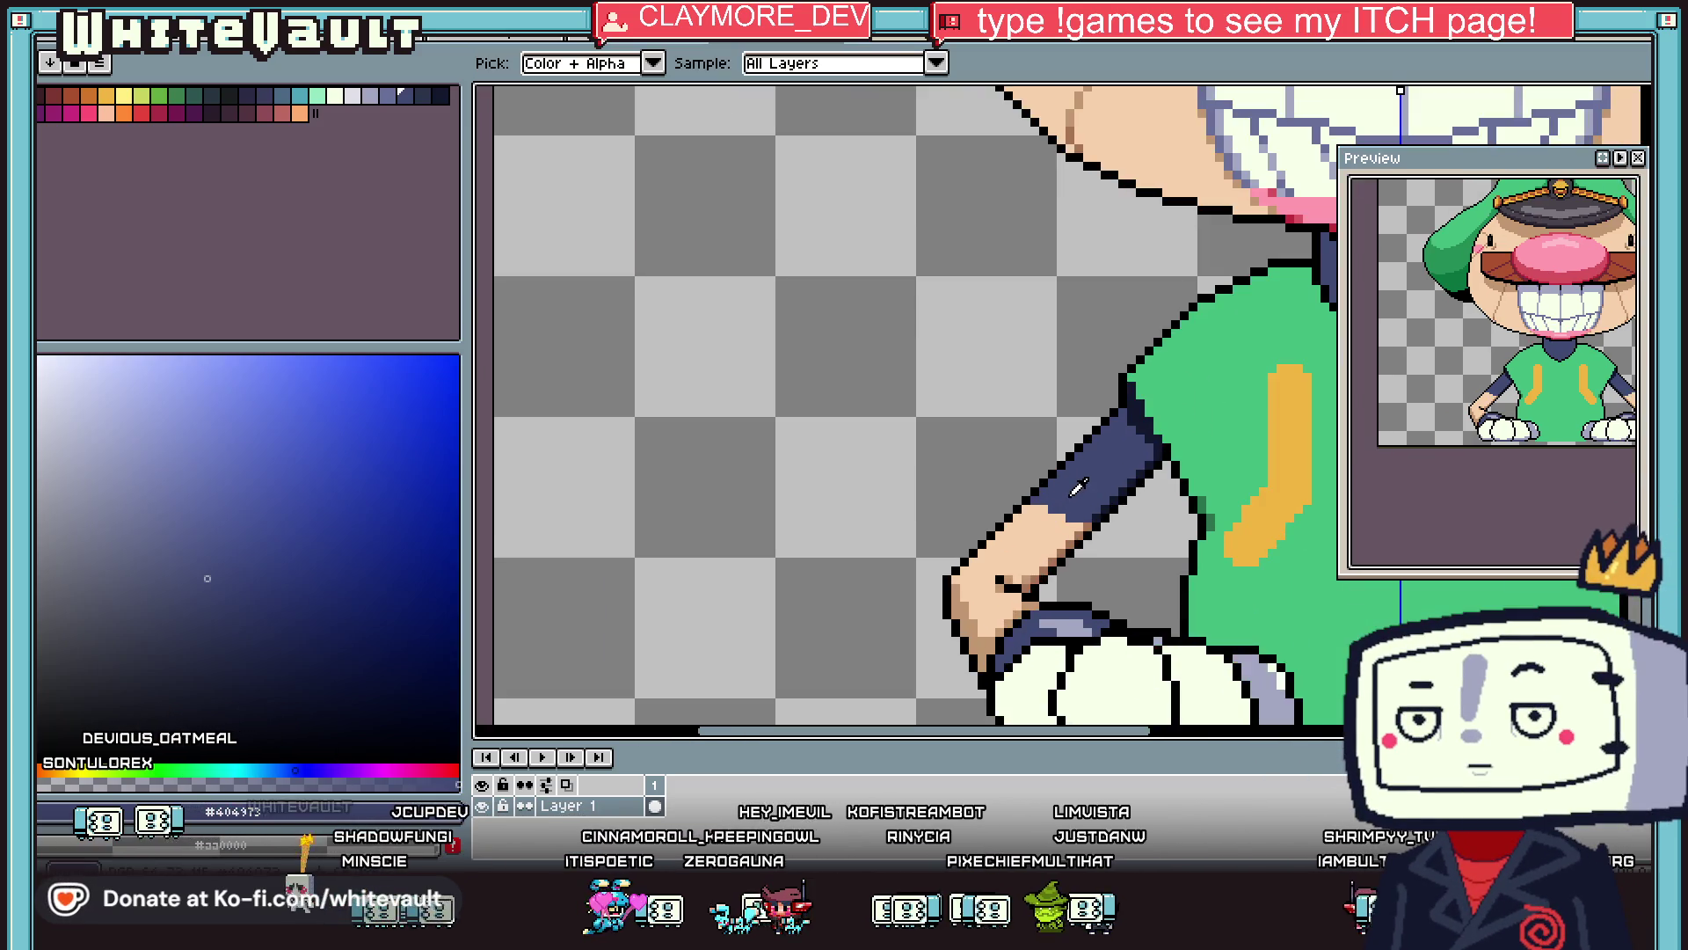
{"action": "left_click", "coordinate": [1037, 448]}
{"action": "key", "text": "l"}
{"action": "scroll", "coordinate": [1116, 422], "scroll_direction": "up", "scroll_amount": 2}
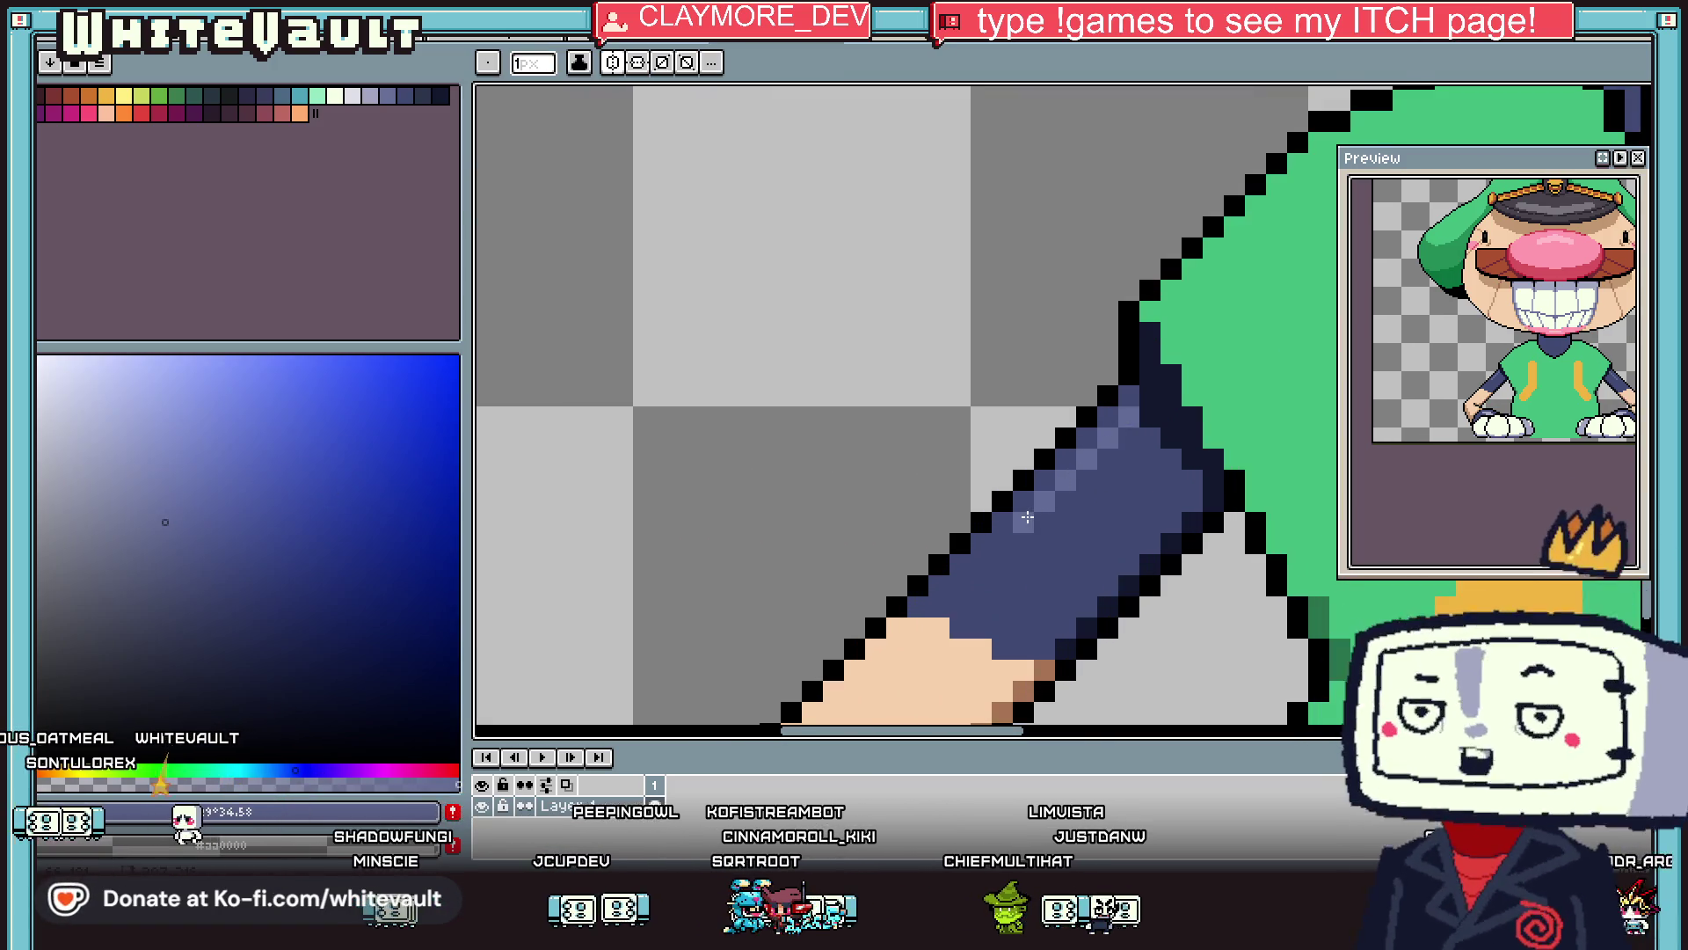
{"action": "left_click", "coordinate": [1180, 467], "text": "alt"}
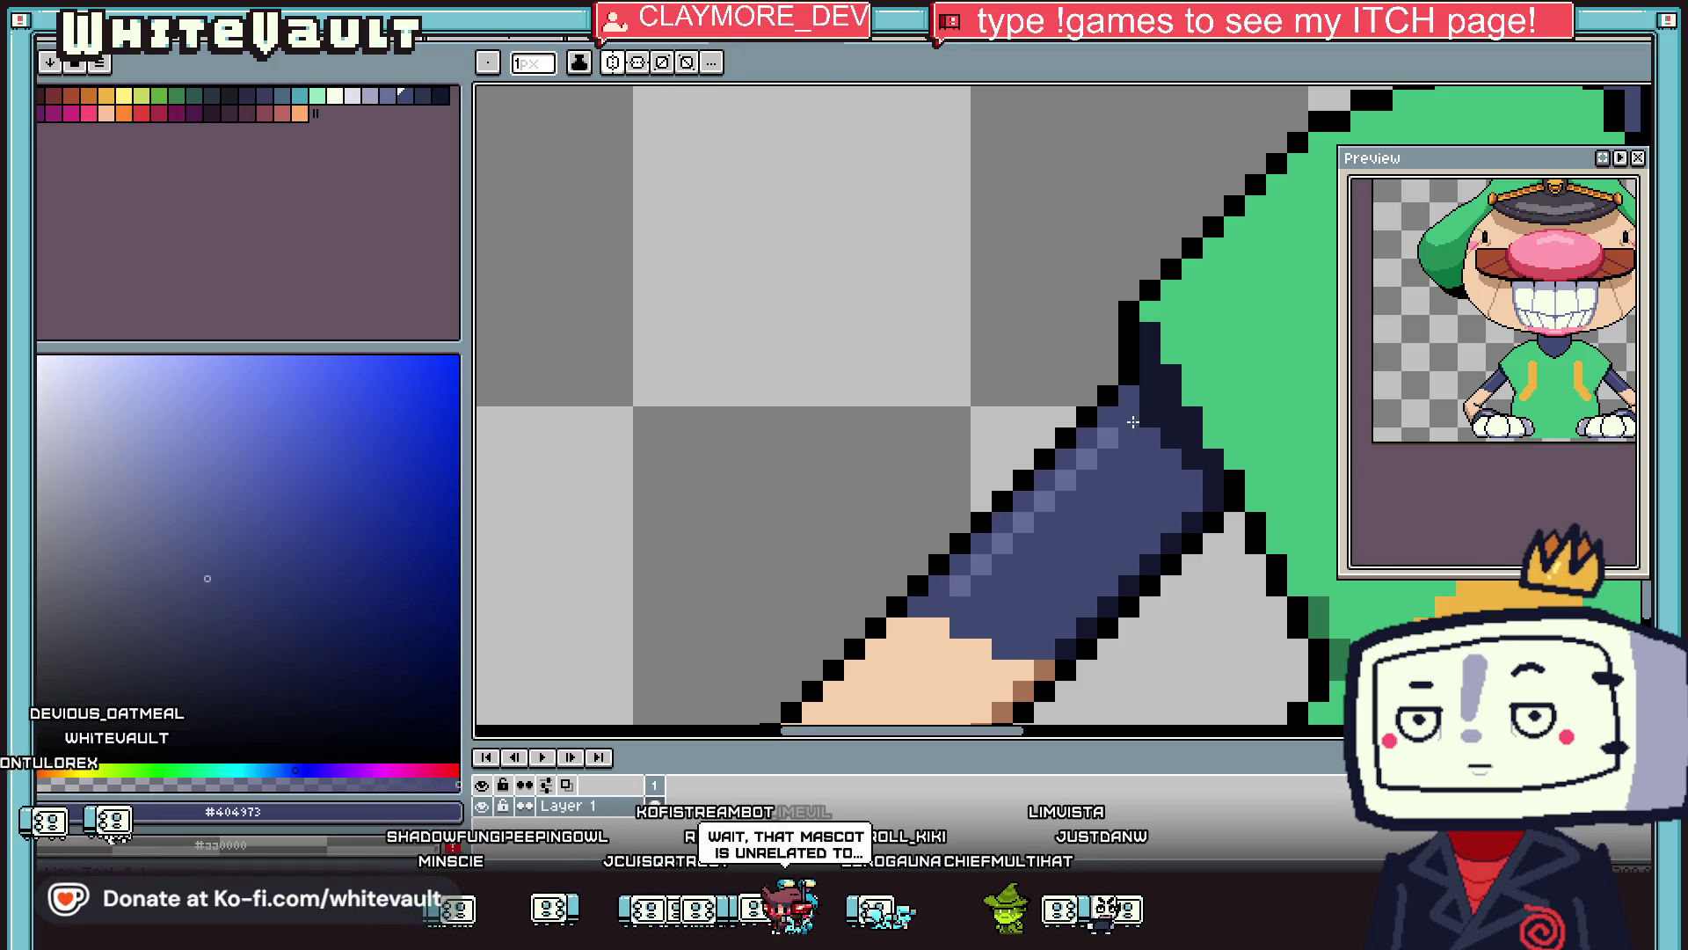
{"action": "key", "text": "i"}
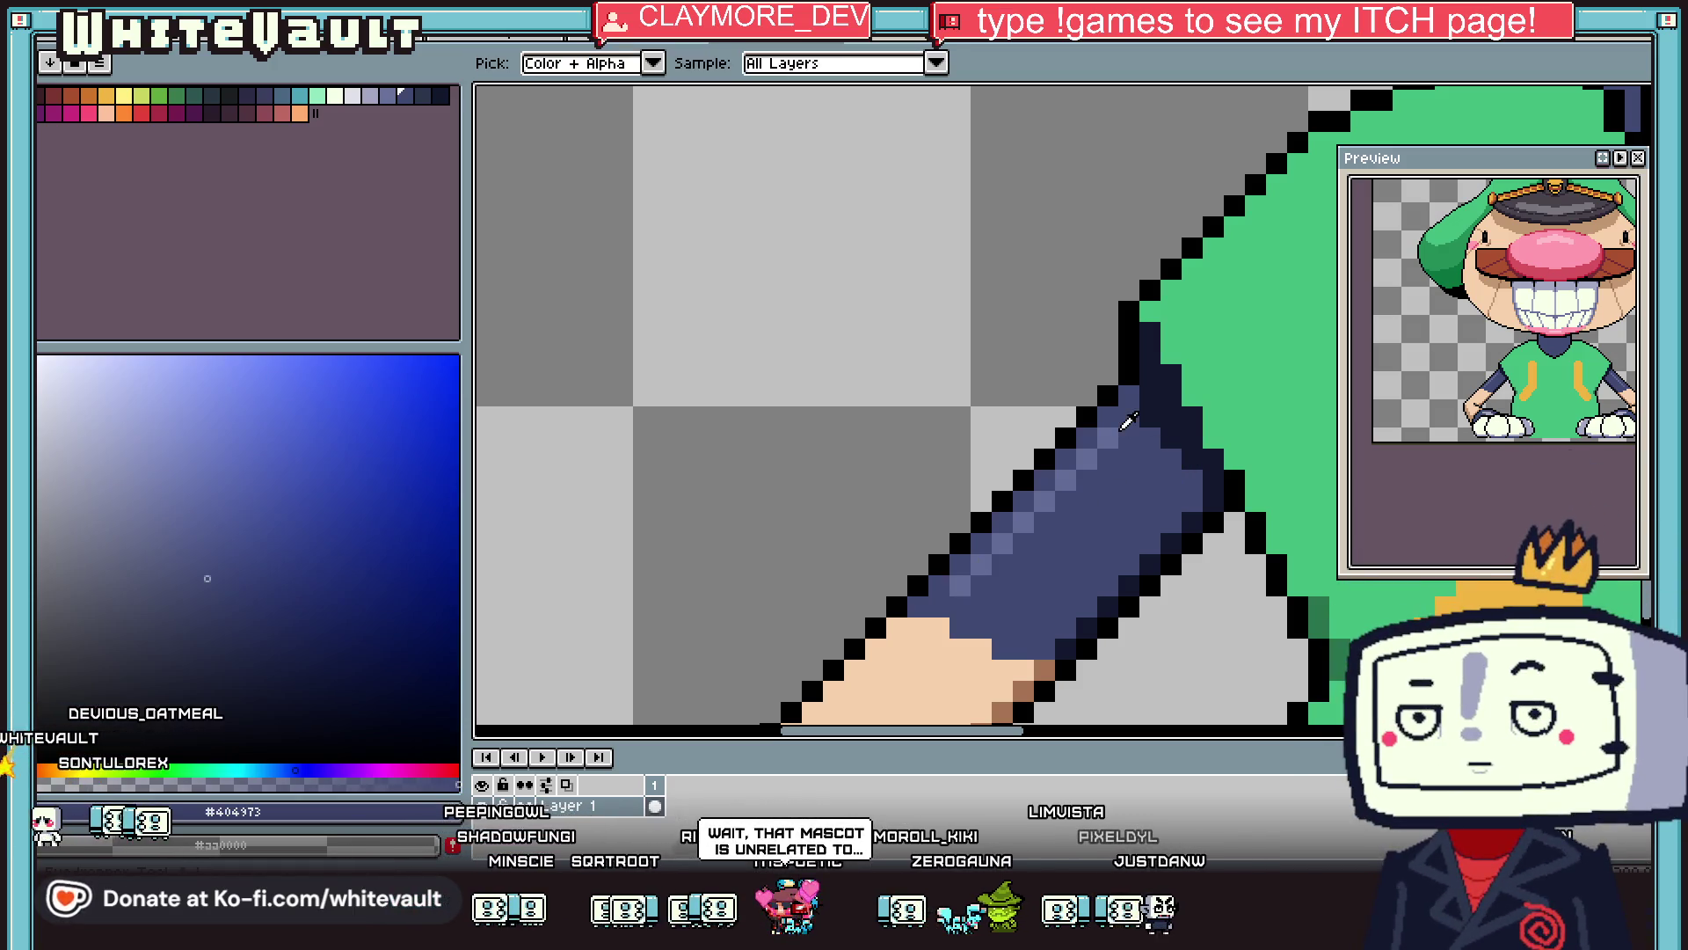
{"action": "left_click", "coordinate": [1110, 442], "text": "alt"}
{"action": "left_click_drag", "start_coordinate": [1106, 444], "coordinate": [1023, 541]}
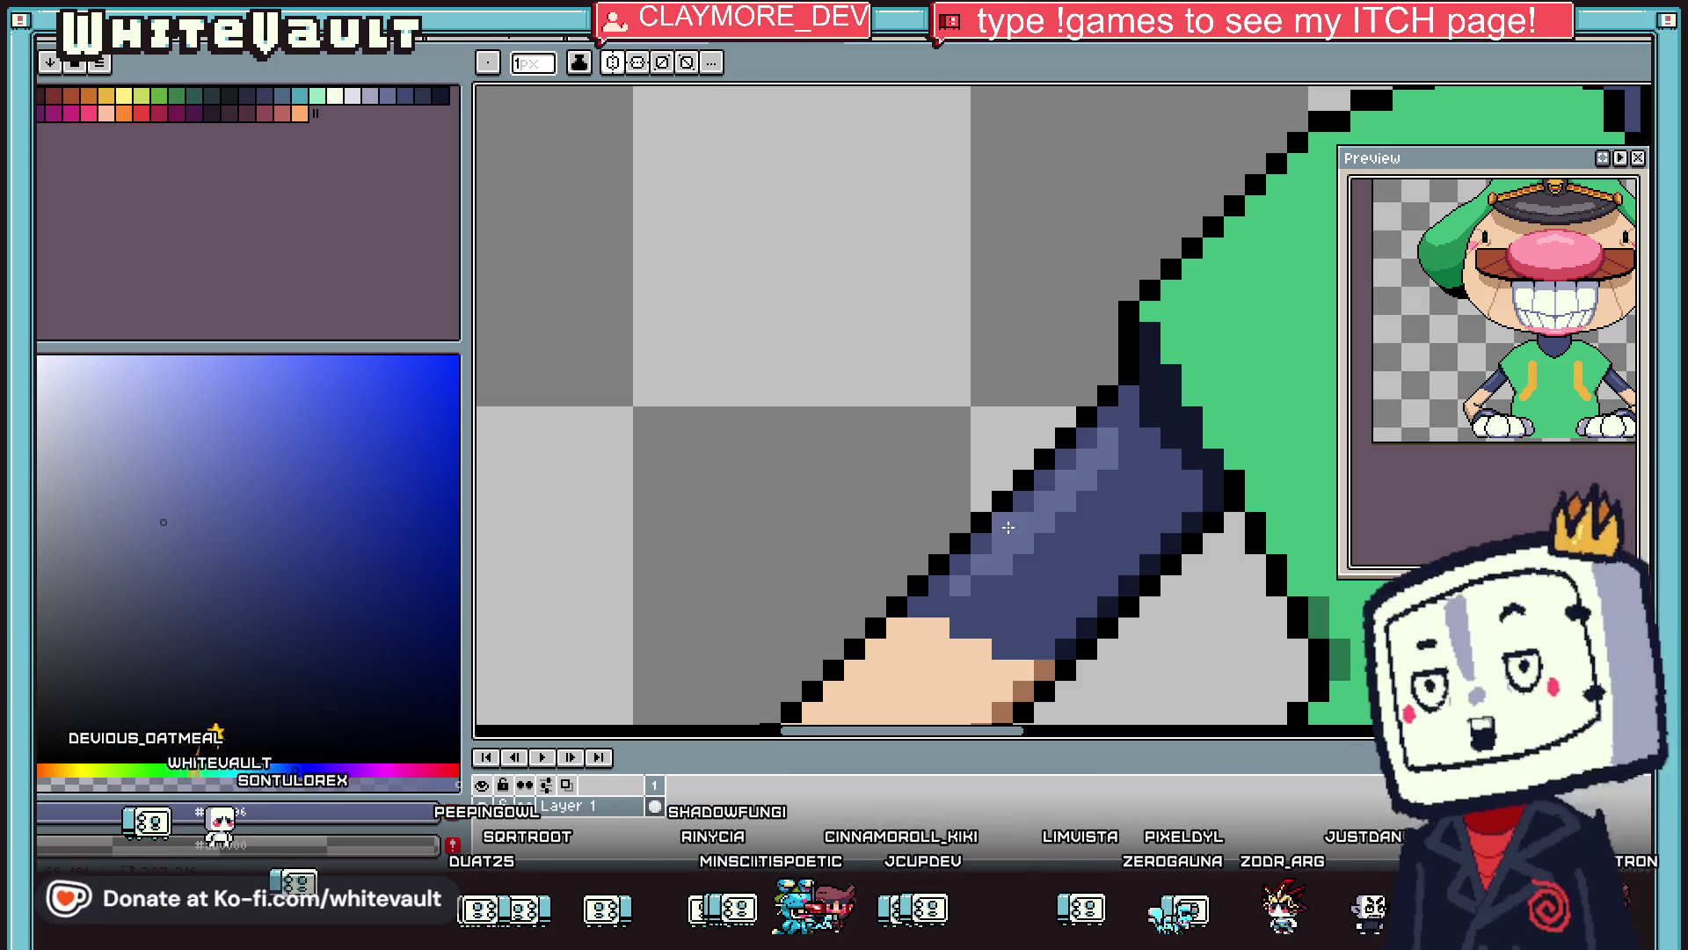
{"action": "key", "text": "i"}
{"action": "scroll", "coordinate": [1063, 520], "scroll_direction": "down", "scroll_amount": 5}
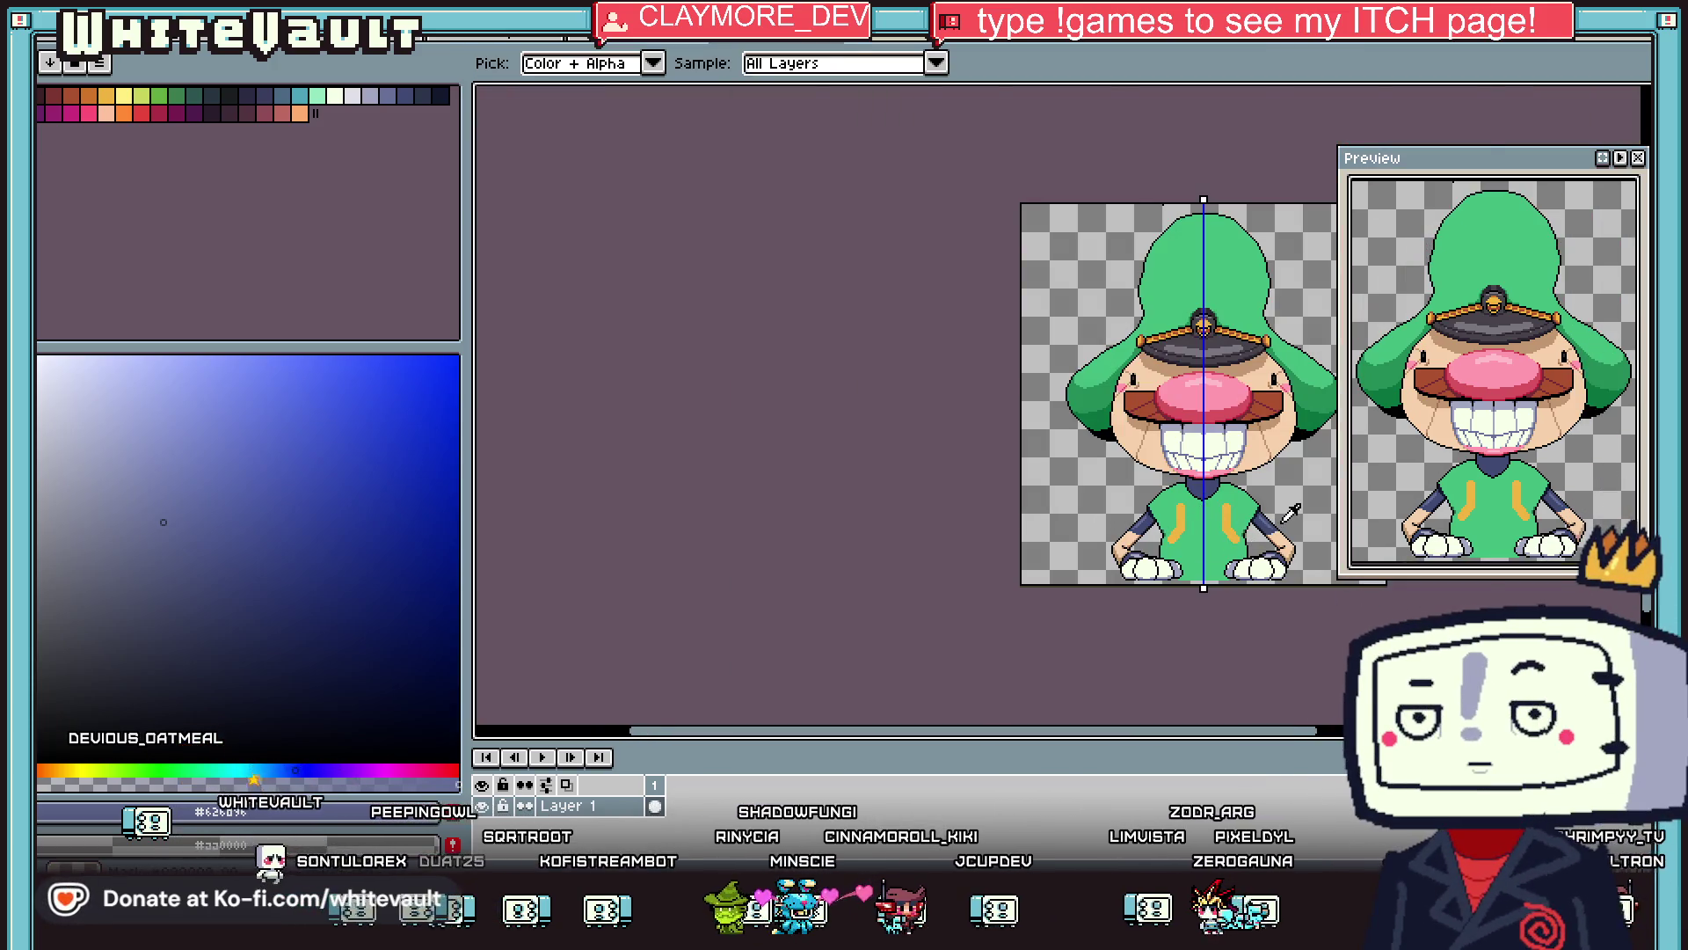
{"action": "scroll", "coordinate": [1289, 513], "scroll_direction": "up", "scroll_amount": 2}
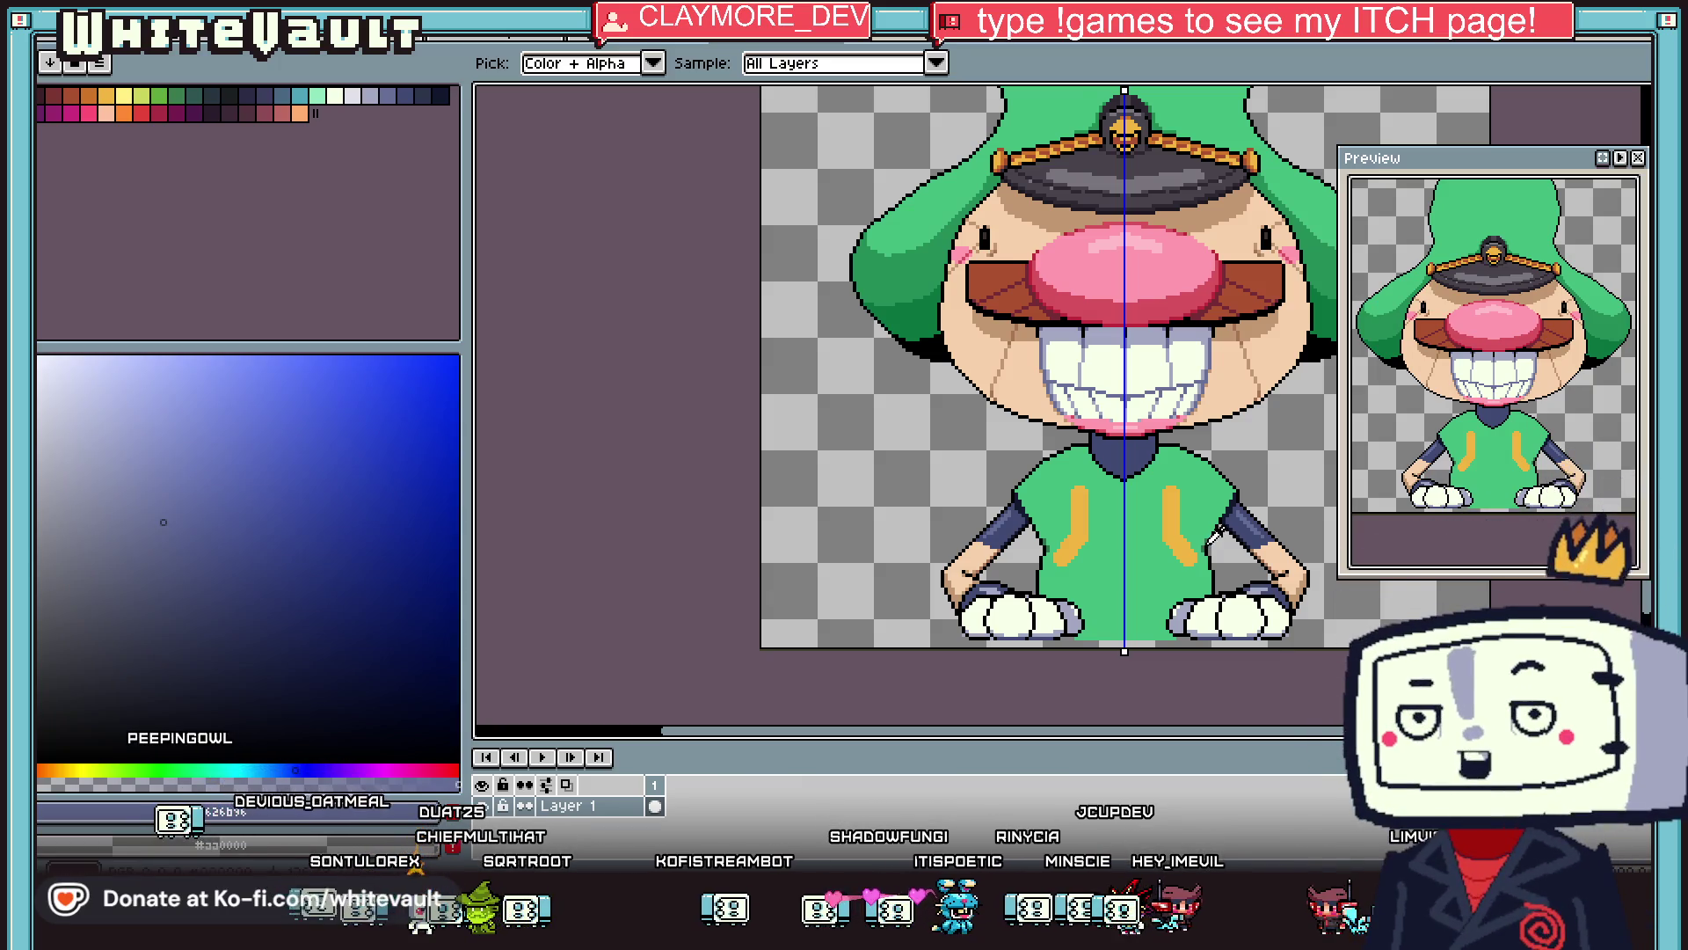
{"action": "scroll", "coordinate": [1215, 535], "scroll_direction": "up", "scroll_amount": 2}
{"action": "left_click", "coordinate": [1217, 531], "text": "alt"}
{"action": "scroll", "coordinate": [941, 365], "scroll_direction": "up", "scroll_amount": 1}
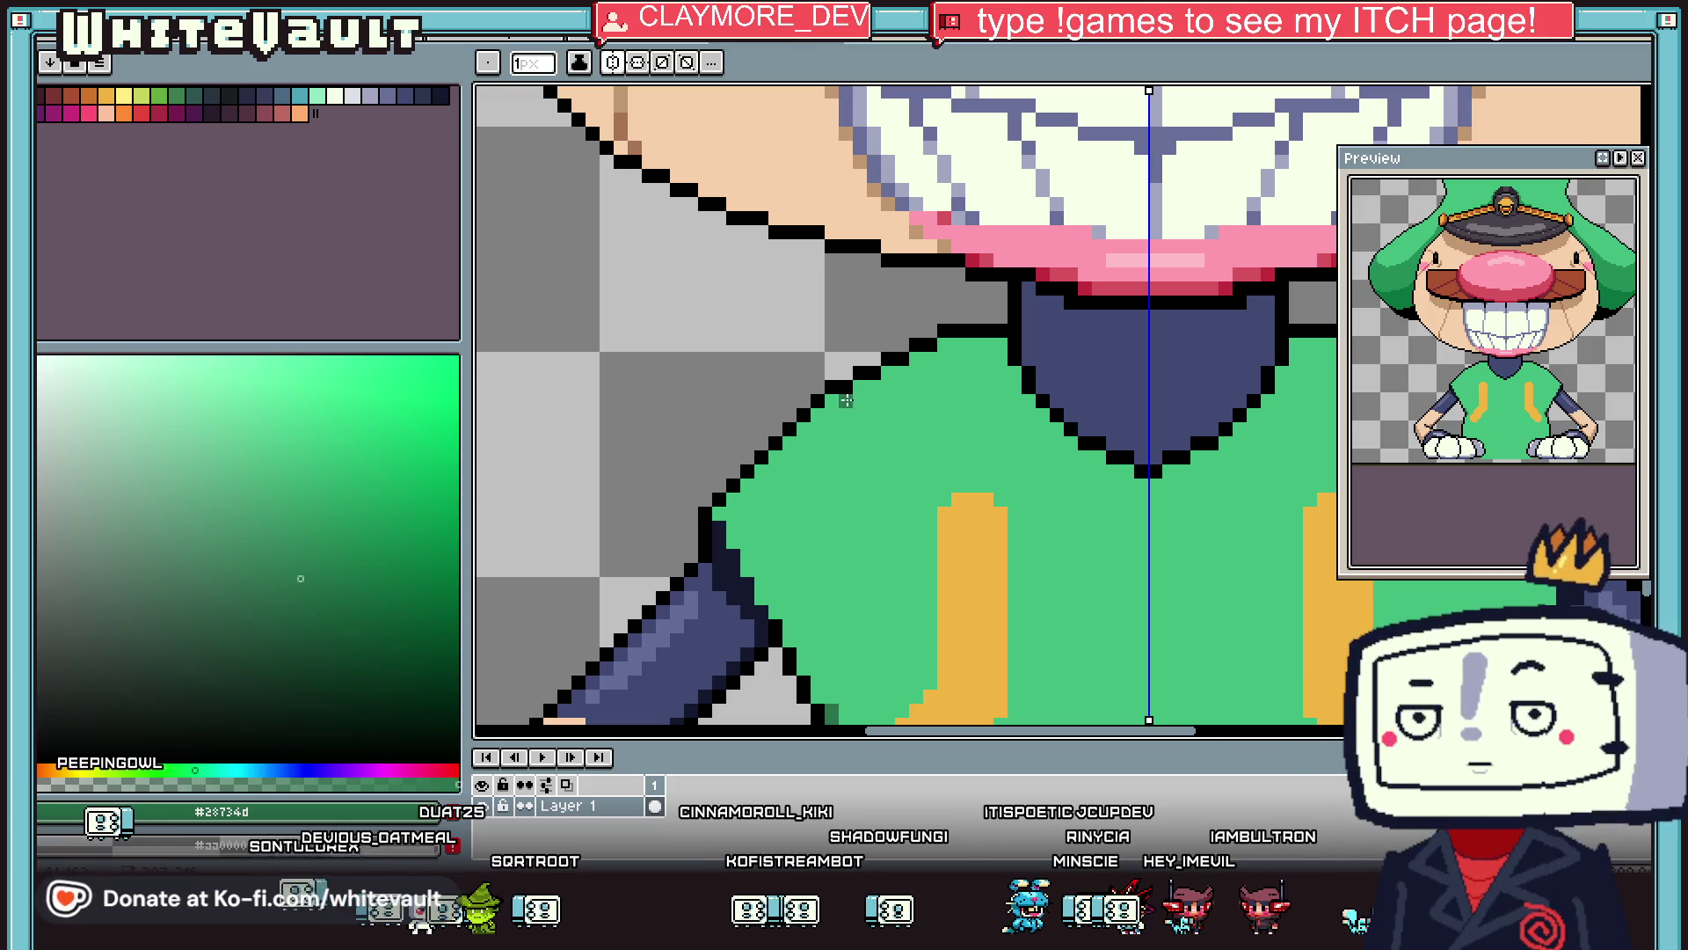
{"action": "scroll", "coordinate": [831, 415], "scroll_direction": "down", "scroll_amount": 1}
{"action": "scroll", "coordinate": [823, 431], "scroll_direction": "up", "scroll_amount": 1}
{"action": "left_click_drag", "start_coordinate": [832, 431], "coordinate": [974, 471]}
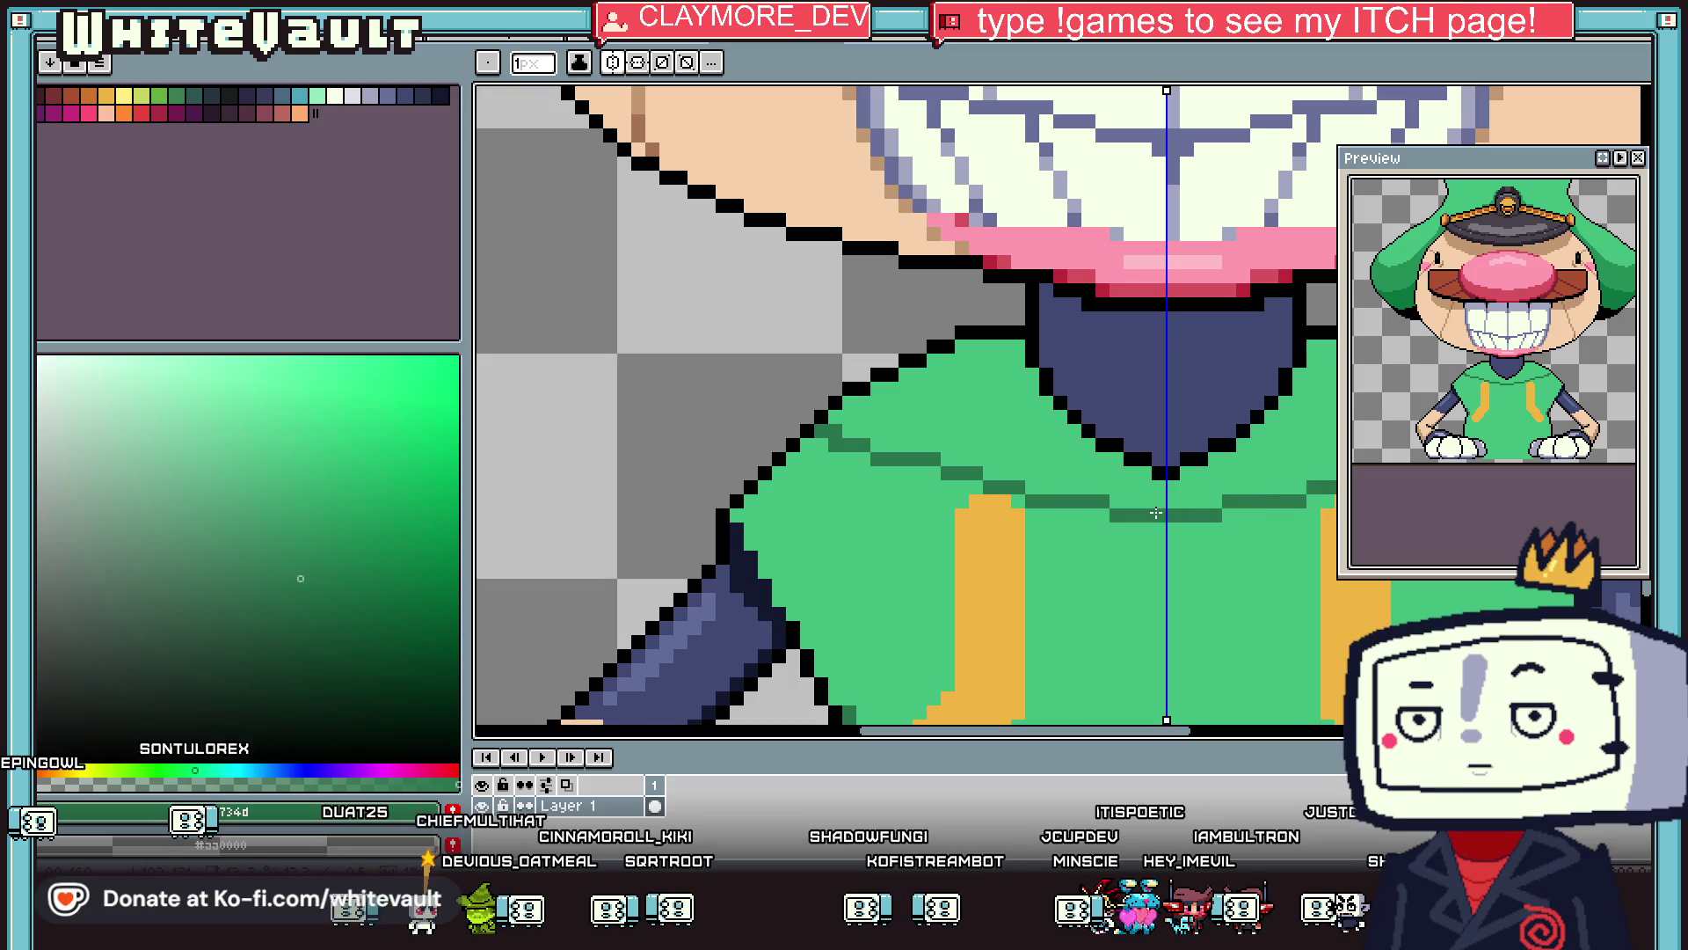
{"action": "key", "text": "g"}
{"action": "scroll", "coordinate": [1263, 473], "scroll_direction": "down", "scroll_amount": 5}
{"action": "scroll", "coordinate": [1263, 473], "scroll_direction": "up", "scroll_amount": 5}
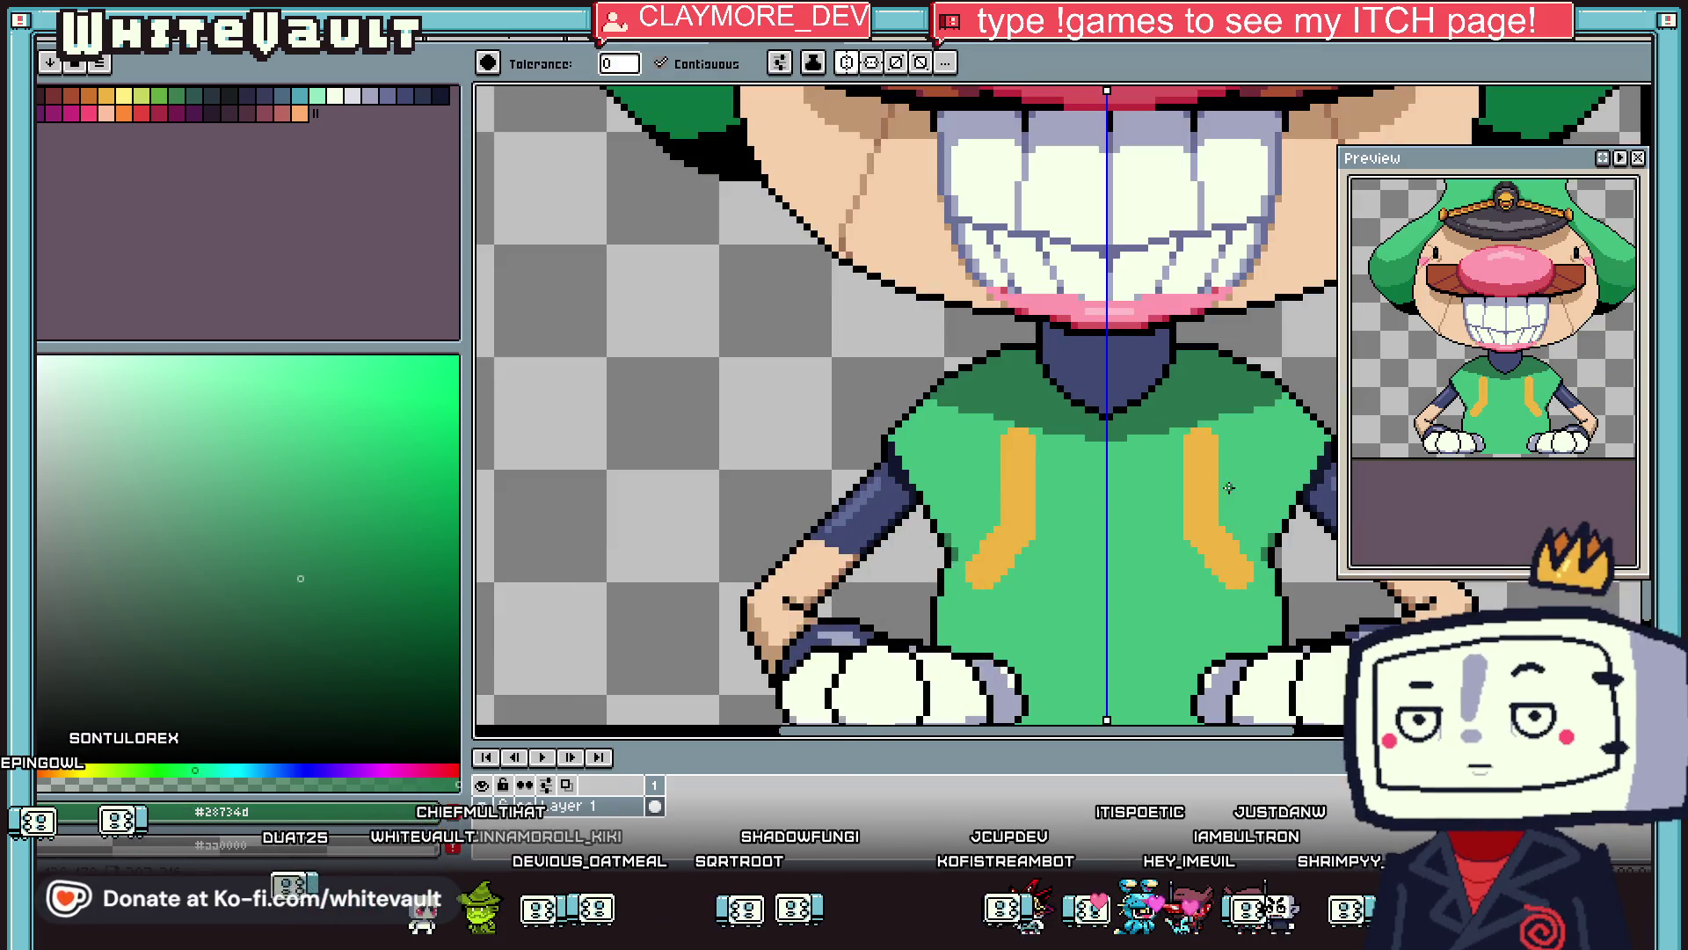
{"action": "key", "text": "i"}
{"action": "key", "text": "m"}
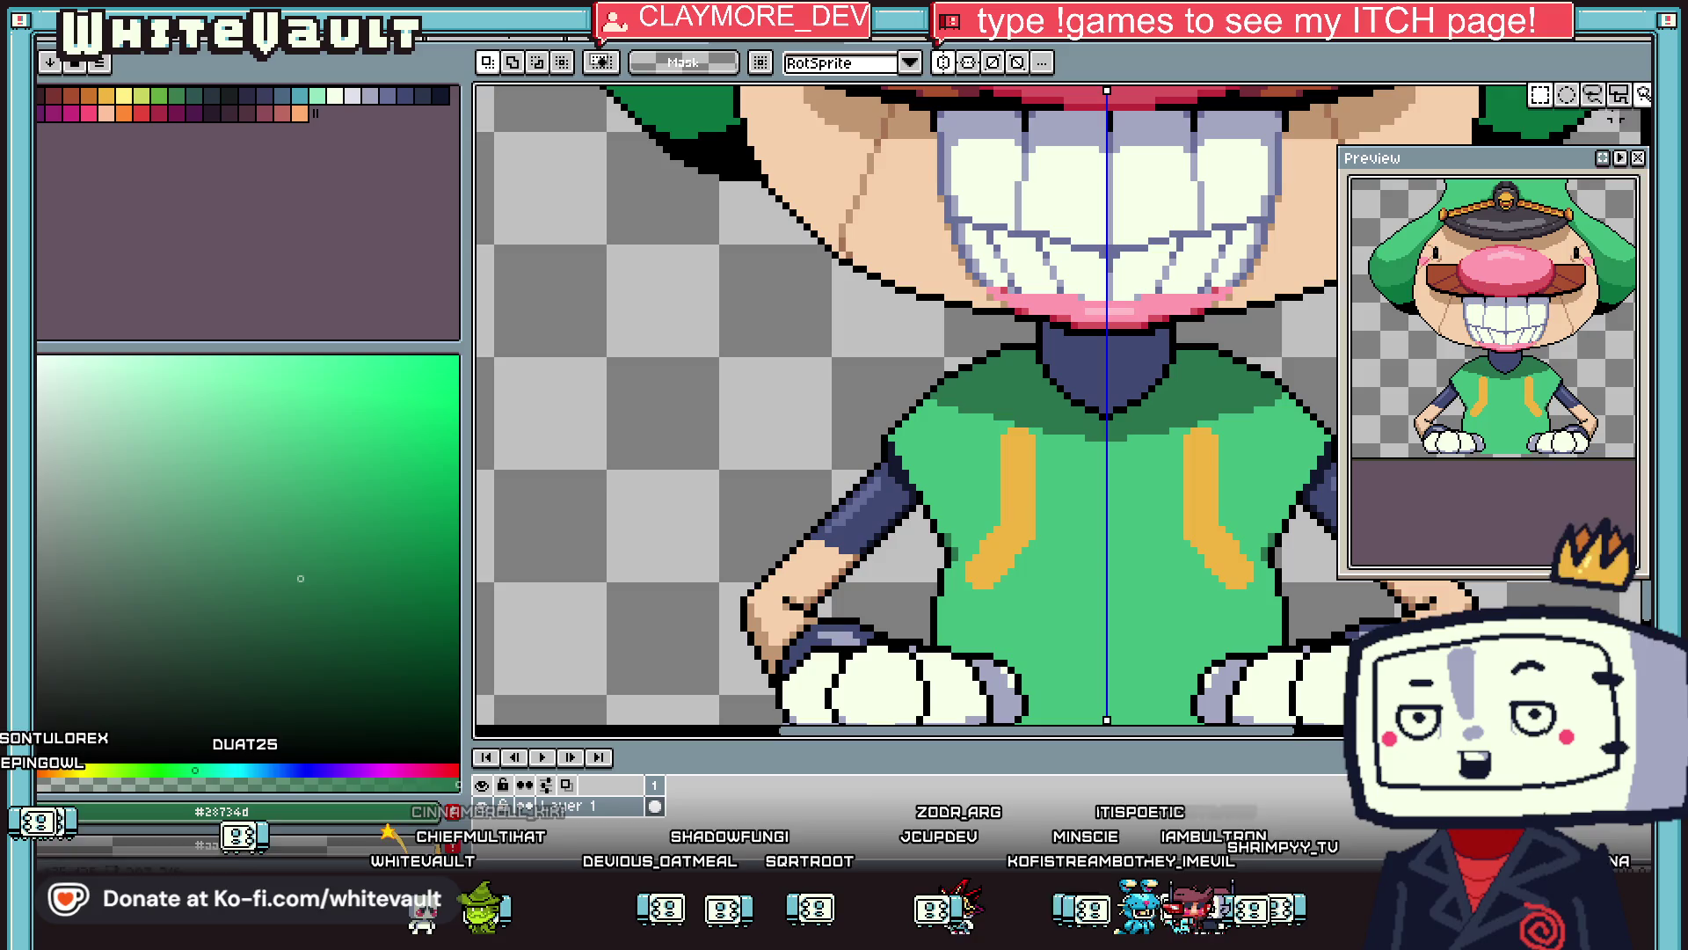
{"action": "mouse_move", "coordinate": [866, 286]}
{"action": "left_mouse_down"}
{"action": "mouse_move", "coordinate": [1328, 431]}
{"action": "mouse_move", "coordinate": [822, 387]}
{"action": "mouse_move", "coordinate": [866, 289]}
{"action": "left_mouse_up"}
{"action": "key", "text": "g"}
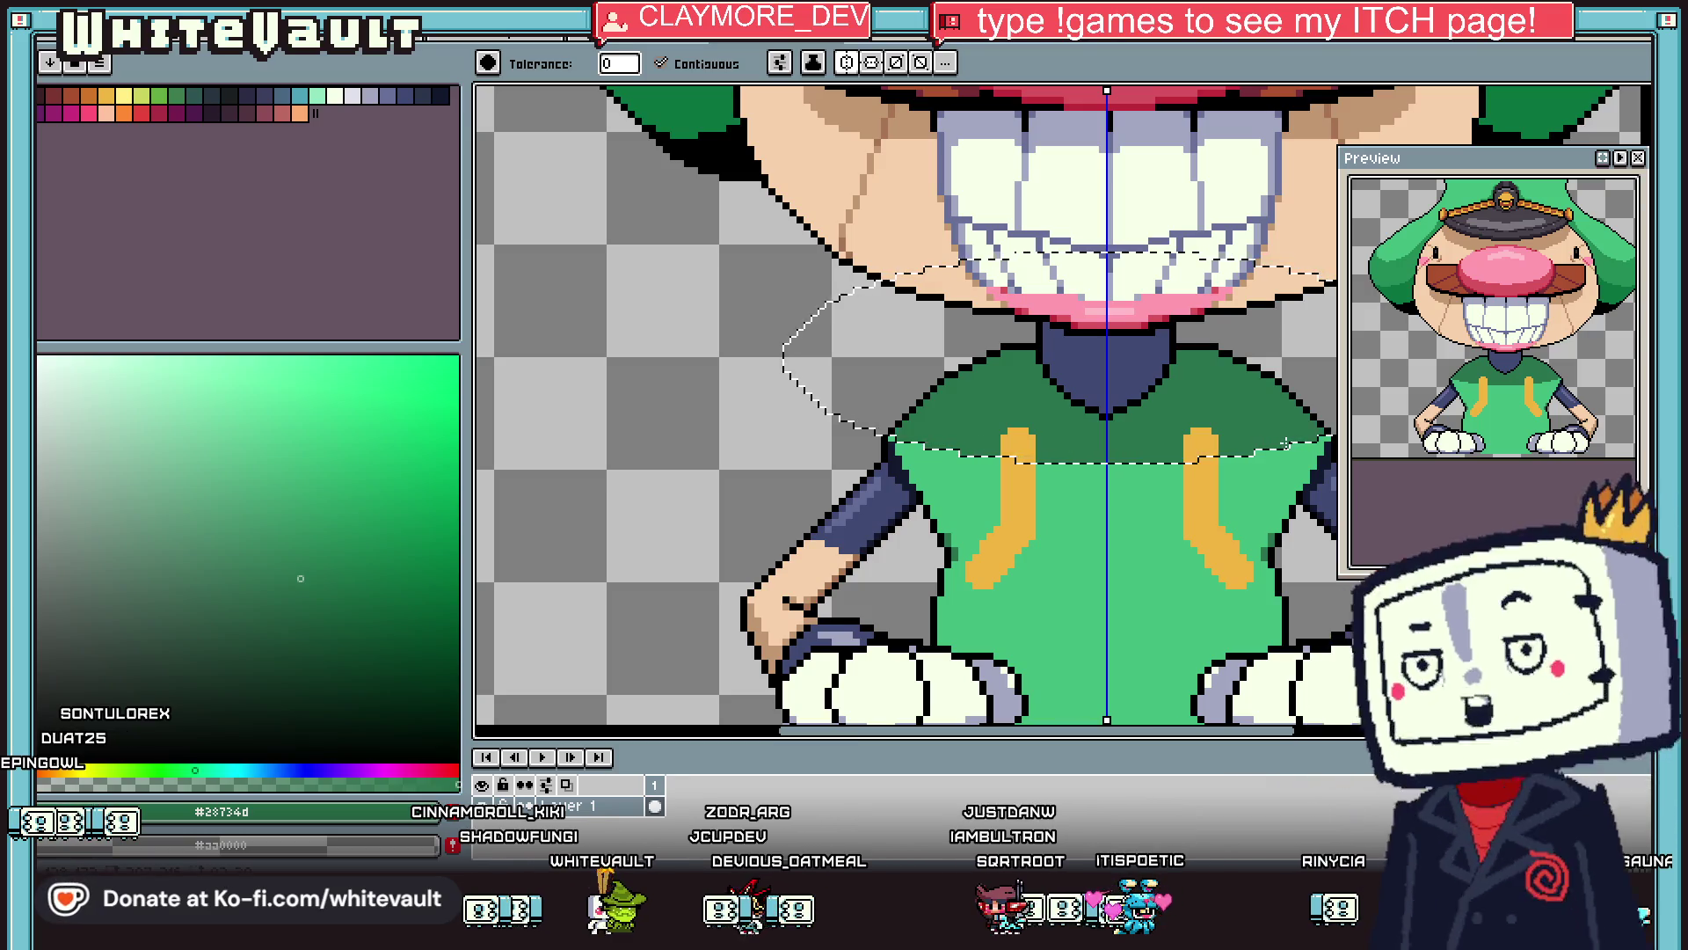
{"action": "key", "text": "i"}
{"action": "scroll", "coordinate": [1319, 427], "scroll_direction": "down", "scroll_amount": 2}
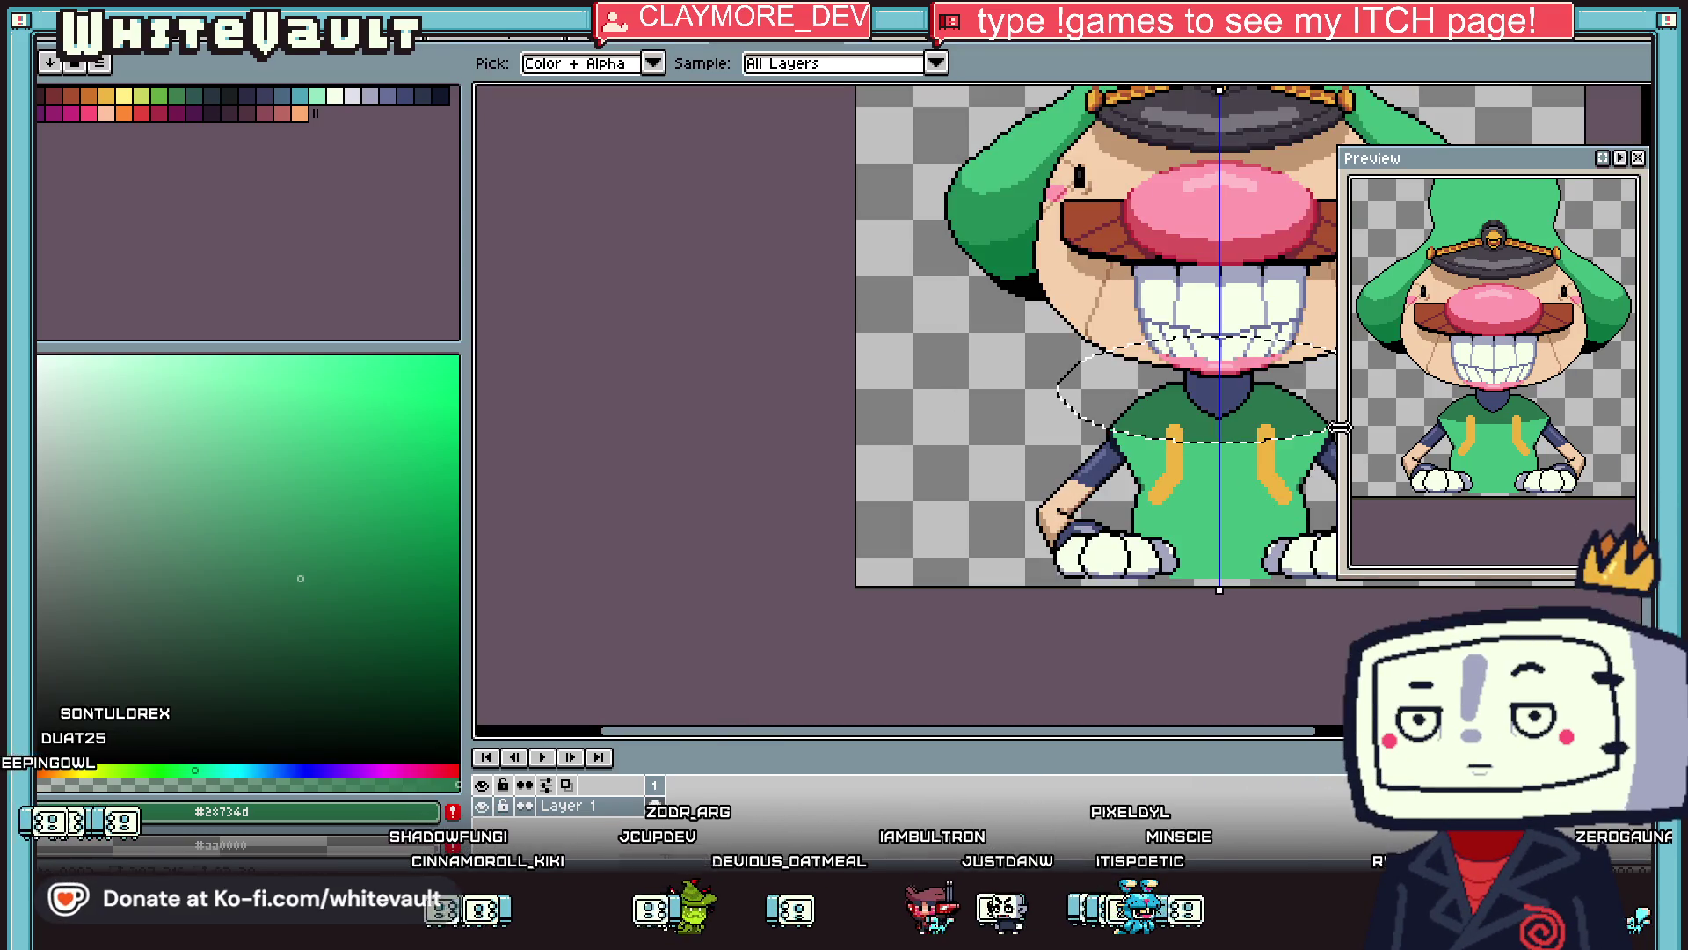
{"action": "scroll", "coordinate": [1266, 347], "scroll_direction": "down", "scroll_amount": 1}
{"action": "scroll", "coordinate": [1275, 378], "scroll_direction": "up", "scroll_amount": 2}
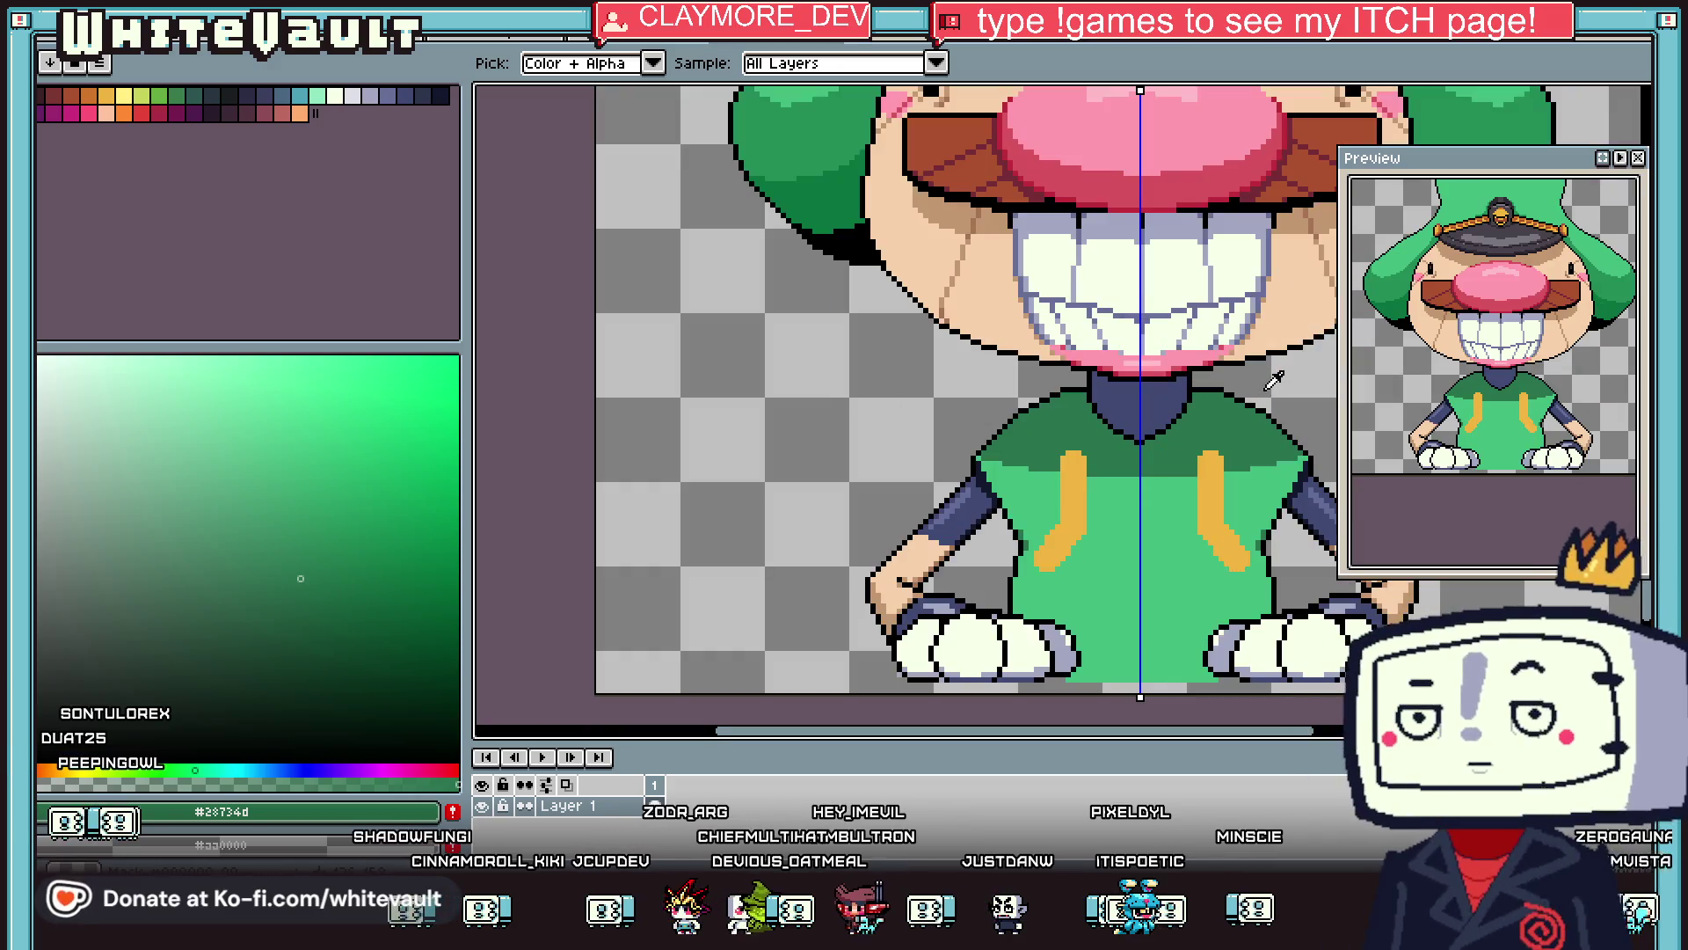
{"action": "scroll", "coordinate": [1275, 378], "scroll_direction": "down", "scroll_amount": 1}
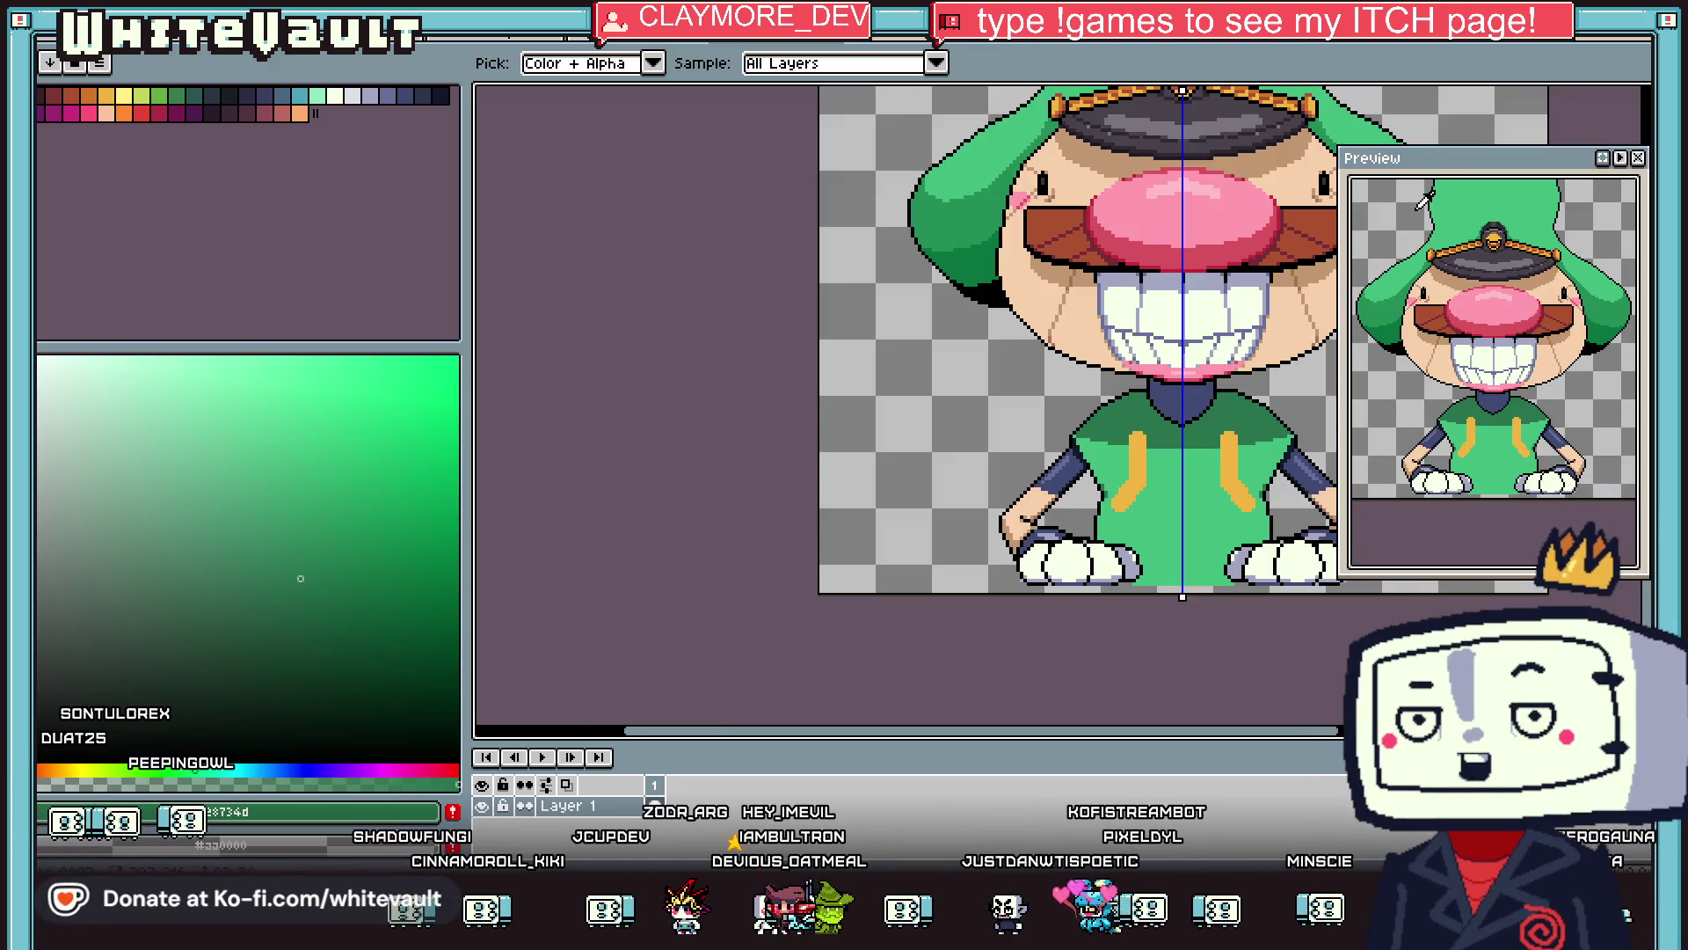
{"action": "scroll", "coordinate": [1235, 377], "scroll_direction": "up", "scroll_amount": 2}
{"action": "left_click", "coordinate": [1235, 376]}
{"action": "scroll", "coordinate": [1235, 376], "scroll_direction": "up", "scroll_amount": 1}
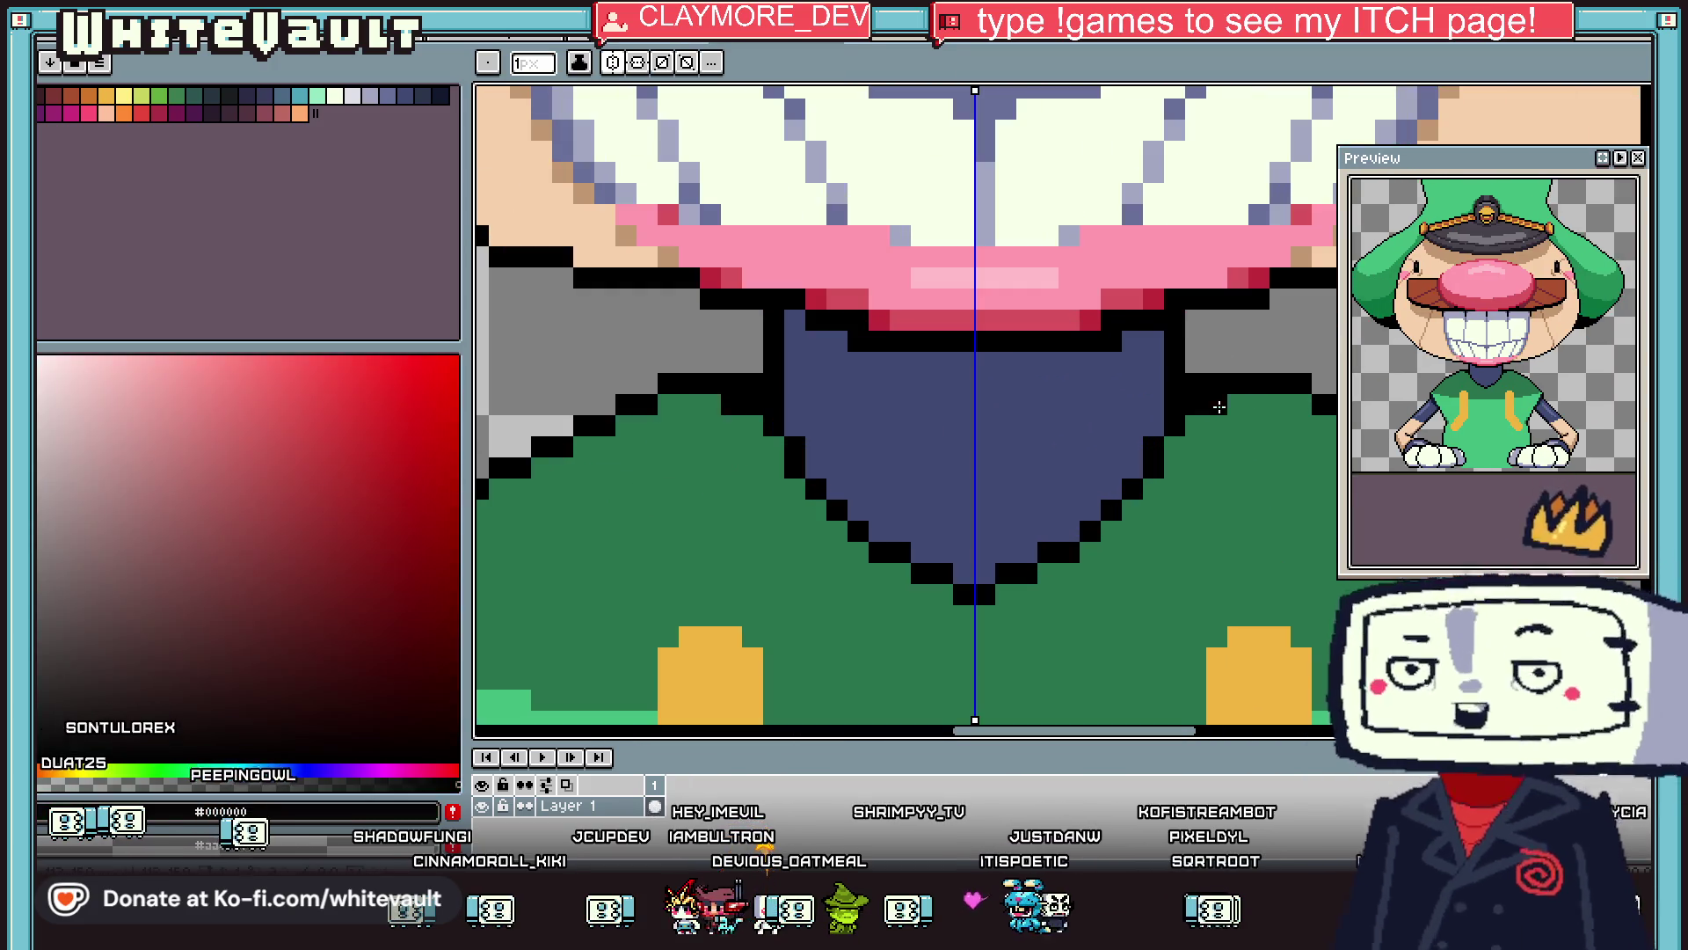
{"action": "scroll", "coordinate": [1354, 389], "scroll_direction": "down", "scroll_amount": 2}
{"action": "left_click_drag", "start_coordinate": [884, 731], "coordinate": [1011, 730]}
{"action": "scroll", "coordinate": [1068, 409], "scroll_direction": "up", "scroll_amount": 2}
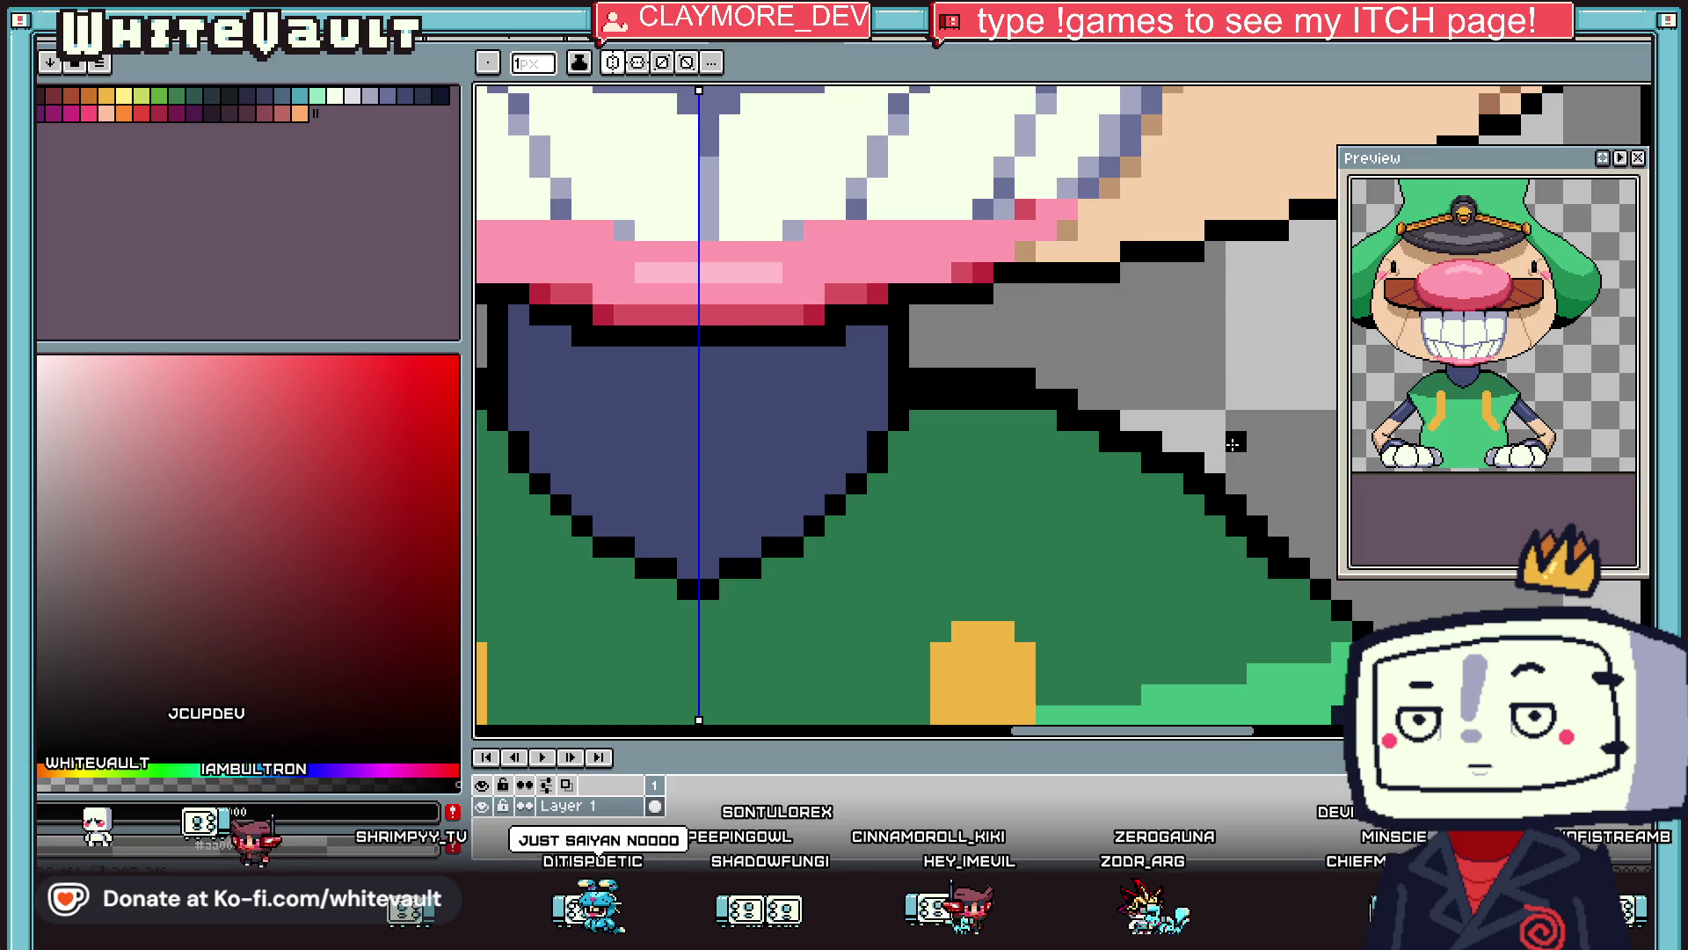
{"action": "scroll", "coordinate": [1235, 444], "scroll_direction": "down", "scroll_amount": 5}
{"action": "scroll", "coordinate": [1136, 362], "scroll_direction": "down", "scroll_amount": 1}
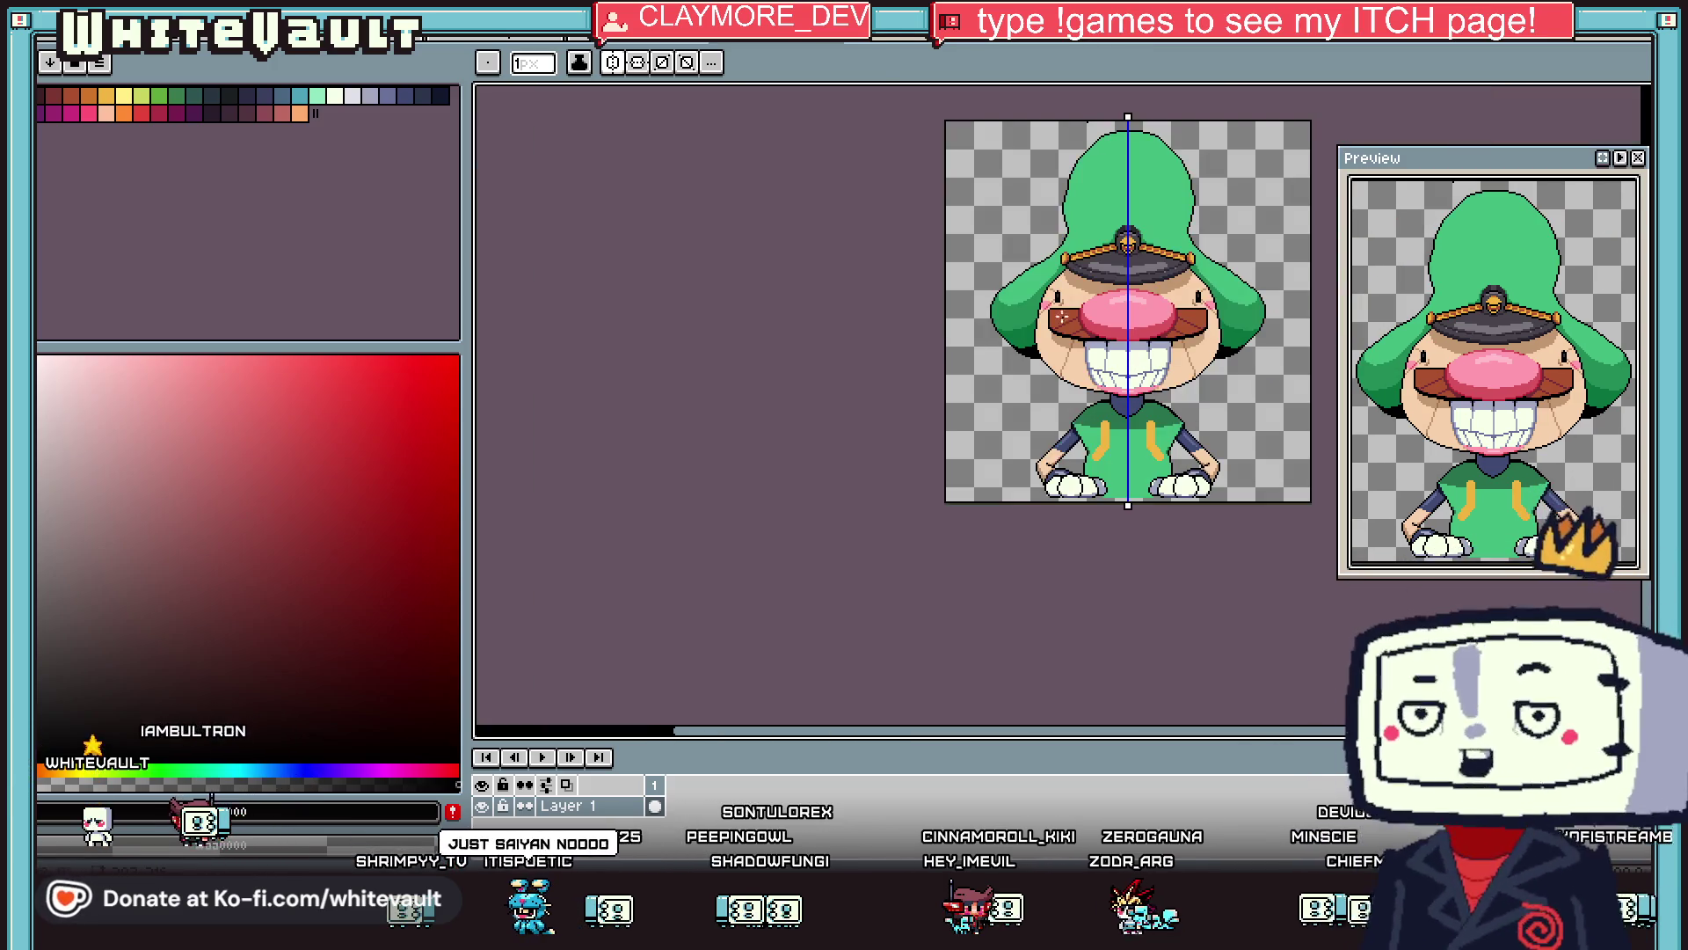
{"action": "key", "text": "ctrl+Tab"}
{"action": "key", "text": "ctrl+Tab"}
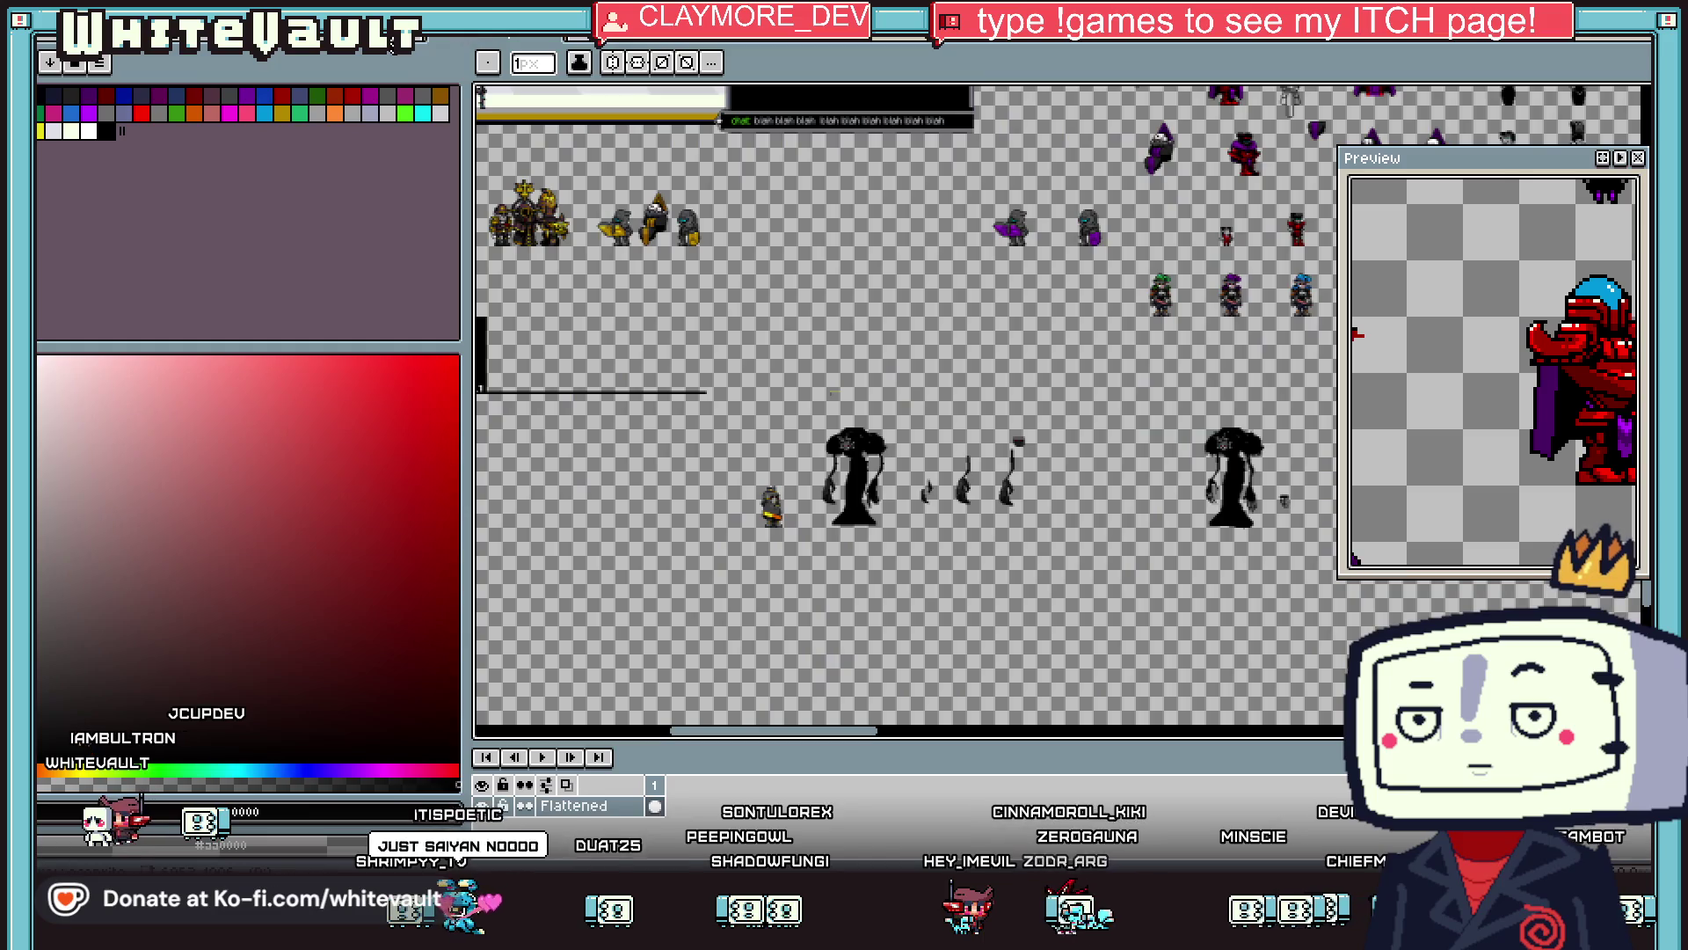
{"action": "key", "text": "ctrl+Tab"}
{"action": "scroll", "coordinate": [1243, 454], "scroll_direction": "down", "scroll_amount": 2}
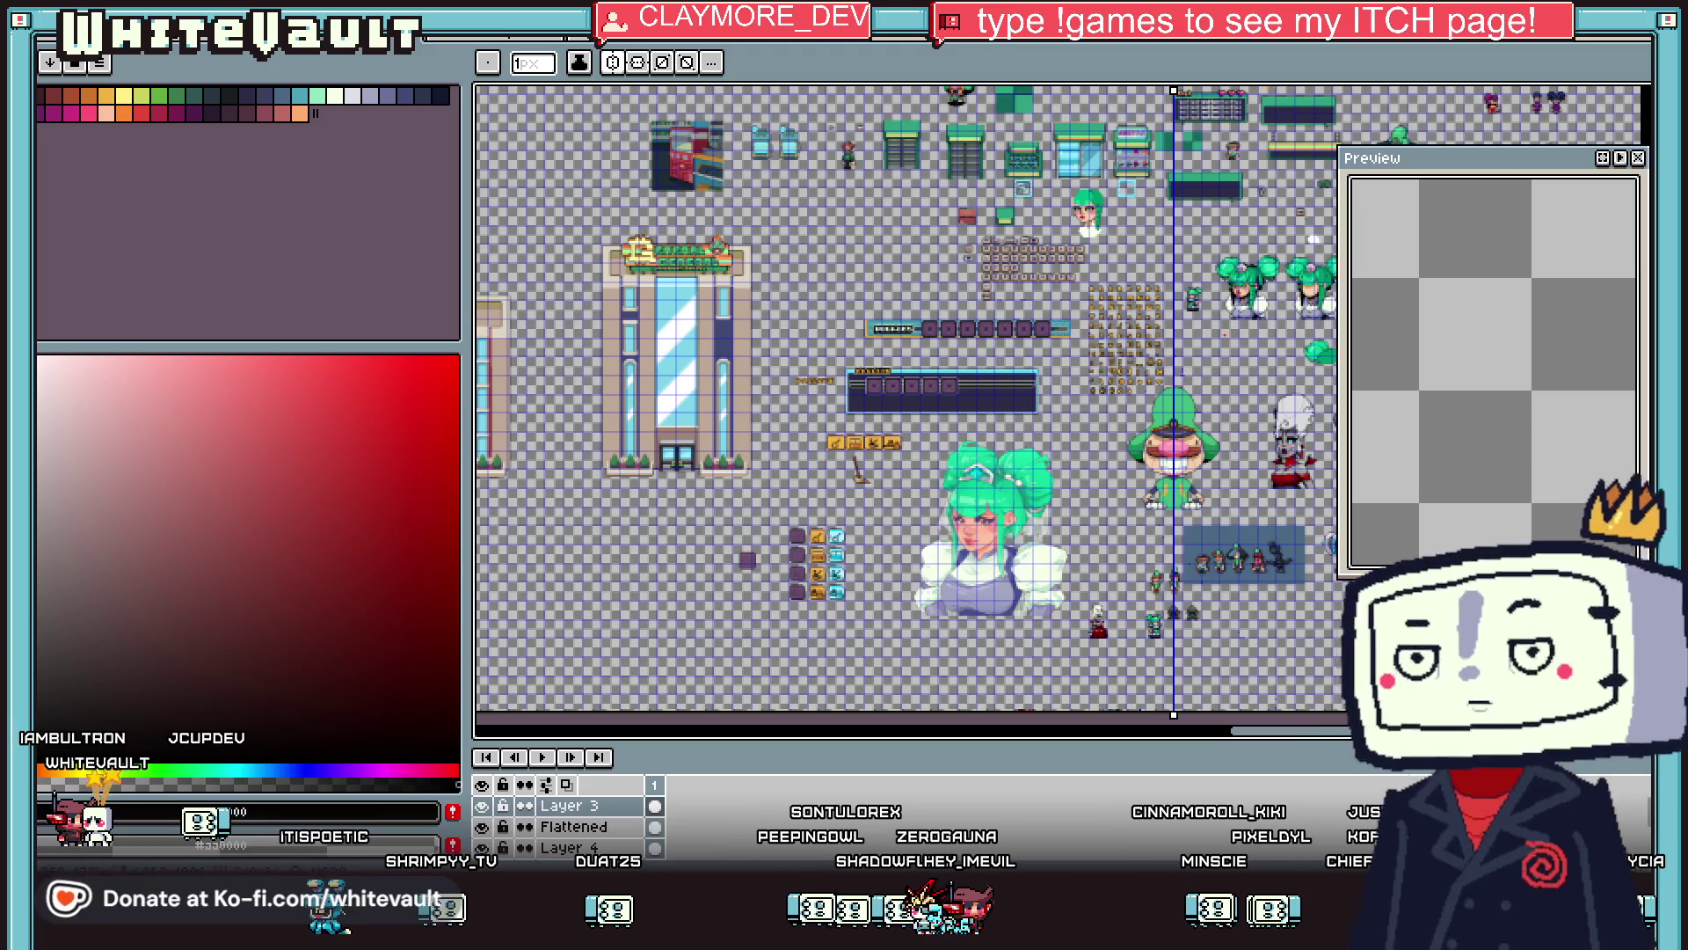
{"action": "scroll", "coordinate": [1279, 722], "scroll_direction": "up", "scroll_amount": 3}
{"action": "scroll", "coordinate": [1641, 449], "scroll_direction": "up", "scroll_amount": 4}
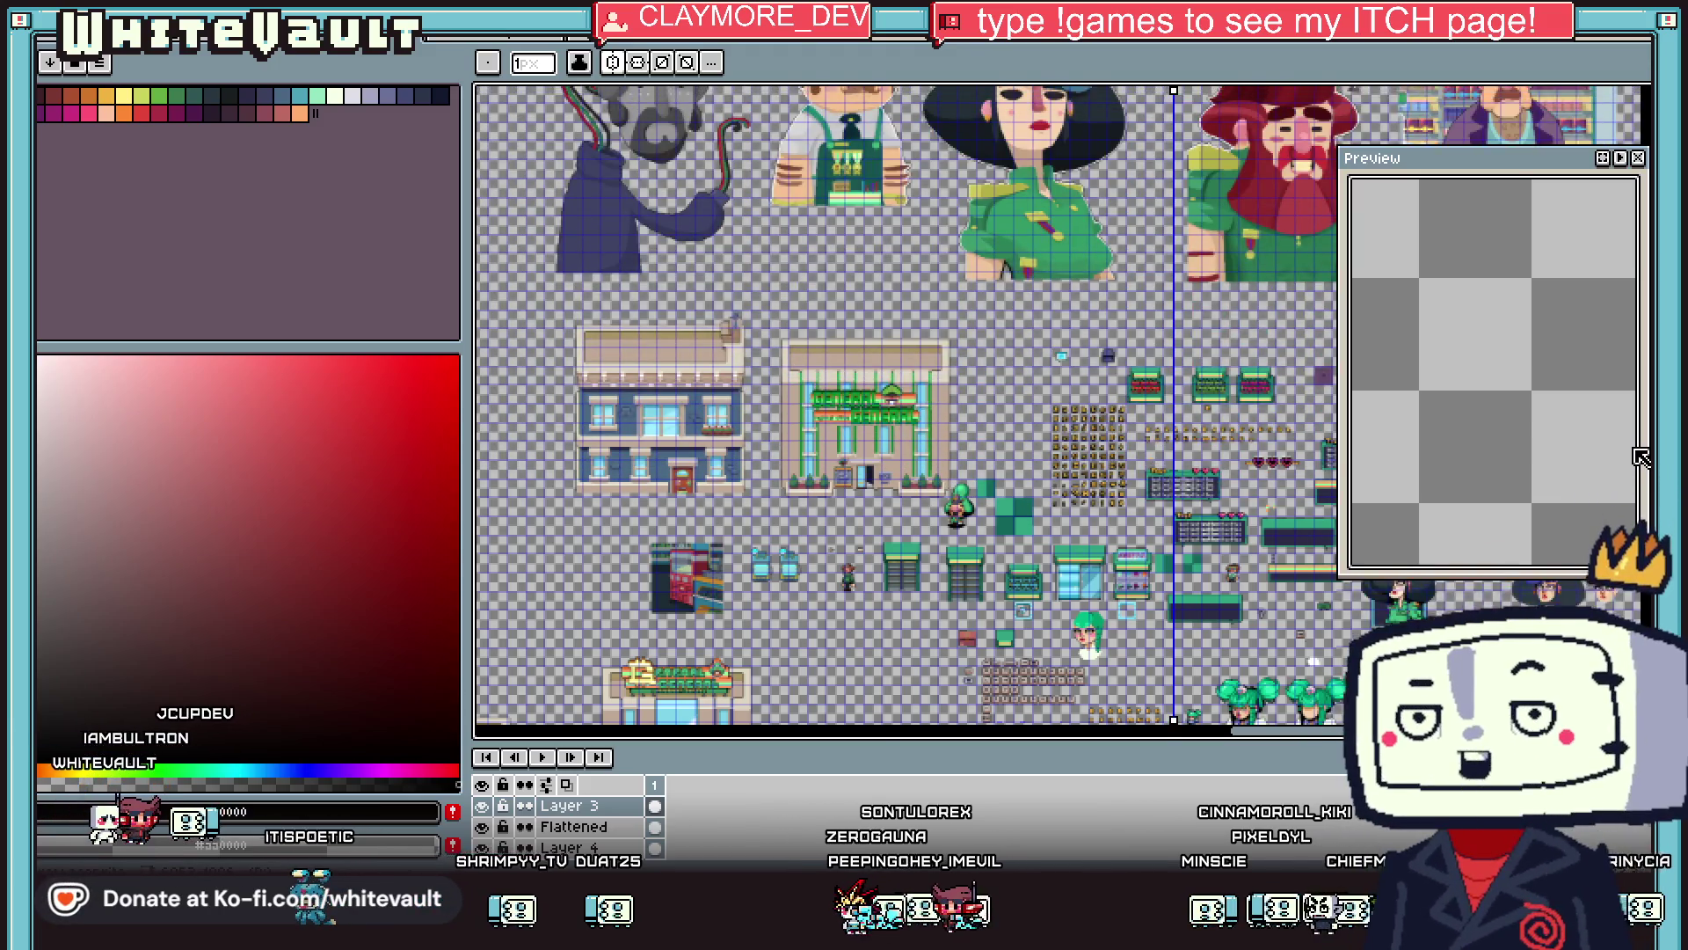
{"action": "scroll", "coordinate": [958, 572], "scroll_direction": "up", "scroll_amount": 3}
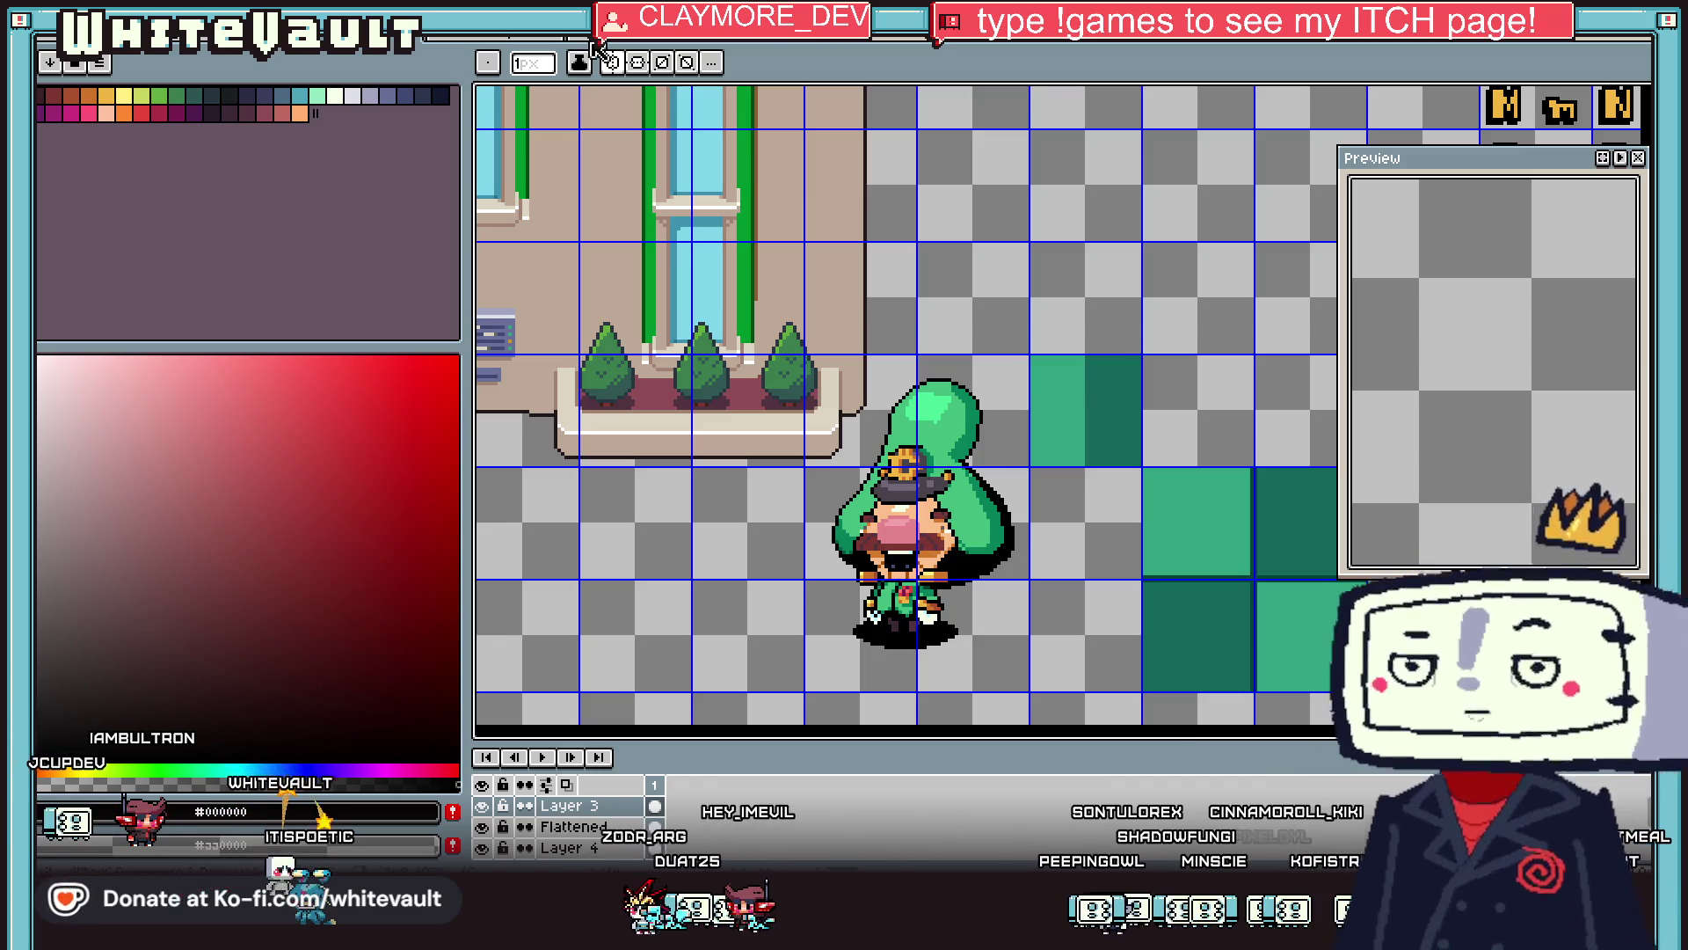
{"action": "key", "text": "ctrl+Tab"}
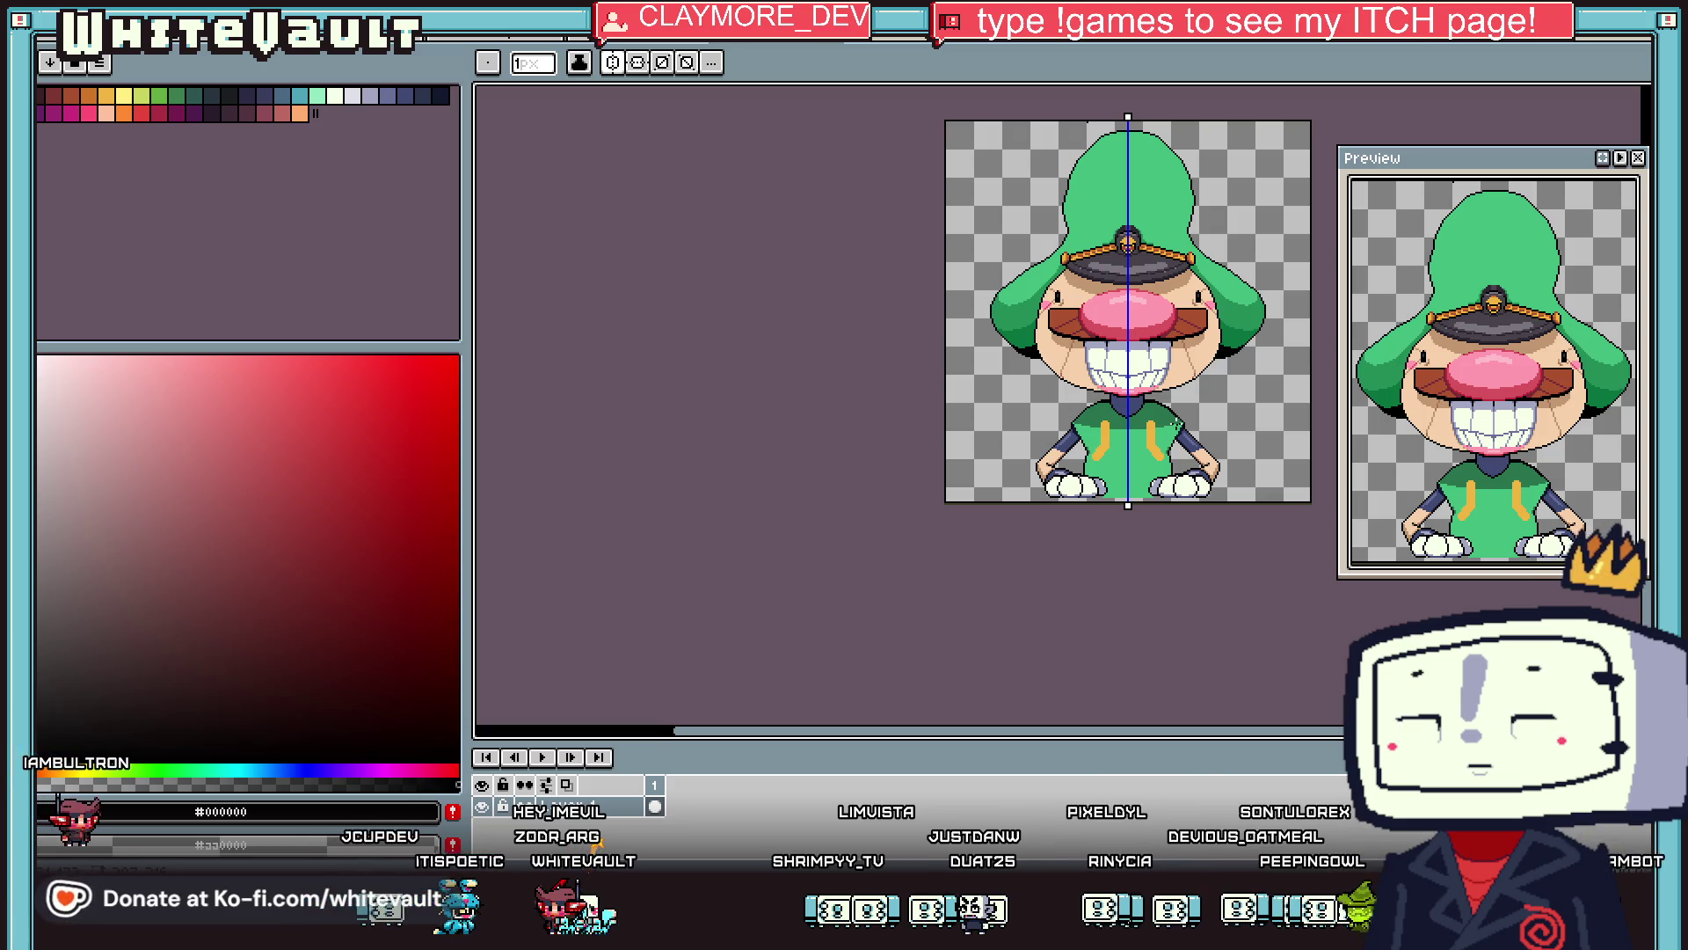
{"action": "scroll", "coordinate": [1243, 462], "scroll_direction": "up", "scroll_amount": 1}
{"action": "key", "text": "alt"}
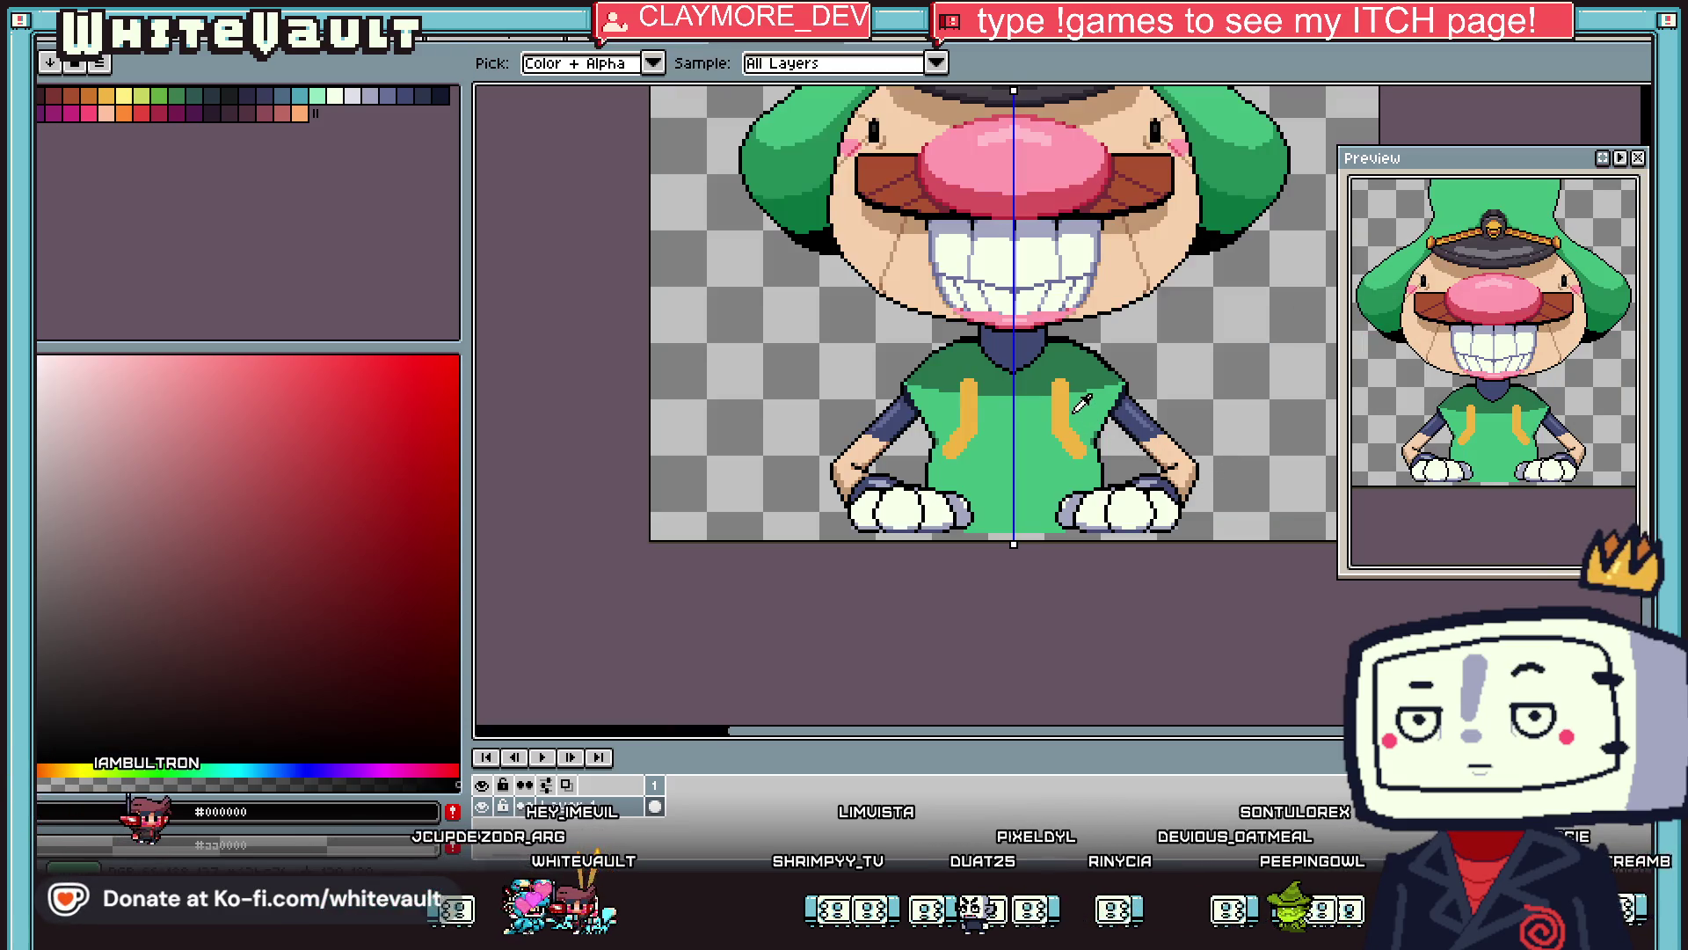
Pick a brown and draw the belt's top and bottom edges across the shirt.
{"action": "scroll", "coordinate": [1066, 402], "scroll_direction": "up", "scroll_amount": 1}
{"action": "left_click", "coordinate": [1045, 308]}
{"action": "key", "text": "x"}
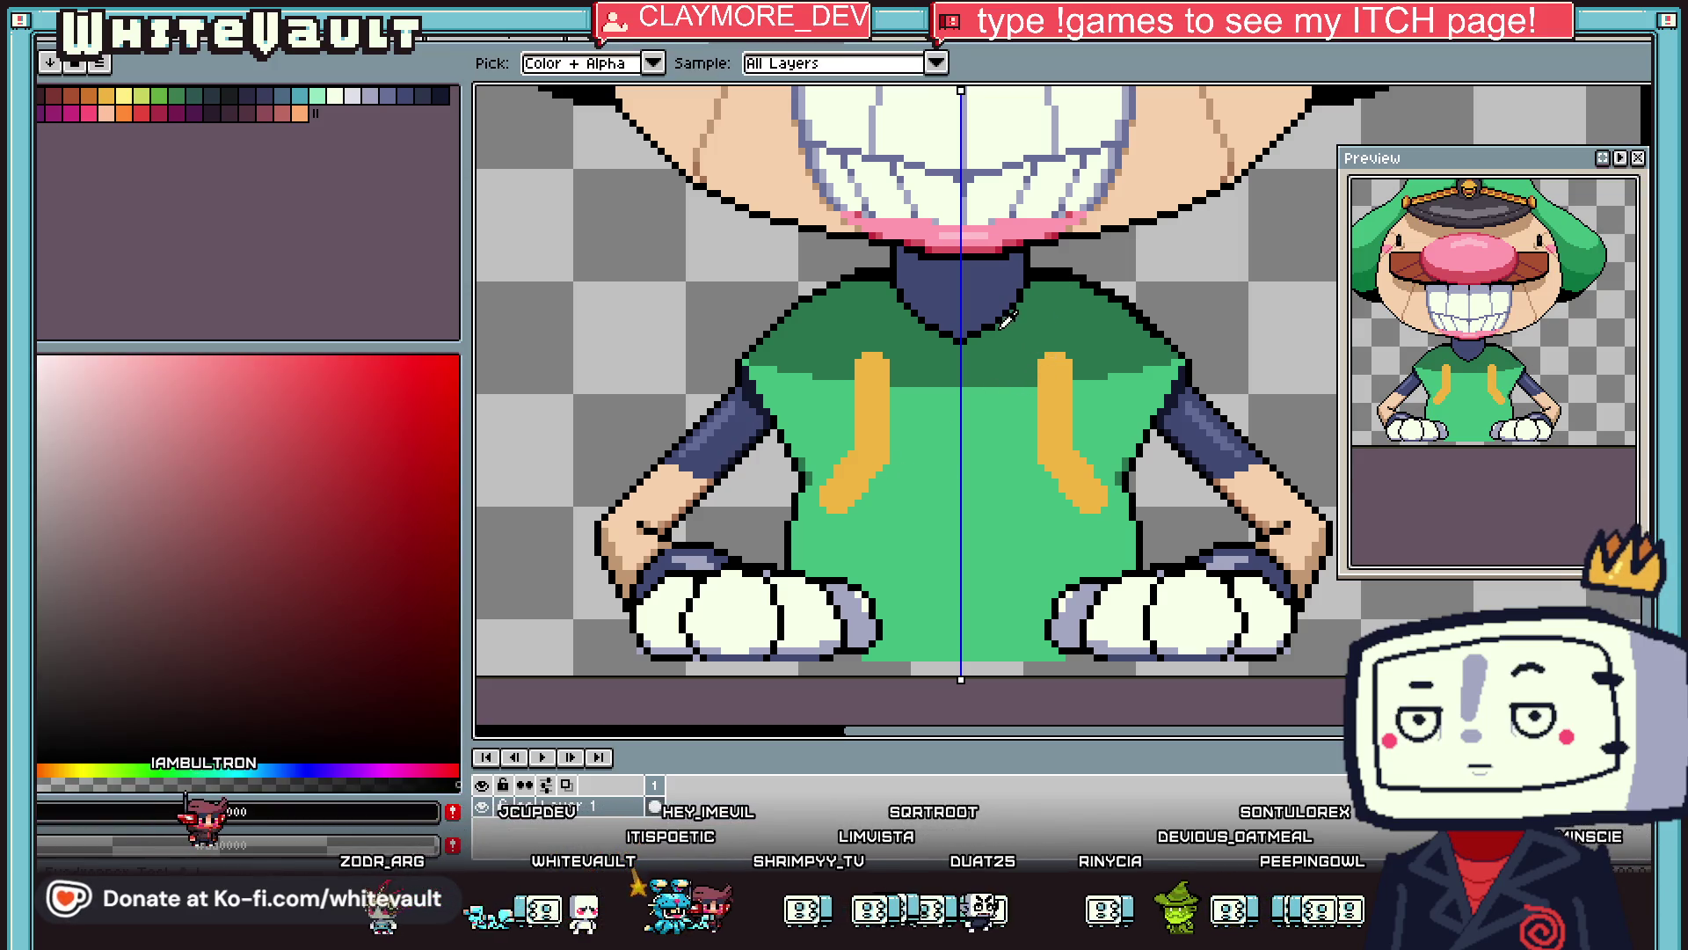
{"action": "scroll", "coordinate": [941, 476], "scroll_direction": "down", "scroll_amount": 1}
{"action": "left_click", "coordinate": [926, 411], "text": "alt"}
{"action": "scroll", "coordinate": [926, 411], "scroll_direction": "up", "scroll_amount": 2}
{"action": "left_click_drag", "start_coordinate": [875, 387], "coordinate": [1299, 340]}
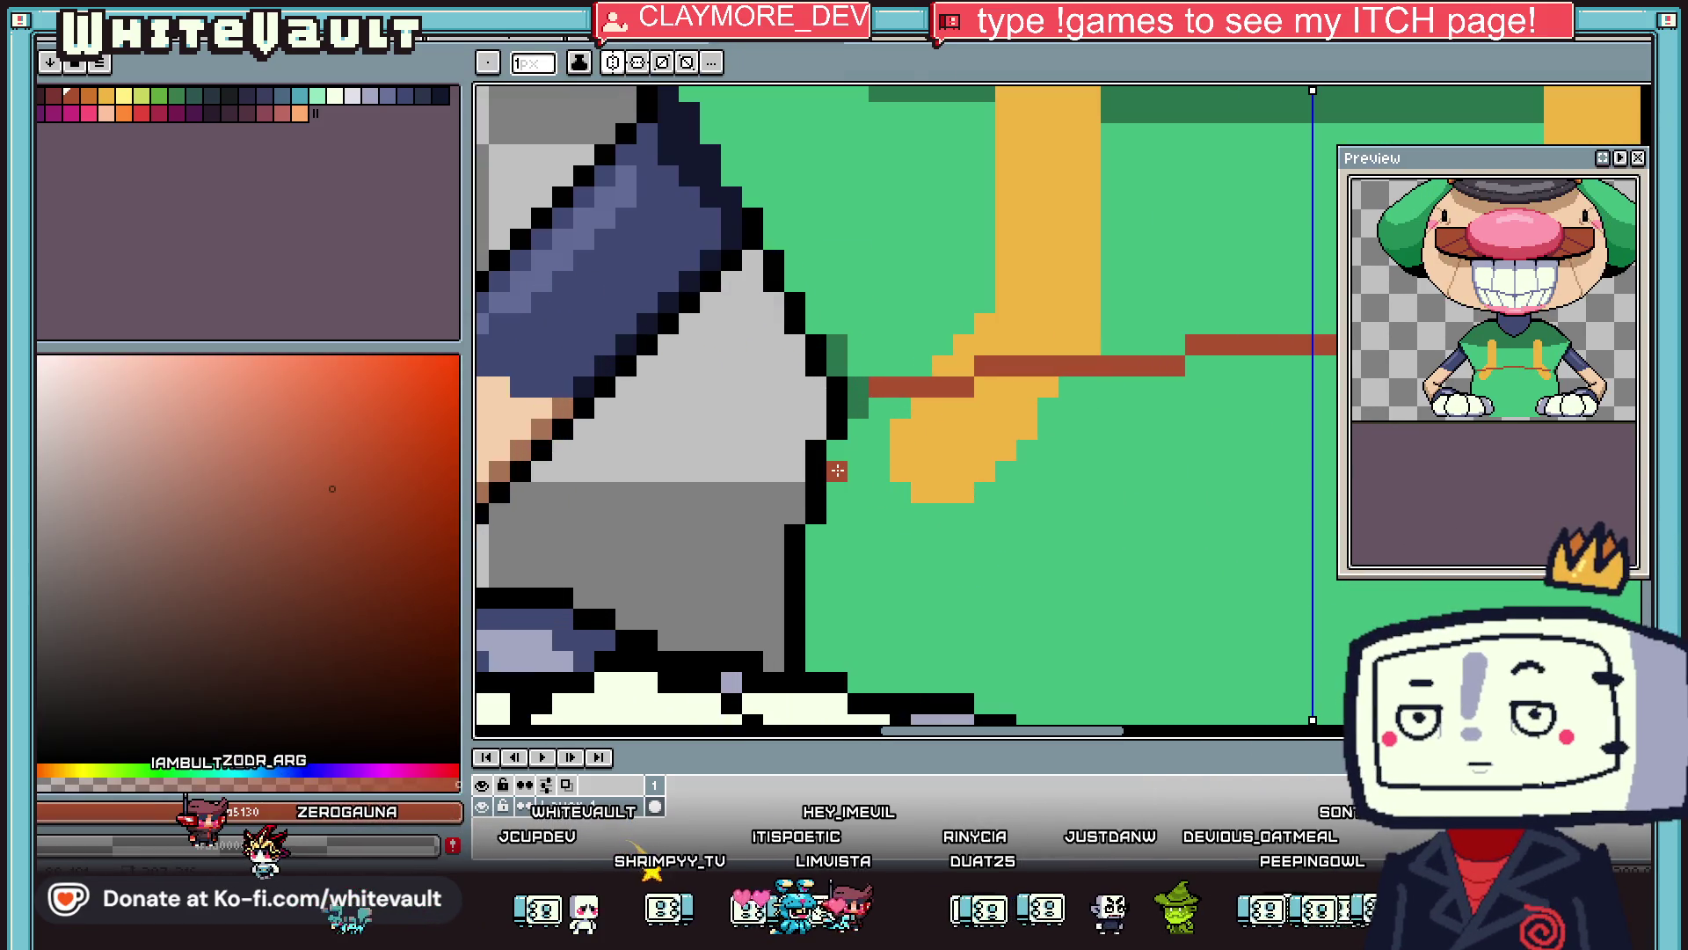
{"action": "scroll", "coordinate": [841, 472], "scroll_direction": "down", "scroll_amount": 2}
{"action": "left_click_drag", "start_coordinate": [835, 480], "coordinate": [1024, 464]}
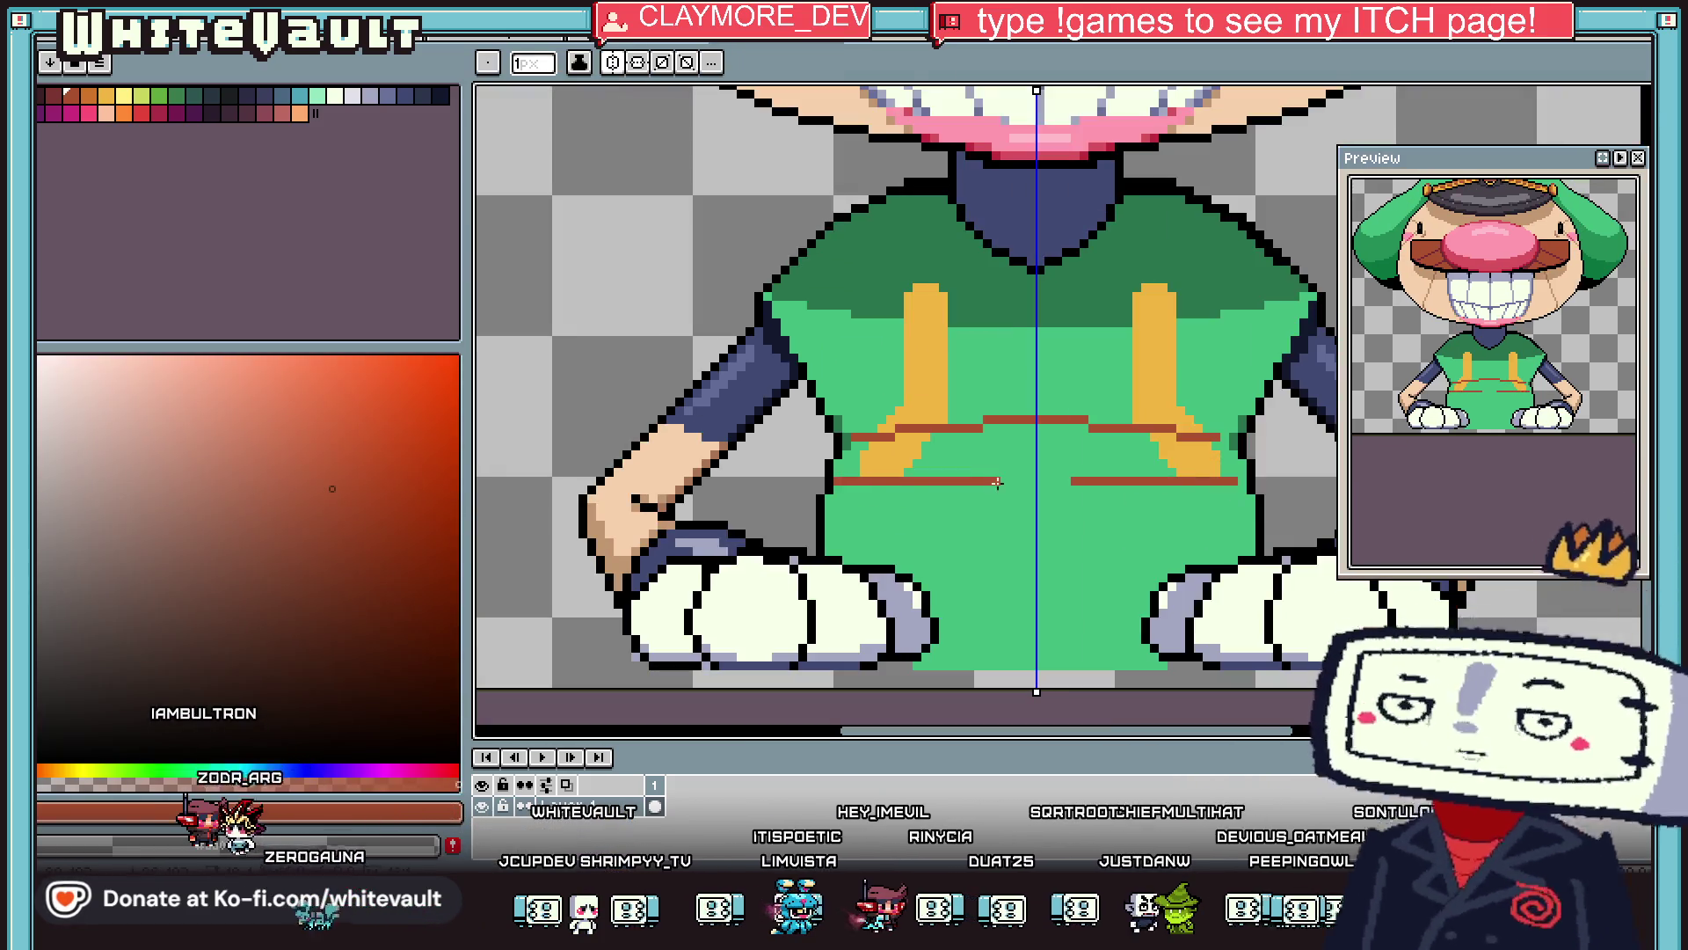
Bucket-fill the belt band brown, undoing the fill that spilled onto the lower shirt.
{"action": "key", "text": "g"}
{"action": "left_click", "coordinate": [1037, 445]}
{"action": "left_click", "coordinate": [897, 453]}
{"action": "left_click", "coordinate": [845, 460]}
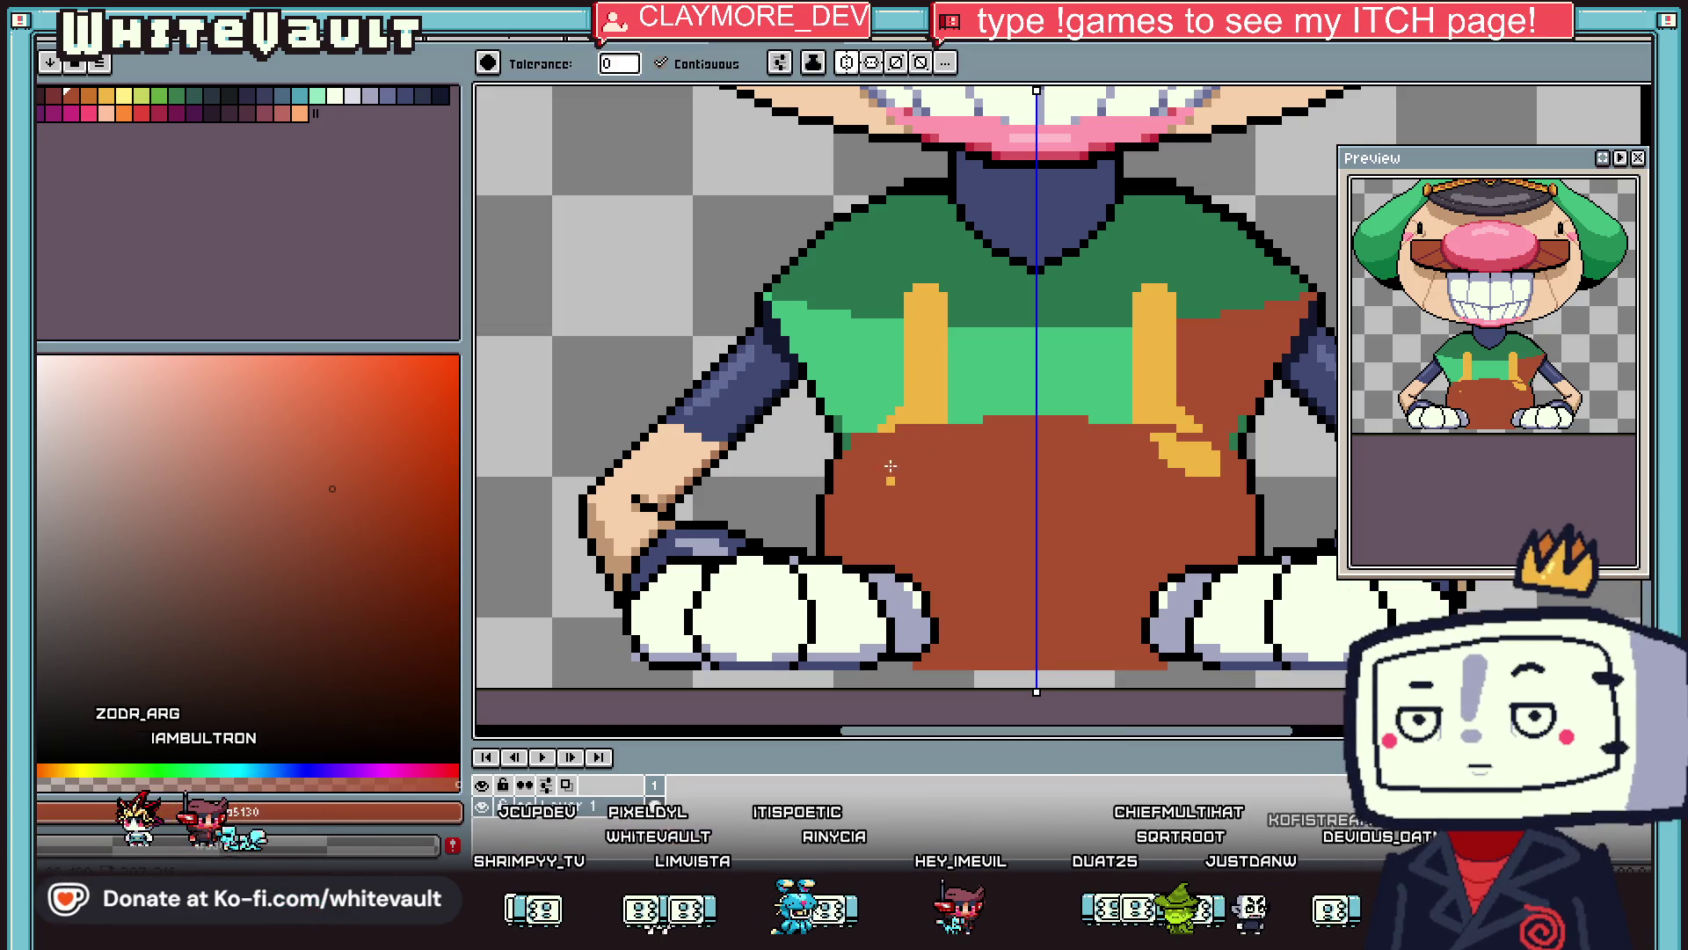
{"action": "key", "text": "ctrl+z"}
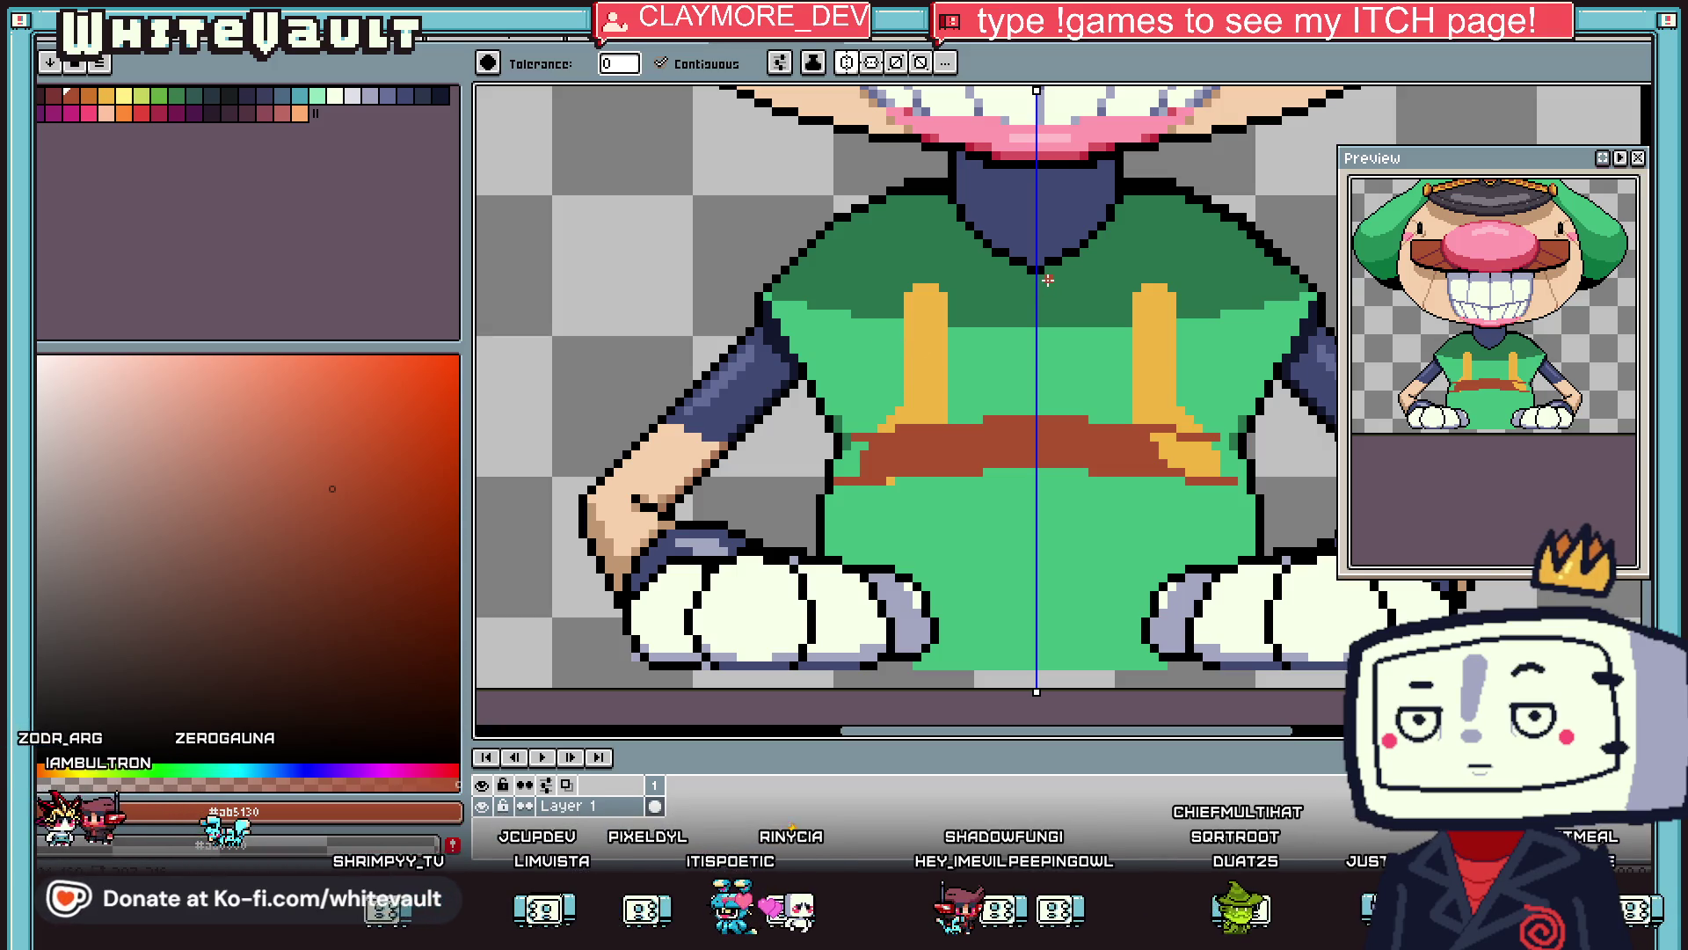
With symmetry off, fill the leftover gold and green pixels inside the belt brown.
{"action": "left_click", "coordinate": [846, 66]}
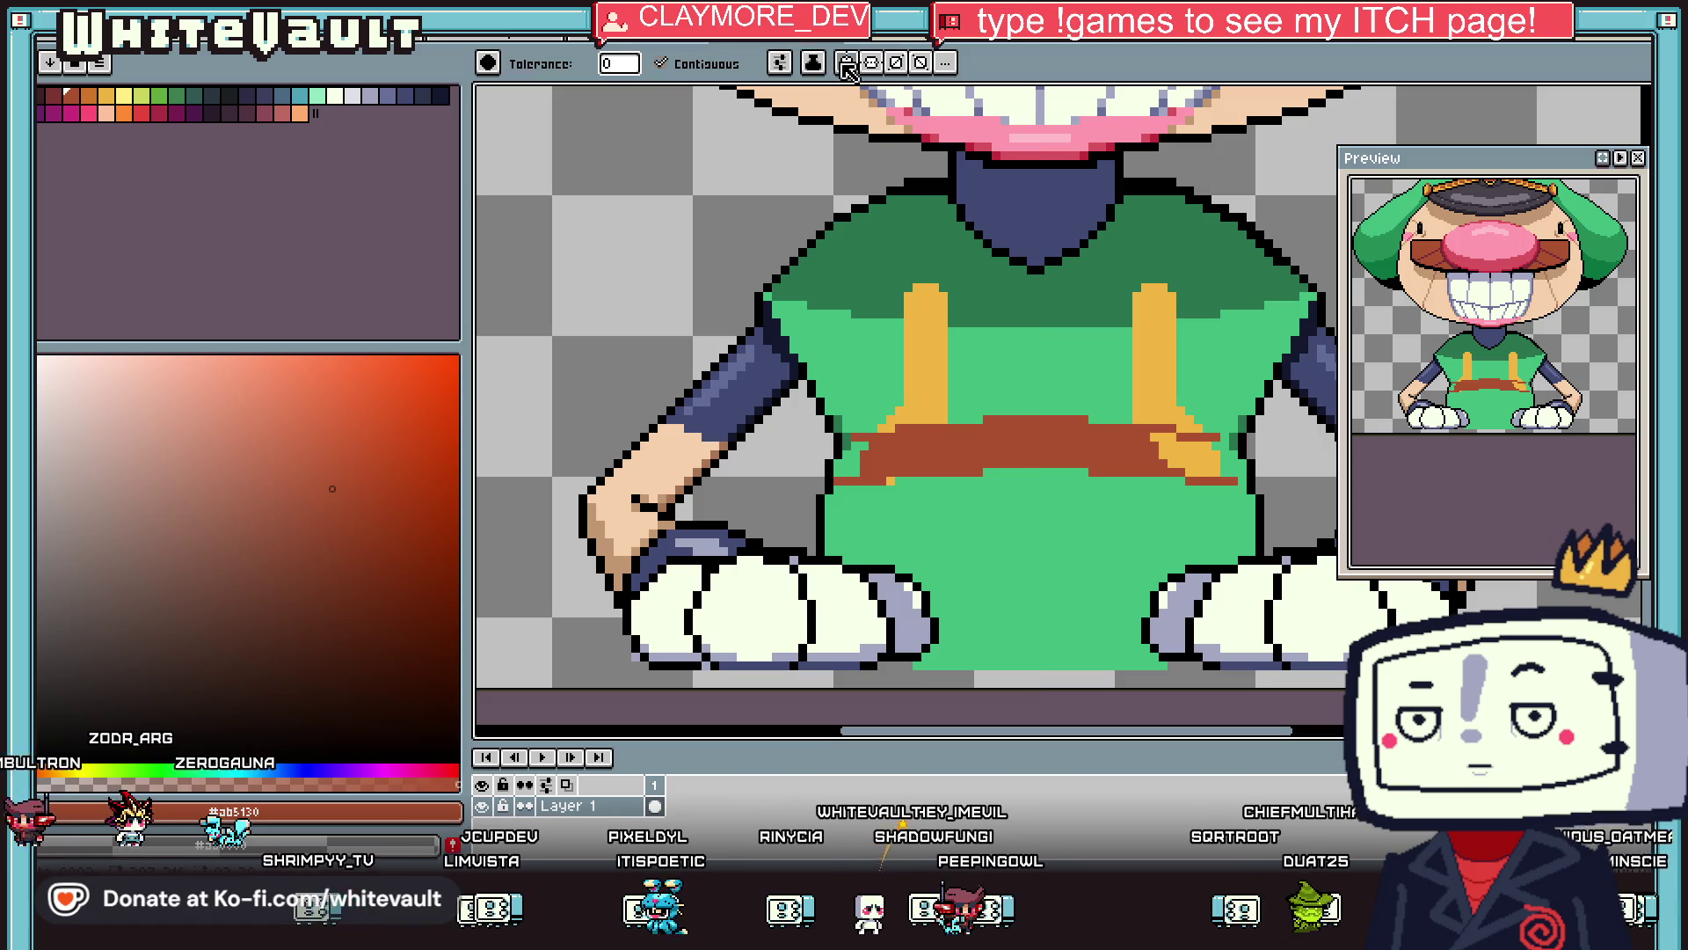
{"action": "key", "text": "b"}
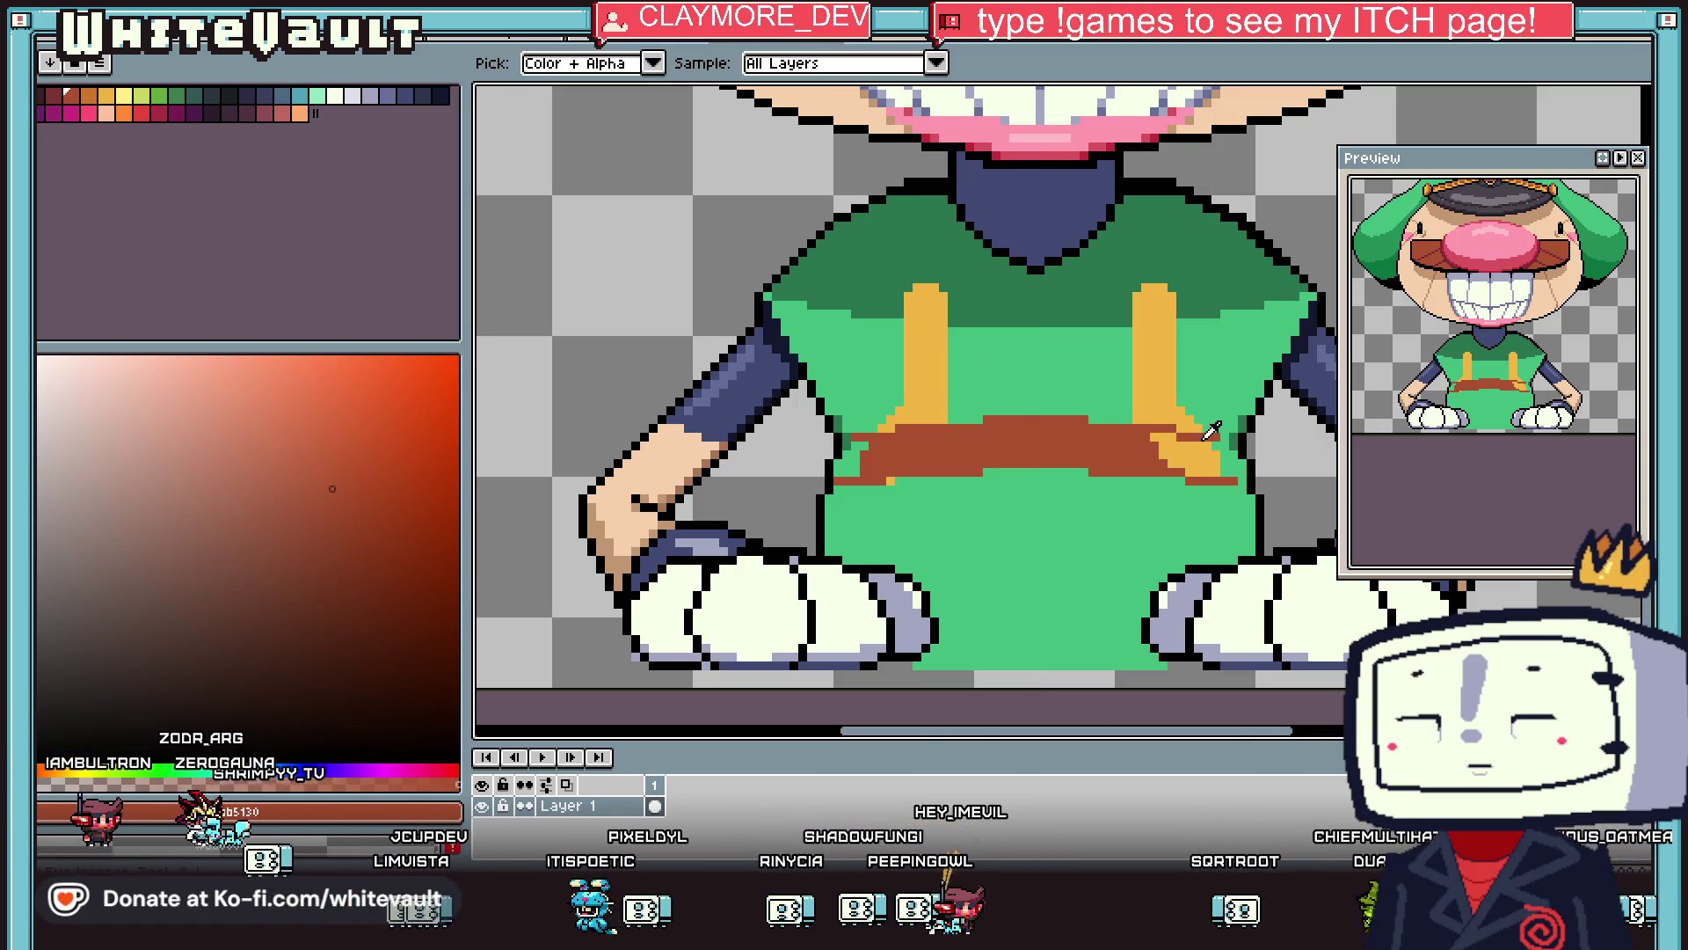
{"action": "scroll", "coordinate": [1231, 433], "scroll_direction": "up", "scroll_amount": 2}
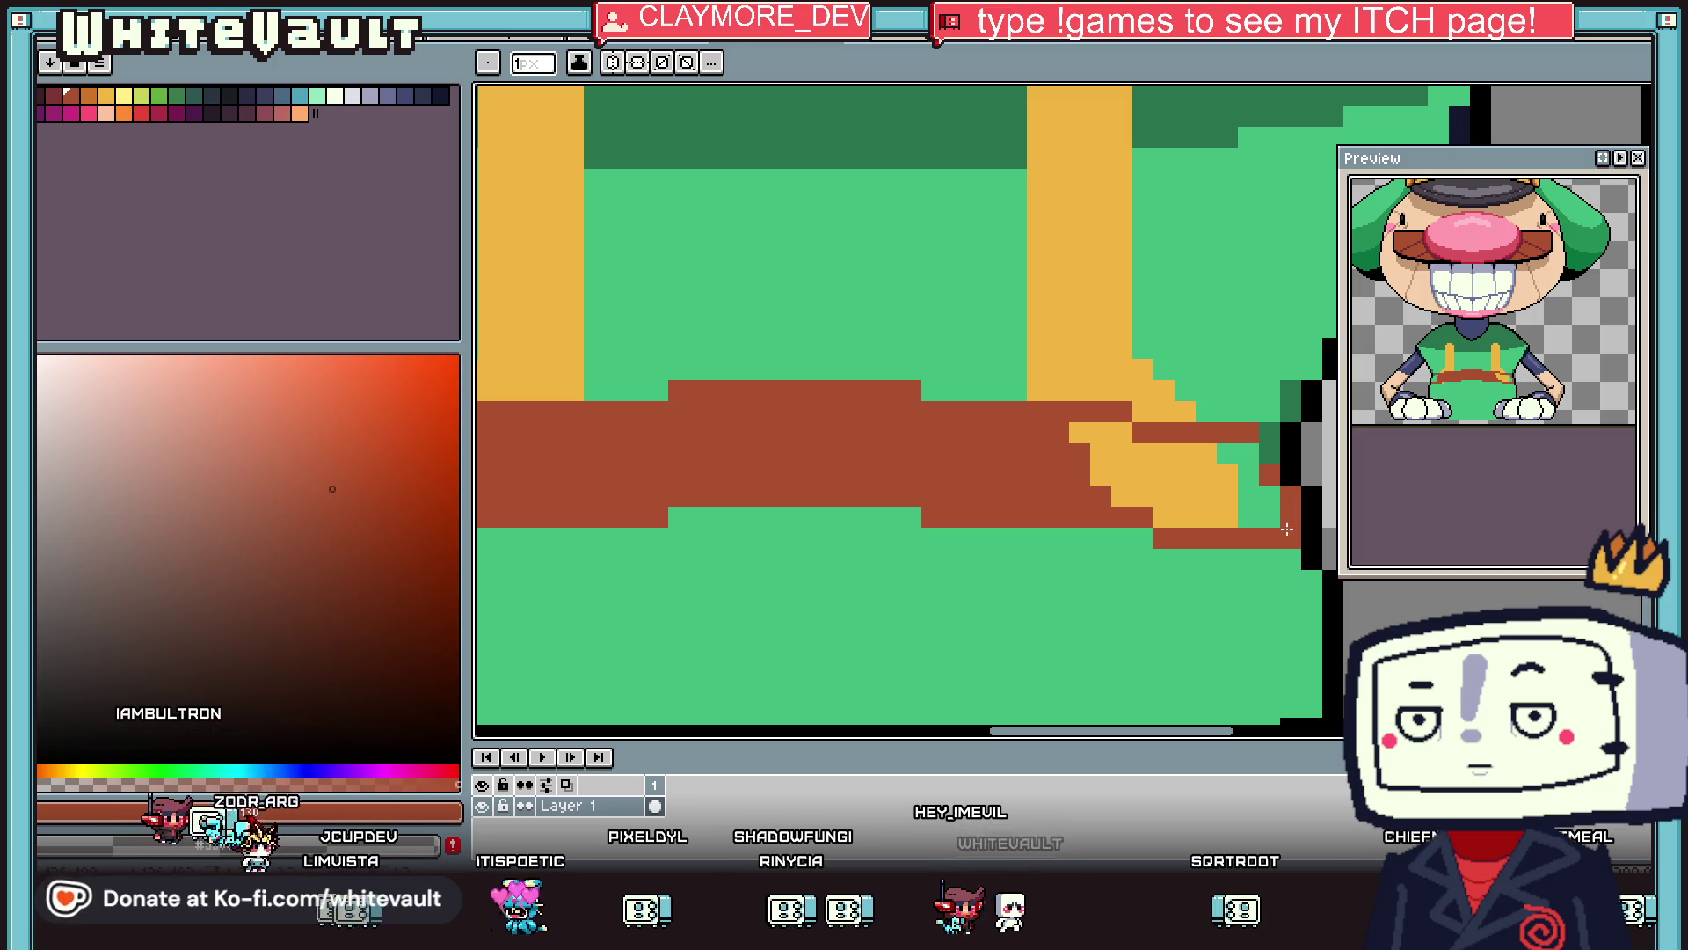
{"action": "key", "text": "g"}
{"action": "left_click", "coordinate": [1225, 490]}
{"action": "scroll", "coordinate": [920, 490], "scroll_direction": "down", "scroll_amount": 3}
{"action": "scroll", "coordinate": [921, 490], "scroll_direction": "up", "scroll_amount": 2}
{"action": "left_click", "coordinate": [921, 490]}
Sample the dark blue from the collar.
{"action": "key", "text": "i"}
{"action": "scroll", "coordinate": [1063, 492], "scroll_direction": "down", "scroll_amount": 2}
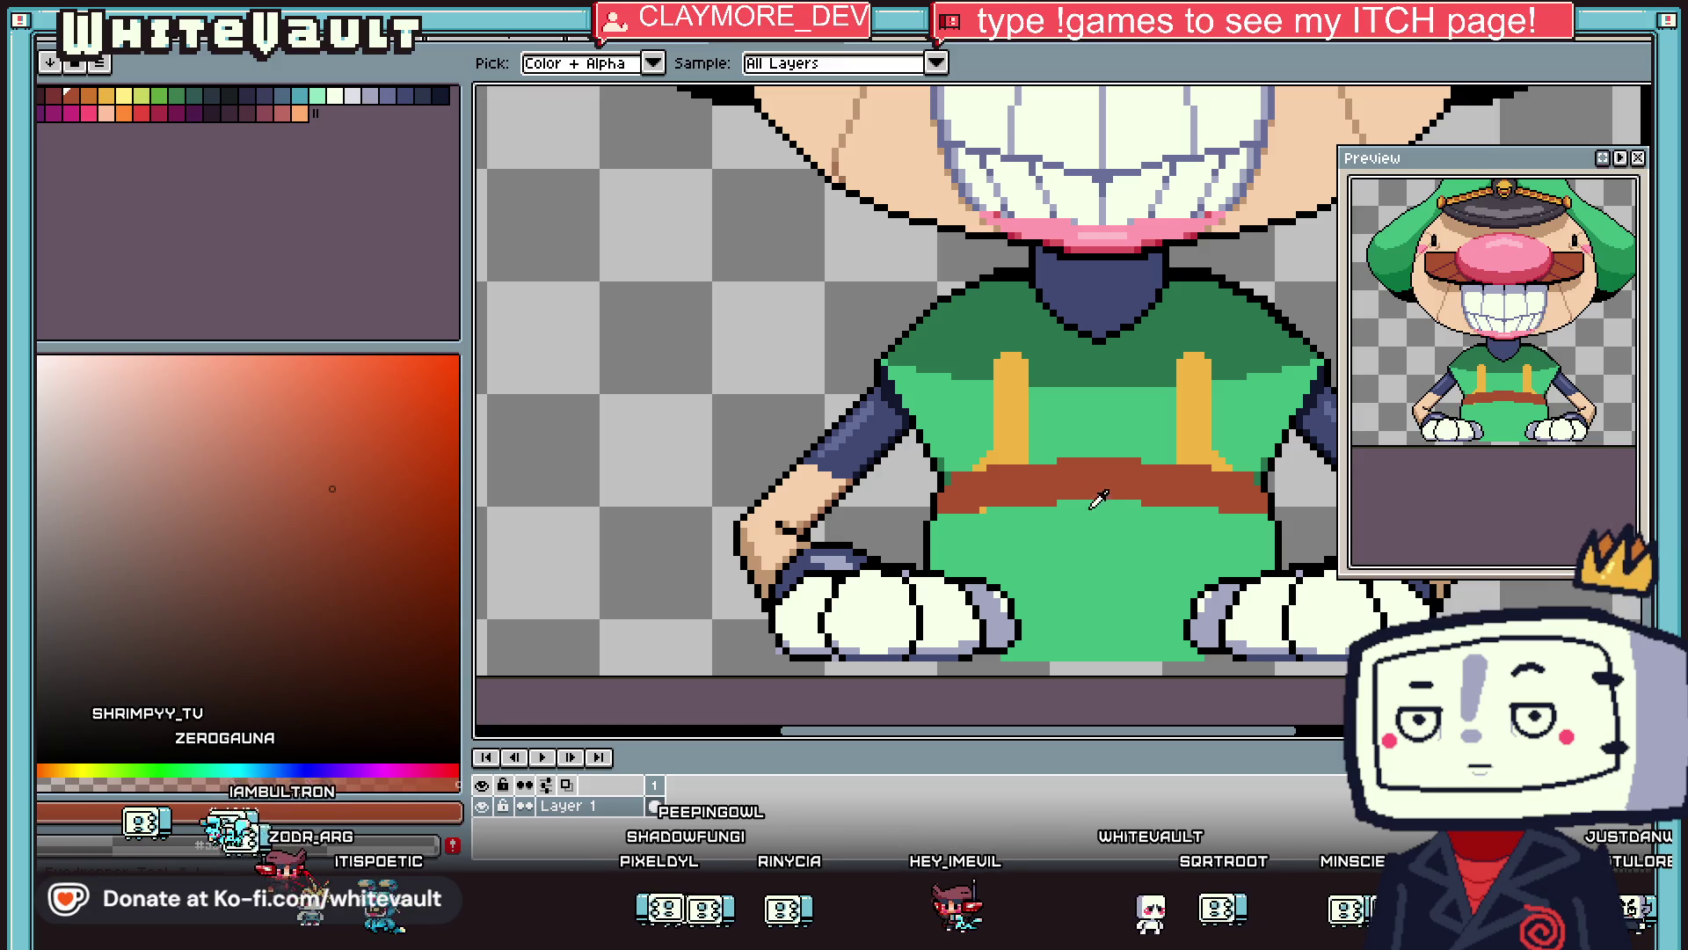
{"action": "scroll", "coordinate": [1134, 475], "scroll_direction": "down", "scroll_amount": 2}
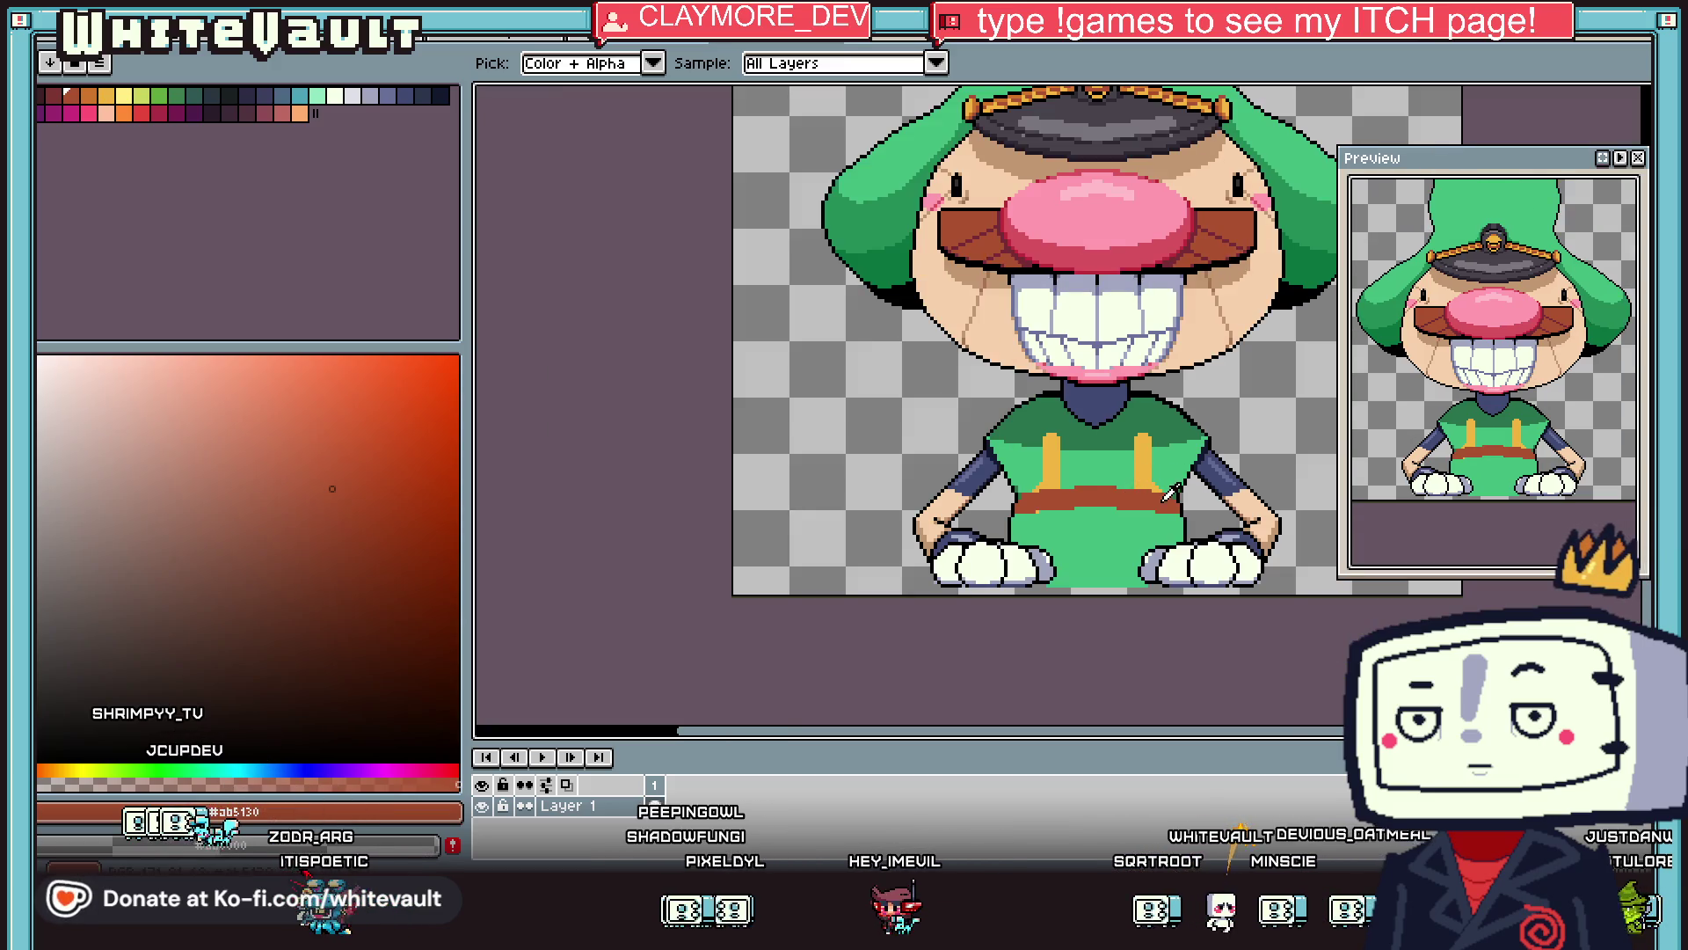
{"action": "scroll", "coordinate": [1225, 503], "scroll_direction": "up", "scroll_amount": 2}
{"action": "scroll", "coordinate": [1151, 453], "scroll_direction": "down", "scroll_amount": 1}
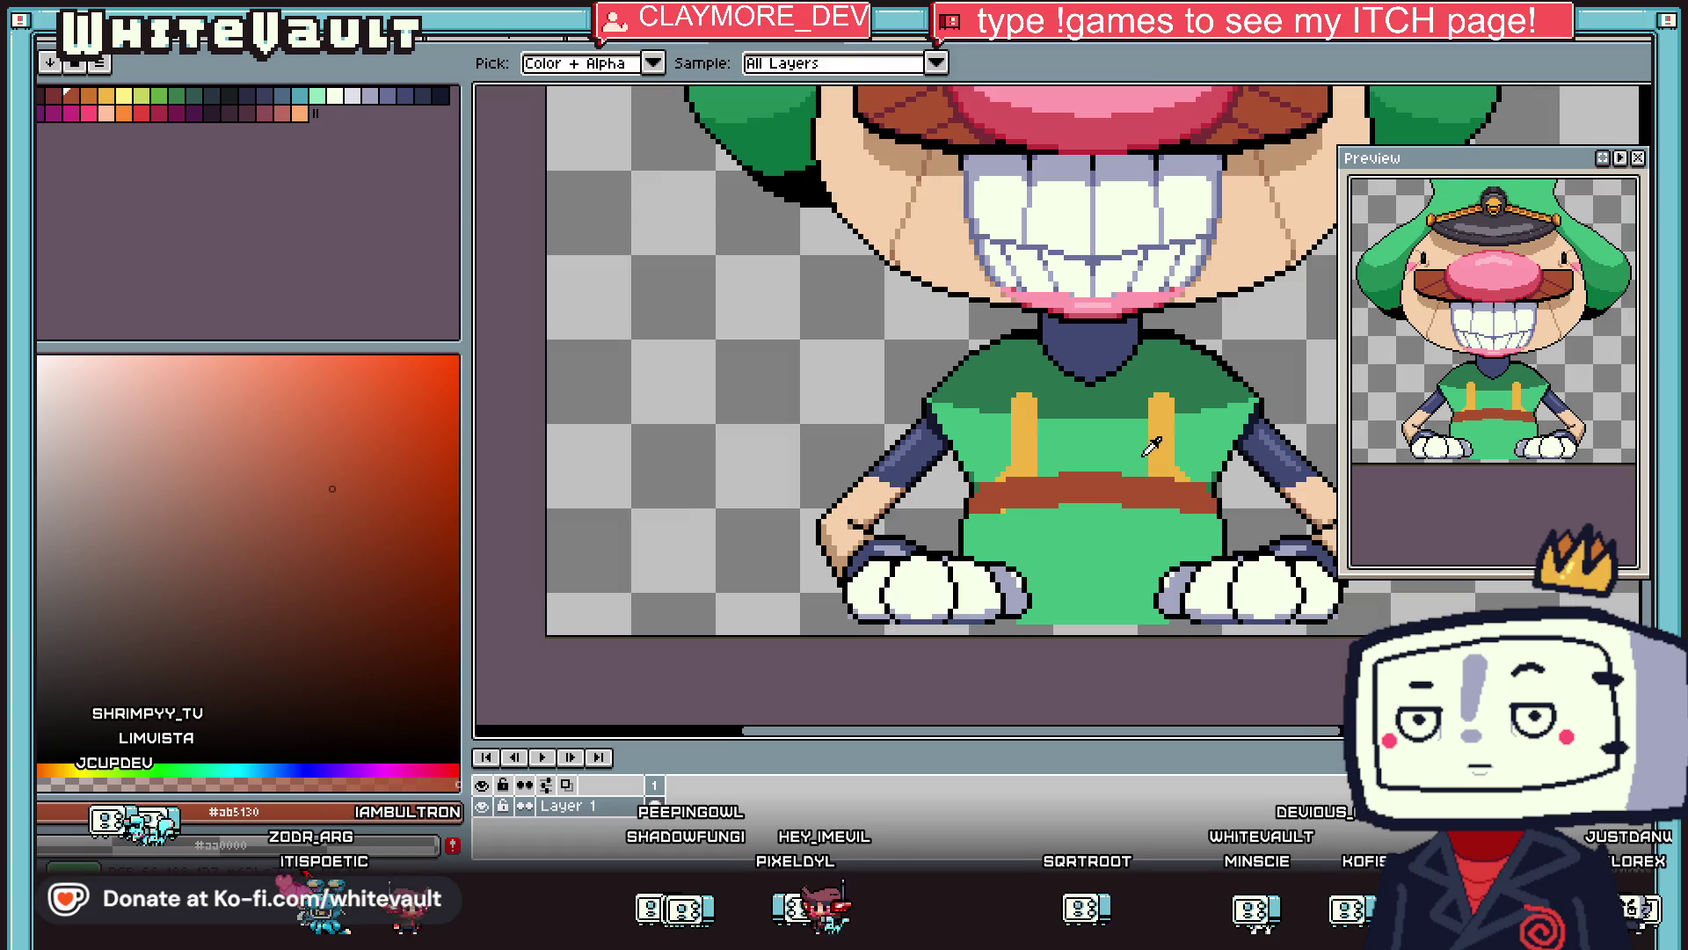
{"action": "left_click", "coordinate": [1100, 354]}
Draw the dark blue square buckle edges on the belt, undoing stray pixels.
{"action": "scroll", "coordinate": [1074, 467], "scroll_direction": "up", "scroll_amount": 2}
{"action": "left_click", "coordinate": [1066, 457]}
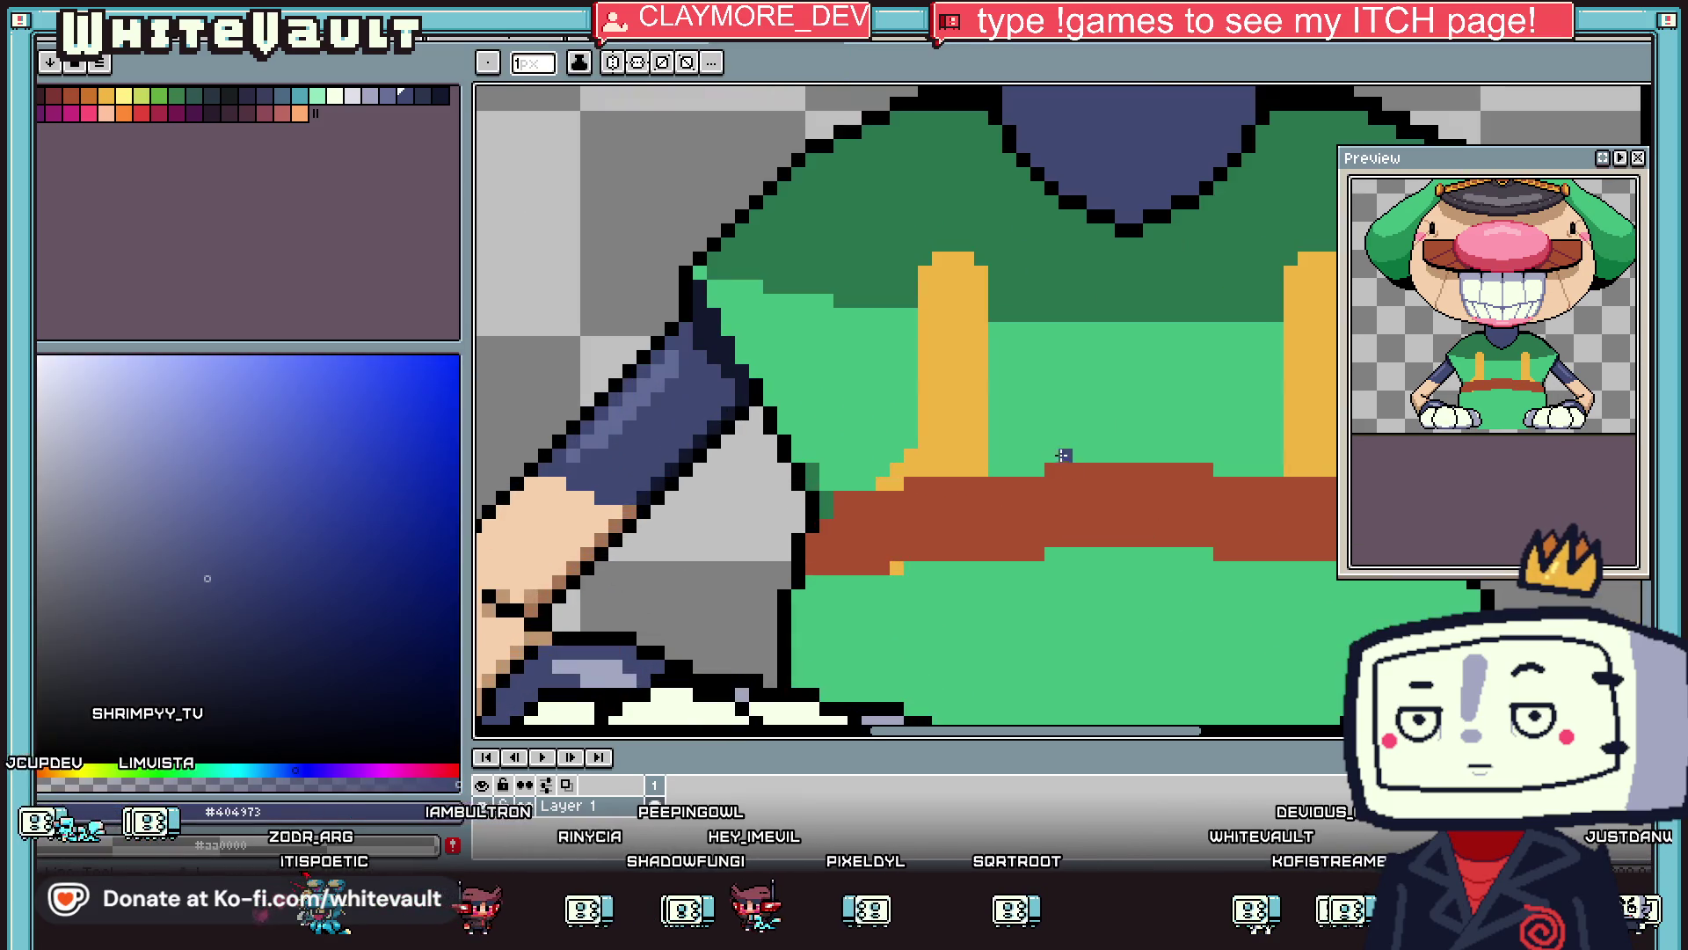
{"action": "scroll", "coordinate": [1076, 451], "scroll_direction": "up", "scroll_amount": 1}
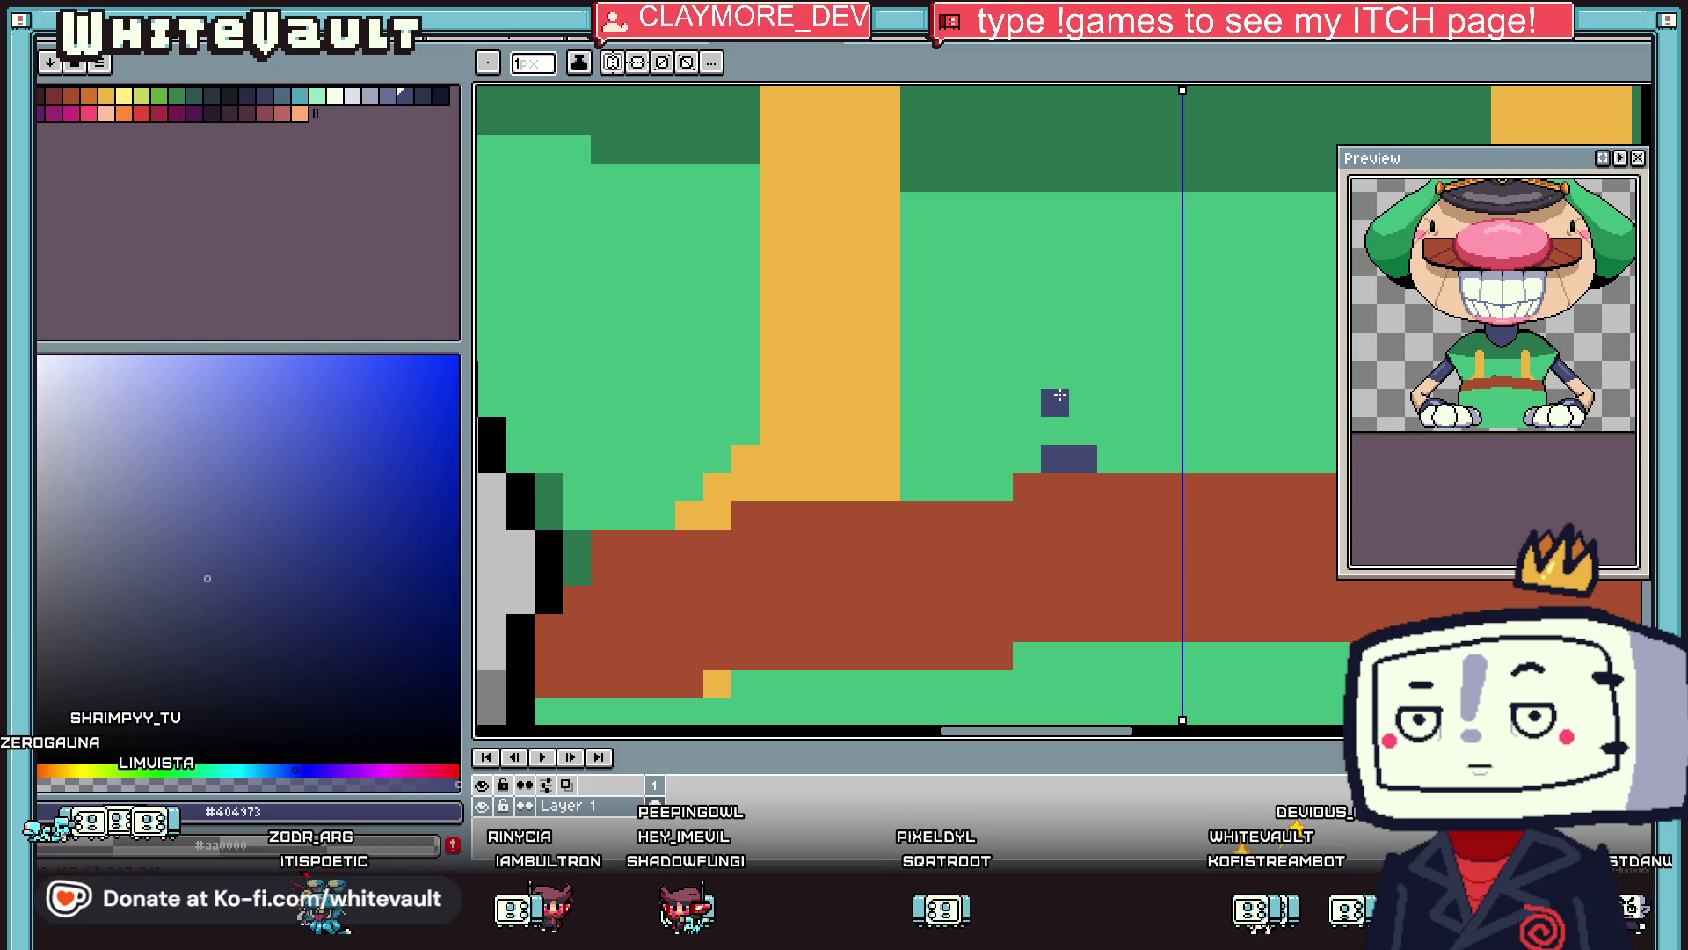
{"action": "key", "text": "ctrl+z"}
{"action": "mouse_move", "coordinate": [1166, 432]}
{"action": "left_mouse_down"}
{"action": "mouse_move", "coordinate": [1101, 431]}
{"action": "mouse_move", "coordinate": [1055, 613]}
{"action": "mouse_move", "coordinate": [1187, 631]}
{"action": "left_mouse_up"}
{"action": "scroll", "coordinate": [1062, 451], "scroll_direction": "down", "scroll_amount": 1}
{"action": "mouse_move", "coordinate": [1112, 408]}
{"action": "left_mouse_down"}
{"action": "mouse_move", "coordinate": [1083, 411]}
{"action": "mouse_move", "coordinate": [1183, 408]}
{"action": "left_mouse_up"}
{"action": "left_click_drag", "start_coordinate": [1086, 603], "coordinate": [1273, 604]}
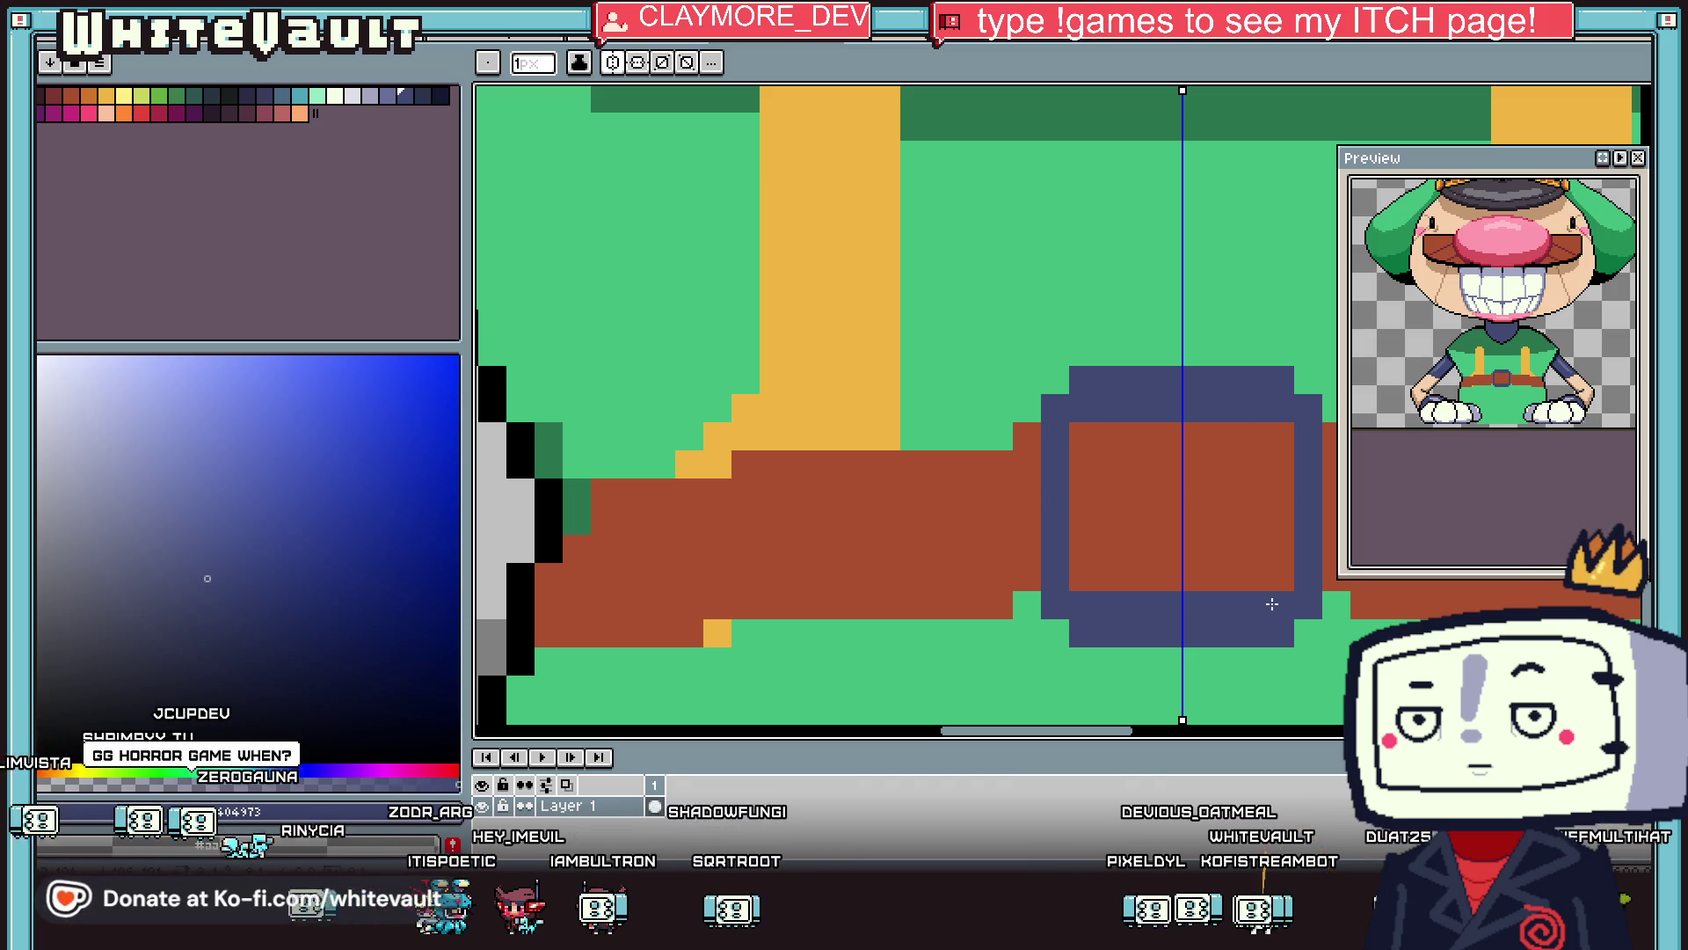
{"action": "key", "text": "ctrl+z"}
Draw mirrored blue prong columns inside the buckle.
{"action": "key", "text": "i"}
{"action": "scroll", "coordinate": [1202, 499], "scroll_direction": "down", "scroll_amount": 3}
{"action": "scroll", "coordinate": [1202, 499], "scroll_direction": "up", "scroll_amount": 2}
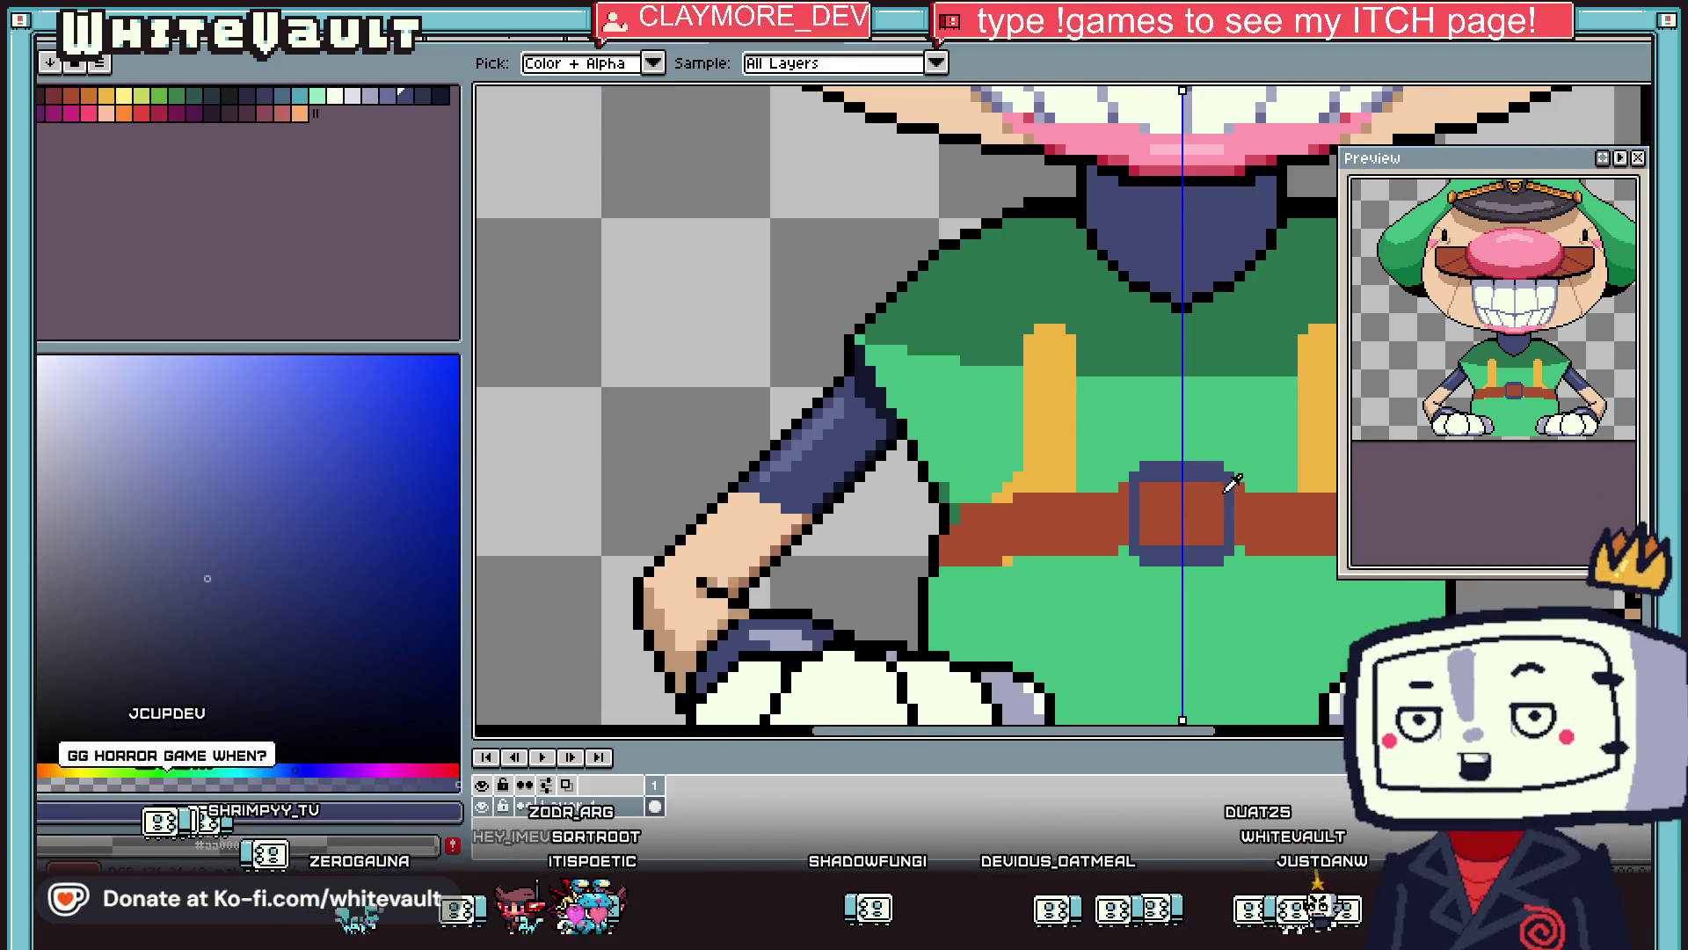
{"action": "key", "text": "b"}
{"action": "mouse_move", "coordinate": [1088, 426]}
{"action": "left_mouse_down"}
{"action": "mouse_move", "coordinate": [1088, 503]}
{"action": "mouse_move", "coordinate": [1126, 611]}
{"action": "left_mouse_up"}
With symmetry off, outline the buckle prong in black and touch up blue pixels.
{"action": "key", "text": "i"}
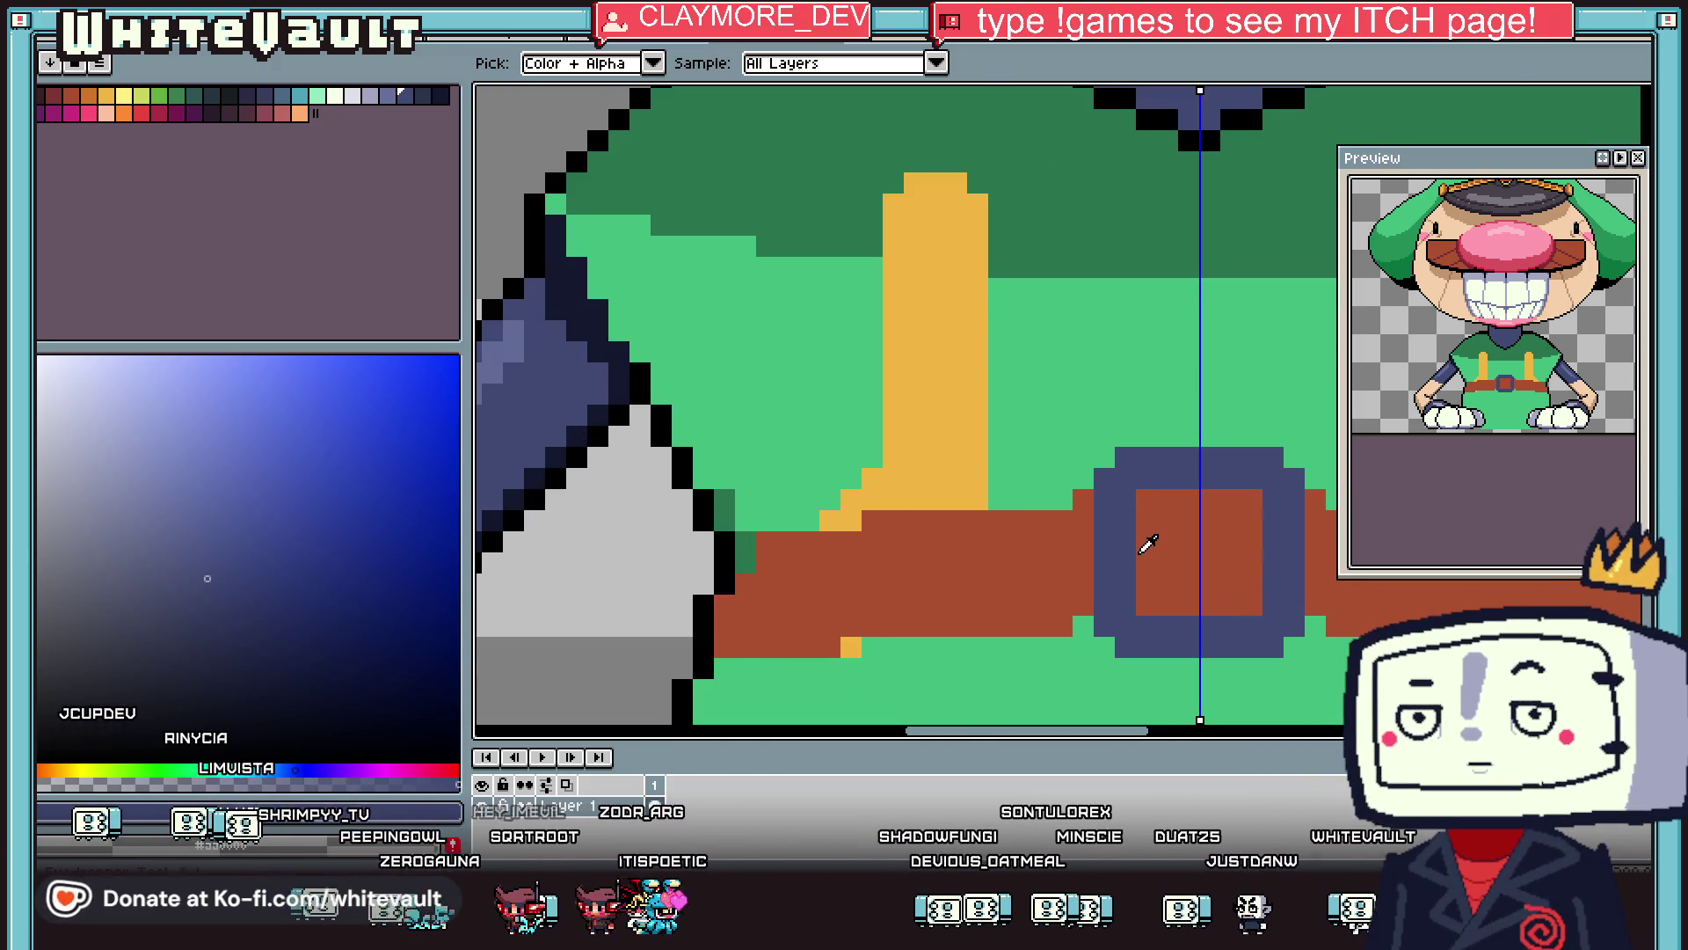
{"action": "left_click", "coordinate": [1220, 126]}
{"action": "key", "text": "b"}
{"action": "left_click", "coordinate": [618, 63]}
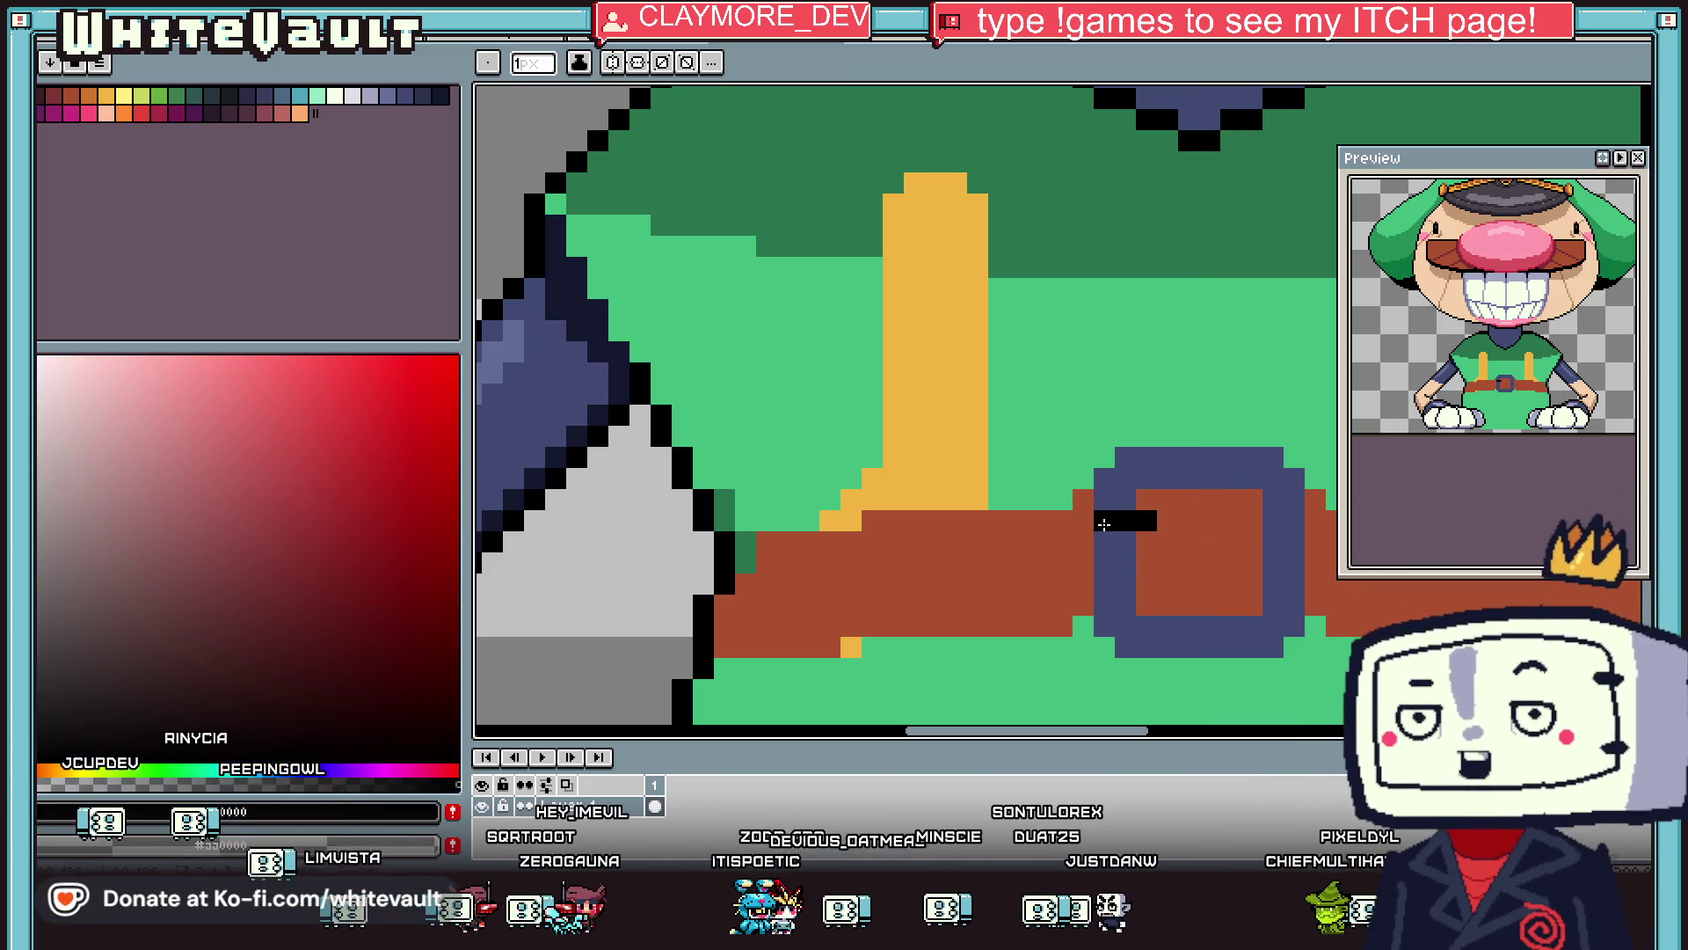
{"action": "mouse_move", "coordinate": [1059, 558]}
{"action": "left_mouse_down"}
{"action": "mouse_move", "coordinate": [1140, 581]}
{"action": "mouse_move", "coordinate": [1089, 562]}
{"action": "left_mouse_up"}
{"action": "left_click", "coordinate": [1116, 552], "text": "alt"}
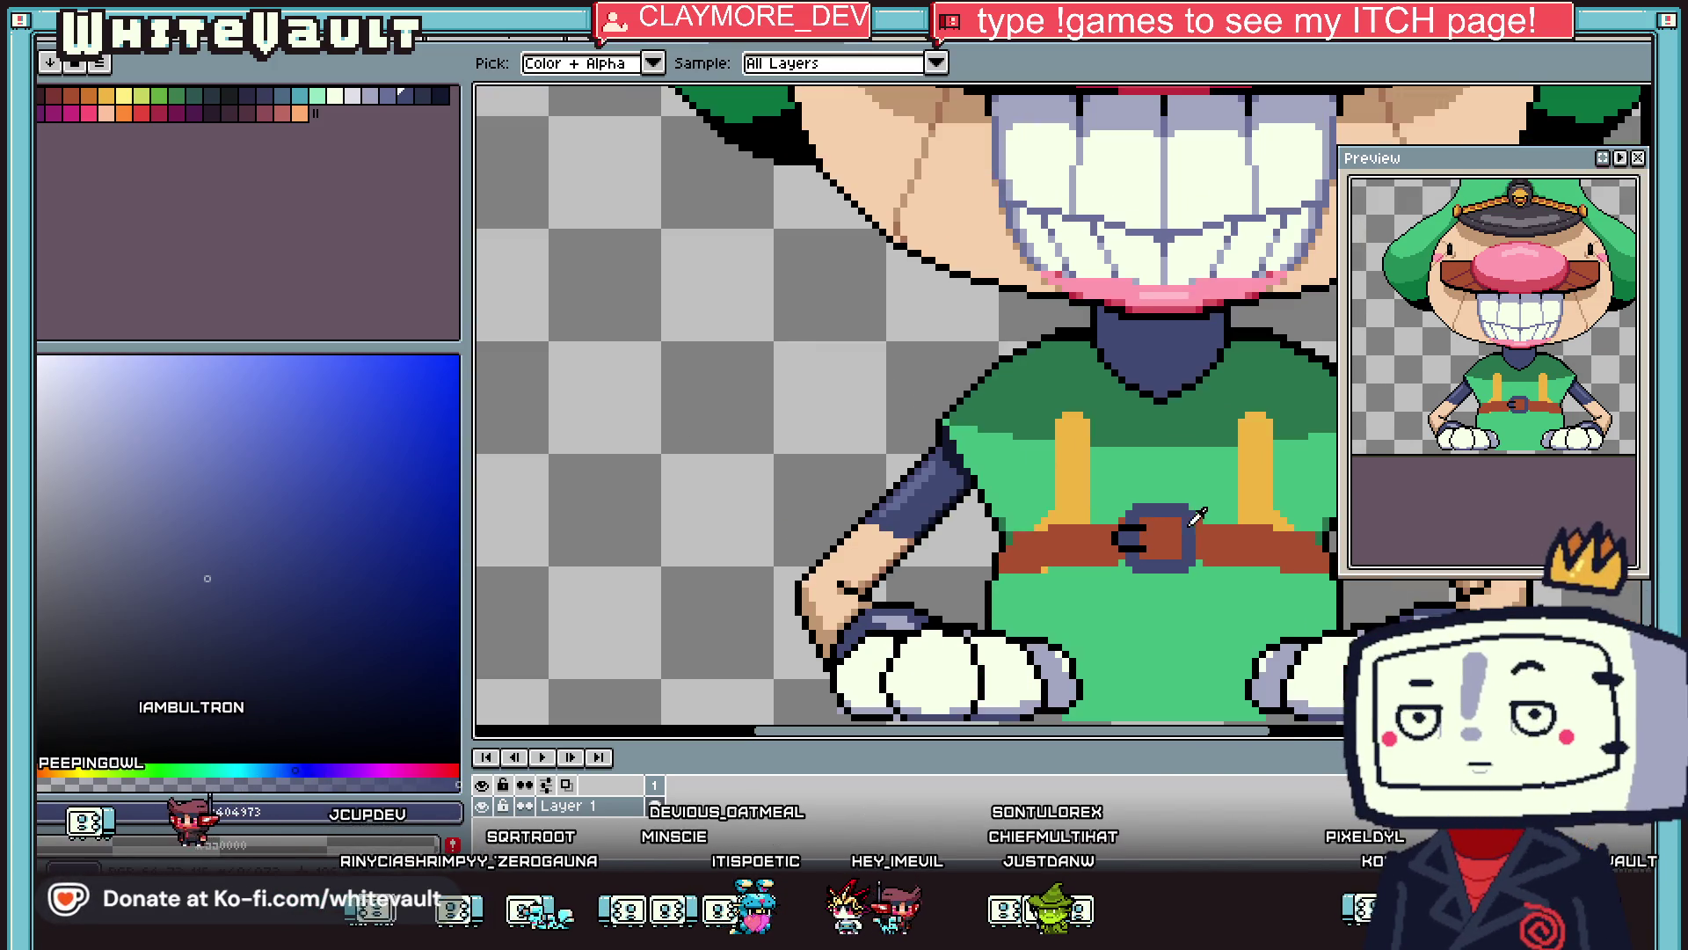
{"action": "left_click", "coordinate": [1148, 534]}
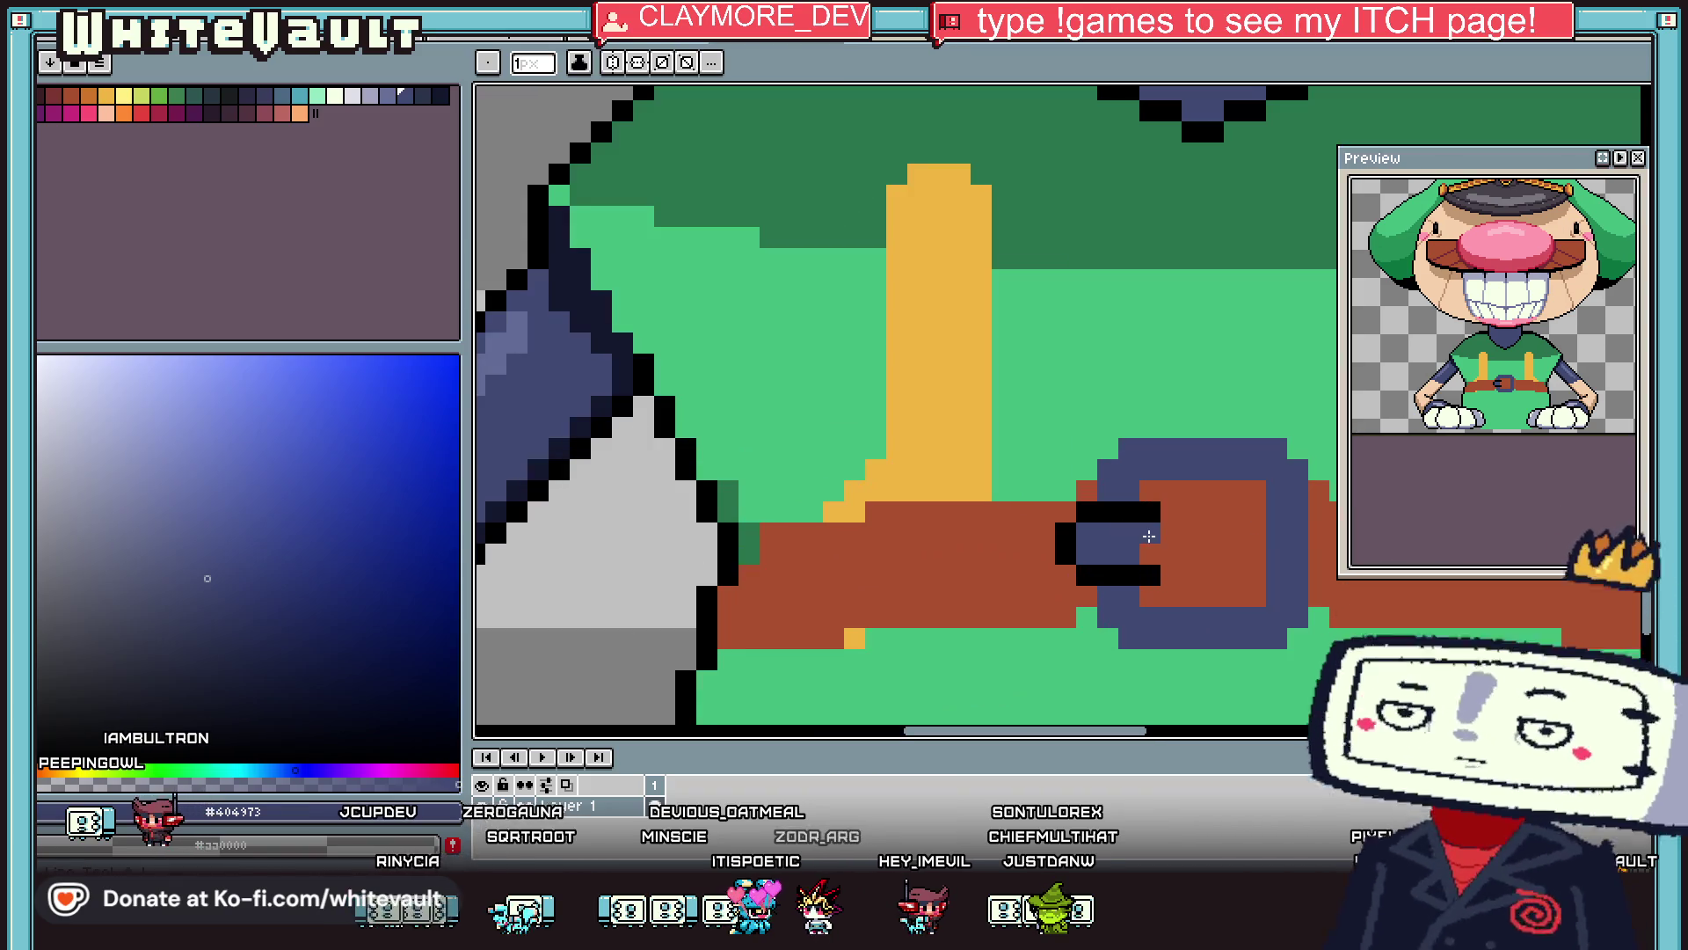
{"action": "key", "text": "alt"}
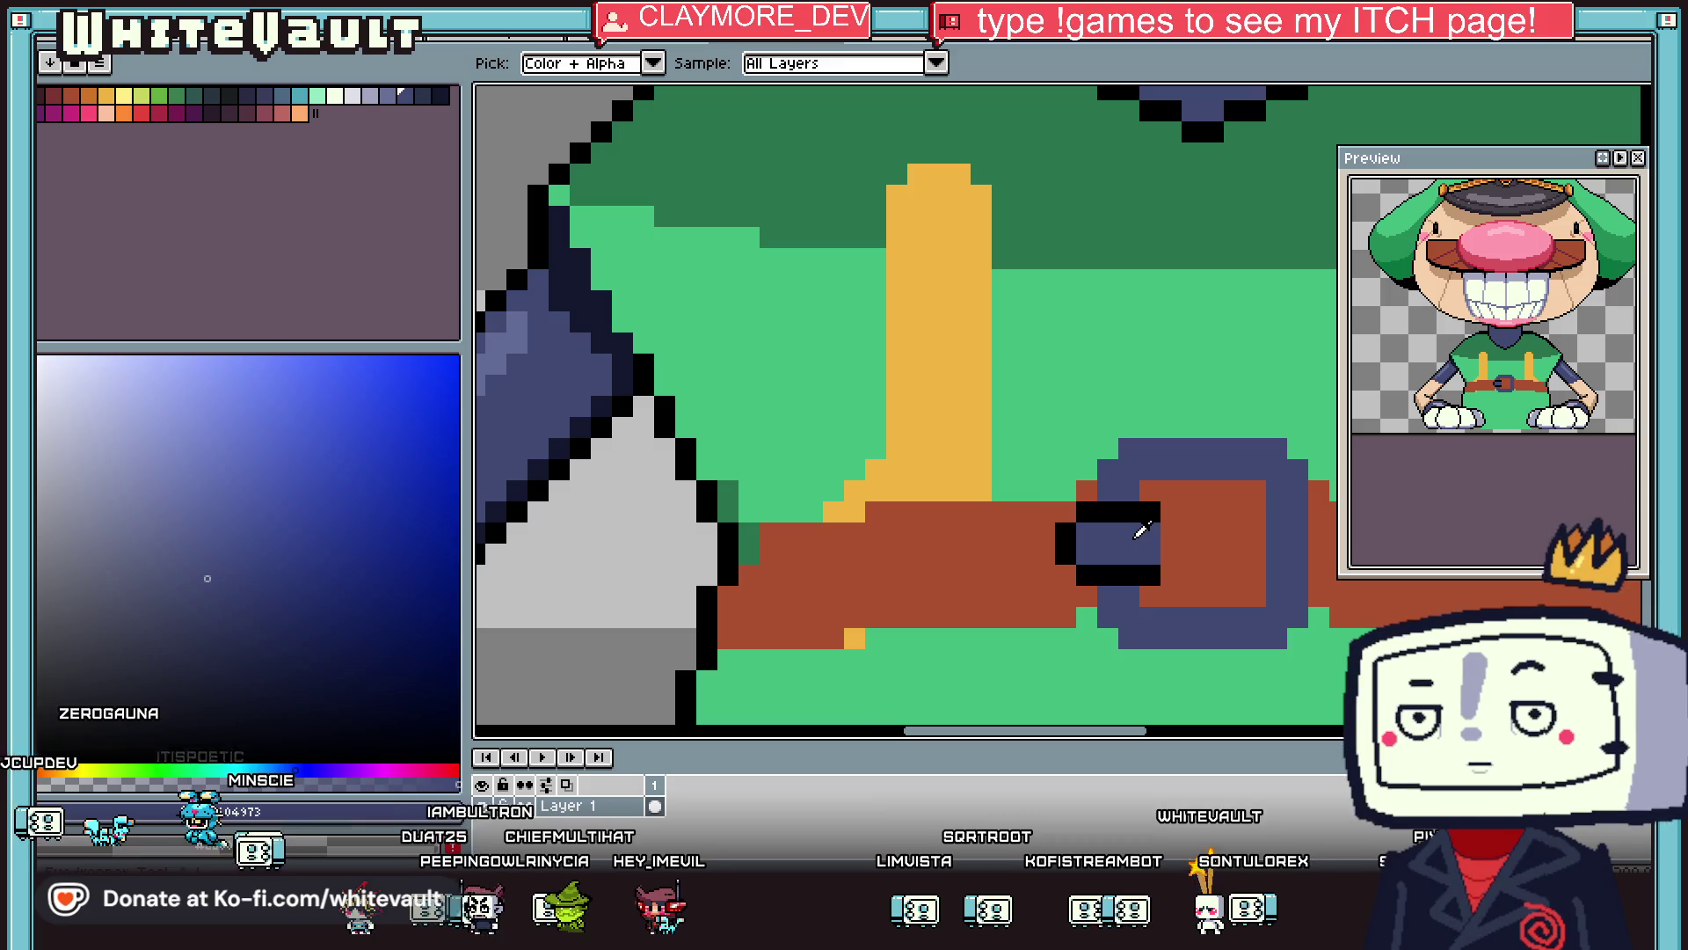
{"action": "scroll", "coordinate": [1064, 554], "scroll_direction": "up", "scroll_amount": 1}
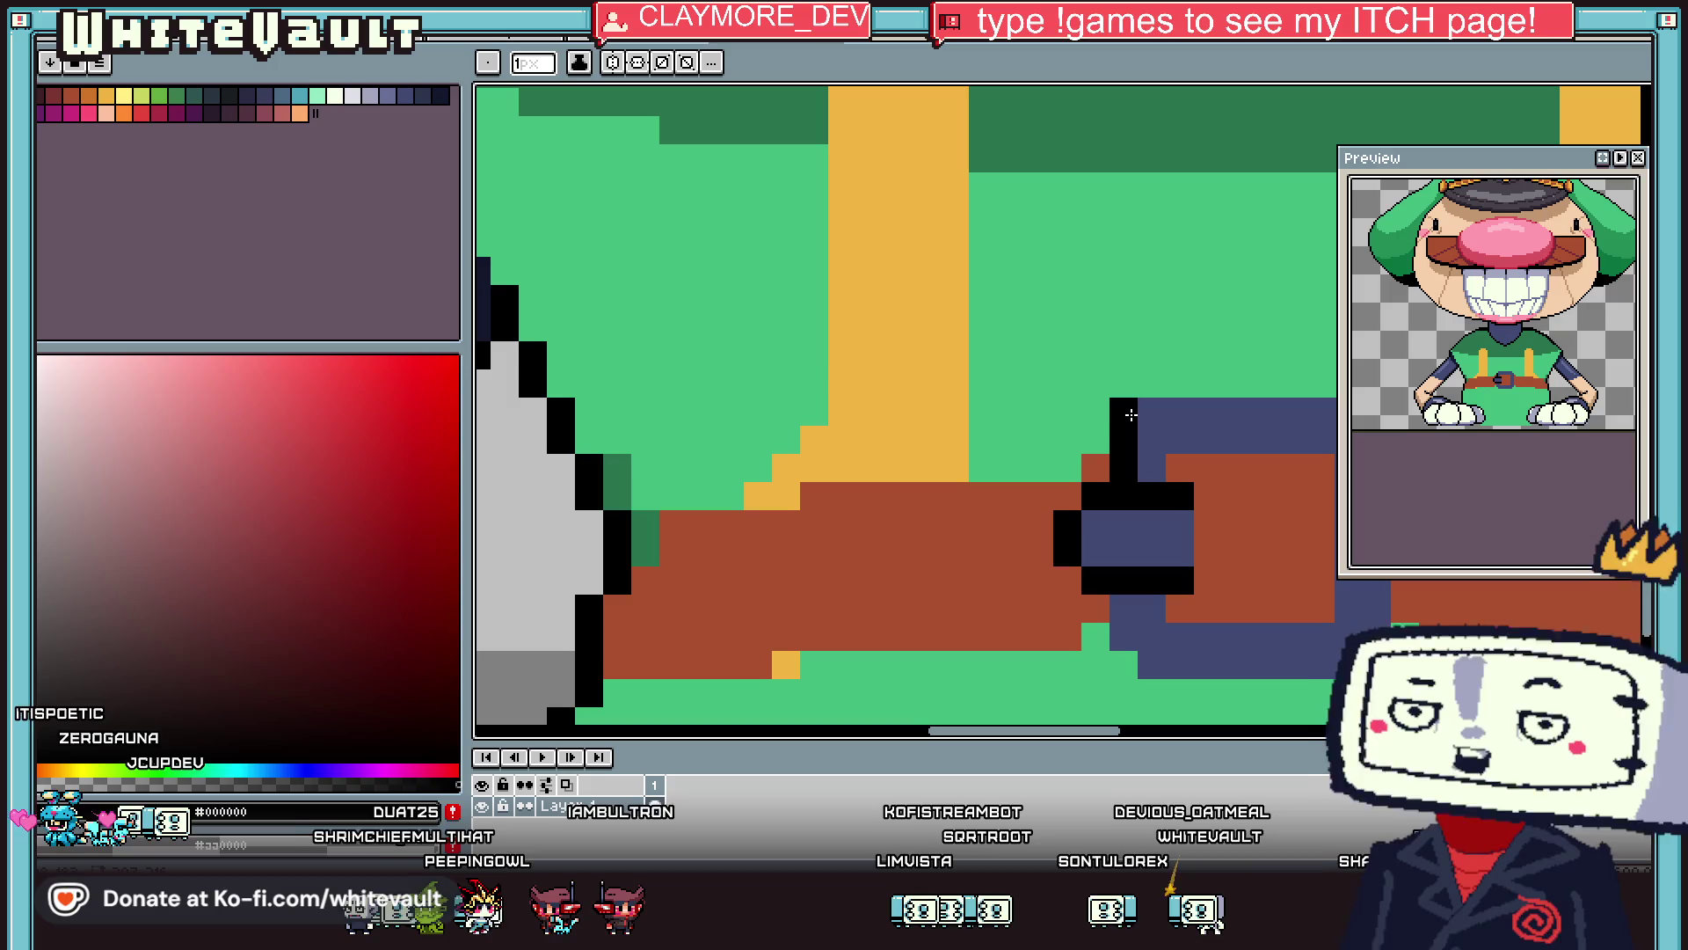
Draw a dark outline line down the buckle's right edge.
{"action": "scroll", "coordinate": [1154, 407], "scroll_direction": "down", "scroll_amount": 2}
{"action": "scroll", "coordinate": [1155, 407], "scroll_direction": "up", "scroll_amount": 1}
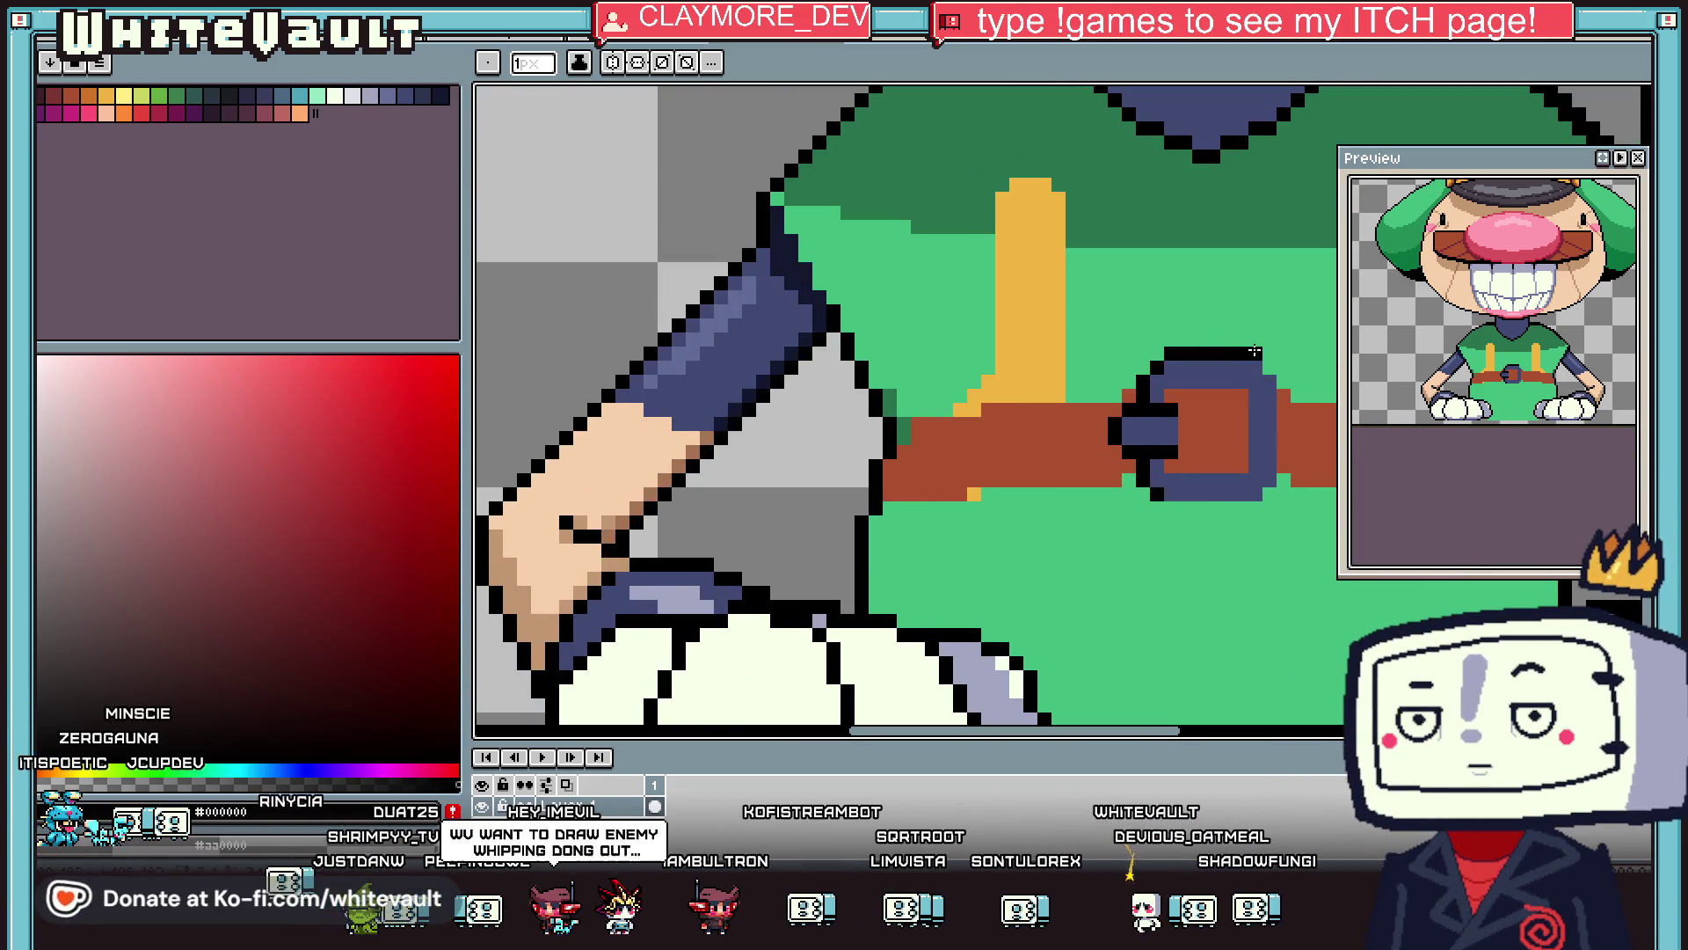
{"action": "mouse_move", "coordinate": [1282, 380]}
{"action": "left_mouse_down"}
{"action": "mouse_move", "coordinate": [1283, 458]}
{"action": "mouse_move", "coordinate": [1170, 508]}
{"action": "left_mouse_up"}
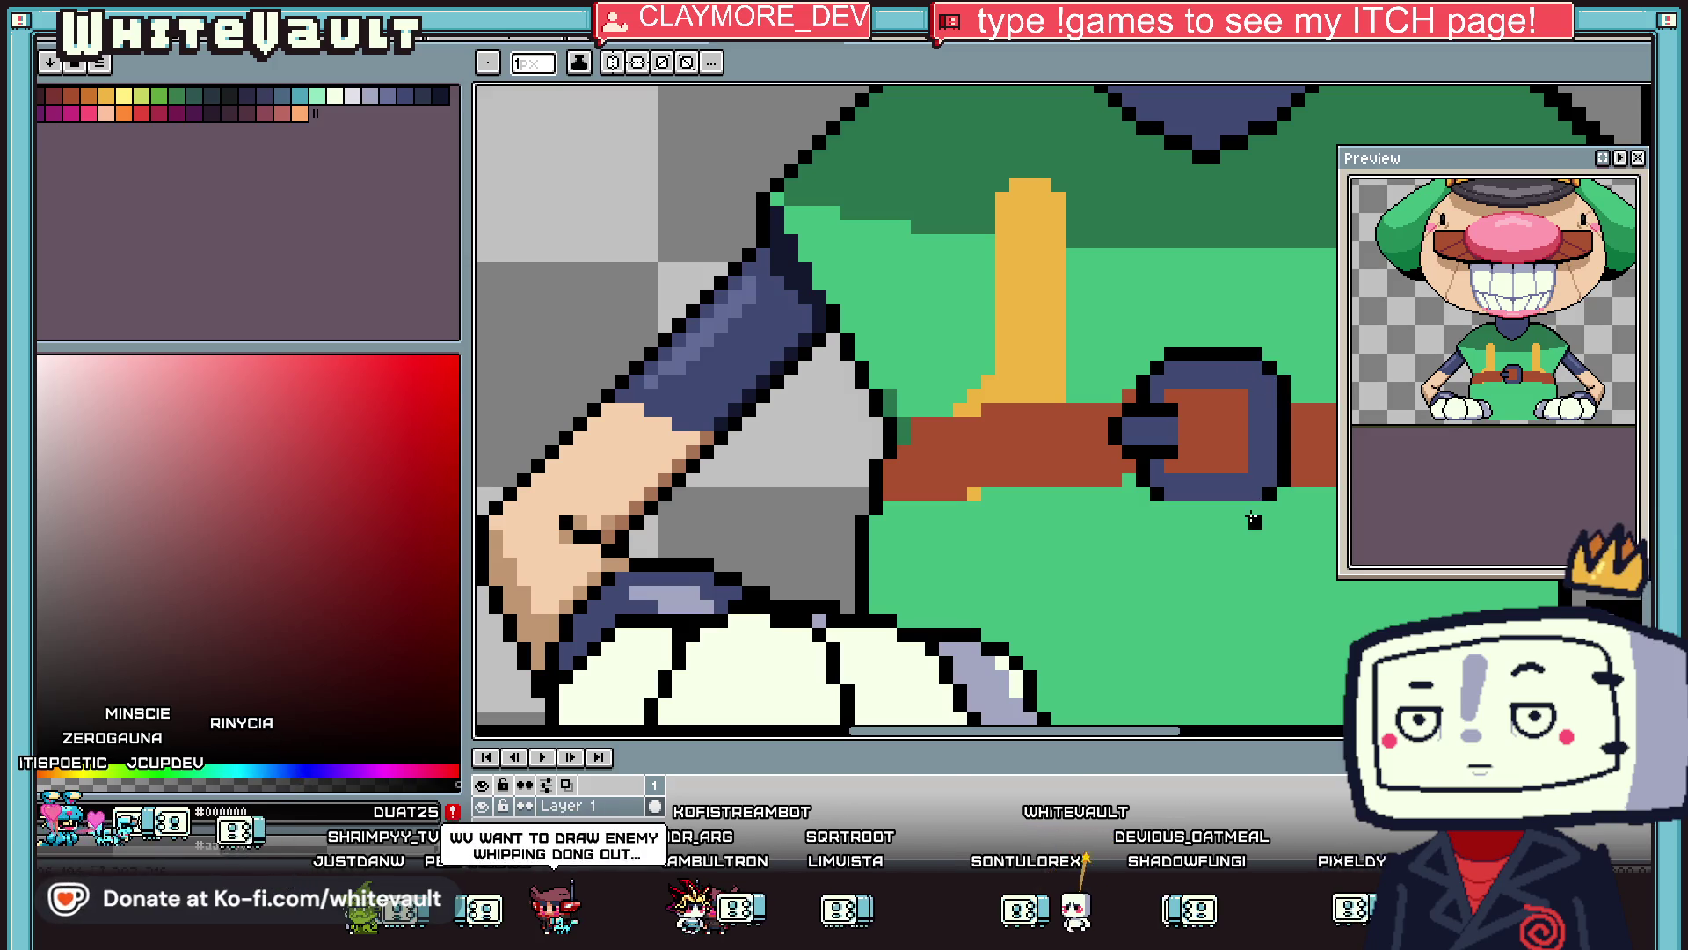
Tidy the buckle's edge pixels, swapping between black and the buckle's #404973 blue.
{"action": "key", "text": "i"}
{"action": "left_click", "coordinate": [1190, 475]}
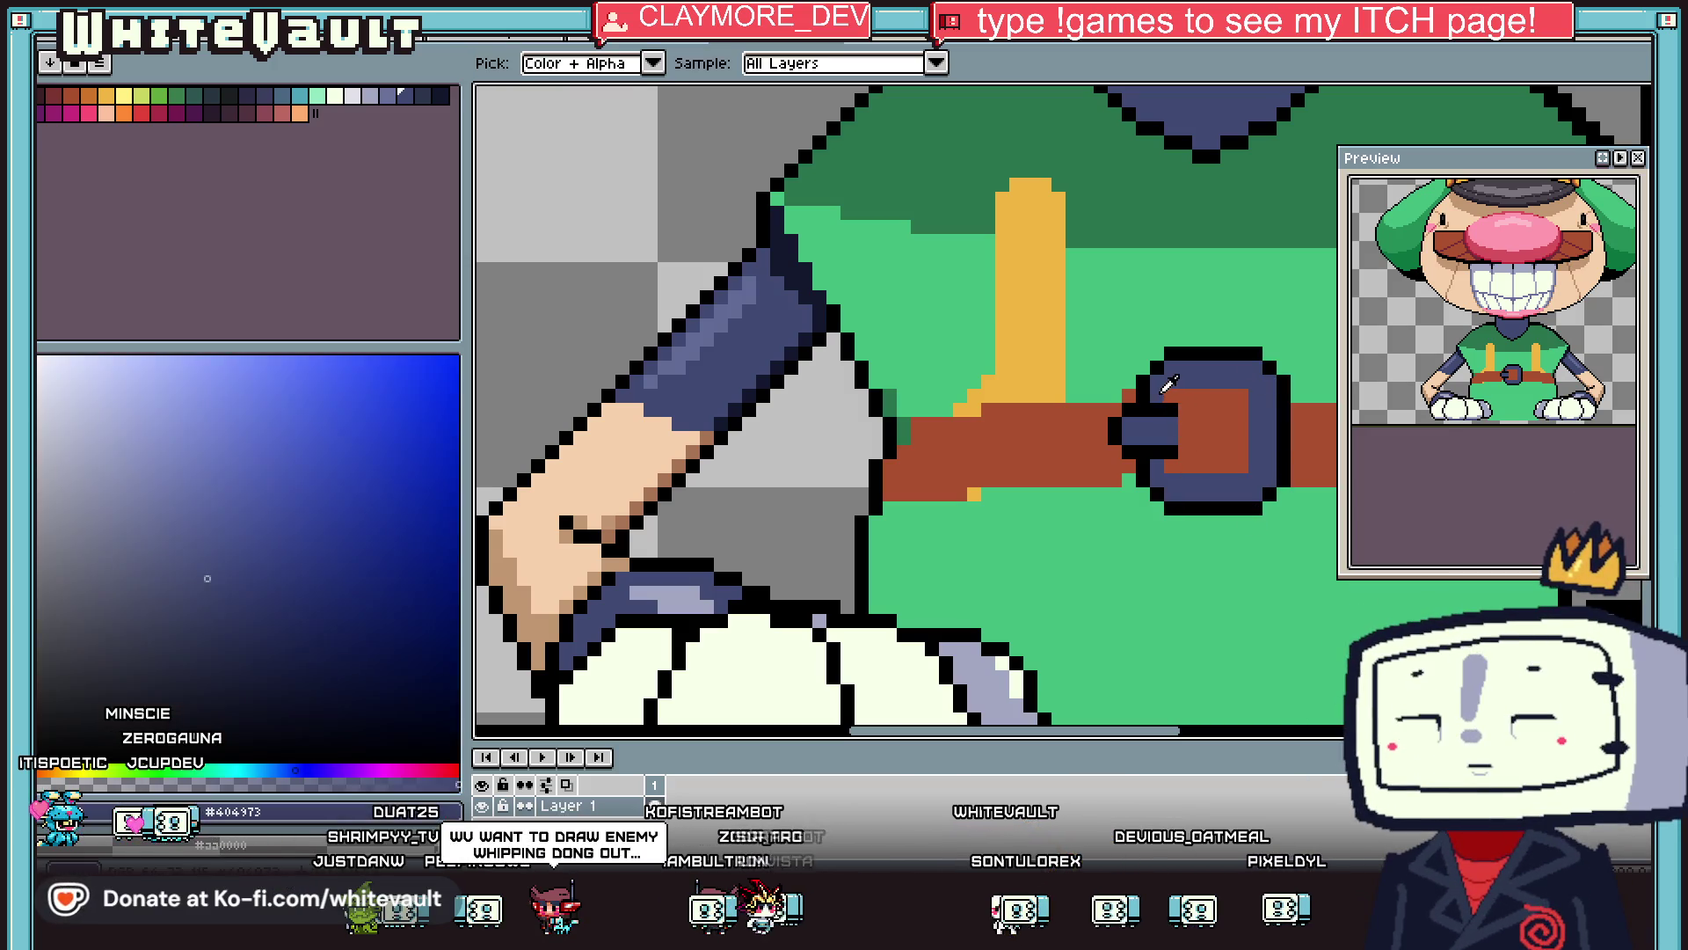
{"action": "scroll", "coordinate": [1142, 474], "scroll_direction": "up", "scroll_amount": 2}
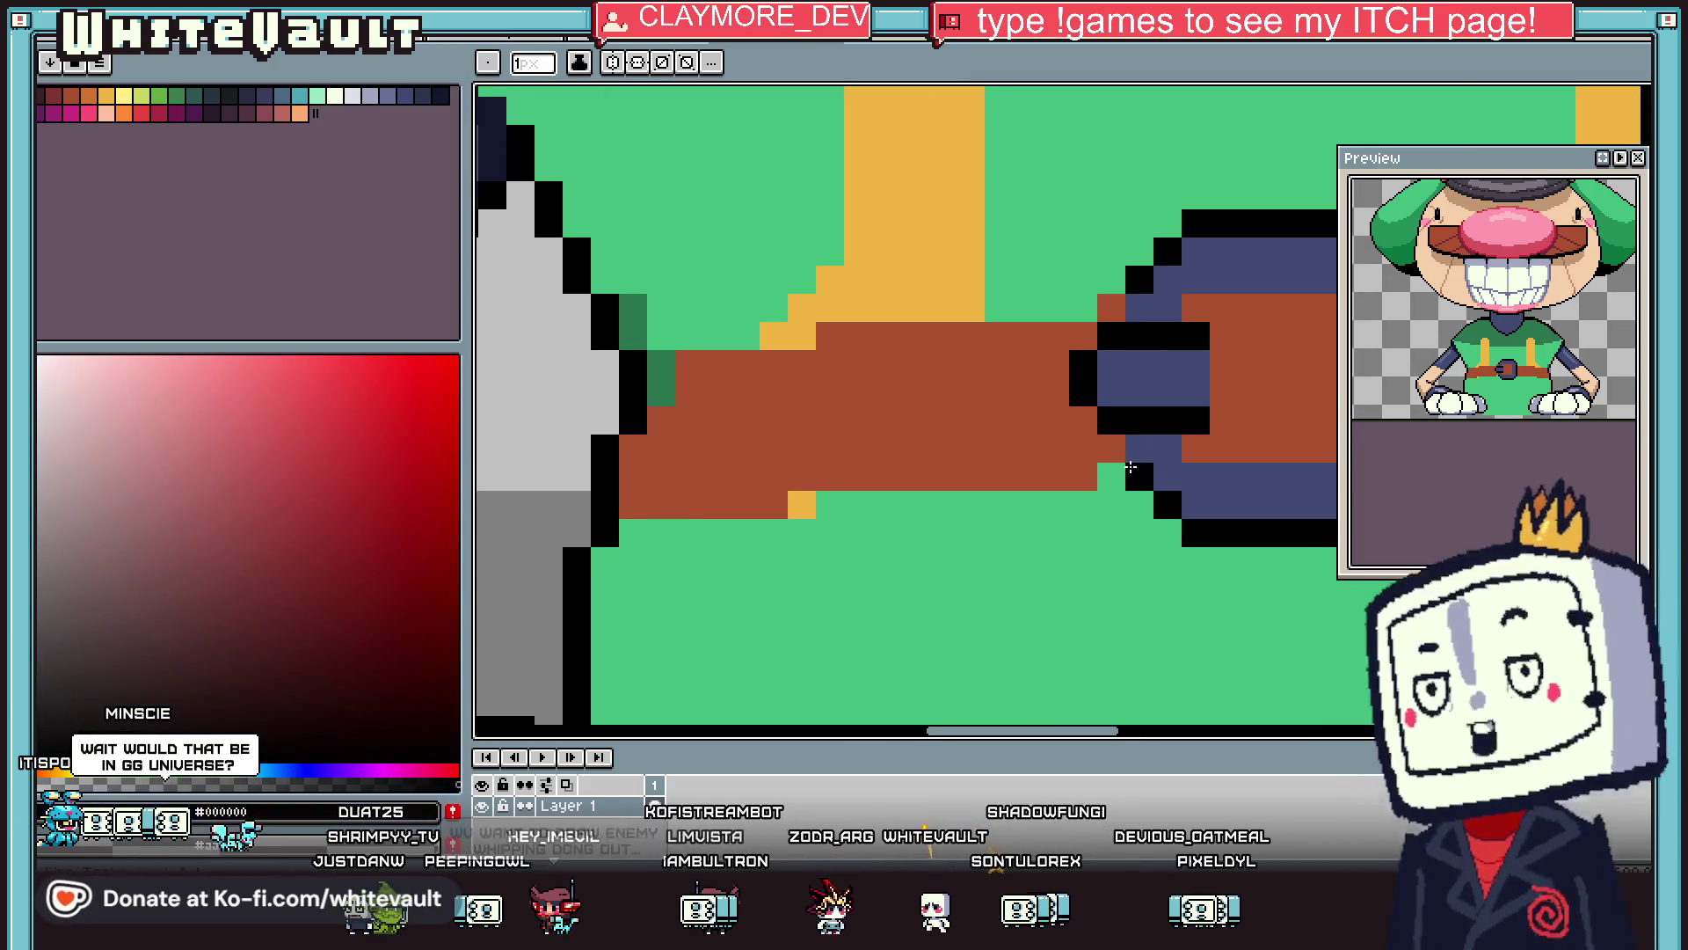
{"action": "left_click", "coordinate": [1143, 476]}
{"action": "key", "text": "i"}
{"action": "left_click", "coordinate": [1116, 328]}
{"action": "left_click_drag", "start_coordinate": [1108, 310], "coordinate": [1105, 290]}
{"action": "left_click", "coordinate": [1196, 255], "text": "alt"}
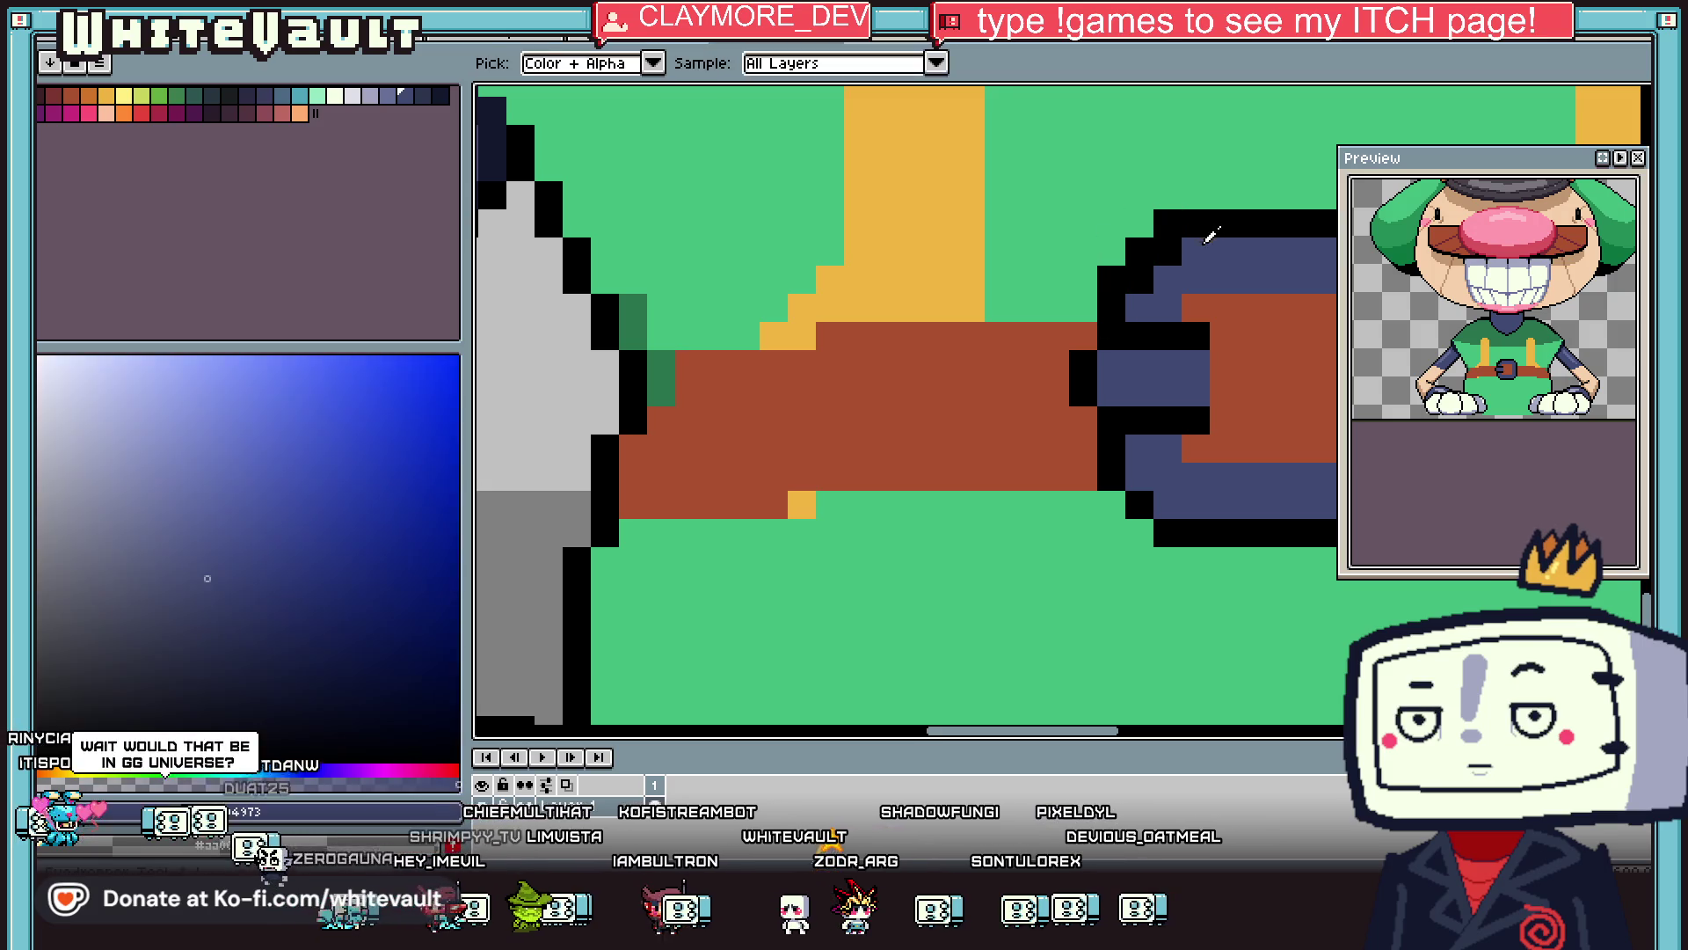
{"action": "left_click", "coordinate": [1139, 280]}
{"action": "scroll", "coordinate": [1199, 325], "scroll_direction": "down", "scroll_amount": 5}
{"action": "key", "text": "i"}
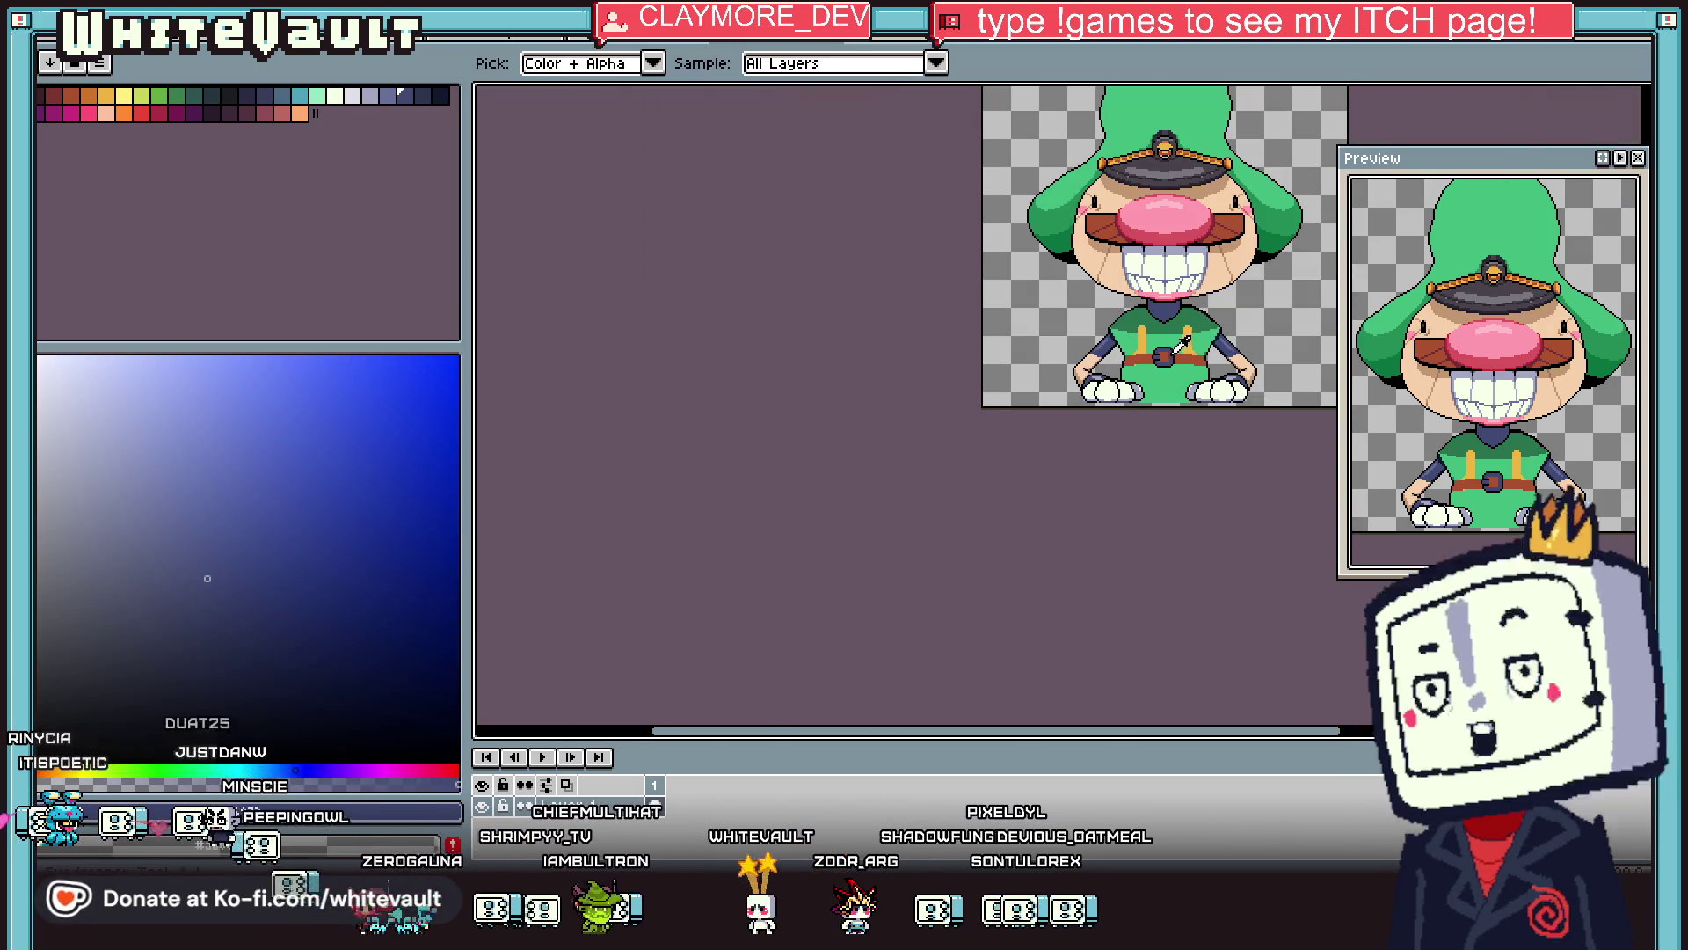
{"action": "scroll", "coordinate": [1195, 335], "scroll_direction": "up", "scroll_amount": 5}
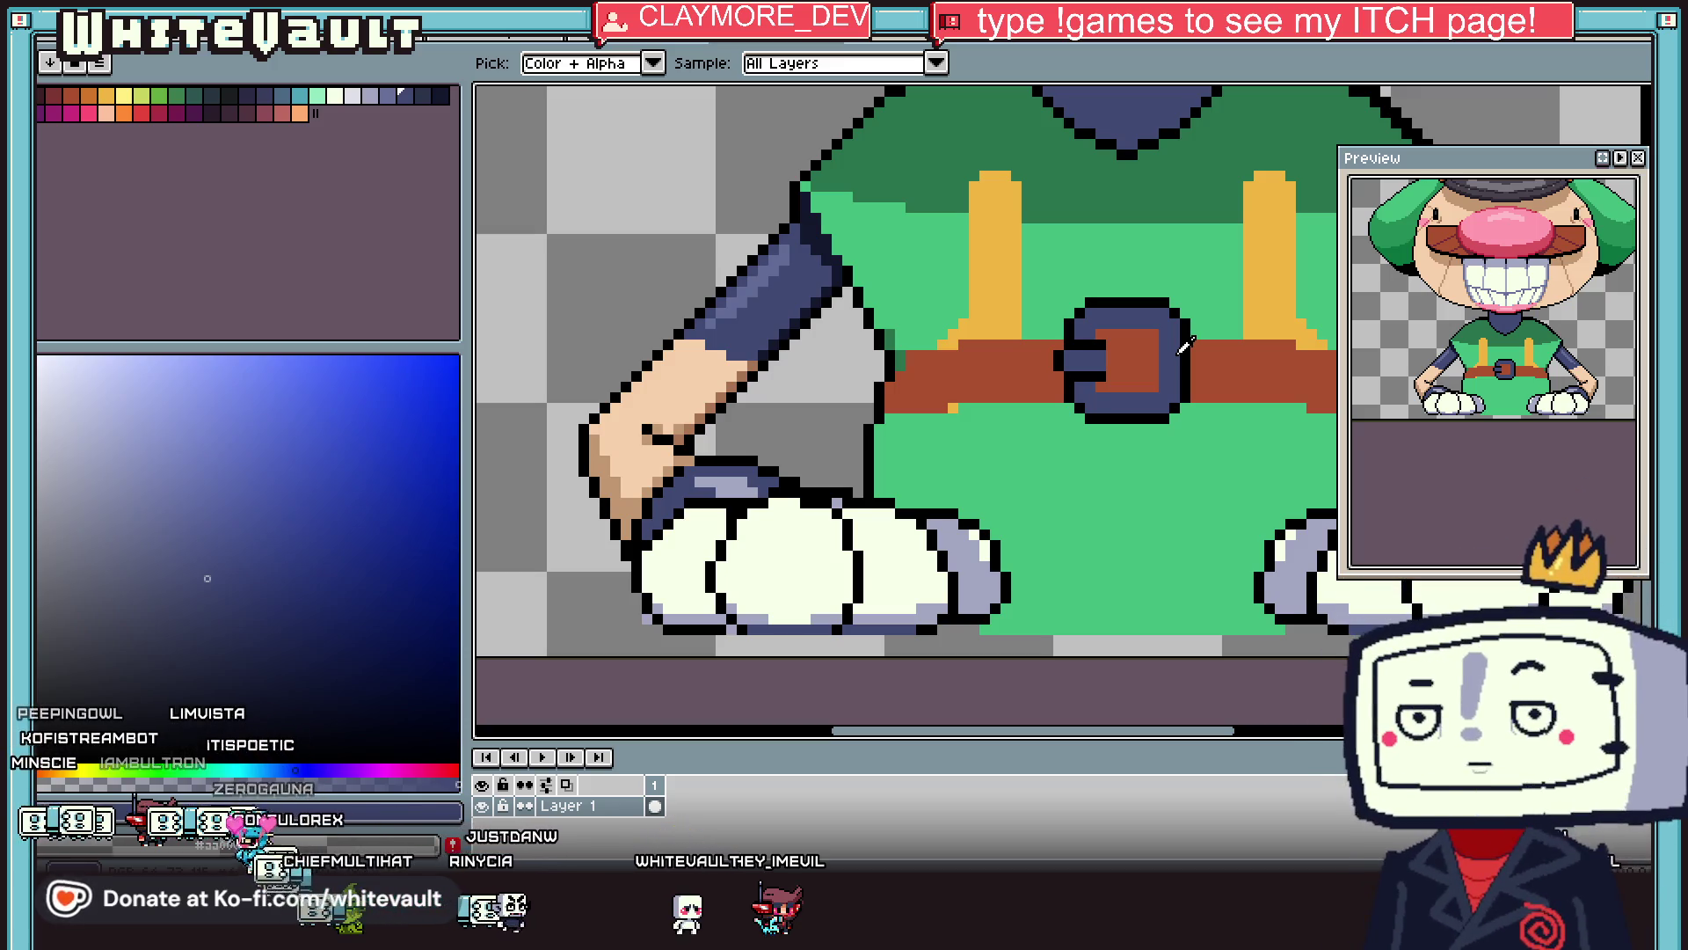
{"action": "scroll", "coordinate": [1185, 346], "scroll_direction": "down", "scroll_amount": 3}
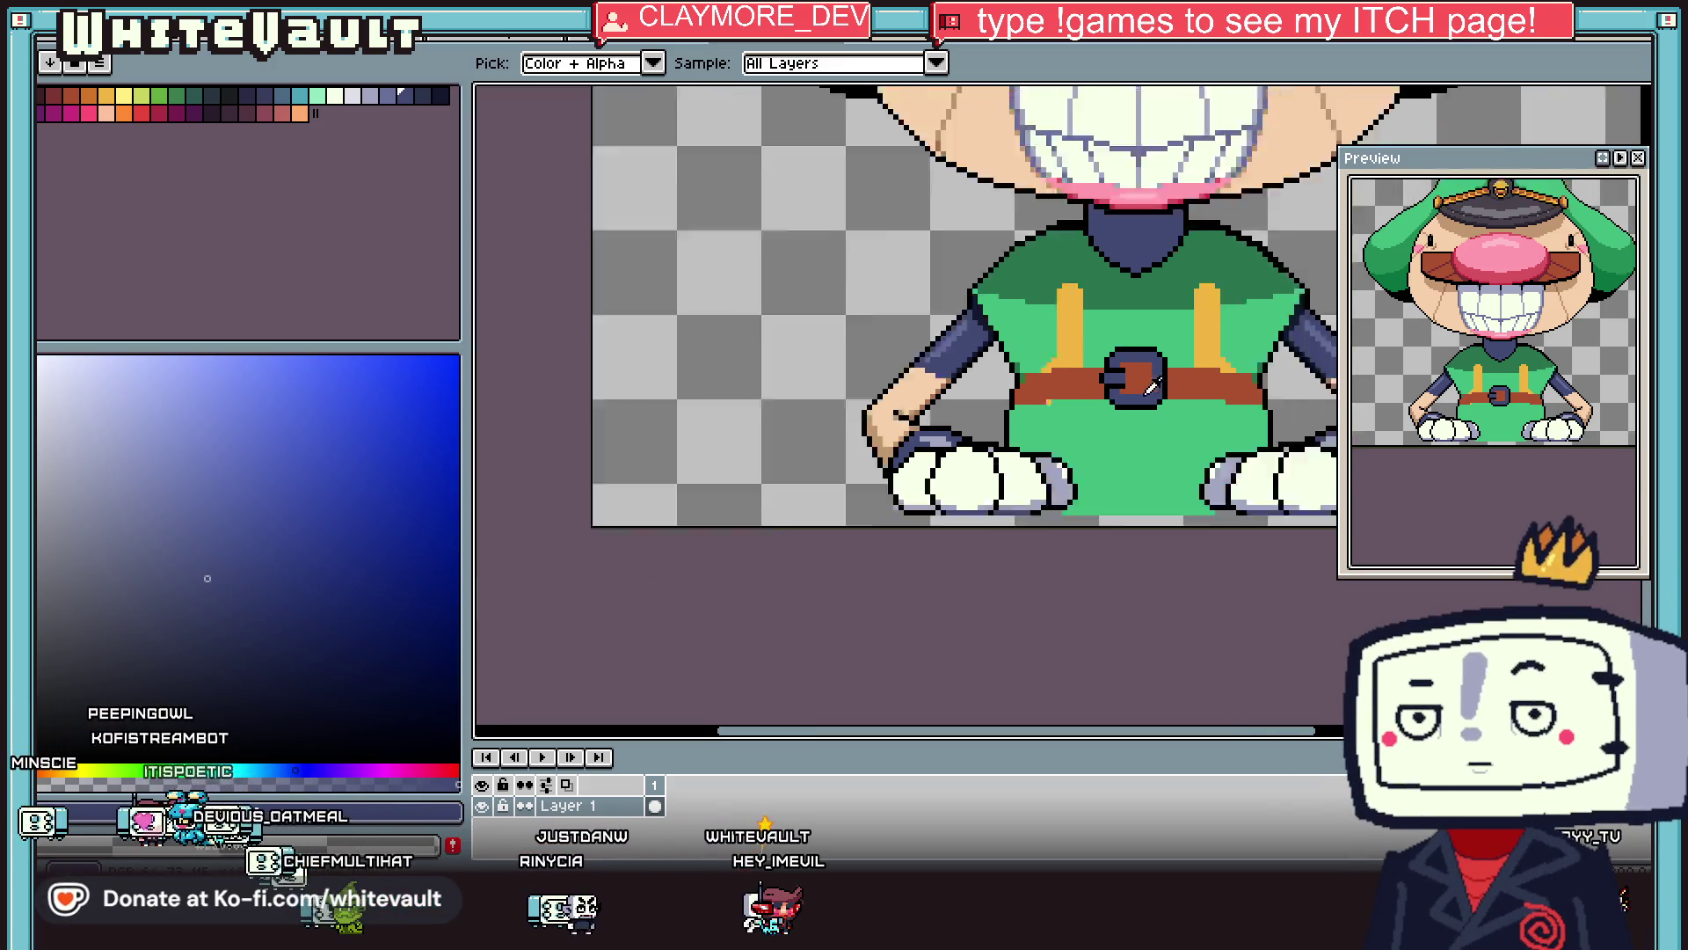
{"action": "scroll", "coordinate": [1199, 389], "scroll_direction": "up", "scroll_amount": 4}
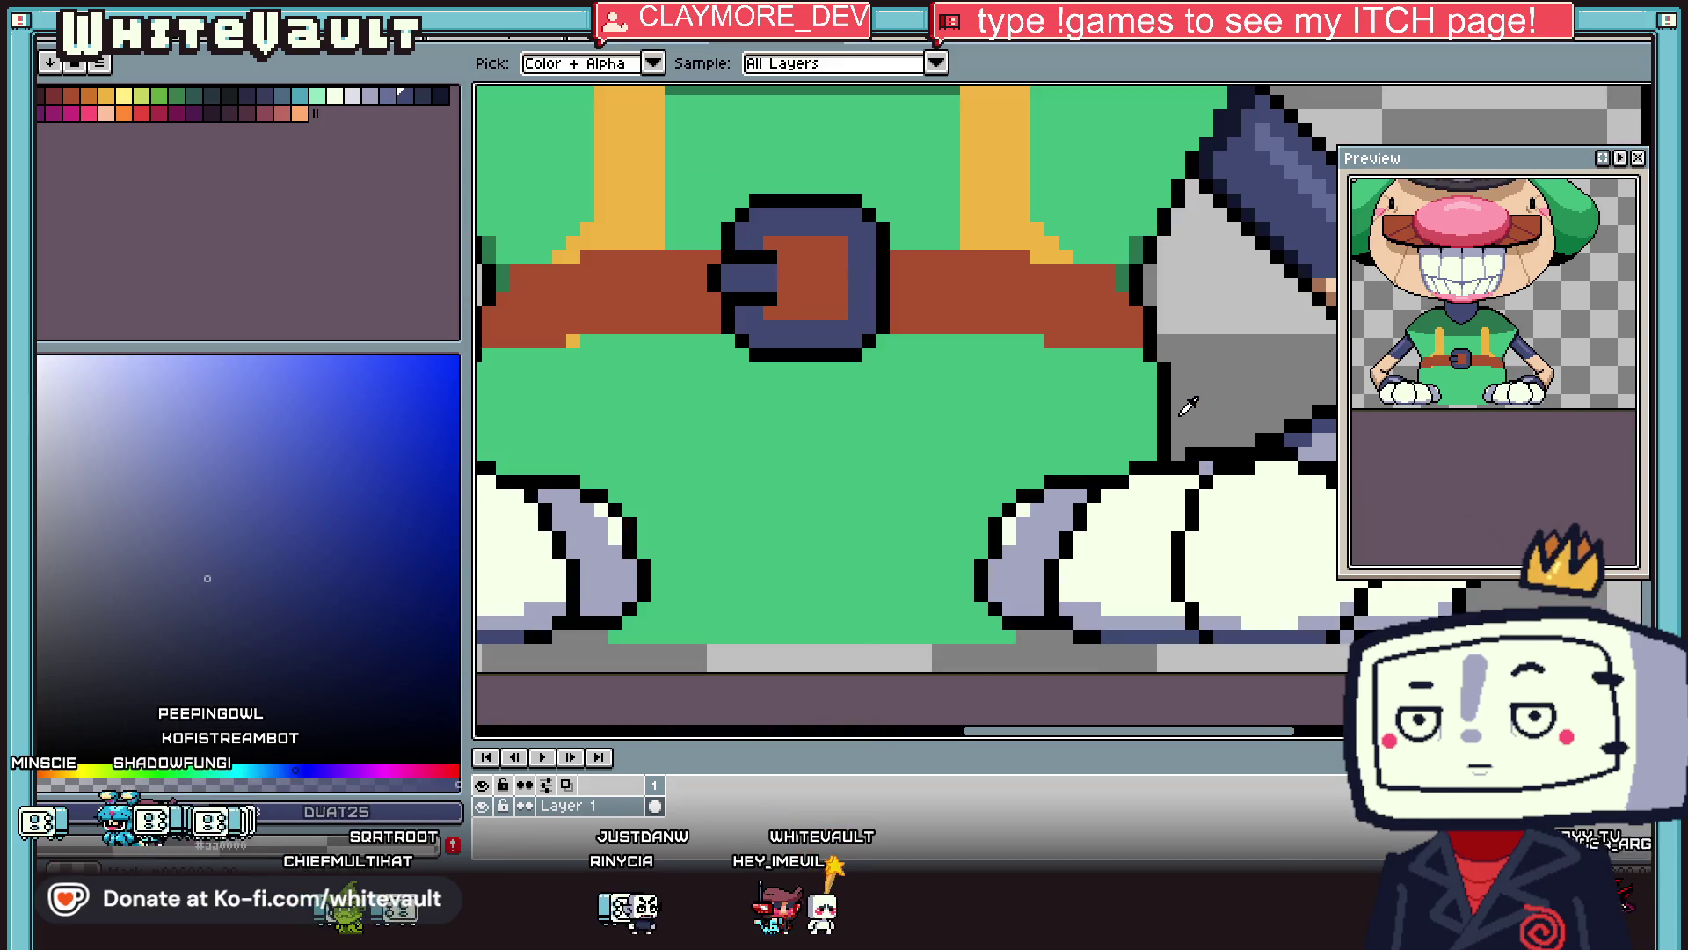
{"action": "left_click", "coordinate": [1155, 409]}
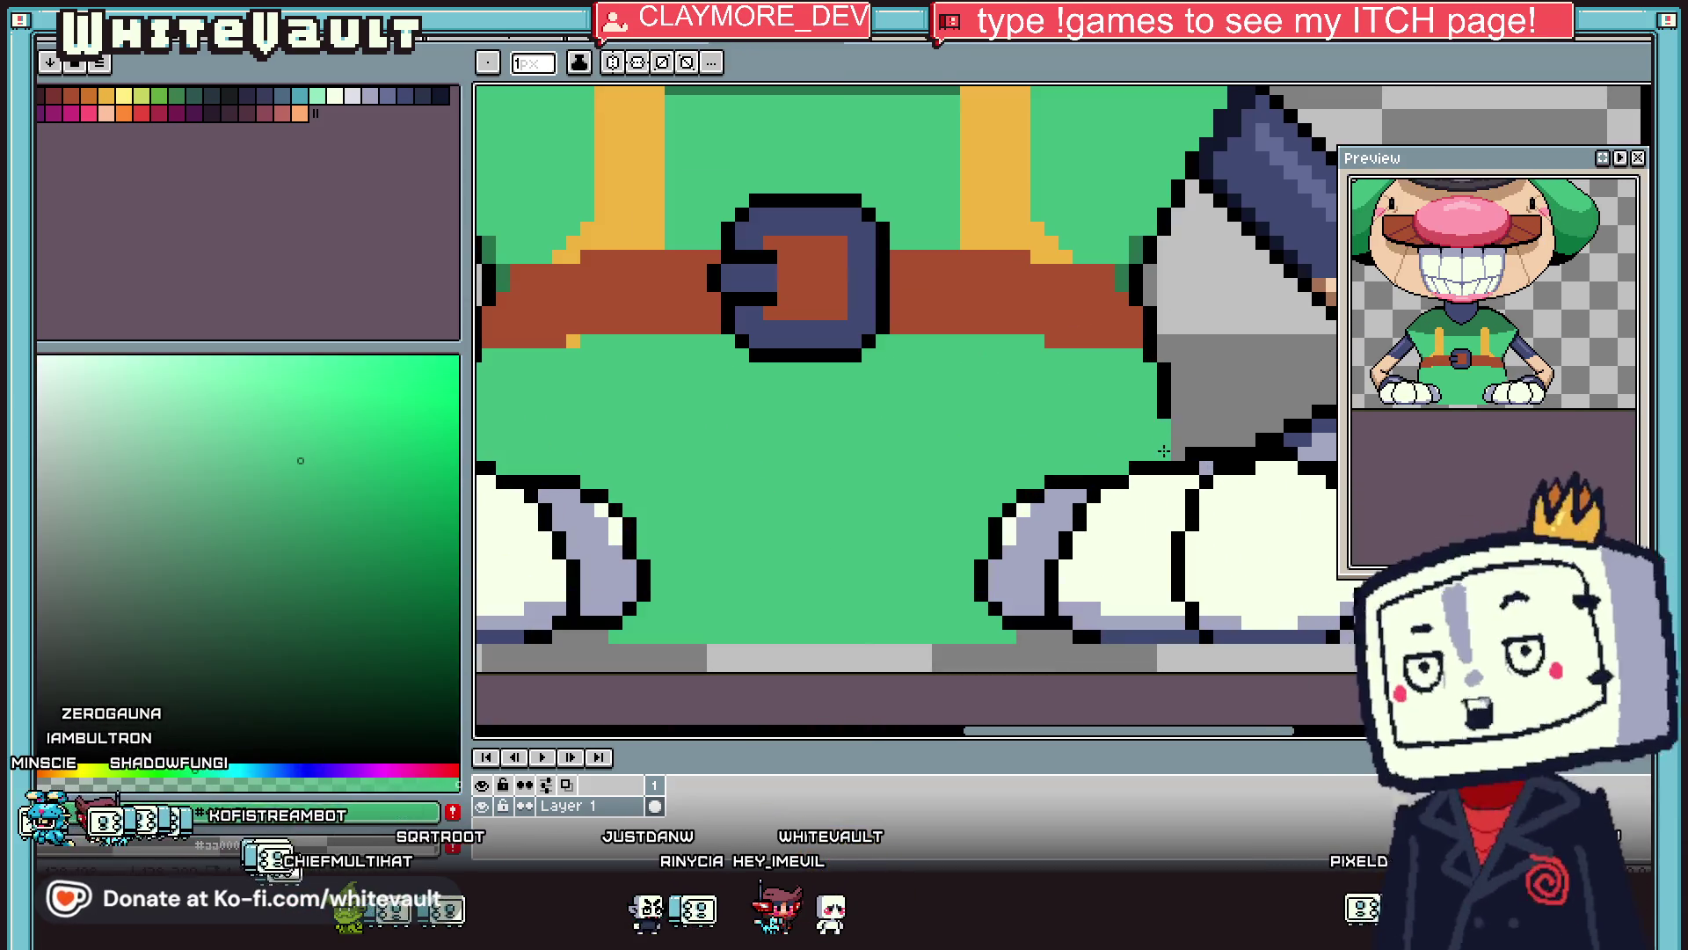
{"action": "left_click", "coordinate": [1172, 445], "text": "alt"}
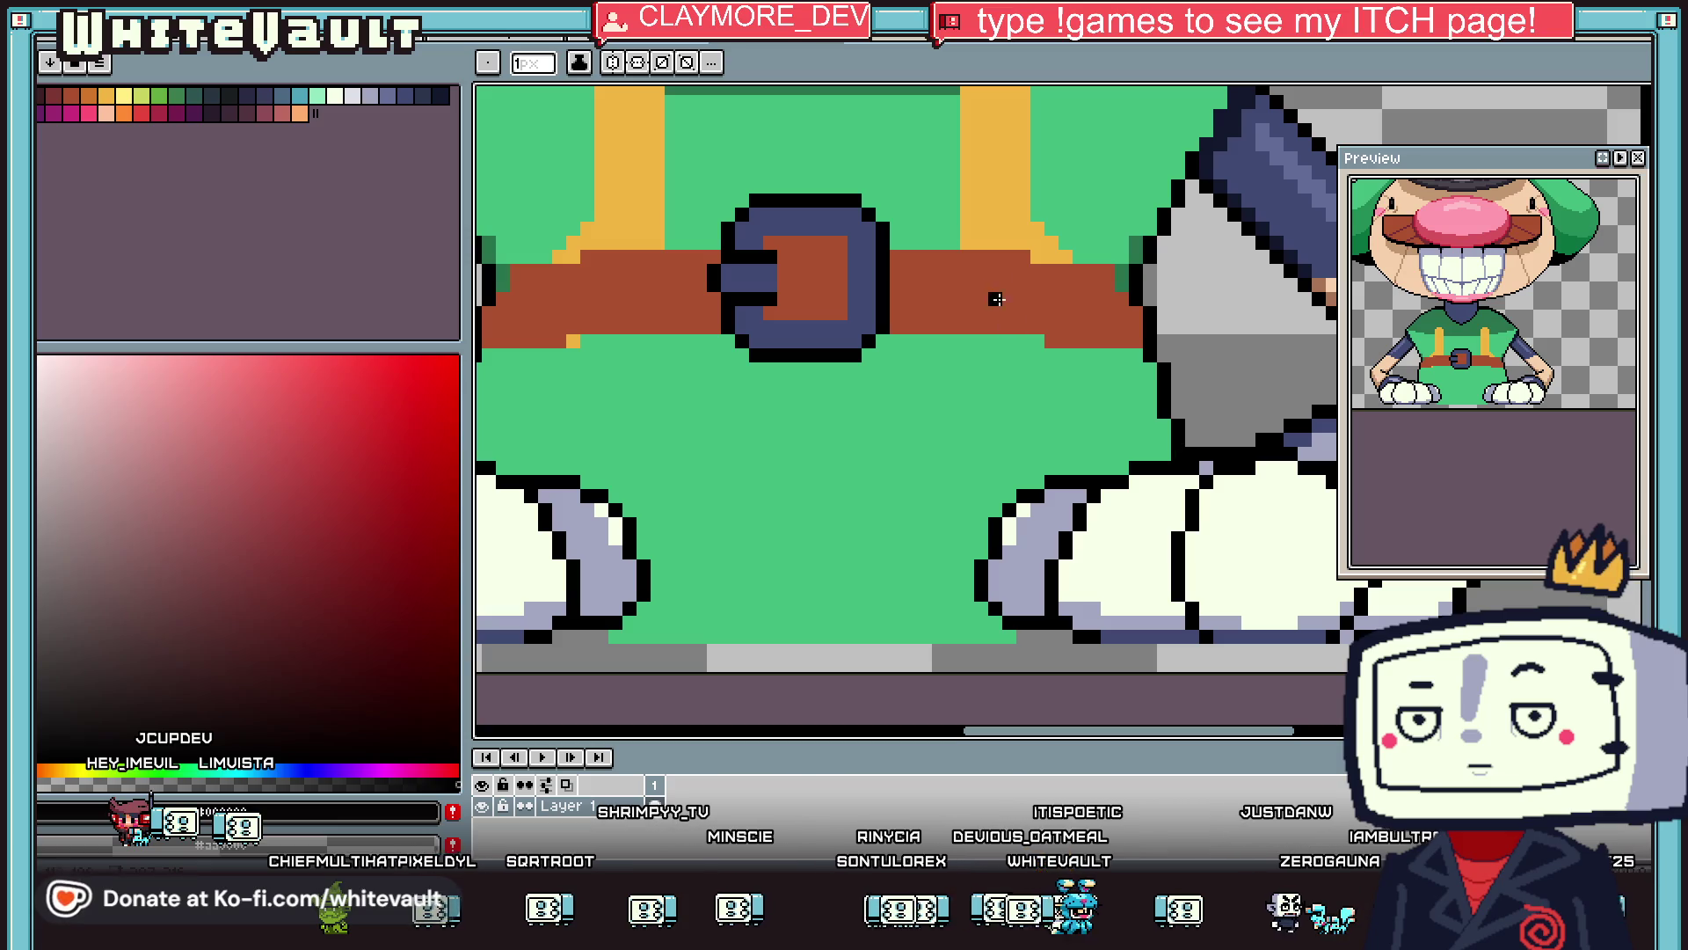
{"action": "scroll", "coordinate": [1132, 323], "scroll_direction": "down", "scroll_amount": 2}
{"action": "scroll", "coordinate": [1101, 304], "scroll_direction": "up", "scroll_amount": 1}
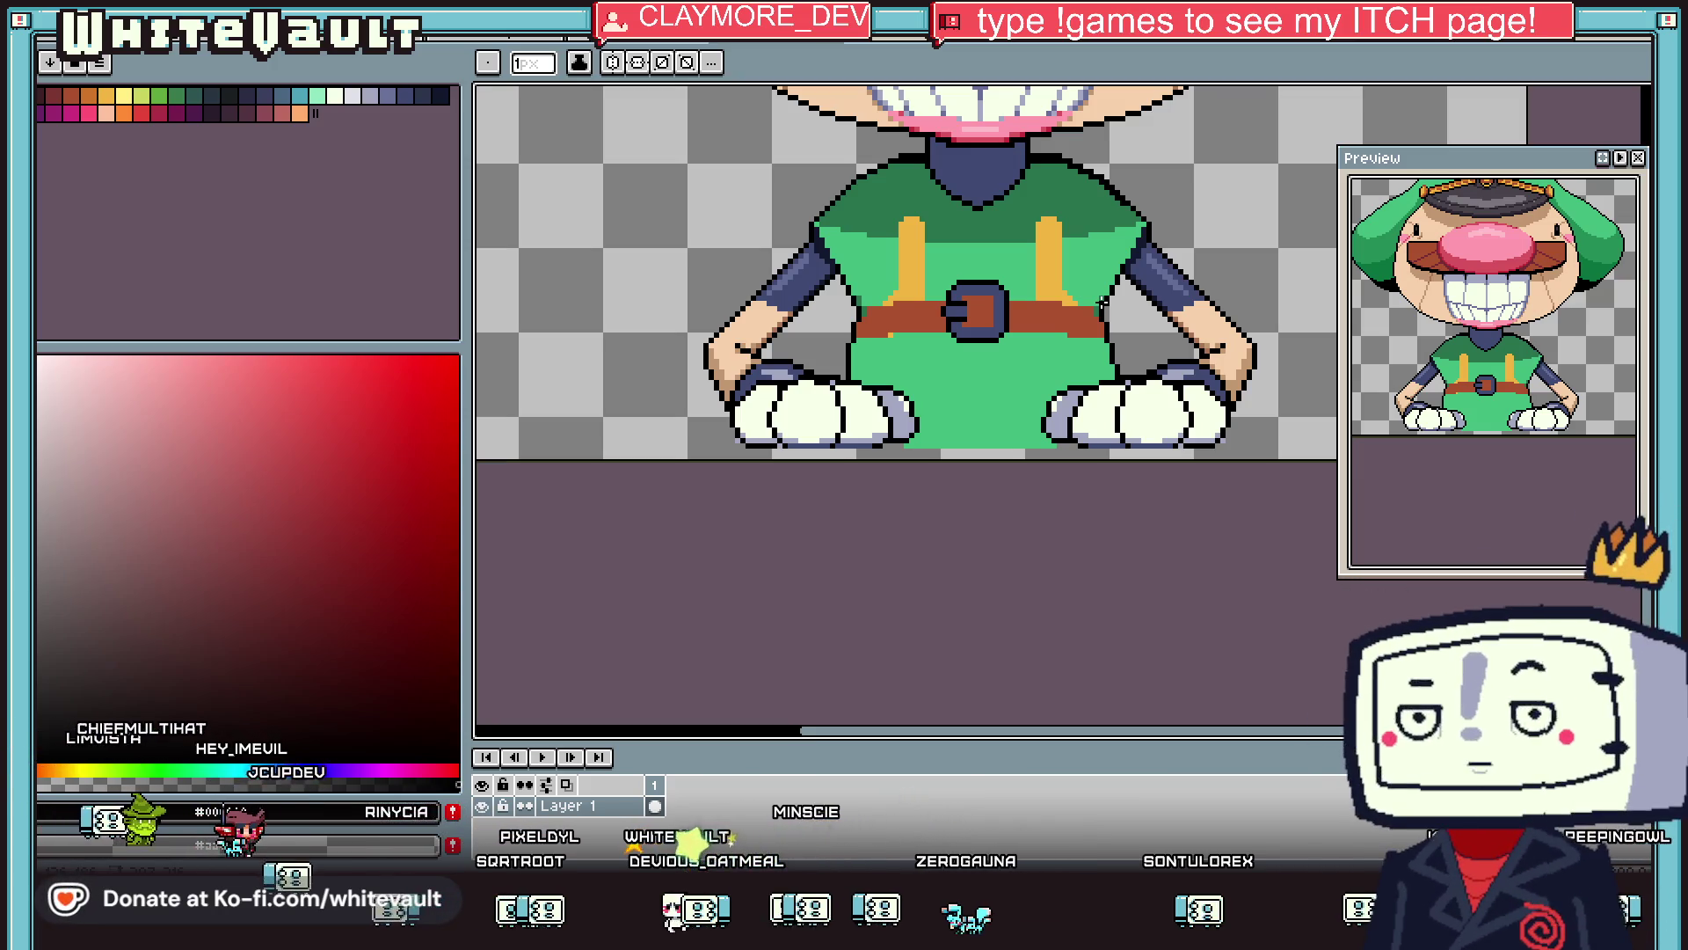
{"action": "left_click", "coordinate": [1542, 97]}
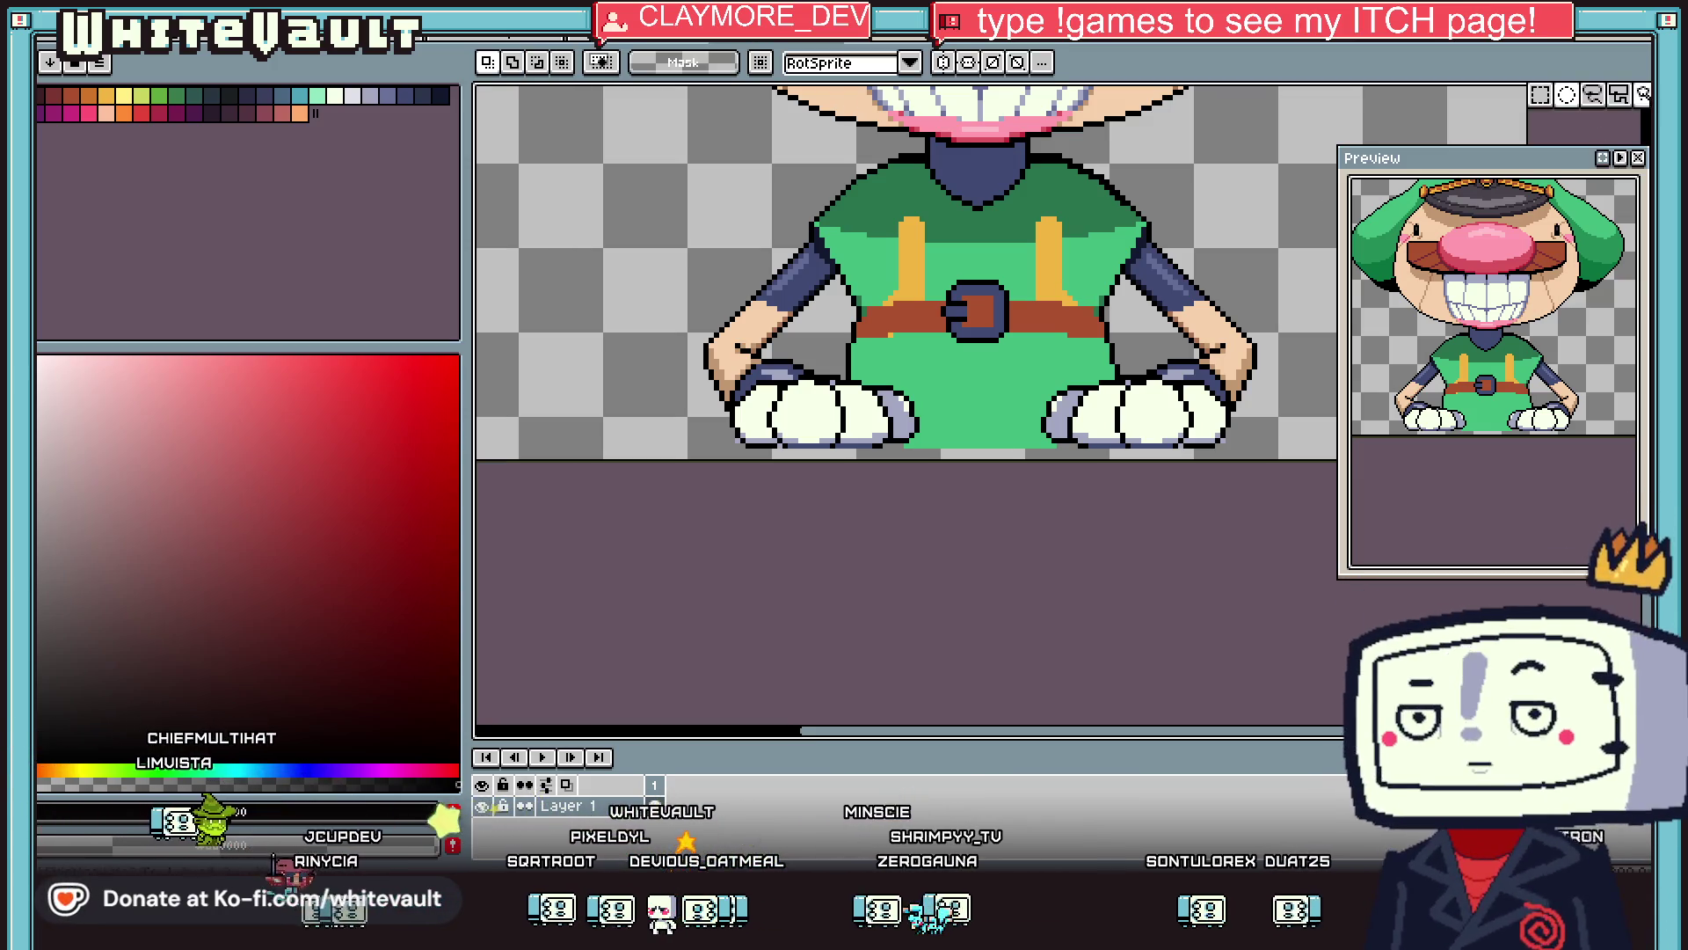
Select the right belt and glove area, move it left and apply it in place.
{"action": "left_click_drag", "start_coordinate": [1037, 294], "coordinate": [1153, 452]}
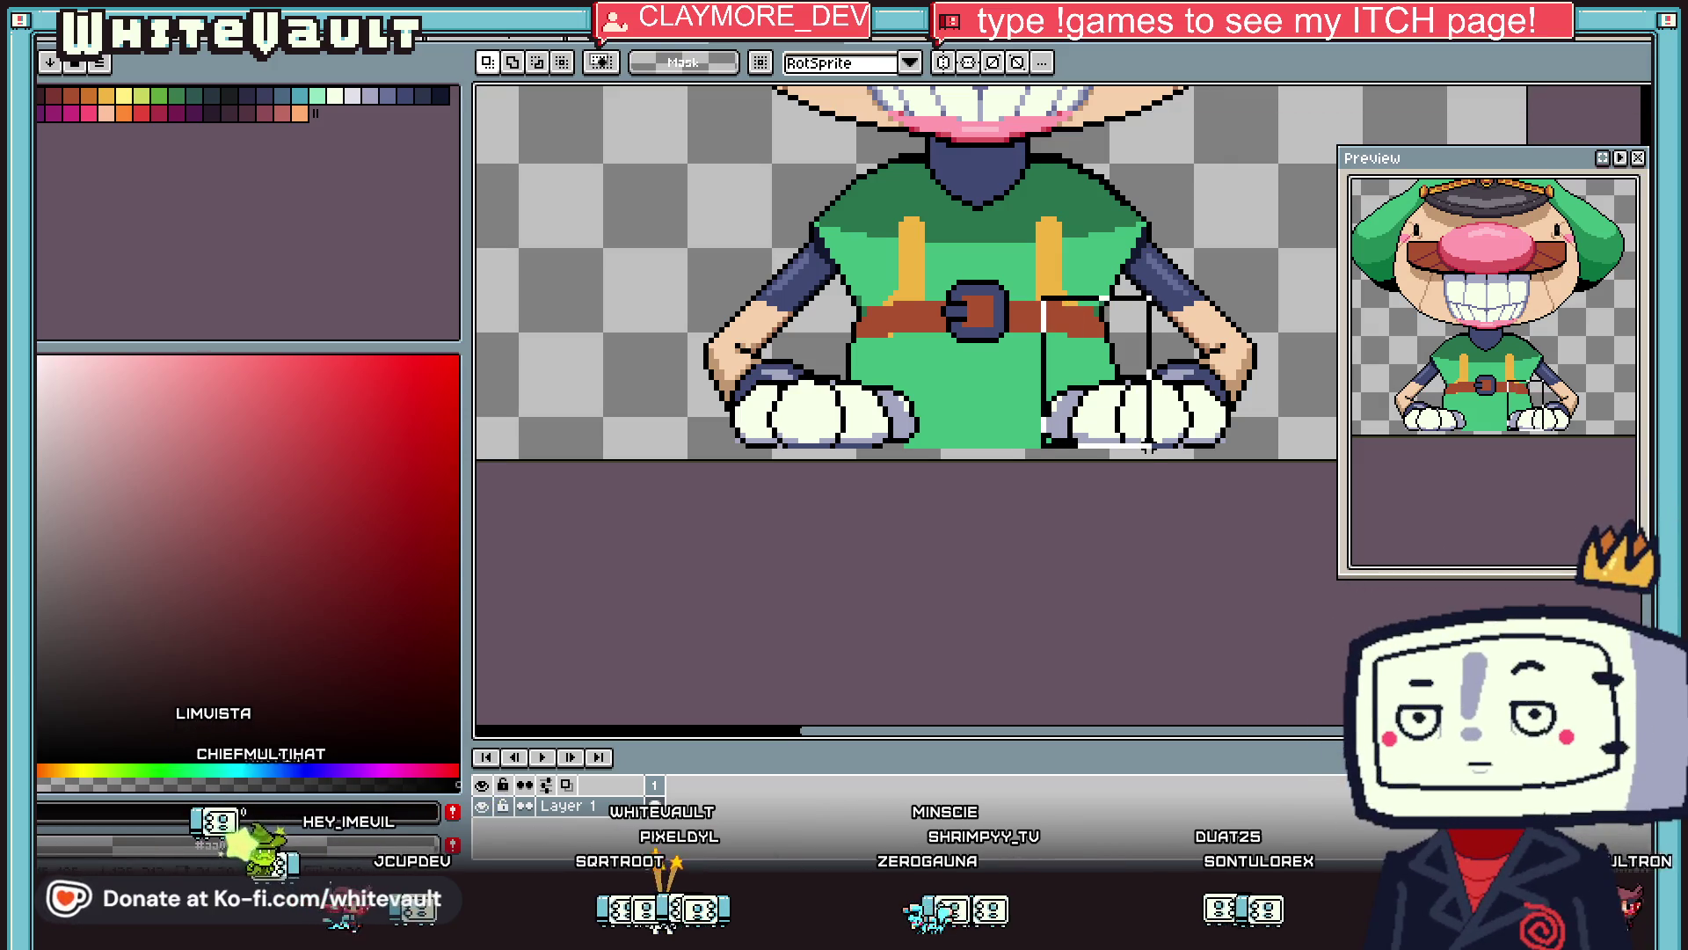
{"action": "scroll", "coordinate": [1133, 359], "scroll_direction": "up", "scroll_amount": 1}
{"action": "mouse_move", "coordinate": [1133, 359]}
{"action": "left_mouse_down"}
{"action": "mouse_move", "coordinate": [1116, 328]}
{"action": "mouse_move", "coordinate": [818, 374]}
{"action": "left_mouse_up"}
{"action": "key", "text": "Return"}
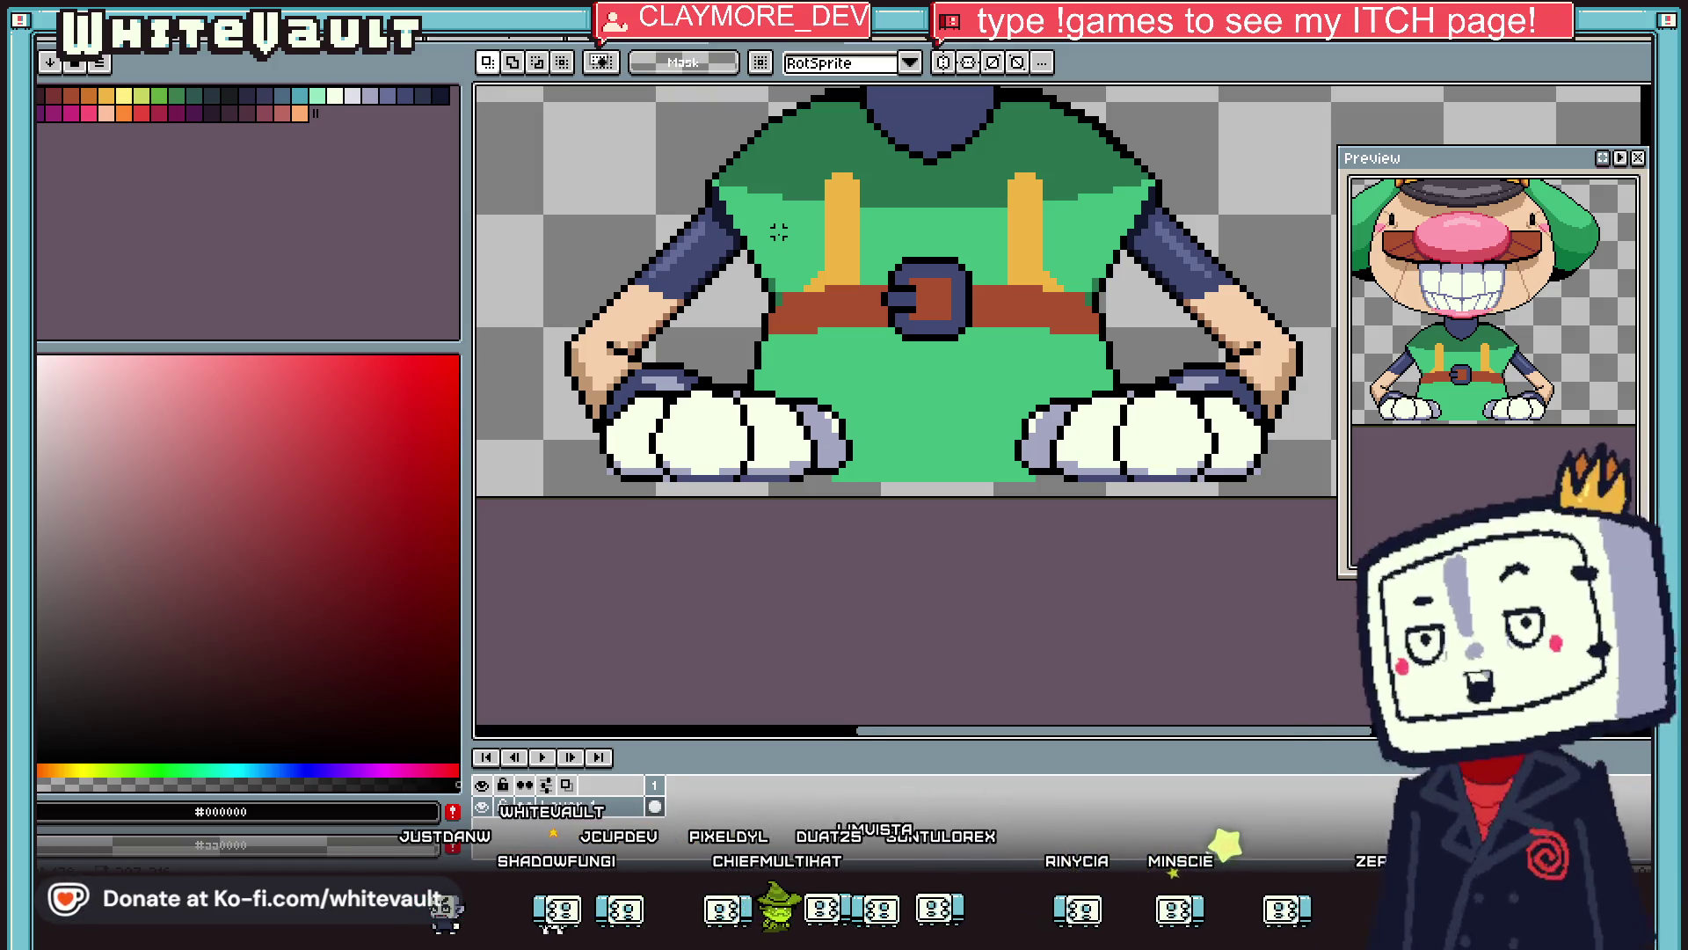
Sample the belt's reddish-brown from the sprite as the drawing colour.
{"action": "scroll", "coordinate": [779, 239], "scroll_direction": "down", "scroll_amount": 7}
{"action": "scroll", "coordinate": [844, 266], "scroll_direction": "up", "scroll_amount": 6}
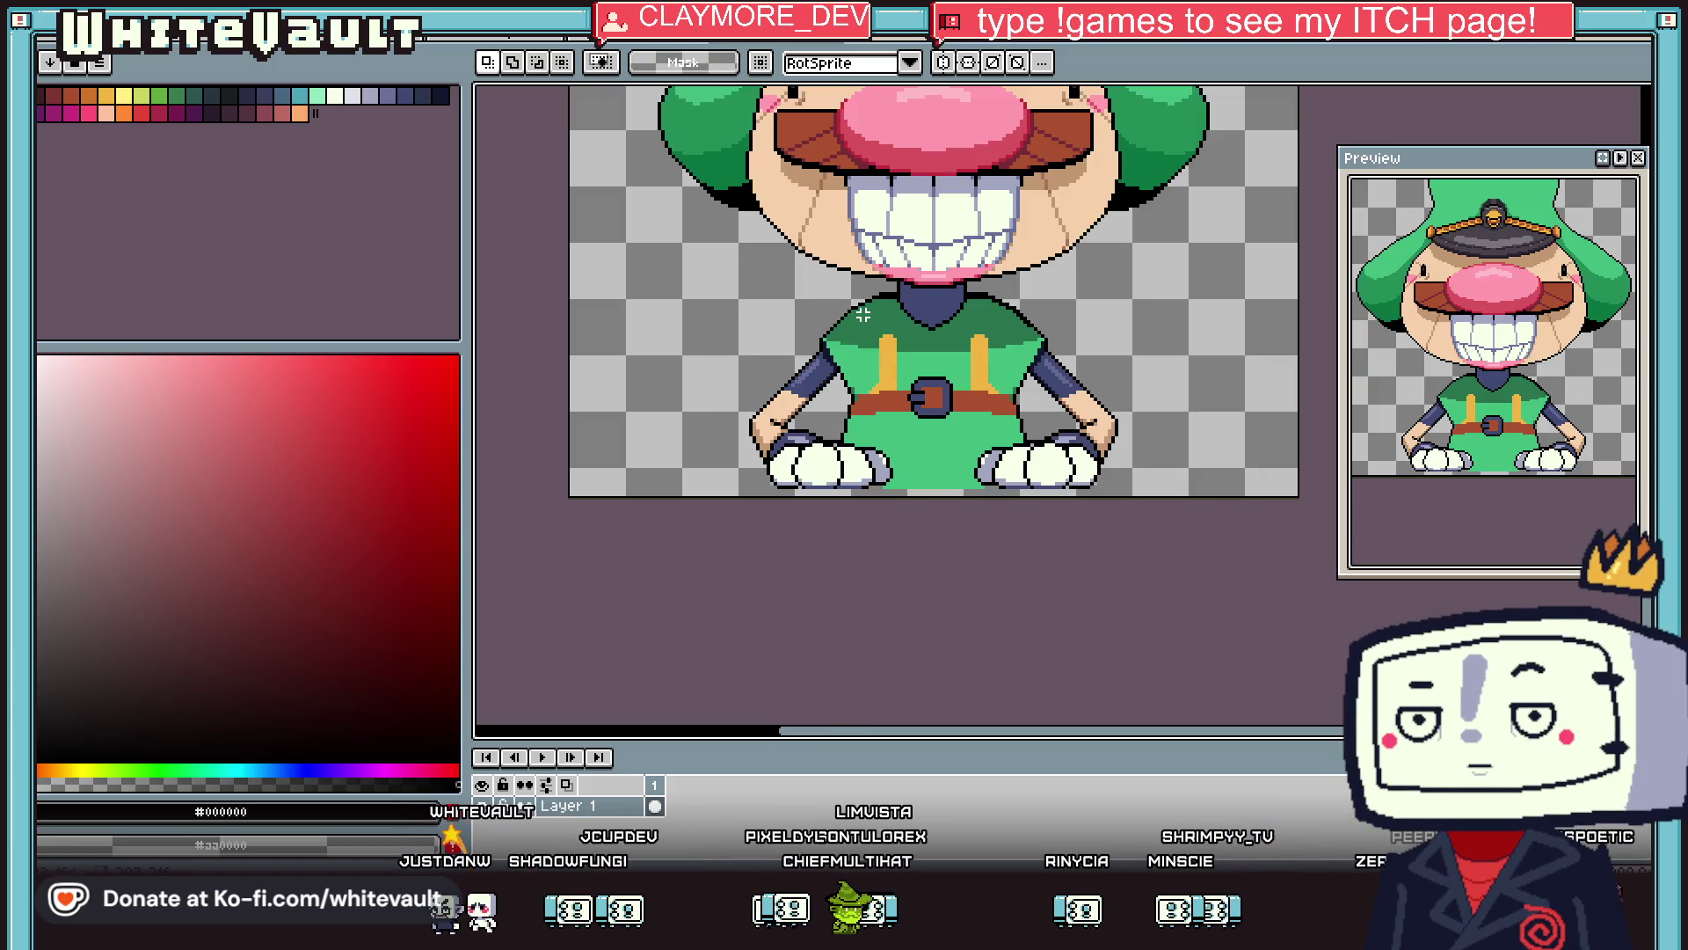
{"action": "key", "text": "i"}
{"action": "scroll", "coordinate": [919, 412], "scroll_direction": "up", "scroll_amount": 2}
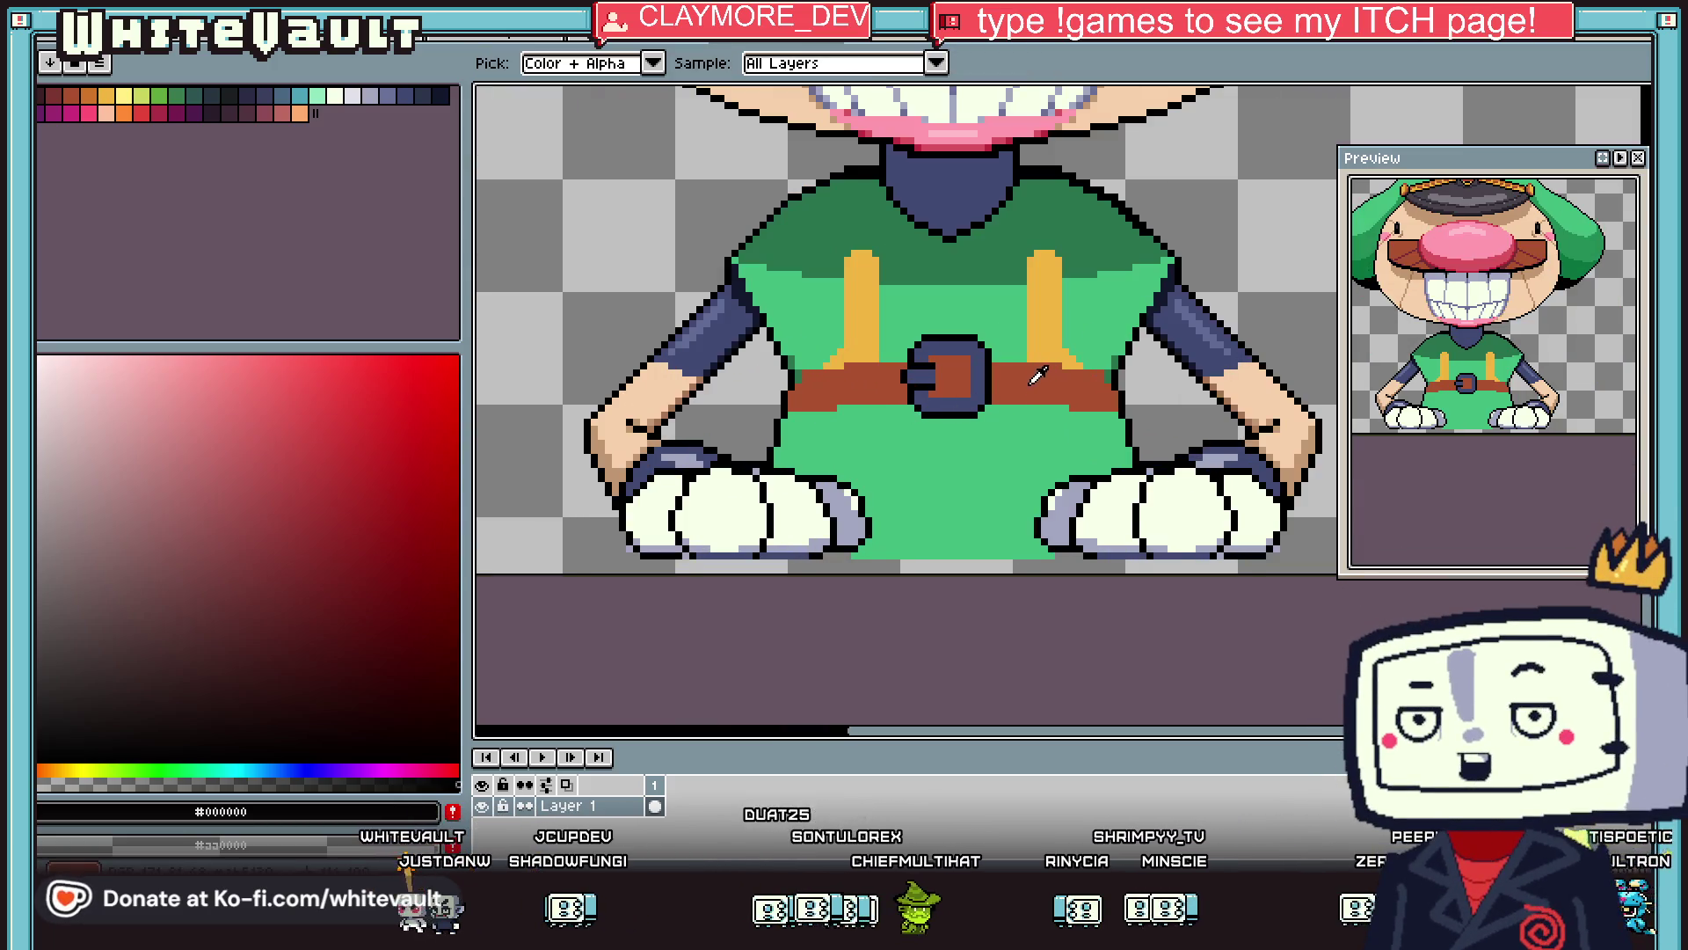
{"action": "scroll", "coordinate": [873, 377], "scroll_direction": "up", "scroll_amount": 1}
{"action": "left_click", "coordinate": [879, 384]}
Shade the belt's bottom edge and left part with a darker brown.
{"action": "left_click", "coordinate": [376, 543]}
{"action": "key", "text": "b"}
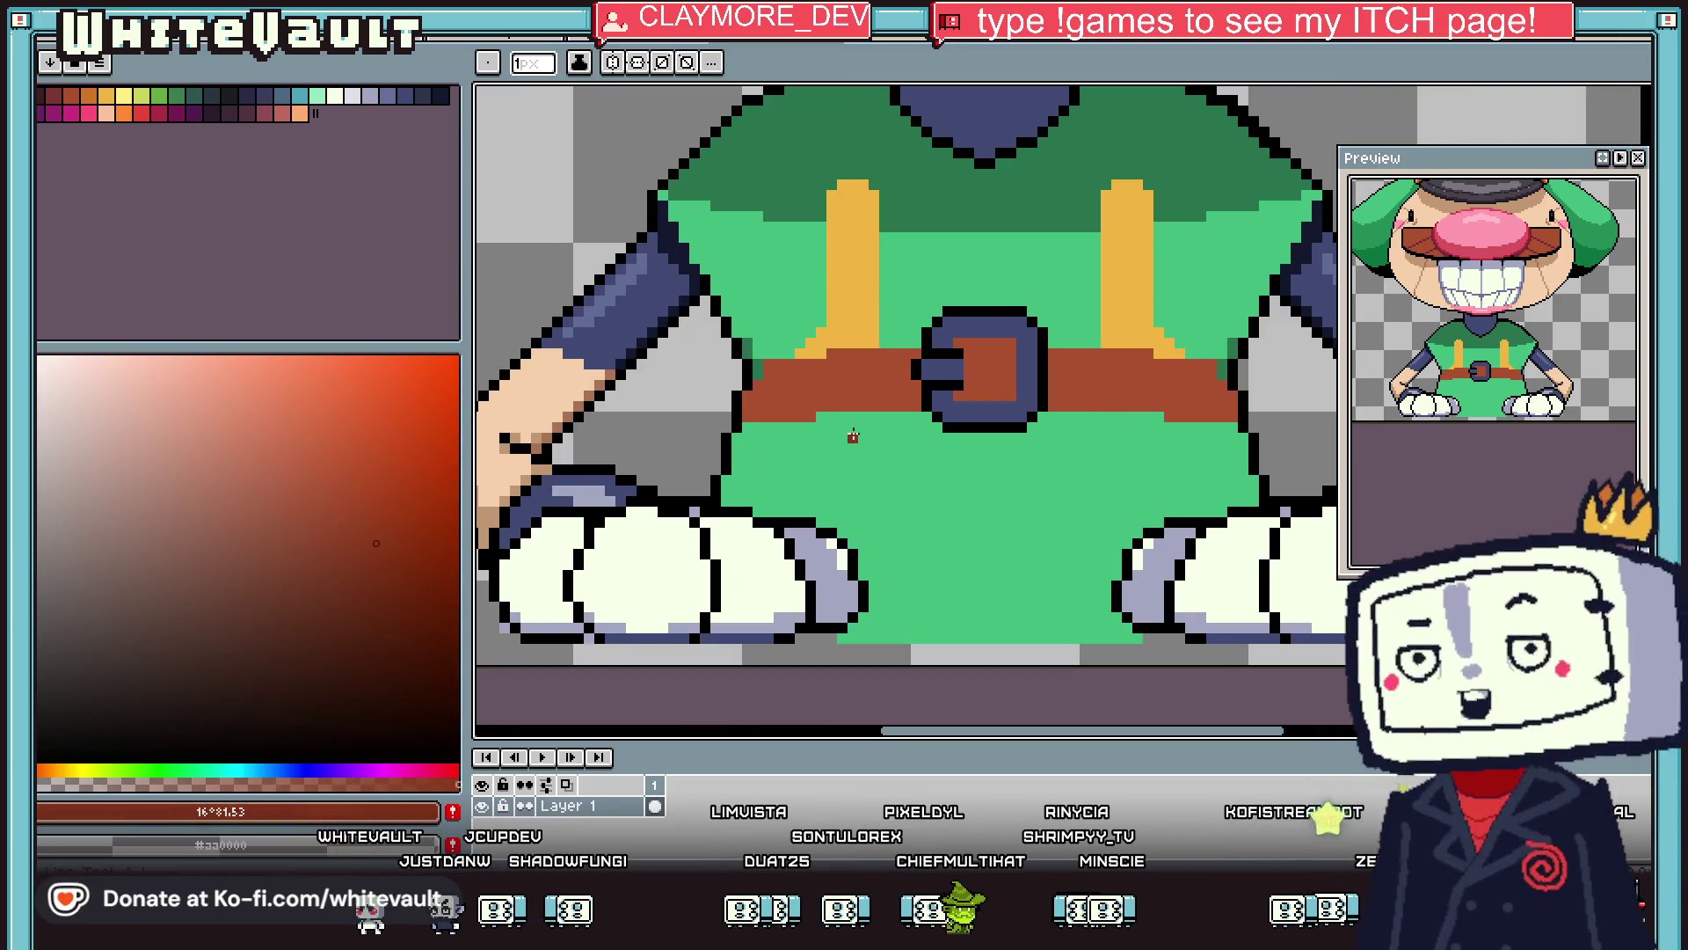
{"action": "scroll", "coordinate": [859, 433], "scroll_direction": "up", "scroll_amount": 2}
{"action": "left_click_drag", "start_coordinate": [704, 427], "coordinate": [848, 422]}
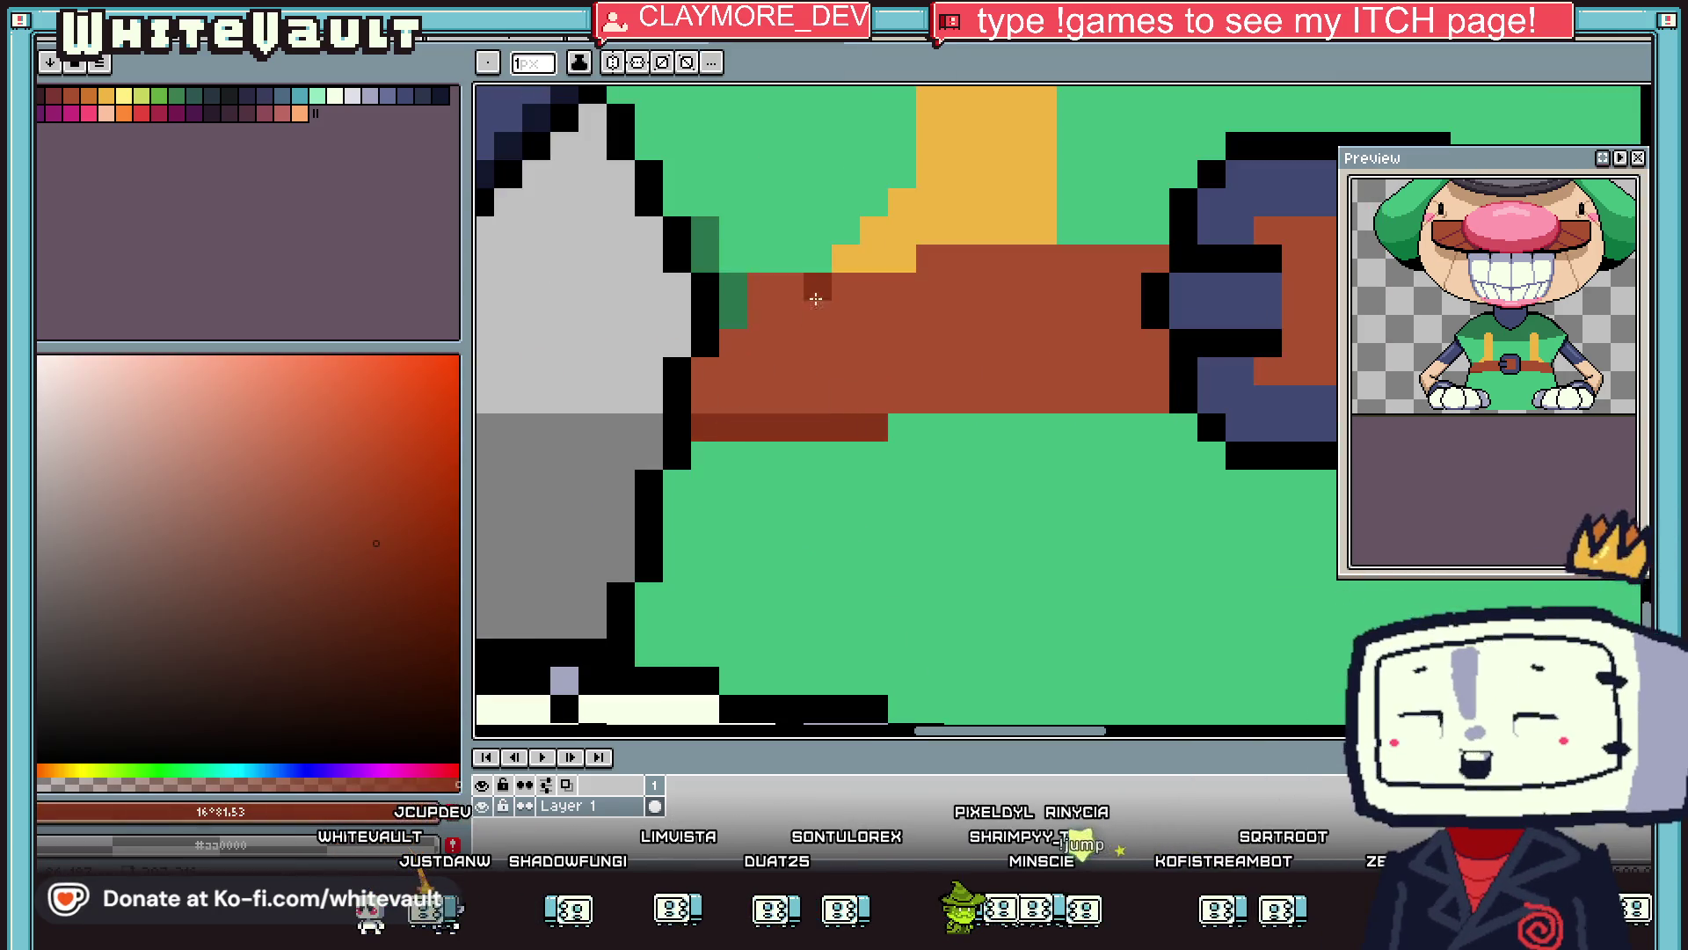
{"action": "left_click_drag", "start_coordinate": [814, 394], "coordinate": [721, 299]}
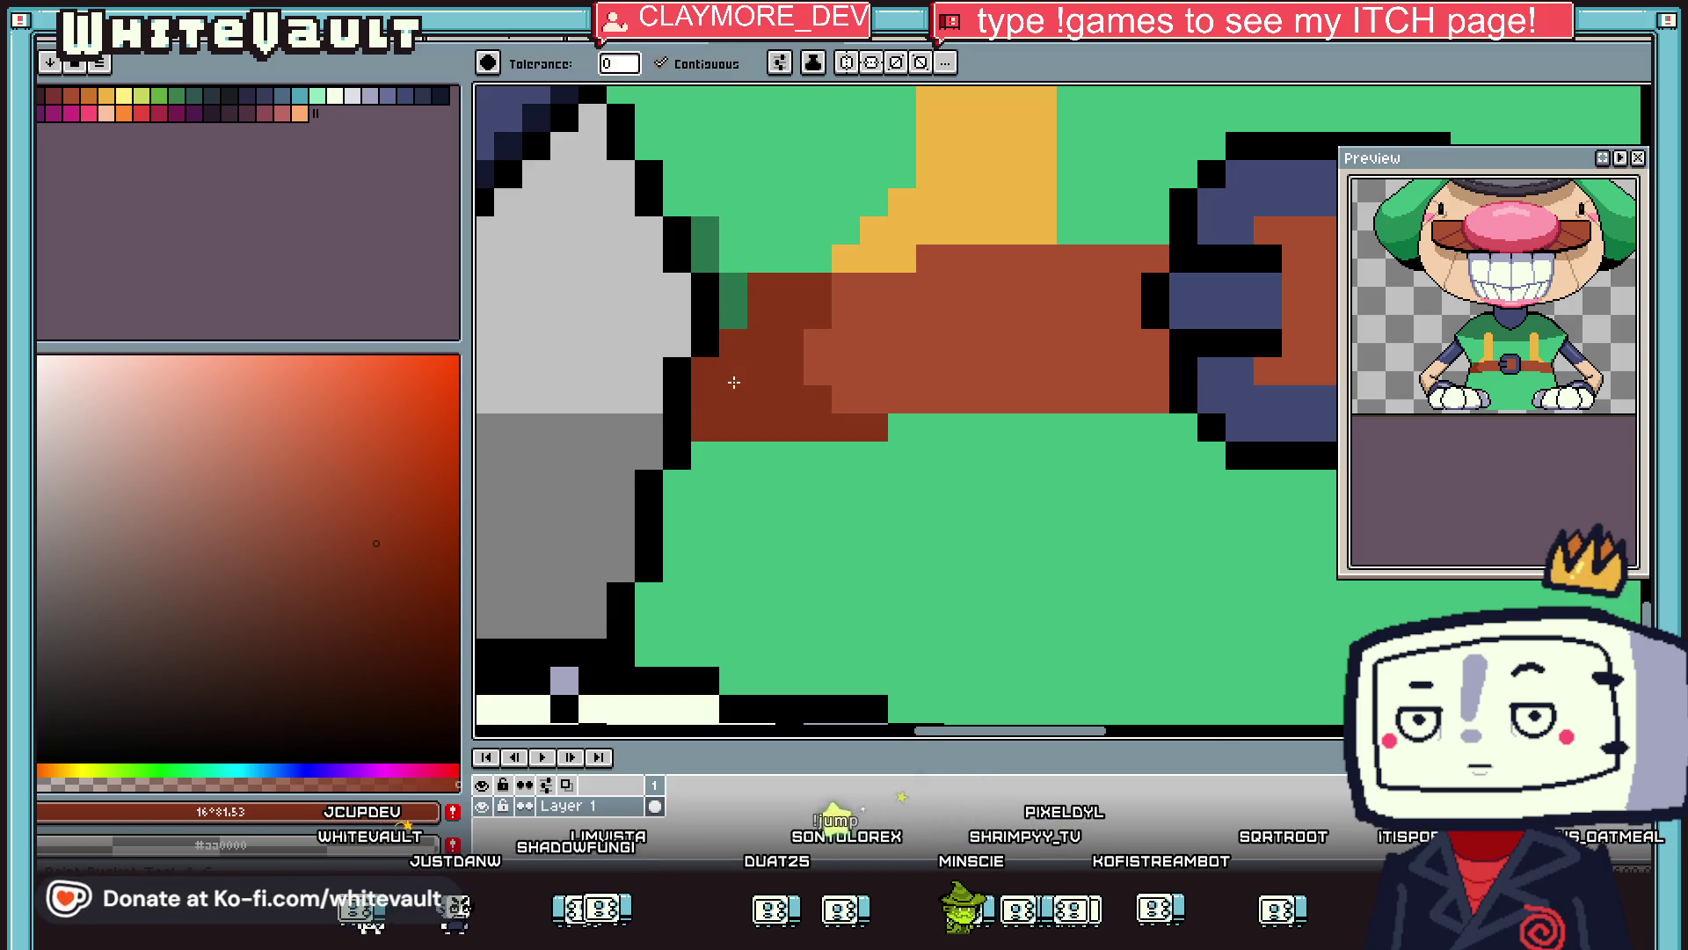
{"action": "scroll", "coordinate": [866, 400], "scroll_direction": "down", "scroll_amount": 2}
Darken the belt's bottom pixel row on both sides of the buckle.
{"action": "key", "text": "i"}
{"action": "left_click", "coordinate": [758, 362]}
{"action": "scroll", "coordinate": [779, 378], "scroll_direction": "up", "scroll_amount": 4}
{"action": "key", "text": "b"}
{"action": "left_click_drag", "start_coordinate": [798, 396], "coordinate": [1057, 396]}
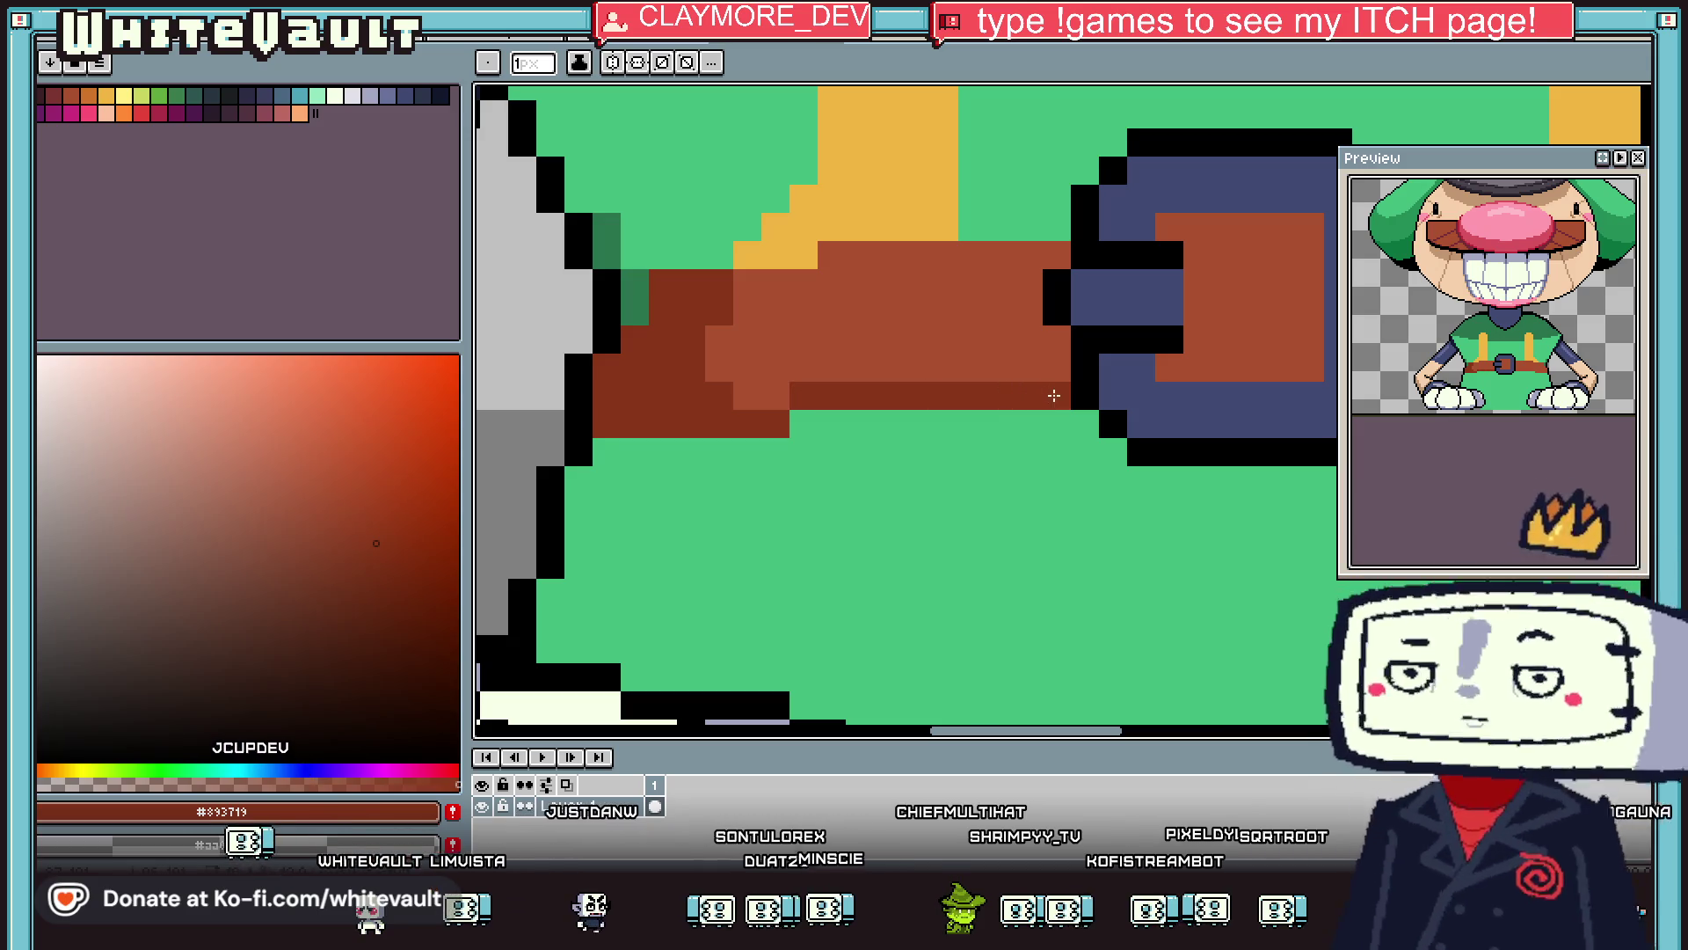
{"action": "left_click_drag", "start_coordinate": [1169, 368], "coordinate": [1311, 368]}
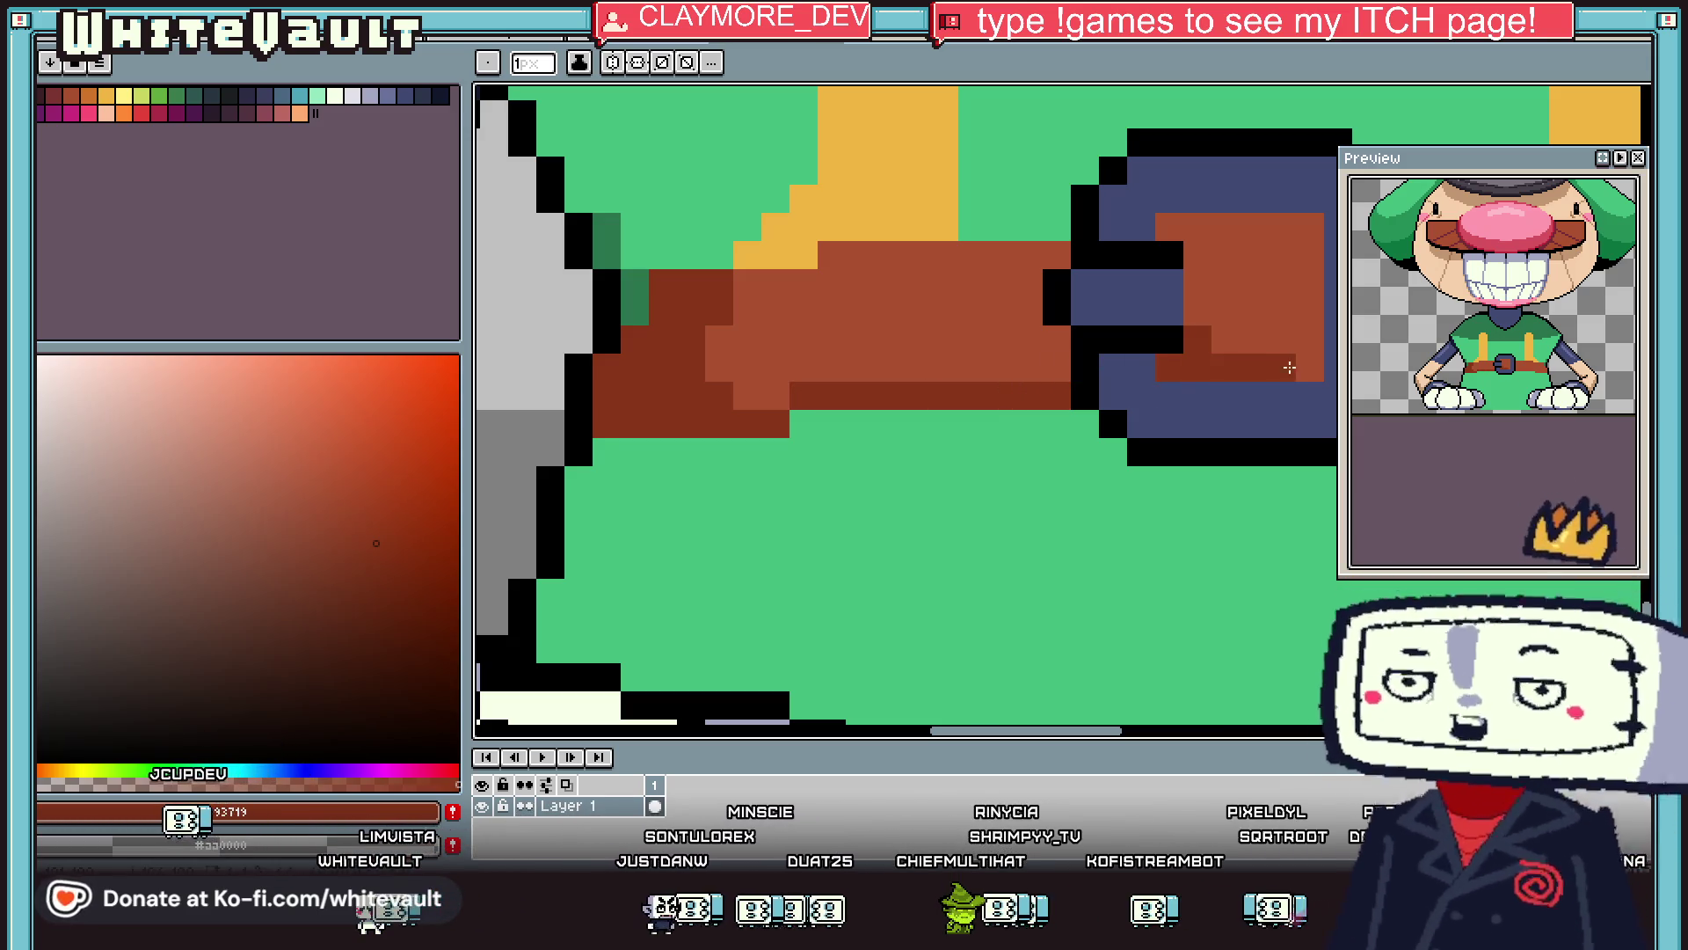
{"action": "left_click_drag", "start_coordinate": [1029, 367], "coordinate": [1001, 368]}
Draw a light brown highlight stripe along the belt.
{"action": "scroll", "coordinate": [1073, 360], "scroll_direction": "down", "scroll_amount": 5}
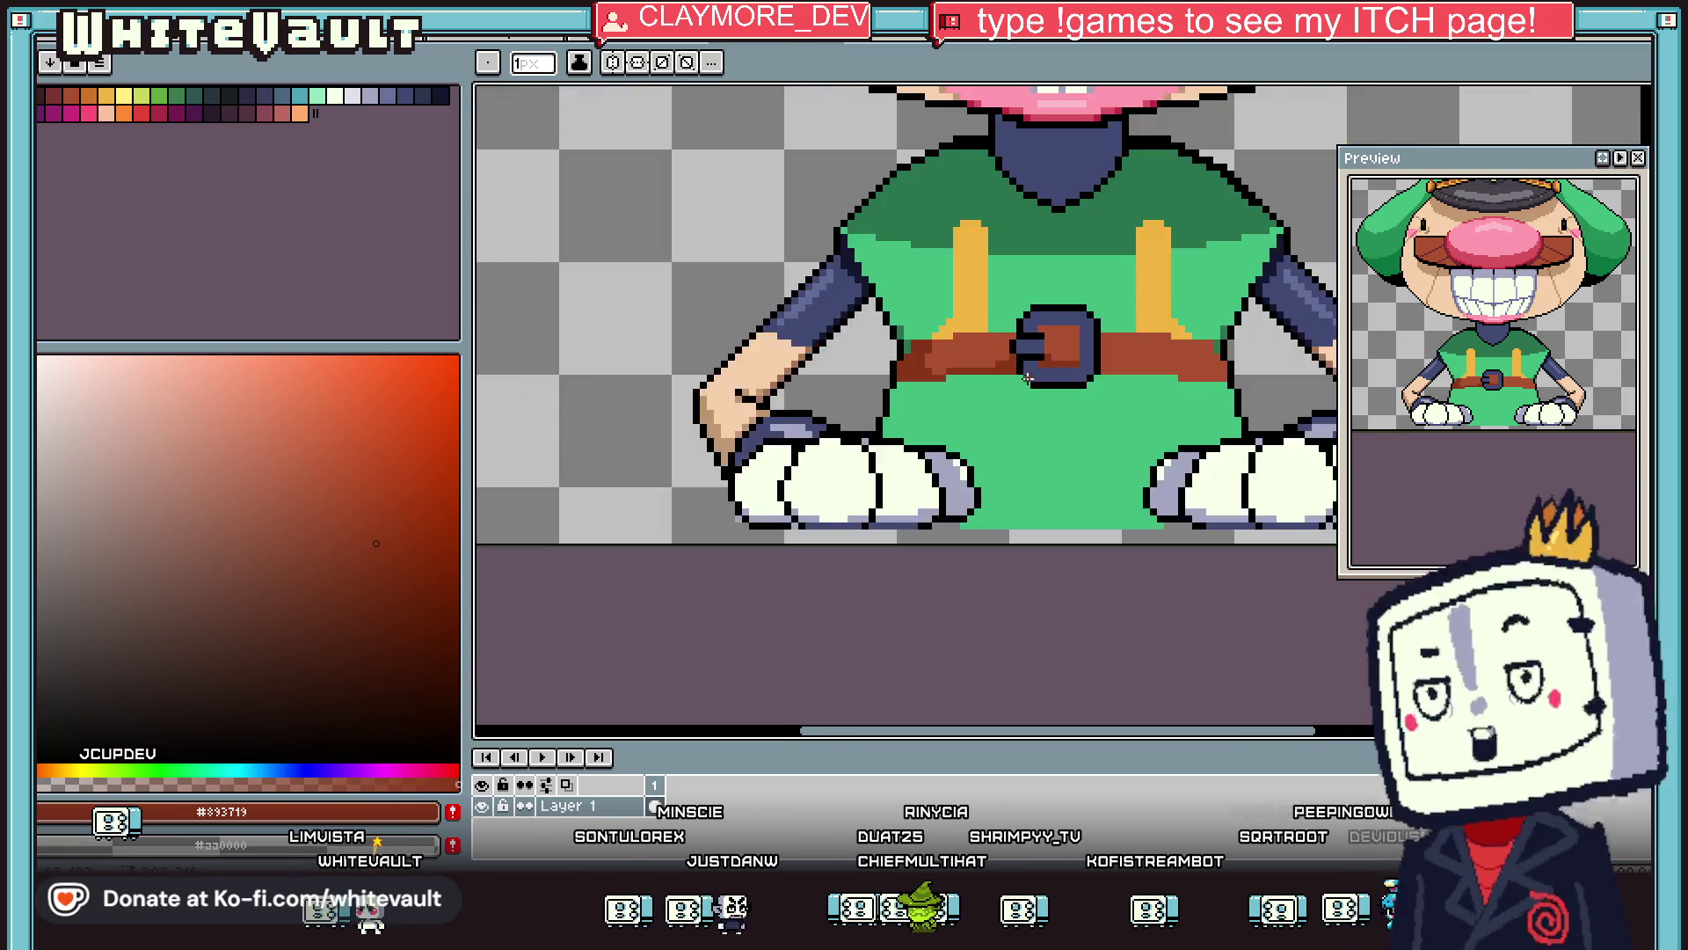
{"action": "key", "text": "i"}
{"action": "scroll", "coordinate": [1074, 360], "scroll_direction": "up", "scroll_amount": 4}
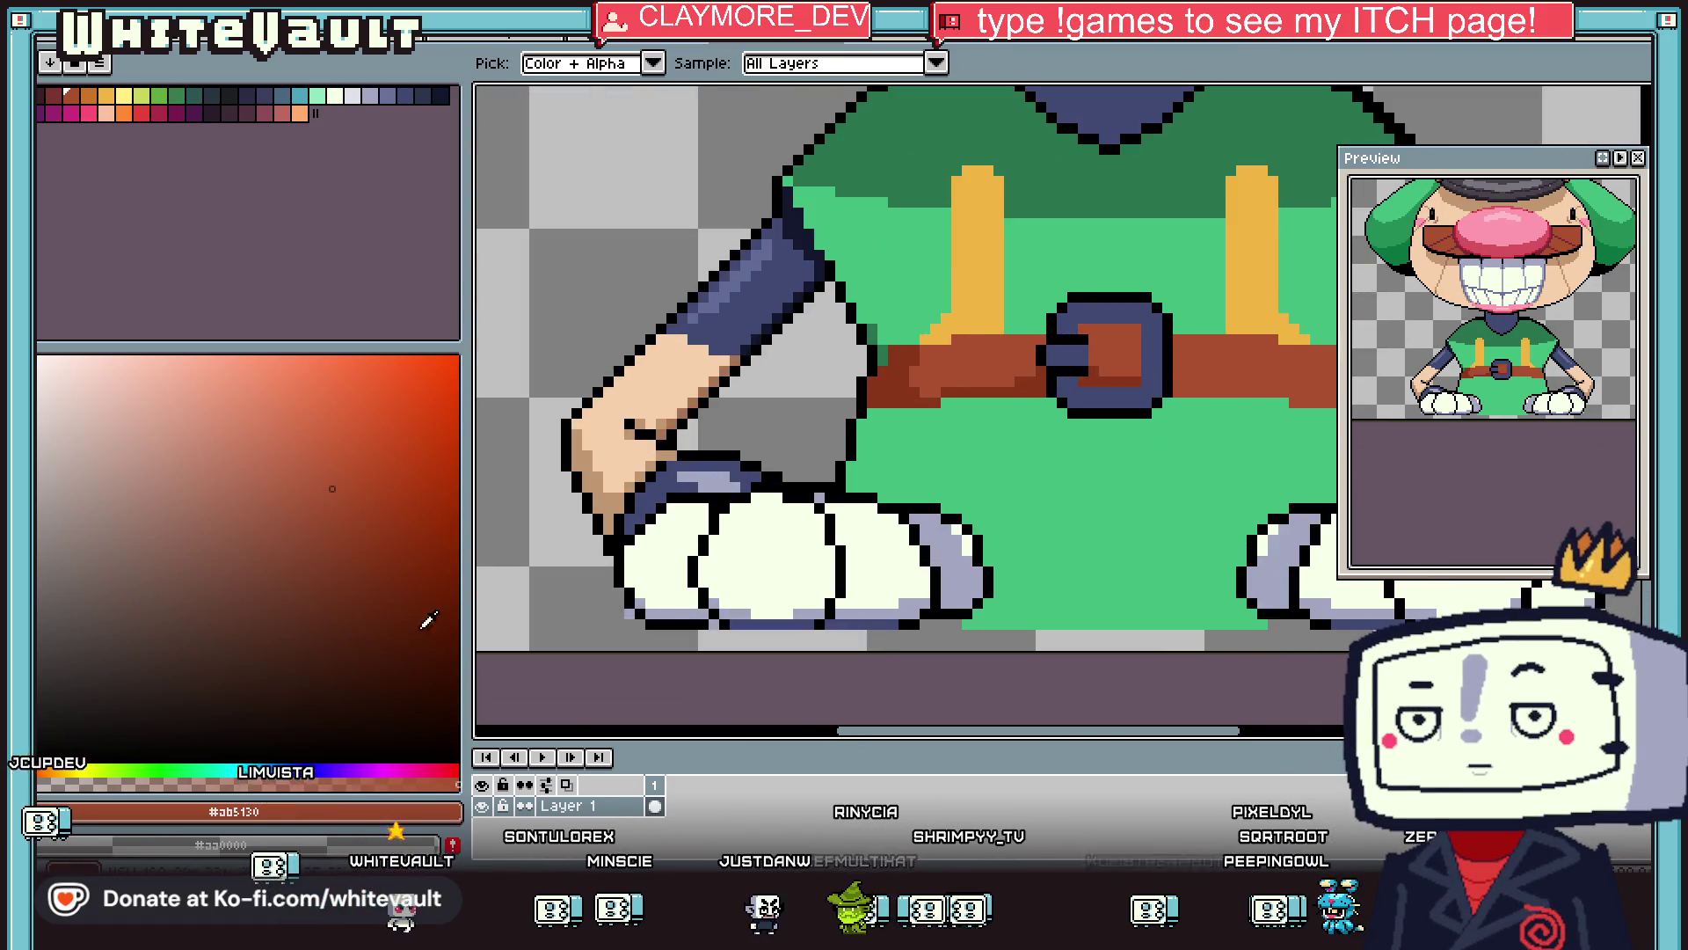
{"action": "left_click", "coordinate": [958, 353]}
{"action": "key", "text": "b"}
{"action": "scroll", "coordinate": [958, 353], "scroll_direction": "up", "scroll_amount": 2}
{"action": "left_click_drag", "start_coordinate": [972, 345], "coordinate": [1090, 345]}
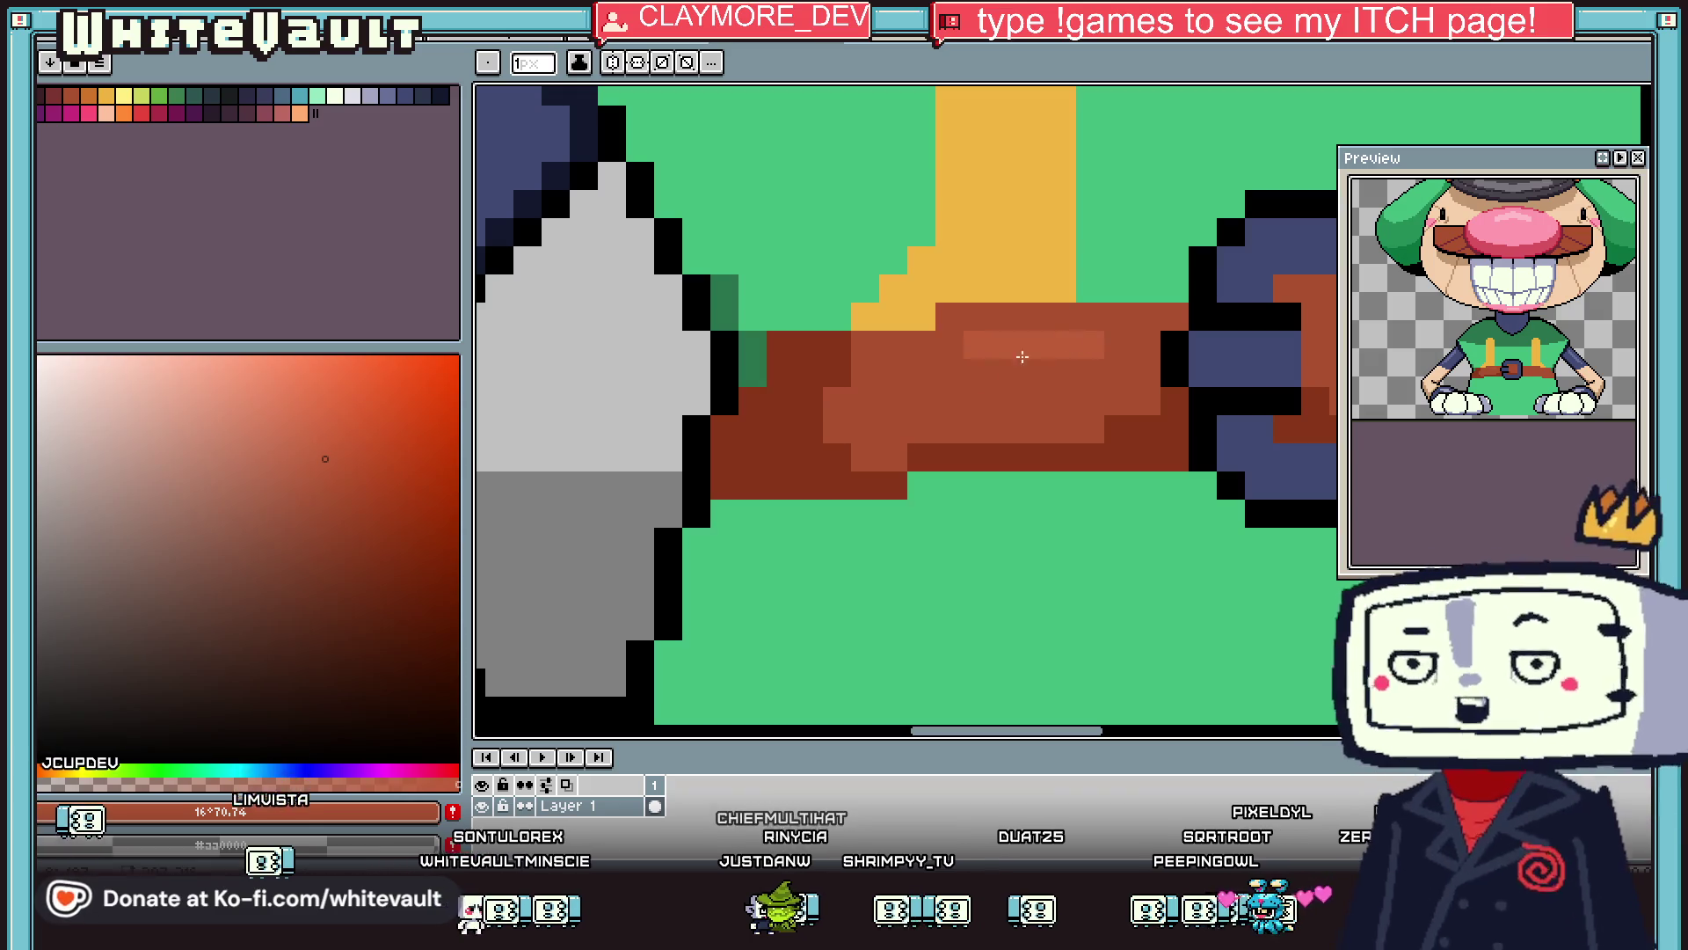
Cover the dark-green pixels beside the belt outline with dark brown, then pick black.
{"action": "key", "text": "i"}
{"action": "scroll", "coordinate": [843, 398], "scroll_direction": "down", "scroll_amount": 3}
{"action": "scroll", "coordinate": [848, 379], "scroll_direction": "up", "scroll_amount": 3}
{"action": "left_click", "coordinate": [857, 379]}
{"action": "key", "text": "b"}
{"action": "mouse_move", "coordinate": [827, 422]}
{"action": "left_mouse_down"}
{"action": "mouse_move", "coordinate": [826, 380]}
{"action": "mouse_move", "coordinate": [1086, 338]}
{"action": "left_mouse_up"}
{"action": "key", "text": "i"}
{"action": "left_click", "coordinate": [783, 335]}
{"action": "left_click", "coordinate": [781, 378]}
{"action": "key", "text": "b"}
{"action": "scroll", "coordinate": [1086, 338], "scroll_direction": "down", "scroll_amount": 3}
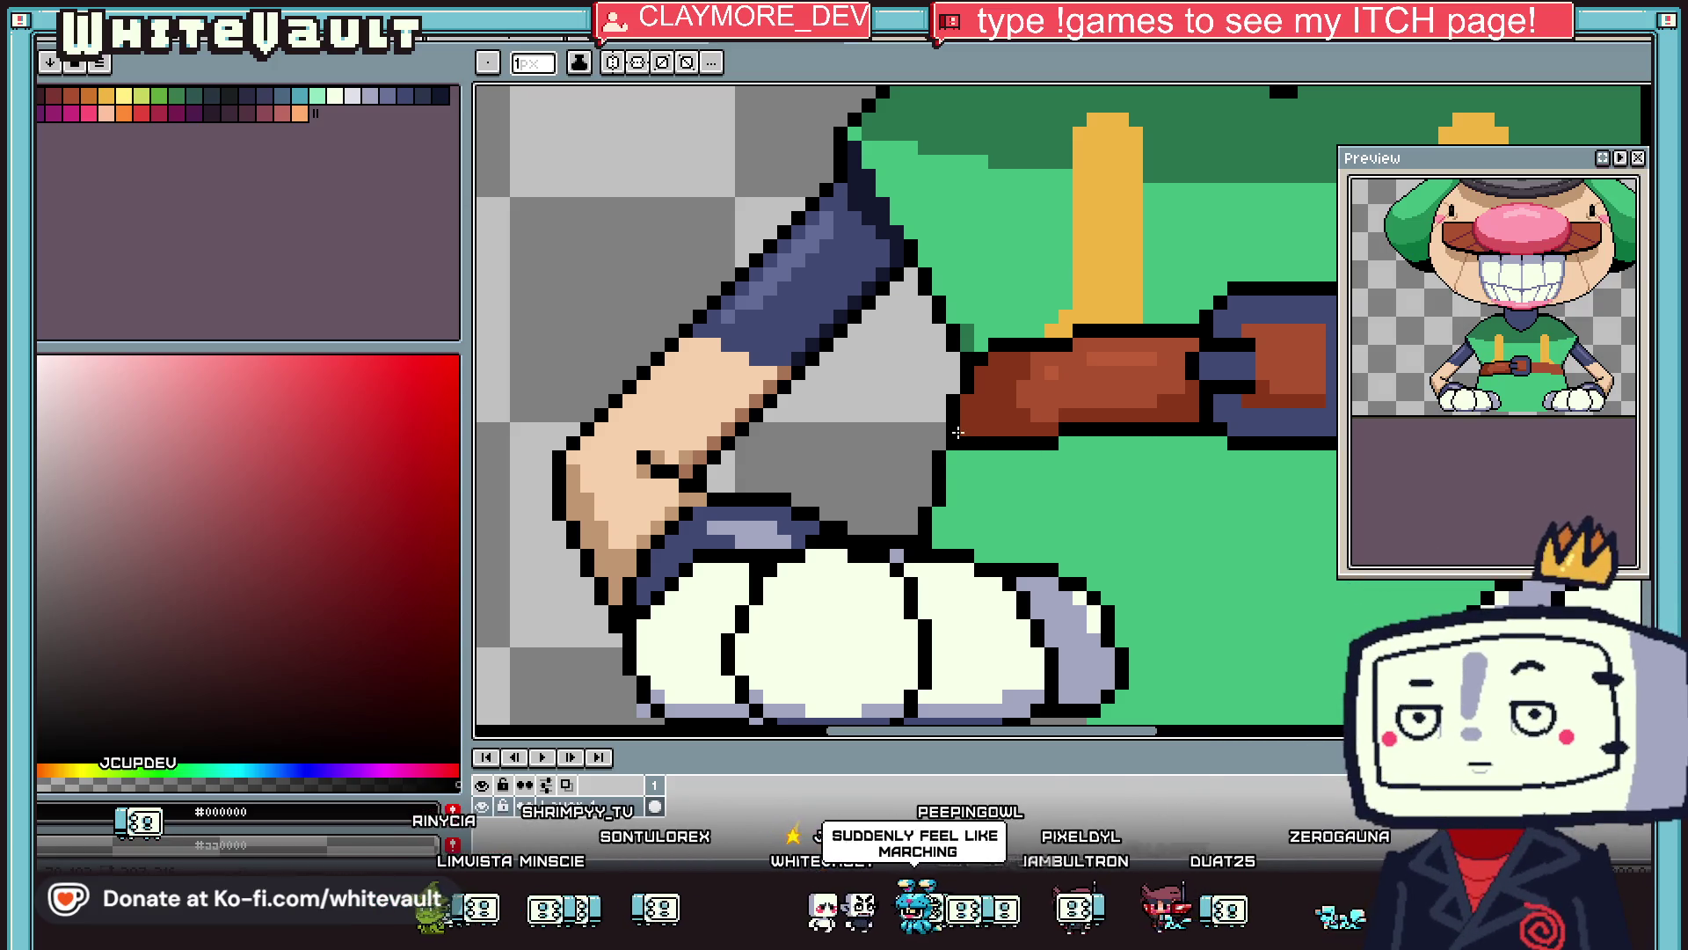
Sample the belt's brown and dark brown shades for further belt touch-ups.
{"action": "key", "text": "i"}
{"action": "scroll", "coordinate": [1073, 429], "scroll_direction": "down", "scroll_amount": 3}
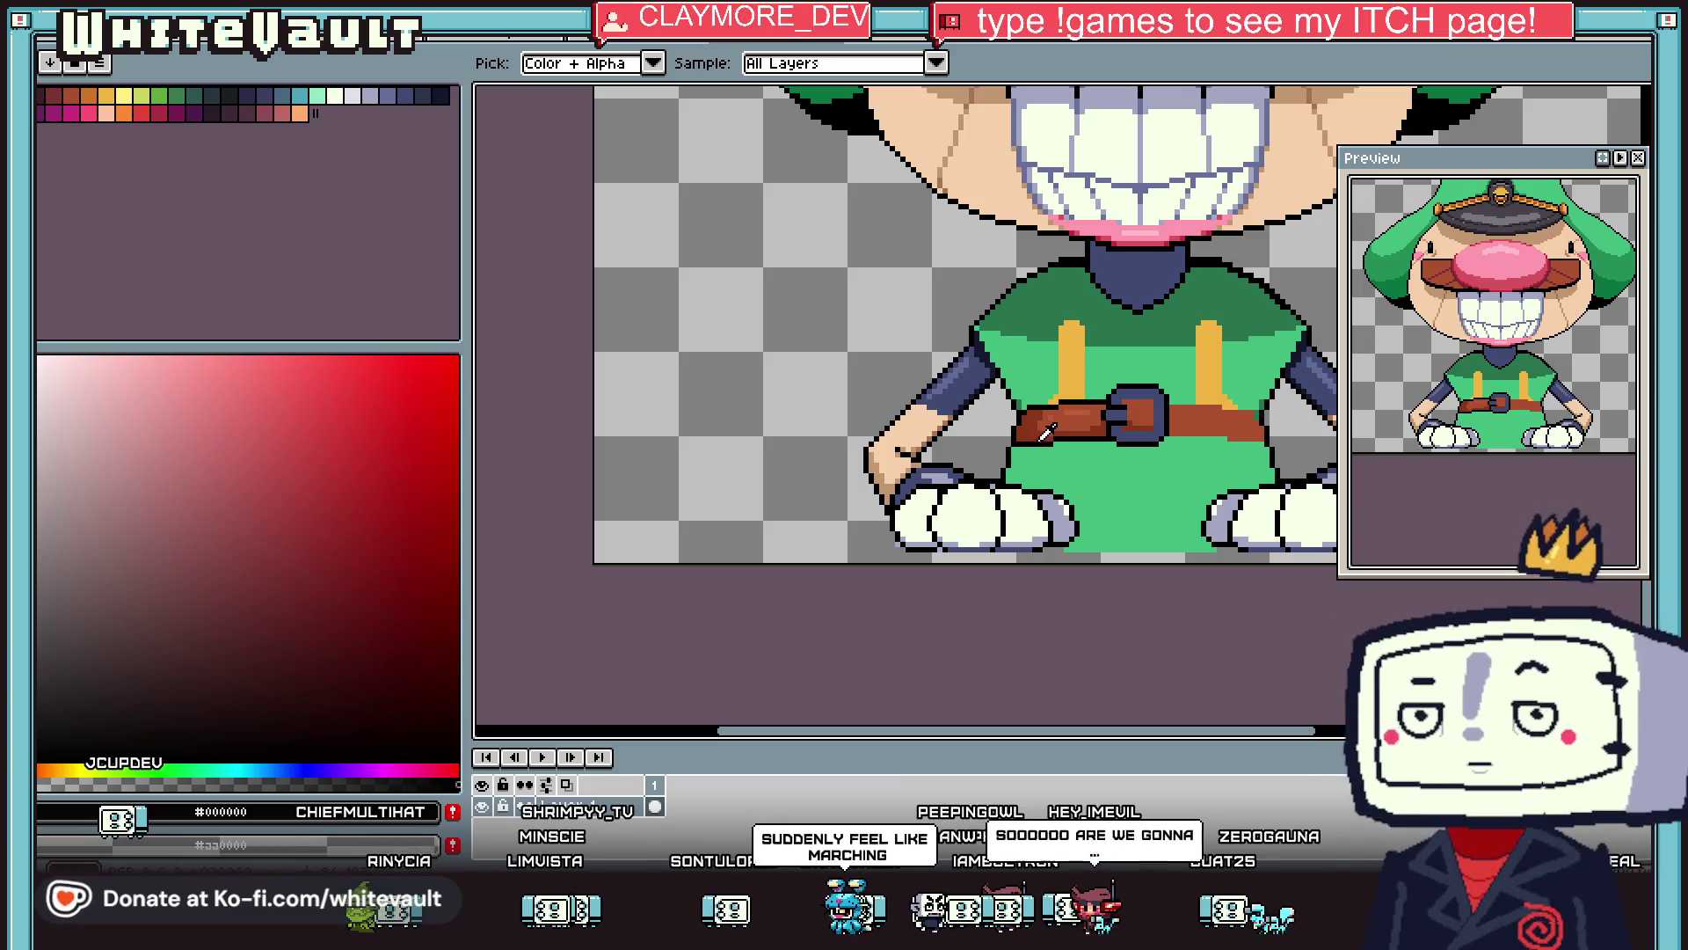
{"action": "scroll", "coordinate": [1060, 405], "scroll_direction": "up", "scroll_amount": 3}
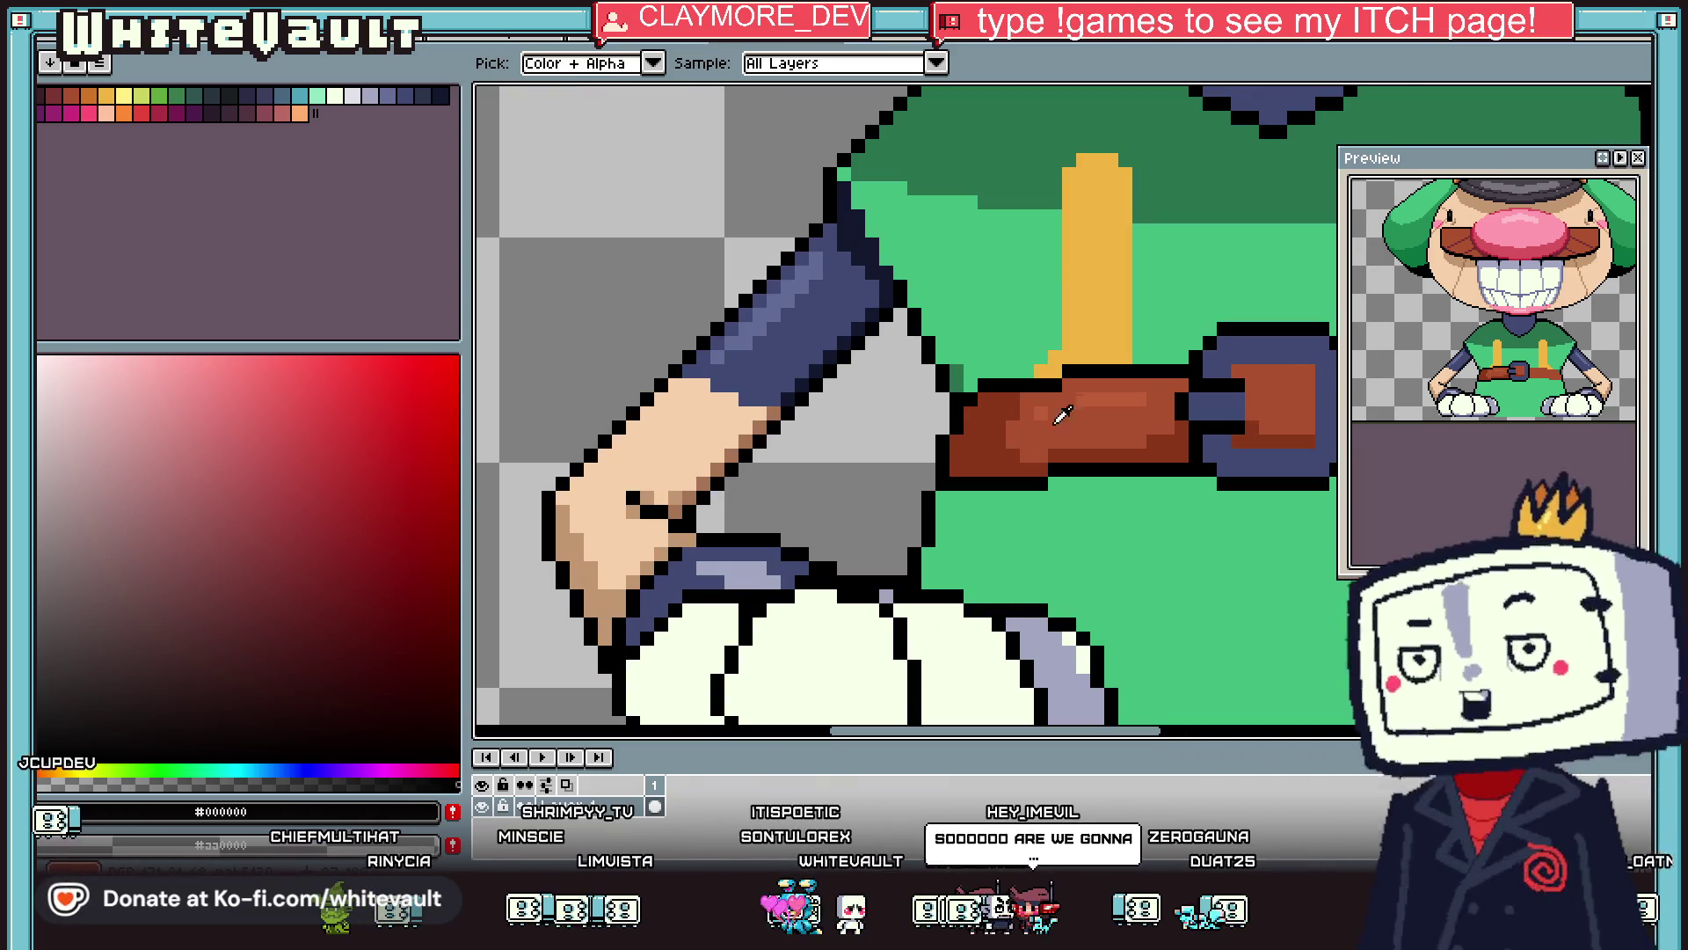
{"action": "left_click", "coordinate": [1060, 405]}
{"action": "key", "text": "b"}
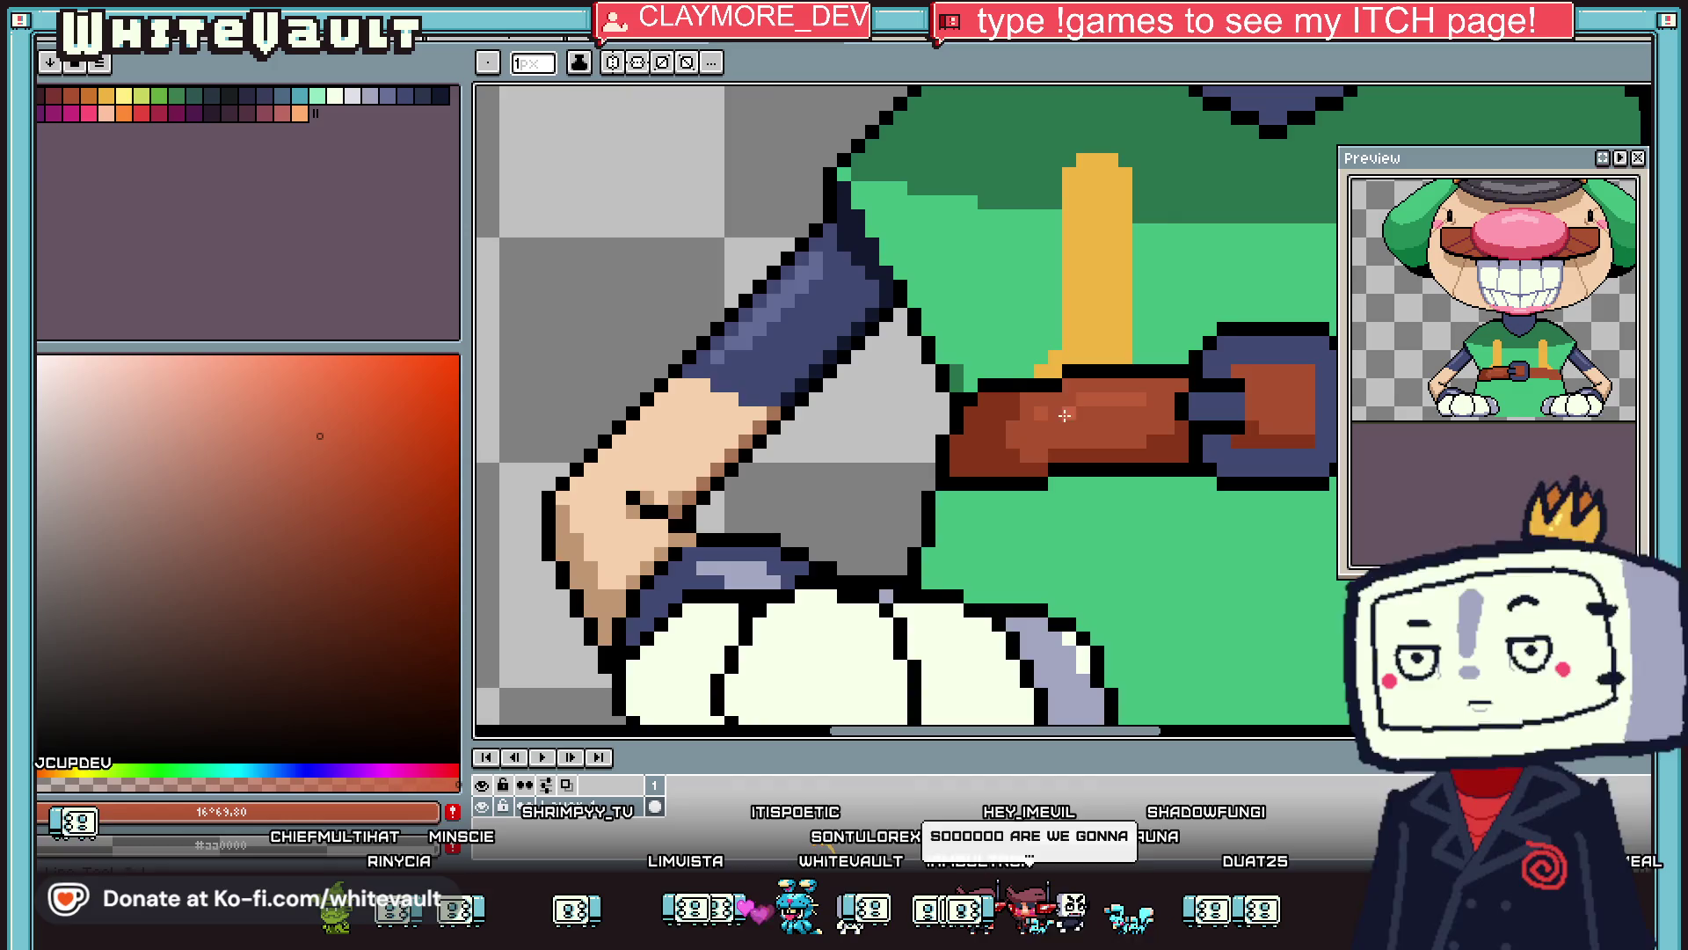
{"action": "scroll", "coordinate": [1025, 411], "scroll_direction": "up", "scroll_amount": 2}
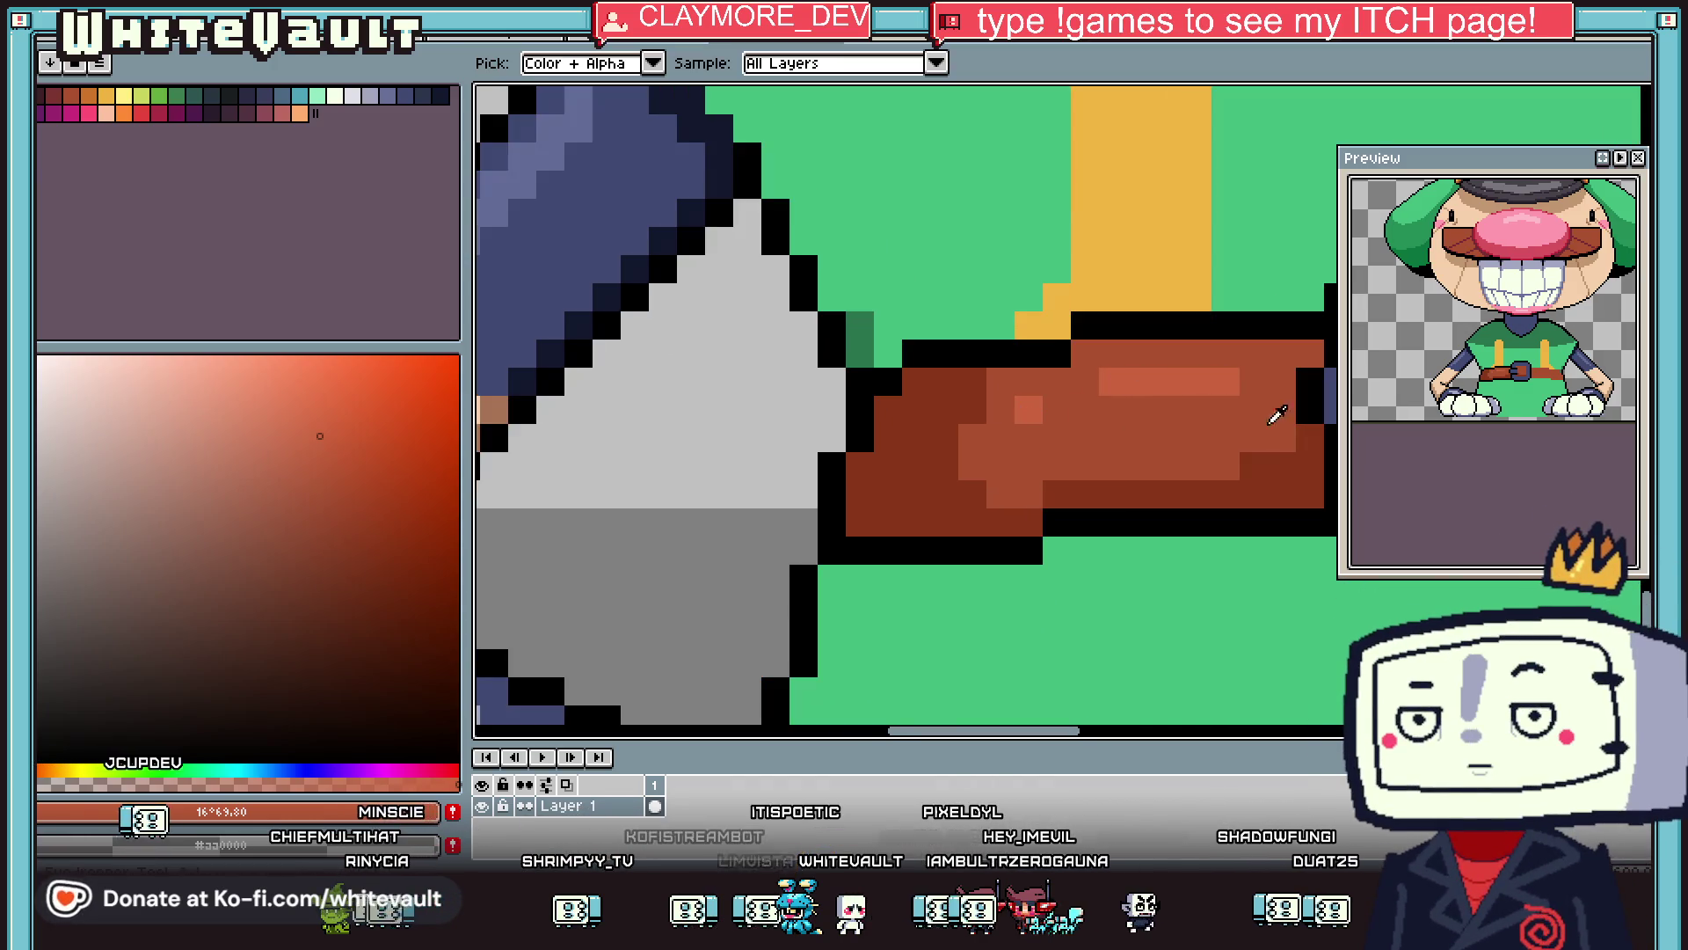
{"action": "key", "text": "i"}
{"action": "scroll", "coordinate": [1292, 446], "scroll_direction": "down", "scroll_amount": 2}
{"action": "left_click", "coordinate": [1293, 446]}
{"action": "key", "text": "b"}
{"action": "scroll", "coordinate": [1231, 440], "scroll_direction": "up", "scroll_amount": 2}
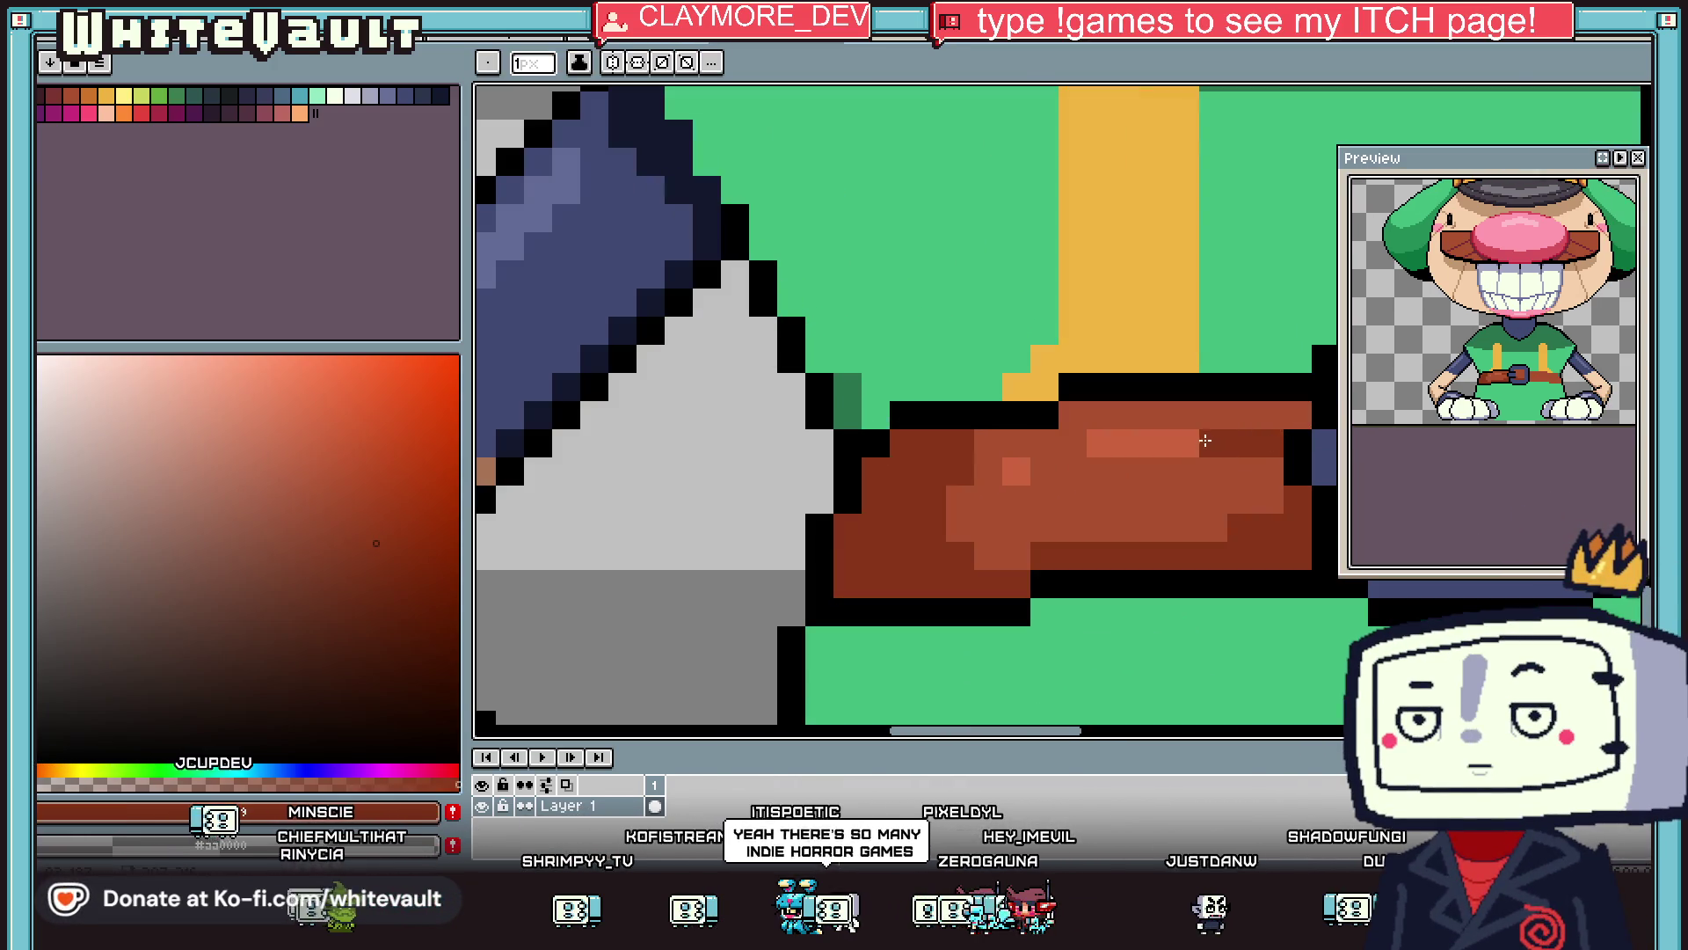
Sample a lighter belt brown for highlights, then the buckle's dark blue.
{"action": "key", "text": "i"}
{"action": "scroll", "coordinate": [1303, 477], "scroll_direction": "down", "scroll_amount": 4}
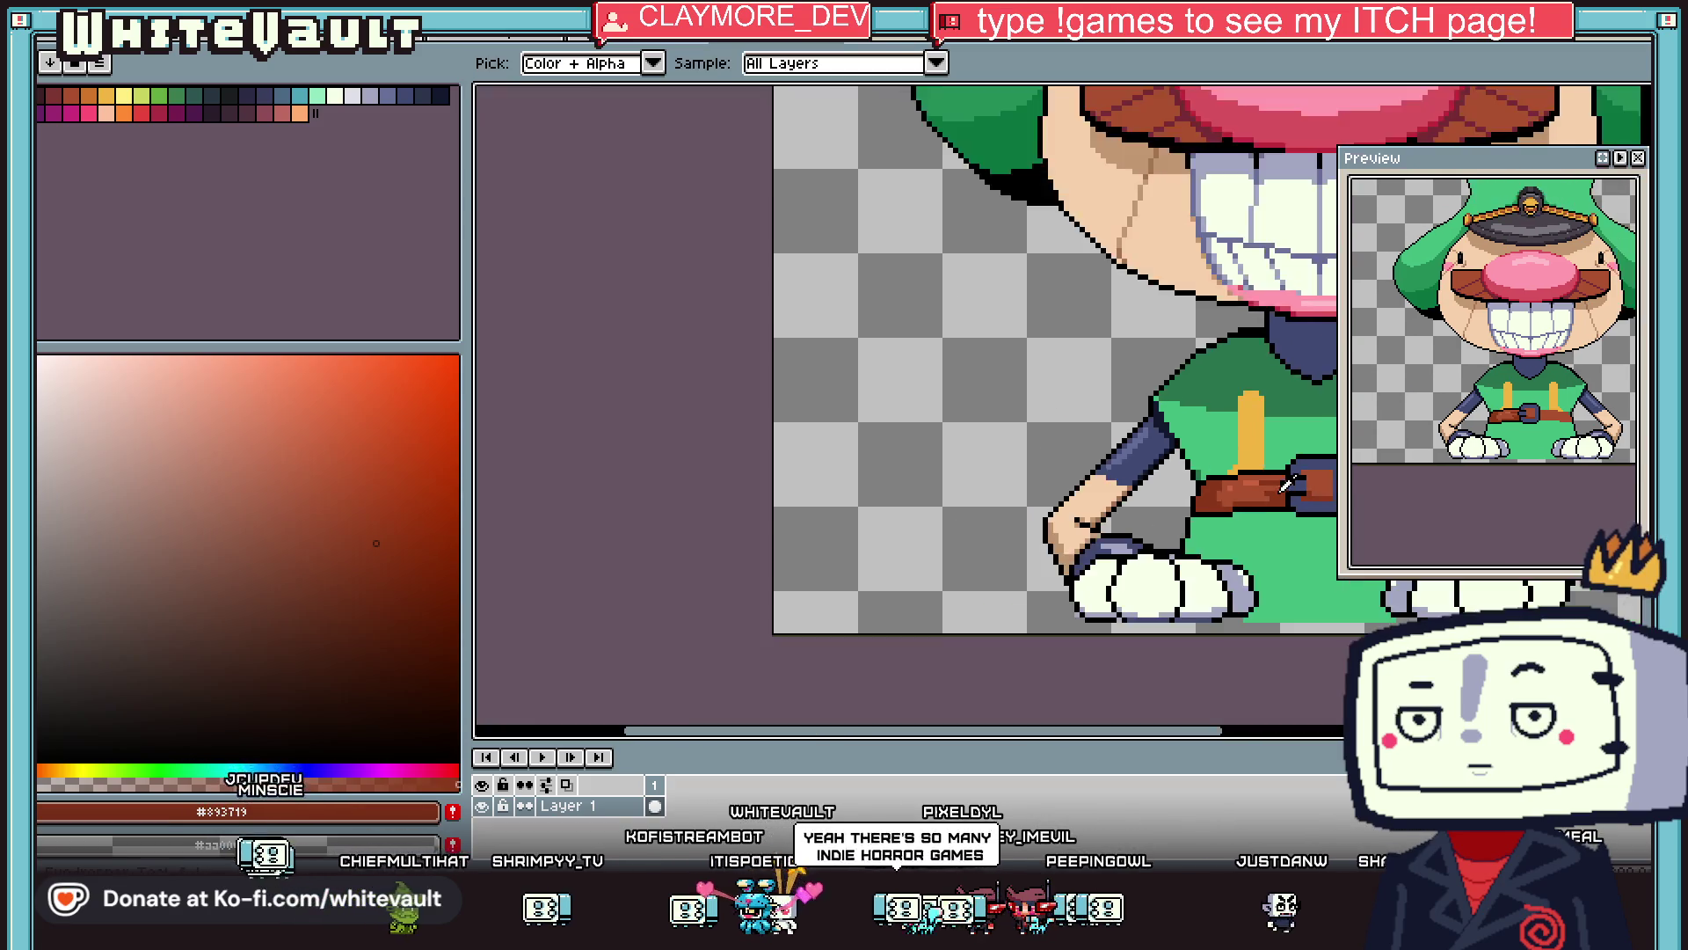
{"action": "scroll", "coordinate": [1303, 477], "scroll_direction": "up", "scroll_amount": 3}
{"action": "scroll", "coordinate": [1003, 479], "scroll_direction": "up", "scroll_amount": 2}
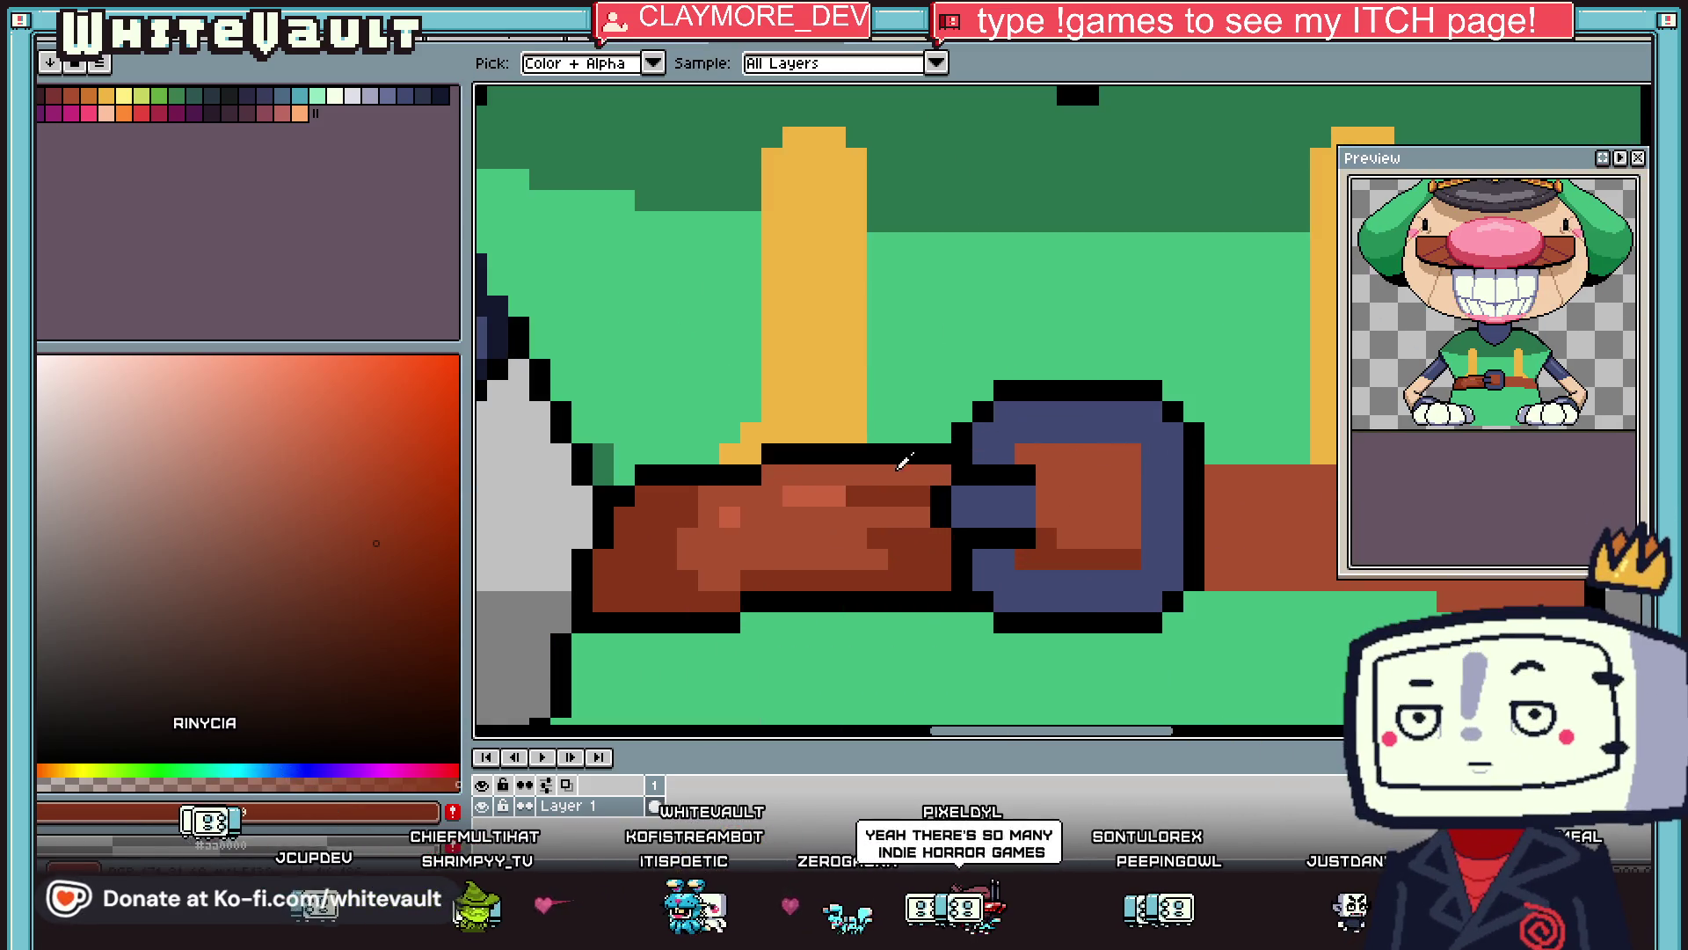
{"action": "left_click", "coordinate": [1004, 479]}
{"action": "key", "text": "b"}
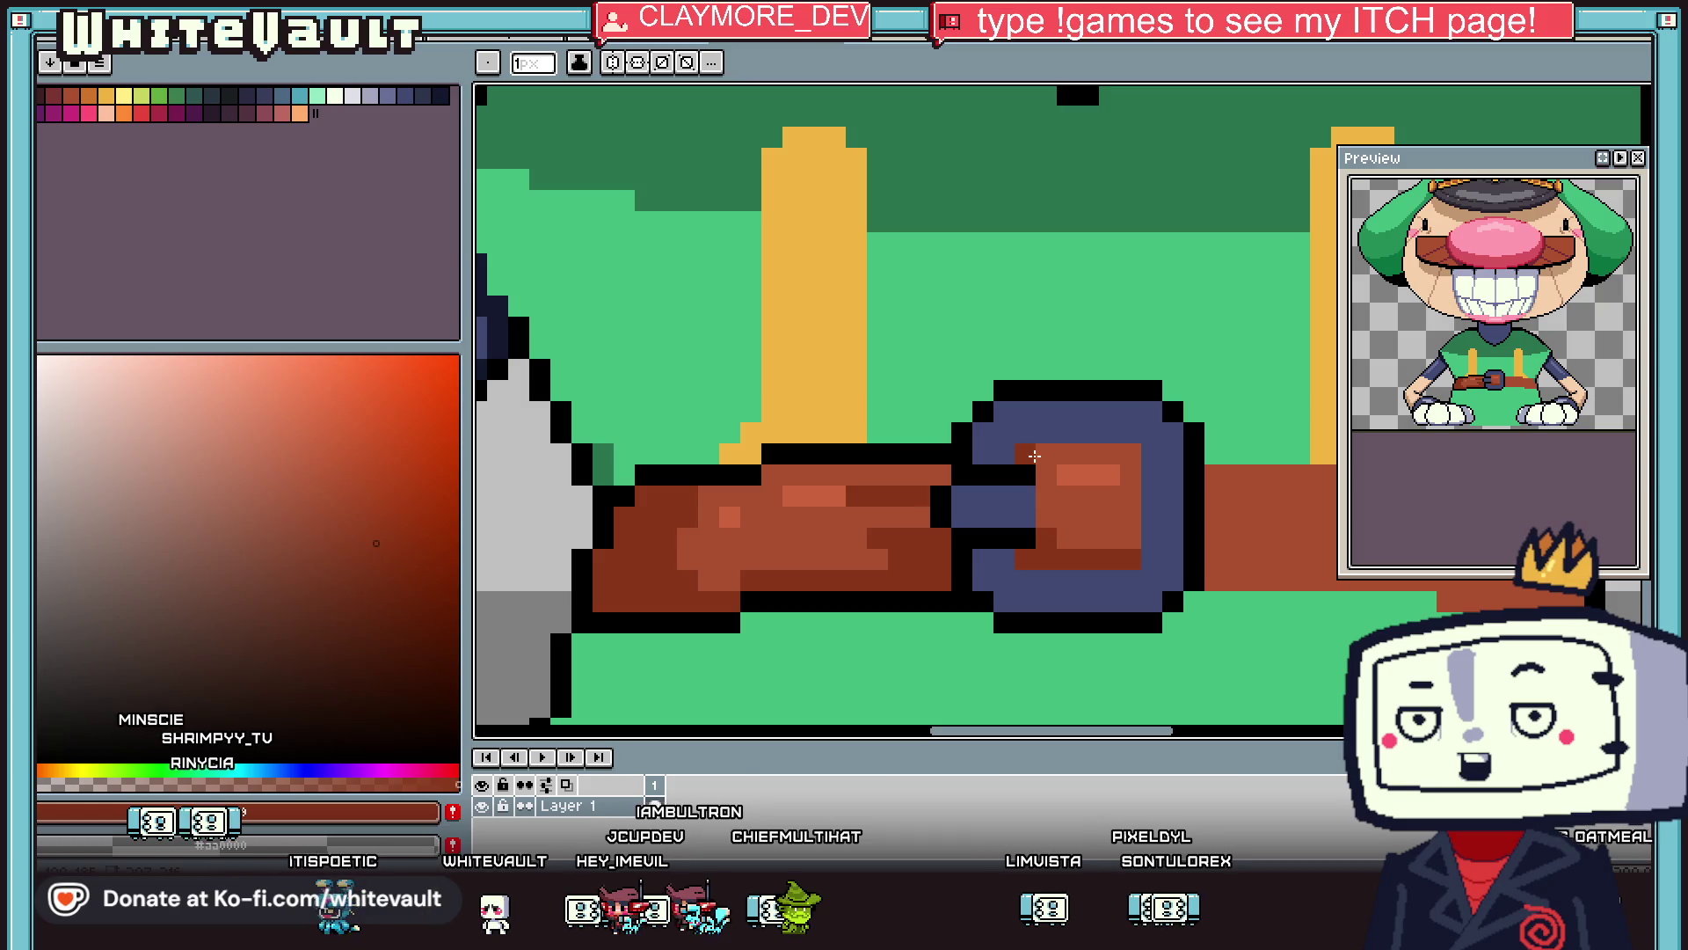
{"action": "scroll", "coordinate": [1035, 456], "scroll_direction": "down", "scroll_amount": 2}
{"action": "key", "text": "i"}
{"action": "scroll", "coordinate": [1053, 471], "scroll_direction": "down", "scroll_amount": 1}
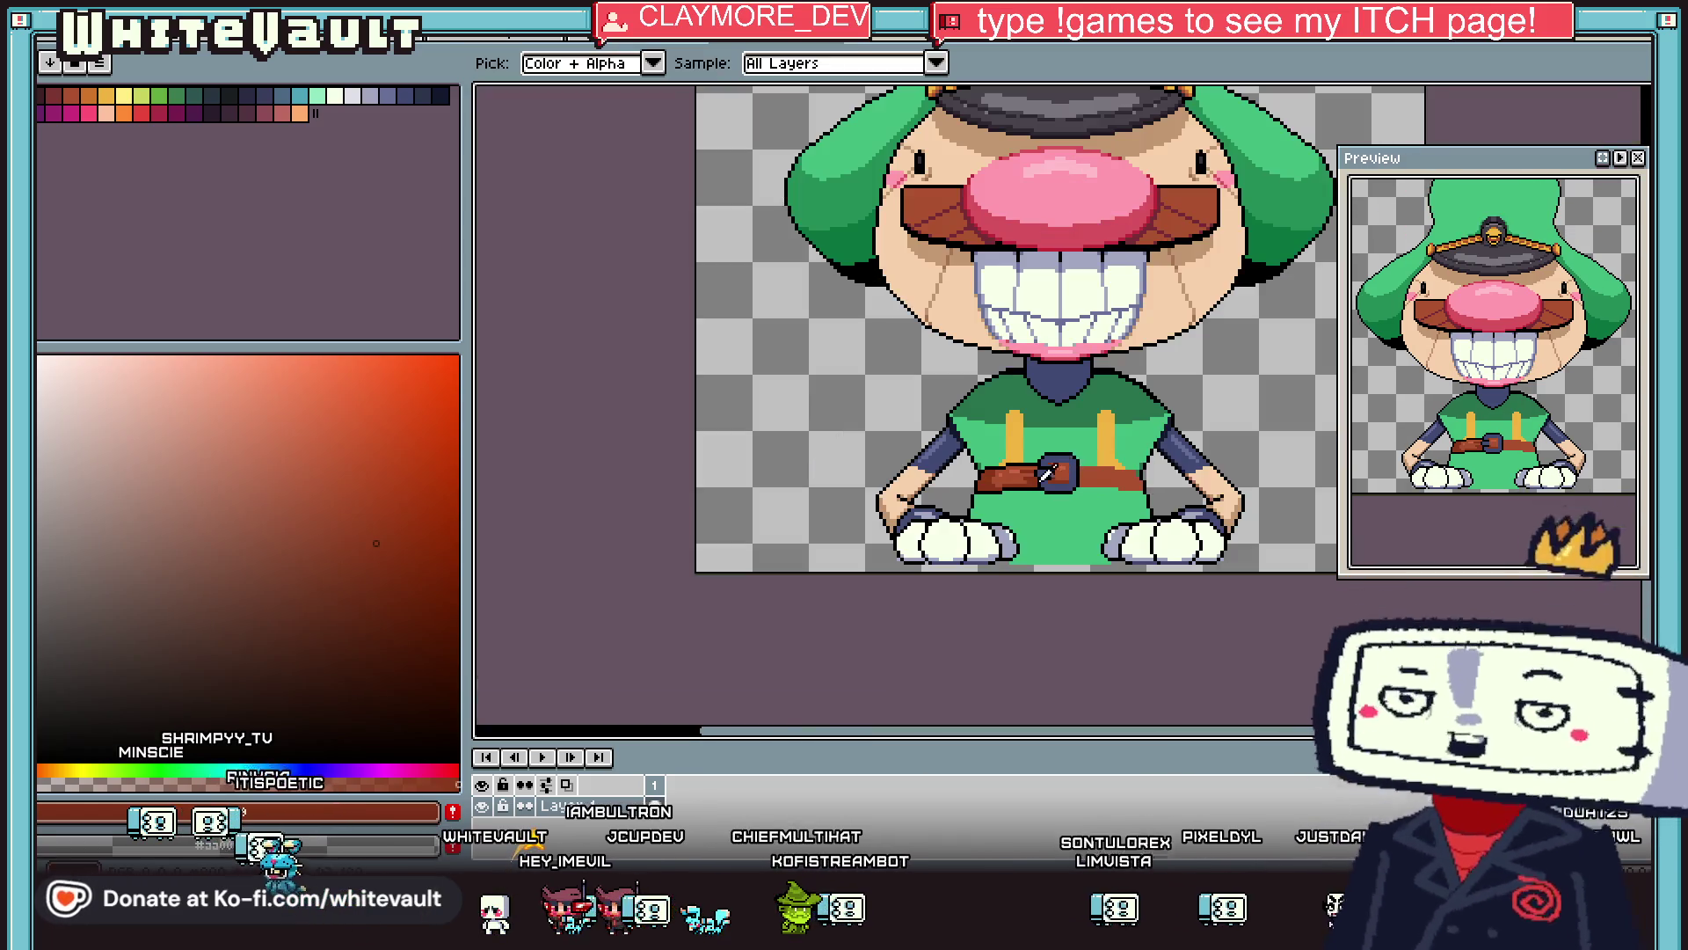
{"action": "scroll", "coordinate": [1053, 471], "scroll_direction": "up", "scroll_amount": 3}
{"action": "left_click", "coordinate": [1067, 478]}
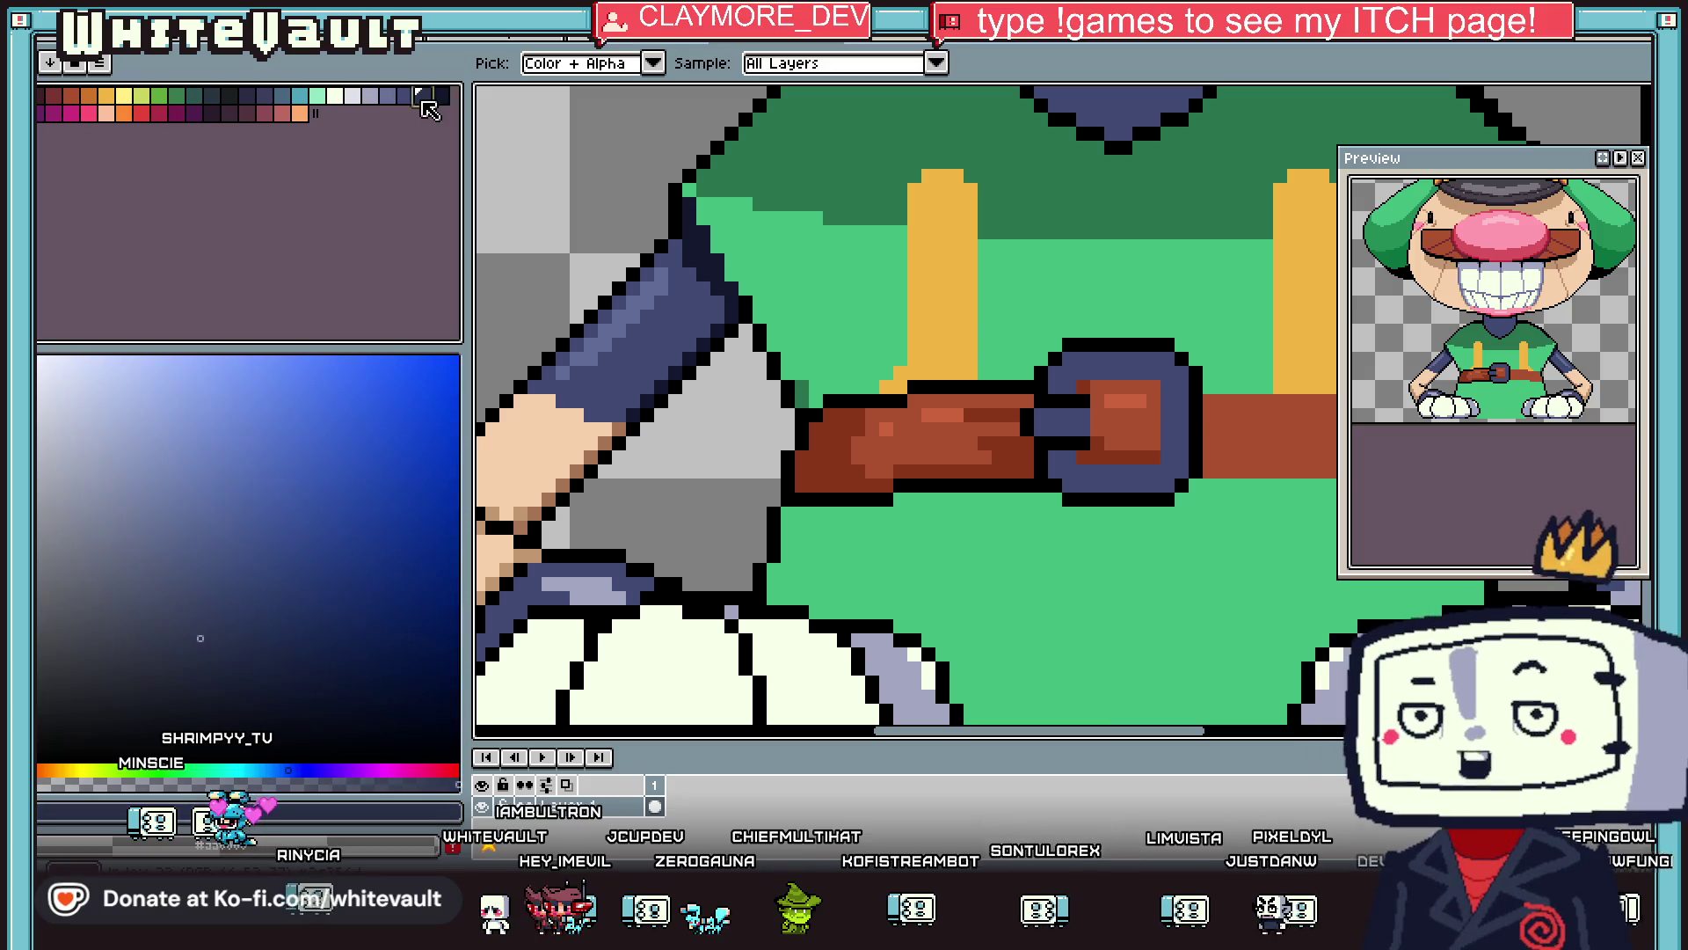
Draw a darker blue line along the buckle's bottom and outline its right side and bottom in black.
{"action": "key", "text": "b"}
{"action": "left_click_drag", "start_coordinate": [1087, 483], "coordinate": [1165, 483]}
{"action": "key", "text": "alt"}
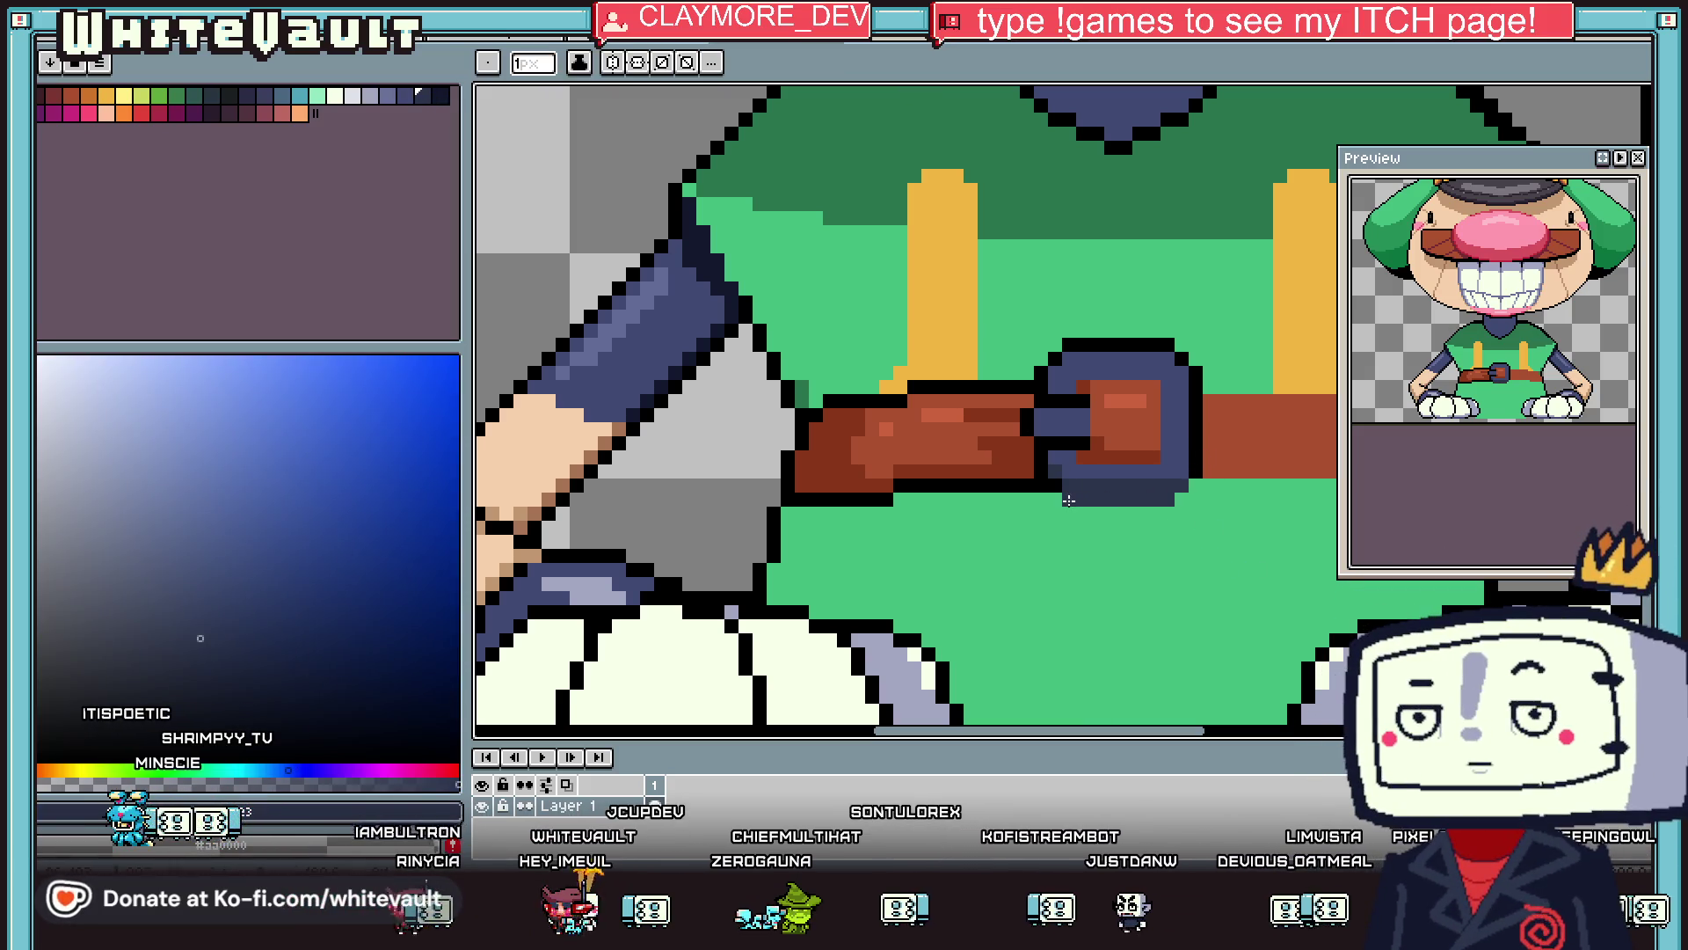
{"action": "left_click", "coordinate": [1160, 478], "text": "alt"}
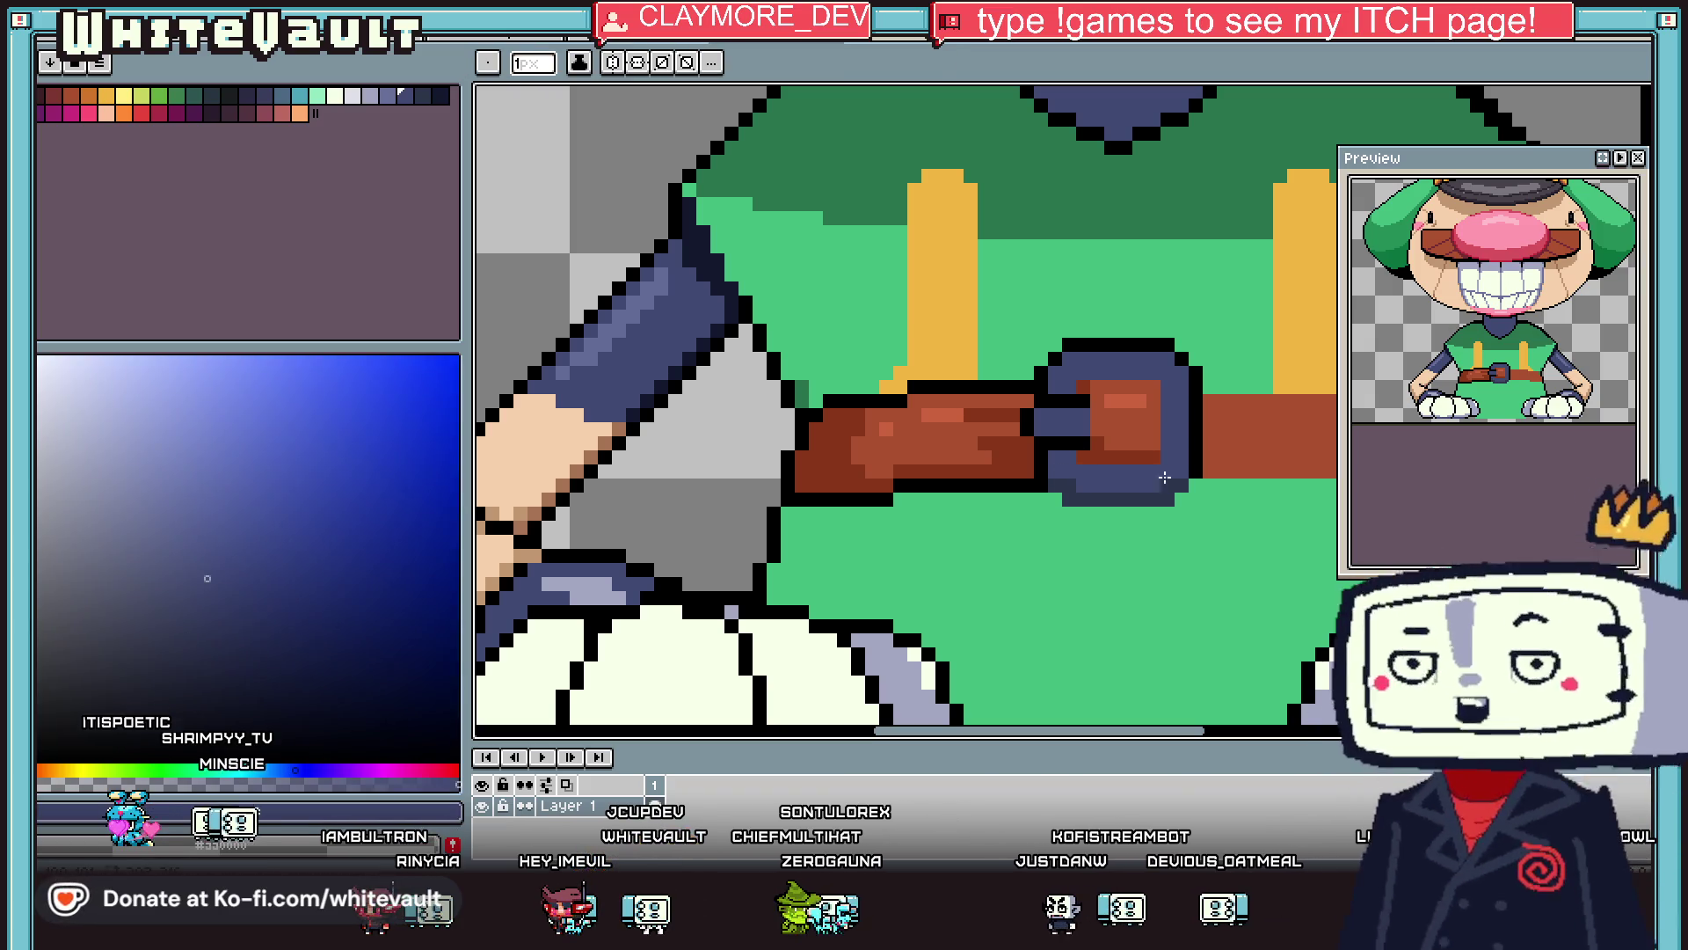
{"action": "left_click", "coordinate": [1194, 482], "text": "alt"}
{"action": "left_click_drag", "start_coordinate": [1183, 490], "coordinate": [1080, 513]}
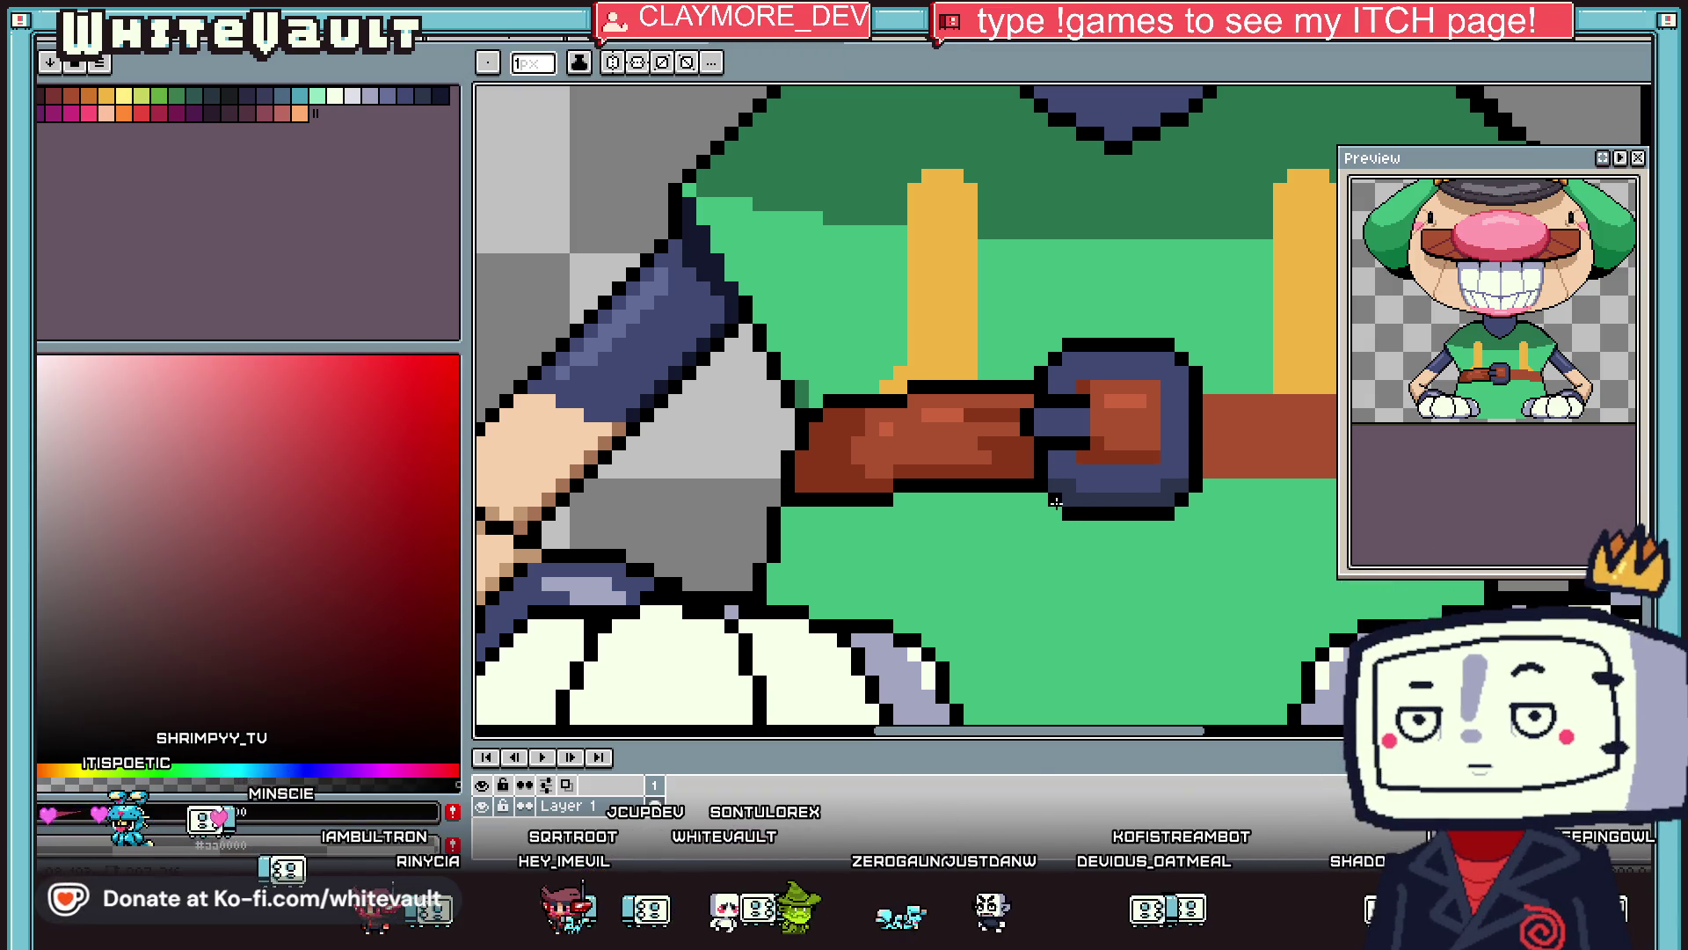
Darken part of the buckle's prong with the darkest blue.
{"action": "key", "text": "alt"}
{"action": "left_click", "coordinate": [1069, 484], "text": "alt"}
{"action": "left_click_drag", "start_coordinate": [1038, 429], "coordinate": [1075, 428]}
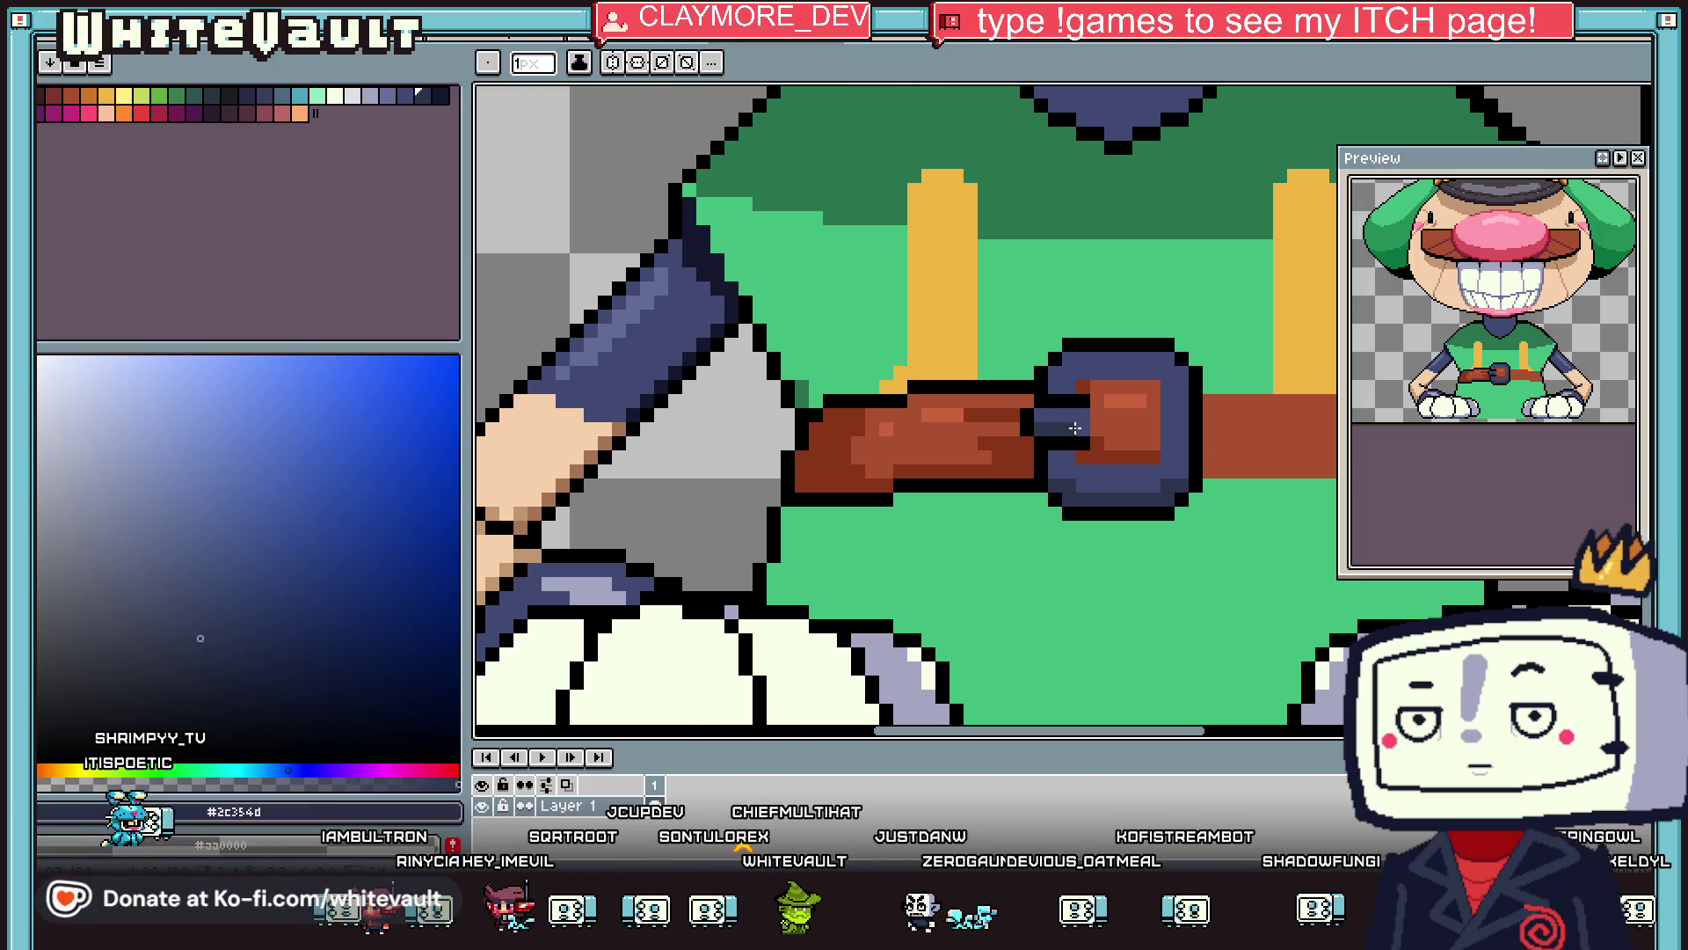
{"action": "scroll", "coordinate": [1080, 413], "scroll_direction": "down", "scroll_amount": 5}
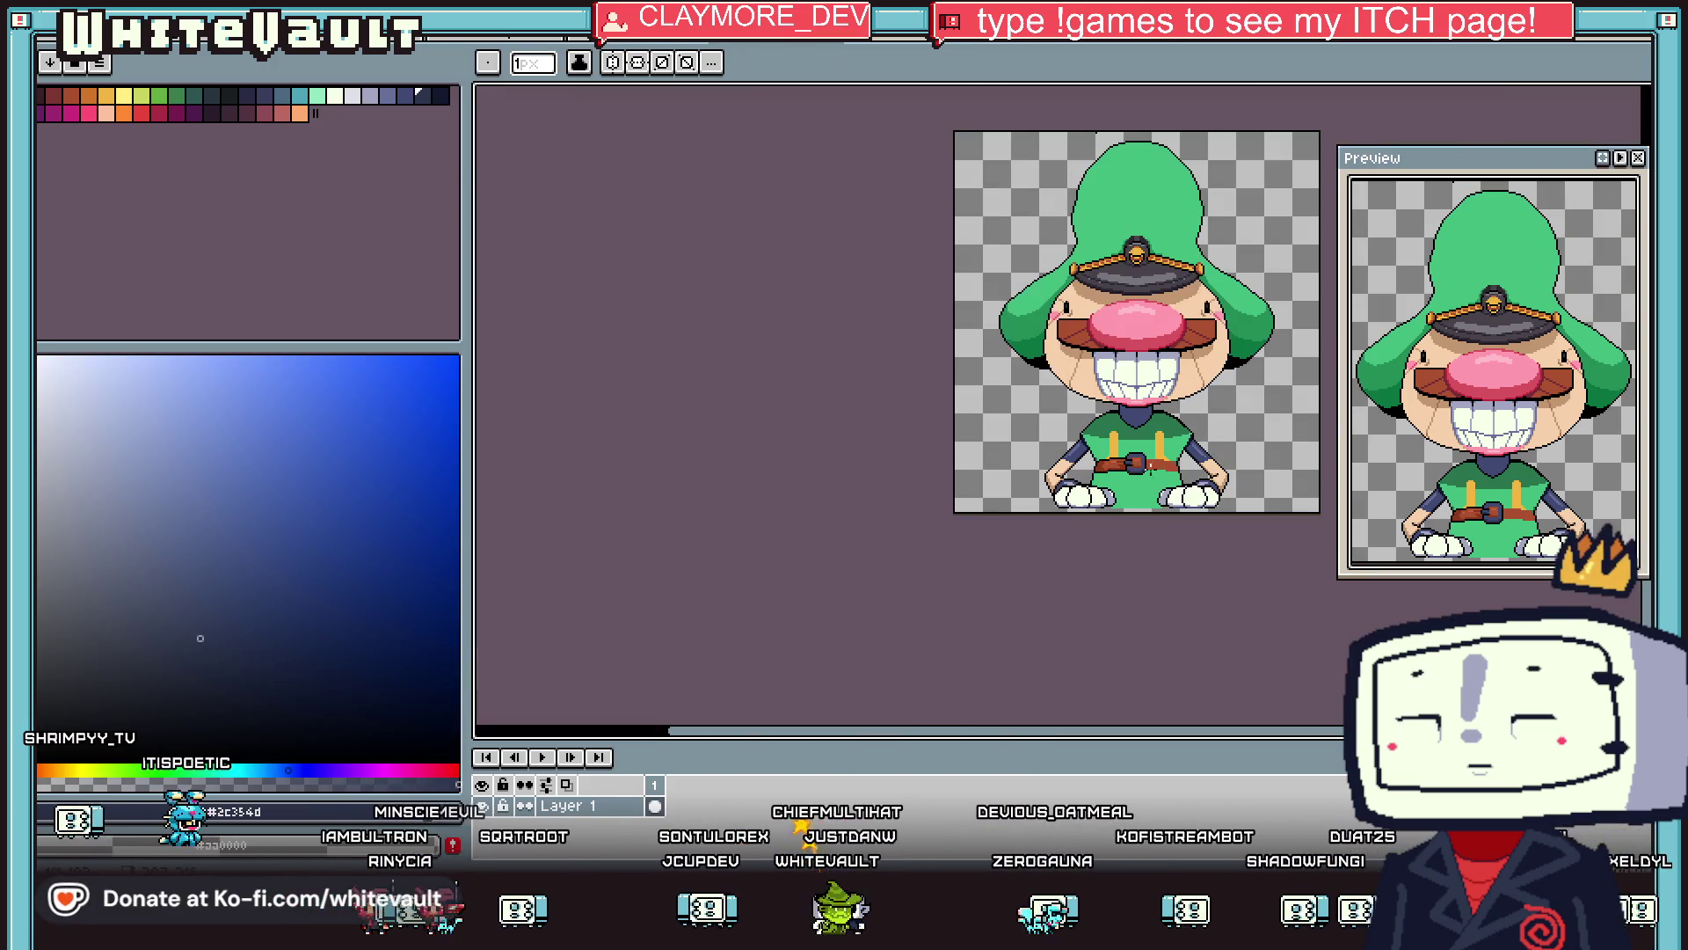
{"action": "scroll", "coordinate": [1140, 456], "scroll_direction": "up", "scroll_amount": 5}
Add a lighter blue highlight pixel on the buckle.
{"action": "key", "text": "alt"}
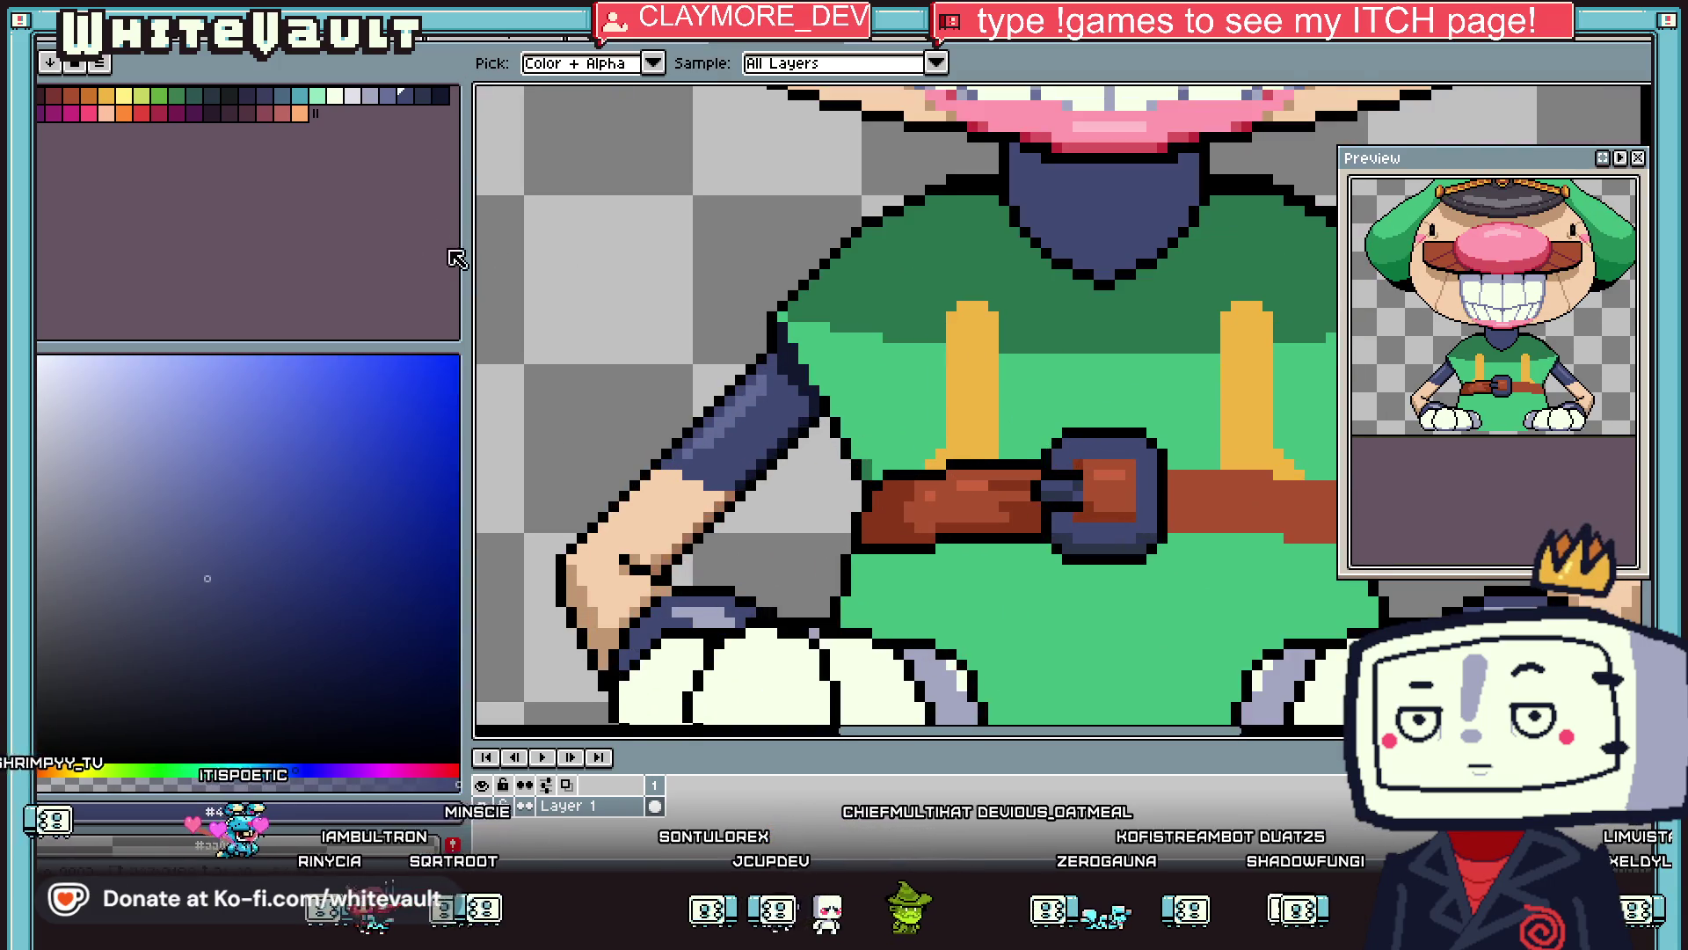
{"action": "left_click", "coordinate": [388, 95]}
{"action": "left_click", "coordinate": [1141, 475]}
{"action": "scroll", "coordinate": [1127, 478], "scroll_direction": "up", "scroll_amount": 2}
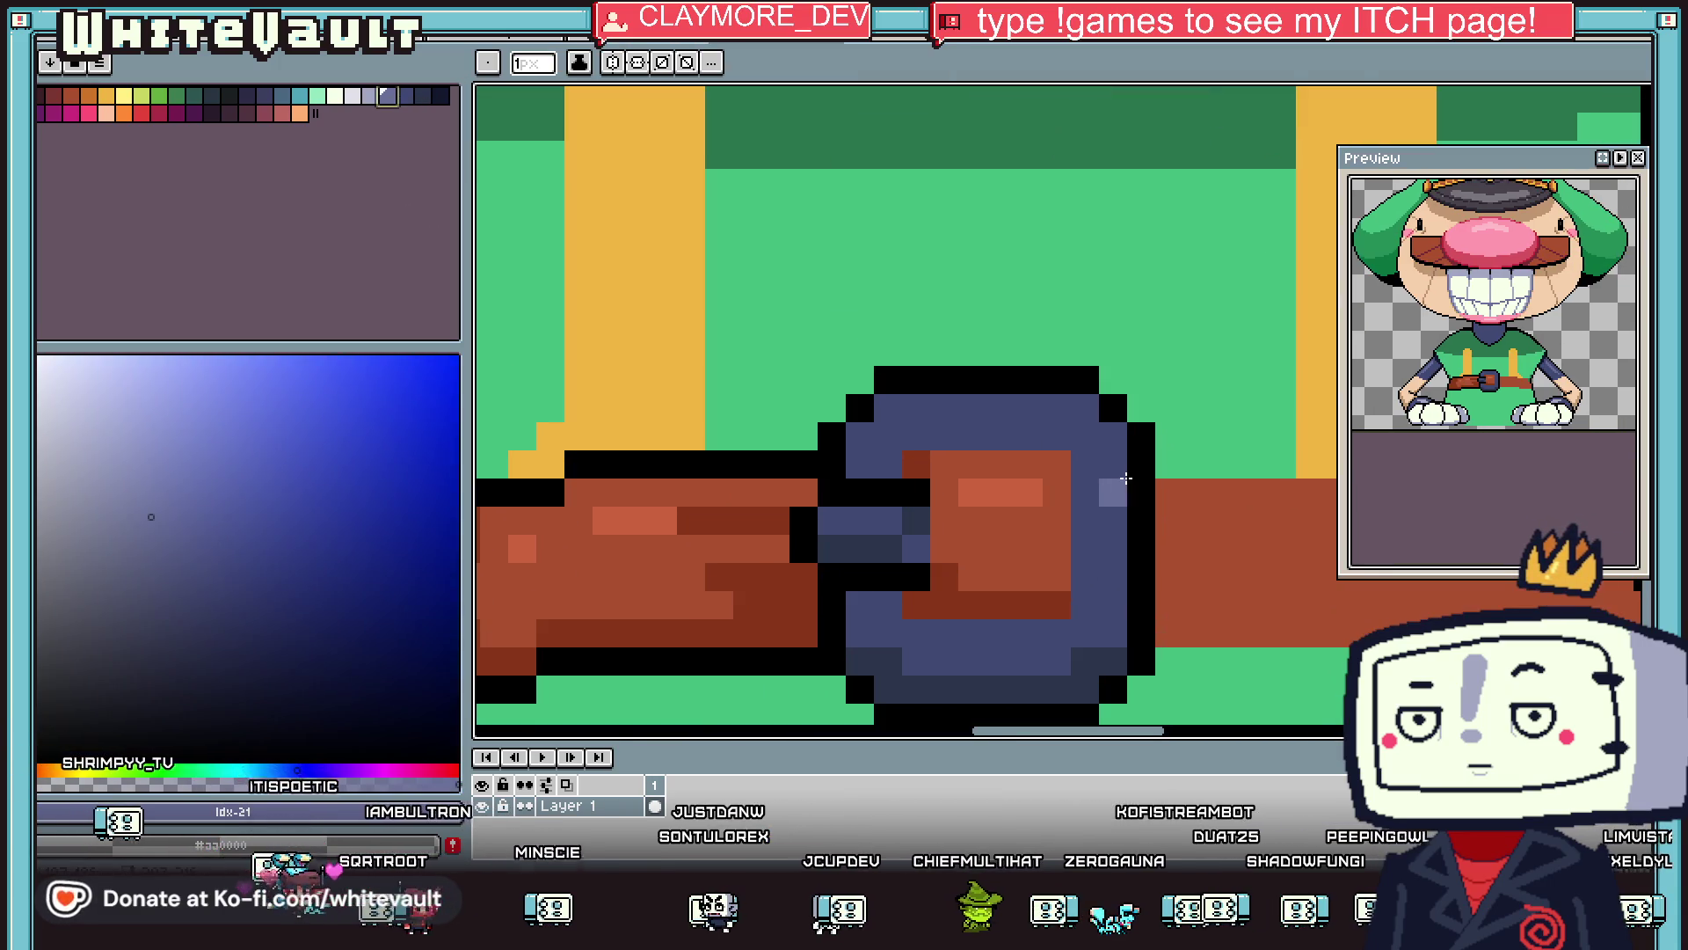
{"action": "scroll", "coordinate": [1026, 435], "scroll_direction": "down", "scroll_amount": 3}
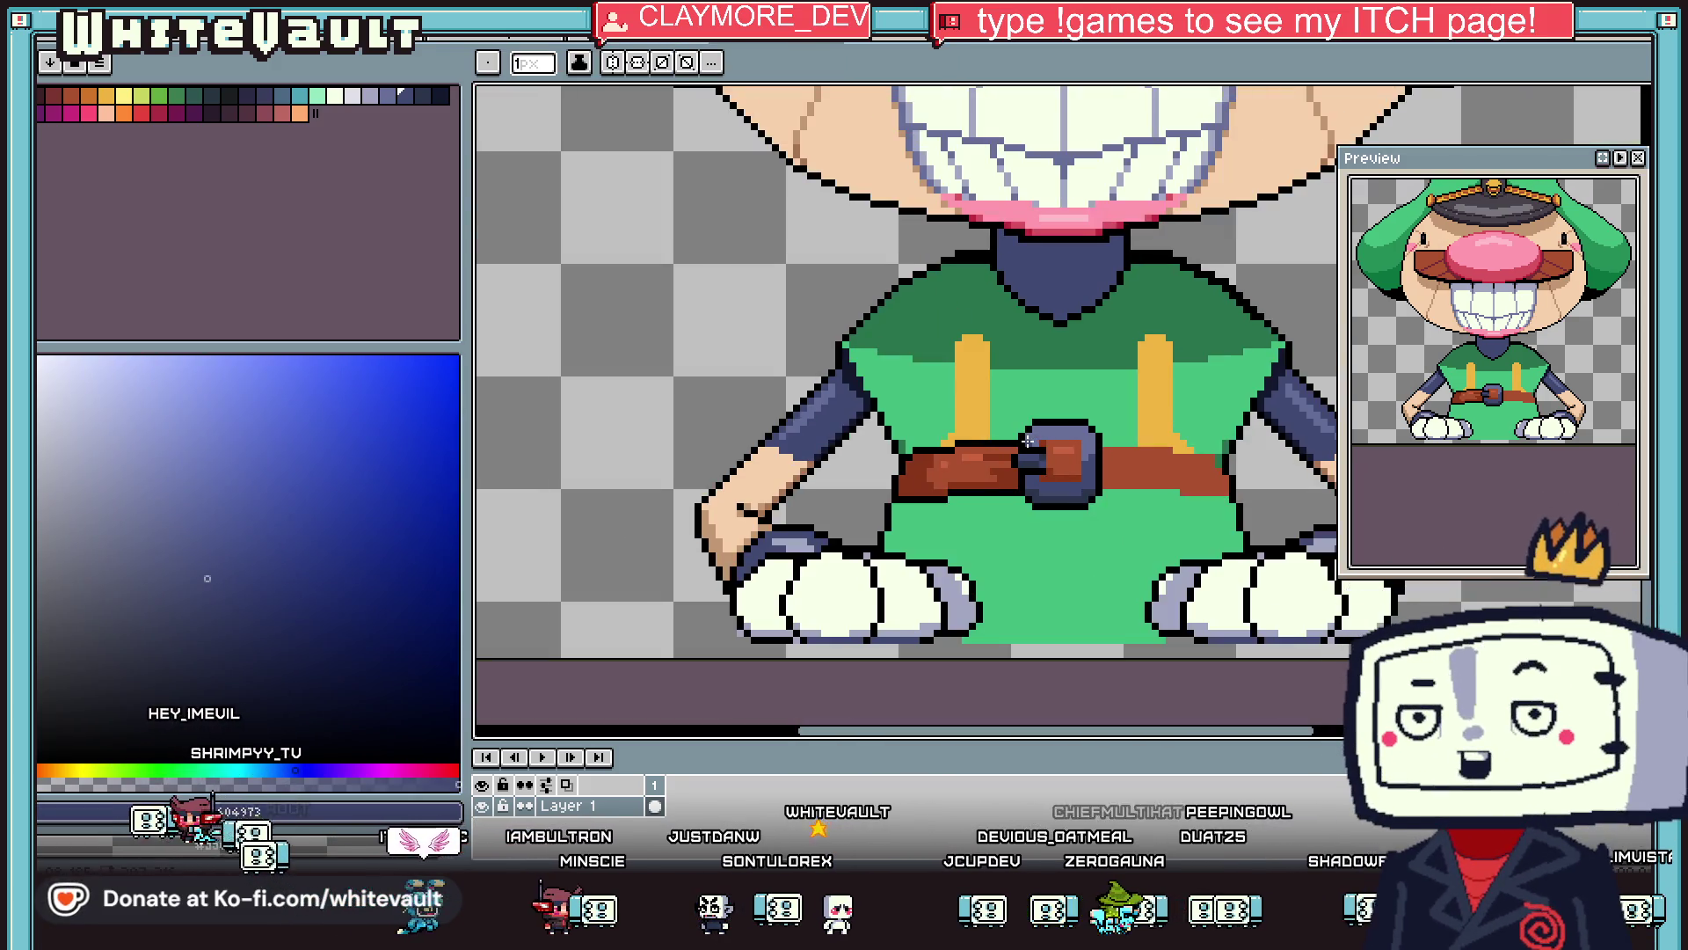
Extend the dark red-brown strap inside the buckle.
{"action": "key", "text": "i"}
{"action": "scroll", "coordinate": [1097, 415], "scroll_direction": "up", "scroll_amount": 4}
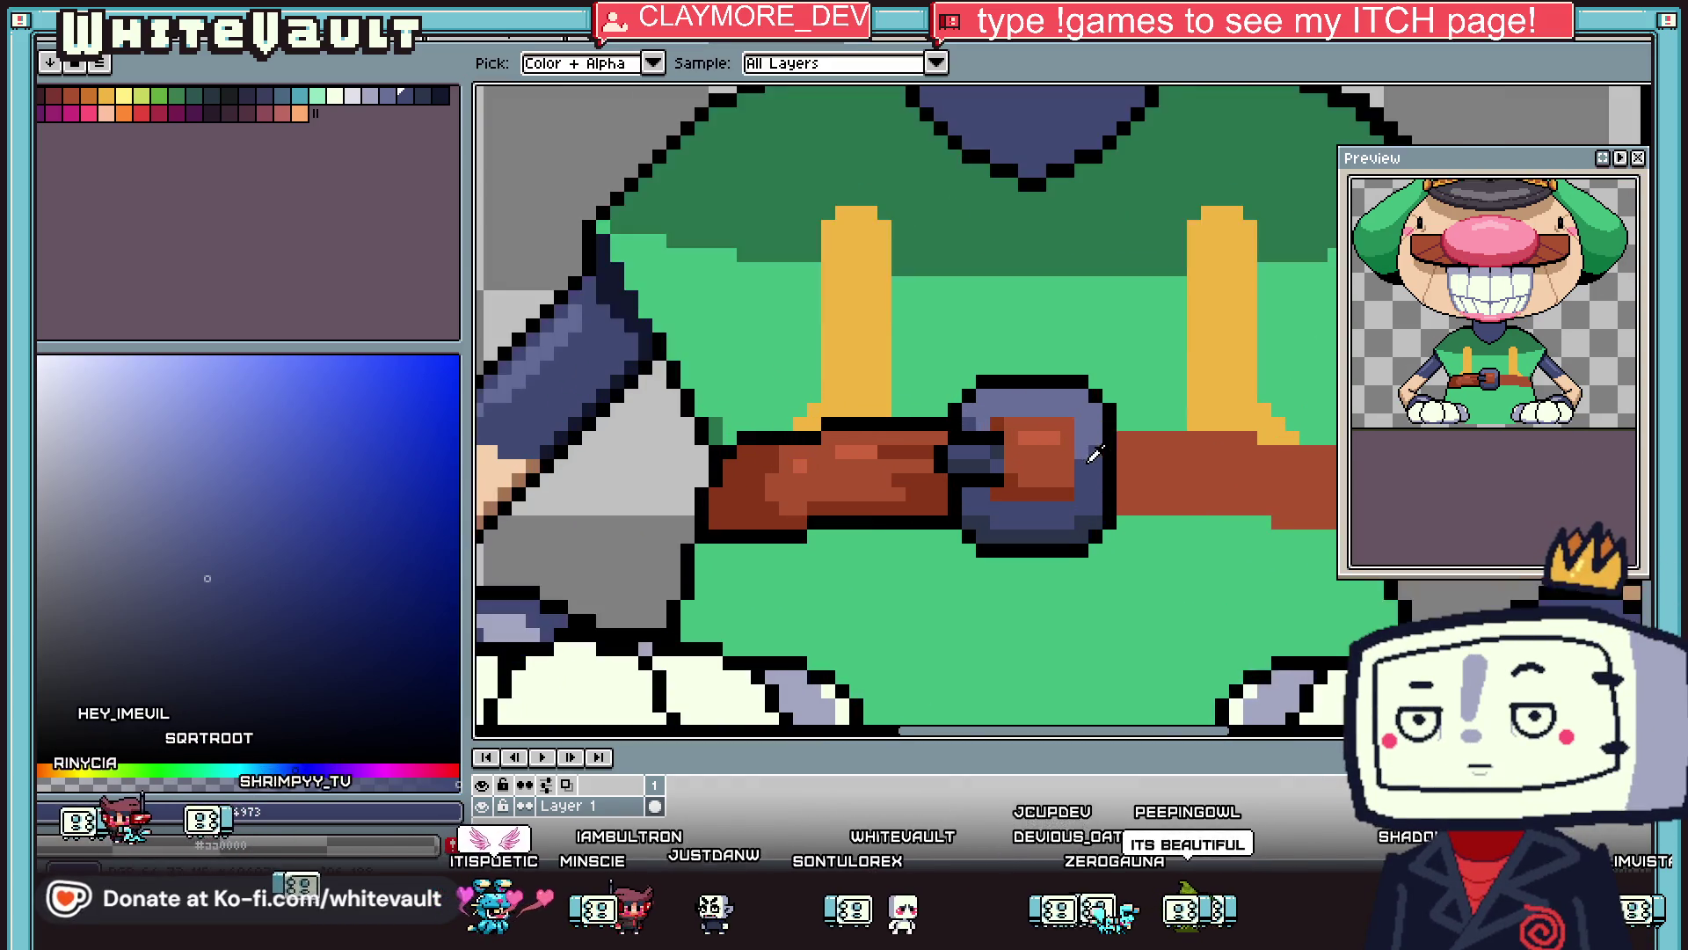
{"action": "left_click", "coordinate": [1051, 388]}
{"action": "key", "text": "b"}
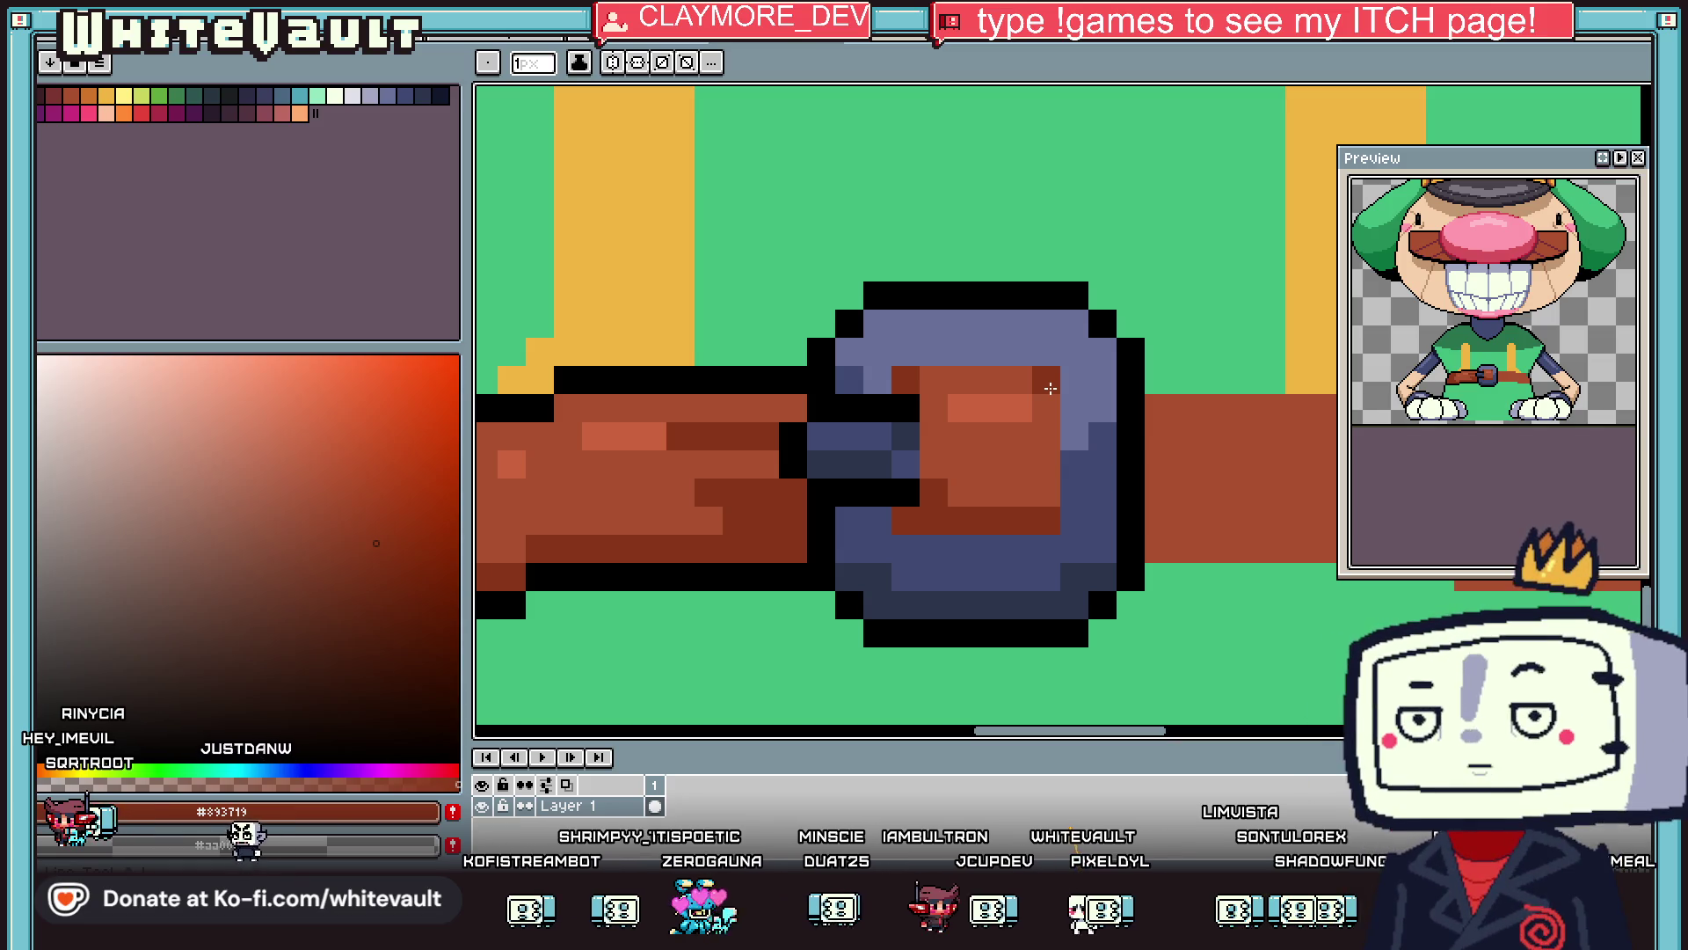
{"action": "left_click", "coordinate": [1074, 388]}
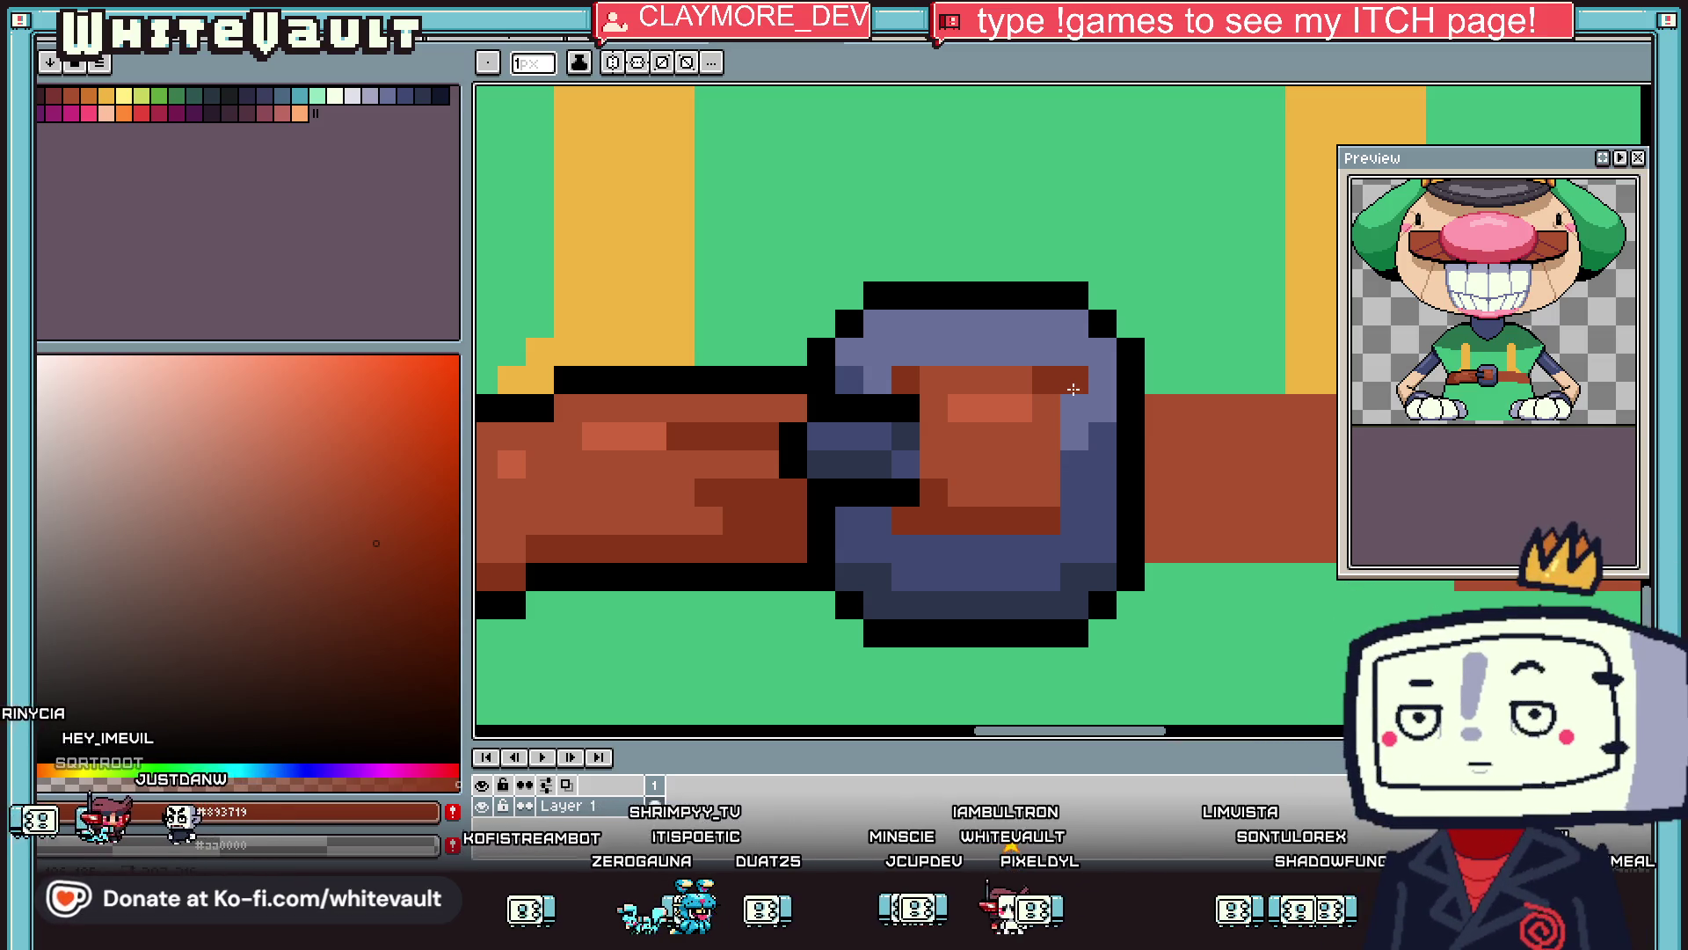
{"action": "scroll", "coordinate": [1006, 452], "scroll_direction": "down", "scroll_amount": 3}
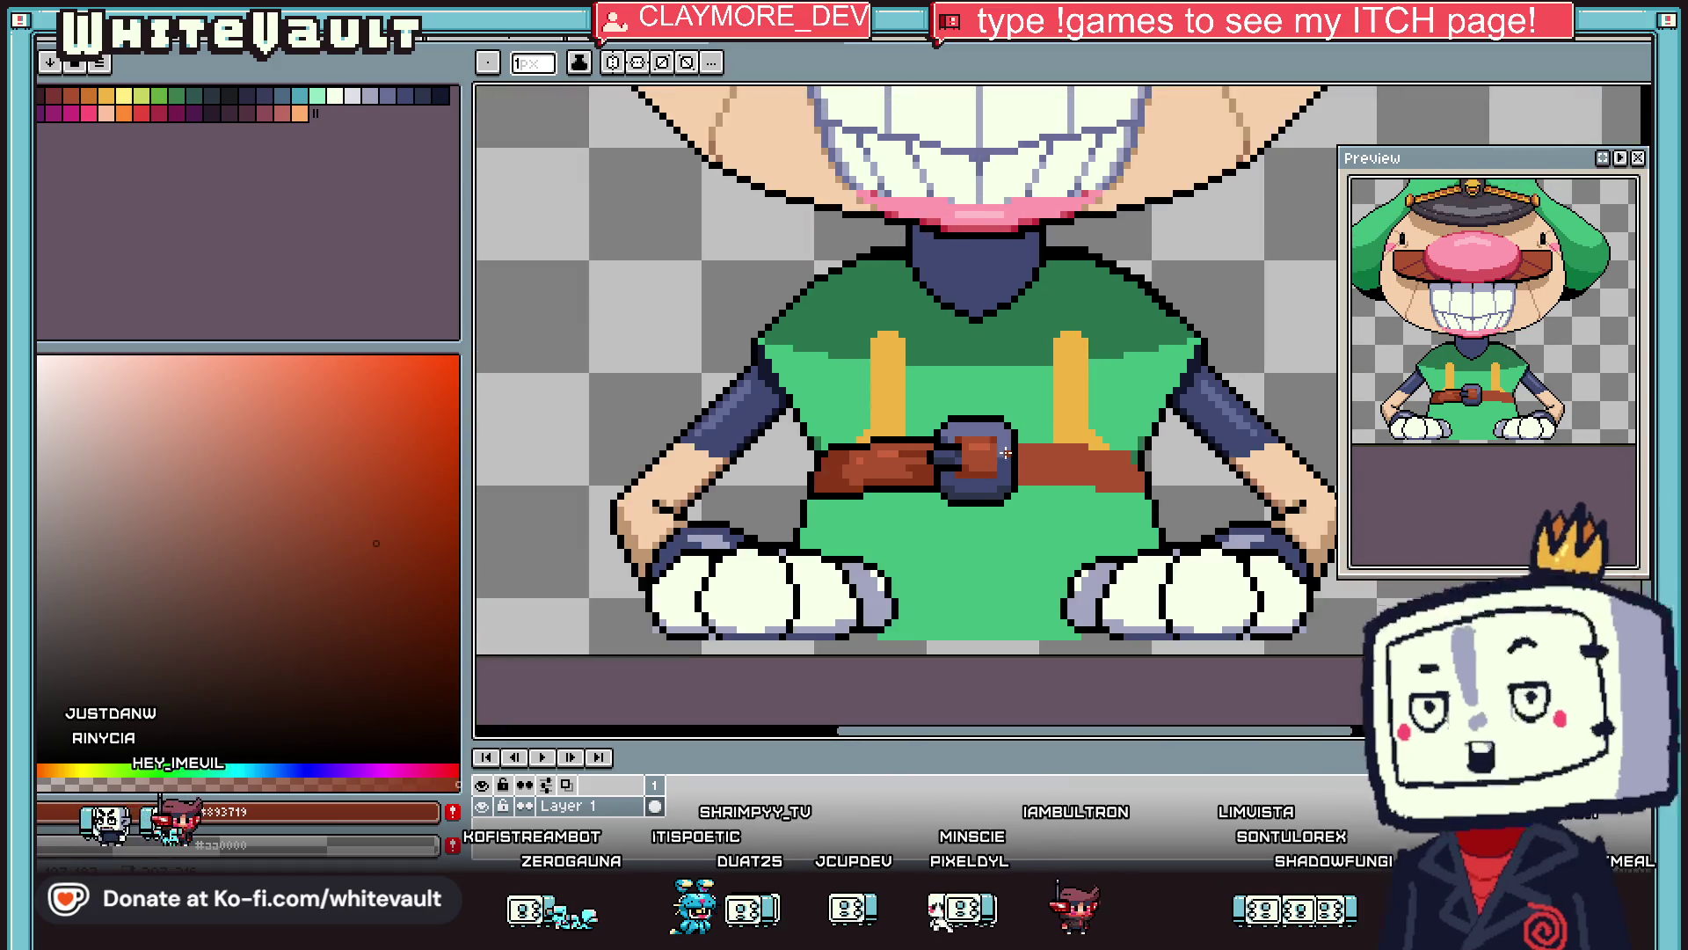
{"action": "scroll", "coordinate": [1006, 452], "scroll_direction": "down", "scroll_amount": 1}
{"action": "scroll", "coordinate": [1002, 458], "scroll_direction": "up", "scroll_amount": 2}
{"action": "scroll", "coordinate": [988, 493], "scroll_direction": "up", "scroll_amount": 1}
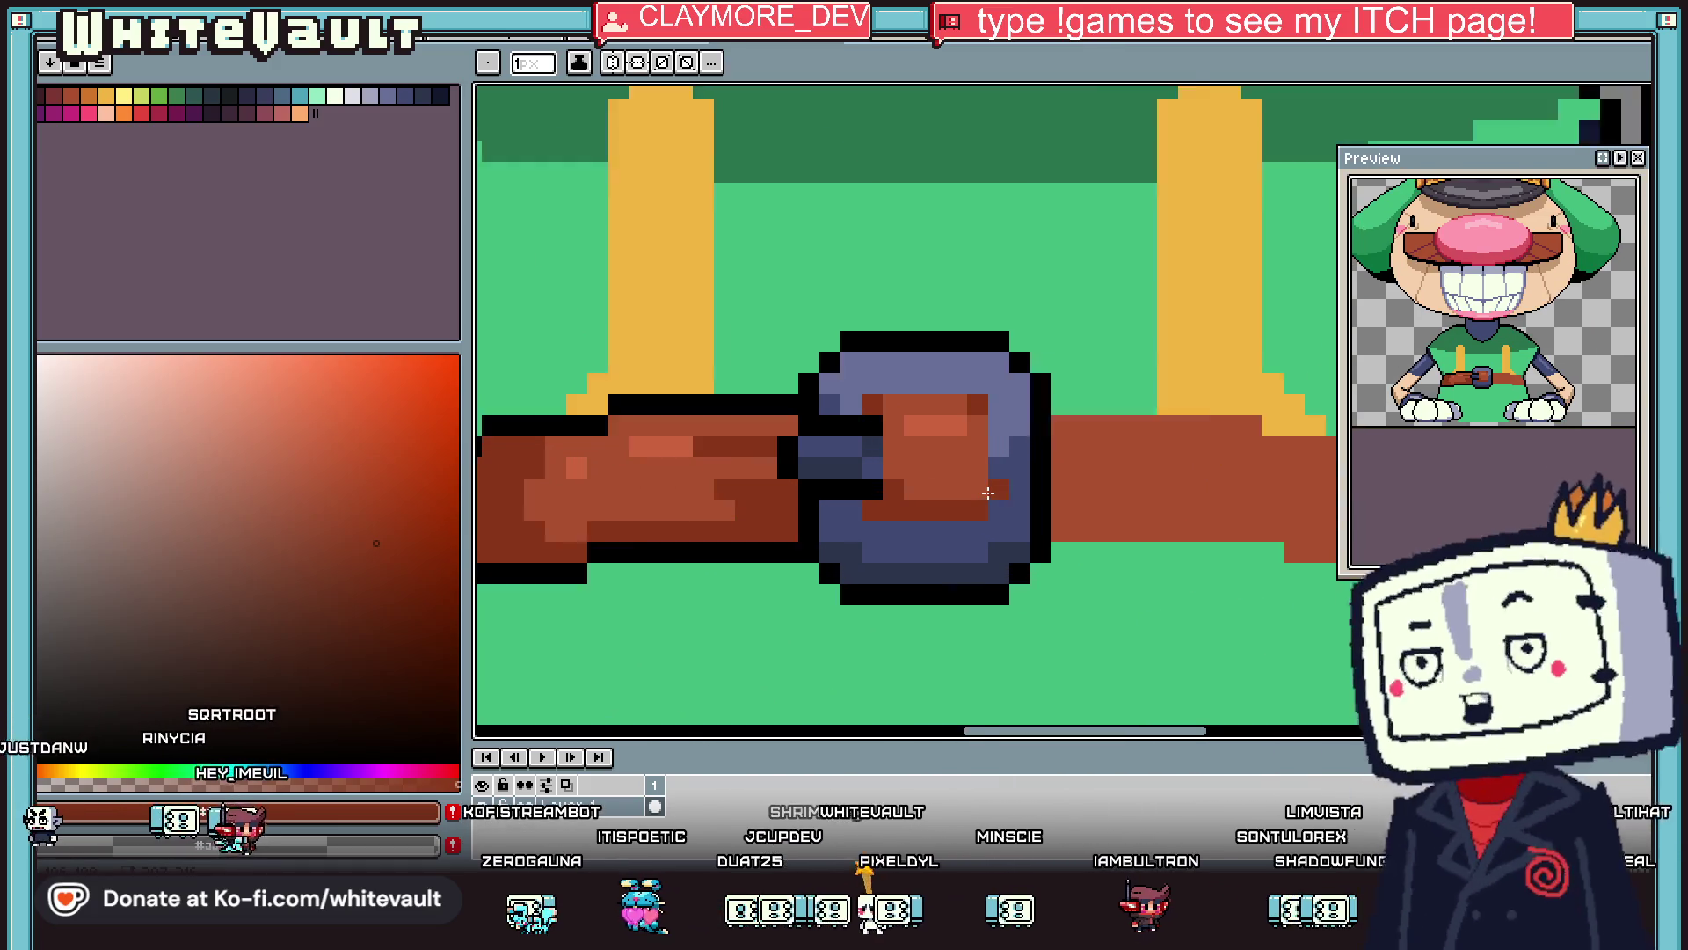
{"action": "scroll", "coordinate": [988, 493], "scroll_direction": "up", "scroll_amount": 1}
Draw a dark-brown strip inside the buckle and dither its right side in two blues.
{"action": "key", "text": "i"}
{"action": "left_click", "coordinate": [1010, 471]}
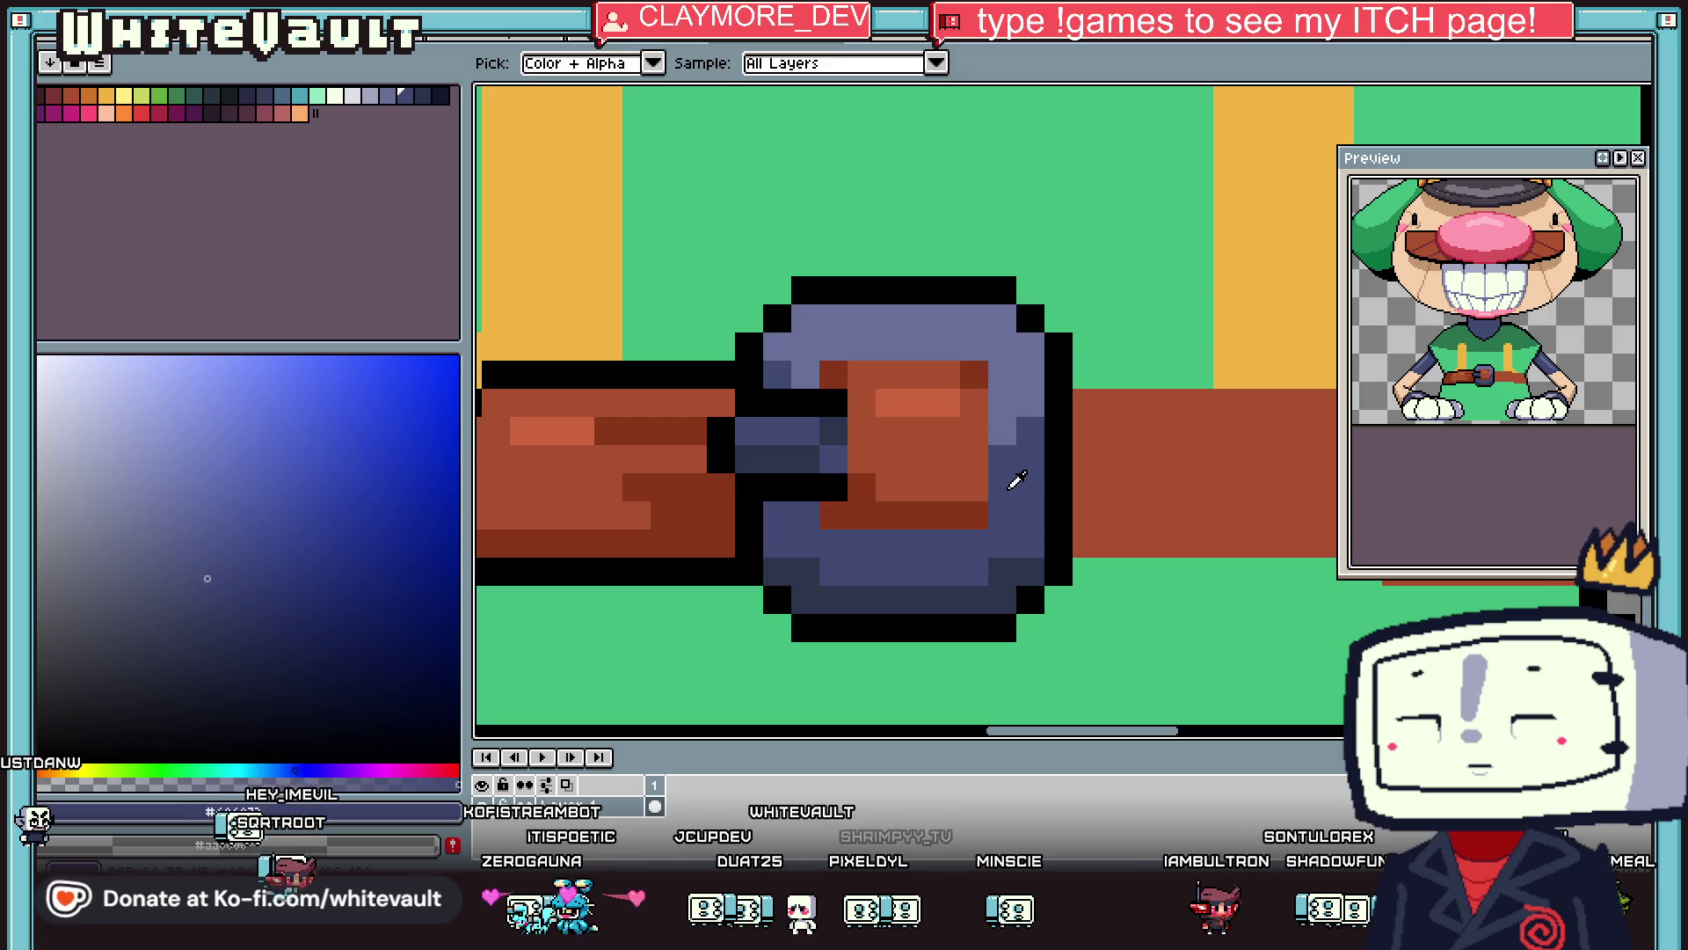
{"action": "left_click", "coordinate": [972, 499]}
{"action": "left_click_drag", "start_coordinate": [971, 488], "coordinate": [946, 374]}
{"action": "left_click", "coordinate": [1008, 456], "text": "alt"}
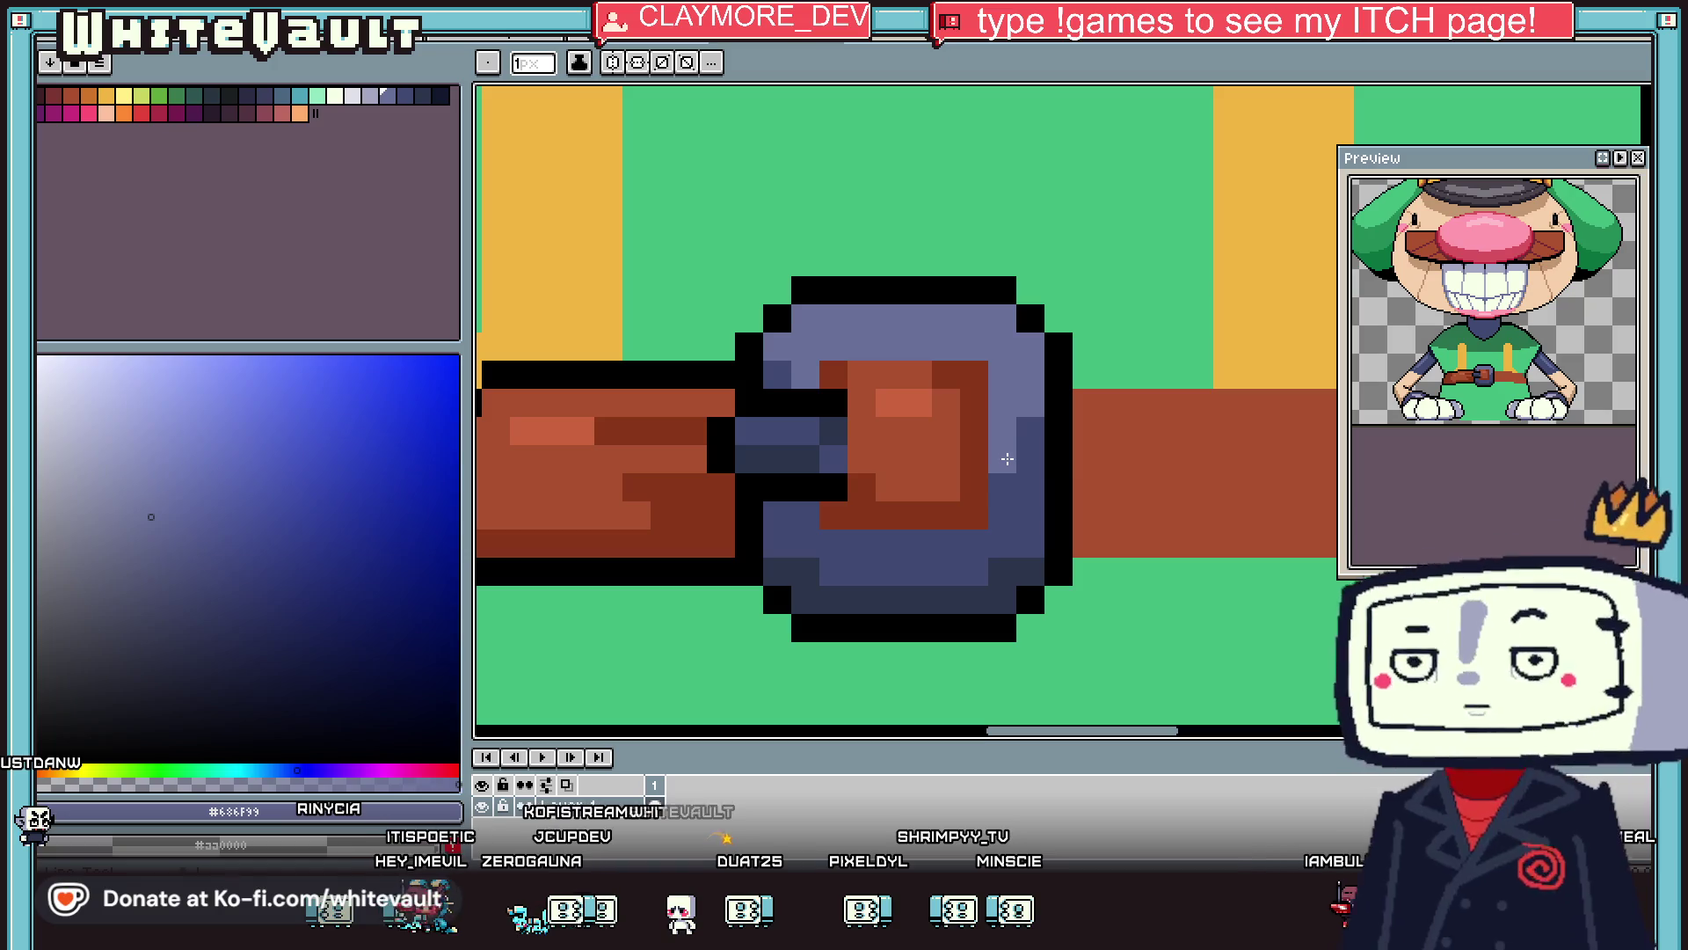
{"action": "left_click", "coordinate": [1002, 487]}
{"action": "left_click", "coordinate": [1030, 459]}
{"action": "left_click", "coordinate": [1007, 453], "text": "alt"}
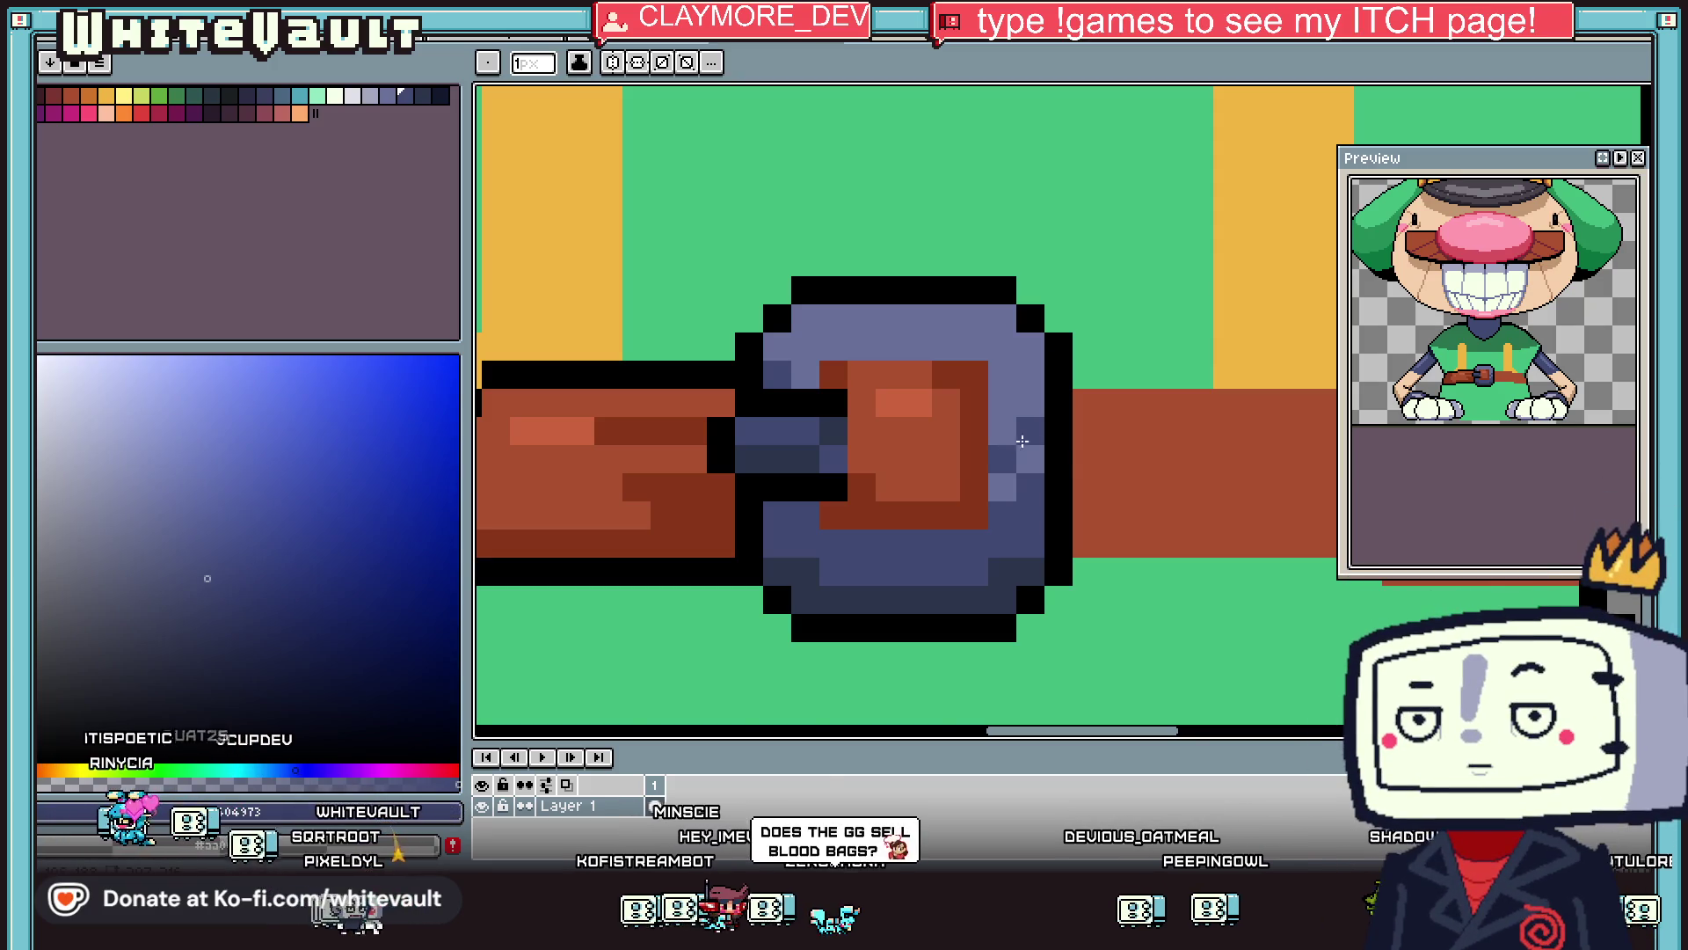
Outline the belt's top and bottom edges in black.
{"action": "scroll", "coordinate": [1007, 452], "scroll_direction": "down", "scroll_amount": 3}
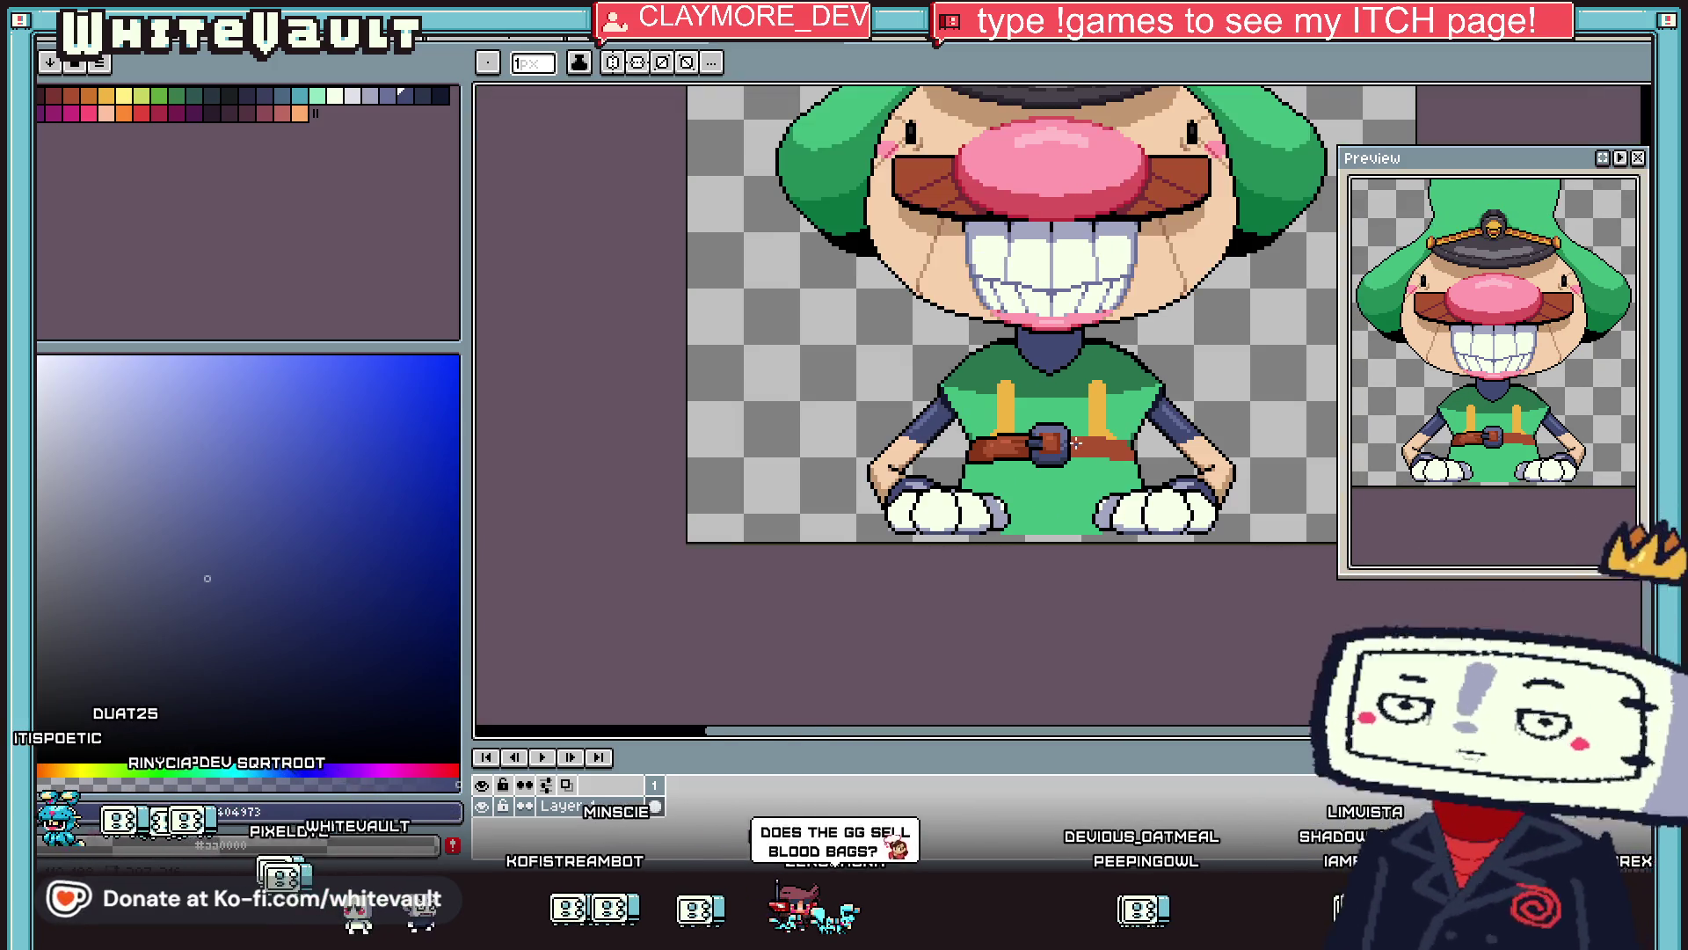
{"action": "key", "text": "i"}
{"action": "scroll", "coordinate": [1077, 442], "scroll_direction": "up", "scroll_amount": 3}
{"action": "scroll", "coordinate": [1089, 432], "scroll_direction": "up", "scroll_amount": 2}
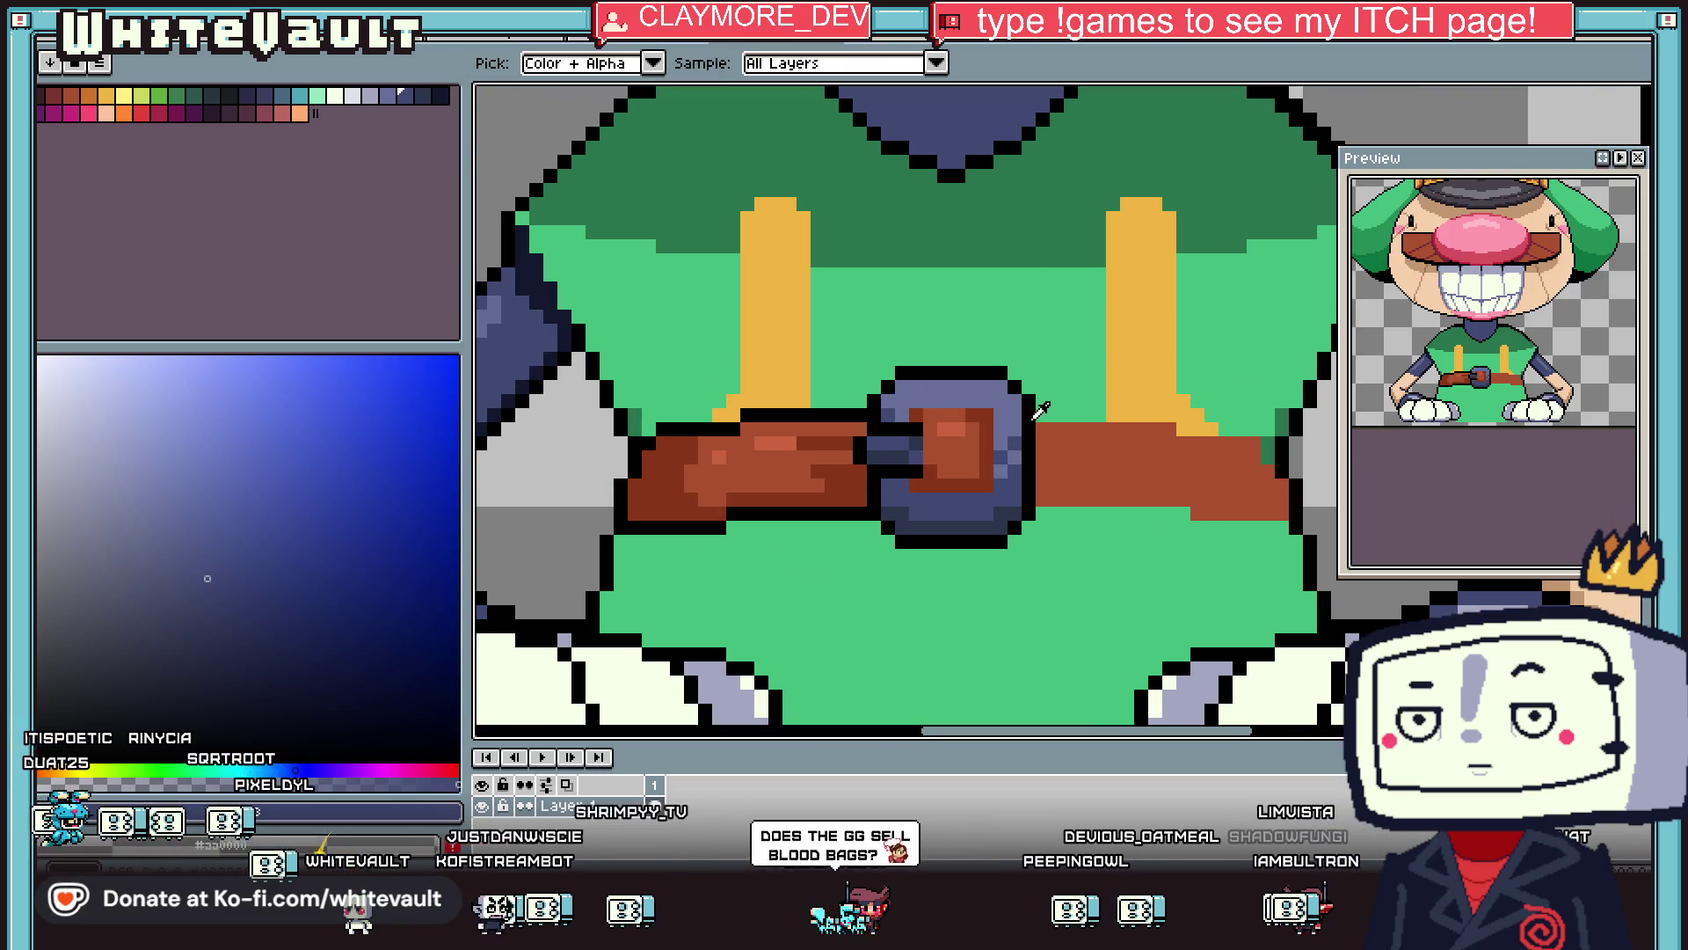
{"action": "left_click", "coordinate": [1029, 414]}
{"action": "key", "text": "b"}
{"action": "mouse_move", "coordinate": [1047, 413]}
{"action": "left_mouse_down"}
{"action": "mouse_move", "coordinate": [1178, 415]}
{"action": "mouse_move", "coordinate": [1271, 441]}
{"action": "left_mouse_up"}
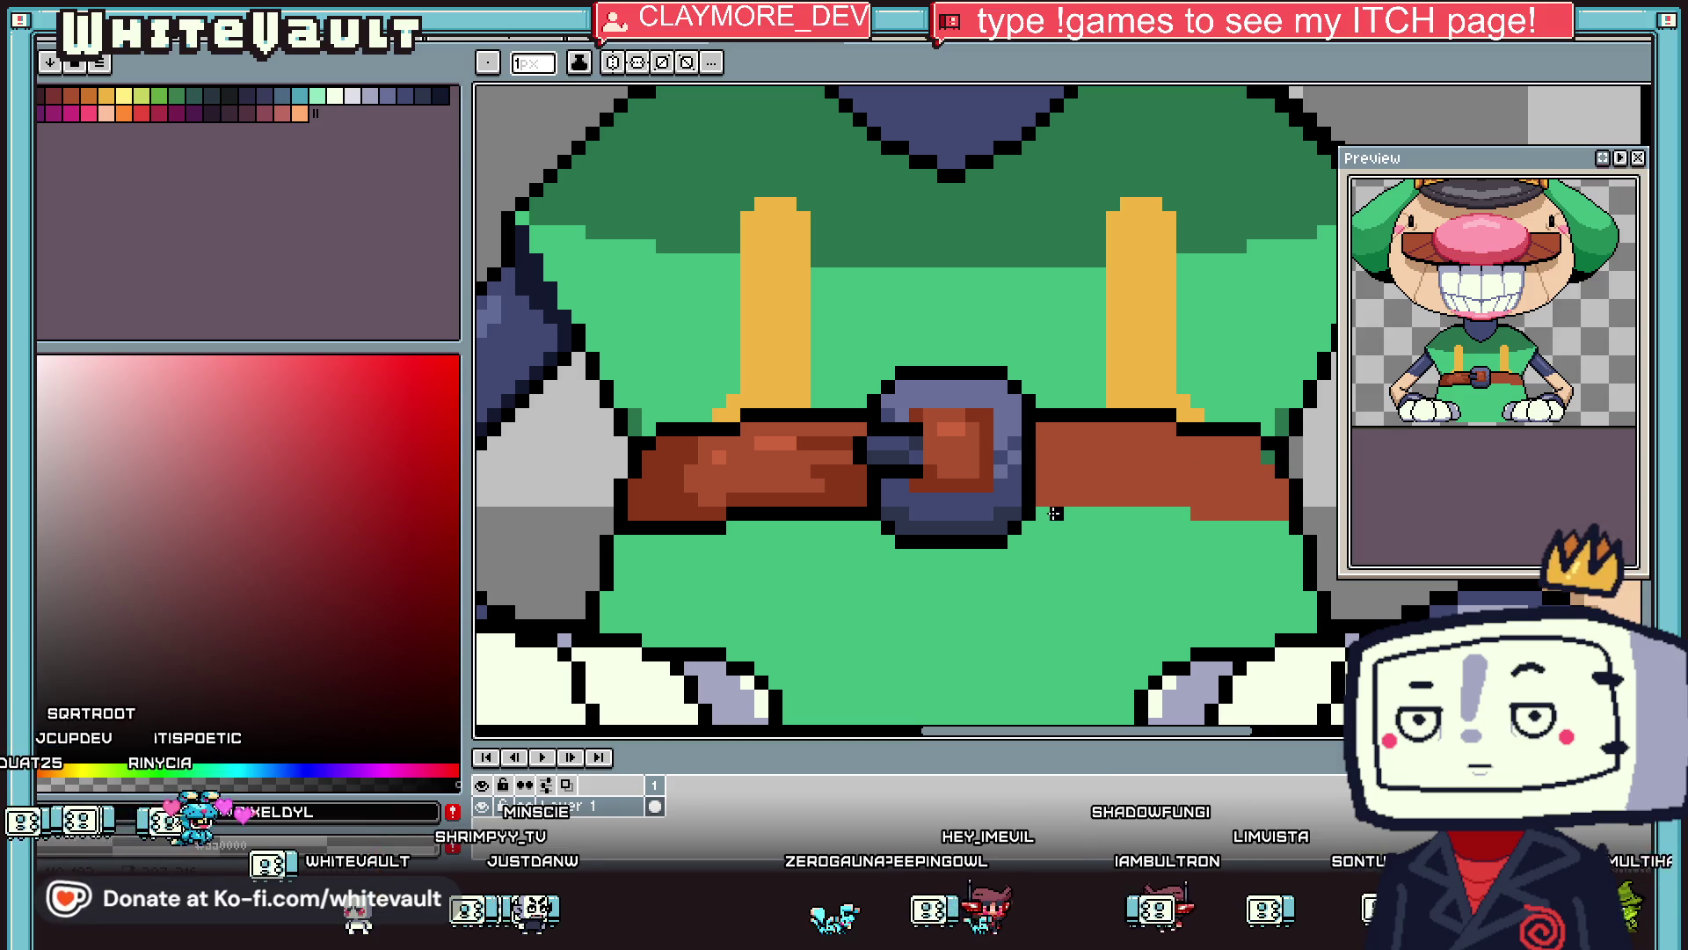
{"action": "left_click_drag", "start_coordinate": [1072, 513], "coordinate": [1208, 527]}
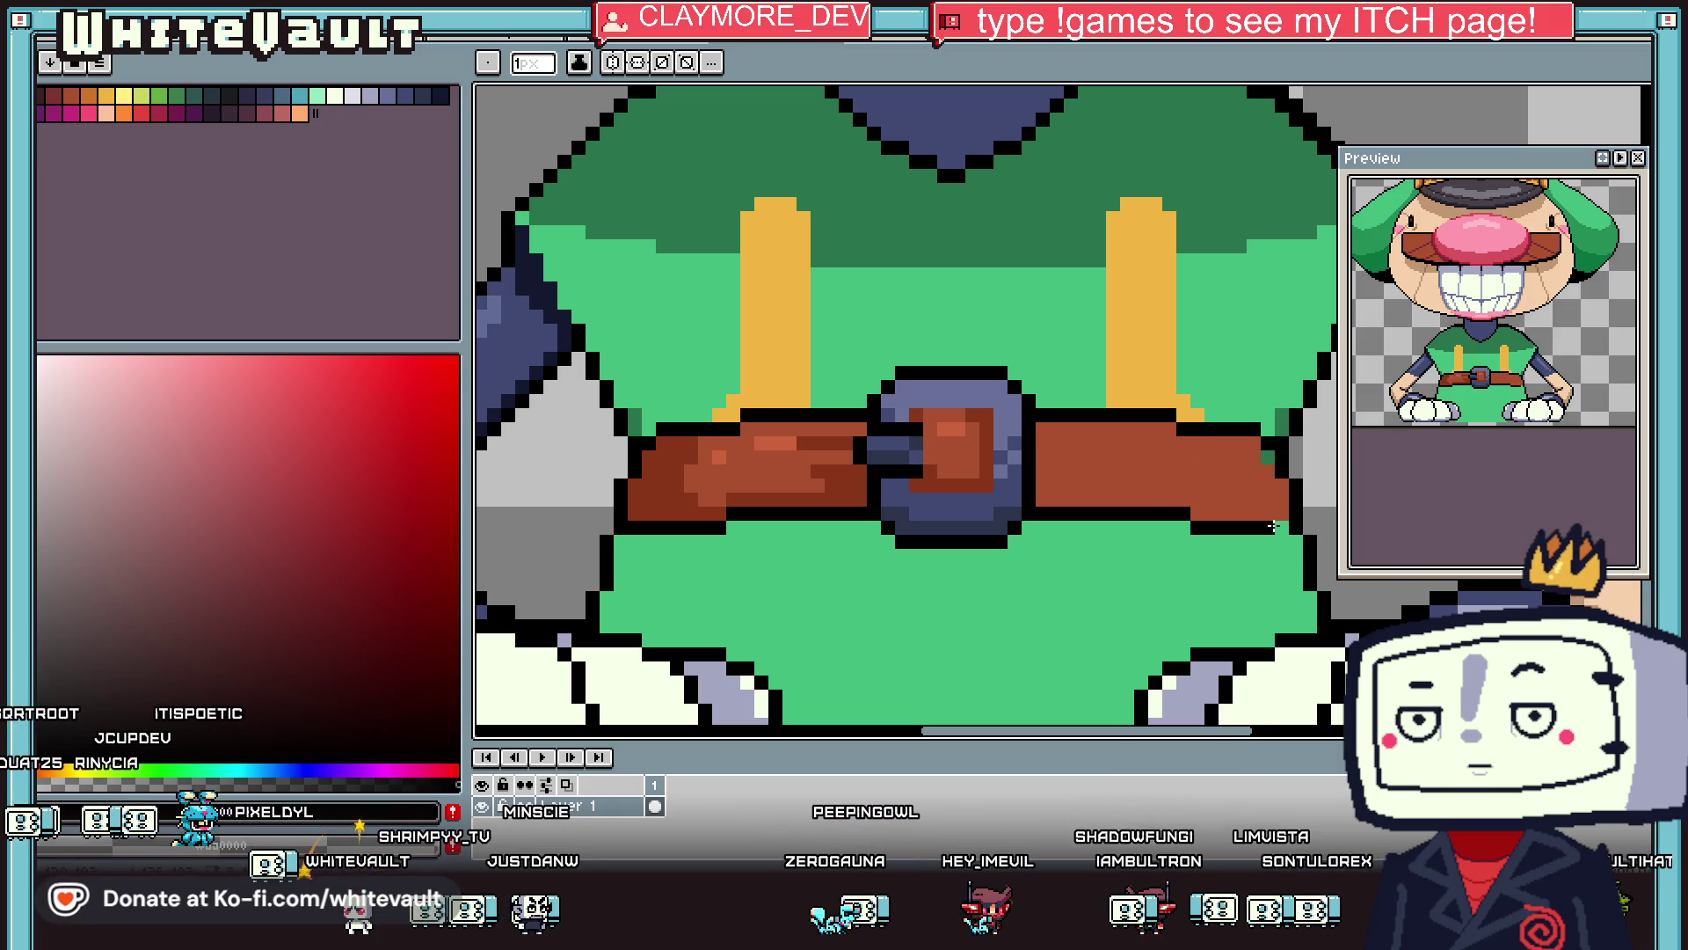
Shade the belt's lower edge with dark brown rows and pixels.
{"action": "left_click", "coordinate": [1278, 525]}
{"action": "left_click", "coordinate": [1269, 484], "text": "alt"}
{"action": "left_click", "coordinate": [1001, 448], "text": "alt"}
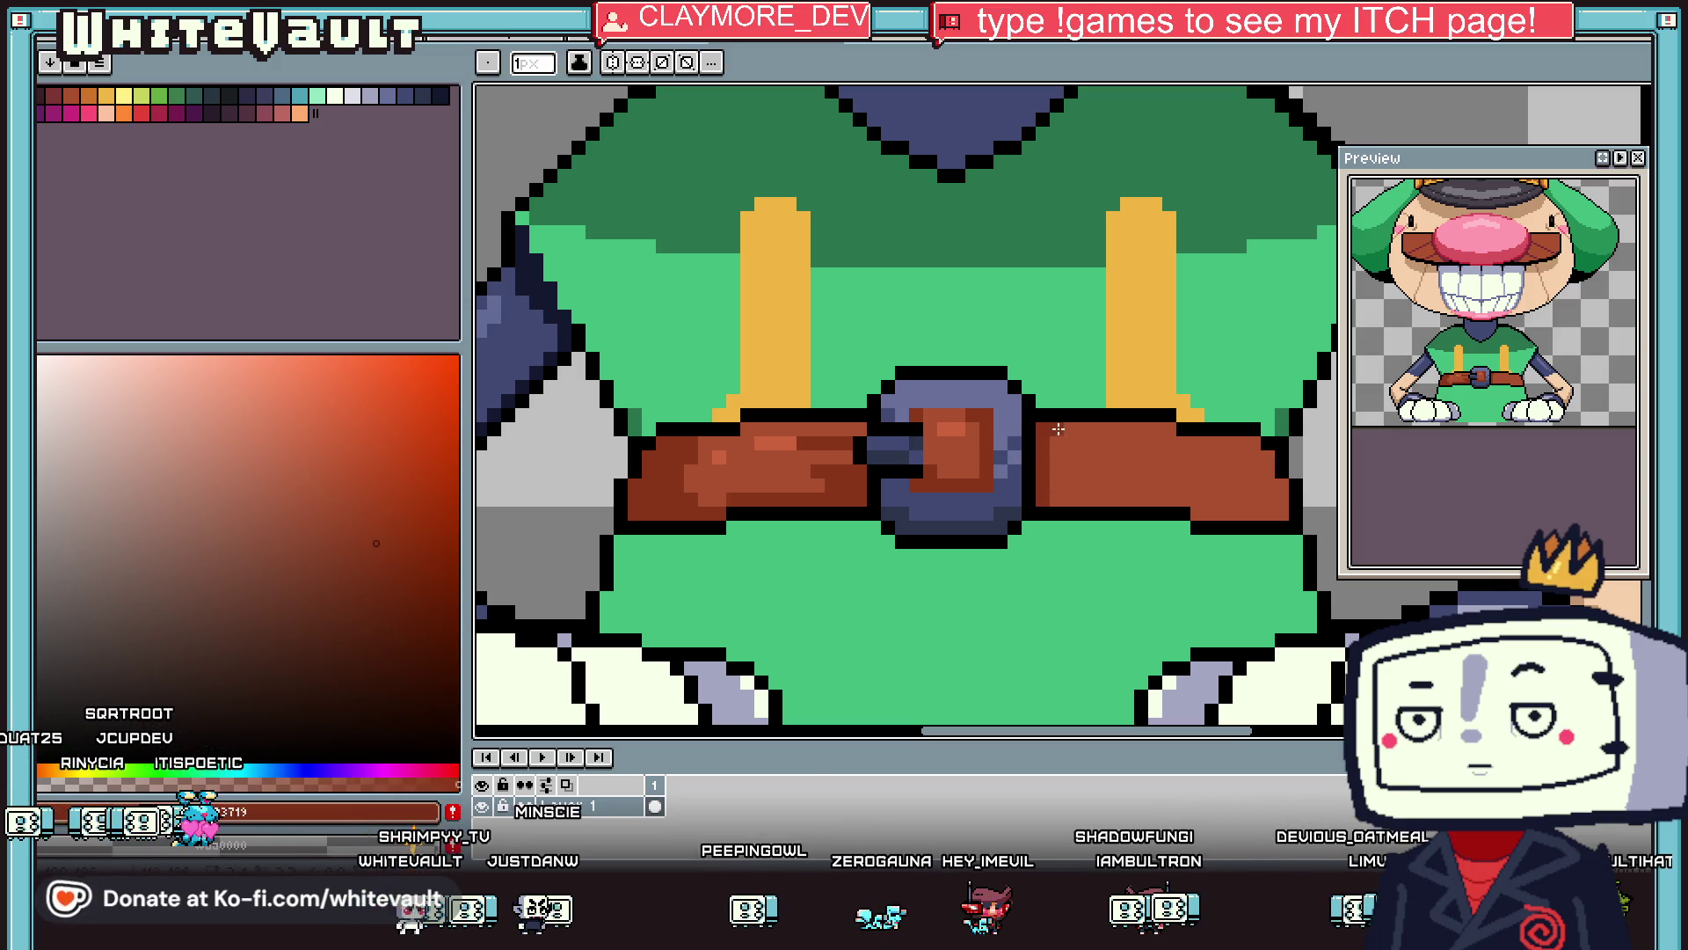
{"action": "left_click_drag", "start_coordinate": [1058, 500], "coordinate": [1275, 514]}
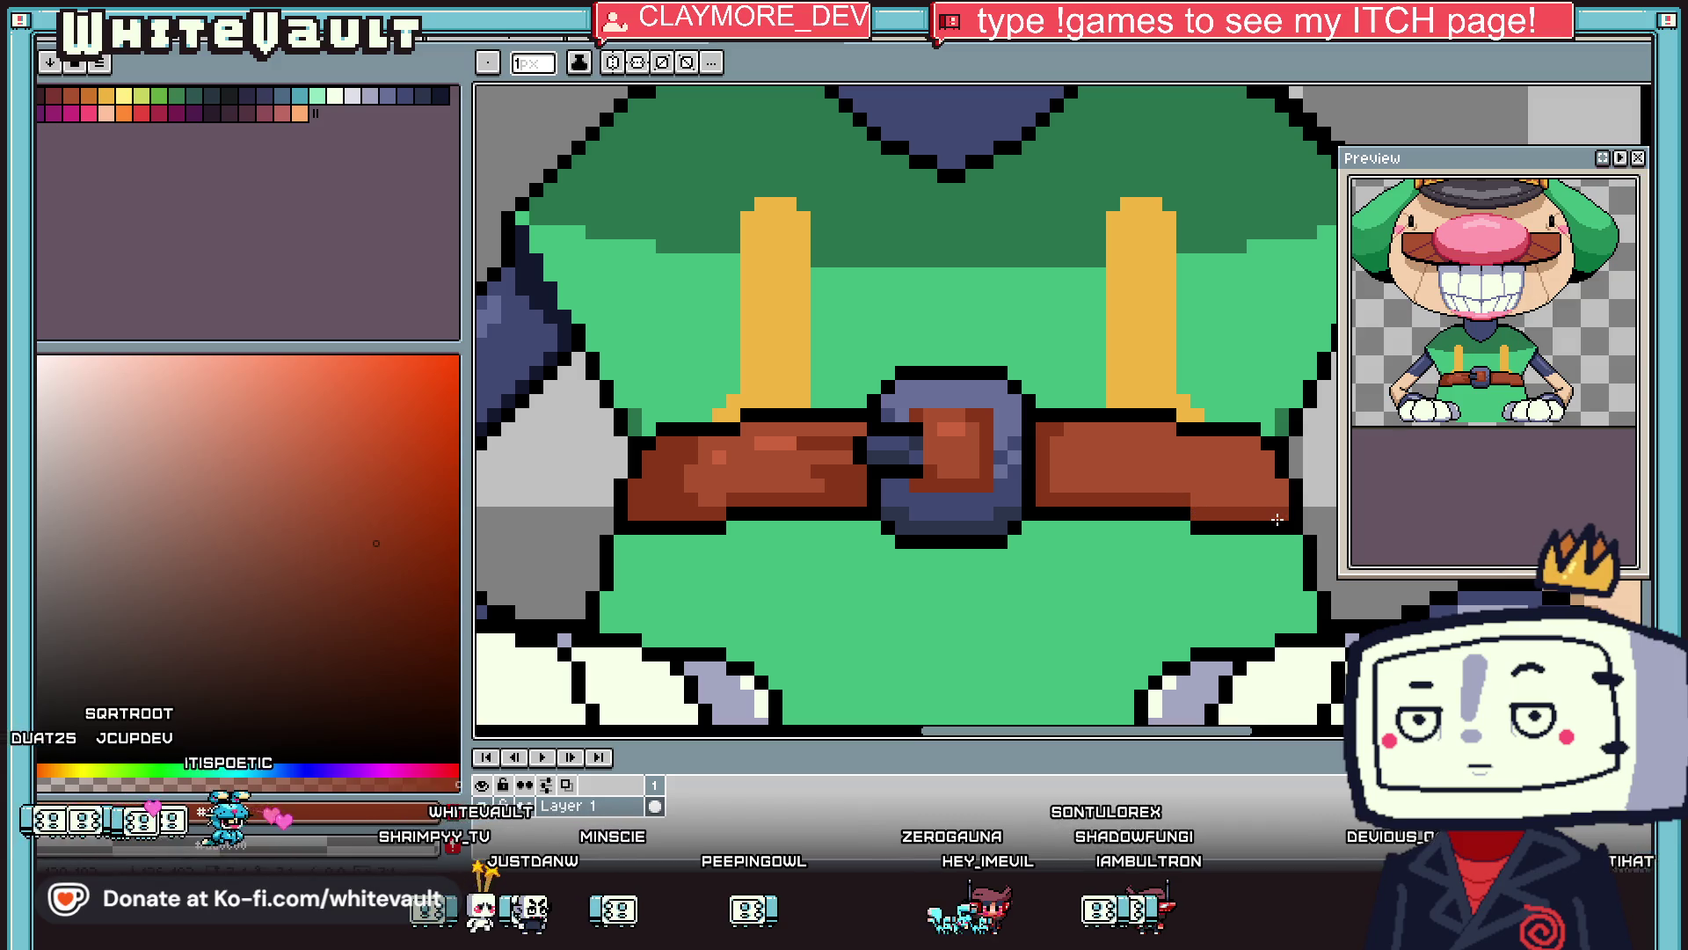
{"action": "left_click", "coordinate": [1272, 472]}
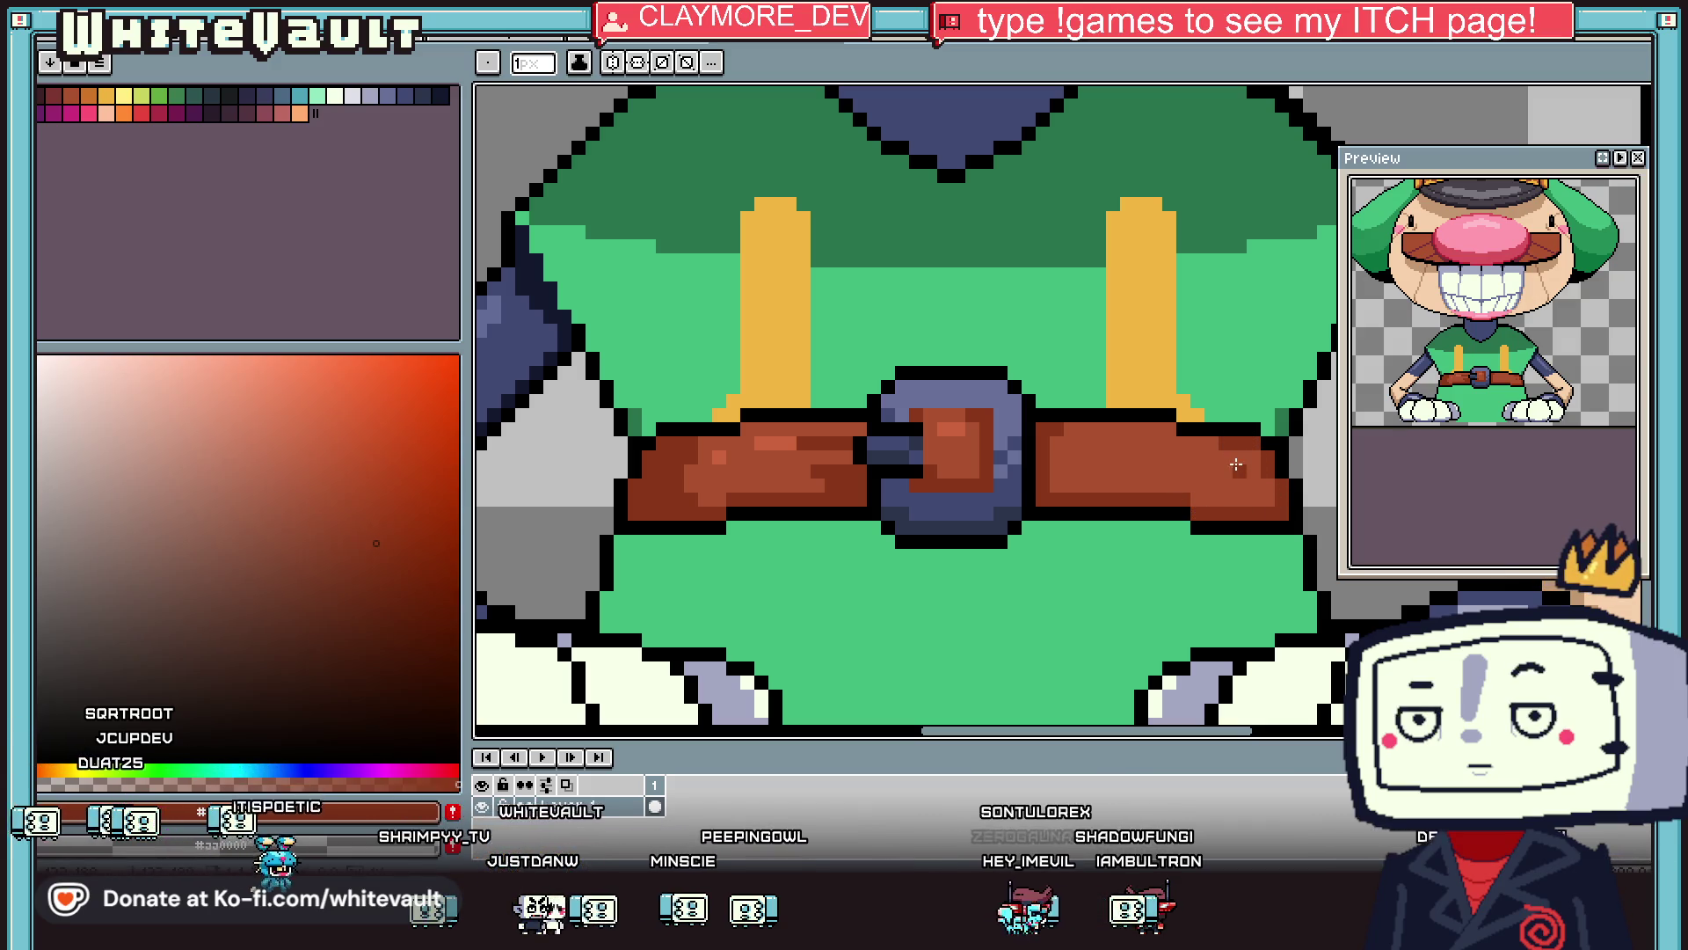
{"action": "left_click_drag", "start_coordinate": [1050, 456], "coordinate": [1107, 457]}
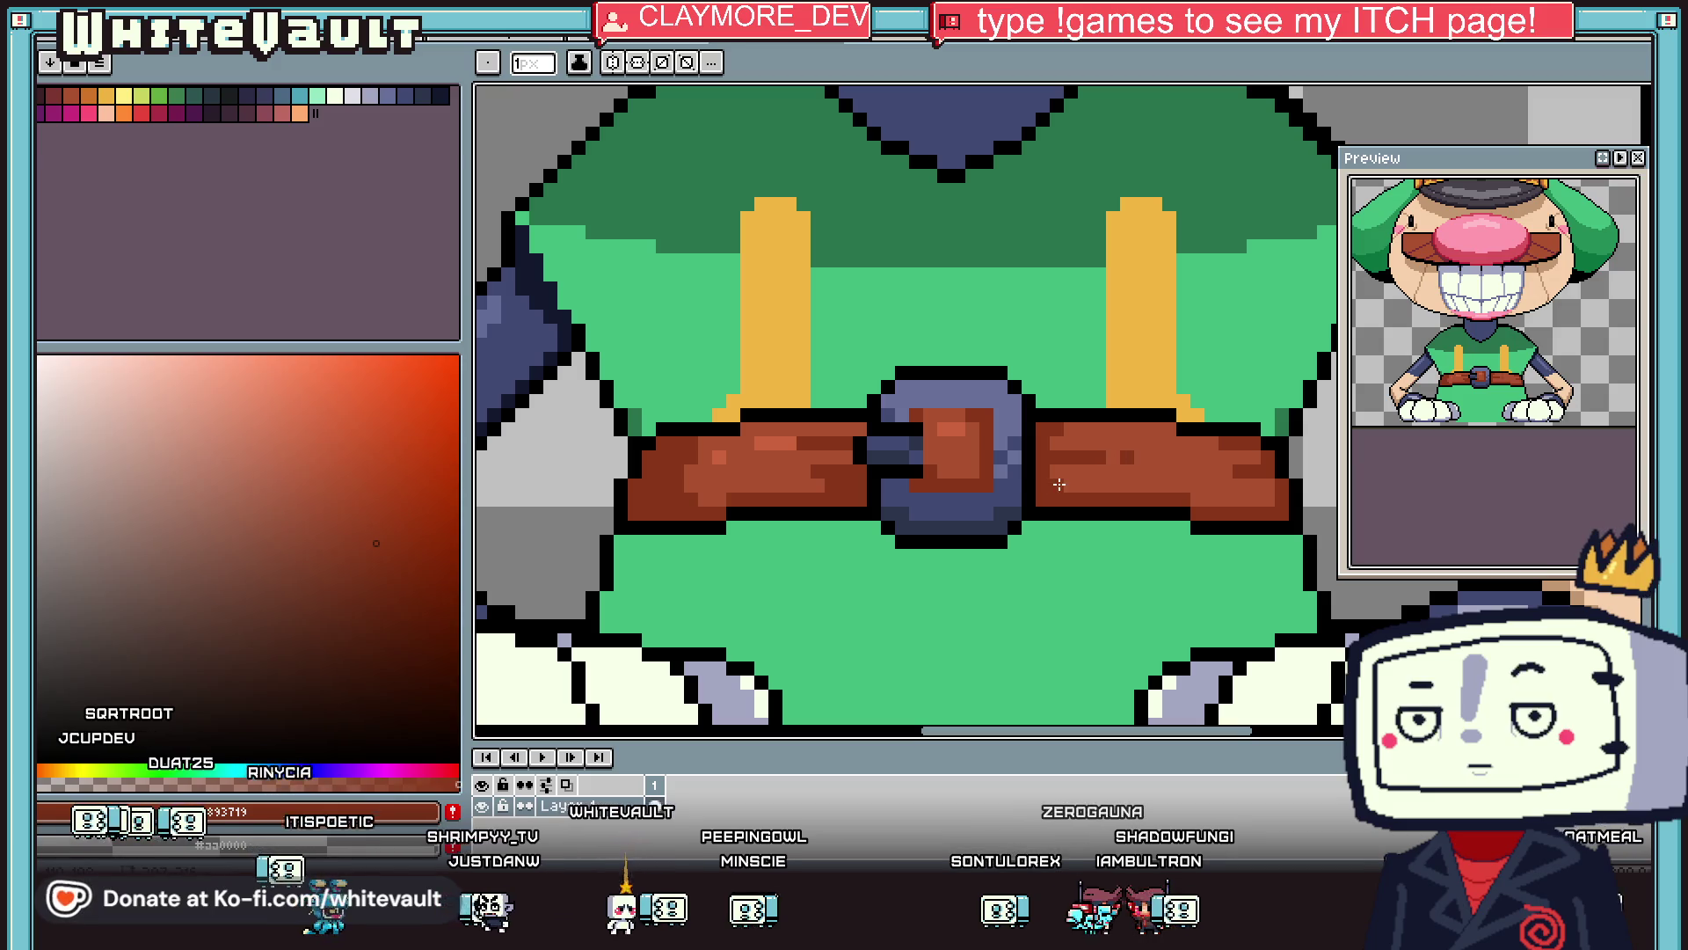
Sample the belt's lighter brown as the drawing colour and zoom out to check.
{"action": "key", "text": "i"}
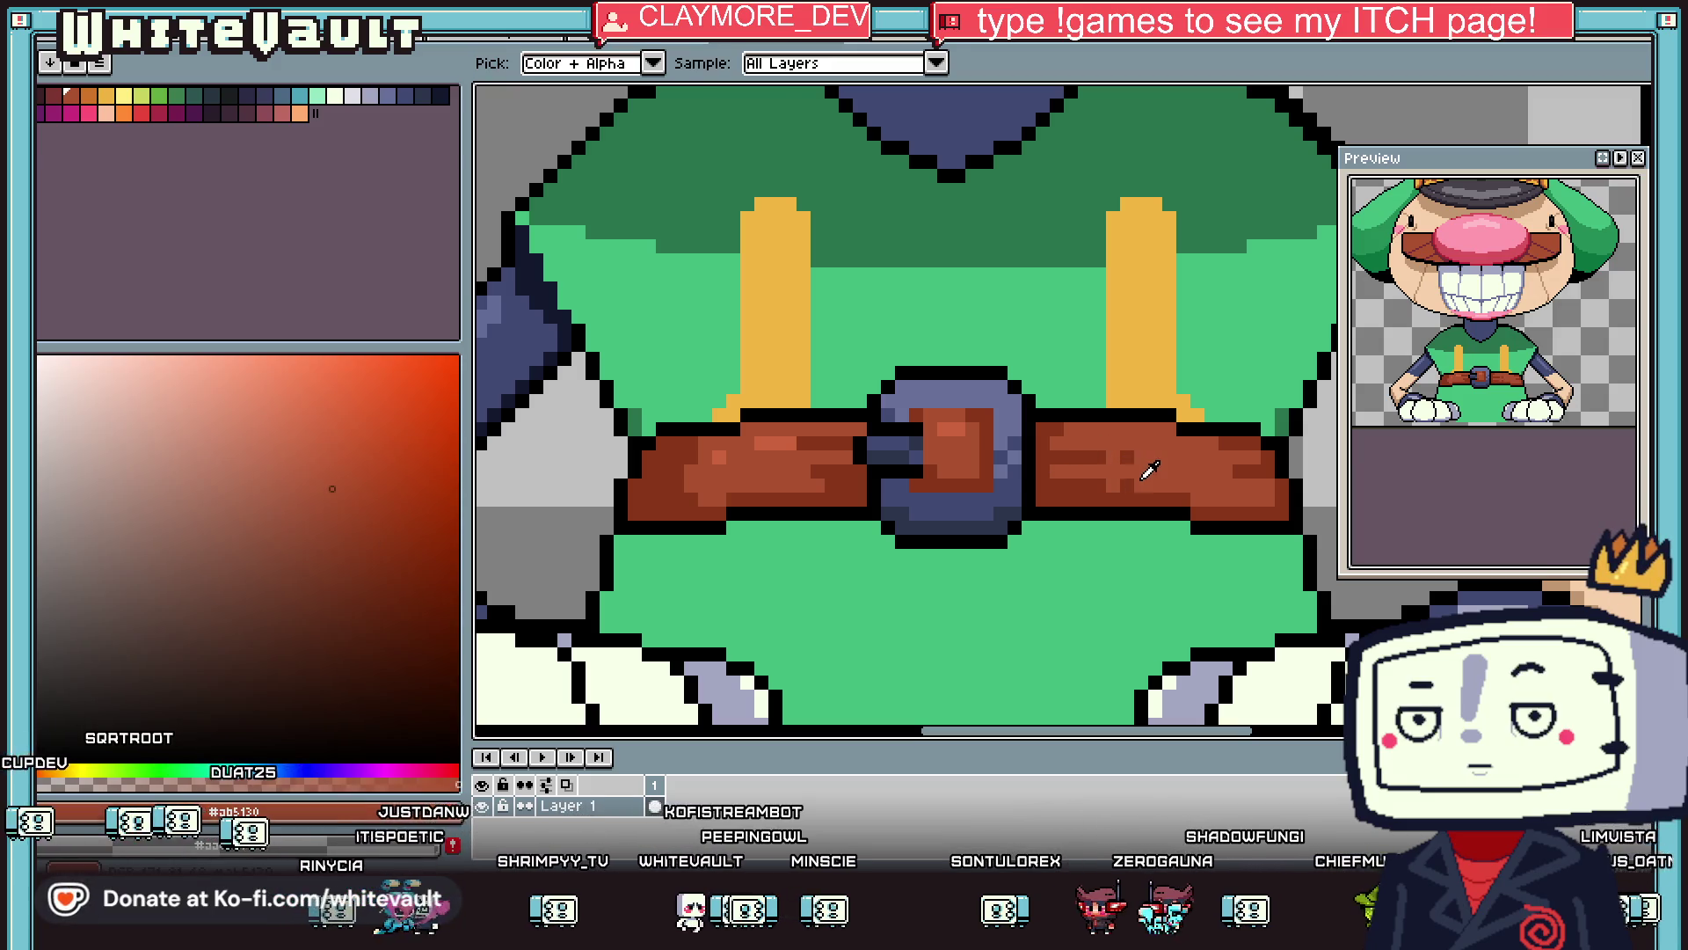
{"action": "left_click", "coordinate": [925, 442]}
{"action": "left_click", "coordinate": [778, 442]}
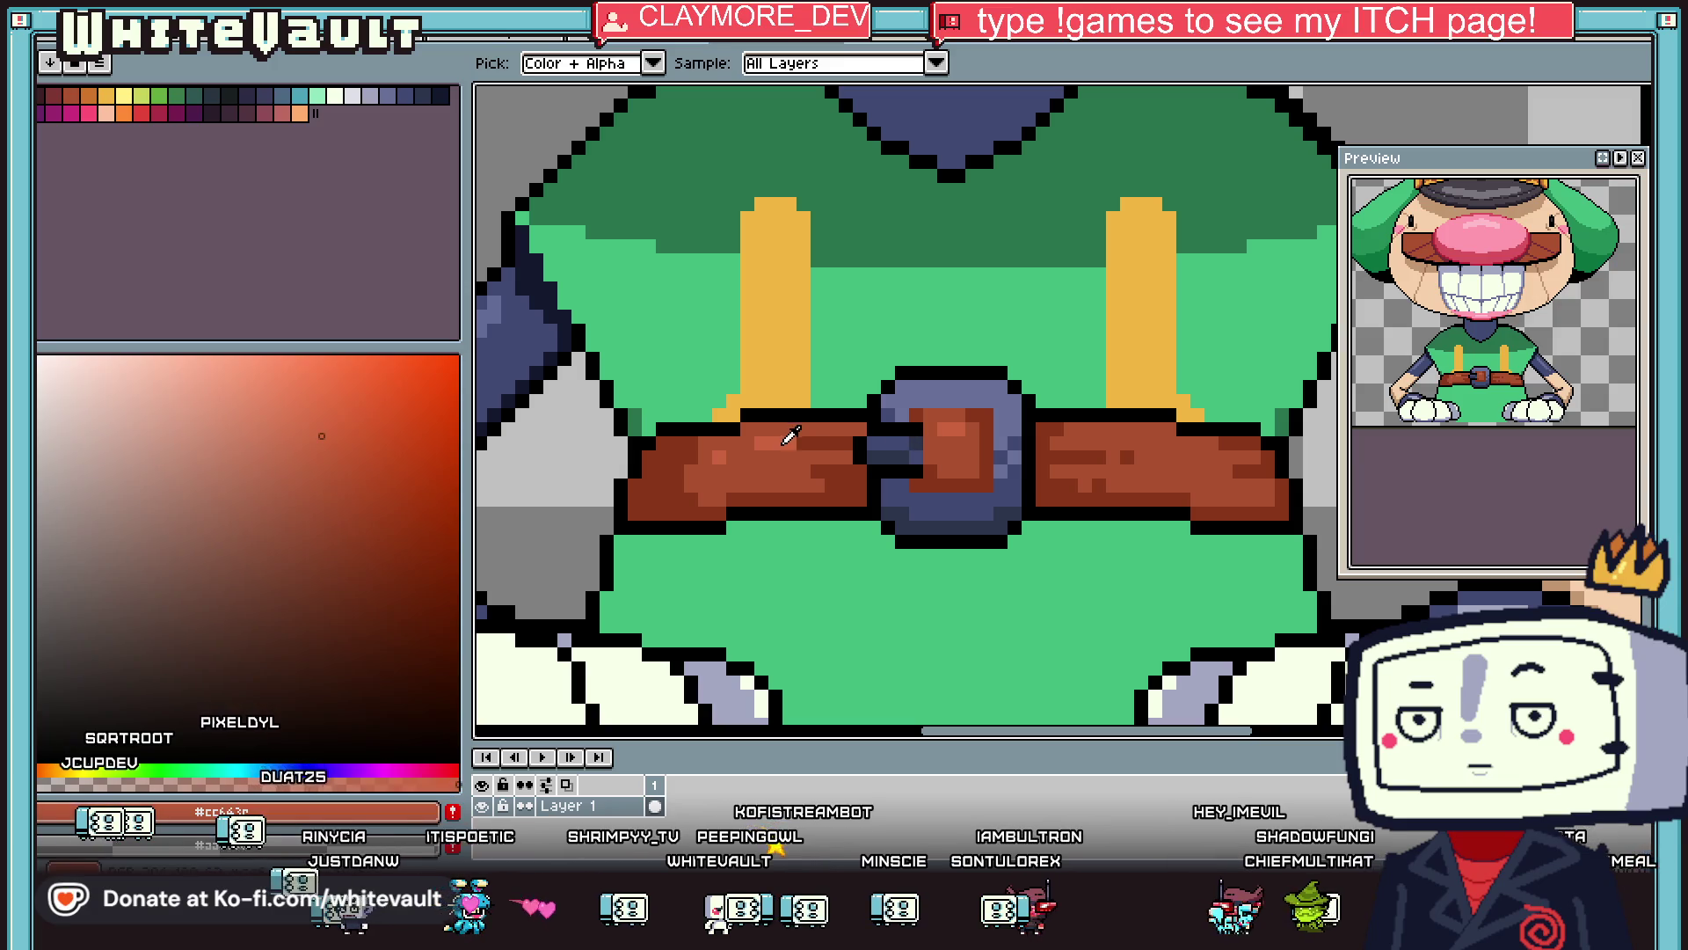
{"action": "key", "text": "b"}
{"action": "scroll", "coordinate": [1183, 472], "scroll_direction": "down", "scroll_amount": 4}
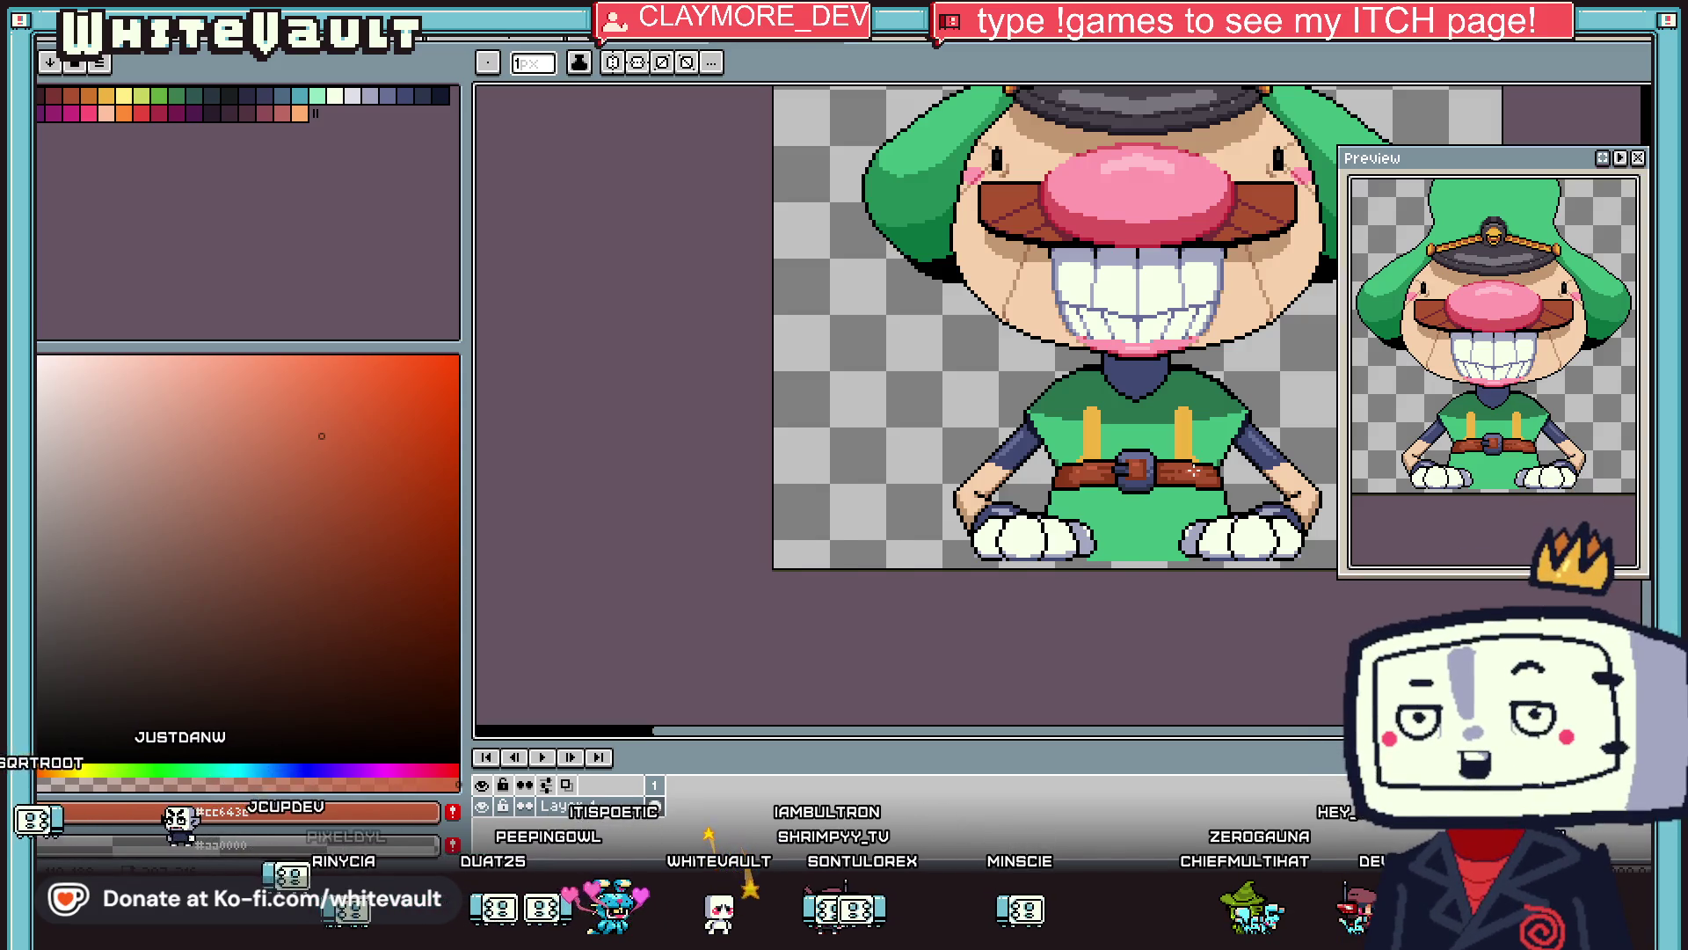
{"action": "key", "text": "i"}
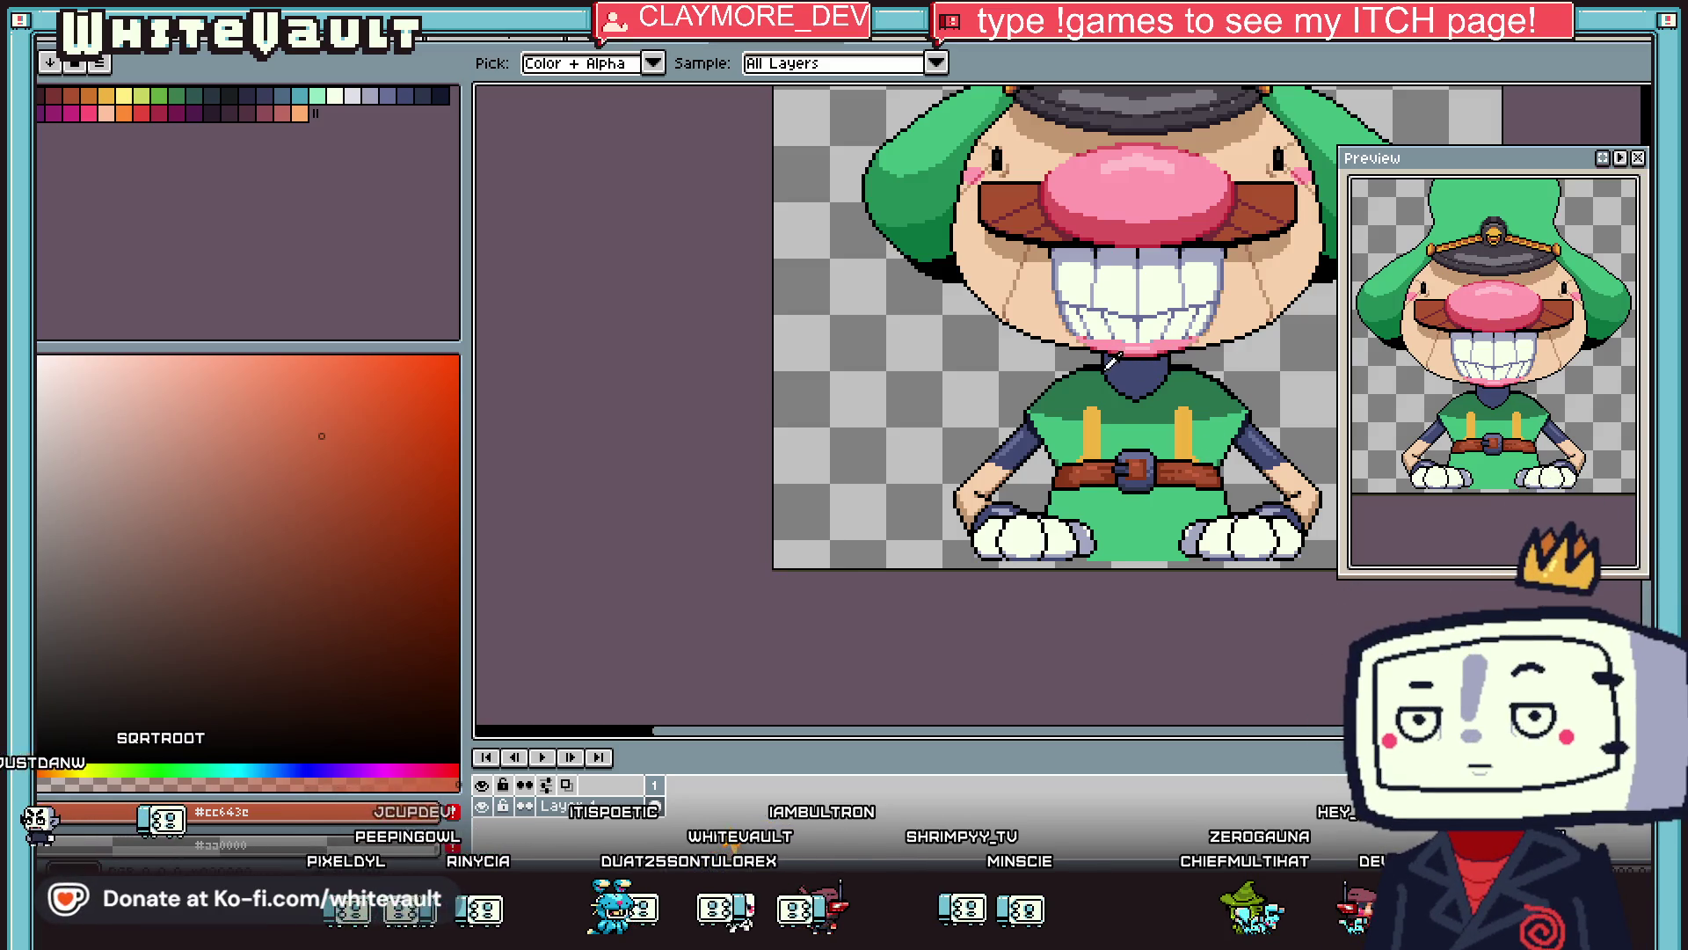
Select the torso block with the rectangular marquee, nudge it left and commit.
{"action": "scroll", "coordinate": [1218, 374], "scroll_direction": "up", "scroll_amount": 2}
{"action": "key", "text": "m"}
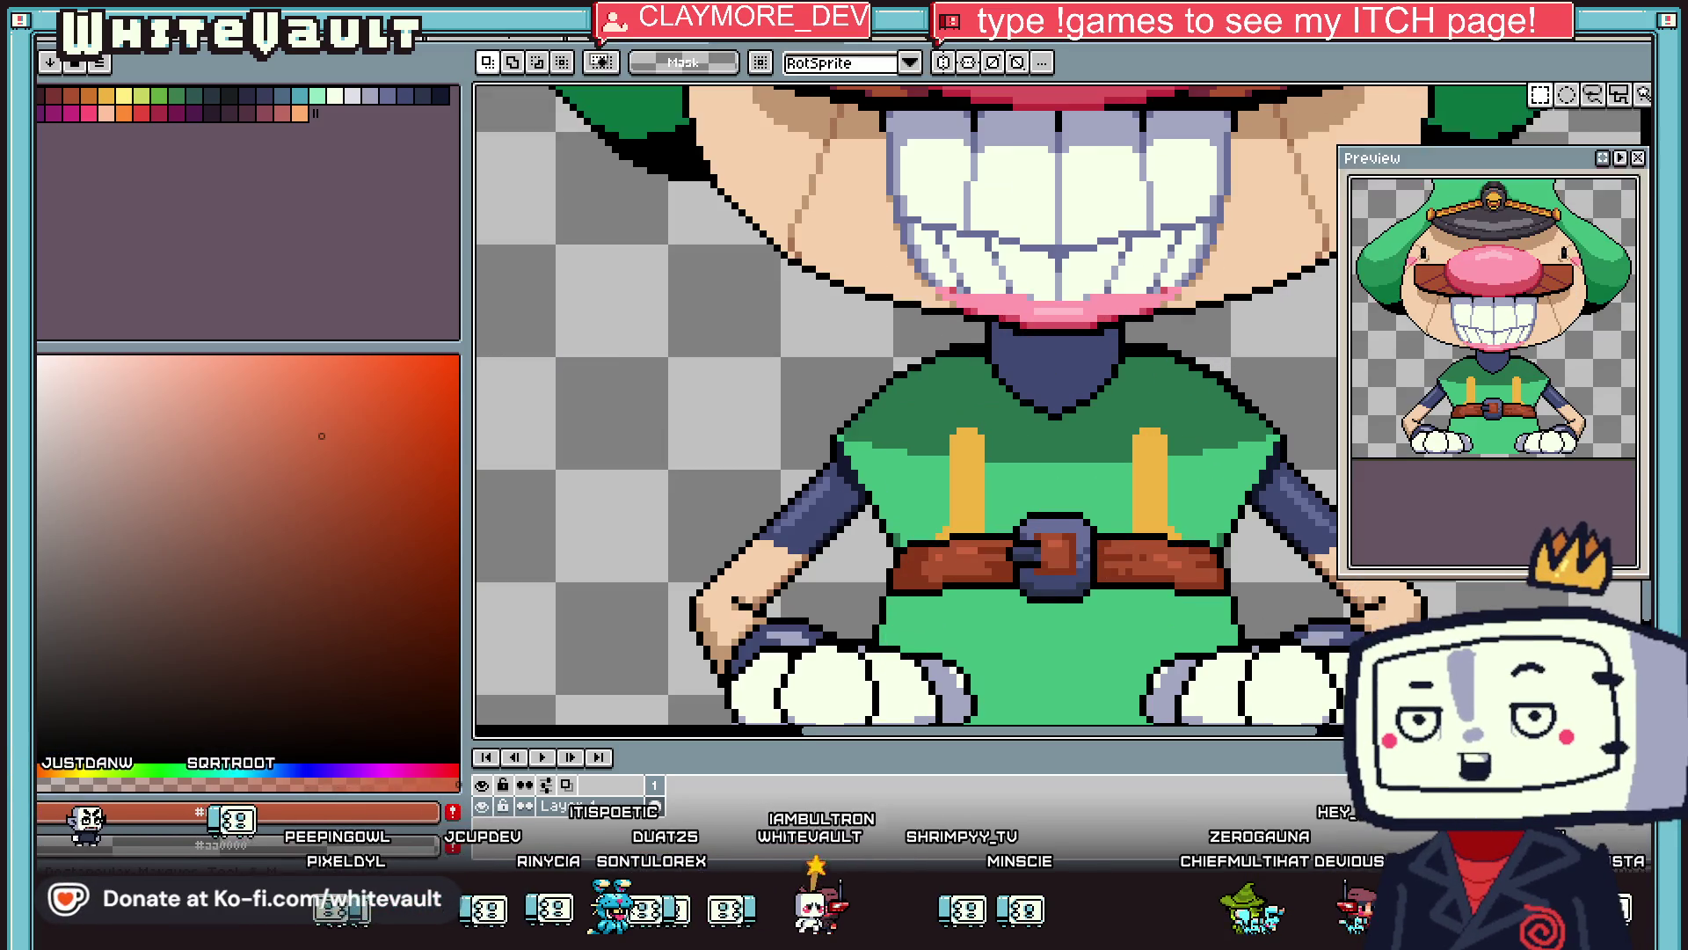
{"action": "mouse_move", "coordinate": [1093, 333]}
{"action": "left_mouse_down"}
{"action": "mouse_move", "coordinate": [1306, 474]}
{"action": "mouse_move", "coordinate": [964, 426]}
{"action": "left_mouse_up"}
{"action": "key", "text": "Return"}
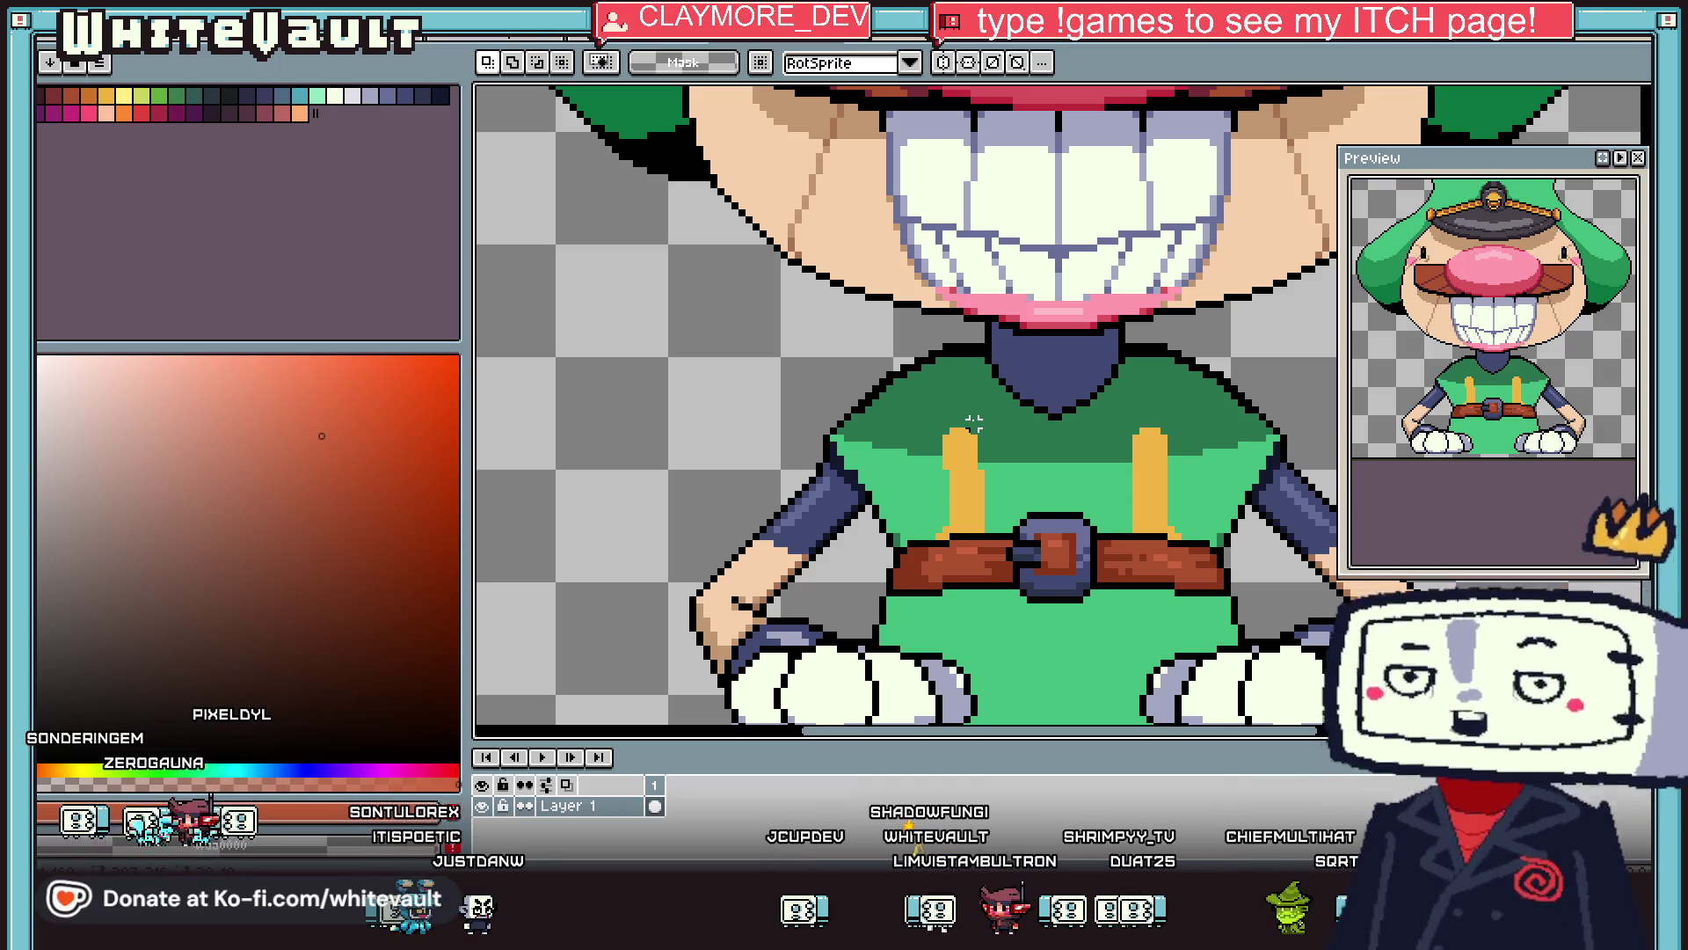
{"action": "scroll", "coordinate": [1214, 199], "scroll_direction": "down", "scroll_amount": 3}
{"action": "scroll", "coordinate": [1264, 389], "scroll_direction": "up", "scroll_amount": 2}
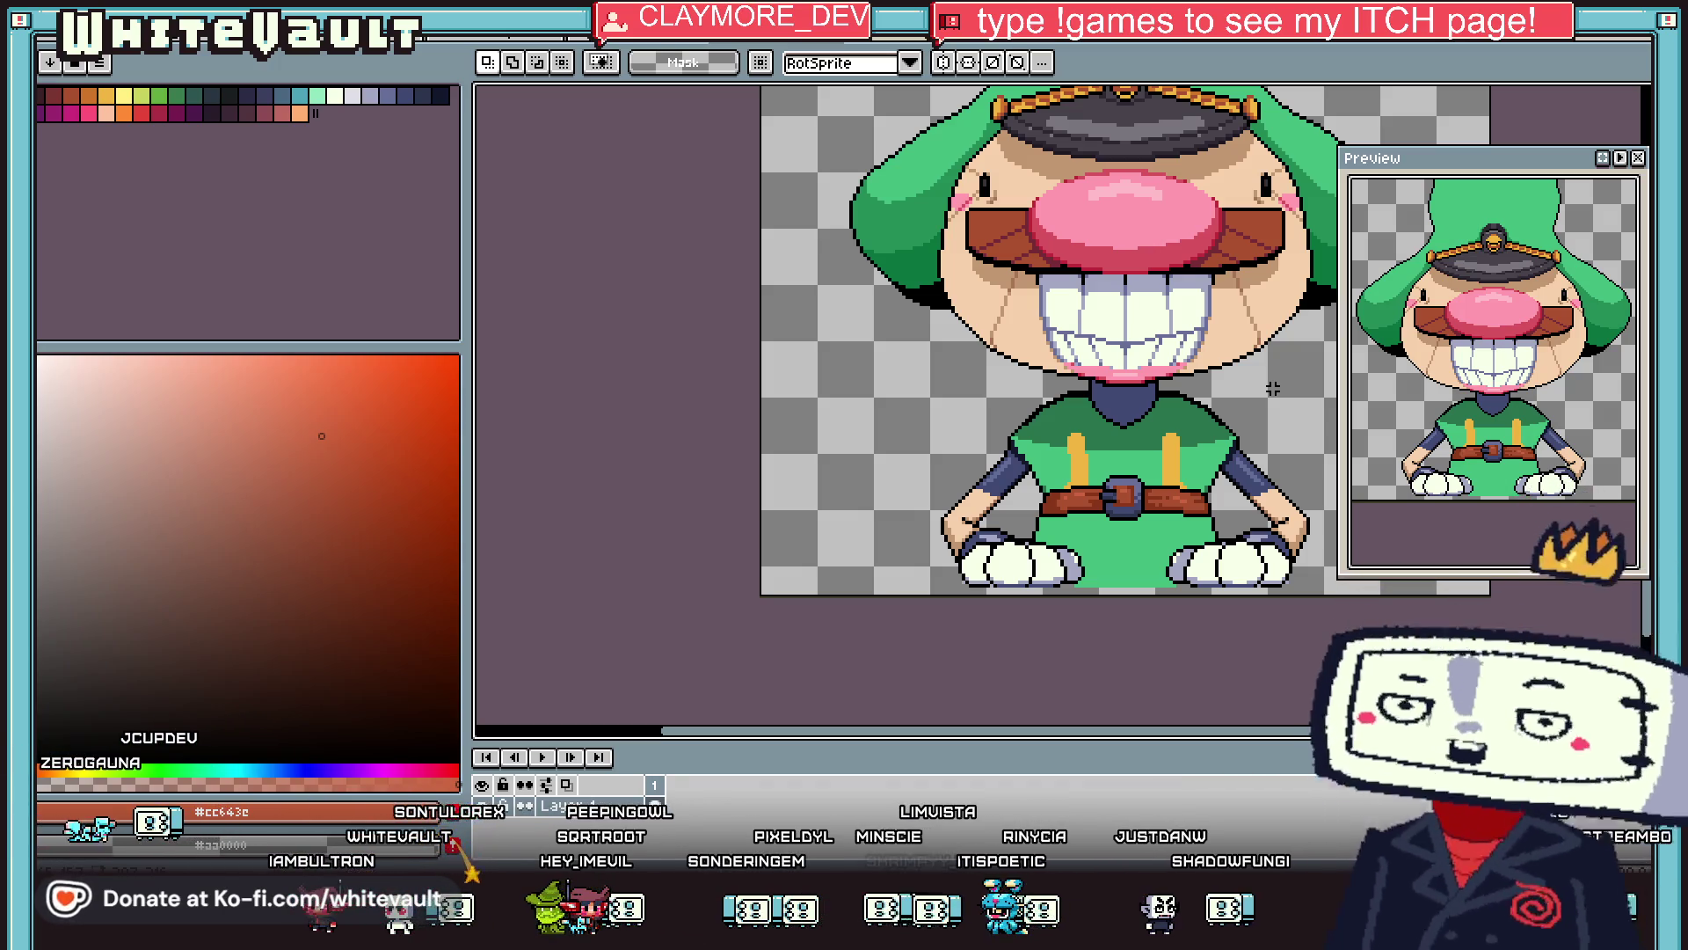
{"action": "key", "text": "i"}
{"action": "scroll", "coordinate": [1214, 427], "scroll_direction": "down", "scroll_amount": 3}
Redraw the black outline pixels where the belt's right end meets the shirt edge.
{"action": "scroll", "coordinate": [1216, 486], "scroll_direction": "up", "scroll_amount": 5}
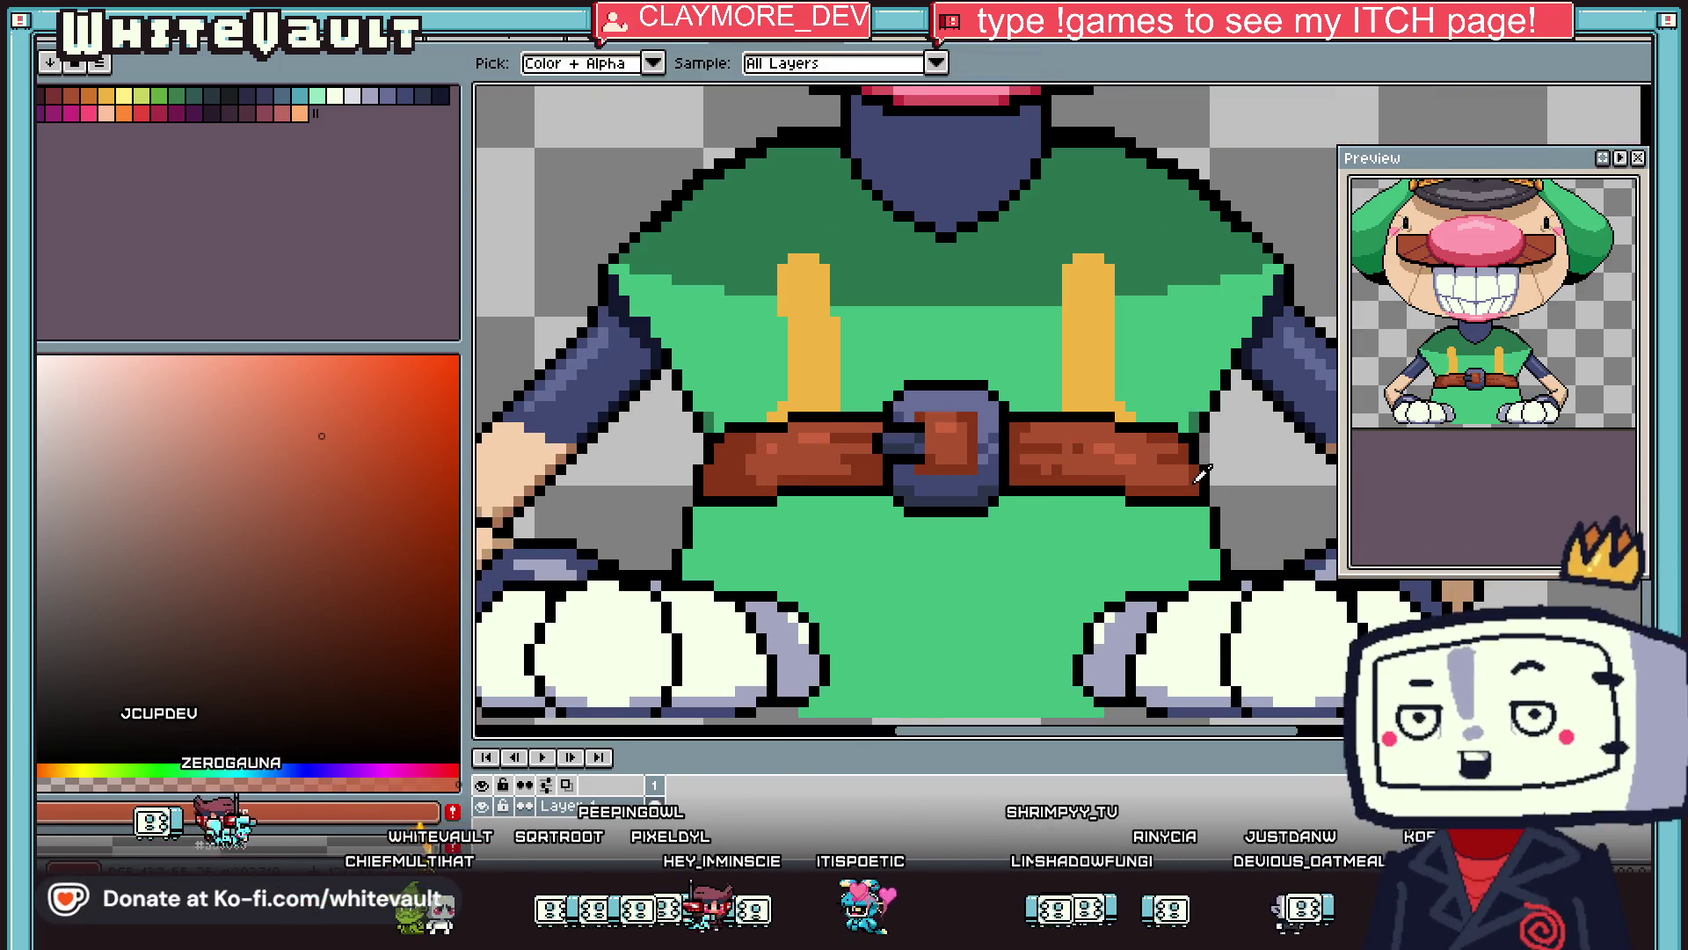
{"action": "left_click", "coordinate": [1202, 472]}
{"action": "key", "text": "b"}
{"action": "scroll", "coordinate": [1213, 522], "scroll_direction": "up", "scroll_amount": 2}
{"action": "mouse_move", "coordinate": [1213, 522]}
{"action": "left_mouse_down"}
{"action": "mouse_move", "coordinate": [1210, 606]}
{"action": "mouse_move", "coordinate": [1231, 659]}
{"action": "left_mouse_up"}
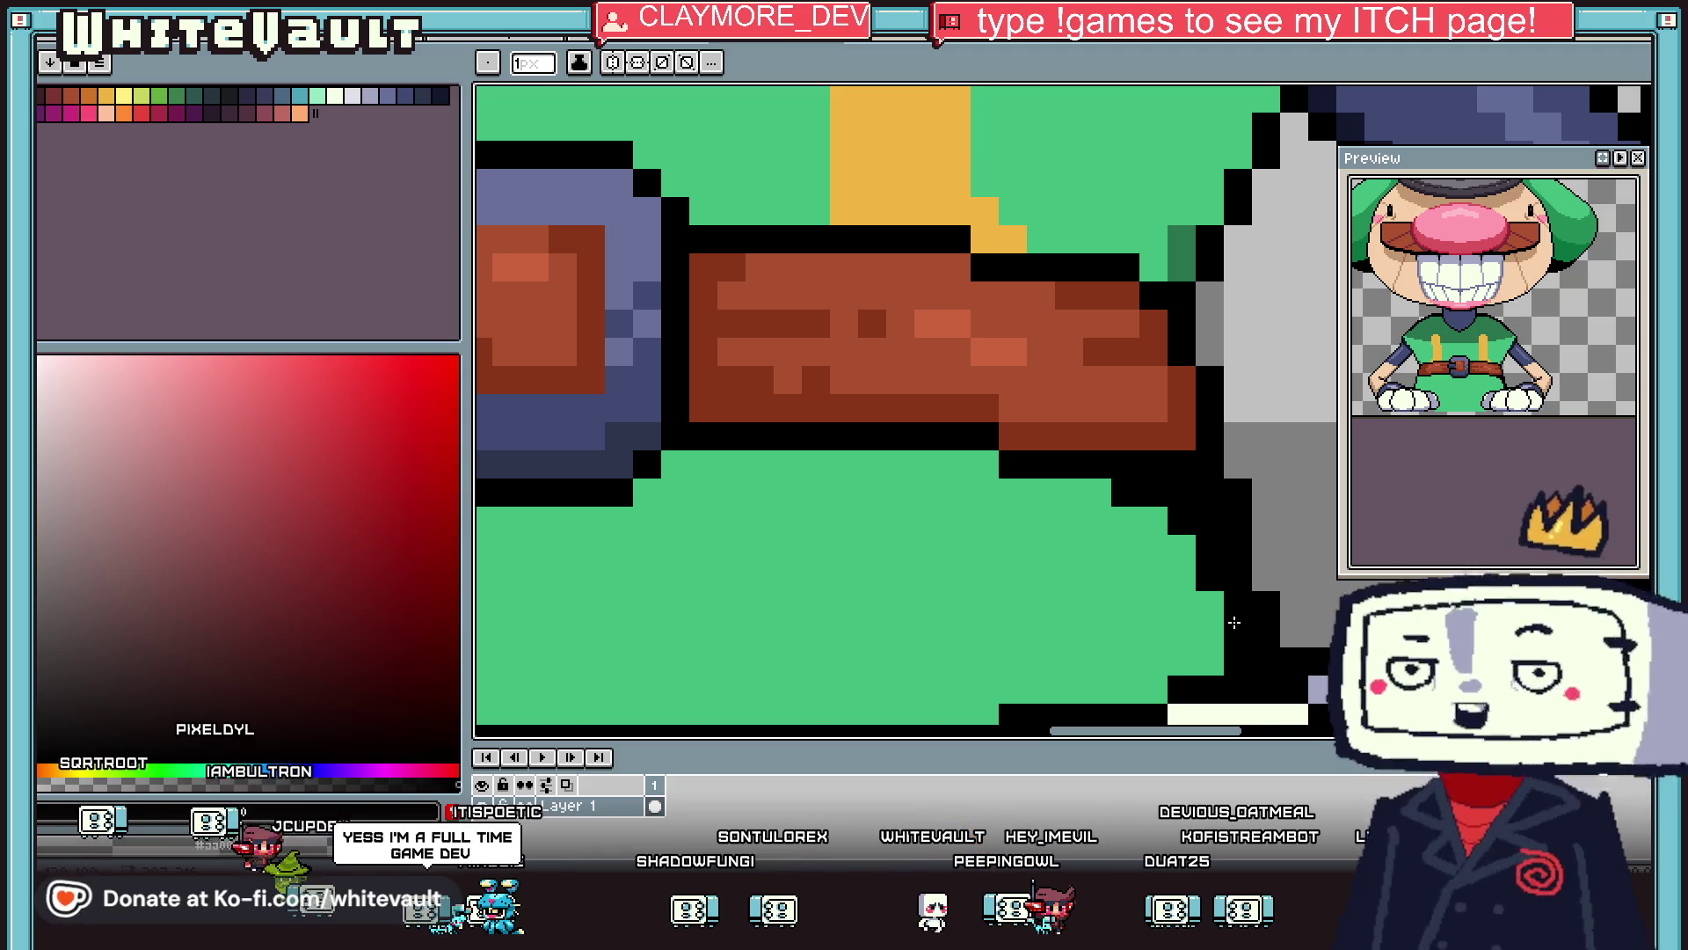
{"action": "scroll", "coordinate": [1059, 478], "scroll_direction": "down", "scroll_amount": 5}
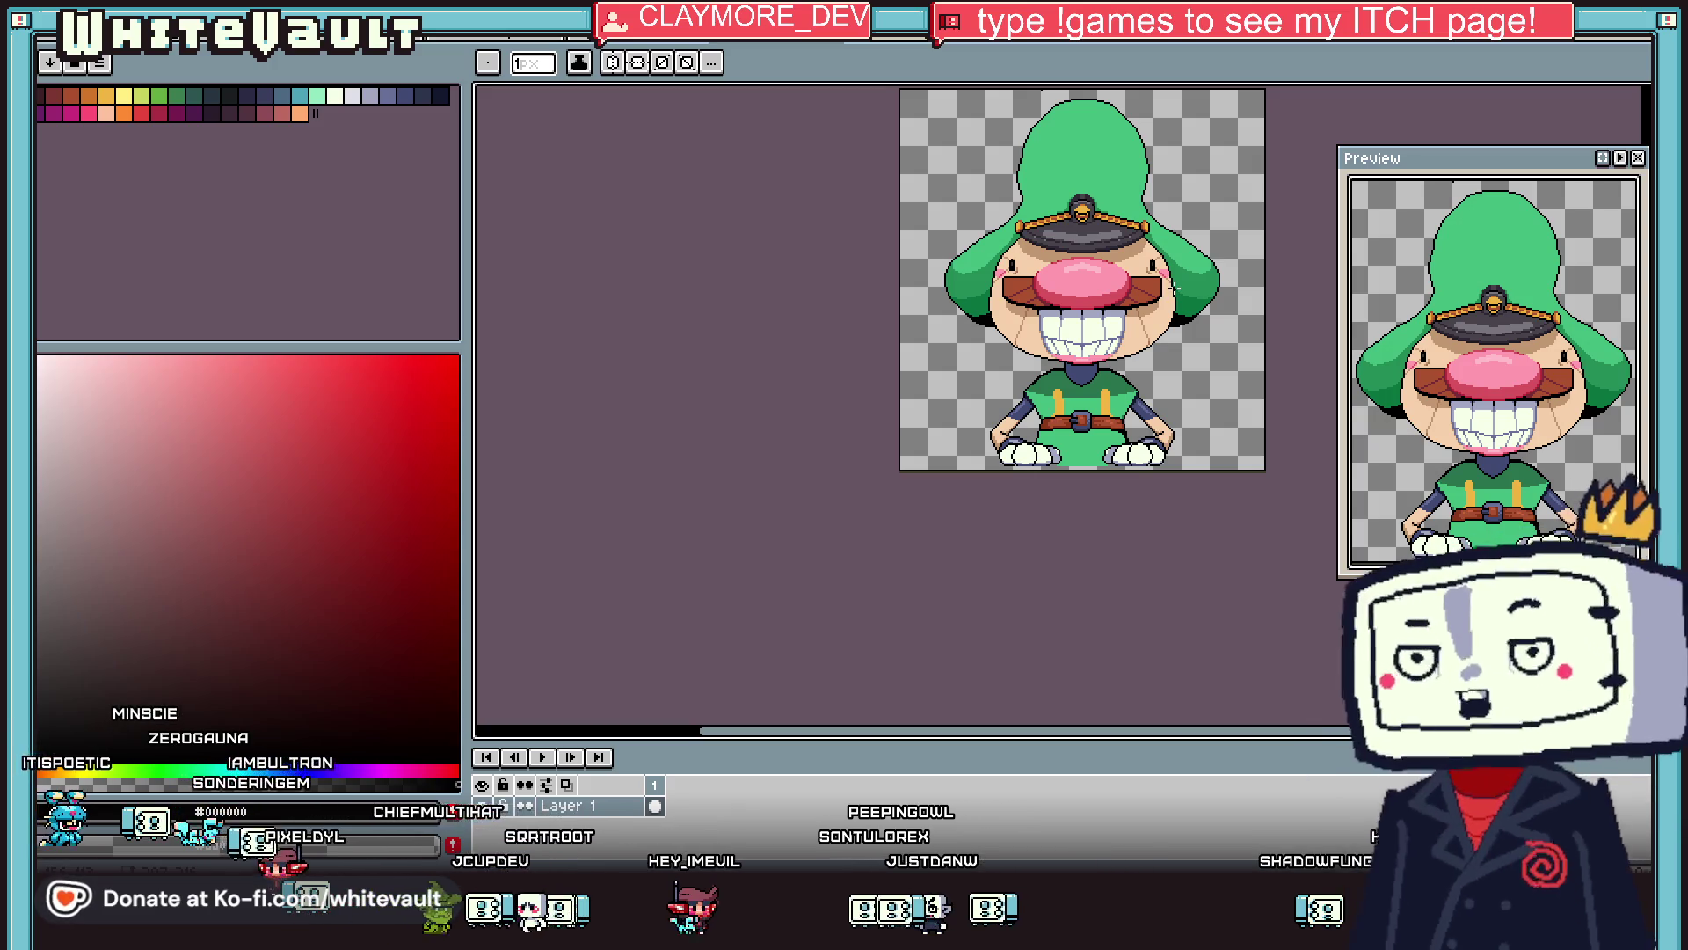
Add a black pixel at the shirt collar edge, sampling green and outline black from the canvas.
{"action": "key", "text": "i"}
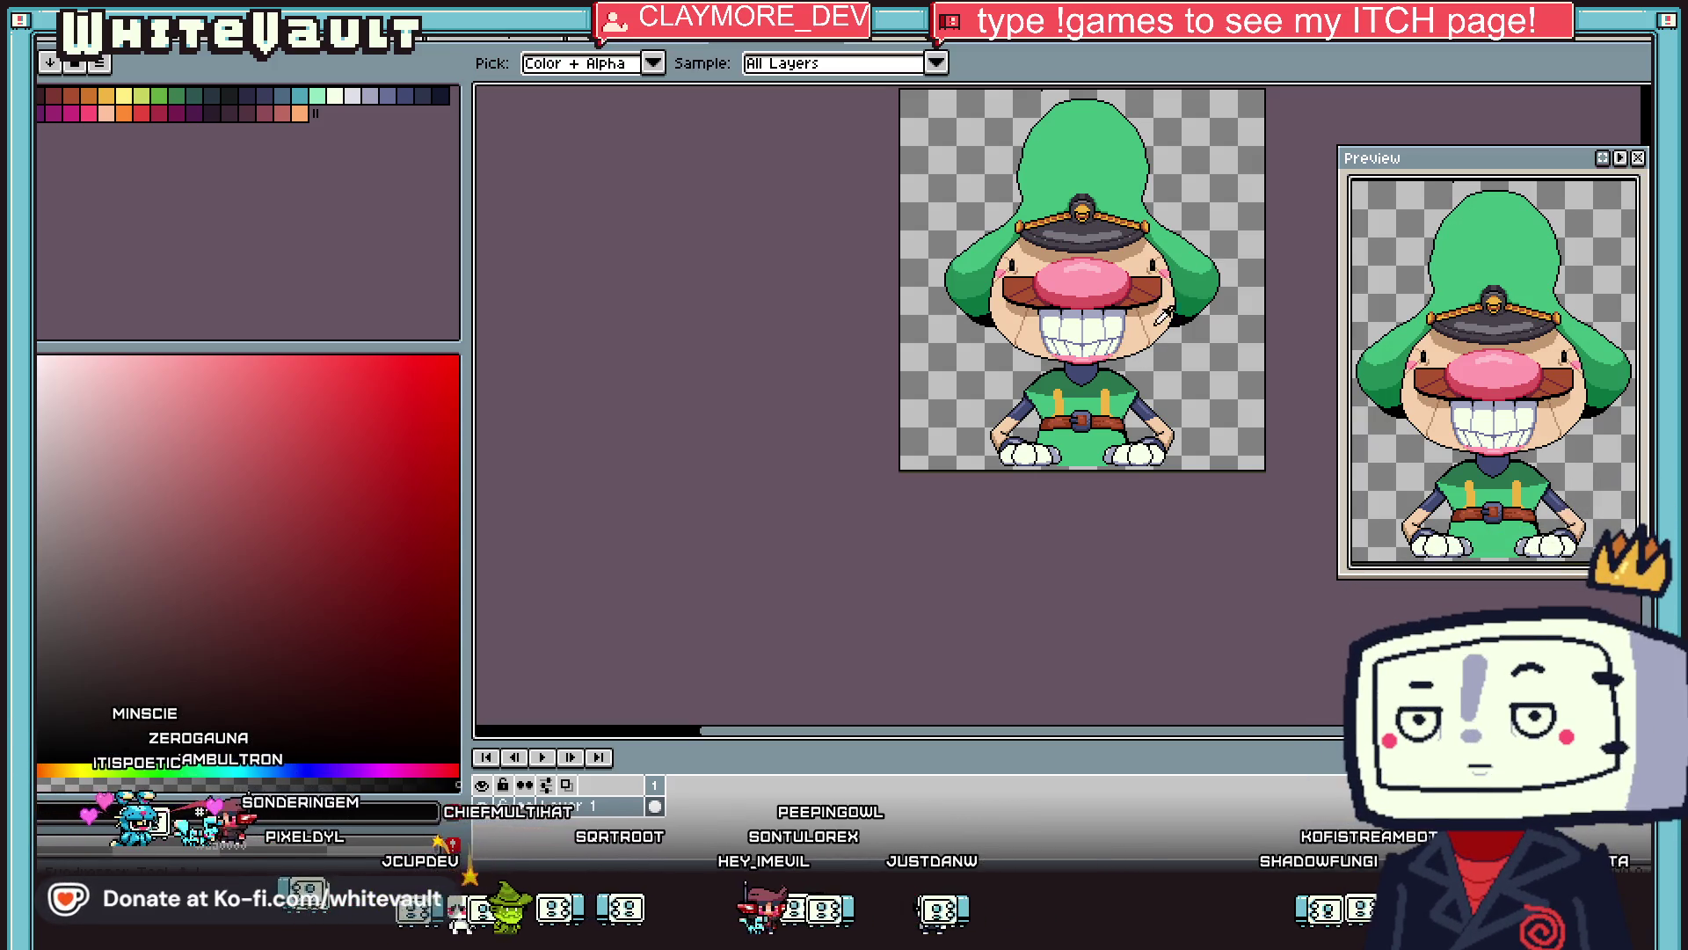
{"action": "scroll", "coordinate": [1143, 373], "scroll_direction": "up", "scroll_amount": 4}
{"action": "left_click", "coordinate": [1066, 362]}
{"action": "key", "text": "b"}
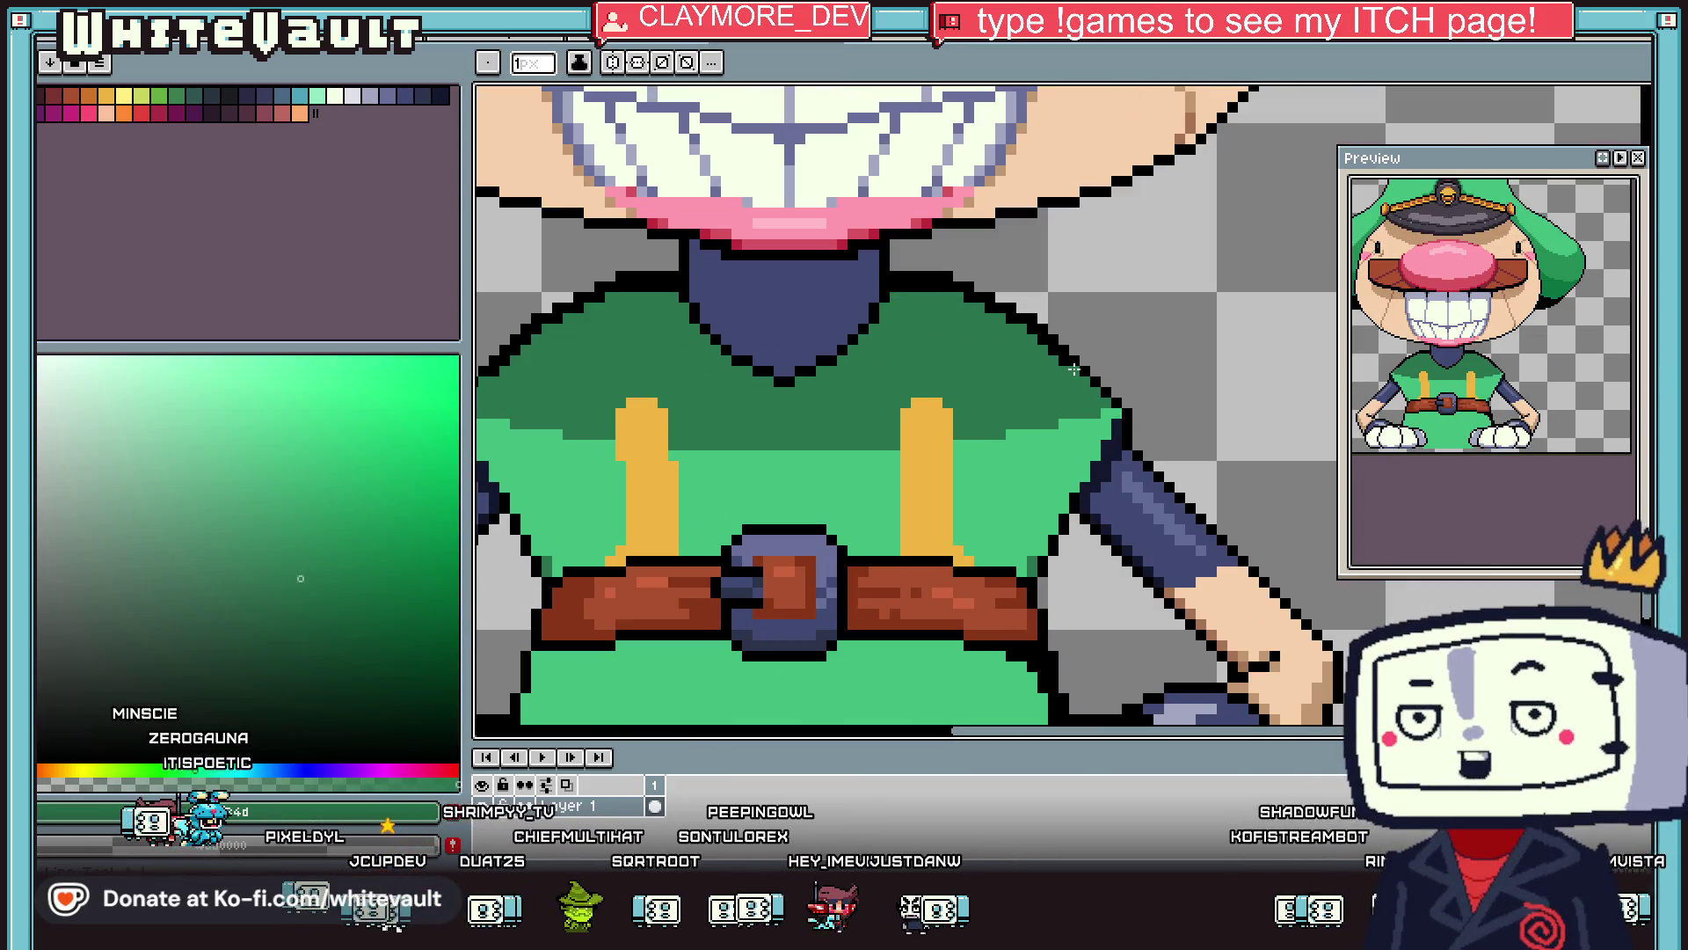
{"action": "scroll", "coordinate": [1065, 362], "scroll_direction": "up", "scroll_amount": 2}
{"action": "key", "text": "i"}
{"action": "left_click", "coordinate": [733, 202]}
{"action": "key", "text": "b"}
{"action": "left_click", "coordinate": [734, 230]}
{"action": "scroll", "coordinate": [714, 299], "scroll_direction": "down", "scroll_amount": 5}
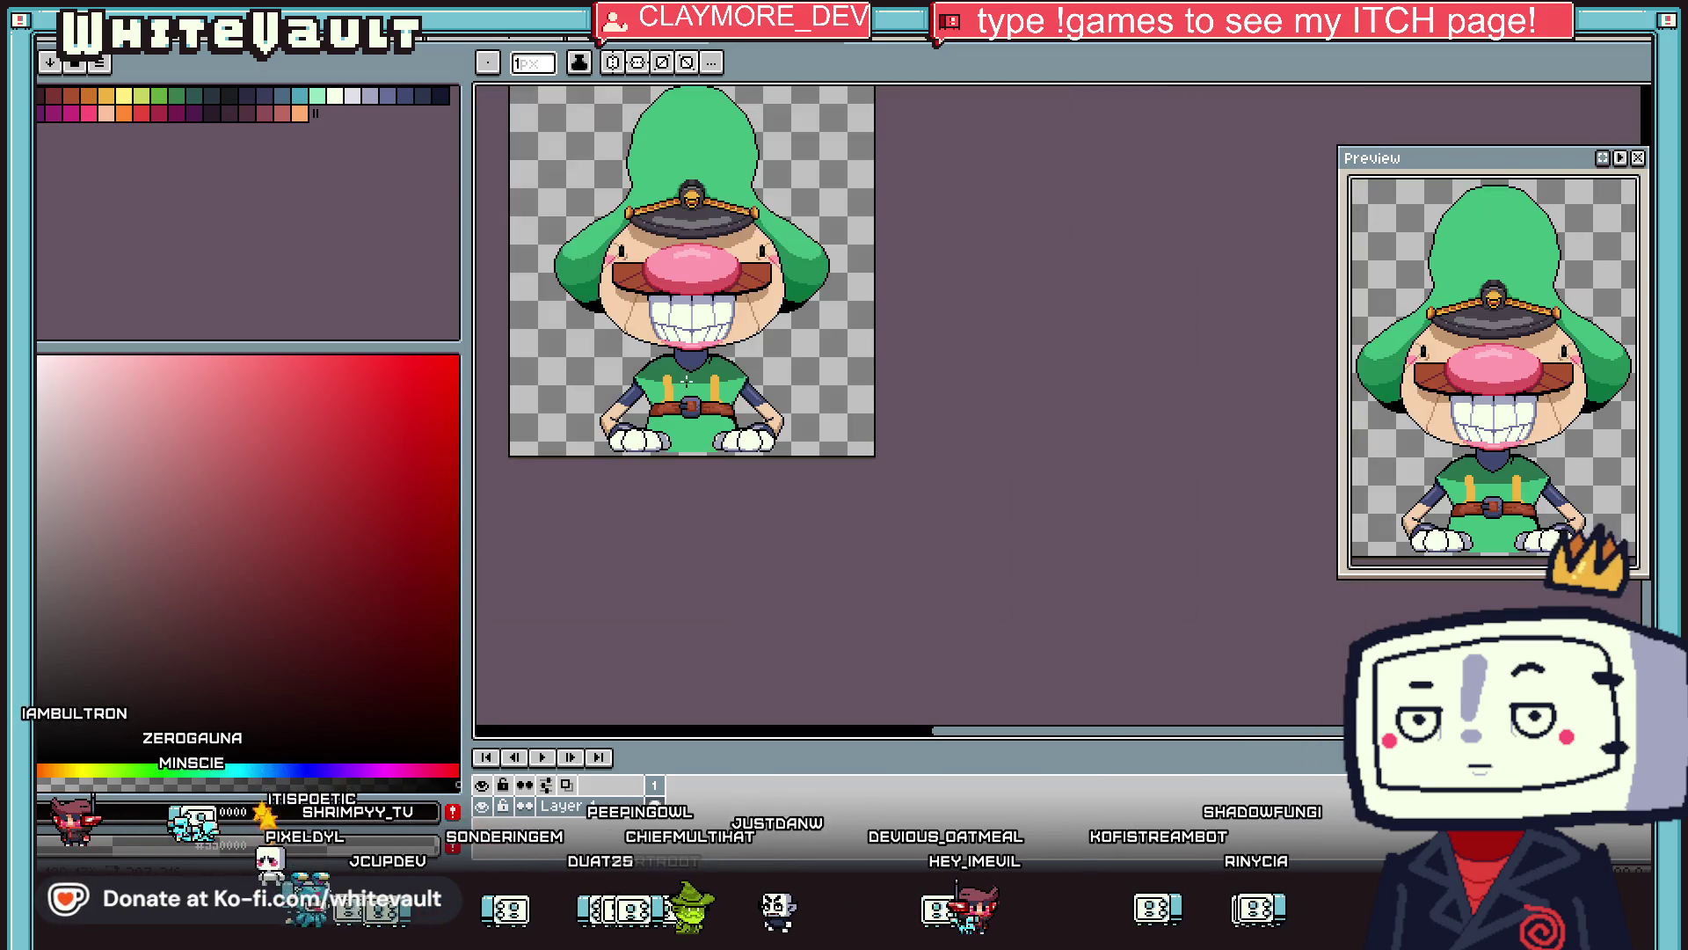
{"action": "scroll", "coordinate": [641, 356], "scroll_direction": "up", "scroll_amount": 2}
Turn on vertical symmetry down the sprite's centre.
{"action": "left_click", "coordinate": [591, 68]}
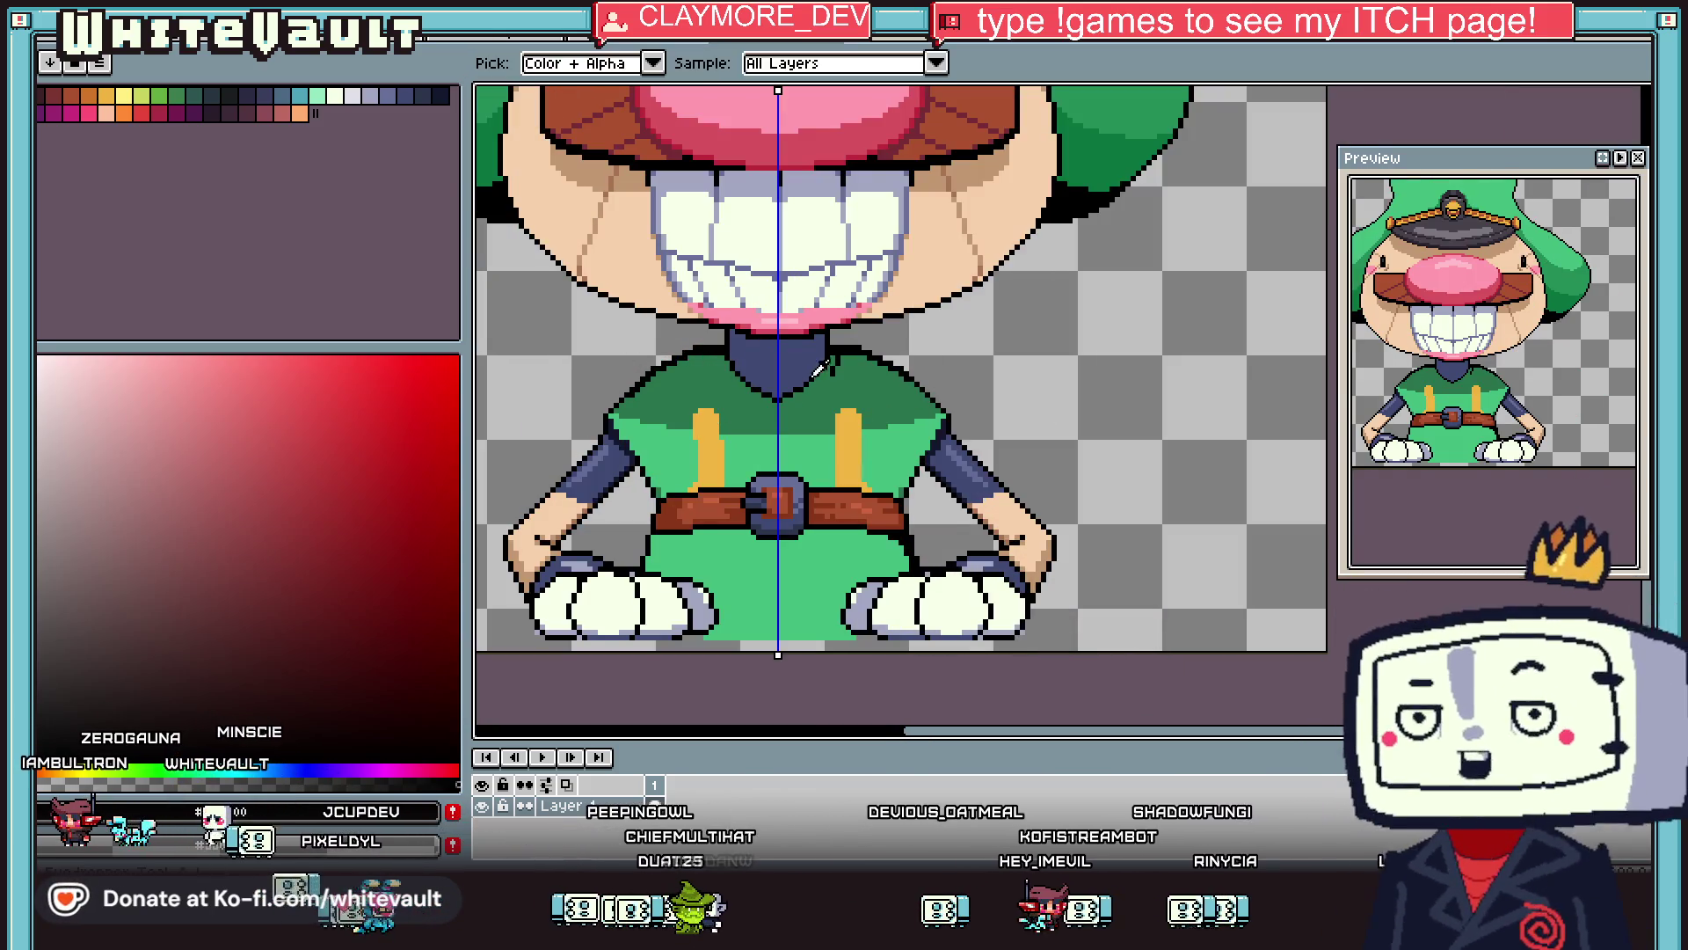
{"action": "scroll", "coordinate": [877, 338], "scroll_direction": "up", "scroll_amount": 3}
{"action": "scroll", "coordinate": [859, 358], "scroll_direction": "up", "scroll_amount": 2}
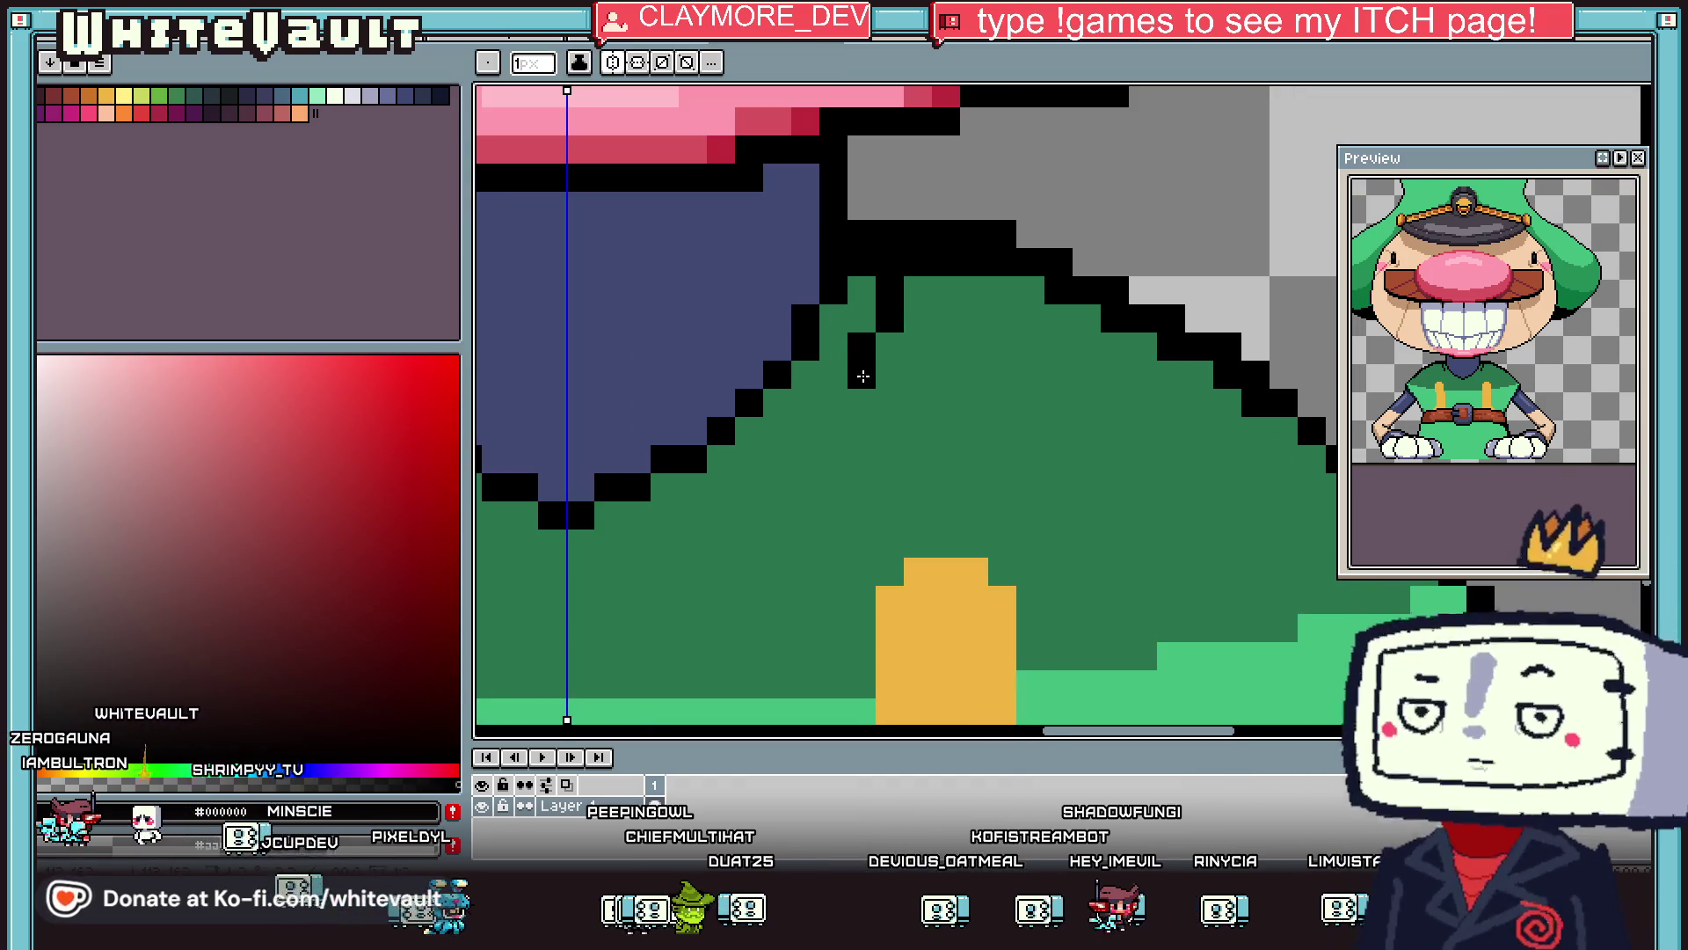
{"action": "scroll", "coordinate": [788, 469], "scroll_direction": "down", "scroll_amount": 5}
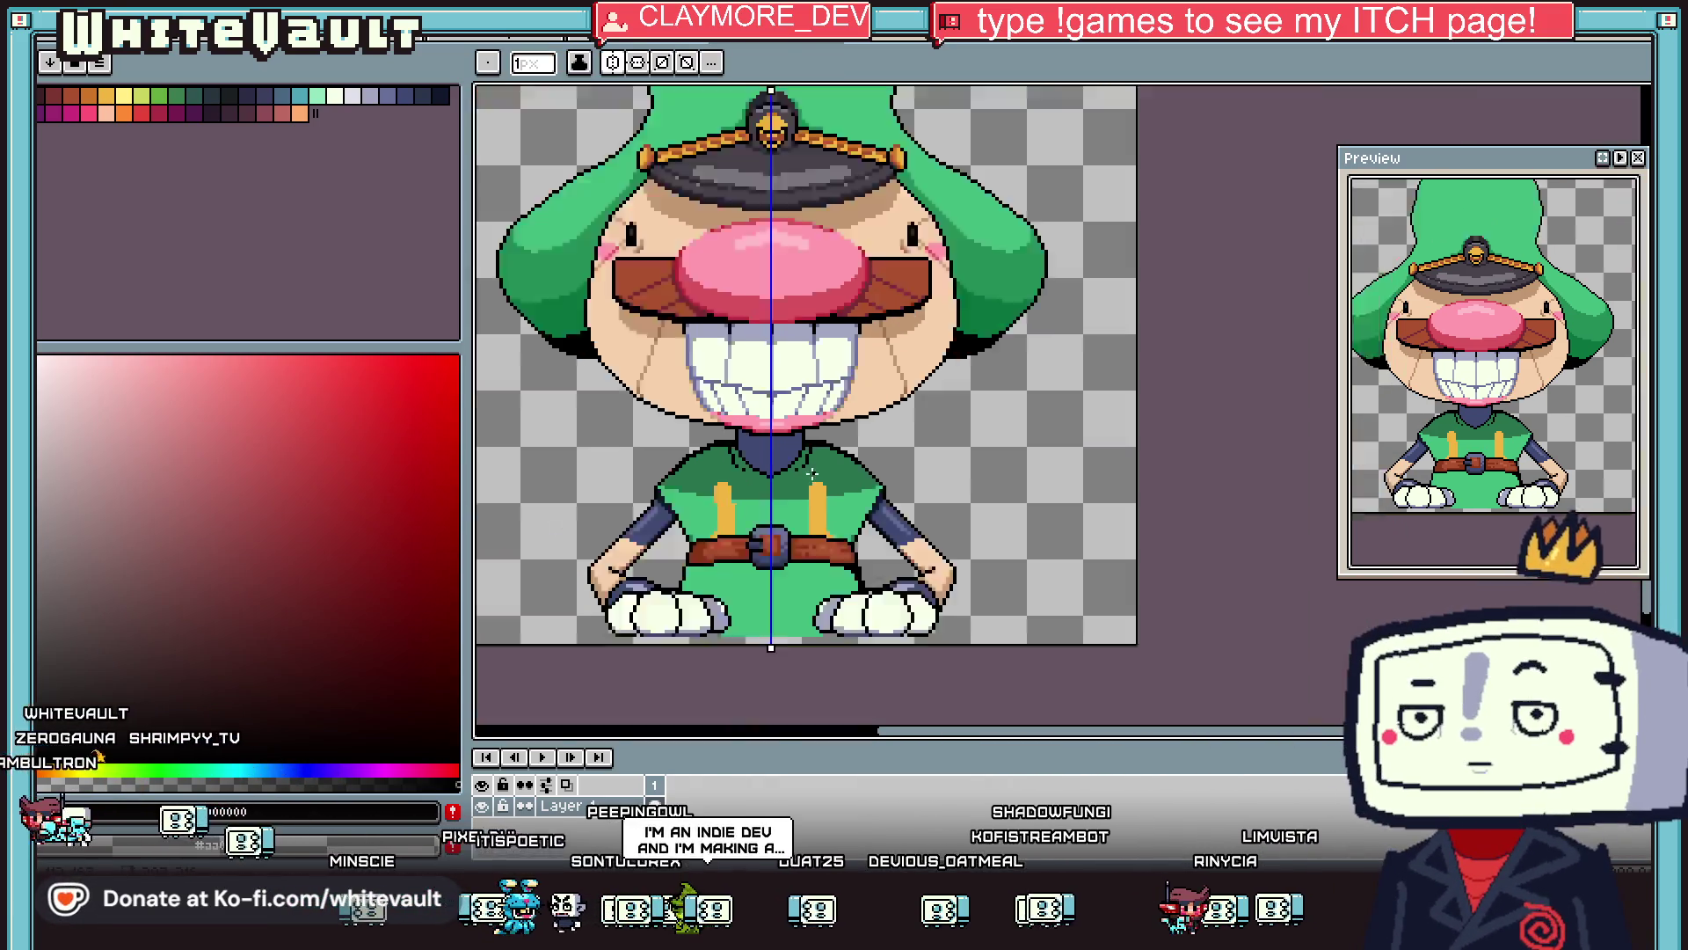
{"action": "scroll", "coordinate": [787, 492], "scroll_direction": "up", "scroll_amount": 2}
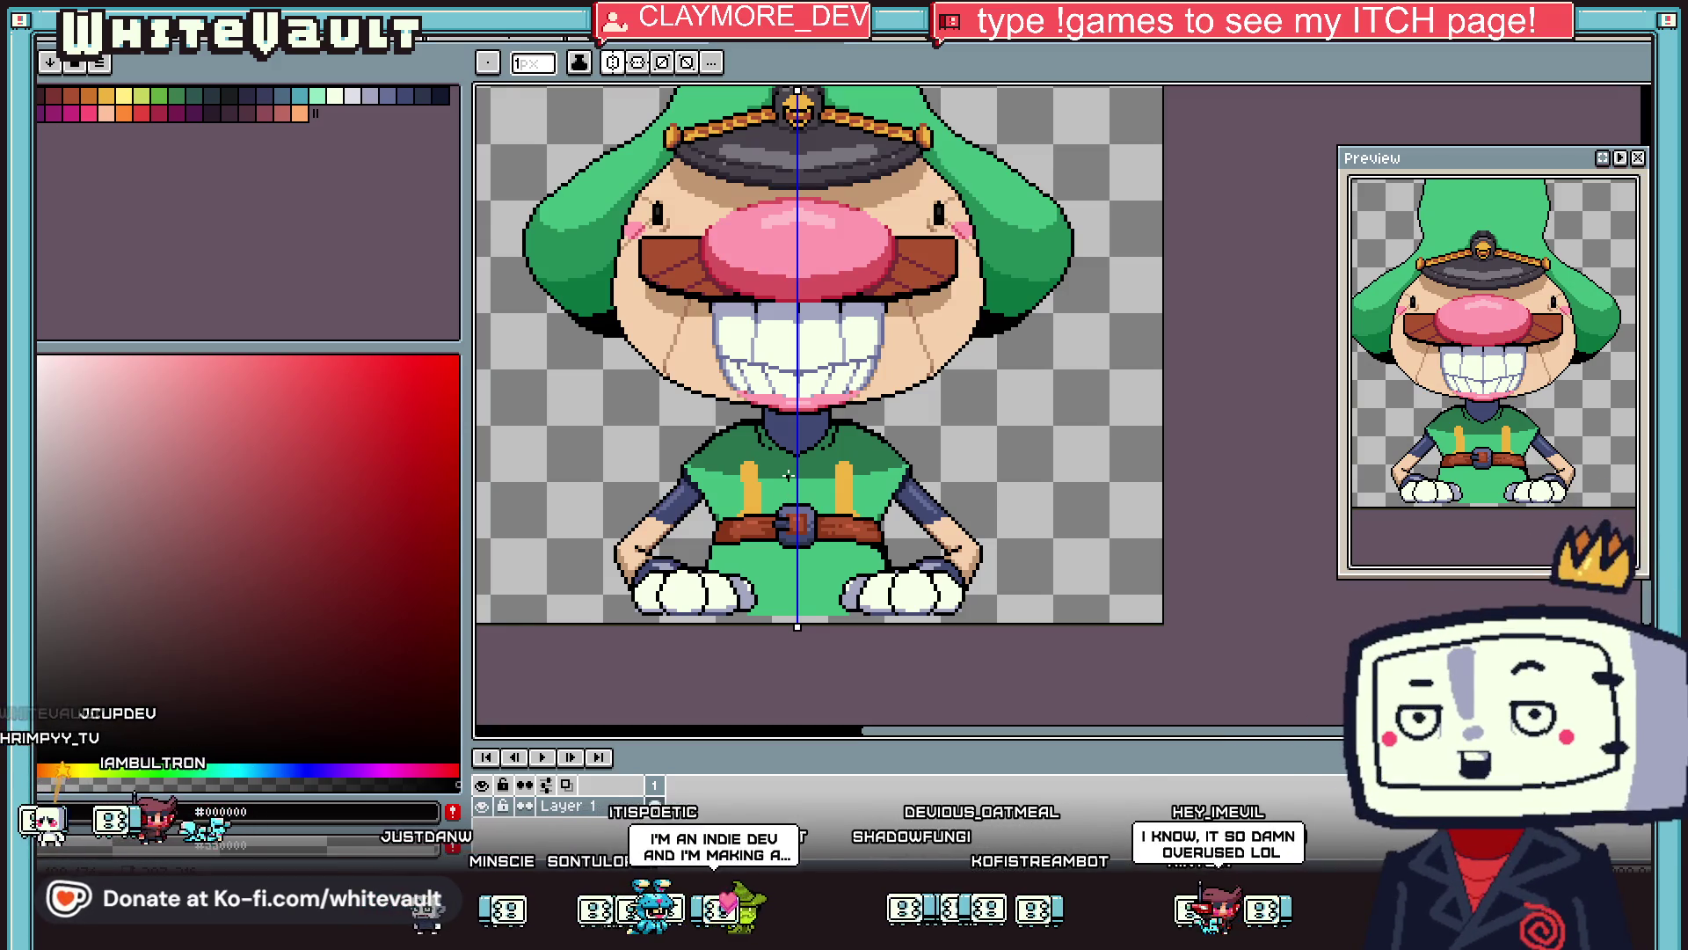
Tidy the collar, turning stray black pixels dark green #28734d and adding two black pixels.
{"action": "key", "text": "o"}
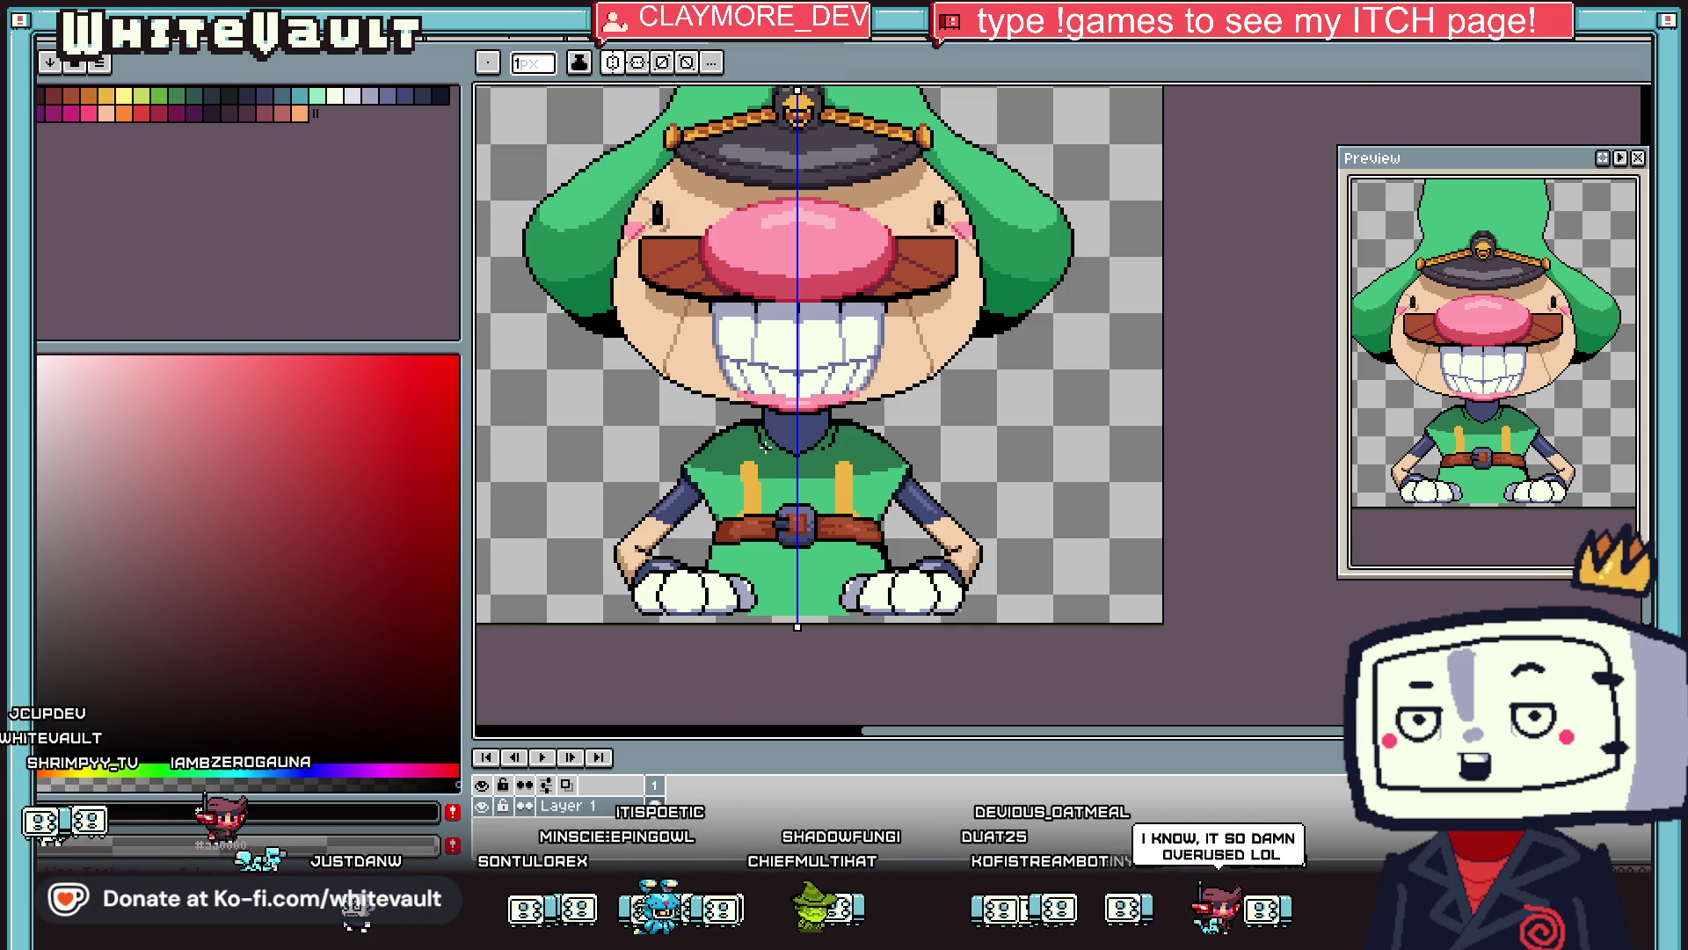
{"action": "scroll", "coordinate": [797, 466], "scroll_direction": "up", "scroll_amount": 3}
{"action": "left_click", "coordinate": [716, 332]}
{"action": "left_click", "coordinate": [746, 343]}
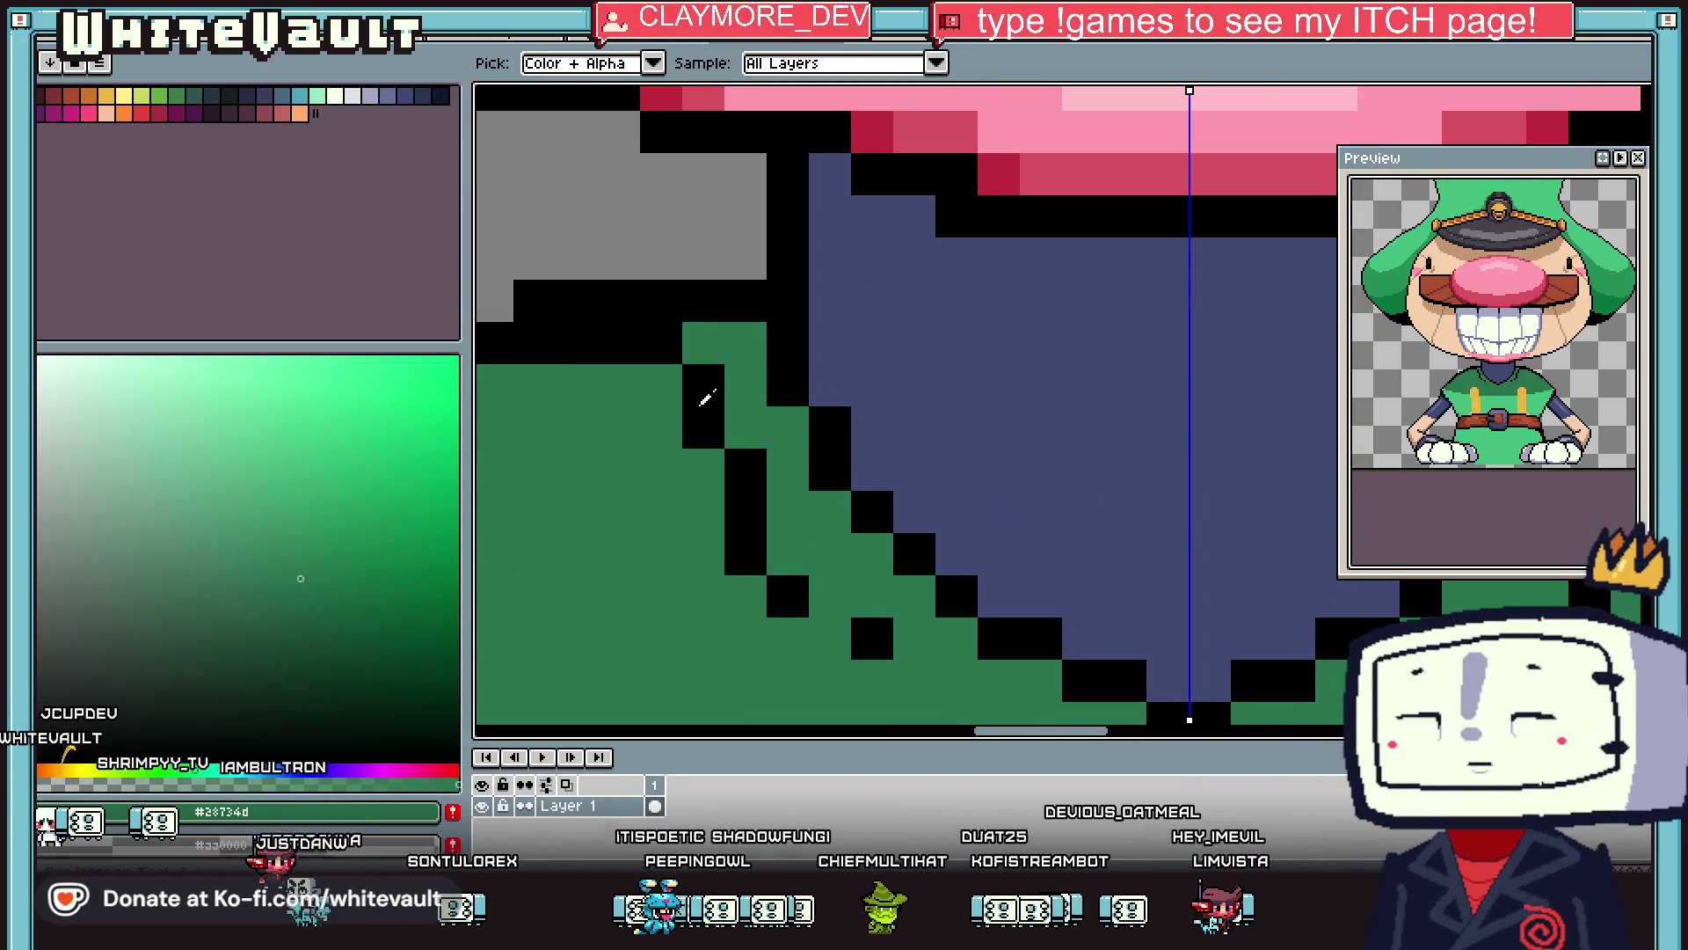
{"action": "left_click", "coordinate": [700, 388], "text": "alt"}
{"action": "left_click_drag", "start_coordinate": [659, 387], "coordinate": [655, 435]}
{"action": "left_click", "coordinate": [774, 510], "text": "alt"}
{"action": "left_click", "coordinate": [731, 494]}
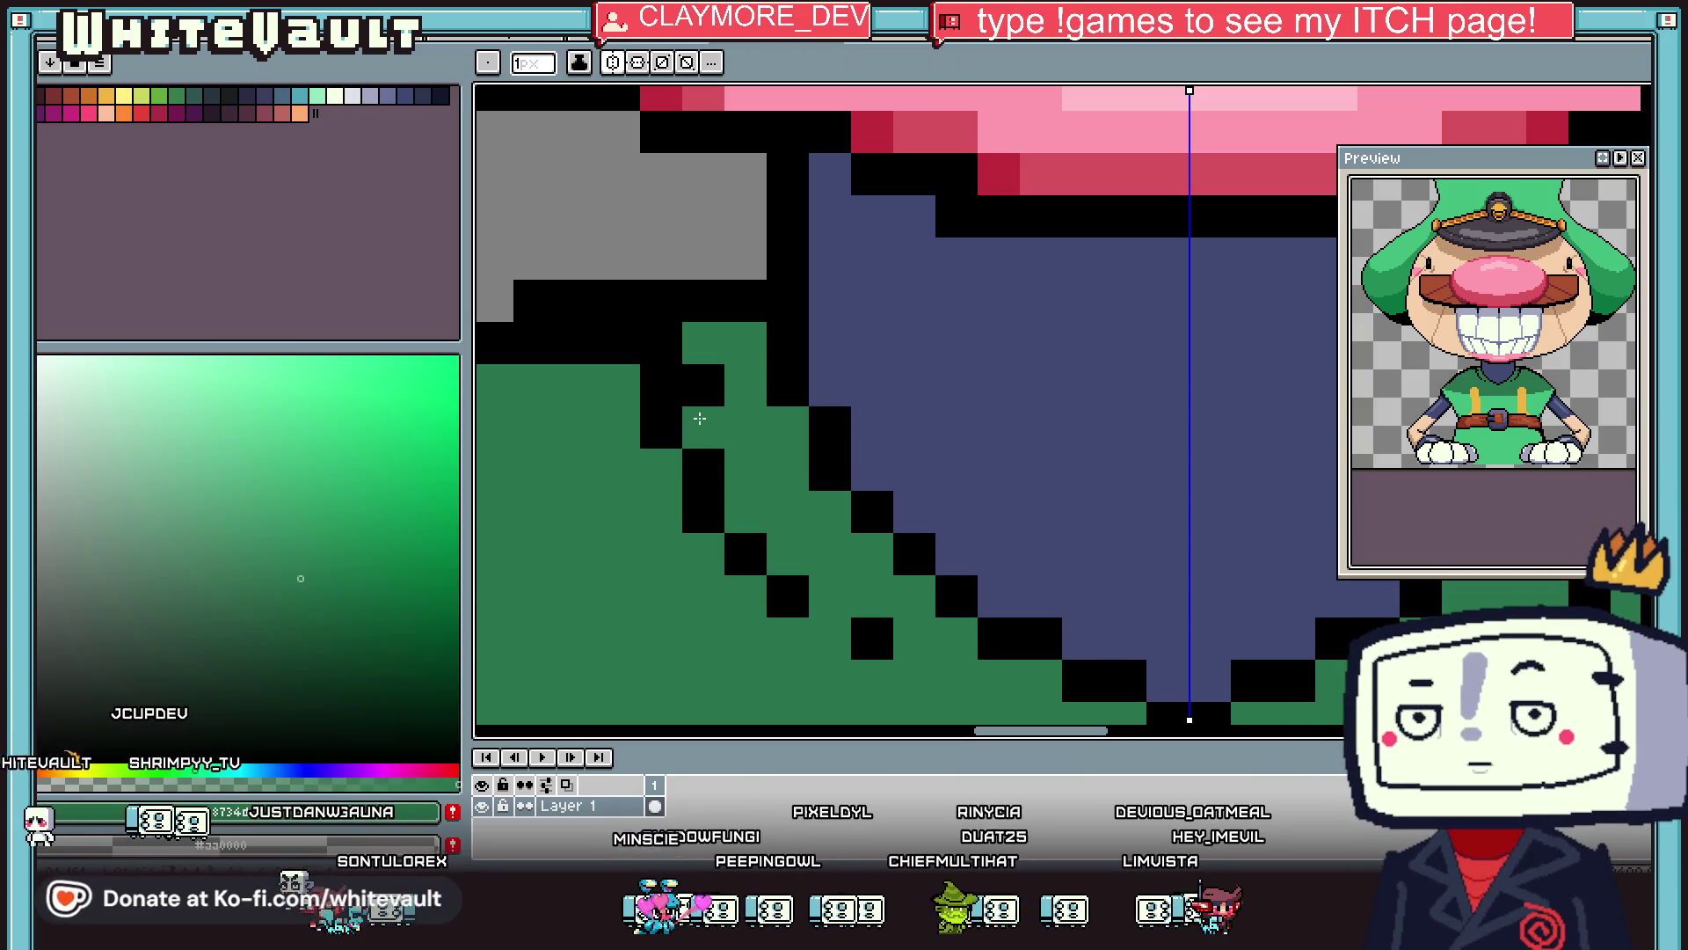
{"action": "scroll", "coordinate": [700, 419], "scroll_direction": "down", "scroll_amount": 4}
Sample the outline black and the sprite's dark green with the eyedropper.
{"action": "key", "text": "alt"}
{"action": "scroll", "coordinate": [811, 374], "scroll_direction": "up", "scroll_amount": 4}
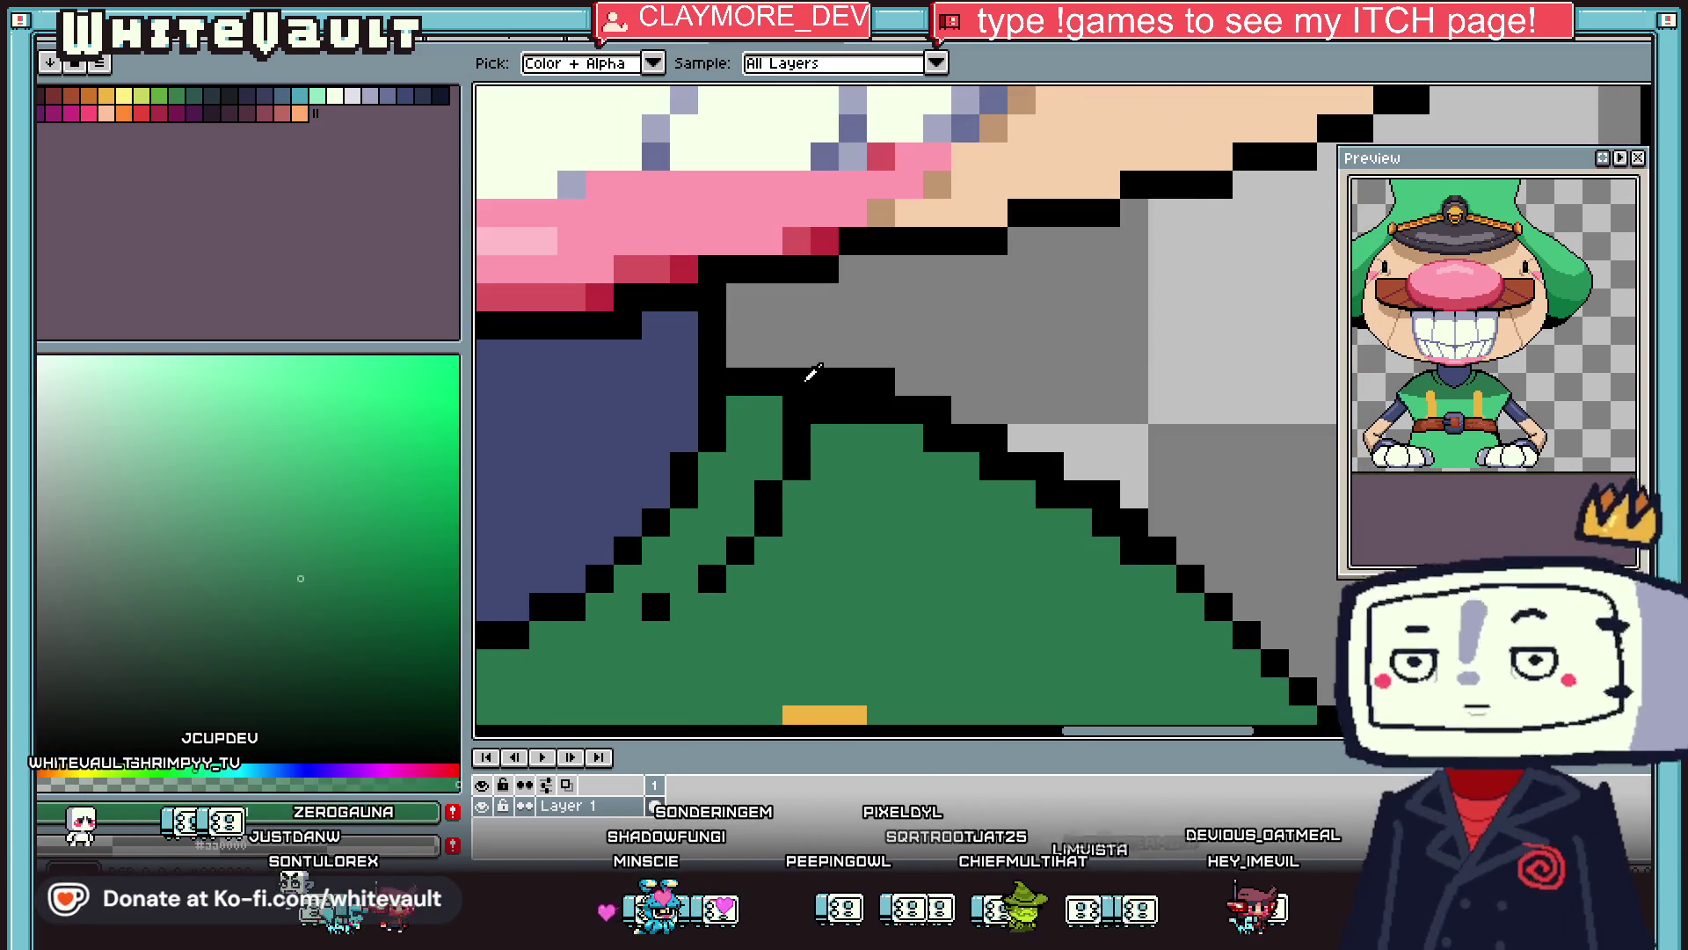
{"action": "left_click", "coordinate": [811, 374], "text": "alt"}
{"action": "scroll", "coordinate": [756, 343], "scroll_direction": "down", "scroll_amount": 4}
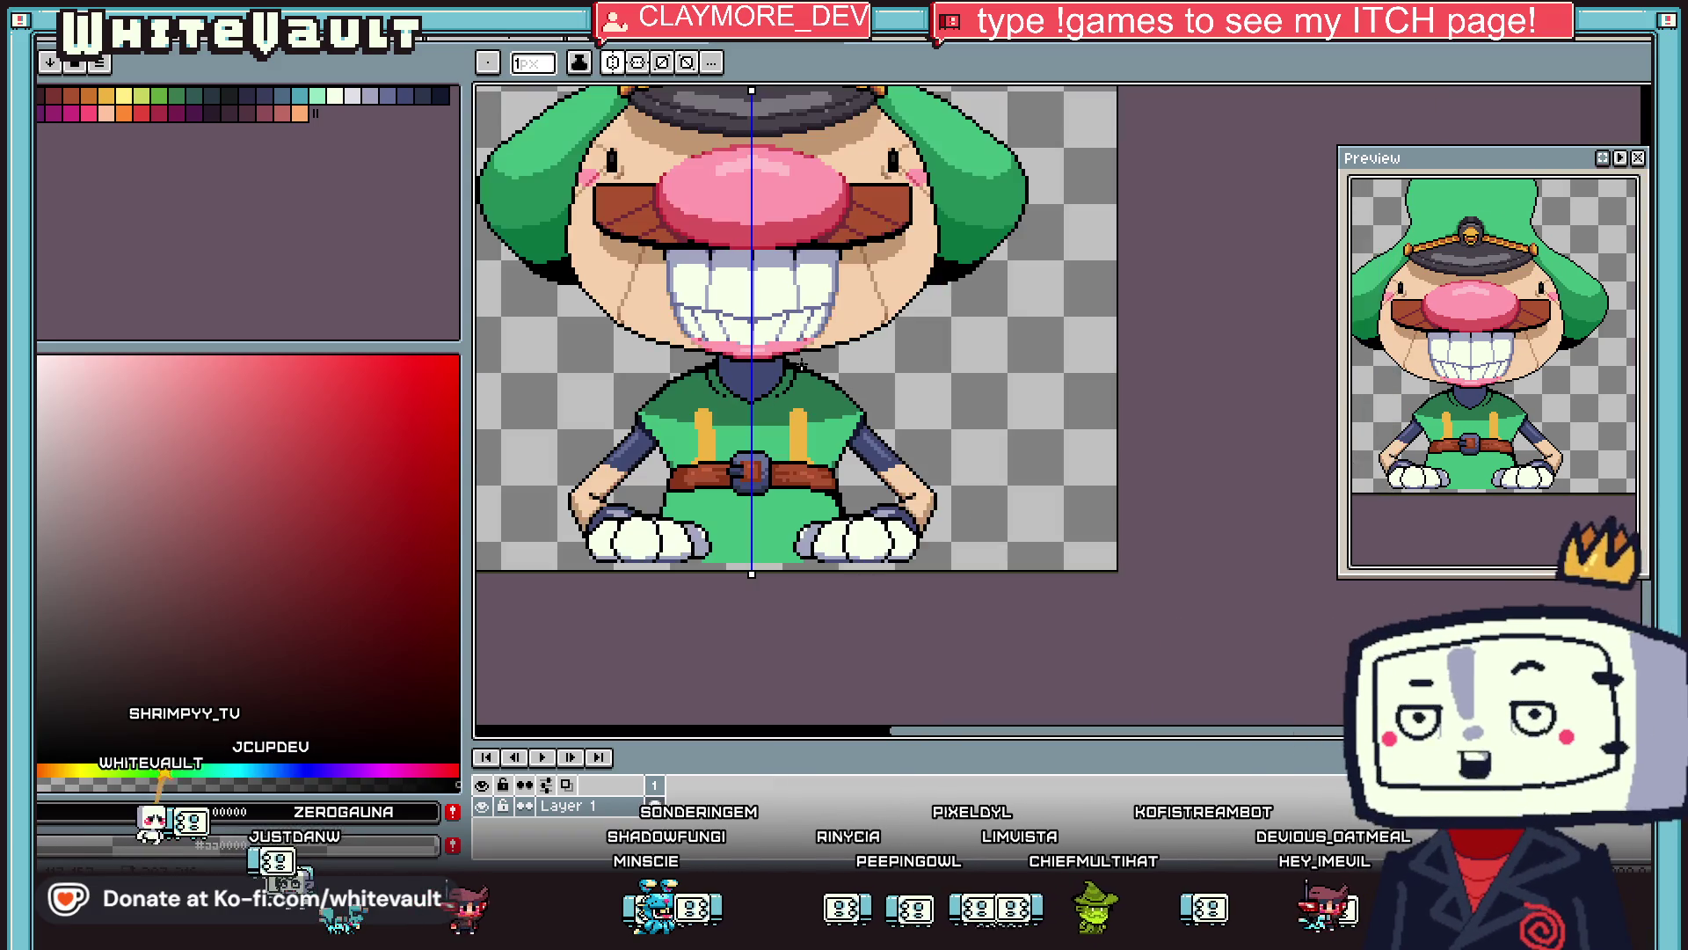
{"action": "key", "text": "alt"}
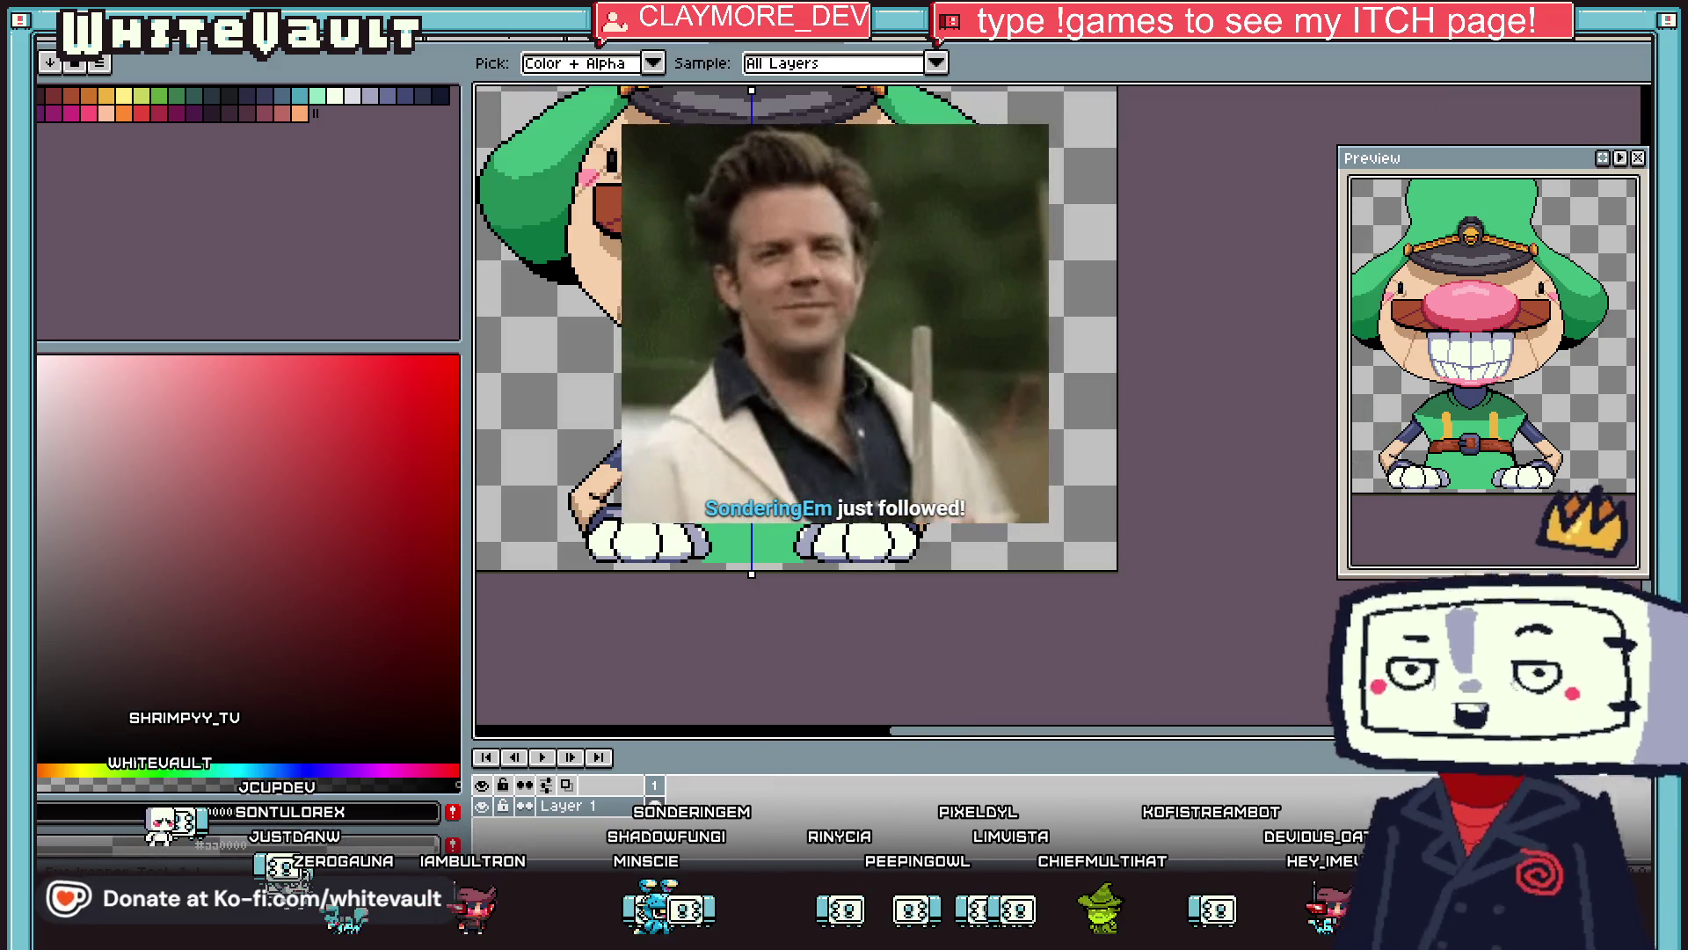
{"action": "scroll", "coordinate": [756, 396], "scroll_direction": "up", "scroll_amount": 5}
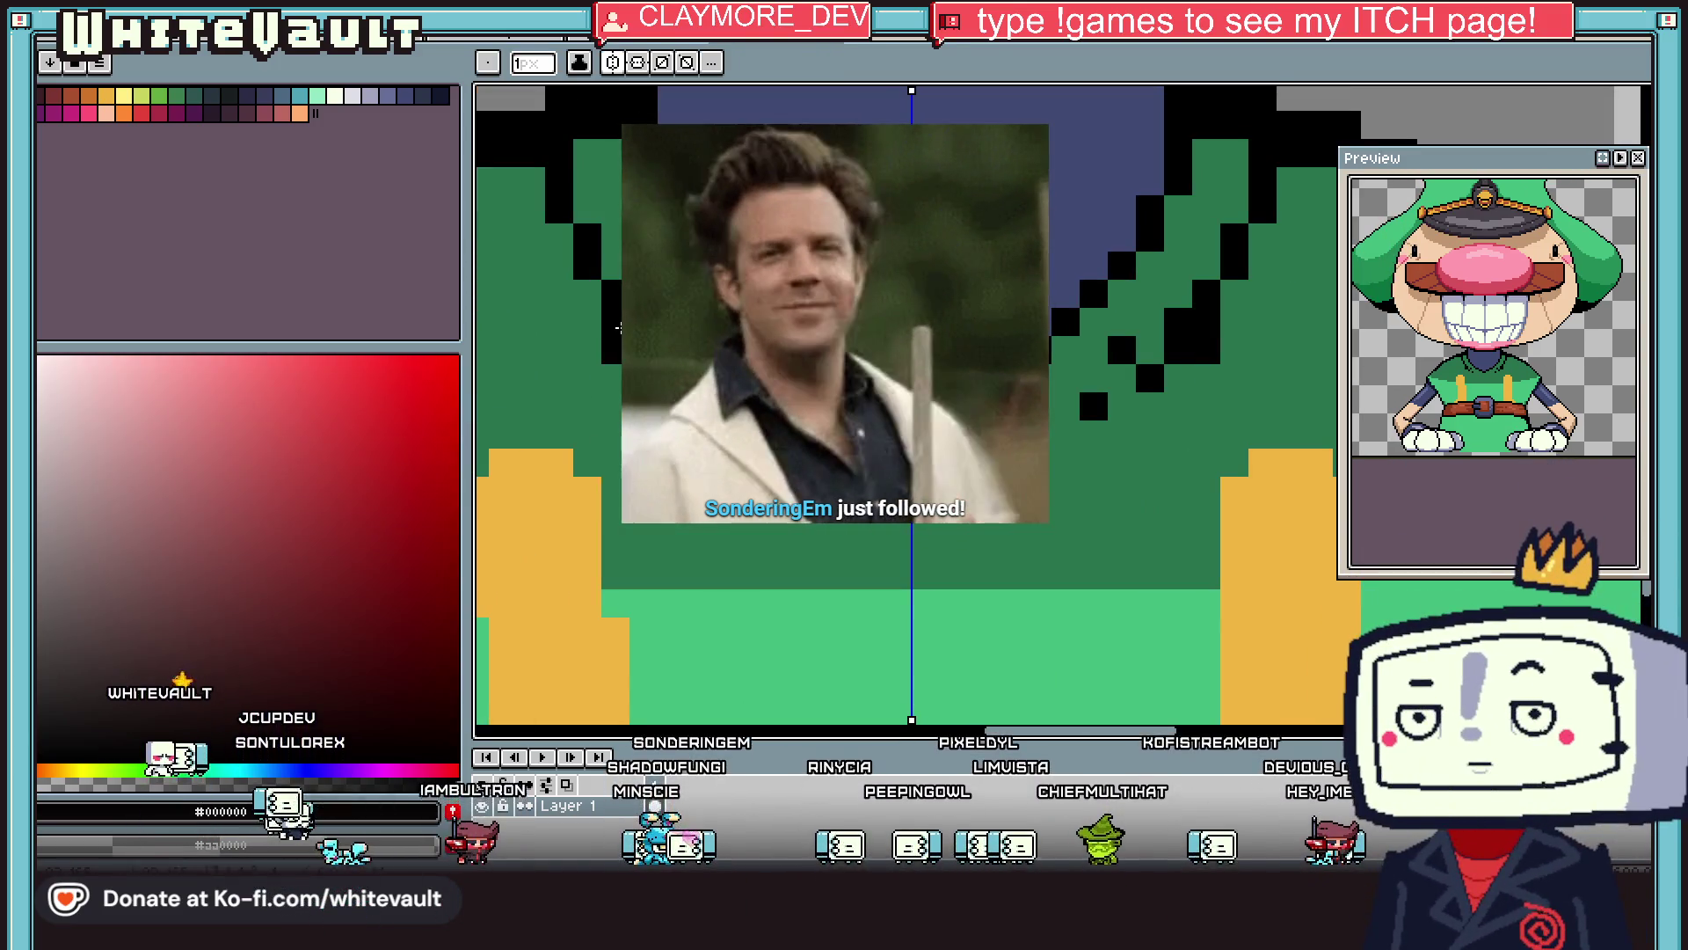
{"action": "left_click", "coordinate": [756, 396], "text": "alt"}
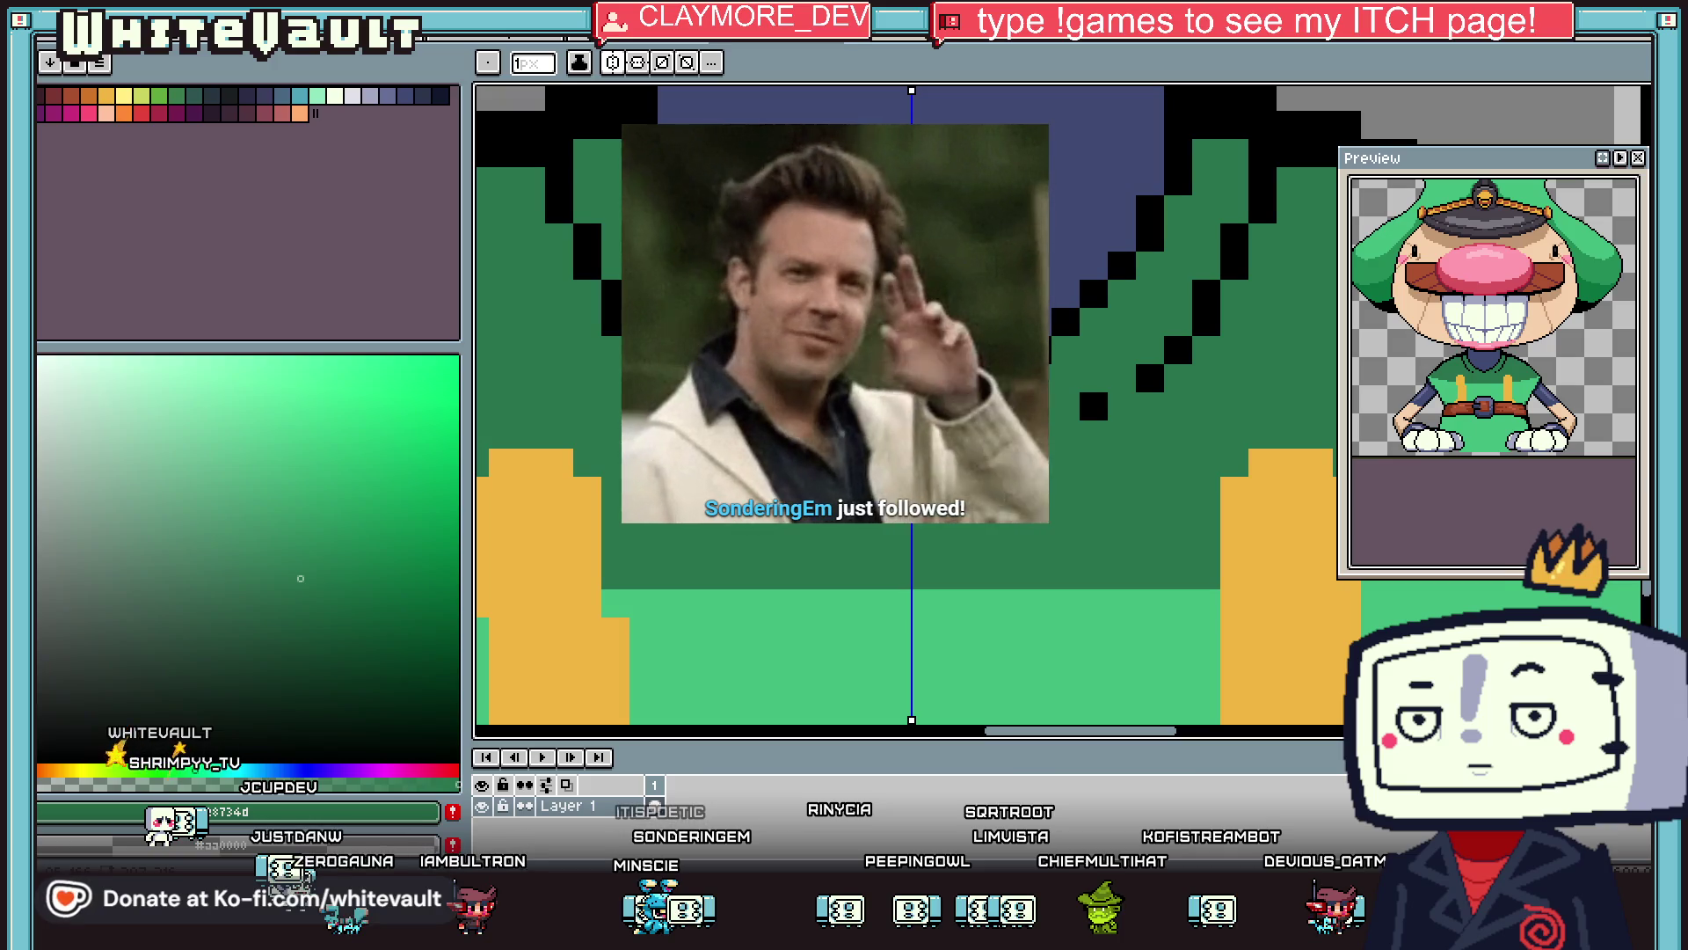
{"action": "key", "text": "alt"}
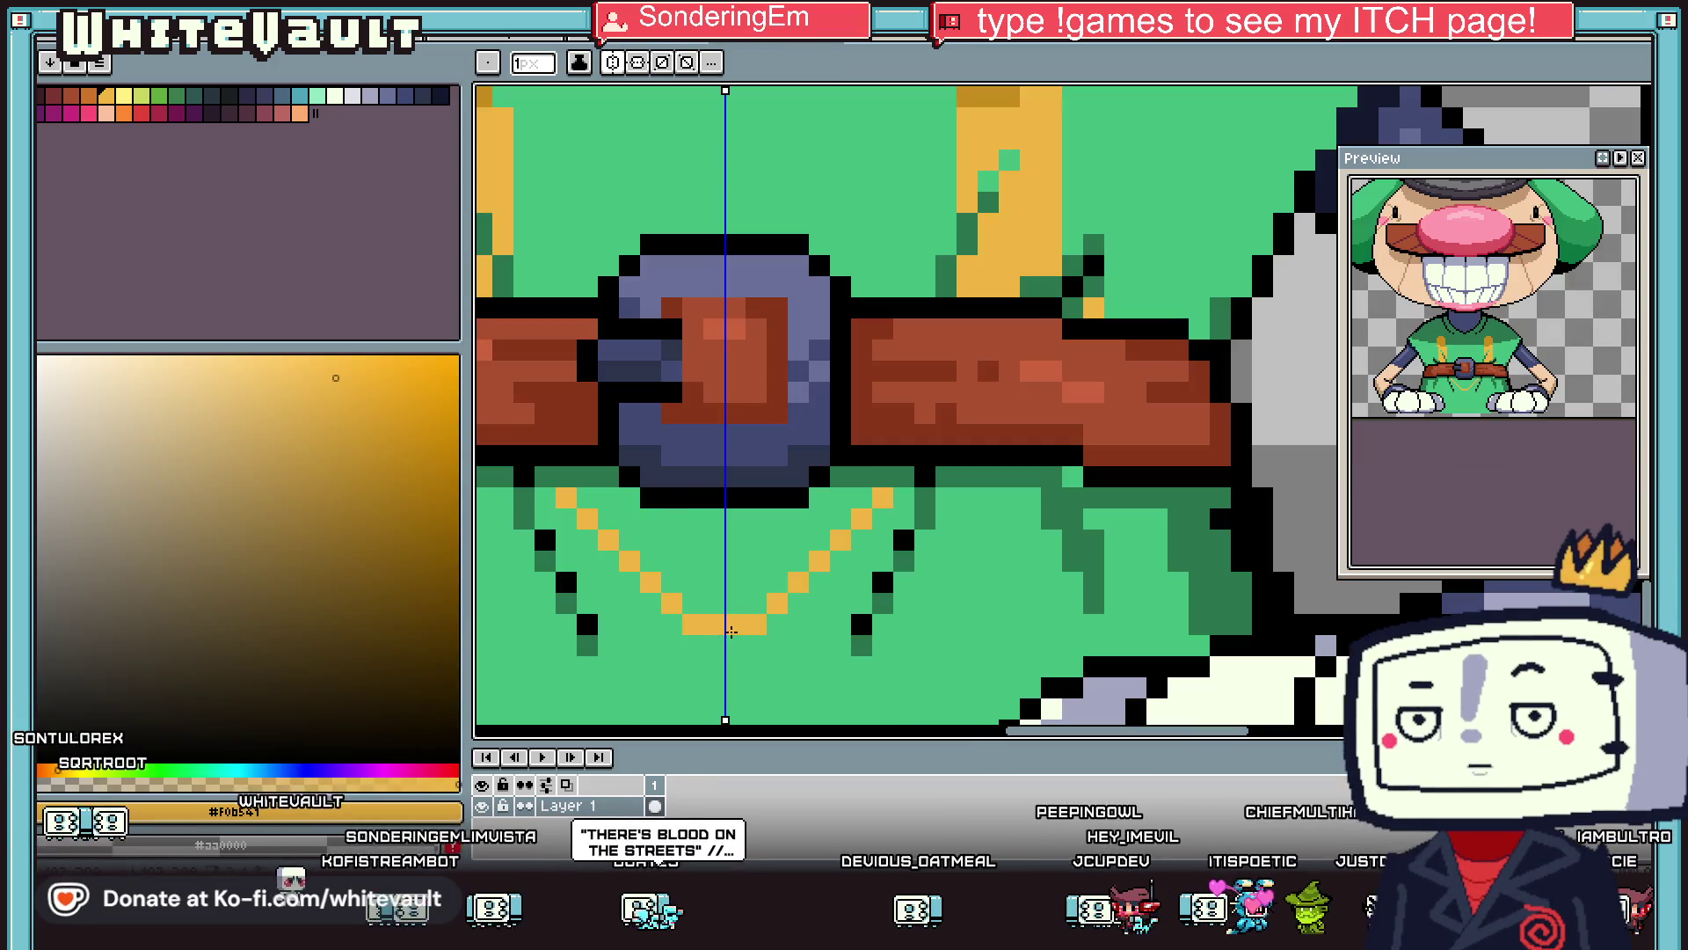
Draw the V below the belt buckle and fill it with gold.
{"action": "scroll", "coordinate": [634, 507], "scroll_direction": "up", "scroll_amount": 2}
{"action": "mouse_move", "coordinate": [647, 475]}
{"action": "left_mouse_down"}
{"action": "mouse_move", "coordinate": [750, 572]}
{"action": "mouse_move", "coordinate": [968, 588]}
{"action": "left_mouse_up"}
{"action": "scroll", "coordinate": [968, 588], "scroll_direction": "down", "scroll_amount": 3}
{"action": "key", "text": "g"}
{"action": "left_click", "coordinate": [936, 610]}
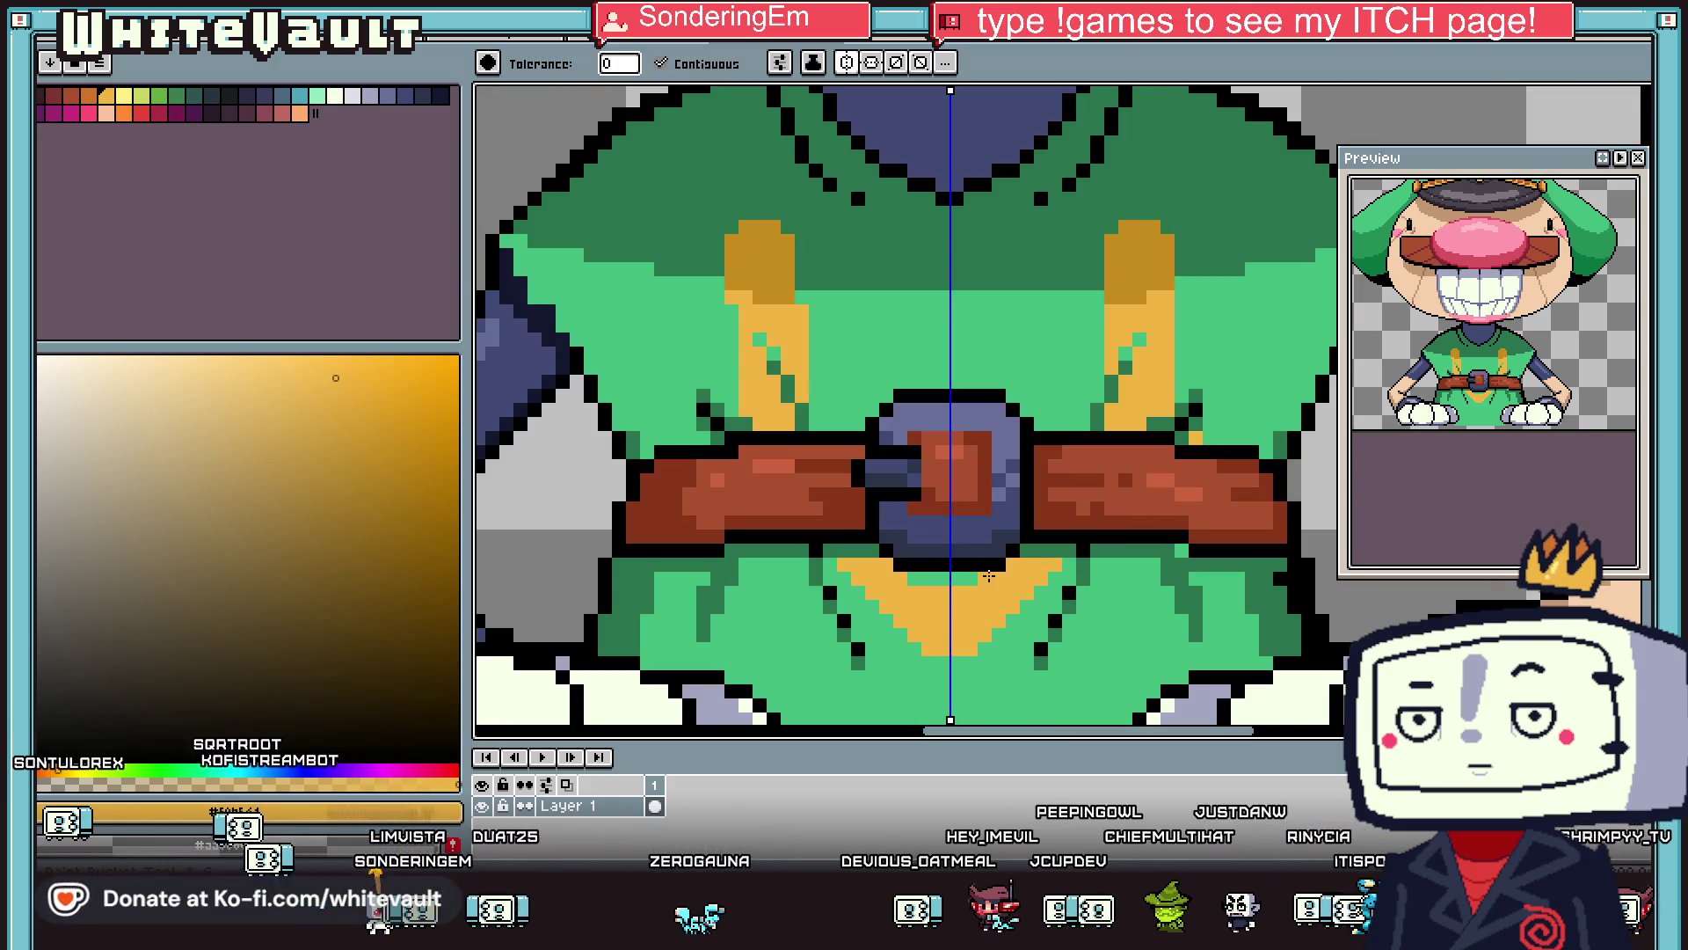
Draw a dark gold row under the belt.
{"action": "key", "text": "i"}
{"action": "left_click", "coordinate": [1136, 304]}
{"action": "key", "text": "b"}
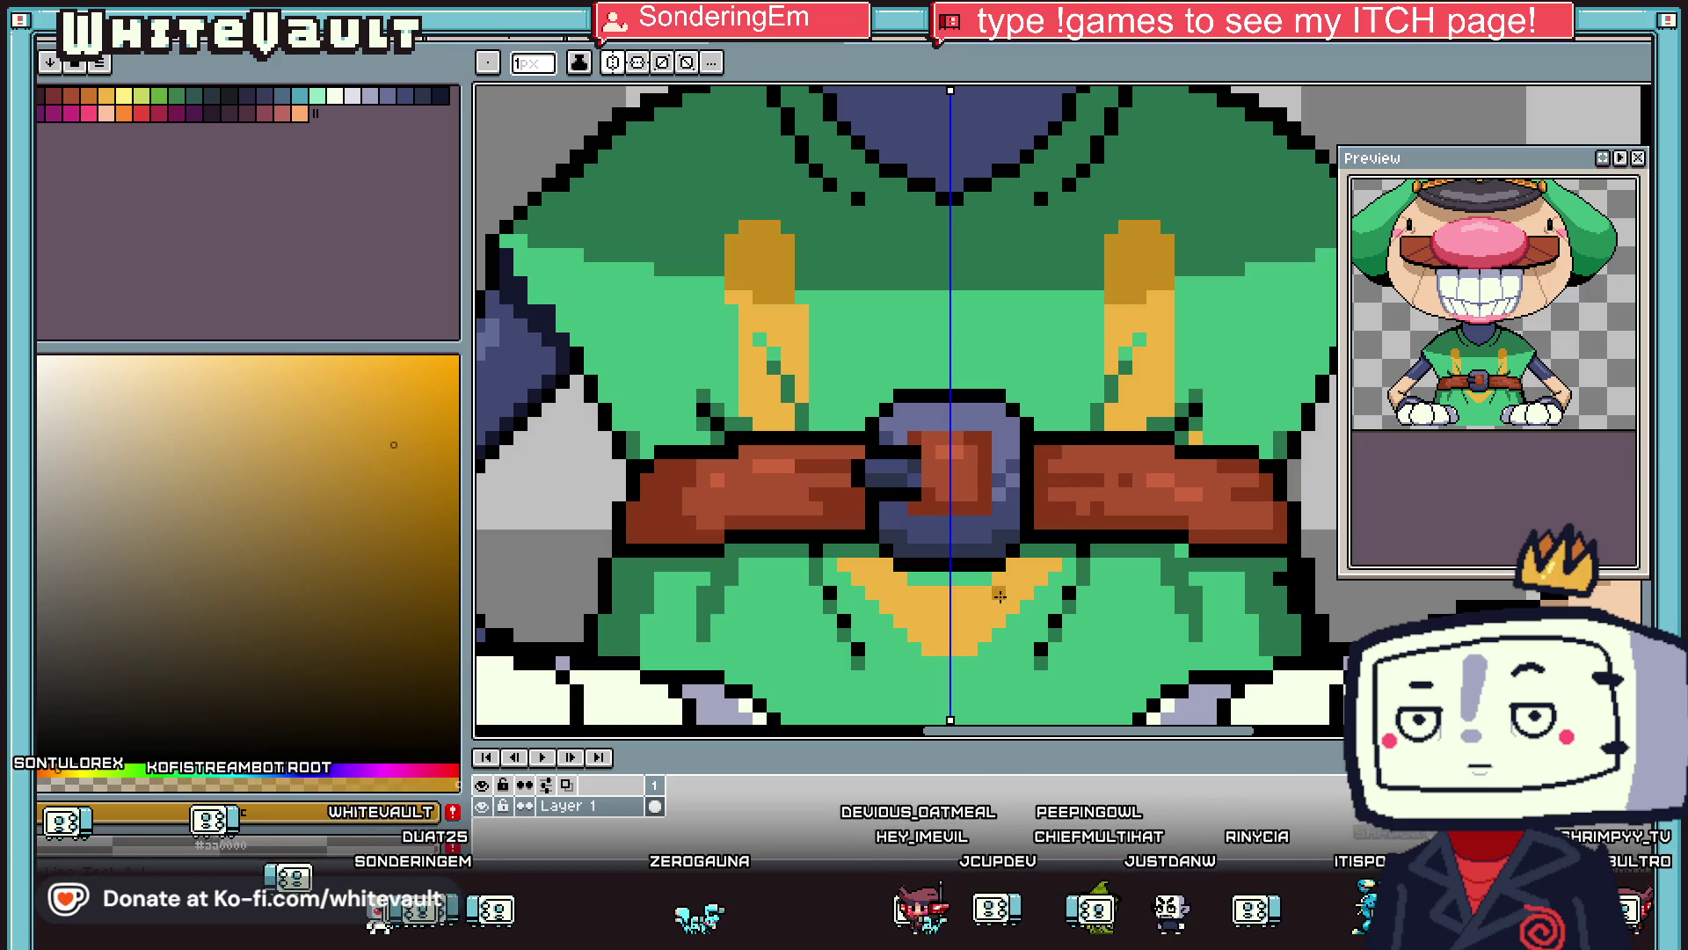
{"action": "scroll", "coordinate": [1020, 554], "scroll_direction": "up", "scroll_amount": 2}
{"action": "left_click_drag", "start_coordinate": [1030, 547], "coordinate": [1082, 547]}
Fill the row under the belt with orange from the palette.
{"action": "key", "text": "i"}
{"action": "left_click", "coordinate": [123, 114]}
{"action": "key", "text": "g"}
{"action": "left_click", "coordinate": [646, 547]}
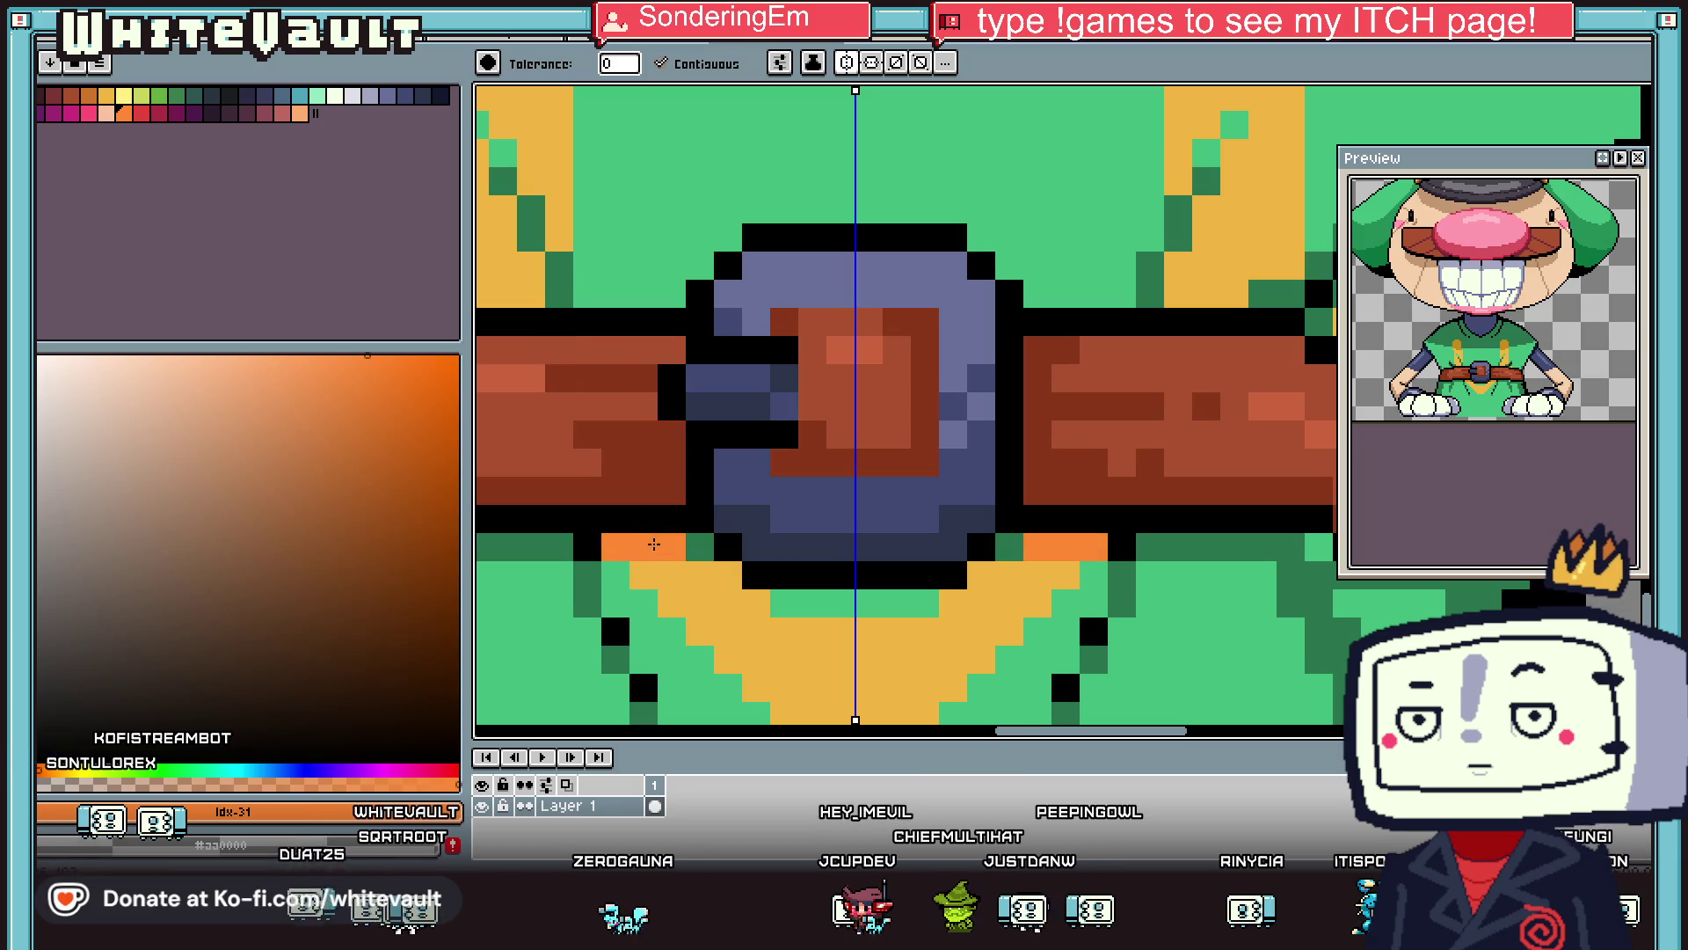
{"action": "scroll", "coordinate": [843, 475], "scroll_direction": "down", "scroll_amount": 3}
Shade both shoulder strap tops, then pick the hat band's orange.
{"action": "left_click", "coordinate": [853, 358]}
{"action": "scroll", "coordinate": [853, 358], "scroll_direction": "down", "scroll_amount": 4}
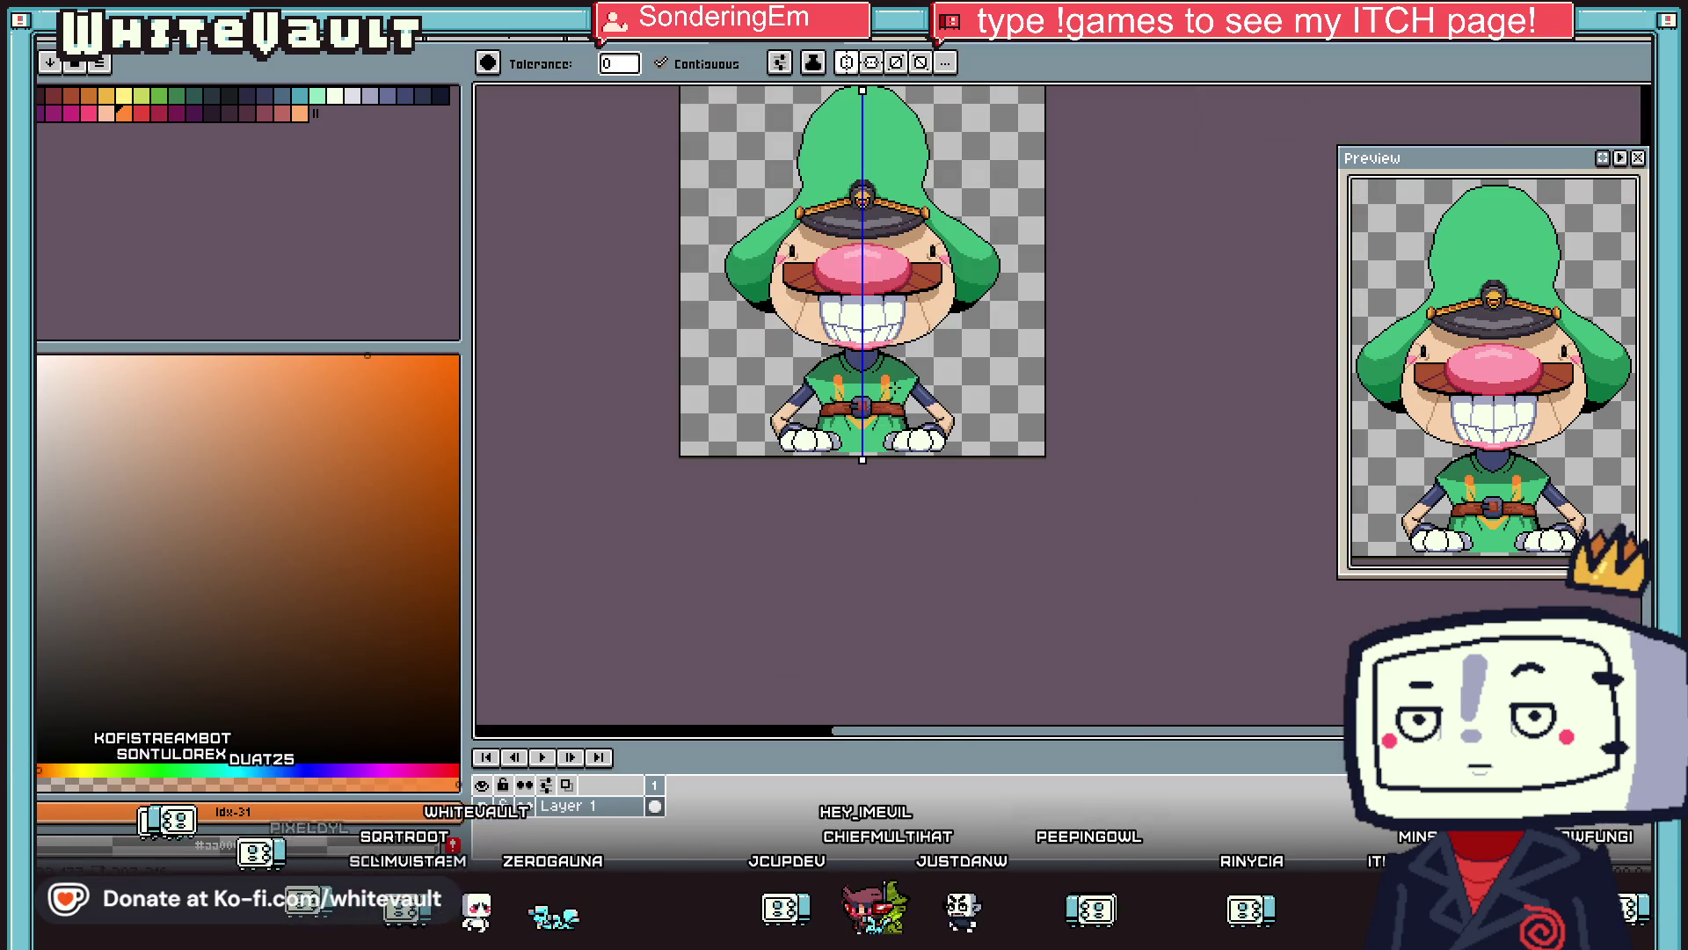
{"action": "scroll", "coordinate": [894, 381], "scroll_direction": "up", "scroll_amount": 4}
{"action": "key", "text": "i"}
{"action": "left_click", "coordinate": [671, 471]}
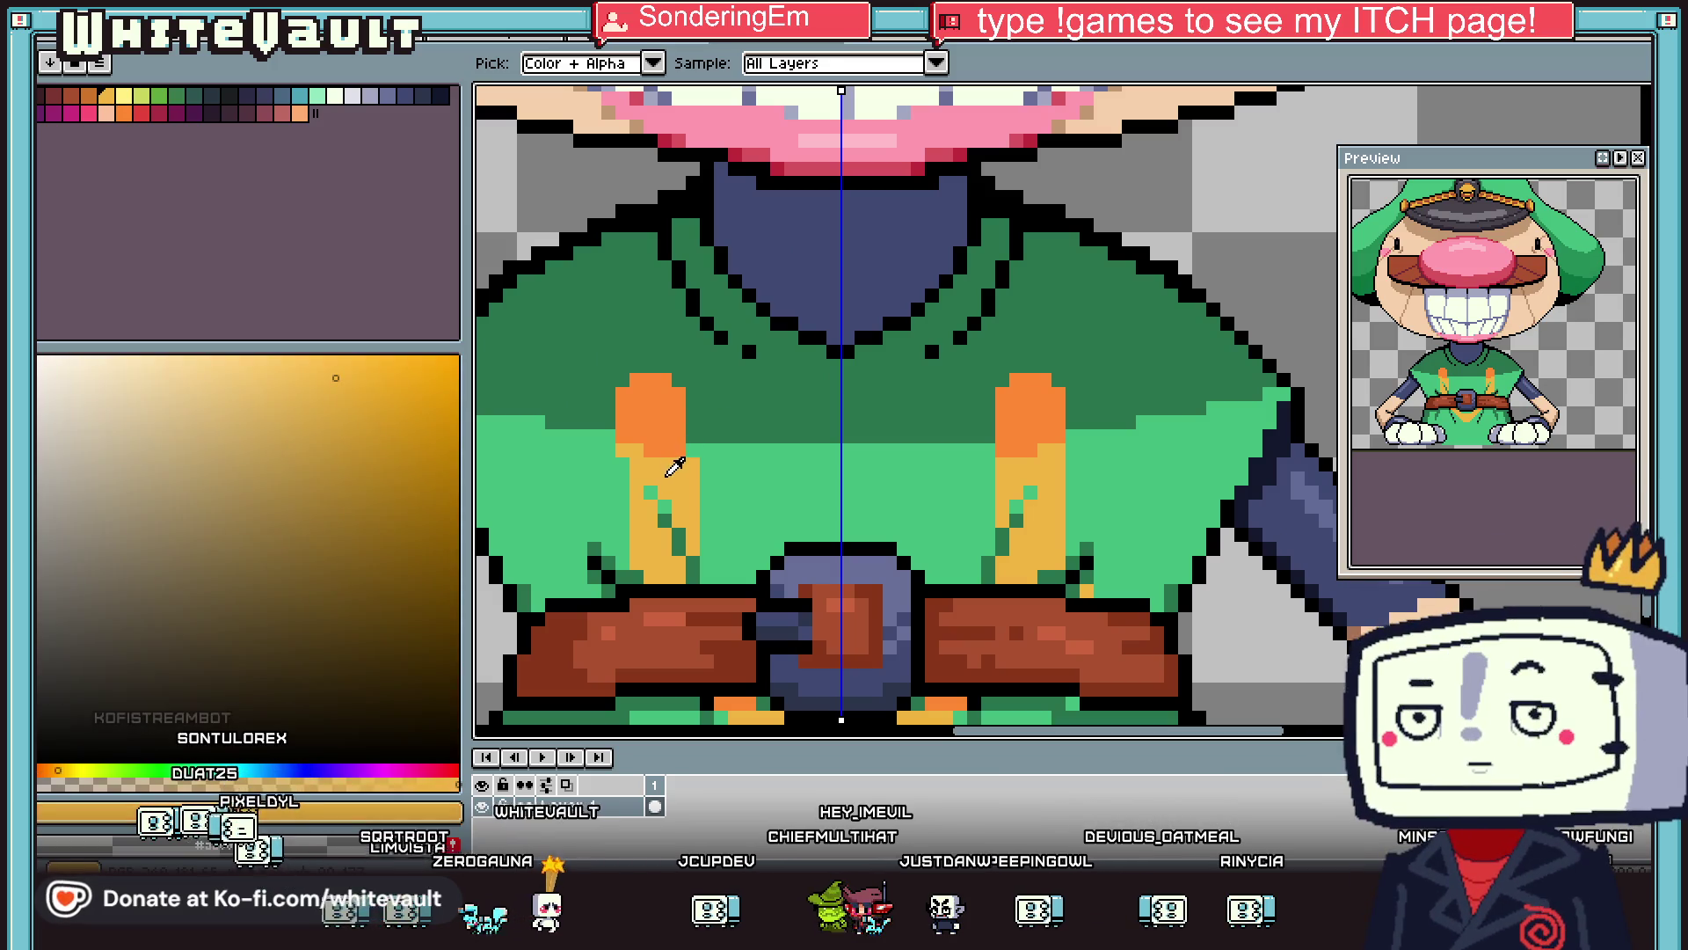
{"action": "scroll", "coordinate": [973, 464], "scroll_direction": "down", "scroll_amount": 4}
{"action": "scroll", "coordinate": [1011, 282], "scroll_direction": "up", "scroll_amount": 4}
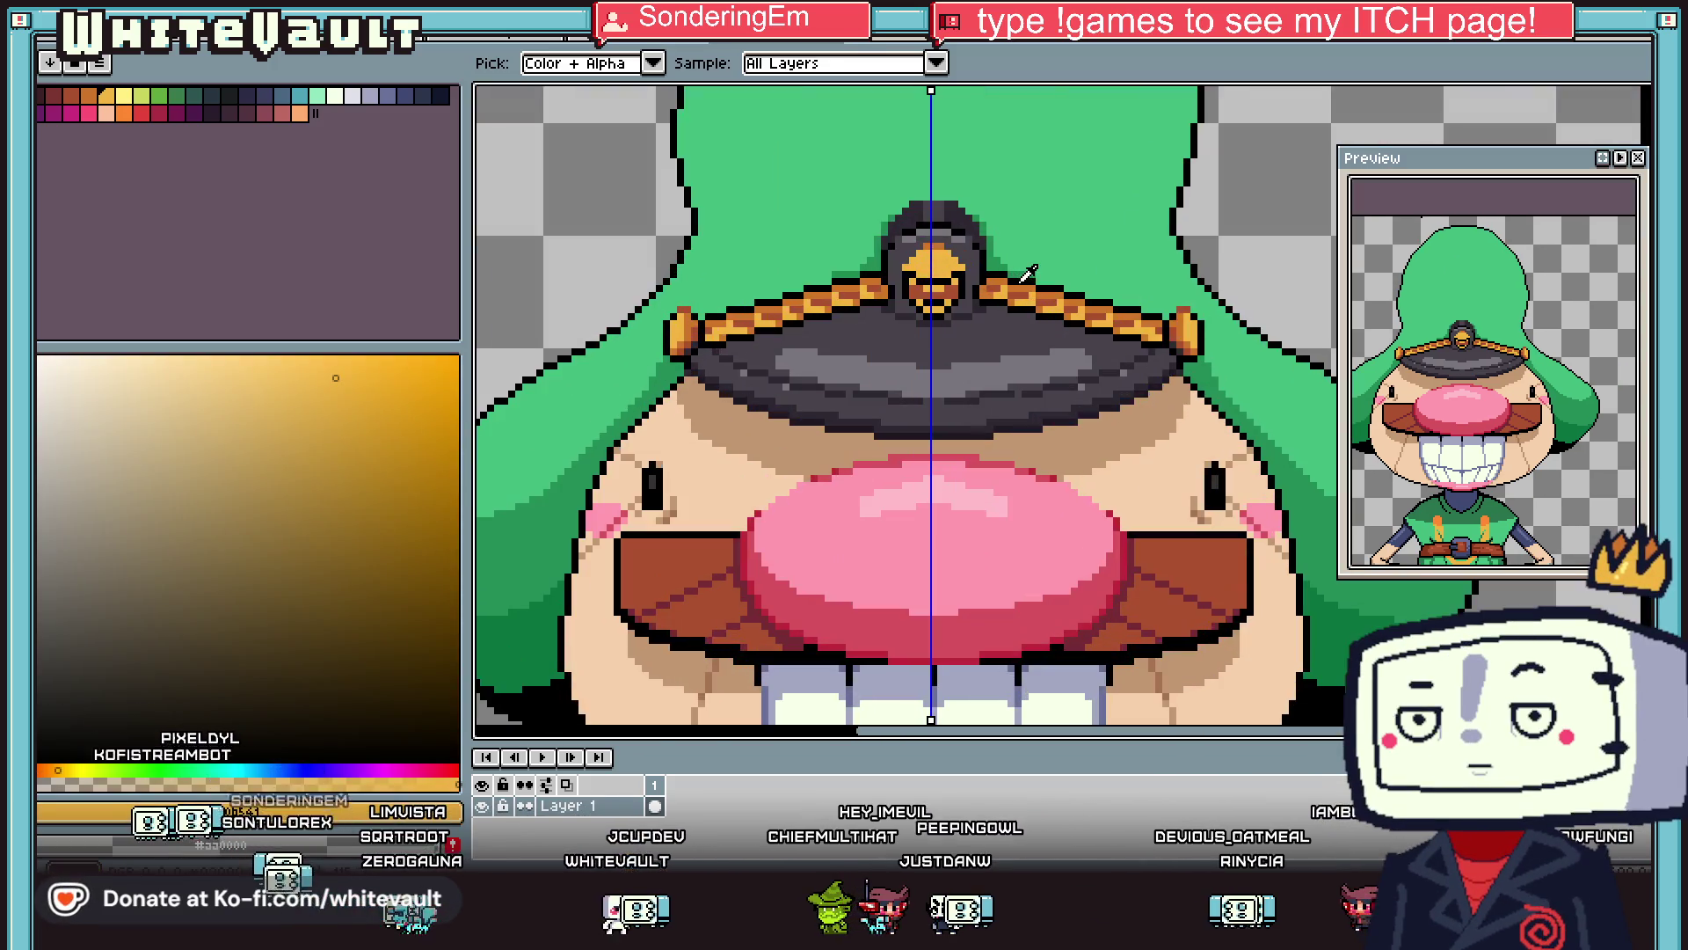
{"action": "left_click", "coordinate": [1034, 284]}
{"action": "scroll", "coordinate": [1034, 284], "scroll_direction": "down", "scroll_amount": 4}
Reframe the preview to show the whole character.
{"action": "key", "text": "g"}
{"action": "scroll", "coordinate": [1055, 709], "scroll_direction": "up", "scroll_amount": 4}
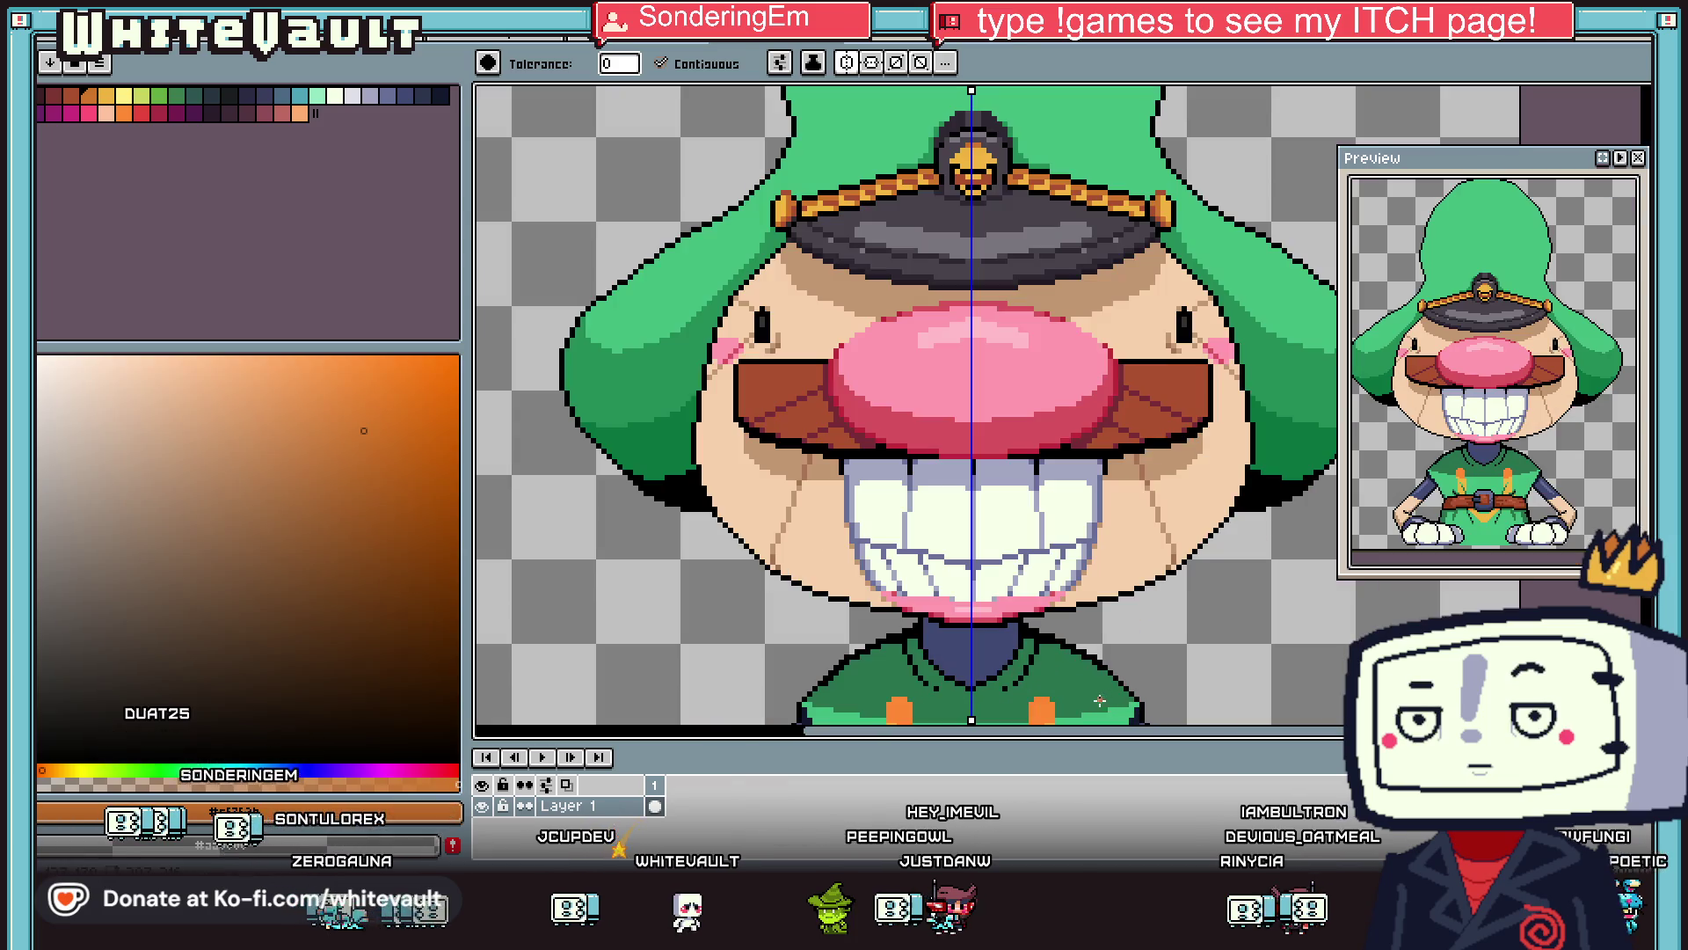
{"action": "scroll", "coordinate": [1055, 709], "scroll_direction": "down", "scroll_amount": 4}
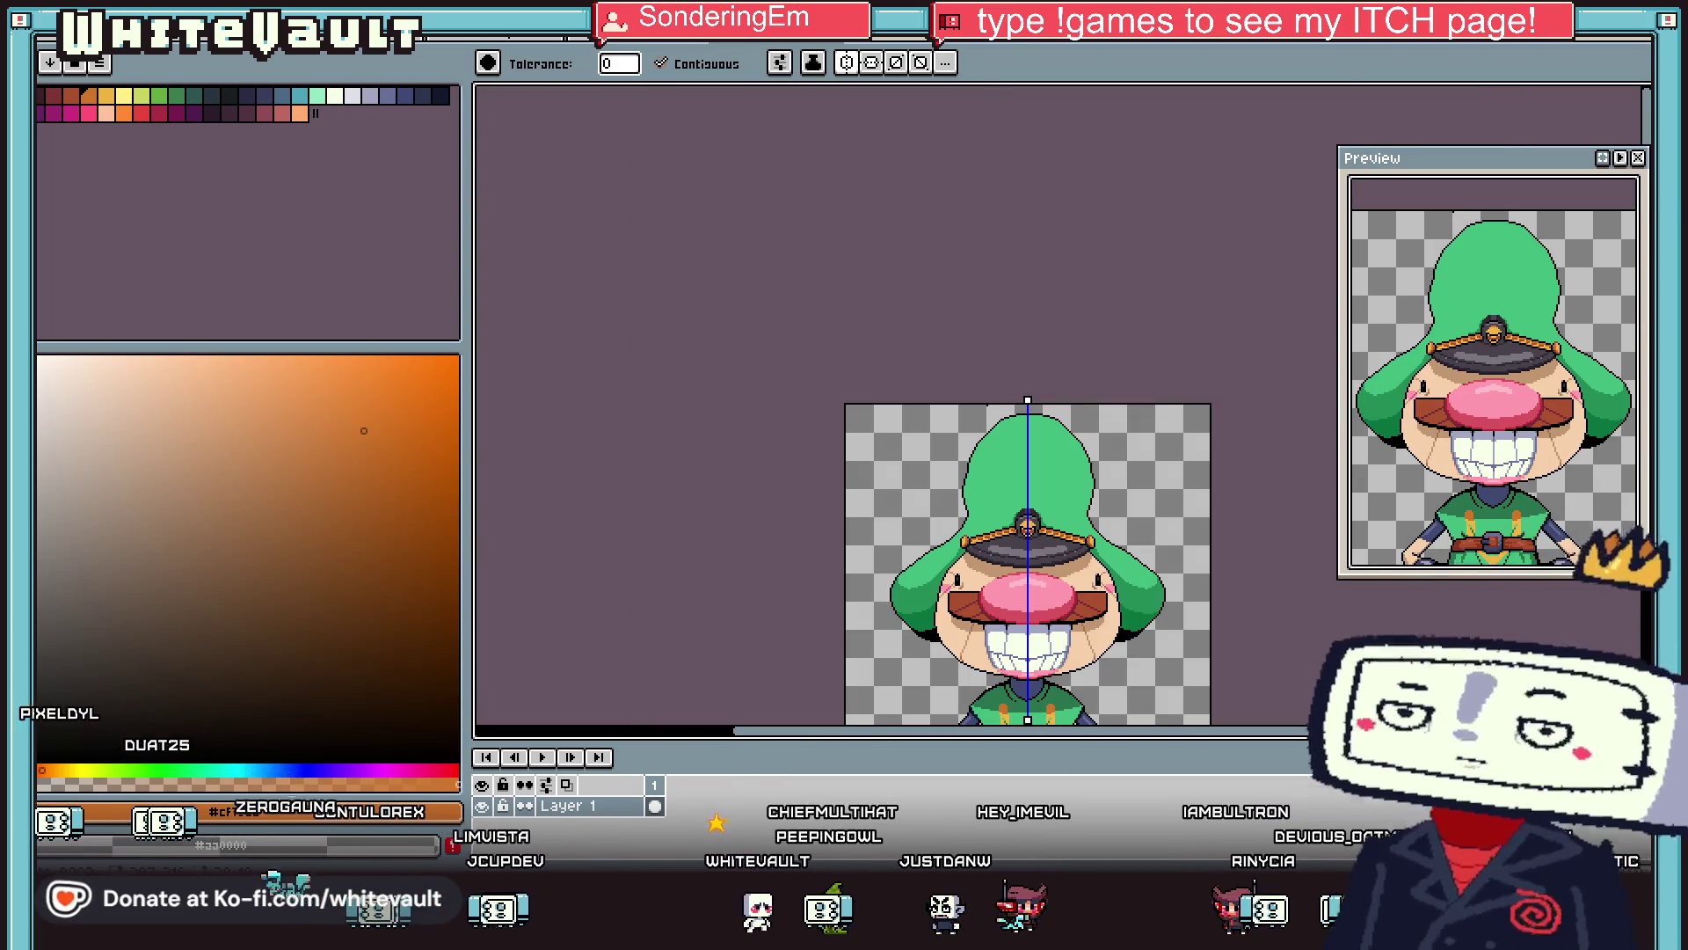
{"action": "left_click_drag", "start_coordinate": [1611, 167], "coordinate": [1582, 144]}
{"action": "left_click_drag", "start_coordinate": [1063, 780], "coordinate": [1063, 606]}
{"action": "scroll", "coordinate": [1062, 605], "scroll_direction": "up", "scroll_amount": 4}
{"action": "scroll", "coordinate": [949, 489], "scroll_direction": "up", "scroll_amount": 1}
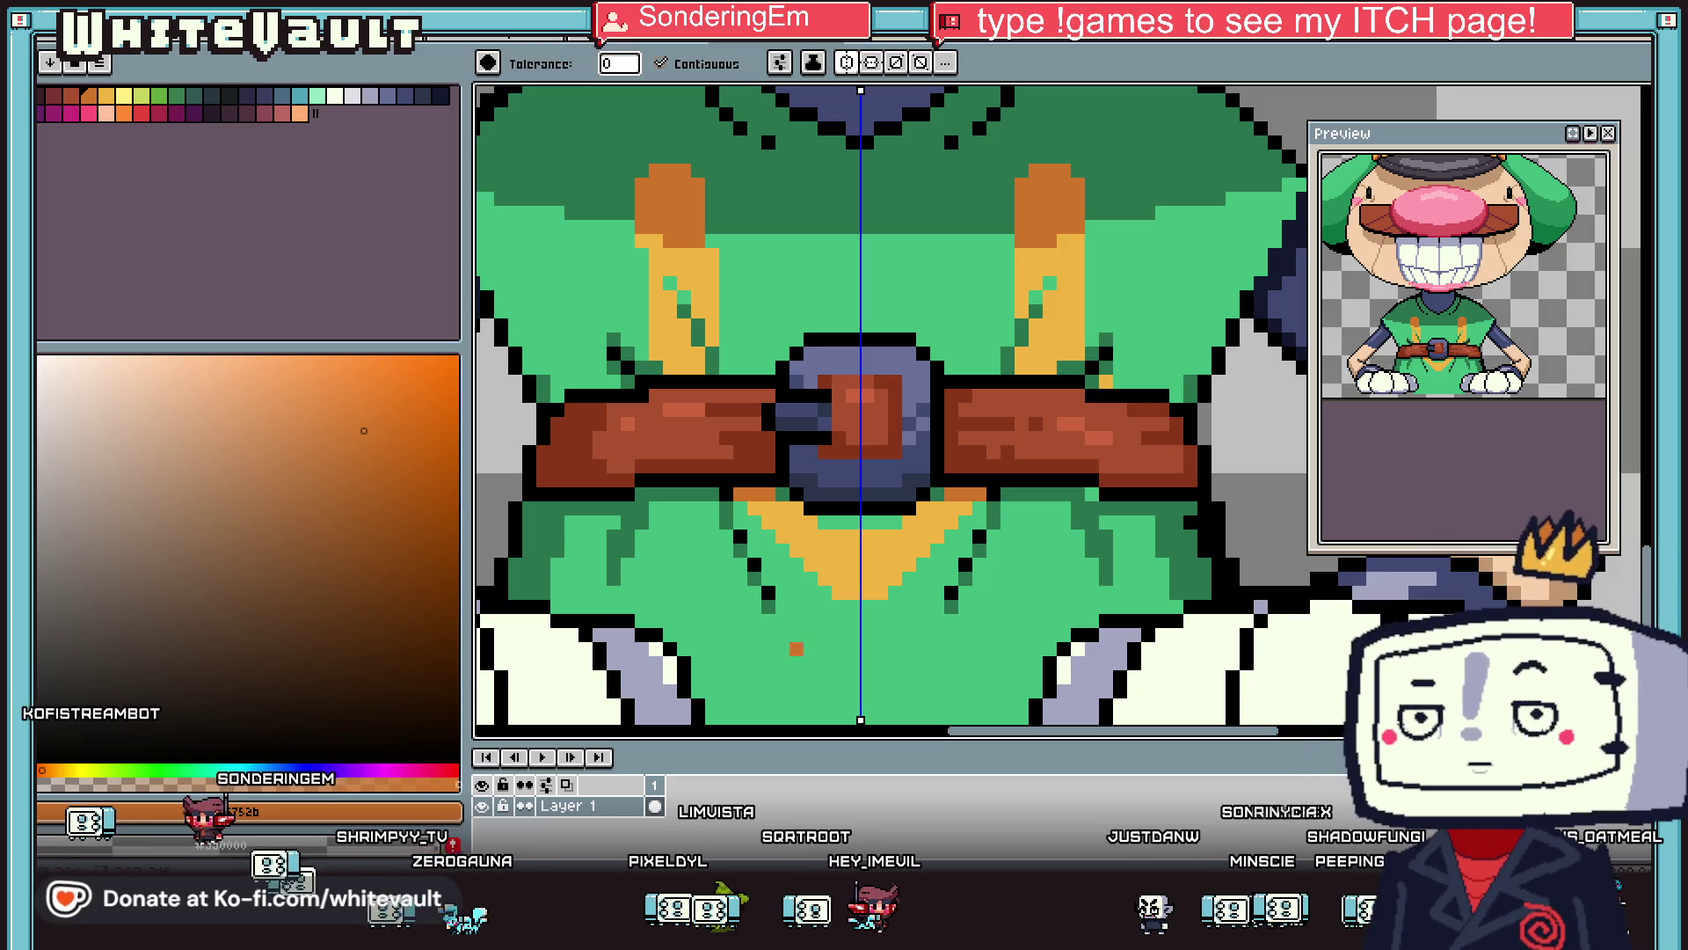
Zoom out to the whole captain, then switch to the tile scene document.
{"action": "key", "text": "minus"}
{"action": "key", "text": "minus"}
{"action": "key", "text": "minus"}
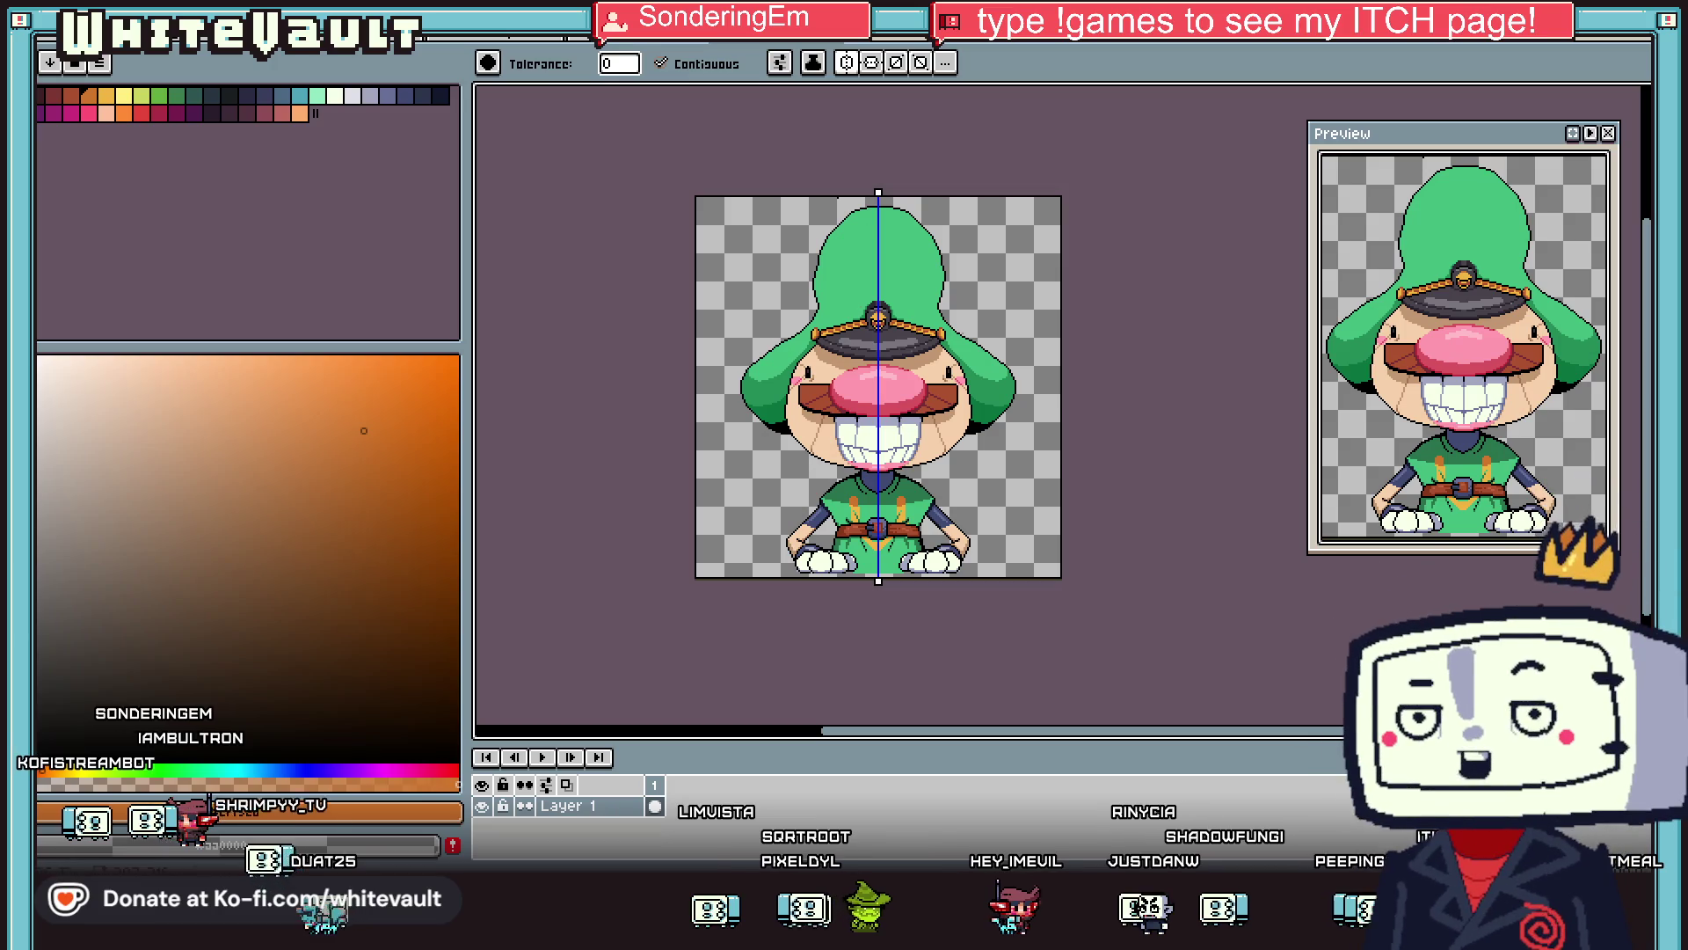
{"action": "key", "text": "ctrl+Tab"}
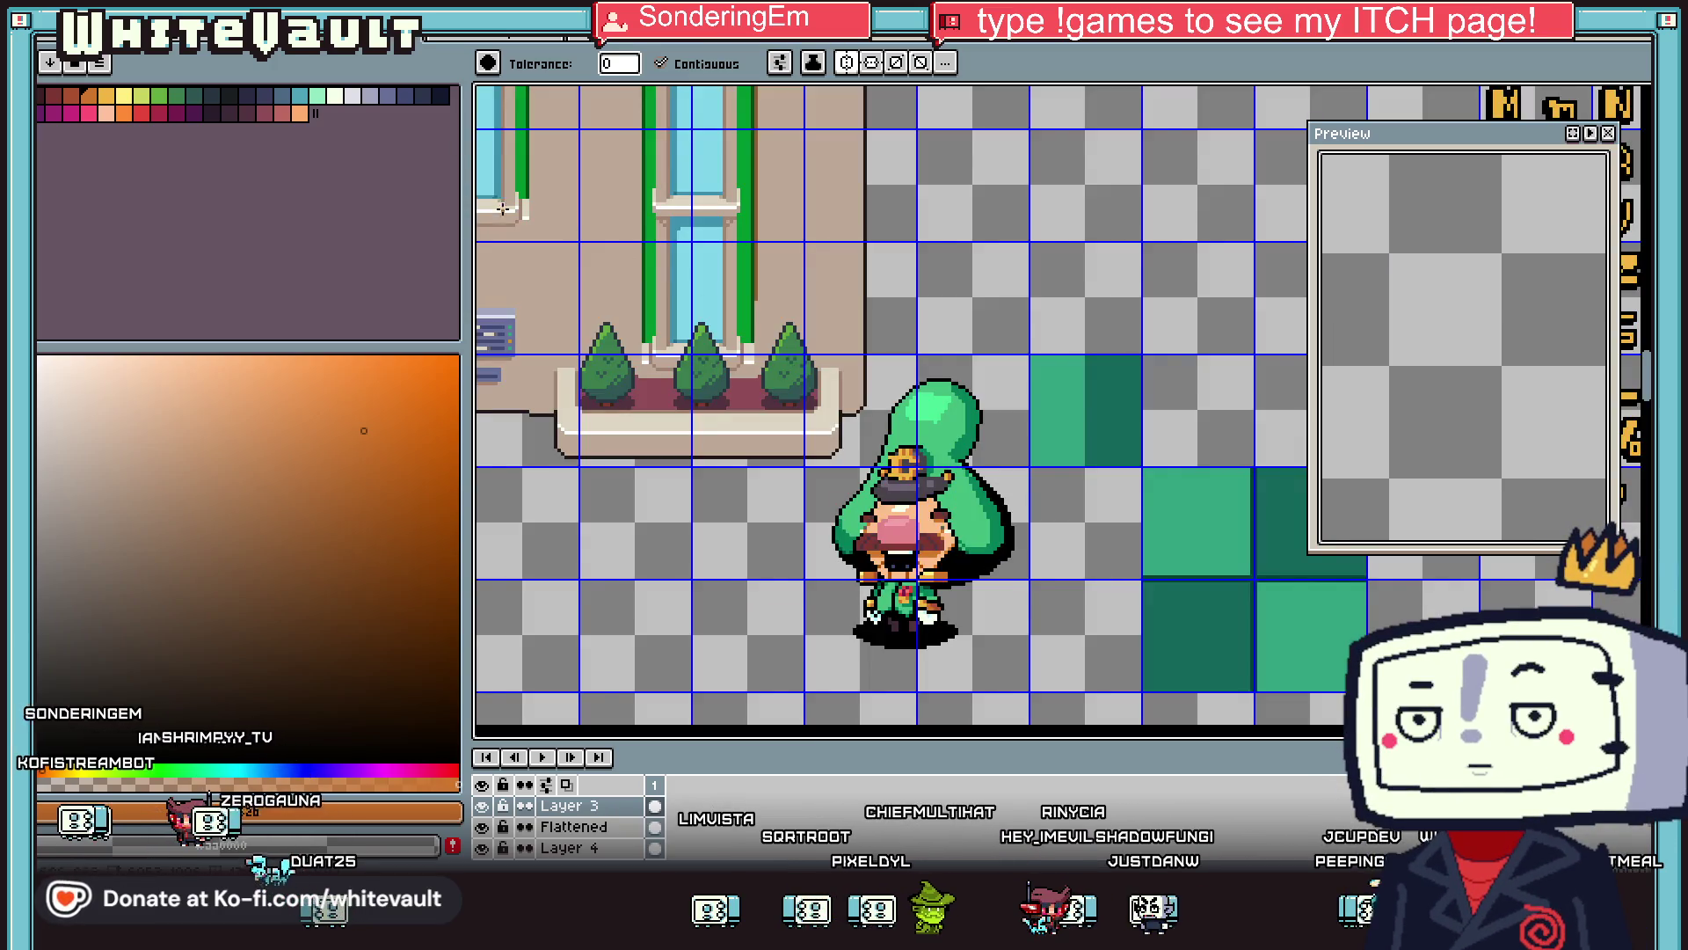
Zoom out on the tile scene and switch back to the captain sprite document.
{"action": "key", "text": "minus"}
{"action": "key", "text": "minus"}
{"action": "key", "text": "minus"}
{"action": "key", "text": "ctrl+Tab"}
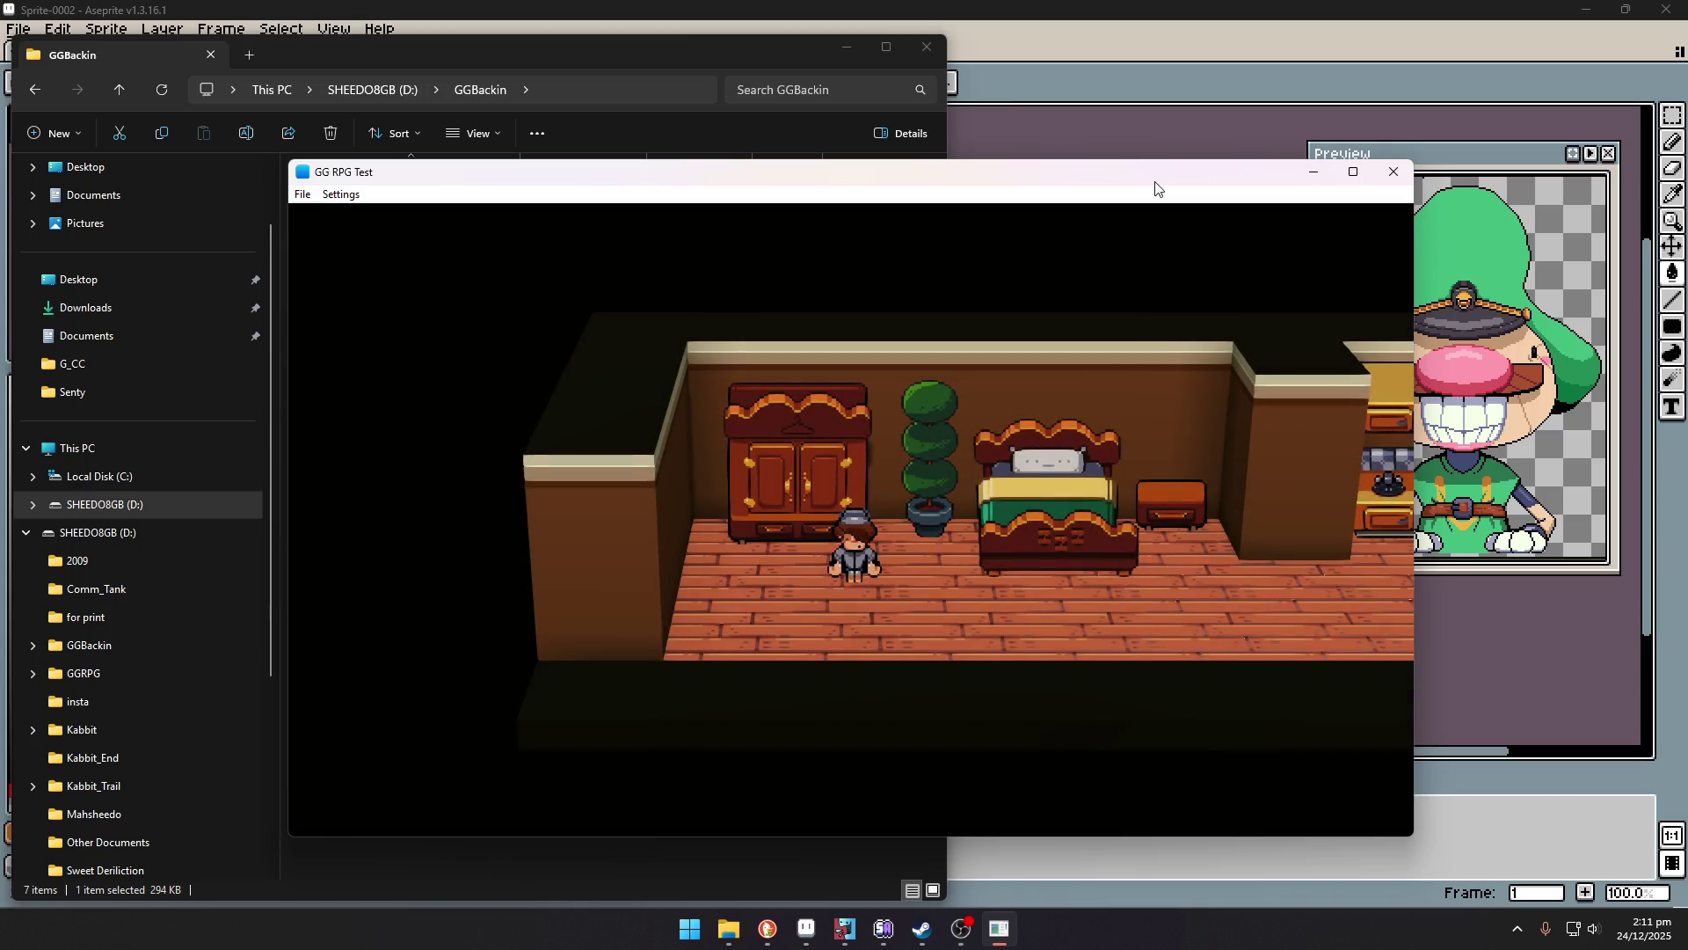
Maximize the game window and walk the character to the exit door, dismissing its message.
{"action": "left_click", "coordinate": [1353, 171]}
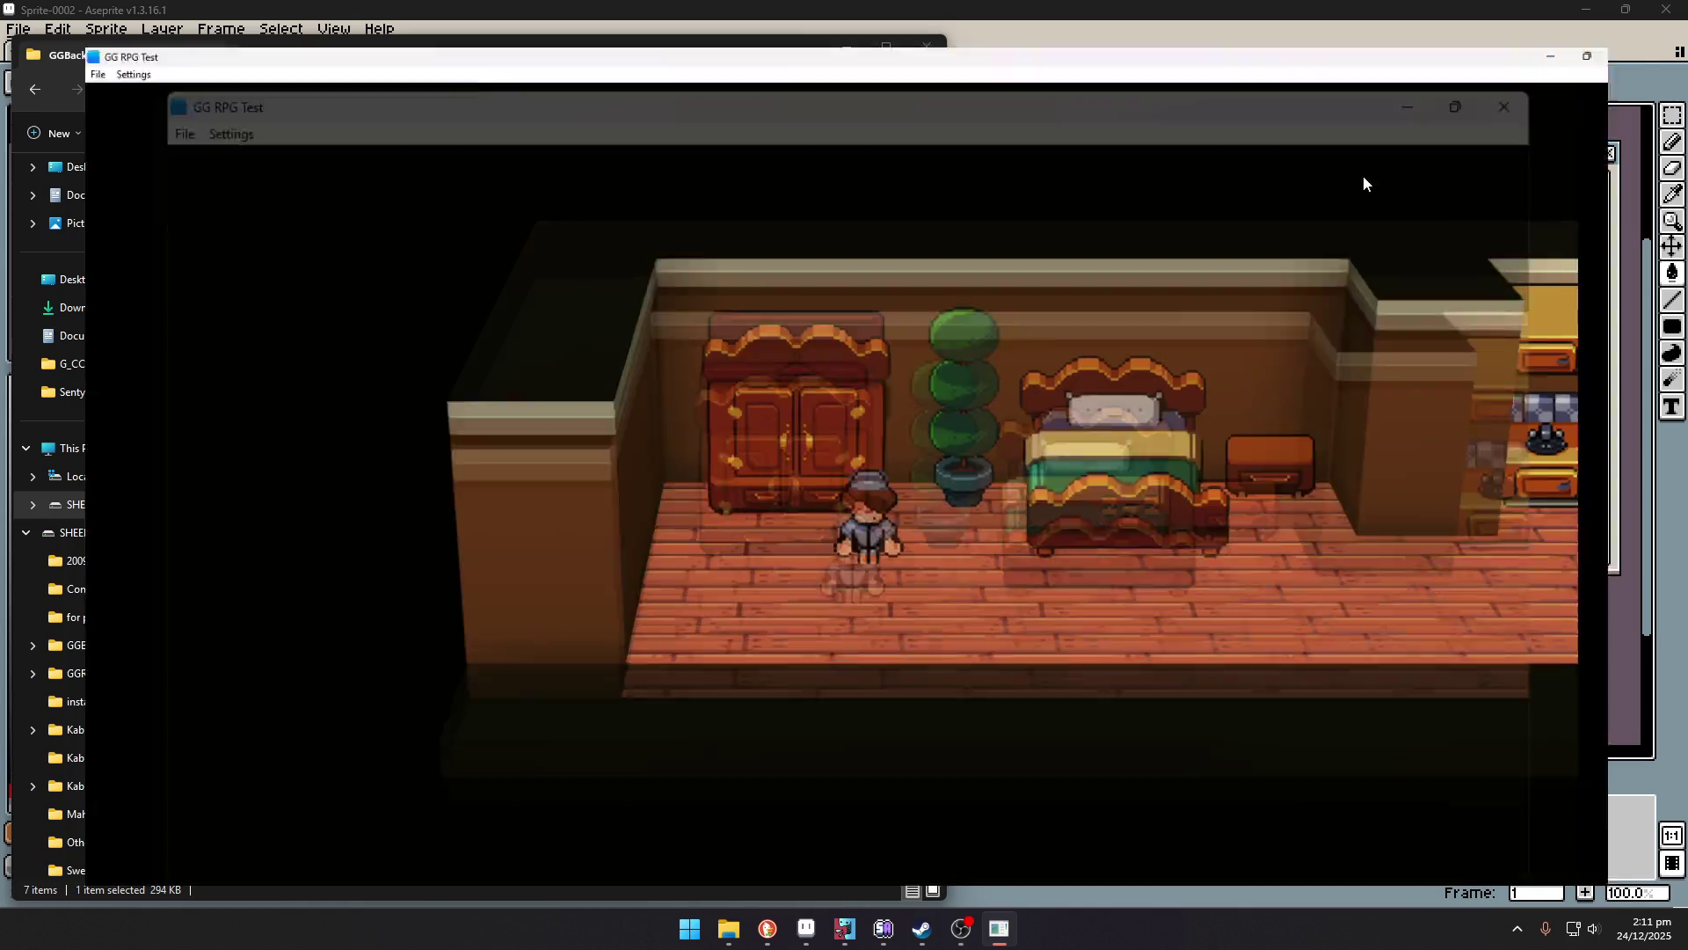
{"action": "key", "text": "Right"}
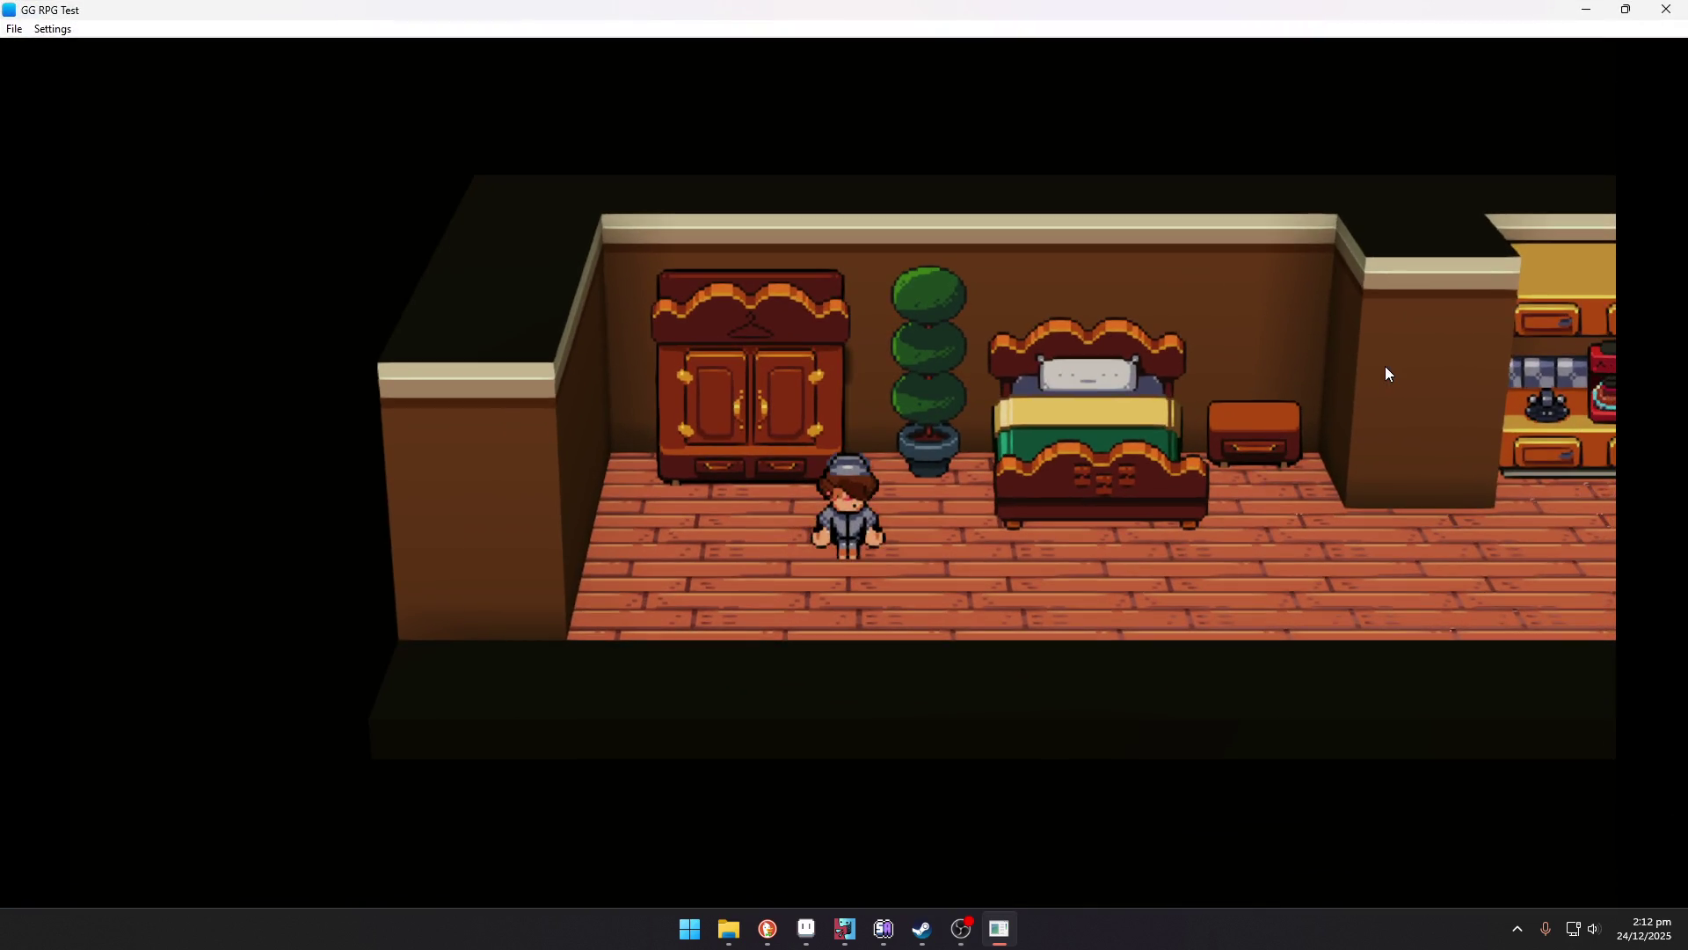
{"action": "key", "text": "Right"}
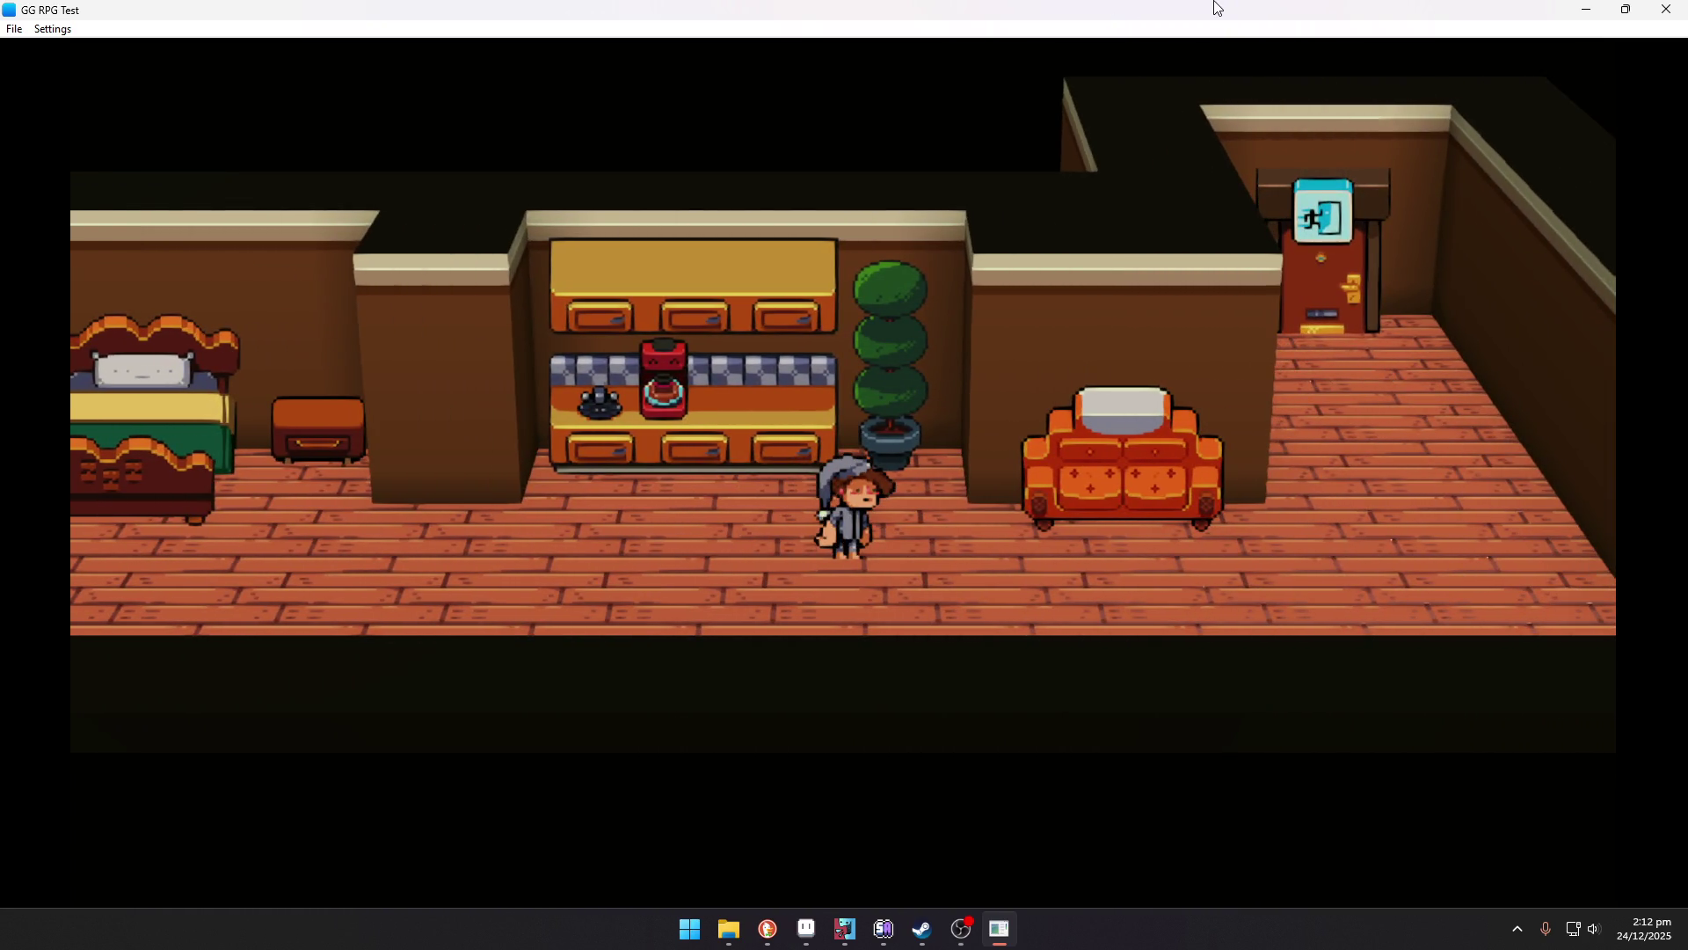
{"action": "key", "text": "Right"}
{"action": "key", "text": "Up"}
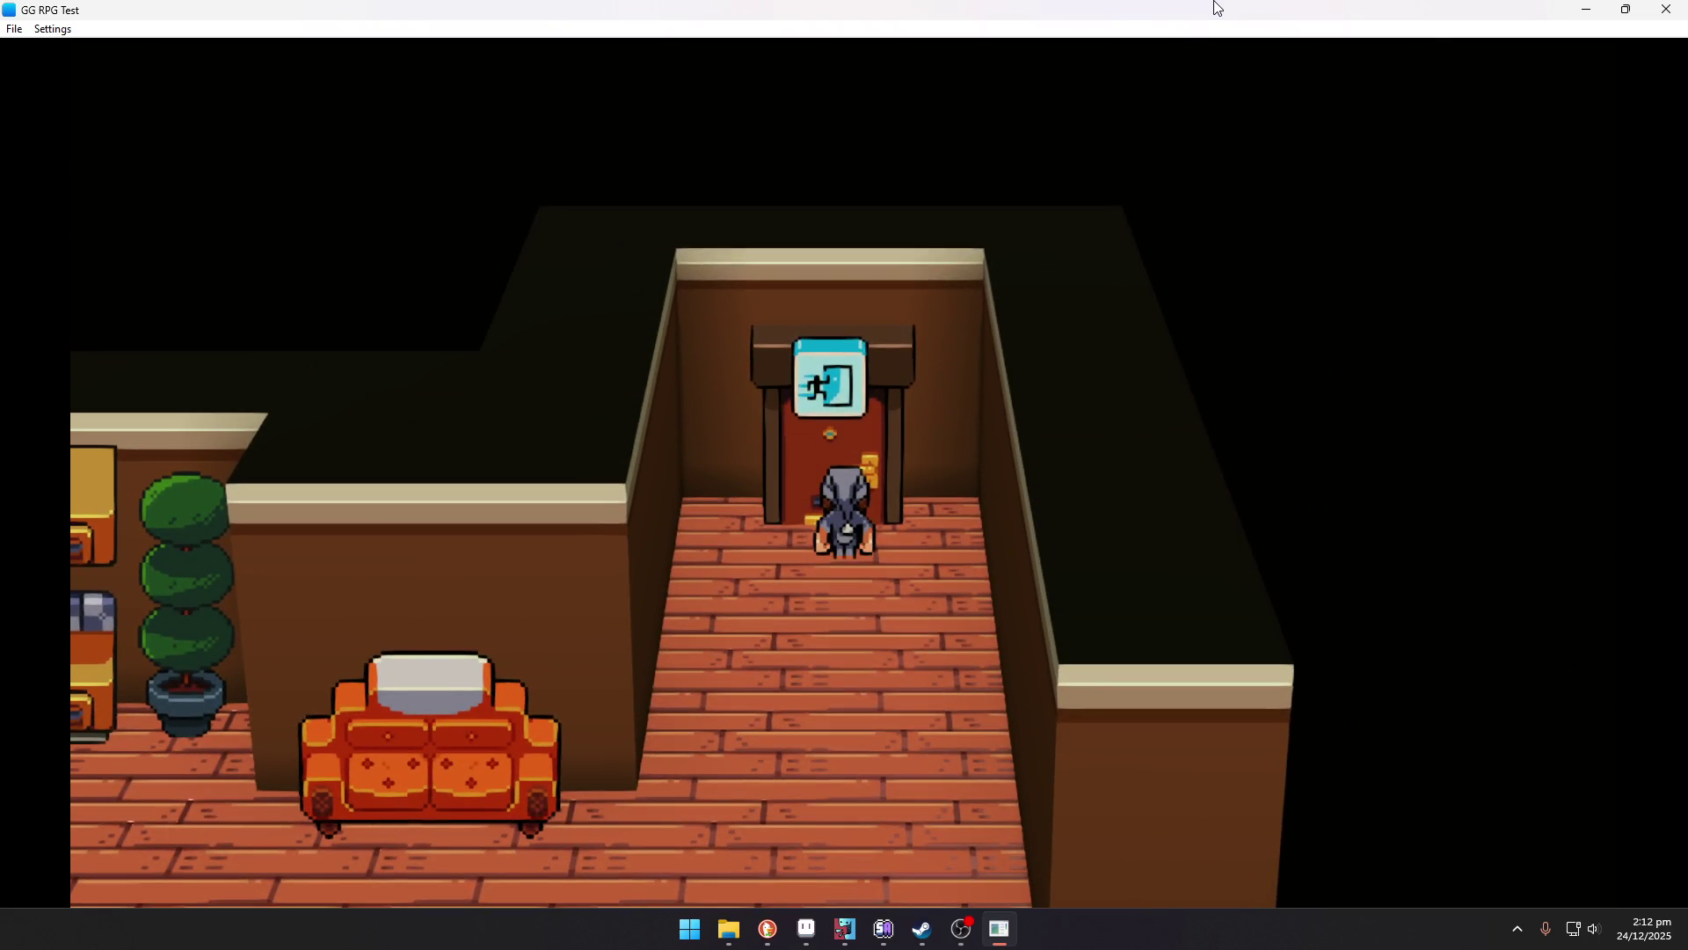
{"action": "key", "text": "Return"}
Walk back to the wardrobe, change into the green captain outfit, then head for the exit door.
{"action": "key", "text": "Down"}
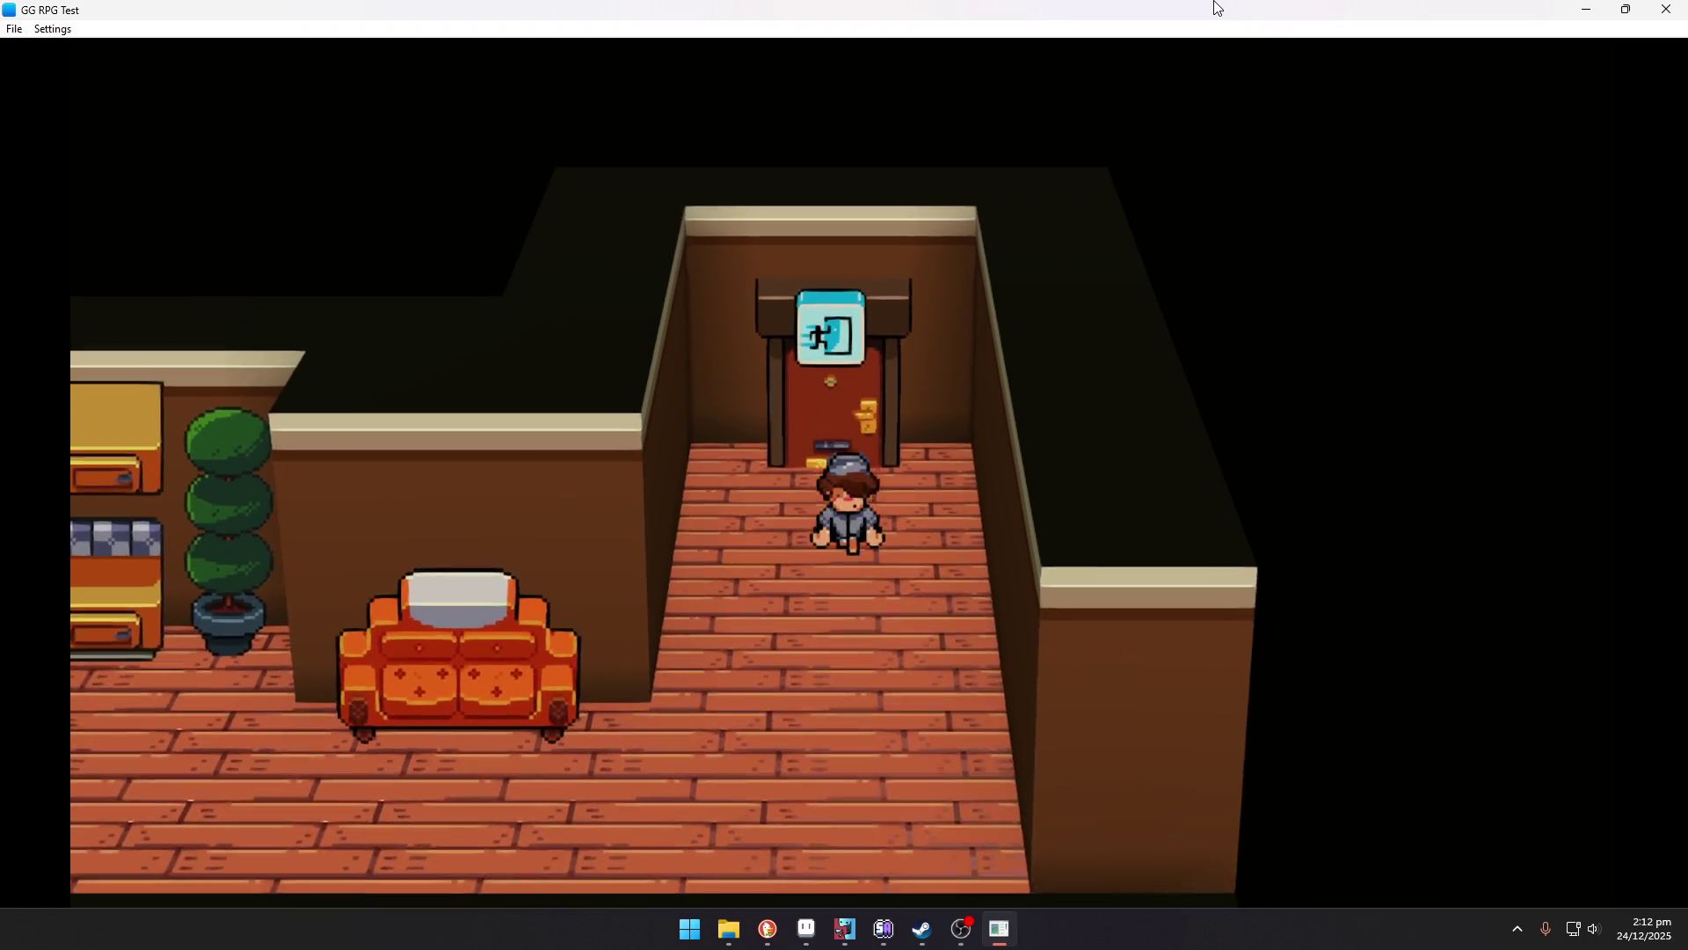
{"action": "key", "text": "Left"}
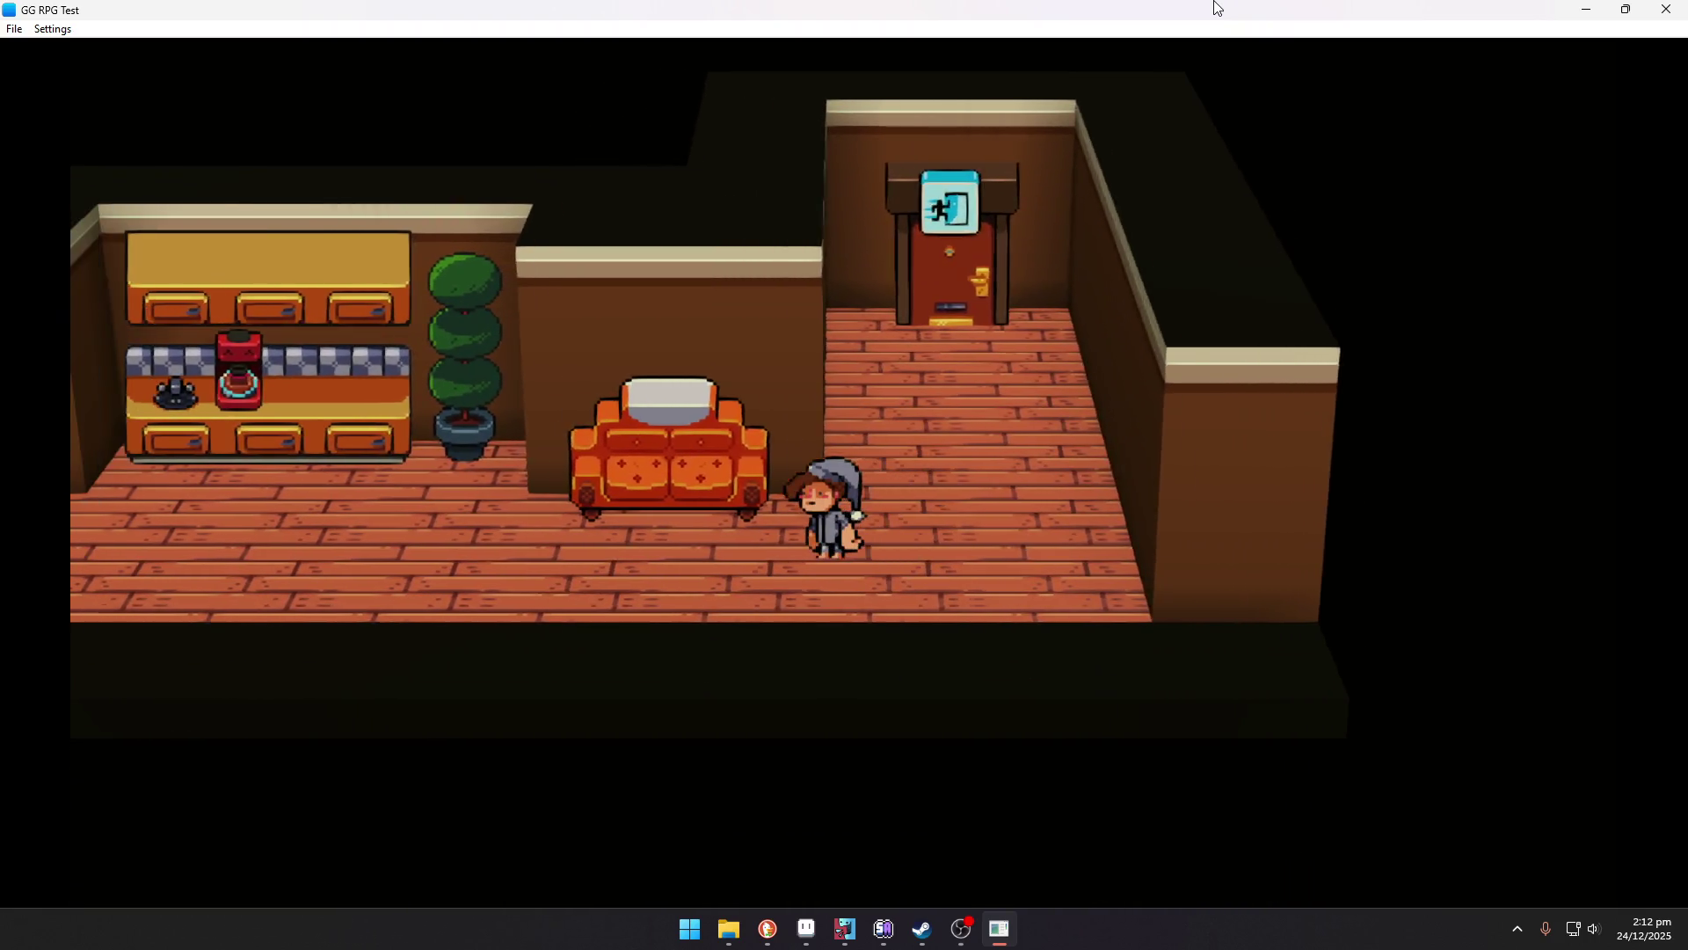
{"action": "key", "text": "Left"}
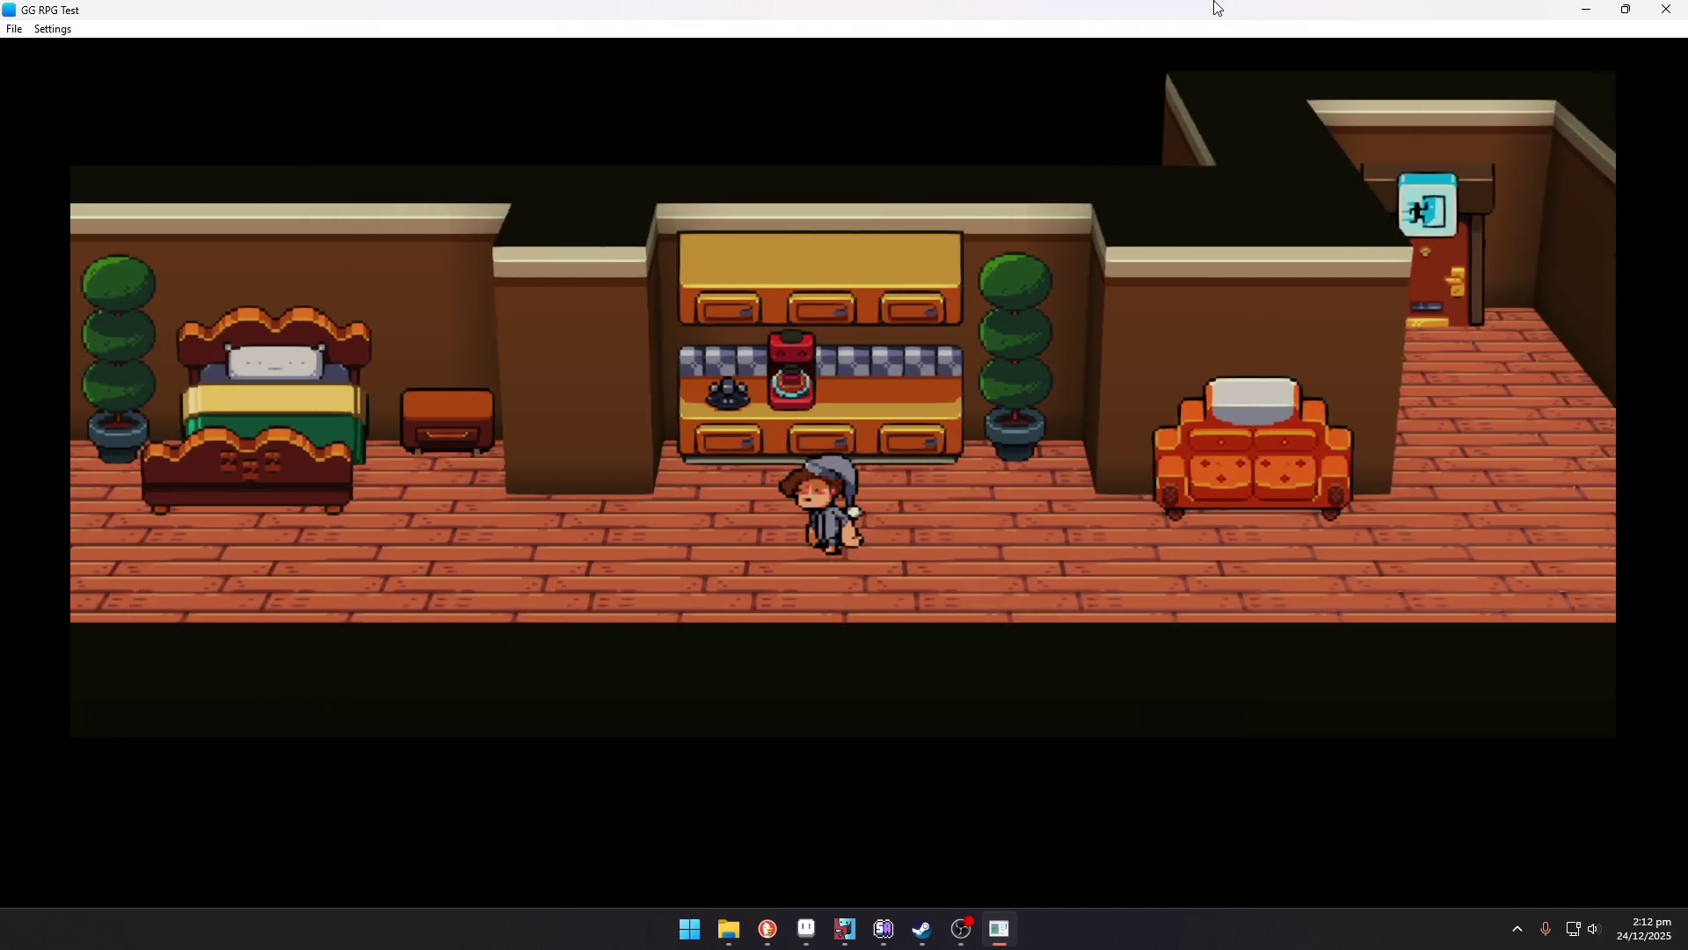
{"action": "key", "text": "Left"}
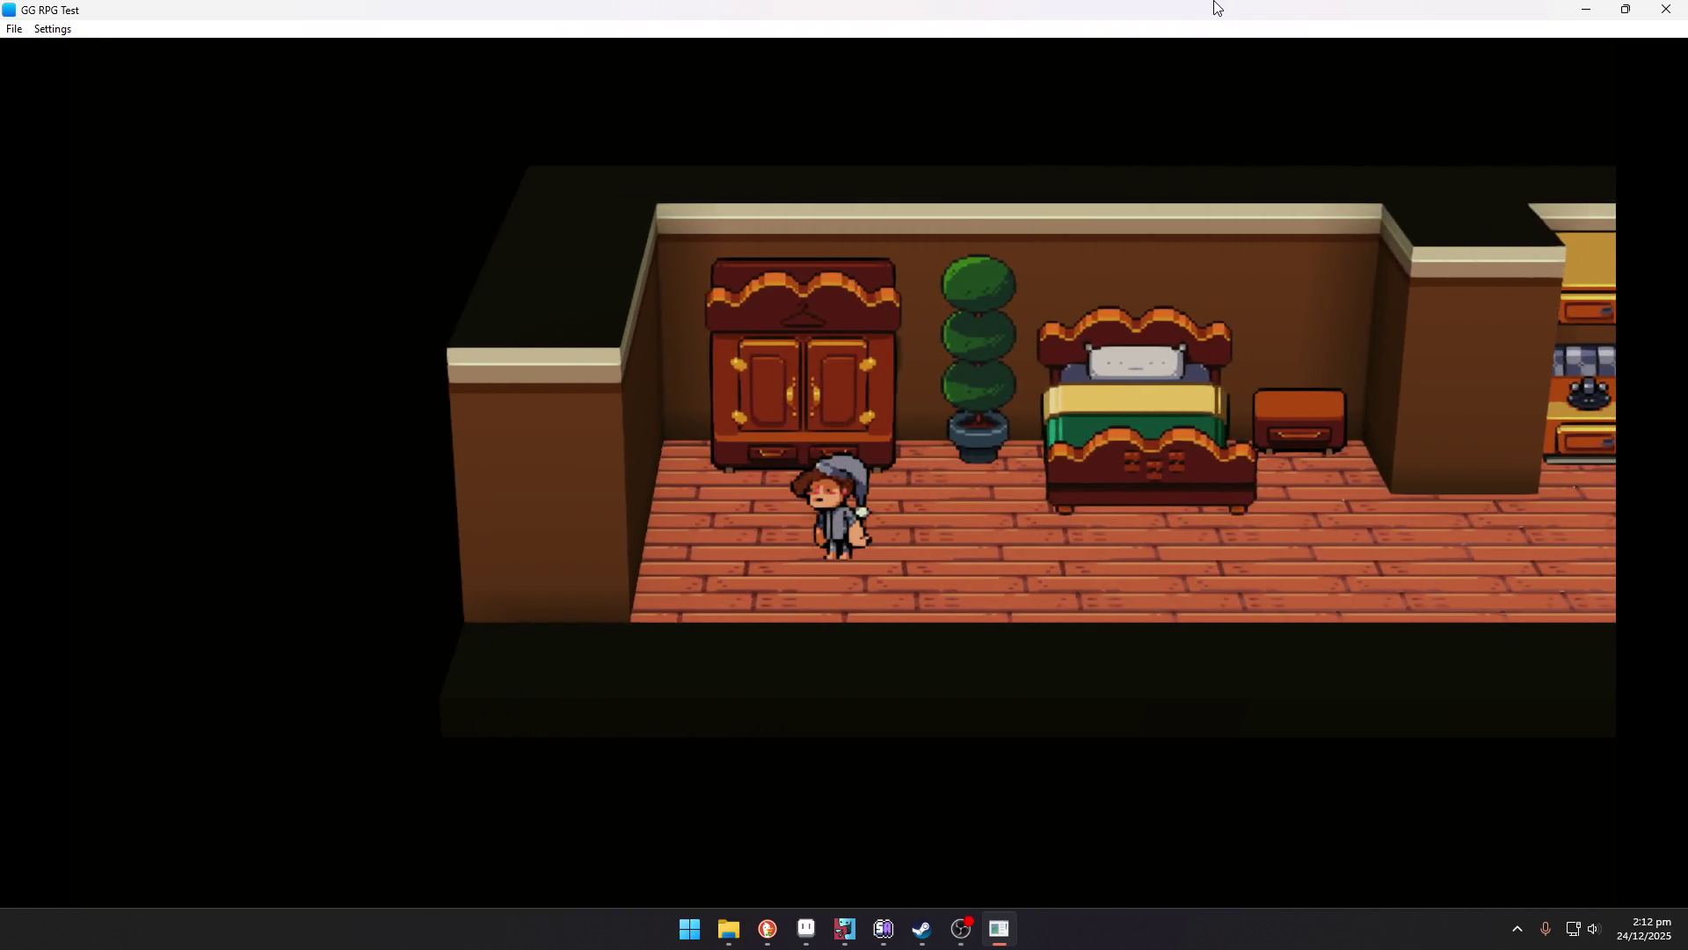
{"action": "key", "text": "Up"}
{"action": "key", "text": "Return"}
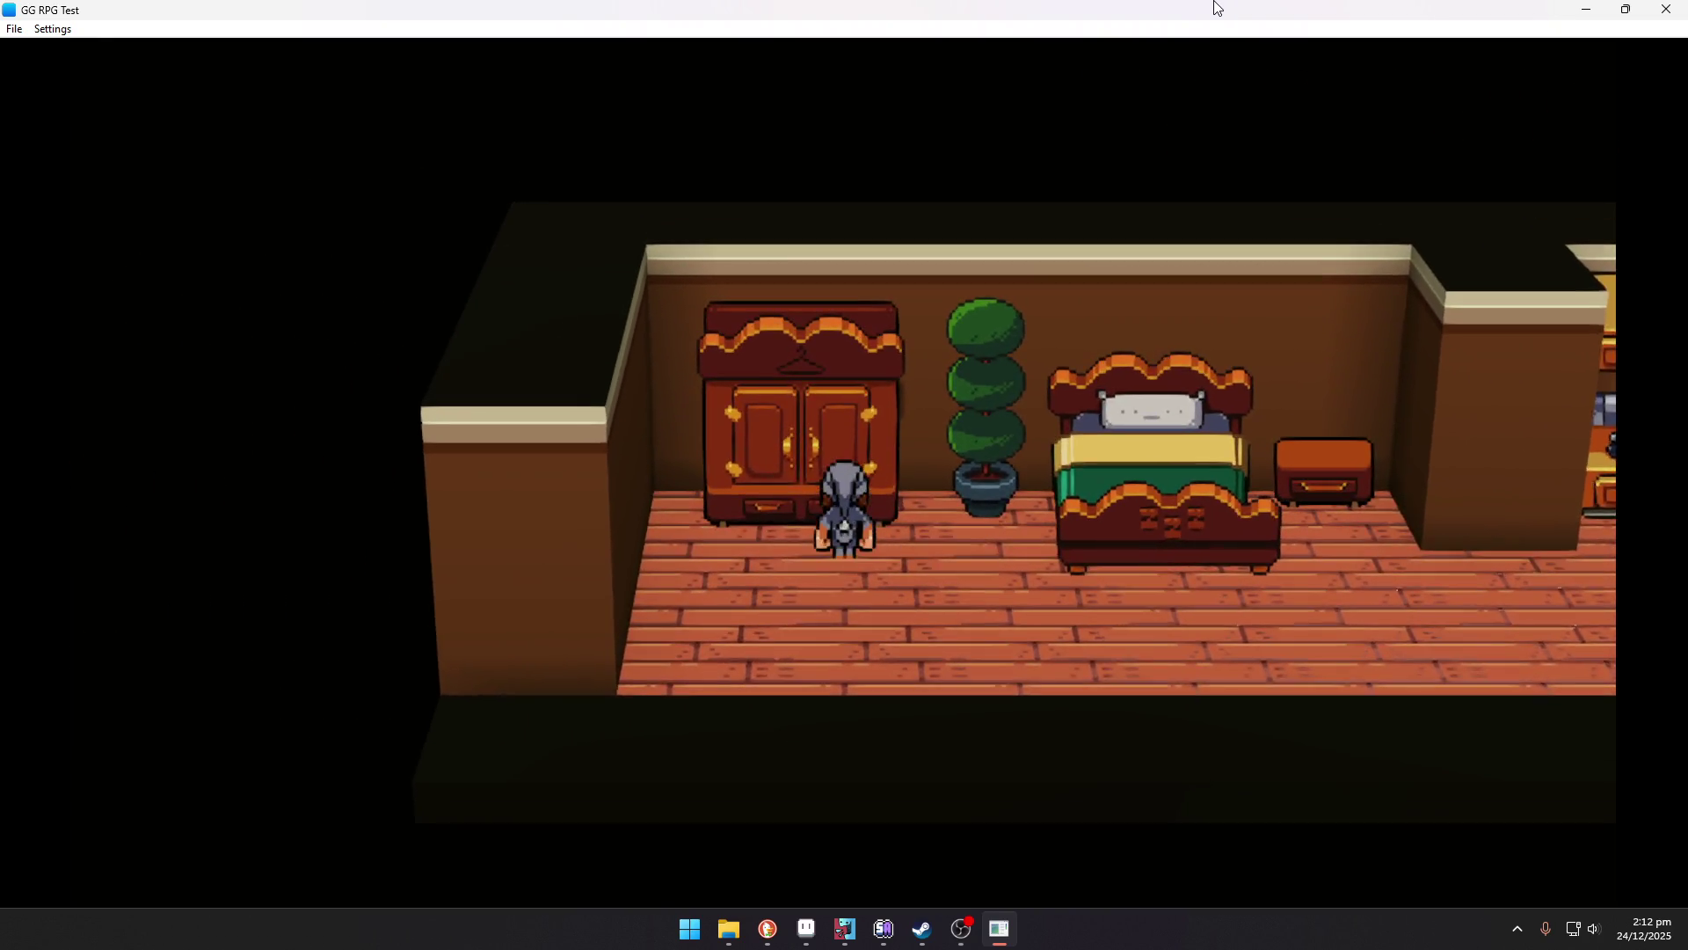
{"action": "key", "text": "Right"}
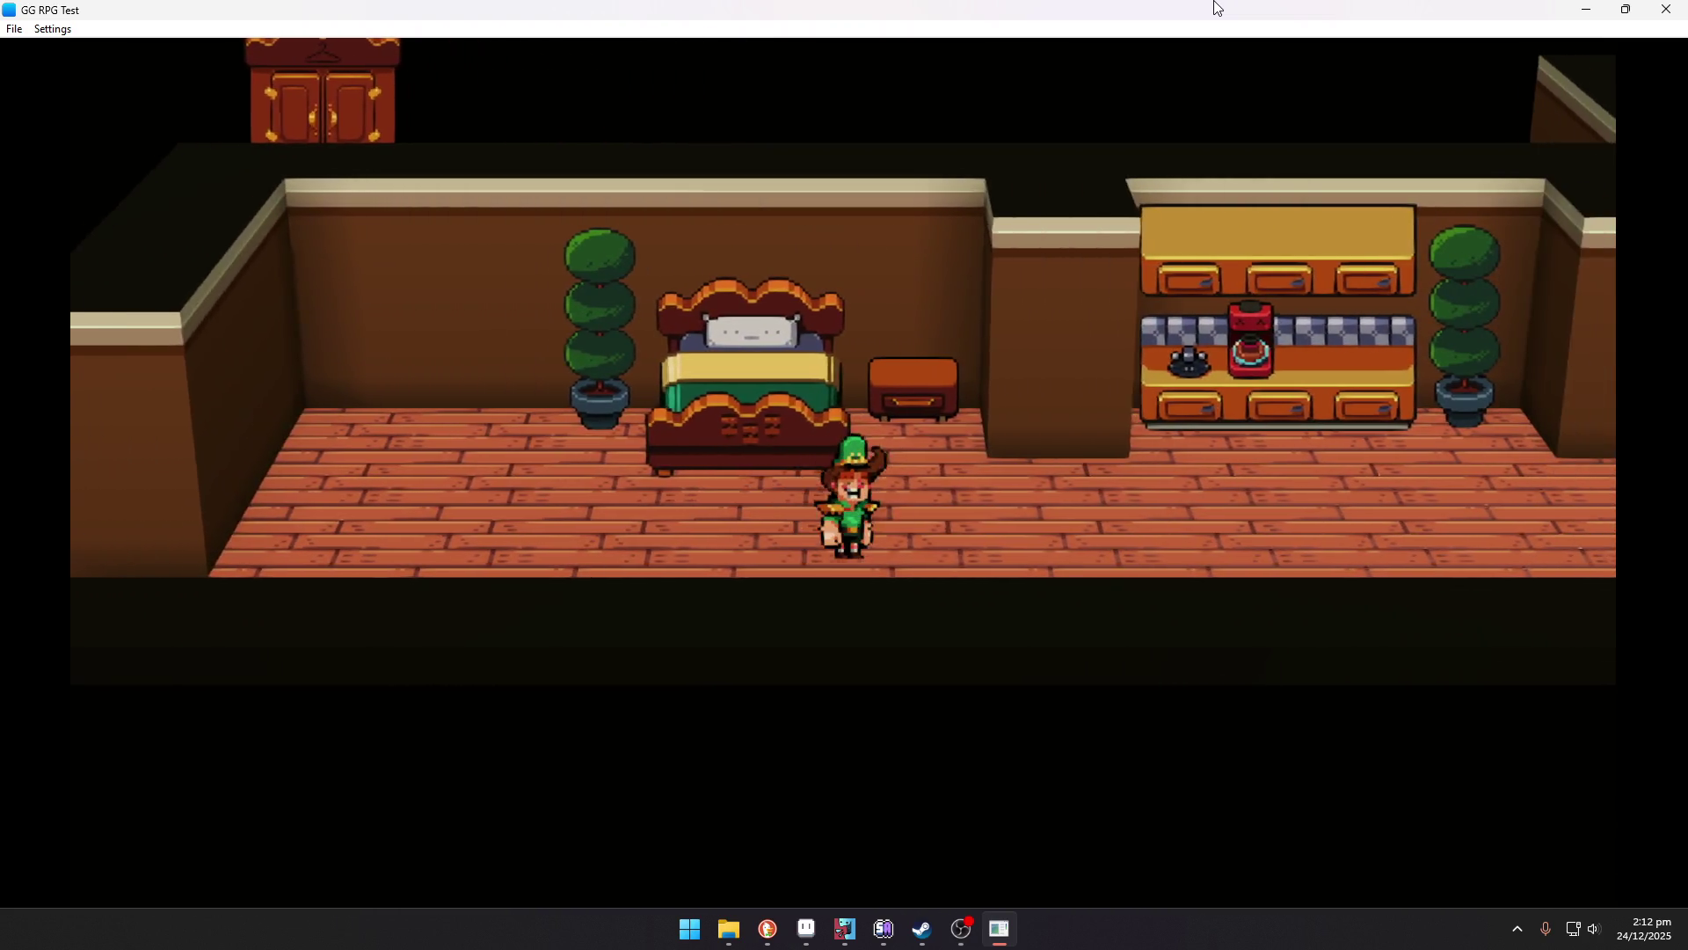
{"action": "key", "text": "Right"}
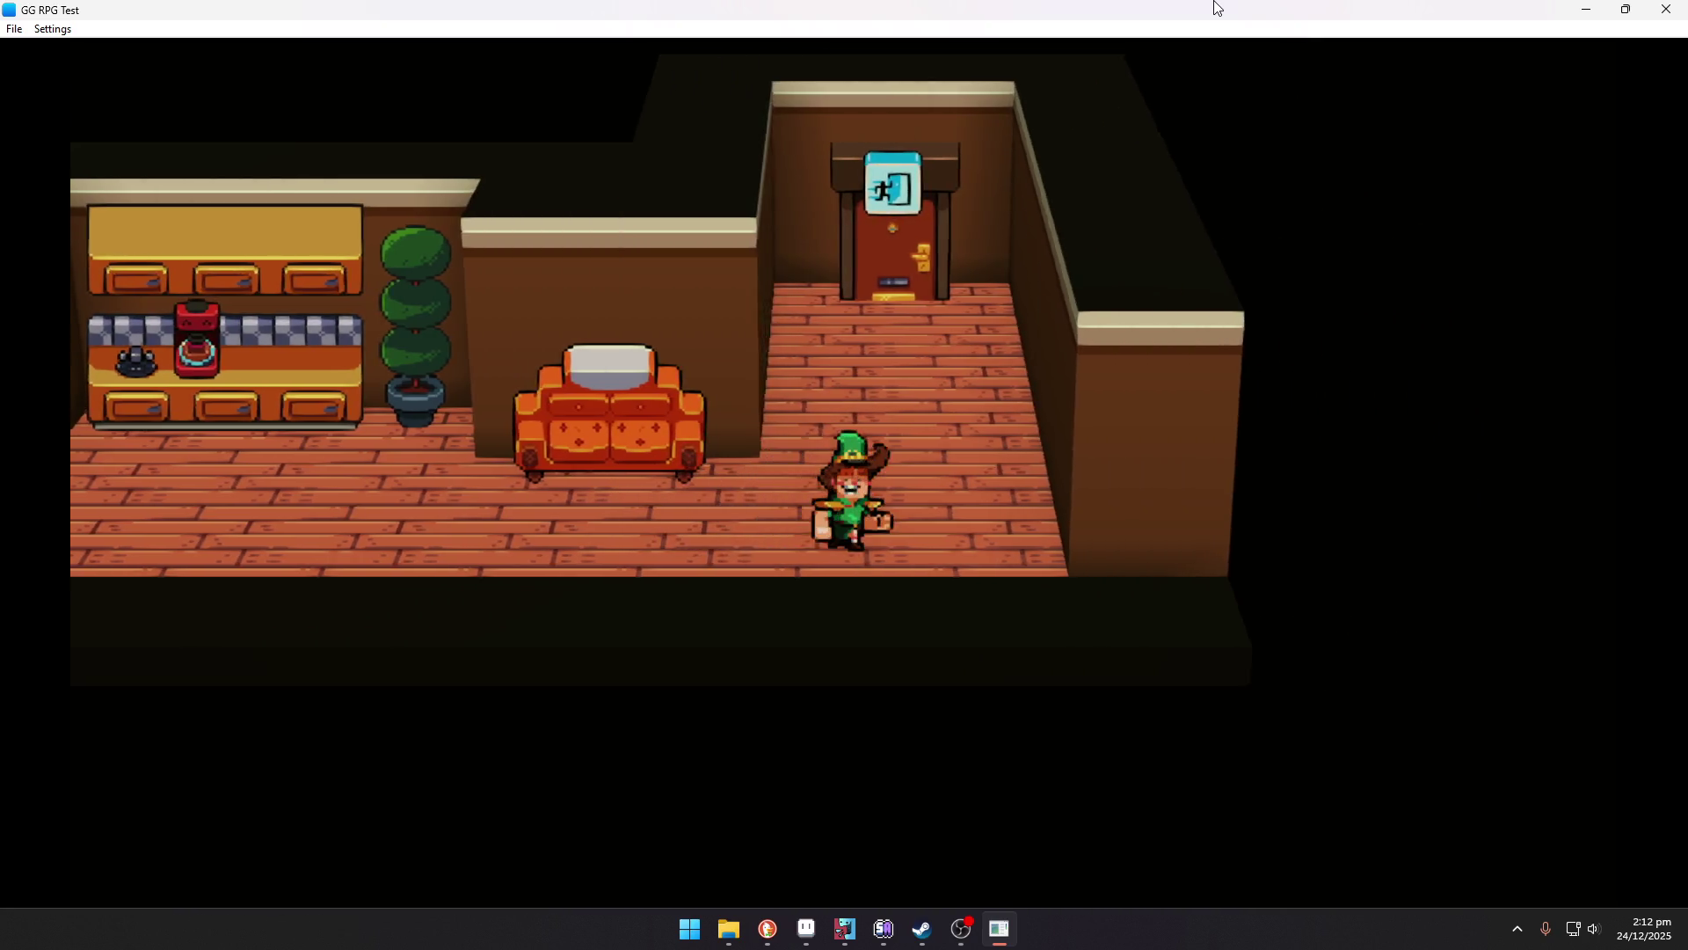
{"action": "key", "text": "Up"}
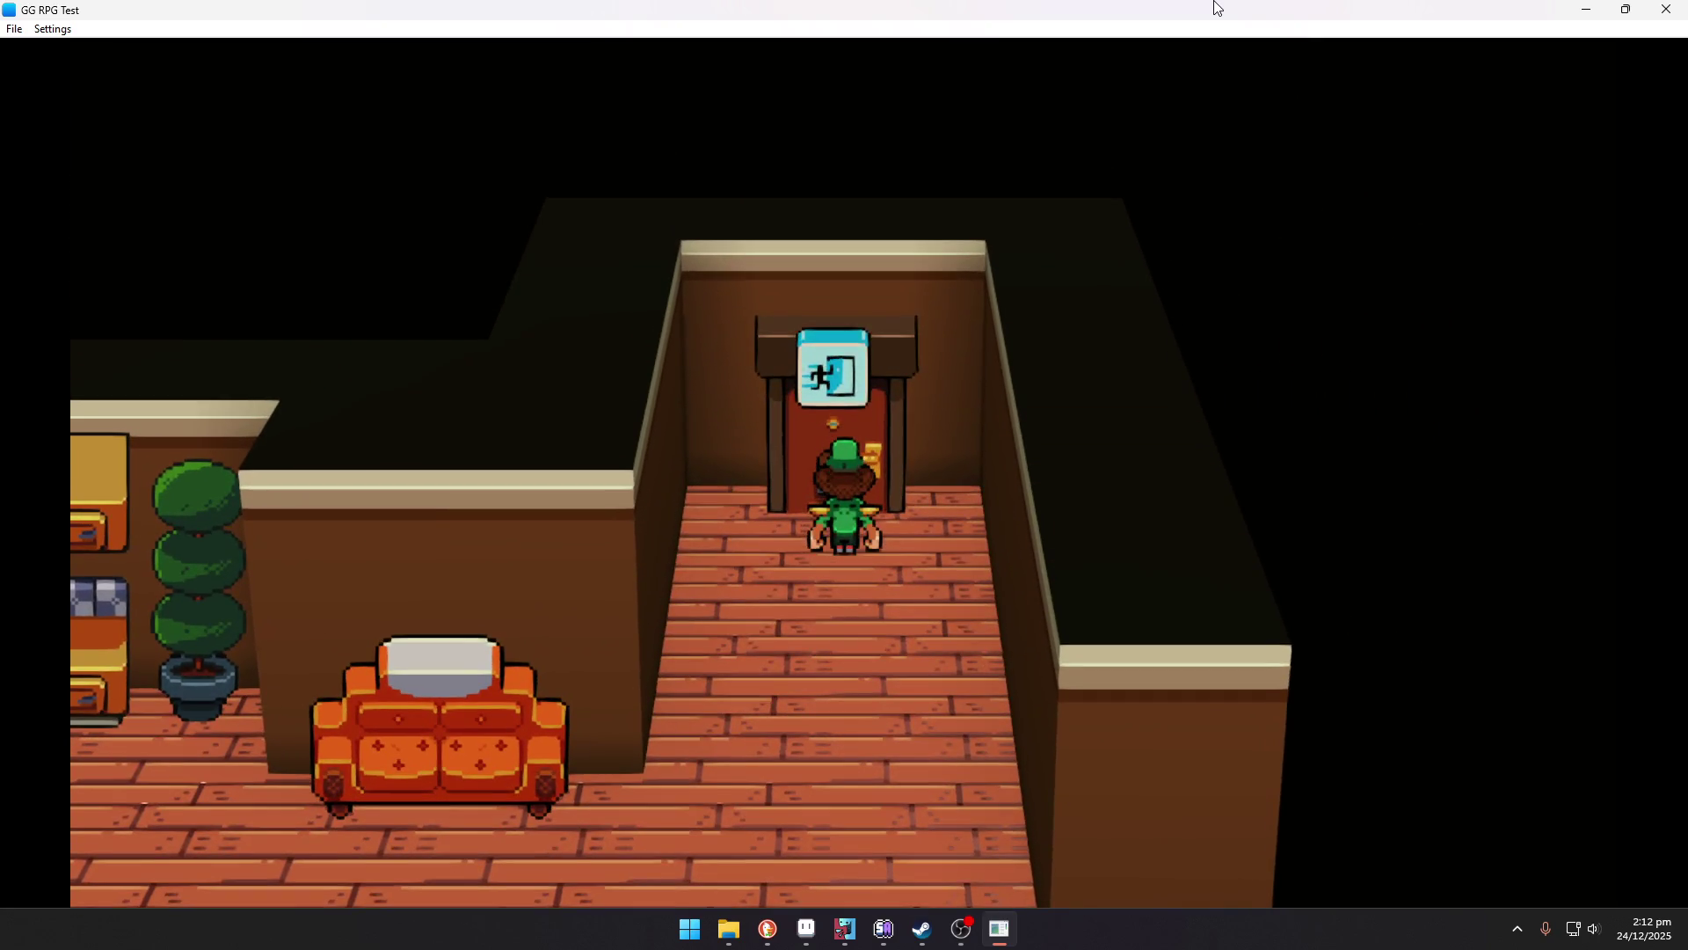
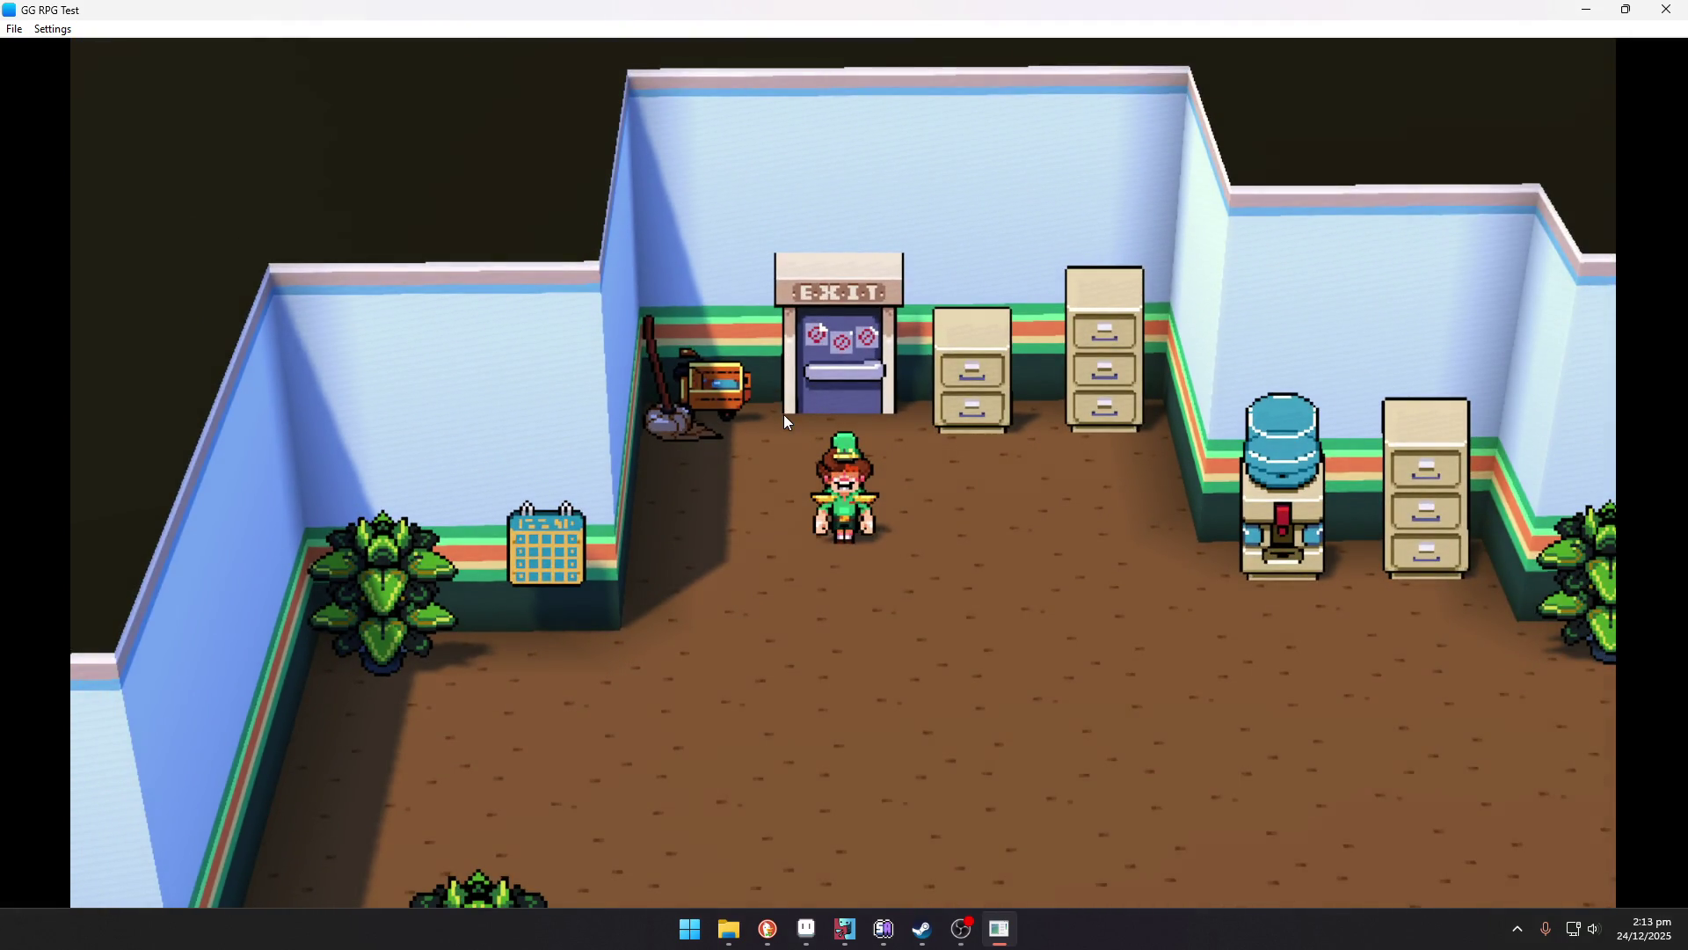
Walk the character east past the green lockers and through the office door.
{"action": "key", "text": "Down"}
{"action": "key", "text": "Right"}
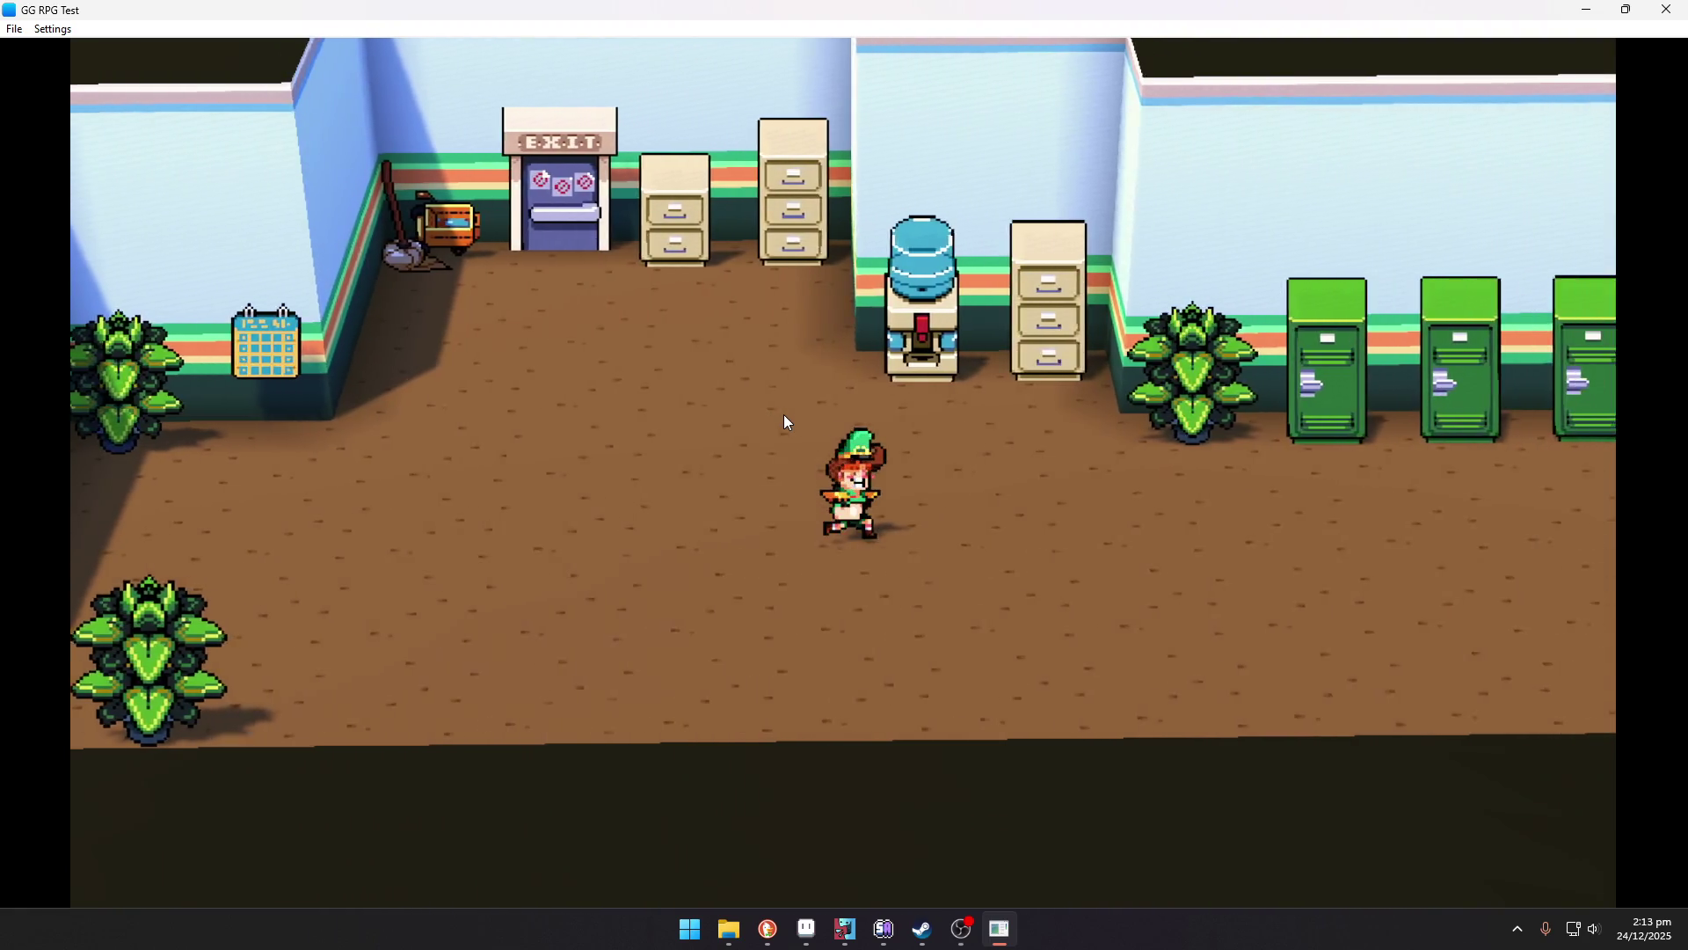
{"action": "key", "text": "Right"}
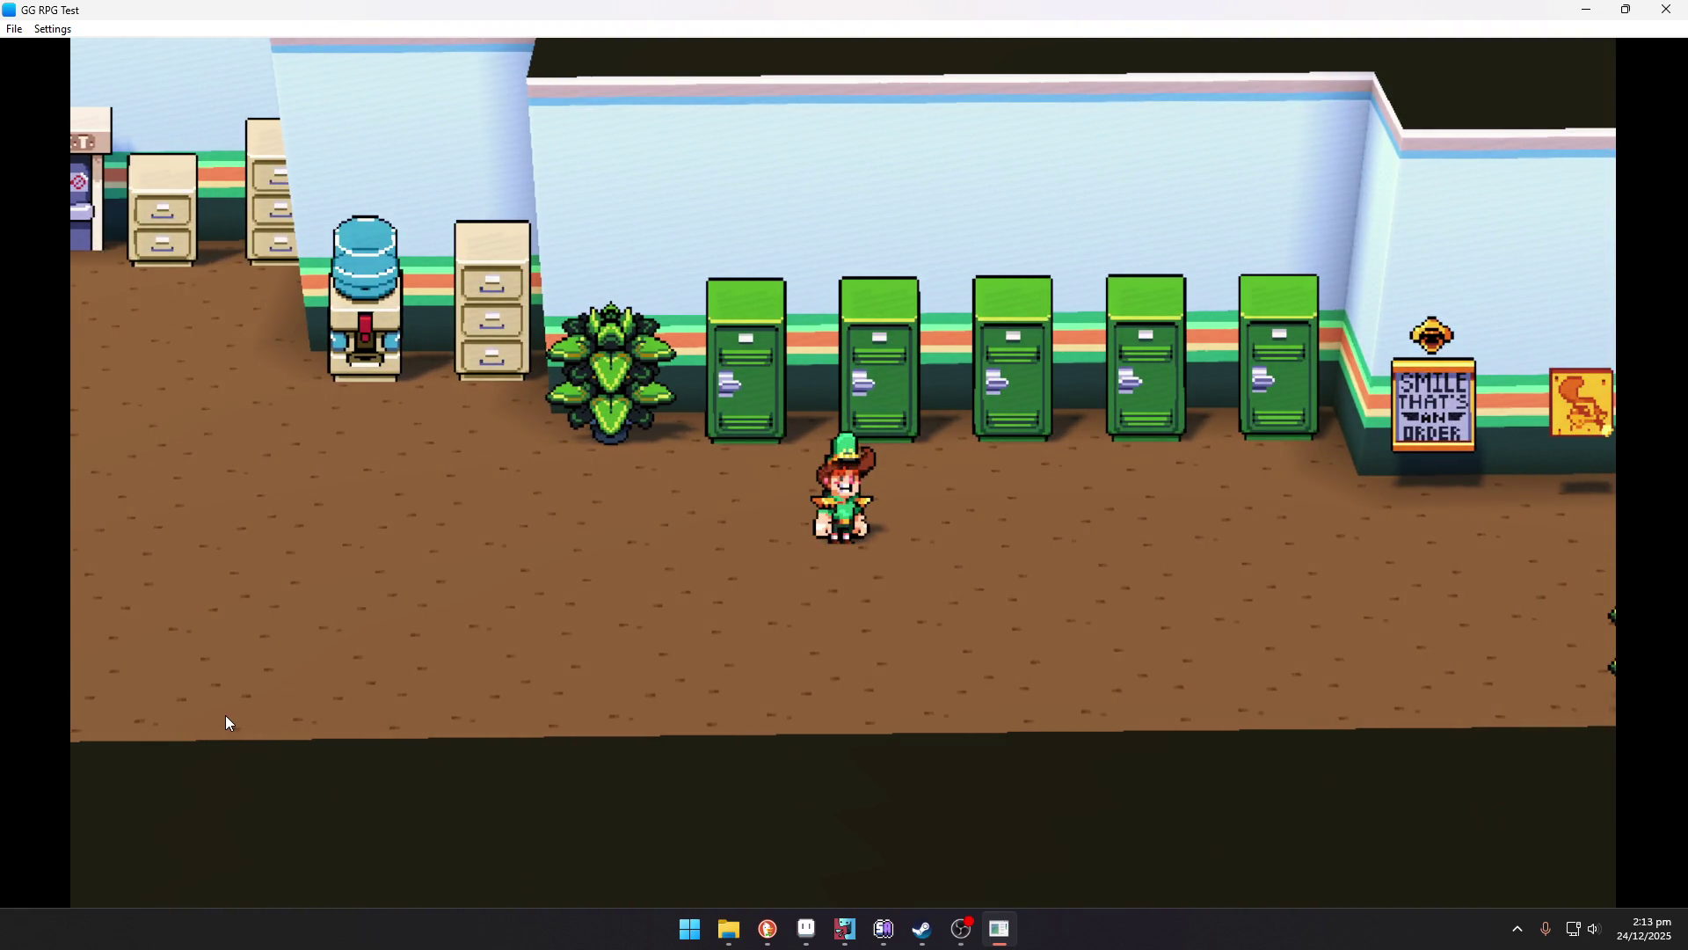
{"action": "key", "text": "Right"}
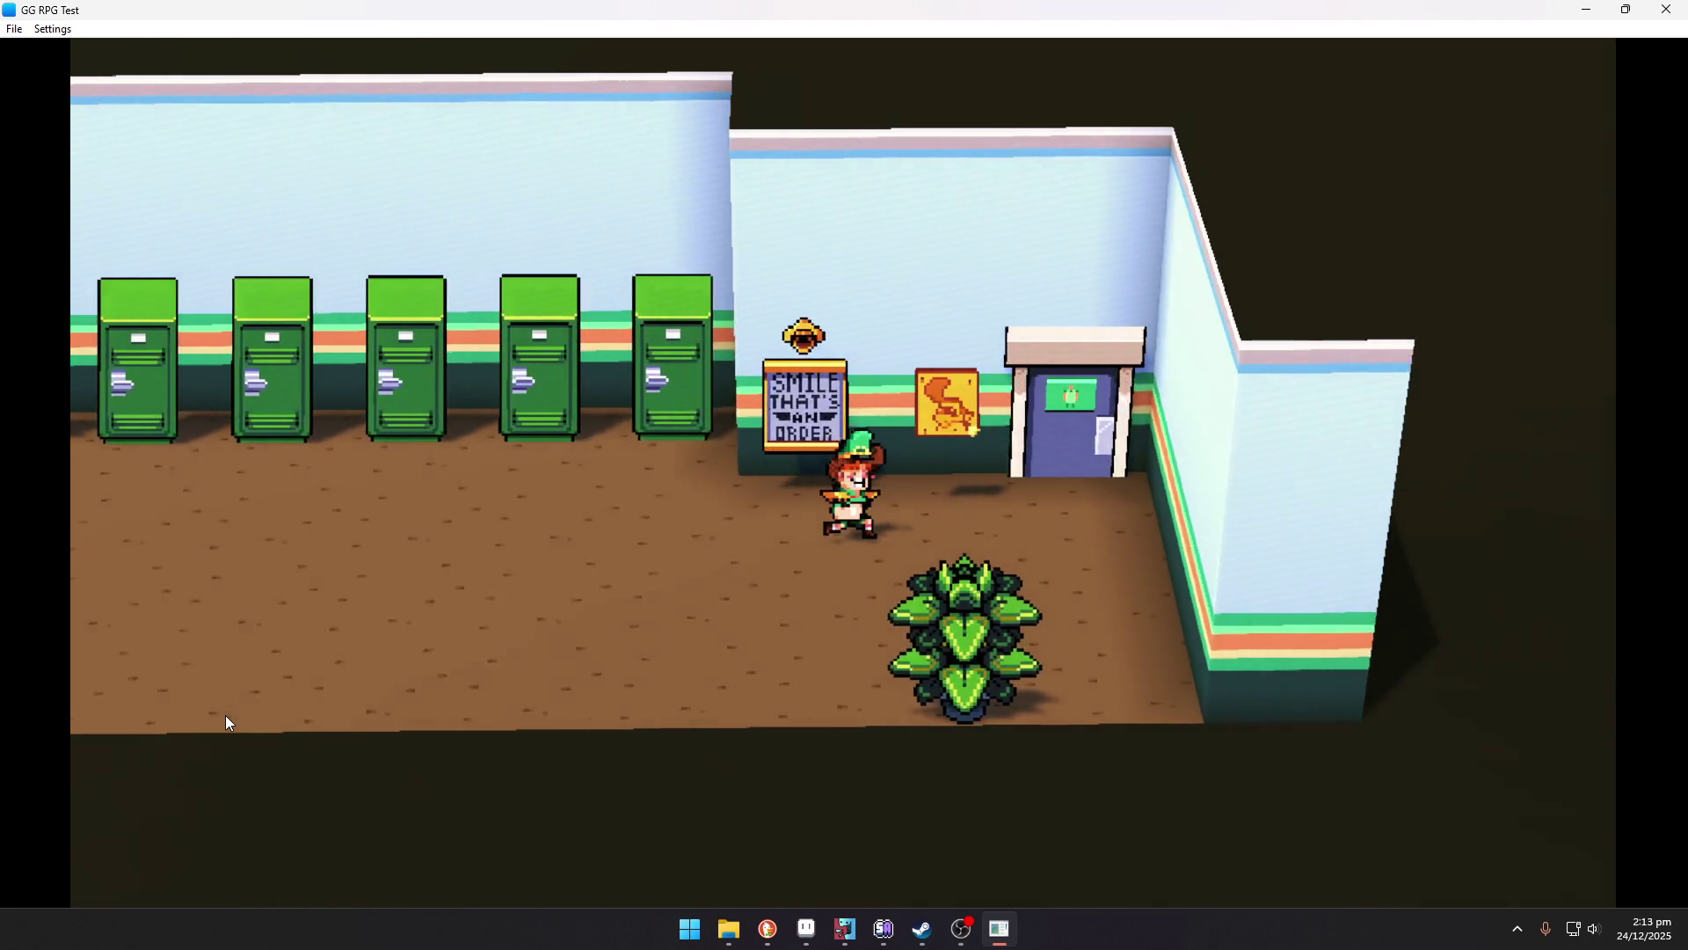
{"action": "key", "text": "Right"}
{"action": "key", "text": "Up"}
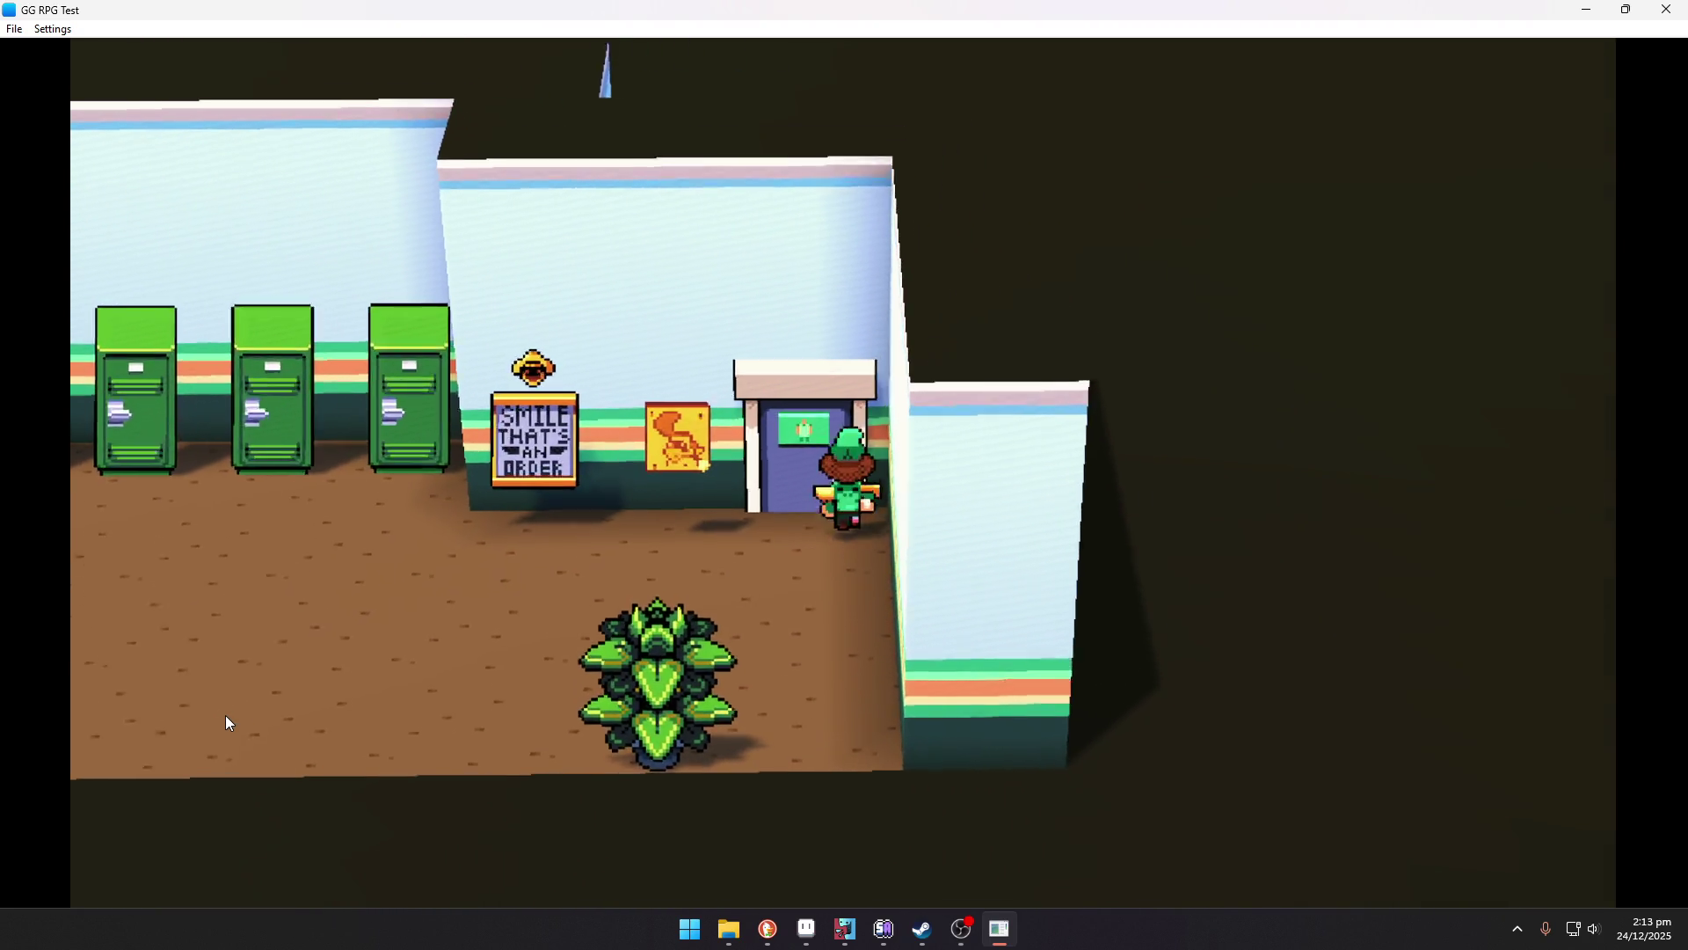
Cross the store past the fridges, pillars and FROST-Z counter to the register.
{"action": "key", "text": "Down"}
{"action": "key", "text": "Left"}
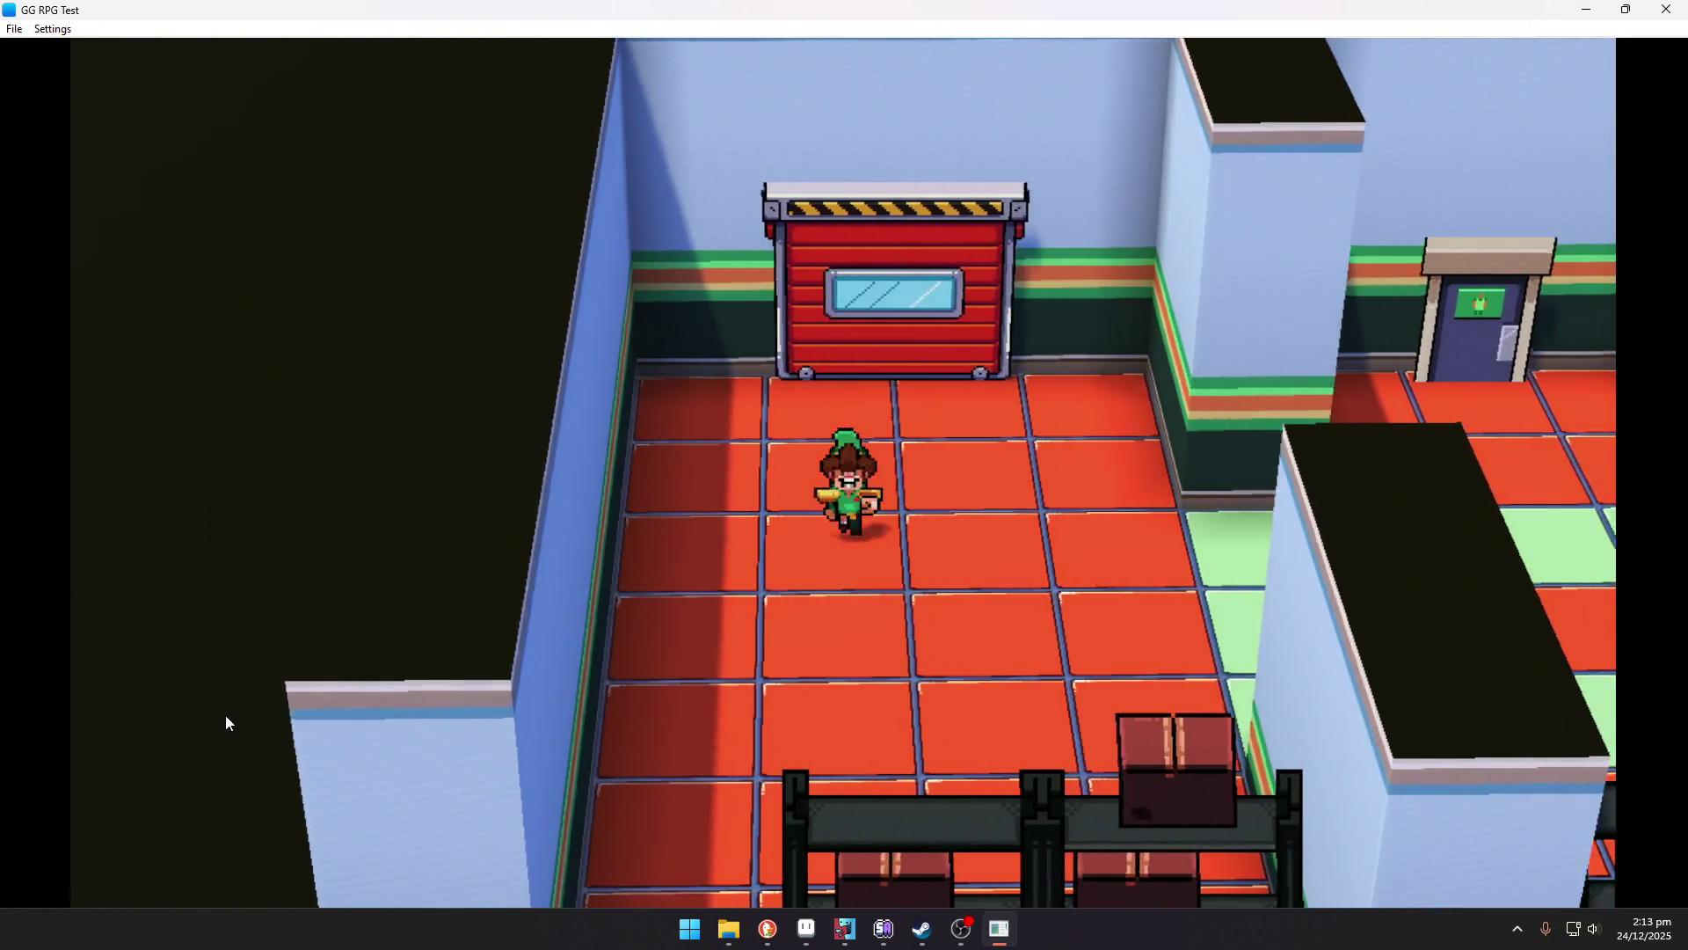
{"action": "key", "text": "Right"}
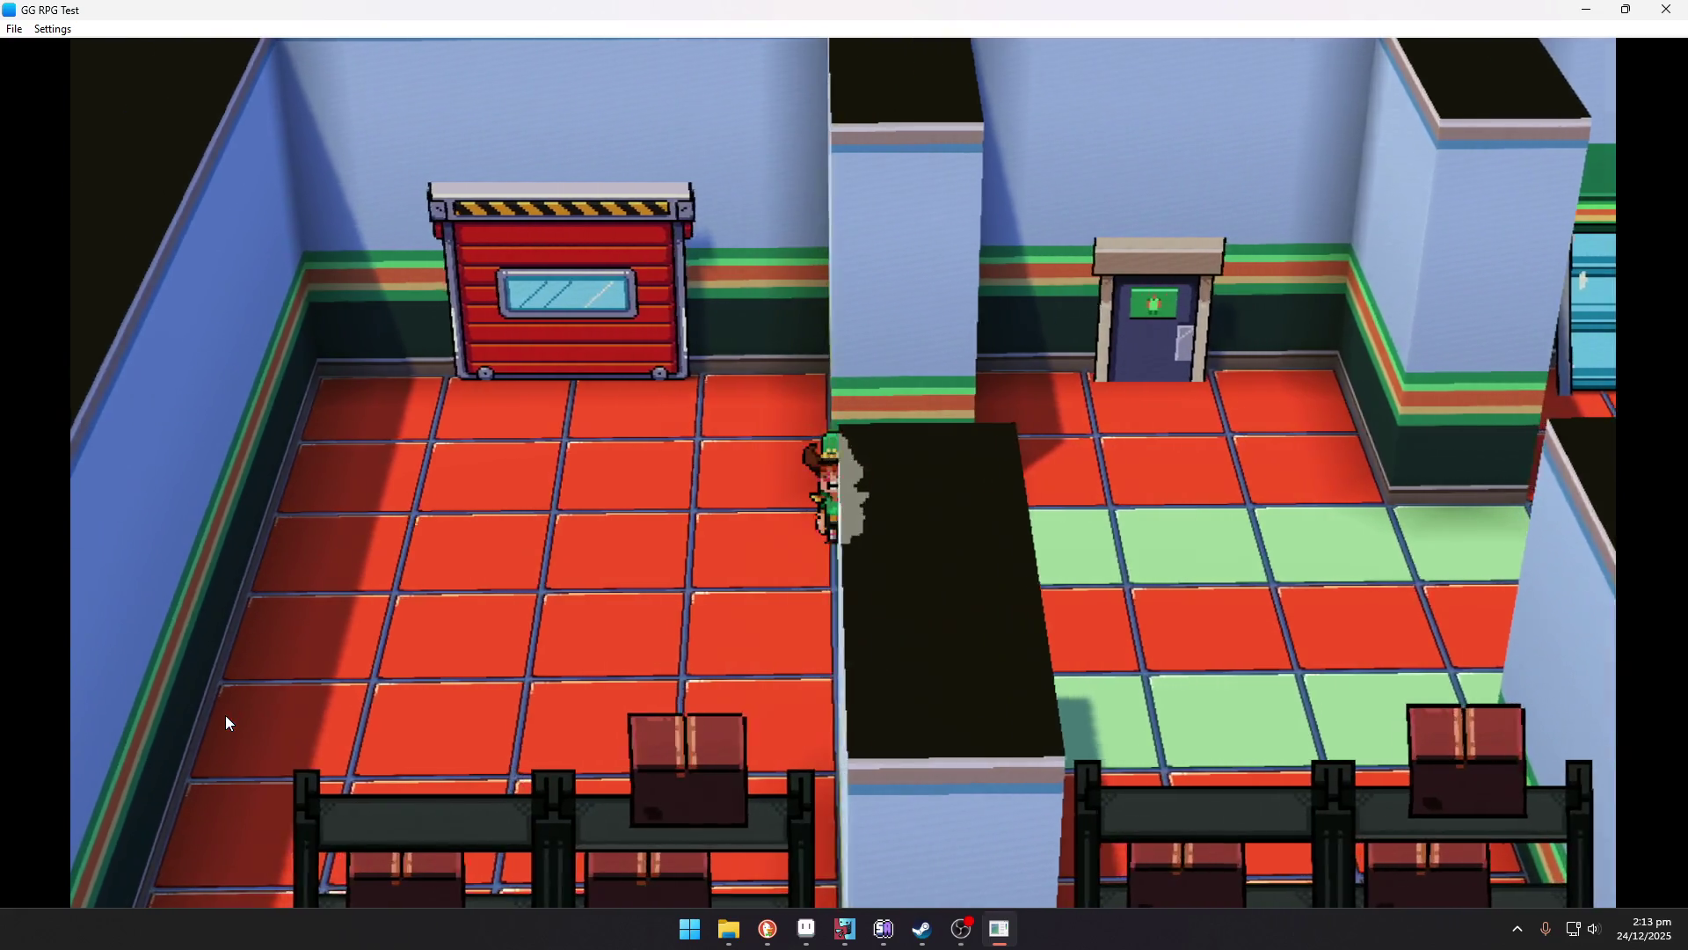
{"action": "key", "text": "Left"}
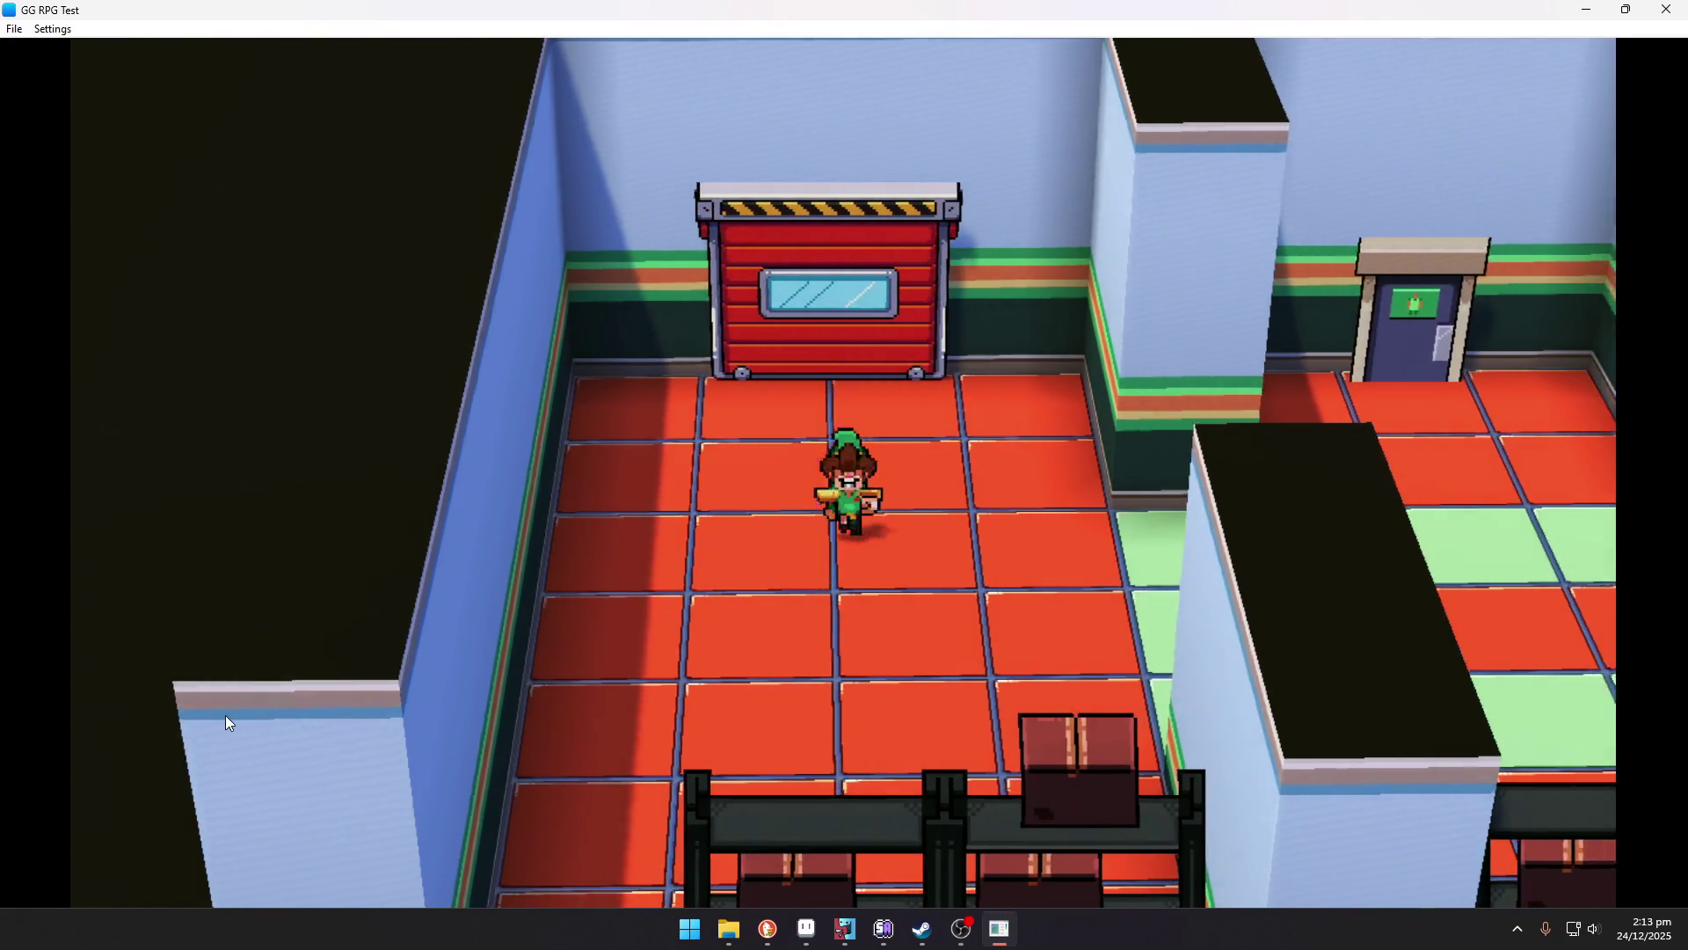
{"action": "key", "text": "Right"}
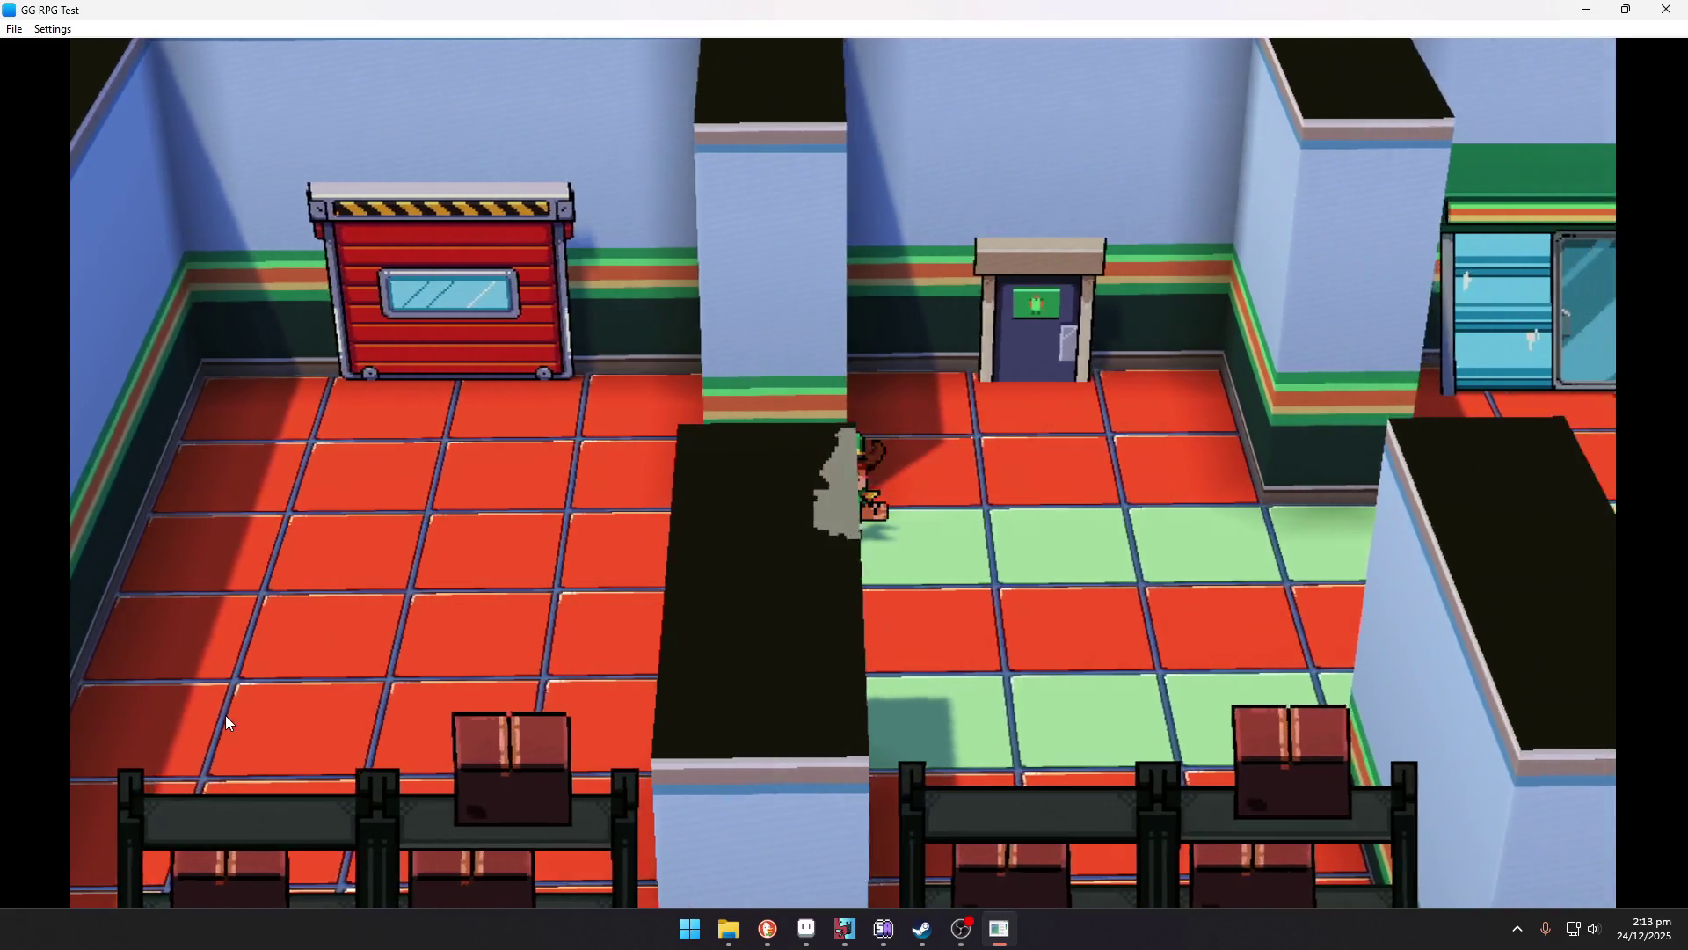
{"action": "key", "text": "Right"}
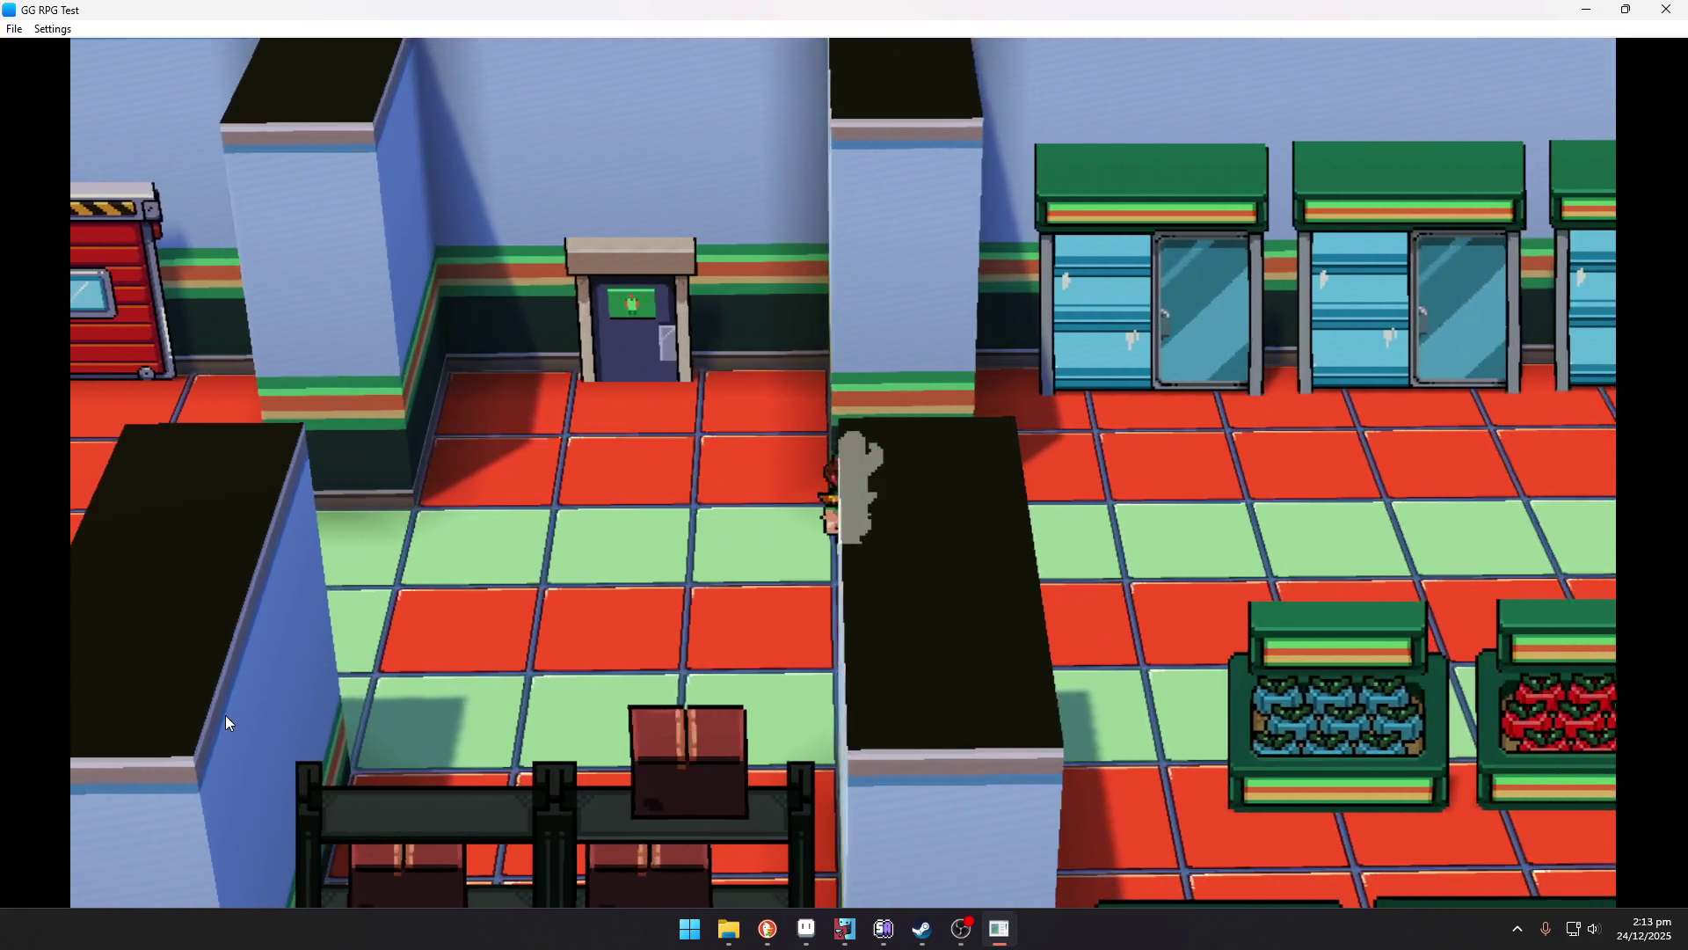
{"action": "key", "text": "Right"}
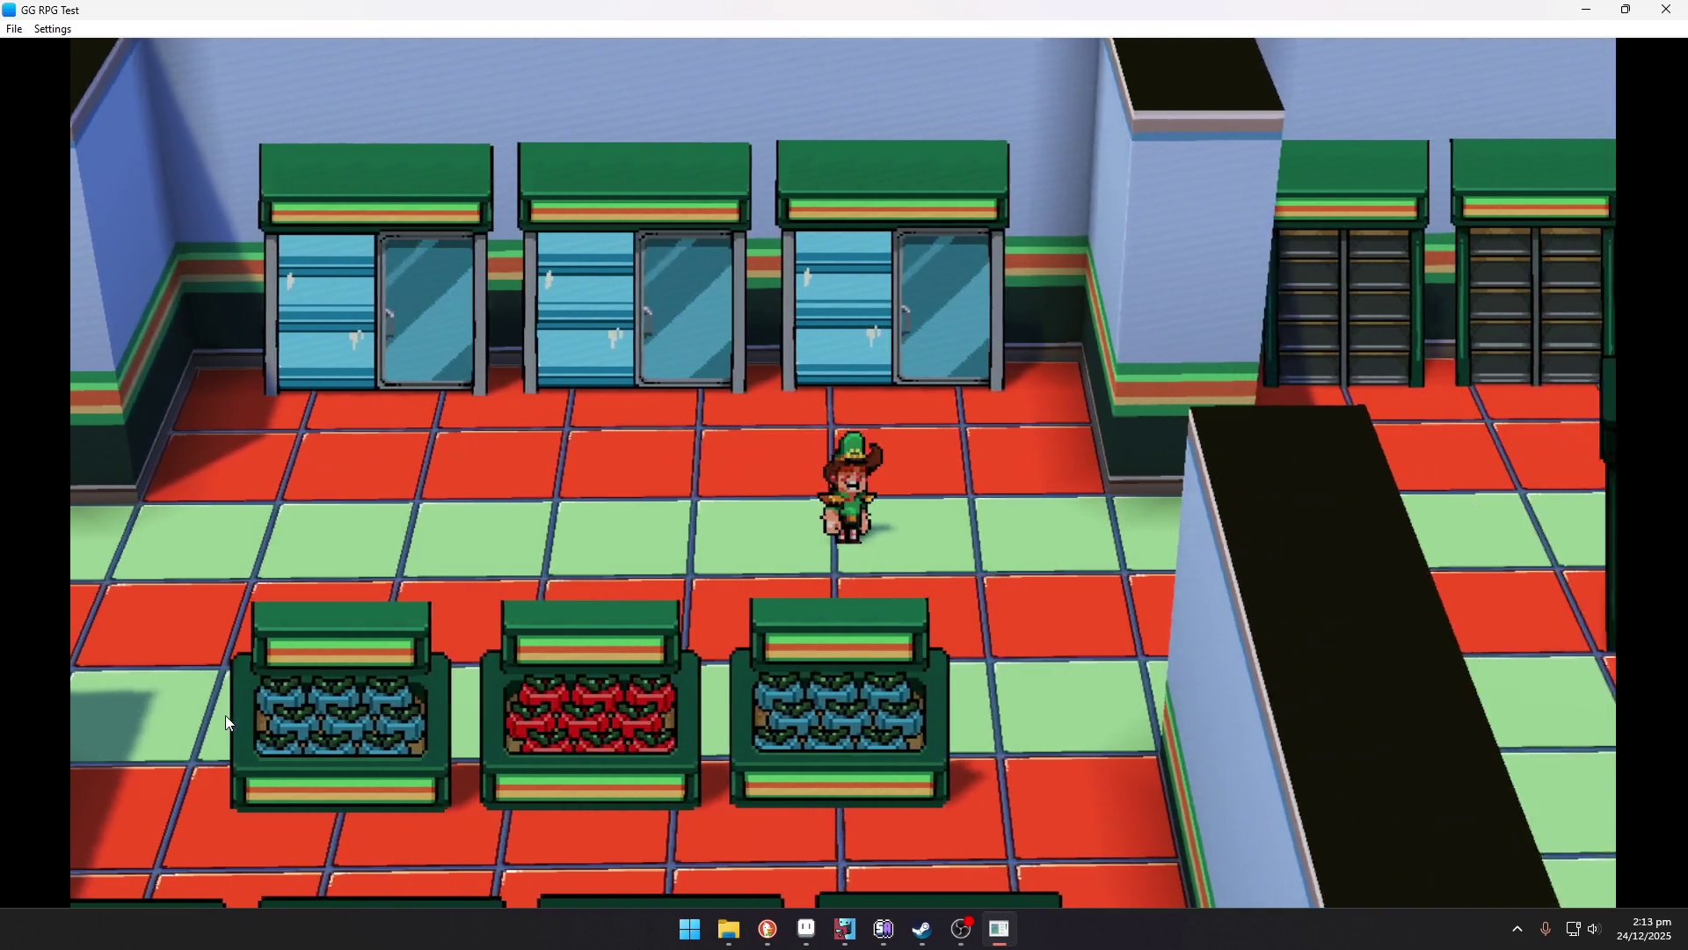
{"action": "key", "text": "Right"}
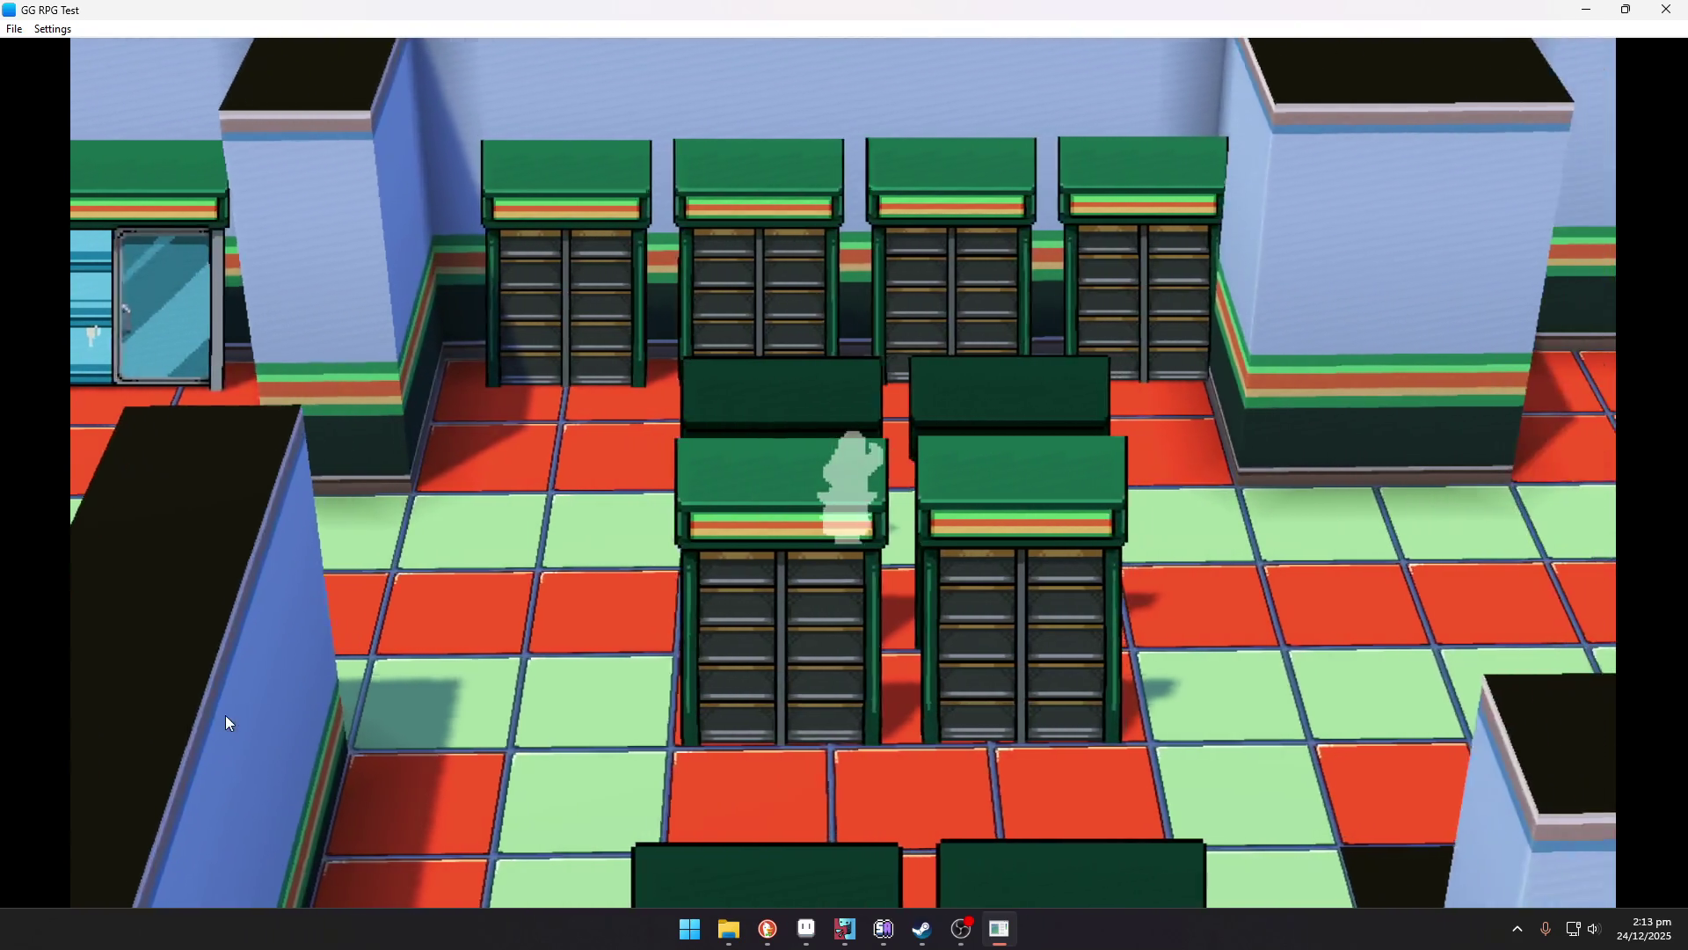
{"action": "key", "text": "Right"}
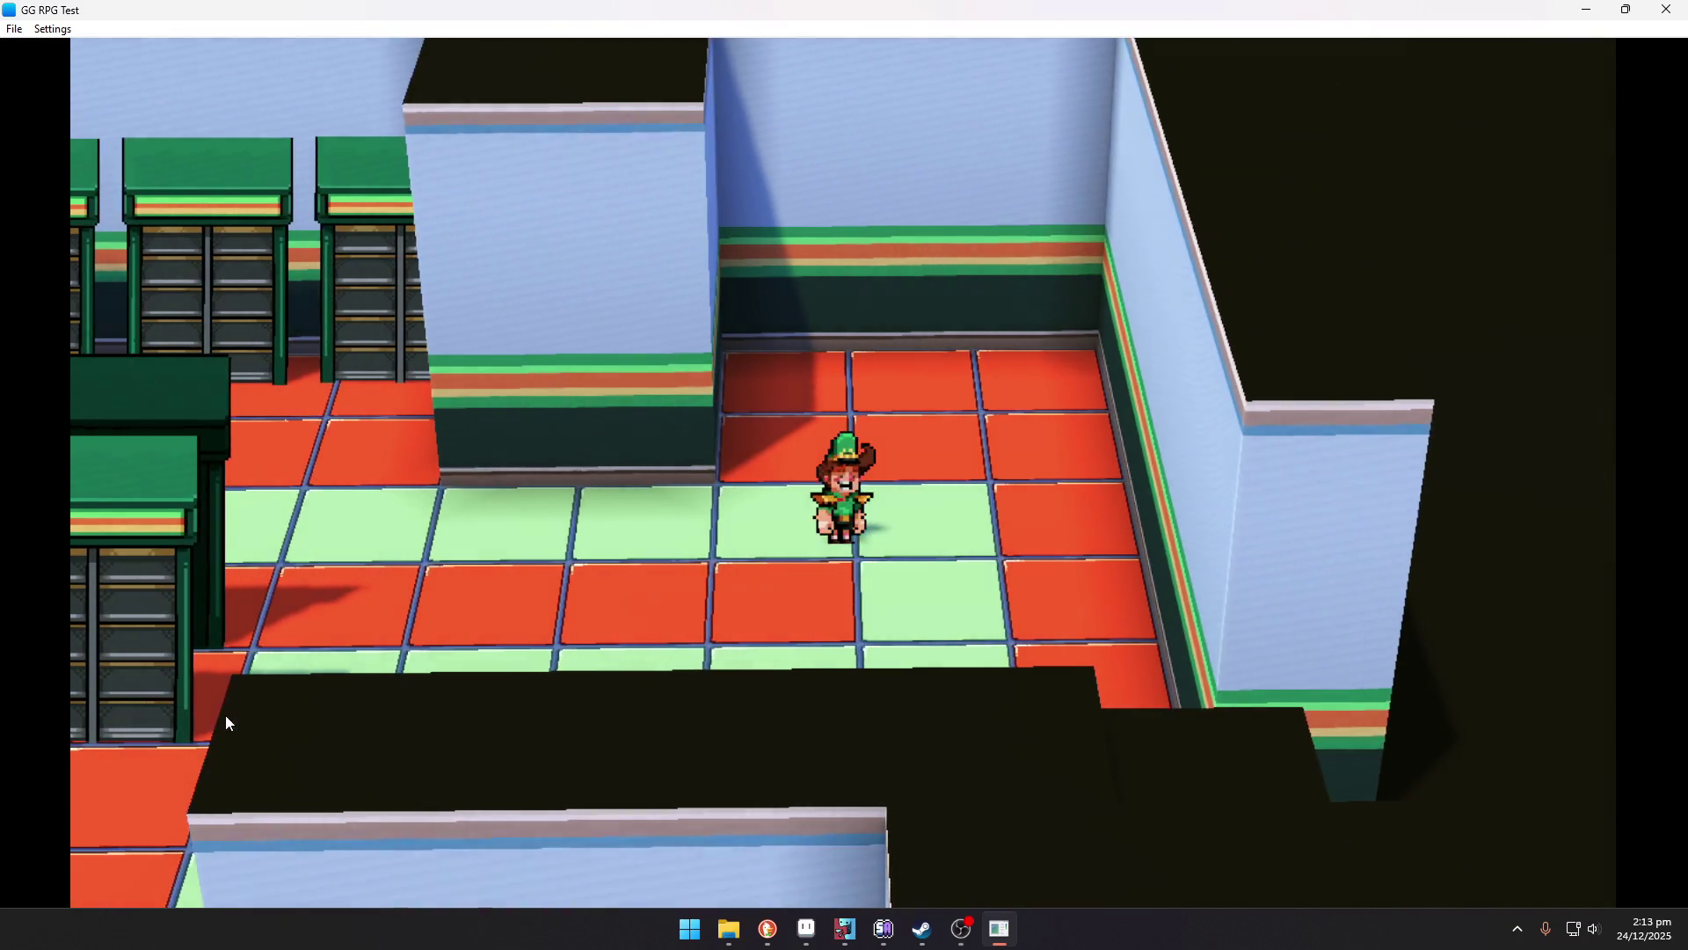
{"action": "key", "text": "Left"}
{"action": "key", "text": "Down"}
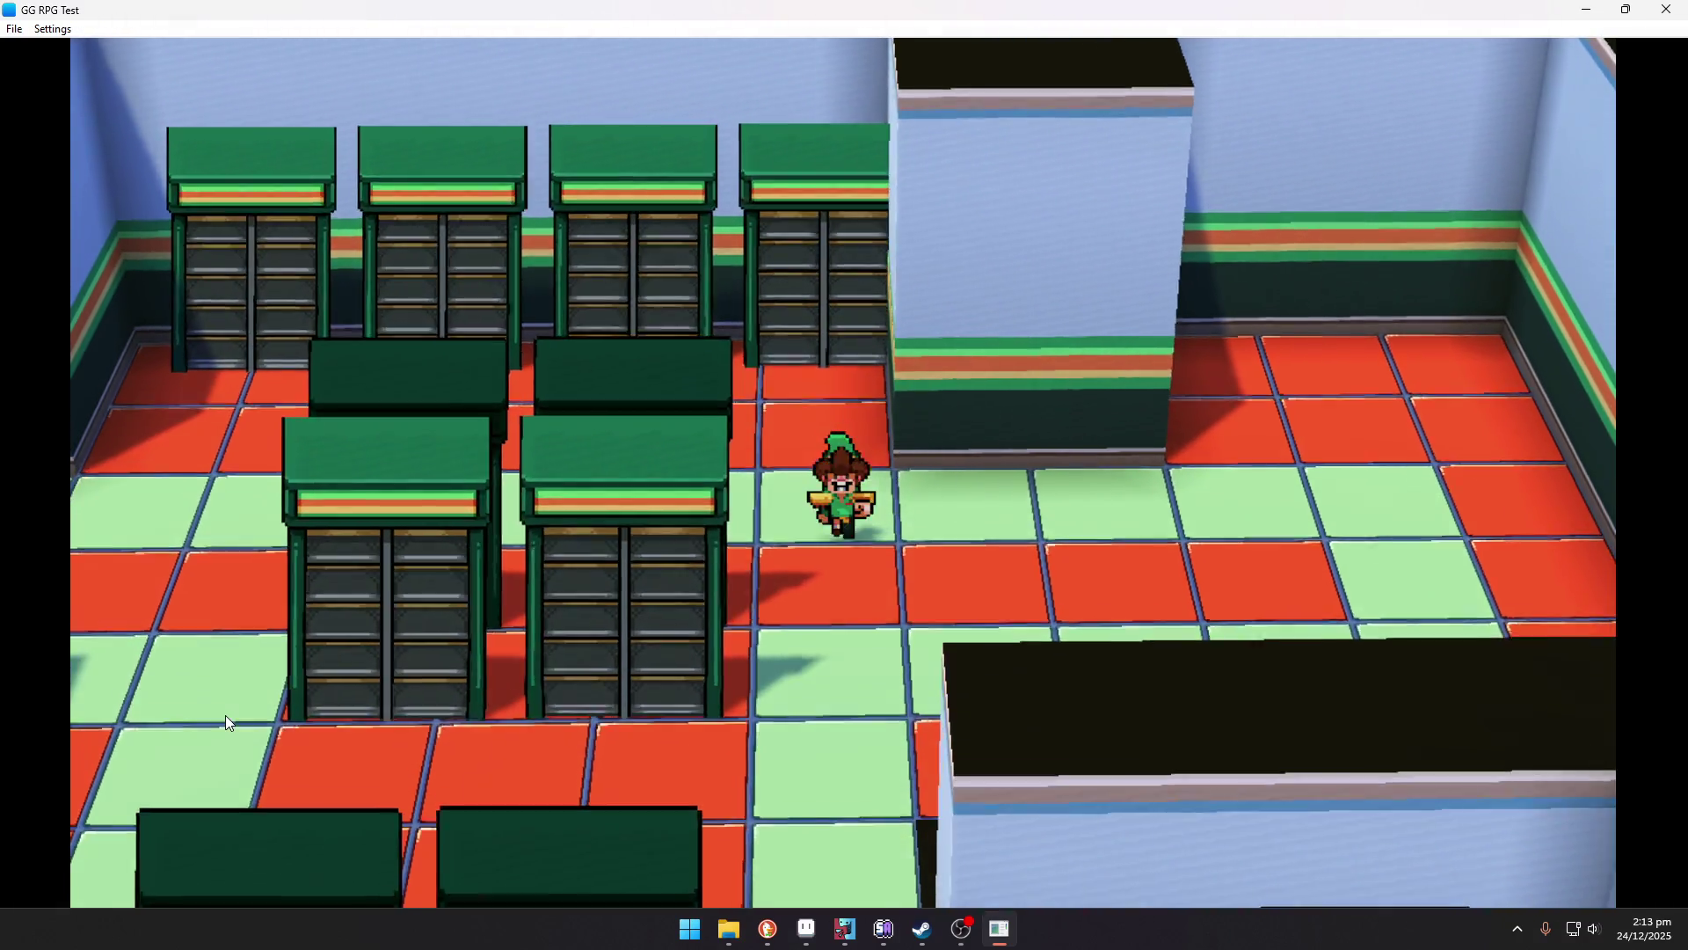
{"action": "key", "text": "Down"}
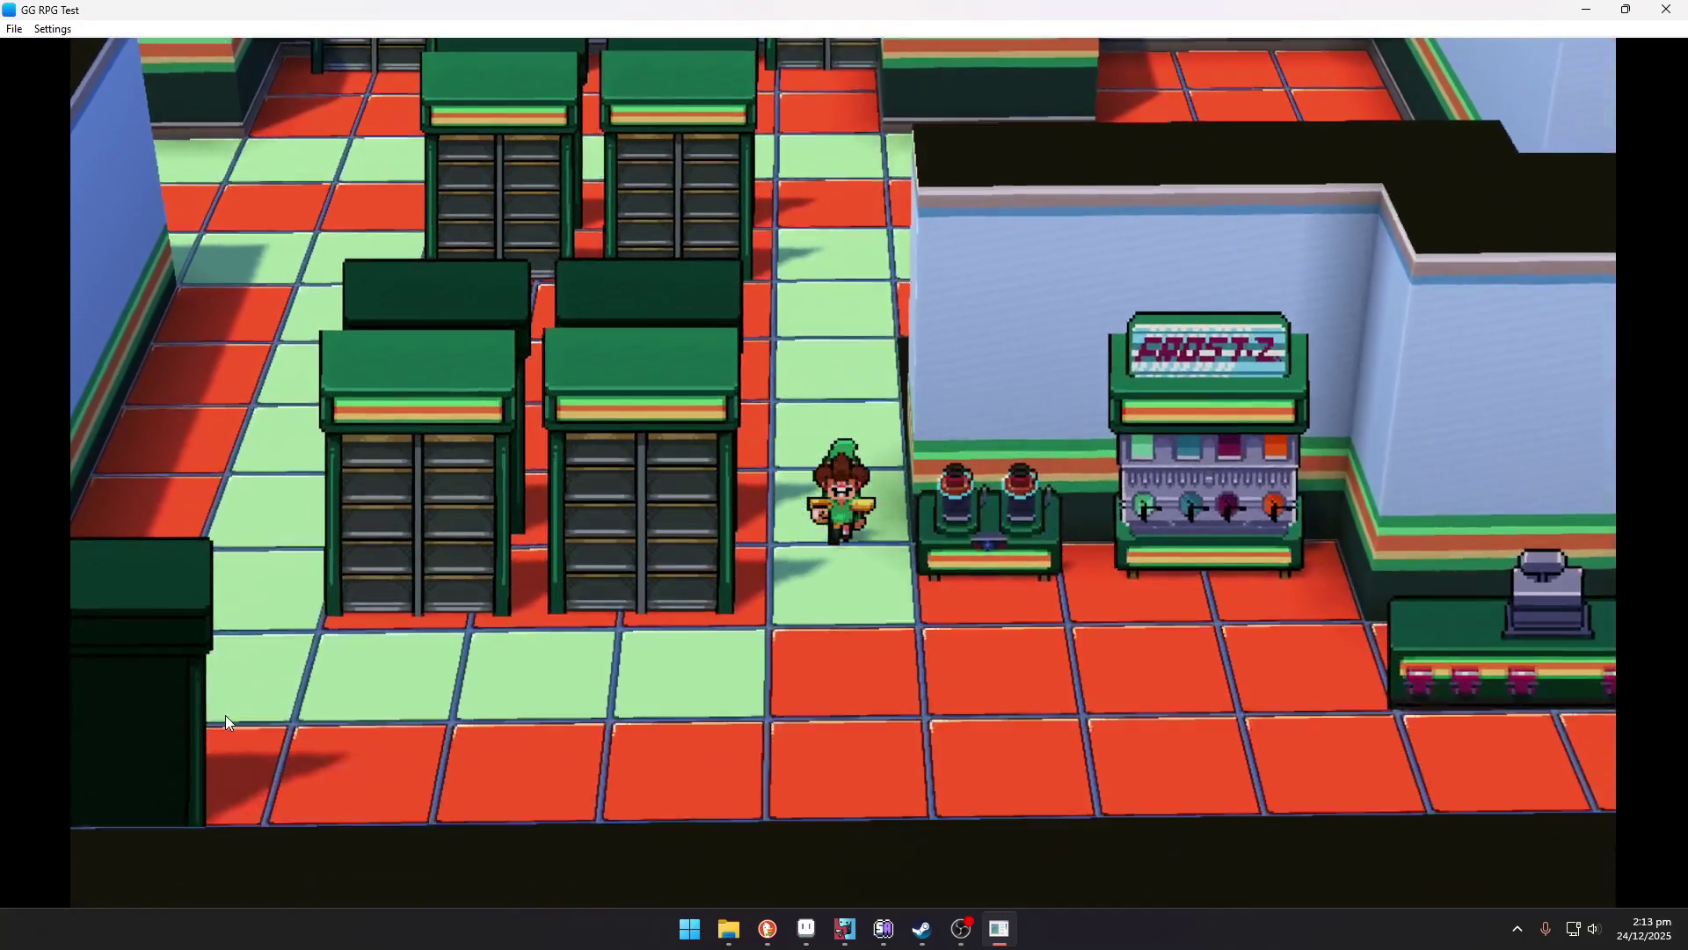
{"action": "key", "text": "Right"}
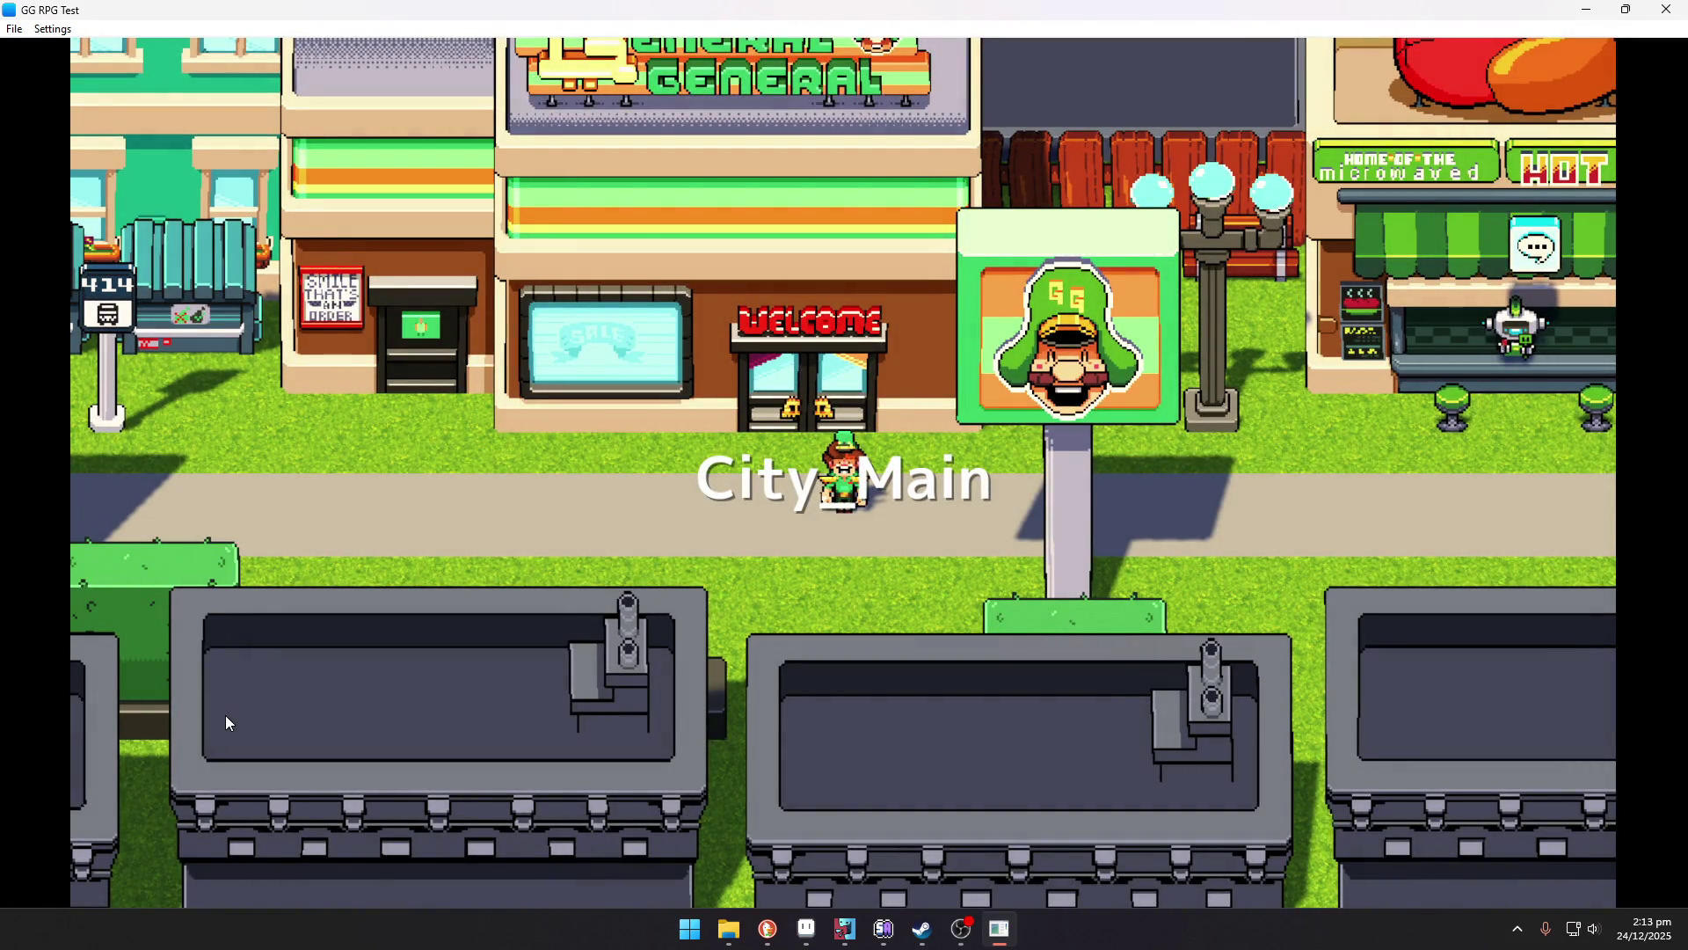
Walk east to the Green Weenie stand and talk through the robot vendor's dialogue.
{"action": "key", "text": "Left"}
{"action": "key", "text": "Right"}
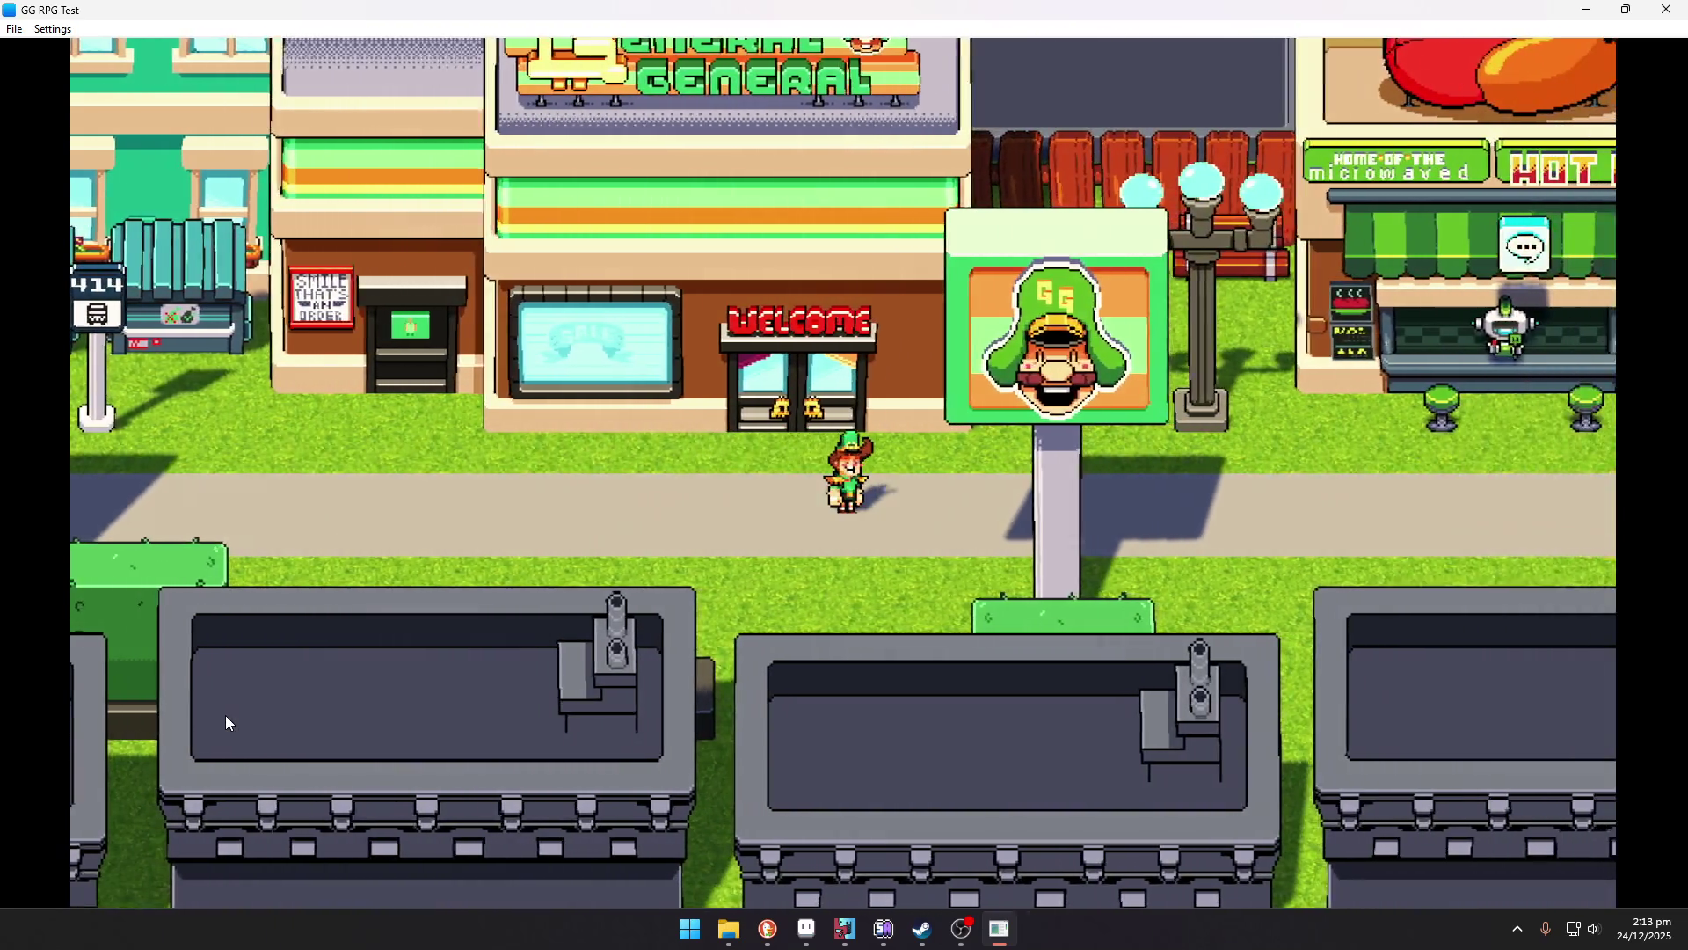
{"action": "key", "text": "Right"}
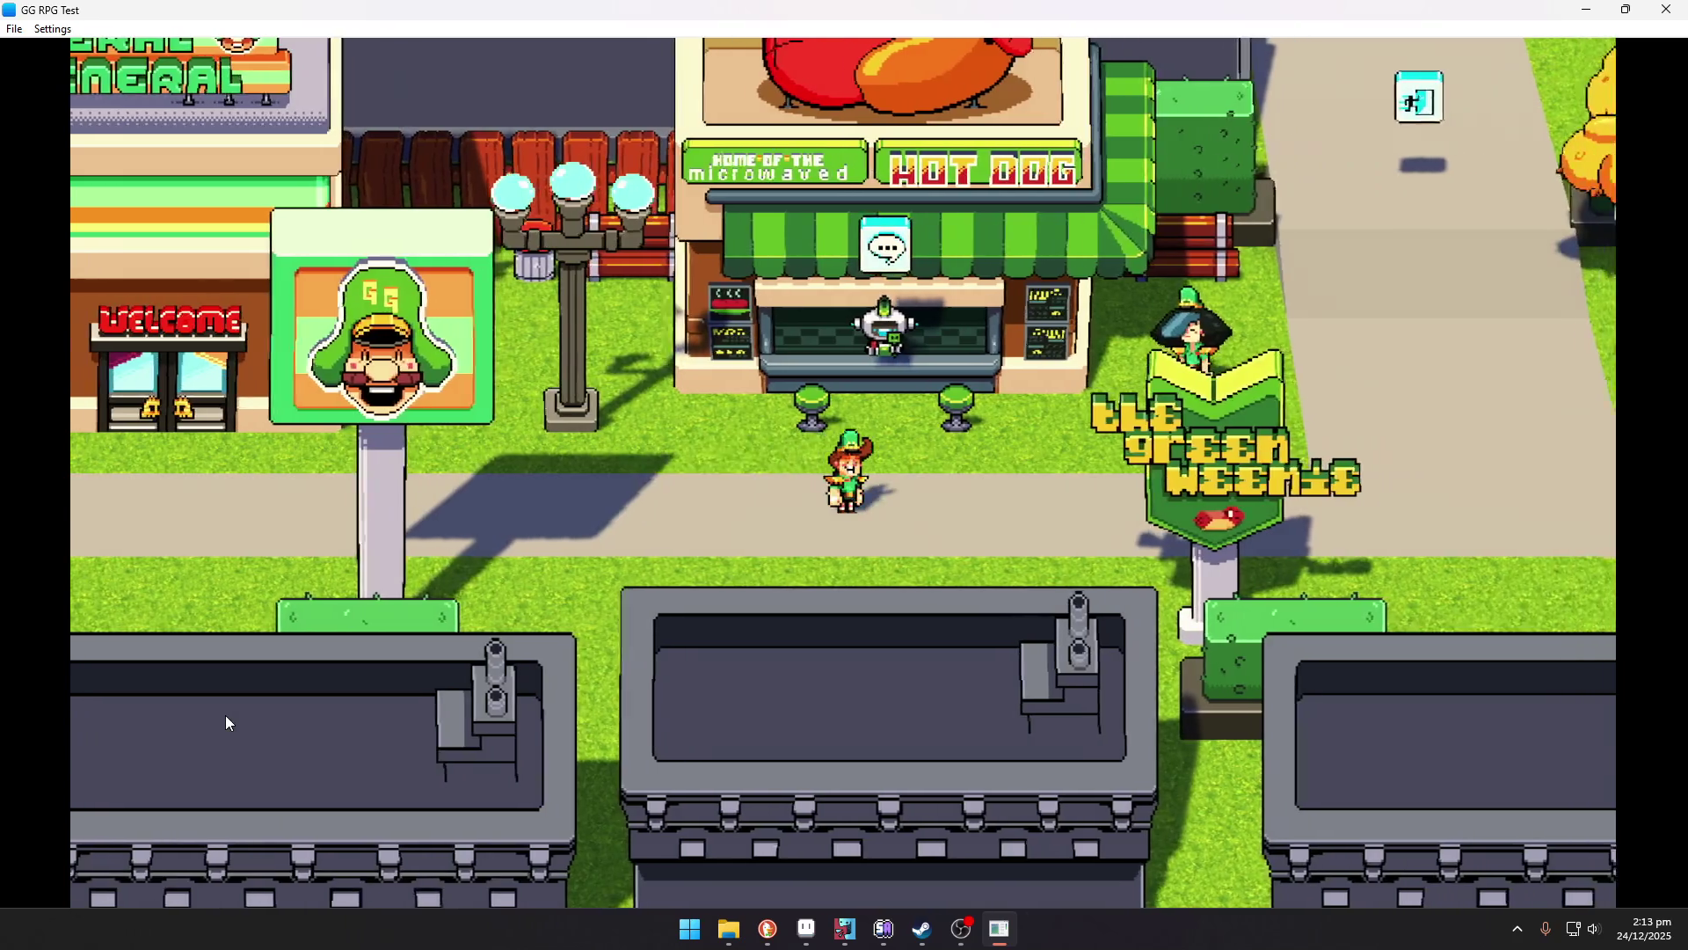
{"action": "key", "text": "Up"}
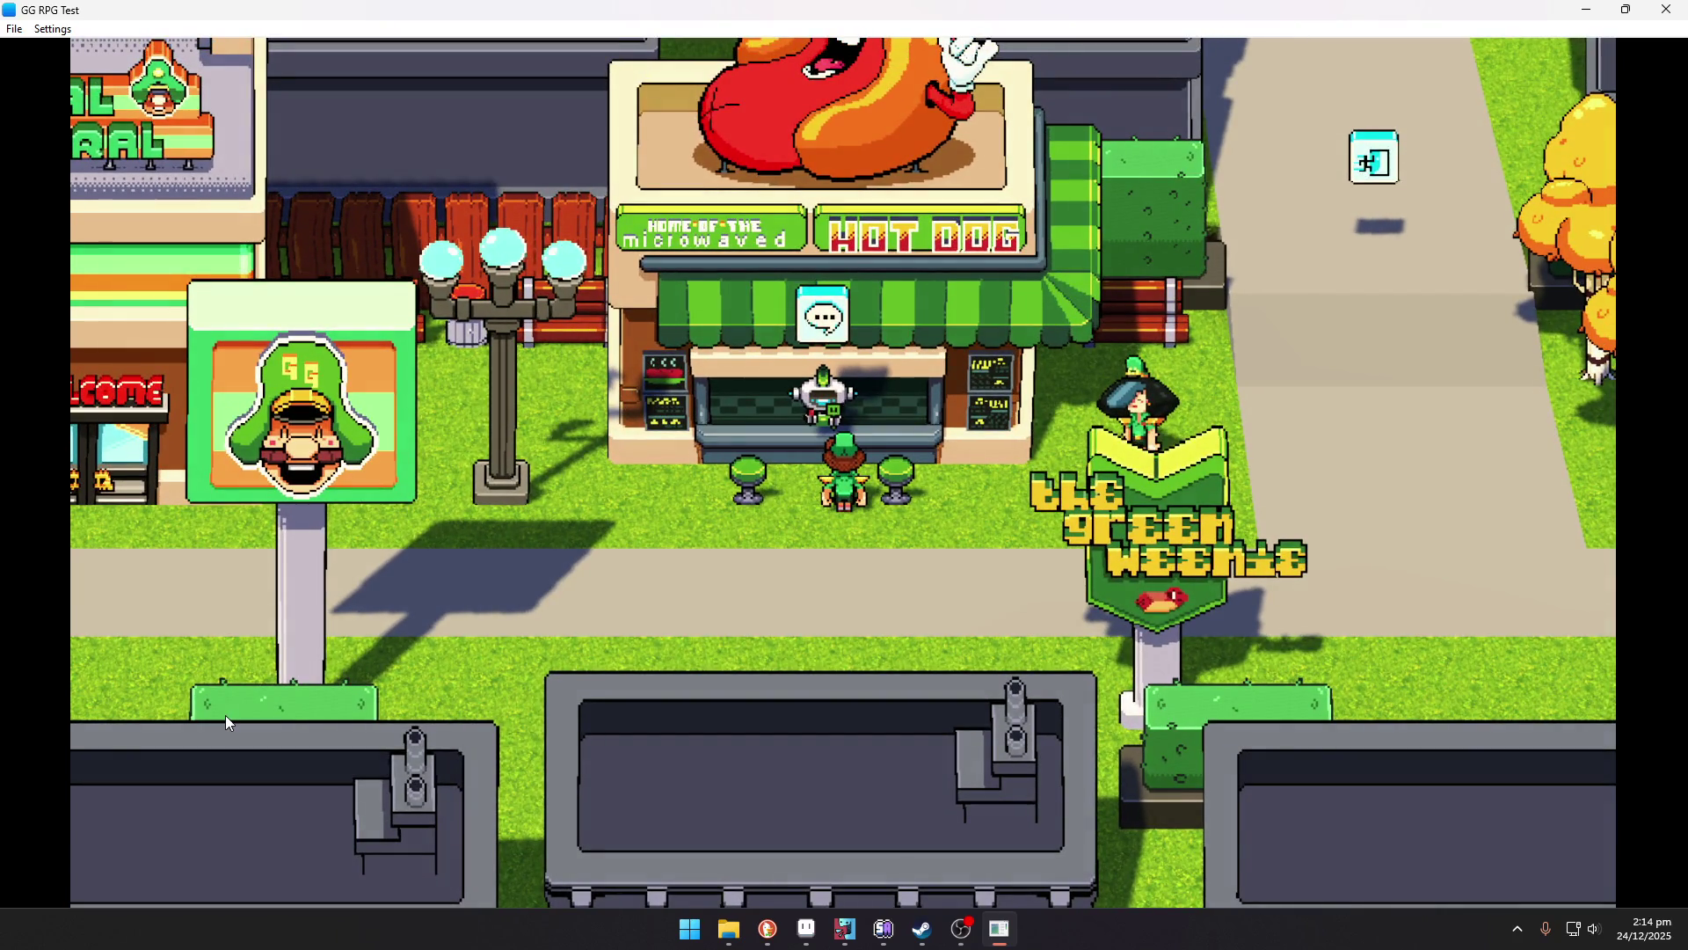
{"action": "key", "text": "e"}
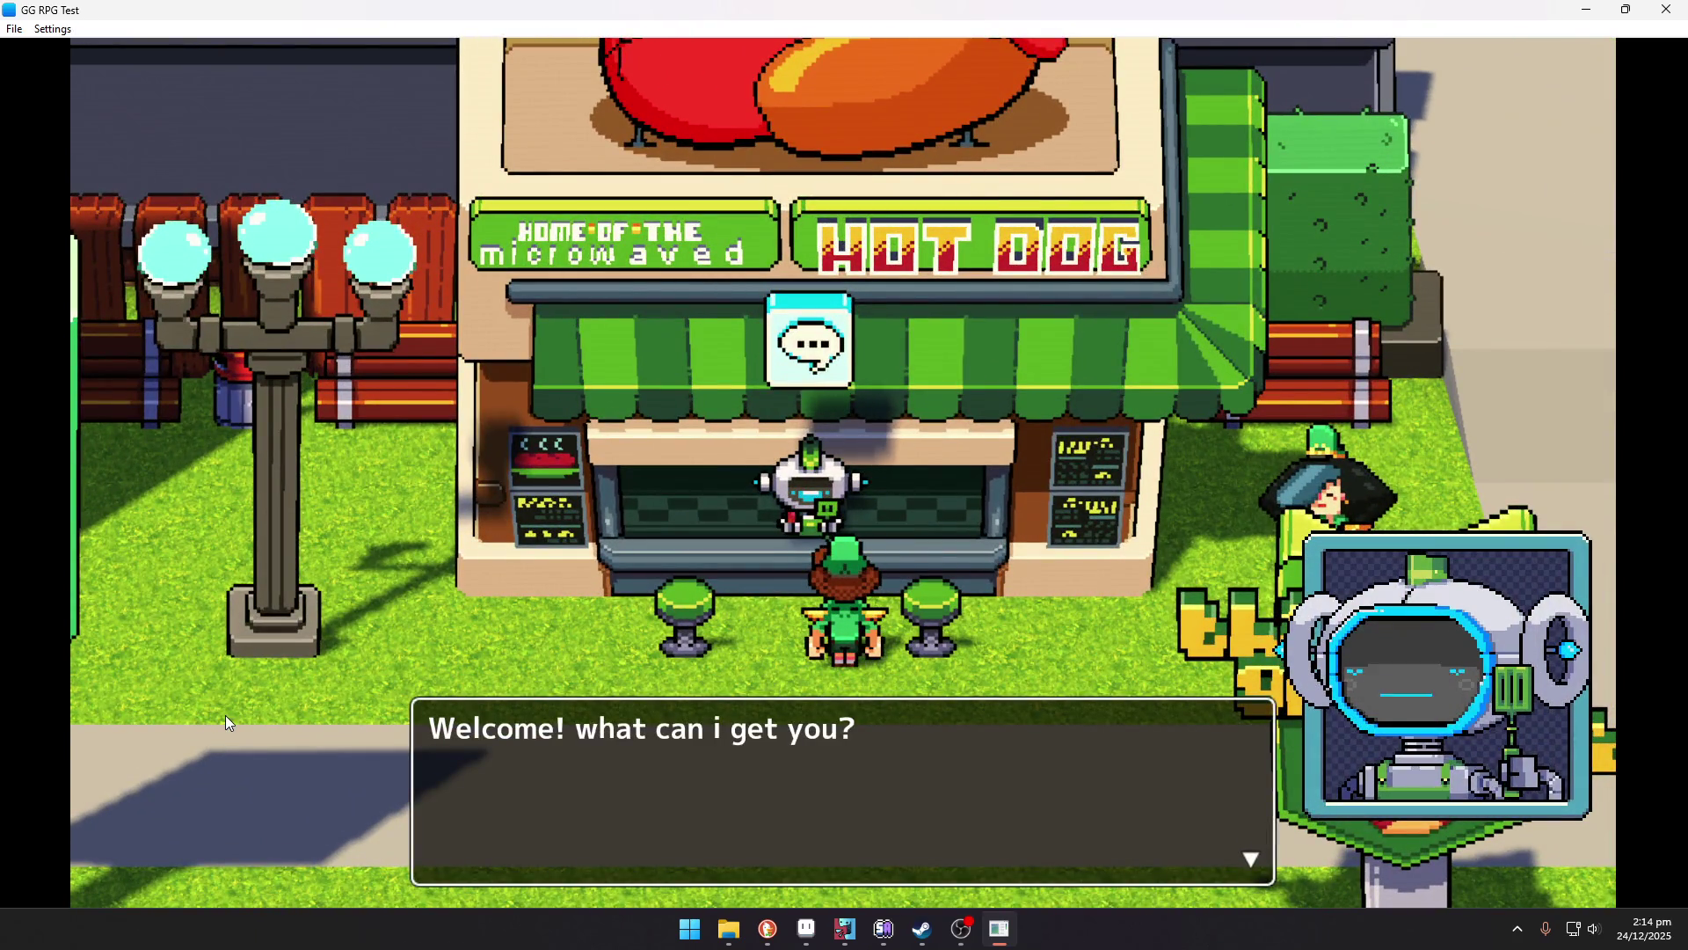
{"action": "key", "text": "e"}
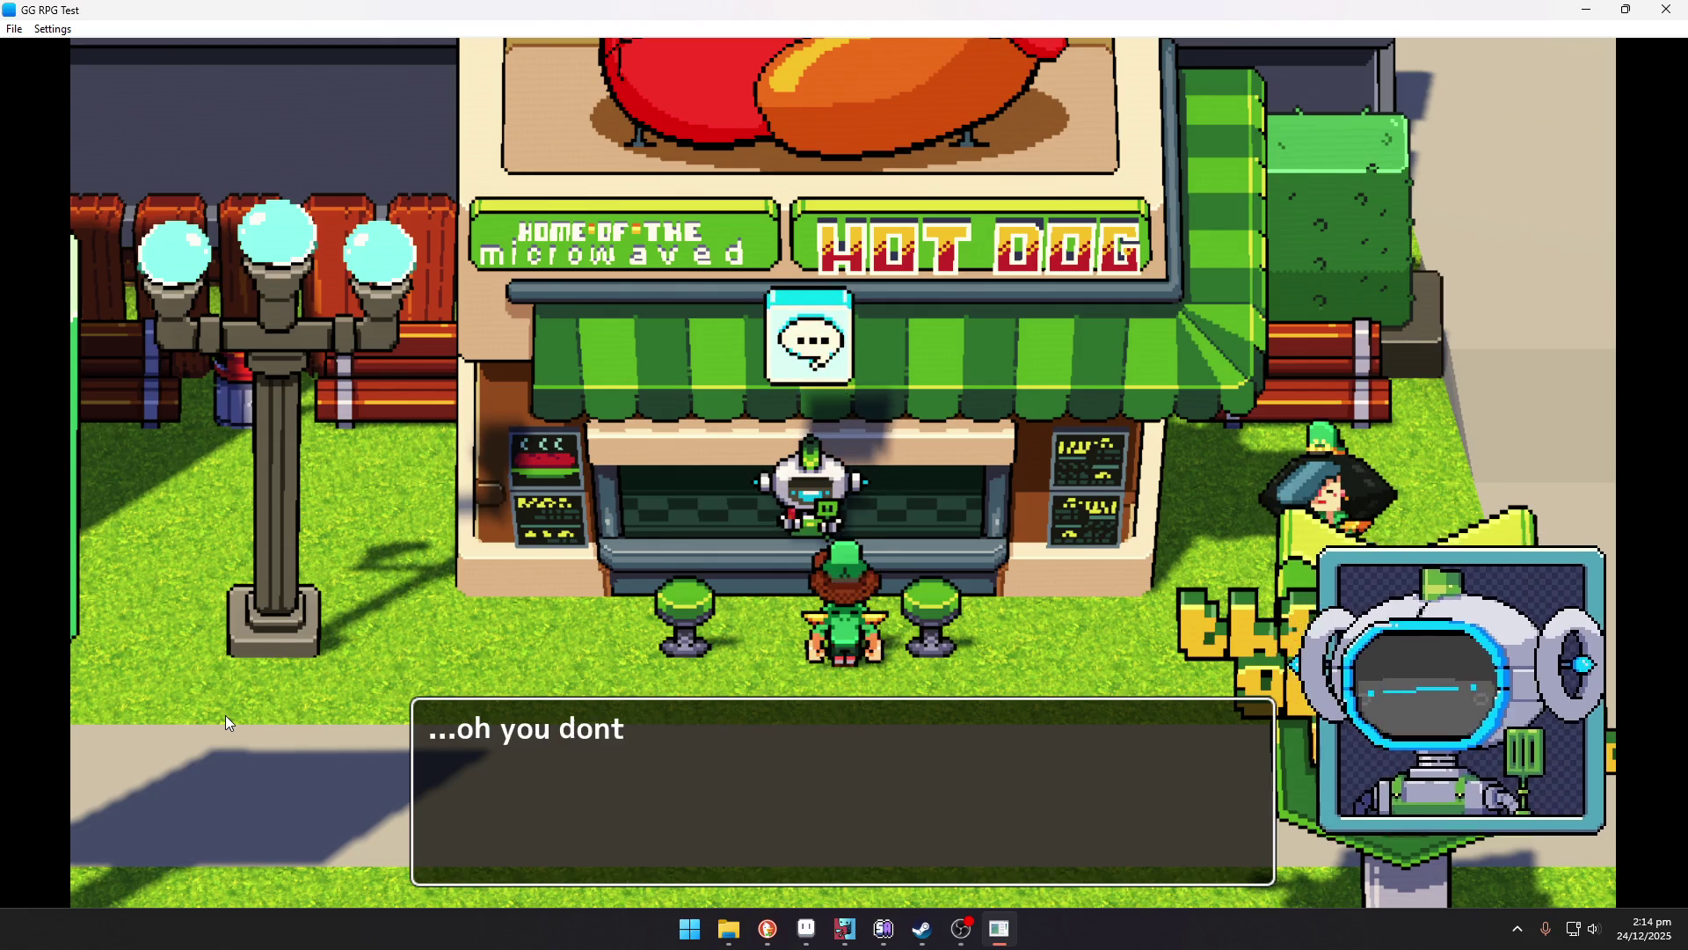
{"action": "key", "text": "e"}
{"action": "key", "text": "e"}
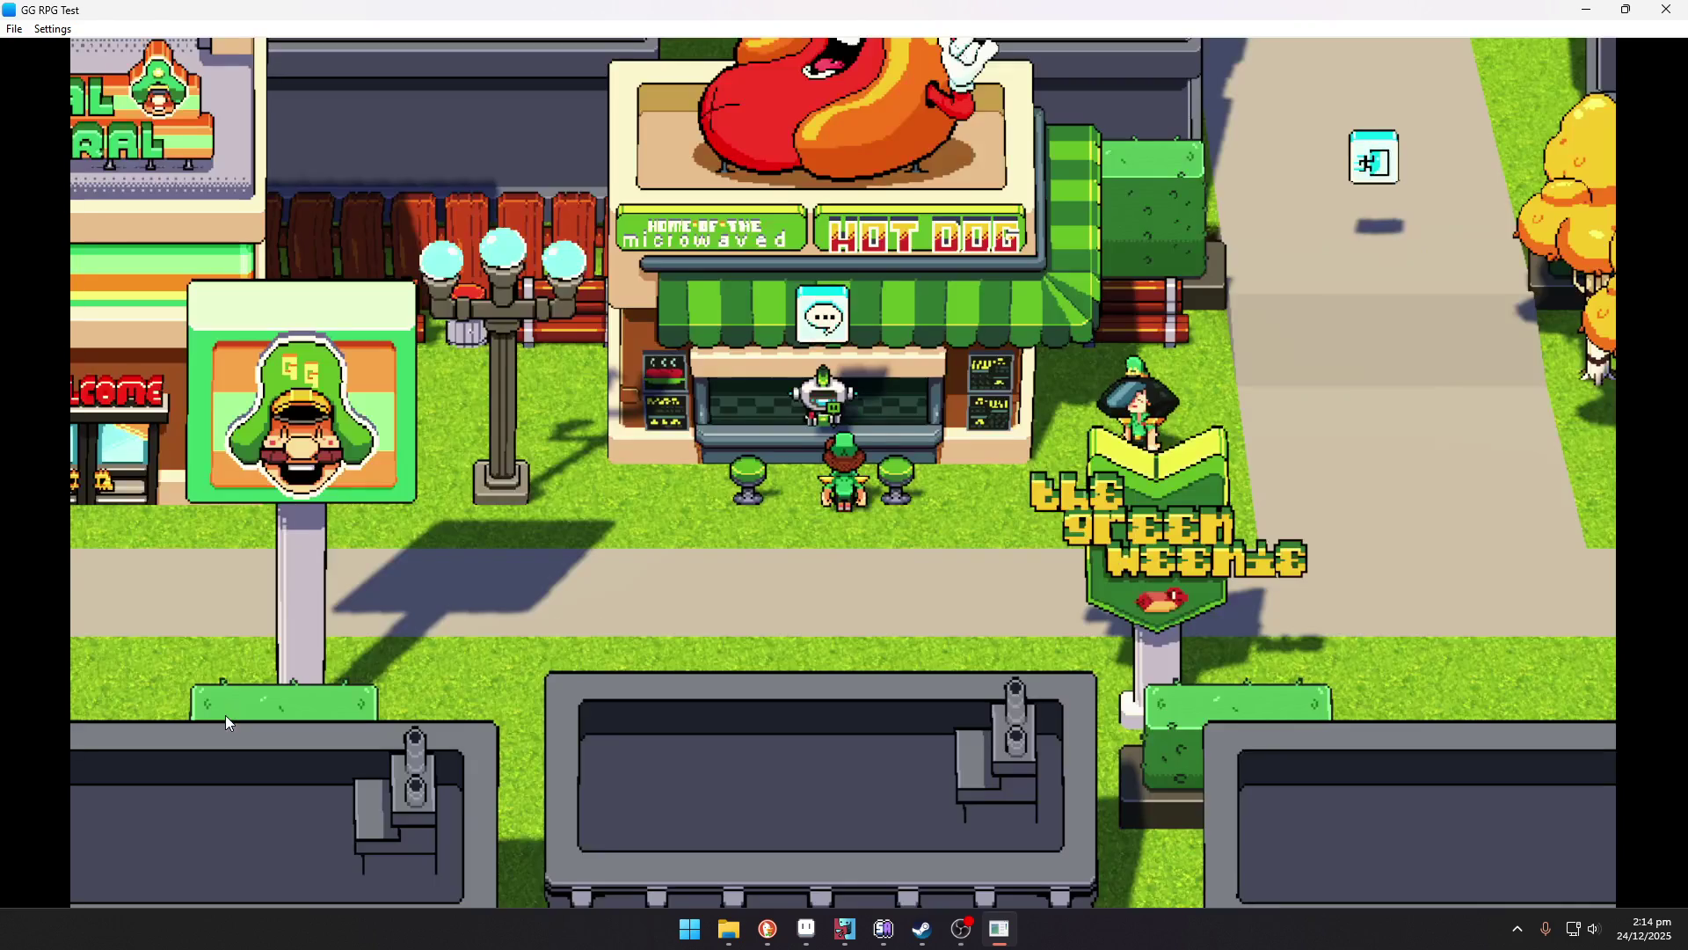
Walk up the path onto City_2nd and into the cafe.
{"action": "key", "text": "d"}
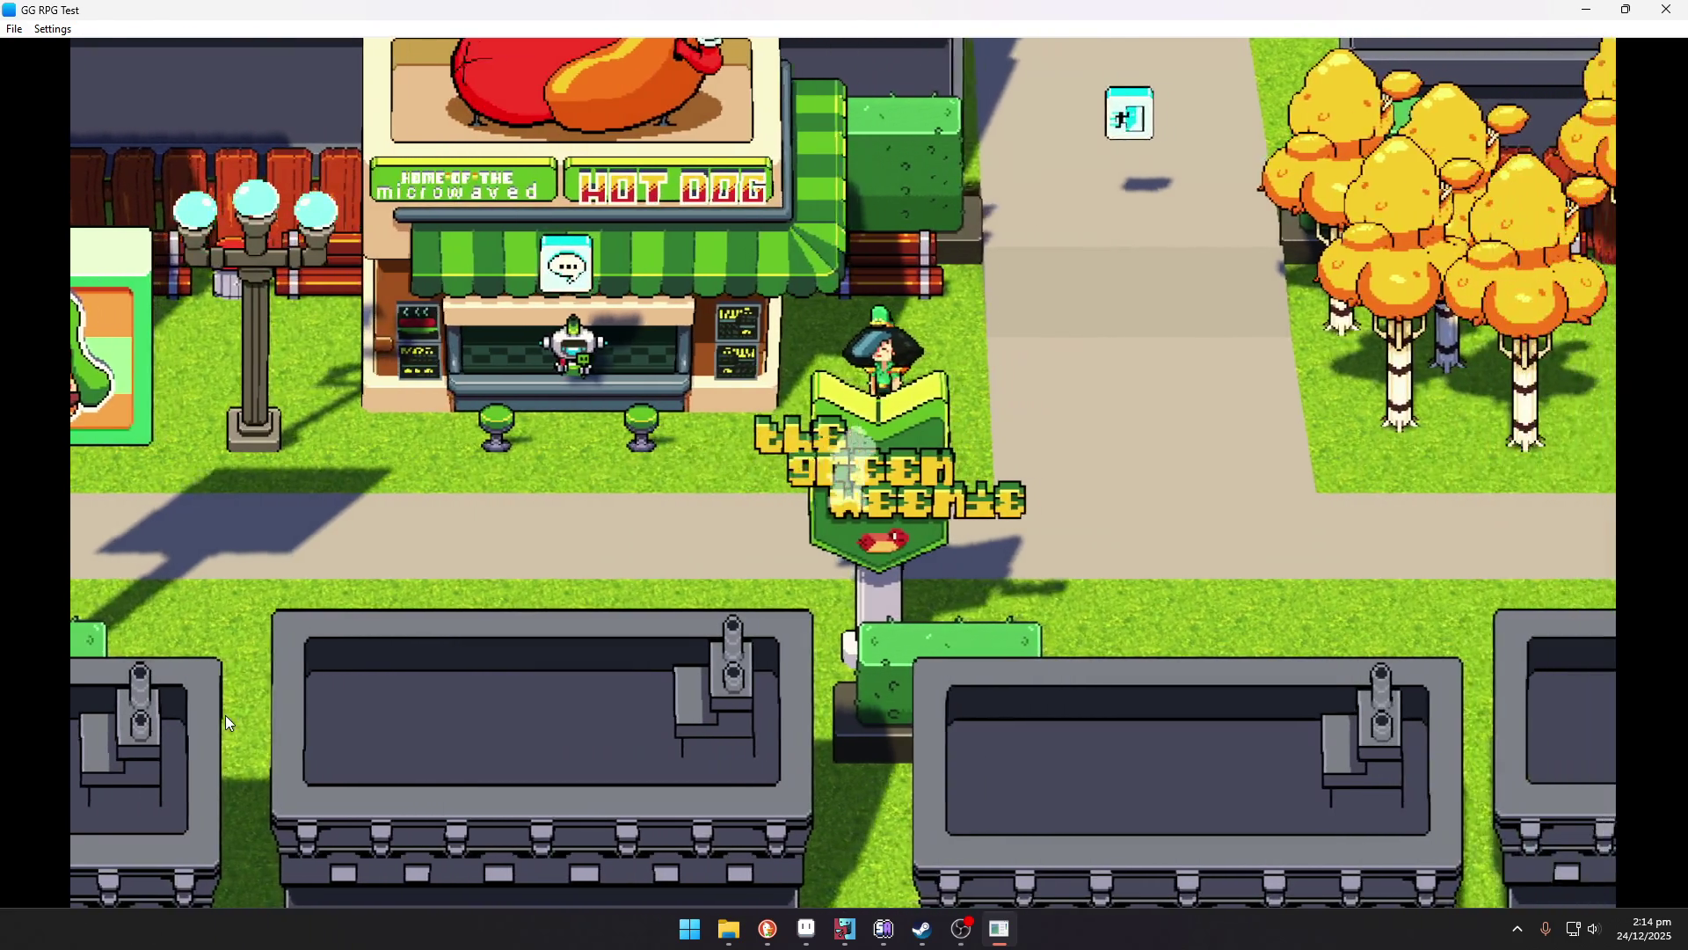
{"action": "key", "text": "w"}
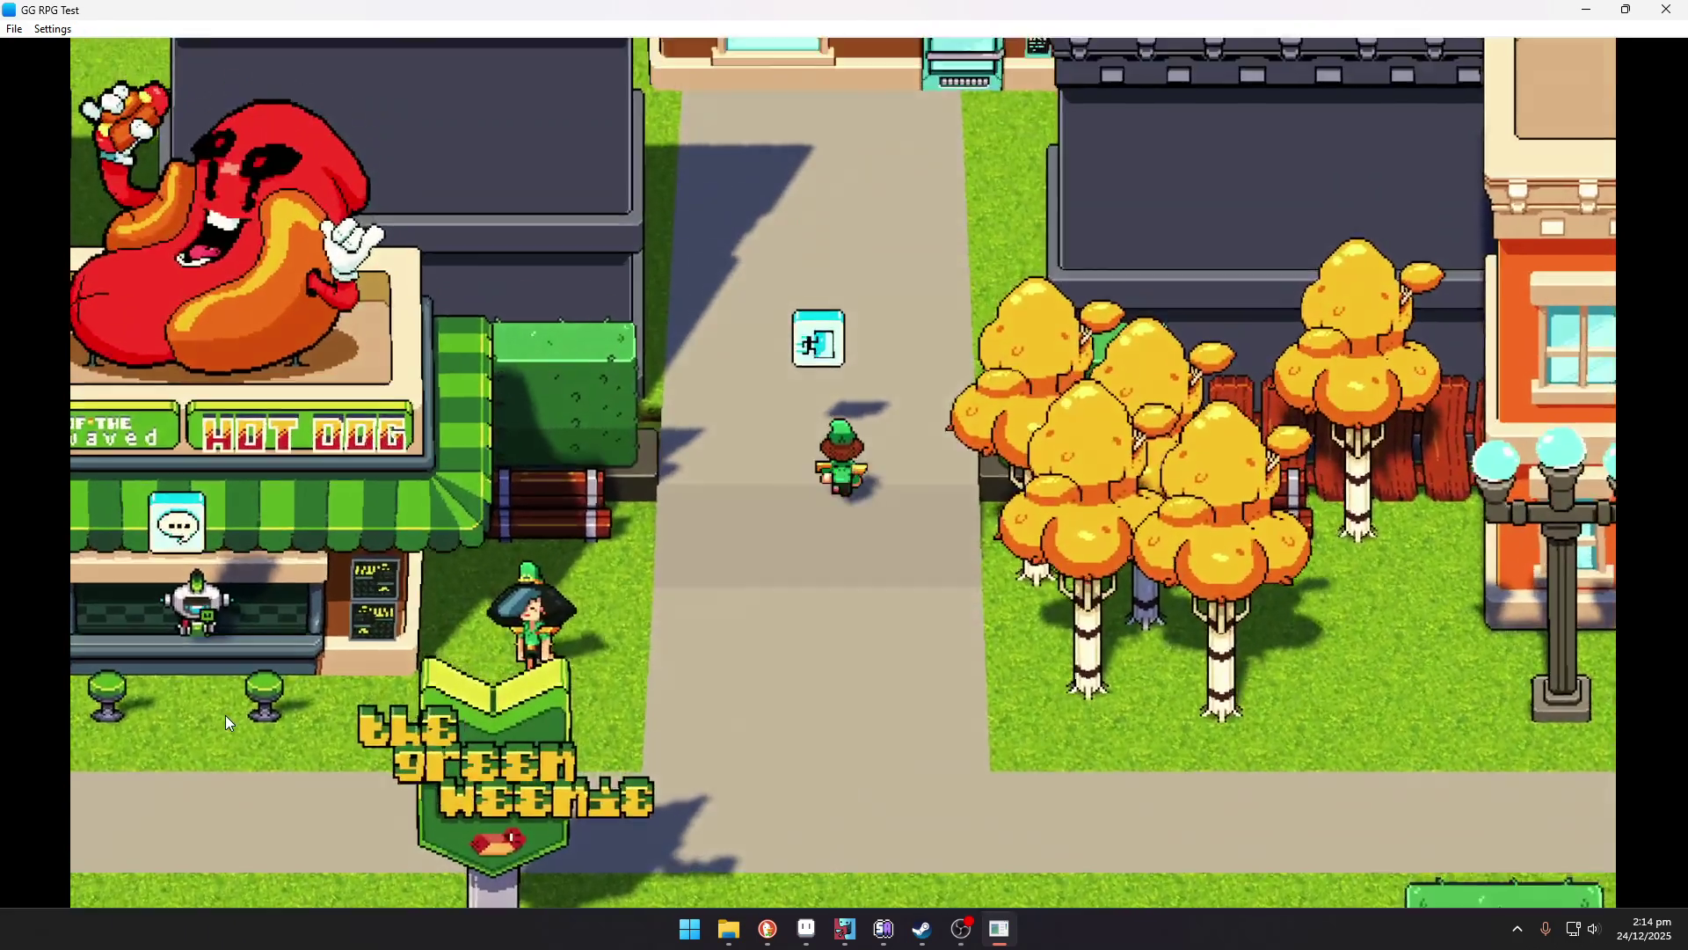
{"action": "key", "text": "w"}
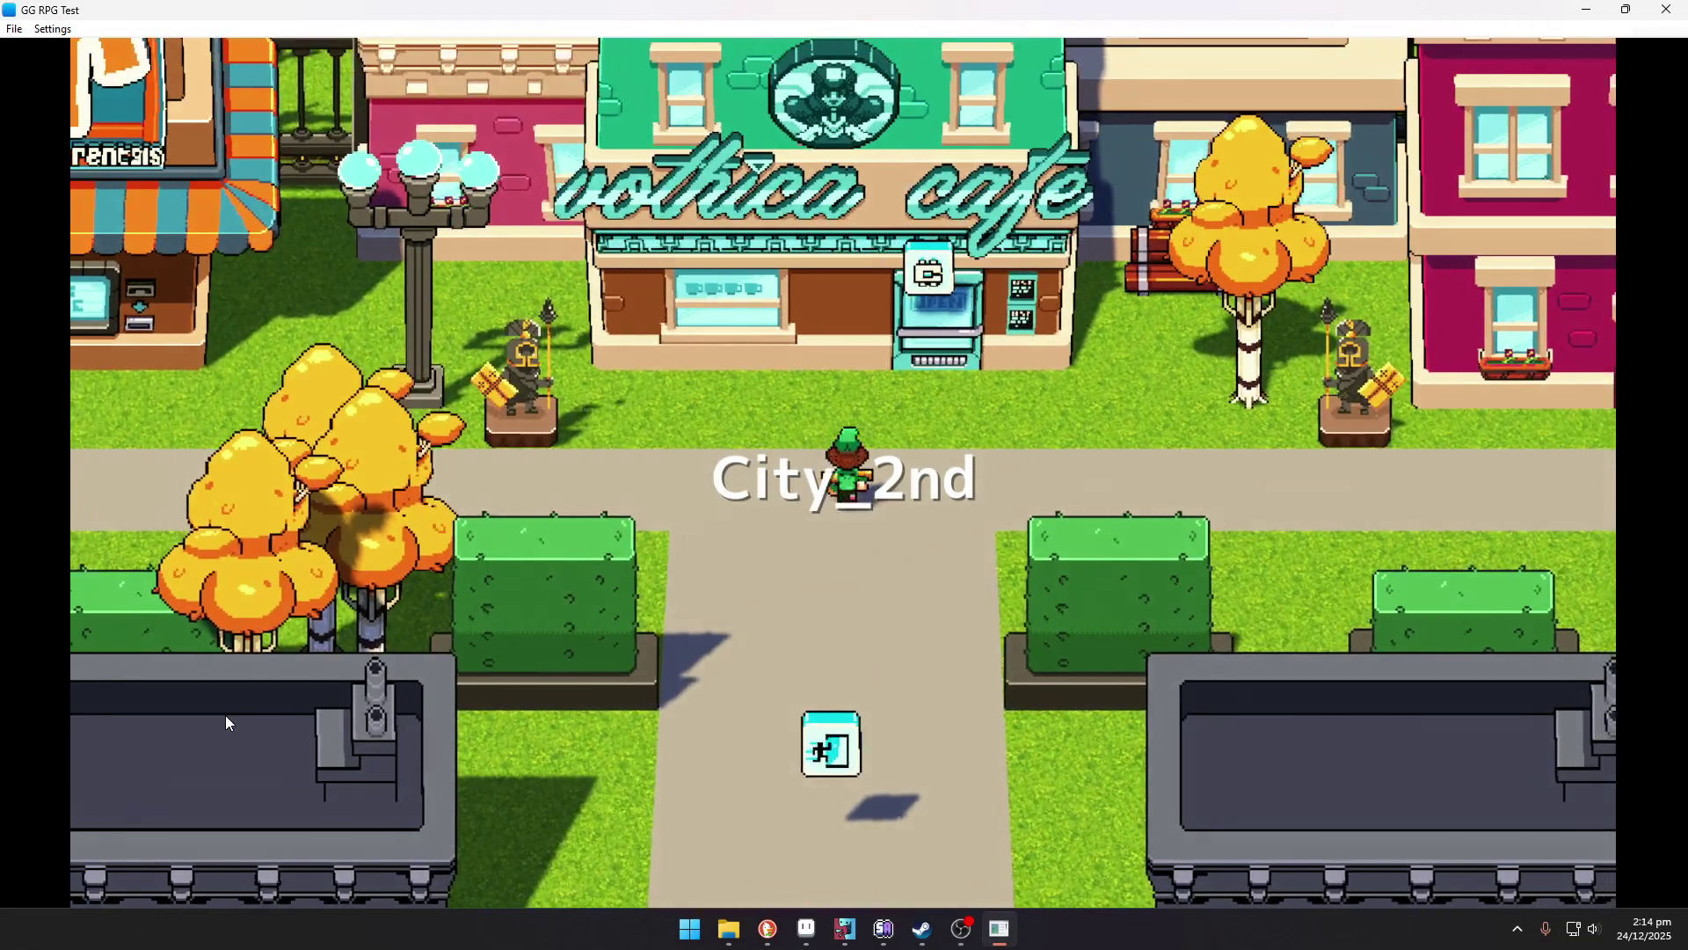
{"action": "key", "text": "d"}
{"action": "key", "text": "w"}
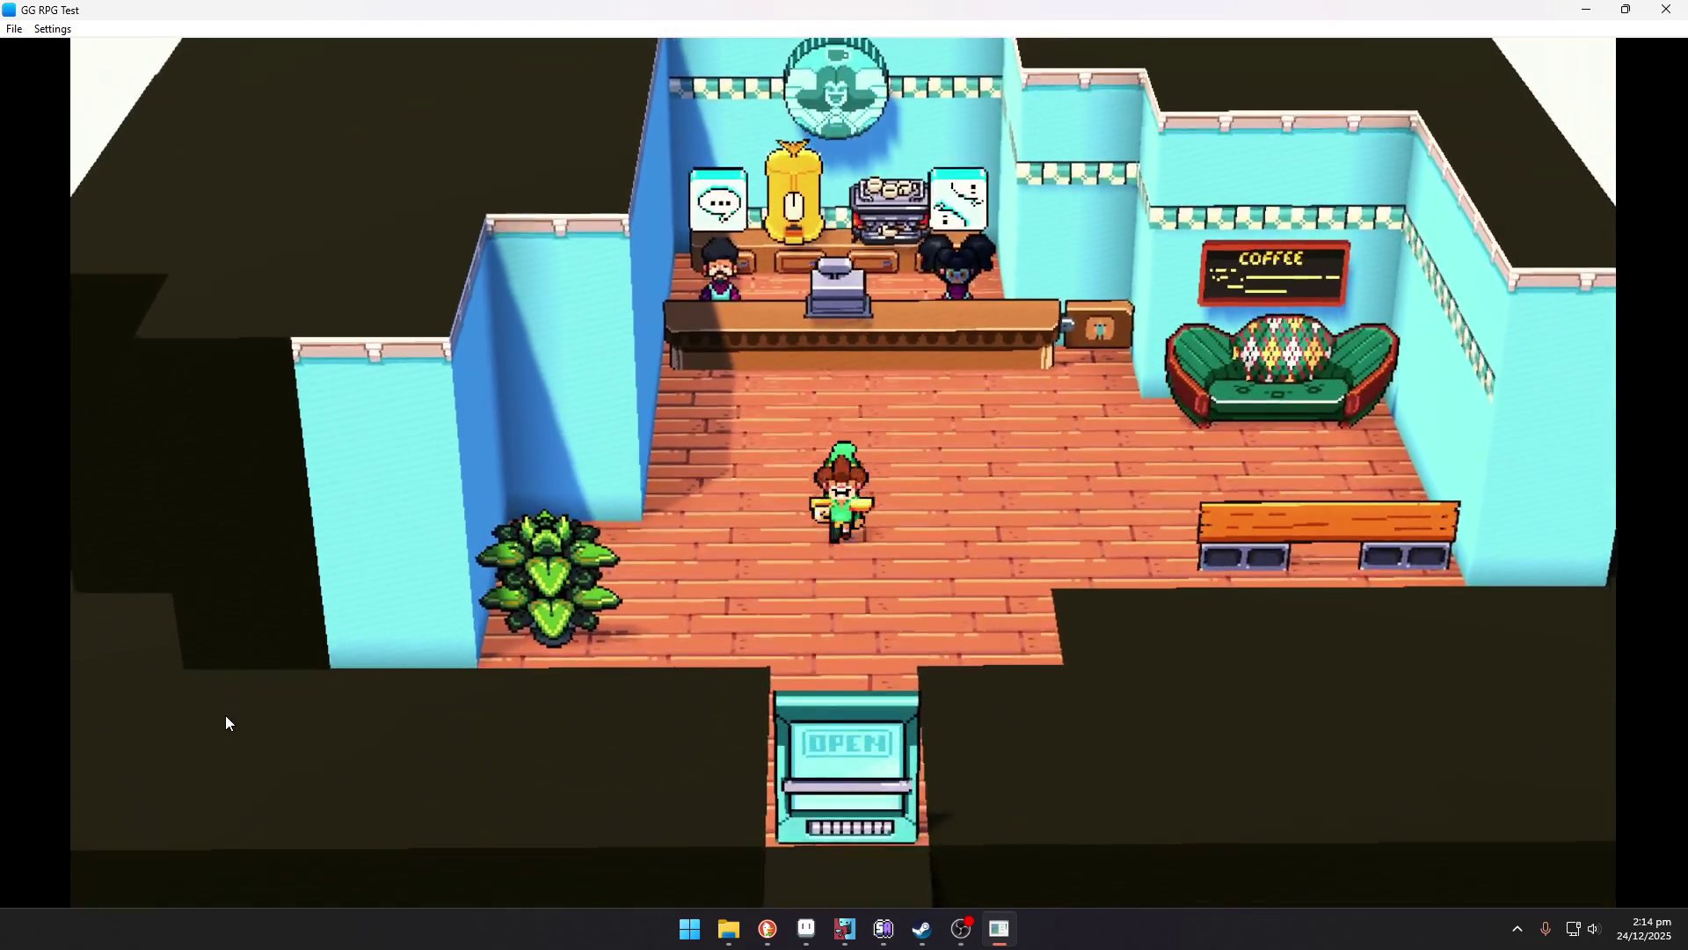
Leave the cafe and walk east past the Veterinaria into the Vothica arch.
{"action": "key", "text": "Down"}
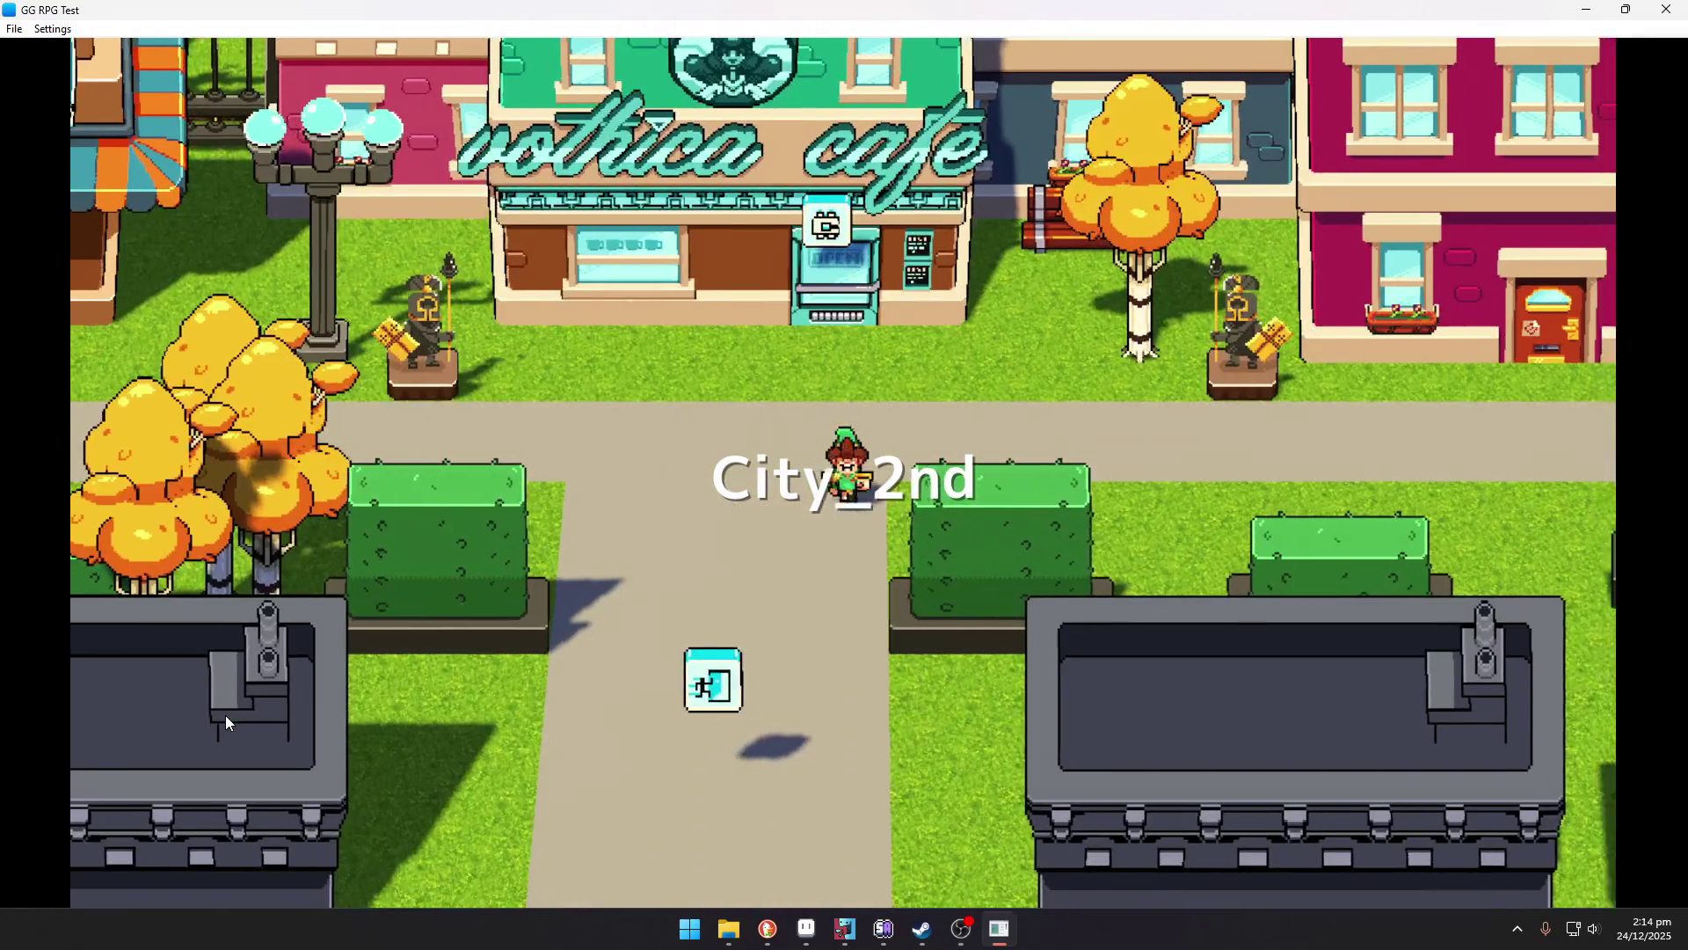
{"action": "key", "text": "Right"}
{"action": "key", "text": "Right"}
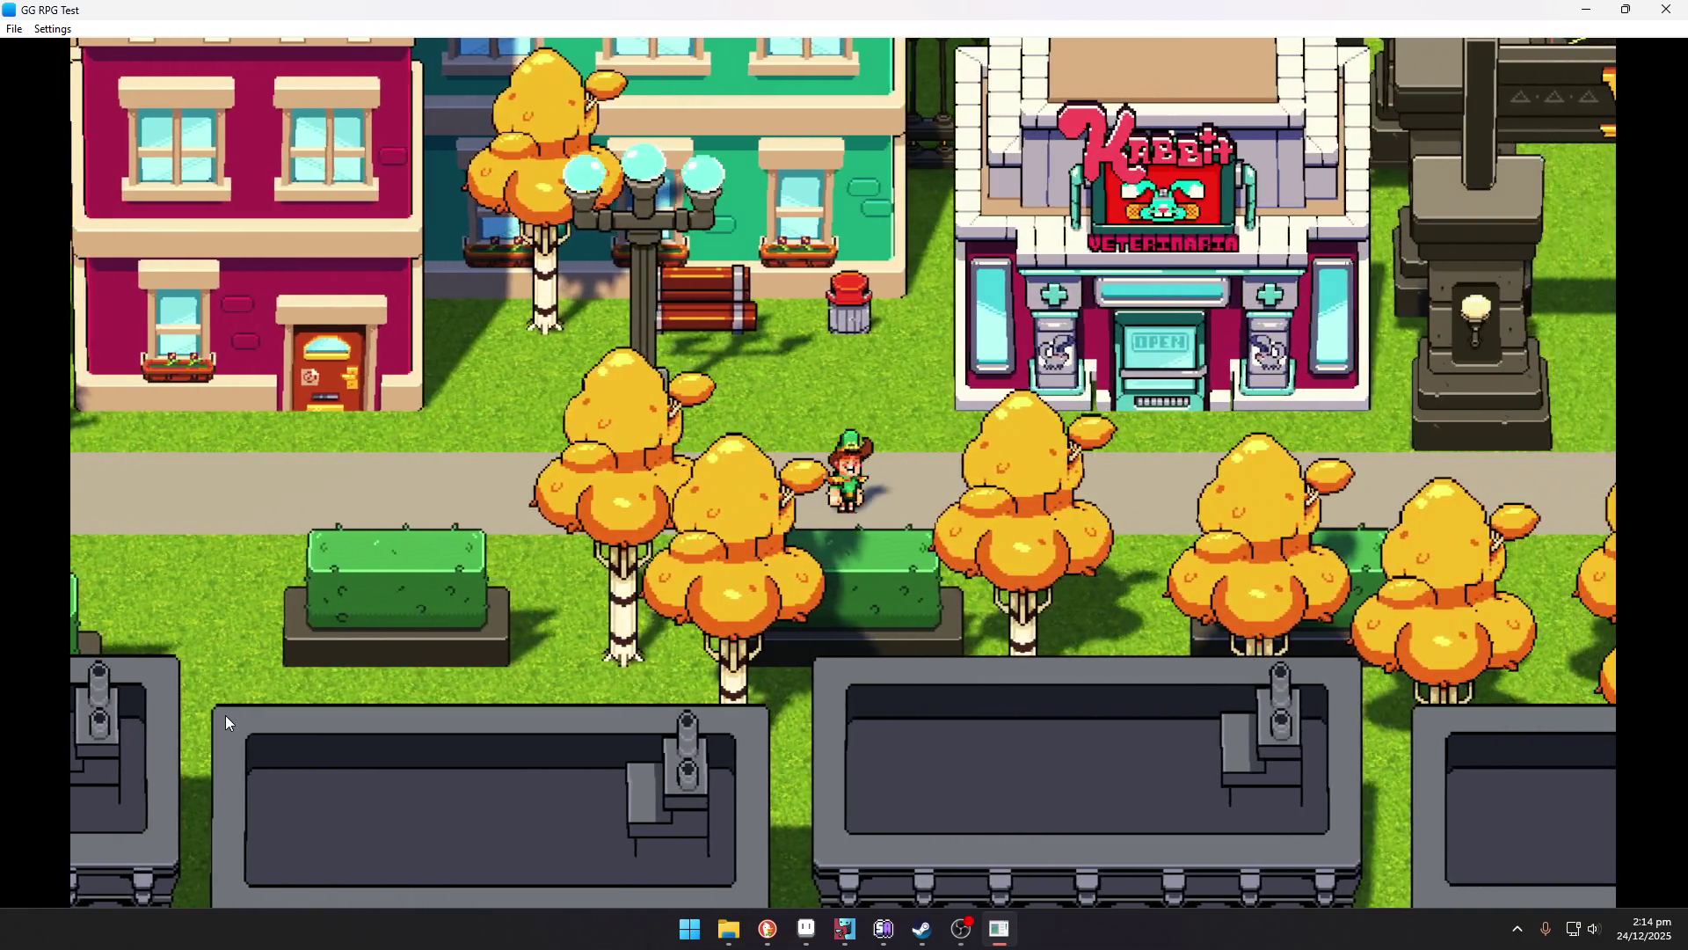
{"action": "key", "text": "Right"}
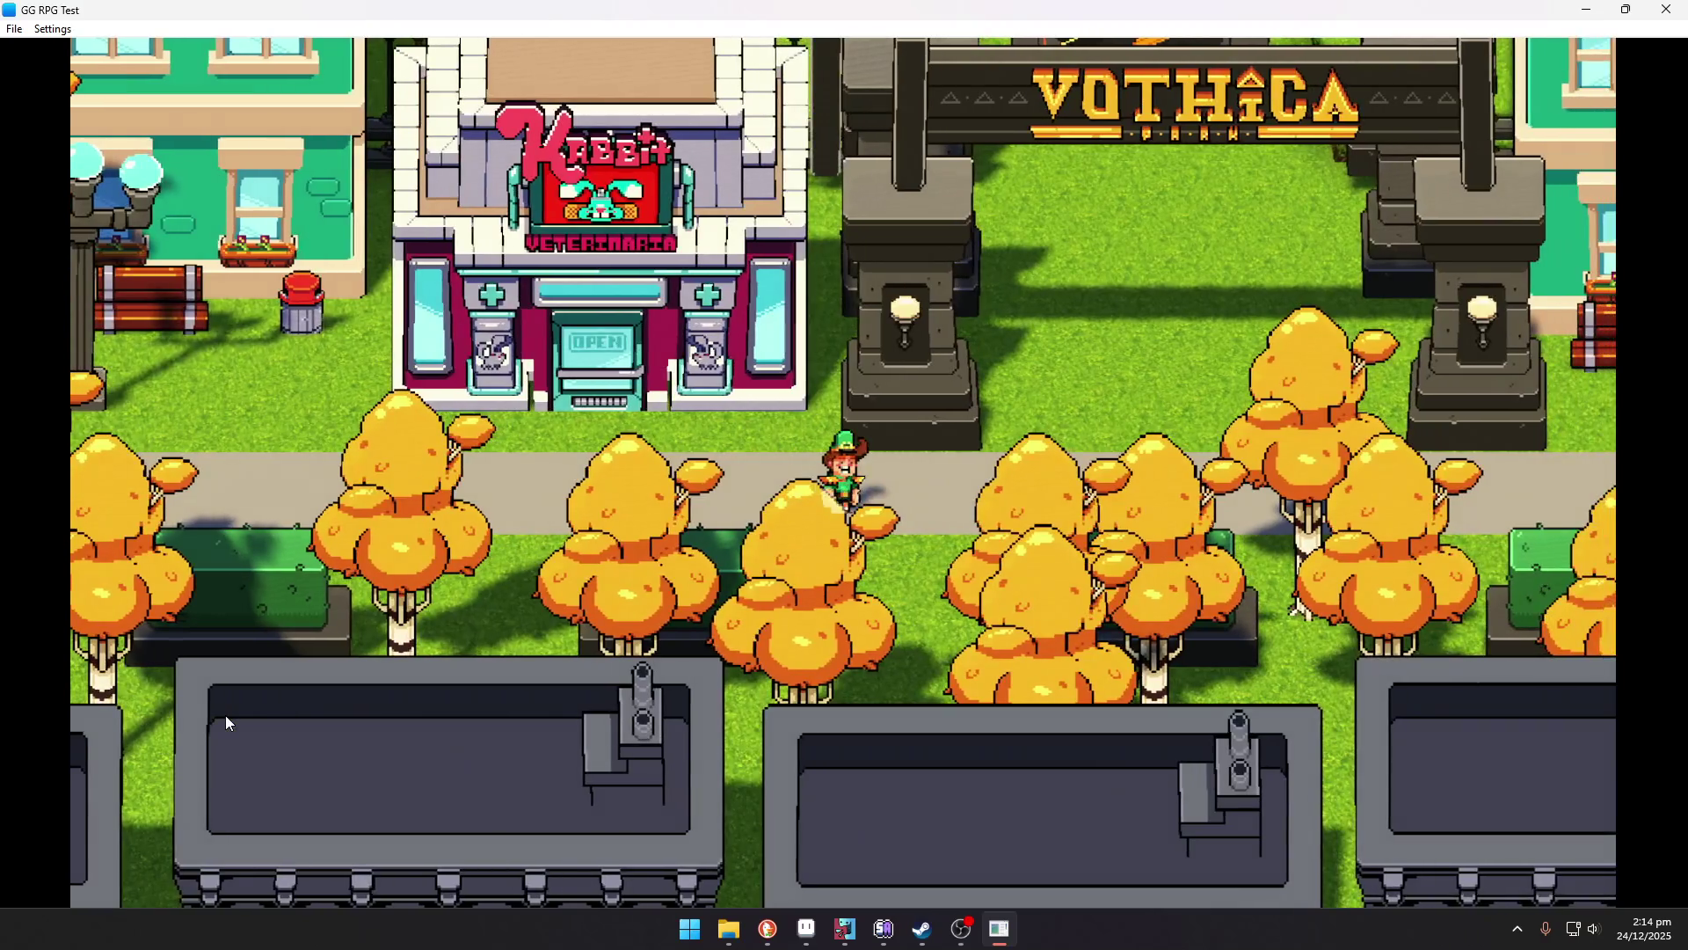
{"action": "key", "text": "Left"}
{"action": "key", "text": "Right"}
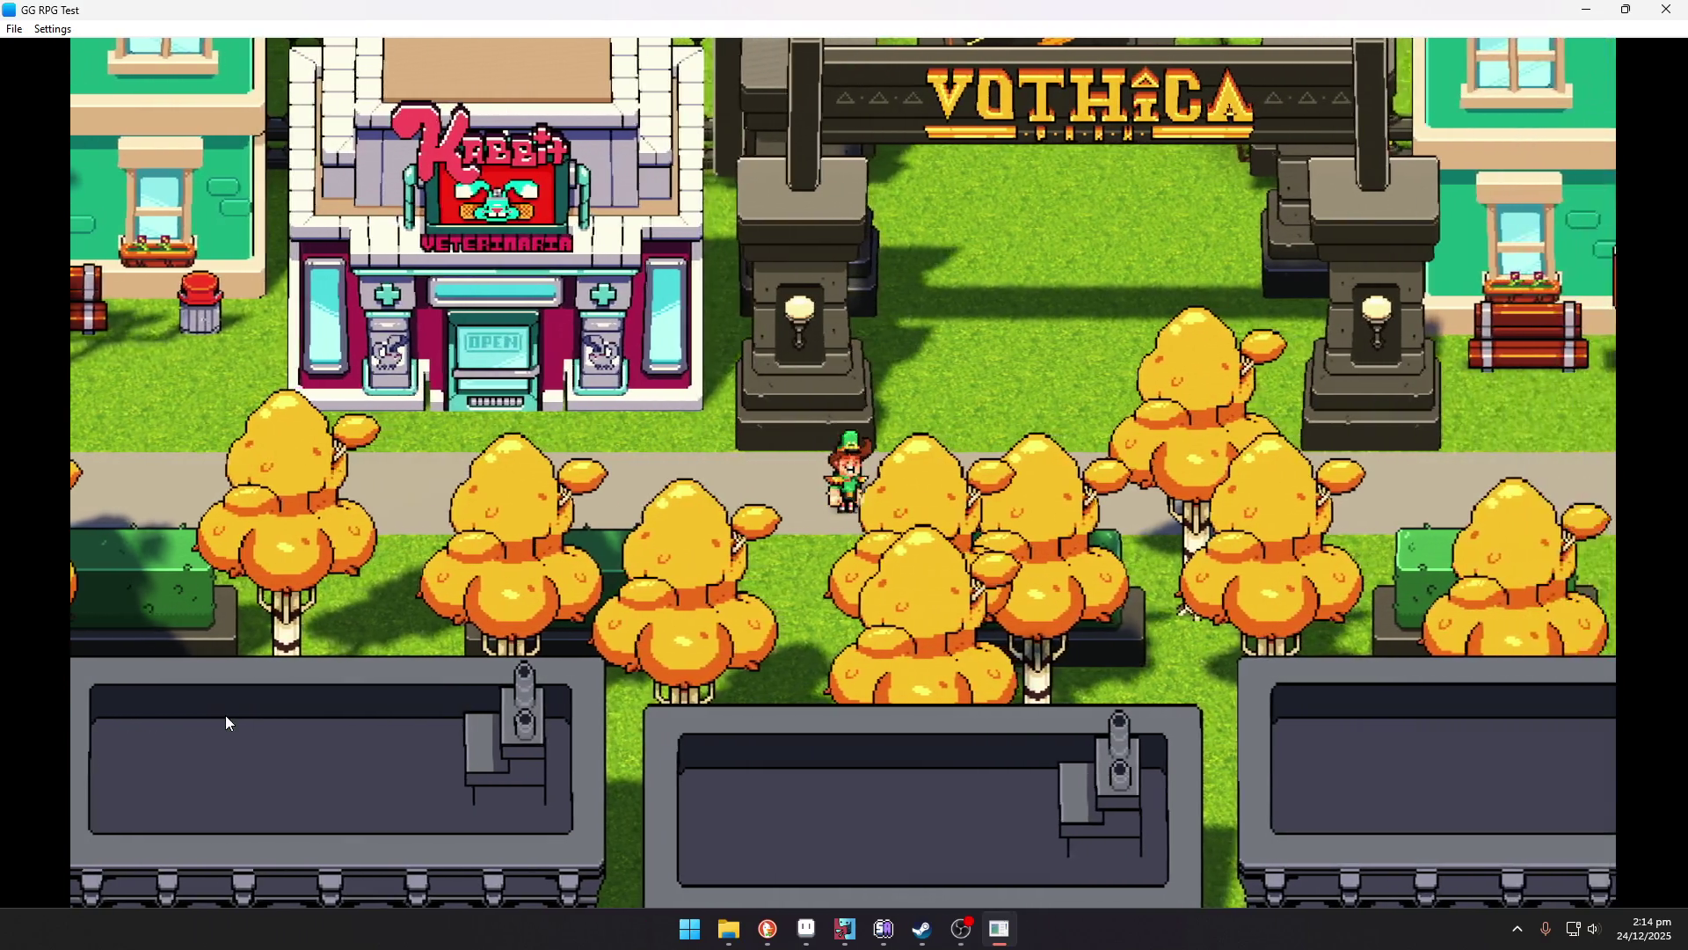
{"action": "key", "text": "Right"}
{"action": "key", "text": "Up"}
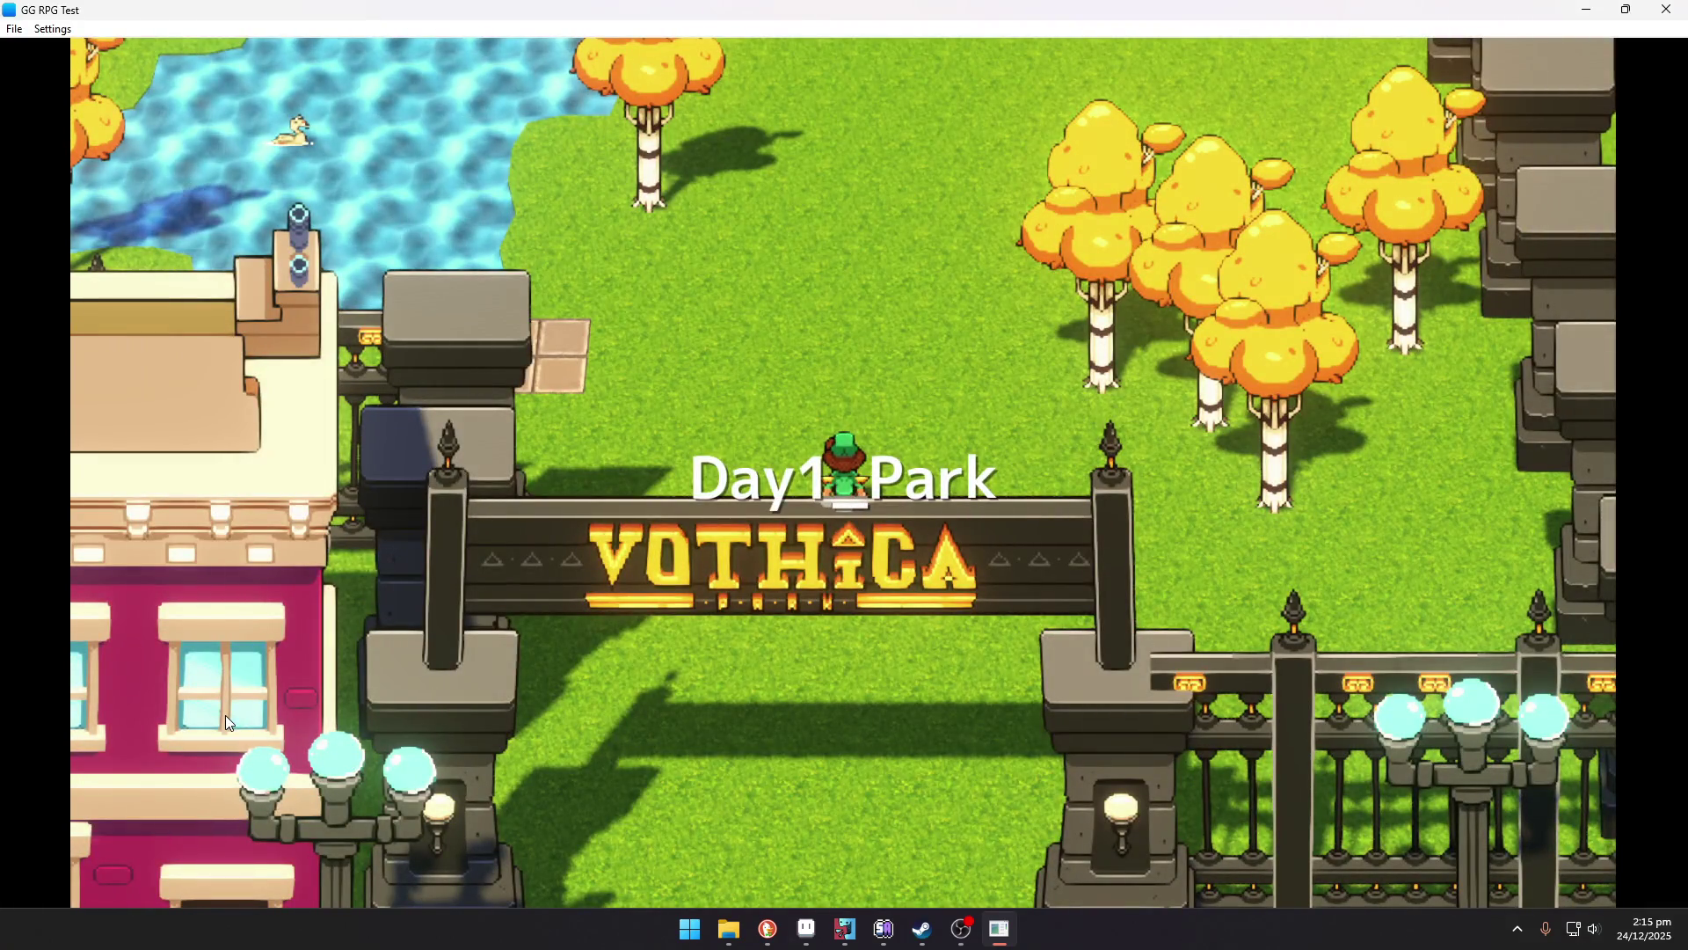
Walk north and west through the park past the statue and fountain to the VOTHICA gate.
{"action": "key", "text": "Up"}
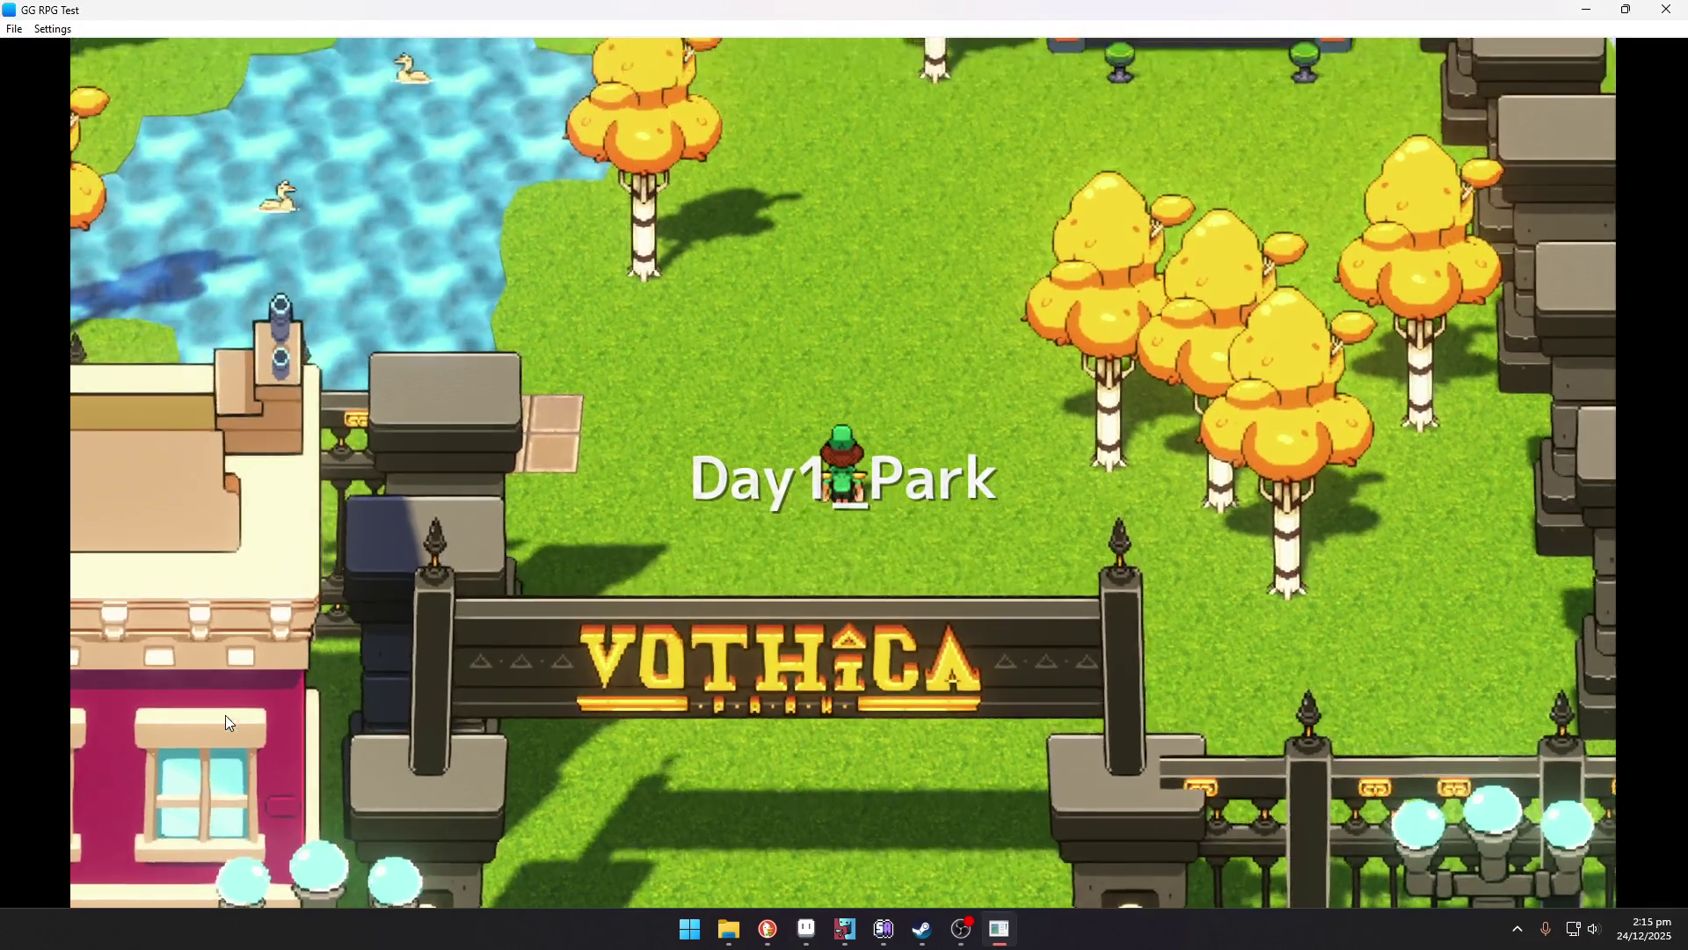
{"action": "key", "text": "Up"}
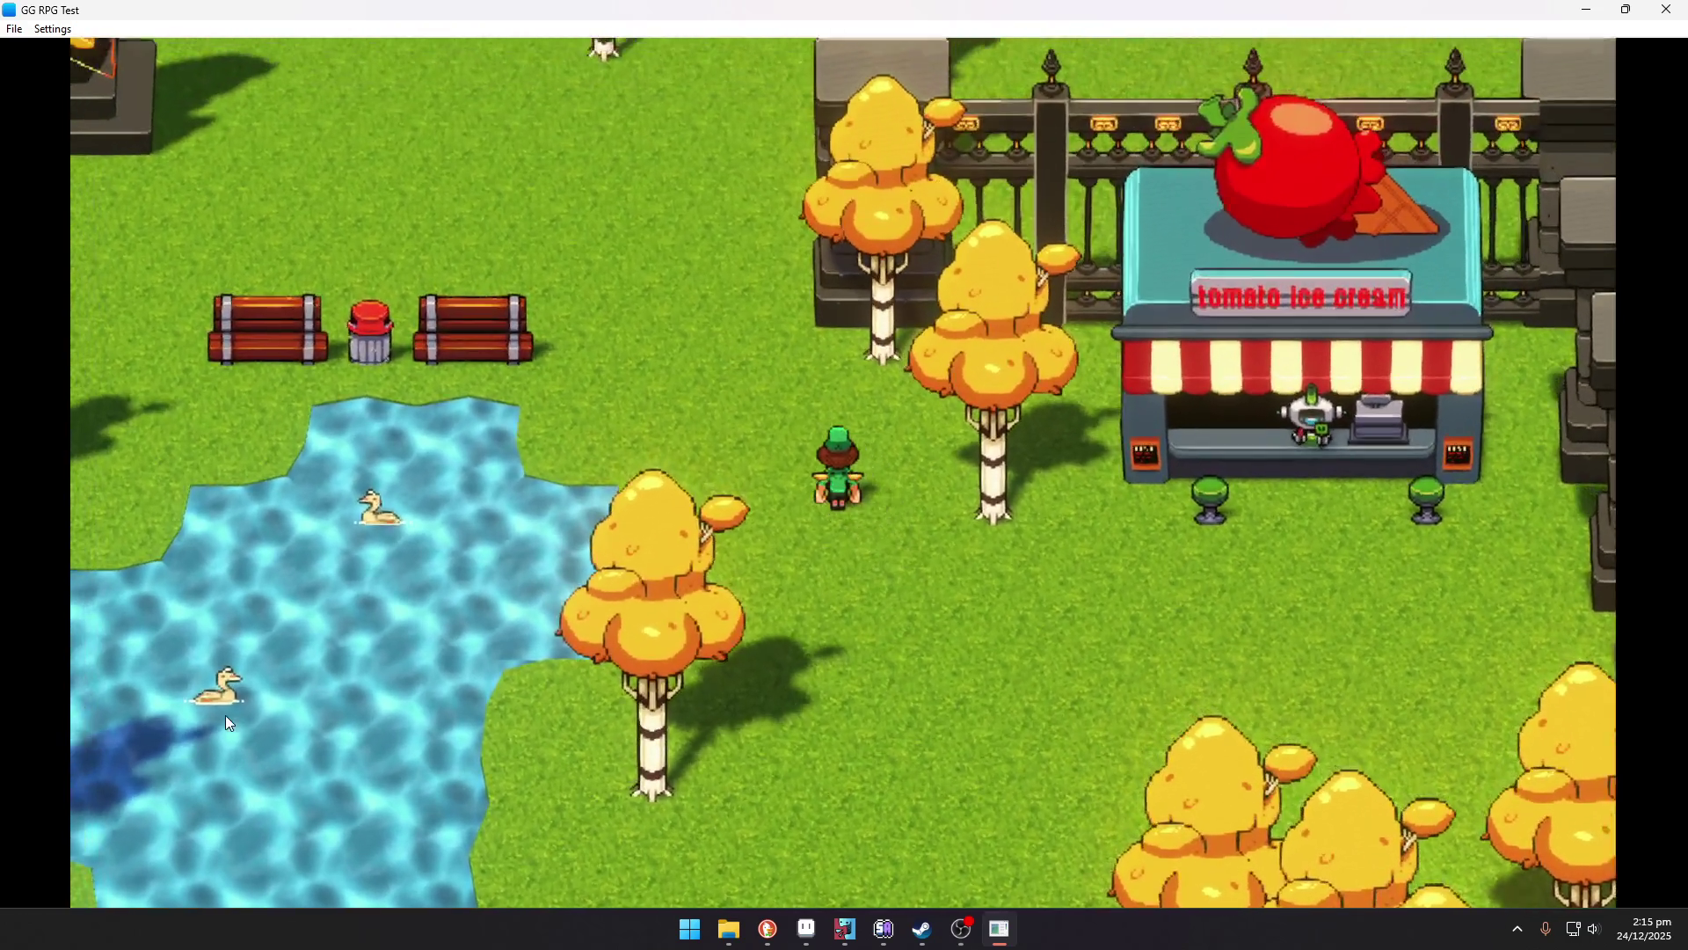
{"action": "key", "text": "Left"}
{"action": "key", "text": "Up"}
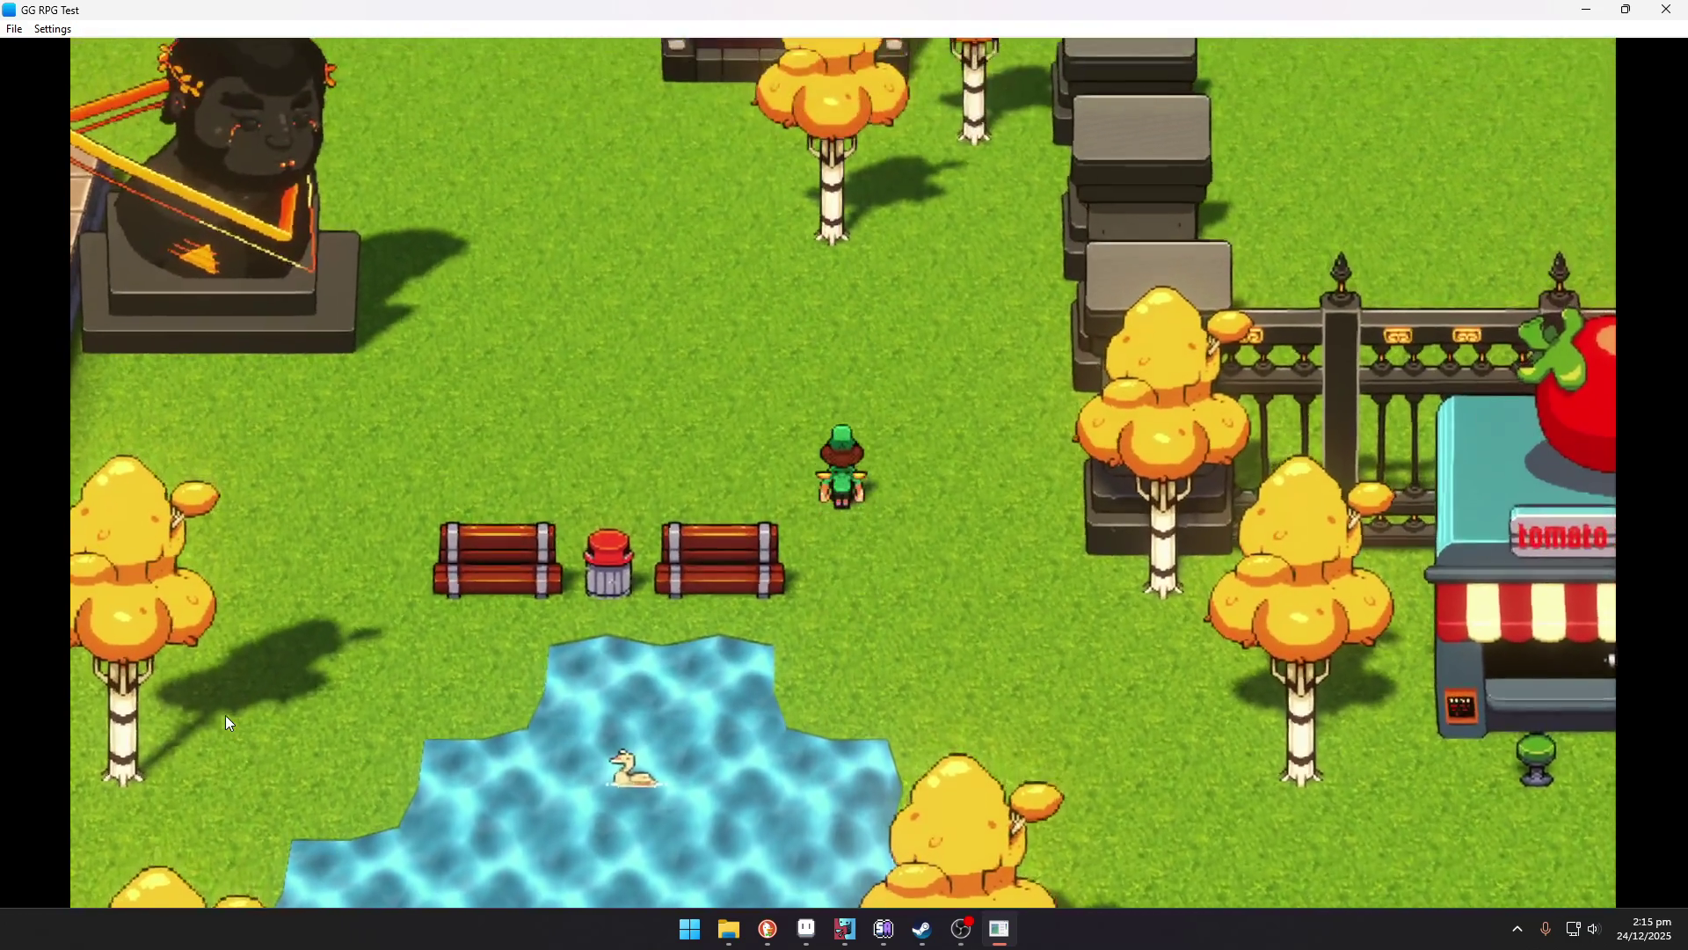
{"action": "key", "text": "Up"}
{"action": "key", "text": "Left"}
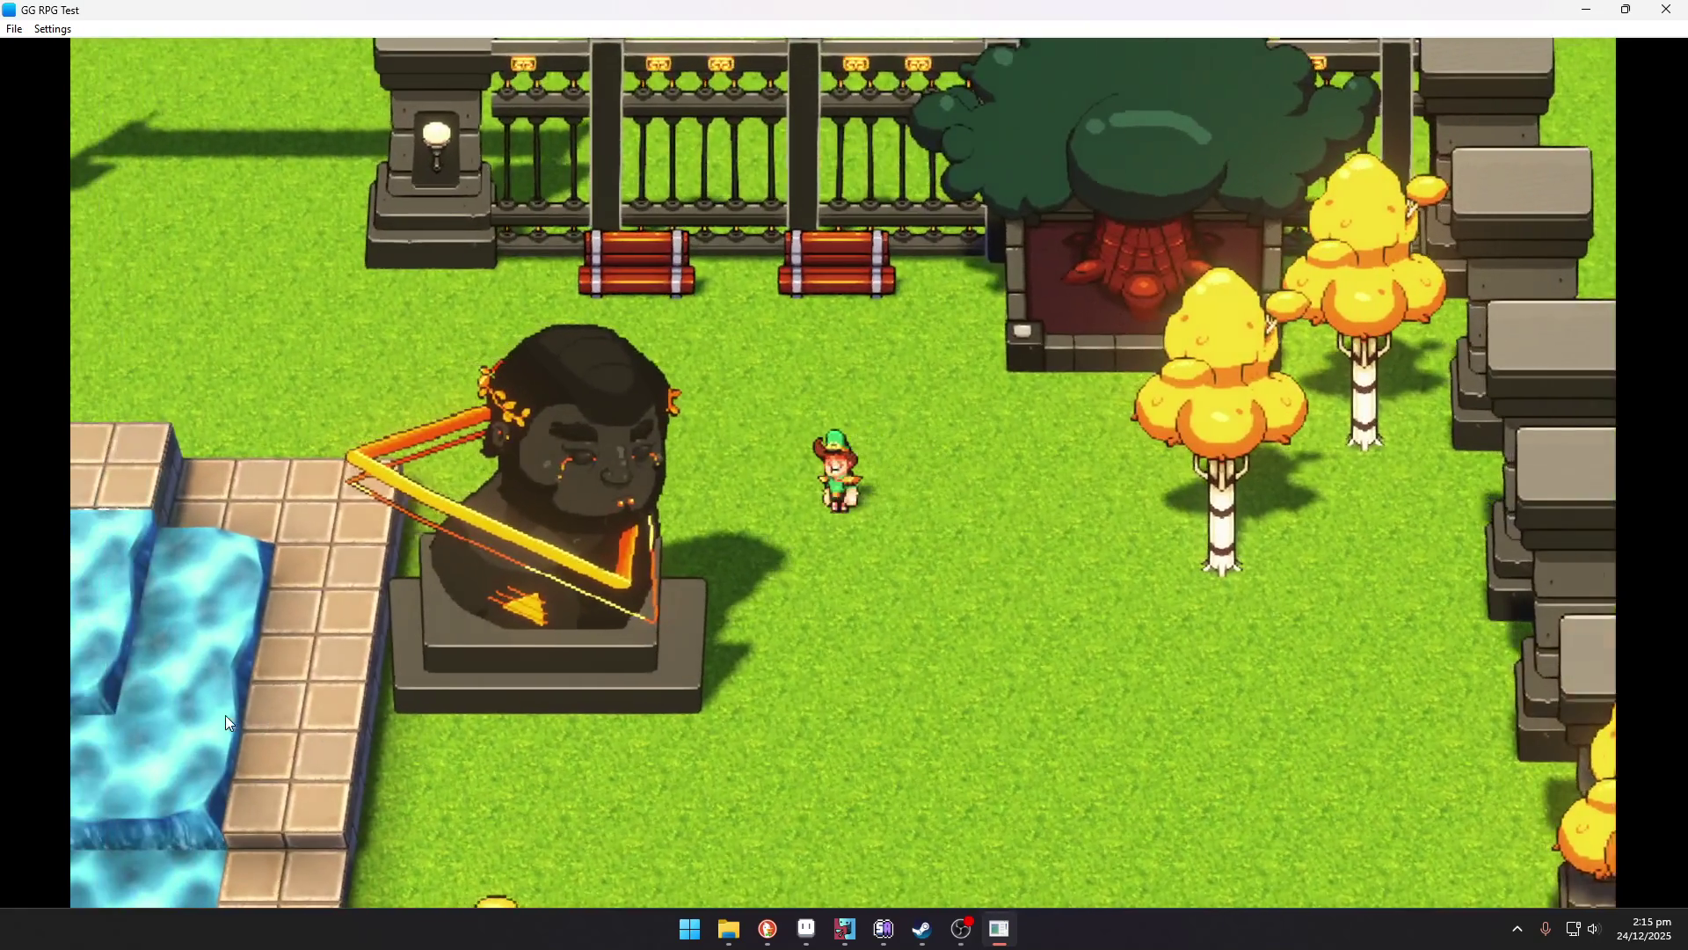
{"action": "key", "text": "Left"}
{"action": "key", "text": "Up"}
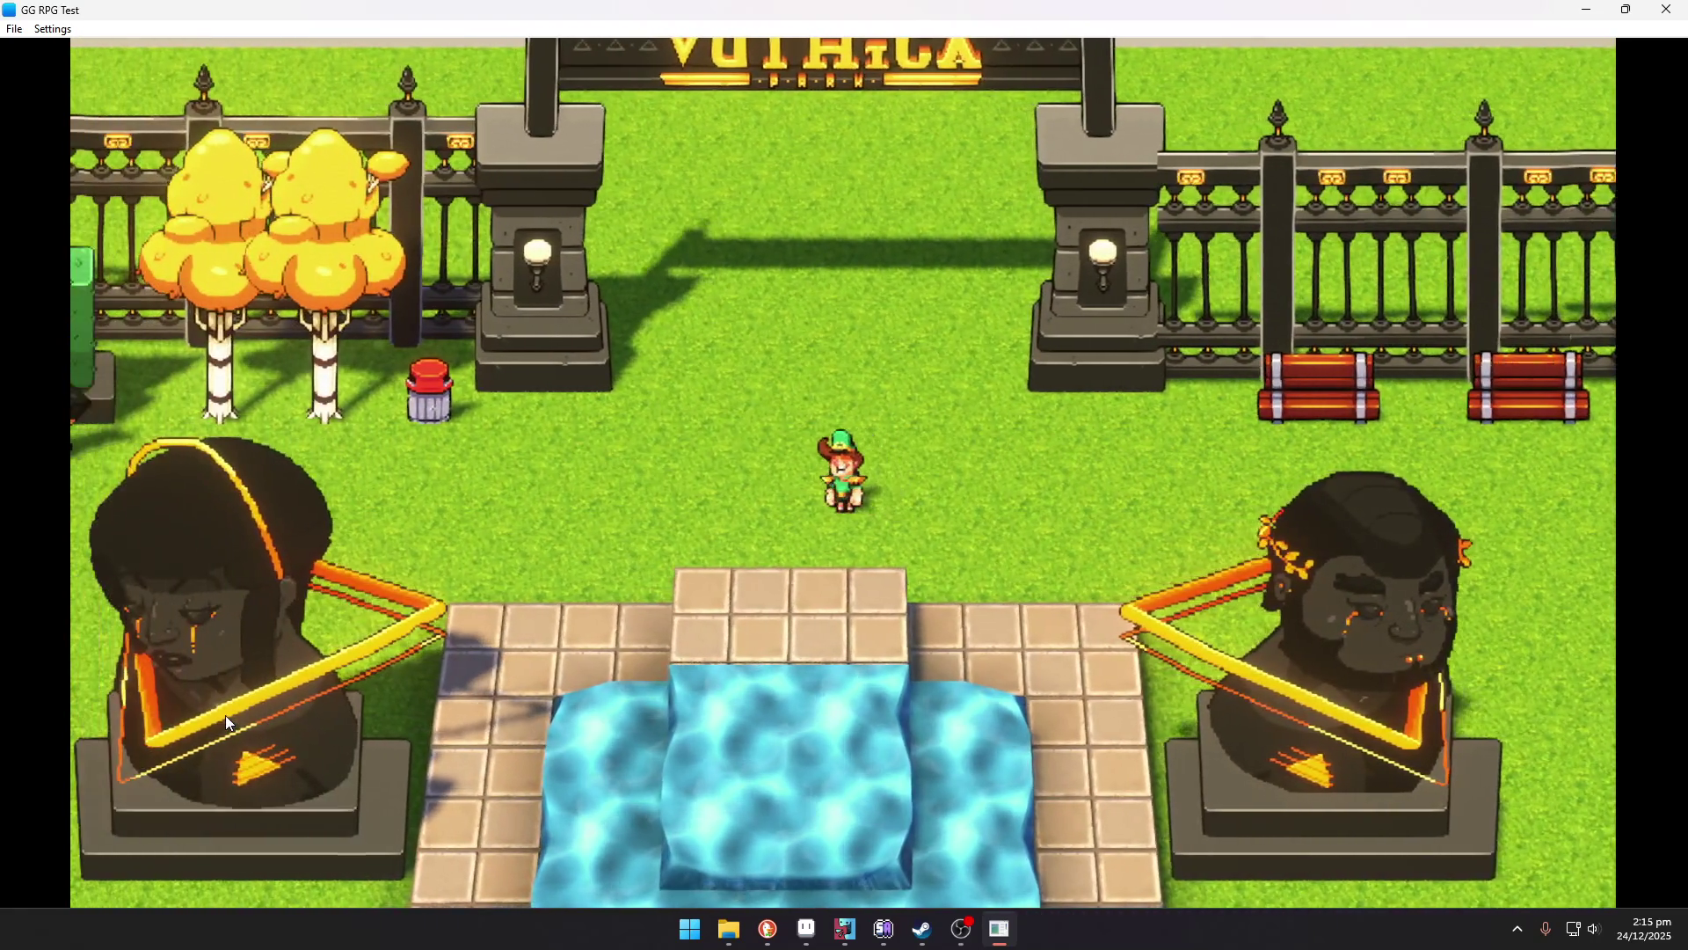
{"action": "key", "text": "Up"}
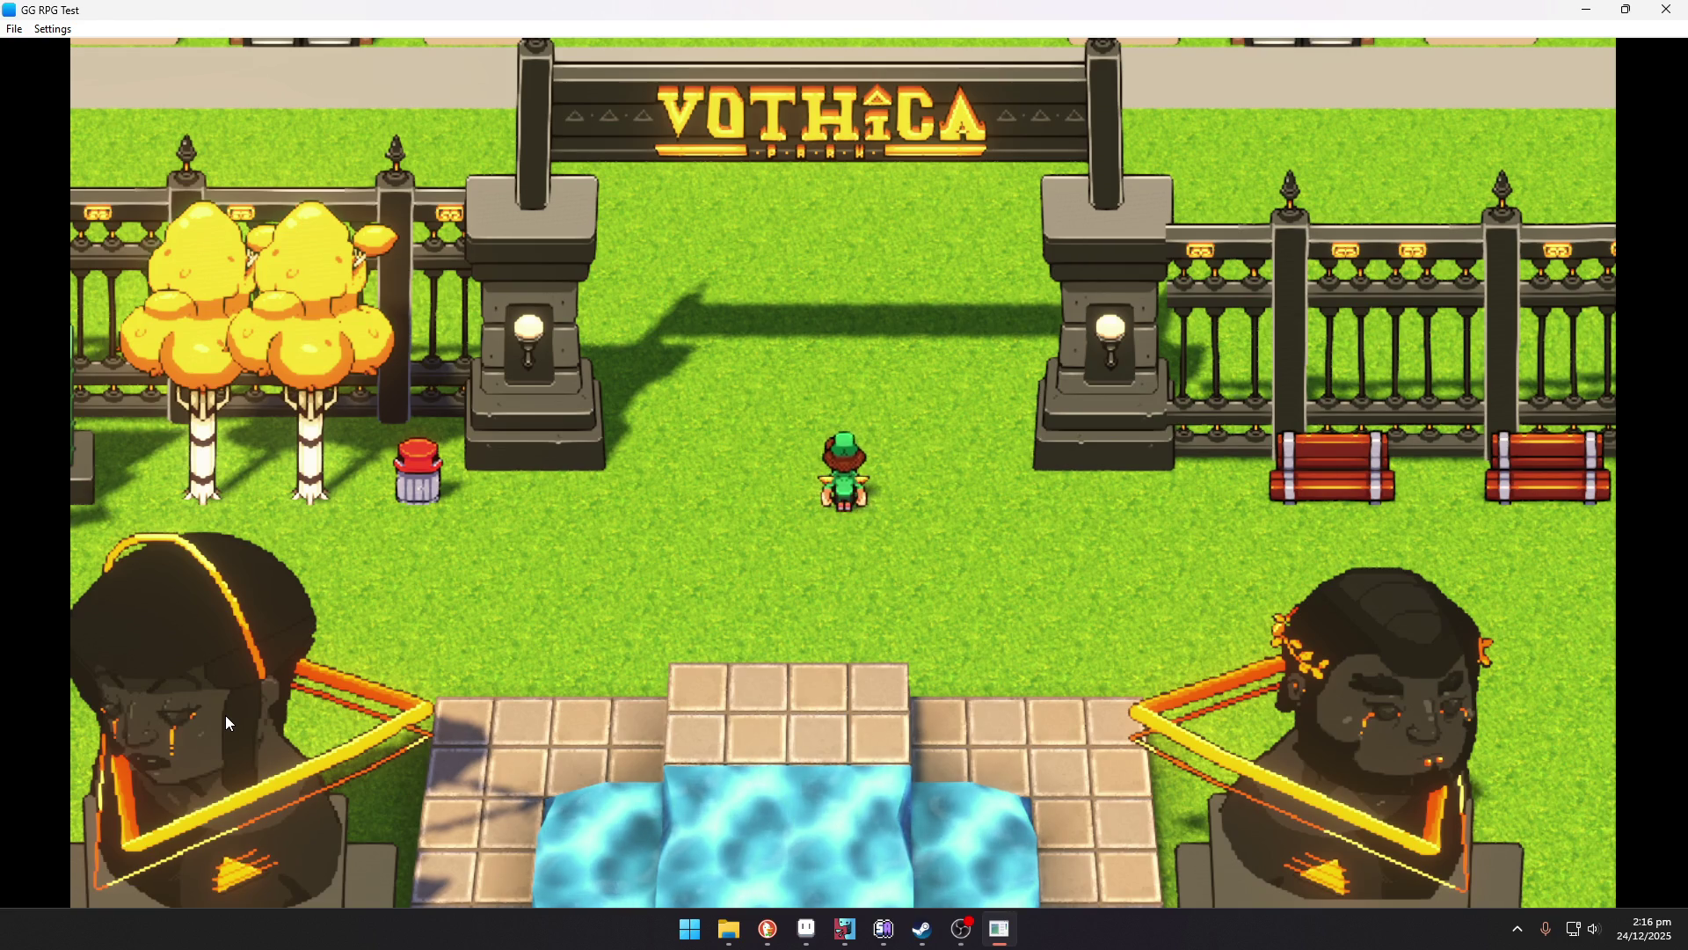
Walk north through the VOTHICA gate up to the General General office sign.
{"action": "key", "text": "Up"}
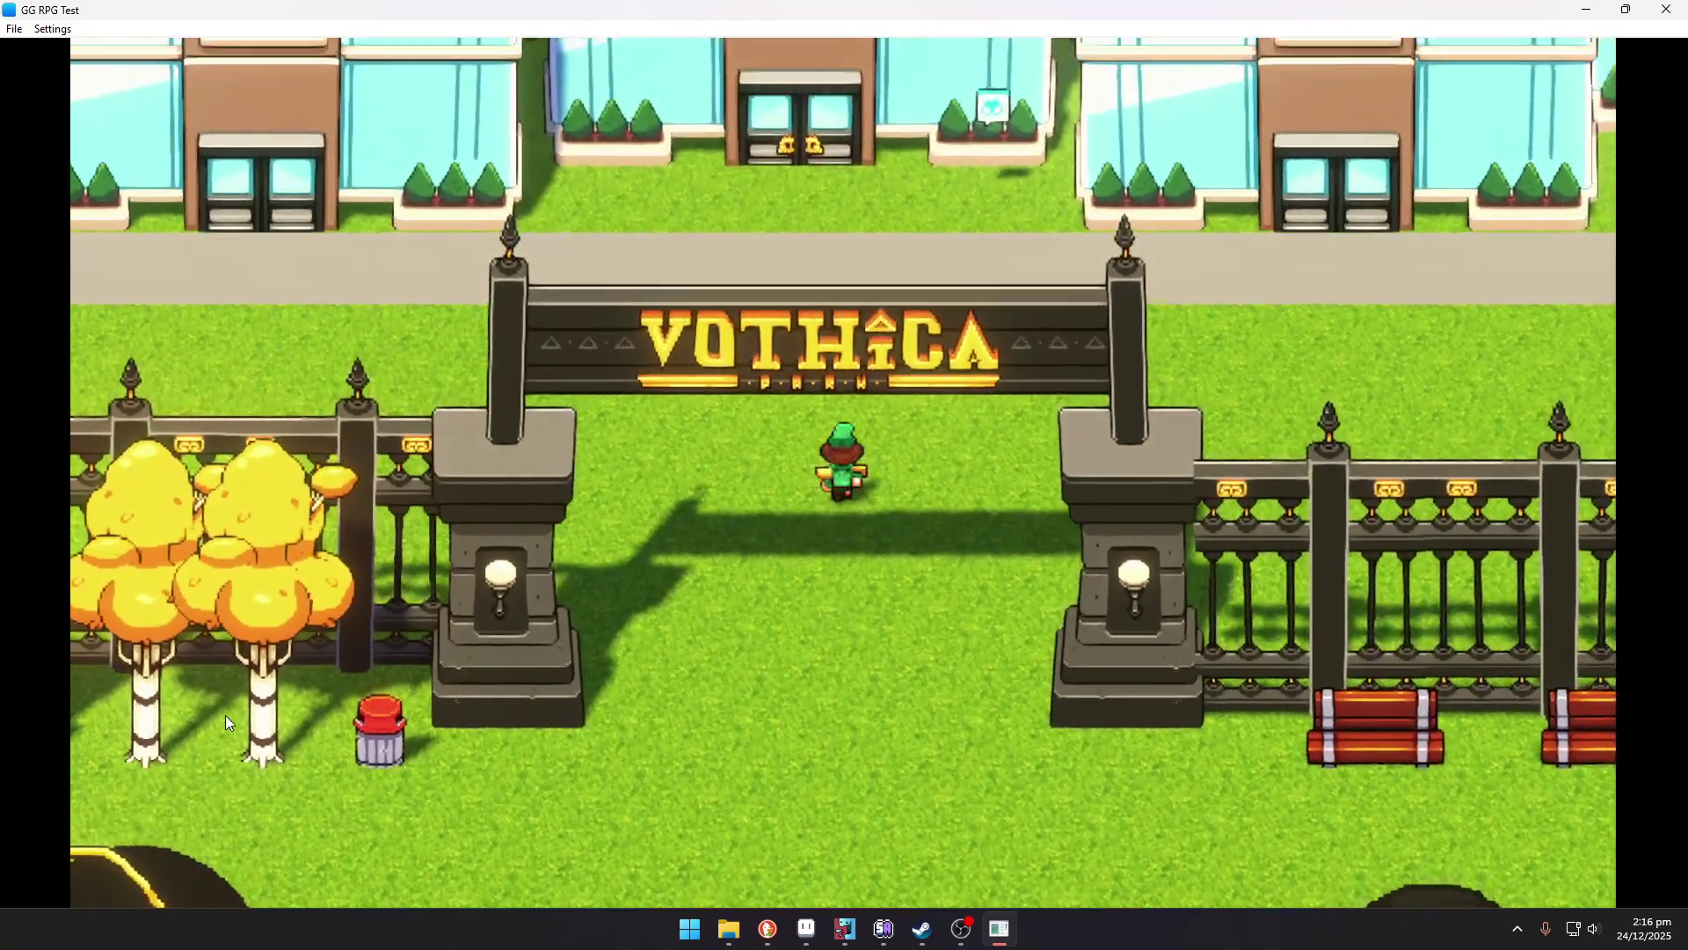
{"action": "key", "text": "Right"}
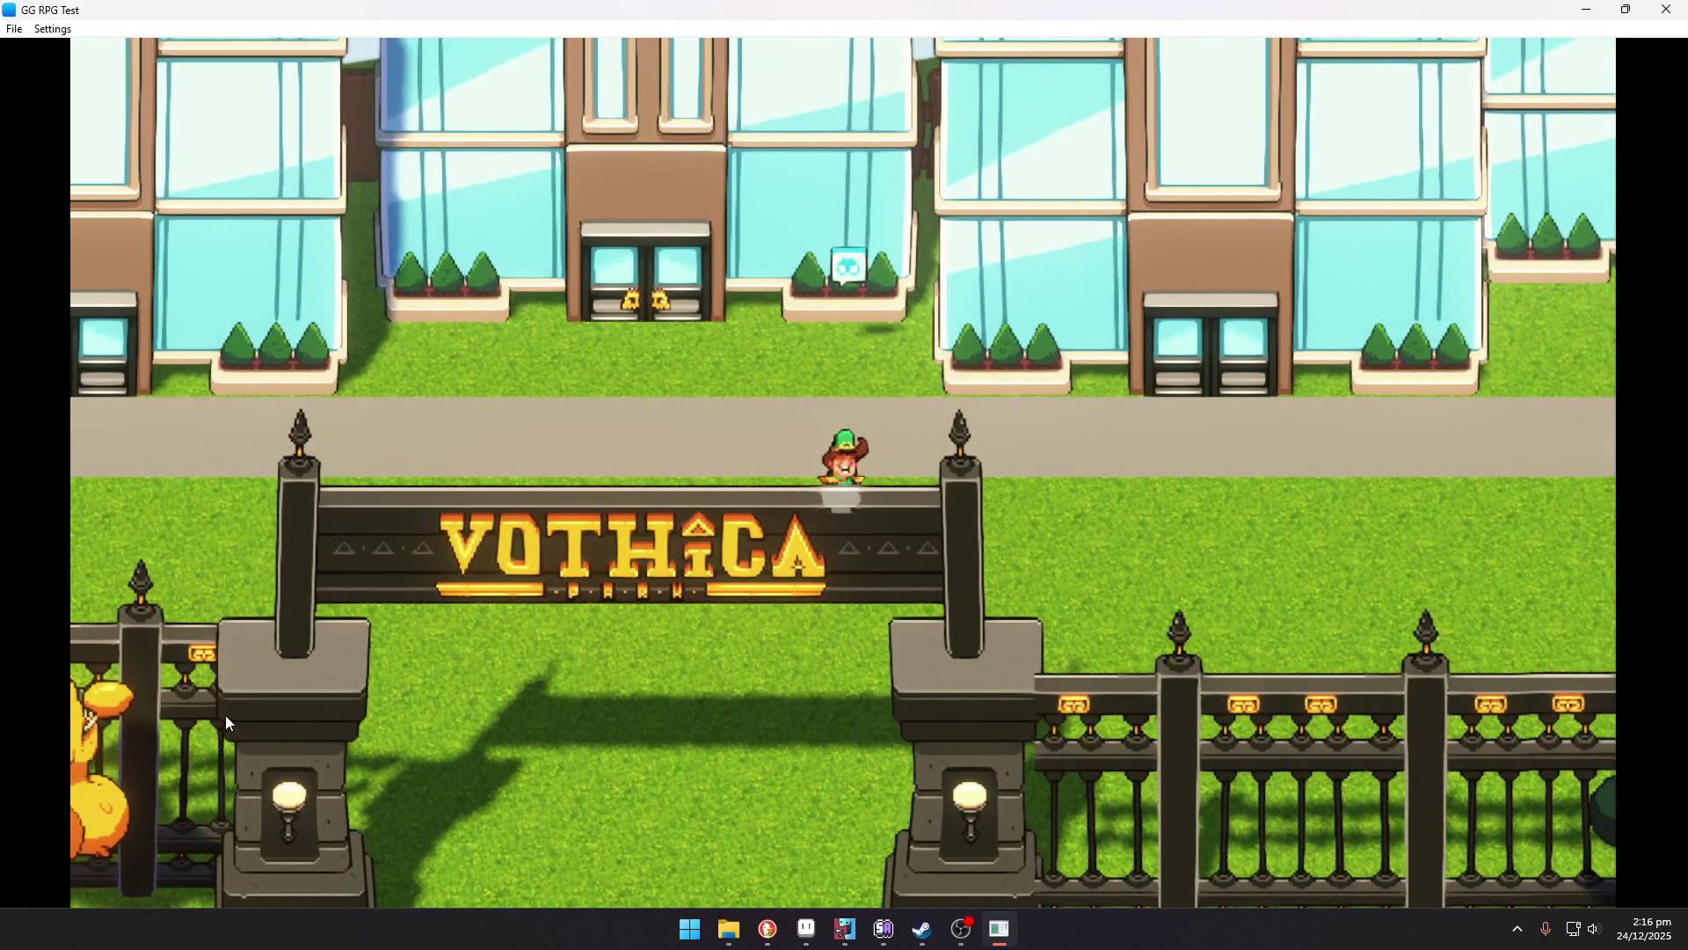
{"action": "key", "text": "Up"}
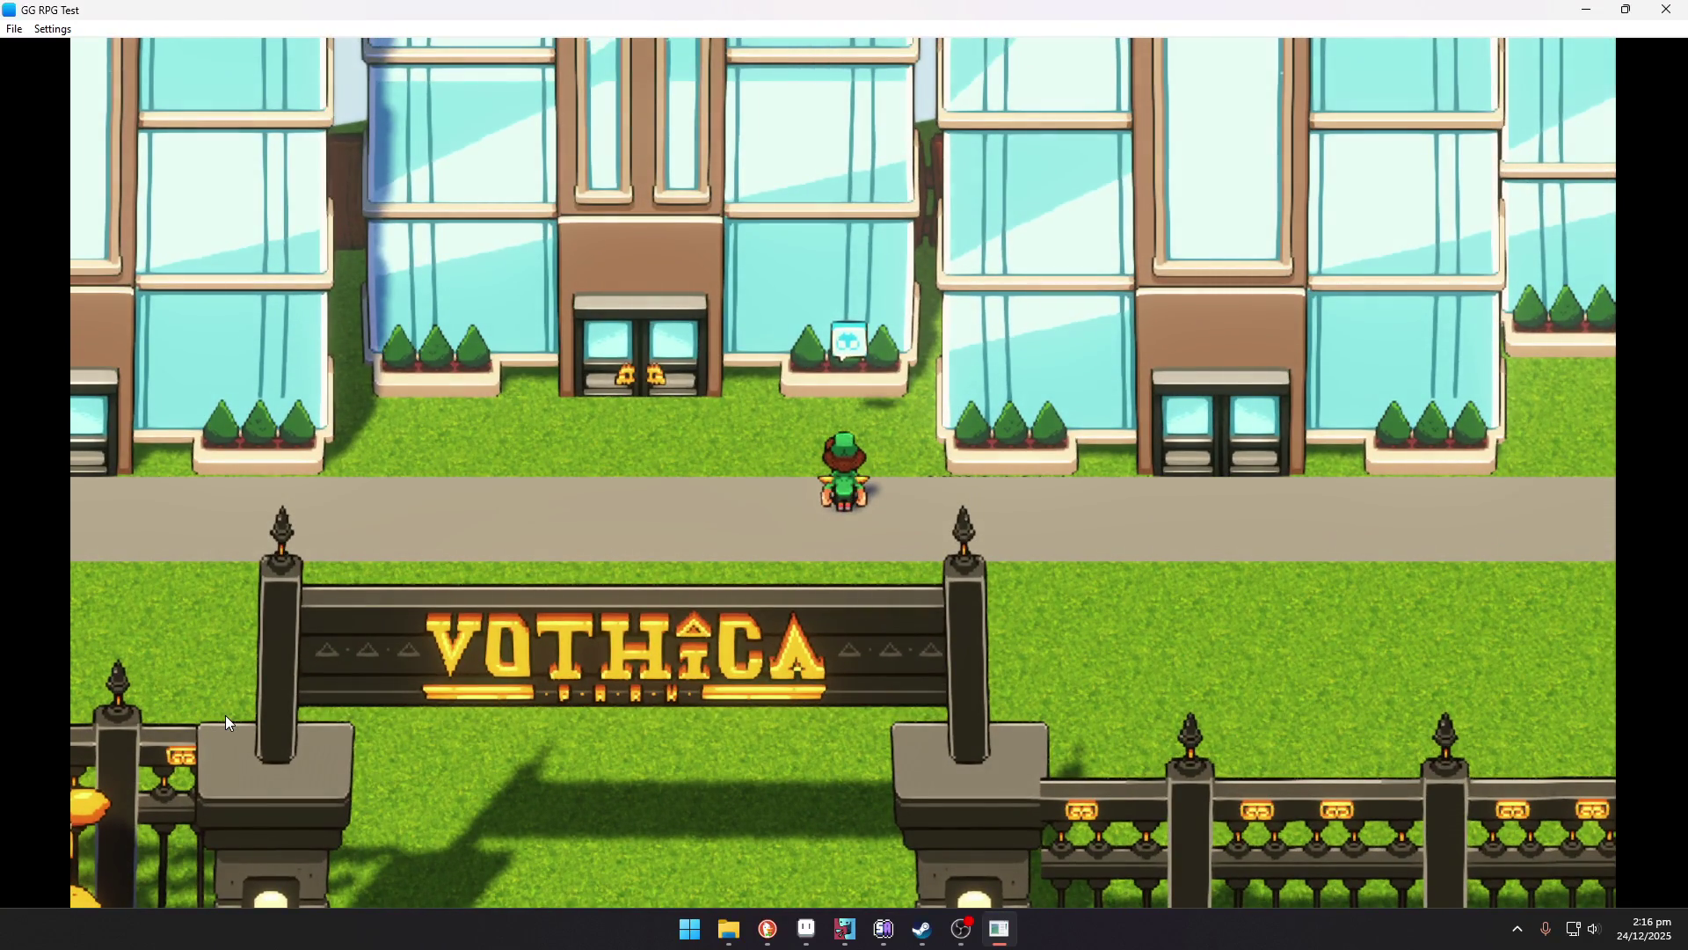
{"action": "key", "text": "Up"}
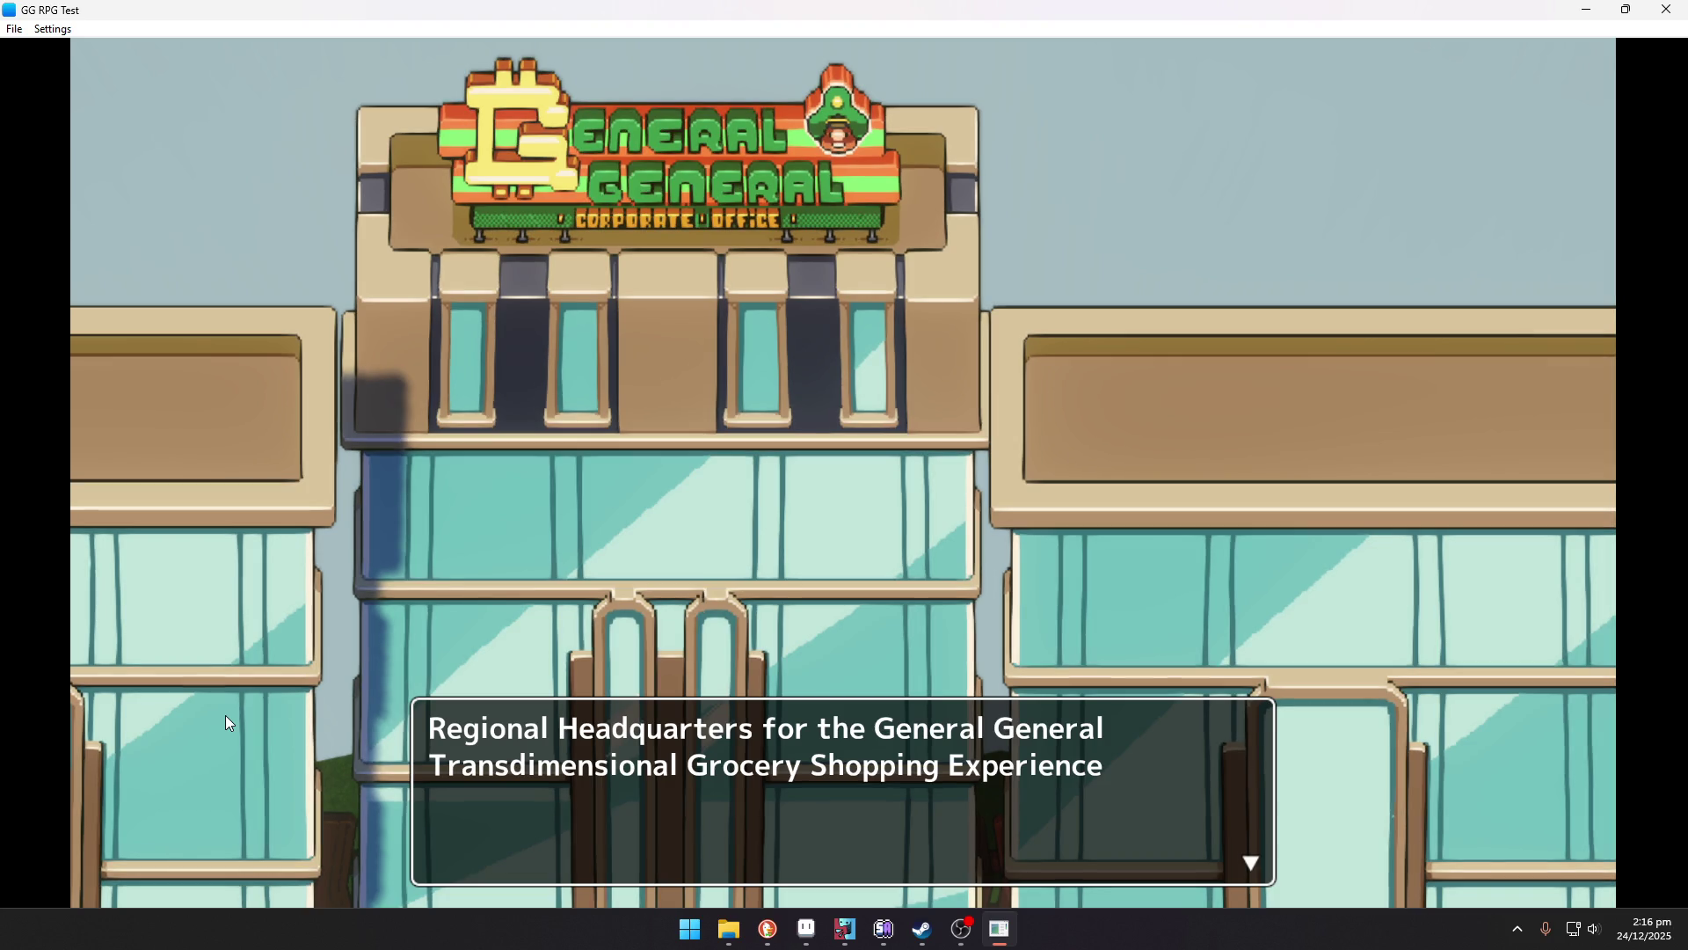
Dismiss the headquarters sign text and quit the game, confirming Yes.
{"action": "key", "text": "Return"}
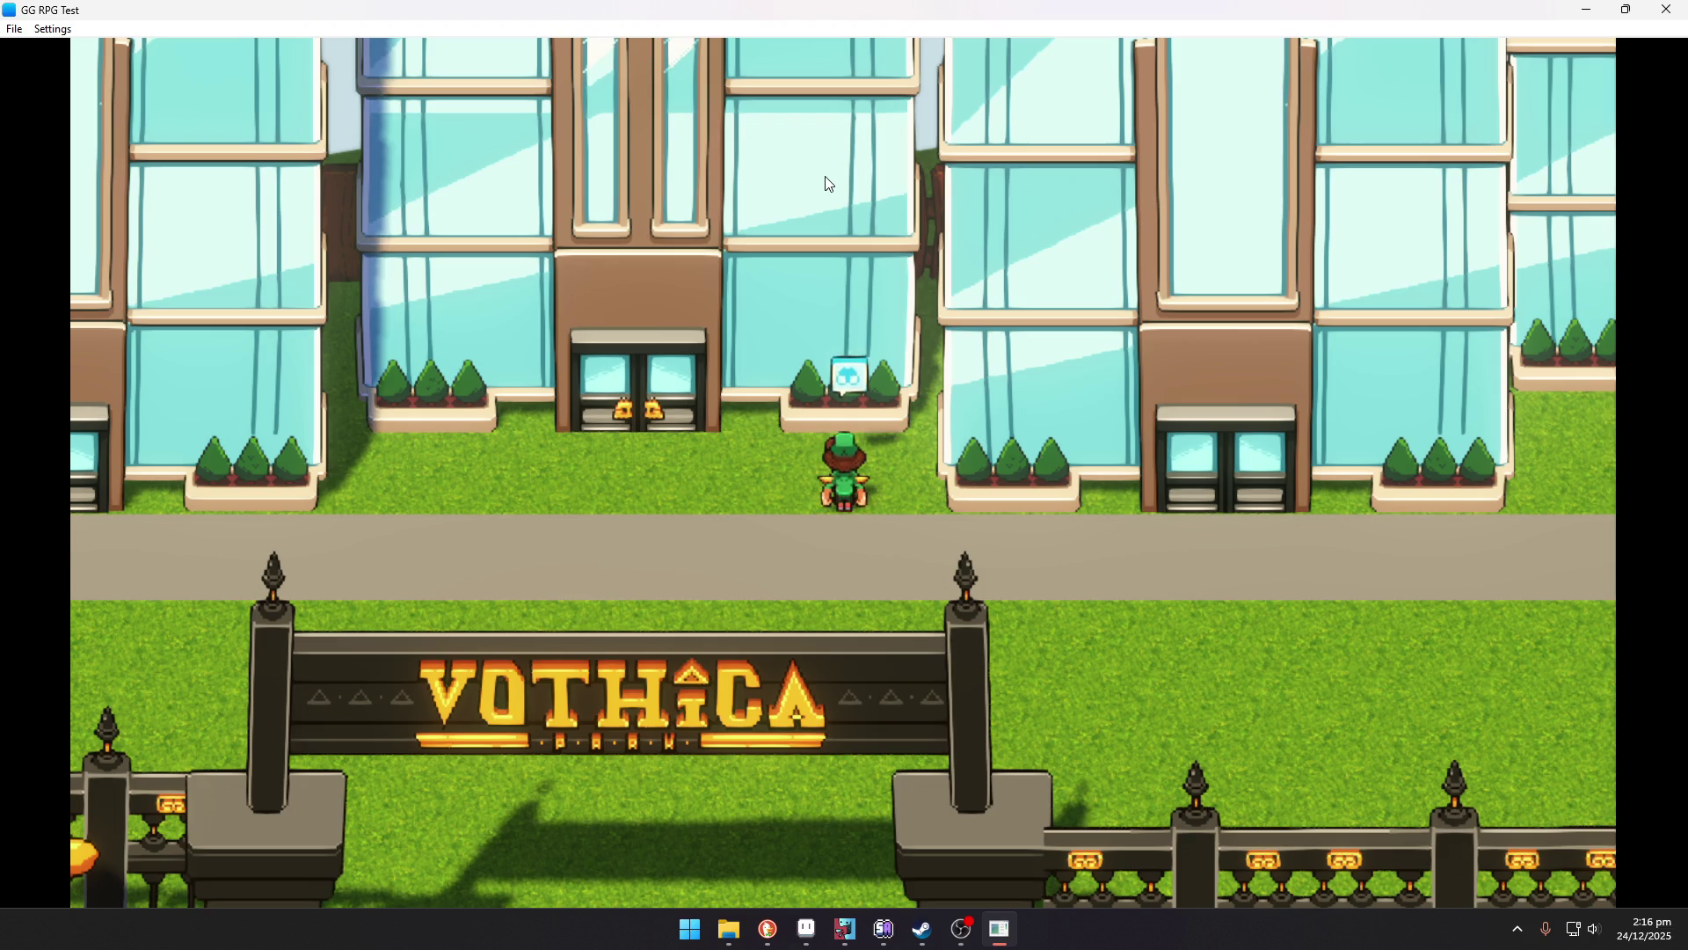
{"action": "left_click", "coordinate": [1666, 9]}
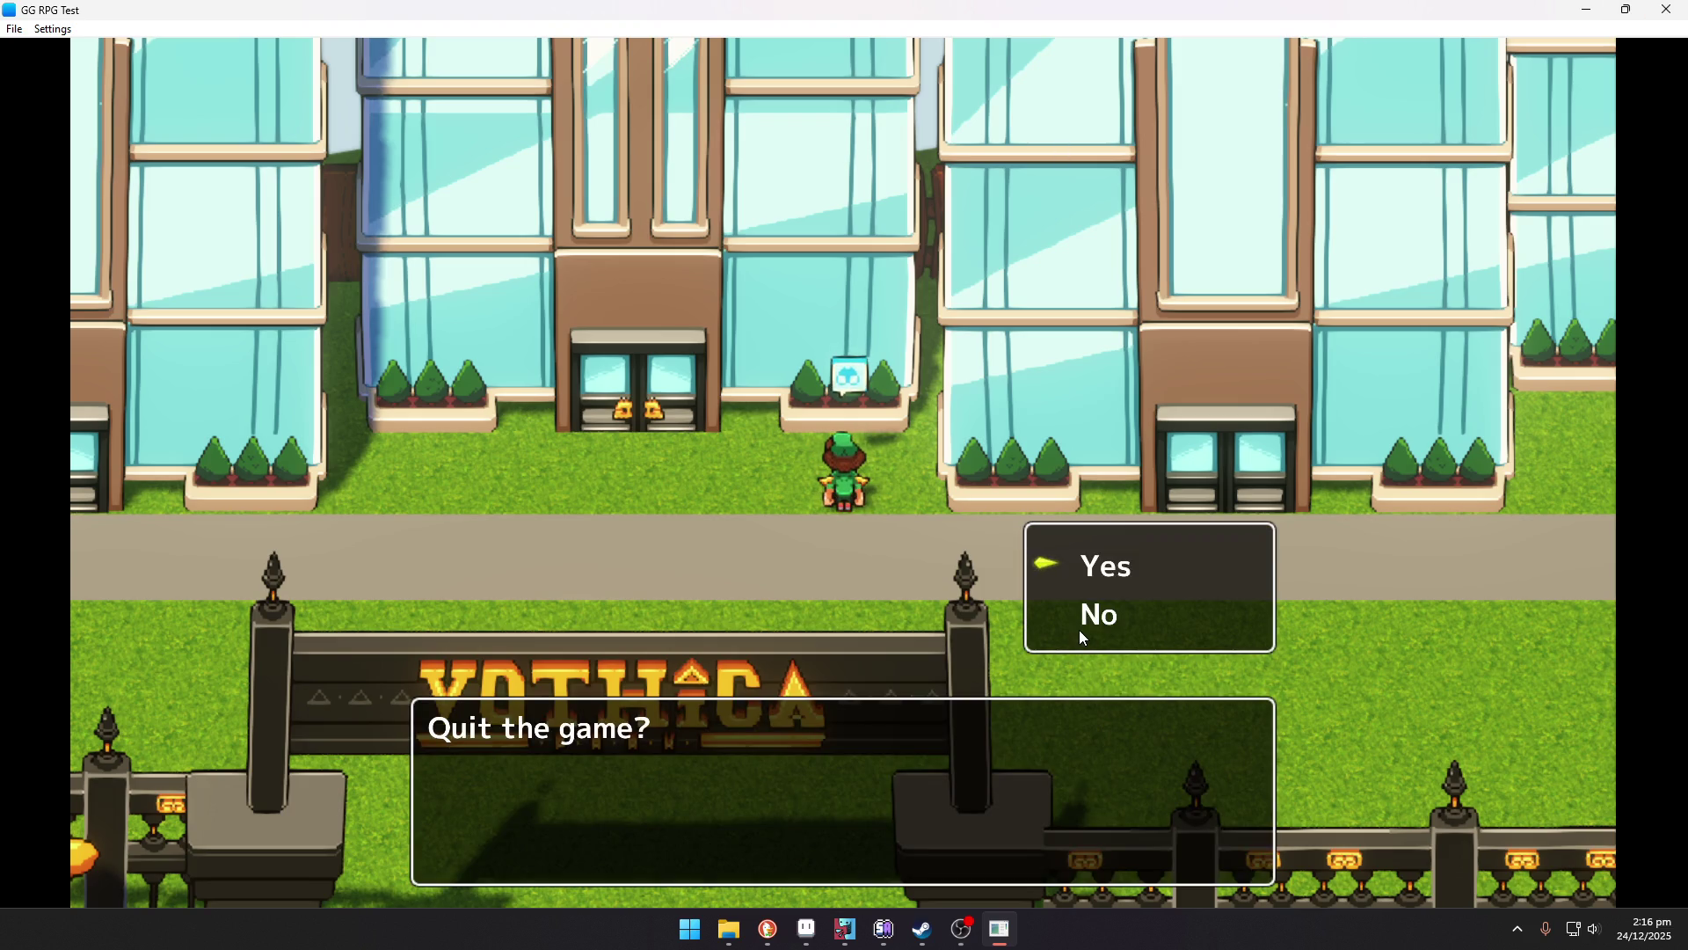
{"action": "key", "text": "Return"}
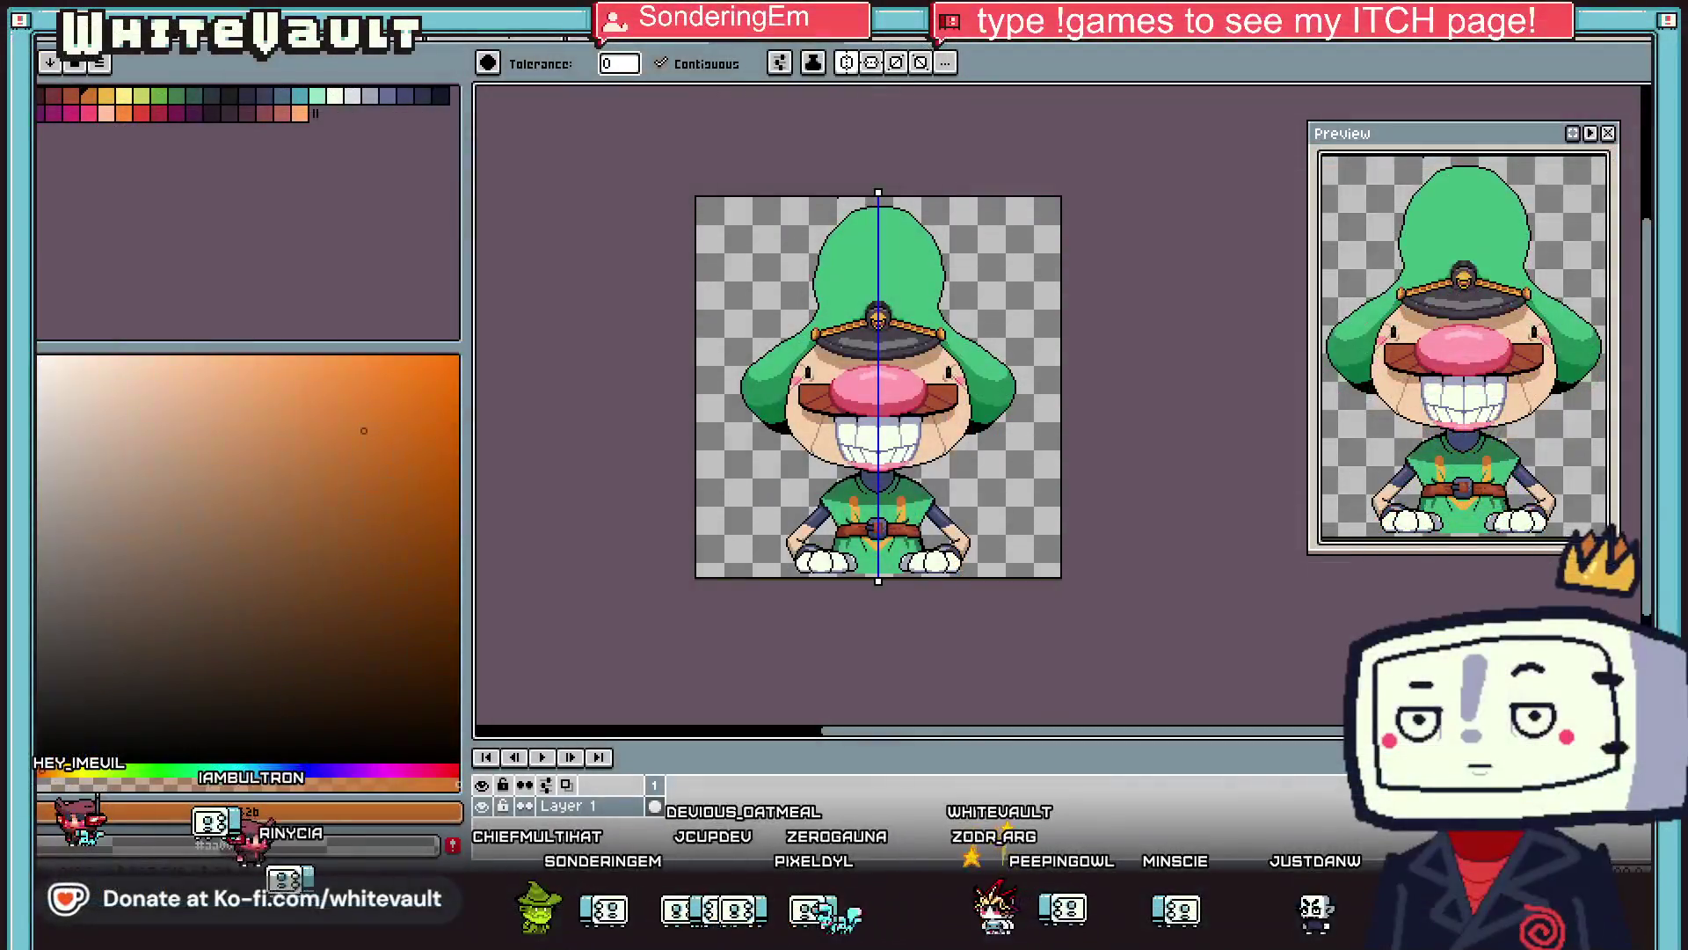
Try an orange bucket fill on the background, then undo it.
{"action": "left_click", "coordinate": [983, 278]}
{"action": "scroll", "coordinate": [983, 278], "scroll_direction": "up", "scroll_amount": 1}
{"action": "scroll", "coordinate": [983, 278], "scroll_direction": "down", "scroll_amount": 1}
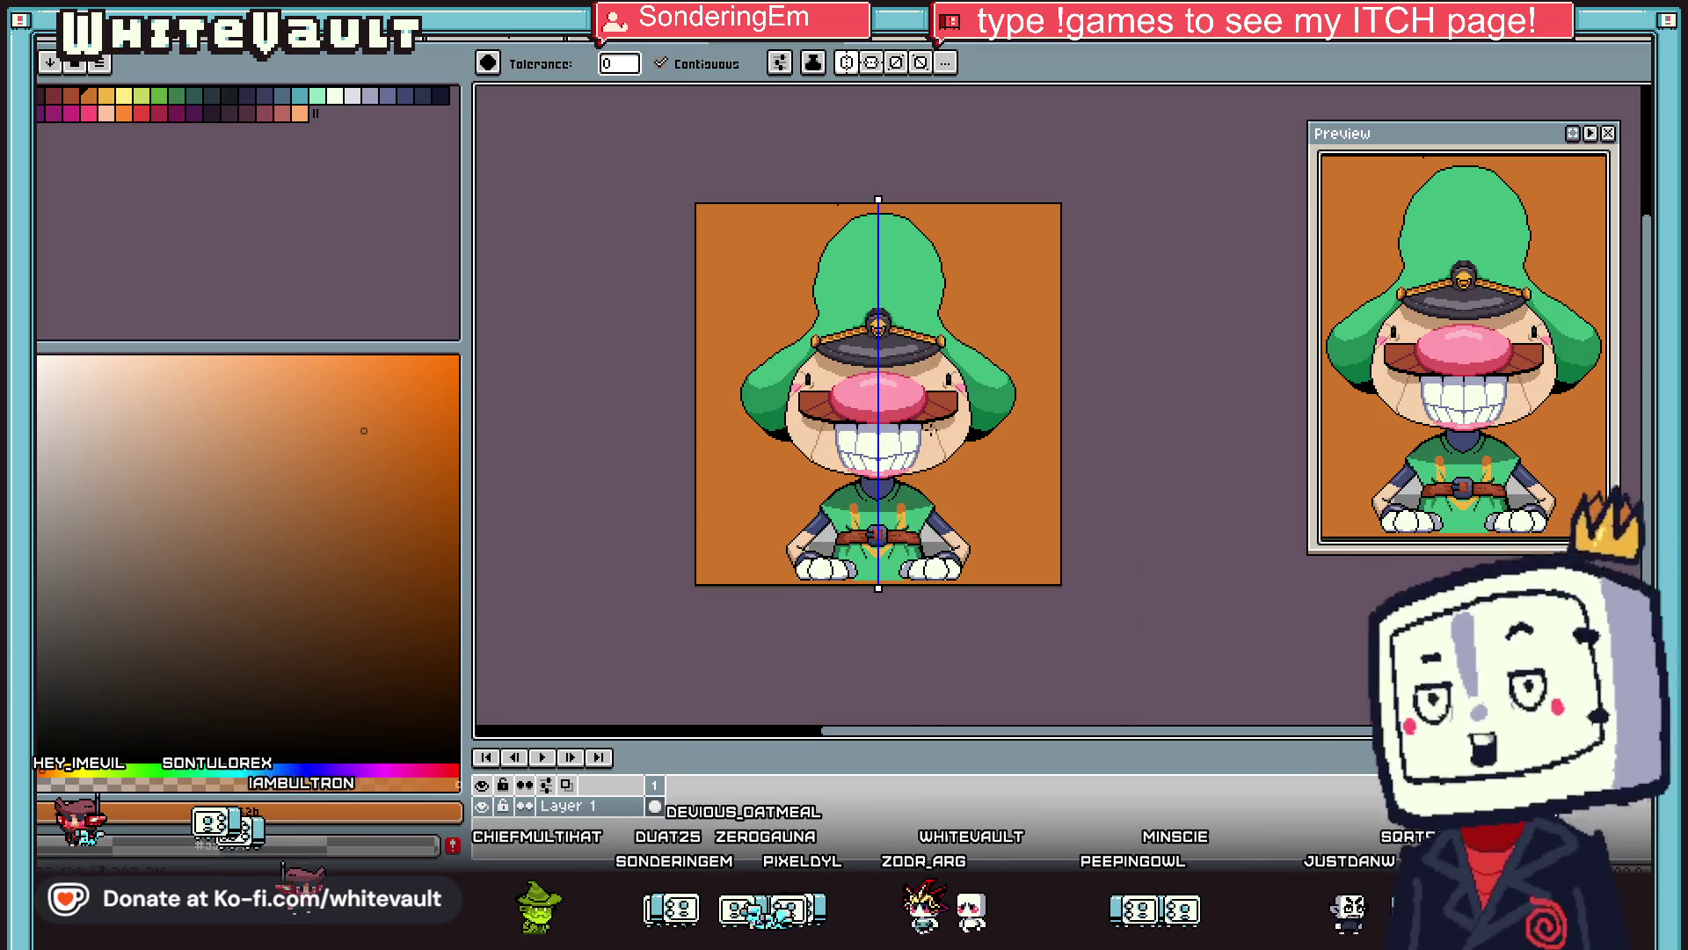
{"action": "key", "text": "ctrl+z"}
{"action": "scroll", "coordinate": [888, 365], "scroll_direction": "up", "scroll_amount": 1}
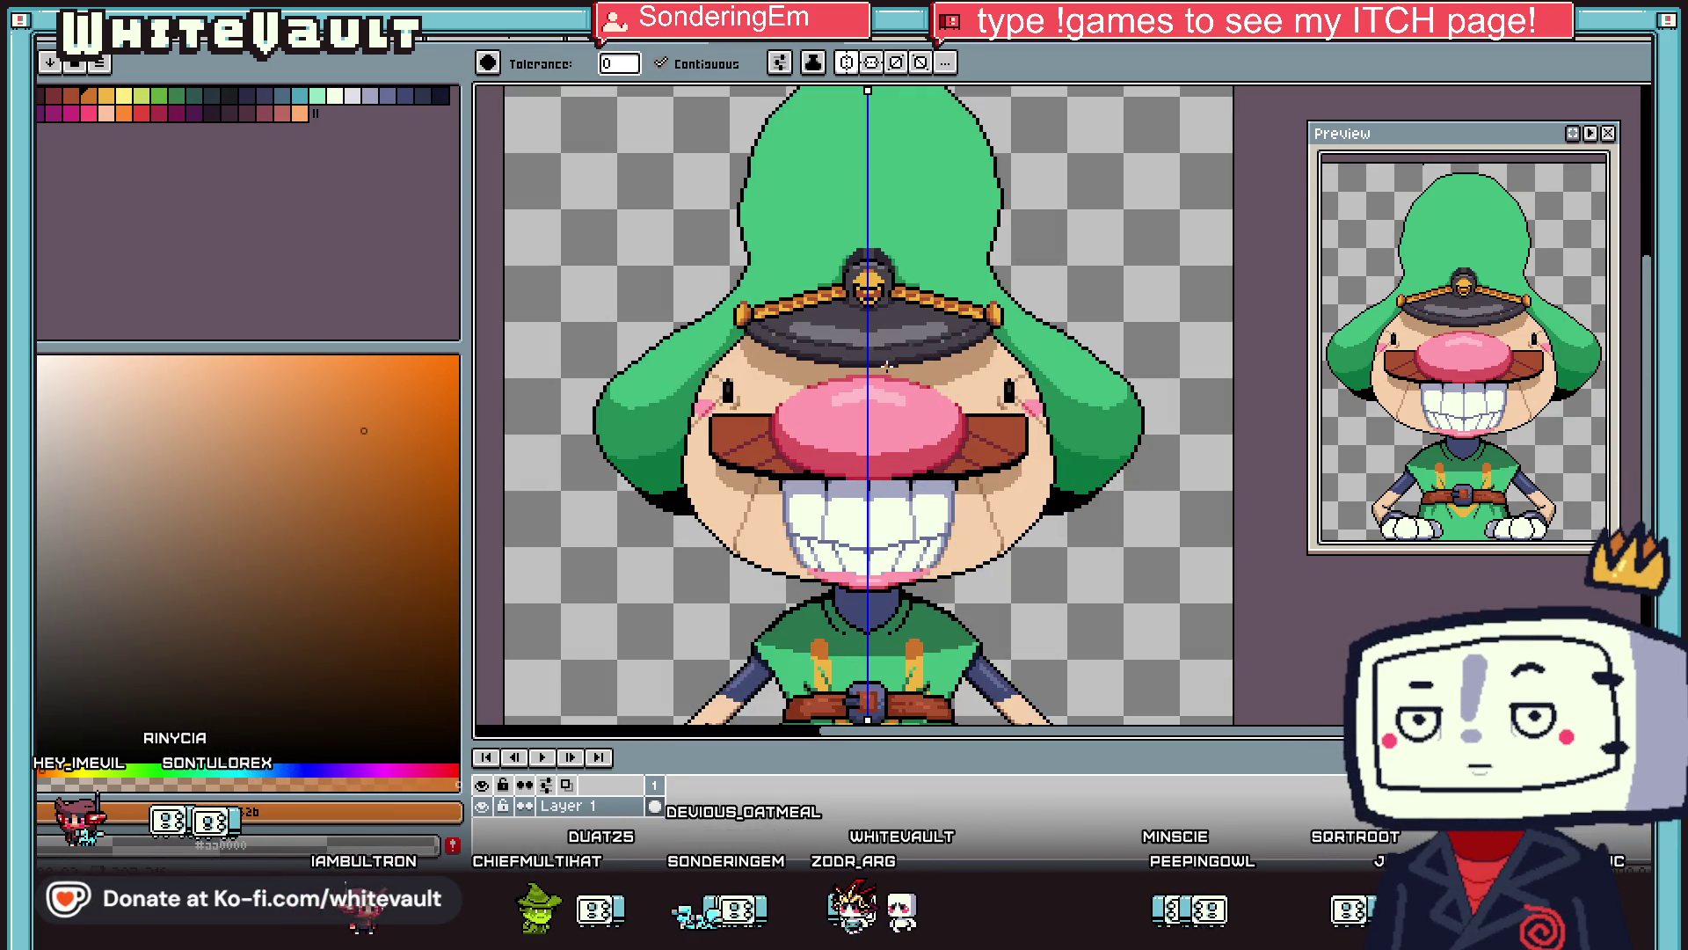
{"action": "scroll", "coordinate": [886, 366], "scroll_direction": "down", "scroll_amount": 1}
{"action": "scroll", "coordinate": [791, 435], "scroll_direction": "up", "scroll_amount": 1}
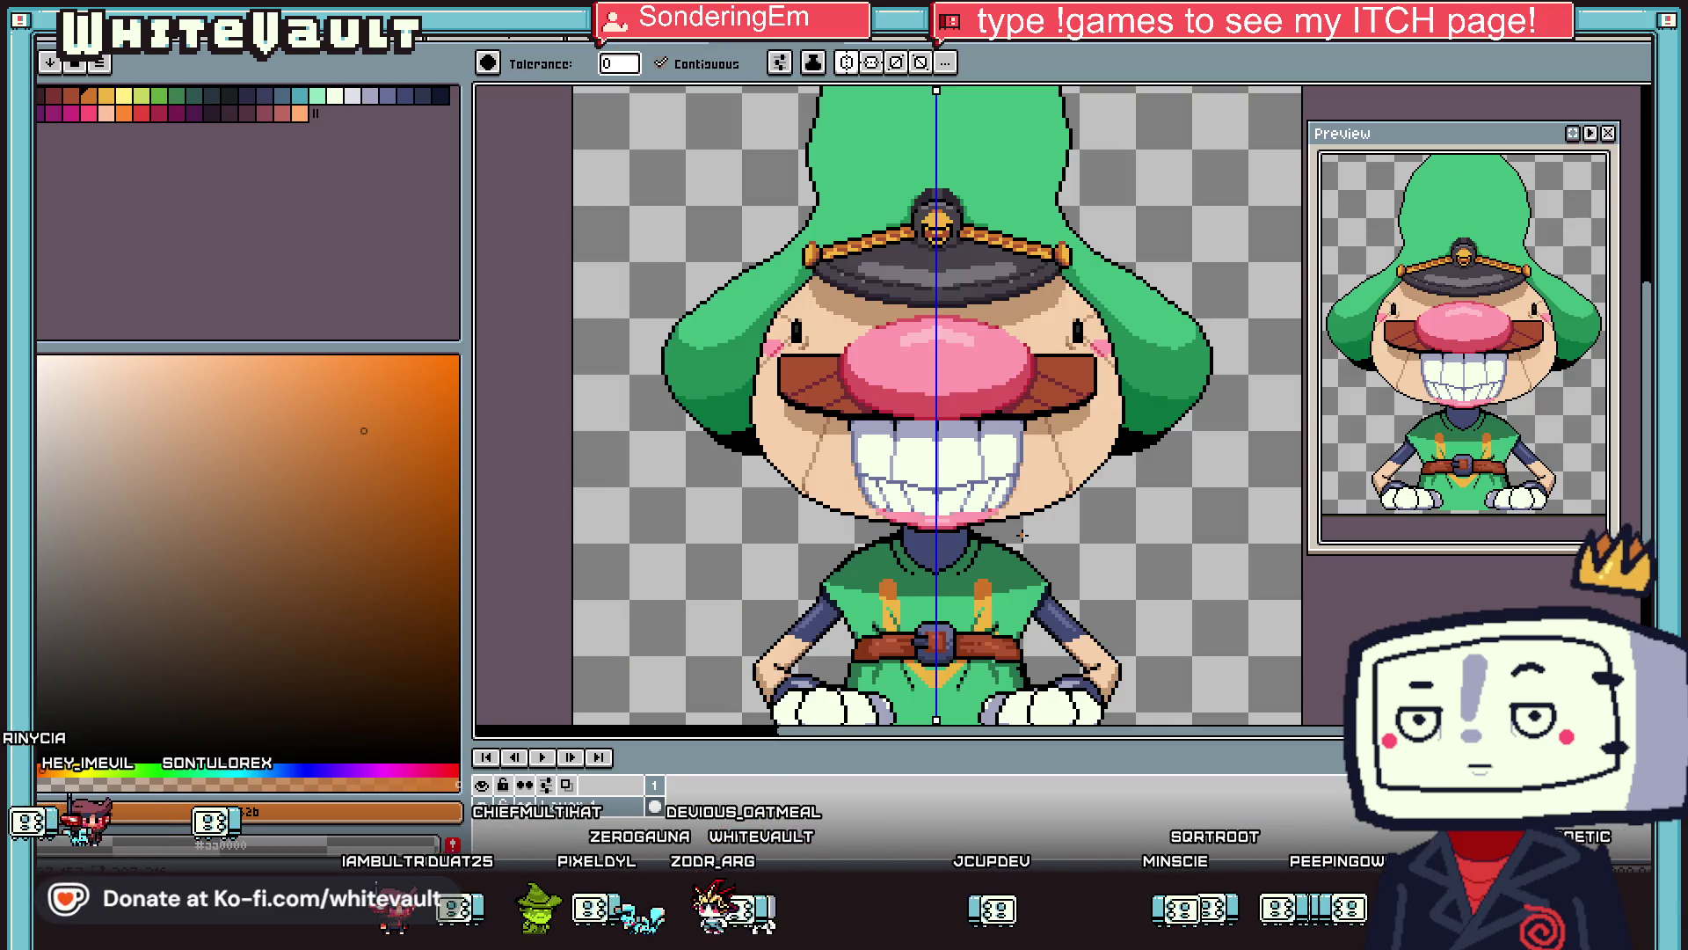
Sample the shirt strap's orange from the sprite as the pencil colour.
{"action": "key", "text": "i"}
{"action": "scroll", "coordinate": [1089, 475], "scroll_direction": "down", "scroll_amount": 1}
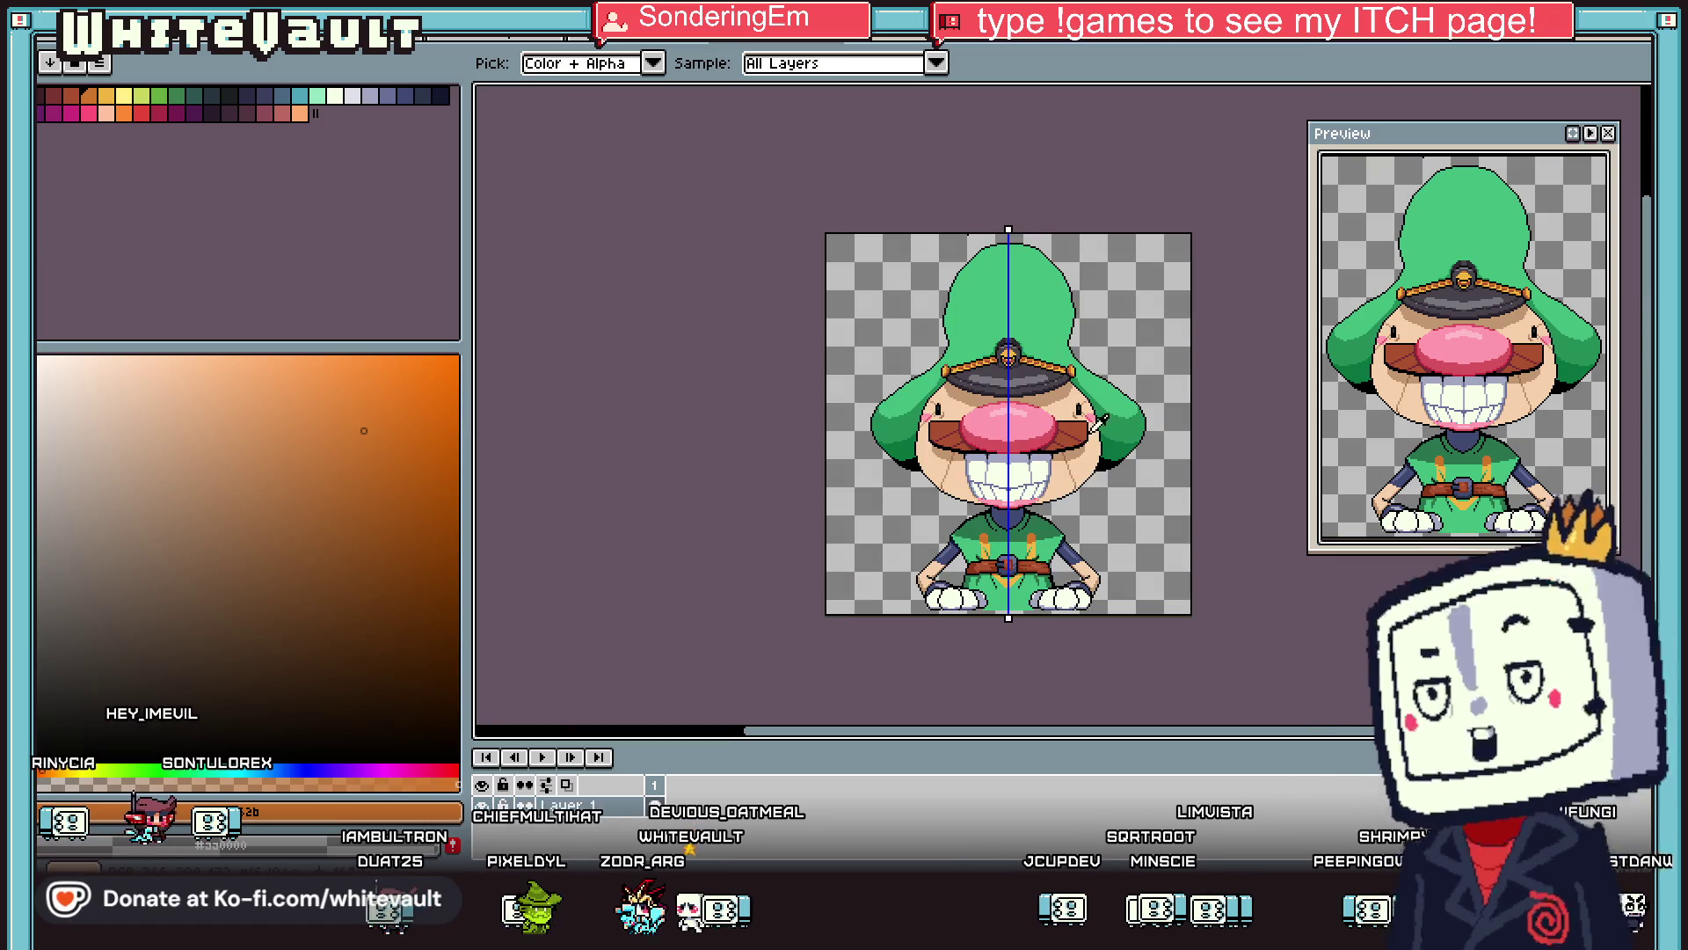
{"action": "scroll", "coordinate": [1089, 475], "scroll_direction": "up", "scroll_amount": 3}
{"action": "scroll", "coordinate": [1091, 407], "scroll_direction": "down", "scroll_amount": 2}
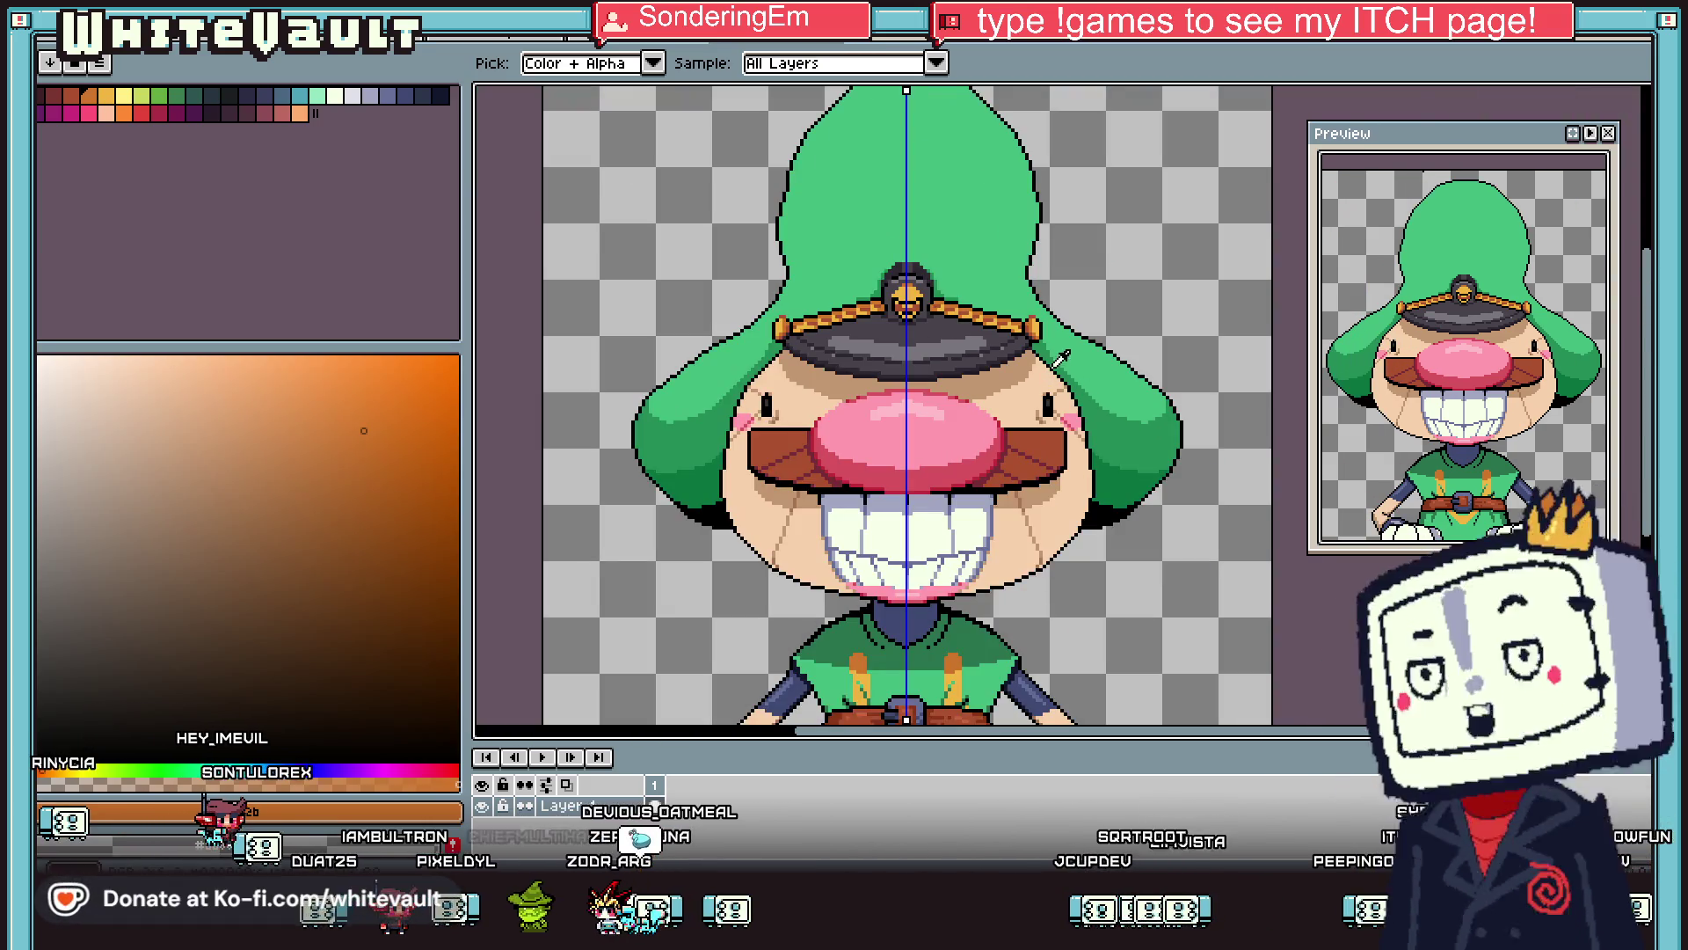
{"action": "scroll", "coordinate": [1091, 407], "scroll_direction": "up", "scroll_amount": 2}
{"action": "key", "text": "b"}
{"action": "scroll", "coordinate": [1080, 361], "scroll_direction": "up", "scroll_amount": 1}
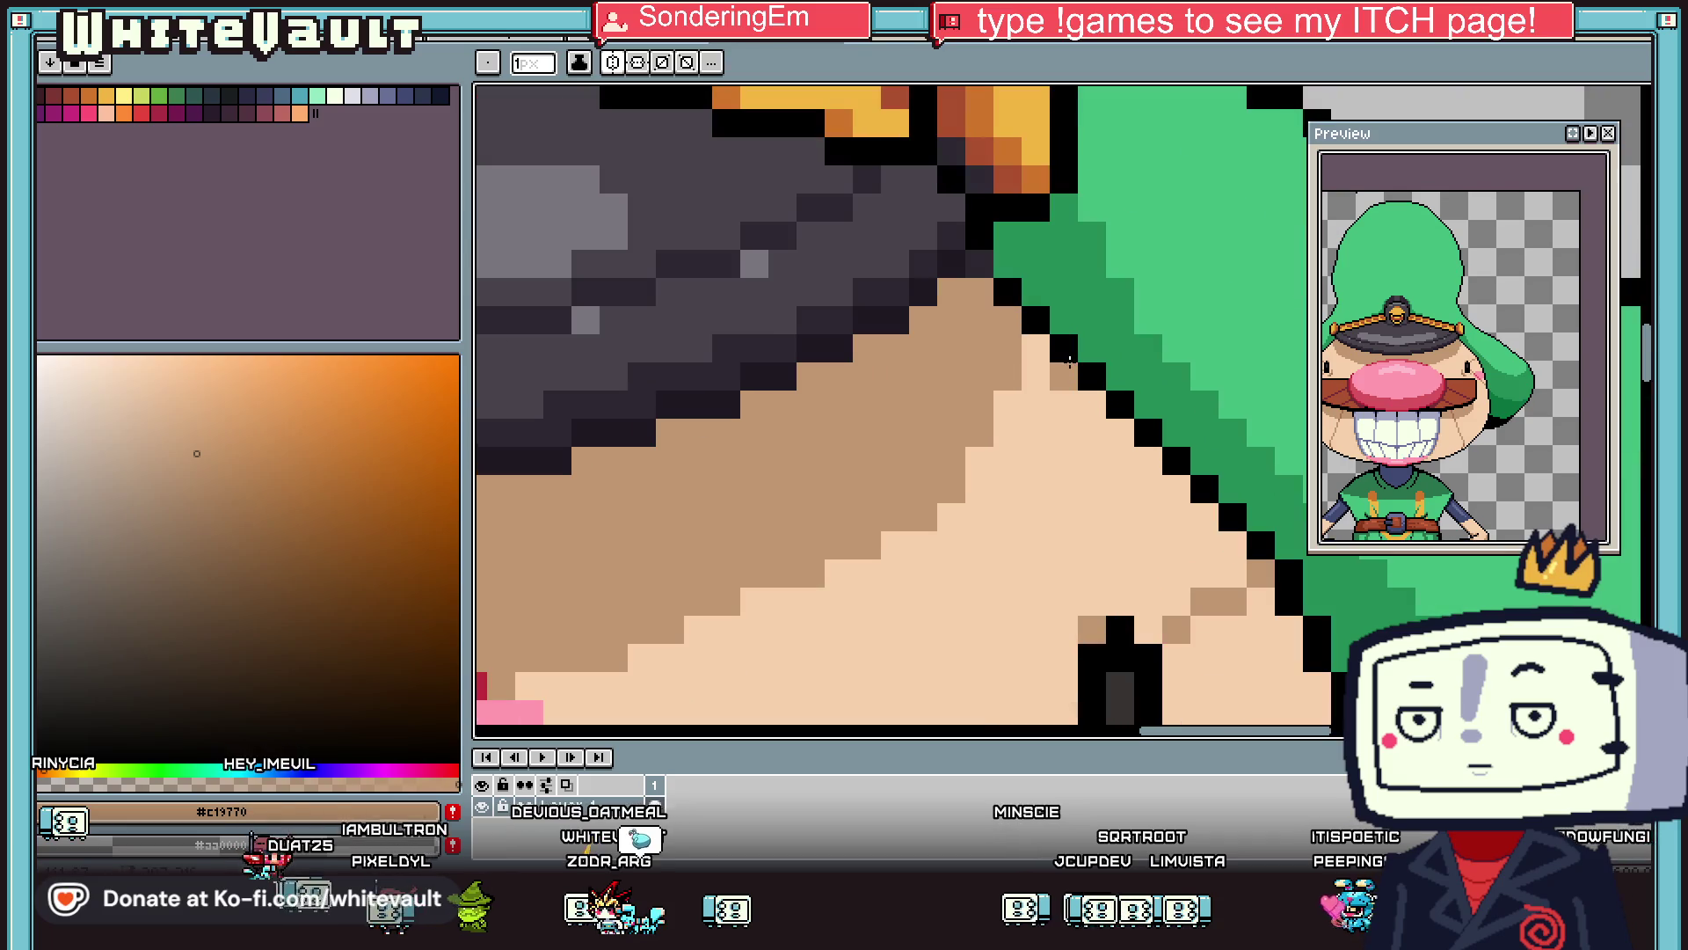
{"action": "scroll", "coordinate": [1088, 398], "scroll_direction": "down", "scroll_amount": 3}
{"action": "left_click", "coordinate": [1127, 542], "text": "alt"}
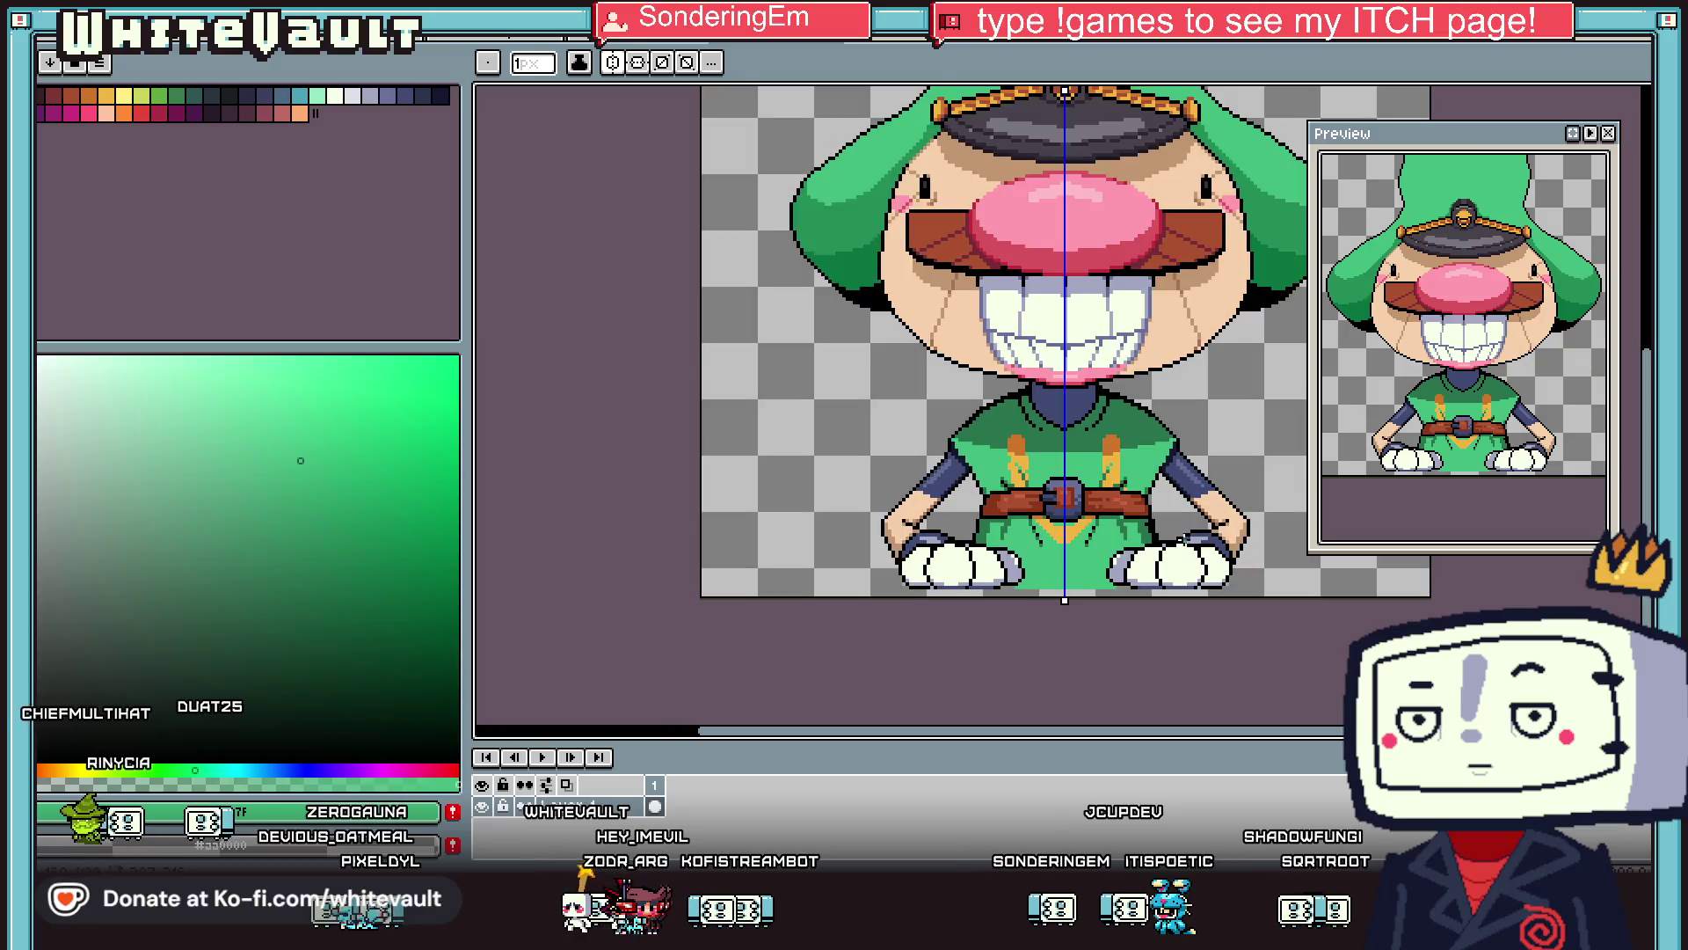
{"action": "scroll", "coordinate": [1108, 458], "scroll_direction": "up", "scroll_amount": 1}
{"action": "left_click", "coordinate": [1132, 411], "text": "alt"}
{"action": "left_click", "coordinate": [1132, 410], "text": "alt"}
Pencil three extra orange pixels onto the strap to curve it into a loop.
{"action": "scroll", "coordinate": [1139, 400], "scroll_direction": "up", "scroll_amount": 1}
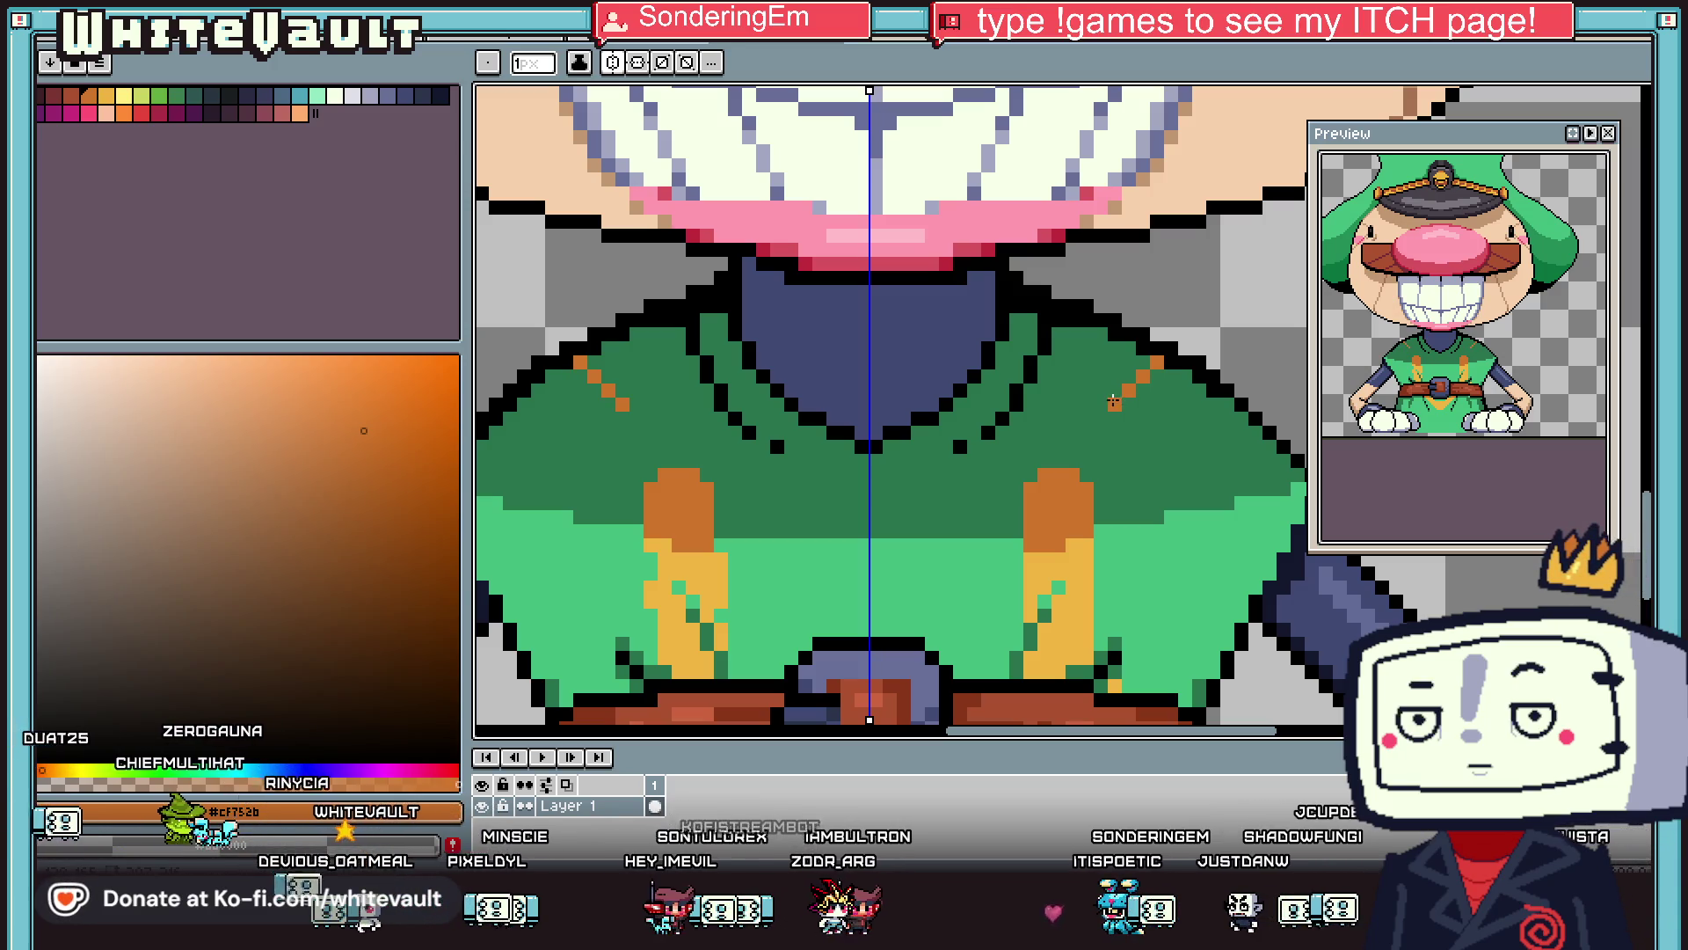
{"action": "scroll", "coordinate": [1124, 402], "scroll_direction": "up", "scroll_amount": 2}
{"action": "left_click", "coordinate": [1119, 465]}
{"action": "scroll", "coordinate": [1119, 464], "scroll_direction": "down", "scroll_amount": 2}
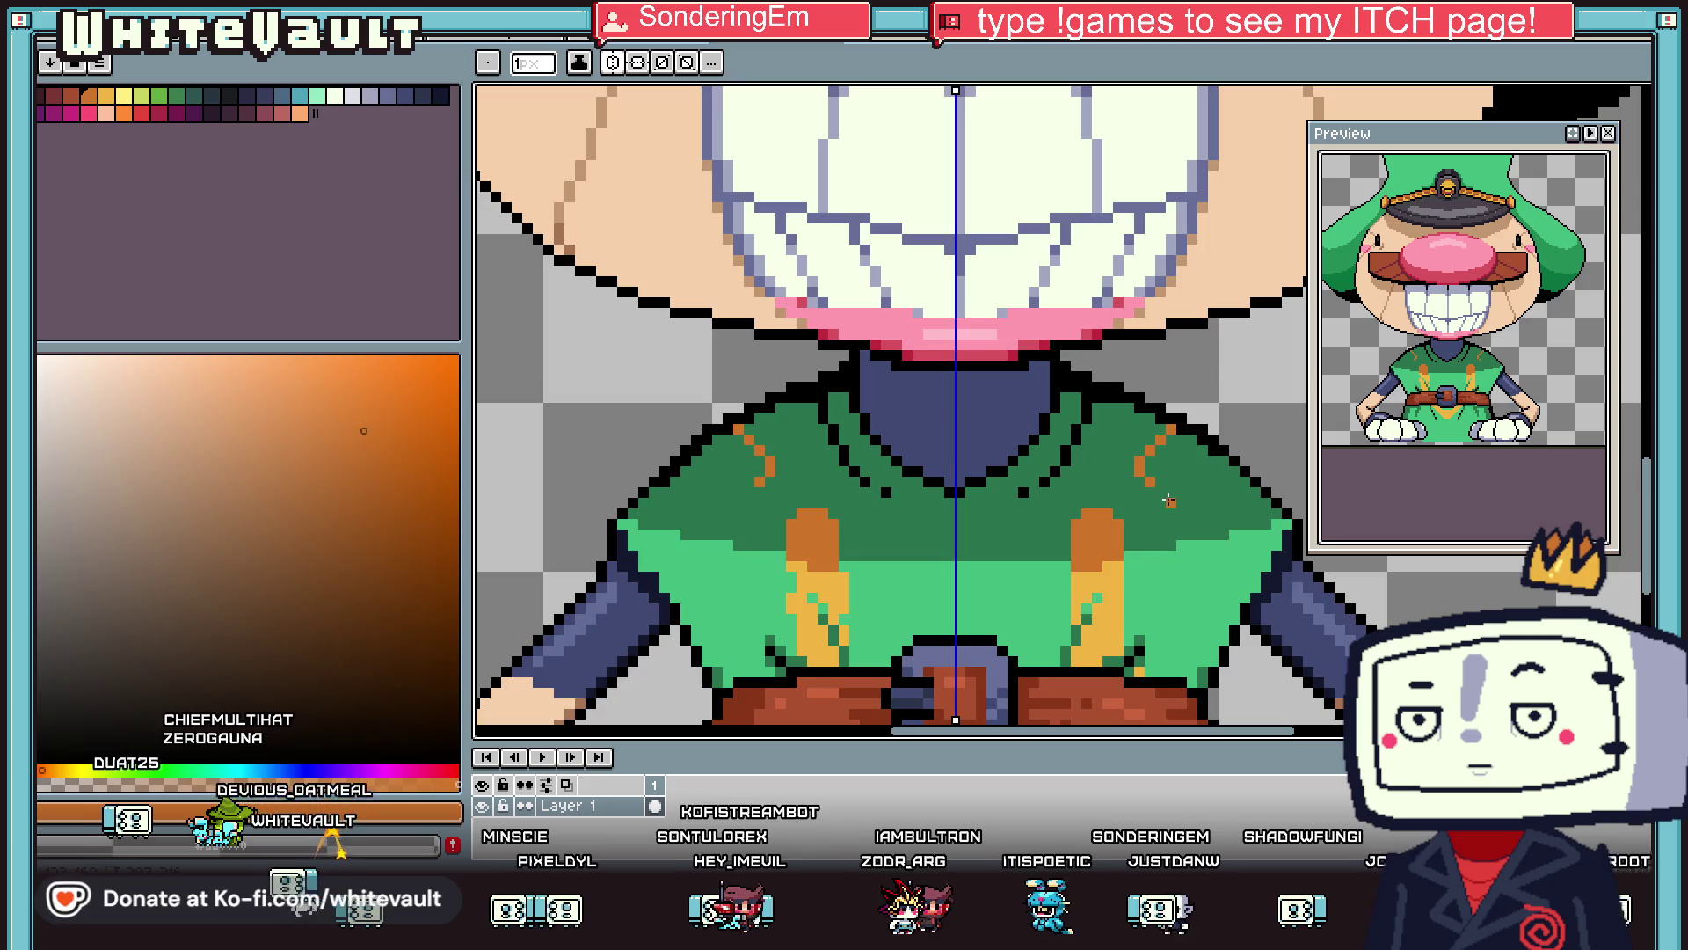
{"action": "scroll", "coordinate": [1143, 479], "scroll_direction": "up", "scroll_amount": 1}
{"action": "left_click", "coordinate": [1160, 489]}
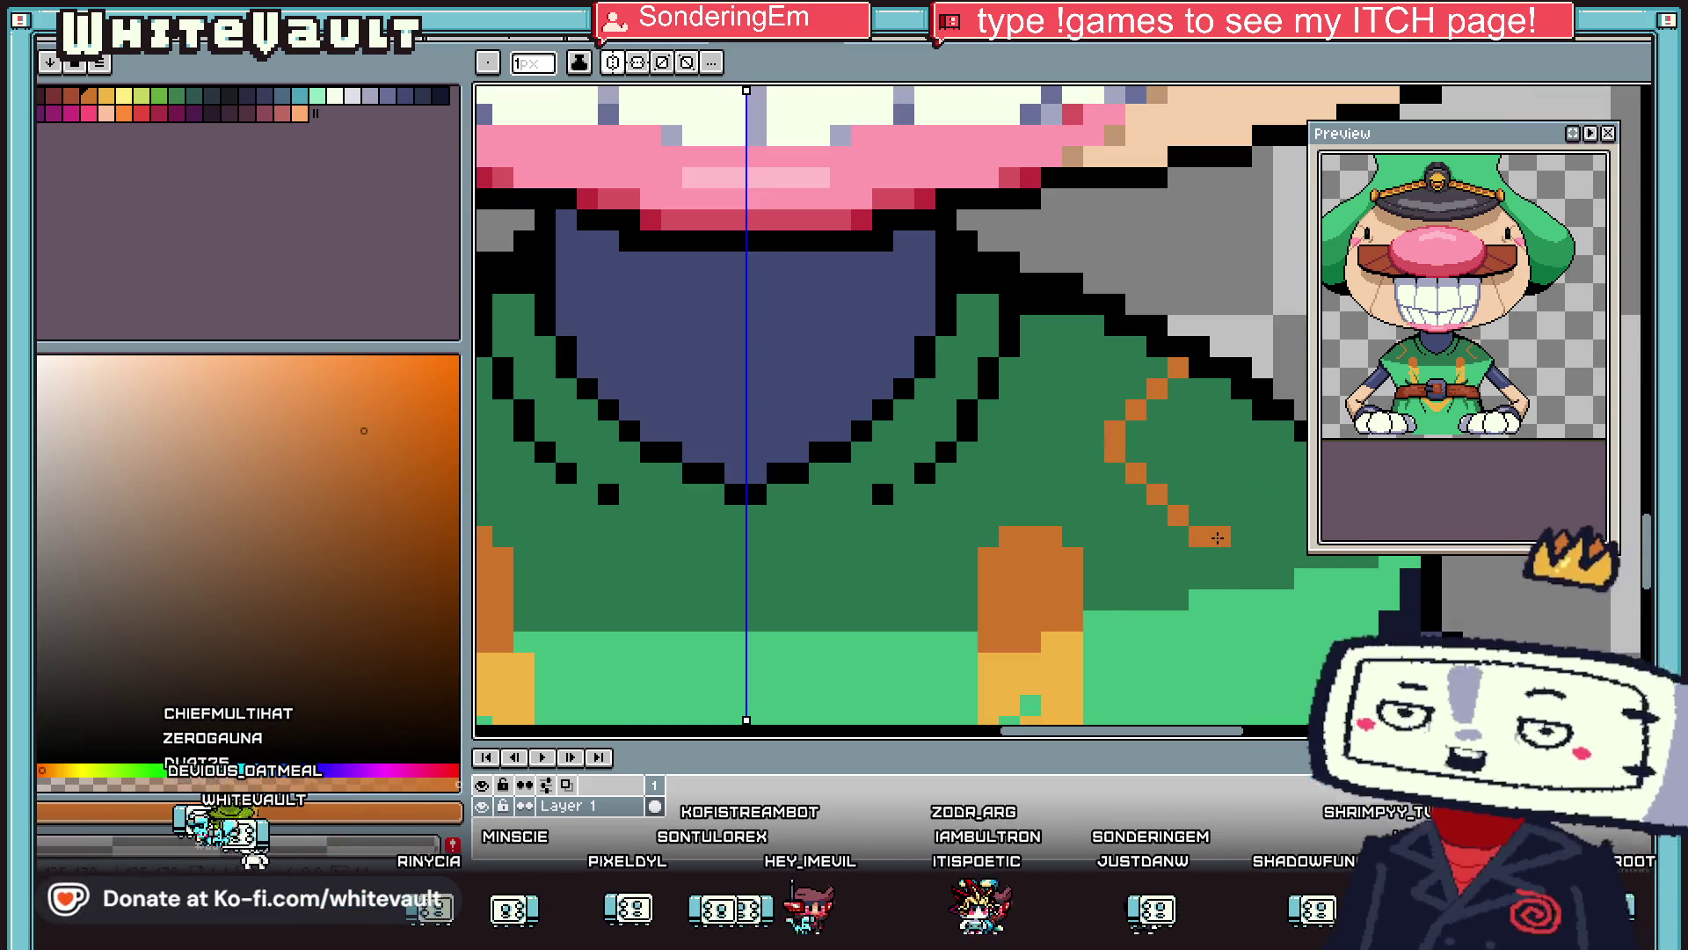
{"action": "scroll", "coordinate": [1240, 538], "scroll_direction": "down", "scroll_amount": 2}
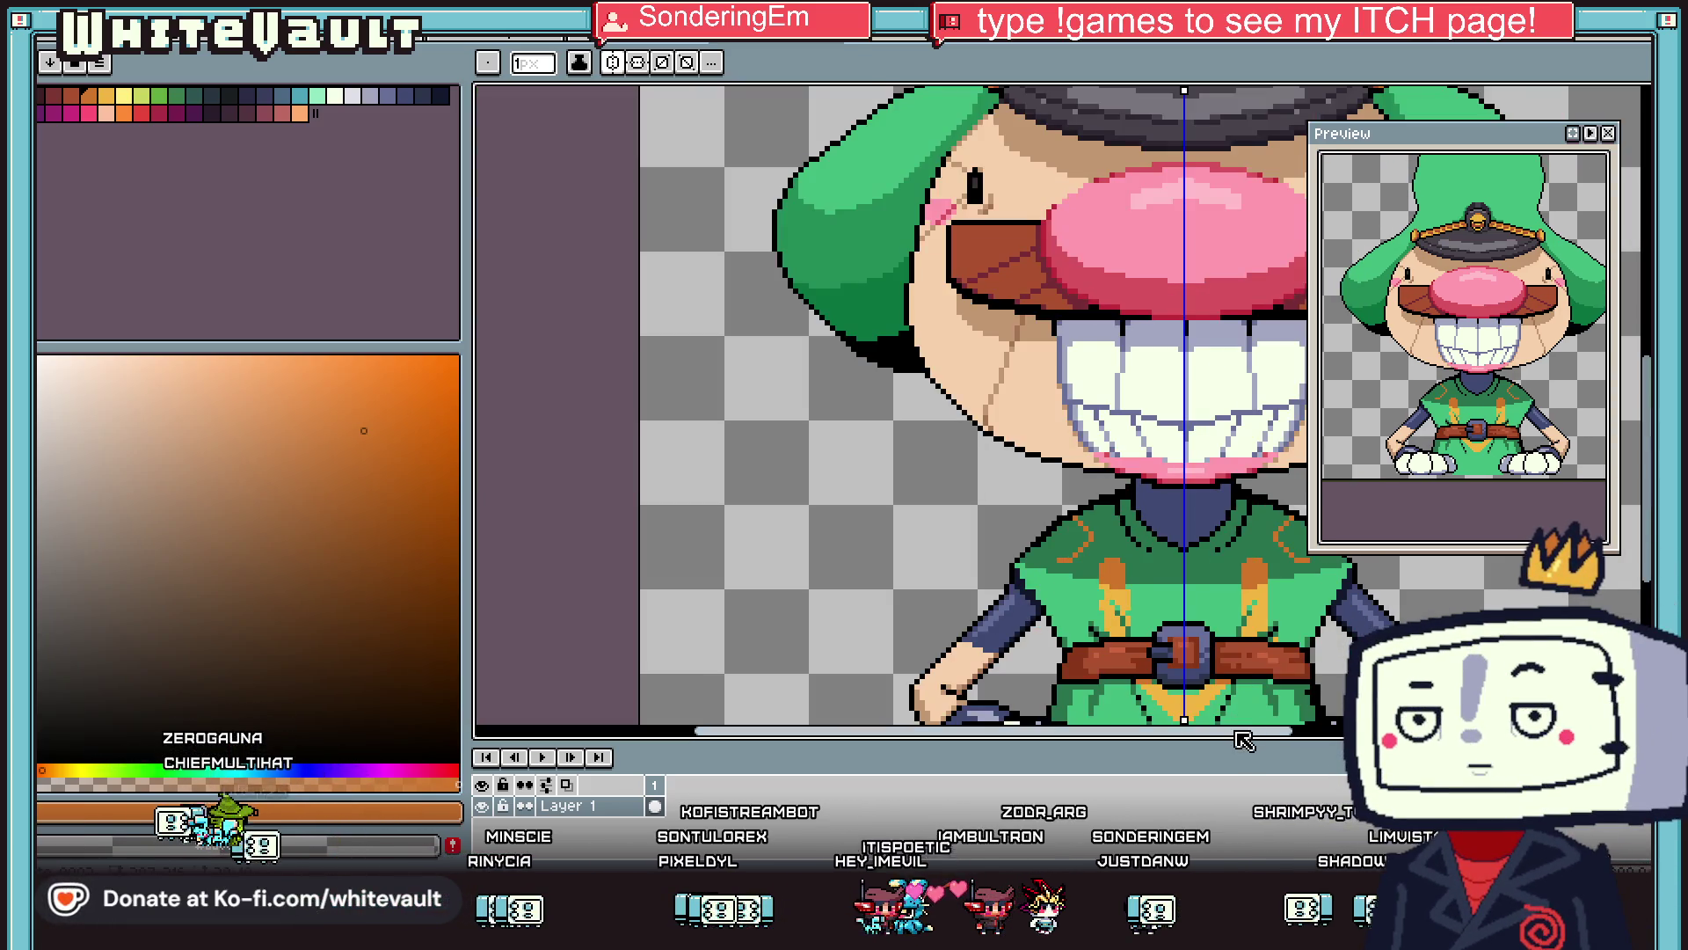
{"action": "scroll", "coordinate": [1169, 571], "scroll_direction": "up", "scroll_amount": 3}
{"action": "scroll", "coordinate": [1163, 565], "scroll_direction": "up", "scroll_amount": 1}
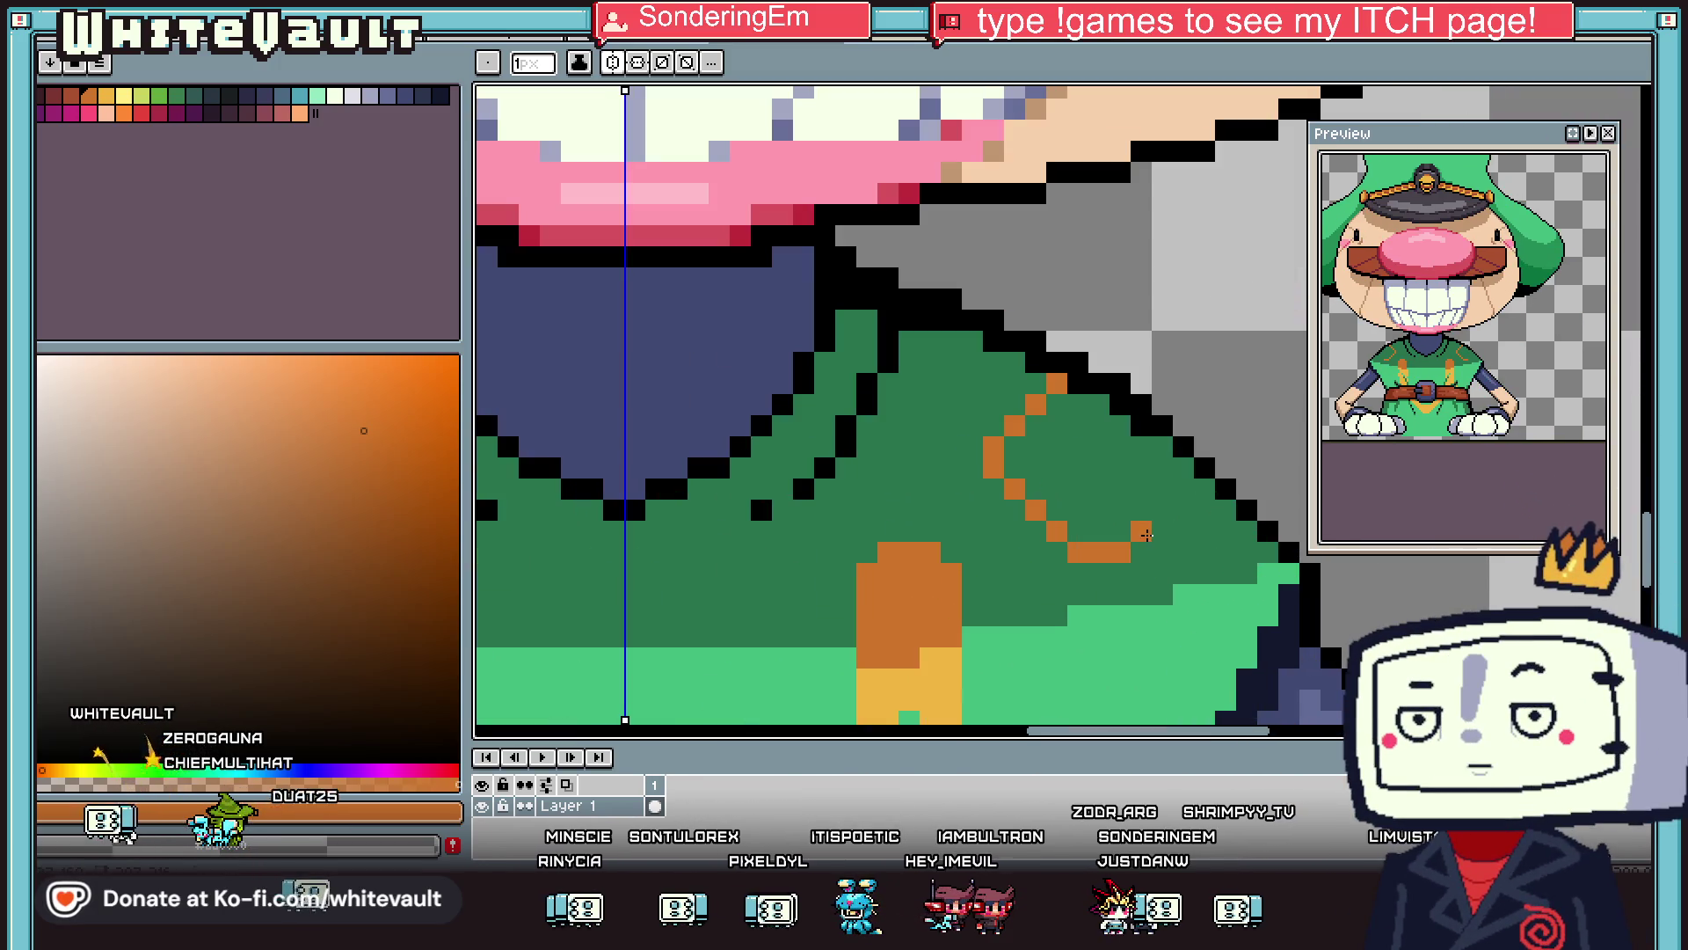
{"action": "left_click", "coordinate": [1203, 489]}
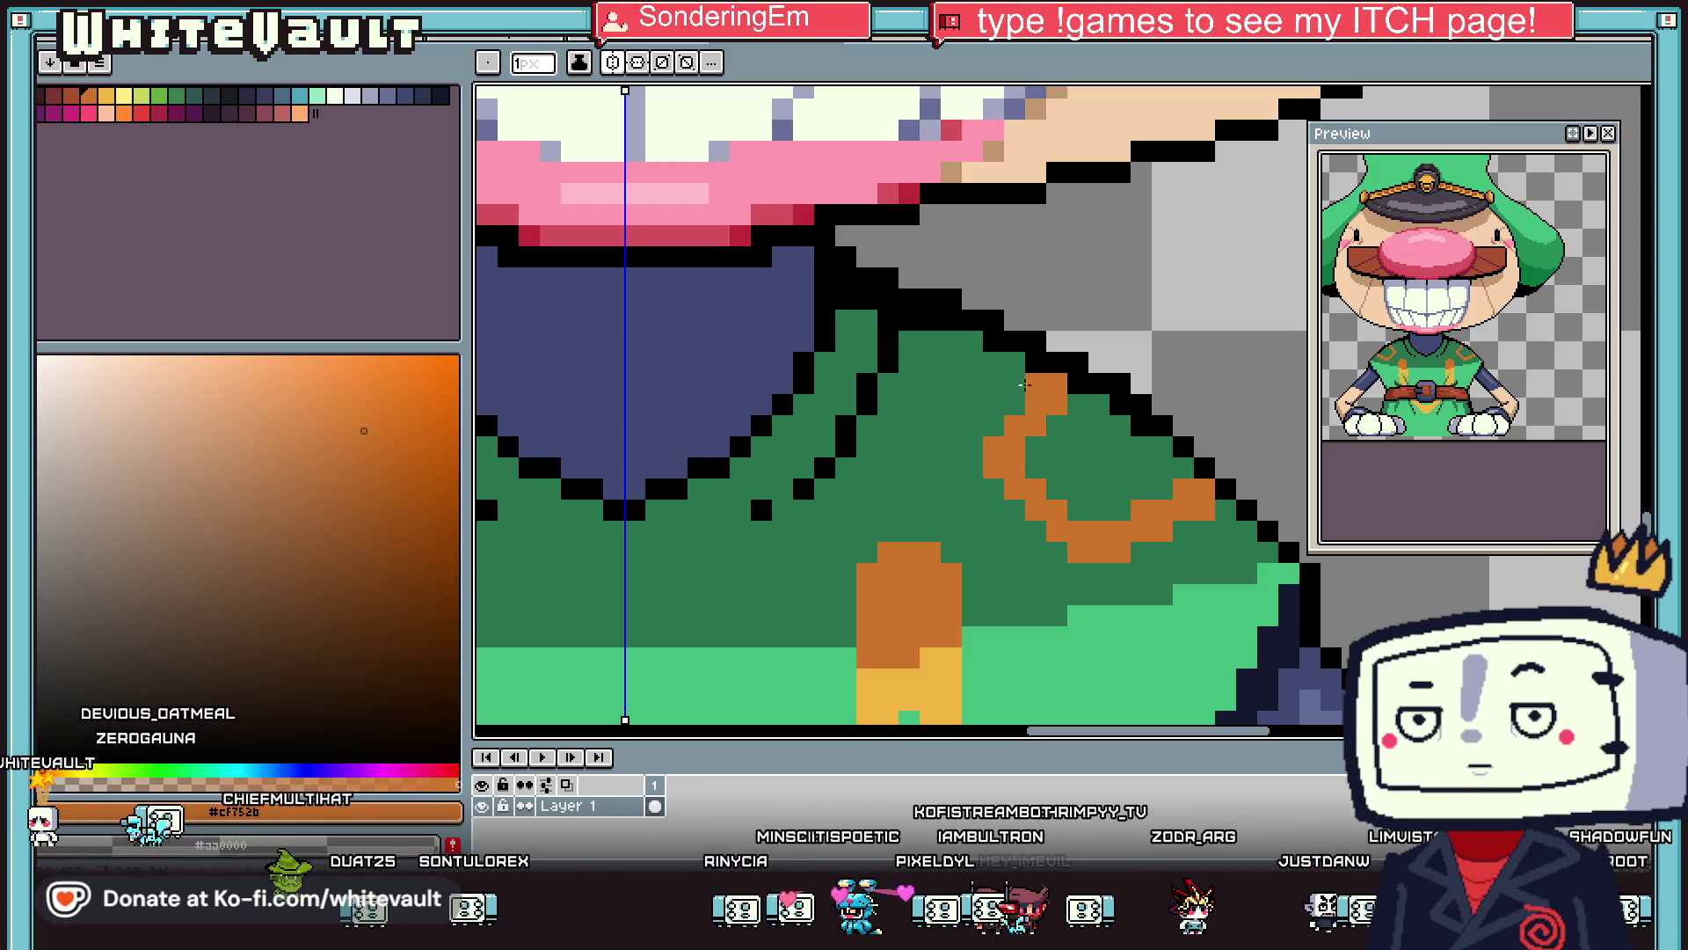
{"action": "scroll", "coordinate": [1031, 378], "scroll_direction": "down", "scroll_amount": 4}
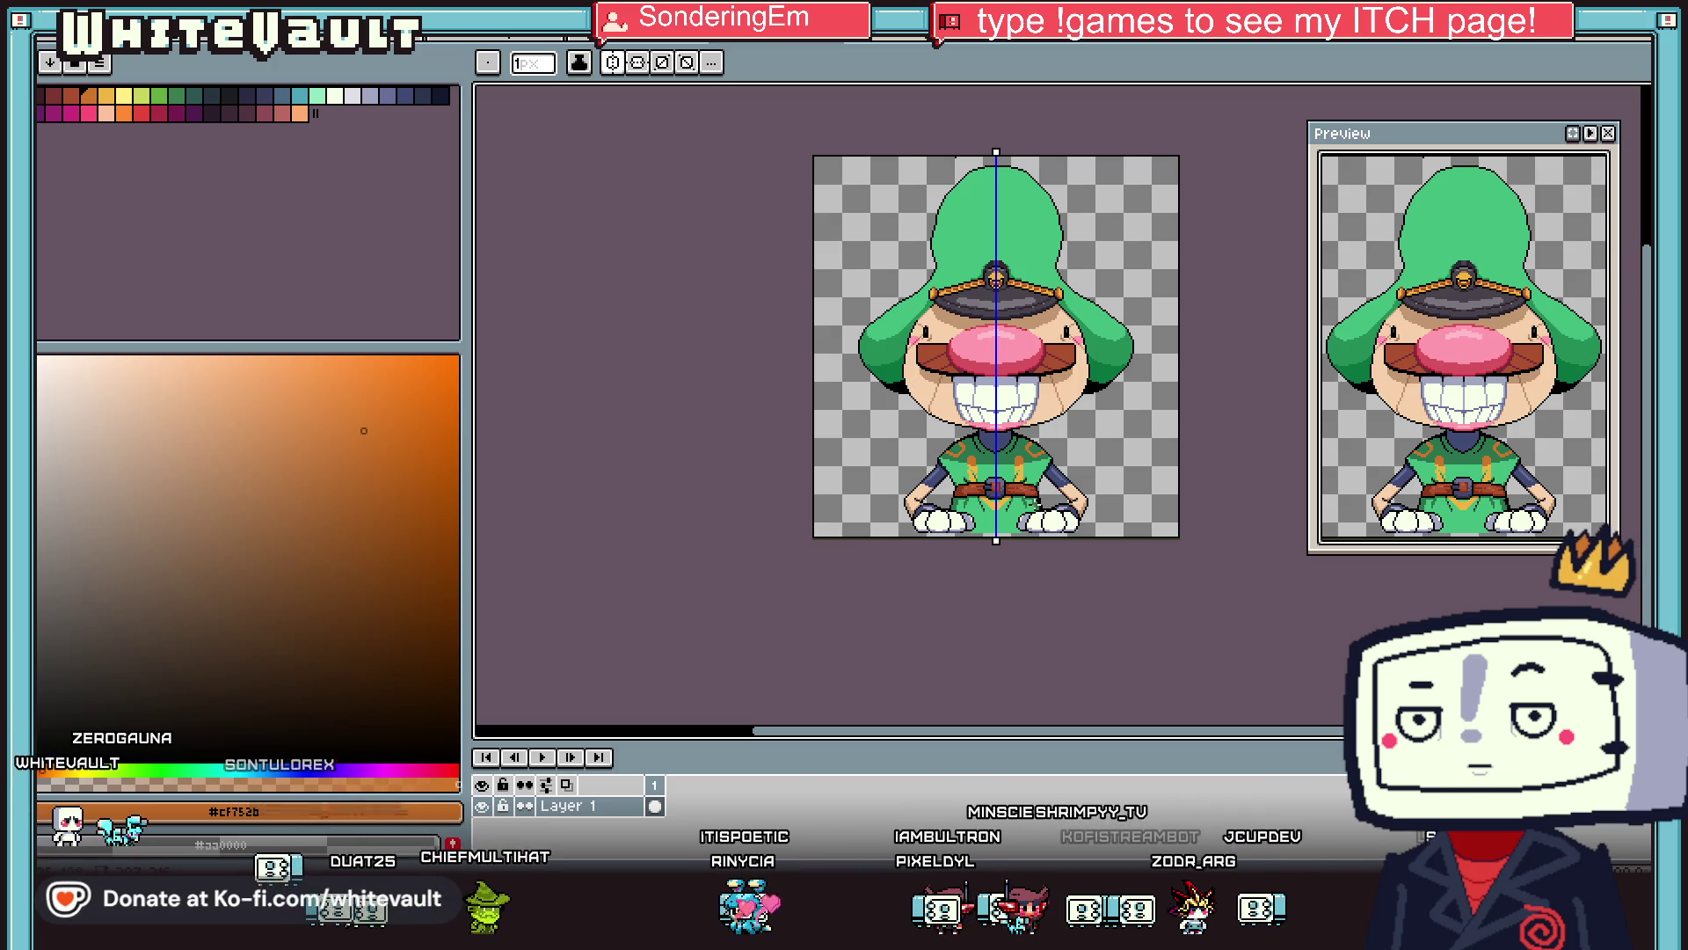
Sample the hat's dark grey and set the Paint Bucket to non-contiguous fills.
{"action": "key", "text": "i"}
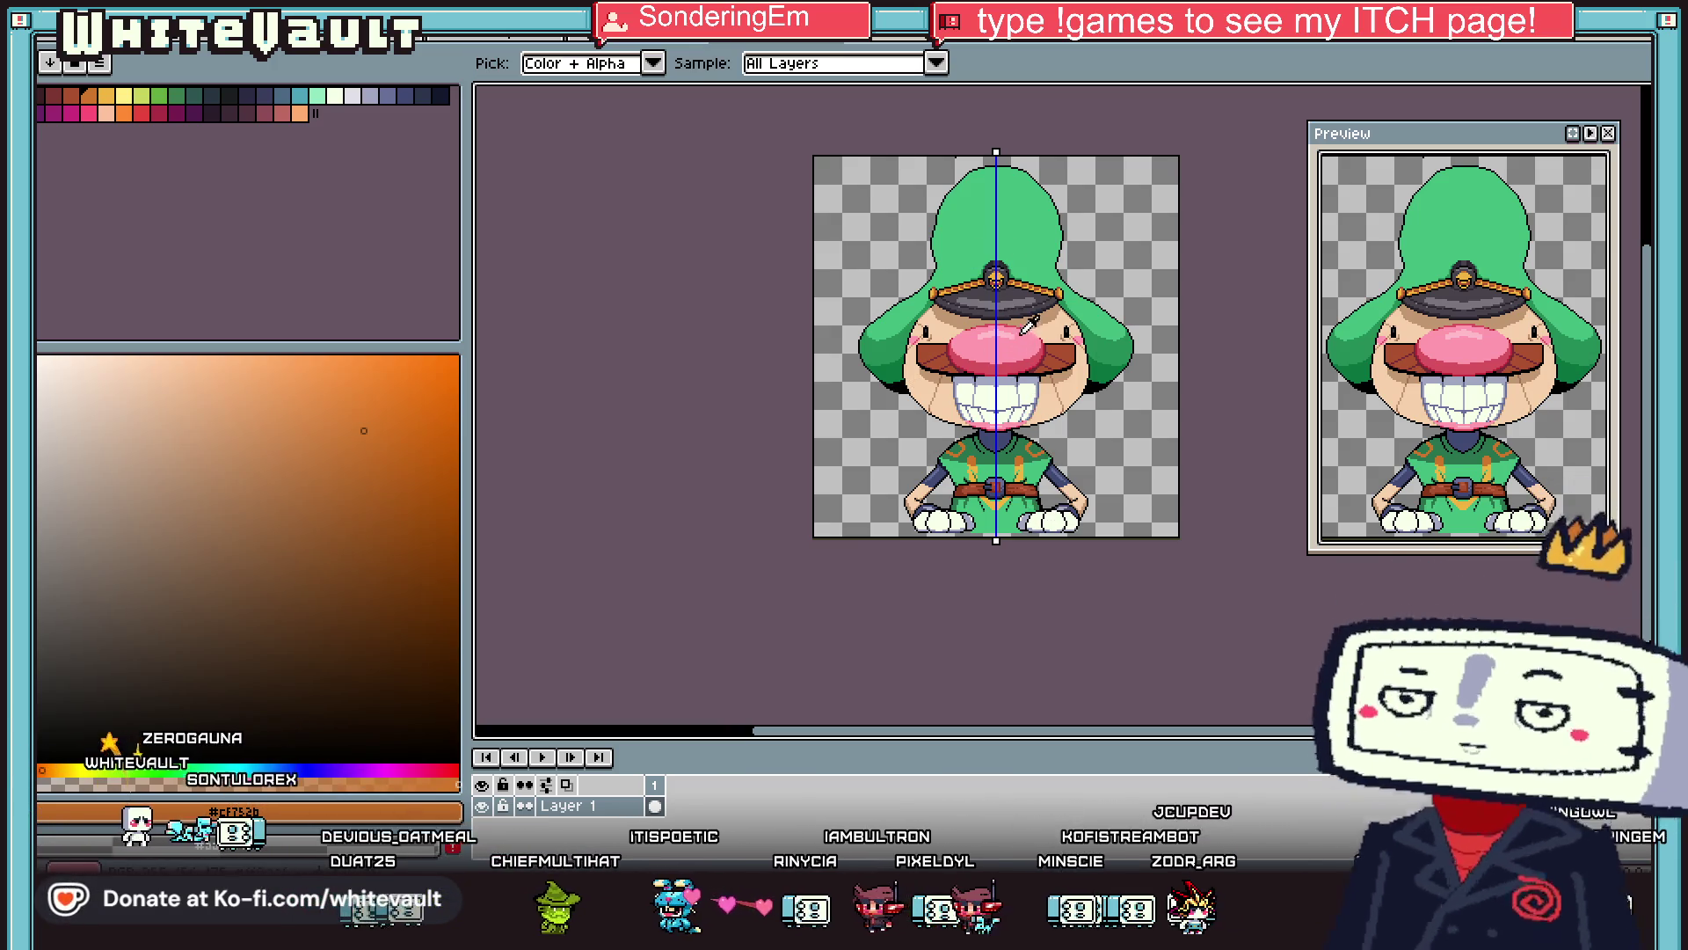
{"action": "left_click", "coordinate": [1001, 418]}
{"action": "key", "text": "g"}
{"action": "left_click", "coordinate": [662, 63]}
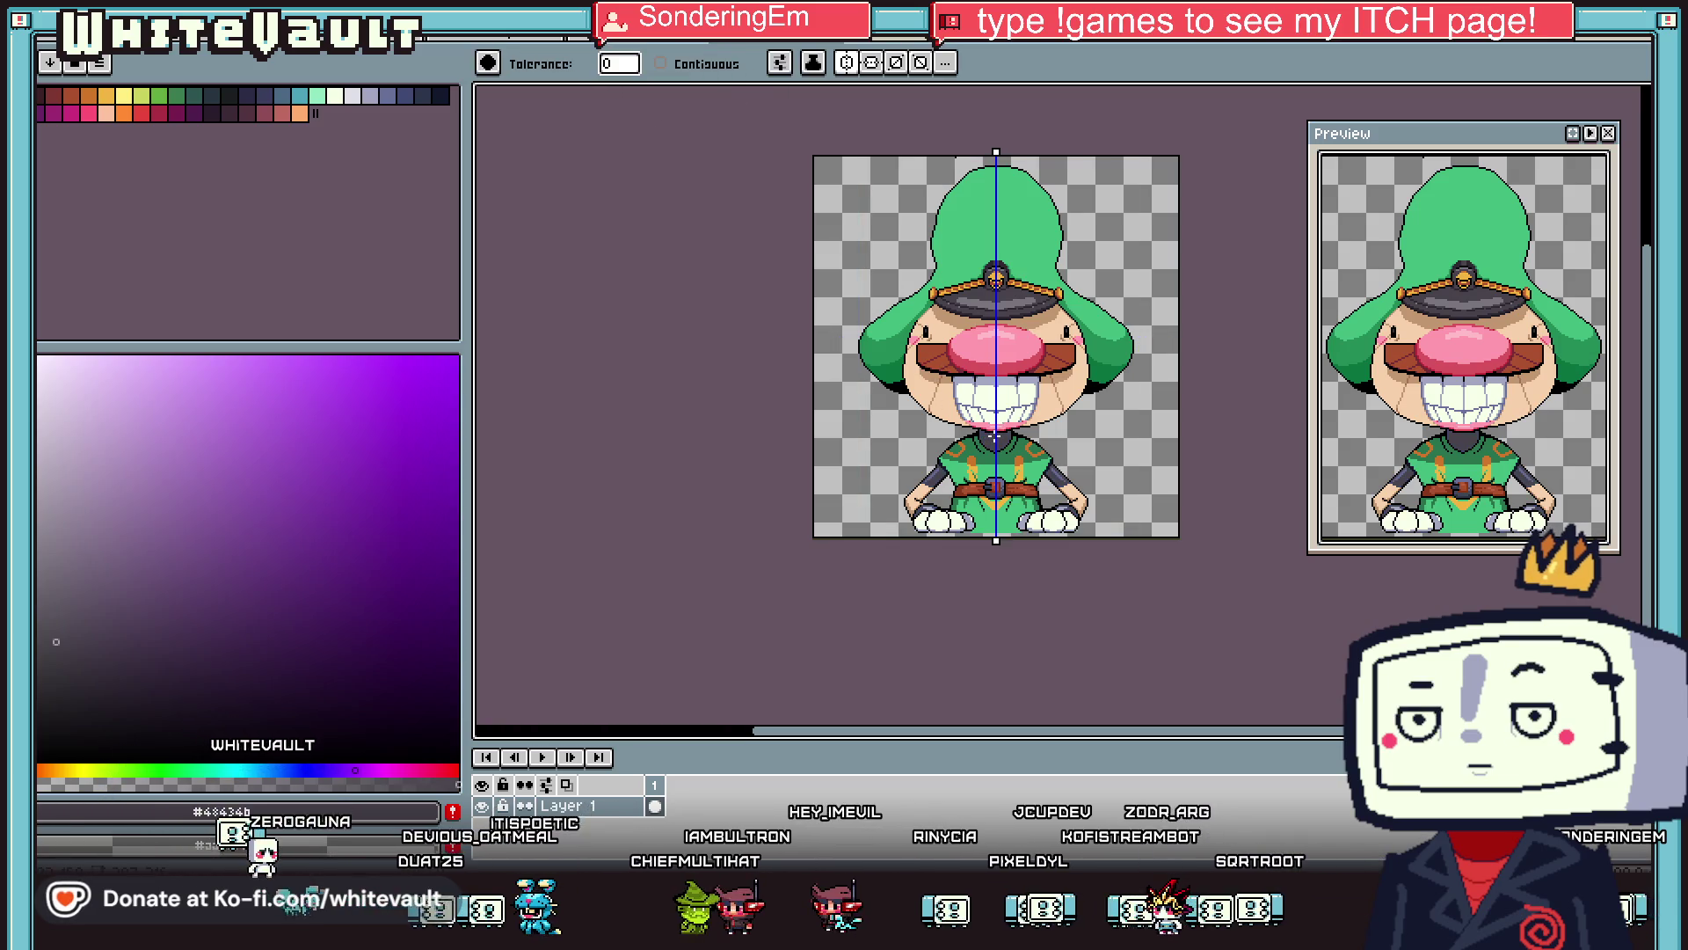
{"action": "left_click", "coordinate": [989, 301], "text": "alt"}
{"action": "scroll", "coordinate": [919, 493], "scroll_direction": "up", "scroll_amount": 5}
{"action": "scroll", "coordinate": [949, 440], "scroll_direction": "down", "scroll_amount": 5}
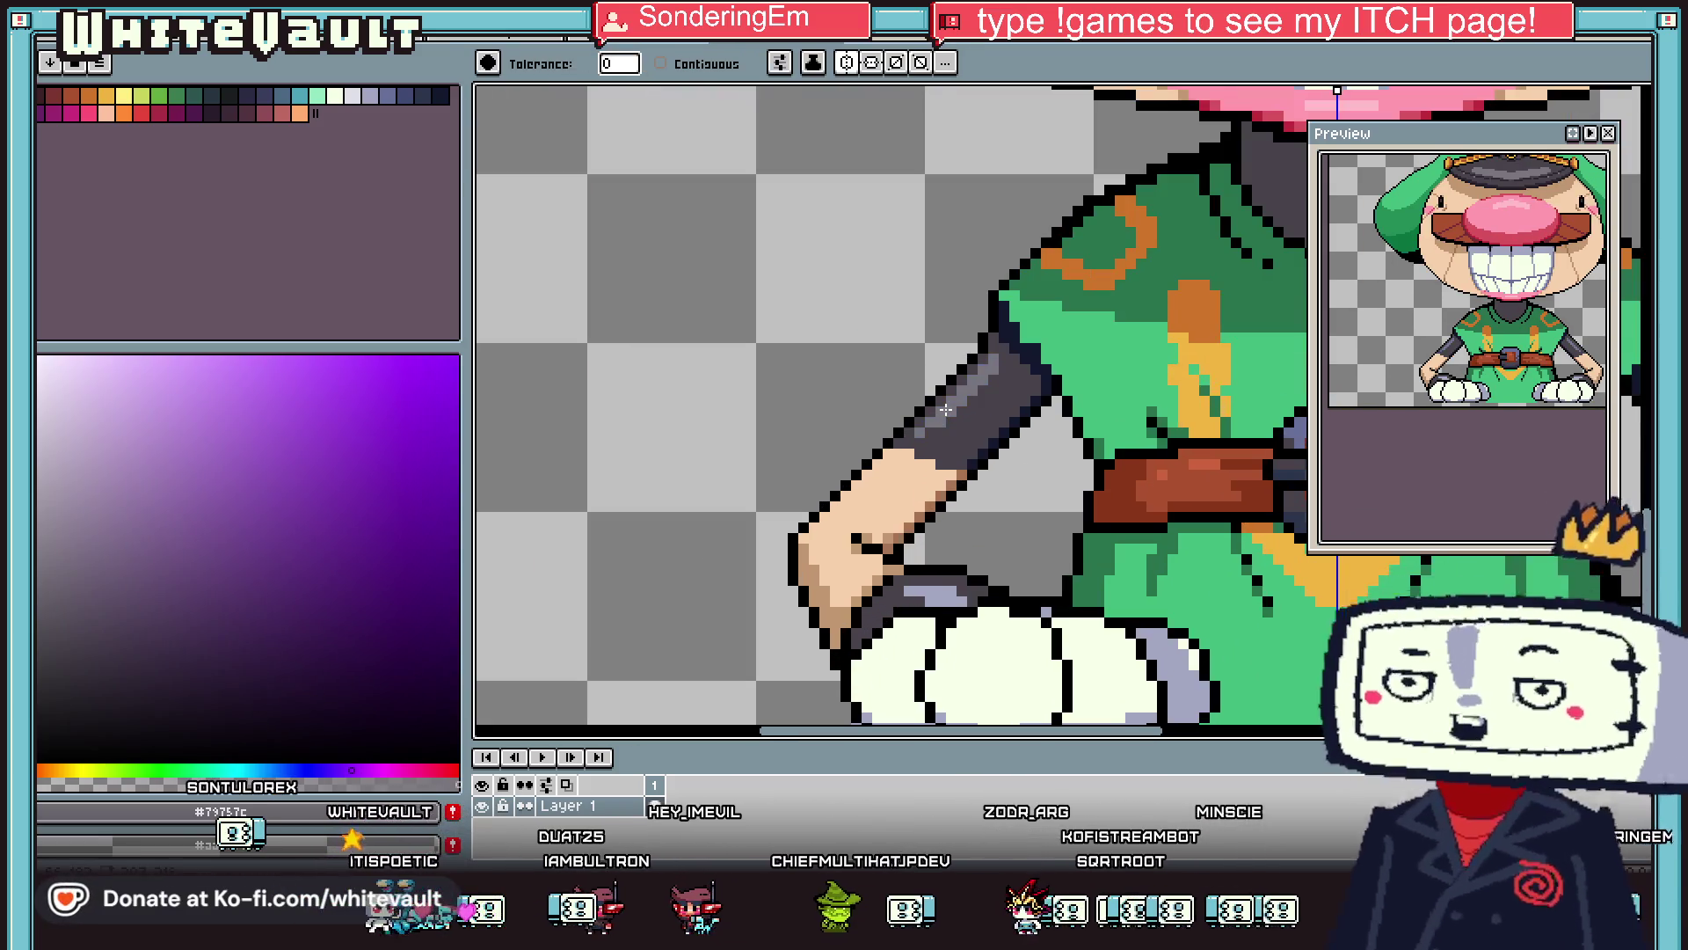
Sample another grey, choose a palette colour, and leave Contiguous unchecked.
{"action": "key", "text": "i"}
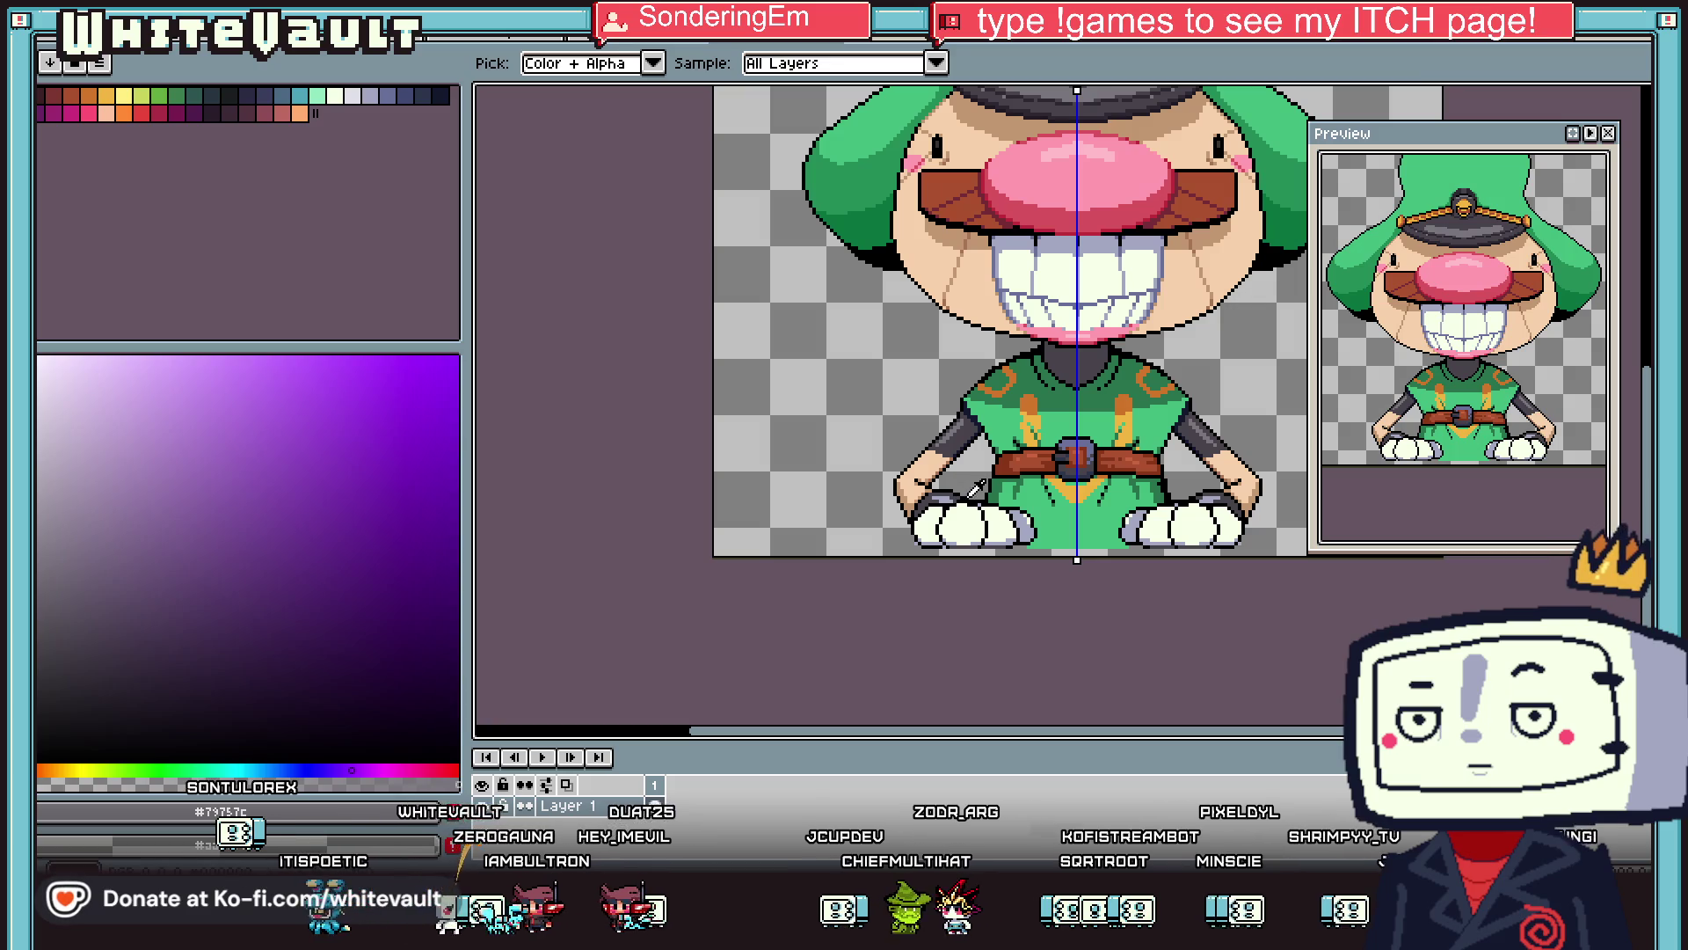
{"action": "scroll", "coordinate": [963, 493], "scroll_direction": "up", "scroll_amount": 1}
{"action": "left_click", "coordinate": [925, 489], "text": "alt"}
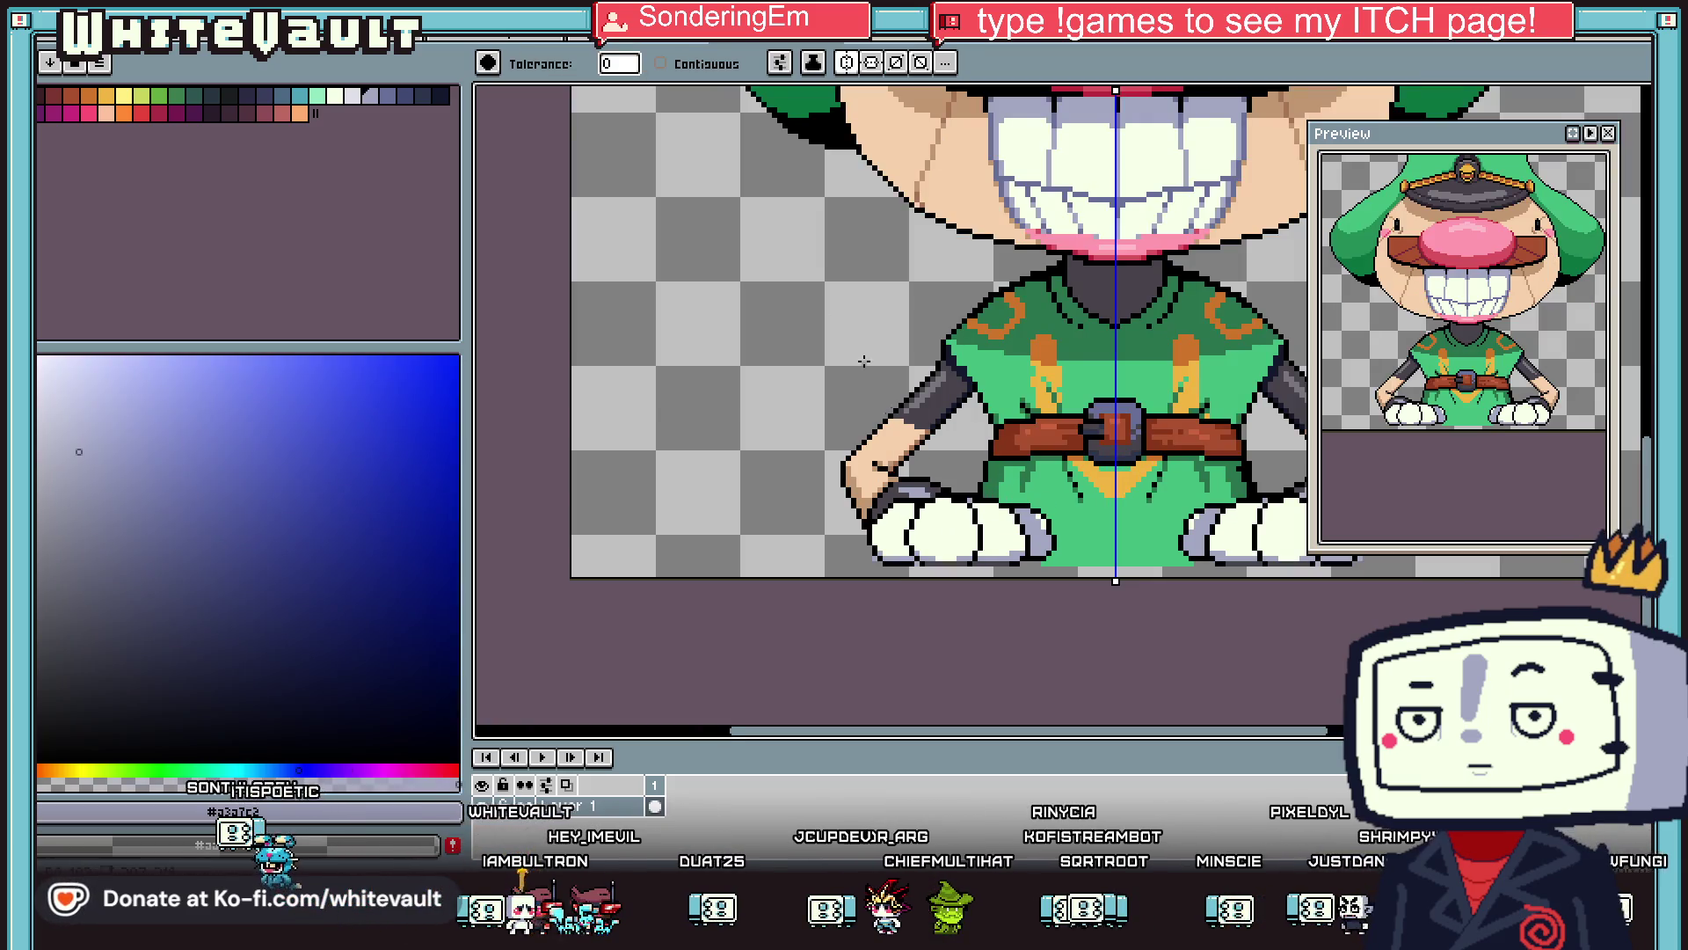
{"action": "left_click", "coordinate": [661, 63]}
{"action": "scroll", "coordinate": [888, 495], "scroll_direction": "down", "scroll_amount": 3}
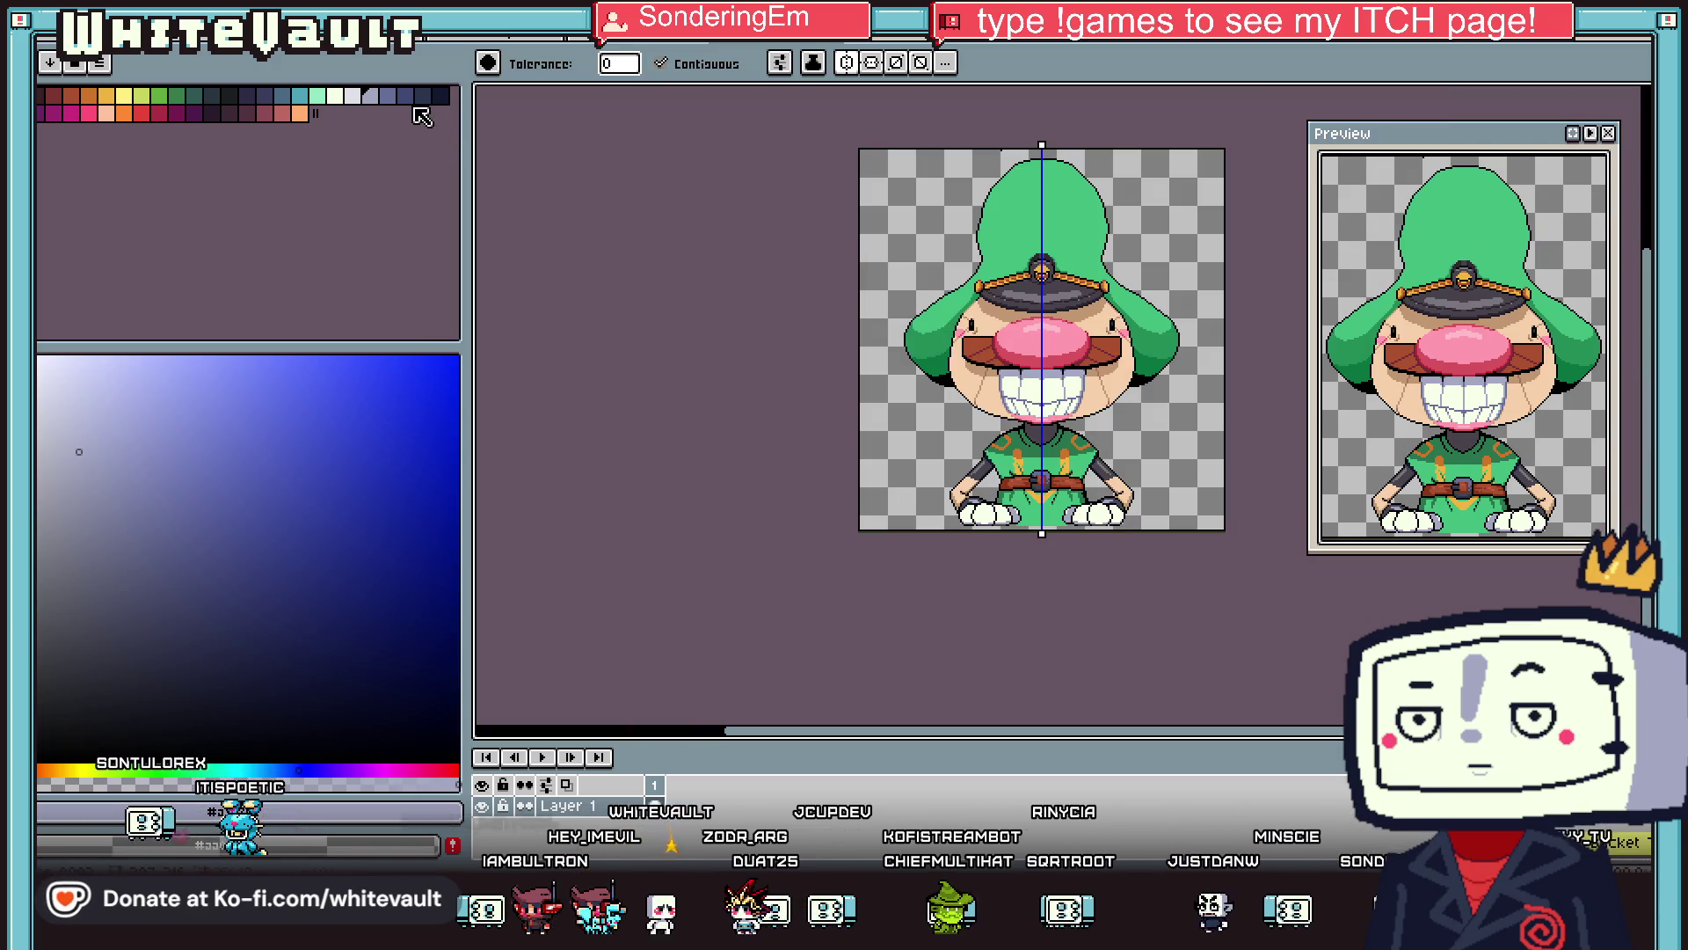
{"action": "left_click", "coordinate": [388, 95]}
{"action": "scroll", "coordinate": [964, 515], "scroll_direction": "up", "scroll_amount": 3}
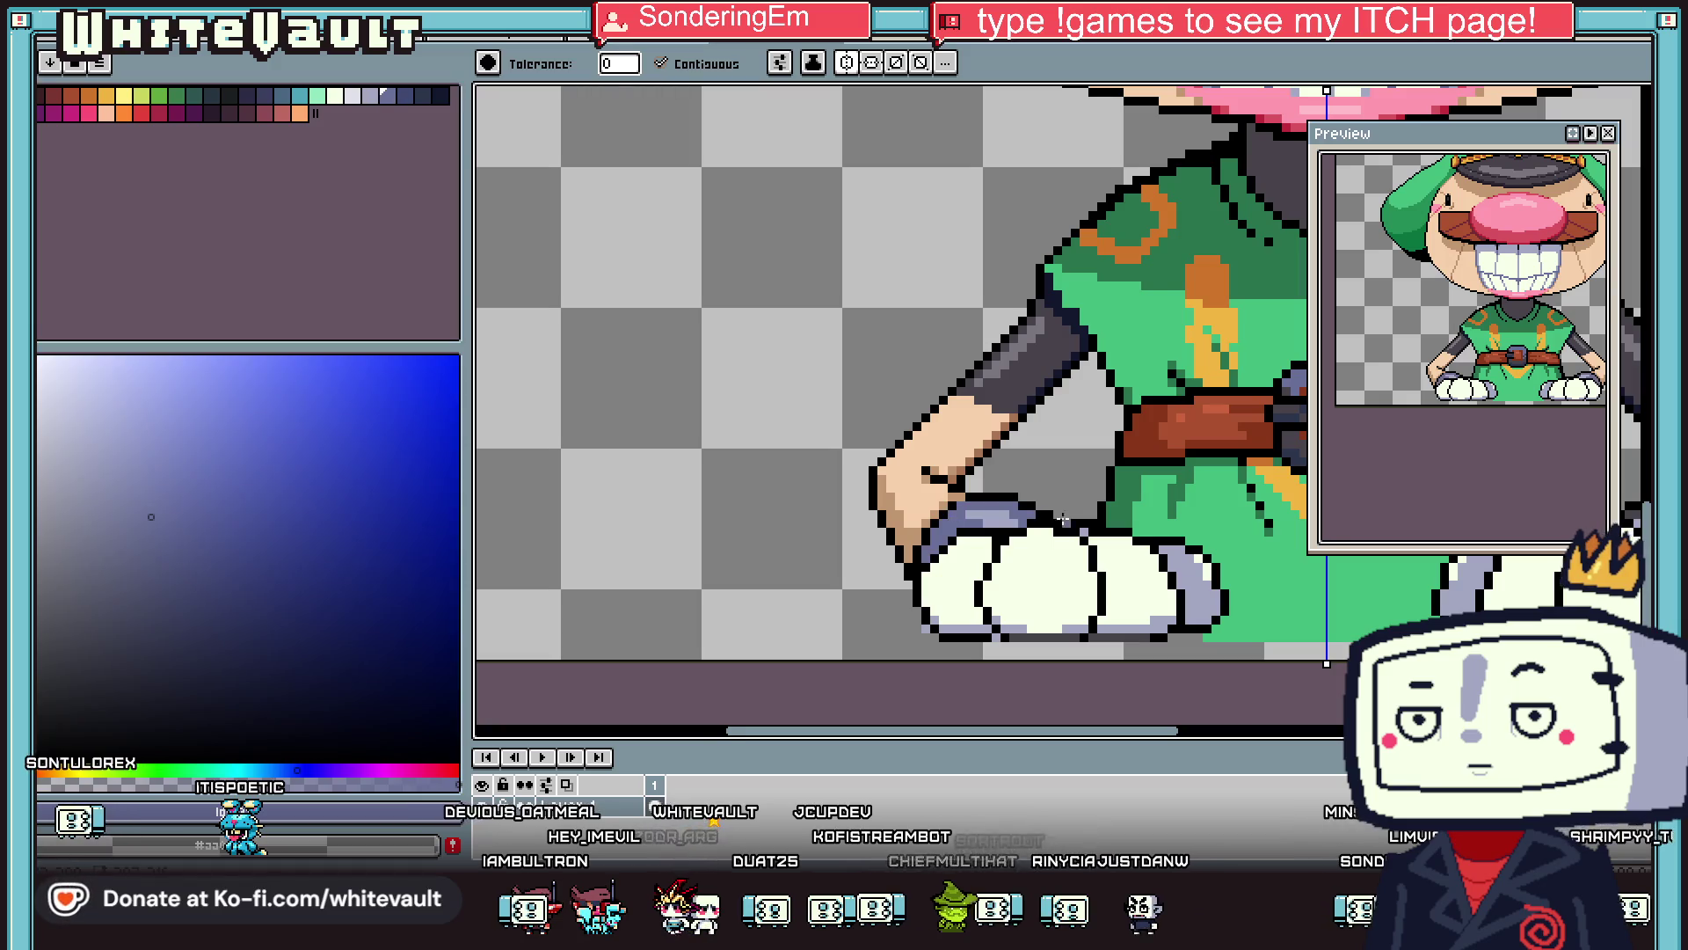
{"action": "scroll", "coordinate": [1231, 527], "scroll_direction": "down", "scroll_amount": 5}
{"action": "scroll", "coordinate": [1310, 536], "scroll_direction": "up", "scroll_amount": 3}
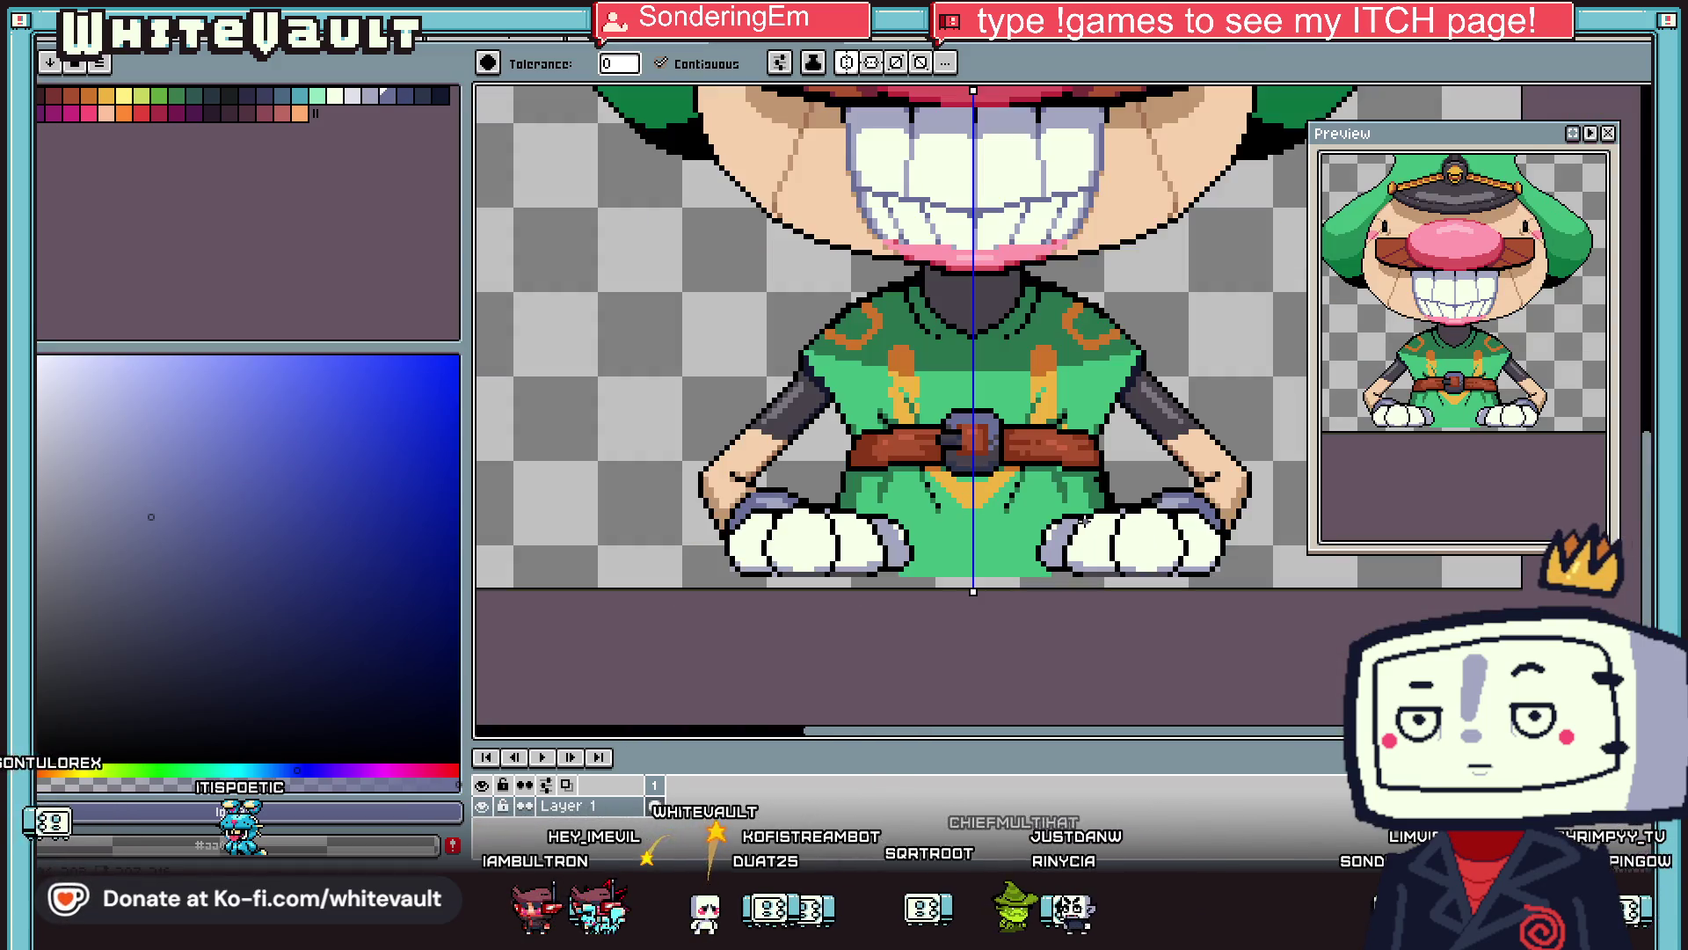
{"action": "scroll", "coordinate": [1310, 536], "scroll_direction": "down", "scroll_amount": 2}
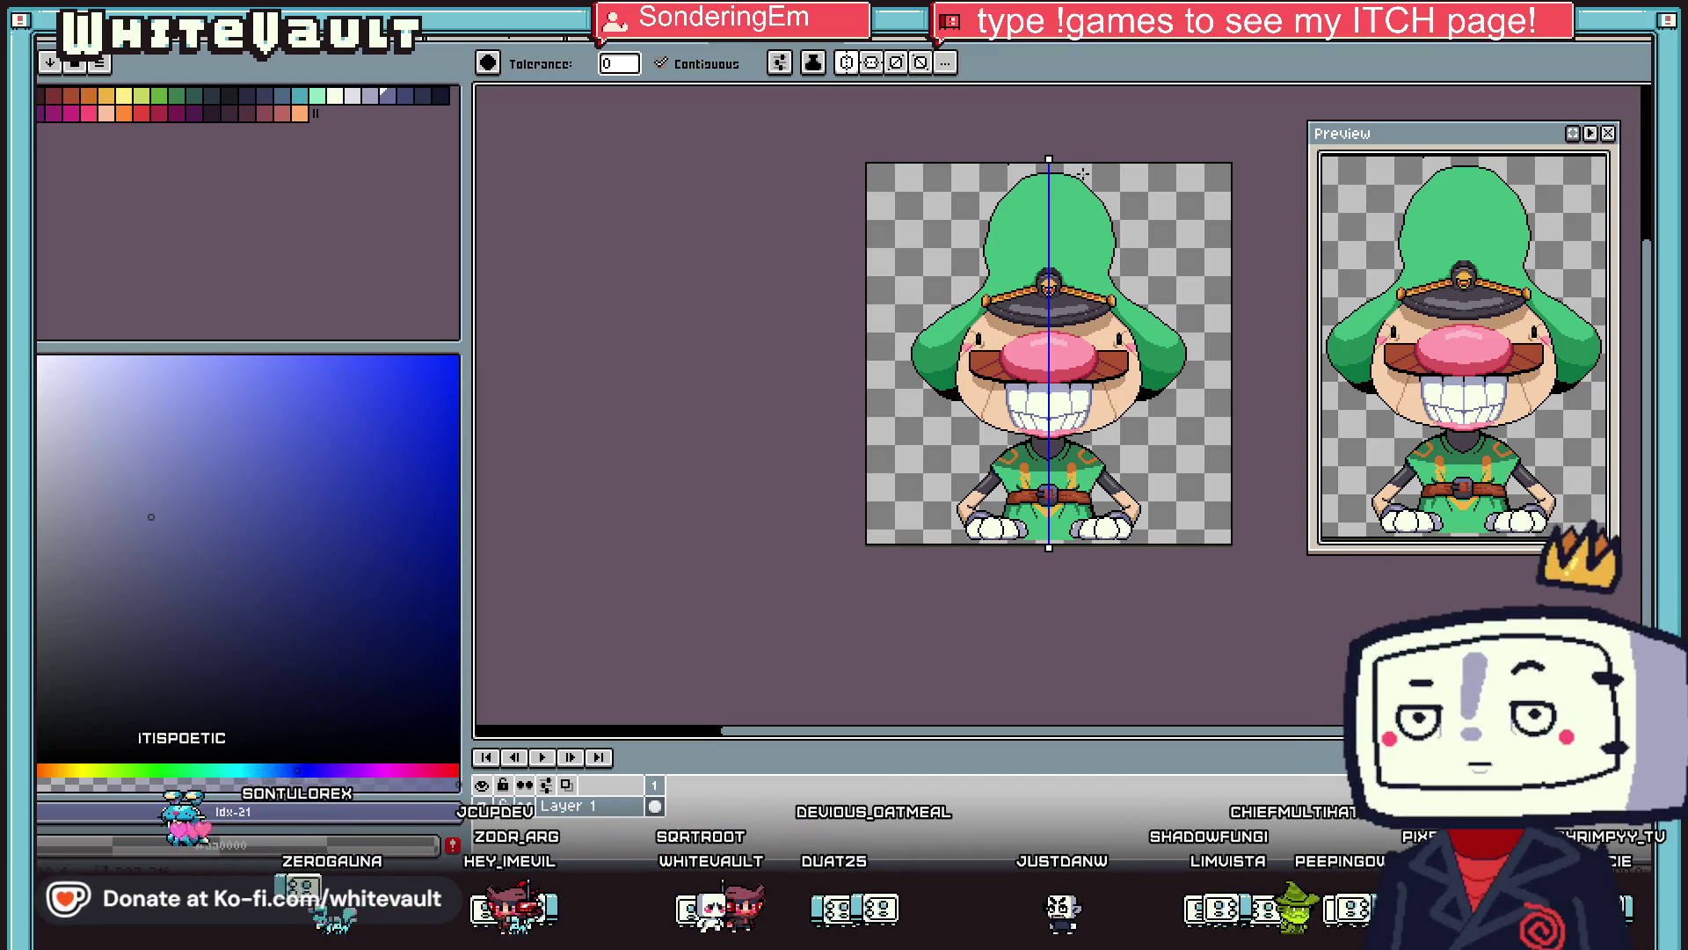
{"action": "scroll", "coordinate": [1070, 175], "scroll_direction": "up", "scroll_amount": 1}
{"action": "left_click", "coordinate": [730, 66]}
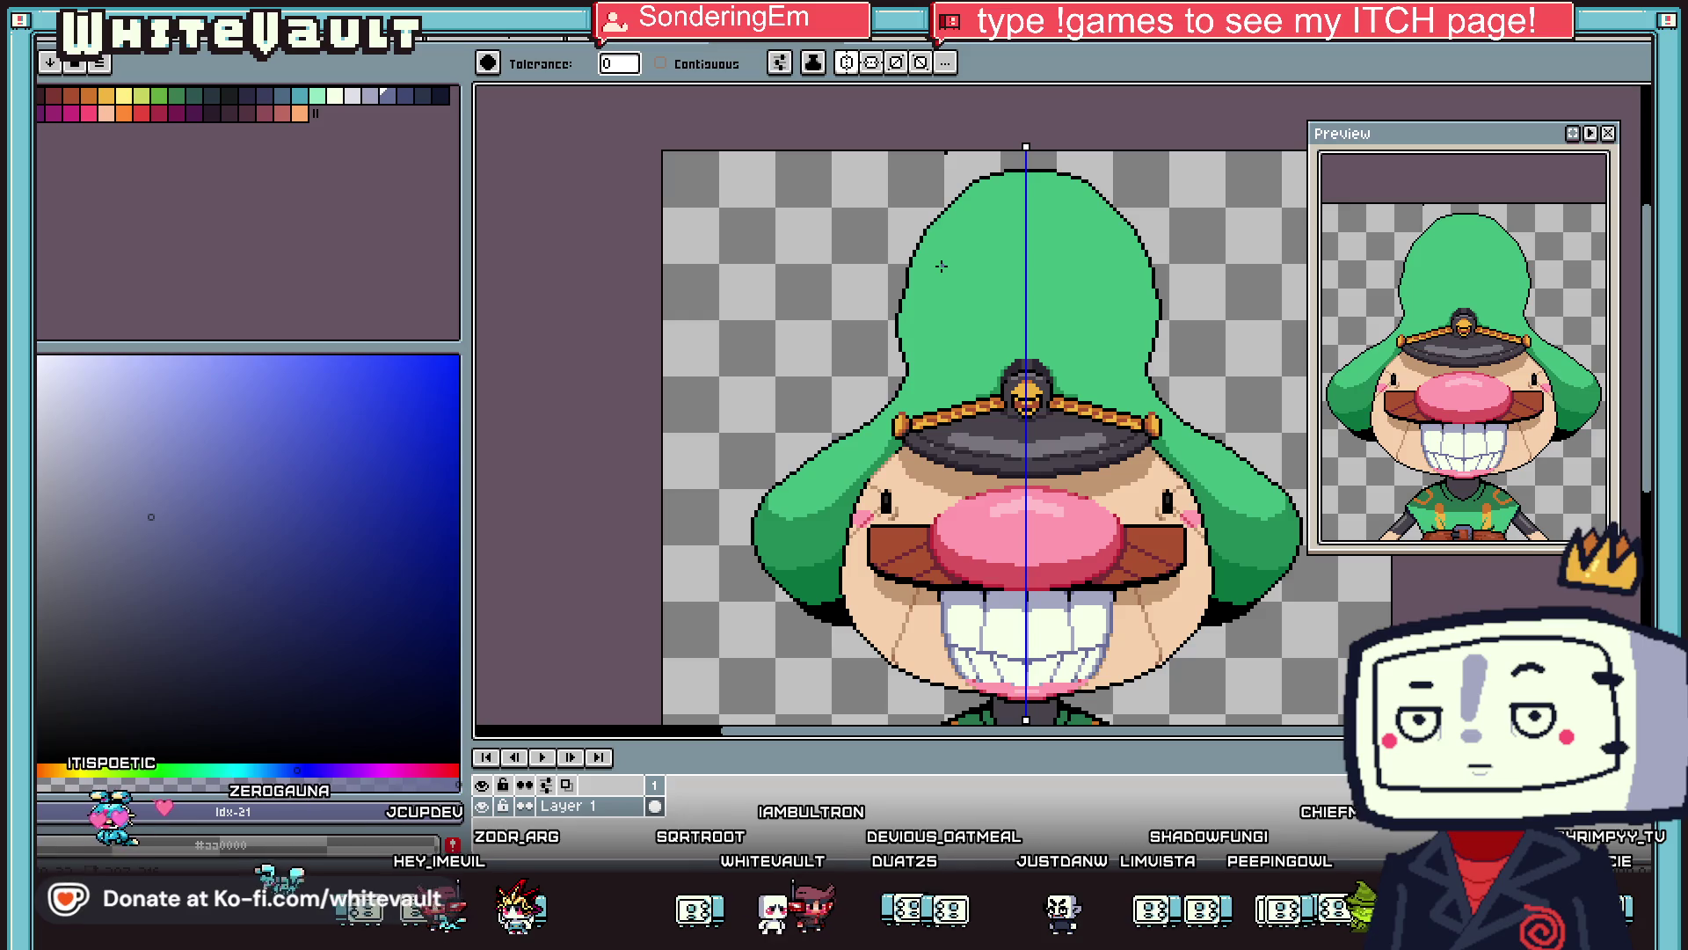
Add a new empty layer and pick the hat badge's orange.
{"action": "right_click", "coordinate": [607, 805]}
{"action": "mouse_move", "coordinate": [660, 747]}
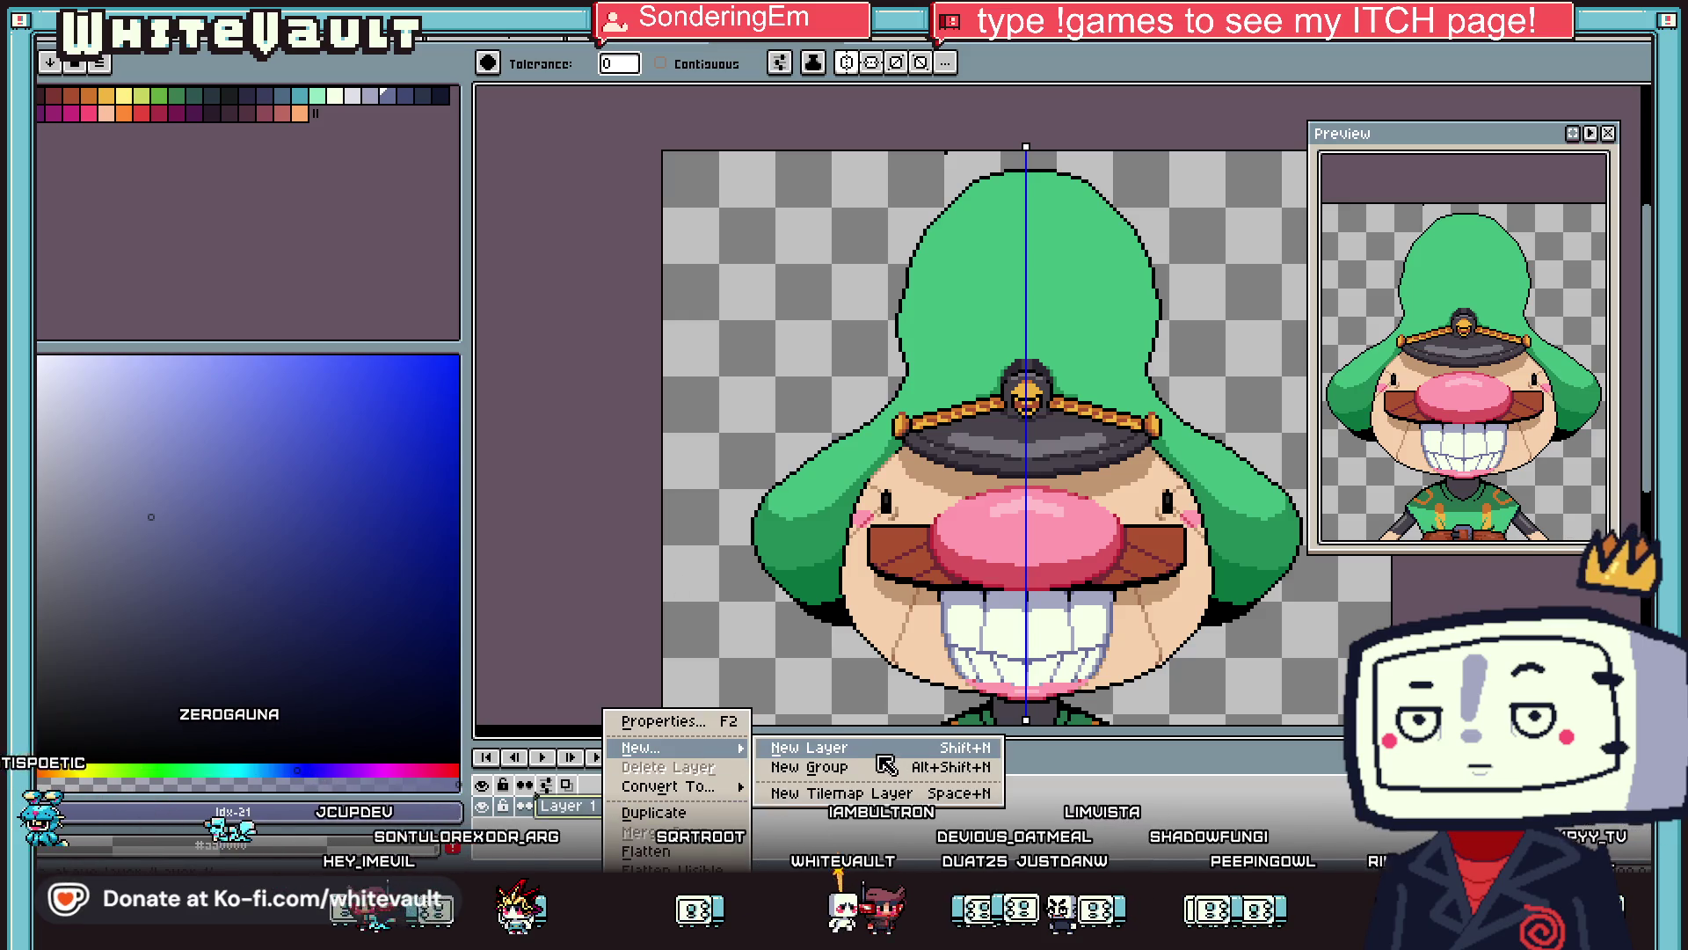
{"action": "left_click", "coordinate": [810, 747]}
{"action": "key", "text": "i"}
{"action": "scroll", "coordinate": [1025, 391], "scroll_direction": "up", "scroll_amount": 2}
{"action": "left_click", "coordinate": [1025, 388]}
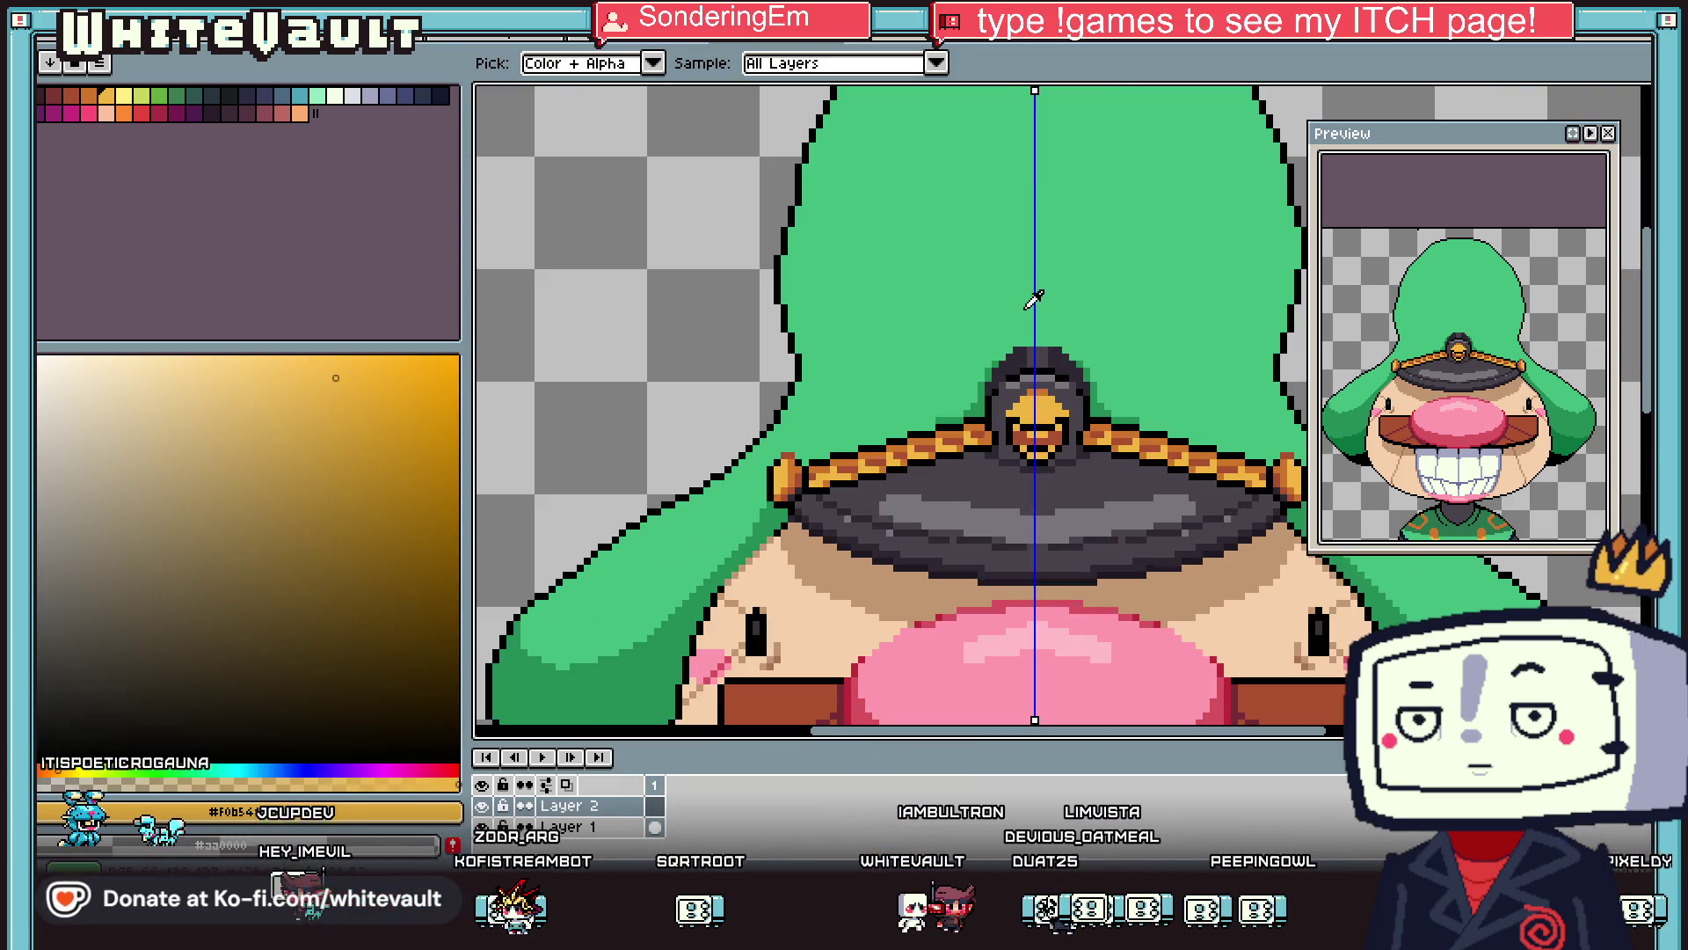
{"action": "scroll", "coordinate": [1024, 264], "scroll_direction": "down", "scroll_amount": 5}
{"action": "scroll", "coordinate": [1024, 264], "scroll_direction": "up", "scroll_amount": 4}
{"action": "scroll", "coordinate": [1052, 298], "scroll_direction": "down", "scroll_amount": 1}
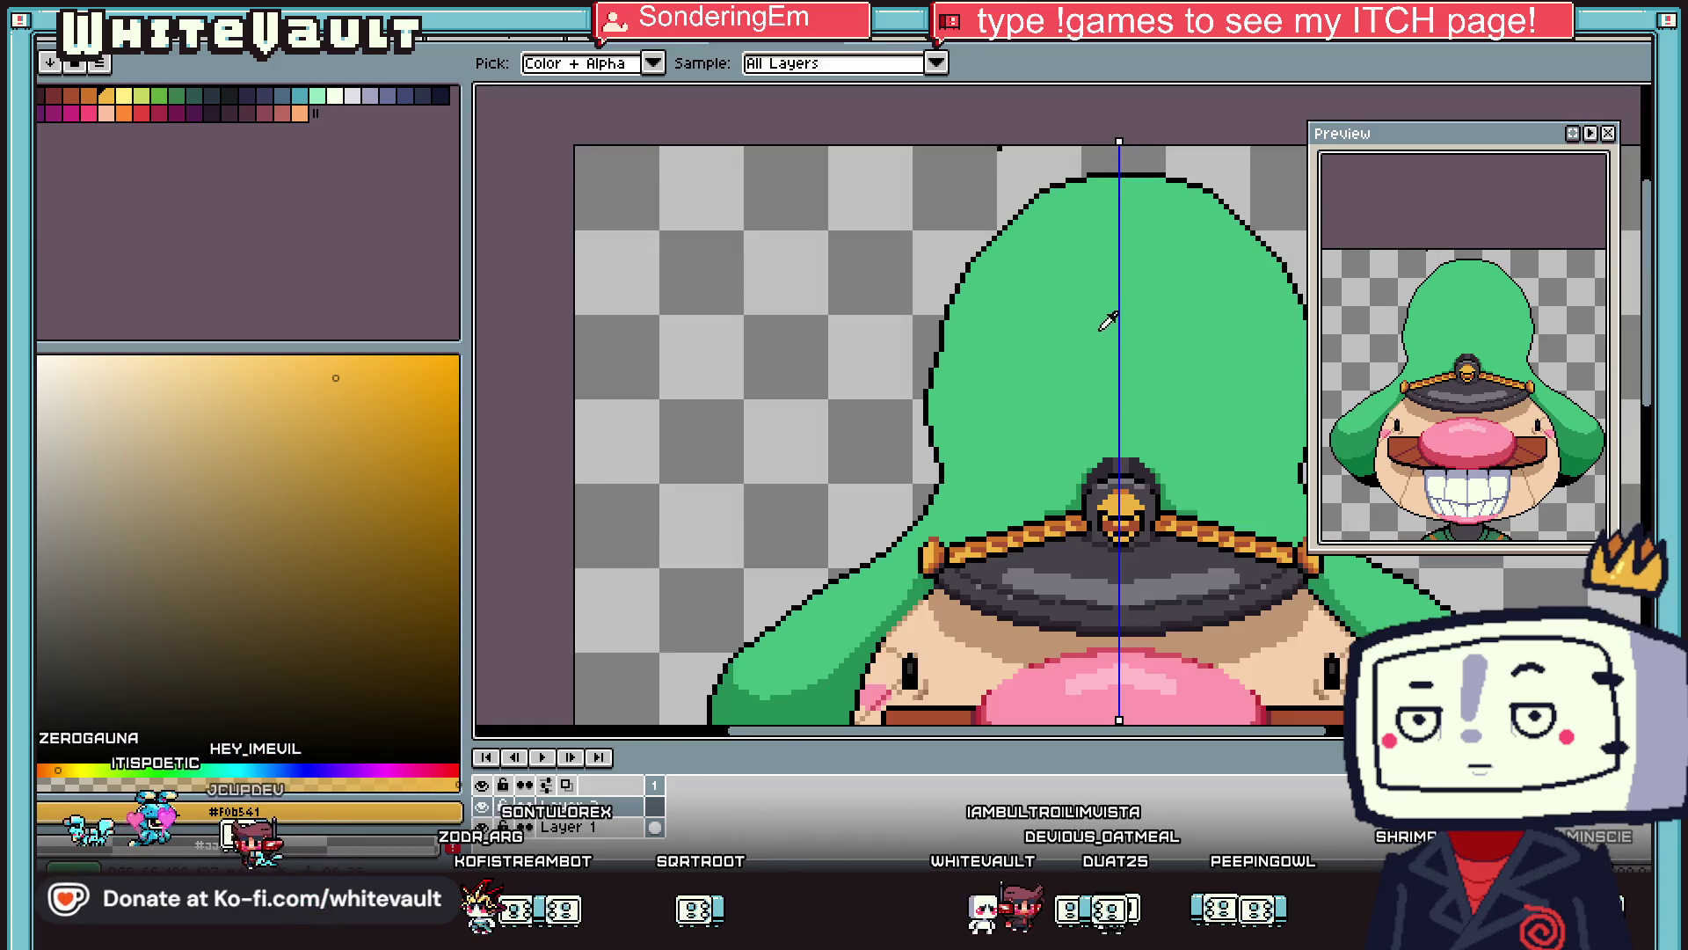
{"action": "scroll", "coordinate": [1104, 320], "scroll_direction": "up", "scroll_amount": 1}
Undo a mirrored test stroke, turn off symmetry, and enlarge the pencil brush.
{"action": "key", "text": "b"}
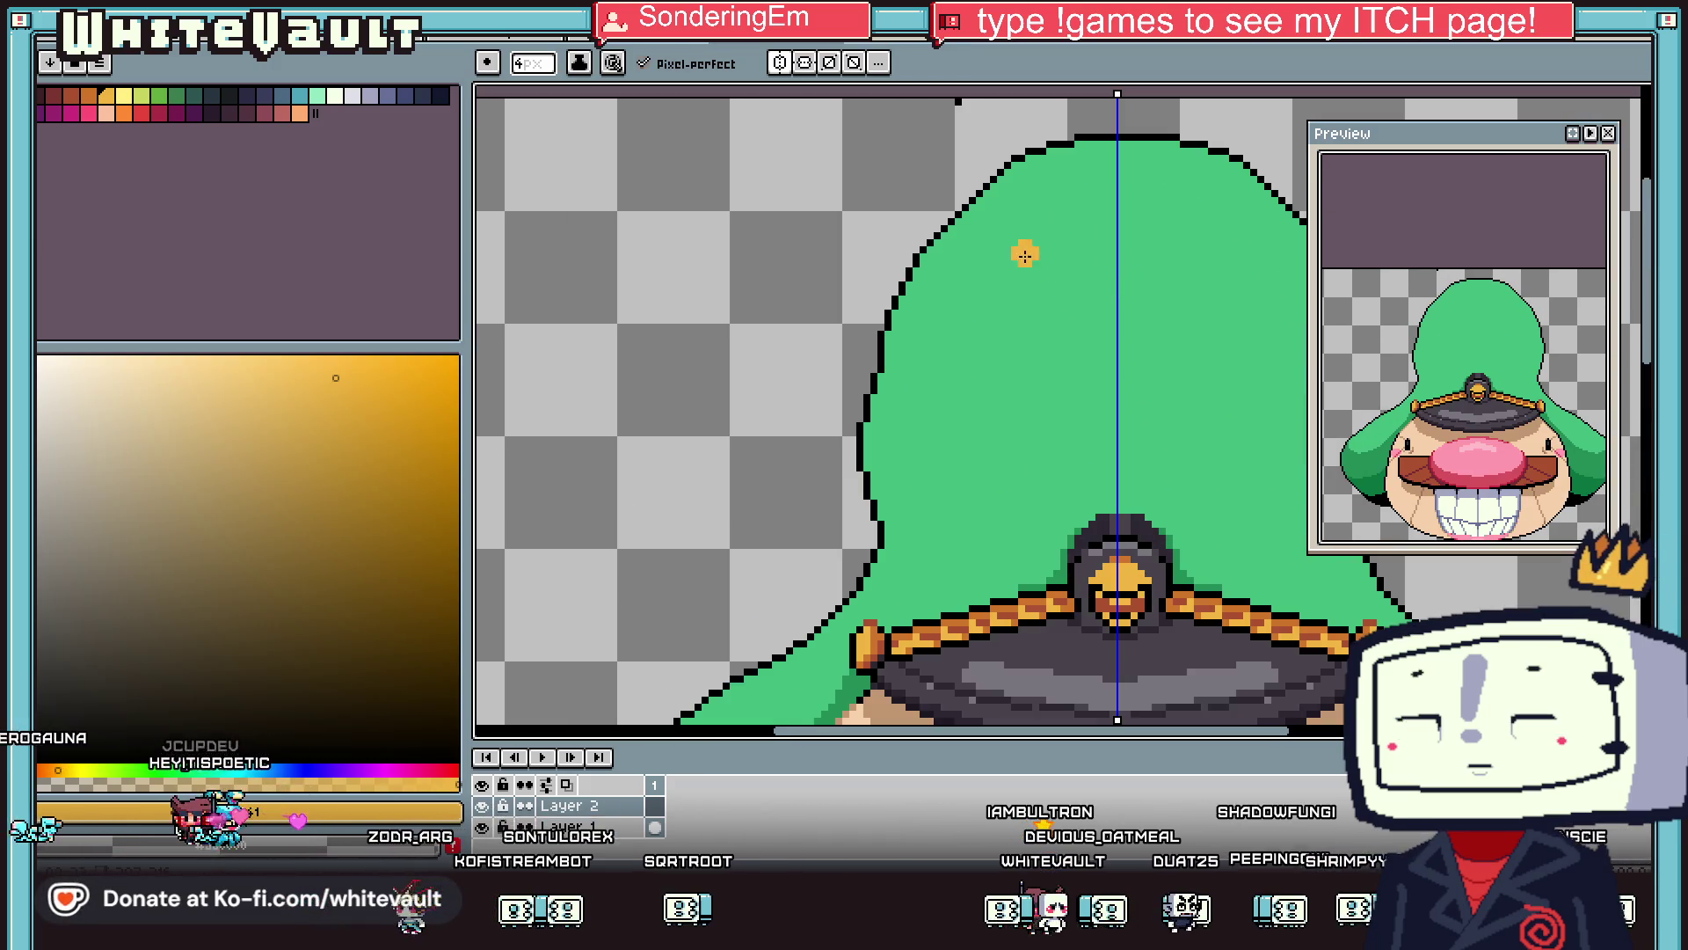
{"action": "left_click_drag", "start_coordinate": [1022, 253], "coordinate": [1014, 278]}
{"action": "key", "text": "ctrl+z"}
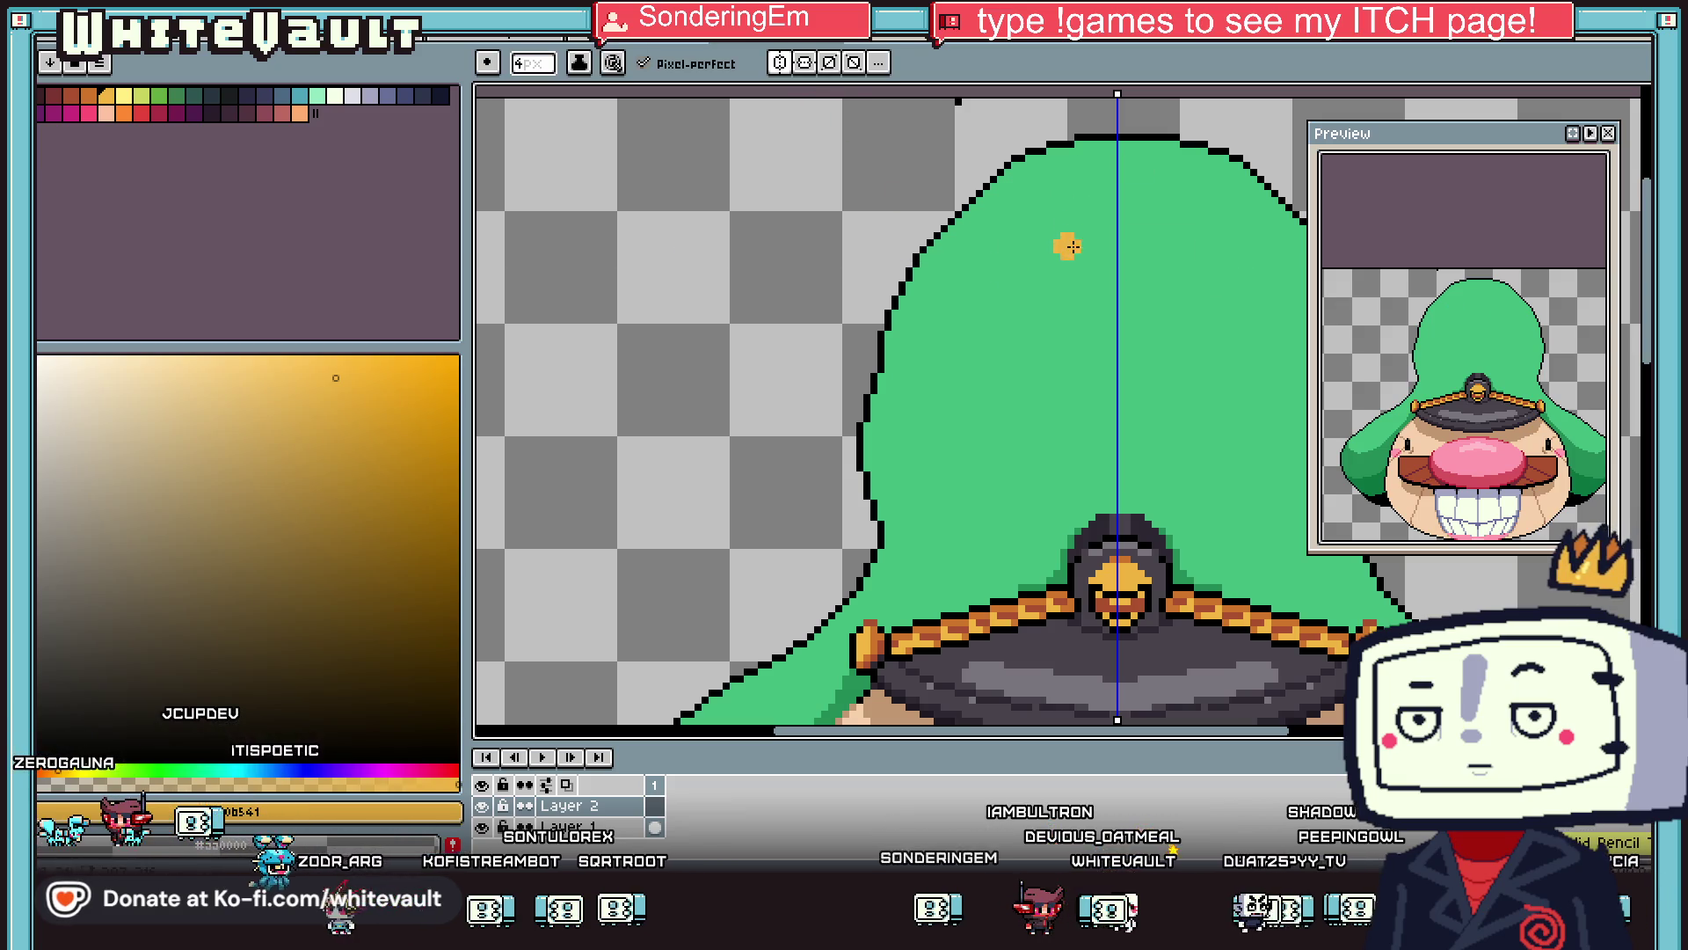
{"action": "key", "text": "shift+s"}
{"action": "key", "text": "plus"}
{"action": "key", "text": "plus"}
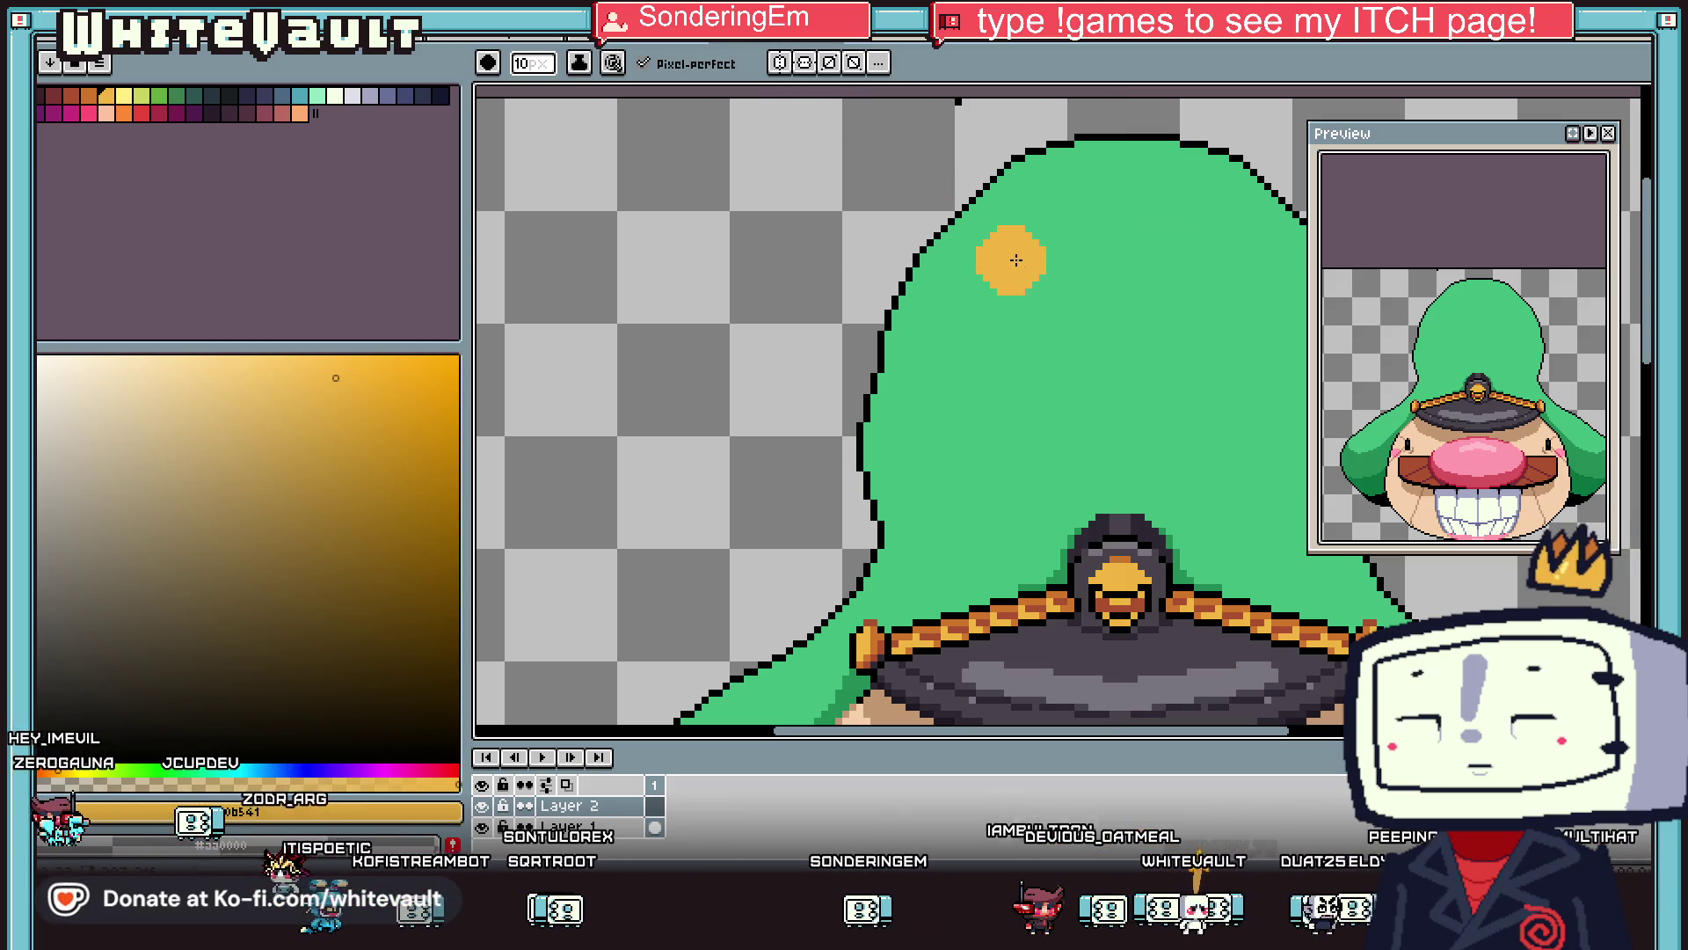
Paint the G's stem, top arm and lower curve, finishing with a 3px brush.
{"action": "left_click_drag", "start_coordinate": [1011, 243], "coordinate": [1009, 358]}
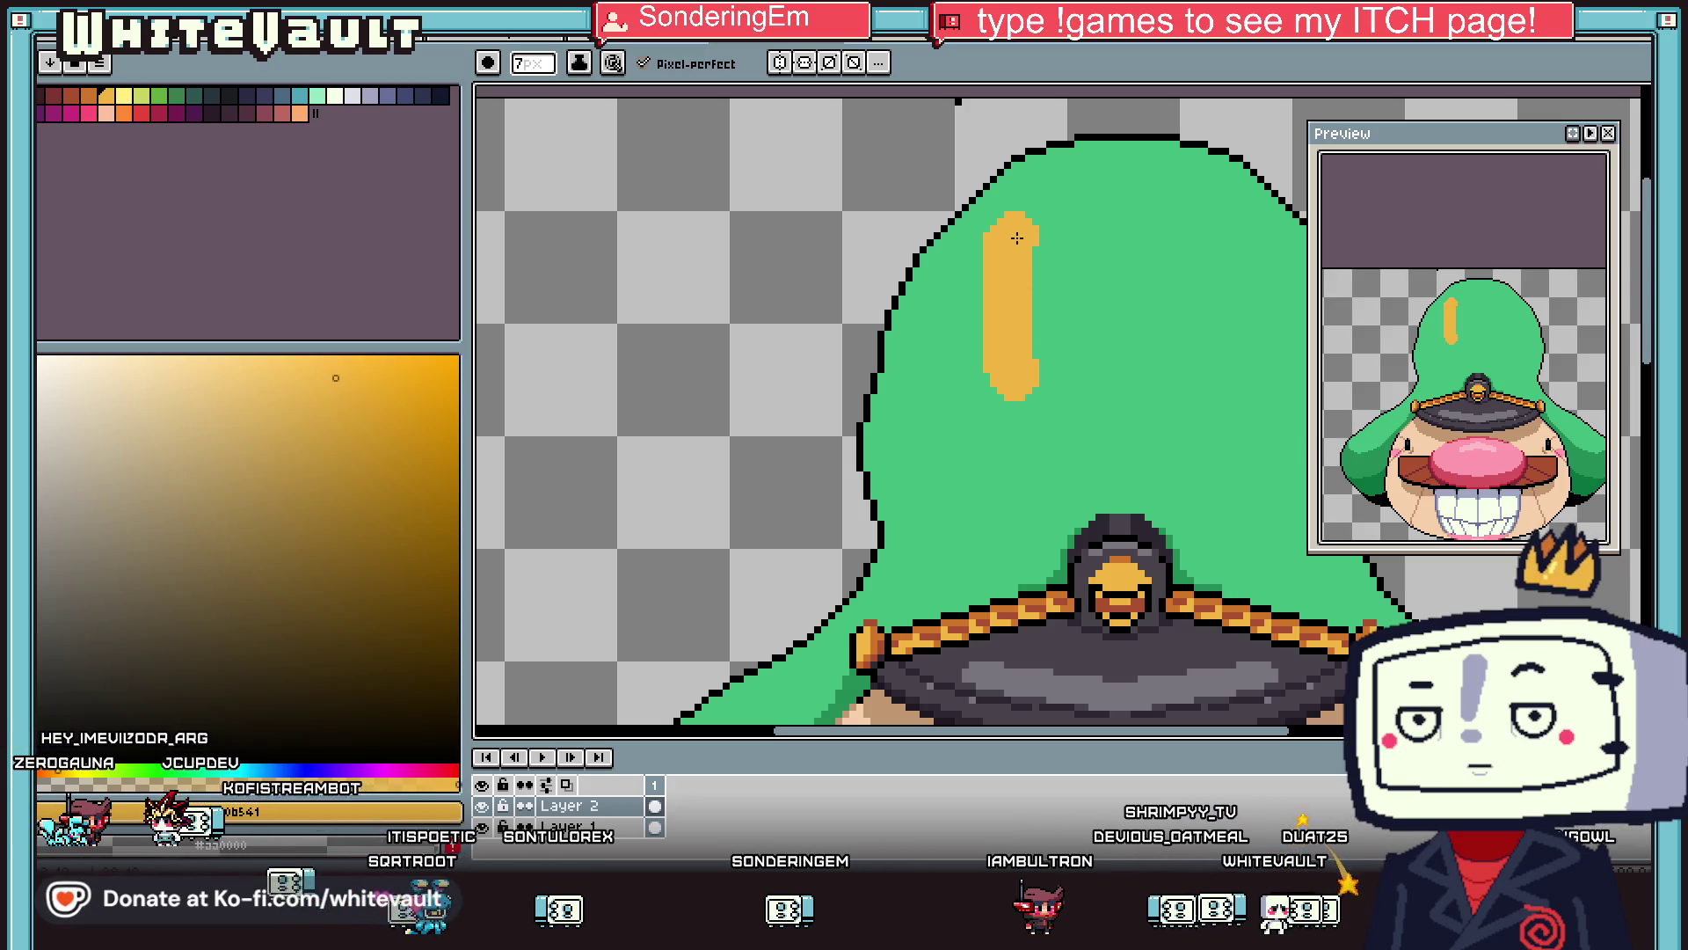
{"action": "left_click_drag", "start_coordinate": [1074, 235], "coordinate": [1109, 238]}
{"action": "mouse_move", "coordinate": [1077, 341]}
{"action": "left_mouse_down"}
{"action": "mouse_move", "coordinate": [1103, 341]}
{"action": "mouse_move", "coordinate": [1105, 375]}
{"action": "left_mouse_up"}
{"action": "left_click", "coordinate": [1043, 390]}
{"action": "key", "text": "minus"}
{"action": "key", "text": "minus"}
{"action": "key", "text": "minus"}
{"action": "scroll", "coordinate": [1040, 363], "scroll_direction": "up", "scroll_amount": 3}
{"action": "mouse_move", "coordinate": [1041, 363]}
{"action": "left_mouse_down"}
{"action": "mouse_move", "coordinate": [1095, 387]}
{"action": "mouse_move", "coordinate": [1069, 415]}
{"action": "left_mouse_up"}
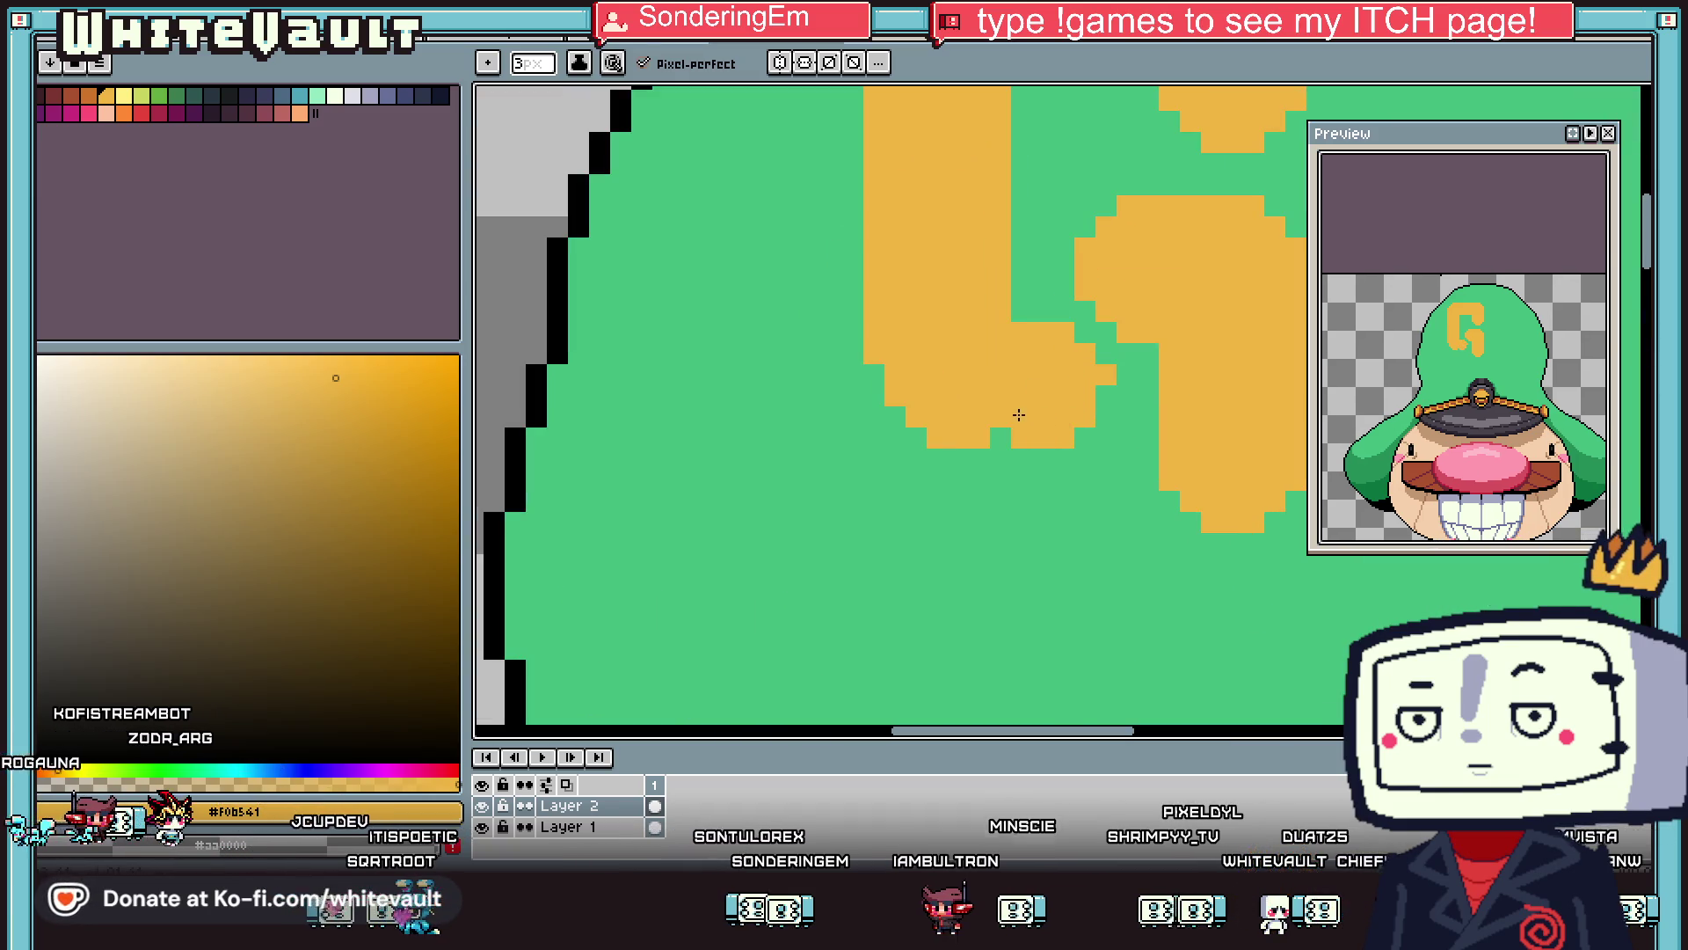
{"action": "scroll", "coordinate": [1110, 328], "scroll_direction": "down", "scroll_amount": 3}
{"action": "scroll", "coordinate": [1108, 328], "scroll_direction": "up", "scroll_amount": 3}
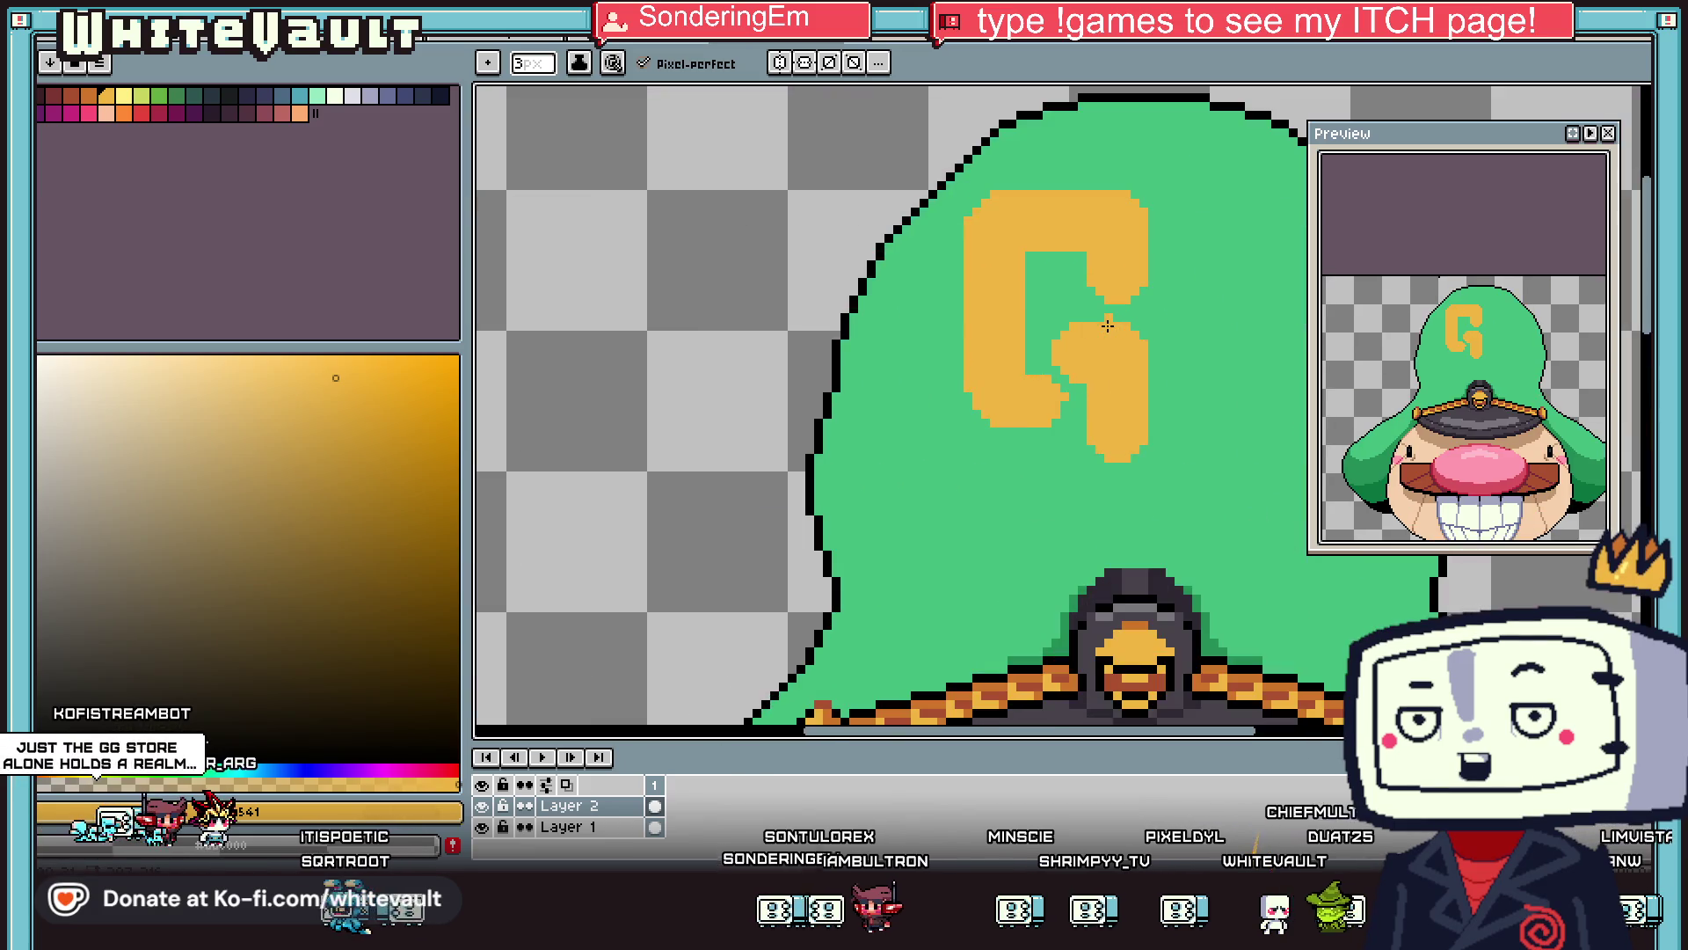
Draw 1px darker orange shading diagonally and vertically along the G's inner curve.
{"action": "key", "text": "i"}
{"action": "key", "text": "l"}
{"action": "left_click", "coordinate": [95, 95]}
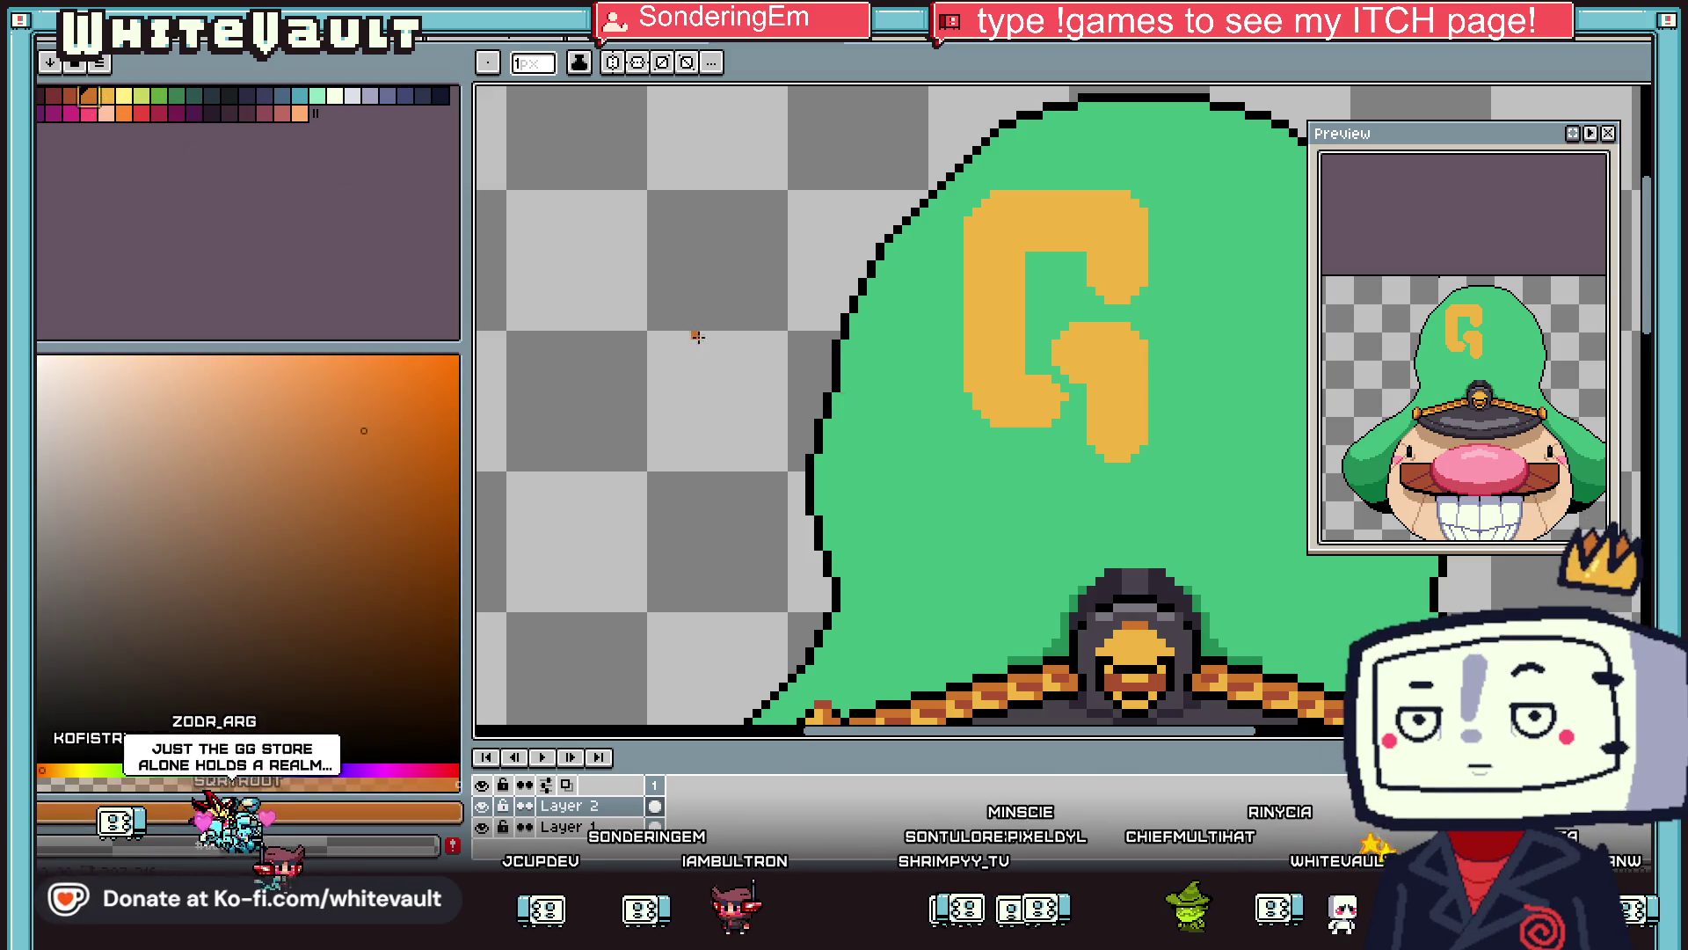
{"action": "scroll", "coordinate": [1056, 367], "scroll_direction": "up", "scroll_amount": 2}
{"action": "left_click", "coordinate": [1056, 368]}
{"action": "left_click", "coordinate": [1078, 403]}
{"action": "left_click", "coordinate": [1106, 431]}
{"action": "left_click", "coordinate": [1113, 462]}
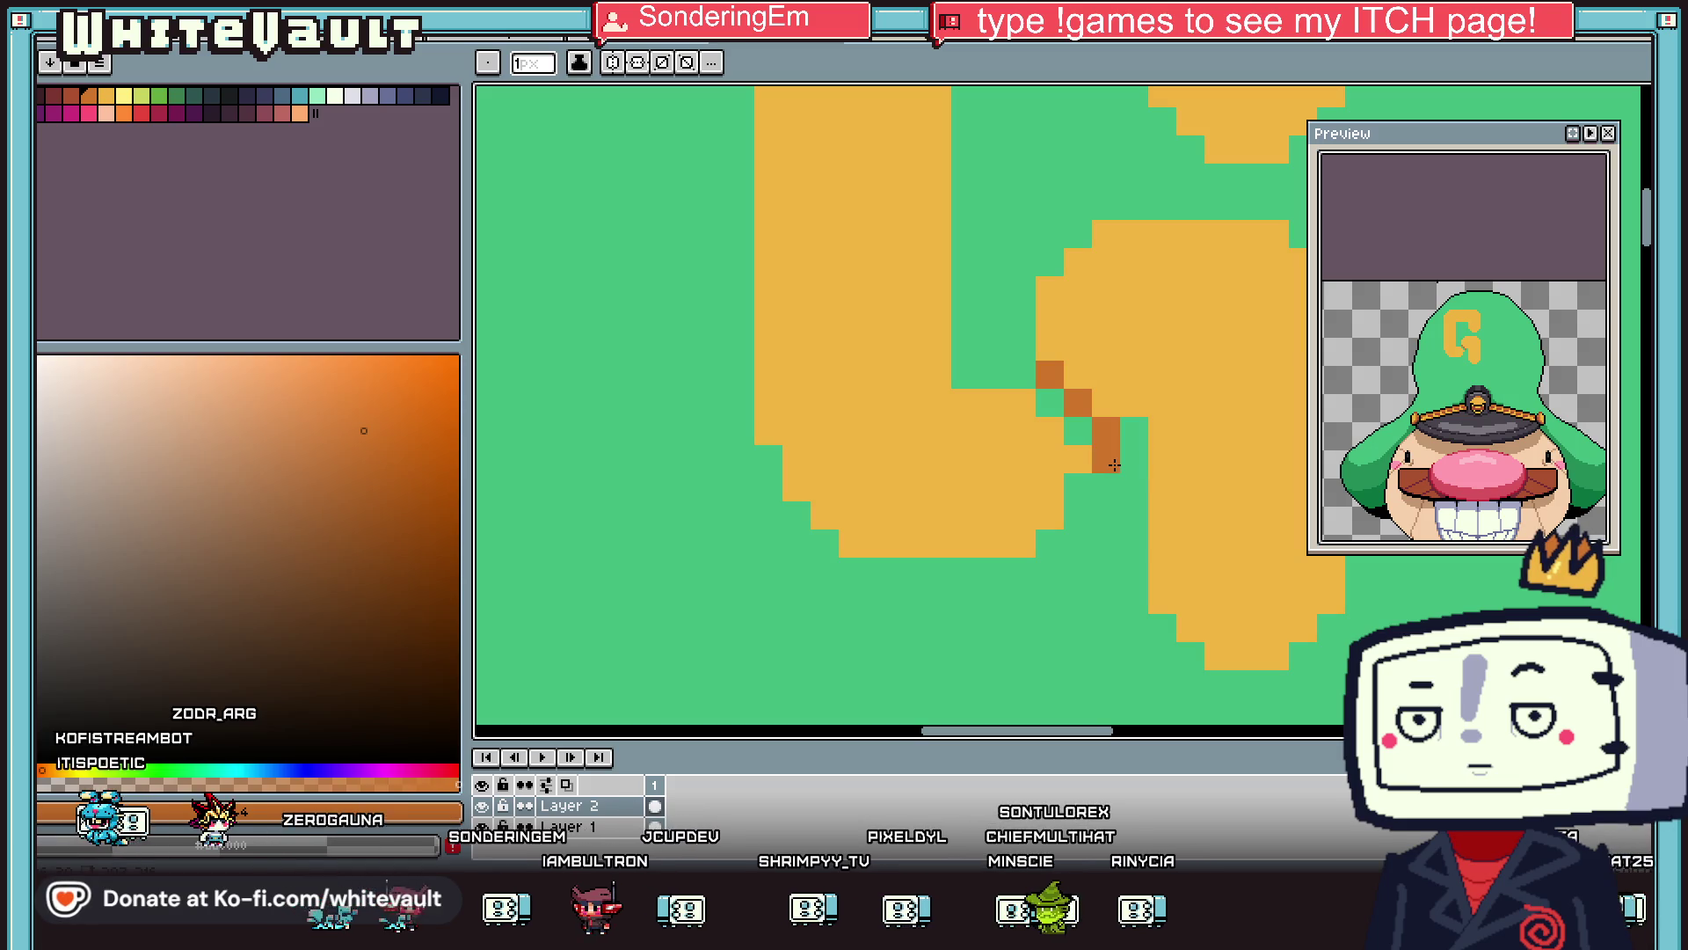
{"action": "key", "text": "ctrl+z"}
{"action": "left_click_drag", "start_coordinate": [1133, 457], "coordinate": [1134, 546]}
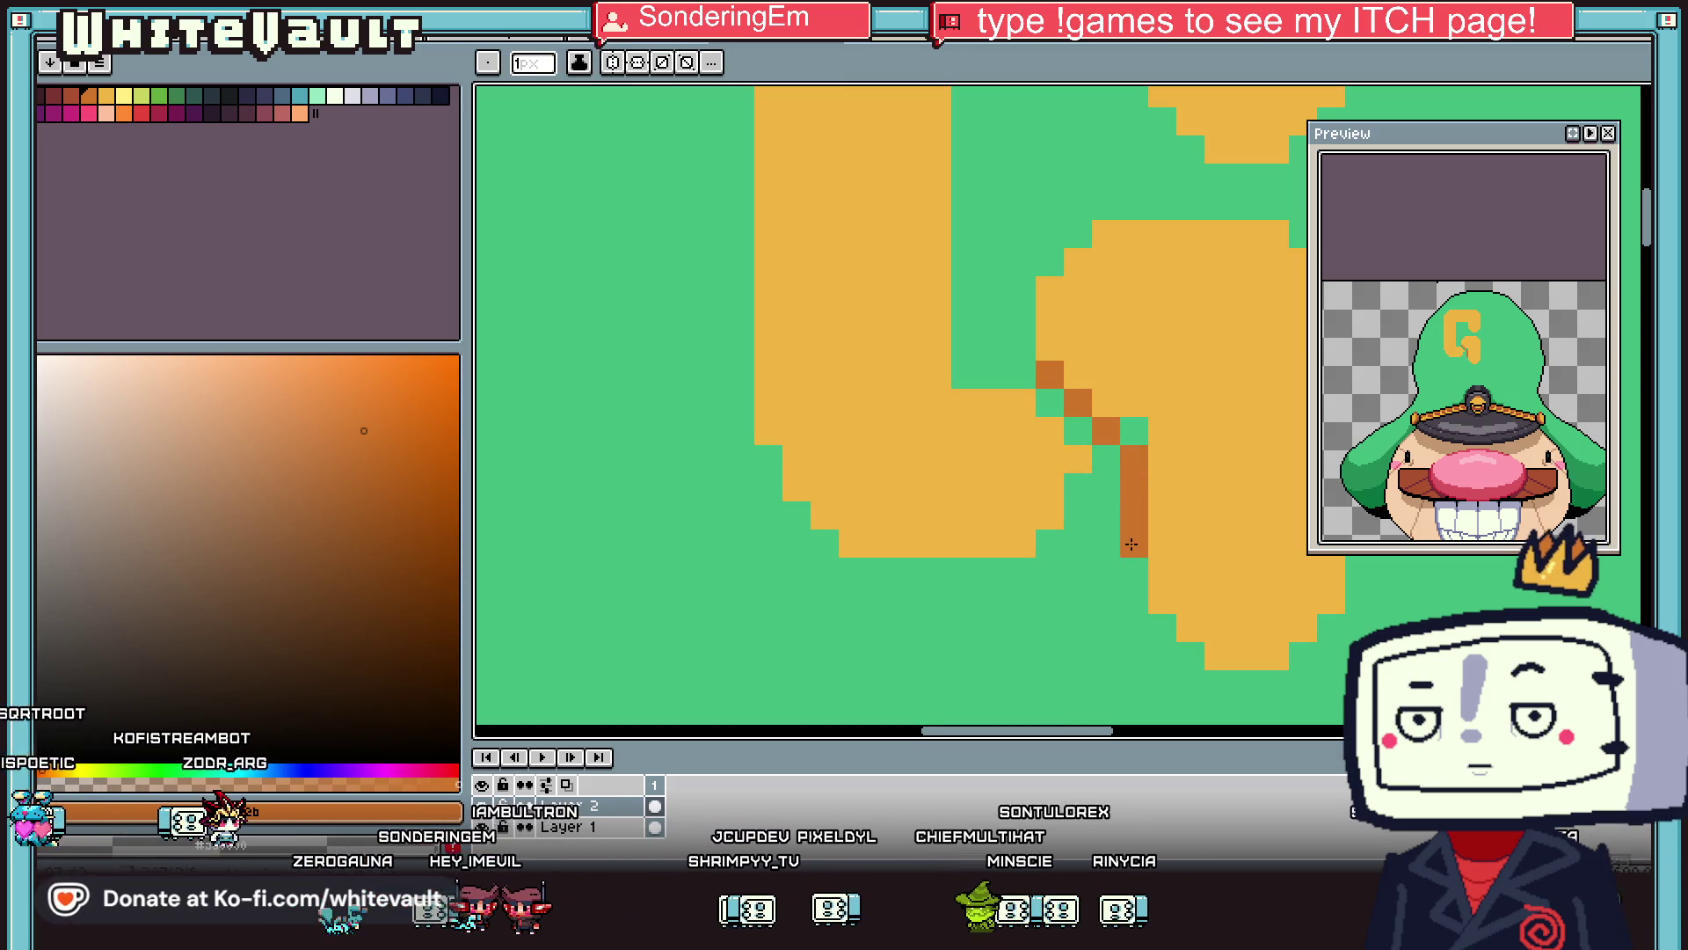
{"action": "left_click", "coordinate": [1051, 538], "text": "alt"}
Touch up the G's diagonal edge pixels, then resample the dark orange shading colour.
{"action": "left_click", "coordinate": [1066, 533]}
{"action": "left_click_drag", "start_coordinate": [1078, 431], "coordinate": [1048, 401]}
{"action": "key", "text": "i"}
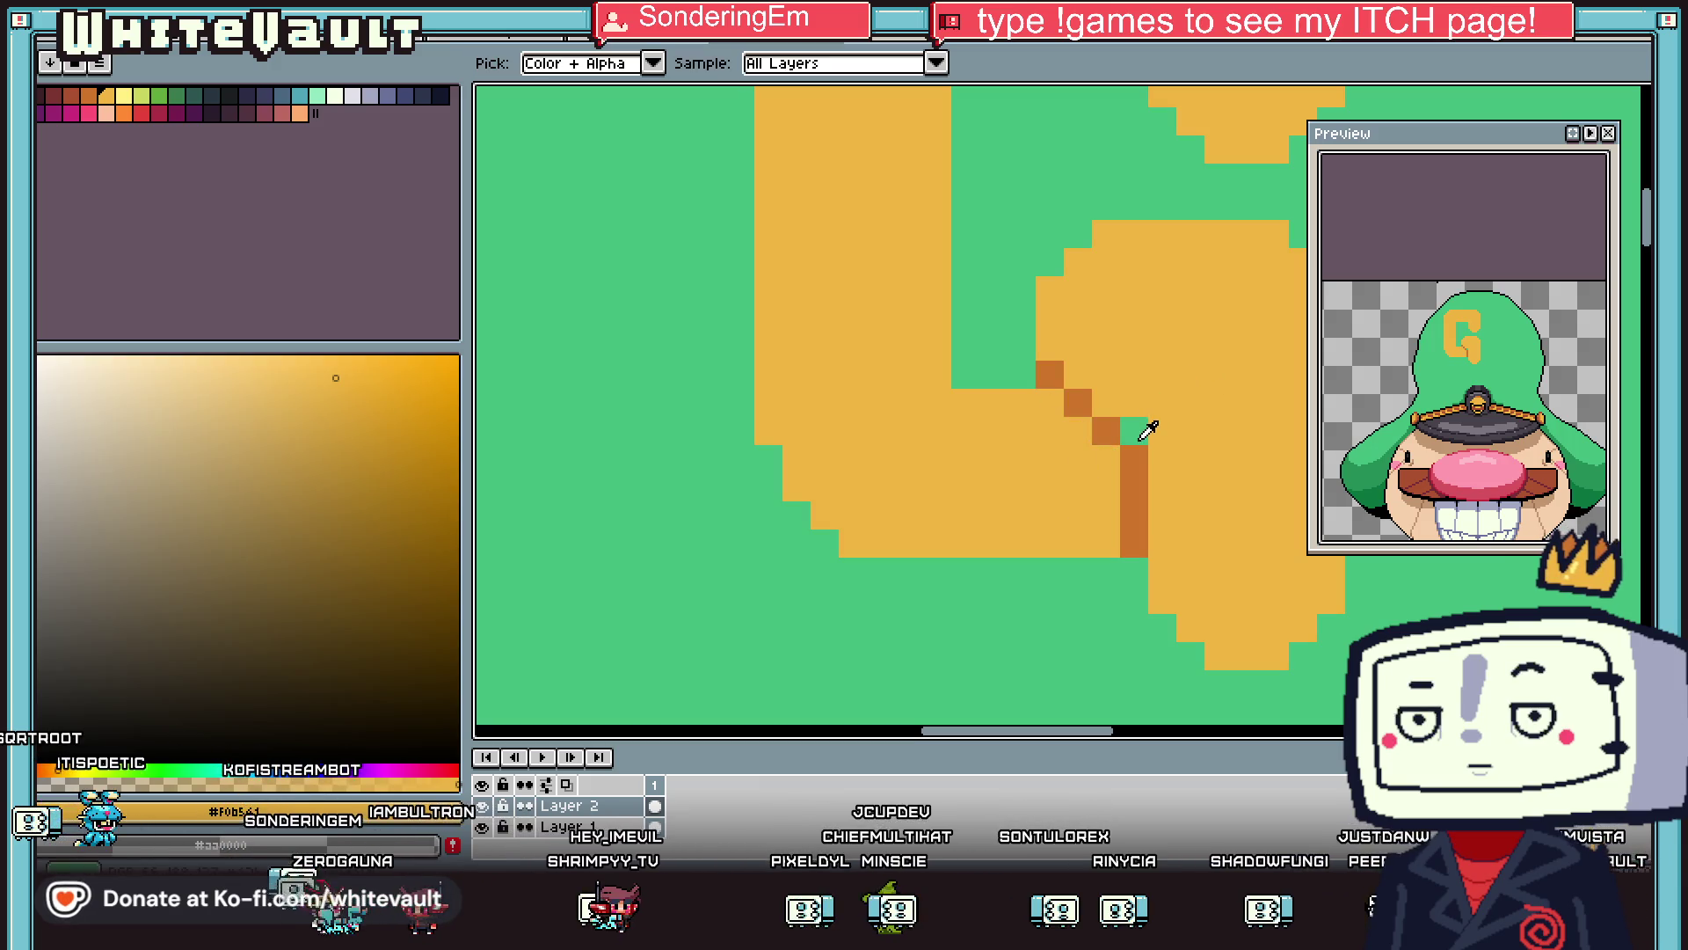
{"action": "key", "text": "b"}
{"action": "left_click", "coordinate": [1134, 429]}
{"action": "key", "text": "ctrl+z"}
{"action": "key", "text": "i"}
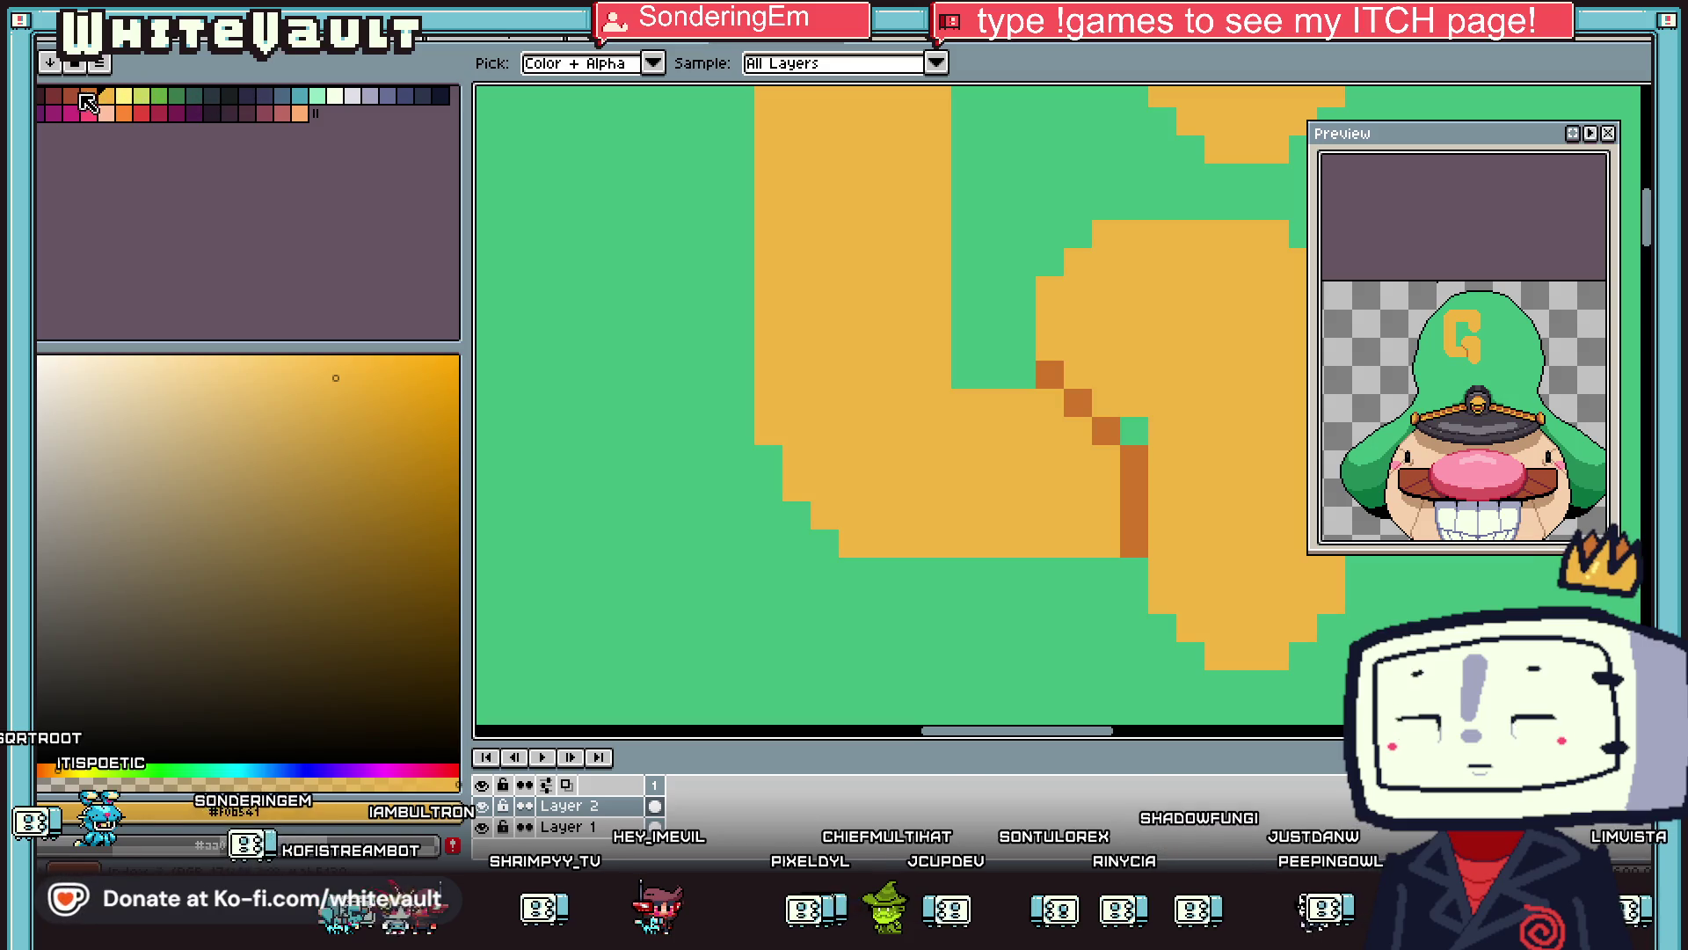
{"action": "left_click", "coordinate": [1134, 457]}
{"action": "key", "text": "b"}
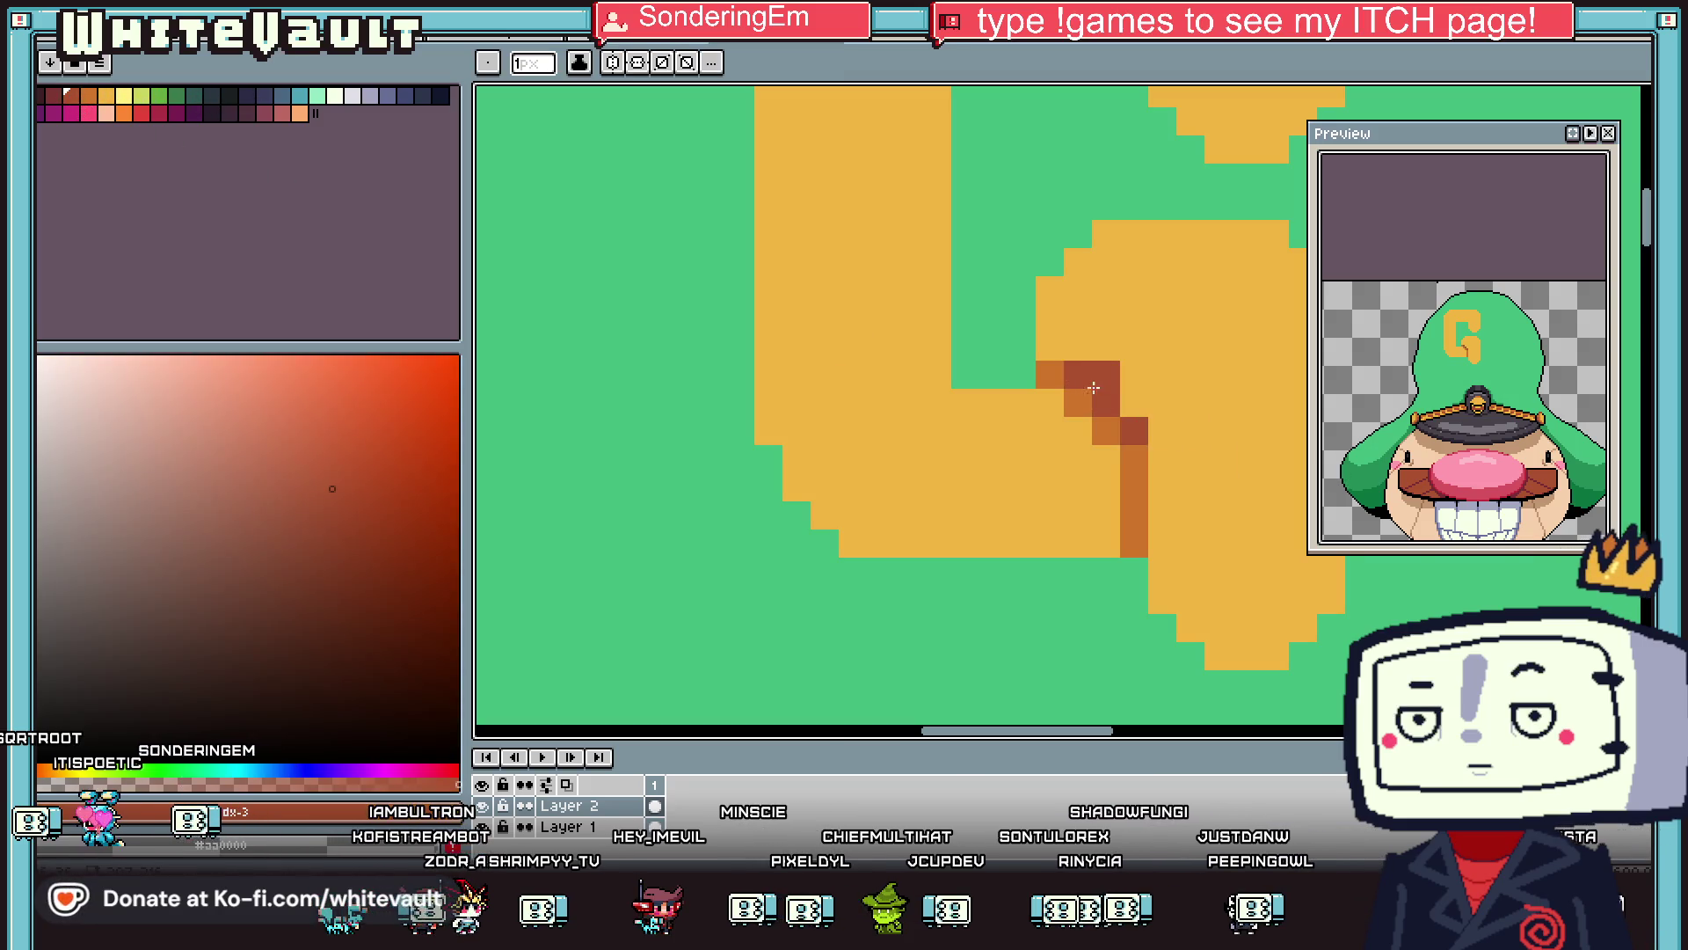
Add an orange pixel at the top of the G, undoing an accidental fill.
{"action": "scroll", "coordinate": [1085, 384], "scroll_direction": "down", "scroll_amount": 8}
{"action": "key", "text": "i"}
{"action": "scroll", "coordinate": [1176, 360], "scroll_direction": "up", "scroll_amount": 3}
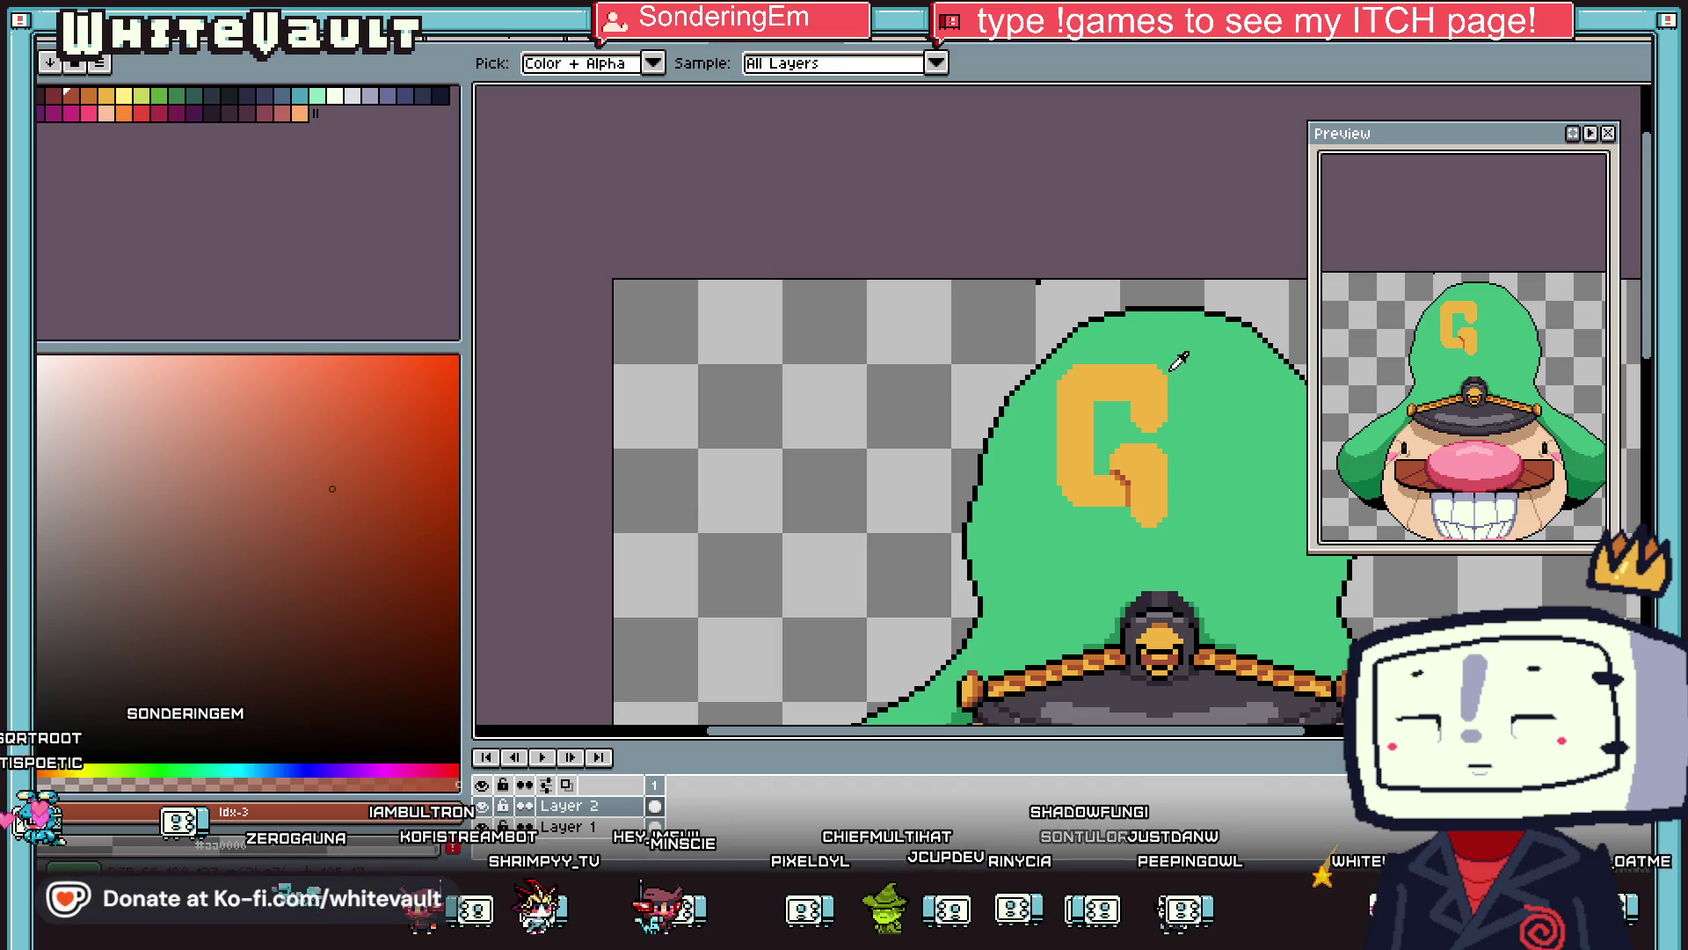
{"action": "scroll", "coordinate": [1144, 396], "scroll_direction": "up", "scroll_amount": 2}
{"action": "left_click", "coordinate": [1130, 475]}
{"action": "key", "text": "b"}
{"action": "scroll", "coordinate": [1067, 317], "scroll_direction": "up", "scroll_amount": 2}
{"action": "left_click", "coordinate": [1067, 318]}
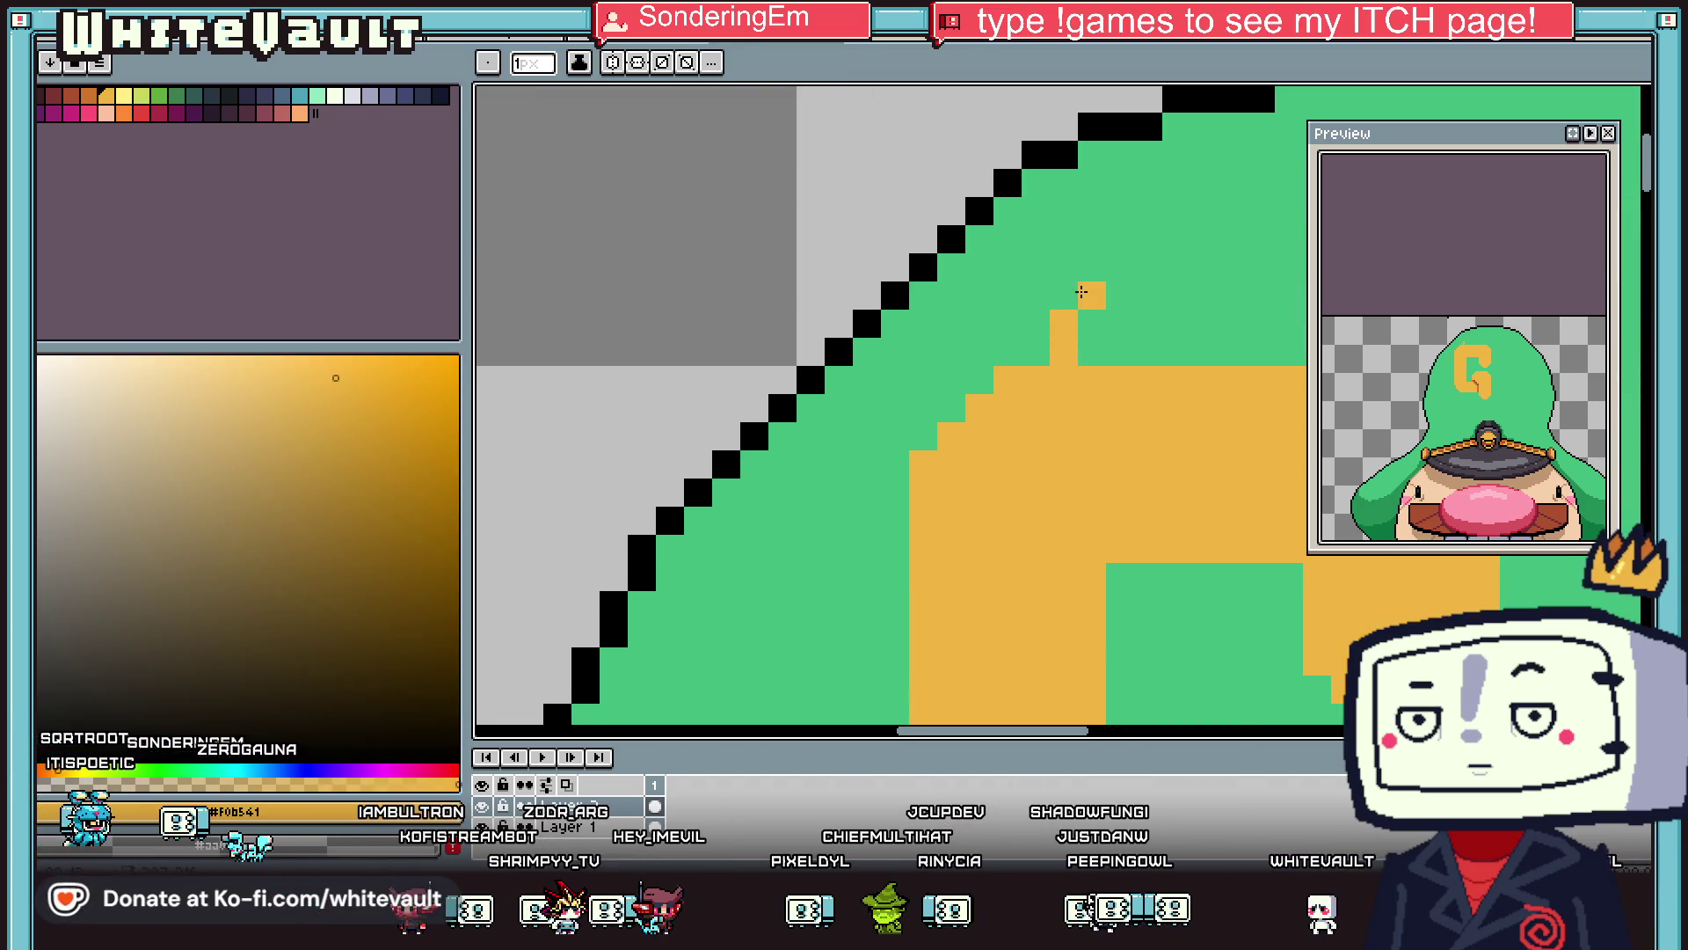
{"action": "key", "text": "g"}
{"action": "left_click", "coordinate": [1163, 350]}
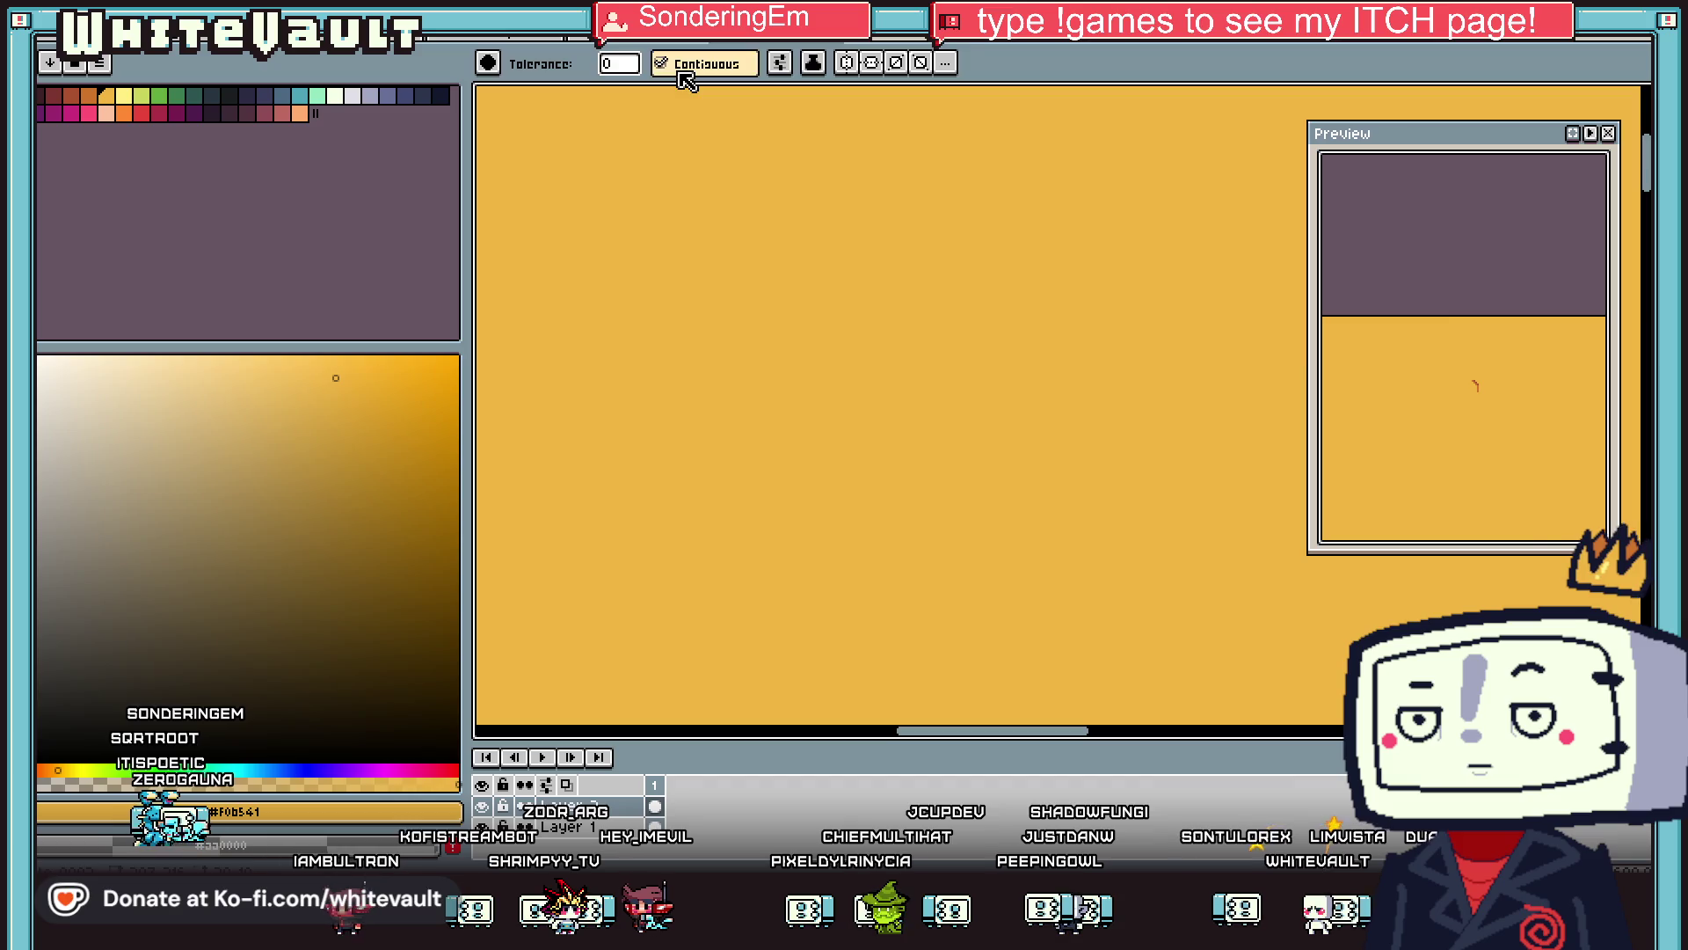
{"action": "key", "text": "ctrl+z"}
Sample the hat's green and the G's light orange for edge touch-ups.
{"action": "scroll", "coordinate": [1150, 373], "scroll_direction": "down", "scroll_amount": 3}
{"action": "scroll", "coordinate": [1149, 374], "scroll_direction": "down", "scroll_amount": 3}
{"action": "scroll", "coordinate": [1189, 390], "scroll_direction": "up", "scroll_amount": 3}
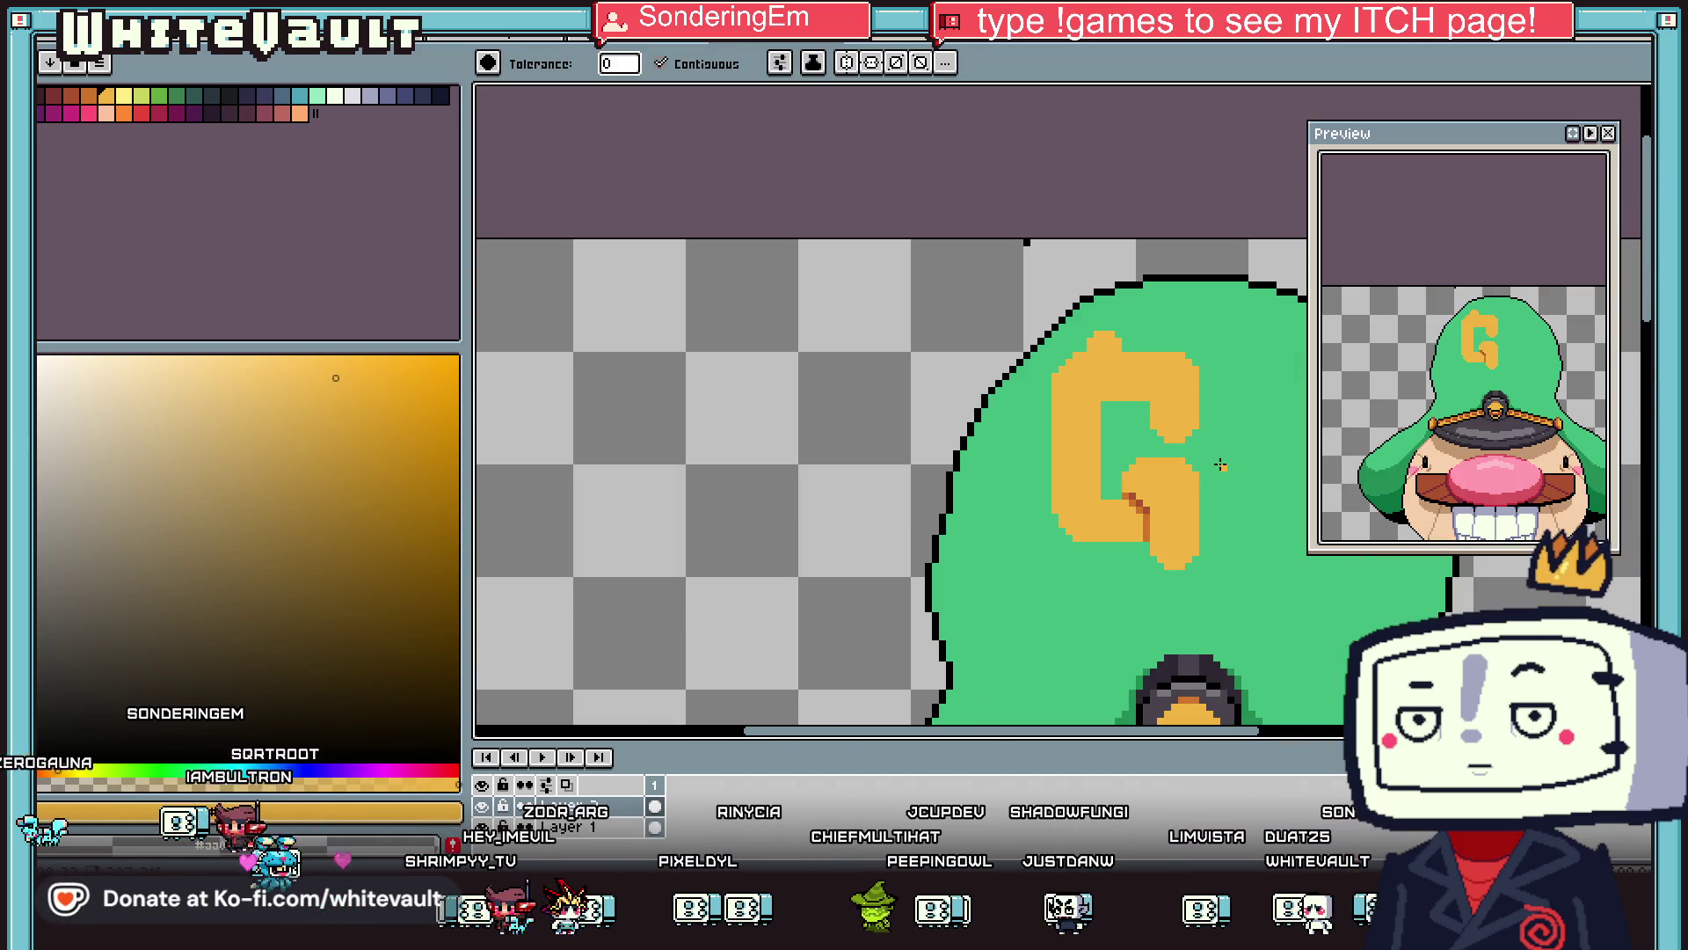
{"action": "key", "text": "m"}
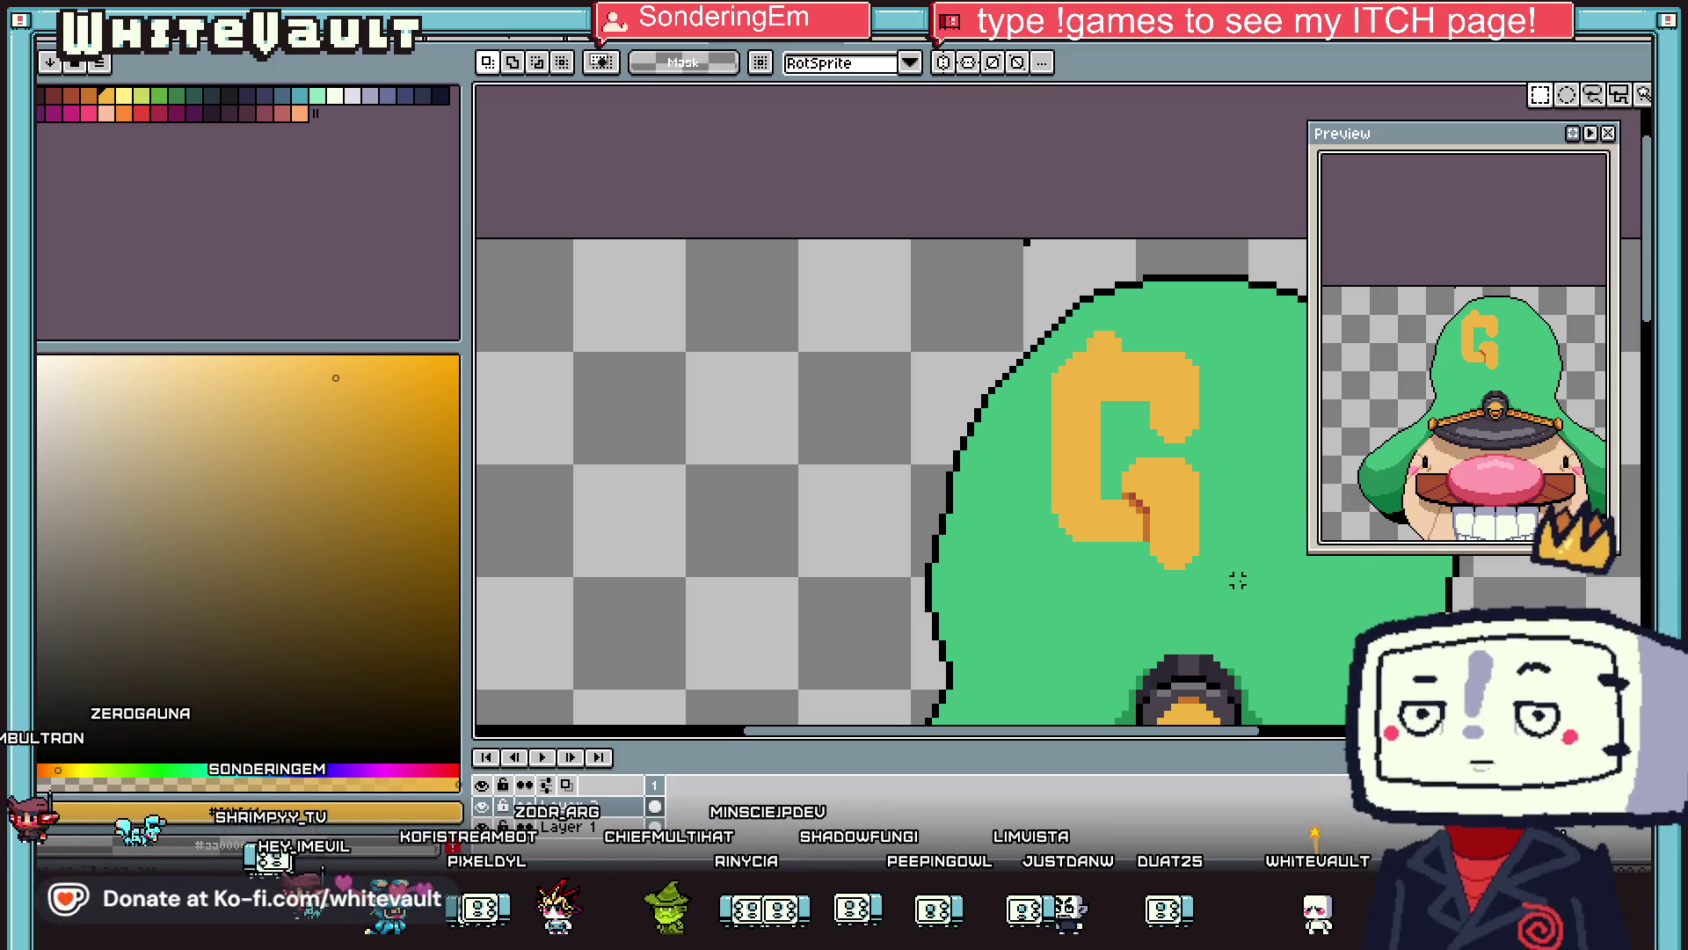
{"action": "scroll", "coordinate": [1167, 497], "scroll_direction": "up", "scroll_amount": 2}
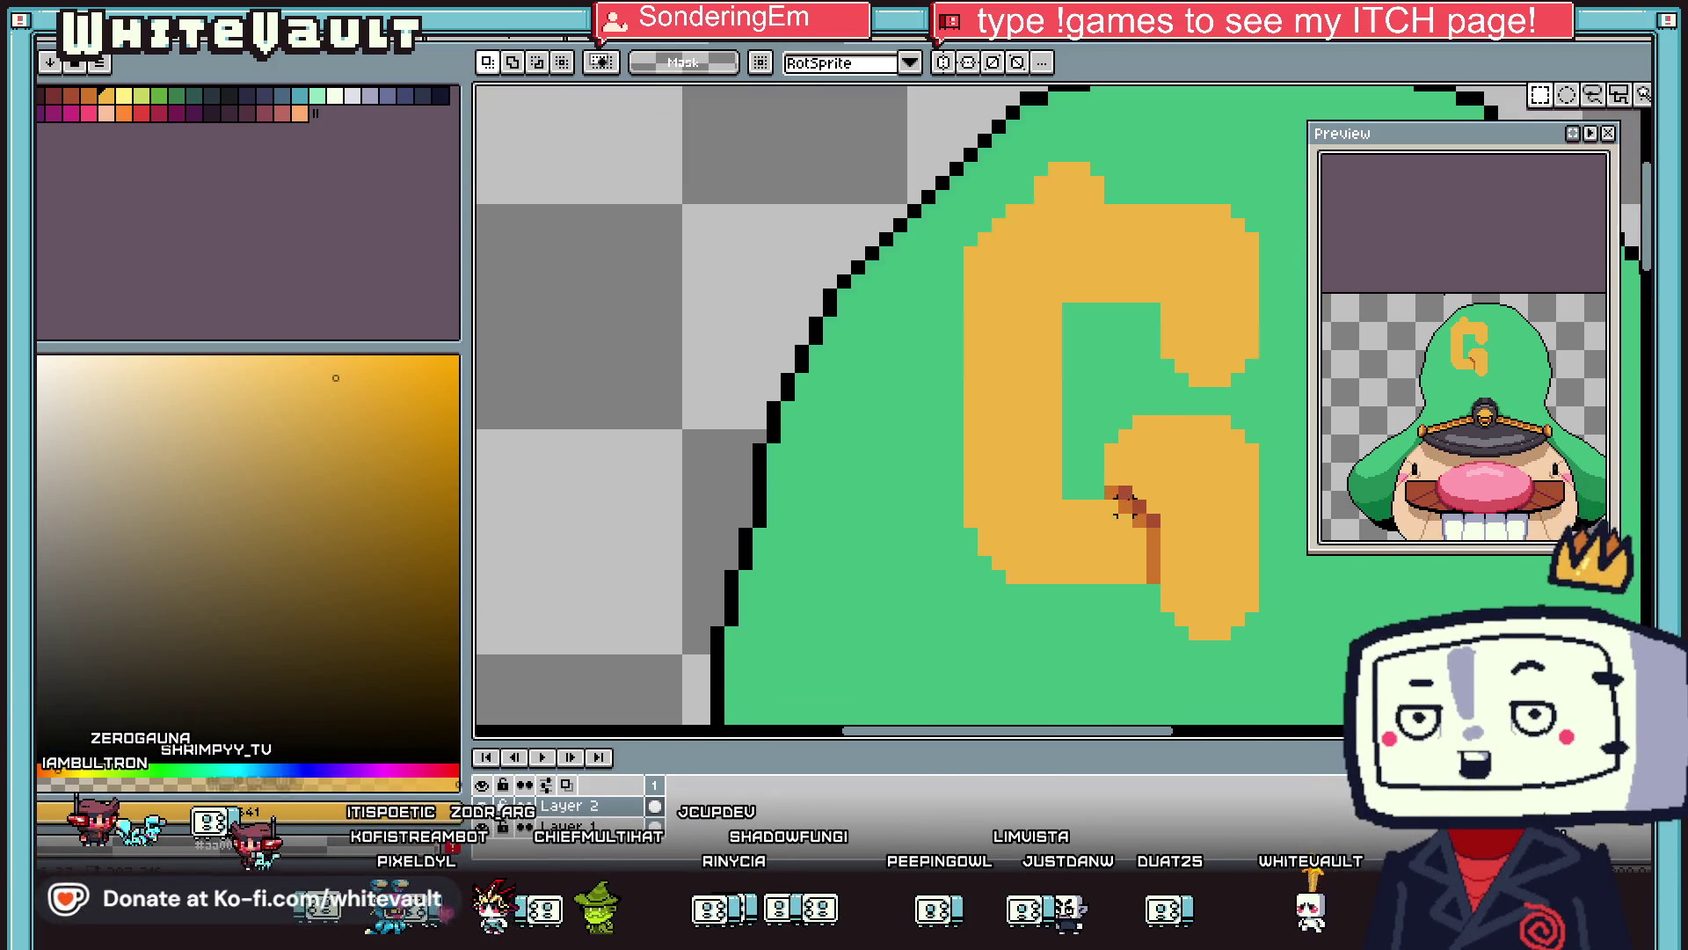
{"action": "key", "text": "b"}
{"action": "left_click", "coordinate": [1101, 490], "text": "alt"}
{"action": "scroll", "coordinate": [1101, 491], "scroll_direction": "up", "scroll_amount": 3}
{"action": "scroll", "coordinate": [1117, 492], "scroll_direction": "down", "scroll_amount": 3}
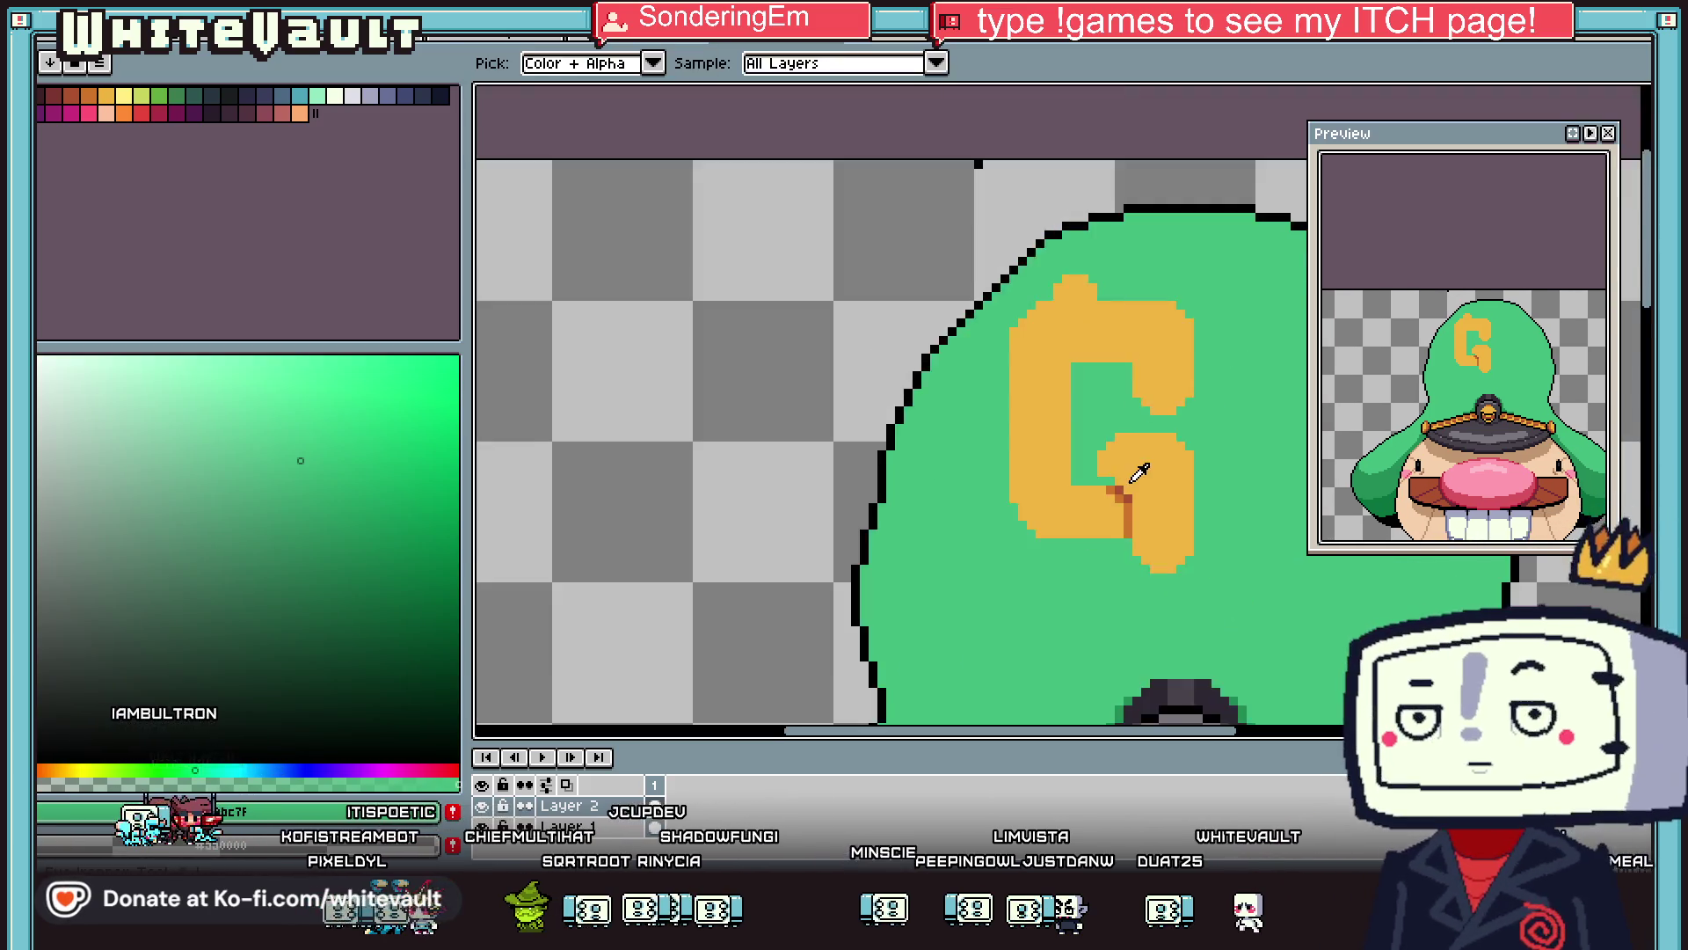
{"action": "scroll", "coordinate": [1118, 500], "scroll_direction": "up", "scroll_amount": 2}
{"action": "left_click", "coordinate": [1118, 502], "text": "alt"}
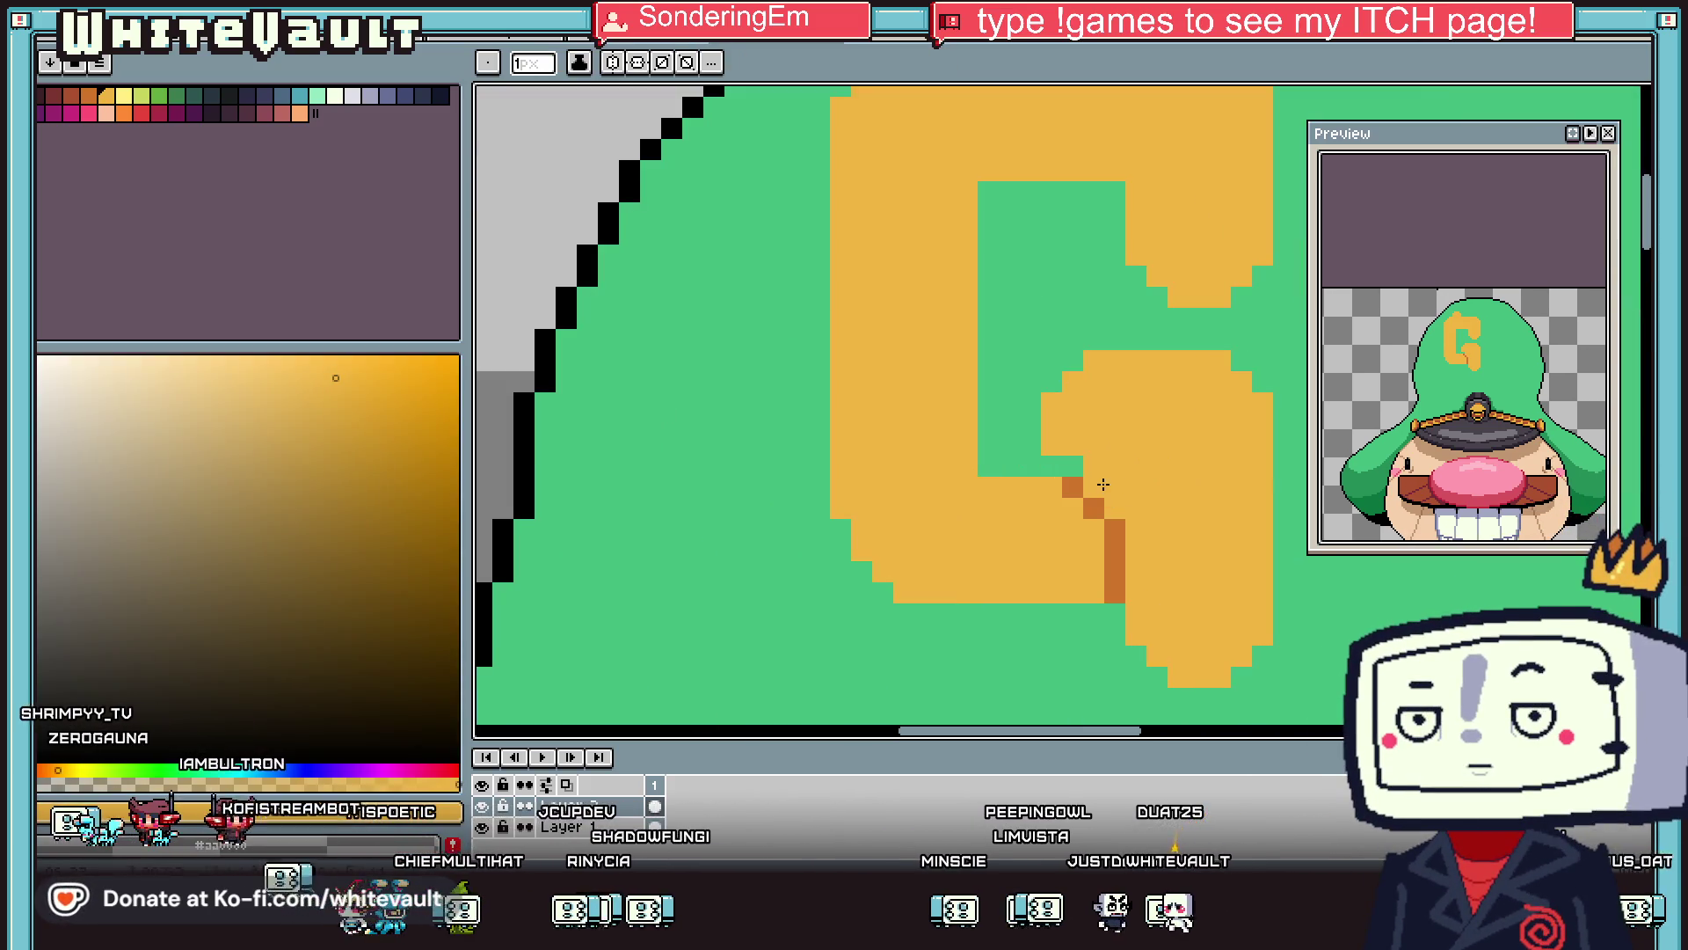
Clean up the G's corner pixels and repaint a stray dark shading pixel light orange.
{"action": "key", "text": "alt"}
{"action": "left_click", "coordinate": [1058, 469], "text": "alt"}
{"action": "left_click", "coordinate": [1094, 363]}
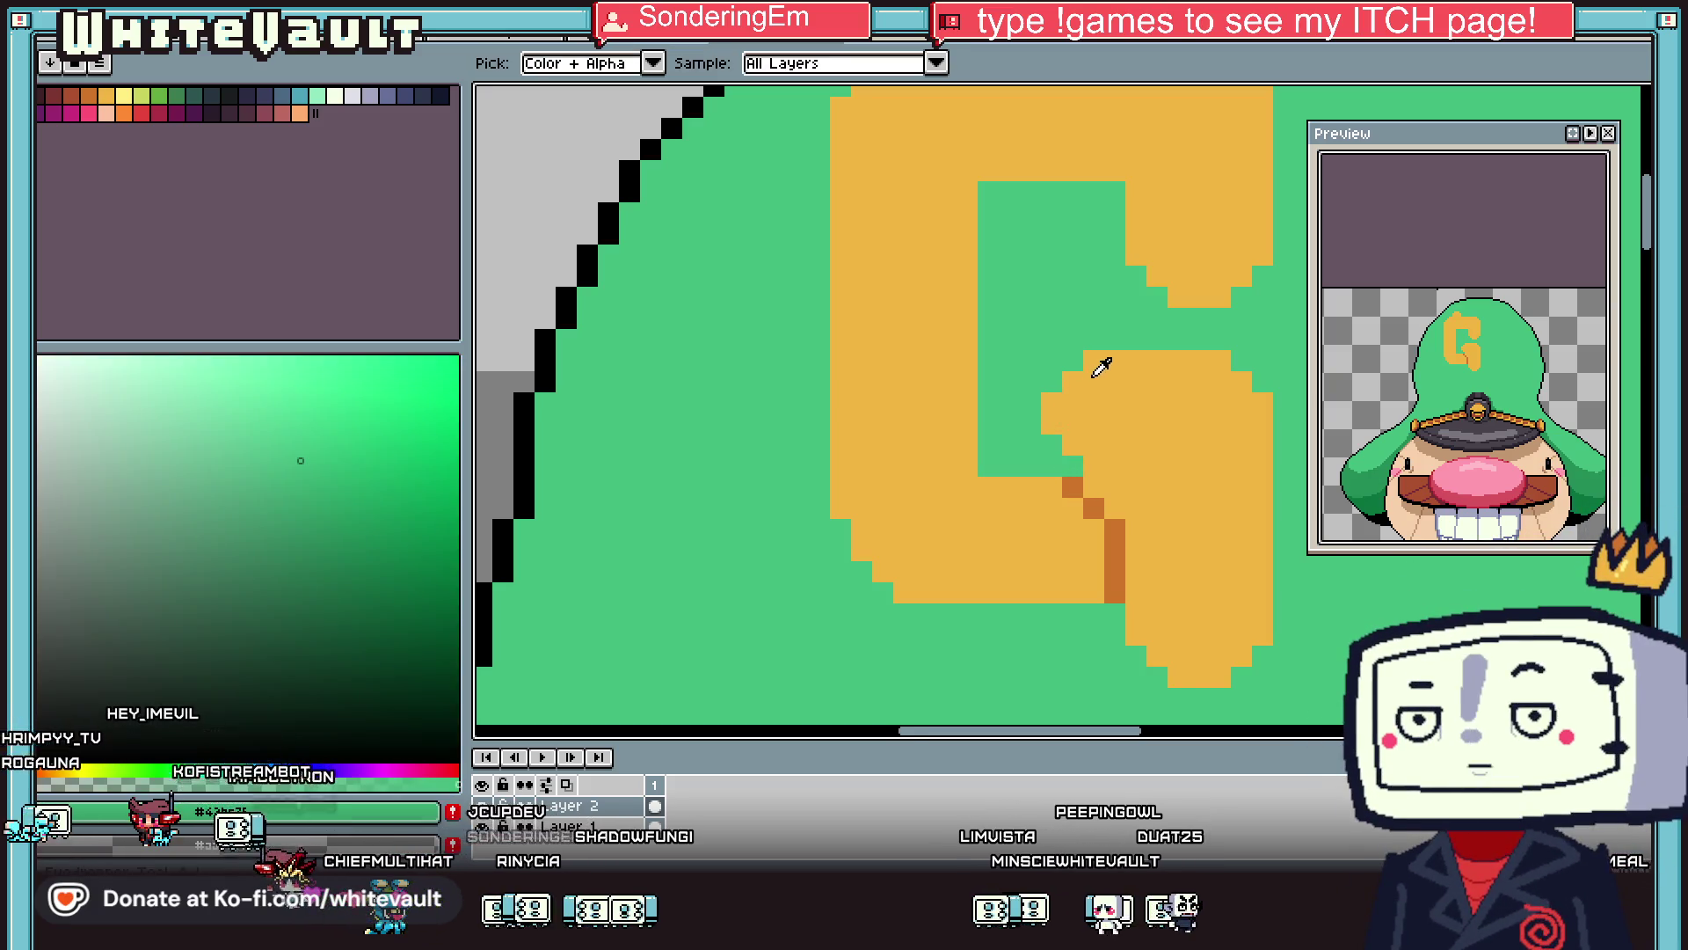
{"action": "left_click", "coordinate": [1110, 387], "text": "alt"}
{"action": "left_click_drag", "start_coordinate": [1052, 383], "coordinate": [1073, 362]}
{"action": "scroll", "coordinate": [1157, 458], "scroll_direction": "down", "scroll_amount": 3}
{"action": "scroll", "coordinate": [1157, 453], "scroll_direction": "down", "scroll_amount": 1}
{"action": "scroll", "coordinate": [1152, 461], "scroll_direction": "up", "scroll_amount": 4}
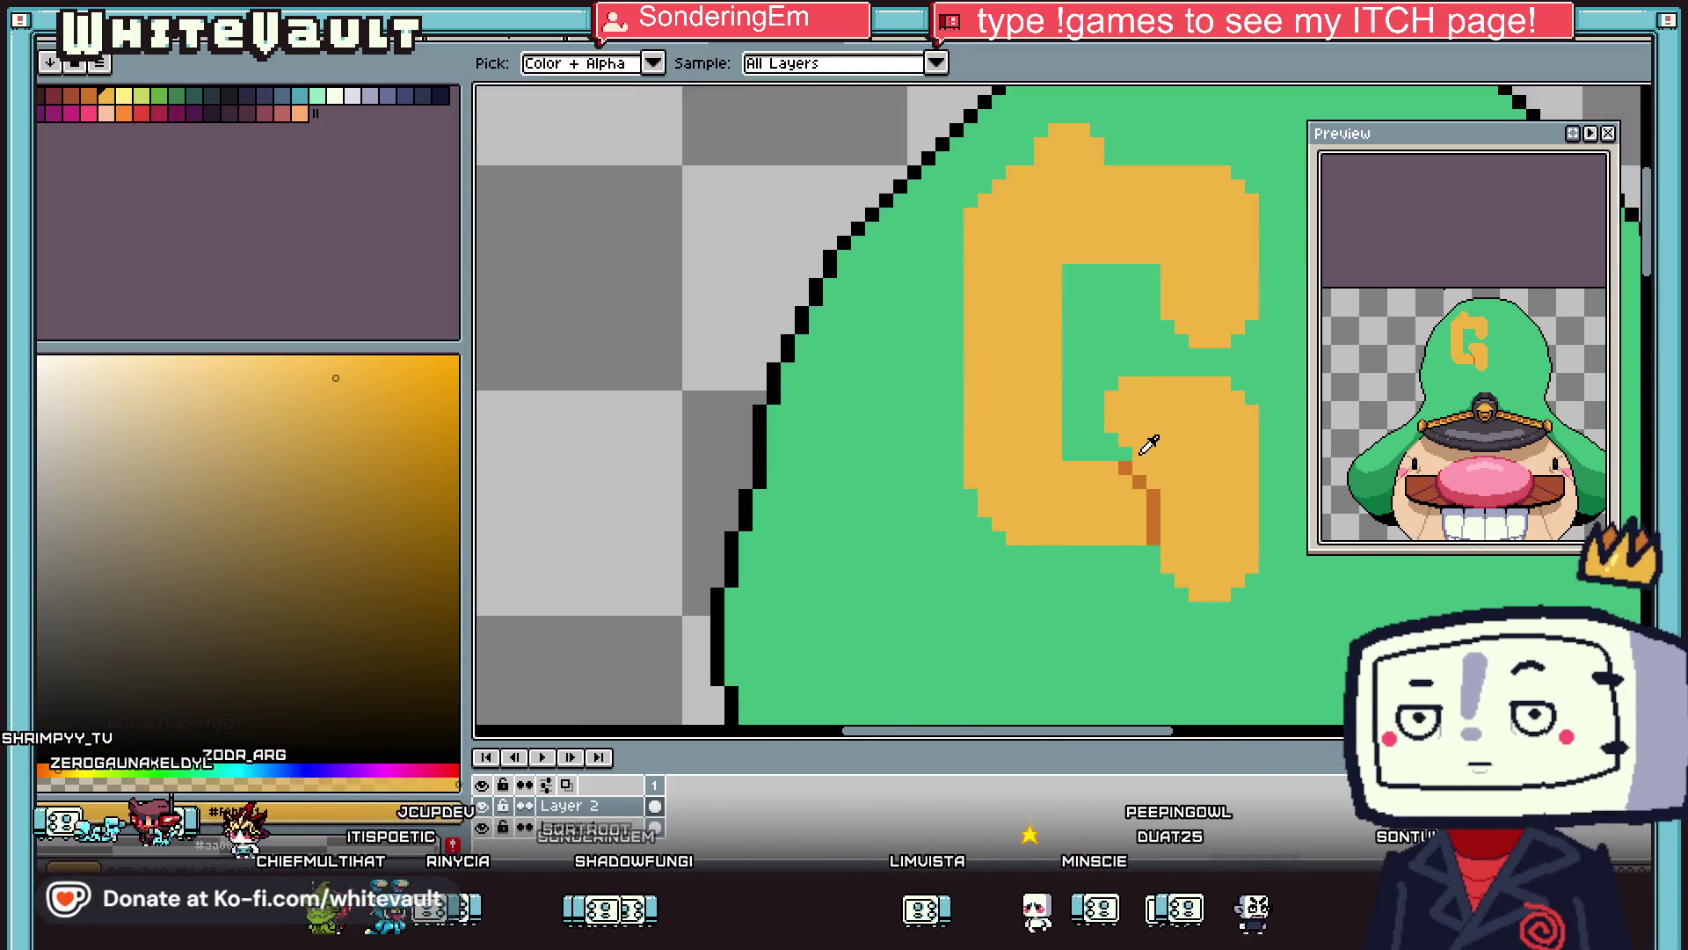
{"action": "left_click", "coordinate": [1158, 483], "text": "alt"}
{"action": "left_click", "coordinate": [1113, 499], "text": "alt"}
{"action": "left_click", "coordinate": [1144, 492]}
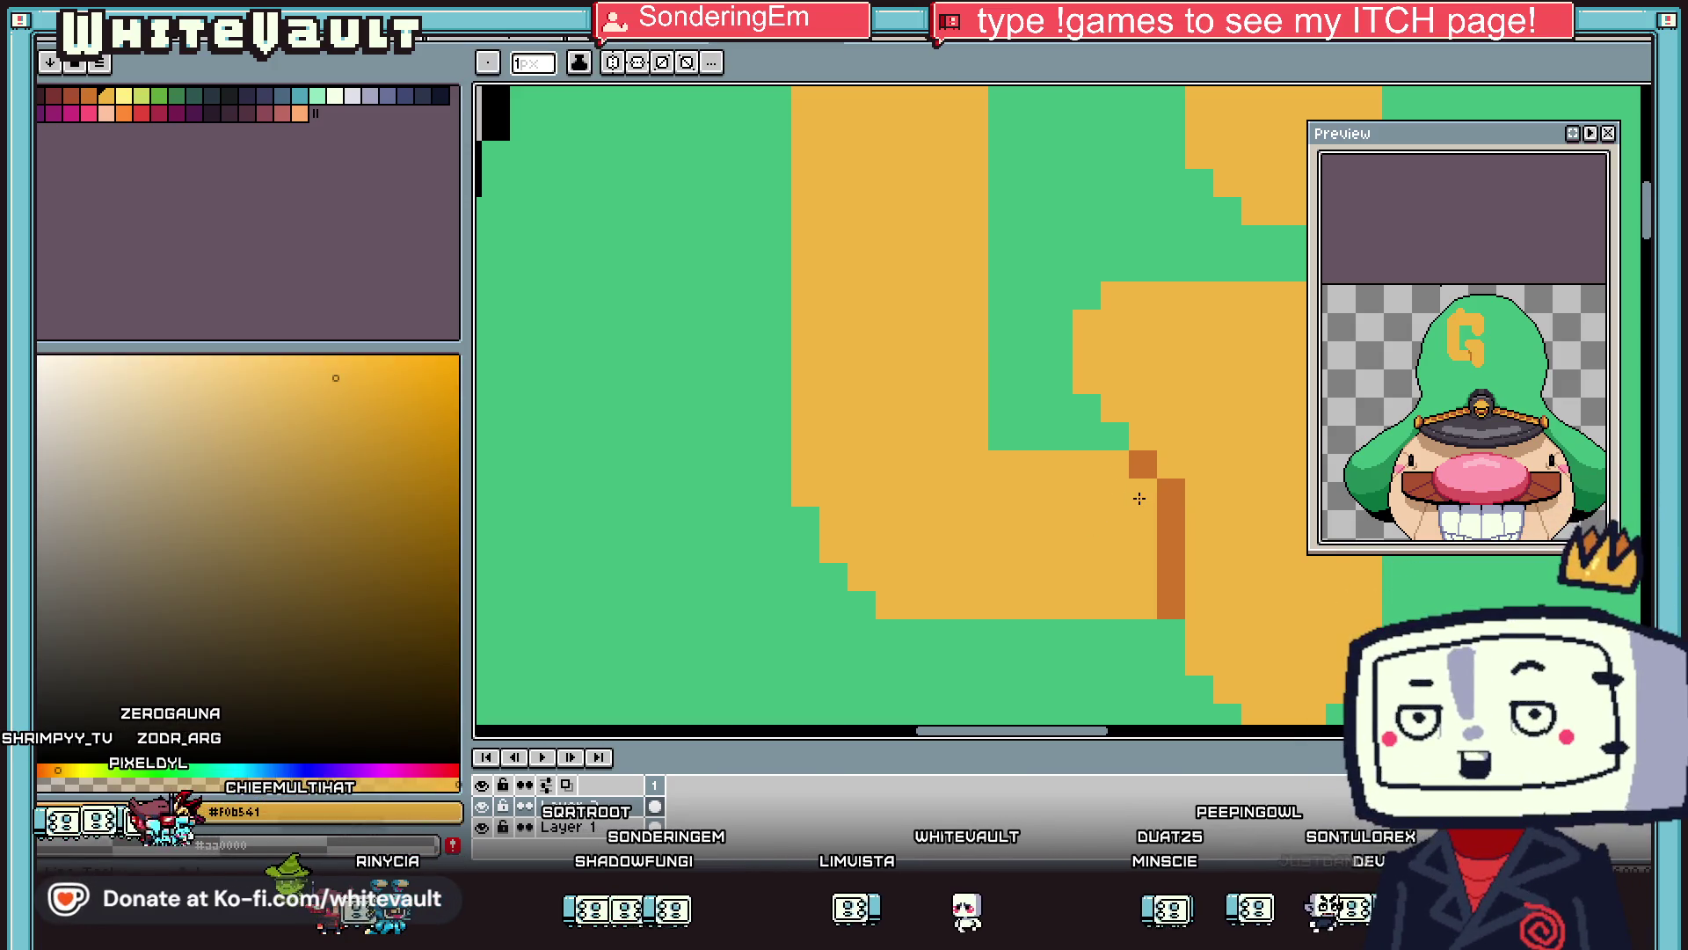
Marquee-select the orange block at the top of the G.
{"action": "scroll", "coordinate": [1200, 510], "scroll_direction": "down", "scroll_amount": 4}
{"action": "key", "text": "alt"}
{"action": "scroll", "coordinate": [1168, 453], "scroll_direction": "up", "scroll_amount": 4}
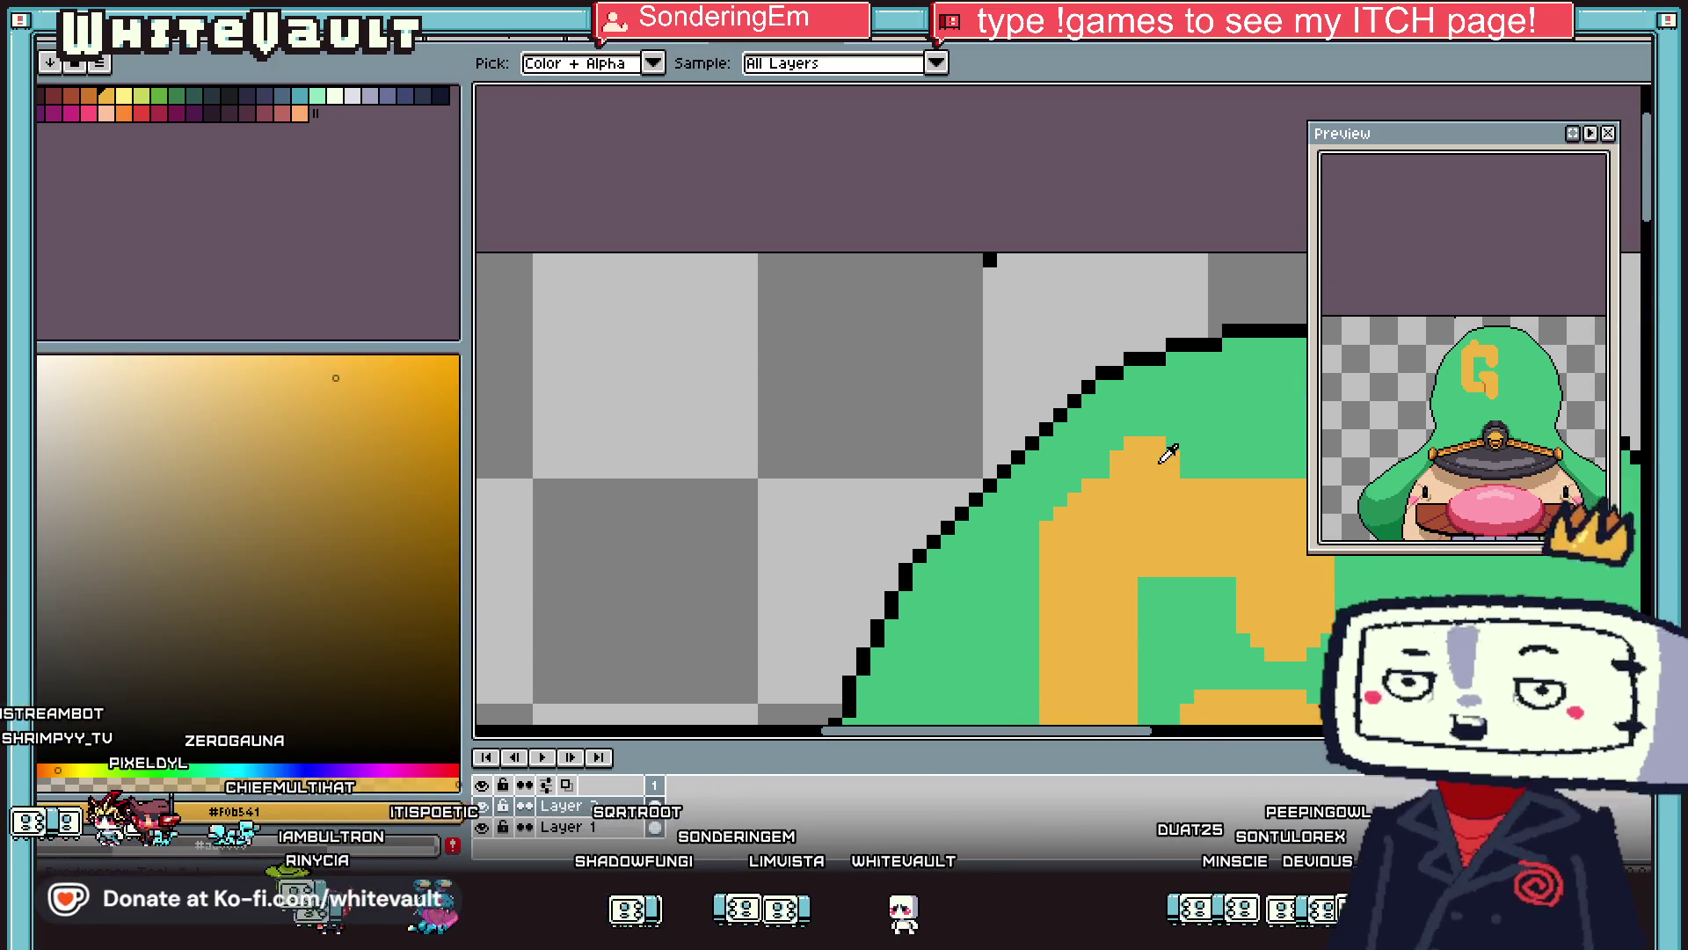
{"action": "key", "text": "m"}
{"action": "scroll", "coordinate": [1143, 449], "scroll_direction": "up", "scroll_amount": 1}
{"action": "mouse_move", "coordinate": [1066, 407]}
{"action": "left_mouse_down"}
{"action": "mouse_move", "coordinate": [1178, 500]}
{"action": "mouse_move", "coordinate": [1266, 505]}
{"action": "mouse_move", "coordinate": [1243, 501]}
{"action": "left_mouse_up"}
{"action": "scroll", "coordinate": [1178, 500], "scroll_direction": "down", "scroll_amount": 2}
Select the top part of the G and apply a transform to it.
{"action": "scroll", "coordinate": [1244, 501], "scroll_direction": "down", "scroll_amount": 3}
{"action": "scroll", "coordinate": [1252, 472], "scroll_direction": "up", "scroll_amount": 3}
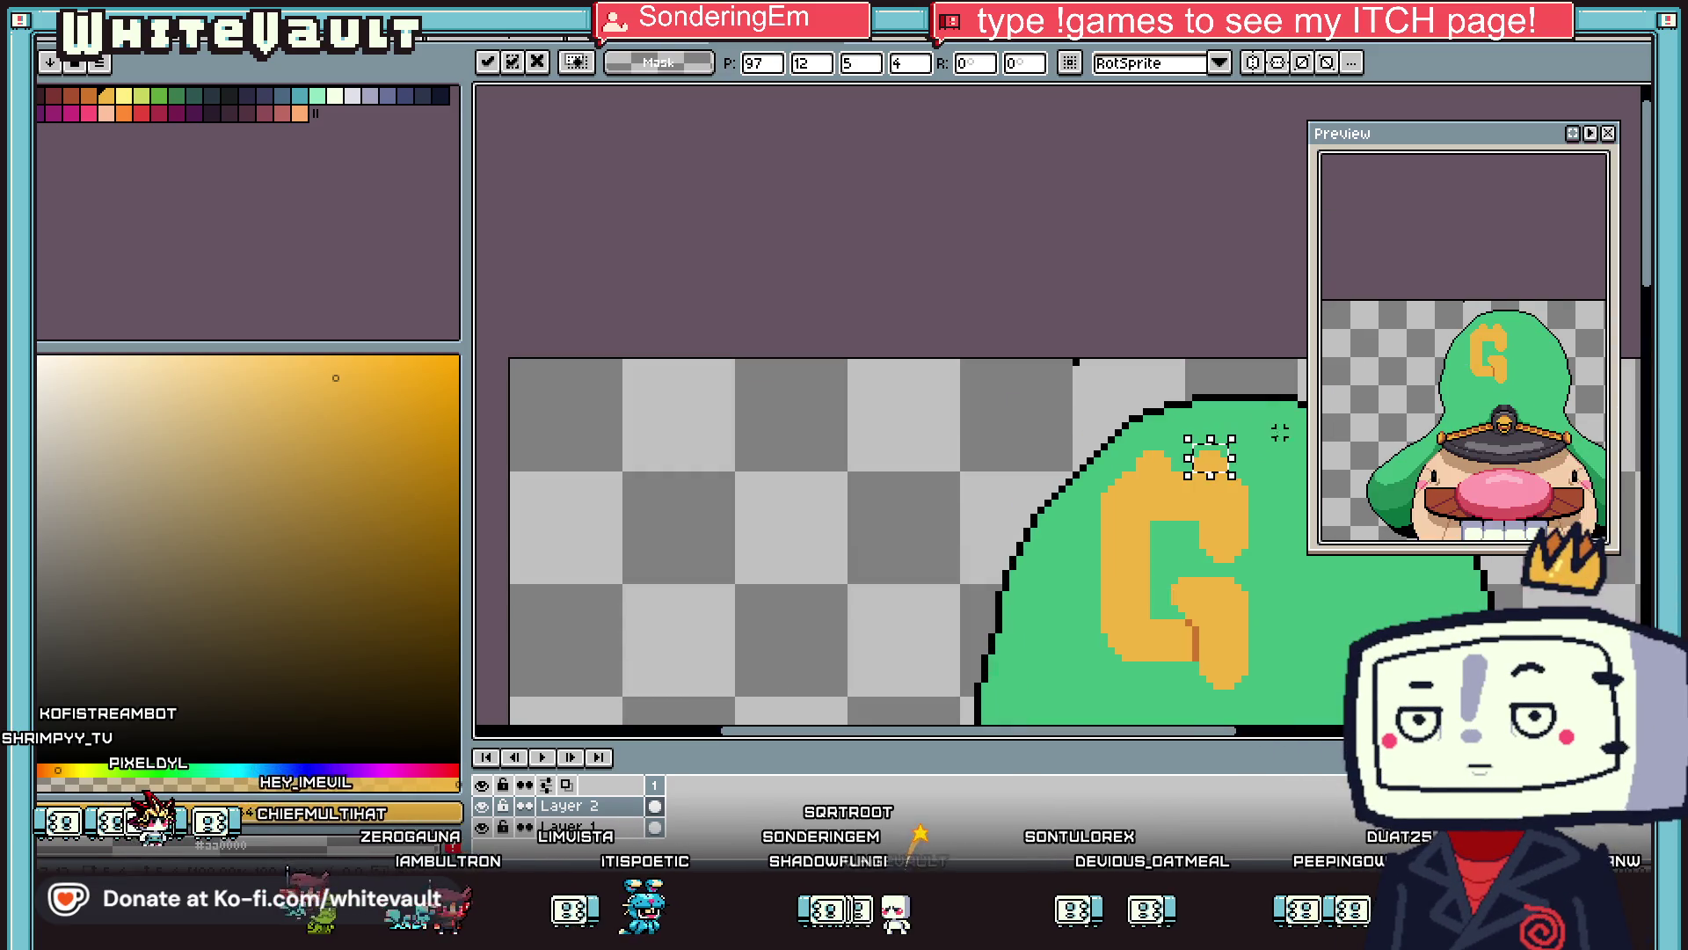
{"action": "key", "text": "ctrl+d"}
{"action": "left_click_drag", "start_coordinate": [1132, 446], "coordinate": [1251, 472]}
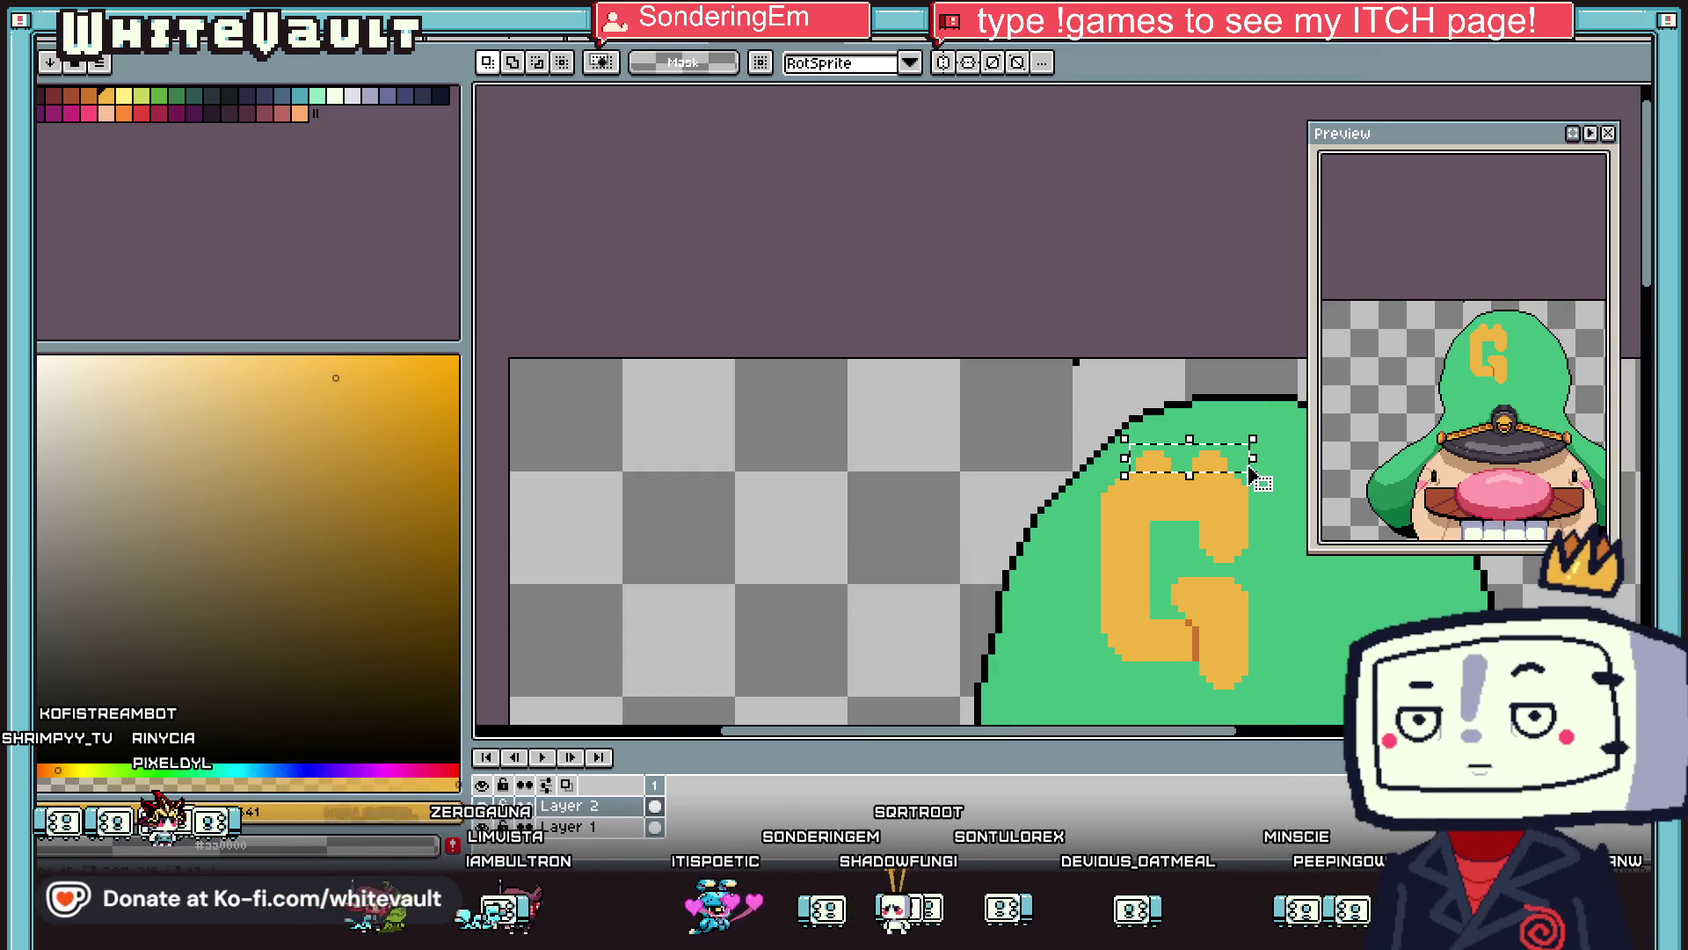
{"action": "key", "text": "ctrl+d"}
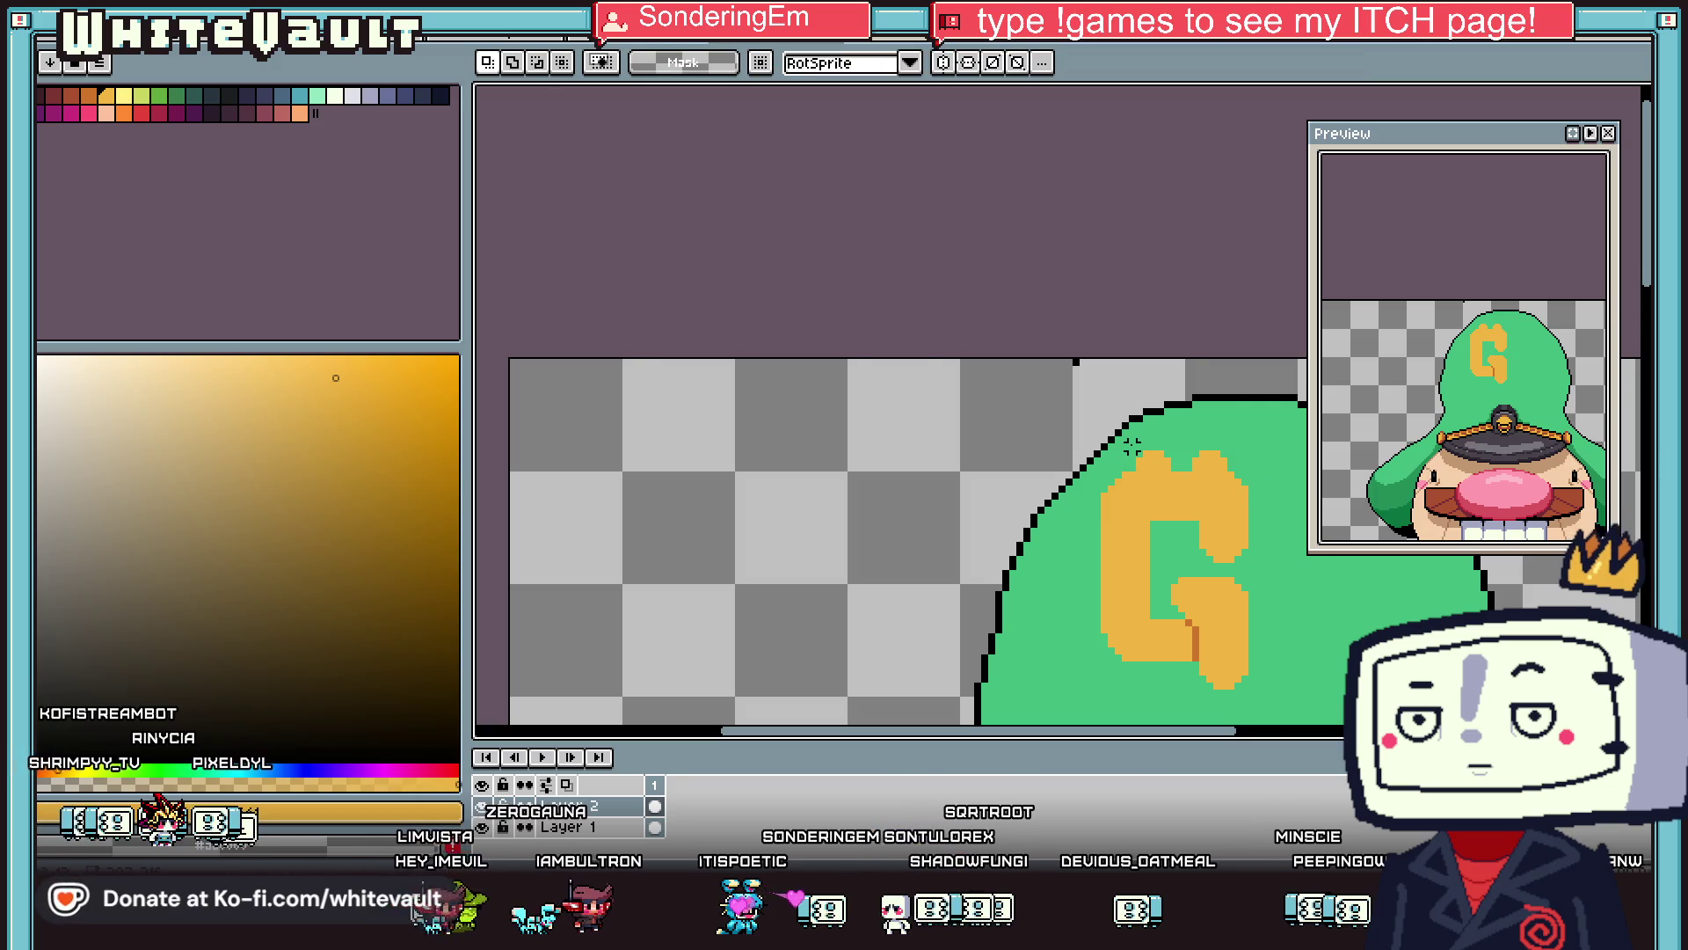
{"action": "scroll", "coordinate": [1141, 446], "scroll_direction": "up", "scroll_amount": 1}
{"action": "mouse_move", "coordinate": [1126, 430]}
{"action": "left_mouse_down"}
{"action": "mouse_move", "coordinate": [1184, 480]}
{"action": "mouse_move", "coordinate": [1181, 677]}
{"action": "left_mouse_up"}
{"action": "key", "text": "ctrl+t"}
{"action": "scroll", "coordinate": [1178, 527], "scroll_direction": "down", "scroll_amount": 3}
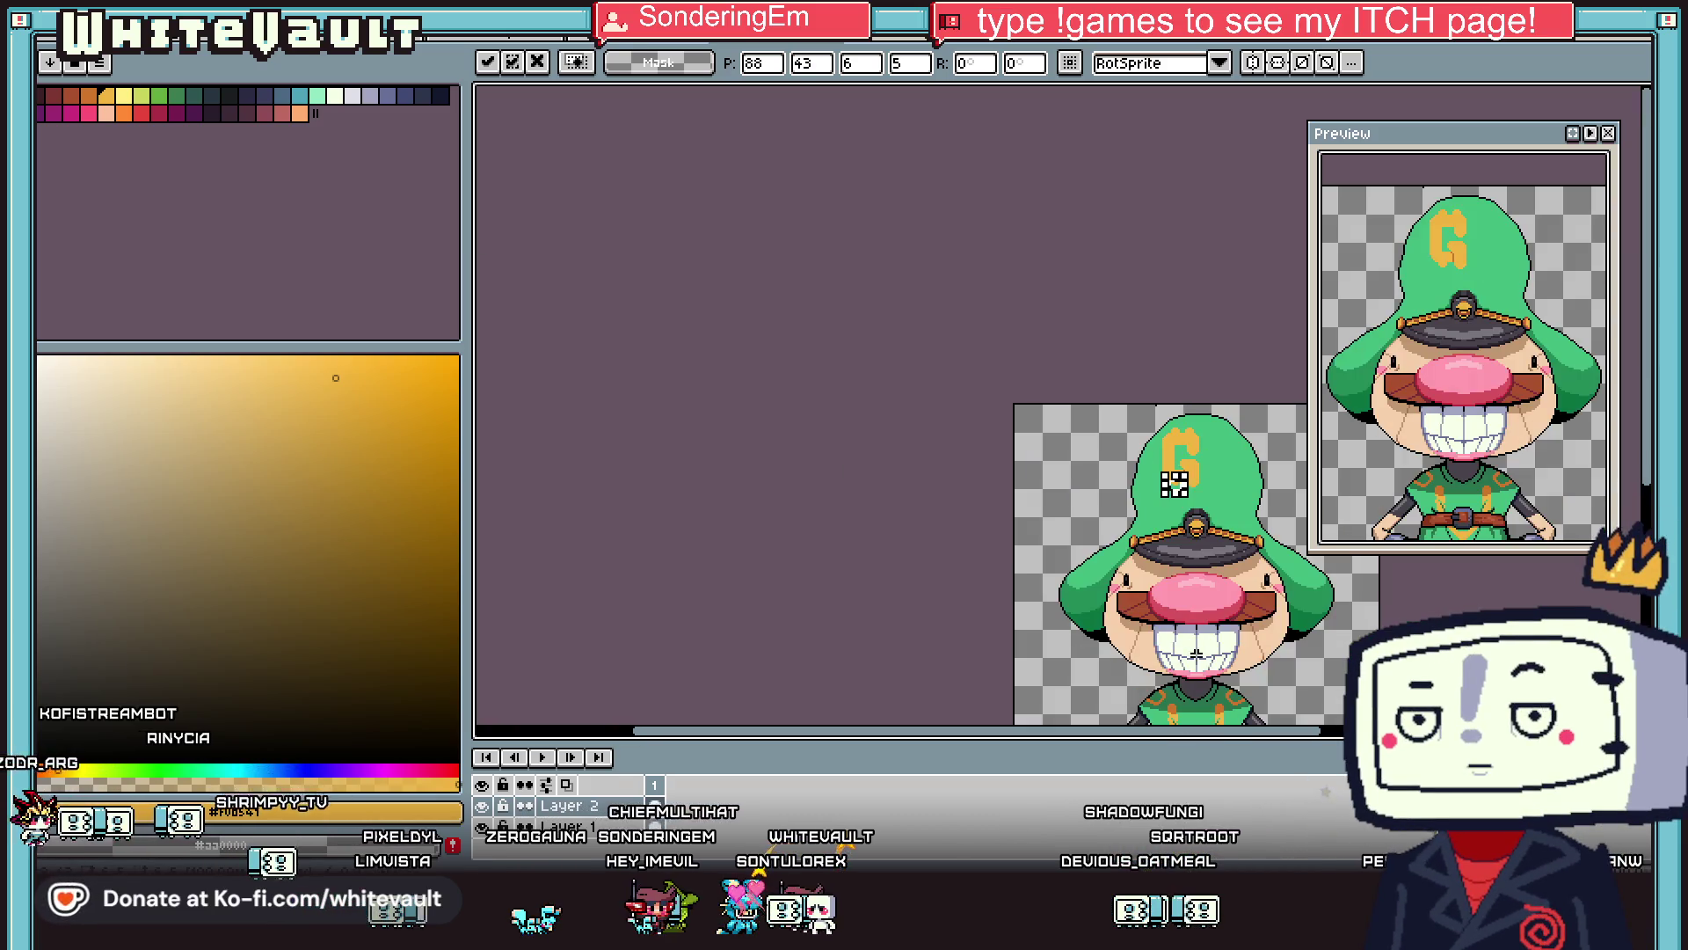
{"action": "key", "text": "Return"}
Shift the G's lower-right part to the right and commit it.
{"action": "scroll", "coordinate": [1178, 475], "scroll_direction": "up", "scroll_amount": 4}
{"action": "scroll", "coordinate": [1207, 451], "scroll_direction": "down", "scroll_amount": 1}
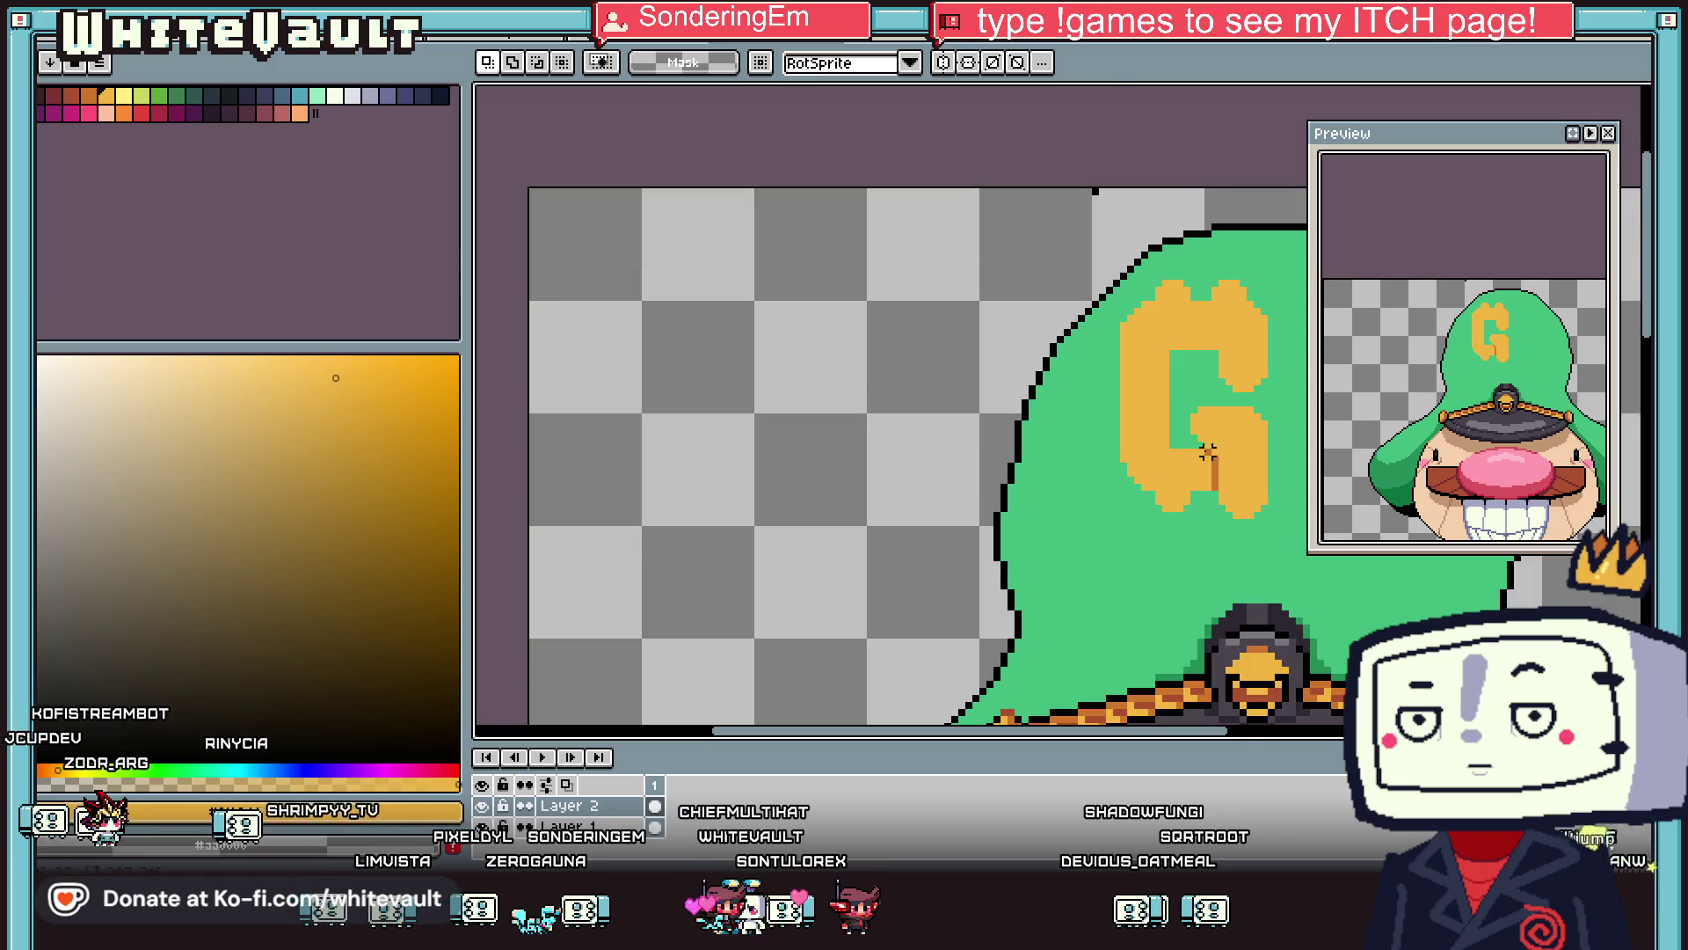
{"action": "mouse_move", "coordinate": [1187, 402]}
{"action": "left_mouse_down"}
{"action": "mouse_move", "coordinate": [1309, 552]}
{"action": "mouse_move", "coordinate": [1316, 538]}
{"action": "left_mouse_up"}
{"action": "scroll", "coordinate": [1315, 537], "scroll_direction": "down", "scroll_amount": 2}
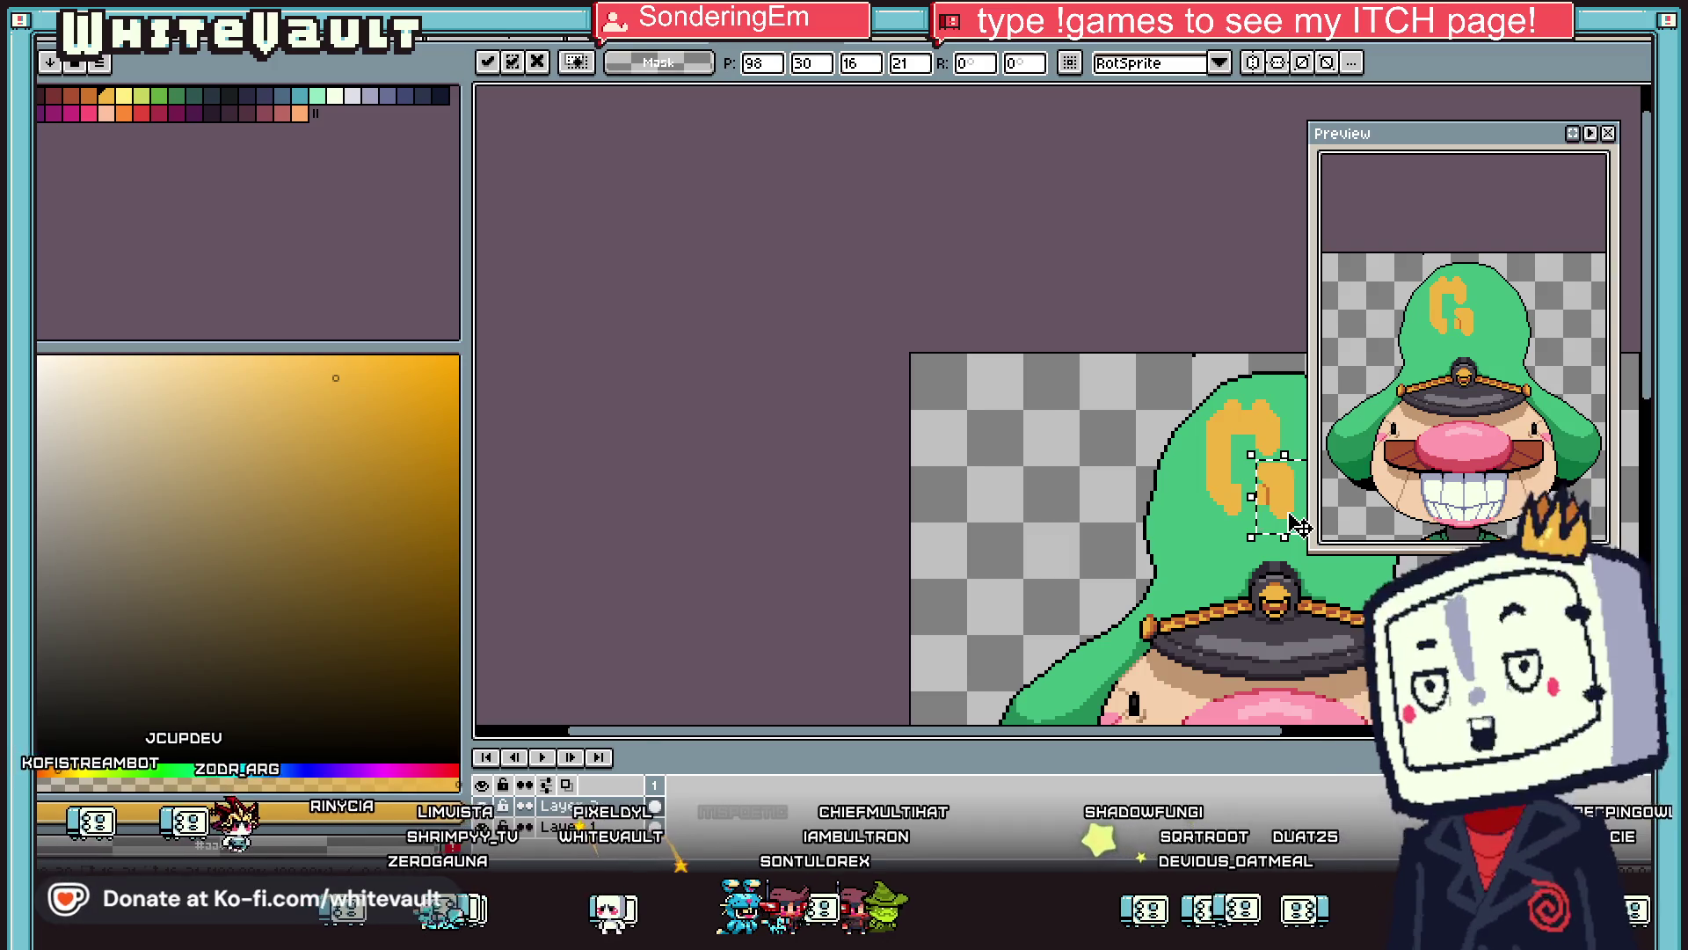
{"action": "scroll", "coordinate": [1300, 525], "scroll_direction": "up", "scroll_amount": 1}
{"action": "left_click", "coordinate": [1299, 525]}
Copy the G's top arm, paste it and flip it vertically to form the C's bottom.
{"action": "scroll", "coordinate": [1239, 410], "scroll_direction": "up", "scroll_amount": 1}
{"action": "mouse_move", "coordinate": [1100, 274]}
{"action": "left_mouse_down"}
{"action": "mouse_move", "coordinate": [1303, 431]}
{"action": "mouse_move", "coordinate": [1278, 585]}
{"action": "left_mouse_up"}
{"action": "key", "text": "ctrl+c"}
{"action": "key", "text": "ctrl+v"}
{"action": "key", "text": "shift+v"}
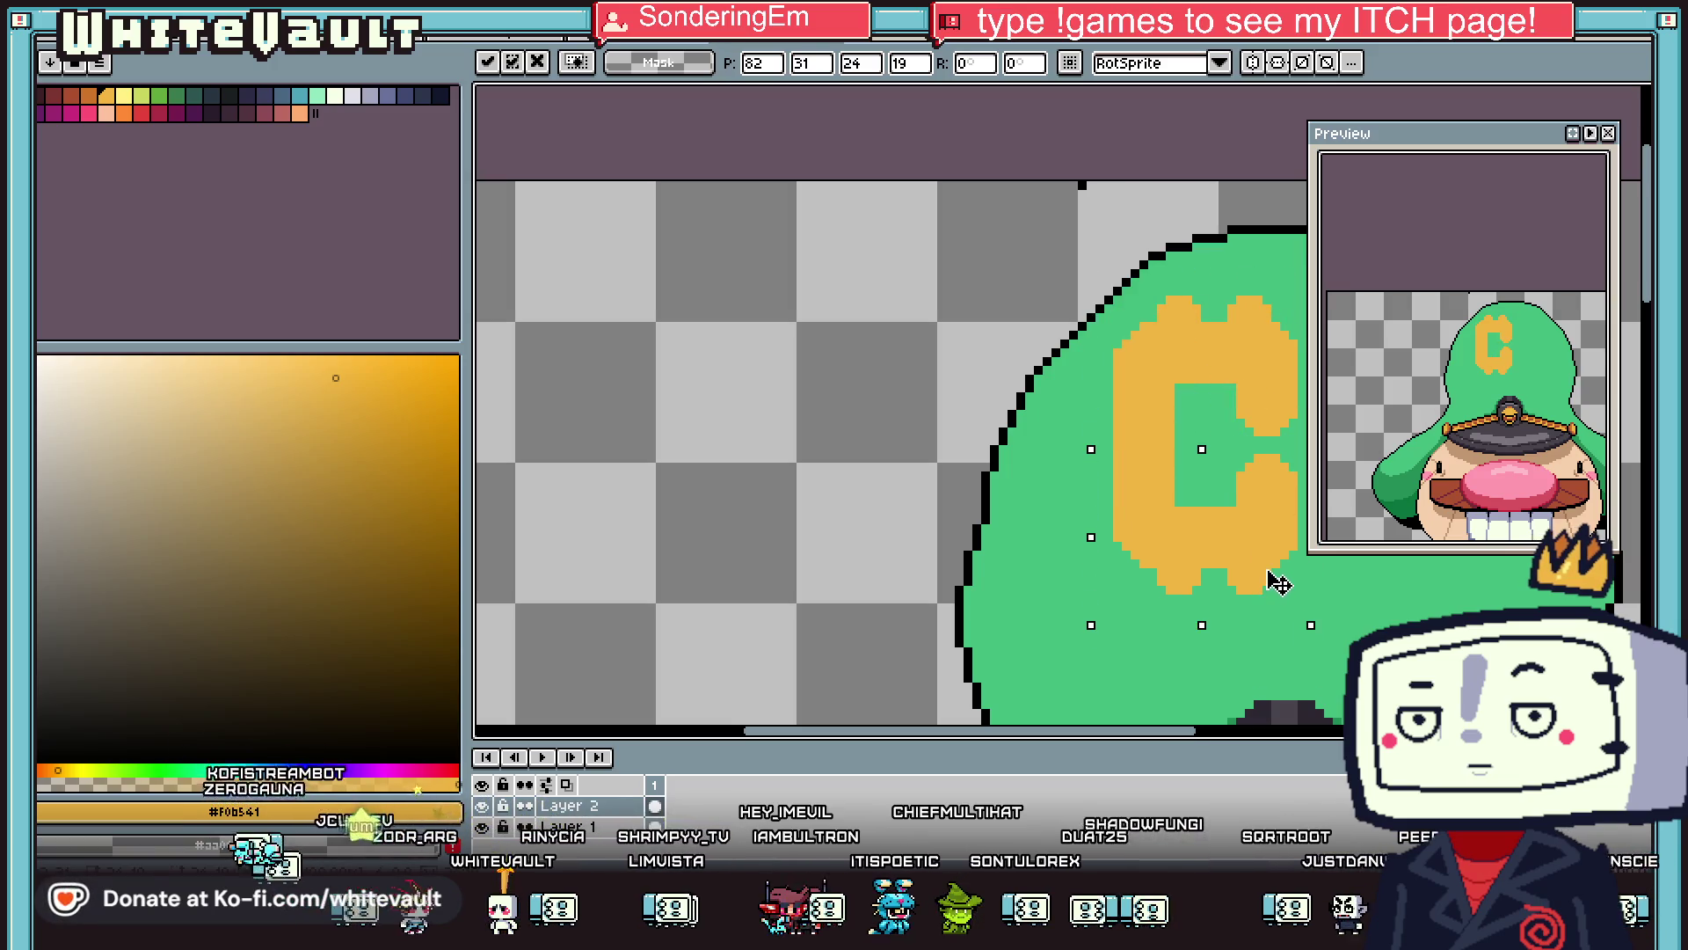
{"action": "scroll", "coordinate": [1275, 545], "scroll_direction": "down", "scroll_amount": 3}
{"action": "key", "text": "Return"}
Delete the right end of the C's top arm.
{"action": "scroll", "coordinate": [1269, 481], "scroll_direction": "up", "scroll_amount": 4}
{"action": "left_click_drag", "start_coordinate": [1192, 450], "coordinate": [1306, 496]}
{"action": "key", "text": "Delete"}
{"action": "scroll", "coordinate": [1249, 571], "scroll_direction": "up", "scroll_amount": 1}
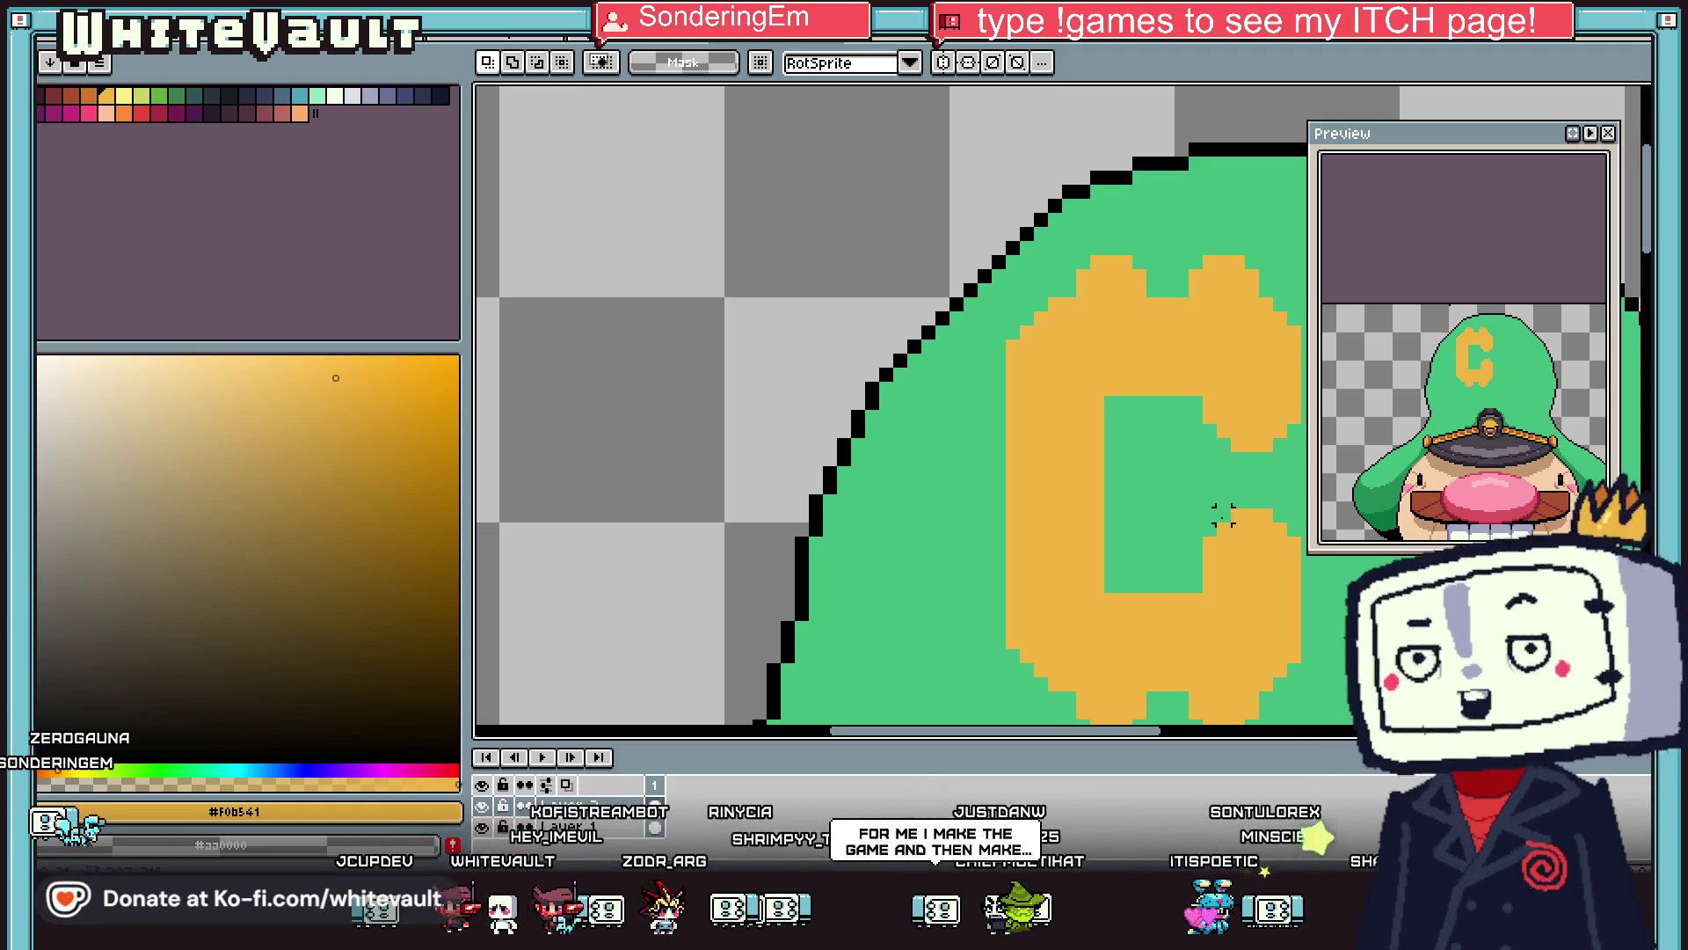
Eyedrop the colour of an empty canvas pixel near the emblem.
{"action": "key", "text": "i"}
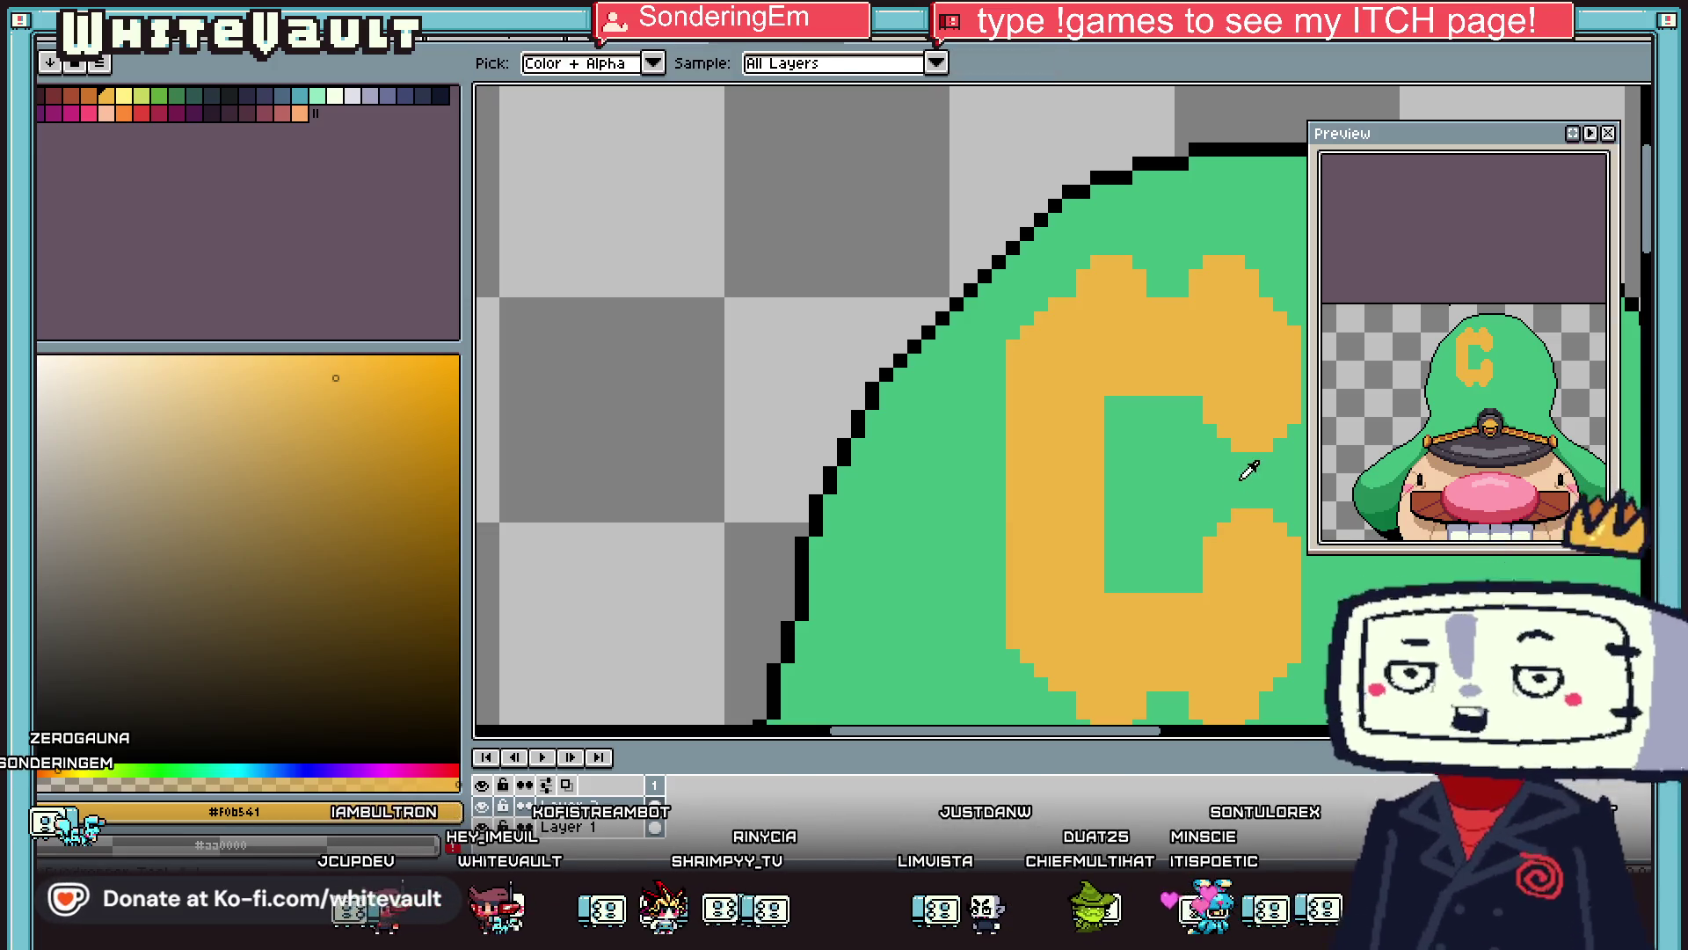
{"action": "key", "text": "b"}
{"action": "scroll", "coordinate": [1222, 527], "scroll_direction": "up", "scroll_amount": 2}
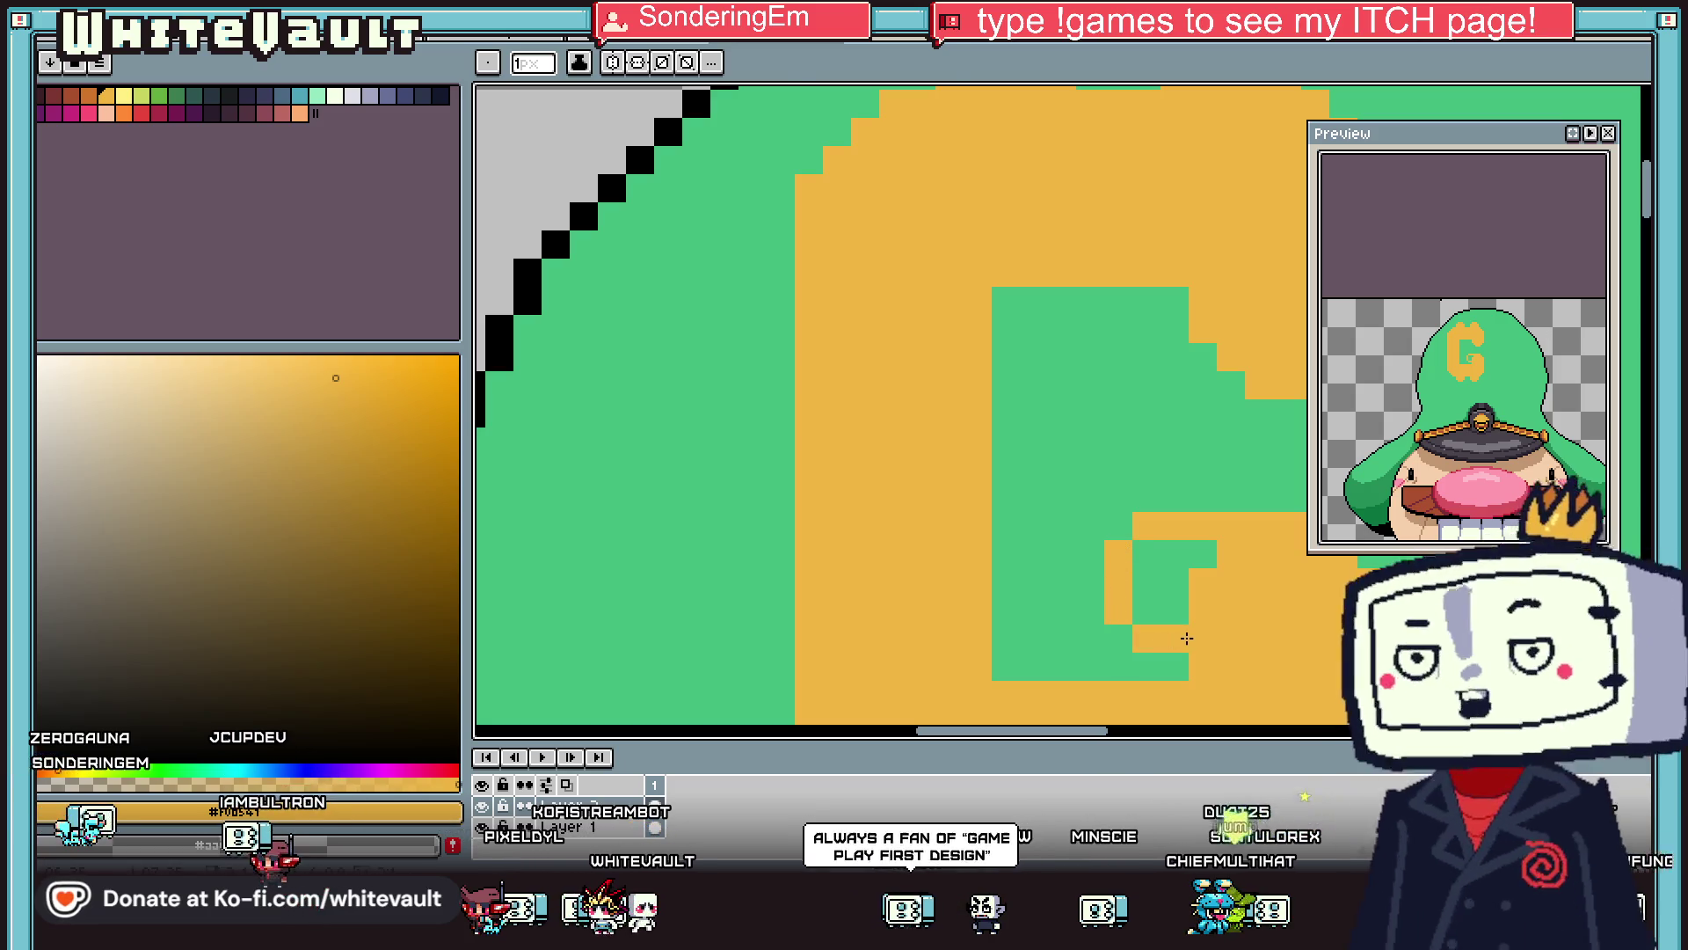
{"action": "scroll", "coordinate": [1222, 546], "scroll_direction": "down", "scroll_amount": 3}
{"action": "key", "text": "i"}
{"action": "scroll", "coordinate": [1222, 547], "scroll_direction": "up", "scroll_amount": 3}
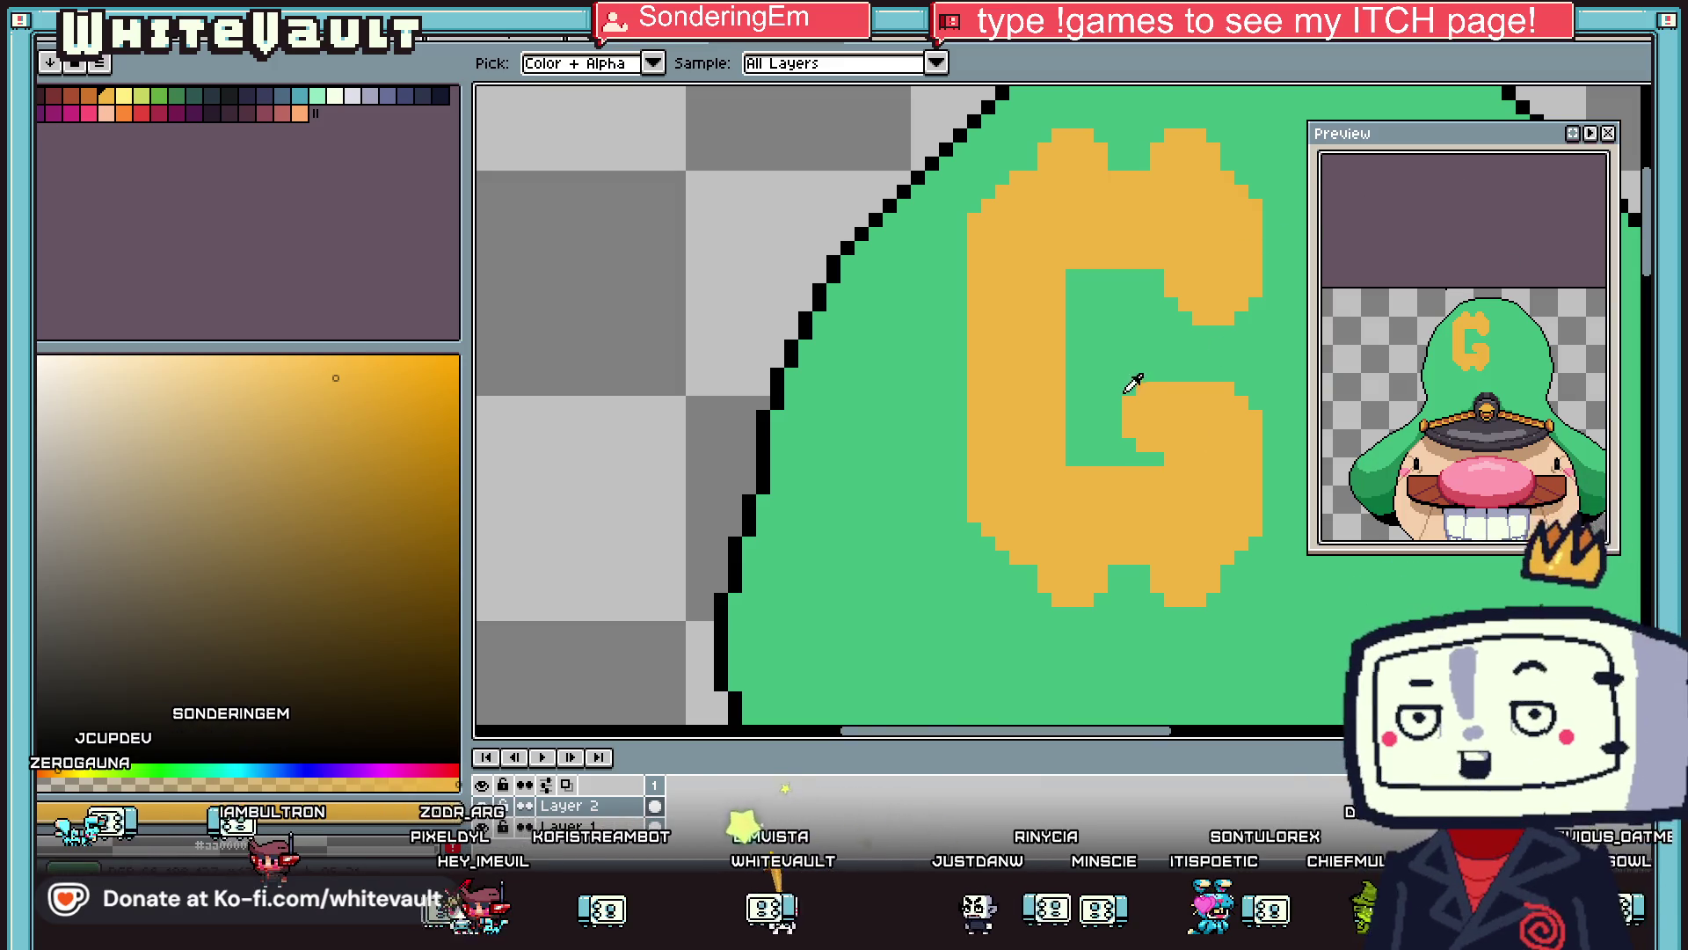
{"action": "scroll", "coordinate": [1129, 378], "scroll_direction": "down", "scroll_amount": 2}
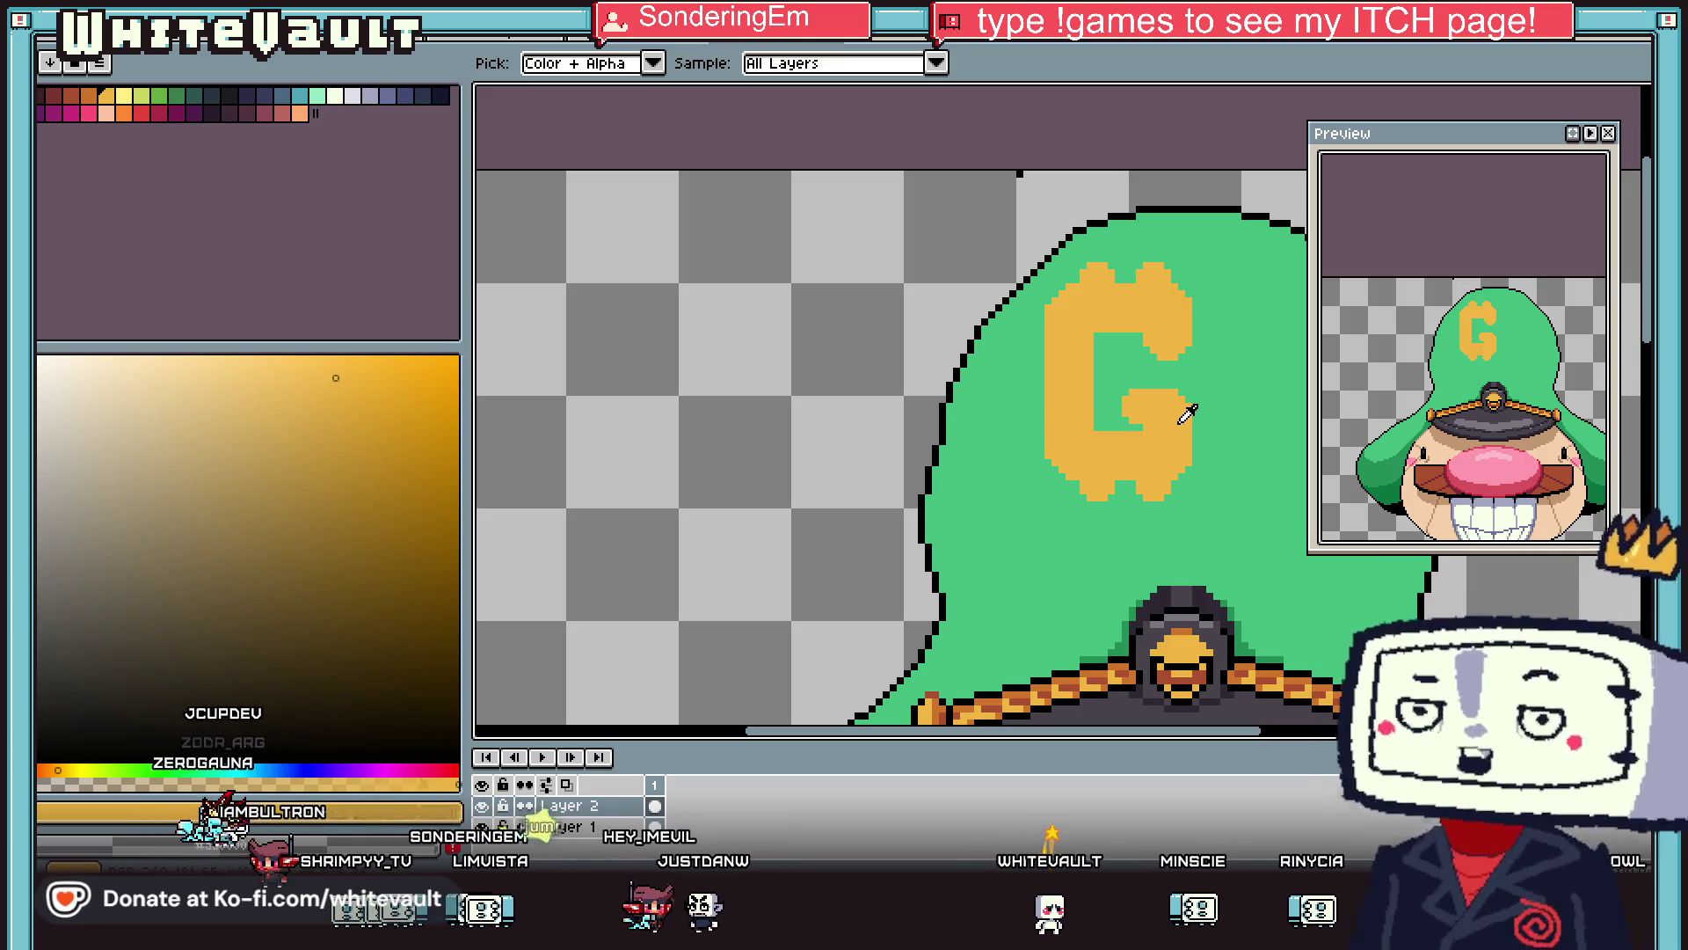
{"action": "left_click", "coordinate": [1042, 227], "text": "alt"}
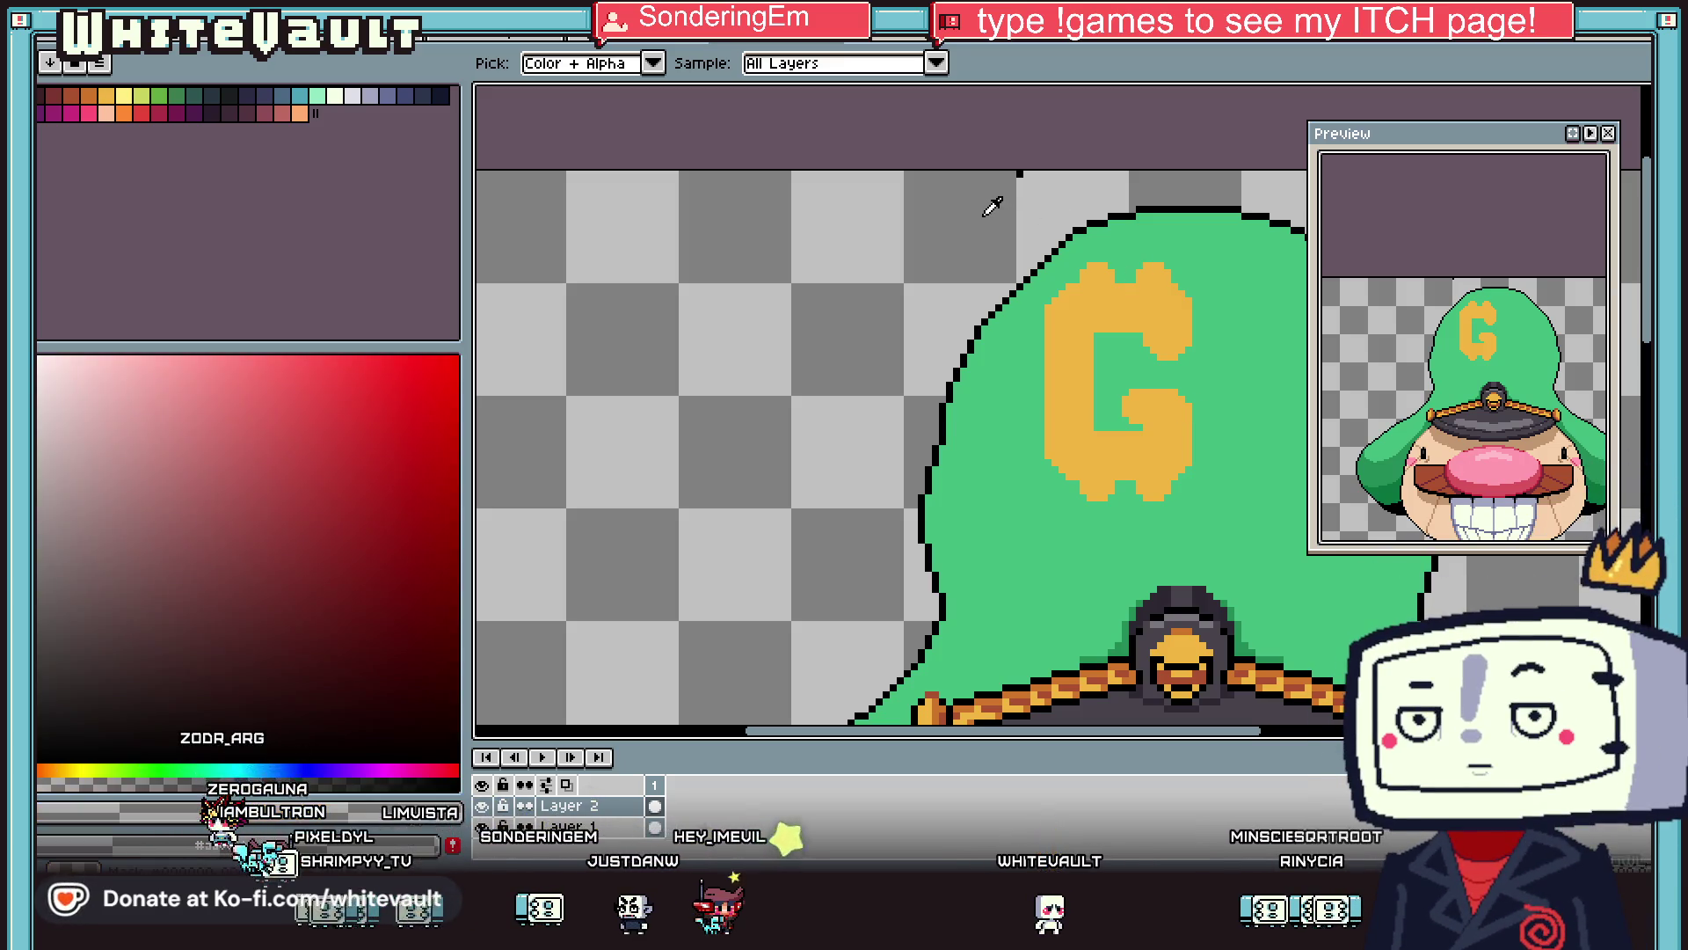
{"action": "scroll", "coordinate": [1055, 218], "scroll_direction": "down", "scroll_amount": 3}
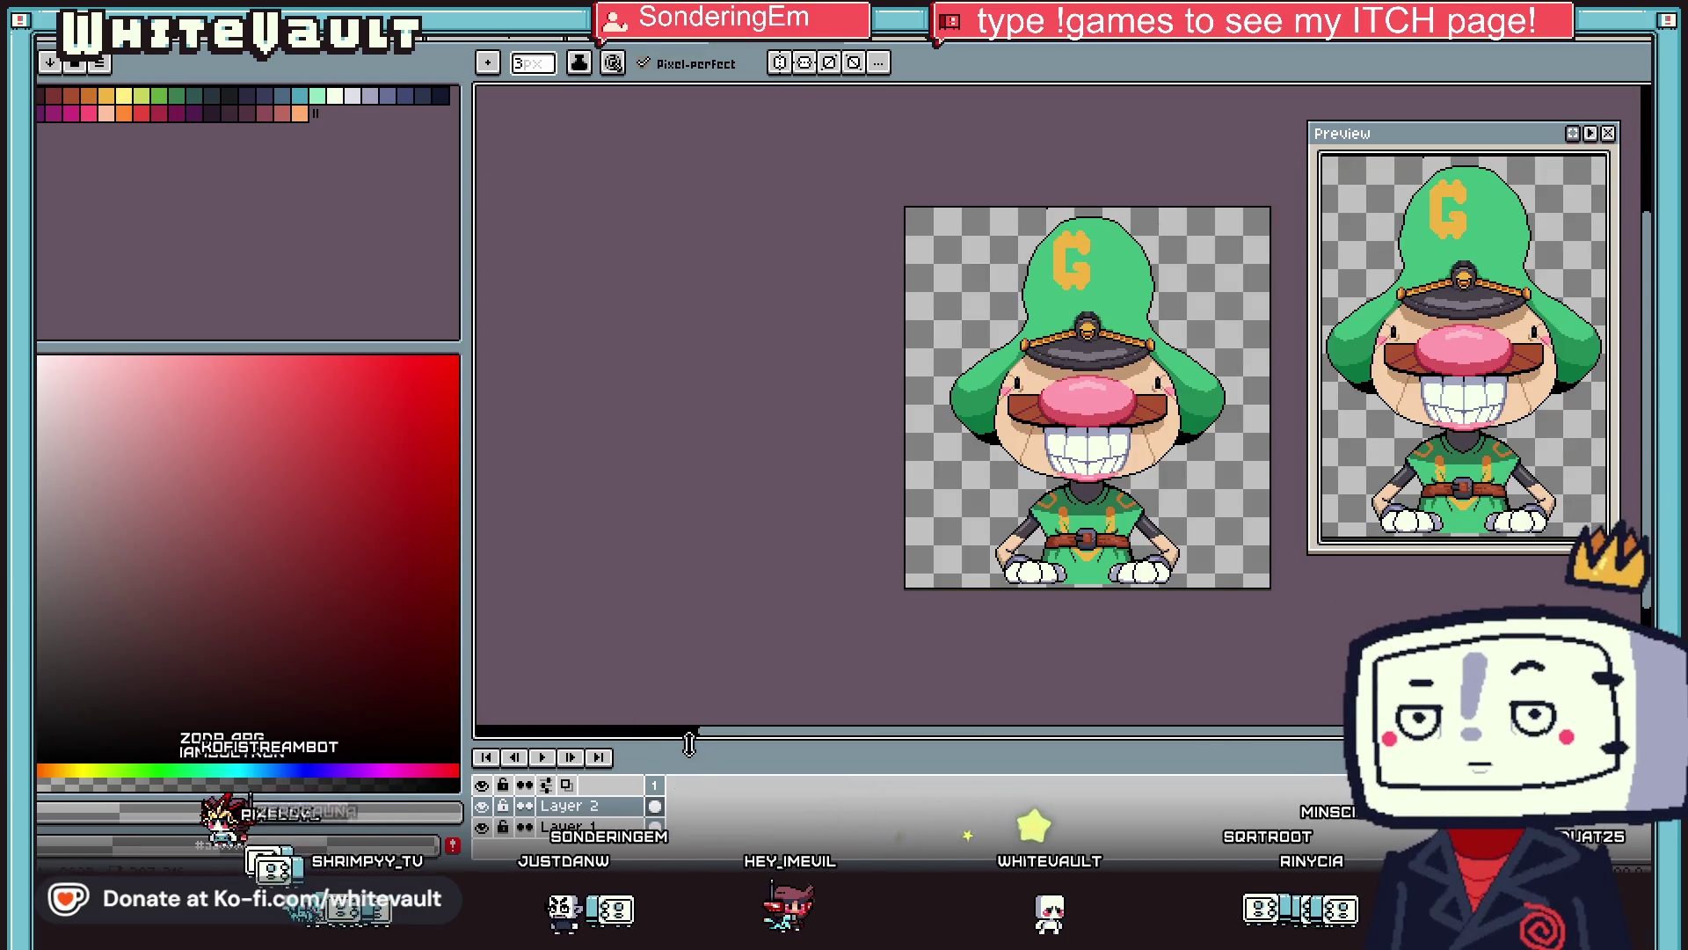
{"action": "scroll", "coordinate": [1080, 223], "scroll_direction": "up", "scroll_amount": 3}
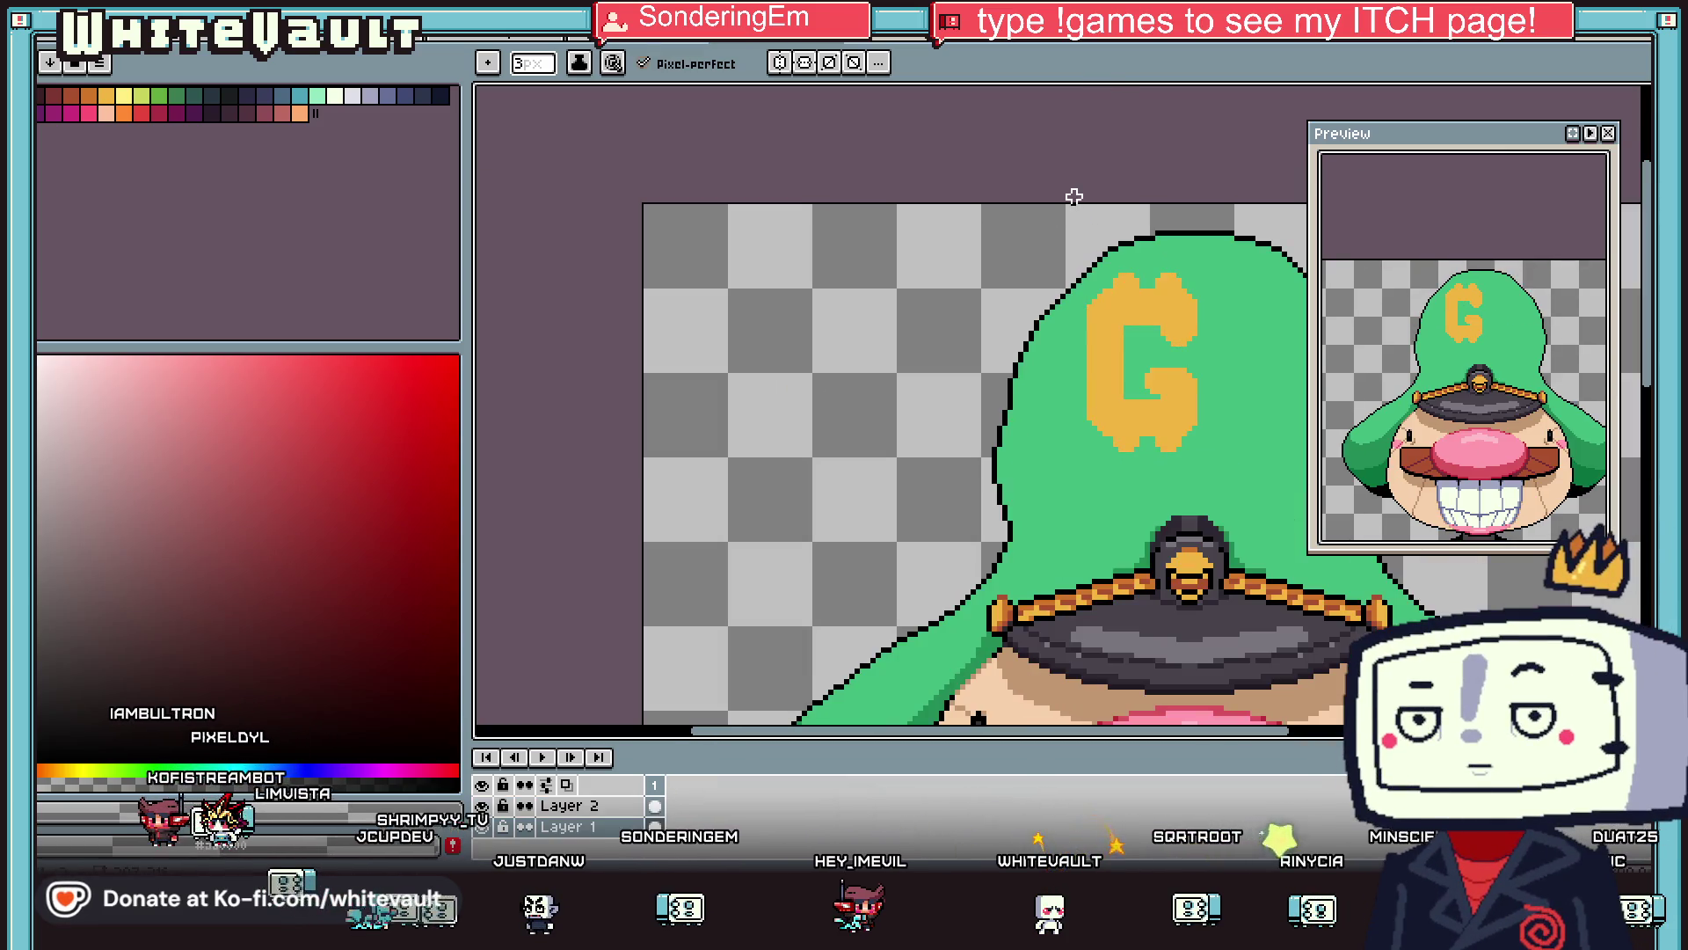
{"action": "scroll", "coordinate": [1073, 197], "scroll_direction": "down", "scroll_amount": 3}
{"action": "scroll", "coordinate": [1015, 511], "scroll_direction": "up", "scroll_amount": 2}
Pick up the G's orange as the drawing colour.
{"action": "key", "text": "m"}
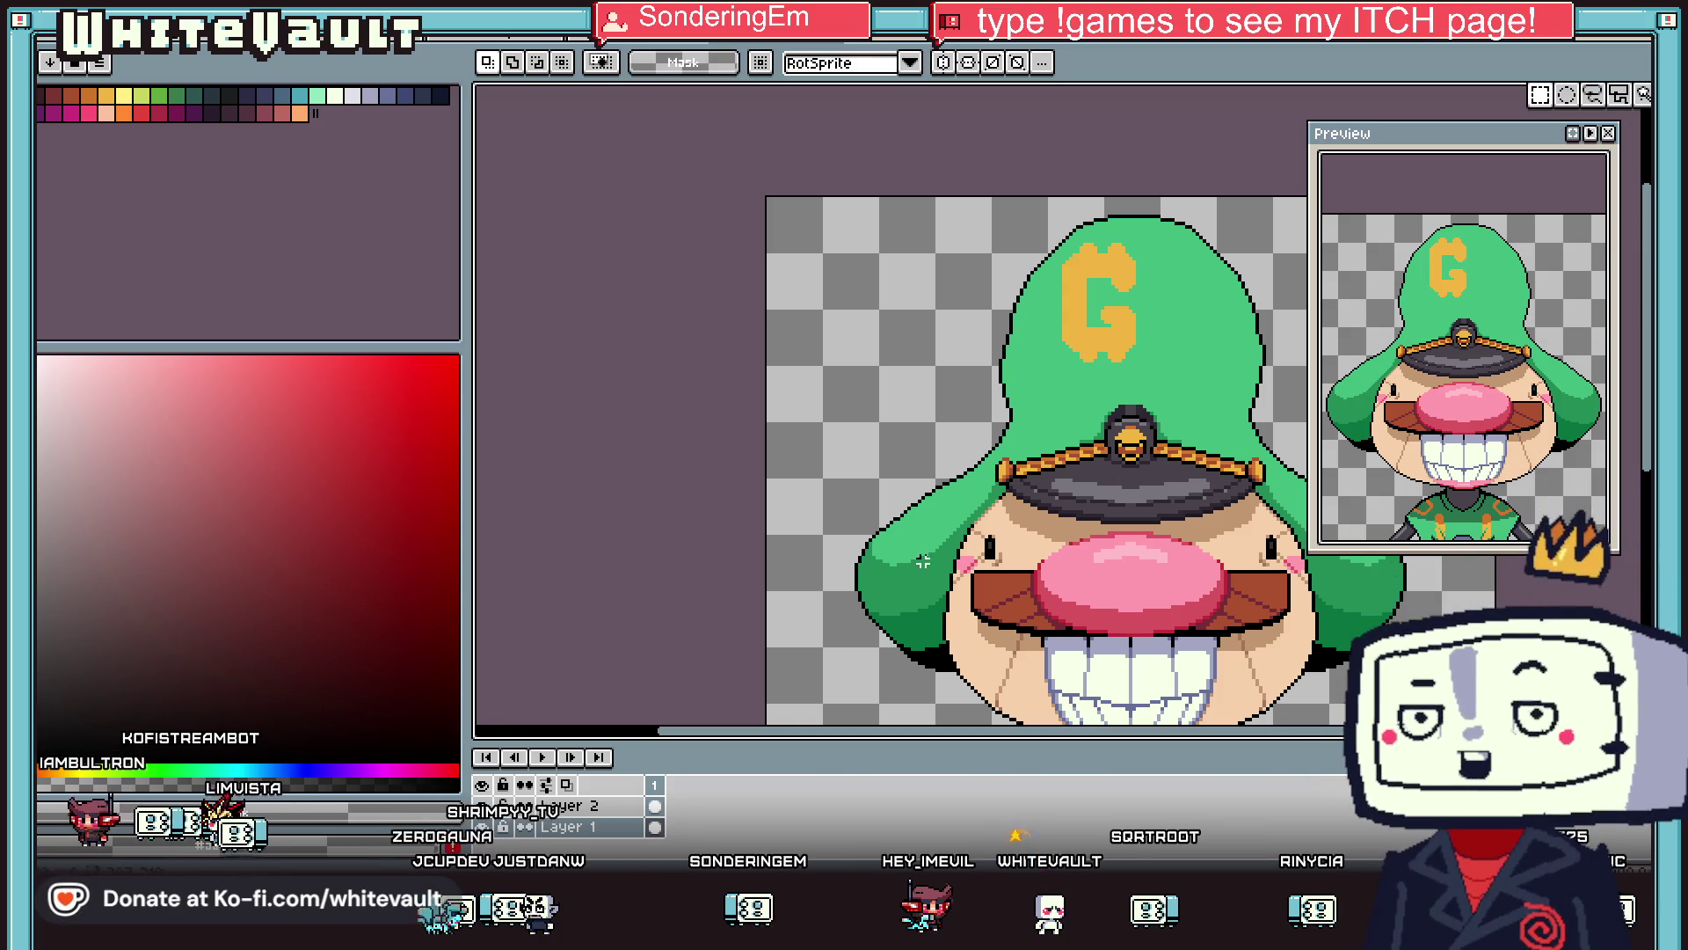
{"action": "scroll", "coordinate": [1050, 301], "scroll_direction": "up", "scroll_amount": 1}
{"action": "left_click_drag", "start_coordinate": [981, 301], "coordinate": [1243, 426]}
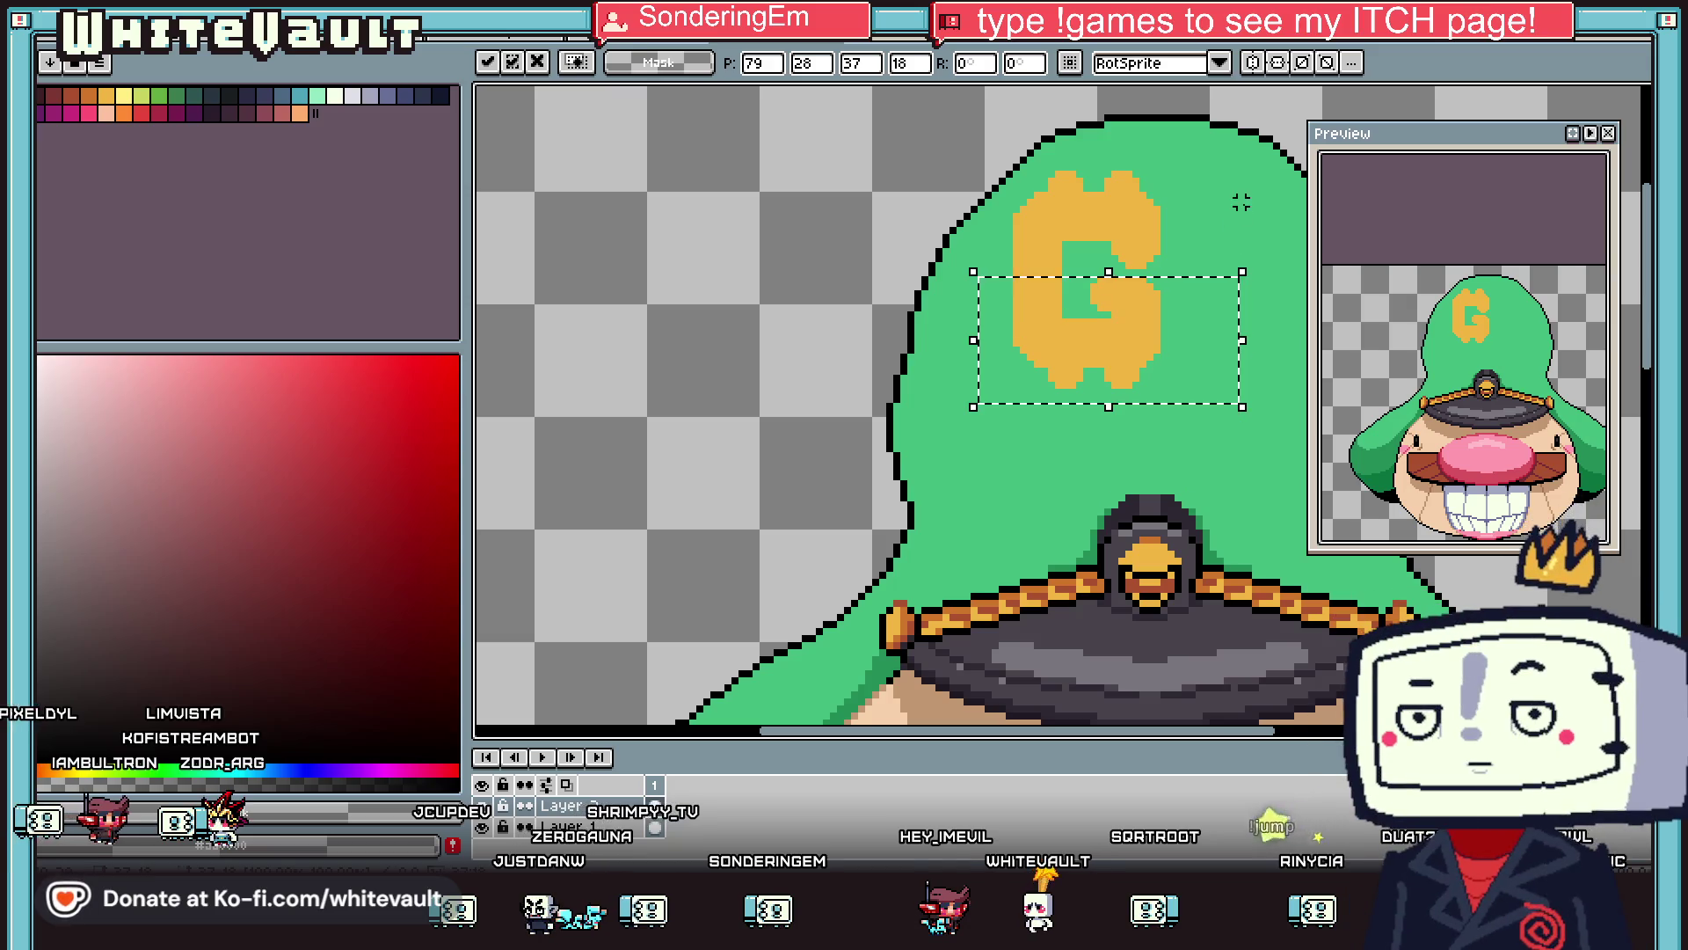
{"action": "left_click", "coordinate": [1241, 209]}
{"action": "scroll", "coordinate": [1173, 288], "scroll_direction": "down", "scroll_amount": 2}
{"action": "scroll", "coordinate": [1134, 242], "scroll_direction": "up", "scroll_amount": 2}
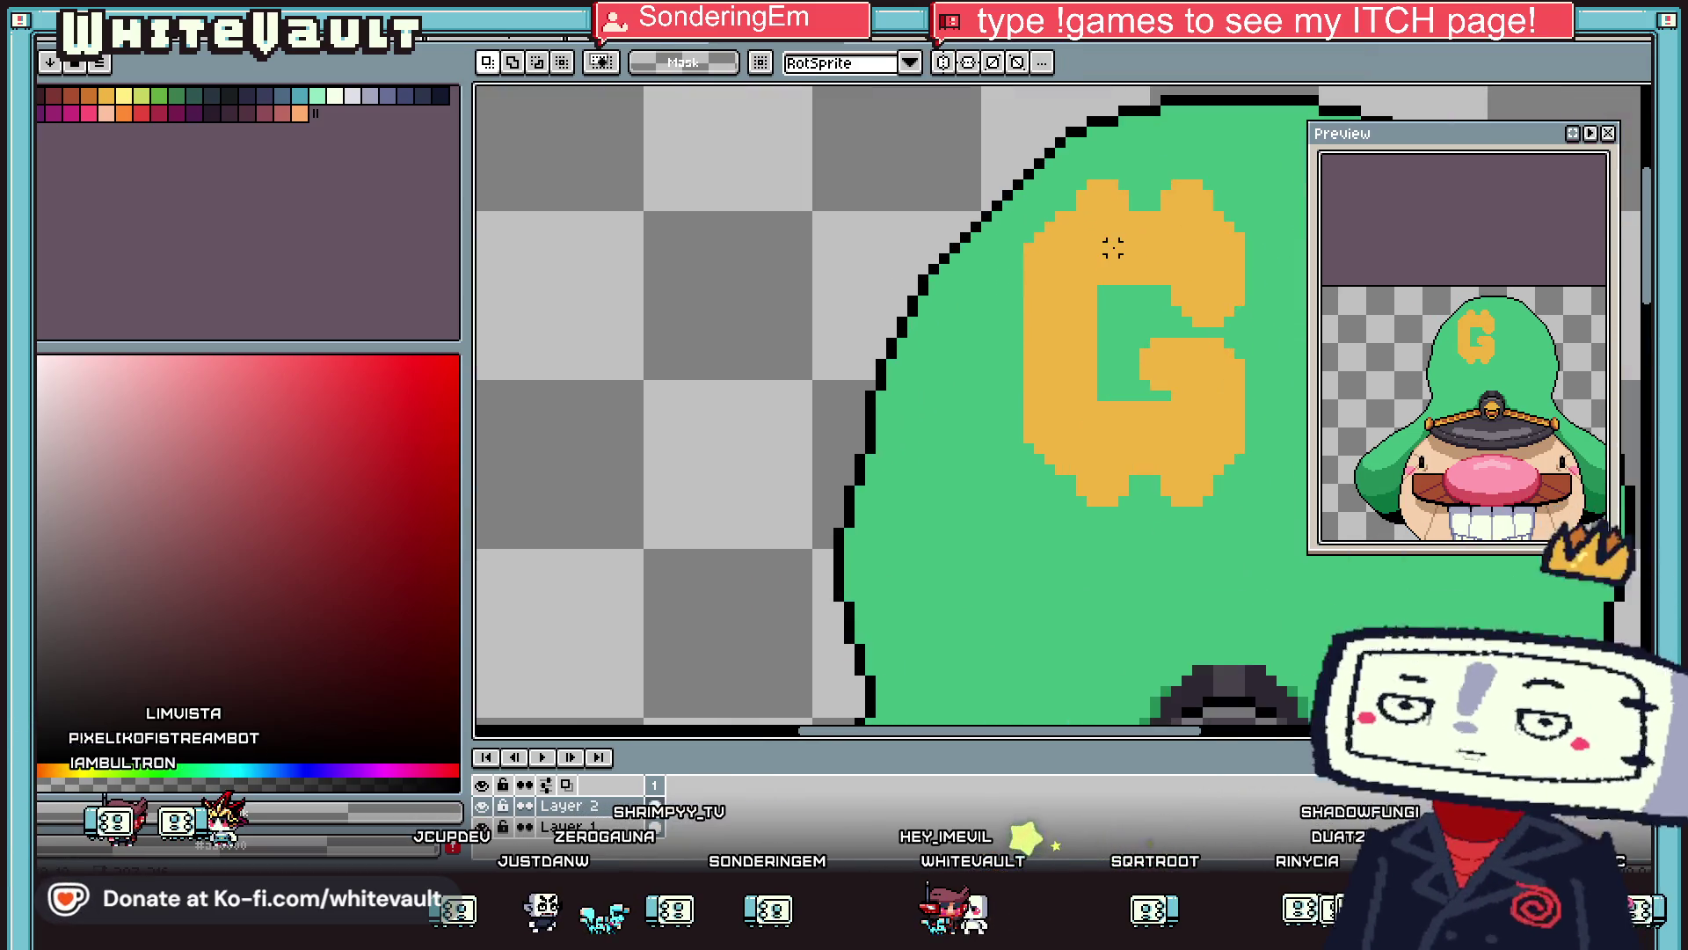
{"action": "key", "text": "b"}
{"action": "left_click", "coordinate": [1108, 279], "text": "alt"}
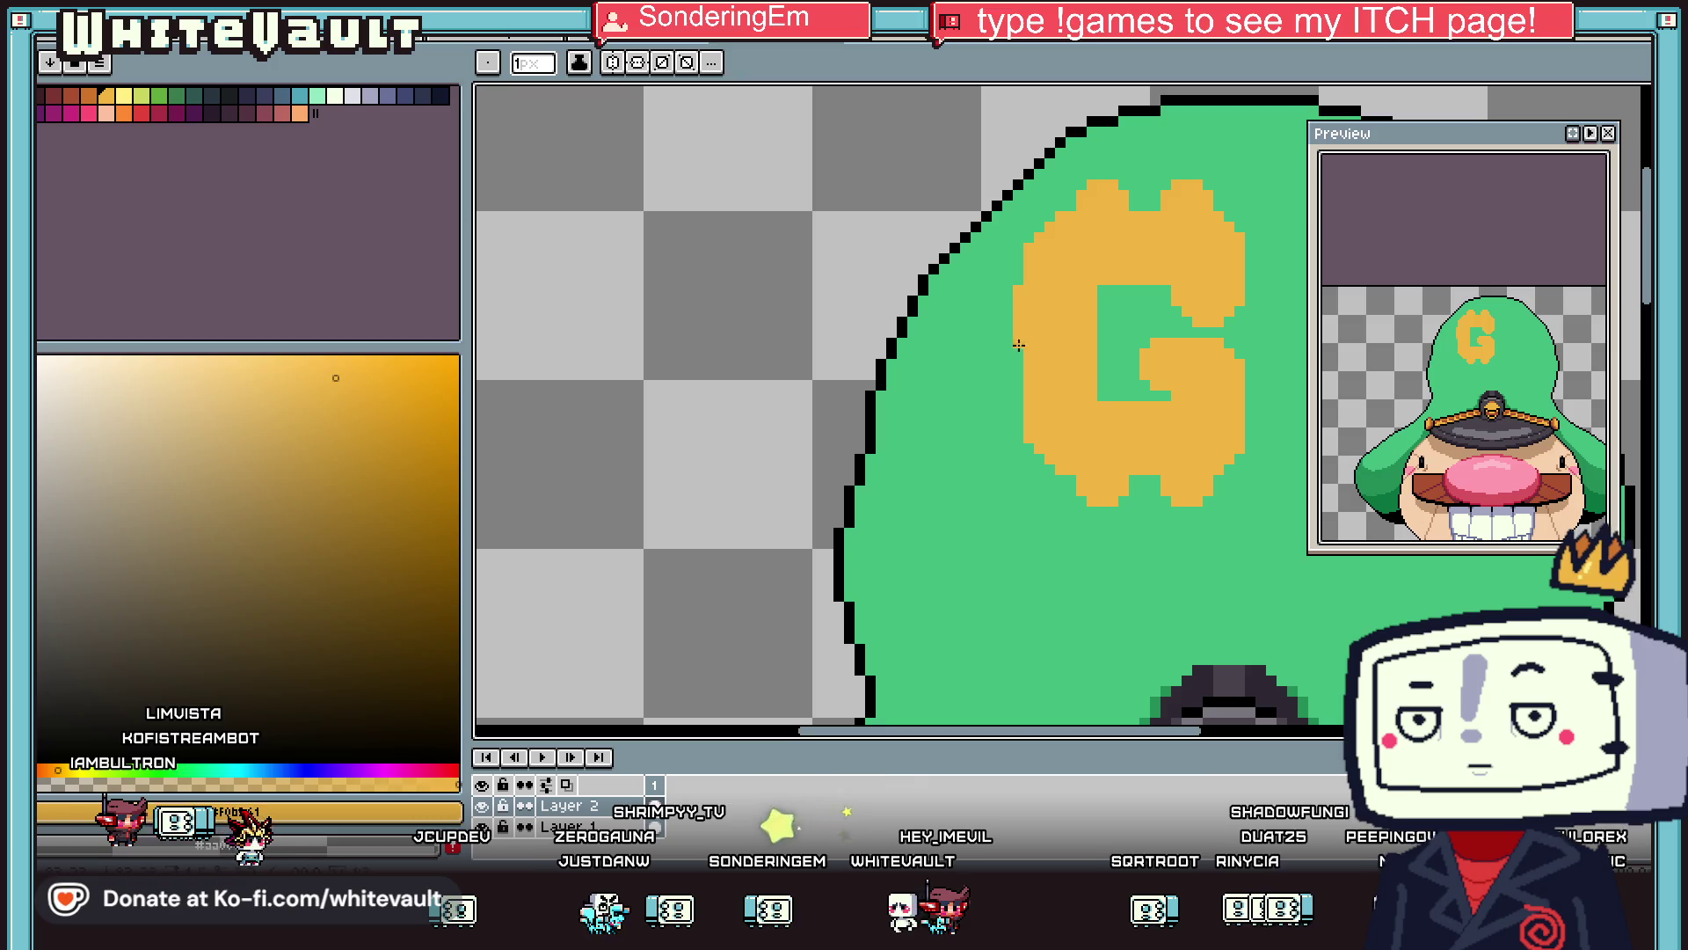
{"action": "scroll", "coordinate": [1090, 314], "scroll_direction": "down", "scroll_amount": 2}
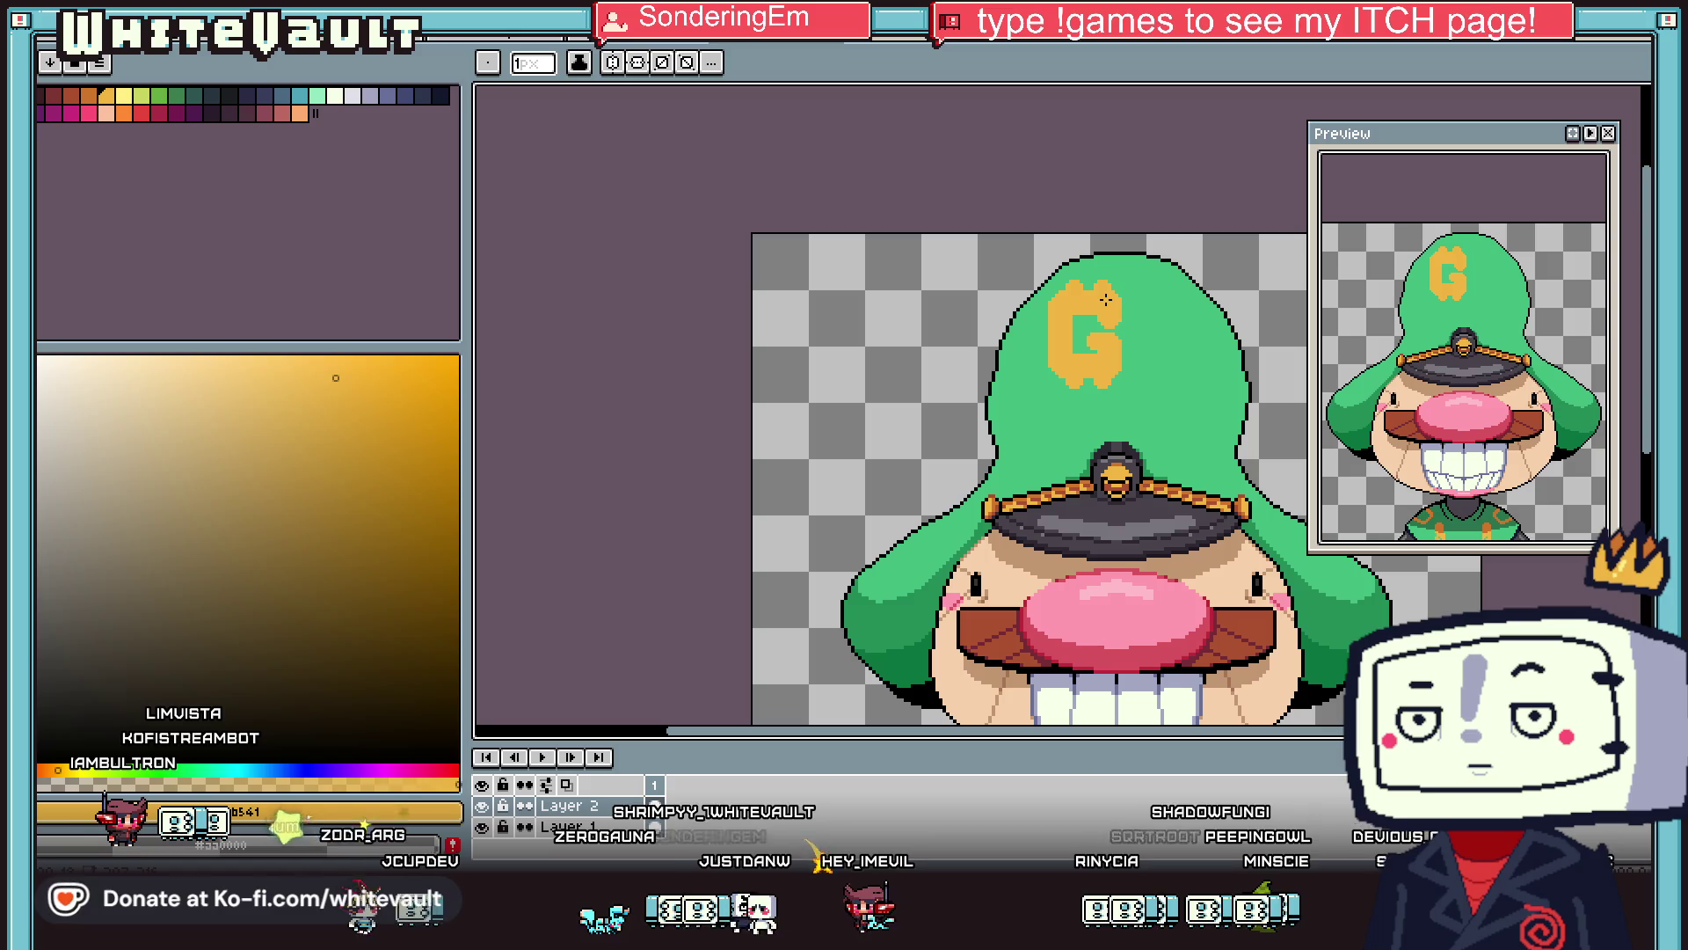
Select the G emblem and drag a copy to the lower right.
{"action": "key", "text": "m"}
{"action": "left_click_drag", "start_coordinate": [970, 230], "coordinate": [1165, 407]}
{"action": "scroll", "coordinate": [1117, 400], "scroll_direction": "up", "scroll_amount": 1}
{"action": "left_click", "coordinate": [1117, 396]}
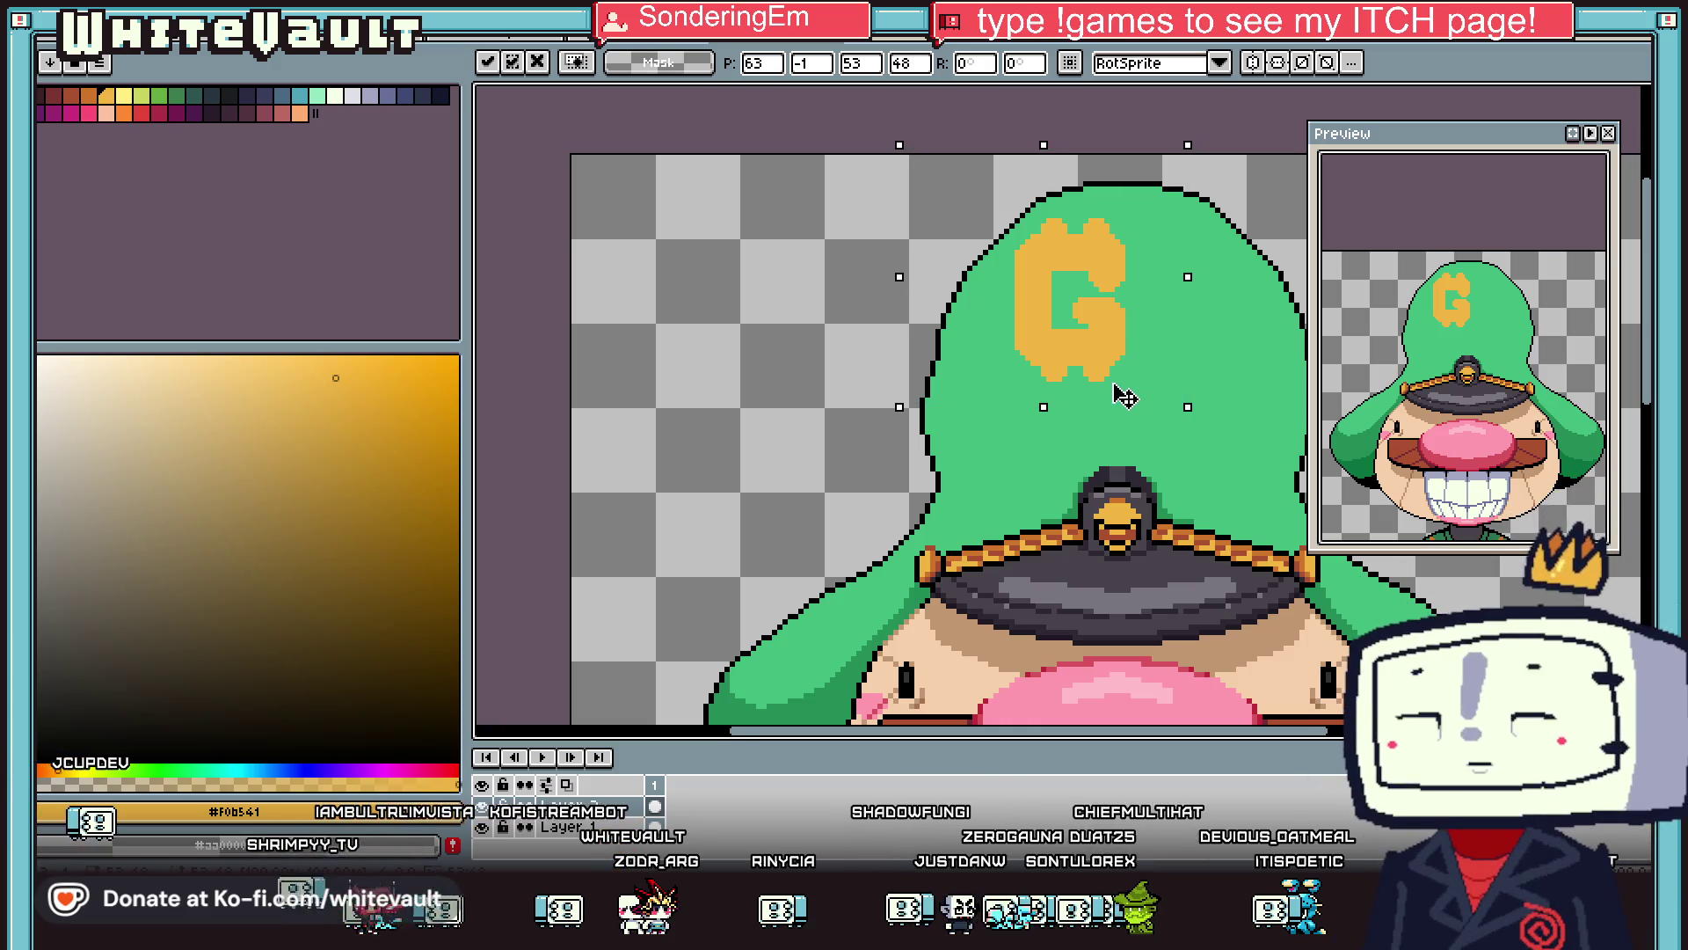
{"action": "left_click_drag", "start_coordinate": [1121, 396], "coordinate": [1218, 426]}
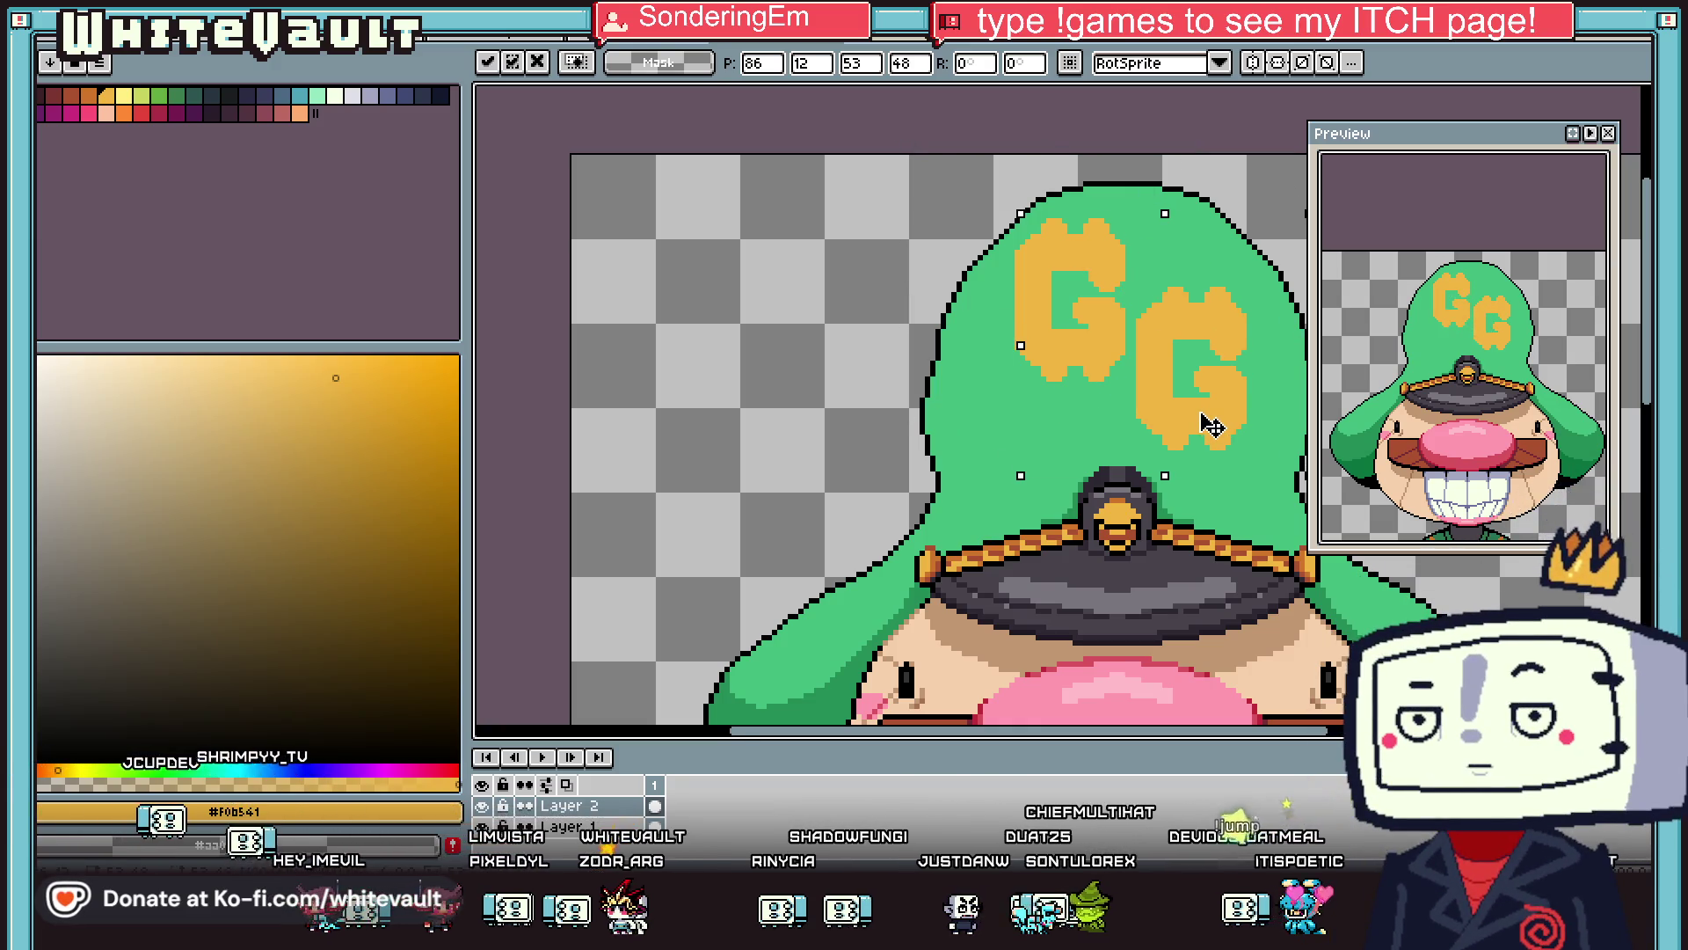
Commit the second G, then try and cancel the Convolution Matrix outline filters.
{"action": "scroll", "coordinate": [1212, 427], "scroll_direction": "down", "scroll_amount": 2}
{"action": "key", "text": "Return"}
{"action": "scroll", "coordinate": [1062, 289], "scroll_direction": "up", "scroll_amount": 1}
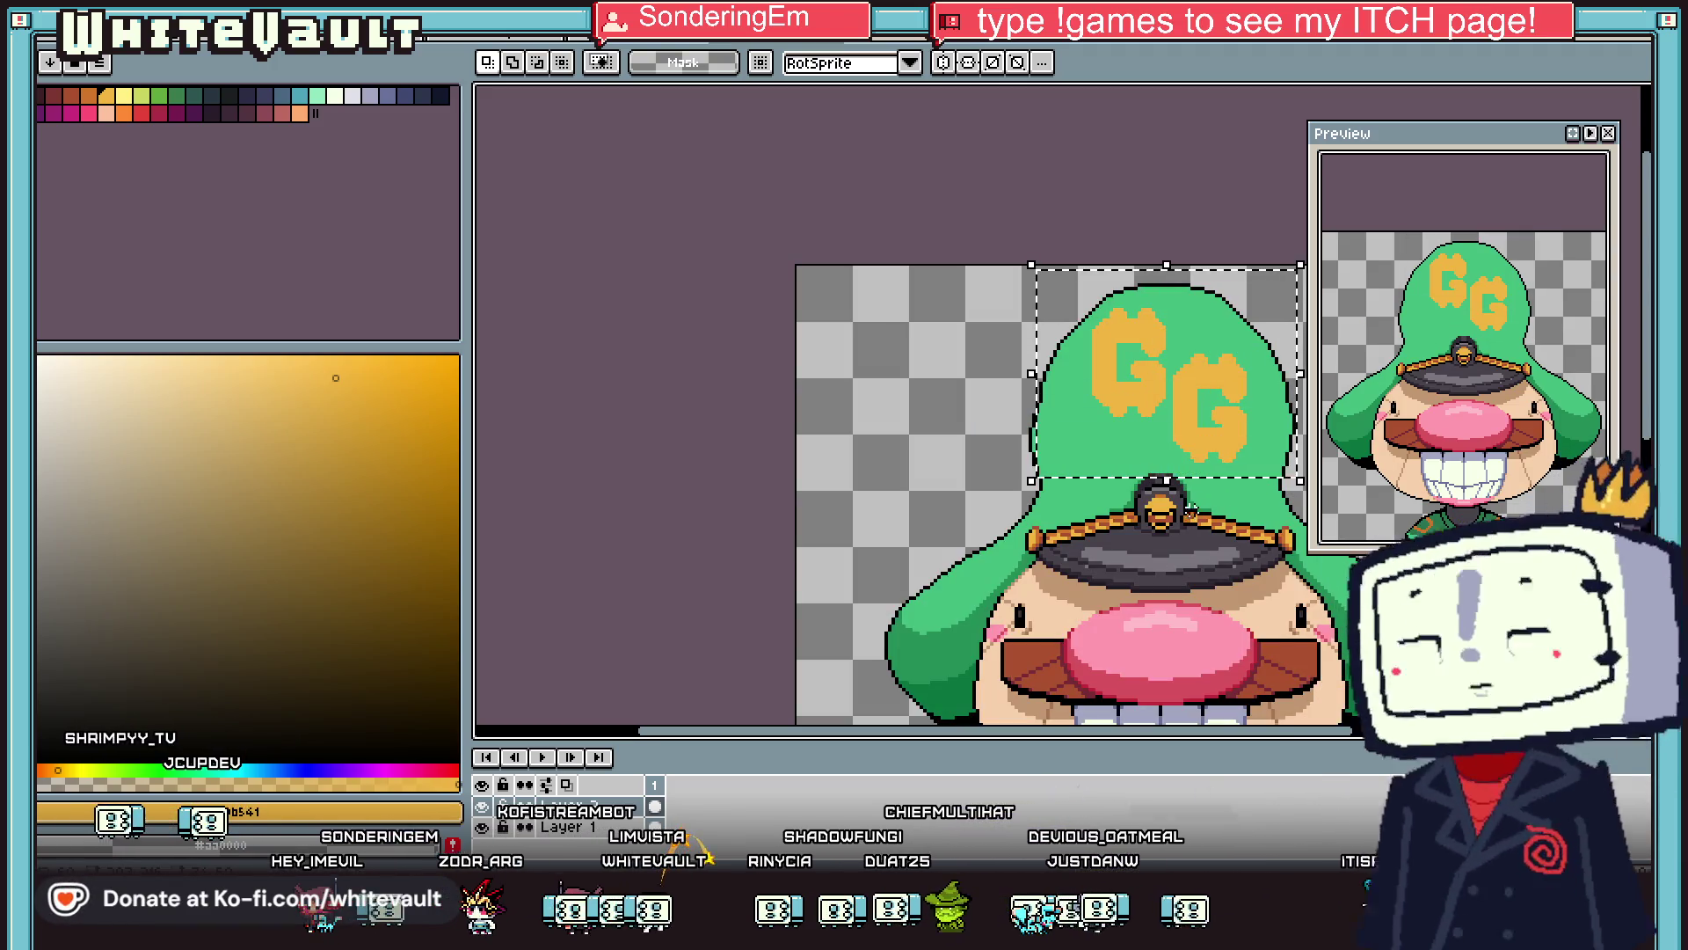
{"action": "key", "text": "ctrl+m"}
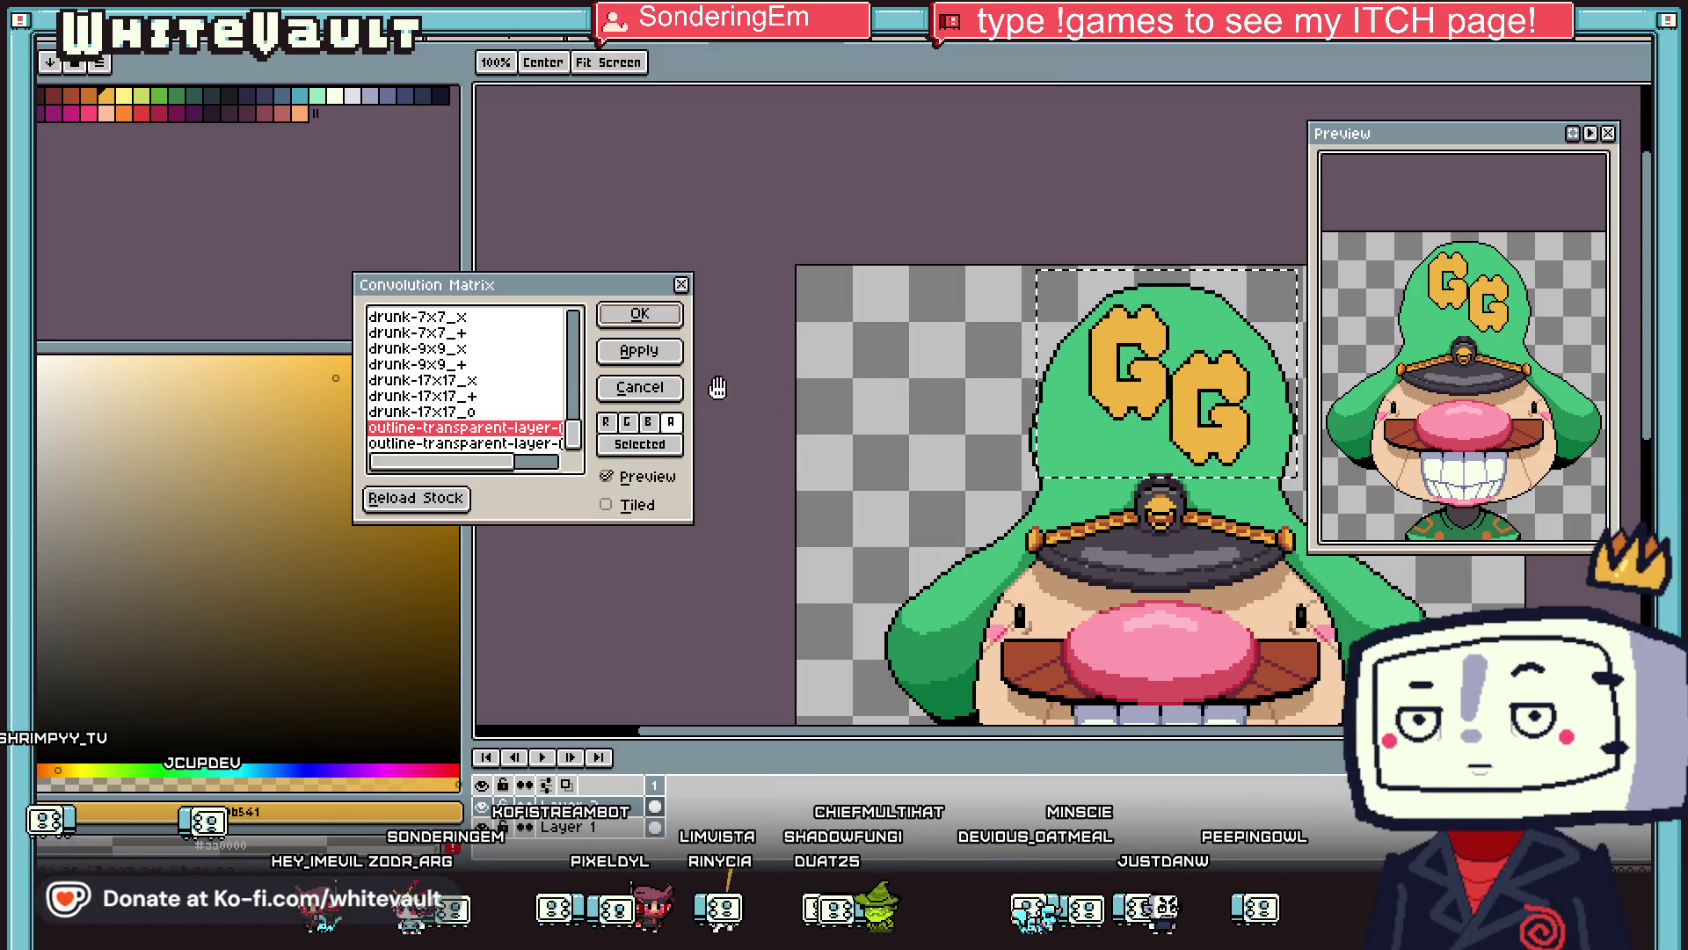
{"action": "left_click", "coordinate": [538, 445]}
{"action": "left_click", "coordinate": [533, 431]}
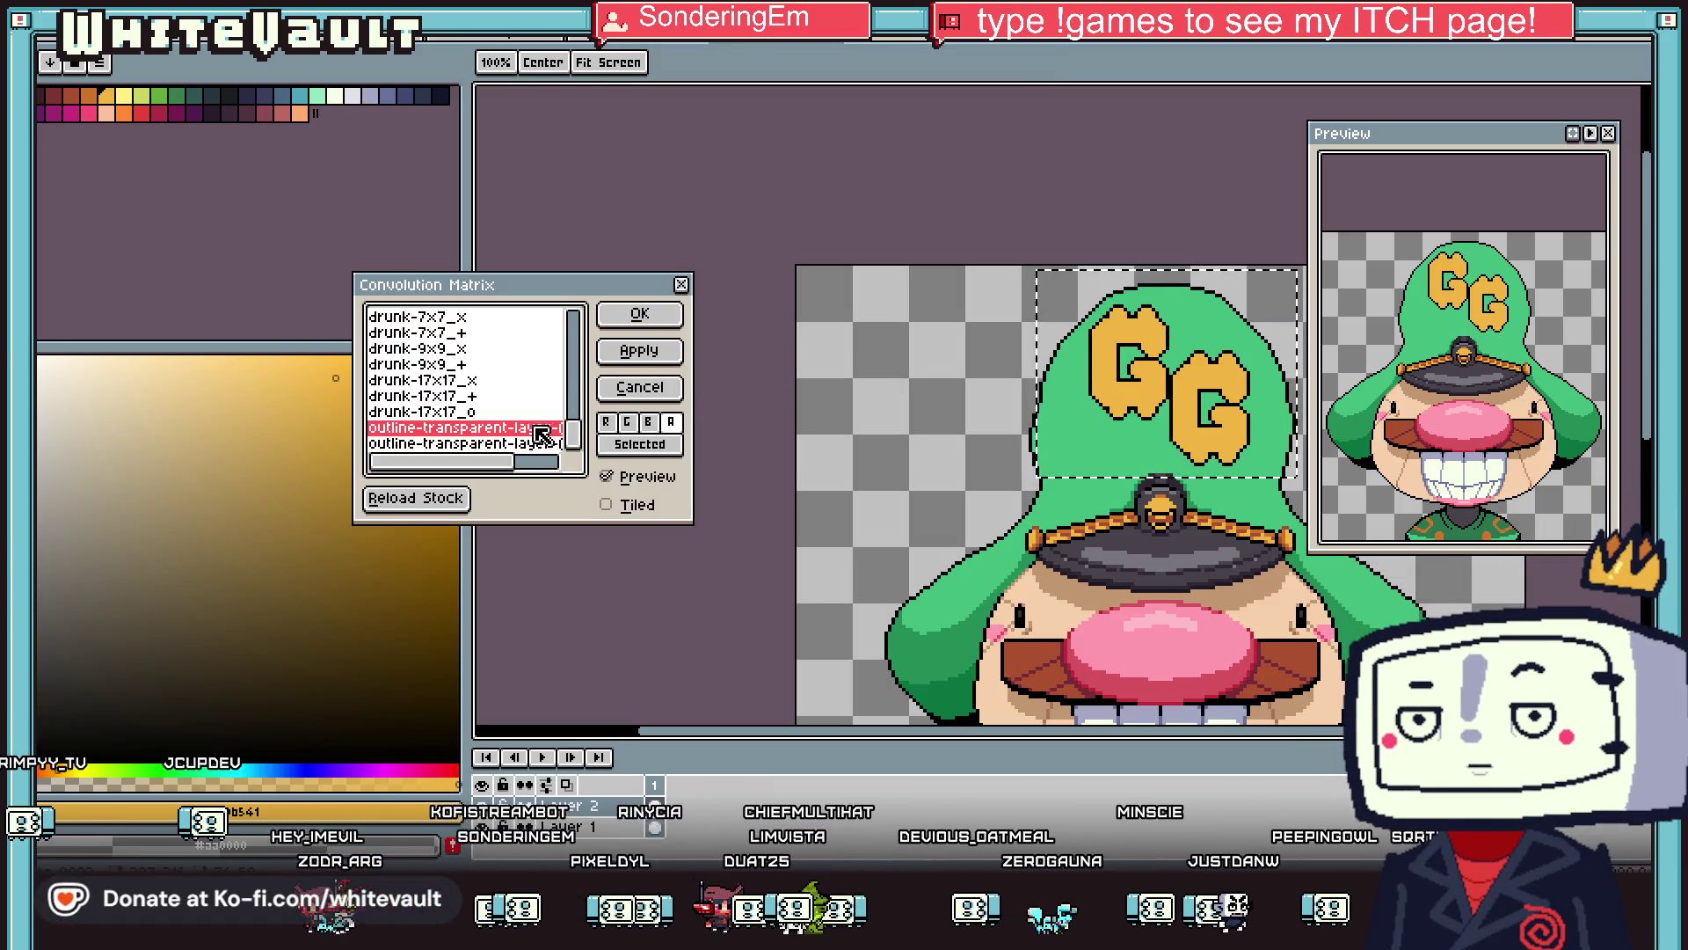
{"action": "left_click", "coordinate": [668, 387]}
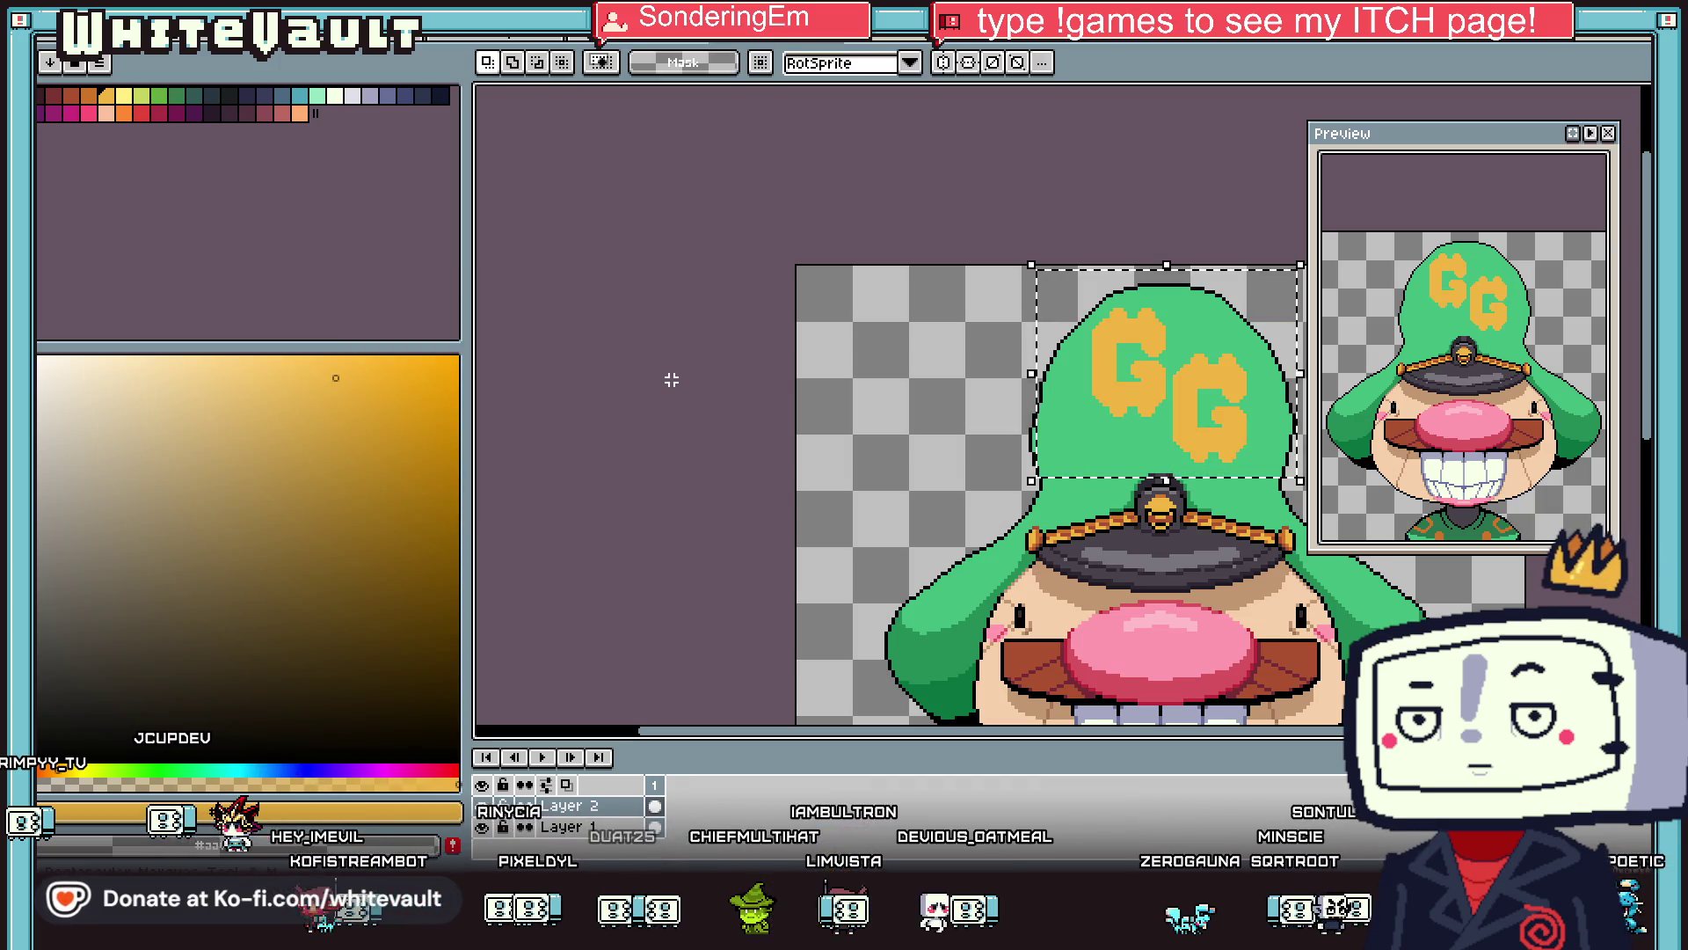
Apply a black Outside outline to both G letters.
{"action": "key", "text": "shift+o"}
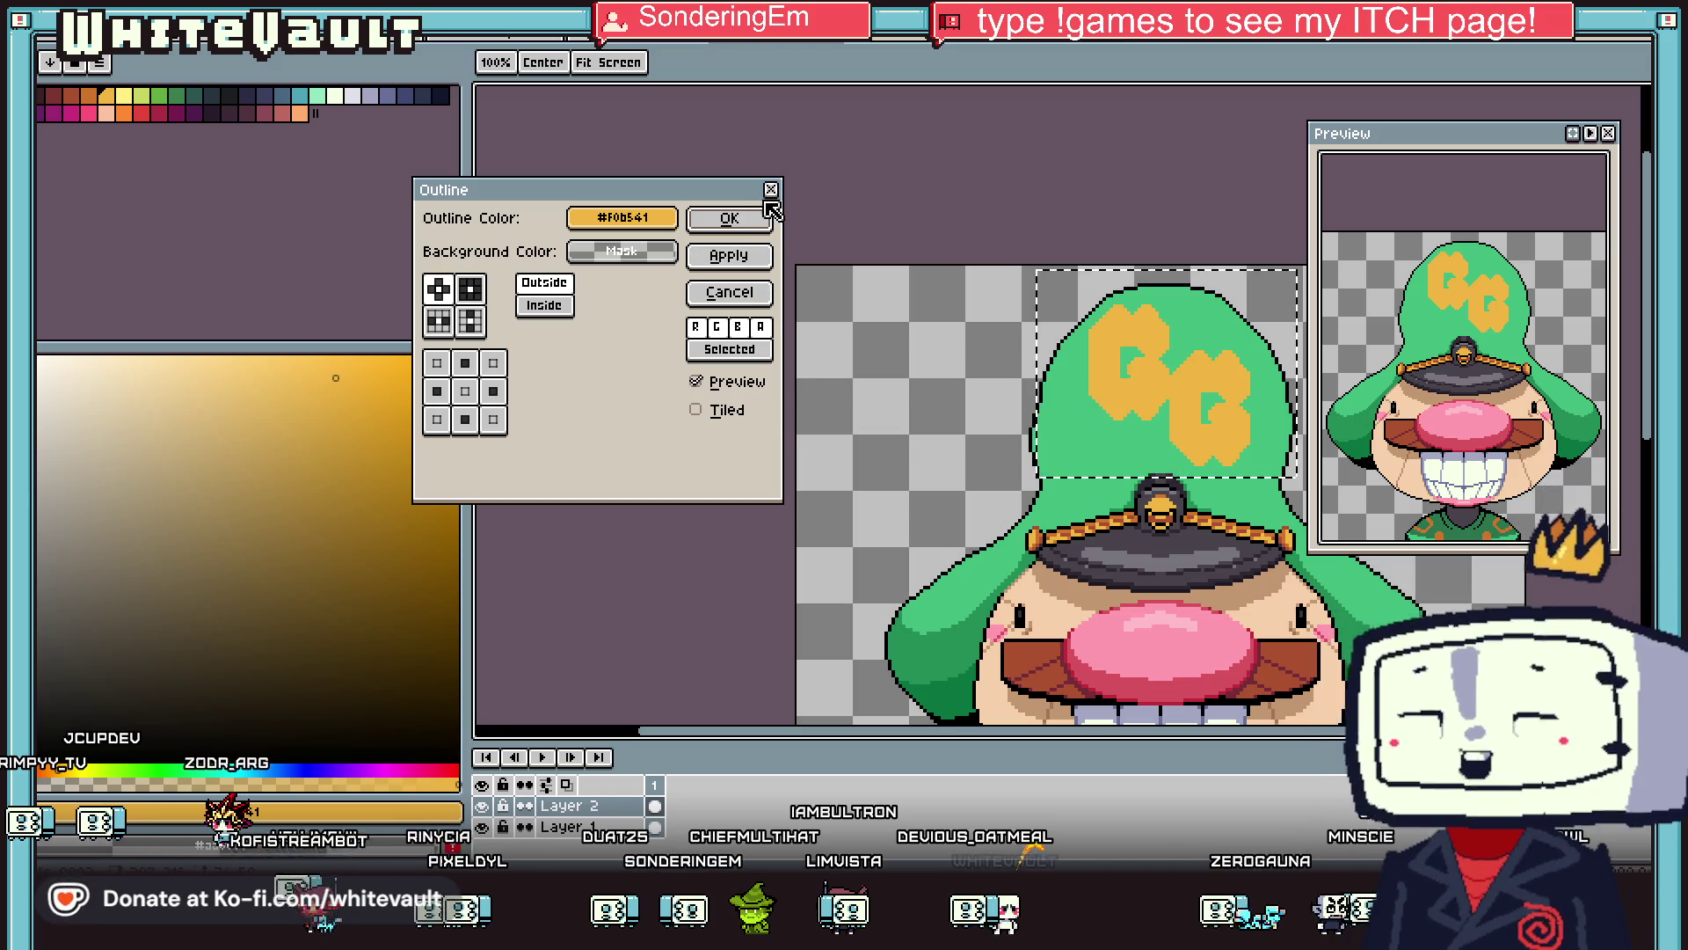
{"action": "key", "text": "Escape"}
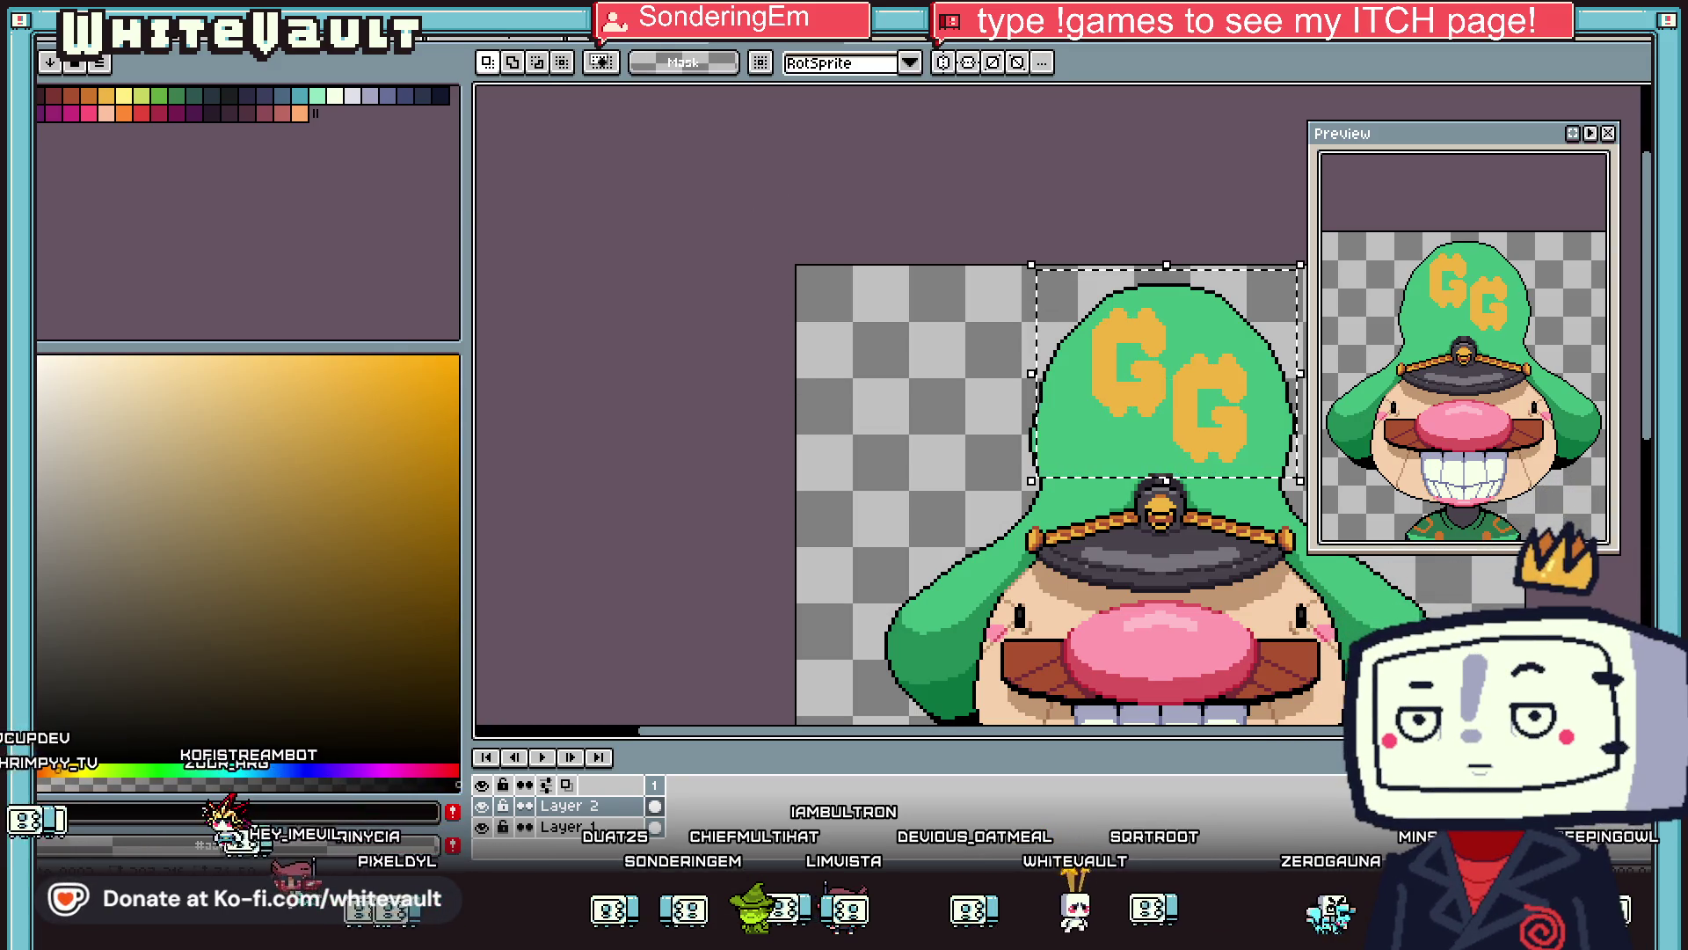
{"action": "key", "text": "shift+o"}
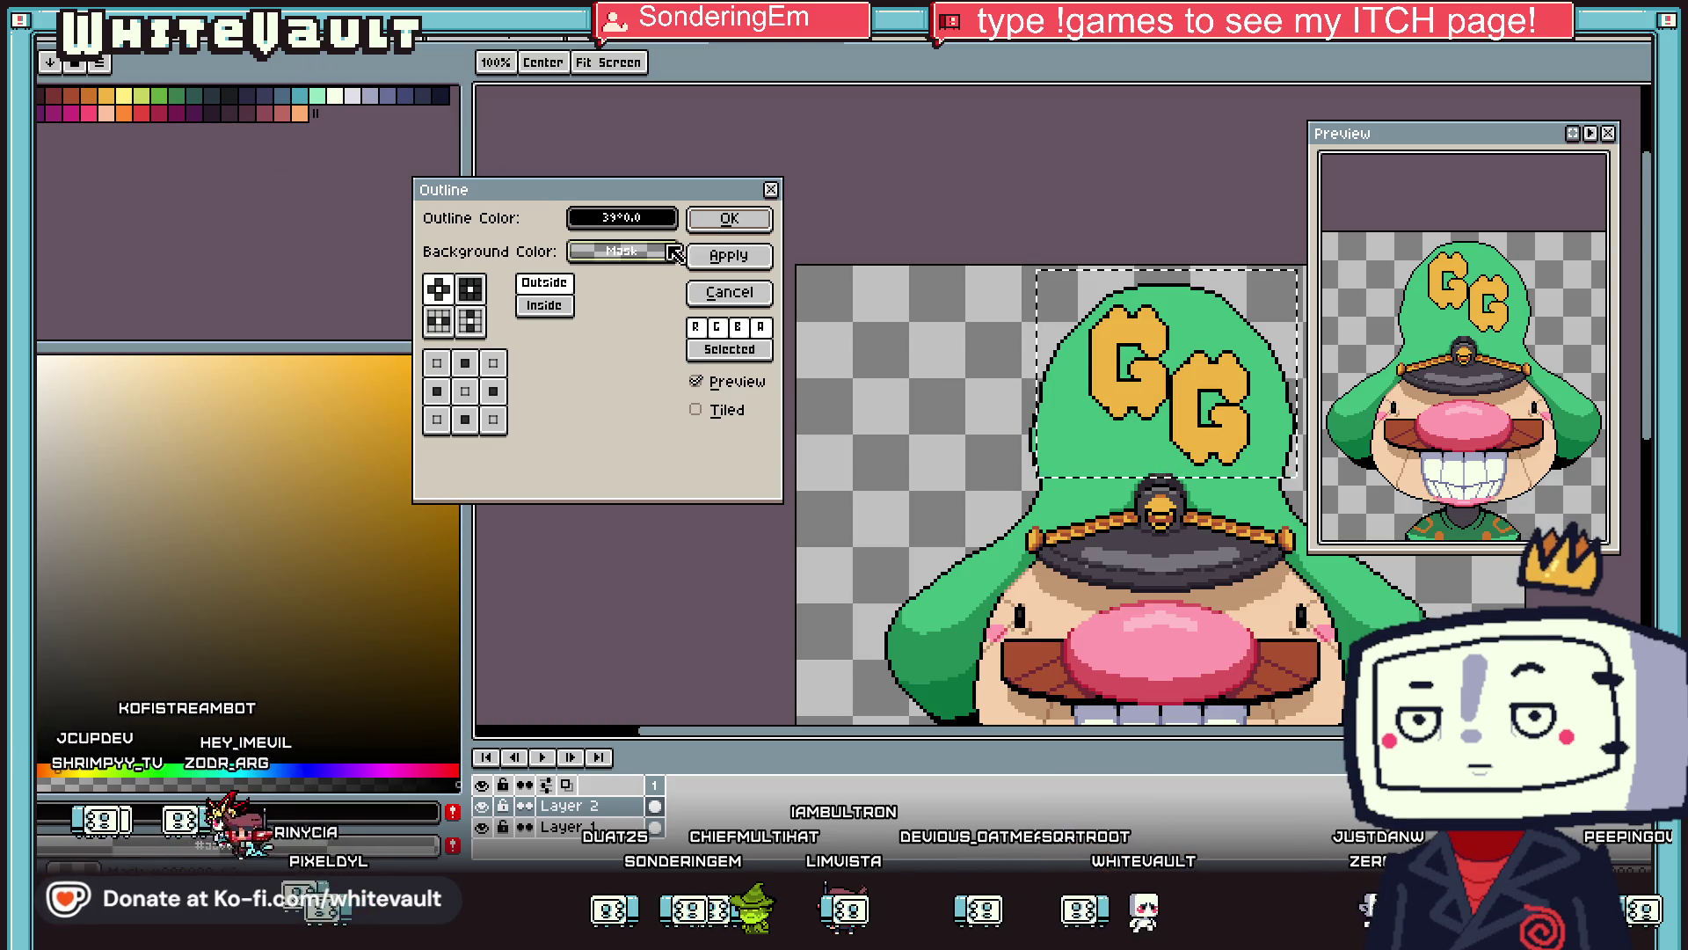
{"action": "left_click", "coordinate": [560, 313]}
{"action": "left_click", "coordinate": [560, 303]}
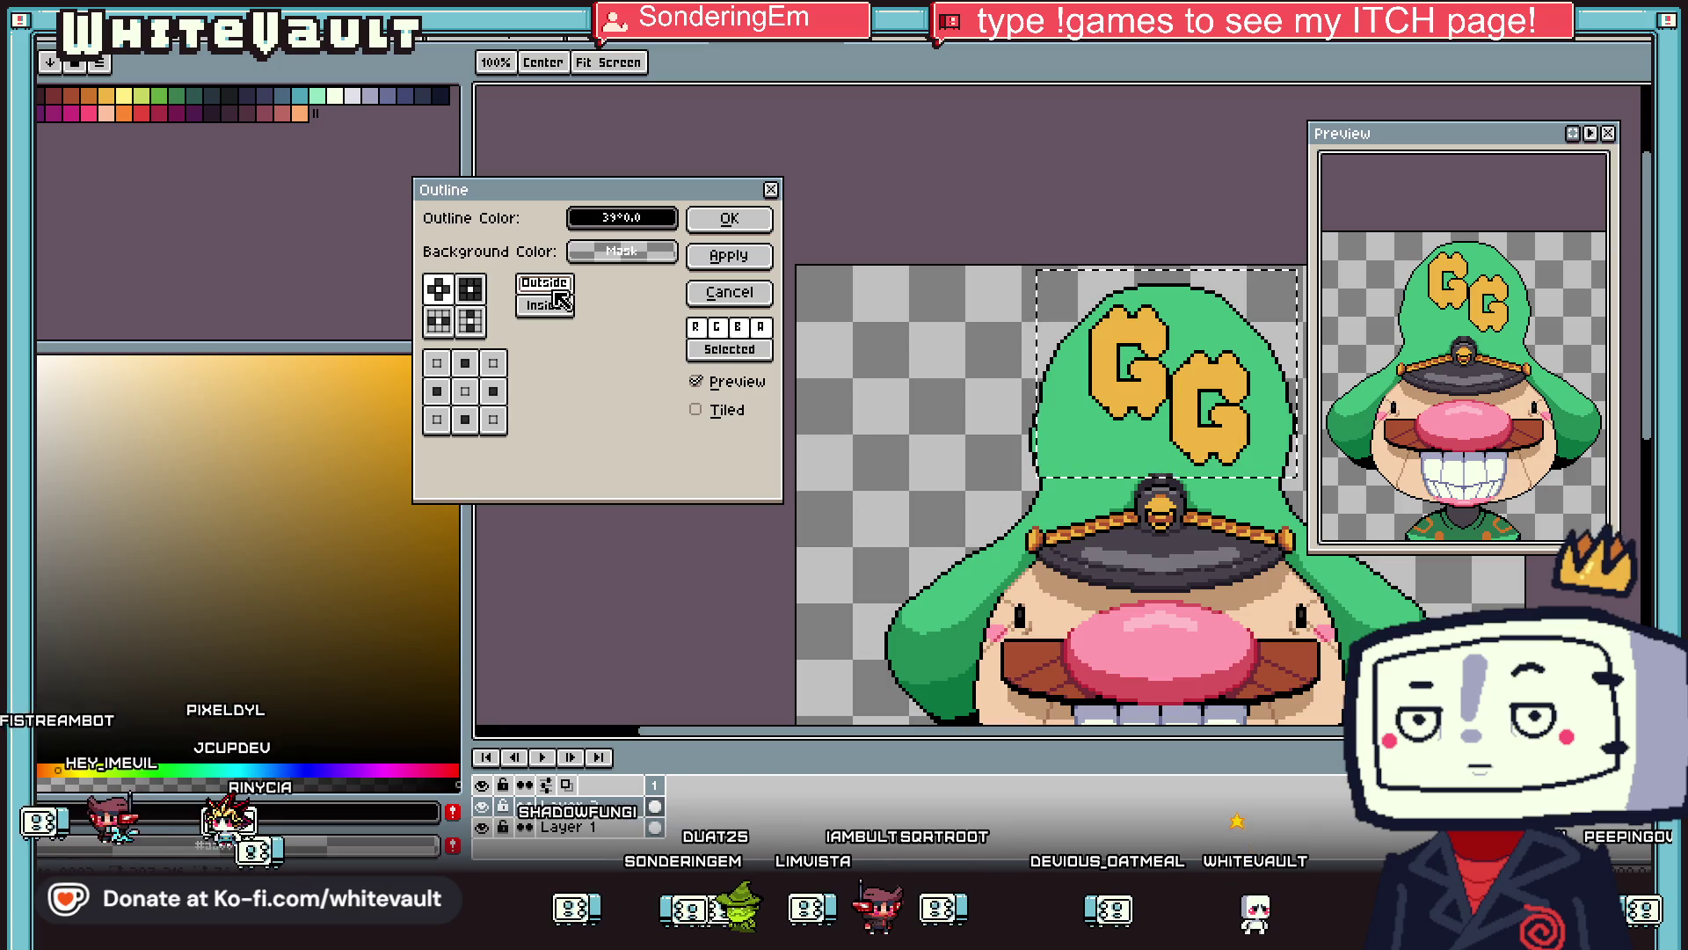
{"action": "left_click", "coordinate": [729, 219]}
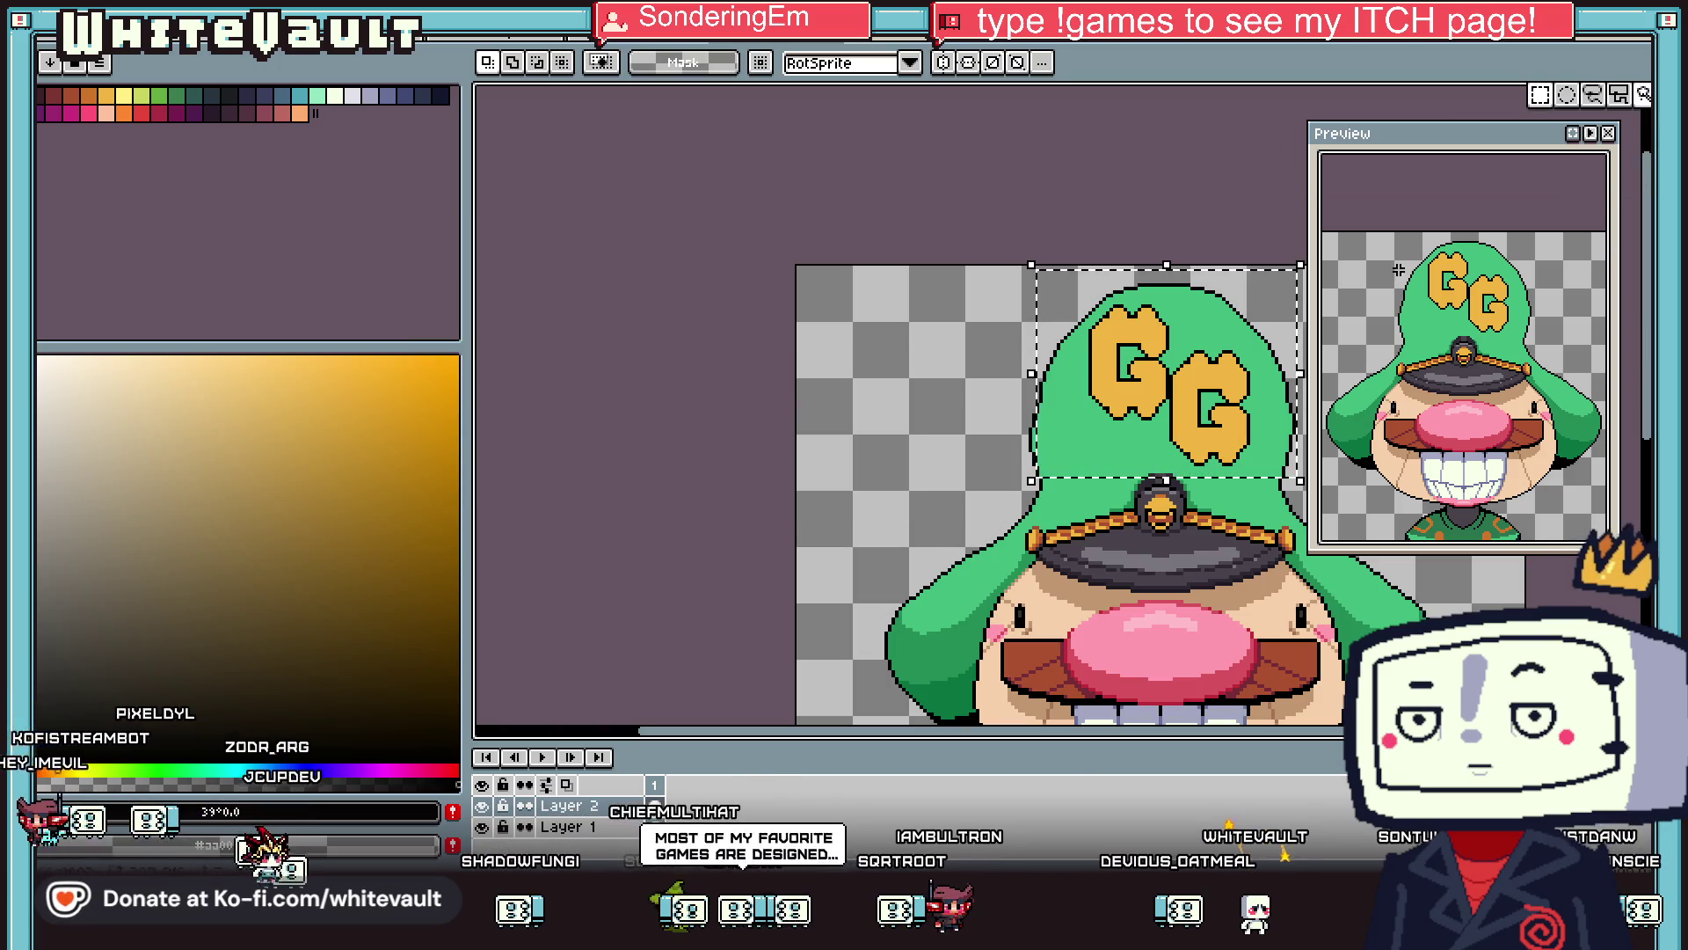
{"action": "scroll", "coordinate": [1274, 347], "scroll_direction": "up", "scroll_amount": 1}
{"action": "left_click_drag", "start_coordinate": [1258, 325], "coordinate": [1125, 530]}
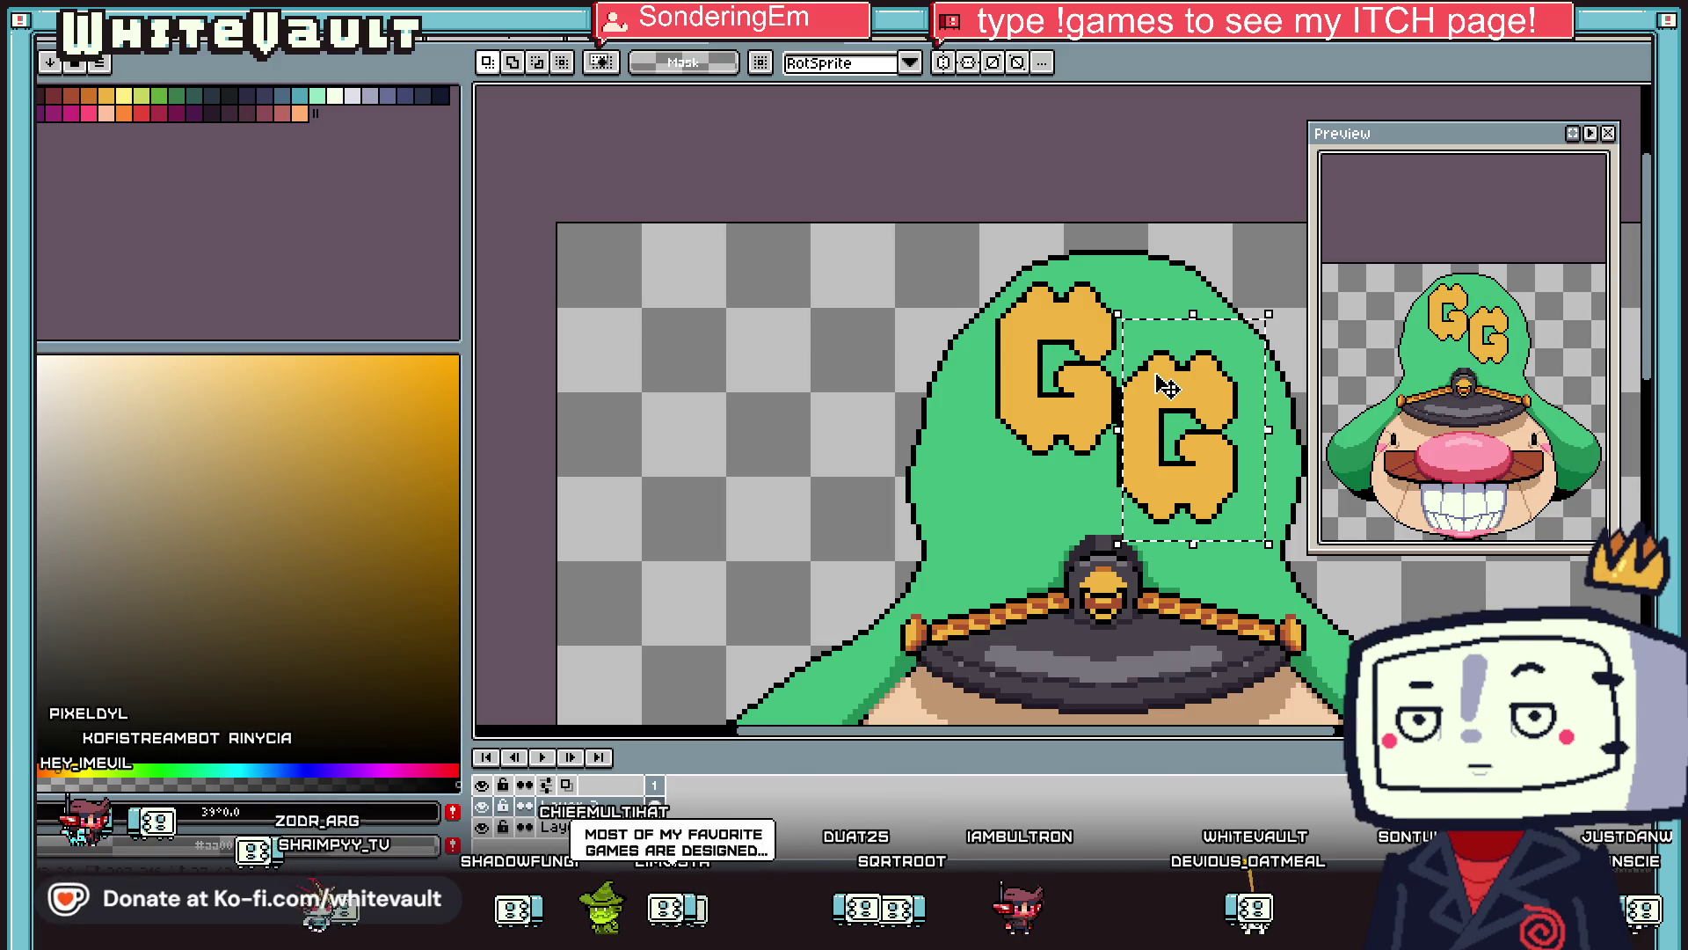
Nudge the second G one pixel left and commit the GG letters' placement.
{"action": "left_click", "coordinate": [1181, 501]}
{"action": "key", "text": "Left"}
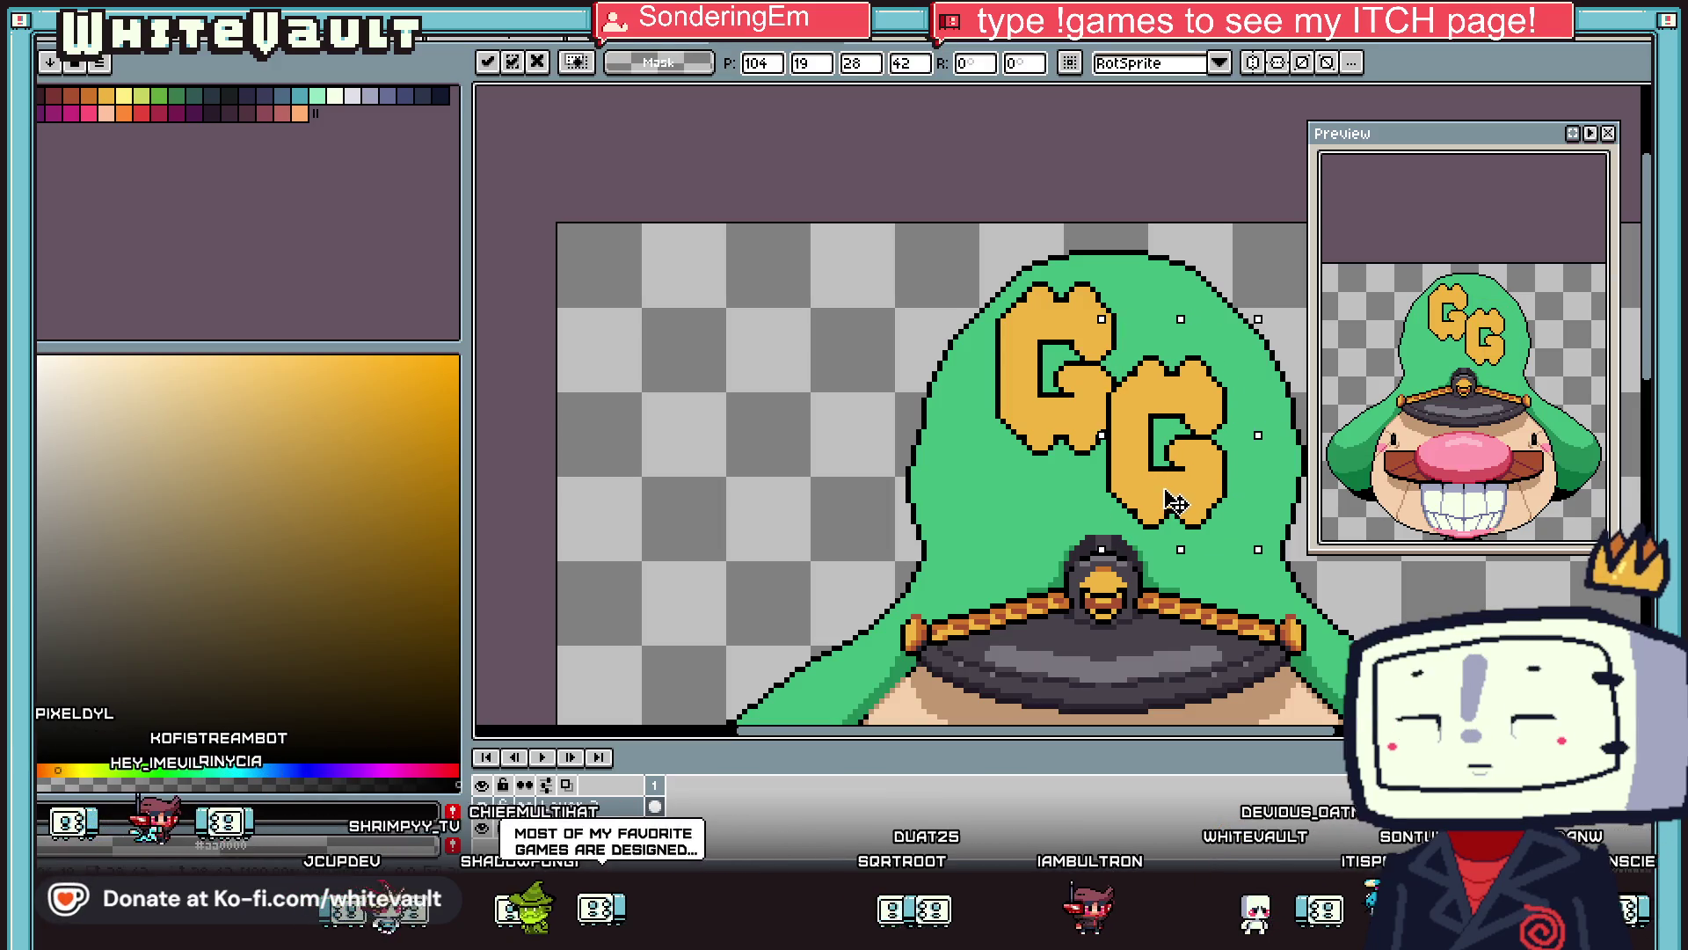
{"action": "scroll", "coordinate": [1207, 444], "scroll_direction": "down", "scroll_amount": 3}
{"action": "scroll", "coordinate": [1206, 446], "scroll_direction": "up", "scroll_amount": 2}
{"action": "mouse_move", "coordinate": [1043, 372]}
{"action": "left_mouse_down"}
{"action": "mouse_move", "coordinate": [1274, 508]}
{"action": "mouse_move", "coordinate": [1274, 571]}
{"action": "left_mouse_up"}
{"action": "key", "text": "ctrl+d"}
{"action": "scroll", "coordinate": [1270, 478], "scroll_direction": "down", "scroll_amount": 2}
{"action": "scroll", "coordinate": [1255, 425], "scroll_direction": "up", "scroll_amount": 2}
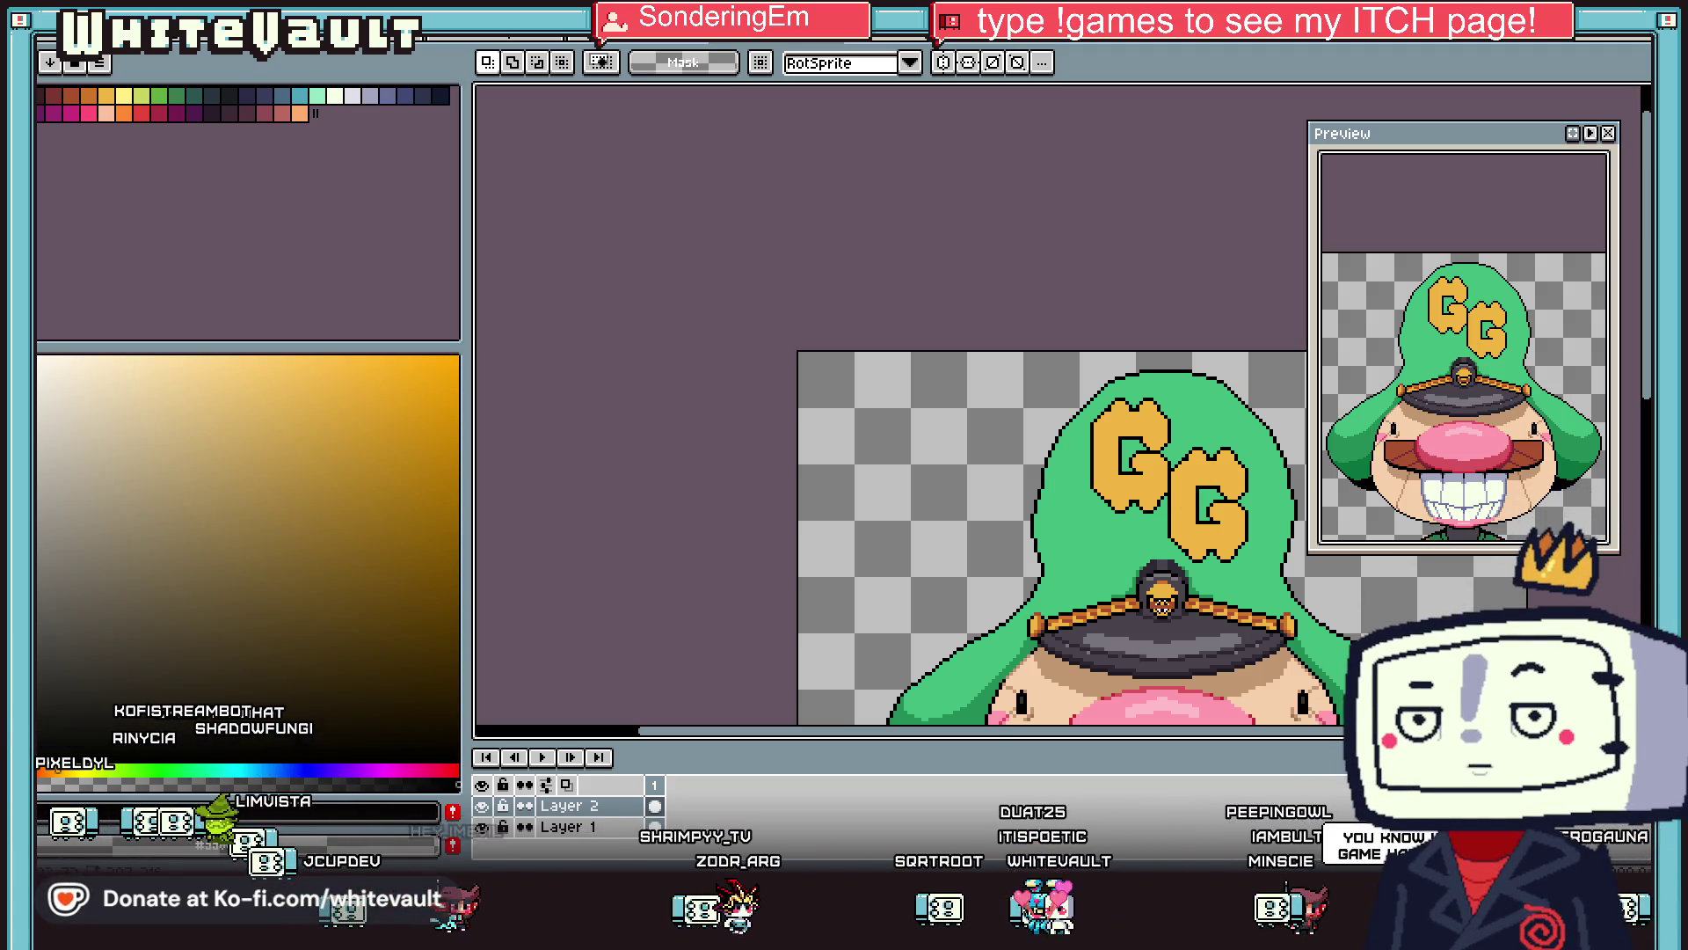
Sample the letters' orange, then undo the duplicated second G so one G remains.
{"action": "key", "text": "i"}
{"action": "scroll", "coordinate": [1185, 589], "scroll_direction": "up", "scroll_amount": 1}
{"action": "scroll", "coordinate": [1218, 567], "scroll_direction": "down", "scroll_amount": 1}
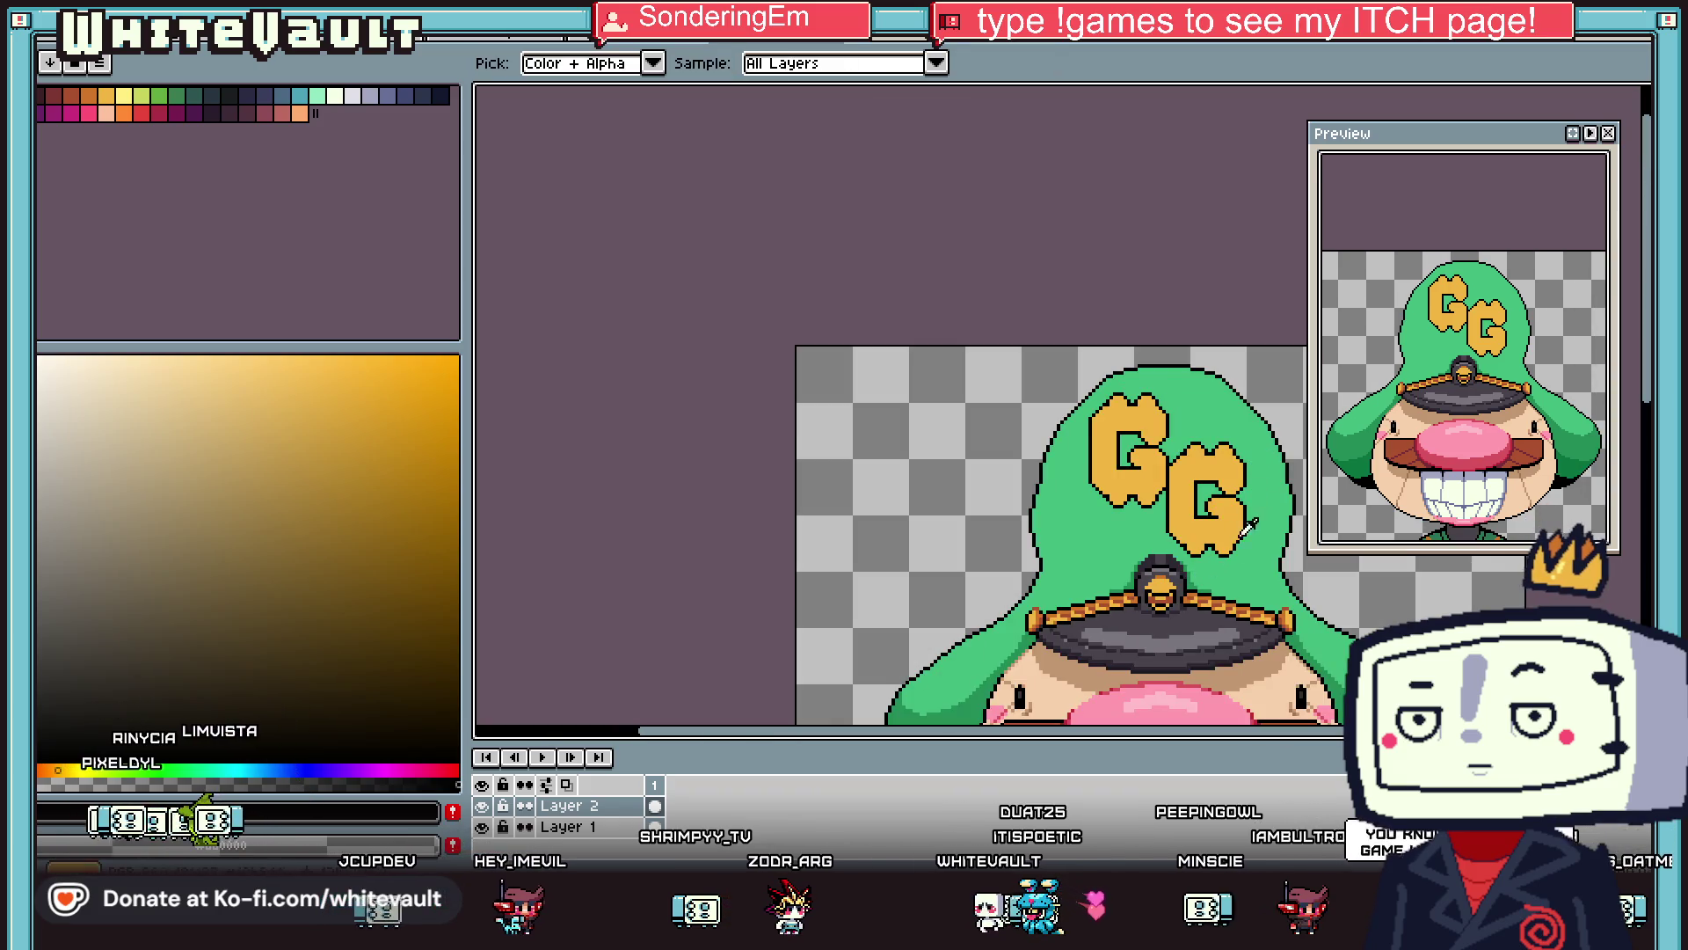
{"action": "scroll", "coordinate": [1248, 513], "scroll_direction": "up", "scroll_amount": 1}
{"action": "left_click", "coordinate": [88, 95]}
{"action": "key", "text": "b"}
{"action": "scroll", "coordinate": [1245, 398], "scroll_direction": "up", "scroll_amount": 1}
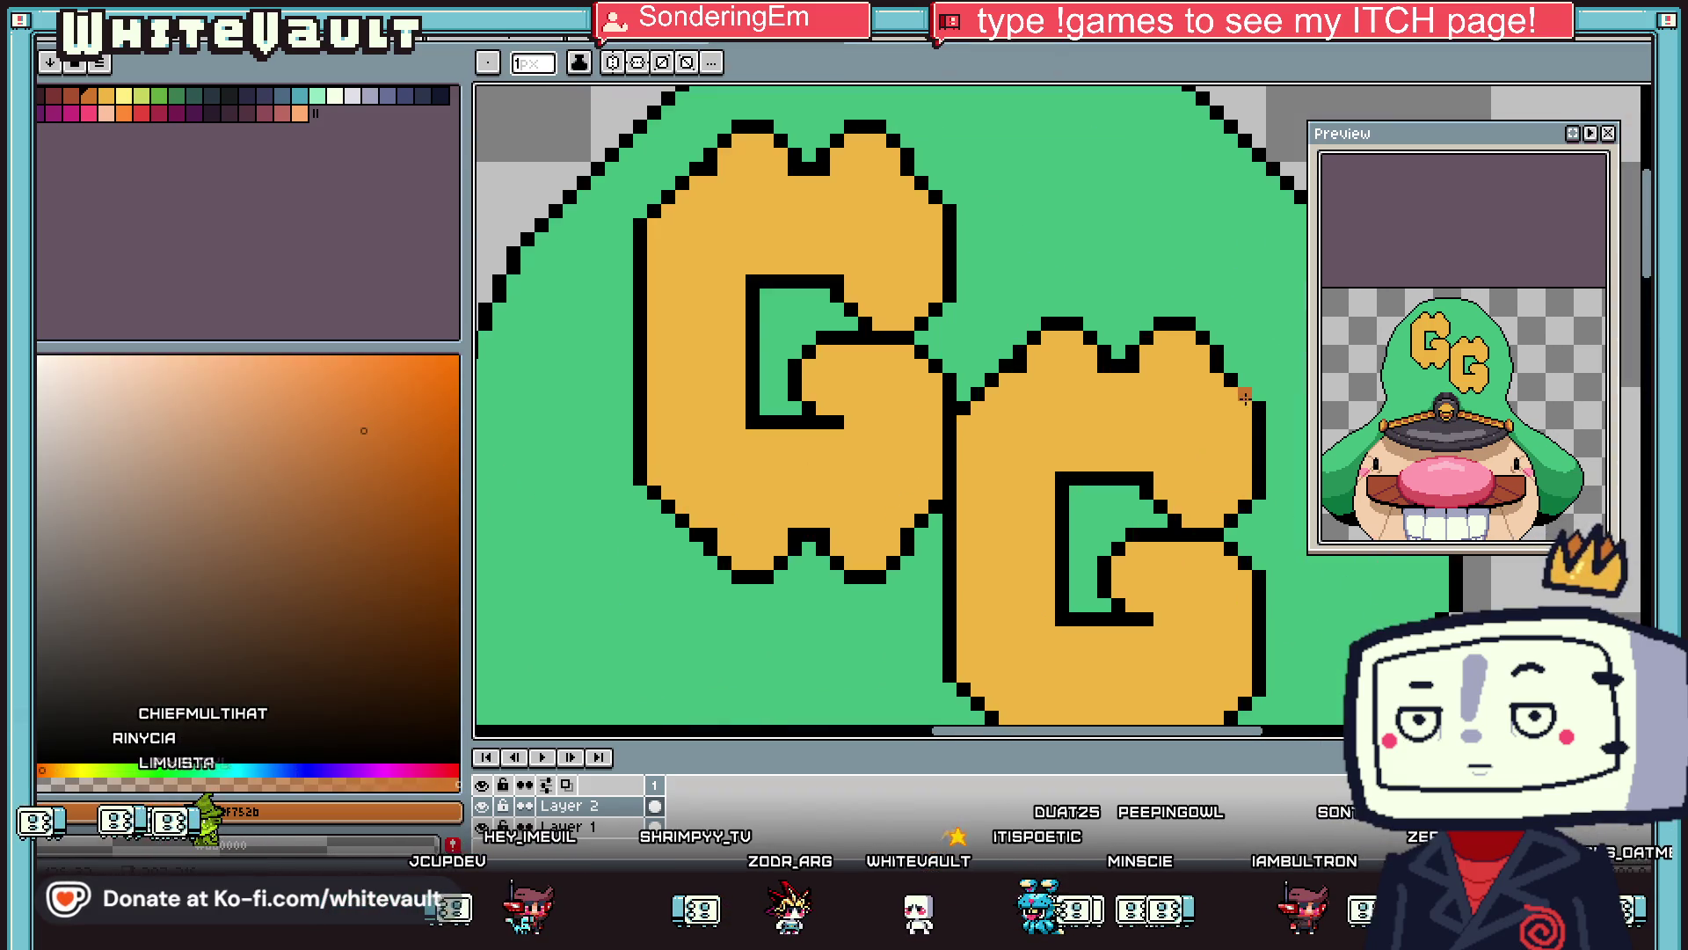
{"action": "scroll", "coordinate": [1245, 397], "scroll_direction": "down", "scroll_amount": 2}
{"action": "scroll", "coordinate": [1231, 387], "scroll_direction": "up", "scroll_amount": 1}
{"action": "key", "text": "v"}
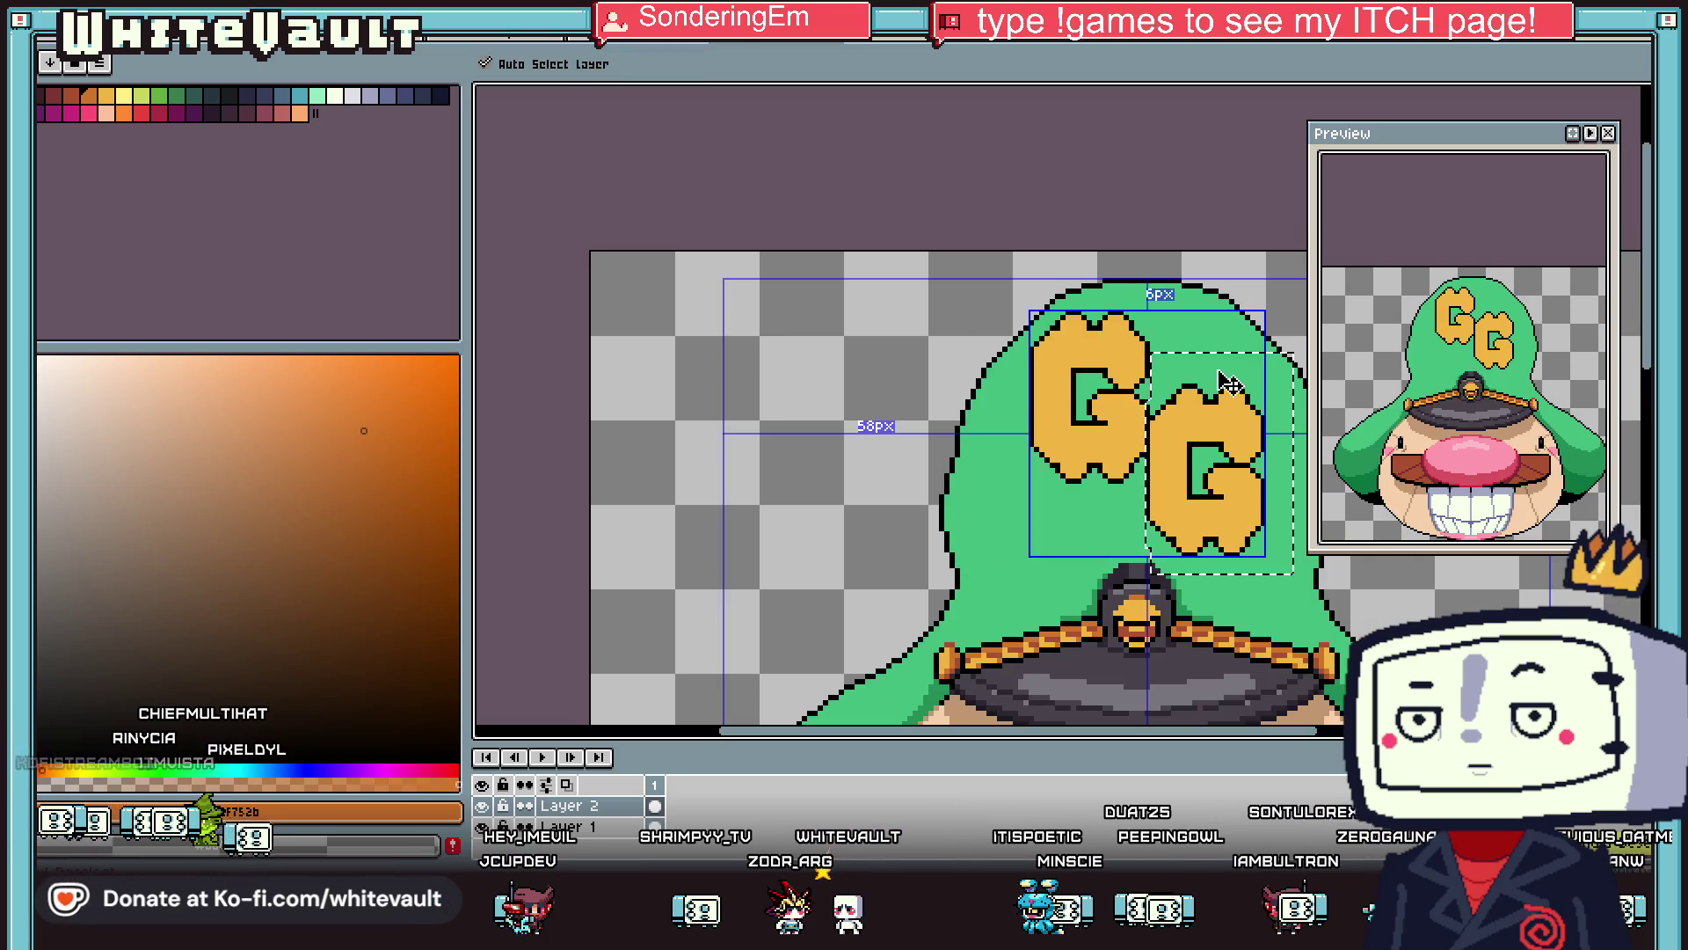
{"action": "key", "text": "ctrl+z"}
{"action": "key", "text": "ctrl+z"}
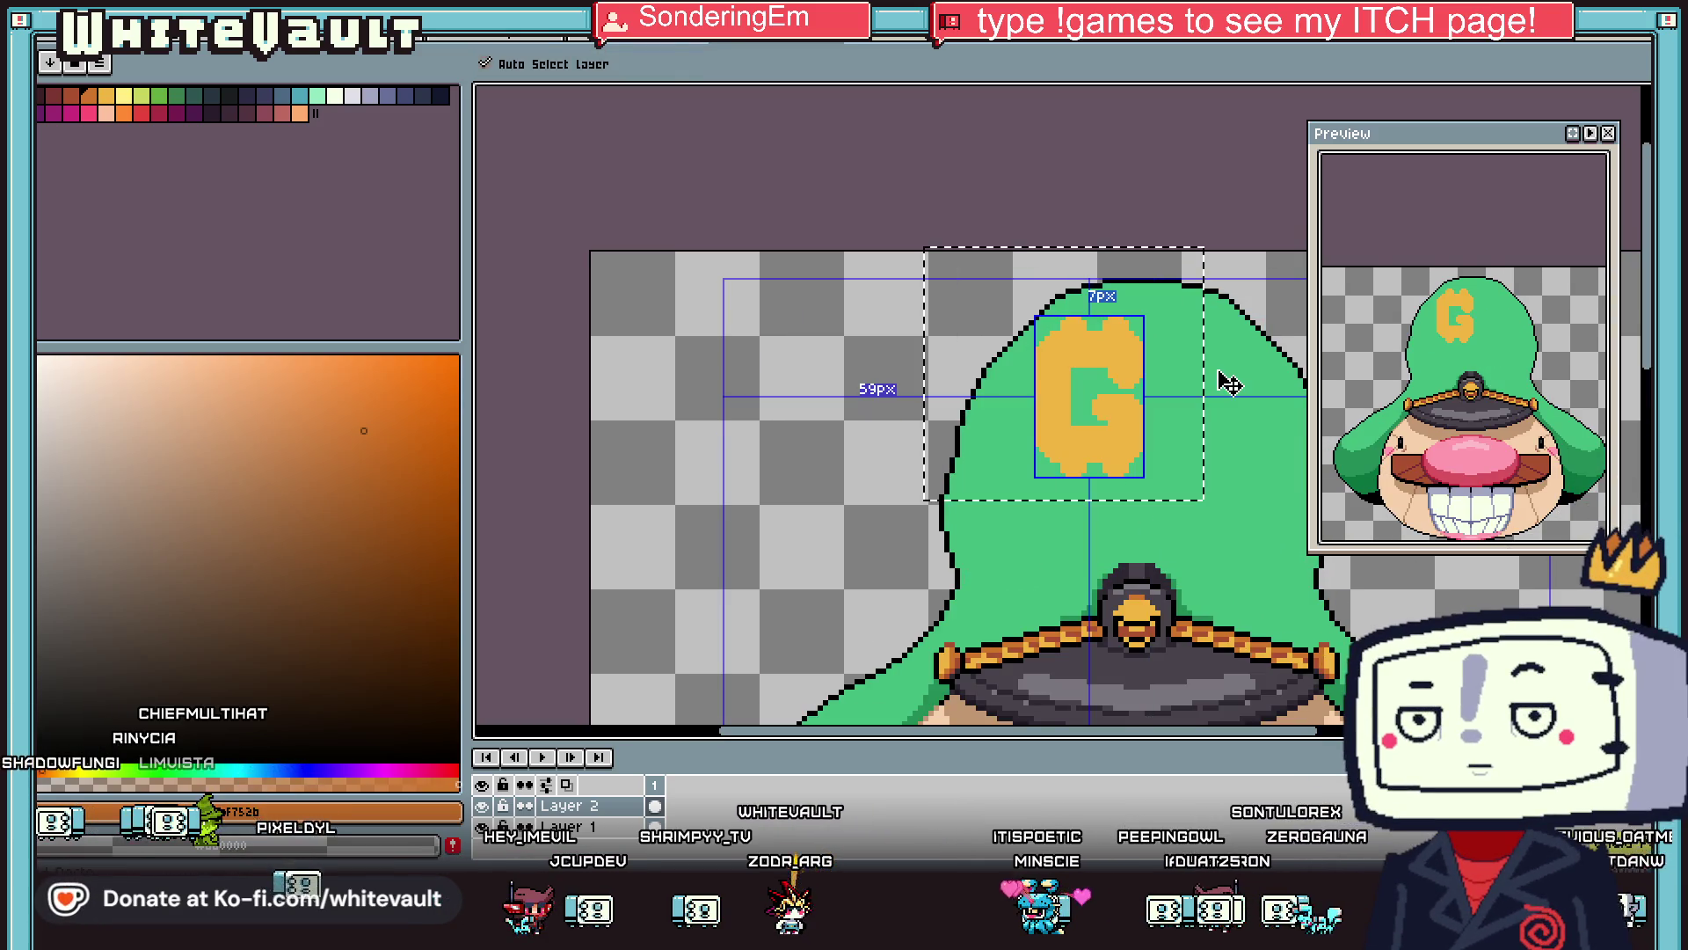
Draw a dark orange line across the G's crossbar, extending to its right end.
{"action": "key", "text": "b"}
{"action": "scroll", "coordinate": [1085, 388], "scroll_direction": "up", "scroll_amount": 2}
{"action": "scroll", "coordinate": [1075, 423], "scroll_direction": "up", "scroll_amount": 1}
{"action": "left_click_drag", "start_coordinate": [1090, 400], "coordinate": [1275, 396]}
{"action": "scroll", "coordinate": [1266, 396], "scroll_direction": "down", "scroll_amount": 2}
{"action": "left_click_drag", "start_coordinate": [1309, 341], "coordinate": [1466, 340]}
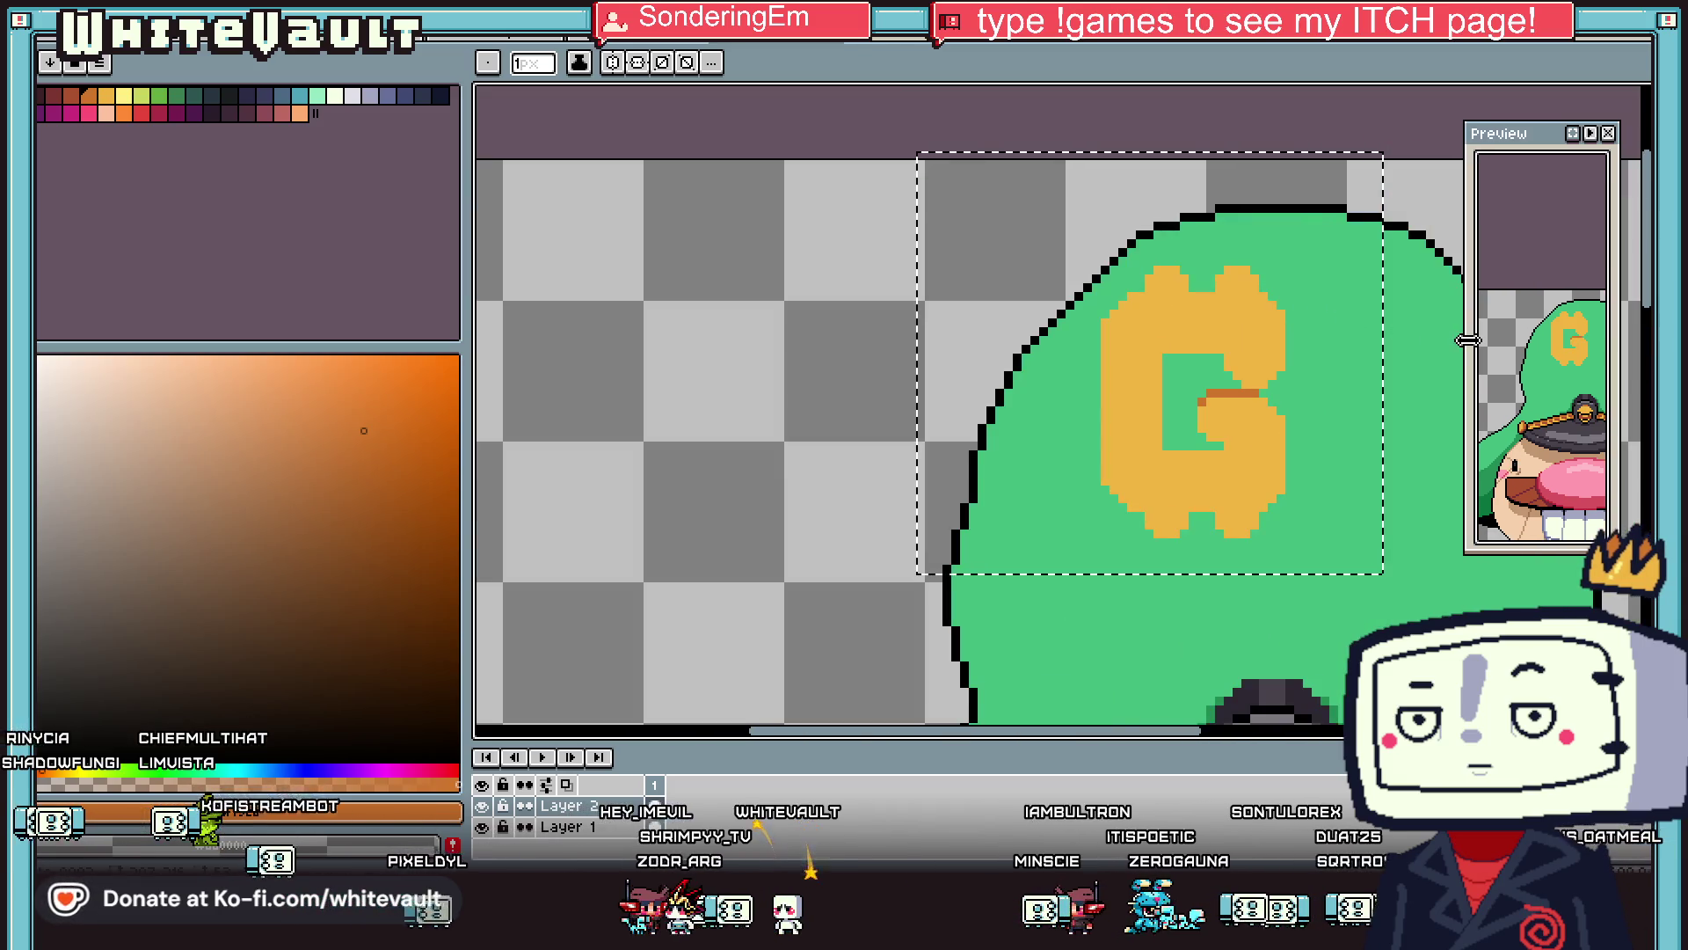
{"action": "left_click", "coordinate": [1270, 393]}
{"action": "scroll", "coordinate": [1270, 392], "scroll_direction": "up", "scroll_amount": 1}
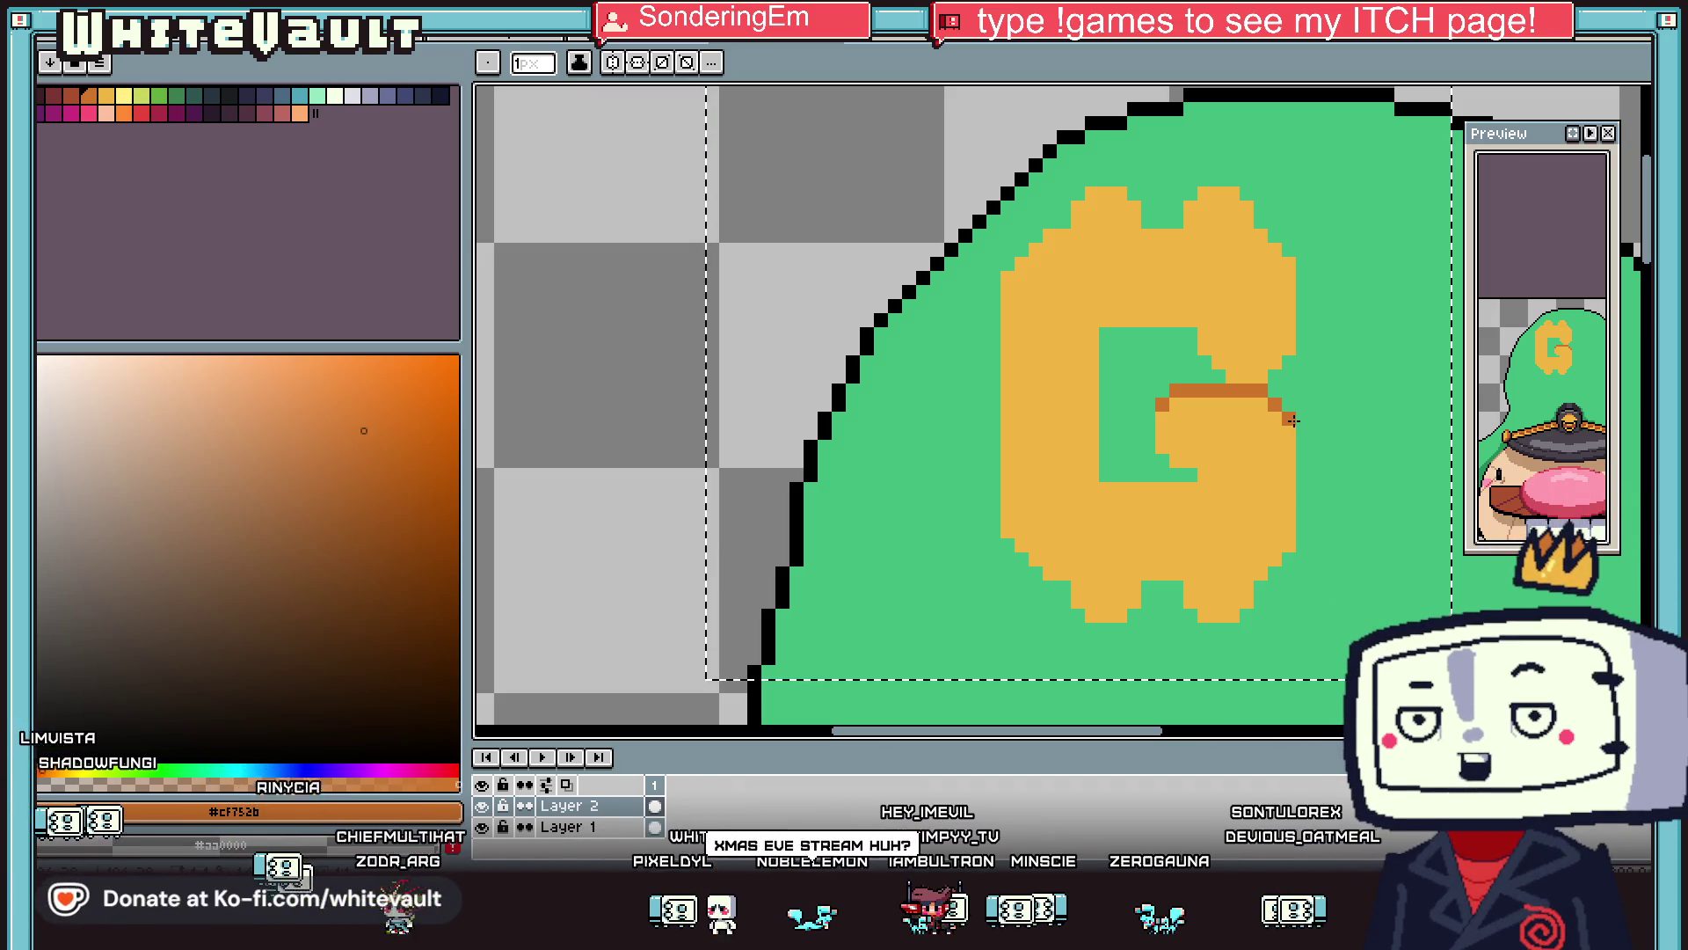
{"action": "left_click", "coordinate": [1289, 407]}
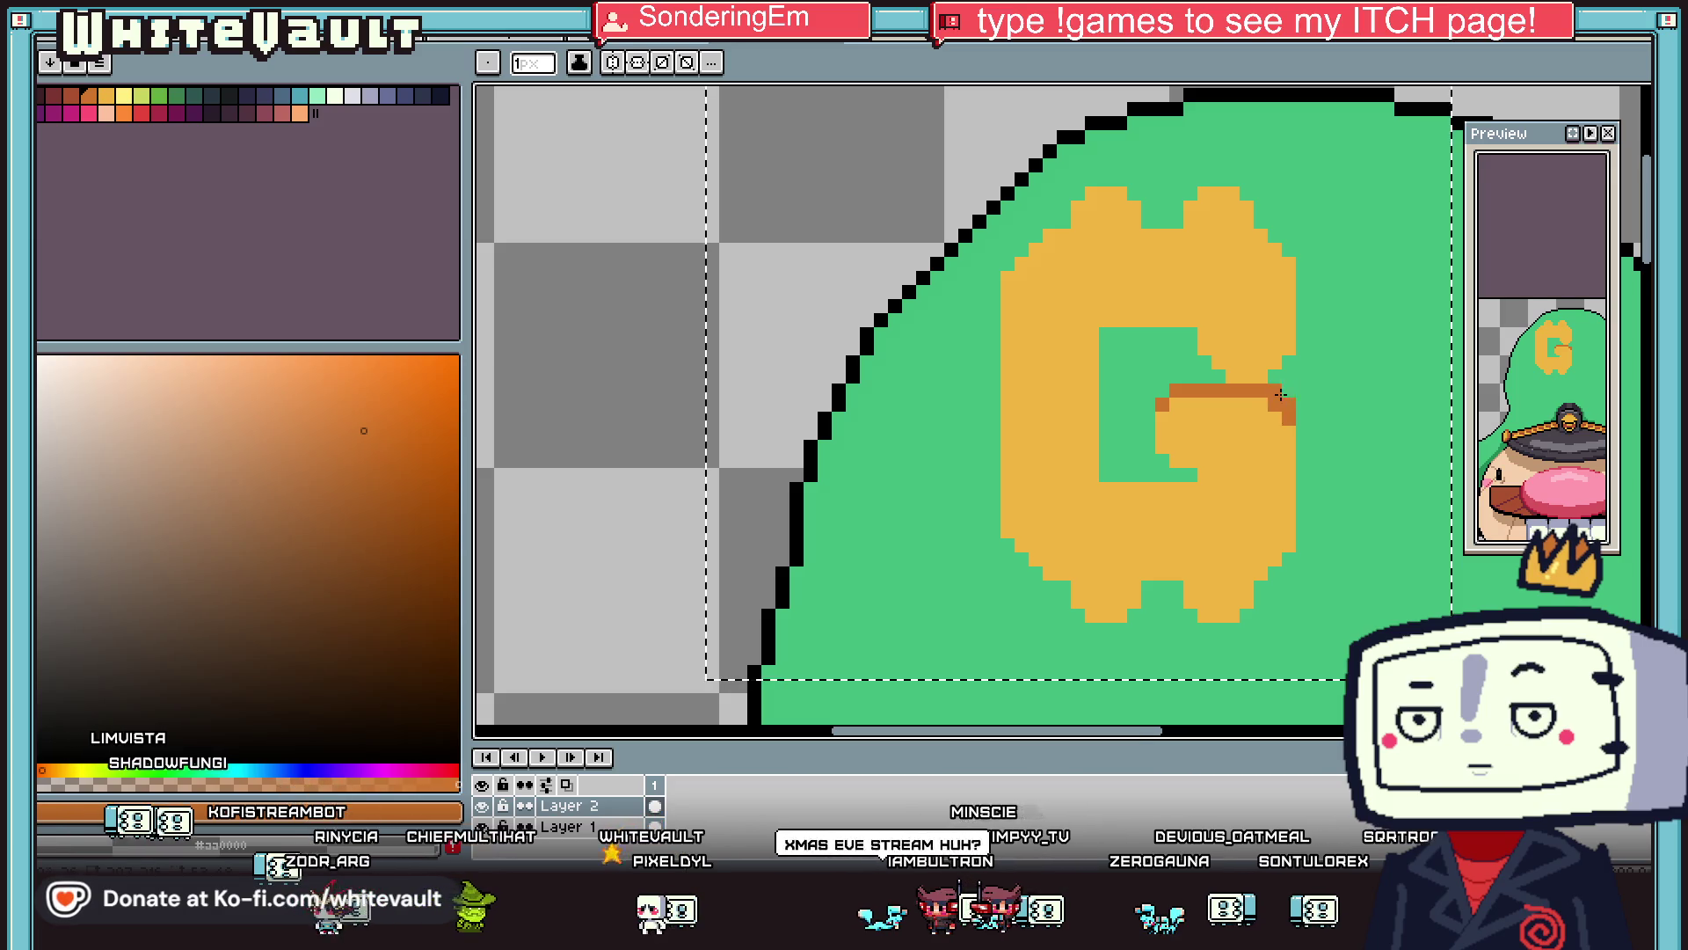
Add dark orange shading above the crossbar and along the G's lower inner edge.
{"action": "scroll", "coordinate": [1283, 385], "scroll_direction": "up", "scroll_amount": 1}
{"action": "left_click_drag", "start_coordinate": [1156, 359], "coordinate": [1046, 390]}
{"action": "scroll", "coordinate": [1046, 391], "scroll_direction": "down", "scroll_amount": 2}
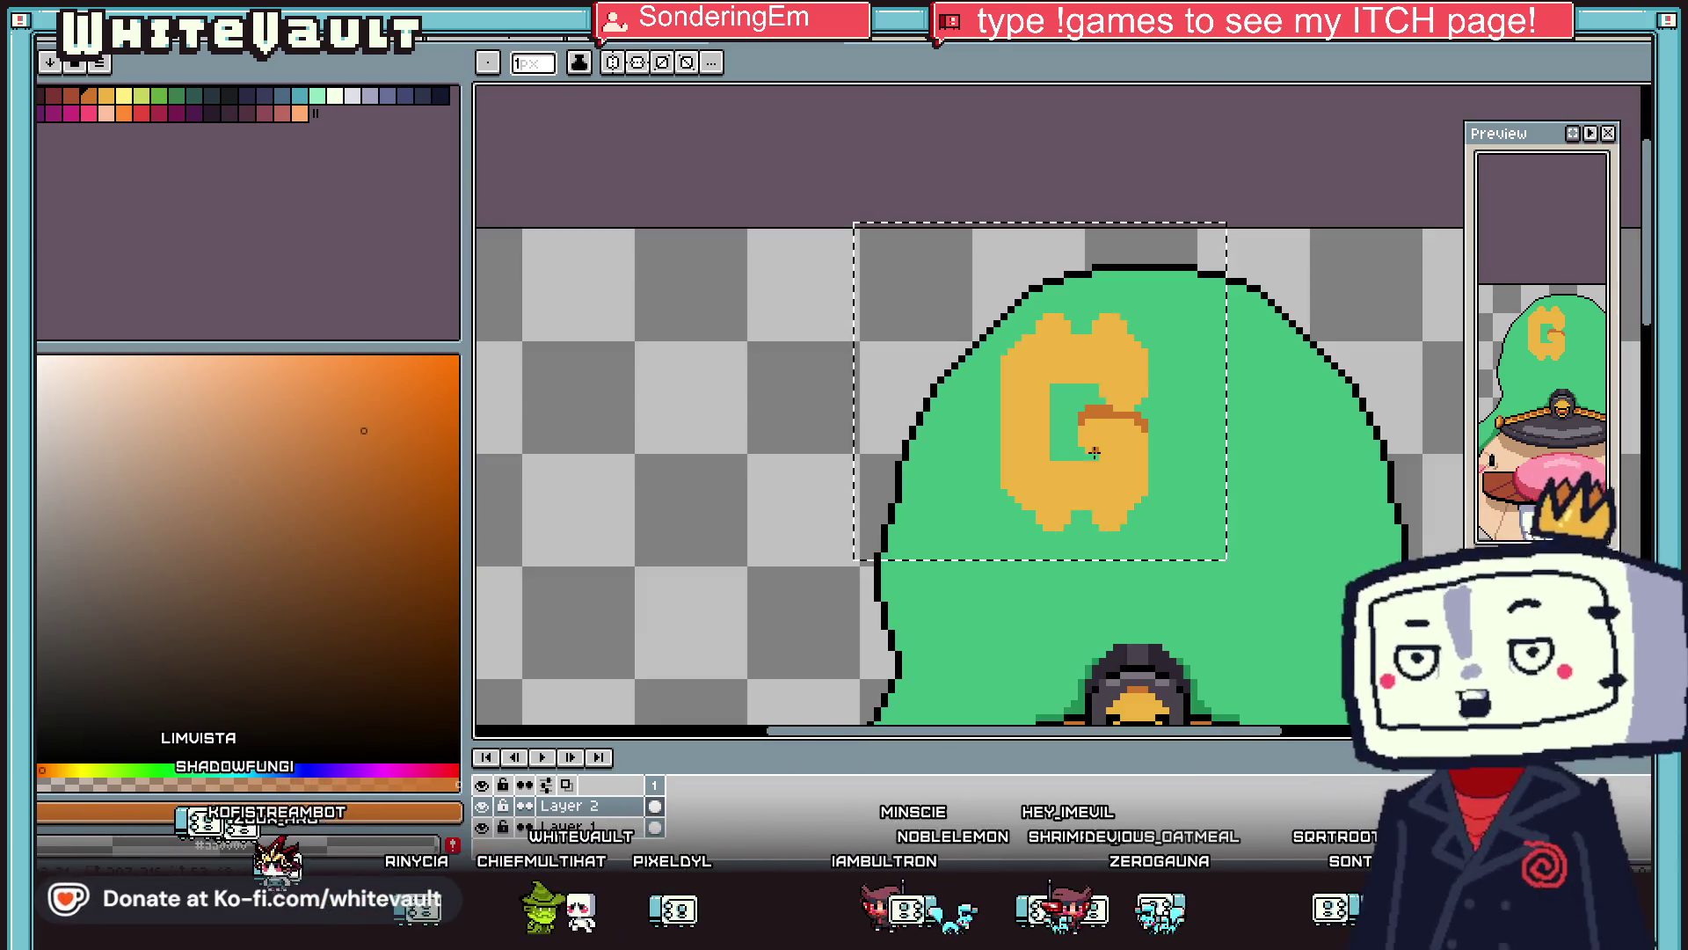
{"action": "scroll", "coordinate": [1013, 458], "scroll_direction": "up", "scroll_amount": 1}
{"action": "mouse_move", "coordinate": [1104, 457]}
{"action": "left_mouse_down"}
{"action": "mouse_move", "coordinate": [1013, 457]}
{"action": "mouse_move", "coordinate": [1066, 443]}
{"action": "left_mouse_up"}
Darken the G's top notch and top edge with dark orange pixels.
{"action": "left_click_drag", "start_coordinate": [1067, 203], "coordinate": [1063, 195]}
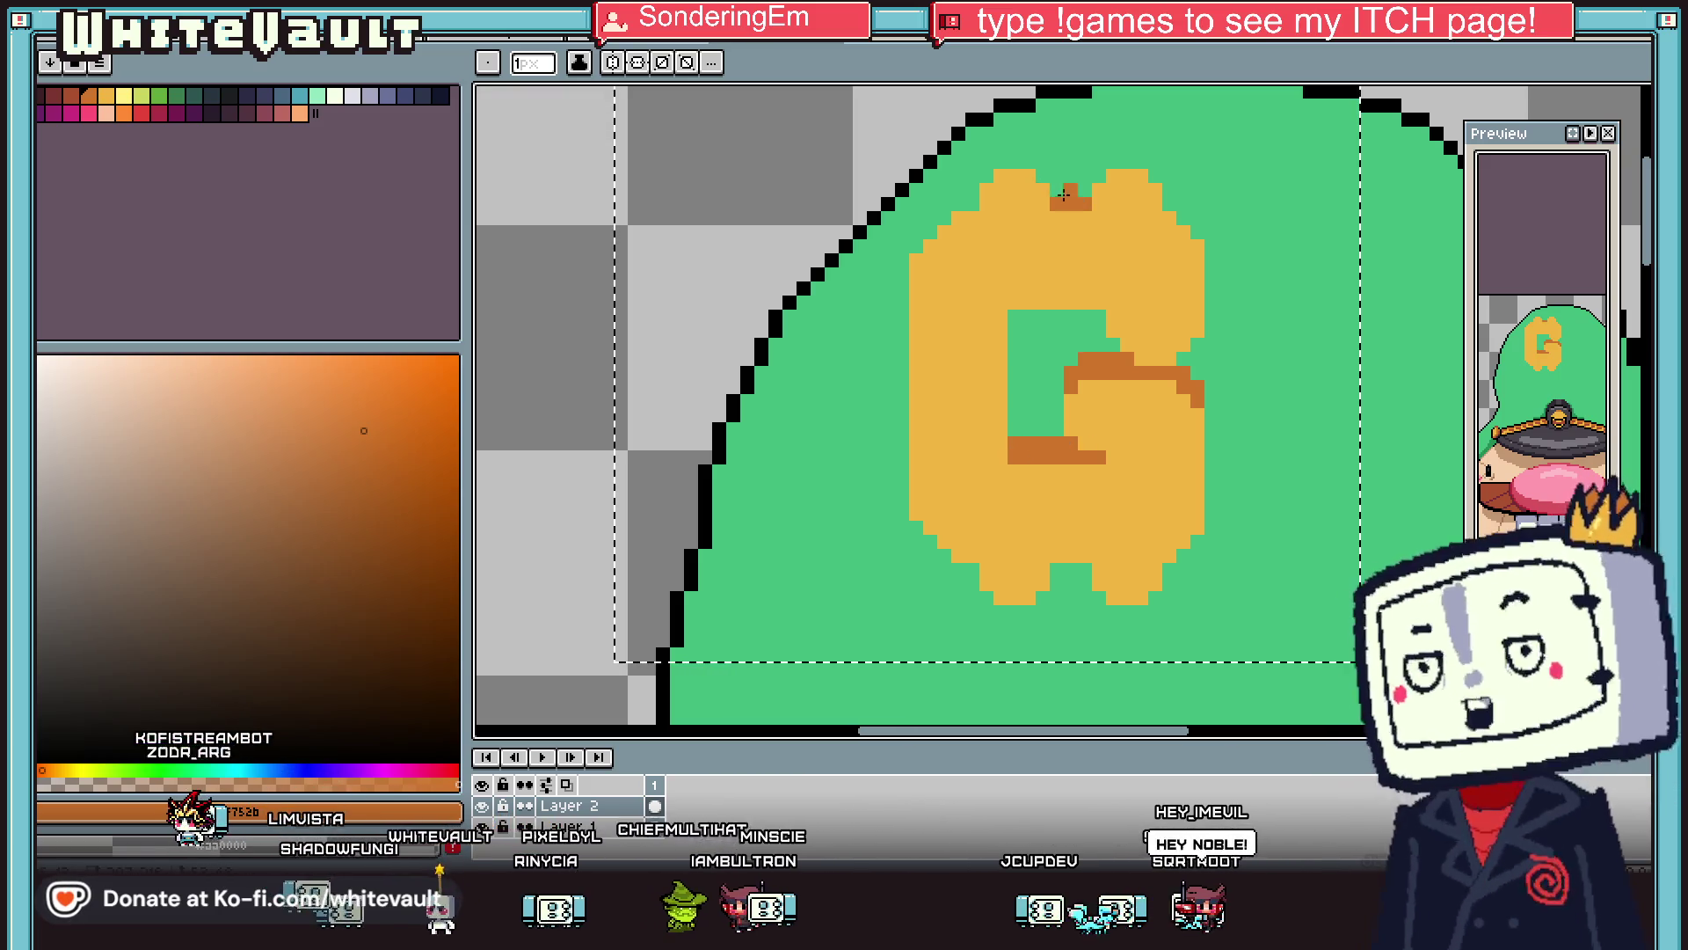
{"action": "left_click", "coordinate": [1098, 167]}
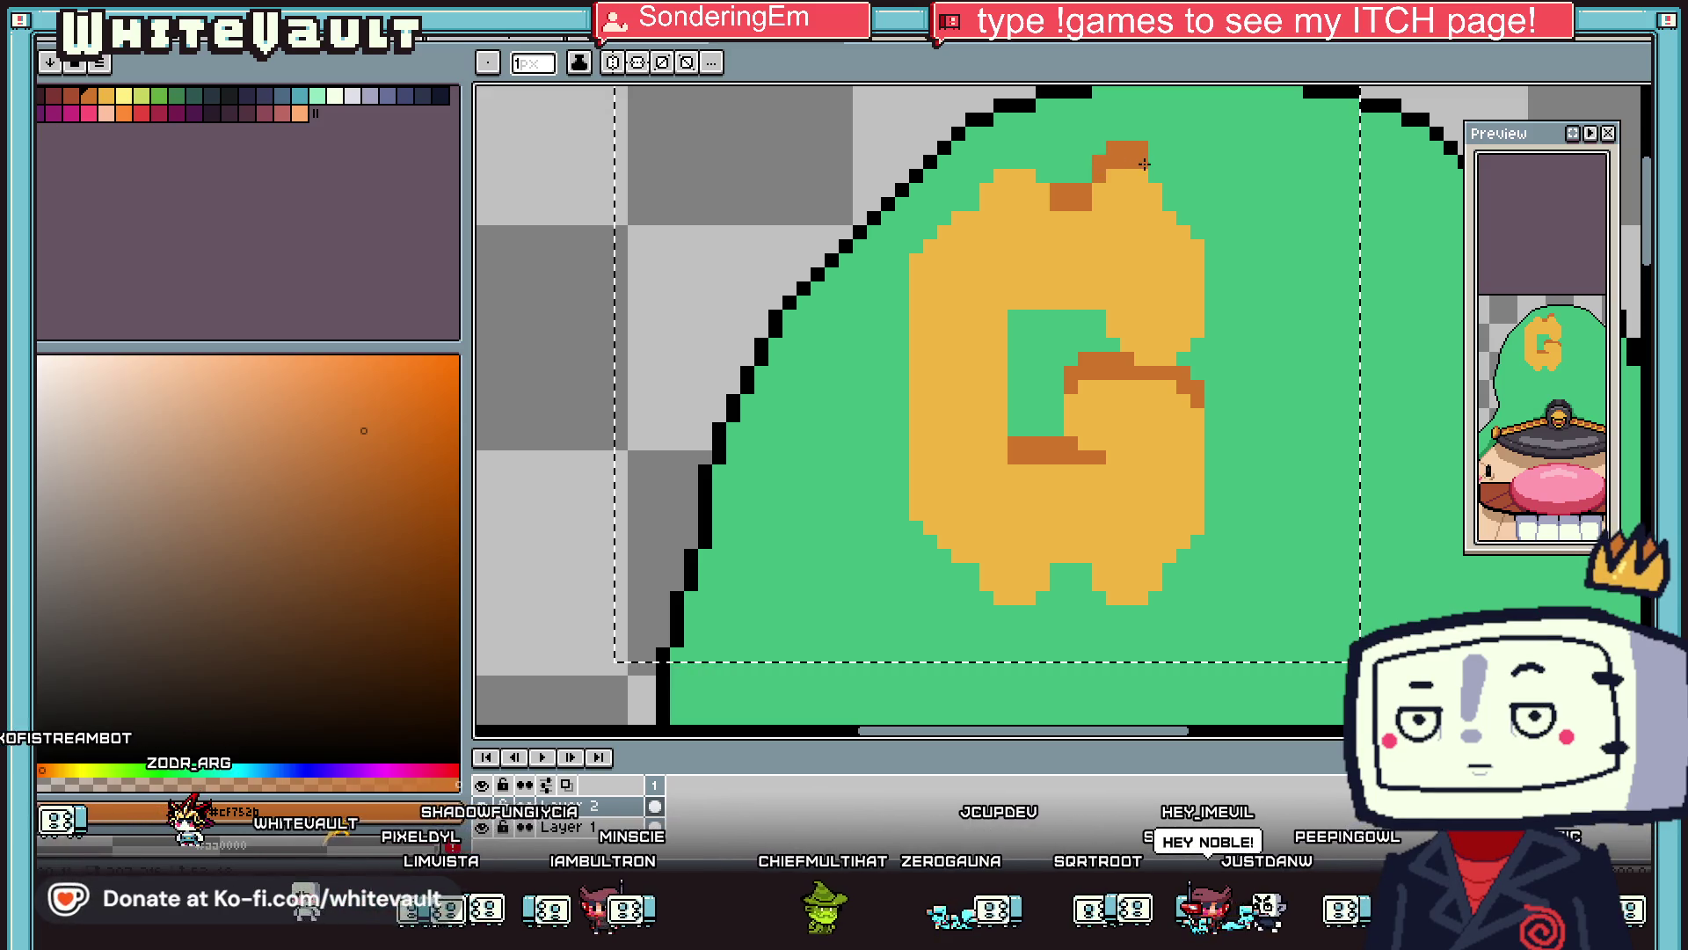
{"action": "left_click", "coordinate": [1167, 203]}
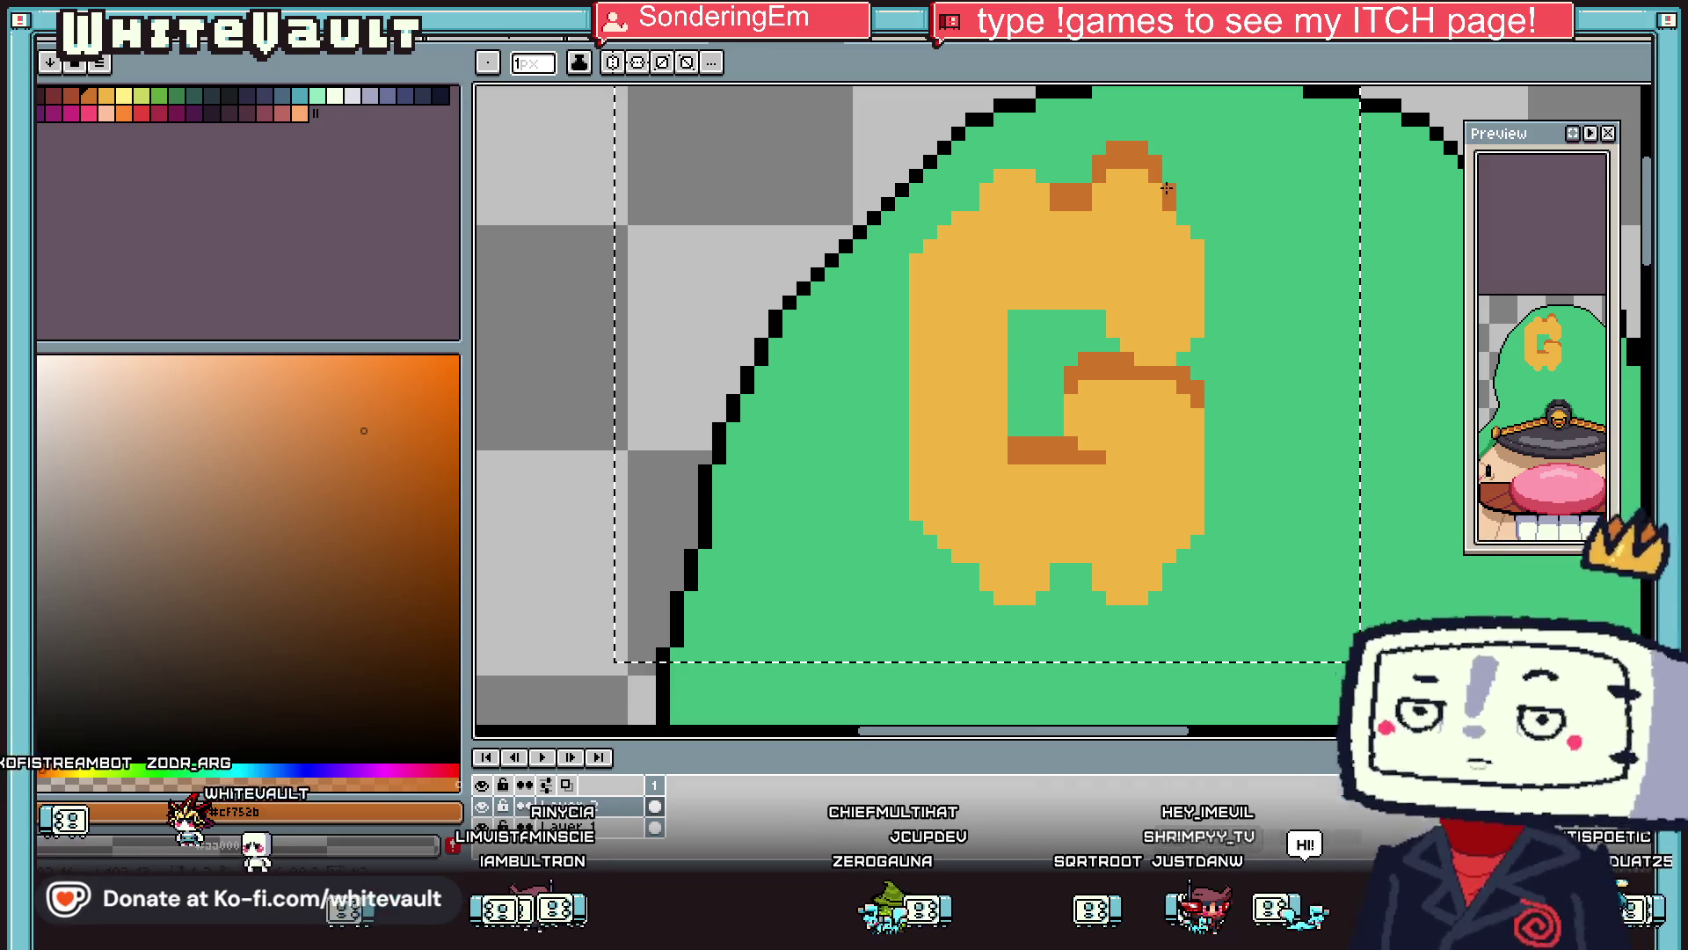
{"action": "left_click", "coordinate": [1197, 227]}
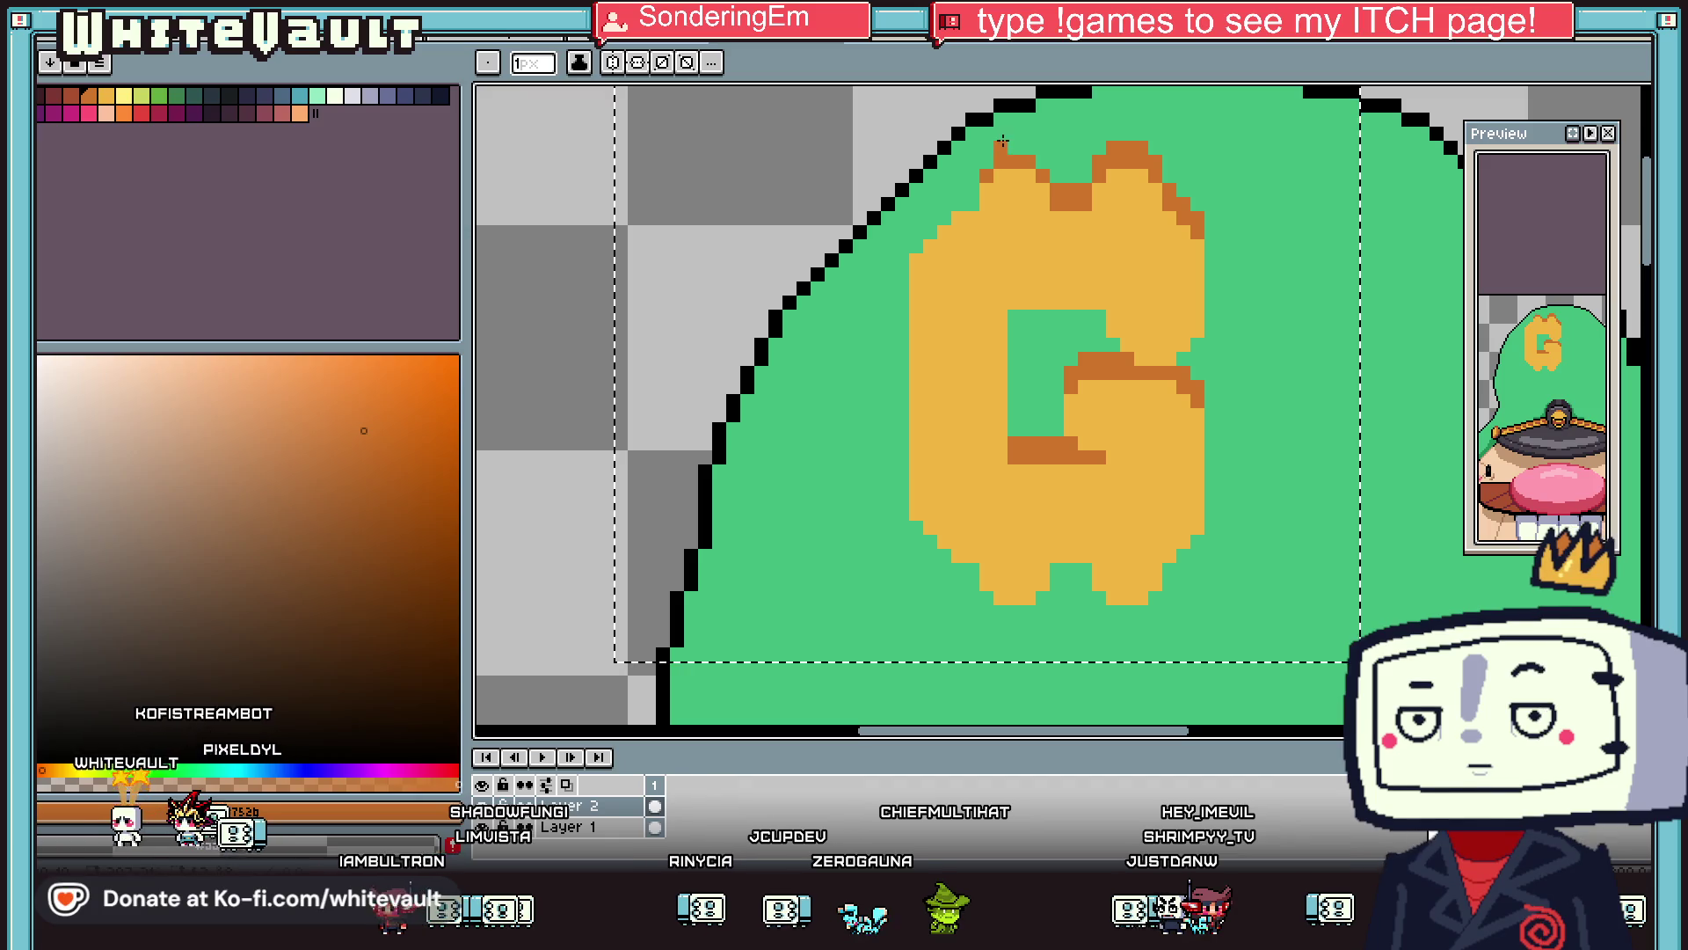
Shade the top of the G's left bump and its upper-left edge dark orange.
{"action": "left_click", "coordinate": [1029, 146]}
{"action": "left_click", "coordinate": [986, 163]}
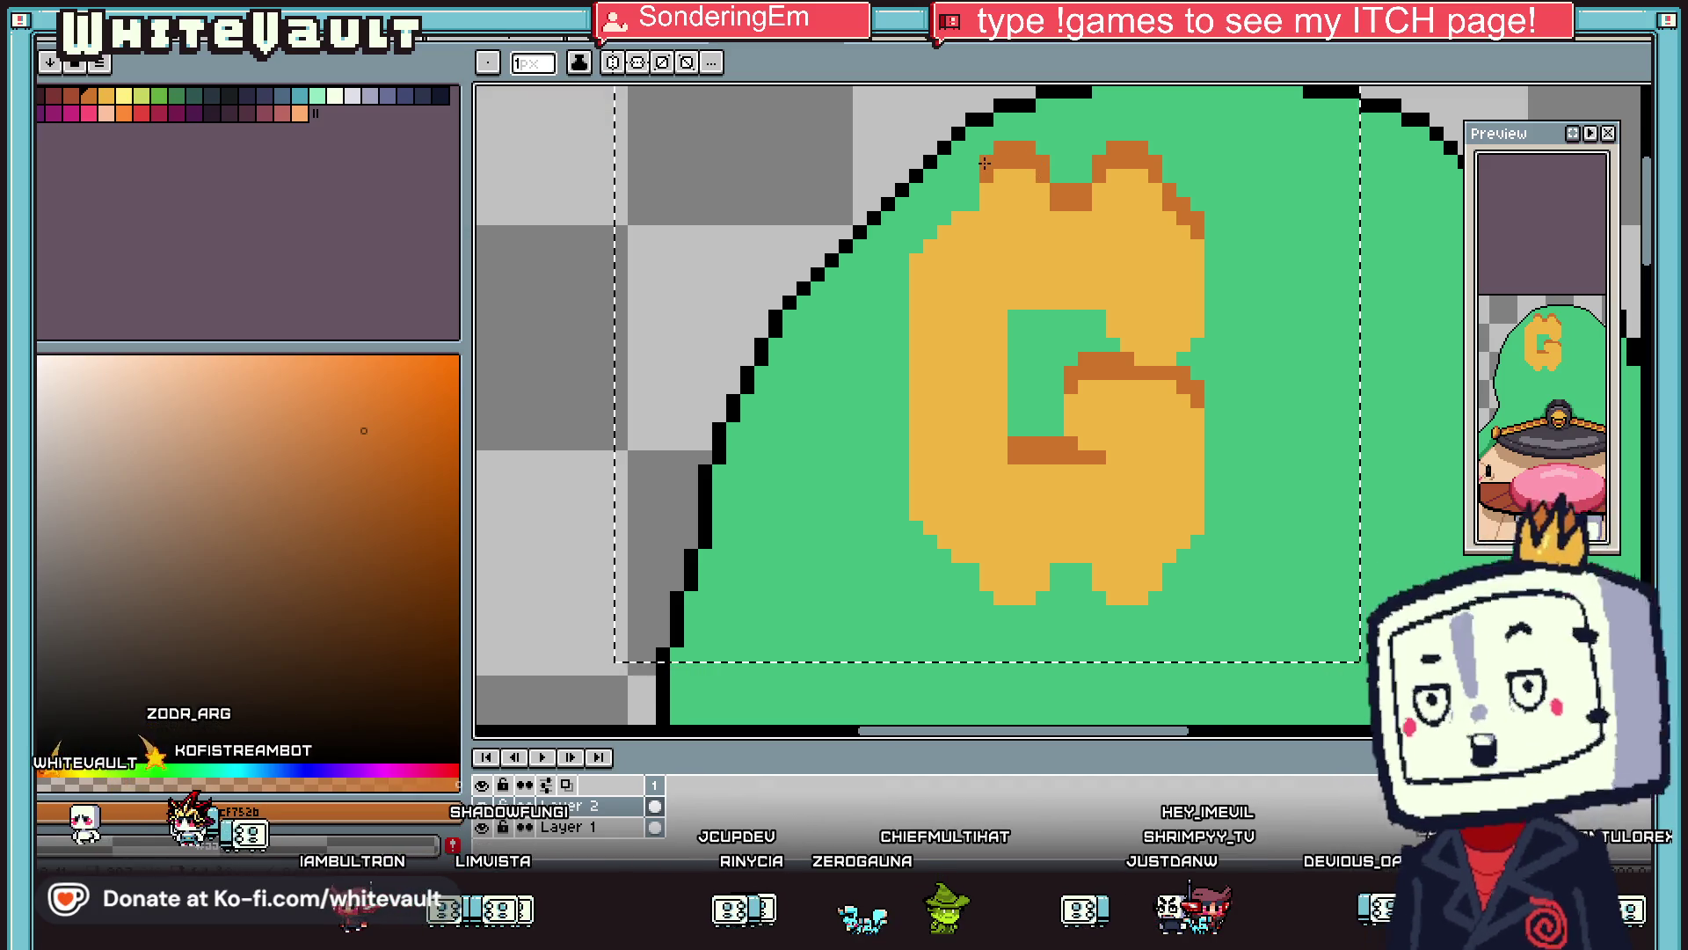
{"action": "left_click", "coordinate": [965, 203]}
{"action": "left_click", "coordinate": [983, 192]}
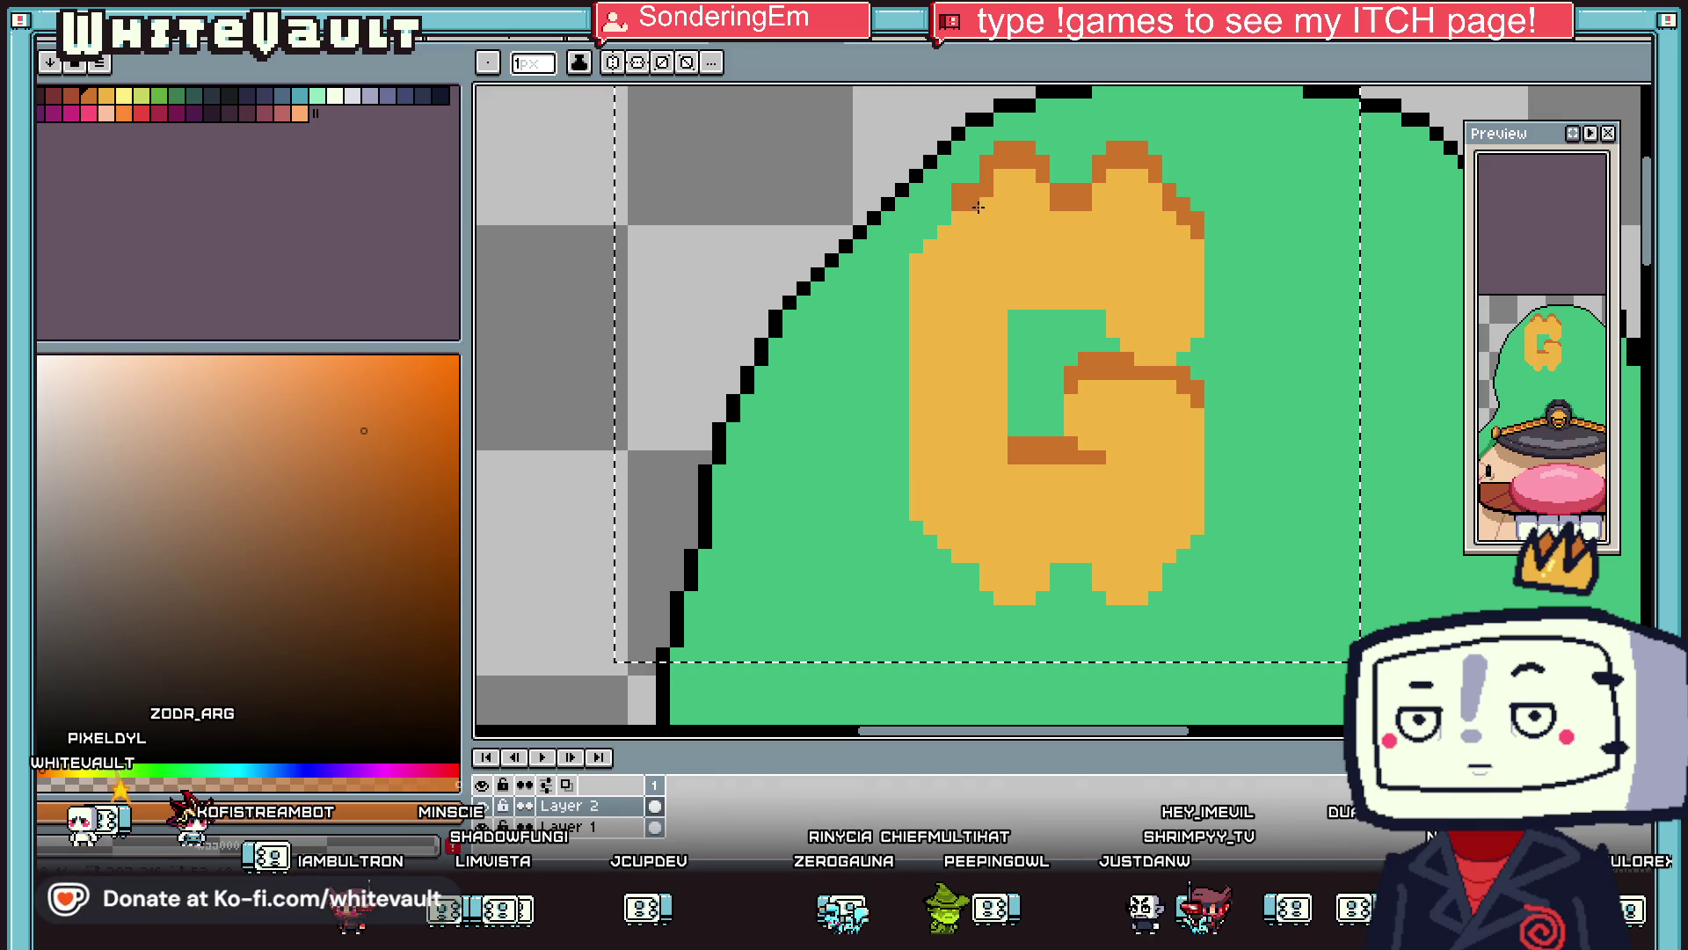
{"action": "scroll", "coordinate": [977, 206], "scroll_direction": "up", "scroll_amount": 1}
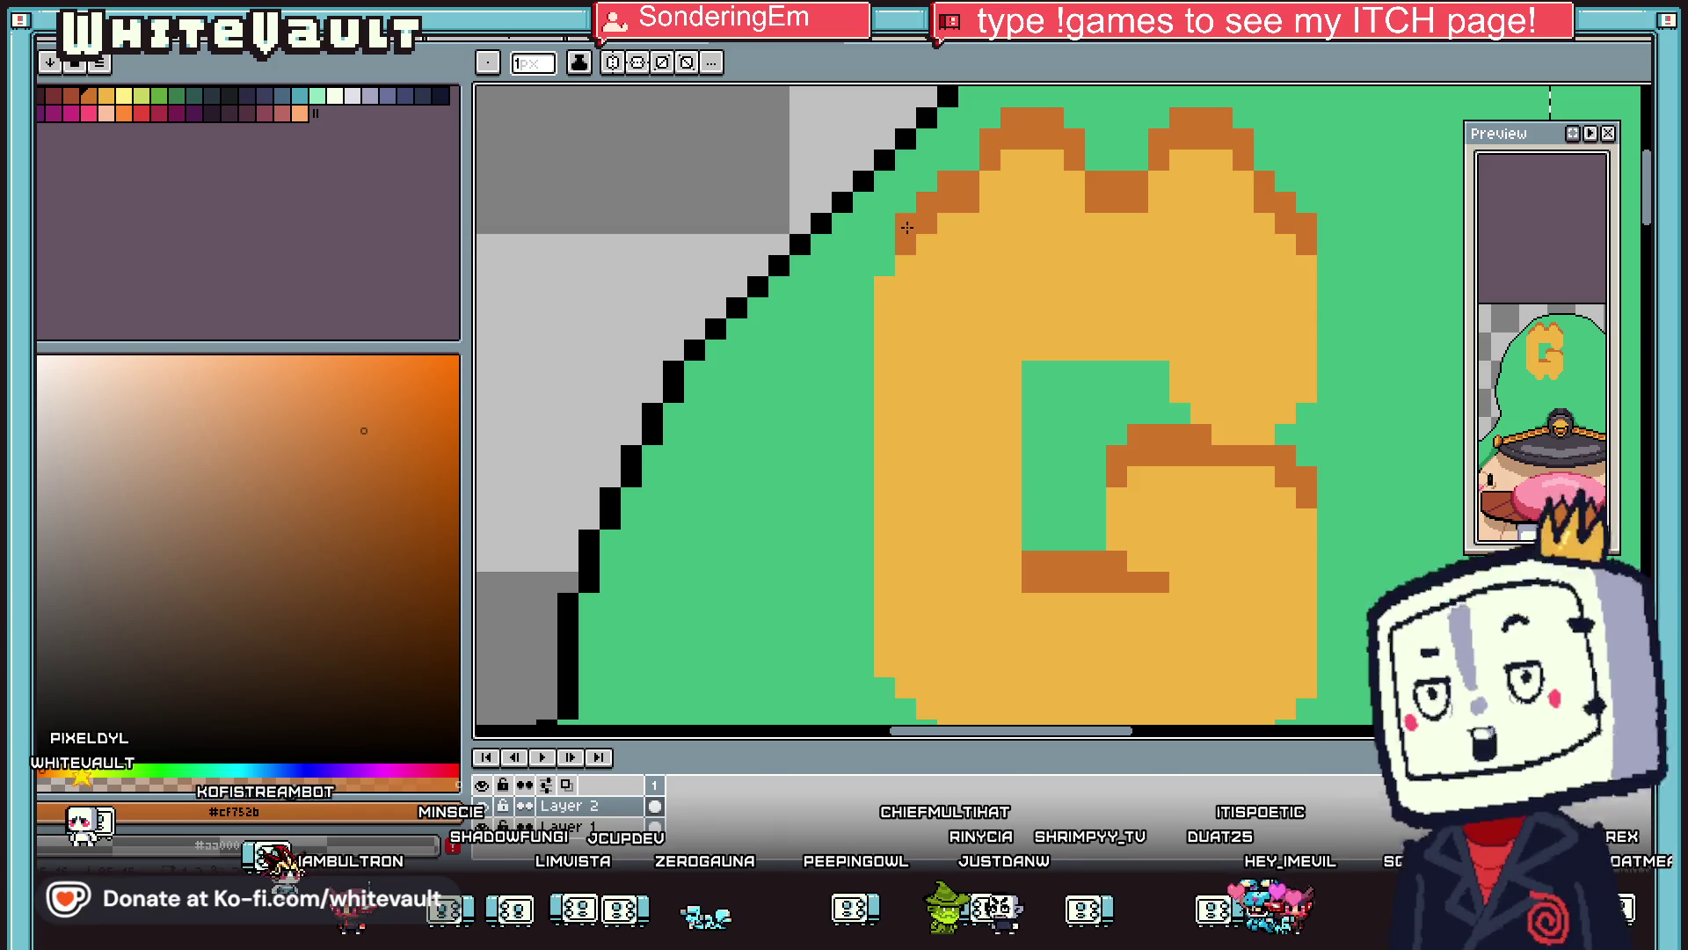
{"action": "scroll", "coordinate": [881, 249], "scroll_direction": "down", "scroll_amount": 4}
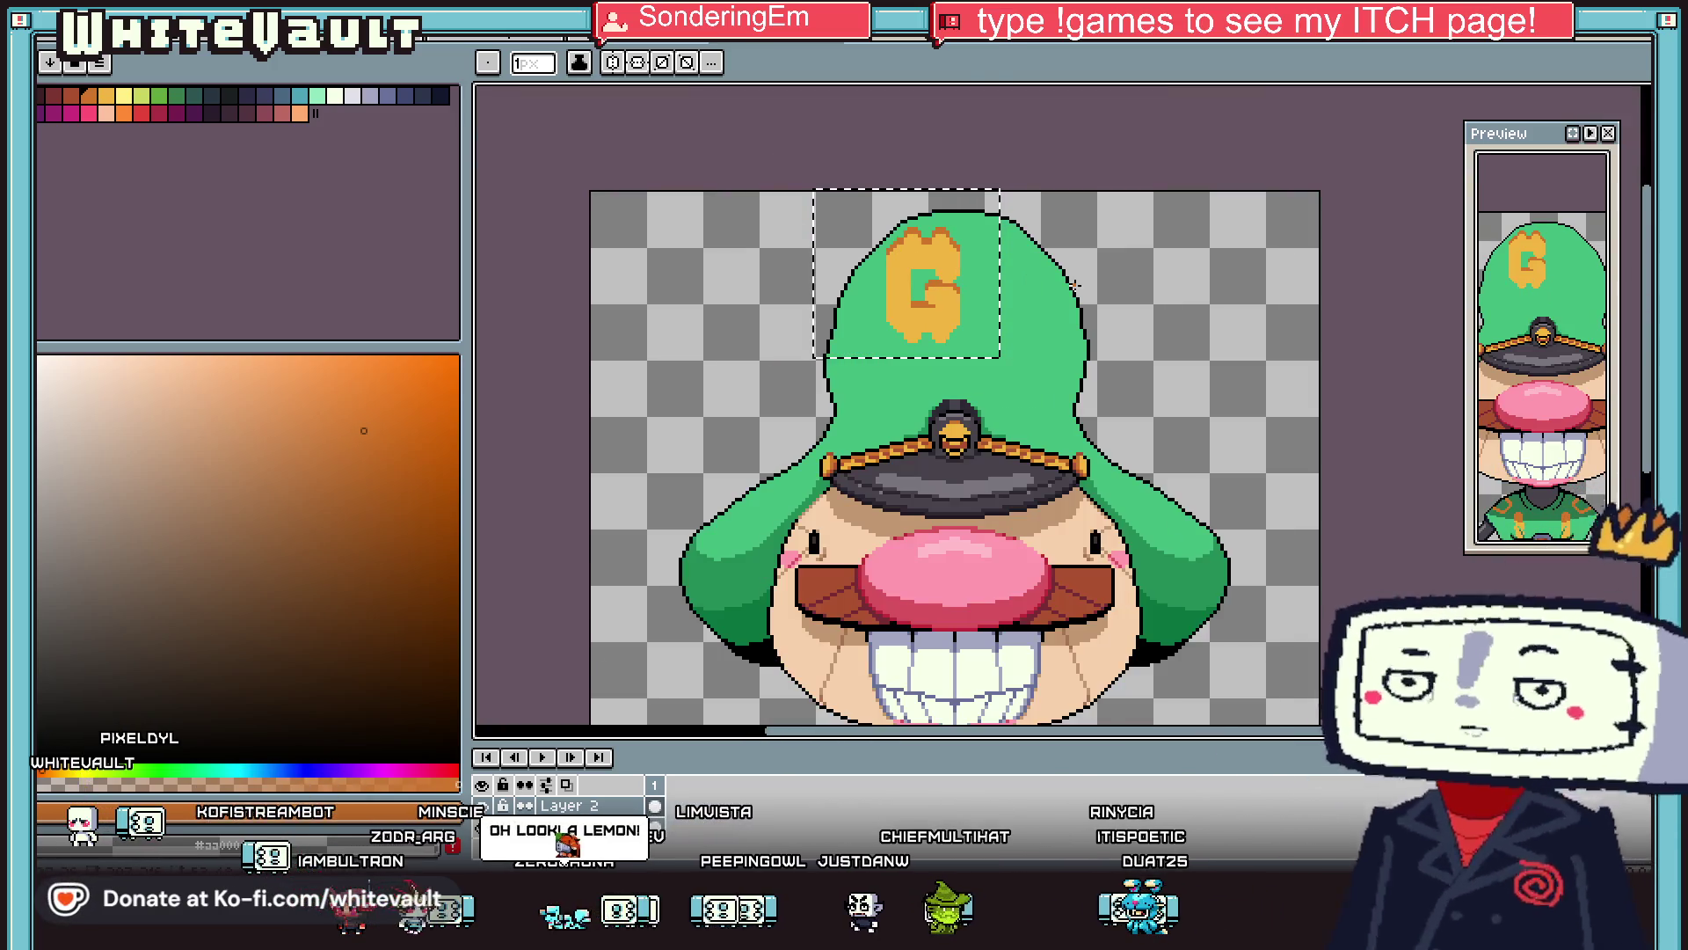
{"action": "key", "text": "w"}
{"action": "key", "text": "ctrl+d"}
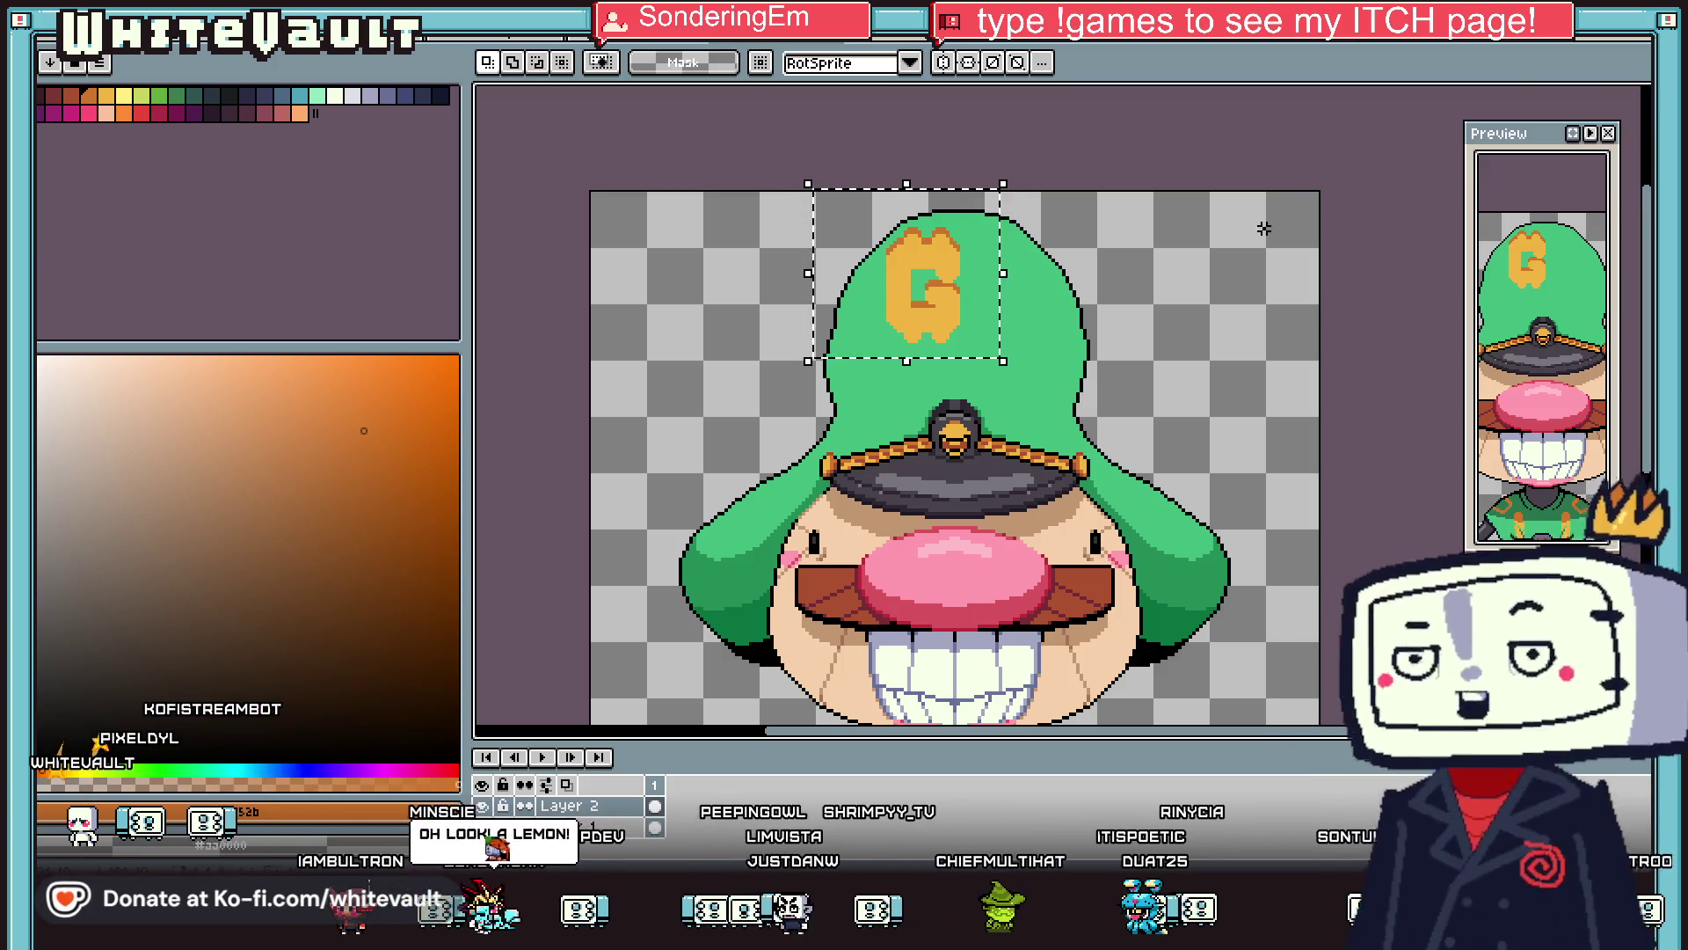
{"action": "scroll", "coordinate": [943, 271], "scroll_direction": "up", "scroll_amount": 1}
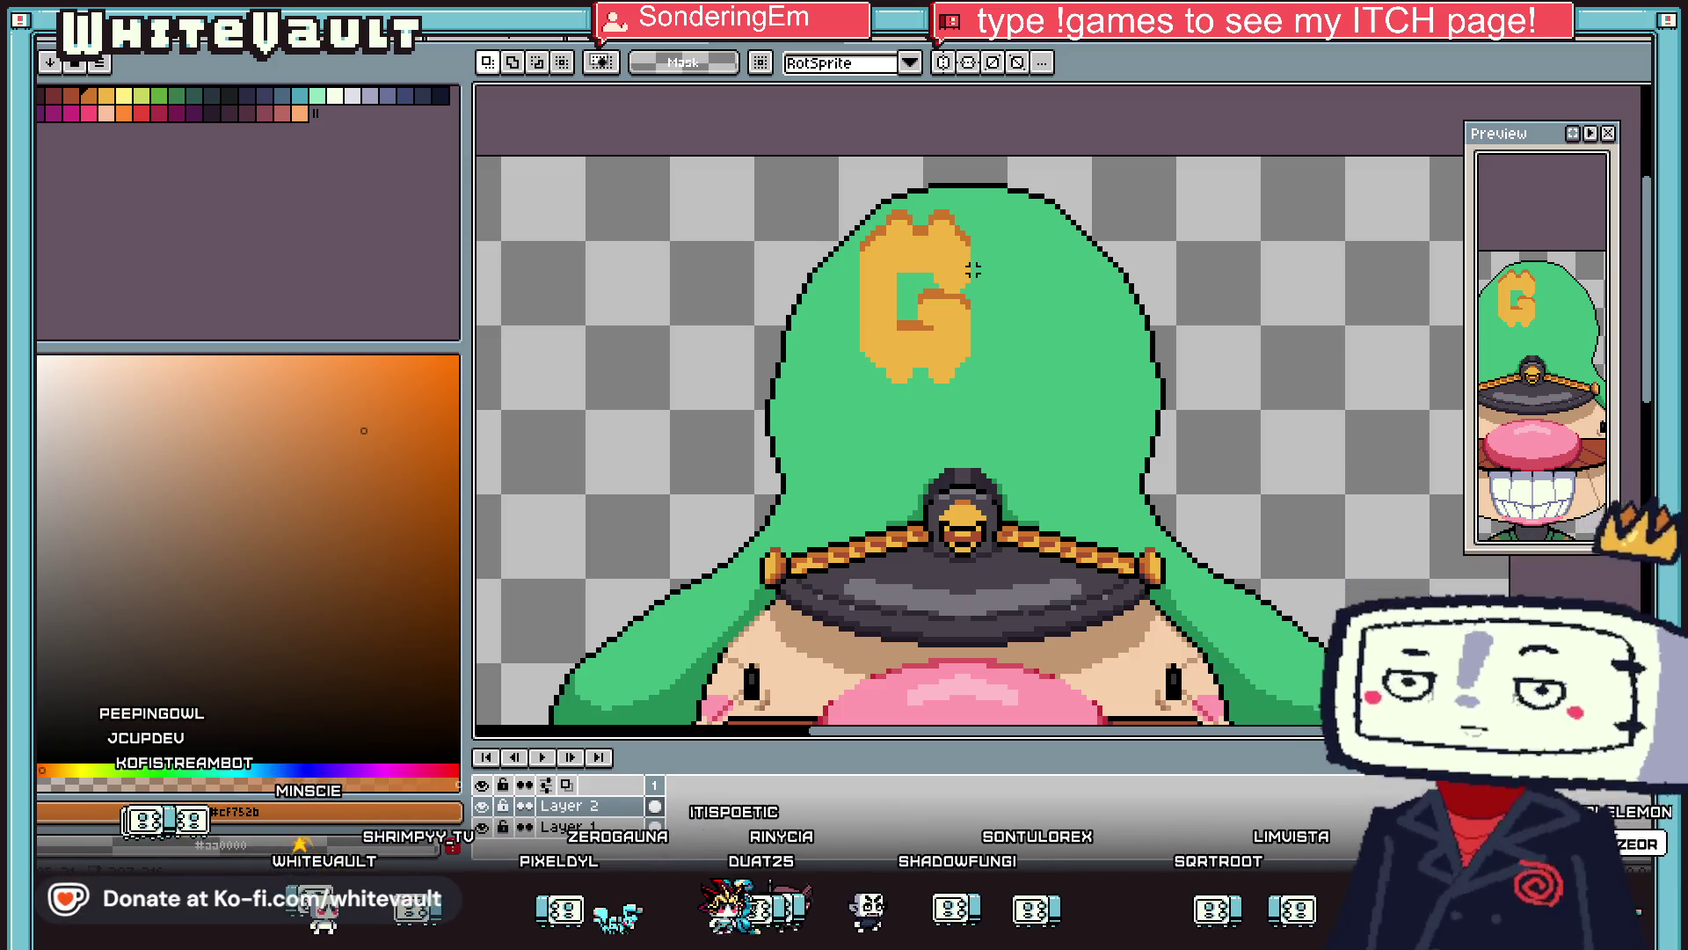
Adjust a selection over the top of the hat around the G and sample its light orange.
{"action": "scroll", "coordinate": [903, 217], "scroll_direction": "up", "scroll_amount": 1}
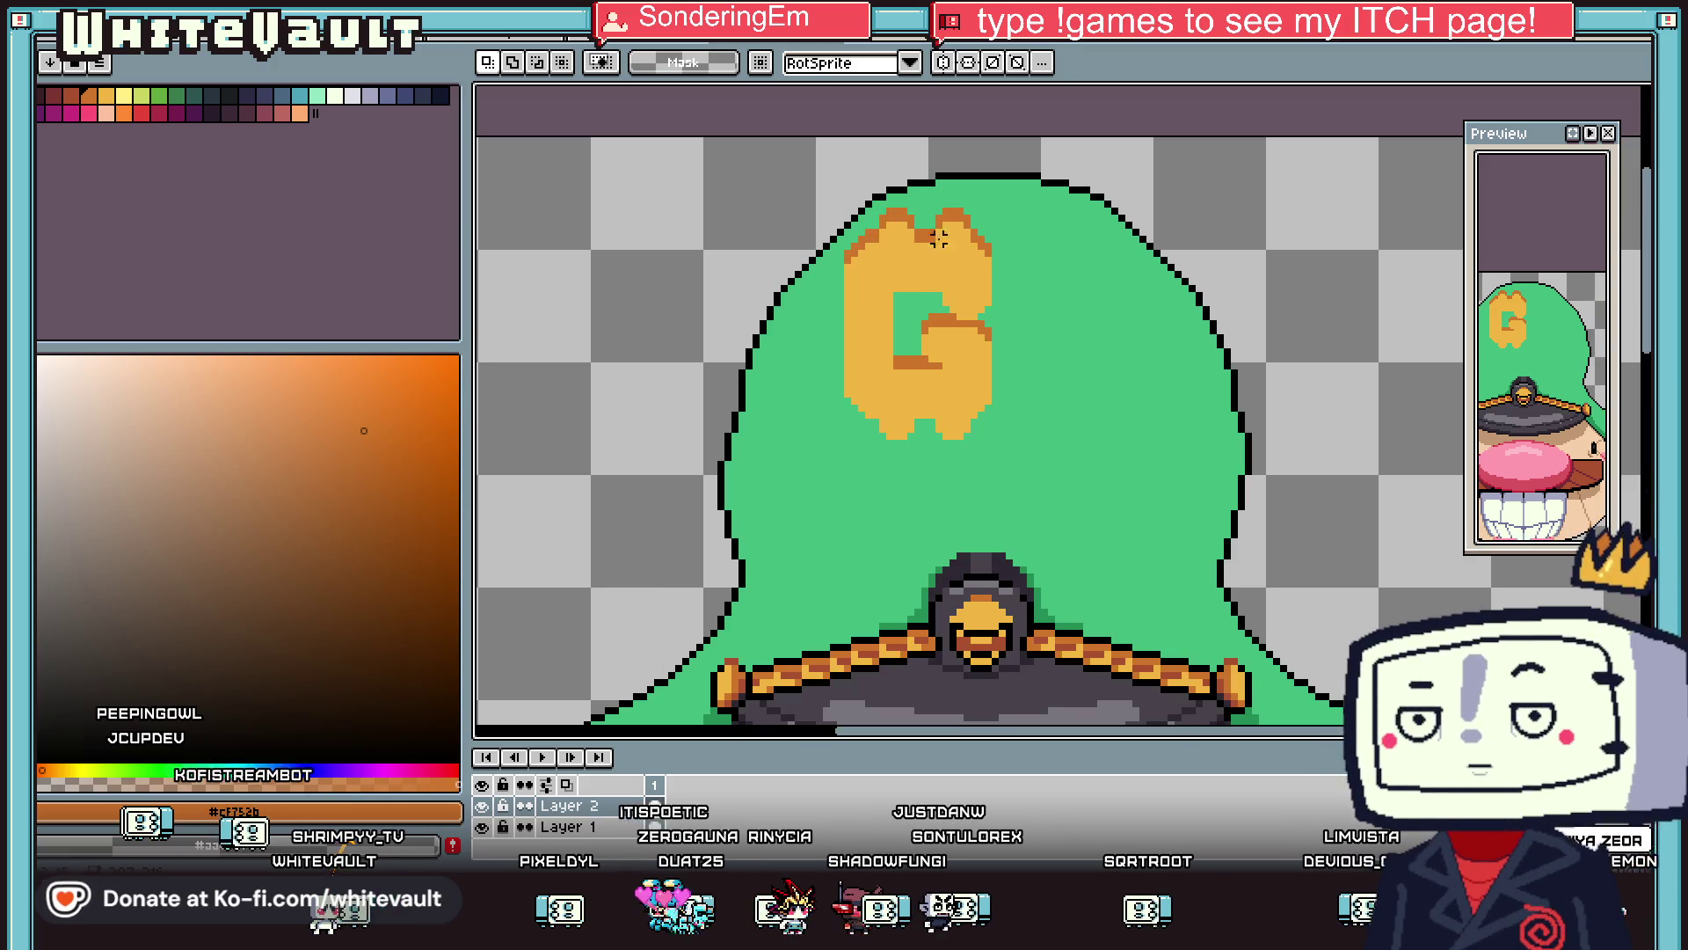
{"action": "scroll", "coordinate": [1038, 259], "scroll_direction": "down", "scroll_amount": 1}
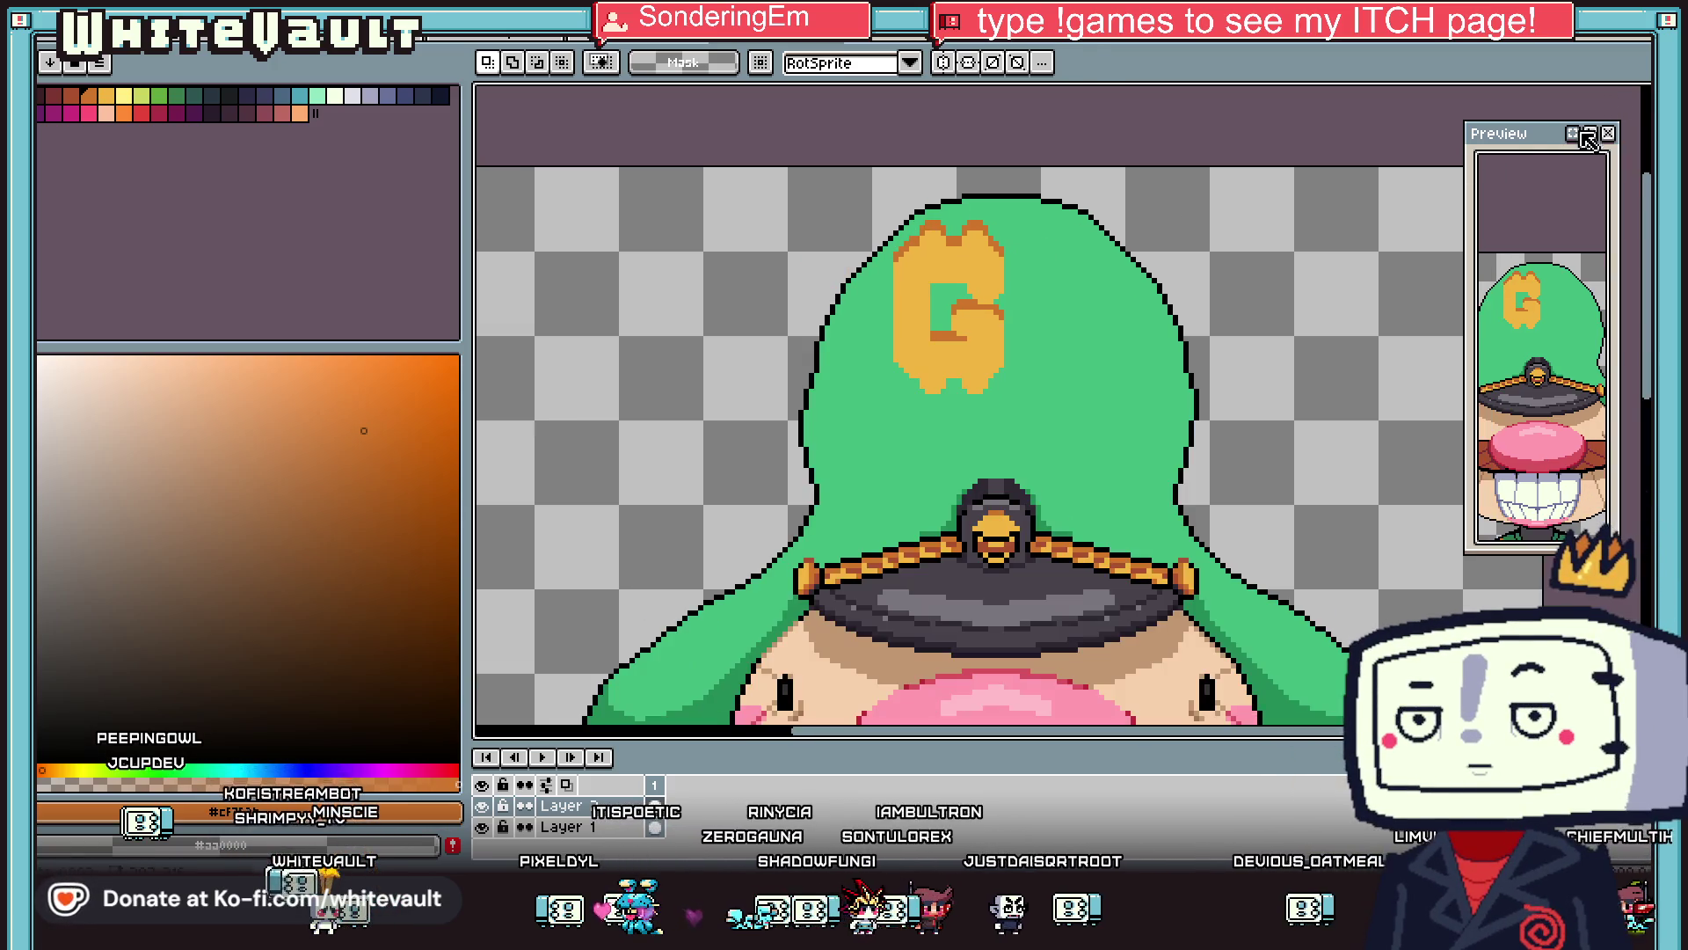
{"action": "scroll", "coordinate": [1020, 264], "scroll_direction": "up", "scroll_amount": 1}
{"action": "left_click_drag", "start_coordinate": [794, 172], "coordinate": [1083, 305]}
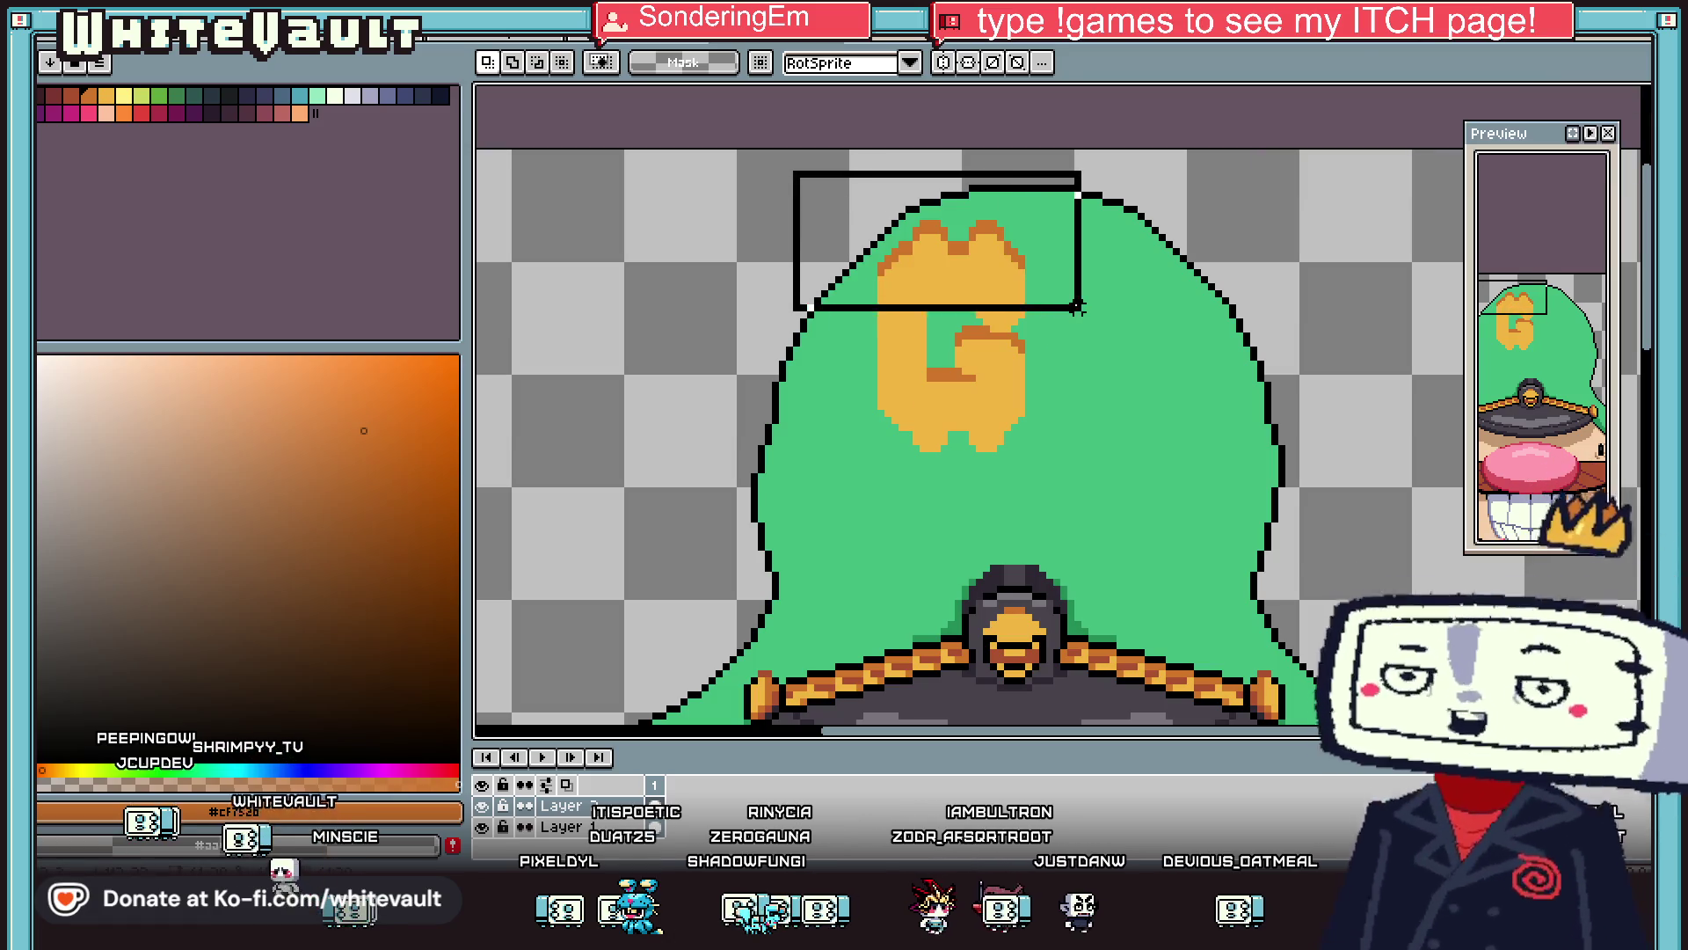
{"action": "left_click", "coordinate": [1067, 301]}
{"action": "key", "text": "Return"}
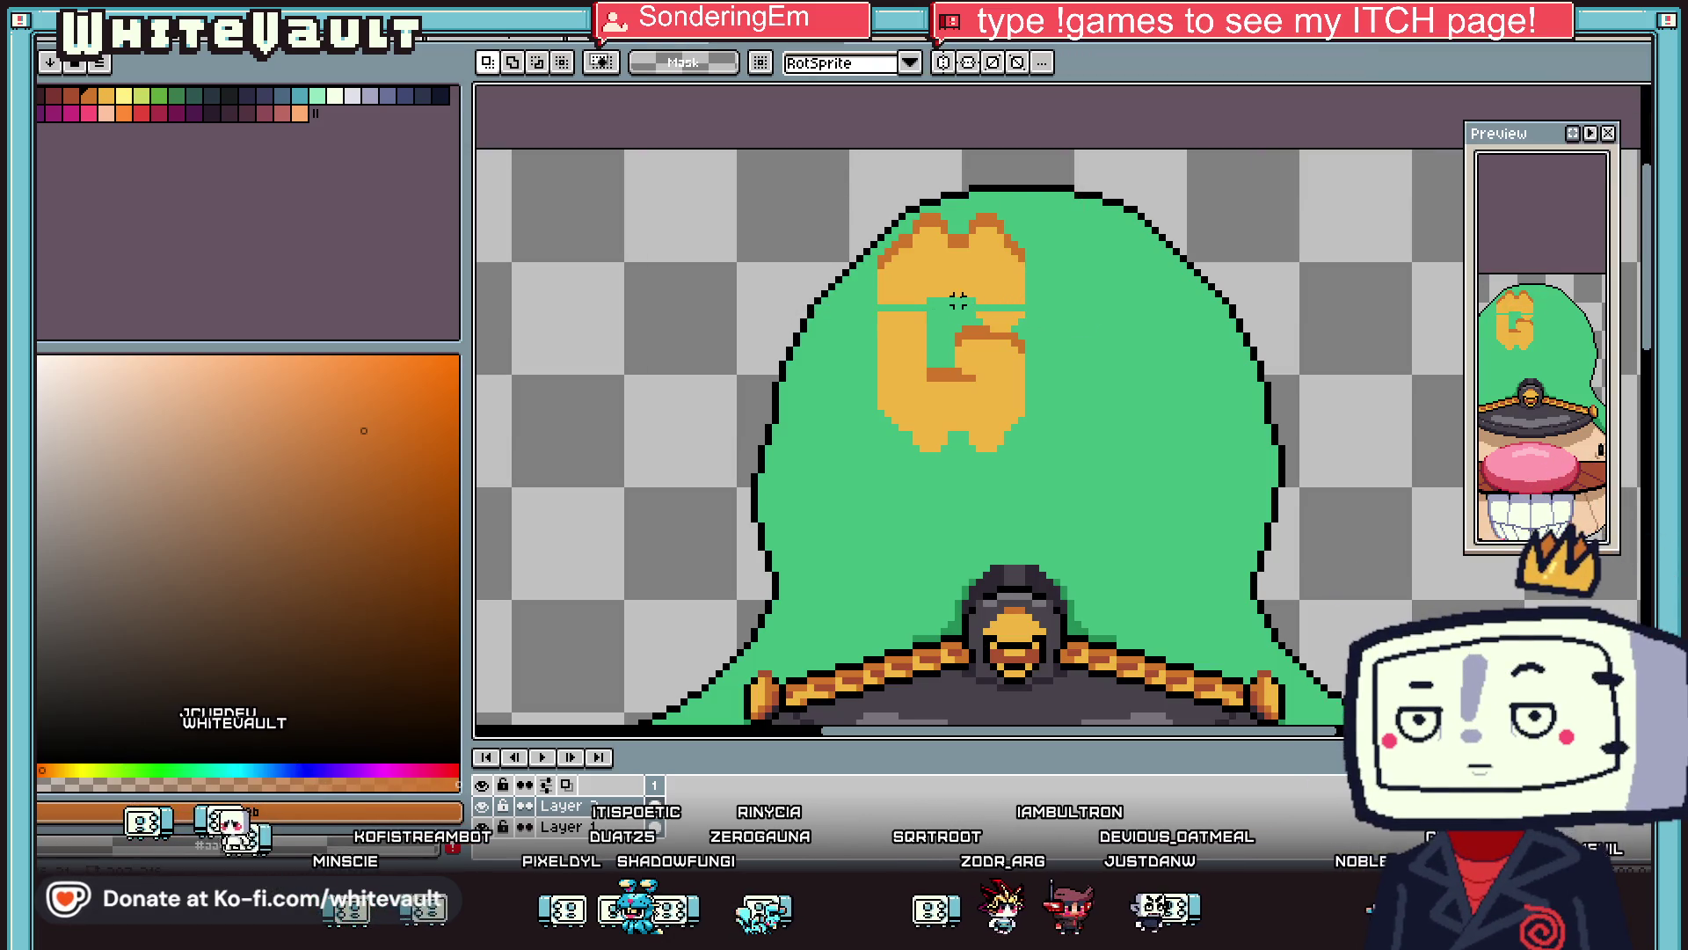
{"action": "key", "text": "b"}
{"action": "scroll", "coordinate": [927, 290], "scroll_direction": "up", "scroll_amount": 2}
{"action": "left_click", "coordinate": [923, 286], "text": "alt"}
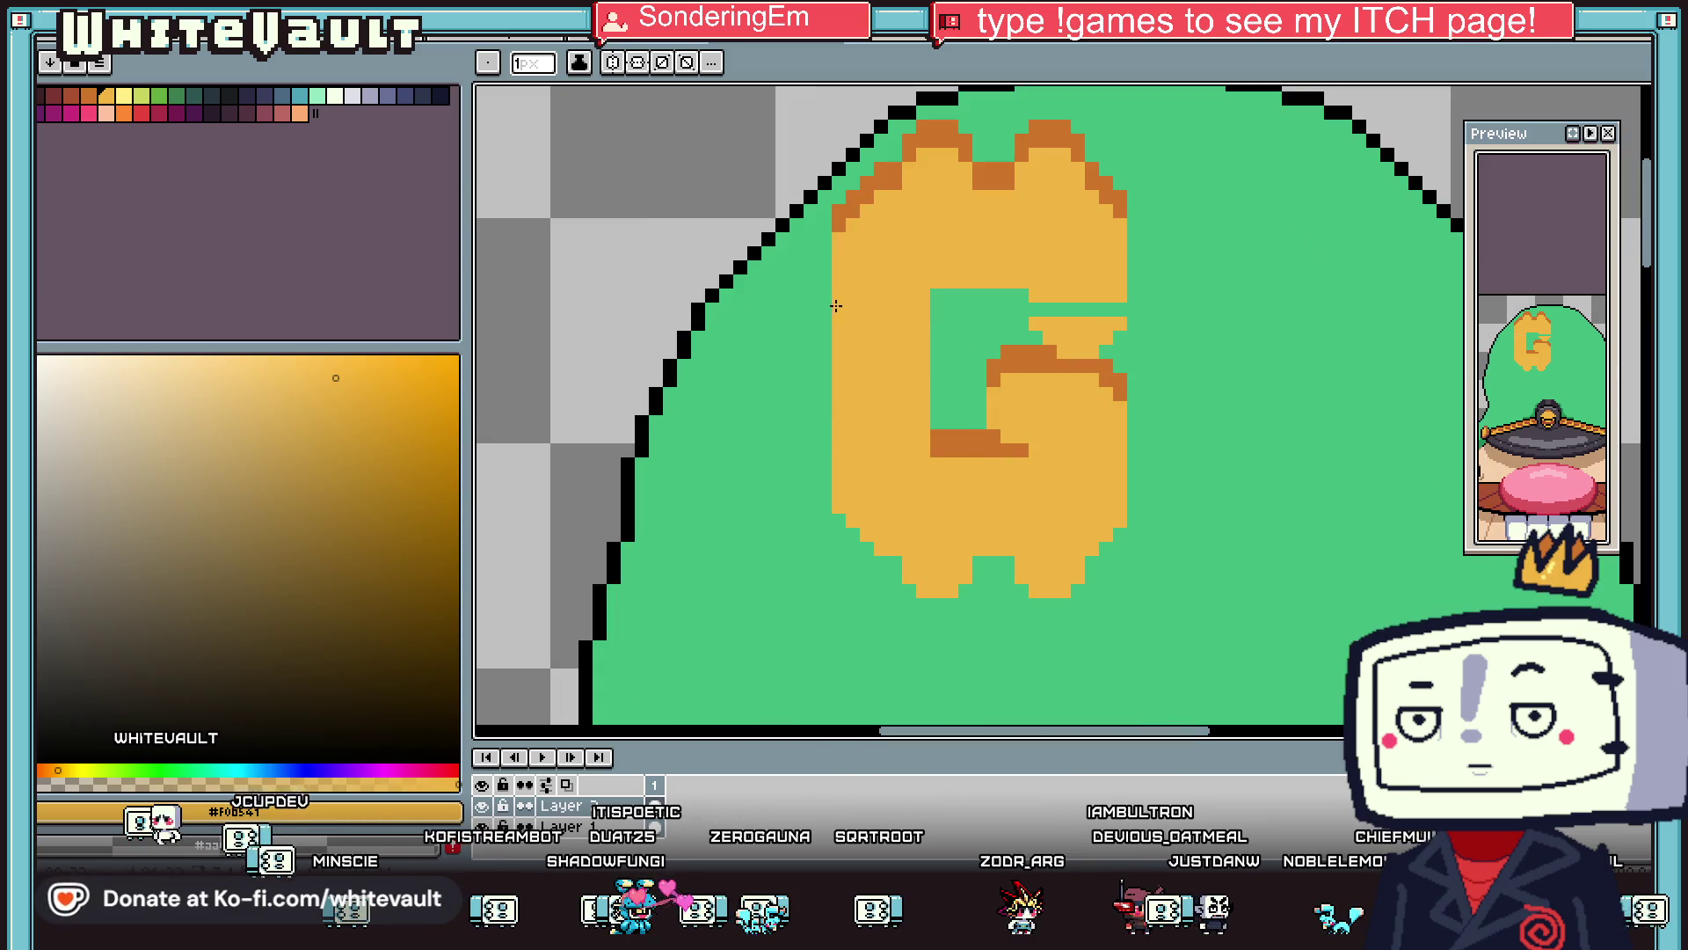
{"action": "scroll", "coordinate": [1113, 309], "scroll_direction": "down", "scroll_amount": 3}
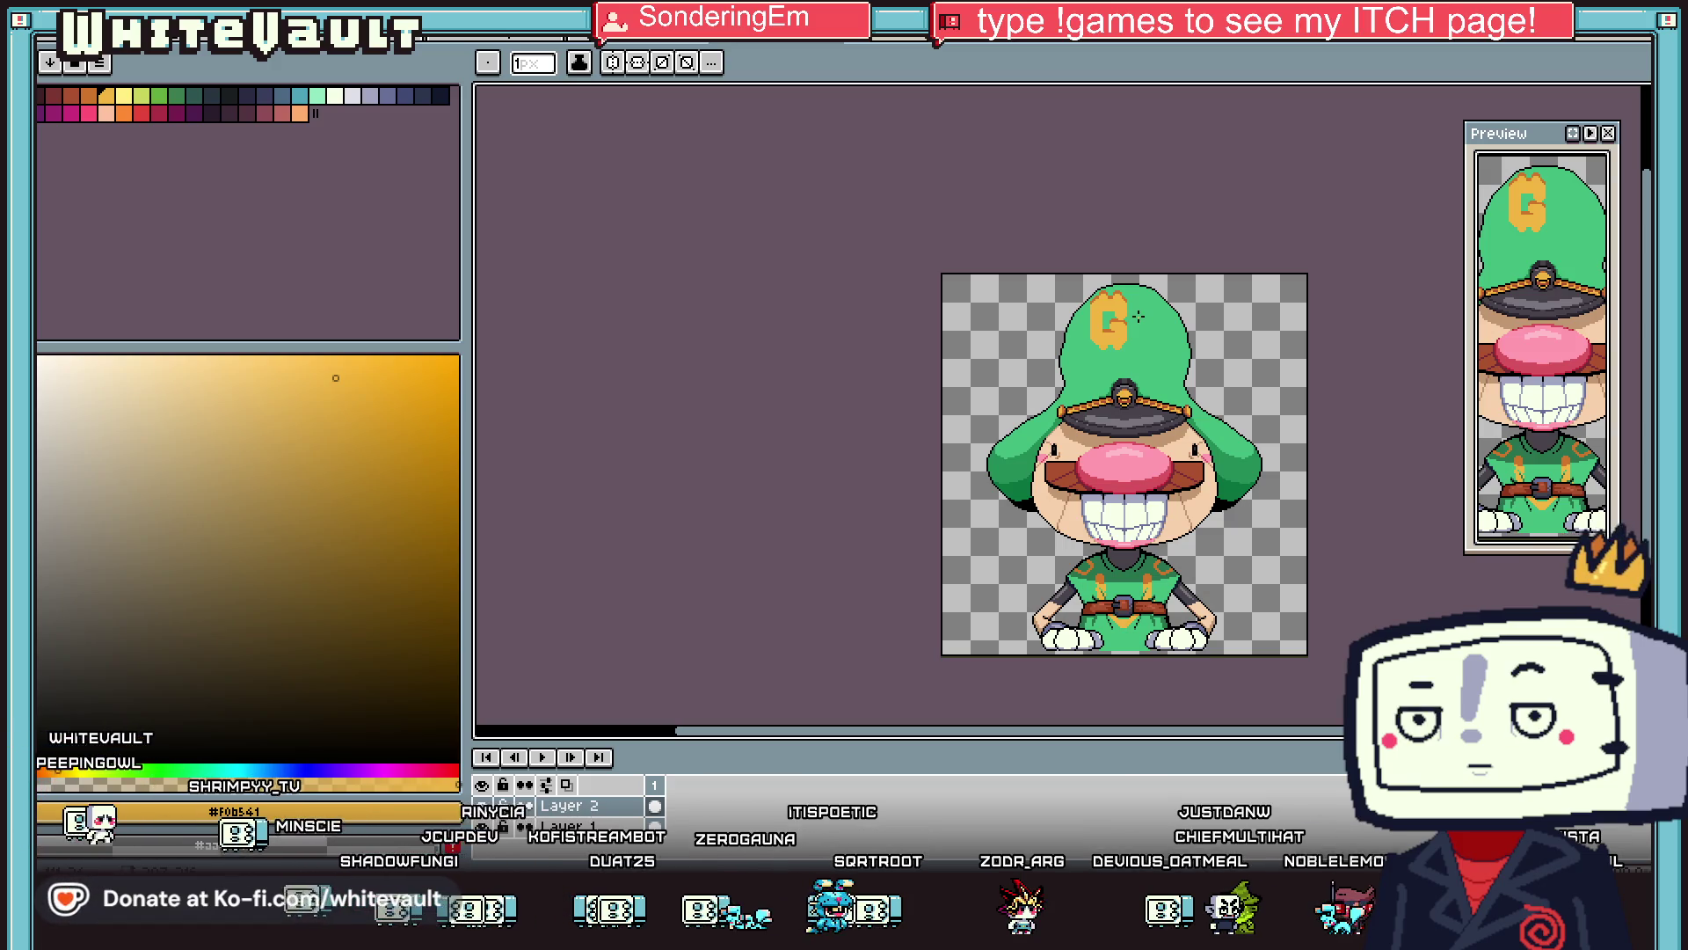
Marquee-select the G and move it down four pixels.
{"action": "key", "text": "m"}
{"action": "left_click_drag", "start_coordinate": [1057, 273], "coordinate": [1146, 367]}
{"action": "left_click", "coordinate": [1148, 370]}
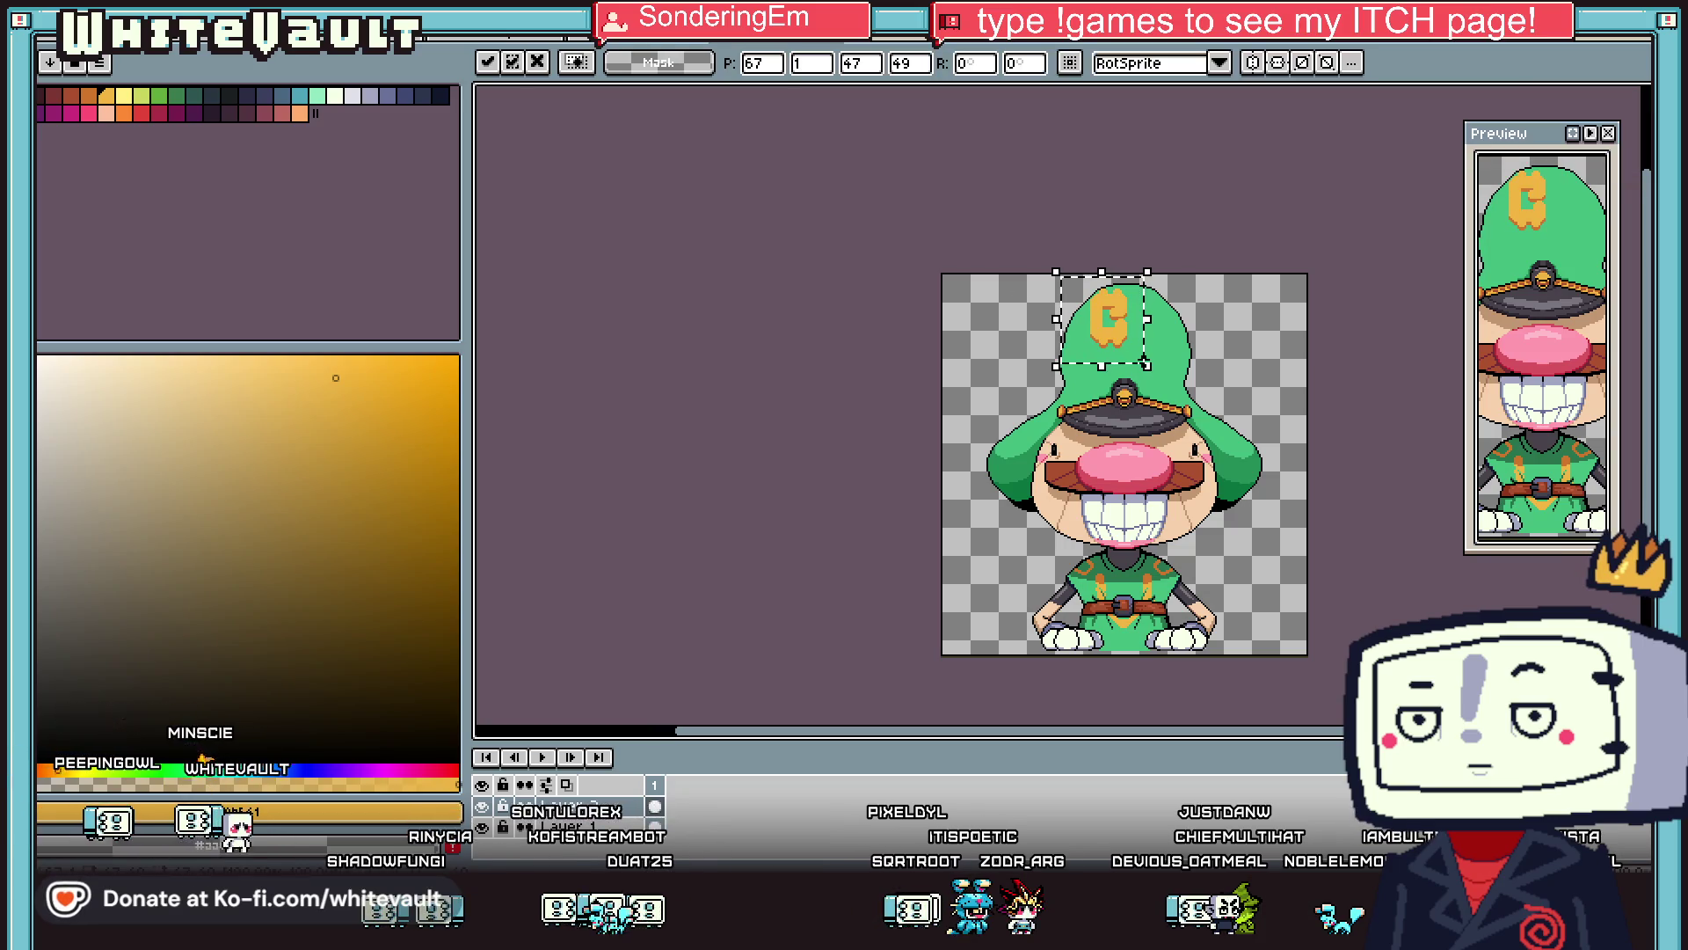
{"action": "scroll", "coordinate": [1128, 341], "scroll_direction": "up", "scroll_amount": 3}
{"action": "left_click_drag", "start_coordinate": [1129, 345], "coordinate": [1128, 365]}
{"action": "key", "text": "Return"}
{"action": "scroll", "coordinate": [1108, 299], "scroll_direction": "up", "scroll_amount": 2}
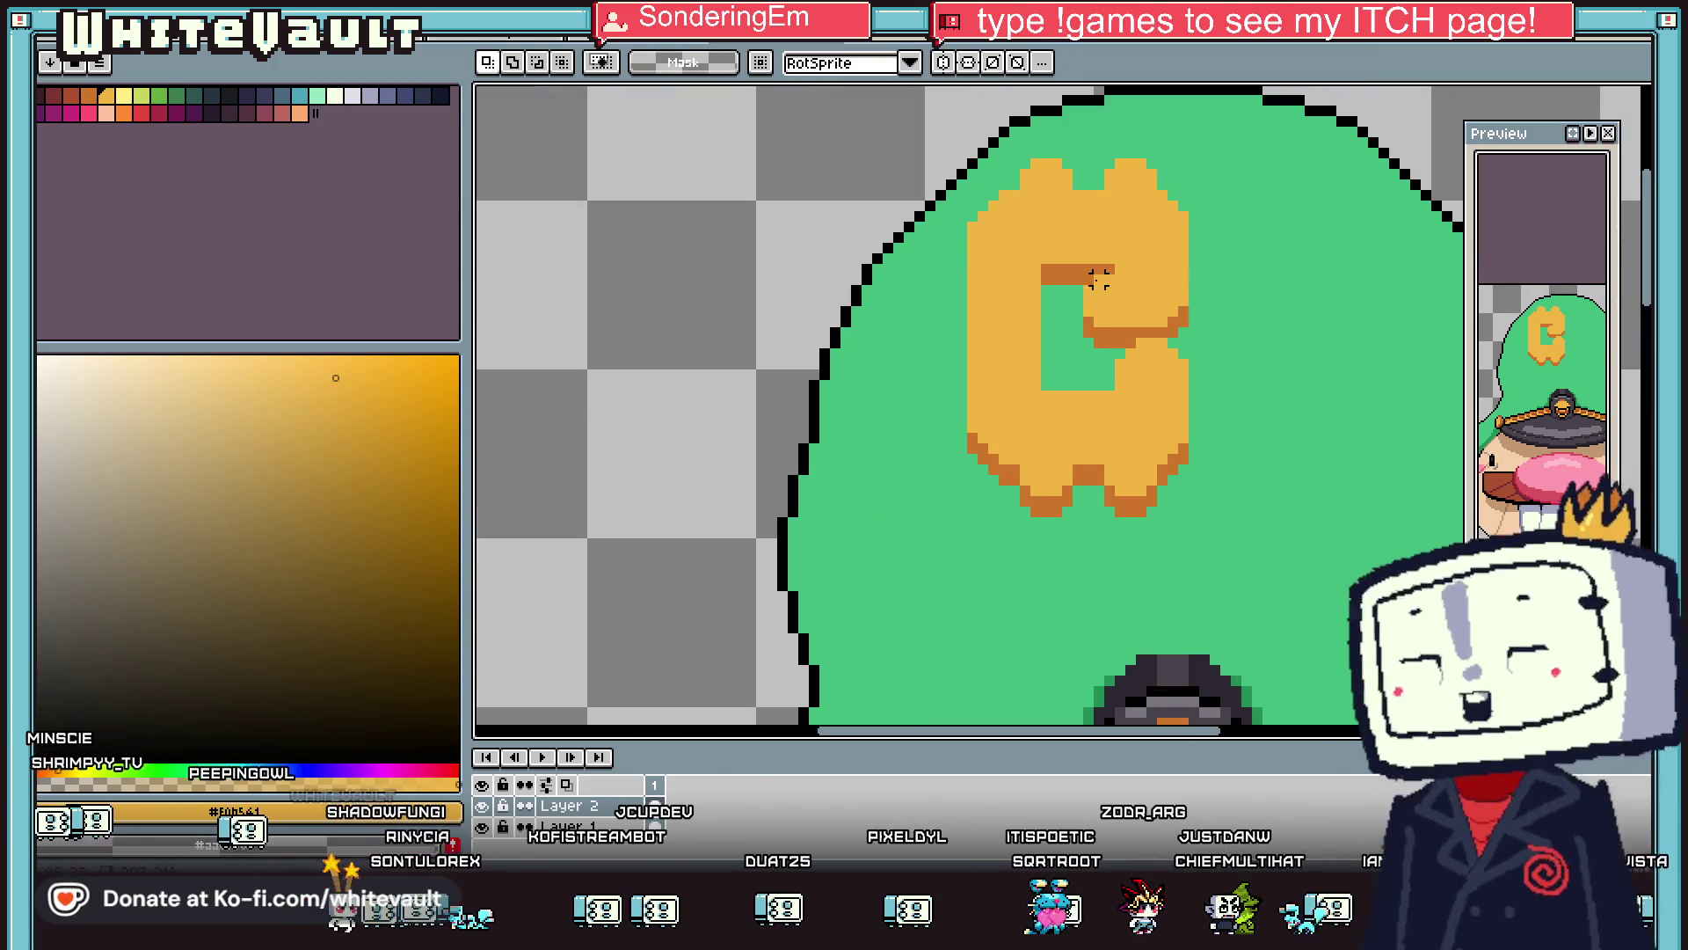
Transform the G's inner bar area and bucket-fill the stray orange pixels with the hat's green.
{"action": "left_click_drag", "start_coordinate": [1086, 278], "coordinate": [1242, 391]}
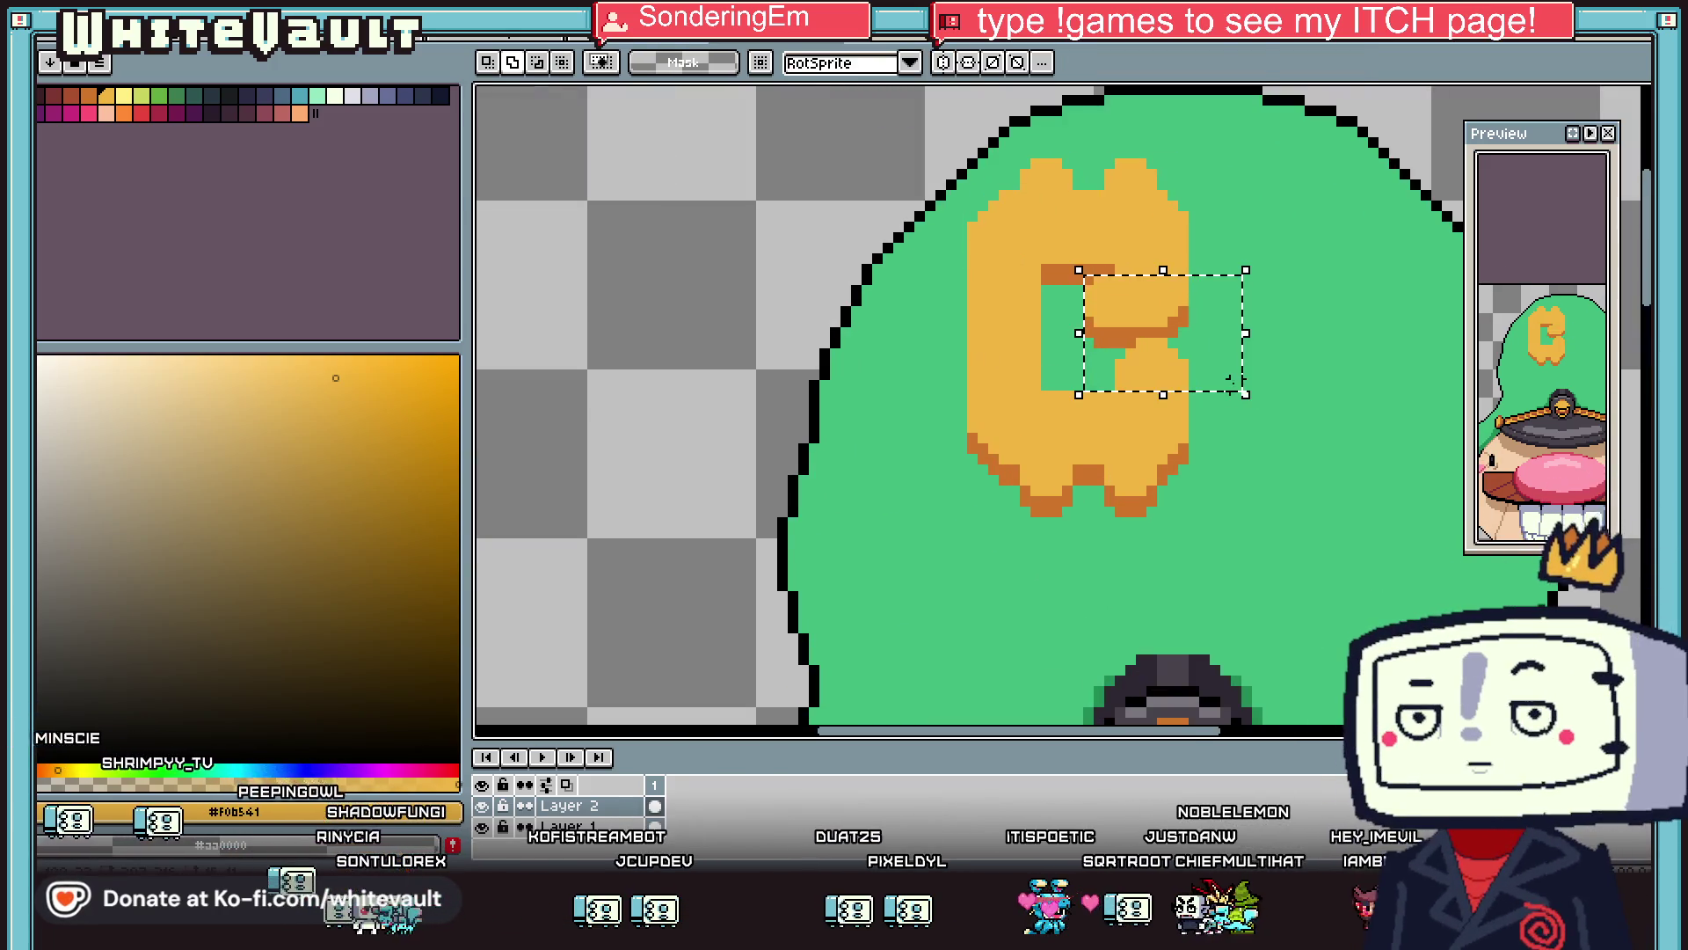
{"action": "left_click", "coordinate": [1147, 317]}
{"action": "key", "text": "Return"}
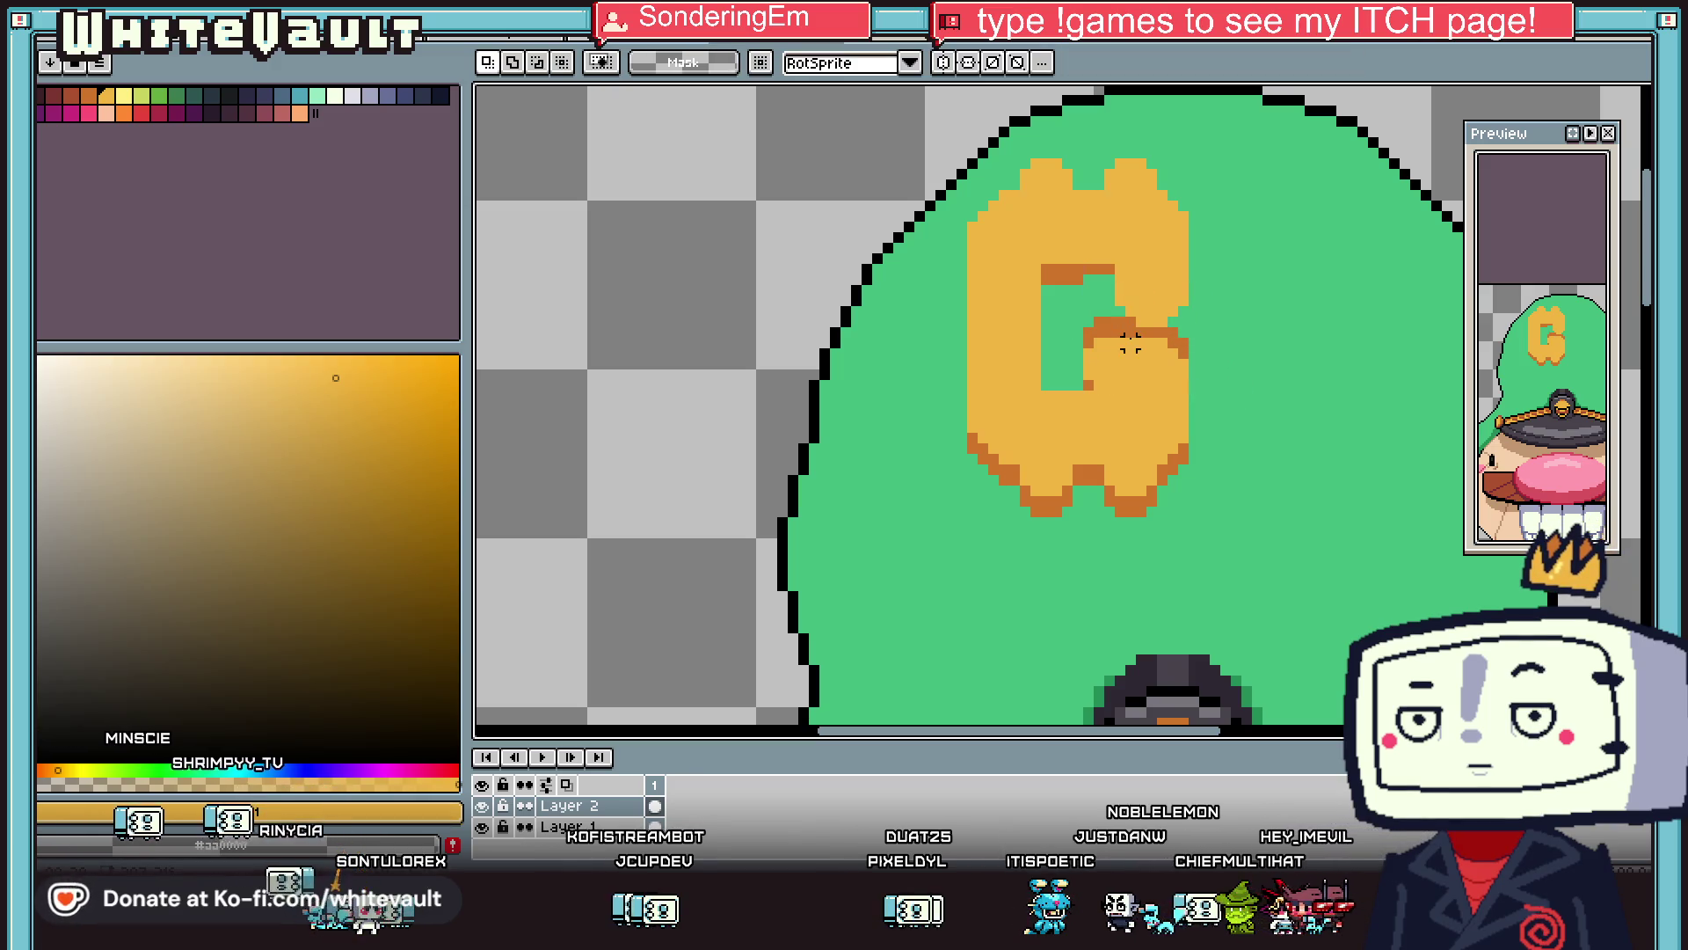
{"action": "key", "text": "i"}
{"action": "left_click", "coordinate": [1217, 320]}
{"action": "key", "text": "g"}
{"action": "left_click", "coordinate": [1174, 335]}
Pencil a dark orange stepped staircase shadow running down-right beneath the G's bar.
{"action": "key", "text": "i"}
{"action": "left_click", "coordinate": [1082, 272]}
{"action": "key", "text": "b"}
{"action": "scroll", "coordinate": [1083, 273], "scroll_direction": "up", "scroll_amount": 1}
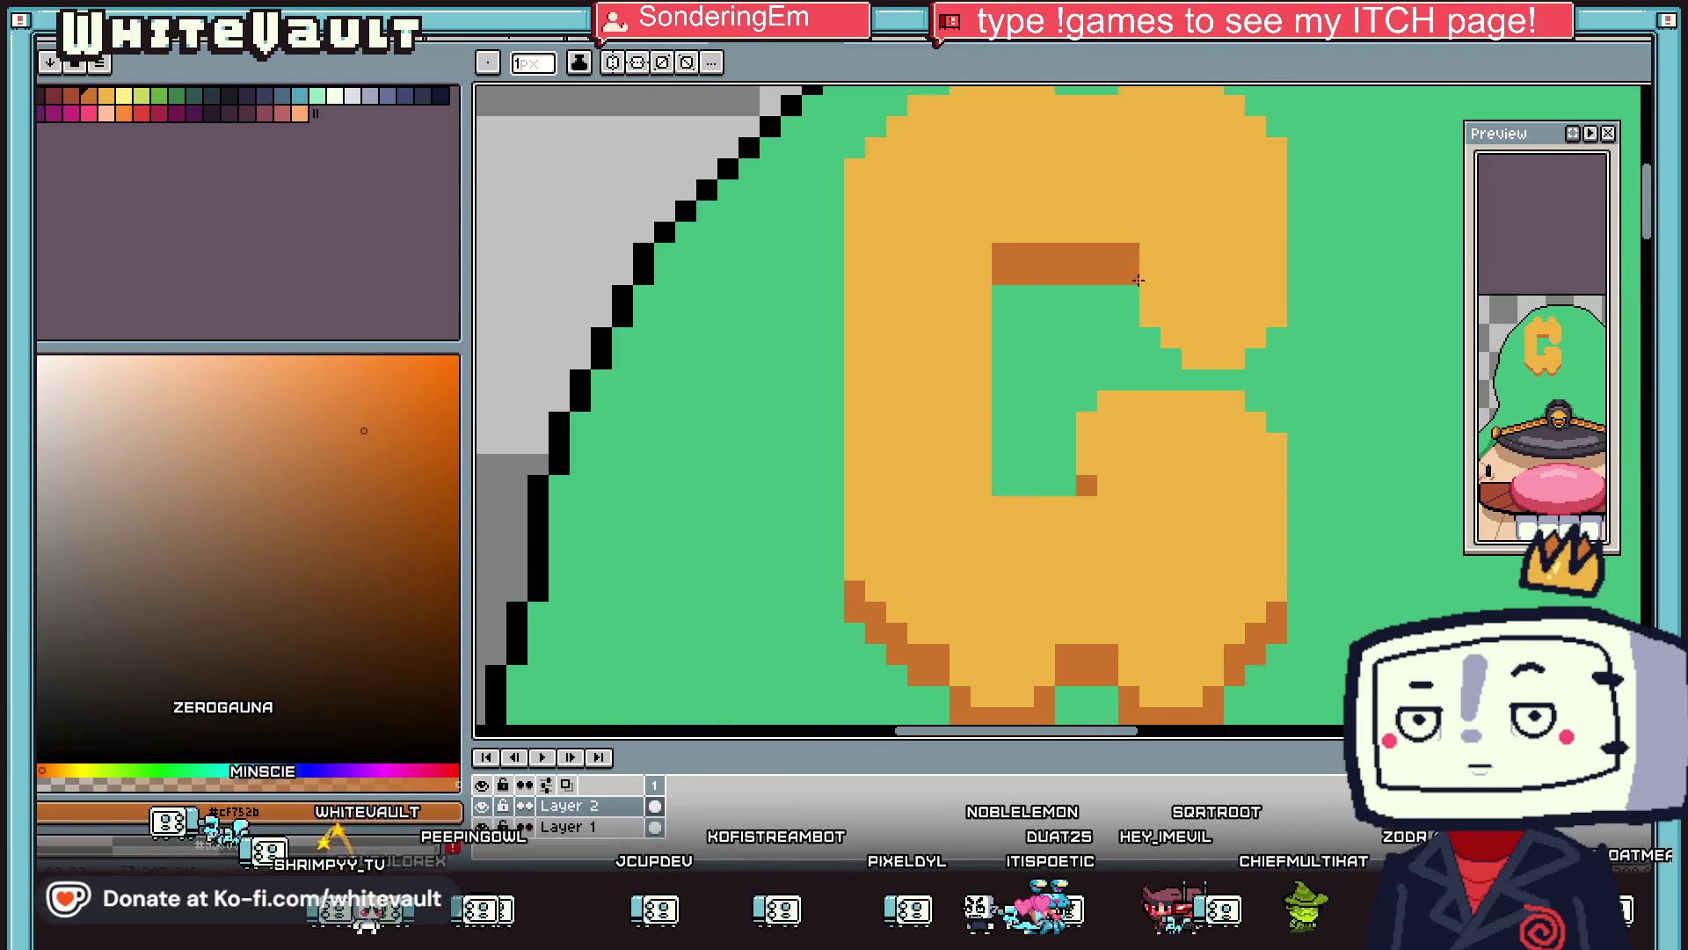
{"action": "scroll", "coordinate": [1135, 278], "scroll_direction": "up", "scroll_amount": 1}
{"action": "left_click", "coordinate": [1156, 349]}
{"action": "left_click", "coordinate": [1155, 390]}
{"action": "left_click", "coordinate": [1198, 433]}
{"action": "left_click", "coordinate": [1197, 391]}
{"action": "left_click", "coordinate": [1240, 432]}
{"action": "left_click", "coordinate": [1299, 428]}
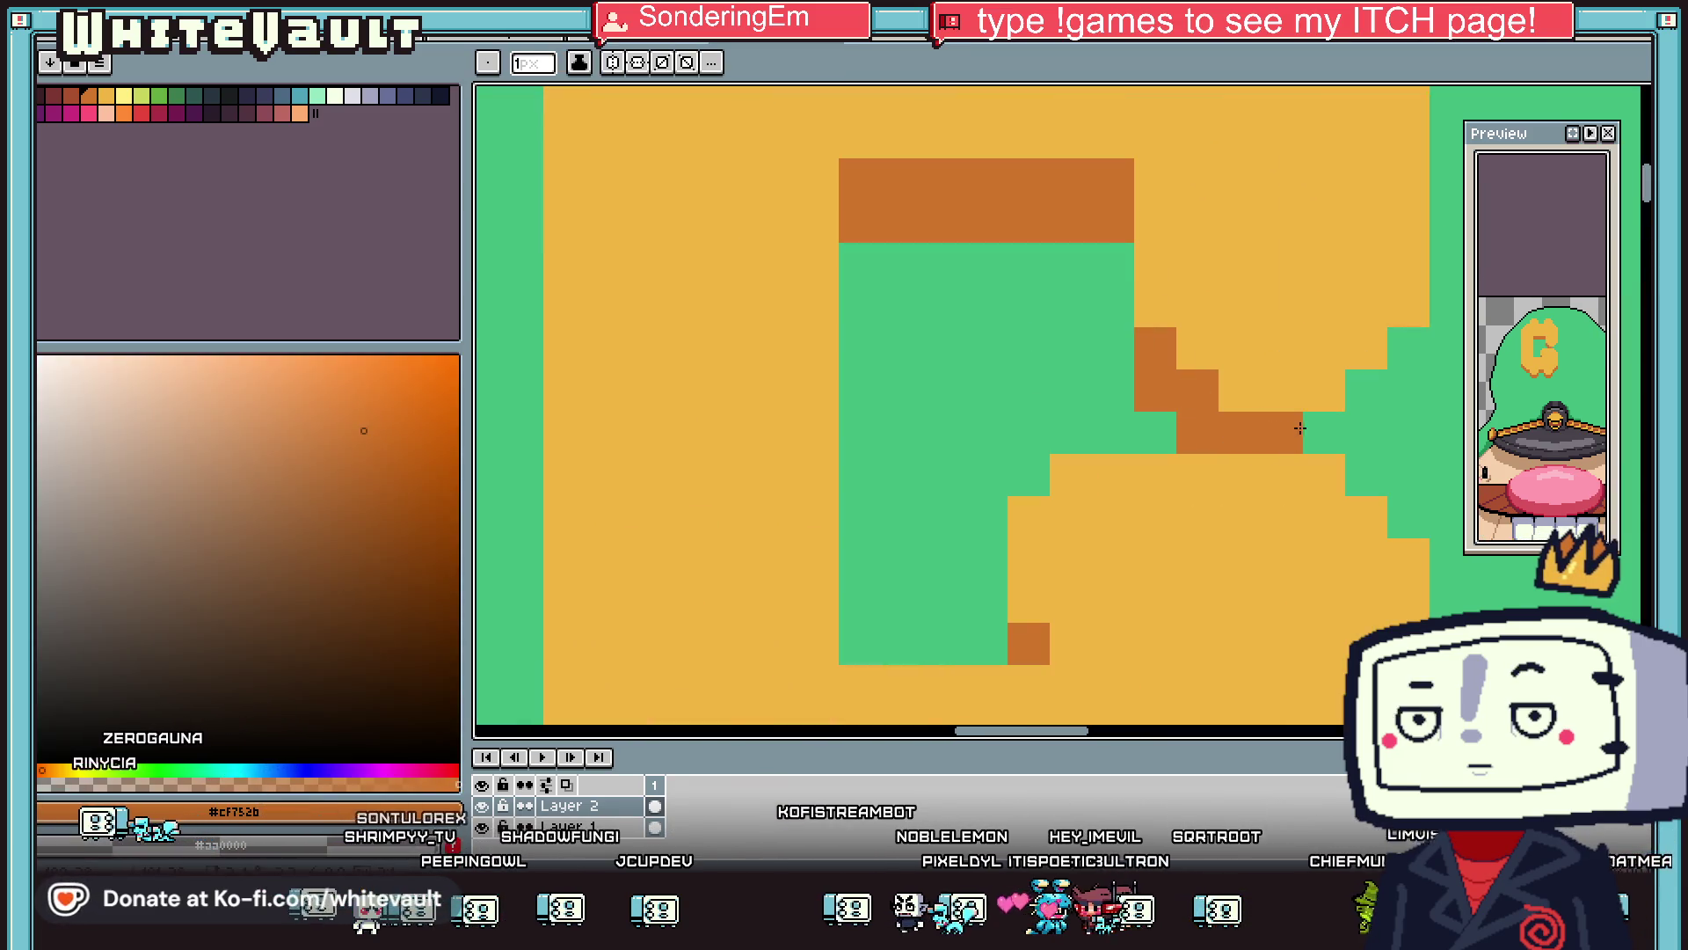
{"action": "left_click", "coordinate": [1325, 433]}
{"action": "left_click", "coordinate": [1367, 391]}
{"action": "left_click", "coordinate": [1366, 432]}
{"action": "left_click", "coordinate": [1408, 348]}
{"action": "left_click", "coordinate": [1408, 390]}
{"action": "scroll", "coordinate": [1405, 389], "scroll_direction": "down", "scroll_amount": 3}
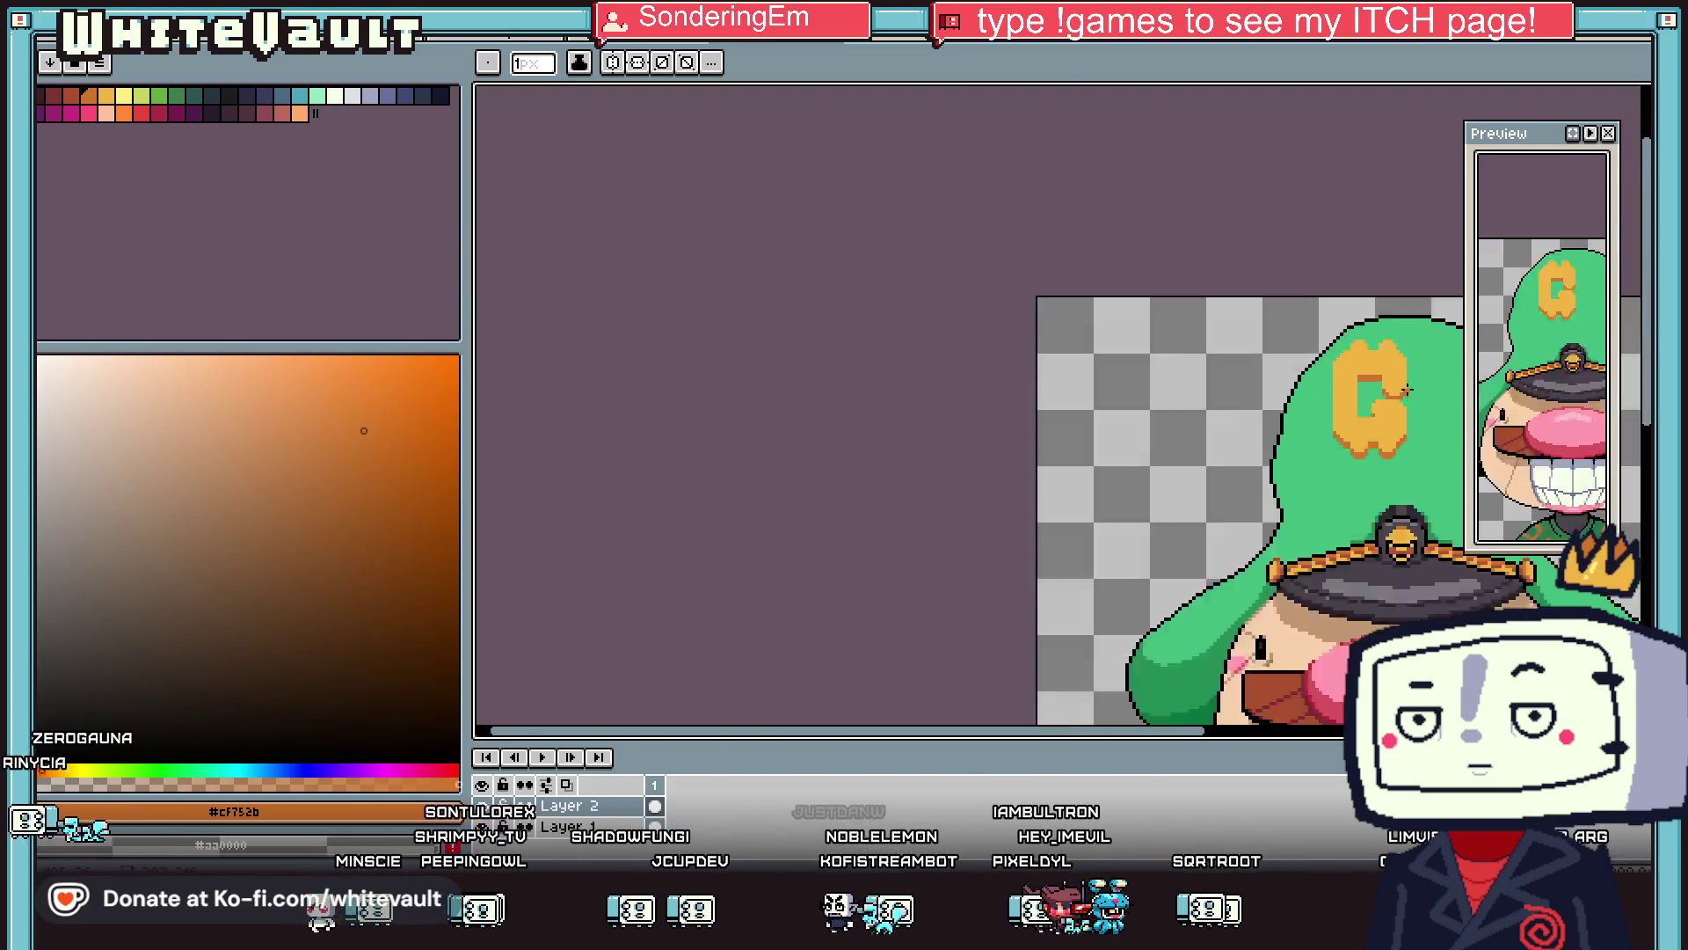
{"action": "scroll", "coordinate": [1405, 389], "scroll_direction": "down", "scroll_amount": 2}
{"action": "key", "text": "i"}
{"action": "scroll", "coordinate": [1432, 360], "scroll_direction": "up", "scroll_amount": 3}
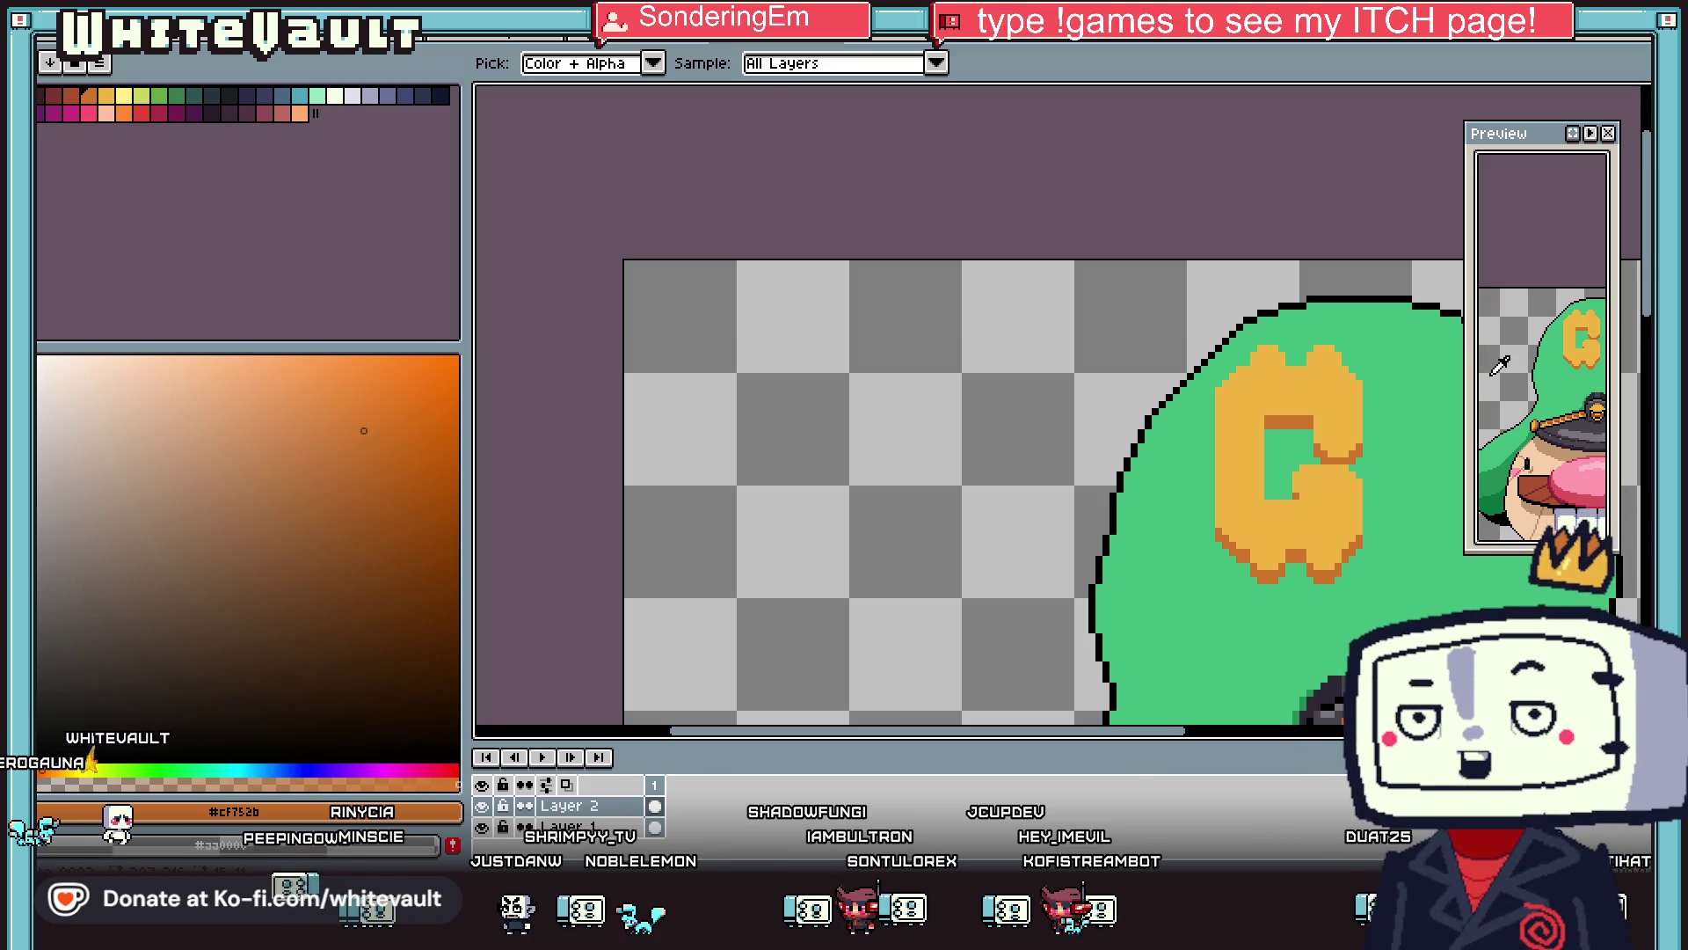
Marquee-select the G's inner bar, move it up one pixel and commit it.
{"action": "key", "text": "m"}
{"action": "left_click_drag", "start_coordinate": [1070, 313], "coordinate": [1488, 446]}
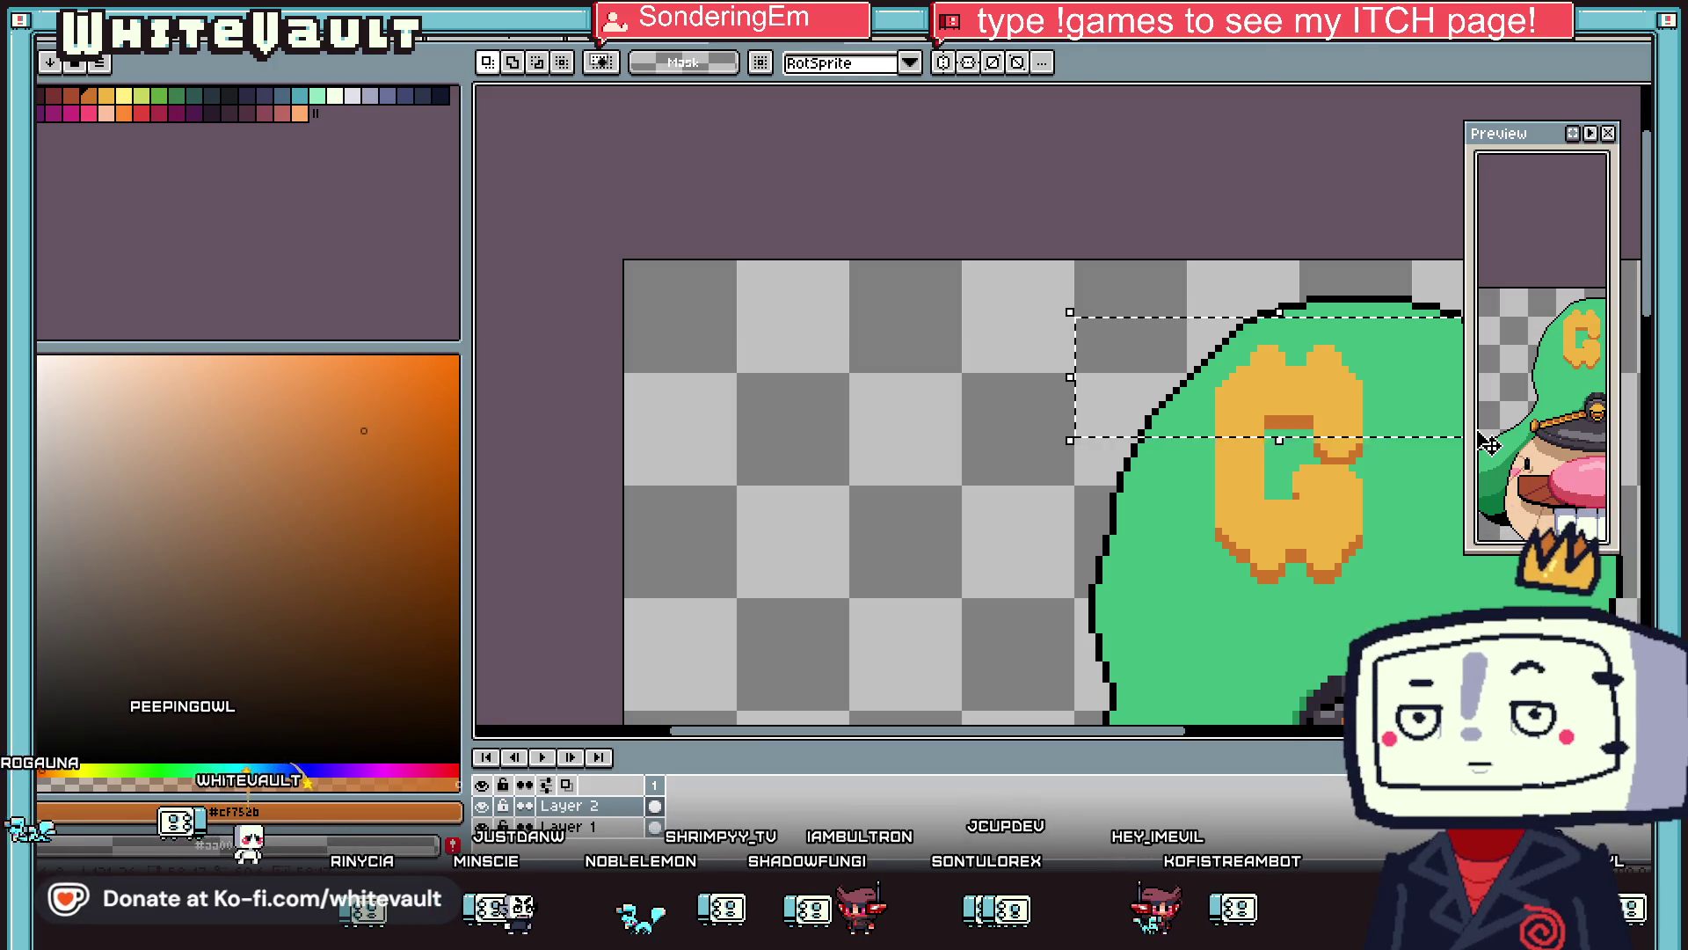
{"action": "key", "text": "ctrl+d"}
{"action": "scroll", "coordinate": [1292, 449], "scroll_direction": "down", "scroll_amount": 2}
{"action": "scroll", "coordinate": [1305, 451], "scroll_direction": "up", "scroll_amount": 3}
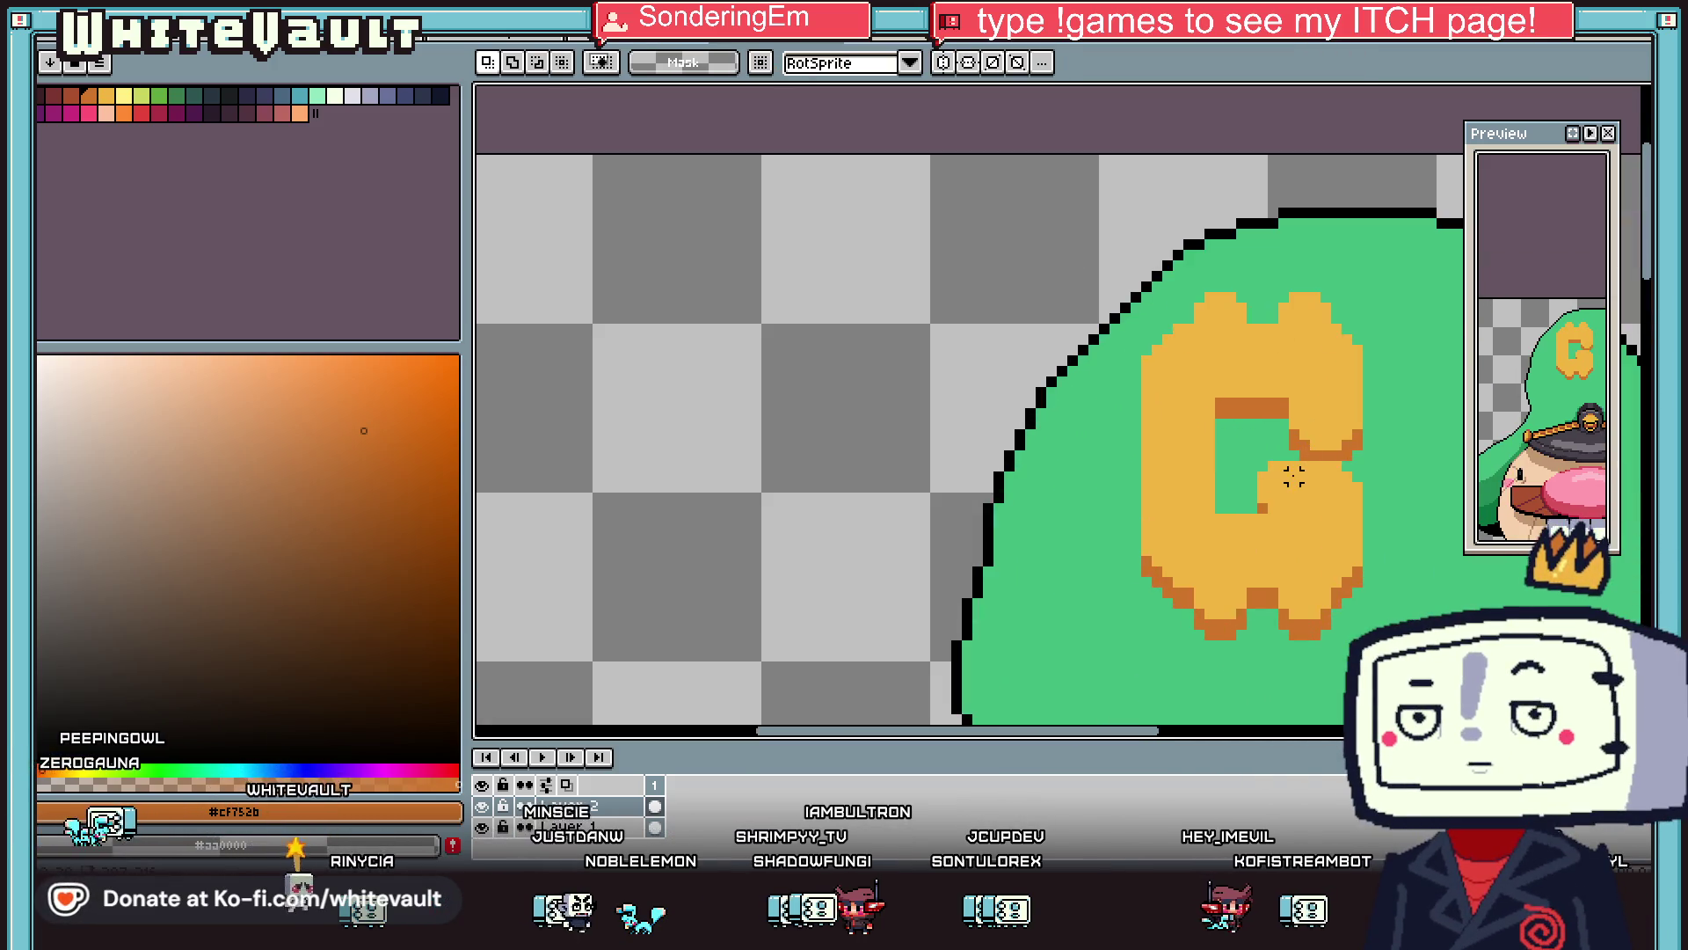
{"action": "mouse_move", "coordinate": [1206, 347]}
{"action": "left_mouse_down"}
{"action": "mouse_move", "coordinate": [1582, 528]}
{"action": "mouse_move", "coordinate": [1462, 572]}
{"action": "left_mouse_up"}
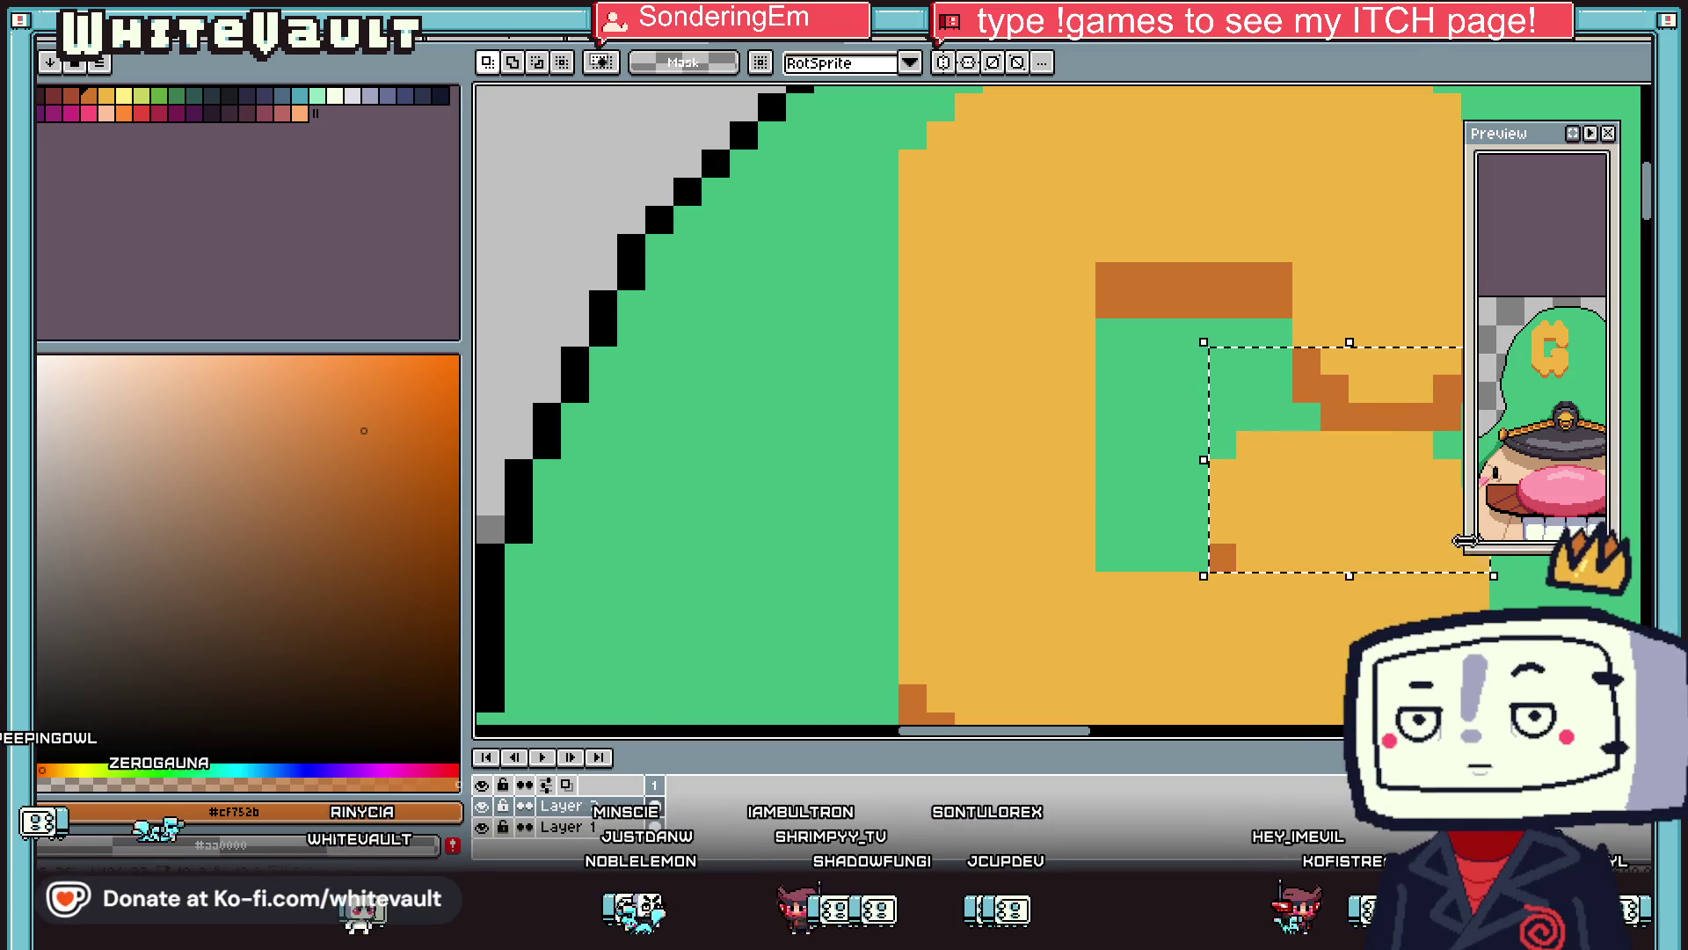
{"action": "scroll", "coordinate": [1375, 490], "scroll_direction": "down", "scroll_amount": 3}
{"action": "scroll", "coordinate": [1388, 495], "scroll_direction": "up", "scroll_amount": 3}
{"action": "left_click_drag", "start_coordinate": [1387, 495], "coordinate": [1387, 463]}
{"action": "scroll", "coordinate": [1387, 463], "scroll_direction": "down", "scroll_amount": 3}
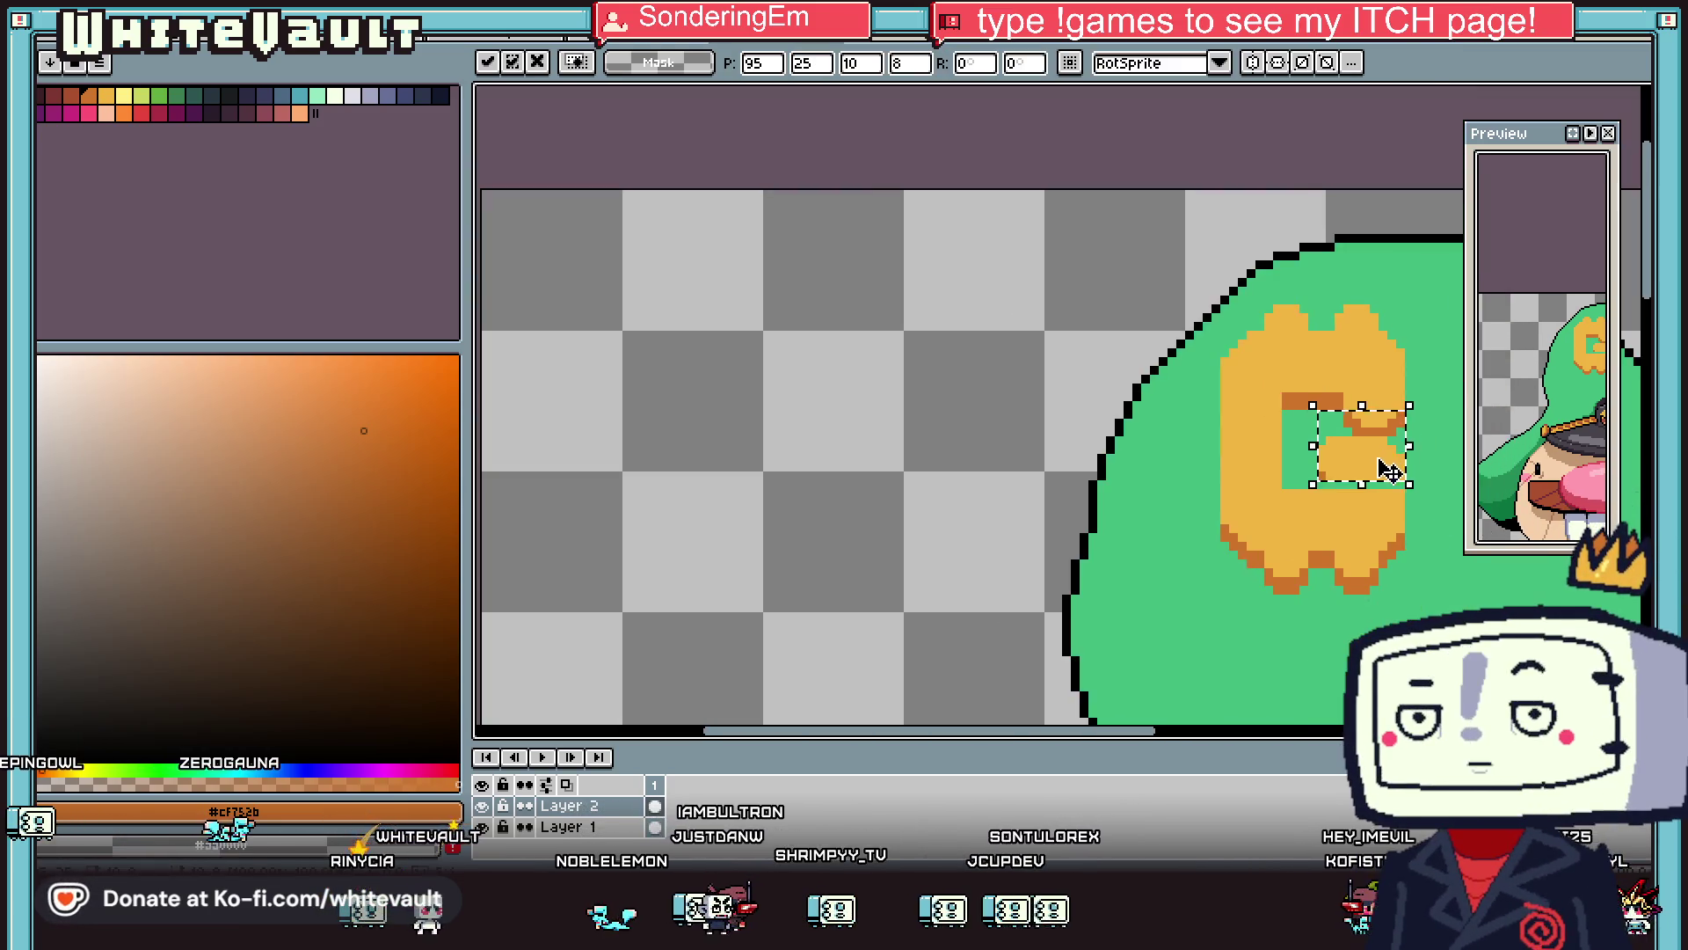
{"action": "key", "text": "Return"}
{"action": "scroll", "coordinate": [1380, 478], "scroll_direction": "up", "scroll_amount": 2}
Fill the empty row beneath the bar with light orange, then sample dark orange and black.
{"action": "key", "text": "b"}
{"action": "left_click", "coordinate": [1354, 466], "text": "alt"}
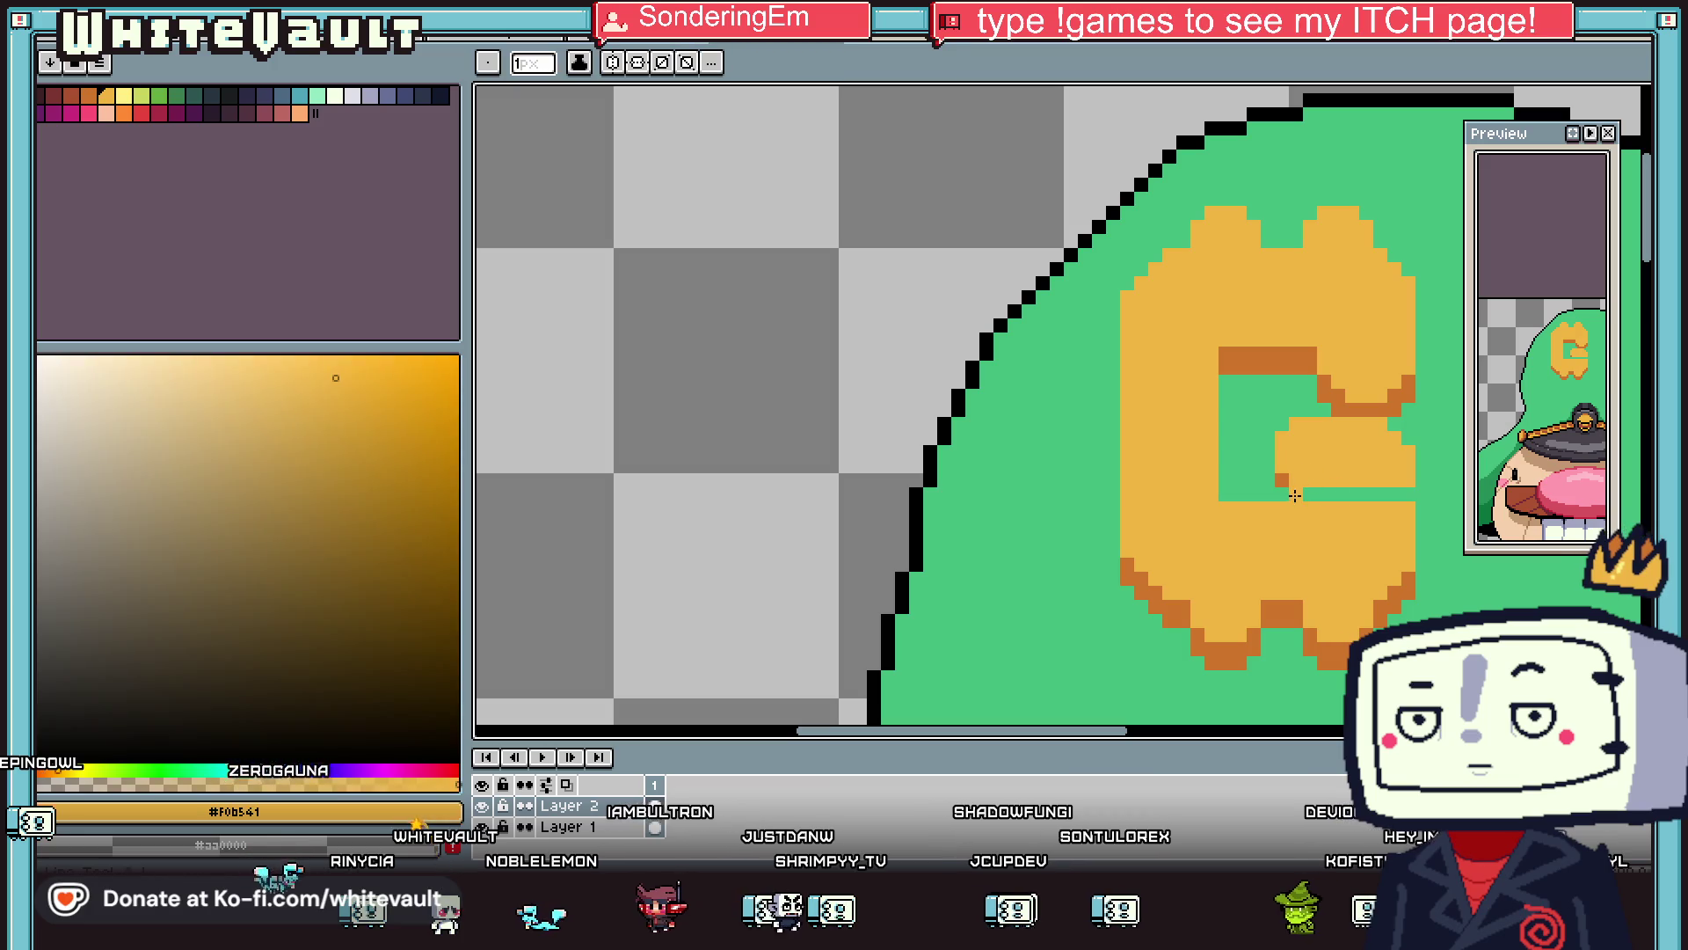
{"action": "left_click_drag", "start_coordinate": [1295, 493], "coordinate": [1405, 492]}
{"action": "key", "text": "i"}
{"action": "left_click", "coordinate": [1283, 479]}
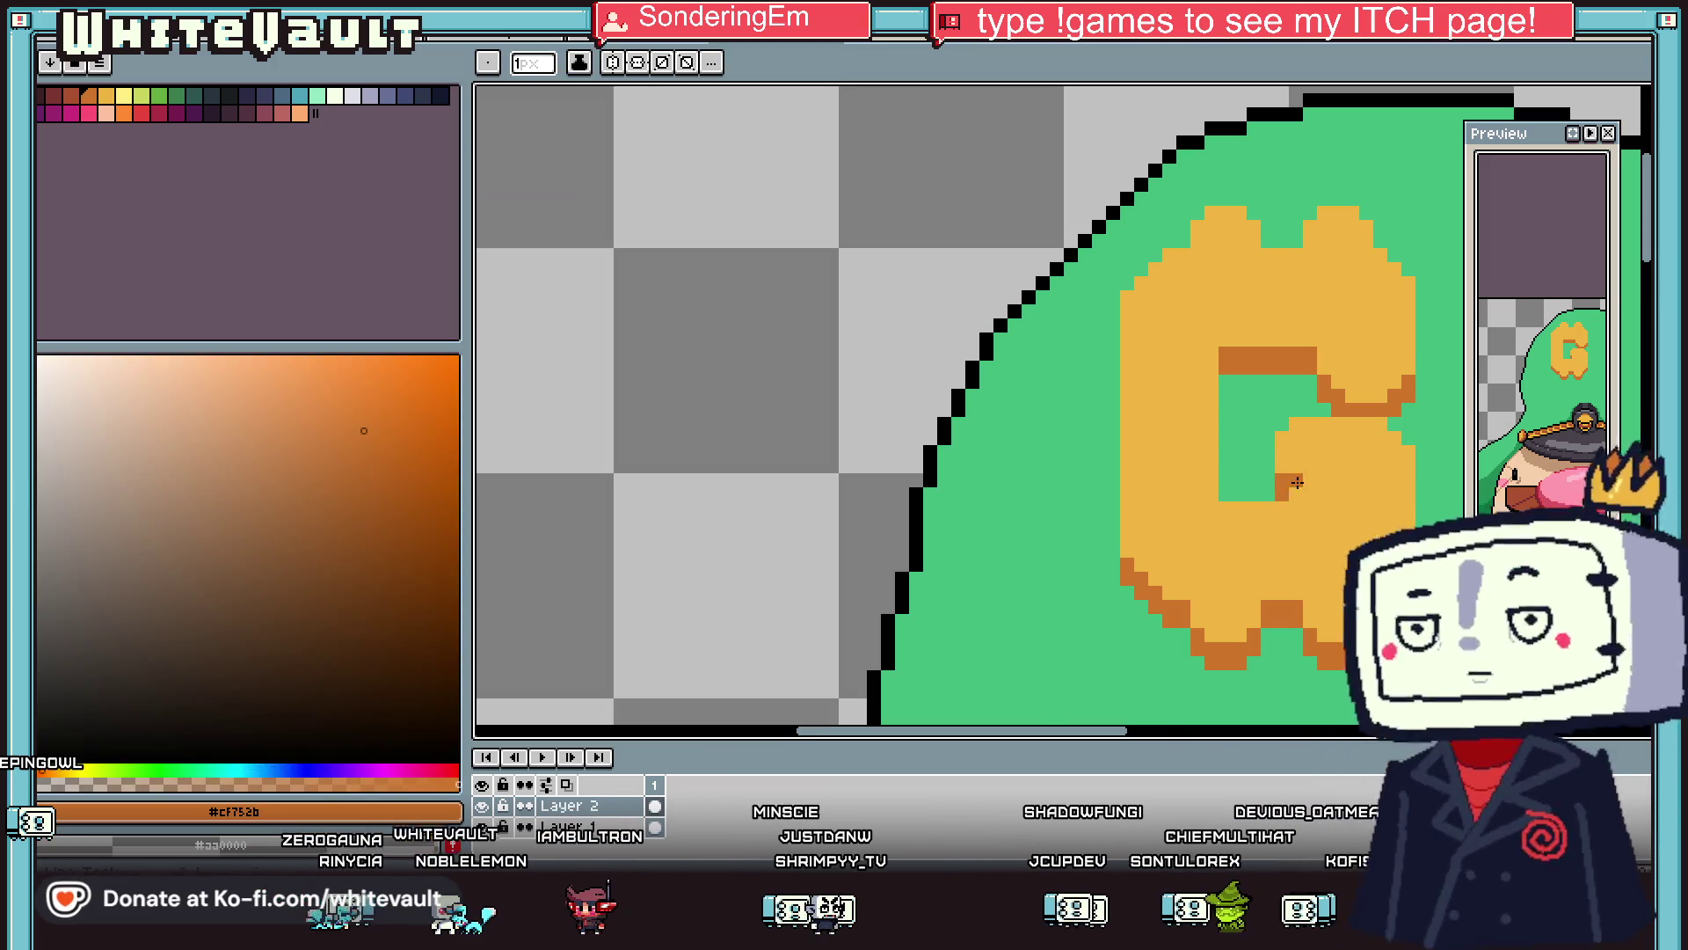
{"action": "scroll", "coordinate": [1355, 430], "scroll_direction": "down", "scroll_amount": 3}
{"action": "scroll", "coordinate": [1355, 430], "scroll_direction": "up", "scroll_amount": 2}
{"action": "scroll", "coordinate": [1349, 437], "scroll_direction": "up", "scroll_amount": 2}
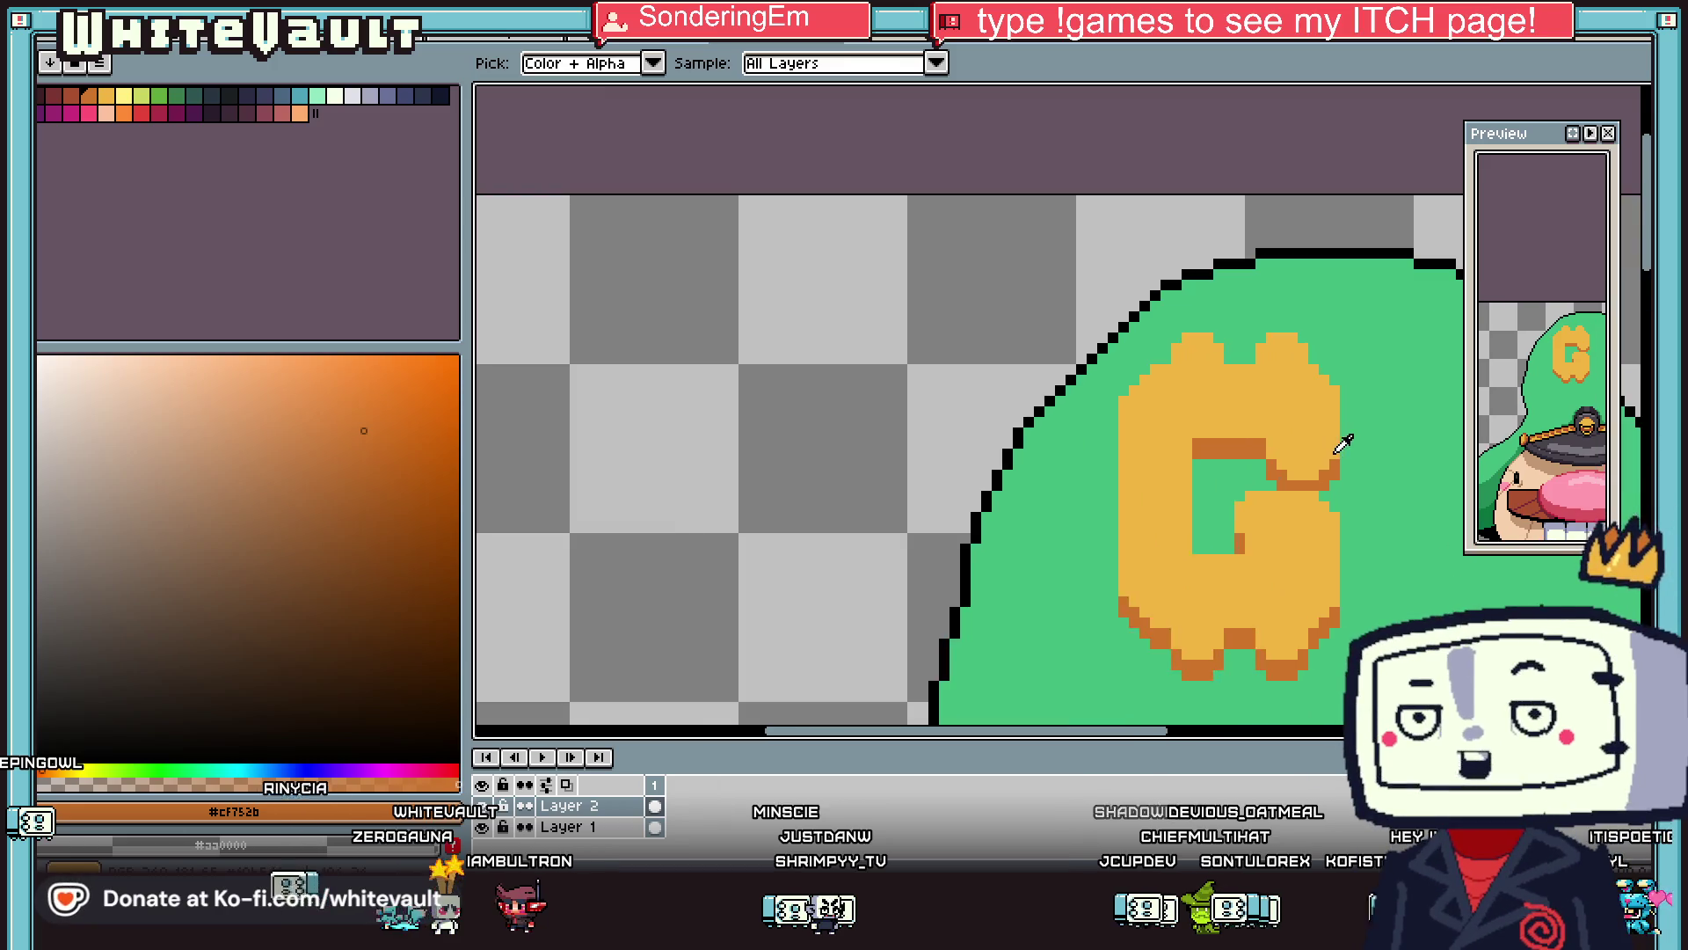
{"action": "scroll", "coordinate": [1341, 445], "scroll_direction": "down", "scroll_amount": 2}
{"action": "left_click", "coordinate": [1371, 338]}
{"action": "key", "text": "b"}
{"action": "scroll", "coordinate": [1319, 352], "scroll_direction": "up", "scroll_amount": 4}
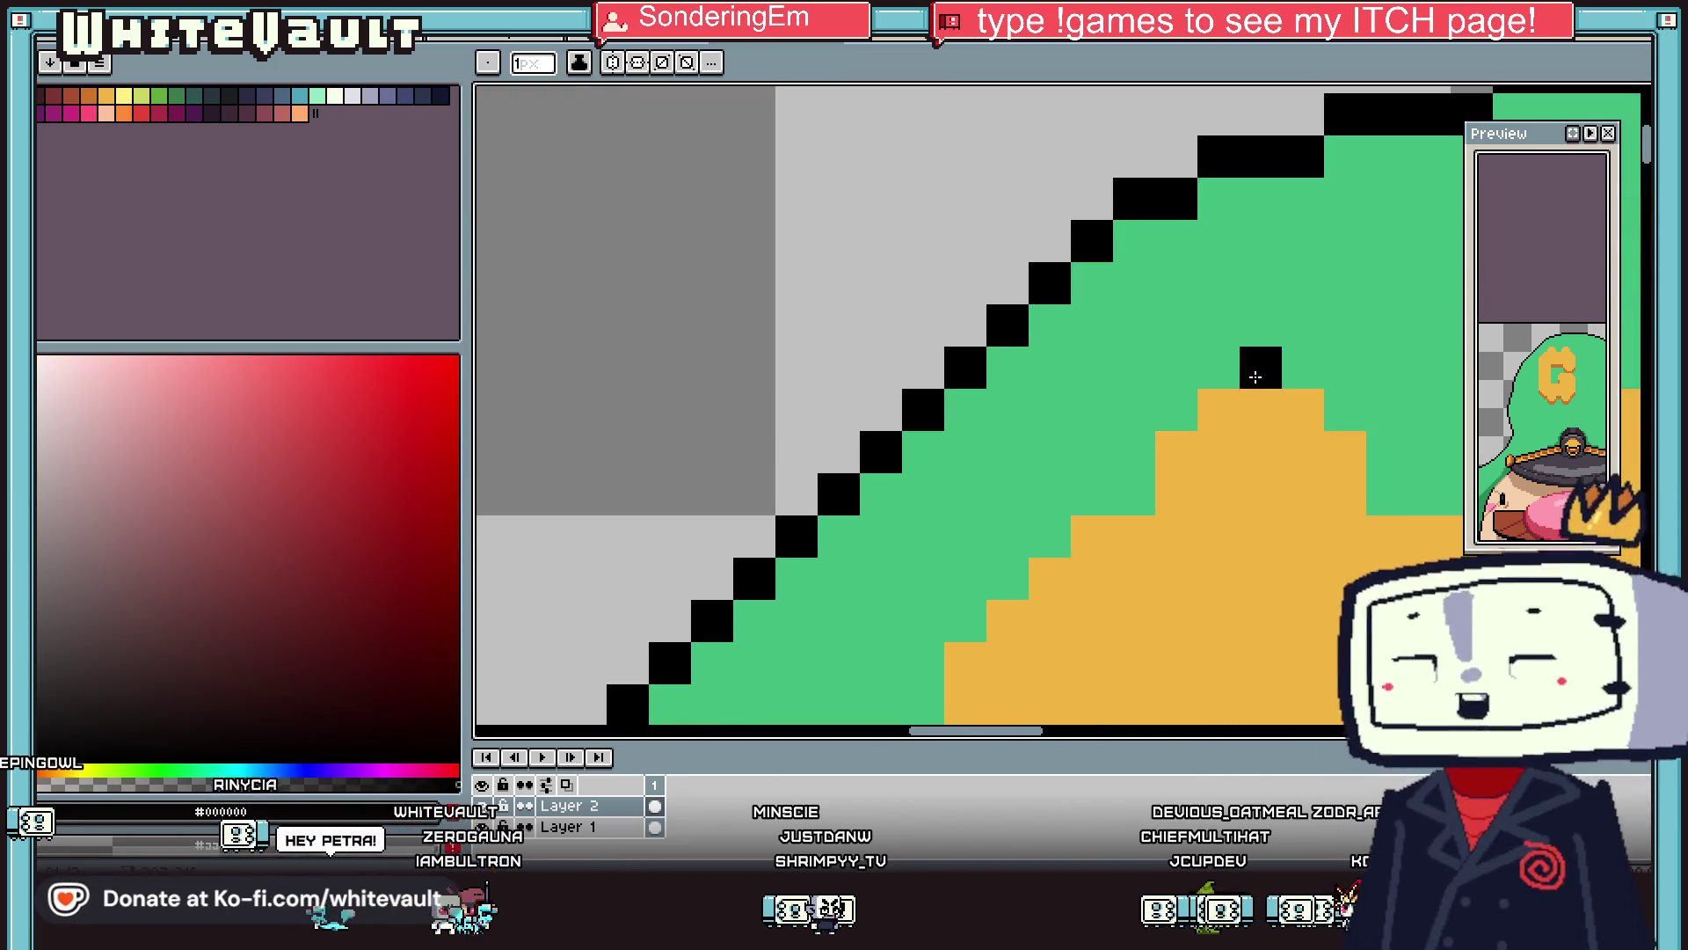
Draw a black staircase along the G's left edge, undoing the extra line down its side.
{"action": "mouse_move", "coordinate": [1177, 409]}
{"action": "left_mouse_down"}
{"action": "mouse_move", "coordinate": [1135, 422]}
{"action": "mouse_move", "coordinate": [1131, 452]}
{"action": "mouse_move", "coordinate": [1058, 530]}
{"action": "left_mouse_up"}
{"action": "scroll", "coordinate": [1058, 530], "scroll_direction": "down", "scroll_amount": 2}
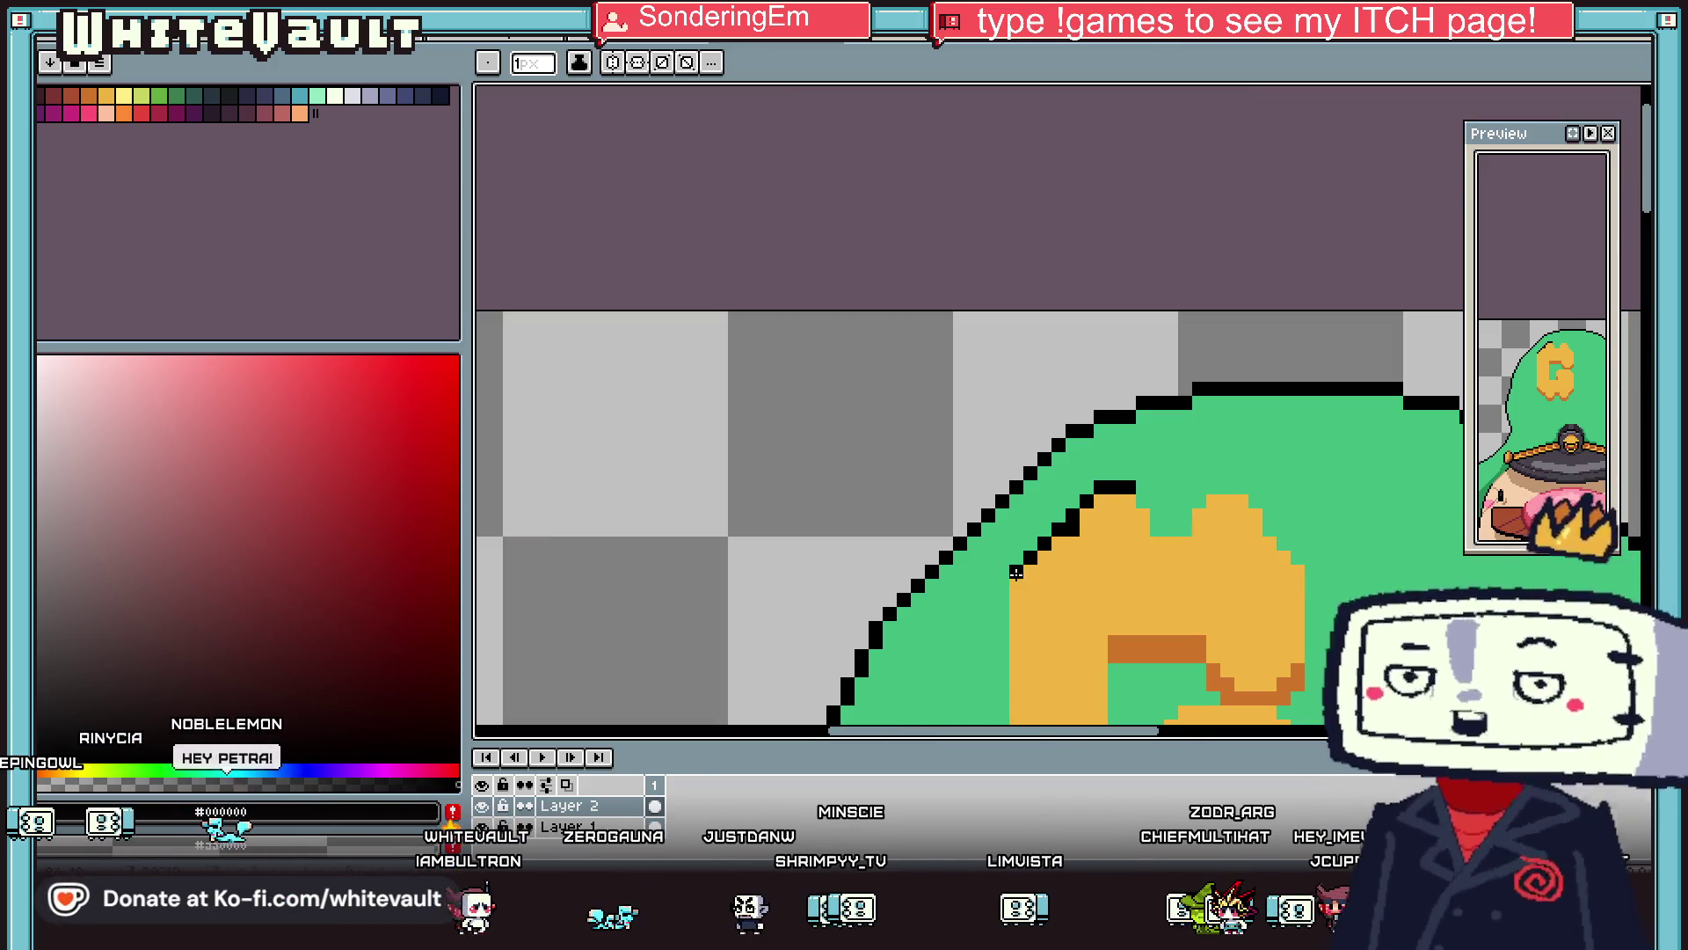
{"action": "left_click_drag", "start_coordinate": [1003, 607], "coordinate": [999, 709]}
{"action": "scroll", "coordinate": [999, 708], "scroll_direction": "down", "scroll_amount": 4}
{"action": "key", "text": "ctrl+z"}
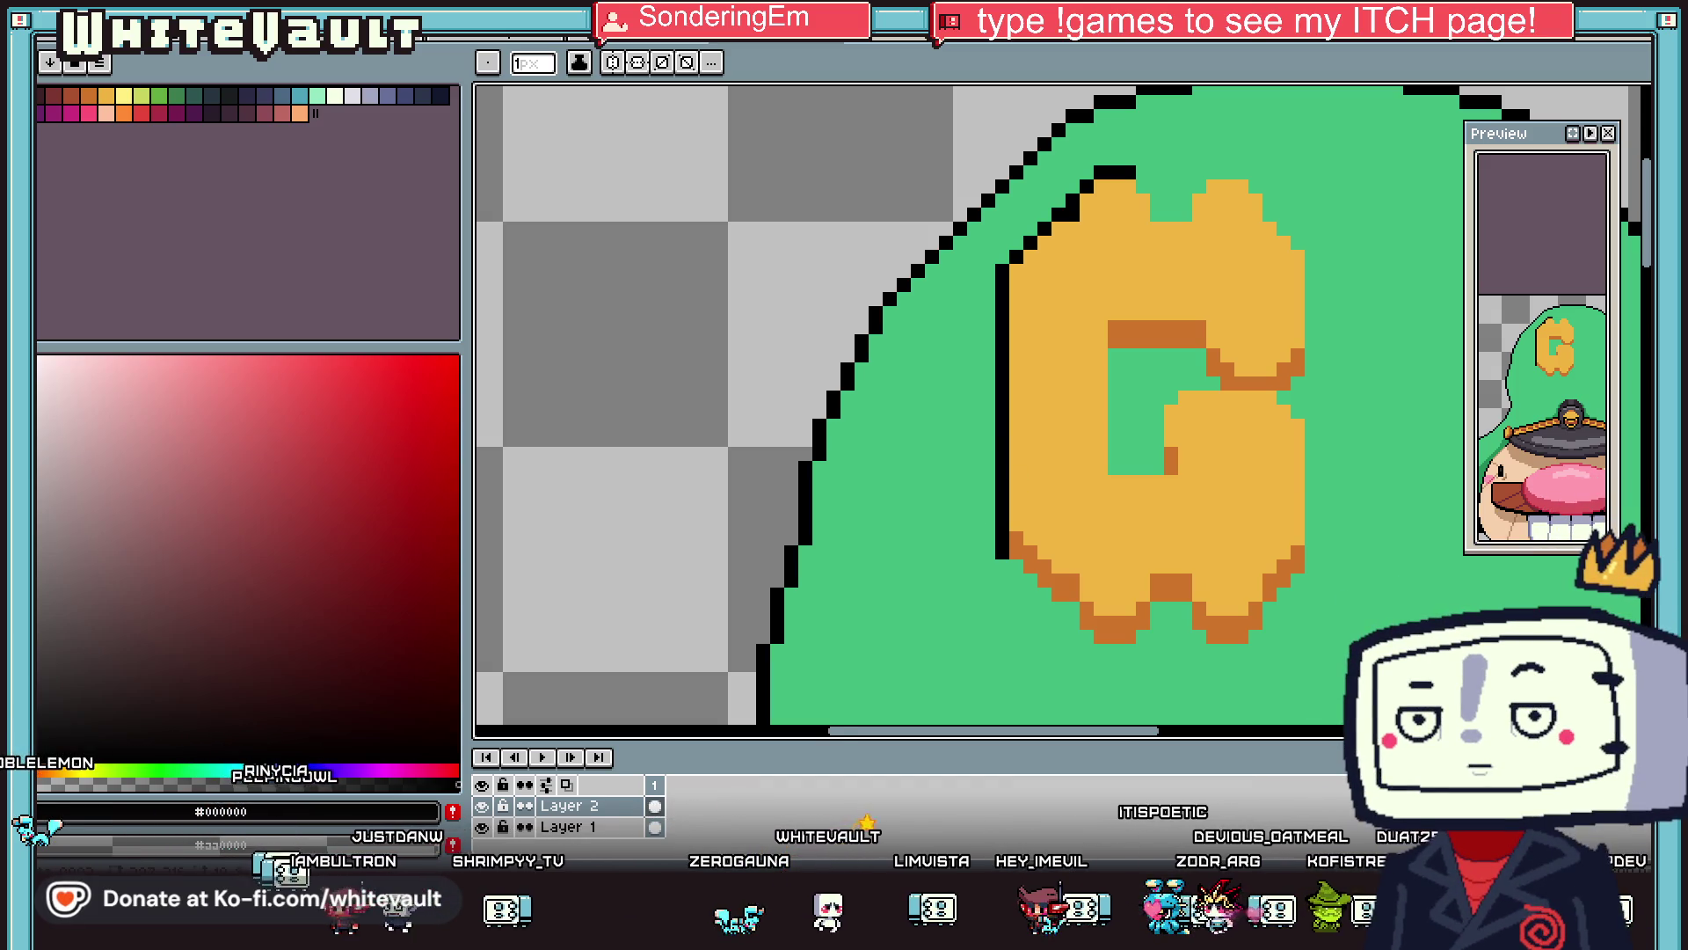
Outline the notch between the G's top bumps and its top right in black.
{"action": "left_click_drag", "start_coordinate": [1143, 186], "coordinate": [1231, 241]}
{"action": "scroll", "coordinate": [1175, 211], "scroll_direction": "up", "scroll_amount": 3}
{"action": "mouse_move", "coordinate": [1258, 167]}
{"action": "left_mouse_down"}
{"action": "mouse_move", "coordinate": [1310, 126]}
{"action": "mouse_move", "coordinate": [1426, 247]}
{"action": "left_mouse_up"}
{"action": "scroll", "coordinate": [1387, 145], "scroll_direction": "down", "scroll_amount": 3}
{"action": "scroll", "coordinate": [1381, 165], "scroll_direction": "up", "scroll_amount": 2}
{"action": "scroll", "coordinate": [1426, 247], "scroll_direction": "down", "scroll_amount": 2}
Outline the G's right and inner edges in black, then bring the GG RPG Test window forward.
{"action": "mouse_move", "coordinate": [1532, 140]}
{"action": "left_mouse_down"}
{"action": "mouse_move", "coordinate": [1405, 158]}
{"action": "mouse_move", "coordinate": [546, 120]}
{"action": "mouse_move", "coordinate": [546, 104]}
{"action": "left_mouse_up"}
{"action": "scroll", "coordinate": [1397, 281], "scroll_direction": "down", "scroll_amount": 1}
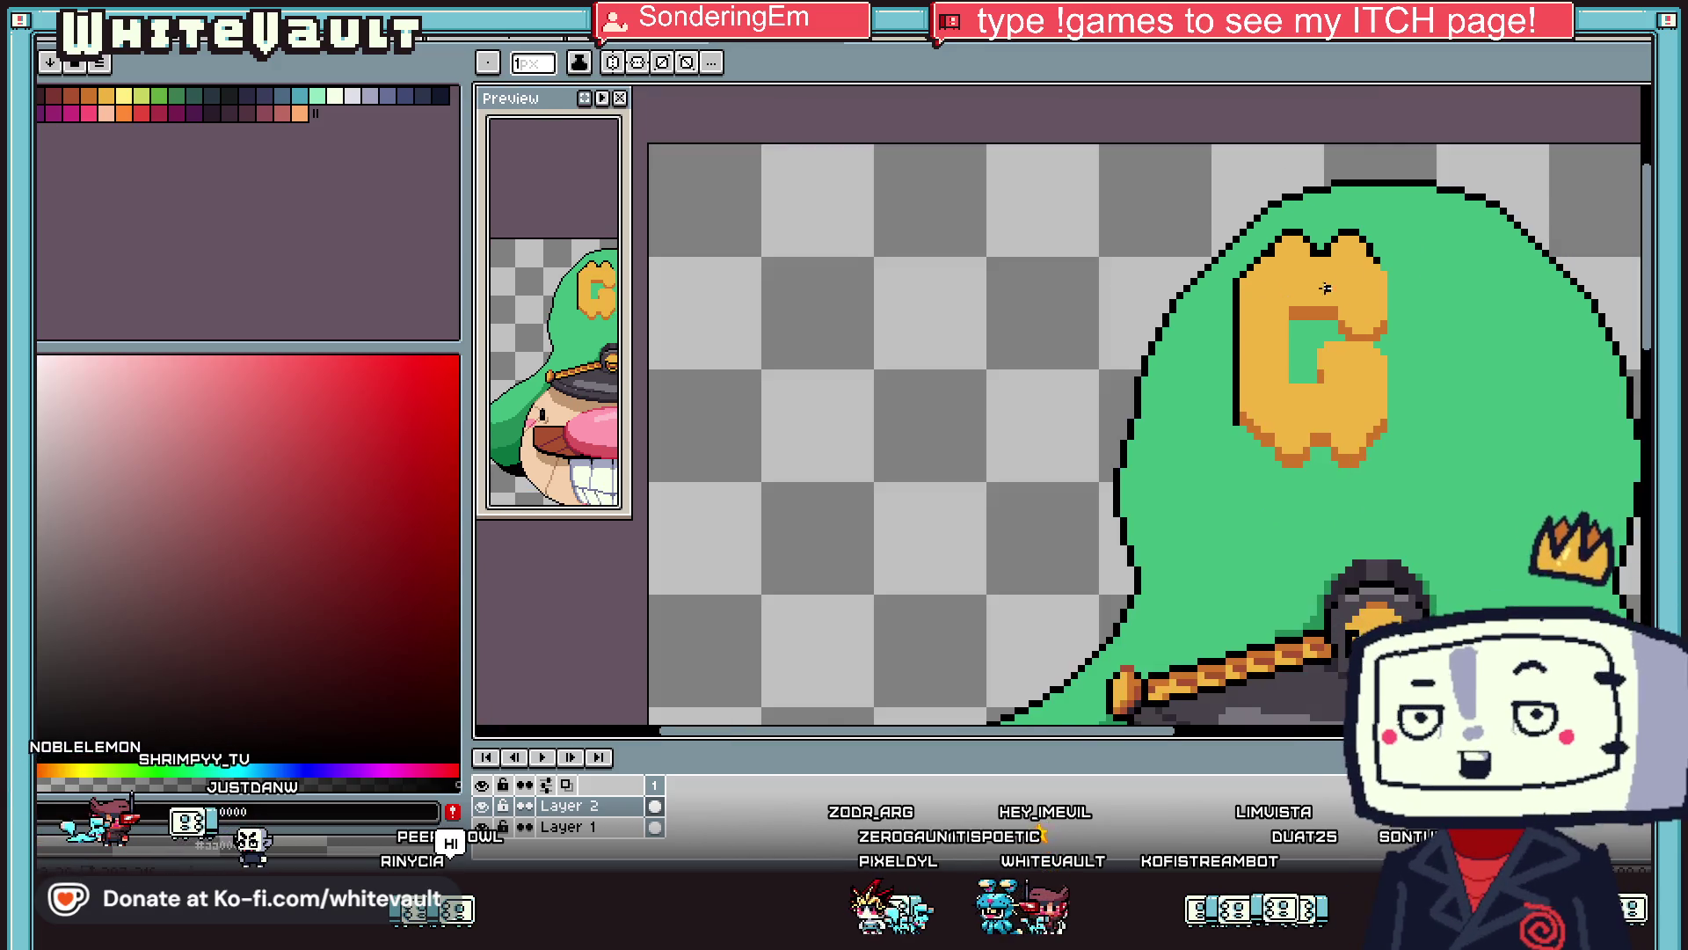
{"action": "scroll", "coordinate": [1397, 280], "scroll_direction": "up", "scroll_amount": 2}
{"action": "left_click_drag", "start_coordinate": [1377, 282], "coordinate": [1377, 450]}
{"action": "left_click", "coordinate": [1229, 450]}
{"action": "left_click_drag", "start_coordinate": [1208, 364], "coordinate": [1208, 431]}
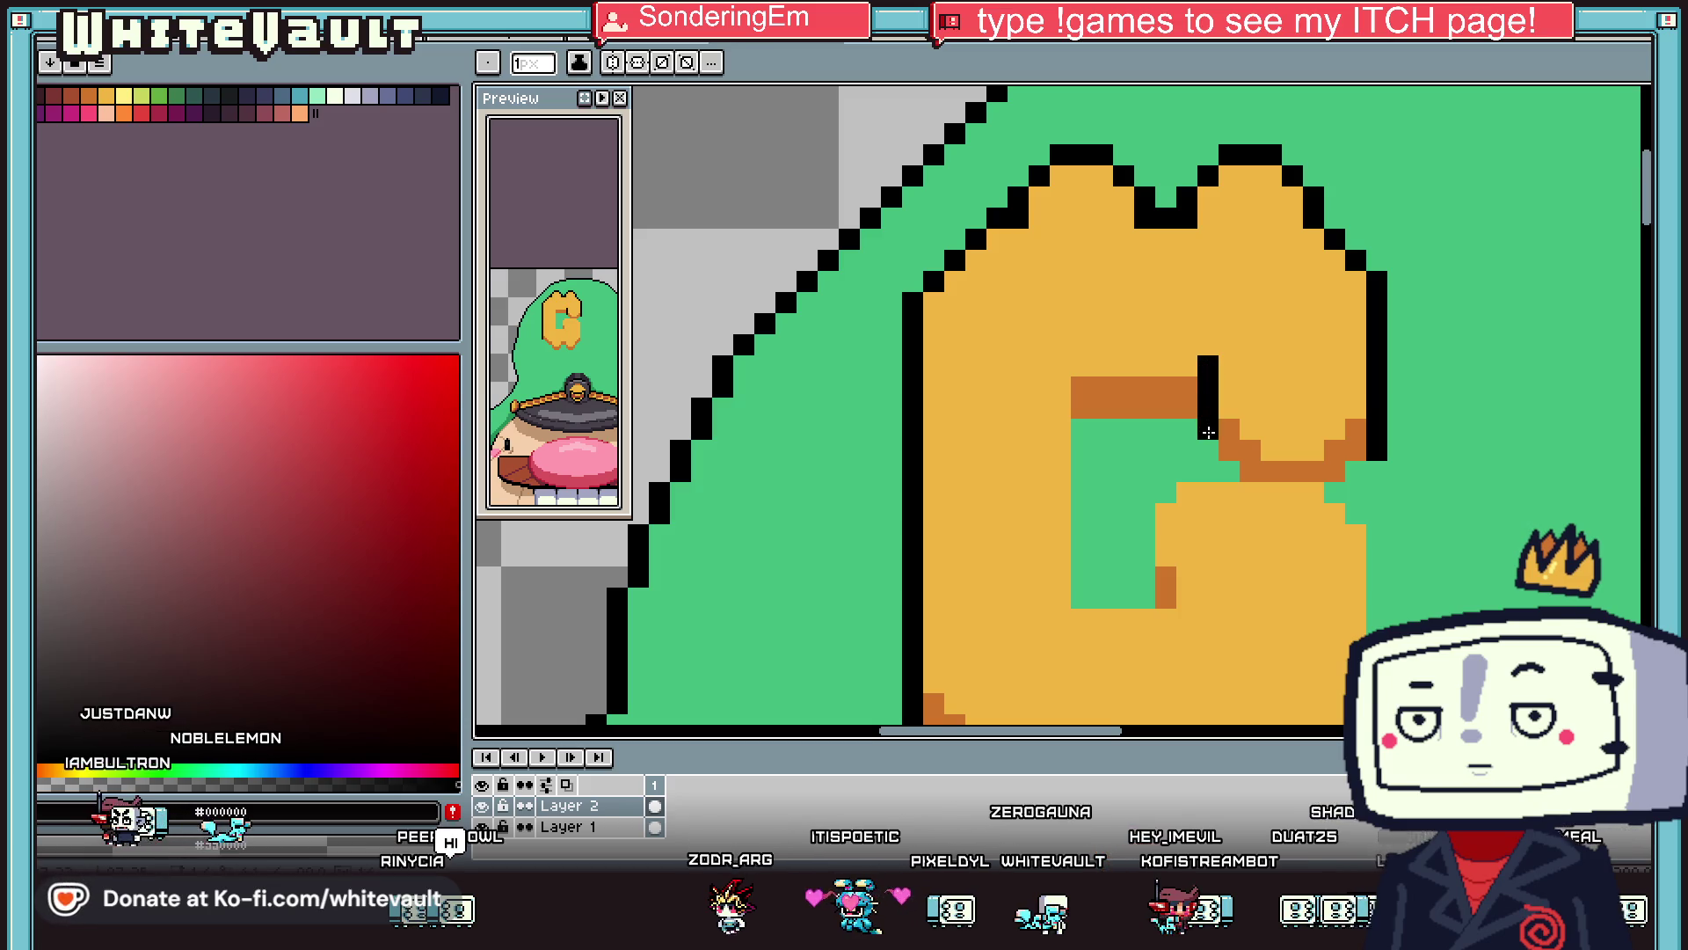
{"action": "scroll", "coordinate": [1210, 446], "scroll_direction": "down", "scroll_amount": 3}
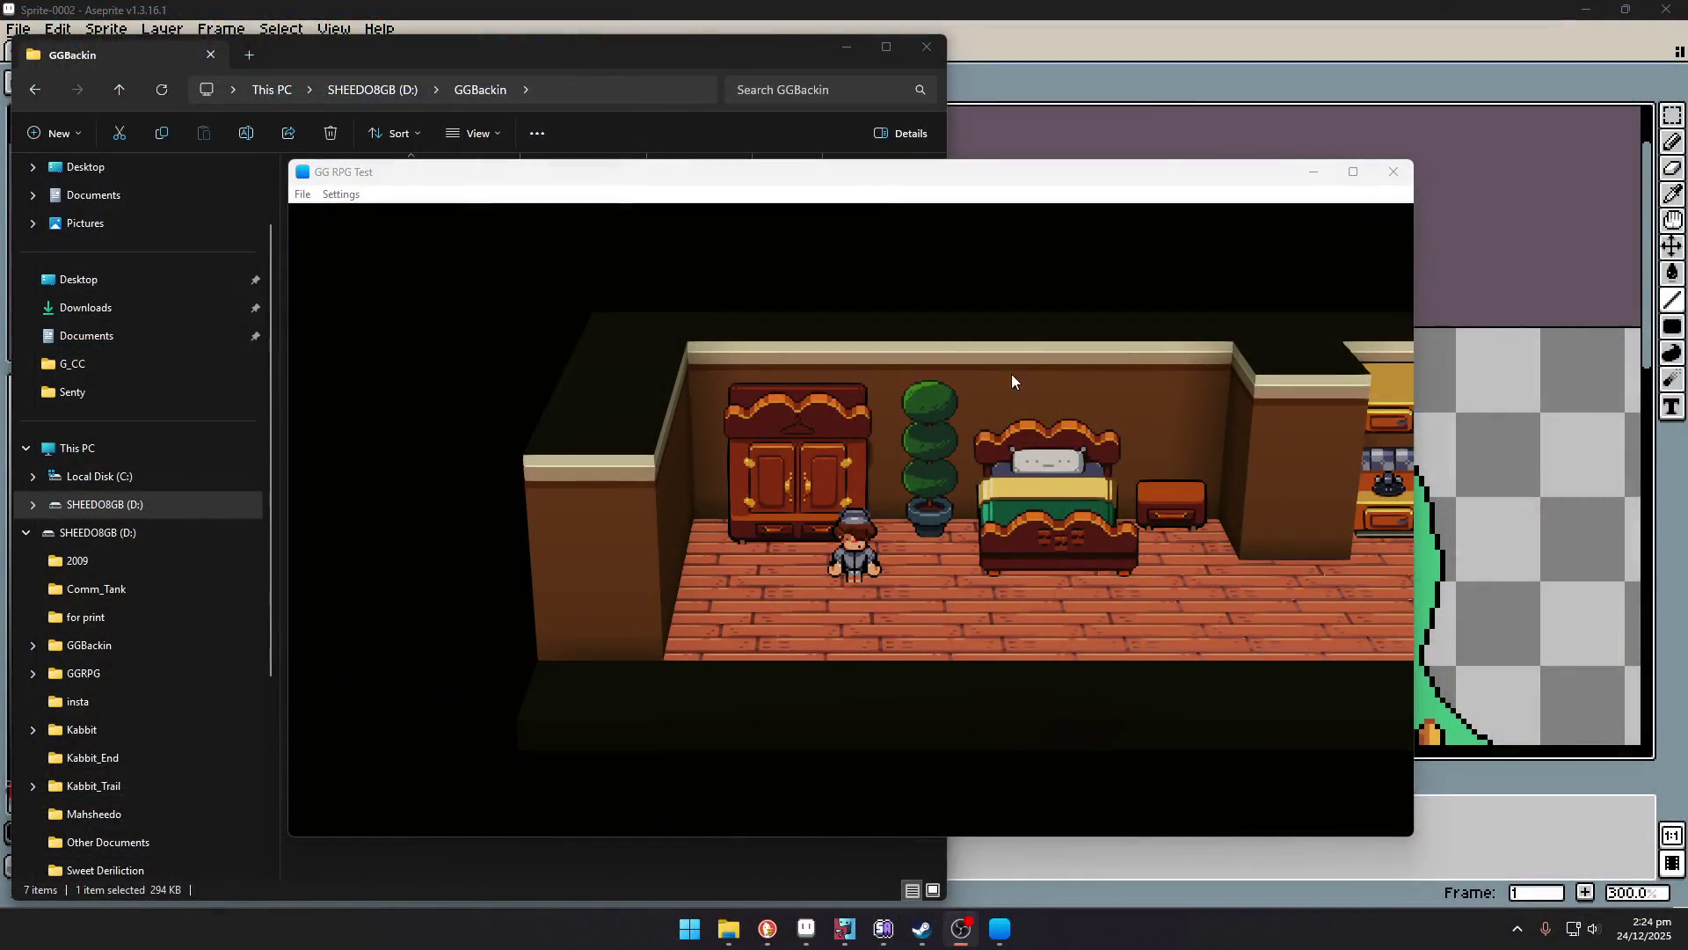
{"action": "left_click", "coordinate": [1011, 375]}
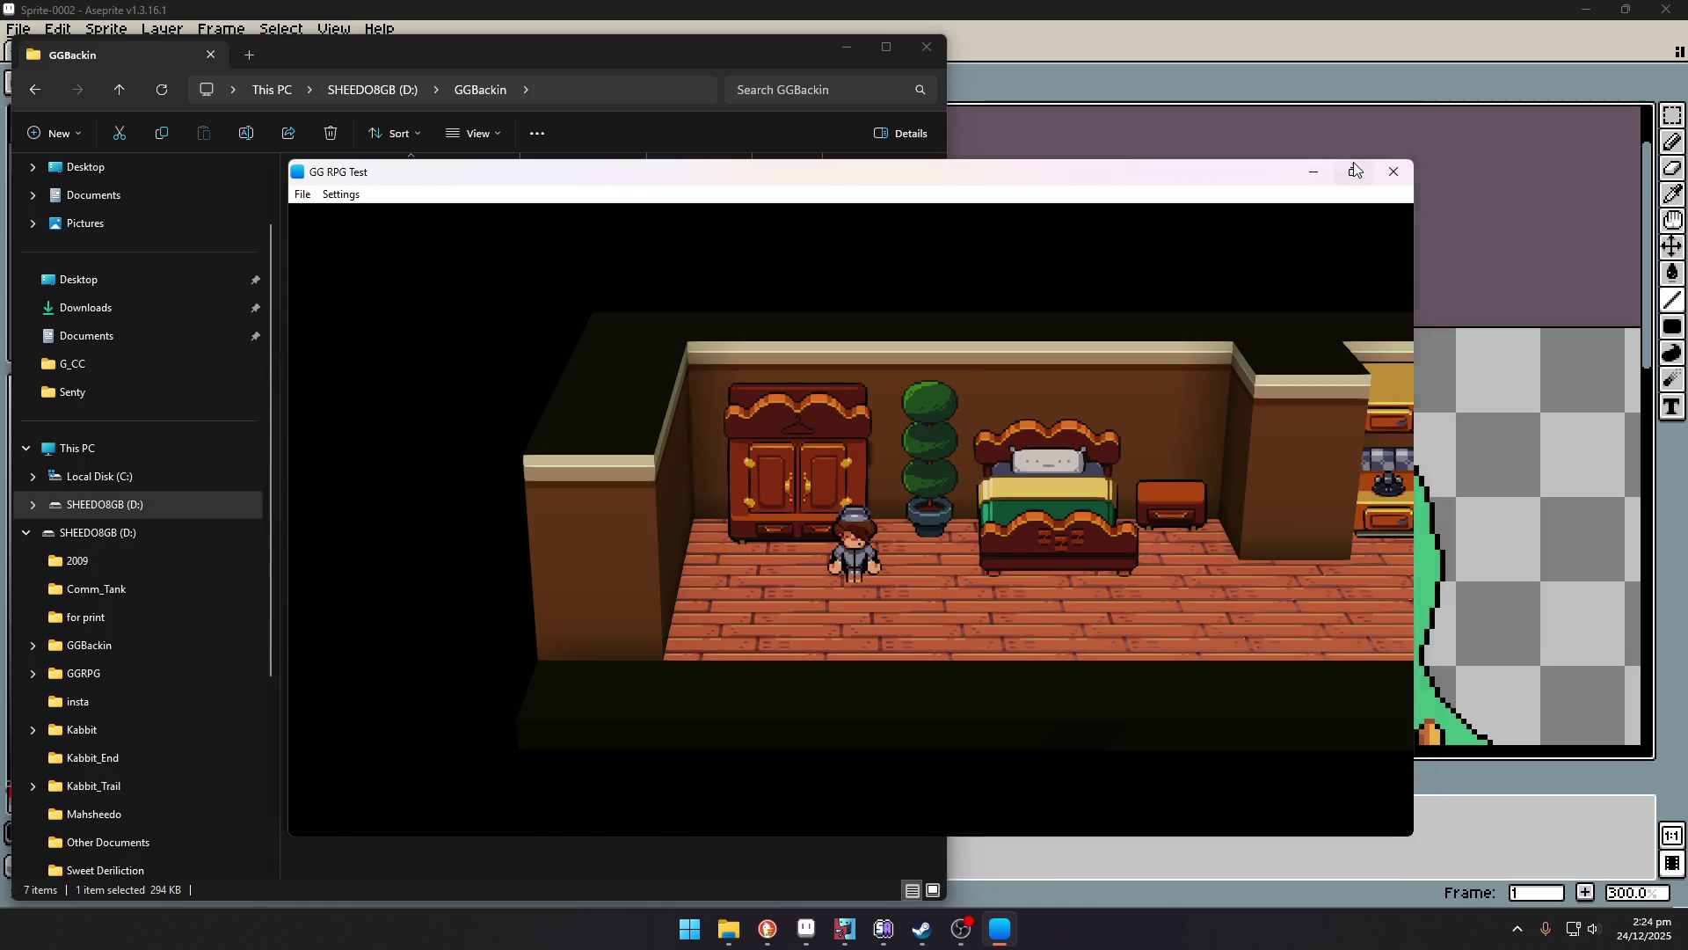
Maximize the game window and walk around the bedroom to the exit door, dismissing the get-dressed message.
{"action": "left_click", "coordinate": [1355, 170]}
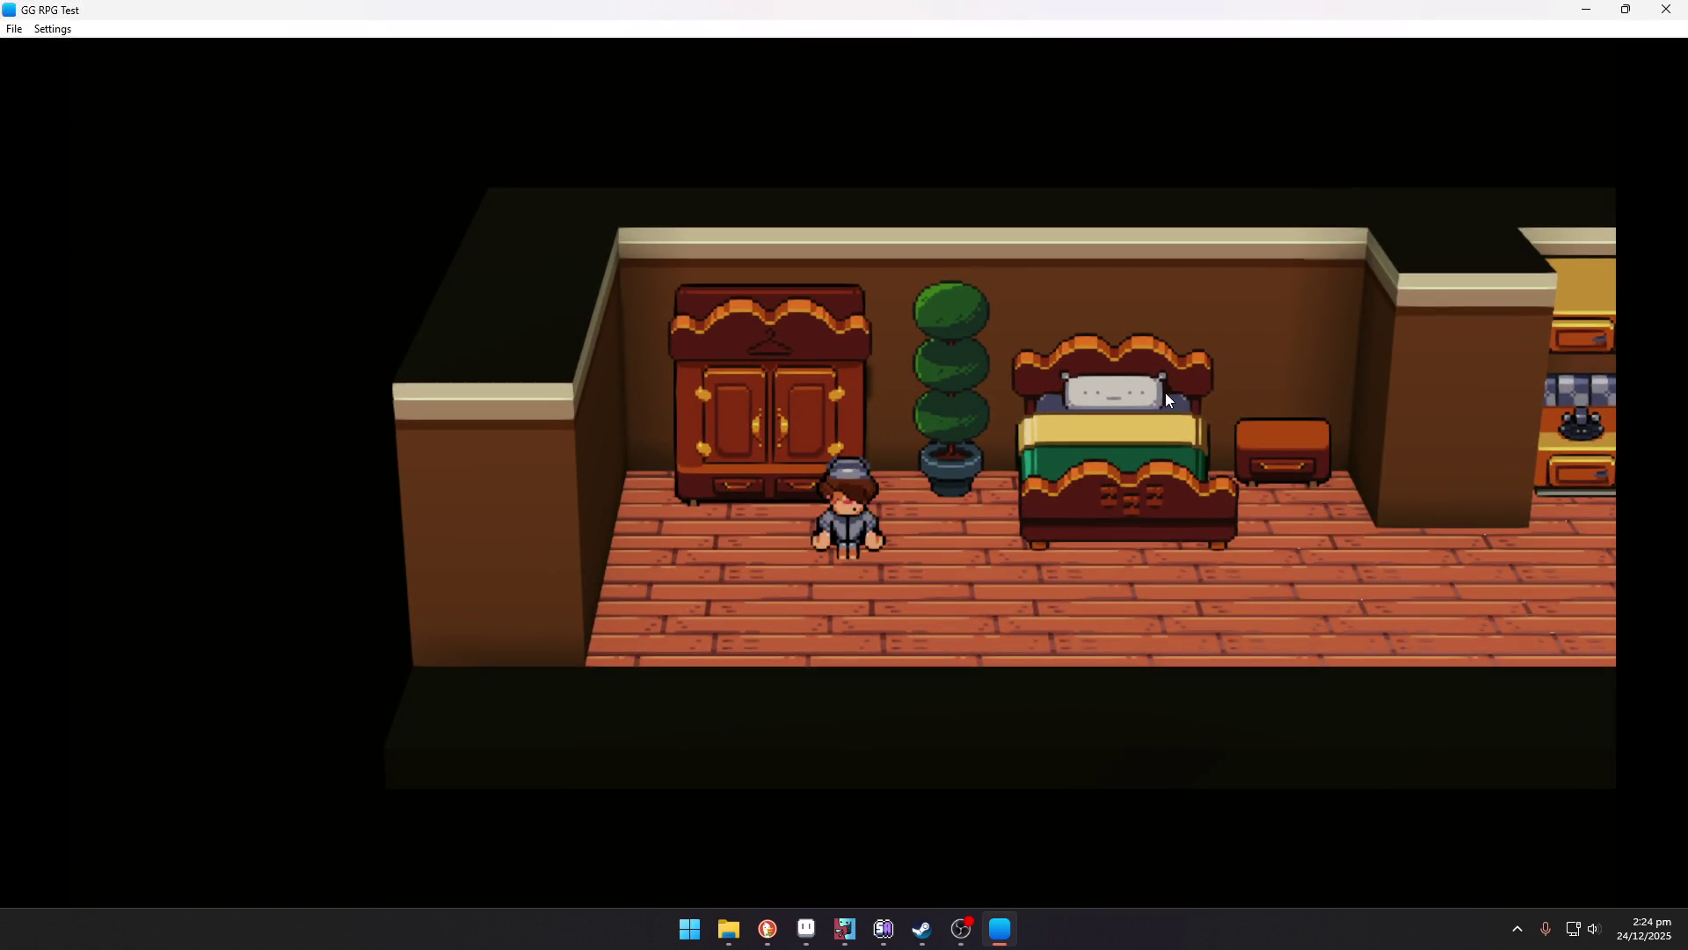
{"action": "key", "text": "Right"}
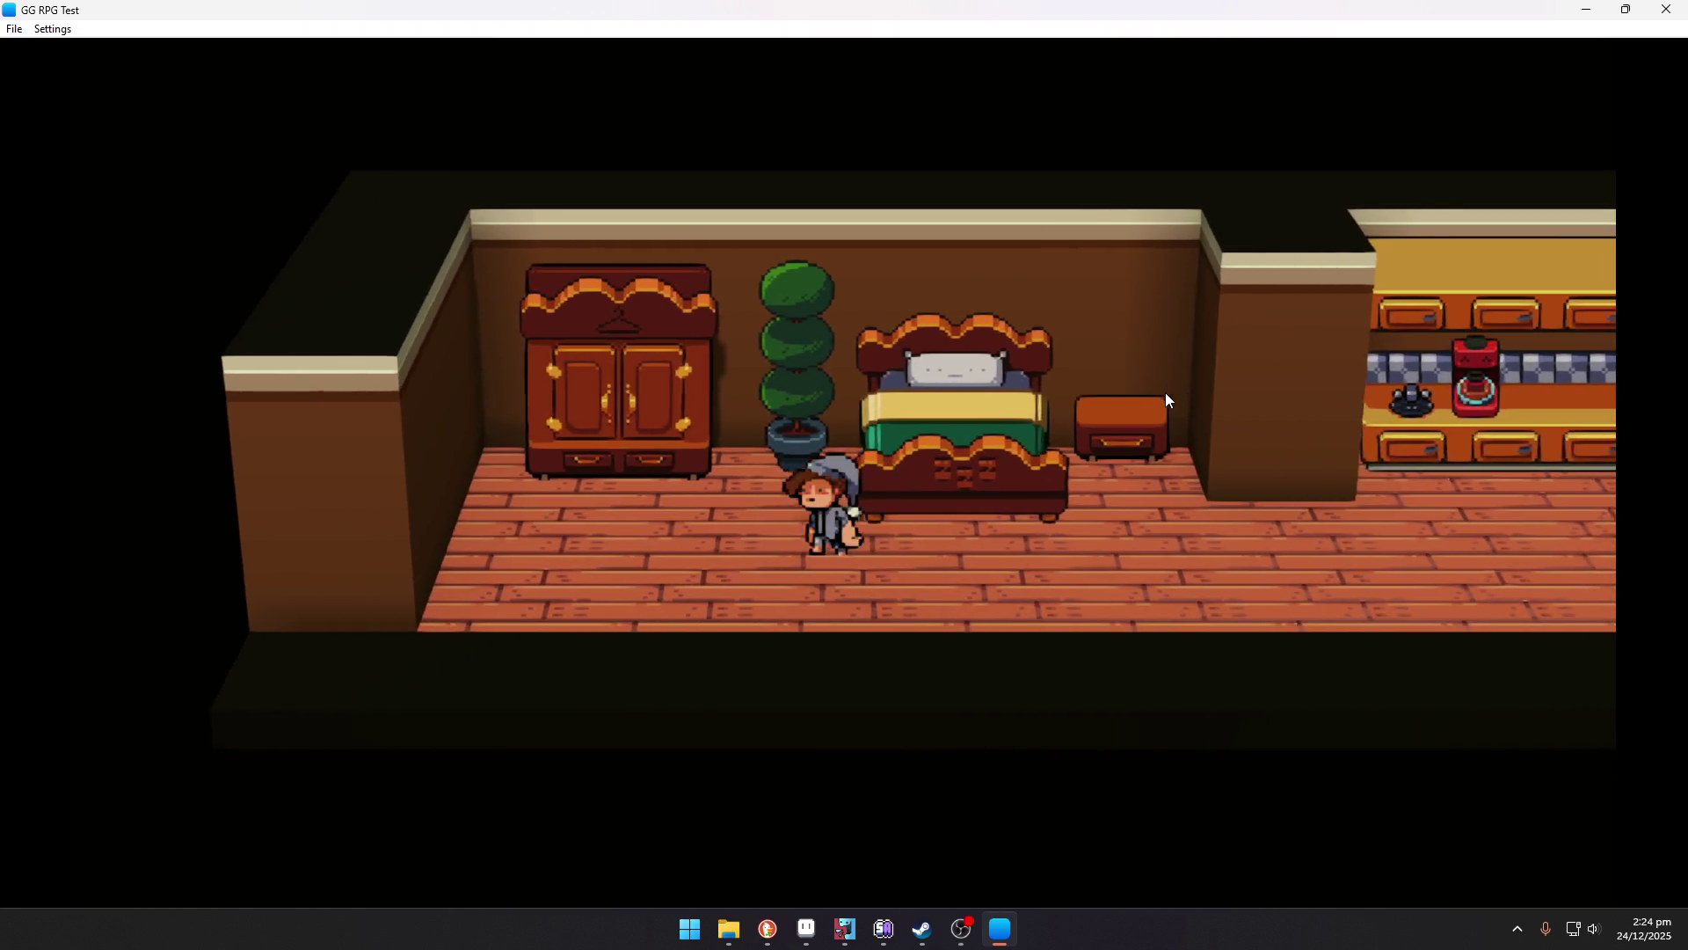
{"action": "key", "text": "Left"}
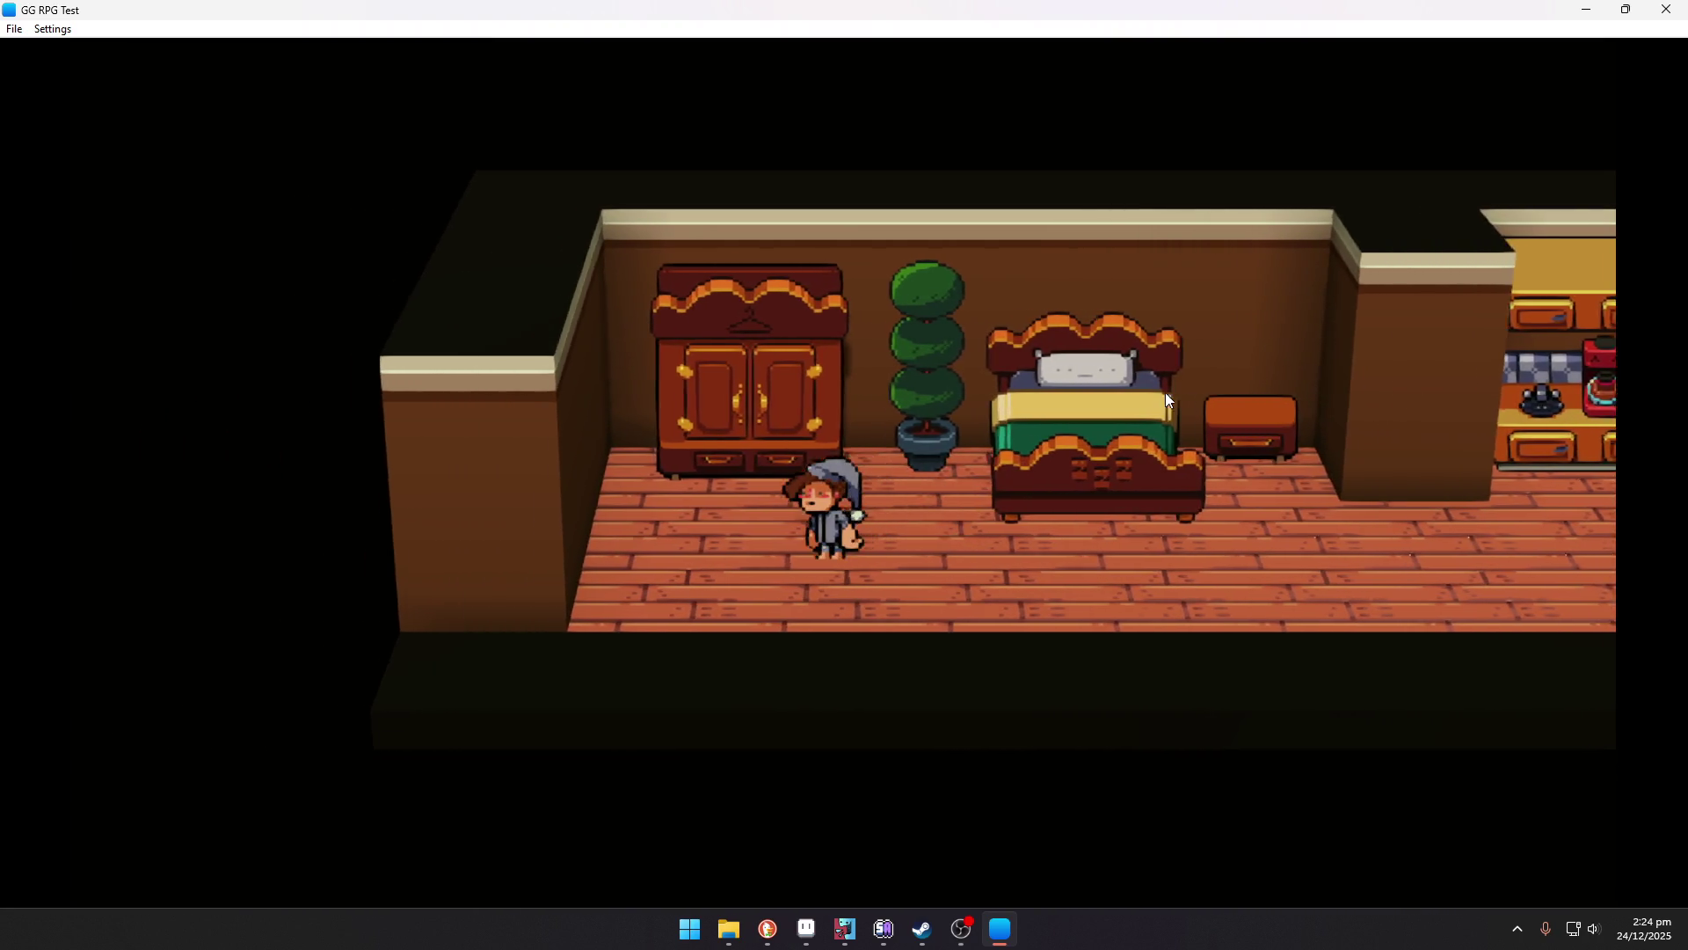
{"action": "key", "text": "Up"}
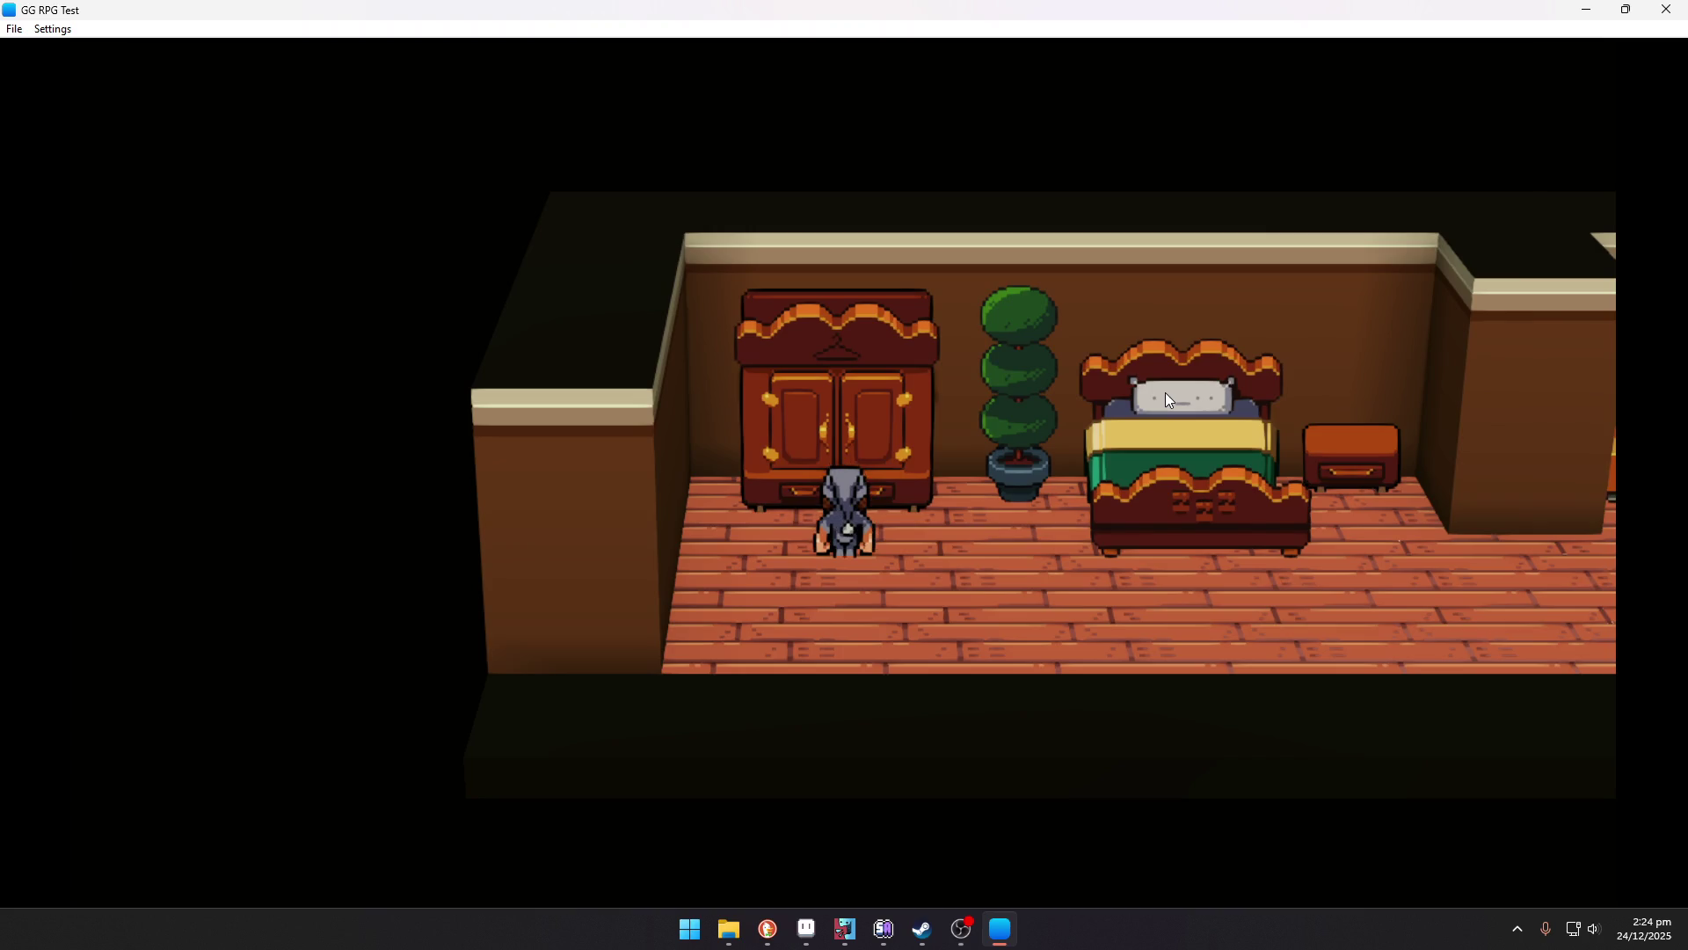
{"action": "key", "text": "Right"}
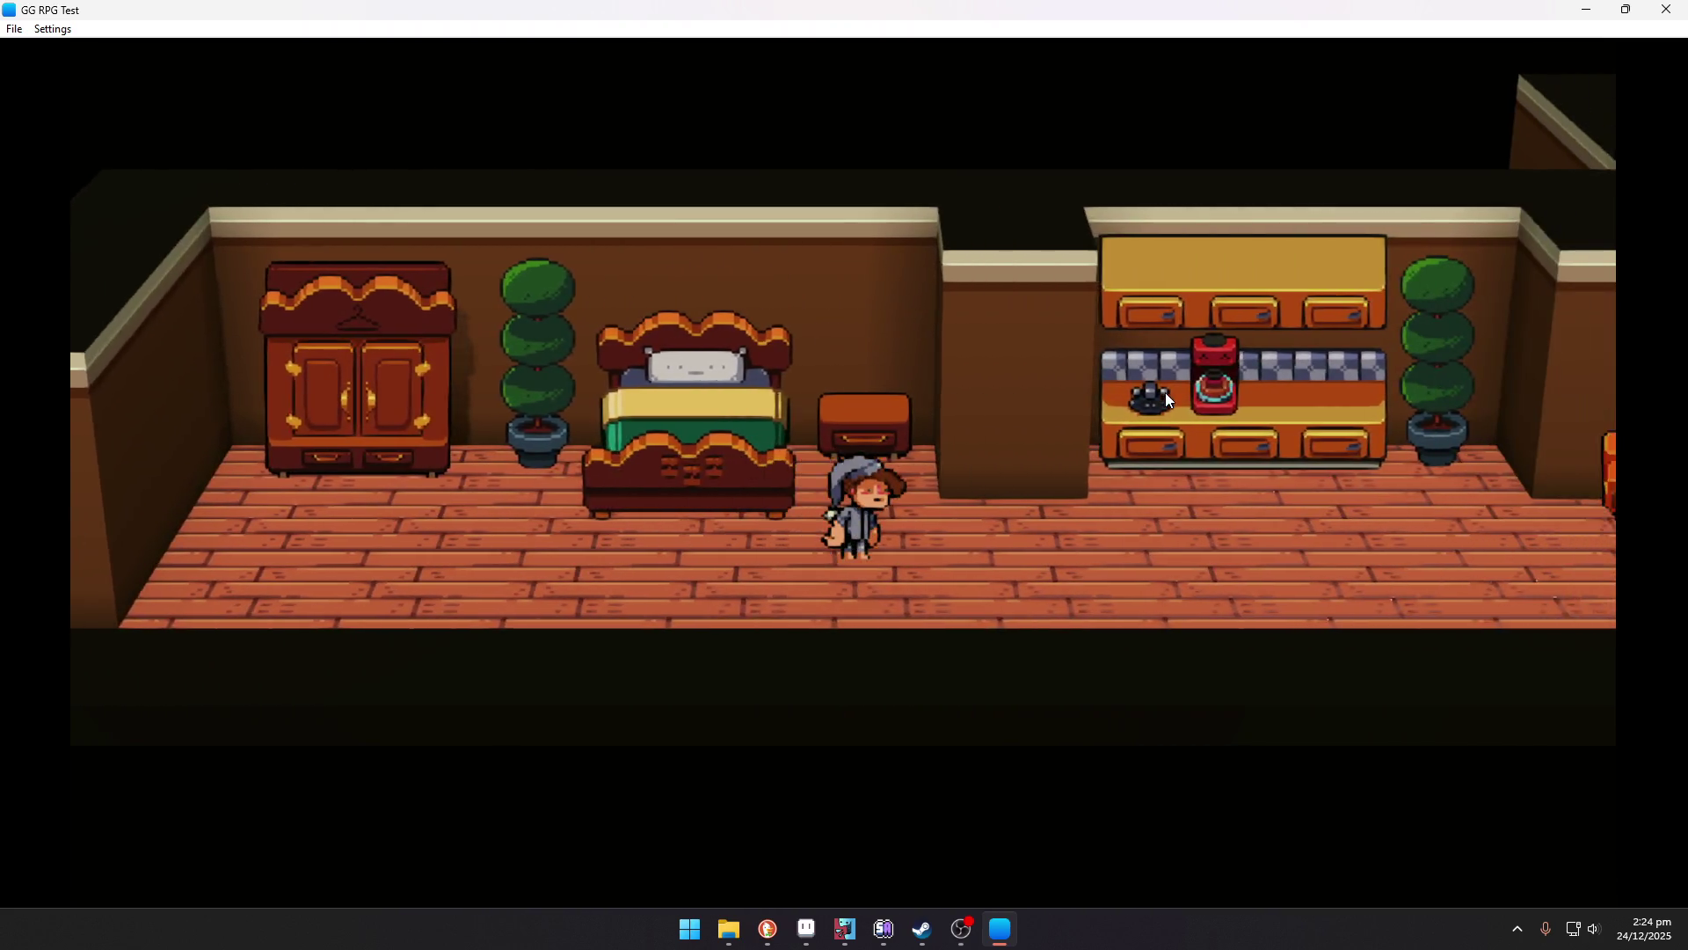
{"action": "key", "text": "Right"}
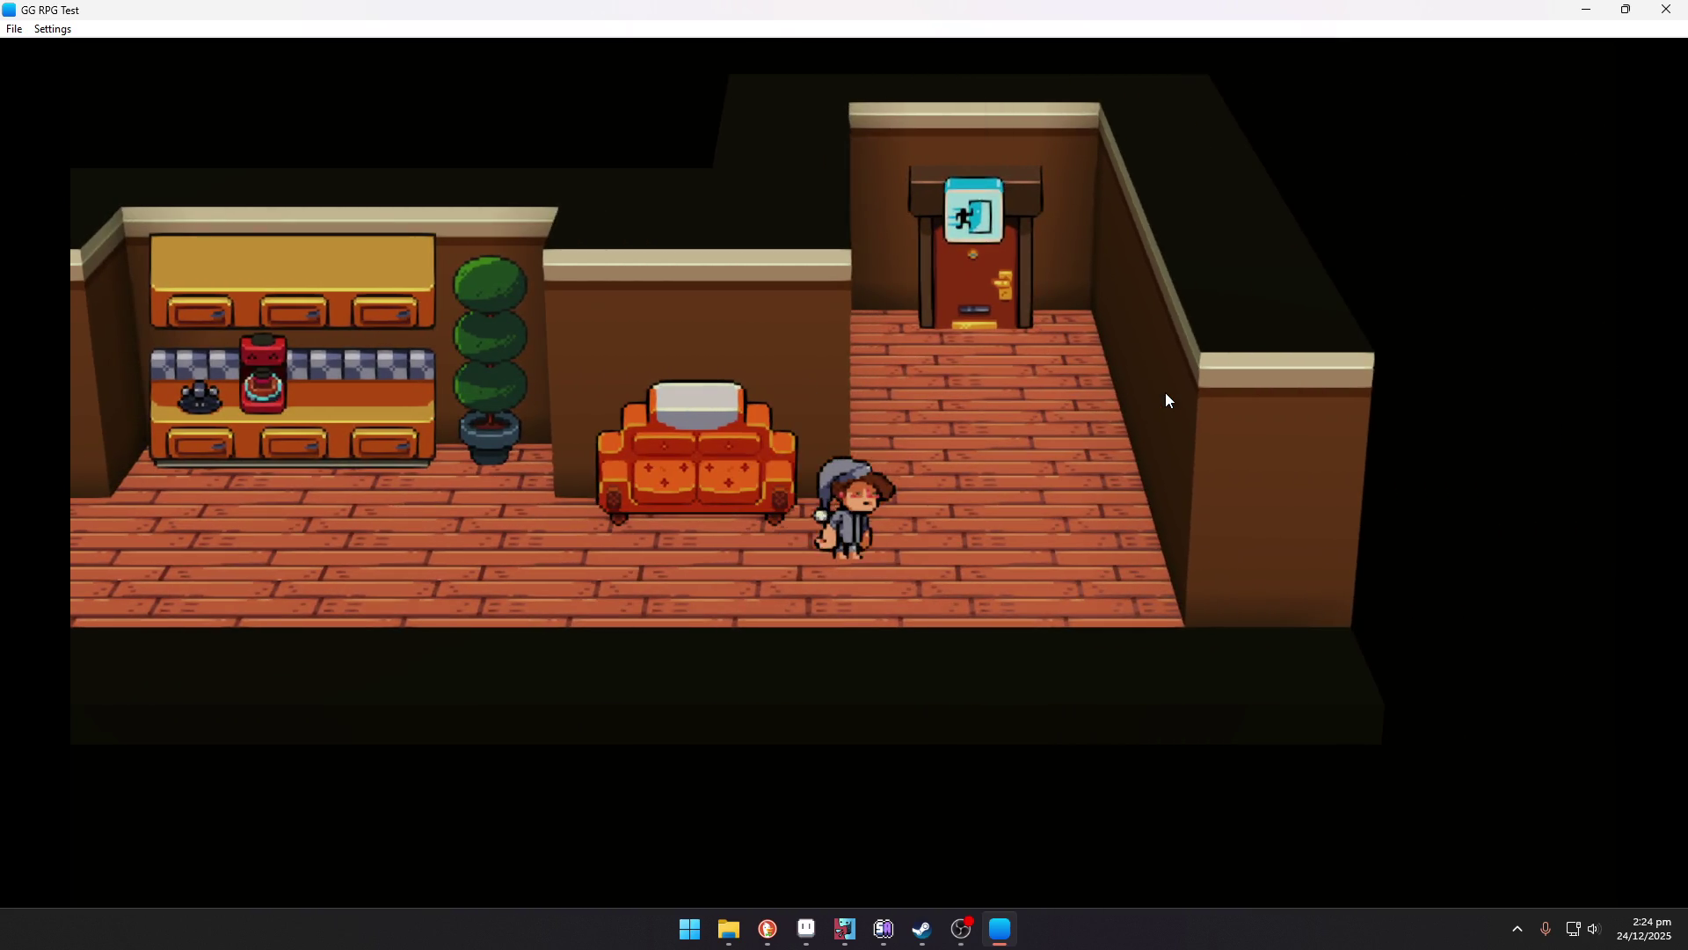
{"action": "key", "text": "Up"}
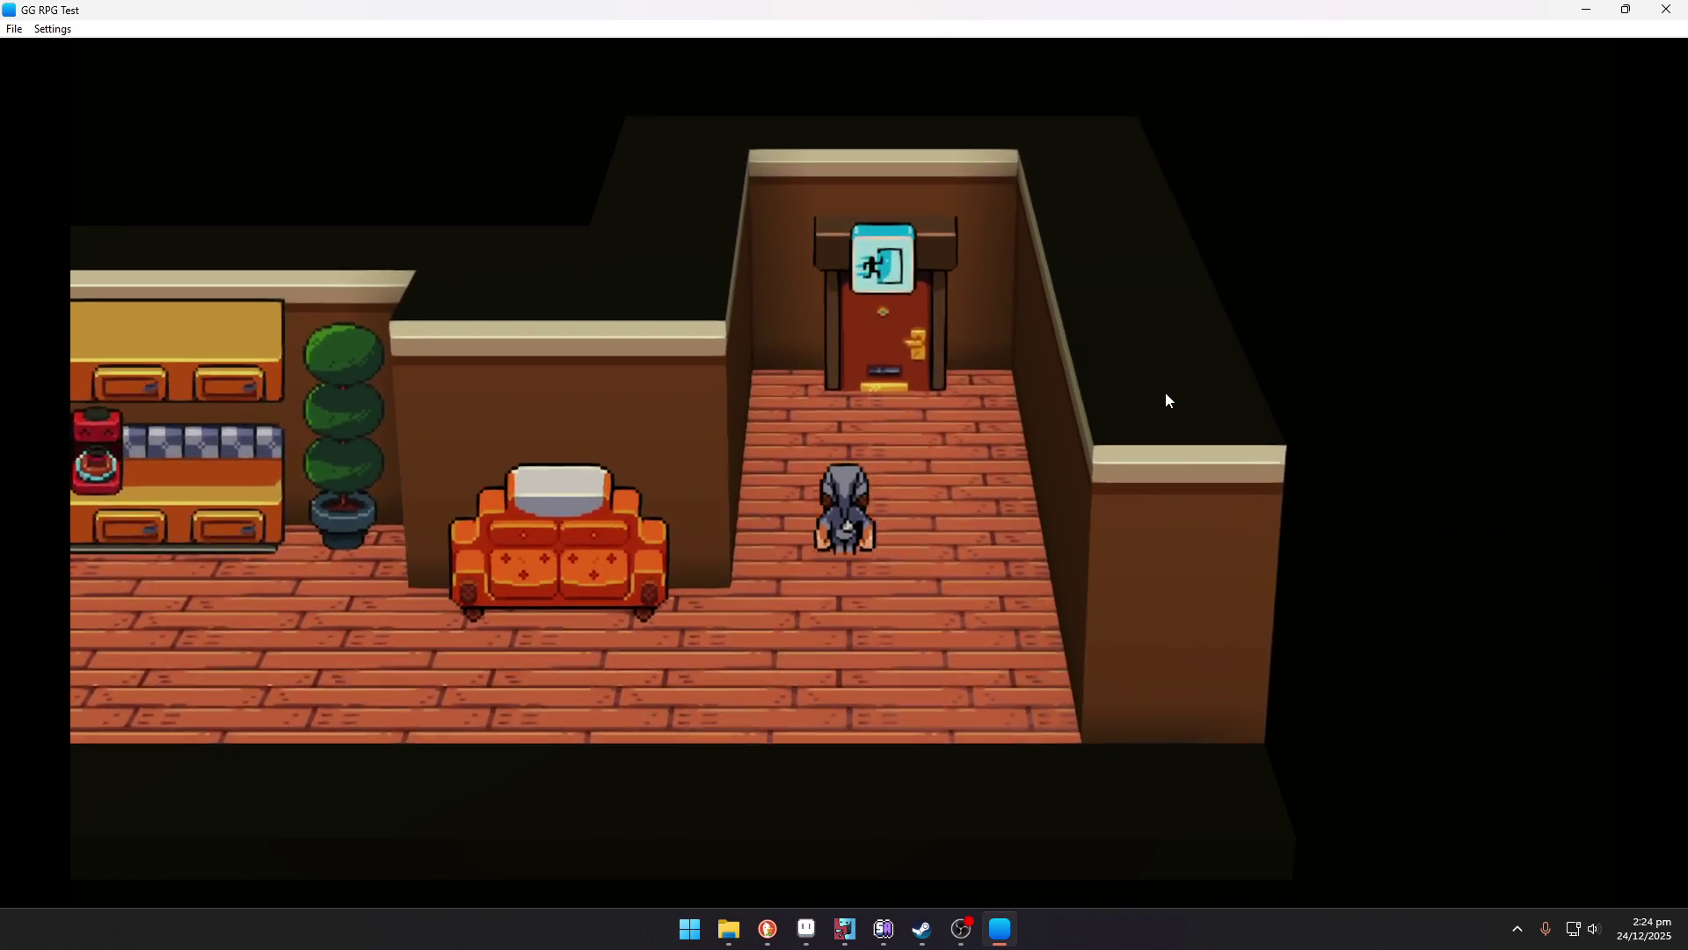
{"action": "key", "text": "Up"}
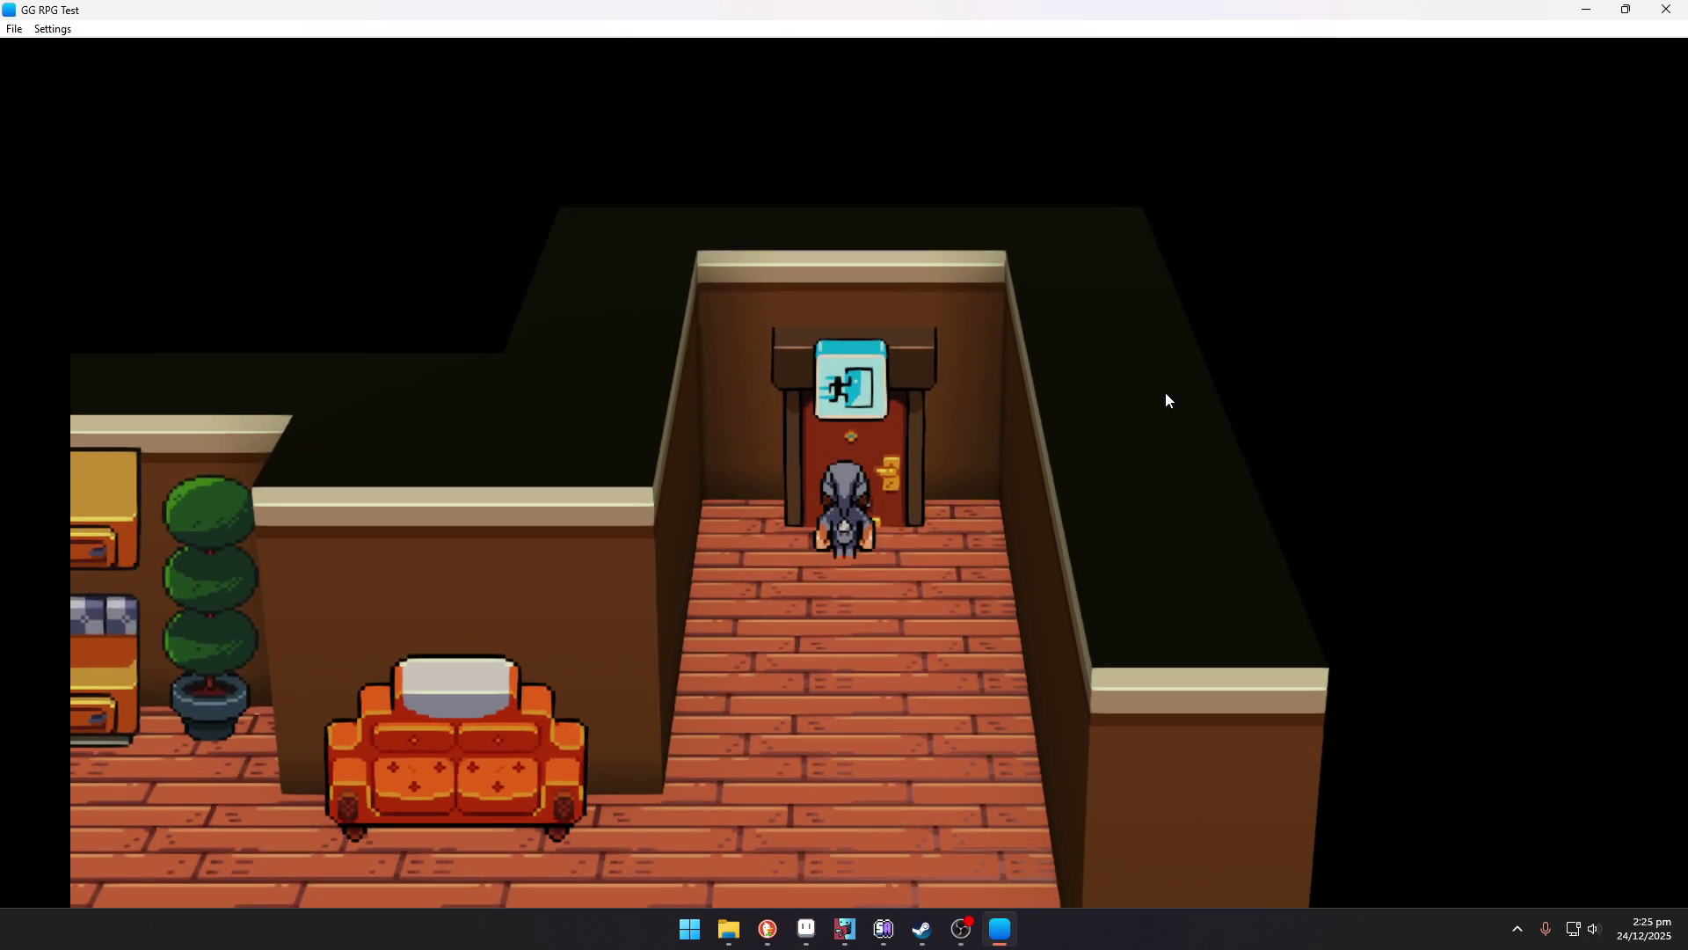
{"action": "key", "text": "Return"}
Walk back to the wardrobe to get dressed, then return up the corridor to the exit door.
{"action": "key", "text": "Down"}
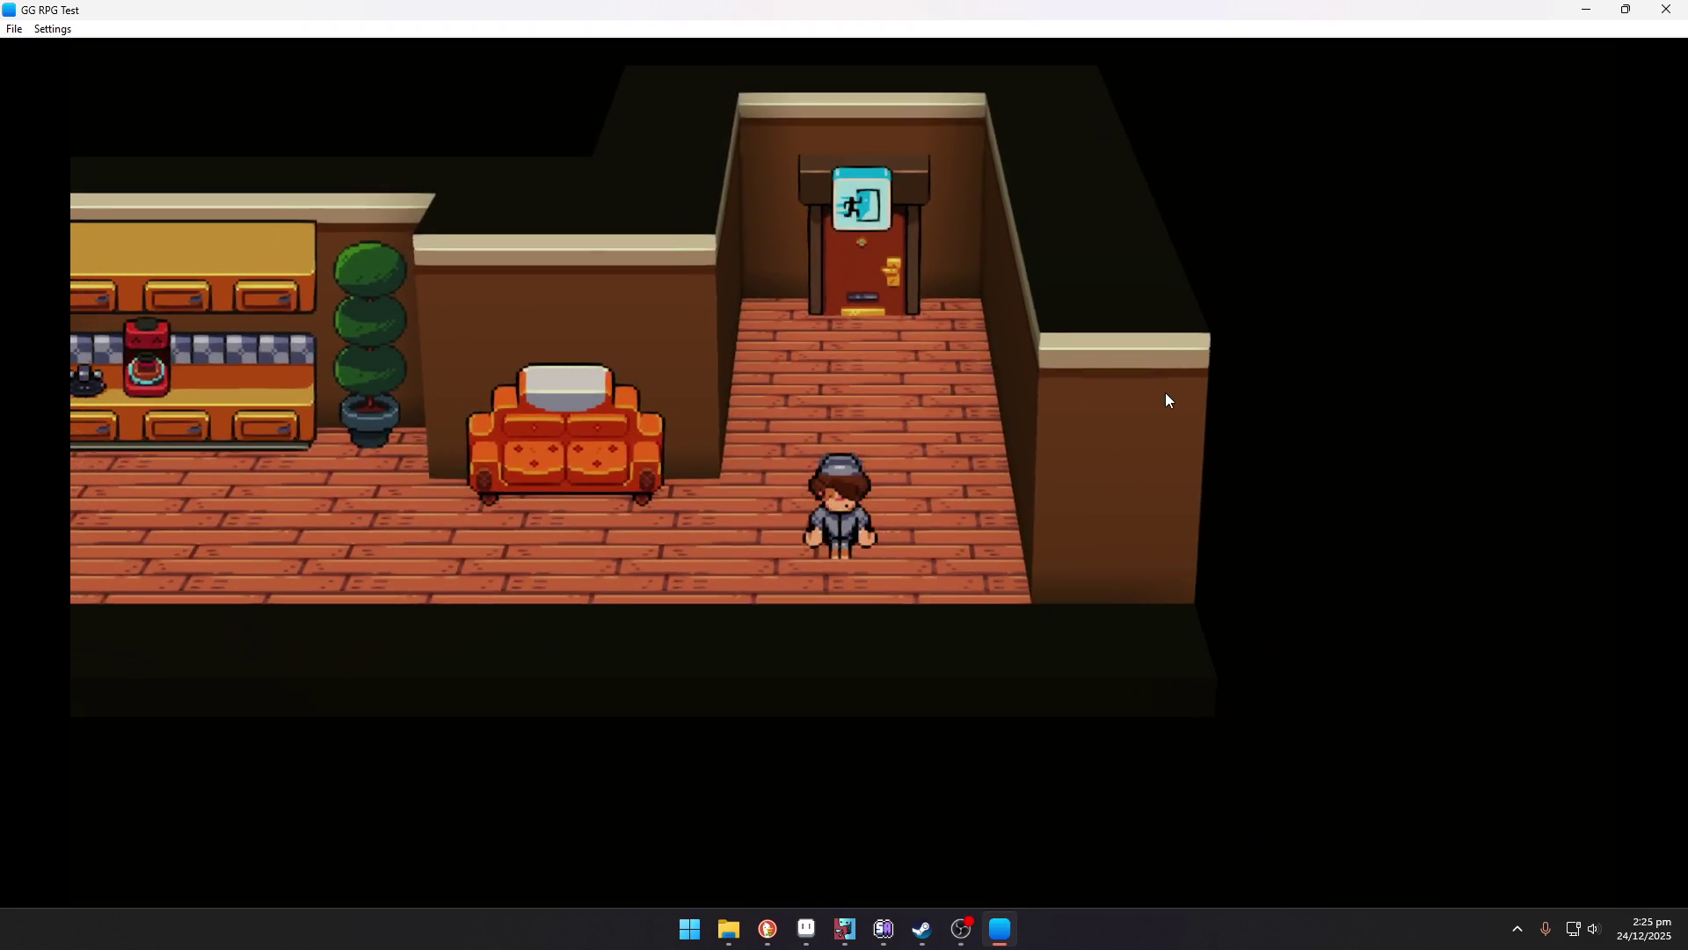
{"action": "key", "text": "Left"}
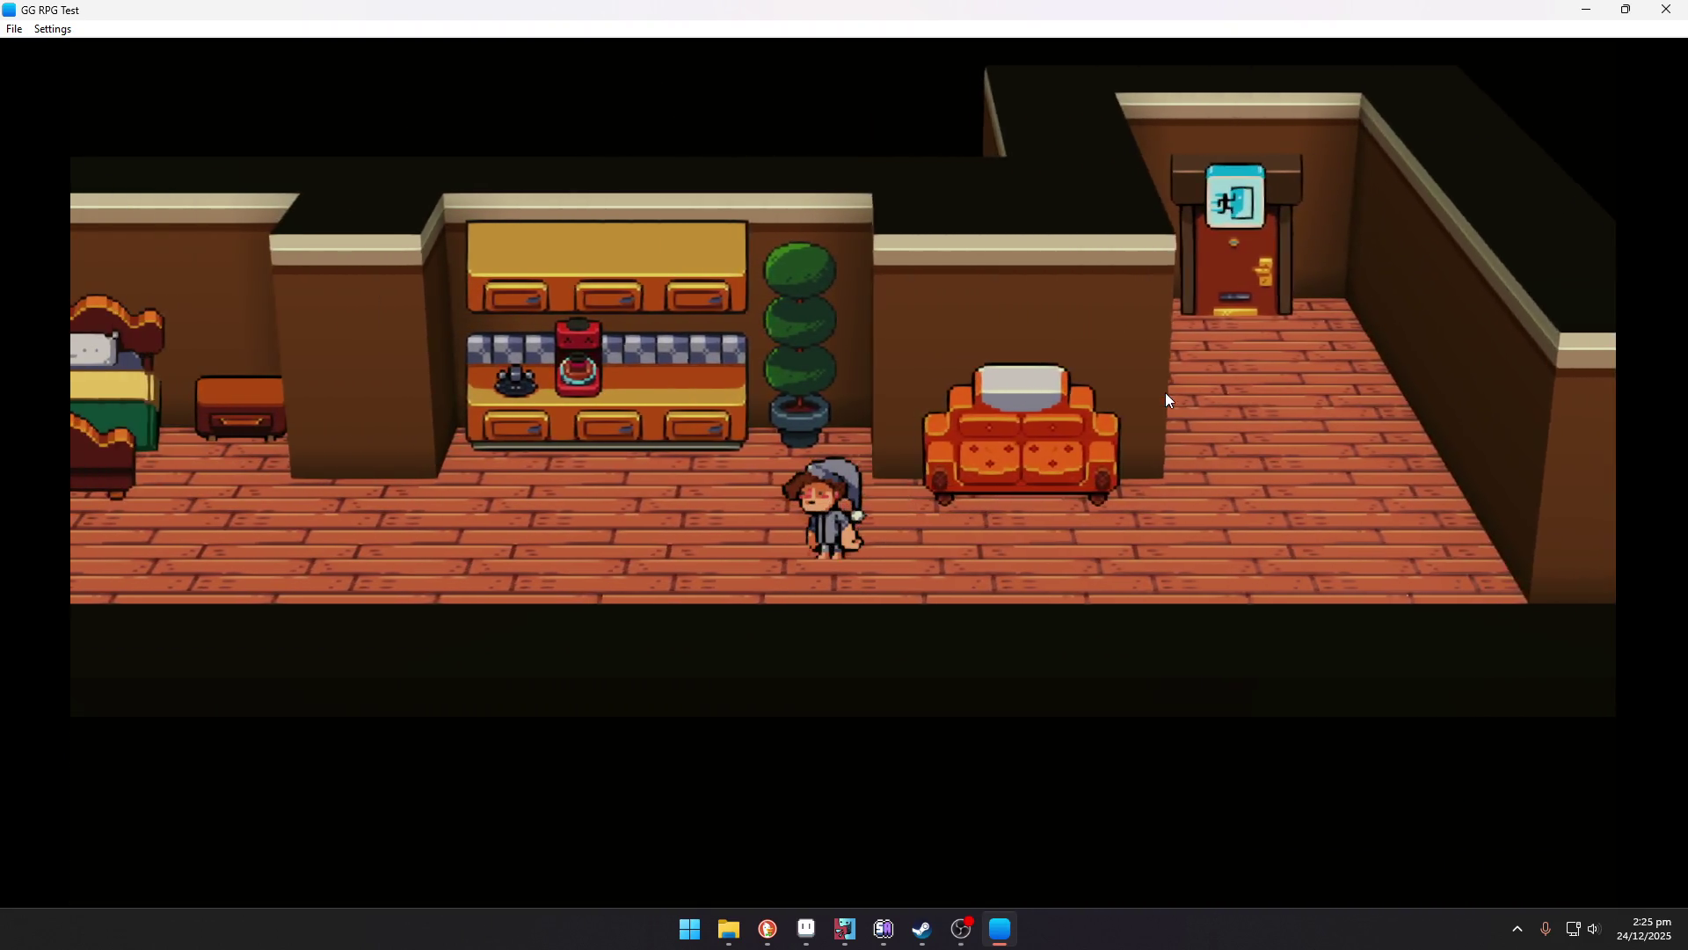
{"action": "key", "text": "Left"}
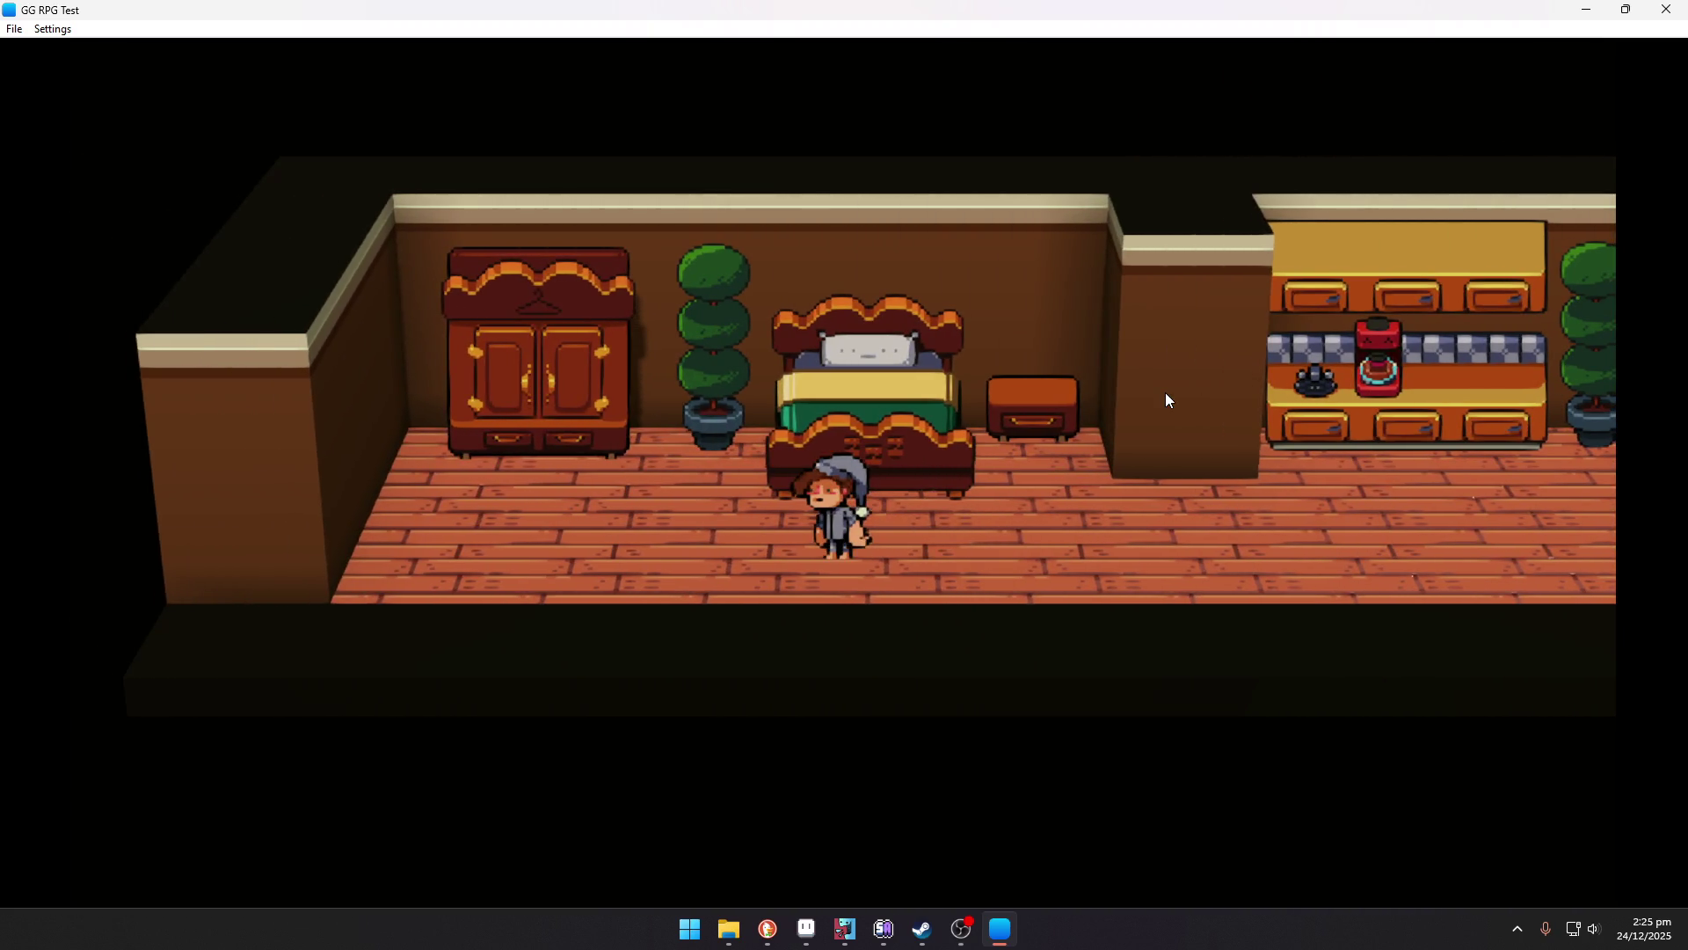
{"action": "key", "text": "Left"}
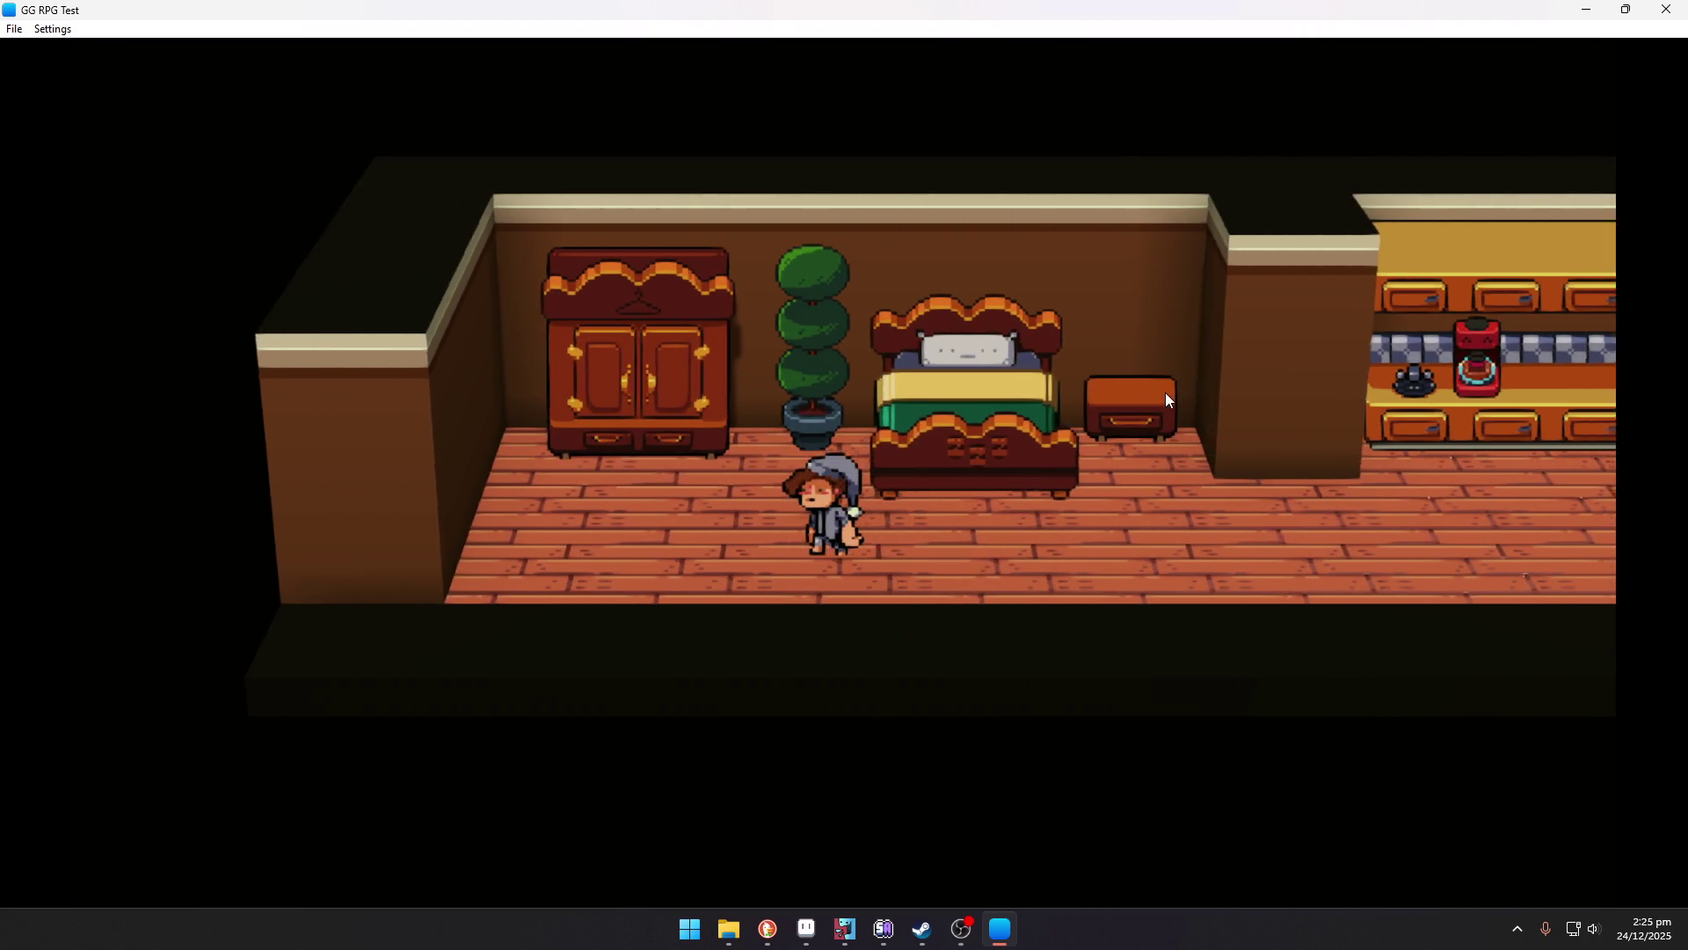
{"action": "key", "text": "Up"}
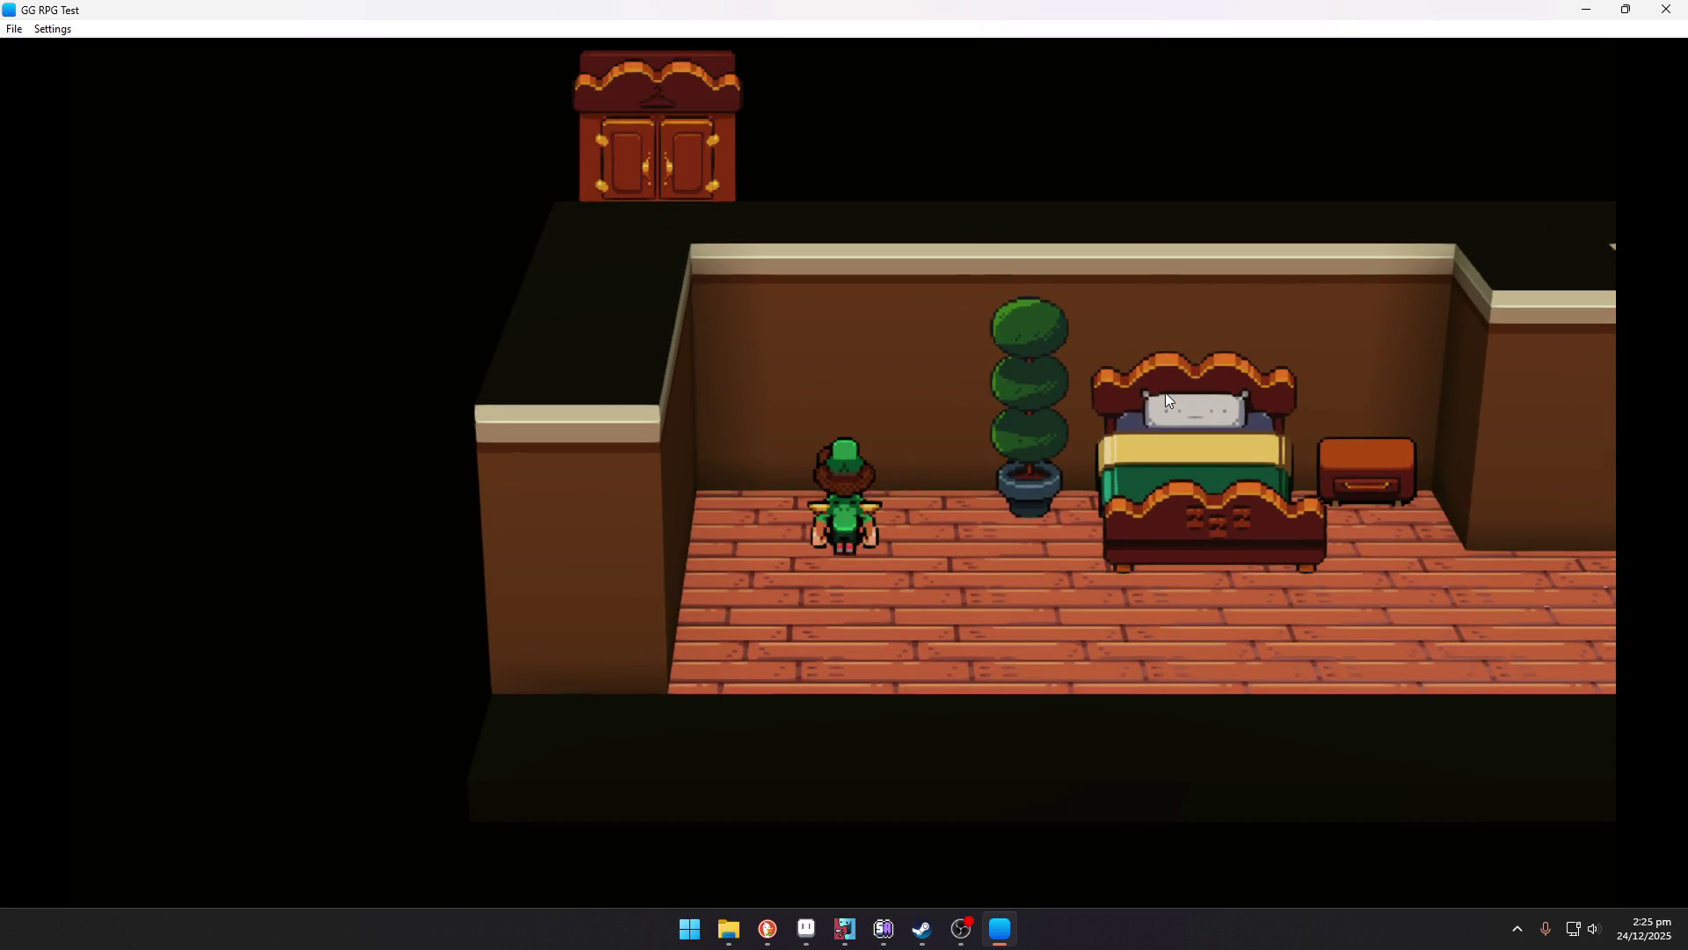
{"action": "key", "text": "Right"}
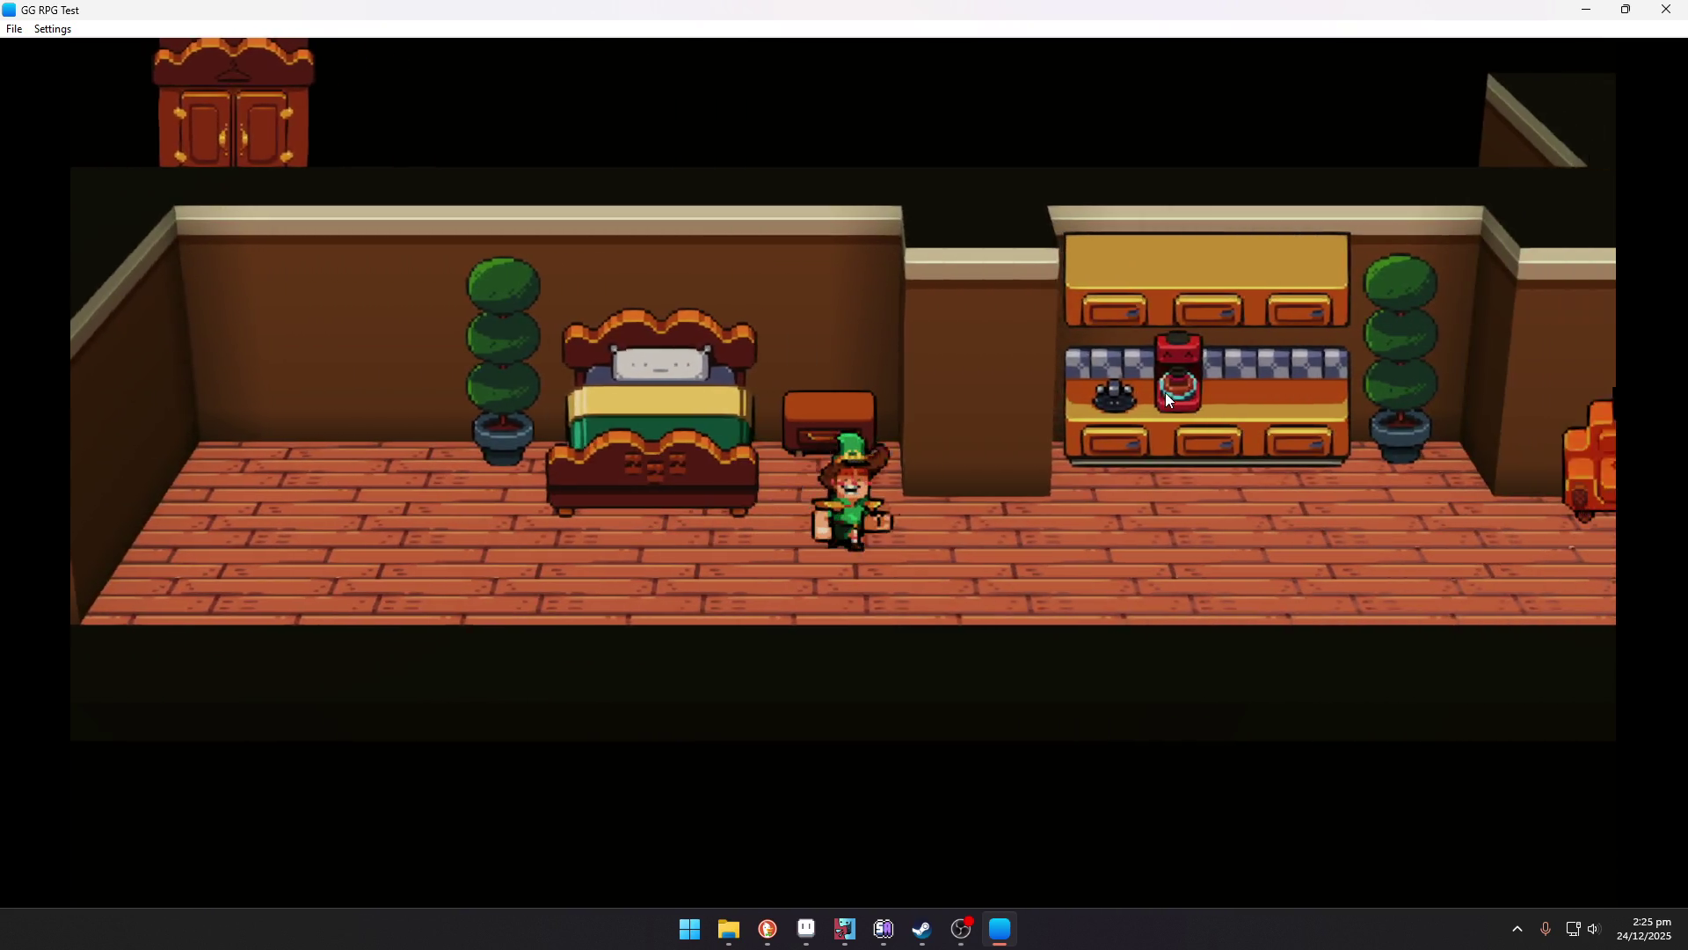
{"action": "key", "text": "Right"}
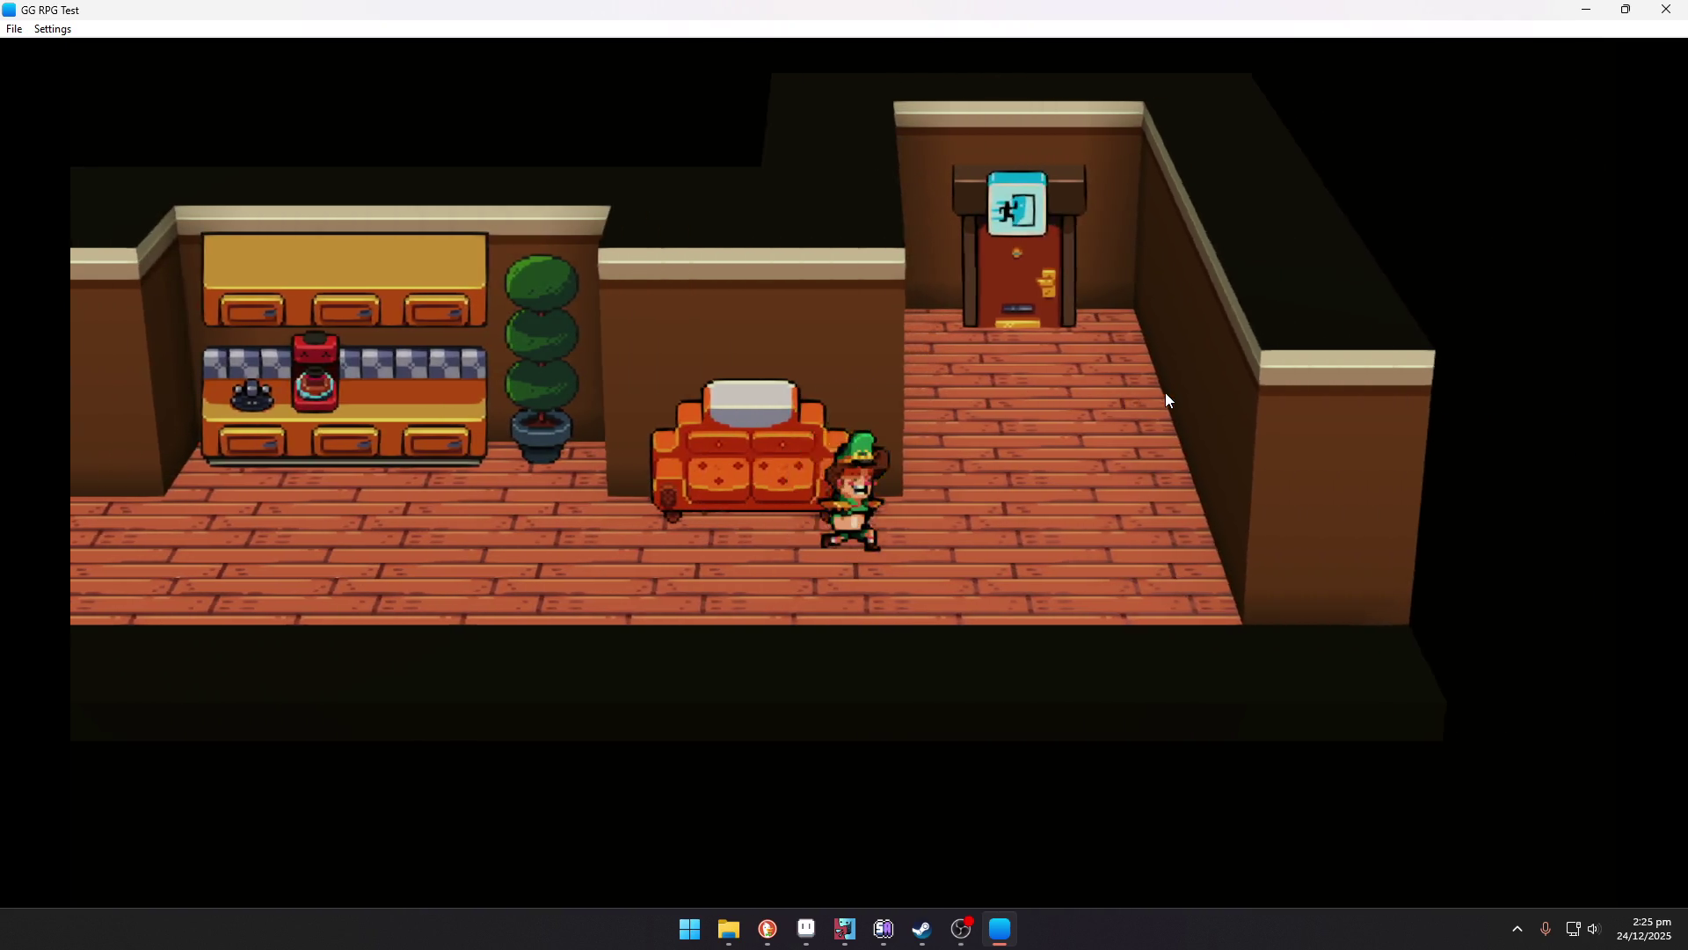
{"action": "key", "text": "Up"}
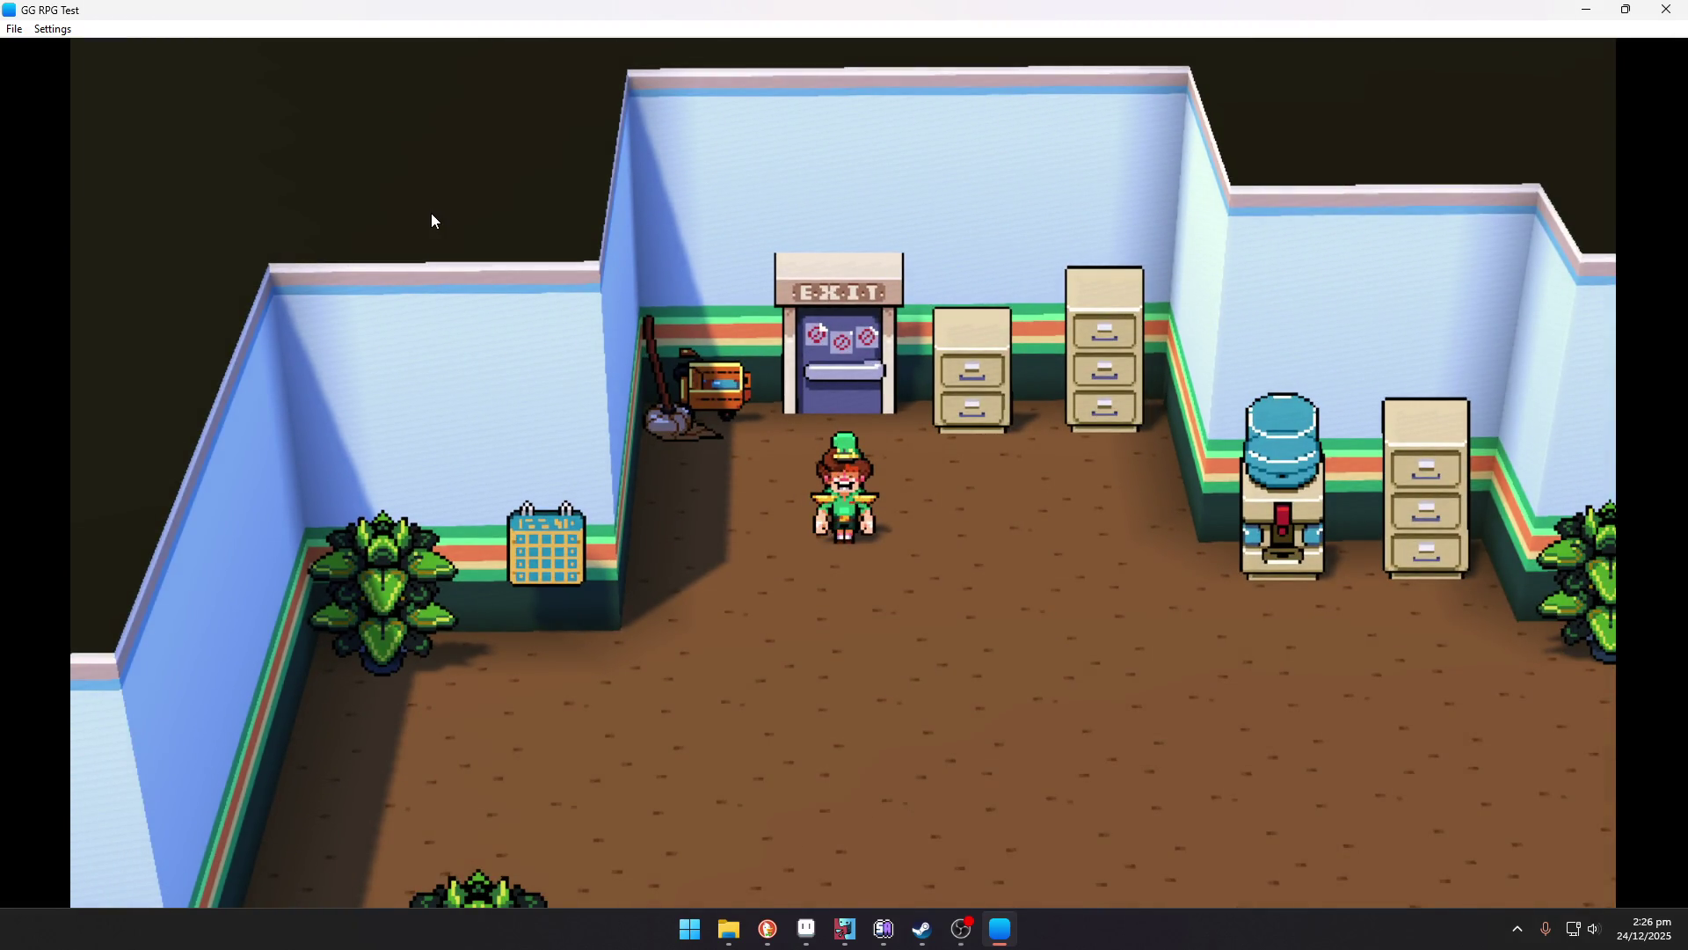
Walk down through the office, through the far door, and left into the red-shutter room.
{"action": "key", "text": "Down"}
{"action": "key", "text": "Right"}
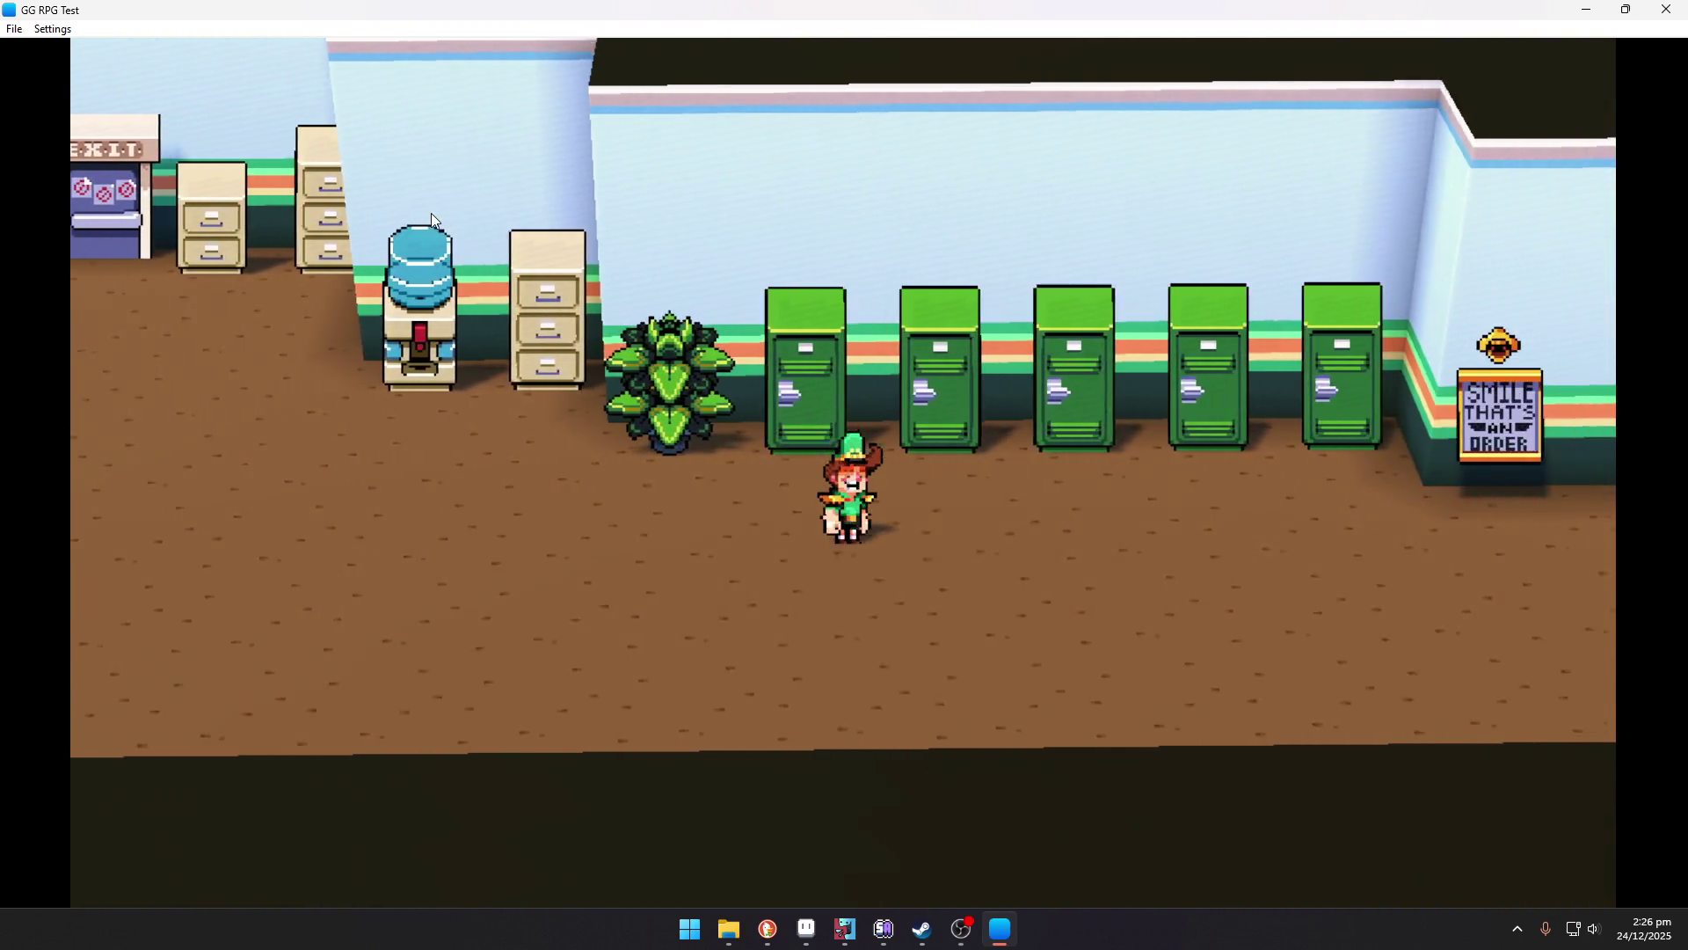
{"action": "key", "text": "Right"}
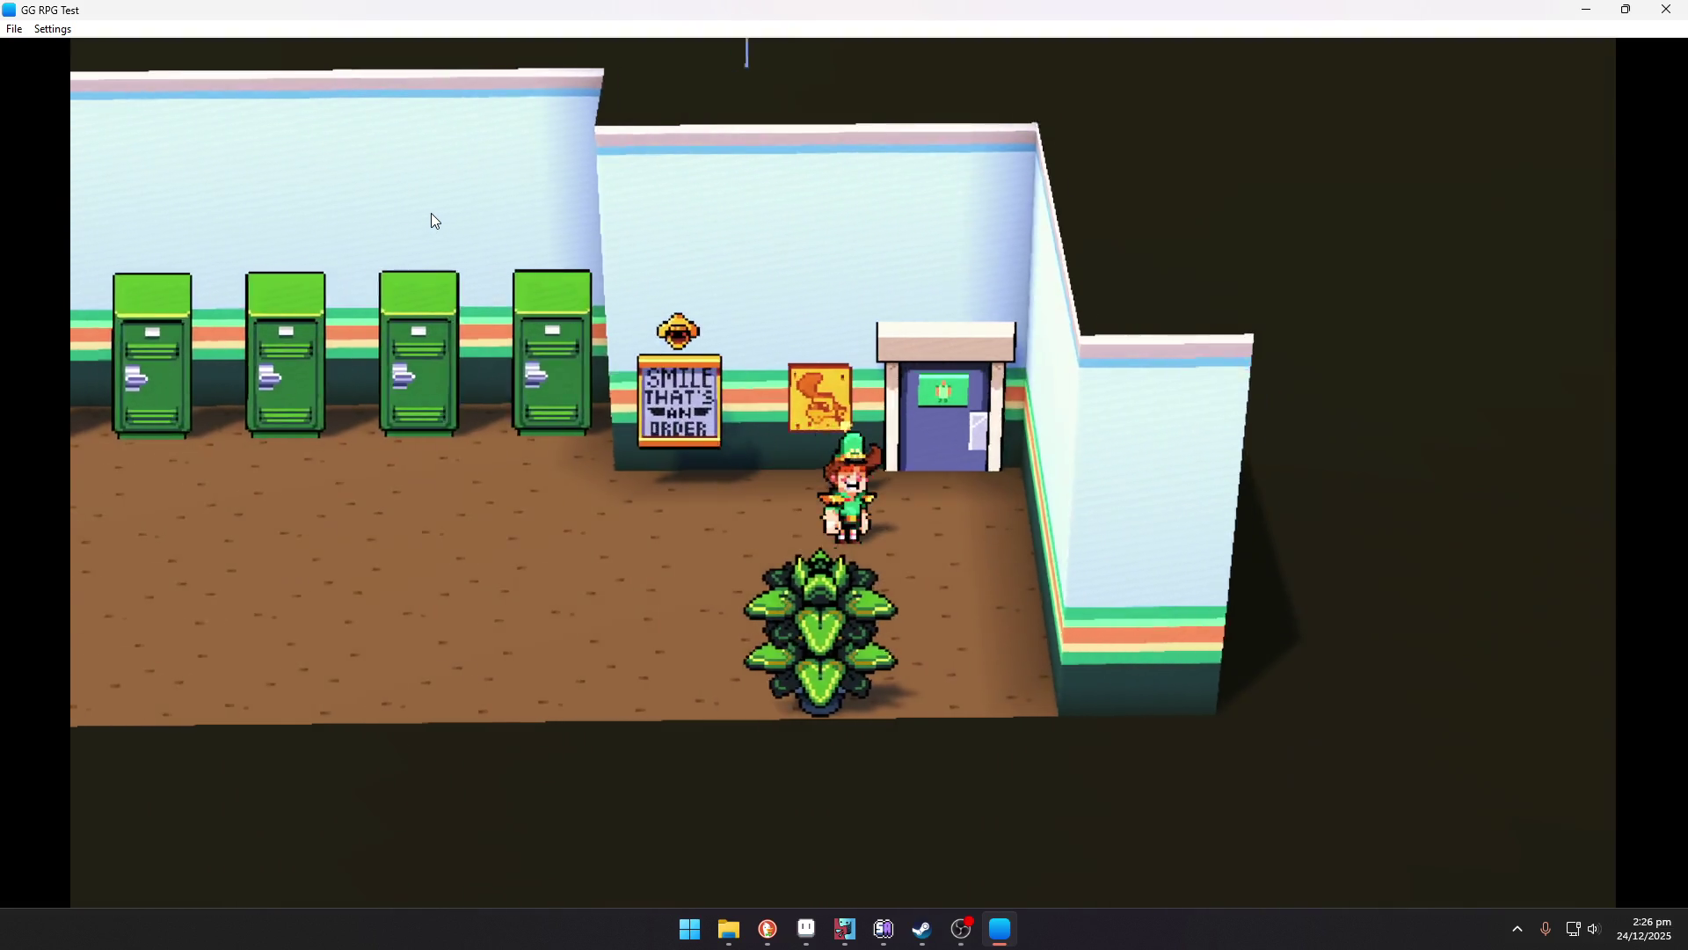
{"action": "key", "text": "Up"}
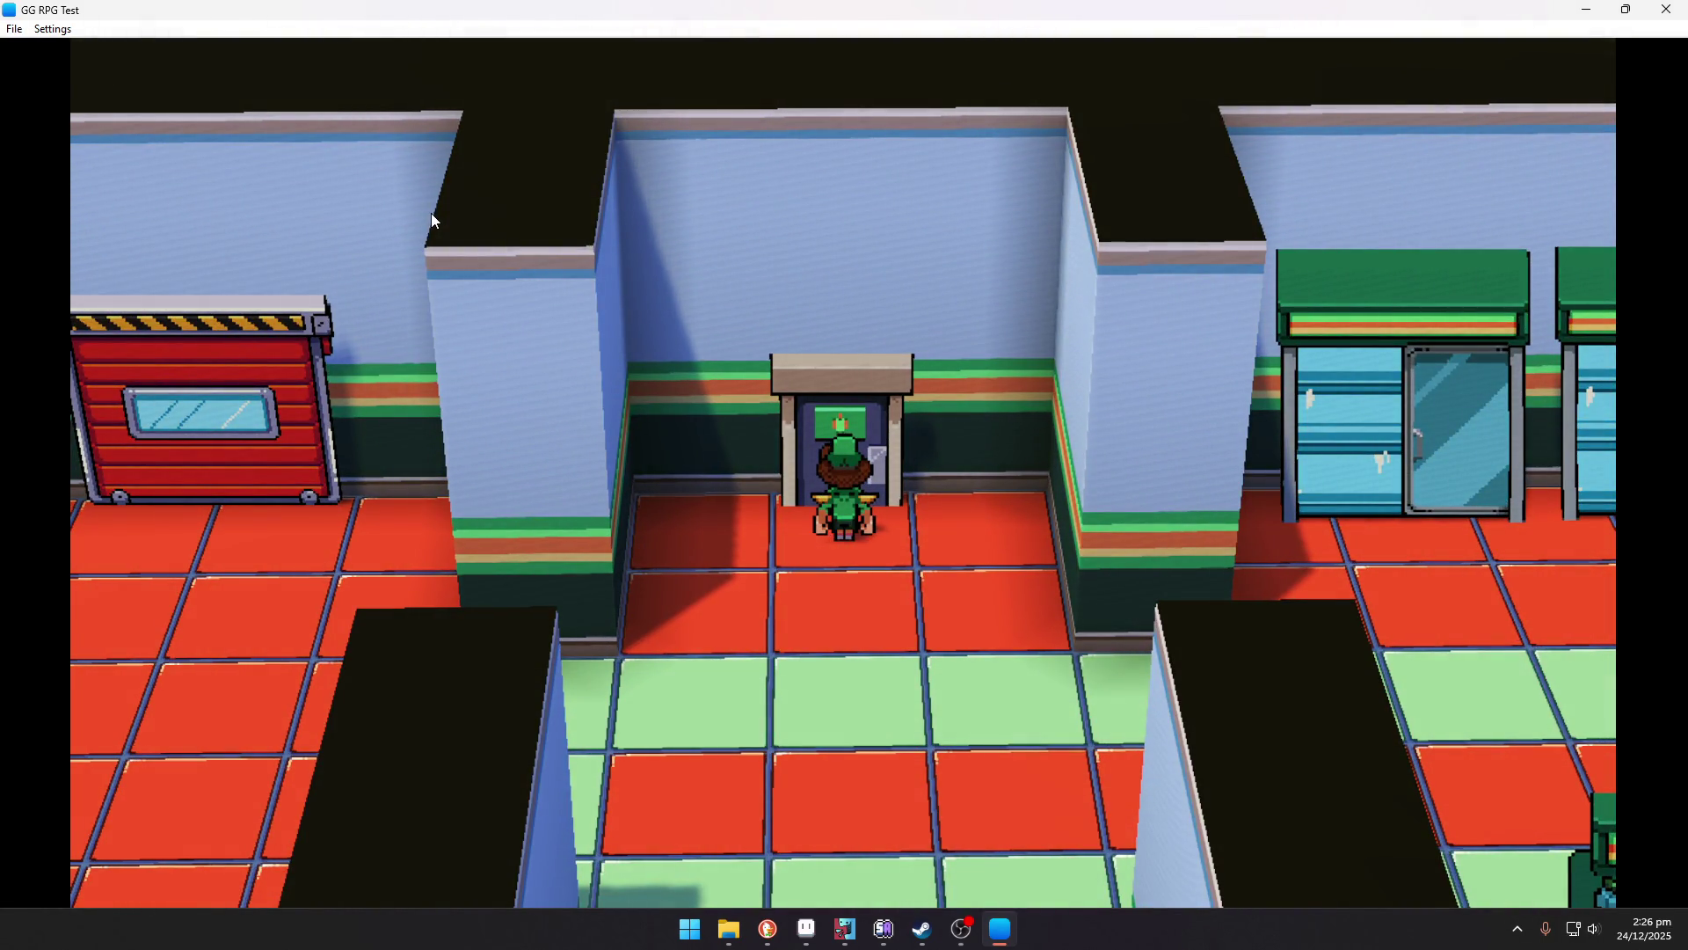
{"action": "key", "text": "Down"}
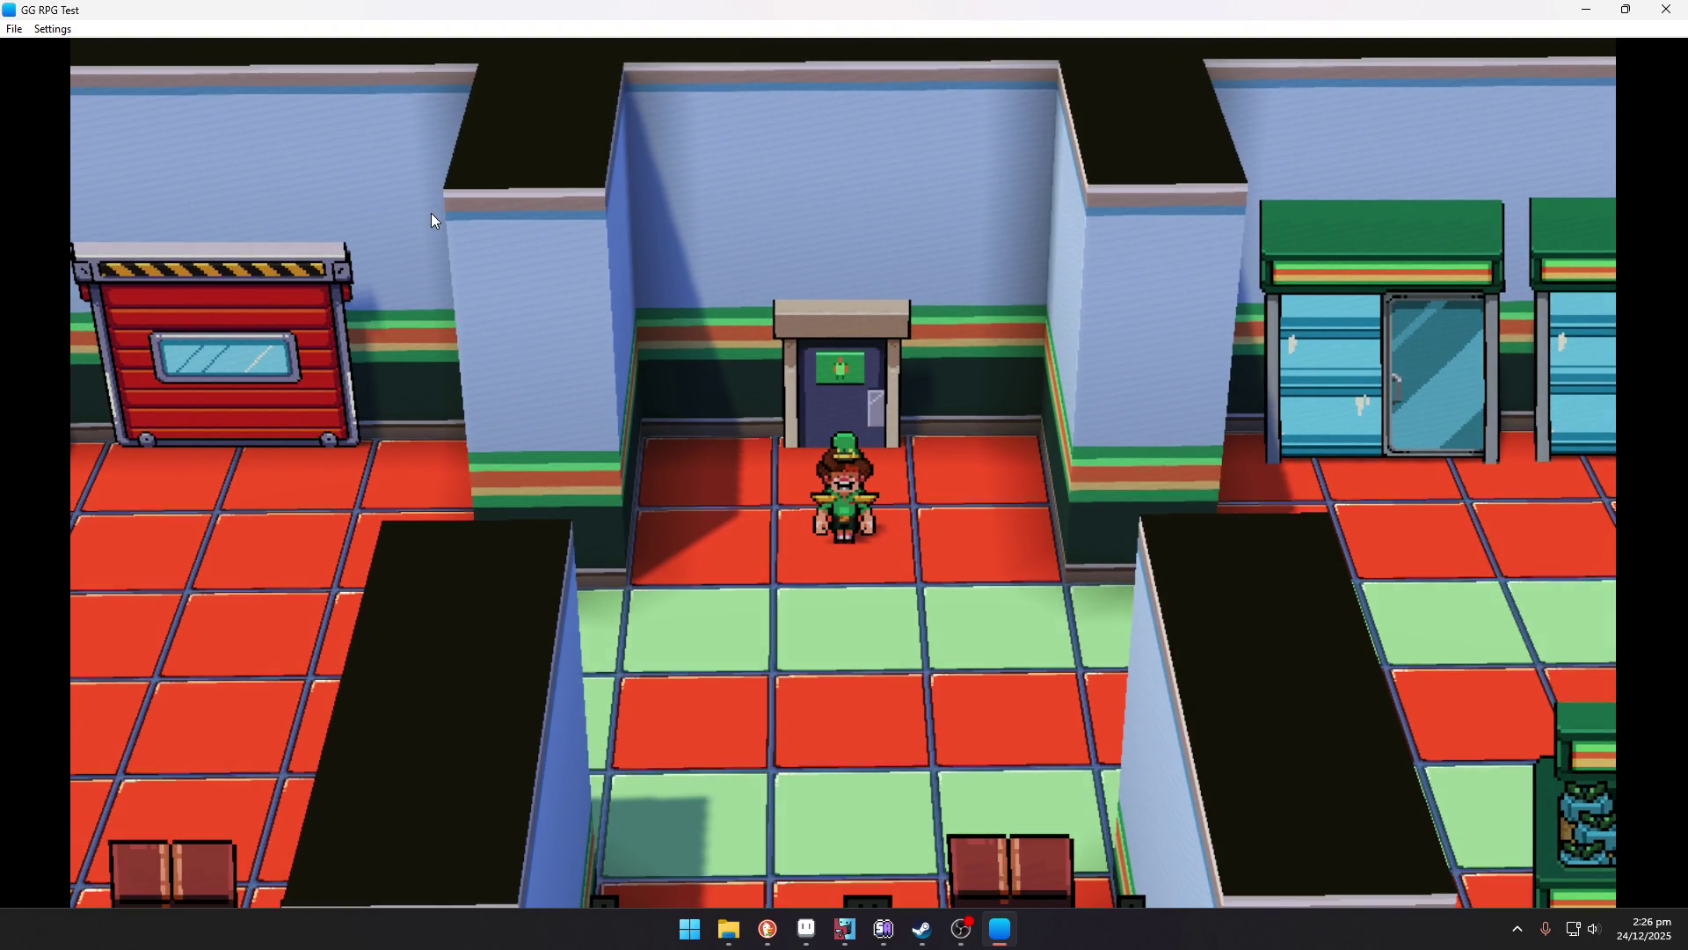
{"action": "key", "text": "Down"}
{"action": "key", "text": "Left"}
{"action": "key", "text": "Left"}
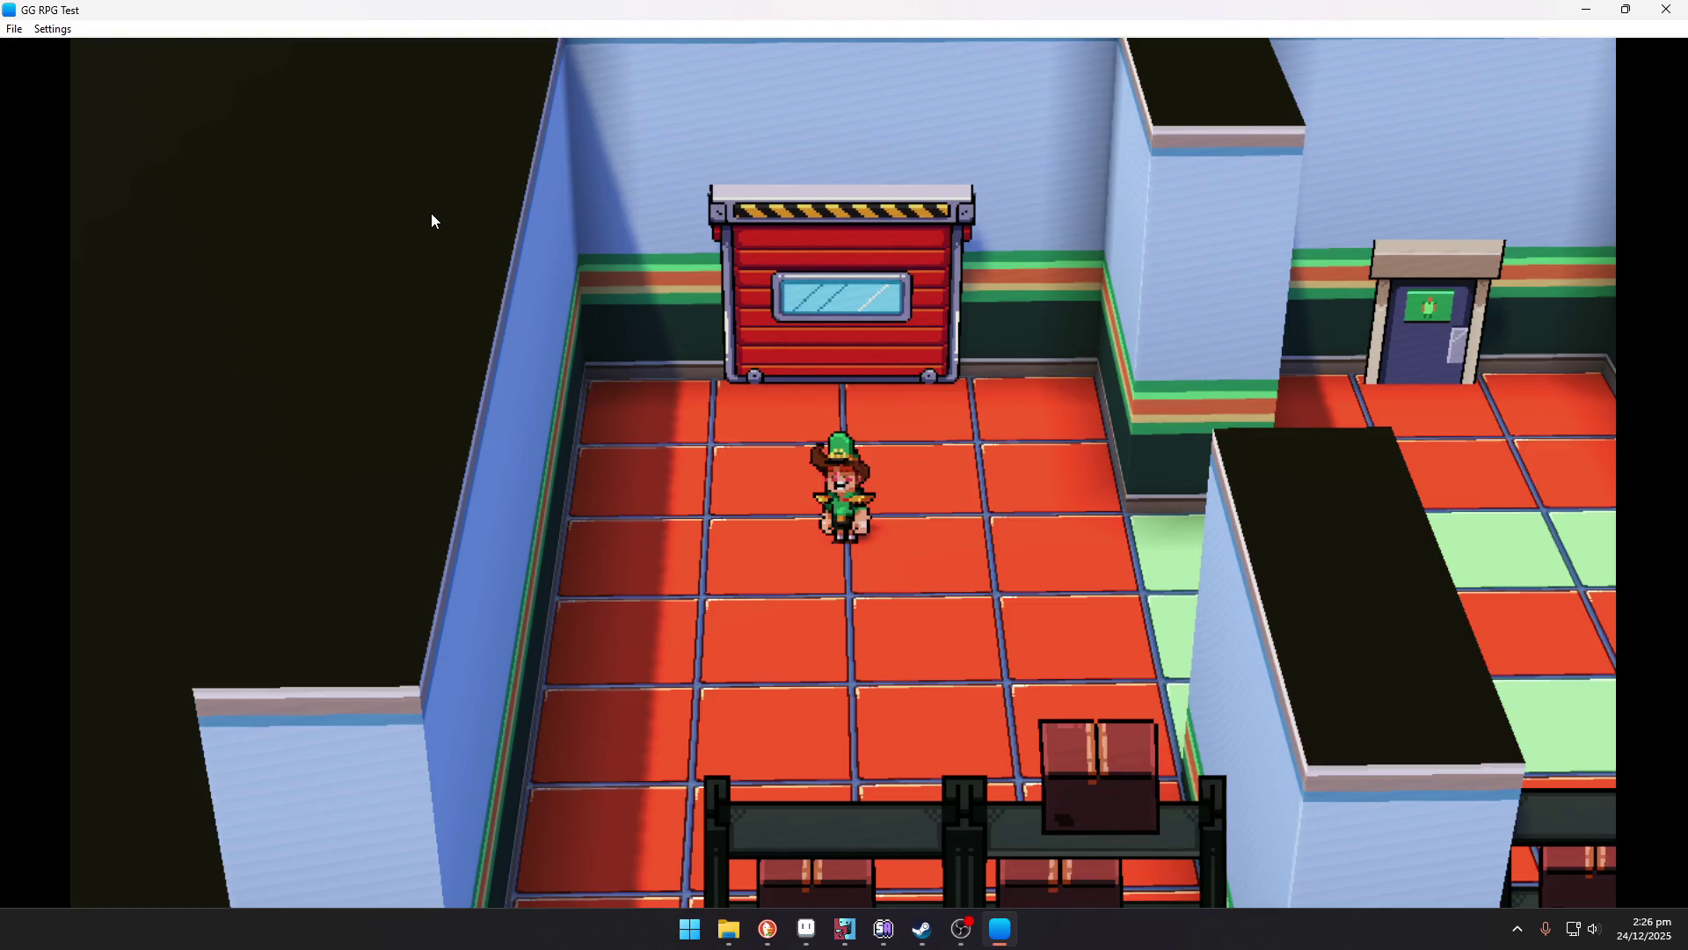
Walk right through the fridge store, down the aisles, past the Frost-Z counter and out the exit.
{"action": "key", "text": "Right"}
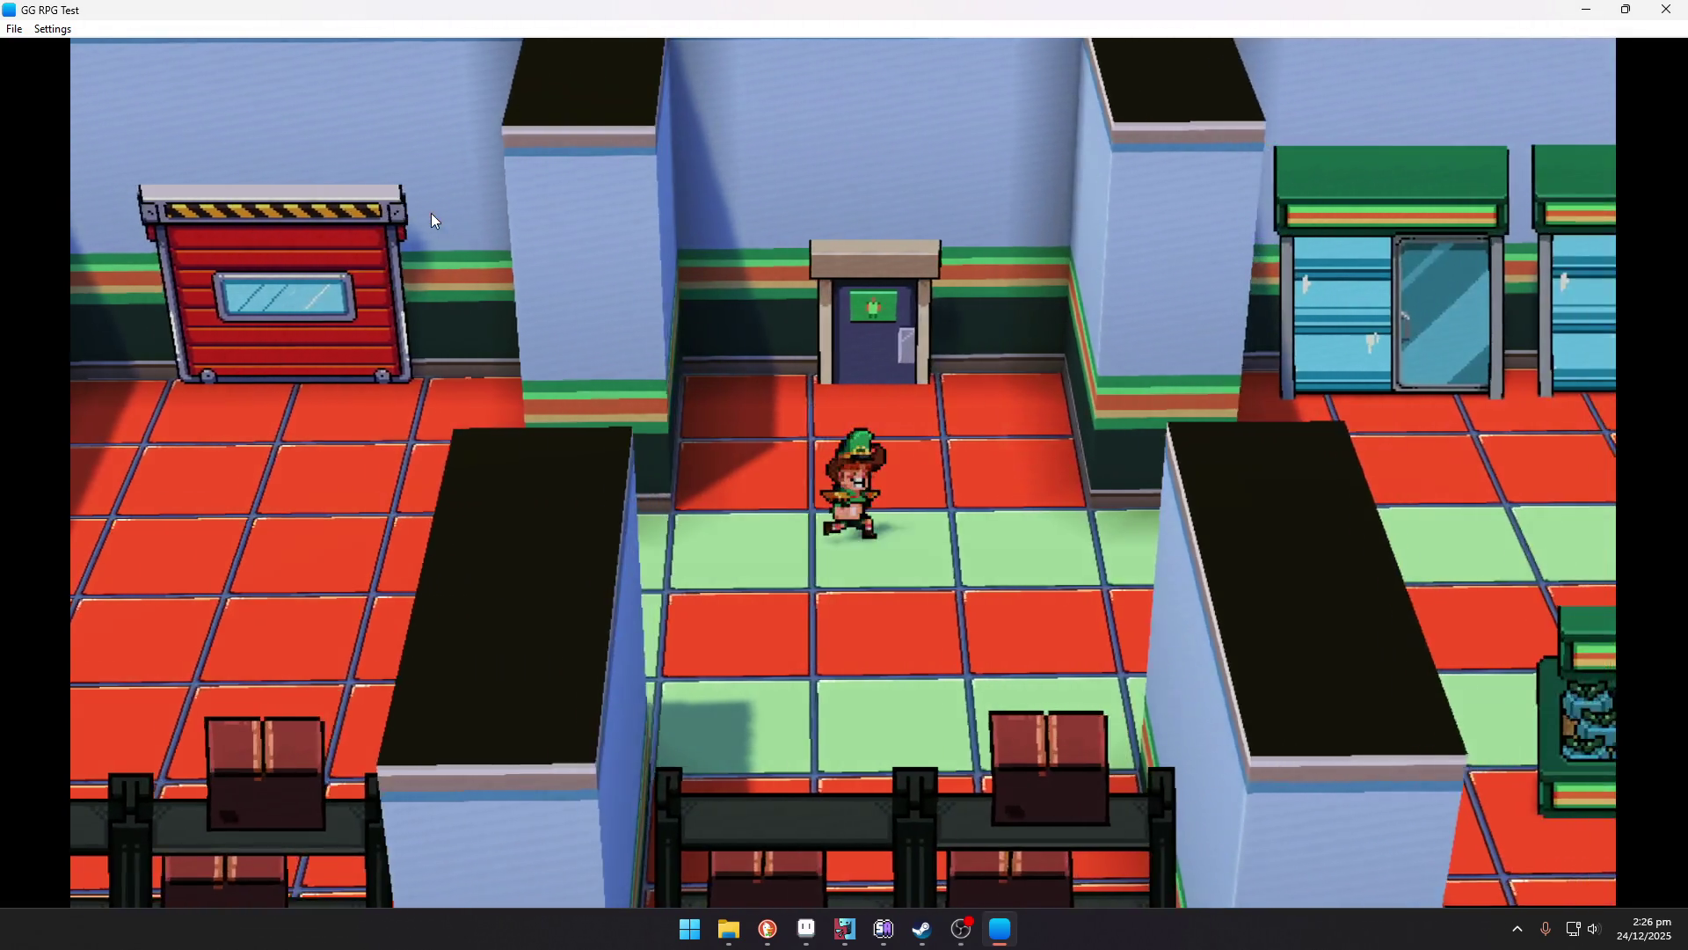
{"action": "key", "text": "Right"}
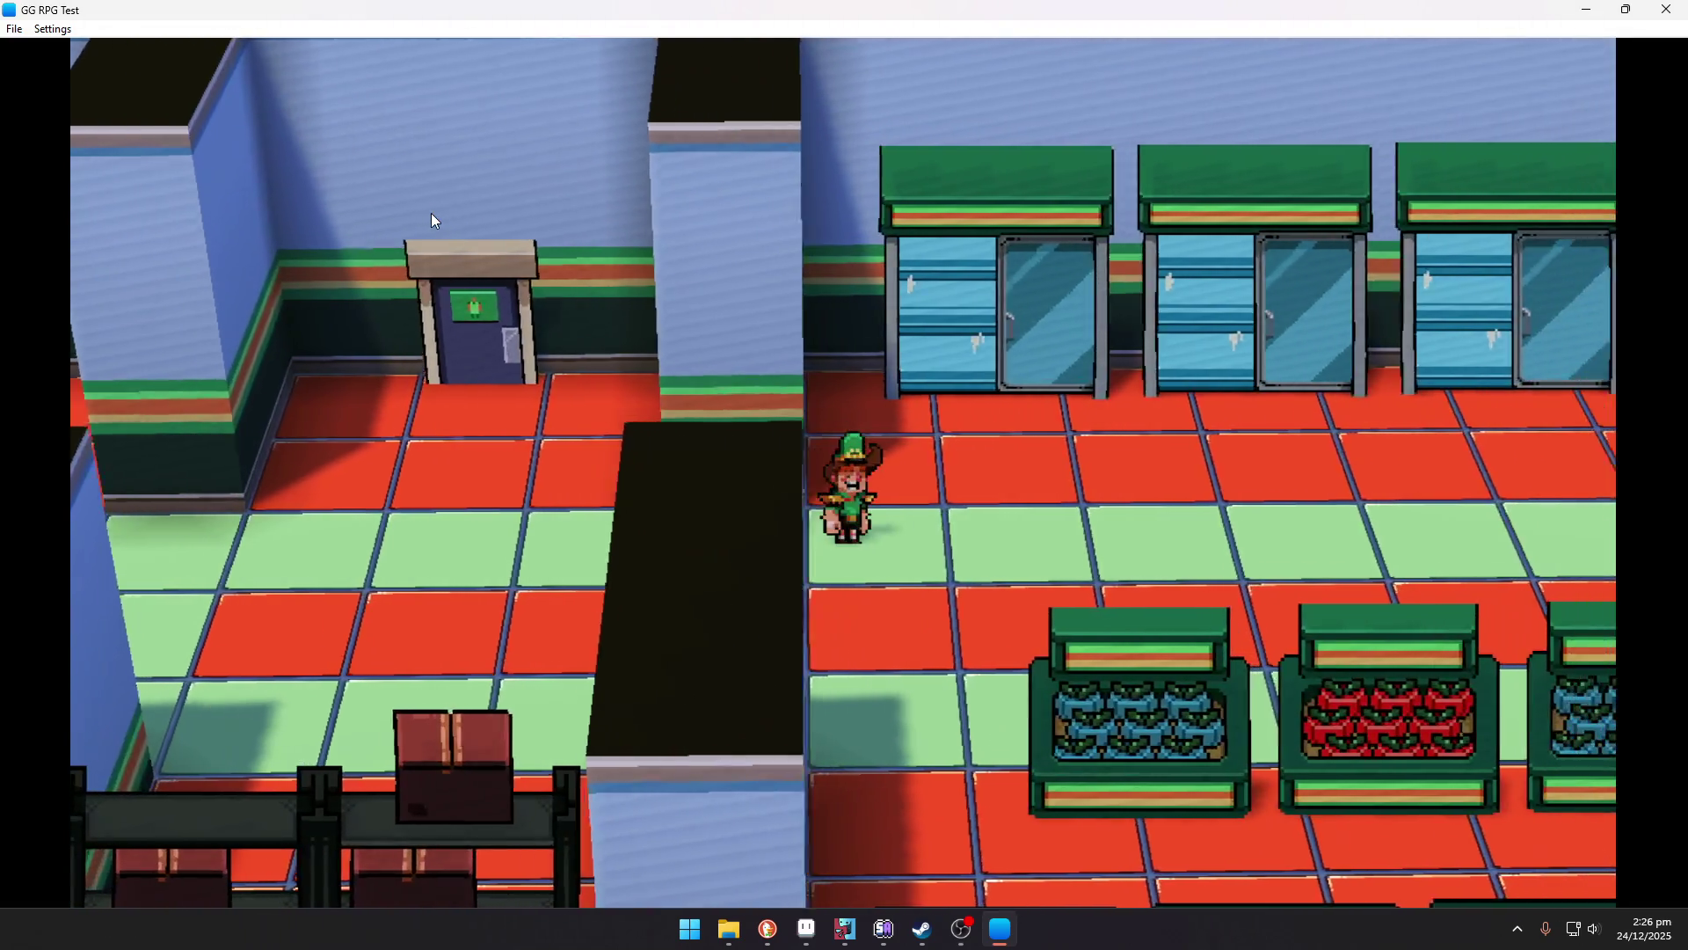
{"action": "key", "text": "Right"}
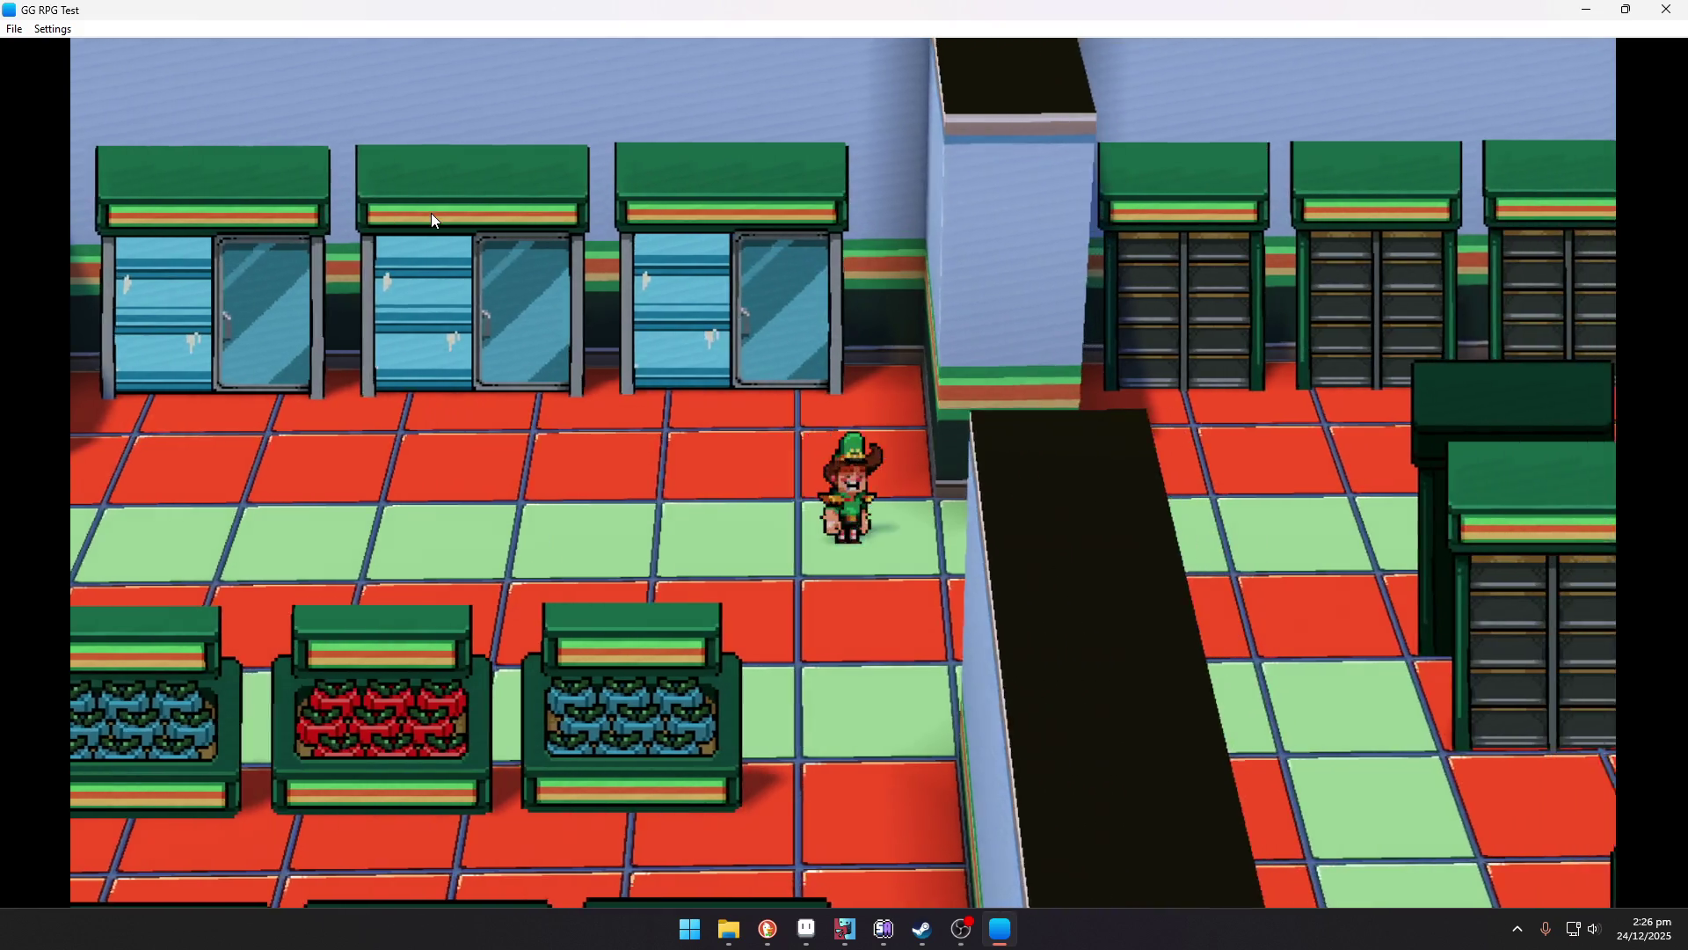
{"action": "key", "text": "Down"}
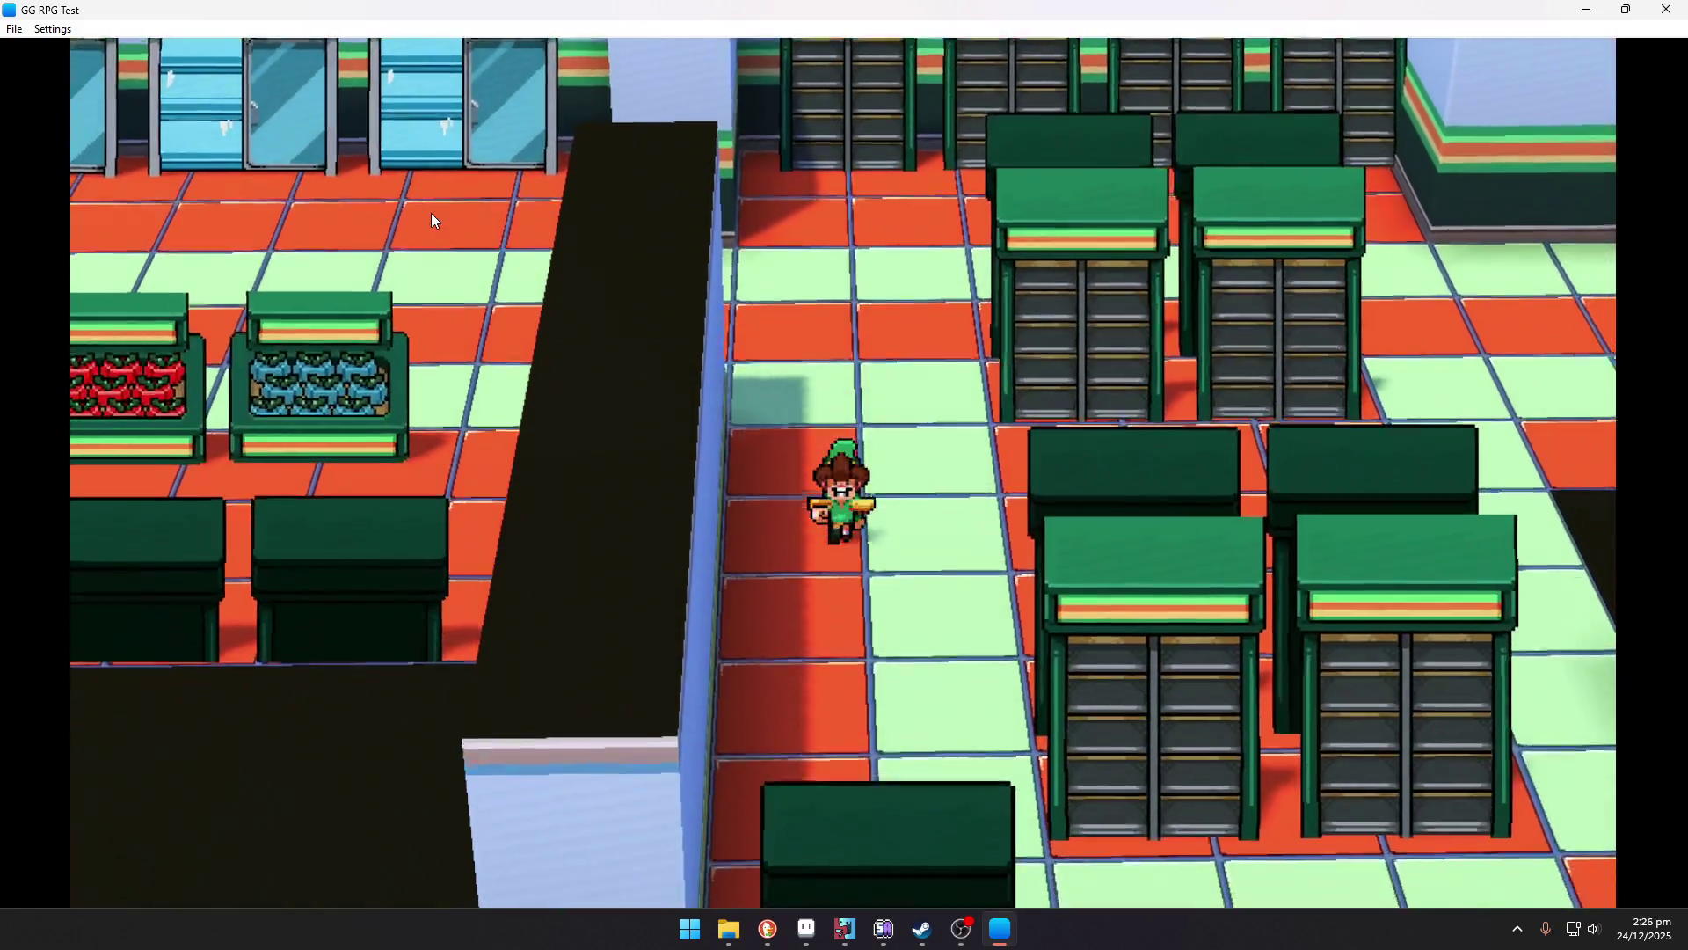
{"action": "key", "text": "Down"}
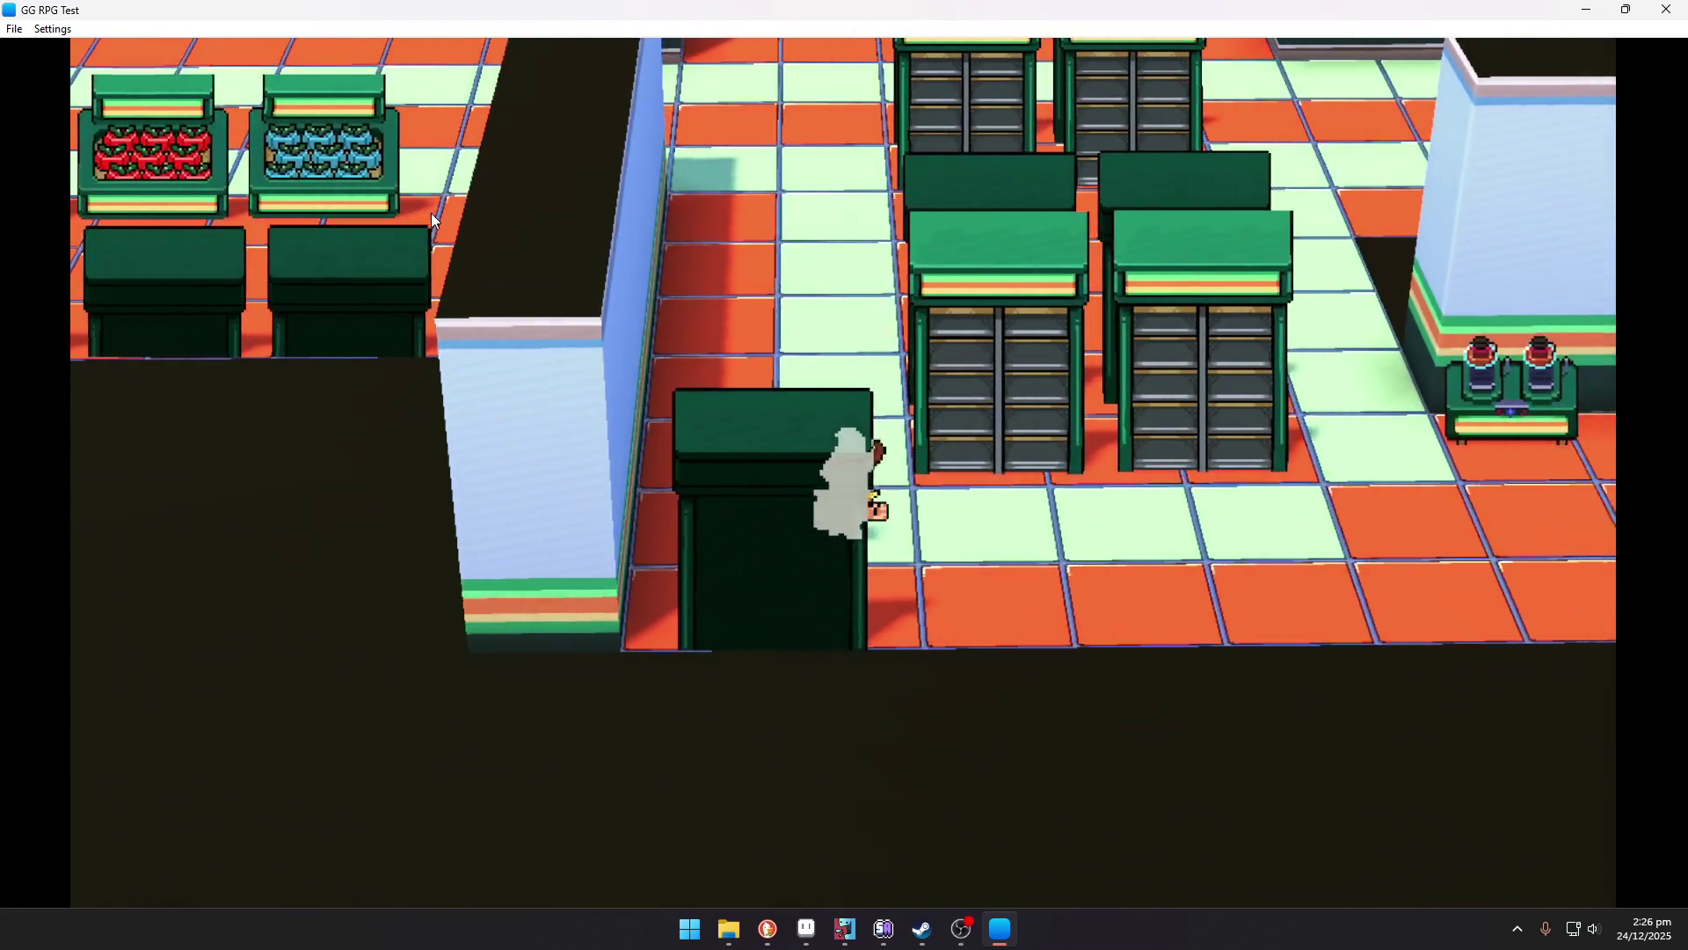
{"action": "key", "text": "Right"}
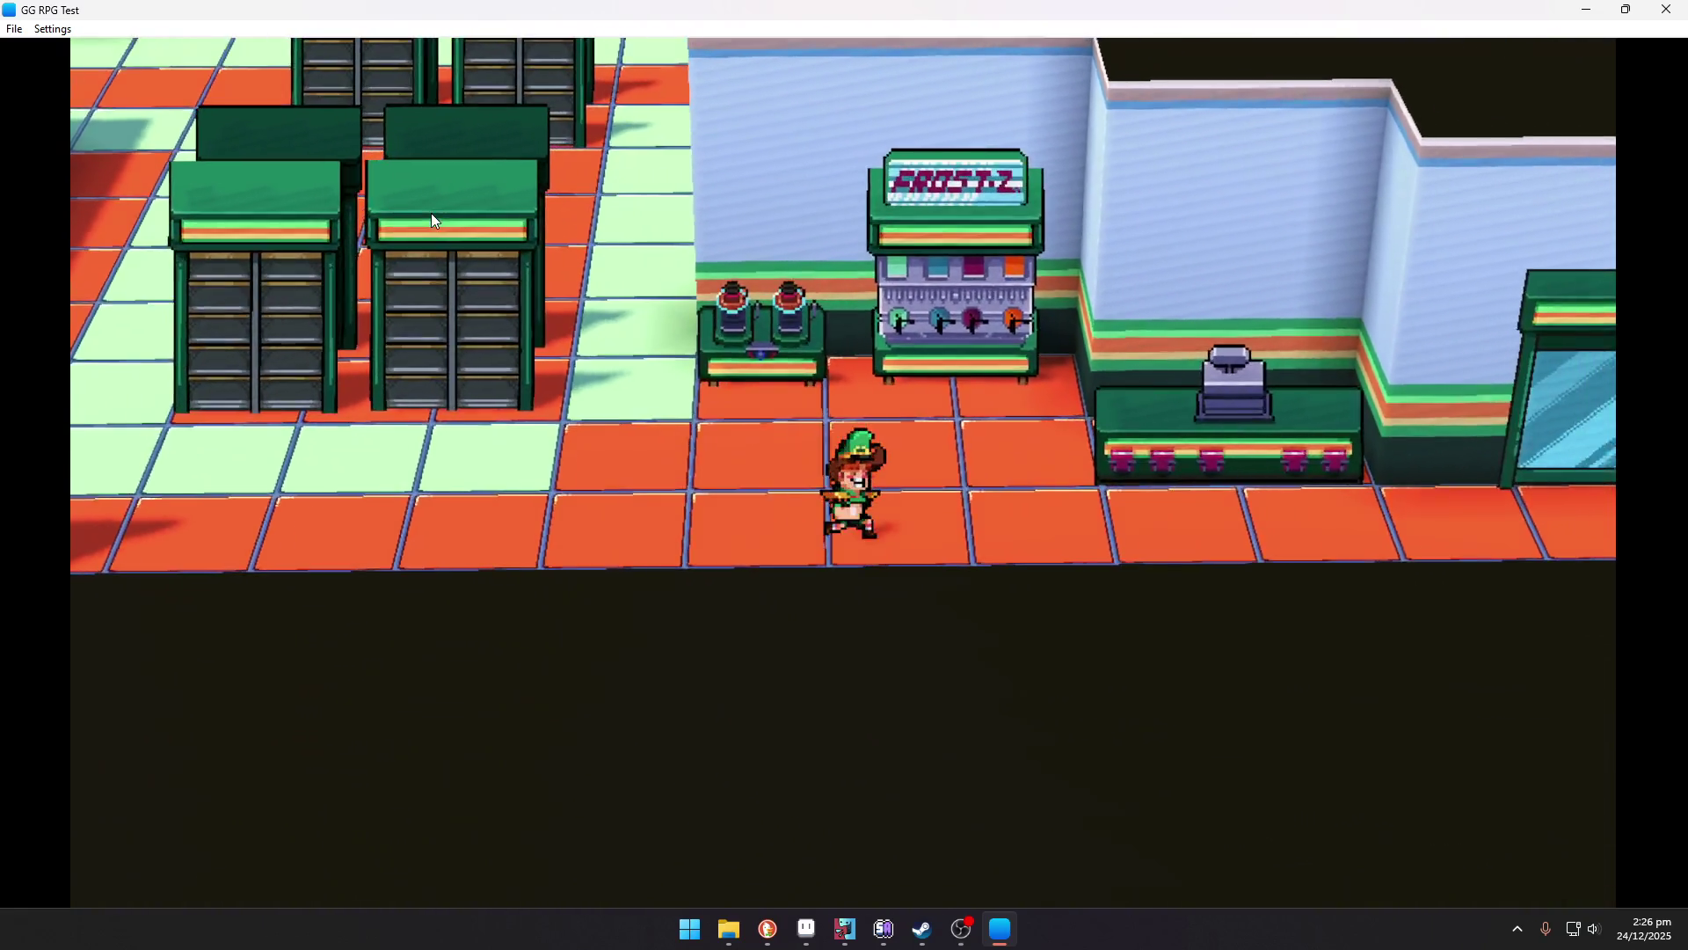
{"action": "key", "text": "Right"}
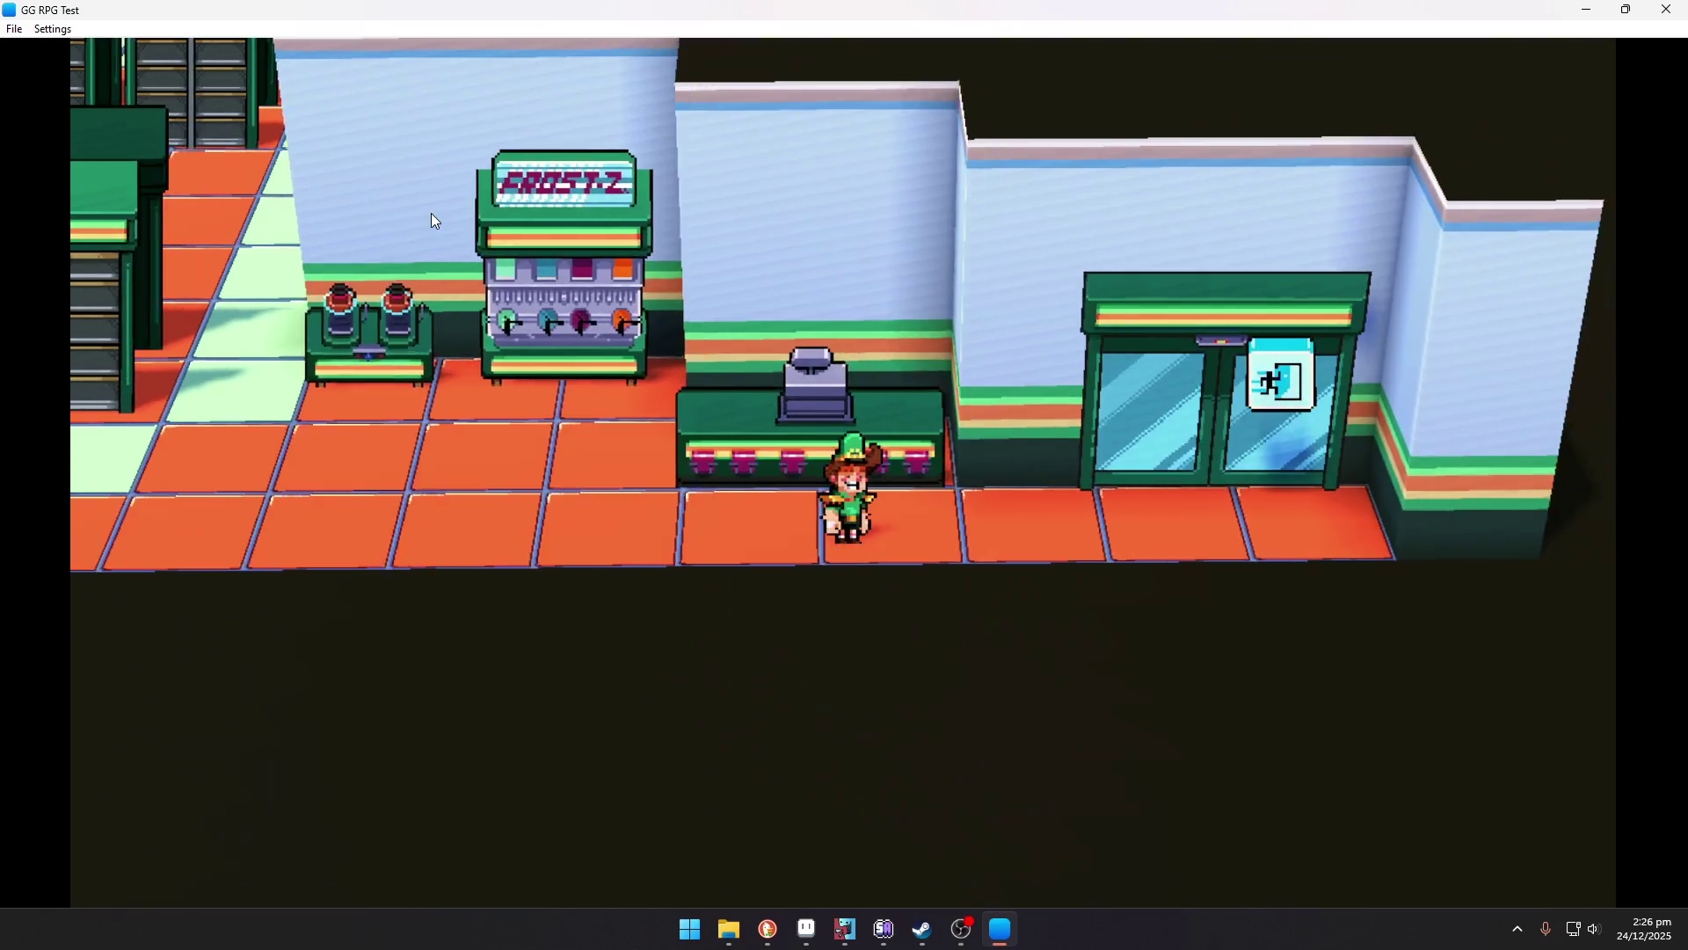
{"action": "key", "text": "Up"}
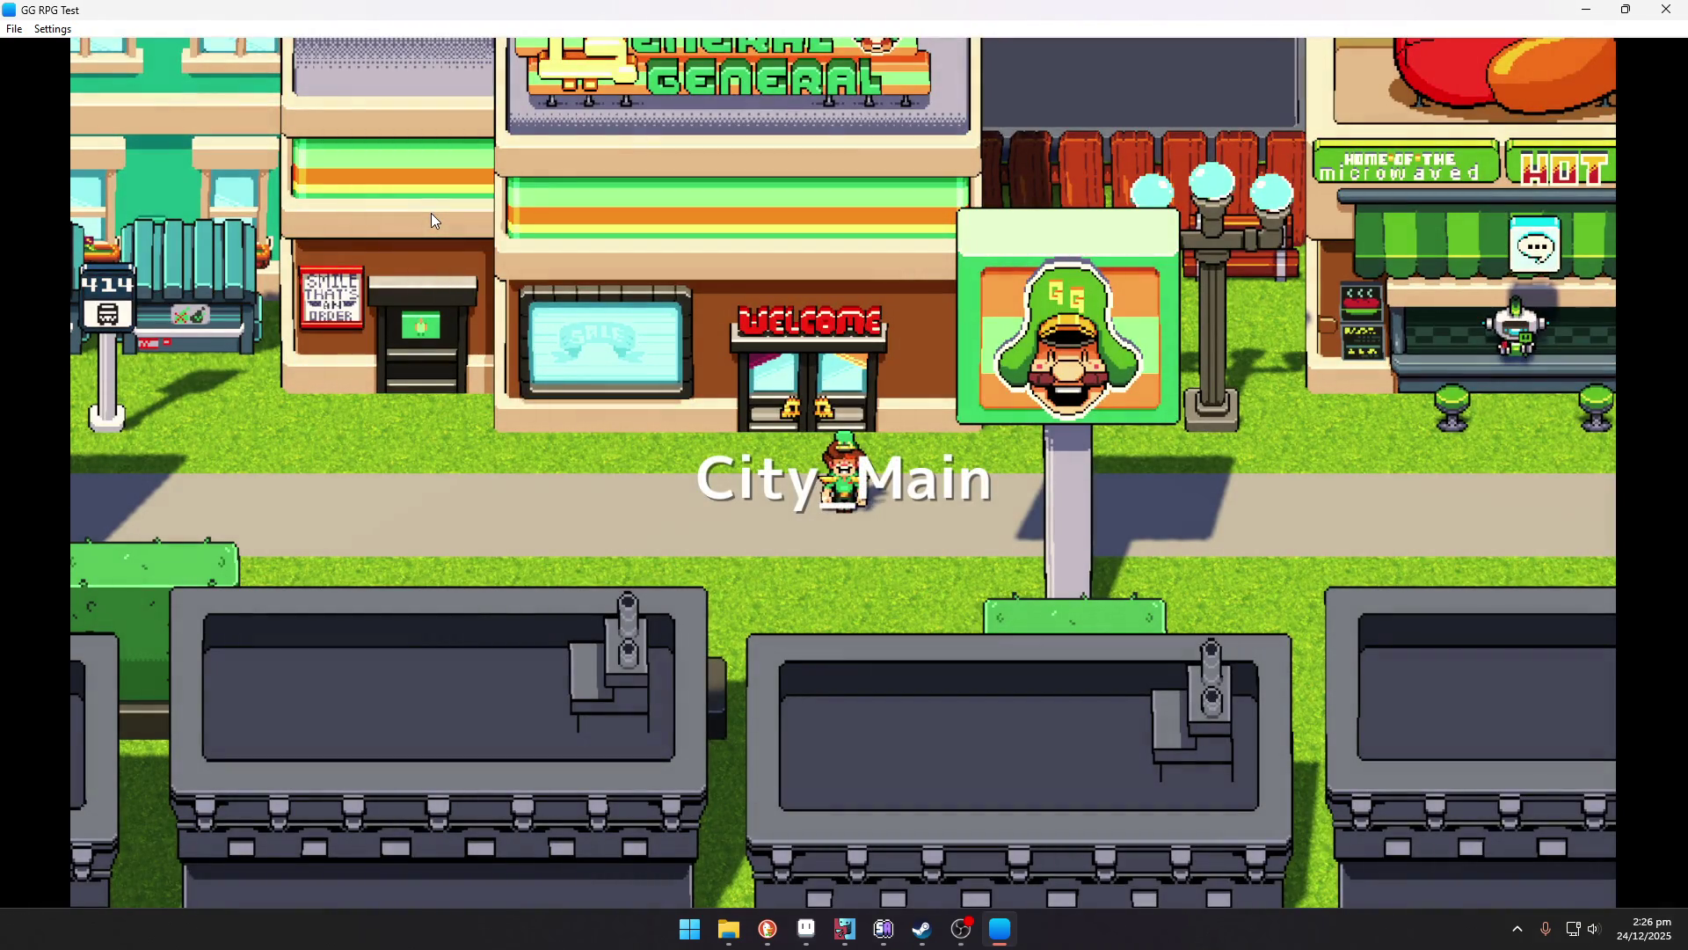
Walk along the City_Main sidewalk past the SALE window to the hot dog stand counter.
{"action": "key", "text": "Left"}
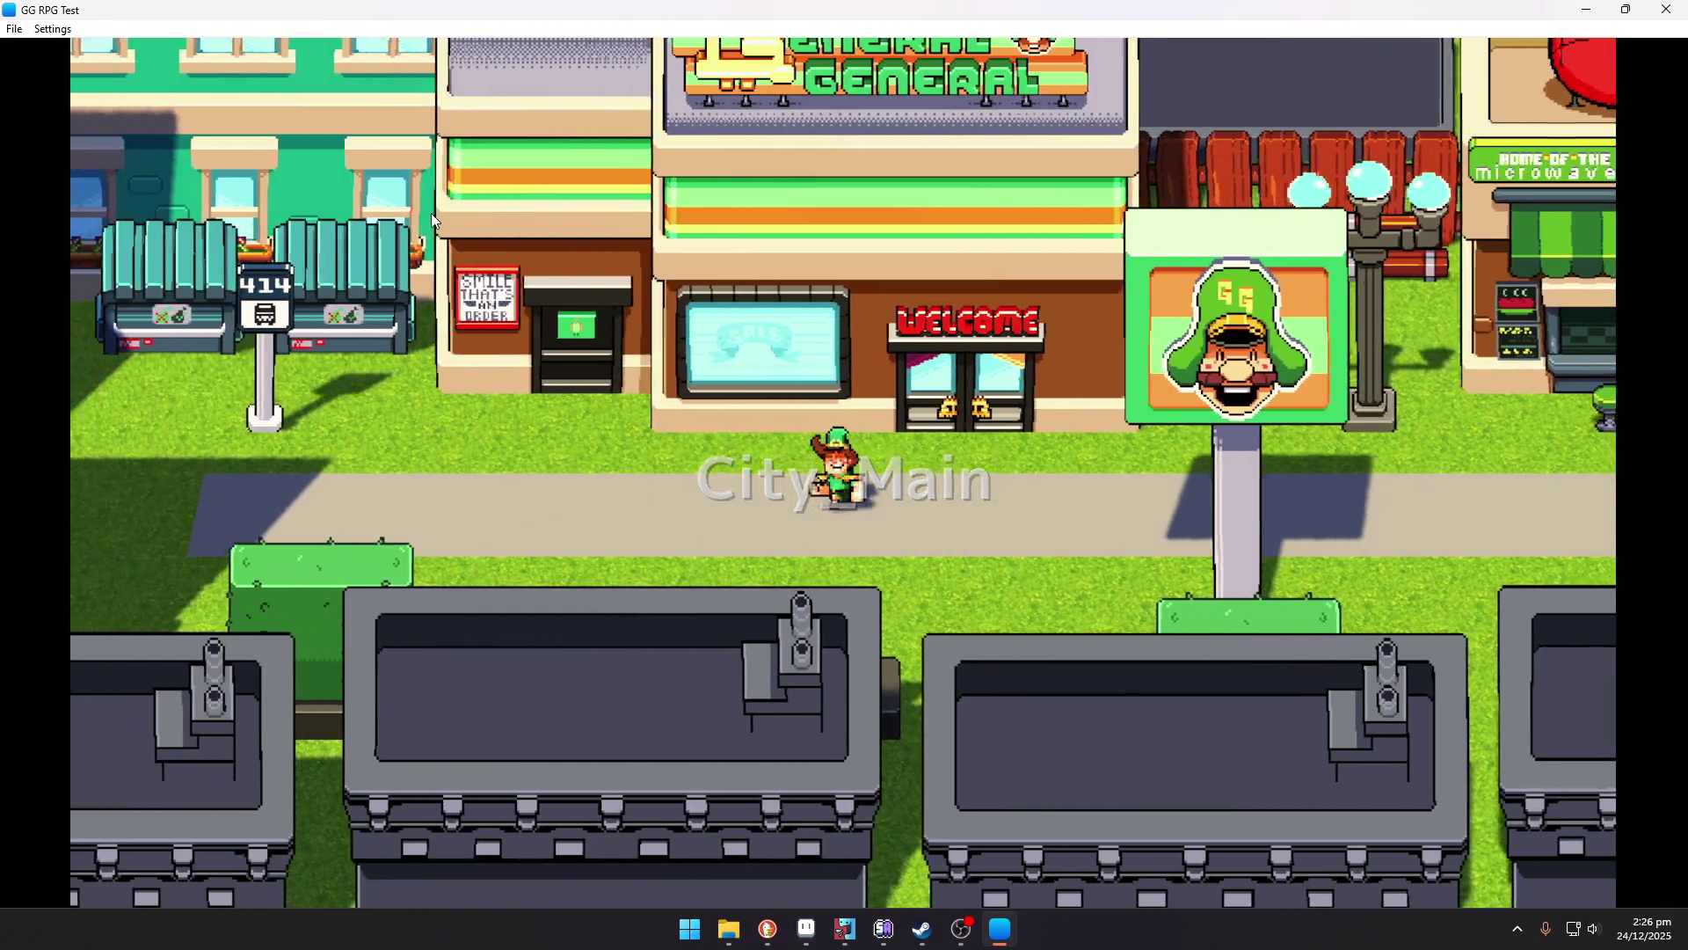
{"action": "key", "text": "Up"}
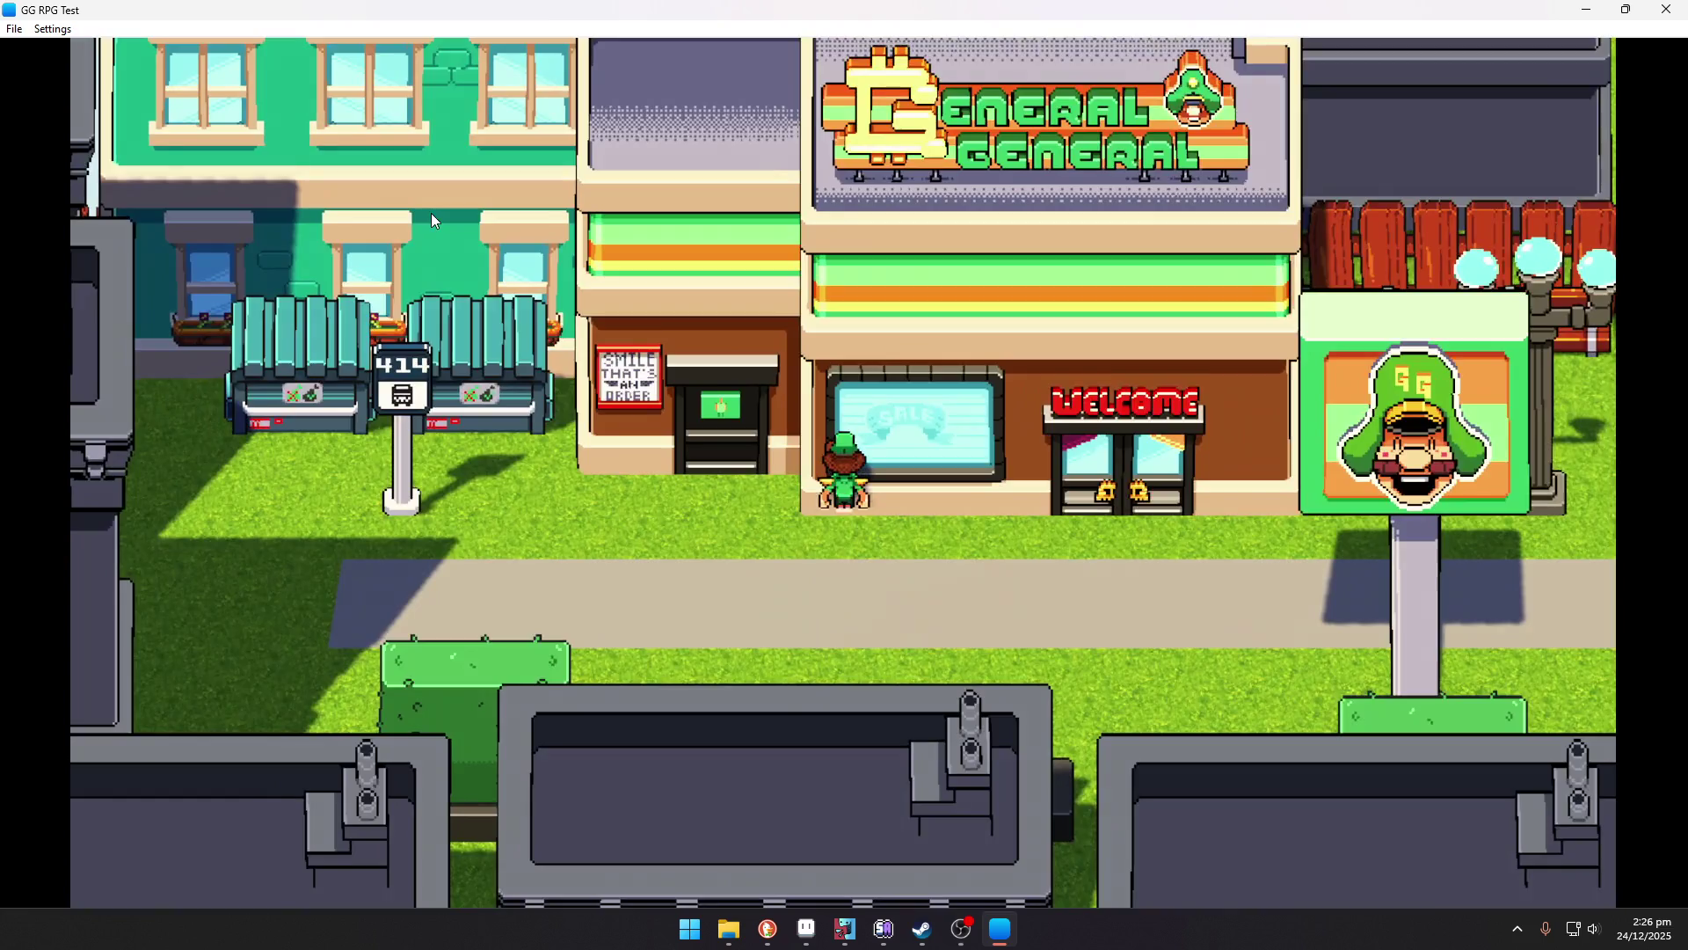
{"action": "key", "text": "Down"}
{"action": "key", "text": "Right"}
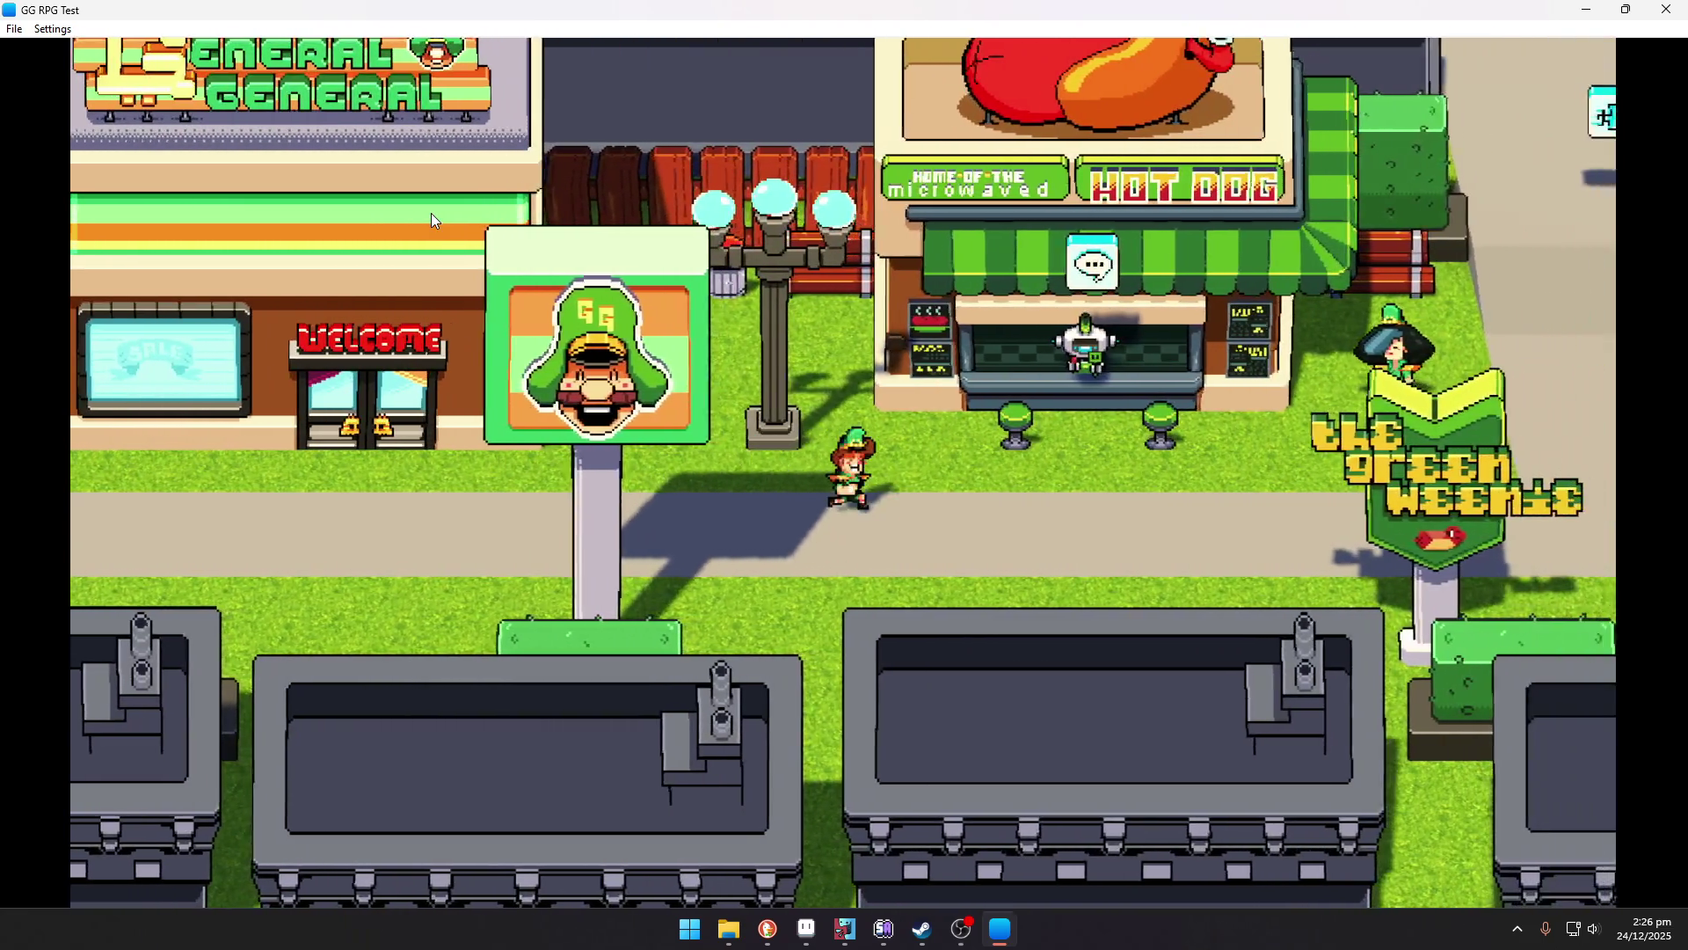
{"action": "key", "text": "Up"}
Talk through the hot dog vendor's dialogue, then walk right and up toward the northern road.
{"action": "key", "text": "Return"}
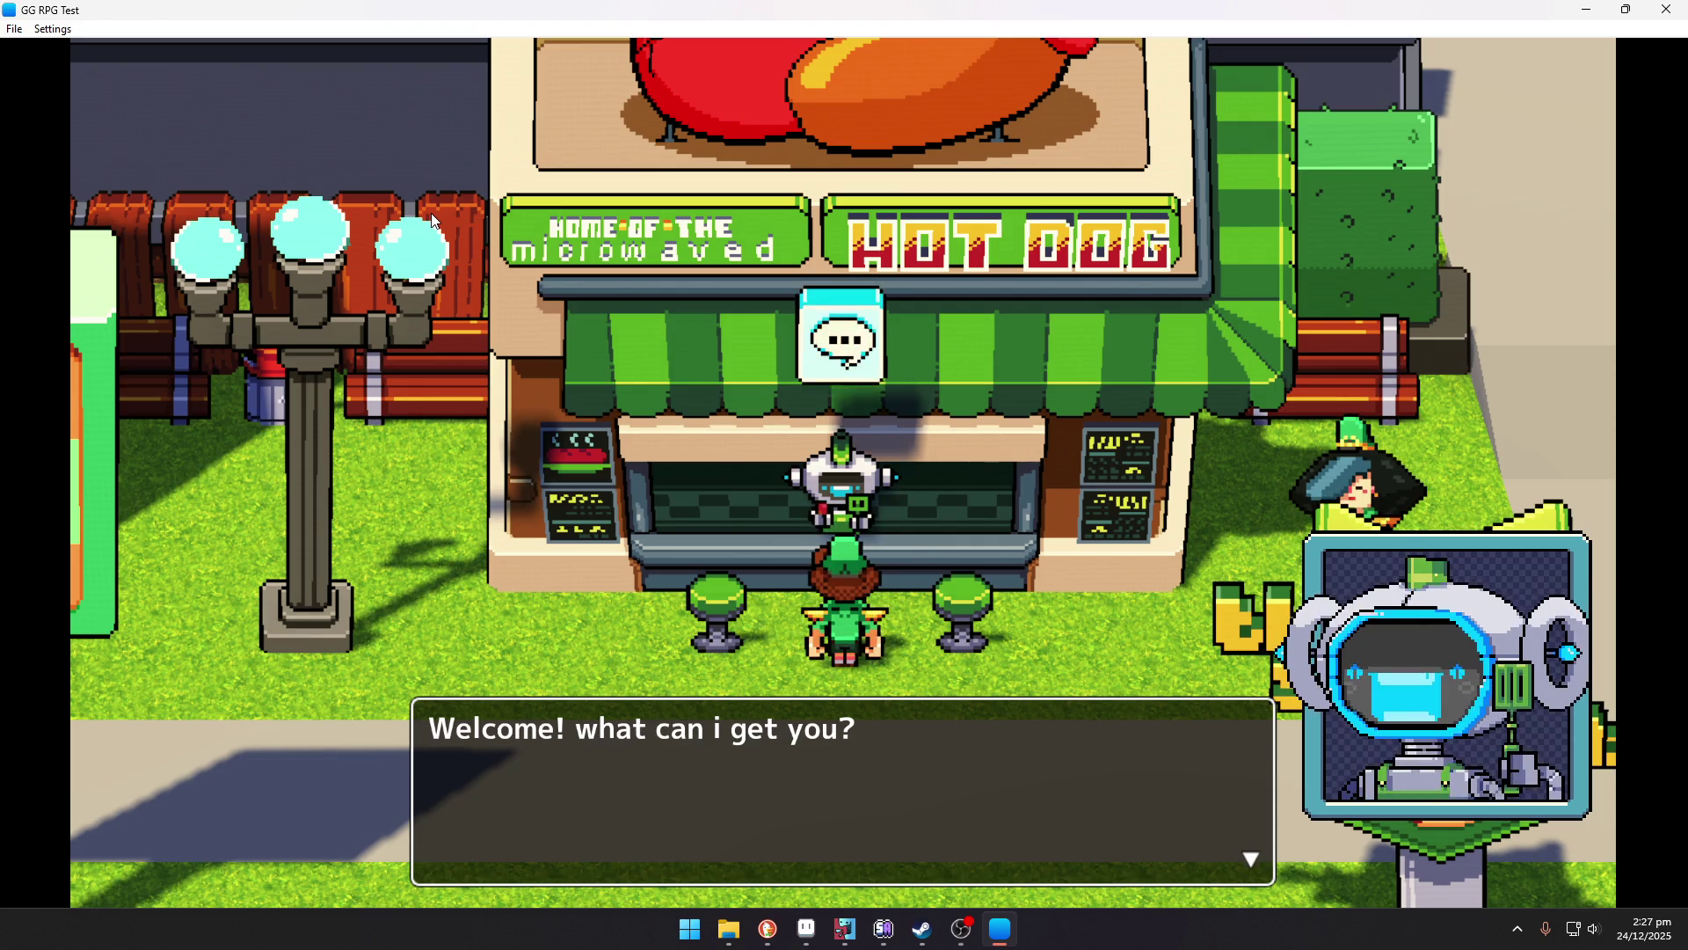
{"action": "key", "text": "Return"}
{"action": "key", "text": "Return"}
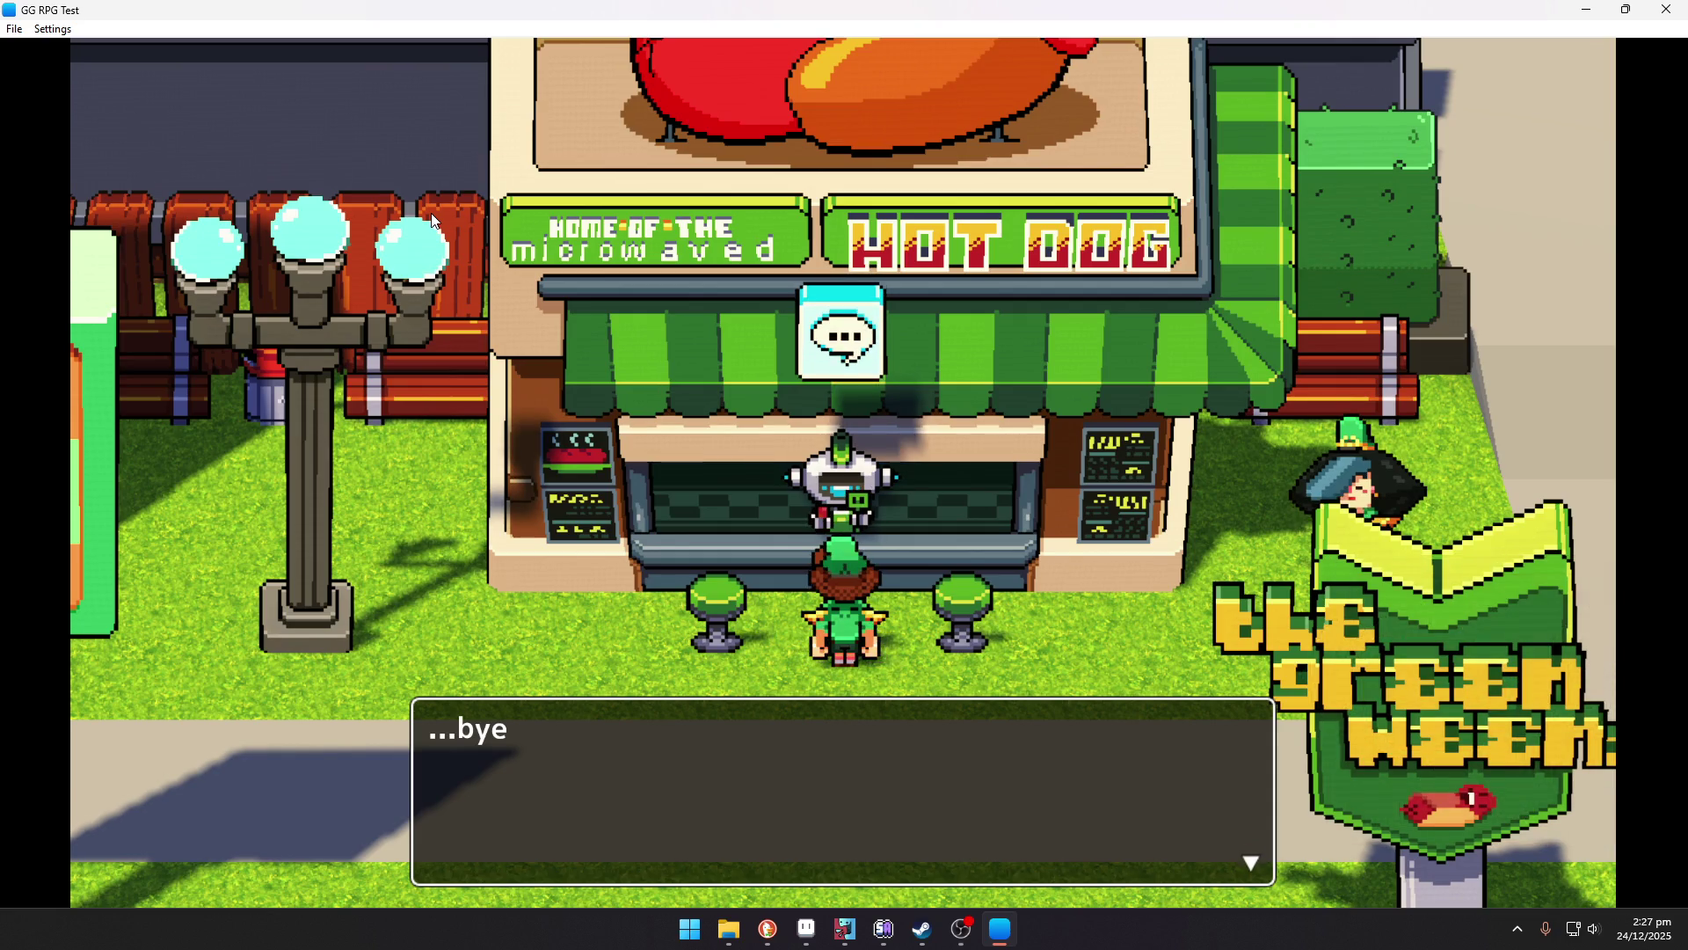
{"action": "key", "text": "Return"}
{"action": "key", "text": "Down"}
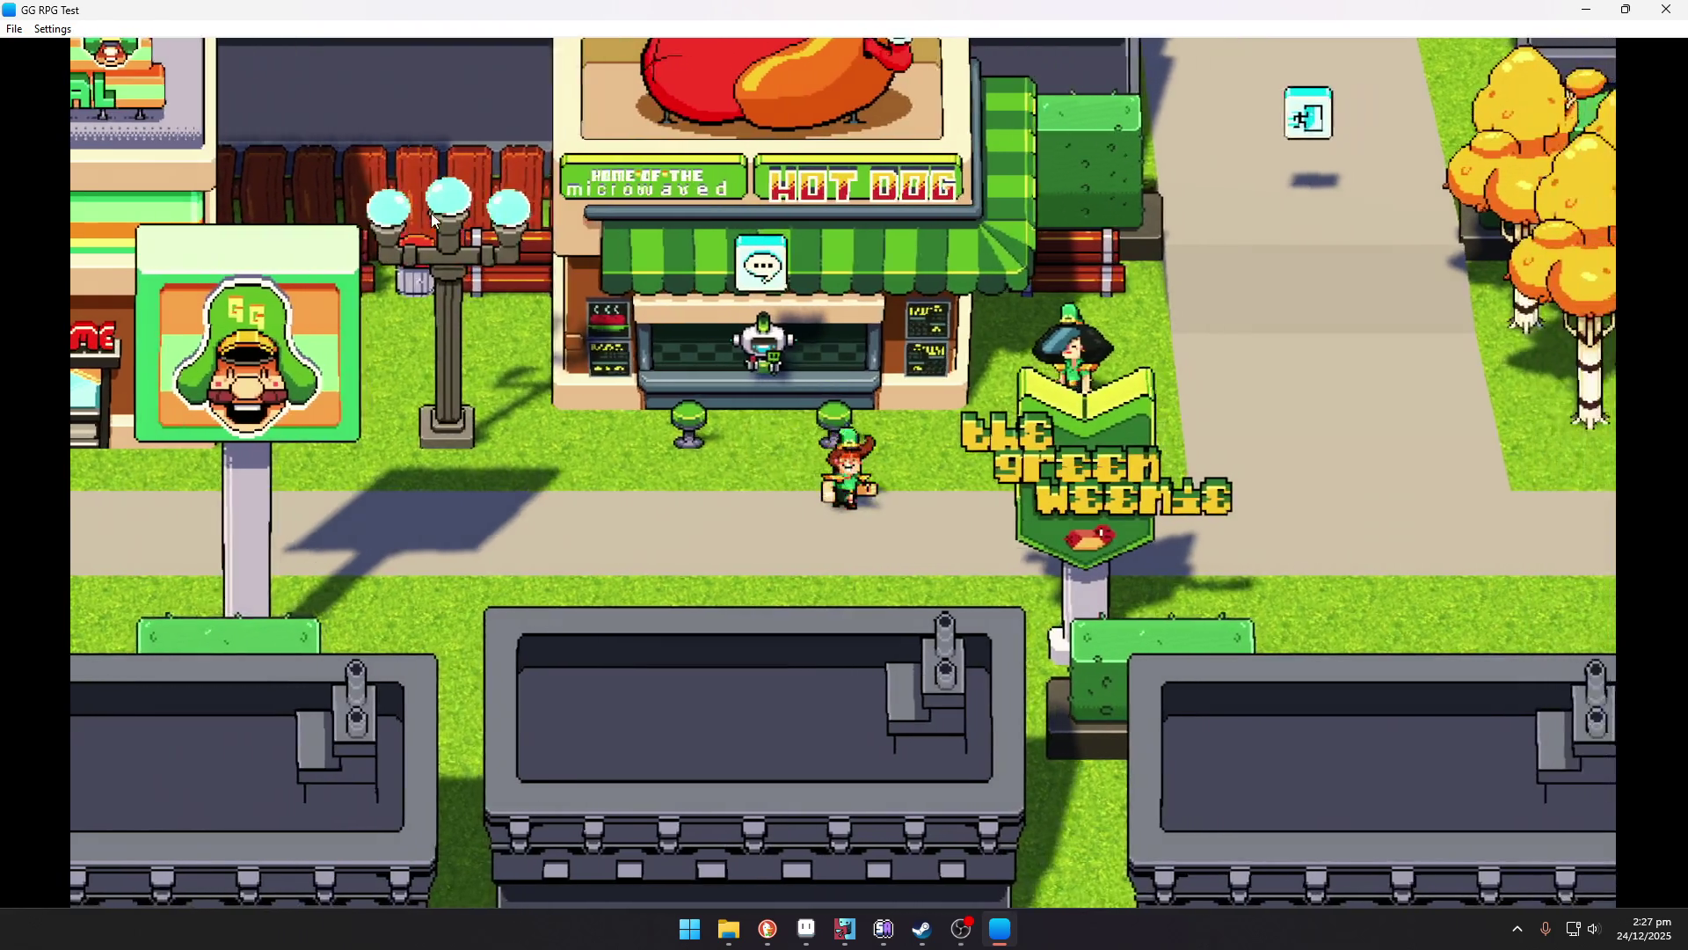
{"action": "key", "text": "Right"}
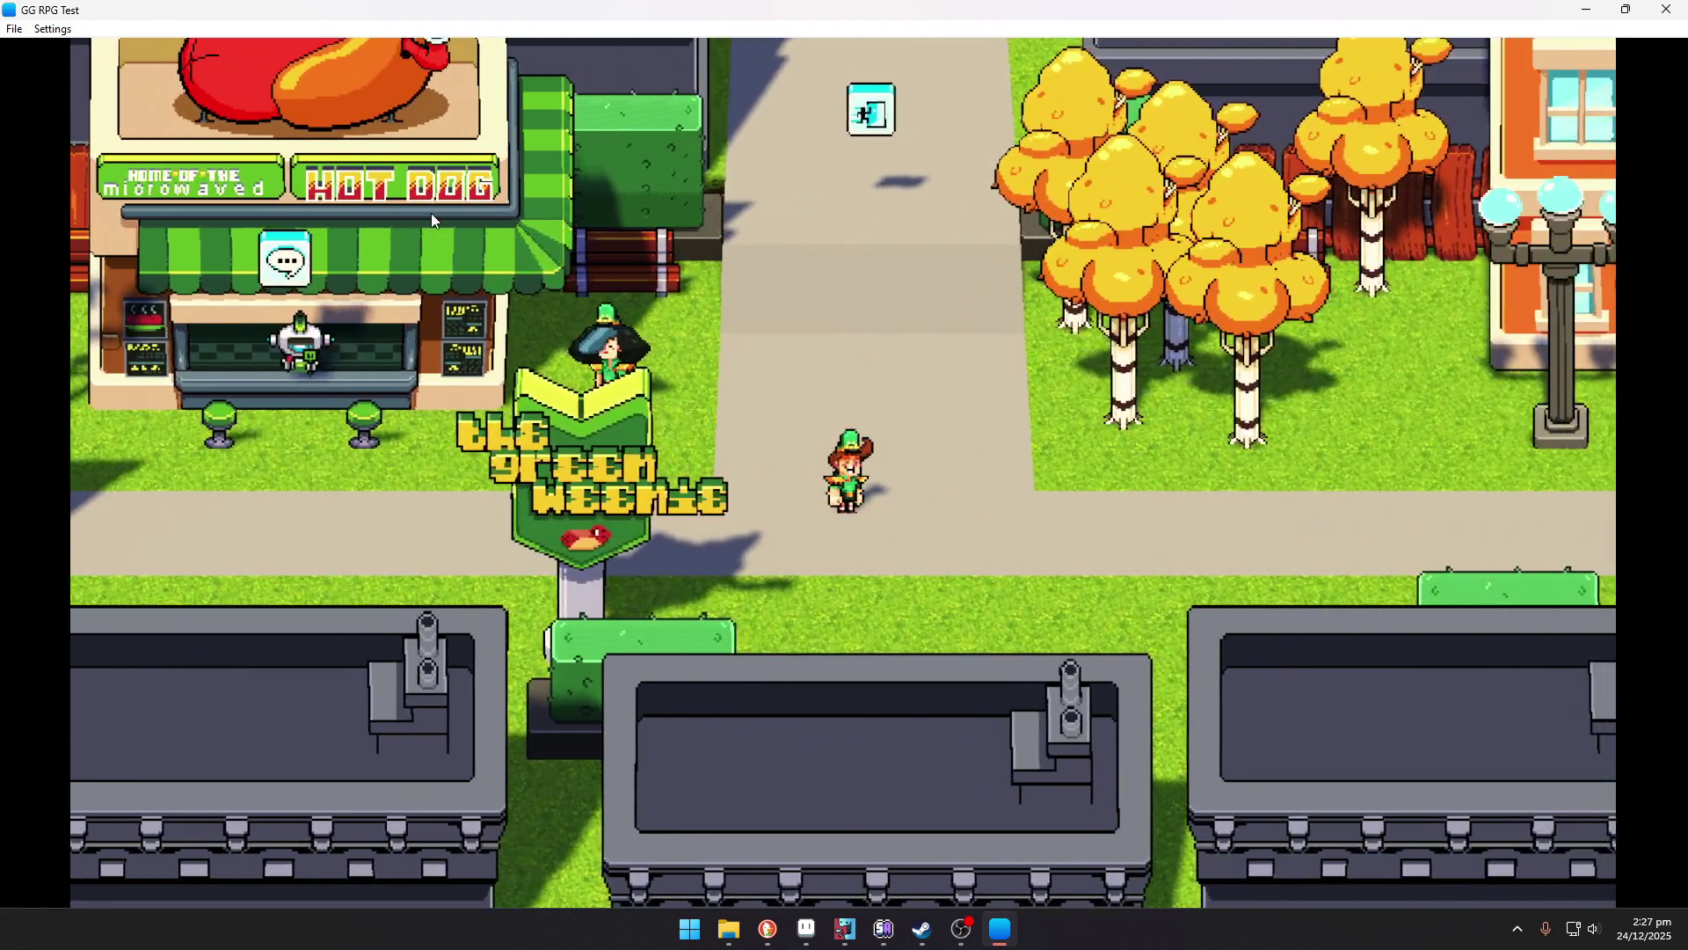
{"action": "key", "text": "Up"}
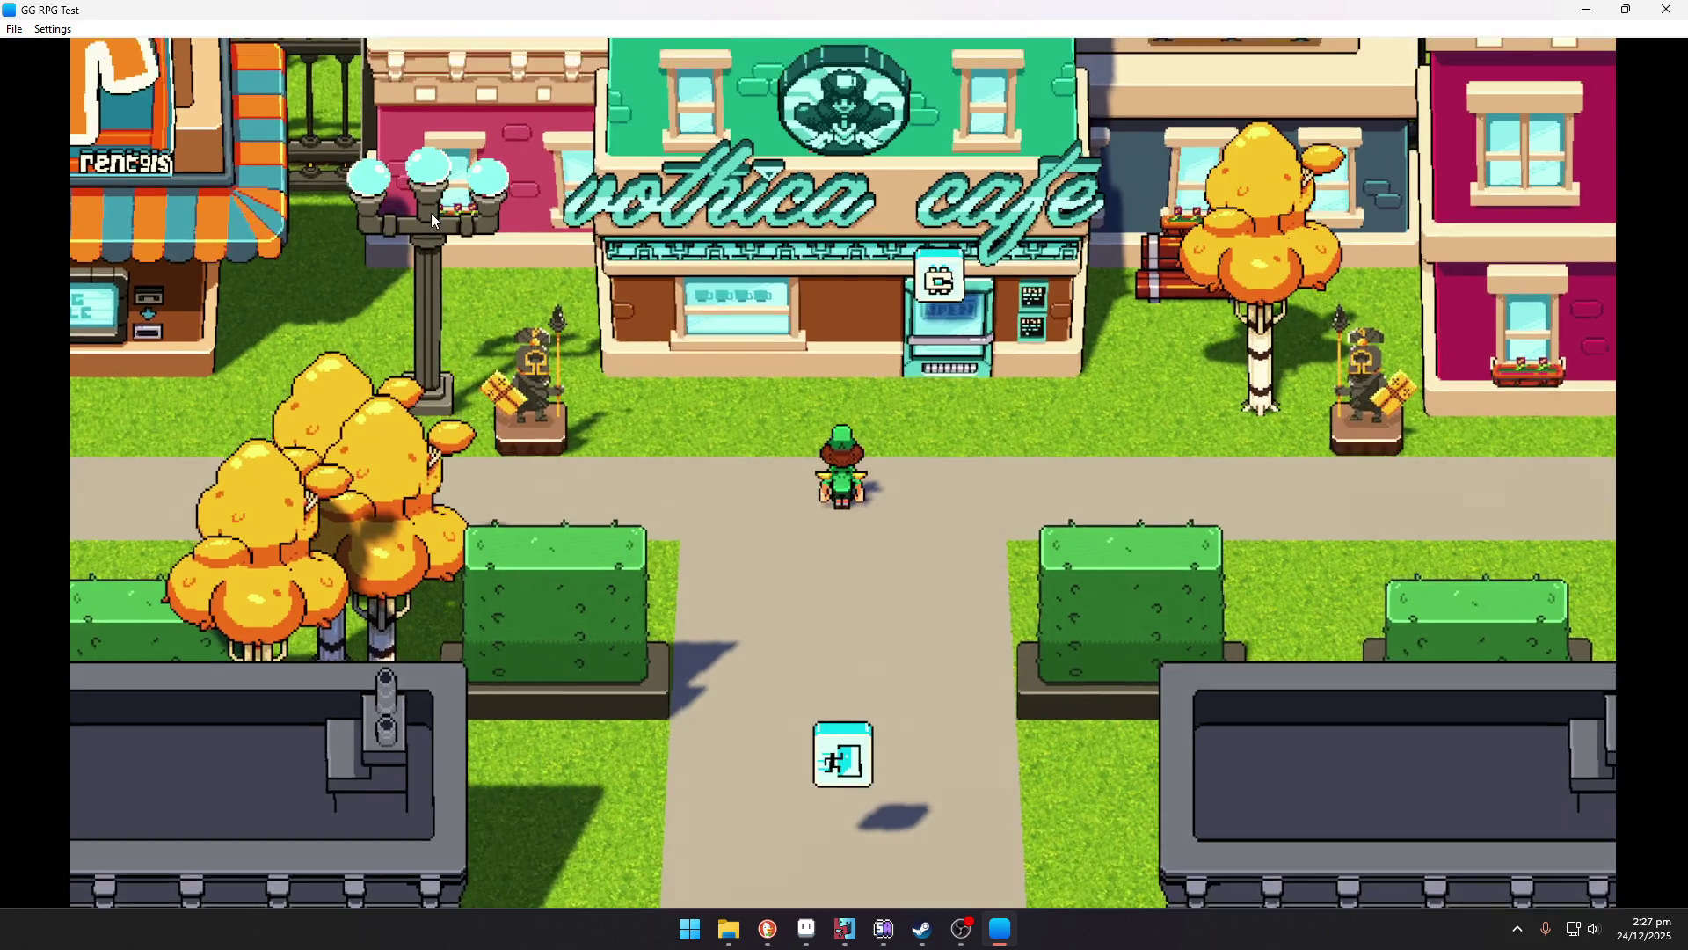
Walk left past the VCR store, enter the Vothica cafe to the counter, and walk back out.
{"action": "key", "text": "Left"}
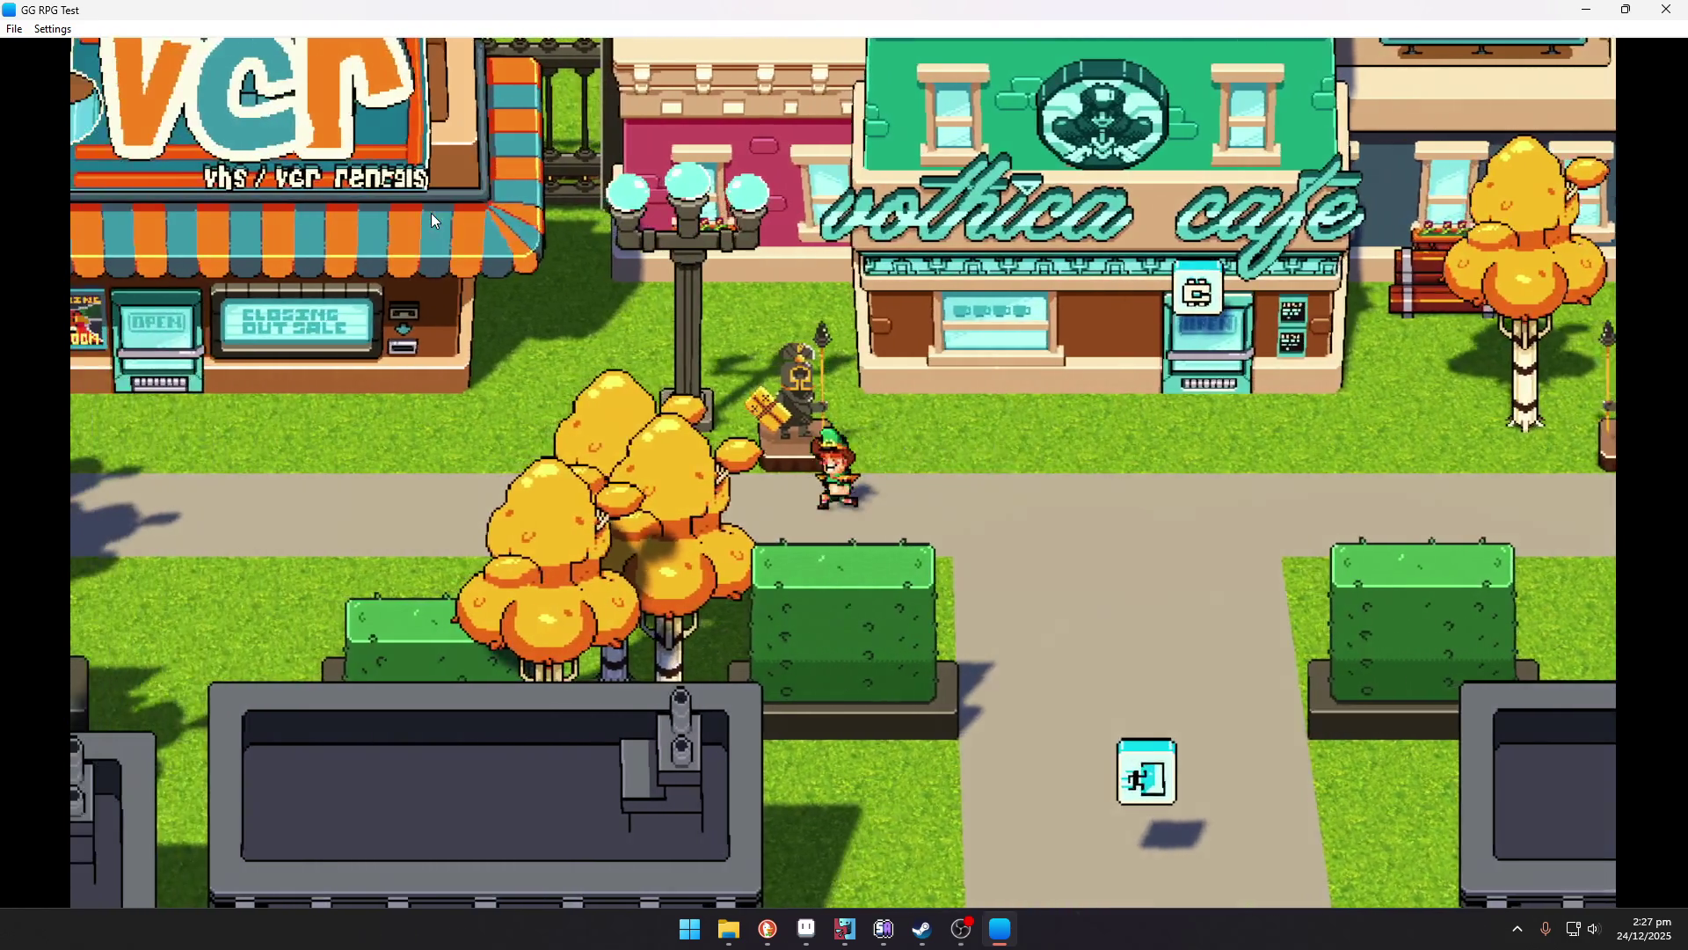
{"action": "key", "text": "Left"}
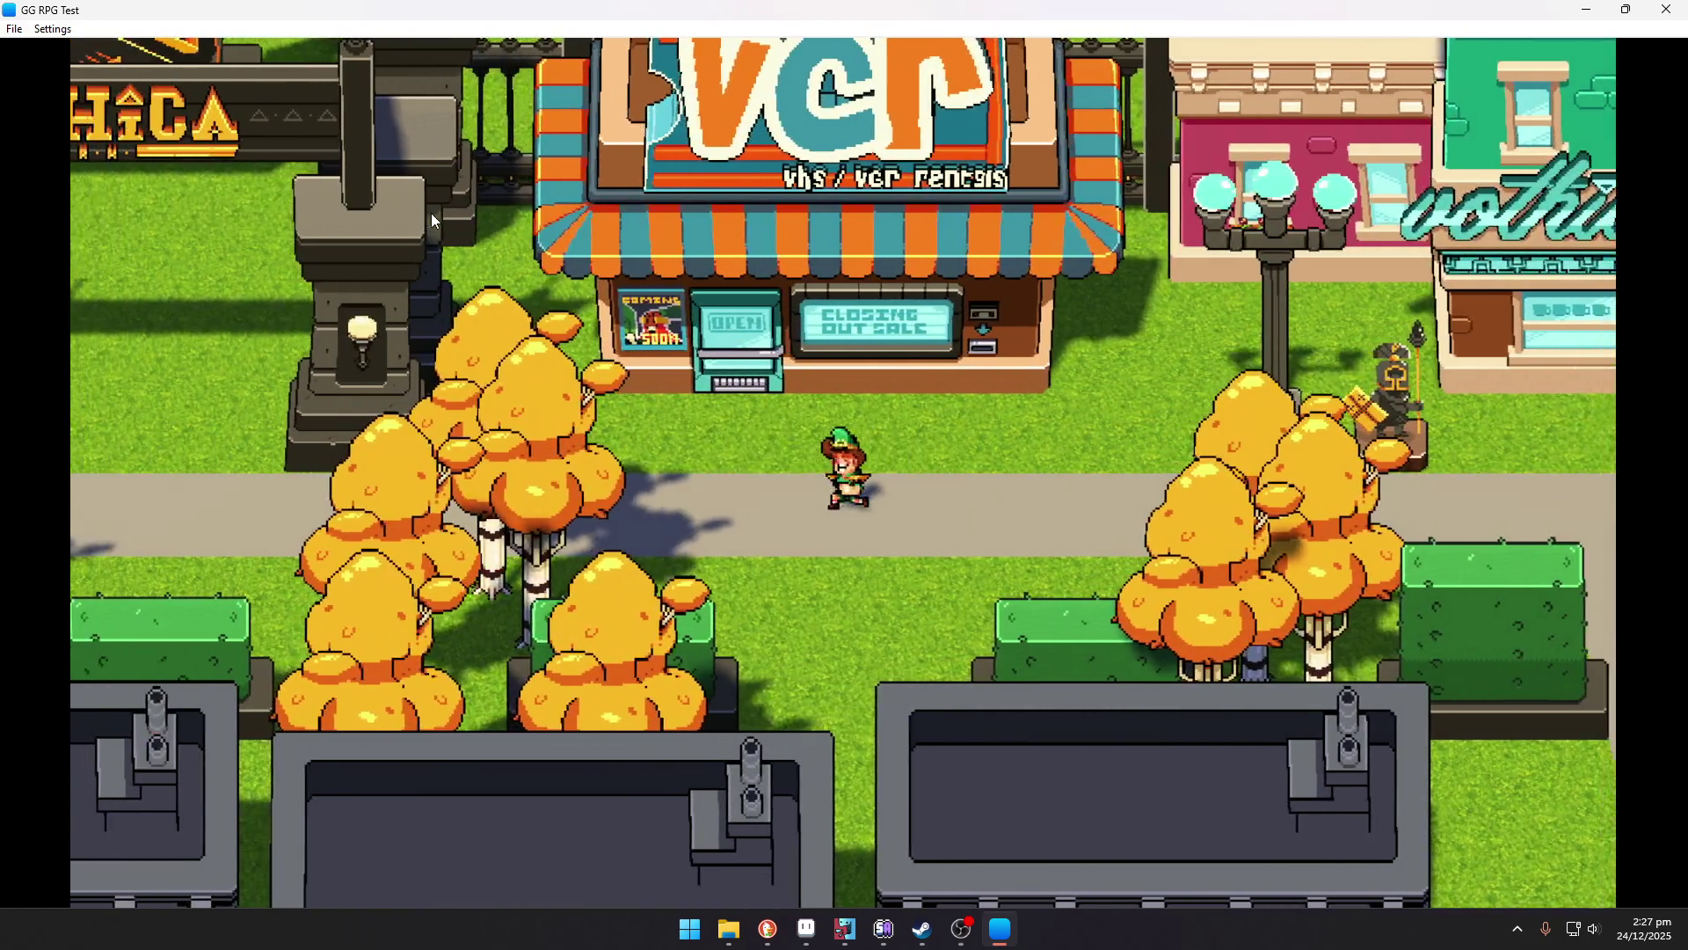
{"action": "key", "text": "Right"}
{"action": "key", "text": "Right"}
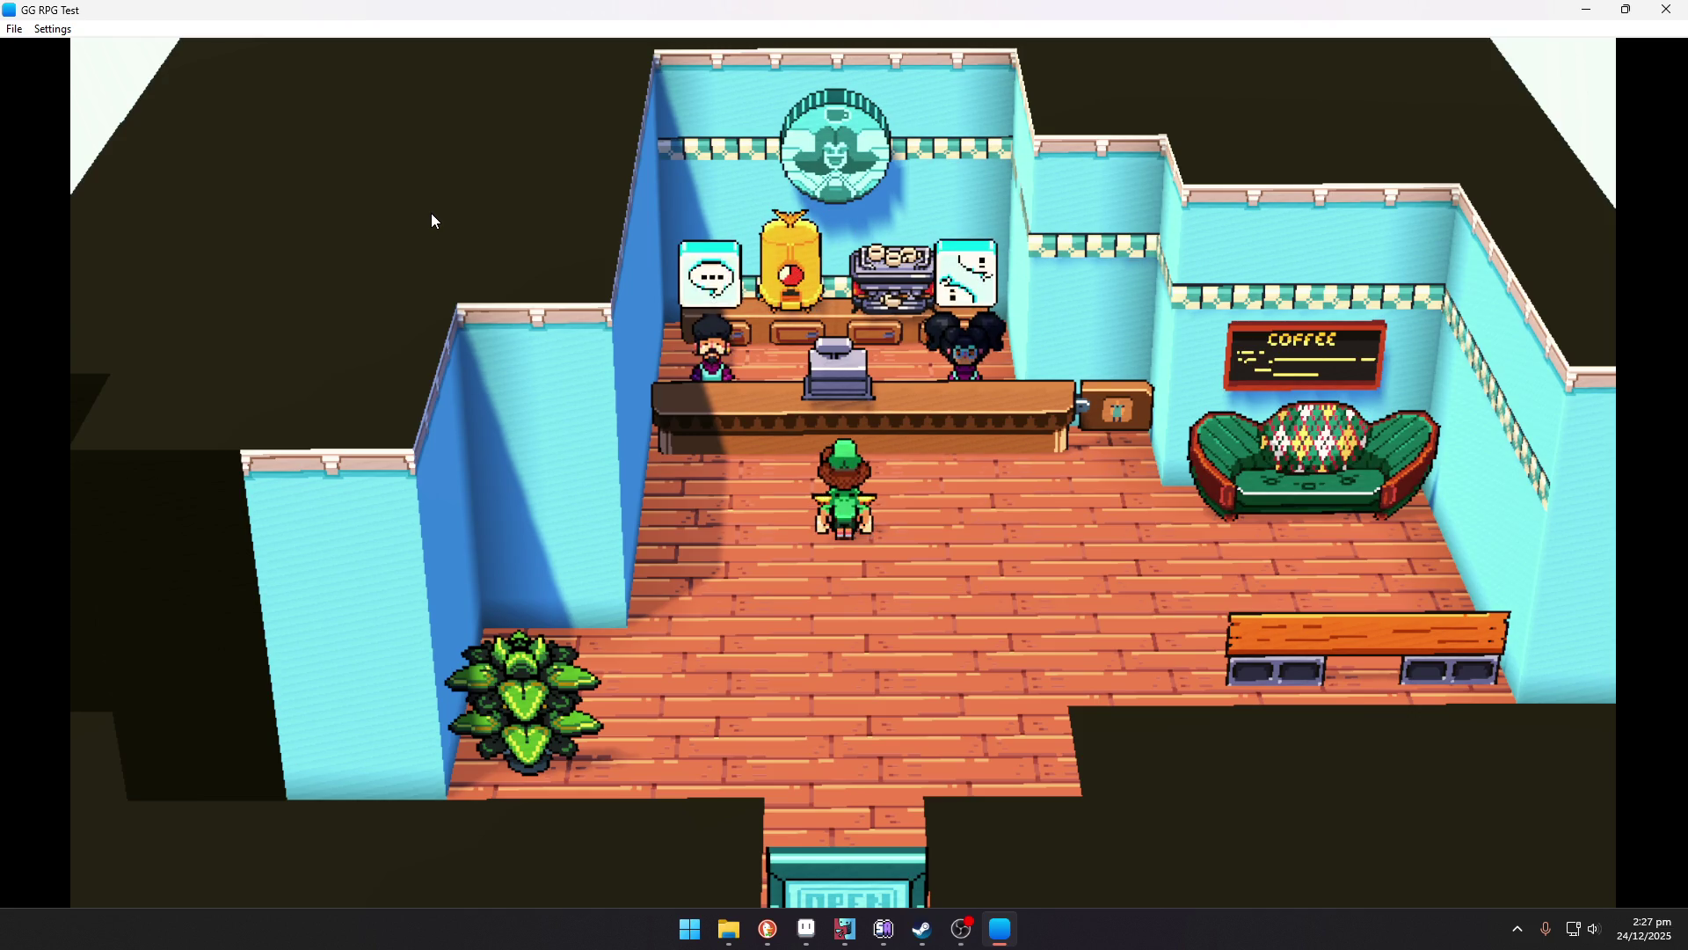
{"action": "key", "text": "w"}
{"action": "key", "text": "d"}
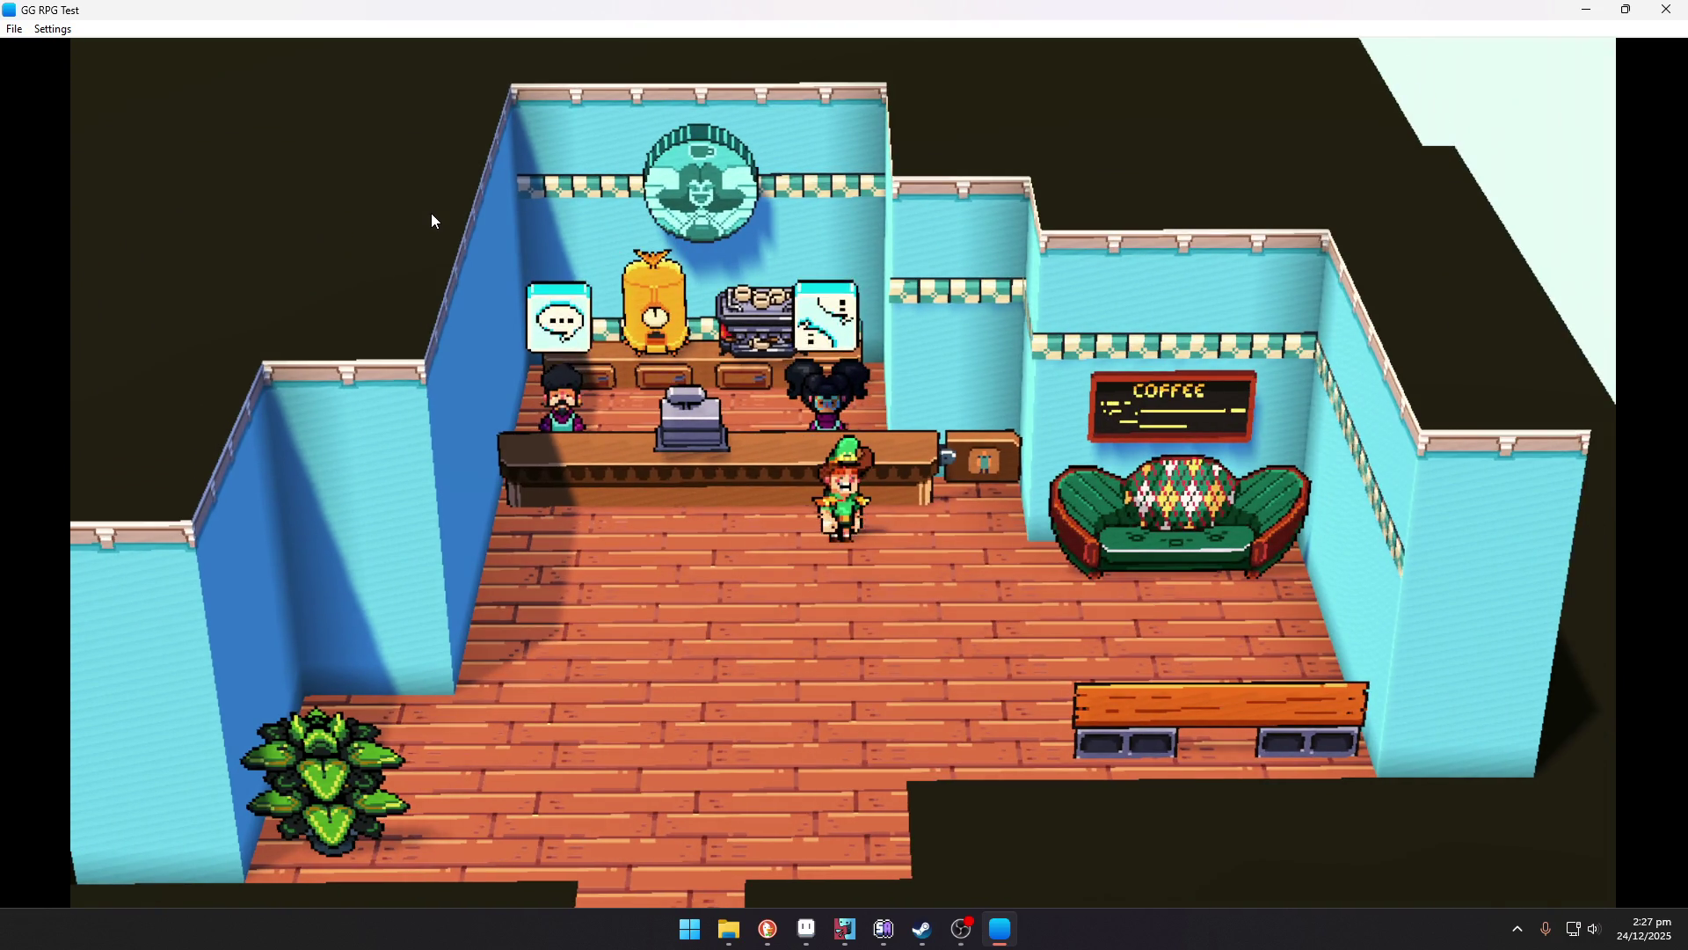
{"action": "key", "text": "s"}
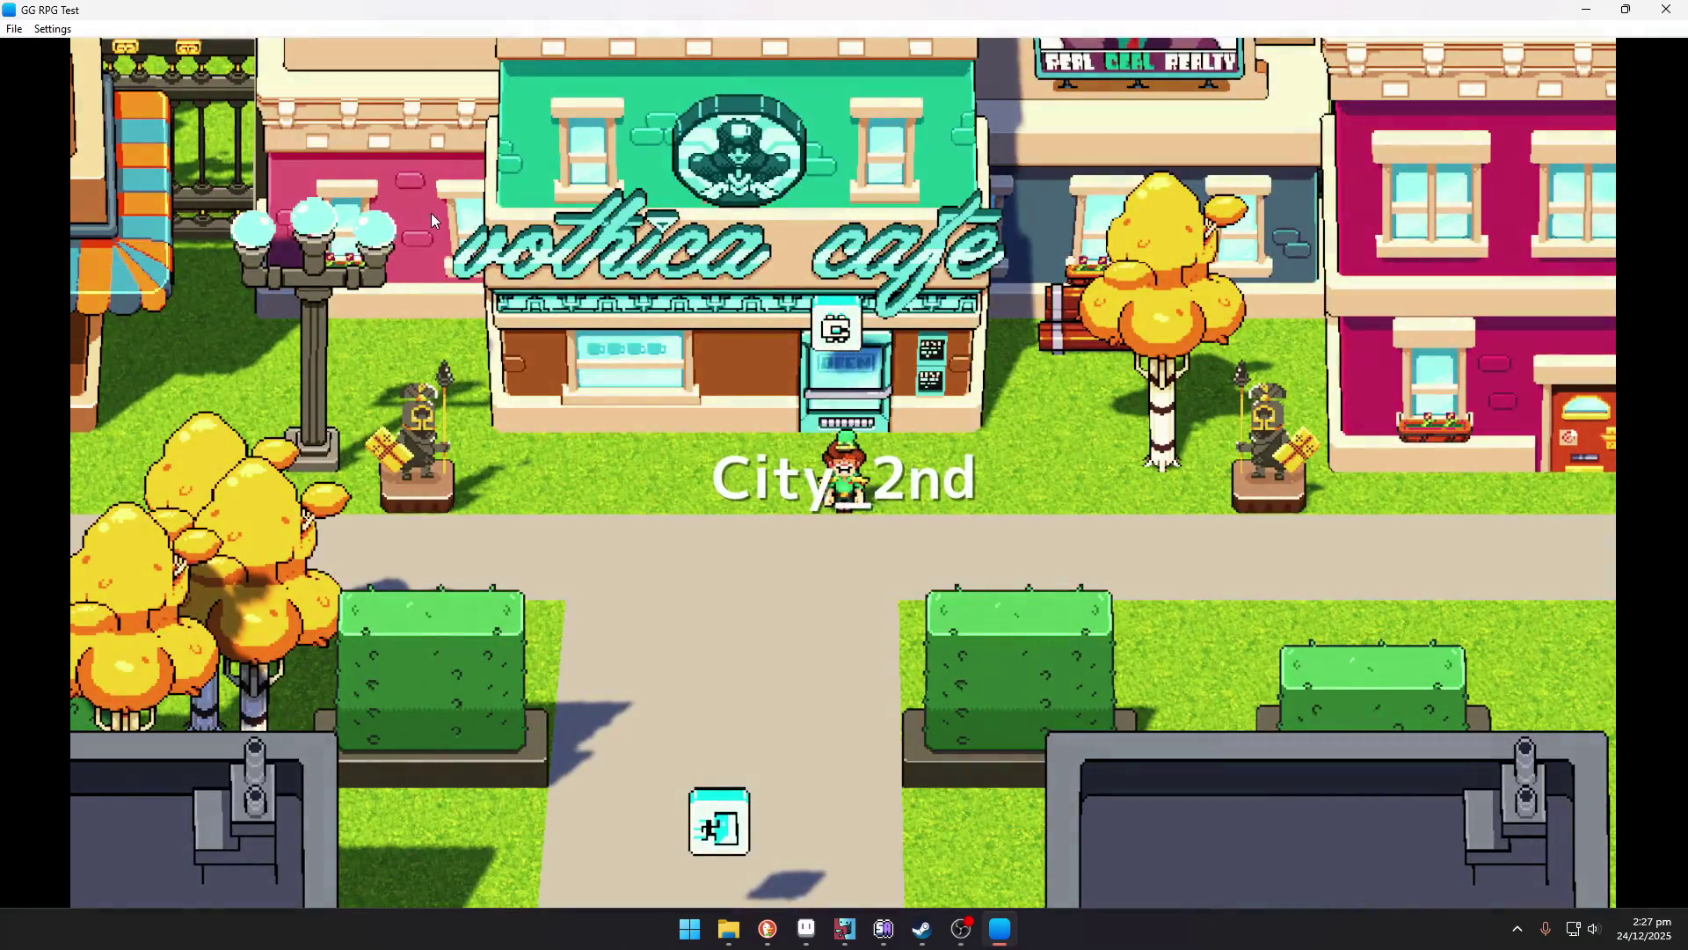
Walk right along City_2nd past the Veterinaria and up into the Vothica park gate.
{"action": "key", "text": "d"}
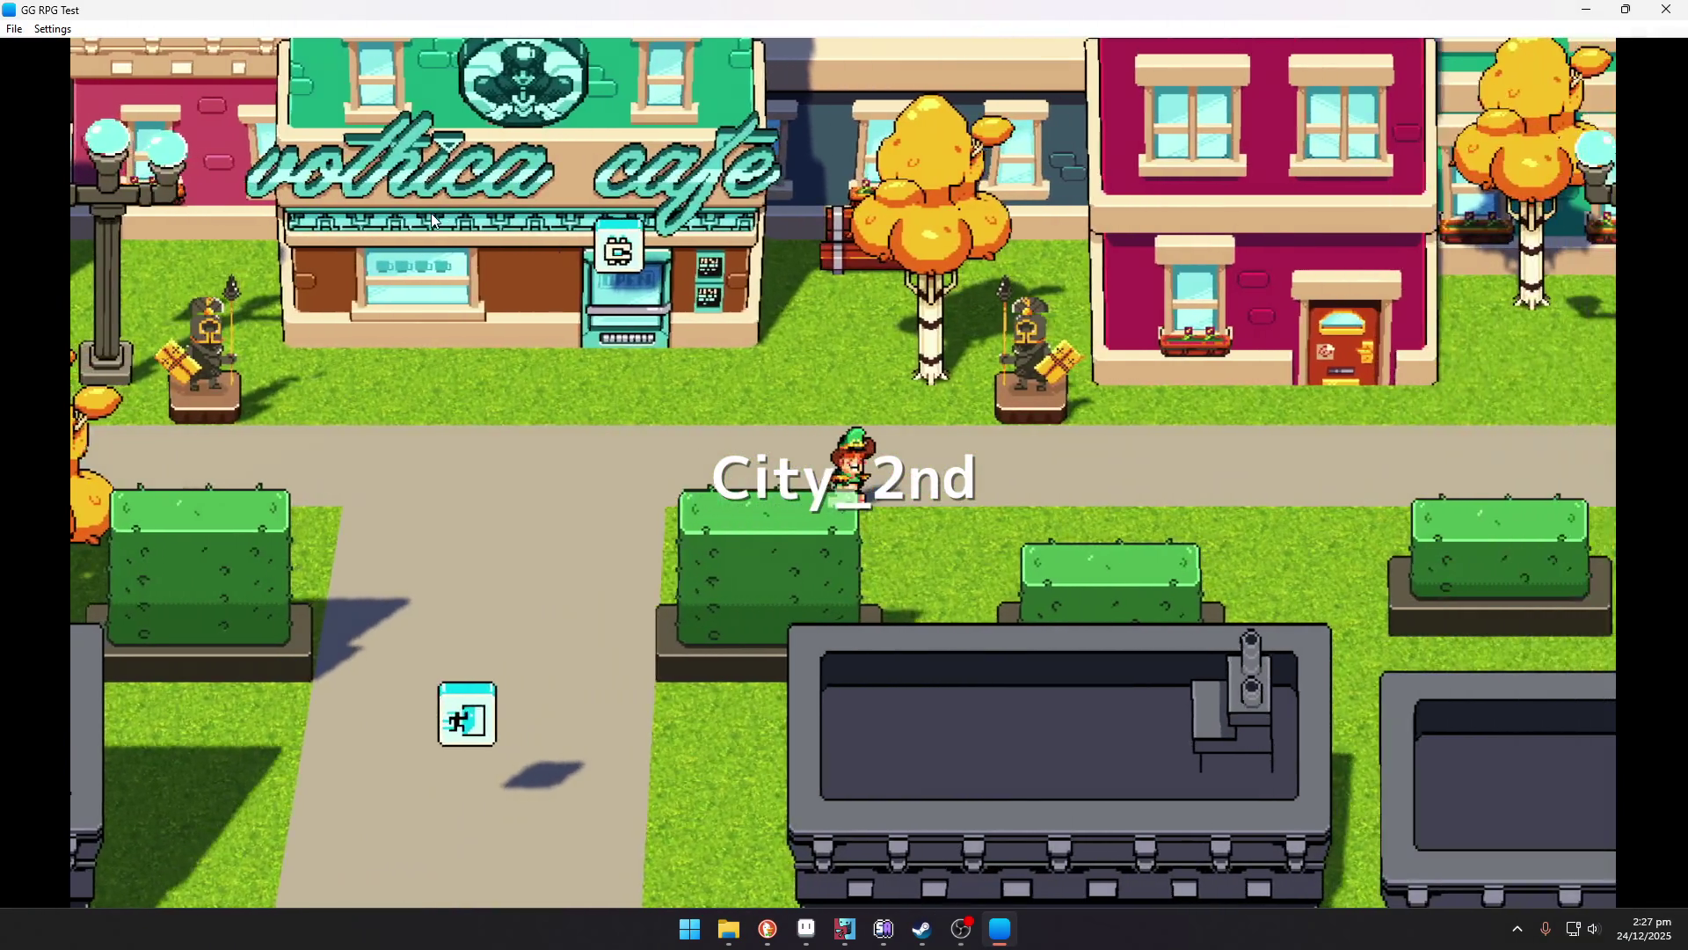
{"action": "key", "text": "d"}
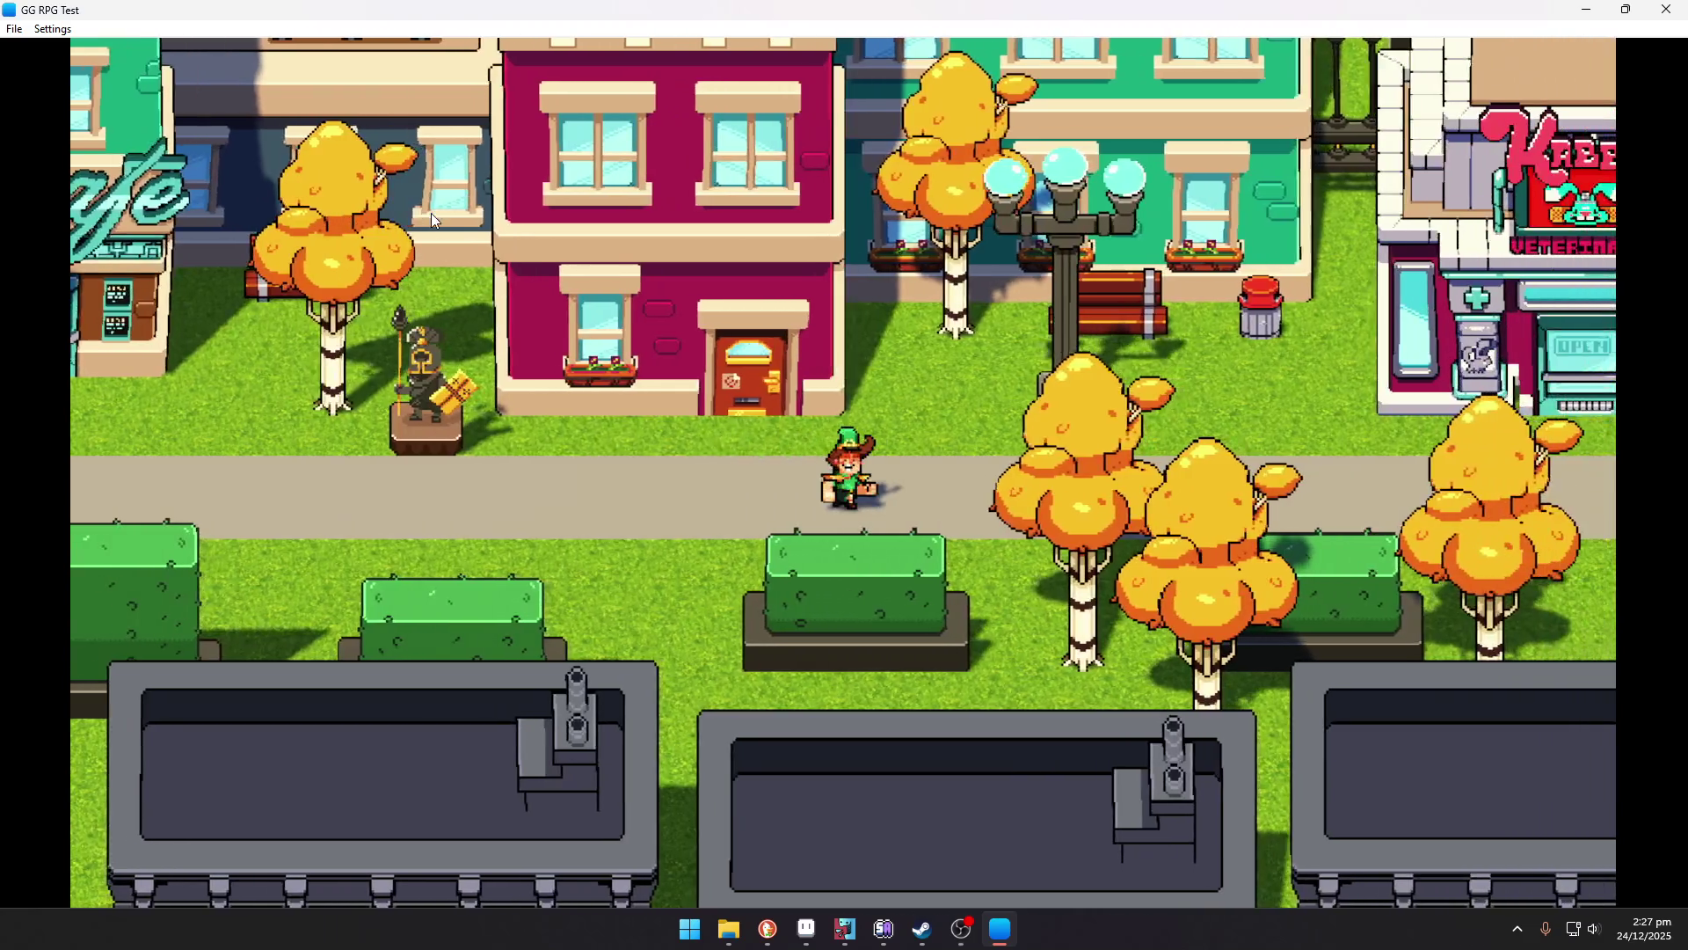
{"action": "key", "text": "d"}
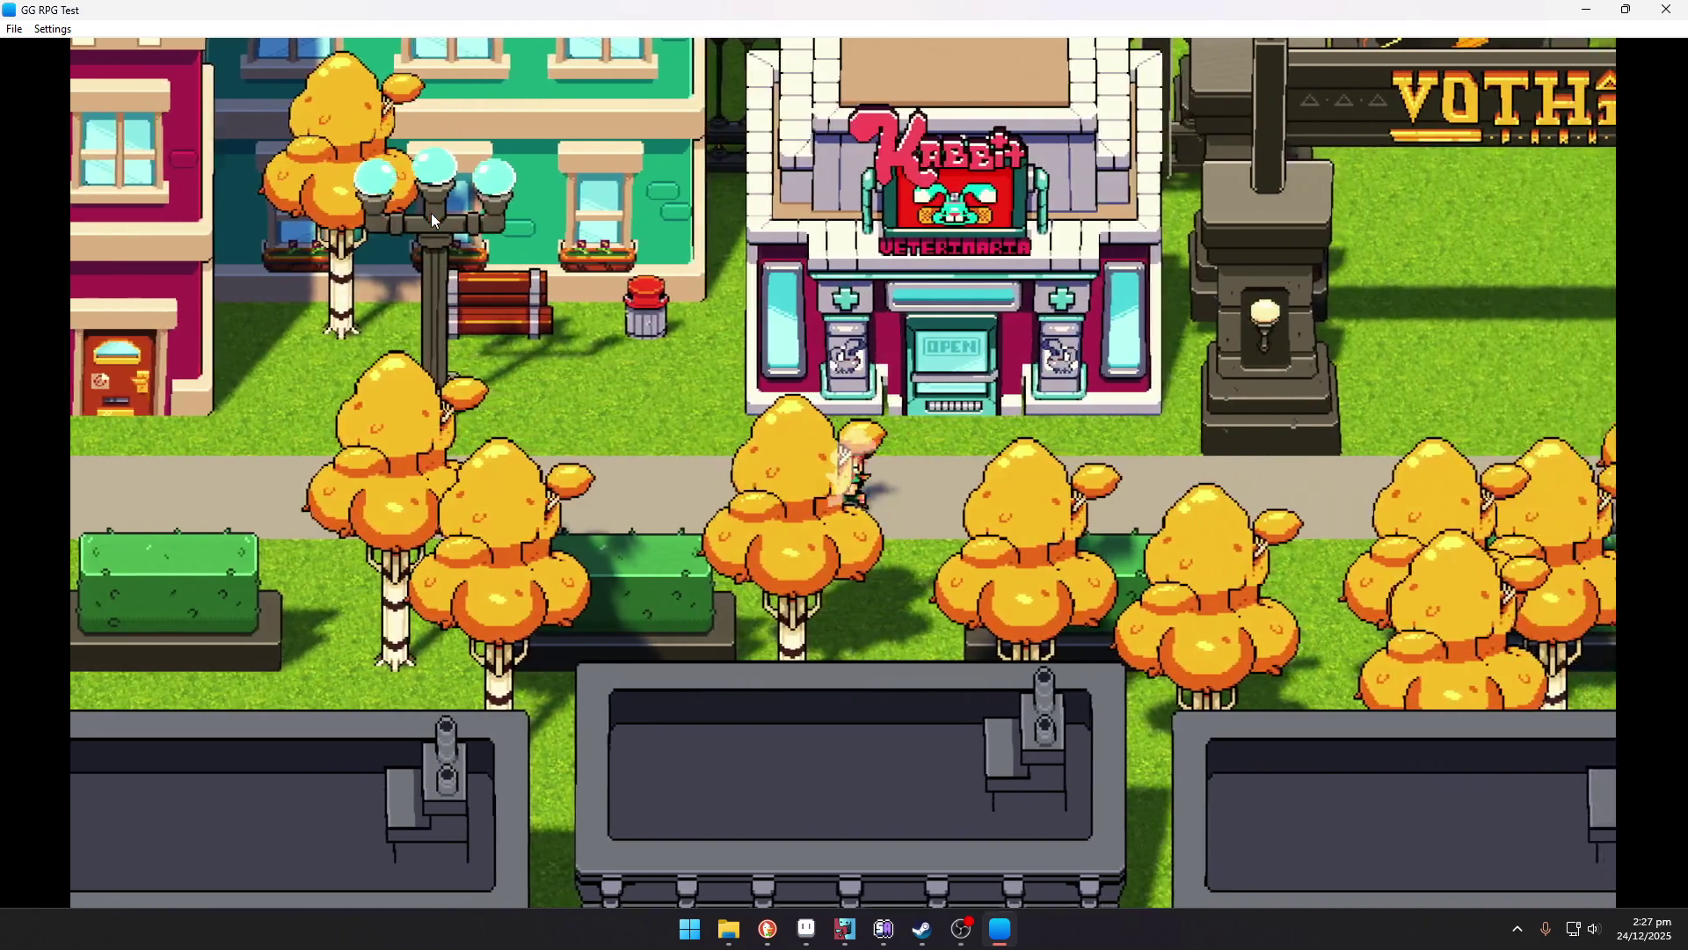
{"action": "key", "text": "d"}
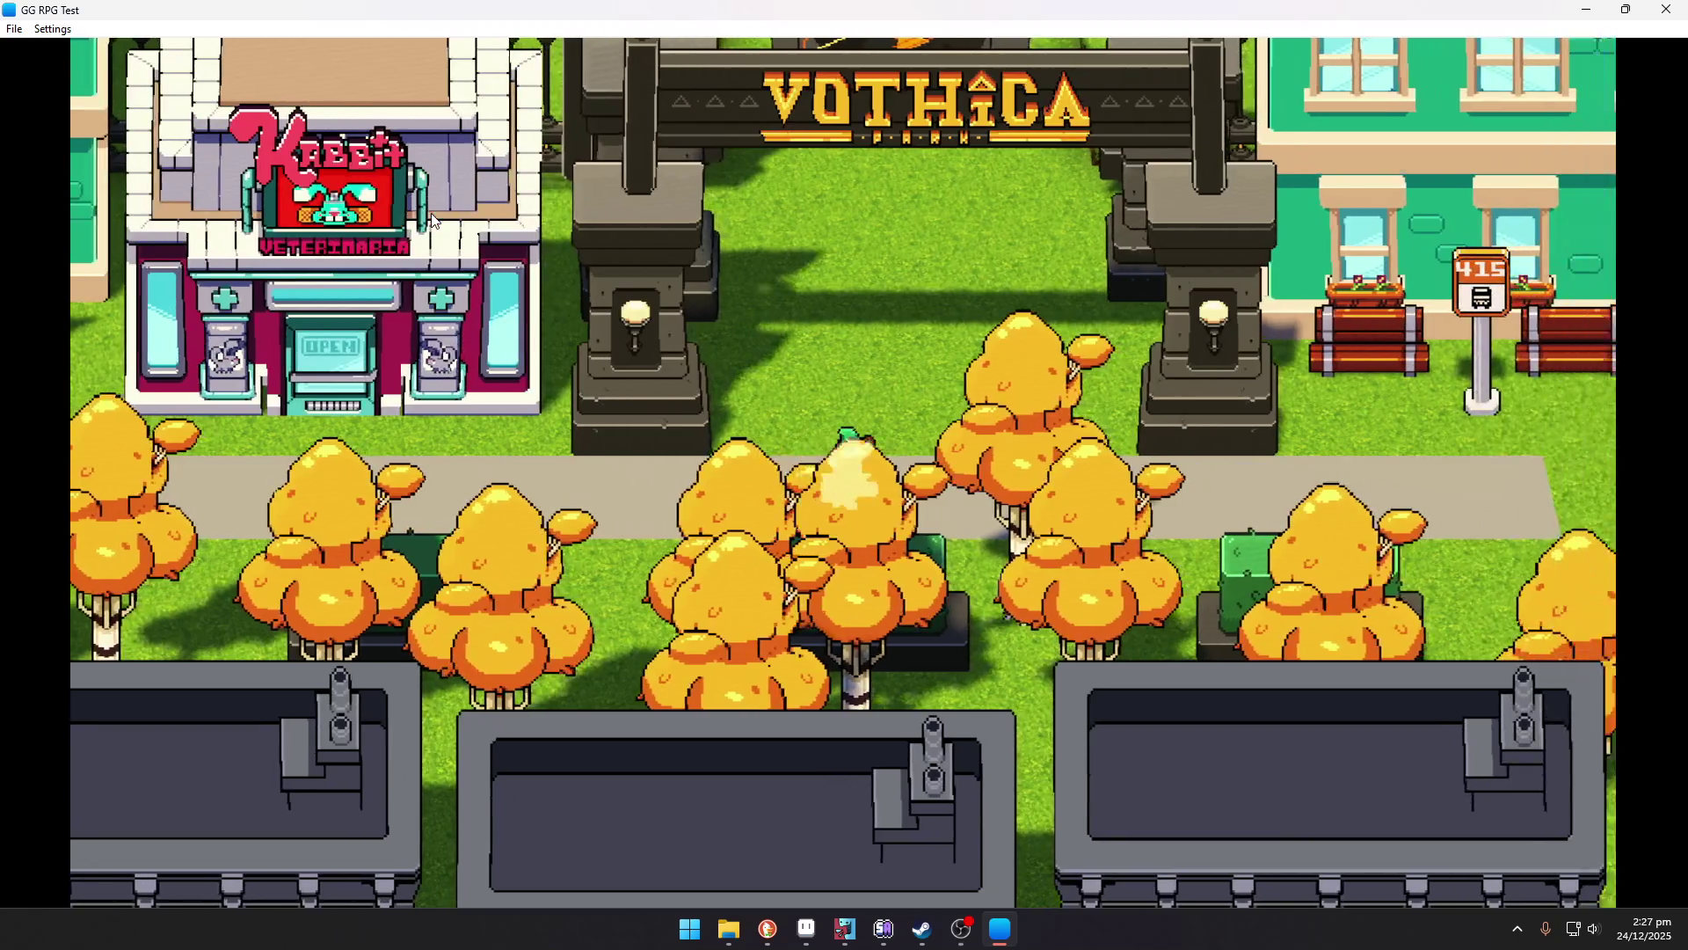
{"action": "key", "text": "w"}
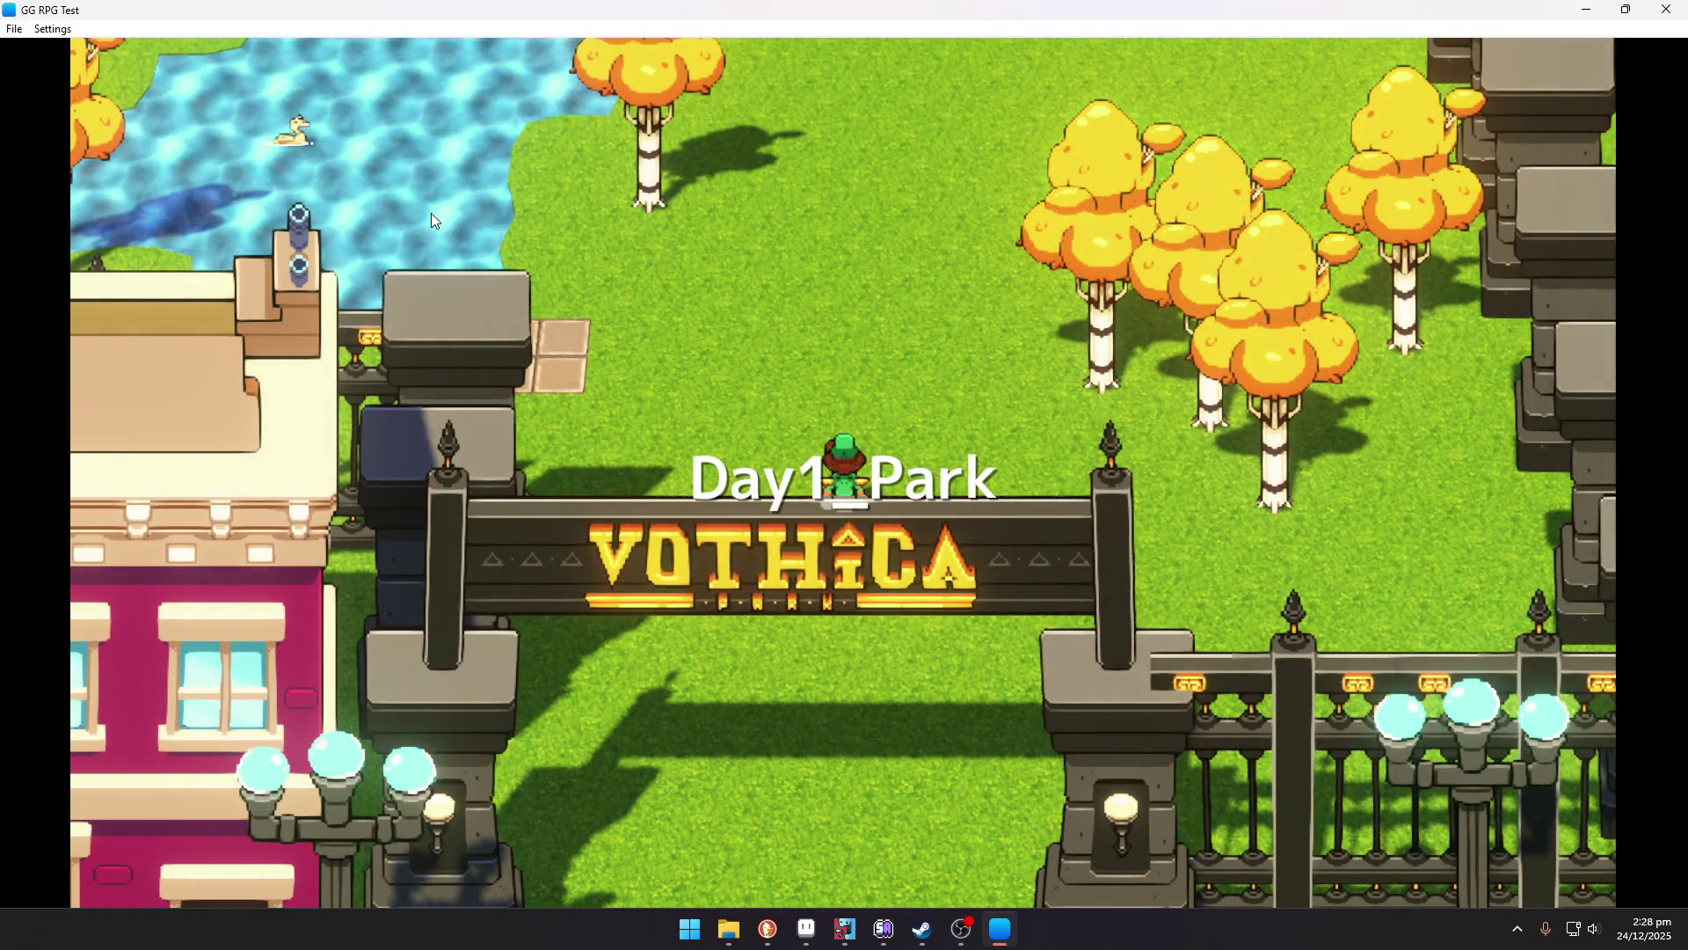
Walk north into the park and wander past the pond and statues toward the bench.
{"action": "key", "text": "Up"}
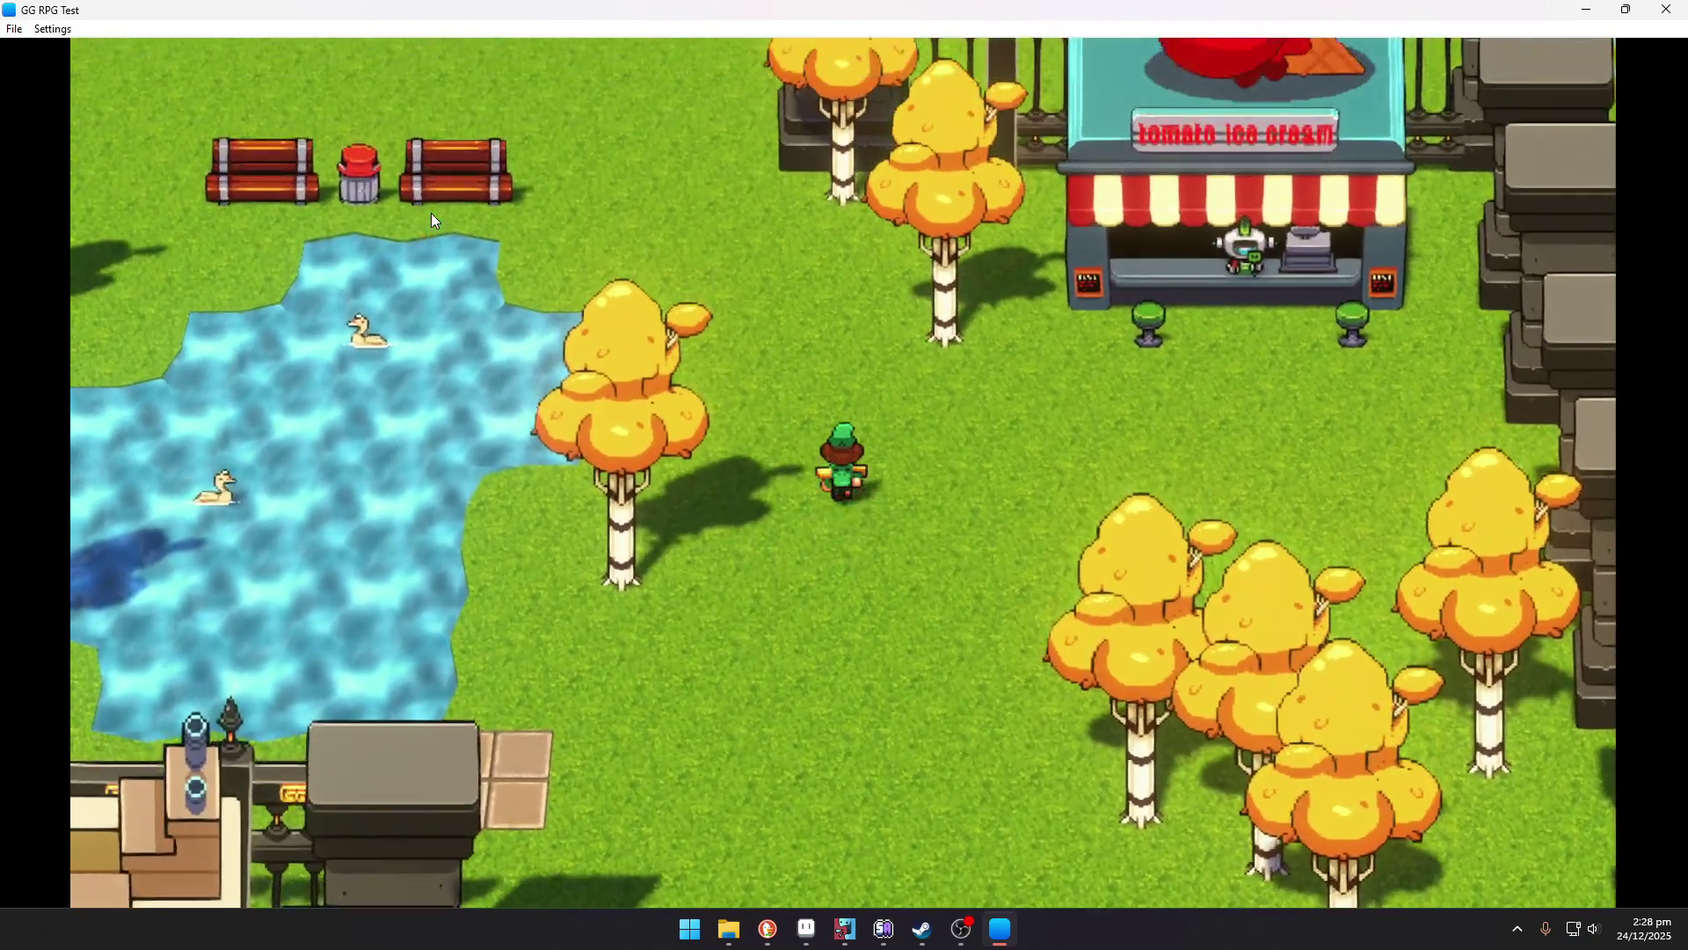
{"action": "key", "text": "Up"}
{"action": "key", "text": "Left"}
{"action": "key", "text": "Up"}
{"action": "key", "text": "Down"}
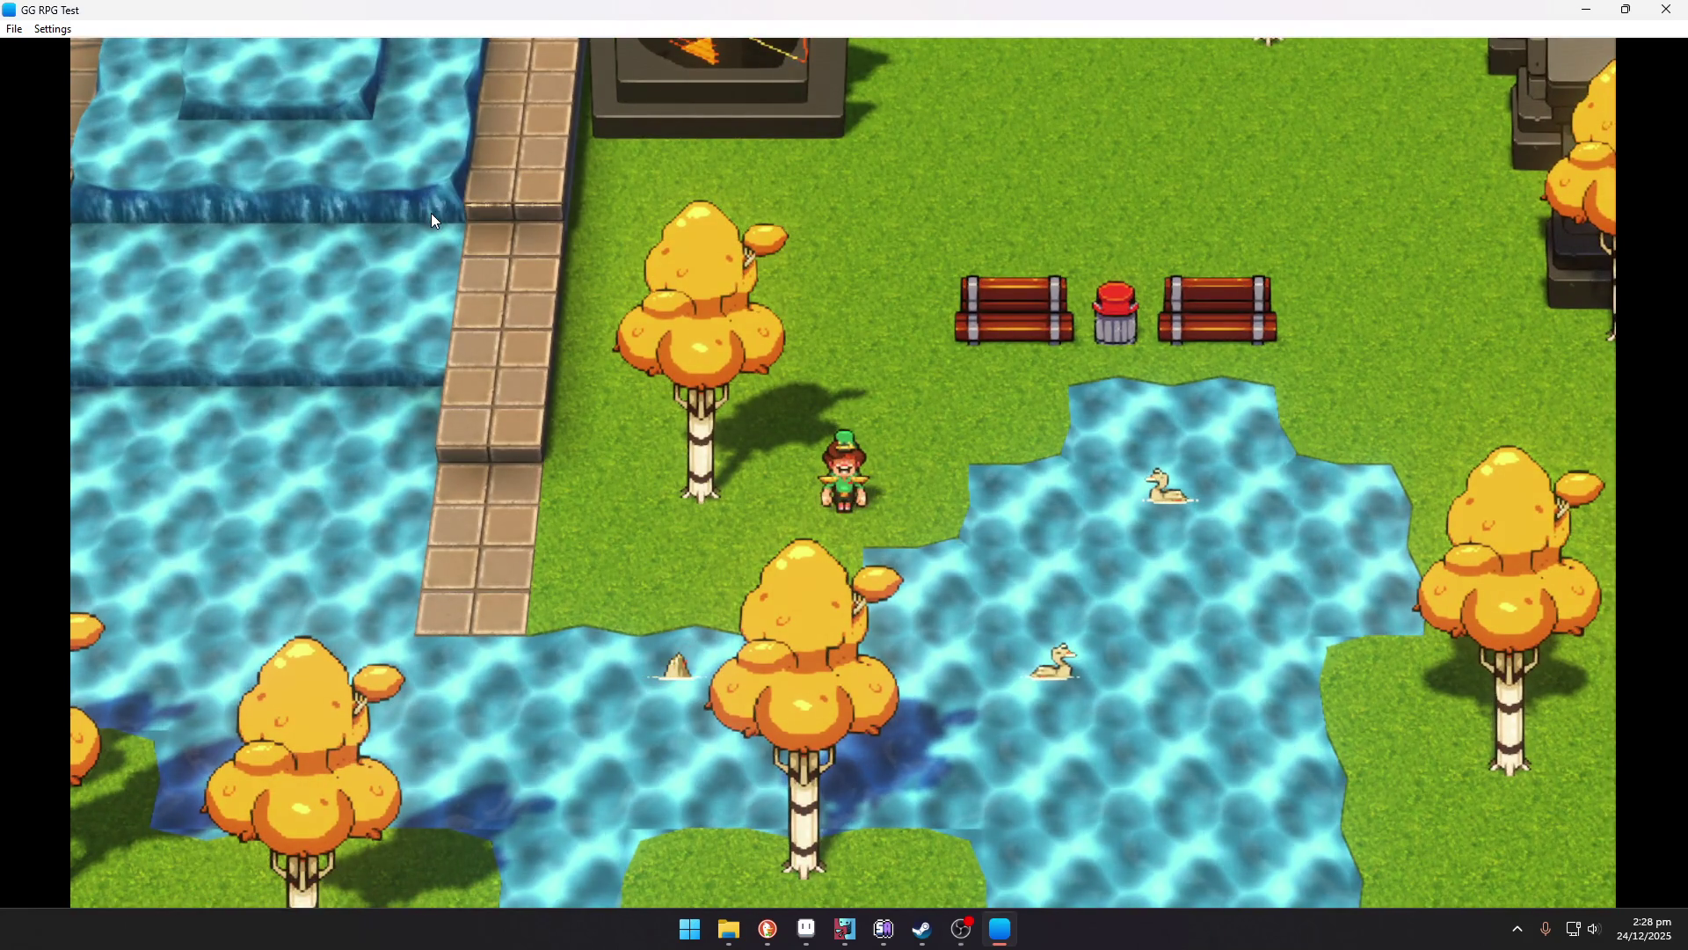
{"action": "key", "text": "Up"}
{"action": "key", "text": "Up"}
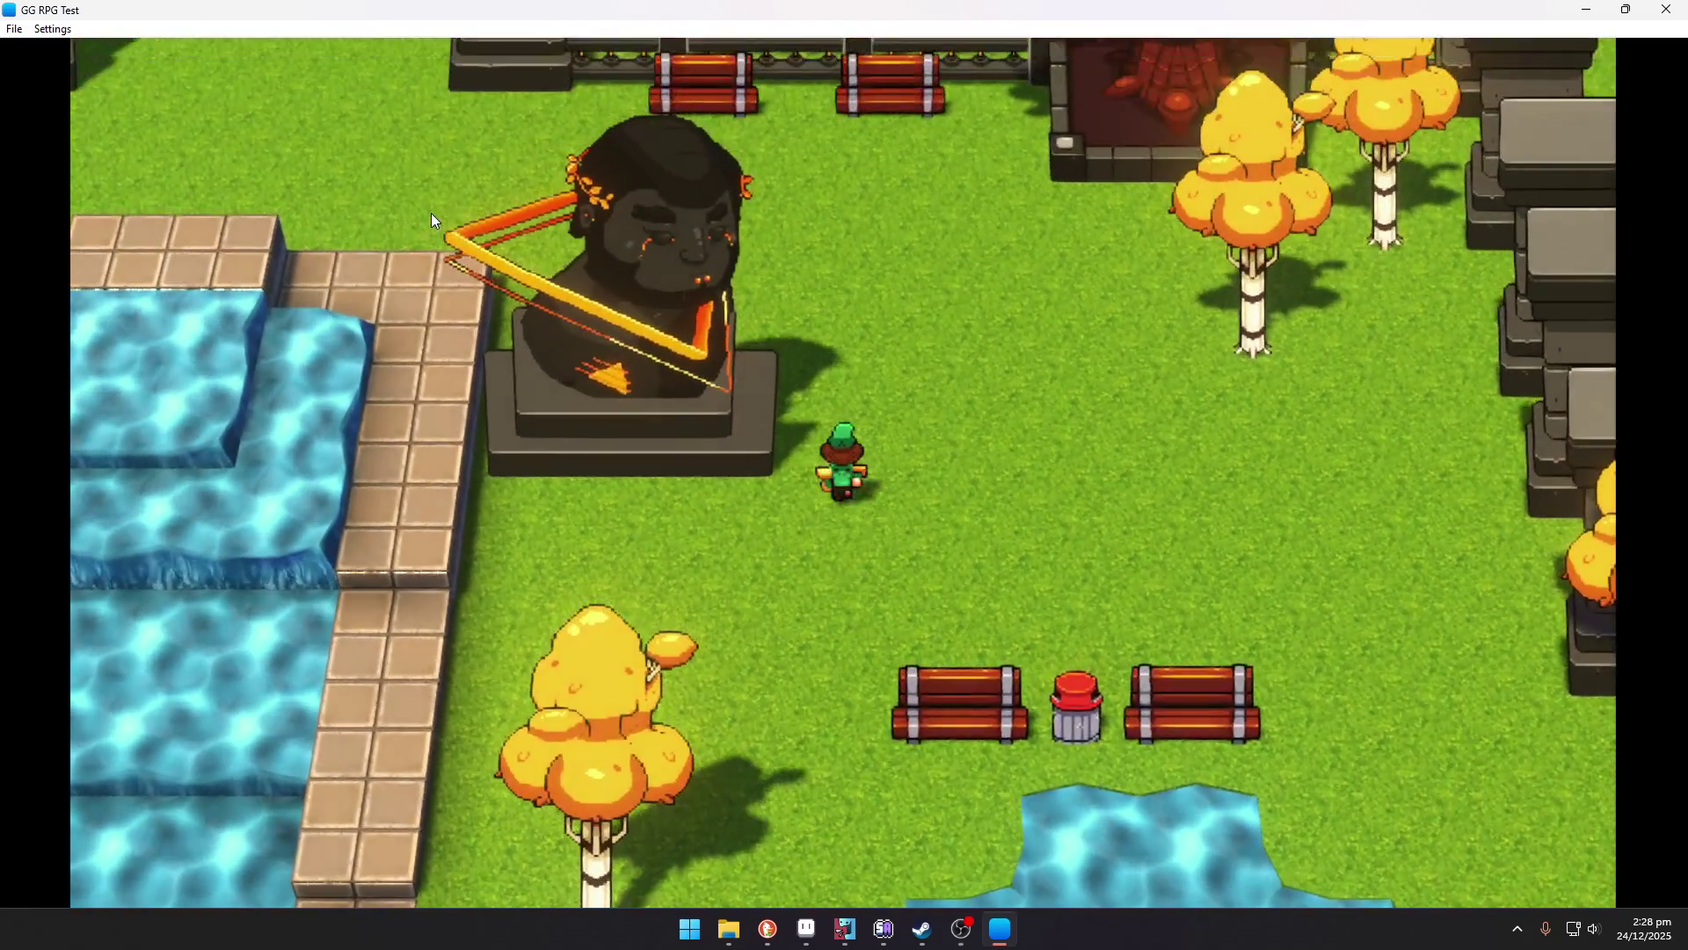
{"action": "key", "text": "Left"}
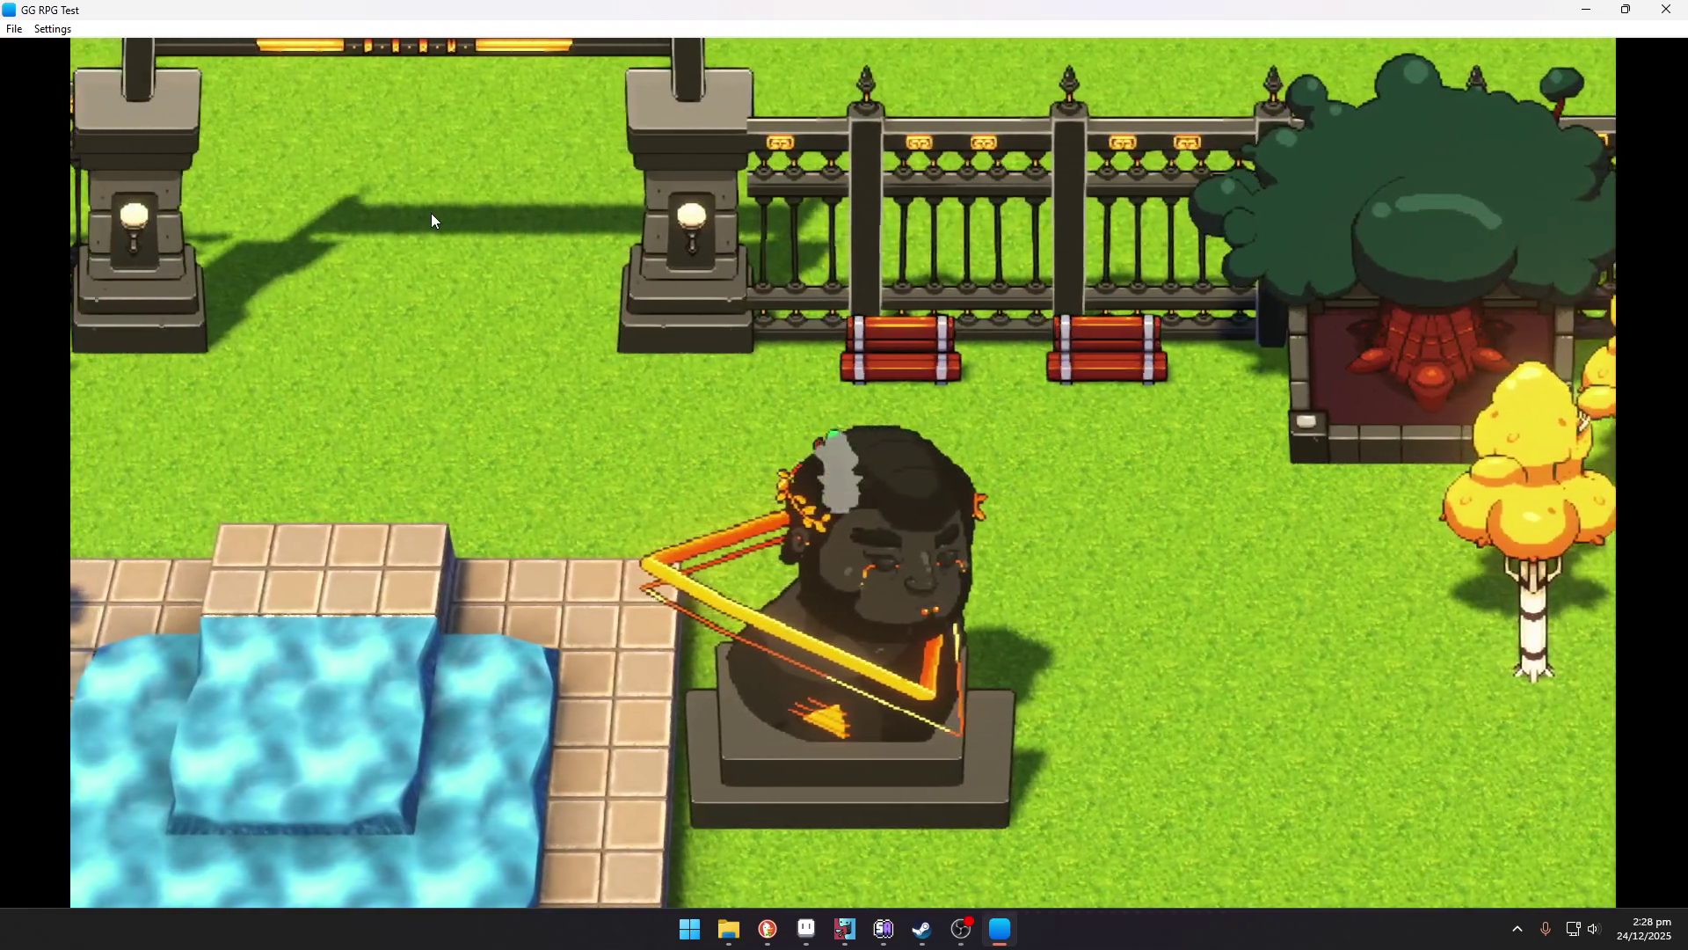
{"action": "key", "text": "Left"}
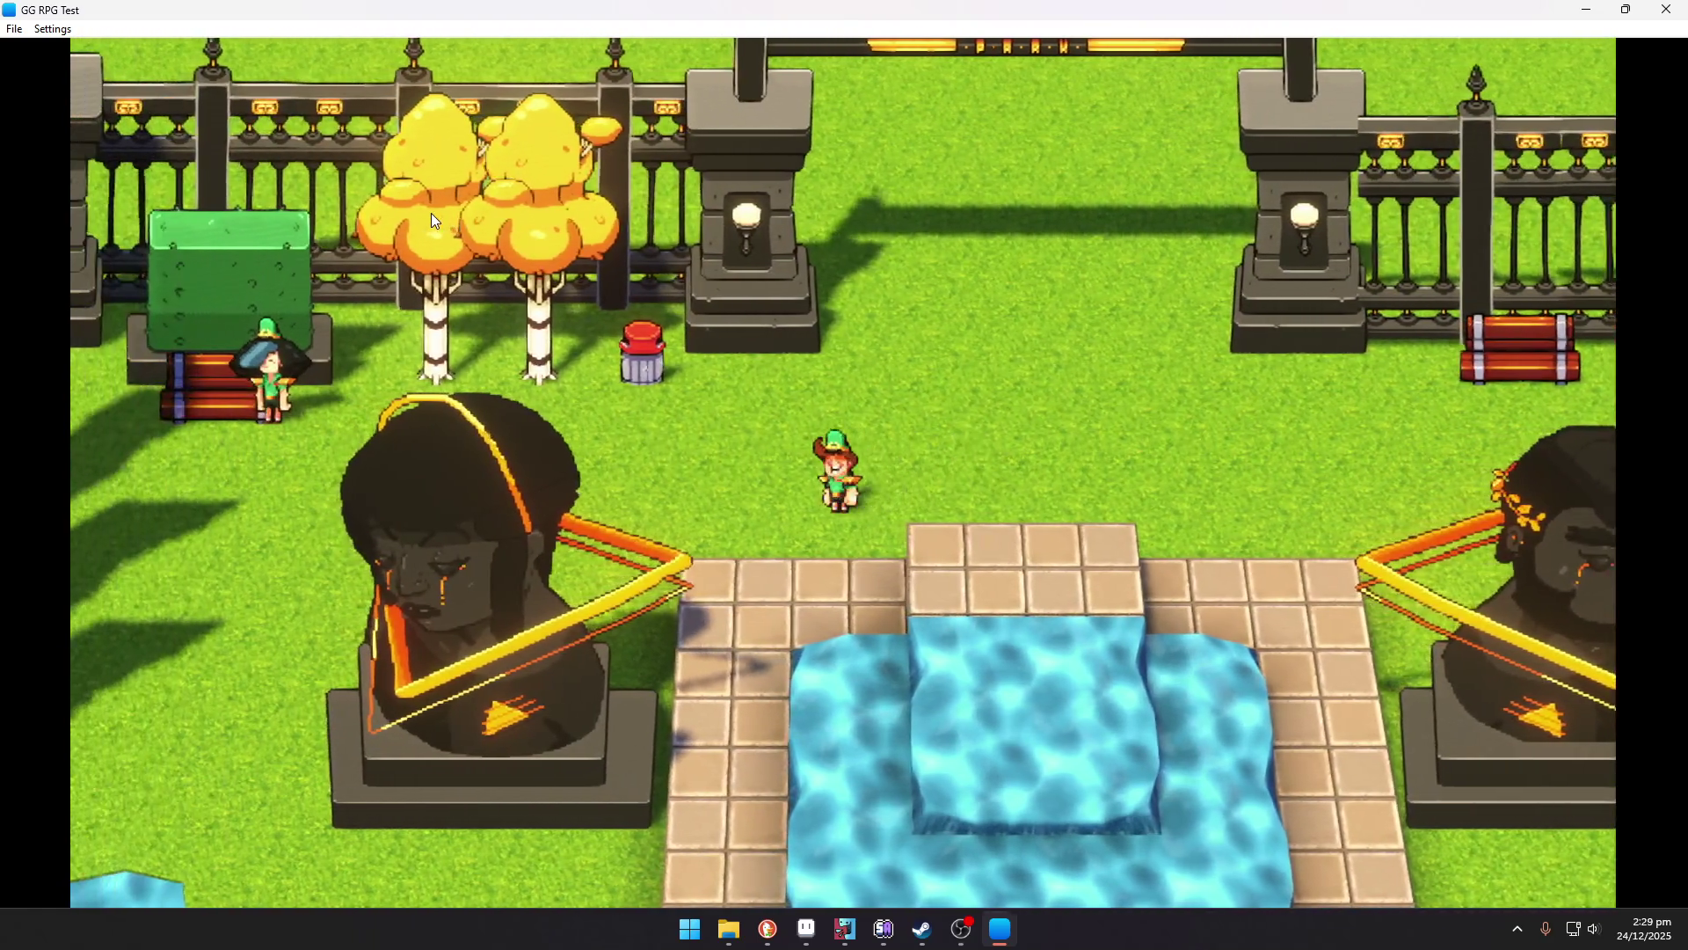
Cross the park, walk up through the Vothica gate, and read the General General headquarters sign.
{"action": "key", "text": "Right"}
{"action": "key", "text": "Left"}
{"action": "key", "text": "Right"}
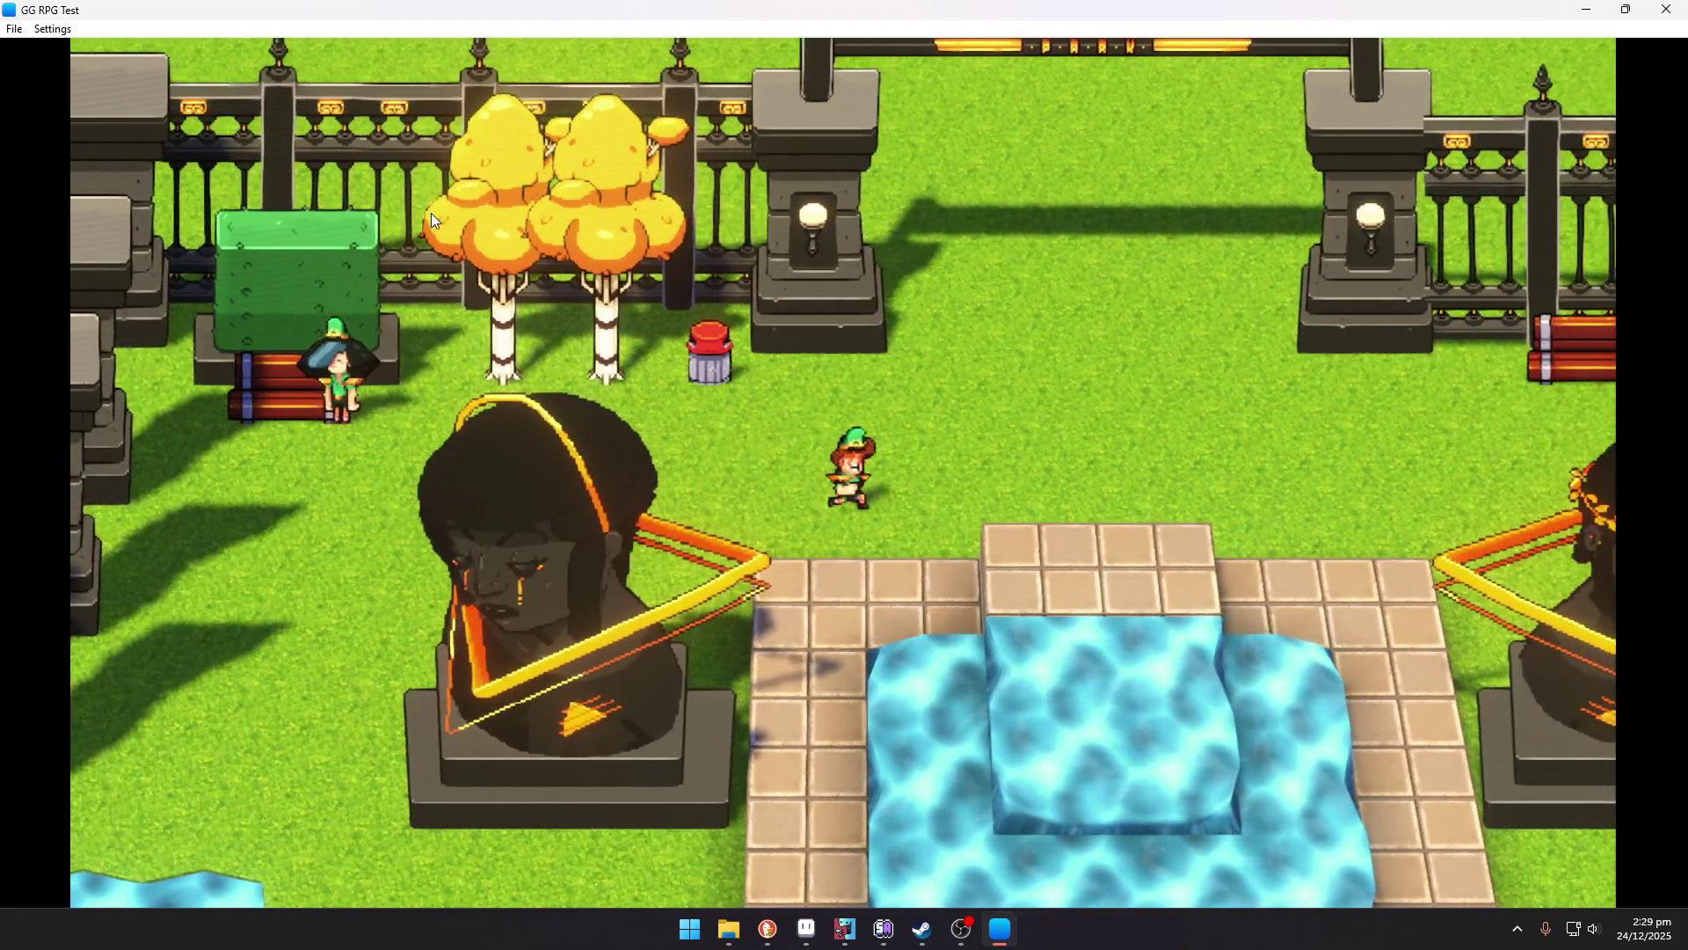
{"action": "key", "text": "Up"}
{"action": "key", "text": "Up"}
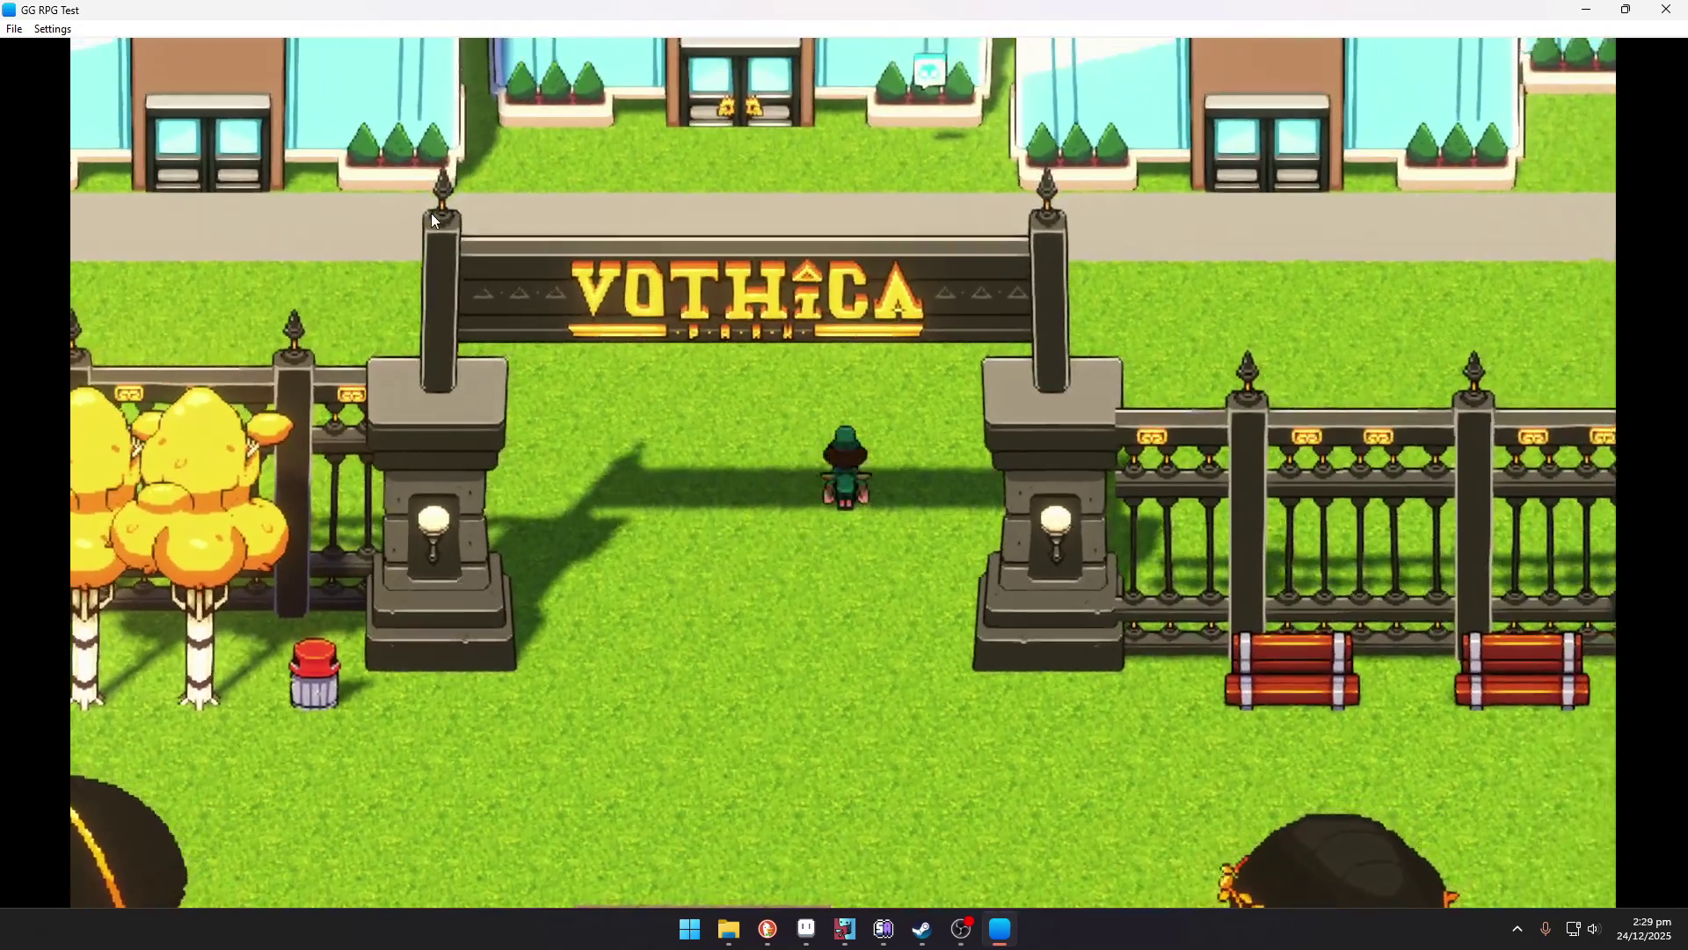
{"action": "key", "text": "Up"}
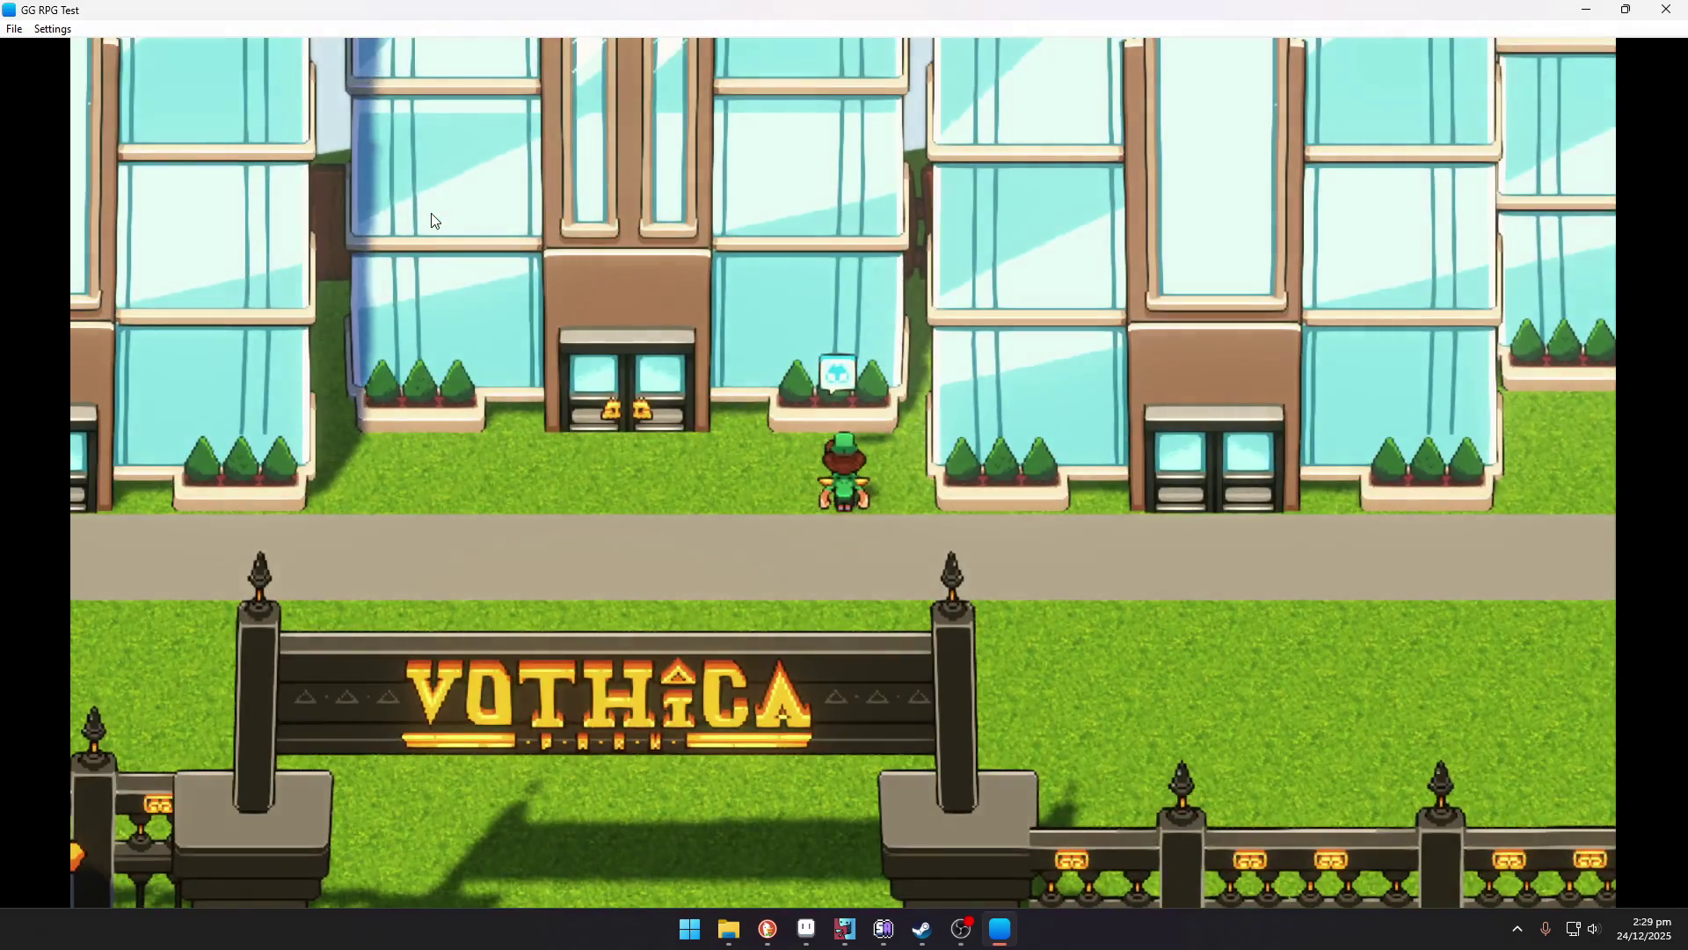
{"action": "key", "text": "Return"}
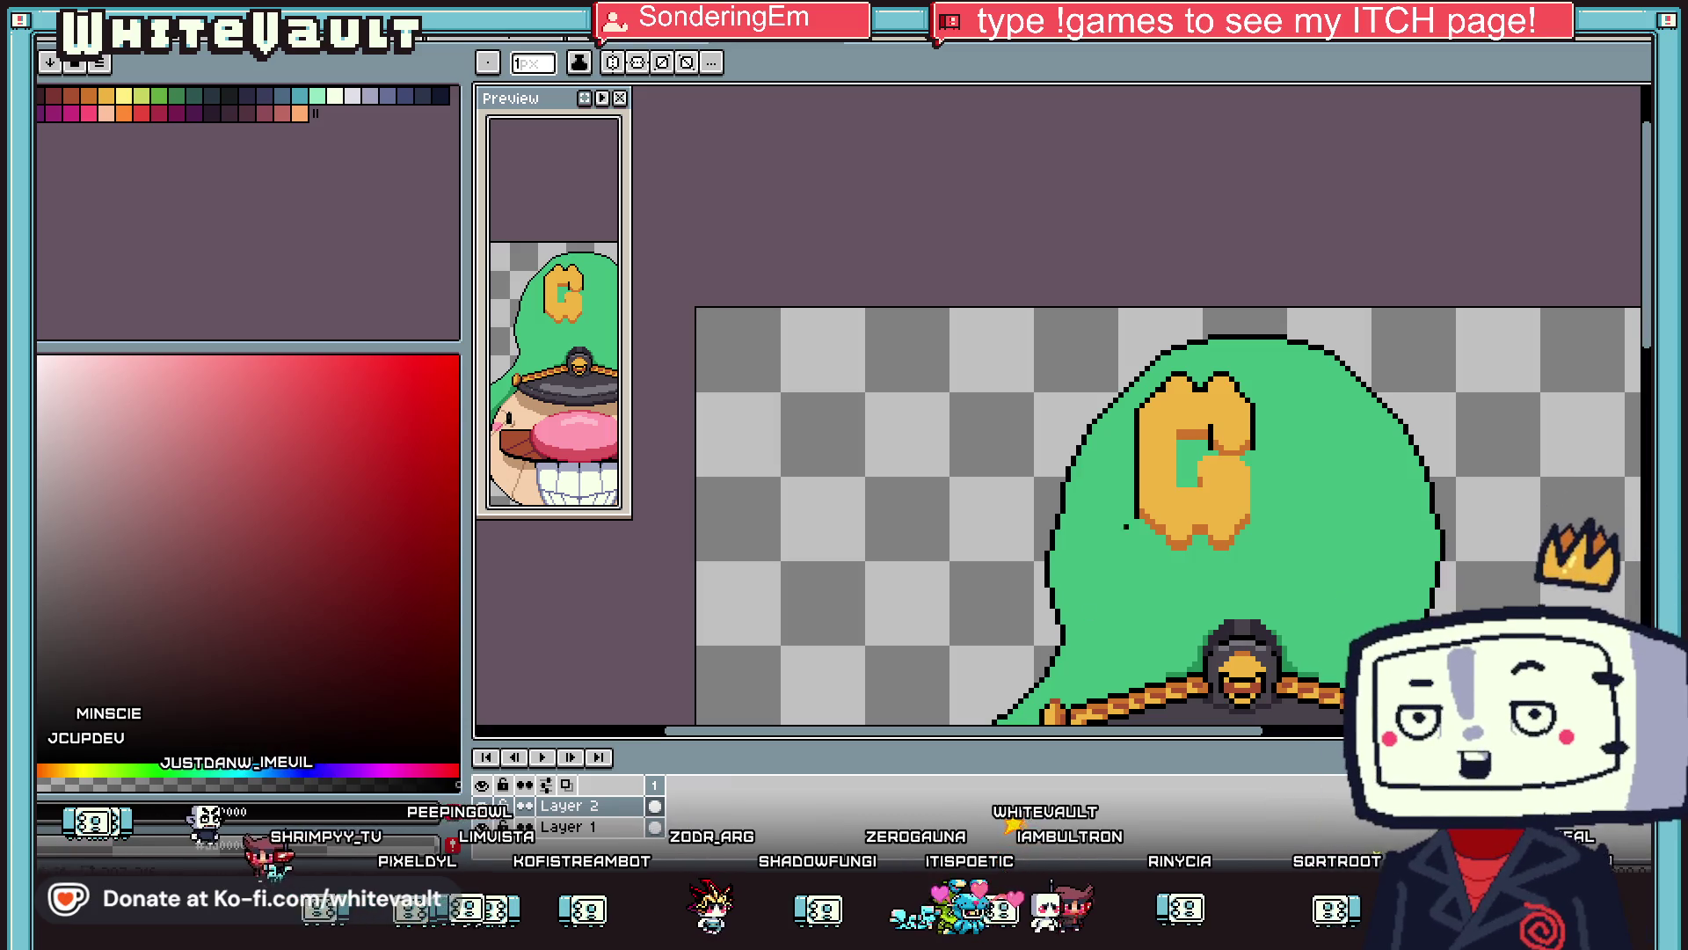
Sketch a small test face on spare canvas, then marquee-select and delete it.
{"action": "scroll", "coordinate": [1281, 320], "scroll_direction": "down", "scroll_amount": 5}
{"action": "scroll", "coordinate": [1247, 239], "scroll_direction": "up", "scroll_amount": 5}
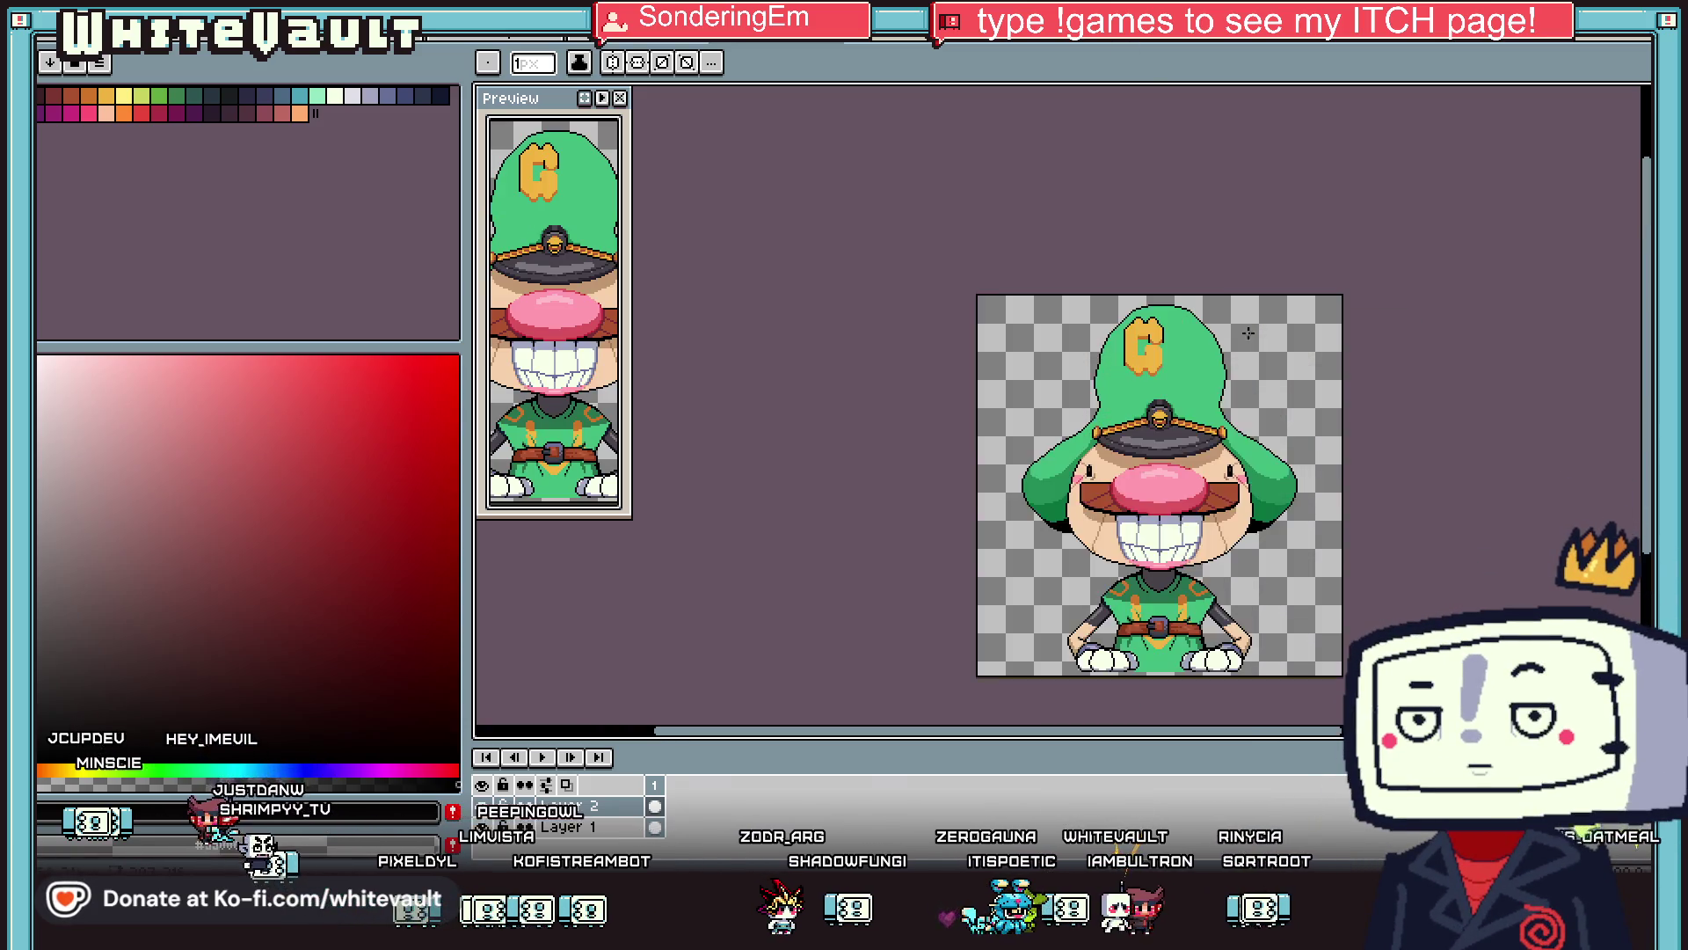
{"action": "scroll", "coordinate": [1232, 318], "scroll_direction": "up", "scroll_amount": 1}
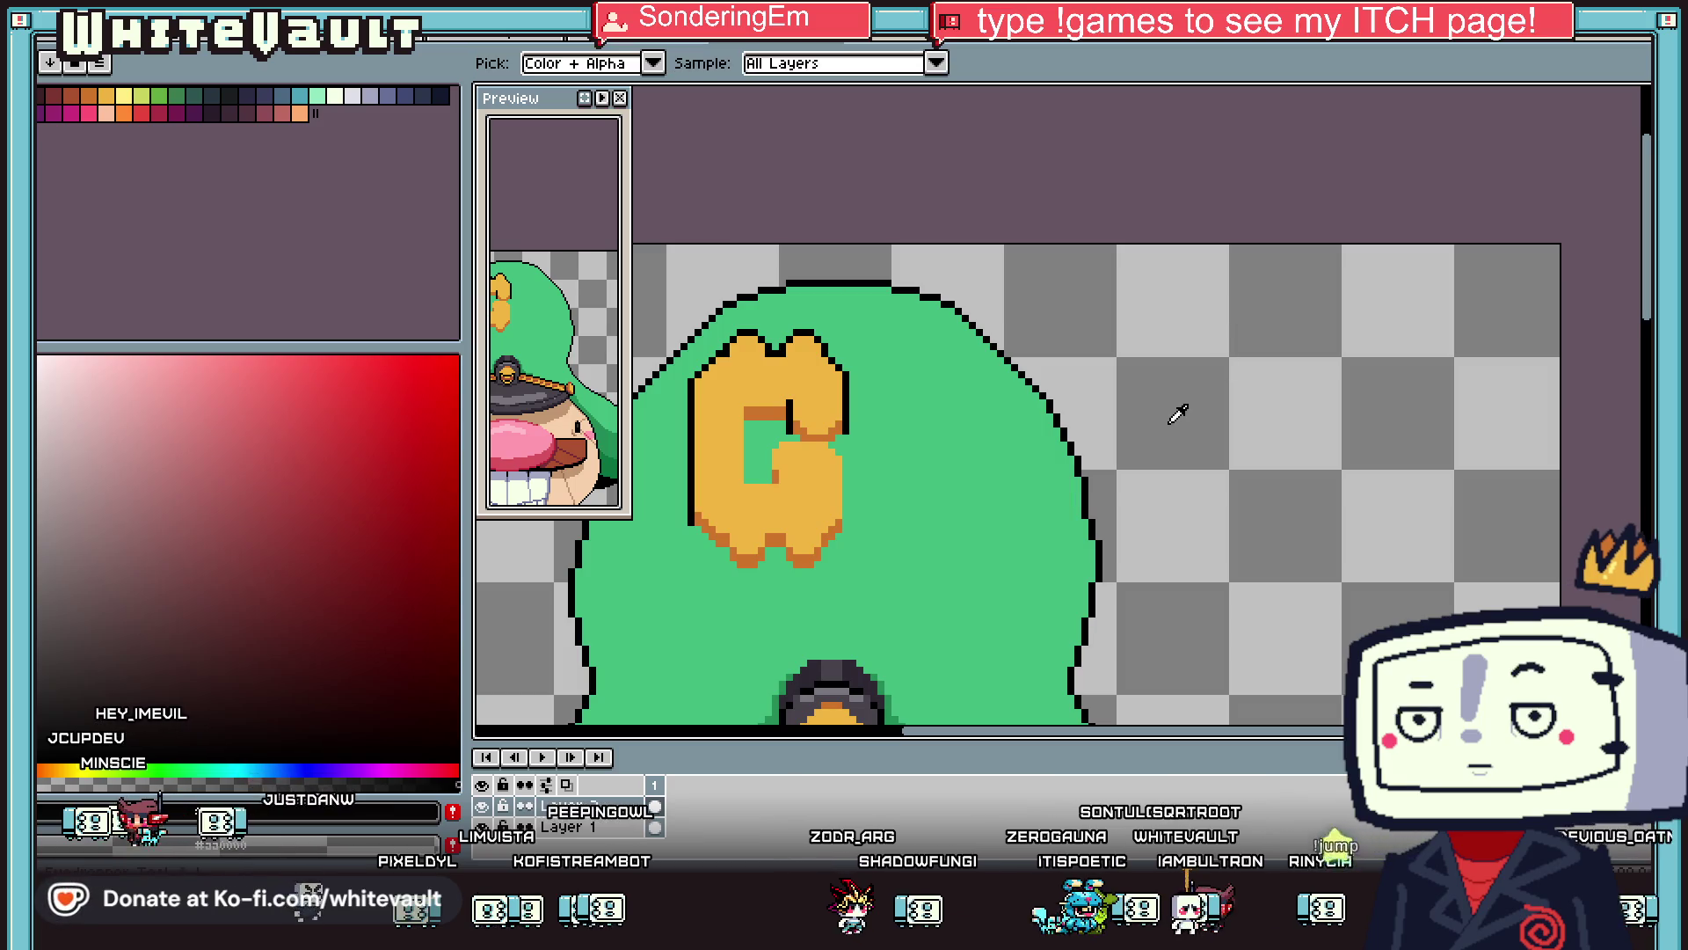
{"action": "scroll", "coordinate": [1093, 478], "scroll_direction": "up", "scroll_amount": 1}
{"action": "scroll", "coordinate": [1364, 425], "scroll_direction": "up", "scroll_amount": 2}
{"action": "mouse_move", "coordinate": [1402, 397]}
{"action": "left_mouse_down"}
{"action": "mouse_move", "coordinate": [1402, 425]}
{"action": "mouse_move", "coordinate": [1199, 426]}
{"action": "mouse_move", "coordinate": [1149, 387]}
{"action": "mouse_move", "coordinate": [1145, 418]}
{"action": "left_mouse_up"}
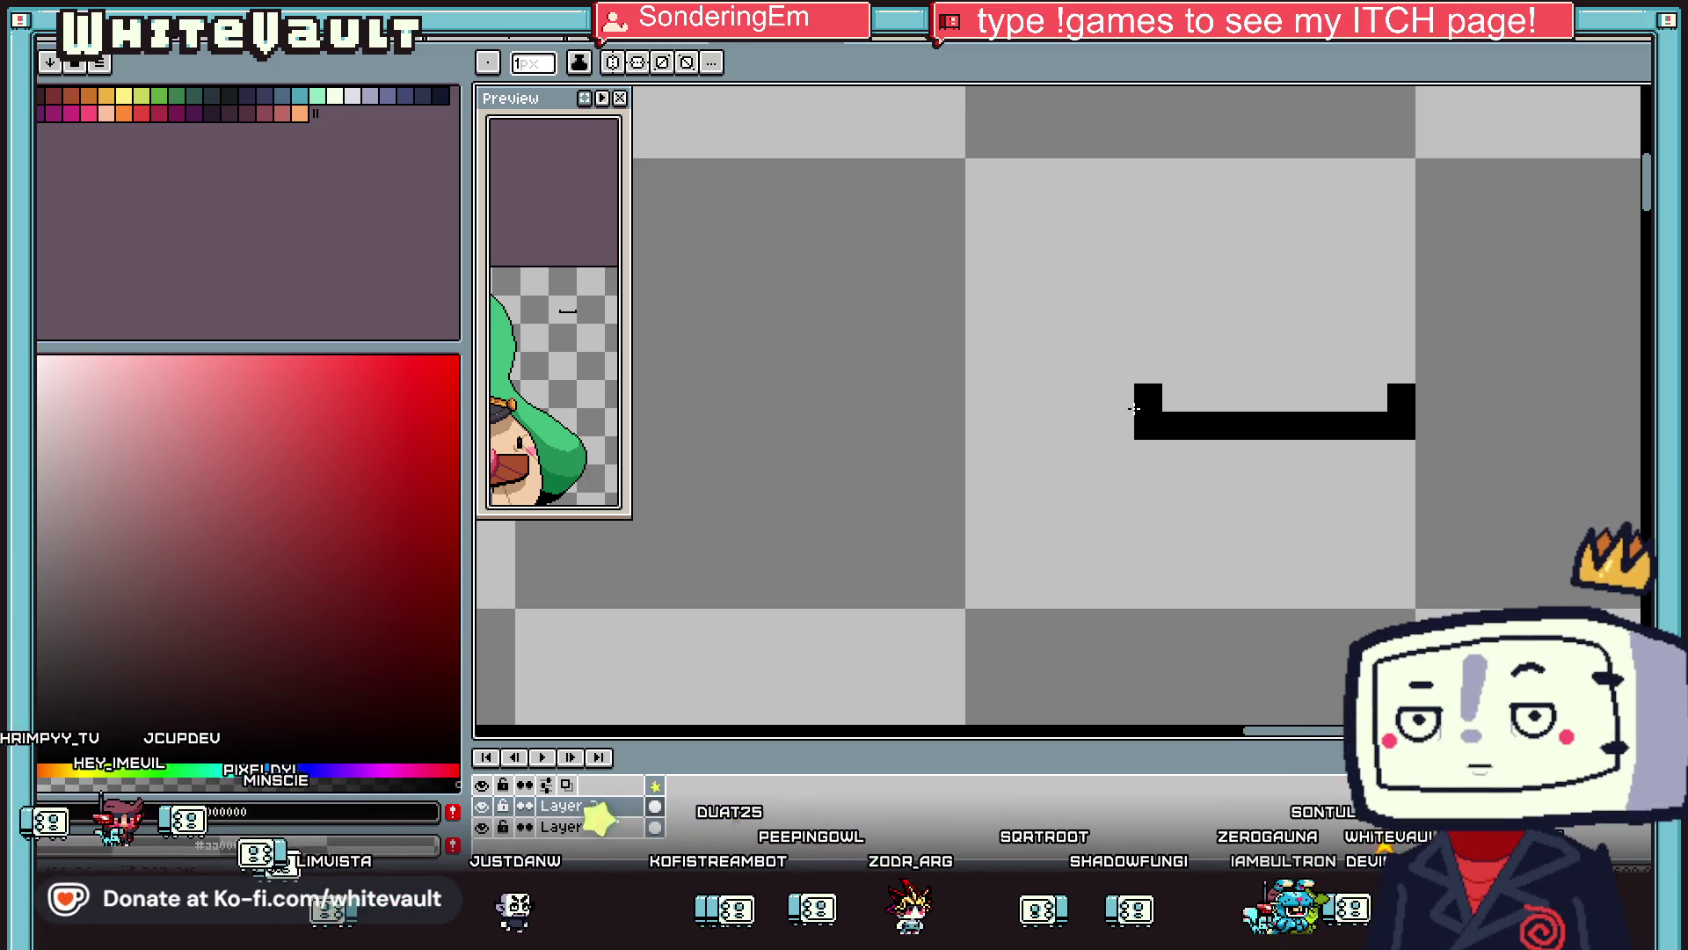
{"action": "scroll", "coordinate": [1134, 408], "scroll_direction": "down", "scroll_amount": 2}
{"action": "scroll", "coordinate": [1178, 369], "scroll_direction": "up", "scroll_amount": 2}
{"action": "left_click", "coordinate": [1194, 353]}
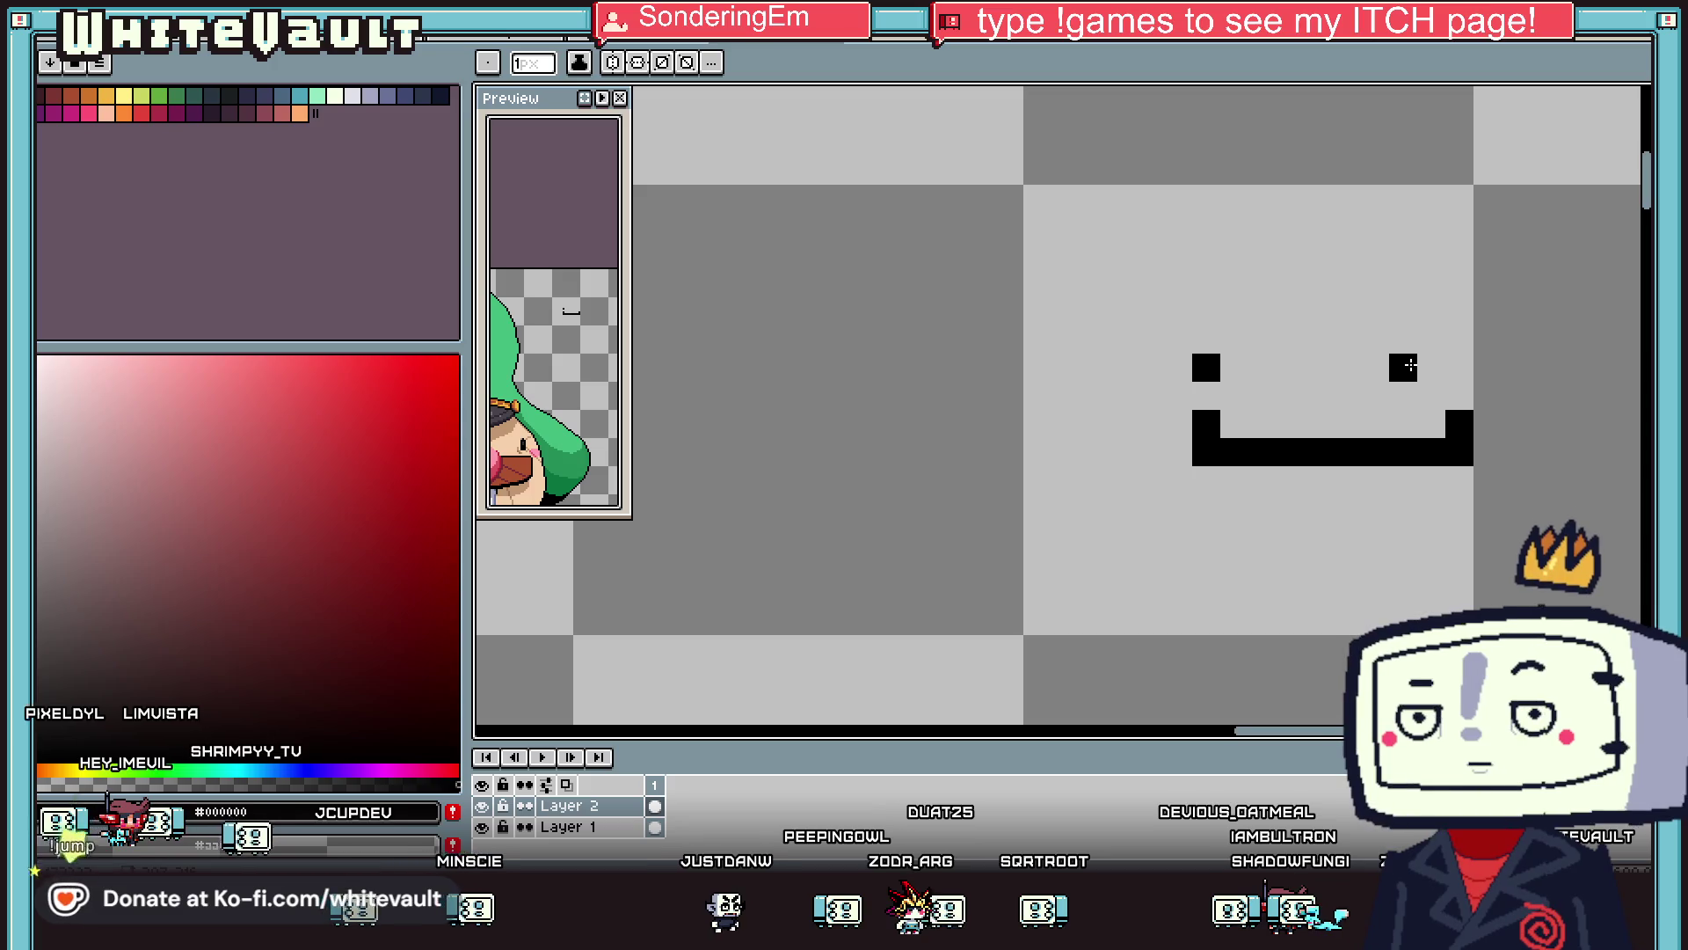
{"action": "scroll", "coordinate": [1410, 366], "scroll_direction": "down", "scroll_amount": 3}
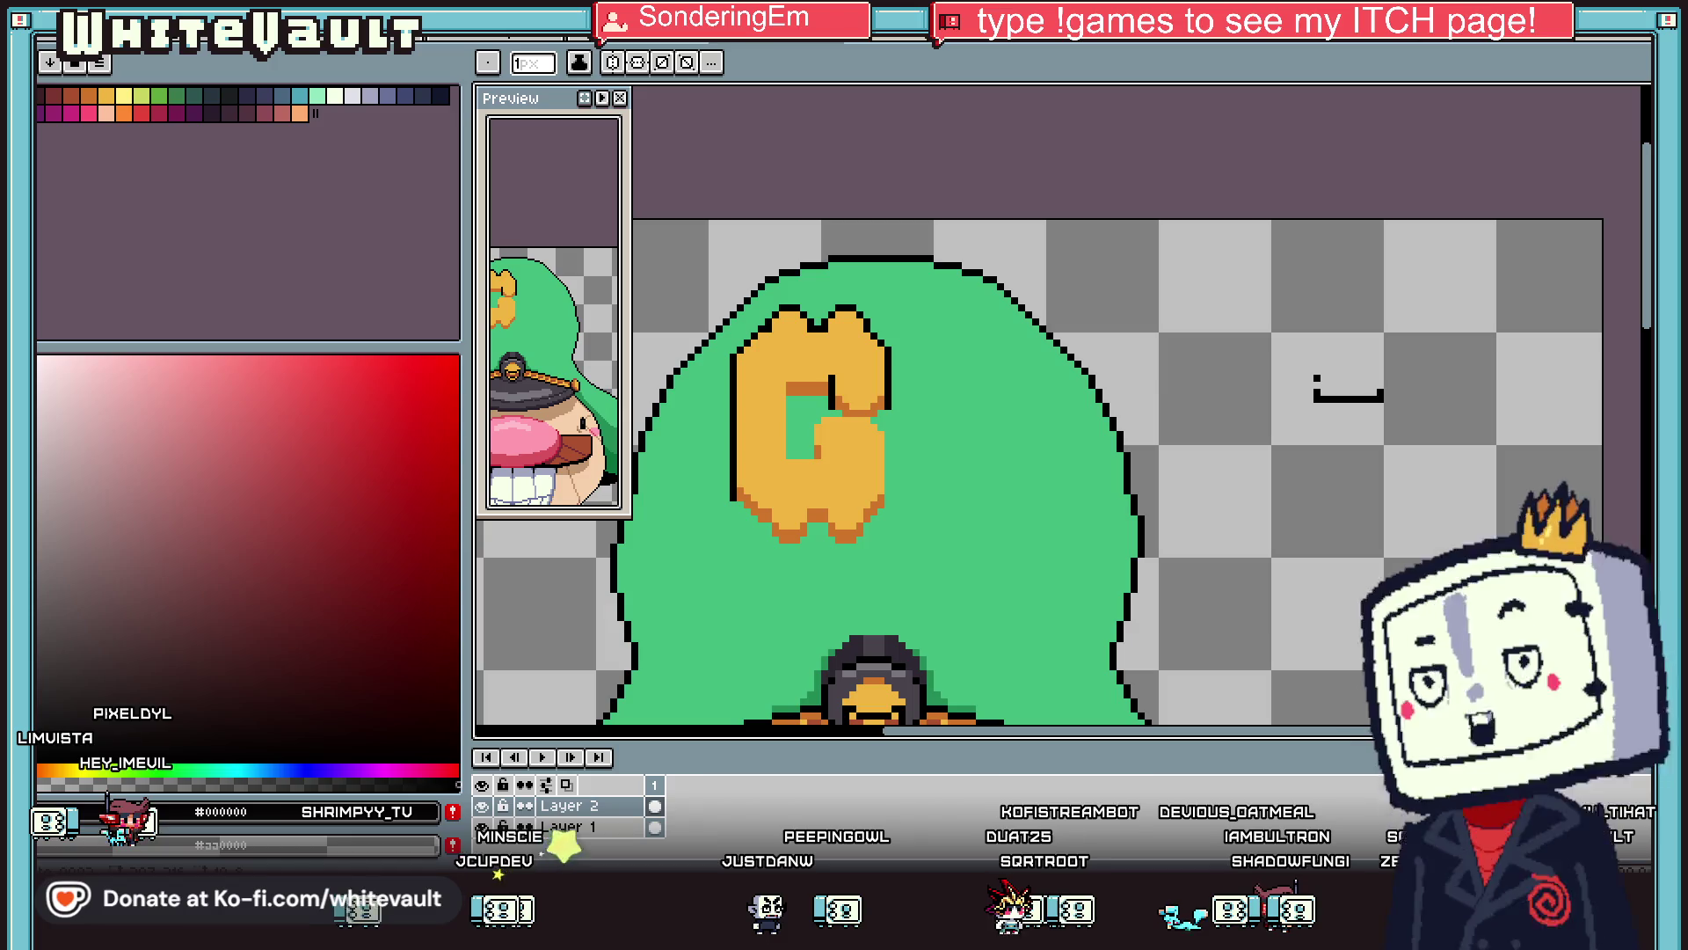
{"action": "key", "text": "m"}
{"action": "left_click_drag", "start_coordinate": [1246, 343], "coordinate": [1470, 475]}
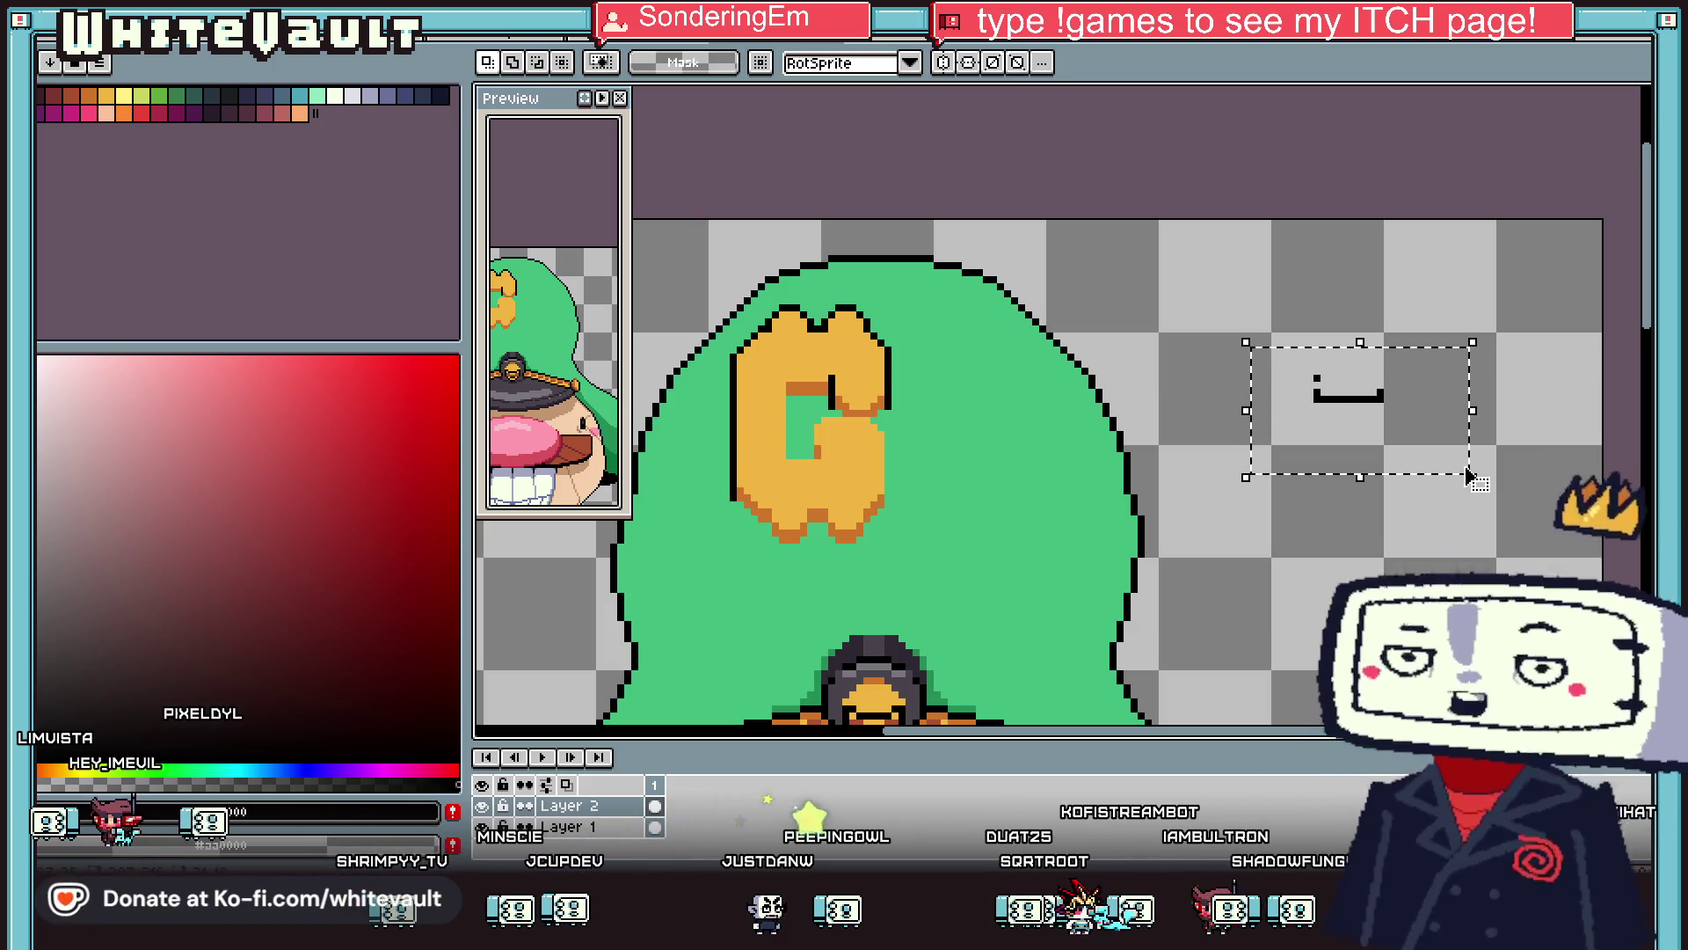
{"action": "key", "text": "Delete"}
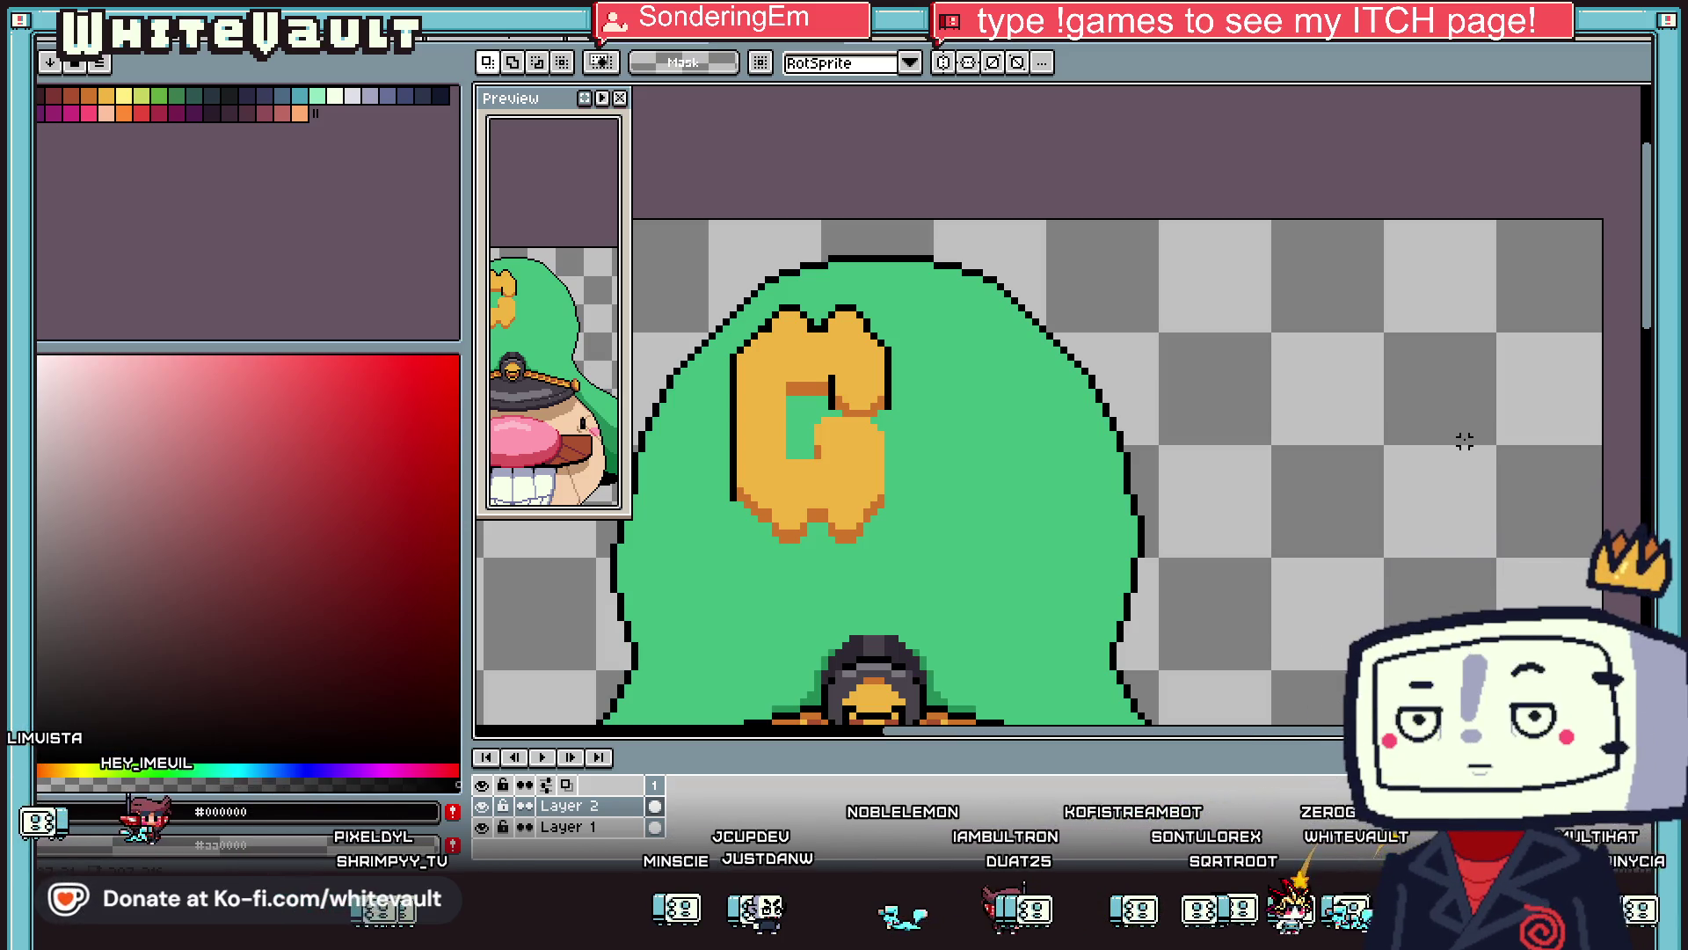
Outline the G's inner left edge and inner notch with black pencil pixels.
{"action": "scroll", "coordinate": [782, 409], "scroll_direction": "up", "scroll_amount": 1}
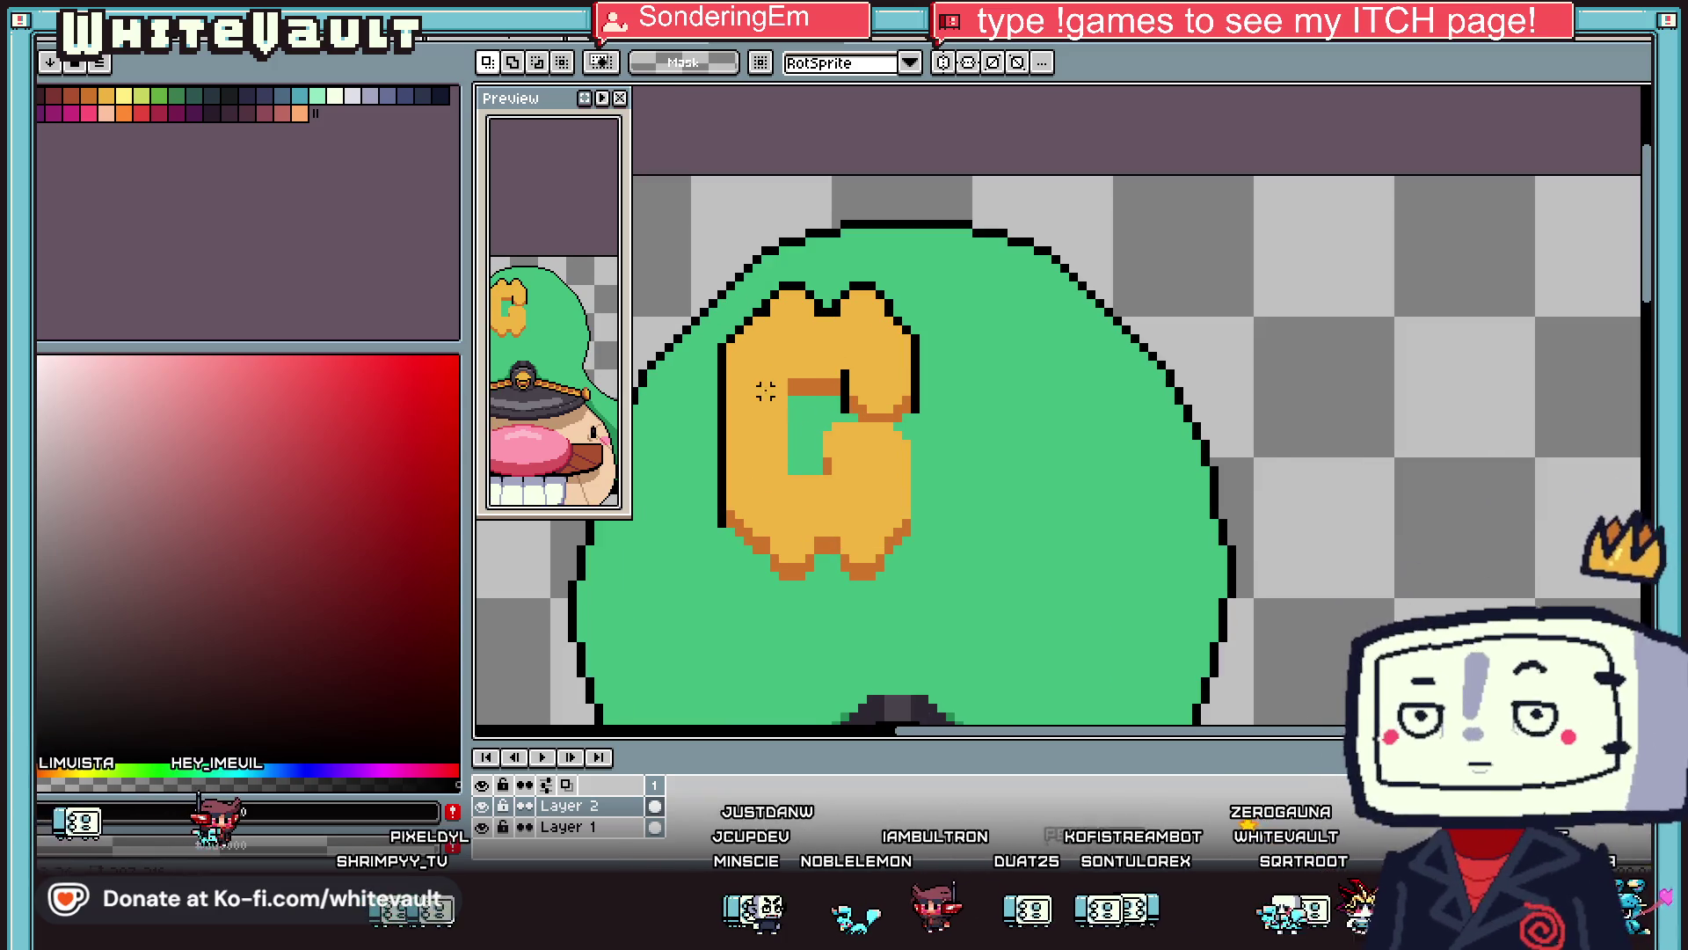
{"action": "key", "text": "i"}
{"action": "scroll", "coordinate": [767, 393], "scroll_direction": "up", "scroll_amount": 1}
{"action": "key", "text": "b"}
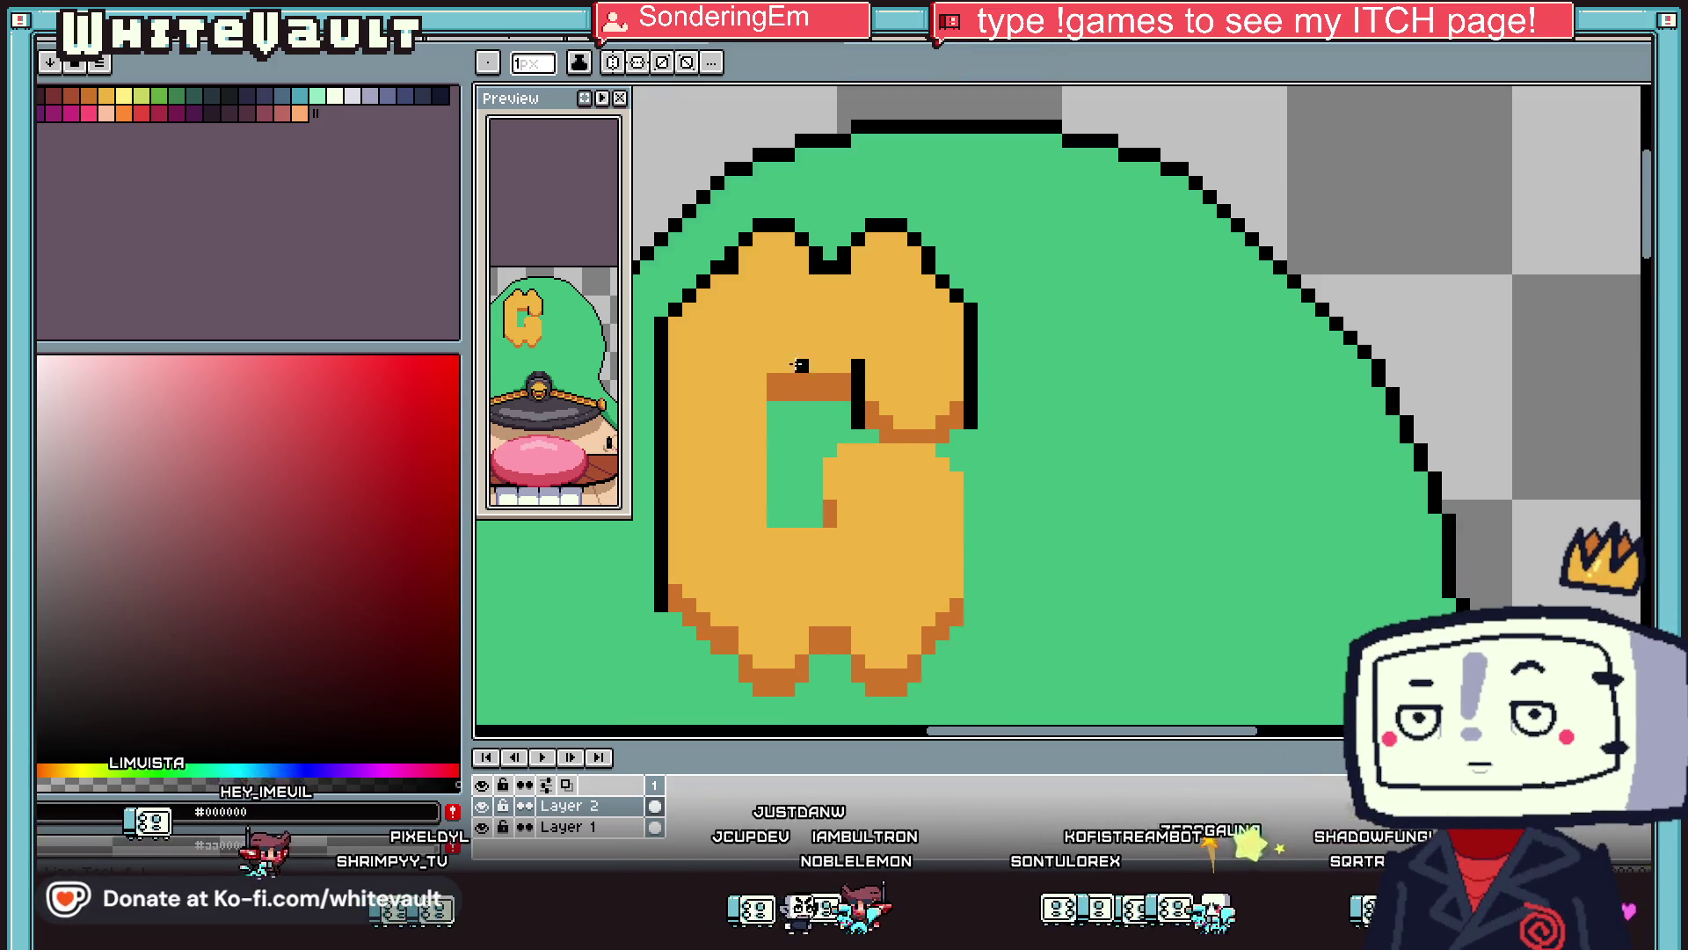
{"action": "left_click_drag", "start_coordinate": [772, 393], "coordinate": [774, 519]}
{"action": "scroll", "coordinate": [778, 514], "scroll_direction": "down", "scroll_amount": 2}
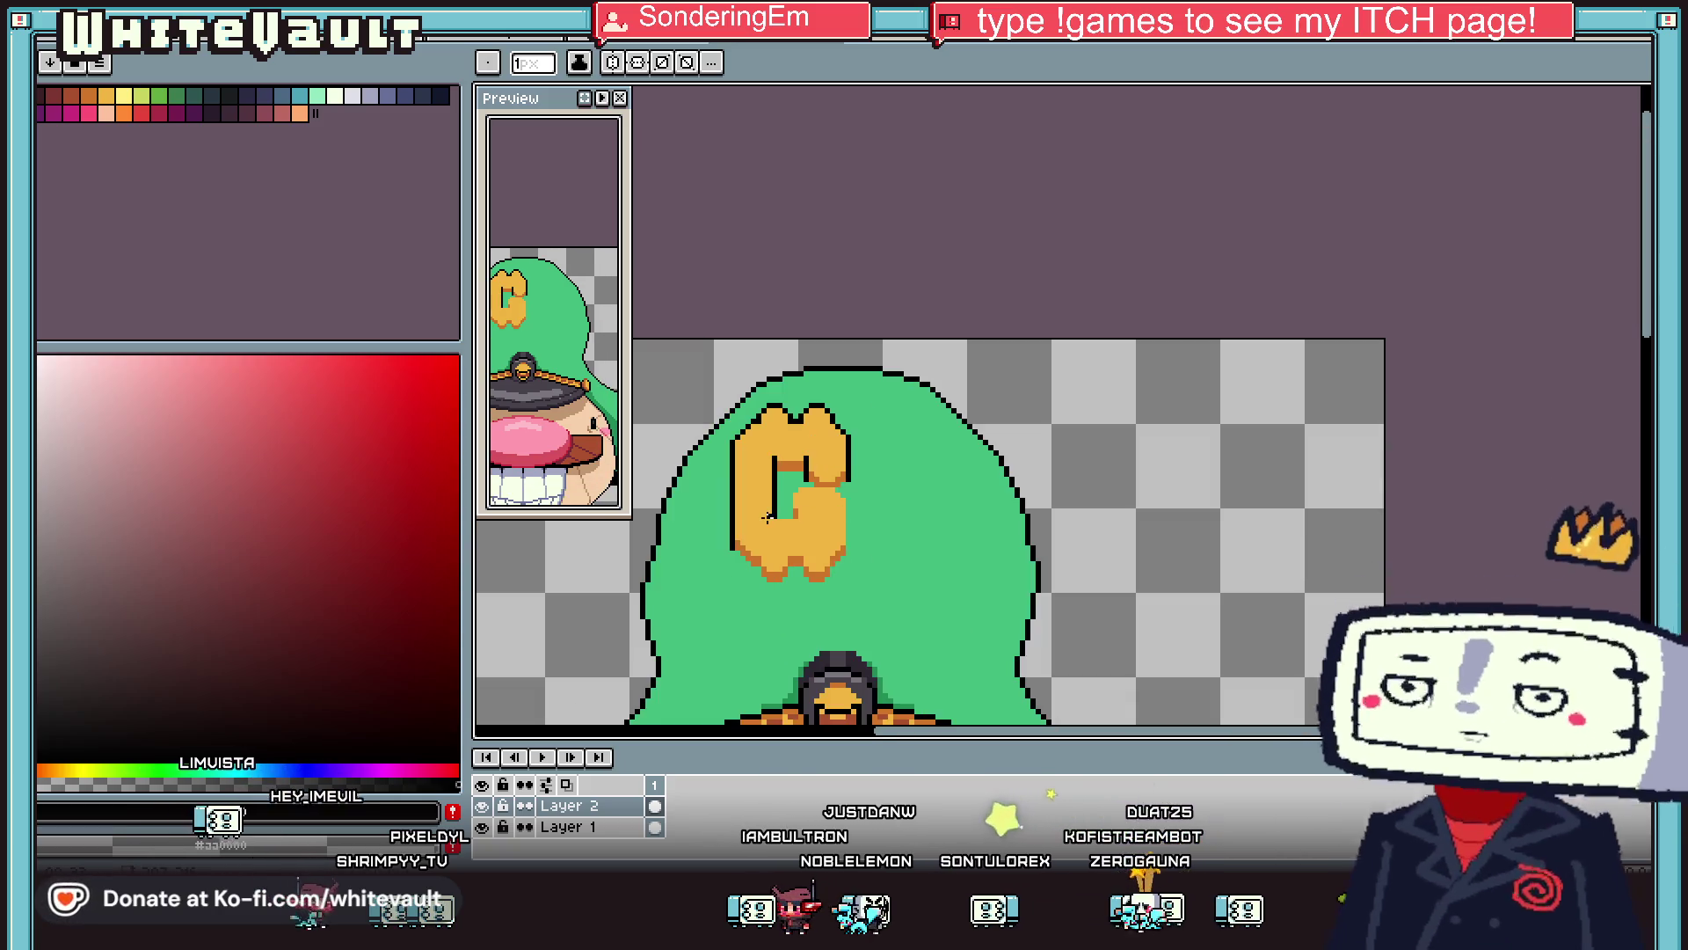
{"action": "scroll", "coordinate": [780, 514], "scroll_direction": "up", "scroll_amount": 2}
{"action": "scroll", "coordinate": [853, 503], "scroll_direction": "down", "scroll_amount": 4}
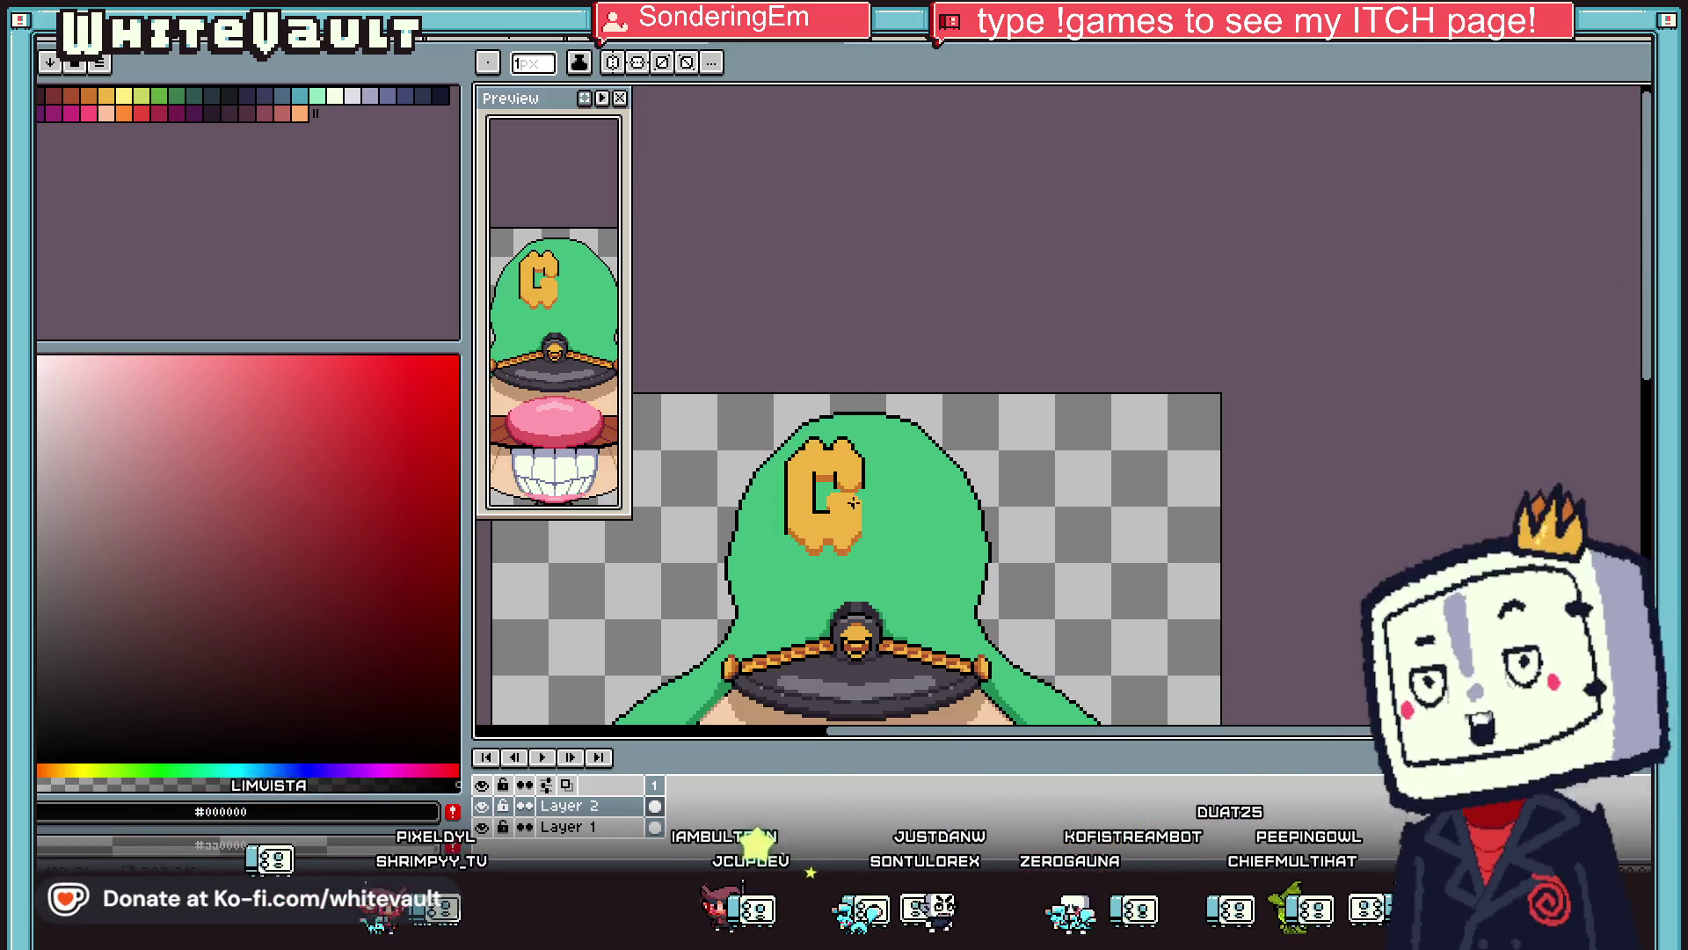
{"action": "scroll", "coordinate": [853, 503], "scroll_direction": "up", "scroll_amount": 5}
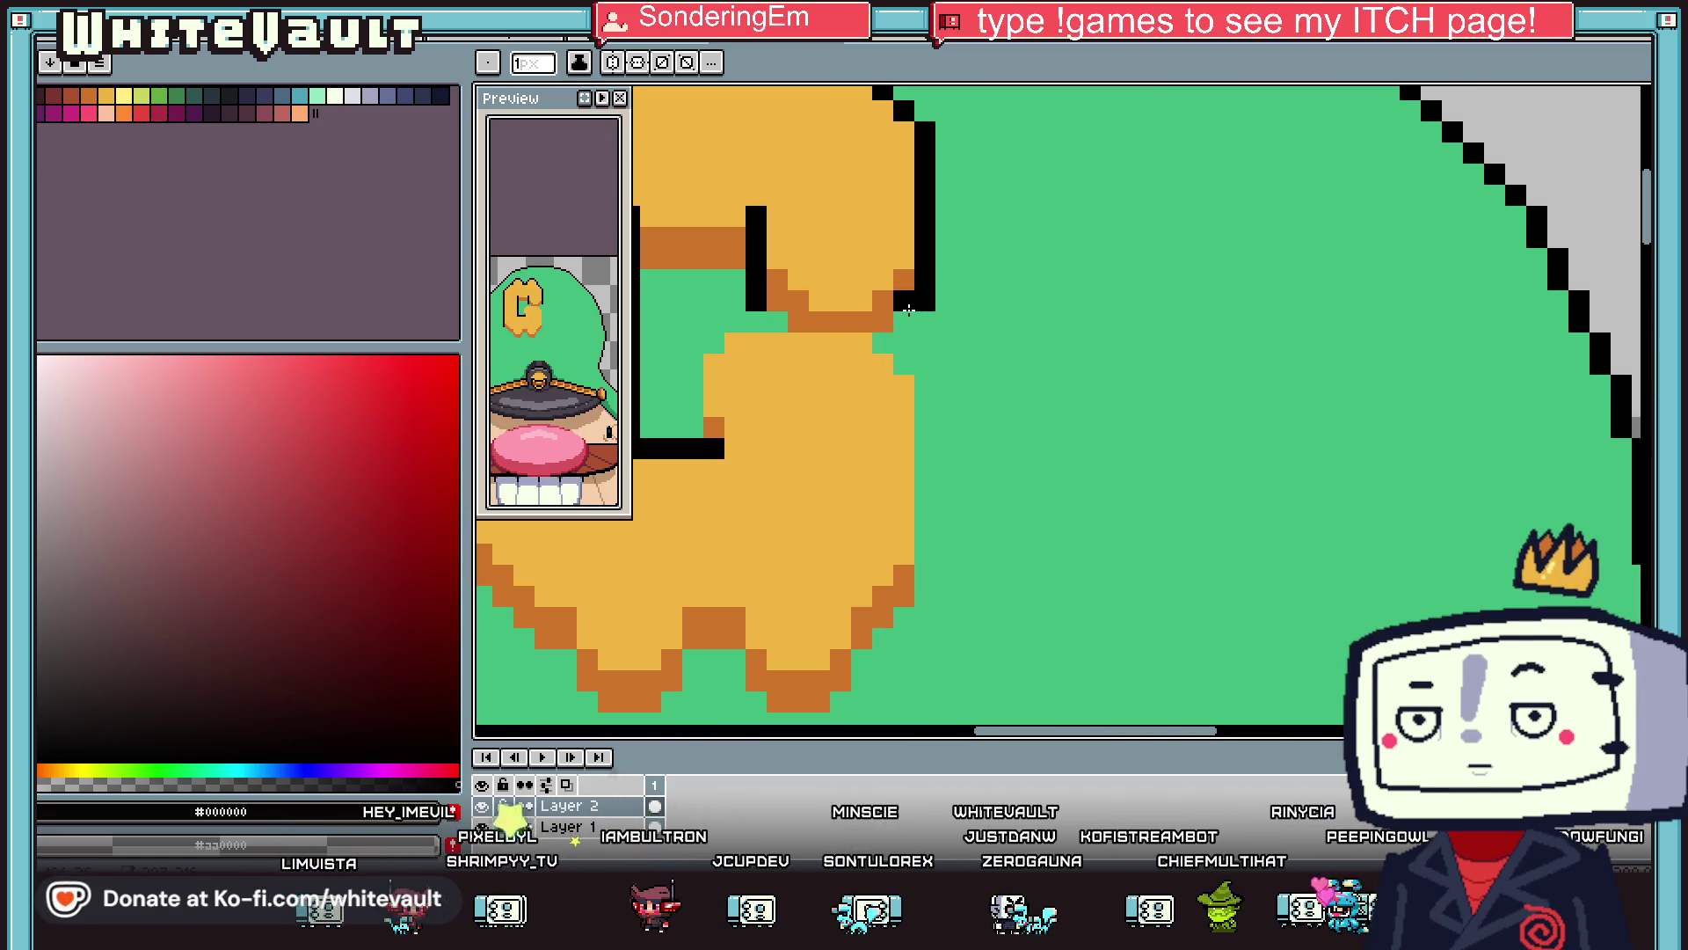
{"action": "left_click", "coordinate": [778, 322]}
{"action": "left_click", "coordinate": [818, 343]}
{"action": "left_click", "coordinate": [714, 343]}
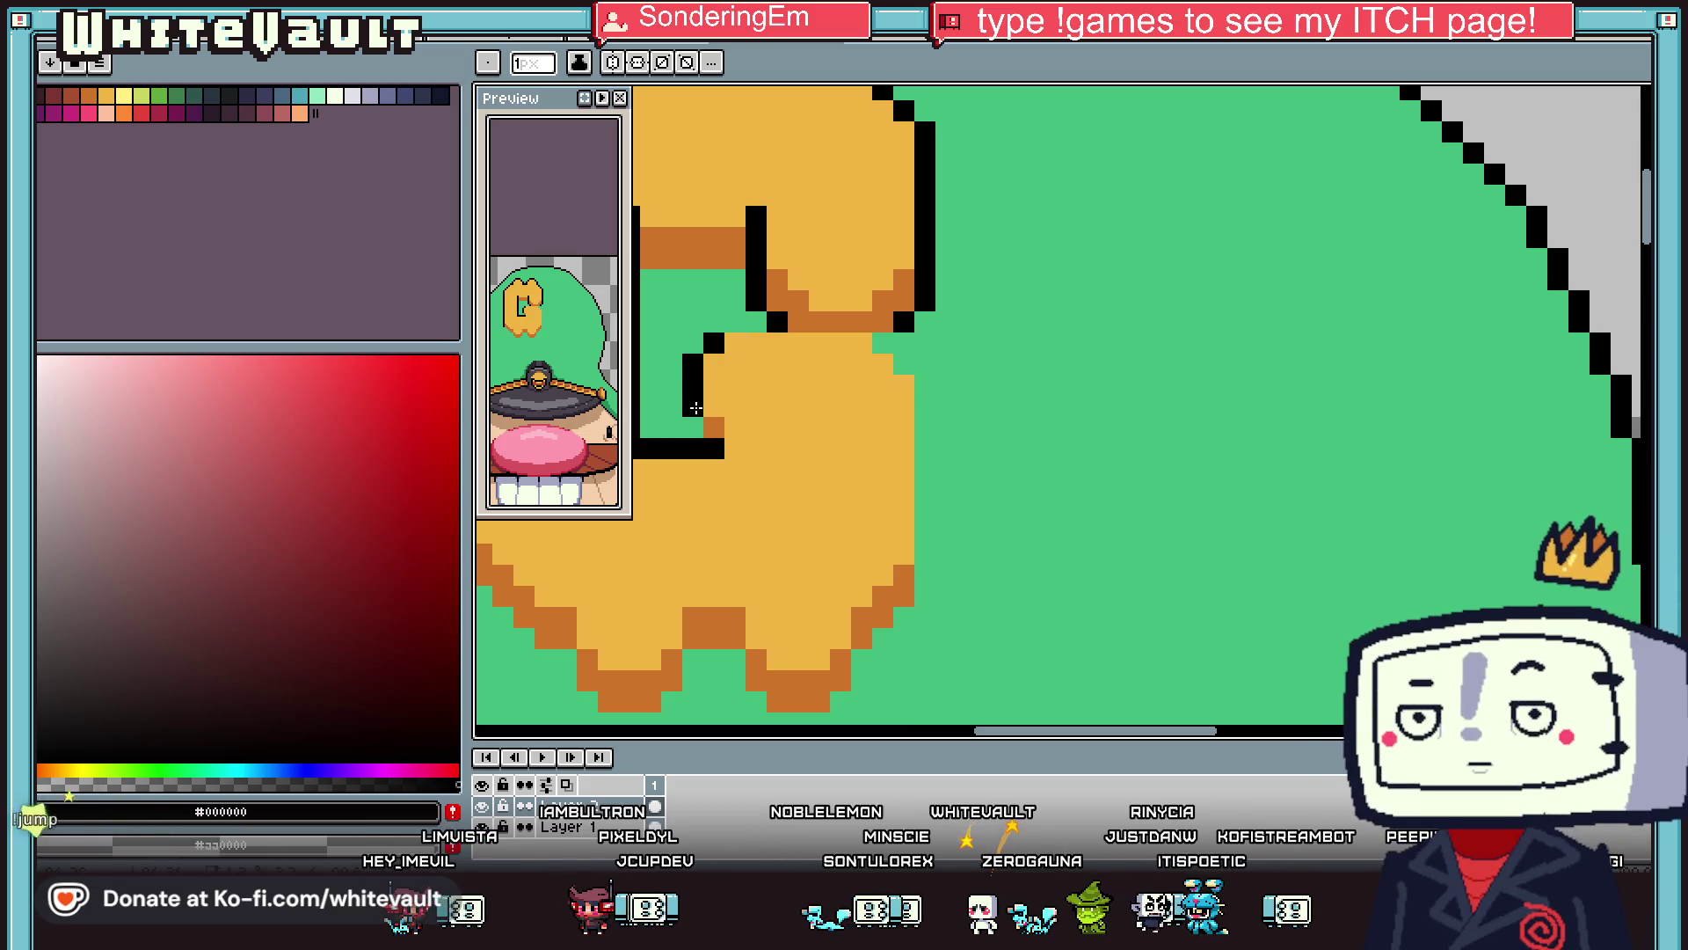
{"action": "mouse_move", "coordinate": [741, 319]}
{"action": "left_mouse_down"}
{"action": "mouse_move", "coordinate": [929, 401]}
{"action": "mouse_move", "coordinate": [925, 563]}
{"action": "left_mouse_up"}
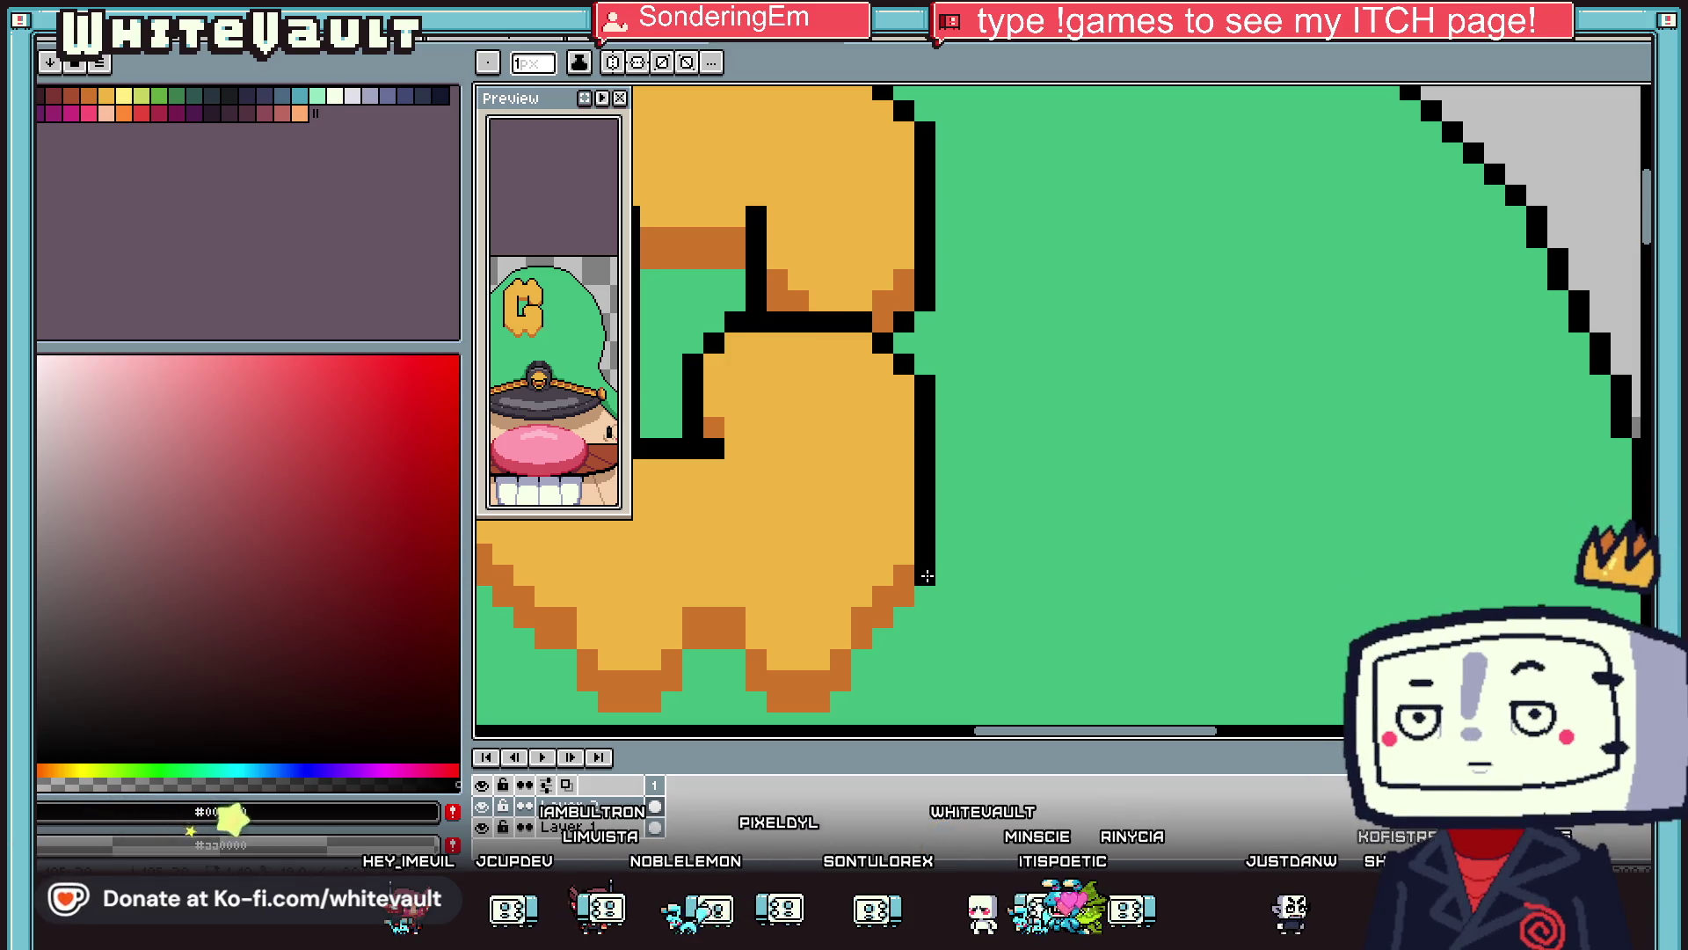
Extend the black outline down the G's lower-right edge.
{"action": "scroll", "coordinate": [937, 457], "scroll_direction": "down", "scroll_amount": 3}
{"action": "scroll", "coordinate": [936, 458], "scroll_direction": "up", "scroll_amount": 2}
{"action": "scroll", "coordinate": [936, 457], "scroll_direction": "up", "scroll_amount": 1}
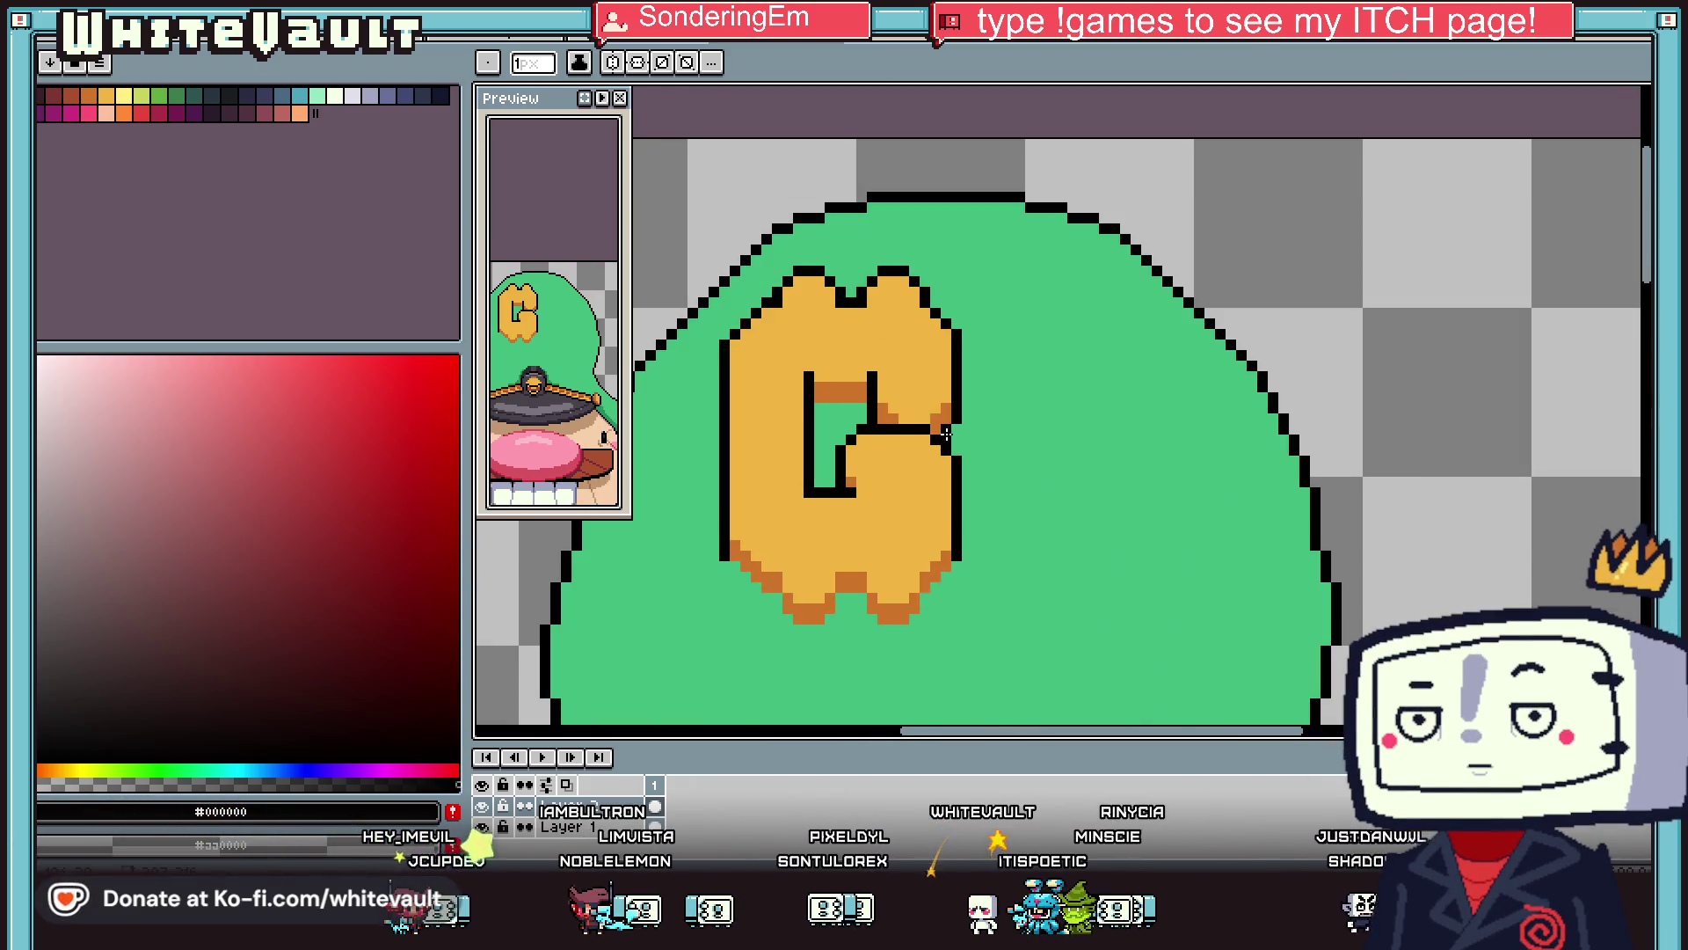
{"action": "key", "text": "ctrl"}
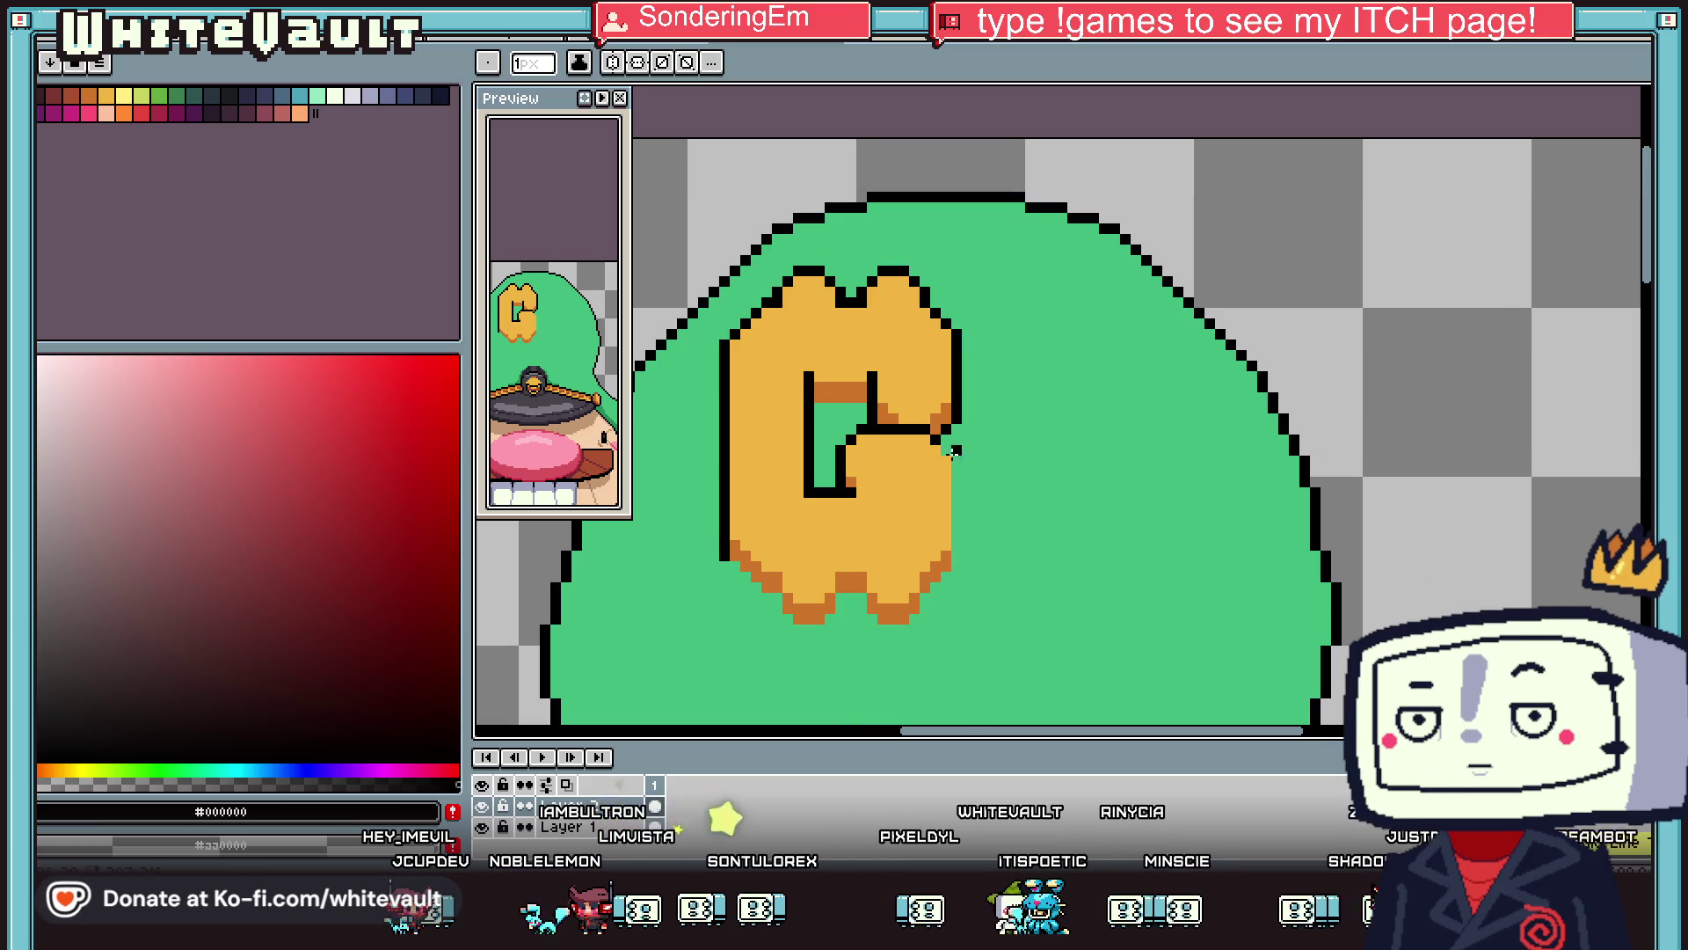
{"action": "scroll", "coordinate": [963, 472], "scroll_direction": "up", "scroll_amount": 1}
{"action": "left_click_drag", "start_coordinate": [949, 437], "coordinate": [951, 676]}
{"action": "scroll", "coordinate": [991, 580], "scroll_direction": "down", "scroll_amount": 3}
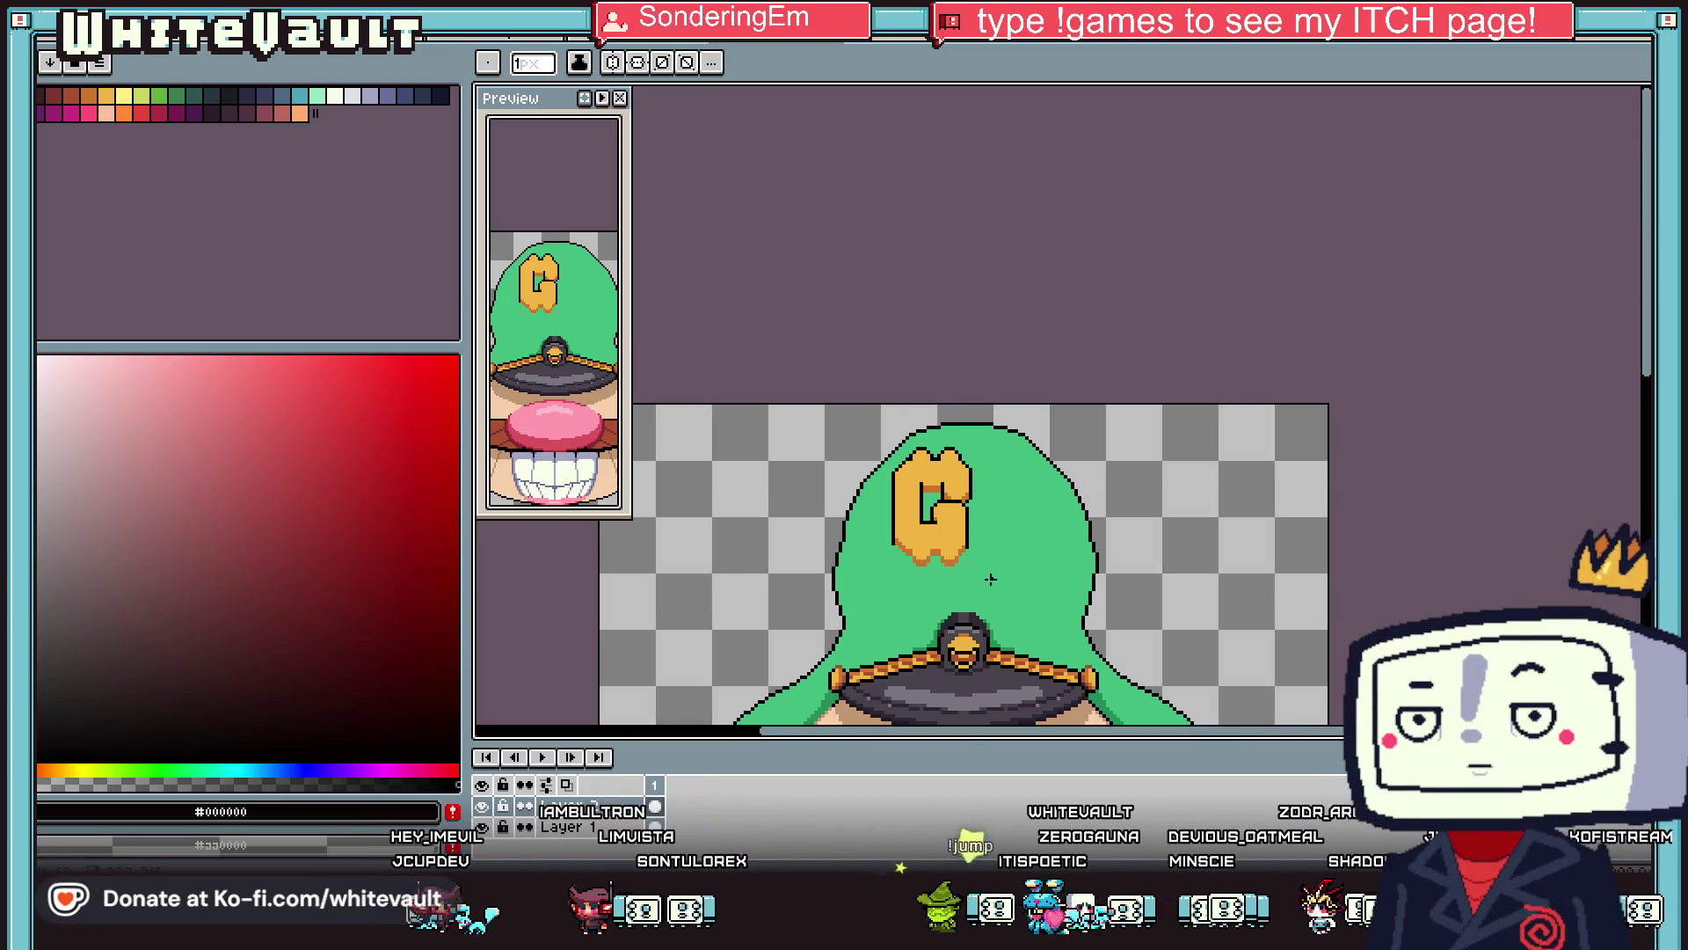
{"action": "scroll", "coordinate": [942, 487], "scroll_direction": "up", "scroll_amount": 2}
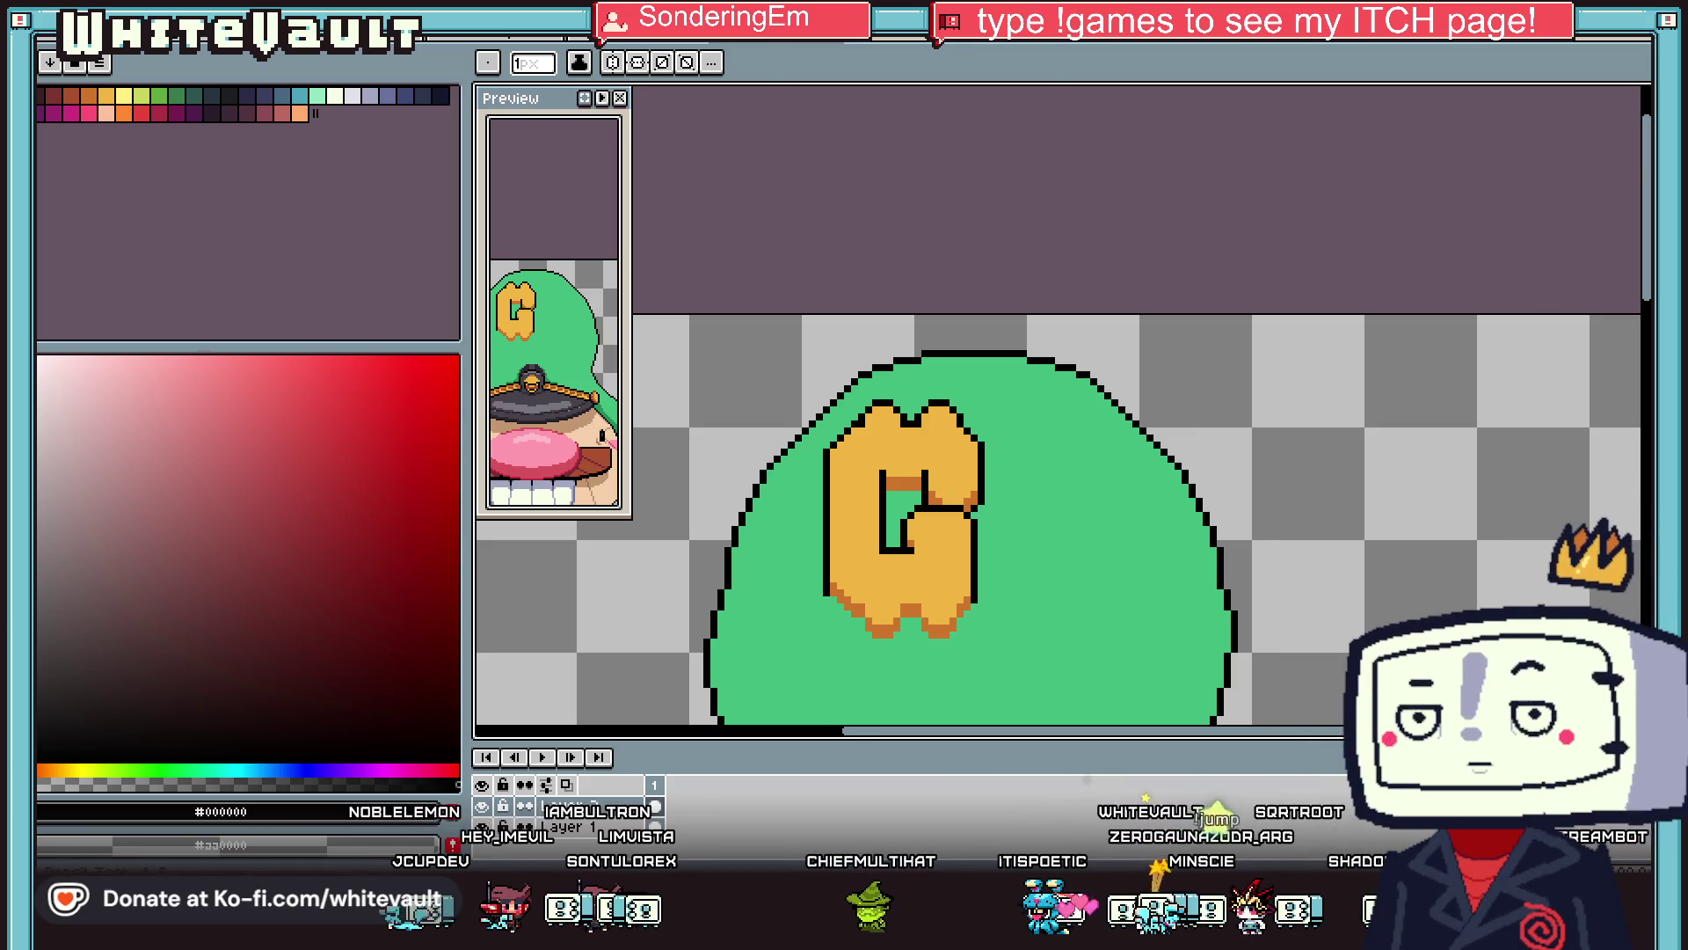
Select the upper-right part of the G and shift a small piece two pixels left.
{"action": "key", "text": "m"}
{"action": "scroll", "coordinate": [928, 441], "scroll_direction": "up", "scroll_amount": 1}
{"action": "left_click_drag", "start_coordinate": [904, 373], "coordinate": [1060, 534]}
{"action": "left_click", "coordinate": [1062, 539]}
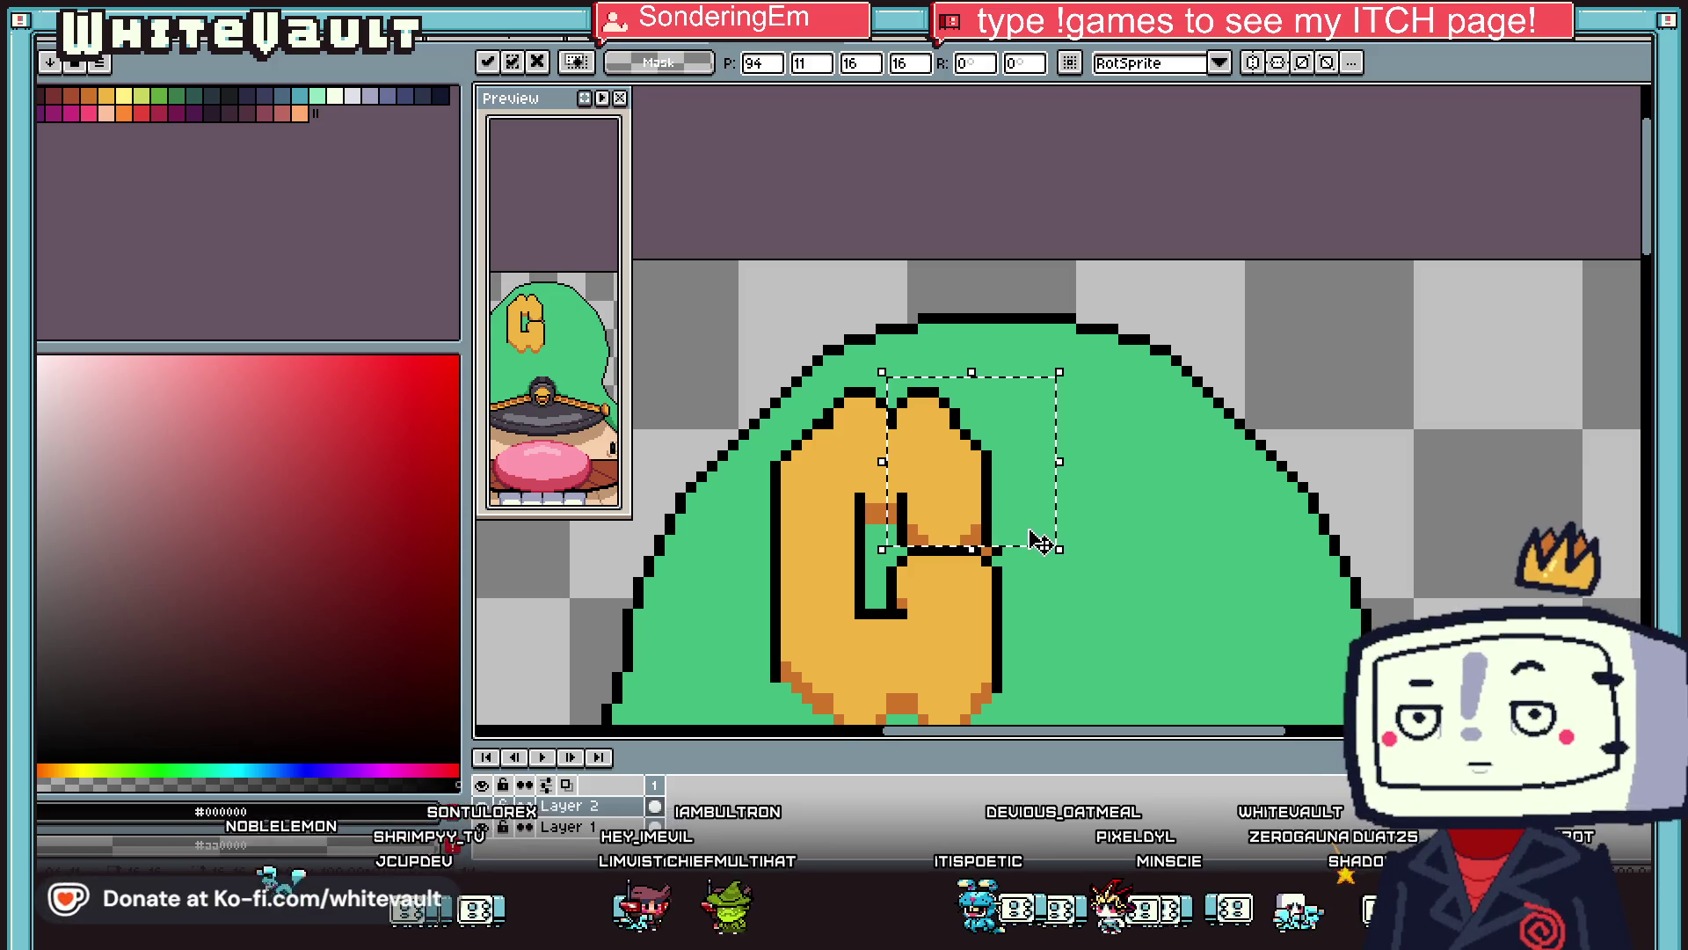
{"action": "scroll", "coordinate": [1041, 539], "scroll_direction": "down", "scroll_amount": 1}
{"action": "key", "text": "Return"}
{"action": "scroll", "coordinate": [1171, 598], "scroll_direction": "down", "scroll_amount": 1}
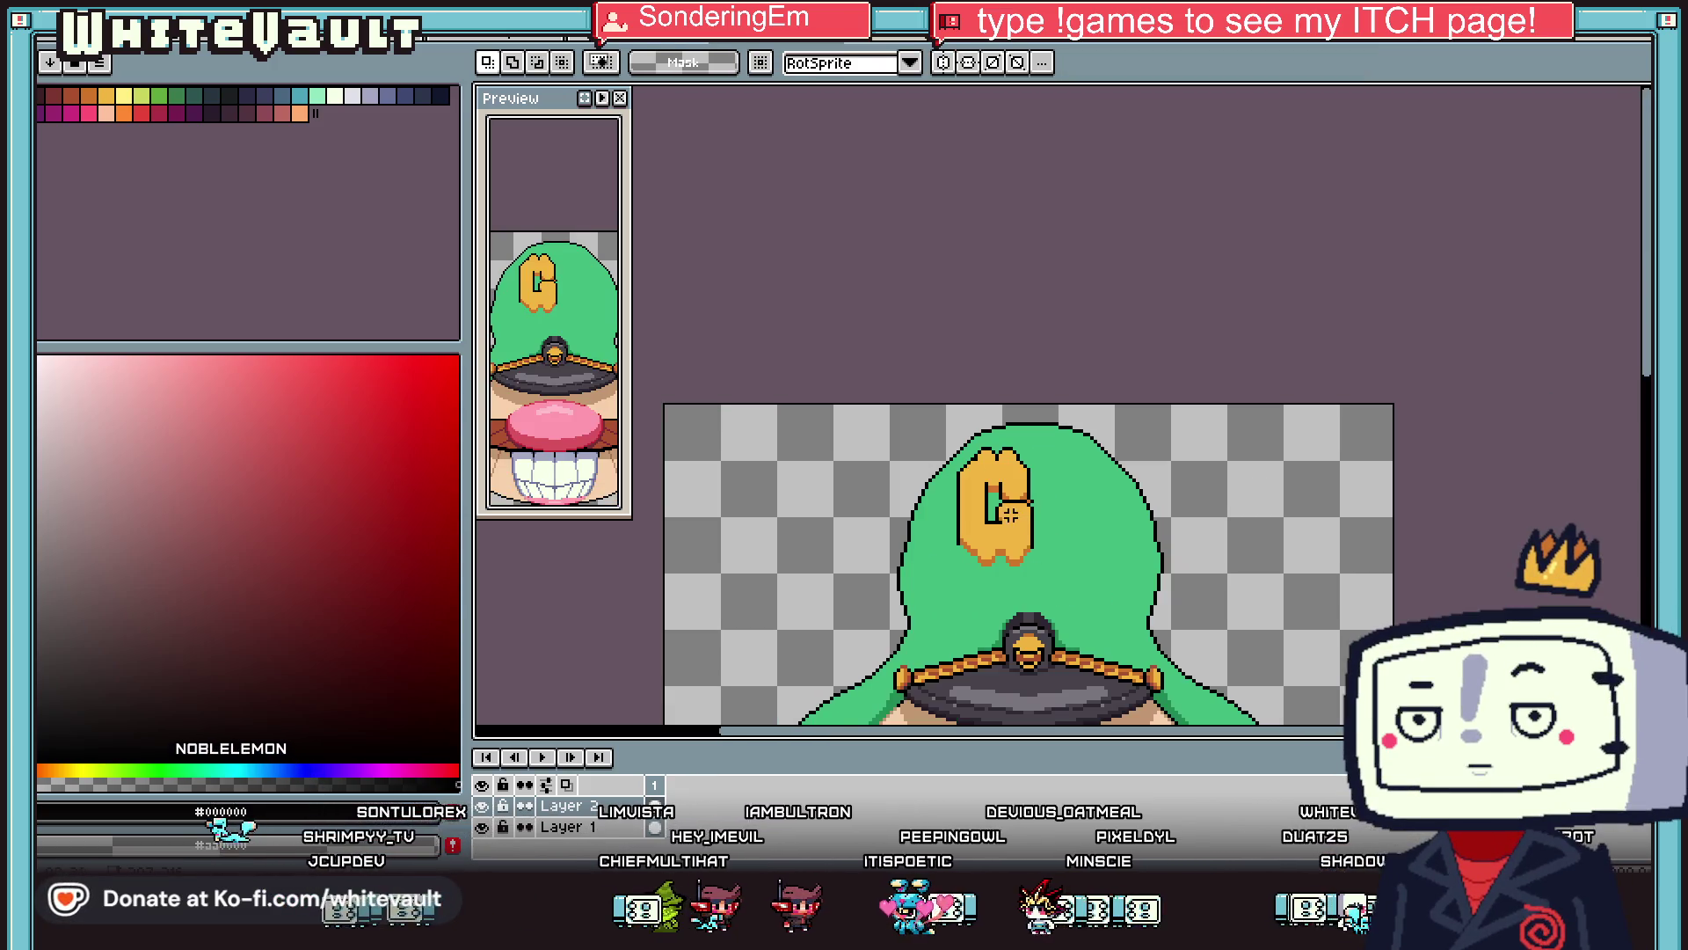
{"action": "scroll", "coordinate": [994, 512], "scroll_direction": "up", "scroll_amount": 2}
{"action": "scroll", "coordinate": [995, 513], "scroll_direction": "up", "scroll_amount": 1}
{"action": "mouse_move", "coordinate": [918, 387]}
{"action": "left_mouse_down"}
{"action": "mouse_move", "coordinate": [1039, 533]}
{"action": "mouse_move", "coordinate": [984, 520]}
{"action": "left_mouse_up"}
{"action": "key", "text": "Return"}
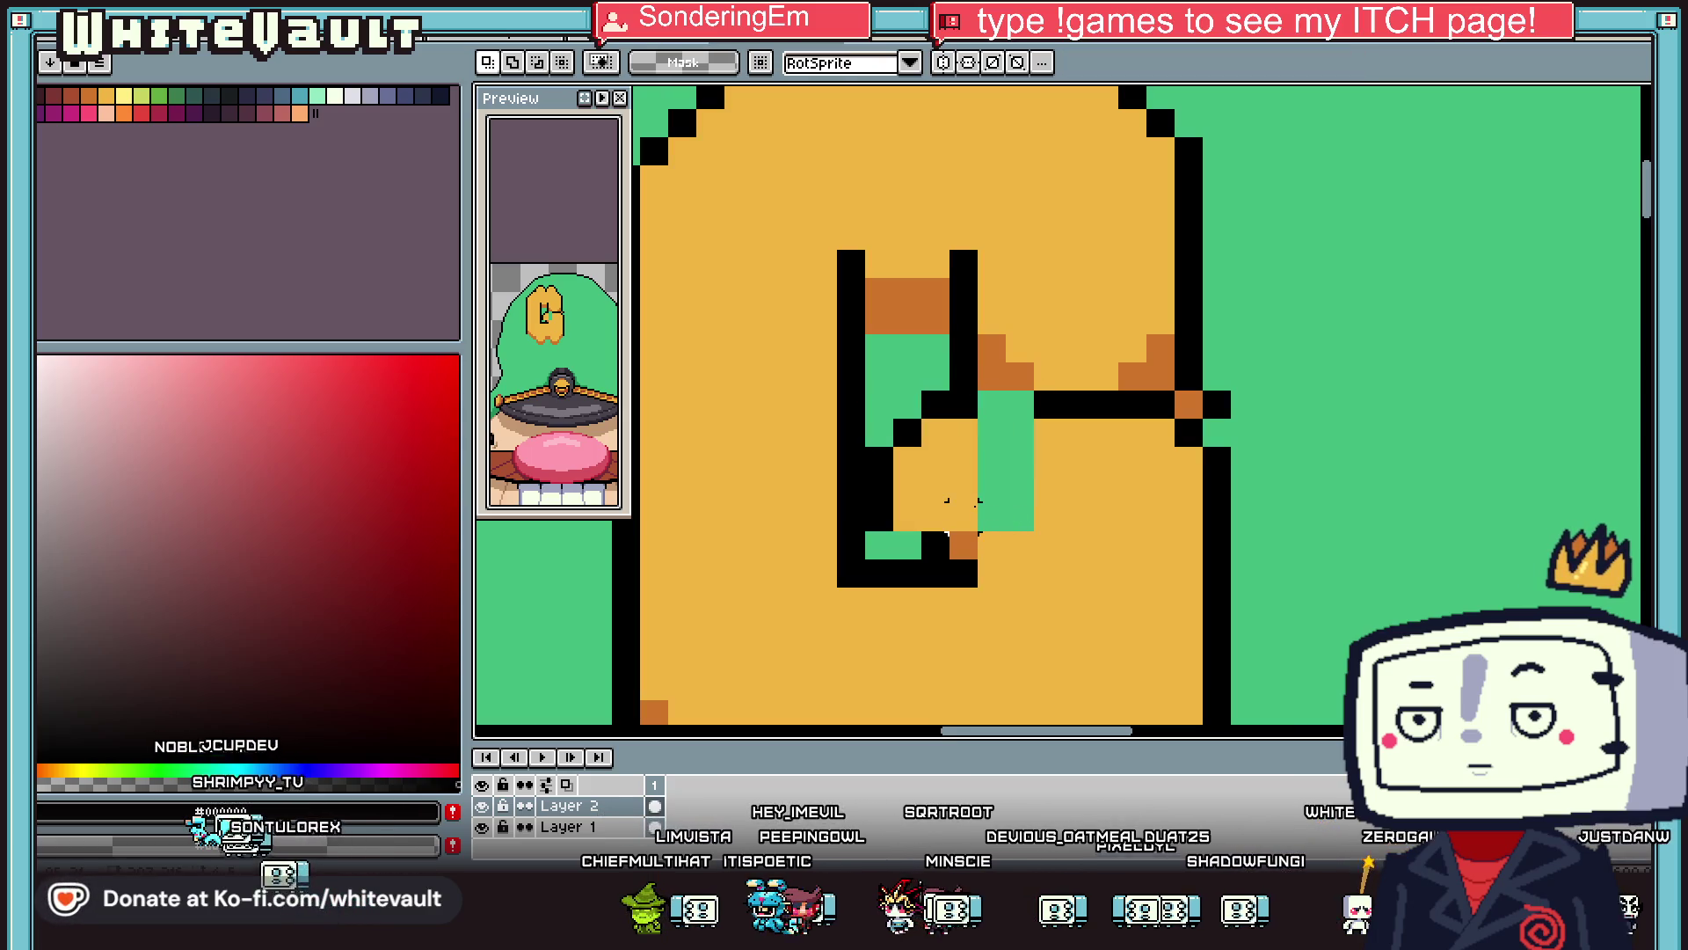
Repaint stray pixels black and brown, and fill the green column inside the G with orange.
{"action": "key", "text": "b"}
{"action": "left_click", "coordinate": [908, 545]}
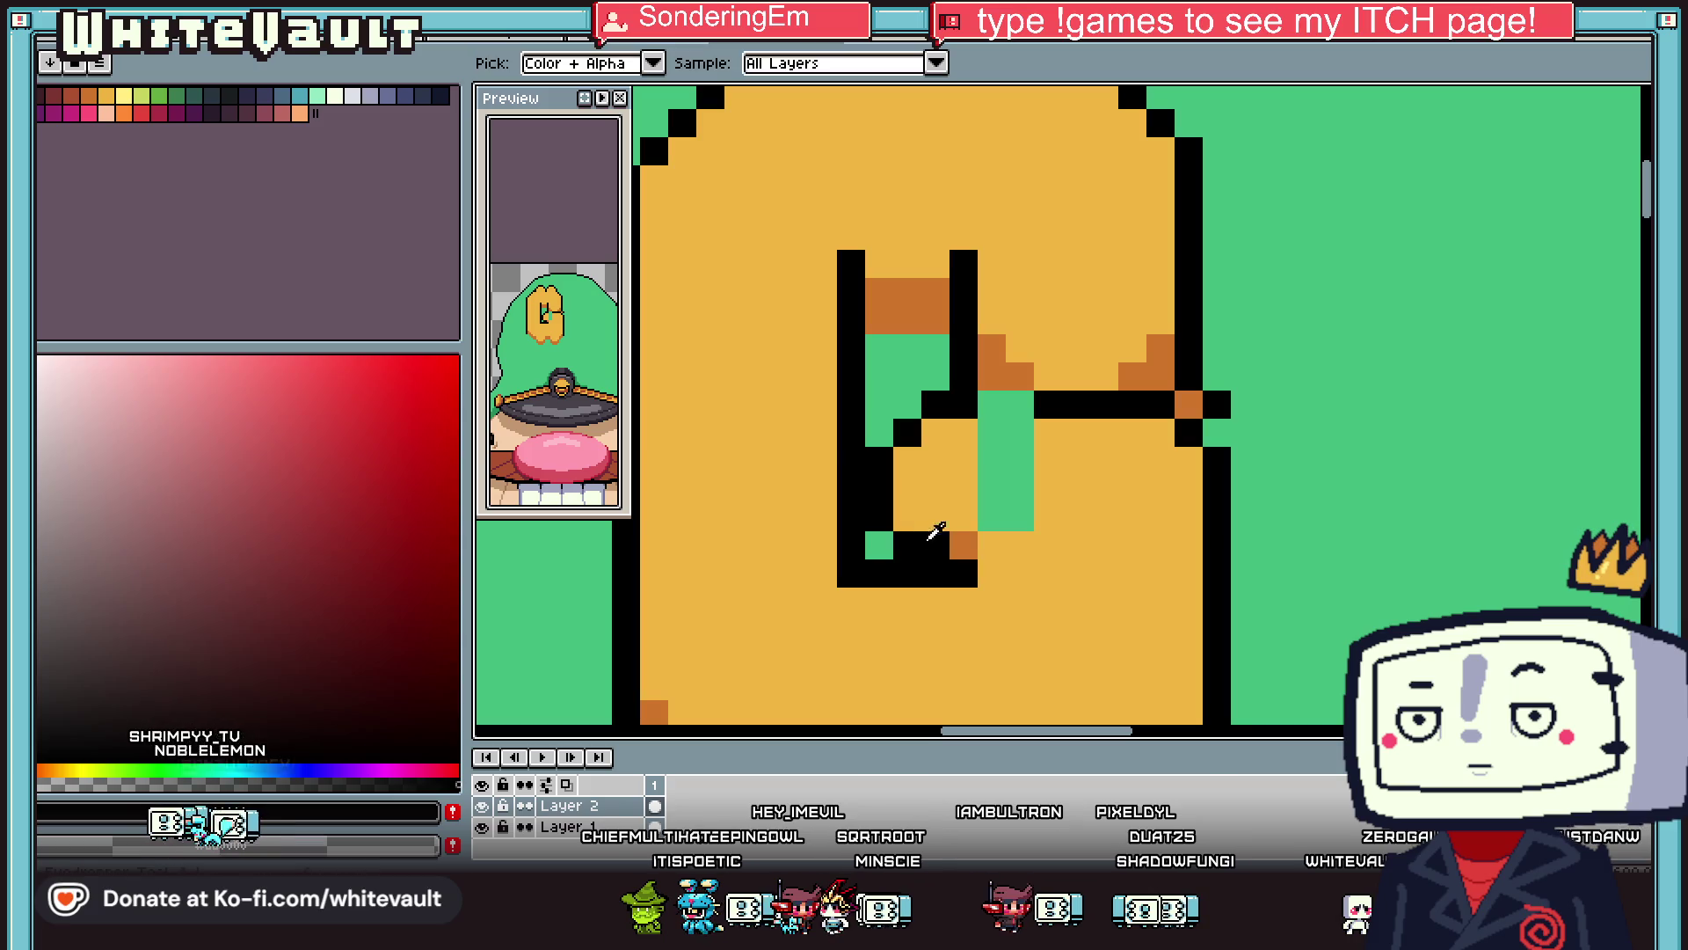
{"action": "left_click", "coordinate": [964, 545], "text": "alt"}
{"action": "left_click", "coordinate": [935, 545]}
{"action": "left_click", "coordinate": [950, 492], "text": "alt"}
{"action": "mouse_move", "coordinate": [991, 519]}
{"action": "left_mouse_down"}
{"action": "mouse_move", "coordinate": [993, 457]}
{"action": "mouse_move", "coordinate": [1020, 439]}
{"action": "mouse_move", "coordinate": [1034, 468]}
{"action": "left_mouse_up"}
{"action": "key", "text": "x"}
{"action": "scroll", "coordinate": [1108, 444], "scroll_direction": "down", "scroll_amount": 5}
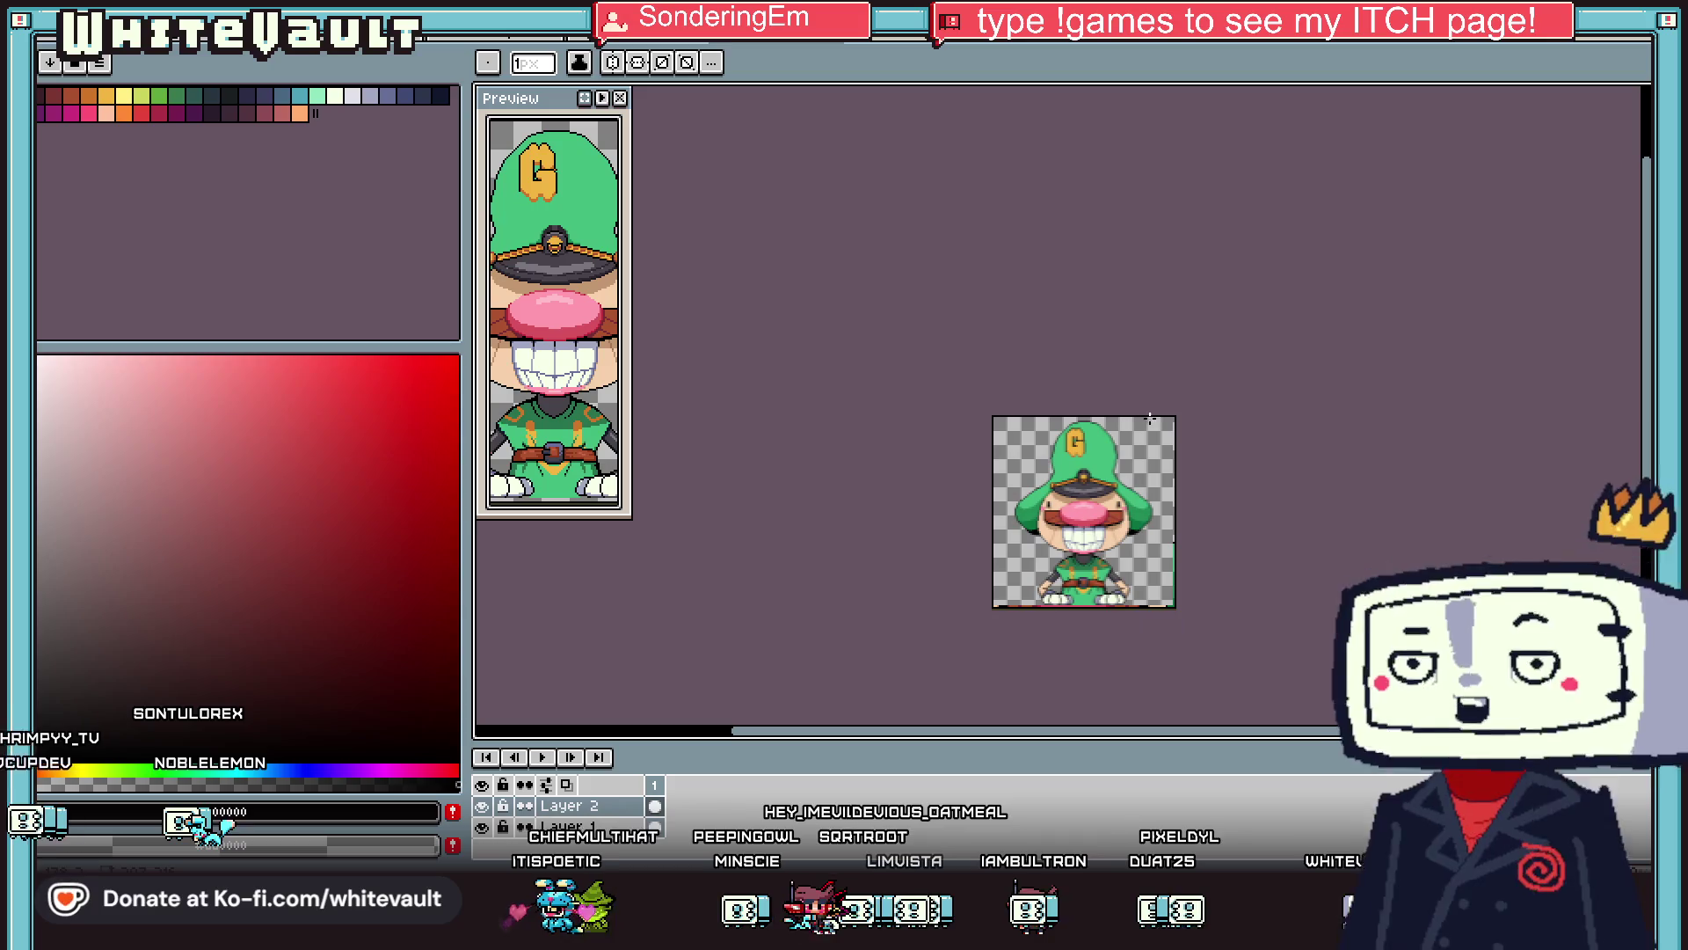
Draw black vertical test bars on spare canvas beside the hat.
{"action": "scroll", "coordinate": [1108, 440], "scroll_direction": "up", "scroll_amount": 3}
{"action": "key", "text": "alt"}
{"action": "scroll", "coordinate": [1036, 416], "scroll_direction": "up", "scroll_amount": 2}
{"action": "scroll", "coordinate": [1205, 384], "scroll_direction": "up", "scroll_amount": 2}
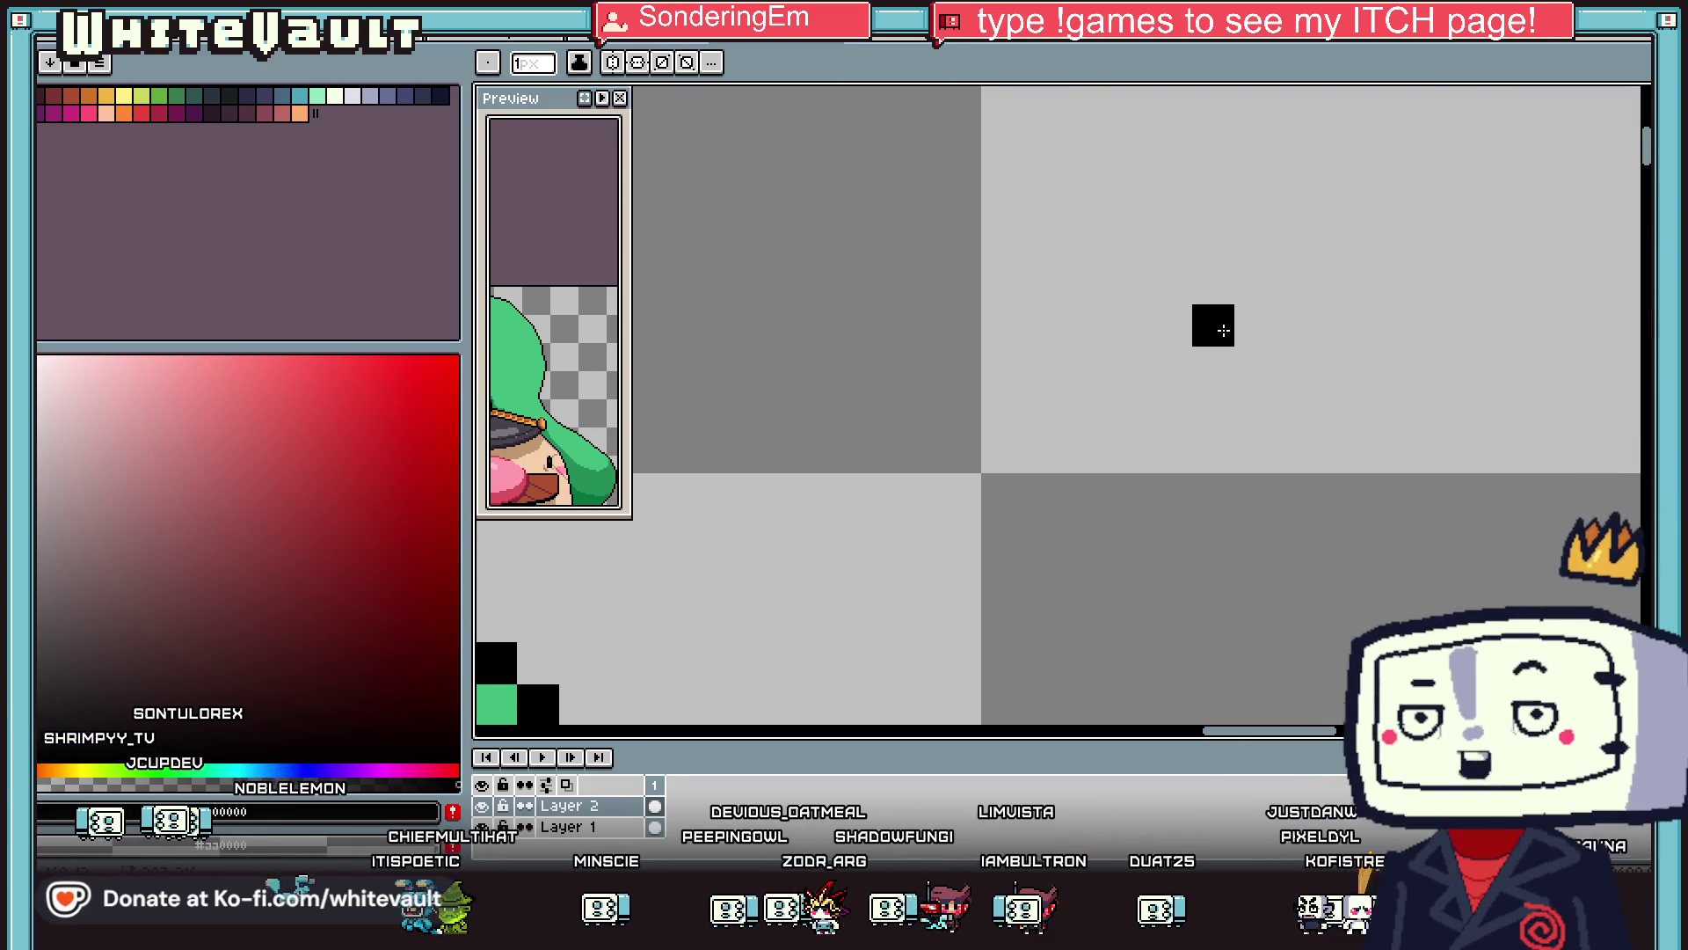
{"action": "left_click_drag", "start_coordinate": [1222, 330], "coordinate": [1218, 367]}
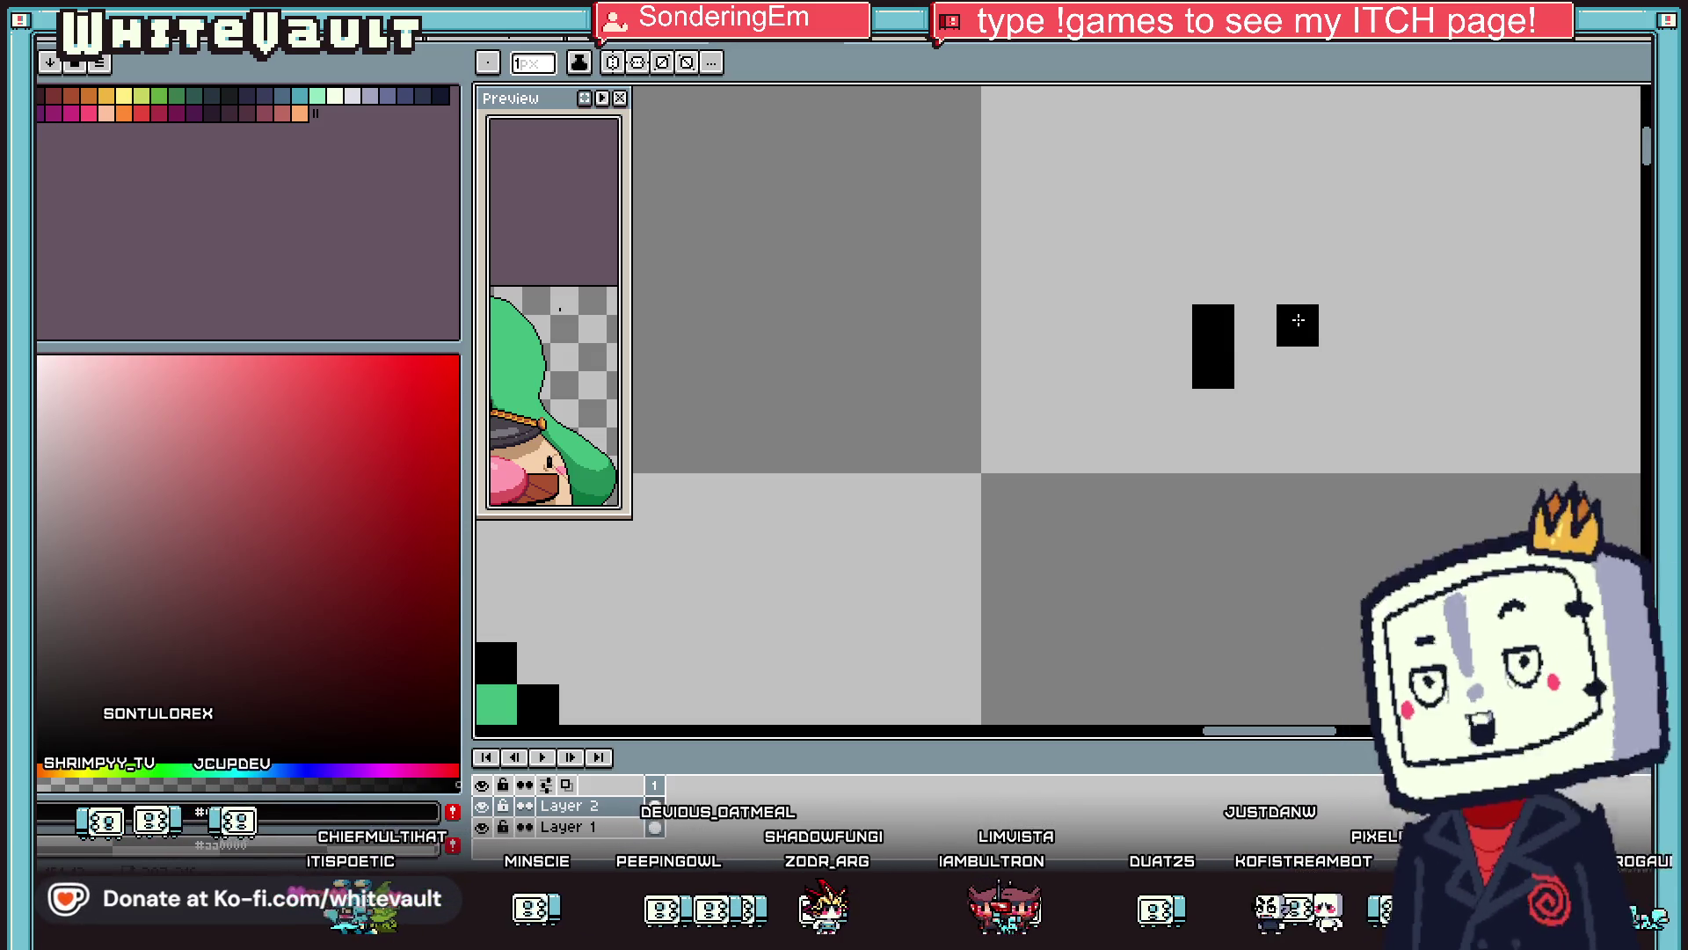
{"action": "left_click_drag", "start_coordinate": [1381, 325], "coordinate": [1394, 354]}
{"action": "scroll", "coordinate": [1407, 378], "scroll_direction": "down", "scroll_amount": 3}
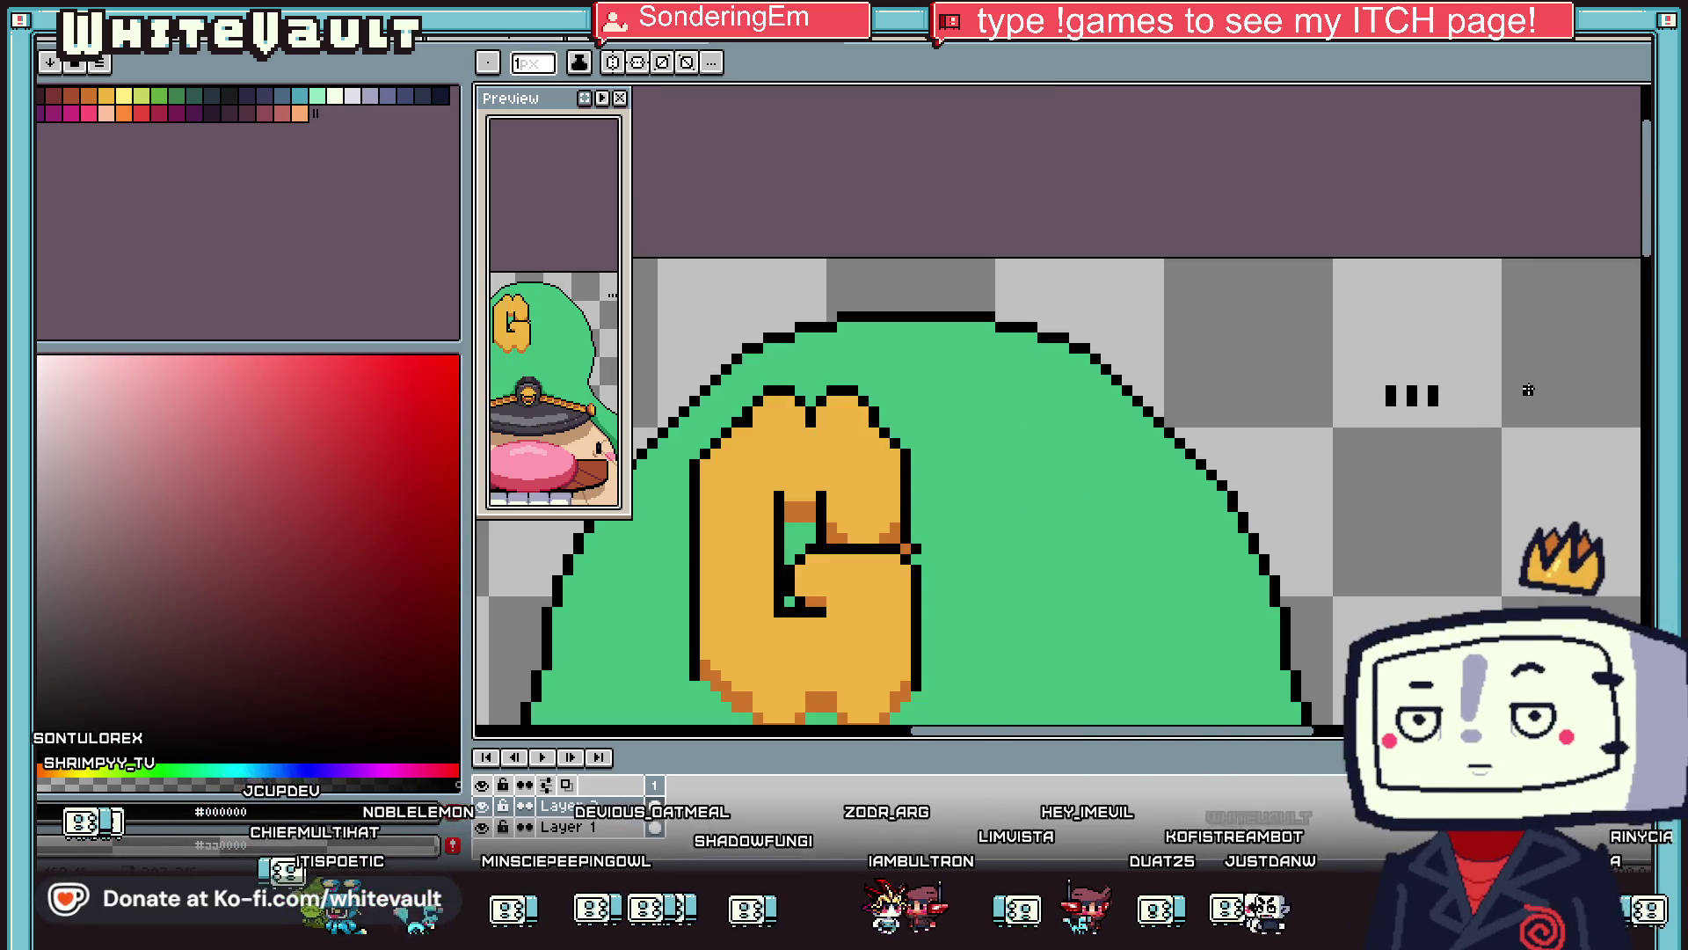
{"action": "scroll", "coordinate": [1429, 398], "scroll_direction": "up", "scroll_amount": 4}
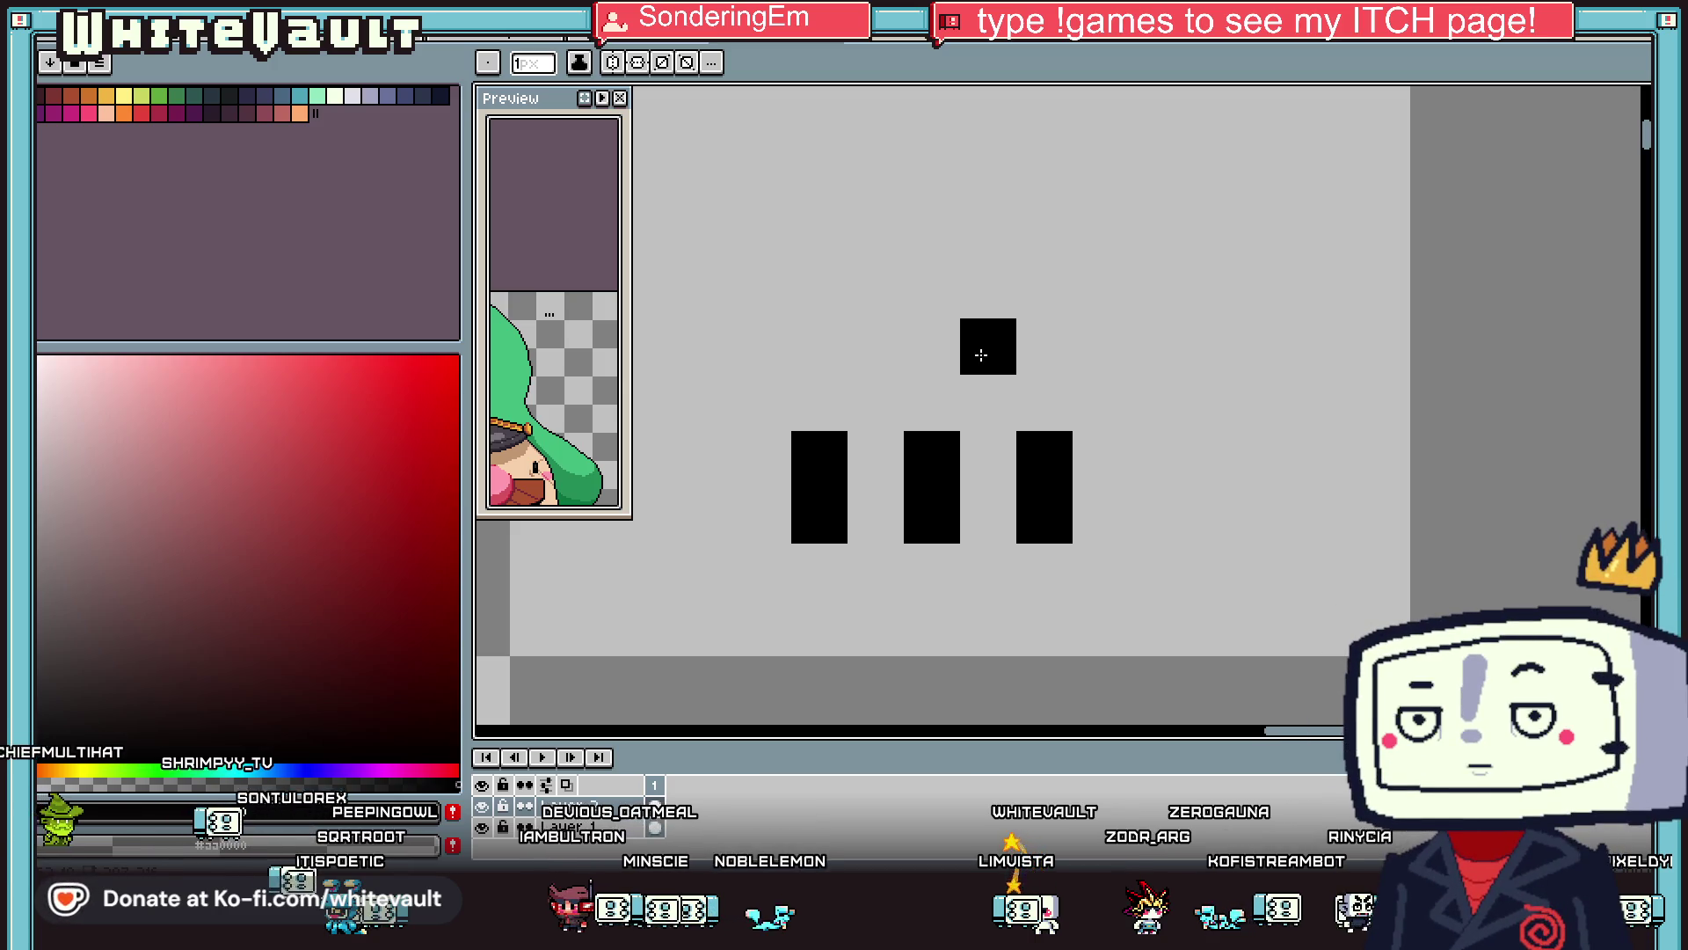
Paint a teal block right of the black bars and add light green on top of it.
{"action": "left_click", "coordinate": [300, 96]}
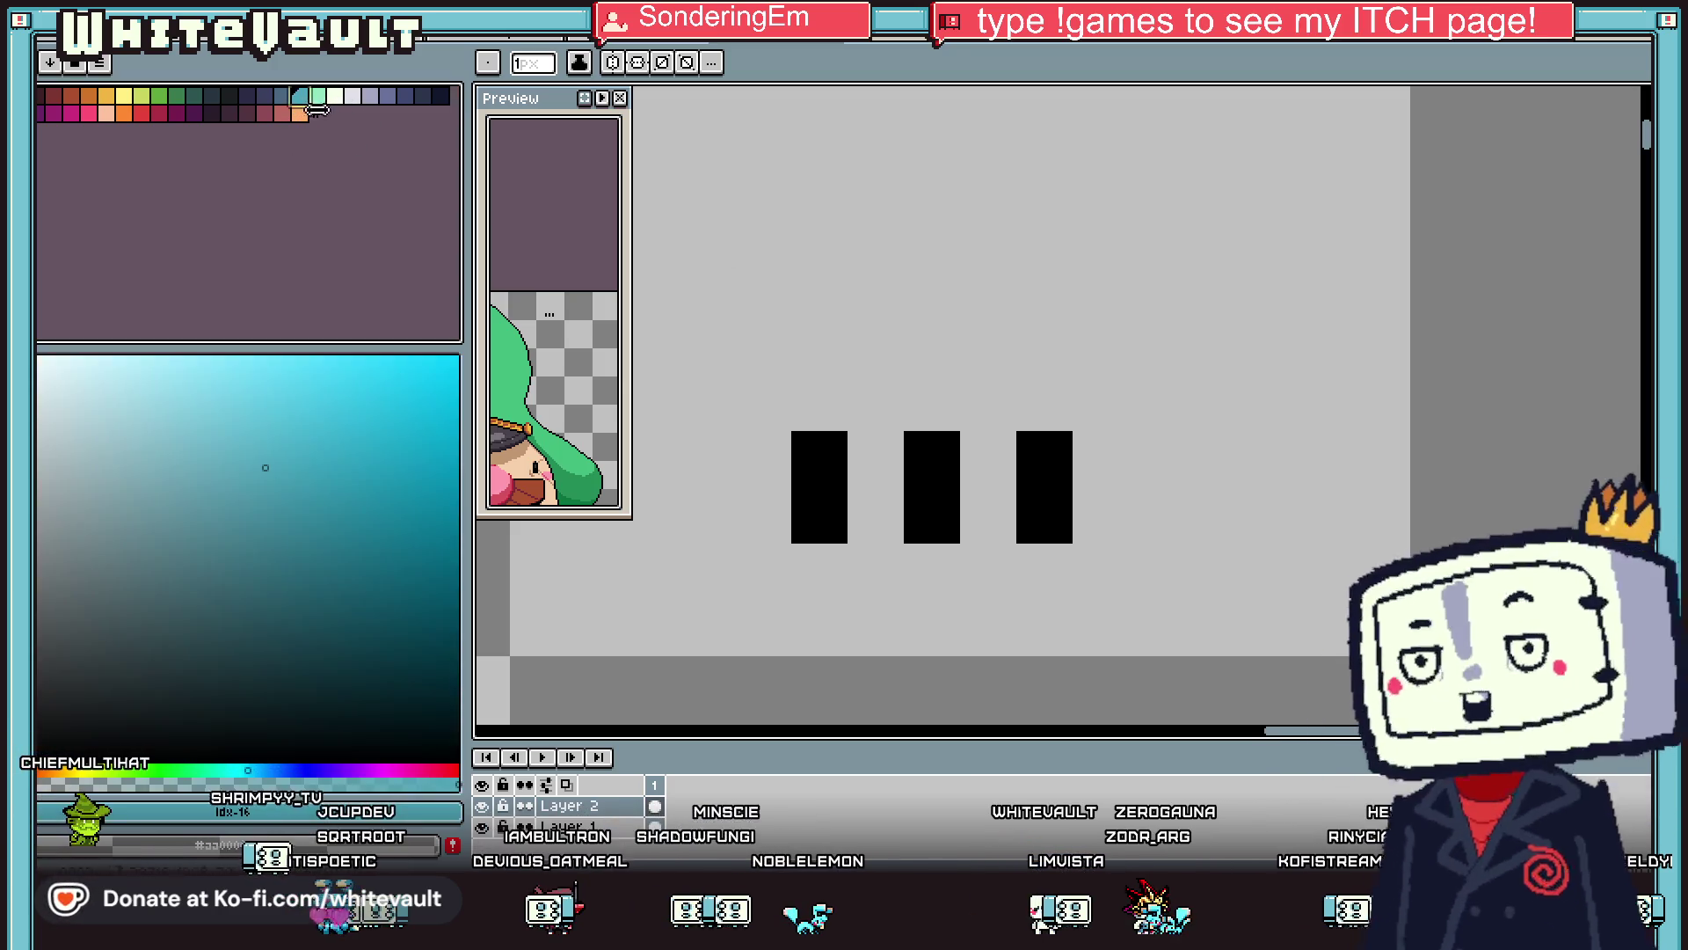
{"action": "left_click", "coordinate": [1157, 459]}
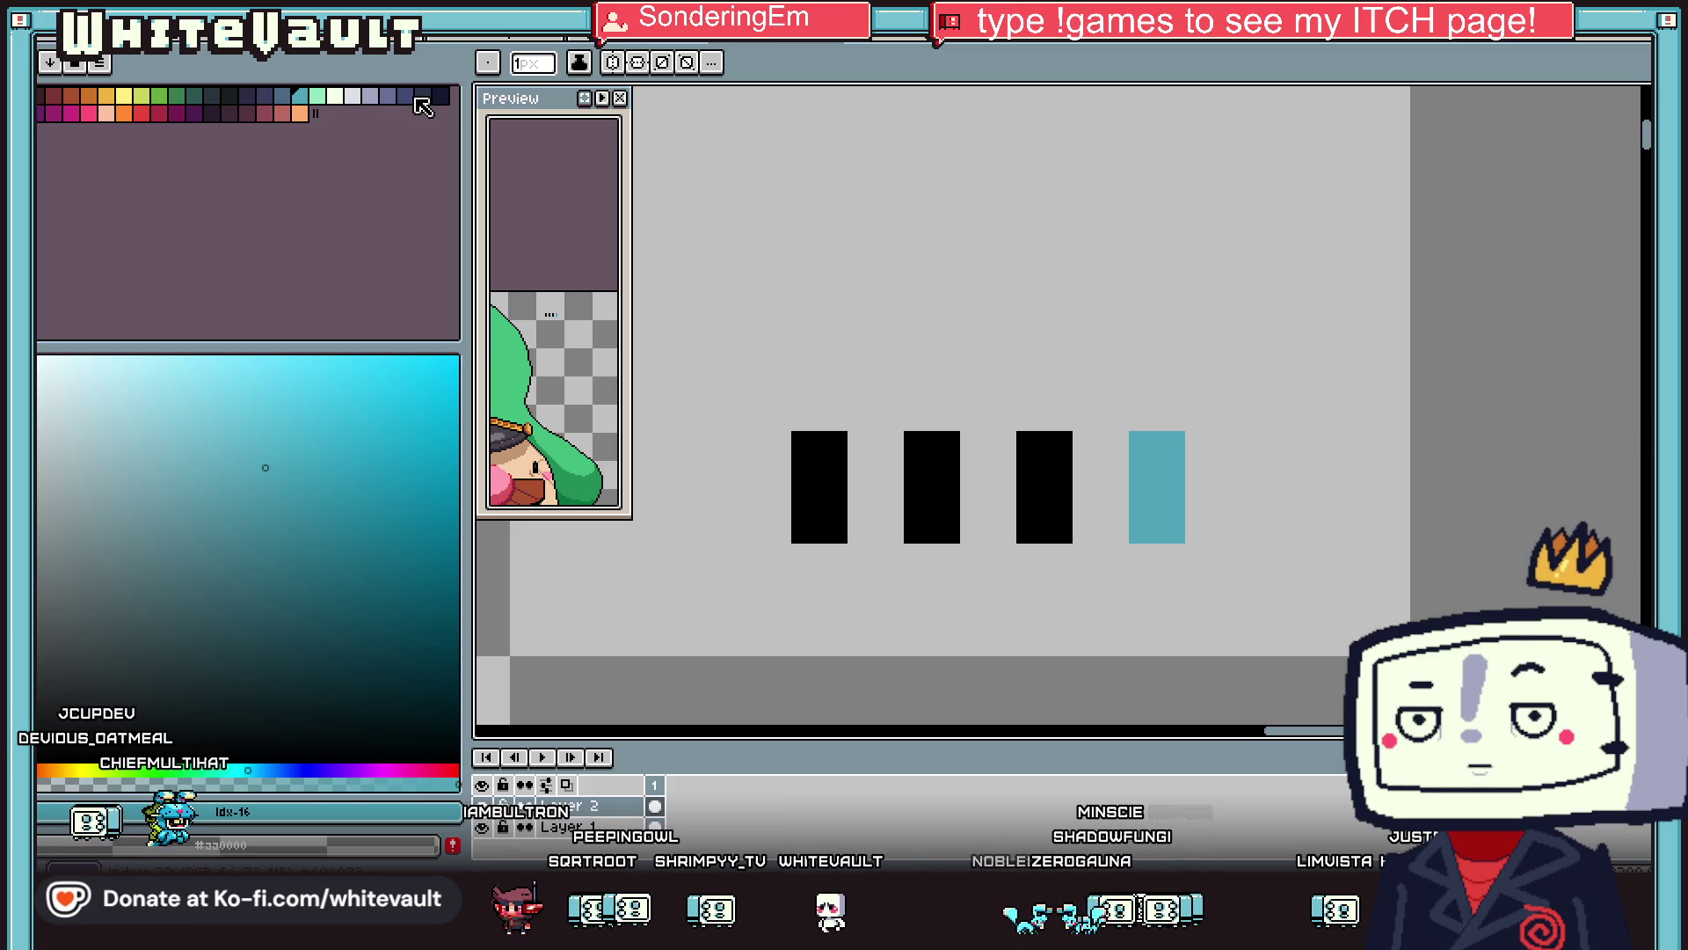
{"action": "left_click", "coordinate": [317, 95]}
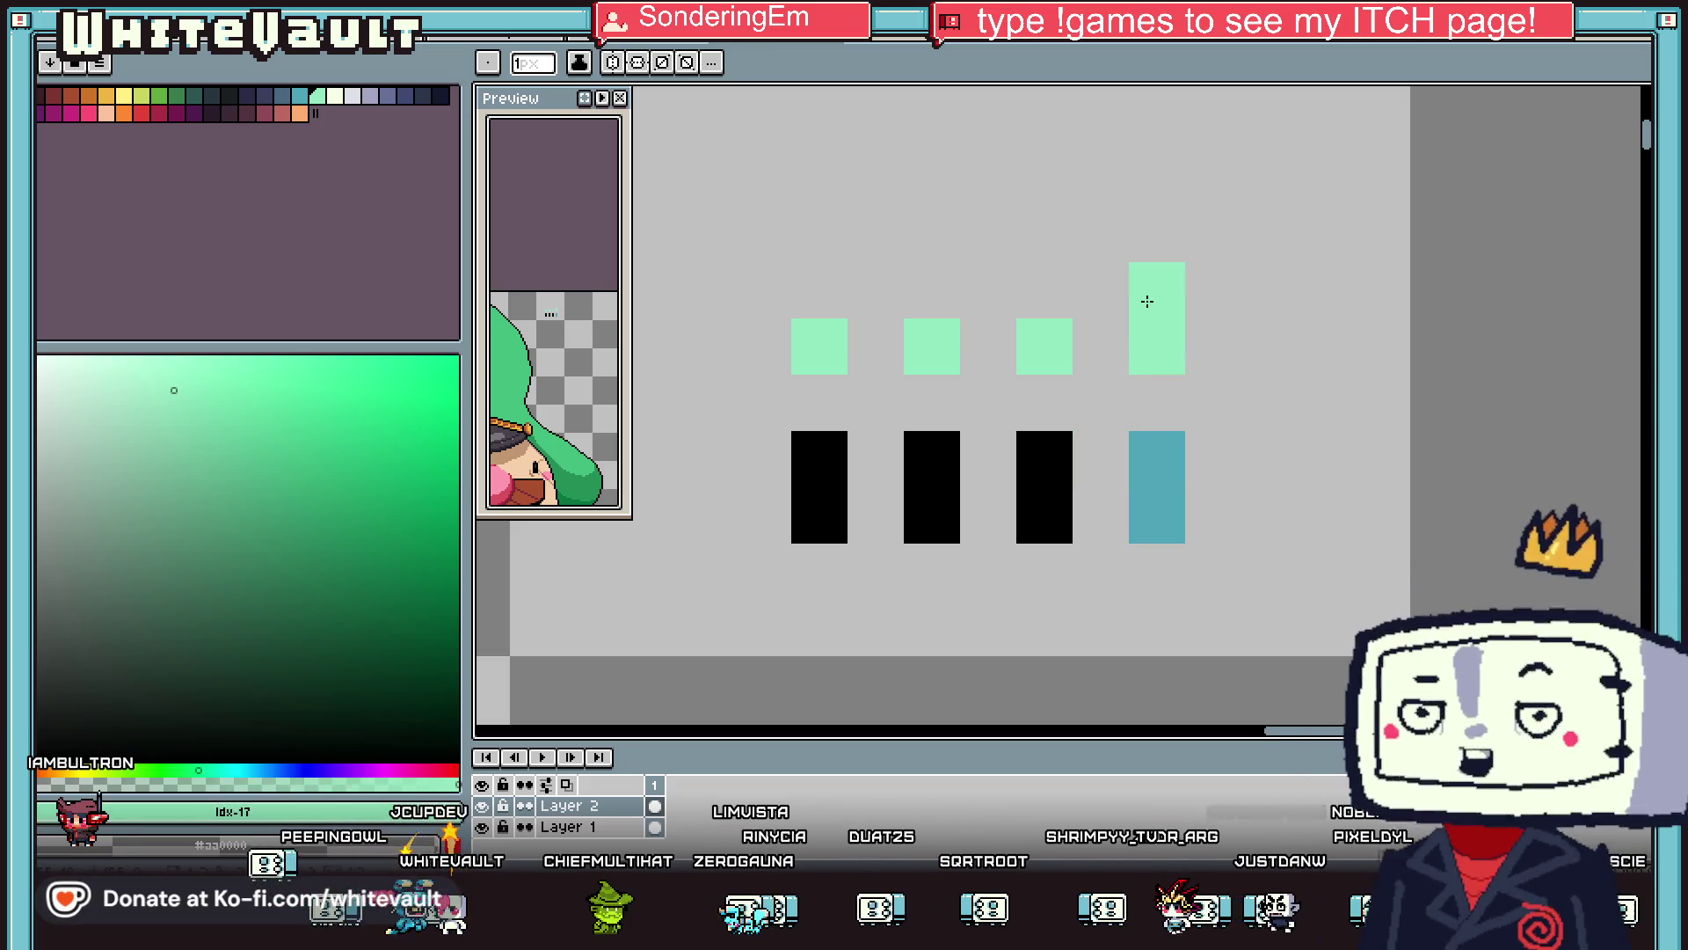
{"action": "left_click_drag", "start_coordinate": [1148, 304], "coordinate": [1200, 326]}
{"action": "scroll", "coordinate": [1253, 423], "scroll_direction": "down", "scroll_amount": 2}
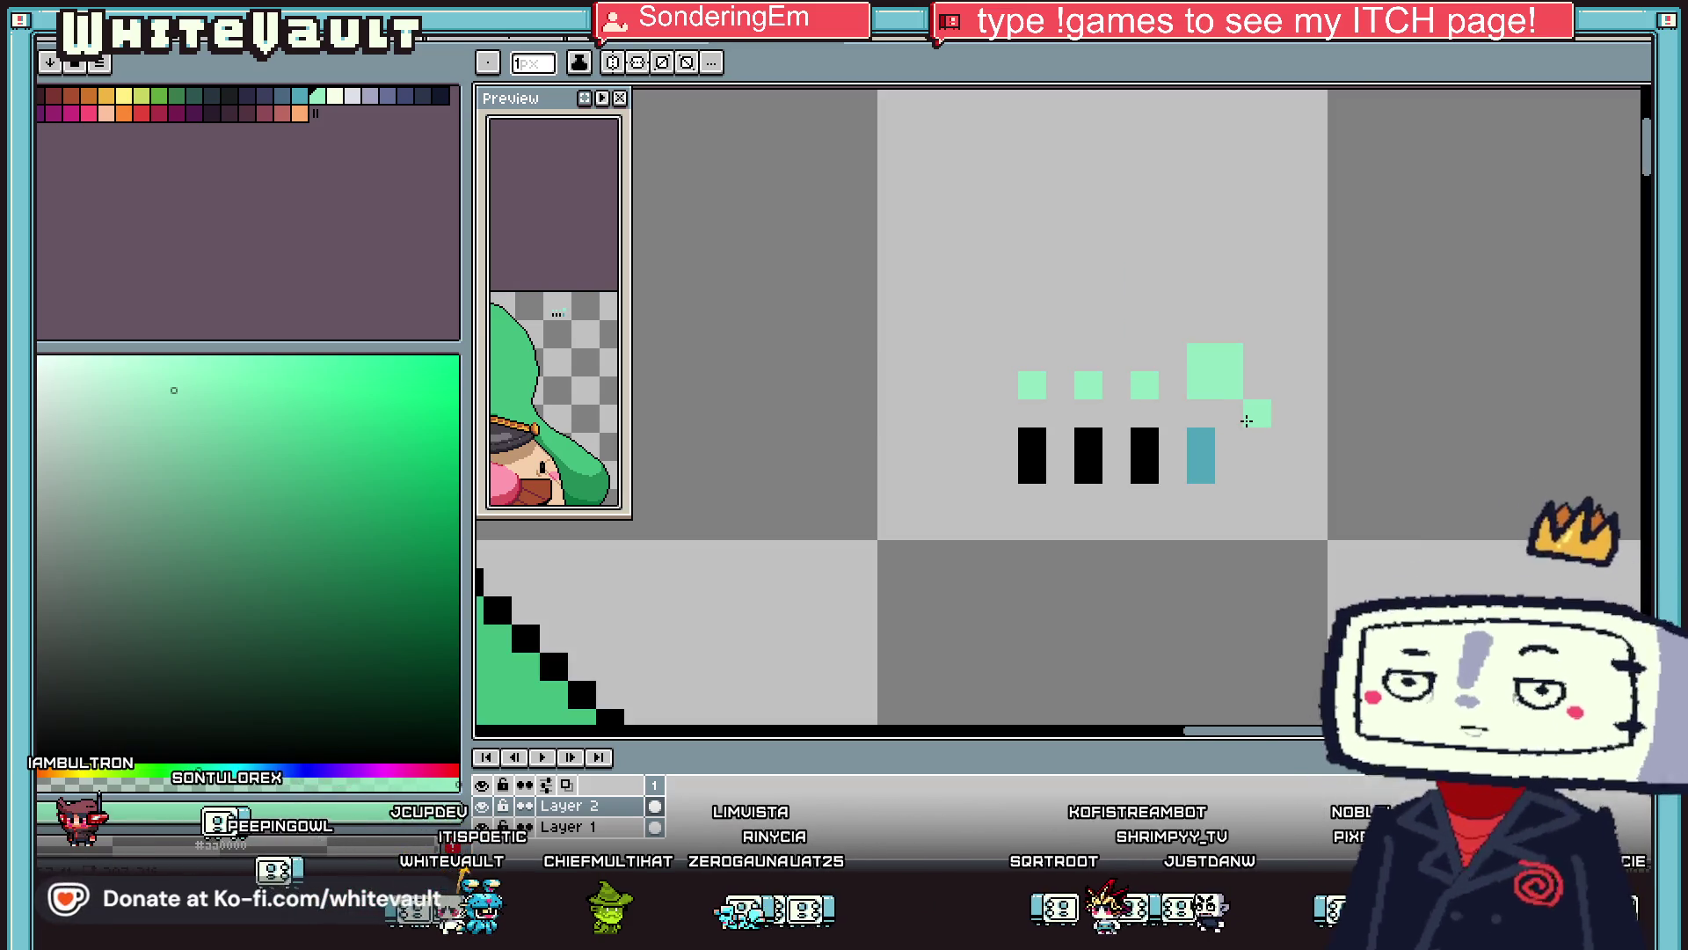
{"action": "scroll", "coordinate": [1295, 390], "scroll_direction": "down", "scroll_amount": 3}
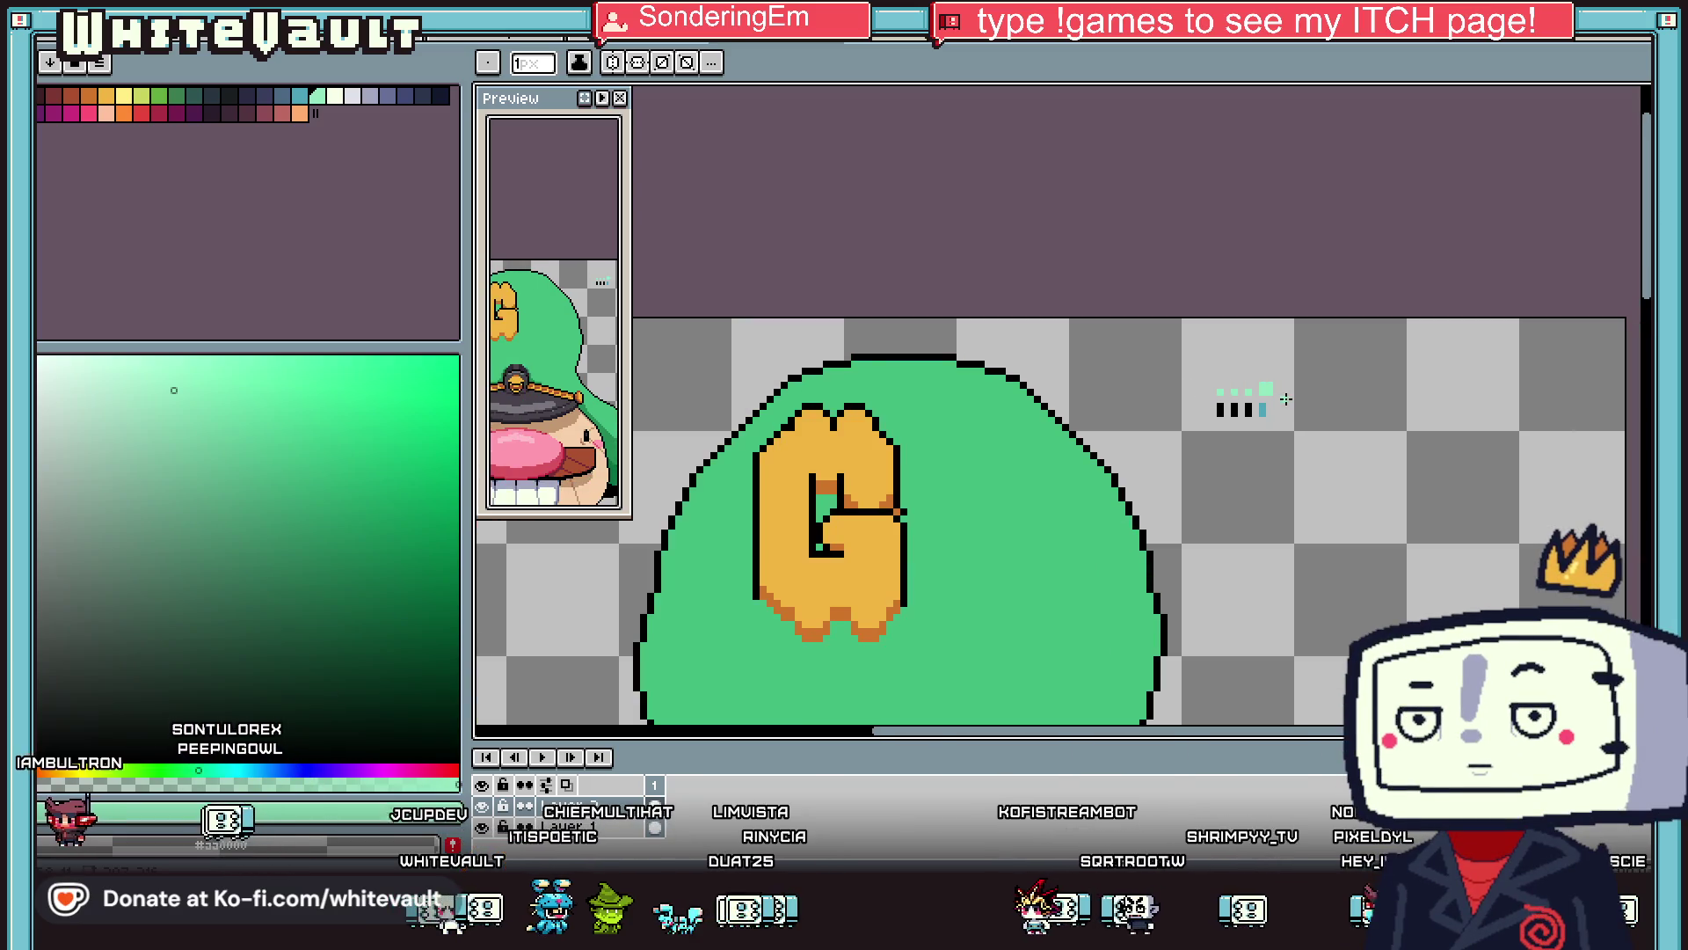
Marquee-select the small colour test squares beside the emblem.
{"action": "key", "text": "m"}
{"action": "left_click_drag", "start_coordinate": [1151, 330], "coordinate": [1325, 470]}
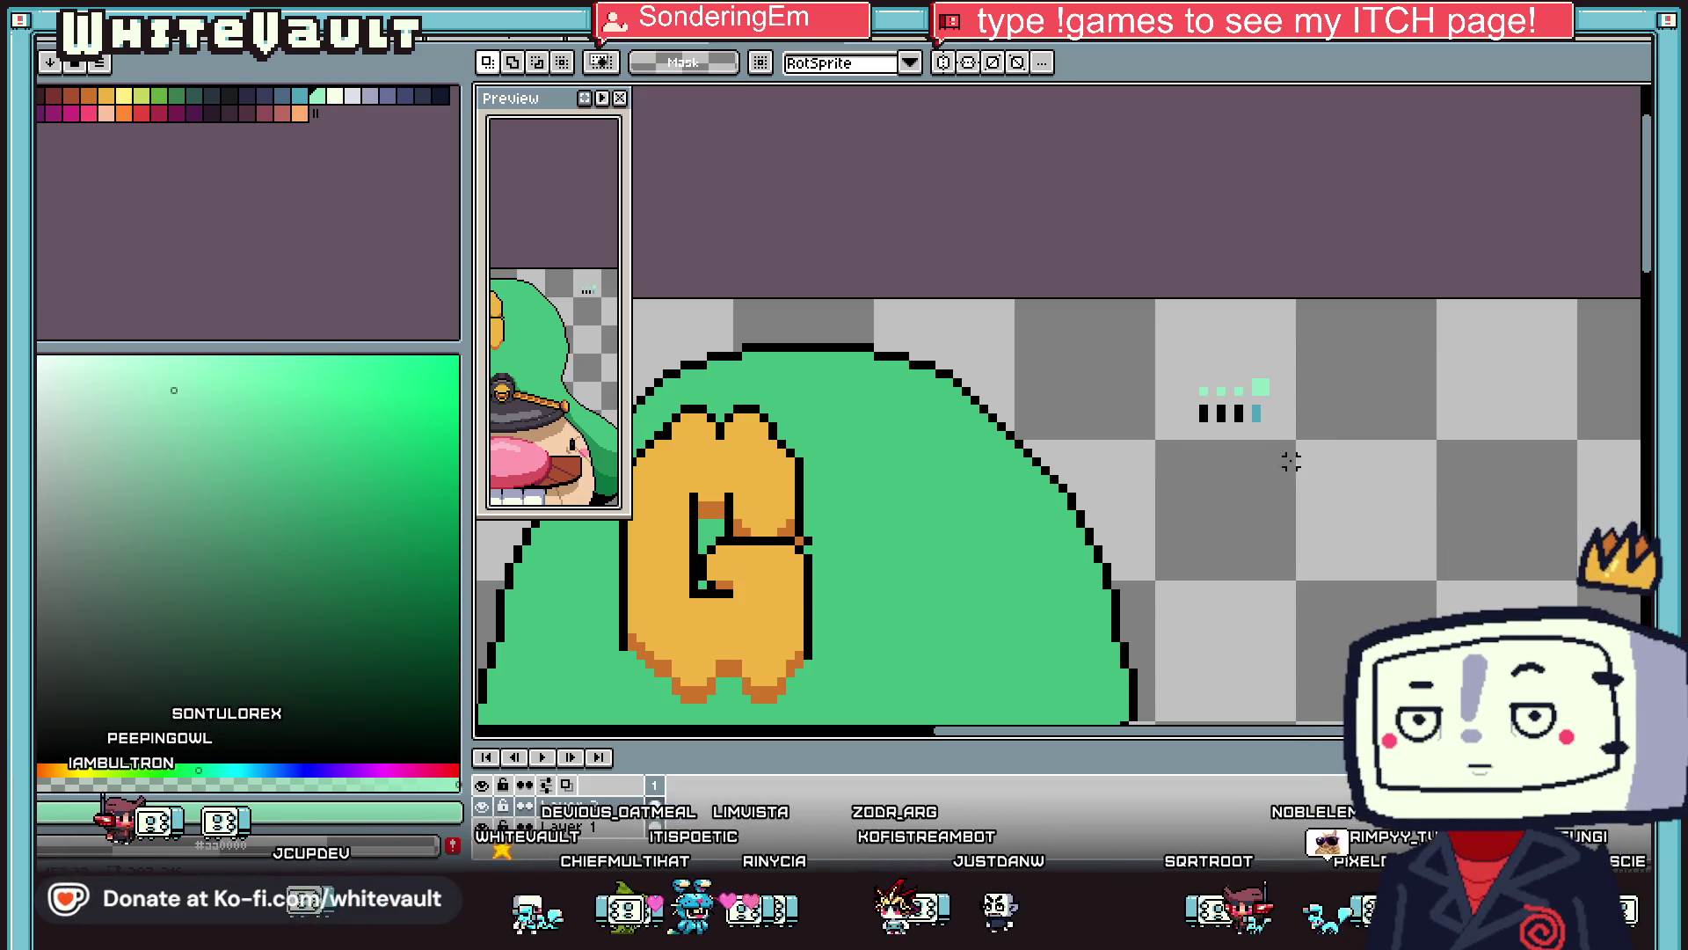
{"action": "scroll", "coordinate": [1309, 478], "scroll_direction": "up", "scroll_amount": 4}
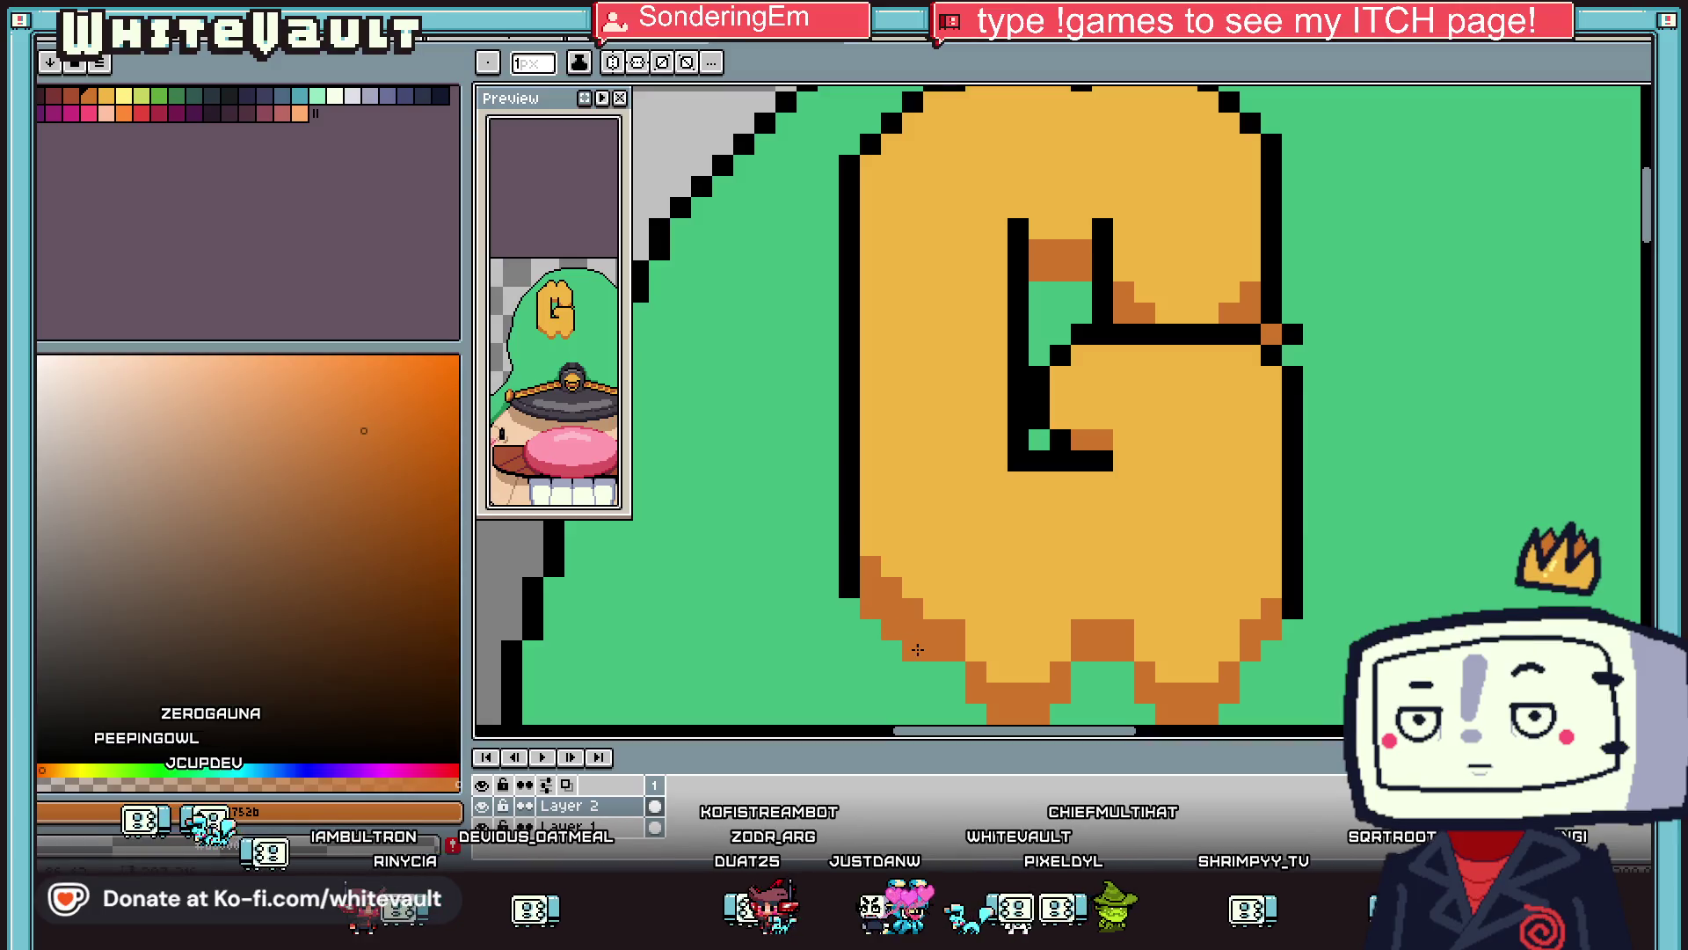
Draw two black vertical lines splitting the base of the orange G.
{"action": "left_click", "coordinate": [851, 572], "text": "alt"}
{"action": "left_click_drag", "start_coordinate": [956, 607], "coordinate": [956, 626]}
{"action": "scroll", "coordinate": [956, 616], "scroll_direction": "down", "scroll_amount": 3}
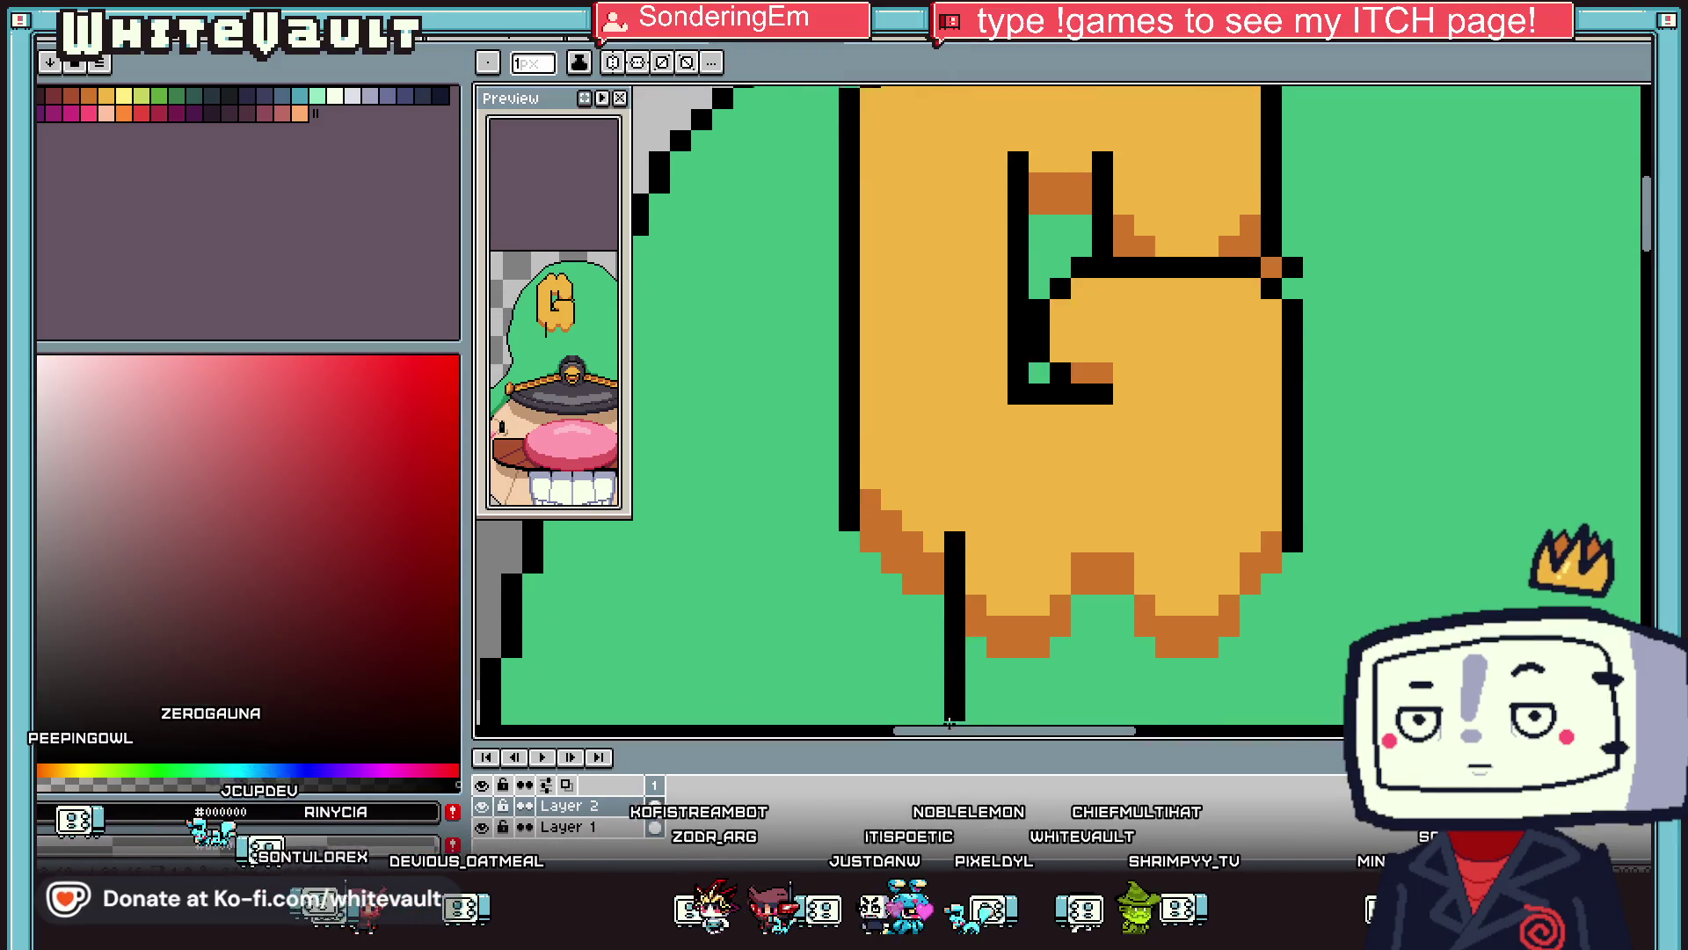
{"action": "left_click_drag", "start_coordinate": [1081, 524], "coordinate": [1082, 615]}
{"action": "left_click_drag", "start_coordinate": [1124, 524], "coordinate": [1124, 615]}
{"action": "scroll", "coordinate": [1134, 593], "scroll_direction": "down", "scroll_amount": 4}
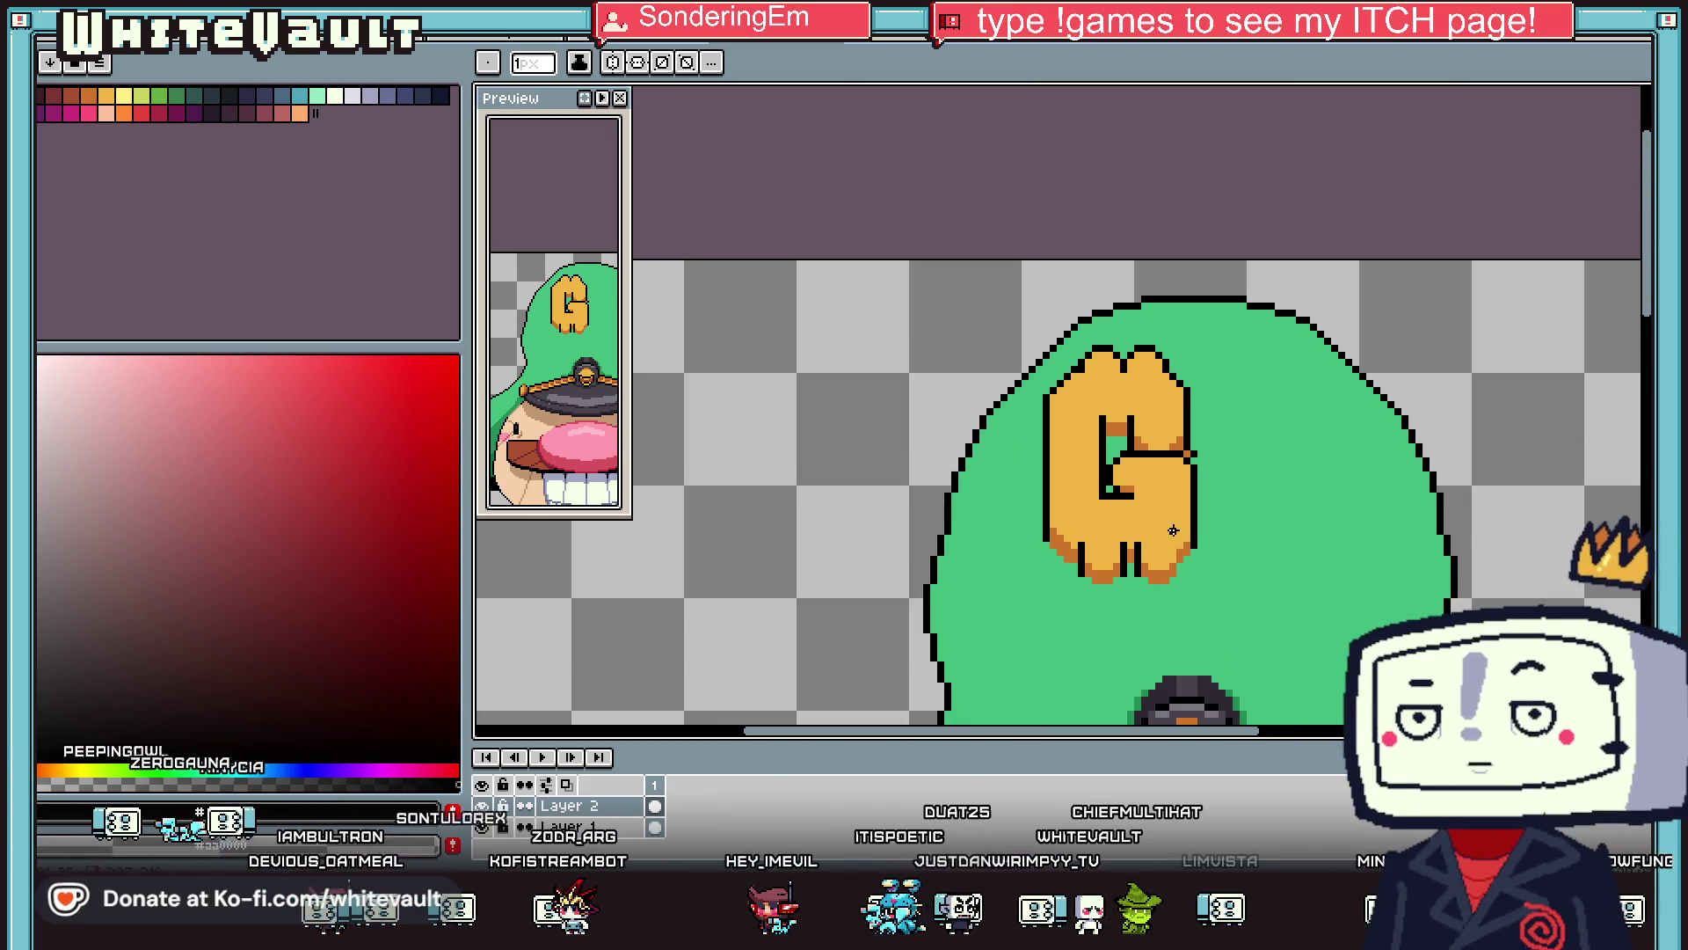
{"action": "scroll", "coordinate": [1175, 554], "scroll_direction": "up", "scroll_amount": 1}
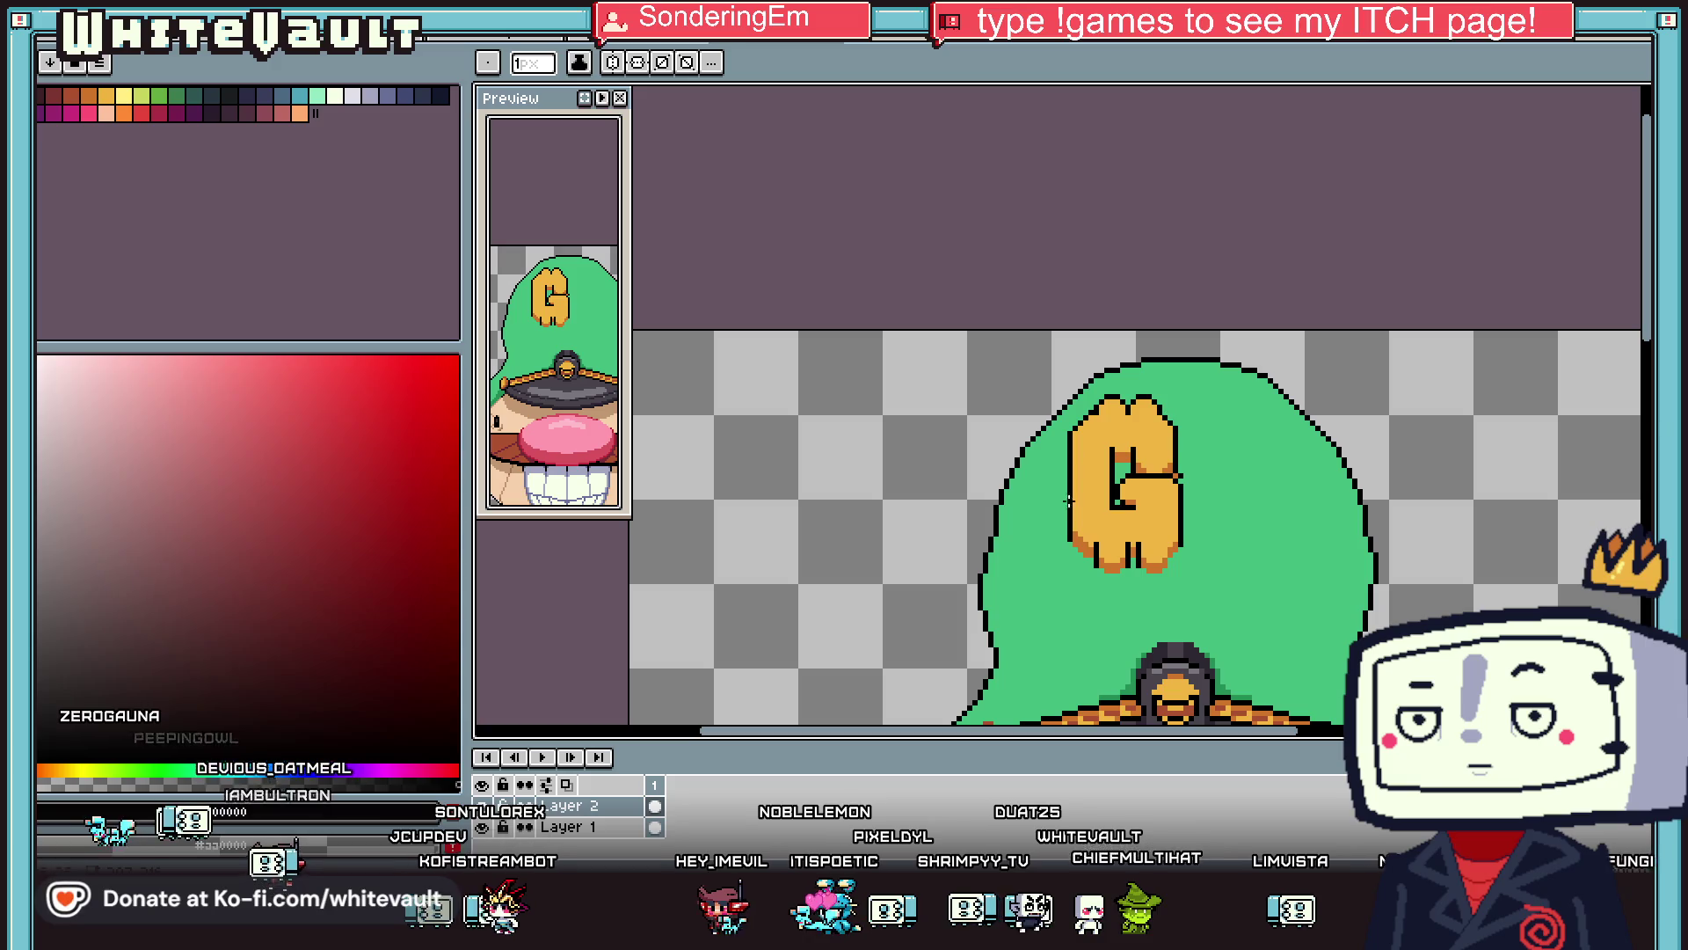
{"action": "scroll", "coordinate": [1070, 479], "scroll_direction": "up", "scroll_amount": 2}
Select the G's middle bar and delete its pixels.
{"action": "key", "text": "m"}
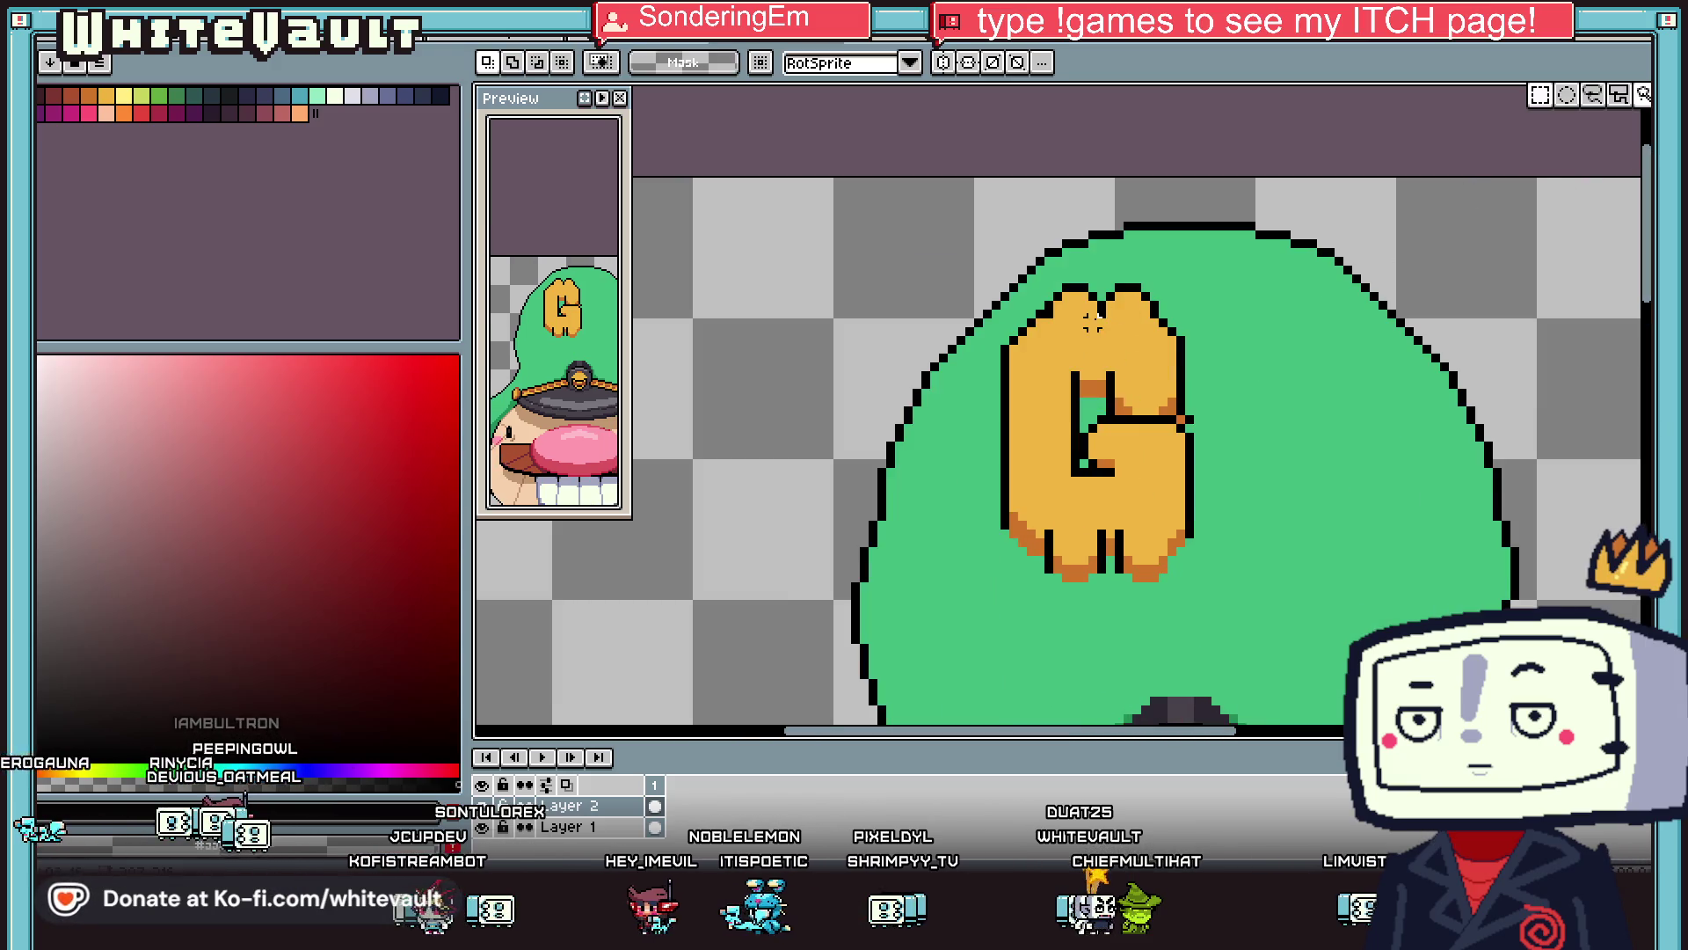
{"action": "left_click_drag", "start_coordinate": [1107, 278], "coordinate": [1189, 377]}
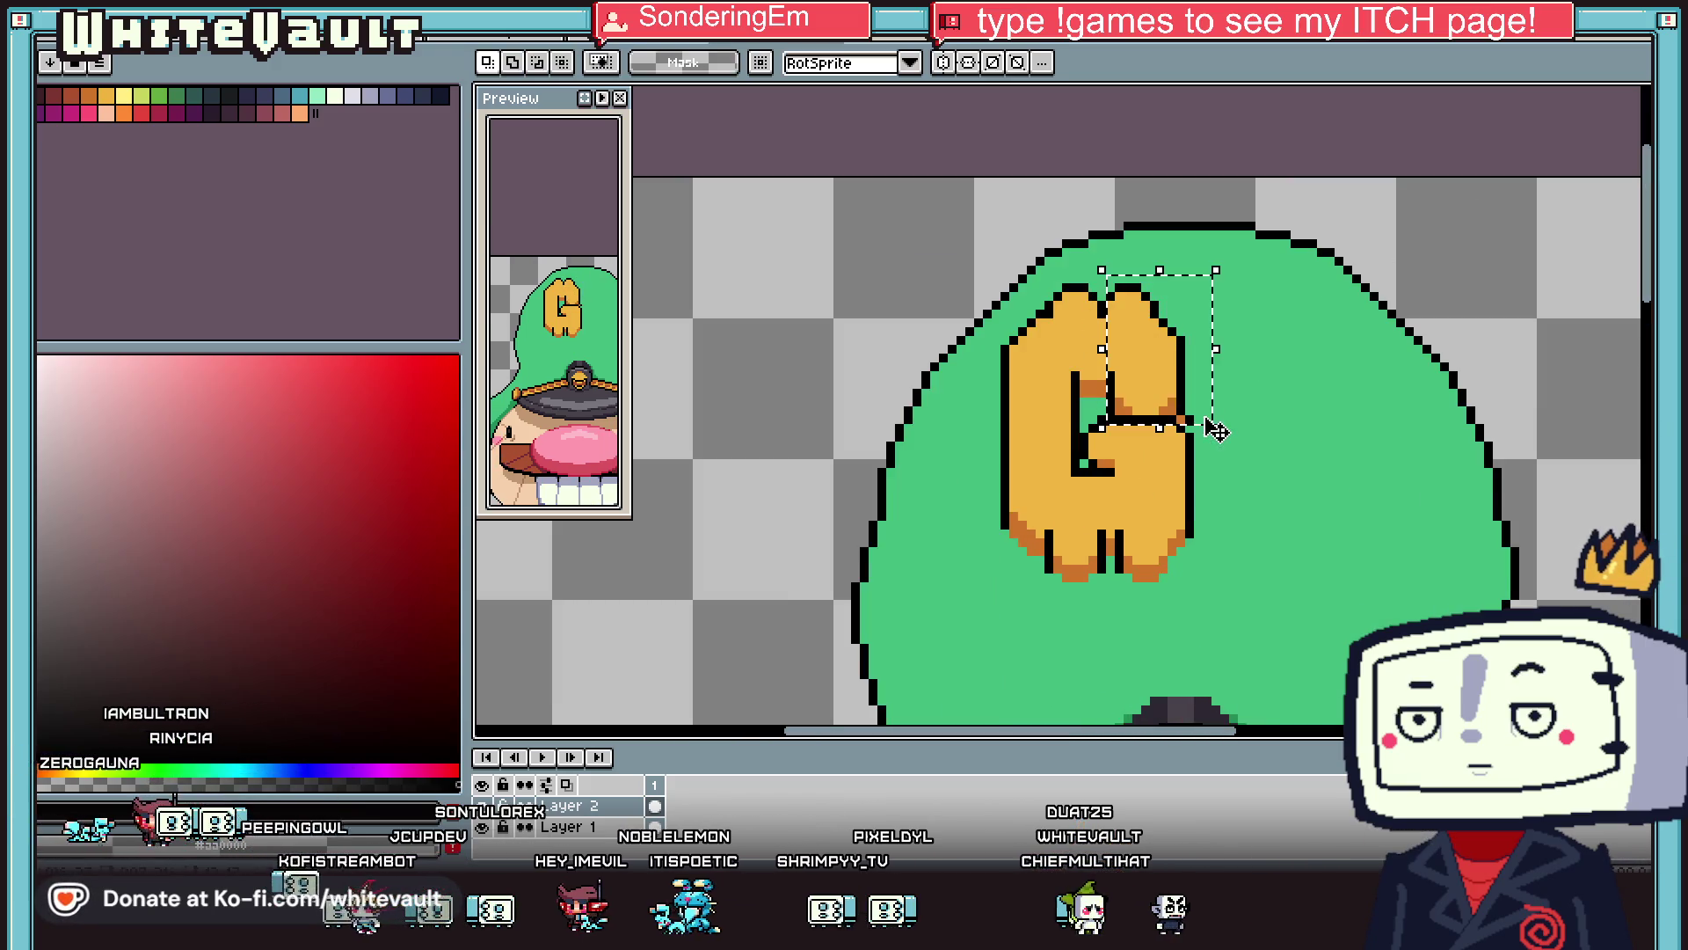
{"action": "mouse_move", "coordinate": [1201, 241]}
{"action": "left_mouse_down"}
{"action": "mouse_move", "coordinate": [1109, 421]}
{"action": "mouse_move", "coordinate": [1197, 411]}
{"action": "left_mouse_up"}
{"action": "key", "text": "Return"}
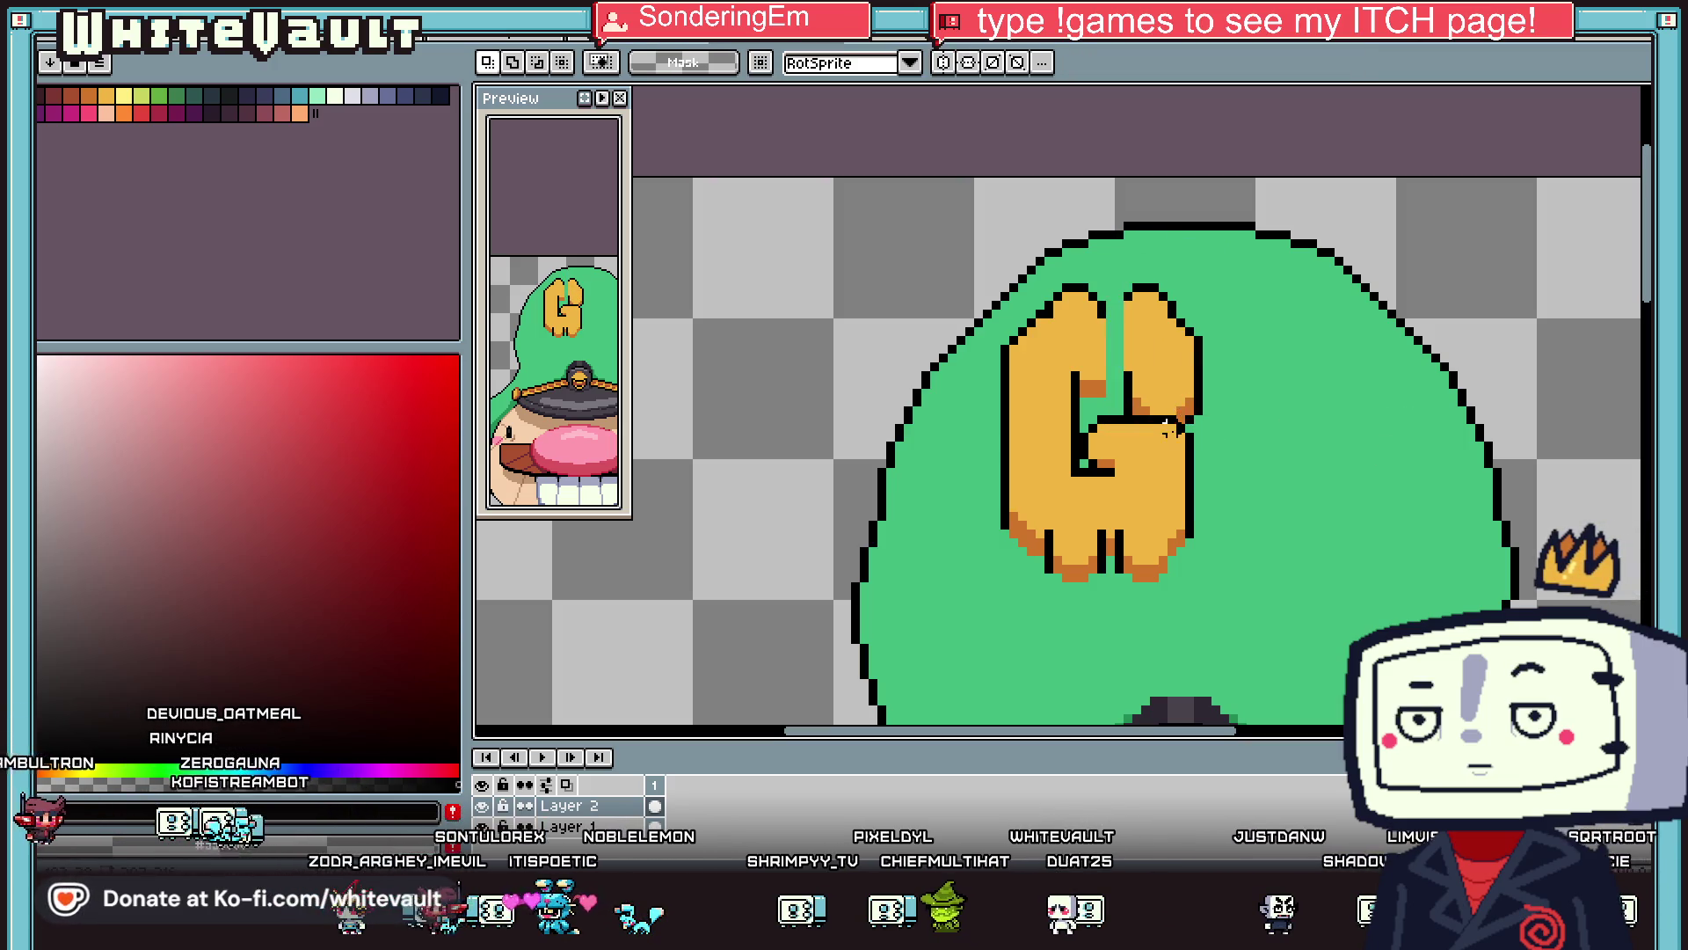
{"action": "scroll", "coordinate": [1124, 430], "scroll_direction": "up", "scroll_amount": 1}
{"action": "left_click_drag", "start_coordinate": [1053, 407], "coordinate": [1332, 499]}
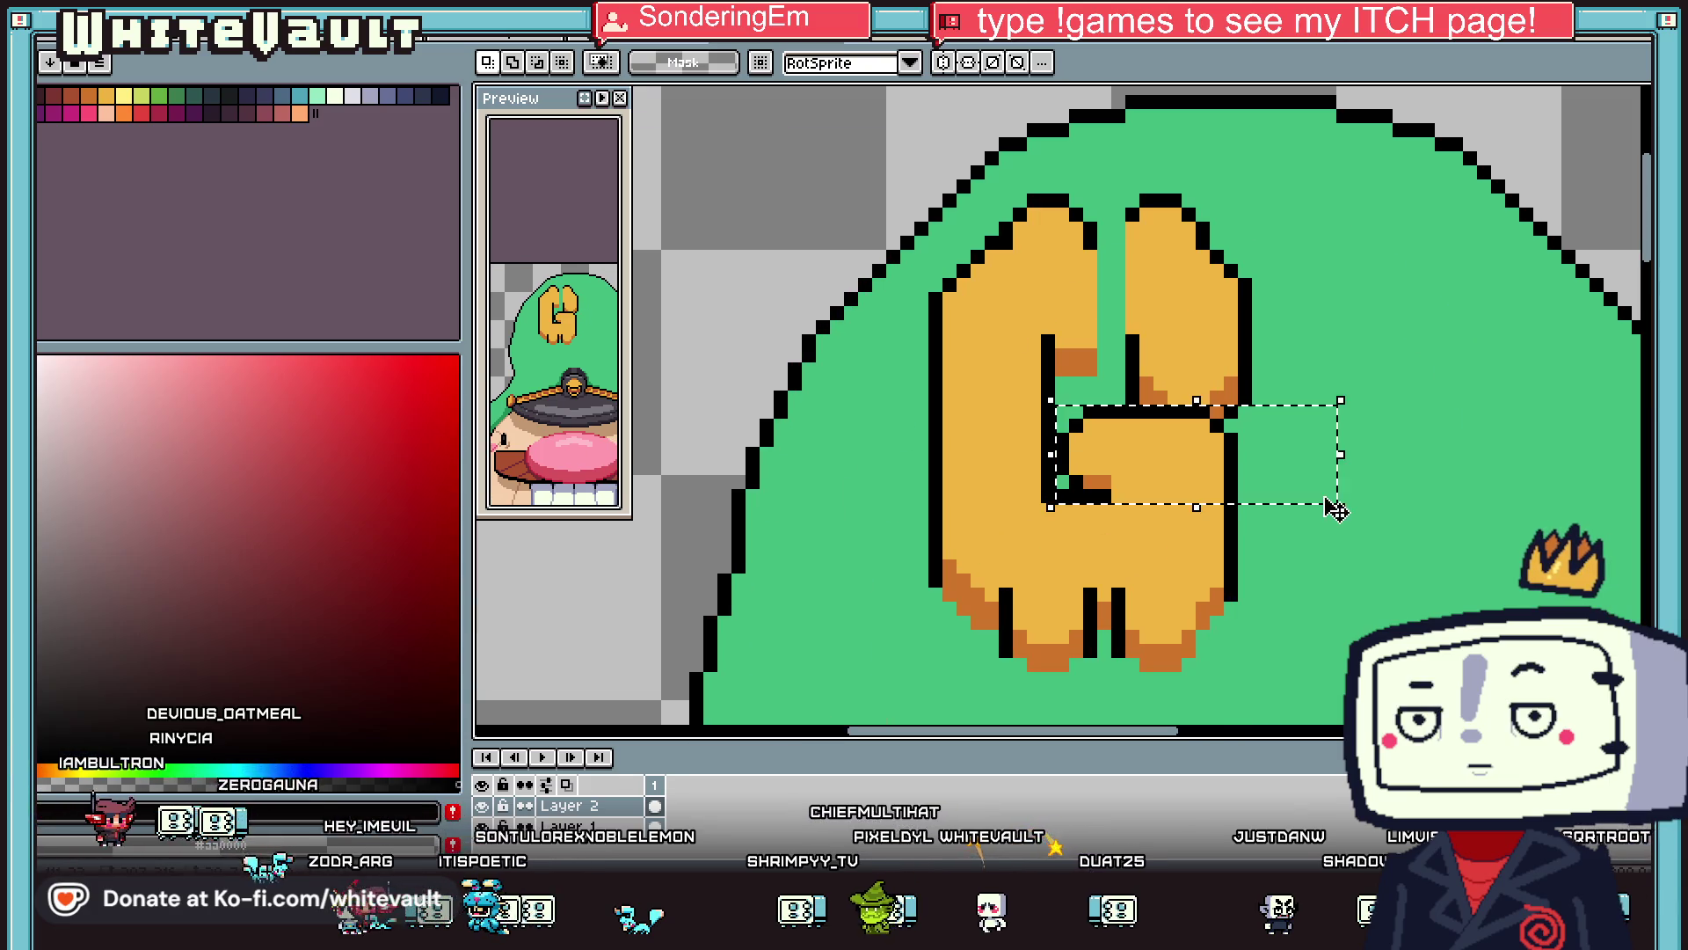
{"action": "key", "text": "Delete"}
Cut one half of the emblem and paste it as a mirrored piece.
{"action": "mouse_move", "coordinate": [877, 173]}
{"action": "left_mouse_down"}
{"action": "mouse_move", "coordinate": [1112, 714]}
{"action": "mouse_move", "coordinate": [1099, 708]}
{"action": "left_mouse_up"}
{"action": "mouse_move", "coordinate": [1310, 140]}
{"action": "left_mouse_down"}
{"action": "mouse_move", "coordinate": [1281, 282]}
{"action": "mouse_move", "coordinate": [1131, 714]}
{"action": "mouse_move", "coordinate": [1011, 605]}
{"action": "mouse_move", "coordinate": [1247, 603]}
{"action": "left_mouse_up"}
{"action": "key", "text": "ctrl+x"}
{"action": "key", "text": "ctrl+v"}
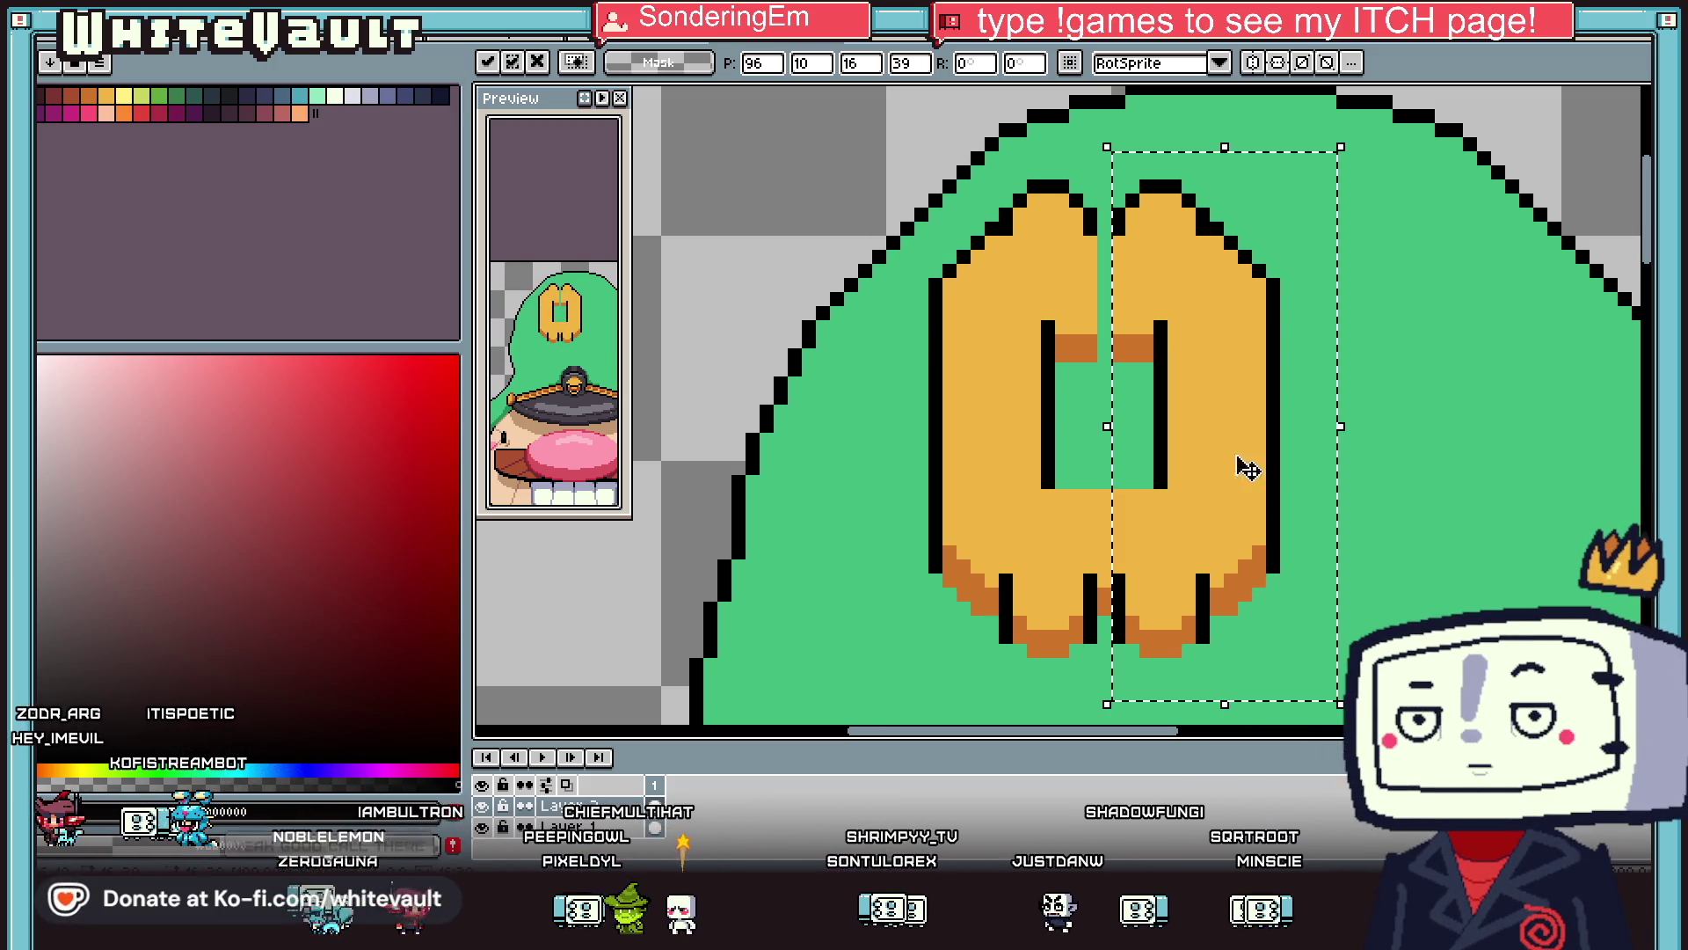
Set the mirrored half, fill the ear gap with light orange and the centre pixel dark orange.
{"action": "key", "text": "ctrl+d"}
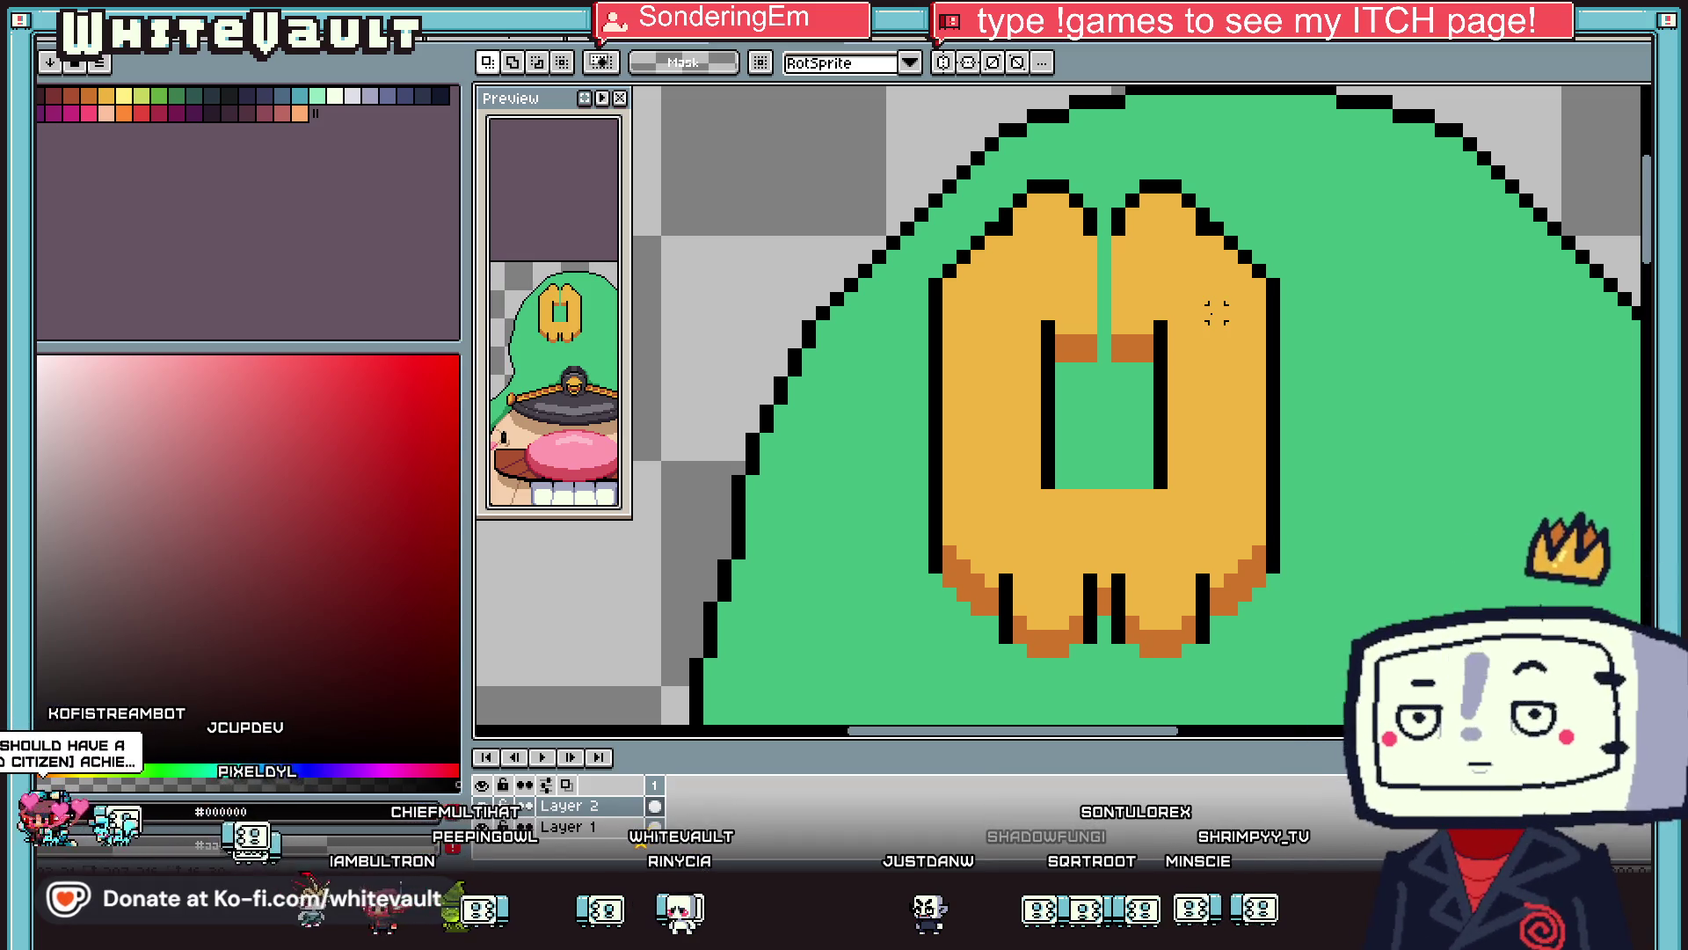
{"action": "key", "text": "b"}
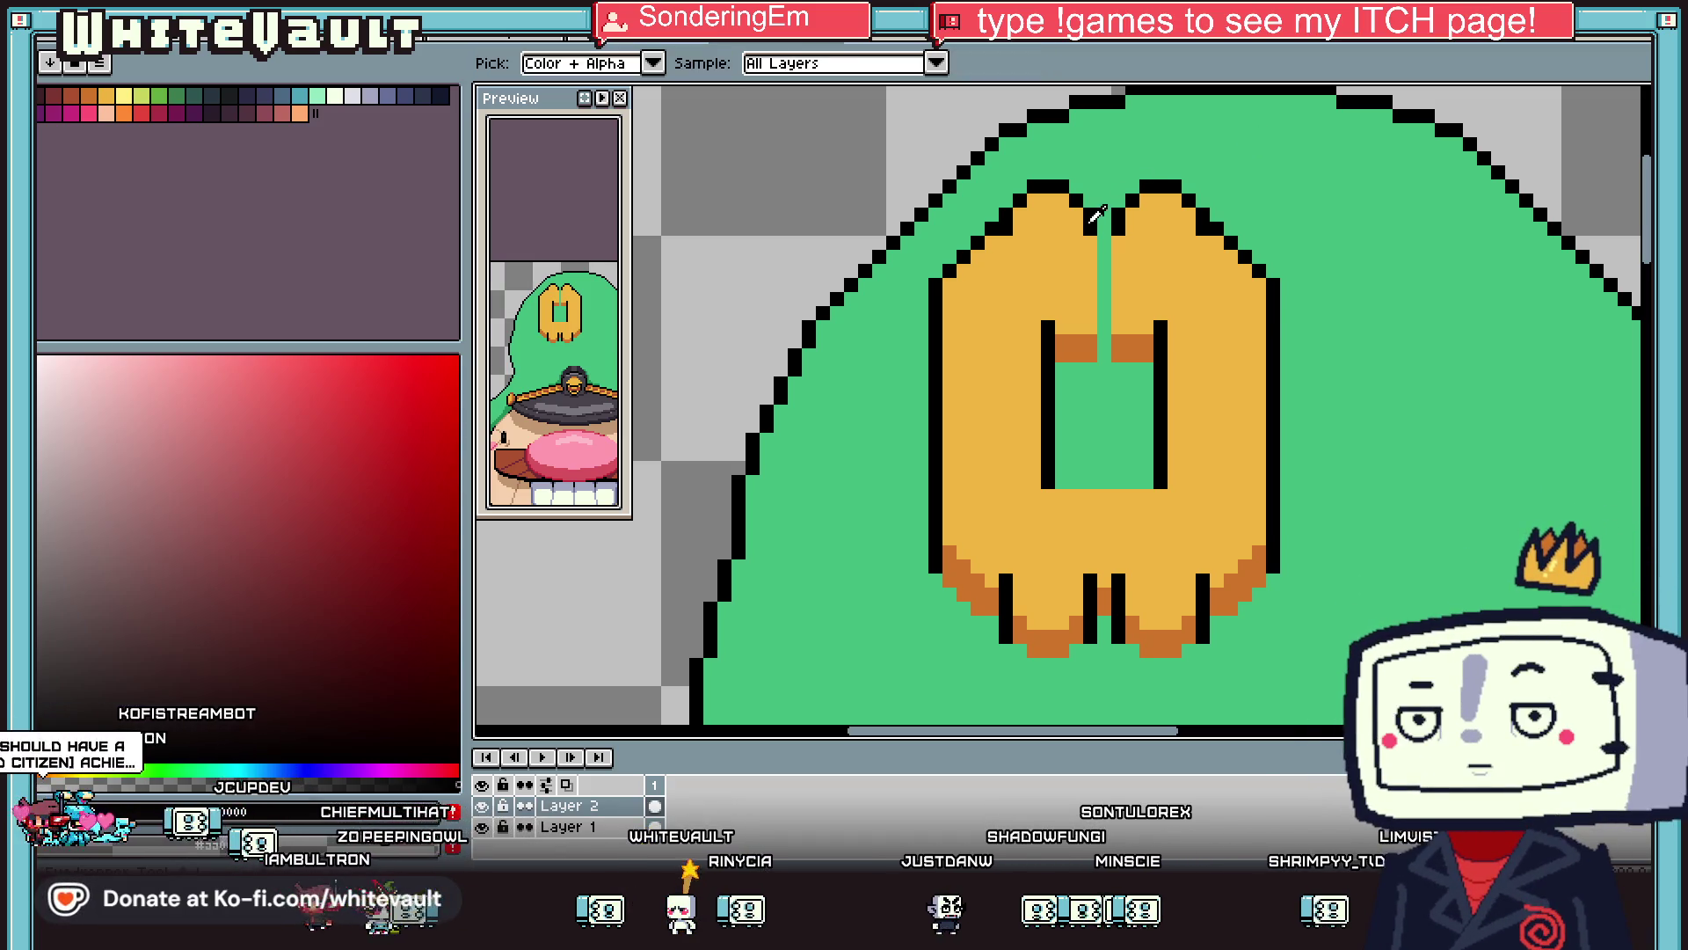
{"action": "left_click", "coordinate": [1134, 226], "text": "alt"}
{"action": "left_click_drag", "start_coordinate": [1106, 234], "coordinate": [1108, 287]}
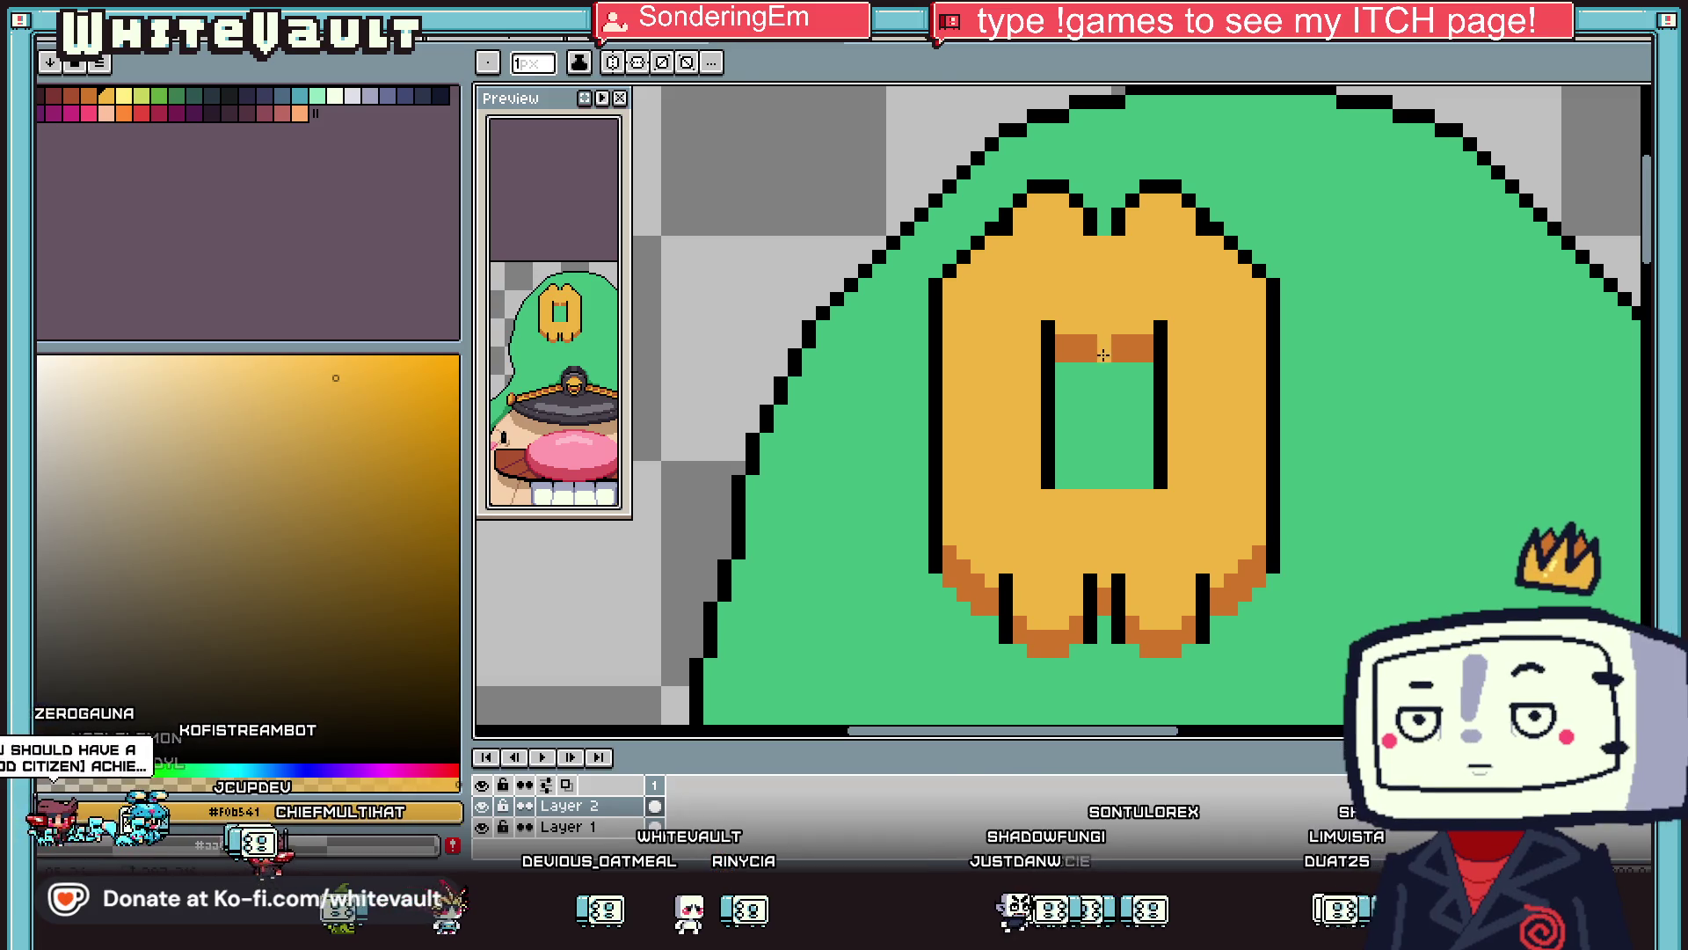
{"action": "left_click", "coordinate": [1094, 345], "text": "alt"}
{"action": "left_click", "coordinate": [1104, 341]}
Zoom out to check the badge and bring up the game's sprite sheet.
{"action": "scroll", "coordinate": [1120, 343], "scroll_direction": "down", "scroll_amount": 3}
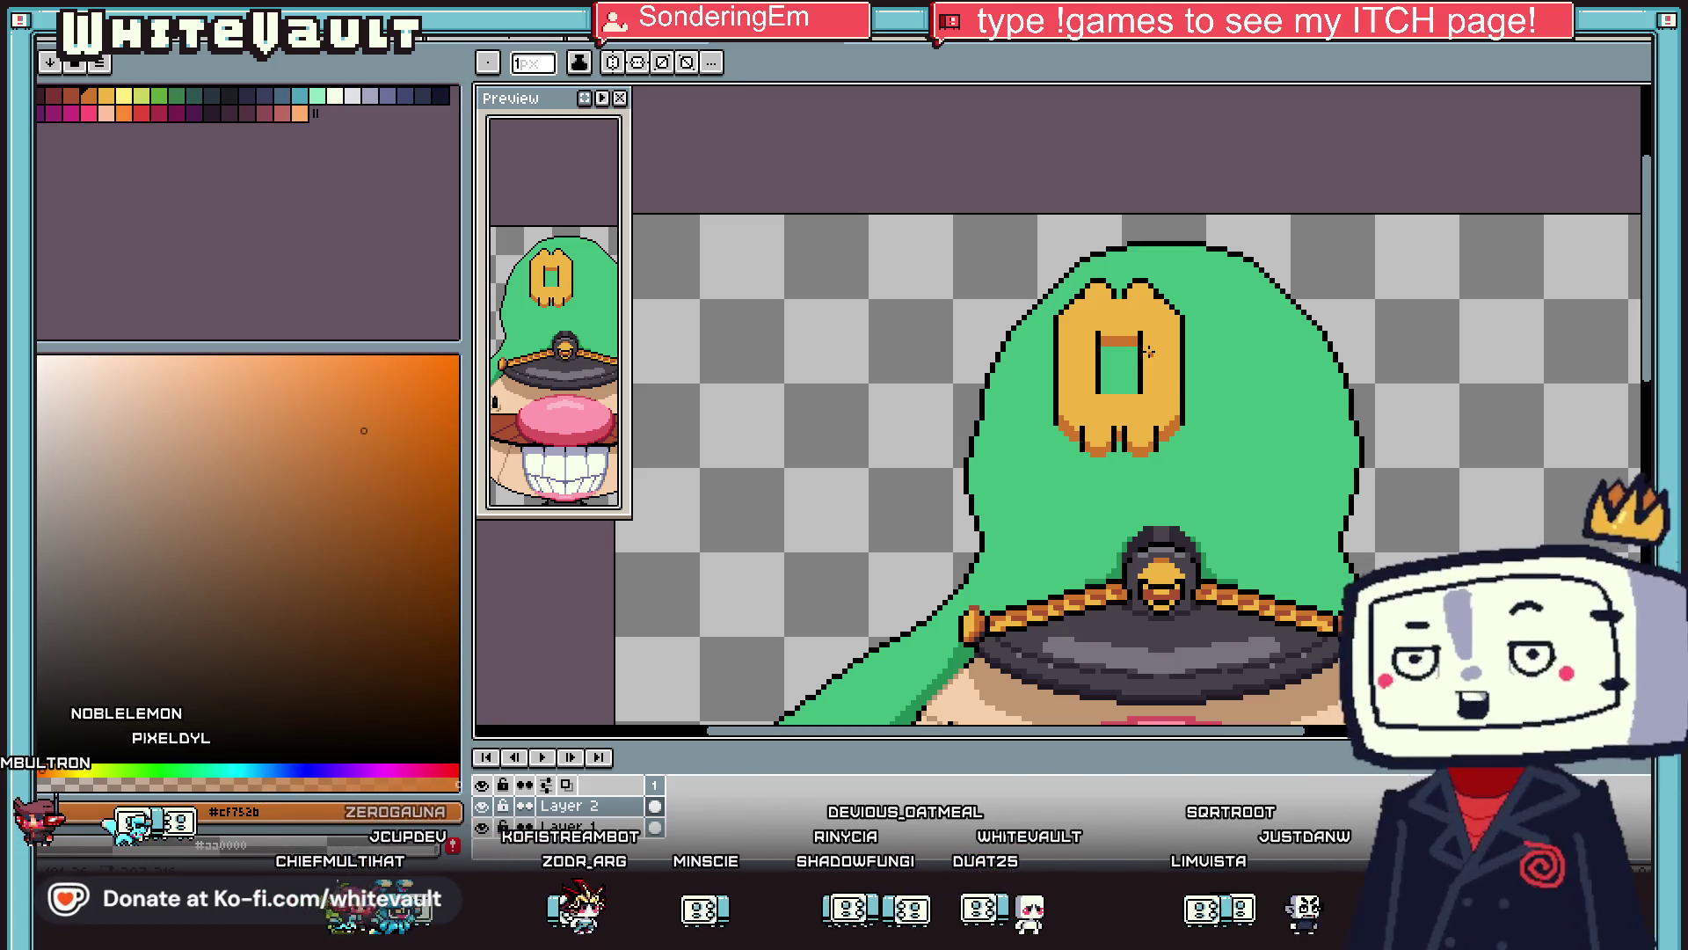
{"action": "scroll", "coordinate": [1354, 378], "scroll_direction": "down", "scroll_amount": 10}
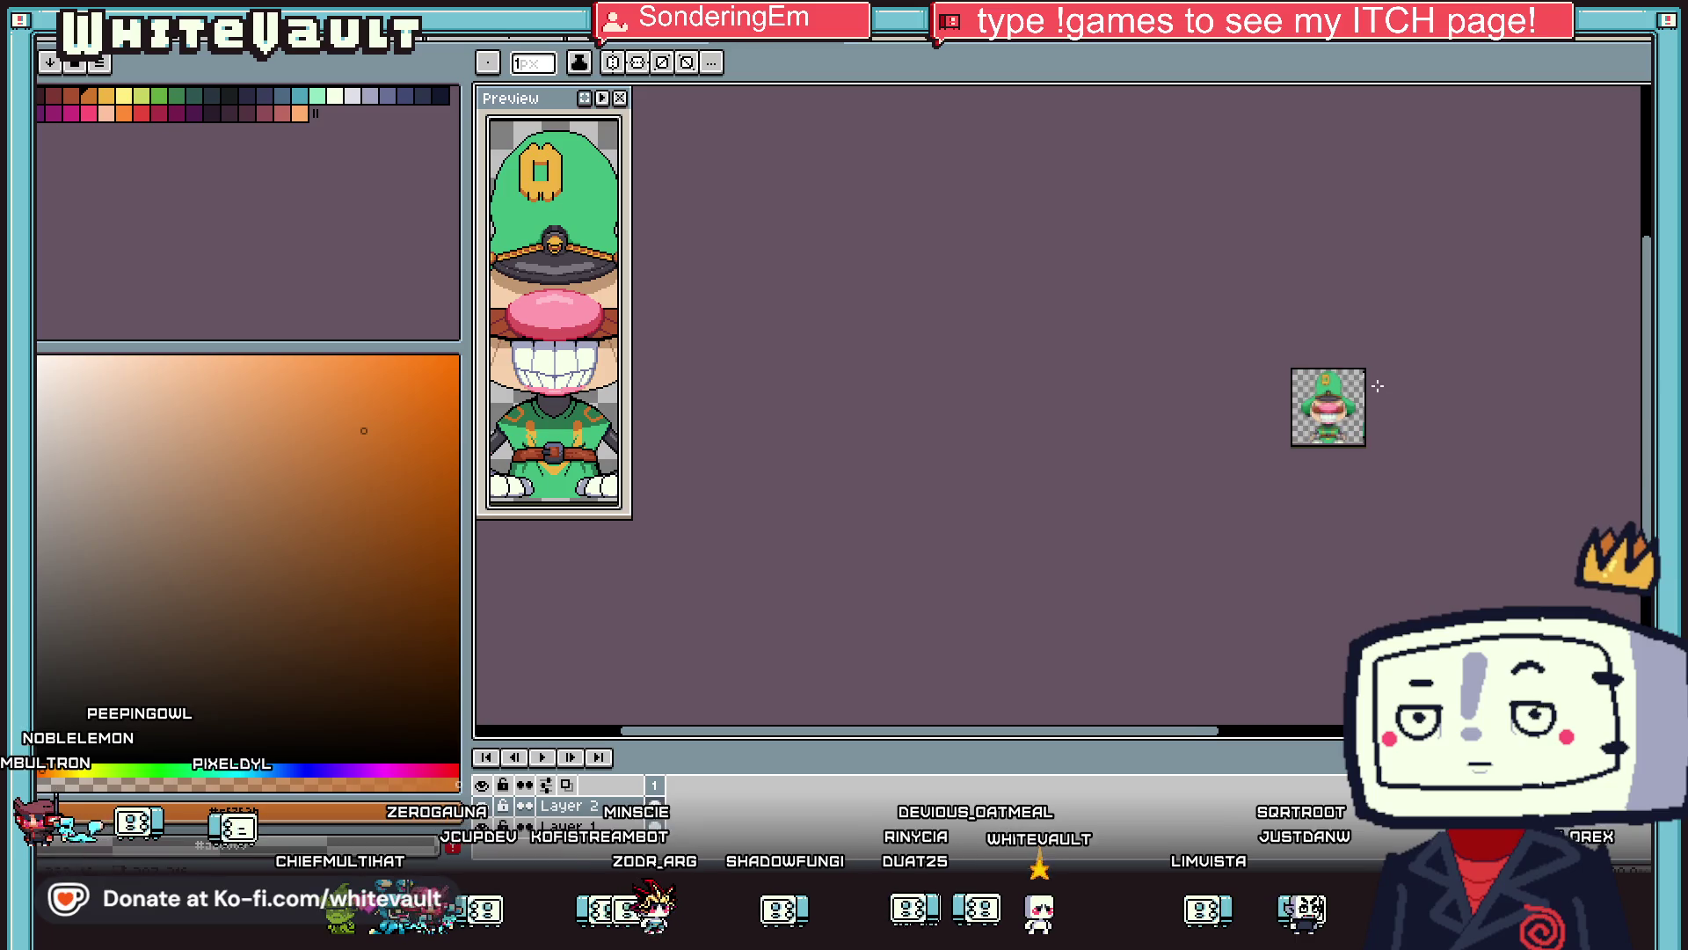
{"action": "scroll", "coordinate": [1273, 362], "scroll_direction": "up", "scroll_amount": 10}
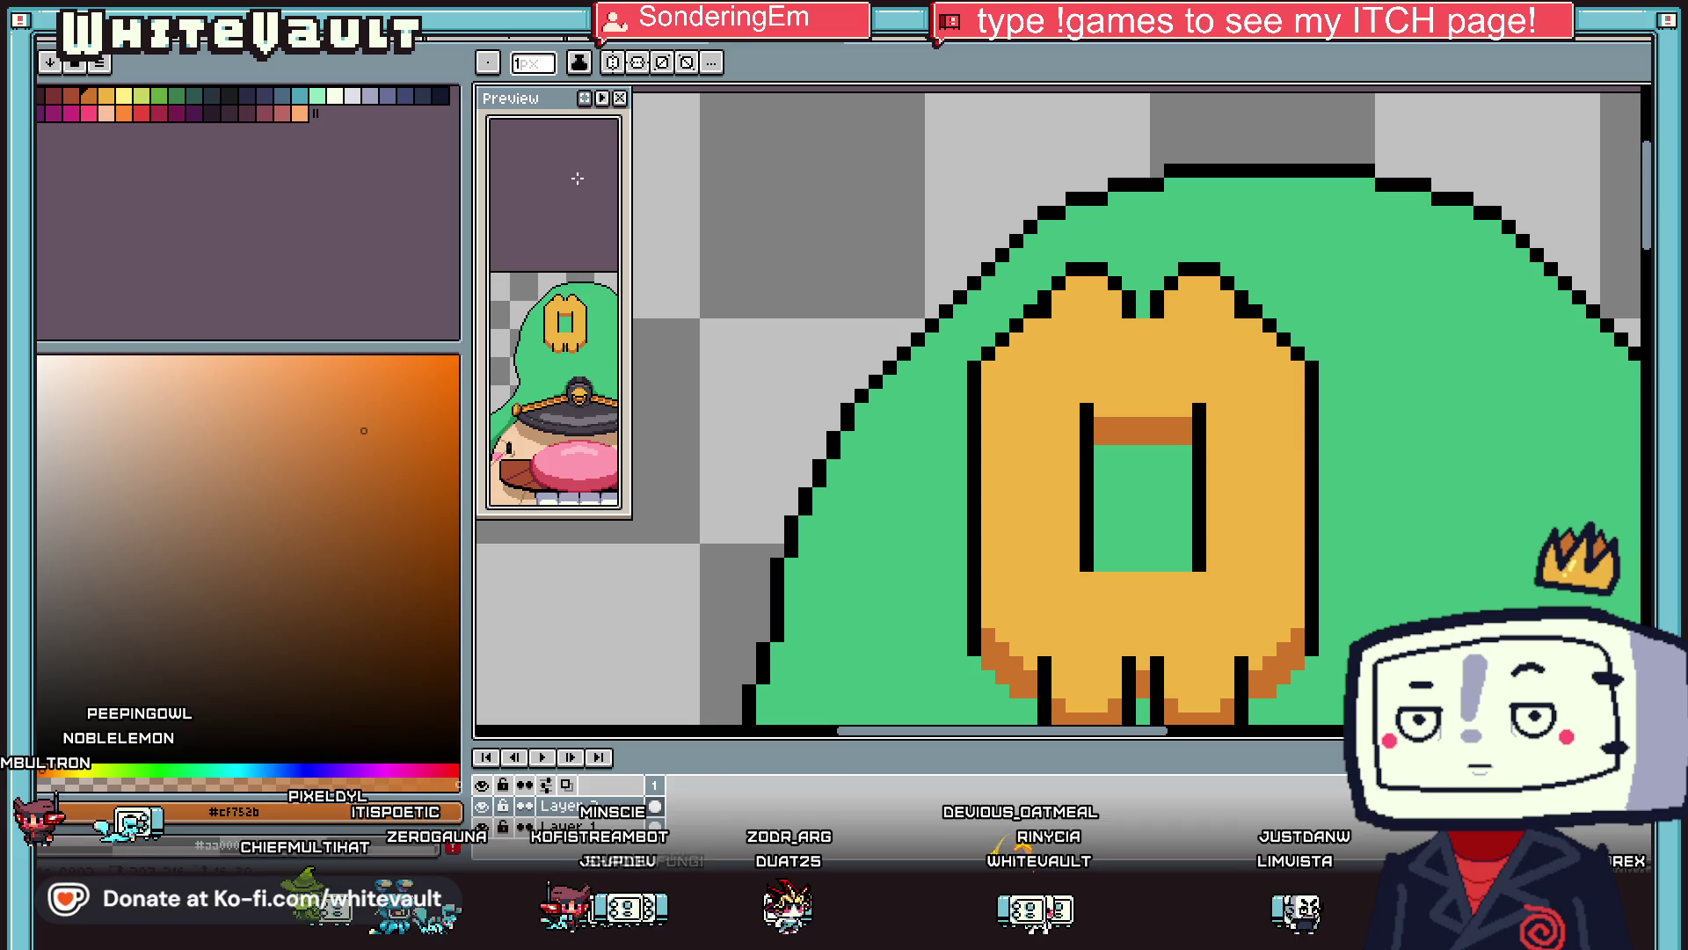
{"action": "key", "text": "ctrl+Tab"}
{"action": "key", "text": "ctrl+Tab"}
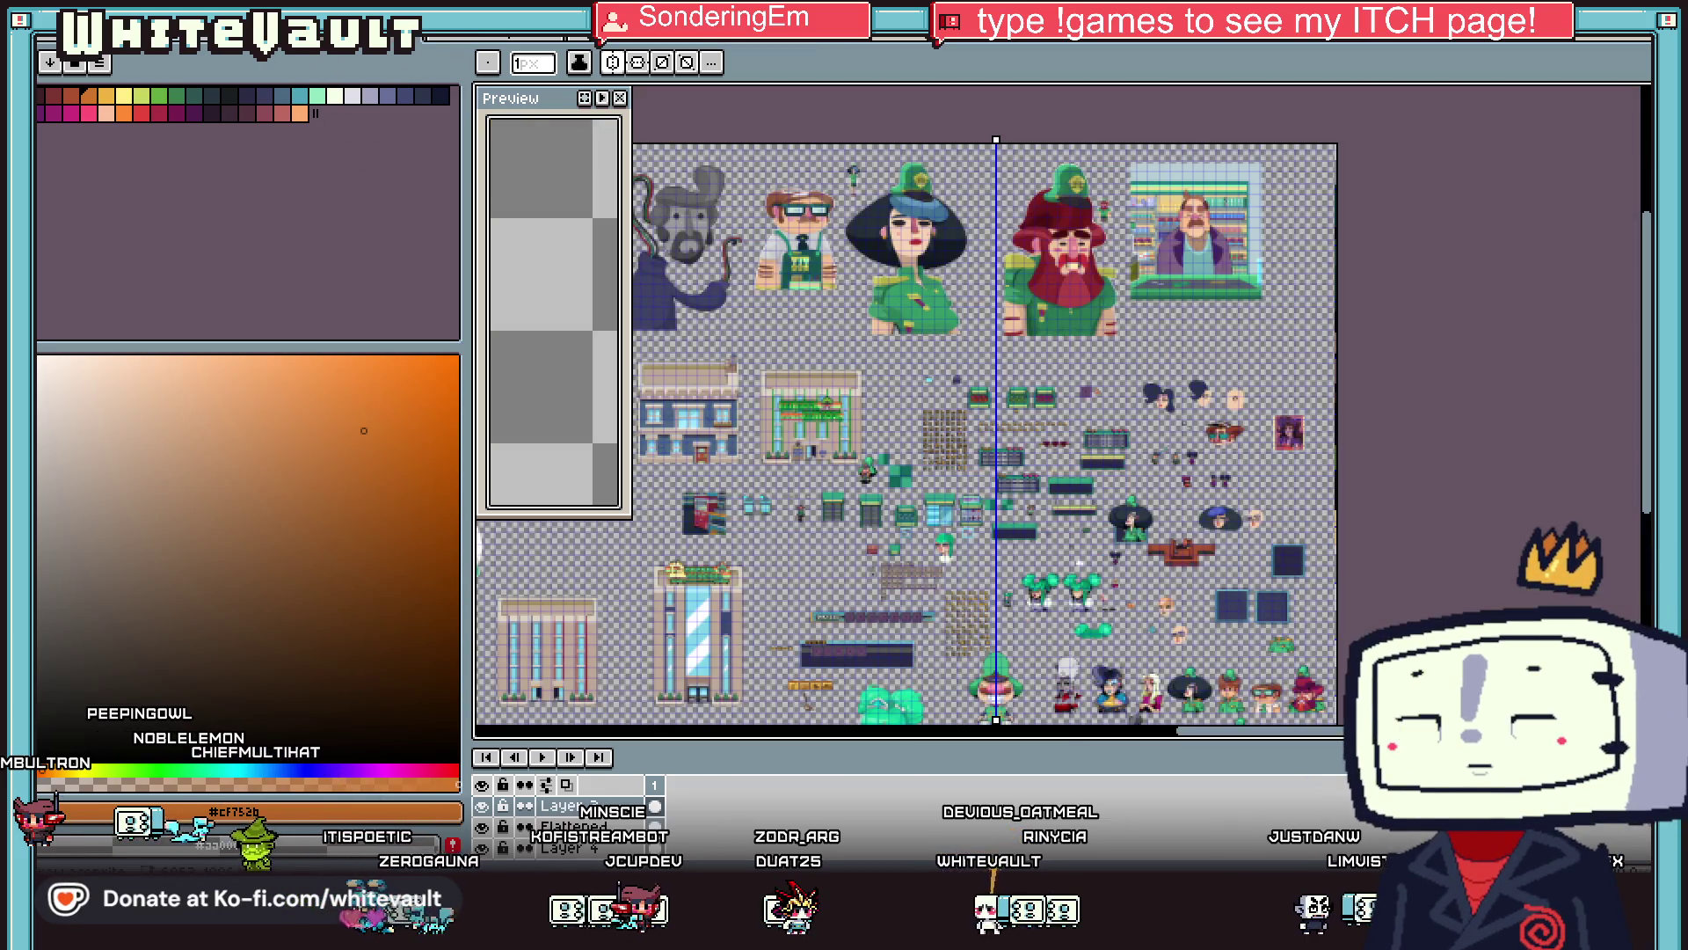
Zoom into the sprite sheet, turn Symmetry off, and scroll through the portraits and sprites.
{"action": "scroll", "coordinate": [1079, 273], "scroll_direction": "up", "scroll_amount": 1}
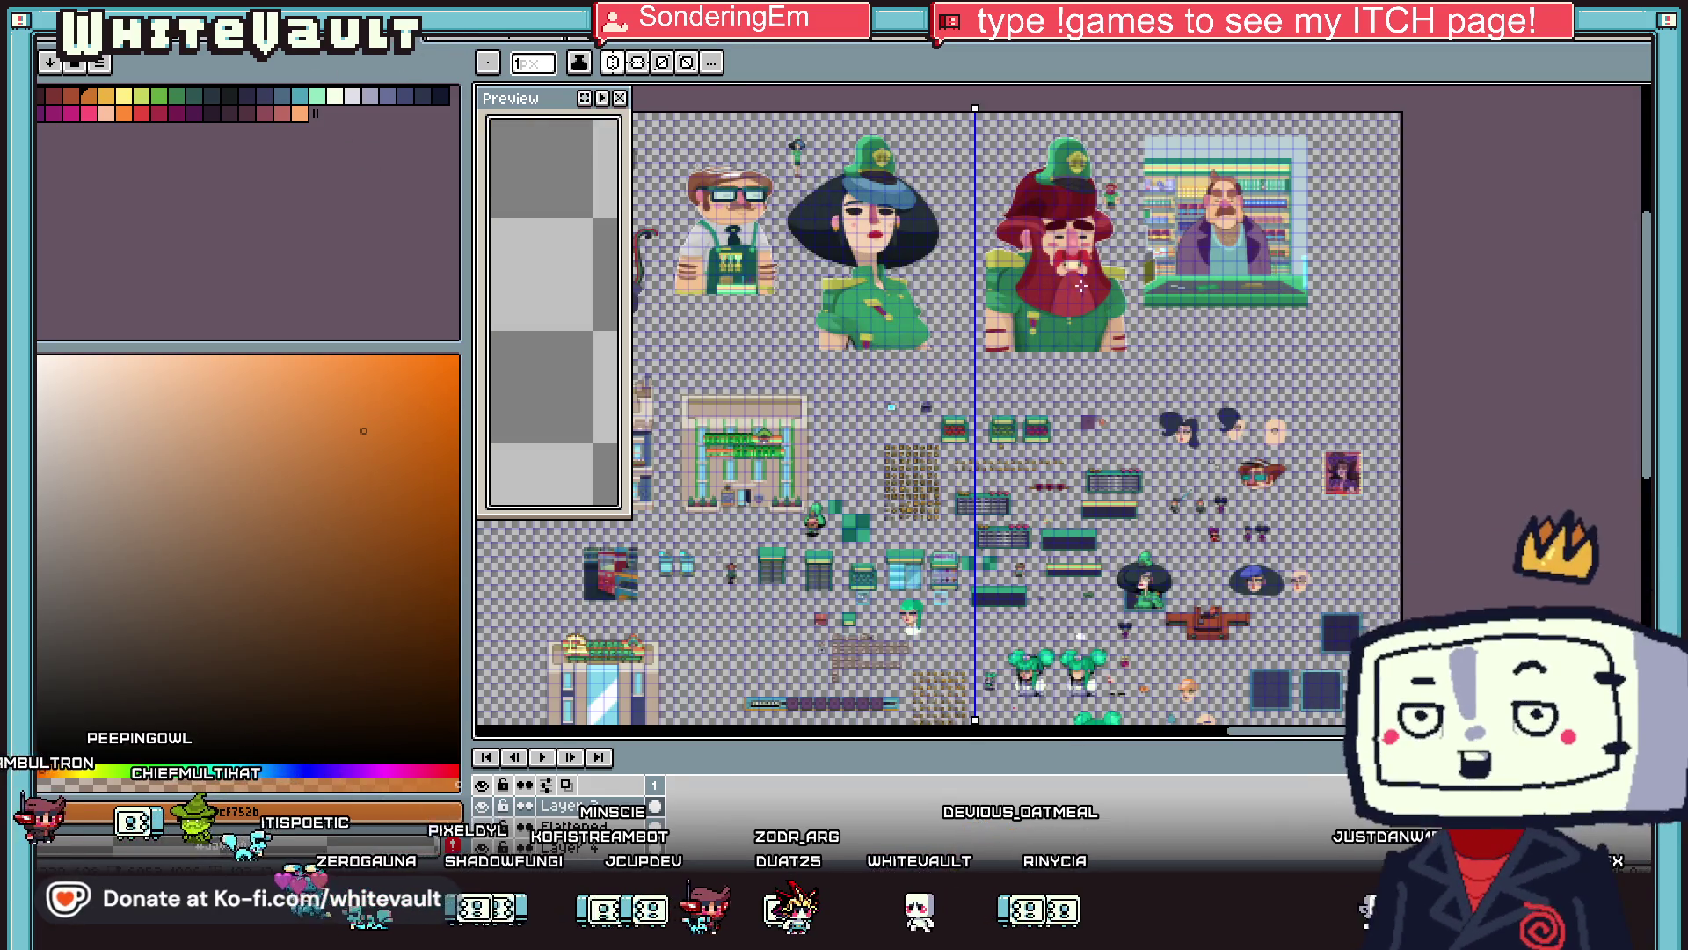
{"action": "scroll", "coordinate": [1079, 255], "scroll_direction": "up", "scroll_amount": 1}
{"action": "left_click", "coordinate": [630, 67]}
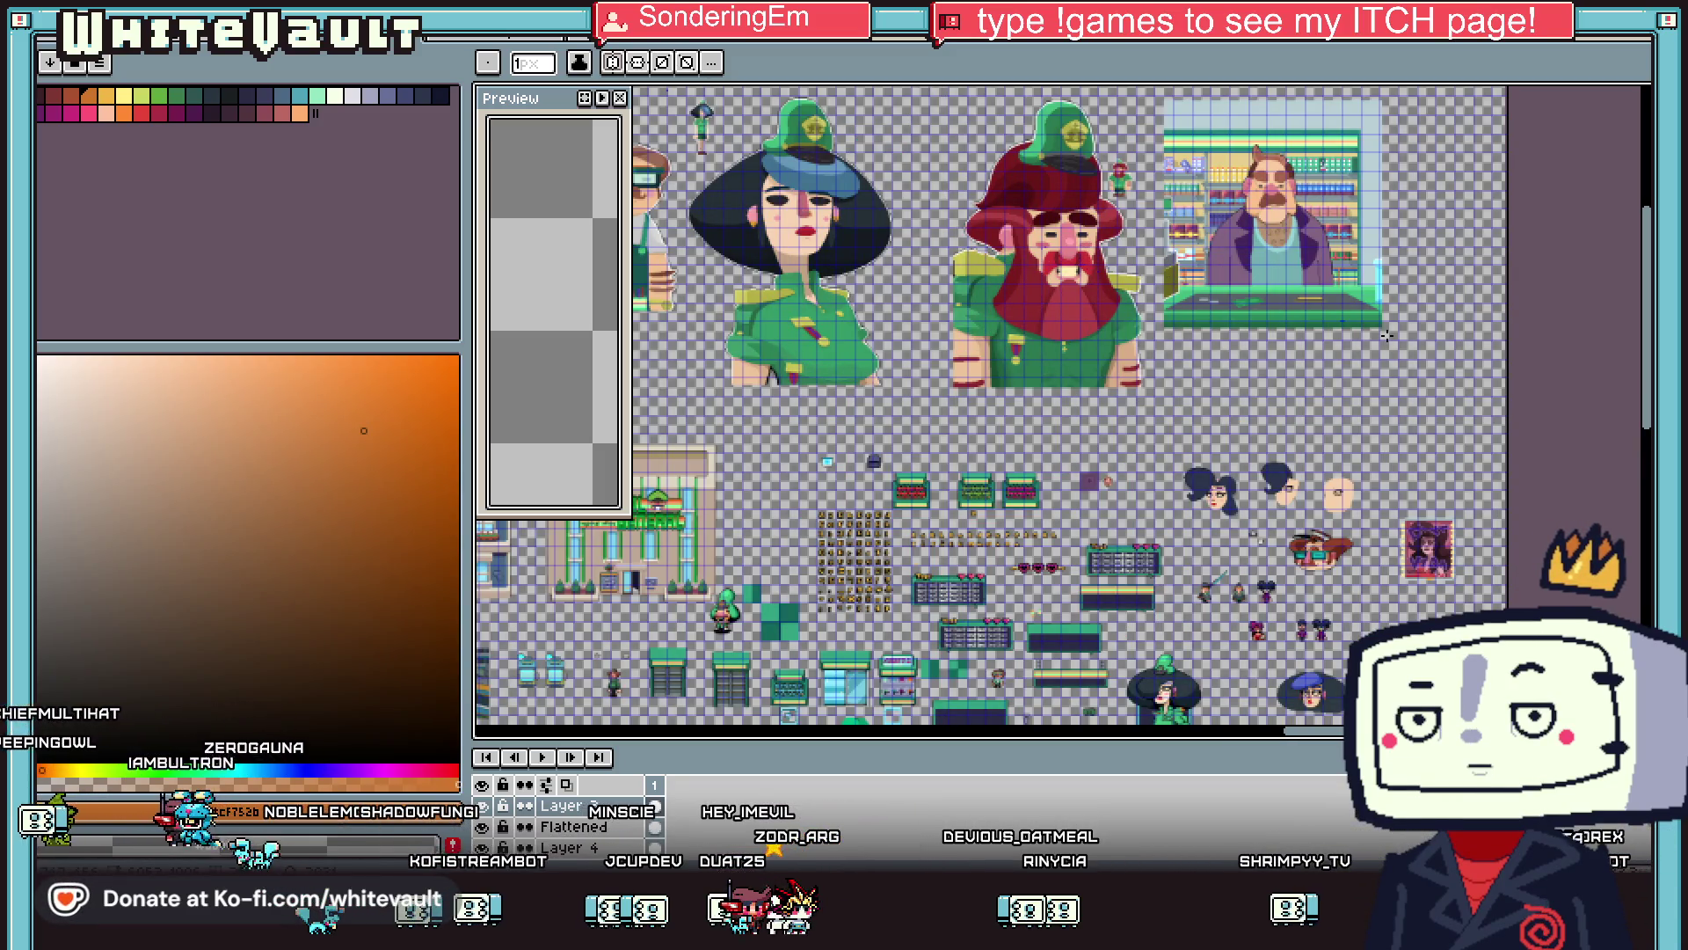
{"action": "scroll", "coordinate": [1584, 355], "scroll_direction": "down", "scroll_amount": 5}
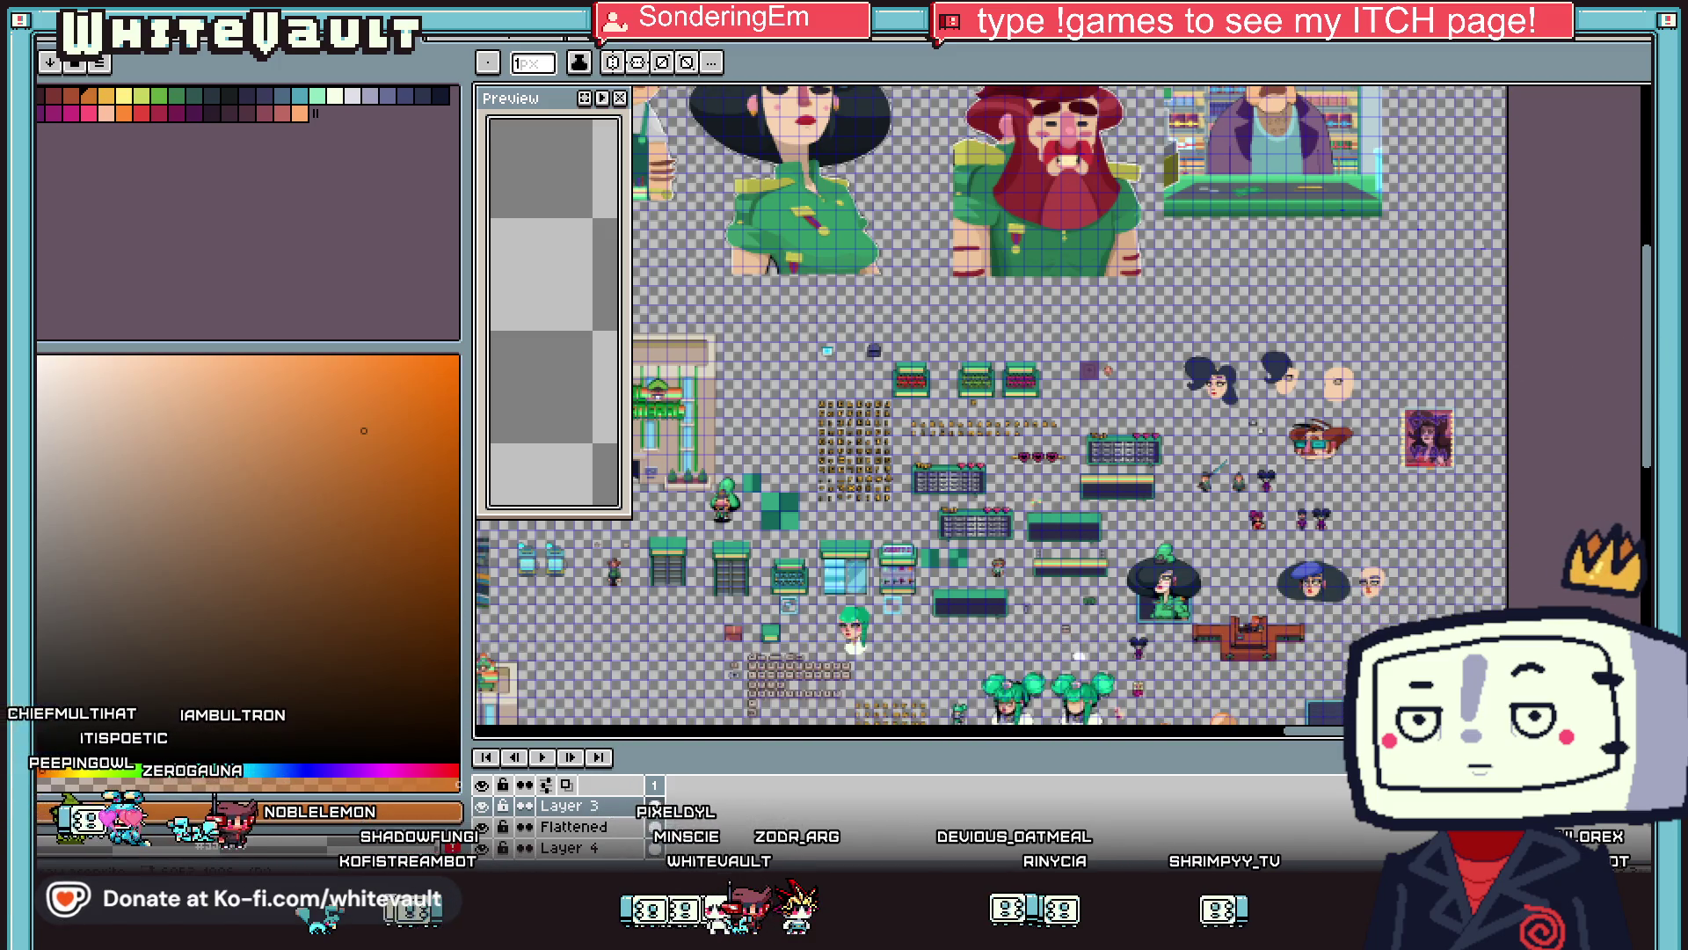
{"action": "scroll", "coordinate": [990, 405], "scroll_direction": "down", "scroll_amount": 3}
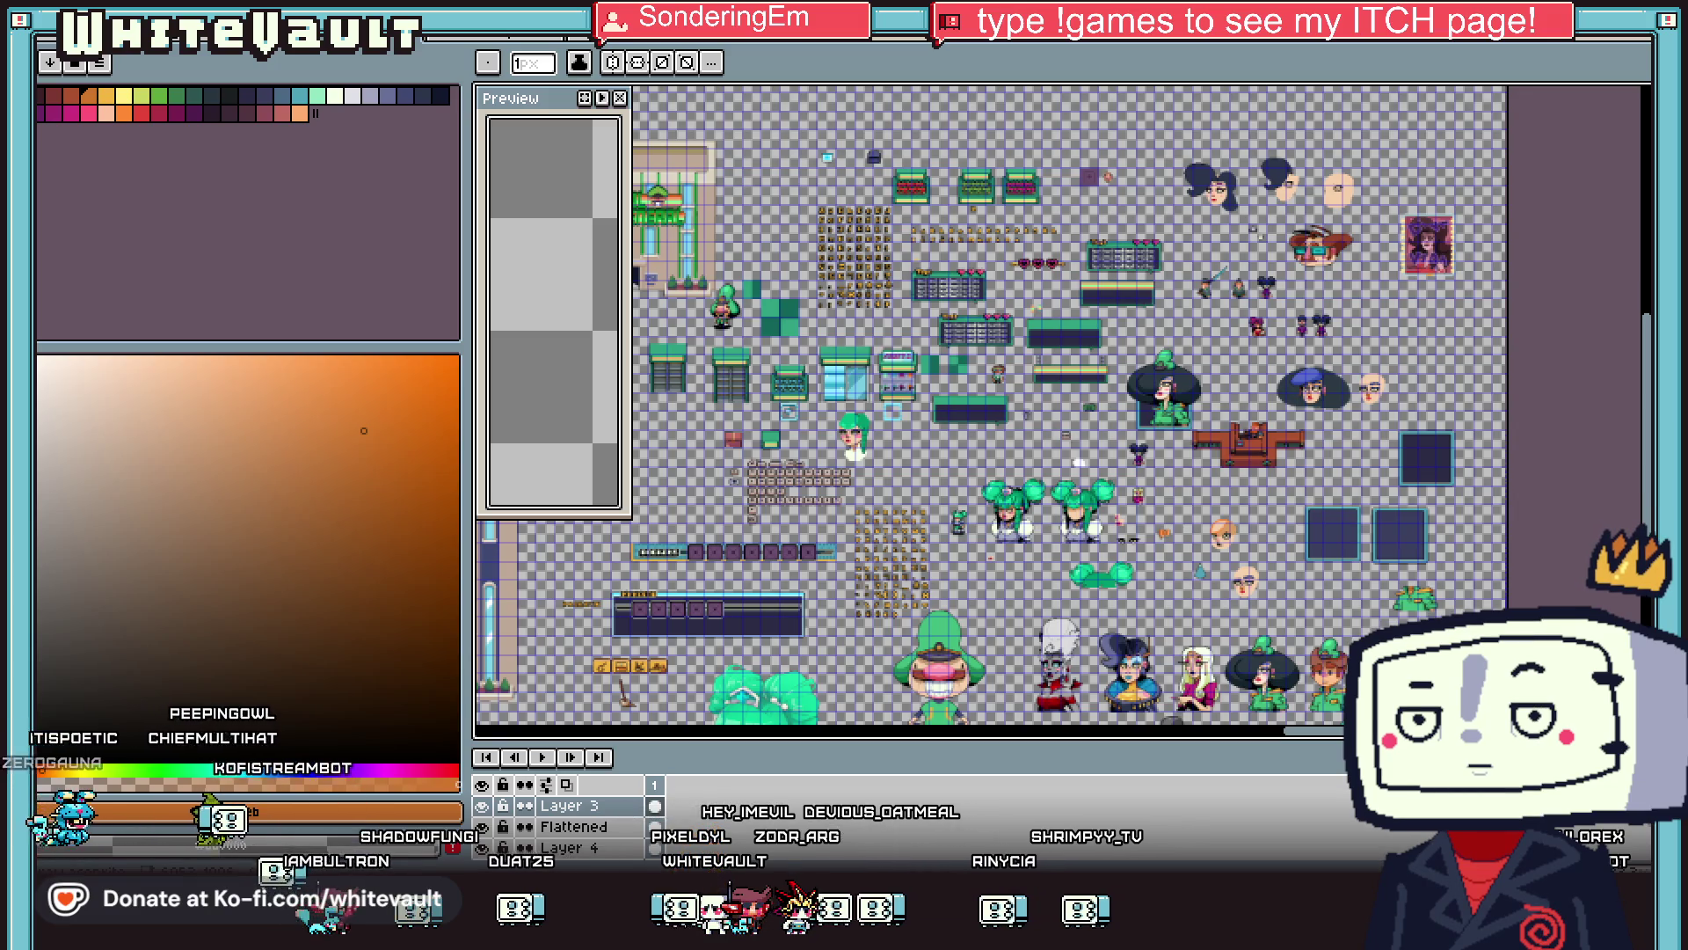
{"action": "scroll", "coordinate": [1399, 424], "scroll_direction": "up", "scroll_amount": 3}
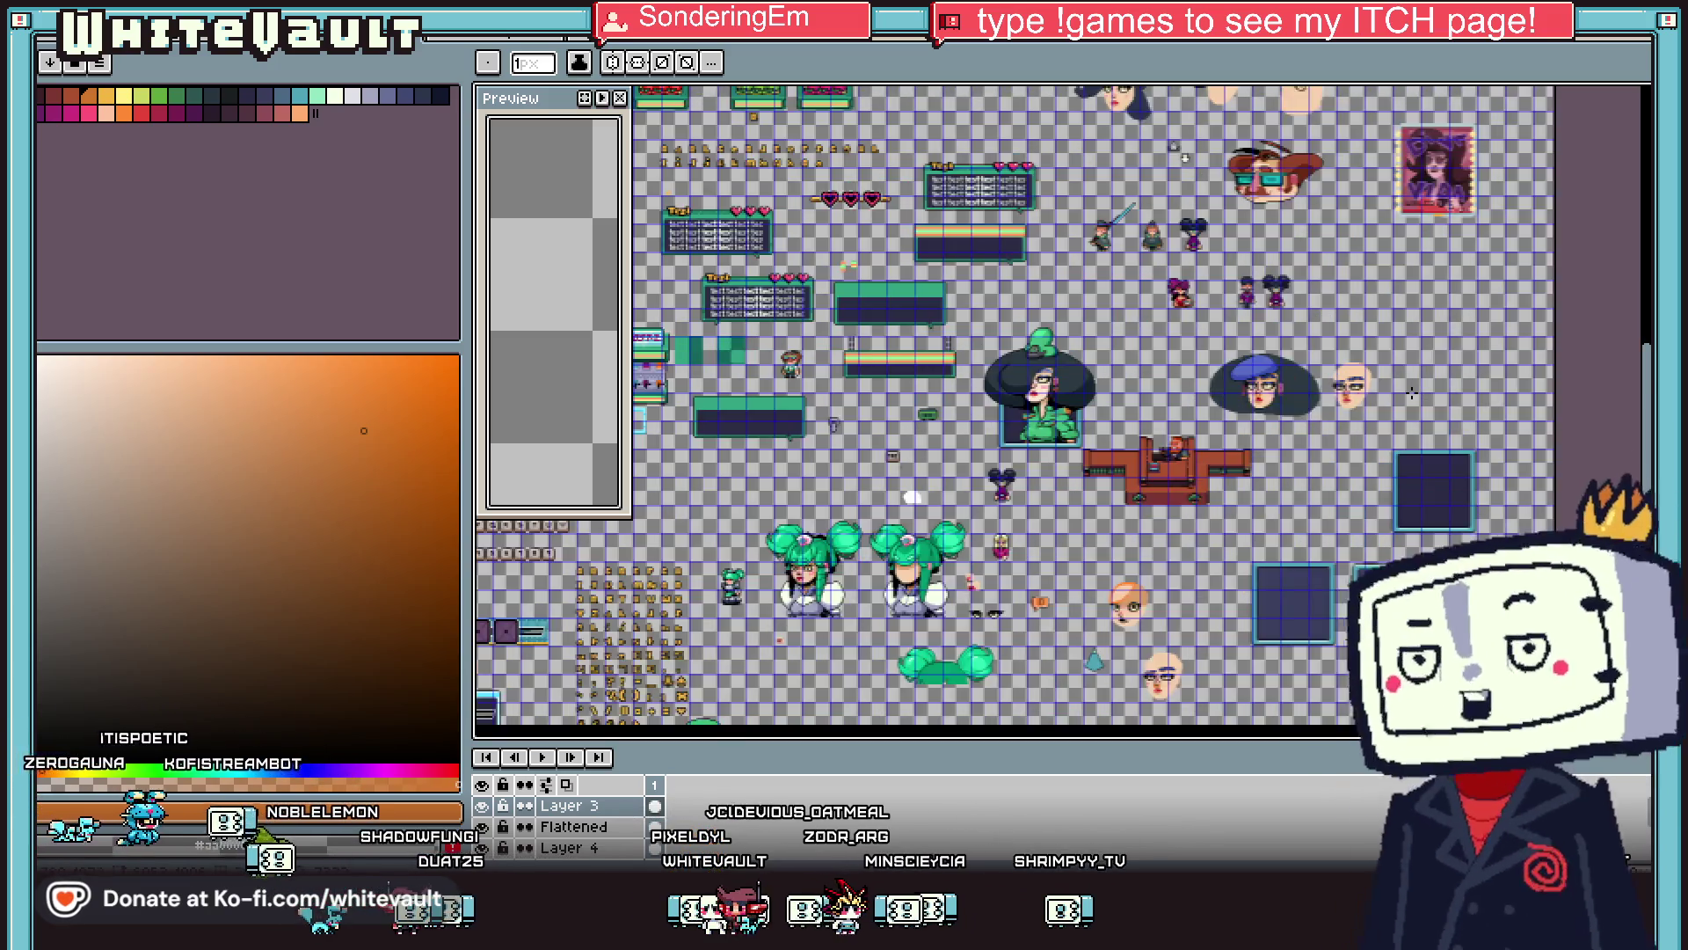
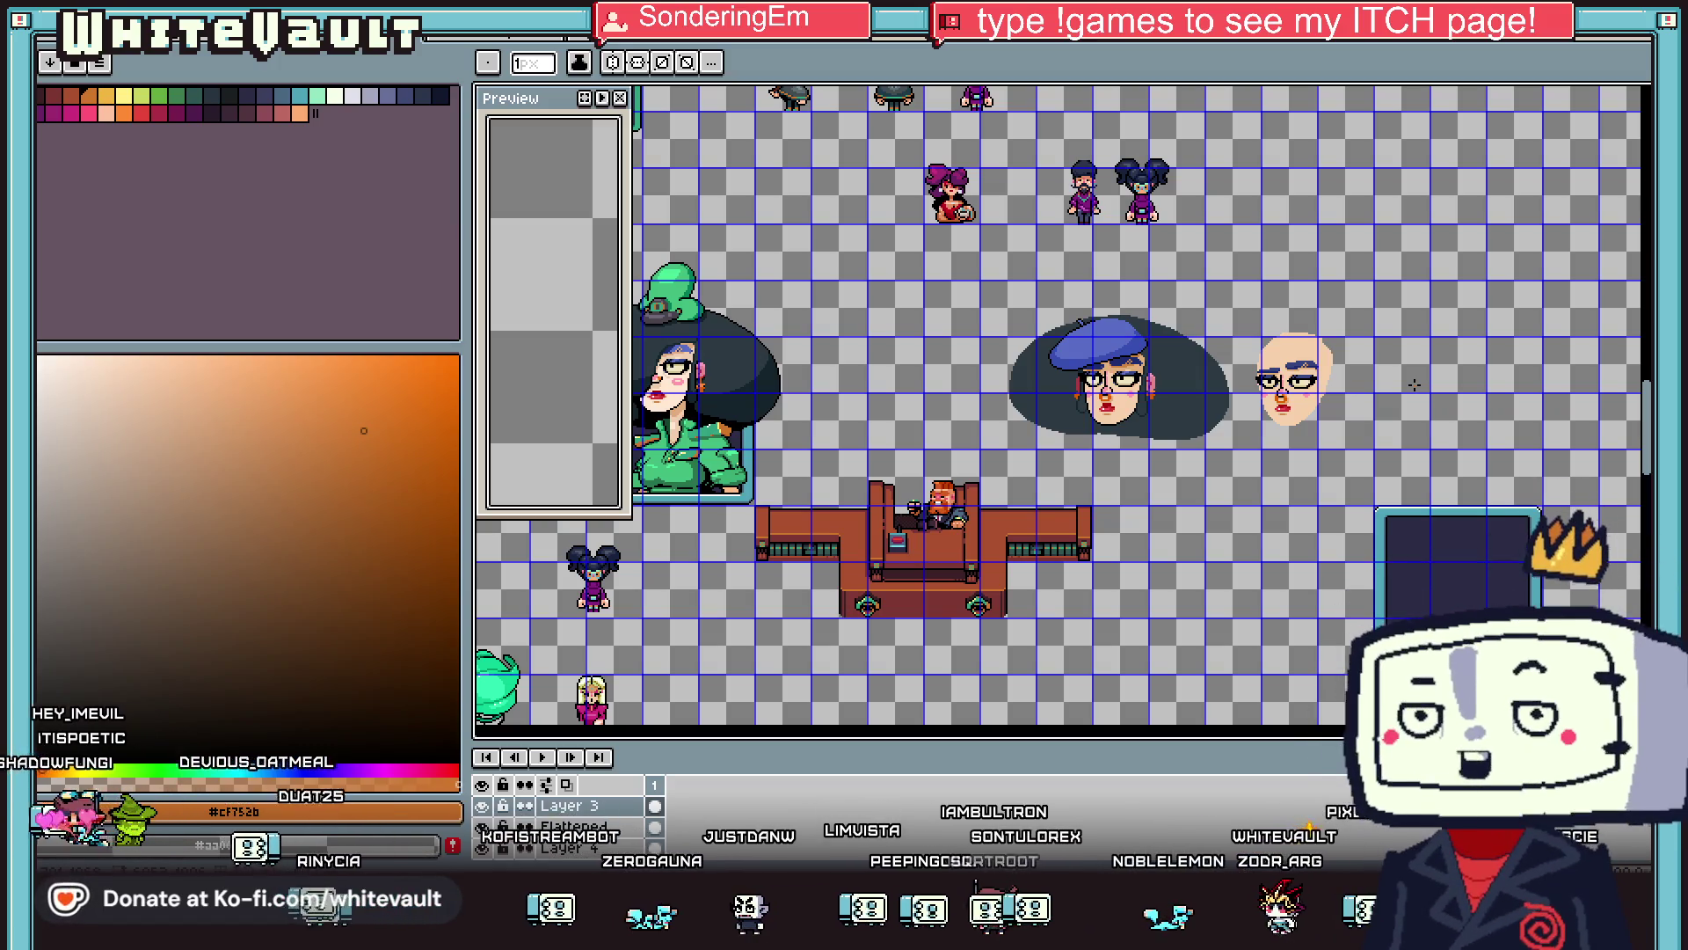
Switch to the green hat sprite and draw the G's black crossbar and inner vertical stroke.
{"action": "key", "text": "ctrl+Tab"}
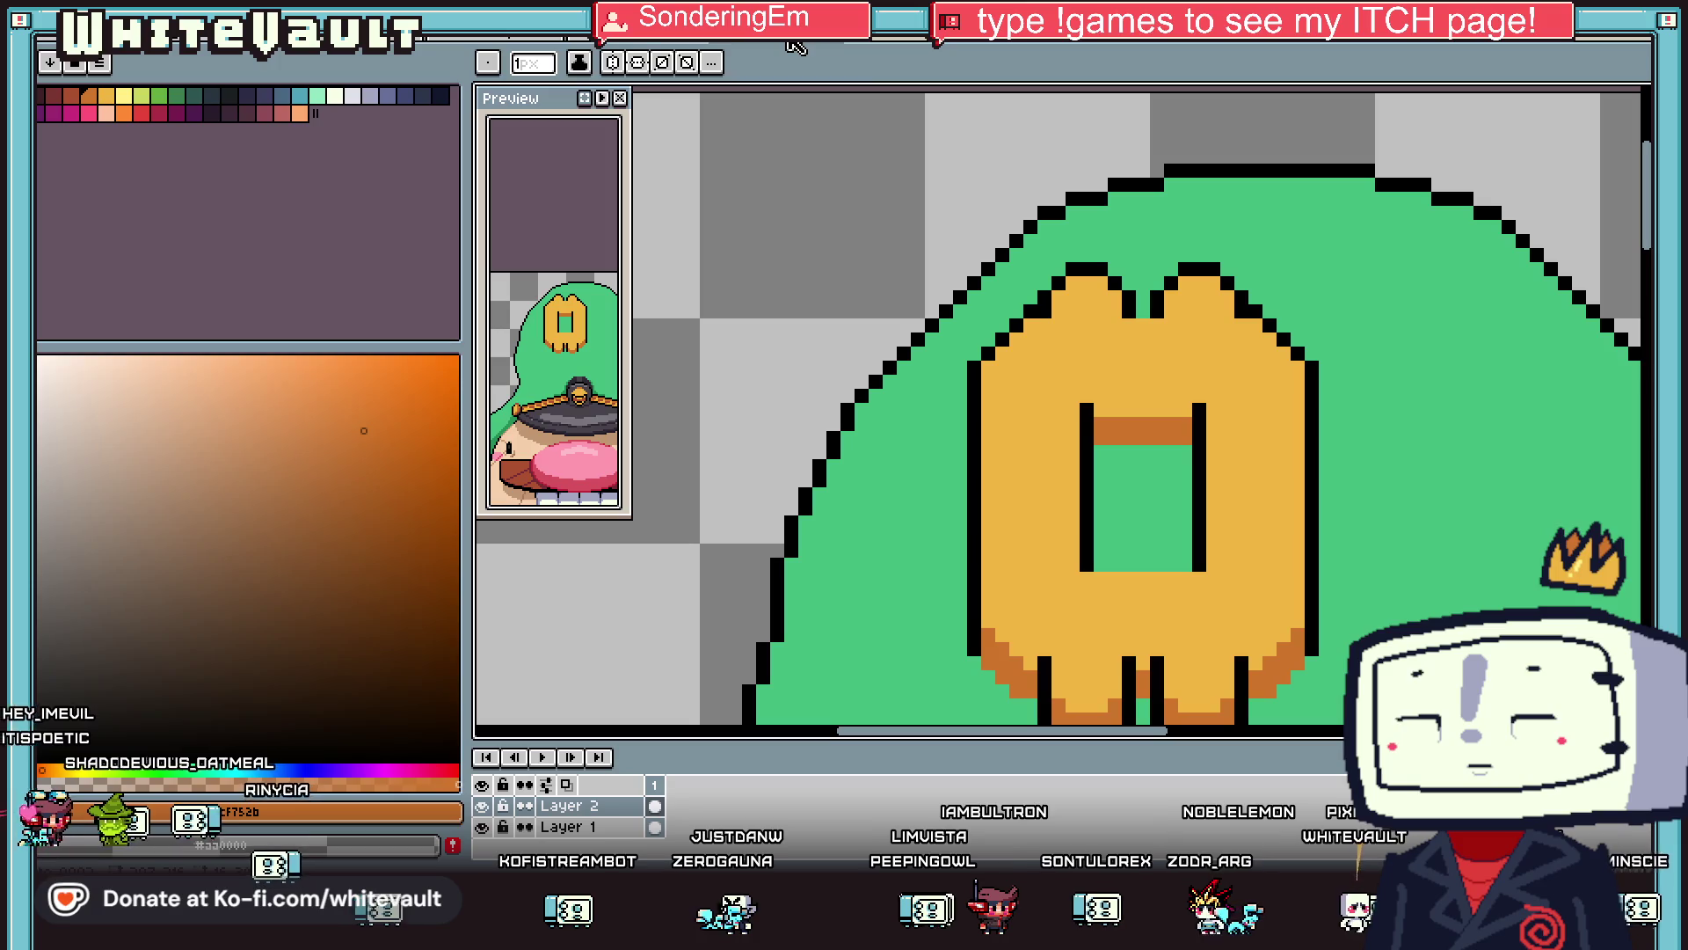
{"action": "scroll", "coordinate": [1229, 393], "scroll_direction": "down", "scroll_amount": 2}
{"action": "scroll", "coordinate": [1229, 393], "scroll_direction": "up", "scroll_amount": 3}
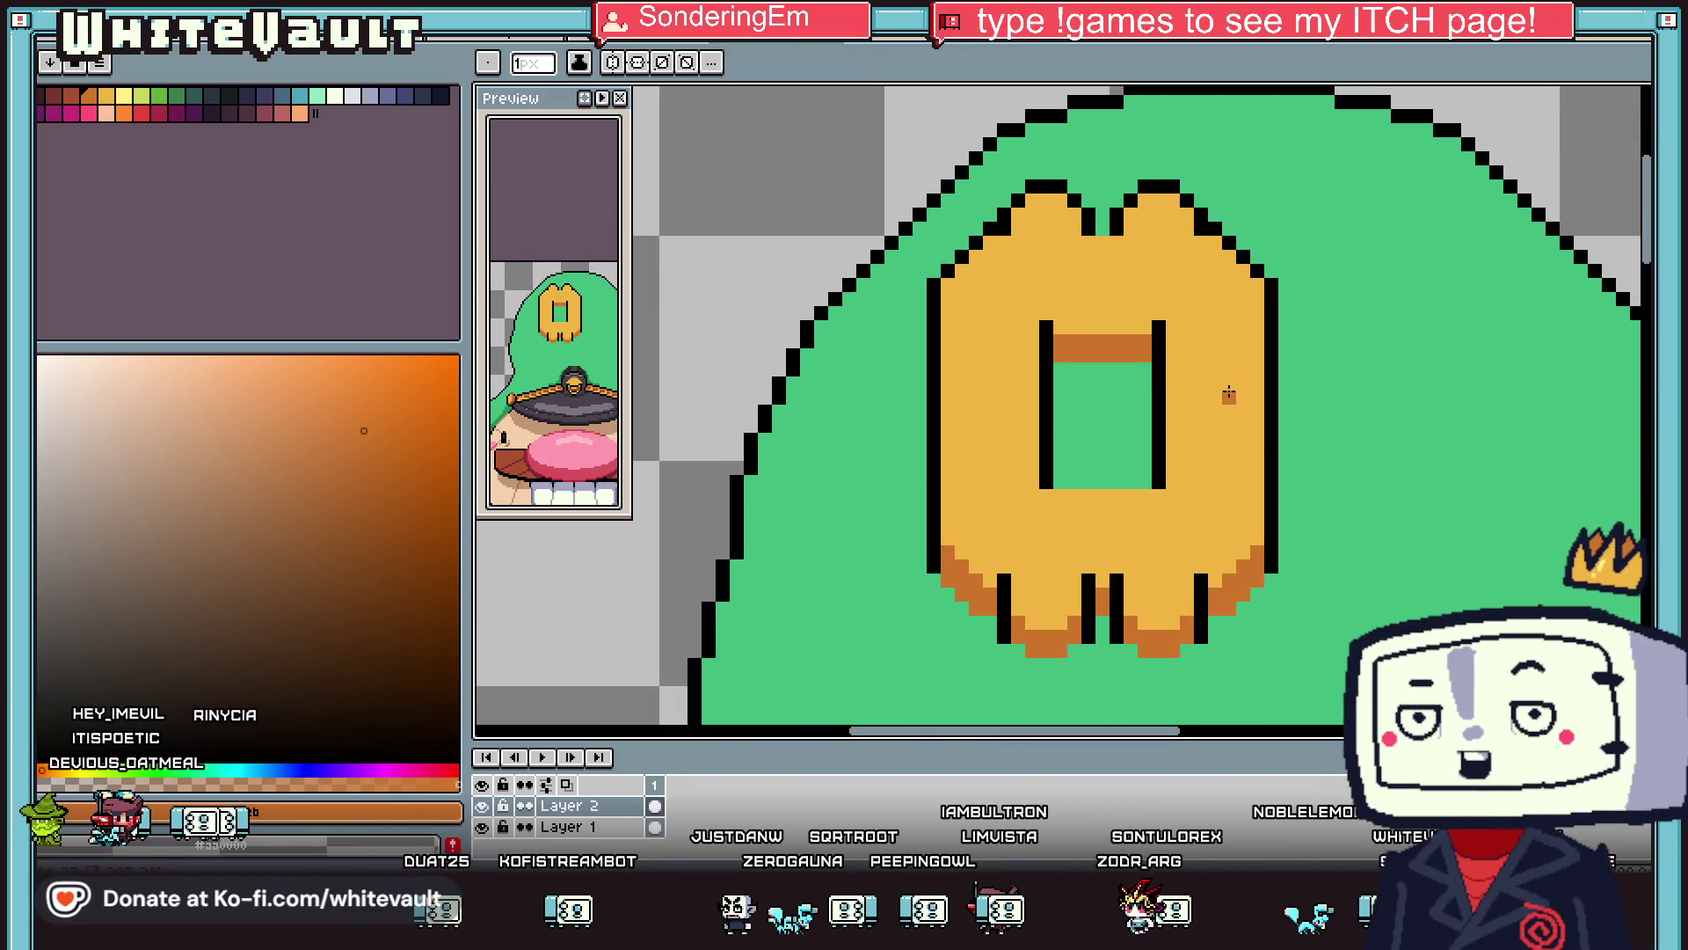
{"action": "scroll", "coordinate": [1164, 378], "scroll_direction": "up", "scroll_amount": 1}
{"action": "left_click", "coordinate": [1165, 388], "text": "alt"}
{"action": "left_click_drag", "start_coordinate": [1131, 393], "coordinate": [1388, 386]}
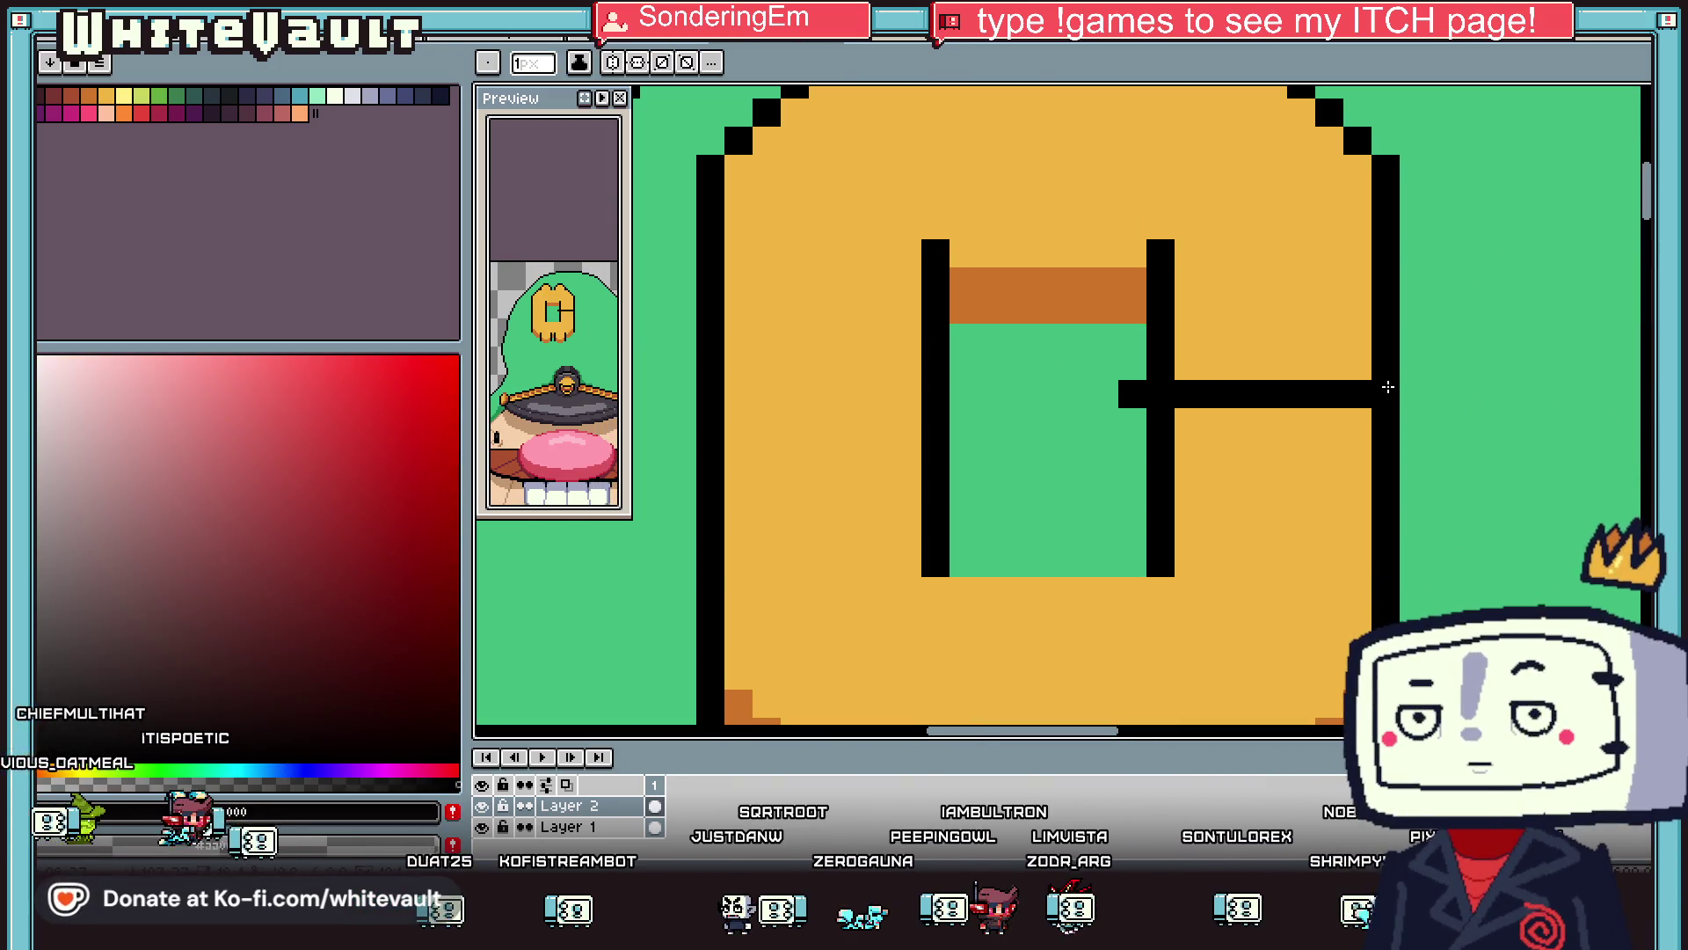
{"action": "mouse_move", "coordinate": [1105, 398]}
{"action": "left_mouse_down"}
{"action": "mouse_move", "coordinate": [1074, 401]}
{"action": "mouse_move", "coordinate": [1040, 479]}
{"action": "mouse_move", "coordinate": [1047, 514]}
{"action": "mouse_move", "coordinate": [1154, 534]}
{"action": "mouse_move", "coordinate": [1073, 563]}
{"action": "left_mouse_up"}
{"action": "left_click", "coordinate": [1191, 554], "text": "alt"}
Paint over the stray black segment in light orange and darken a pixel on the G's edge.
{"action": "left_click", "coordinate": [1063, 535]}
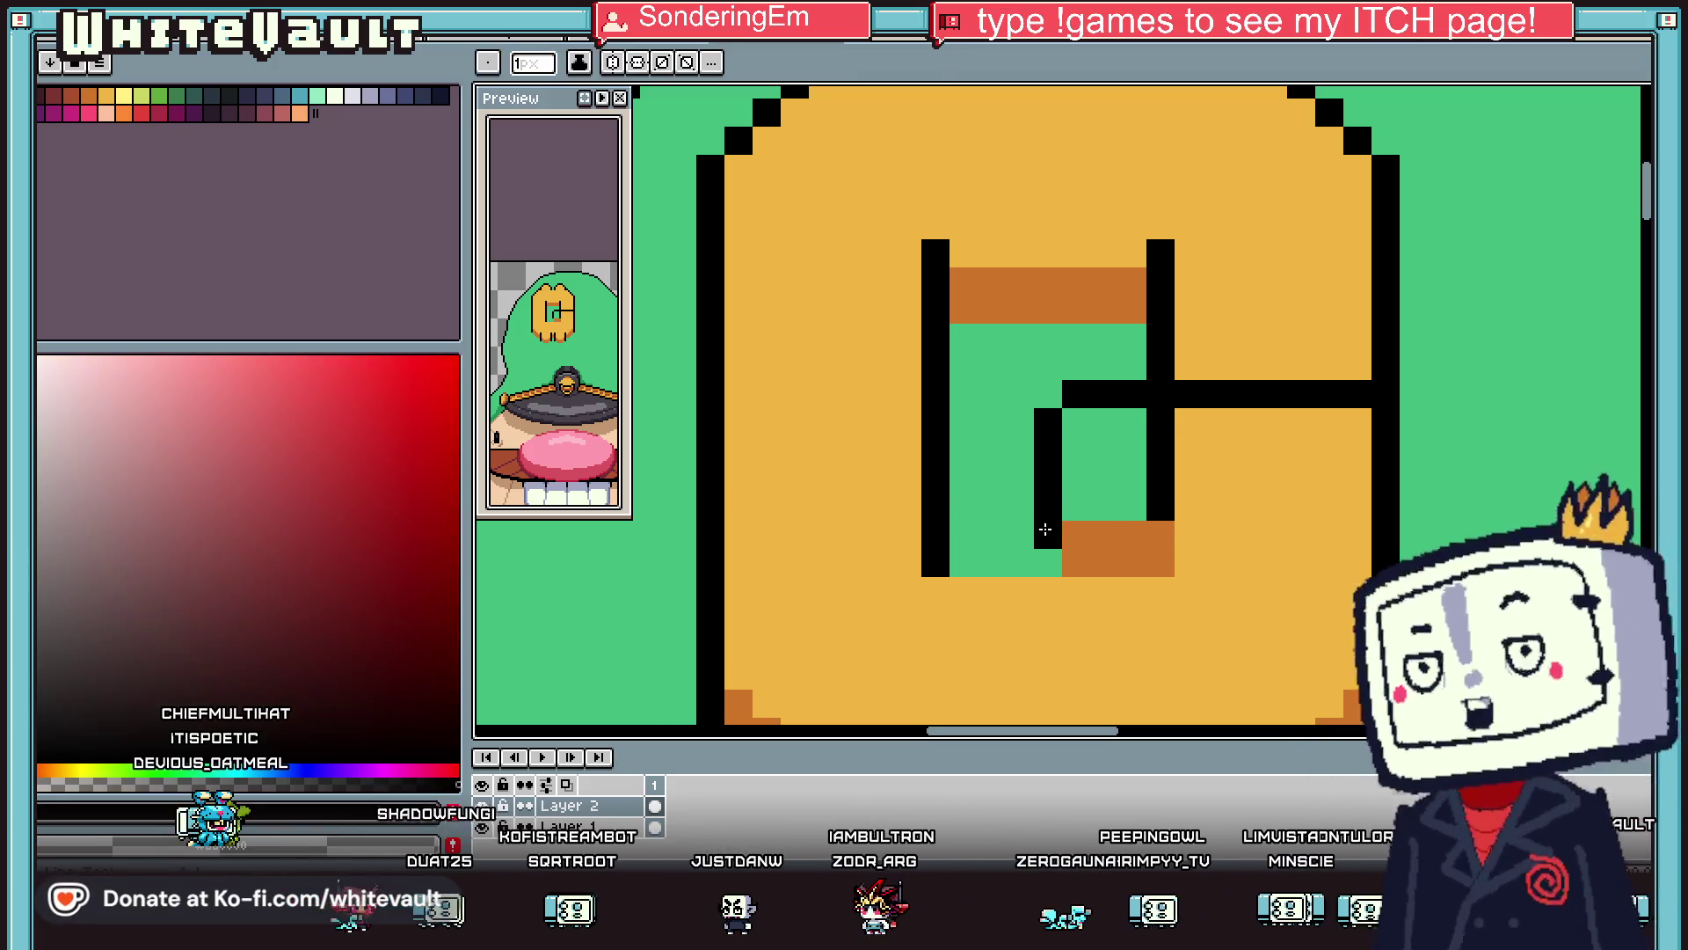
{"action": "left_click", "coordinate": [1217, 479], "text": "alt"}
{"action": "mouse_move", "coordinate": [1134, 506]}
{"action": "left_mouse_down"}
{"action": "mouse_move", "coordinate": [1155, 443]}
{"action": "mouse_move", "coordinate": [1091, 423]}
{"action": "left_mouse_up"}
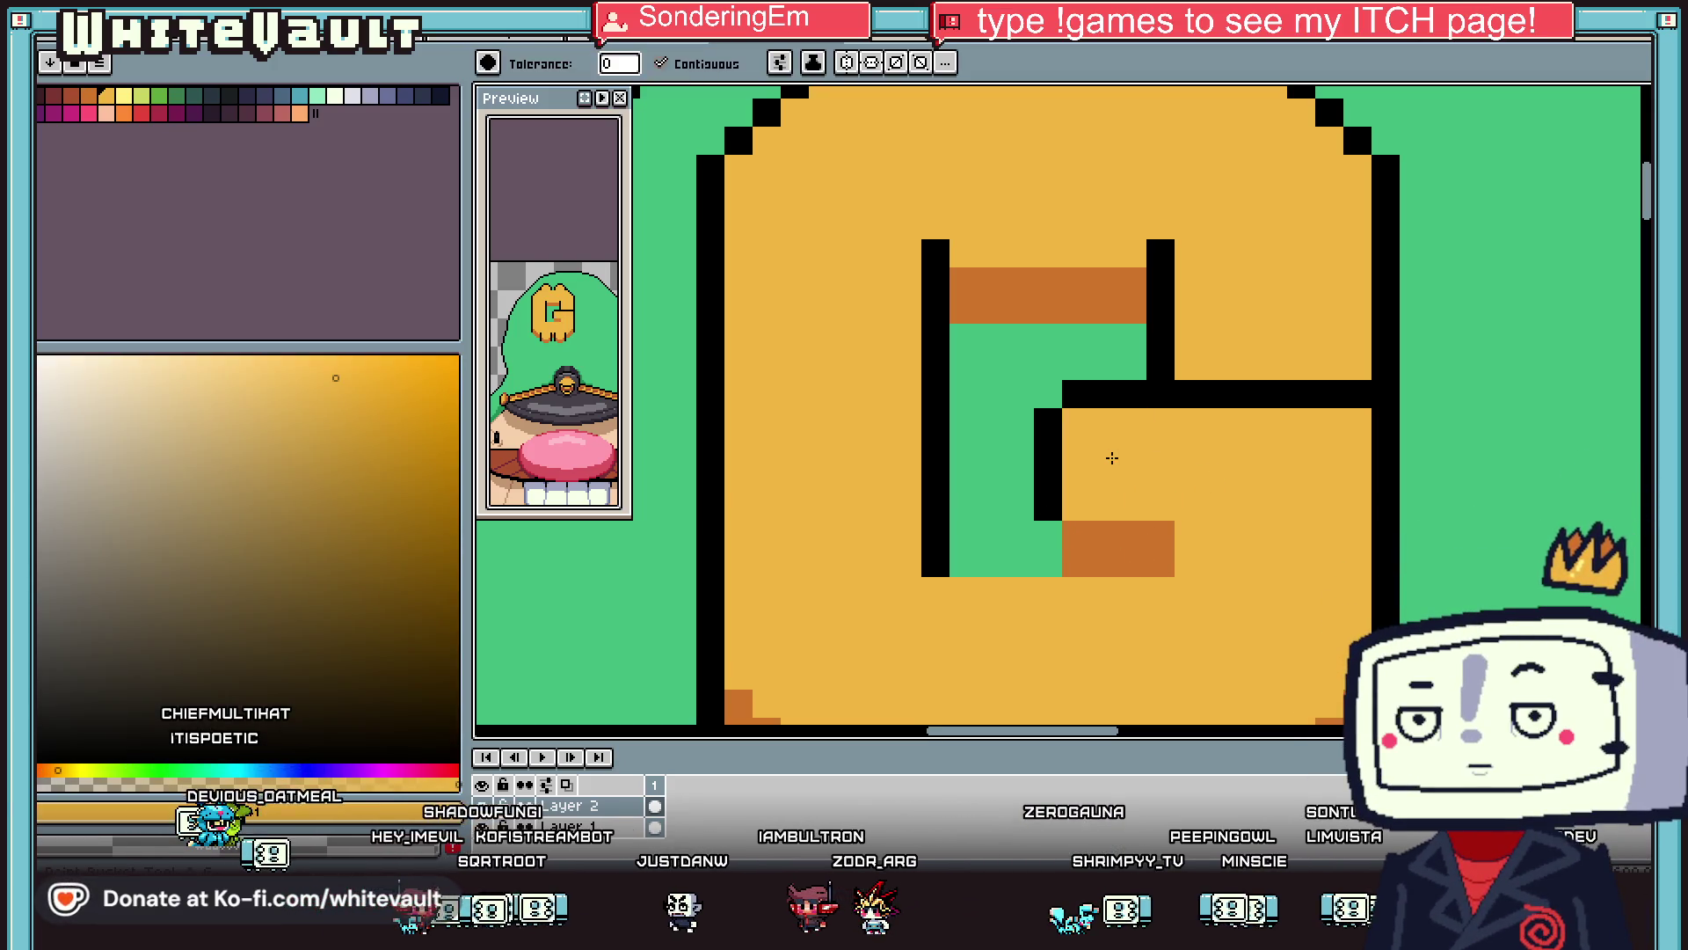
{"action": "scroll", "coordinate": [1099, 440], "scroll_direction": "down", "scroll_amount": 3}
{"action": "scroll", "coordinate": [1109, 446], "scroll_direction": "up", "scroll_amount": 2}
{"action": "left_click", "coordinate": [1090, 468], "text": "alt"}
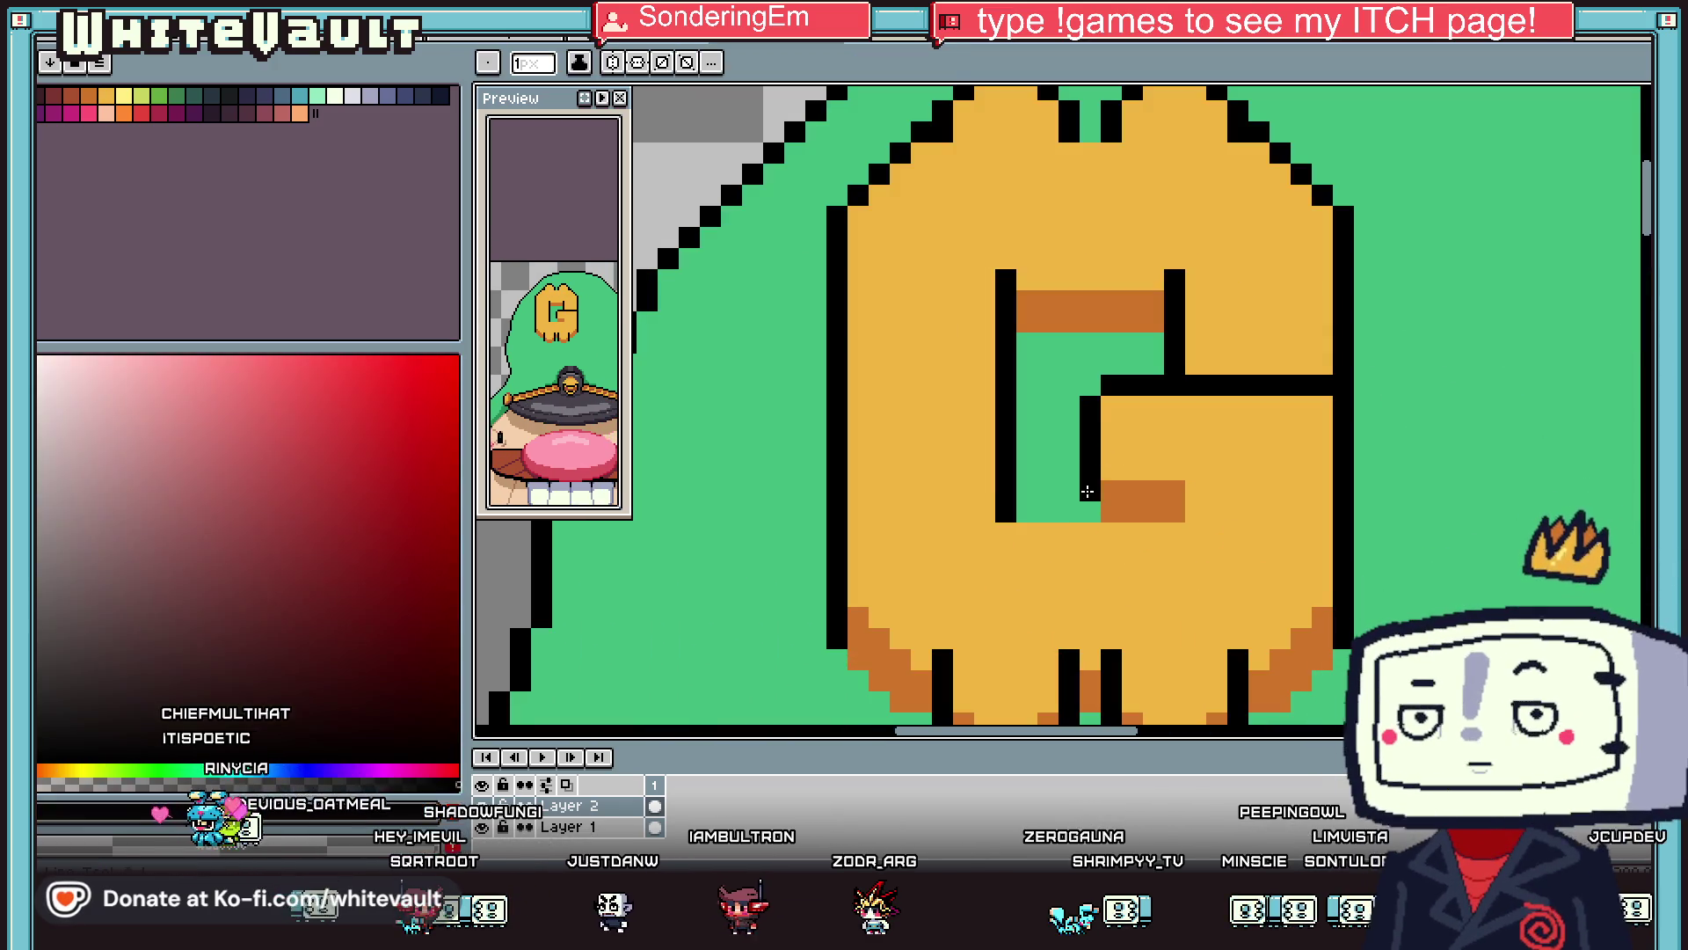
{"action": "left_click", "coordinate": [1106, 511]}
{"action": "scroll", "coordinate": [1108, 510], "scroll_direction": "down", "scroll_amount": 4}
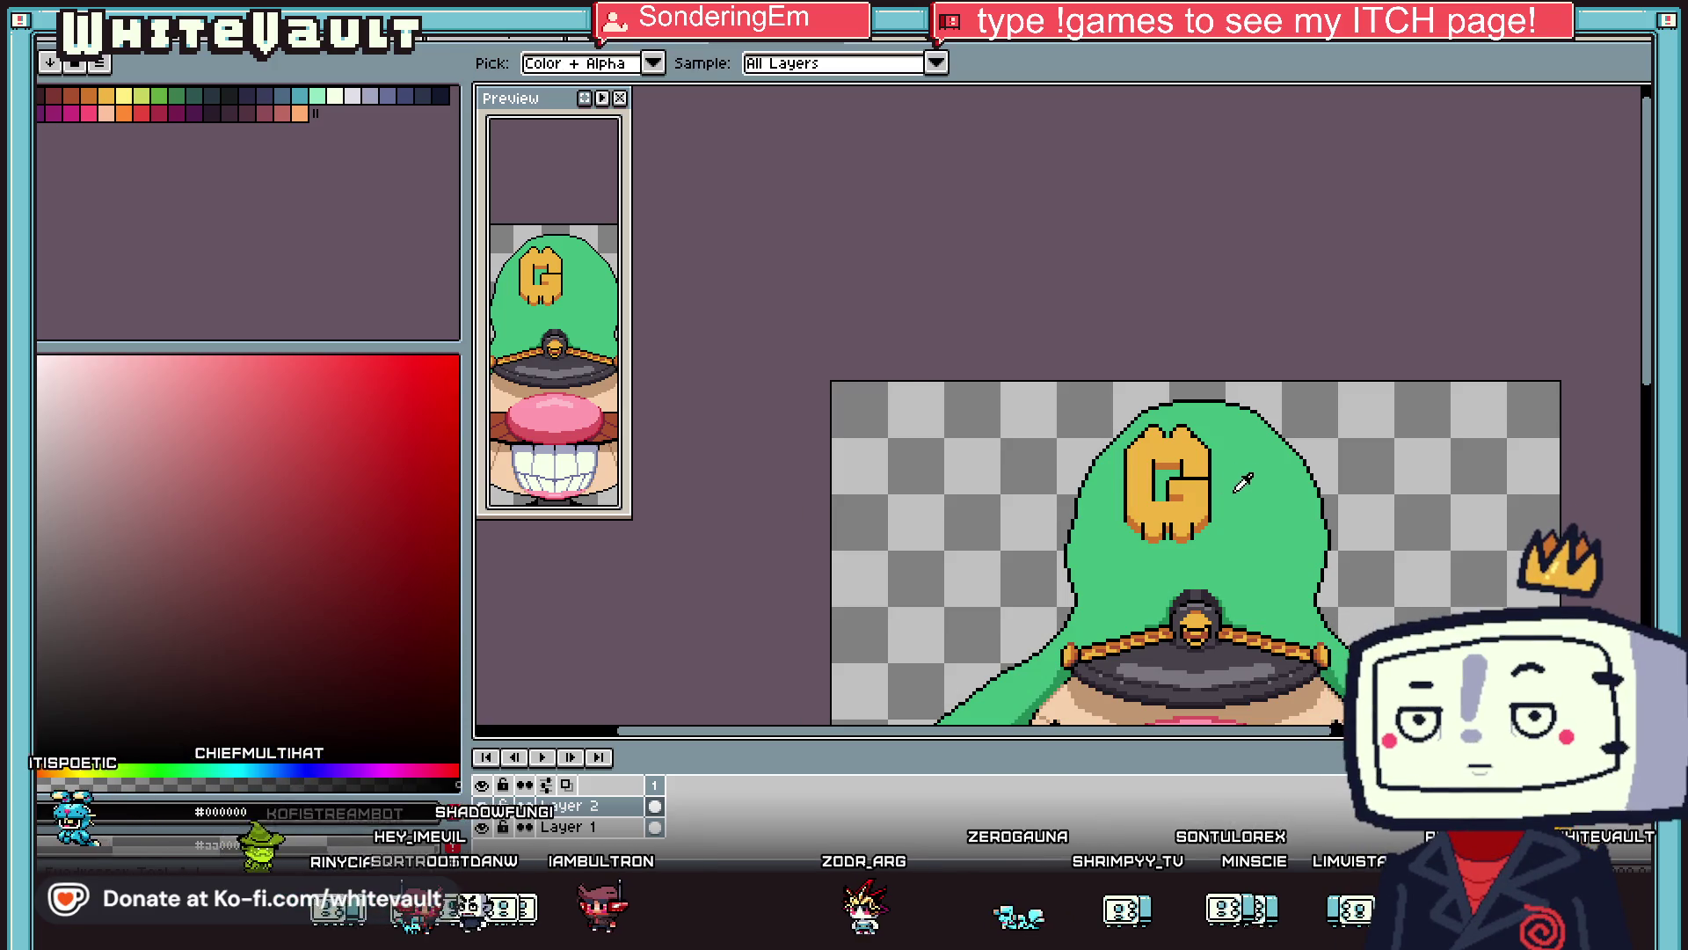
{"action": "scroll", "coordinate": [1226, 475], "scroll_direction": "up", "scroll_amount": 4}
{"action": "left_click", "coordinate": [1262, 434], "text": "alt"}
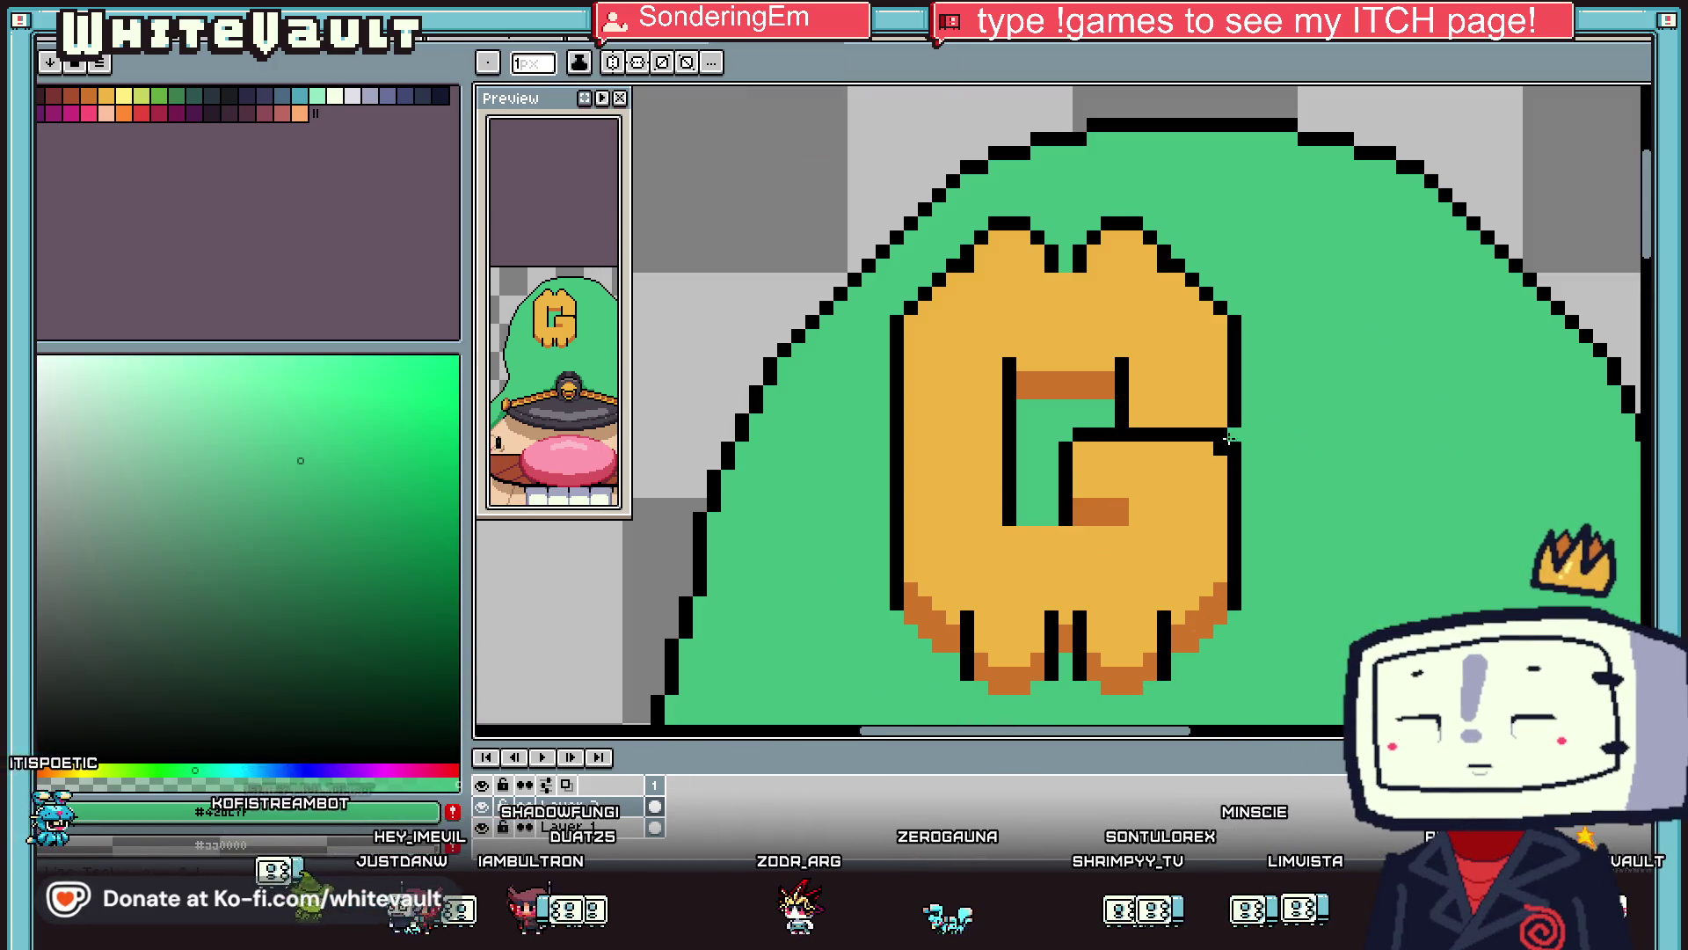
Add a darker orange row under the G's top bar and a black row across the inner bar's top.
{"action": "left_click", "coordinate": [1099, 387], "text": "alt"}
{"action": "left_click", "coordinate": [1222, 418], "text": "shift"}
{"action": "scroll", "coordinate": [1258, 378], "scroll_direction": "down", "scroll_amount": 3}
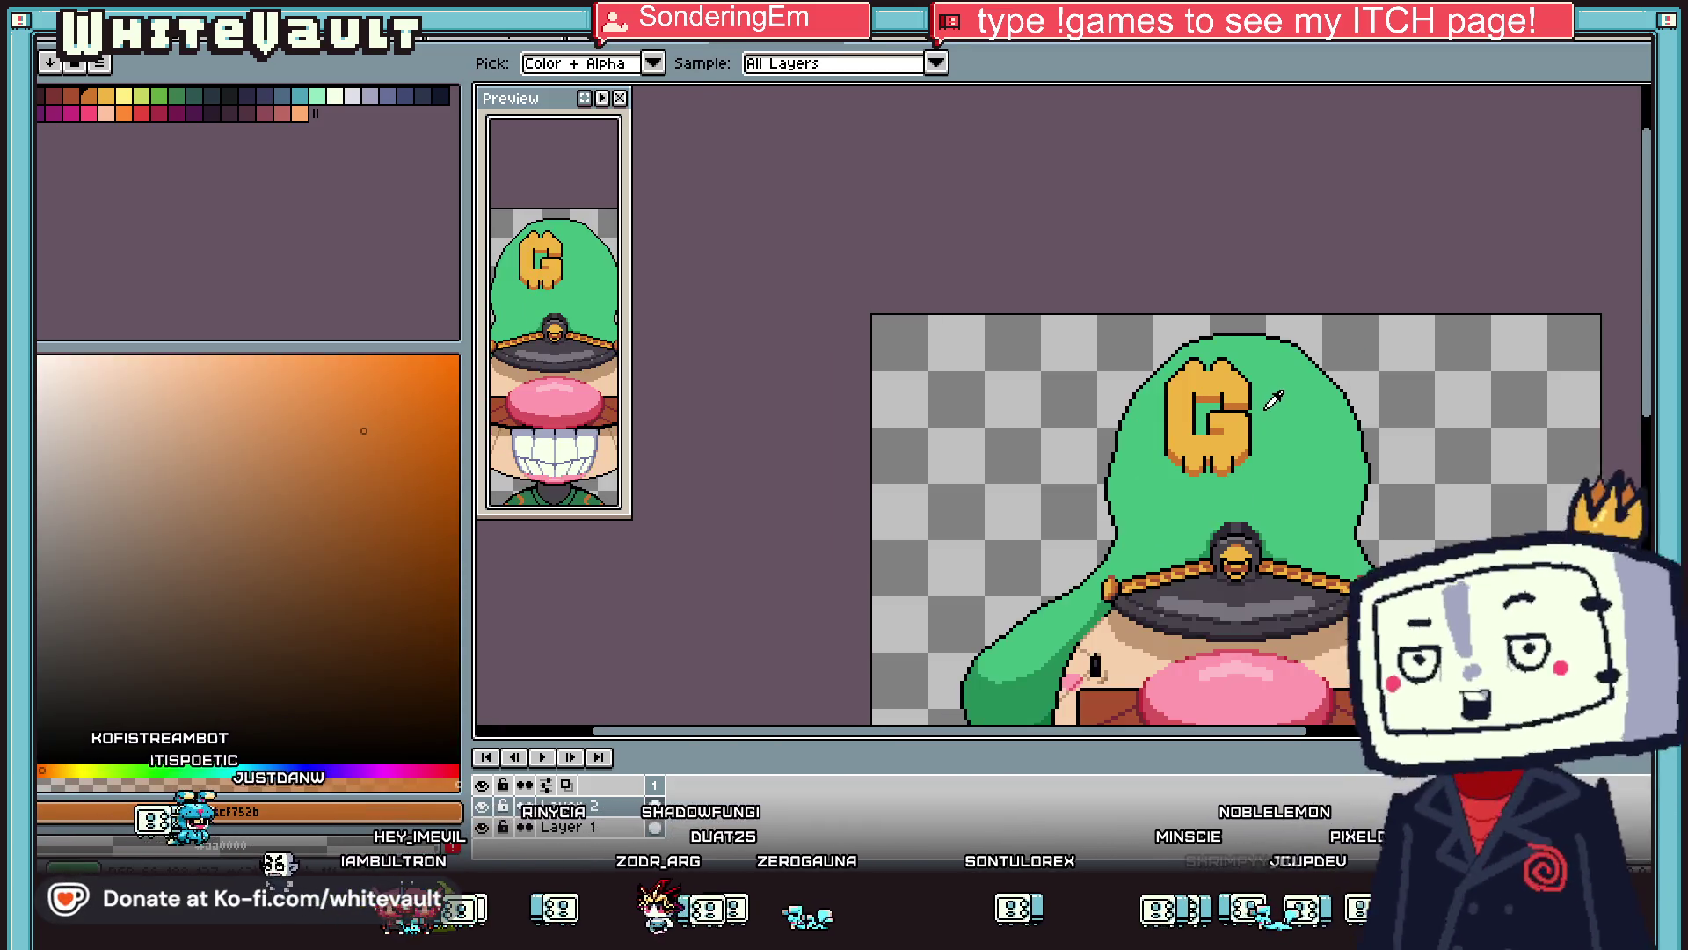
{"action": "scroll", "coordinate": [1264, 401], "scroll_direction": "up", "scroll_amount": 2}
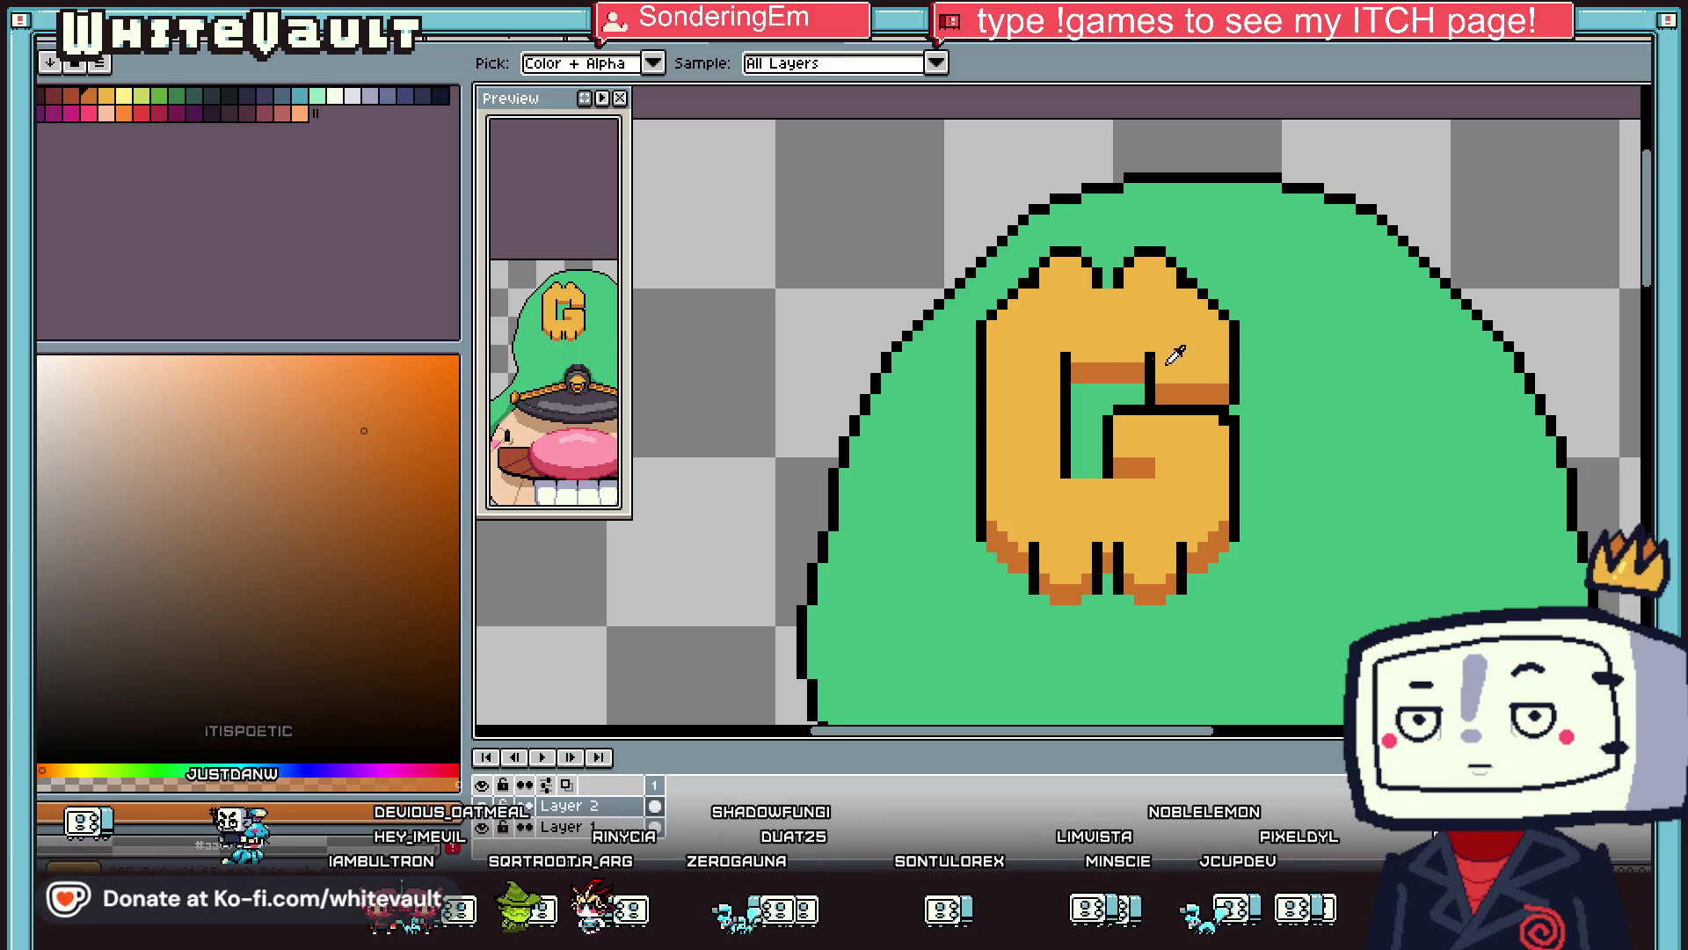
{"action": "left_click", "coordinate": [1126, 363], "text": "alt"}
{"action": "scroll", "coordinate": [1075, 354], "scroll_direction": "up", "scroll_amount": 2}
{"action": "mouse_move", "coordinate": [1074, 360]}
{"action": "left_mouse_down"}
{"action": "mouse_move", "coordinate": [1202, 360]}
{"action": "mouse_move", "coordinate": [1073, 341]}
{"action": "mouse_move", "coordinate": [1196, 355]}
{"action": "left_mouse_up"}
{"action": "left_click", "coordinate": [1082, 387], "text": "alt"}
{"action": "left_click", "coordinate": [1224, 355], "text": "alt"}
{"action": "scroll", "coordinate": [1261, 384], "scroll_direction": "down", "scroll_amount": 5}
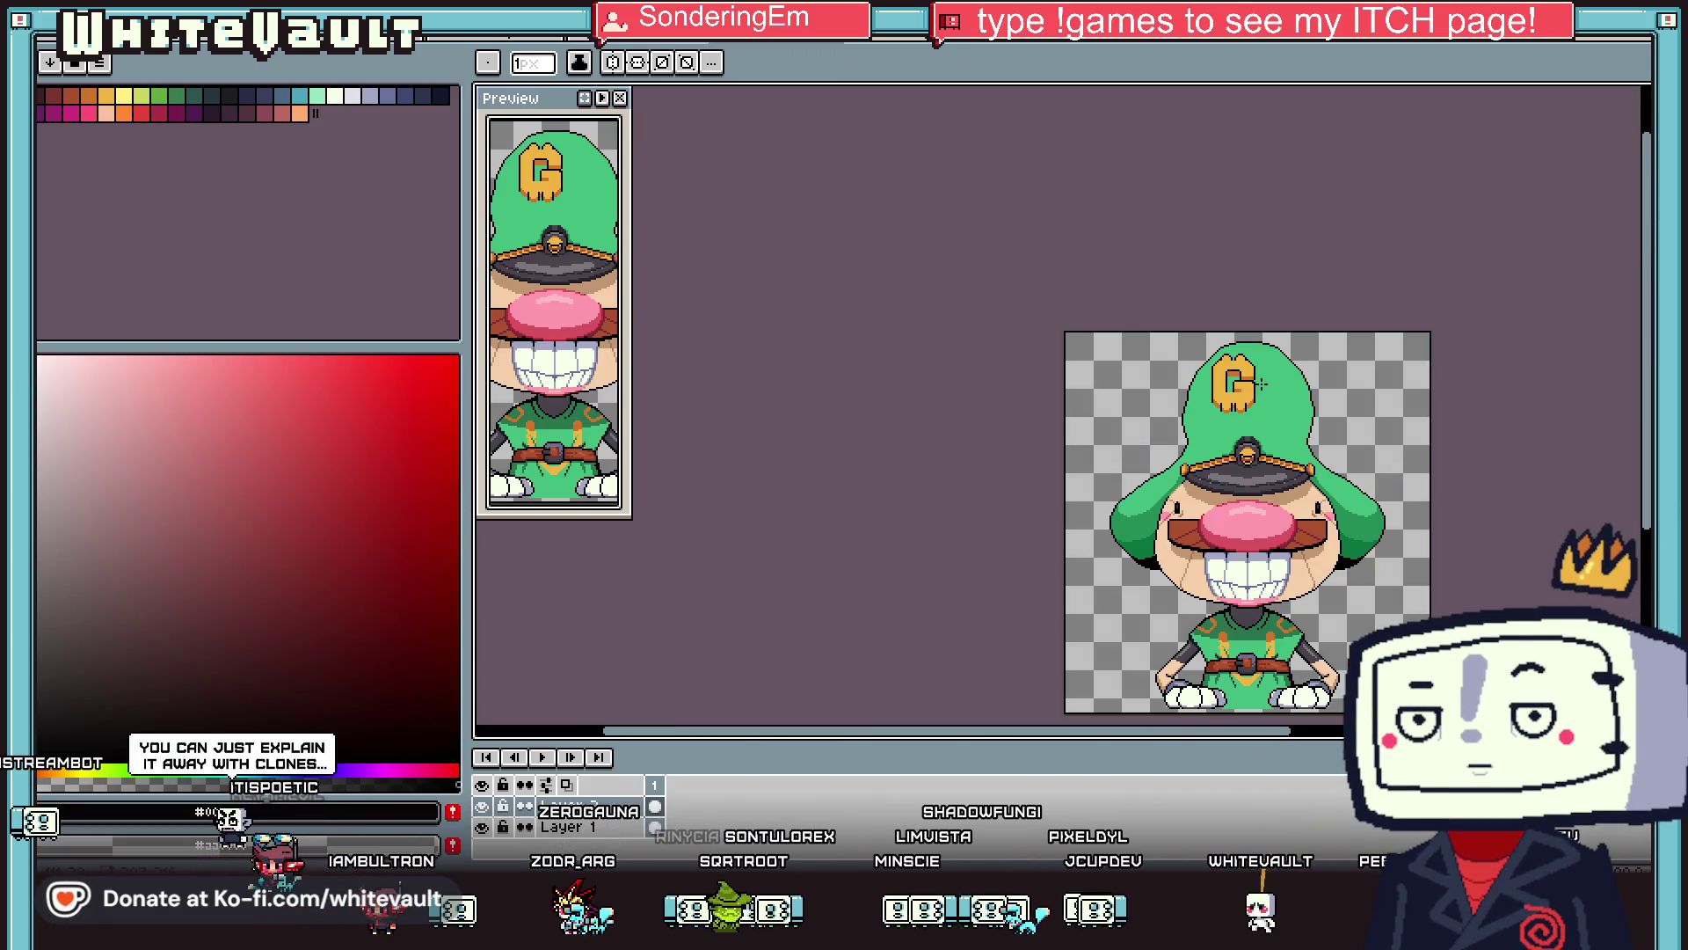
{"action": "scroll", "coordinate": [1205, 375], "scroll_direction": "up", "scroll_amount": 5}
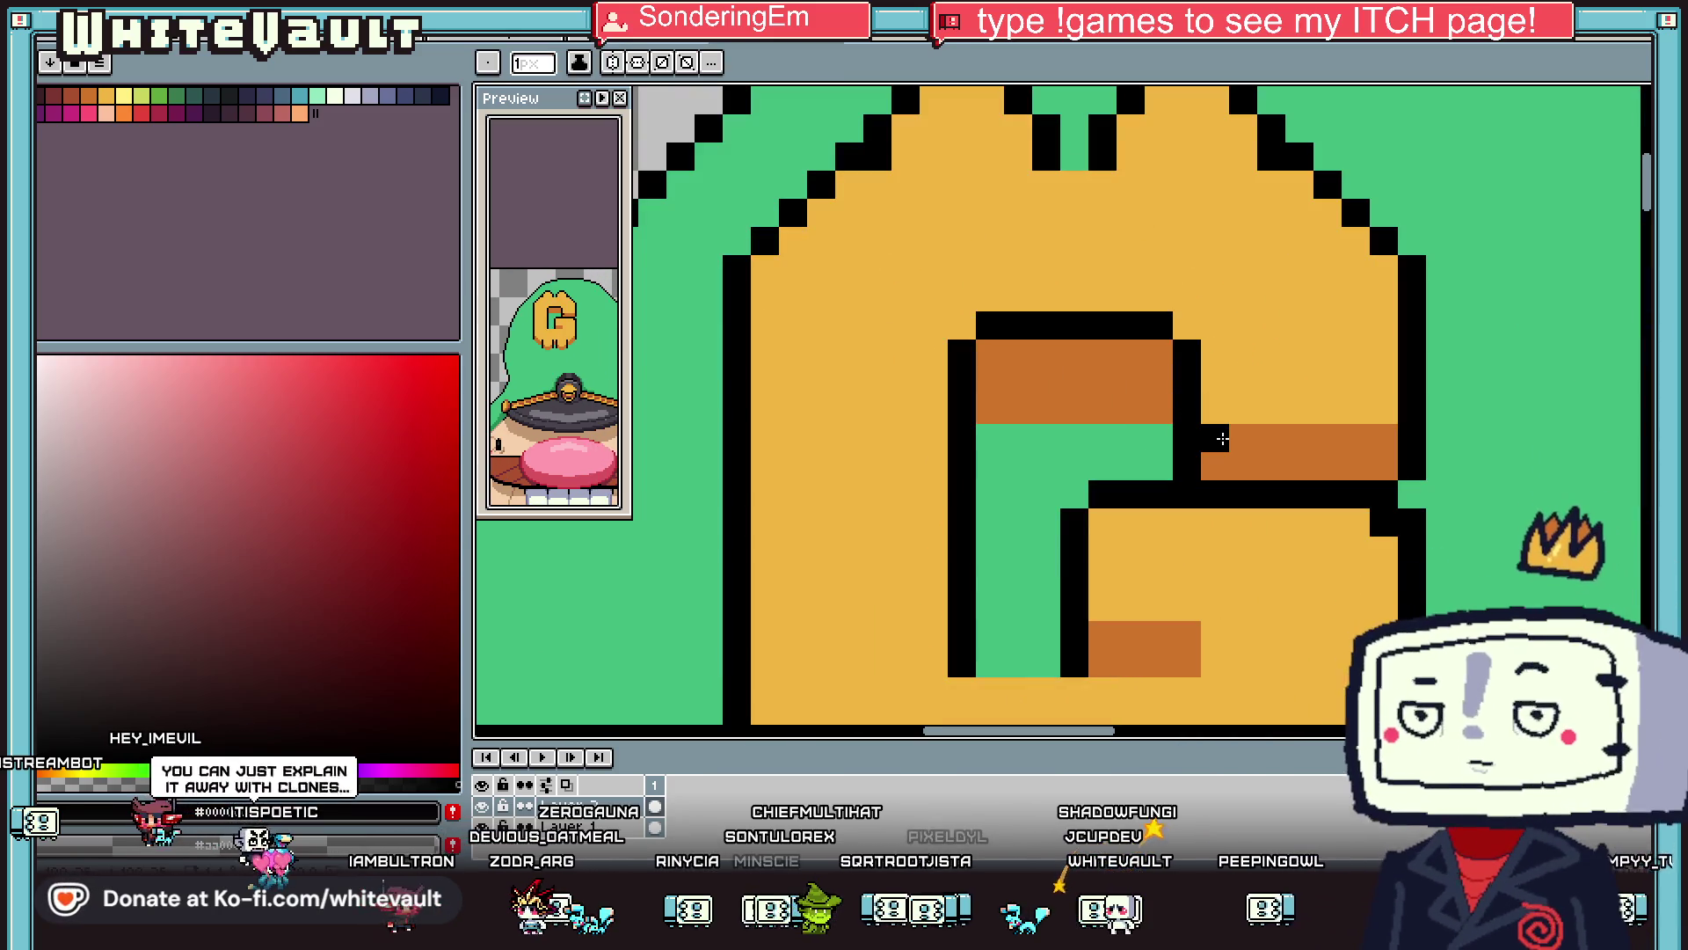
Outline the G's inner stroke with dark rows beside, along and under it.
{"action": "left_click_drag", "start_coordinate": [1215, 437], "coordinate": [1372, 437]}
{"action": "scroll", "coordinate": [1411, 408], "scroll_direction": "down", "scroll_amount": 5}
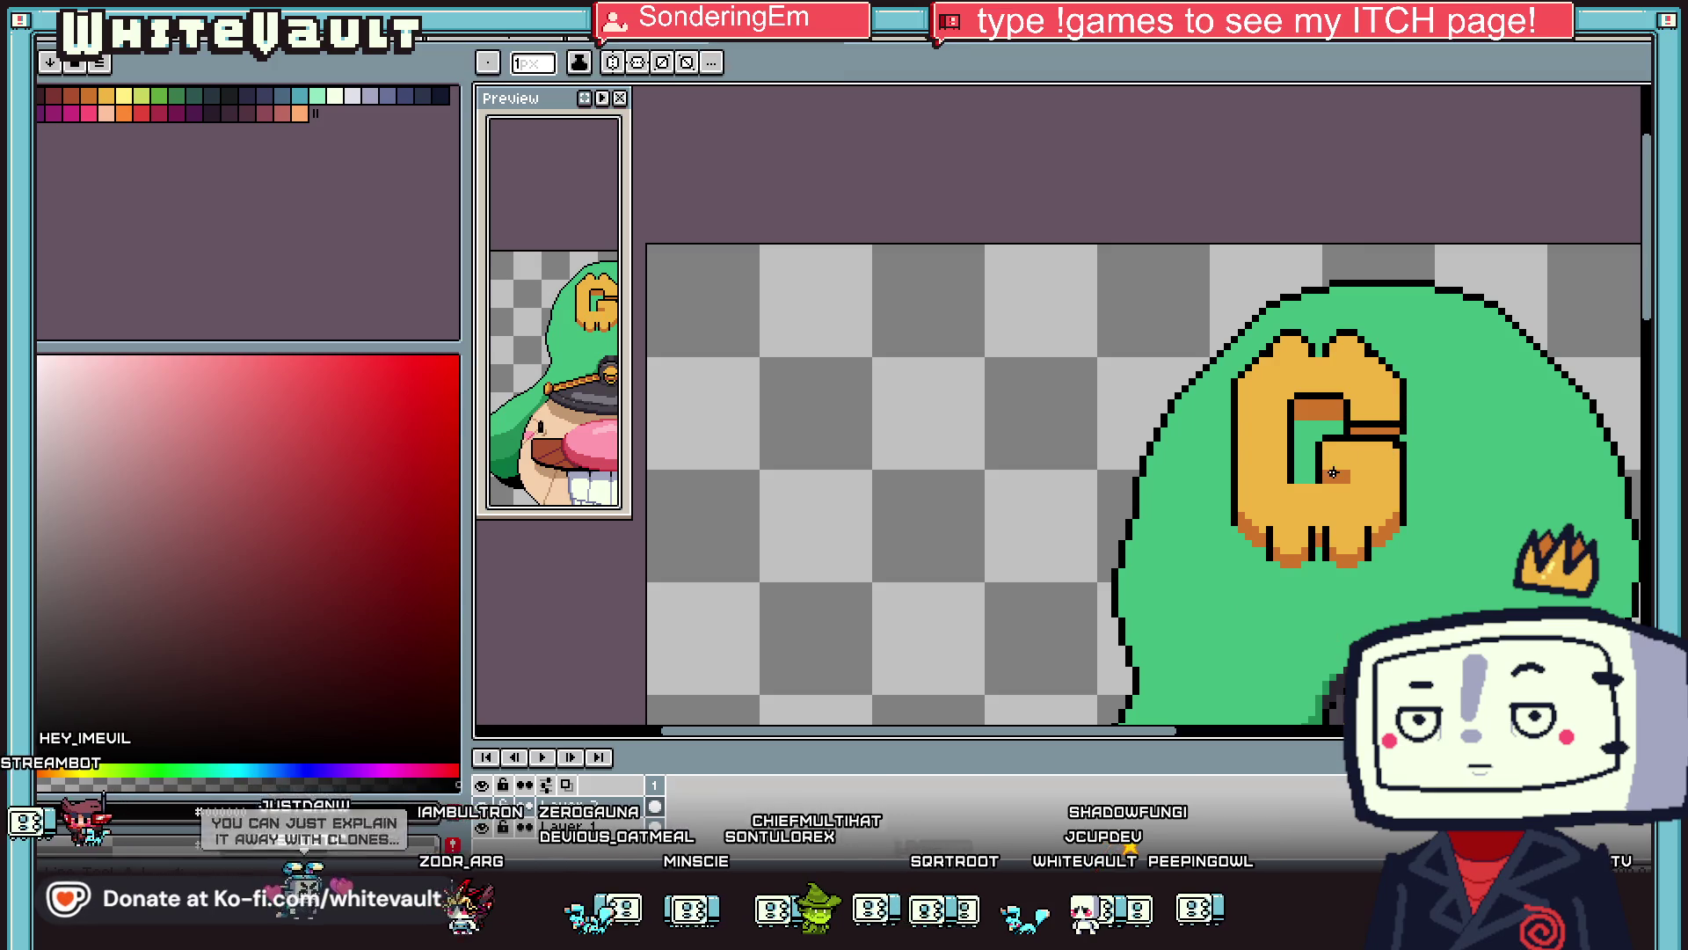
{"action": "scroll", "coordinate": [1415, 411], "scroll_direction": "up", "scroll_amount": 5}
{"action": "left_click_drag", "start_coordinate": [1304, 480], "coordinate": [1377, 482]}
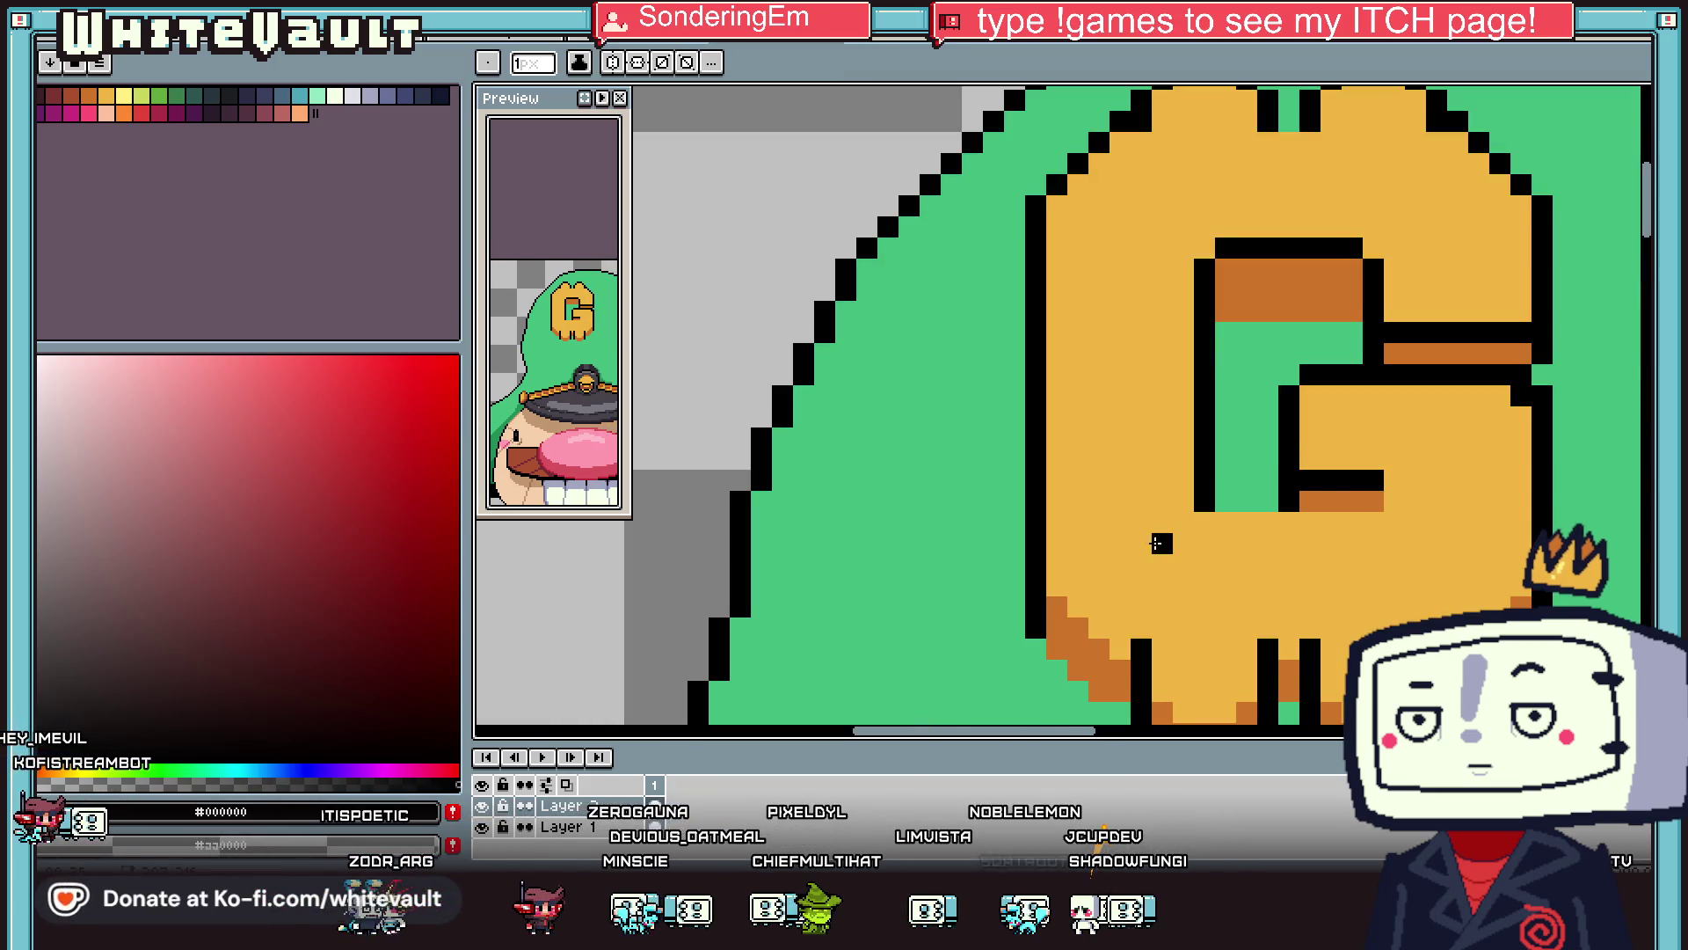
{"action": "left_click_drag", "start_coordinate": [1225, 522], "coordinate": [1378, 521]}
{"action": "scroll", "coordinate": [1381, 519], "scroll_direction": "down", "scroll_amount": 3}
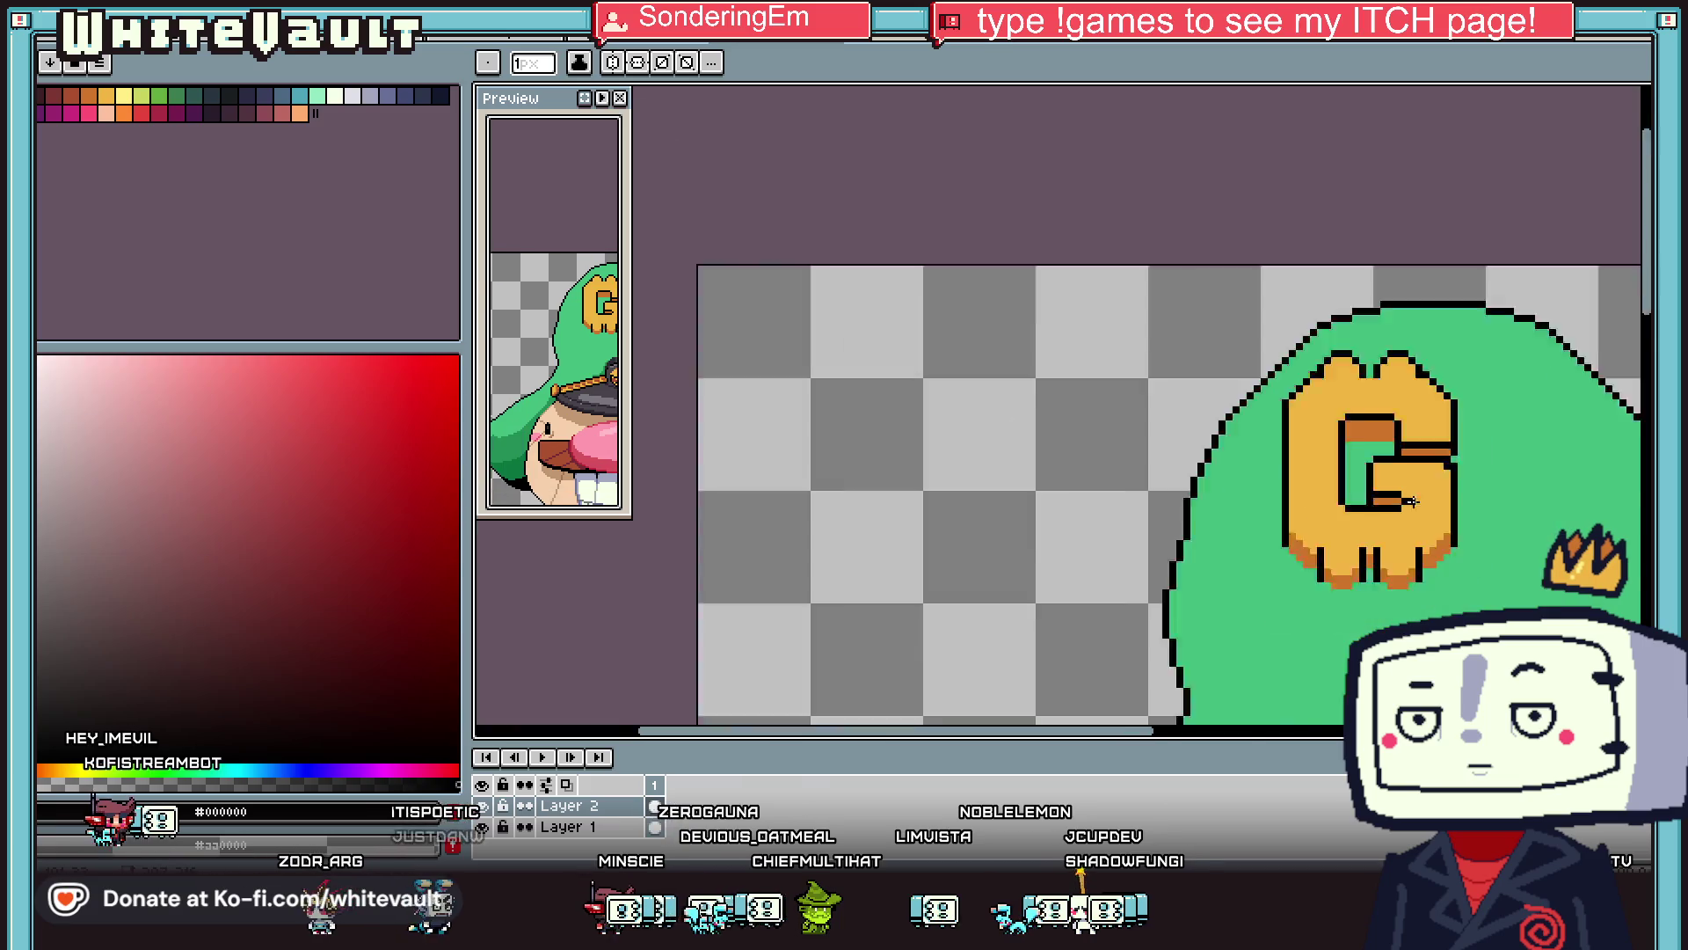
{"action": "scroll", "coordinate": [1372, 509], "scroll_direction": "up", "scroll_amount": 2}
Finish the inner stroke's end with a black pixel and brown-orange shading.
{"action": "left_click", "coordinate": [1365, 499]}
{"action": "scroll", "coordinate": [1366, 499], "scroll_direction": "up", "scroll_amount": 1}
{"action": "left_click", "coordinate": [1358, 490], "text": "alt"}
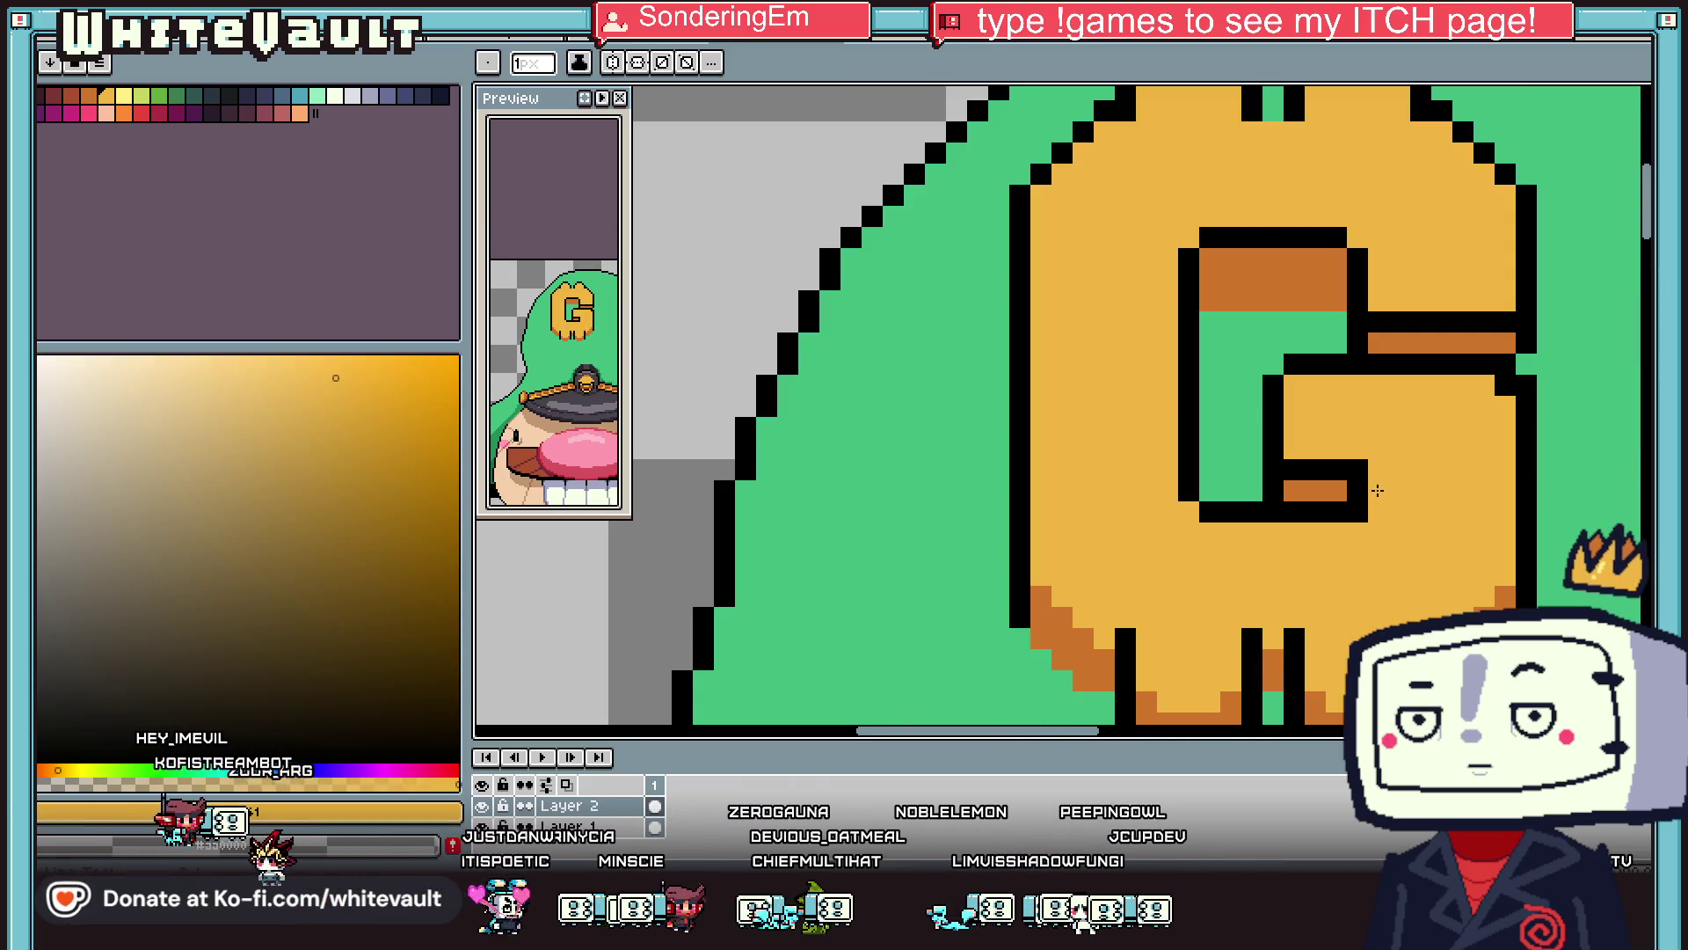
{"action": "left_click", "coordinate": [1356, 470]}
{"action": "left_click", "coordinate": [1354, 511]}
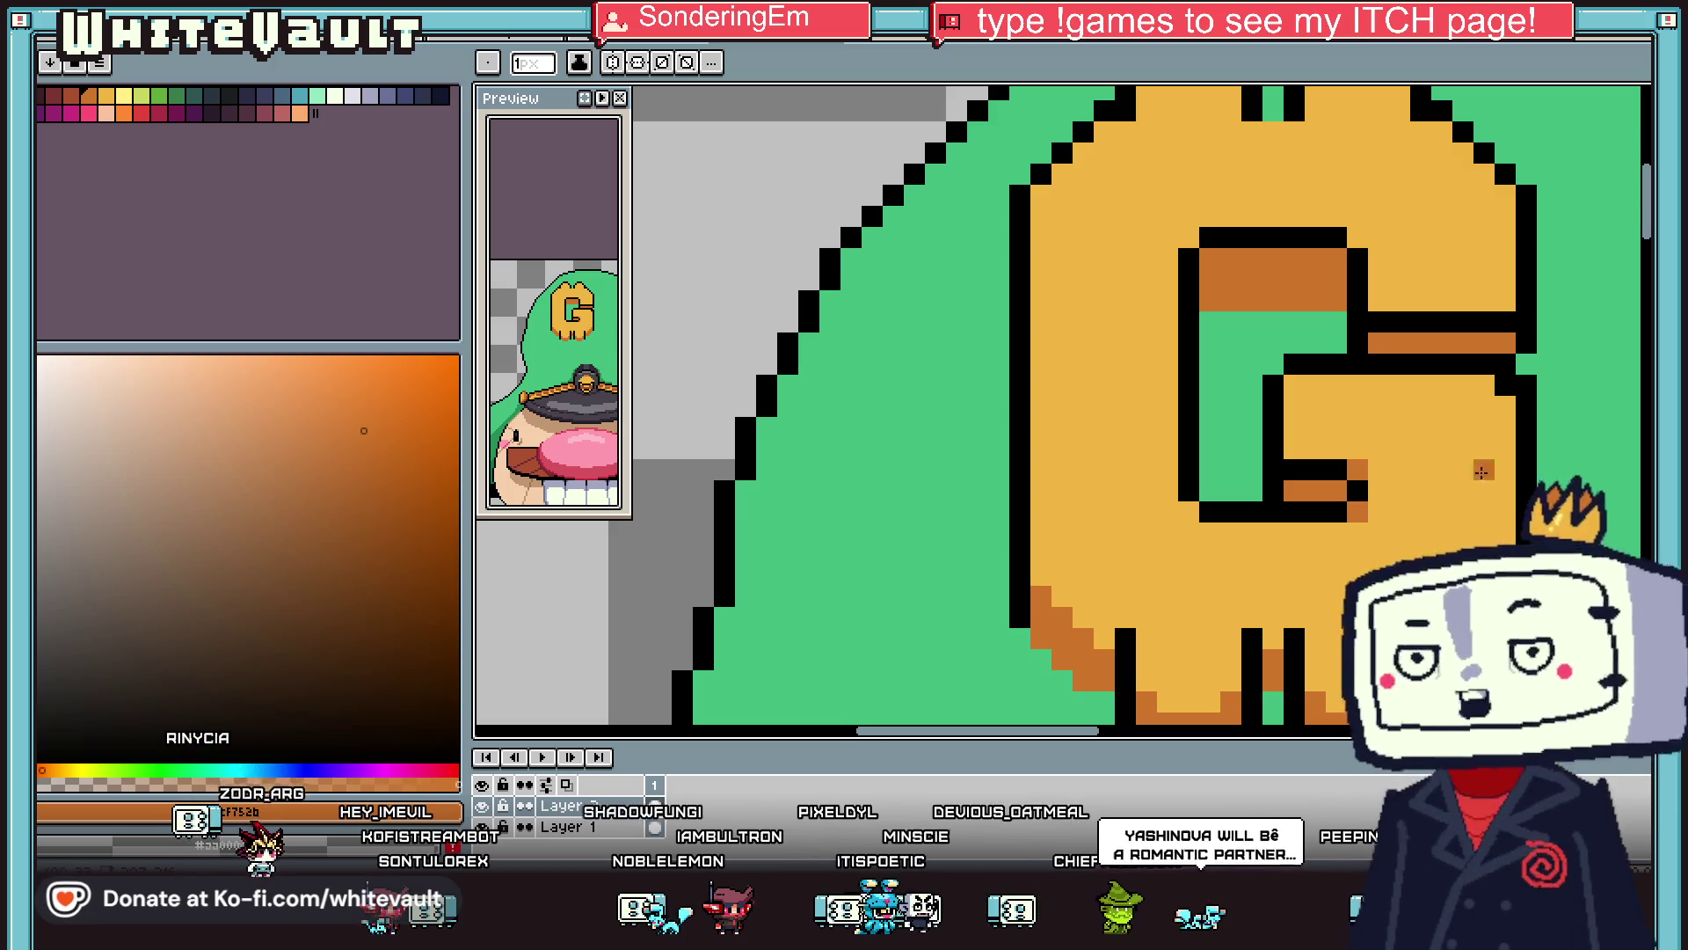
Sample black from the outline and draw a black row across the G's orange band.
{"action": "scroll", "coordinate": [1425, 482], "scroll_direction": "down", "scroll_amount": 5}
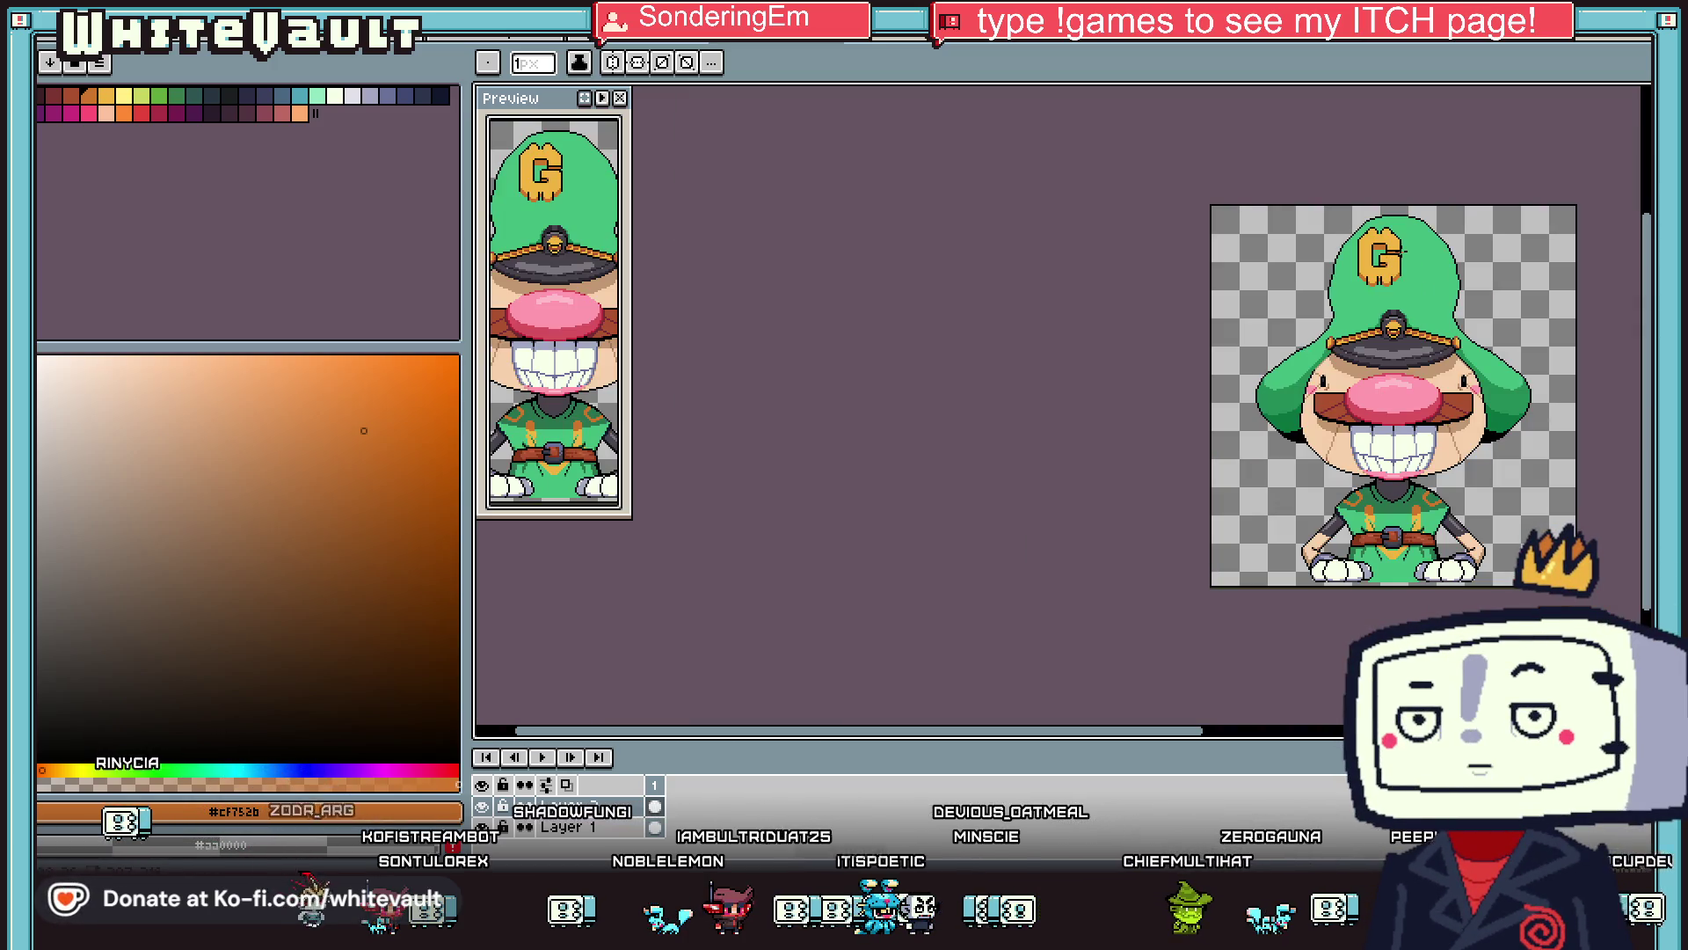
{"action": "scroll", "coordinate": [1398, 255], "scroll_direction": "up", "scroll_amount": 4}
{"action": "scroll", "coordinate": [1310, 330], "scroll_direction": "up", "scroll_amount": 2}
{"action": "key", "text": "alt"}
{"action": "left_click", "coordinate": [1310, 338]}
{"action": "left_click_drag", "start_coordinate": [1271, 369], "coordinate": [1143, 370]}
{"action": "scroll", "coordinate": [1269, 405], "scroll_direction": "down", "scroll_amount": 3}
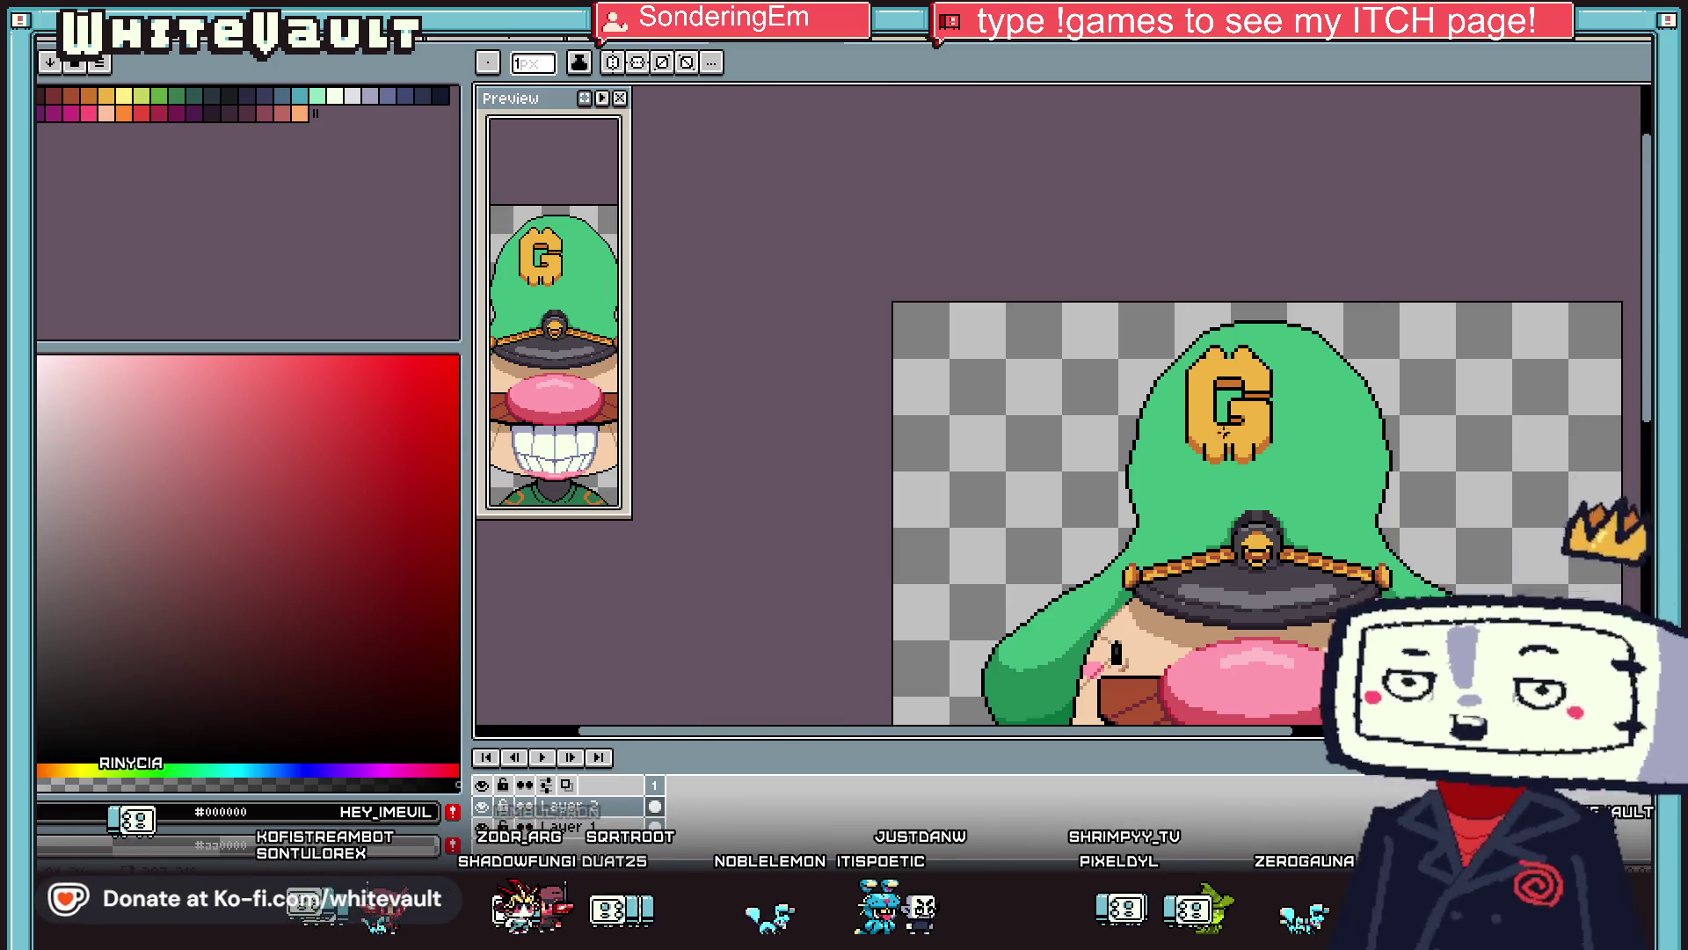
{"action": "scroll", "coordinate": [1269, 406], "scroll_direction": "up", "scroll_amount": 3}
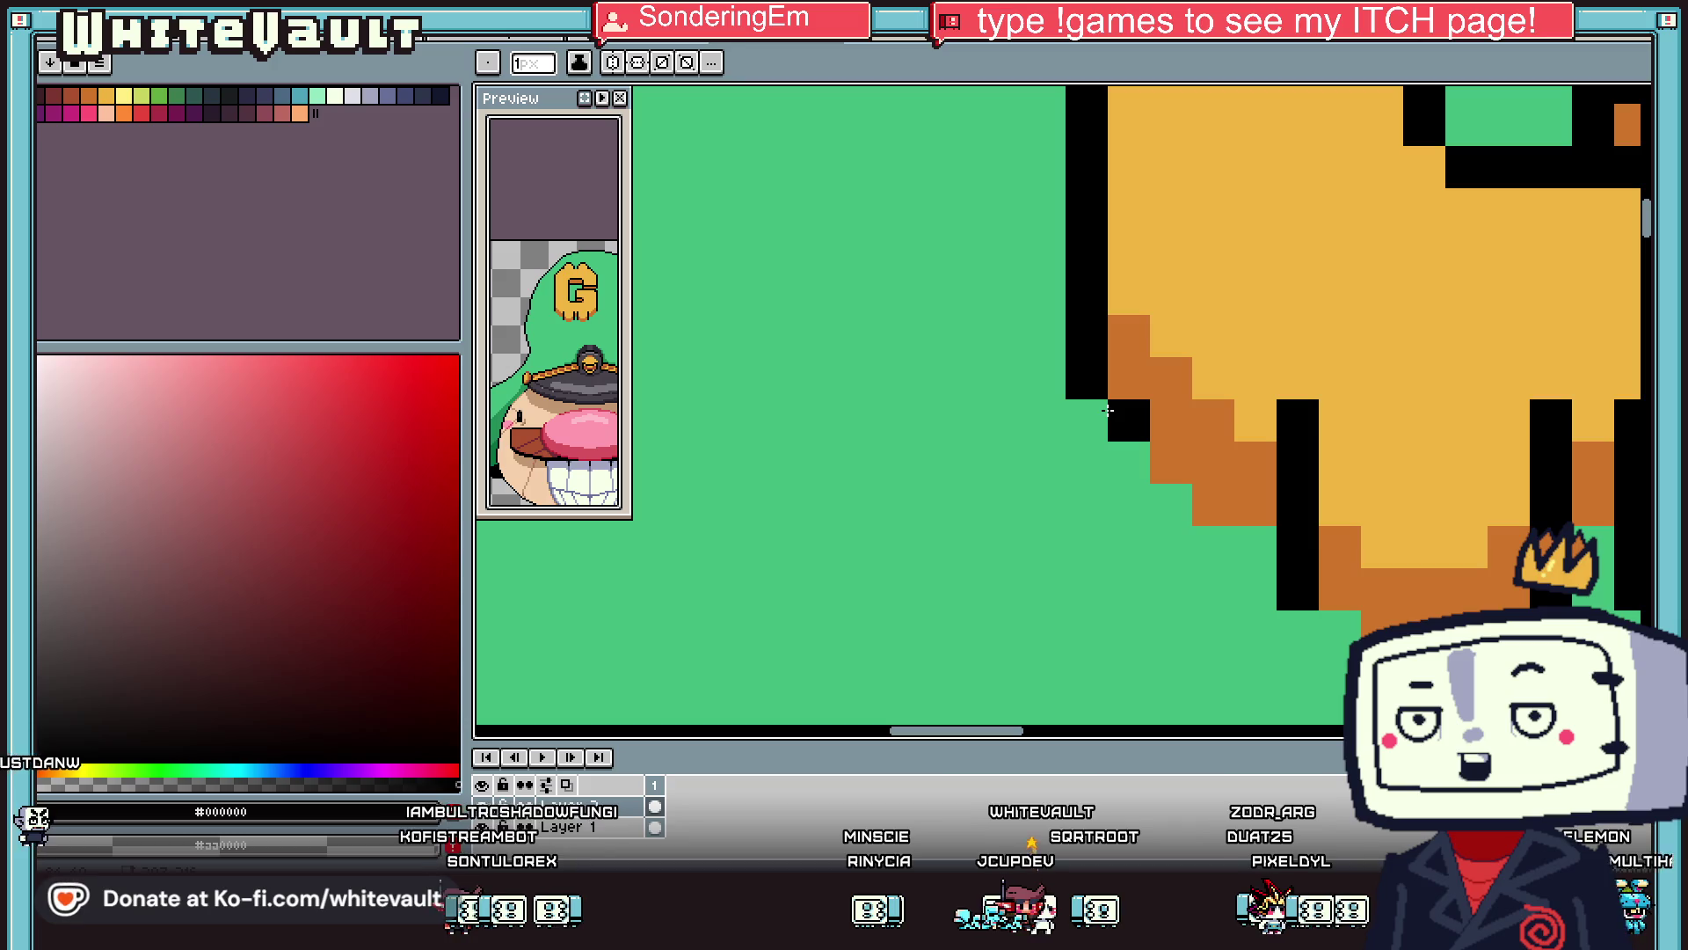
{"action": "scroll", "coordinate": [1108, 410], "scroll_direction": "down", "scroll_amount": 5}
{"action": "scroll", "coordinate": [1236, 390], "scroll_direction": "up", "scroll_amount": 3}
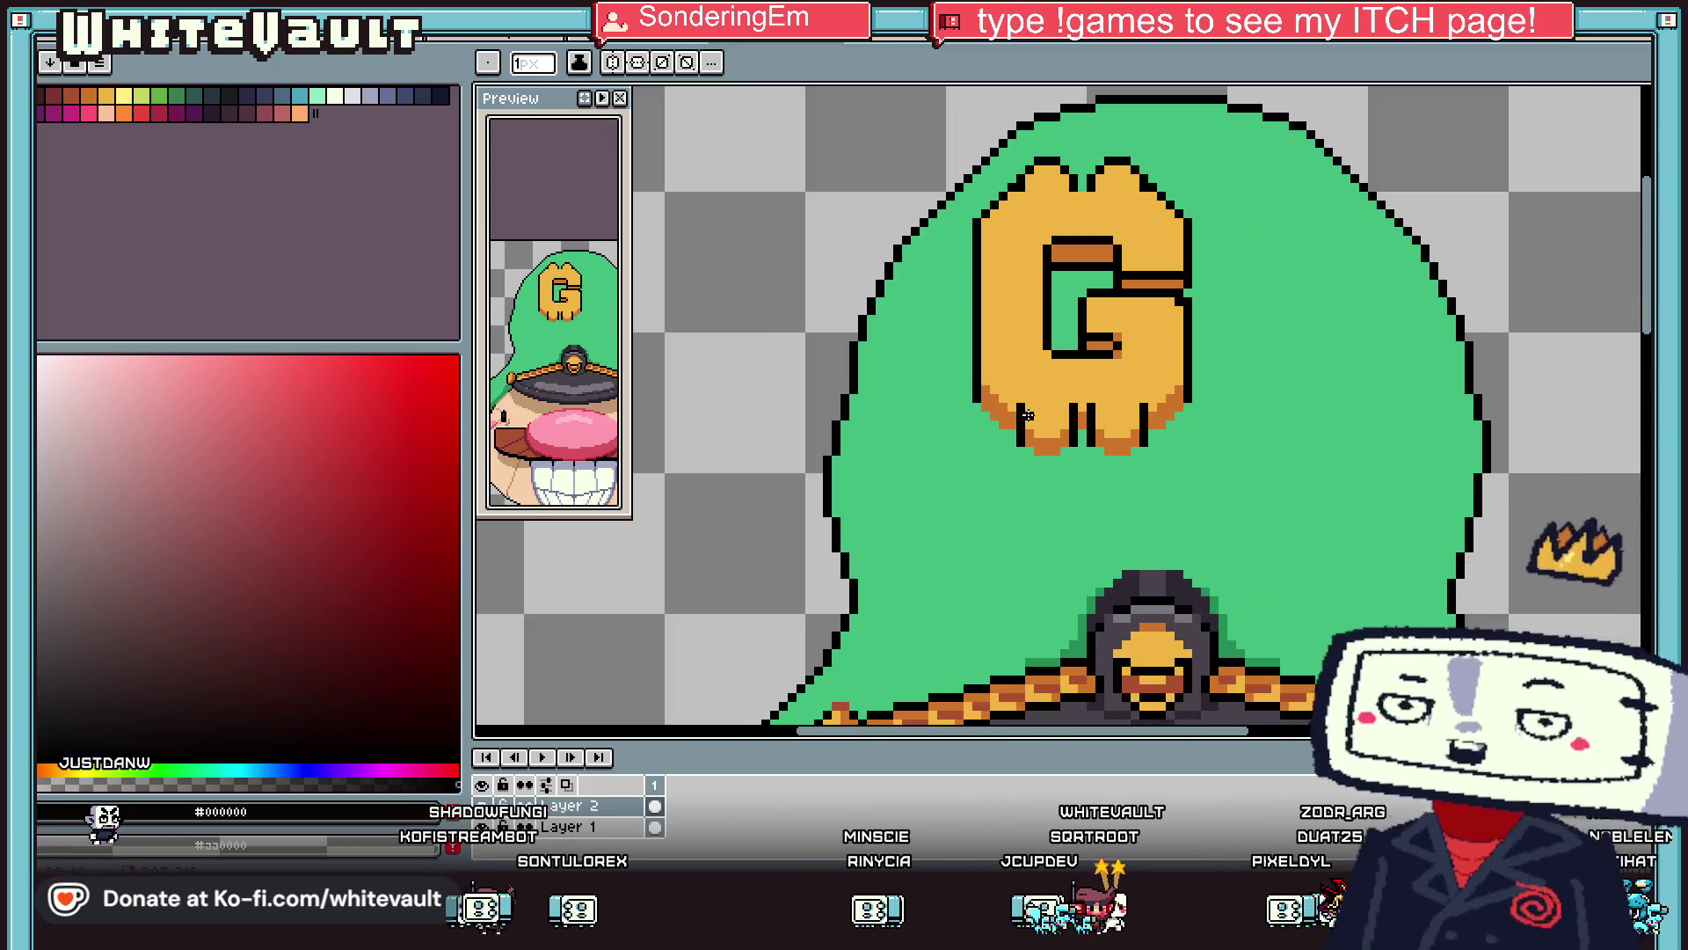
{"action": "scroll", "coordinate": [1236, 391], "scroll_direction": "up", "scroll_amount": 3}
{"action": "left_click", "coordinate": [887, 364]}
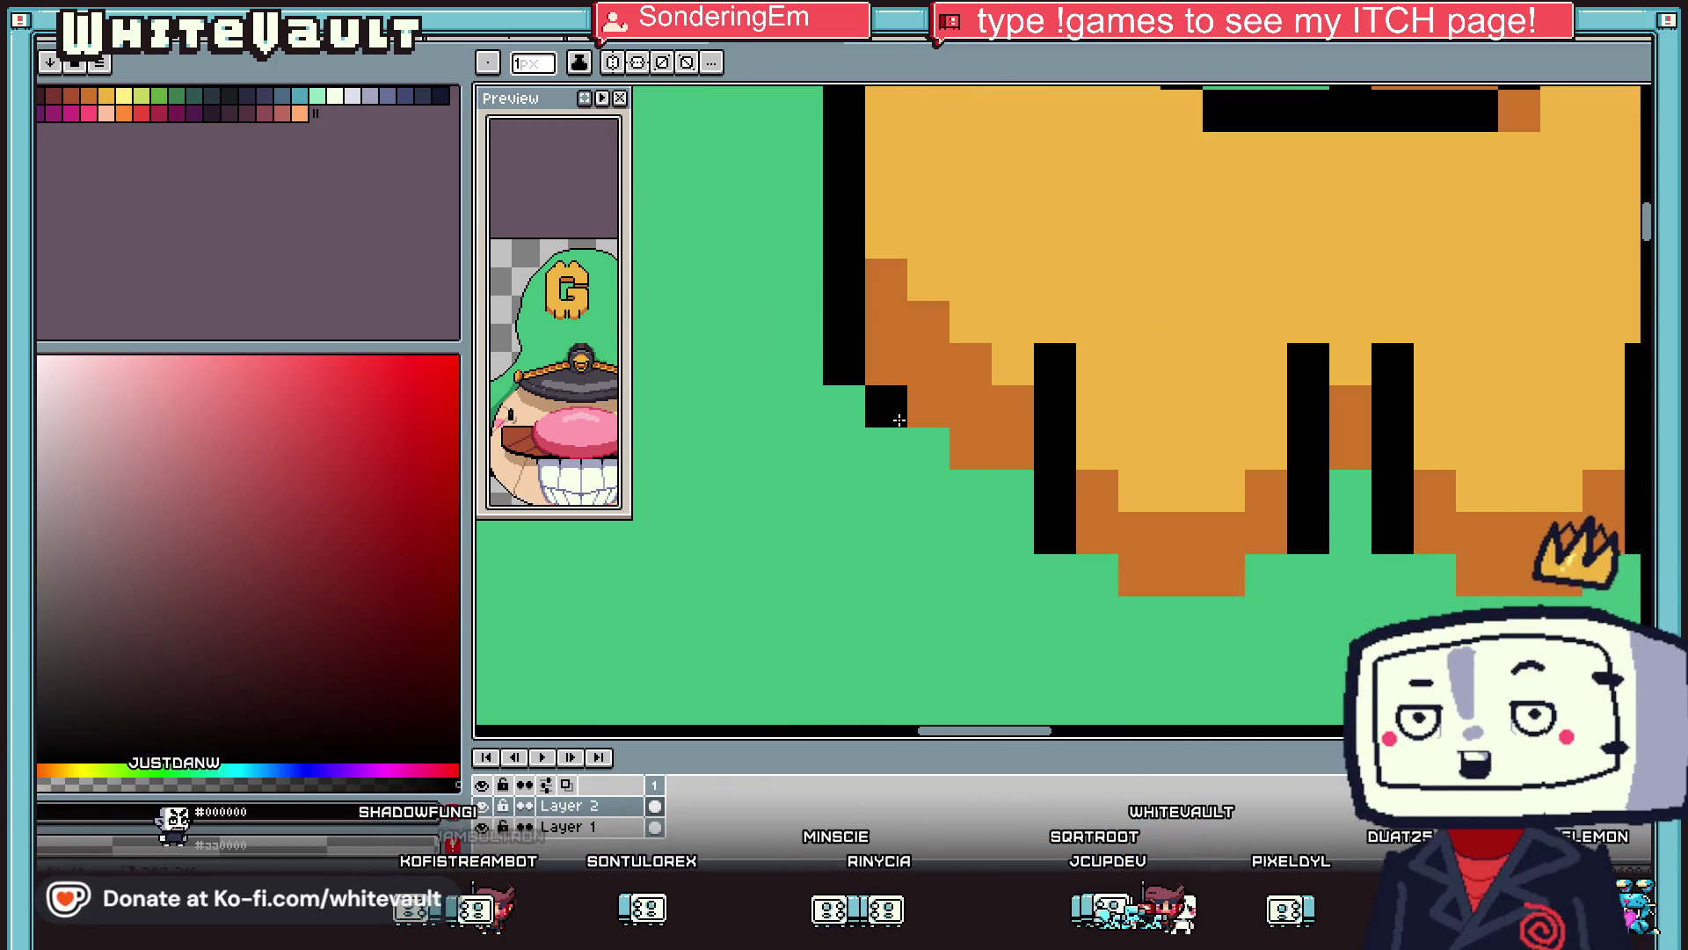
{"action": "left_click", "coordinate": [957, 445]}
{"action": "left_click", "coordinate": [1013, 448]}
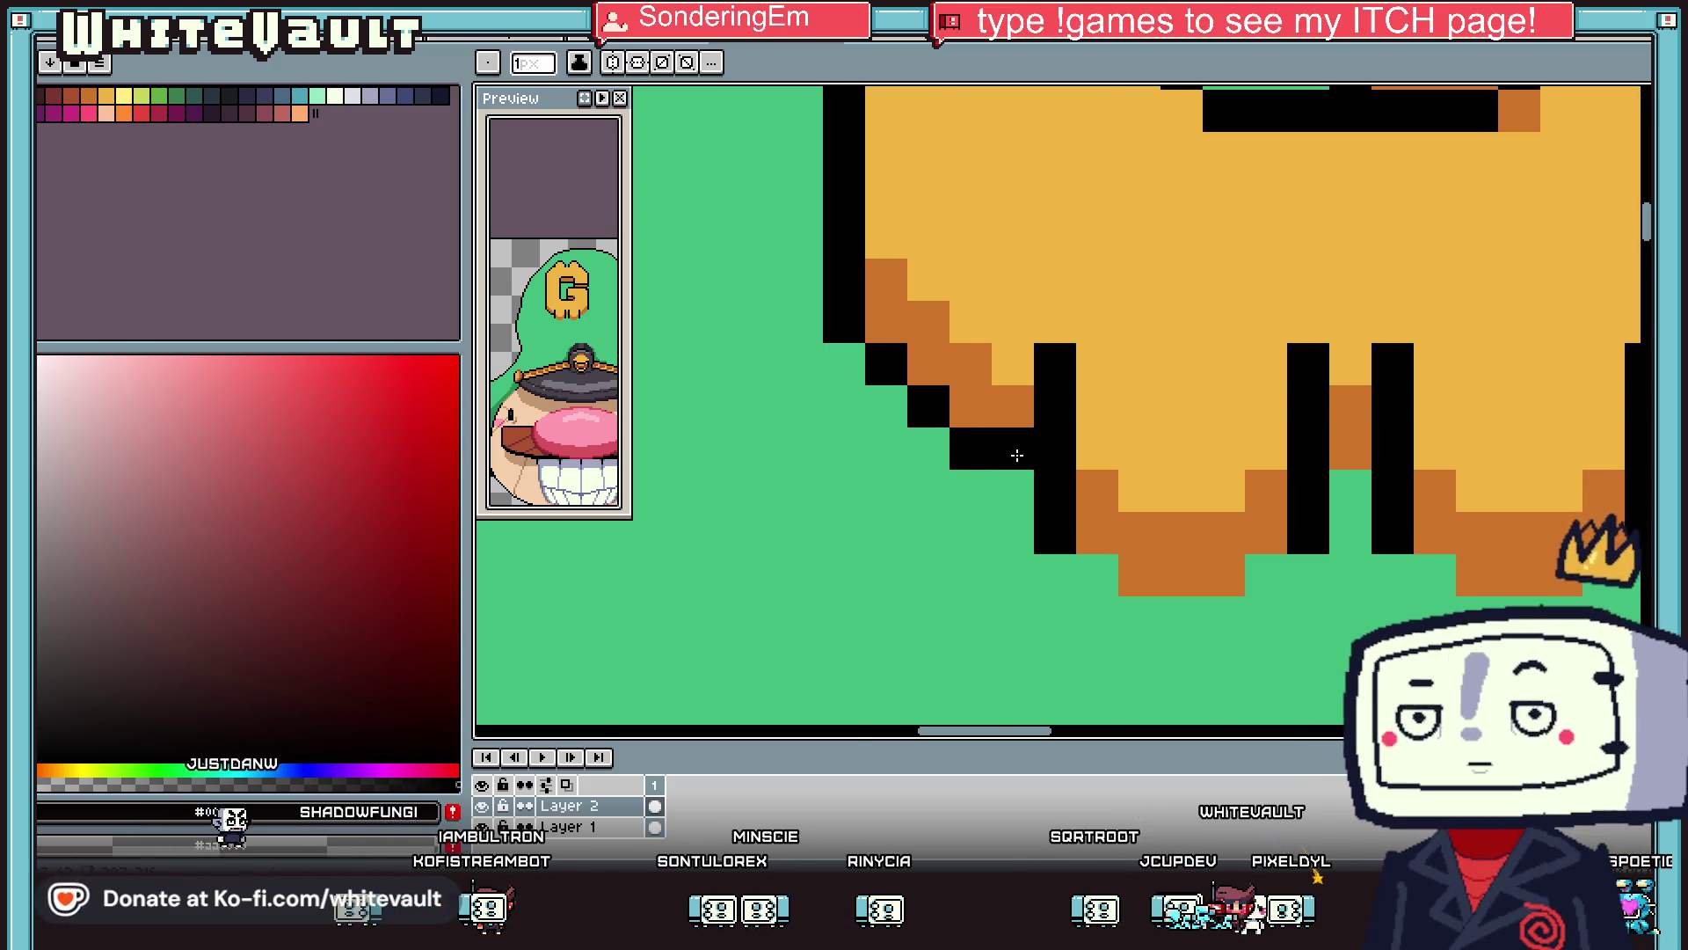
{"action": "scroll", "coordinate": [1203, 417], "scroll_direction": "down", "scroll_amount": 5}
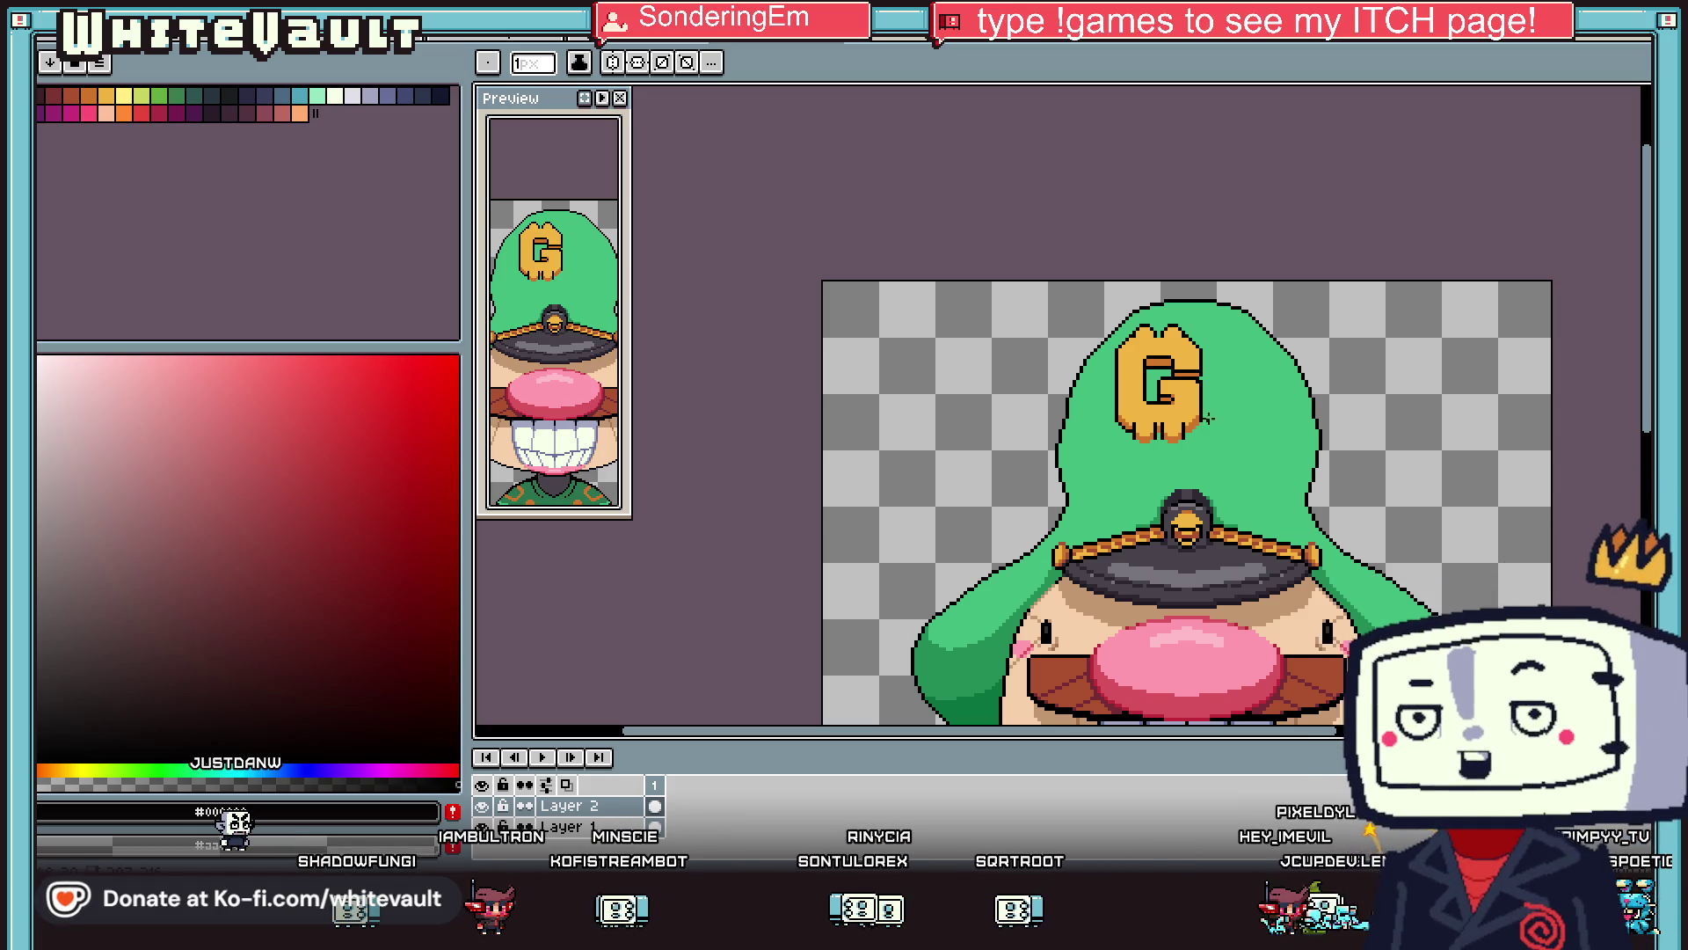
{"action": "scroll", "coordinate": [1203, 417], "scroll_direction": "up", "scroll_amount": 5}
{"action": "mouse_move", "coordinate": [1262, 405]}
{"action": "left_mouse_down"}
{"action": "mouse_move", "coordinate": [1263, 447]}
{"action": "mouse_move", "coordinate": [1143, 488]}
{"action": "left_mouse_up"}
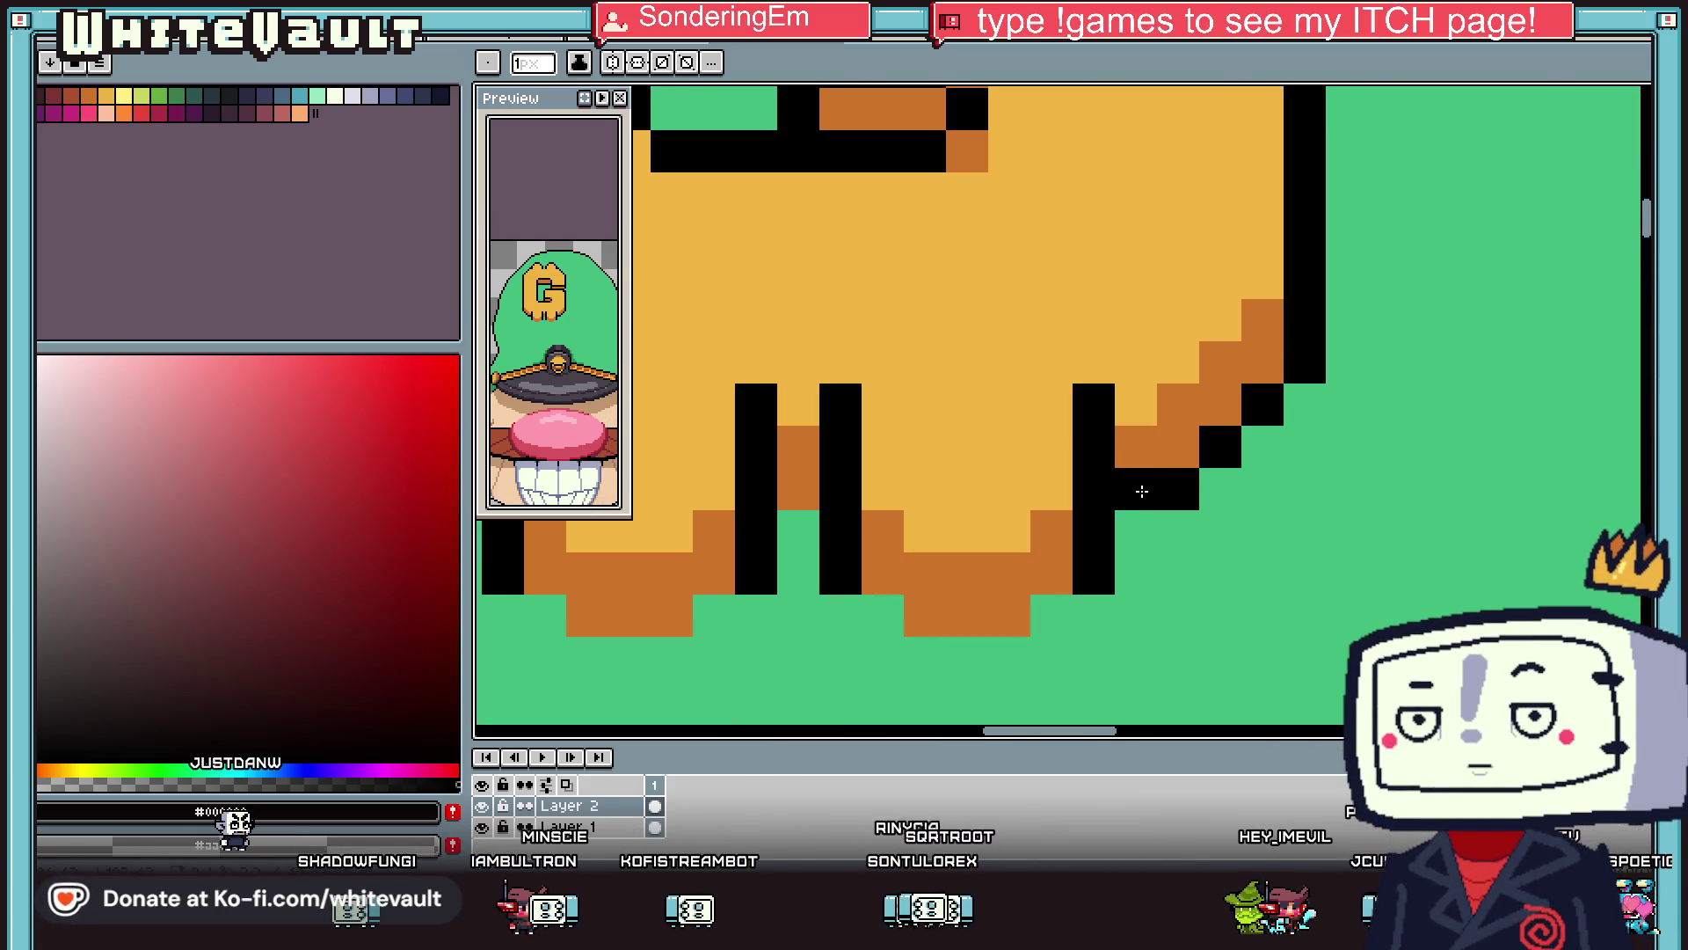
{"action": "scroll", "coordinate": [818, 483], "scroll_direction": "down", "scroll_amount": 4}
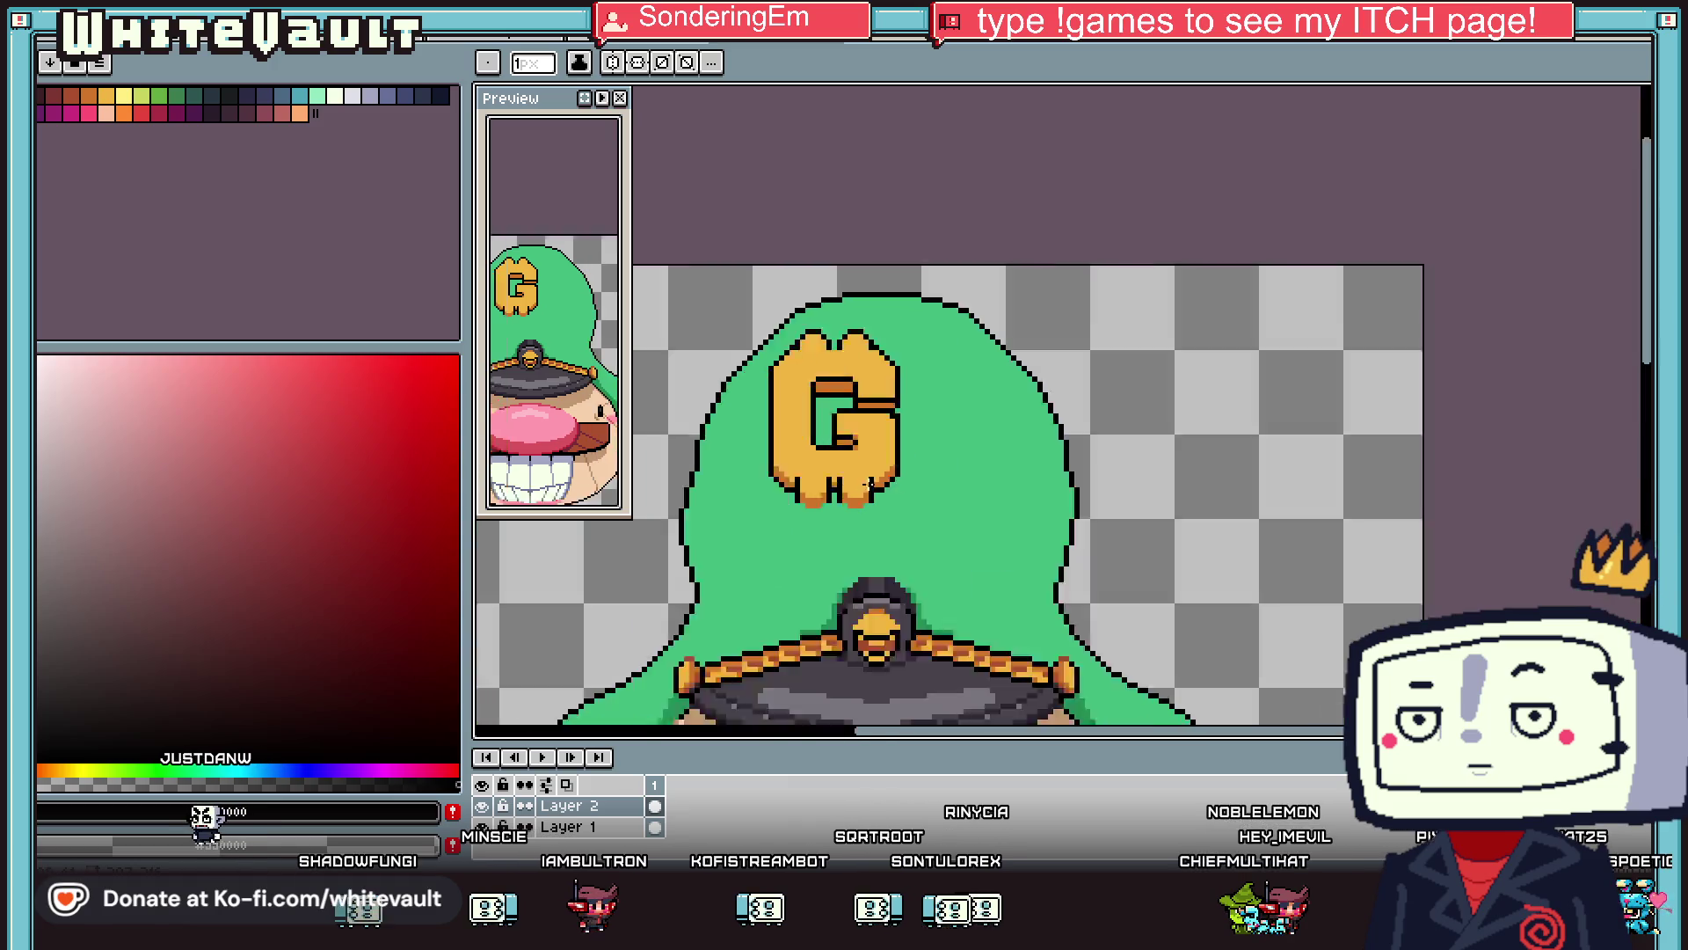
{"action": "scroll", "coordinate": [840, 454], "scroll_direction": "up", "scroll_amount": 2}
{"action": "scroll", "coordinate": [840, 454], "scroll_direction": "up", "scroll_amount": 2}
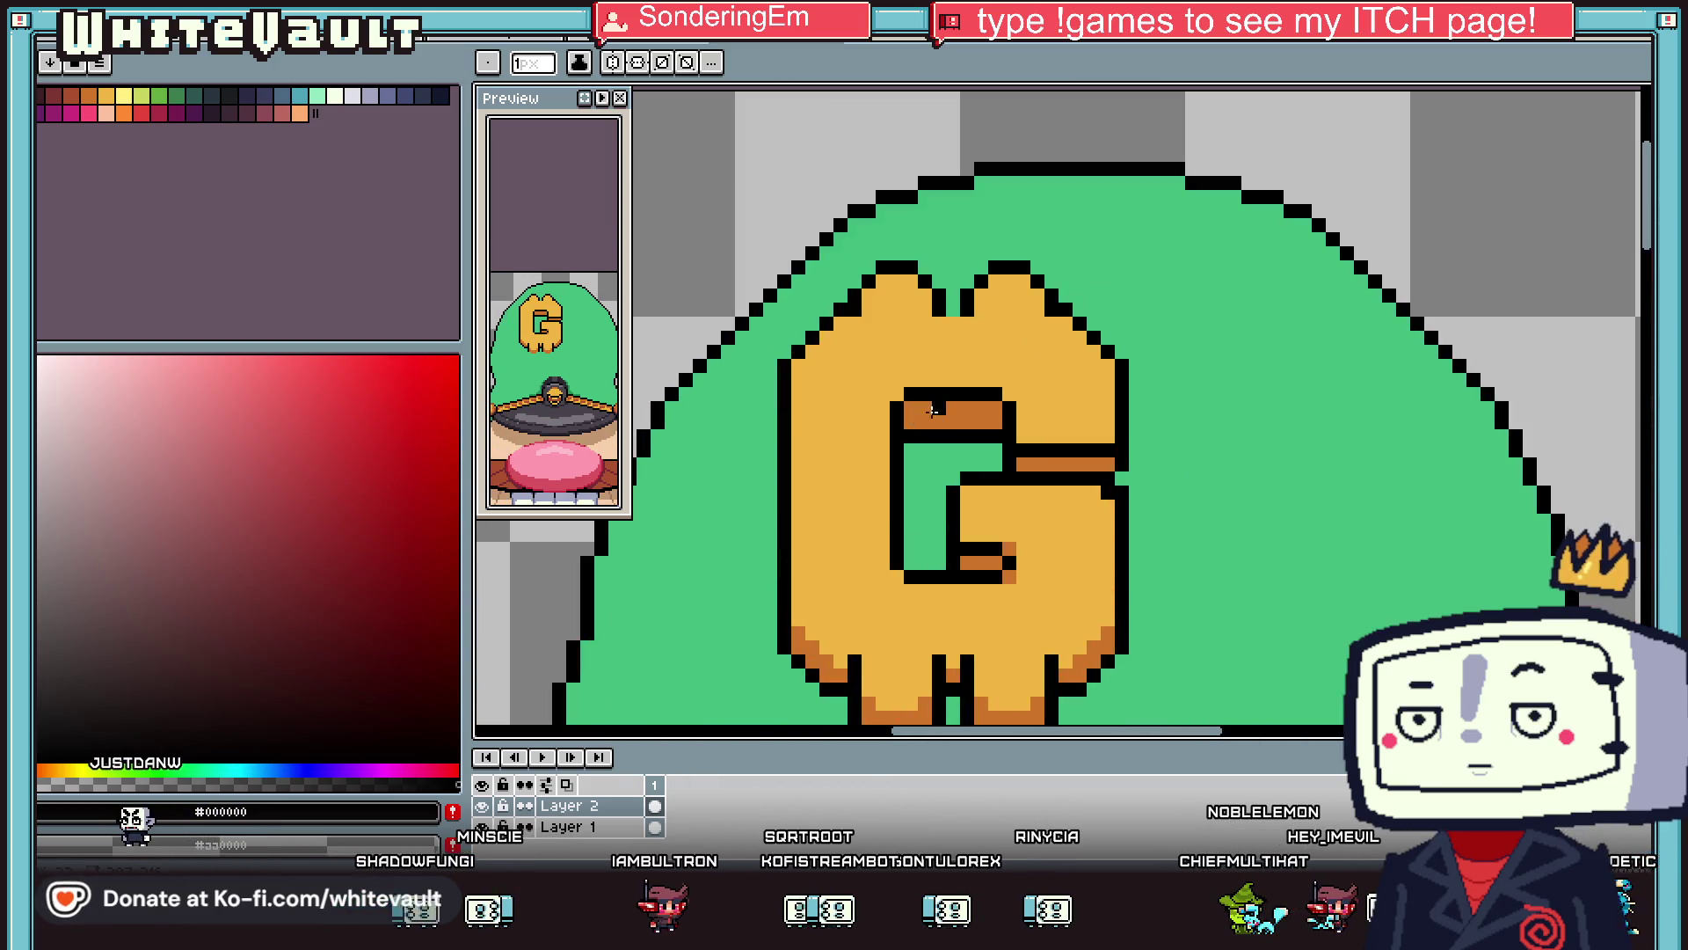
{"action": "scroll", "coordinate": [888, 671], "scroll_direction": "down", "scroll_amount": 3}
{"action": "scroll", "coordinate": [888, 671], "scroll_direction": "up", "scroll_amount": 3}
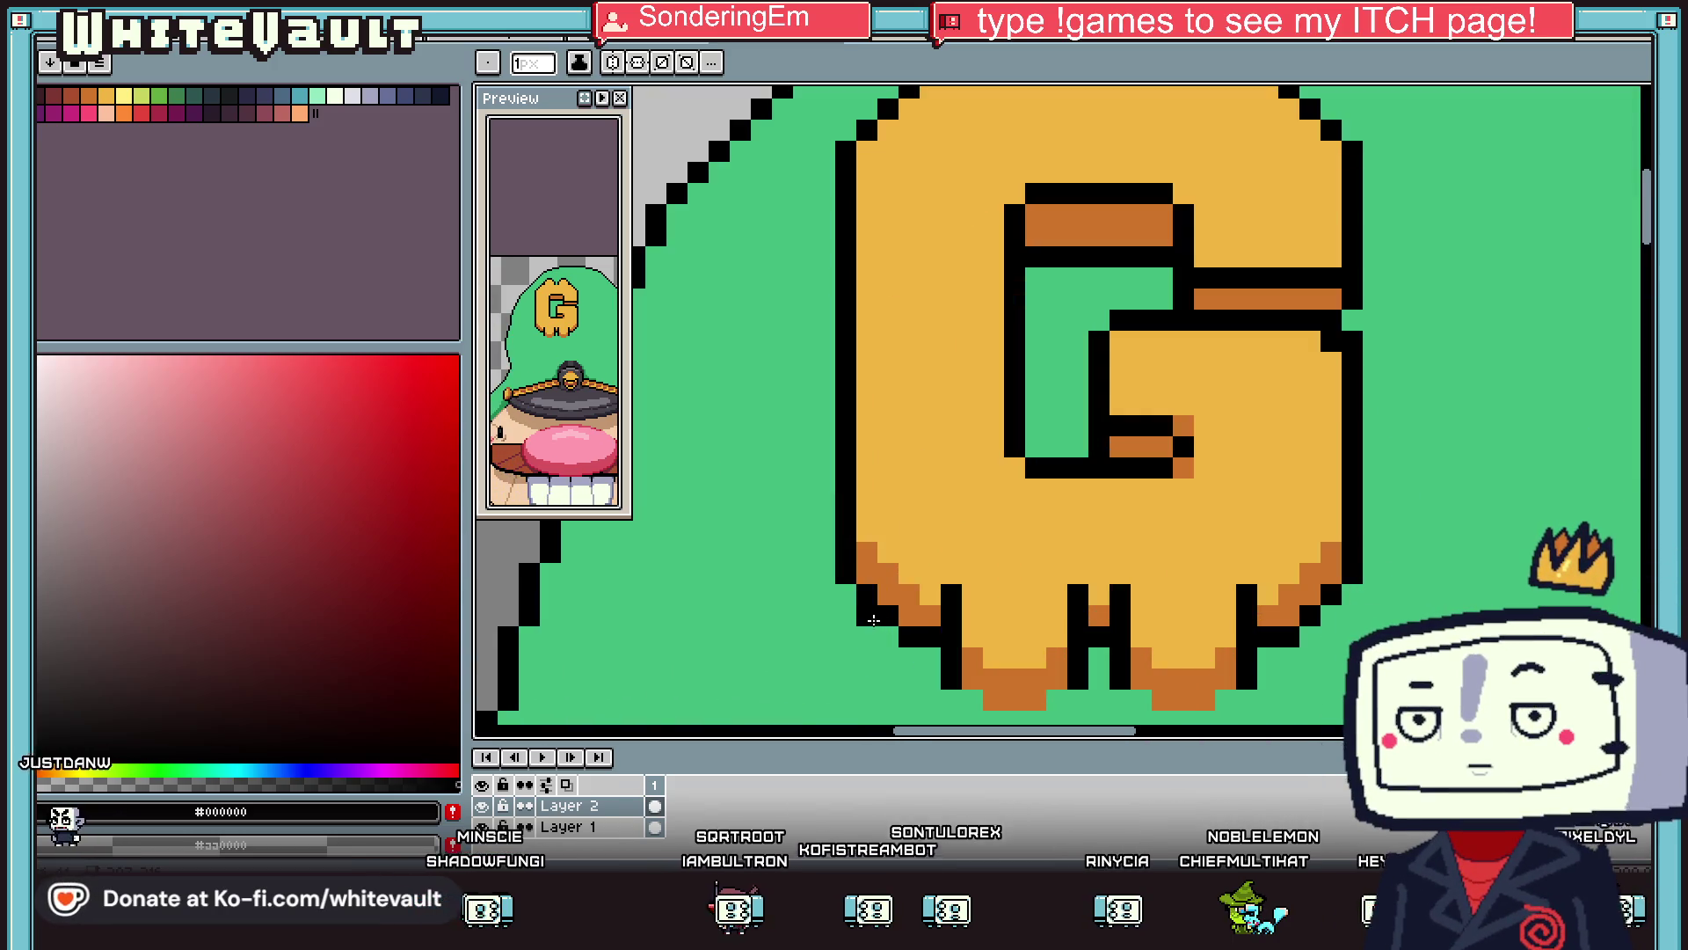
{"action": "key", "text": "i"}
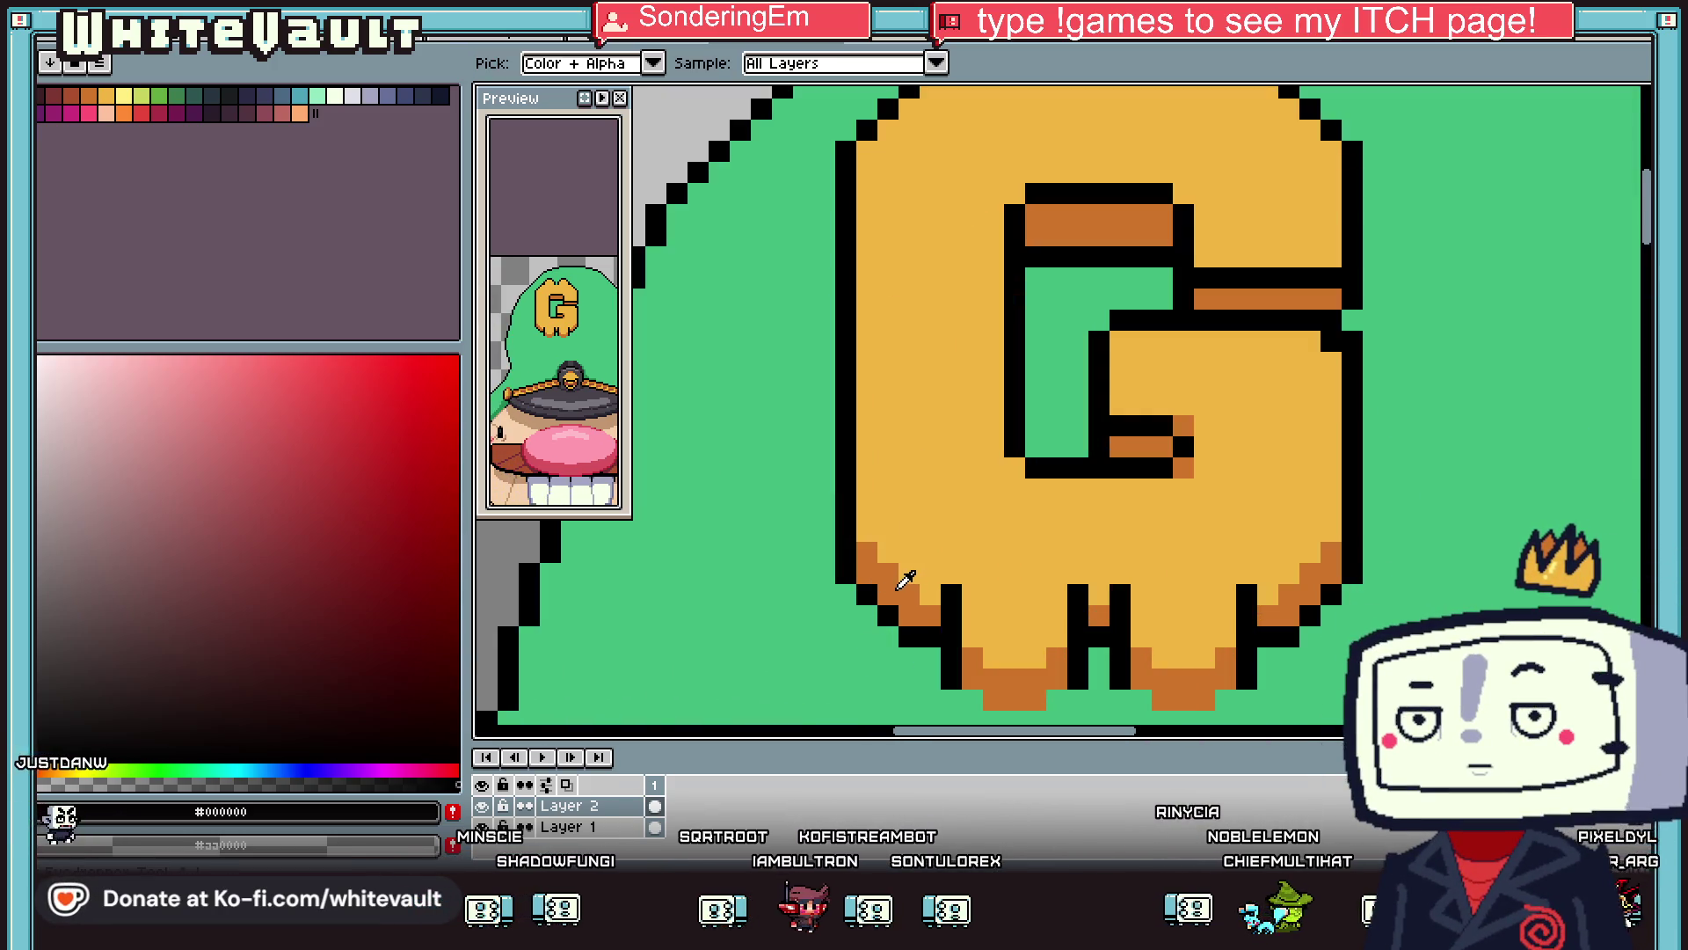
{"action": "left_click", "coordinate": [901, 593]}
{"action": "left_click", "coordinate": [81, 105]}
{"action": "key", "text": "b"}
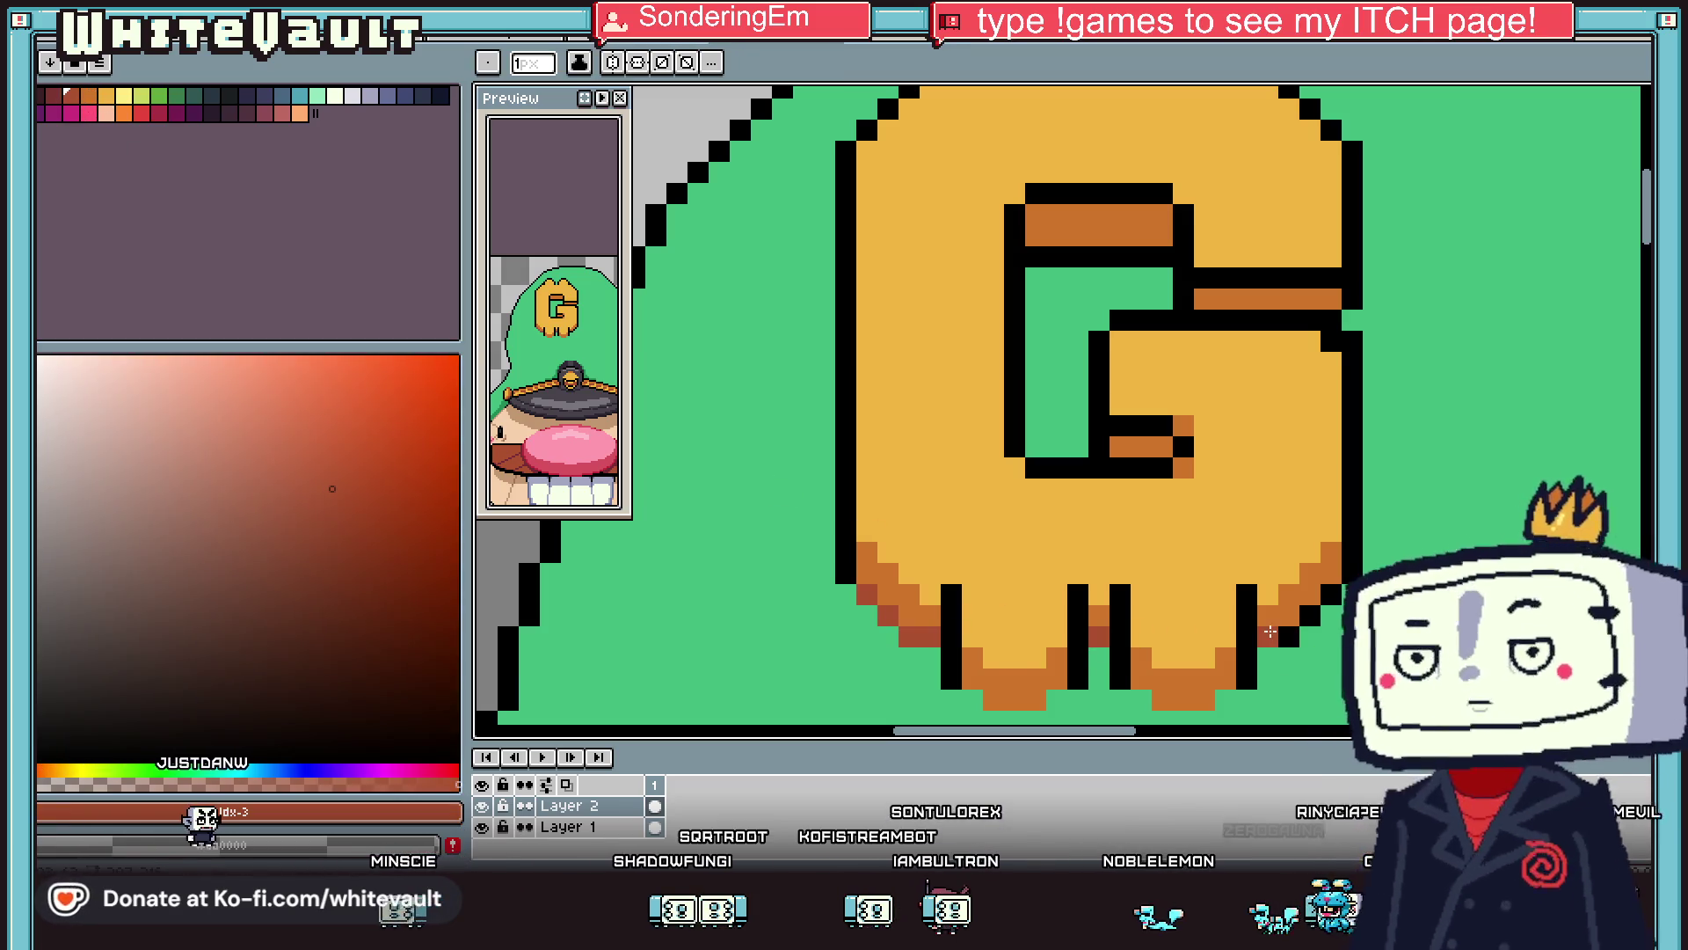
{"action": "scroll", "coordinate": [1326, 597], "scroll_direction": "down", "scroll_amount": 3}
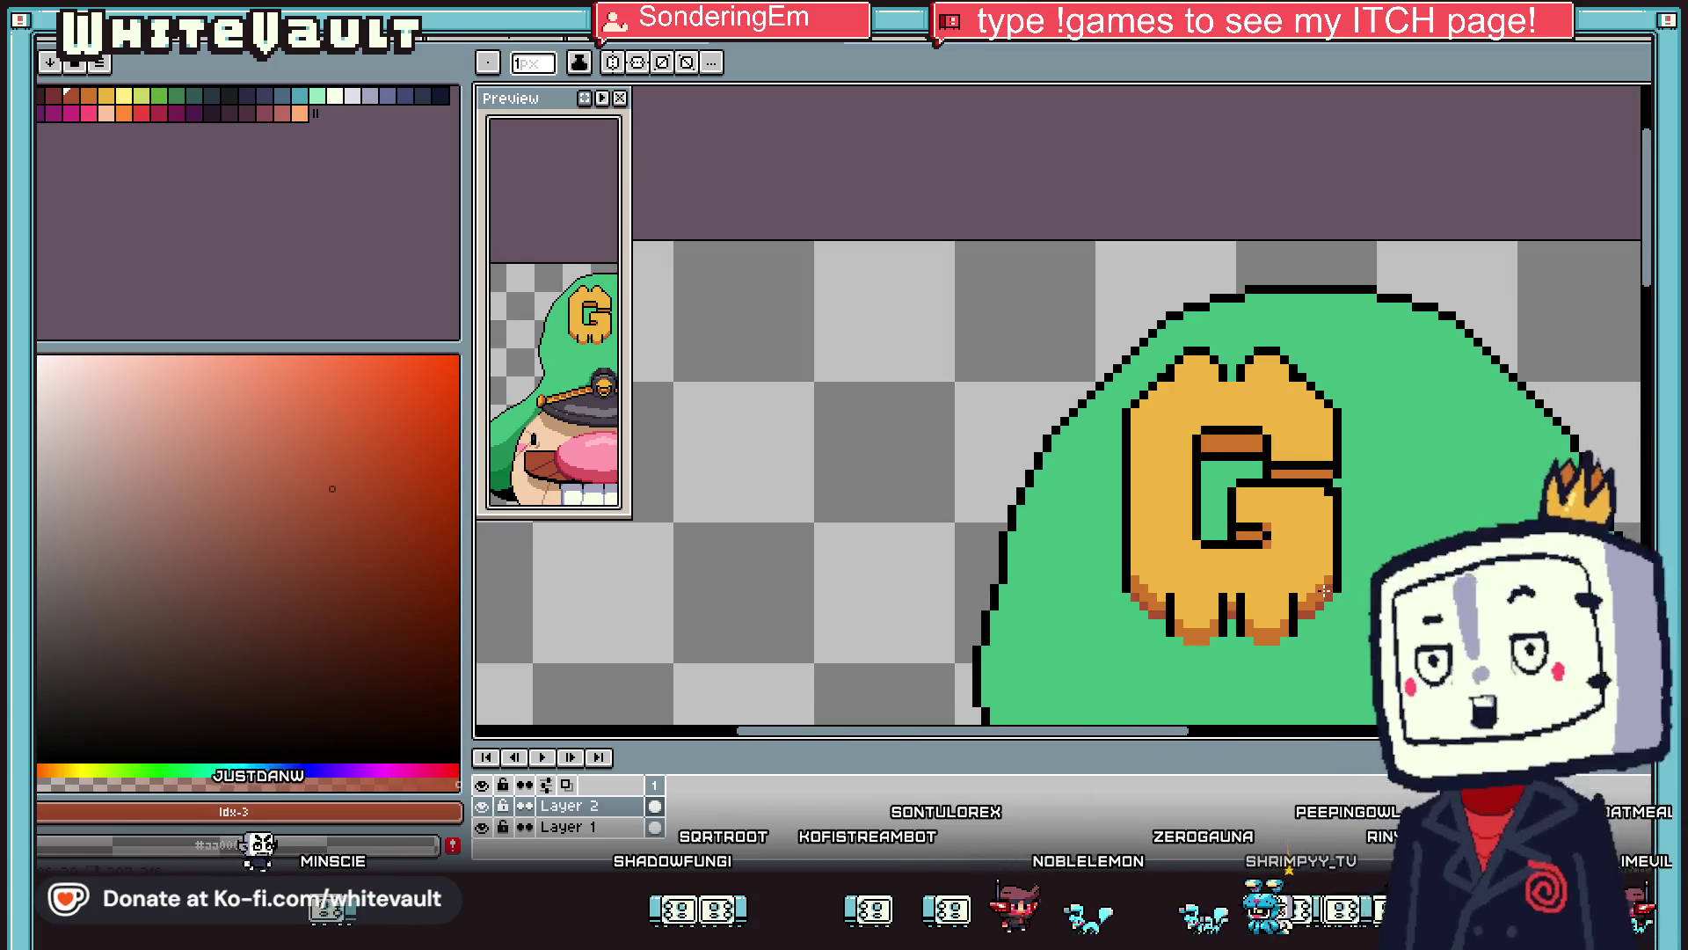
{"action": "scroll", "coordinate": [1229, 453], "scroll_direction": "up", "scroll_amount": 1}
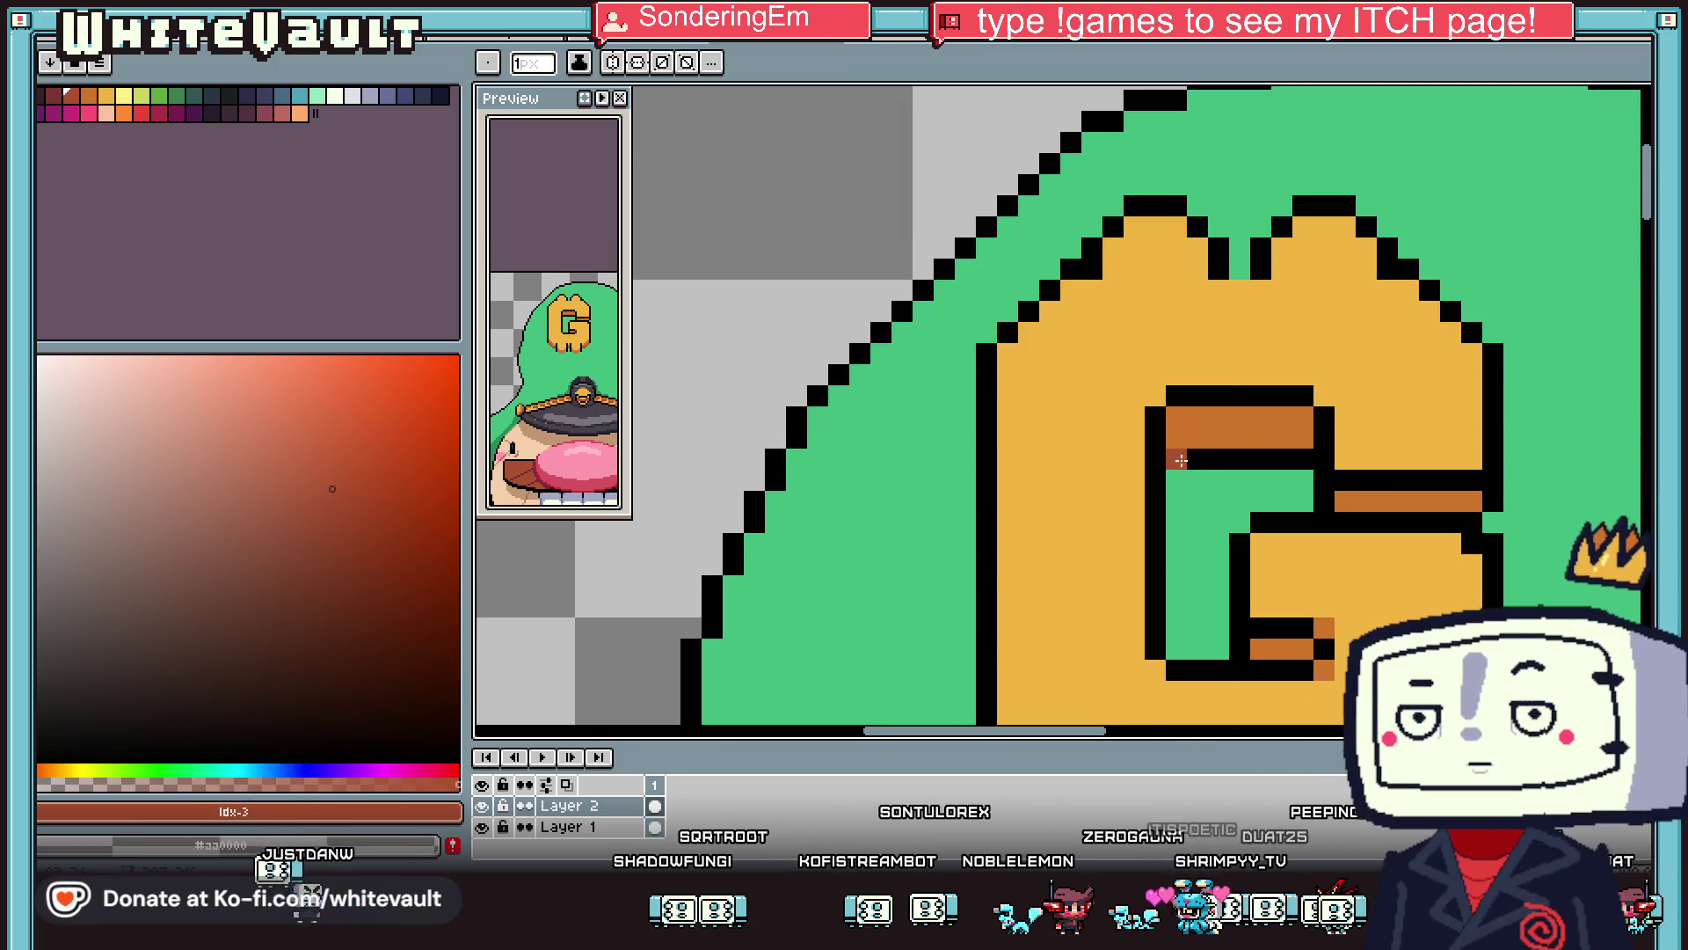
{"action": "scroll", "coordinate": [1377, 473], "scroll_direction": "down", "scroll_amount": 3}
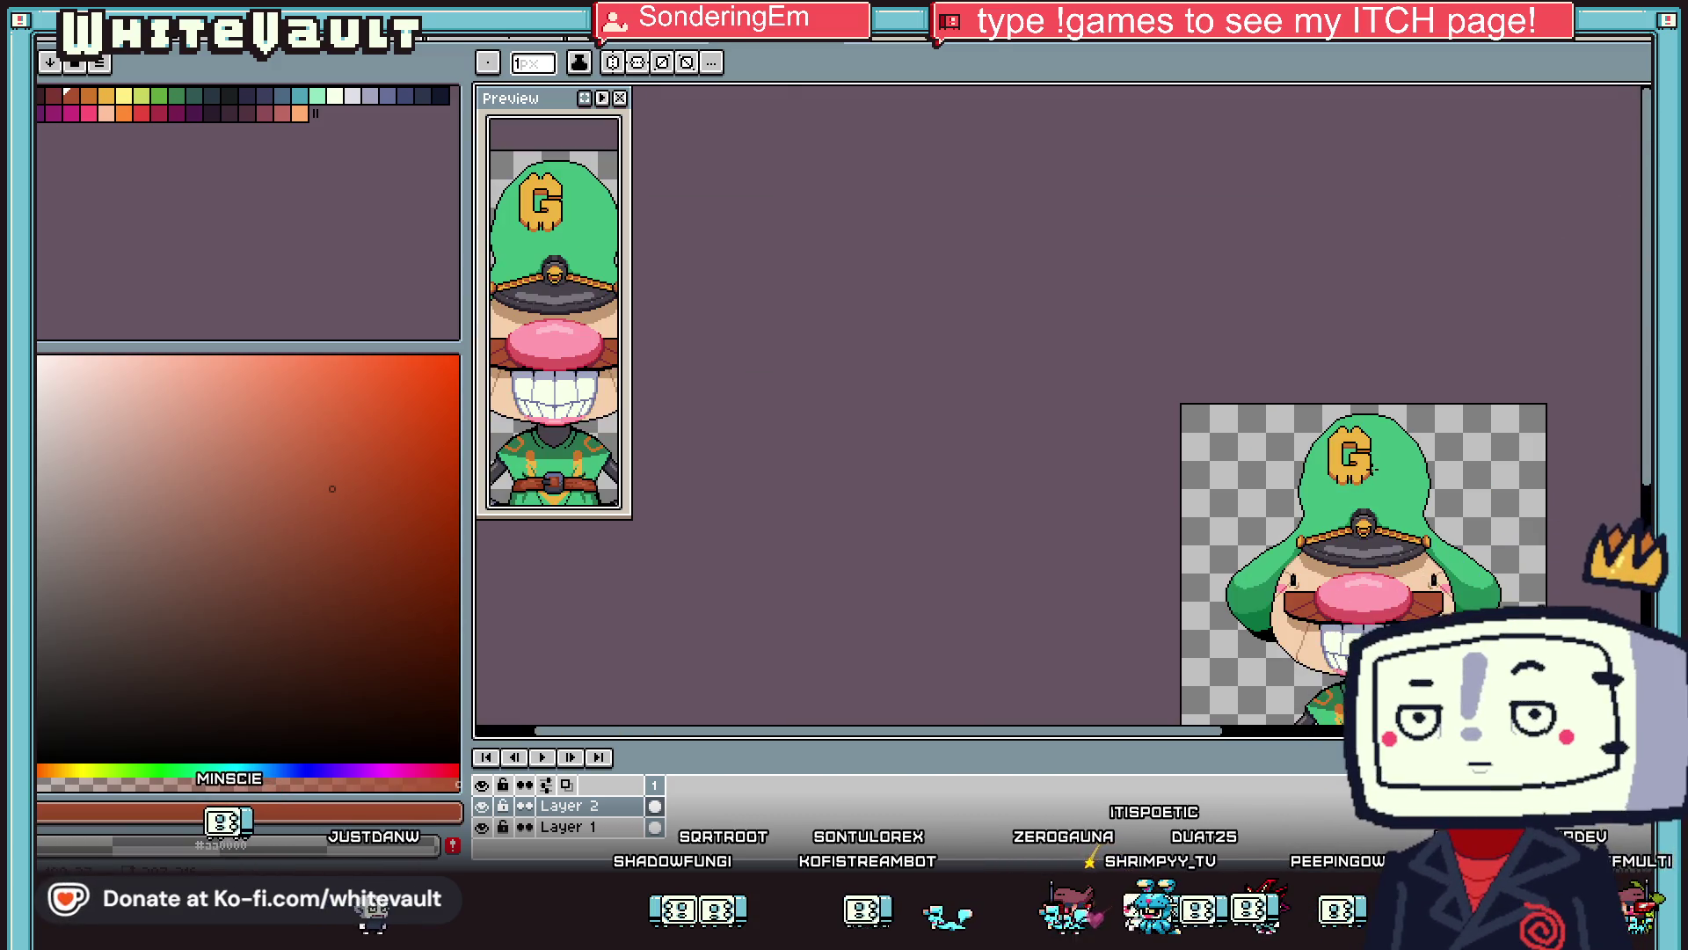
Sample the G's dark red and orange shades and repaint three dark red edge pixels orange.
{"action": "scroll", "coordinate": [1336, 480], "scroll_direction": "up", "scroll_amount": 3}
{"action": "key", "text": "alt"}
{"action": "scroll", "coordinate": [1206, 515], "scroll_direction": "up", "scroll_amount": 1}
{"action": "left_click", "coordinate": [1201, 518], "text": "alt"}
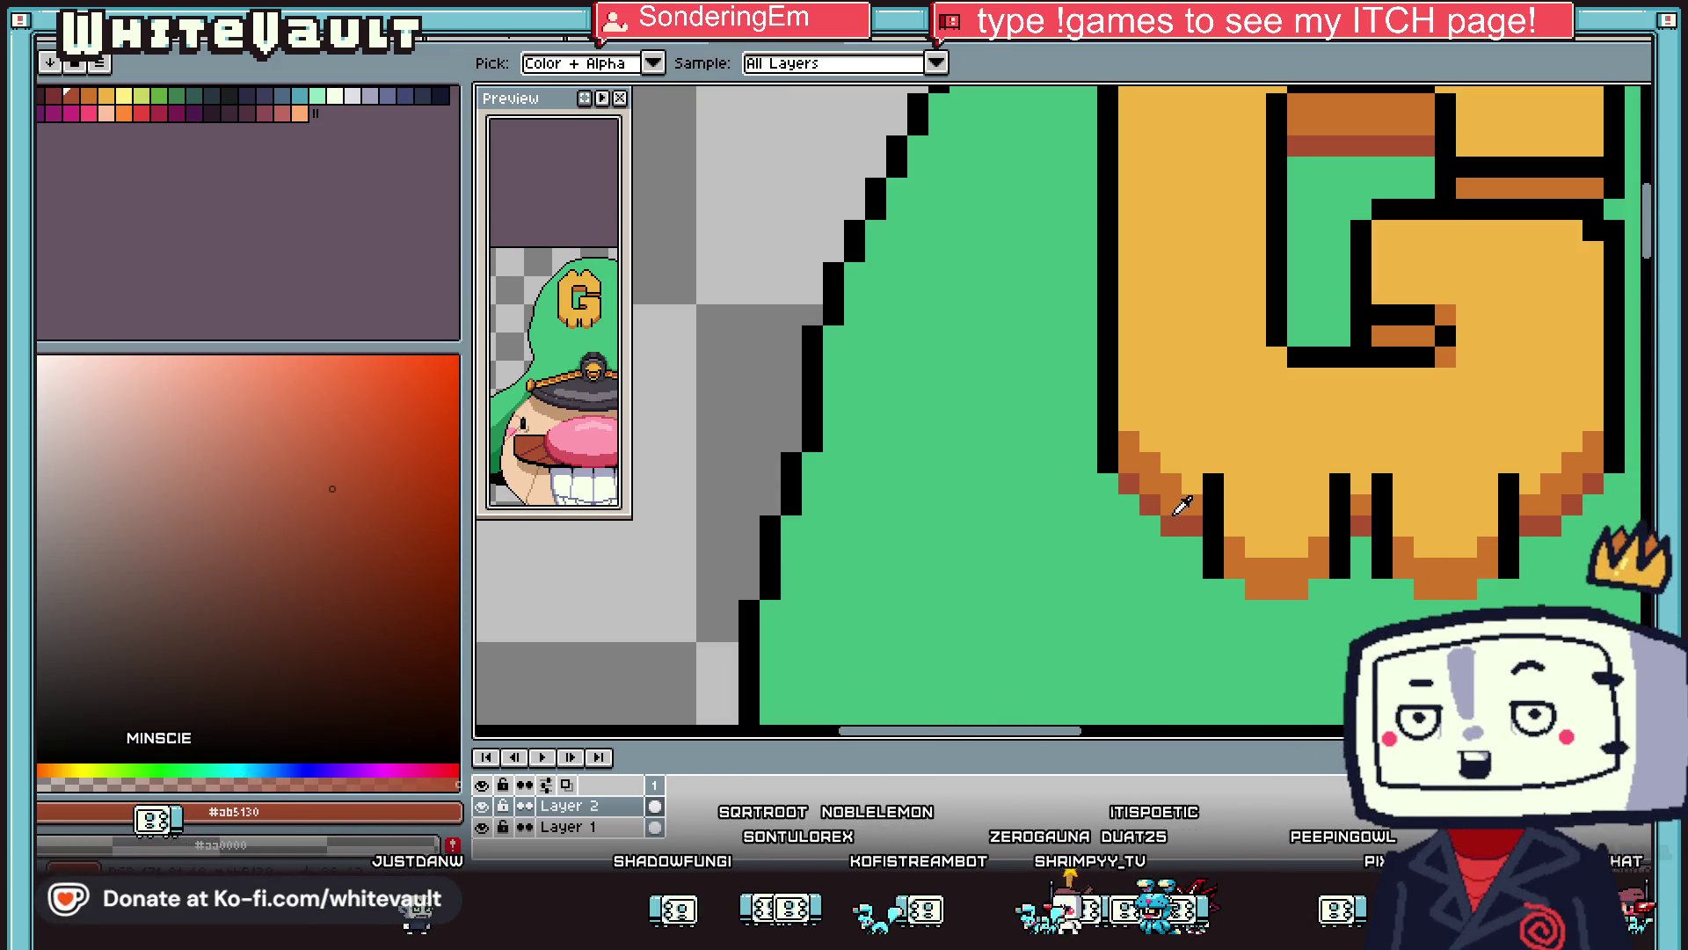
{"action": "scroll", "coordinate": [1232, 583], "scroll_direction": "up", "scroll_amount": 2}
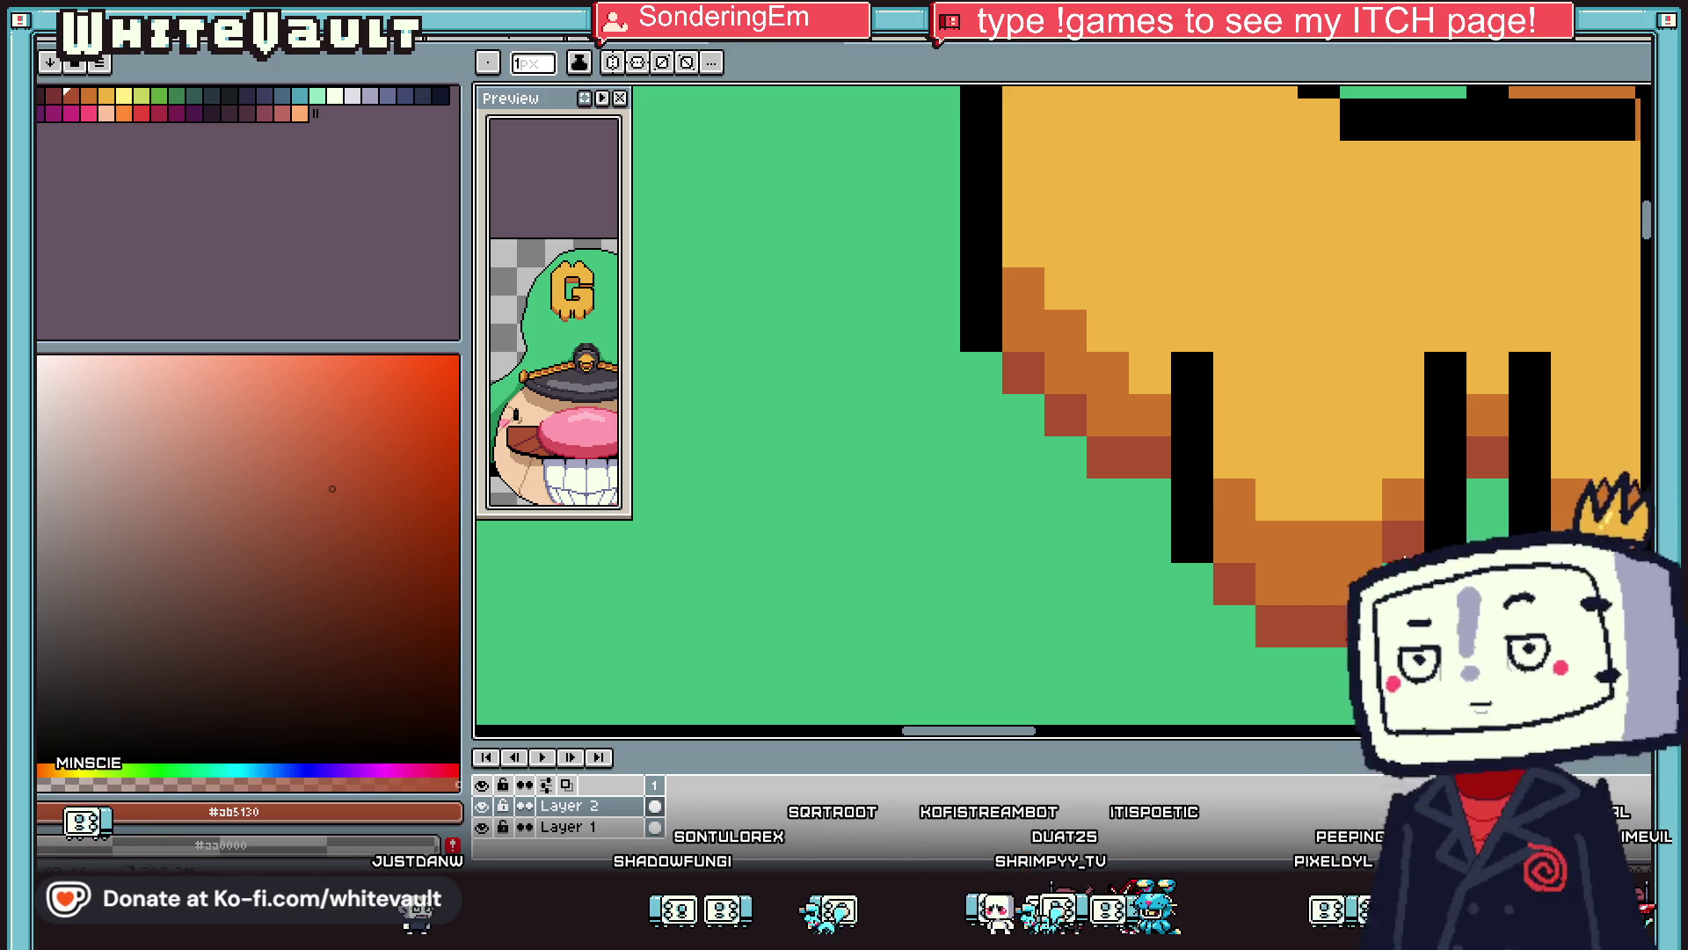
{"action": "left_click", "coordinate": [1413, 490], "text": "alt"}
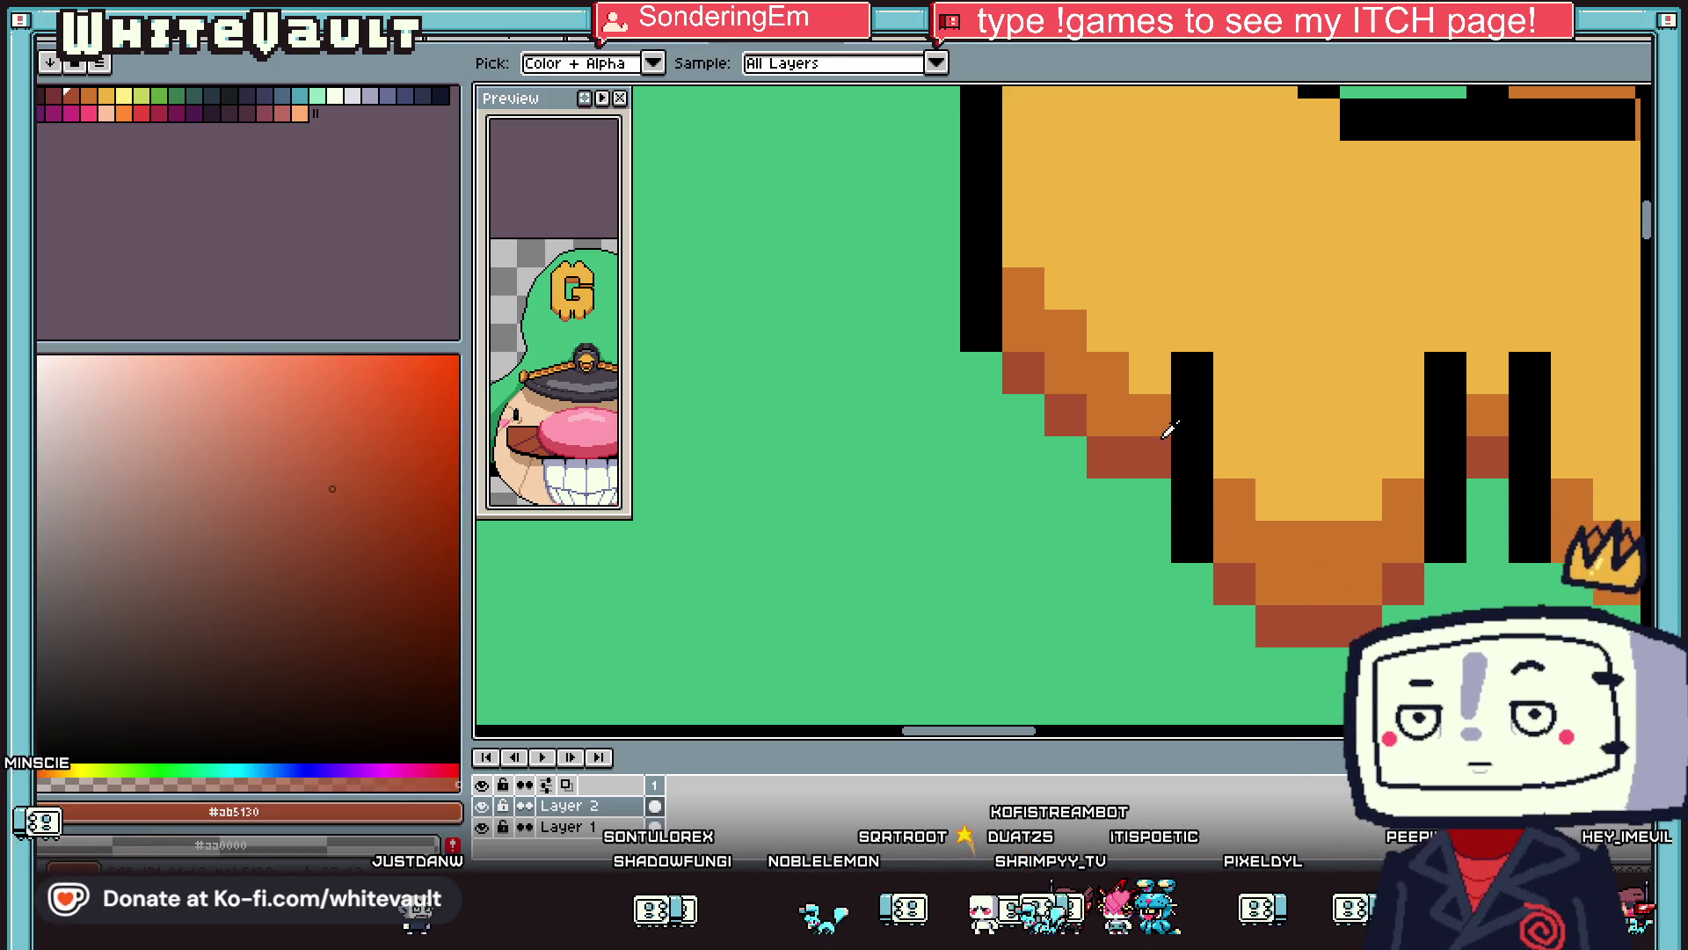
{"action": "left_click", "coordinate": [1151, 457]}
{"action": "left_click", "coordinate": [1066, 414]}
{"action": "left_click", "coordinate": [1024, 372]}
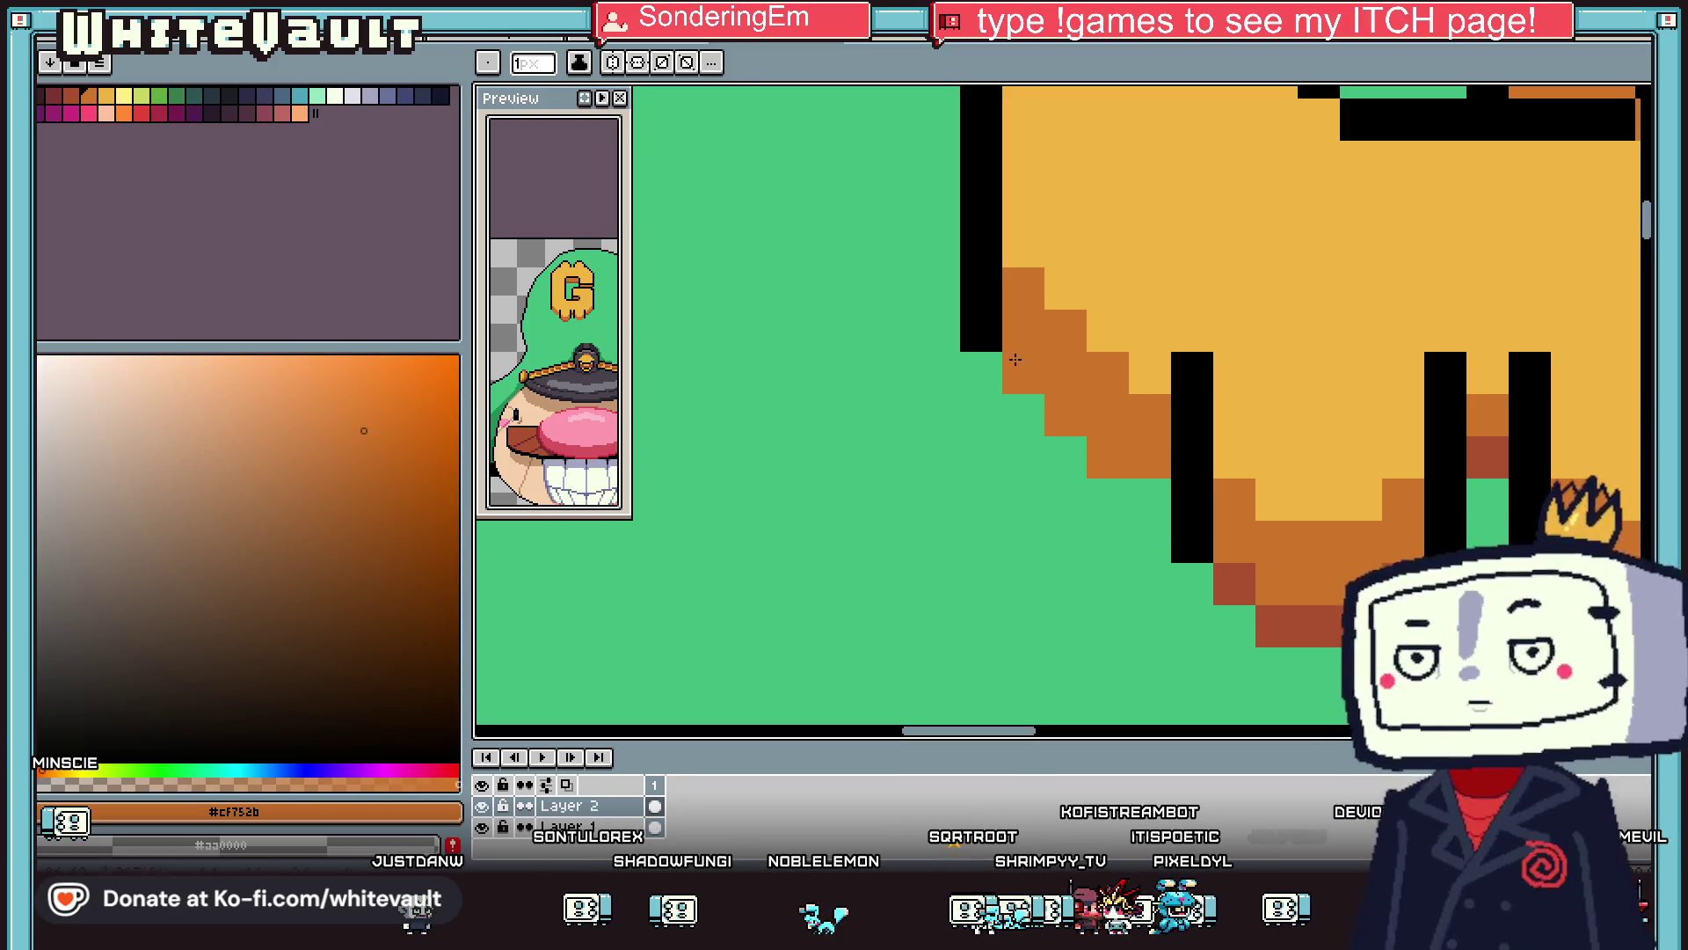
Paint a line of dark red pixels along the G's diagonal lower edge.
{"action": "left_click", "coordinate": [1249, 579], "text": "alt"}
{"action": "left_click", "coordinate": [1150, 500]}
{"action": "left_click", "coordinate": [1108, 499]}
{"action": "left_click", "coordinate": [1066, 457]}
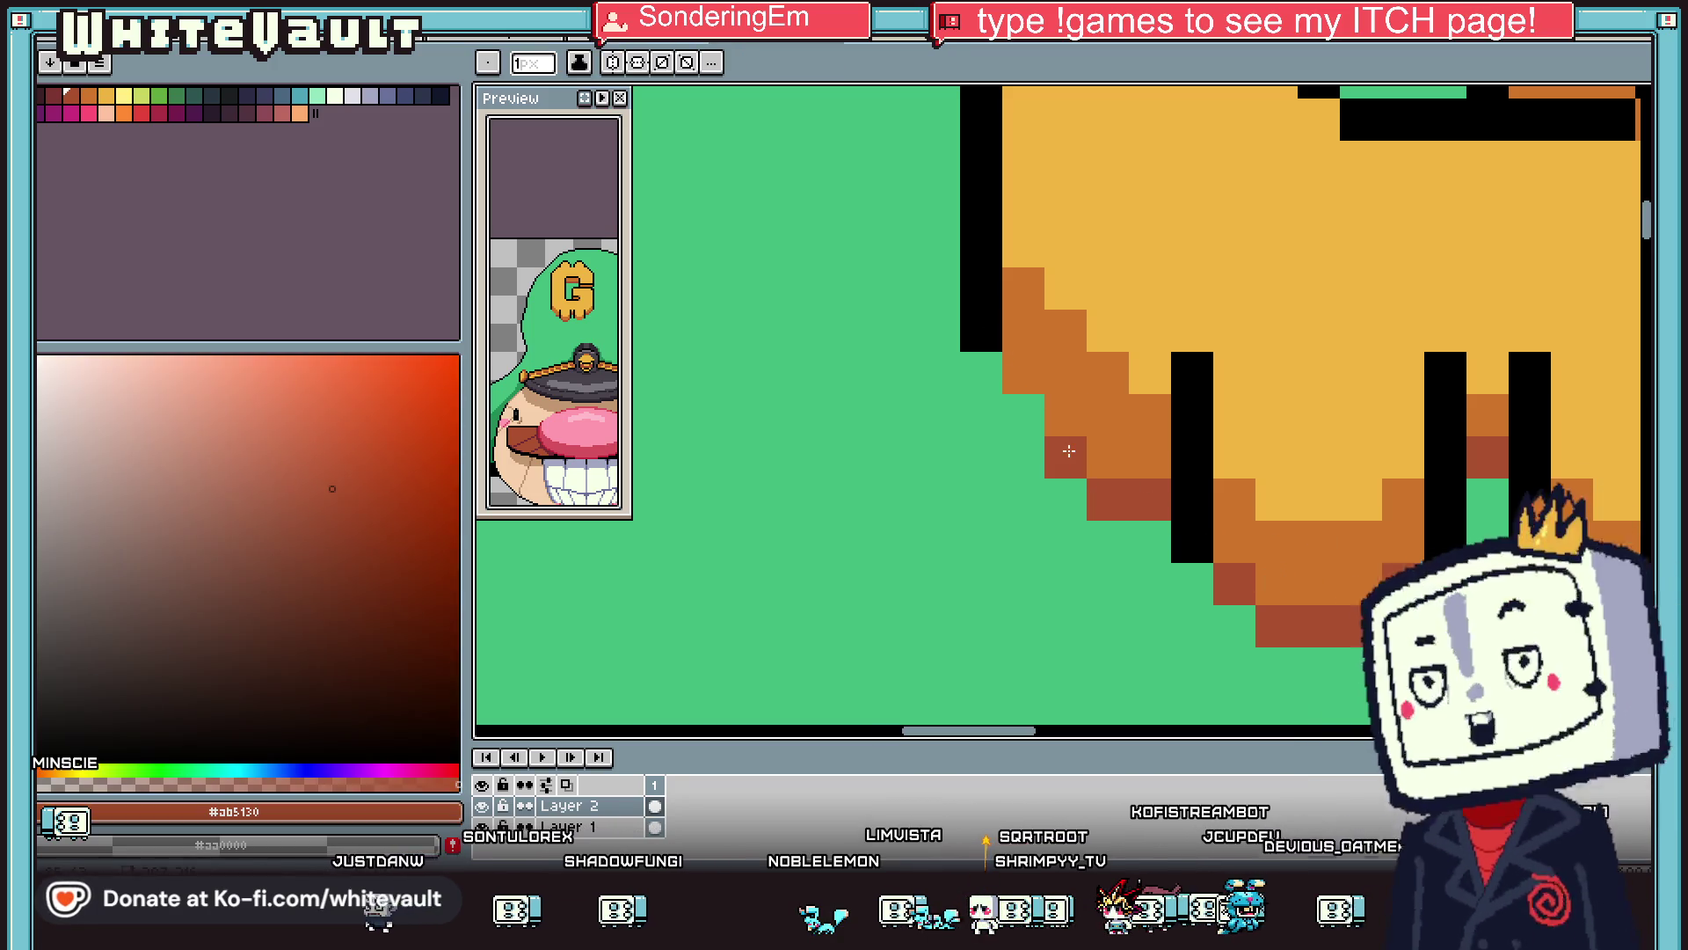
{"action": "left_click", "coordinate": [1023, 415]}
{"action": "left_click", "coordinate": [1024, 373]}
{"action": "scroll", "coordinate": [1259, 534], "scroll_direction": "down", "scroll_amount": 2}
{"action": "scroll", "coordinate": [1325, 529], "scroll_direction": "down", "scroll_amount": 1}
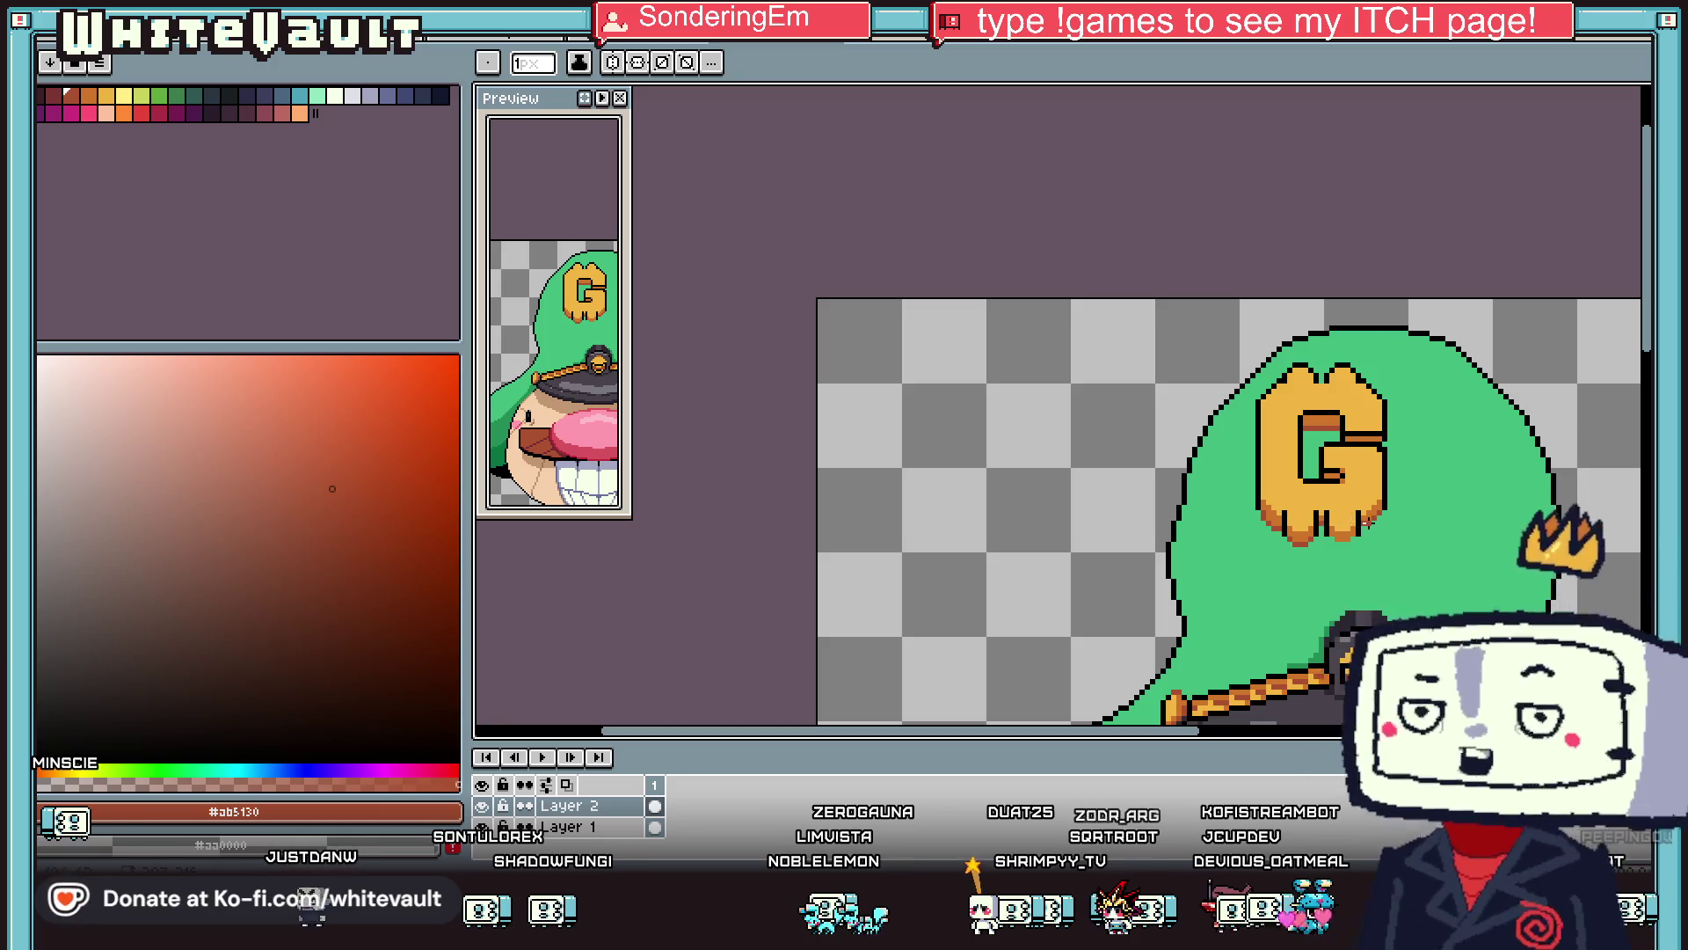
{"action": "scroll", "coordinate": [1157, 507], "scroll_direction": "up", "scroll_amount": 4}
Shade the G's lower-right edge dark red, then restore one pixel to orange.
{"action": "left_click", "coordinate": [1157, 507], "text": "alt"}
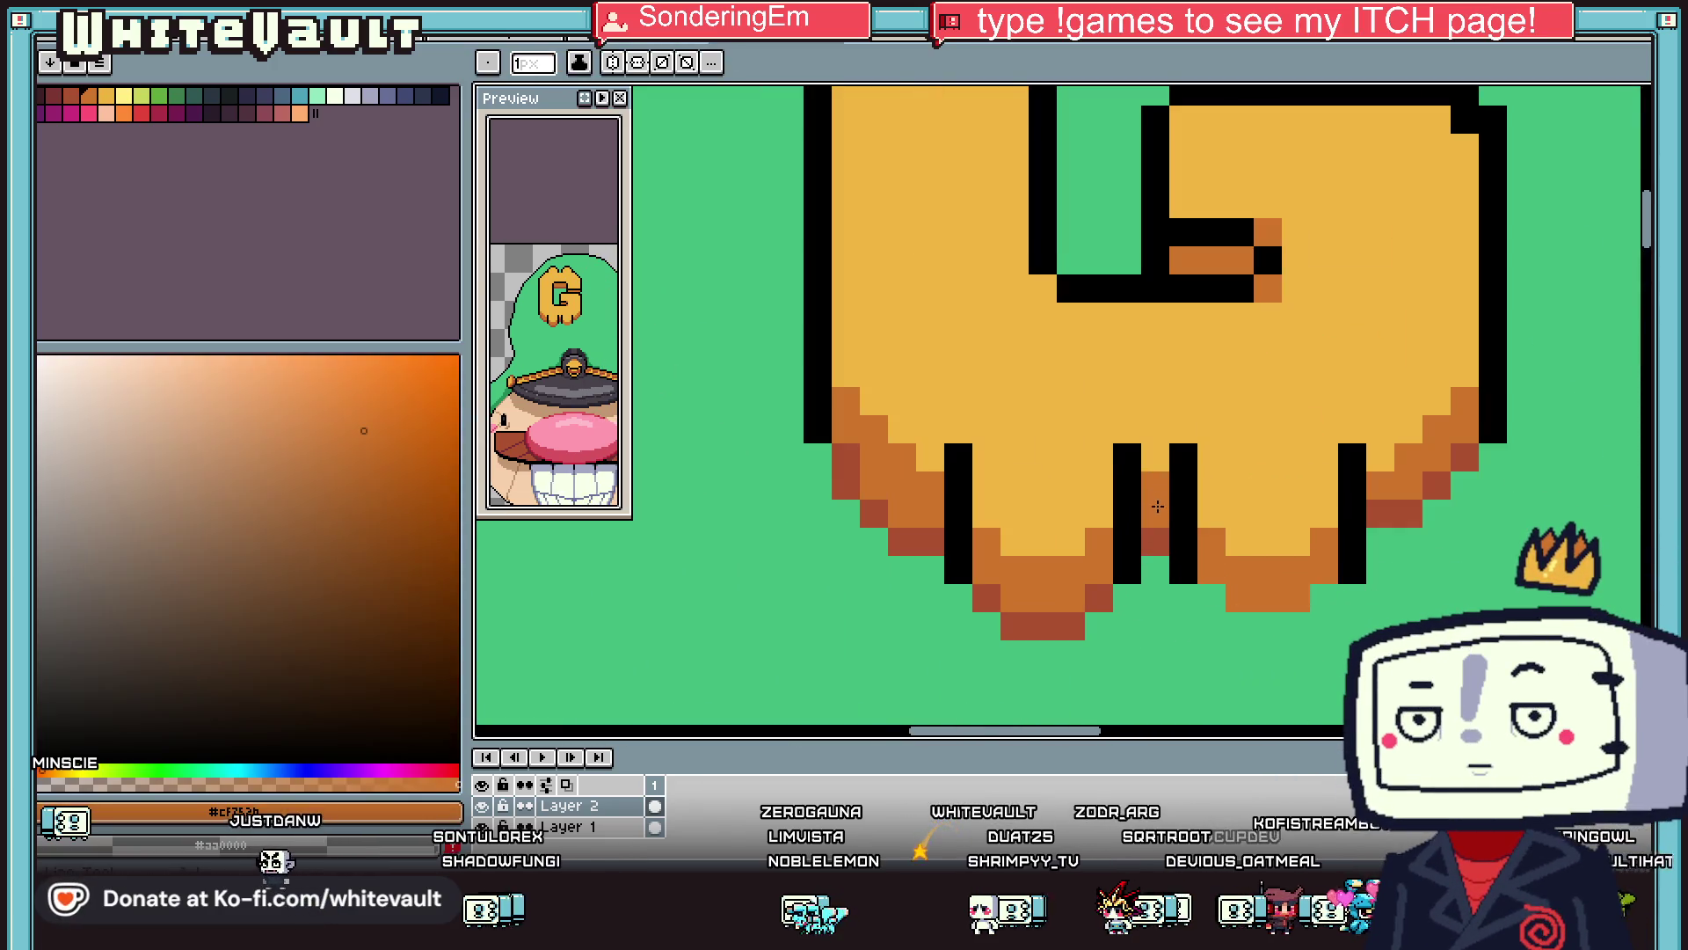
{"action": "left_click", "coordinate": [1442, 489], "text": "alt"}
{"action": "left_click", "coordinate": [1437, 513]}
{"action": "left_click", "coordinate": [1465, 486]}
{"action": "left_click", "coordinate": [1493, 457]}
{"action": "left_click", "coordinate": [1437, 457], "text": "alt"}
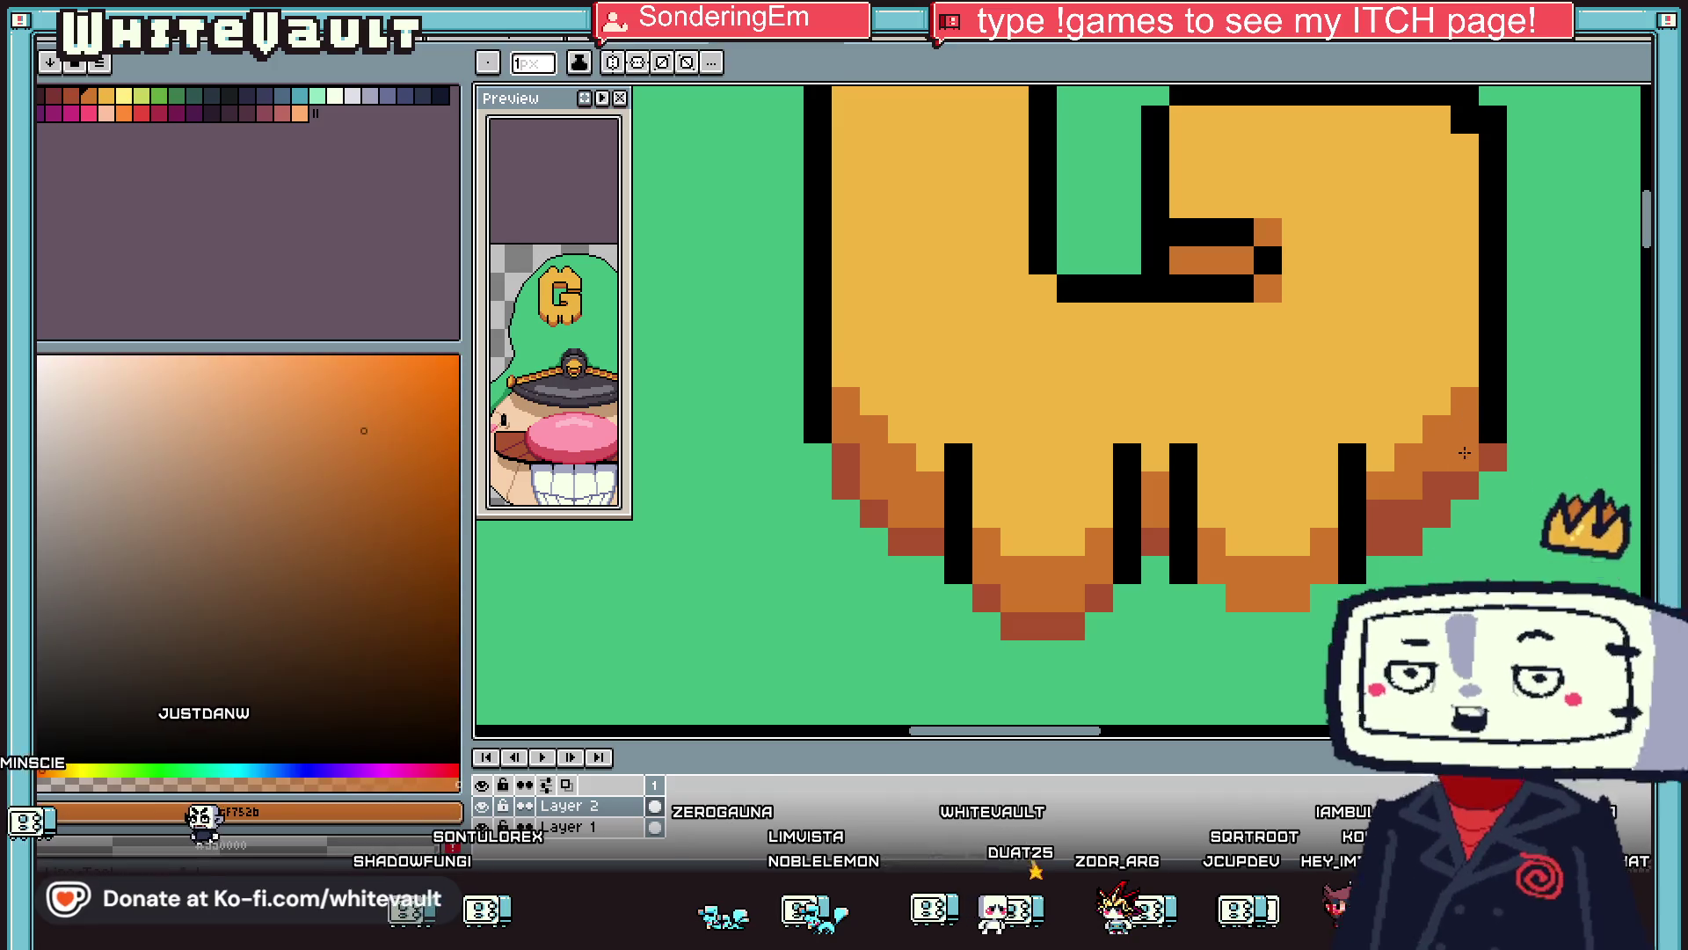
{"action": "left_click", "coordinate": [1436, 485]}
{"action": "scroll", "coordinate": [1374, 512], "scroll_direction": "down", "scroll_amount": 3}
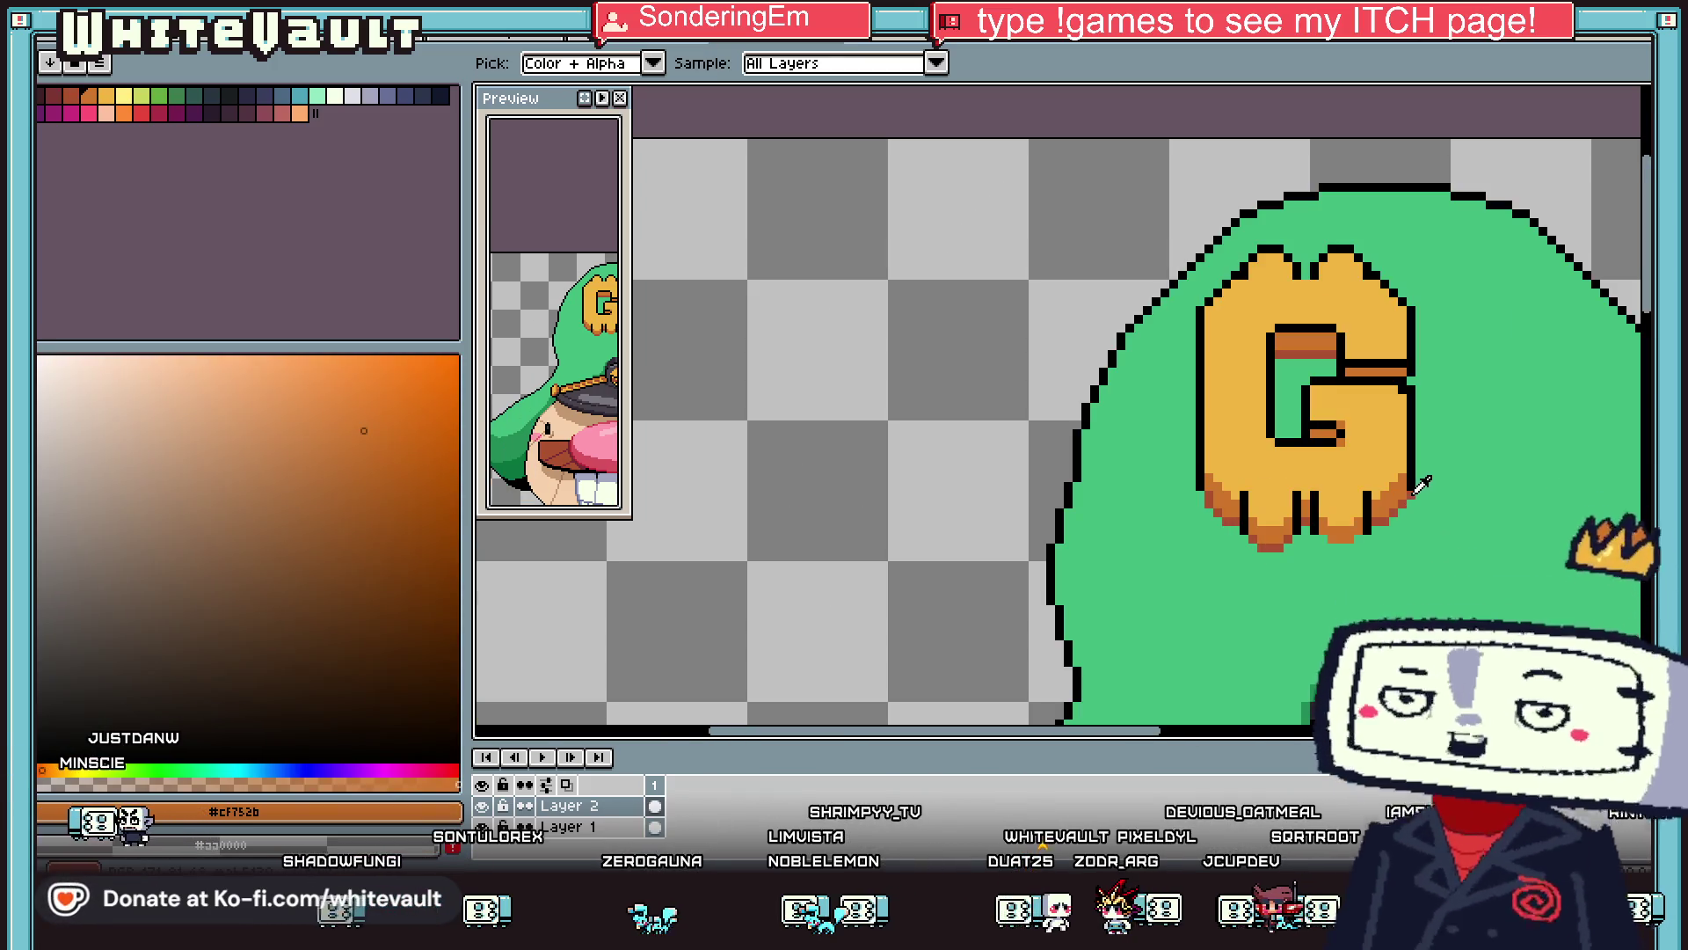
{"action": "scroll", "coordinate": [1422, 485], "scroll_direction": "down", "scroll_amount": 1}
{"action": "scroll", "coordinate": [1345, 479], "scroll_direction": "up", "scroll_amount": 3}
{"action": "left_click", "coordinate": [1346, 477], "text": "alt"}
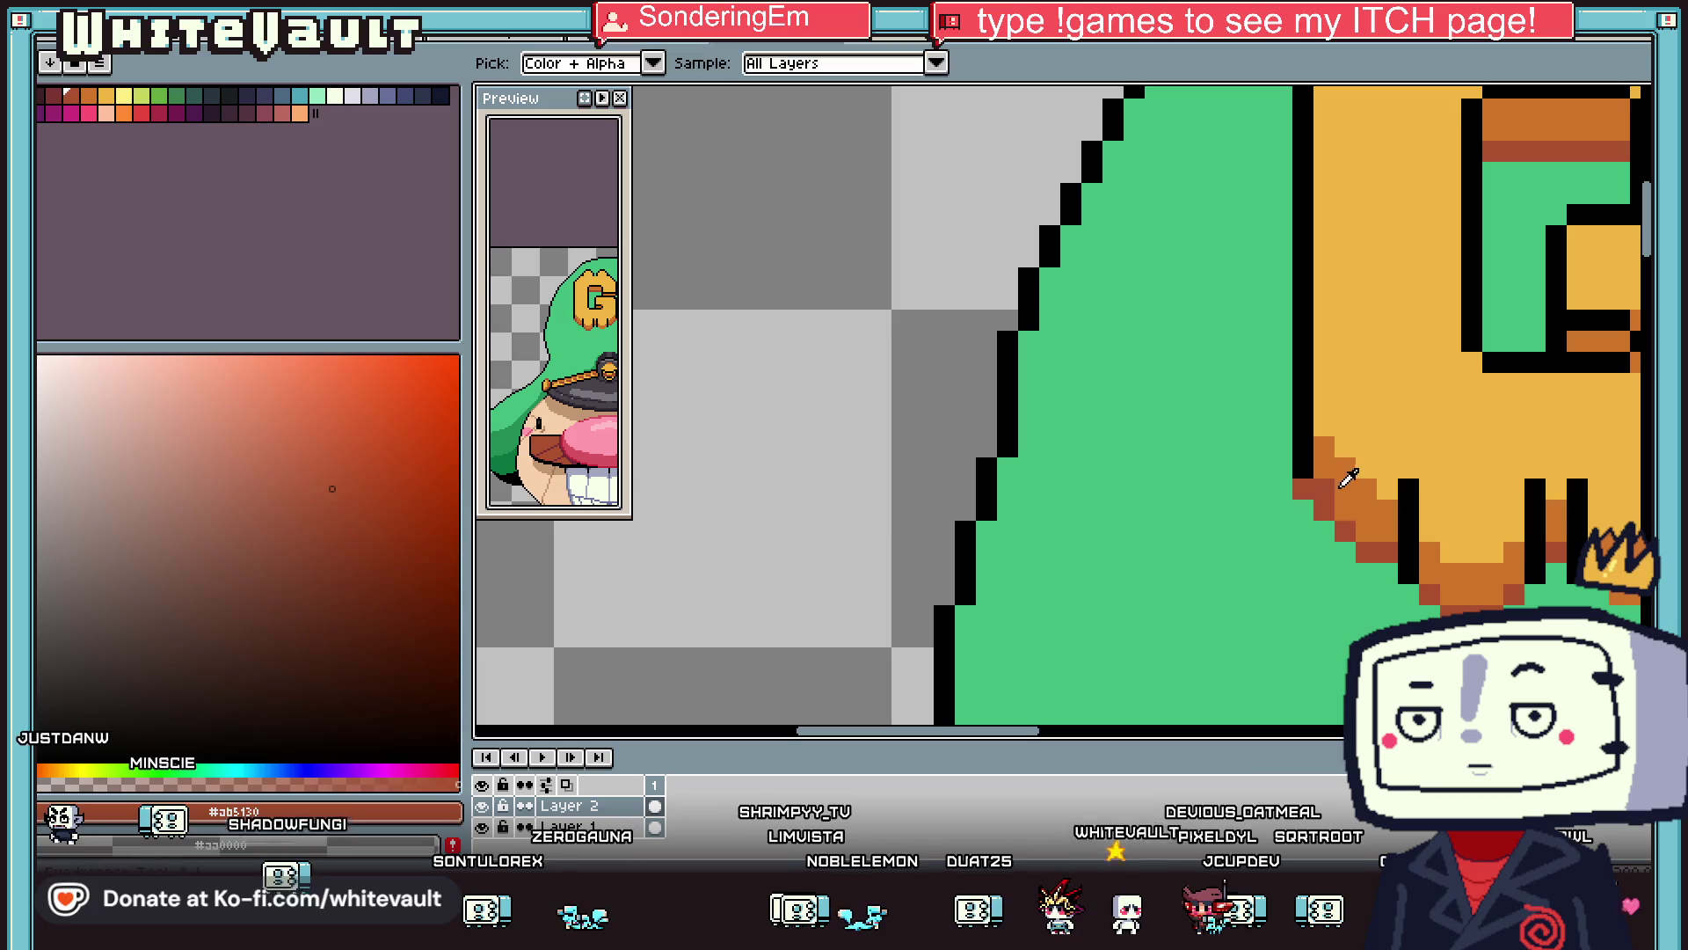
{"action": "left_click", "coordinate": [1345, 478], "text": "alt"}
{"action": "scroll", "coordinate": [1371, 492], "scroll_direction": "down", "scroll_amount": 2}
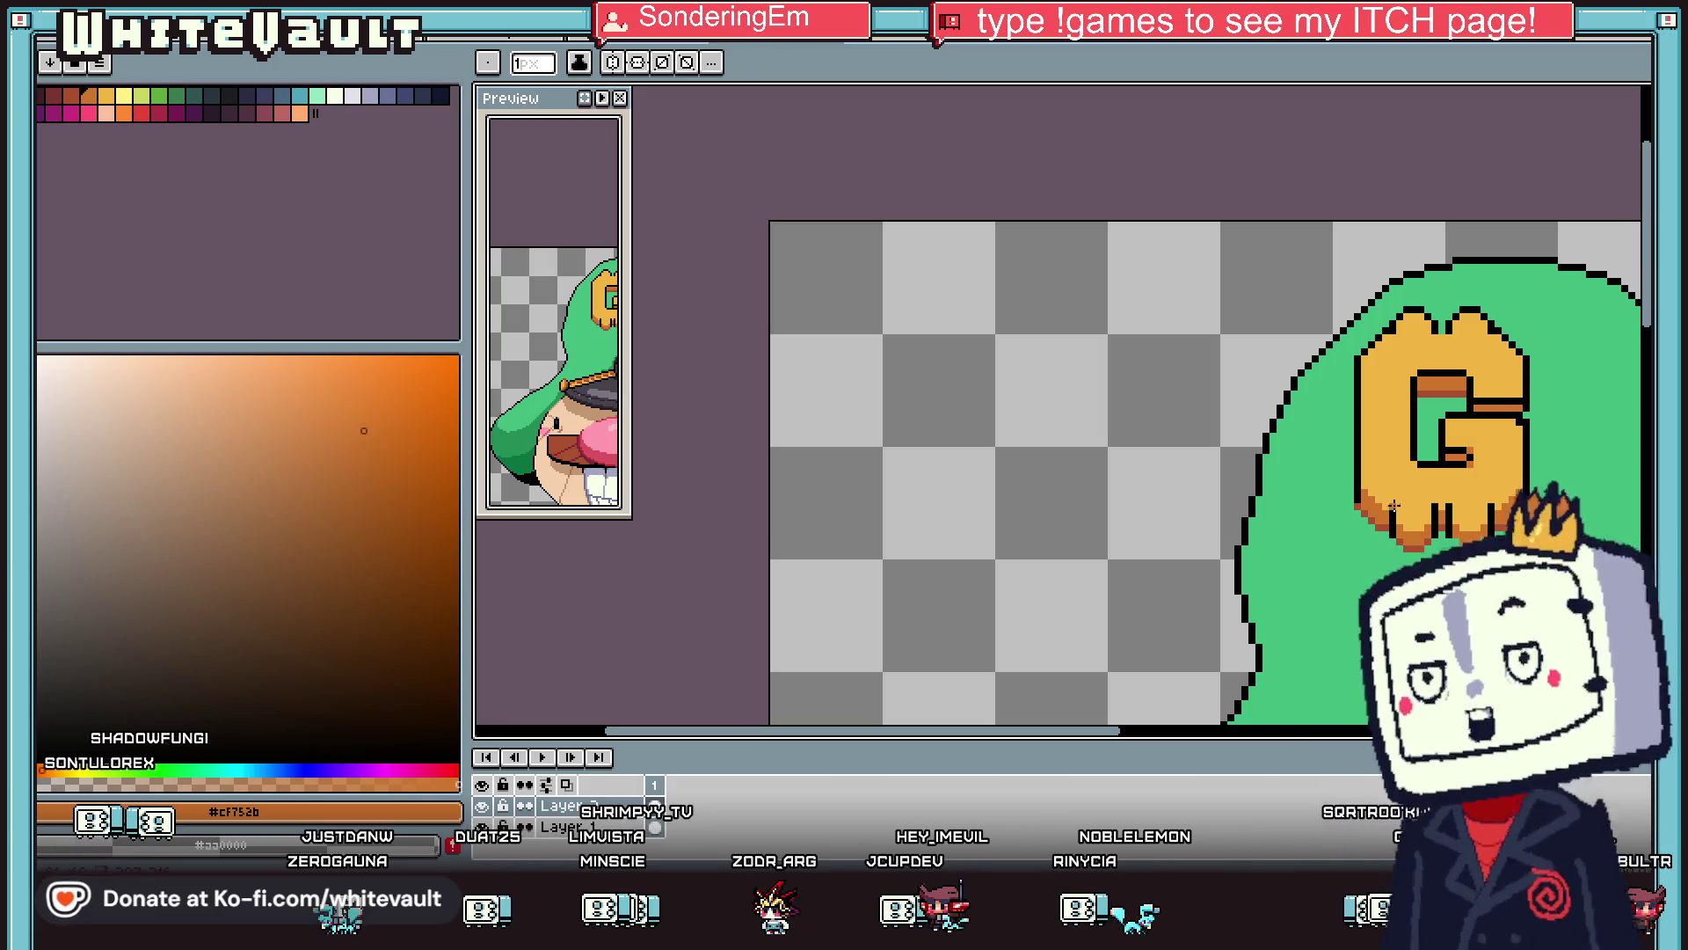
Sample the black outline, then the G's light orange #f0b541.
{"action": "key", "text": "i"}
{"action": "scroll", "coordinate": [1464, 484], "scroll_direction": "down", "scroll_amount": 2}
{"action": "scroll", "coordinate": [1407, 492], "scroll_direction": "up", "scroll_amount": 5}
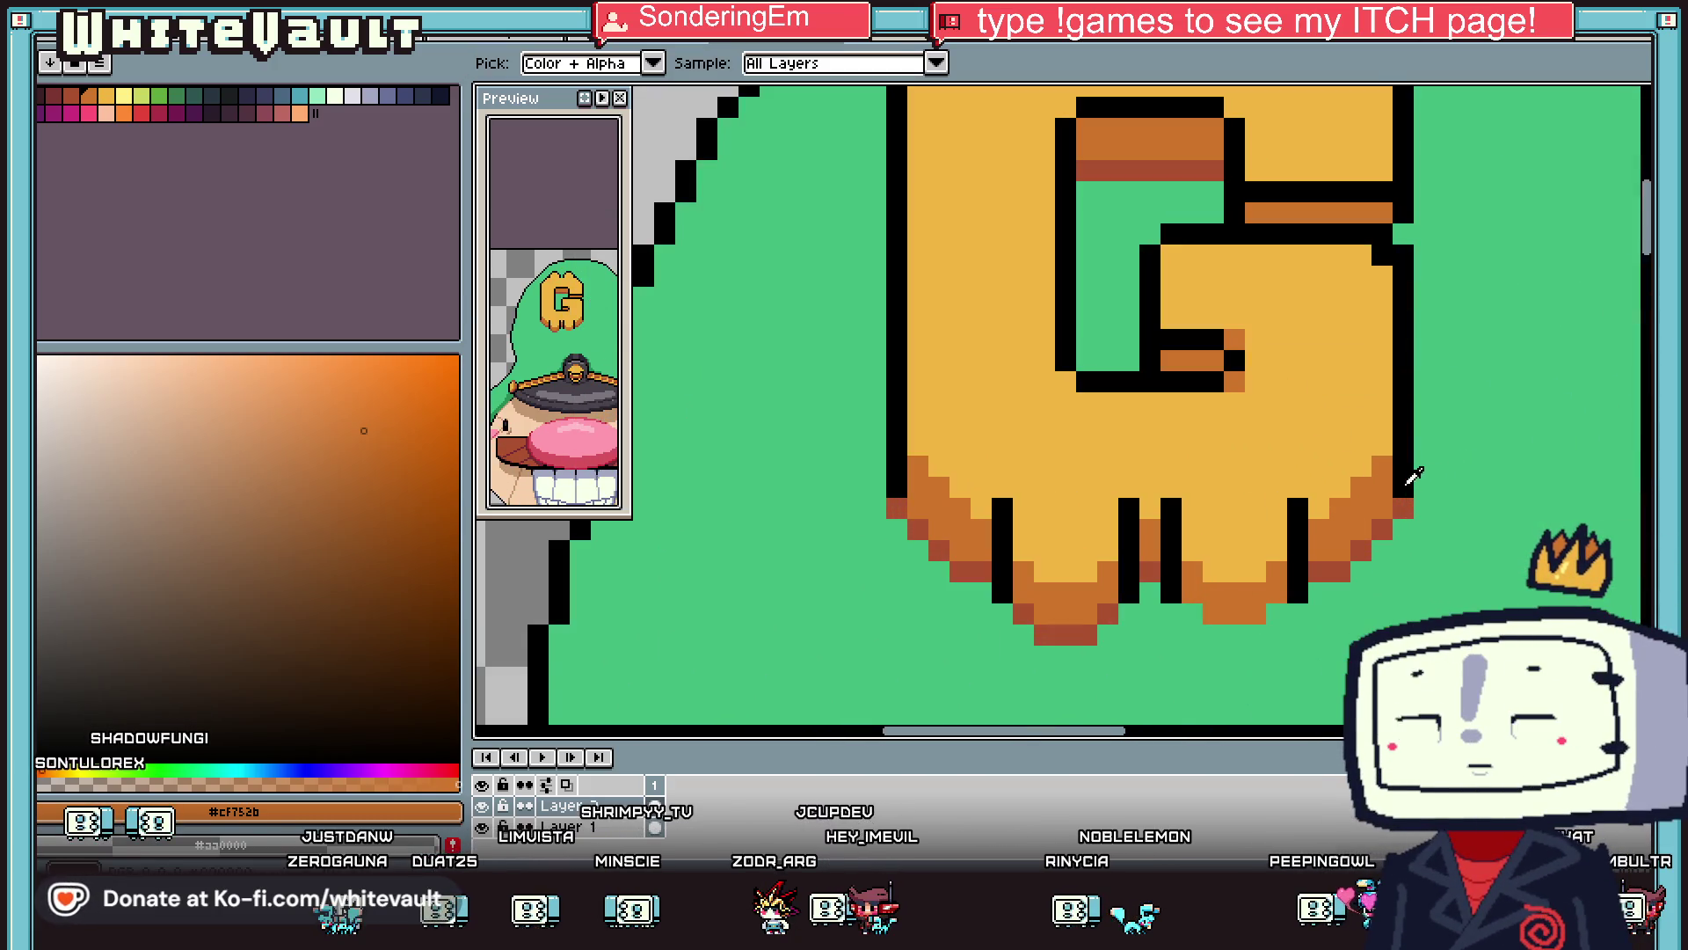
{"action": "left_click", "coordinate": [1398, 506]}
{"action": "key", "text": "b"}
{"action": "key", "text": "i"}
{"action": "scroll", "coordinate": [890, 510], "scroll_direction": "down", "scroll_amount": 4}
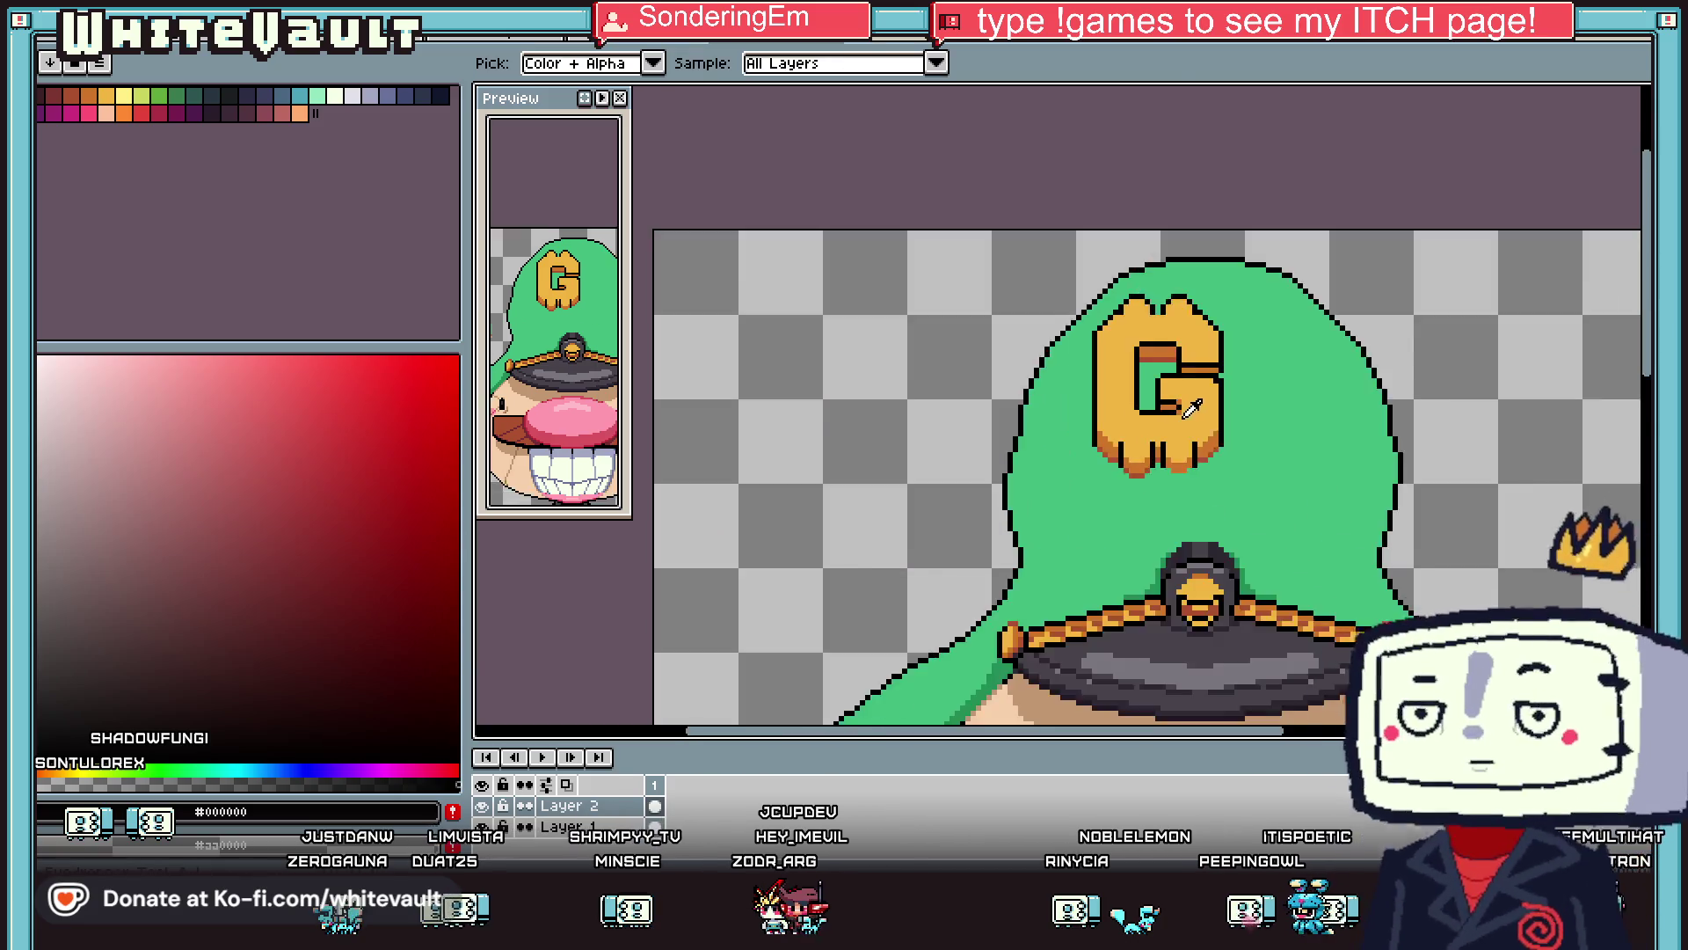
{"action": "scroll", "coordinate": [1186, 390], "scroll_direction": "up", "scroll_amount": 2}
{"action": "left_click", "coordinate": [1202, 327]}
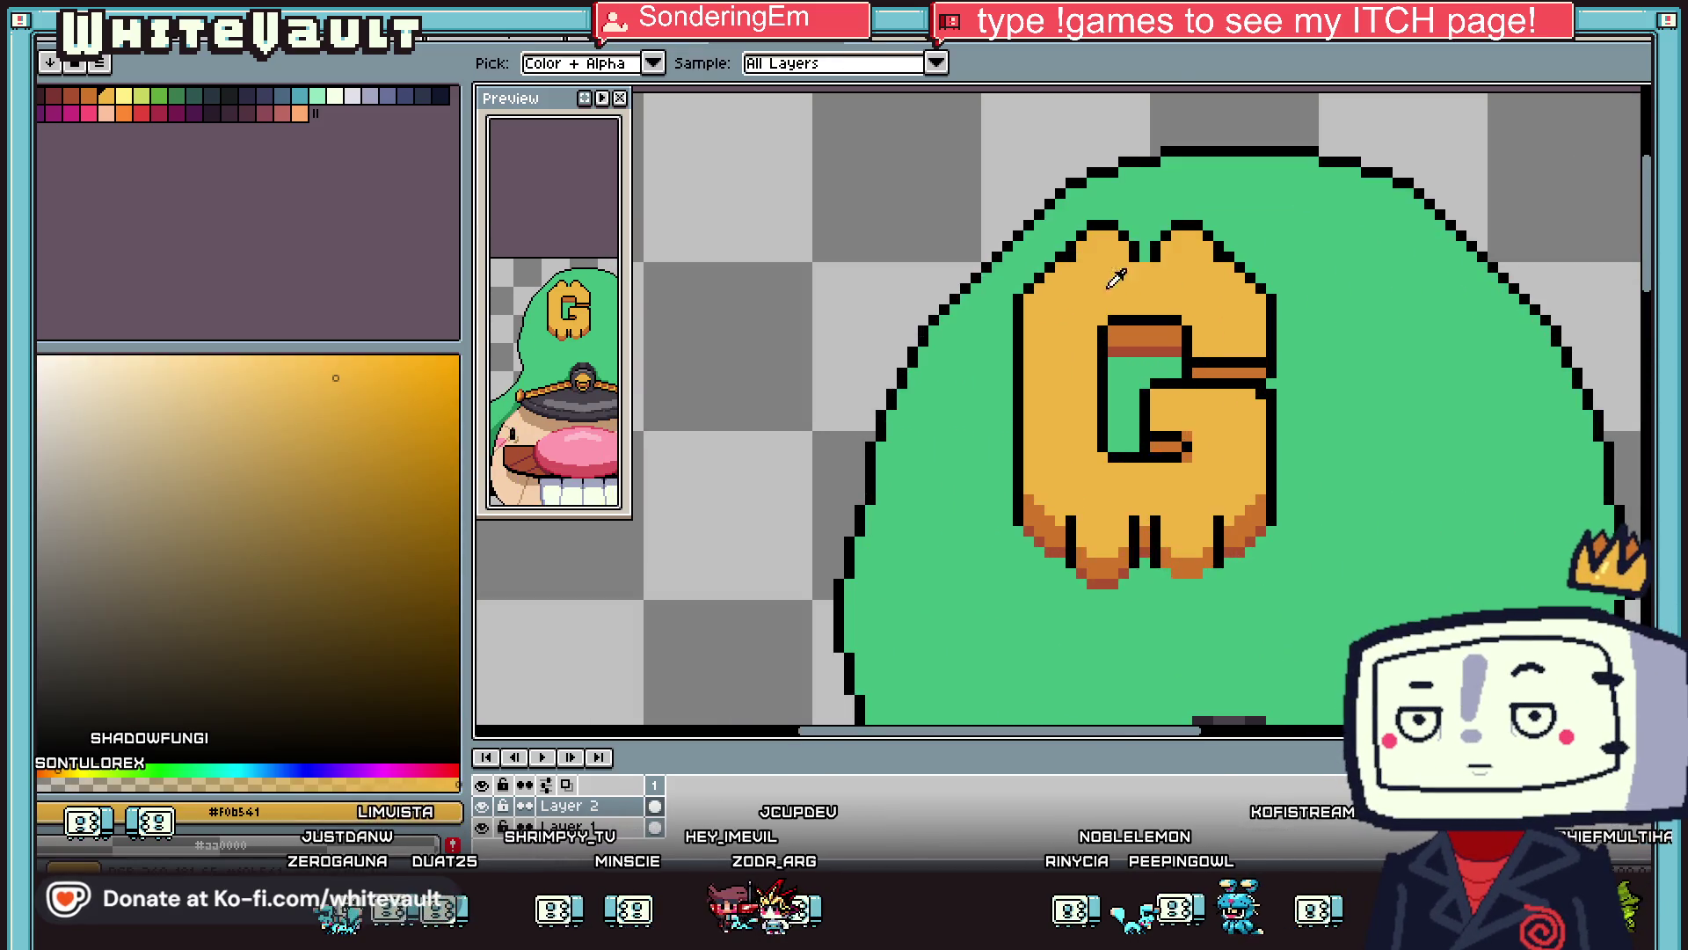
Paint light-yellow highlights on the G's top bumps.
{"action": "scroll", "coordinate": [1164, 255], "scroll_direction": "up", "scroll_amount": 2}
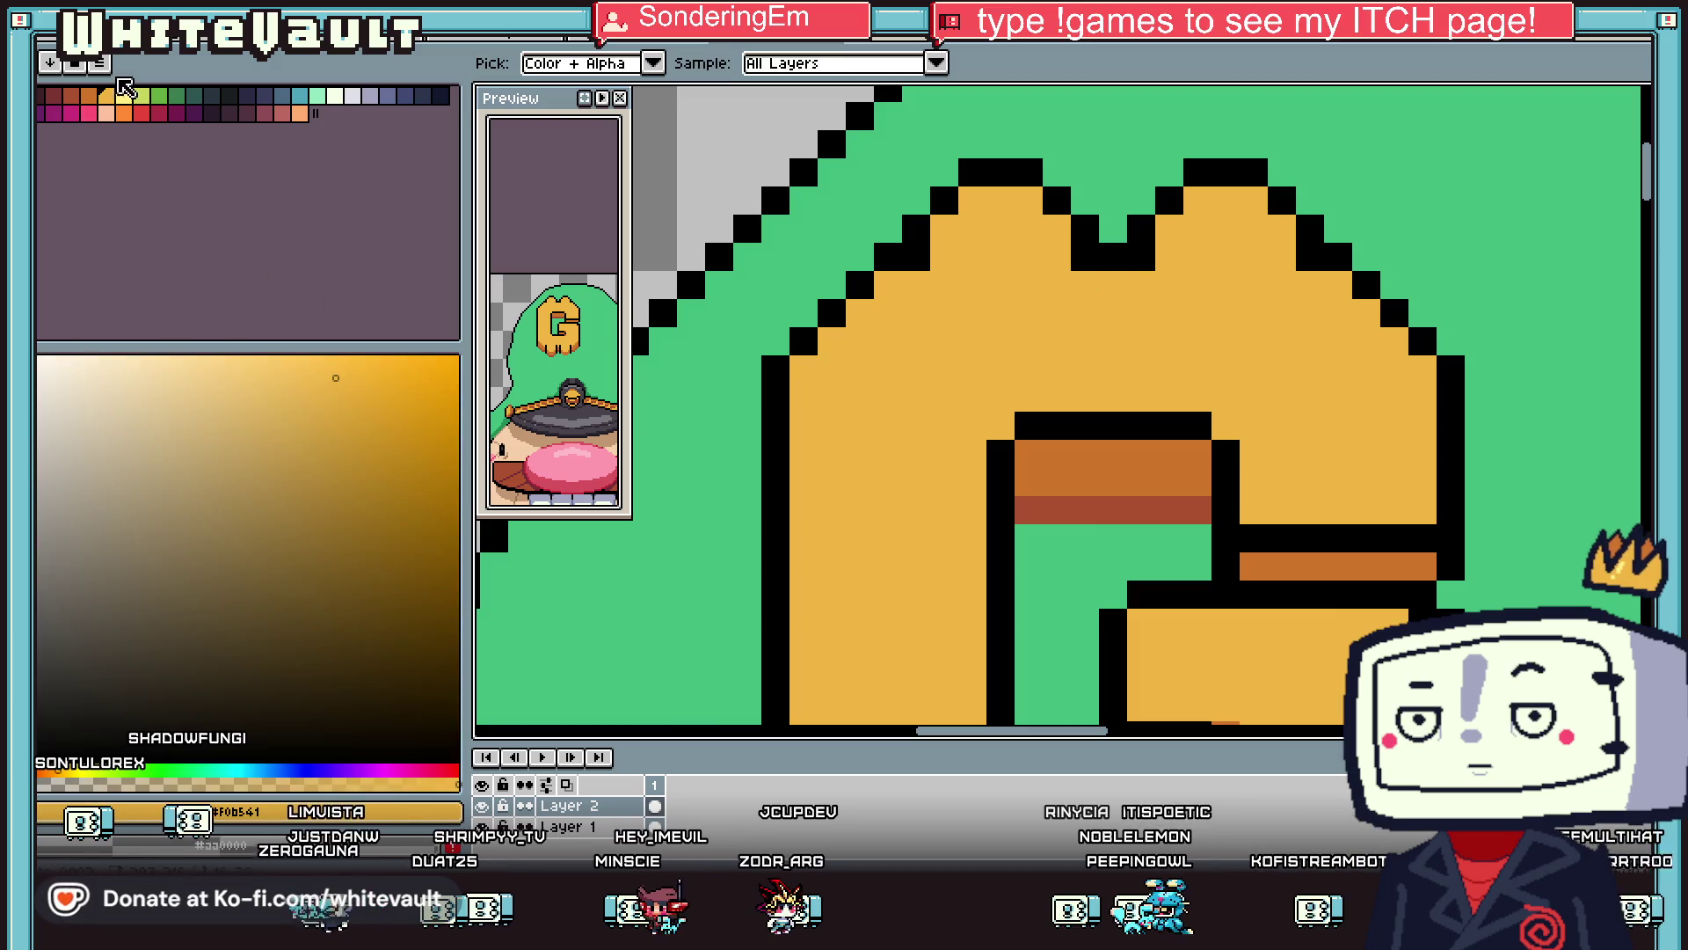
{"action": "left_click", "coordinate": [124, 95]}
{"action": "key", "text": "b"}
{"action": "mouse_move", "coordinate": [968, 200]}
{"action": "left_mouse_down"}
{"action": "mouse_move", "coordinate": [1027, 198]}
{"action": "mouse_move", "coordinate": [1002, 228]}
{"action": "mouse_move", "coordinate": [1028, 228]}
{"action": "mouse_move", "coordinate": [986, 219]}
{"action": "mouse_move", "coordinate": [1029, 257]}
{"action": "left_mouse_up"}
{"action": "left_click", "coordinate": [967, 264], "text": "alt"}
{"action": "left_click", "coordinate": [967, 173], "text": "alt"}
{"action": "left_click", "coordinate": [944, 201]}
{"action": "left_click", "coordinate": [1011, 229], "text": "alt"}
{"action": "left_click", "coordinate": [1198, 226]}
{"action": "mouse_move", "coordinate": [1198, 225]}
{"action": "left_mouse_down"}
{"action": "mouse_move", "coordinate": [1253, 231]}
{"action": "mouse_move", "coordinate": [1198, 253]}
{"action": "left_mouse_up"}
Highlight the G's top and fill the outlined area, then paint down its left column and lower-left bottom.
{"action": "mouse_move", "coordinate": [917, 307]}
{"action": "left_mouse_down"}
{"action": "mouse_move", "coordinate": [1241, 309]}
{"action": "mouse_move", "coordinate": [1340, 343]}
{"action": "mouse_move", "coordinate": [1366, 378]}
{"action": "mouse_move", "coordinate": [1366, 439]}
{"action": "mouse_move", "coordinate": [1284, 452]}
{"action": "mouse_move", "coordinate": [1274, 376]}
{"action": "mouse_move", "coordinate": [1240, 341]}
{"action": "mouse_move", "coordinate": [1299, 337]}
{"action": "mouse_move", "coordinate": [892, 341]}
{"action": "mouse_move", "coordinate": [851, 360]}
{"action": "mouse_move", "coordinate": [829, 470]}
{"action": "mouse_move", "coordinate": [941, 483]}
{"action": "mouse_move", "coordinate": [944, 367]}
{"action": "mouse_move", "coordinate": [972, 368]}
{"action": "left_mouse_up"}
{"action": "key", "text": "g"}
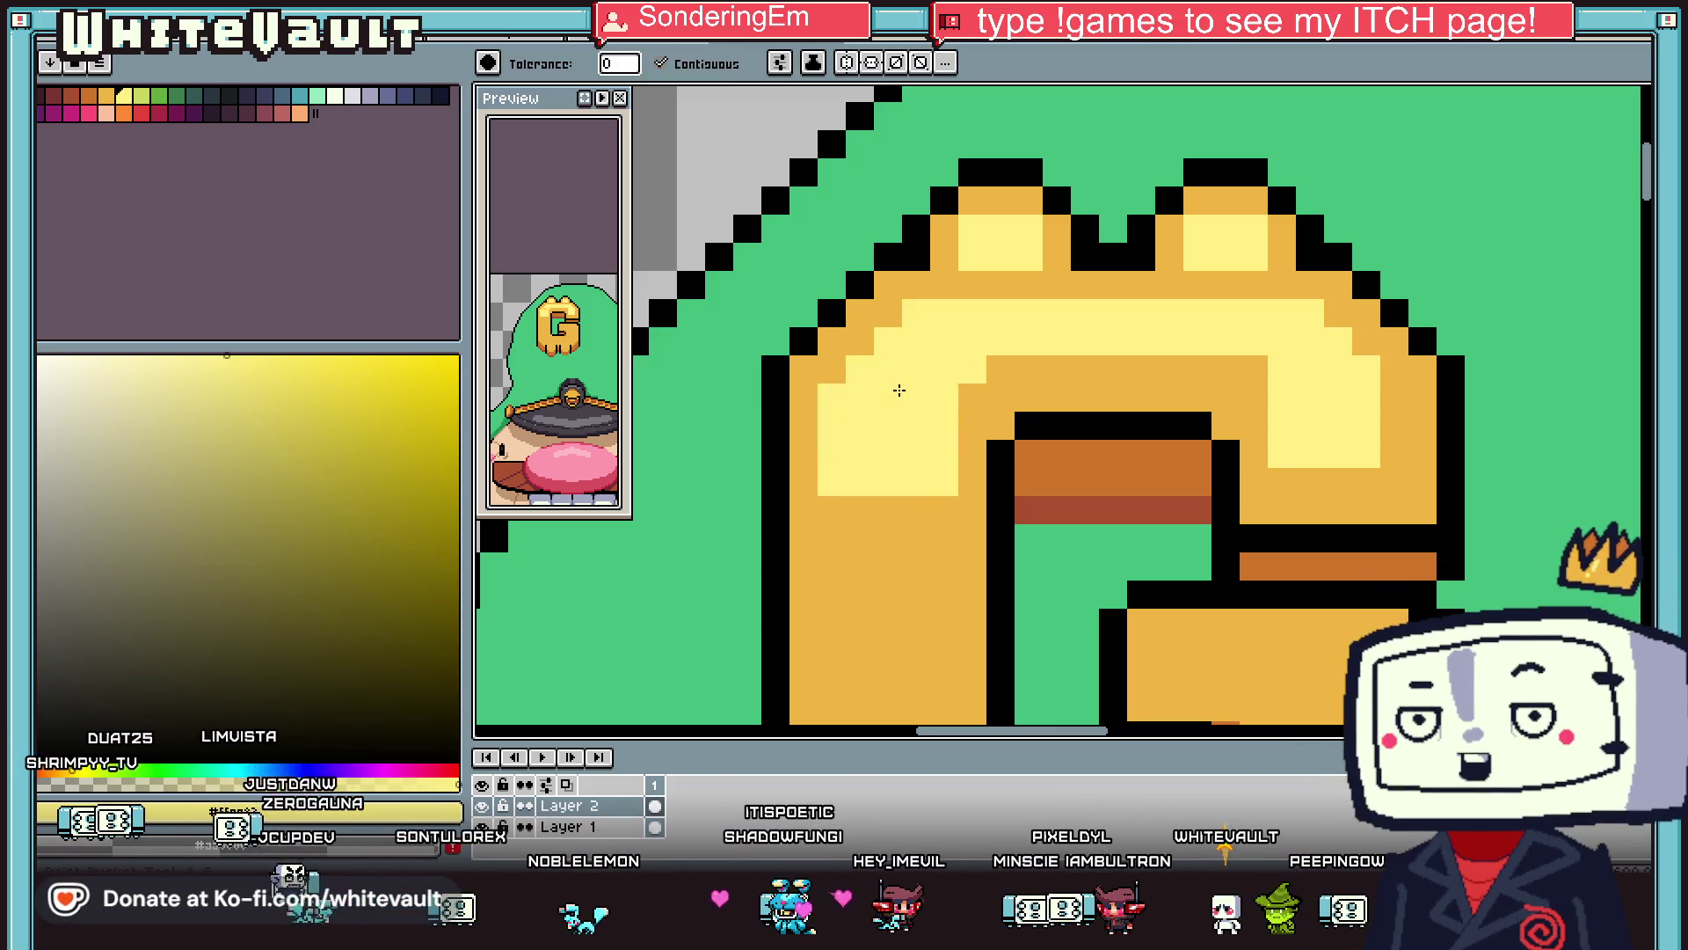
{"action": "left_click", "coordinate": [908, 403]}
{"action": "scroll", "coordinate": [908, 403], "scroll_direction": "down", "scroll_amount": 4}
{"action": "key", "text": "b"}
{"action": "scroll", "coordinate": [910, 422], "scroll_direction": "up", "scroll_amount": 2}
{"action": "left_click_drag", "start_coordinate": [911, 415], "coordinate": [910, 575]}
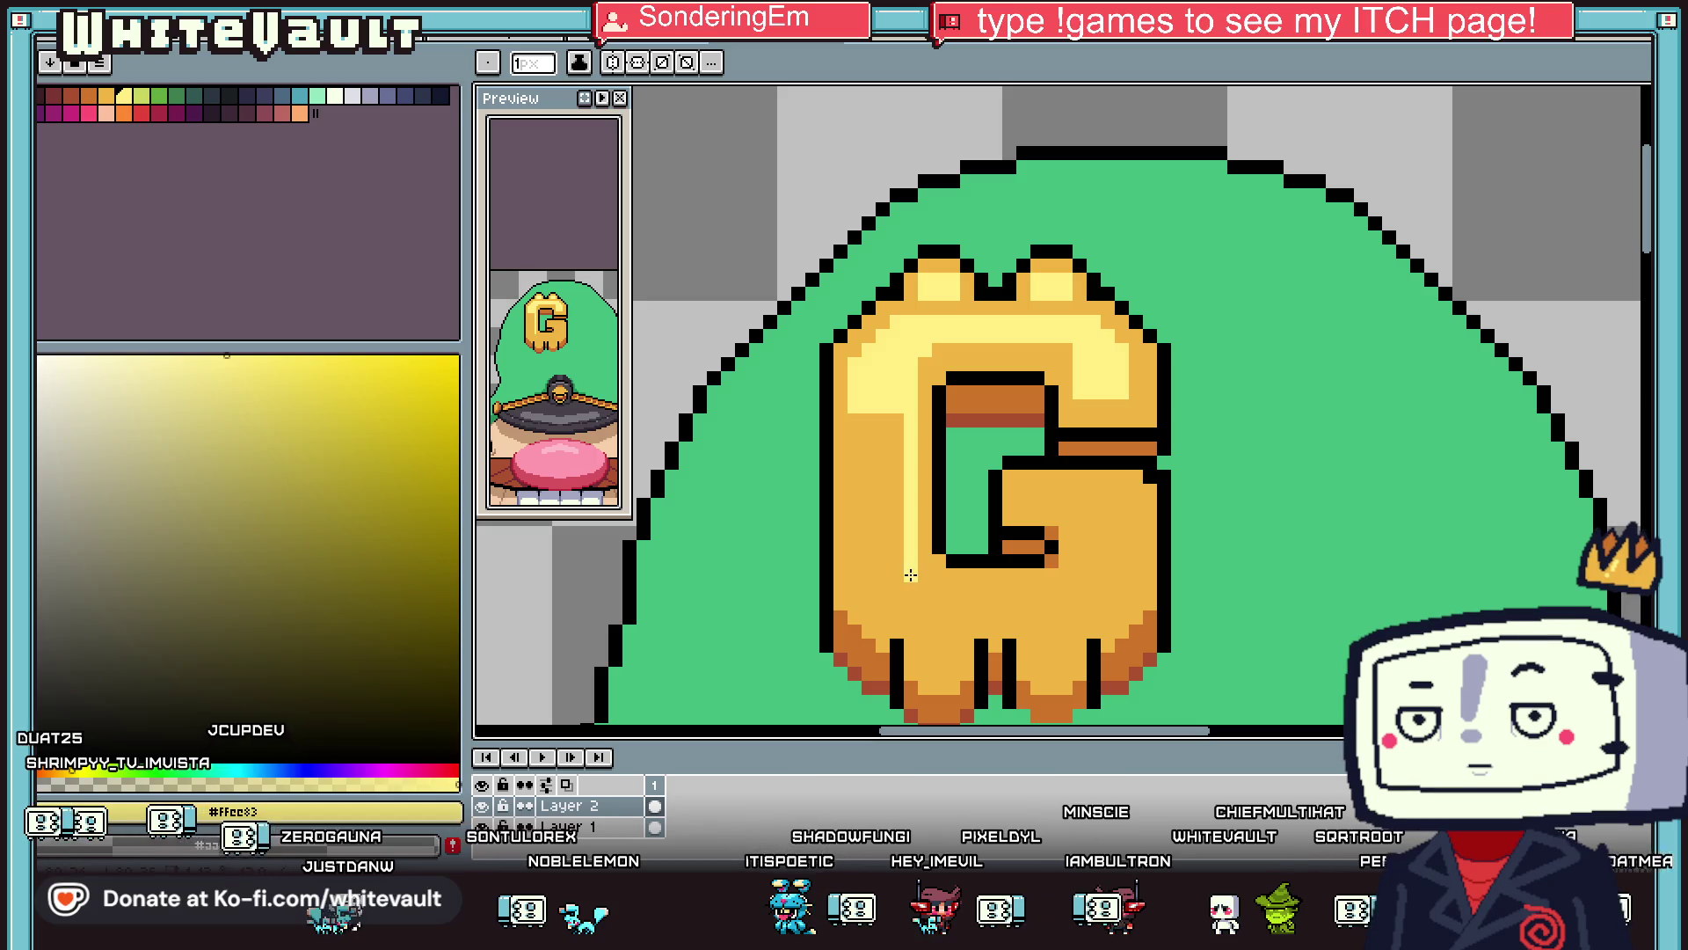
{"action": "mouse_move", "coordinate": [854, 420]}
{"action": "left_mouse_down"}
{"action": "mouse_move", "coordinate": [854, 576]}
{"action": "mouse_move", "coordinate": [906, 637]}
{"action": "mouse_move", "coordinate": [999, 643]}
{"action": "mouse_move", "coordinate": [926, 554]}
{"action": "left_mouse_up"}
{"action": "scroll", "coordinate": [865, 591], "scroll_direction": "up", "scroll_amount": 2}
{"action": "scroll", "coordinate": [927, 554], "scroll_direction": "down", "scroll_amount": 3}
Highlight the G's inner bar and lower part in light yellow.
{"action": "key", "text": "g"}
{"action": "scroll", "coordinate": [1101, 500], "scroll_direction": "up", "scroll_amount": 2}
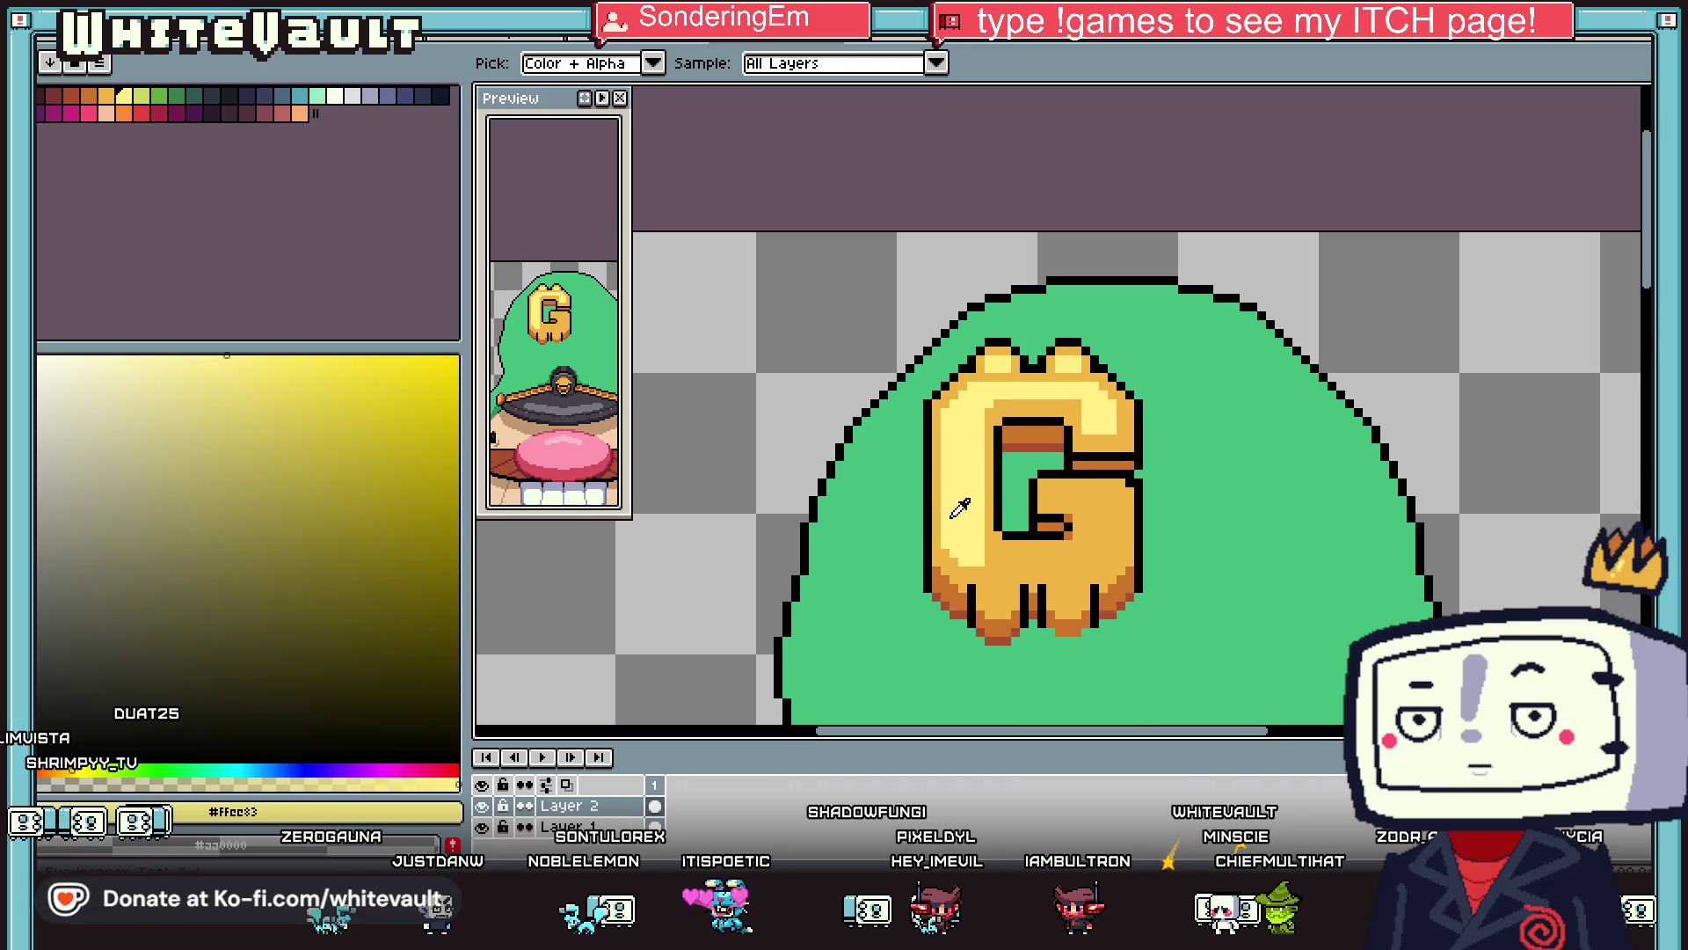
{"action": "key", "text": "b"}
{"action": "scroll", "coordinate": [1101, 500], "scroll_direction": "up", "scroll_amount": 2}
{"action": "mouse_move", "coordinate": [1069, 500]}
{"action": "left_mouse_down"}
{"action": "mouse_move", "coordinate": [1155, 501]}
{"action": "mouse_move", "coordinate": [1141, 528]}
{"action": "left_mouse_up"}
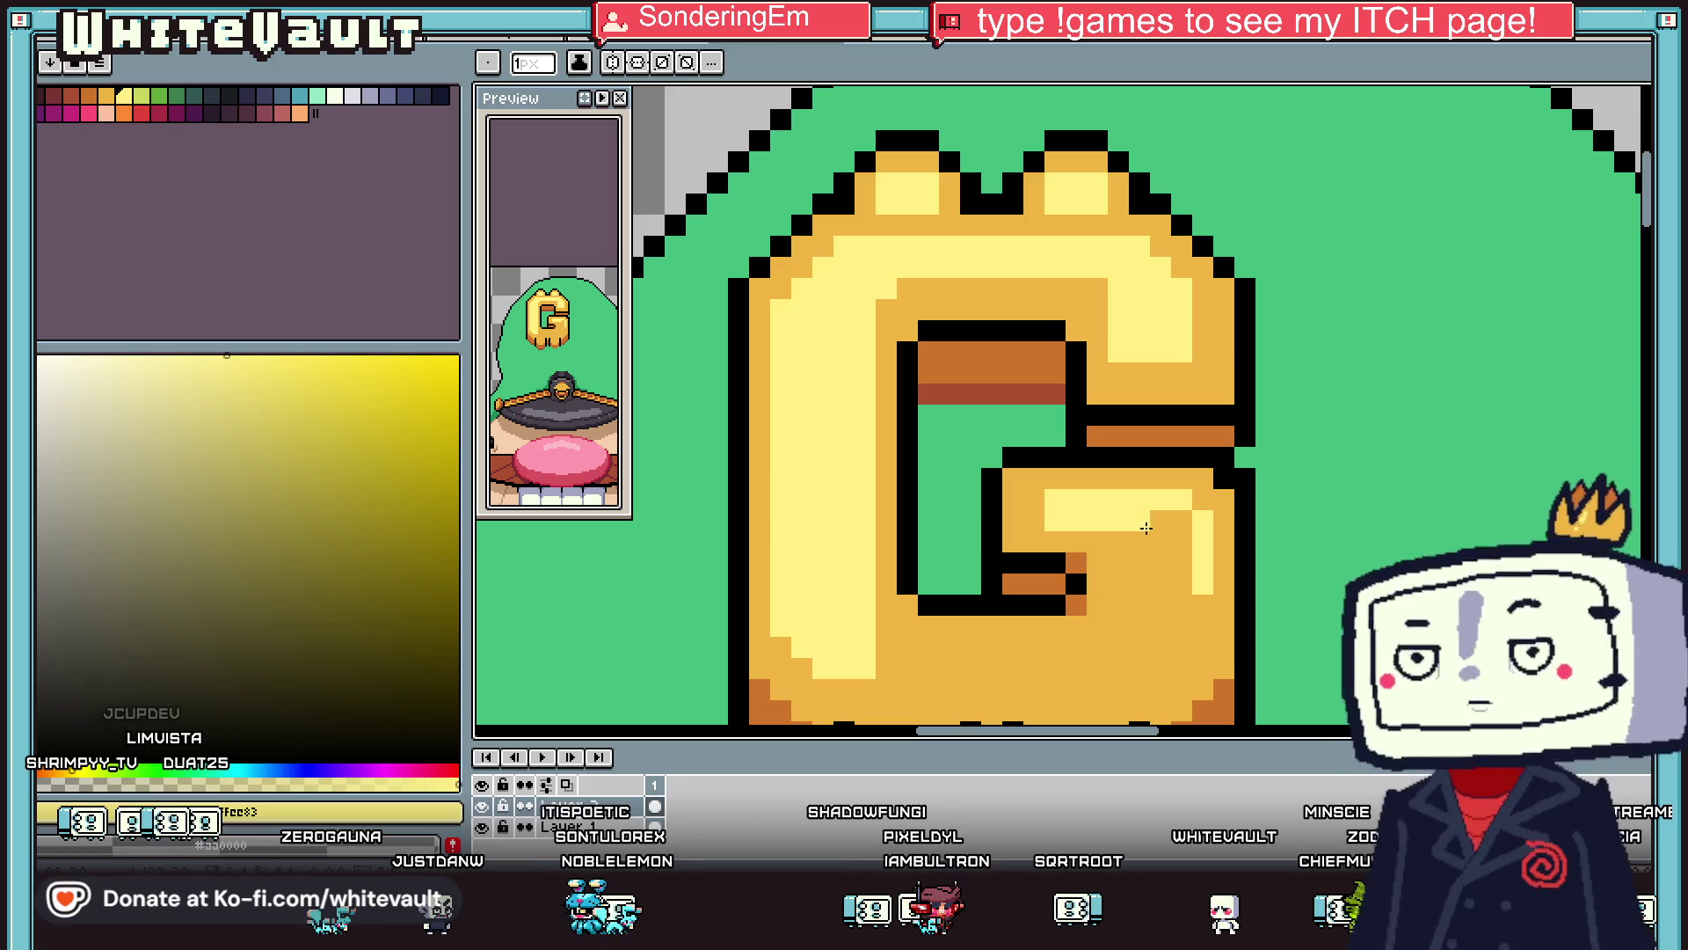
{"action": "left_click_drag", "start_coordinate": [1181, 606], "coordinate": [1141, 541]}
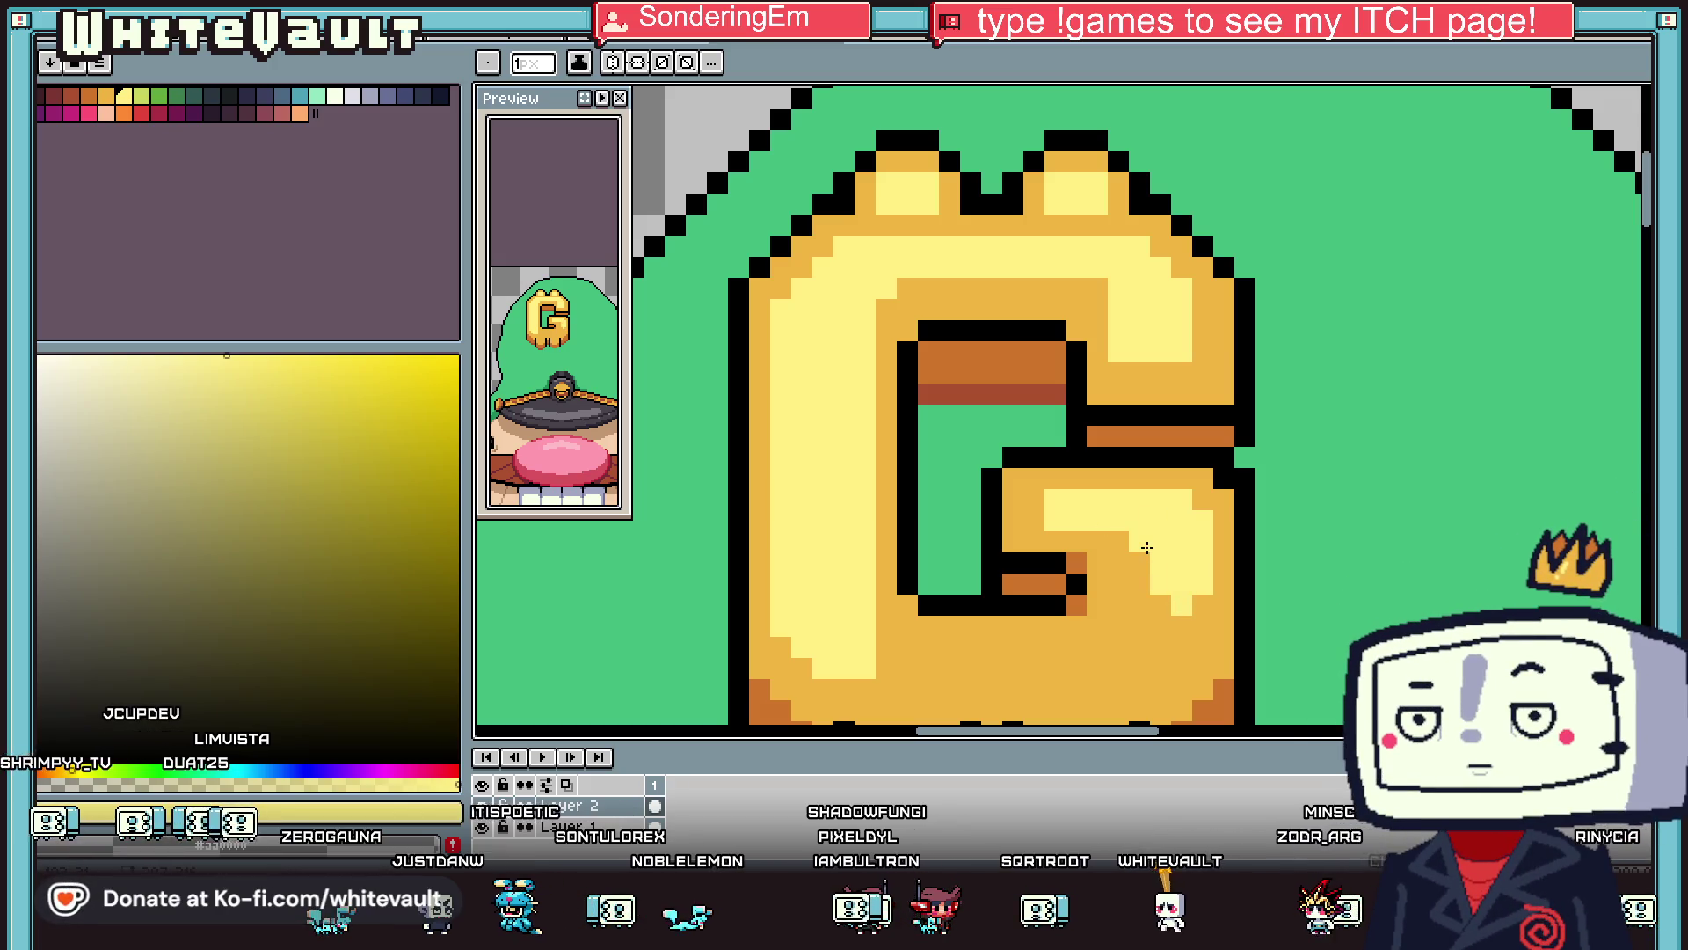
{"action": "key", "text": "i"}
{"action": "scroll", "coordinate": [1174, 525], "scroll_direction": "down", "scroll_amount": 5}
{"action": "scroll", "coordinate": [1143, 466], "scroll_direction": "up", "scroll_amount": 5}
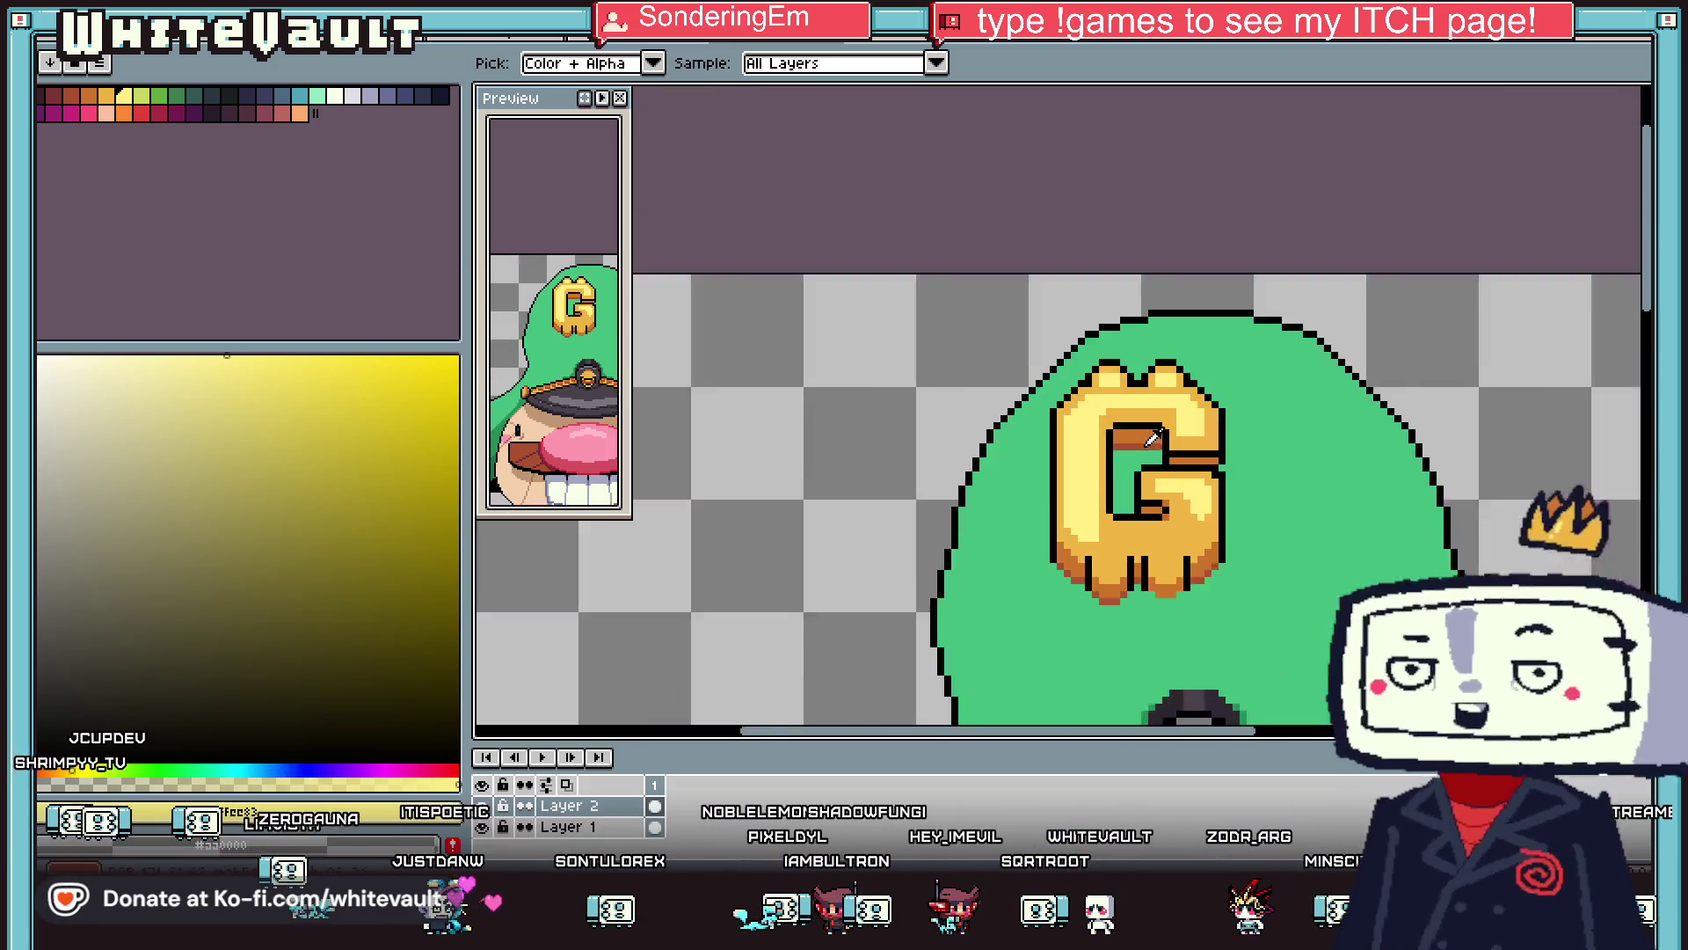
{"action": "scroll", "coordinate": [1178, 616], "scroll_direction": "up", "scroll_amount": 2}
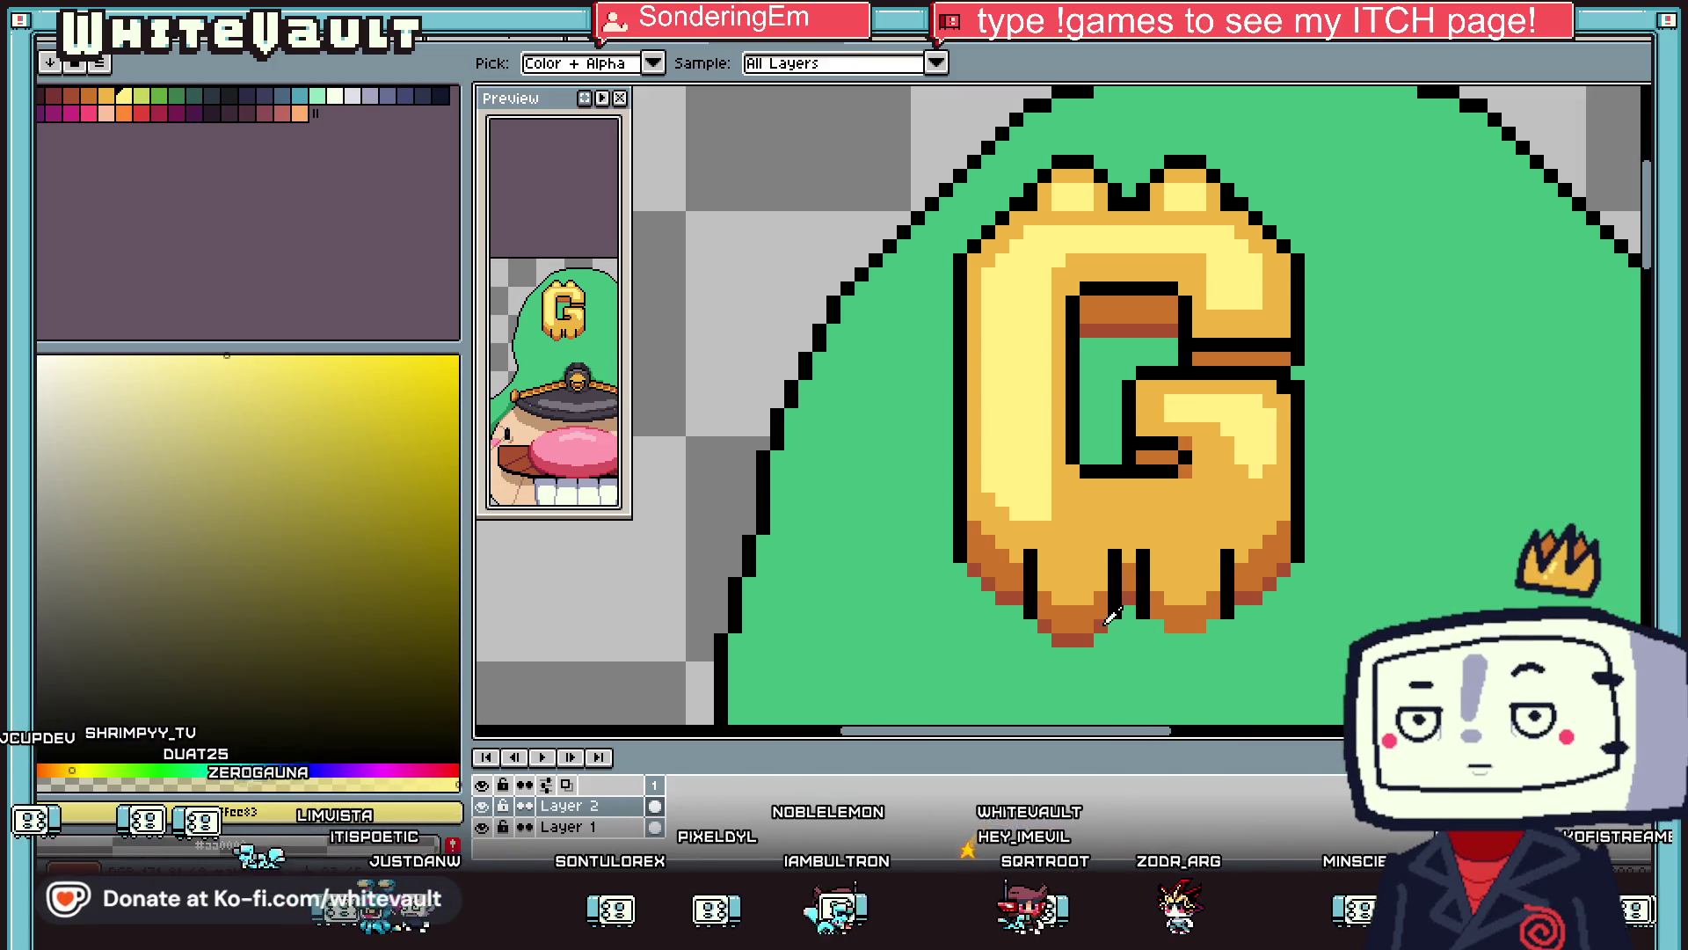
{"action": "left_click", "coordinate": [1170, 640]}
{"action": "key", "text": "b"}
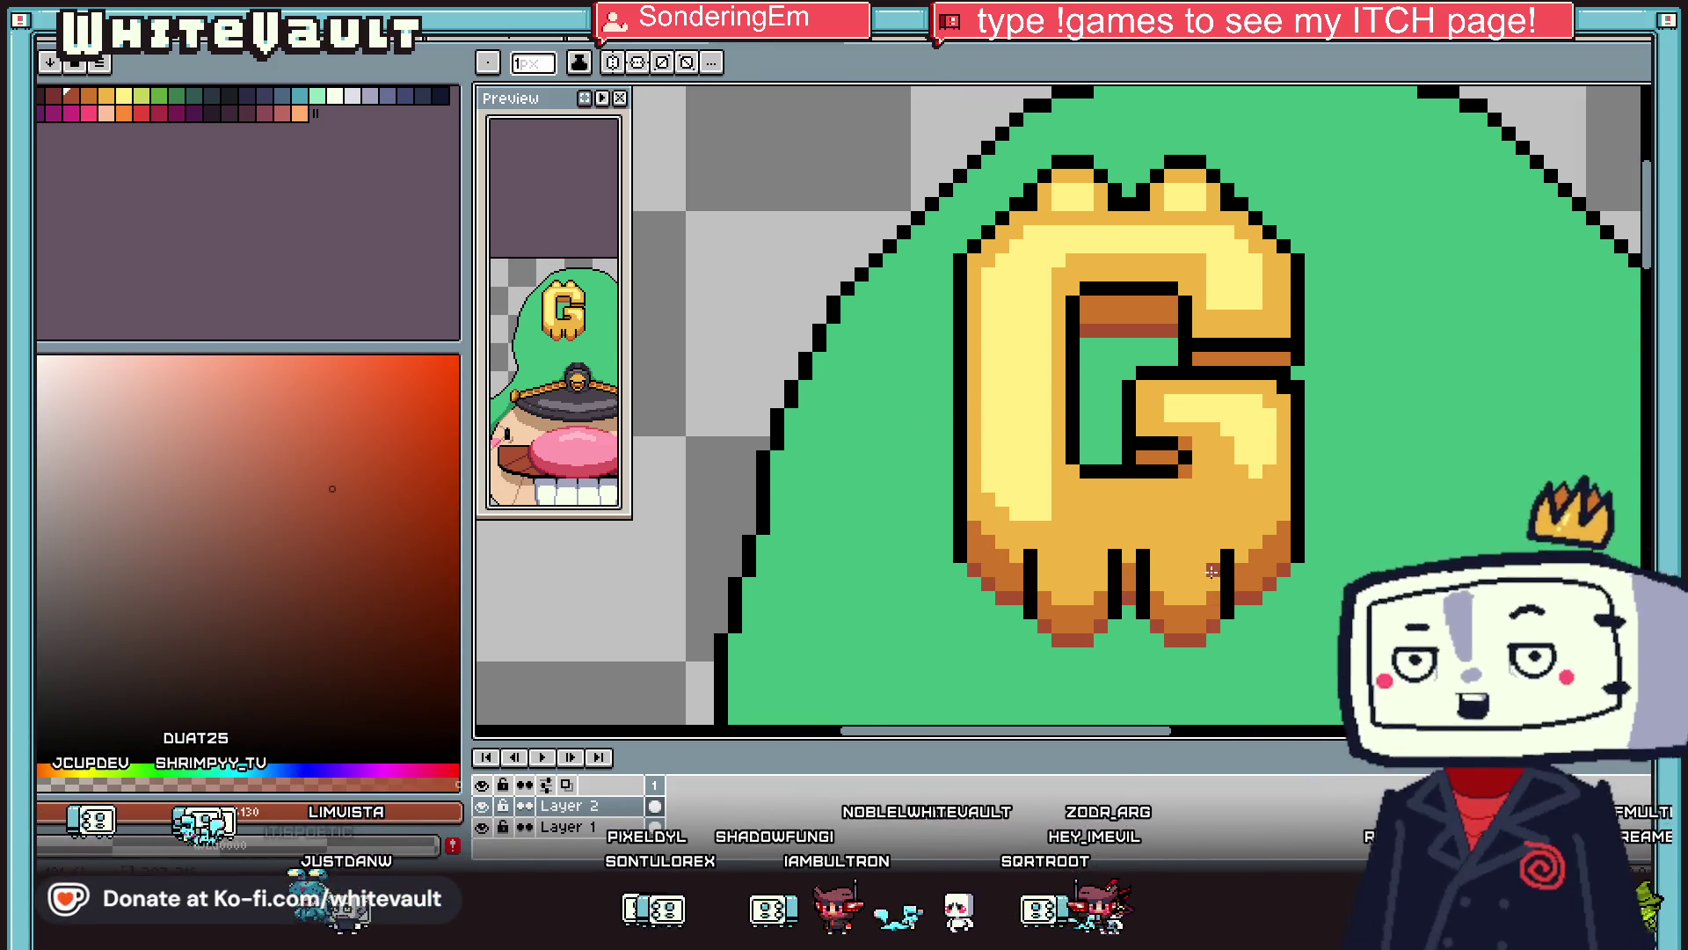
{"action": "key", "text": "i"}
{"action": "scroll", "coordinate": [1234, 544], "scroll_direction": "down", "scroll_amount": 3}
{"action": "scroll", "coordinate": [1175, 449], "scroll_direction": "down", "scroll_amount": 3}
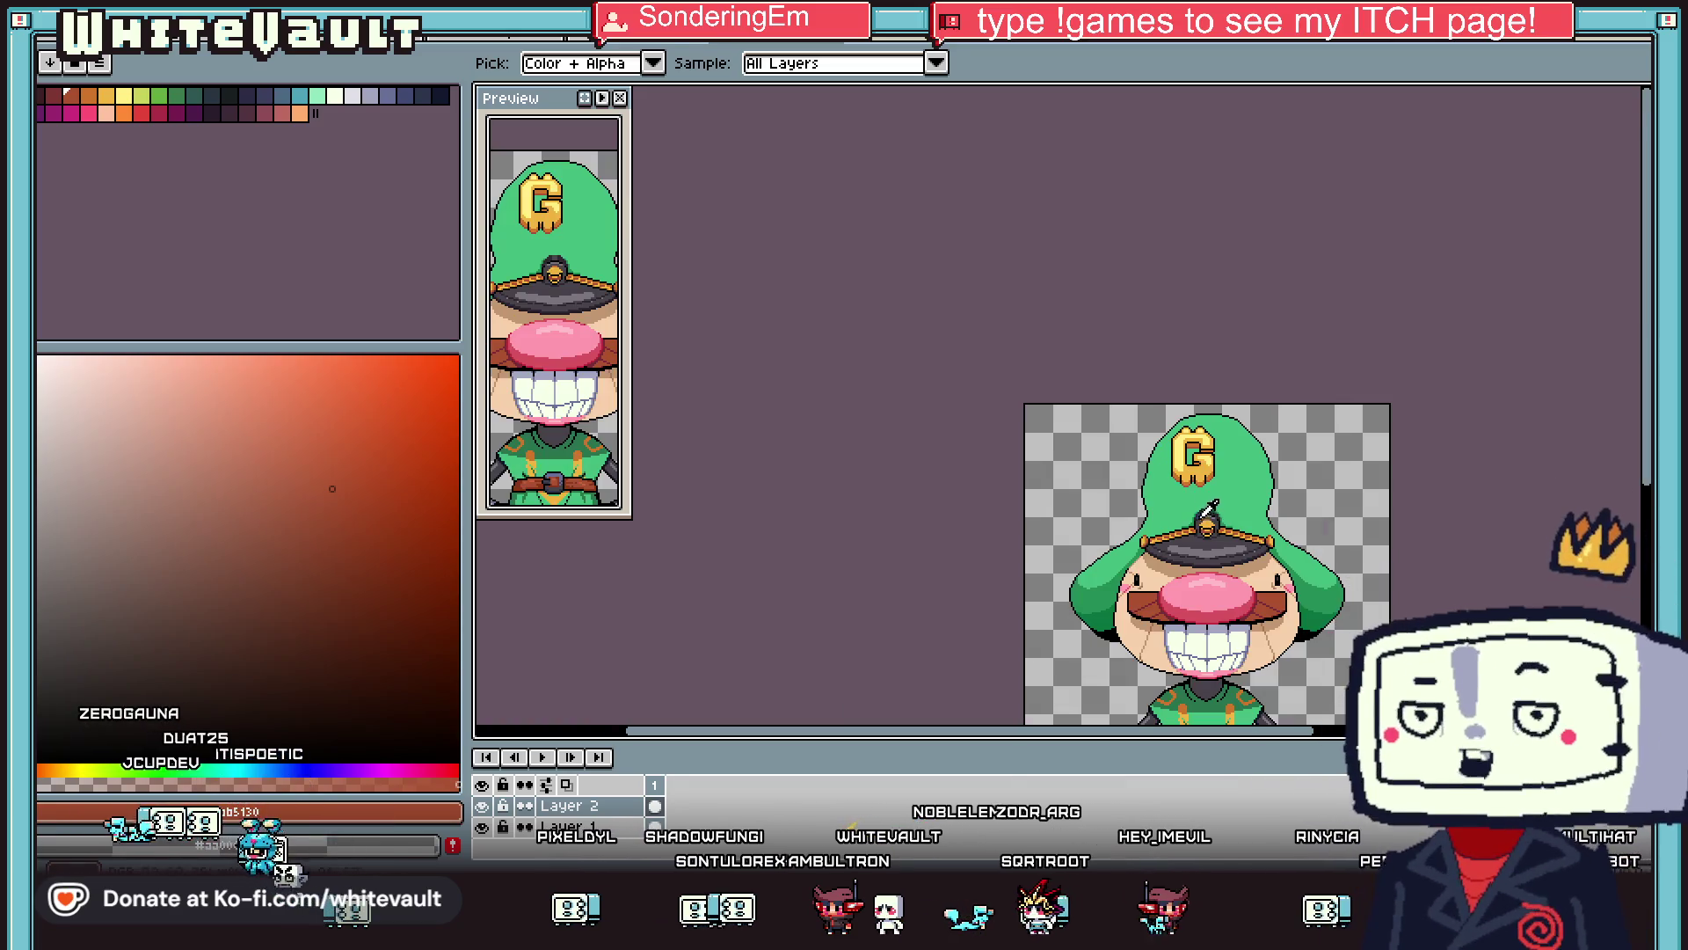
Duplicate the G emblem and place the copy beside the original to spell GG.
{"action": "scroll", "coordinate": [1176, 459], "scroll_direction": "up", "scroll_amount": 2}
{"action": "key", "text": "m"}
{"action": "left_click_drag", "start_coordinate": [1046, 351], "coordinate": [1270, 577]}
{"action": "key", "text": "Left"}
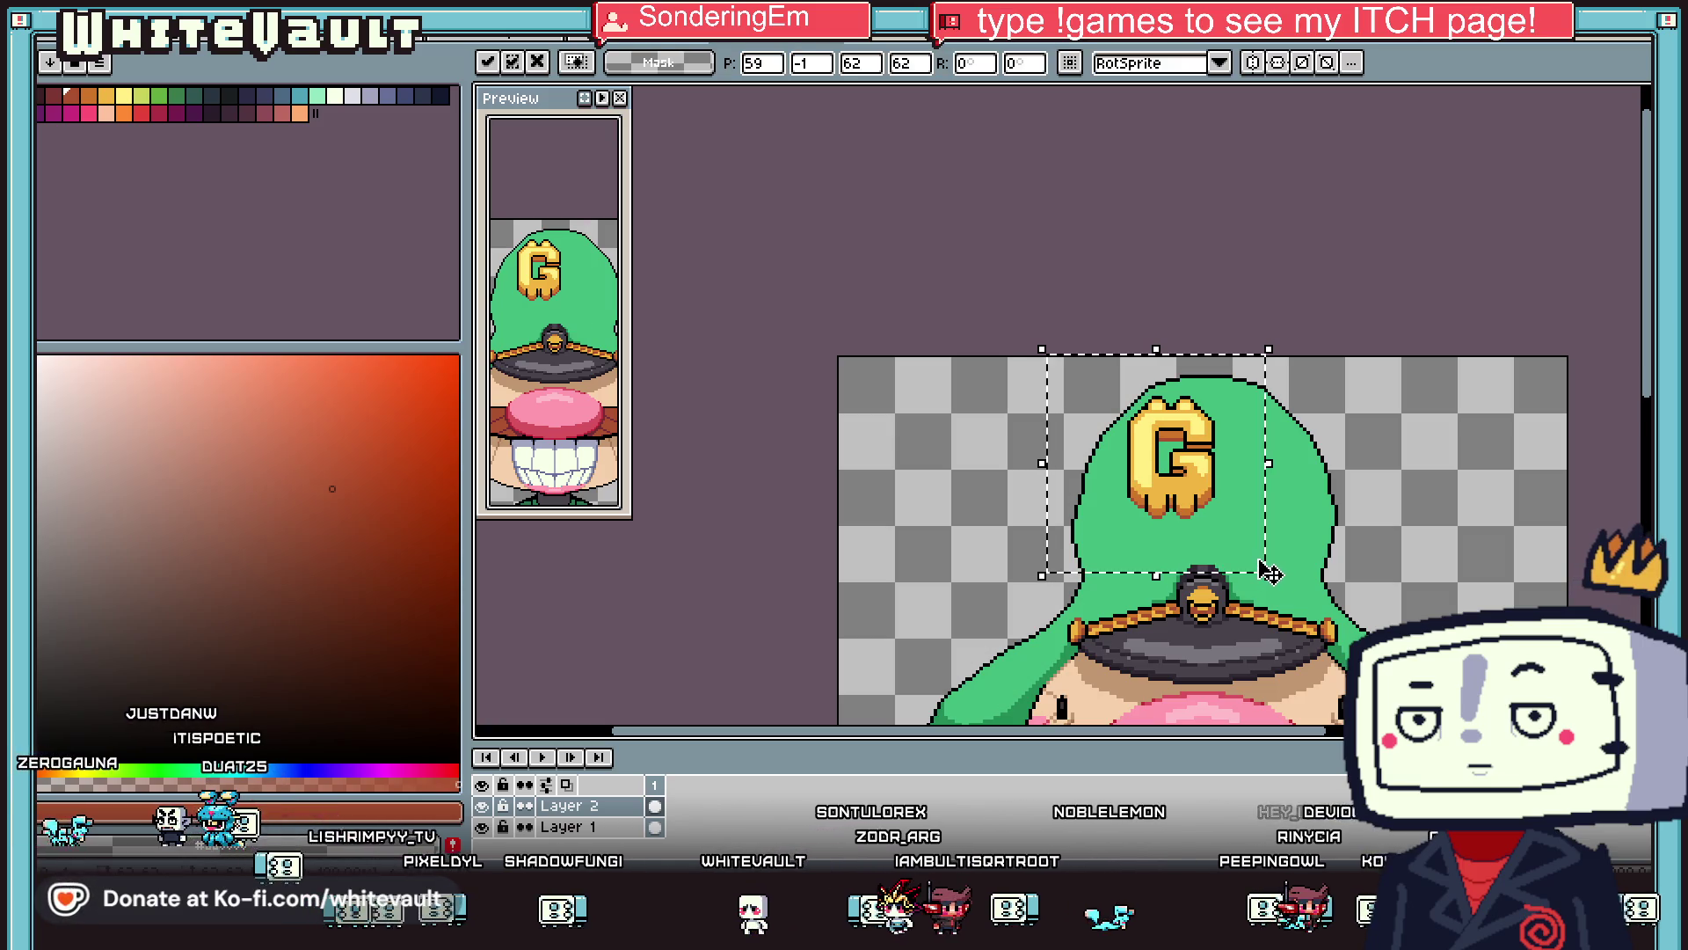
{"action": "left_click_drag", "start_coordinate": [1228, 526], "coordinate": [1322, 569]}
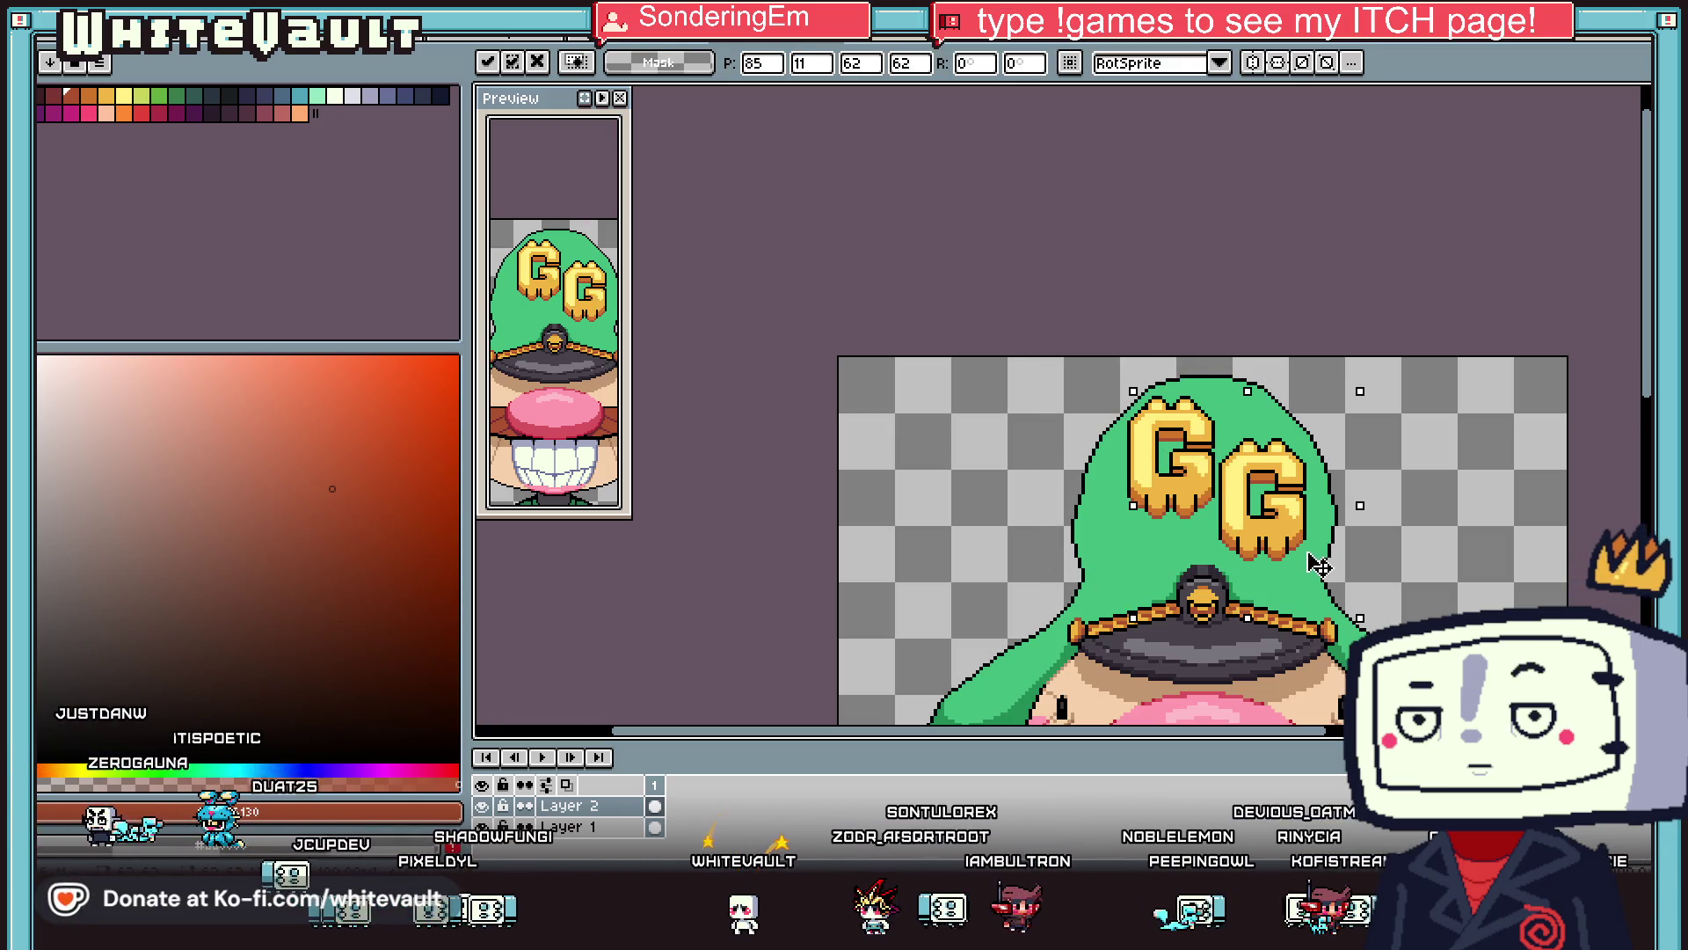
{"action": "key", "text": "Return"}
Select both Gs and nudge the pair to the left.
{"action": "left_click_drag", "start_coordinate": [1073, 356], "coordinate": [1381, 599]}
{"action": "key", "text": "Left"}
{"action": "key", "text": "Left"}
{"action": "key", "text": "Left"}
{"action": "key", "text": "Return"}
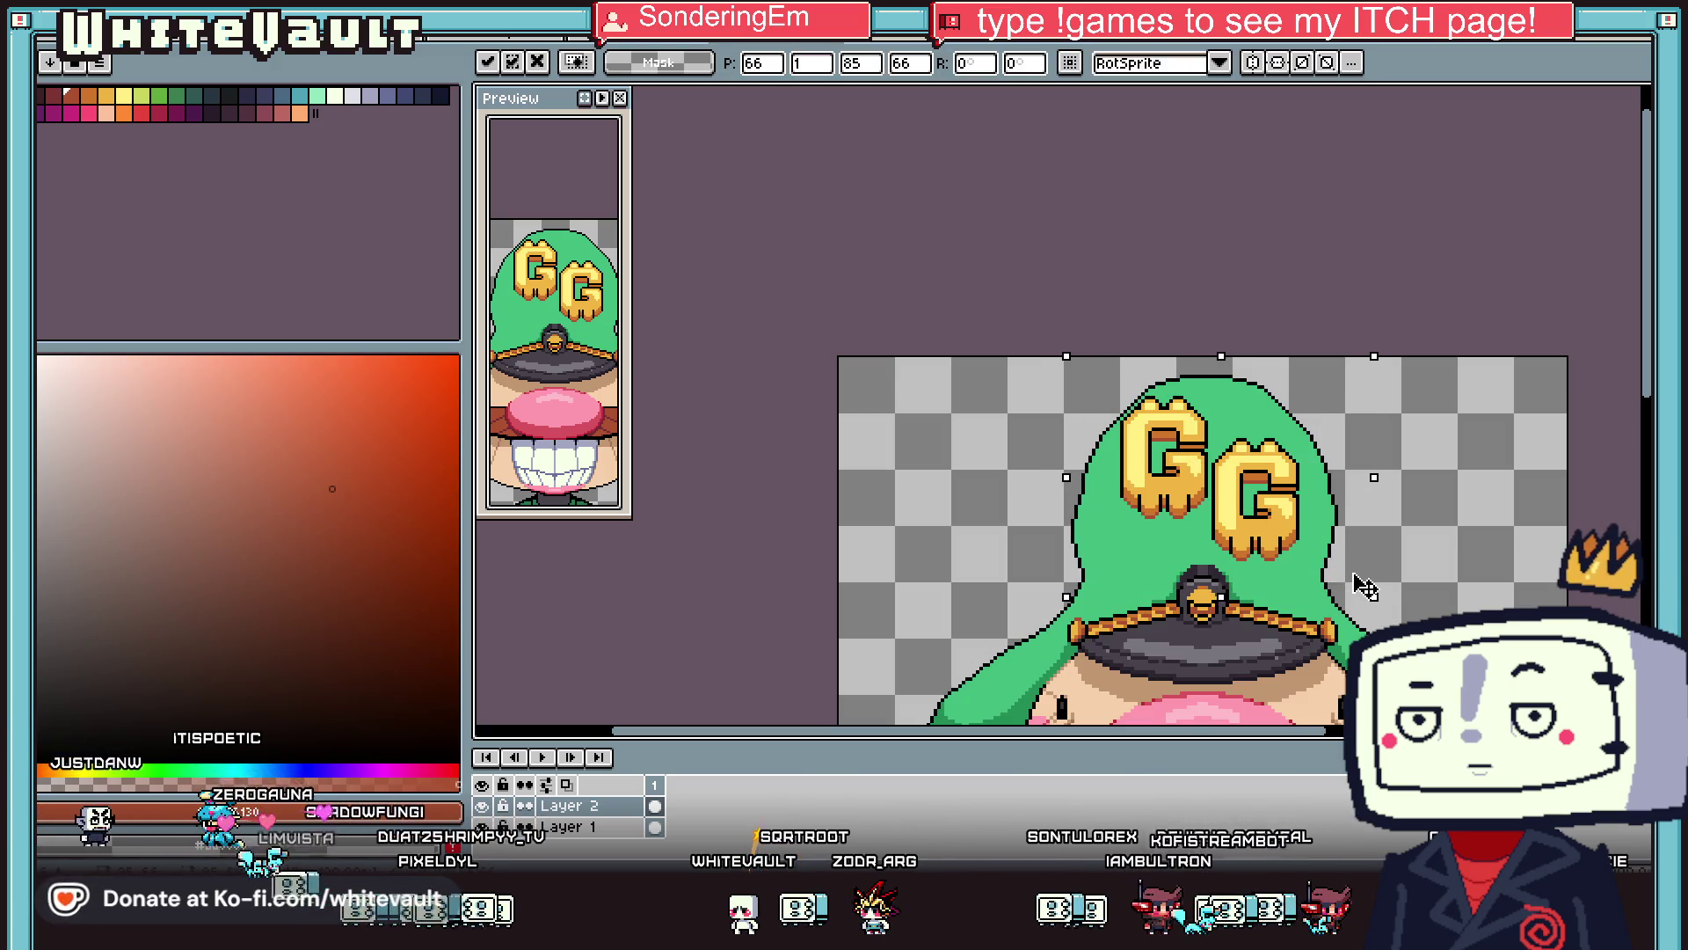
{"action": "scroll", "coordinate": [1328, 526], "scroll_direction": "down", "scroll_amount": 2}
{"action": "scroll", "coordinate": [1327, 526], "scroll_direction": "up", "scroll_amount": 1}
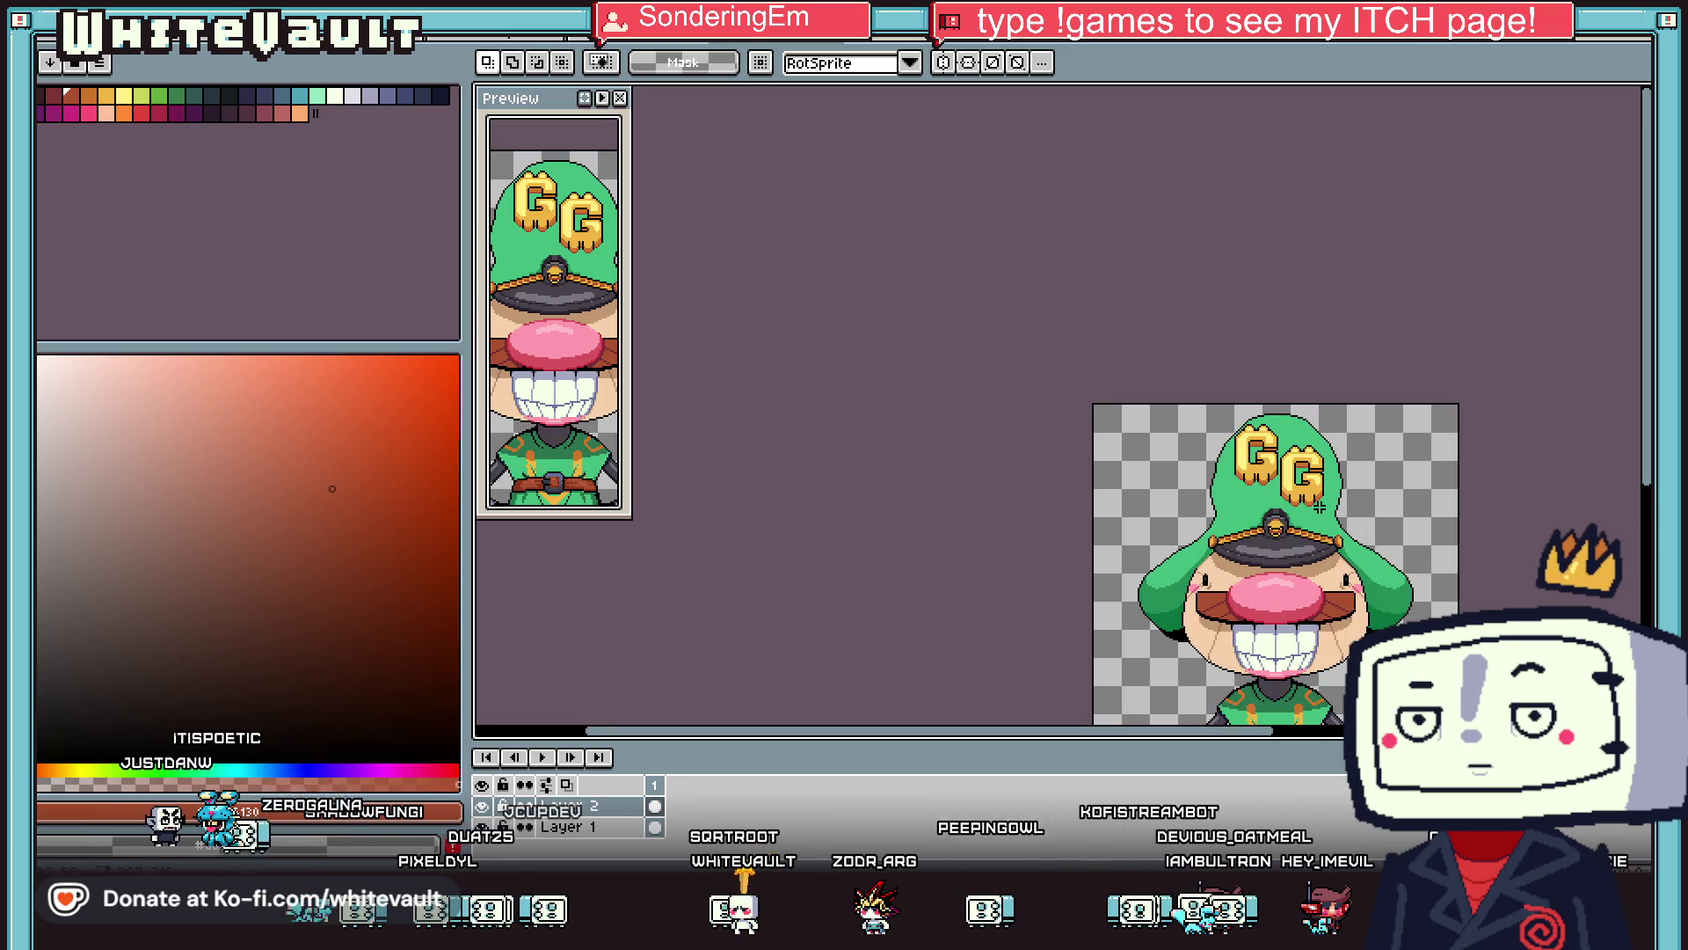
{"action": "right_click", "coordinate": [625, 837]}
Add a new empty layer above the character sprite.
{"action": "mouse_move", "coordinate": [703, 746]}
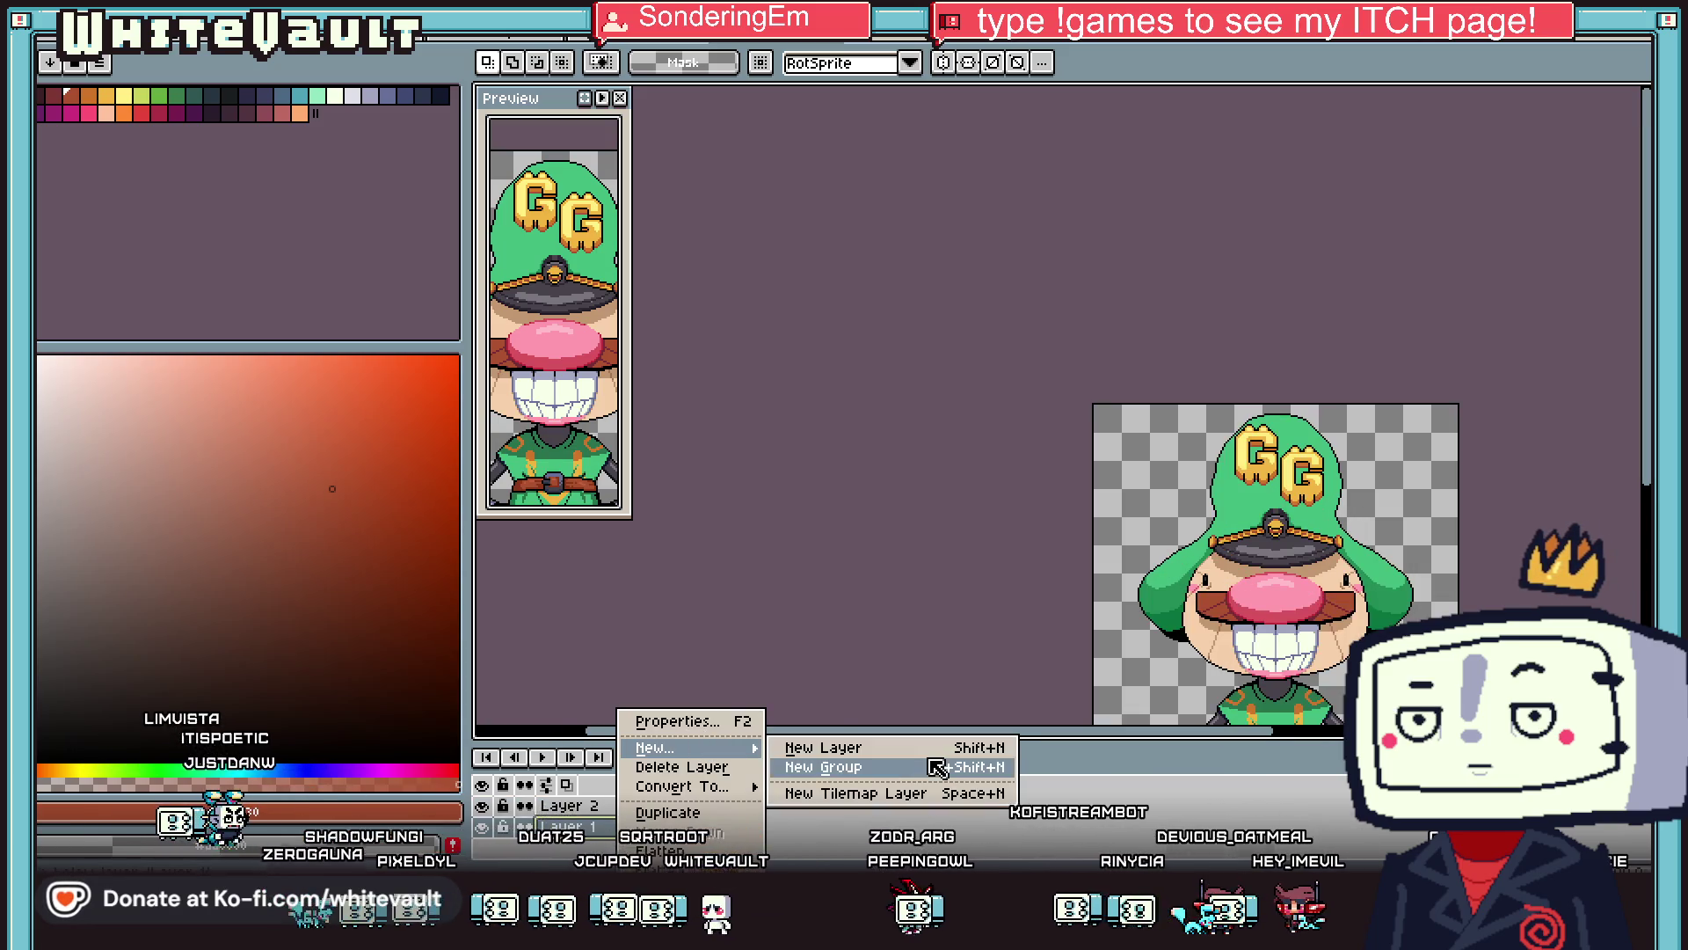
{"action": "left_click", "coordinate": [932, 752]}
{"action": "scroll", "coordinate": [1313, 533], "scroll_direction": "up", "scroll_amount": 2}
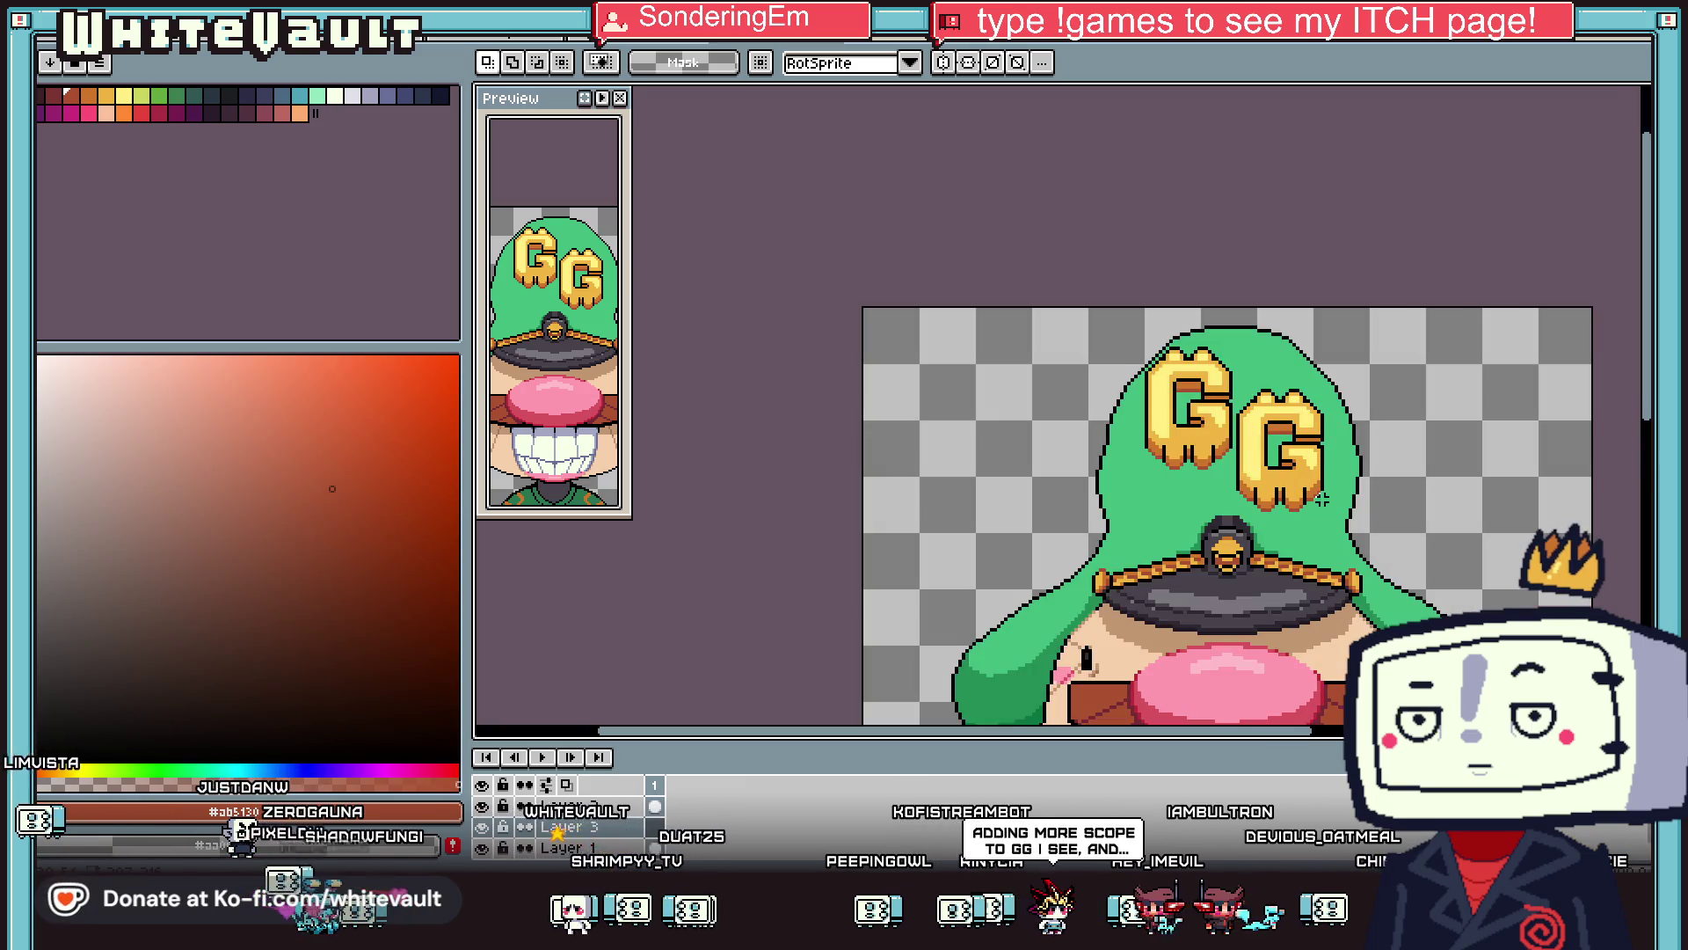
{"action": "scroll", "coordinate": [1332, 519], "scroll_direction": "down", "scroll_amount": 1}
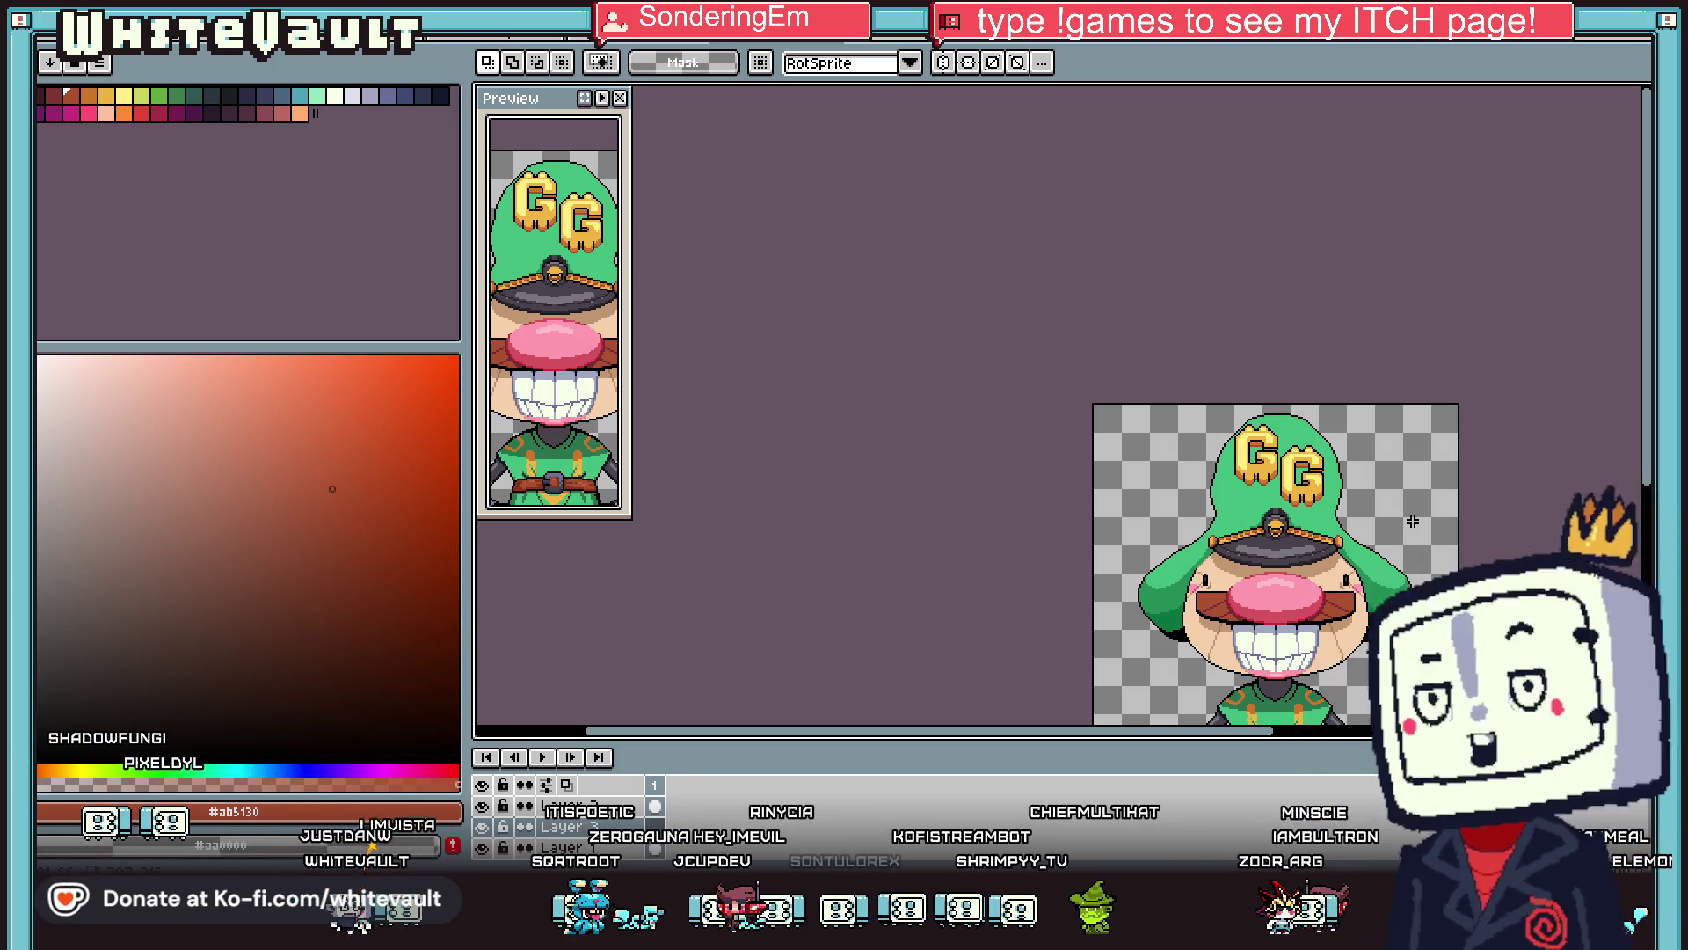
{"action": "scroll", "coordinate": [1360, 467], "scroll_direction": "up", "scroll_amount": 1}
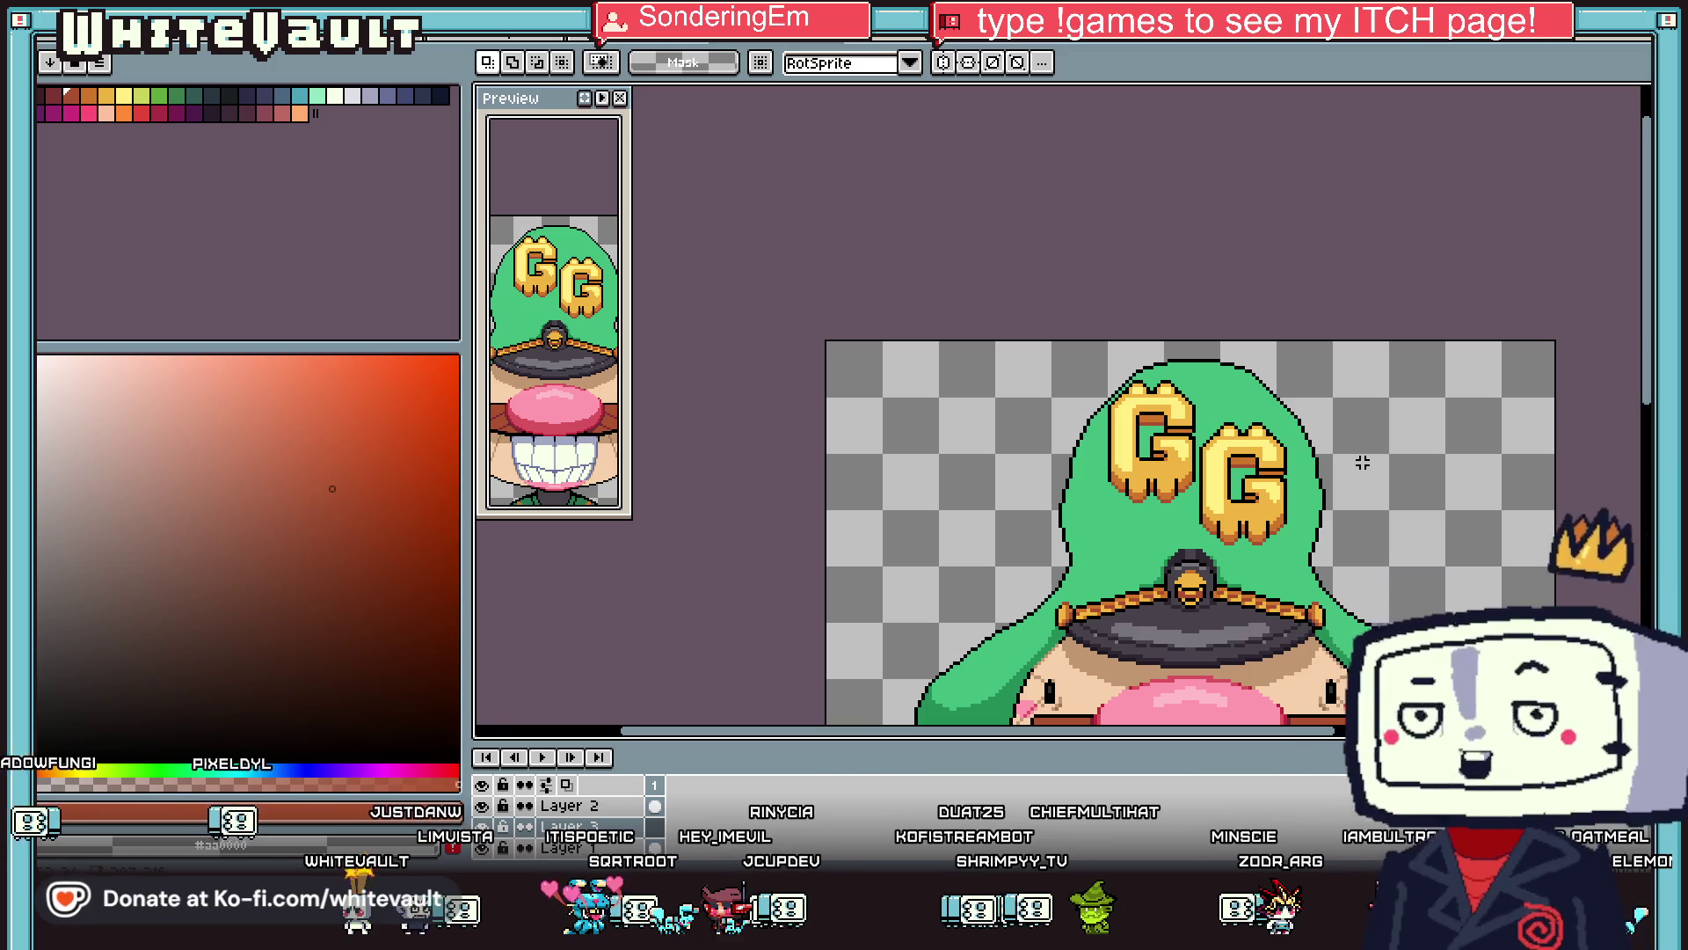
Draw a test gold square outline, delete it, then hide Layer 1 so only the letters show.
{"action": "key", "text": "i"}
{"action": "scroll", "coordinate": [1362, 444], "scroll_direction": "down", "scroll_amount": 1}
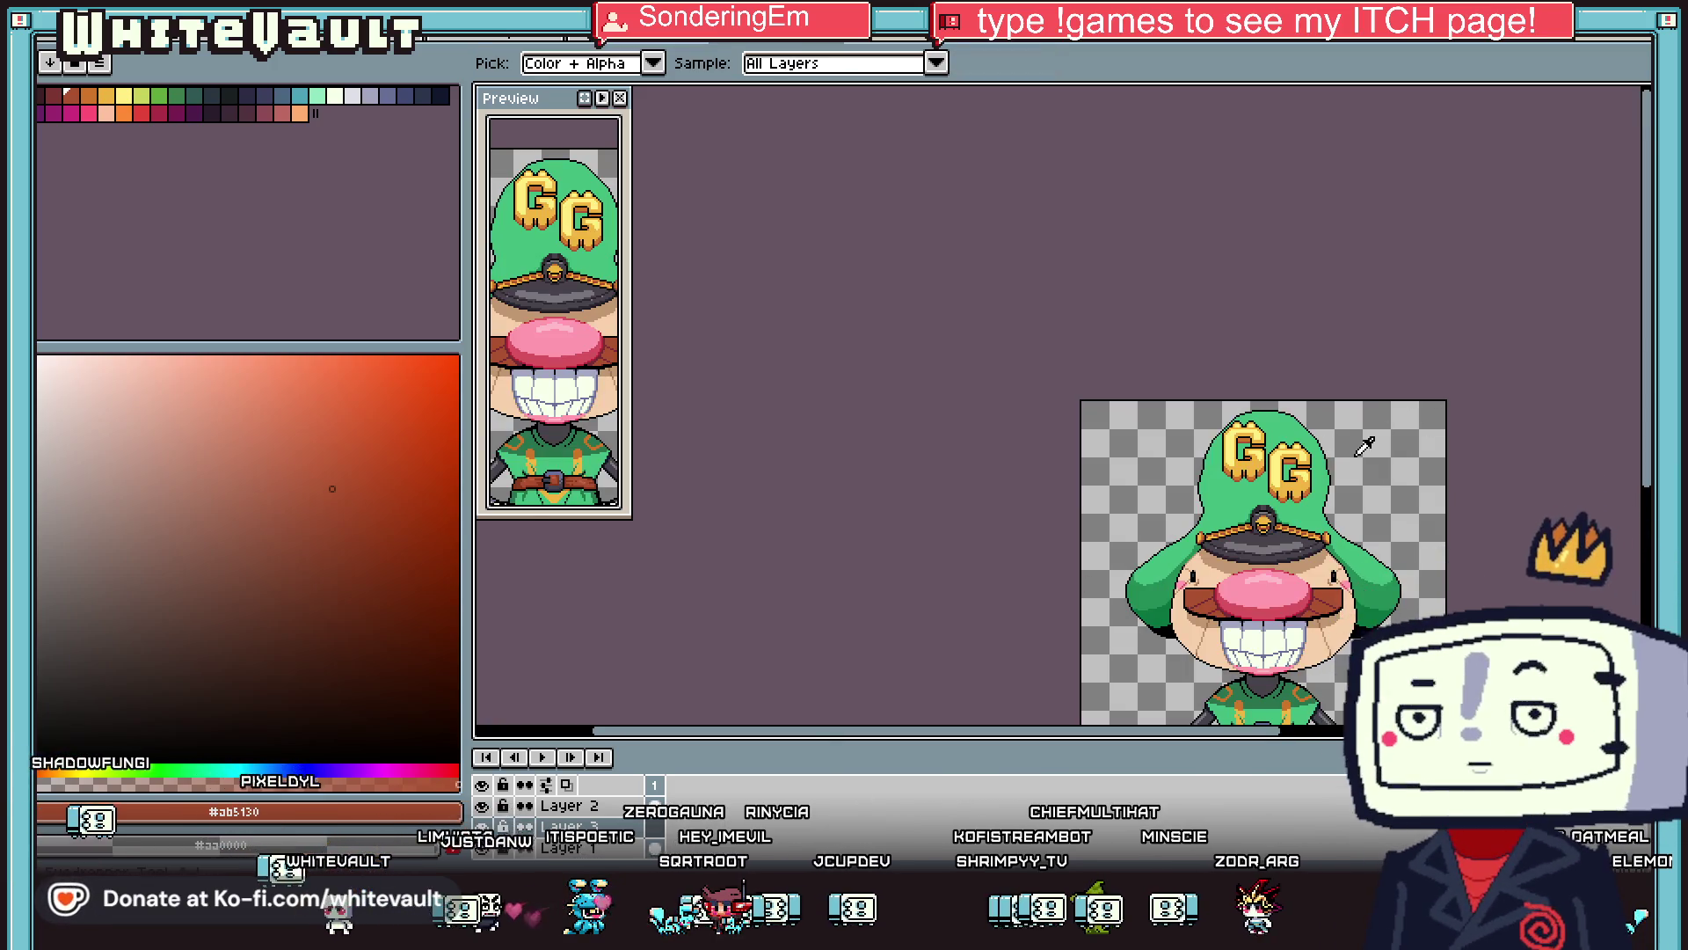
{"action": "scroll", "coordinate": [1378, 437], "scroll_direction": "up", "scroll_amount": 2}
{"action": "left_click", "coordinate": [1326, 420]}
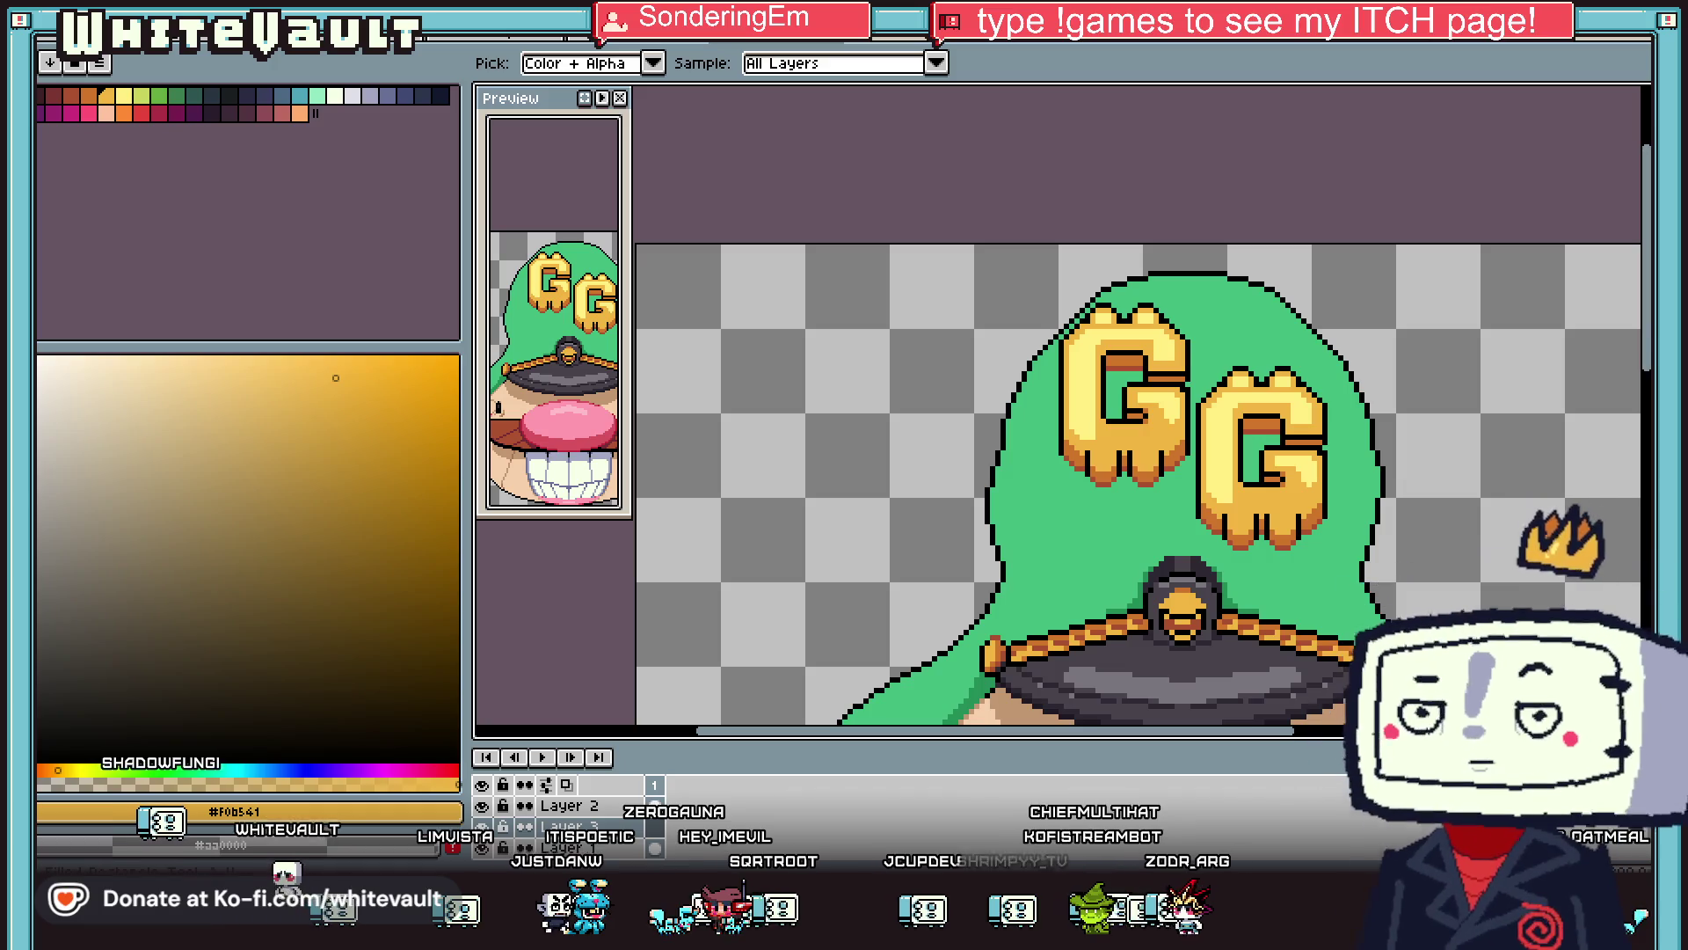
{"action": "left_click", "coordinate": [1569, 307]}
{"action": "key", "text": "b"}
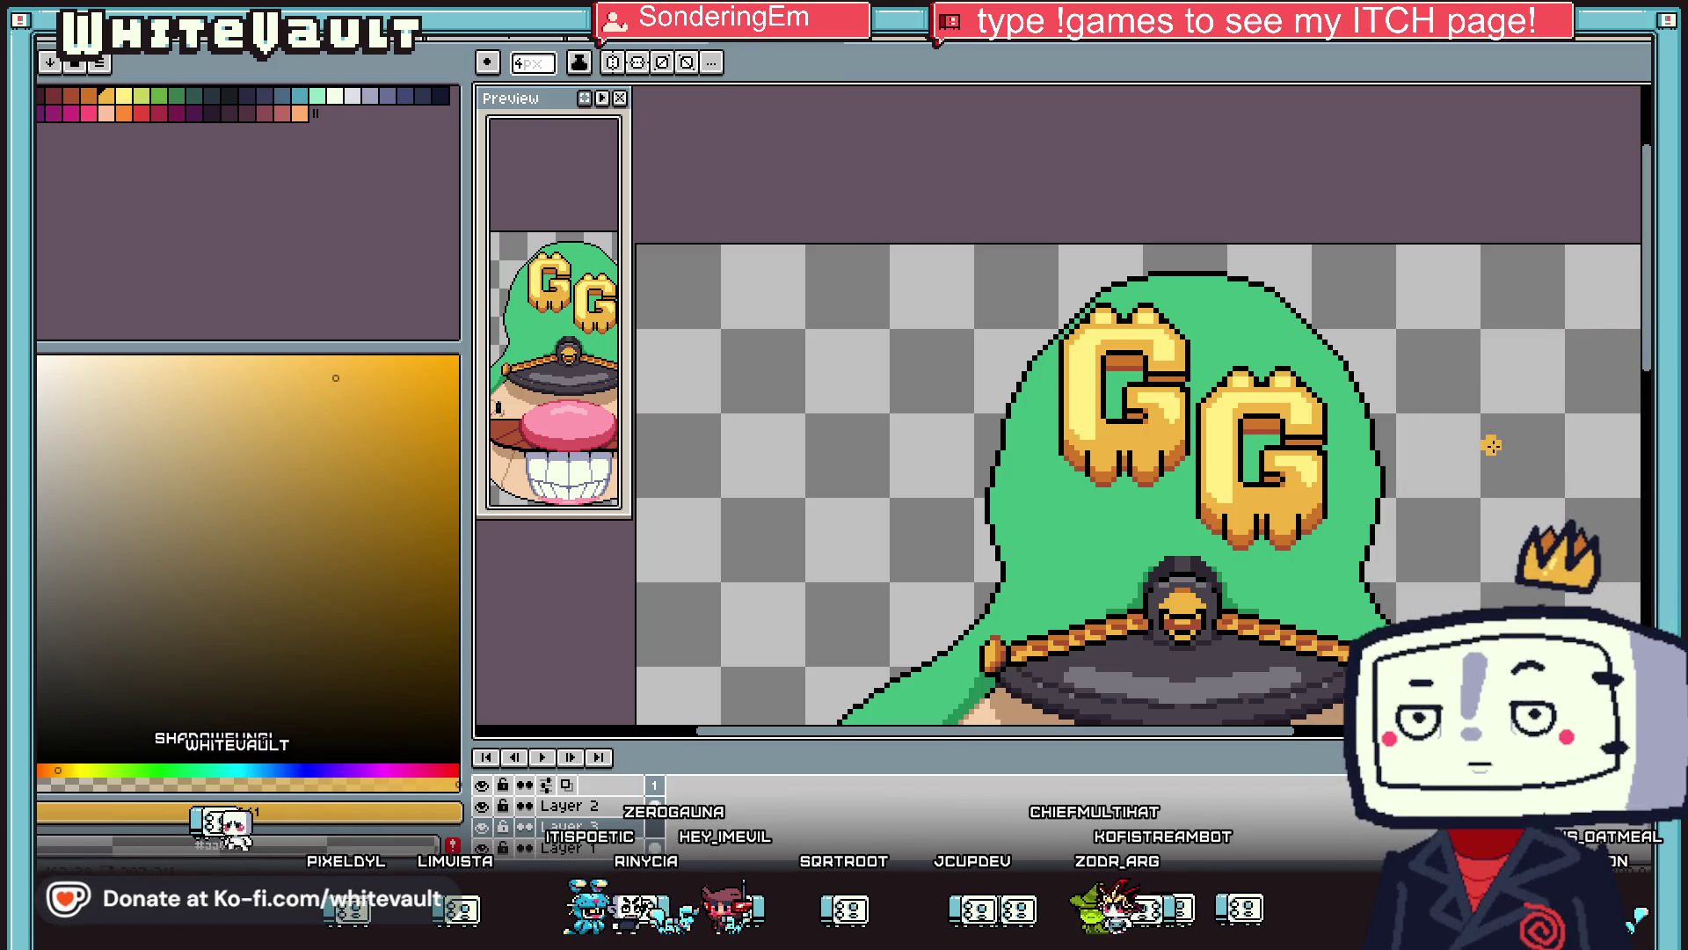
{"action": "mouse_move", "coordinate": [1440, 358]}
{"action": "left_mouse_down"}
{"action": "mouse_move", "coordinate": [1607, 538]}
{"action": "mouse_move", "coordinate": [1456, 538]}
{"action": "mouse_move", "coordinate": [1484, 522]}
{"action": "mouse_move", "coordinate": [1474, 502]}
{"action": "left_mouse_up"}
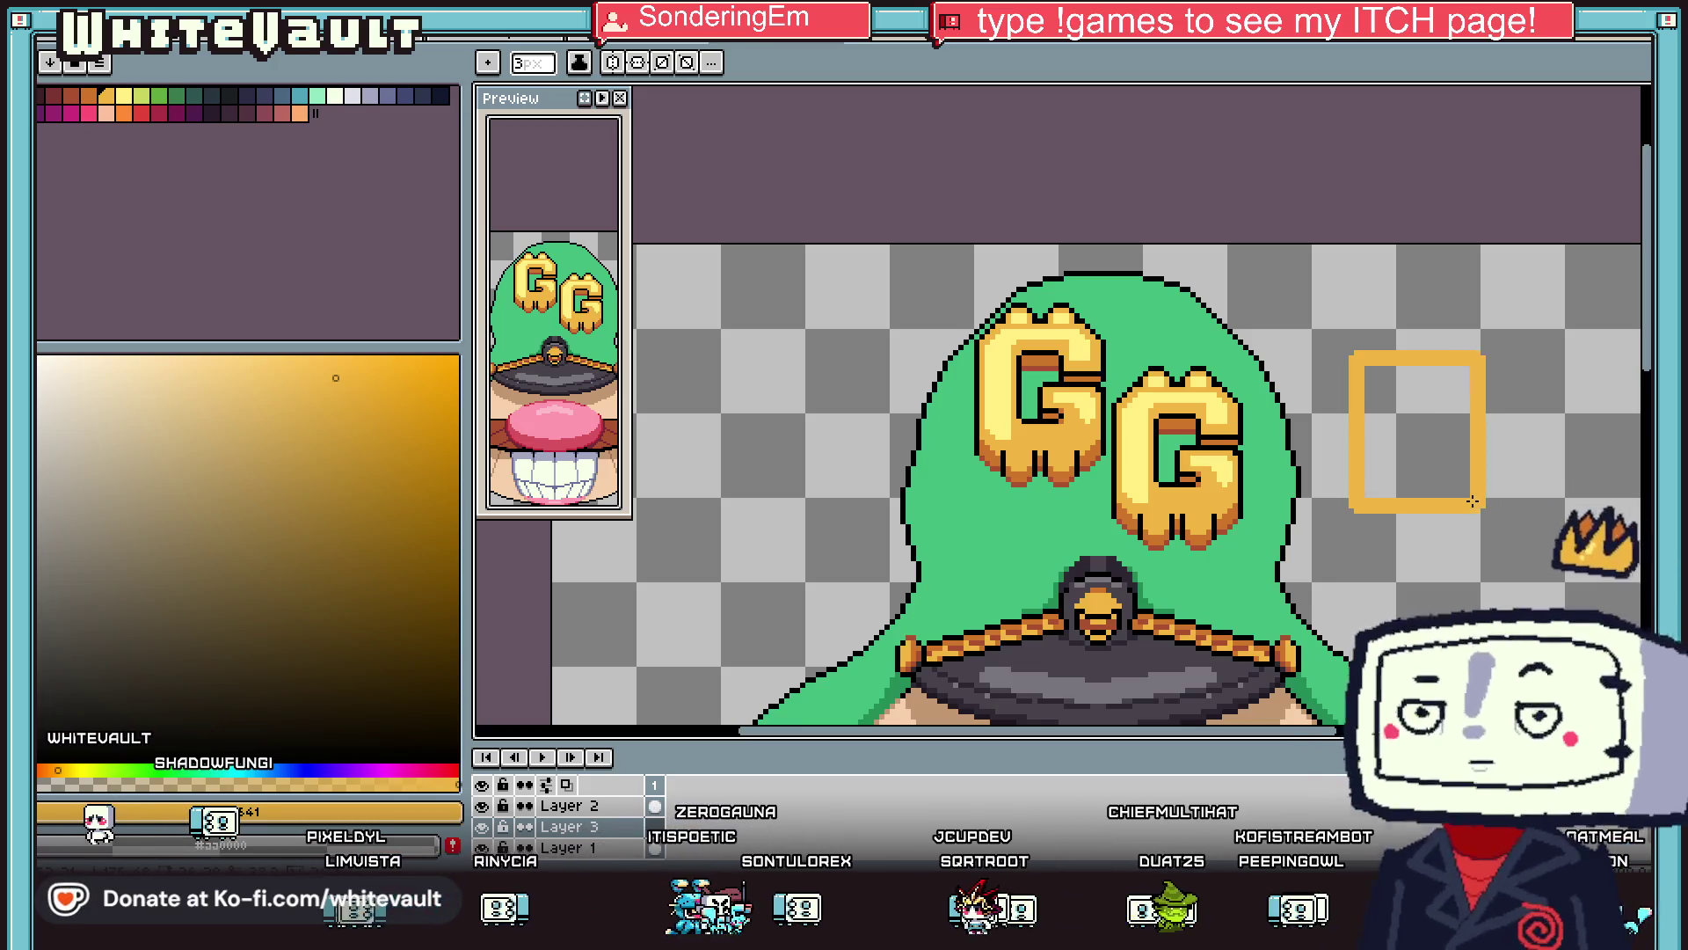
{"action": "key", "text": "m"}
{"action": "mouse_move", "coordinate": [1313, 292]}
{"action": "left_mouse_down"}
{"action": "mouse_move", "coordinate": [1591, 622]}
{"action": "mouse_move", "coordinate": [1528, 567]}
{"action": "mouse_move", "coordinate": [1243, 603]}
{"action": "mouse_move", "coordinate": [1526, 539]}
{"action": "mouse_move", "coordinate": [1653, 570]}
{"action": "left_mouse_up"}
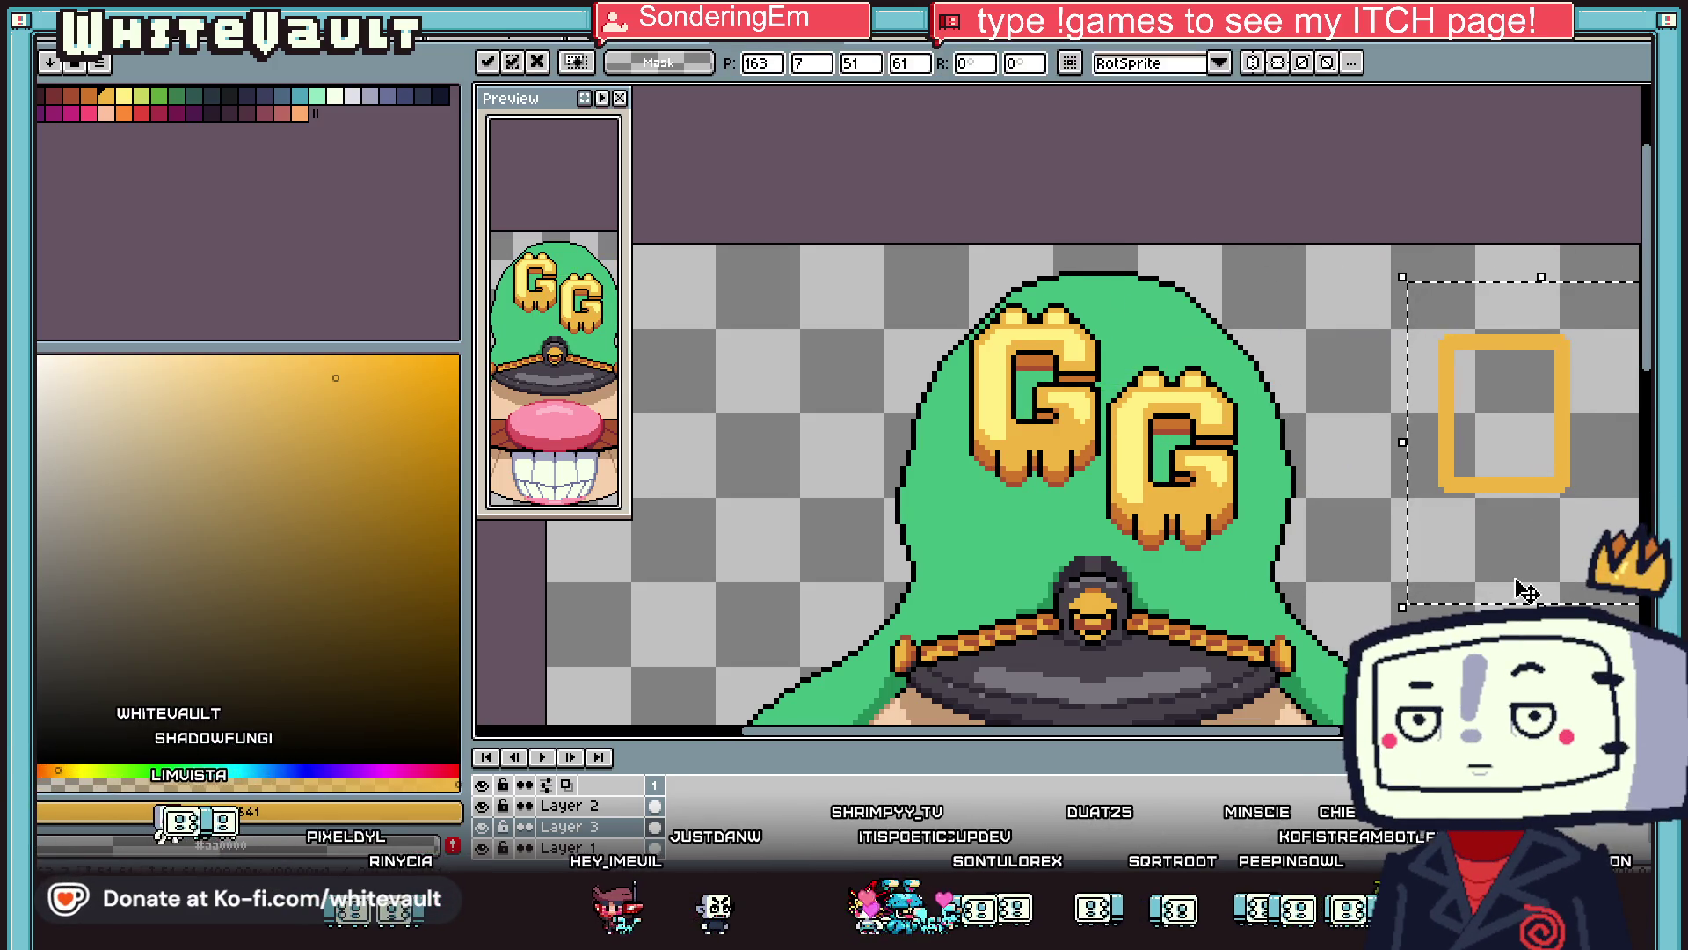
{"action": "key", "text": "Delete"}
{"action": "left_click", "coordinate": [485, 848]}
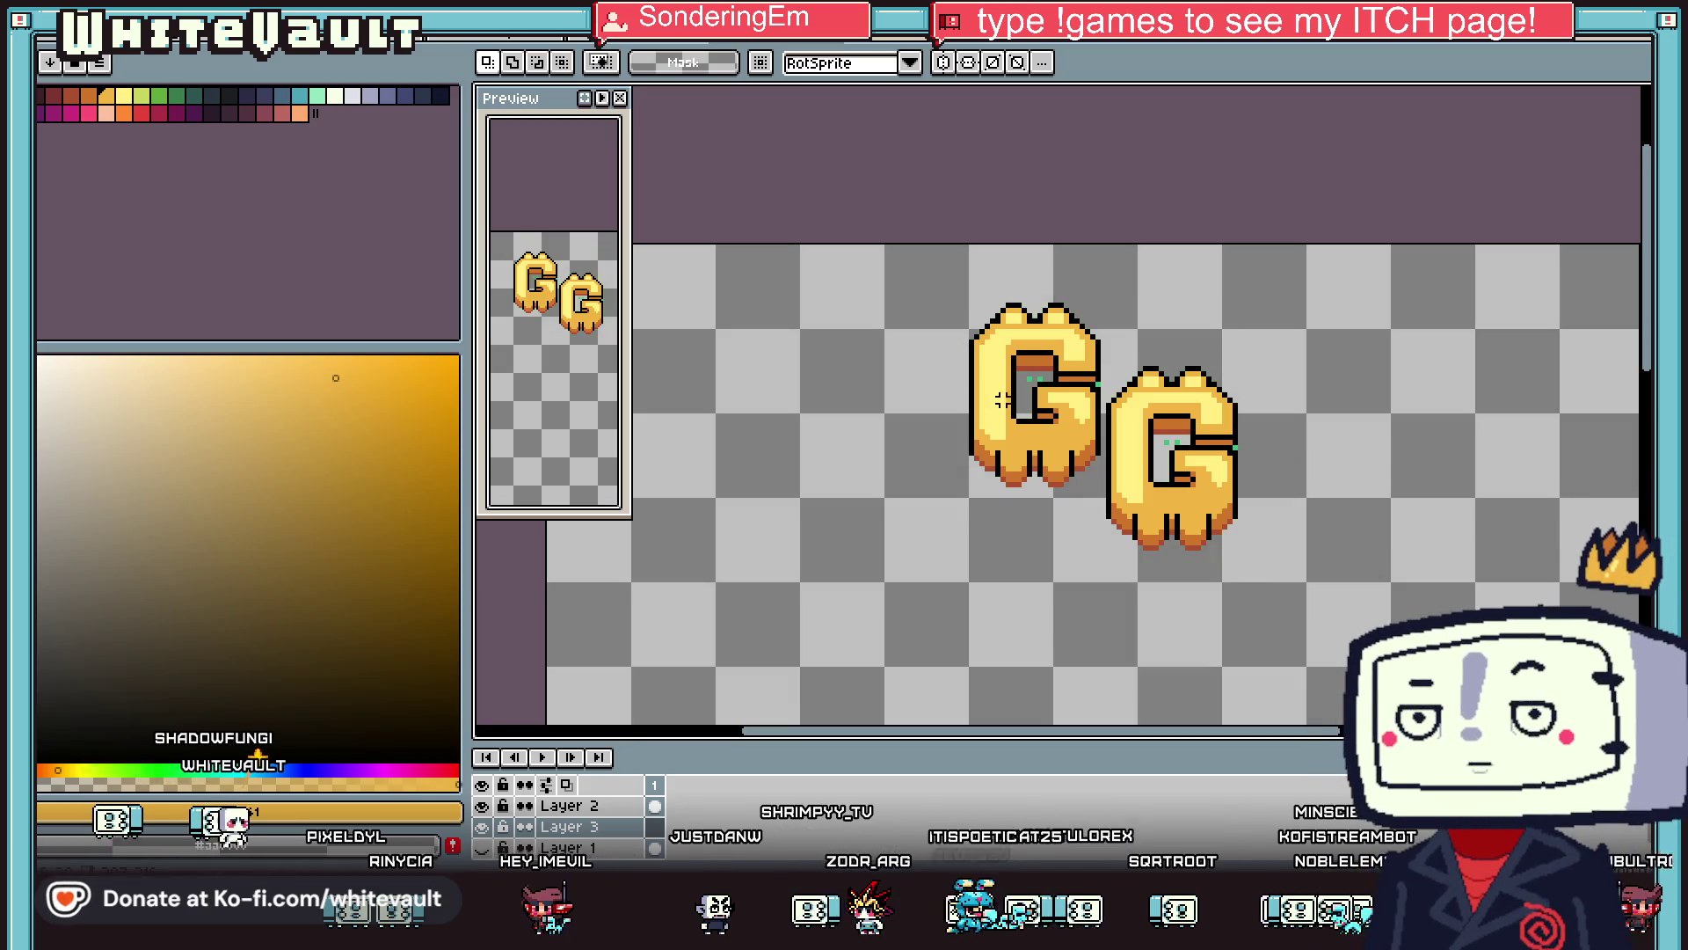
Zoom in to inspect the gold GG letters closely.
{"action": "scroll", "coordinate": [1289, 425], "scroll_direction": "up", "scroll_amount": 2}
{"action": "key", "text": "b"}
{"action": "scroll", "coordinate": [1213, 461], "scroll_direction": "up", "scroll_amount": 1}
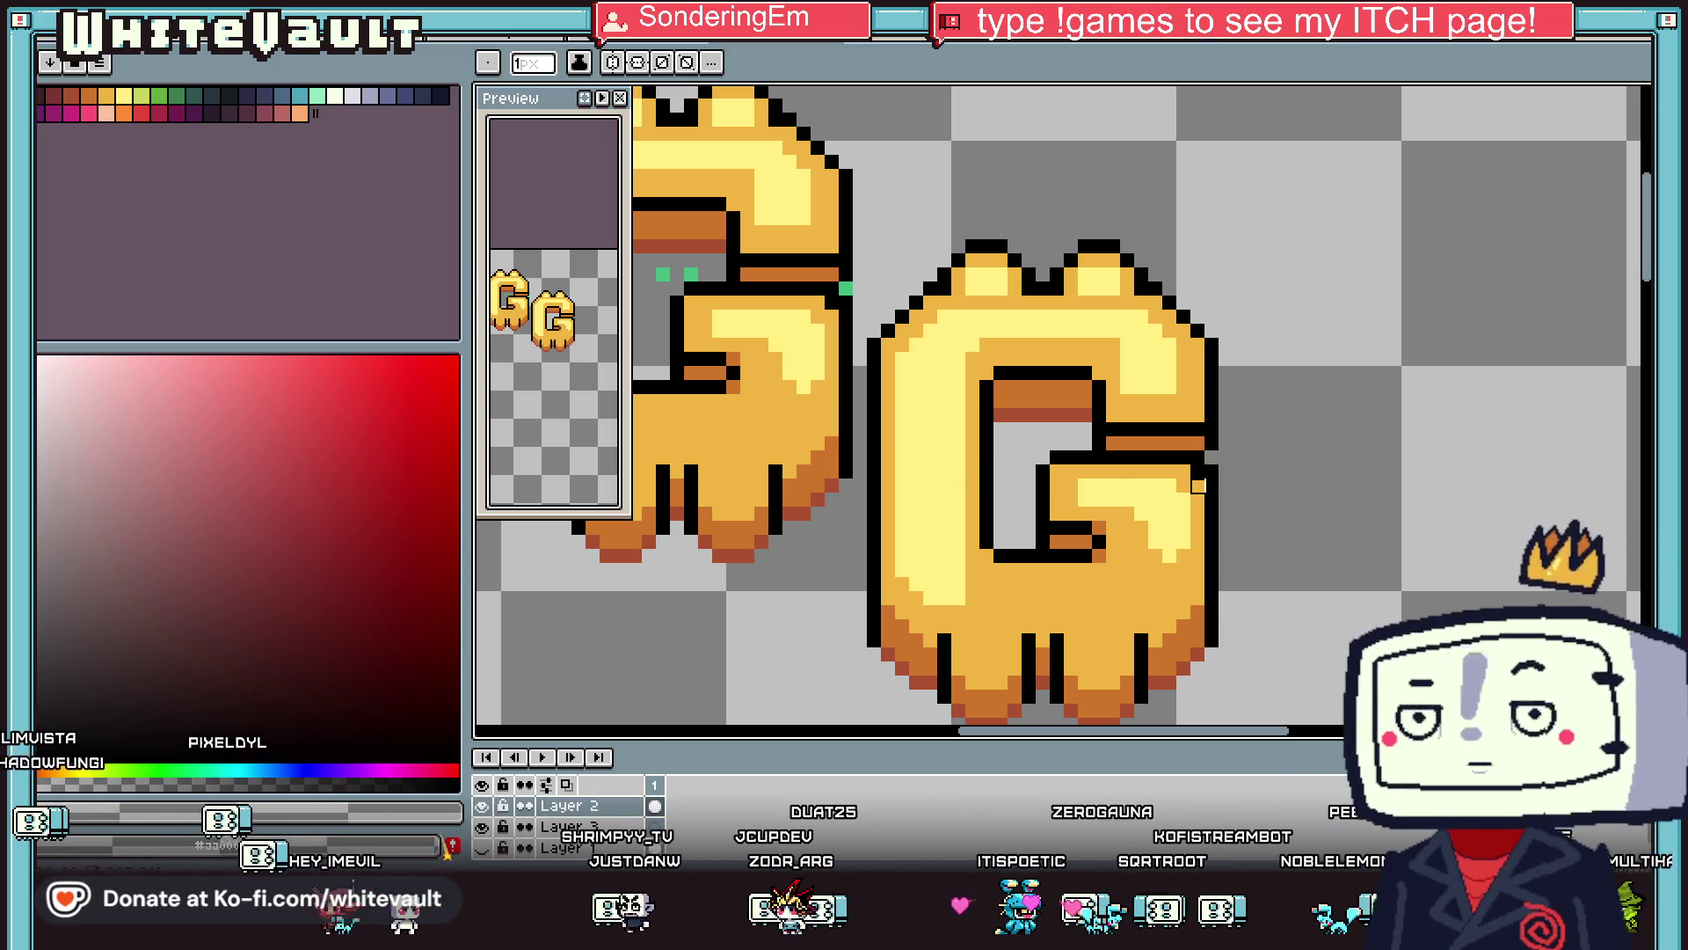
{"action": "scroll", "coordinate": [1197, 472], "scroll_direction": "down", "scroll_amount": 4}
{"action": "scroll", "coordinate": [1123, 457], "scroll_direction": "up", "scroll_amount": 5}
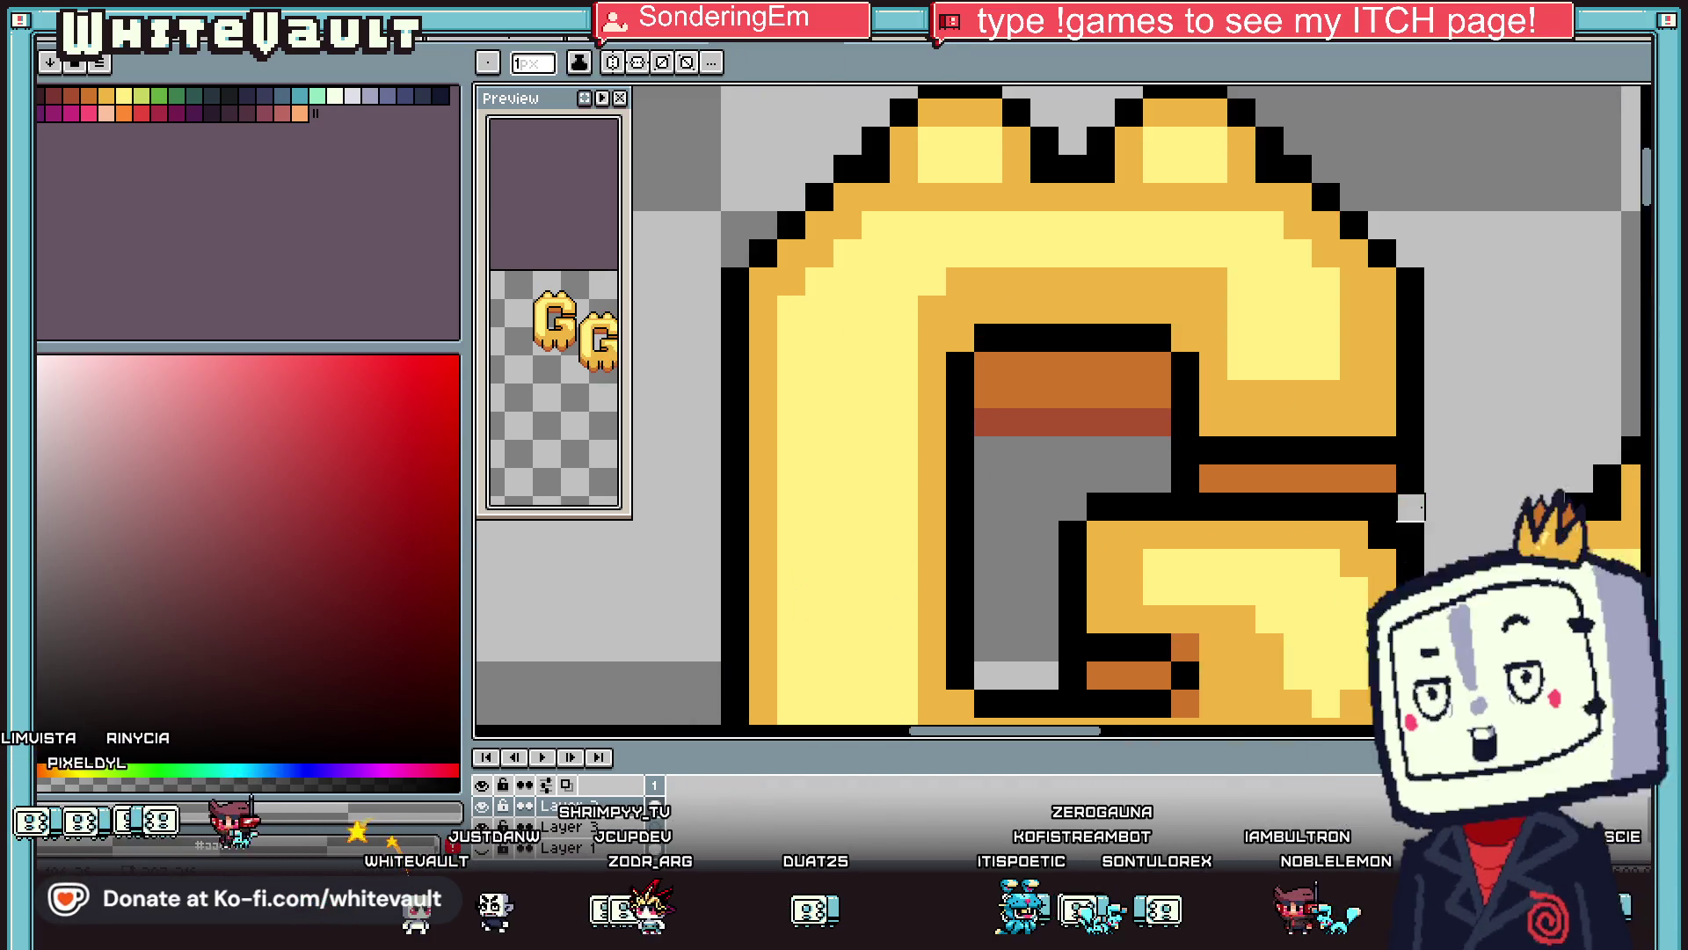
{"action": "key", "text": "alt"}
{"action": "scroll", "coordinate": [1425, 490], "scroll_direction": "down", "scroll_amount": 5}
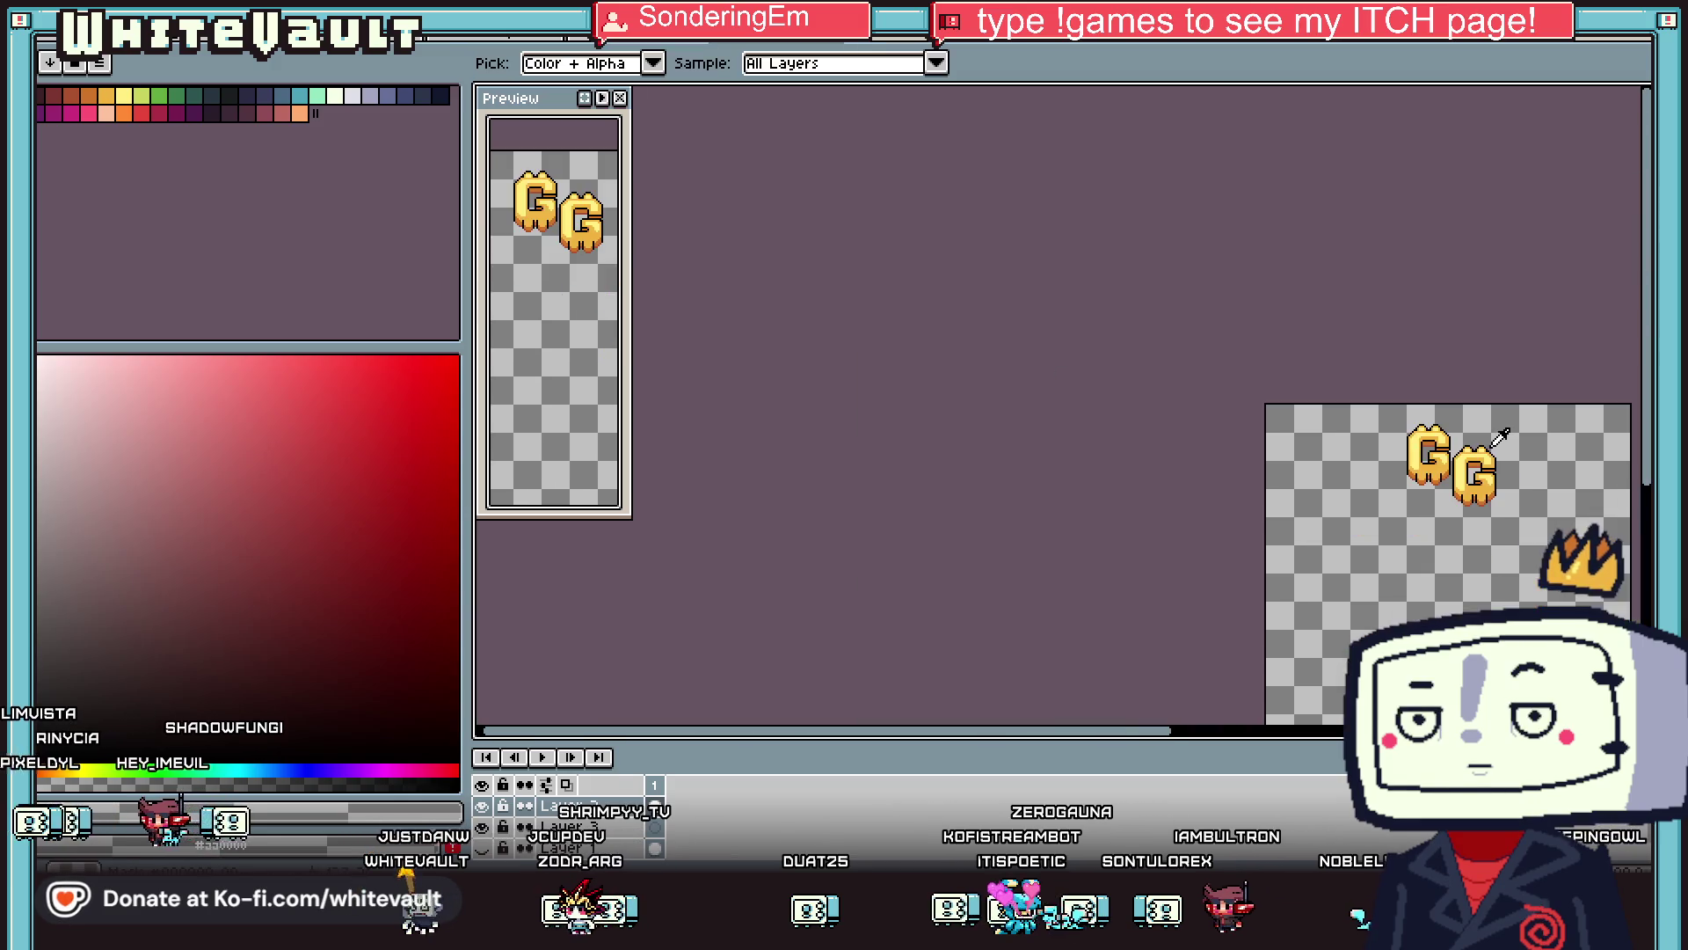
{"action": "scroll", "coordinate": [1530, 432], "scroll_direction": "up", "scroll_amount": 1}
{"action": "scroll", "coordinate": [1508, 501], "scroll_direction": "up", "scroll_amount": 2}
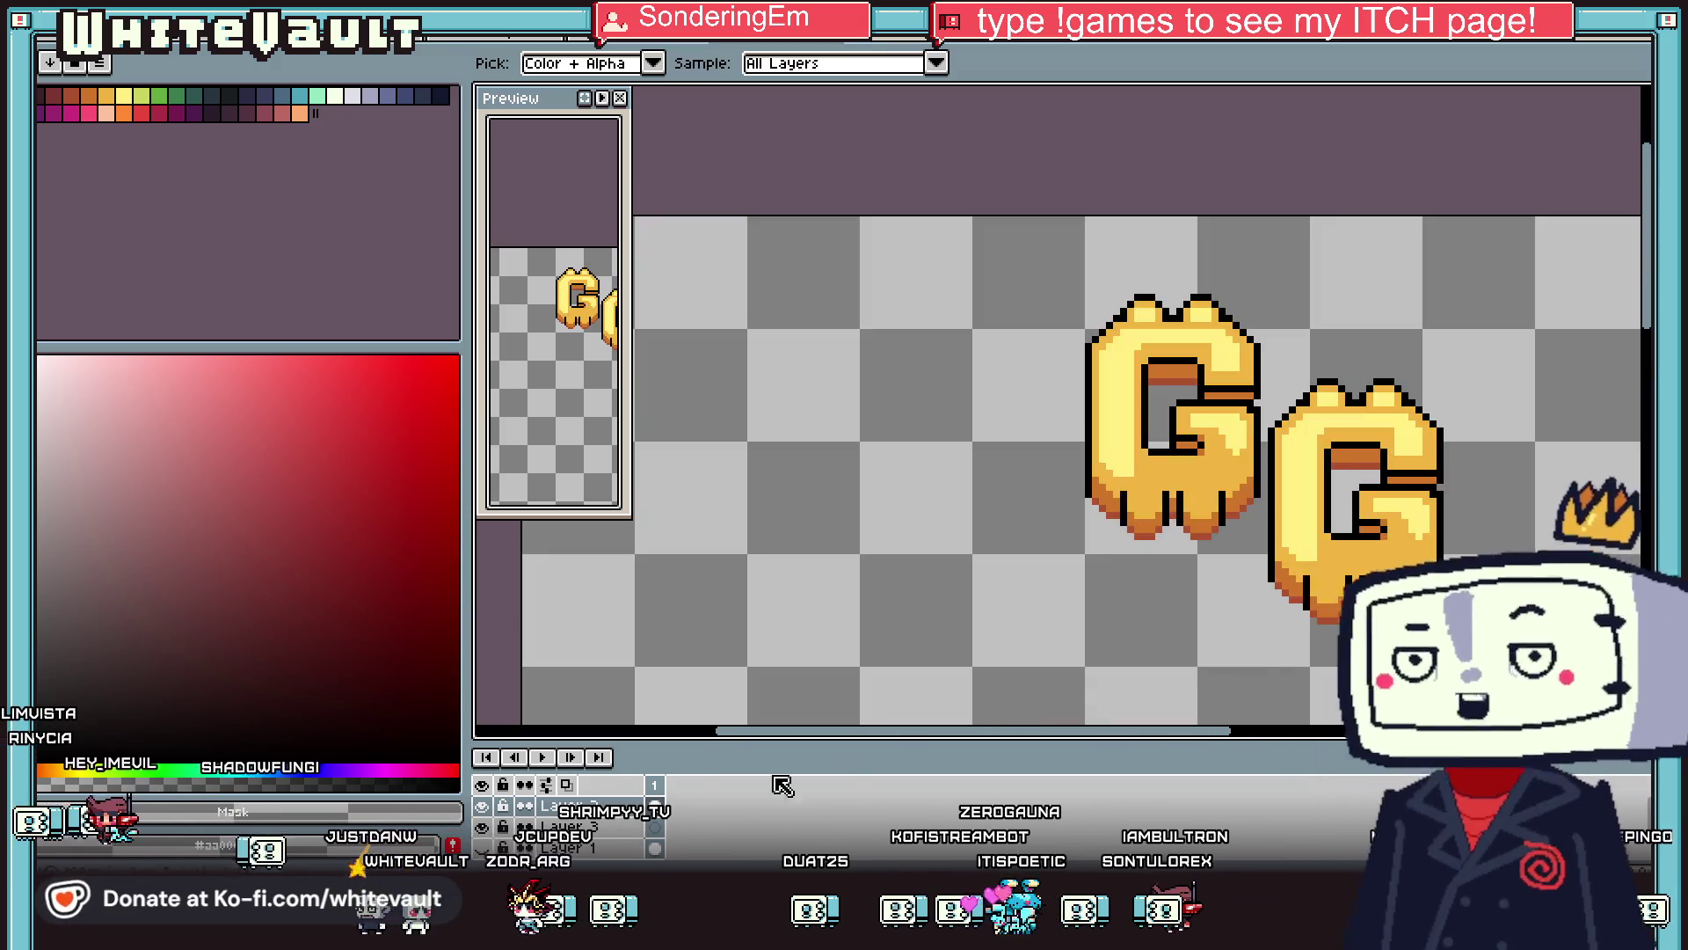
Toggle Layer 2 off and back on, then unhide Layer 1 to restore the hat.
{"action": "left_click", "coordinate": [482, 807]}
{"action": "left_click", "coordinate": [482, 806]}
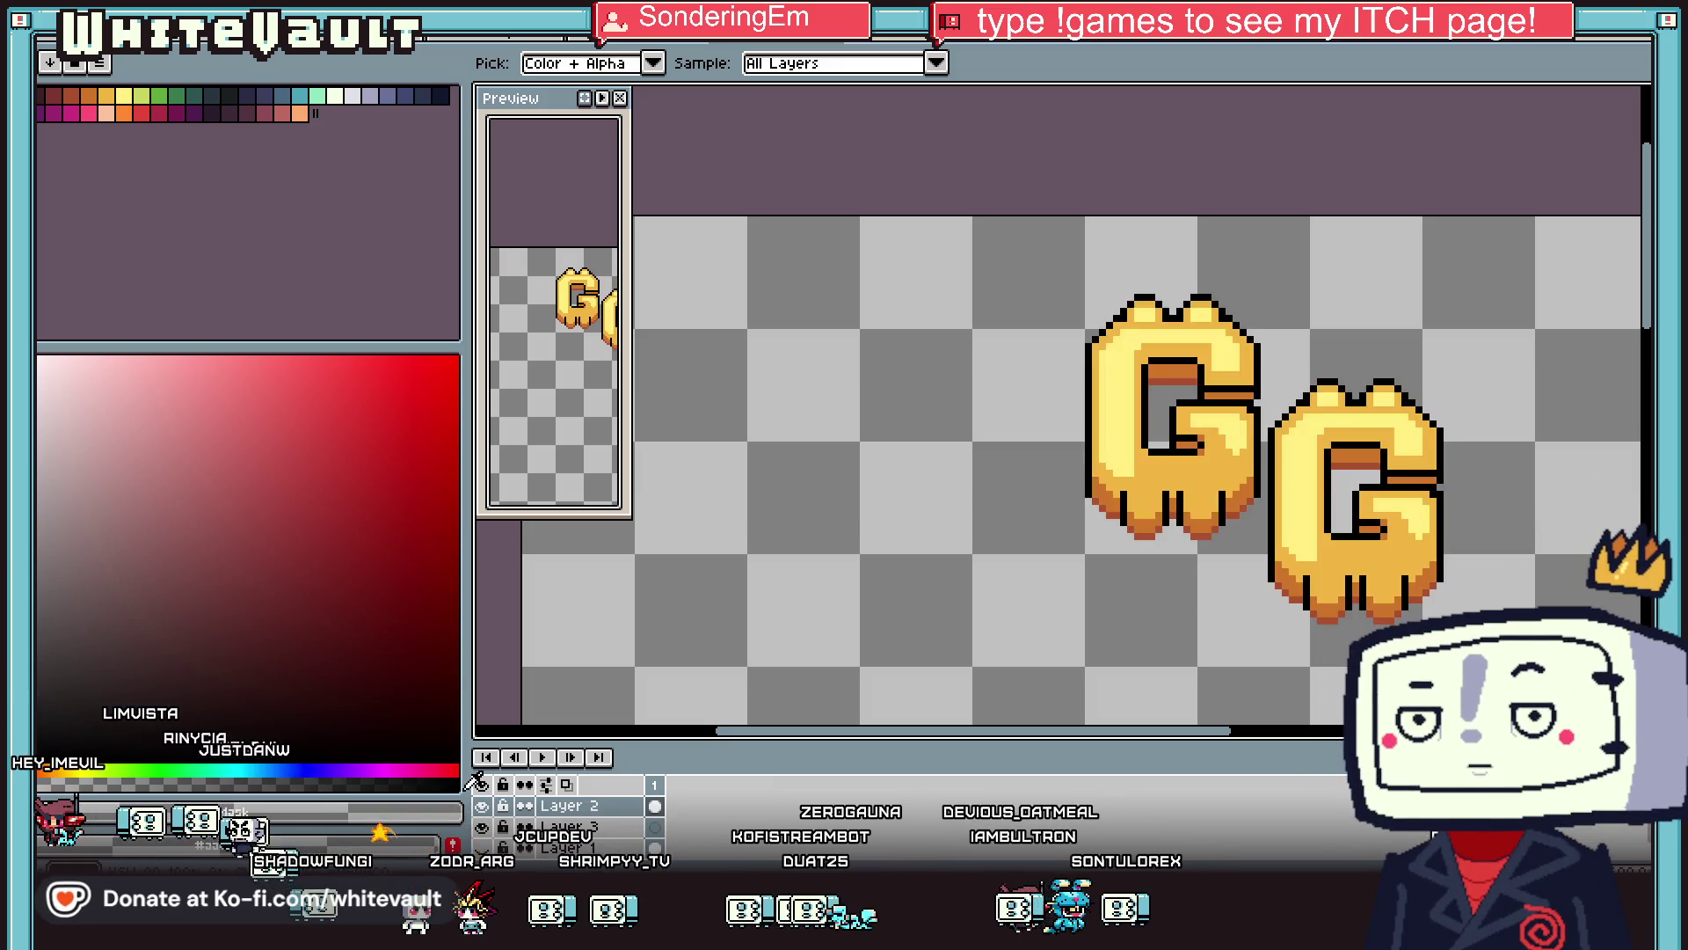
{"action": "left_click", "coordinate": [482, 805], "text": "alt"}
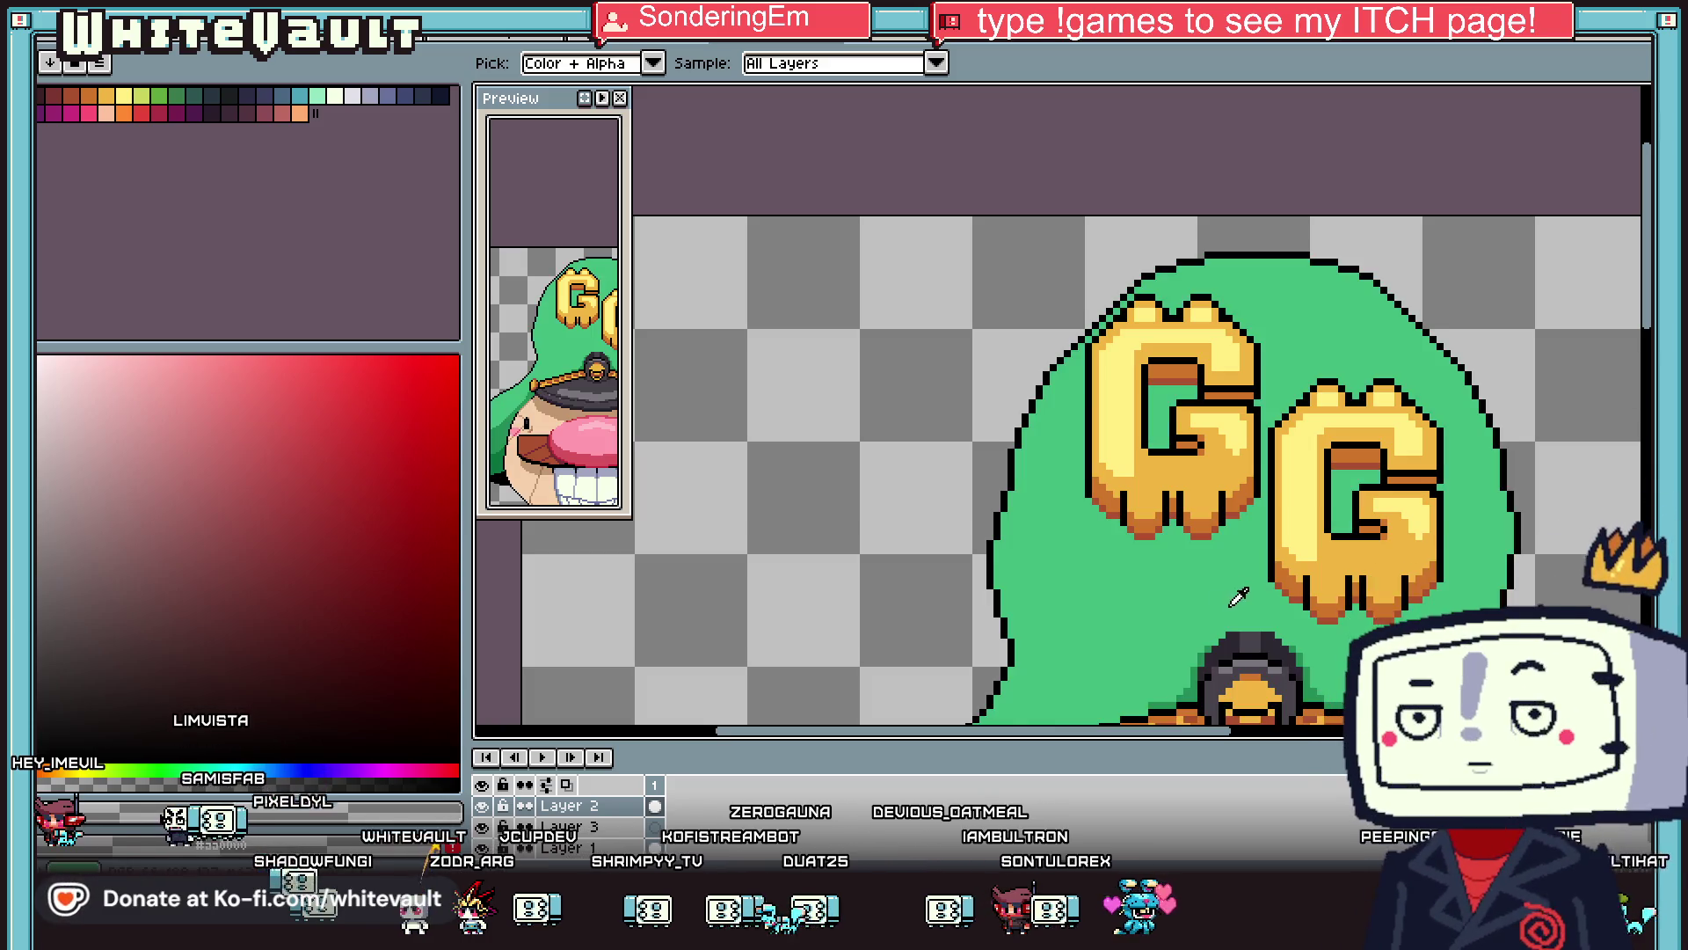
{"action": "scroll", "coordinate": [1257, 563], "scroll_direction": "down", "scroll_amount": 2}
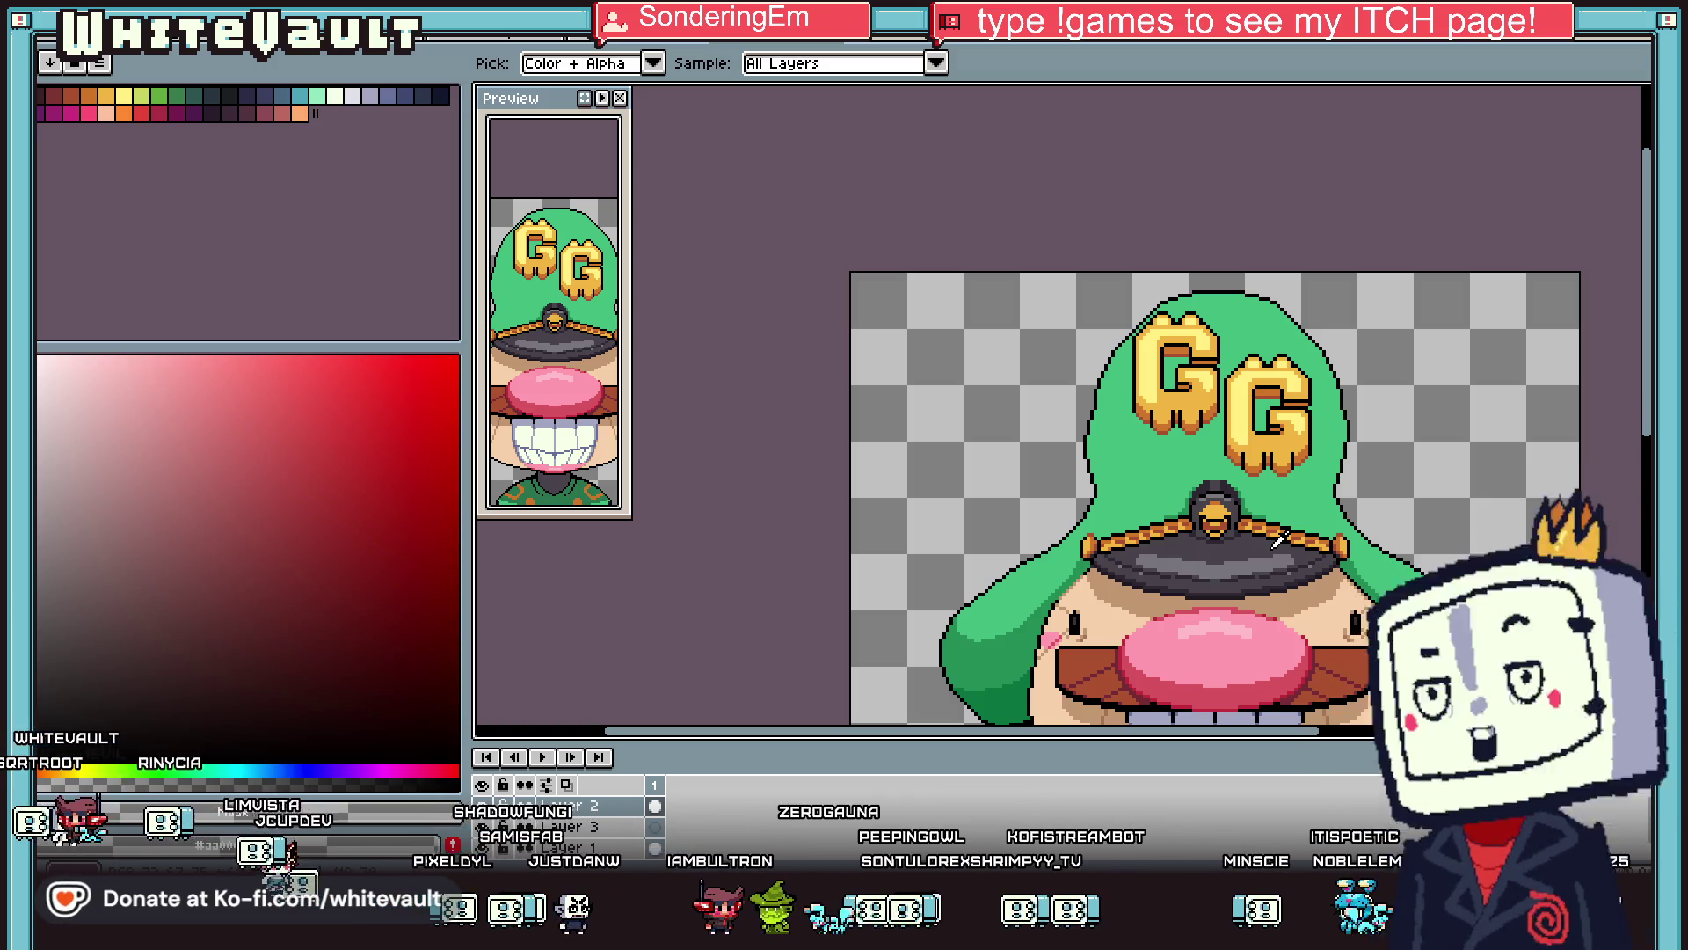
{"action": "left_click", "coordinate": [1260, 521], "text": "alt"}
{"action": "scroll", "coordinate": [1248, 527], "scroll_direction": "up", "scroll_amount": 3}
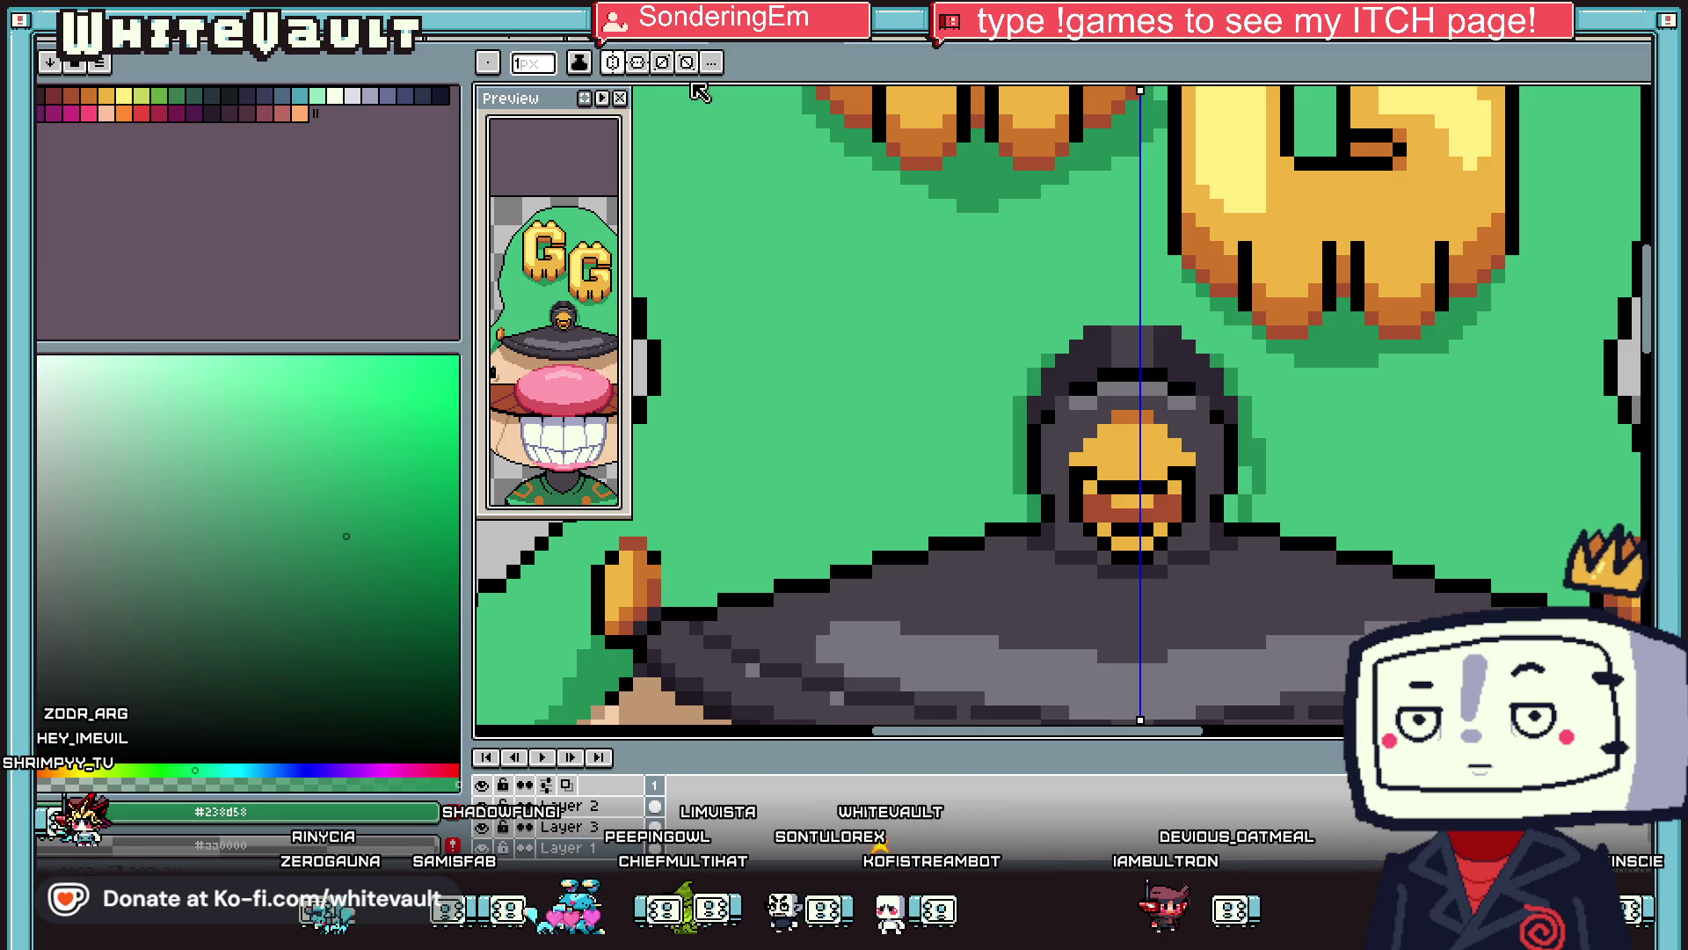
Turn off symmetry, select the left half of the head, and try a move, then undo it.
{"action": "scroll", "coordinate": [1029, 154], "scroll_direction": "down", "scroll_amount": 3}
{"action": "left_click", "coordinate": [693, 61]}
{"action": "scroll", "coordinate": [1179, 341], "scroll_direction": "down", "scroll_amount": 1}
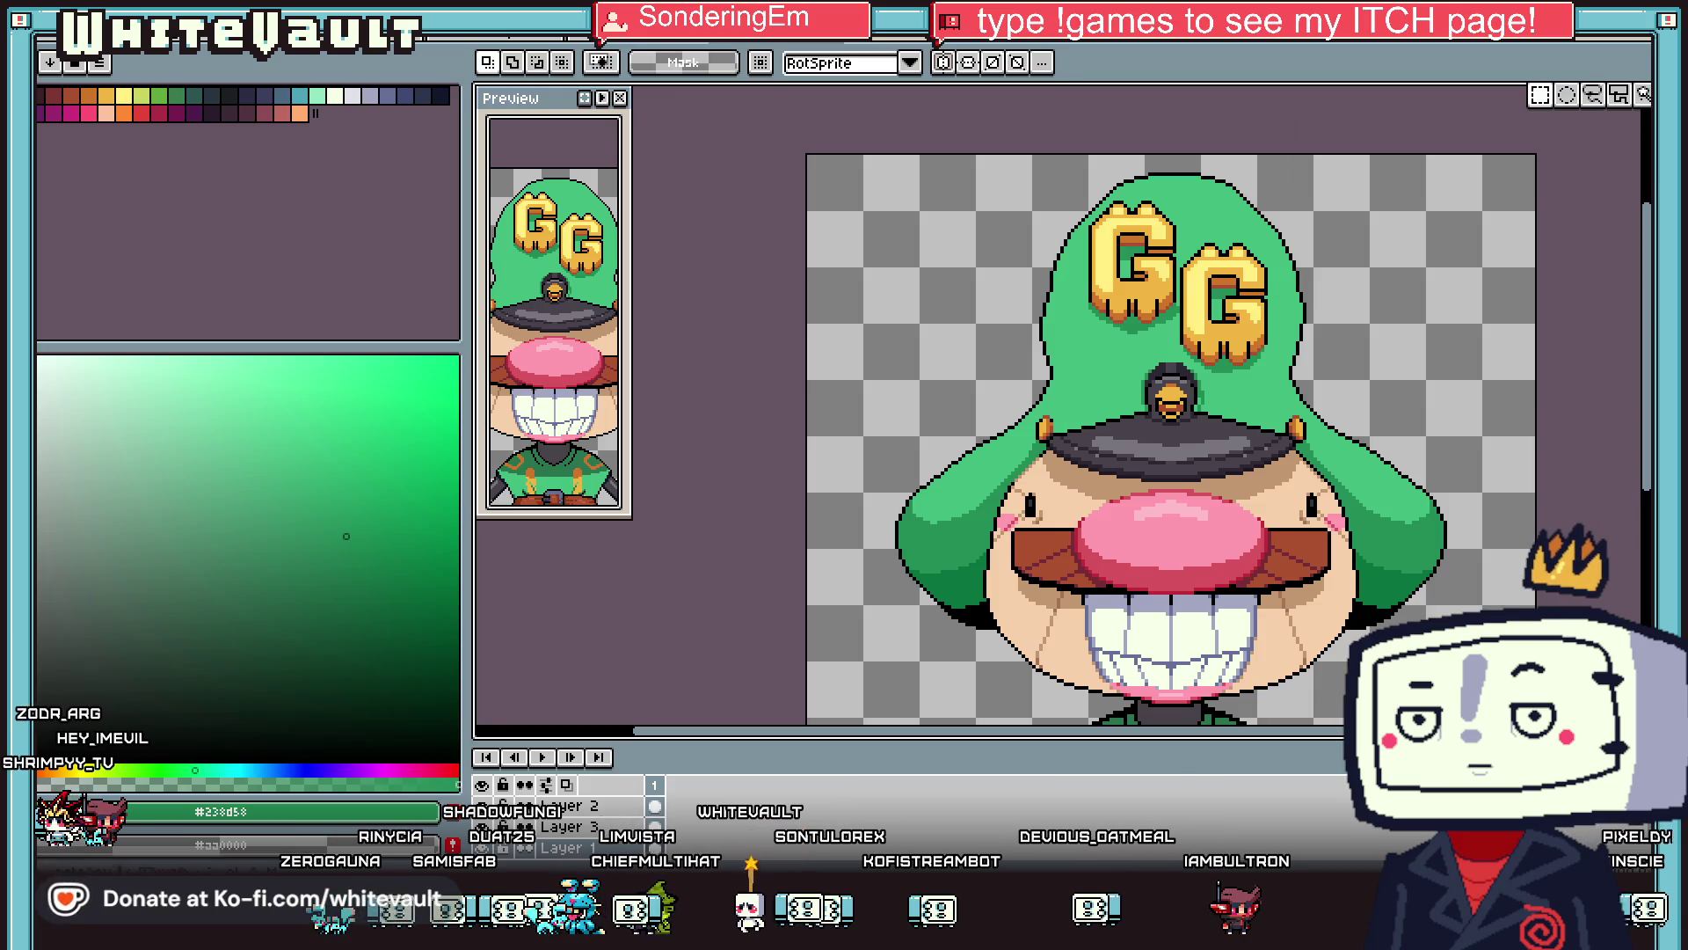
{"action": "key", "text": "m"}
{"action": "scroll", "coordinate": [1224, 250], "scroll_direction": "down", "scroll_amount": 1}
{"action": "left_click_drag", "start_coordinate": [1019, 631], "coordinate": [1225, 247]}
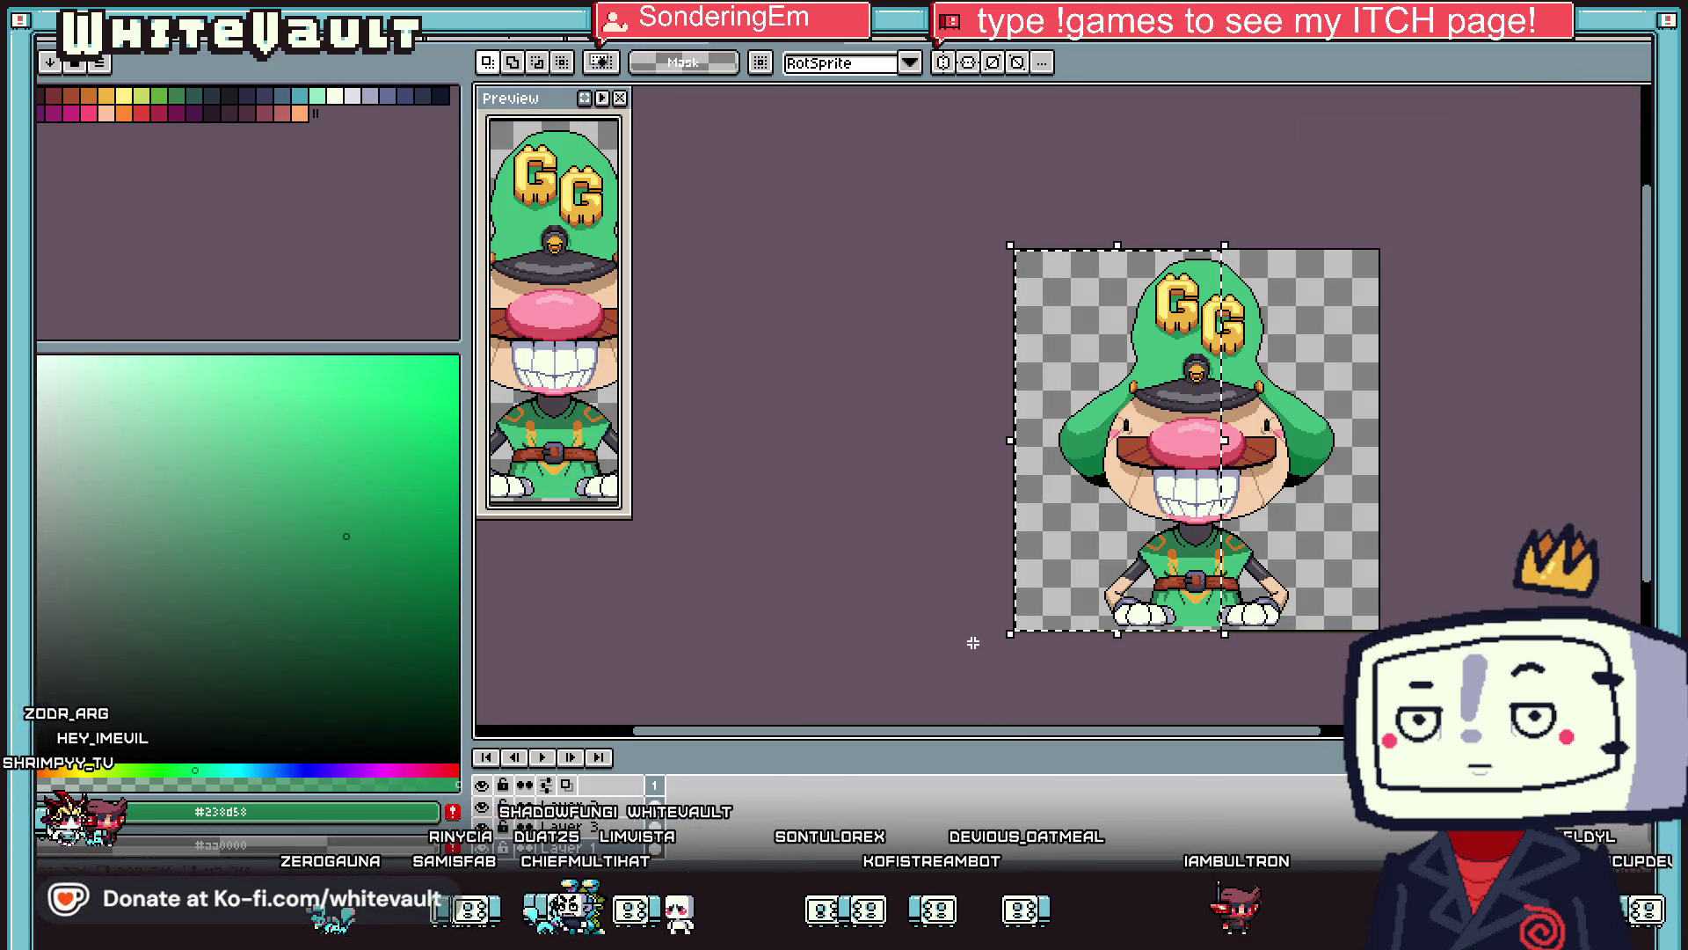
{"action": "mouse_move", "coordinate": [1197, 515]}
{"action": "left_mouse_down"}
{"action": "mouse_move", "coordinate": [1486, 521]}
{"action": "mouse_move", "coordinate": [1492, 457]}
{"action": "left_mouse_up"}
{"action": "scroll", "coordinate": [1234, 492], "scroll_direction": "up", "scroll_amount": 1}
{"action": "key", "text": "Return"}
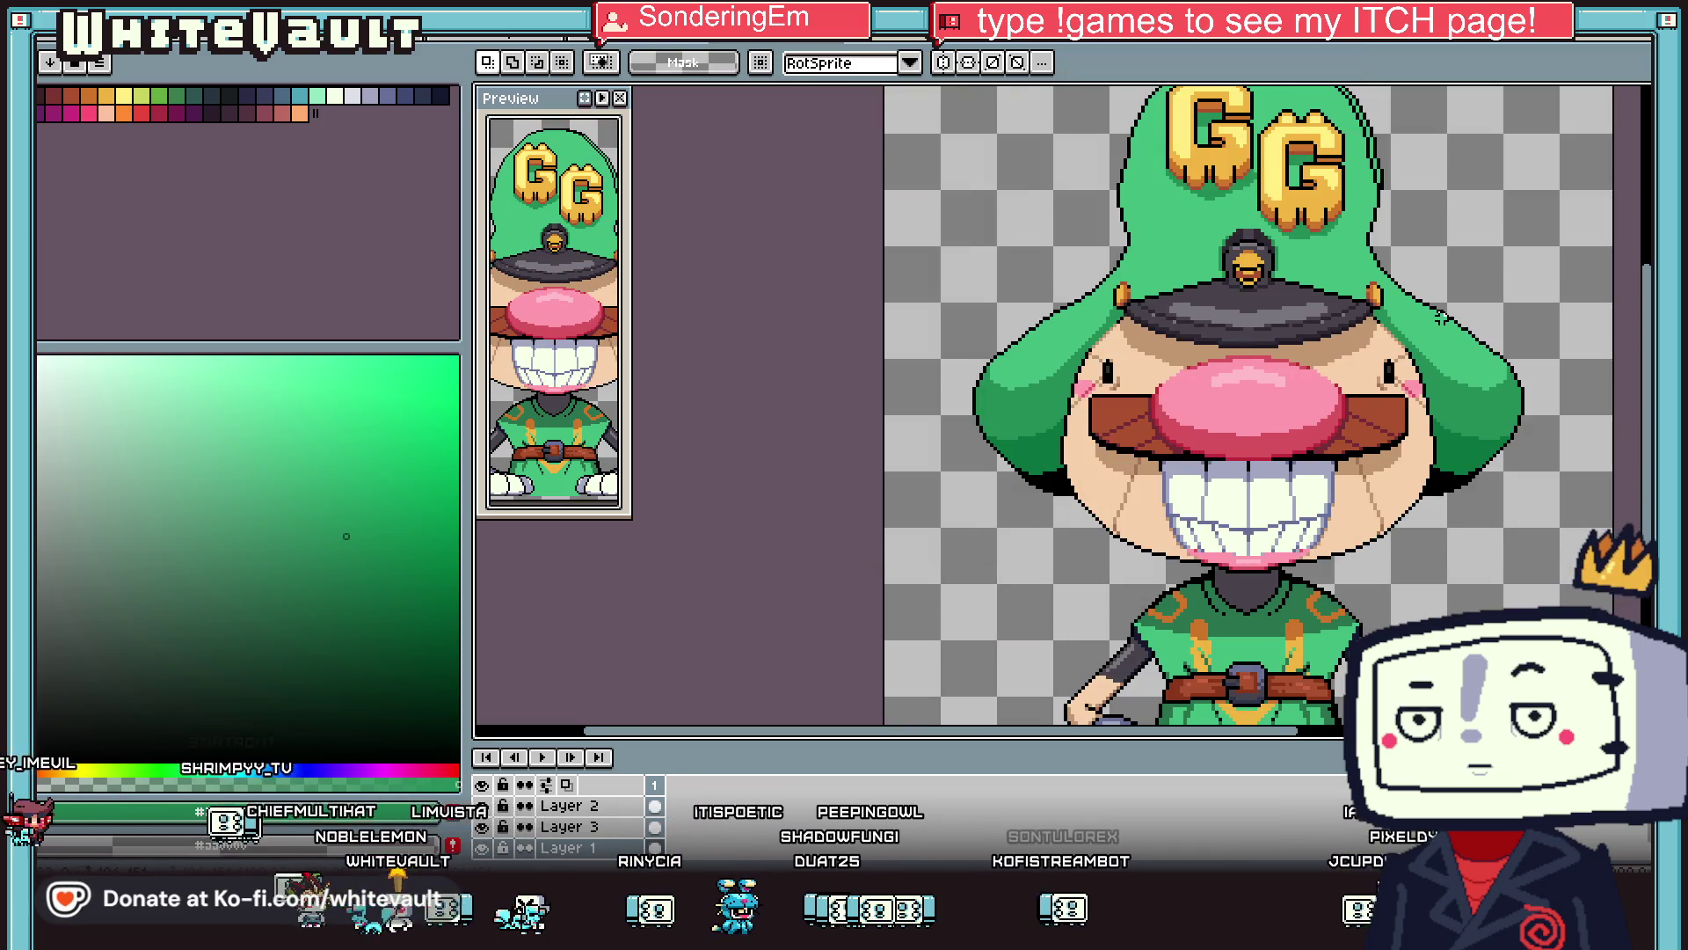
{"action": "scroll", "coordinate": [1492, 456], "scroll_direction": "down", "scroll_amount": 2}
{"action": "scroll", "coordinate": [1398, 227], "scroll_direction": "up", "scroll_amount": 2}
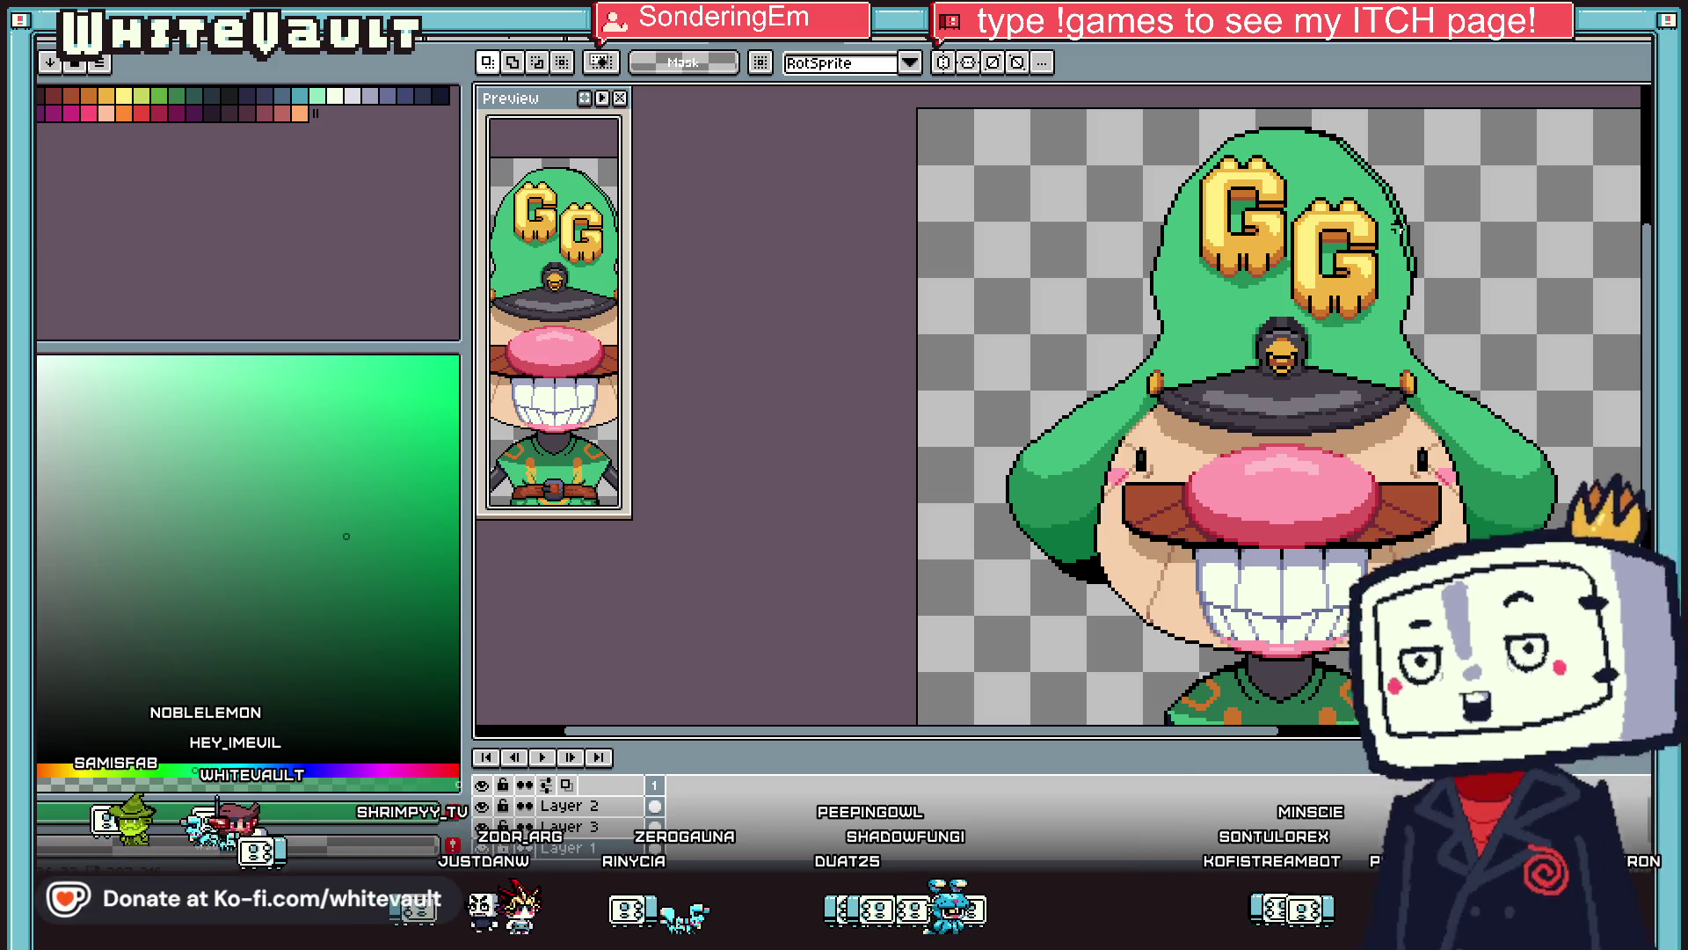
{"action": "scroll", "coordinate": [1398, 227], "scroll_direction": "down", "scroll_amount": 2}
{"action": "scroll", "coordinate": [1389, 172], "scroll_direction": "up", "scroll_amount": 2}
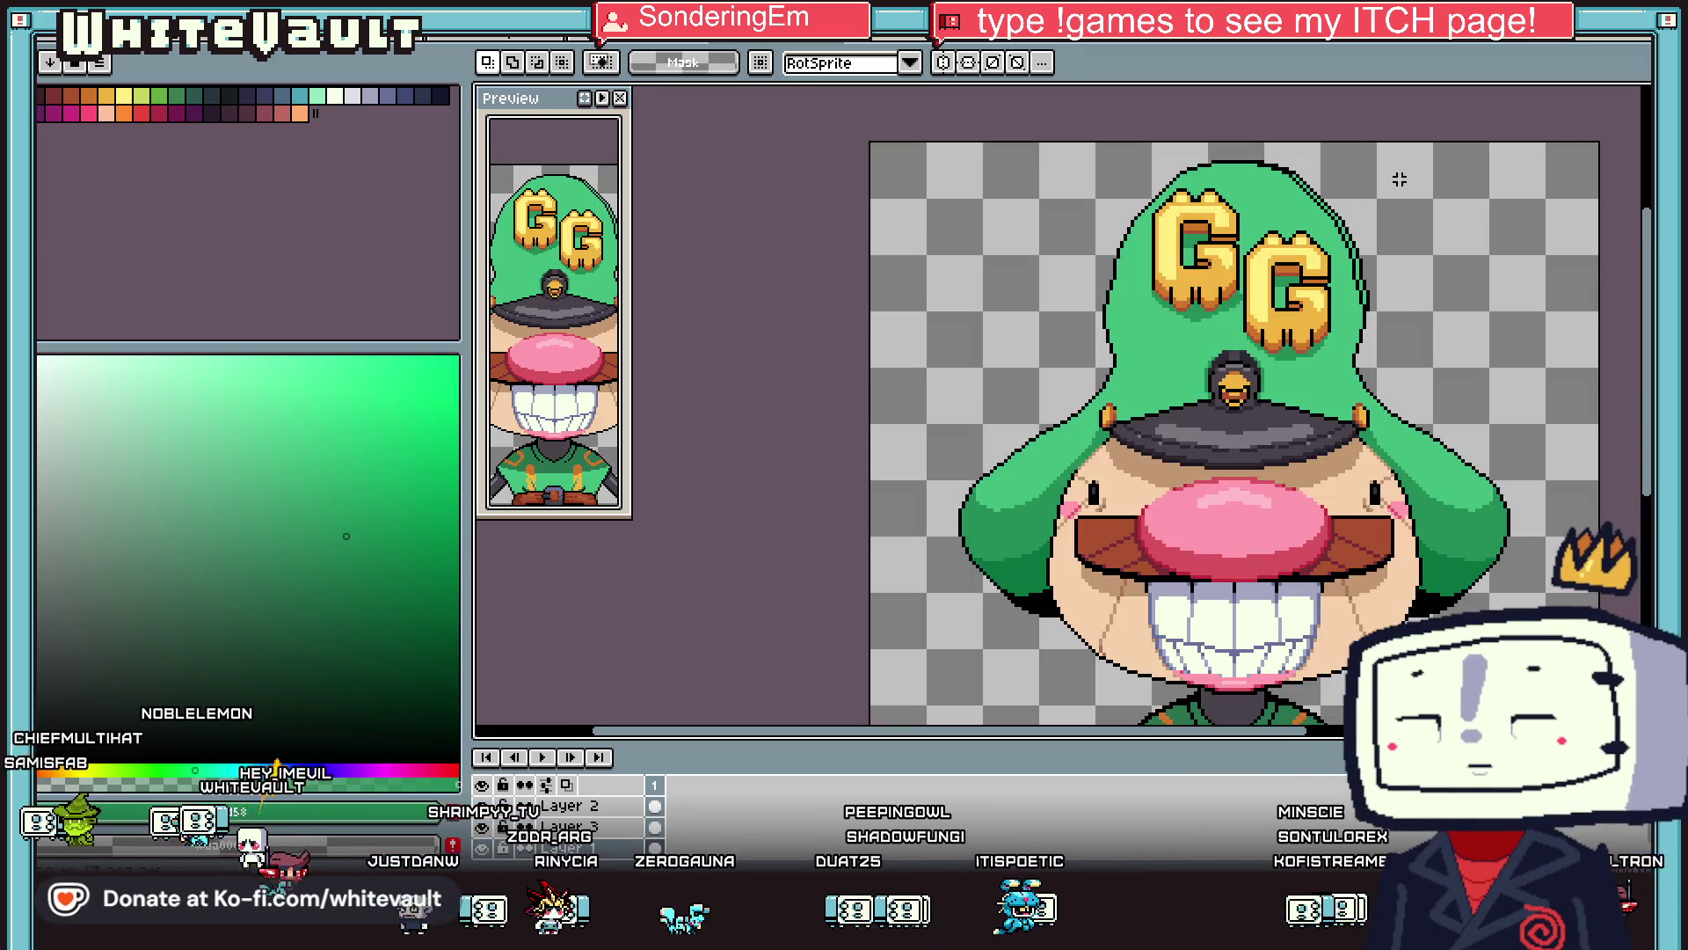
{"action": "scroll", "coordinate": [1389, 172], "scroll_direction": "up", "scroll_amount": 1}
{"action": "key", "text": "ctrl+z"}
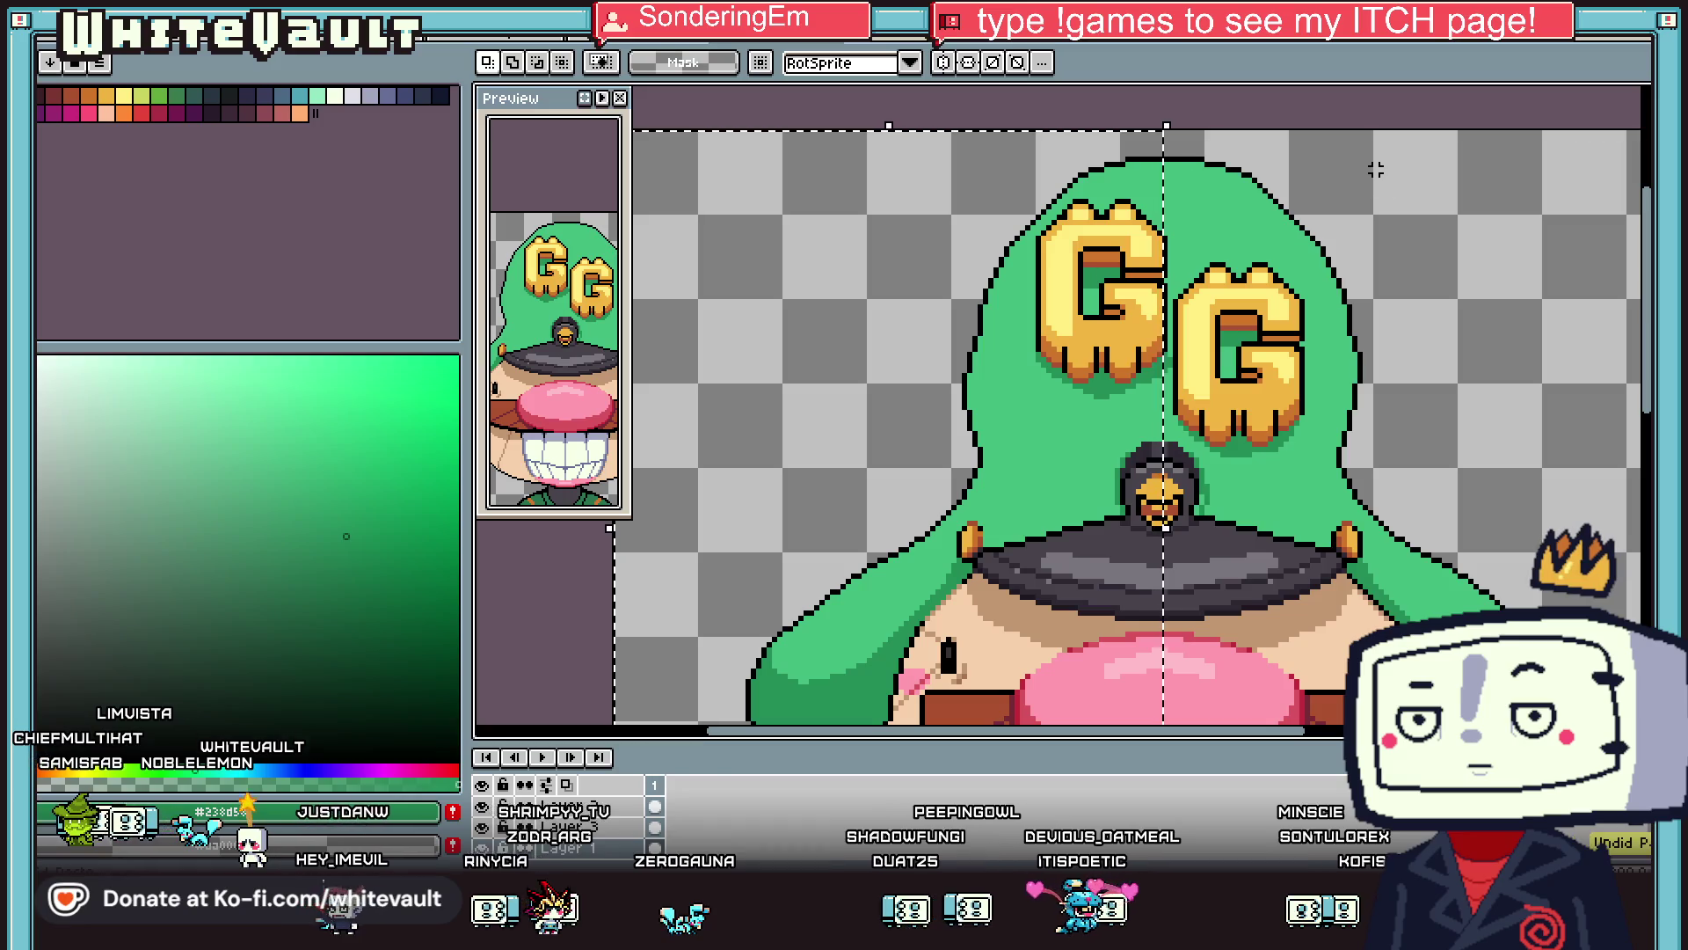
Flip the selection horizontally and place it on the hat's right side, nudged 2 pixels left.
{"action": "key", "text": "shift+h"}
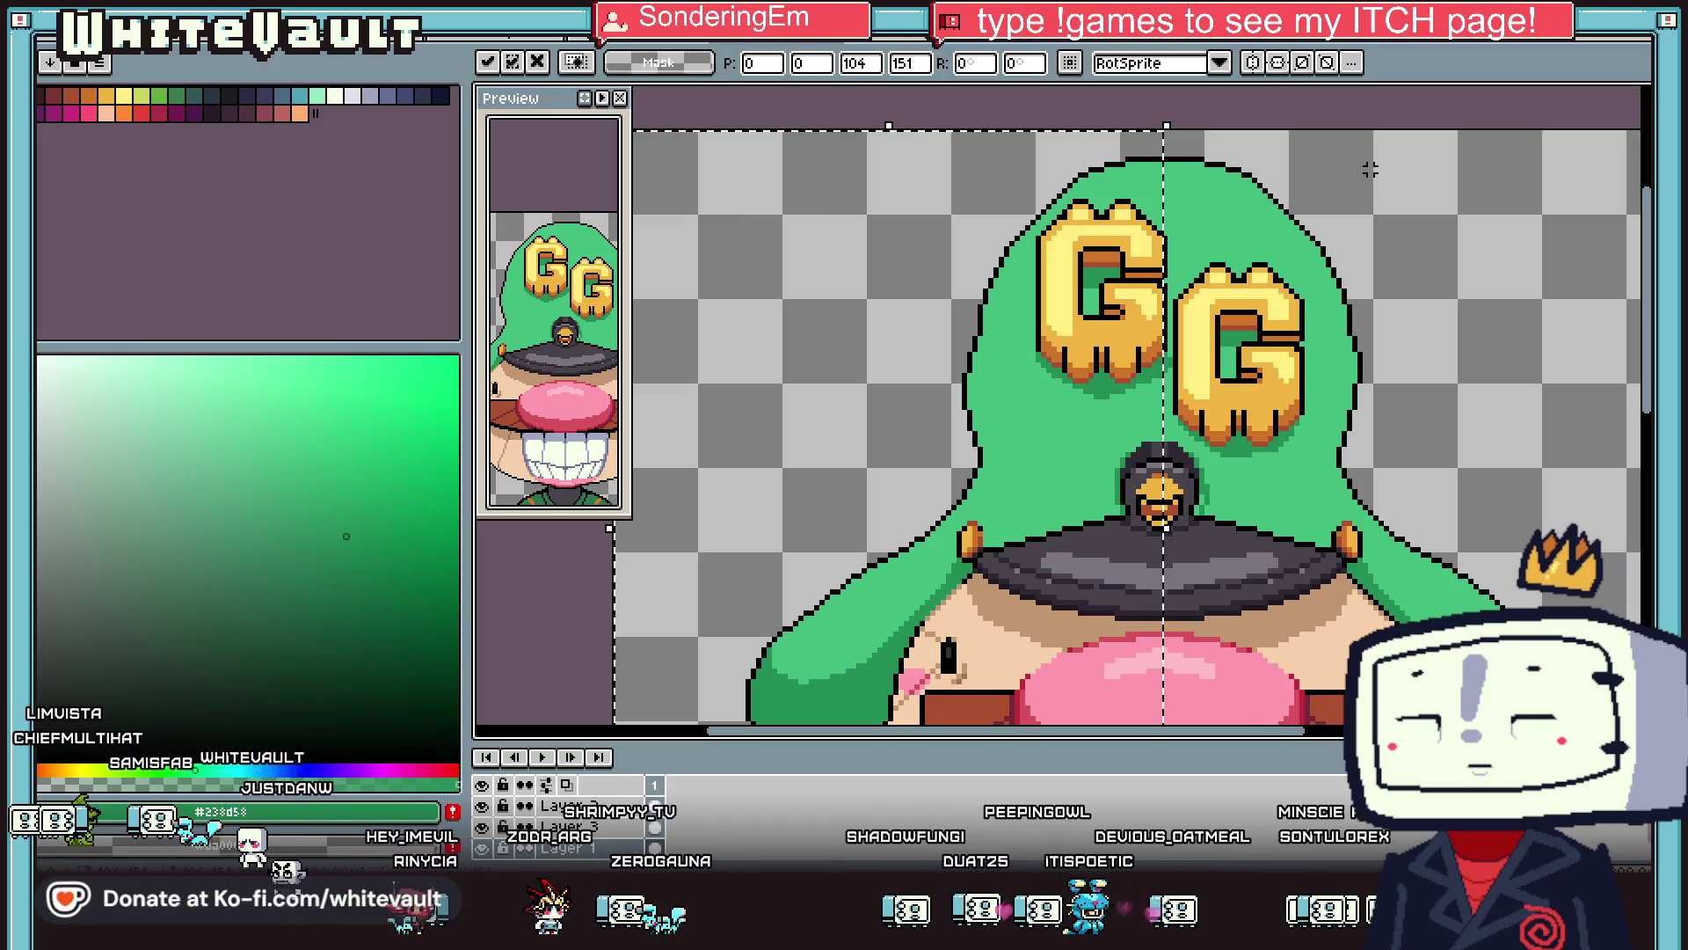
{"action": "mouse_move", "coordinate": [961, 331]}
{"action": "left_mouse_down"}
{"action": "mouse_move", "coordinate": [1383, 403]}
{"action": "mouse_move", "coordinate": [1387, 425]}
{"action": "mouse_move", "coordinate": [1521, 431]}
{"action": "left_mouse_up"}
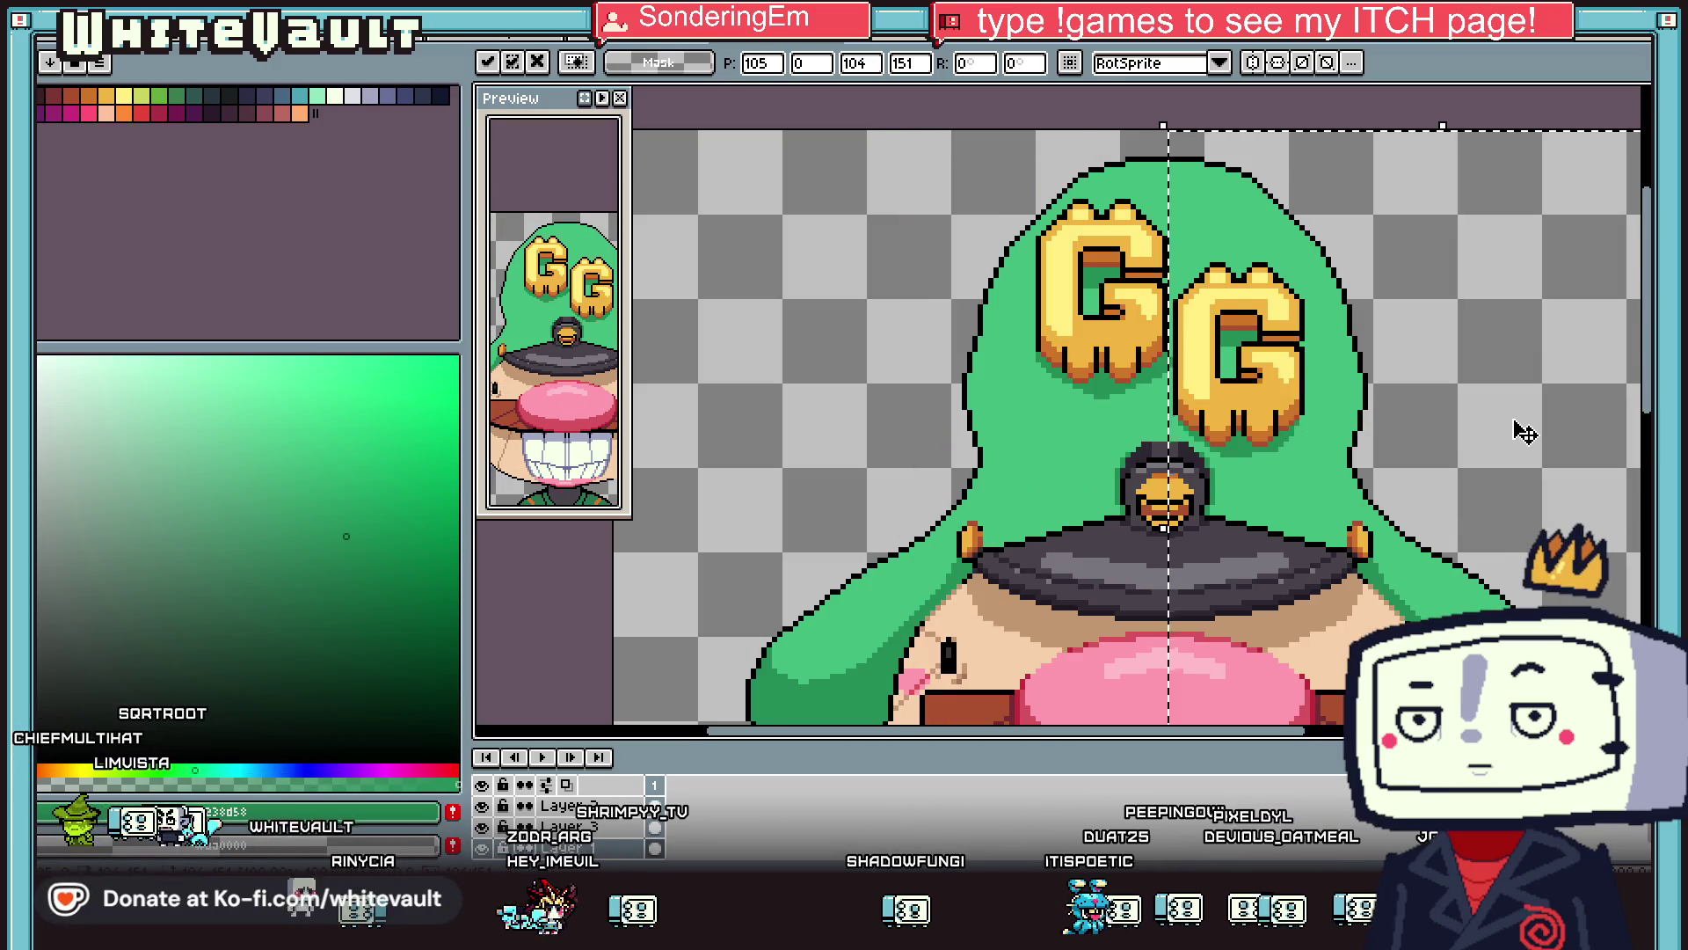
{"action": "scroll", "coordinate": [1521, 431], "scroll_direction": "down", "scroll_amount": 2}
{"action": "scroll", "coordinate": [1480, 627], "scroll_direction": "up", "scroll_amount": 3}
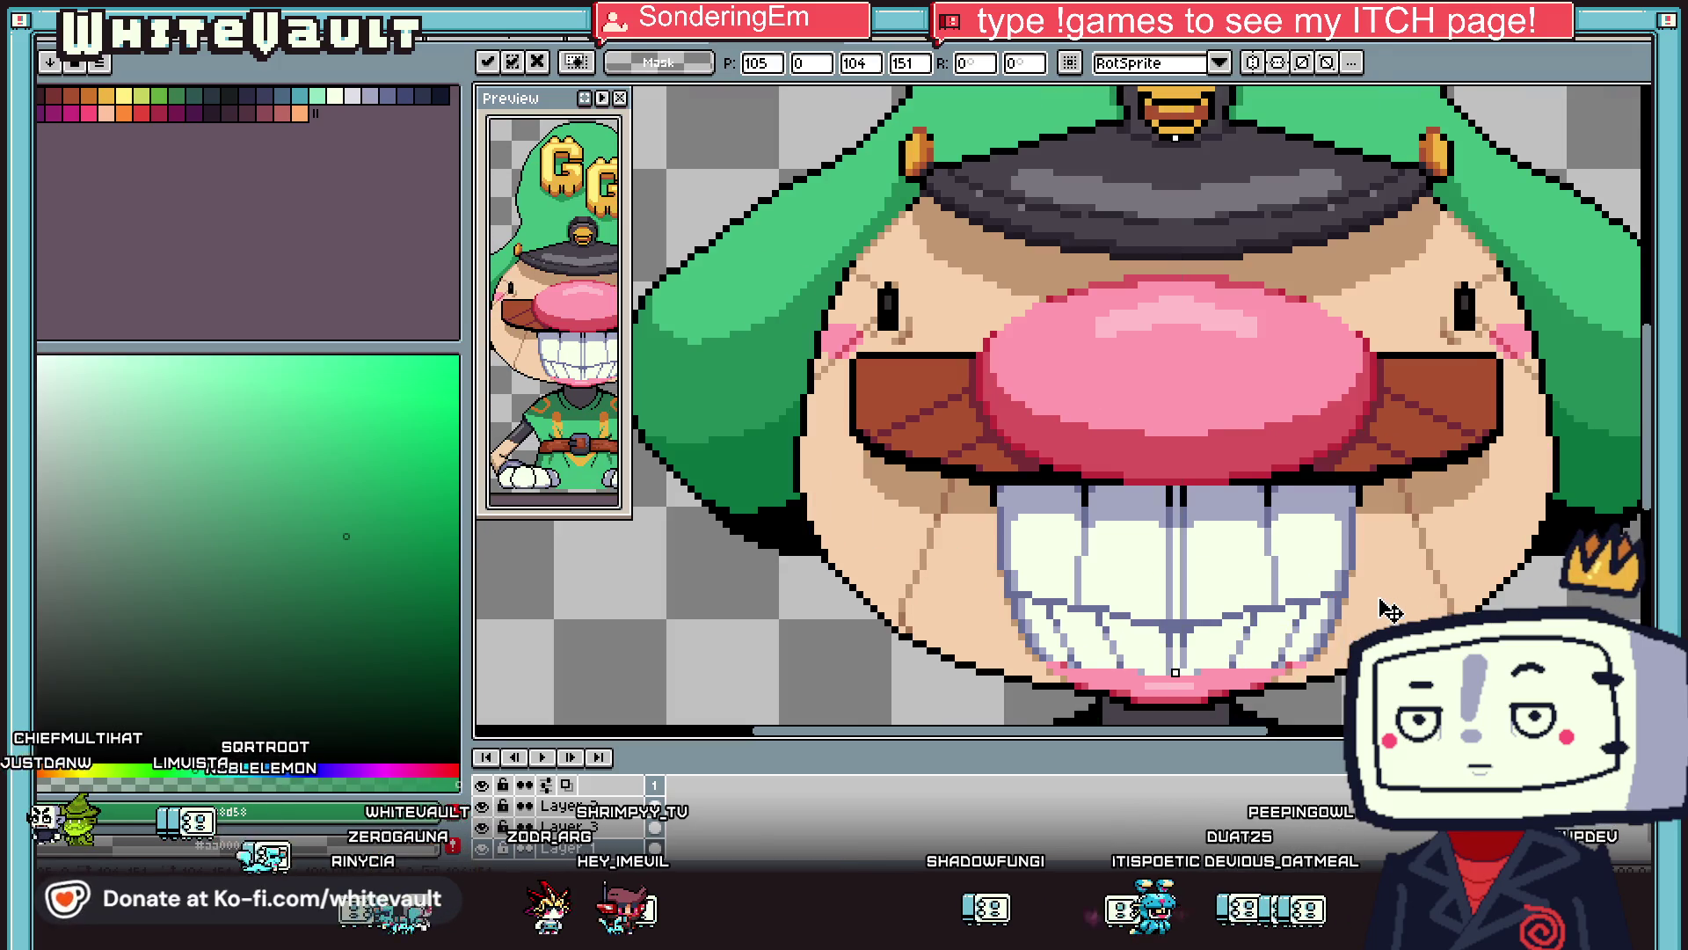
{"action": "left_click_drag", "start_coordinate": [1389, 610], "coordinate": [1381, 613]}
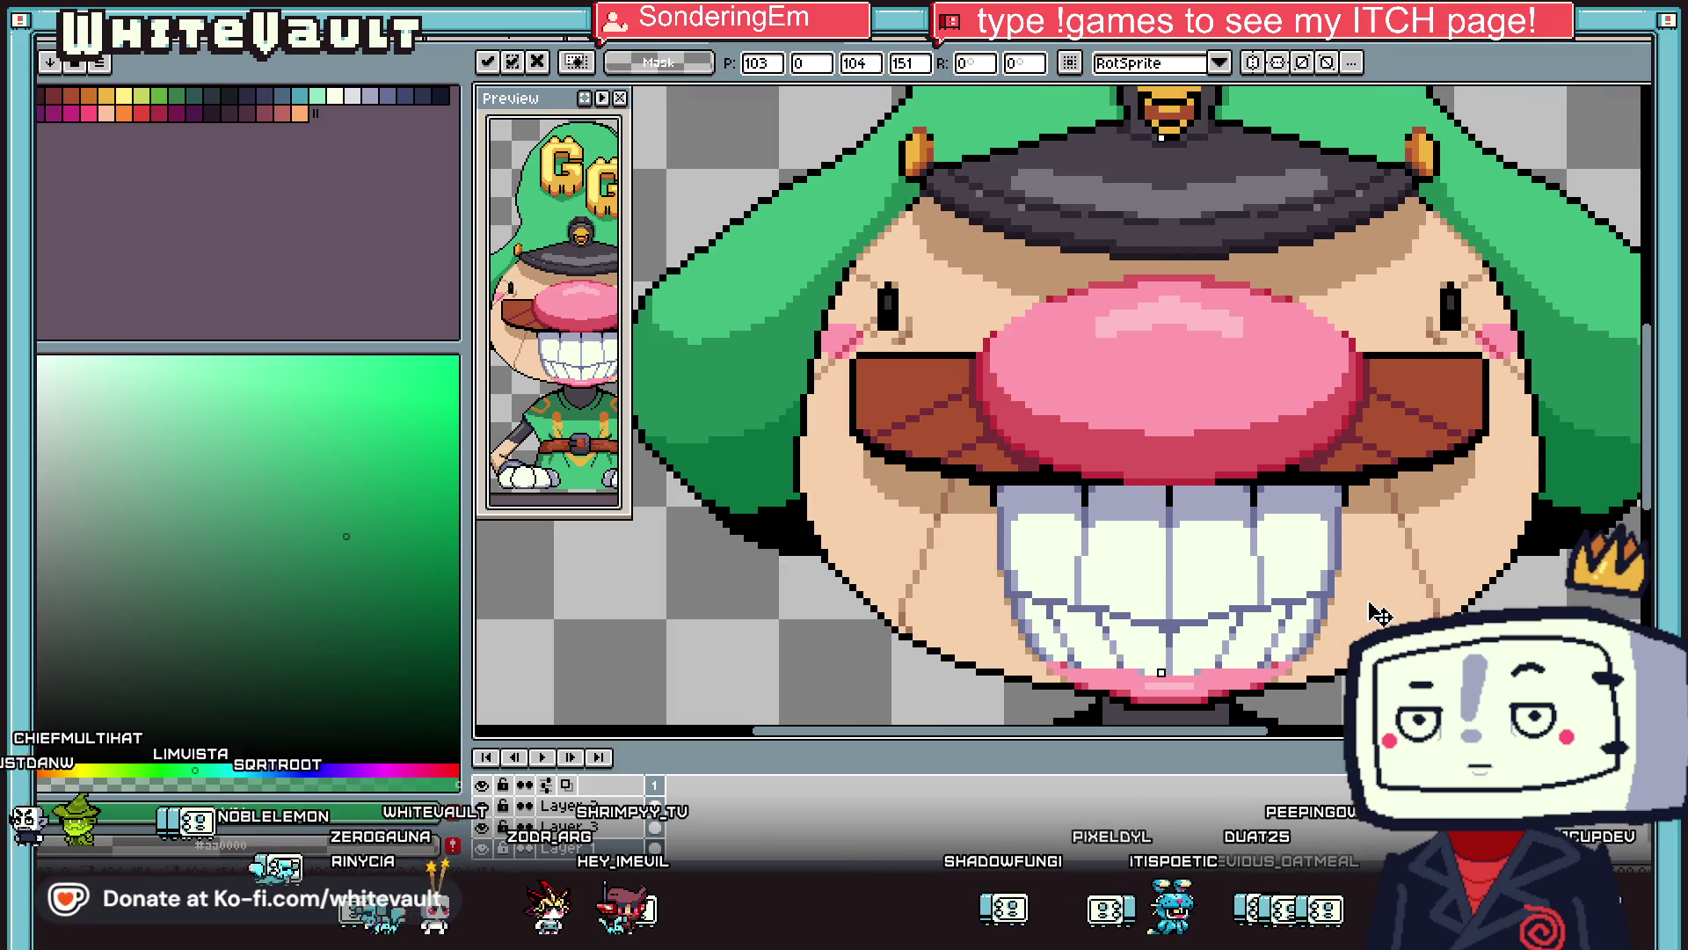
{"action": "key", "text": "Return"}
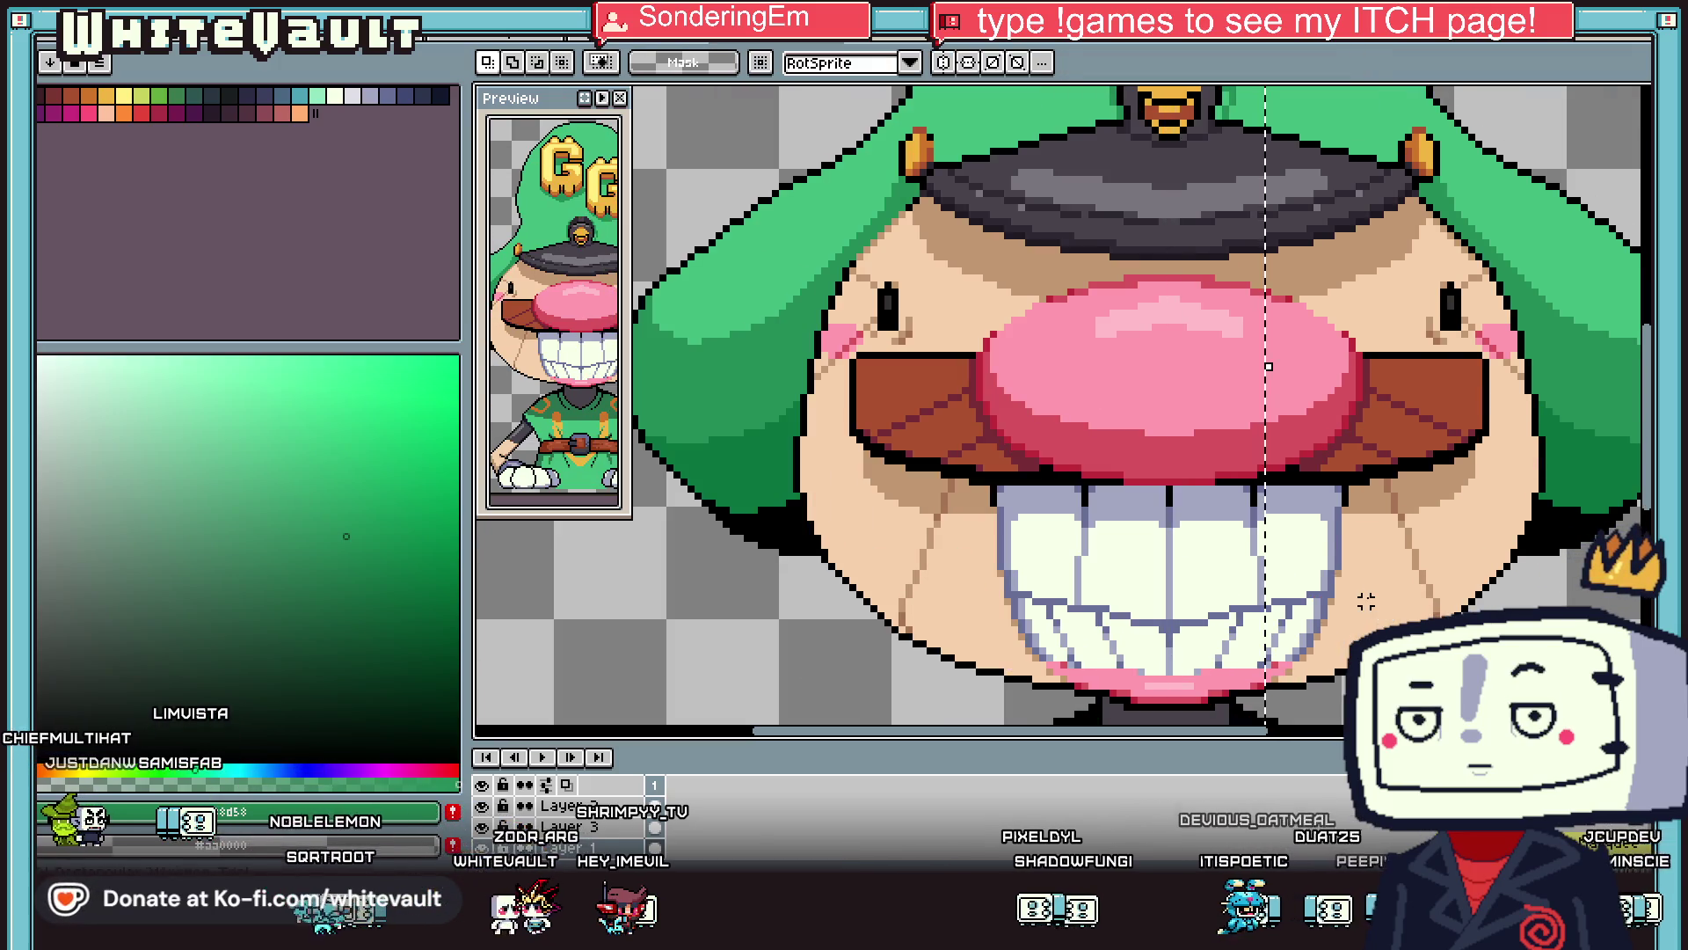
Re-enable vertical symmetry with the axis shifted slightly left and return to the Pencil.
{"action": "scroll", "coordinate": [1367, 595], "scroll_direction": "down", "scroll_amount": 2}
{"action": "scroll", "coordinate": [1446, 335], "scroll_direction": "down", "scroll_amount": 1}
{"action": "scroll", "coordinate": [1492, 185], "scroll_direction": "up", "scroll_amount": 1}
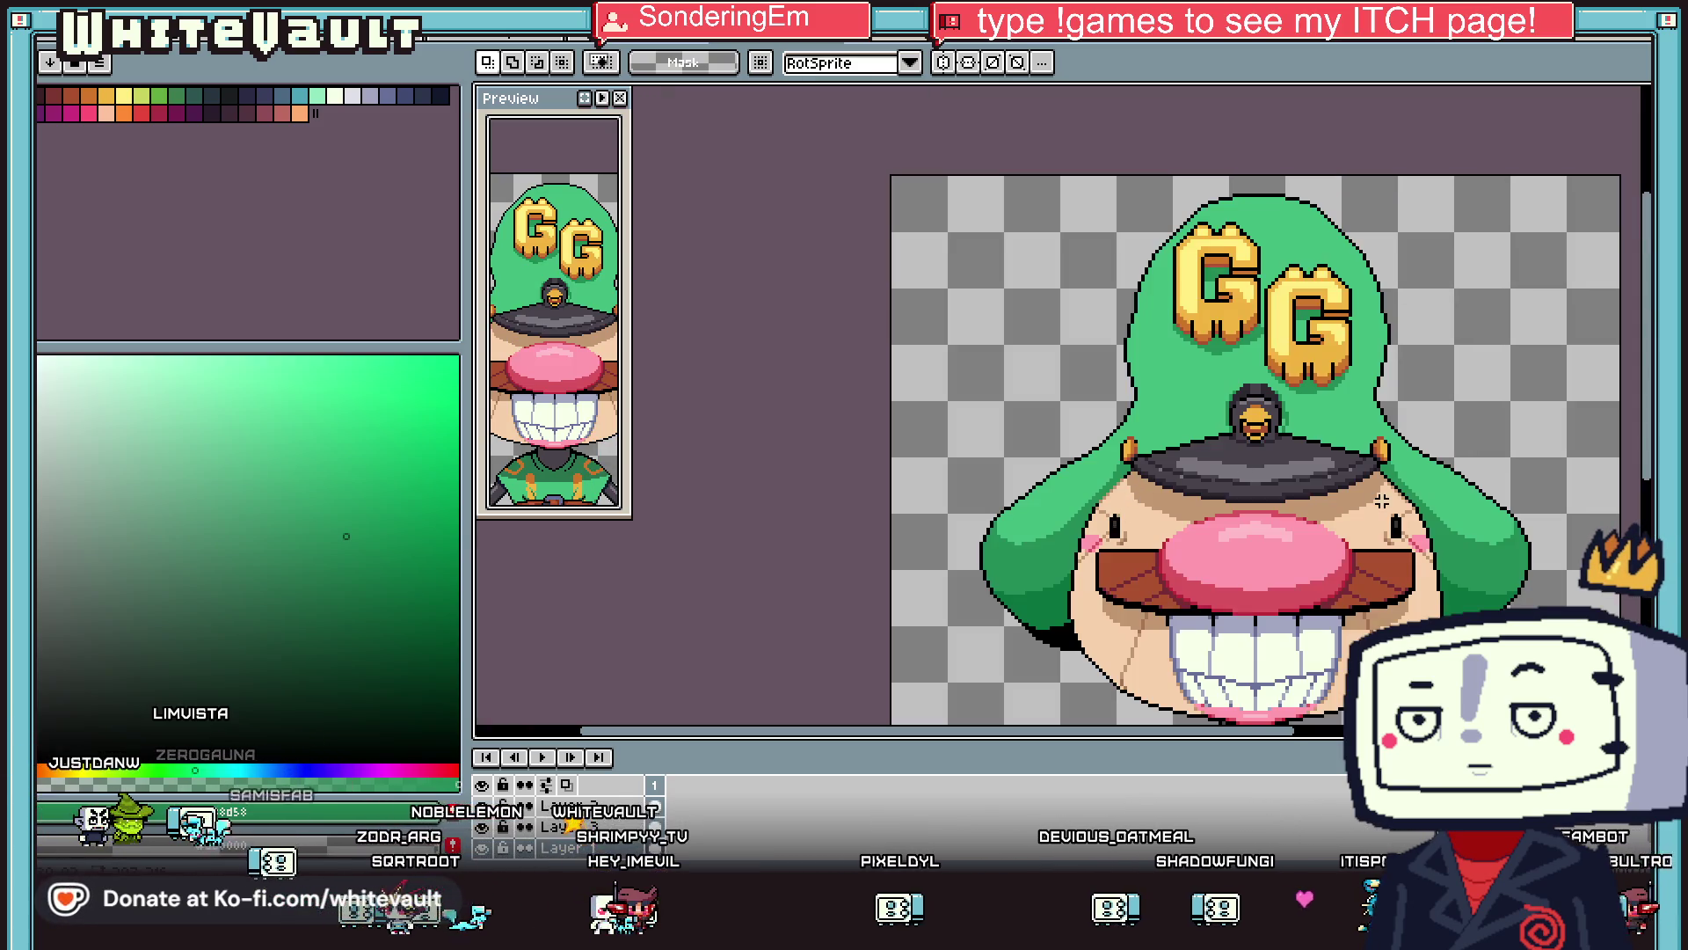
{"action": "scroll", "coordinate": [1336, 437], "scroll_direction": "up", "scroll_amount": 1}
{"action": "left_click", "coordinate": [949, 67]}
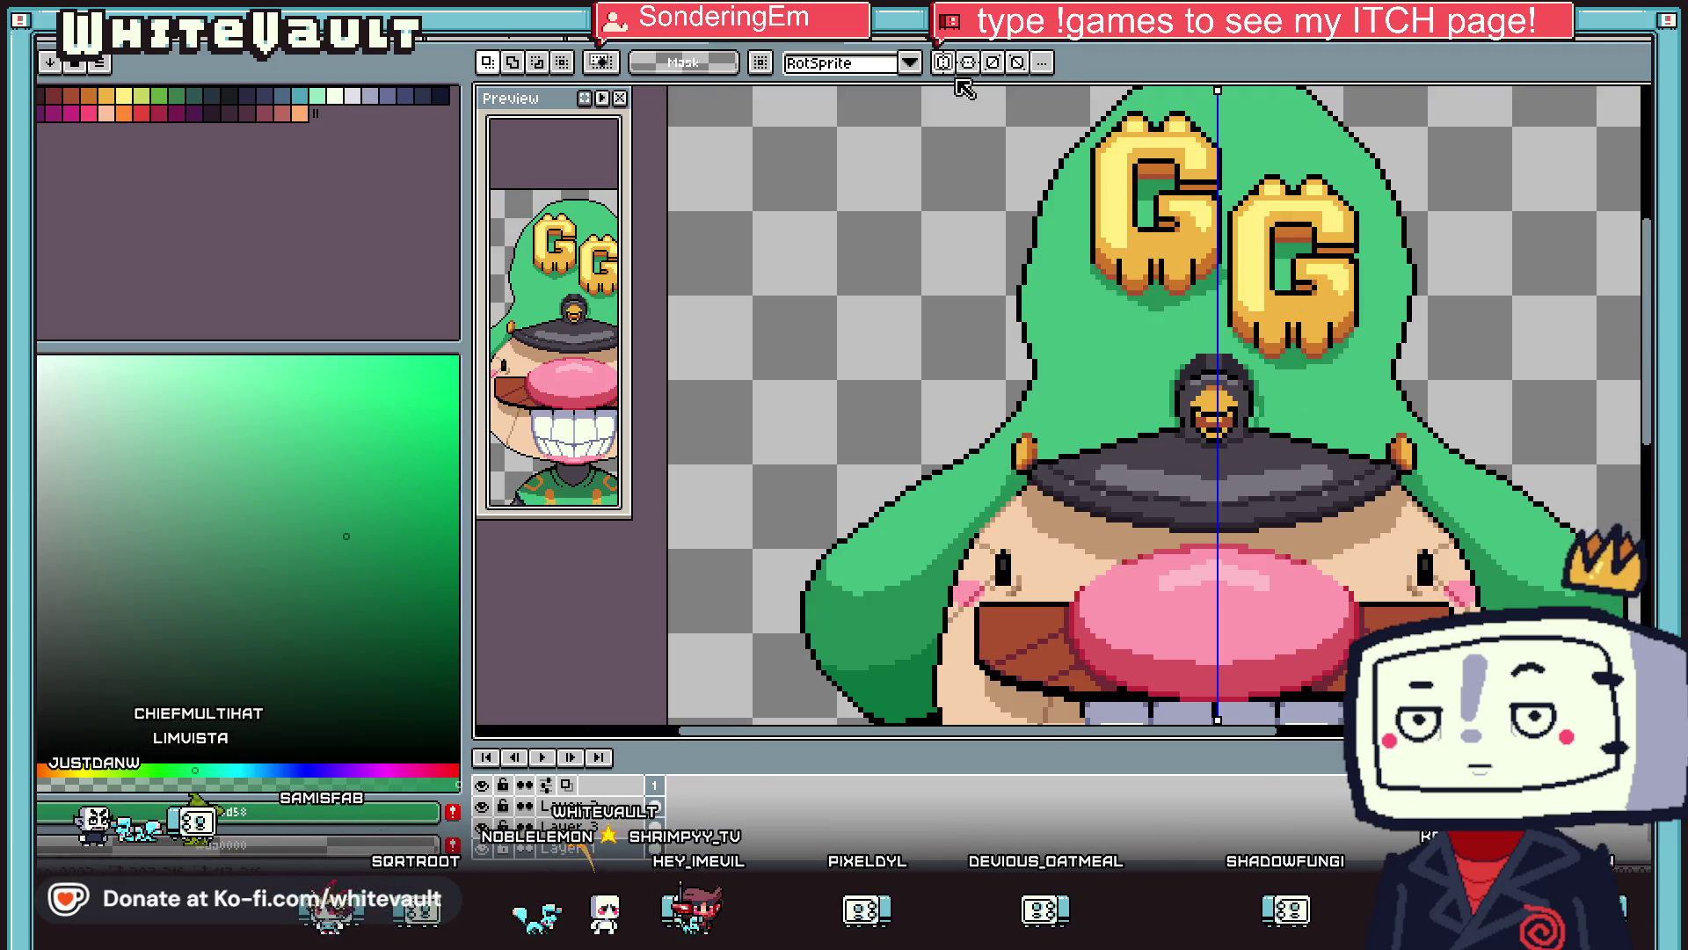
{"action": "scroll", "coordinate": [1216, 396], "scroll_direction": "up", "scroll_amount": 2}
{"action": "left_click_drag", "start_coordinate": [1218, 91], "coordinate": [1211, 91]}
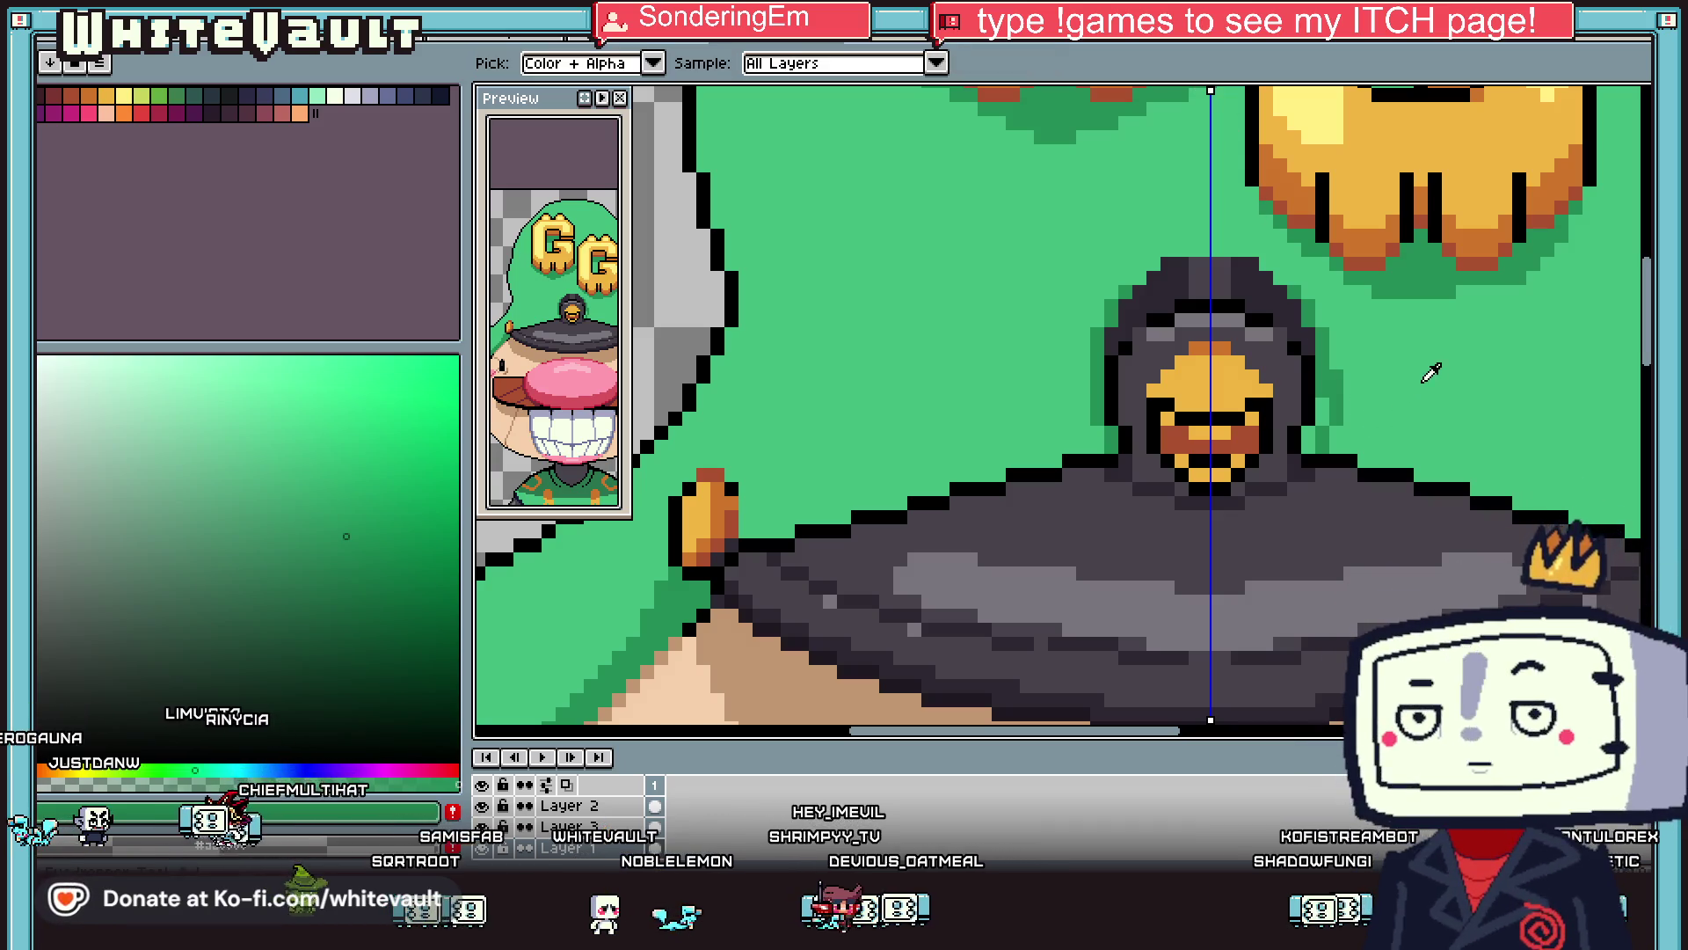
{"action": "key", "text": "b"}
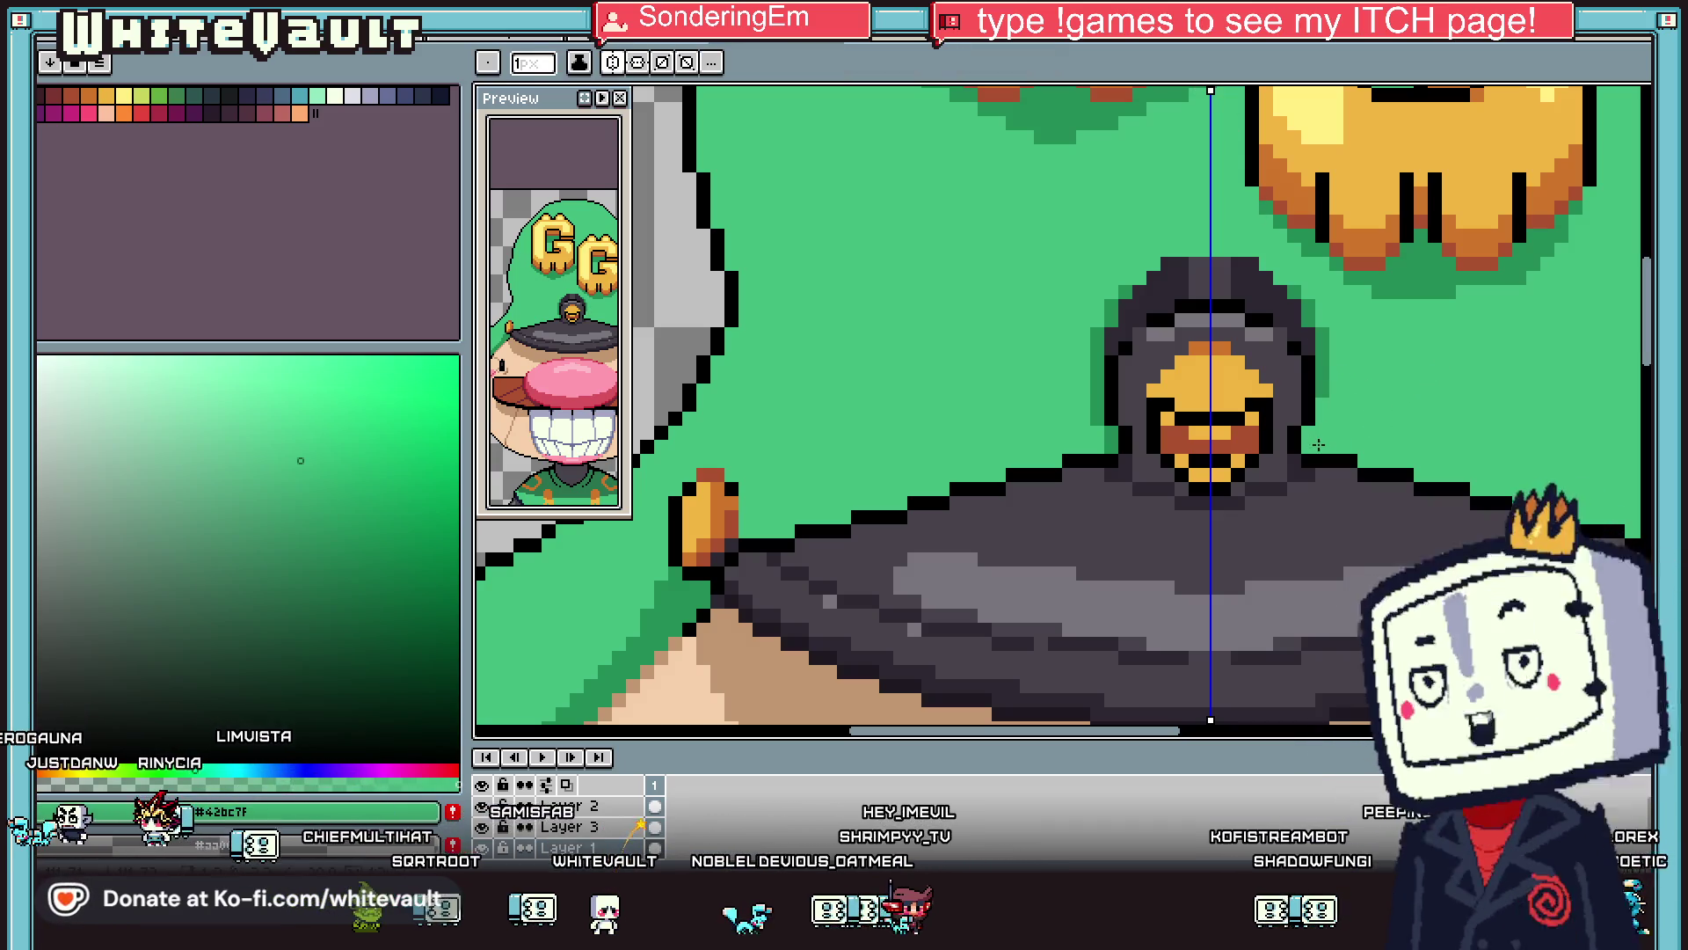
Sample the orange from the brim knob as the drawing colour.
{"action": "left_click", "coordinate": [1310, 446], "text": "alt"}
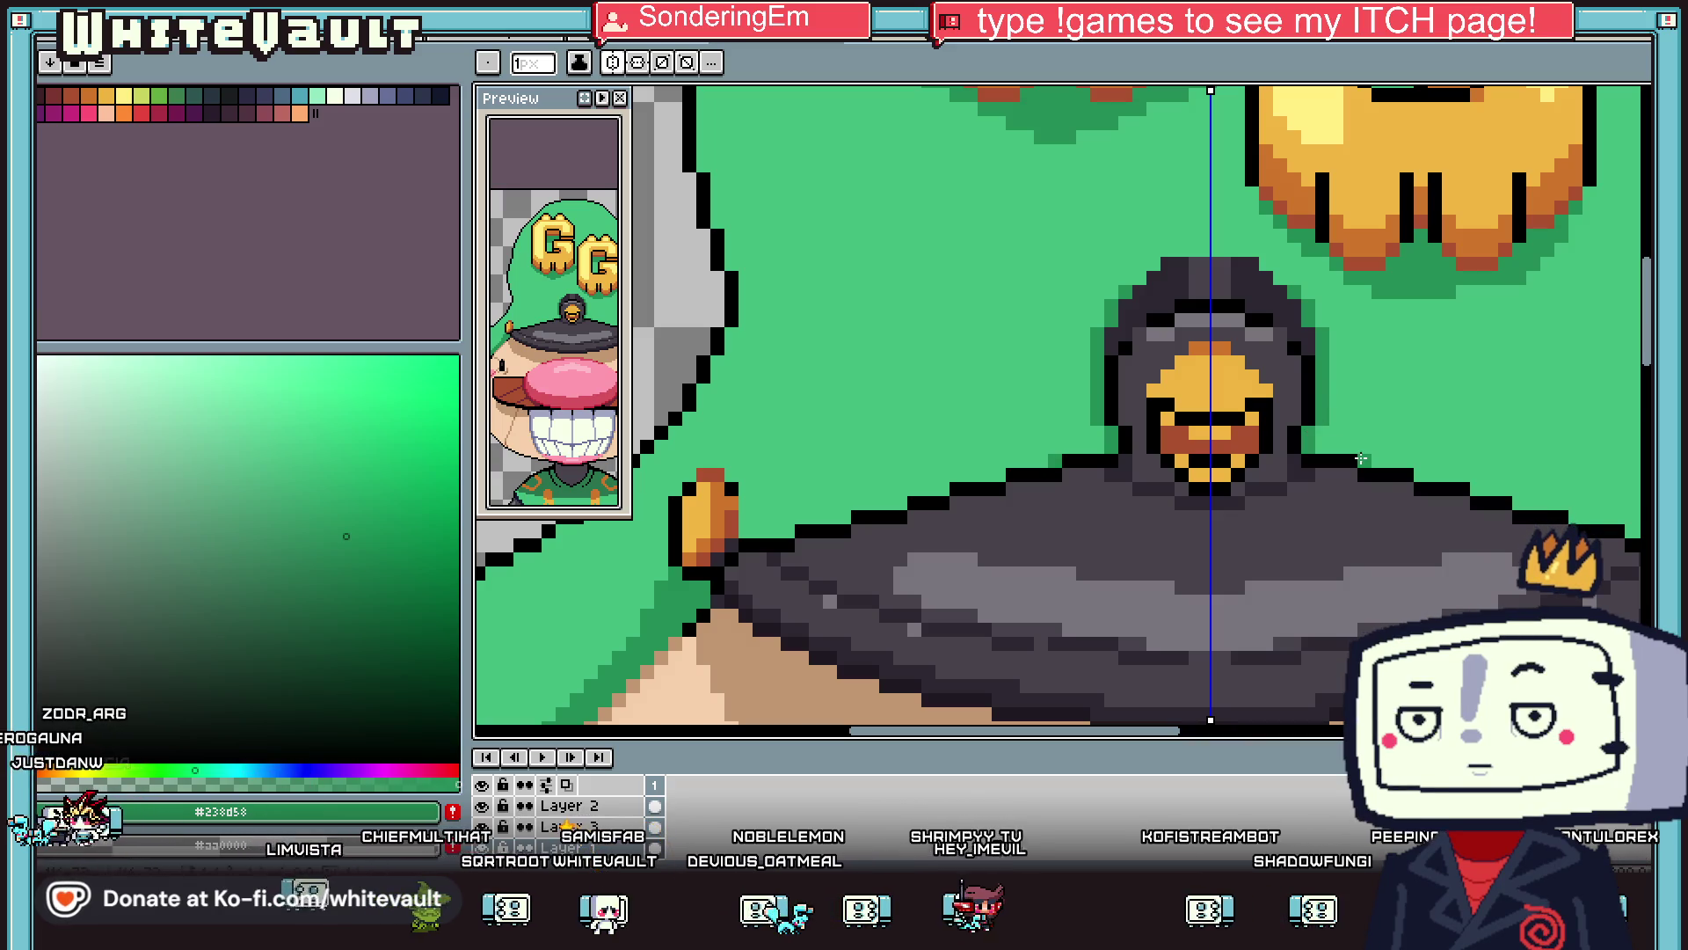
{"action": "scroll", "coordinate": [1512, 501], "scroll_direction": "down", "scroll_amount": 4}
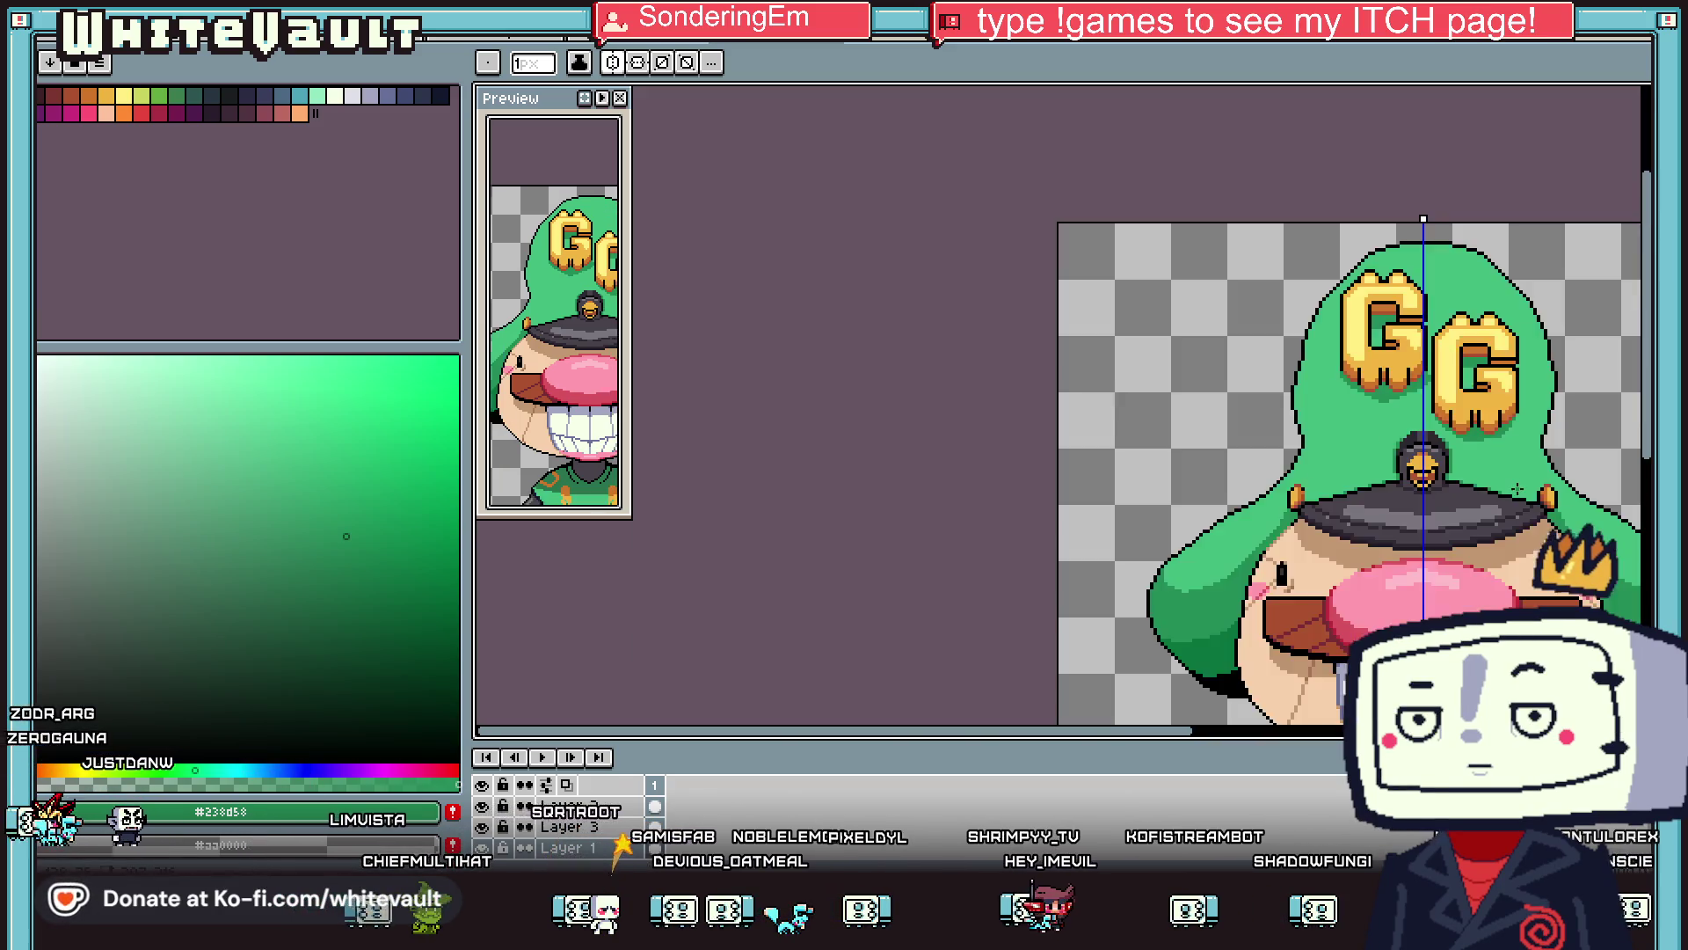
{"action": "scroll", "coordinate": [1027, 412], "scroll_direction": "up", "scroll_amount": 3}
{"action": "key", "text": "i"}
{"action": "scroll", "coordinate": [1143, 396], "scroll_direction": "up", "scroll_amount": 2}
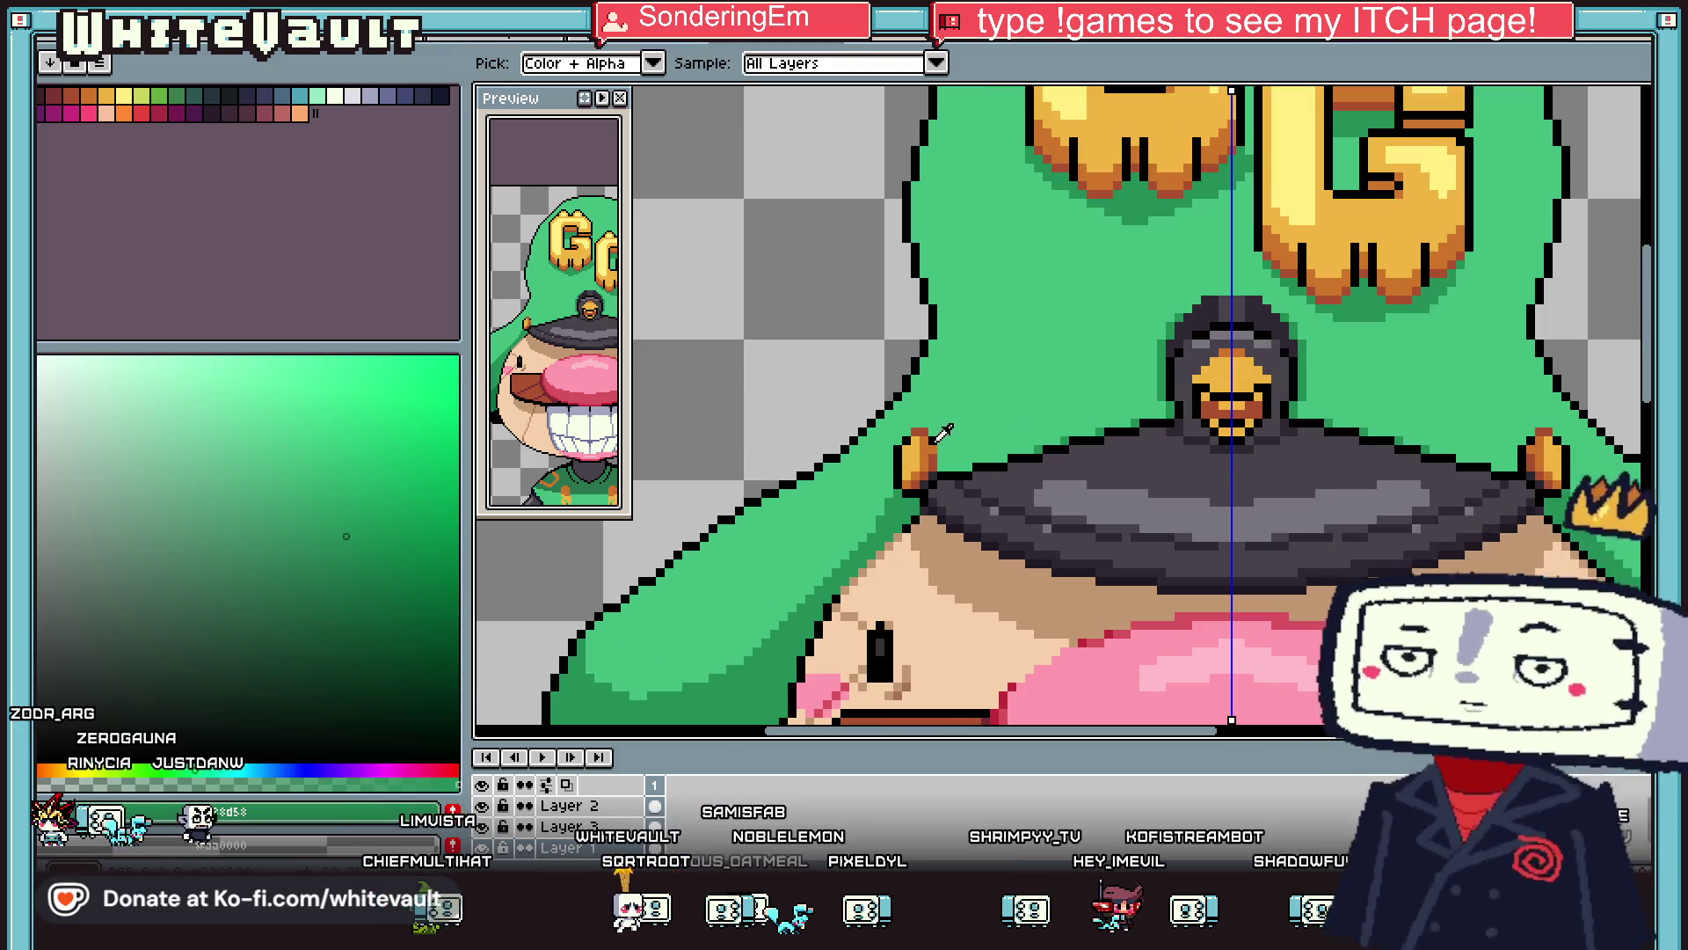
{"action": "left_click", "coordinate": [1134, 391]}
{"action": "key", "text": "b"}
{"action": "scroll", "coordinate": [1157, 400], "scroll_direction": "up", "scroll_amount": 2}
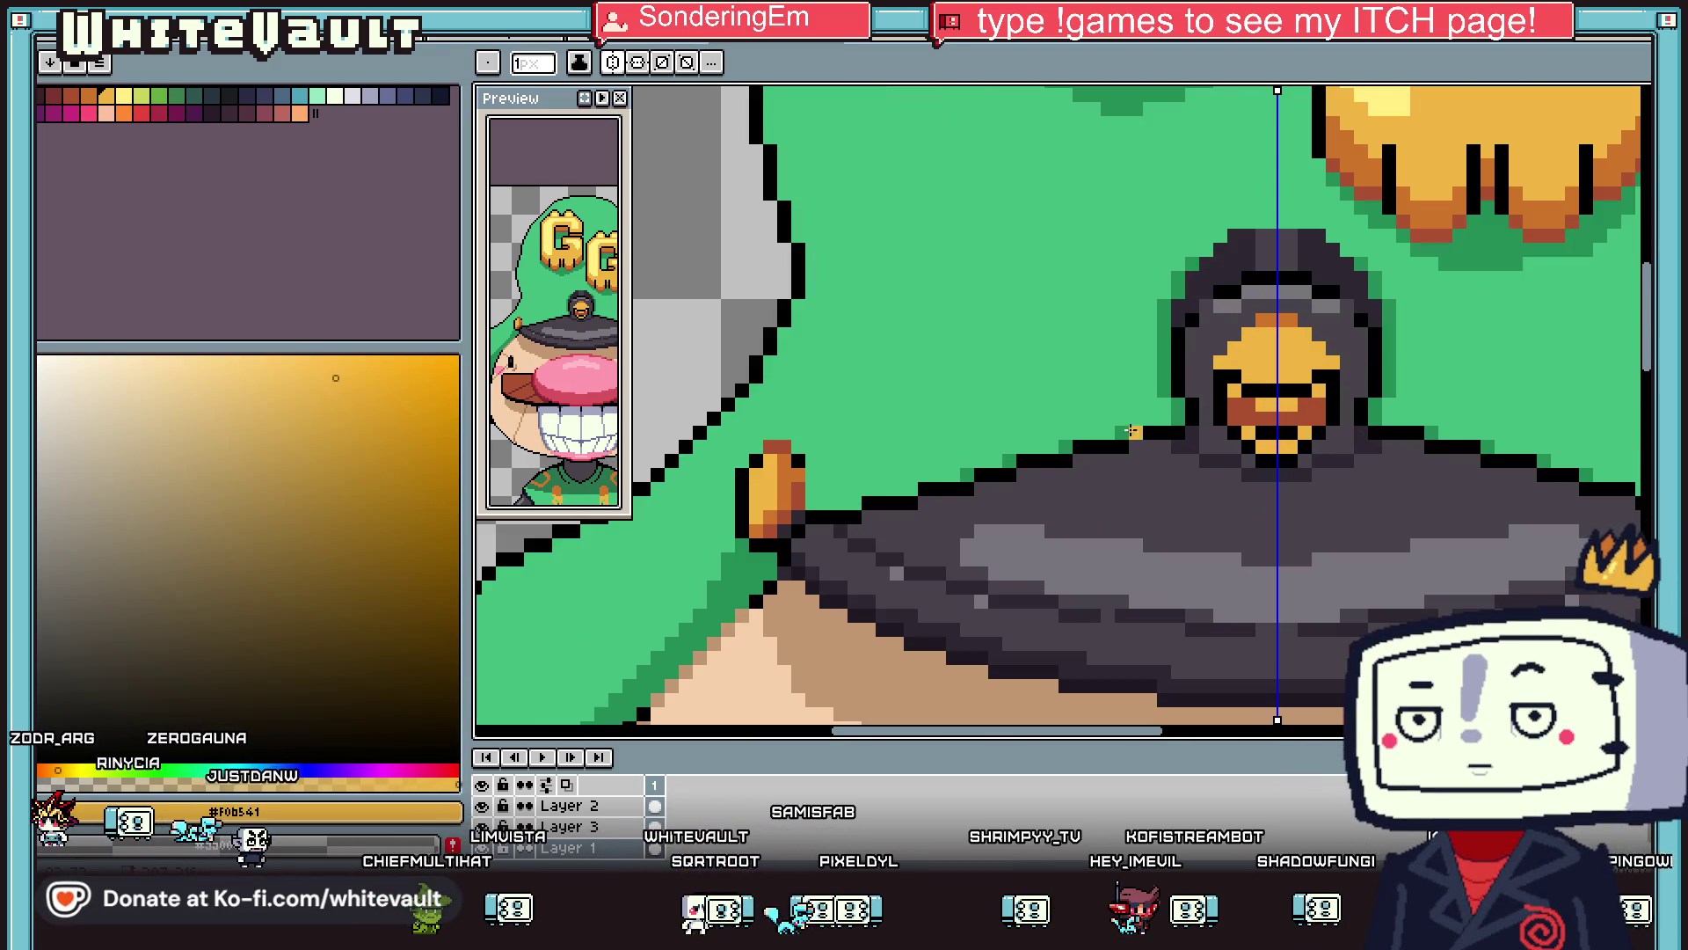
{"action": "key", "text": "e"}
Add a new layer above Layer 1 and set the pencil to 2 pixels.
{"action": "left_click", "coordinate": [581, 848]}
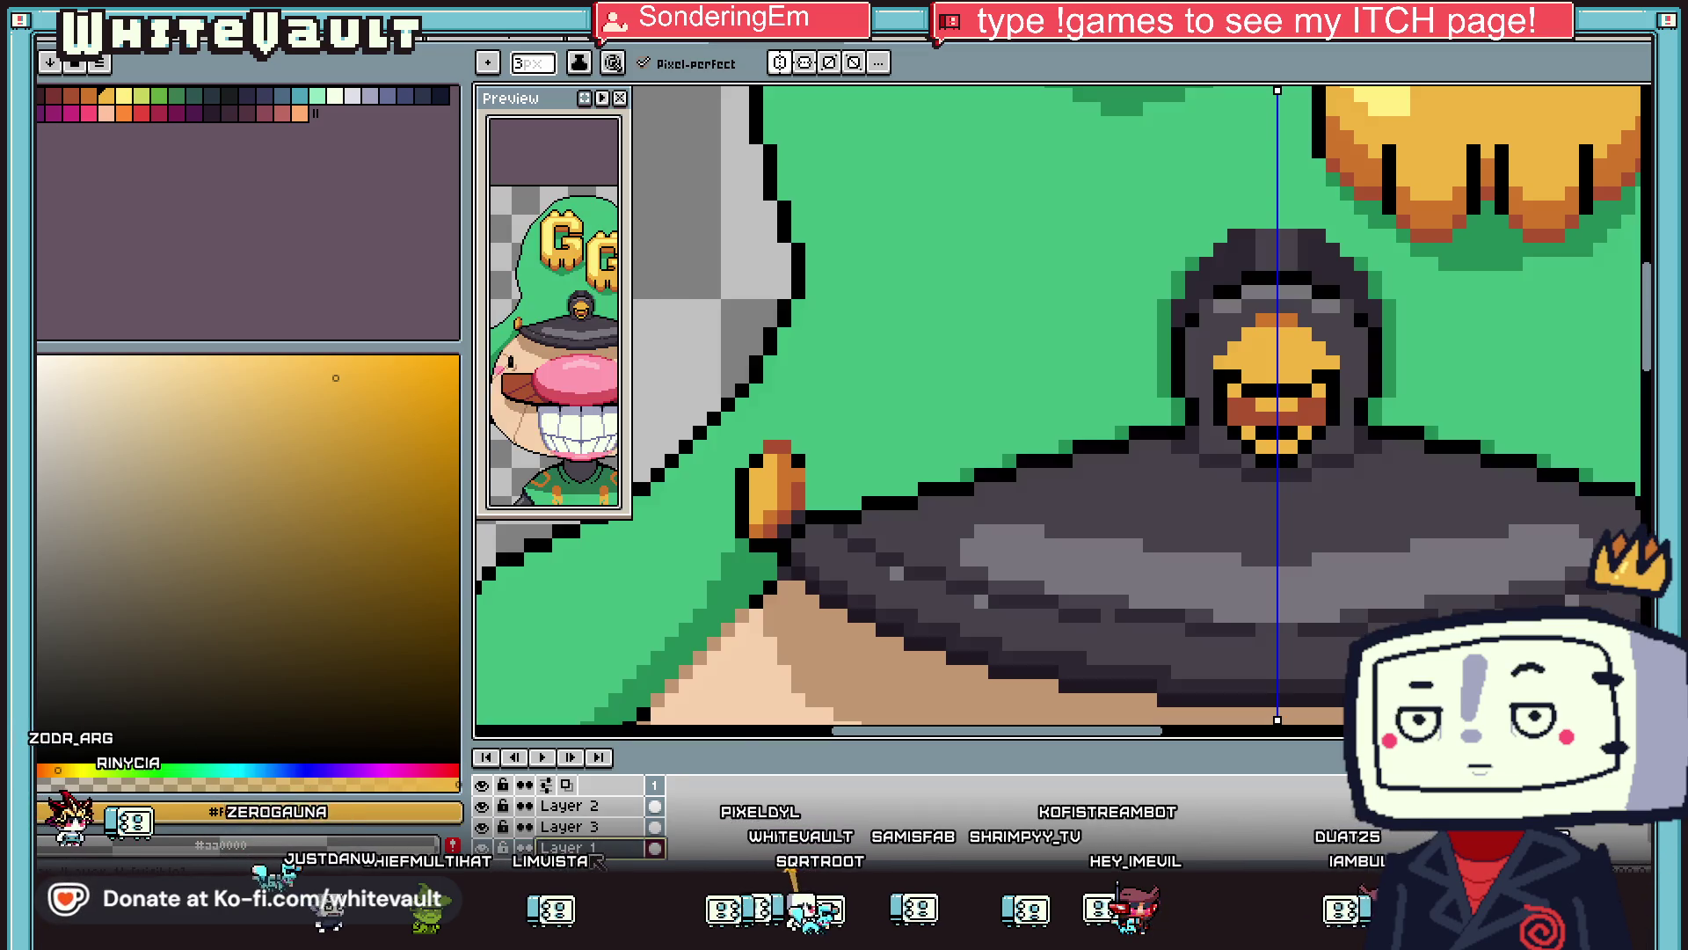
{"action": "right_click", "coordinate": [588, 849]}
{"action": "mouse_move", "coordinate": [668, 747]}
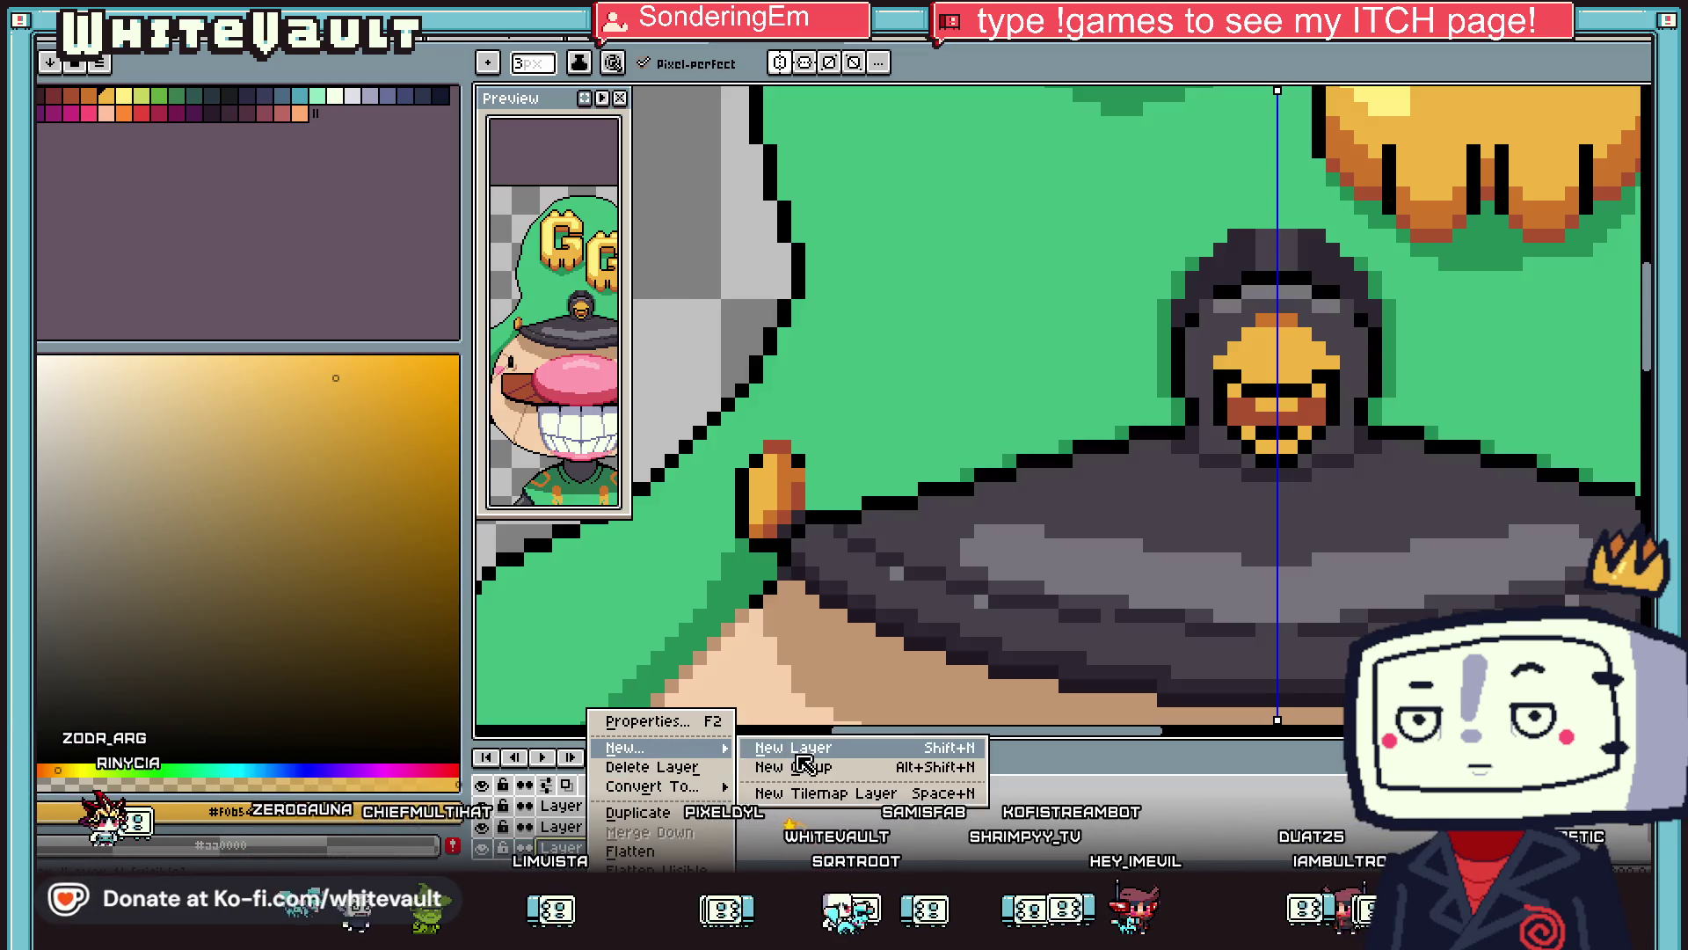
{"action": "left_click", "coordinate": [796, 748]}
{"action": "key", "text": "b"}
{"action": "key", "text": "plus"}
Try mirrored orange trim strokes along the brim, then undo them.
{"action": "left_click_drag", "start_coordinate": [818, 424], "coordinate": [866, 457]}
{"action": "mouse_move", "coordinate": [973, 463]}
{"action": "left_mouse_down"}
{"action": "mouse_move", "coordinate": [1171, 356]}
{"action": "mouse_move", "coordinate": [1103, 407]}
{"action": "mouse_move", "coordinate": [1009, 440]}
{"action": "left_mouse_up"}
{"action": "scroll", "coordinate": [1179, 433], "scroll_direction": "down", "scroll_amount": 3}
{"action": "scroll", "coordinate": [1178, 433], "scroll_direction": "up", "scroll_amount": 2}
{"action": "key", "text": "ctrl+z"}
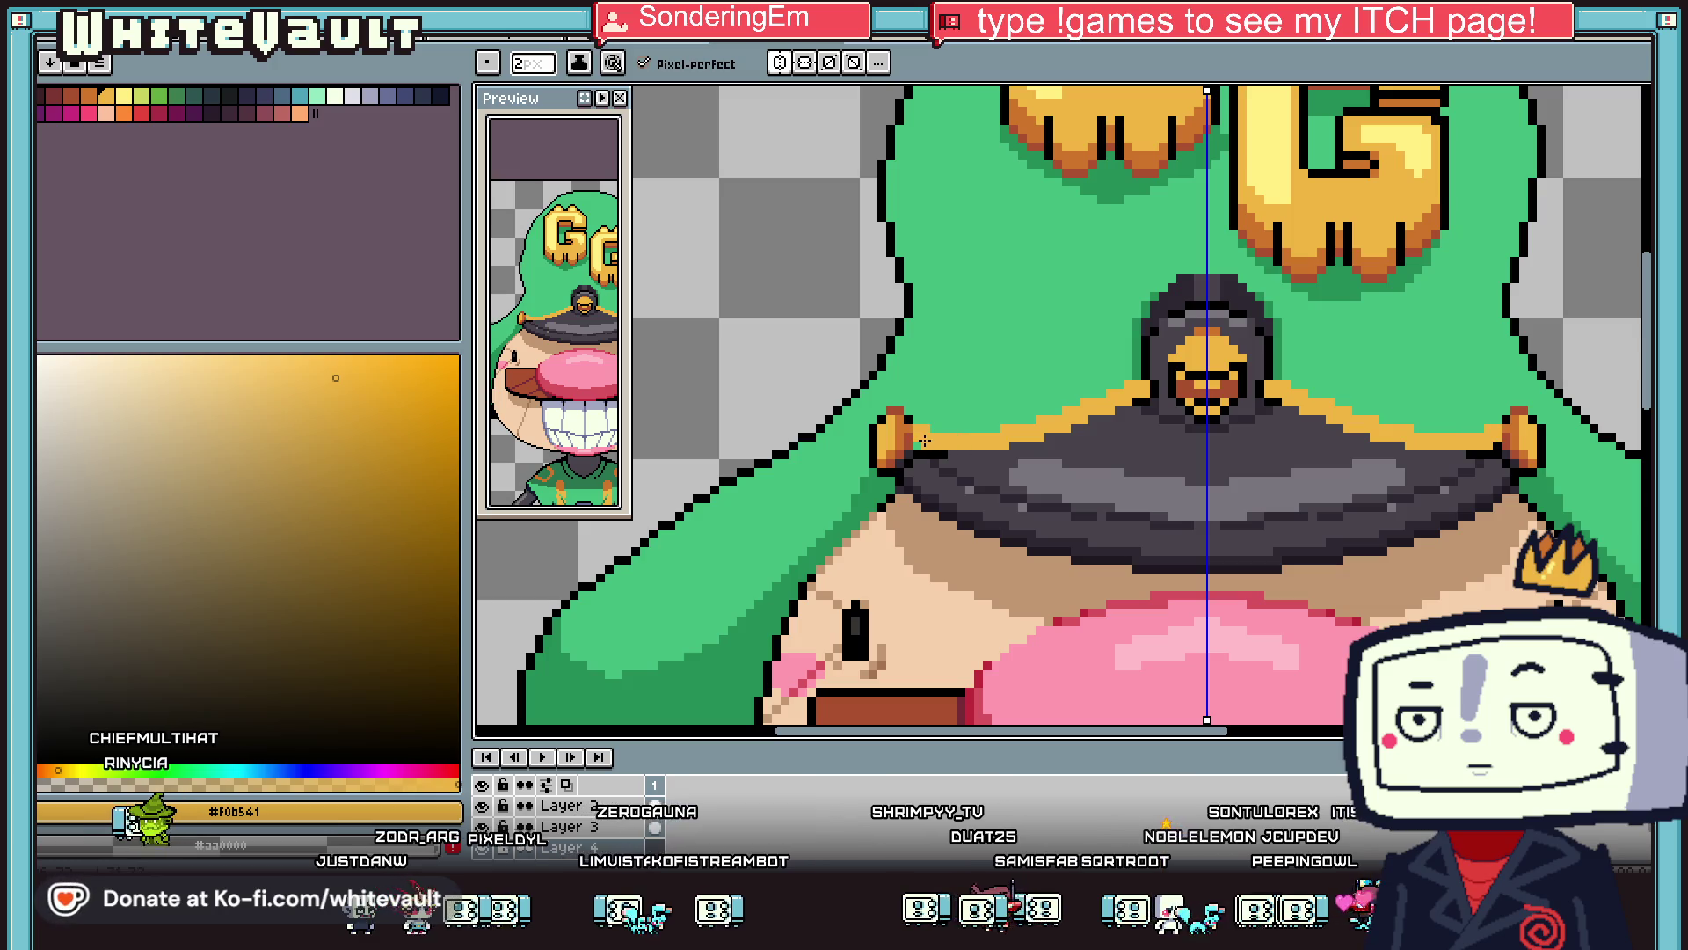
{"action": "scroll", "coordinate": [1185, 425], "scroll_direction": "down", "scroll_amount": 5}
{"action": "scroll", "coordinate": [1184, 425], "scroll_direction": "up", "scroll_amount": 5}
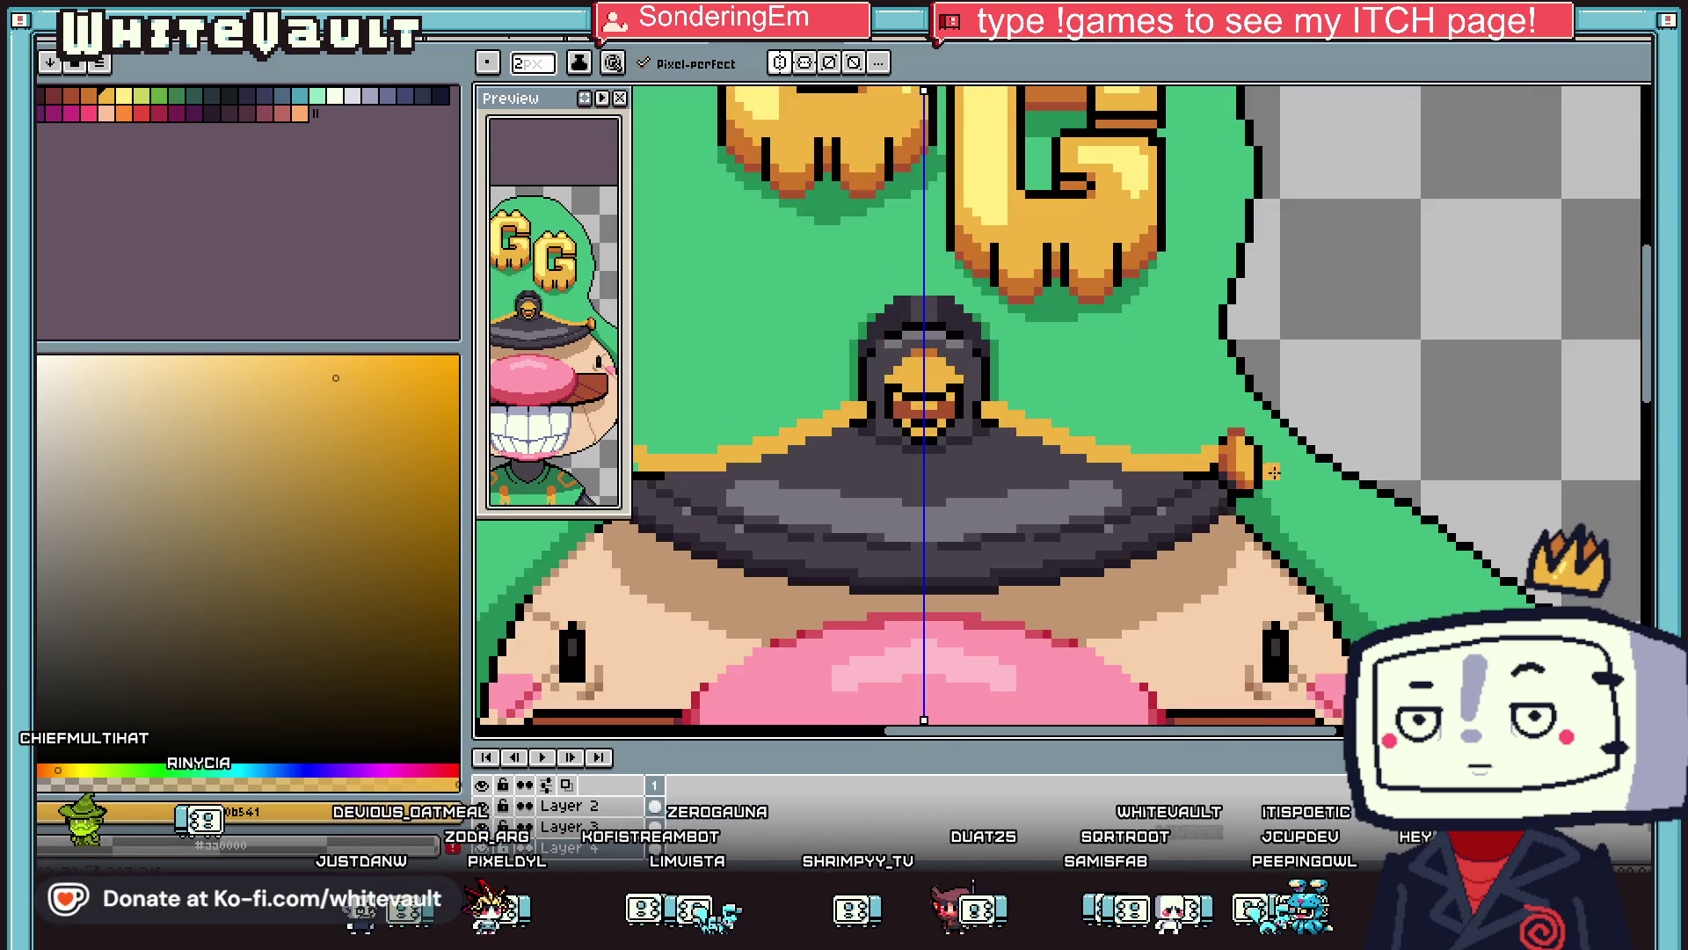
{"action": "scroll", "coordinate": [1296, 531], "scroll_direction": "down", "scroll_amount": 6}
{"action": "scroll", "coordinate": [1296, 531], "scroll_direction": "up", "scroll_amount": 1}
{"action": "scroll", "coordinate": [1243, 493], "scroll_direction": "up", "scroll_amount": 4}
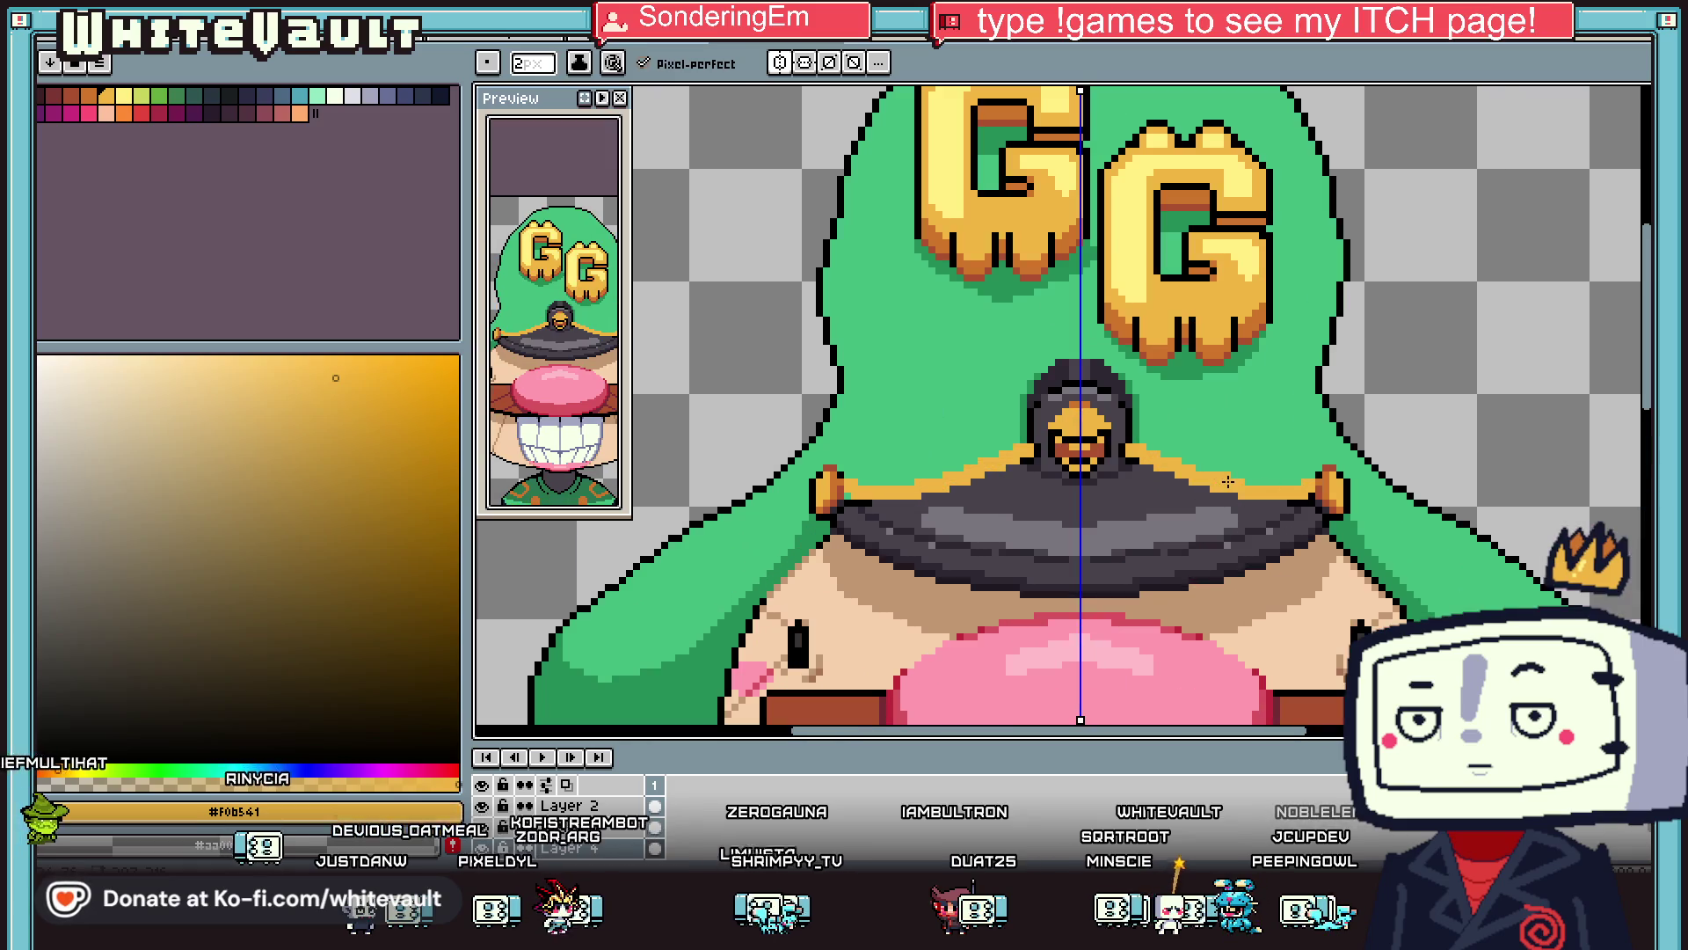
{"action": "key", "text": "ctrl+z"}
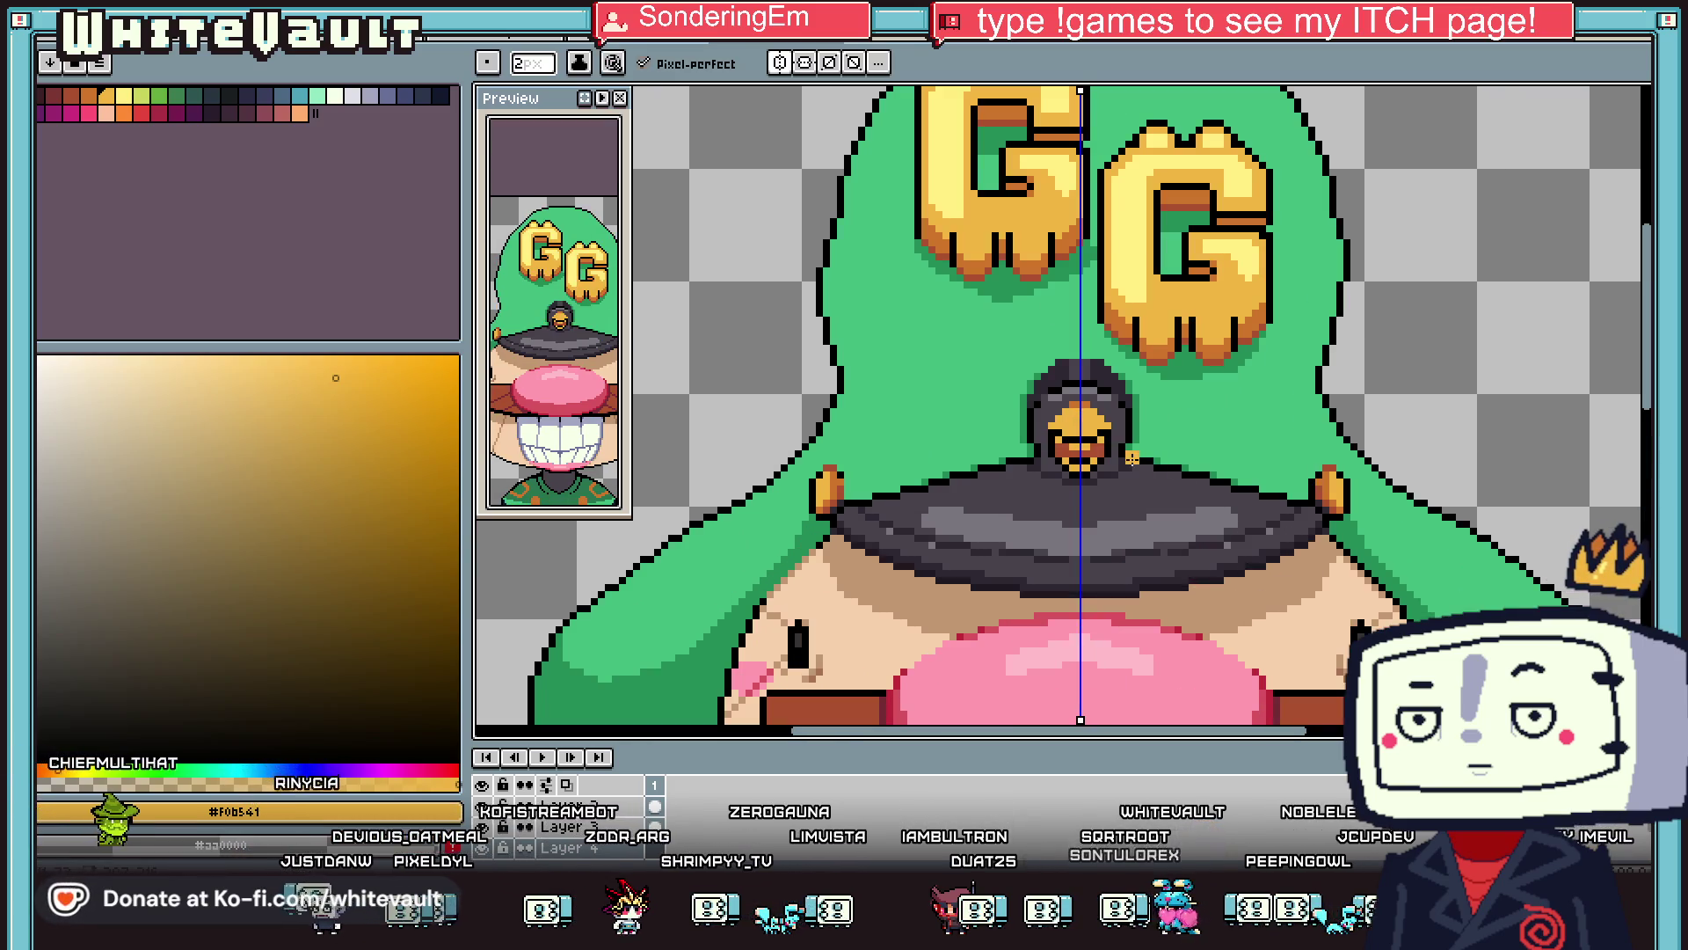
Redraw the mirrored orange trim line along the brim's top edge.
{"action": "left_click_drag", "start_coordinate": [1134, 466], "coordinate": [1284, 498]}
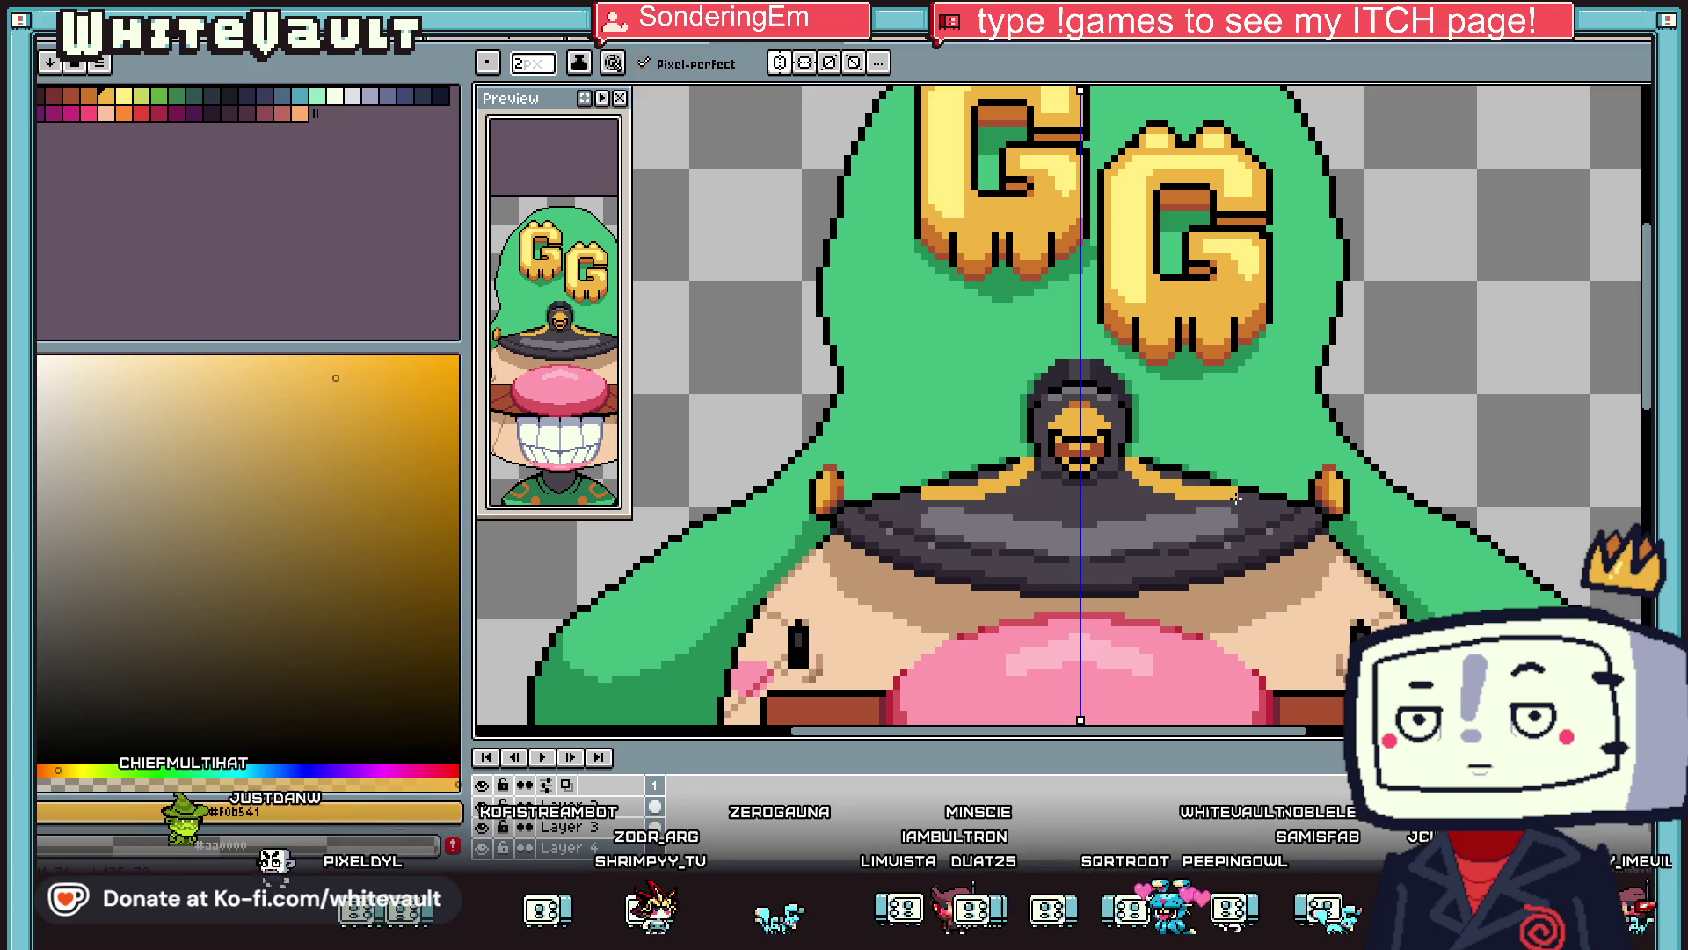
{"action": "key", "text": "ctrl+z"}
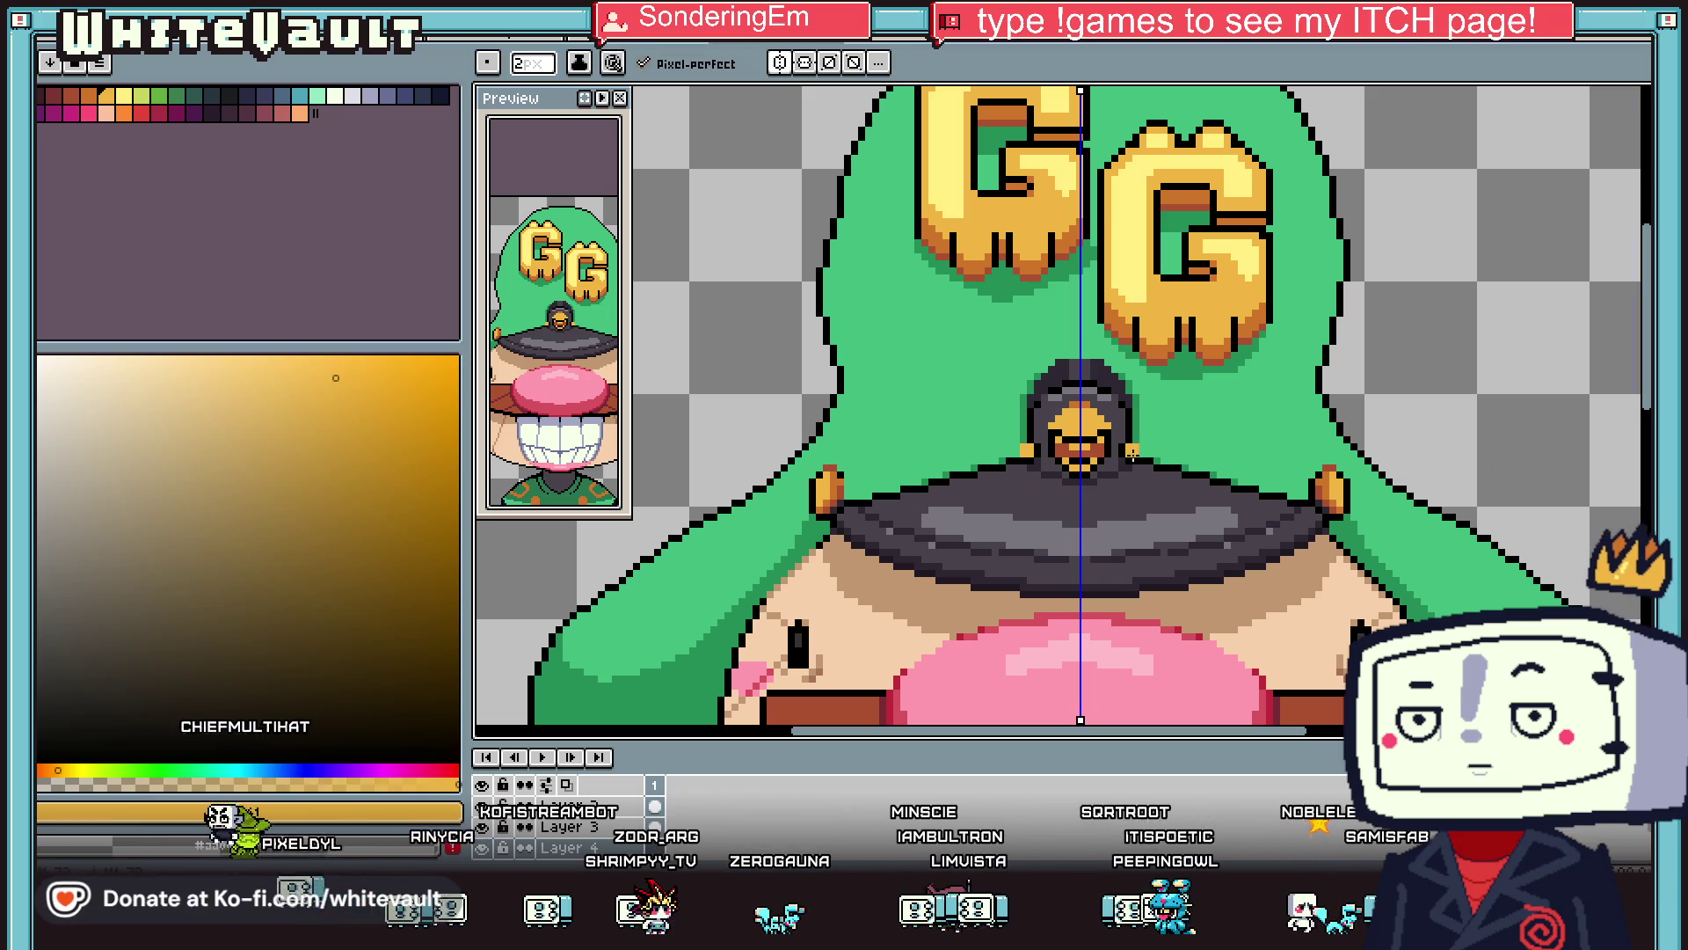
{"action": "left_click_drag", "start_coordinate": [1284, 498], "coordinate": [1297, 500]}
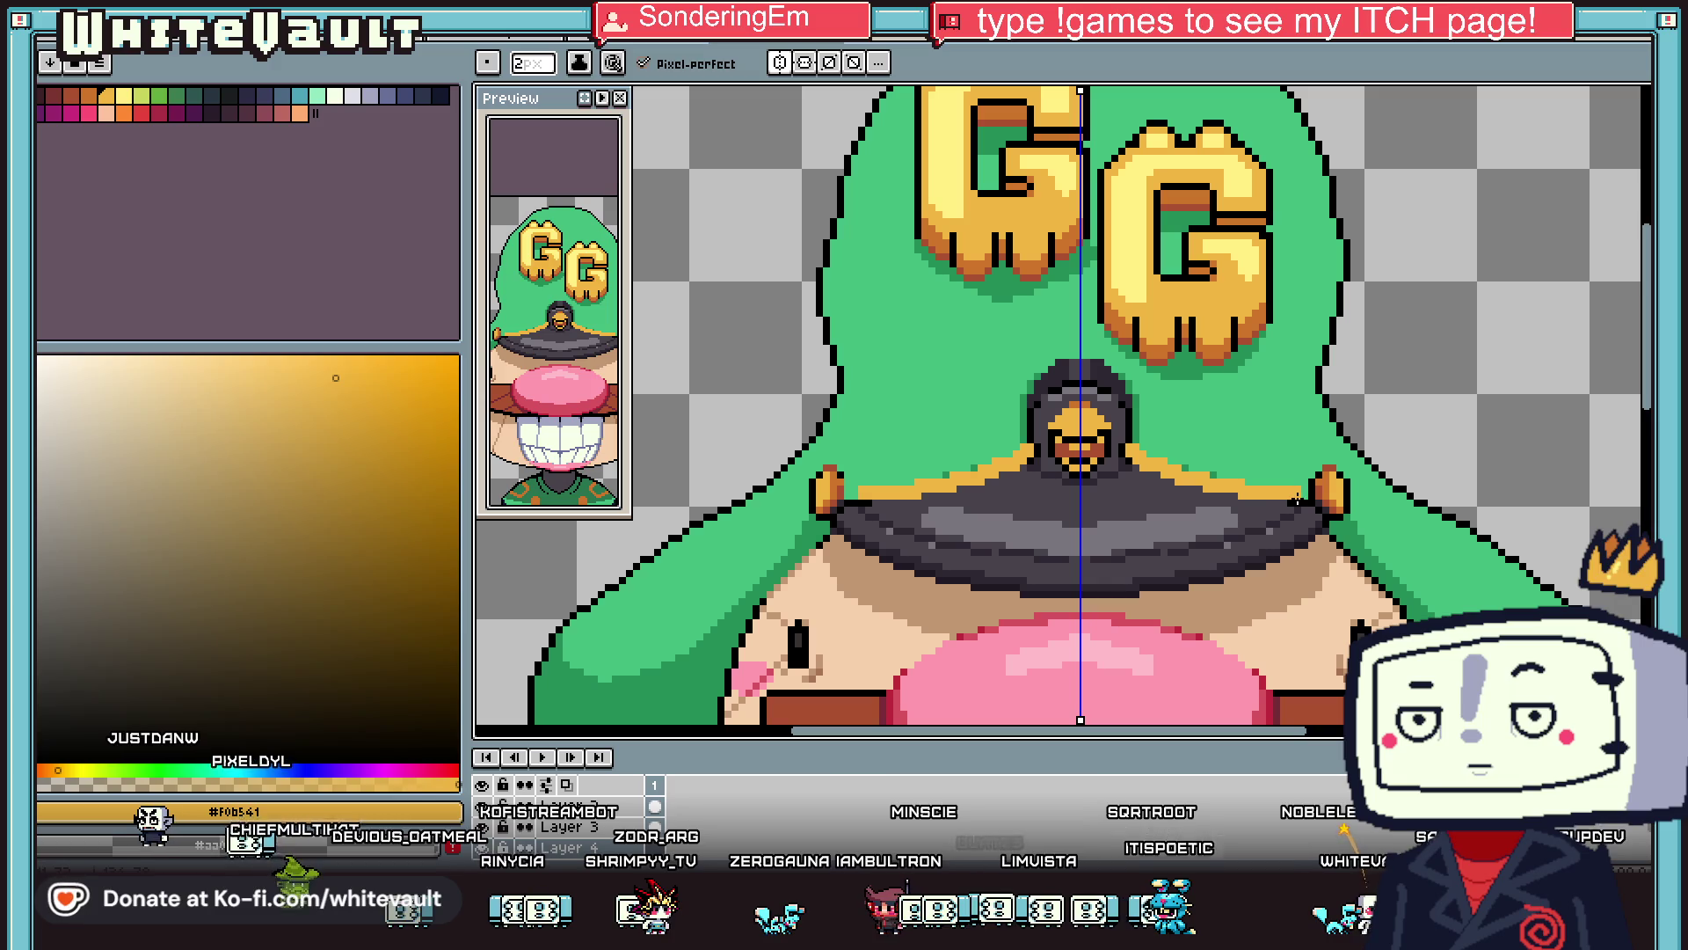
{"action": "scroll", "coordinate": [1302, 500], "scroll_direction": "down", "scroll_amount": 3}
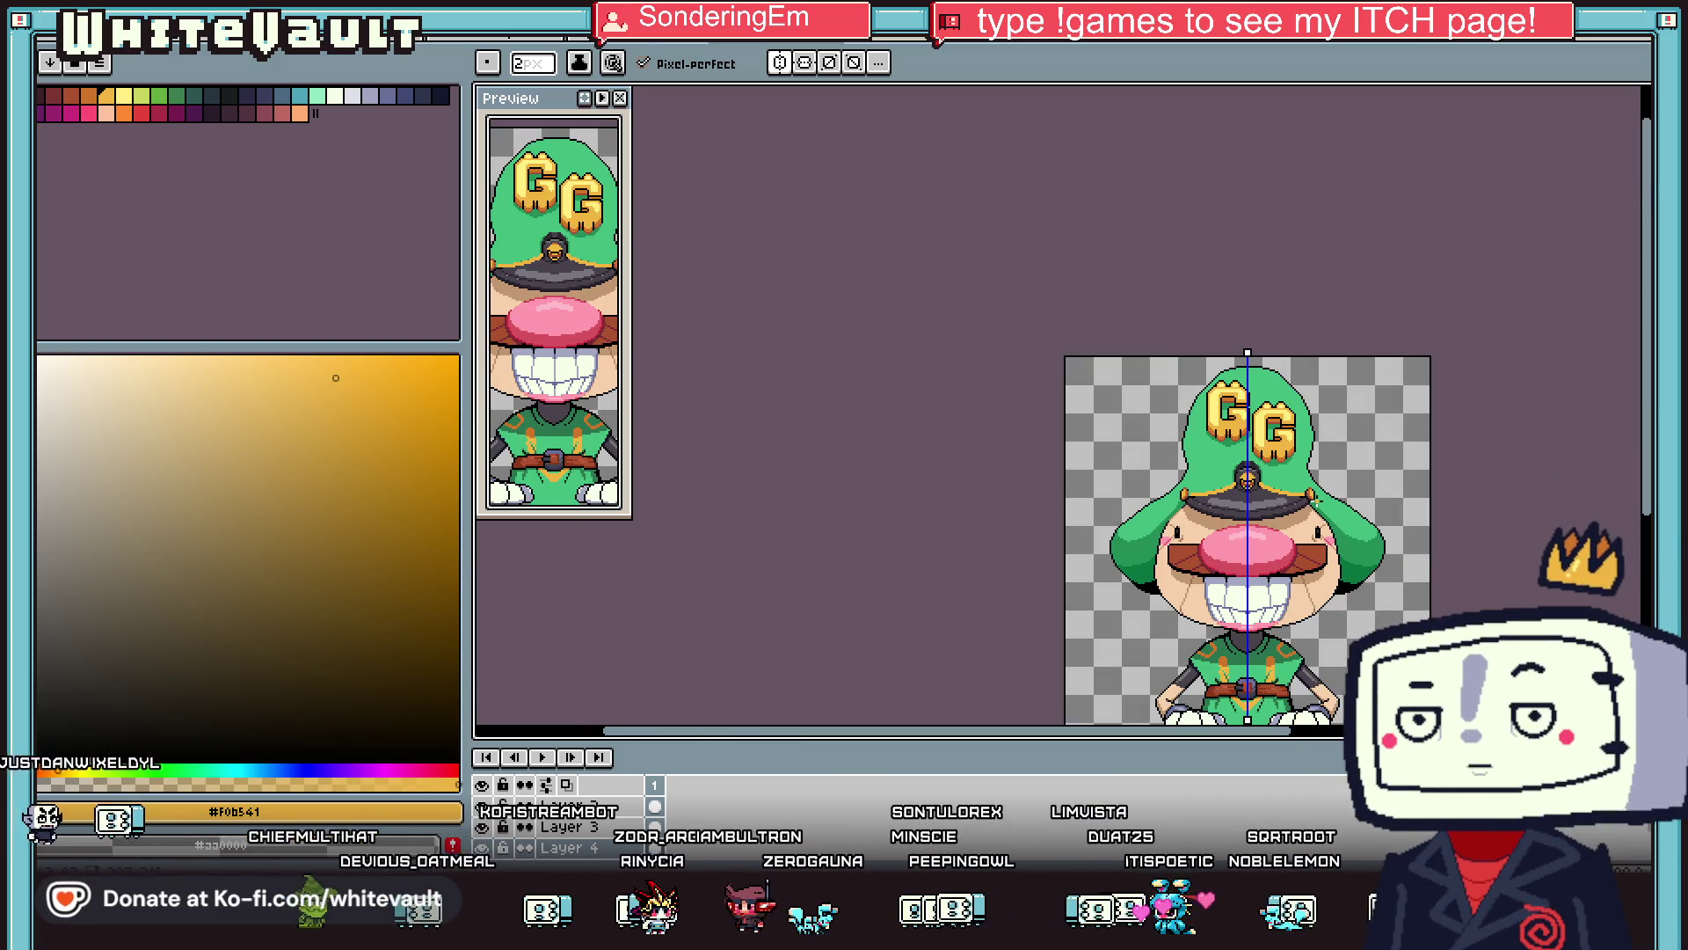
{"action": "scroll", "coordinate": [1252, 472], "scroll_direction": "up", "scroll_amount": 4}
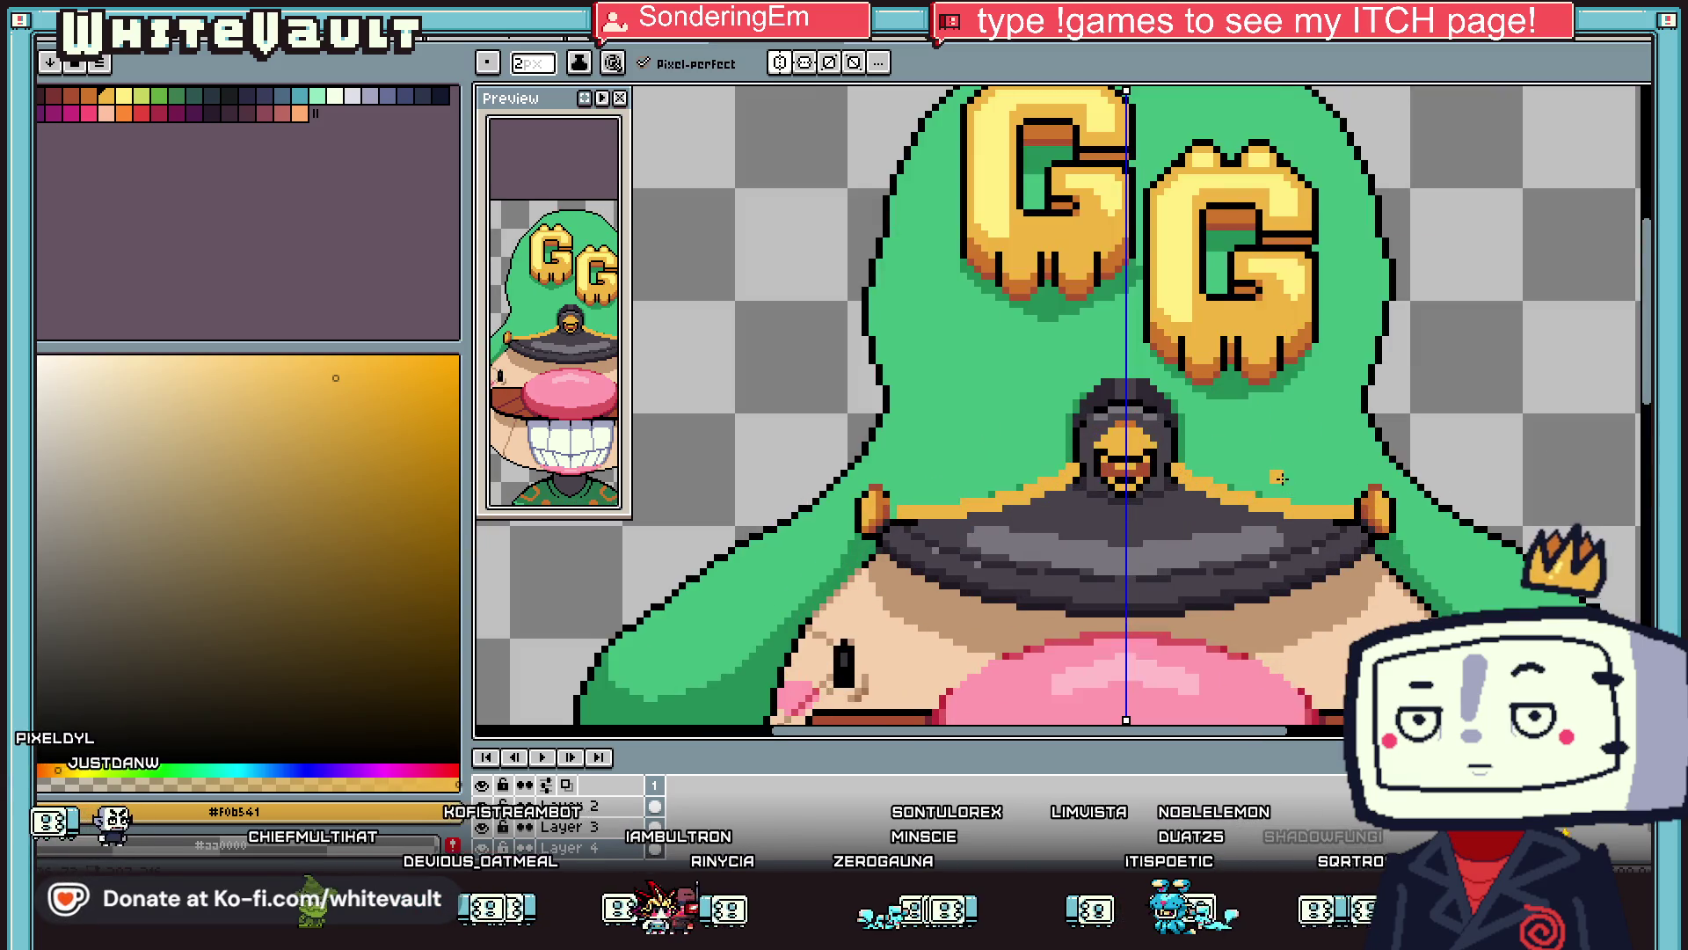
{"action": "scroll", "coordinate": [1134, 448], "scroll_direction": "up", "scroll_amount": 2}
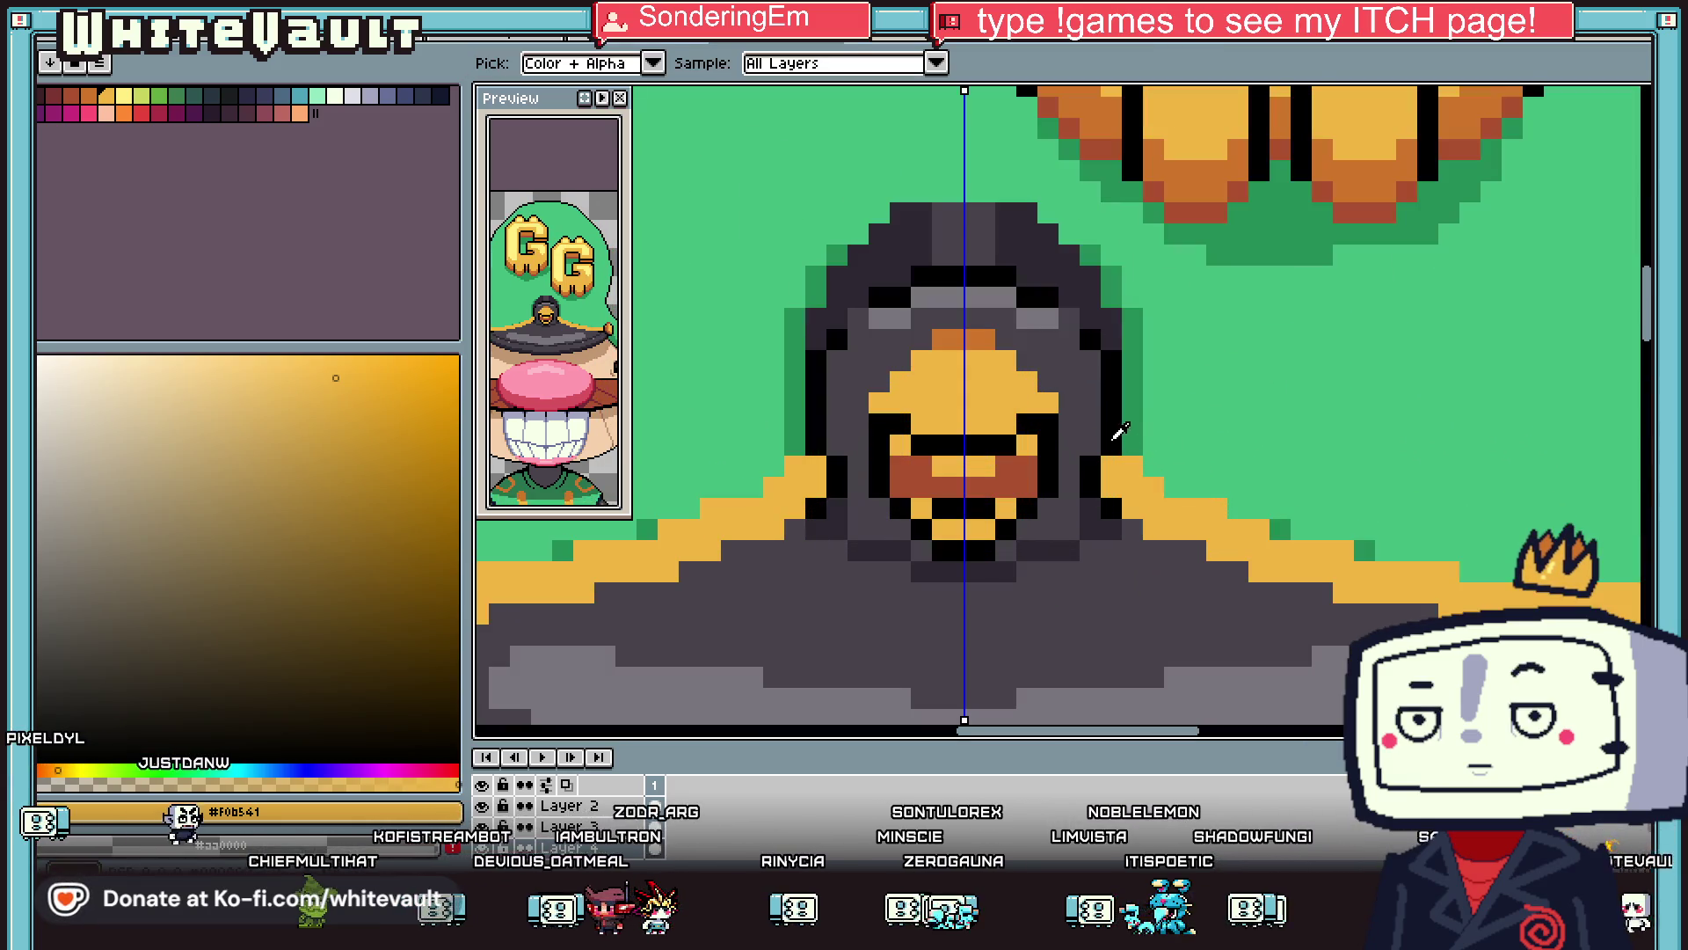
Add mirrored black outline pixels beside the hood and sample a reddish brown.
{"action": "left_click", "coordinate": [1131, 446], "text": "alt"}
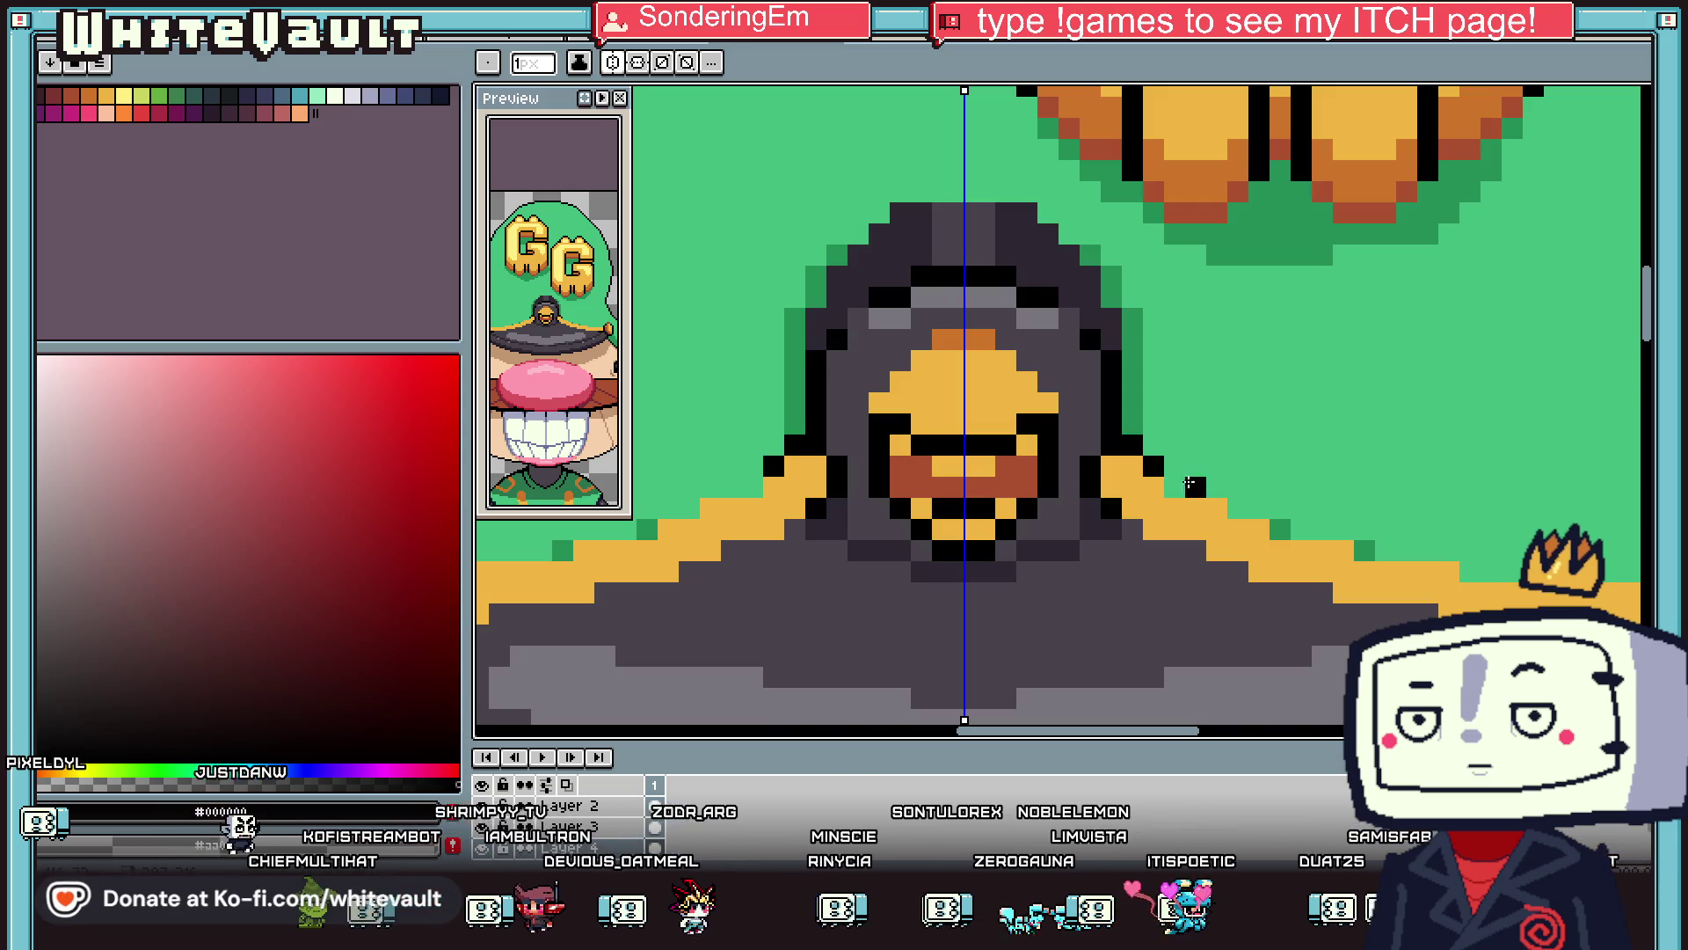
{"action": "left_click_drag", "start_coordinate": [1195, 487], "coordinate": [1247, 508]}
{"action": "key", "text": "alt"}
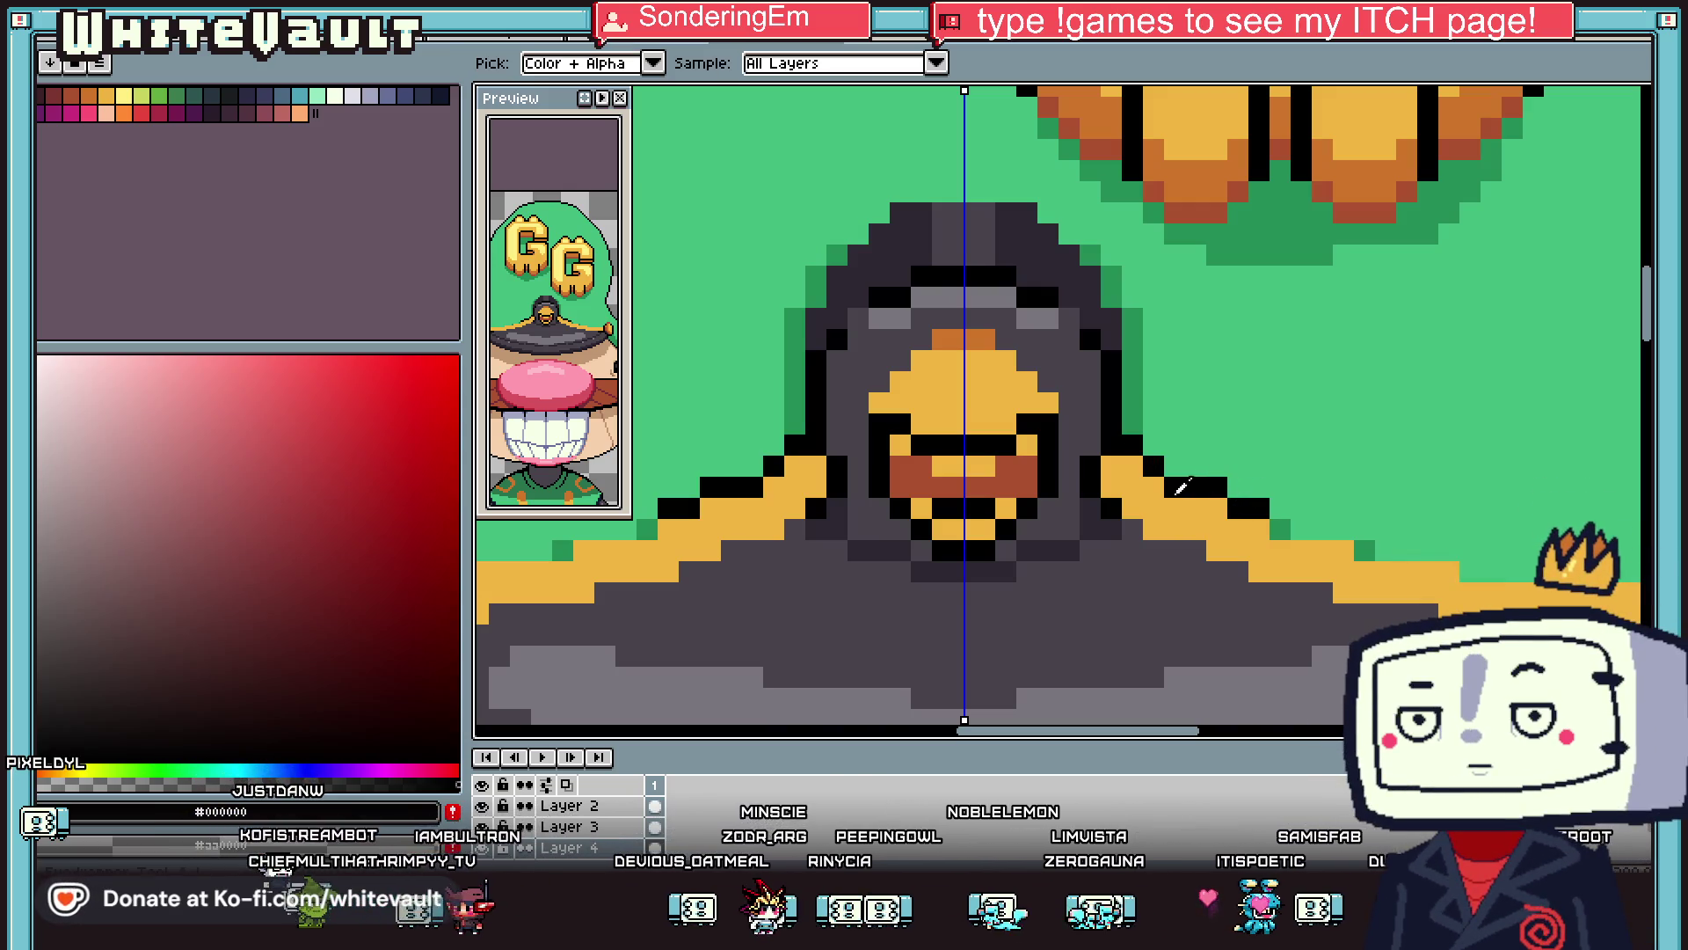
{"action": "left_click", "coordinate": [1110, 473], "text": "alt"}
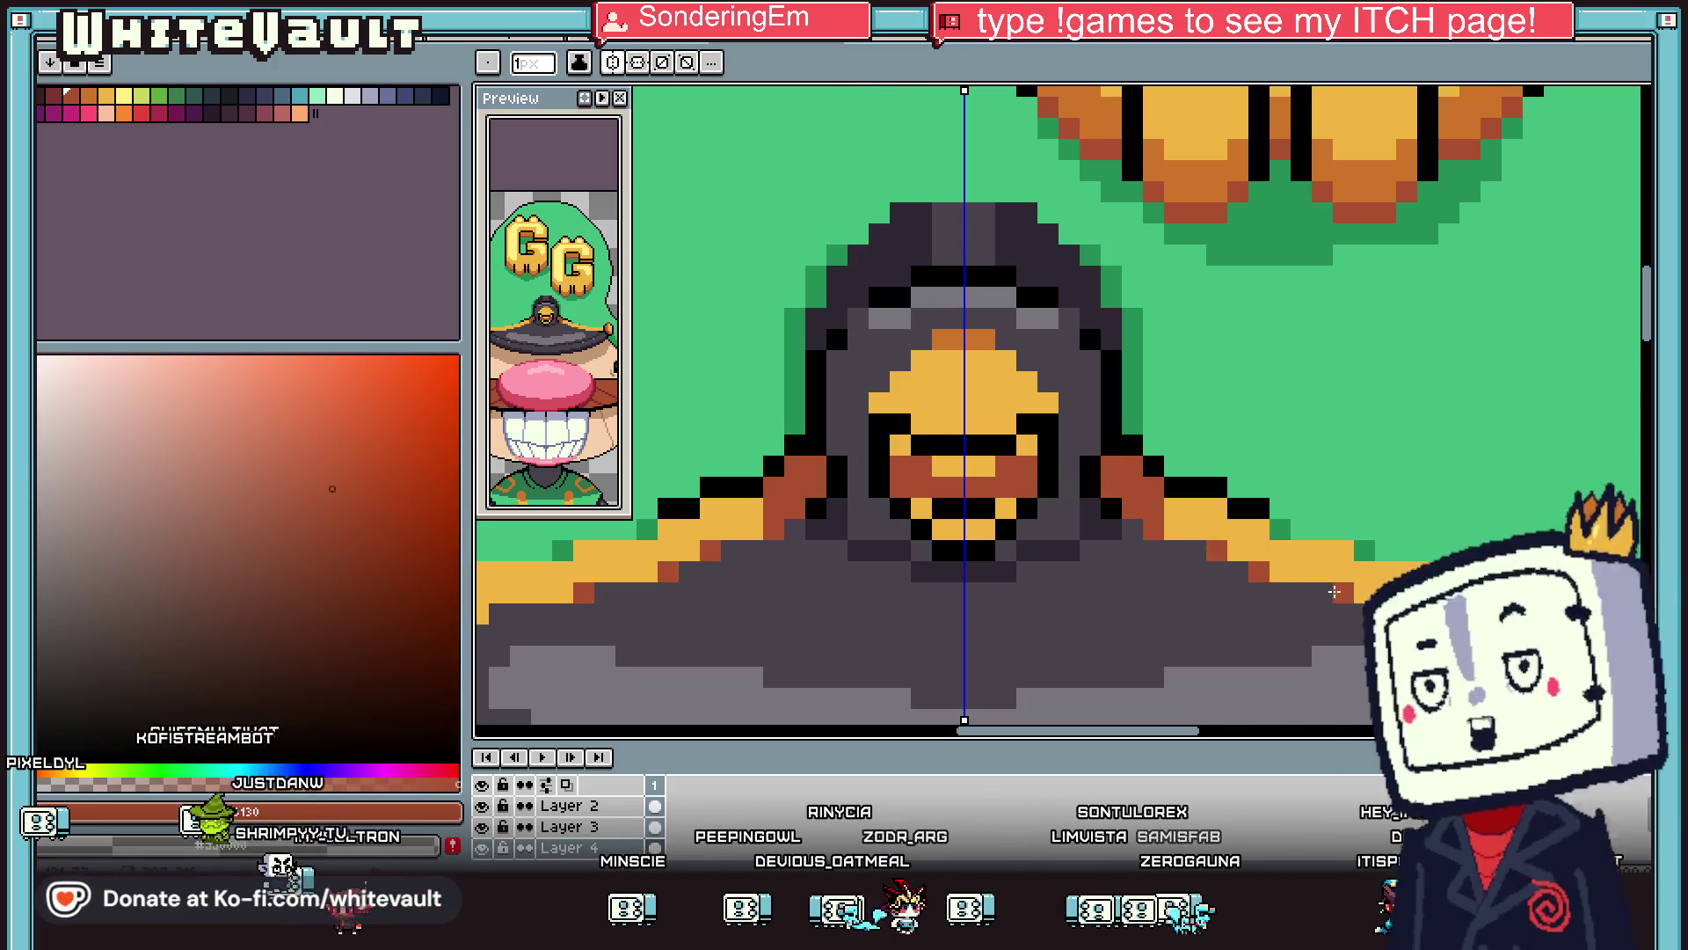
{"action": "scroll", "coordinate": [1334, 592], "scroll_direction": "down", "scroll_amount": 2}
{"action": "scroll", "coordinate": [1364, 569], "scroll_direction": "up", "scroll_amount": 3}
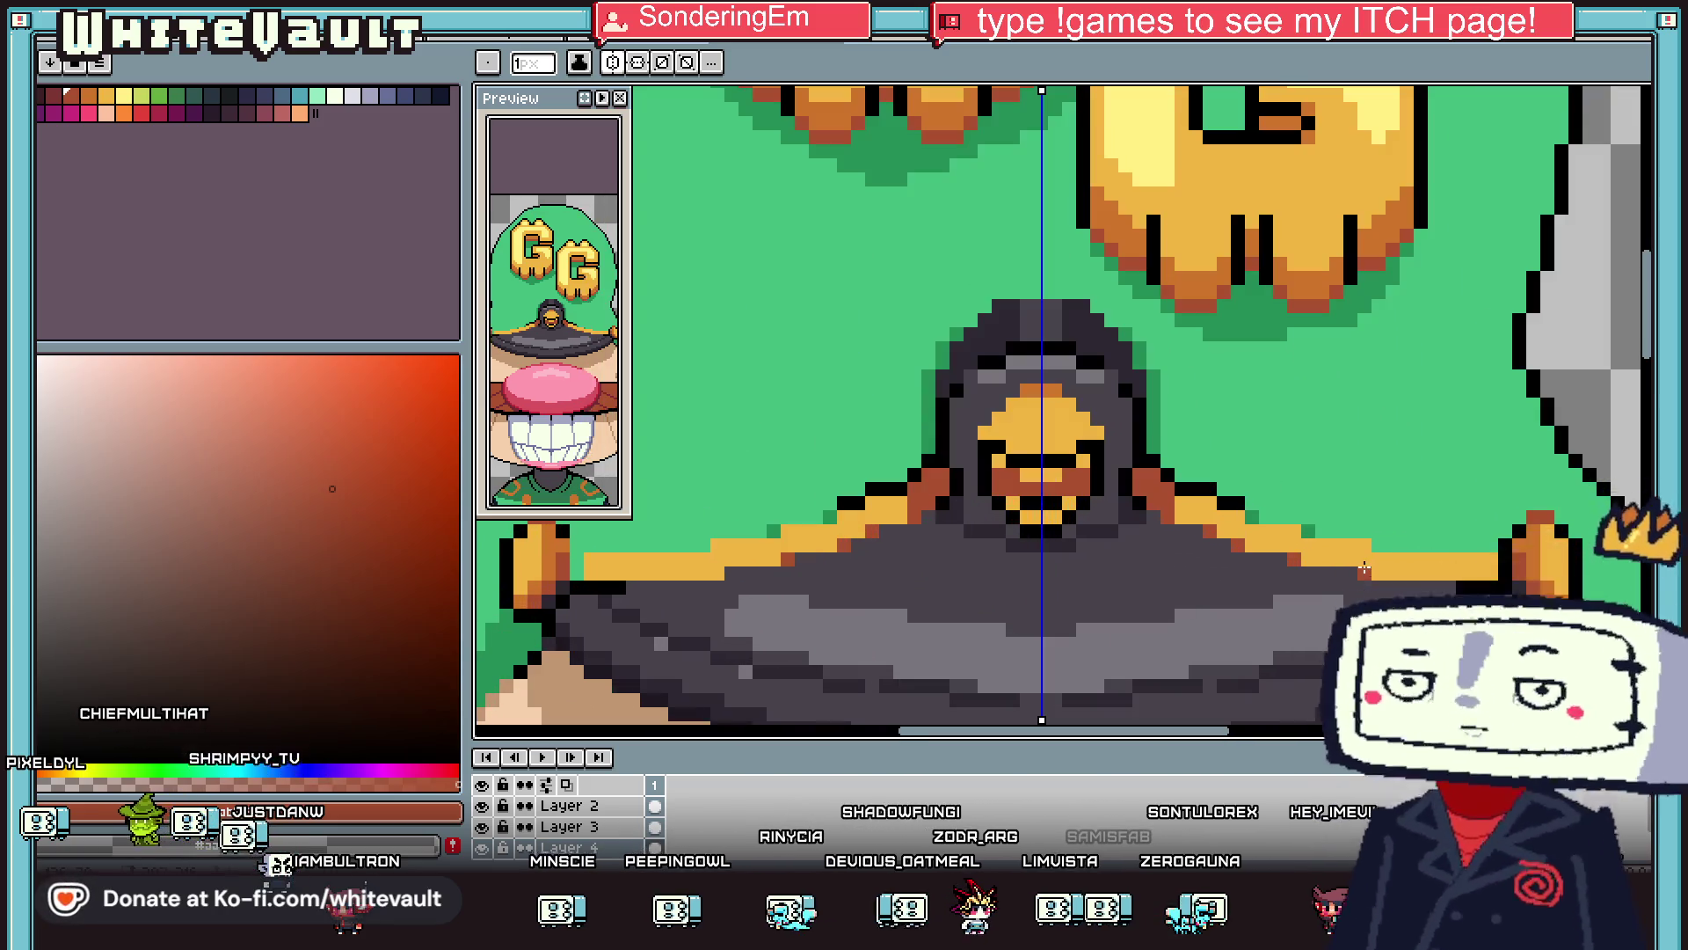
{"action": "scroll", "coordinate": [1364, 568], "scroll_direction": "up", "scroll_amount": 2}
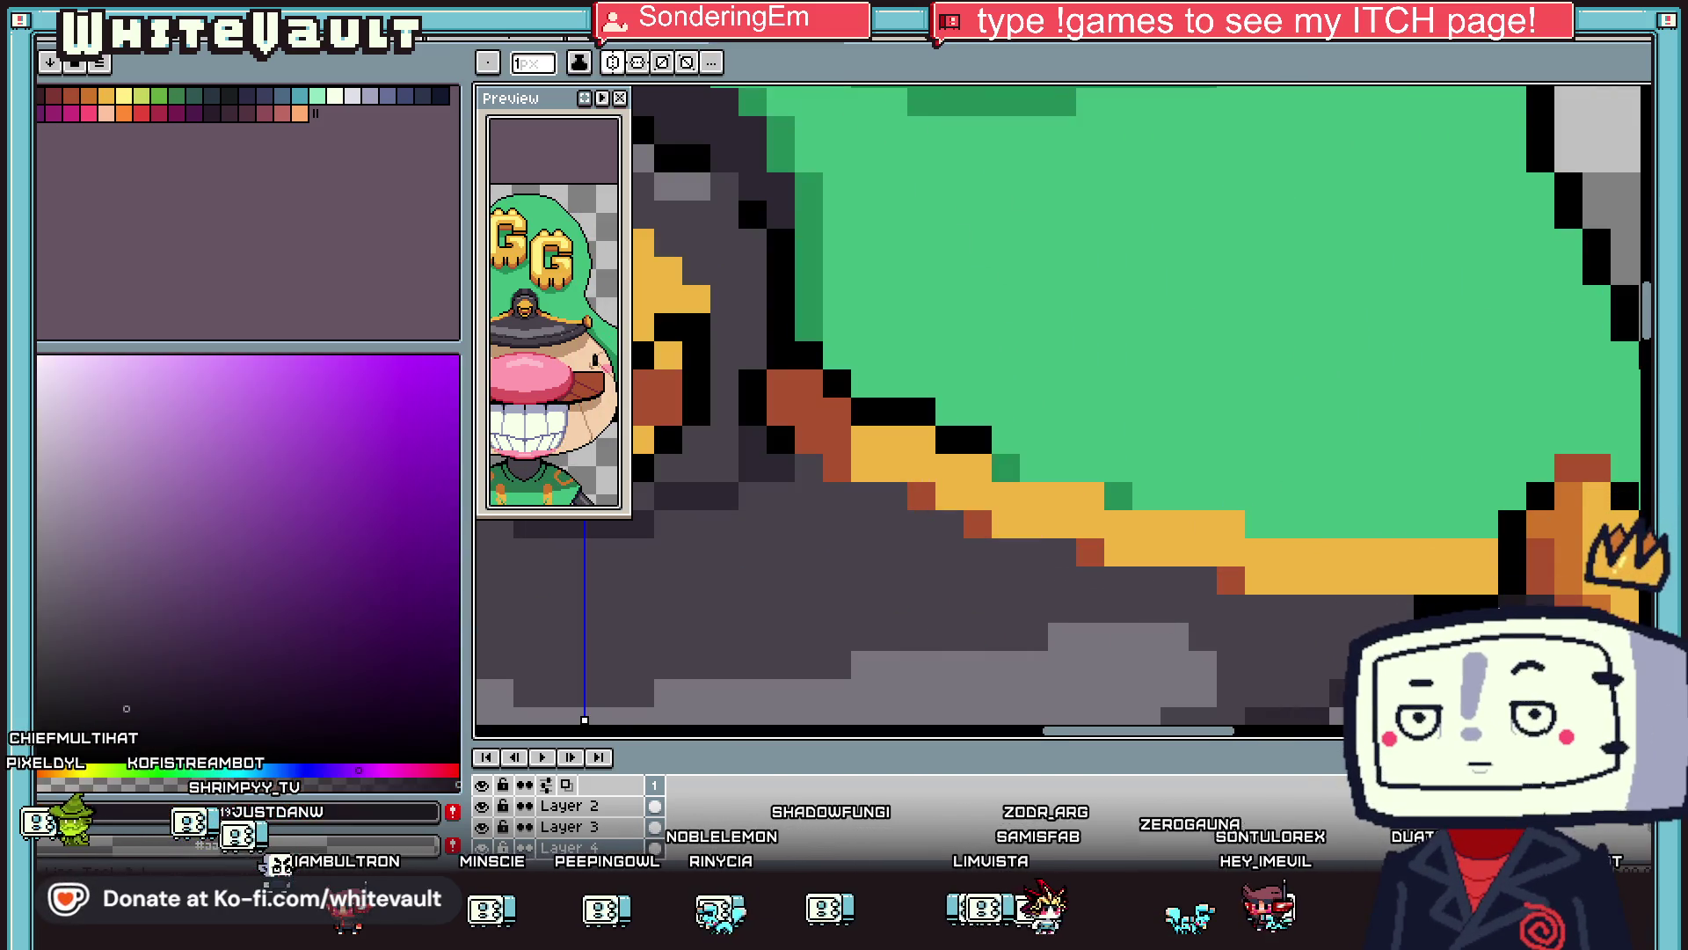
Draw black outline rows above the gold trim along the brim.
{"action": "left_click", "coordinate": [1509, 554], "text": "alt"}
{"action": "mouse_move", "coordinate": [1486, 524]}
{"action": "left_mouse_down"}
{"action": "mouse_move", "coordinate": [1249, 524]}
{"action": "mouse_move", "coordinate": [1154, 499]}
{"action": "left_mouse_up"}
{"action": "scroll", "coordinate": [1155, 499], "scroll_direction": "down", "scroll_amount": 3}
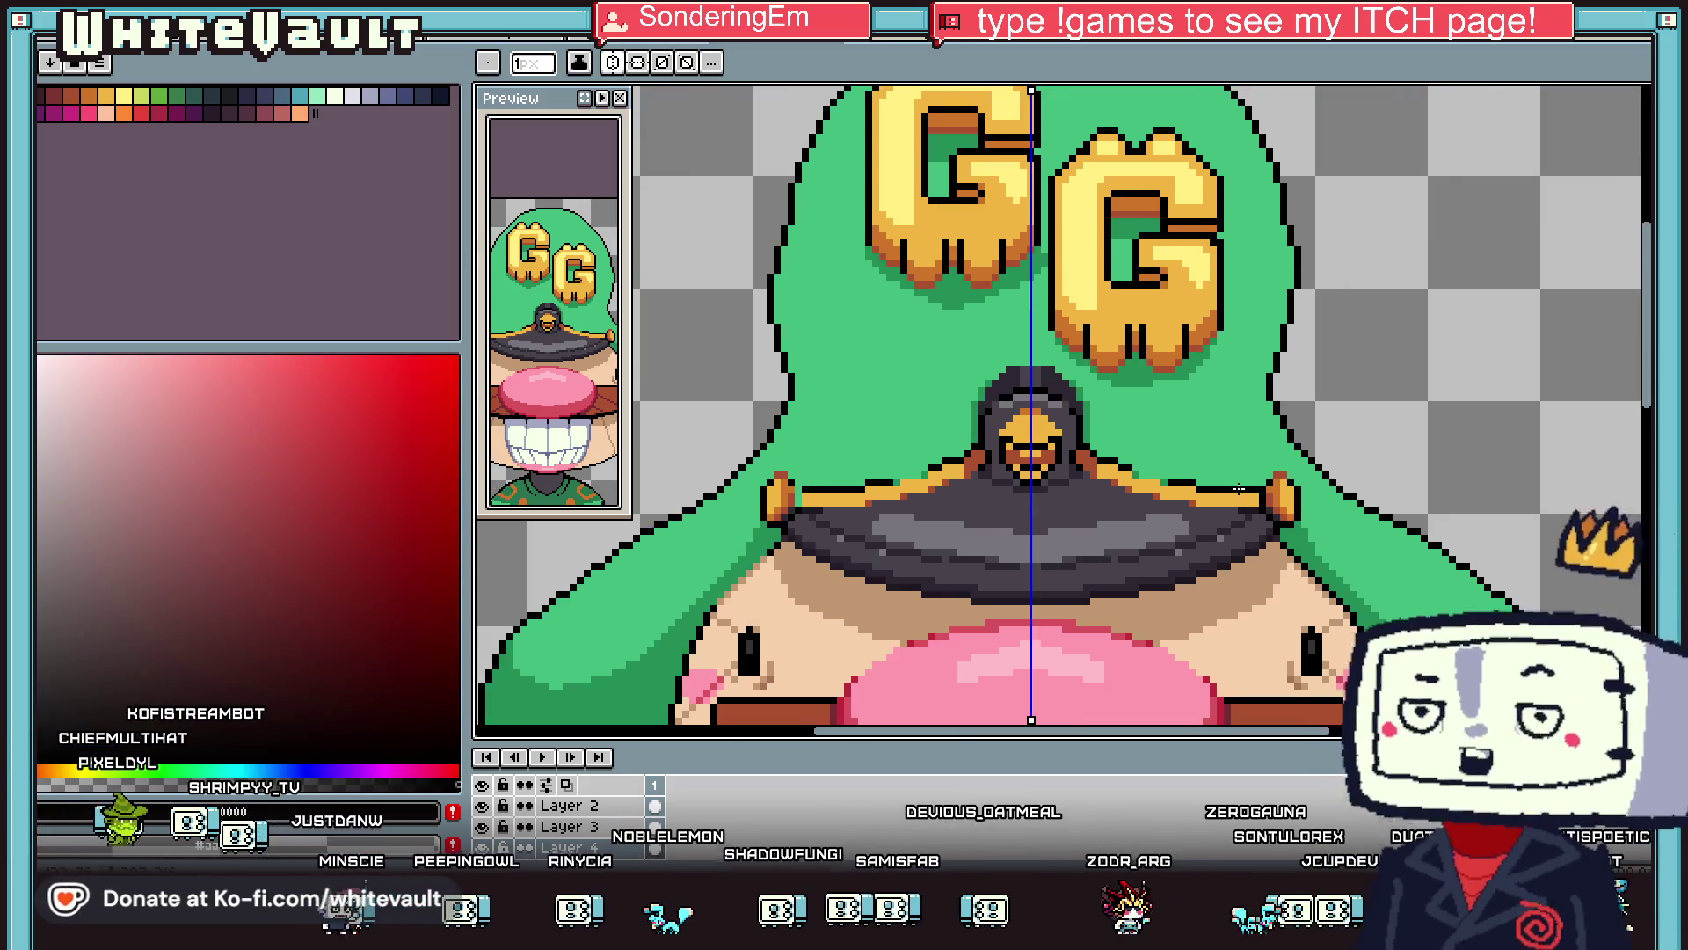
{"action": "scroll", "coordinate": [1216, 496], "scroll_direction": "up", "scroll_amount": 2}
{"action": "left_click", "coordinate": [1212, 503], "text": "alt"}
{"action": "scroll", "coordinate": [1147, 494], "scroll_direction": "up", "scroll_amount": 2}
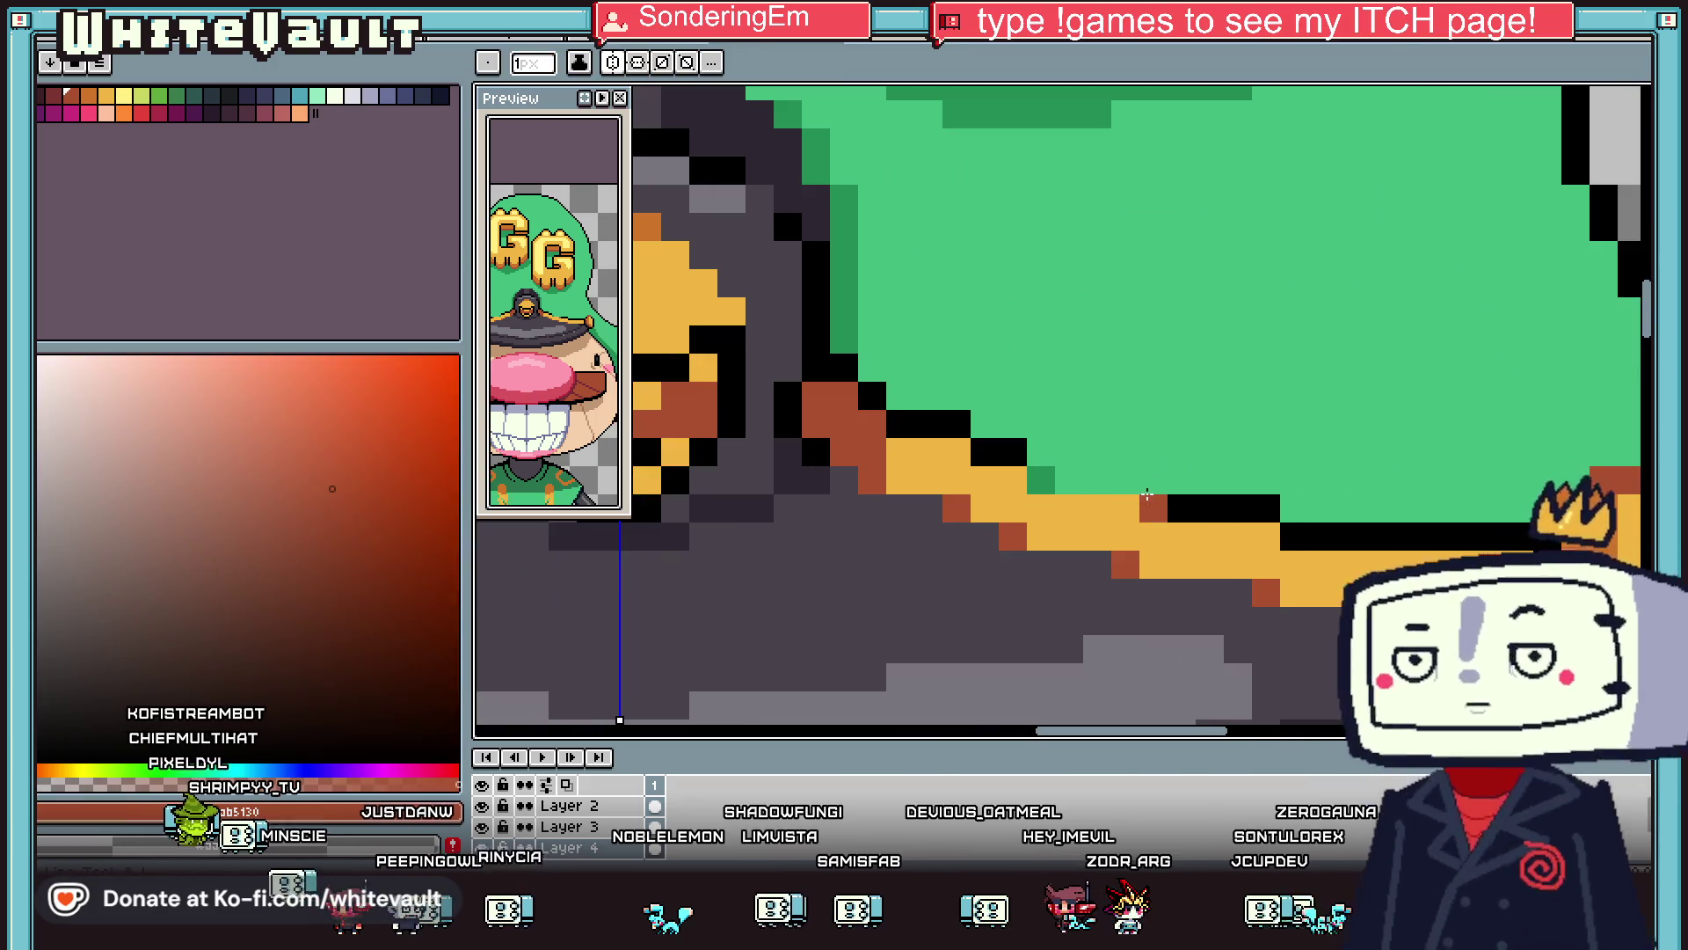
{"action": "left_click", "coordinate": [1010, 440], "text": "alt"}
{"action": "left_click_drag", "start_coordinate": [1064, 480], "coordinate": [1142, 473]}
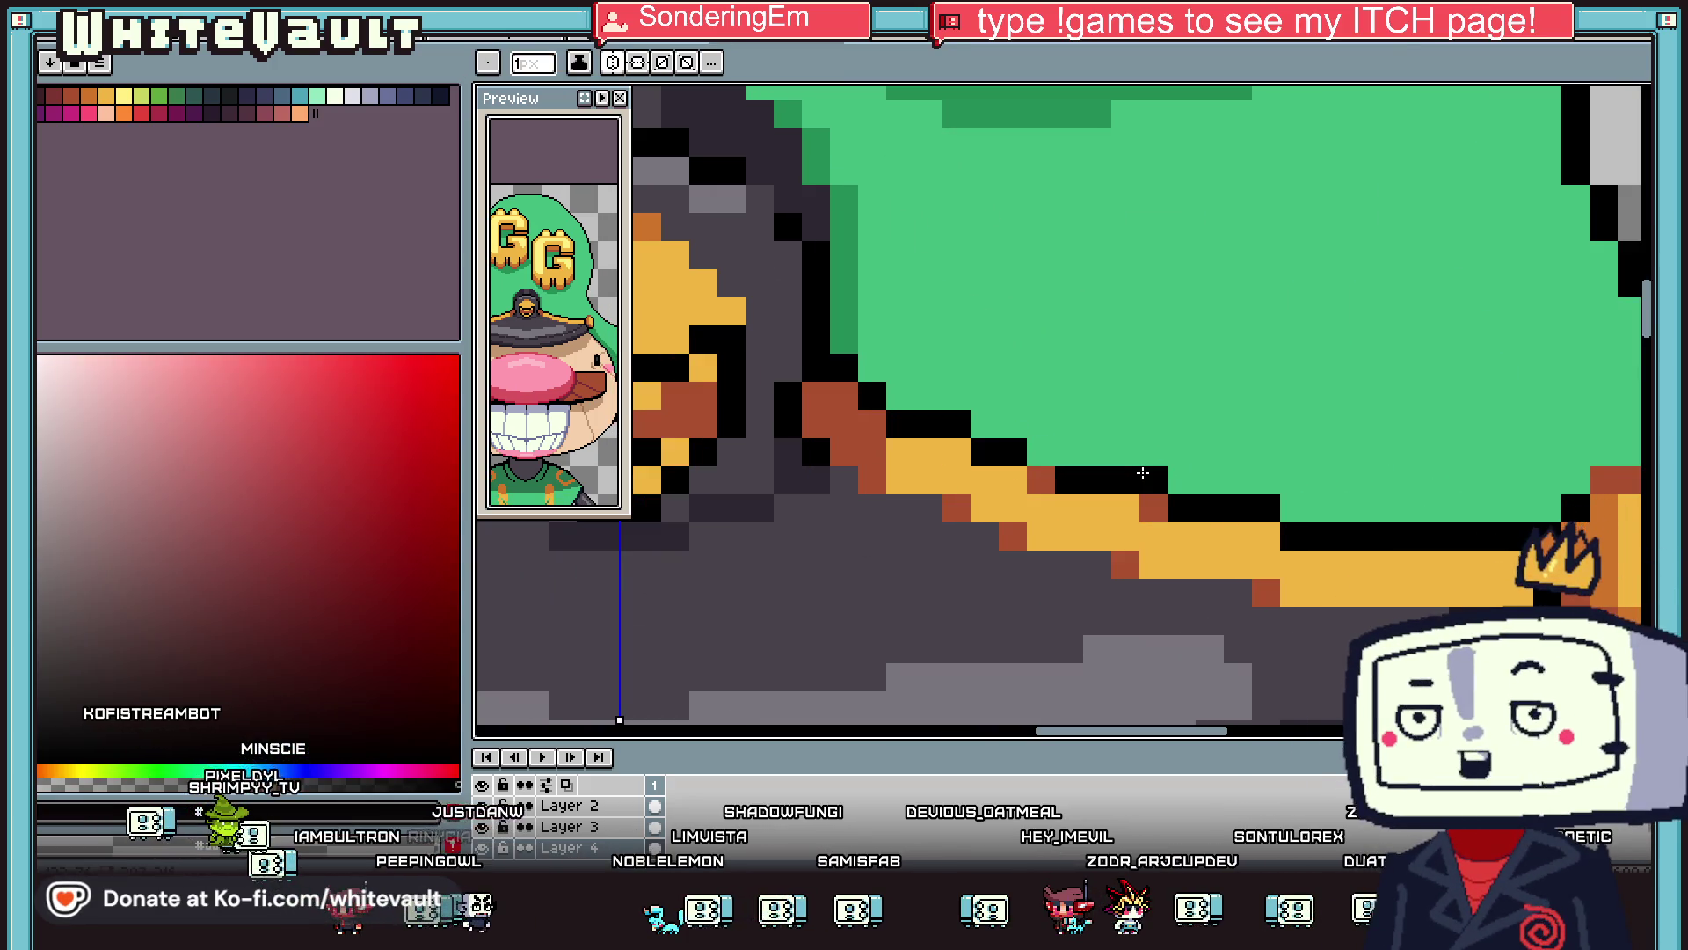
{"action": "scroll", "coordinate": [1332, 496], "scroll_direction": "down", "scroll_amount": 3}
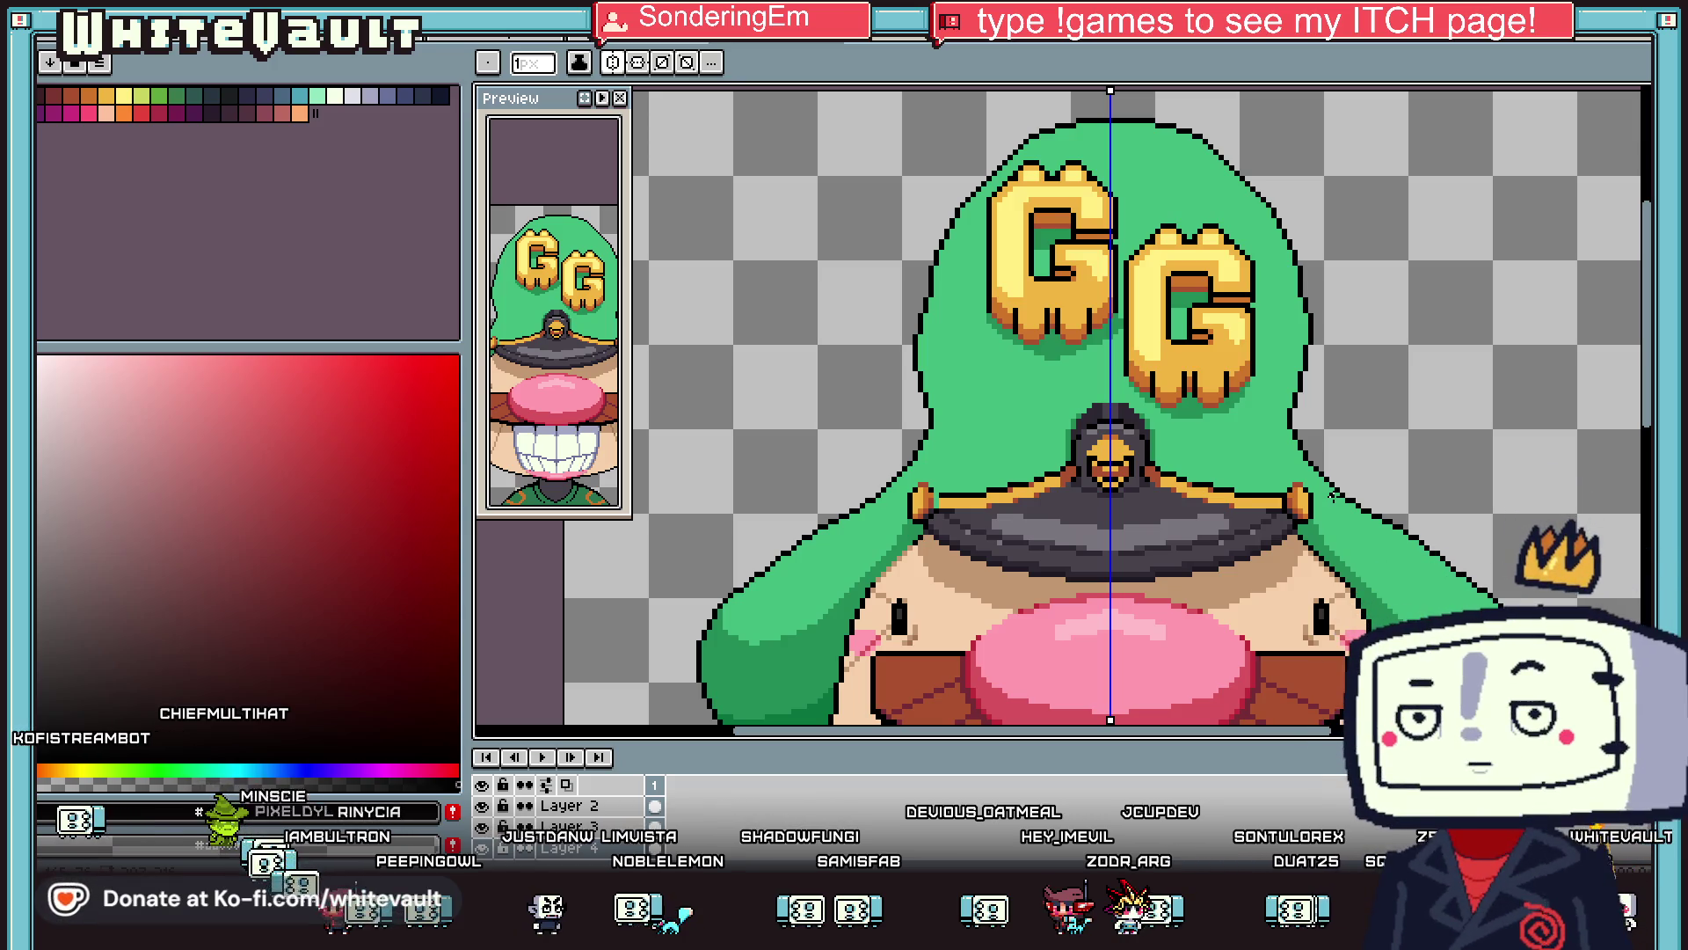
Sample orange from the brim trim and repaint trim pixels beside the brim knob.
{"action": "key", "text": "alt"}
{"action": "scroll", "coordinate": [1267, 465], "scroll_direction": "up", "scroll_amount": 3}
{"action": "left_click", "coordinate": [1263, 493], "text": "alt"}
{"action": "scroll", "coordinate": [1260, 518], "scroll_direction": "up", "scroll_amount": 3}
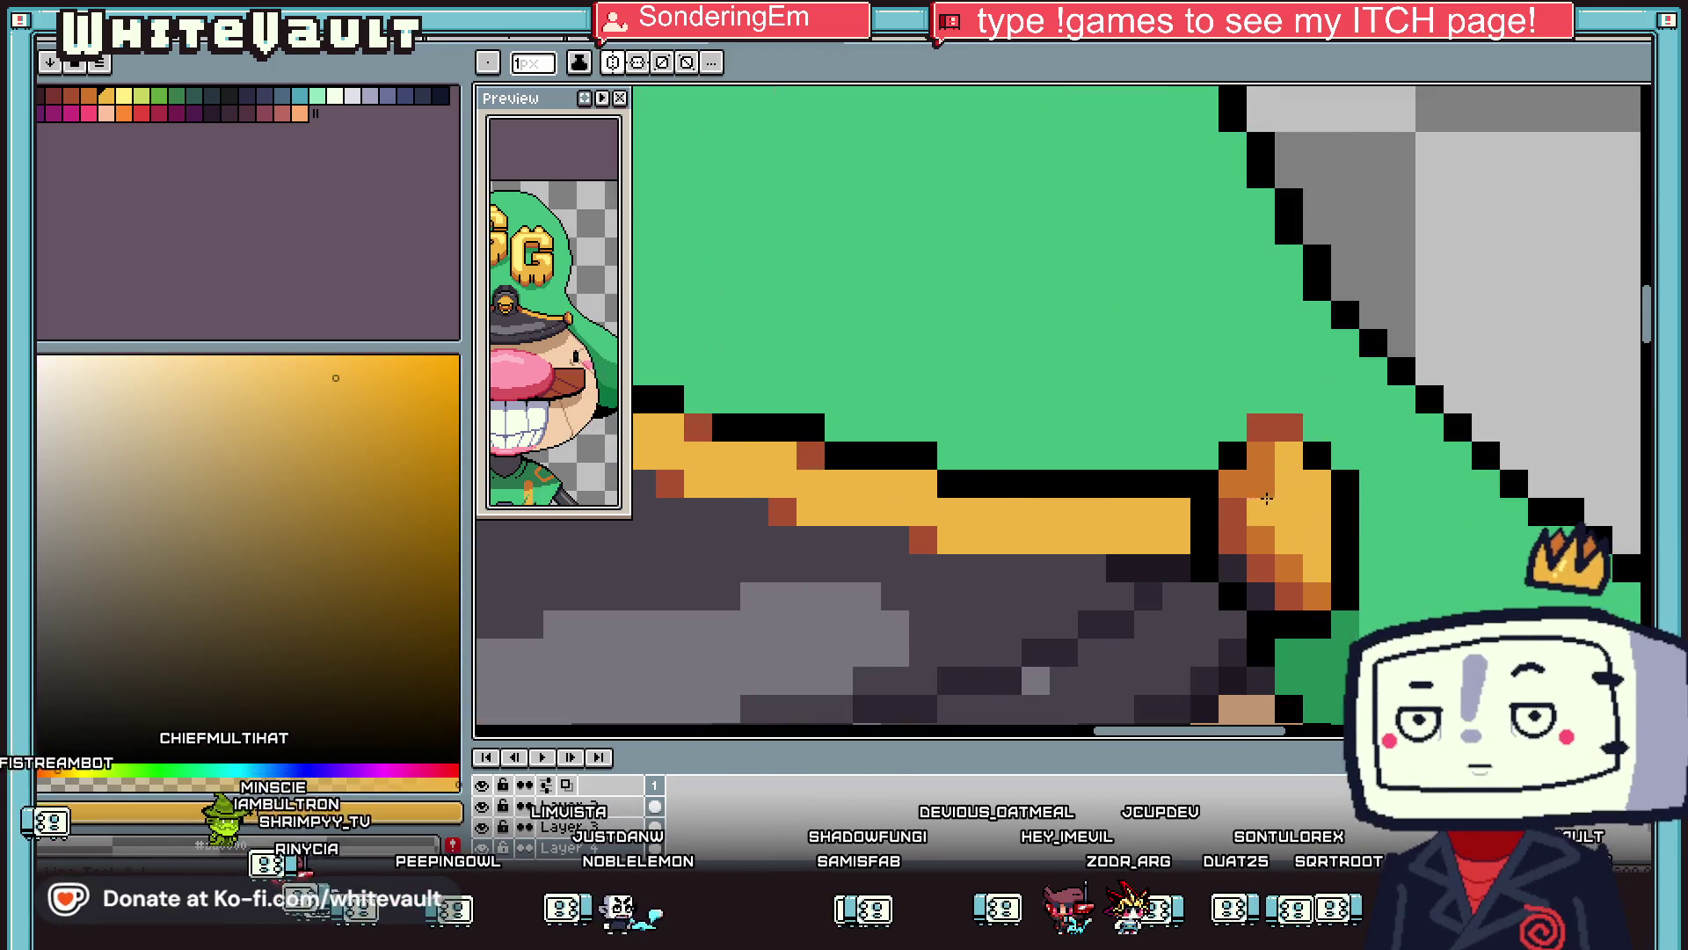
{"action": "key", "text": "alt"}
{"action": "scroll", "coordinate": [1313, 486], "scroll_direction": "down", "scroll_amount": 3}
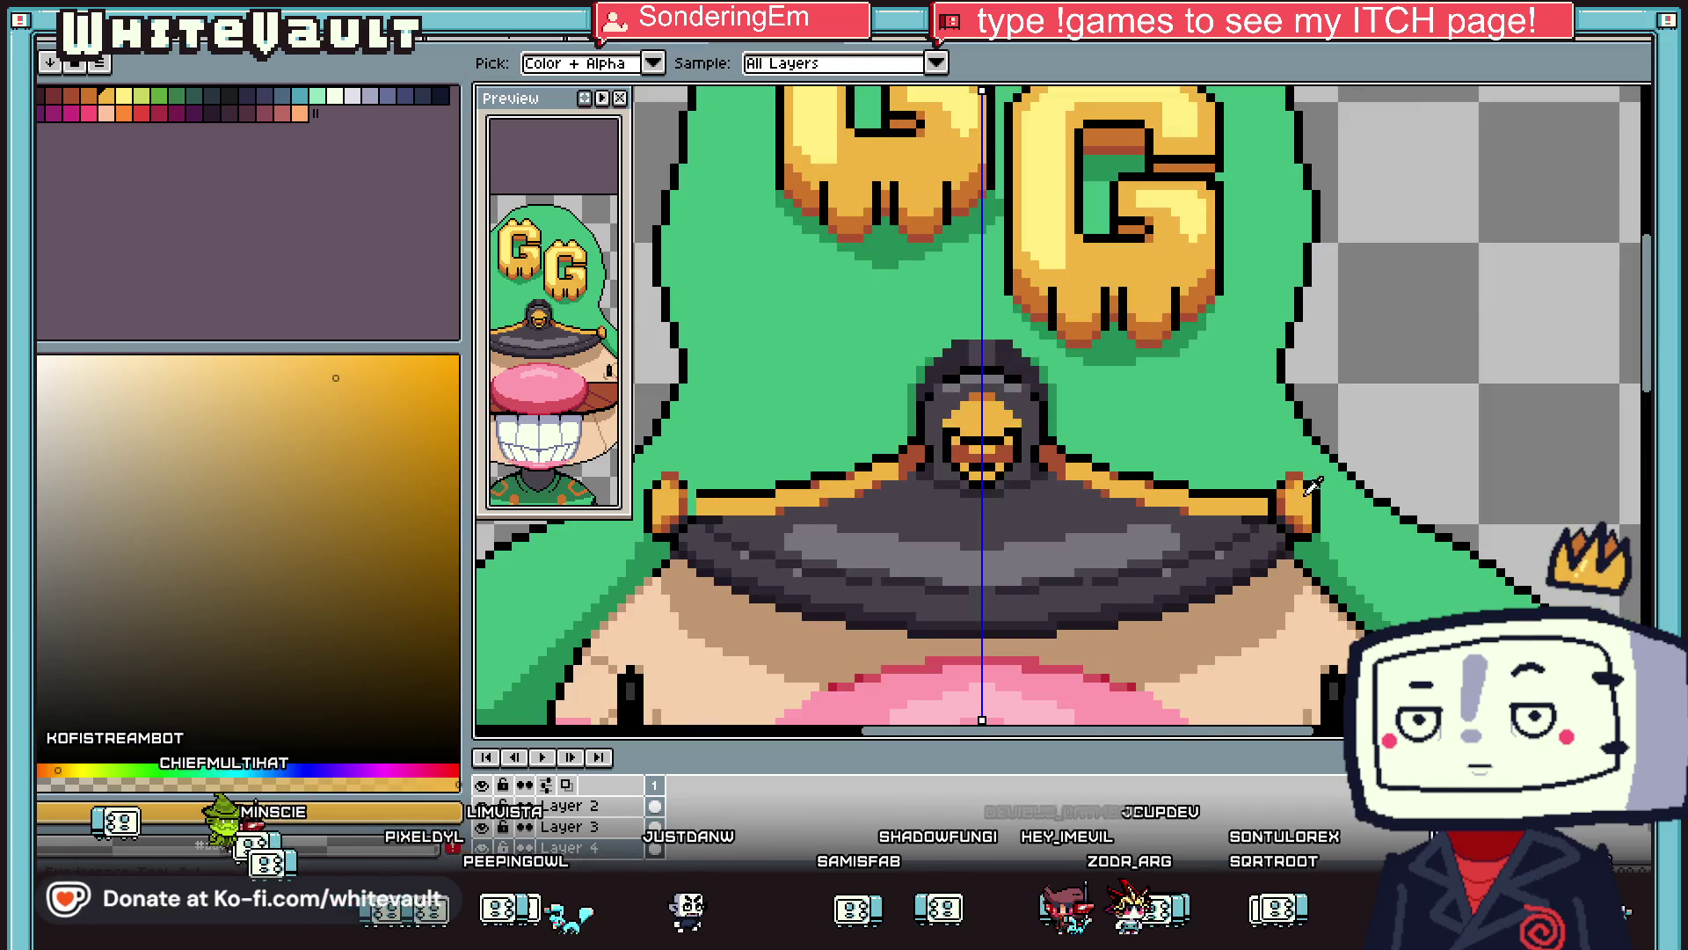
{"action": "scroll", "coordinate": [1306, 466], "scroll_direction": "up", "scroll_amount": 1}
{"action": "scroll", "coordinate": [1284, 484], "scroll_direction": "down", "scroll_amount": 3}
{"action": "scroll", "coordinate": [1249, 503], "scroll_direction": "up", "scroll_amount": 4}
{"action": "left_click", "coordinate": [1238, 485], "text": "alt"}
{"action": "scroll", "coordinate": [1218, 519], "scroll_direction": "up", "scroll_amount": 2}
{"action": "left_click", "coordinate": [1191, 536]}
{"action": "left_click", "coordinate": [1106, 540]}
Touch up more orange pixels along the gold brim edge.
{"action": "scroll", "coordinate": [1064, 500], "scroll_direction": "down", "scroll_amount": 3}
{"action": "scroll", "coordinate": [961, 489], "scroll_direction": "up", "scroll_amount": 3}
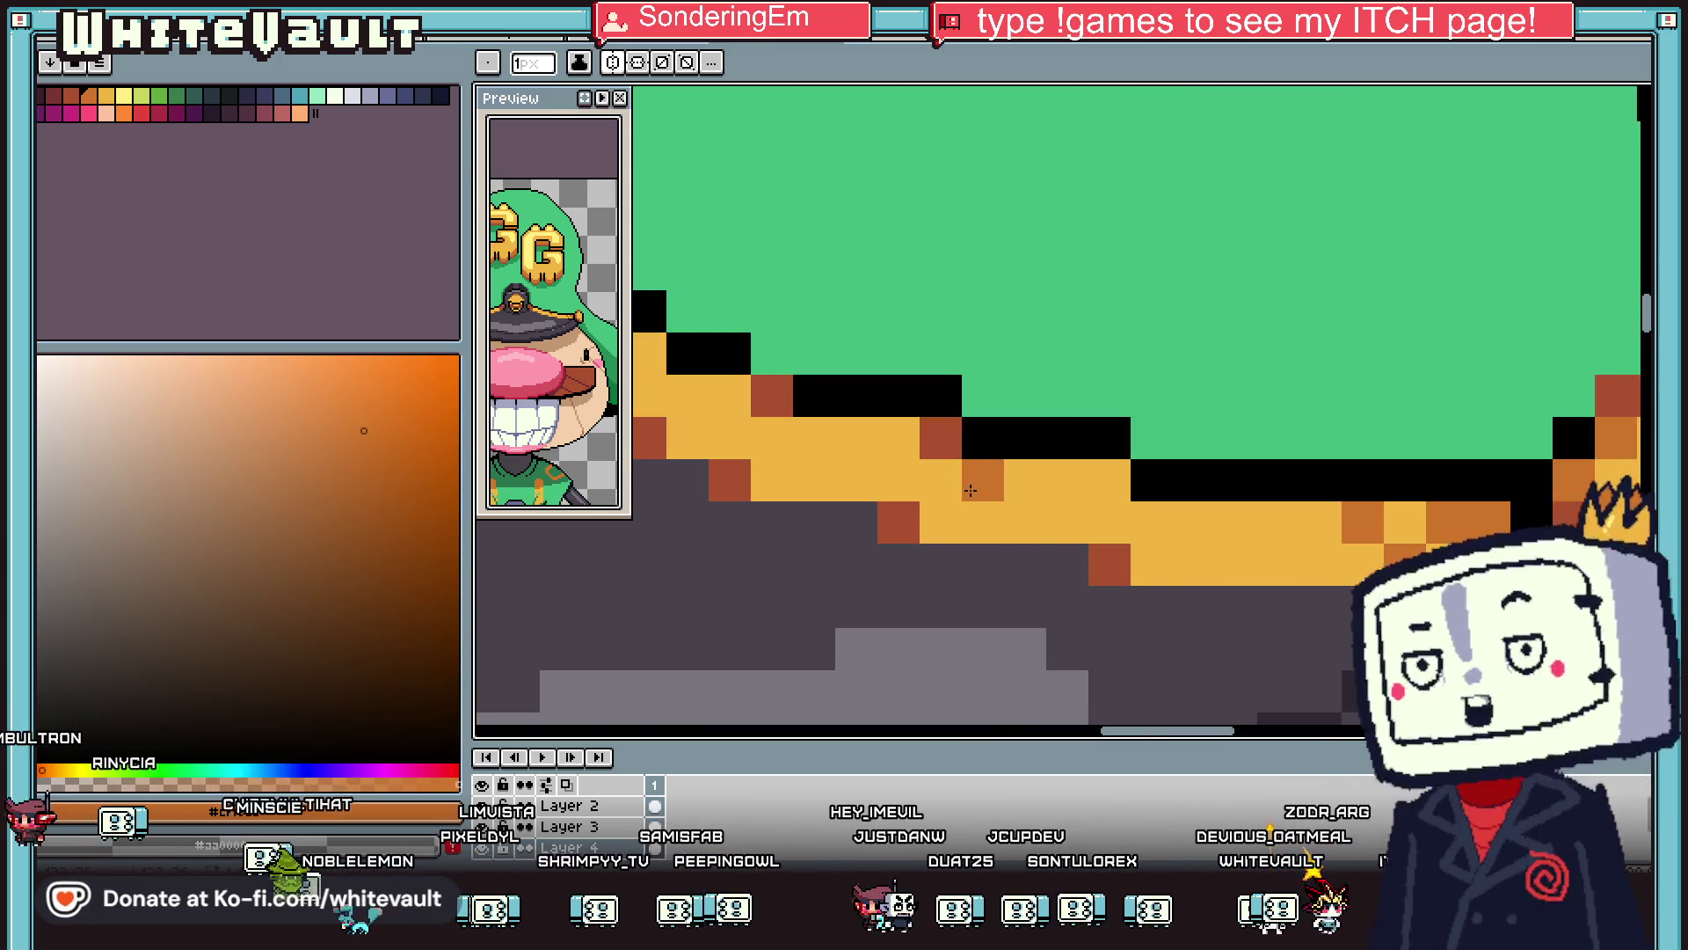
{"action": "scroll", "coordinate": [1132, 534], "scroll_direction": "down", "scroll_amount": 3}
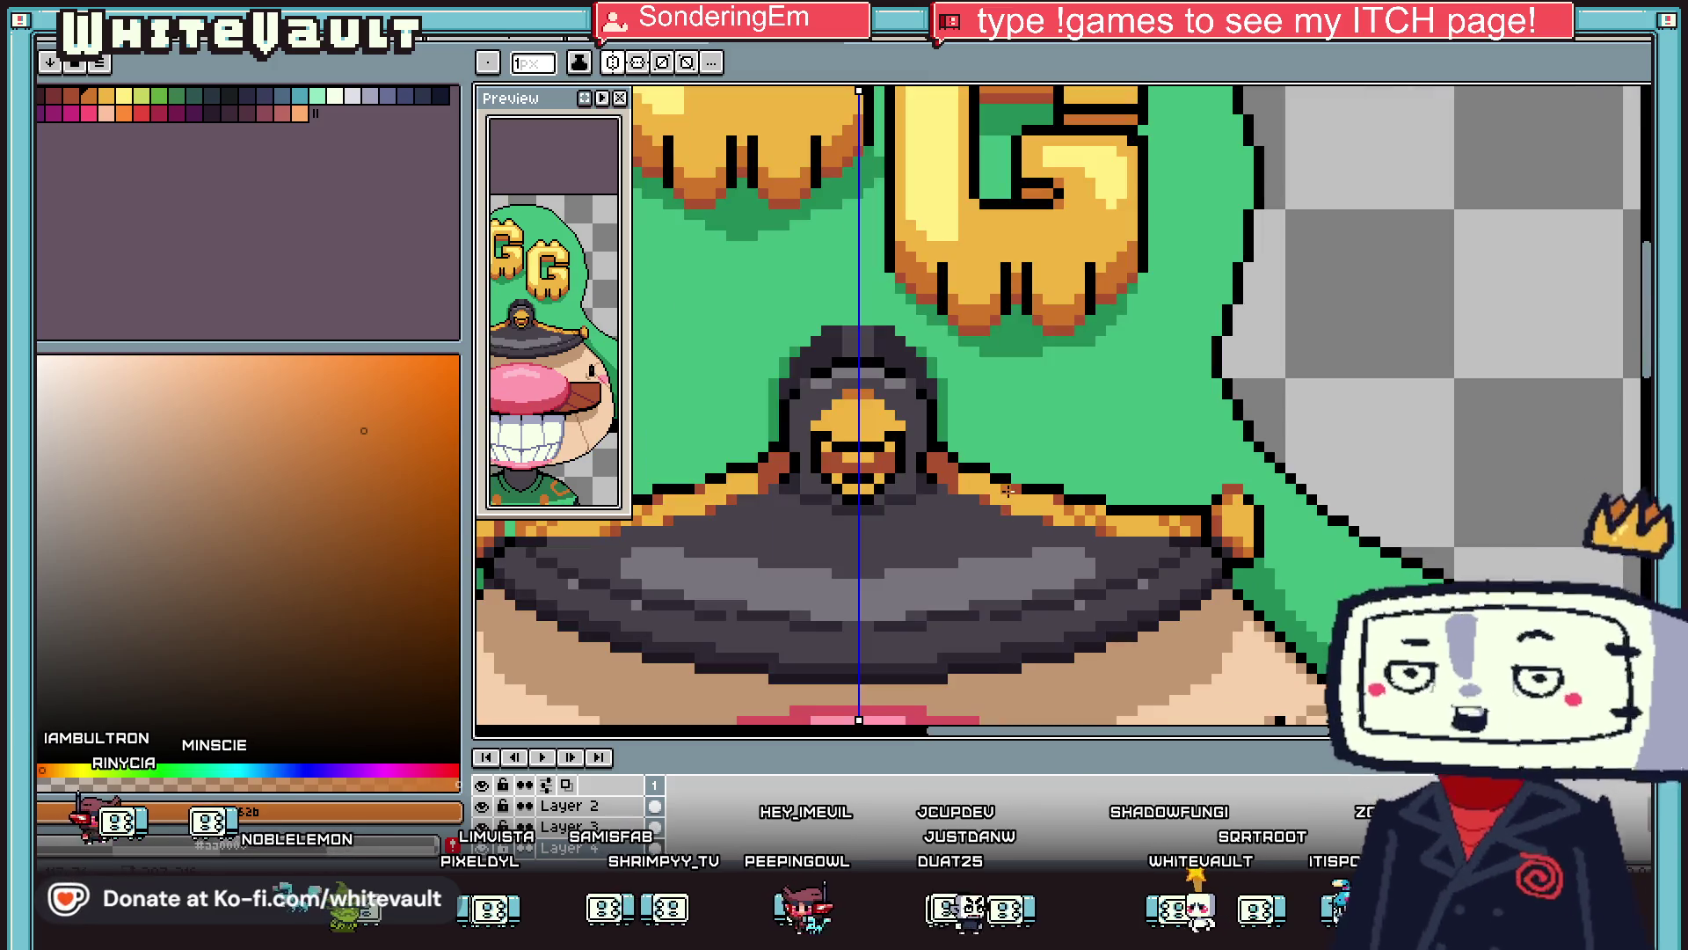
{"action": "scroll", "coordinate": [1055, 512], "scroll_direction": "up", "scroll_amount": 3}
{"action": "left_click", "coordinate": [1055, 511]}
{"action": "left_click", "coordinate": [937, 478]}
{"action": "left_click", "coordinate": [936, 477]}
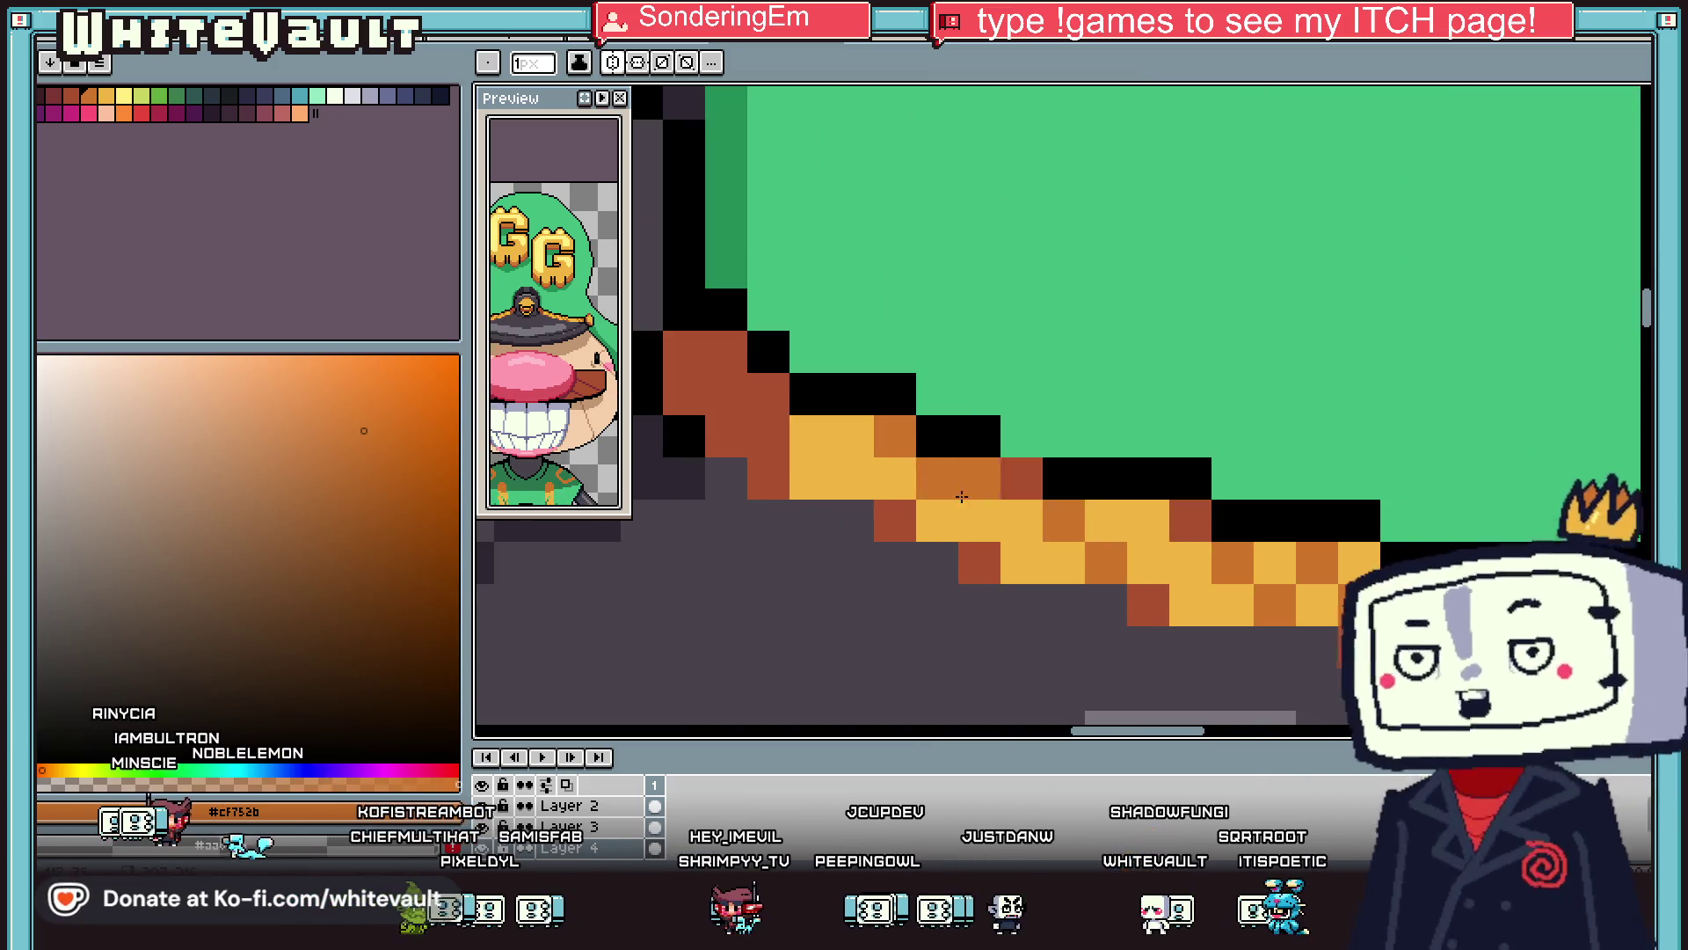
{"action": "left_click", "coordinate": [979, 519]}
{"action": "left_click", "coordinate": [1020, 520]}
{"action": "scroll", "coordinate": [1058, 503], "scroll_direction": "down", "scroll_amount": 3}
{"action": "scroll", "coordinate": [950, 493], "scroll_direction": "up", "scroll_amount": 3}
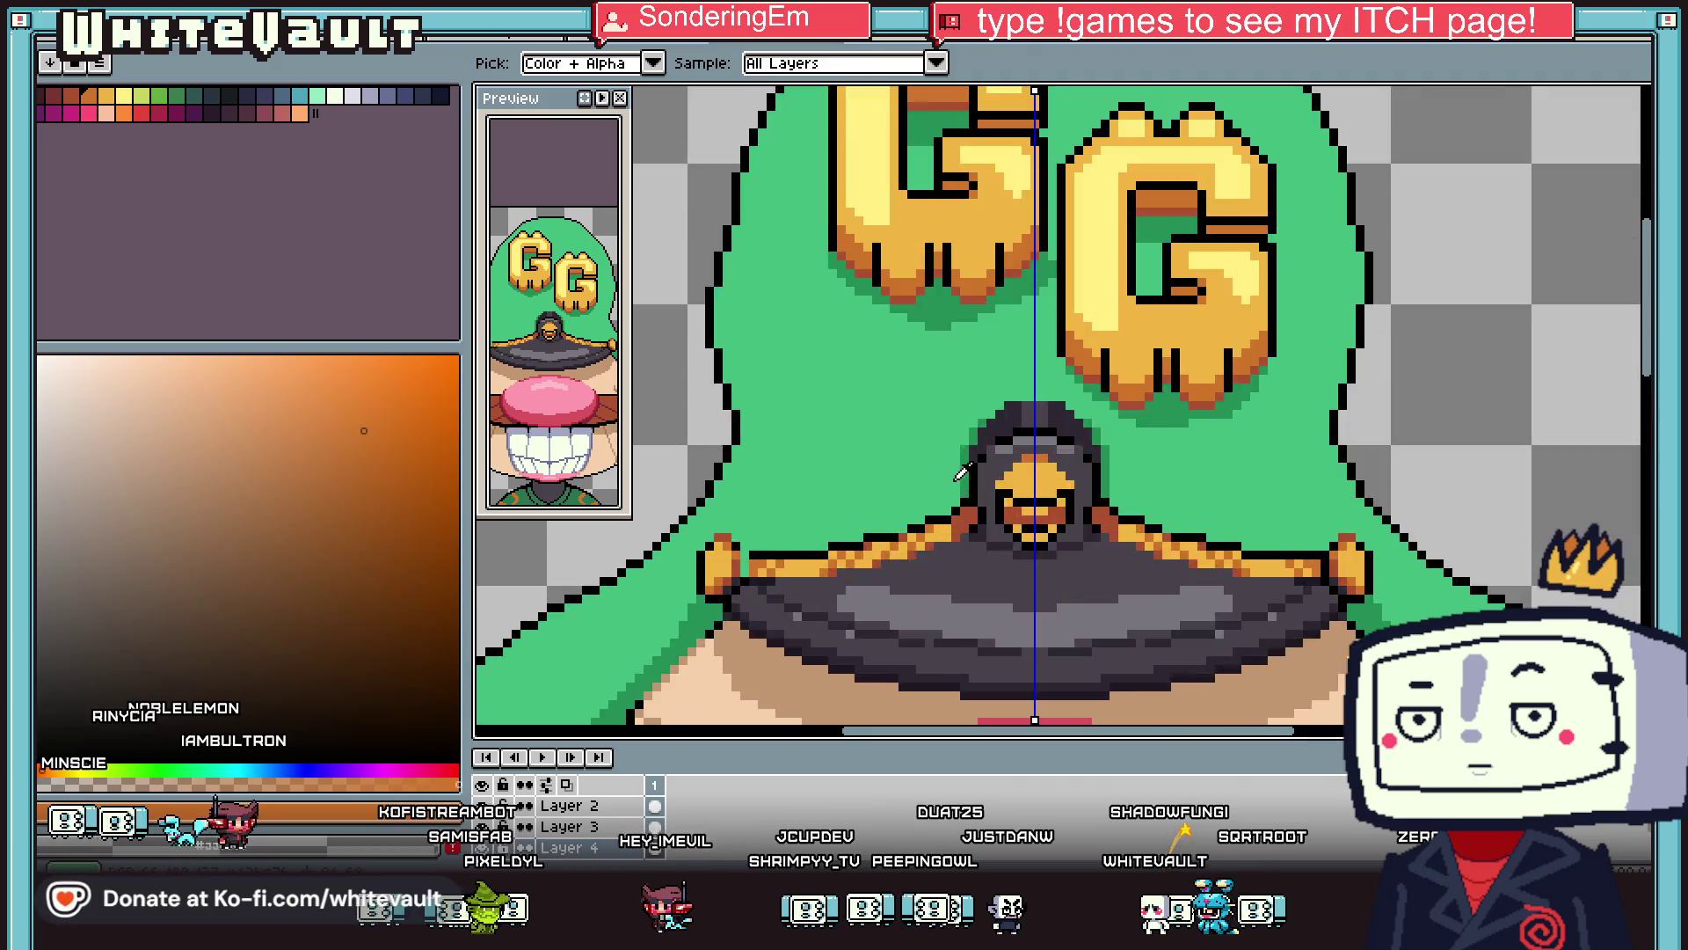
Paint a dark green pixel beside the central button and sample a brim colour.
{"action": "left_click", "coordinate": [947, 514], "text": "alt"}
{"action": "scroll", "coordinate": [912, 529], "scroll_direction": "up", "scroll_amount": 2}
{"action": "left_click", "coordinate": [887, 536]}
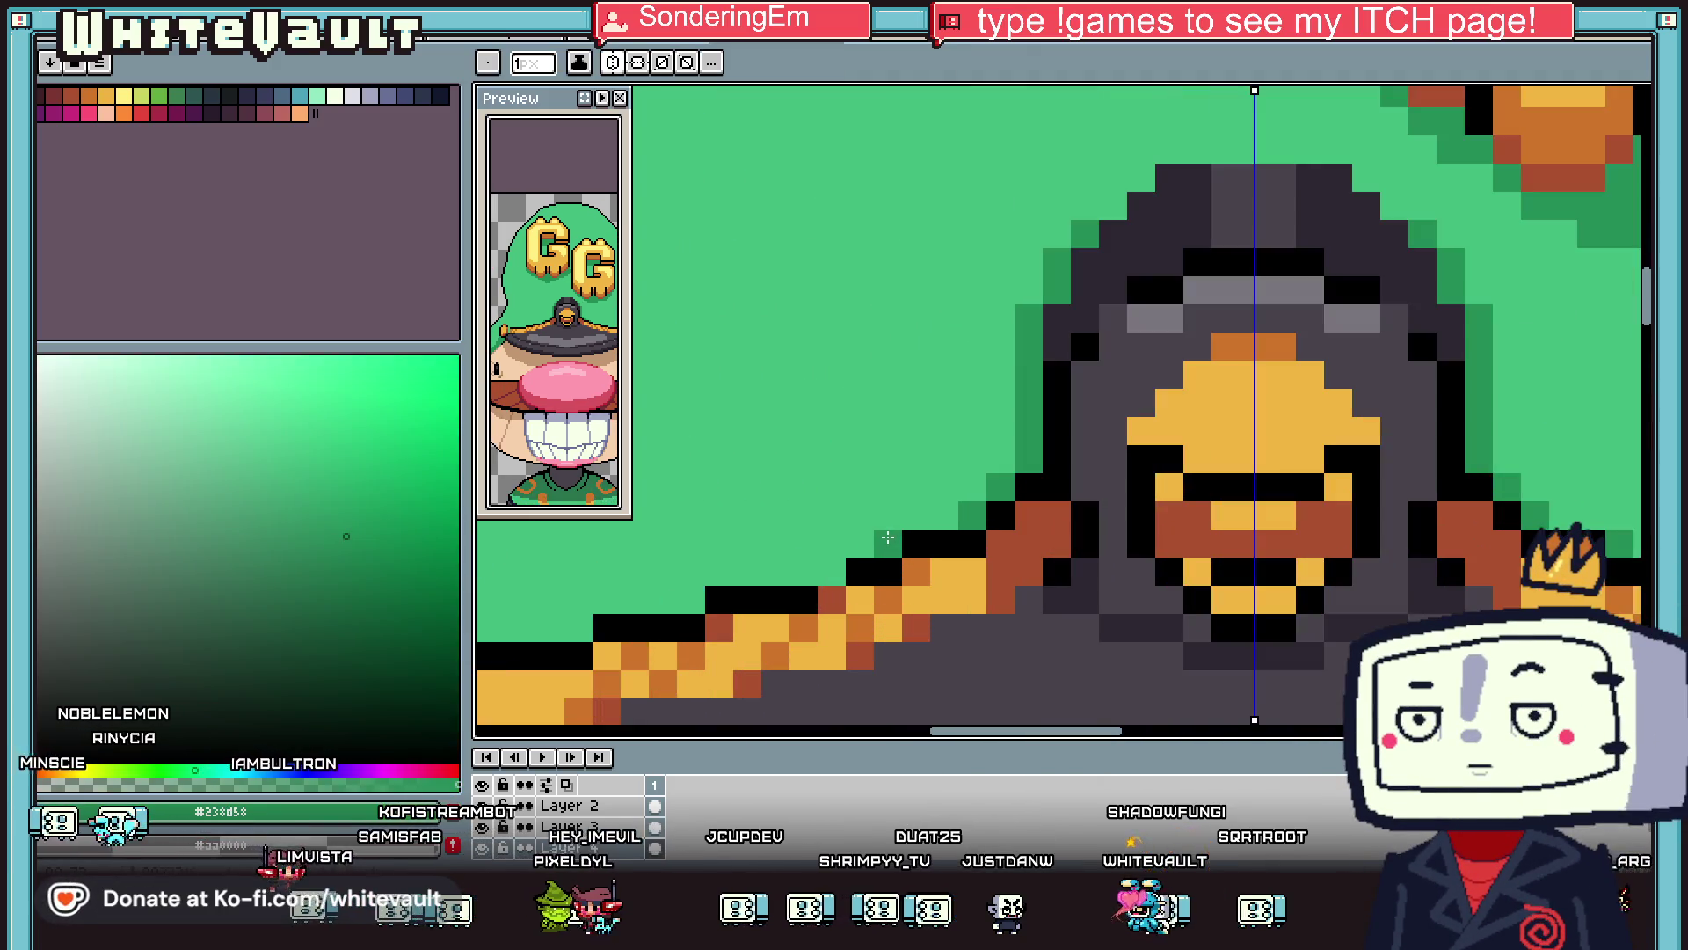
{"action": "scroll", "coordinate": [824, 571], "scroll_direction": "down", "scroll_amount": 3}
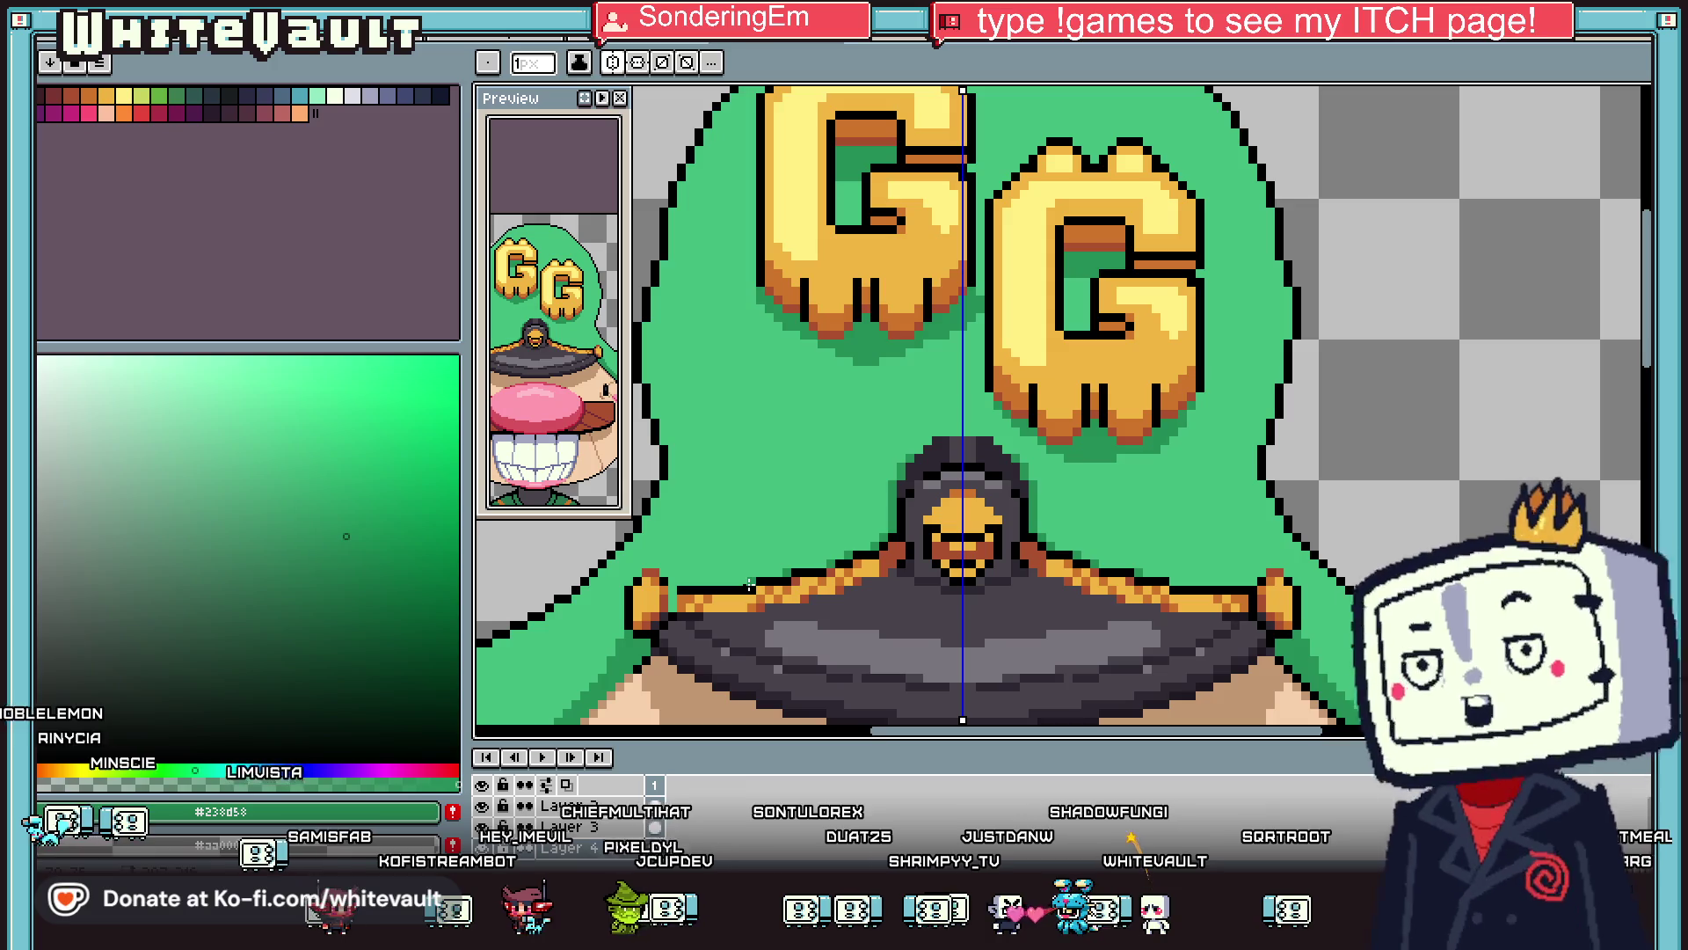
{"action": "scroll", "coordinate": [963, 519], "scroll_direction": "down", "scroll_amount": 3}
{"action": "key", "text": "i"}
{"action": "scroll", "coordinate": [886, 507], "scroll_direction": "up", "scroll_amount": 4}
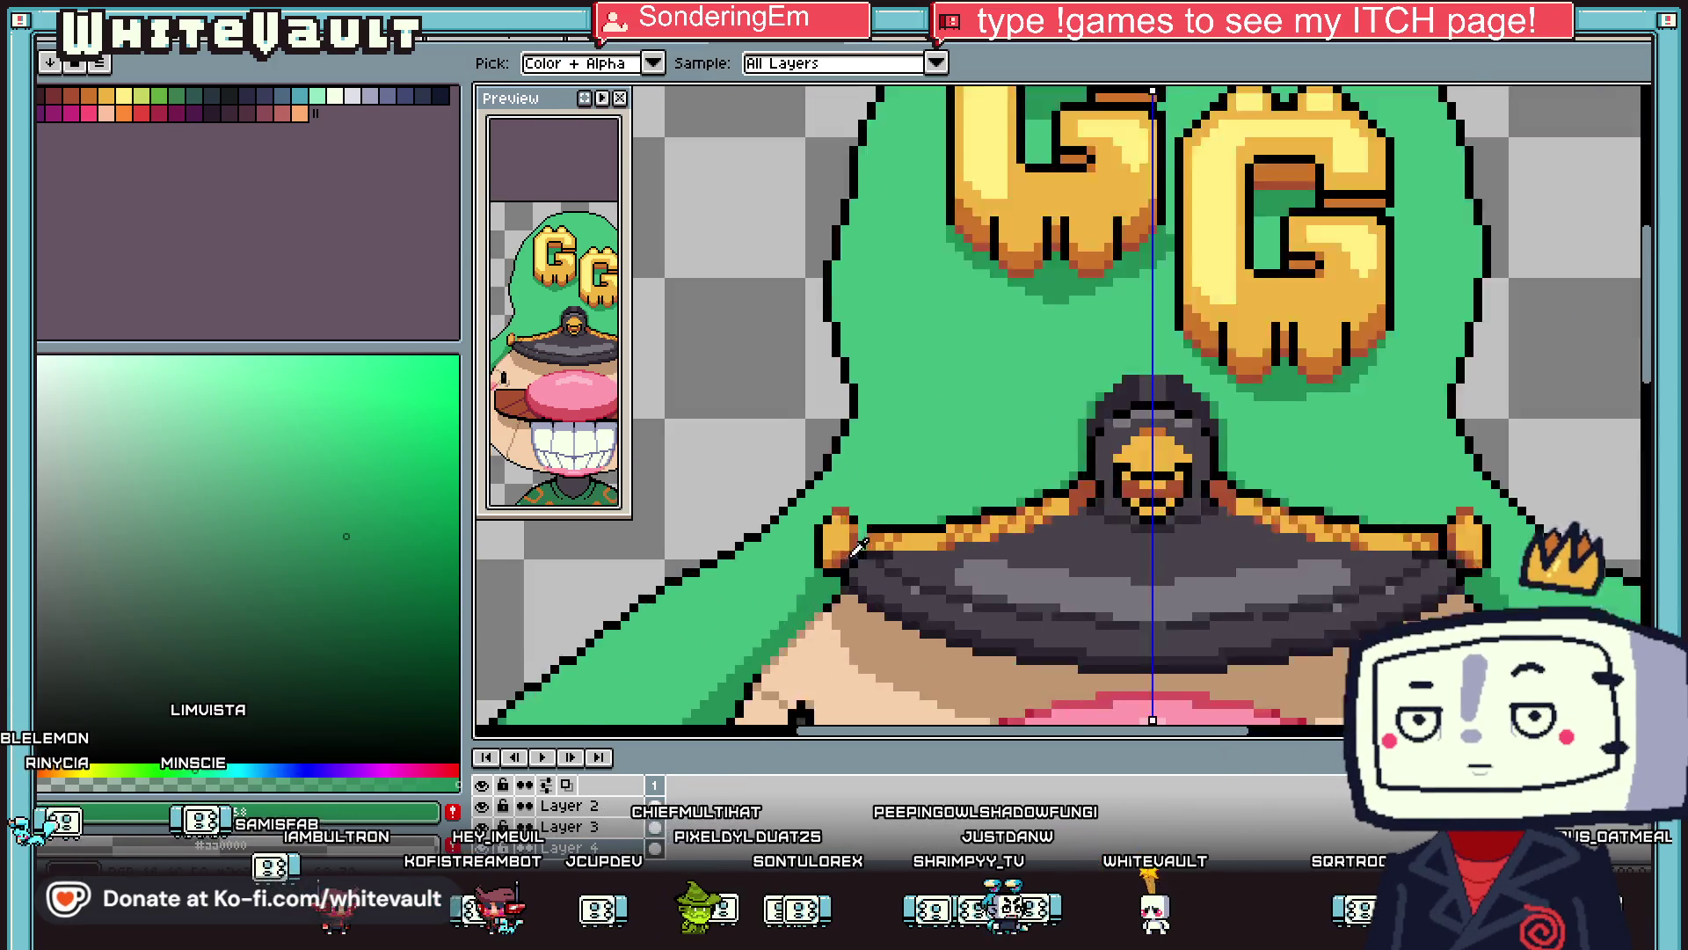
{"action": "left_click", "coordinate": [880, 513]}
{"action": "scroll", "coordinate": [873, 511], "scroll_direction": "down", "scroll_amount": 4}
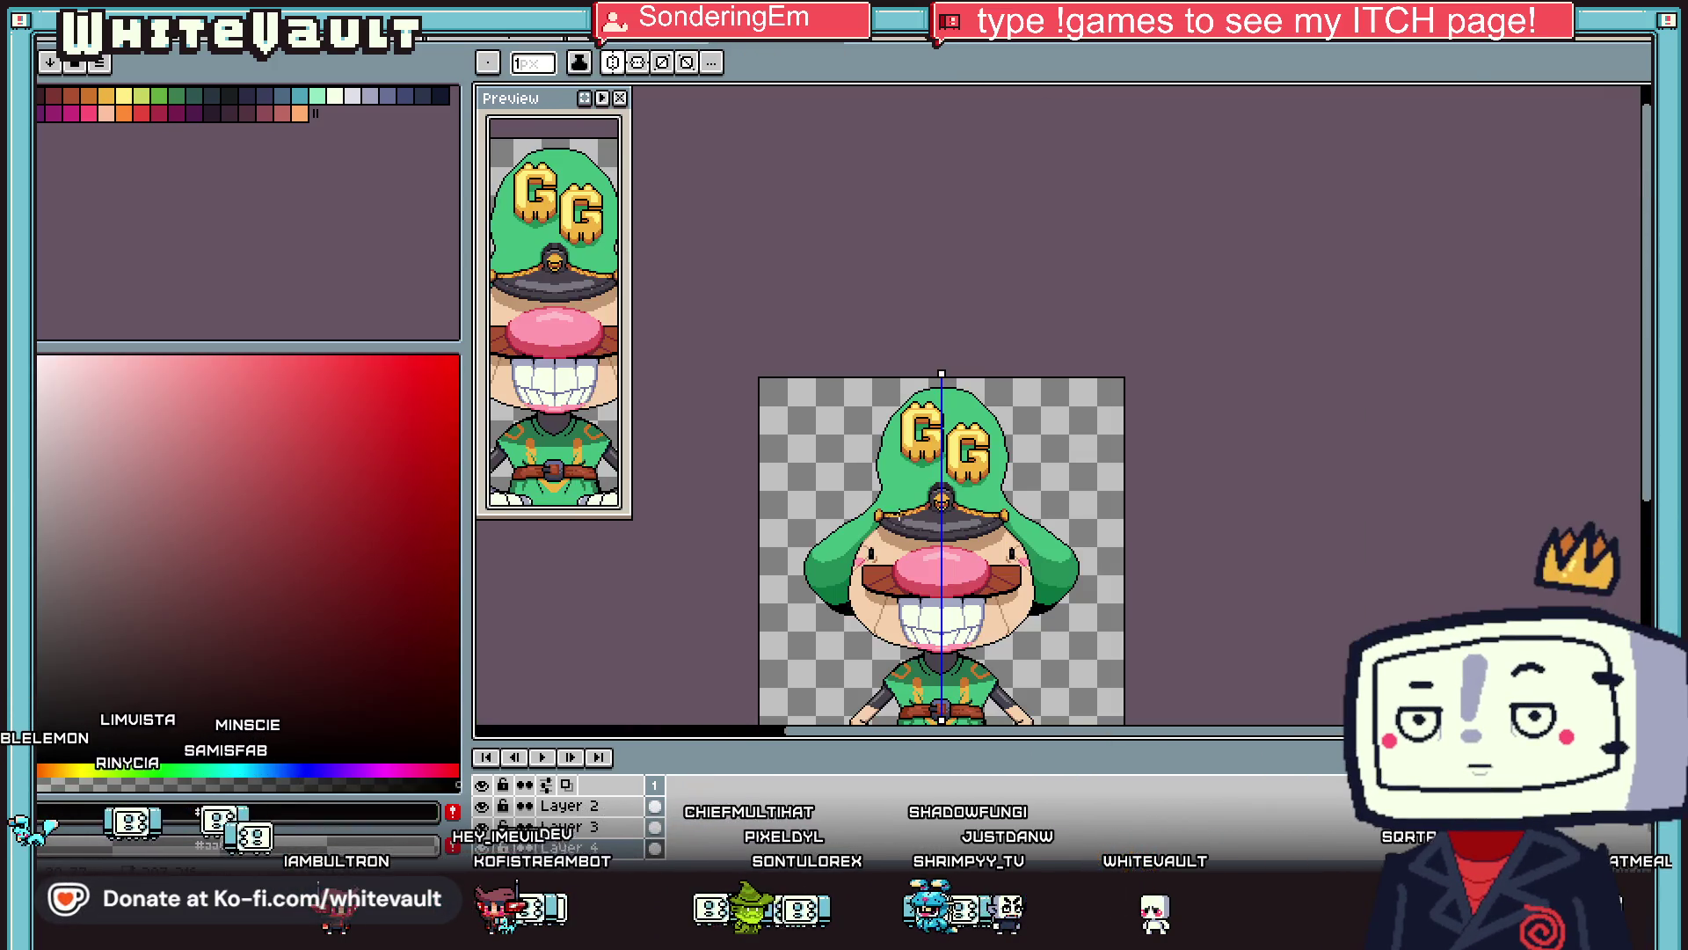
Pick the gold yellow from the GG letters as the drawing colour.
{"action": "scroll", "coordinate": [899, 514], "scroll_direction": "up", "scroll_amount": 1}
{"action": "key", "text": "i"}
{"action": "left_click", "coordinate": [1007, 351]}
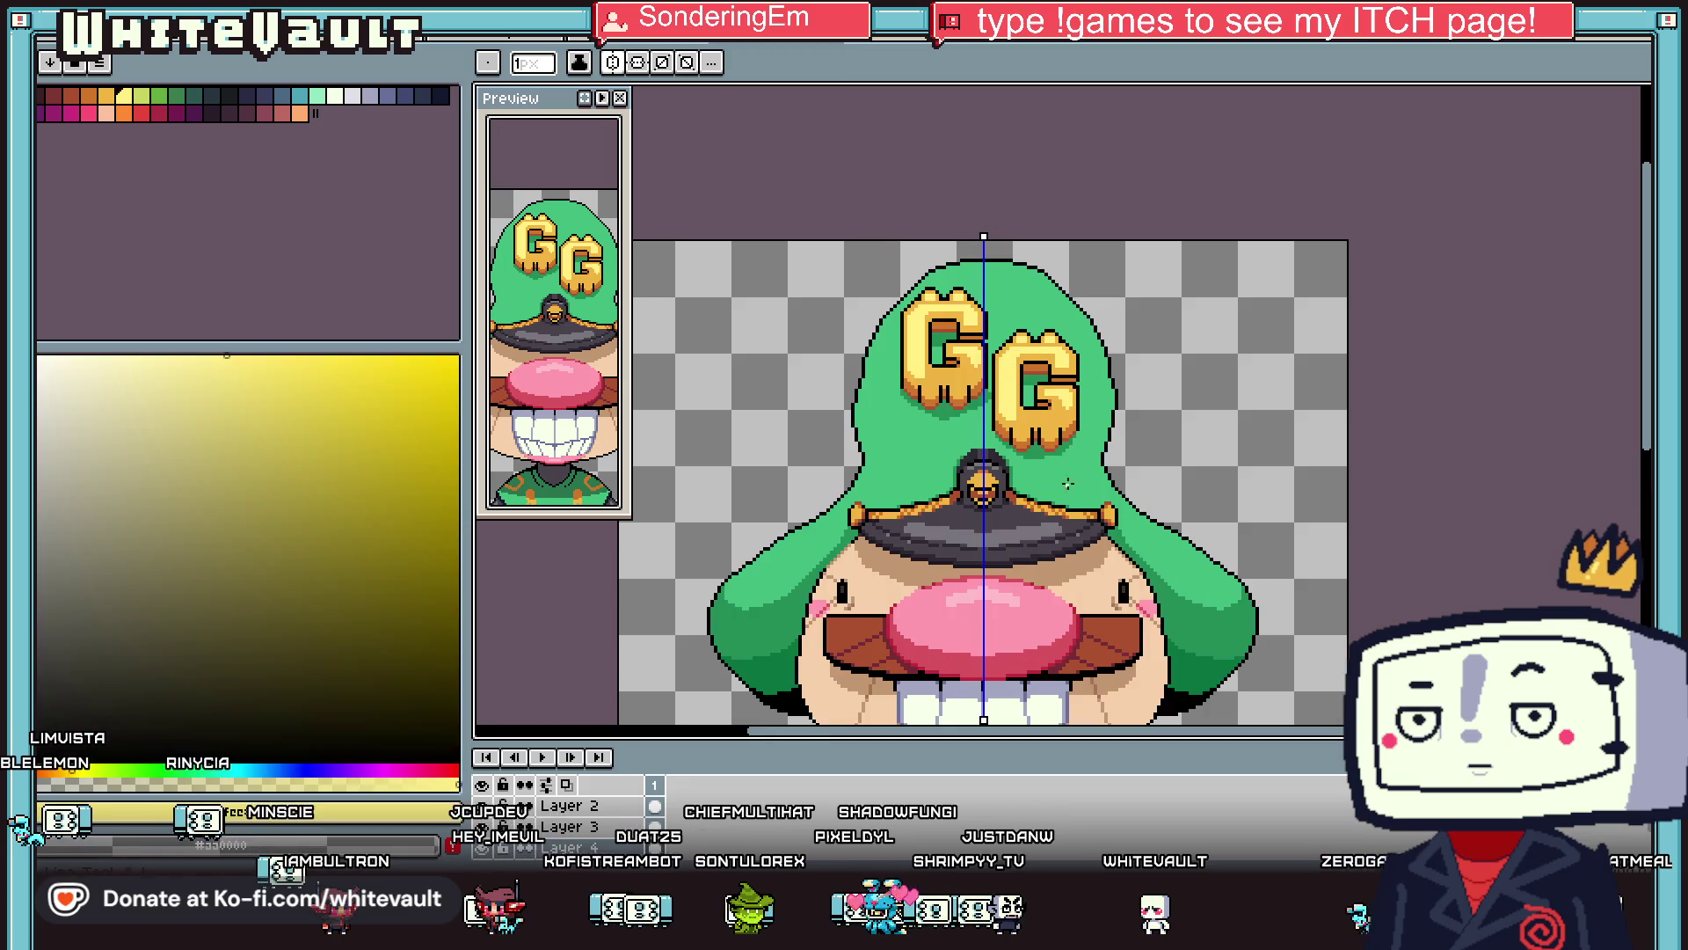
Zoom in and out to look over the whole character sprite.
{"action": "scroll", "coordinate": [1099, 501], "scroll_direction": "up", "scroll_amount": 4}
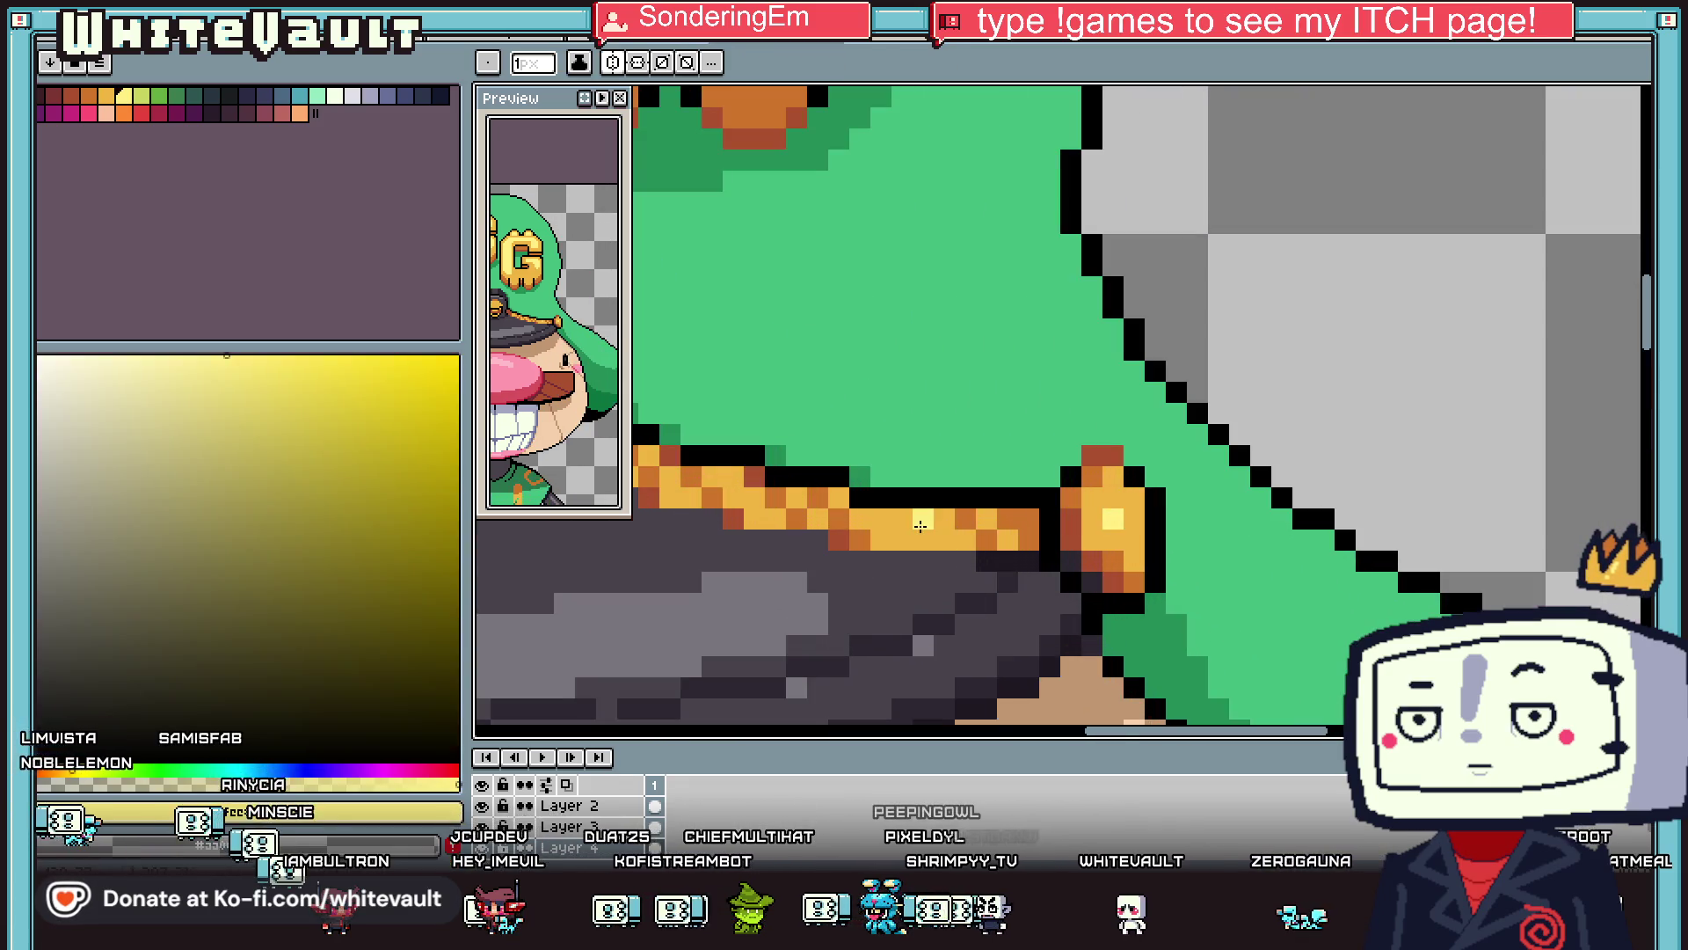
{"action": "scroll", "coordinate": [923, 523], "scroll_direction": "down", "scroll_amount": 4}
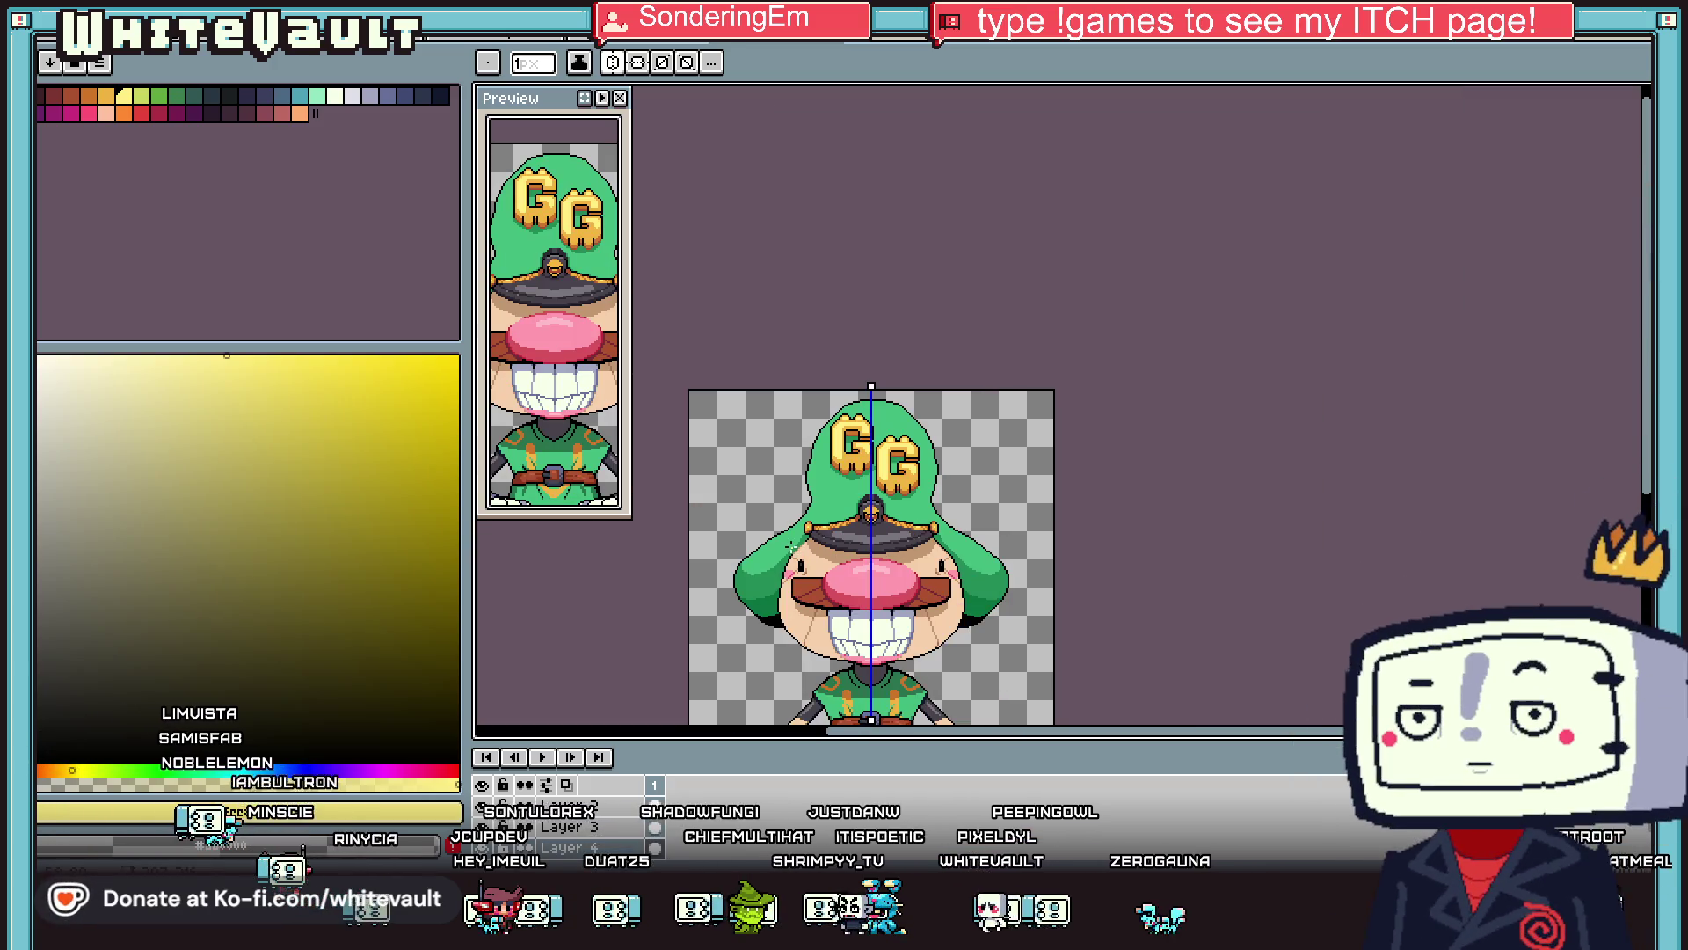
{"action": "scroll", "coordinate": [840, 532], "scroll_direction": "up", "scroll_amount": 3}
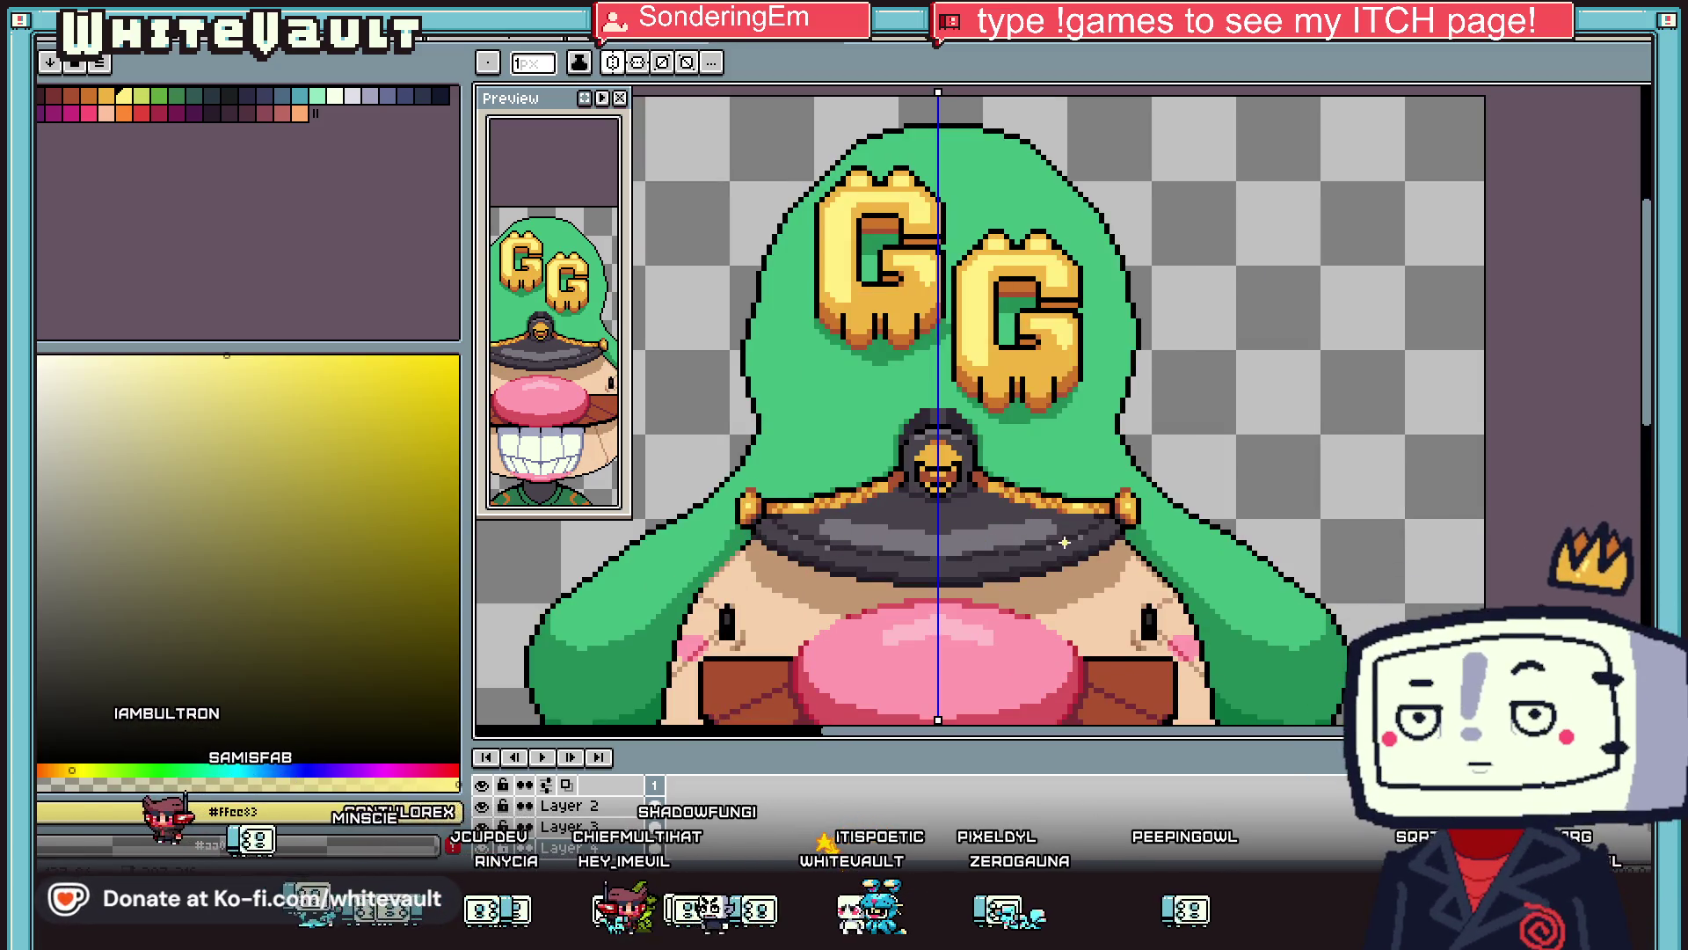
{"action": "scroll", "coordinate": [1210, 500], "scroll_direction": "down", "scroll_amount": 4}
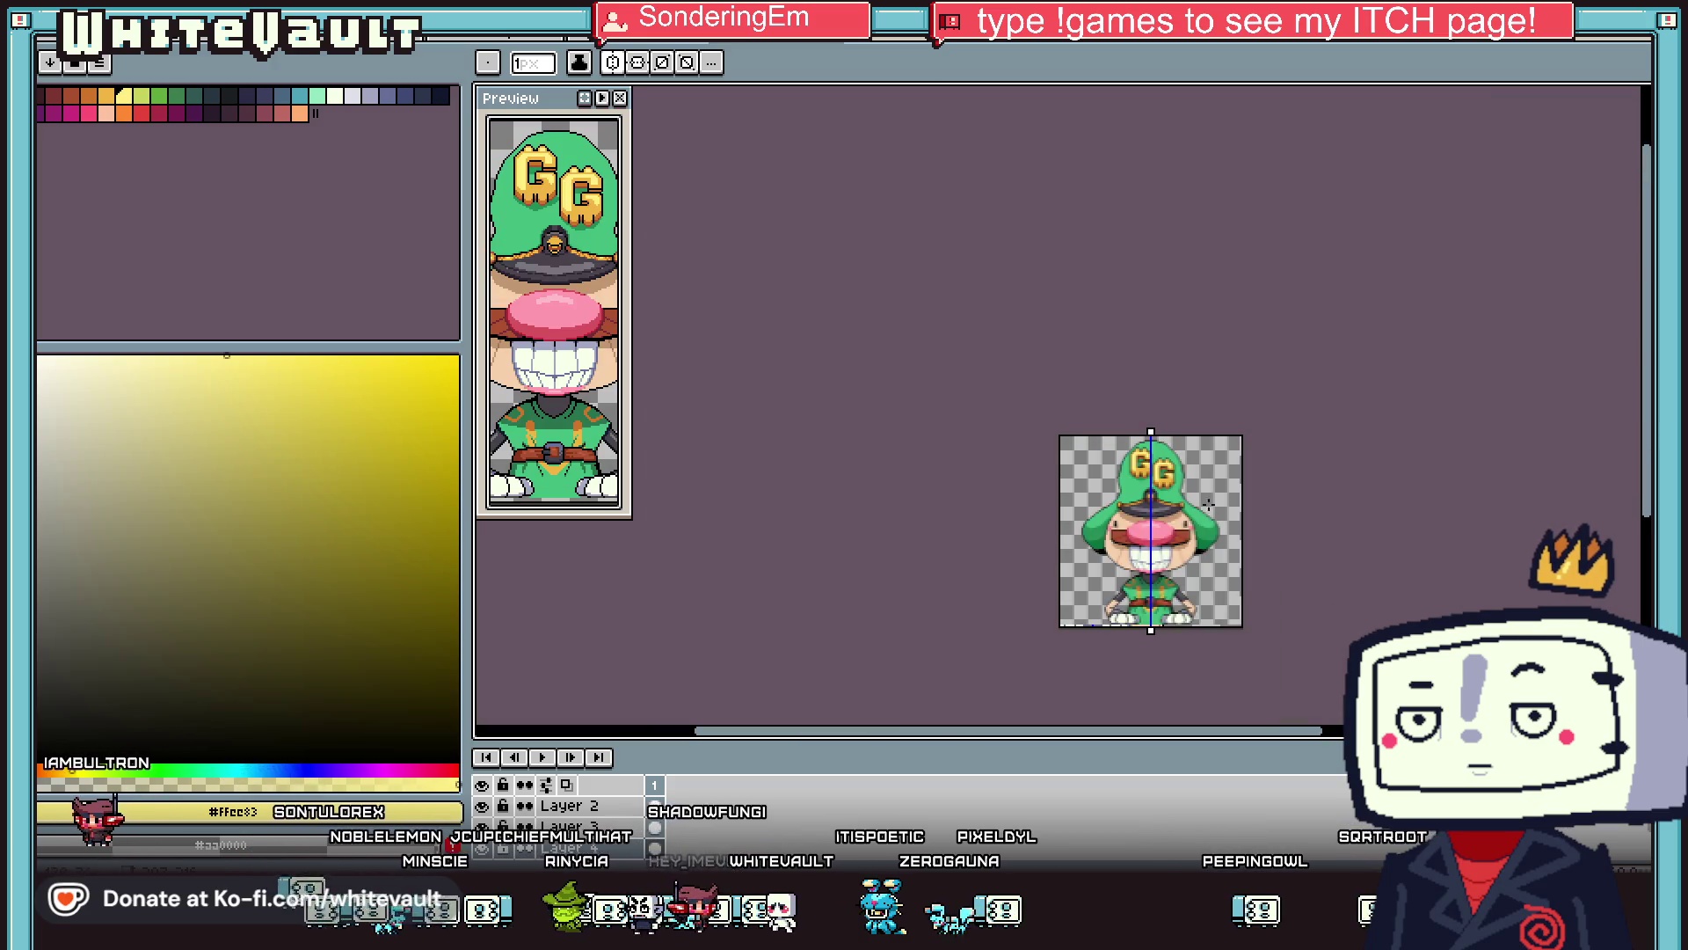
{"action": "scroll", "coordinate": [1210, 500], "scroll_direction": "up", "scroll_amount": 1}
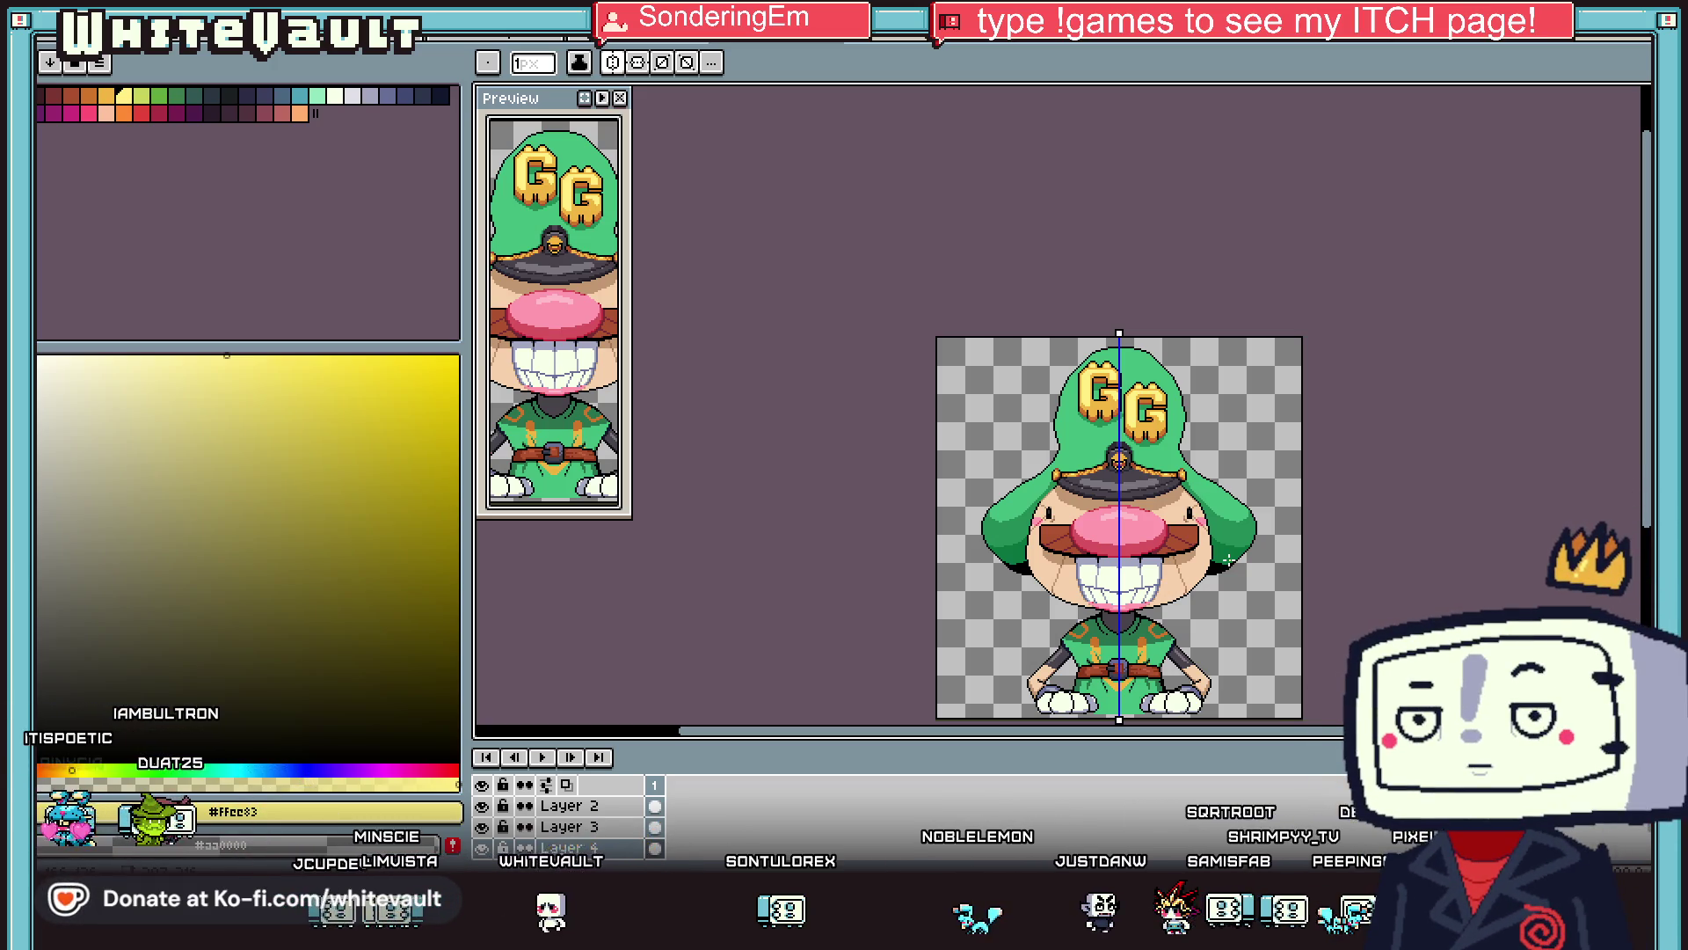
{"action": "scroll", "coordinate": [1187, 466], "scroll_direction": "up", "scroll_amount": 2}
Sample black from the outline near the neck.
{"action": "scroll", "coordinate": [1187, 466], "scroll_direction": "down", "scroll_amount": 1}
{"action": "scroll", "coordinate": [1186, 466], "scroll_direction": "down", "scroll_amount": 1}
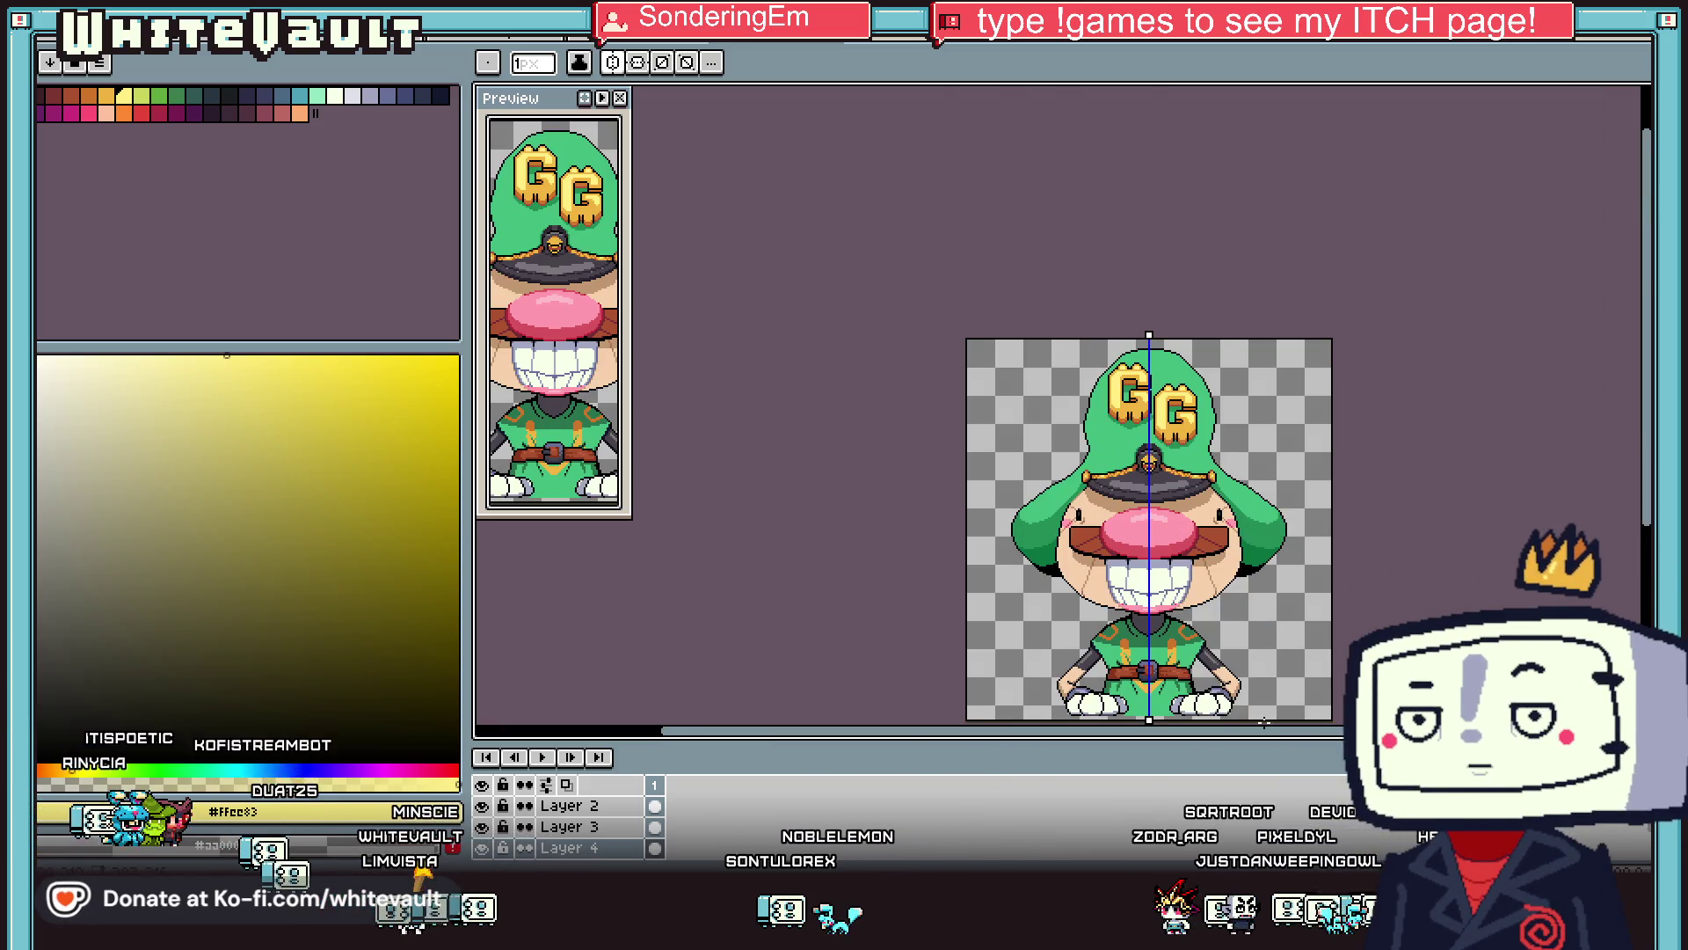
{"action": "scroll", "coordinate": [1233, 695], "scroll_direction": "up", "scroll_amount": 1}
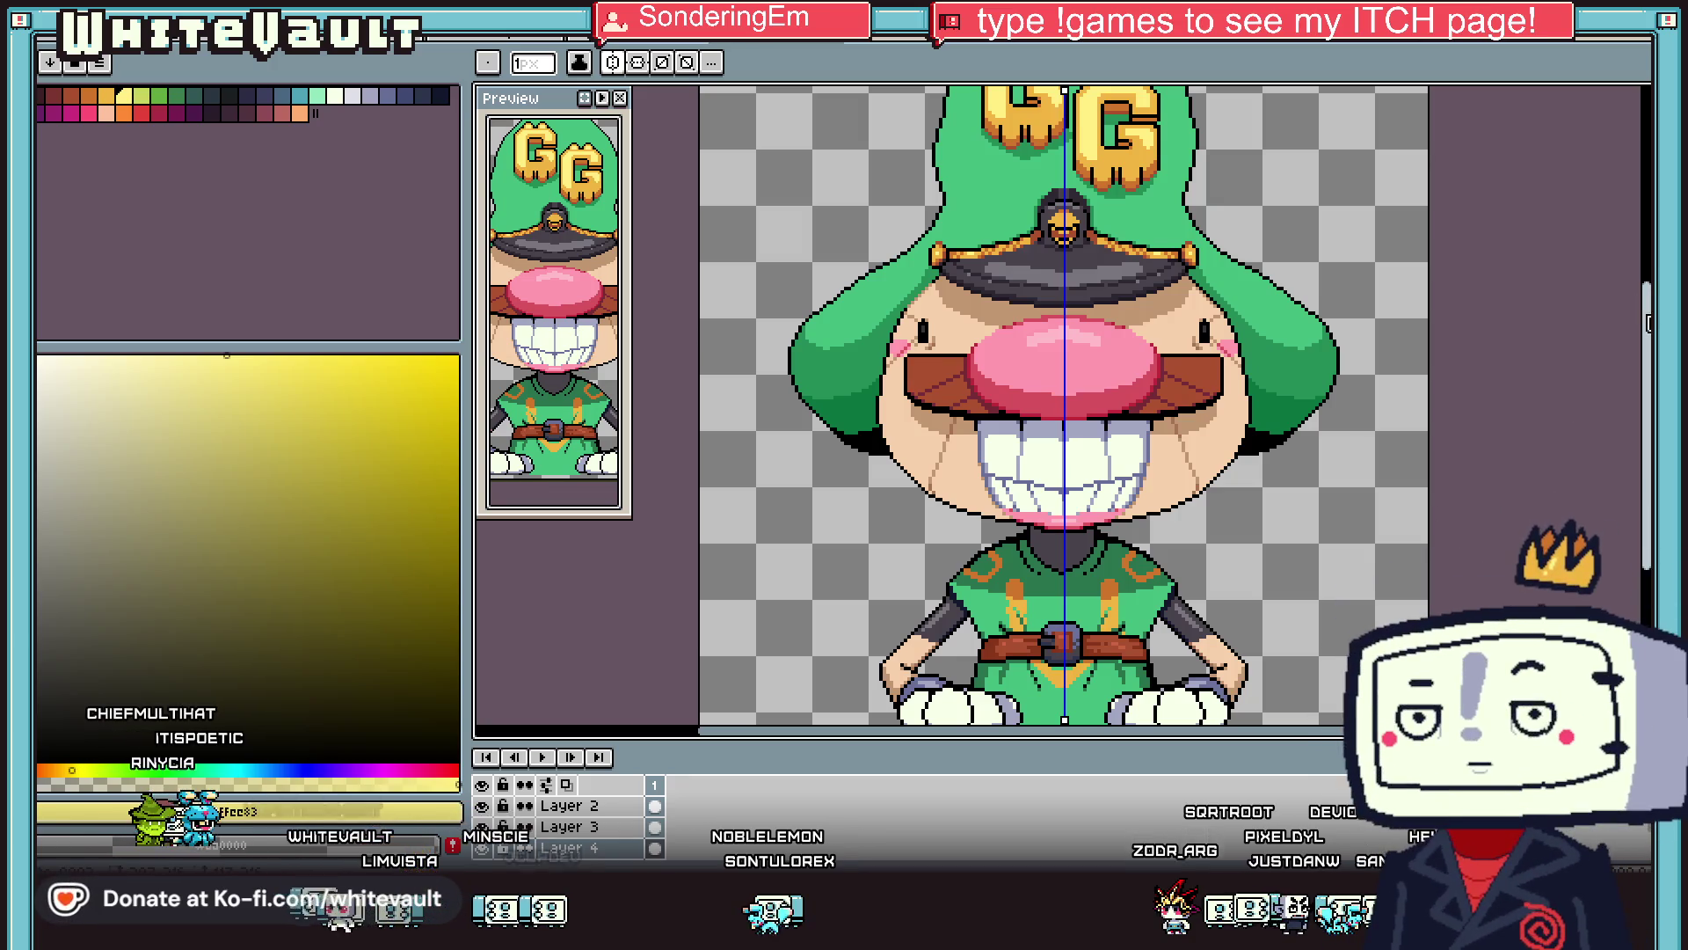
{"action": "left_click_drag", "start_coordinate": [1649, 321], "coordinate": [1649, 365]}
{"action": "scroll", "coordinate": [1081, 492], "scroll_direction": "up", "scroll_amount": 3}
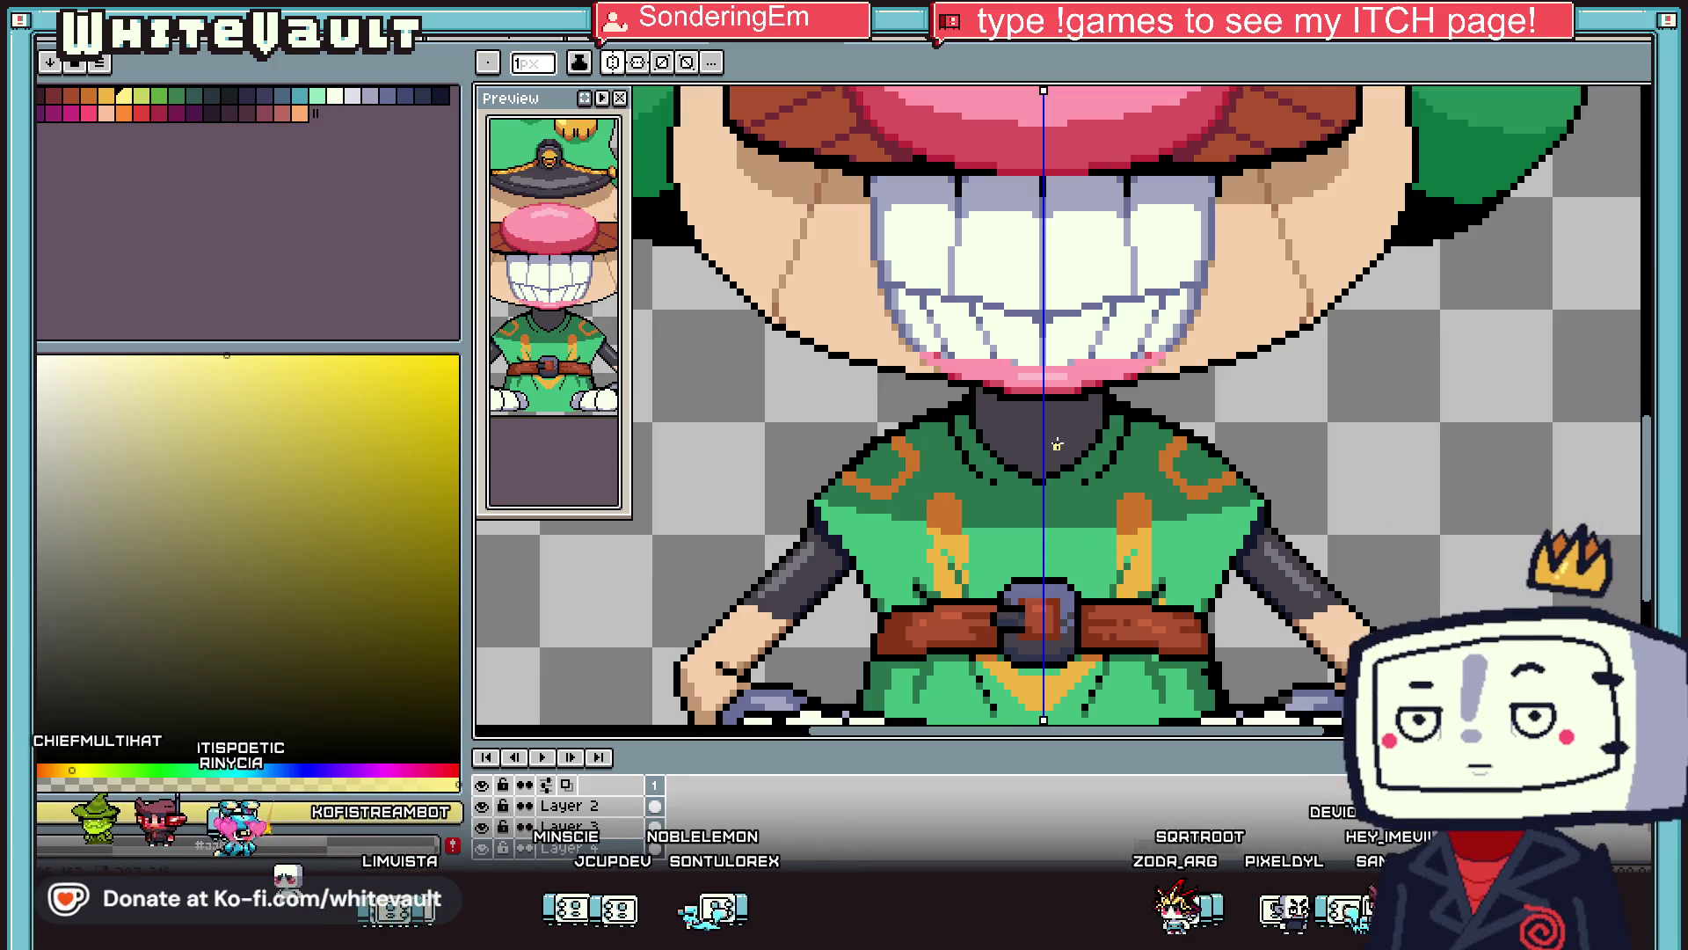
{"action": "key", "text": "alt"}
{"action": "scroll", "coordinate": [1034, 407], "scroll_direction": "up", "scroll_amount": 3}
{"action": "left_click", "coordinate": [962, 395], "text": "alt"}
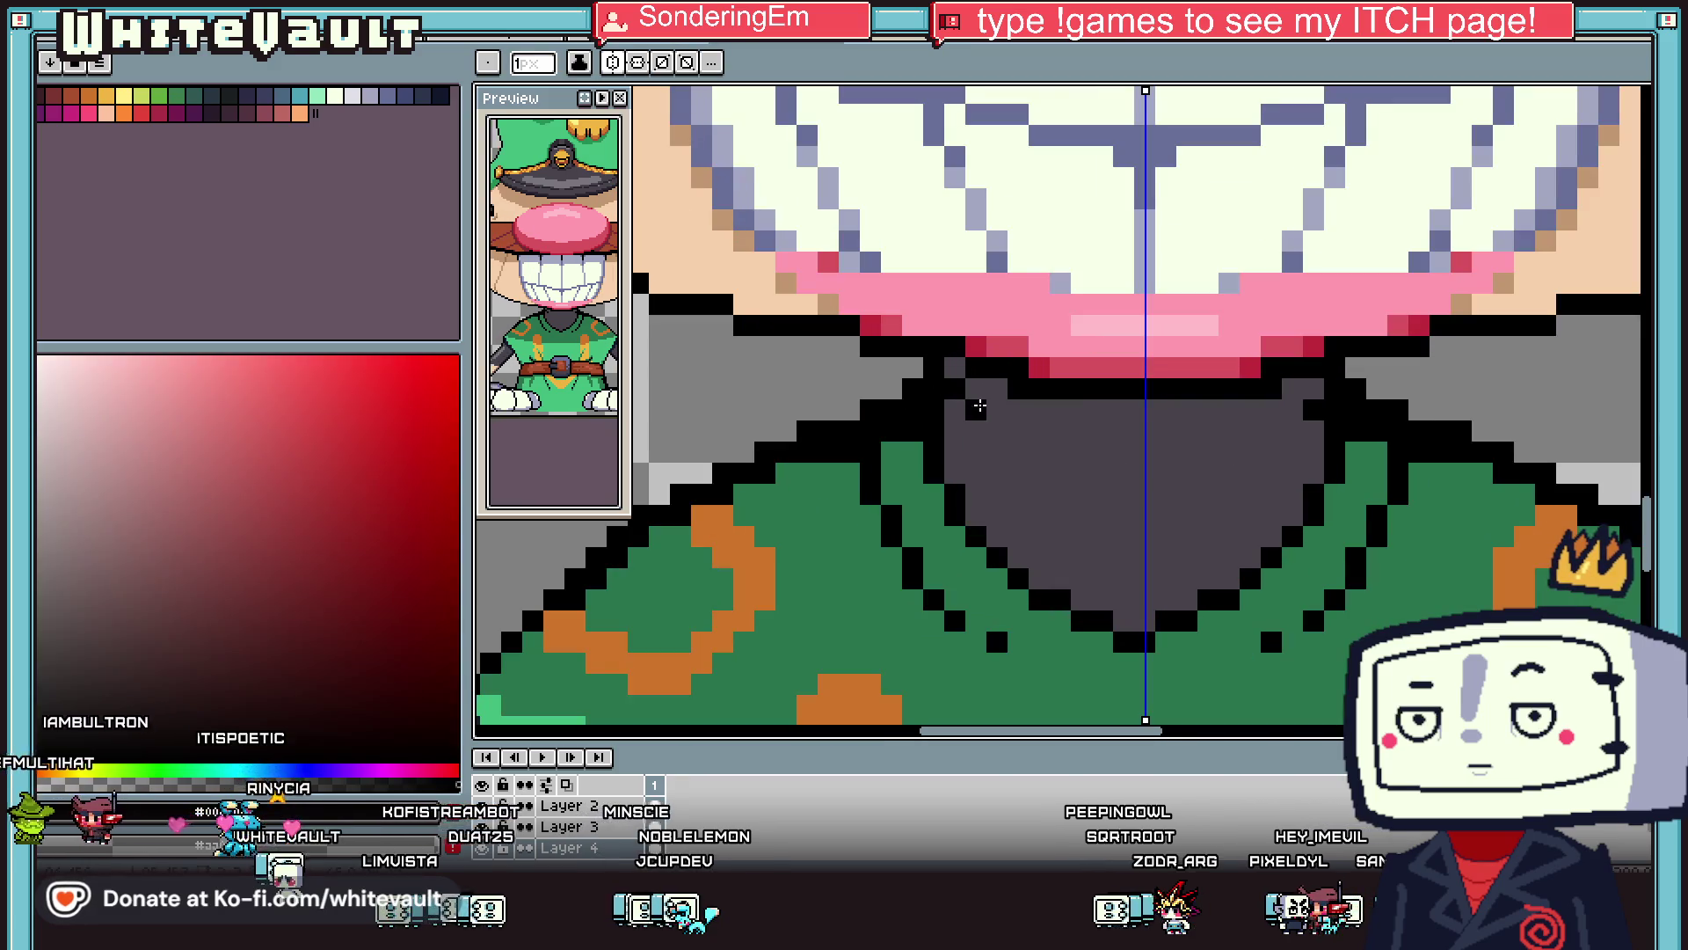
Paint the top of the grey collar black in mirrored rows, undoing an accidental bucket fill.
{"action": "left_click_drag", "start_coordinate": [1038, 451], "coordinate": [1134, 452]}
{"action": "key", "text": "f"}
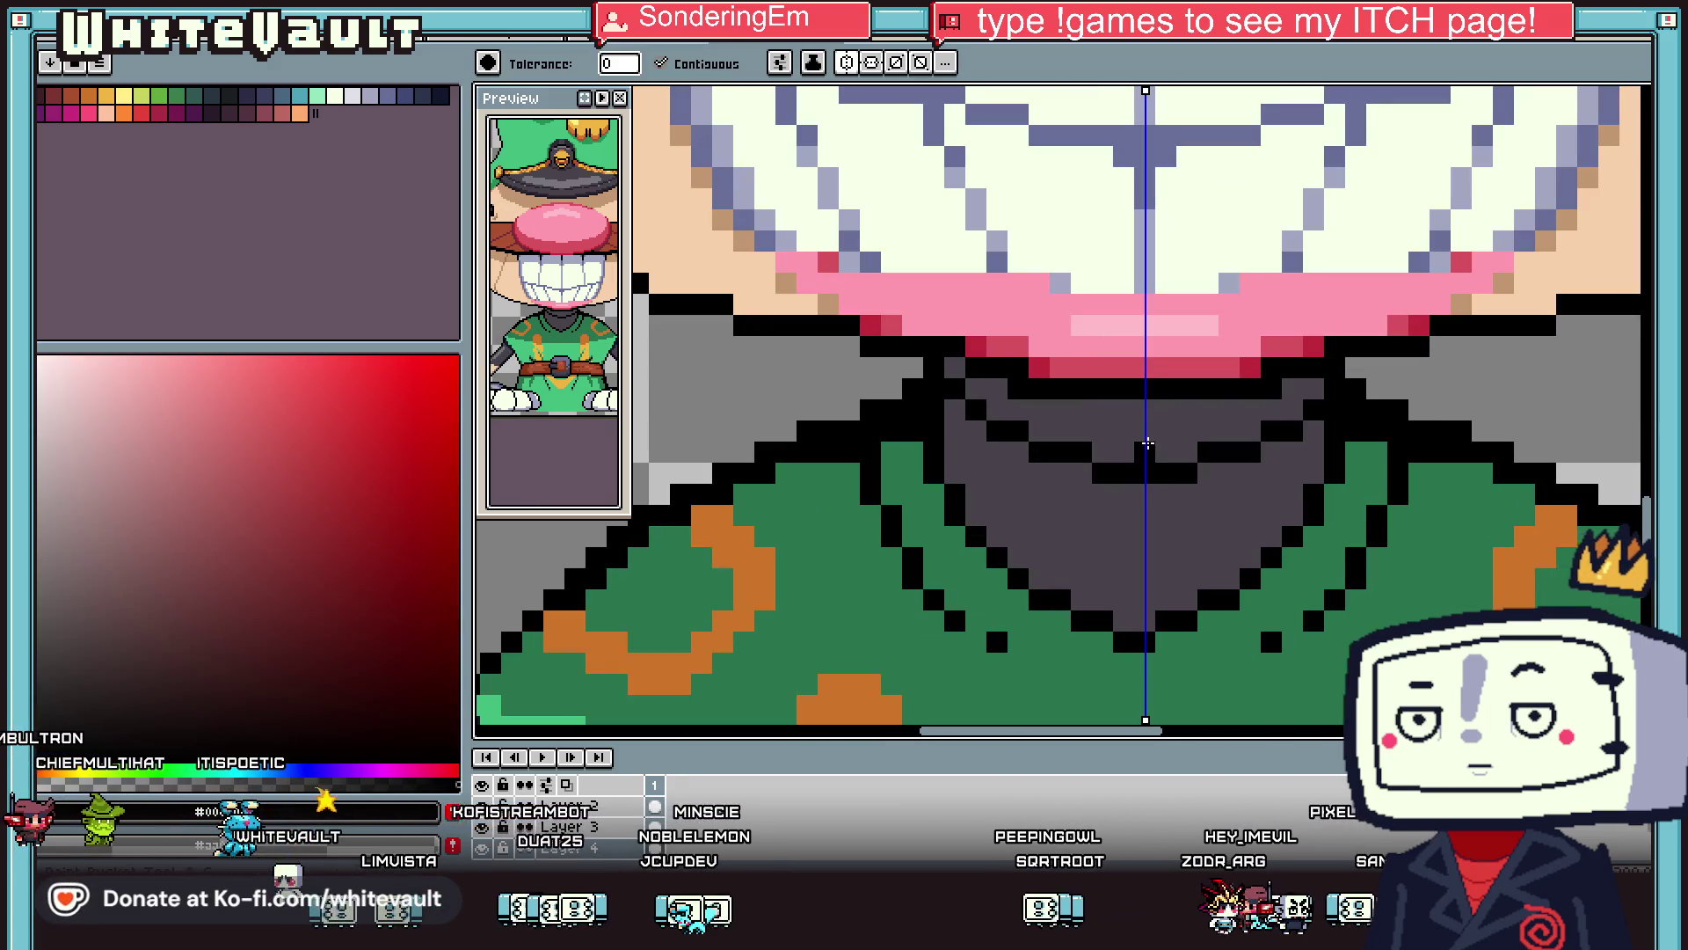
{"action": "left_click", "coordinate": [1099, 457]}
{"action": "key", "text": "ctrl+z"}
{"action": "key", "text": "b"}
{"action": "mouse_move", "coordinate": [986, 388]}
{"action": "left_mouse_down"}
{"action": "mouse_move", "coordinate": [1037, 404]}
{"action": "mouse_move", "coordinate": [1029, 433]}
{"action": "mouse_move", "coordinate": [1217, 426]}
{"action": "mouse_move", "coordinate": [1096, 453]}
{"action": "left_mouse_up"}
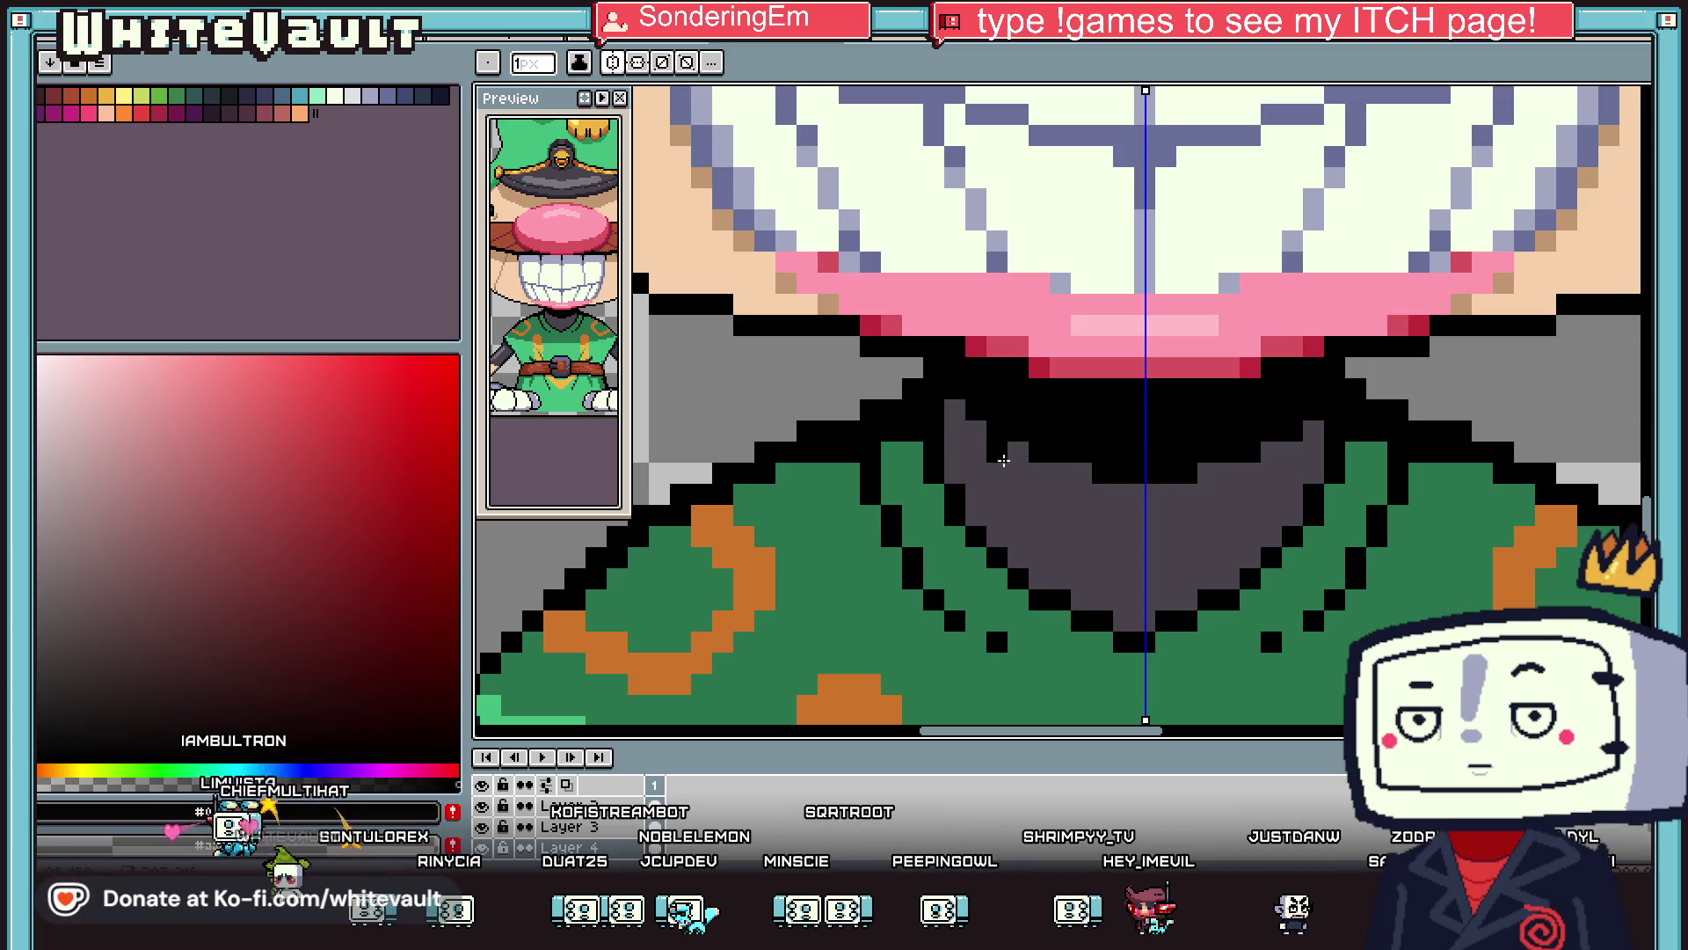
Add mirrored black pixels and a diagonal black fold line across the collar.
{"action": "scroll", "coordinate": [1107, 561], "scroll_direction": "down", "scroll_amount": 5}
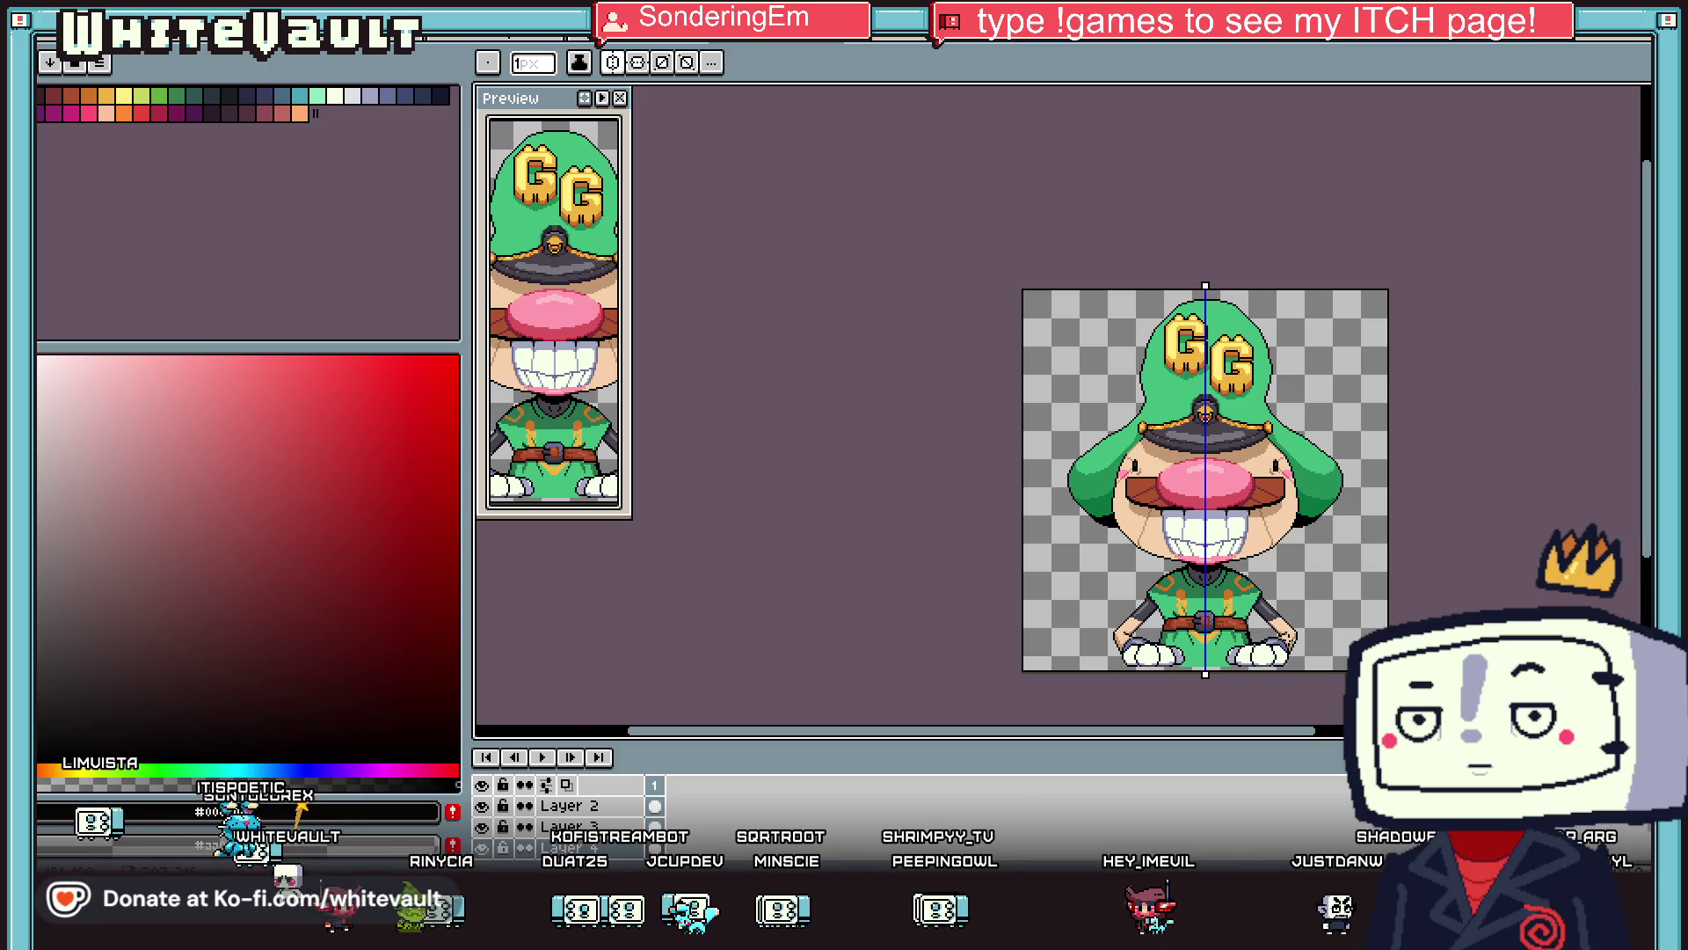
{"action": "scroll", "coordinate": [1205, 536], "scroll_direction": "up", "scroll_amount": 5}
{"action": "left_click", "coordinate": [1210, 535], "text": "alt"}
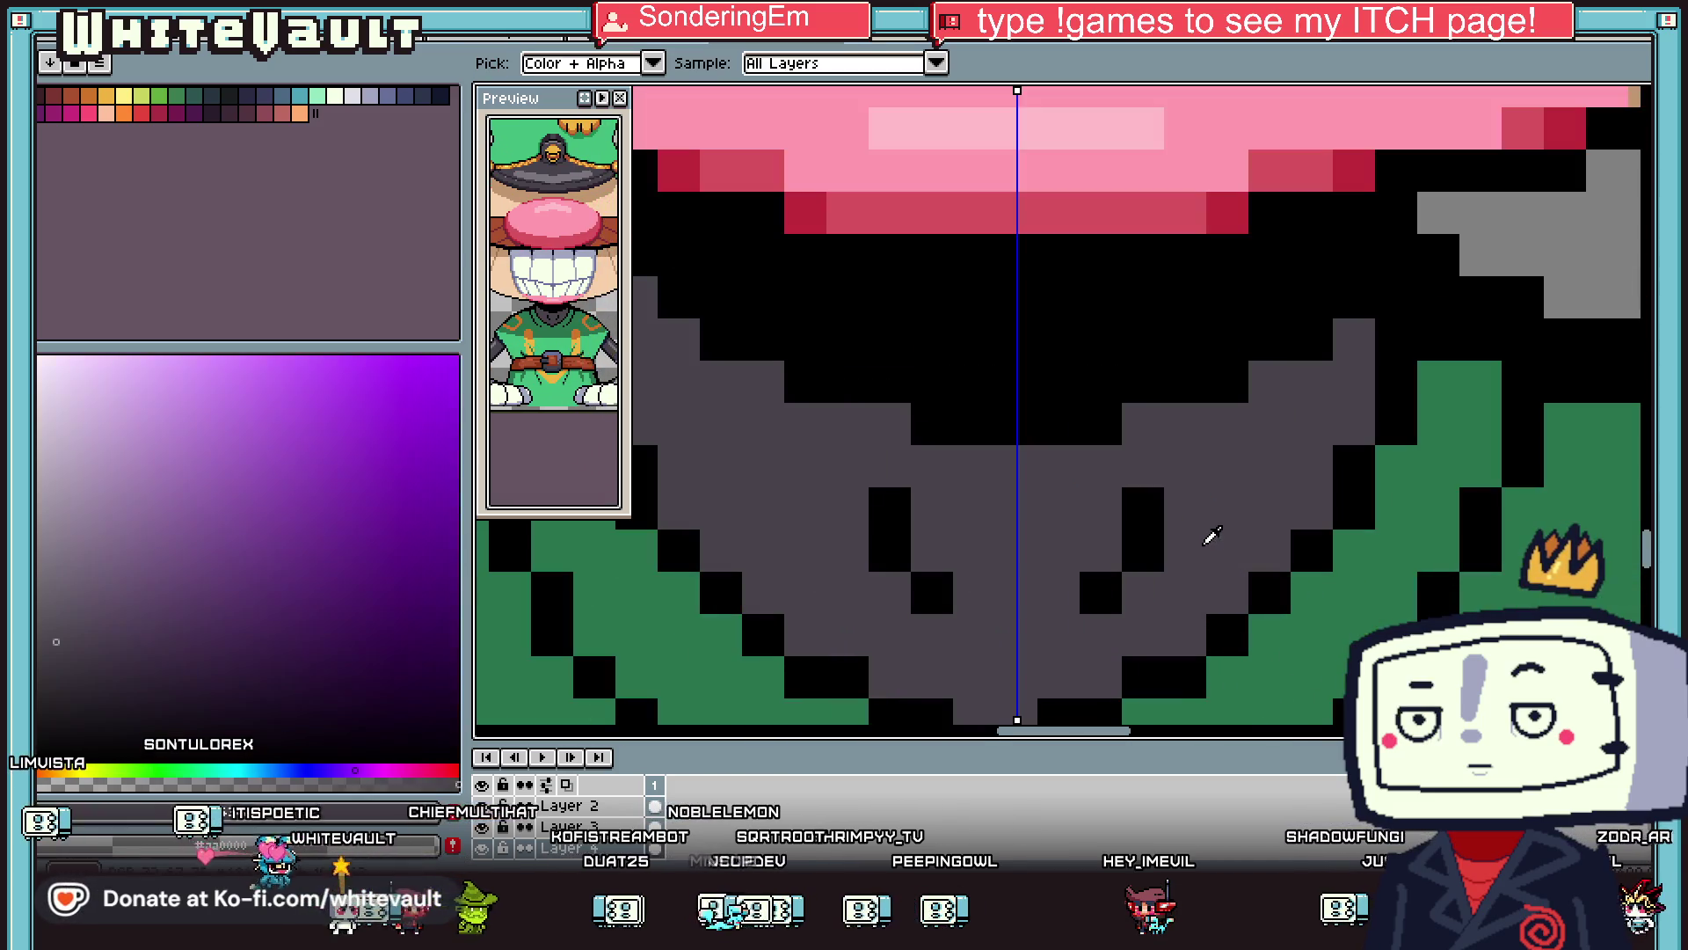
{"action": "left_click", "coordinate": [1143, 387], "text": "alt"}
{"action": "left_click", "coordinate": [1222, 549]}
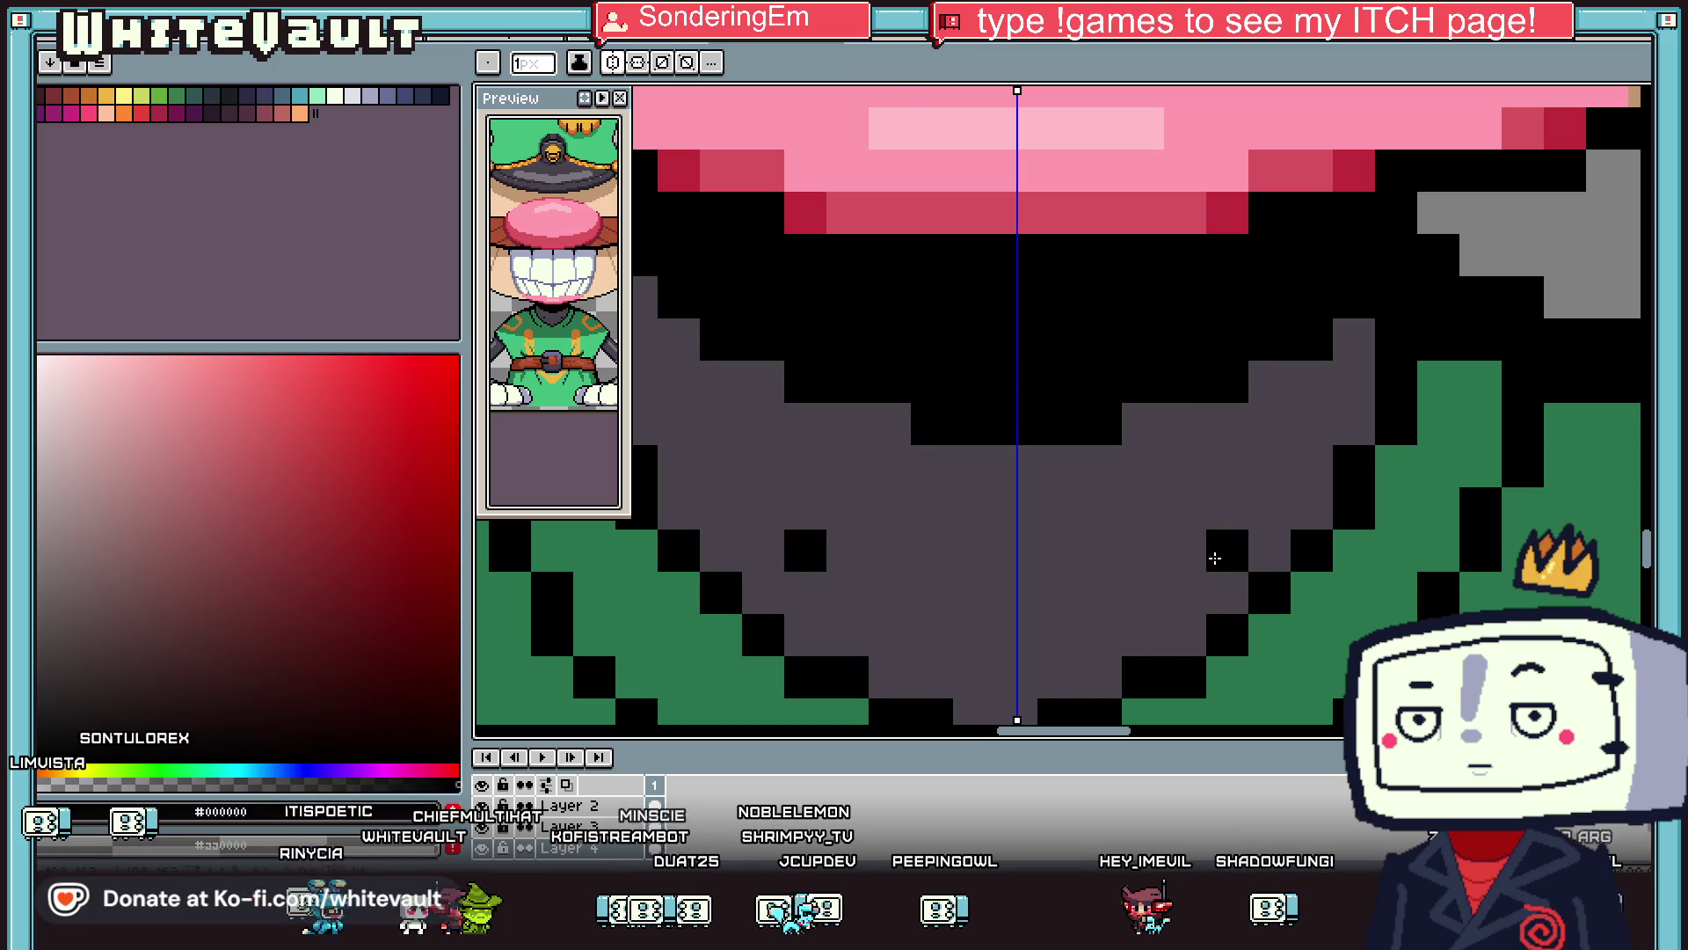
{"action": "left_click_drag", "start_coordinate": [1179, 569], "coordinate": [1058, 650]}
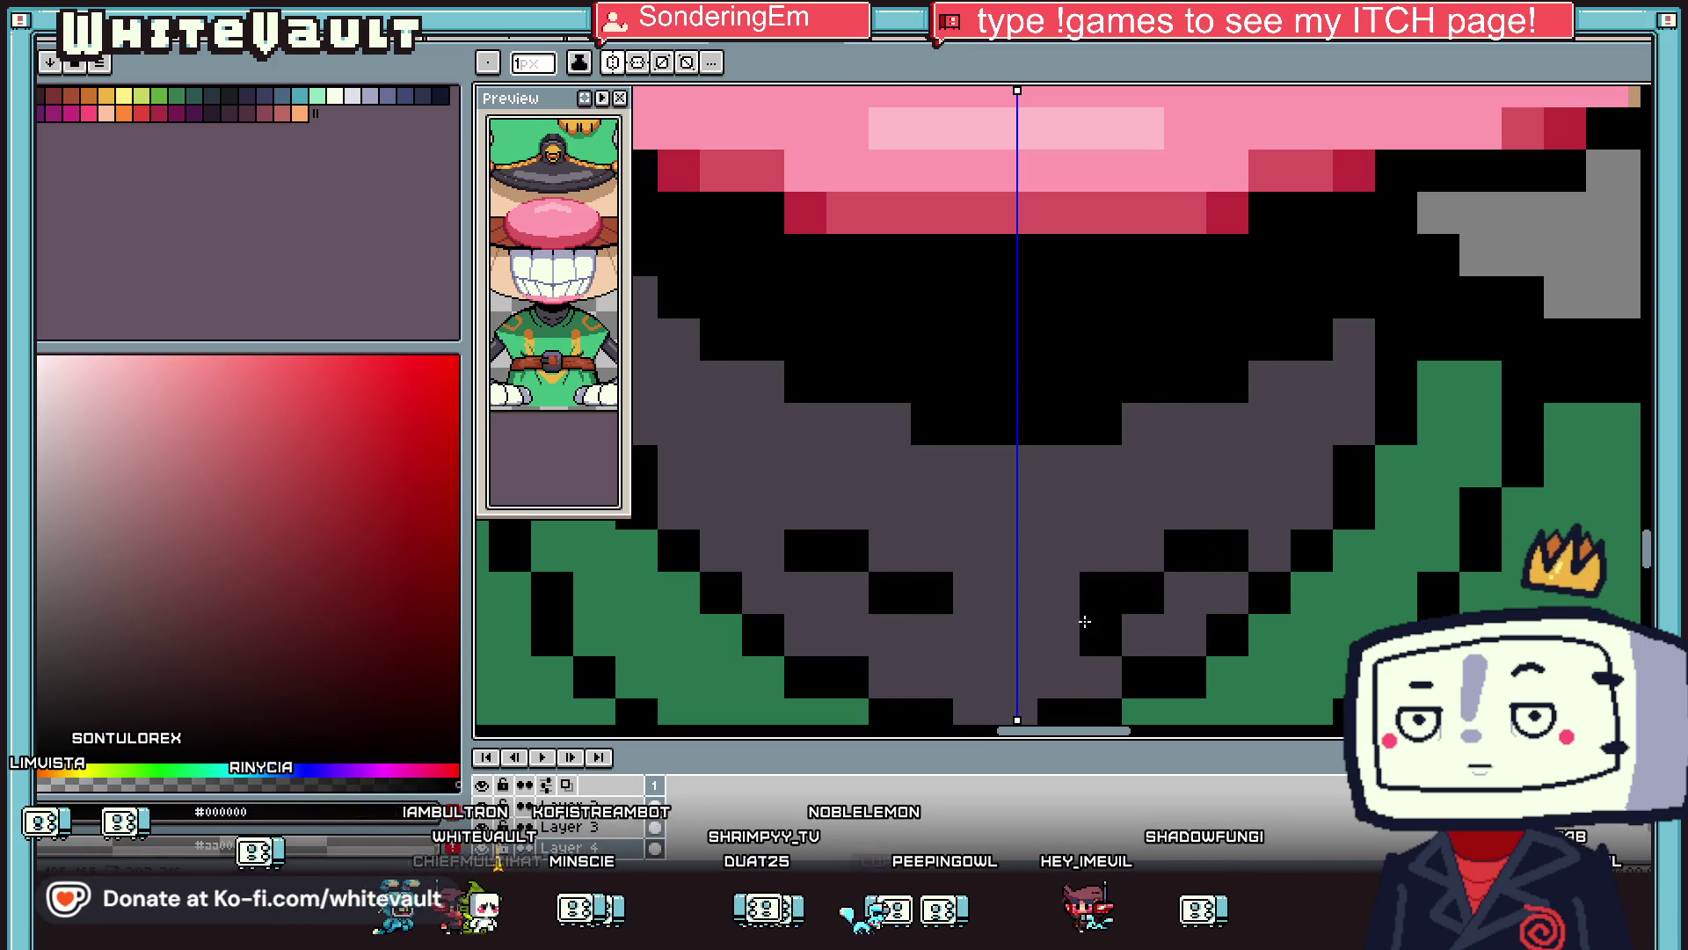
{"action": "scroll", "coordinate": [1208, 540], "scroll_direction": "down", "scroll_amount": 5}
{"action": "scroll", "coordinate": [1222, 543], "scroll_direction": "down", "scroll_amount": 5}
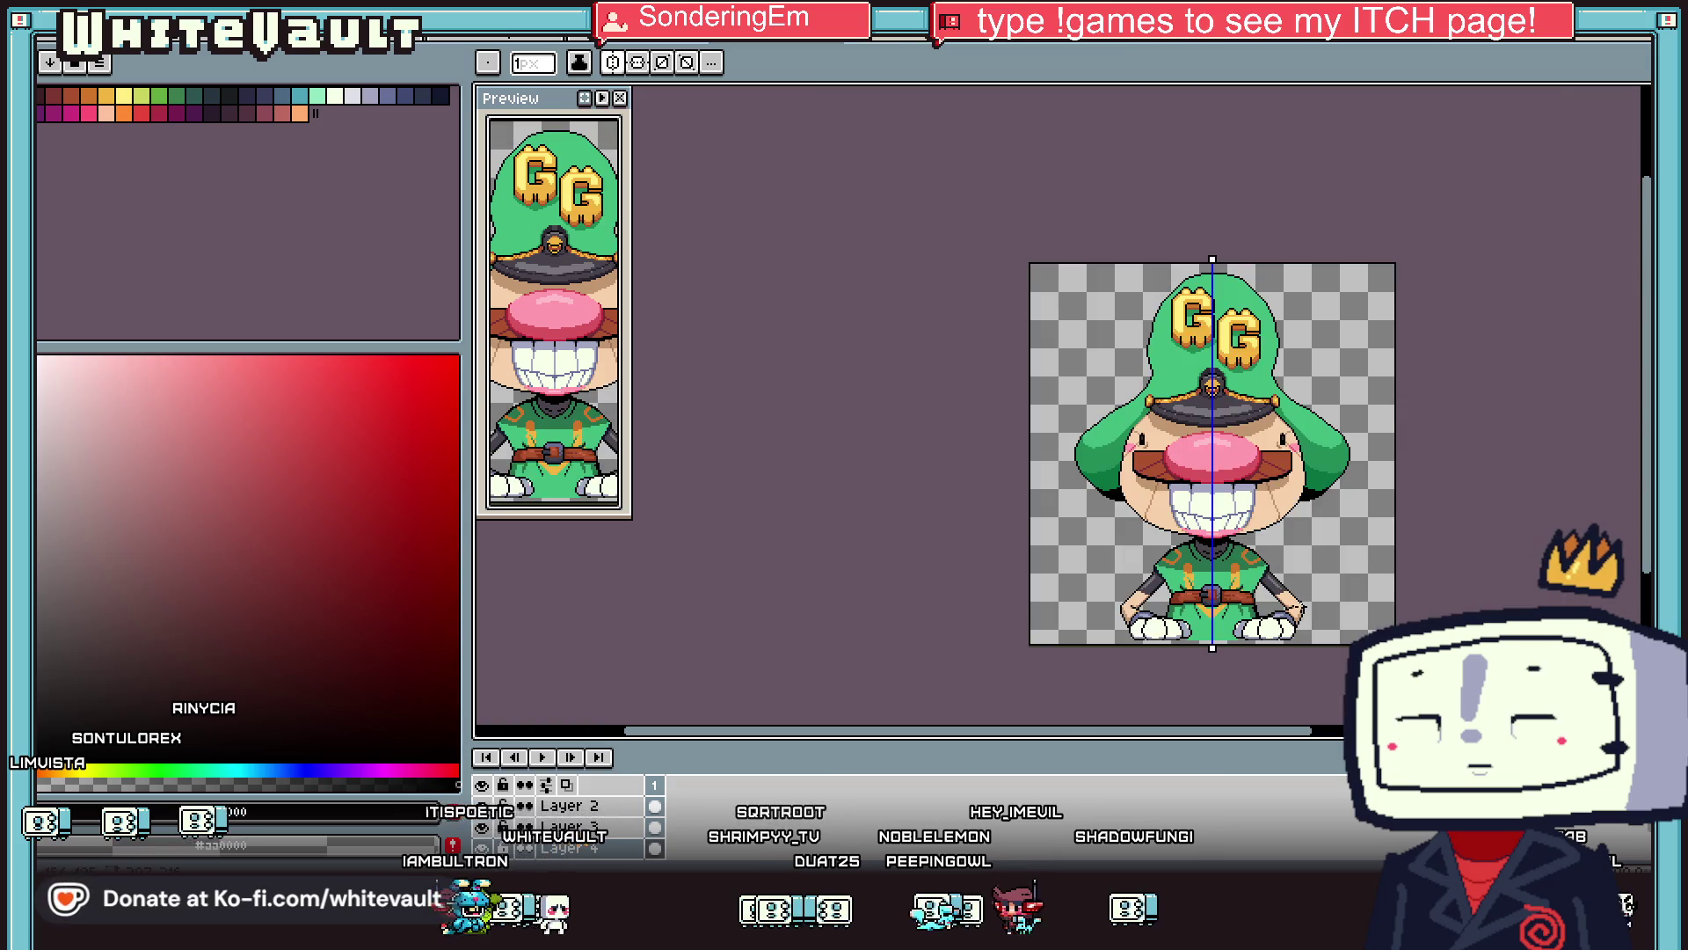
Sample the hand's brown and extend the shading at the wrist.
{"action": "scroll", "coordinate": [1140, 589], "scroll_direction": "up", "scroll_amount": 5}
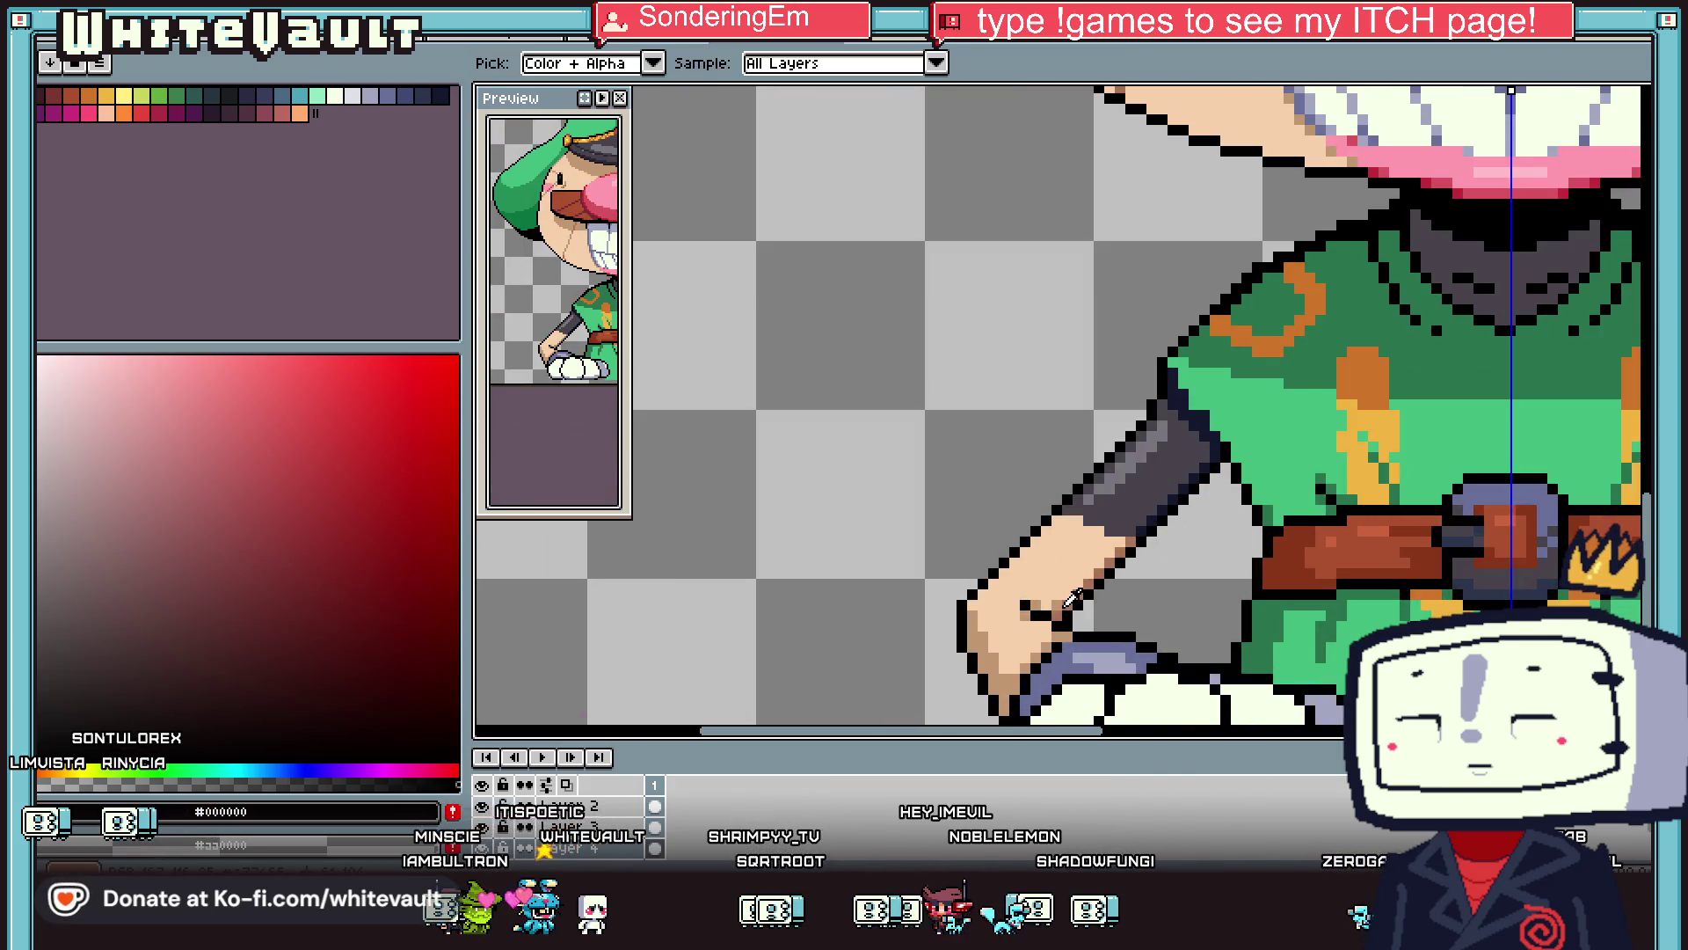
{"action": "left_click", "coordinate": [1038, 525], "text": "alt"}
{"action": "scroll", "coordinate": [1038, 524], "scroll_direction": "up", "scroll_amount": 3}
{"action": "left_click_drag", "start_coordinate": [1085, 551], "coordinate": [1121, 558]}
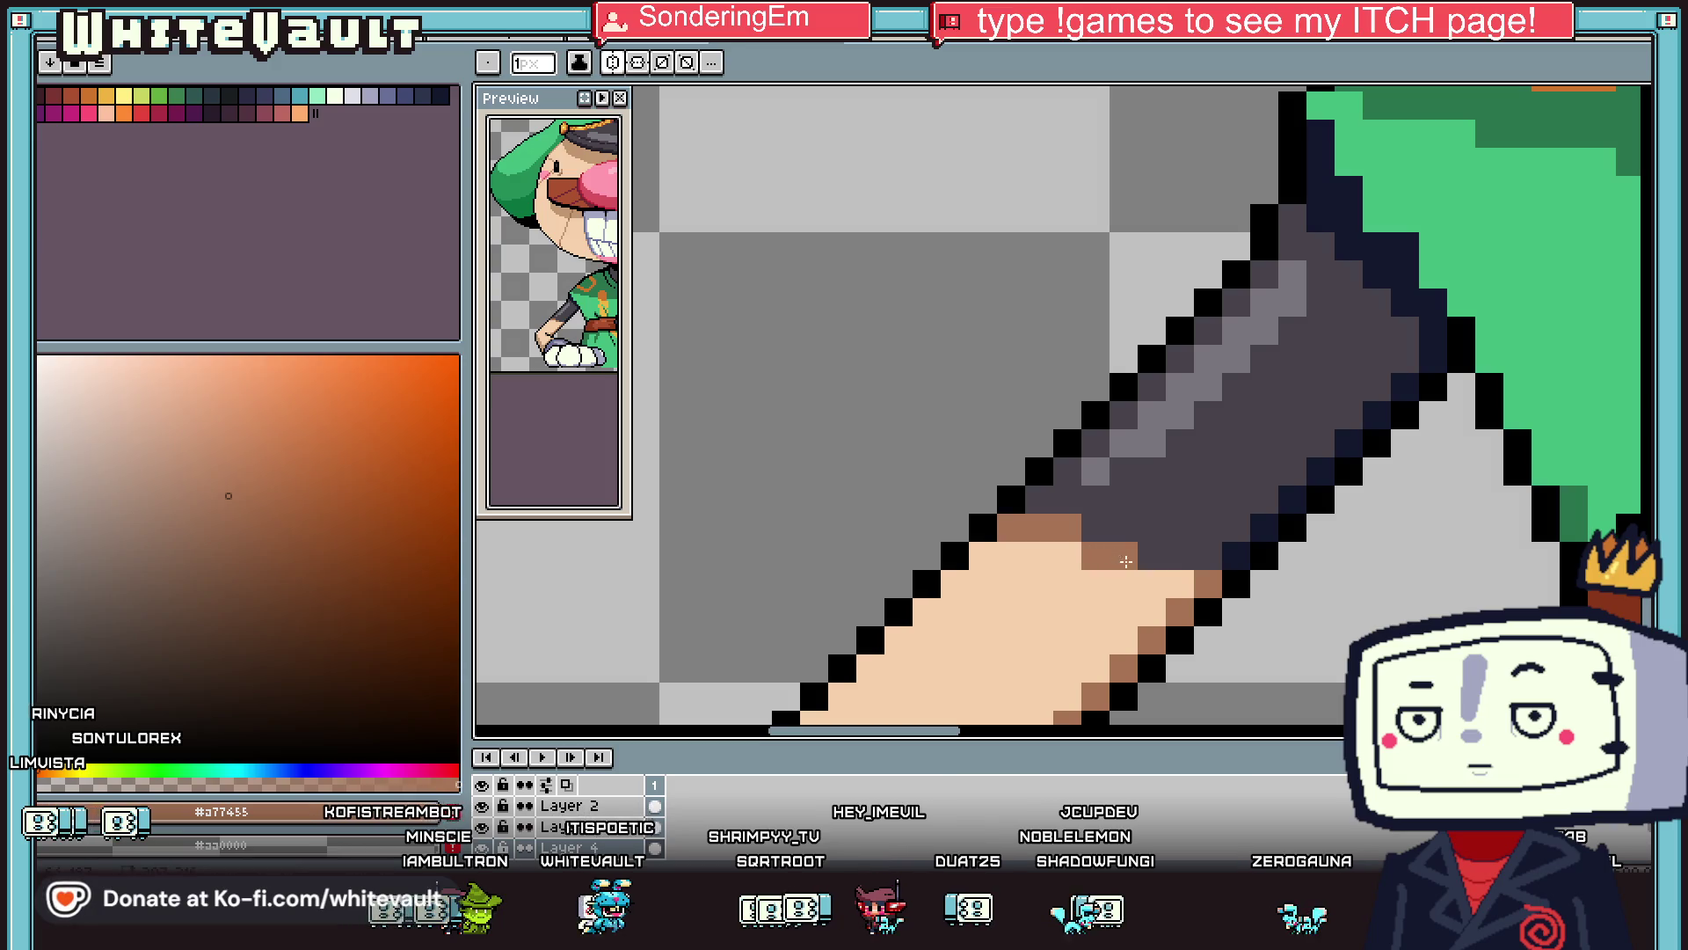
{"action": "scroll", "coordinate": [1098, 664], "scroll_direction": "down", "scroll_amount": 3}
Pick a lighter skin tone from the arm and adjust it to a new shade.
{"action": "left_click", "coordinate": [1055, 673], "text": "alt"}
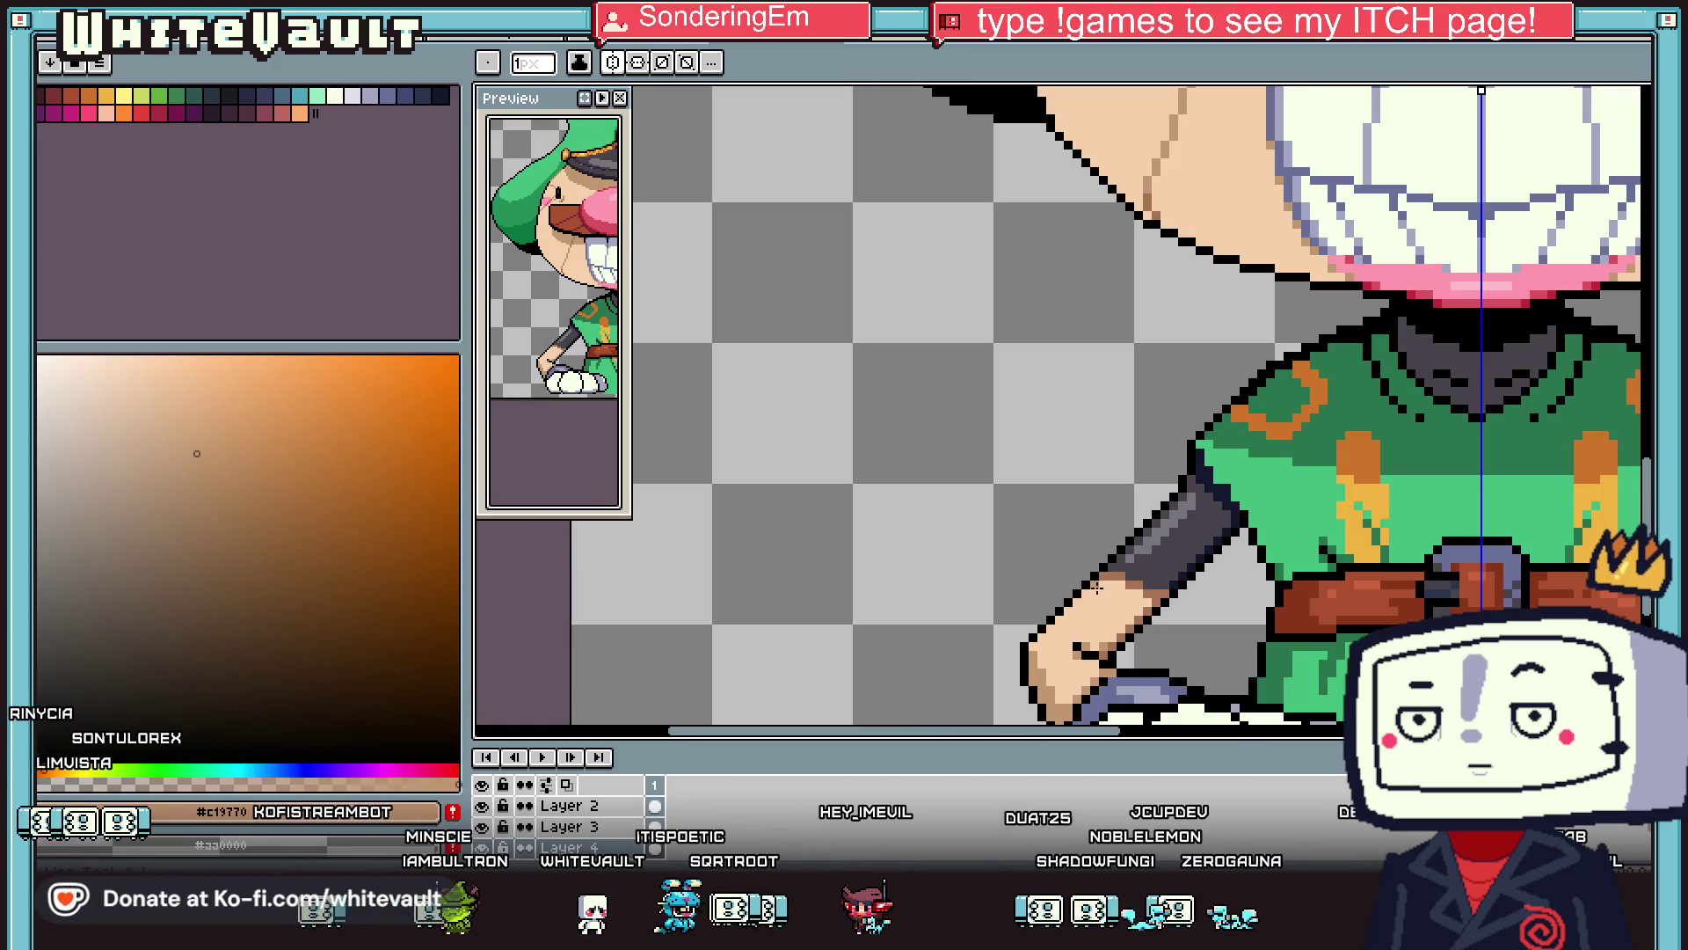
{"action": "left_click", "coordinate": [145, 370]}
{"action": "left_click", "coordinate": [182, 398]}
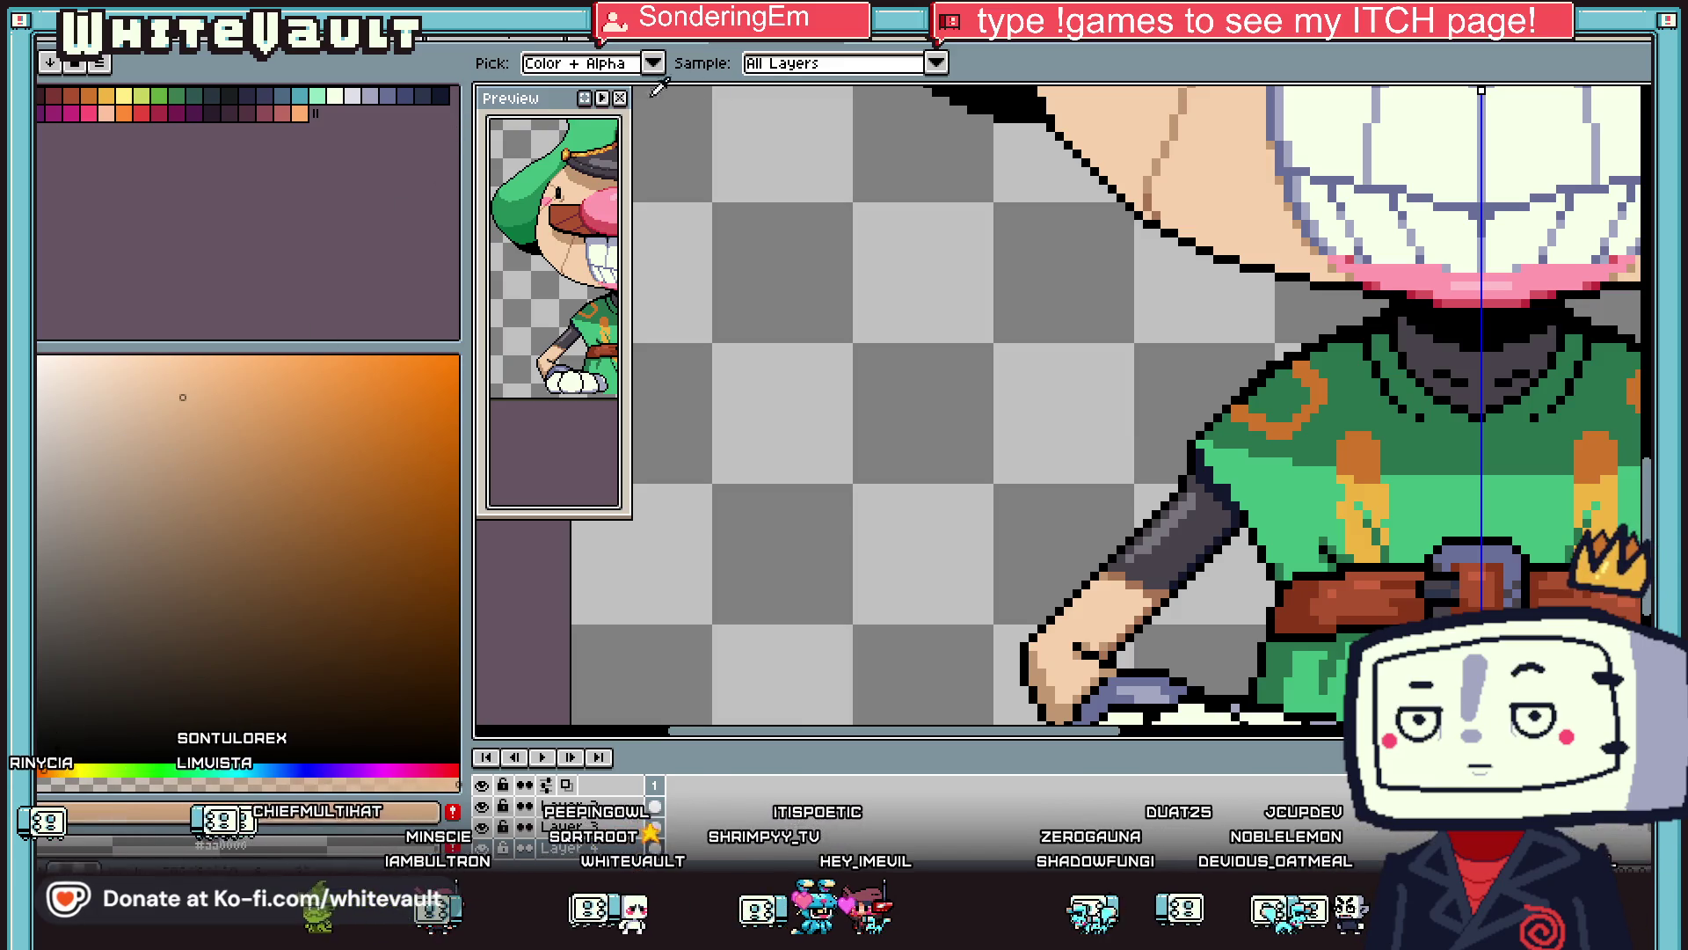
{"action": "key", "text": "g"}
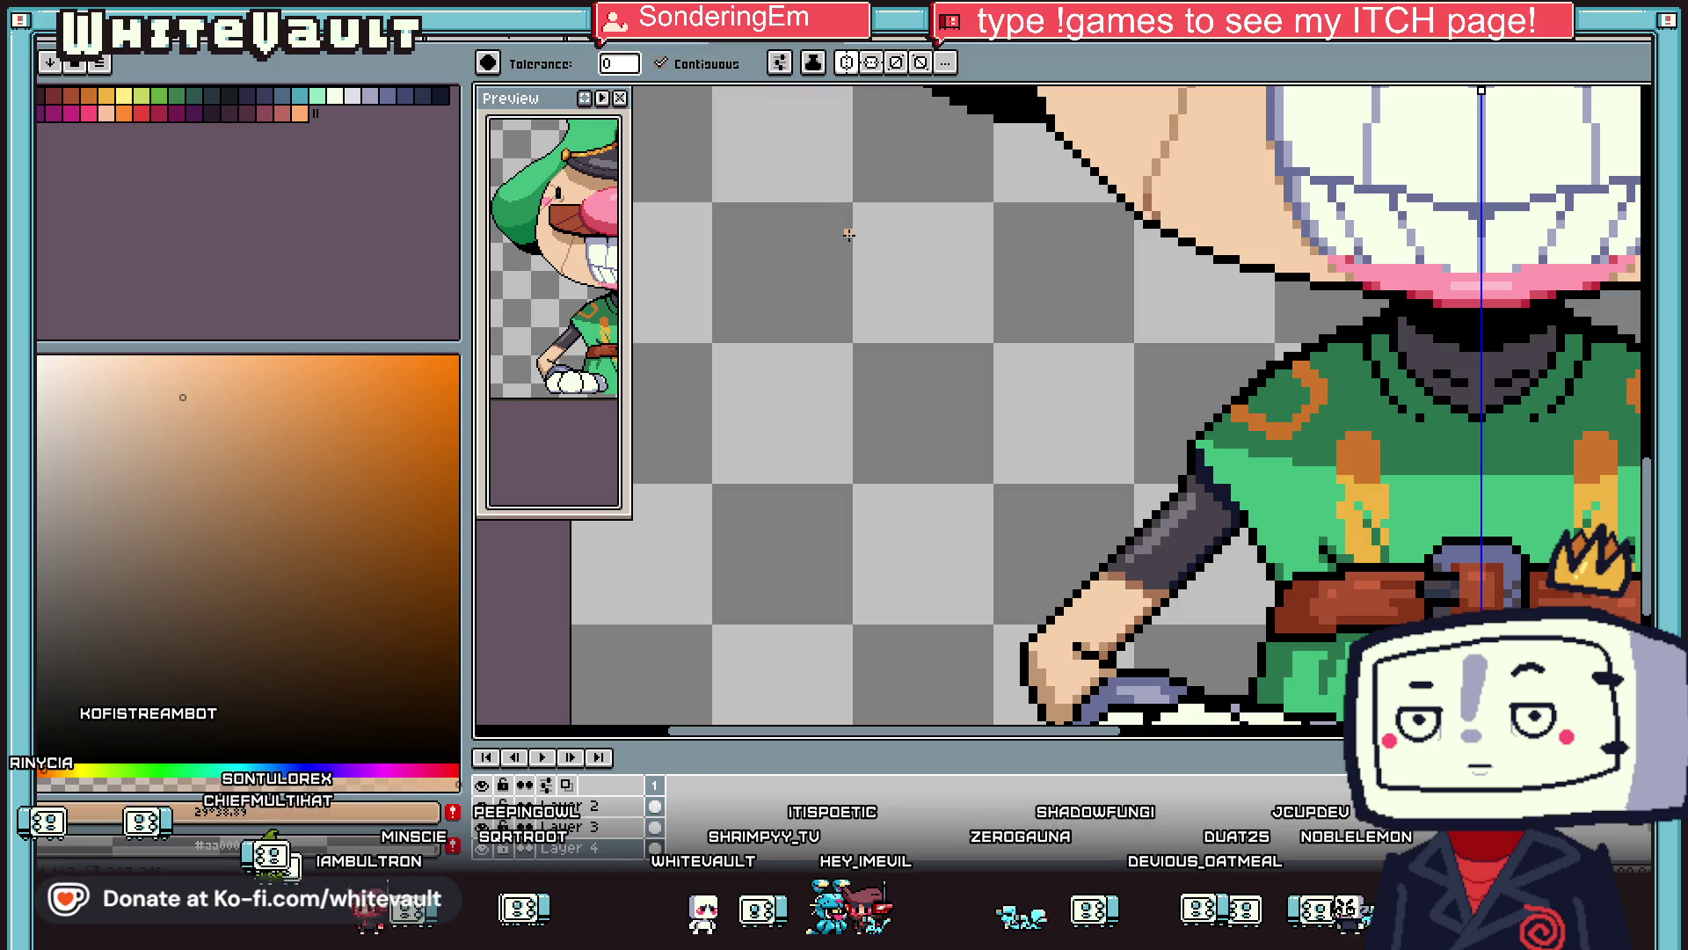
Bucket-fill a tan shading pixel at the face's edge with sampled peach.
{"action": "scroll", "coordinate": [1167, 180], "scroll_direction": "up", "scroll_amount": 2}
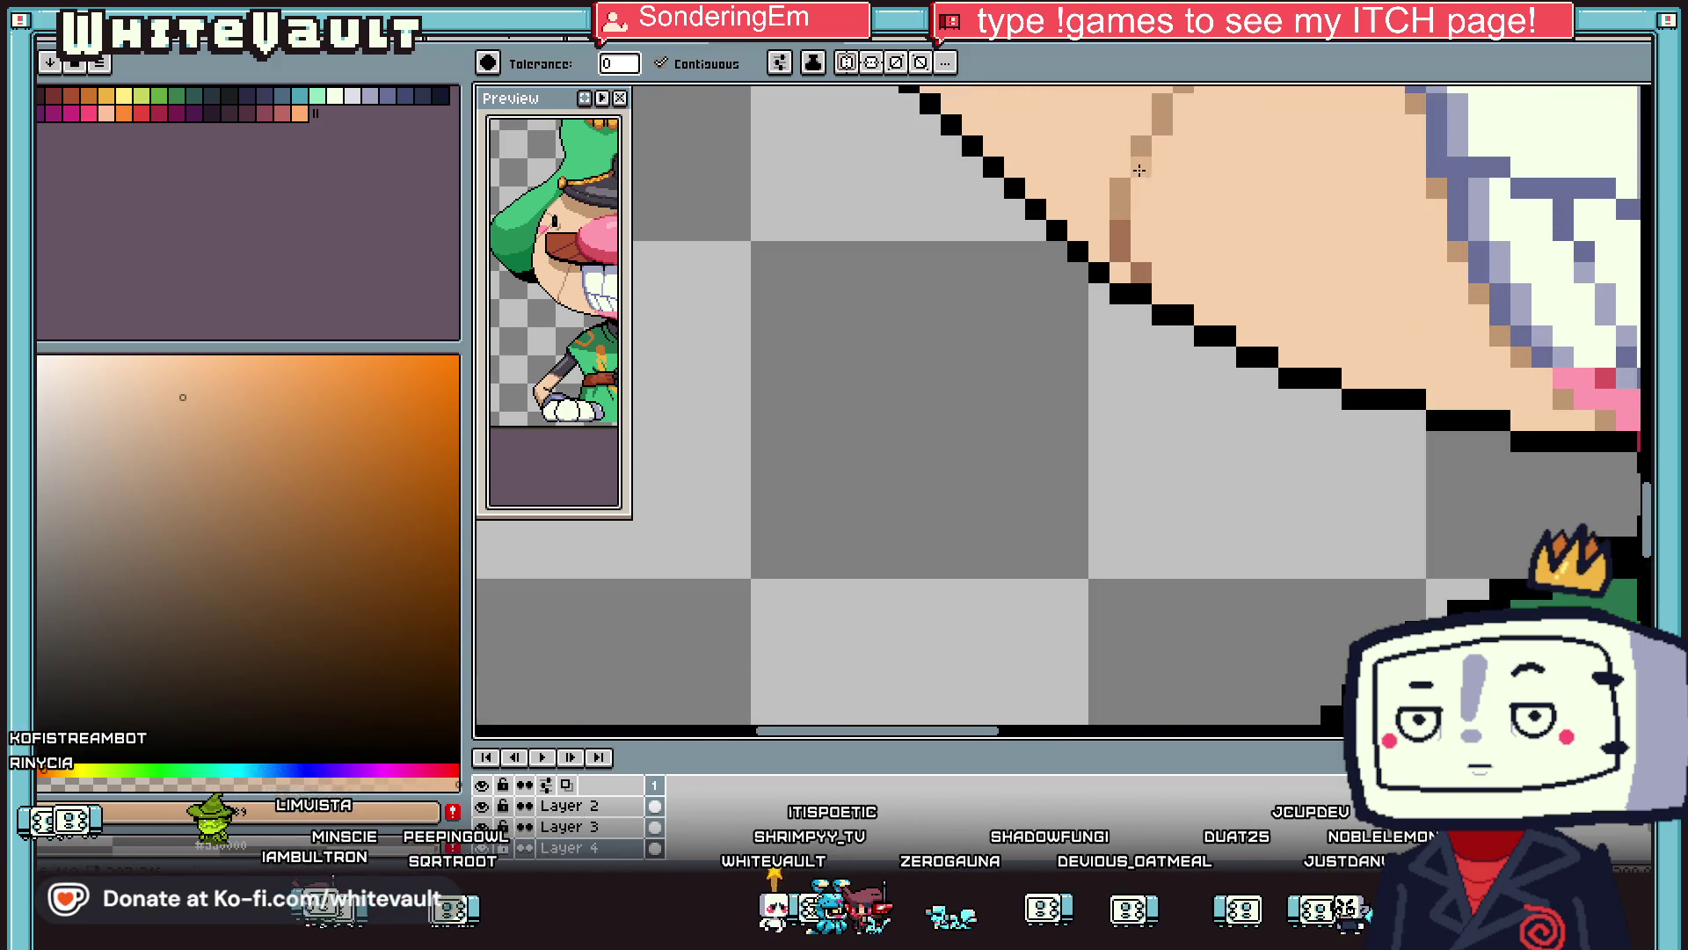
{"action": "key", "text": "i"}
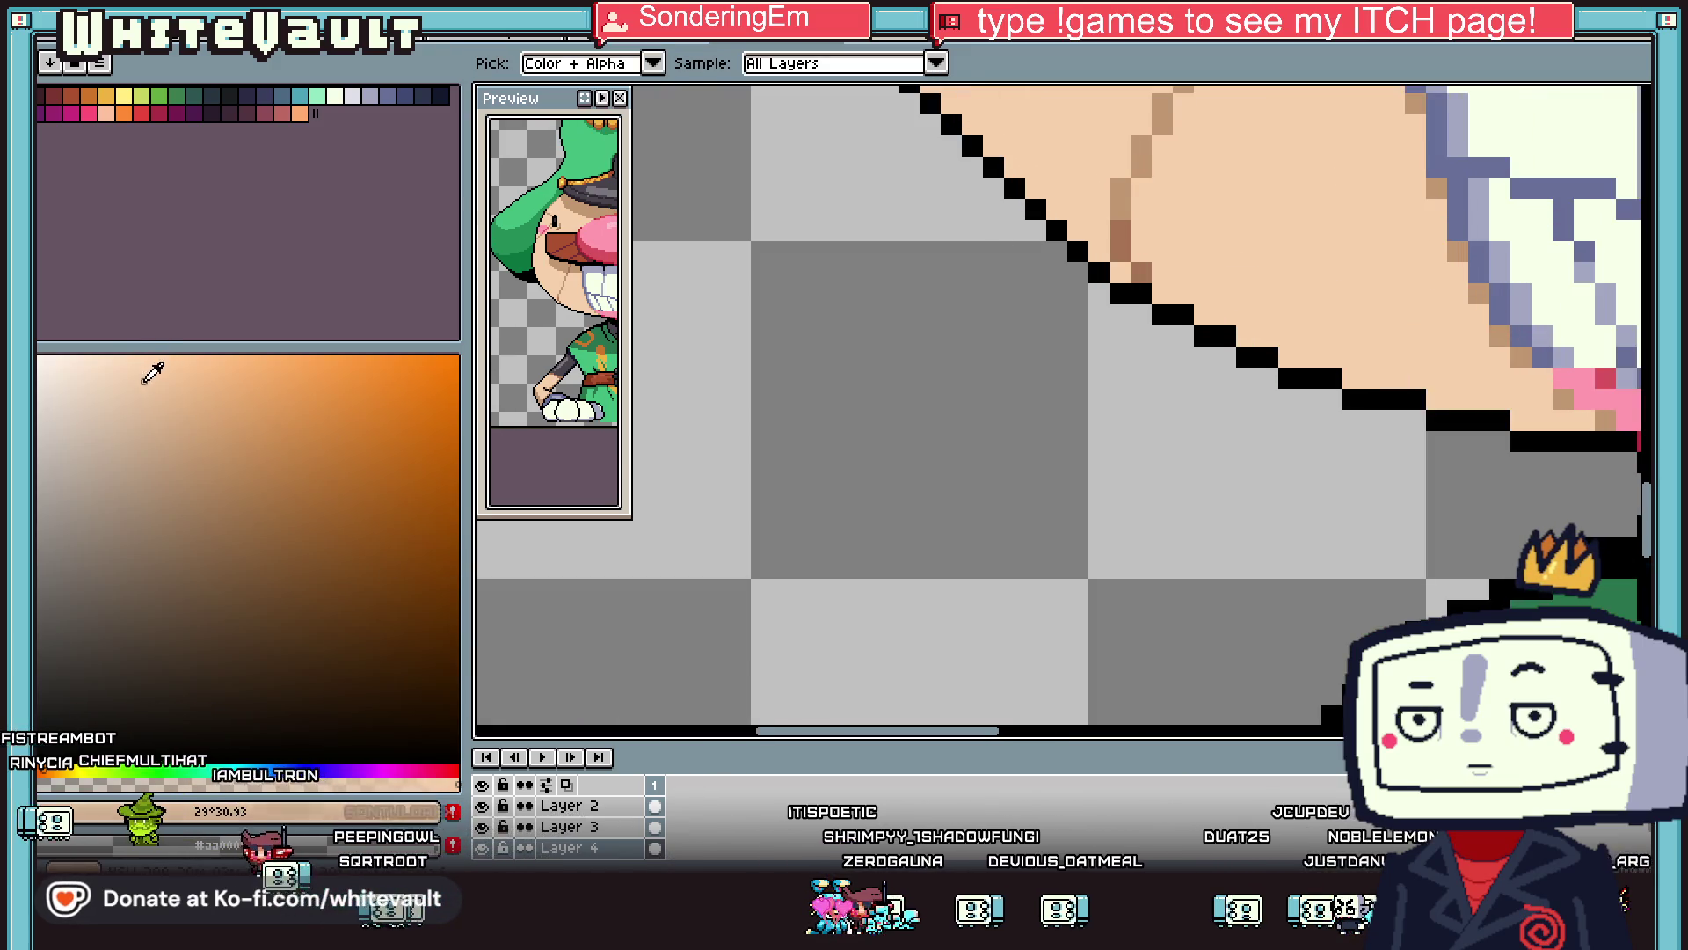
{"action": "left_click", "coordinate": [1151, 97]}
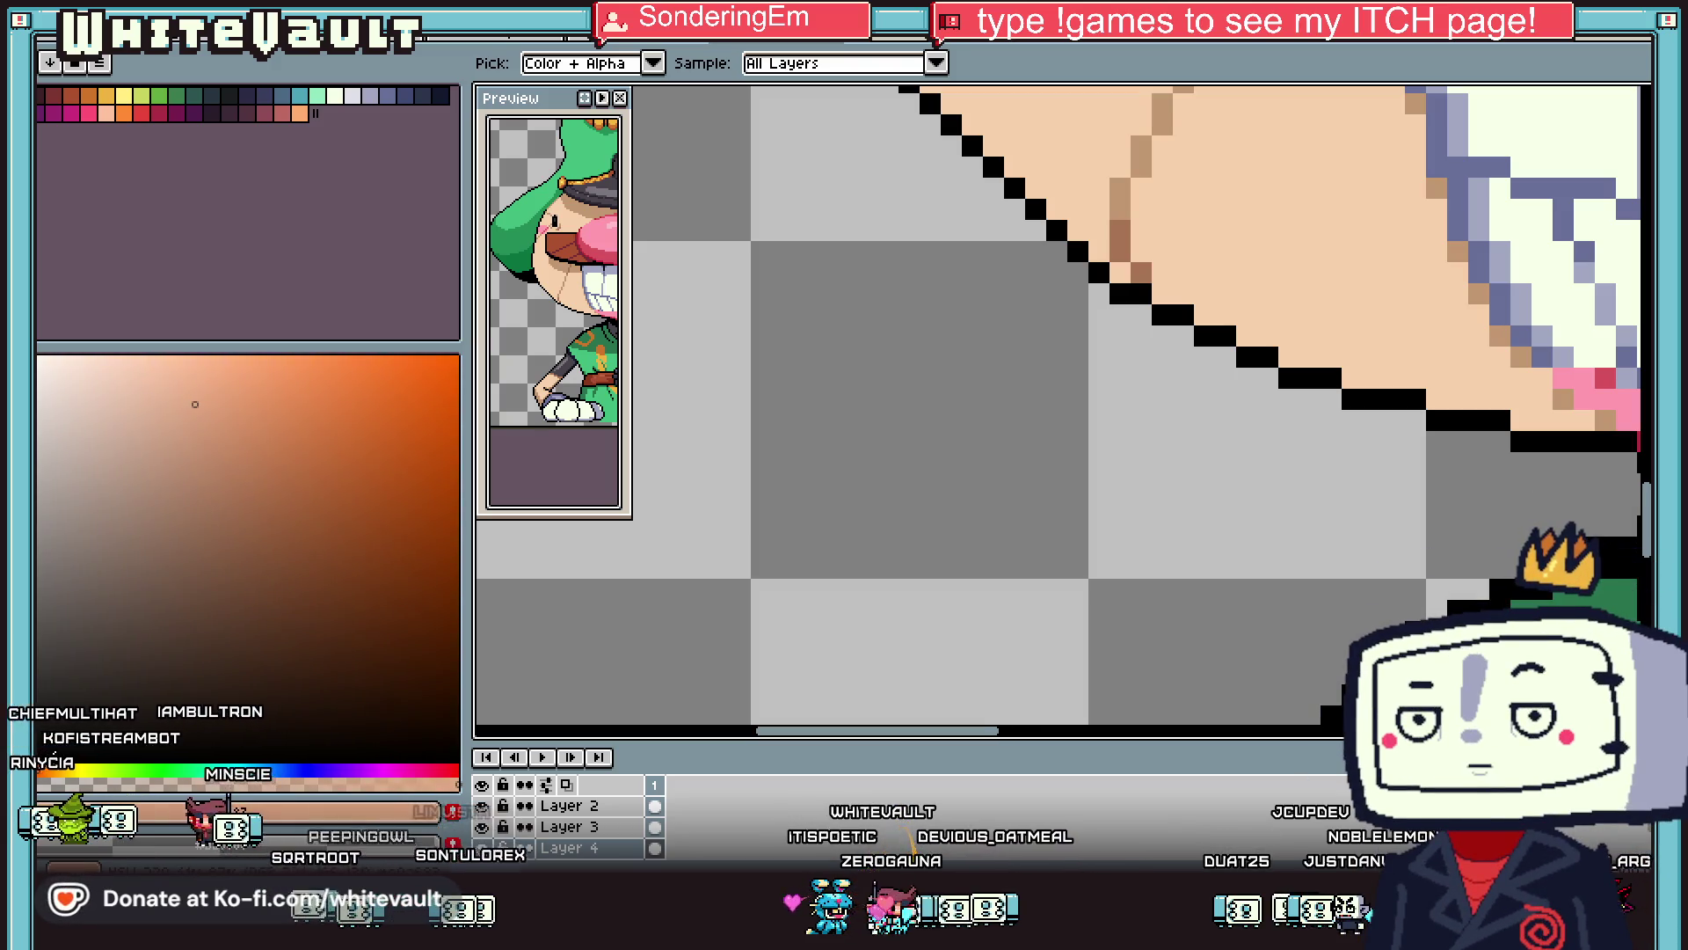
{"action": "key", "text": "g"}
{"action": "left_click", "coordinate": [1142, 144]}
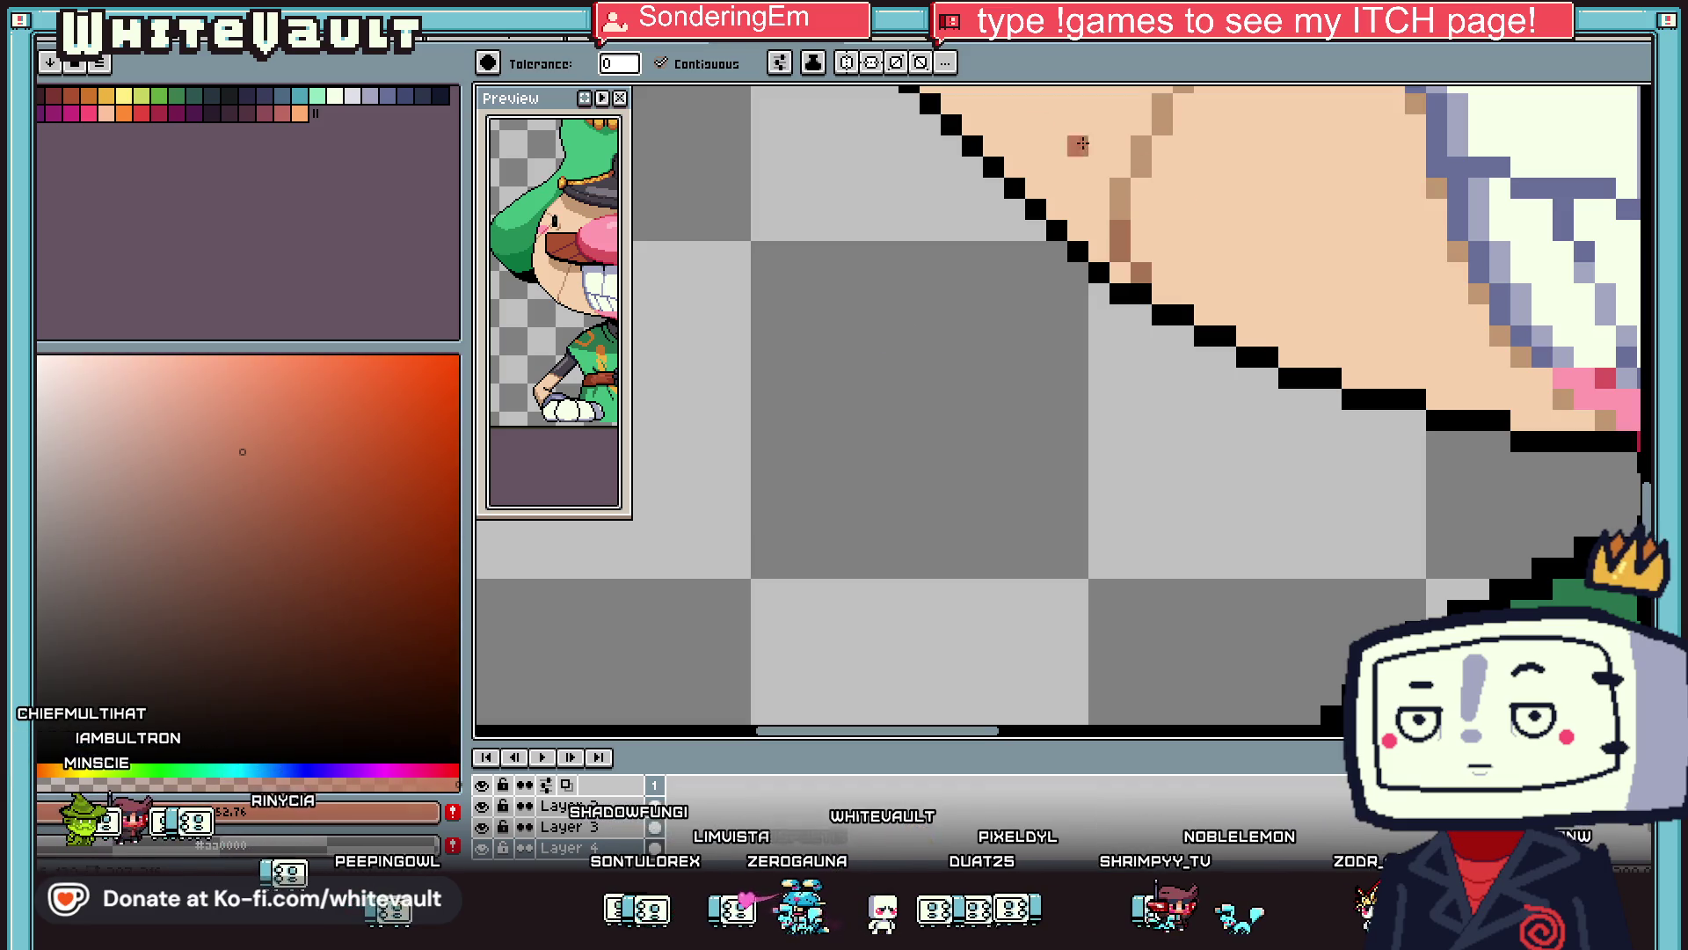
With Contiguous off, recolour all light-brown face outline pixels reddish, undoing a stray full fill.
{"action": "left_click", "coordinate": [661, 64]}
{"action": "left_click", "coordinate": [1149, 152]}
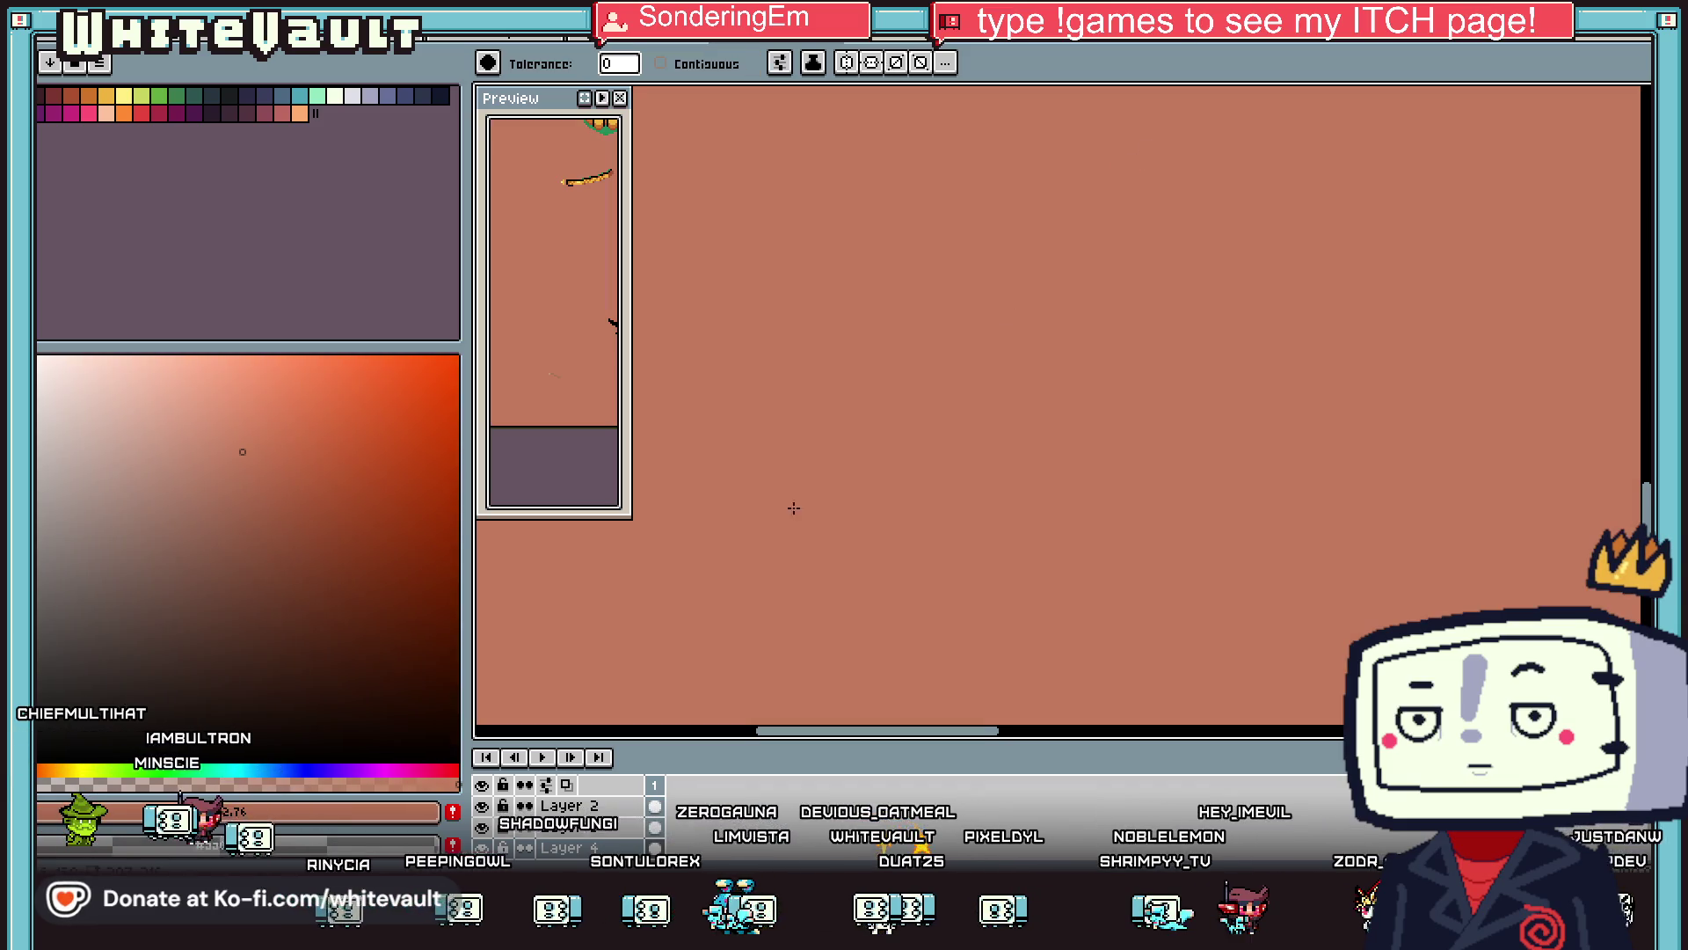
{"action": "key", "text": "ctrl+z"}
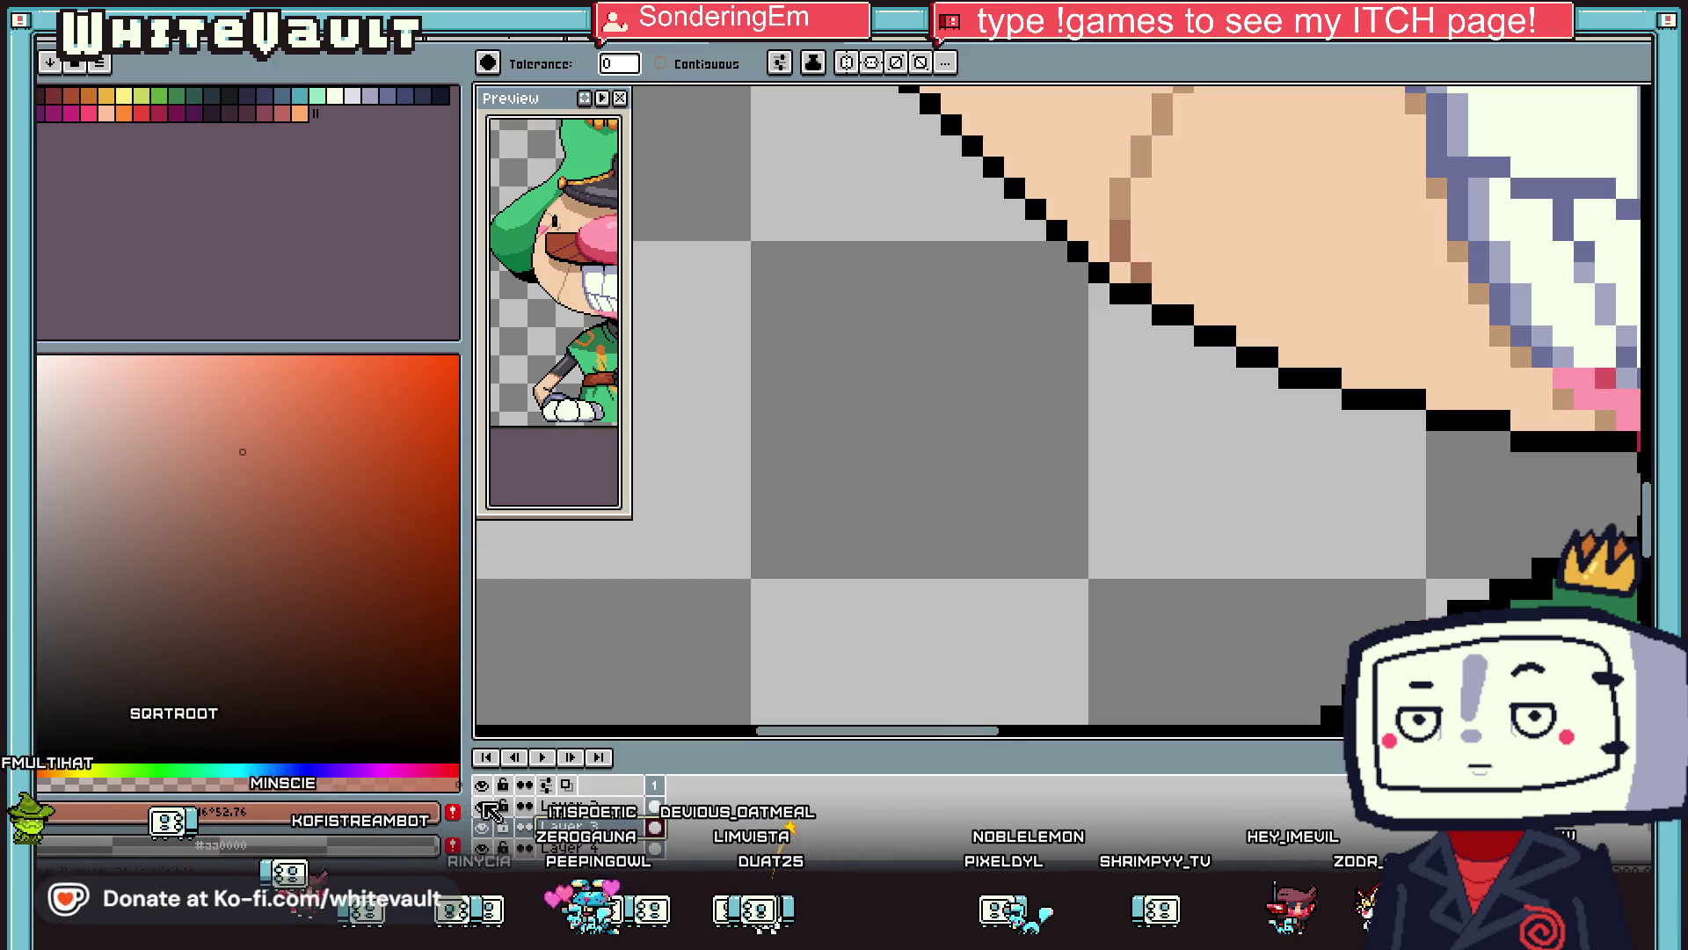
{"action": "key", "text": "Delete"}
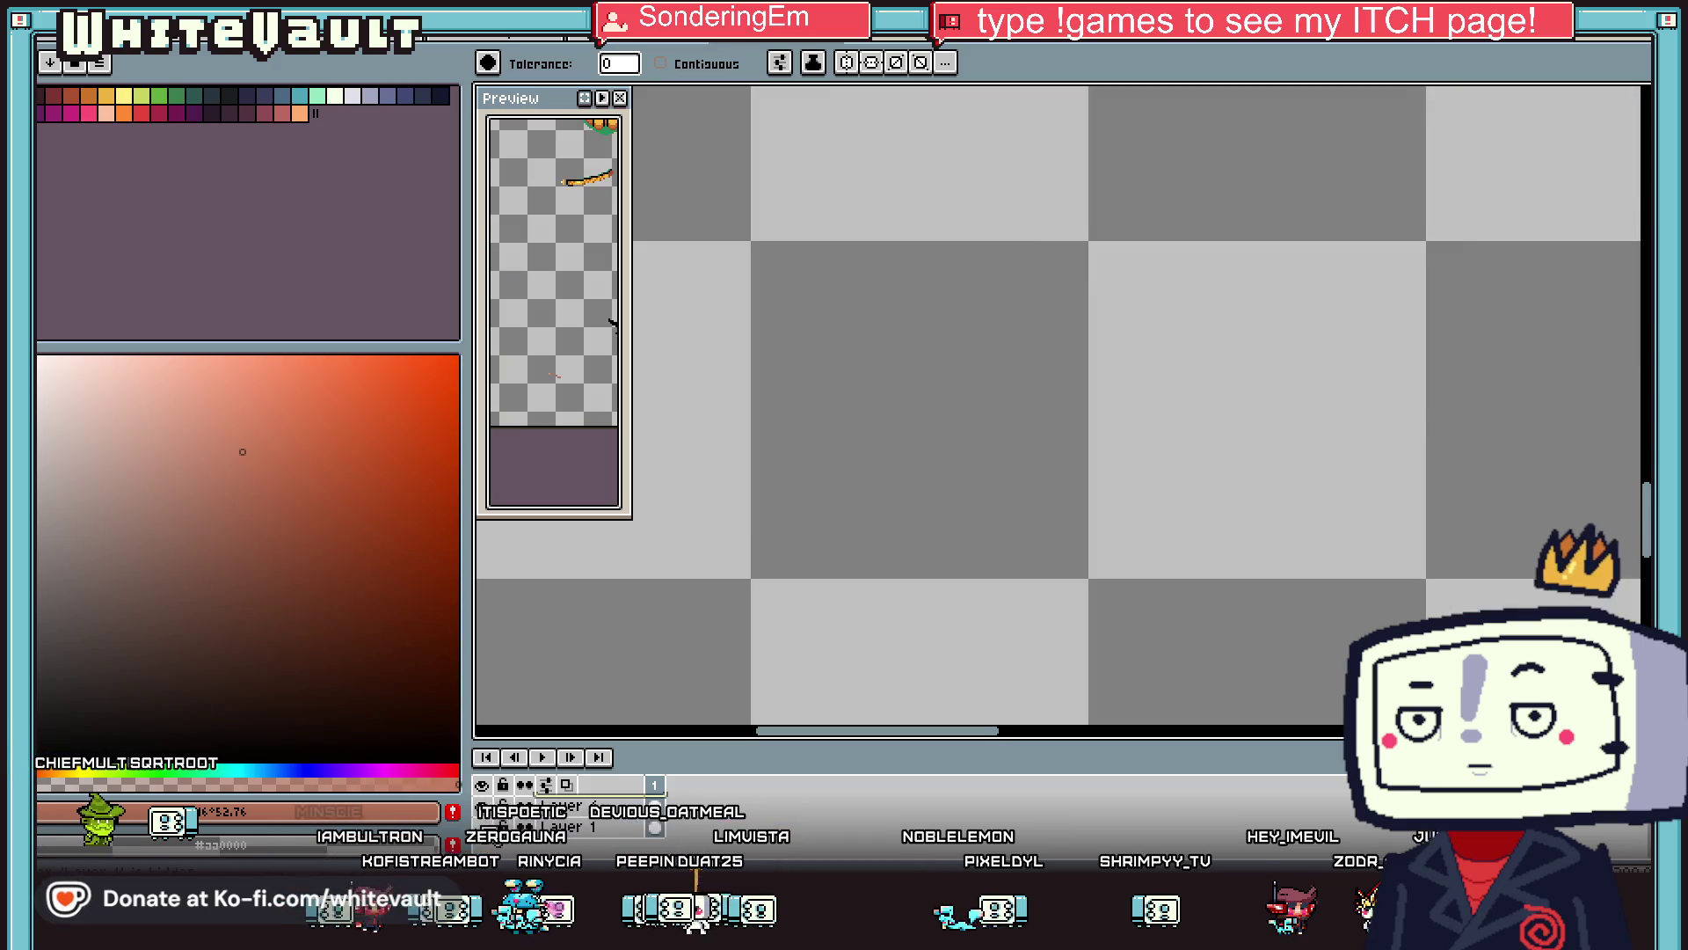
{"action": "key", "text": "ctrl+z"}
{"action": "left_click", "coordinate": [1112, 201]}
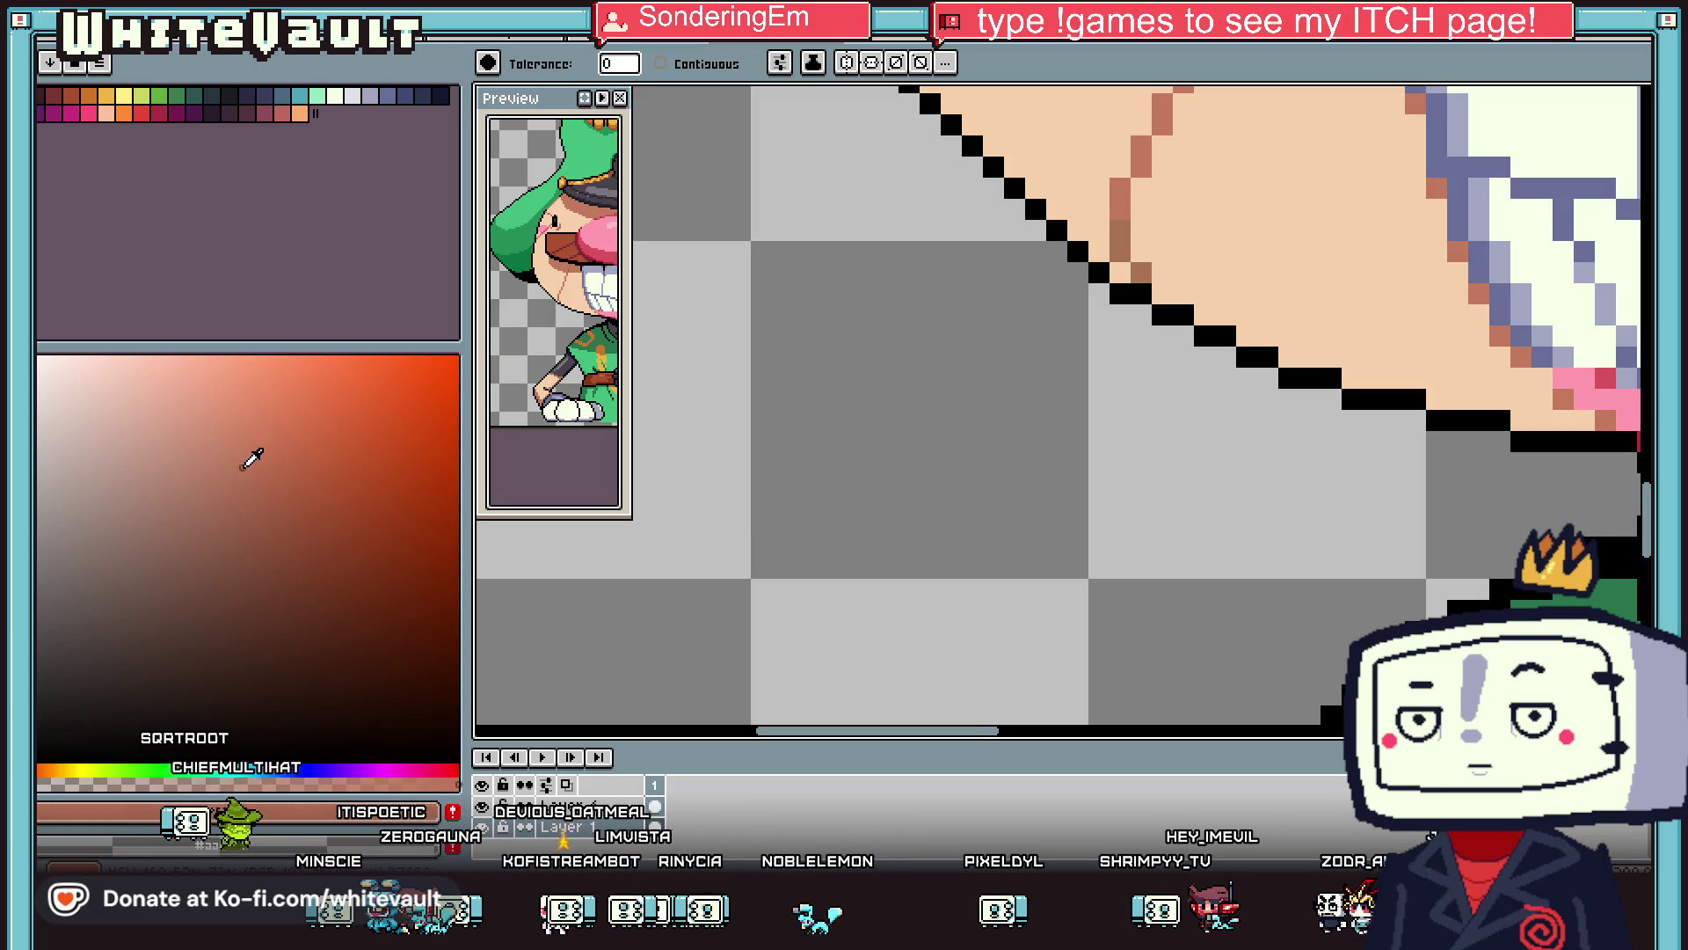
{"action": "left_click", "coordinate": [46, 770]}
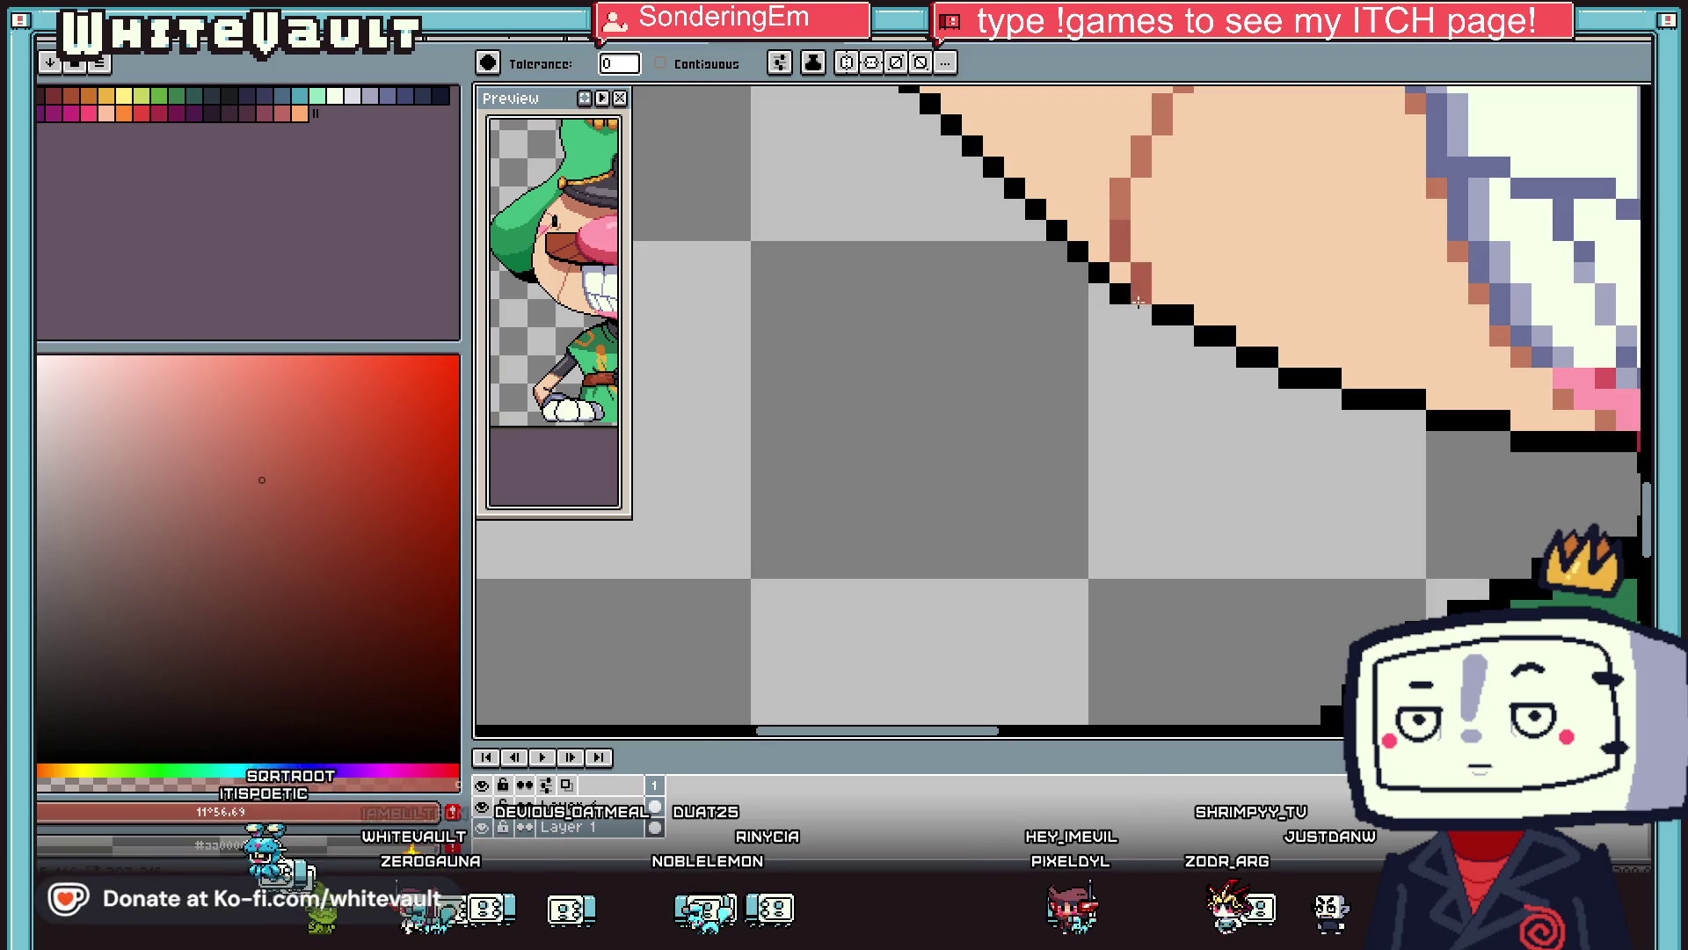
Merge Down the layers three times until only Layer 1 remains.
{"action": "scroll", "coordinate": [1134, 293], "scroll_direction": "down", "scroll_amount": 4}
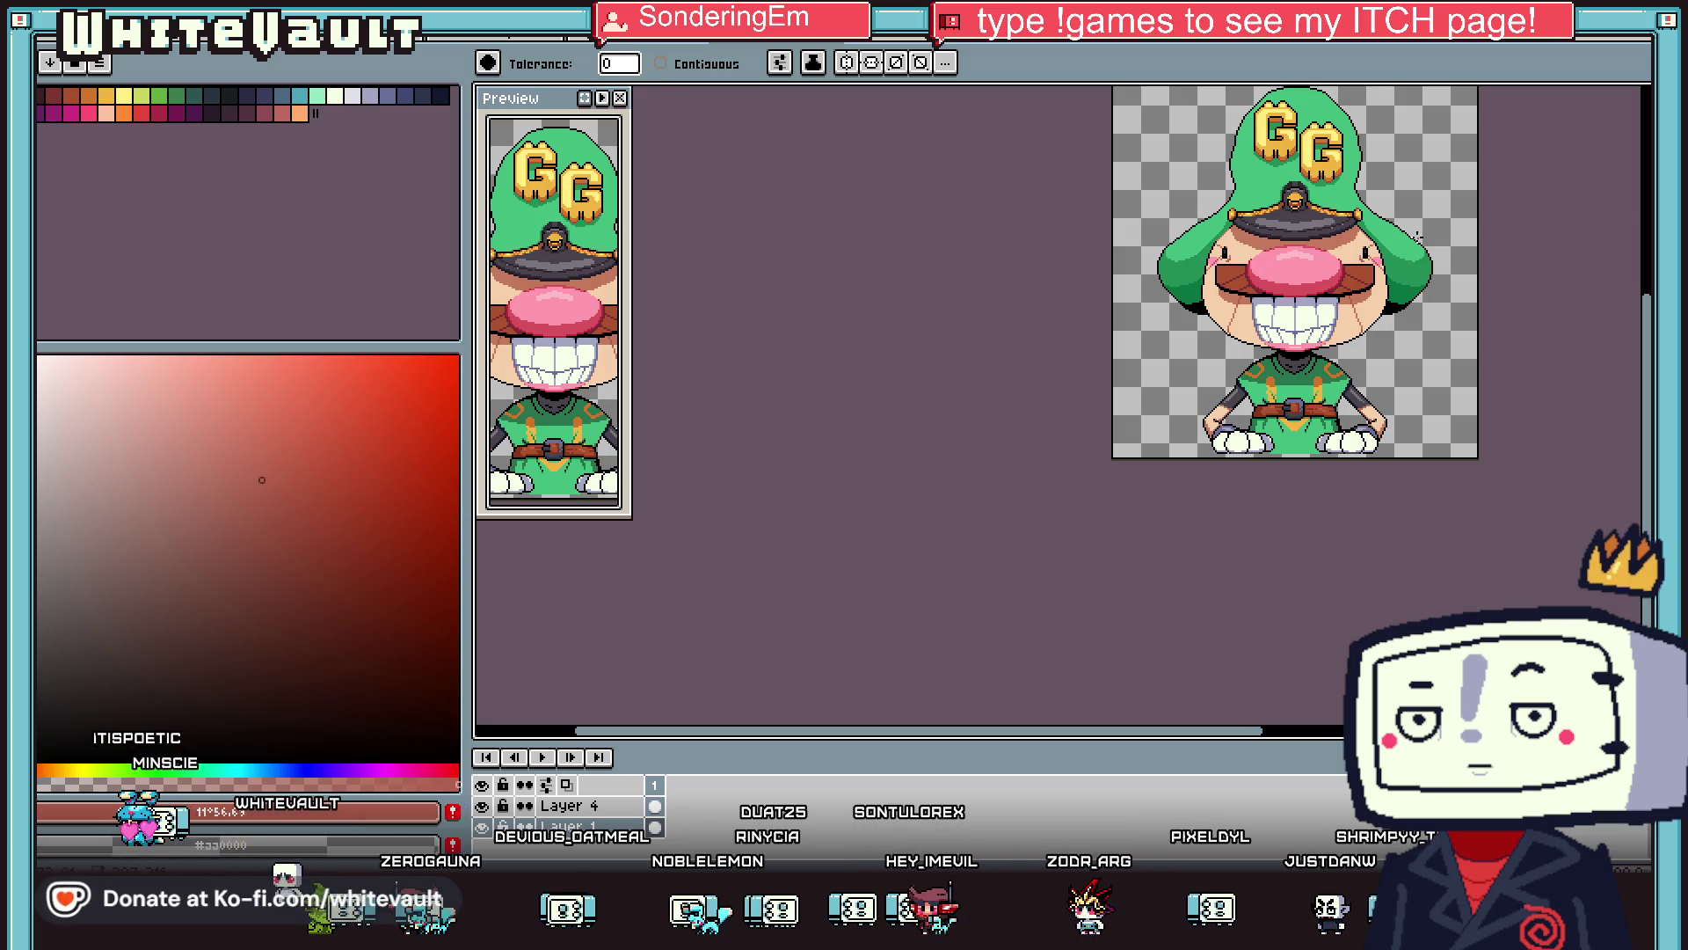
{"action": "scroll", "coordinate": [1417, 236], "scroll_direction": "down", "scroll_amount": 1}
{"action": "scroll", "coordinate": [1417, 236], "scroll_direction": "up", "scroll_amount": 1}
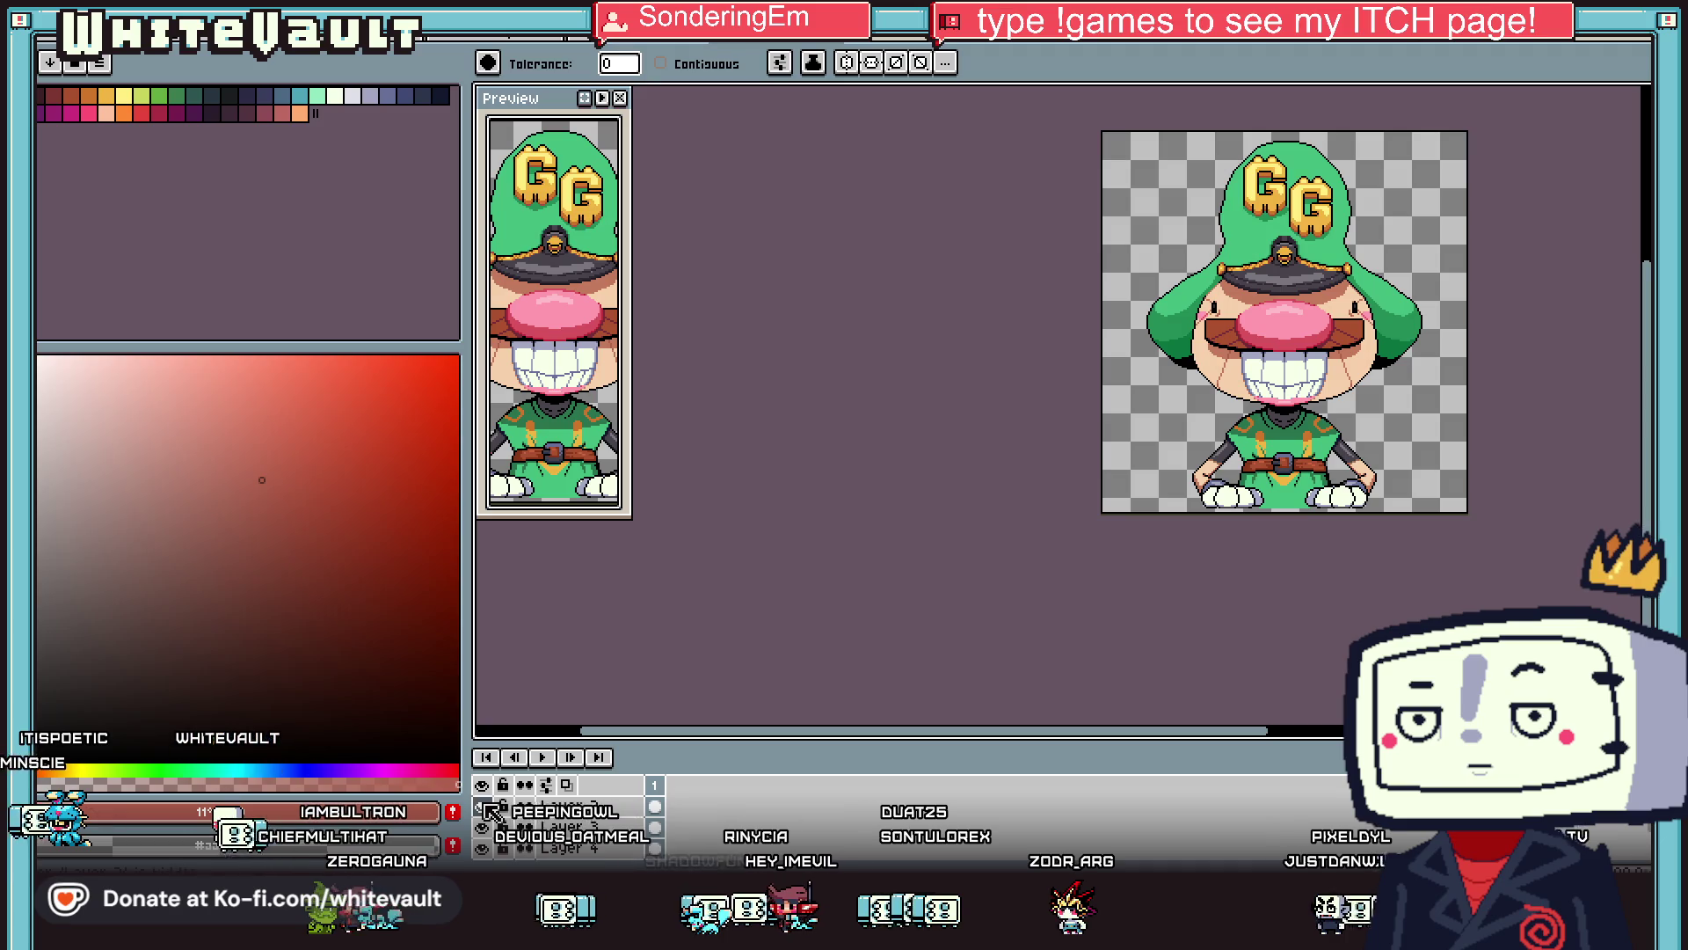
{"action": "right_click", "coordinate": [613, 809]}
{"action": "left_click", "coordinate": [678, 758]}
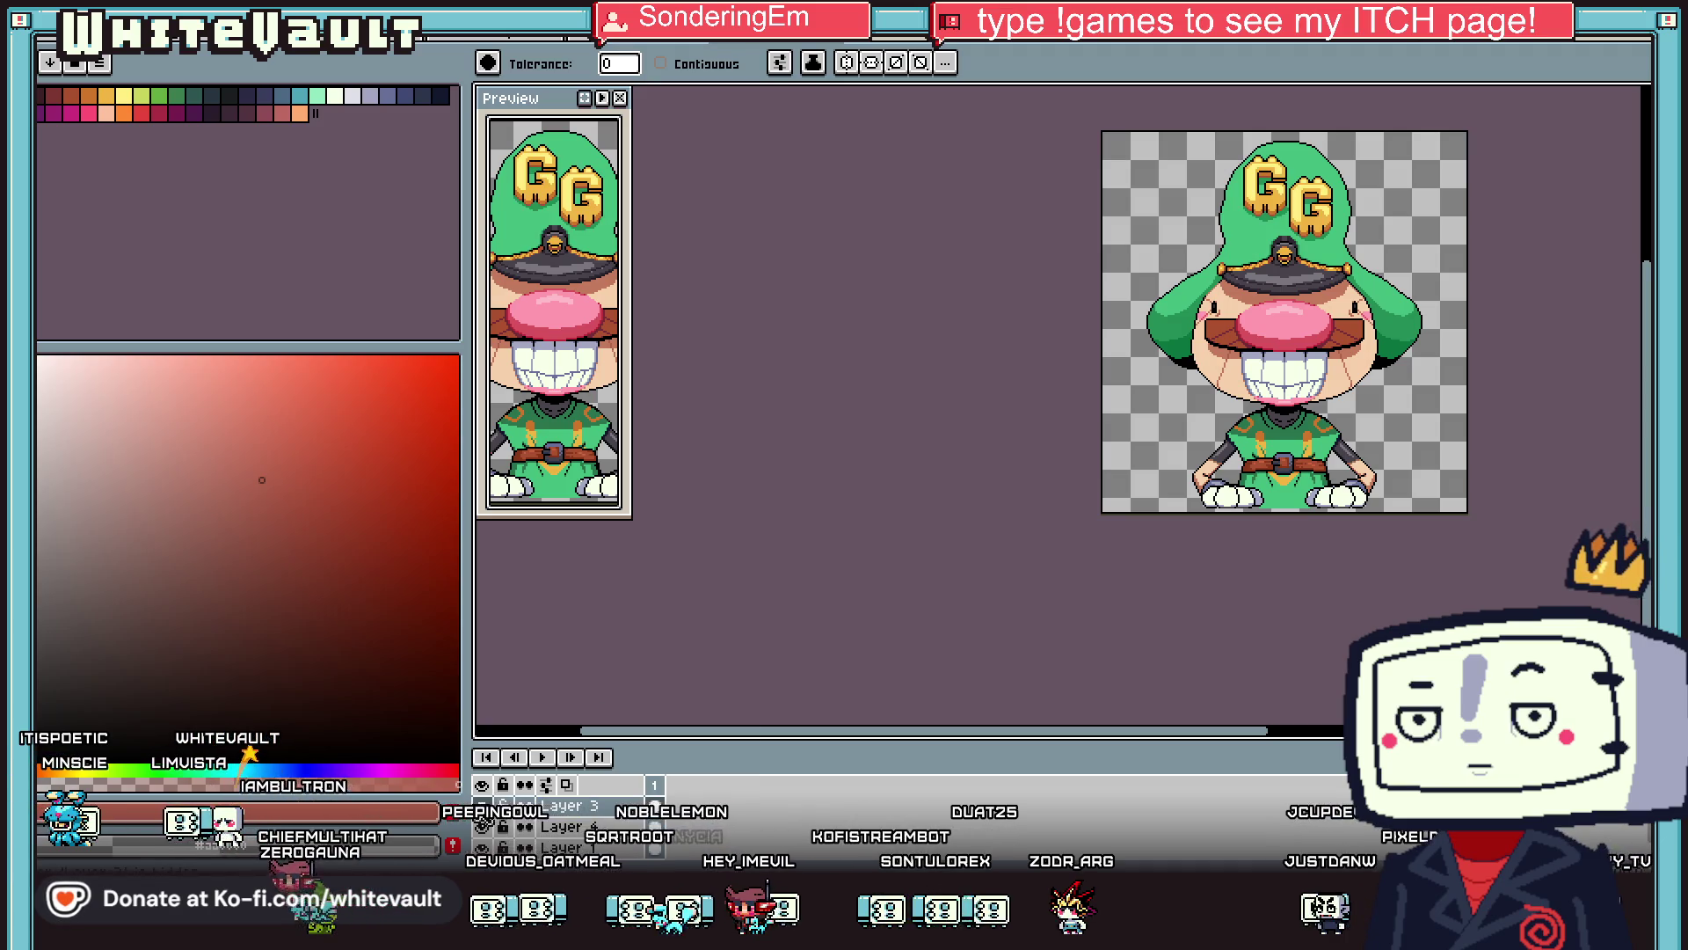
{"action": "right_click", "coordinate": [587, 816]}
{"action": "left_click", "coordinate": [620, 761]}
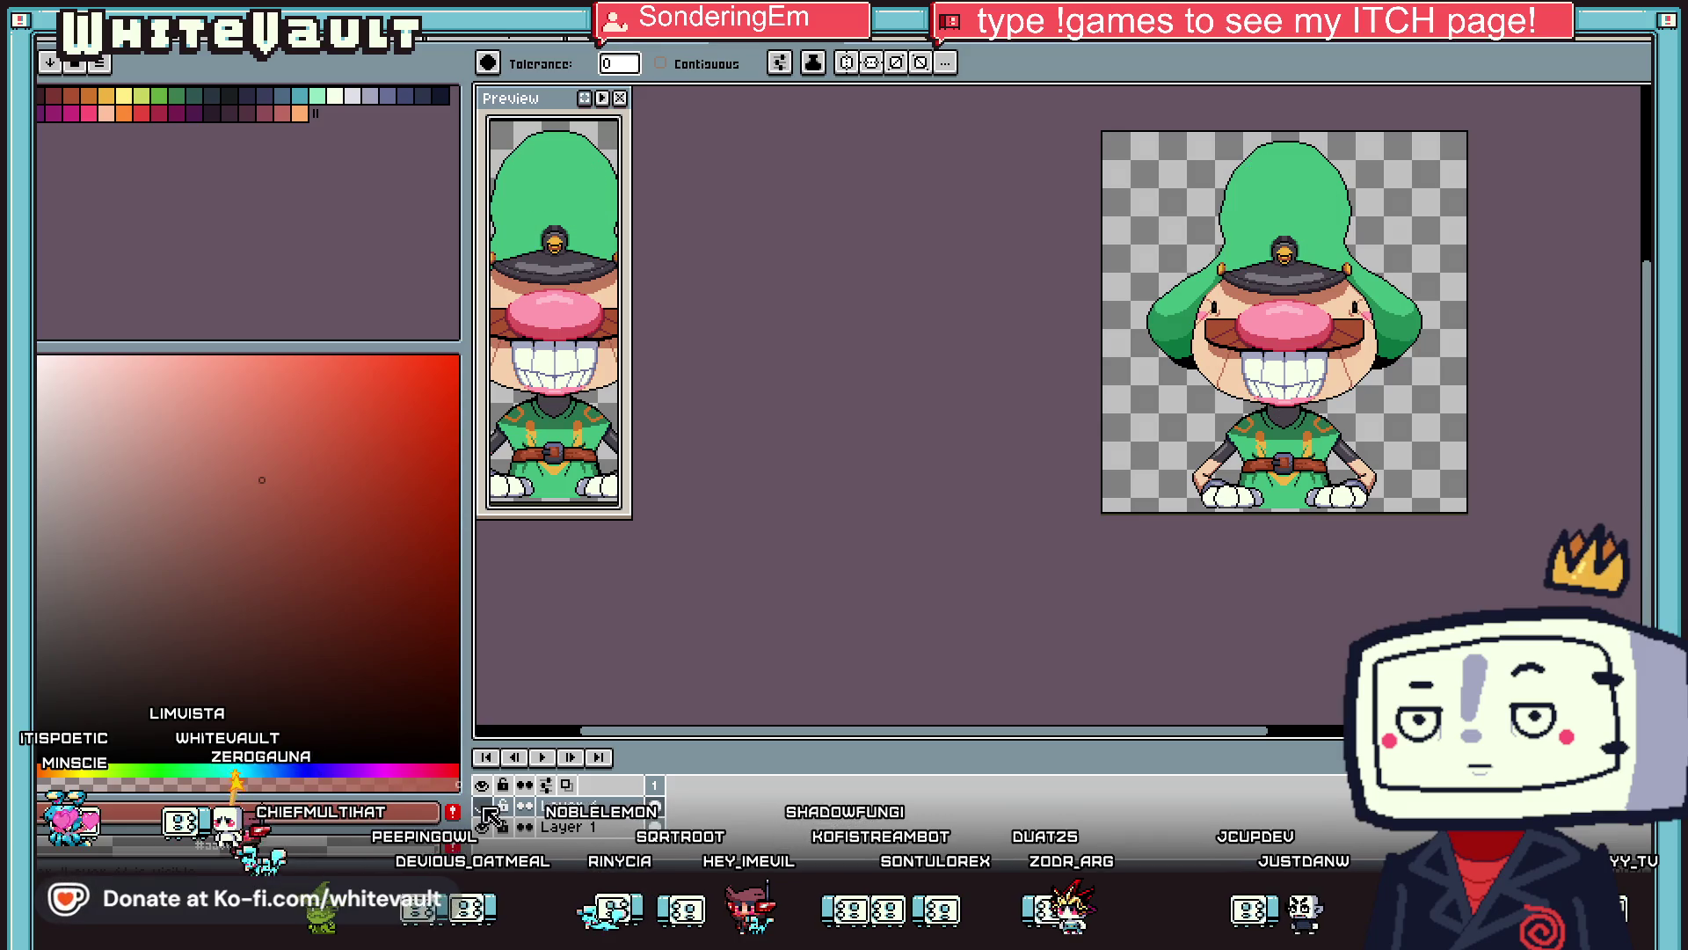
{"action": "right_click", "coordinate": [627, 818]}
{"action": "left_click", "coordinate": [651, 759]}
{"action": "scroll", "coordinate": [1386, 390], "scroll_direction": "down", "scroll_amount": 1}
{"action": "scroll", "coordinate": [1389, 380], "scroll_direction": "up", "scroll_amount": 1}
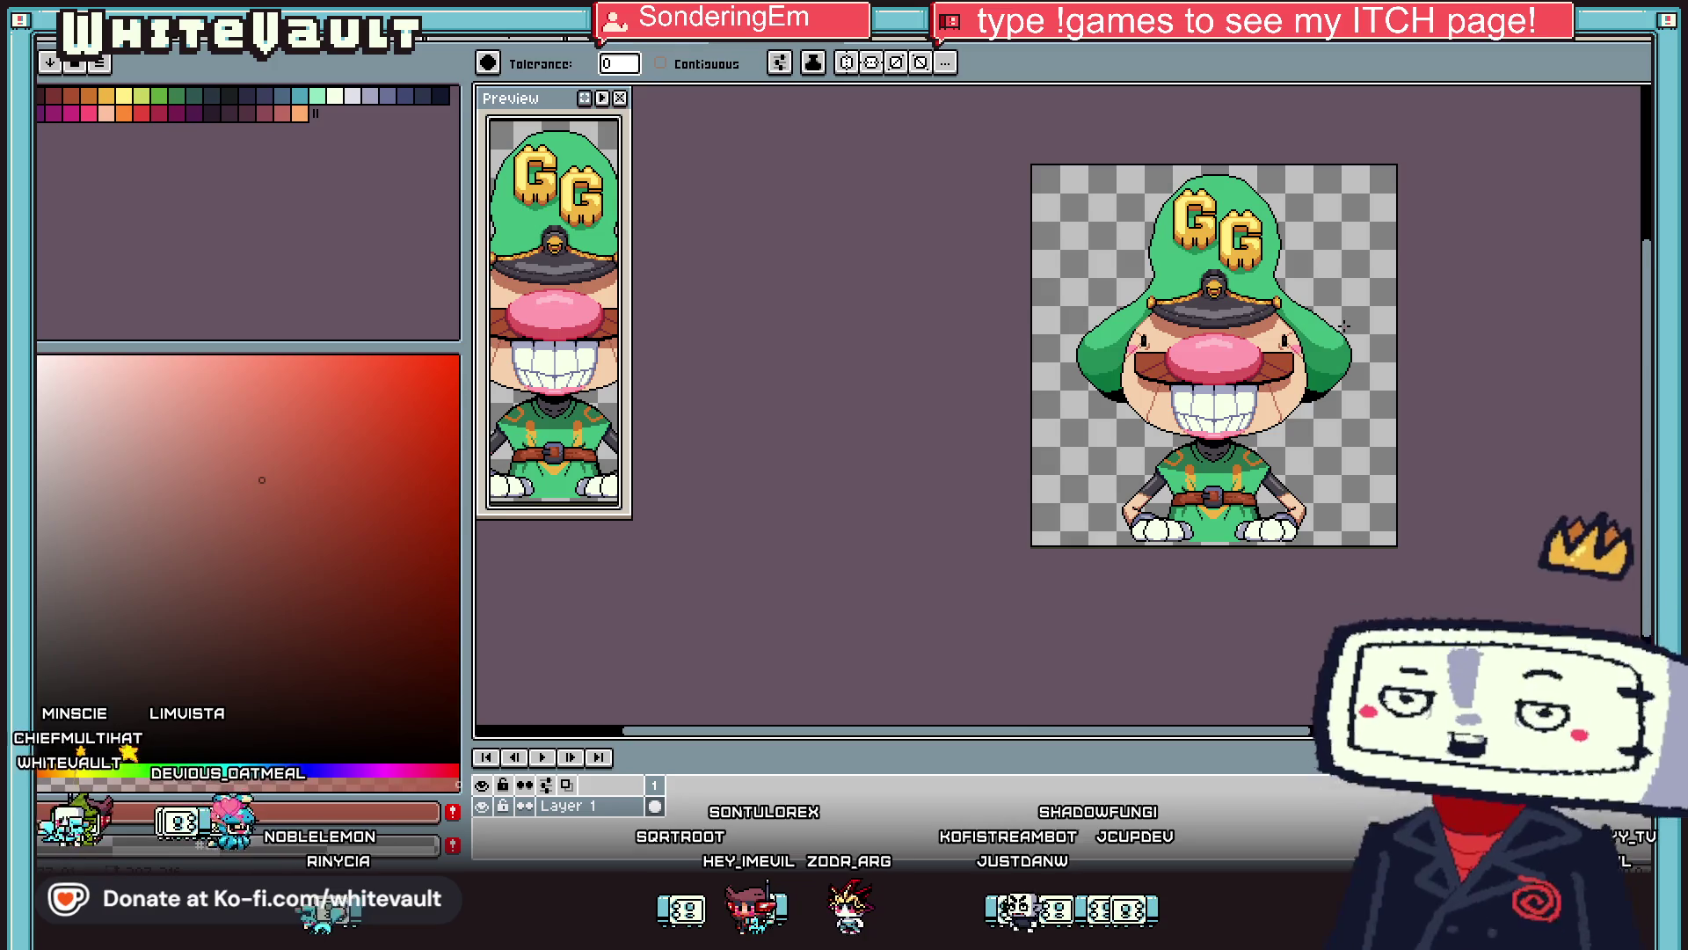
{"action": "scroll", "coordinate": [1338, 328], "scroll_direction": "up", "scroll_amount": 2}
On the side-view sprite, add dark-green shading pixels to the hat and fix a stray pixel.
{"action": "key", "text": "b"}
{"action": "key", "text": "ctrl+Tab"}
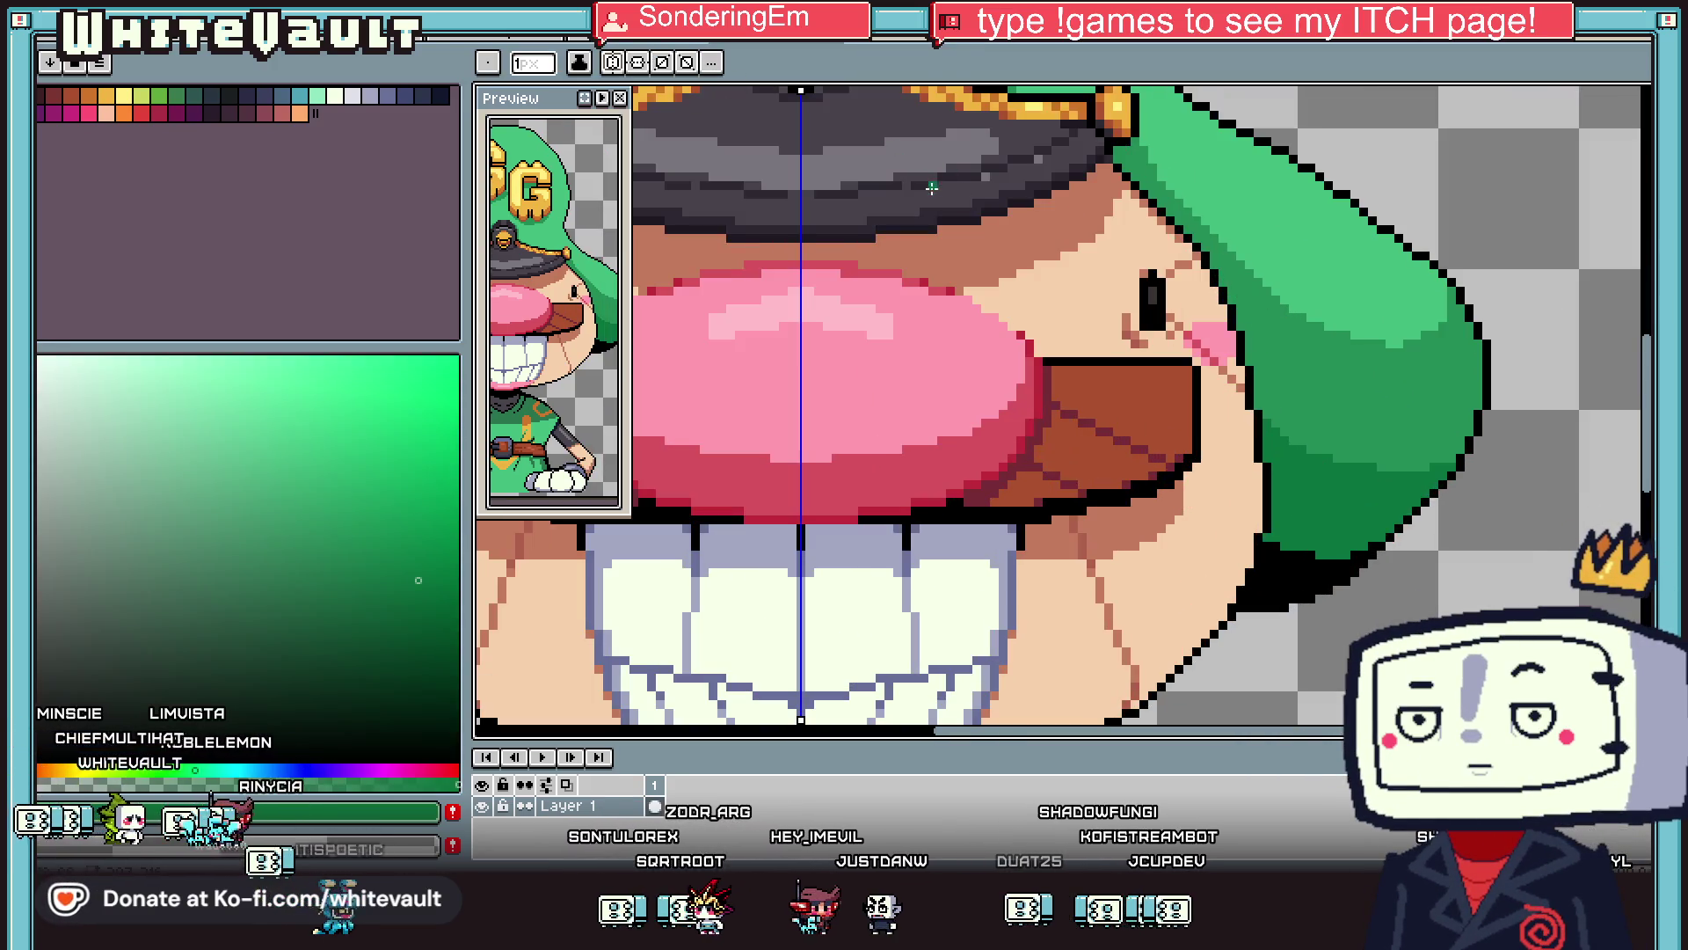
{"action": "scroll", "coordinate": [1220, 213], "scroll_direction": "up", "scroll_amount": 2}
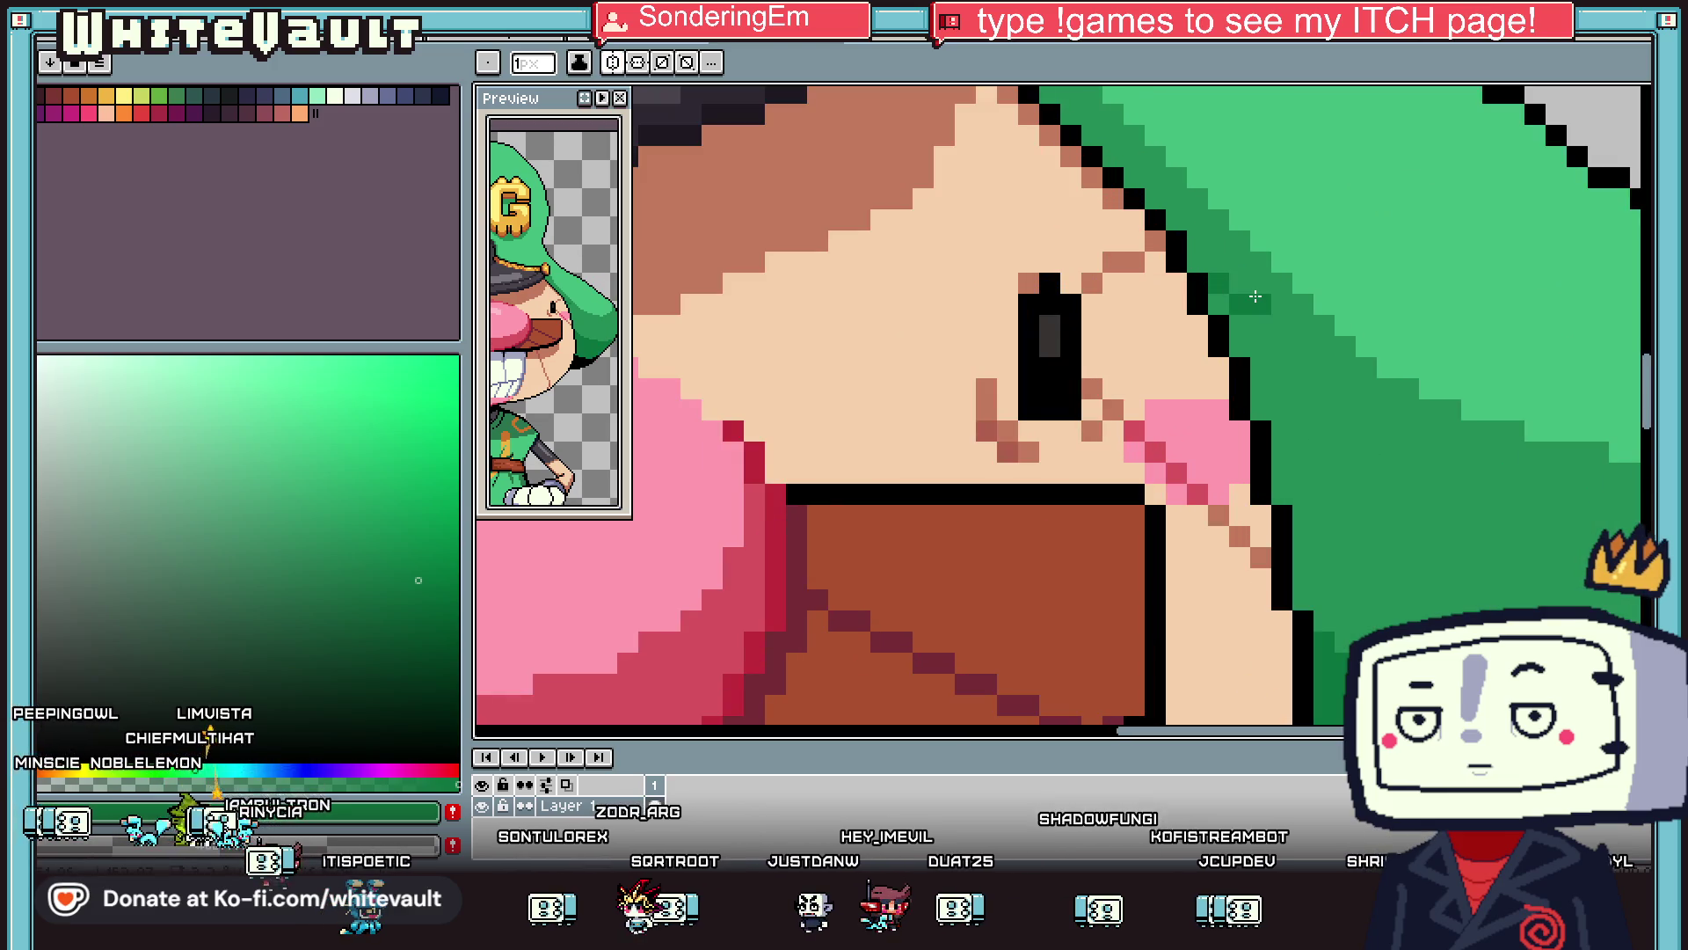
{"action": "left_click", "coordinate": [1276, 317], "text": "shift"}
{"action": "key", "text": "alt"}
{"action": "left_click", "coordinate": [1270, 310], "text": "alt"}
{"action": "key", "text": "ctrl+Tab"}
{"action": "key", "text": "ctrl+shift+Tab"}
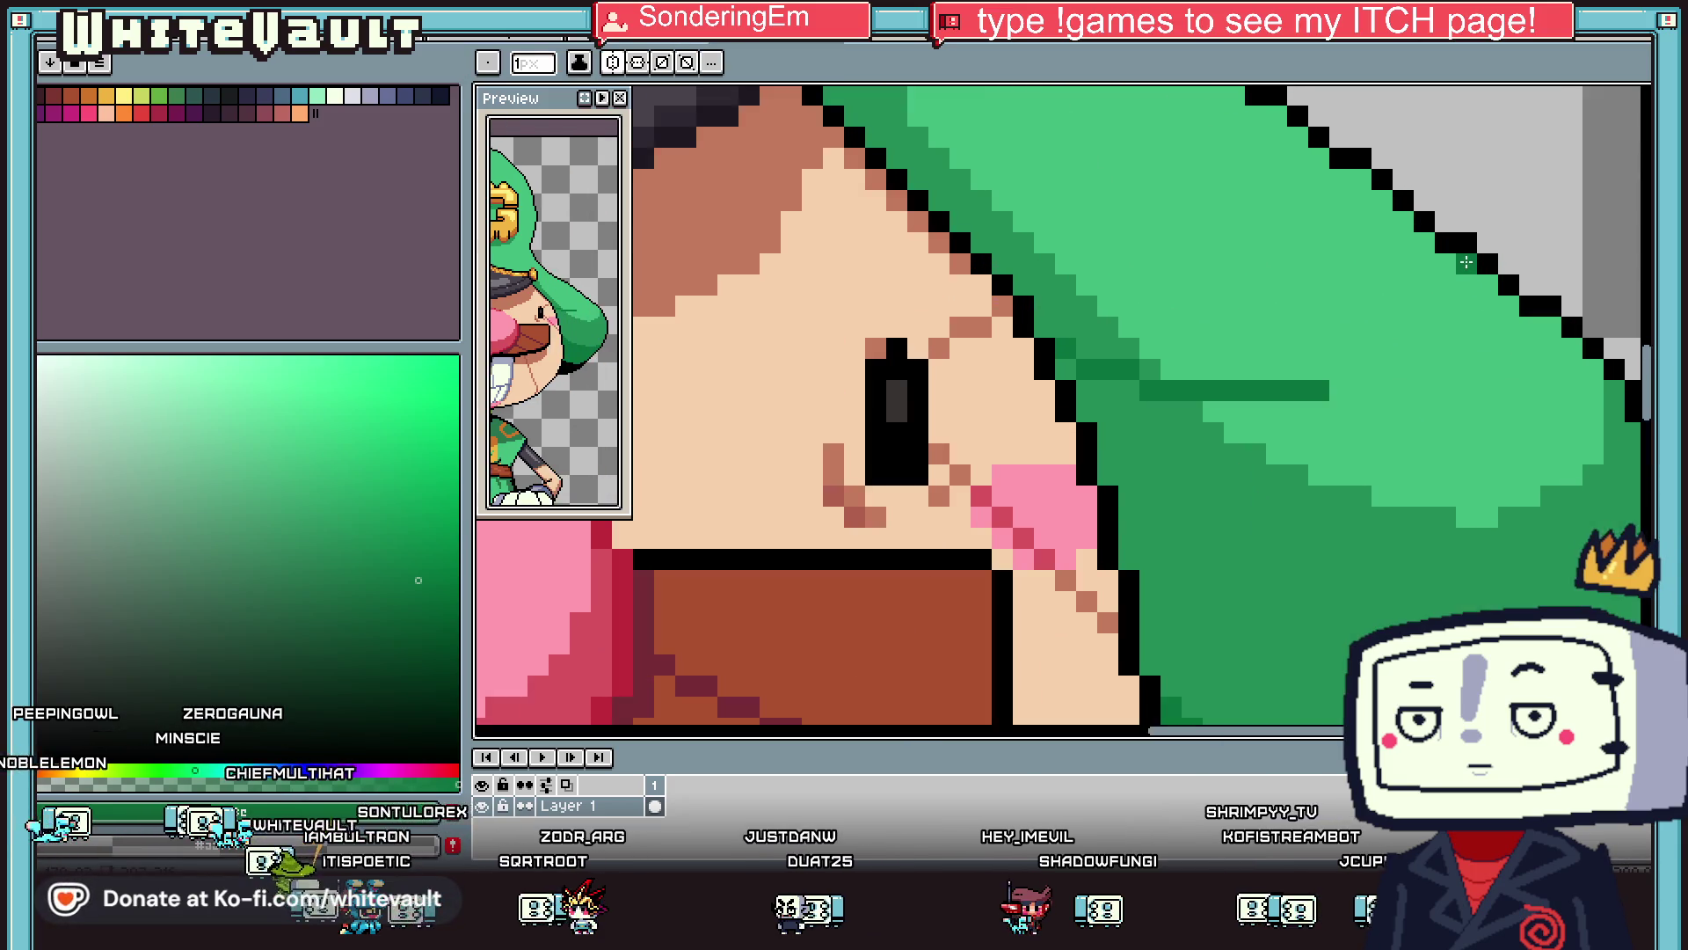
{"action": "scroll", "coordinate": [1443, 310], "scroll_direction": "up", "scroll_amount": 1}
{"action": "left_click", "coordinate": [1443, 311]}
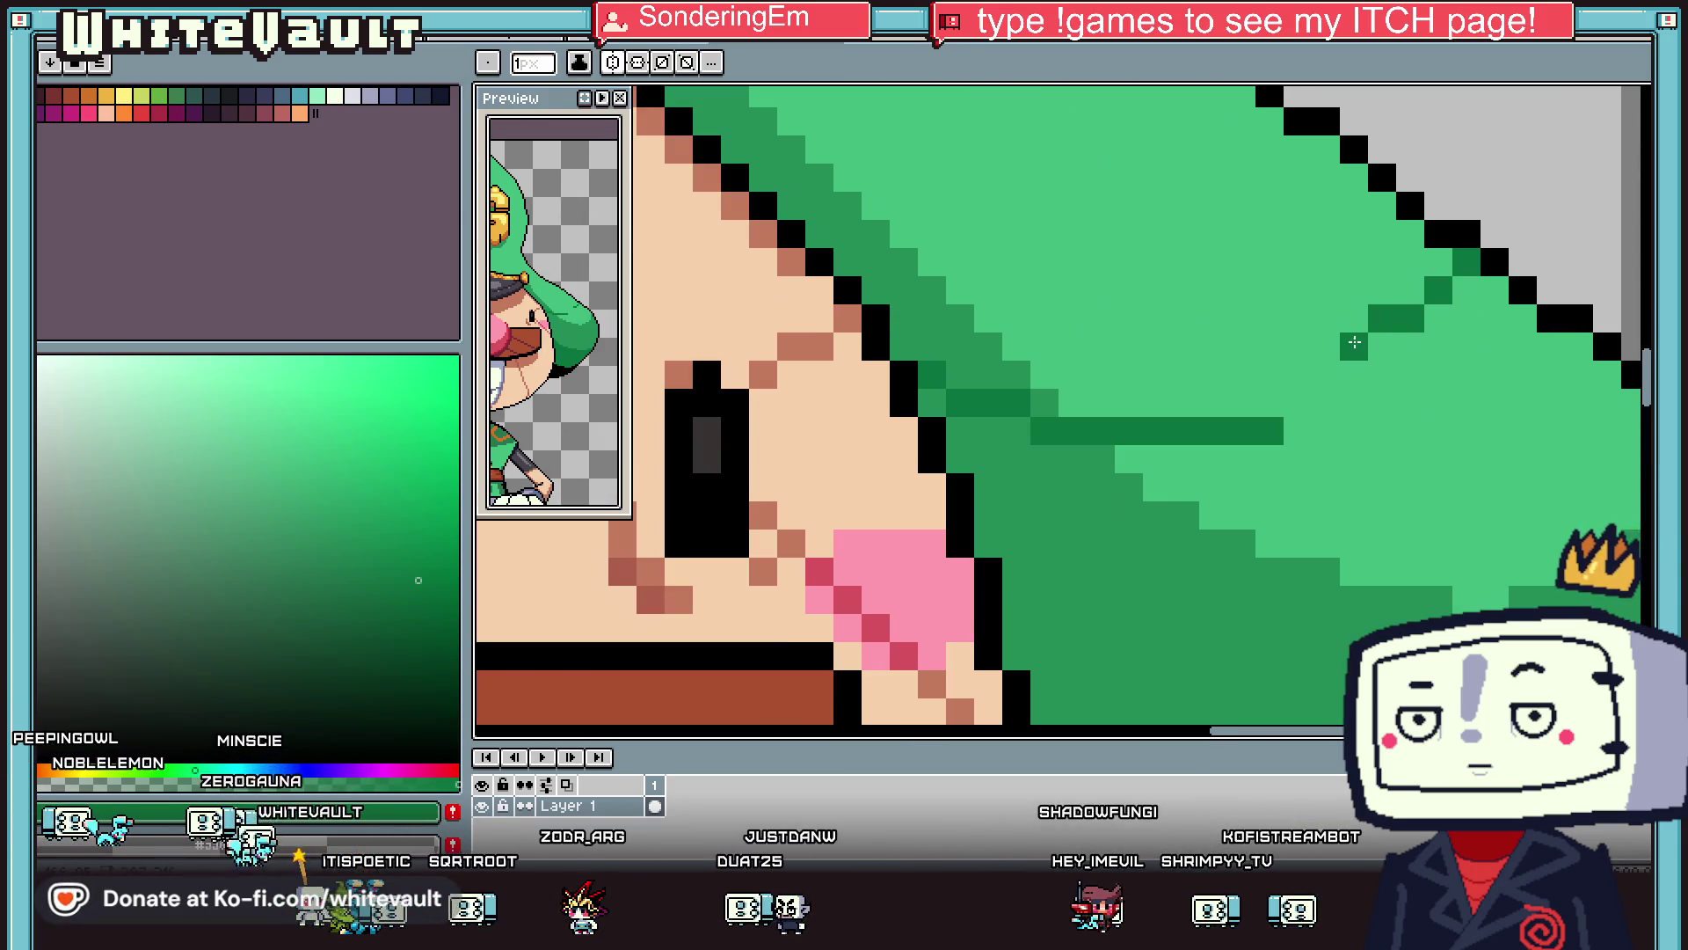
{"action": "left_click", "coordinate": [1204, 426]}
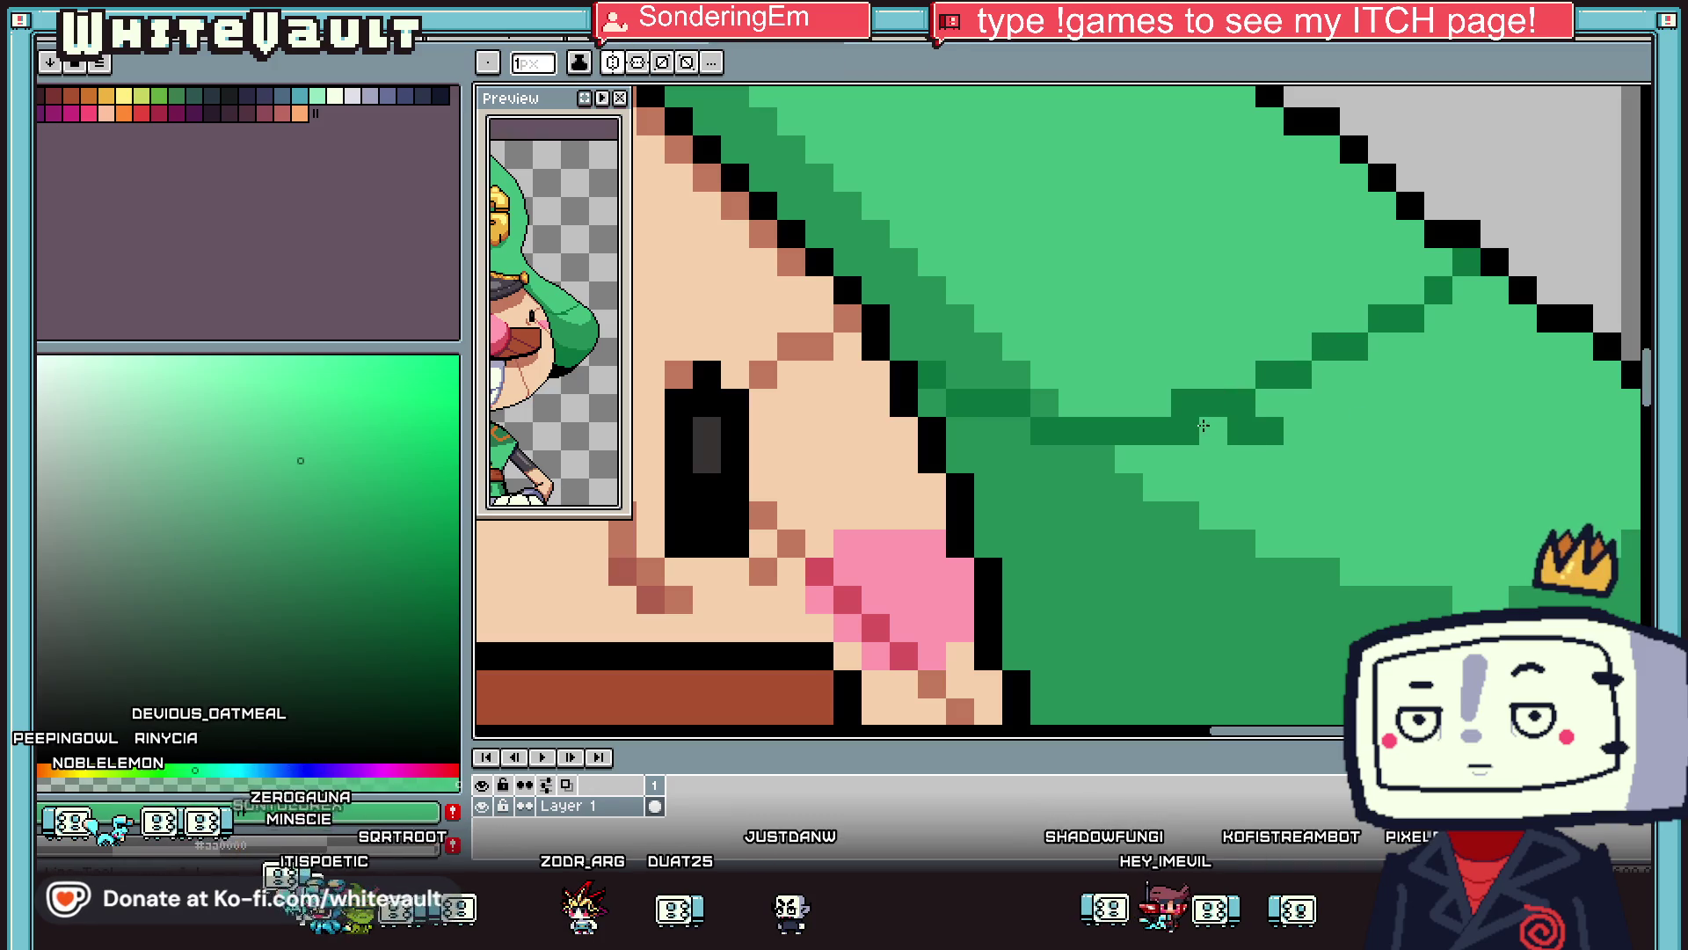
Draw a darker green shading line beside the front sprite's right brim trim.
{"action": "scroll", "coordinate": [1300, 429], "scroll_direction": "down", "scroll_amount": 5}
{"action": "key", "text": "i"}
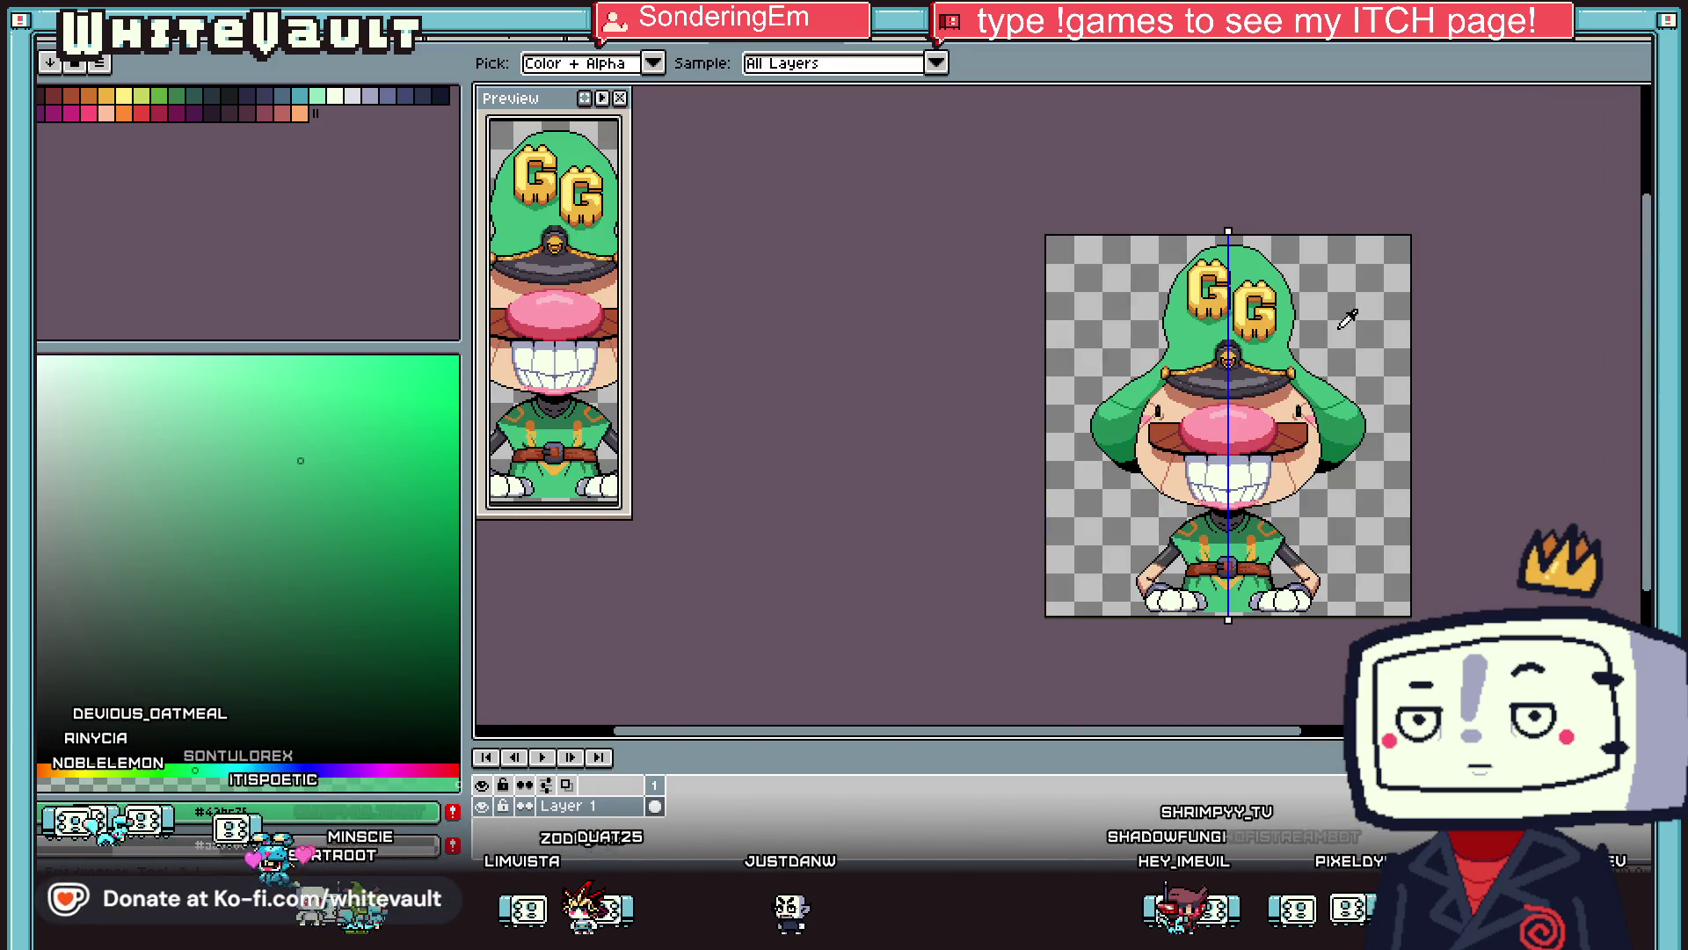
{"action": "scroll", "coordinate": [1310, 339], "scroll_direction": "up", "scroll_amount": 3}
{"action": "left_click", "coordinate": [1368, 617]}
{"action": "key", "text": "b"}
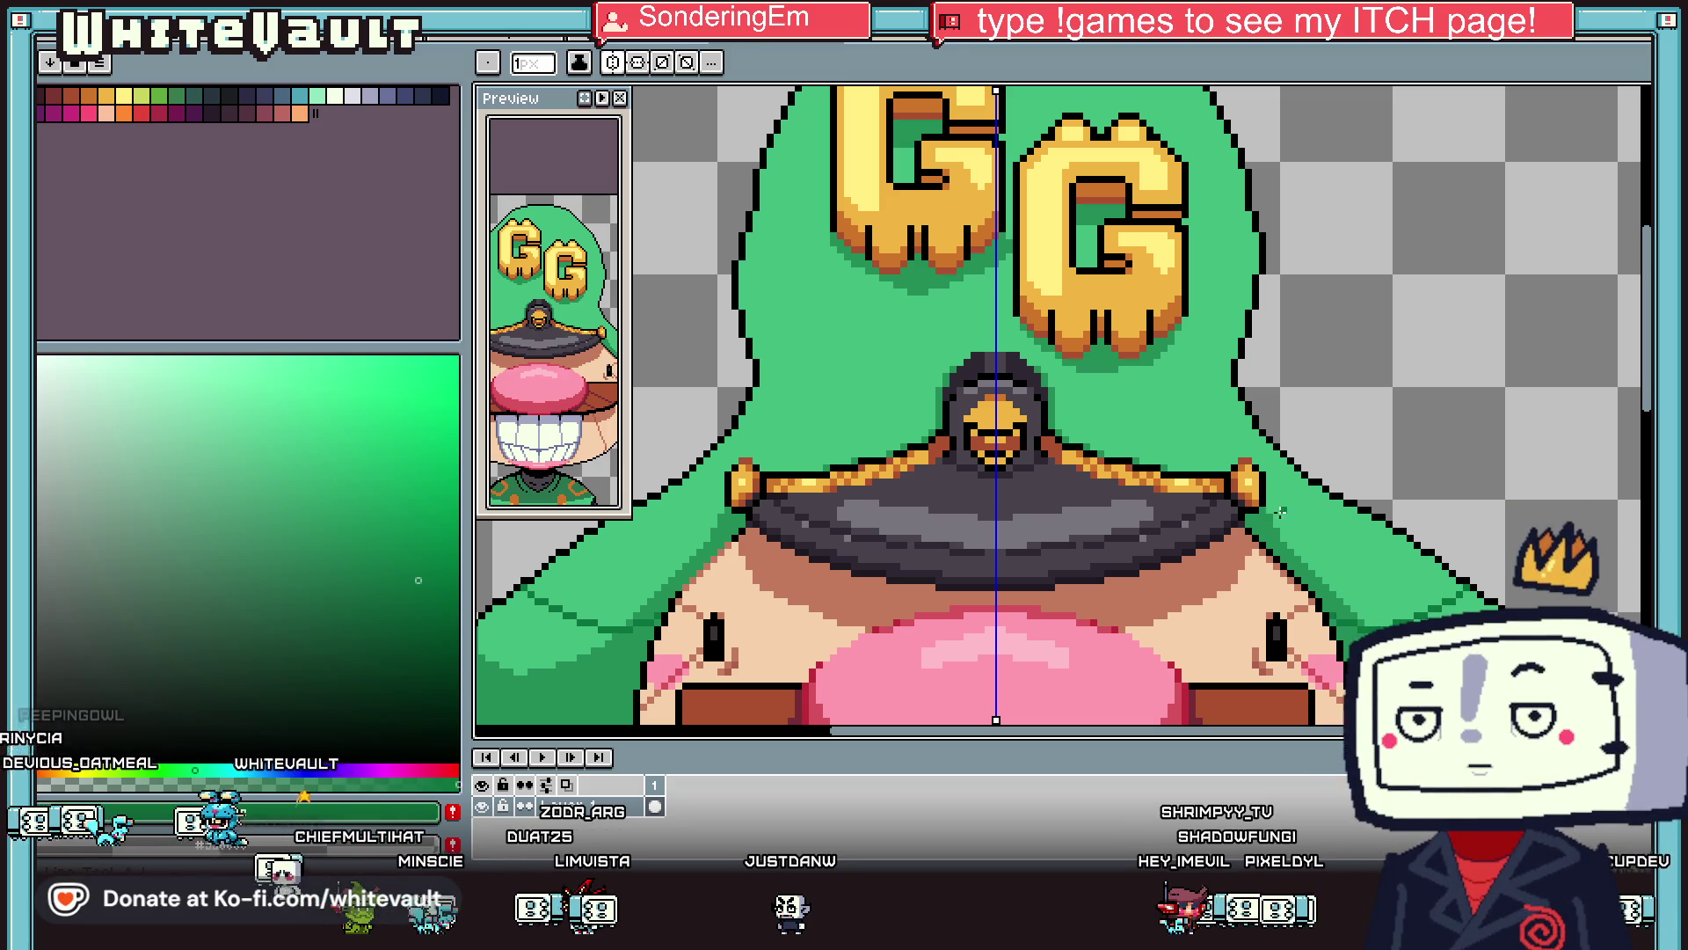
{"action": "scroll", "coordinate": [1270, 491], "scroll_direction": "up", "scroll_amount": 2}
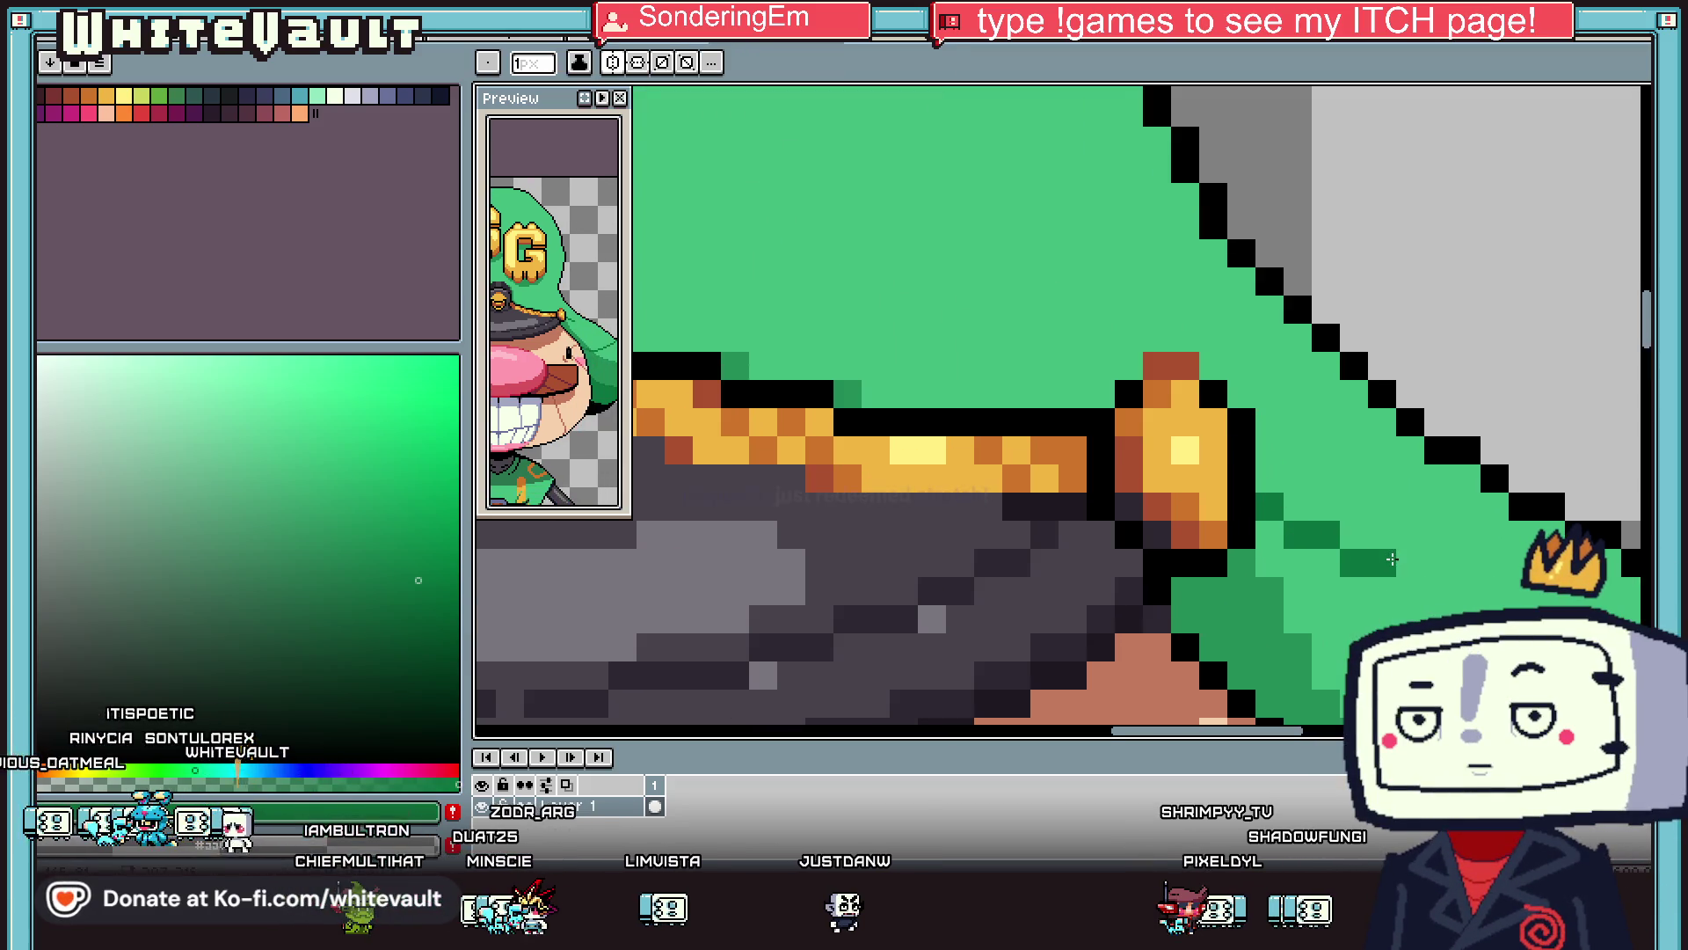
{"action": "left_click_drag", "start_coordinate": [1403, 588], "coordinate": [1525, 563]}
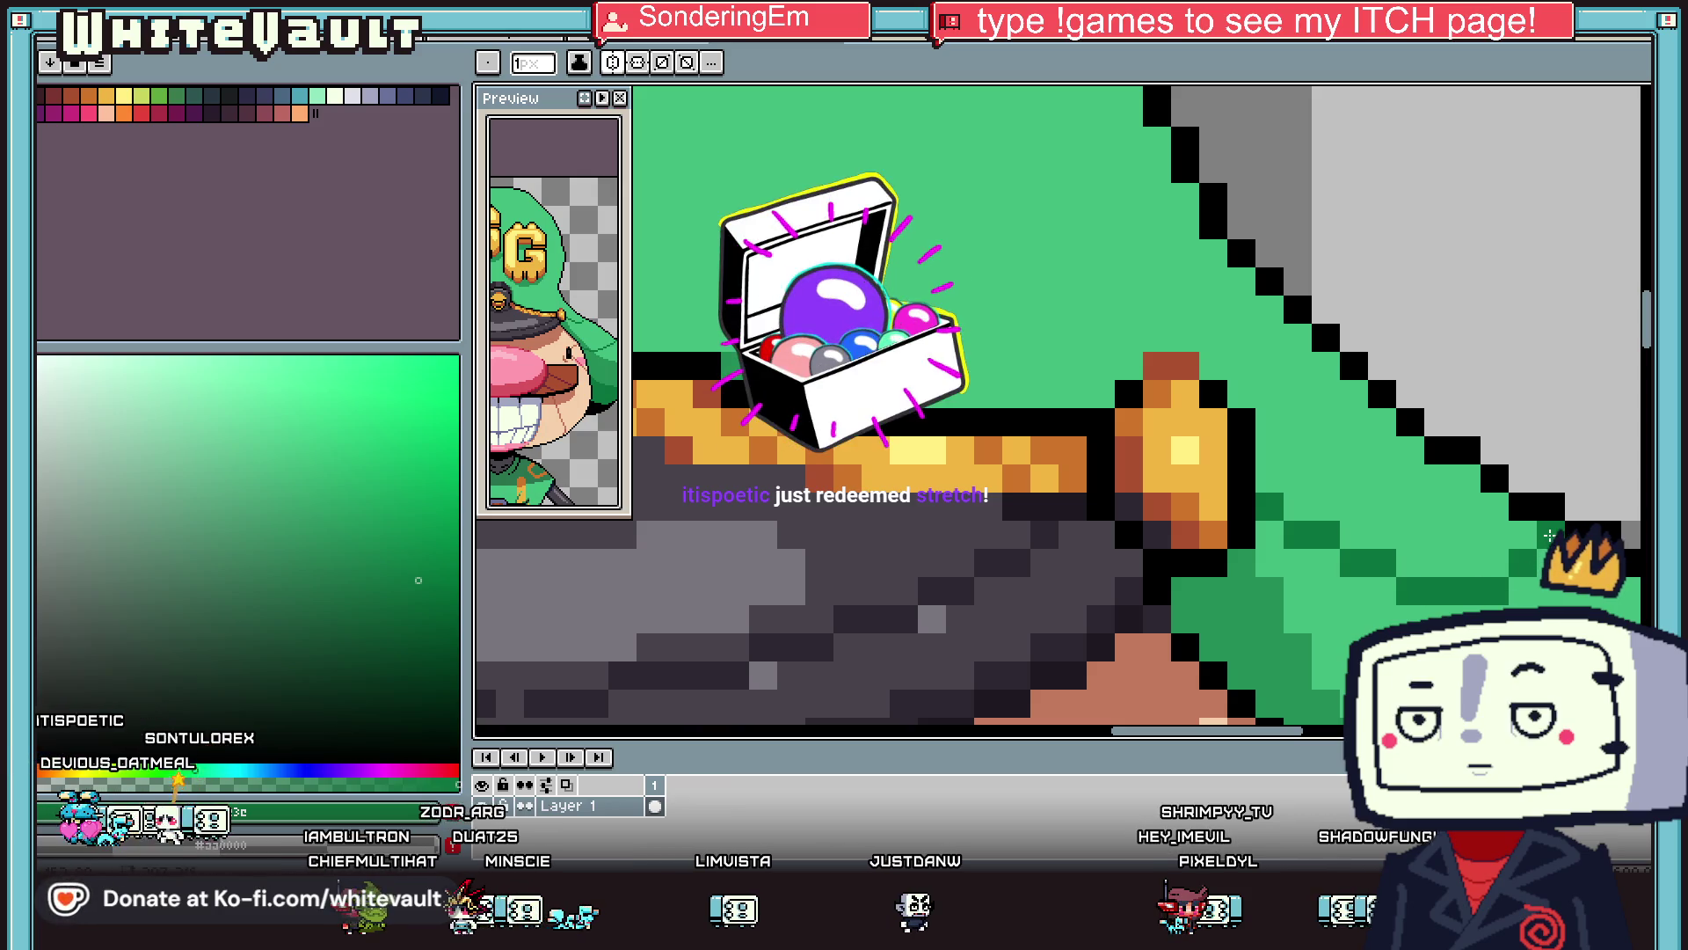
Paint a lighter green line along the hat beside the trim.
{"action": "key", "text": "i"}
{"action": "scroll", "coordinate": [1503, 487], "scroll_direction": "down", "scroll_amount": 2}
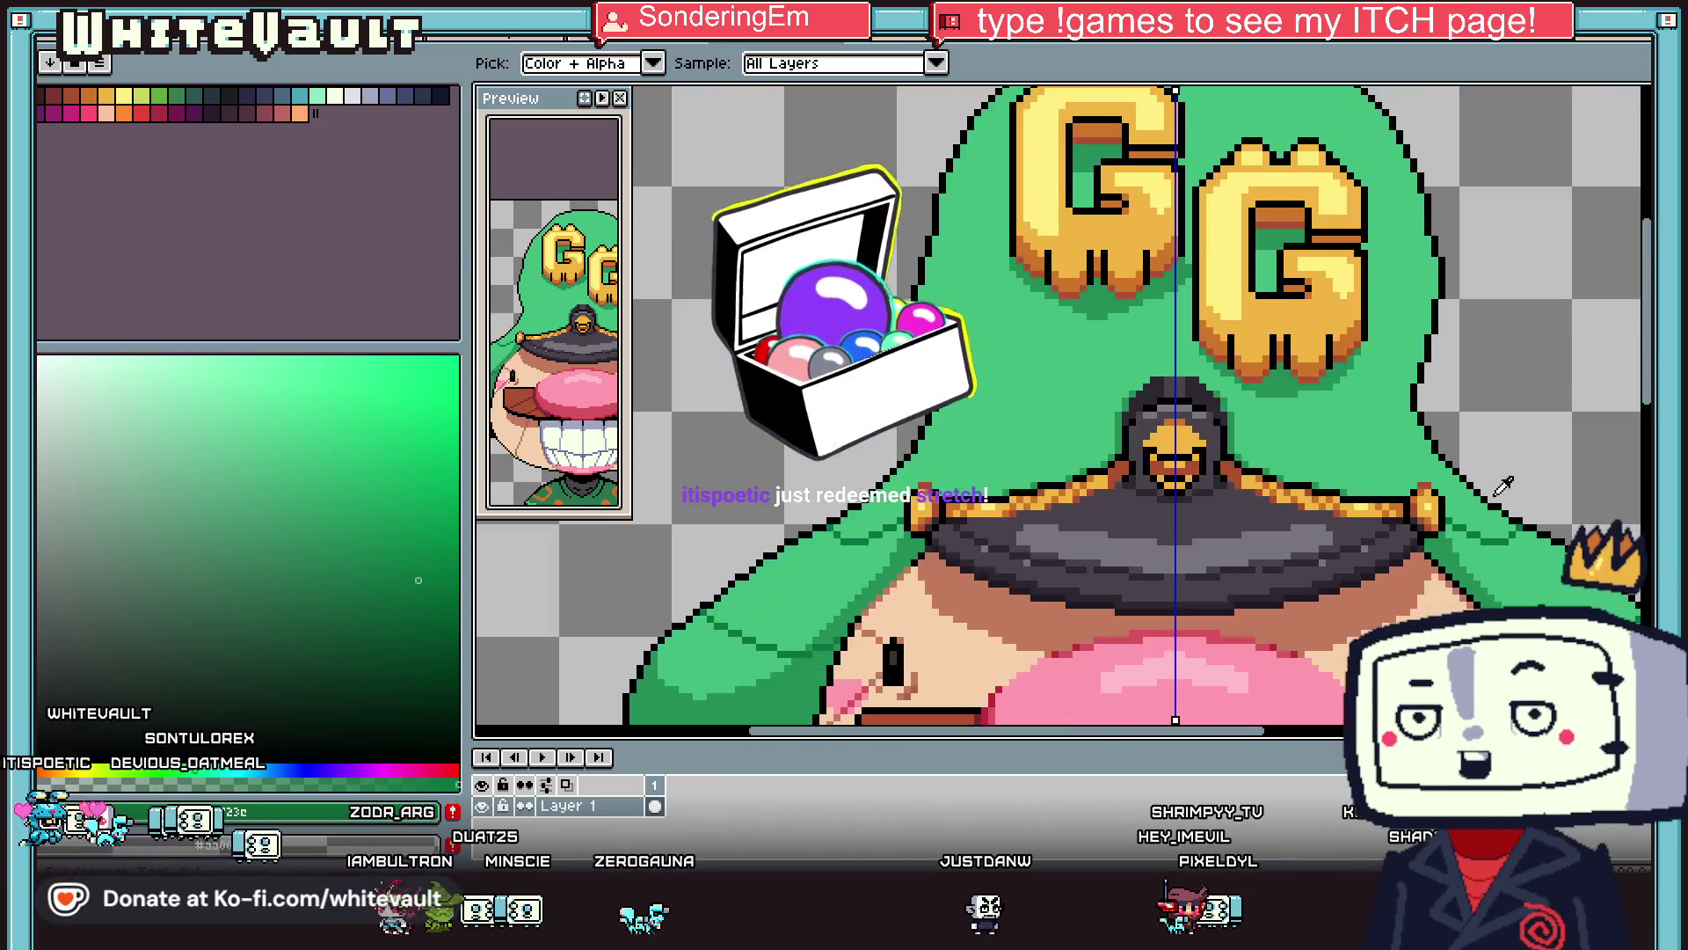
{"action": "left_click", "coordinate": [1503, 486]}
{"action": "scroll", "coordinate": [1503, 486], "scroll_direction": "down", "scroll_amount": 2}
{"action": "scroll", "coordinate": [1406, 519], "scroll_direction": "up", "scroll_amount": 4}
{"action": "key", "text": "b"}
{"action": "scroll", "coordinate": [1399, 512], "scroll_direction": "up", "scroll_amount": 1}
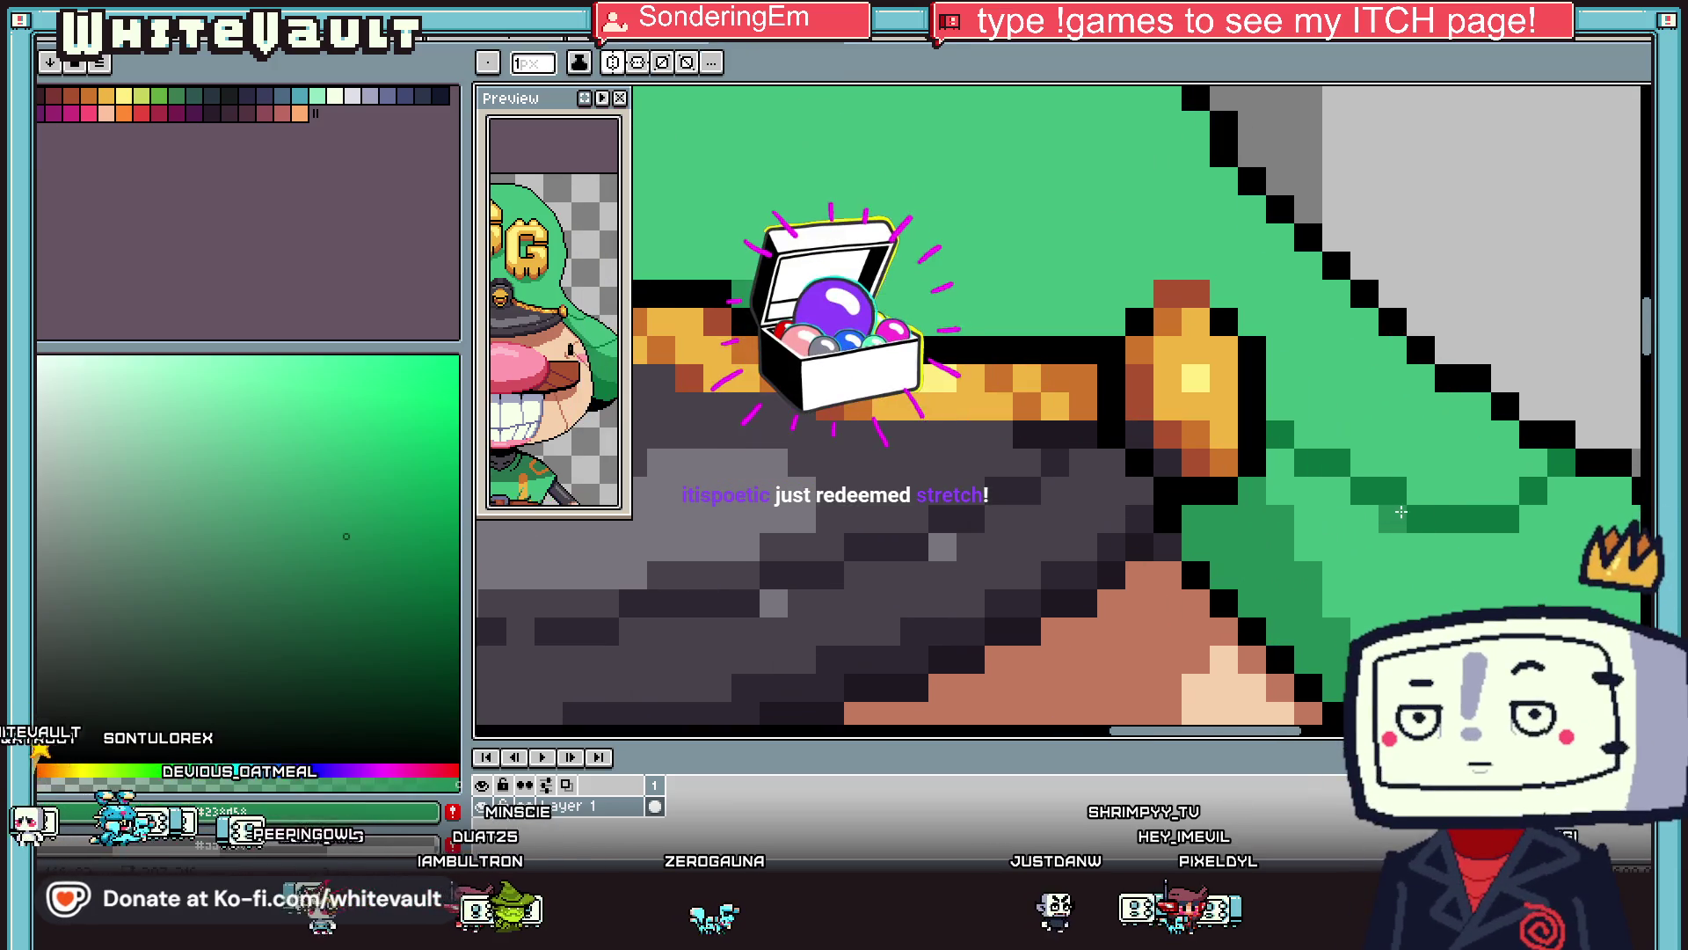
{"action": "left_click_drag", "start_coordinate": [1399, 512], "coordinate": [1508, 486]}
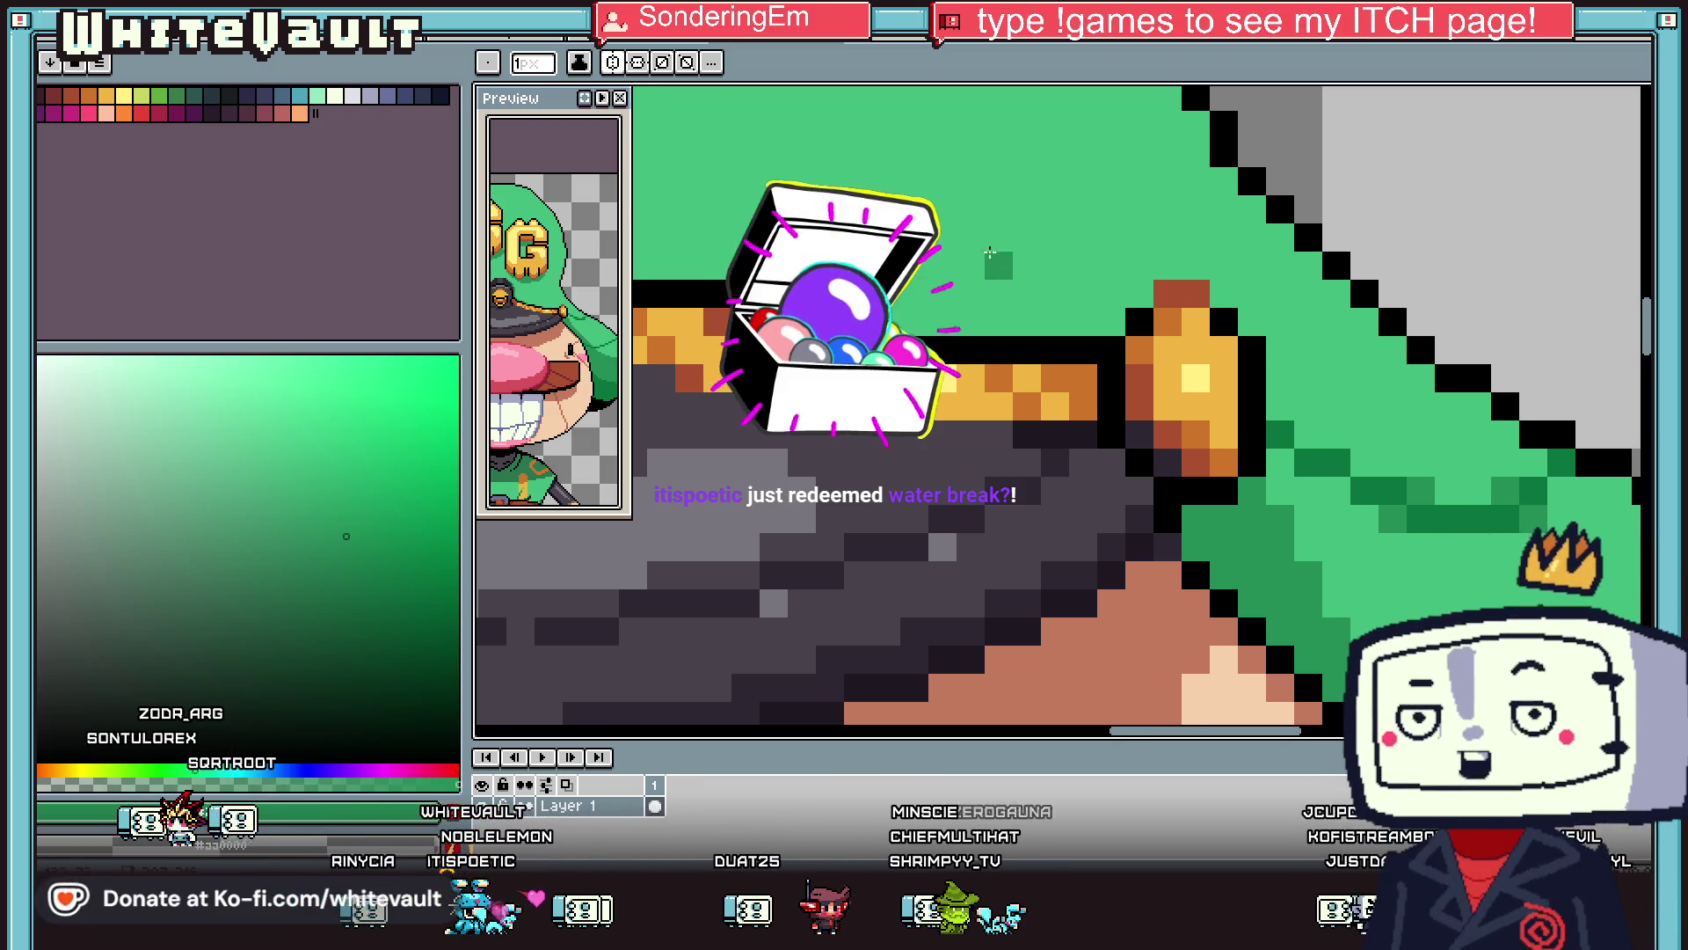
Add two dark-green #0a723c pixels along the hat edge.
{"action": "scroll", "coordinate": [1209, 350], "scroll_direction": "down", "scroll_amount": 5}
{"action": "scroll", "coordinate": [1209, 352], "scroll_direction": "up", "scroll_amount": 2}
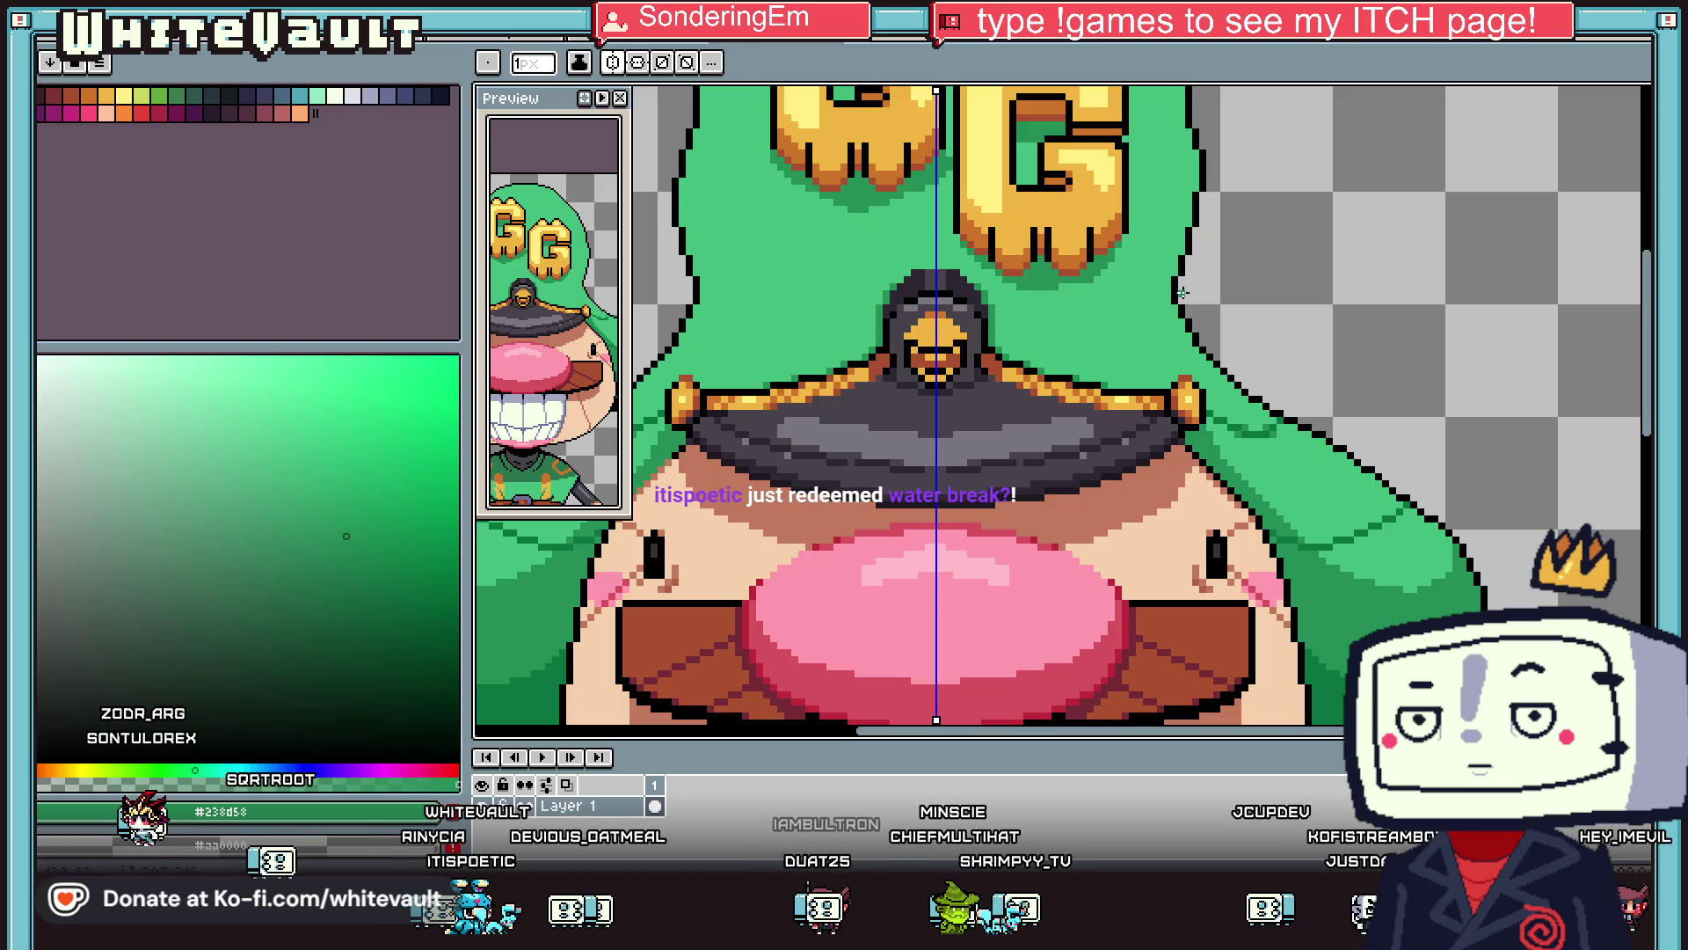
{"action": "key", "text": "i"}
{"action": "scroll", "coordinate": [1234, 381], "scroll_direction": "up", "scroll_amount": 3}
{"action": "left_click", "coordinate": [1189, 365]}
{"action": "key", "text": "b"}
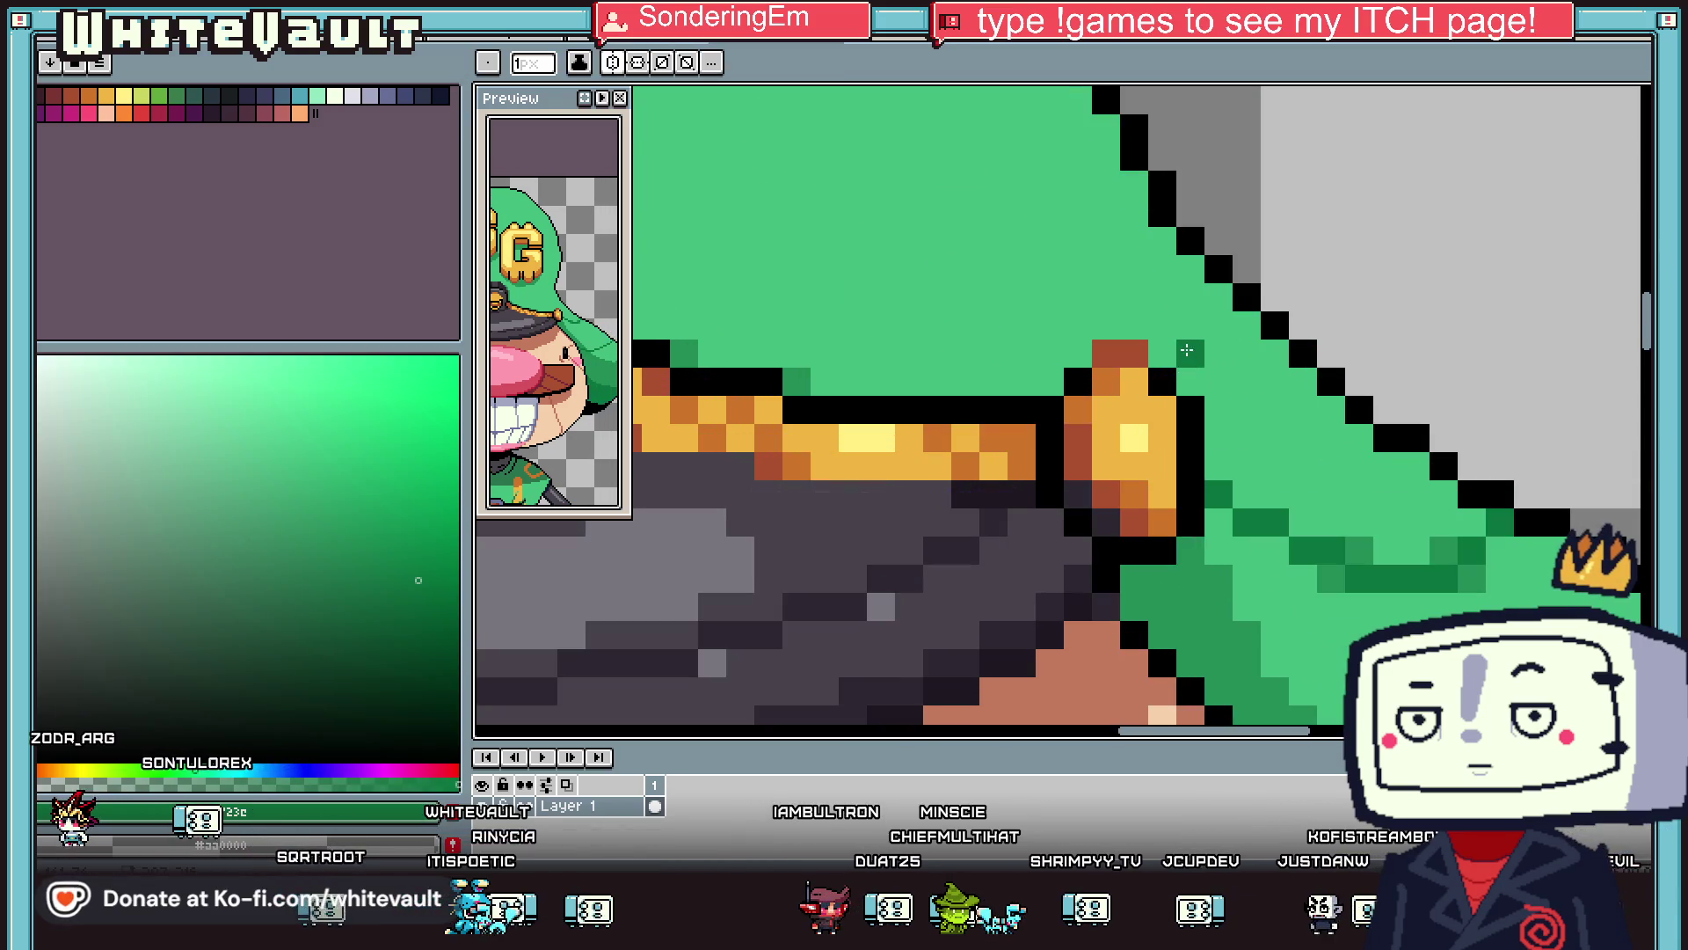
{"action": "left_click_drag", "start_coordinate": [1188, 353], "coordinate": [1217, 325]}
Paint a lighter green #23a858 pixel on the hat edge.
{"action": "key", "text": "i"}
{"action": "left_click", "coordinate": [1226, 353]}
{"action": "key", "text": "b"}
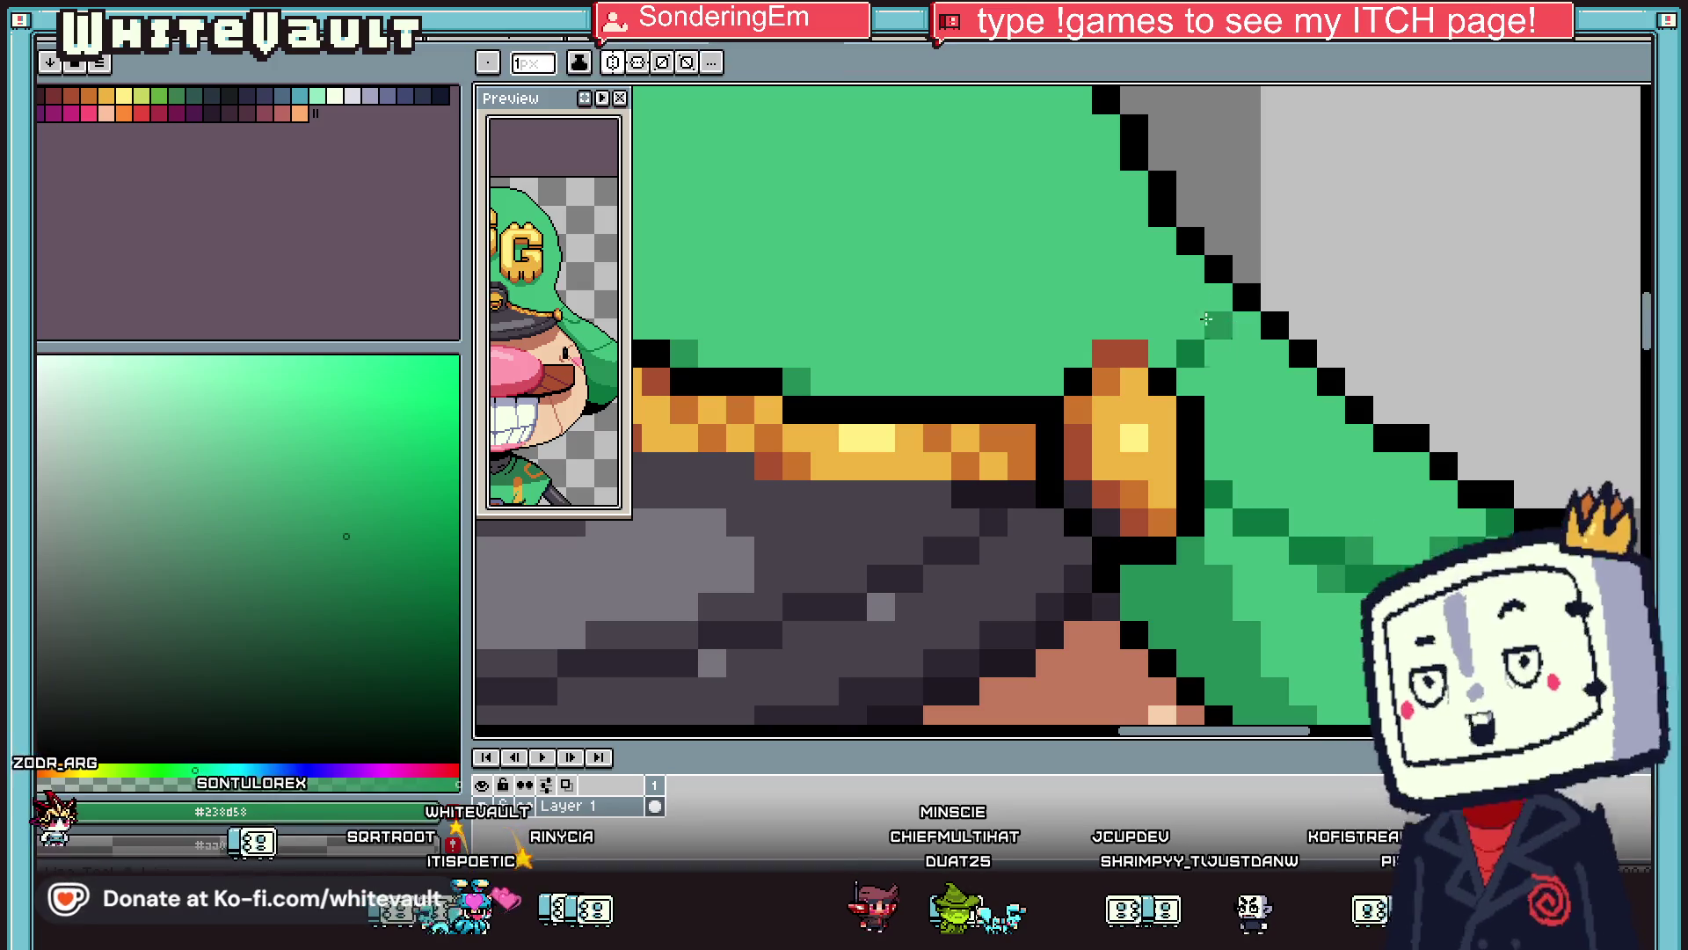
{"action": "key", "text": "i"}
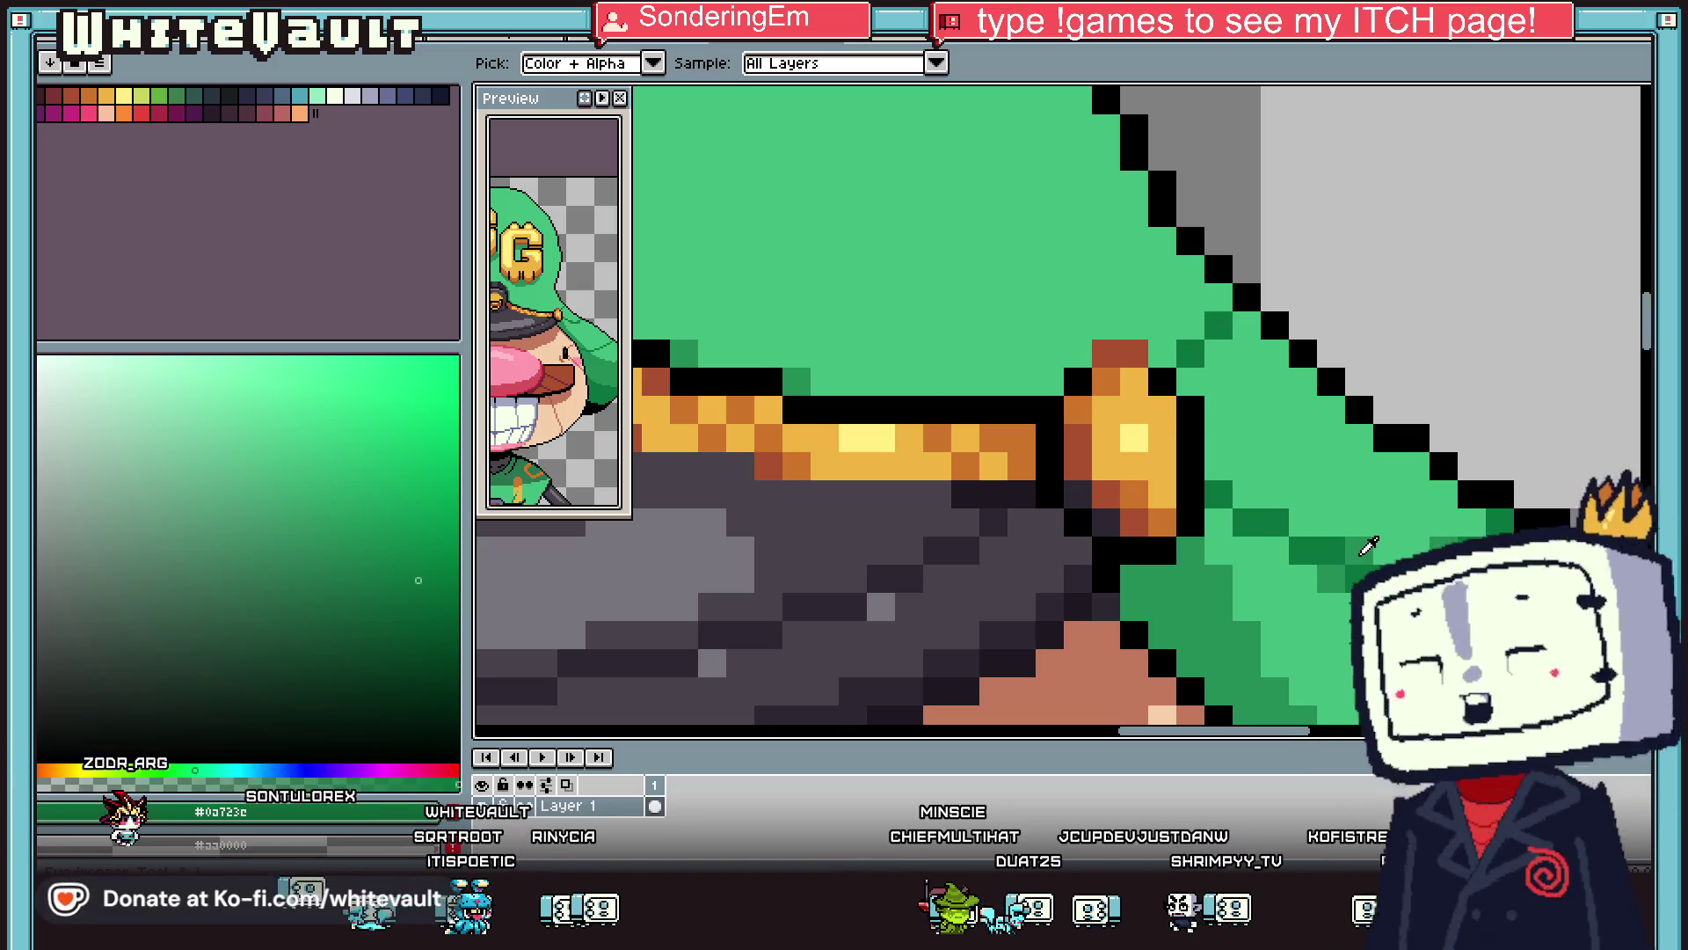
{"action": "key", "text": "b"}
{"action": "left_click", "coordinate": [1246, 325]}
{"action": "key", "text": "i"}
{"action": "scroll", "coordinate": [1045, 466], "scroll_direction": "down", "scroll_amount": 5}
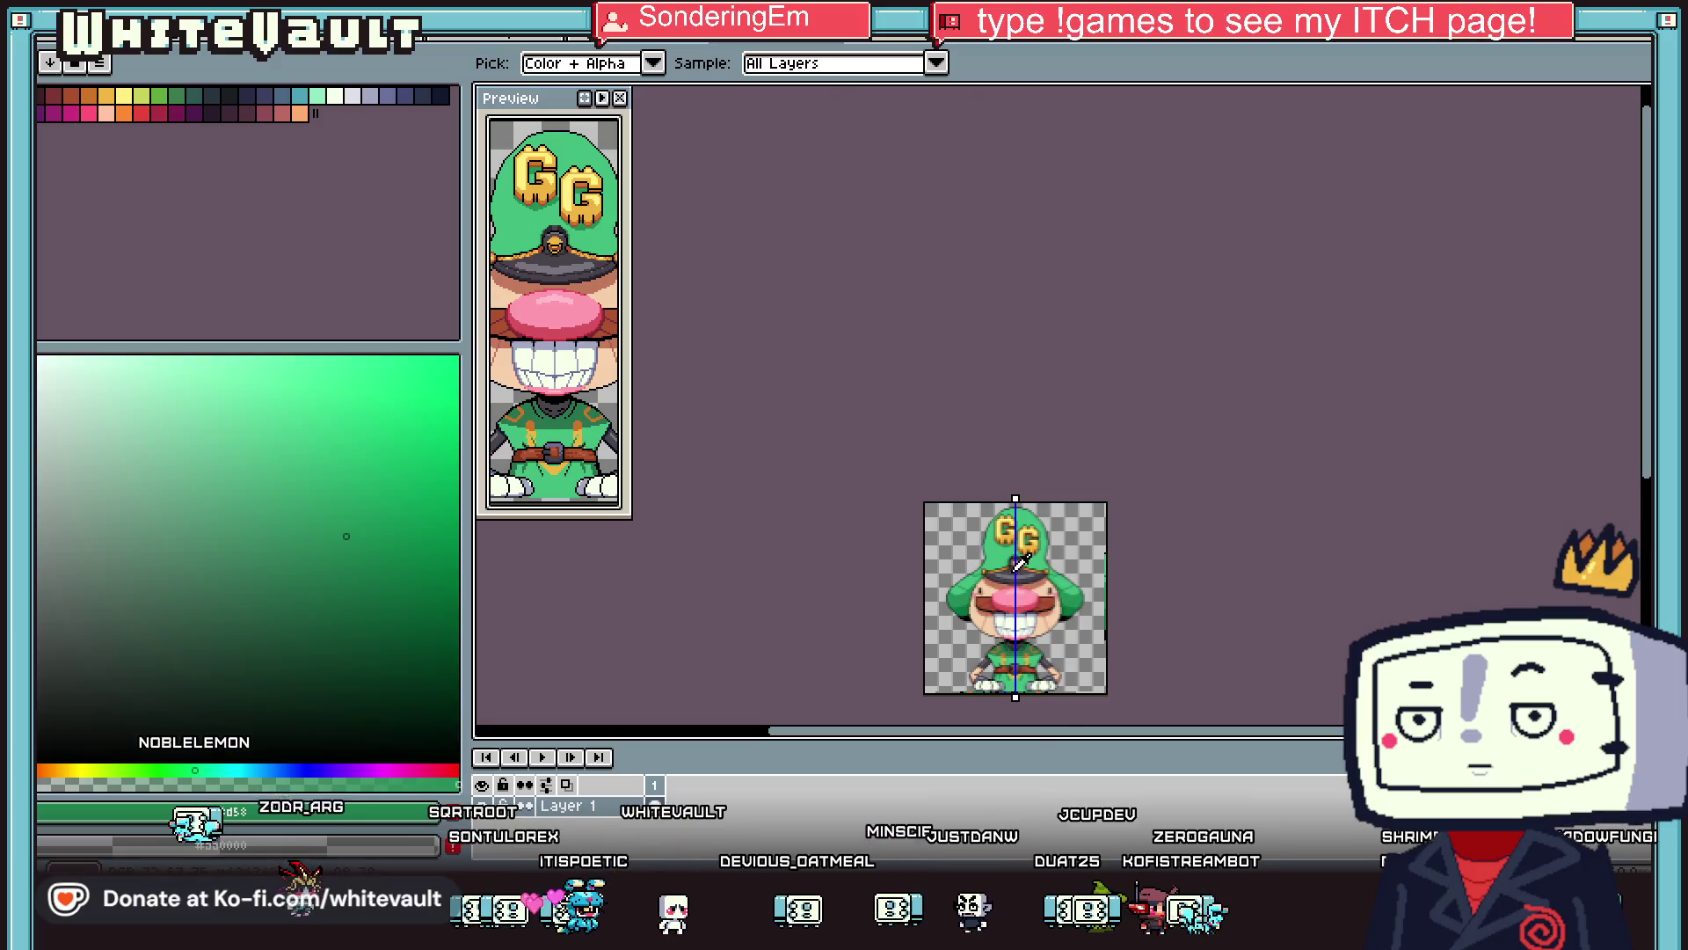
Add a black pixel atop the badge and repaint its top row light grey #79757c.
{"action": "scroll", "coordinate": [1045, 466], "scroll_direction": "up", "scroll_amount": 2}
{"action": "scroll", "coordinate": [1045, 351], "scroll_direction": "up", "scroll_amount": 3}
{"action": "left_click", "coordinate": [1037, 304]}
{"action": "key", "text": "b"}
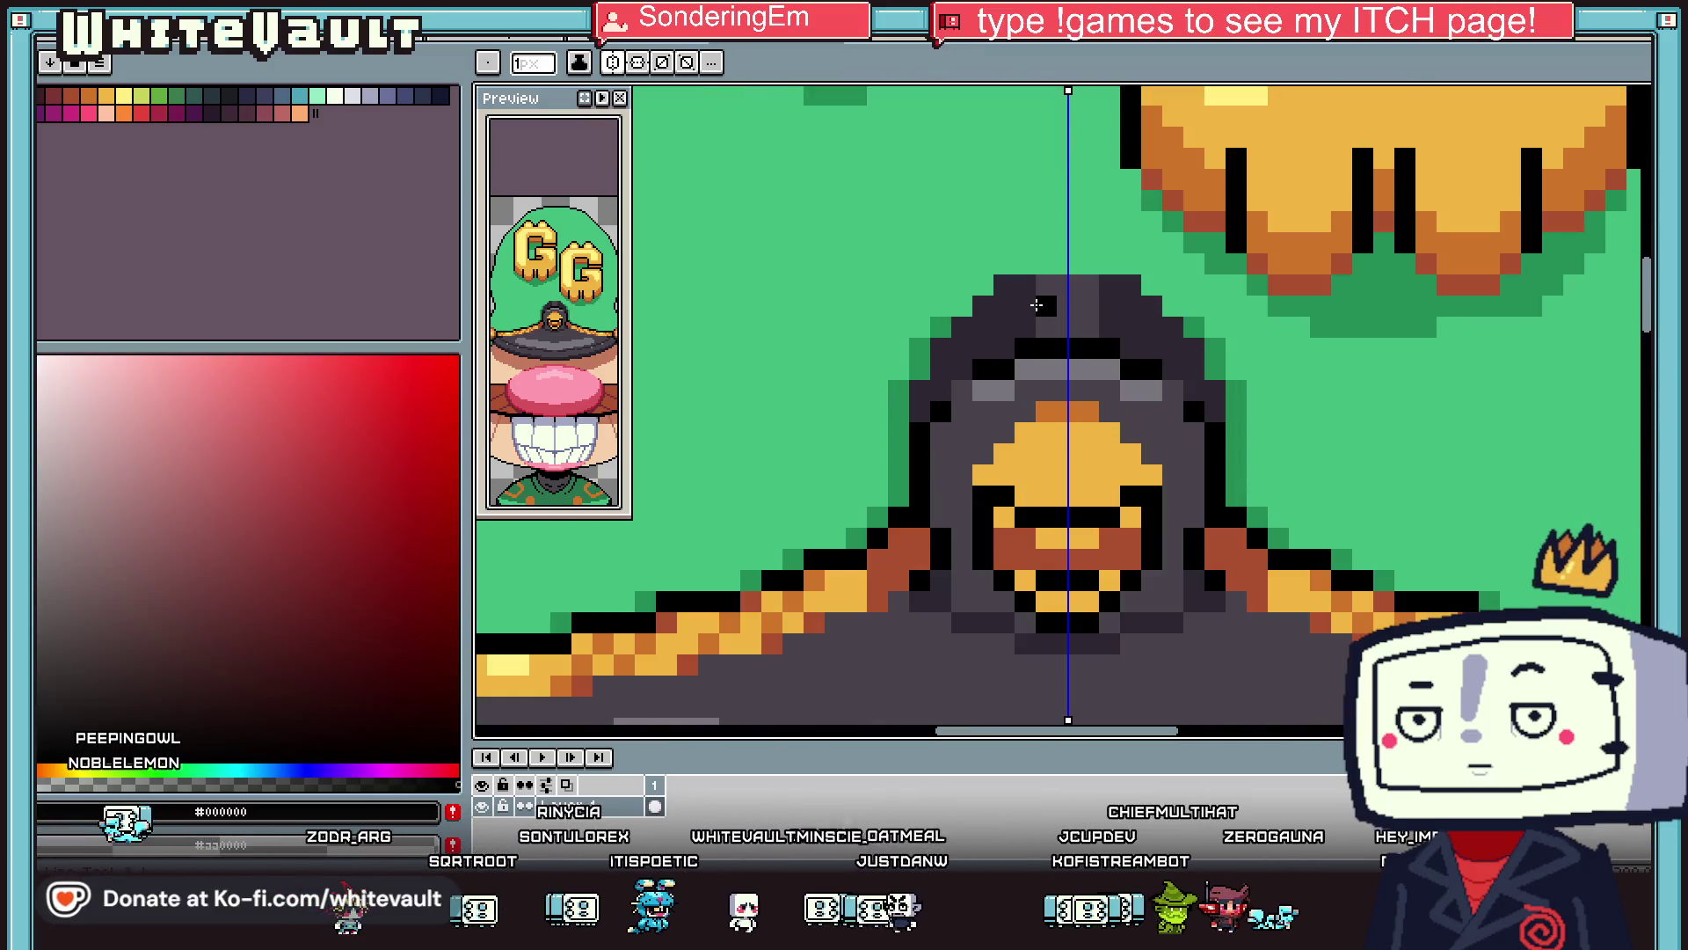
{"action": "left_click", "coordinate": [1004, 326]}
{"action": "key", "text": "i"}
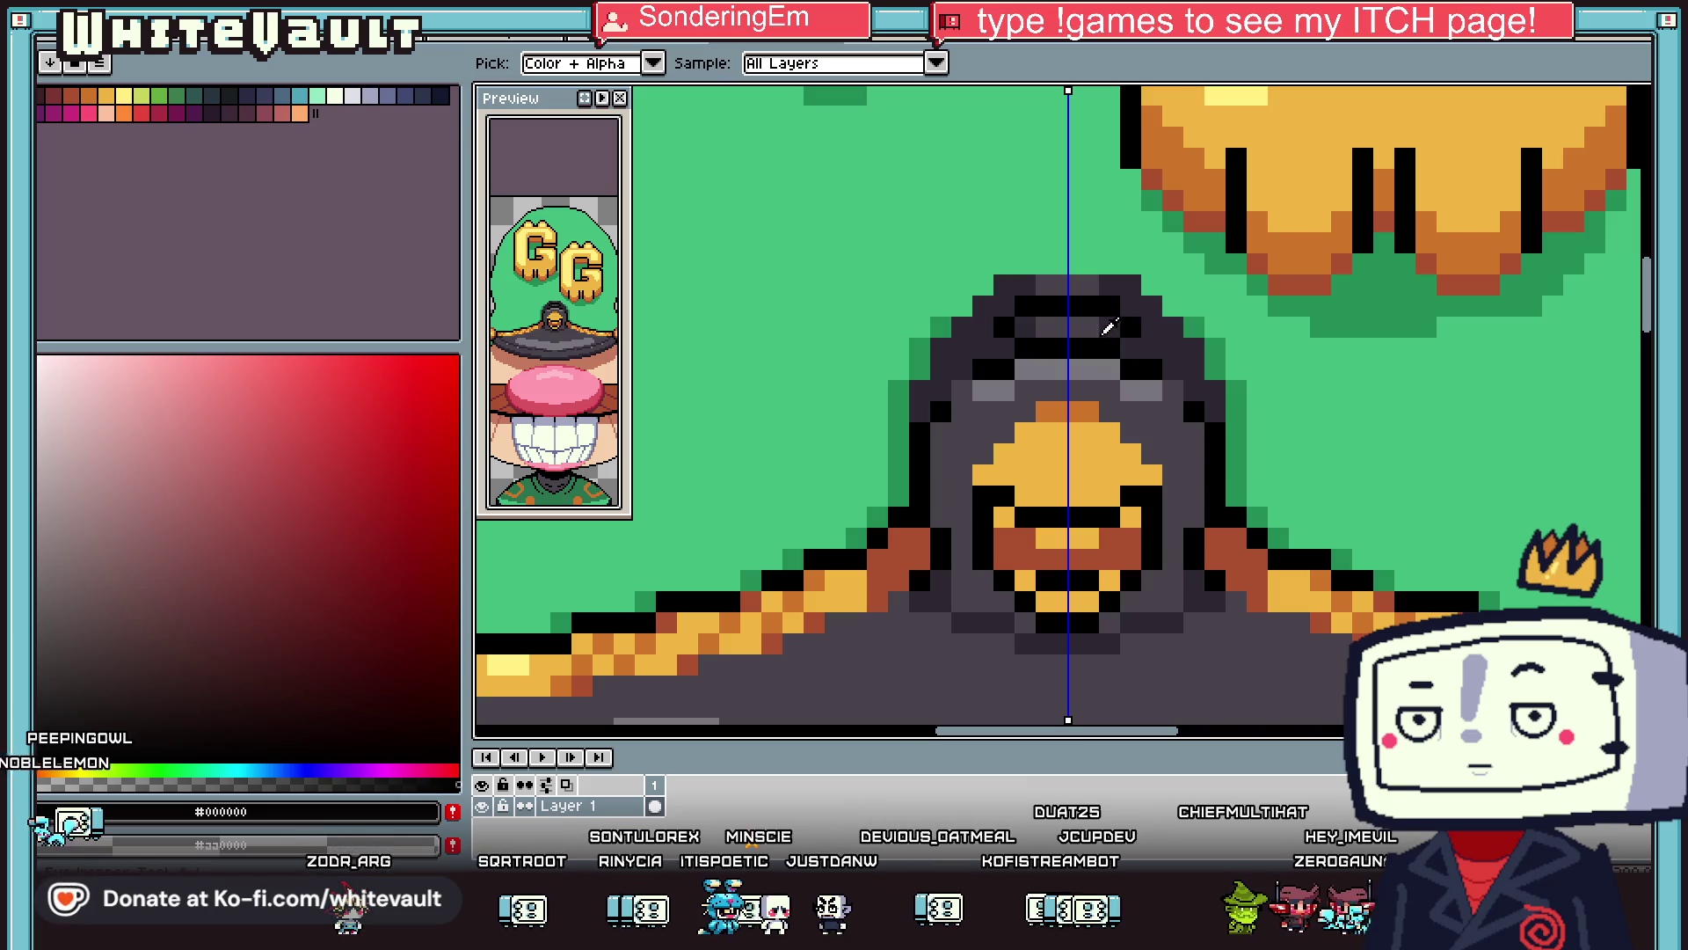
{"action": "left_click", "coordinate": [1109, 326]}
{"action": "key", "text": "b"}
{"action": "key", "text": "i"}
{"action": "left_click", "coordinate": [1047, 369]}
{"action": "key", "text": "b"}
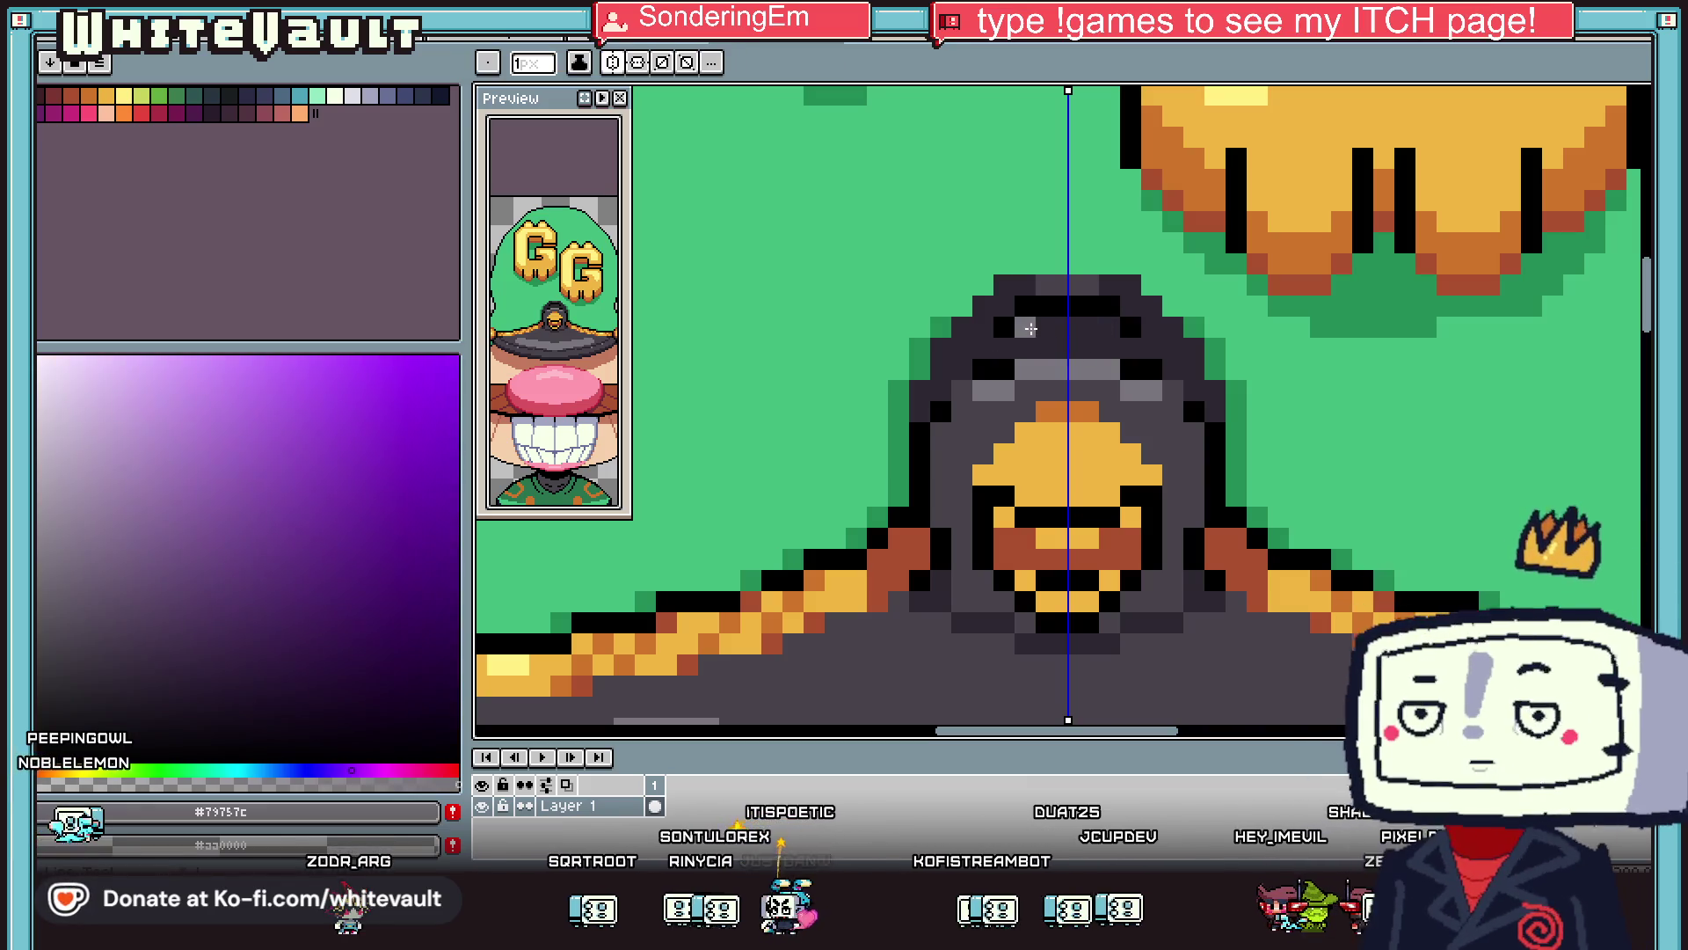
{"action": "left_click_drag", "start_coordinate": [1025, 326], "coordinate": [1109, 326]}
Touch up the button with a dark grey pixel and a black pixel.
{"action": "left_click", "coordinate": [982, 369]}
{"action": "key", "text": "i"}
{"action": "left_click", "coordinate": [1071, 385]}
{"action": "key", "text": "b"}
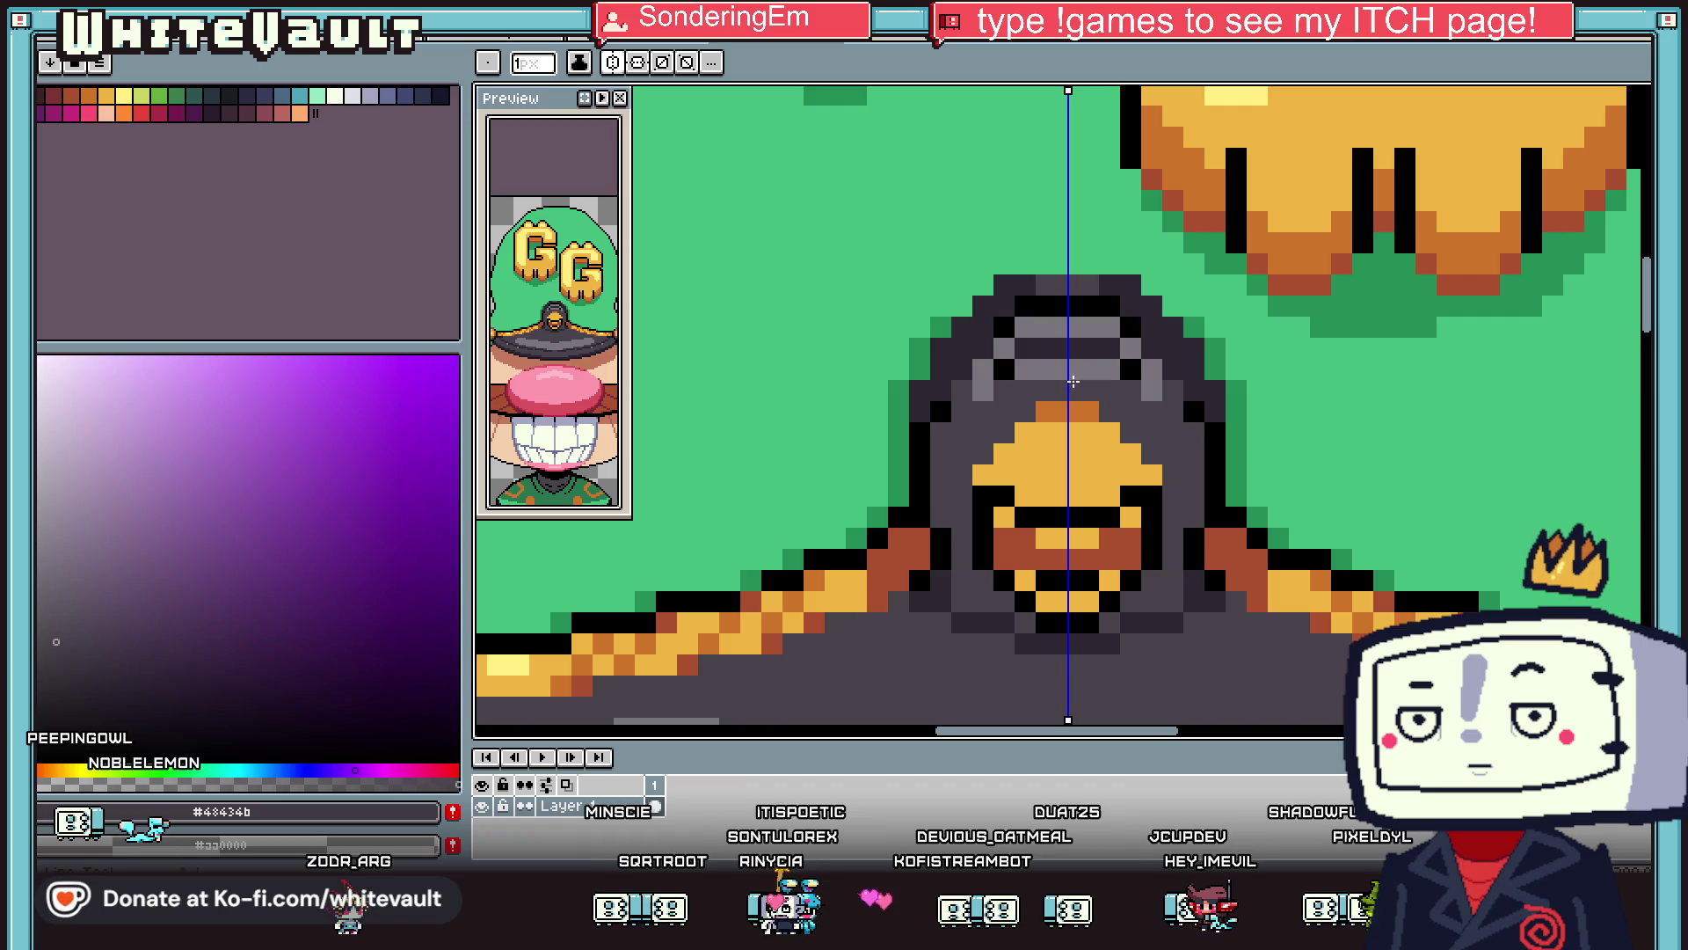
{"action": "key", "text": "i"}
{"action": "left_click", "coordinate": [1004, 332]}
{"action": "key", "text": "b"}
{"action": "left_click", "coordinate": [968, 361]}
Paint over the orange emblem with the button's dark grey.
{"action": "key", "text": "i"}
{"action": "scroll", "coordinate": [932, 390], "scroll_direction": "down", "scroll_amount": 3}
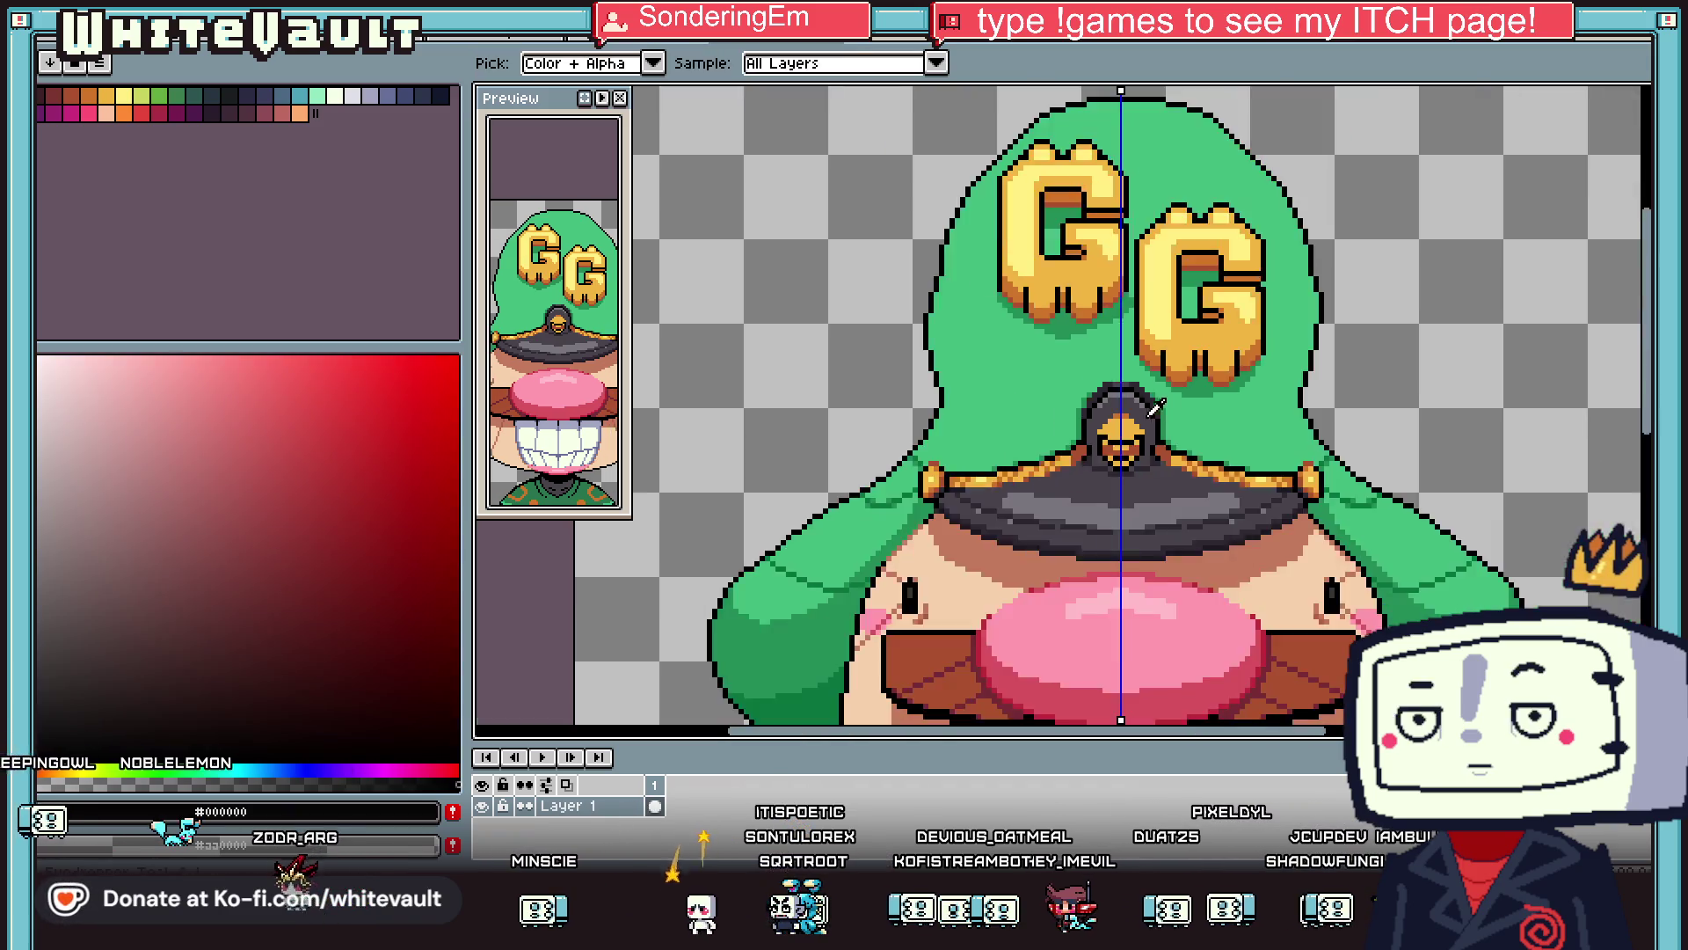
{"action": "scroll", "coordinate": [932, 390], "scroll_direction": "up", "scroll_amount": 2}
{"action": "key", "text": "b"}
{"action": "key", "text": "i"}
{"action": "scroll", "coordinate": [1108, 414], "scroll_direction": "up", "scroll_amount": 2}
{"action": "left_click", "coordinate": [1099, 409]}
{"action": "key", "text": "b"}
{"action": "scroll", "coordinate": [1129, 433], "scroll_direction": "down", "scroll_amount": 2}
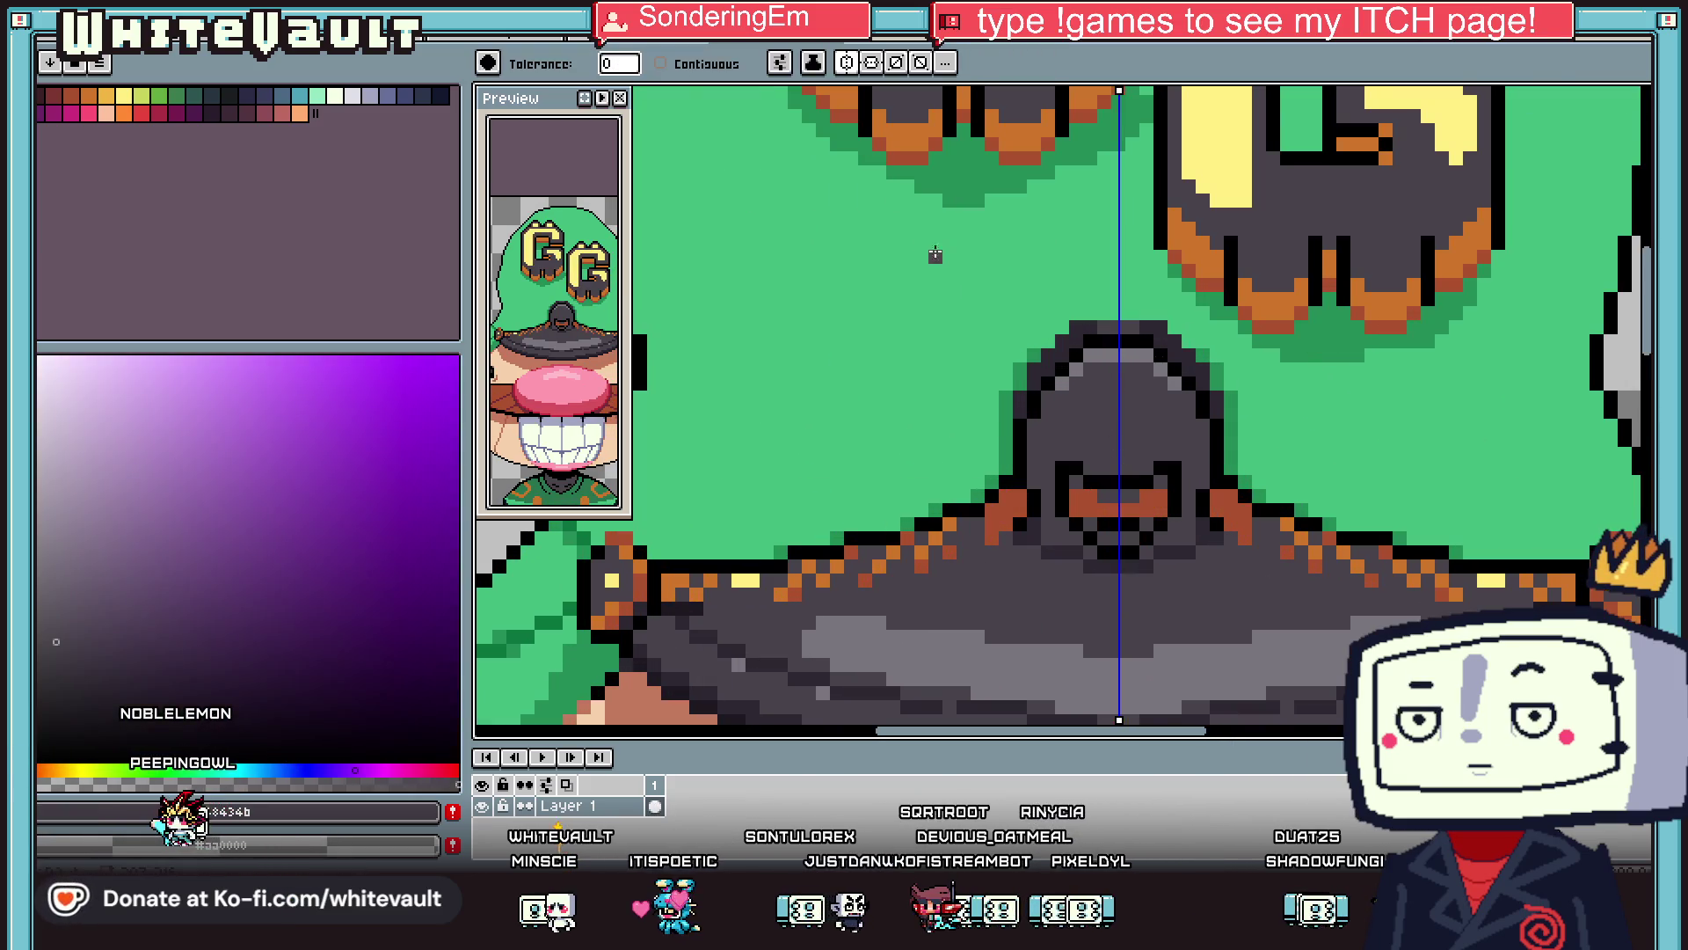
{"action": "key", "text": "i"}
{"action": "key", "text": "g"}
{"action": "scroll", "coordinate": [1152, 435], "scroll_direction": "up", "scroll_amount": 3}
{"action": "key", "text": "i"}
{"action": "left_click", "coordinate": [1166, 436]}
{"action": "key", "text": "b"}
{"action": "mouse_move", "coordinate": [1152, 417]}
{"action": "left_mouse_down"}
{"action": "mouse_move", "coordinate": [1033, 418]}
{"action": "mouse_move", "coordinate": [1174, 477]}
{"action": "mouse_move", "coordinate": [1042, 482]}
{"action": "mouse_move", "coordinate": [1143, 505]}
{"action": "mouse_move", "coordinate": [1011, 547]}
{"action": "mouse_move", "coordinate": [1154, 563]}
{"action": "left_mouse_up"}
Try a red-brown pixel on the button, then undo the stray mark.
{"action": "key", "text": "i"}
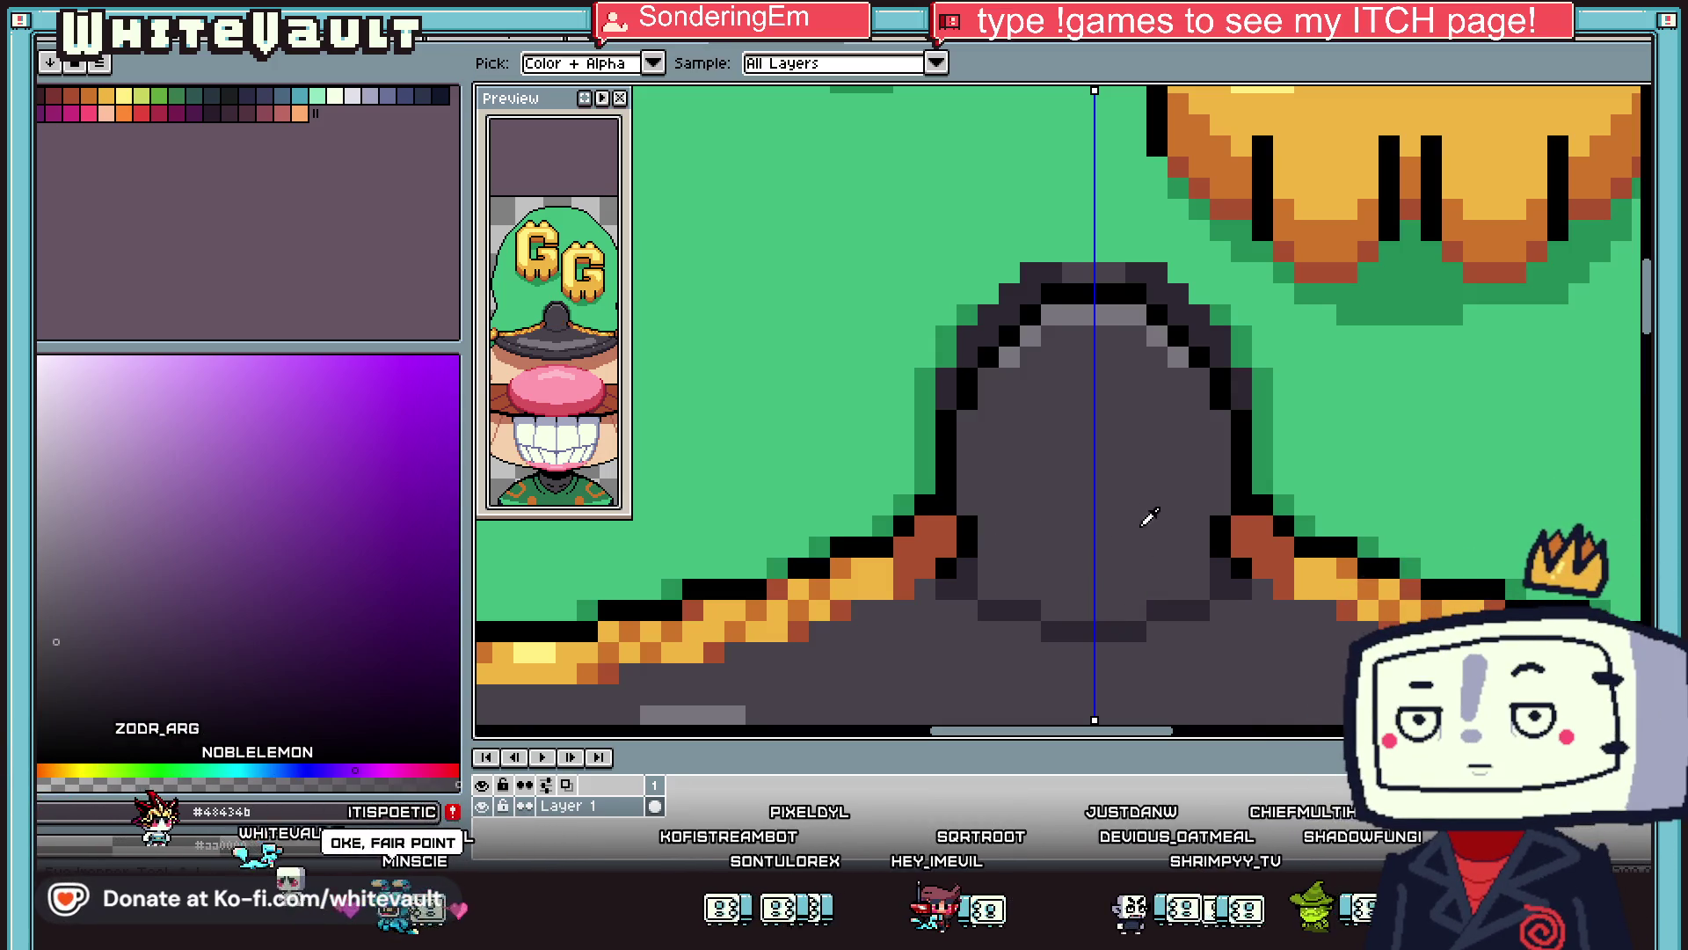
{"action": "left_click", "coordinate": [1249, 532]}
{"action": "key", "text": "b"}
{"action": "left_click", "coordinate": [1093, 400]}
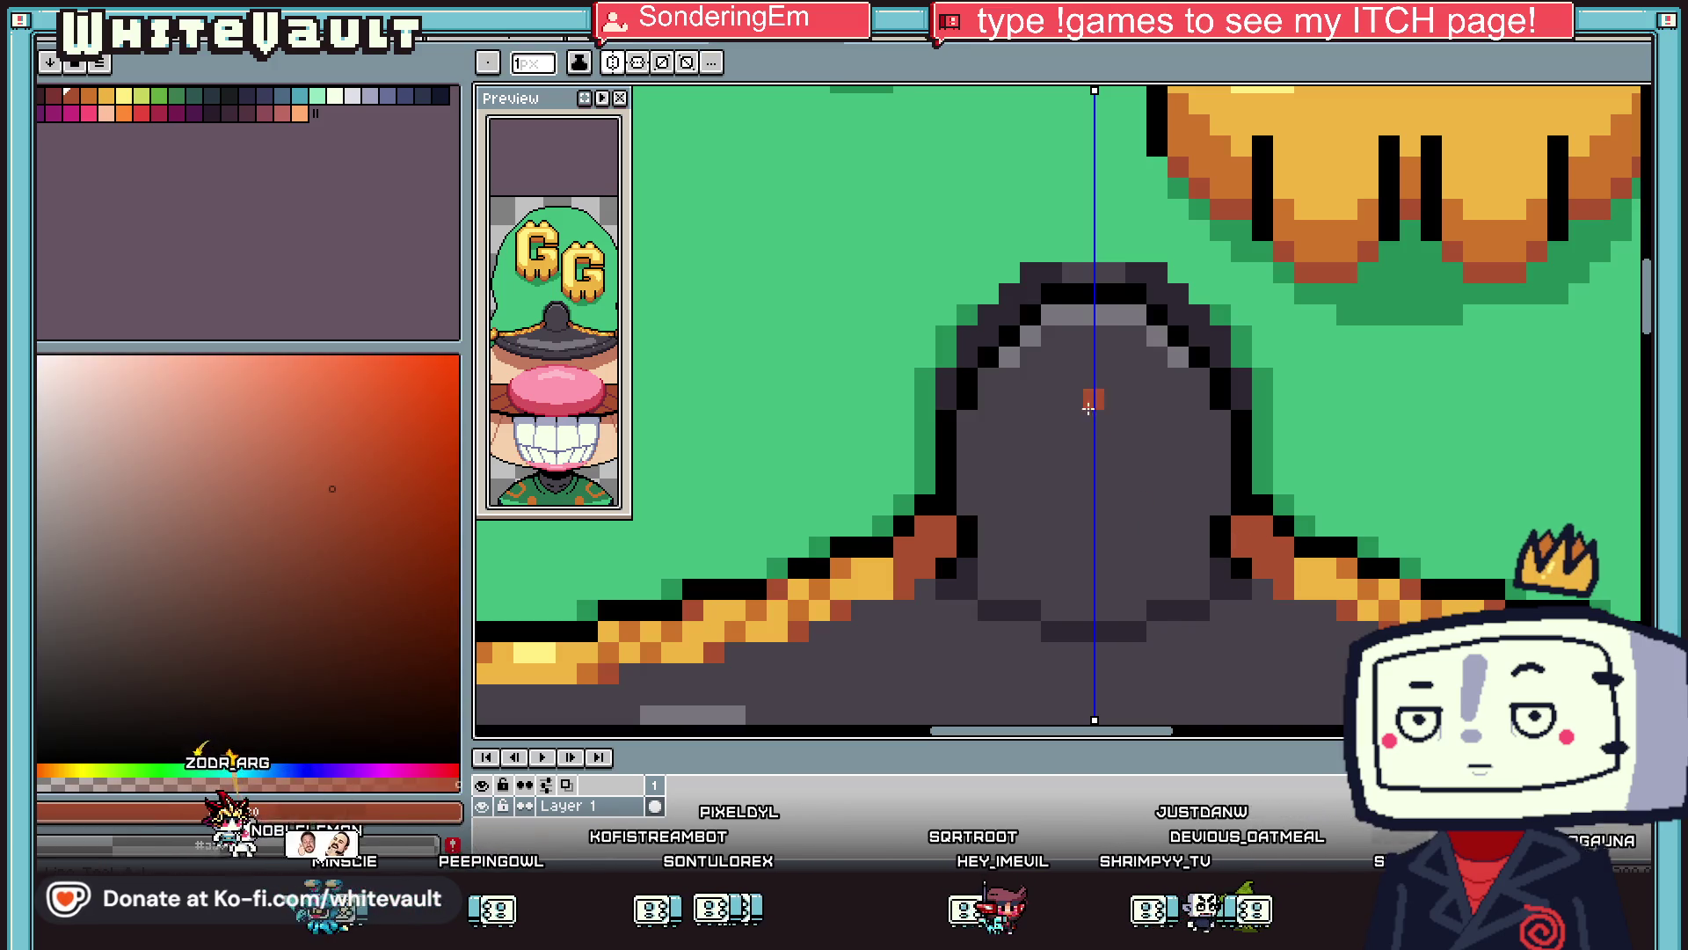
{"action": "key", "text": "ctrl+z"}
Draw mirrored white eye pixels, a red-brown mouth row and a black row above it.
{"action": "scroll", "coordinate": [1076, 402], "scroll_direction": "up", "scroll_amount": 1}
{"action": "key", "text": "i"}
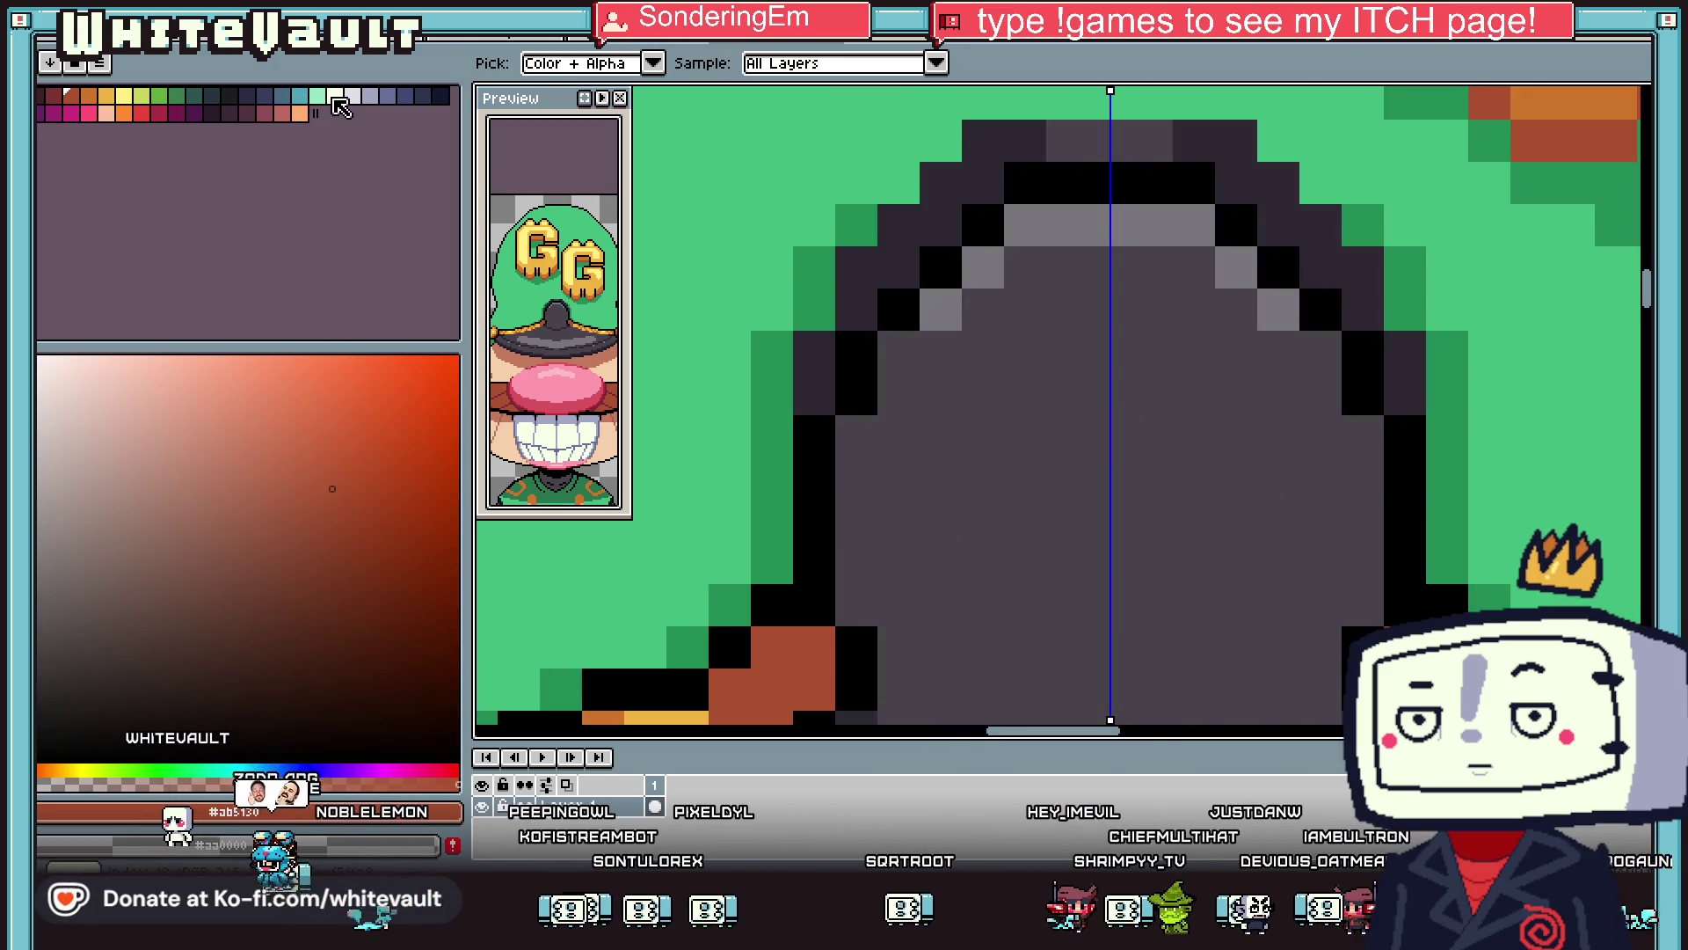
{"action": "left_click", "coordinate": [338, 105]}
{"action": "key", "text": "b"}
{"action": "left_click", "coordinate": [1024, 478]}
{"action": "left_click", "coordinate": [774, 651], "text": "alt"}
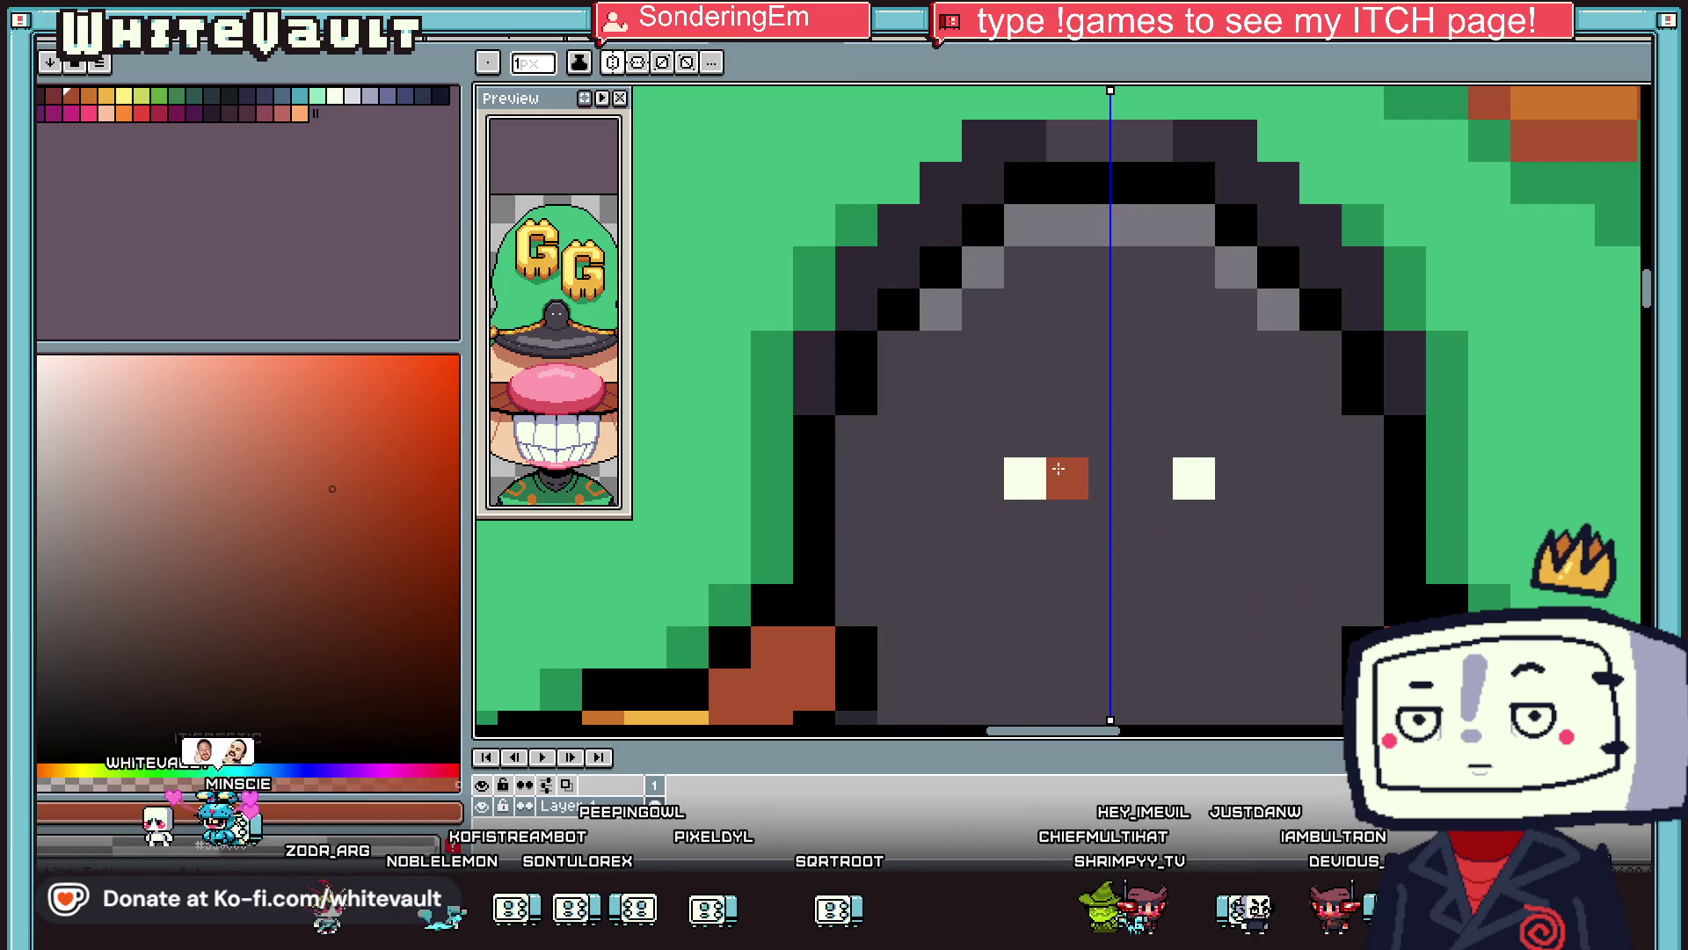
{"action": "left_click", "coordinate": [1068, 519]}
{"action": "left_click", "coordinate": [1398, 483], "text": "alt"}
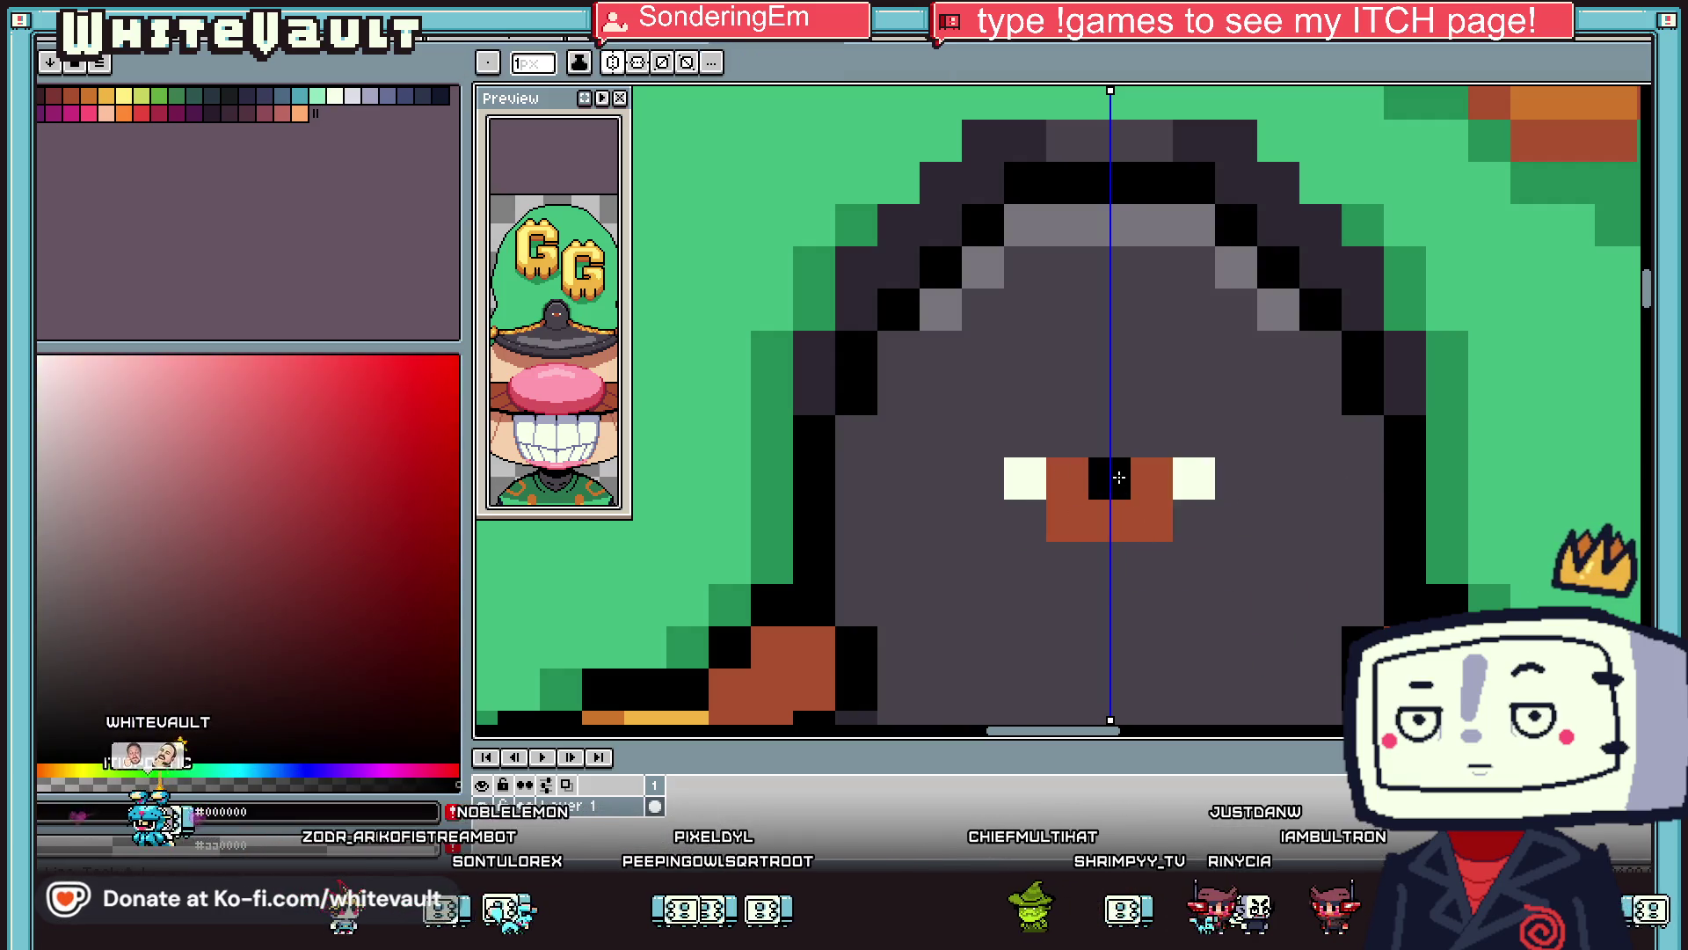
{"action": "left_click_drag", "start_coordinate": [1109, 479], "coordinate": [1079, 483]}
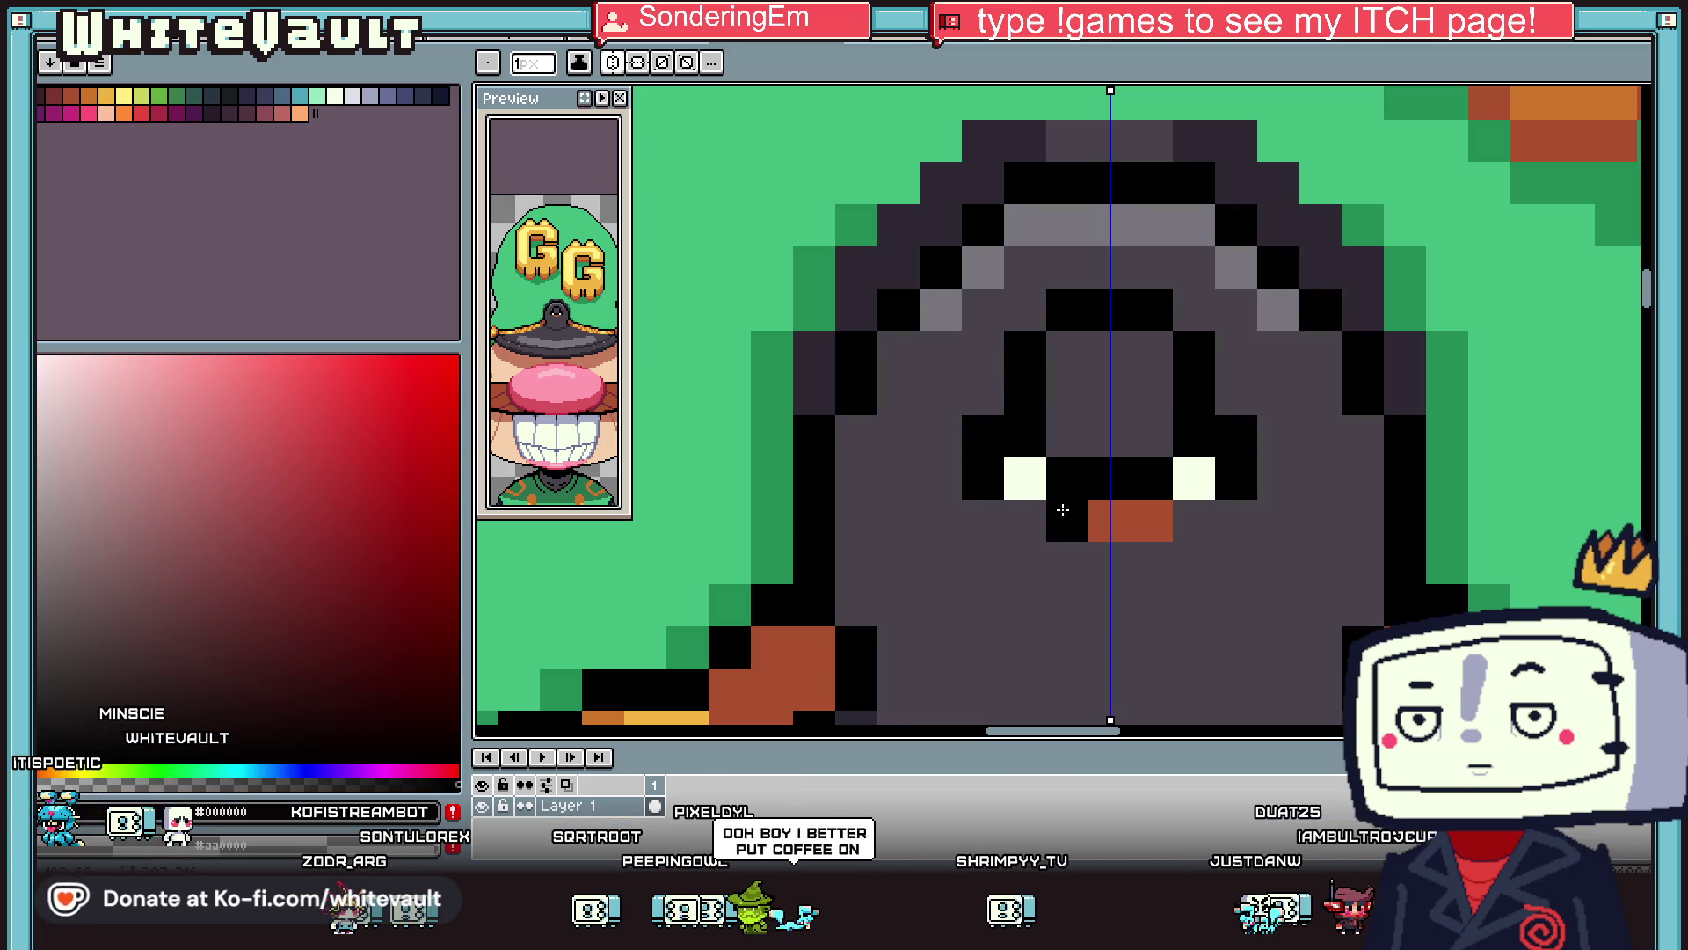
Add black pixels around the mouth, drop the white corners, and turn brown mouth pixels grey.
{"action": "left_click", "coordinate": [1194, 519]}
{"action": "left_click", "coordinate": [1067, 562]}
{"action": "left_click", "coordinate": [1110, 563]}
{"action": "left_click", "coordinate": [1194, 479], "text": "alt"}
{"action": "left_click", "coordinate": [1236, 519]}
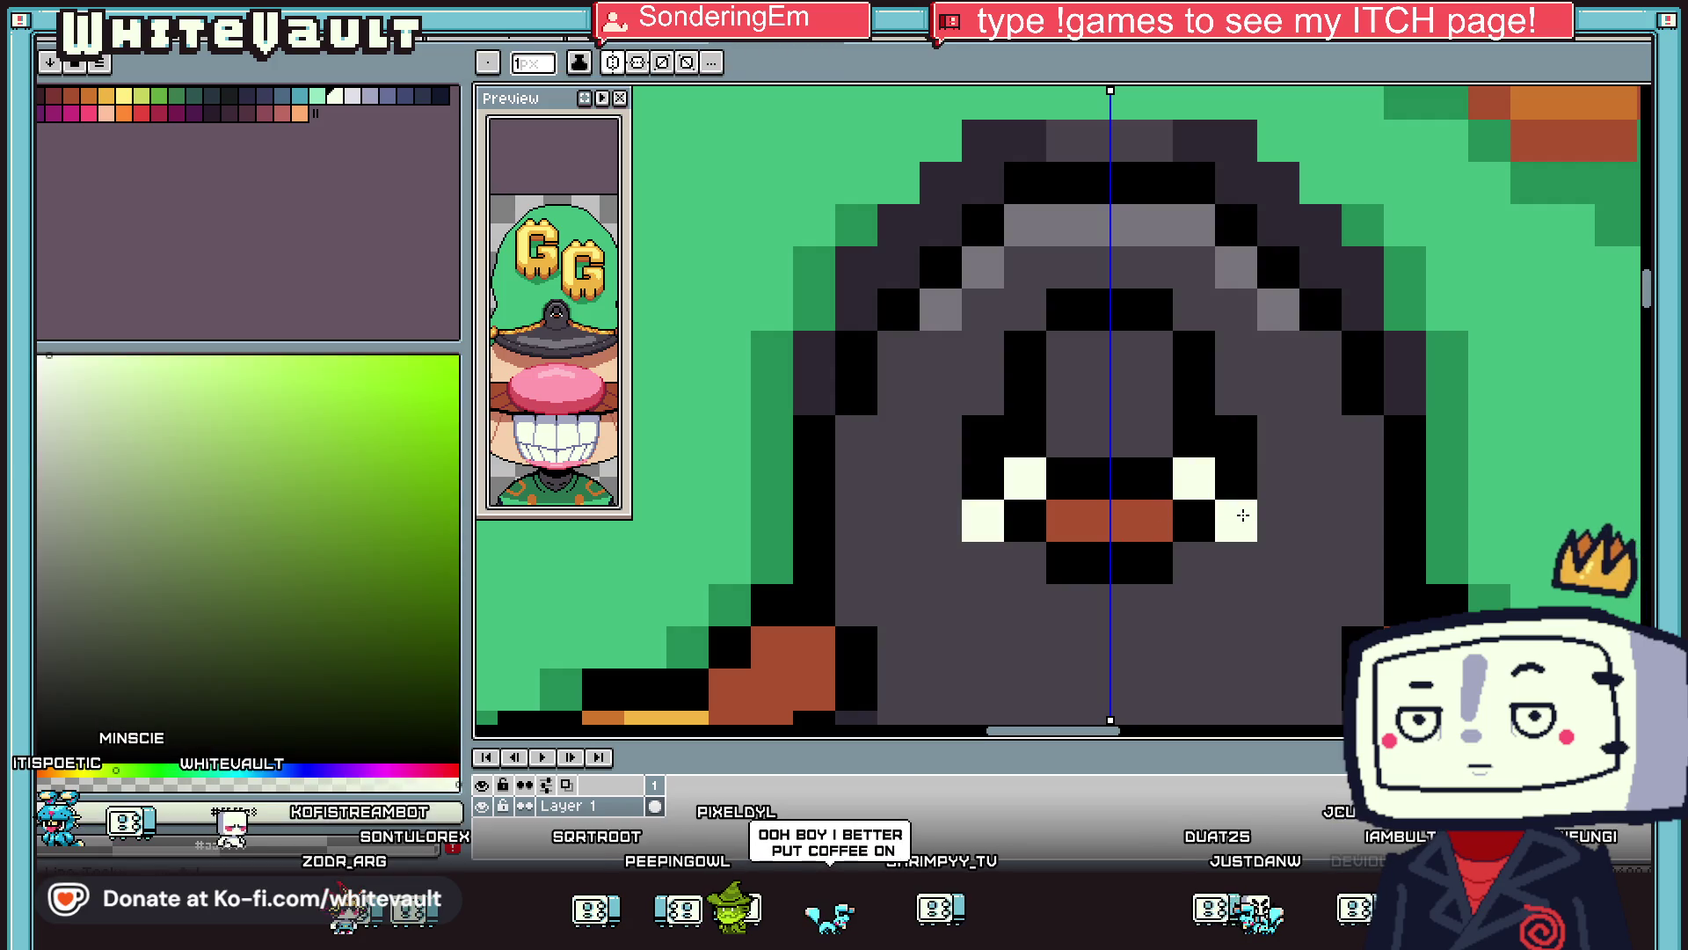
{"action": "key", "text": "ctrl+z"}
{"action": "left_click", "coordinate": [1091, 516], "text": "alt"}
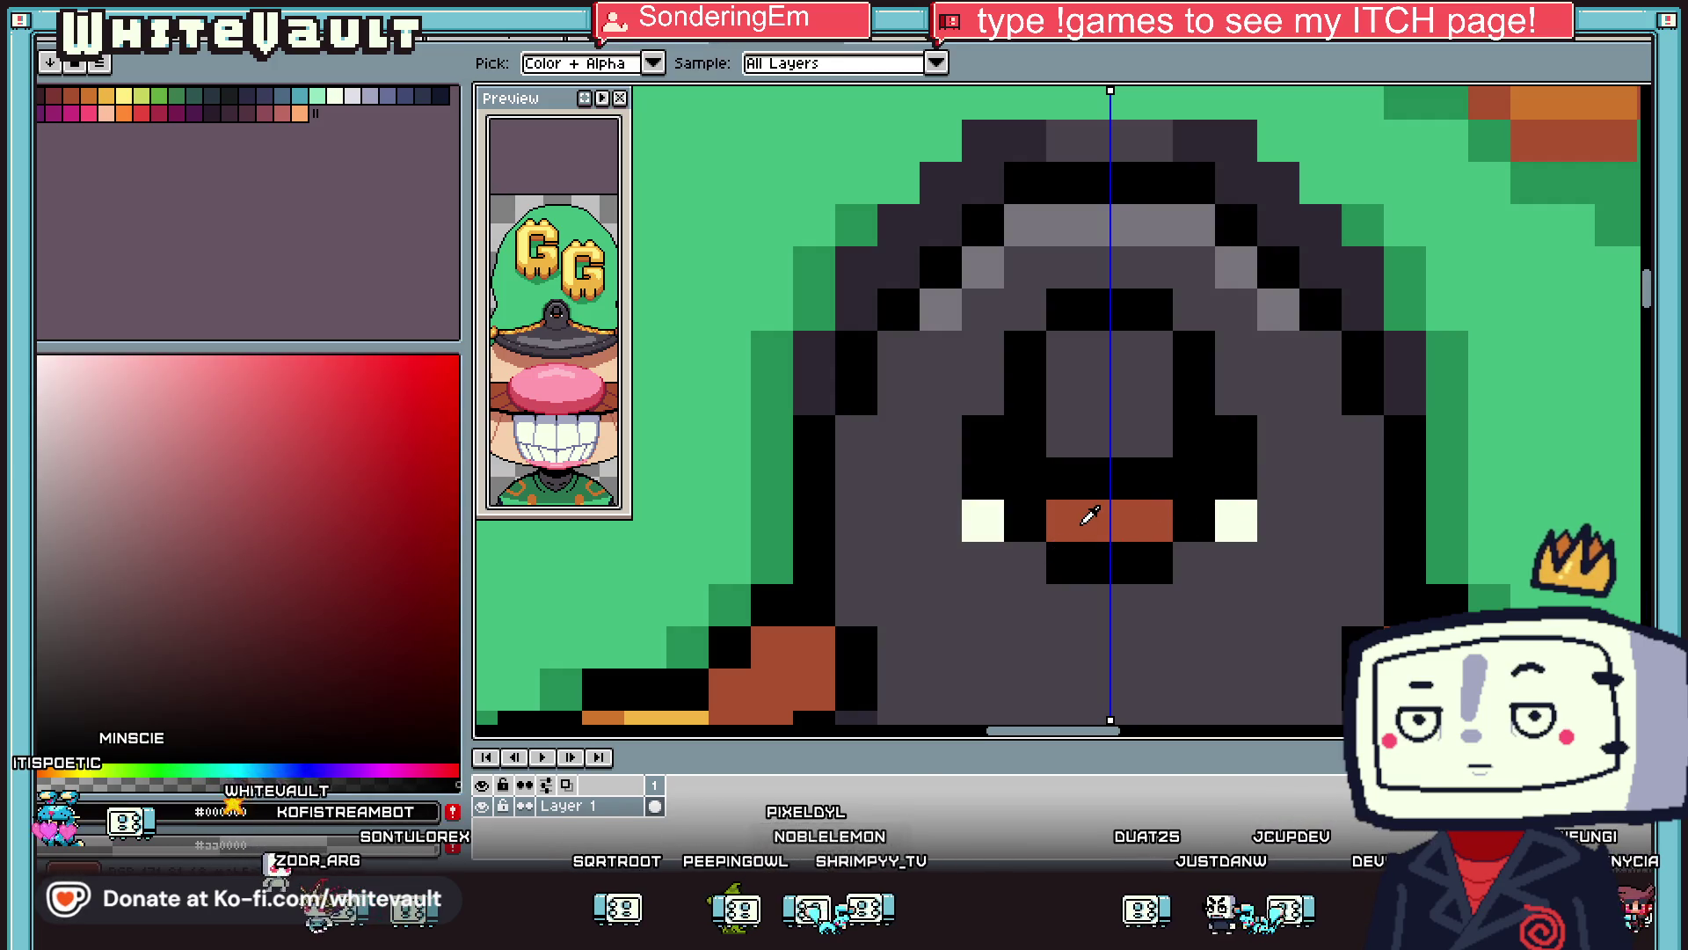
{"action": "left_click", "coordinate": [1110, 396], "text": "alt"}
{"action": "left_click", "coordinate": [1110, 520]}
Draw an orange U outline around the mouth and fill its interior orange.
{"action": "scroll", "coordinate": [1095, 477], "scroll_direction": "down", "scroll_amount": 1}
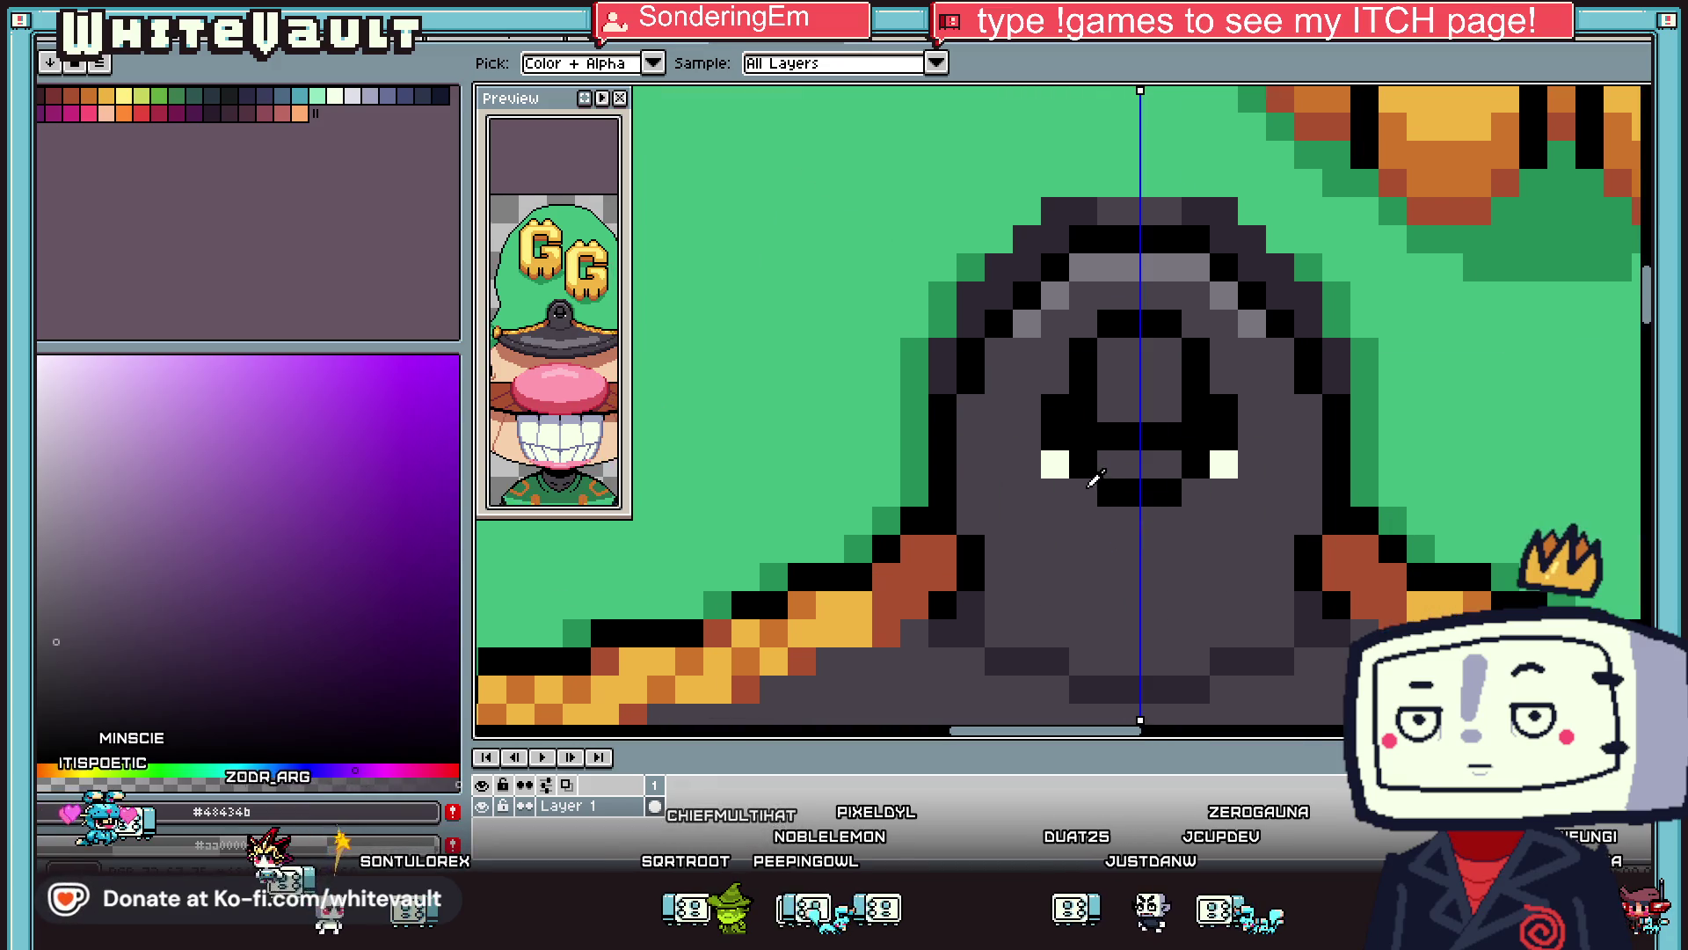
{"action": "scroll", "coordinate": [1094, 477], "scroll_direction": "up", "scroll_amount": 1}
{"action": "left_click", "coordinate": [796, 629], "text": "alt"}
{"action": "mouse_move", "coordinate": [1023, 499]}
{"action": "left_mouse_down"}
{"action": "mouse_move", "coordinate": [1022, 527]}
{"action": "mouse_move", "coordinate": [1135, 669]}
{"action": "mouse_move", "coordinate": [1282, 667]}
{"action": "left_mouse_up"}
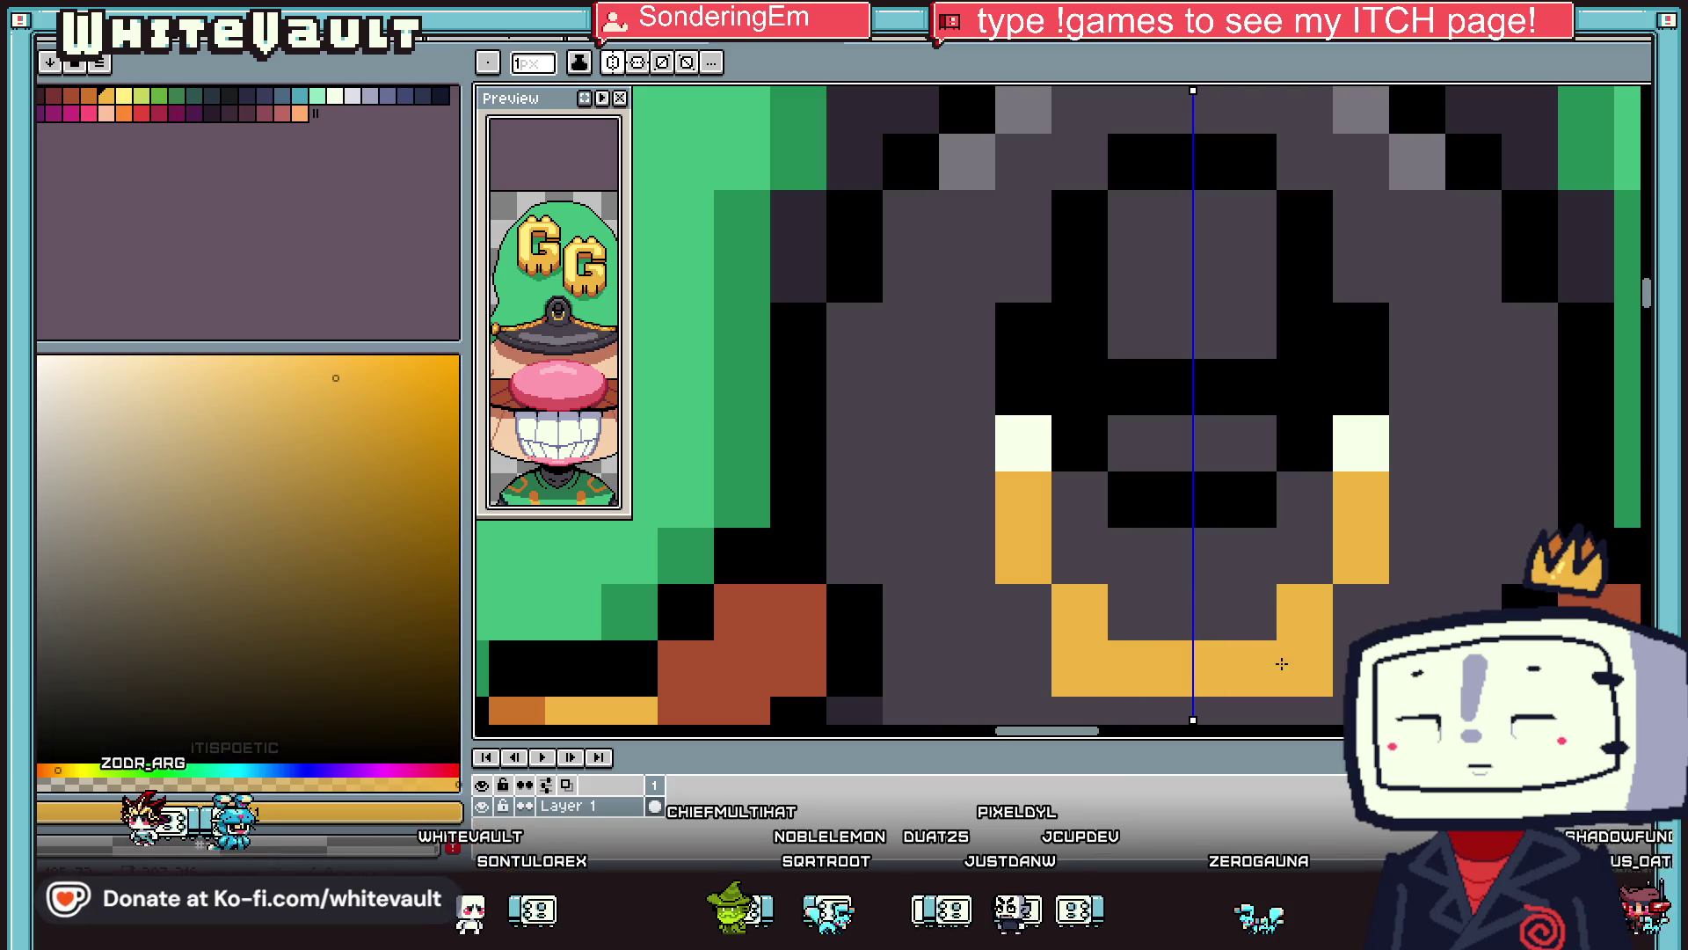
{"action": "left_click", "coordinate": [1023, 612]}
{"action": "left_click", "coordinate": [1248, 612]}
{"action": "key", "text": "g"}
{"action": "left_click", "coordinate": [1135, 612]}
{"action": "key", "text": "b"}
Paint brown across the mouth's upper corners and rows, turning one pixel orange.
{"action": "left_click", "coordinate": [769, 615], "text": "alt"}
{"action": "left_click", "coordinate": [1057, 530]}
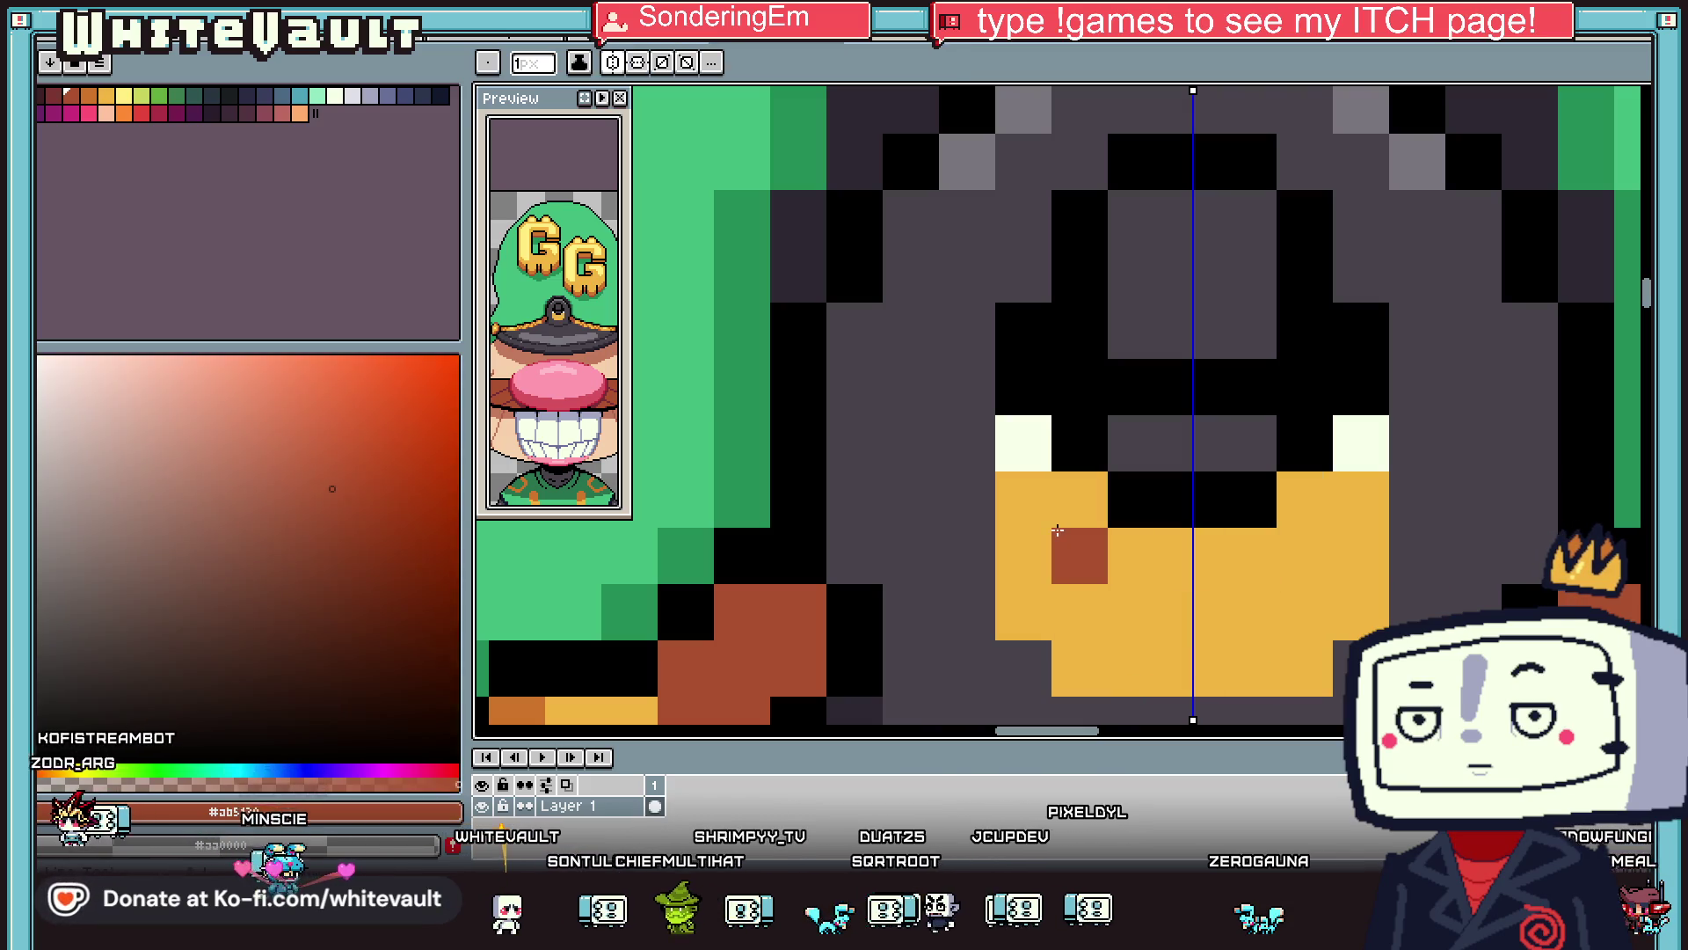
{"action": "key", "text": "ctrl+z"}
{"action": "left_click", "coordinate": [1080, 499]}
{"action": "left_click", "coordinate": [1030, 538]}
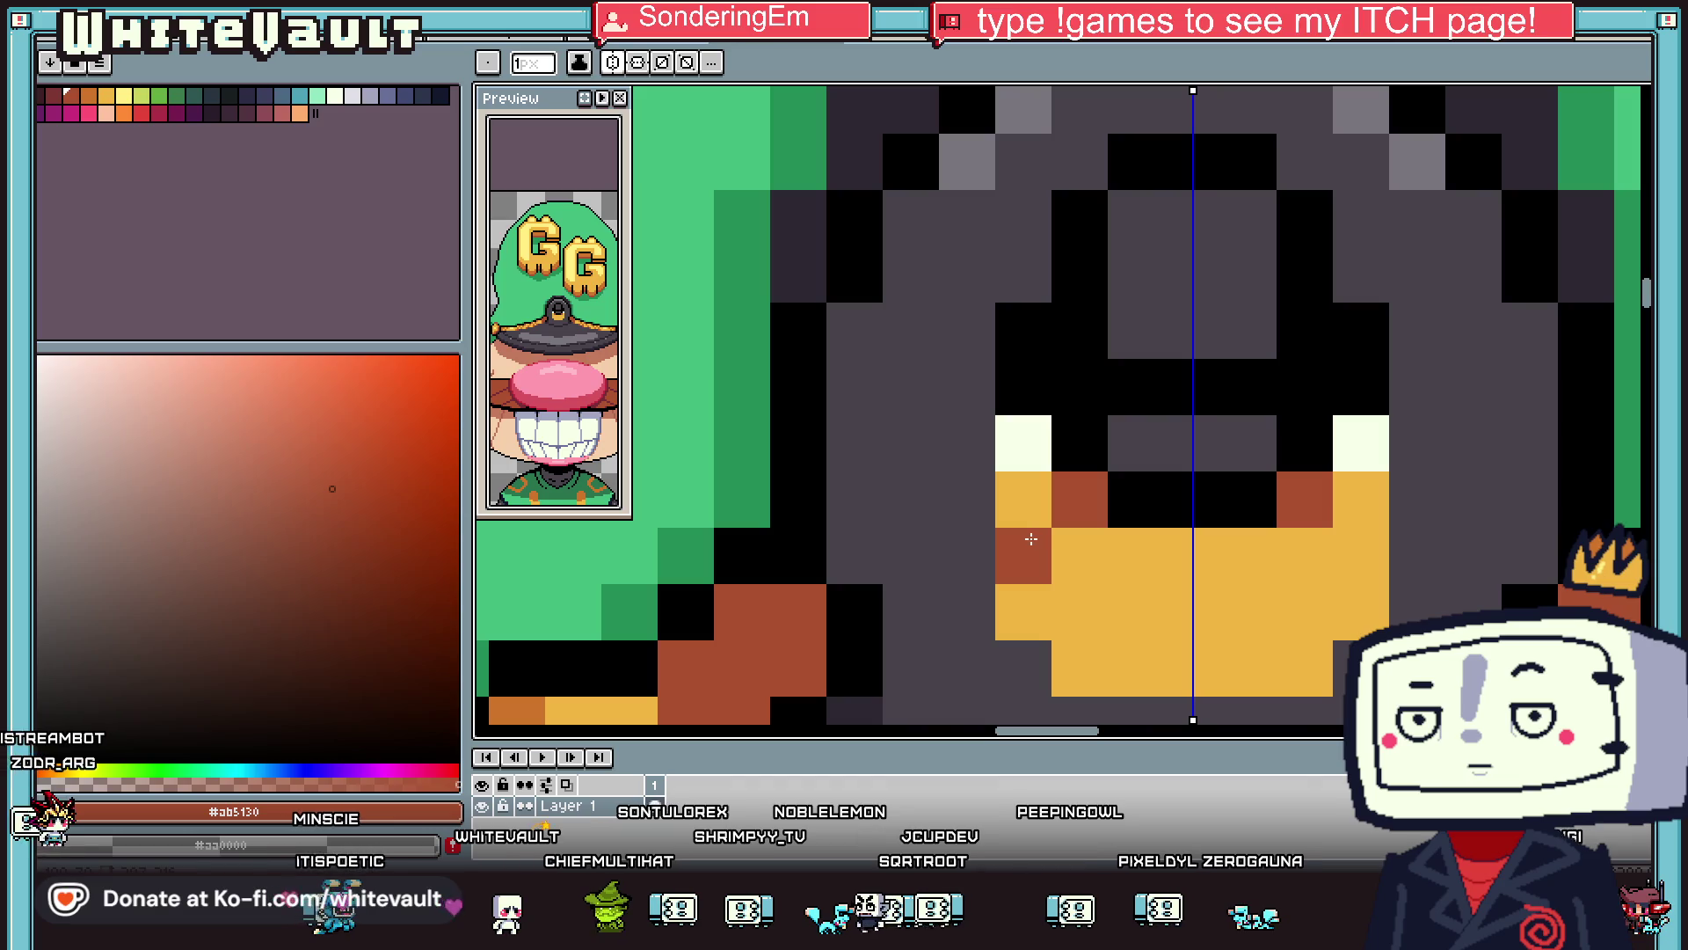
{"action": "left_click_drag", "start_coordinate": [1031, 538], "coordinate": [1080, 538]}
{"action": "left_click_drag", "start_coordinate": [1022, 612], "coordinate": [1248, 612]}
{"action": "left_click", "coordinate": [1320, 503], "text": "alt"}
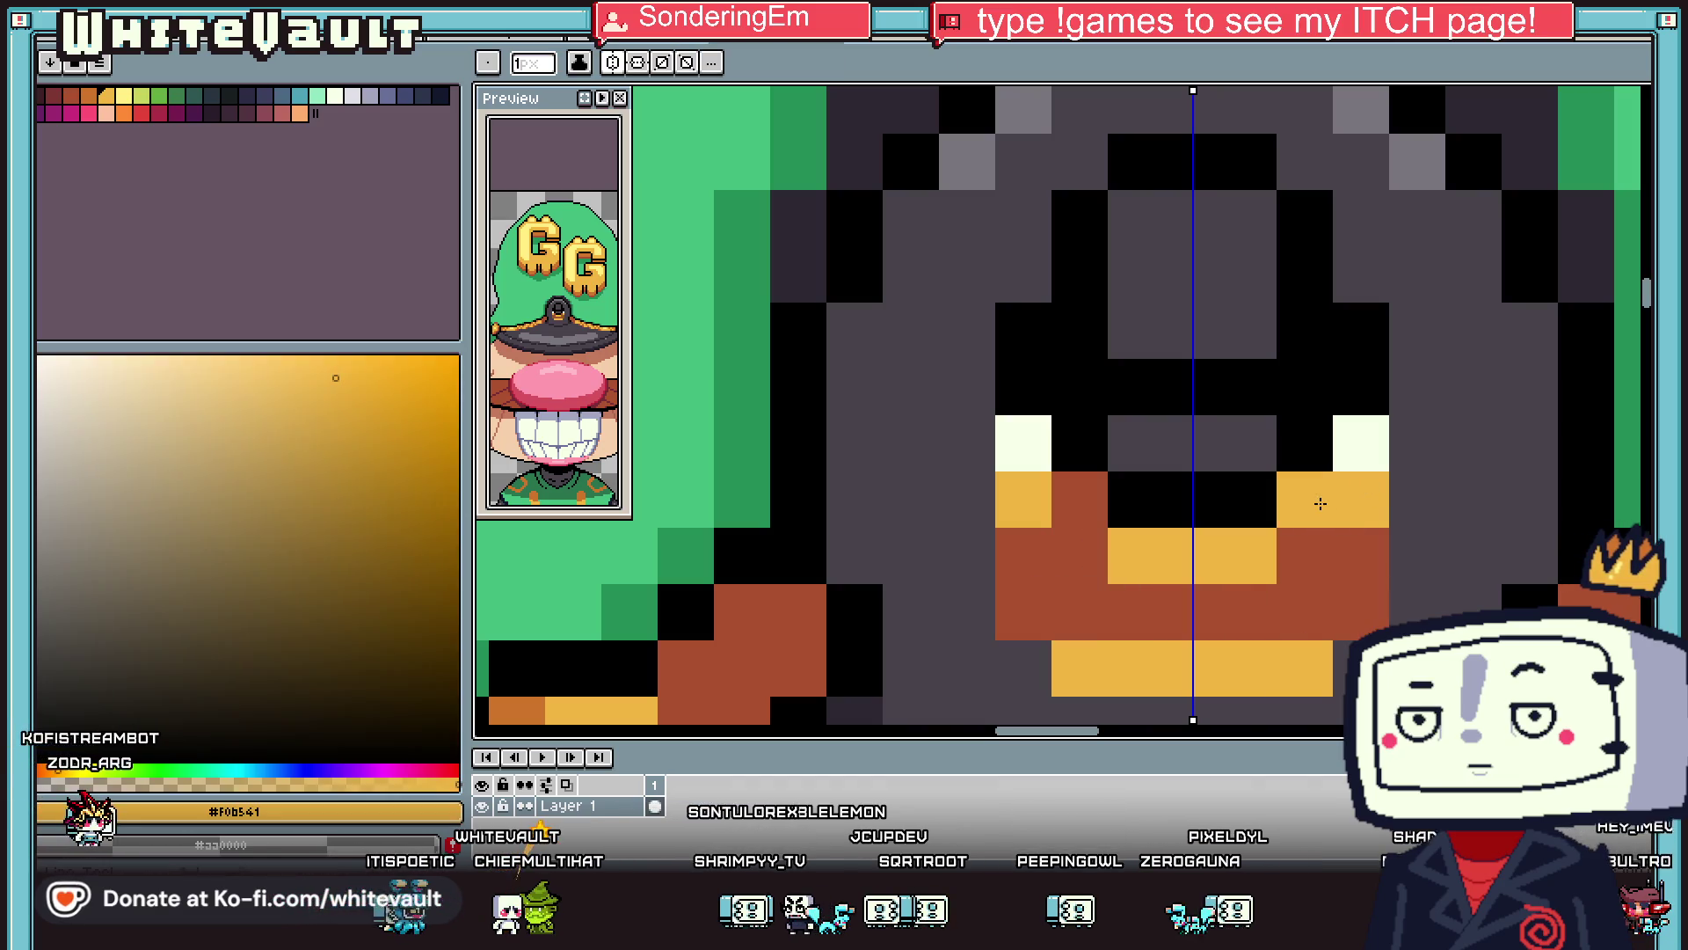
{"action": "left_click", "coordinate": [1320, 503]}
Replace the mirrored white pixels with black and add black pixels beside the mouth.
{"action": "scroll", "coordinate": [1320, 503], "scroll_direction": "down", "scroll_amount": 3}
{"action": "scroll", "coordinate": [1345, 490], "scroll_direction": "up", "scroll_amount": 2}
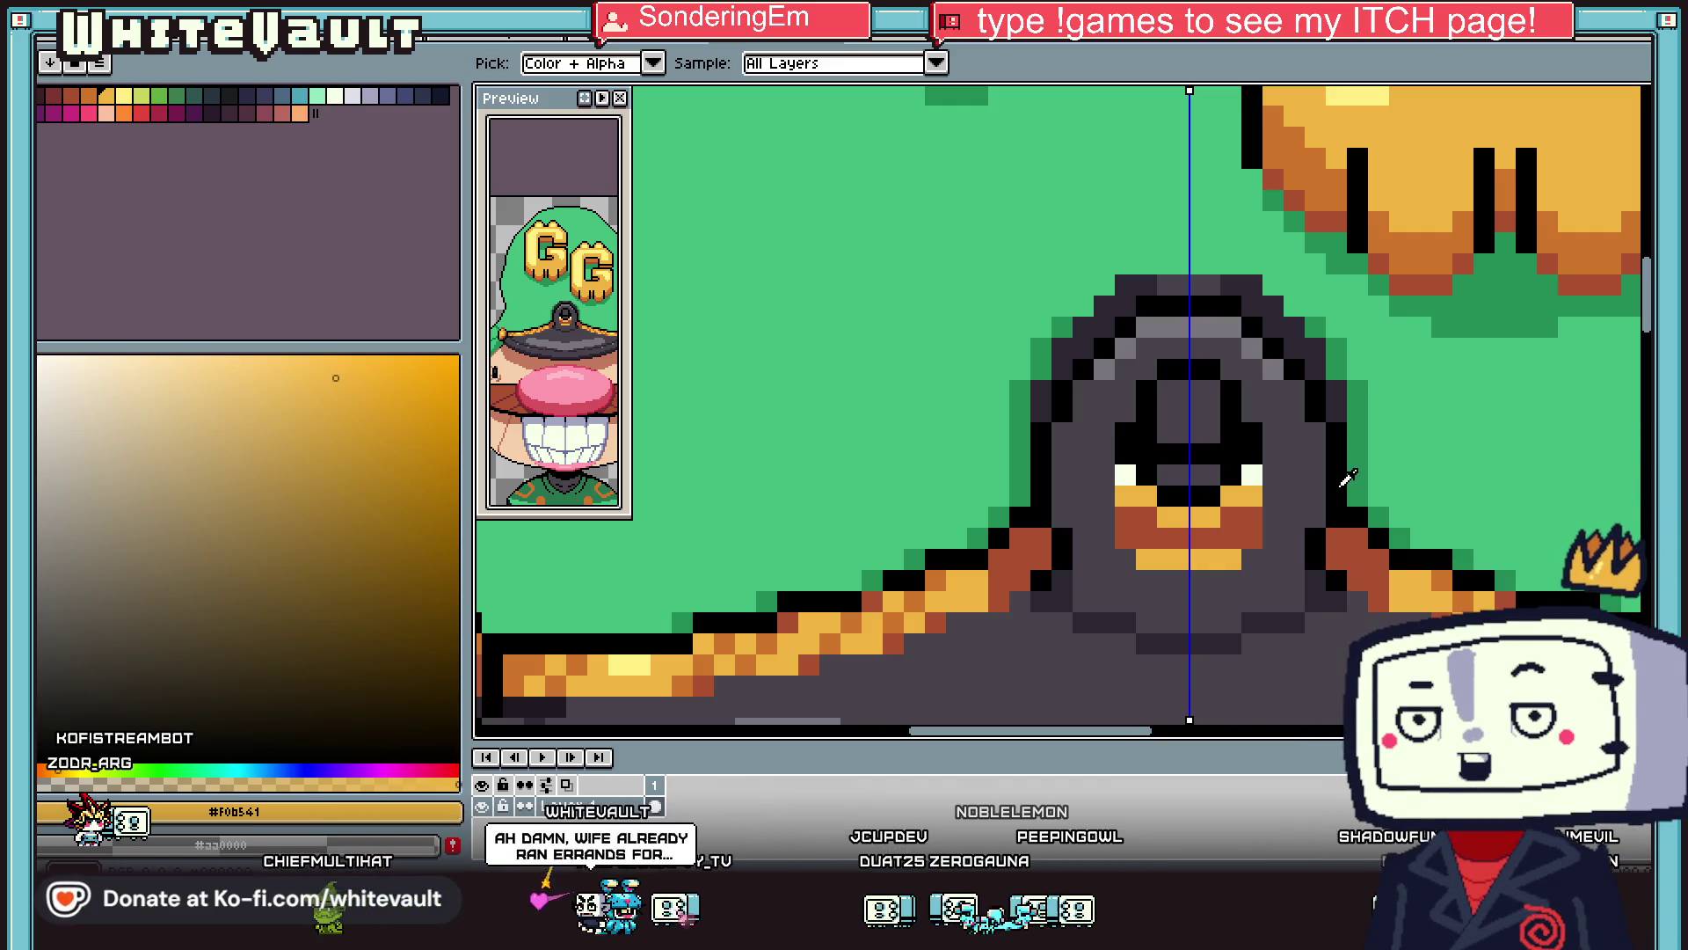
{"action": "scroll", "coordinate": [1275, 461], "scroll_direction": "down", "scroll_amount": 3}
{"action": "scroll", "coordinate": [1243, 490], "scroll_direction": "up", "scroll_amount": 4}
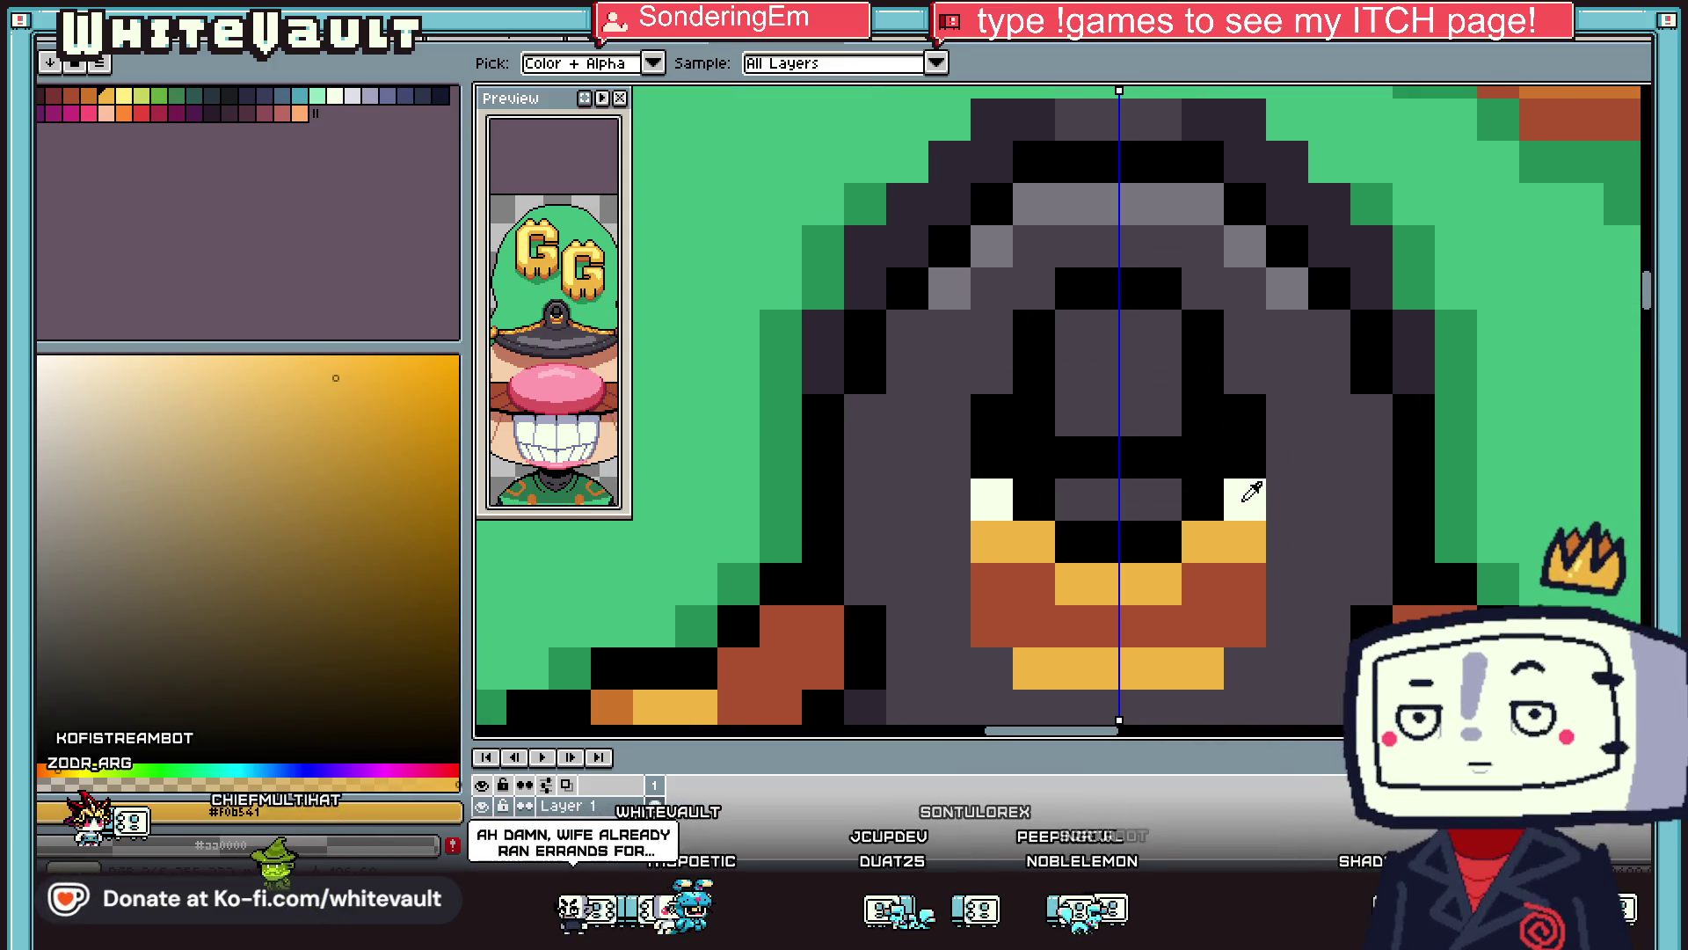
{"action": "left_click", "coordinate": [1244, 490]}
{"action": "left_click", "coordinate": [1190, 547]}
{"action": "left_click", "coordinate": [1244, 445], "text": "alt"}
{"action": "mouse_move", "coordinate": [1247, 502]}
{"action": "left_mouse_down"}
{"action": "mouse_move", "coordinate": [1287, 528]}
{"action": "mouse_move", "coordinate": [1287, 453]}
{"action": "mouse_move", "coordinate": [1287, 585]}
{"action": "mouse_move", "coordinate": [1241, 634]}
{"action": "left_mouse_up"}
{"action": "left_click", "coordinate": [1203, 668]}
{"action": "left_click", "coordinate": [1203, 626]}
{"action": "scroll", "coordinate": [1224, 604], "scroll_direction": "down", "scroll_amount": 2}
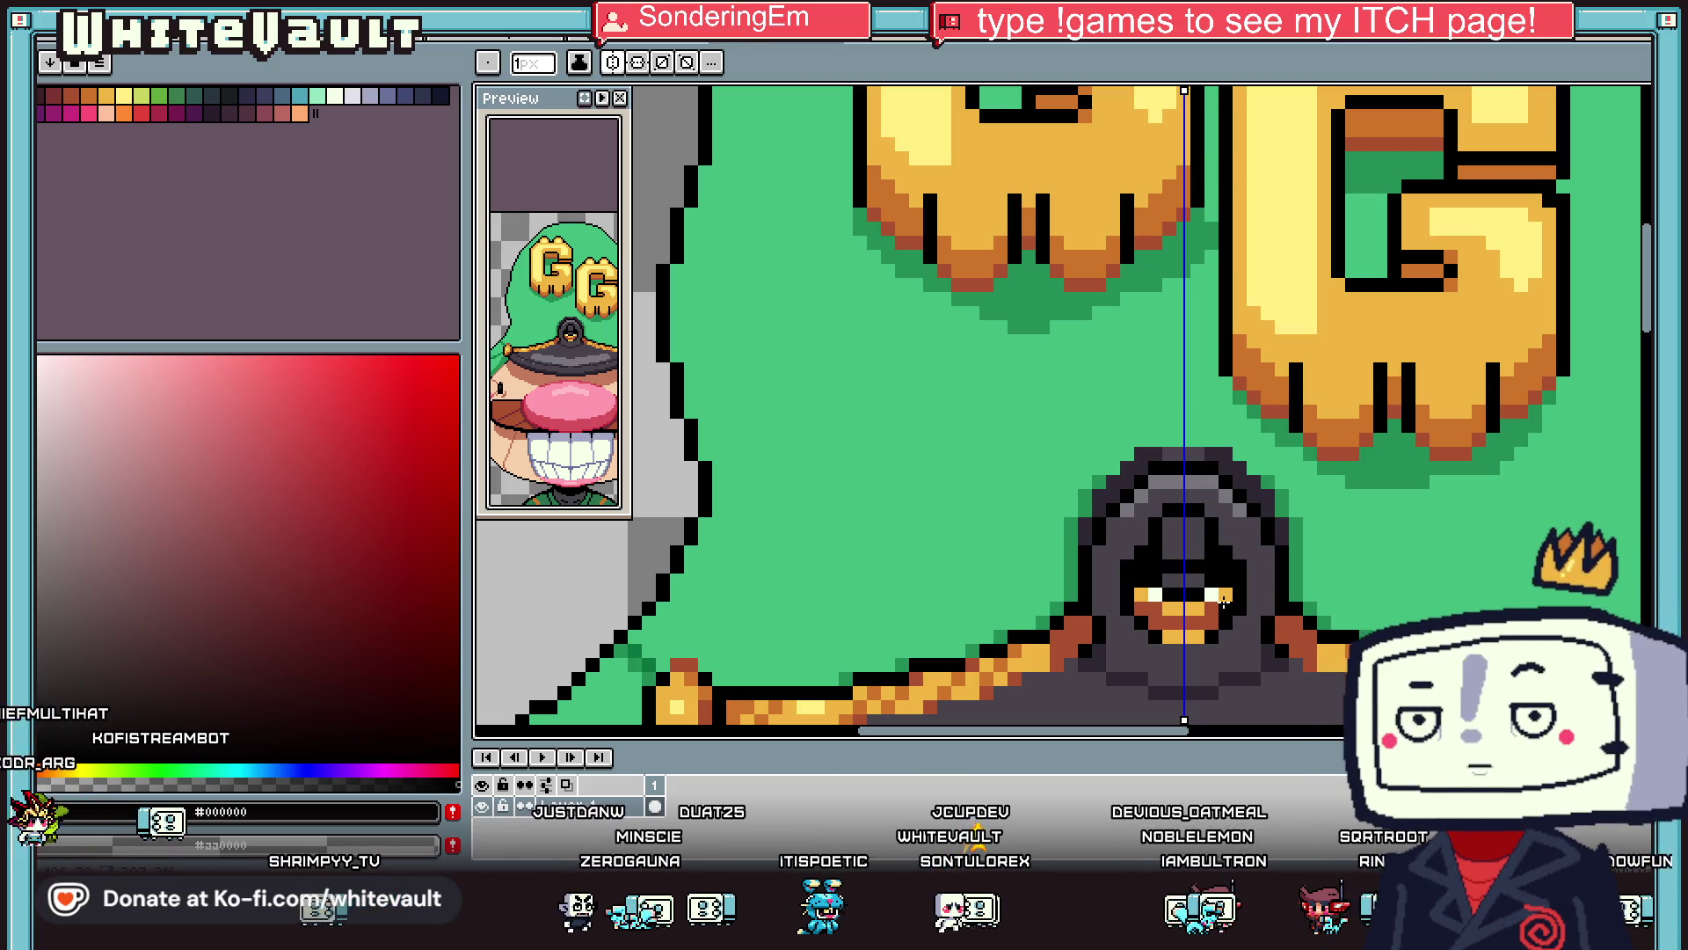
Fill the slot between the eyes orange and extend that orange row.
{"action": "key", "text": "i"}
{"action": "scroll", "coordinate": [1253, 599], "scroll_direction": "up", "scroll_amount": 2}
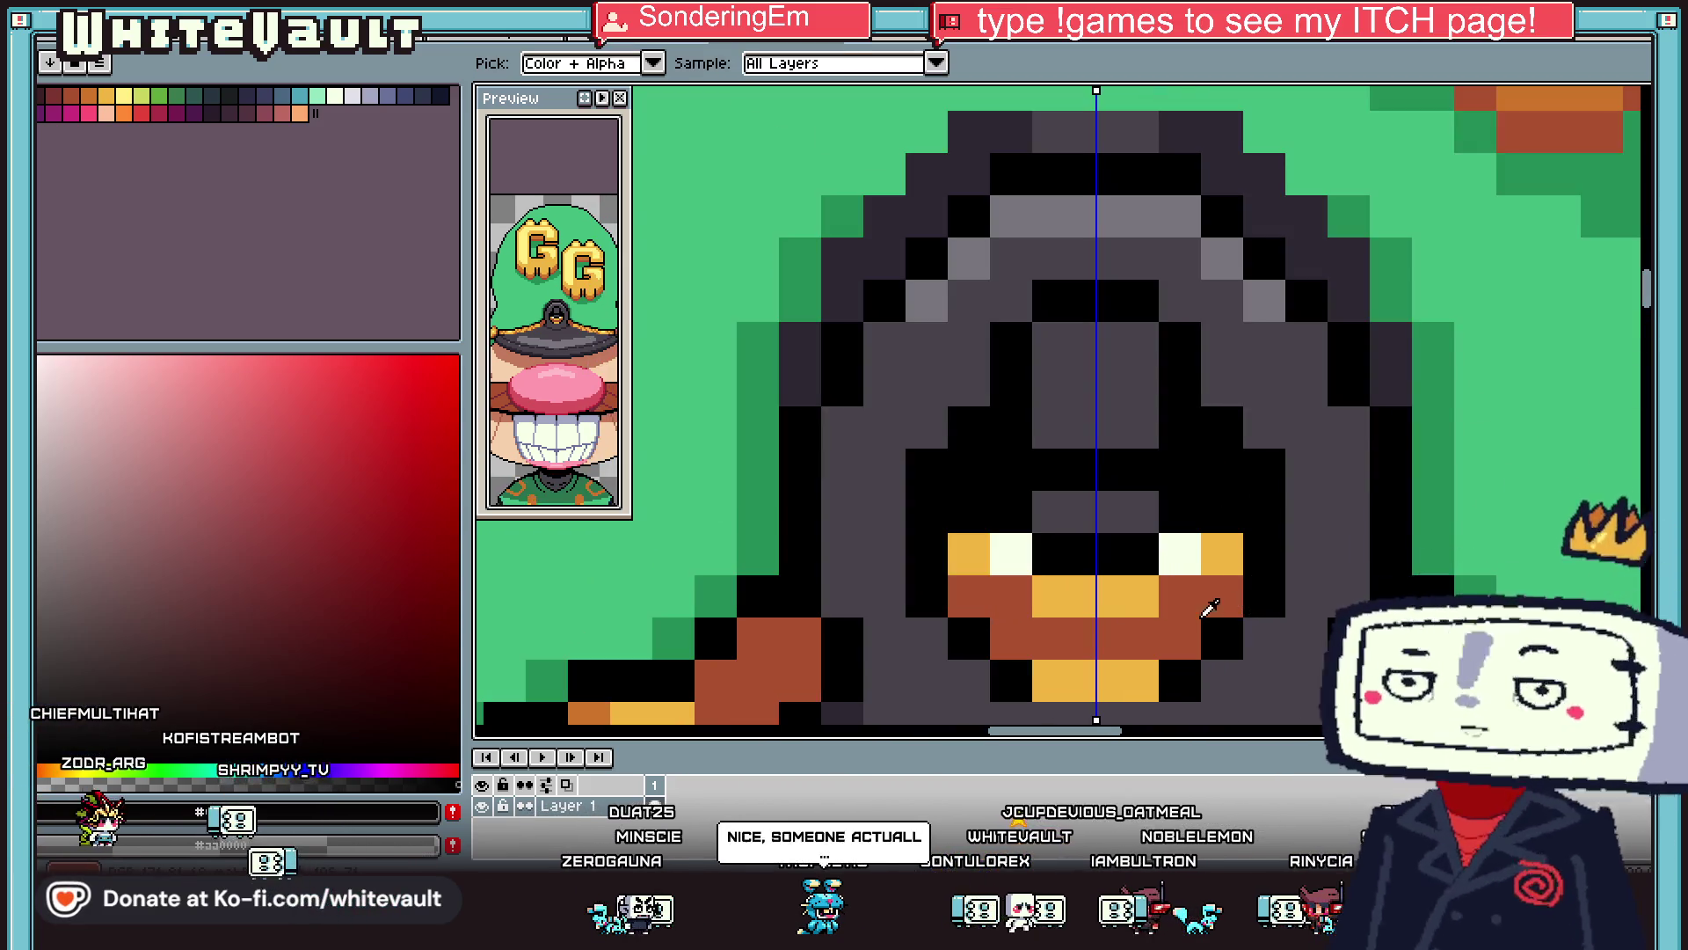
{"action": "scroll", "coordinate": [1159, 679], "scroll_direction": "down", "scroll_amount": 2}
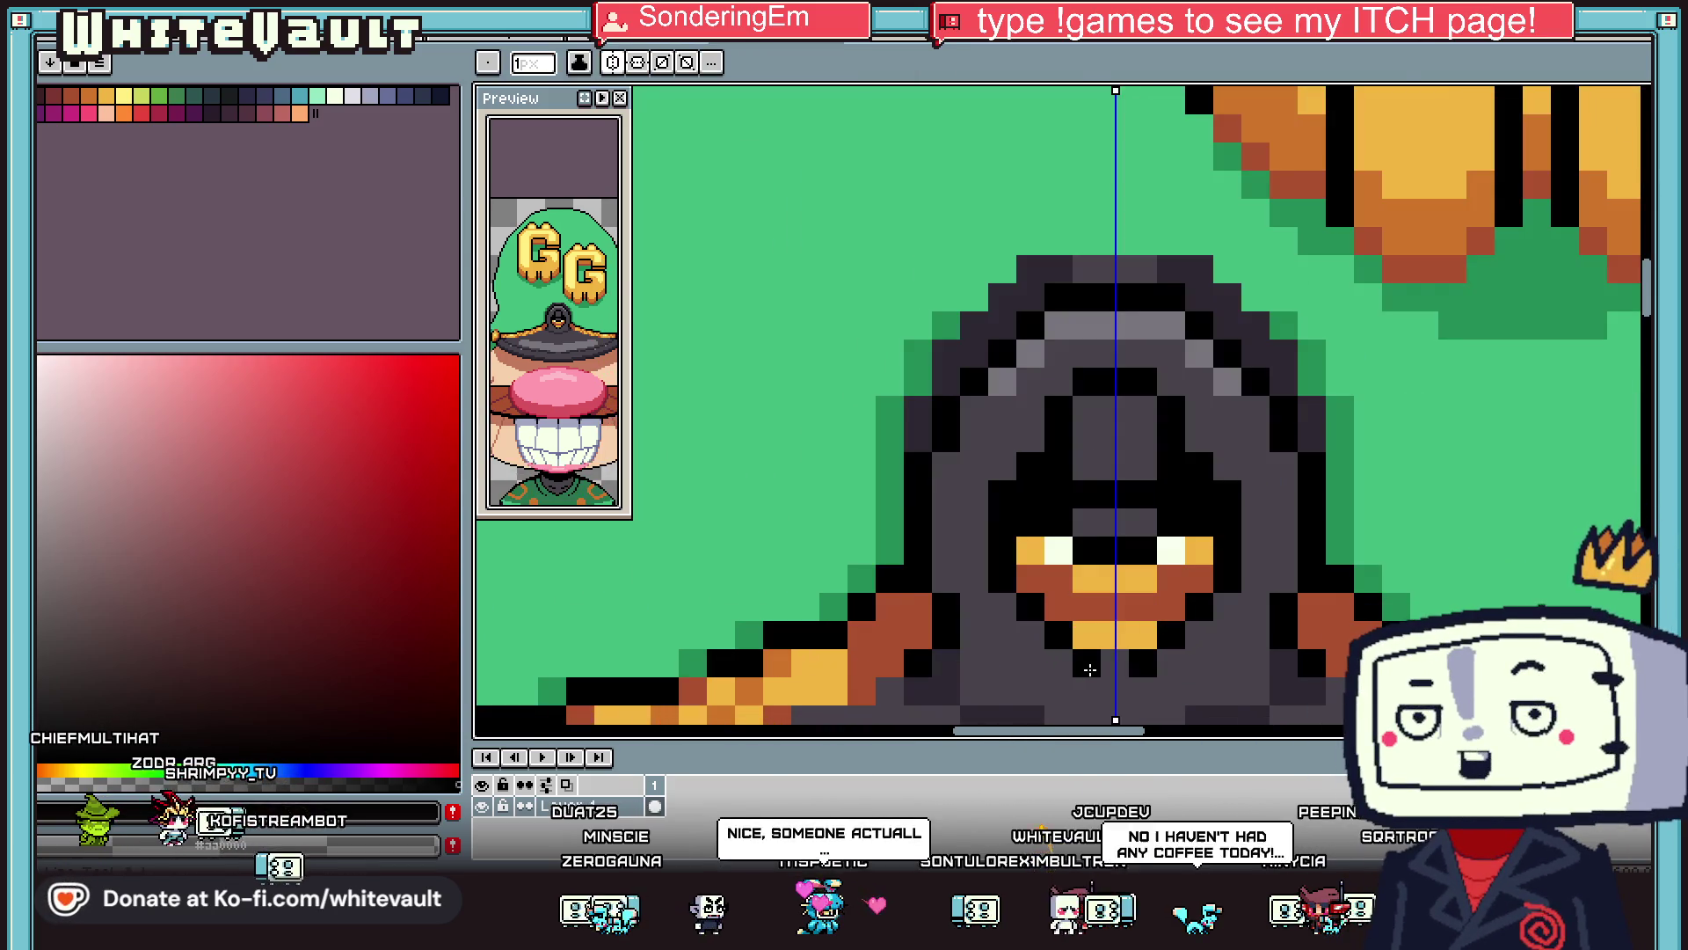
{"action": "scroll", "coordinate": [1195, 567], "scroll_direction": "down", "scroll_amount": 2}
{"action": "scroll", "coordinate": [1170, 545], "scroll_direction": "up", "scroll_amount": 2}
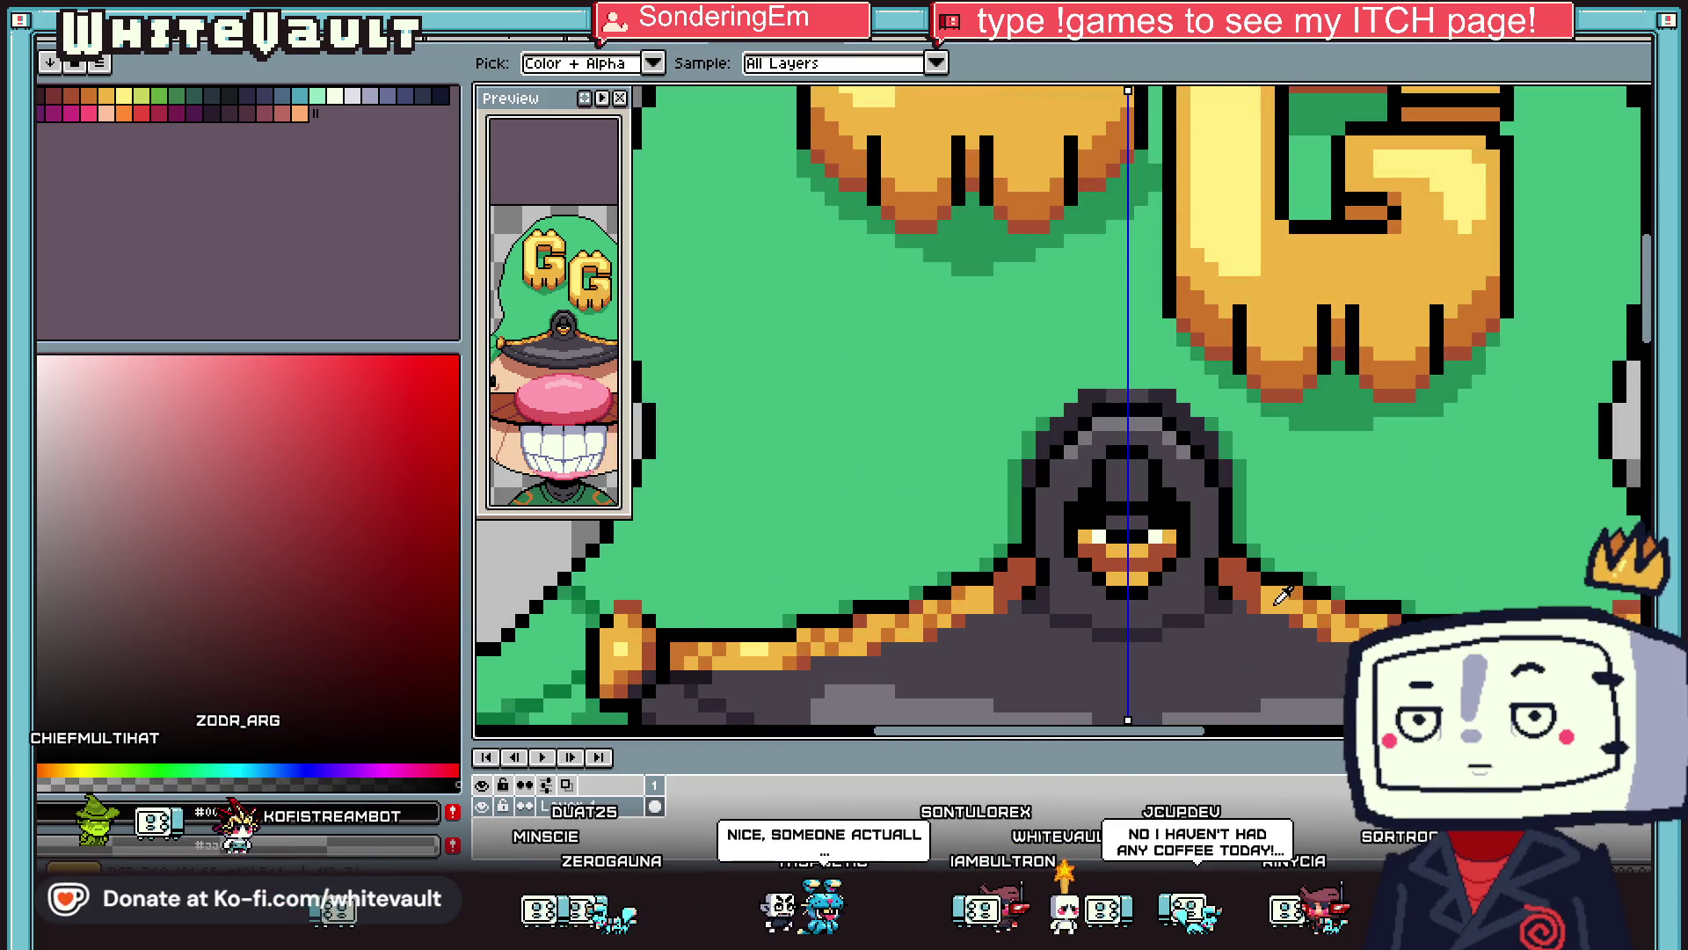
{"action": "left_click", "coordinate": [1130, 563], "text": "alt"}
{"action": "left_click", "coordinate": [1133, 506]}
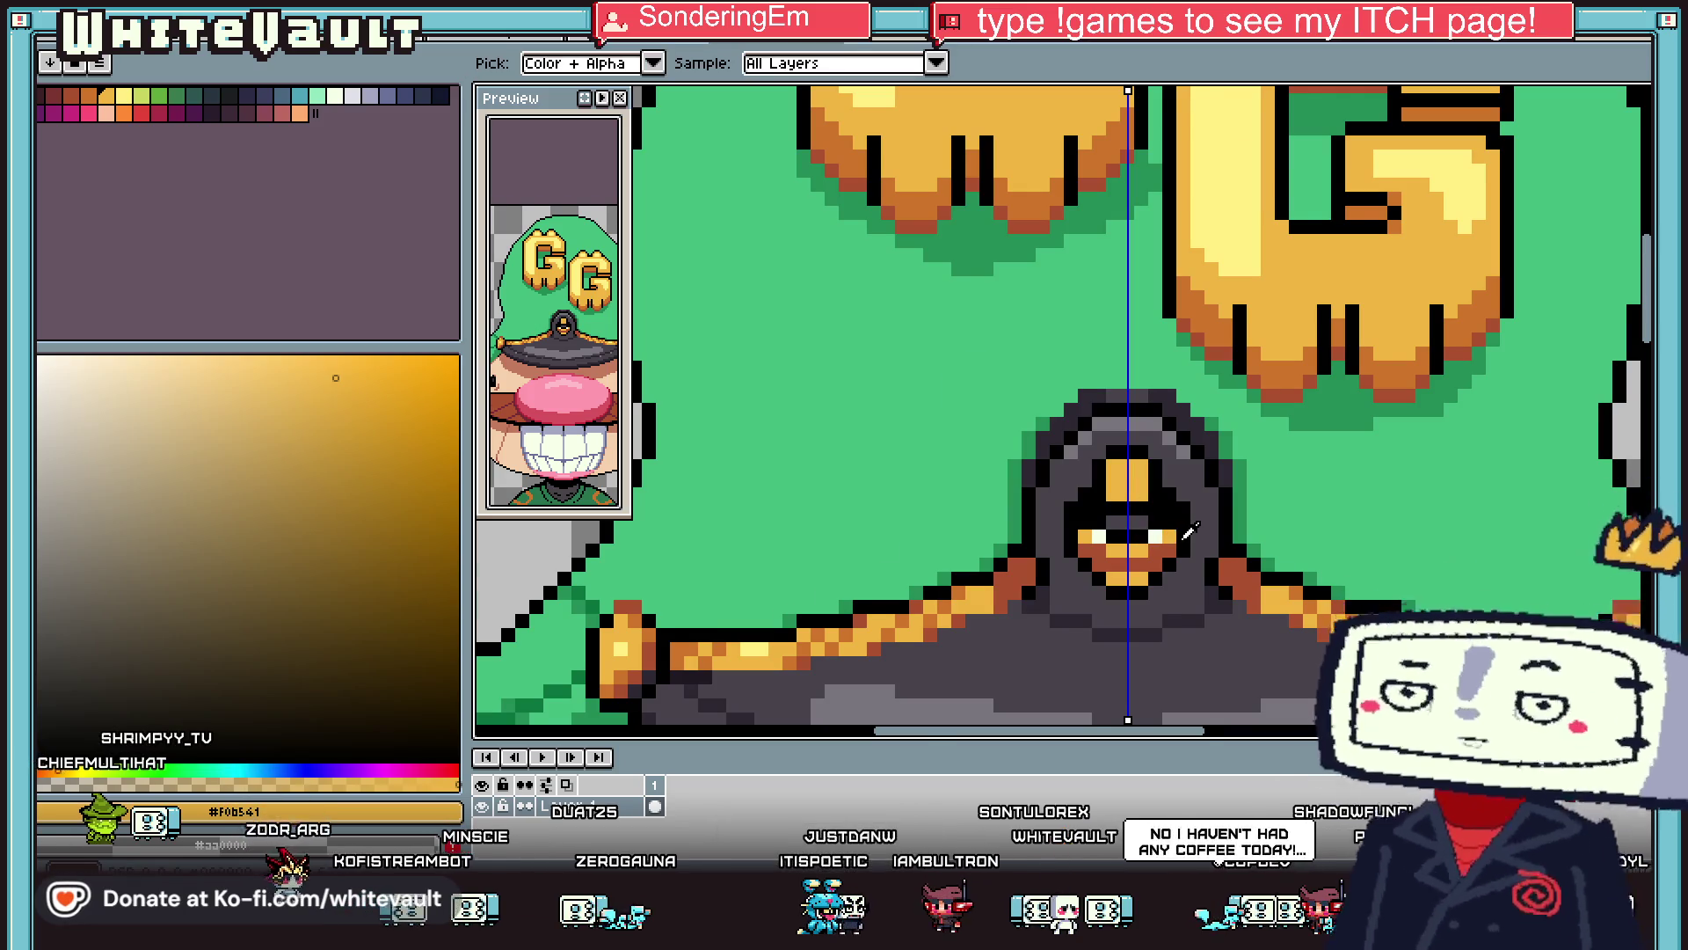
{"action": "scroll", "coordinate": [1126, 510], "scroll_direction": "up", "scroll_amount": 1}
{"action": "key", "text": "b"}
{"action": "left_click_drag", "start_coordinate": [1120, 514], "coordinate": [1090, 513]}
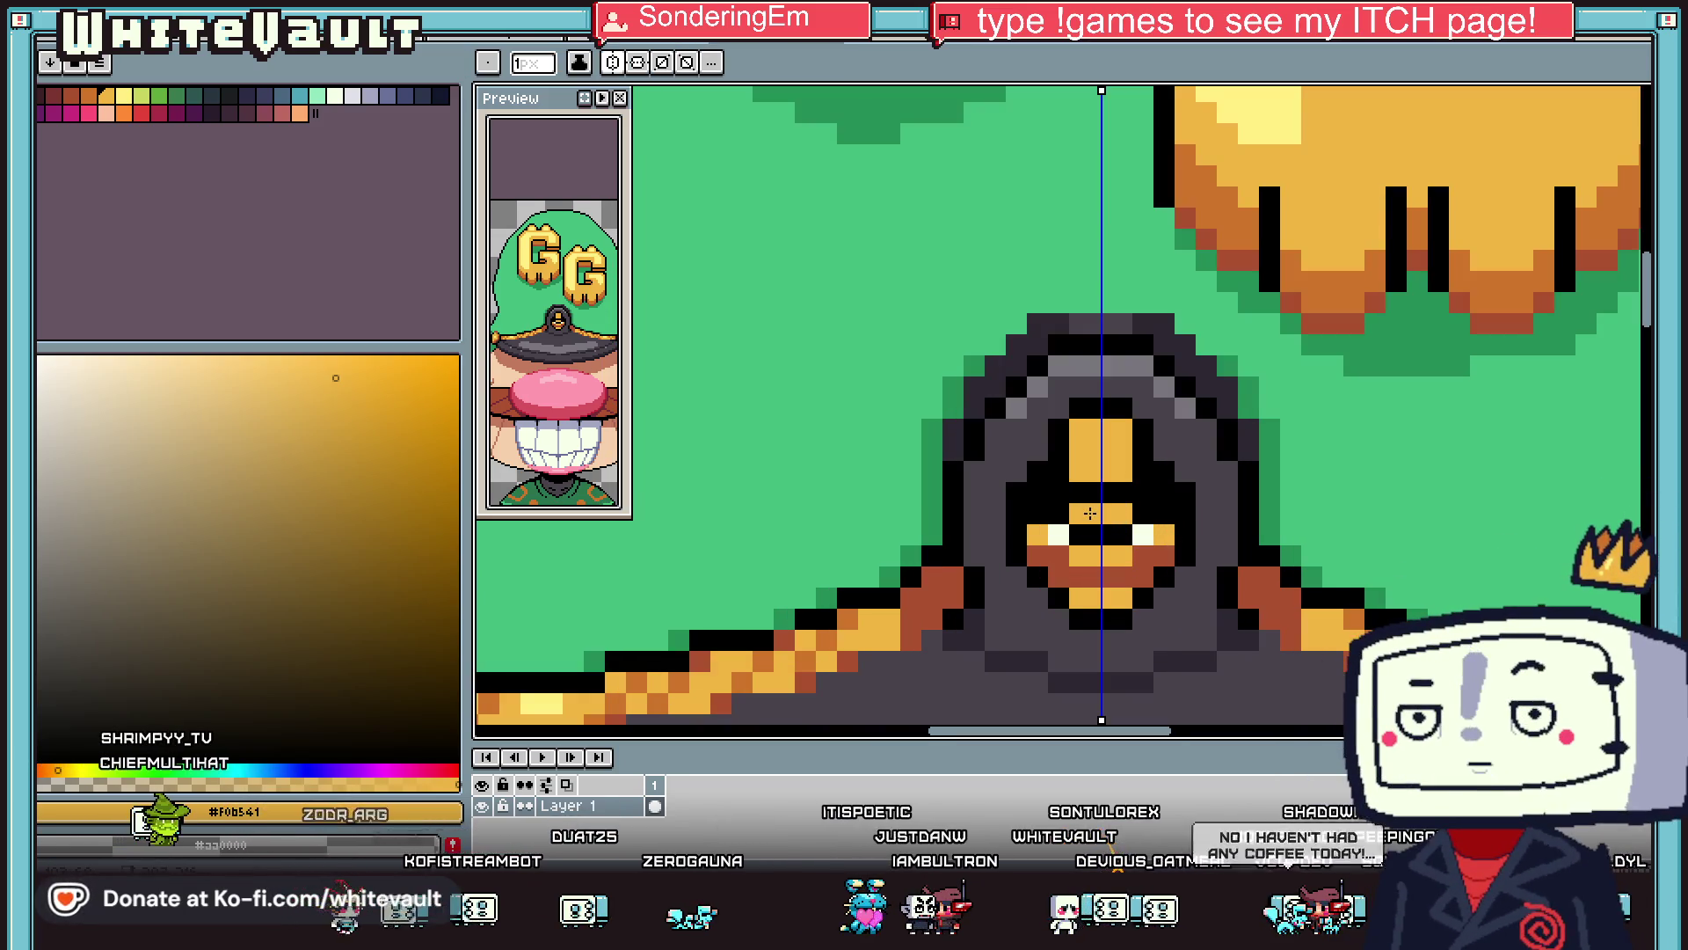
Fill the orange strip above the eyes dark grey and darken a pixel between them.
{"action": "key", "text": "i"}
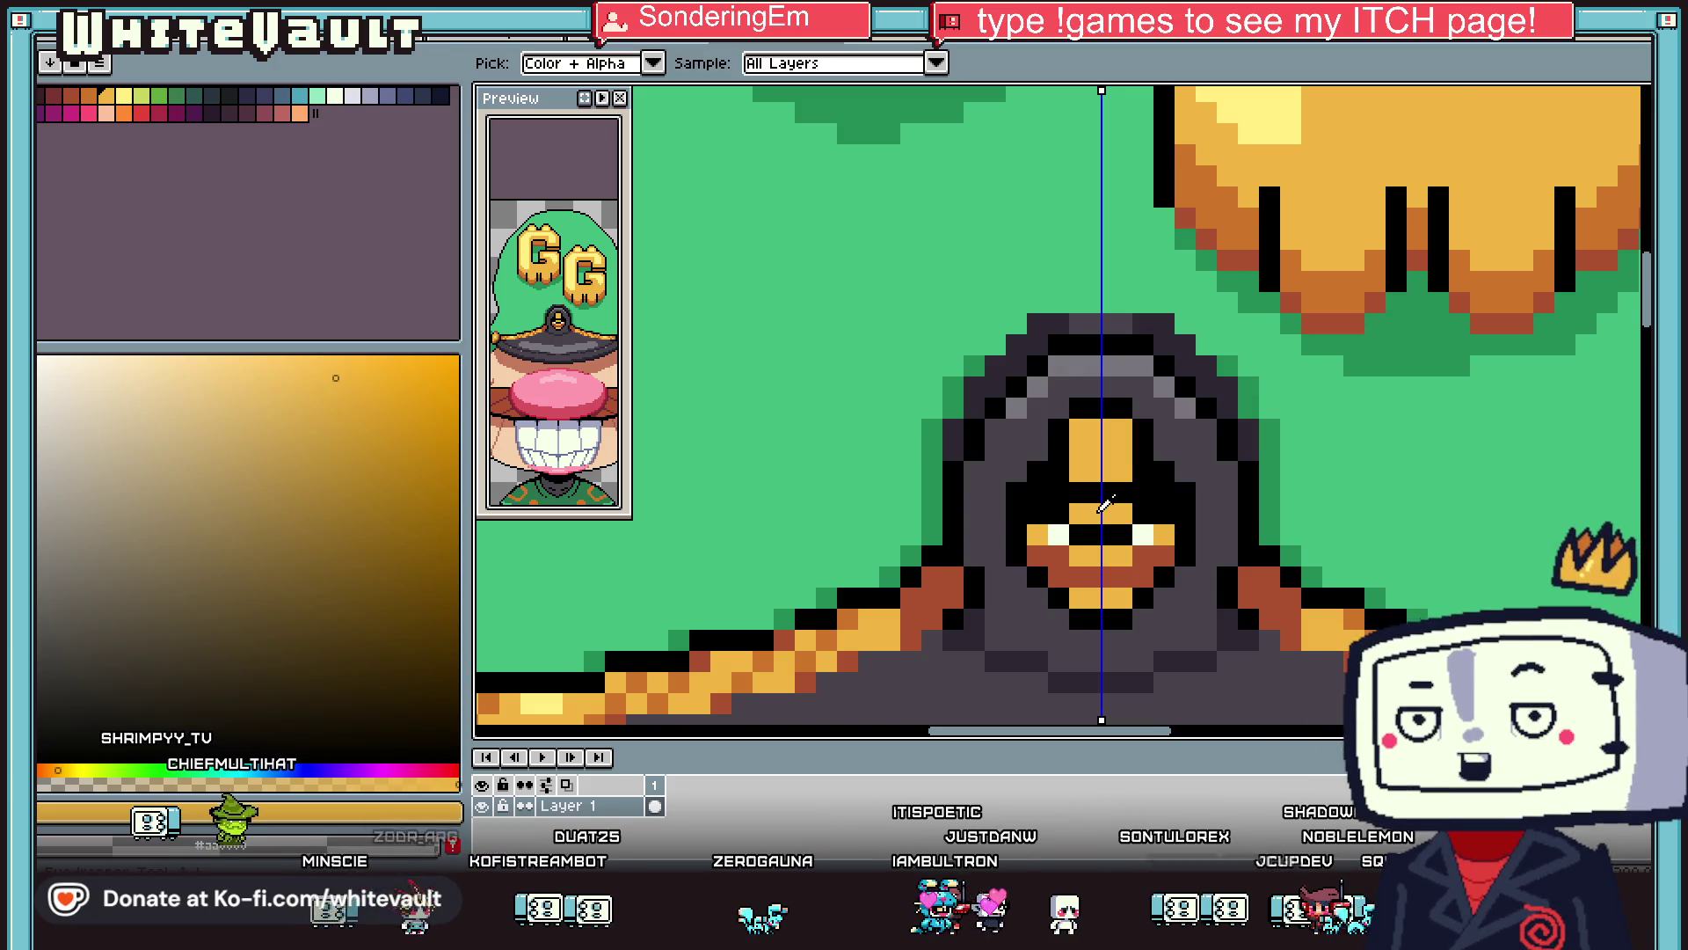
{"action": "scroll", "coordinate": [1130, 525], "scroll_direction": "down", "scroll_amount": 2}
{"action": "scroll", "coordinate": [1130, 525], "scroll_direction": "up", "scroll_amount": 4}
{"action": "scroll", "coordinate": [1123, 509], "scroll_direction": "down", "scroll_amount": 3}
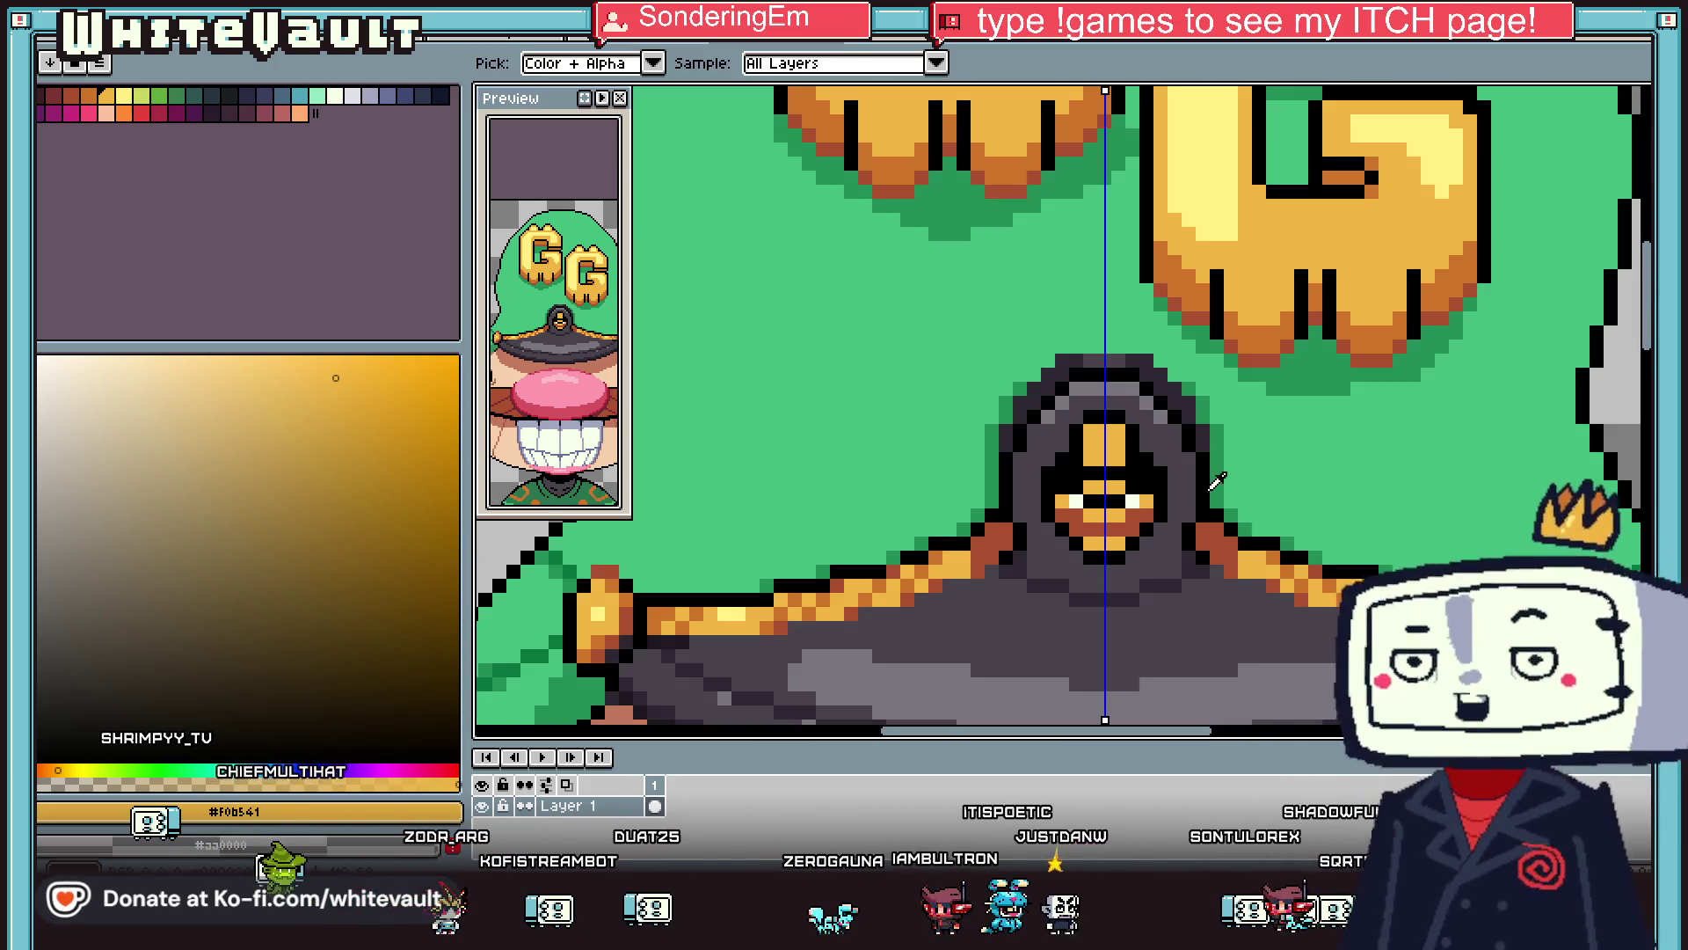
{"action": "left_click", "coordinate": [1085, 442]}
{"action": "key", "text": "g"}
{"action": "left_click", "coordinate": [1085, 443]}
{"action": "scroll", "coordinate": [1104, 485], "scroll_direction": "up", "scroll_amount": 2}
{"action": "left_click", "coordinate": [1104, 488]}
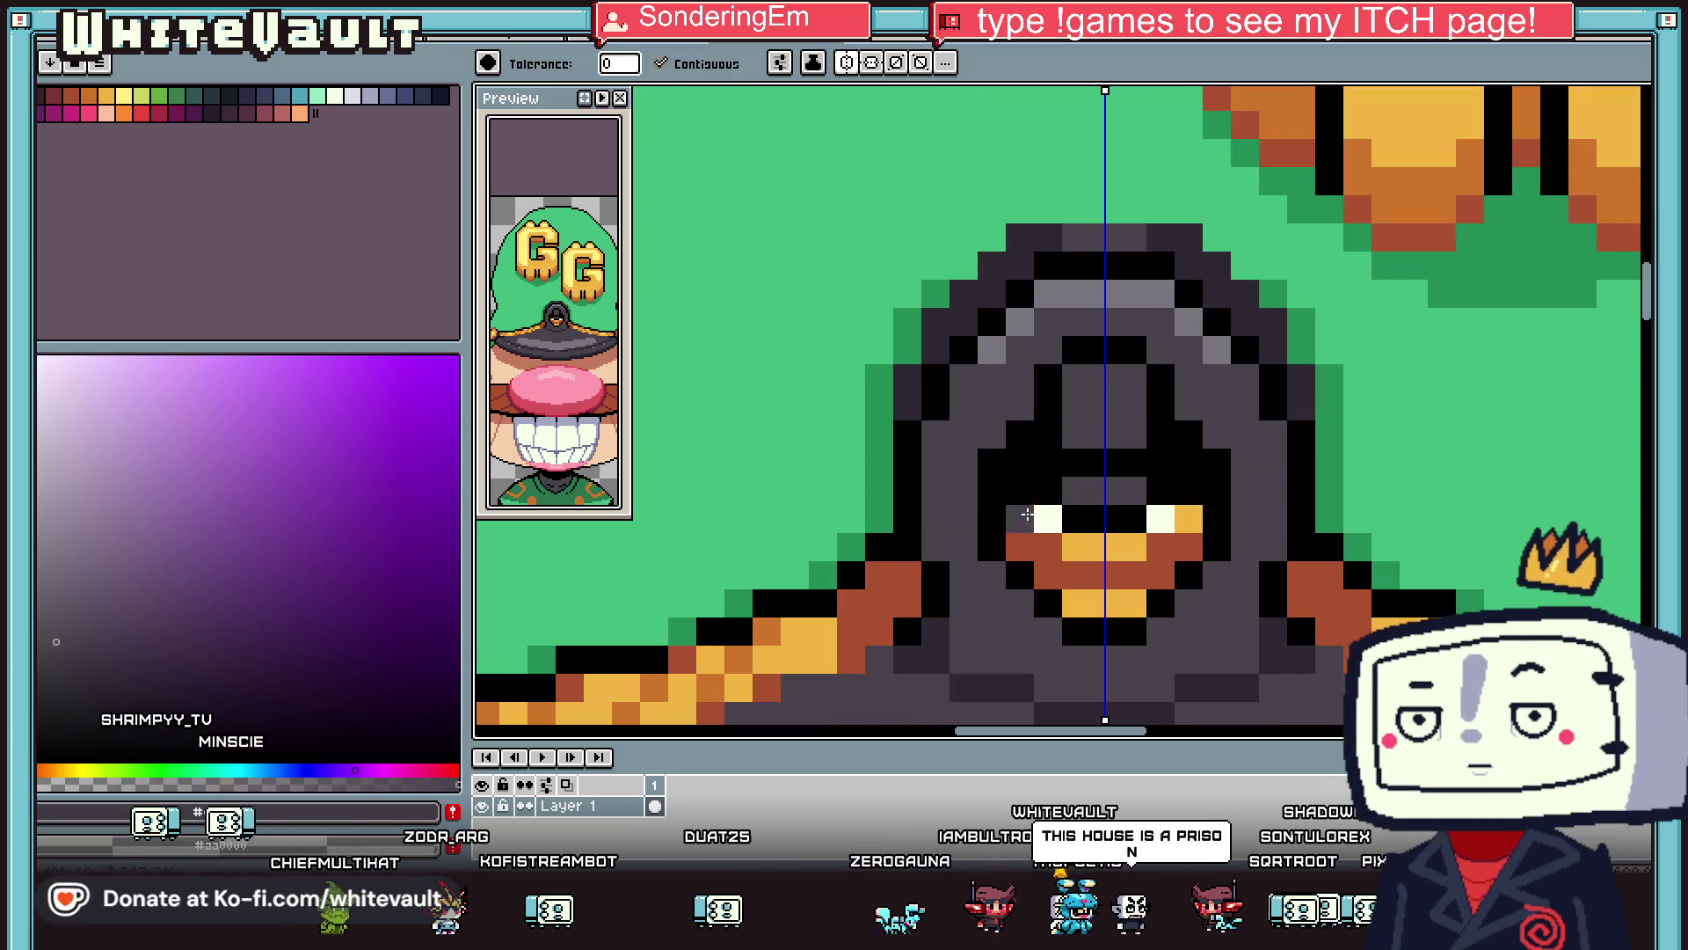
Repaint the eye whites, lower orange strip and remaining brown mouth pixels dark grey.
{"action": "key", "text": "b"}
{"action": "left_click", "coordinate": [1046, 519]}
{"action": "left_click_drag", "start_coordinate": [1160, 519], "coordinate": [1187, 519]}
{"action": "mouse_move", "coordinate": [1077, 547]}
{"action": "left_mouse_down"}
{"action": "mouse_move", "coordinate": [1133, 546]}
{"action": "mouse_move", "coordinate": [1055, 576]}
{"action": "left_mouse_up"}
{"action": "key", "text": "i"}
{"action": "left_click_drag", "start_coordinate": [1160, 546], "coordinate": [1187, 545]}
{"action": "left_click_drag", "start_coordinate": [1046, 576], "coordinate": [1143, 576]}
Outline the eyes and mouth in black, then move to the multi-character sprite sheet.
{"action": "left_click", "coordinate": [1077, 501], "text": "alt"}
{"action": "key", "text": "b"}
{"action": "left_click", "coordinate": [1187, 518]}
{"action": "left_click", "coordinate": [1038, 545]}
{"action": "left_click_drag", "start_coordinate": [1020, 519], "coordinate": [1134, 574]}
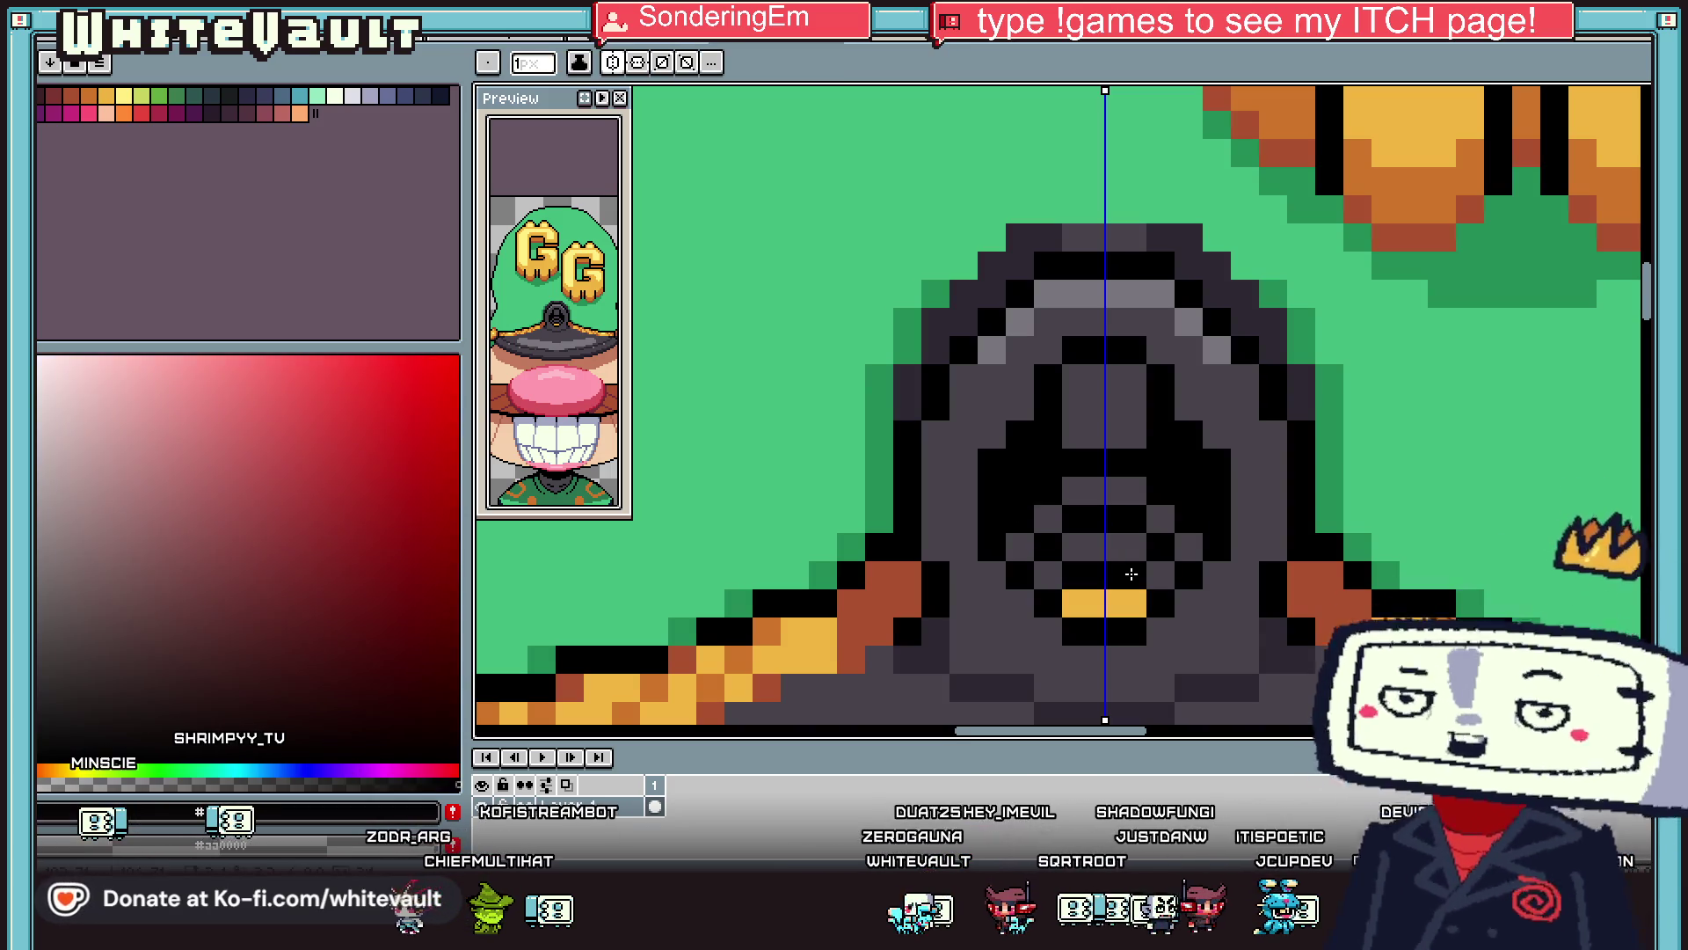
{"action": "key", "text": "i"}
{"action": "key", "text": "b"}
{"action": "left_click", "coordinate": [1135, 604]}
{"action": "left_click", "coordinate": [1076, 603]}
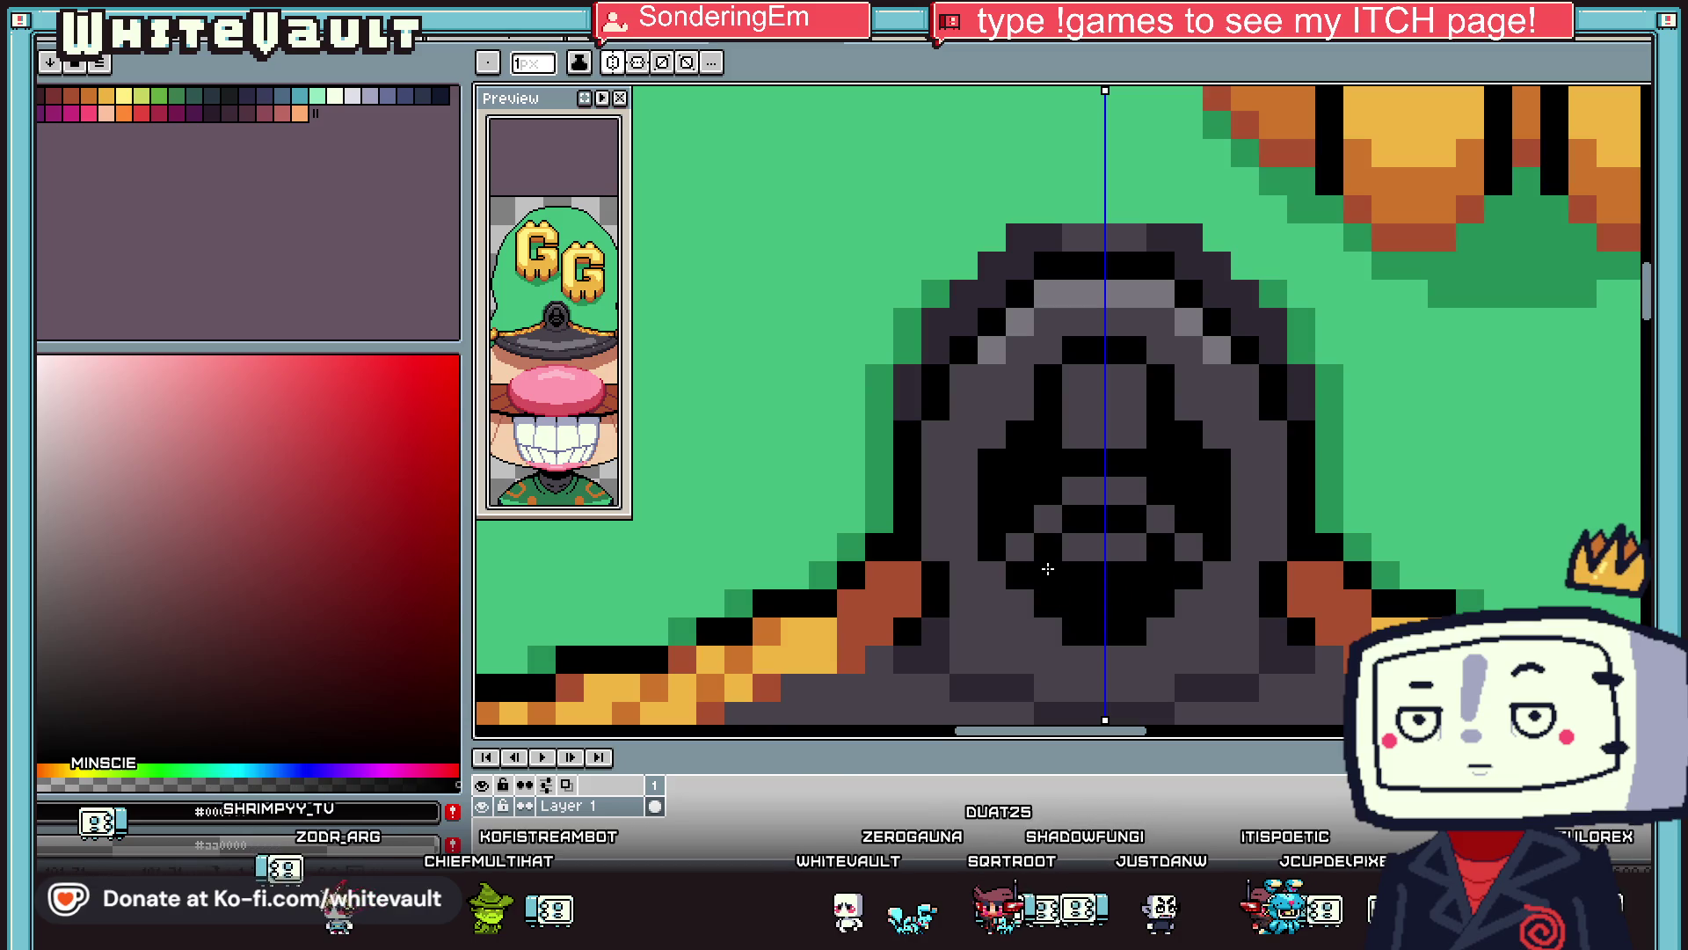
{"action": "left_click", "coordinate": [1132, 549]}
{"action": "scroll", "coordinate": [1143, 545], "scroll_direction": "down", "scroll_amount": 2}
{"action": "scroll", "coordinate": [1179, 545], "scroll_direction": "up", "scroll_amount": 1}
{"action": "key", "text": "i"}
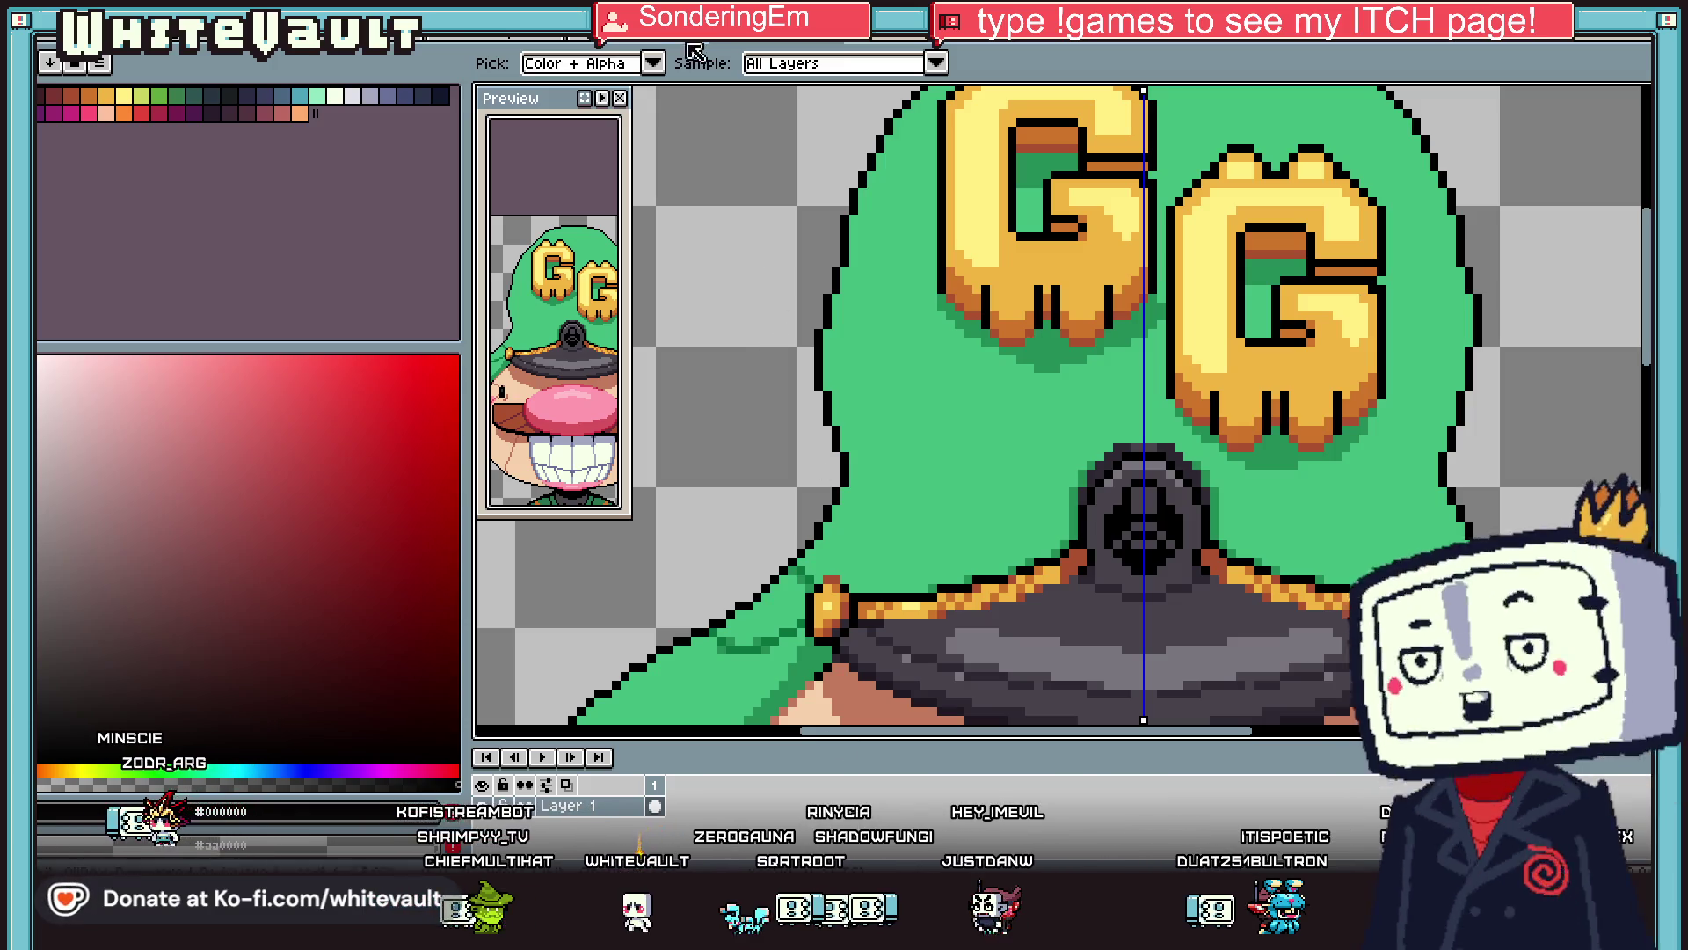
{"action": "key", "text": "ctrl+Tab"}
{"action": "key", "text": "ctrl+Tab"}
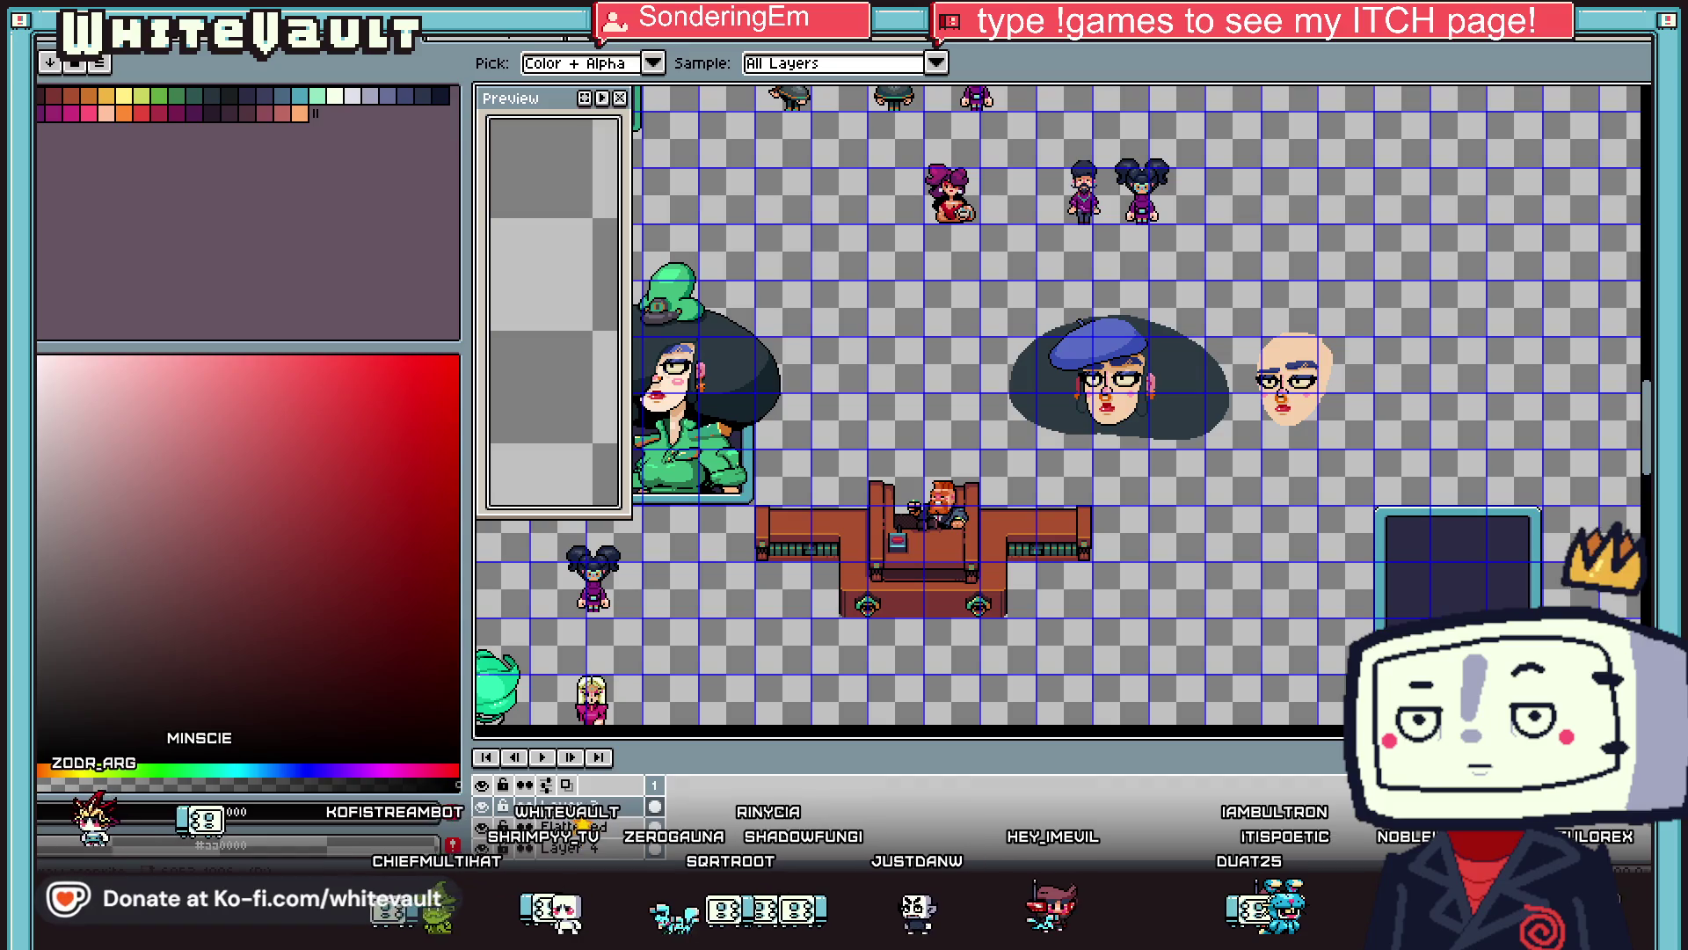
Zoom in on the ornament above the store sign and marquee-select it.
{"action": "scroll", "coordinate": [893, 401], "scroll_direction": "down", "scroll_amount": 4}
{"action": "scroll", "coordinate": [1087, 367], "scroll_direction": "up", "scroll_amount": 2}
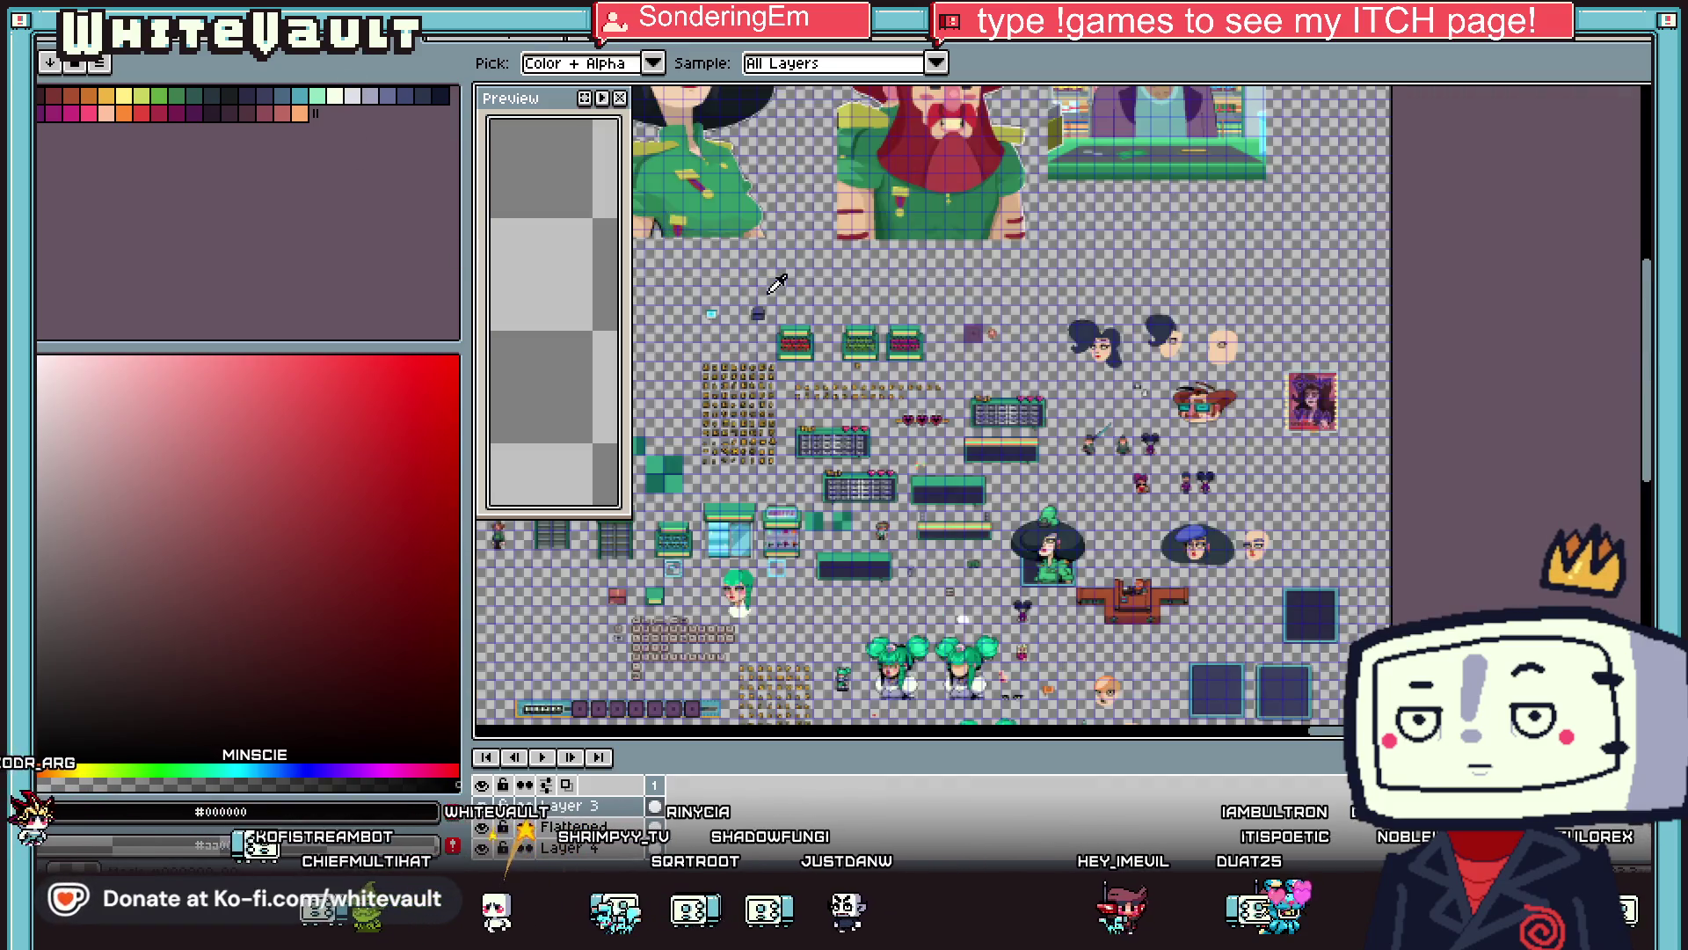
{"action": "scroll", "coordinate": [1087, 368], "scroll_direction": "up", "scroll_amount": 1}
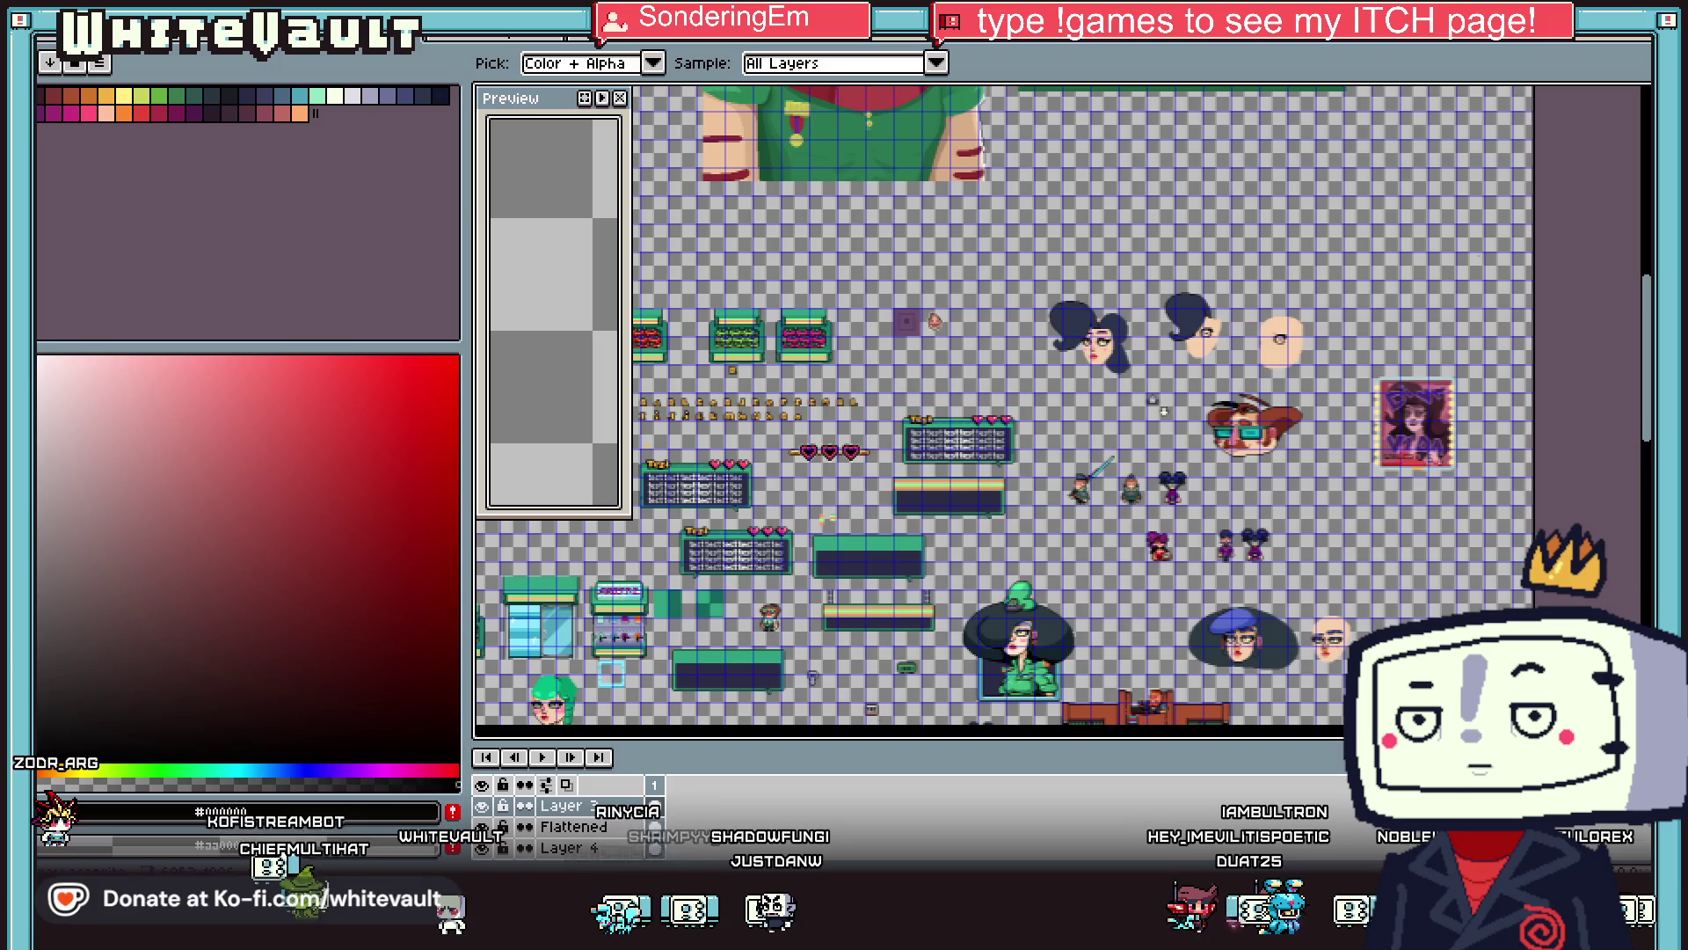
{"action": "left_click_drag", "start_coordinate": [1346, 736], "coordinate": [1242, 733]}
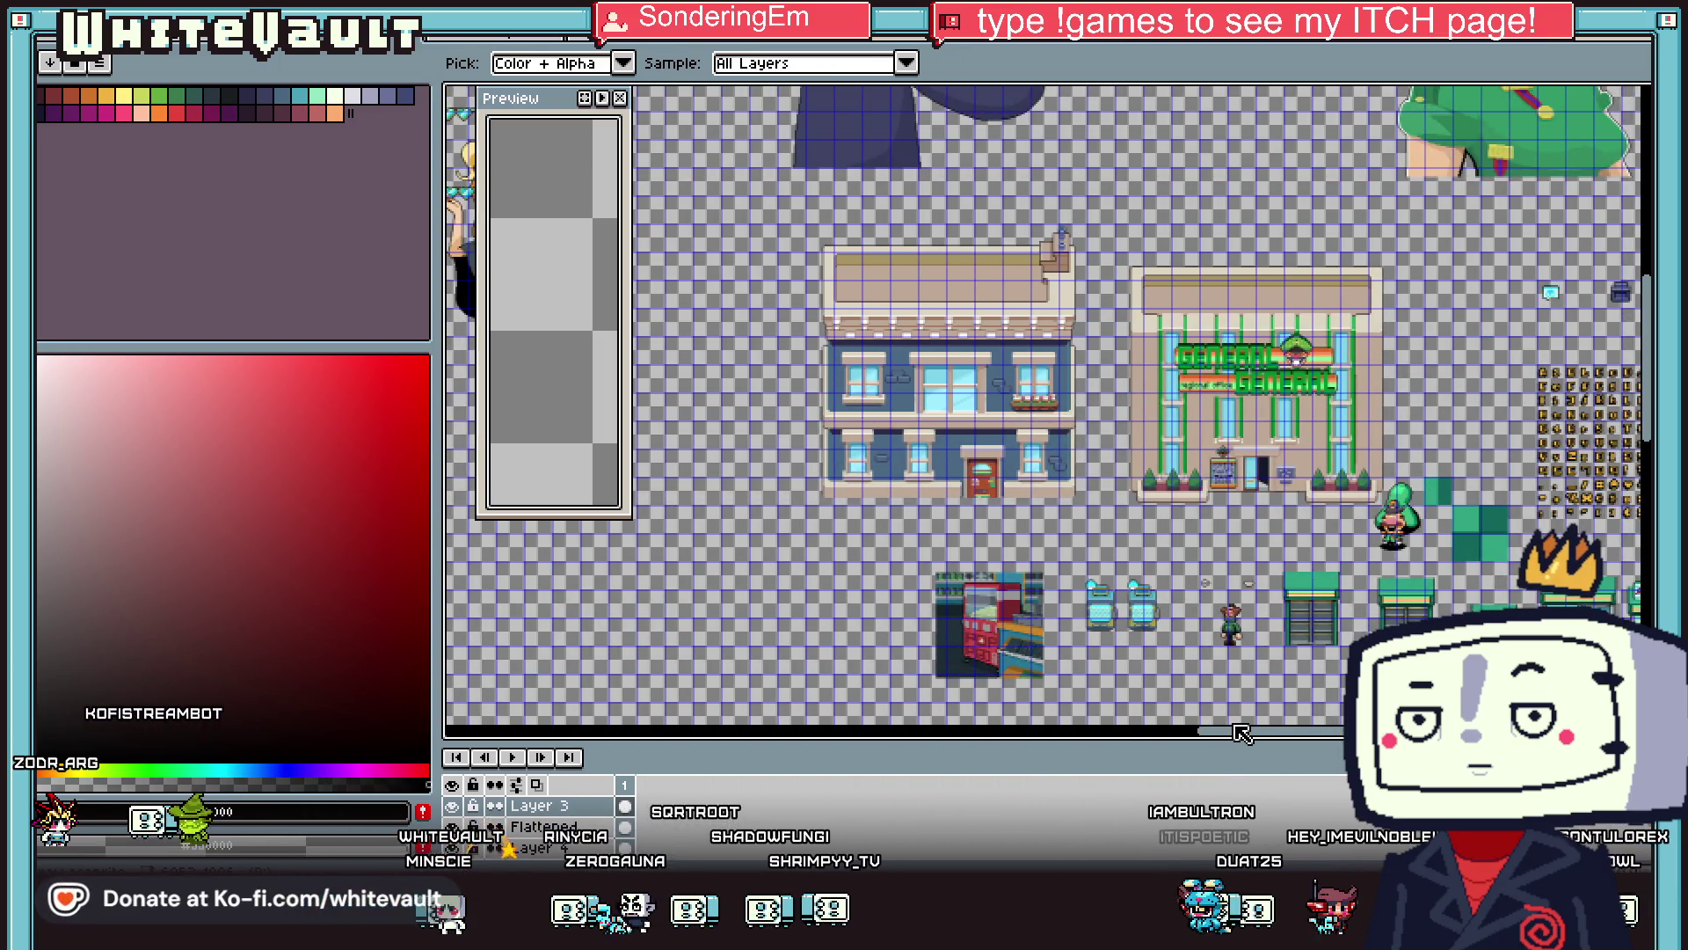
{"action": "scroll", "coordinate": [1229, 439], "scroll_direction": "up", "scroll_amount": 4}
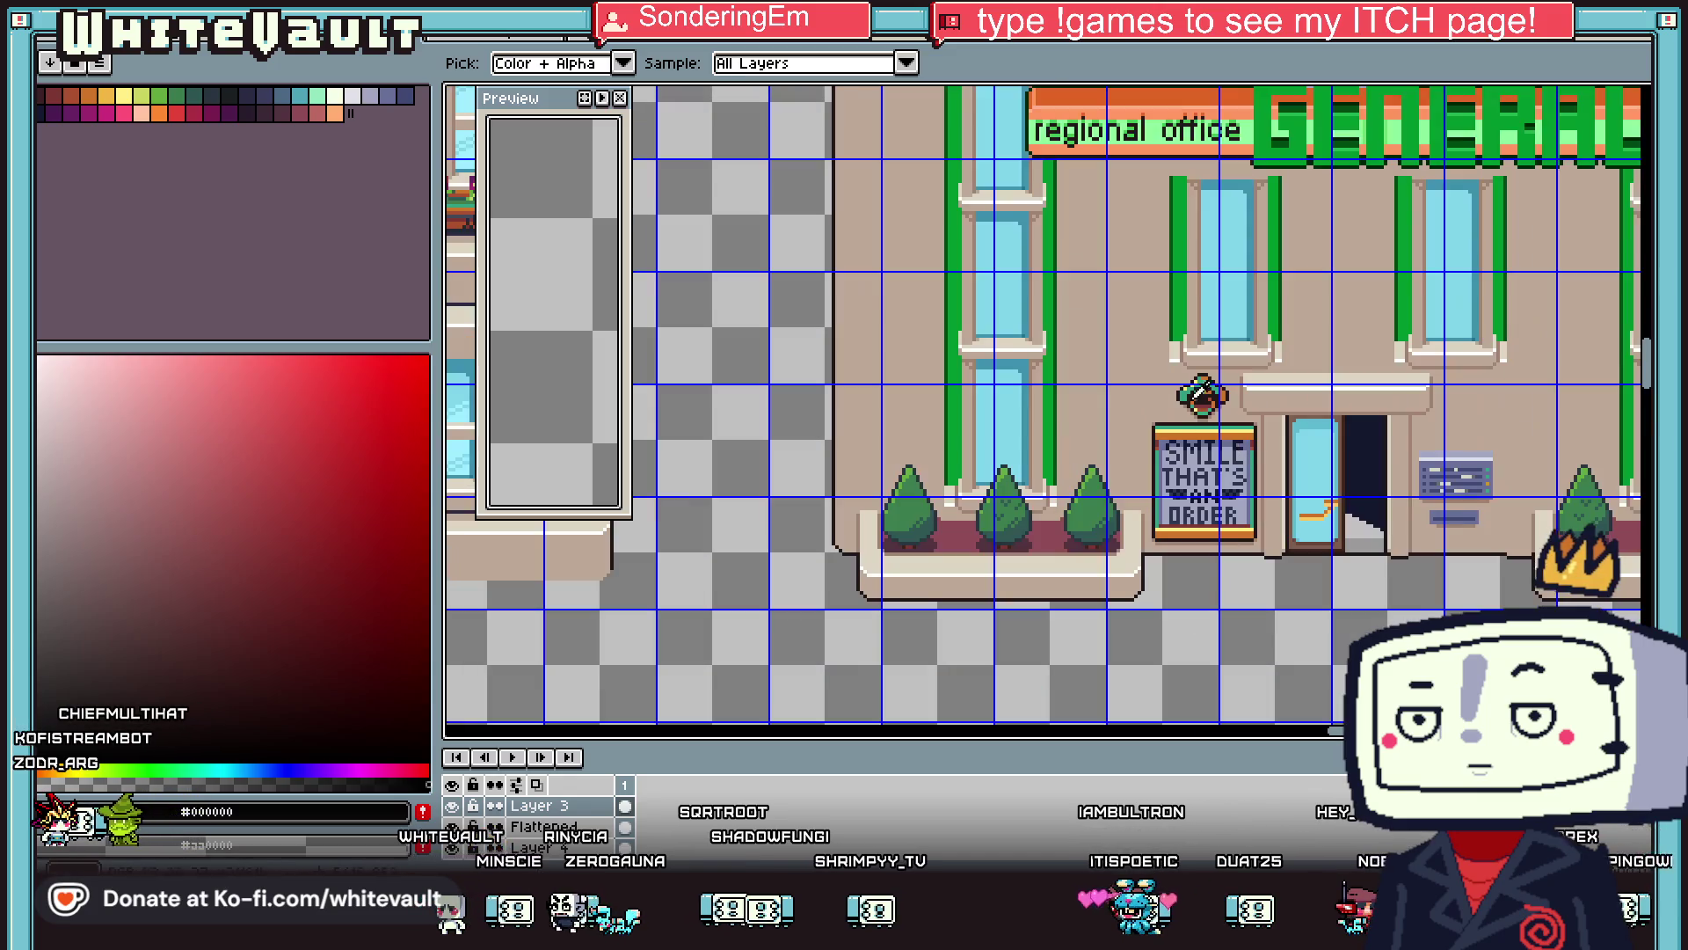
{"action": "key", "text": "m"}
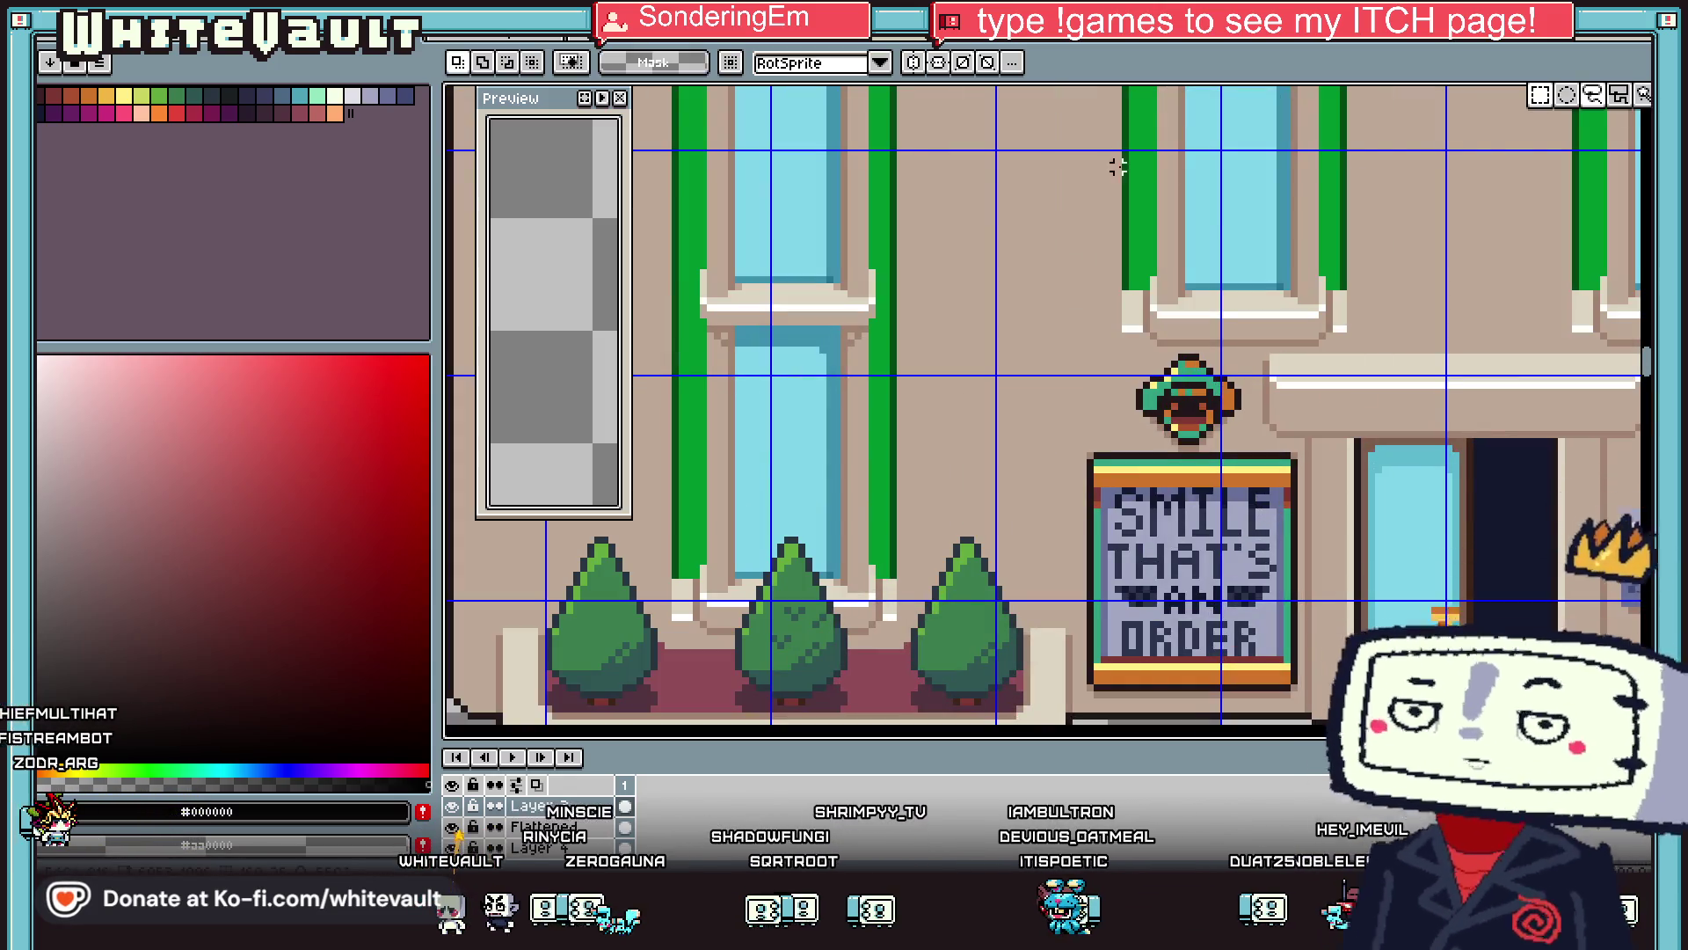
{"action": "left_click_drag", "start_coordinate": [1047, 342], "coordinate": [1363, 730]}
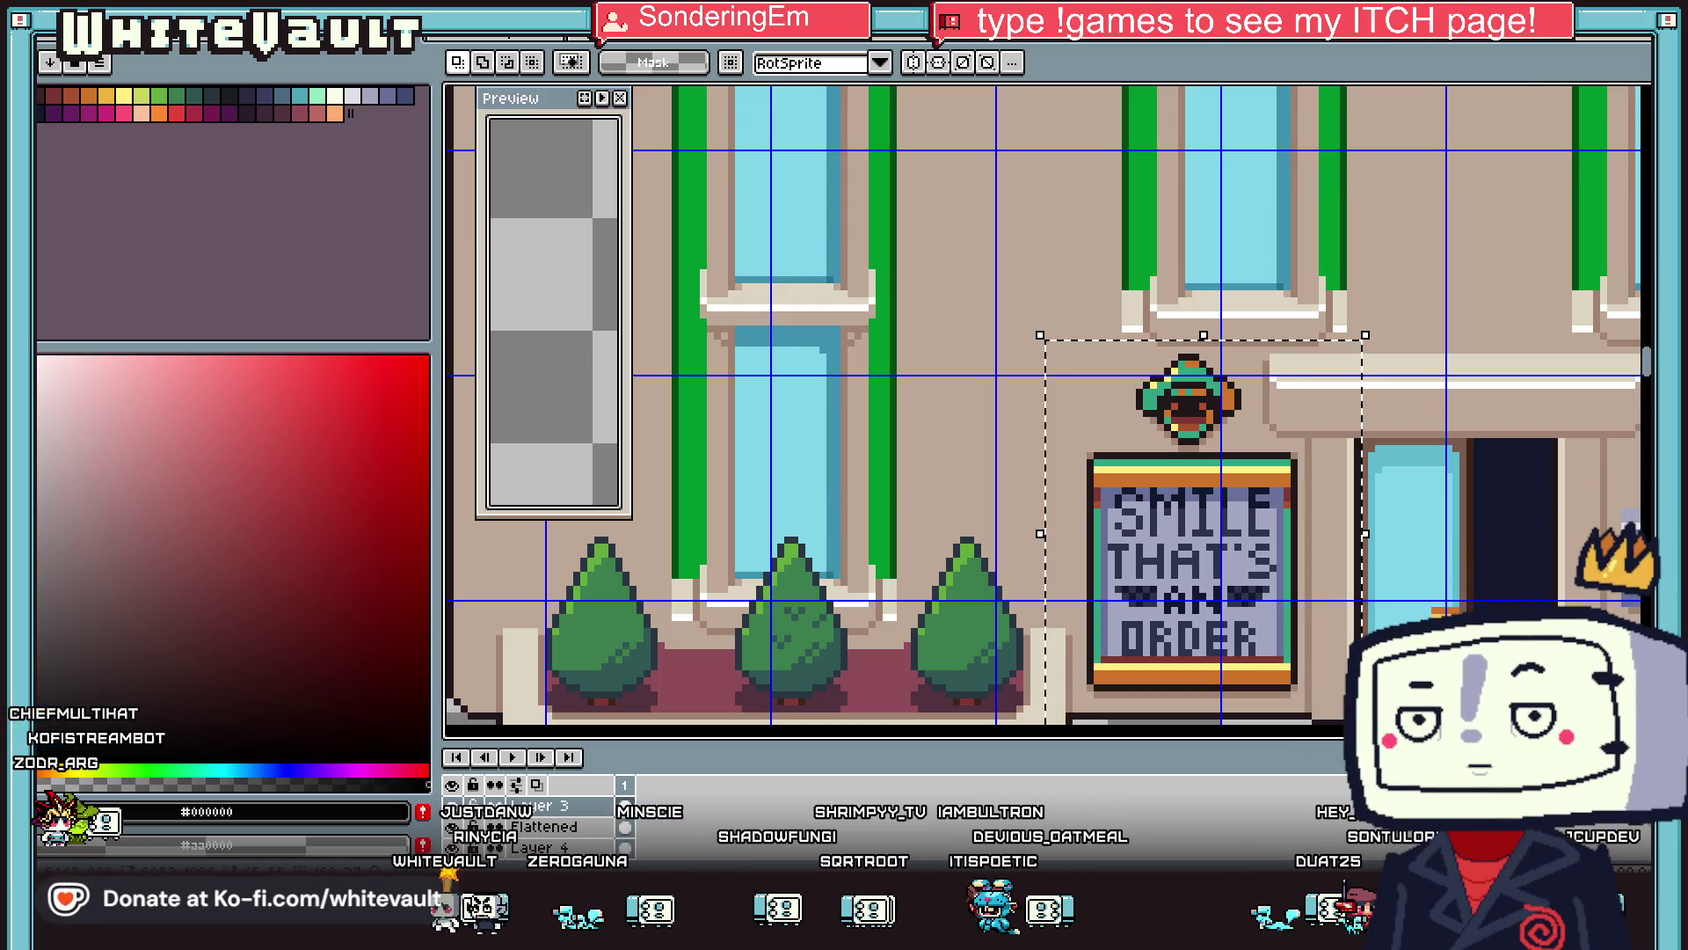
Recolour the ornament's green to gold with a non-contiguous fill, undoing a stray orange fill.
{"action": "left_click", "coordinate": [107, 95]}
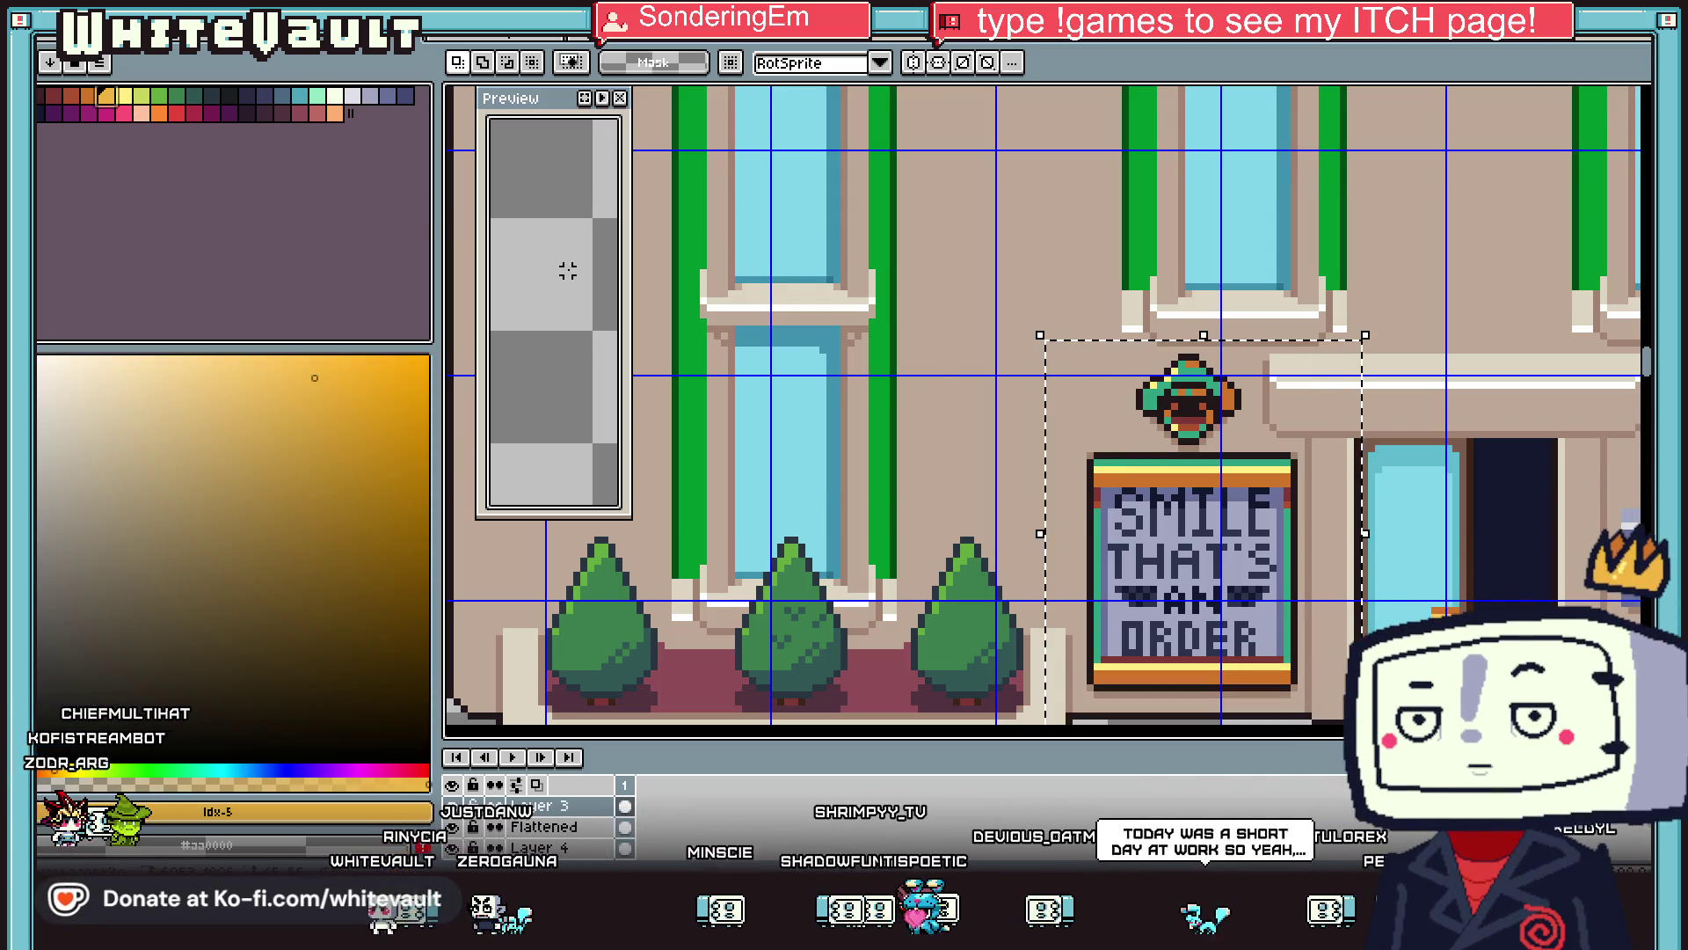
{"action": "key", "text": "g"}
{"action": "scroll", "coordinate": [1210, 389], "scroll_direction": "up", "scroll_amount": 2}
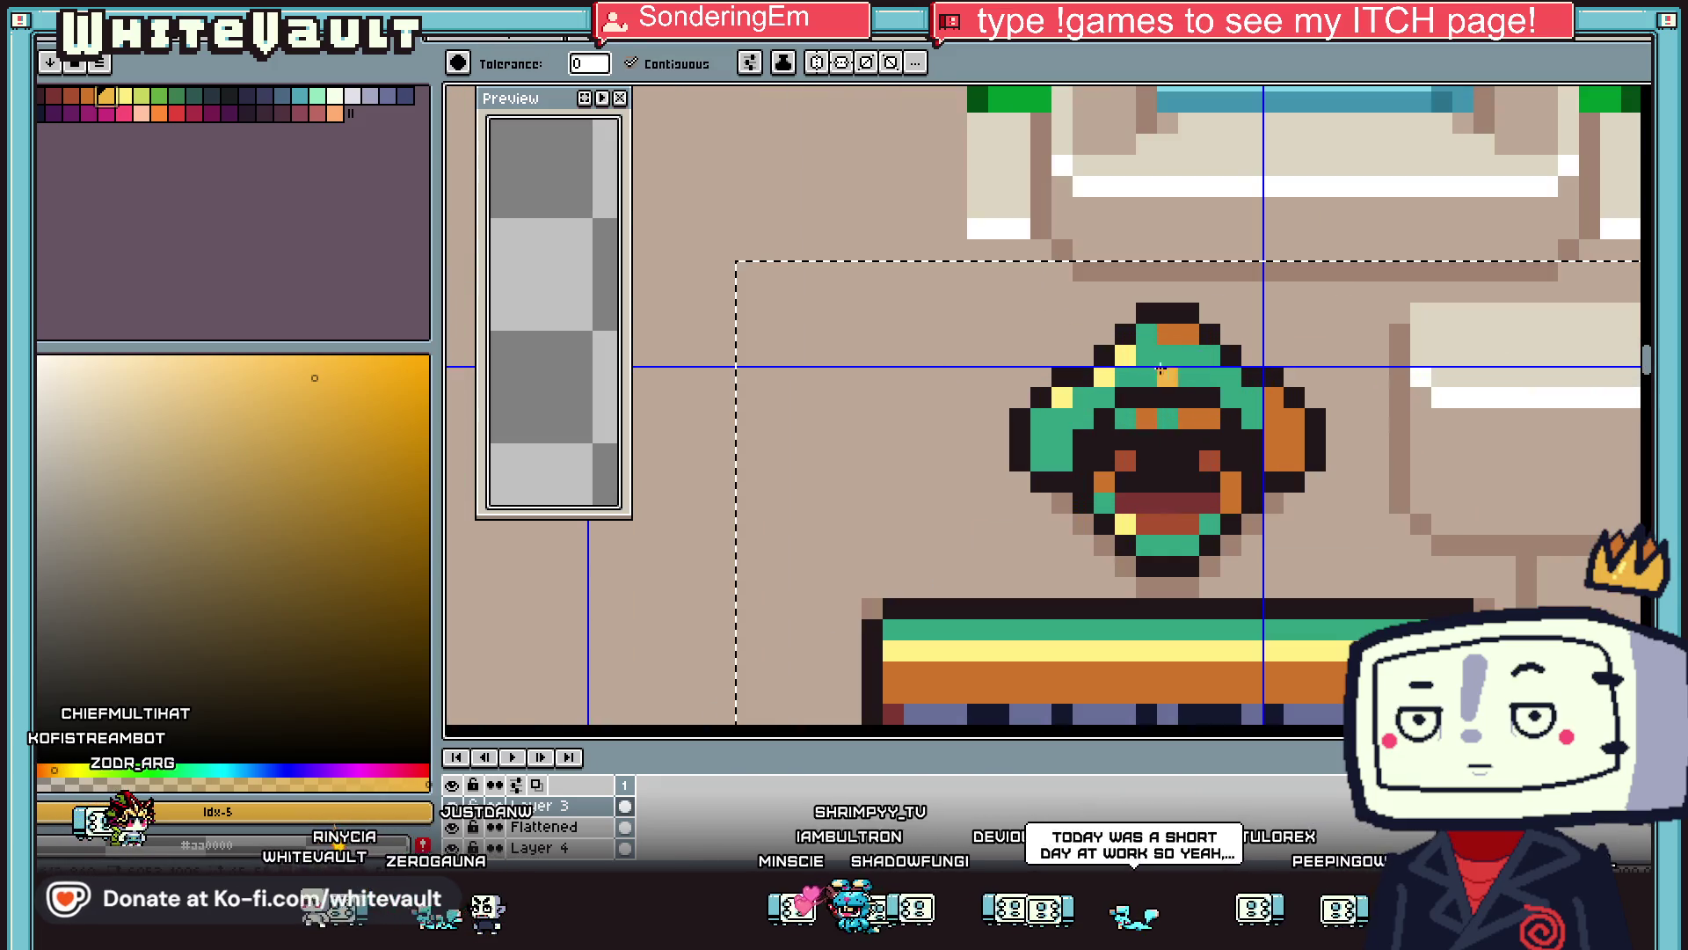
{"action": "left_click", "coordinate": [653, 53]}
{"action": "left_click", "coordinate": [1218, 405]}
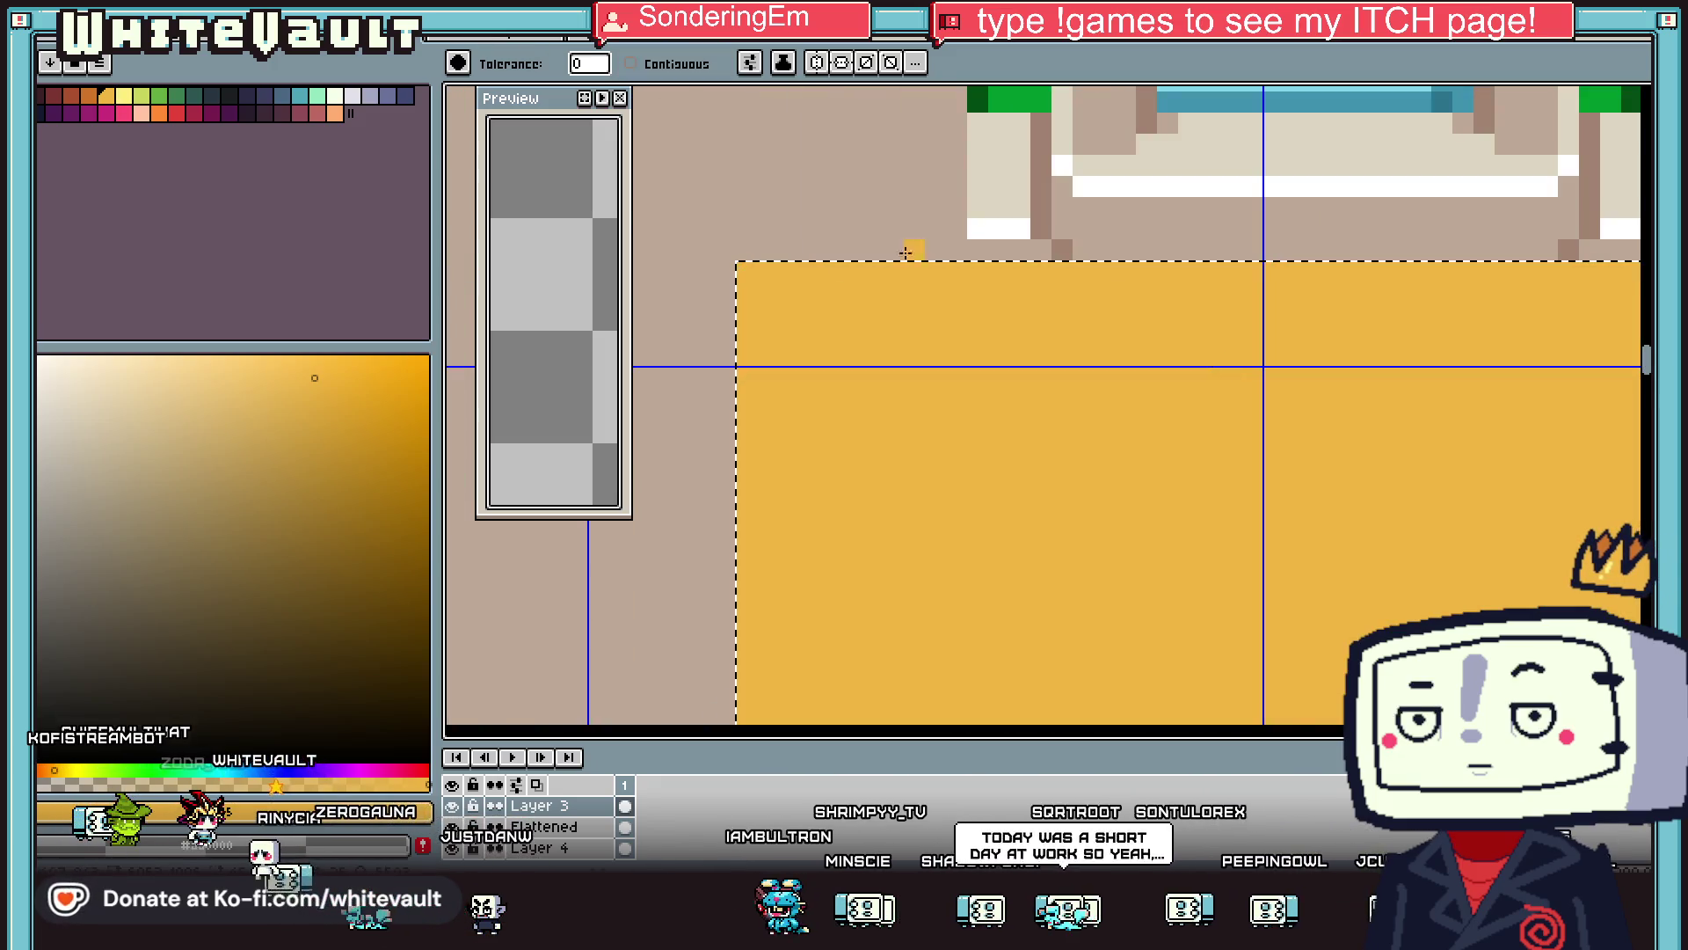
{"action": "key", "text": "ctrl+z"}
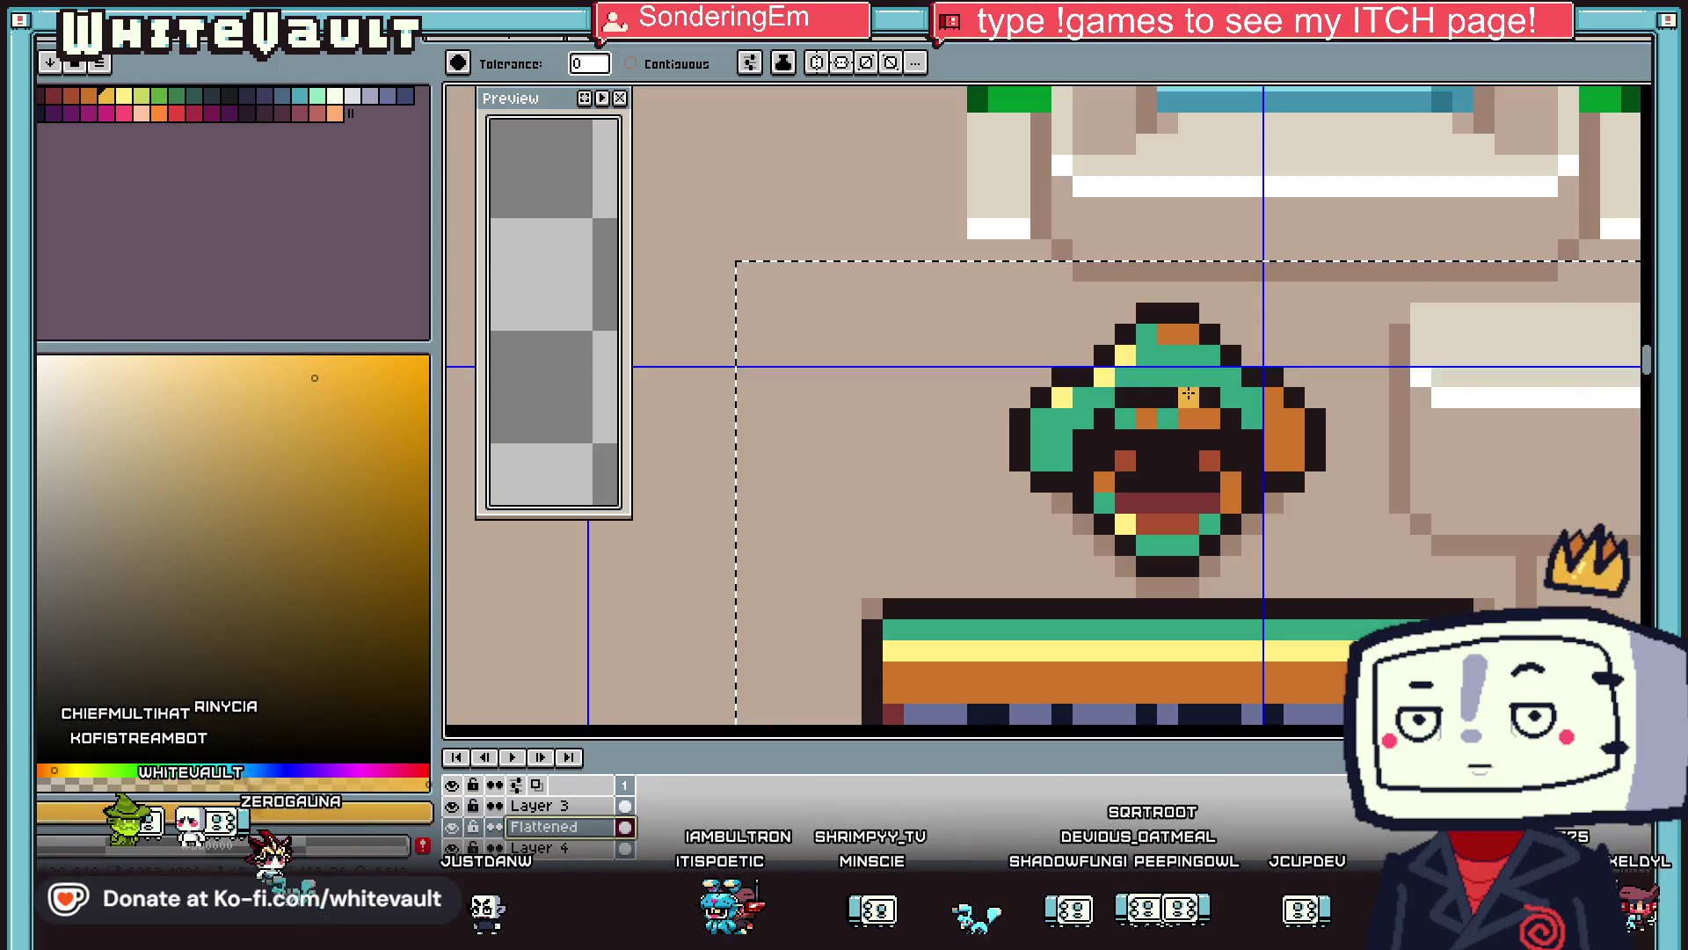
{"action": "left_click", "coordinate": [1189, 394]}
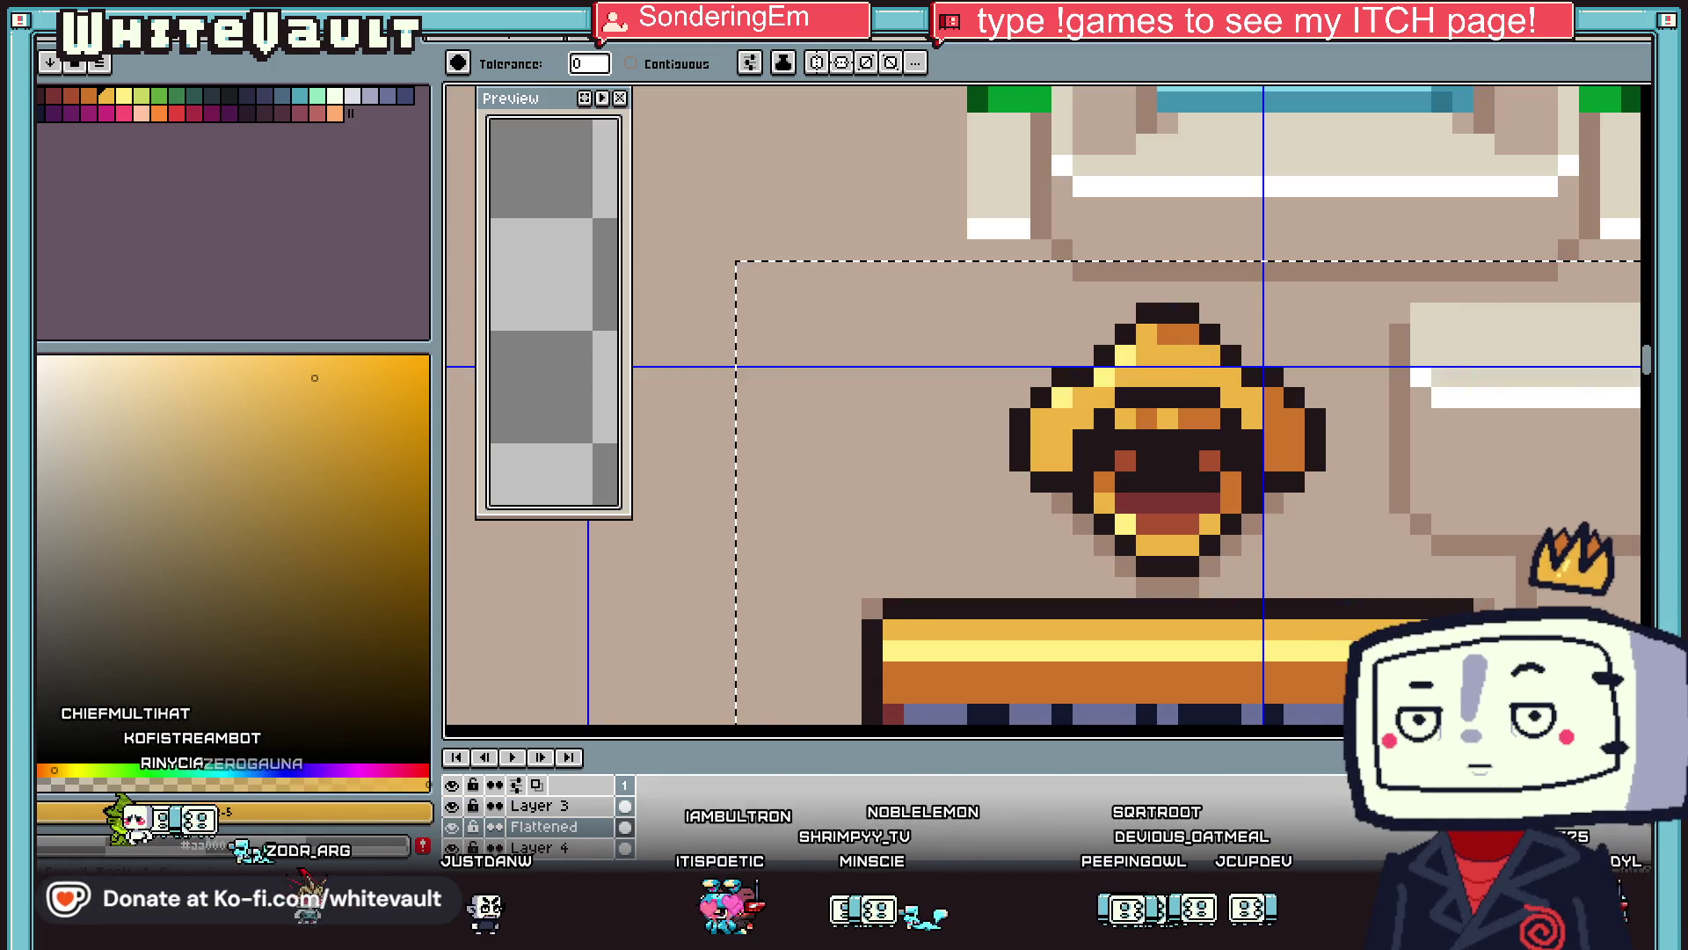
Reselect just the gold ornament, copy it, and switch to the GG hat sprite.
{"action": "key", "text": "ctrl+d"}
{"action": "key", "text": "m"}
{"action": "left_click_drag", "start_coordinate": [998, 312], "coordinate": [1326, 576]}
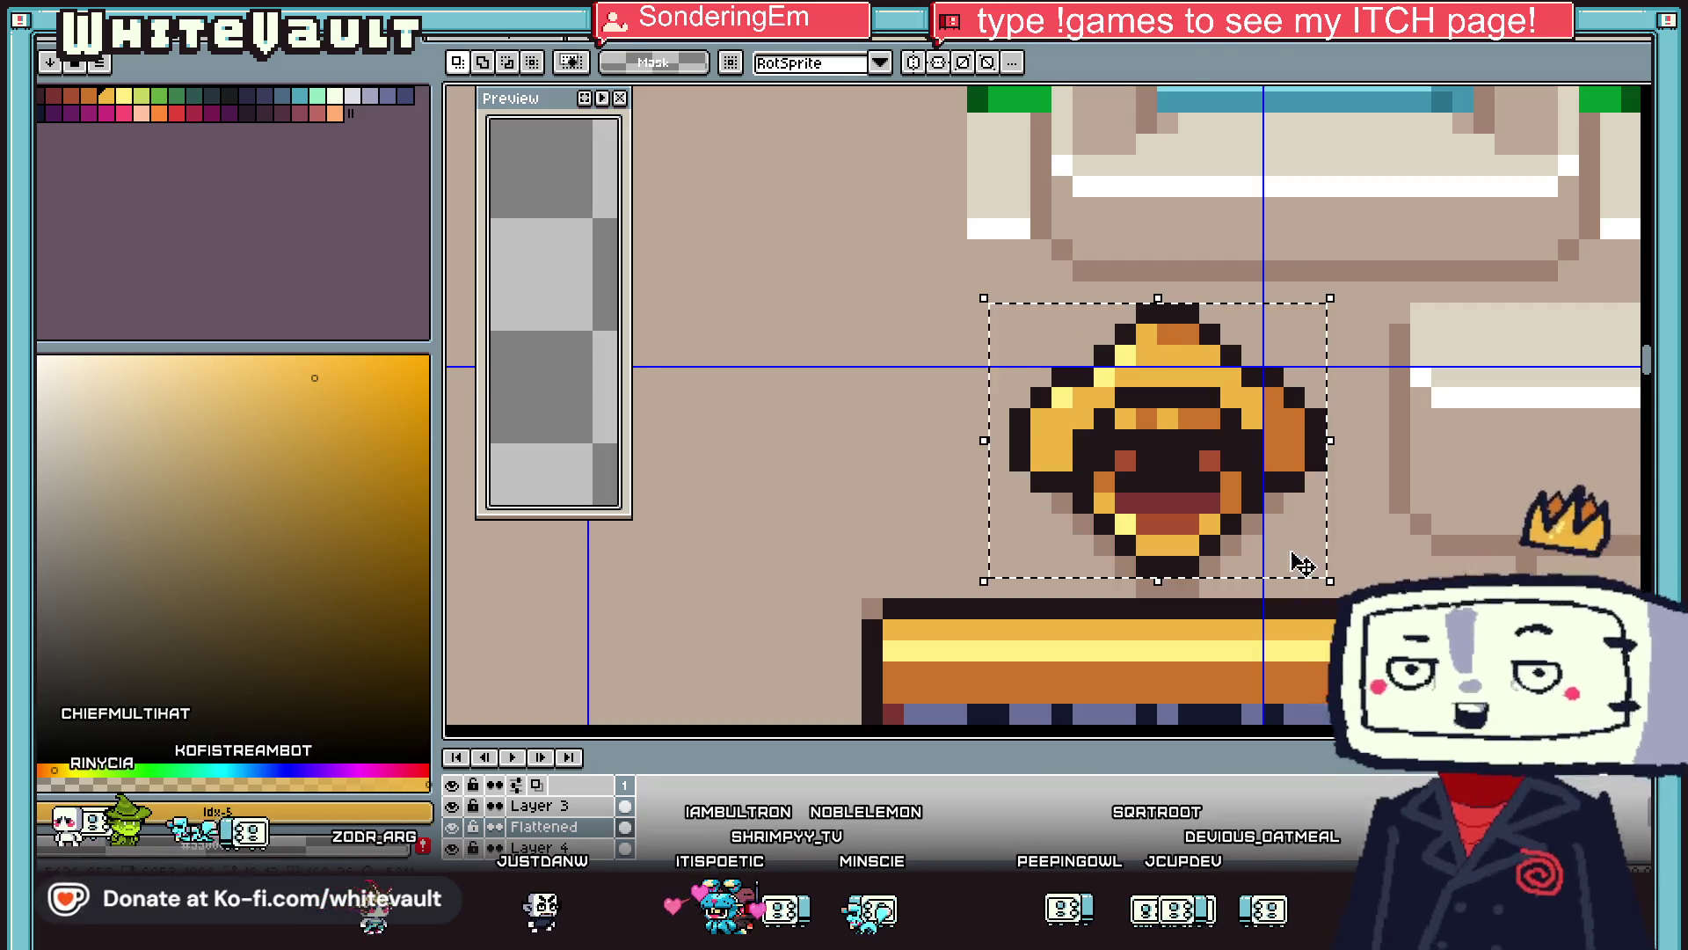
{"action": "key", "text": "ctrl+t"}
{"action": "key", "text": "Return"}
{"action": "key", "text": "ctrl+Tab"}
{"action": "scroll", "coordinate": [1238, 640], "scroll_direction": "down", "scroll_amount": 1}
{"action": "right_click", "coordinate": [589, 820]}
Add a new layer, paste the gold ornament, and place it over the hat's central button.
{"action": "mouse_move", "coordinate": [622, 747]}
{"action": "left_click", "coordinate": [783, 746]}
{"action": "key", "text": "ctrl+v"}
{"action": "left_click_drag", "start_coordinate": [1068, 415], "coordinate": [1223, 570]}
{"action": "scroll", "coordinate": [1224, 570], "scroll_direction": "up", "scroll_amount": 1}
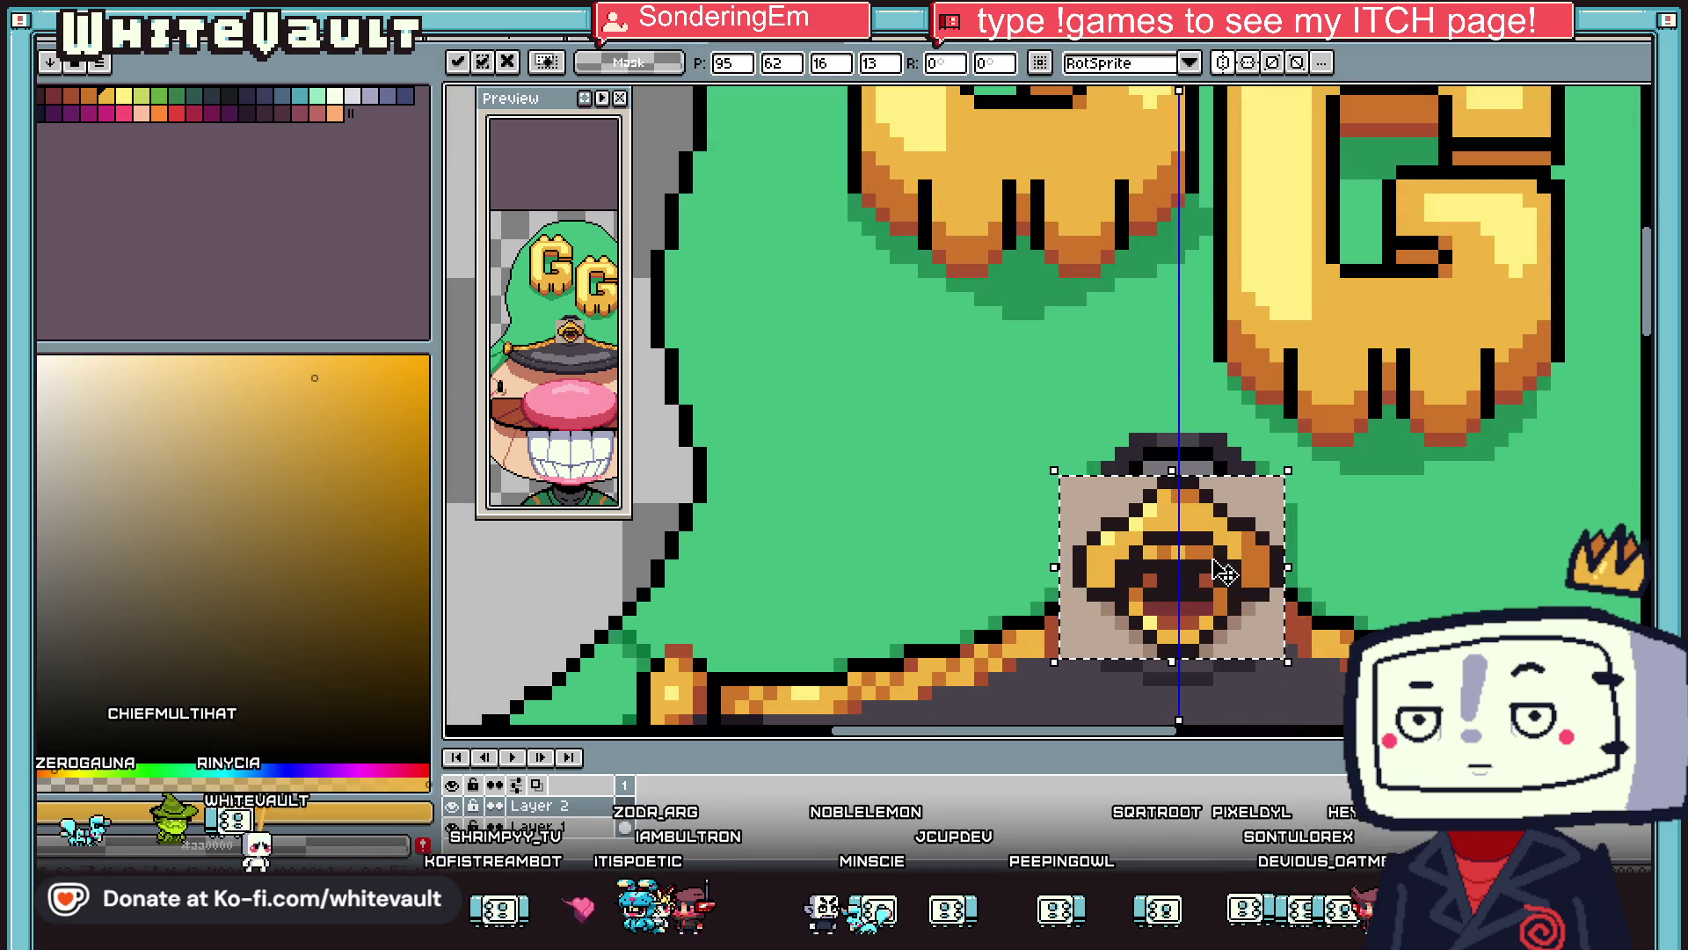
{"action": "key", "text": "Return"}
Bucket-erase the tan backing square behind the ornament.
{"action": "key", "text": "g"}
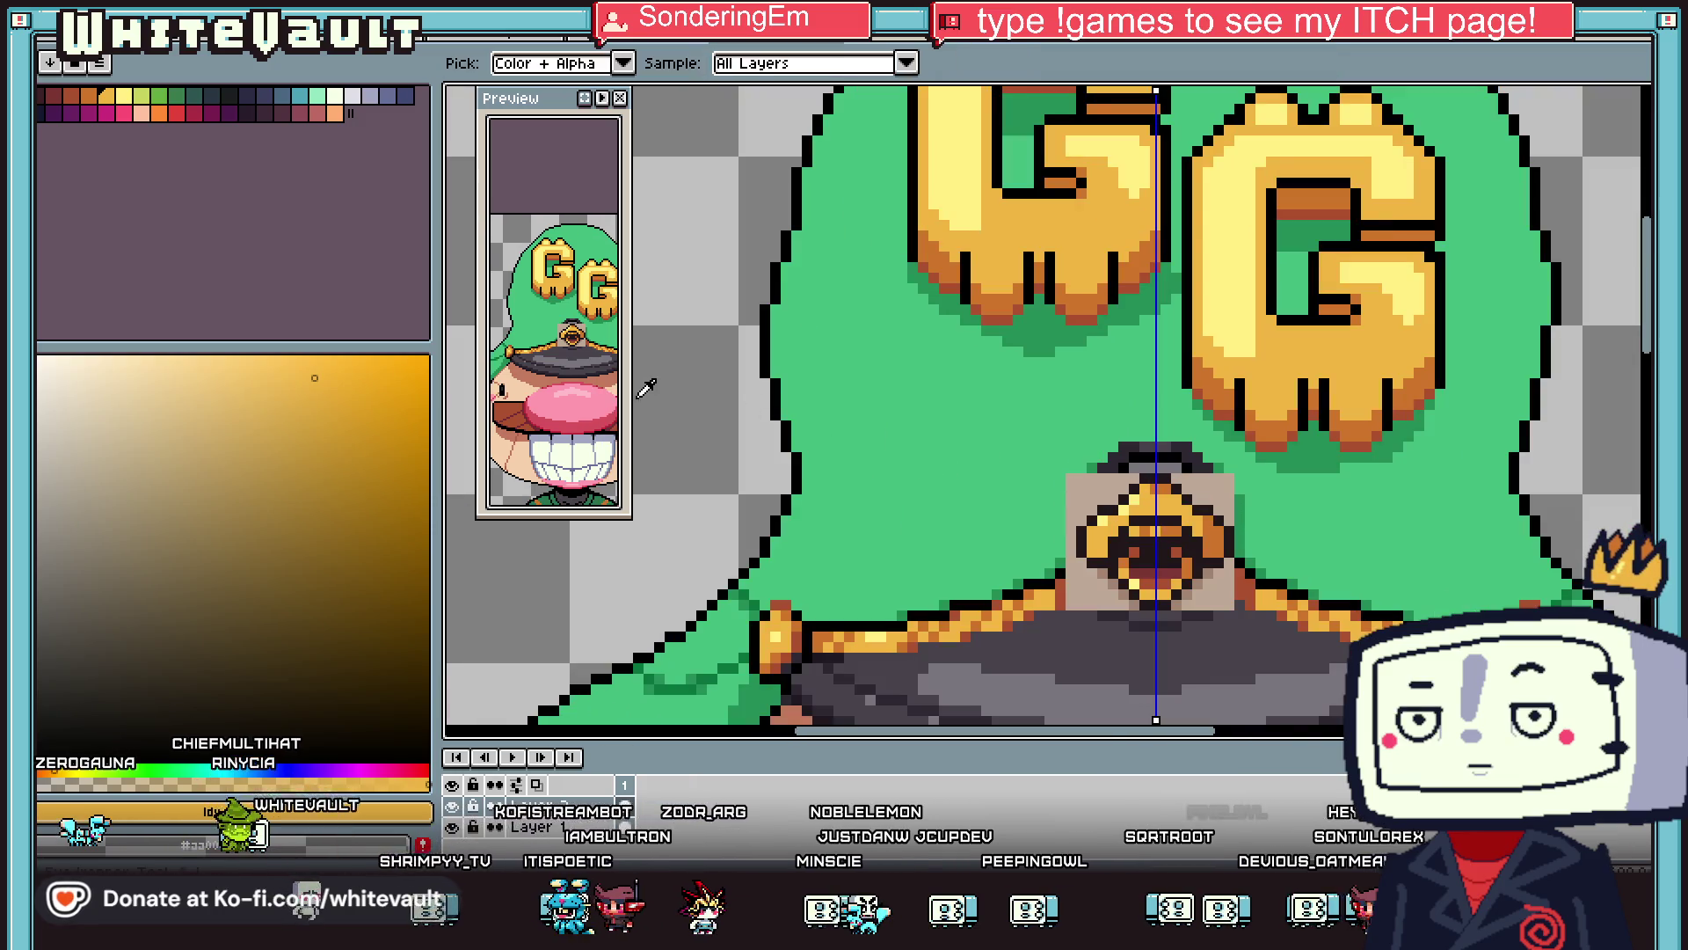
{"action": "key", "text": "x"}
{"action": "left_click", "coordinate": [1104, 498]}
Sample the button's dark grey and paint it over tan edge pixels on both sides.
{"action": "key", "text": "i"}
{"action": "scroll", "coordinate": [1106, 503], "scroll_direction": "down", "scroll_amount": 2}
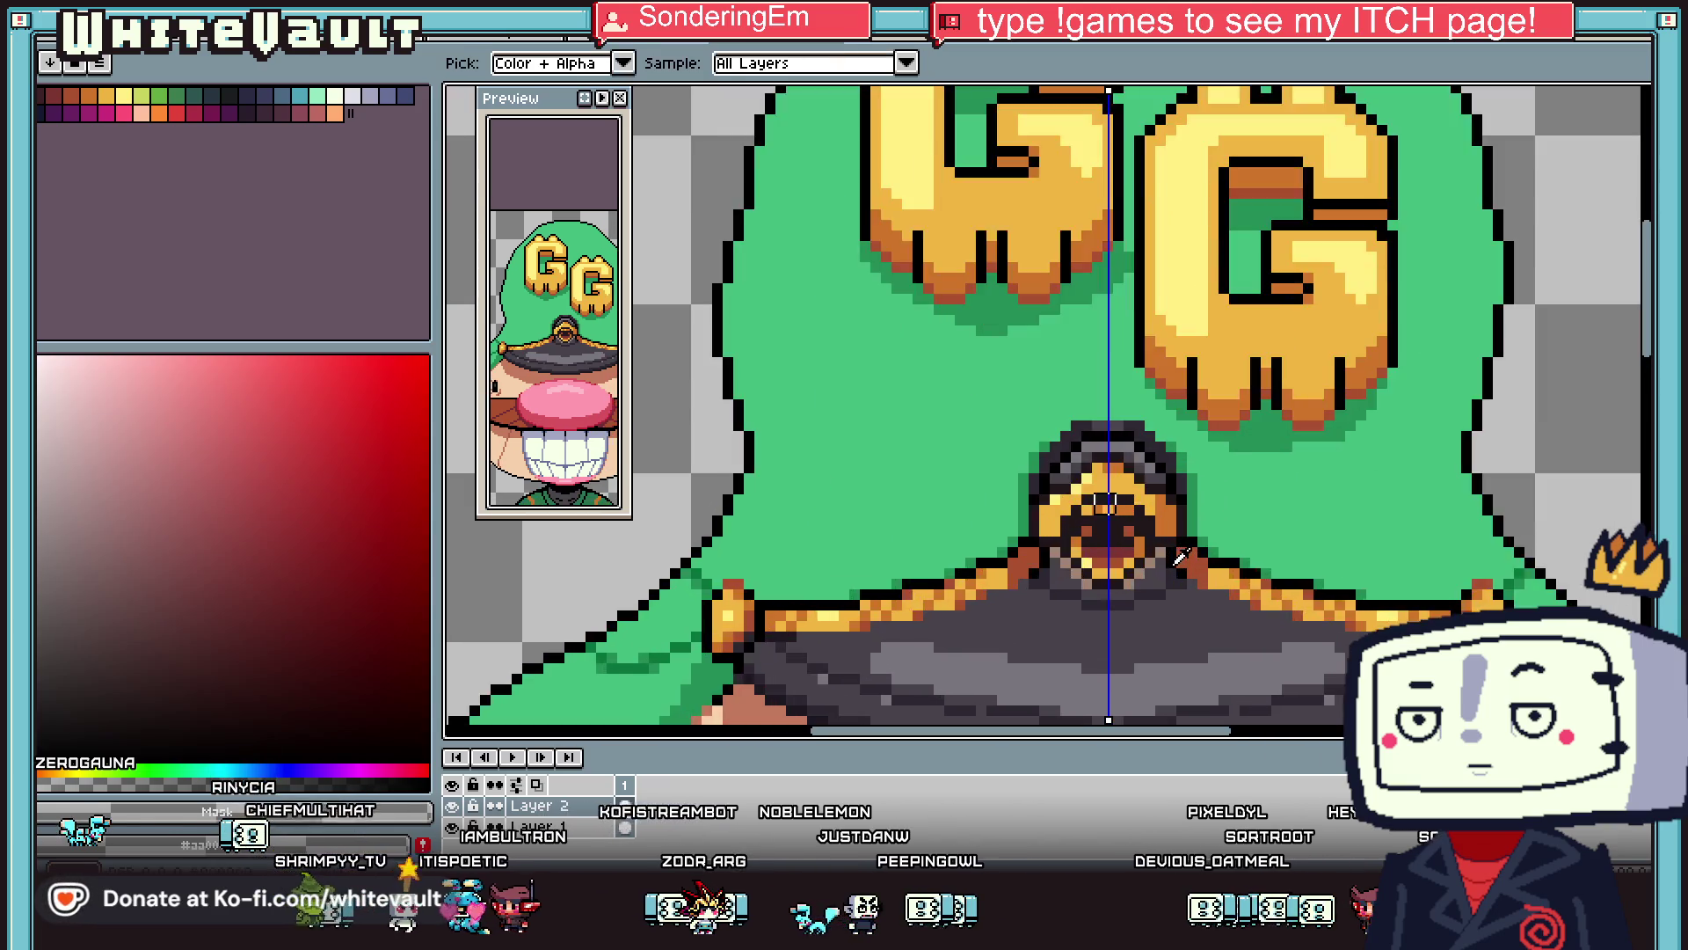
{"action": "scroll", "coordinate": [1144, 554], "scroll_direction": "up", "scroll_amount": 4}
{"action": "left_click", "coordinate": [1139, 564]}
{"action": "key", "text": "b"}
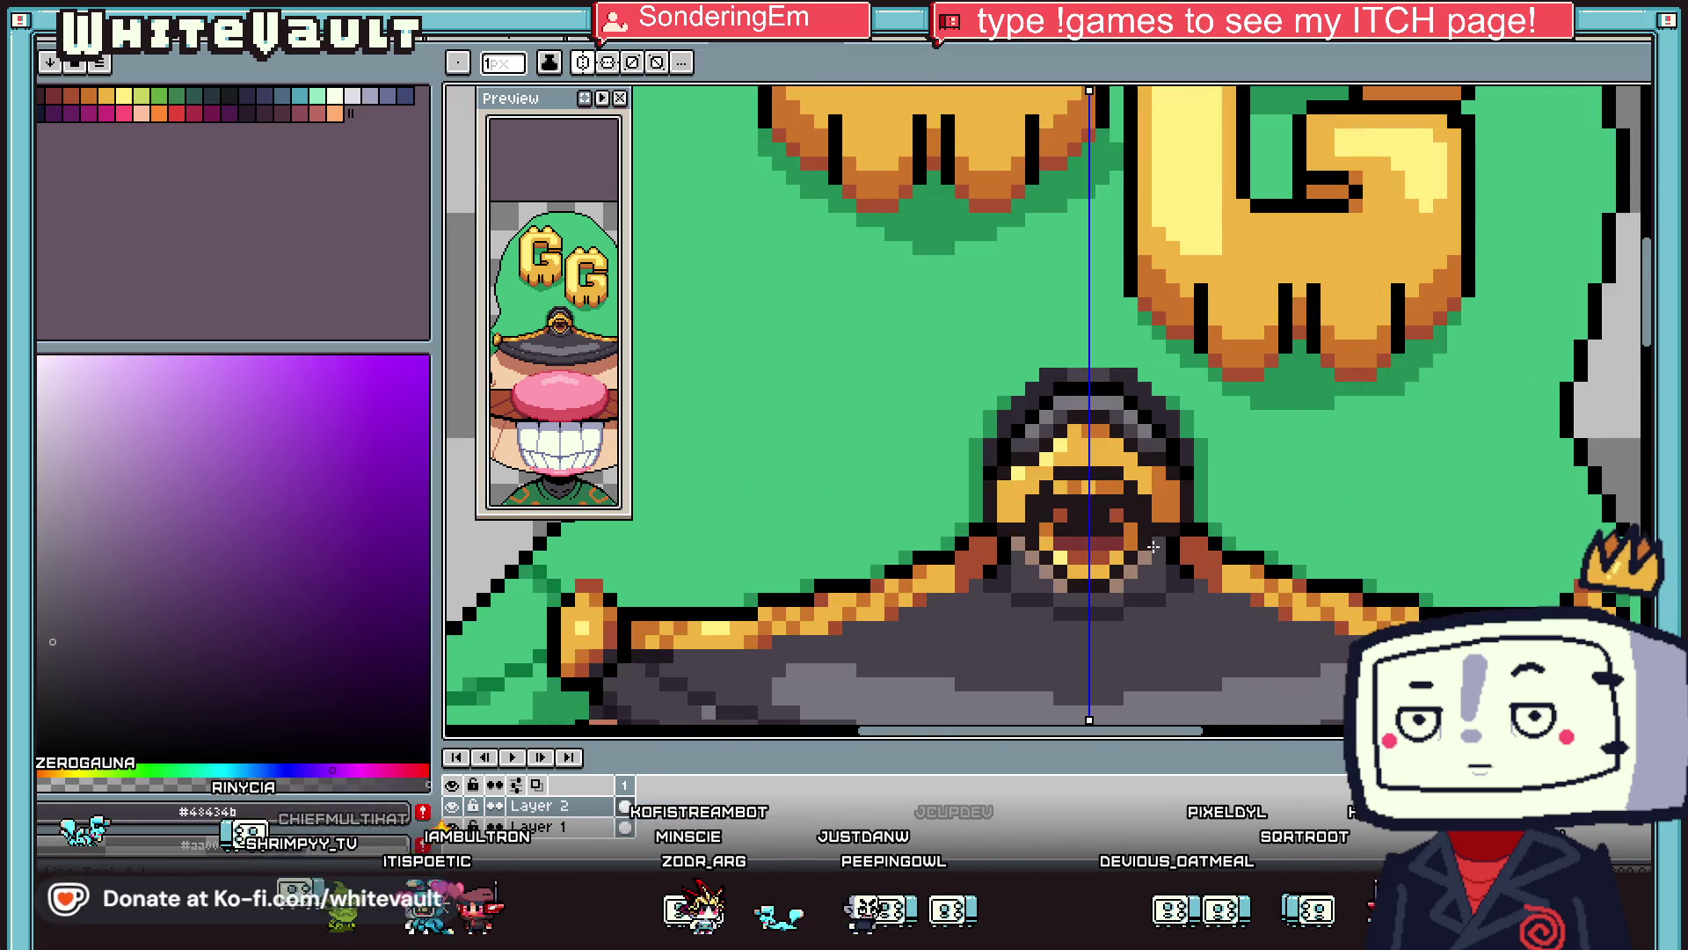
{"action": "left_click", "coordinate": [1096, 602]}
{"action": "scroll", "coordinate": [1144, 440], "scroll_direction": "down", "scroll_amount": 2}
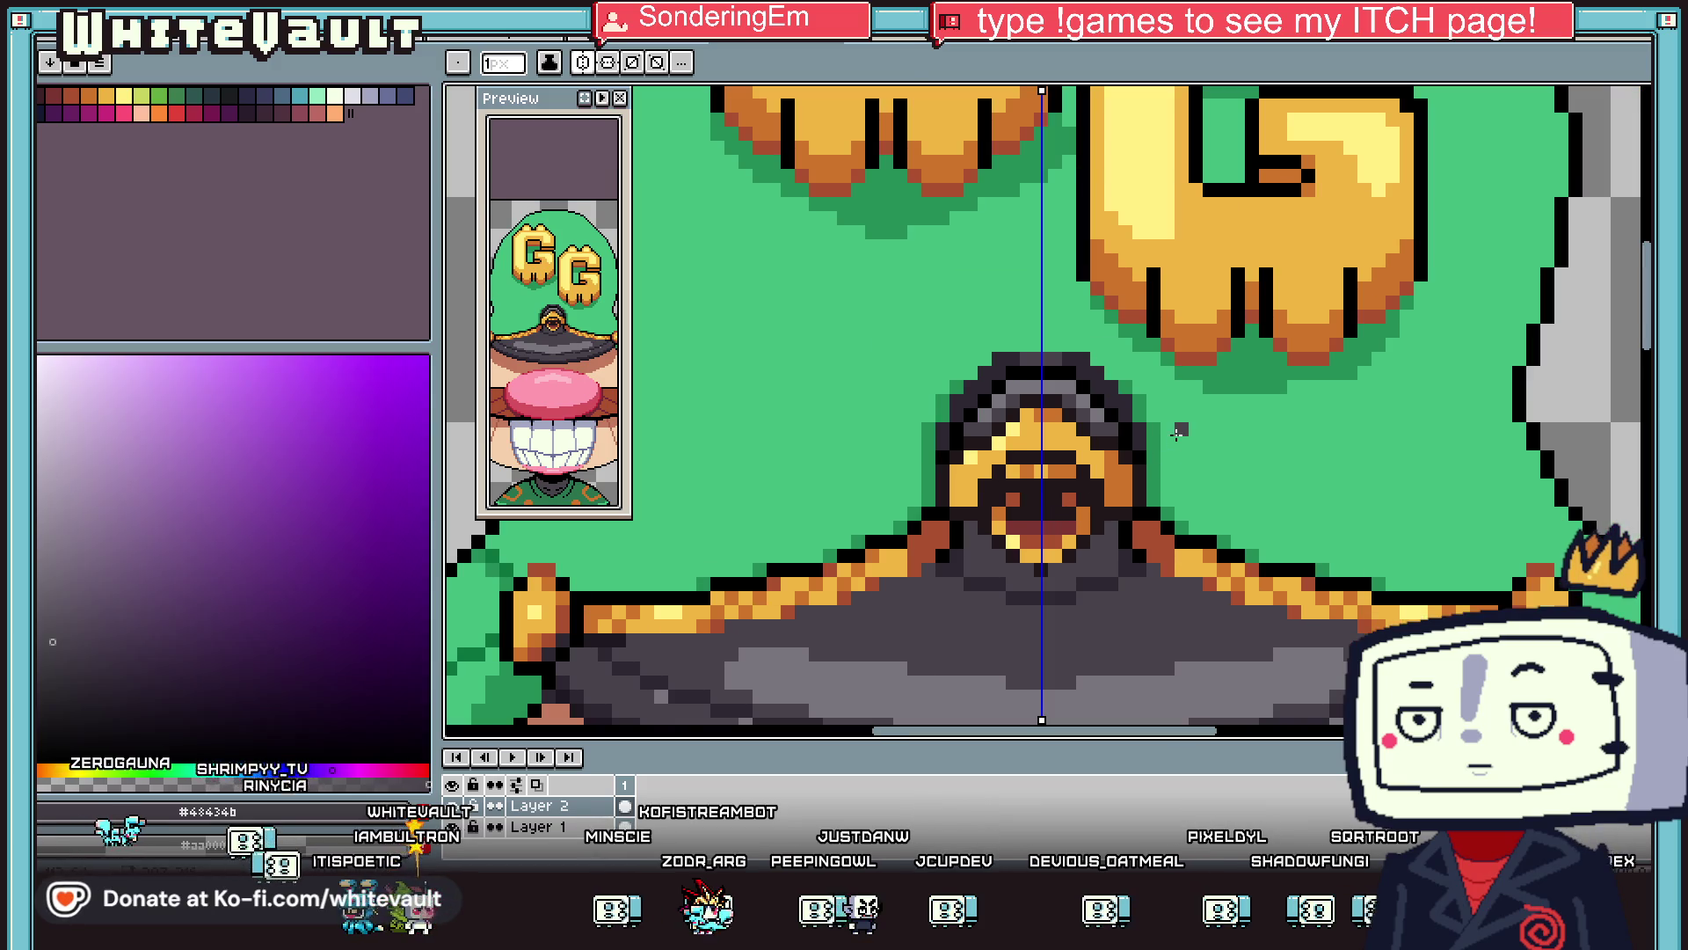
Sample a lighter grey and black, adding a black outline pixel beside the ornament.
{"action": "key", "text": "i"}
{"action": "scroll", "coordinate": [1124, 501], "scroll_direction": "up", "scroll_amount": 3}
{"action": "left_click", "coordinate": [1091, 510]}
{"action": "key", "text": "b"}
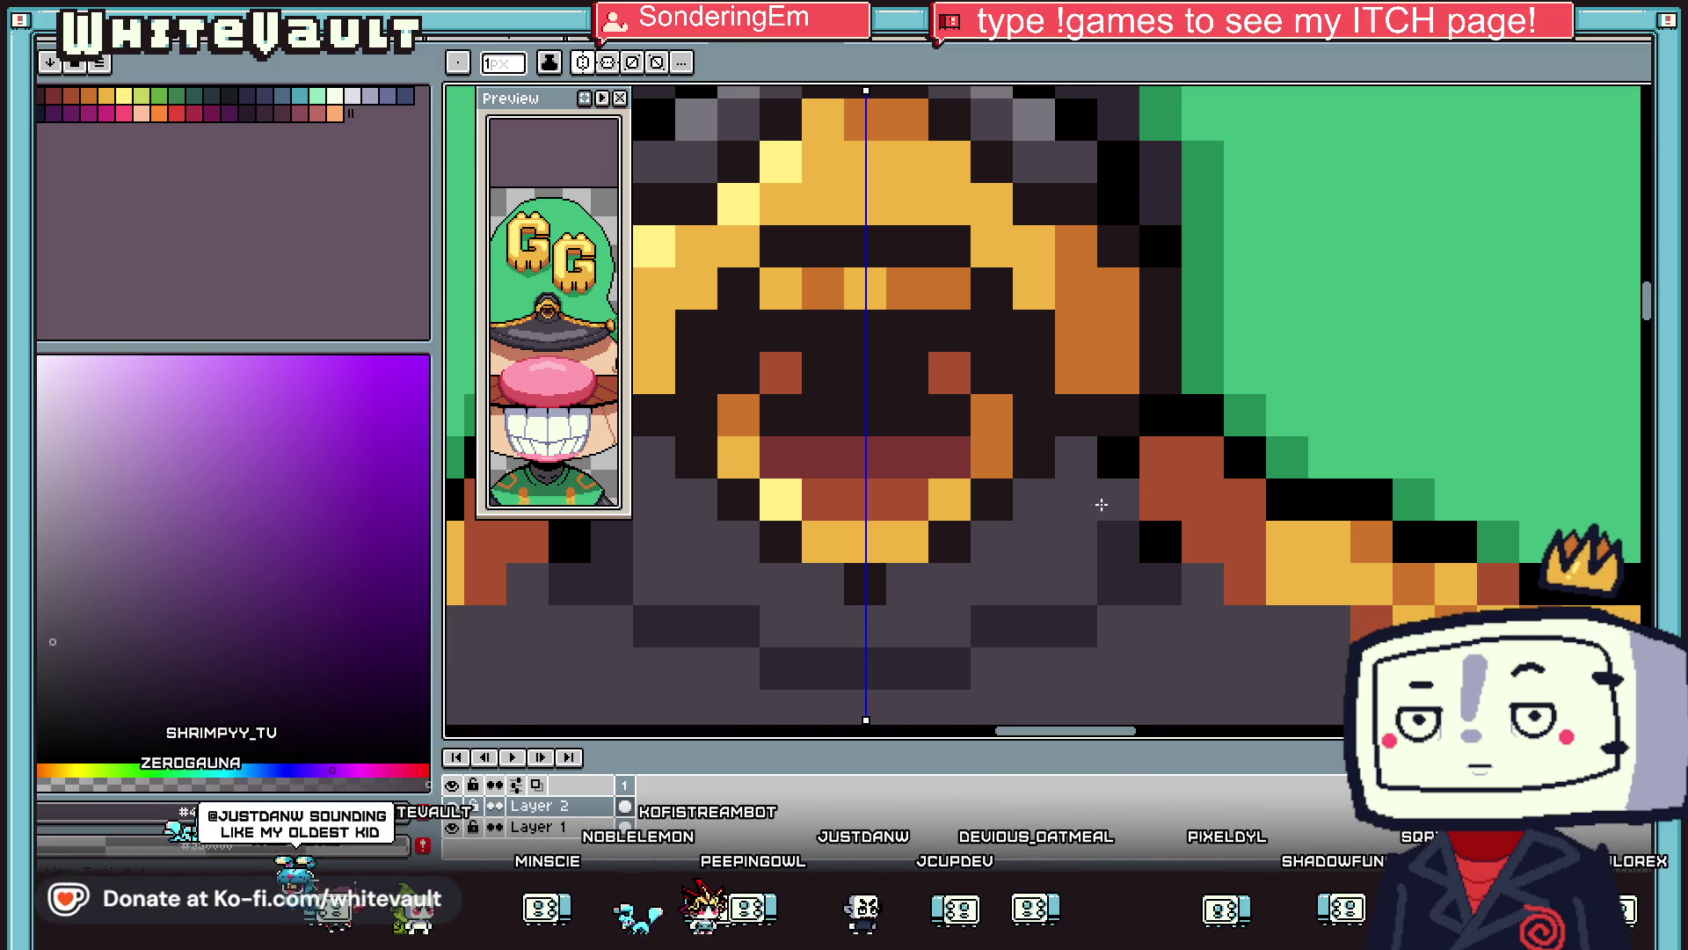
{"action": "key", "text": "i"}
{"action": "left_click", "coordinate": [1135, 171]}
{"action": "key", "text": "b"}
{"action": "left_click", "coordinate": [1196, 172]}
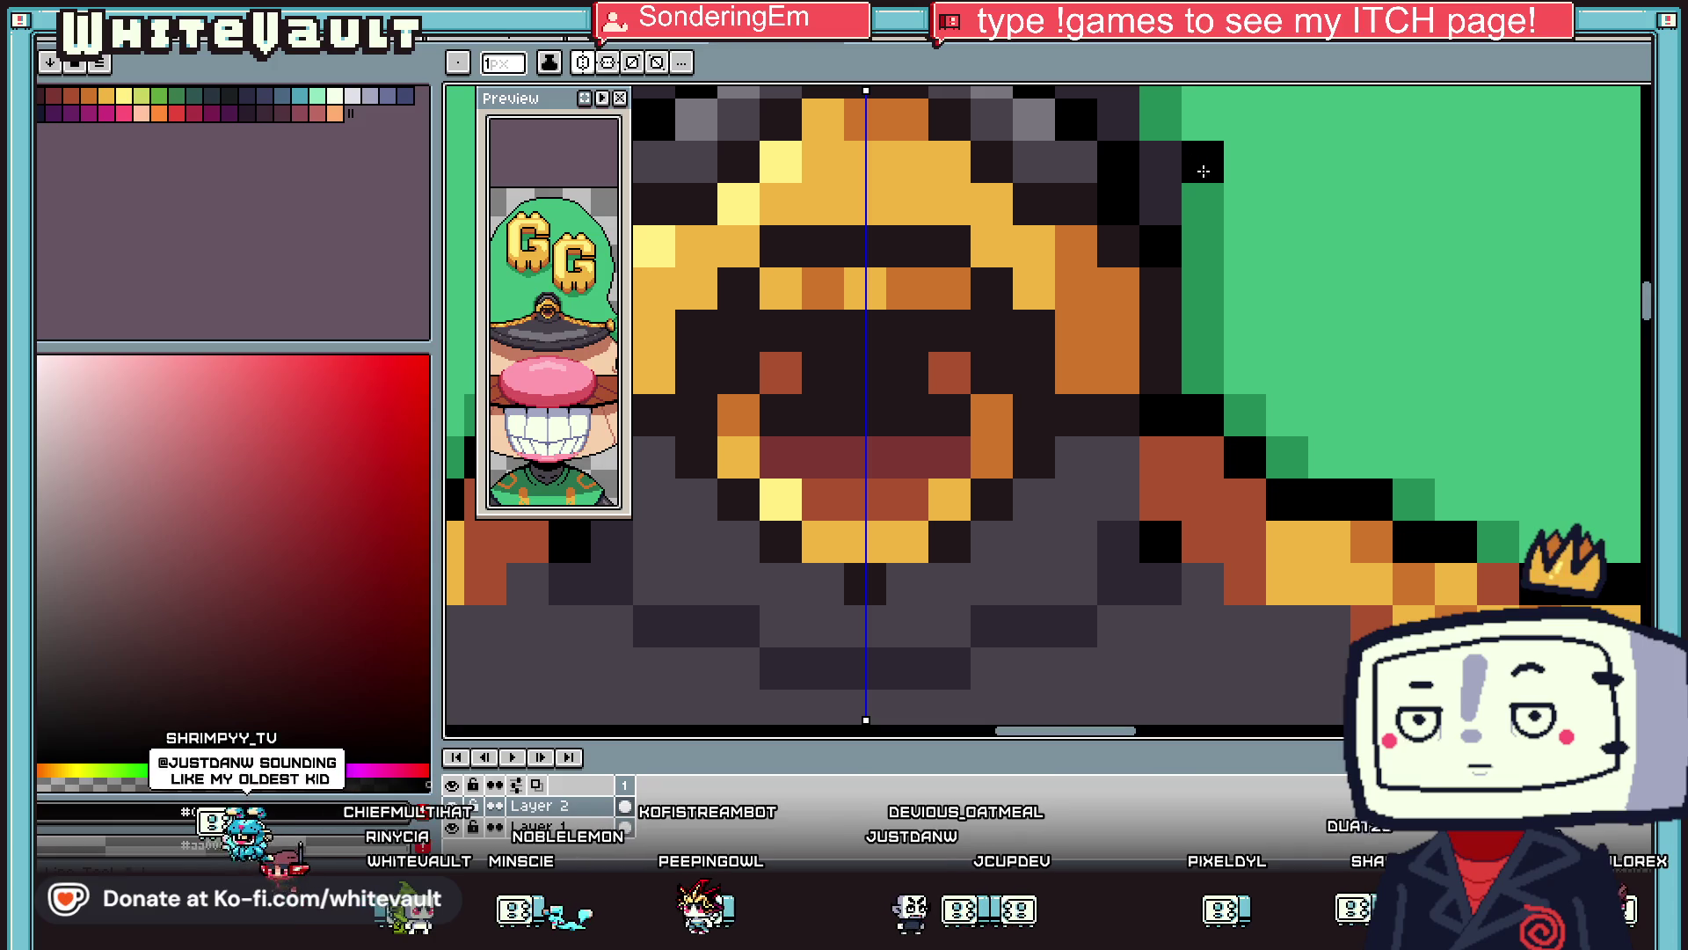
Outline the button's right edge in black and paint the edge column grey, mirrored.
{"action": "mouse_move", "coordinate": [1196, 177]}
{"action": "left_mouse_down"}
{"action": "mouse_move", "coordinate": [1245, 263]}
{"action": "mouse_move", "coordinate": [1245, 501]}
{"action": "mouse_move", "coordinate": [1203, 585]}
{"action": "left_mouse_up"}
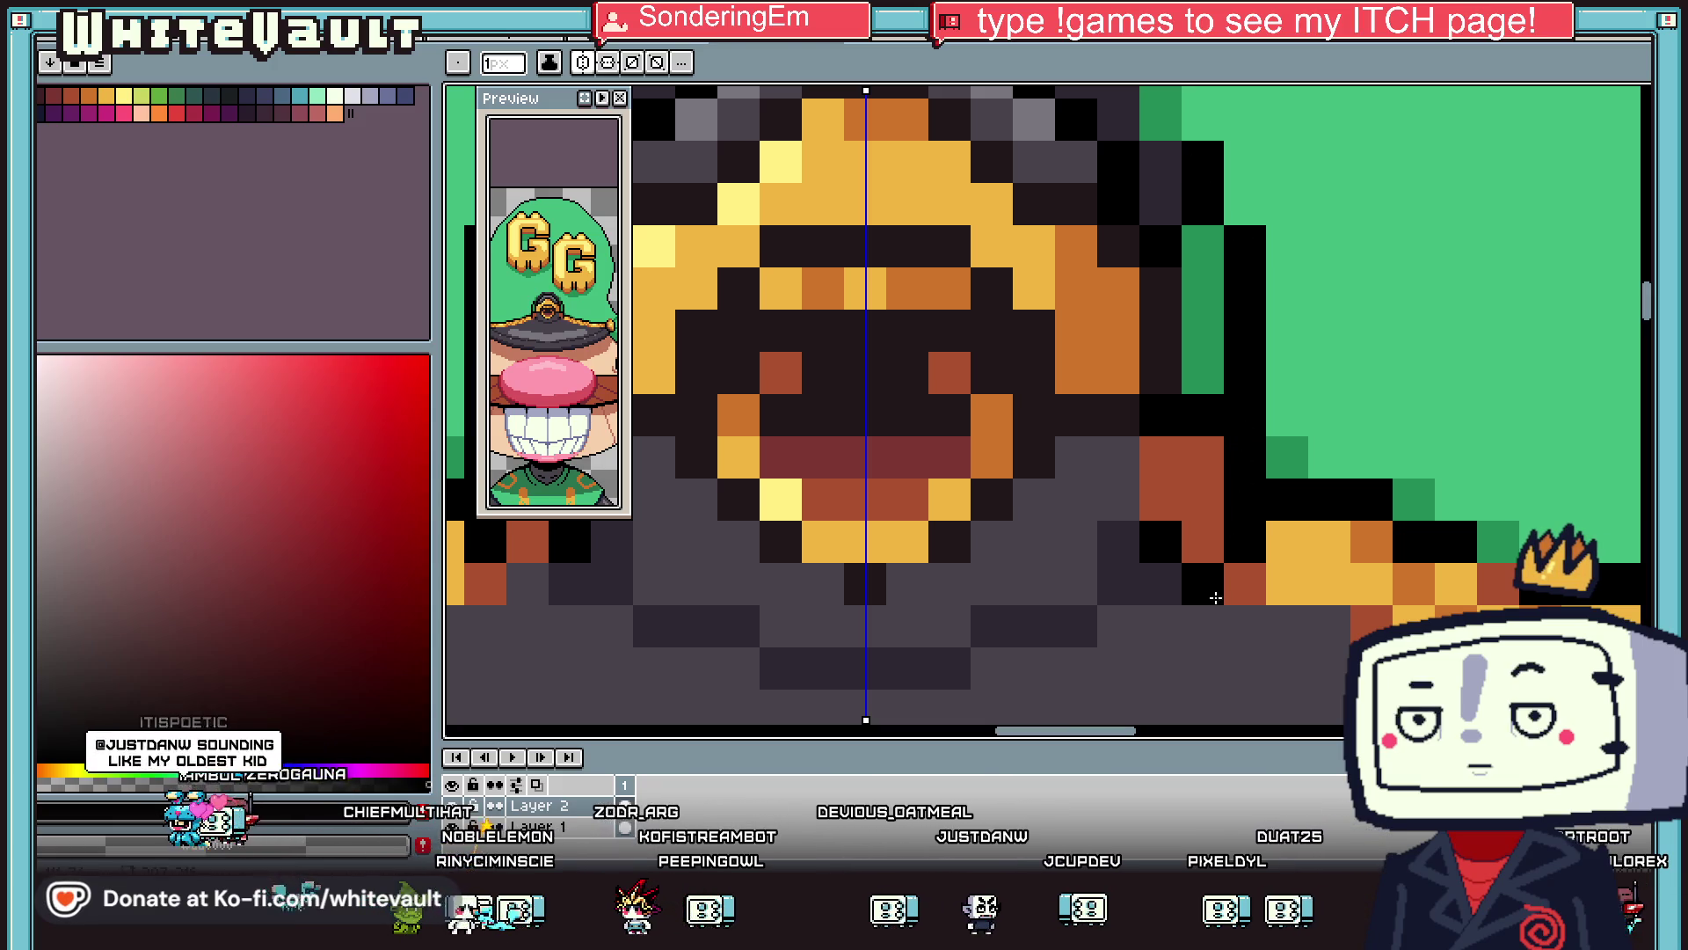
{"action": "key", "text": "i"}
{"action": "left_click", "coordinate": [1096, 523]}
{"action": "key", "text": "b"}
{"action": "mouse_move", "coordinate": [1160, 457]}
{"action": "left_mouse_down"}
{"action": "mouse_move", "coordinate": [1202, 334]}
{"action": "mouse_move", "coordinate": [1197, 531]}
{"action": "left_mouse_up"}
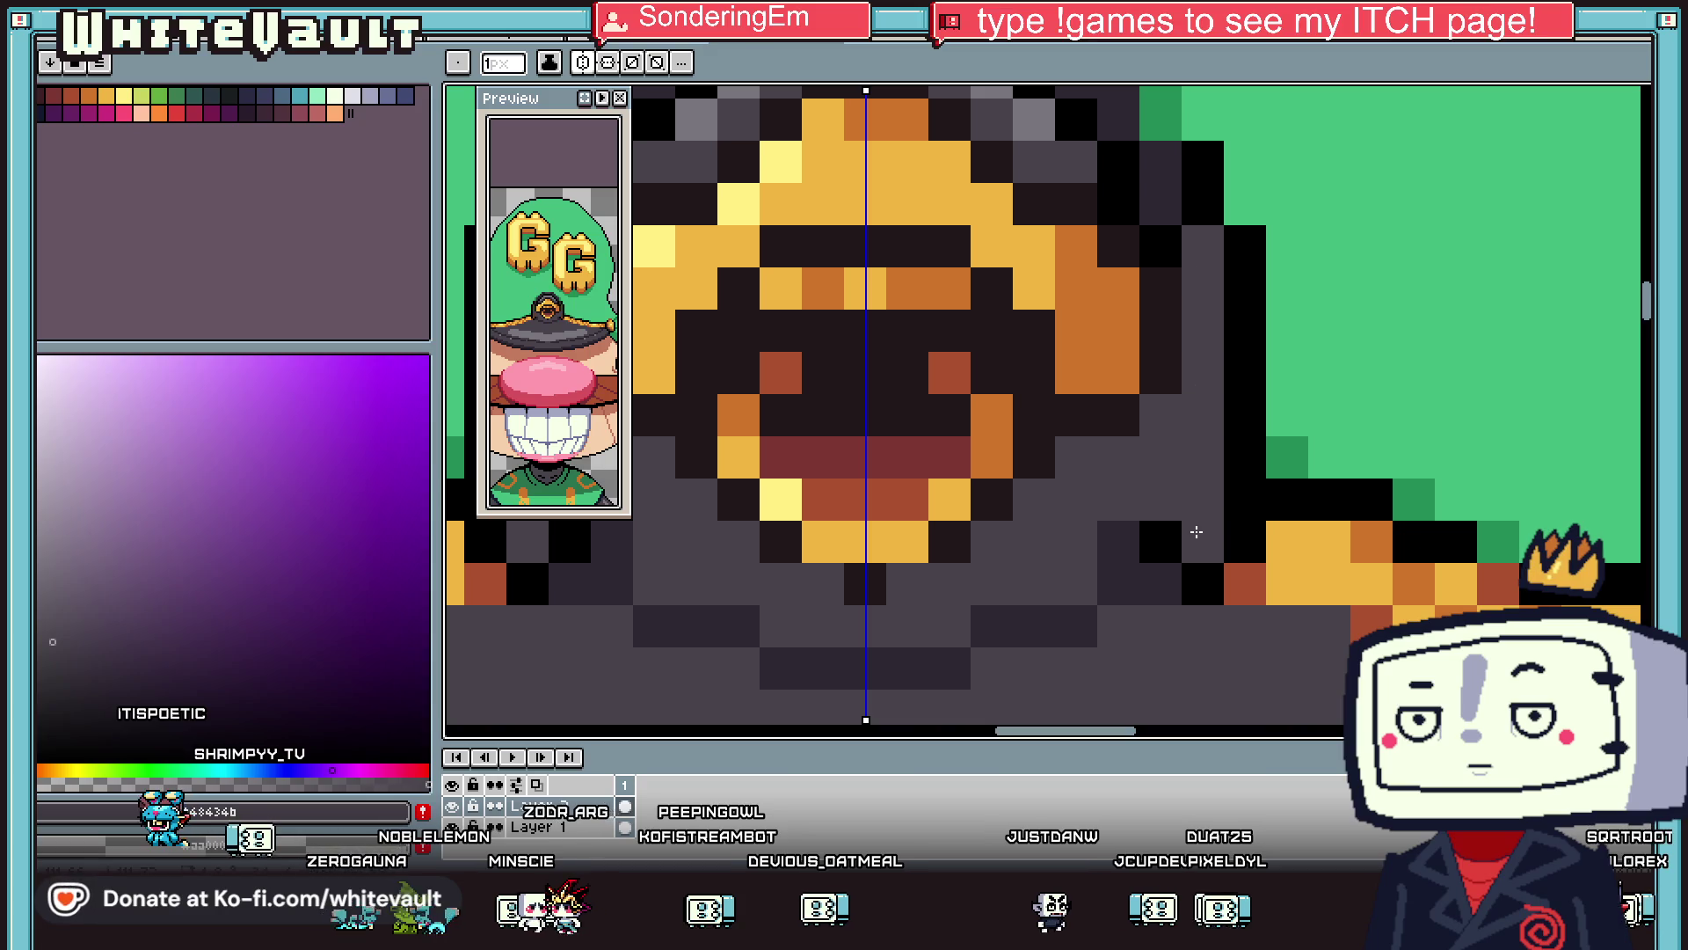
{"action": "scroll", "coordinate": [1180, 338], "scroll_direction": "down", "scroll_amount": 2}
{"action": "scroll", "coordinate": [917, 263], "scroll_direction": "up", "scroll_amount": 2}
Paint the button's dark top row in the hat's green.
{"action": "key", "text": "i"}
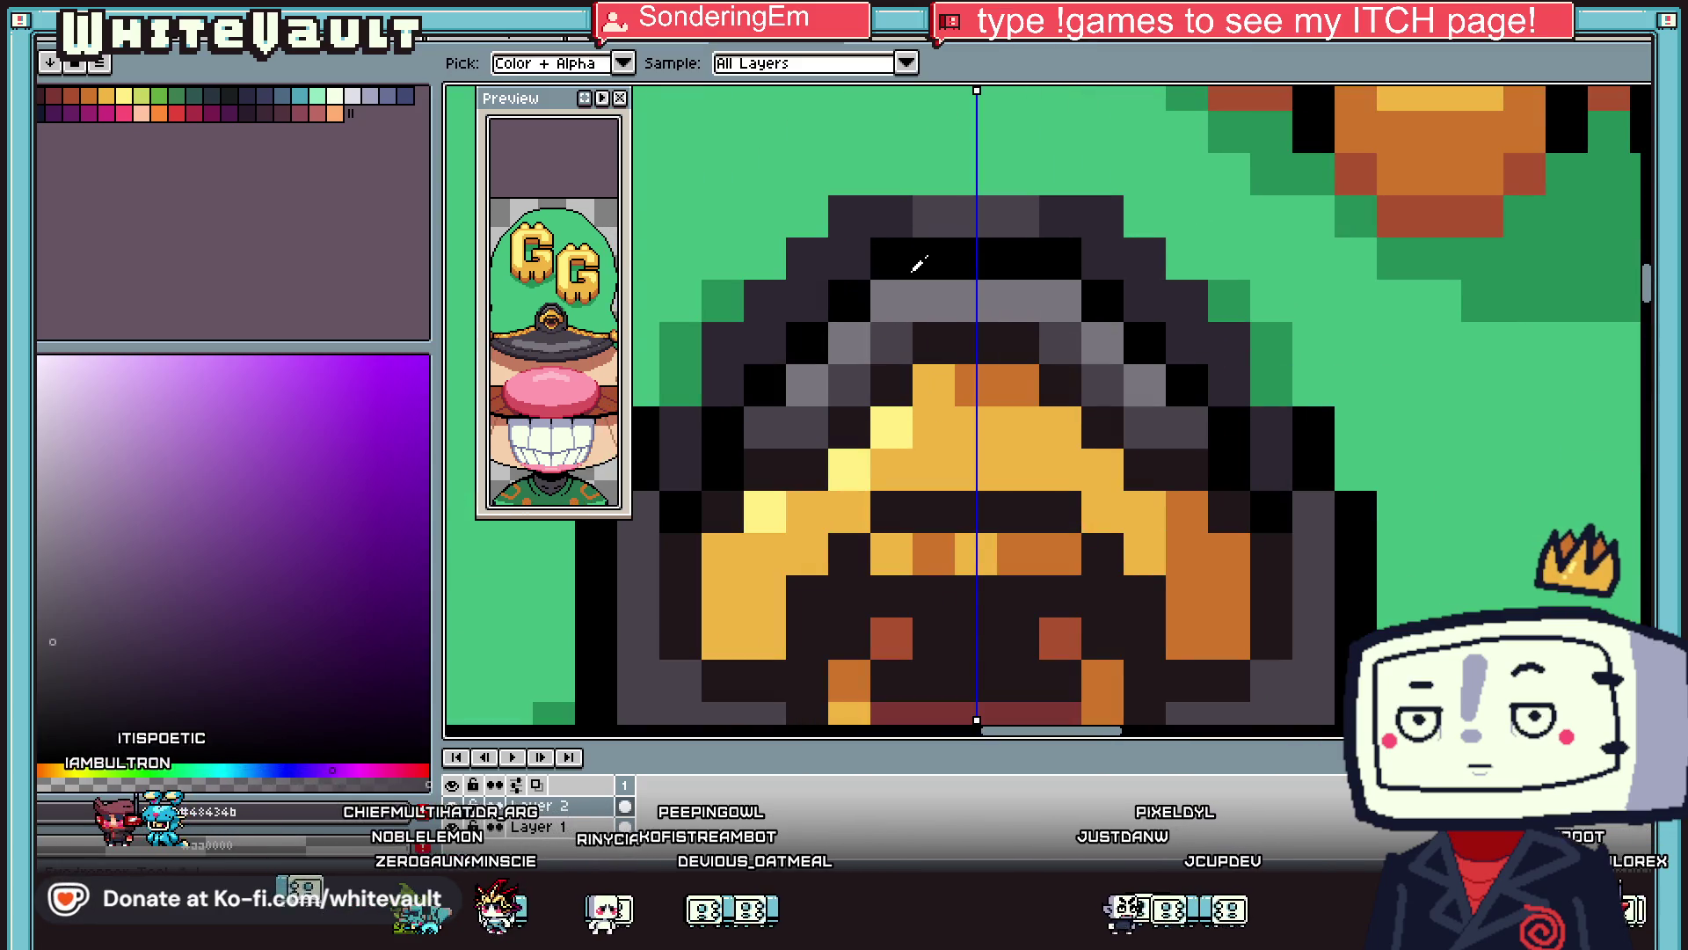
{"action": "scroll", "coordinate": [866, 304], "scroll_direction": "down", "scroll_amount": 1}
{"action": "scroll", "coordinate": [919, 240], "scroll_direction": "down", "scroll_amount": 1}
{"action": "key", "text": "b"}
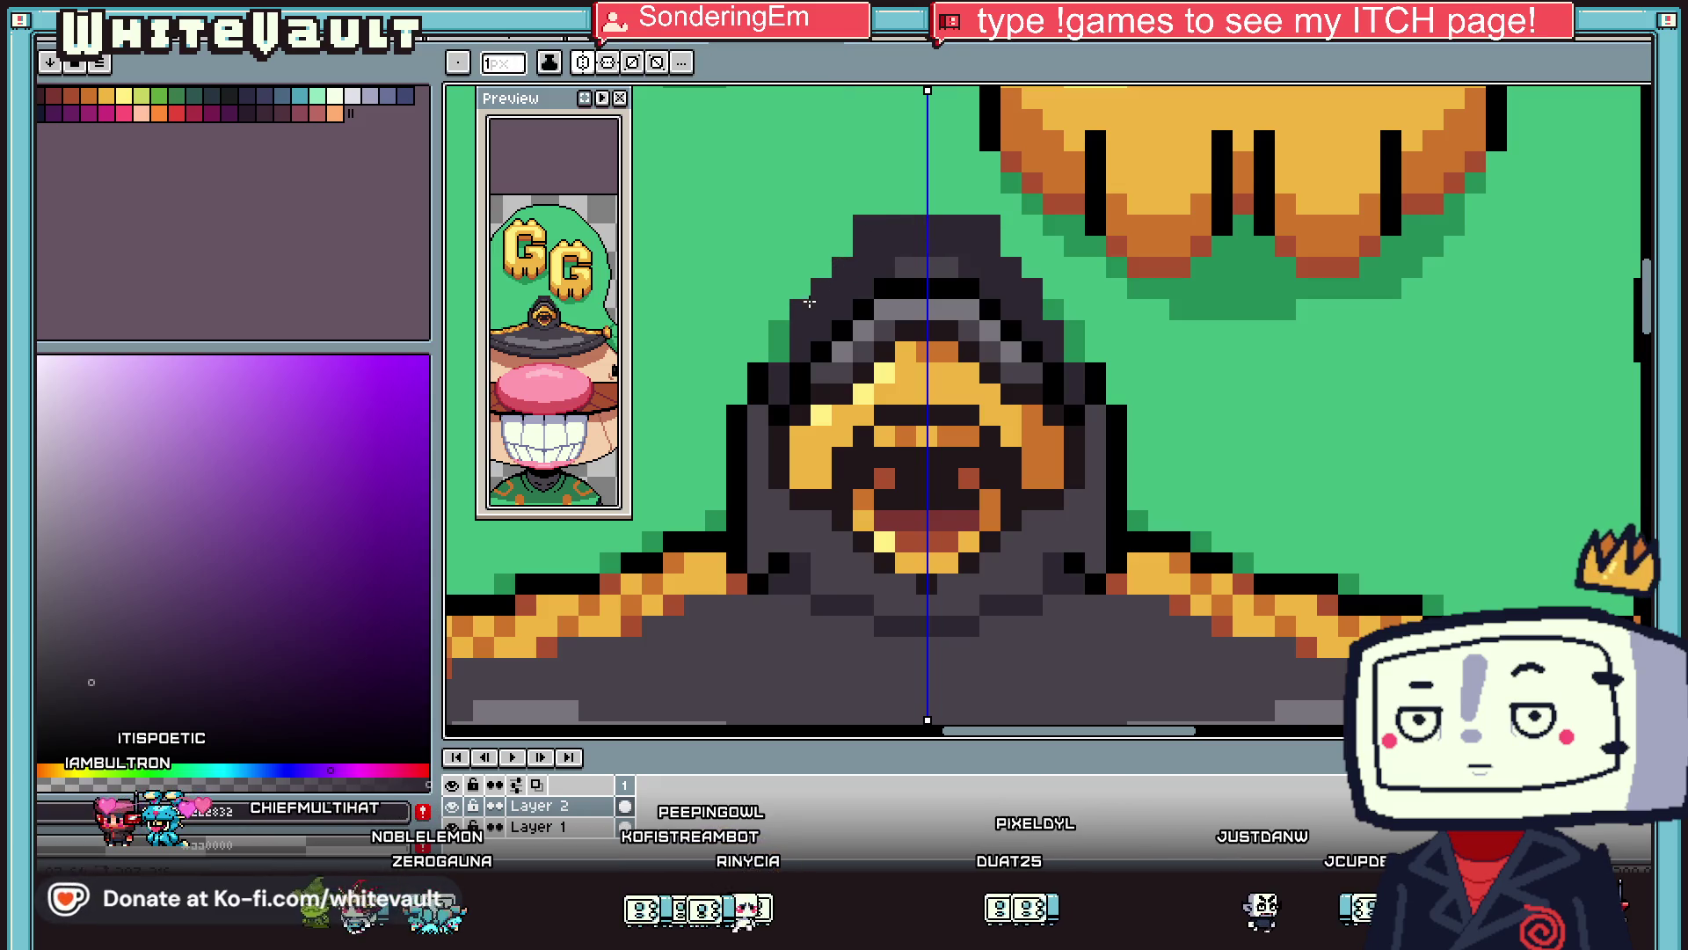
{"action": "left_click", "coordinate": [798, 295], "text": "alt"}
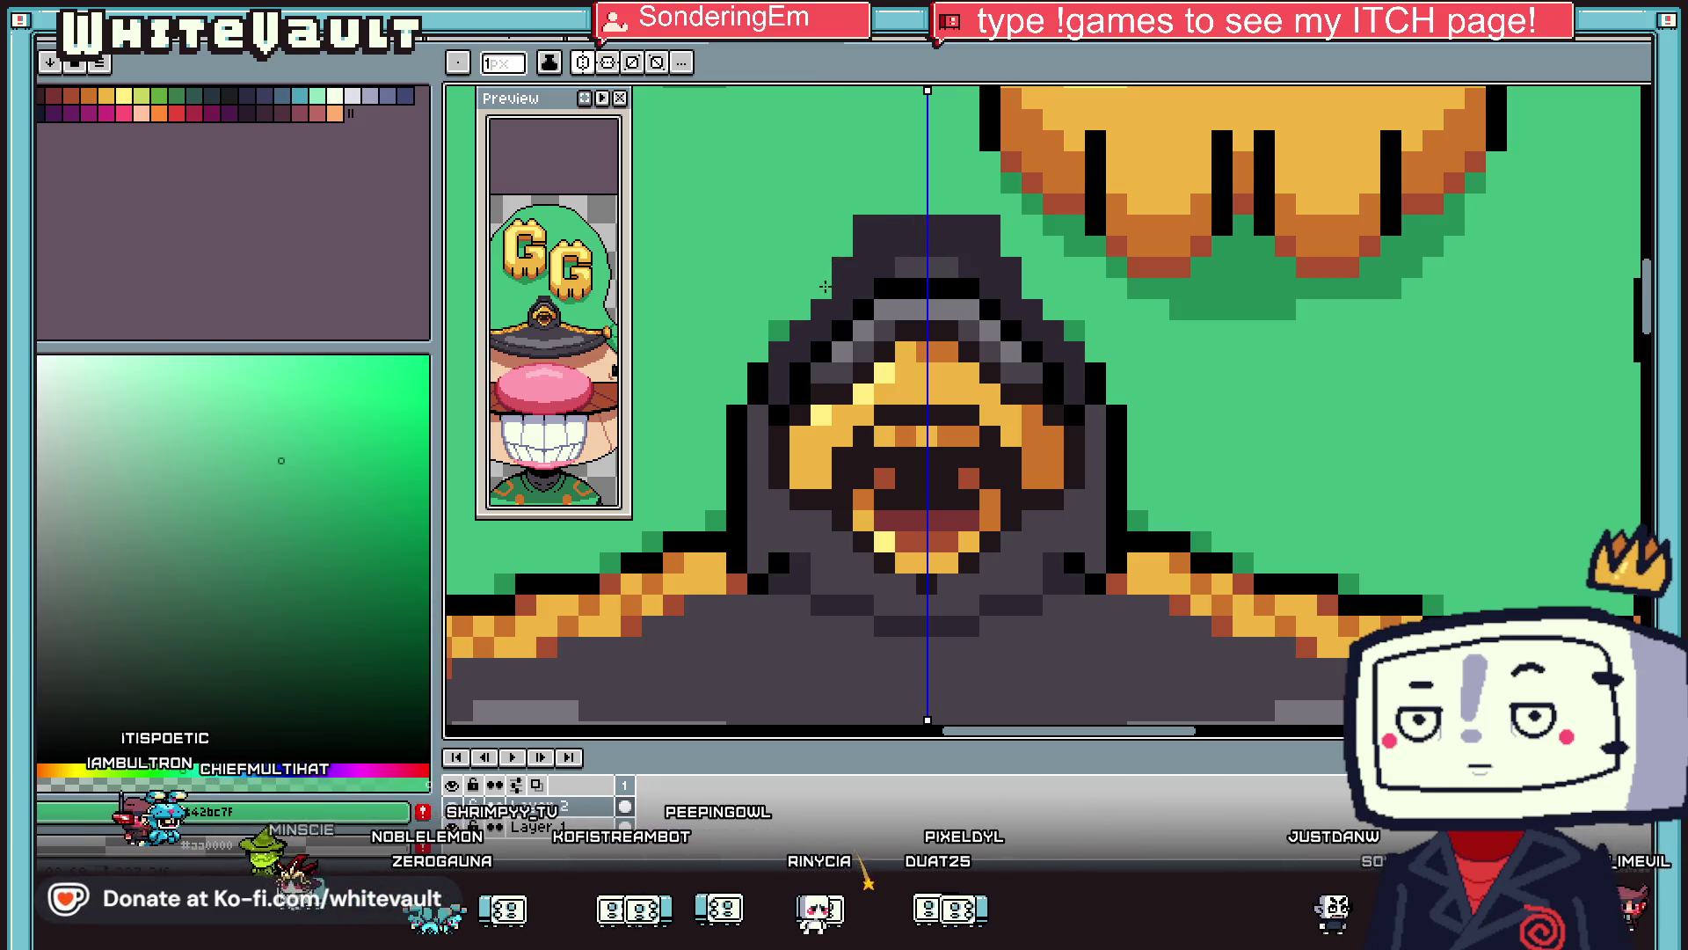
{"action": "left_click_drag", "start_coordinate": [860, 227], "coordinate": [971, 225]}
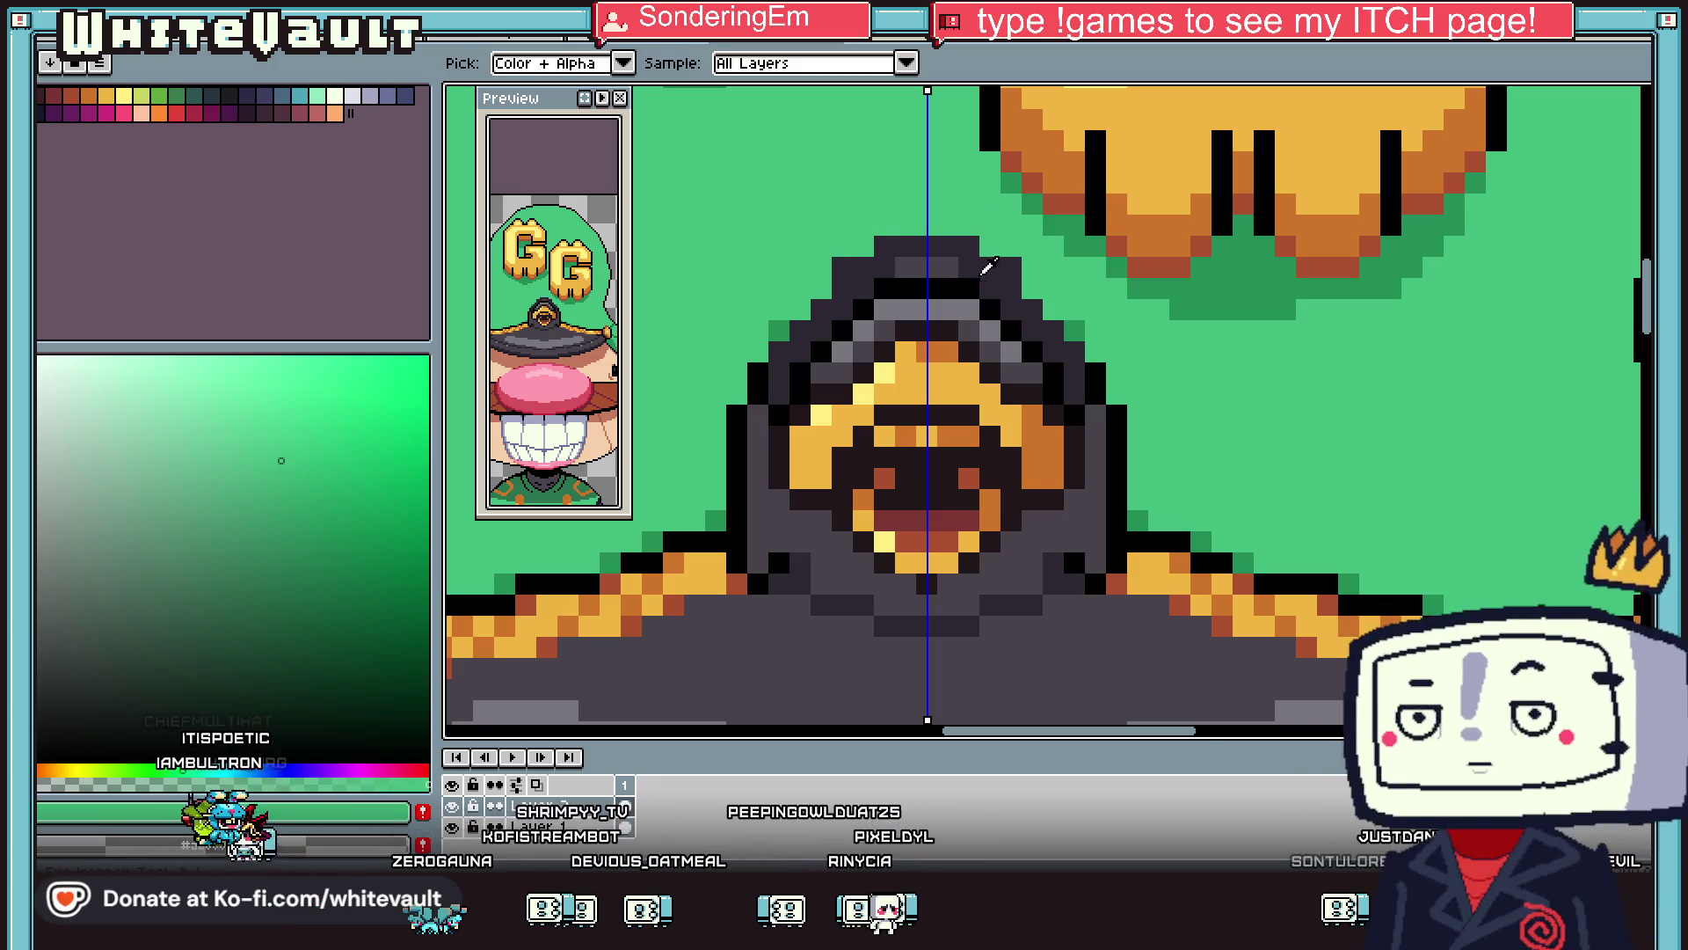
Eyedrop the button's dark purple-grey, a lighter dark grey, and black for outlining.
{"action": "left_click", "coordinate": [911, 281], "text": "alt"}
{"action": "key", "text": "i"}
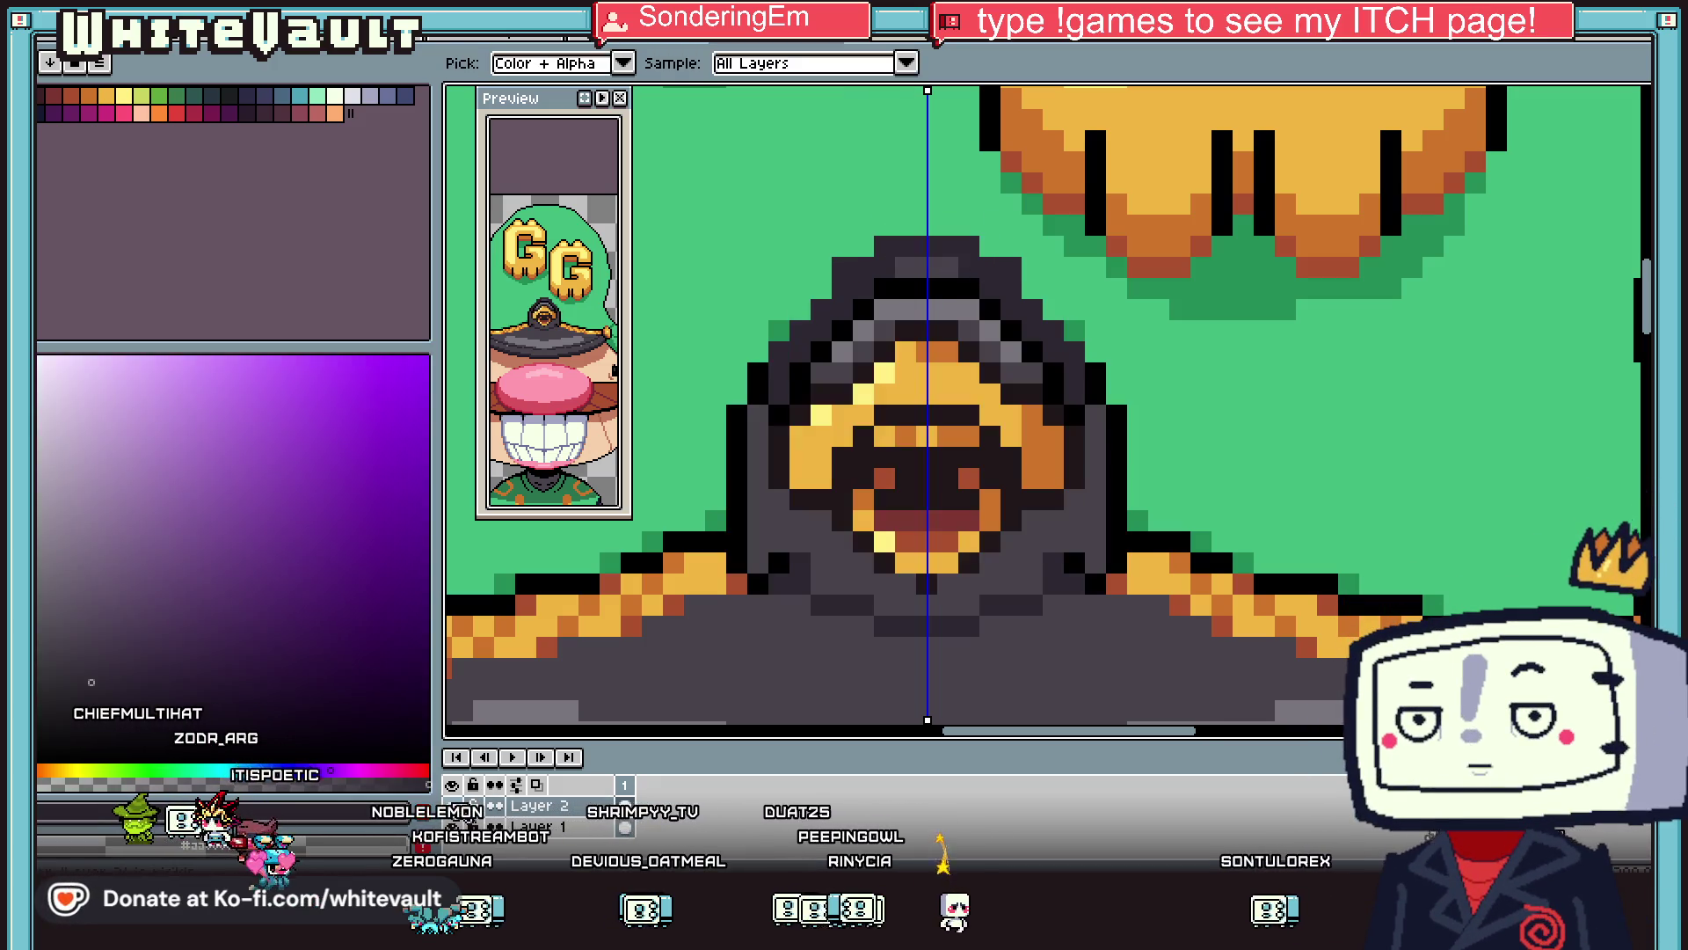
{"action": "left_click", "coordinate": [792, 398], "text": "alt"}
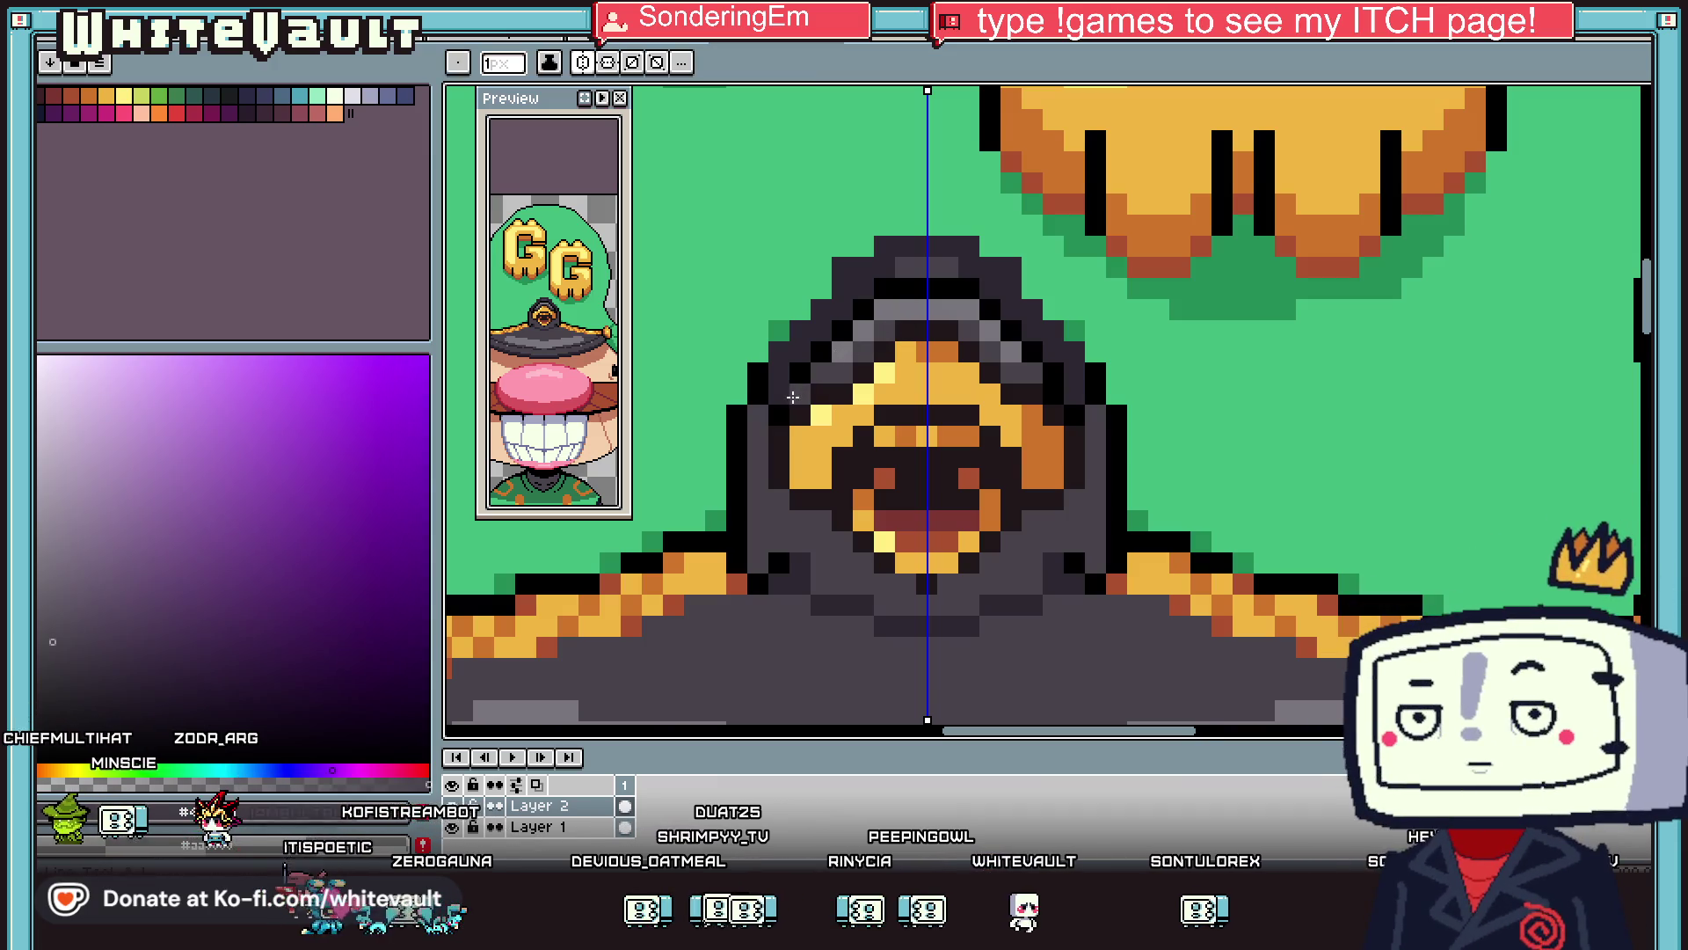
{"action": "key", "text": "alt"}
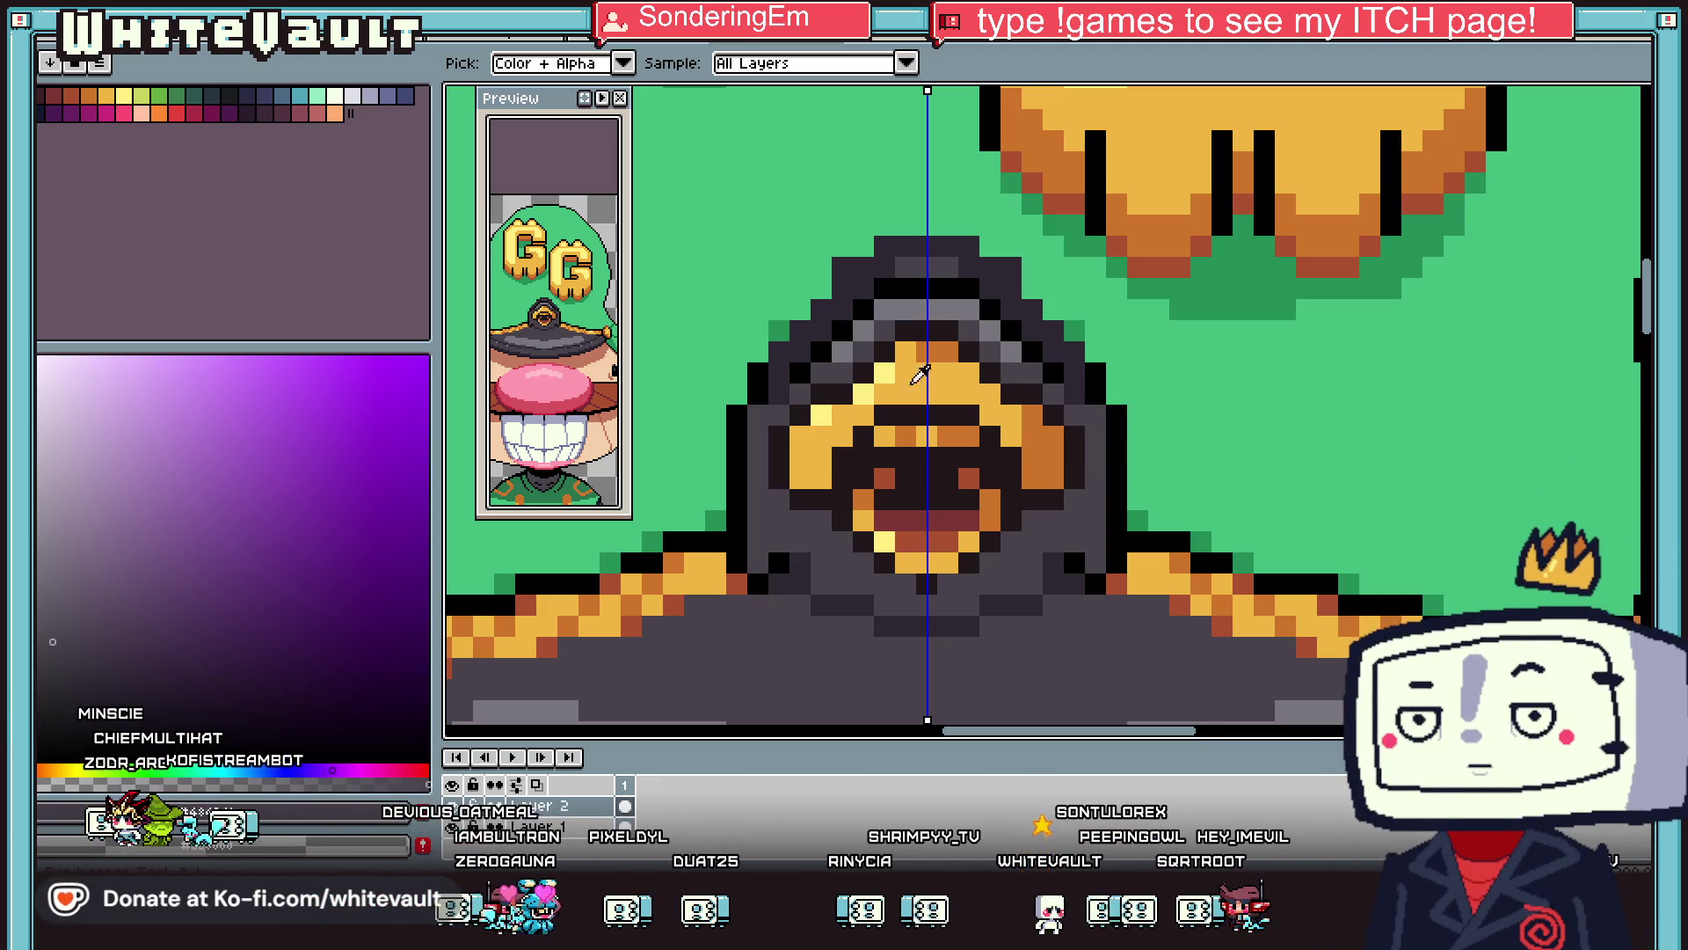
{"action": "scroll", "coordinate": [930, 489], "scroll_direction": "down", "scroll_amount": 2}
{"action": "scroll", "coordinate": [929, 489], "scroll_direction": "up", "scroll_amount": 2}
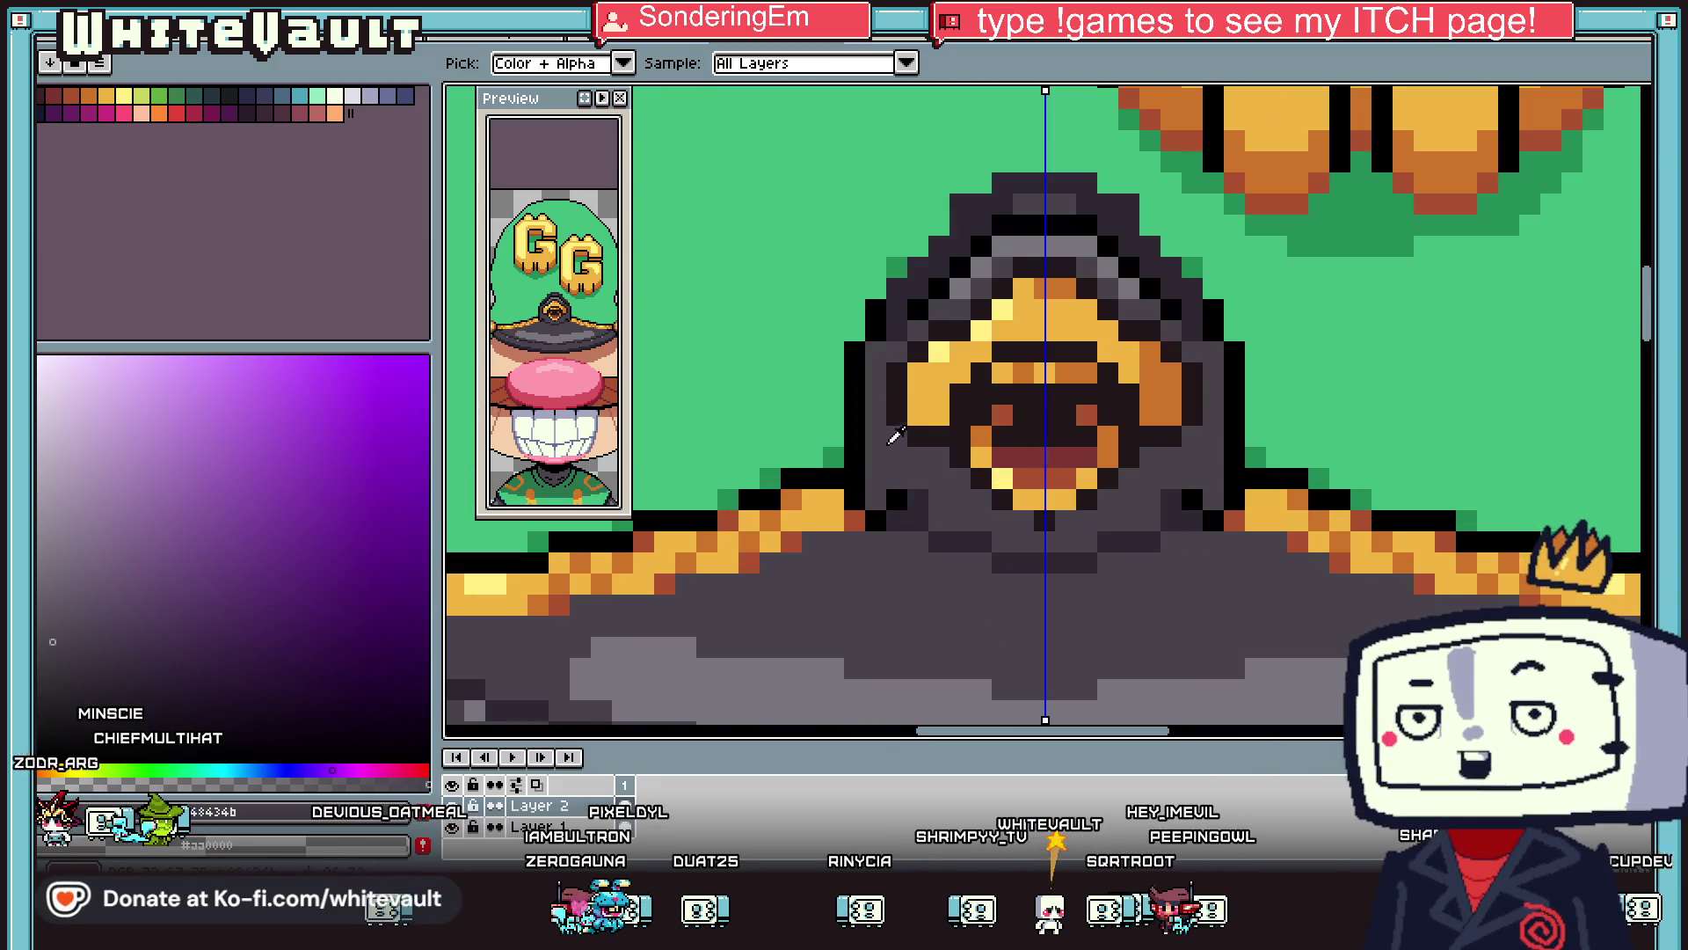
{"action": "left_click", "coordinate": [914, 355], "text": "alt"}
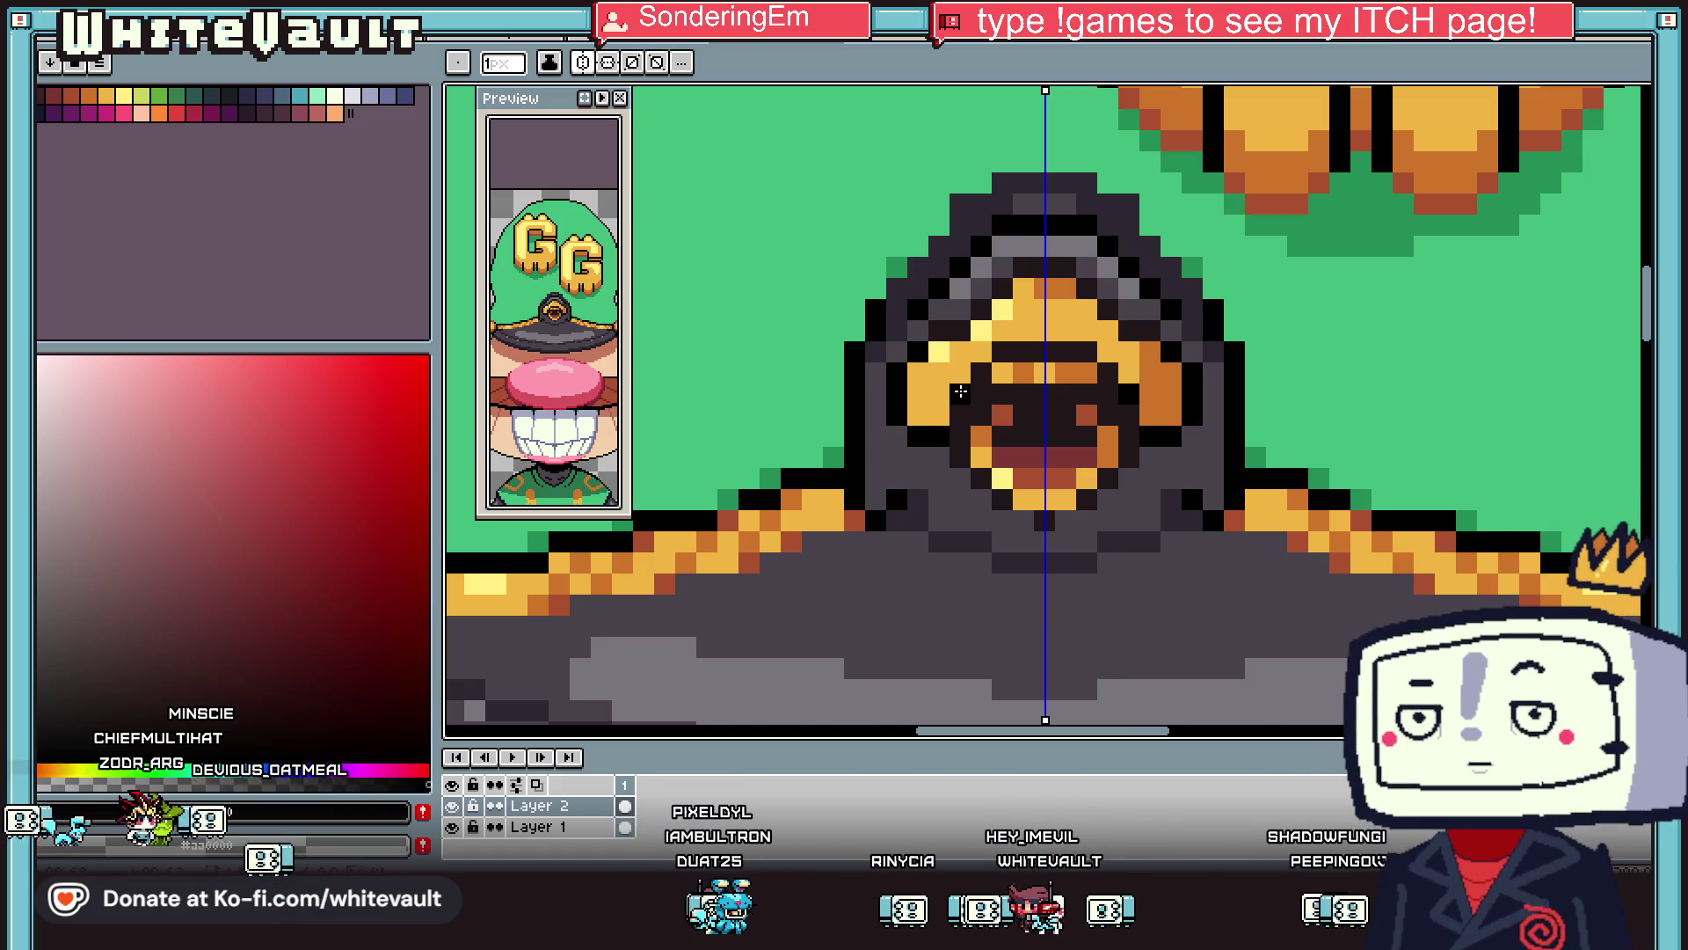
{"action": "scroll", "coordinate": [965, 461], "scroll_direction": "up", "scroll_amount": 1}
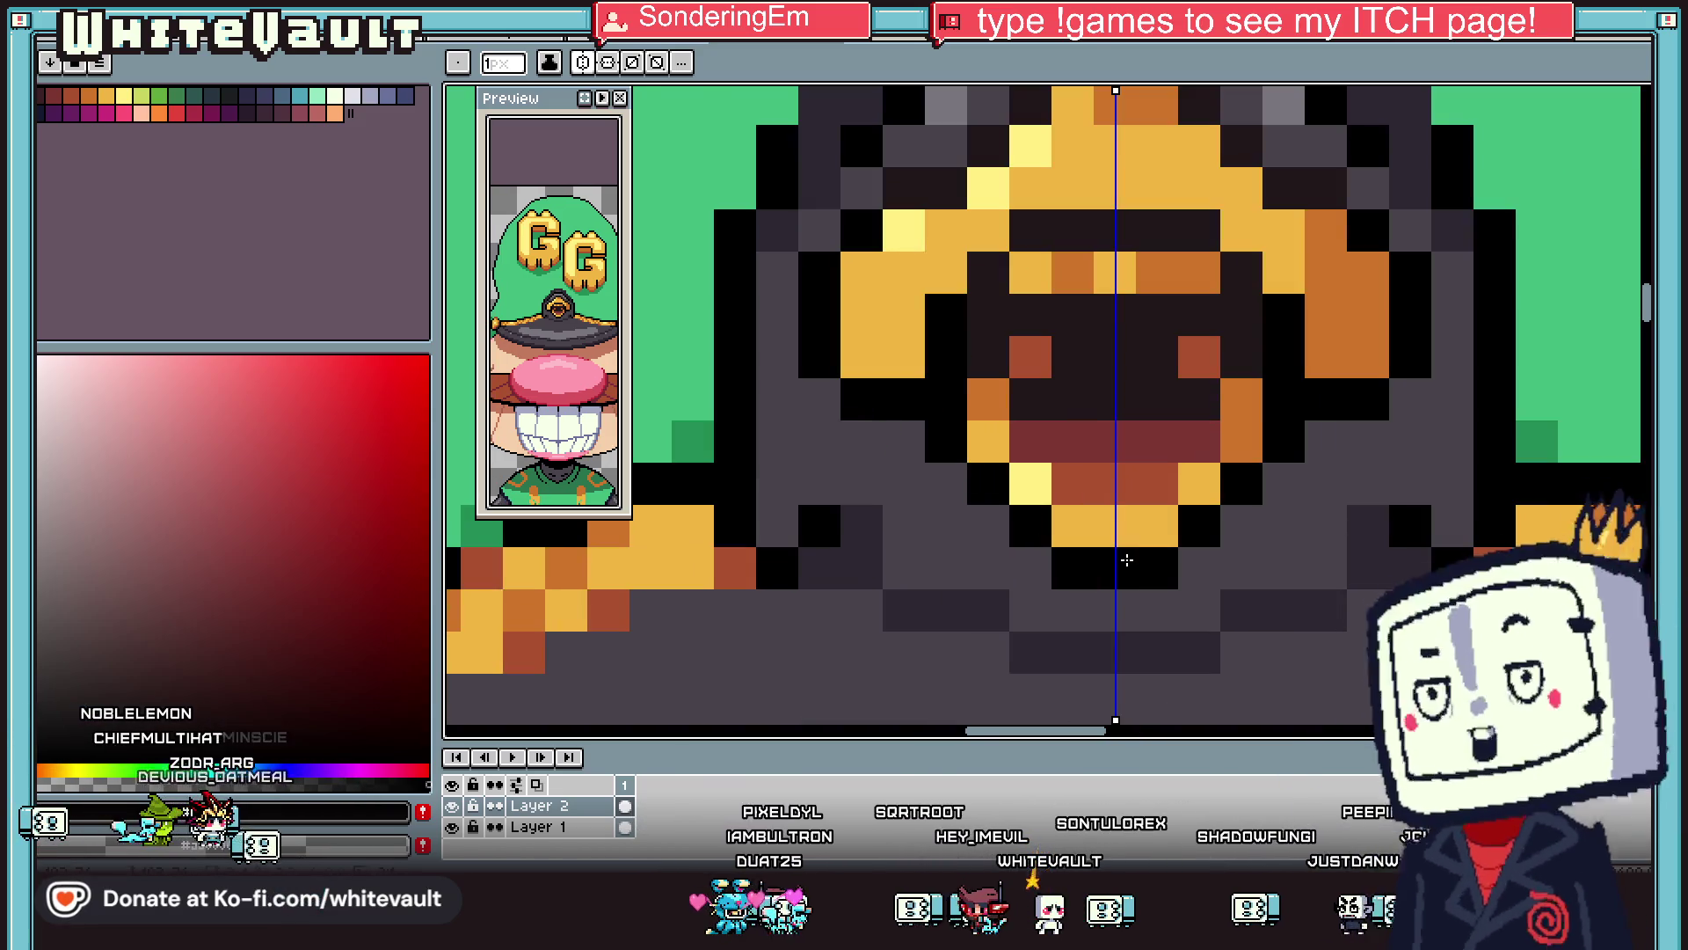
{"action": "scroll", "coordinate": [1116, 458], "scroll_direction": "down", "scroll_amount": 3}
{"action": "key", "text": "g"}
{"action": "key", "text": "i"}
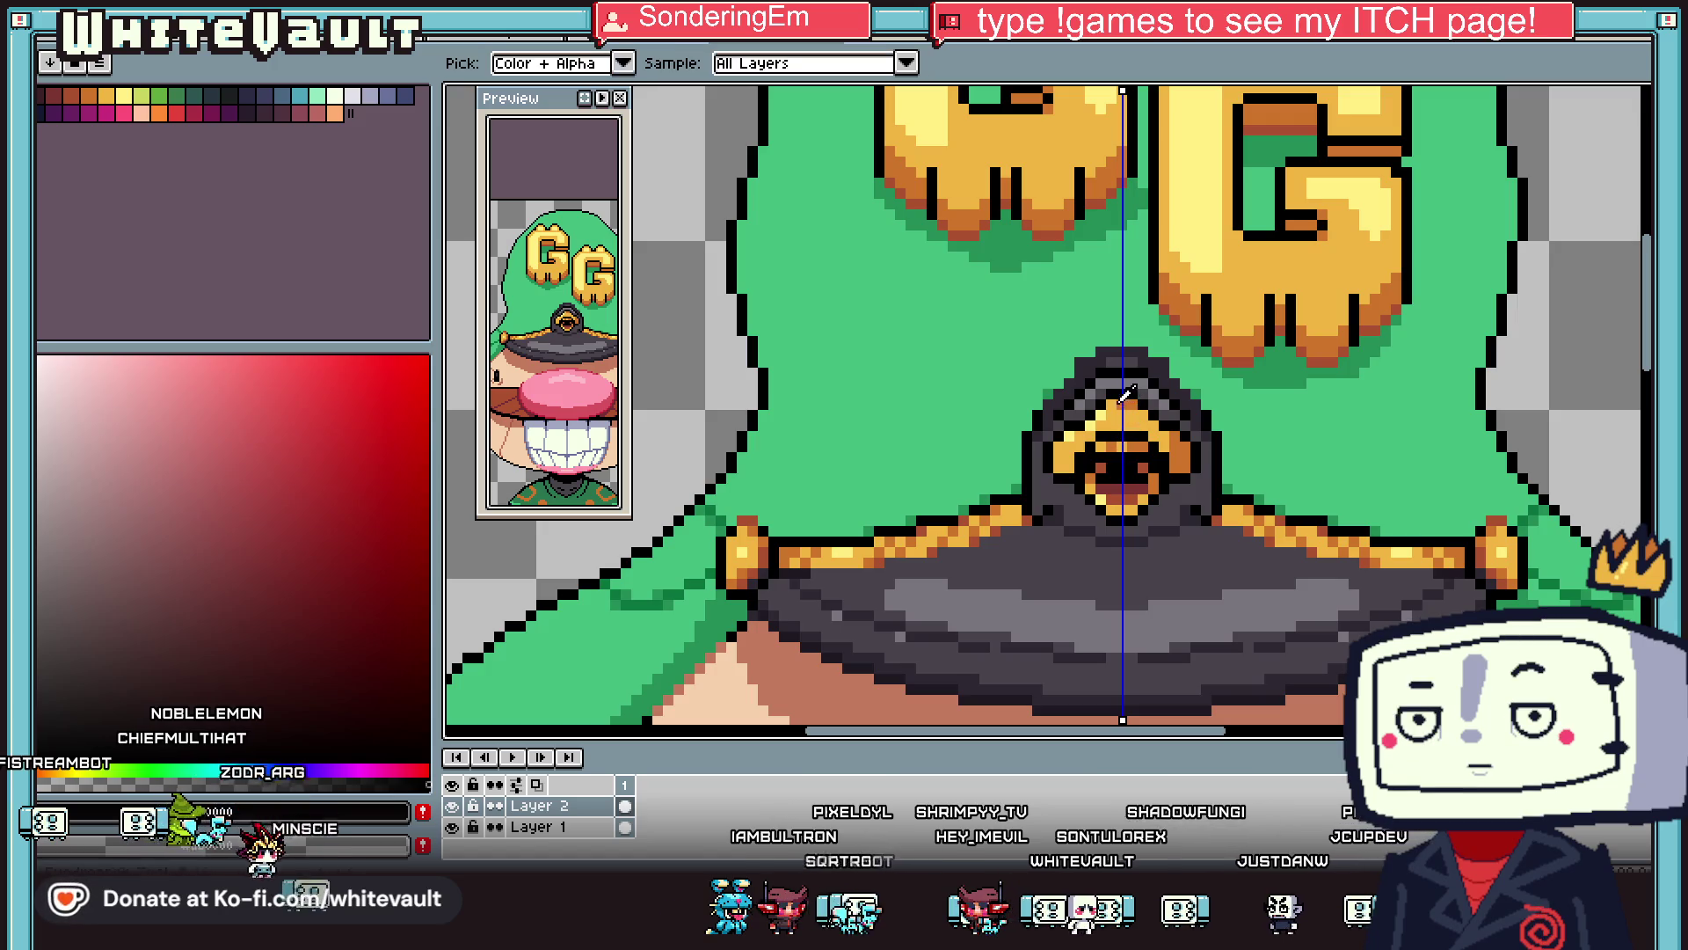
{"action": "scroll", "coordinate": [1117, 356], "scroll_direction": "up", "scroll_amount": 2}
Paint the button top black and add #2e2832 pixels at its ends and left edge.
{"action": "key", "text": "b"}
{"action": "mouse_move", "coordinate": [1199, 354]}
{"action": "left_mouse_down"}
{"action": "mouse_move", "coordinate": [1100, 352]}
{"action": "mouse_move", "coordinate": [1115, 297]}
{"action": "mouse_move", "coordinate": [1171, 297]}
{"action": "left_mouse_up"}
{"action": "key", "text": "i"}
{"action": "left_click", "coordinate": [1208, 425]}
{"action": "key", "text": "b"}
{"action": "key", "text": "i"}
{"action": "key", "text": "b"}
{"action": "left_click", "coordinate": [1200, 297]}
{"action": "left_click", "coordinate": [1086, 297]}
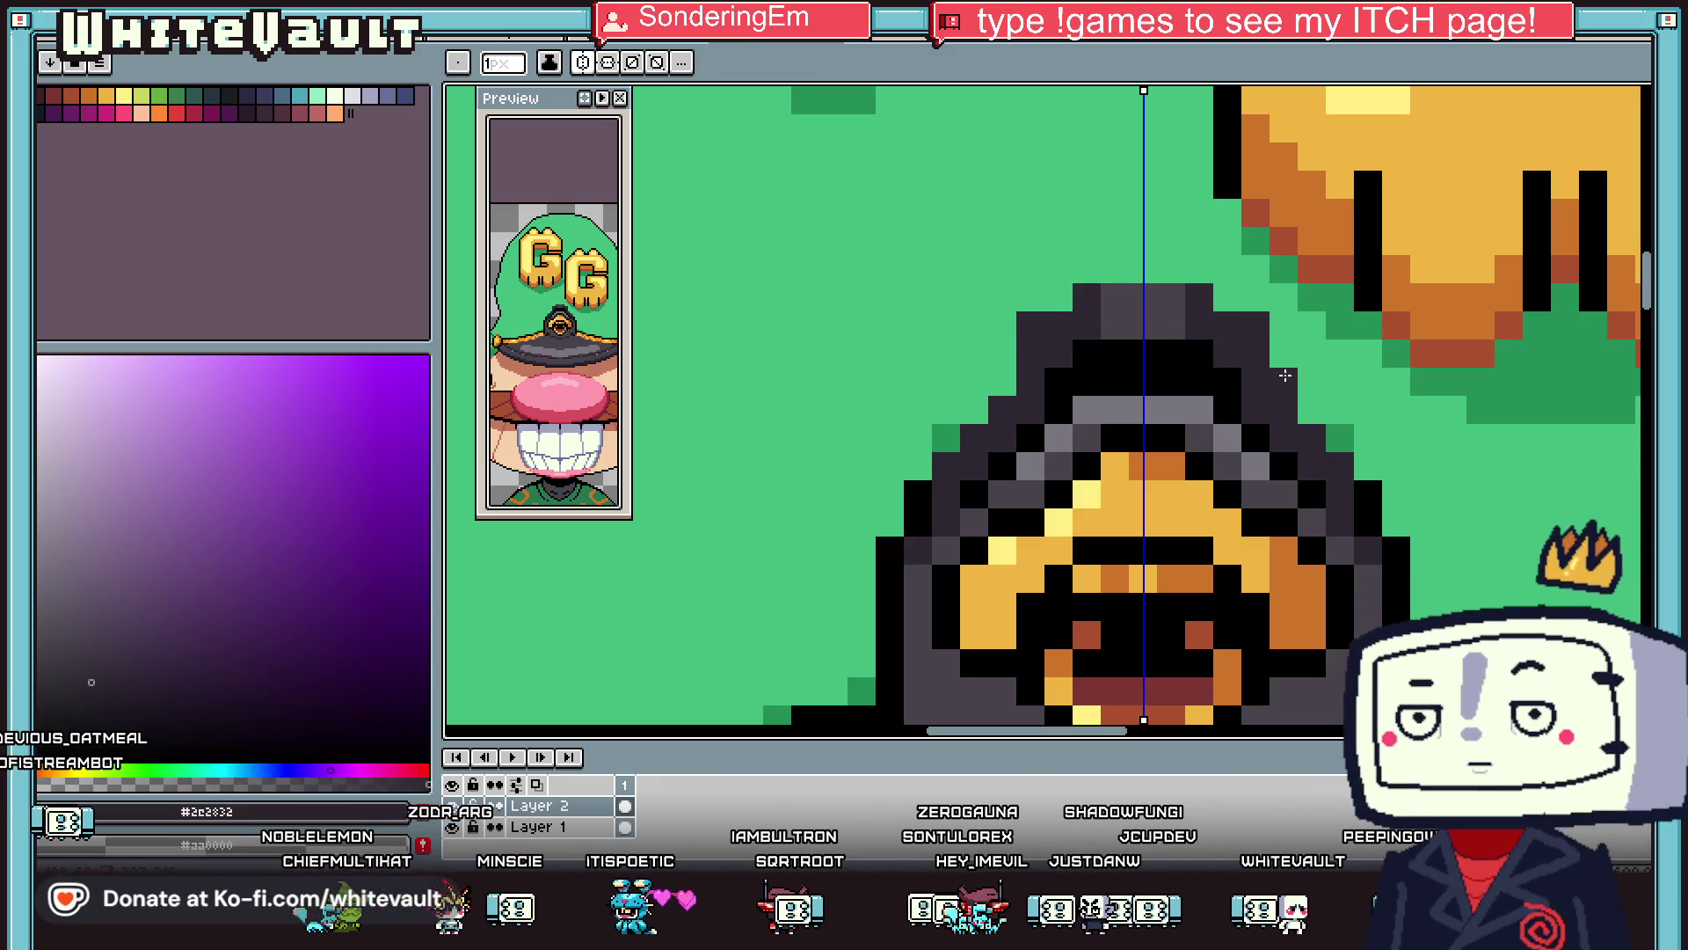
{"action": "left_click", "coordinate": [1003, 382]}
Repaint the button's slope pixels with mid grey #48434b and nearby greys, mirrored.
{"action": "key", "text": "i"}
{"action": "left_click", "coordinate": [1199, 436]}
{"action": "key", "text": "b"}
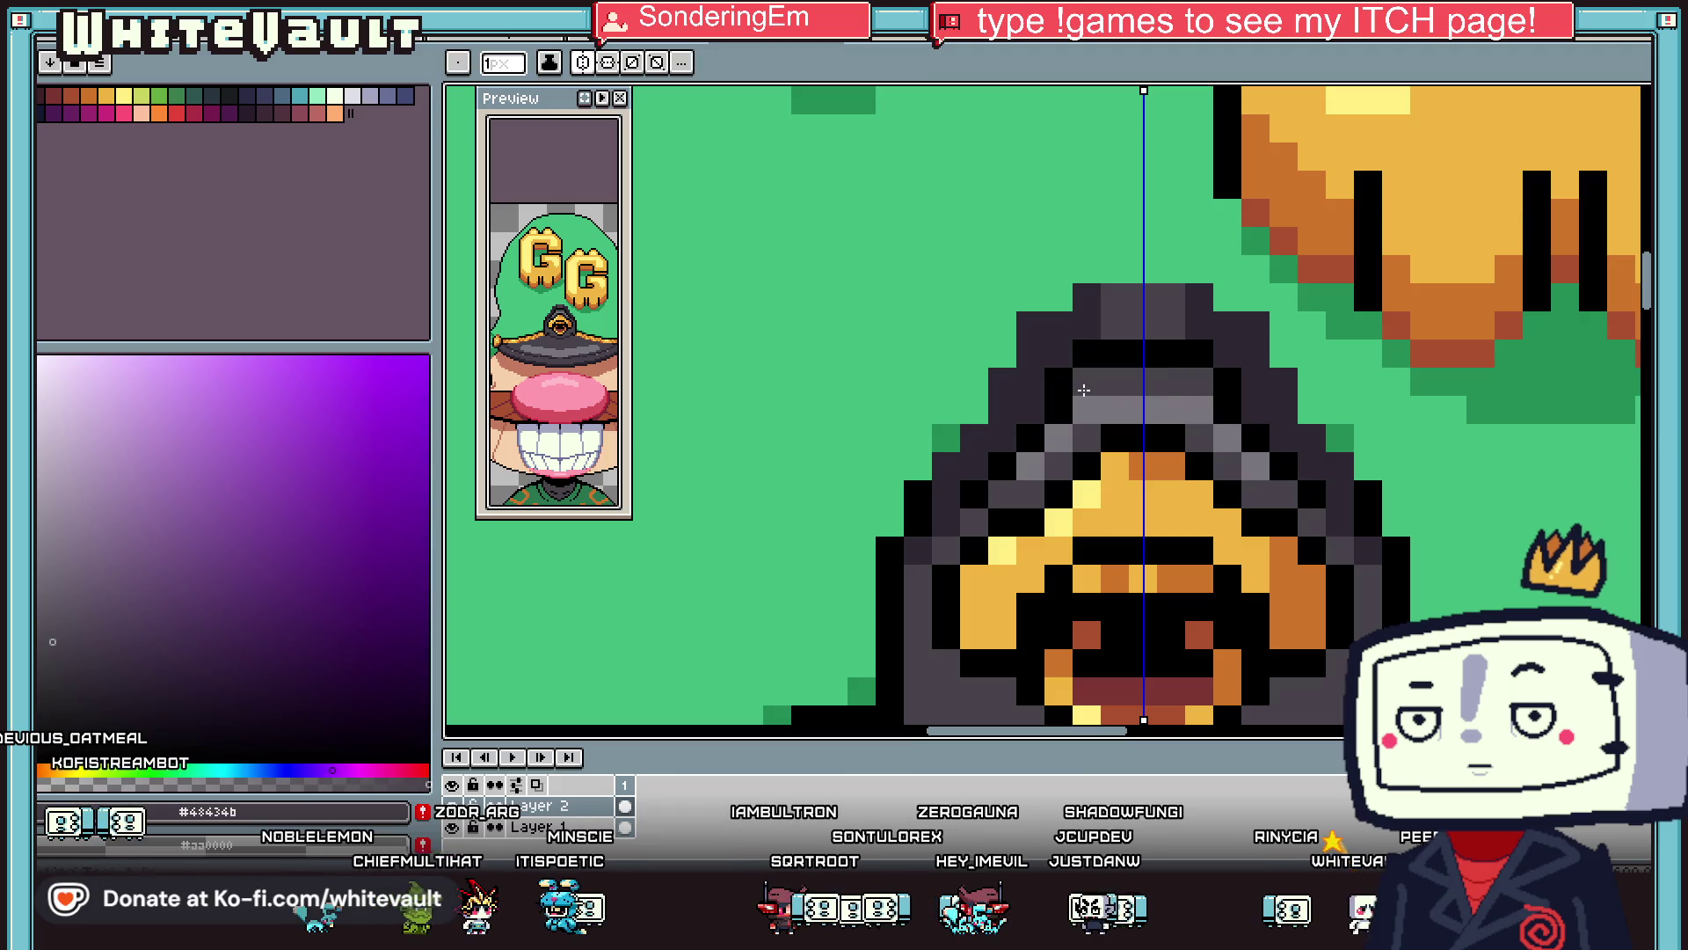
{"action": "left_click", "coordinate": [1030, 437]}
{"action": "key", "text": "i"}
{"action": "left_click", "coordinate": [1017, 466]}
{"action": "key", "text": "b"}
{"action": "left_click", "coordinate": [1002, 437]}
{"action": "key", "text": "i"}
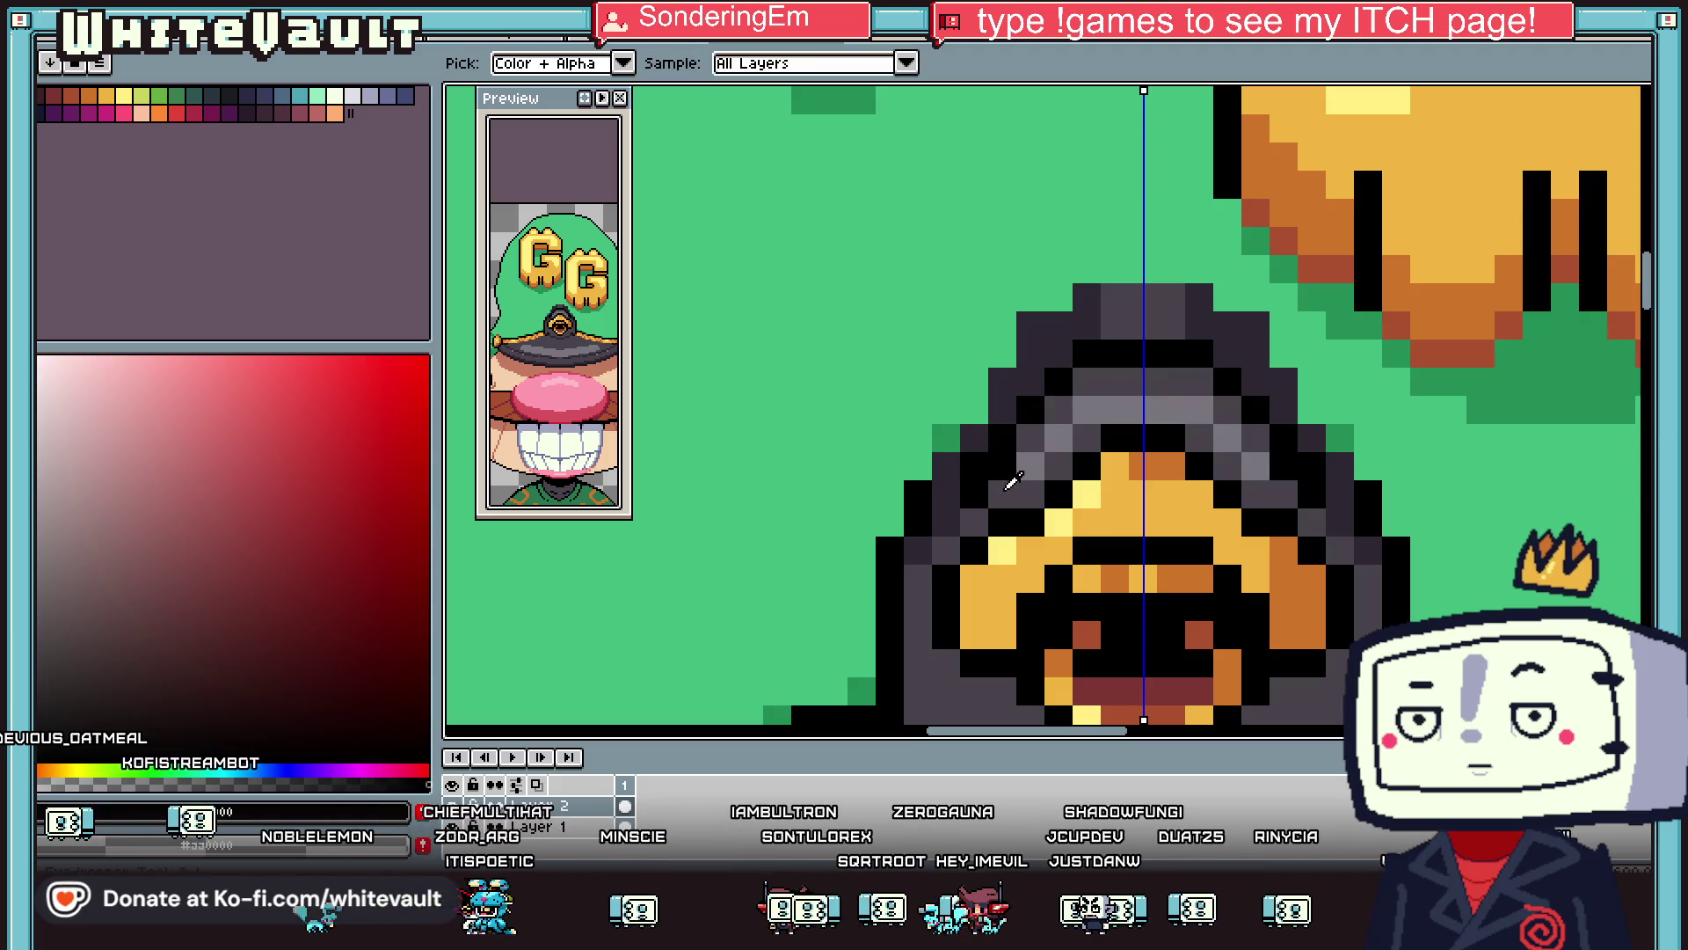
{"action": "left_click", "coordinate": [994, 480]}
{"action": "key", "text": "b"}
{"action": "left_click", "coordinate": [994, 480]}
Paint over stray pixels beside the button with the hat's green.
{"action": "key", "text": "i"}
{"action": "scroll", "coordinate": [1037, 463], "scroll_direction": "down", "scroll_amount": 3}
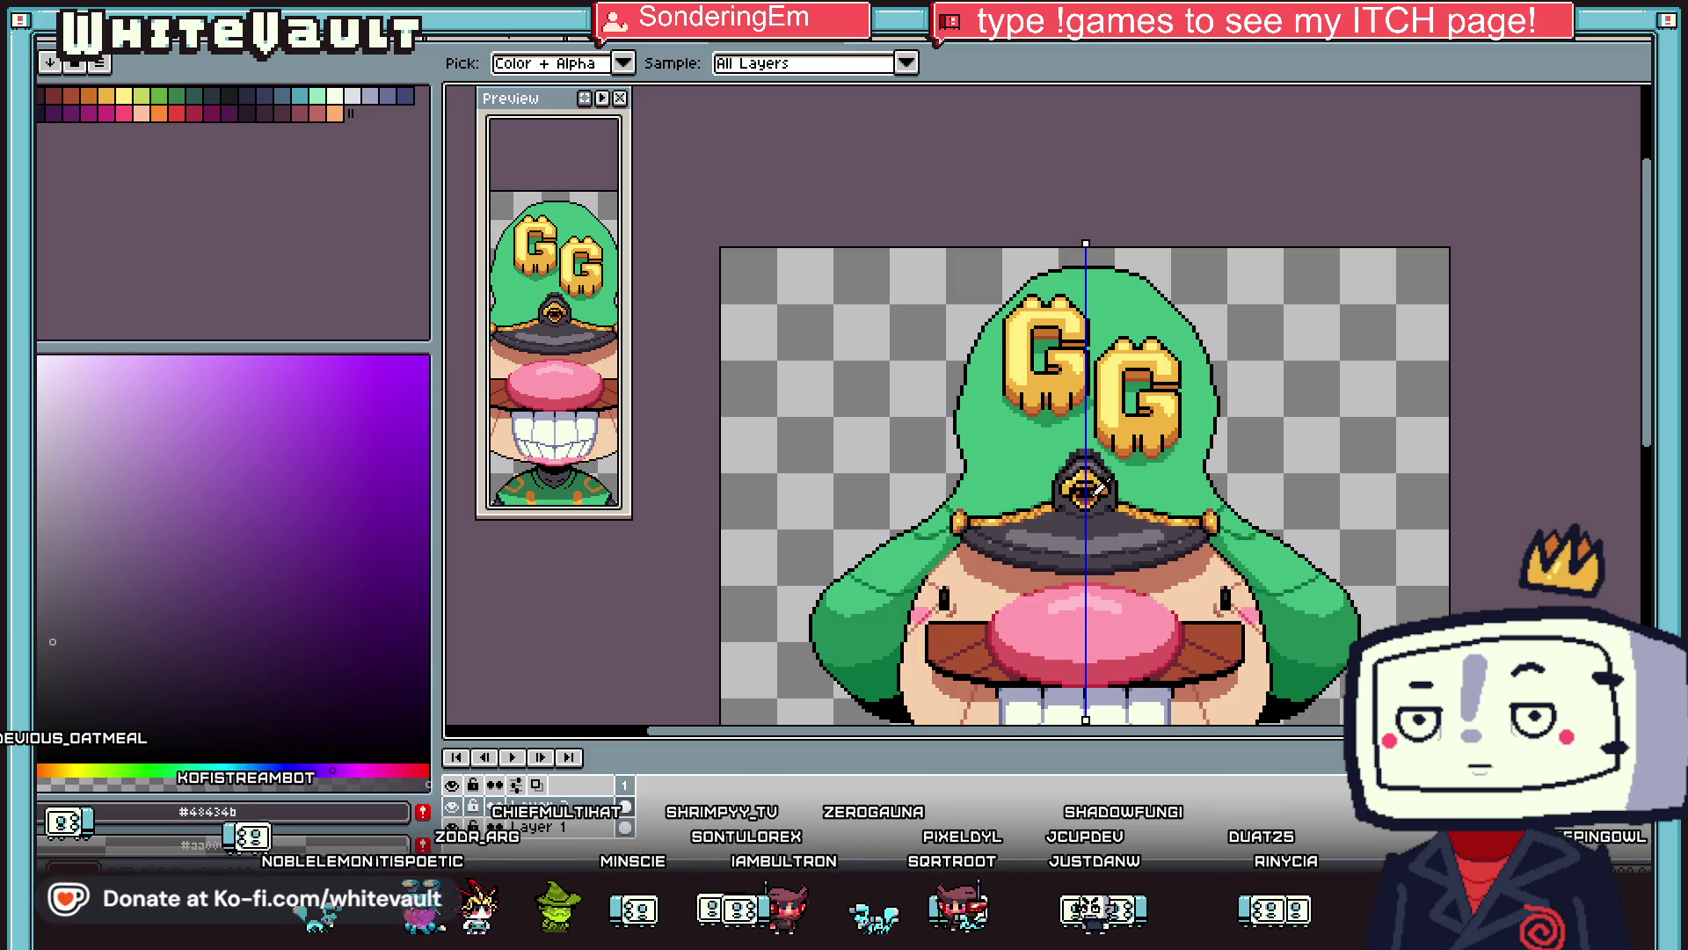
{"action": "scroll", "coordinate": [1098, 488], "scroll_direction": "up", "scroll_amount": 3}
{"action": "left_click", "coordinate": [1191, 455]}
{"action": "key", "text": "b"}
{"action": "scroll", "coordinate": [1190, 454], "scroll_direction": "up", "scroll_amount": 2}
{"action": "left_click", "coordinate": [1120, 370]}
{"action": "left_click", "coordinate": [1036, 327]}
{"action": "scroll", "coordinate": [1052, 326], "scroll_direction": "down", "scroll_amount": 3}
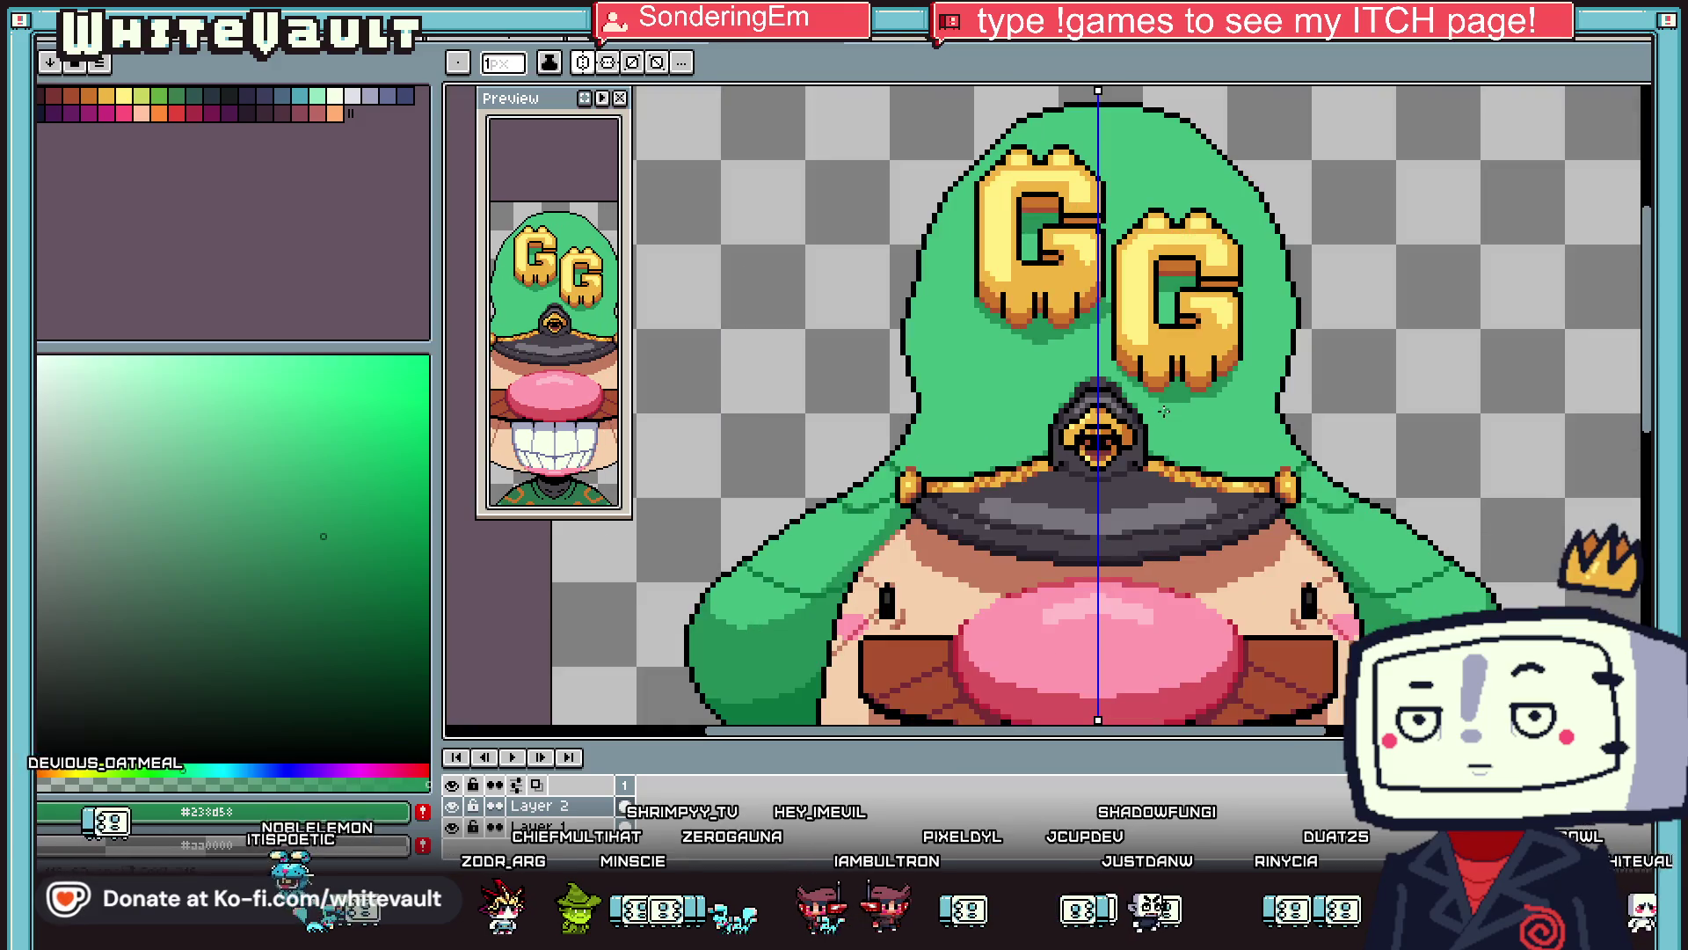
Turn two dark top-left outline pixels light green, then sample dark grey #2e2832.
{"action": "key", "text": "i"}
{"action": "scroll", "coordinate": [1115, 374], "scroll_direction": "up", "scroll_amount": 2}
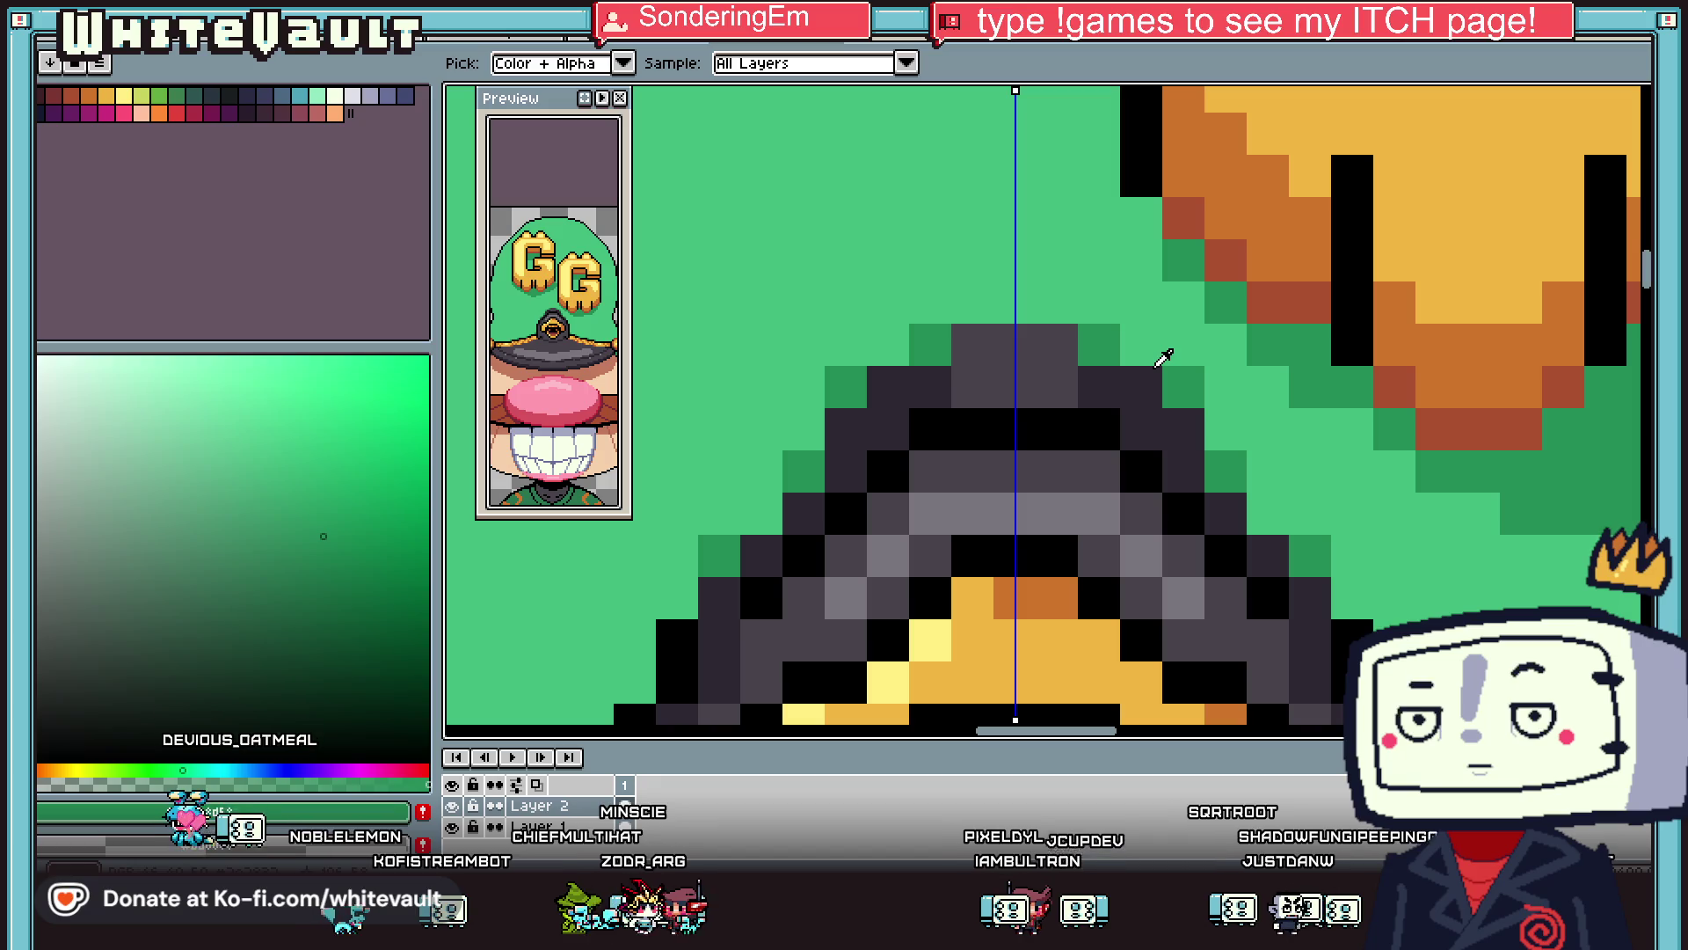
{"action": "scroll", "coordinate": [1083, 352], "scroll_direction": "down", "scroll_amount": 3}
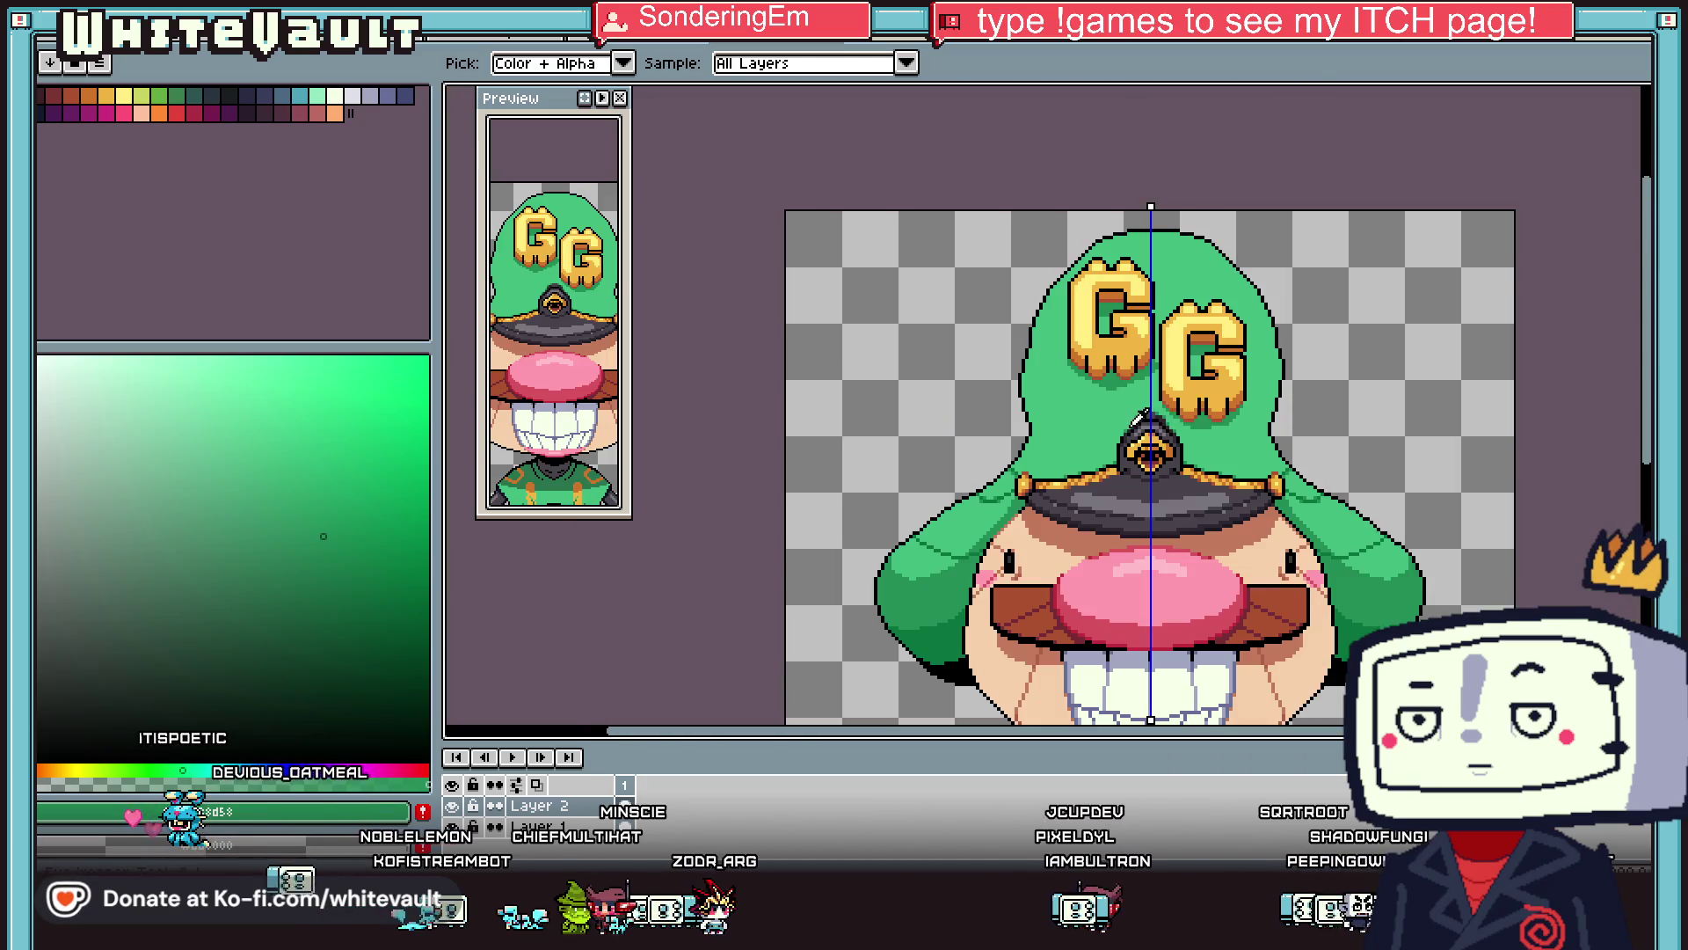
{"action": "scroll", "coordinate": [1145, 415], "scroll_direction": "up", "scroll_amount": 4}
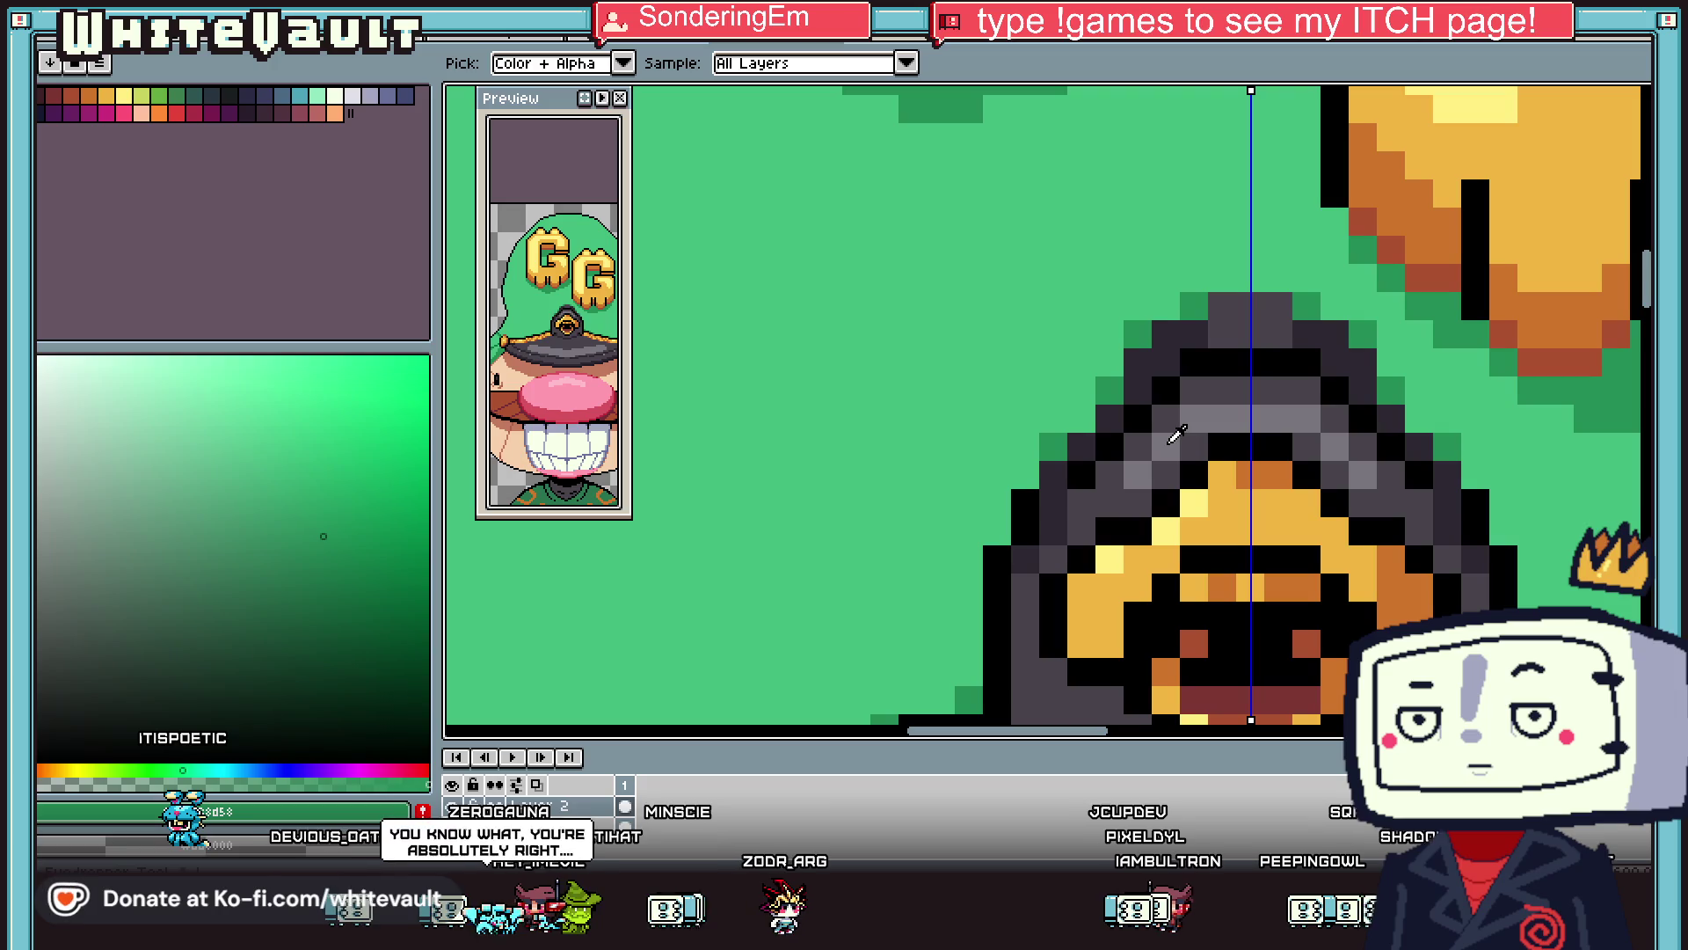
{"action": "left_click", "coordinate": [1112, 361], "text": "alt"}
{"action": "left_click_drag", "start_coordinate": [1140, 365], "coordinate": [1166, 334]}
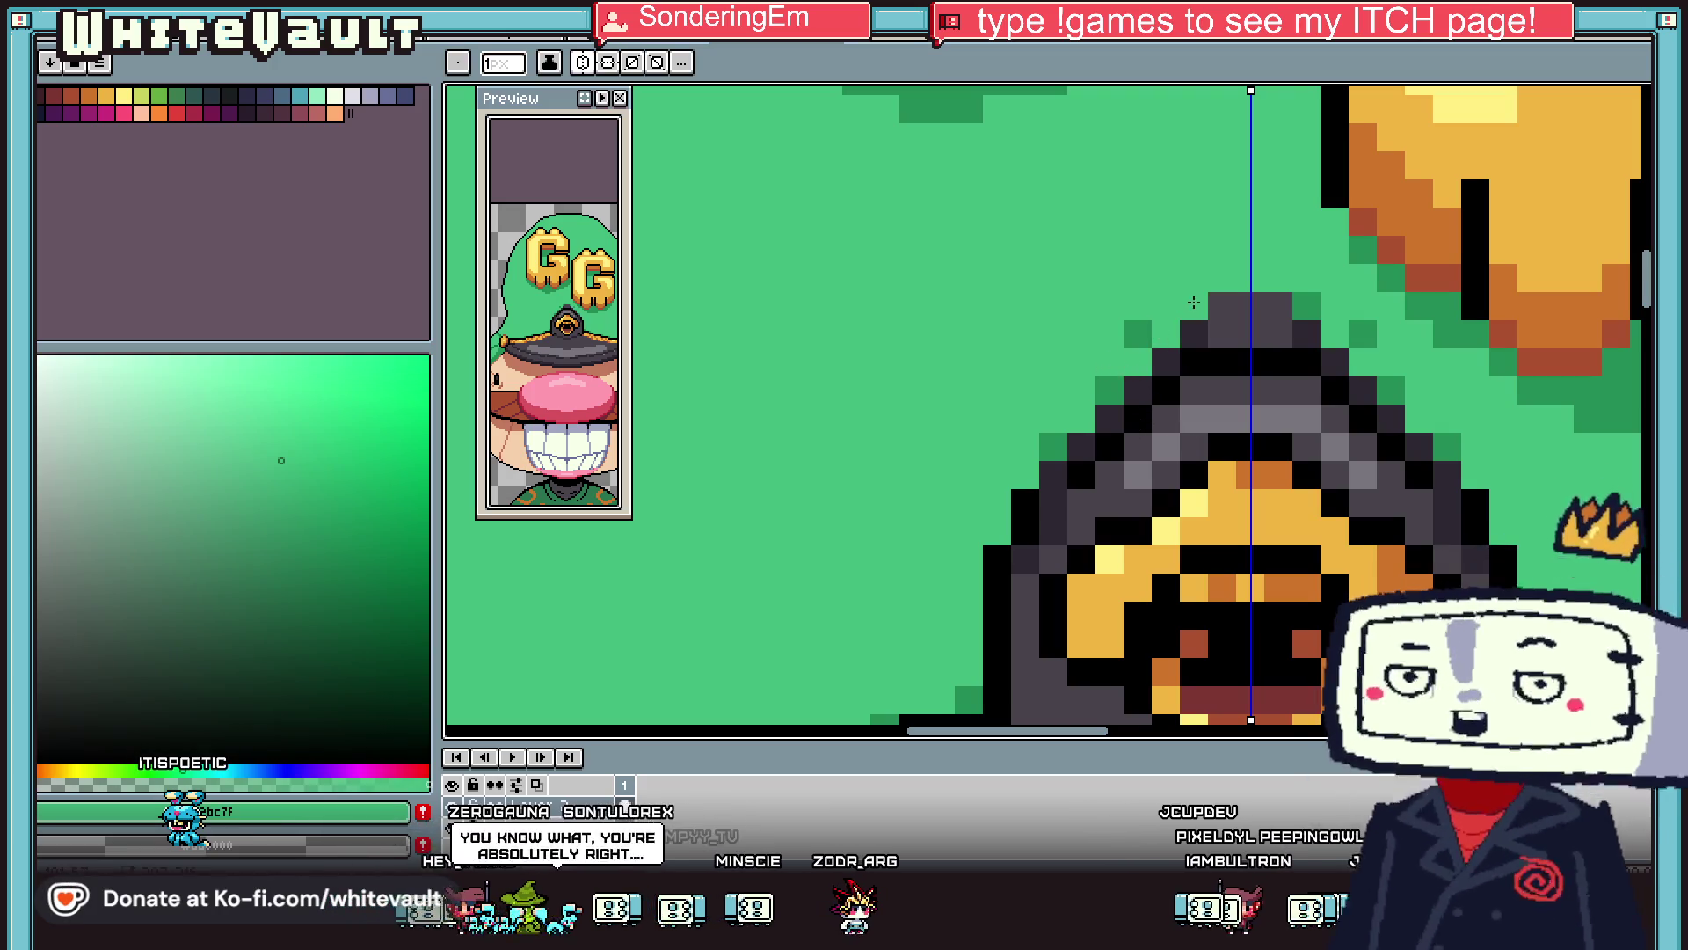
{"action": "scroll", "coordinate": [1248, 387], "scroll_direction": "down", "scroll_amount": 4}
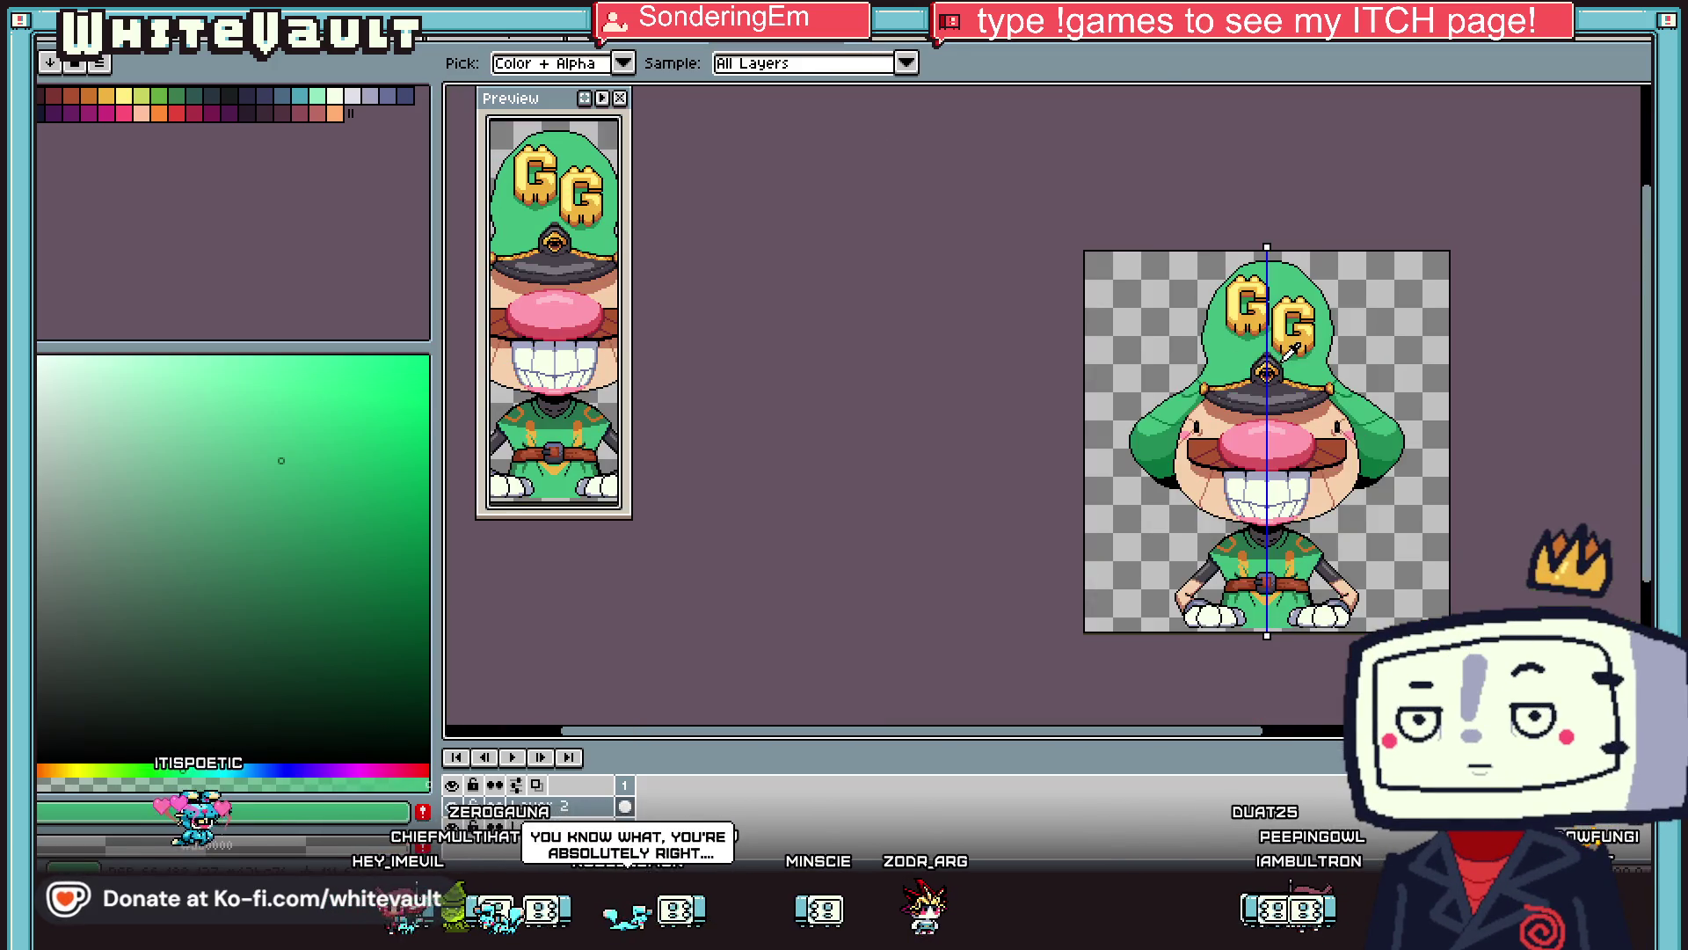
{"action": "scroll", "coordinate": [1263, 412], "scroll_direction": "up", "scroll_amount": 2}
{"action": "scroll", "coordinate": [1264, 412], "scroll_direction": "up", "scroll_amount": 3}
{"action": "left_click", "coordinate": [1229, 371], "text": "alt"}
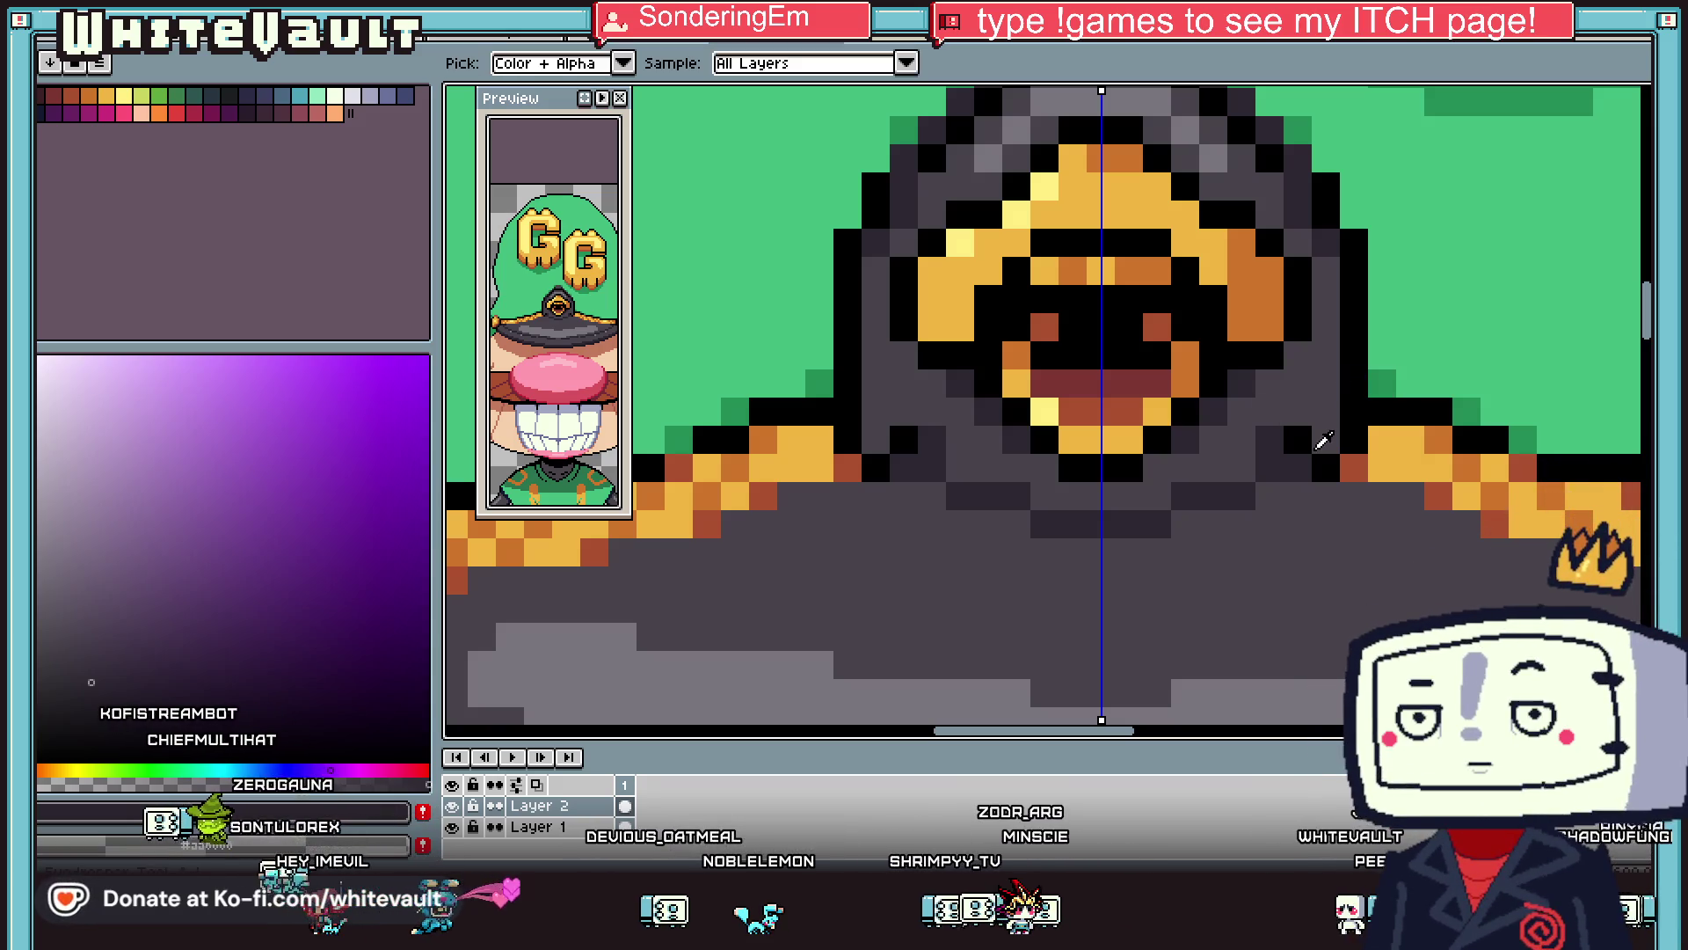
Repaint trim-edge pixels along the brim in brown #ab5130, plus one pixel in orange.
{"action": "scroll", "coordinate": [1222, 349], "scroll_direction": "down", "scroll_amount": 3}
{"action": "scroll", "coordinate": [1222, 349], "scroll_direction": "up", "scroll_amount": 3}
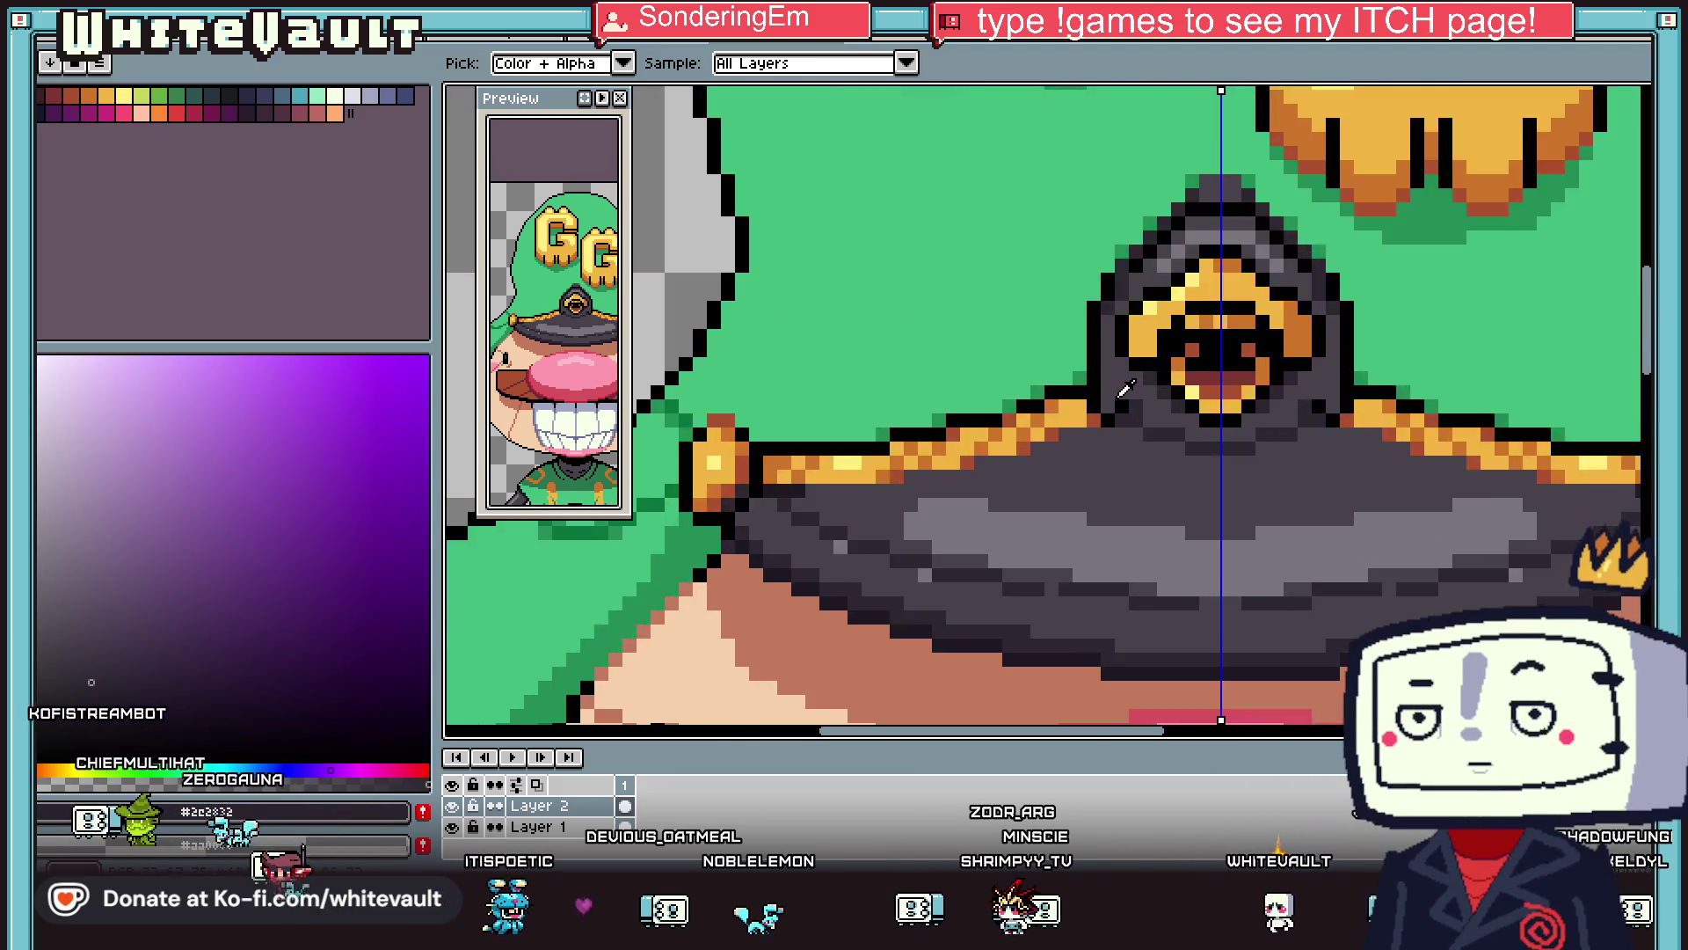
{"action": "left_click", "coordinate": [1078, 391], "text": "alt"}
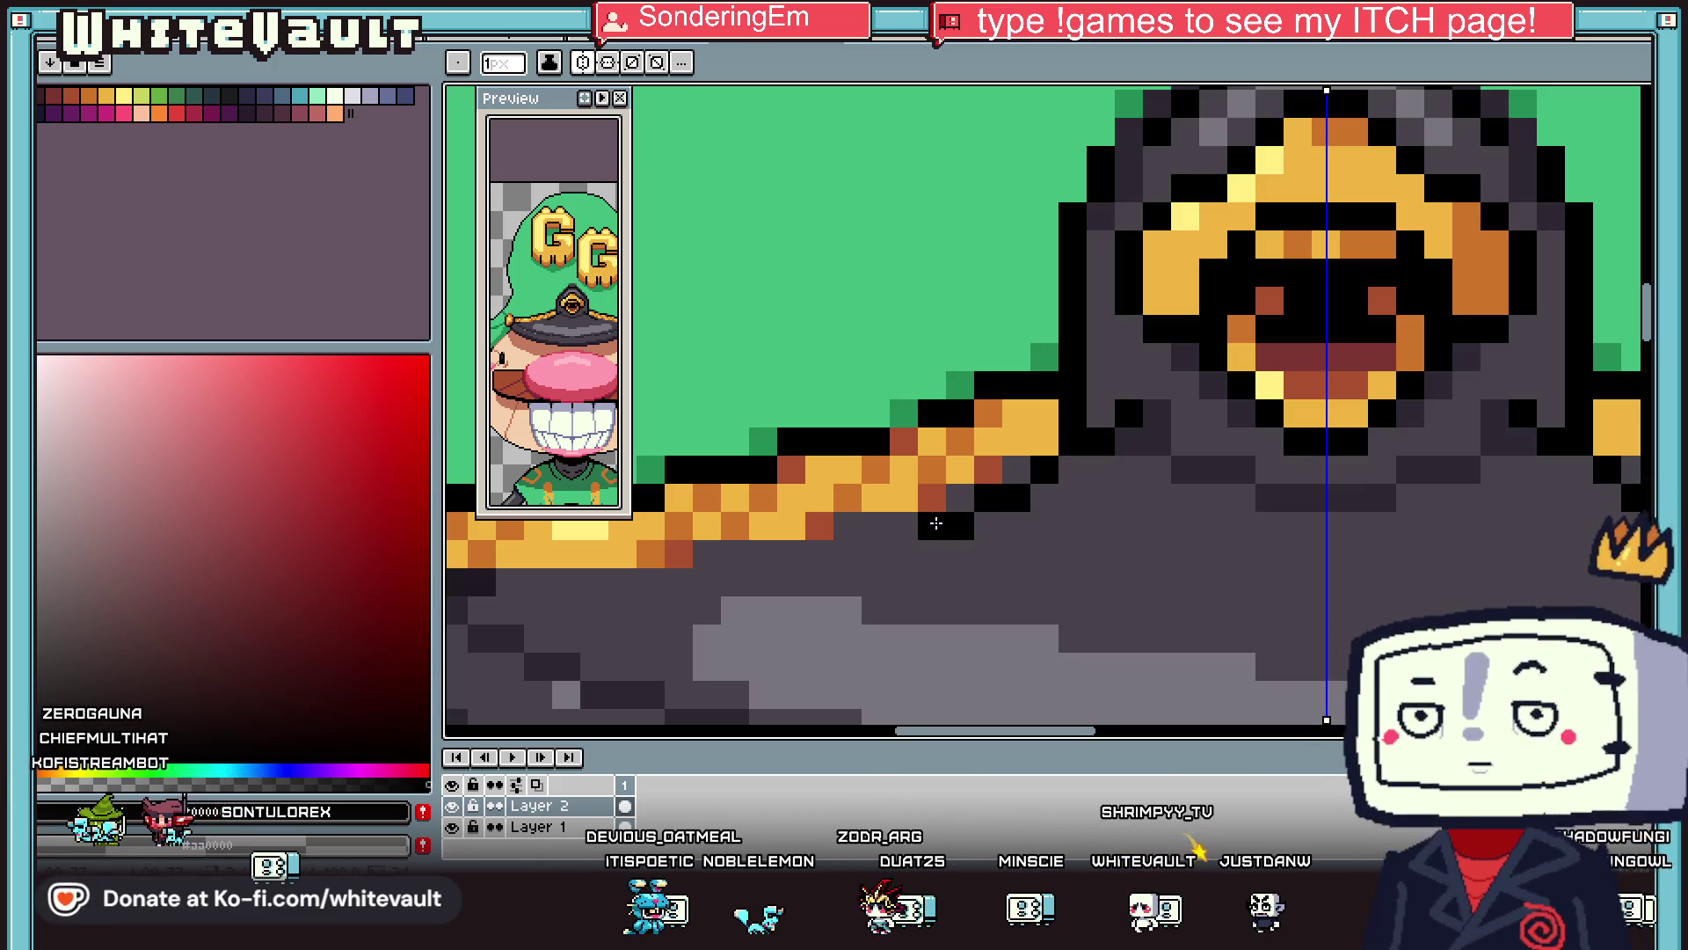
{"action": "left_click", "coordinate": [988, 471], "text": "alt"}
{"action": "left_click", "coordinate": [1017, 470]}
{"action": "left_click", "coordinate": [960, 496]}
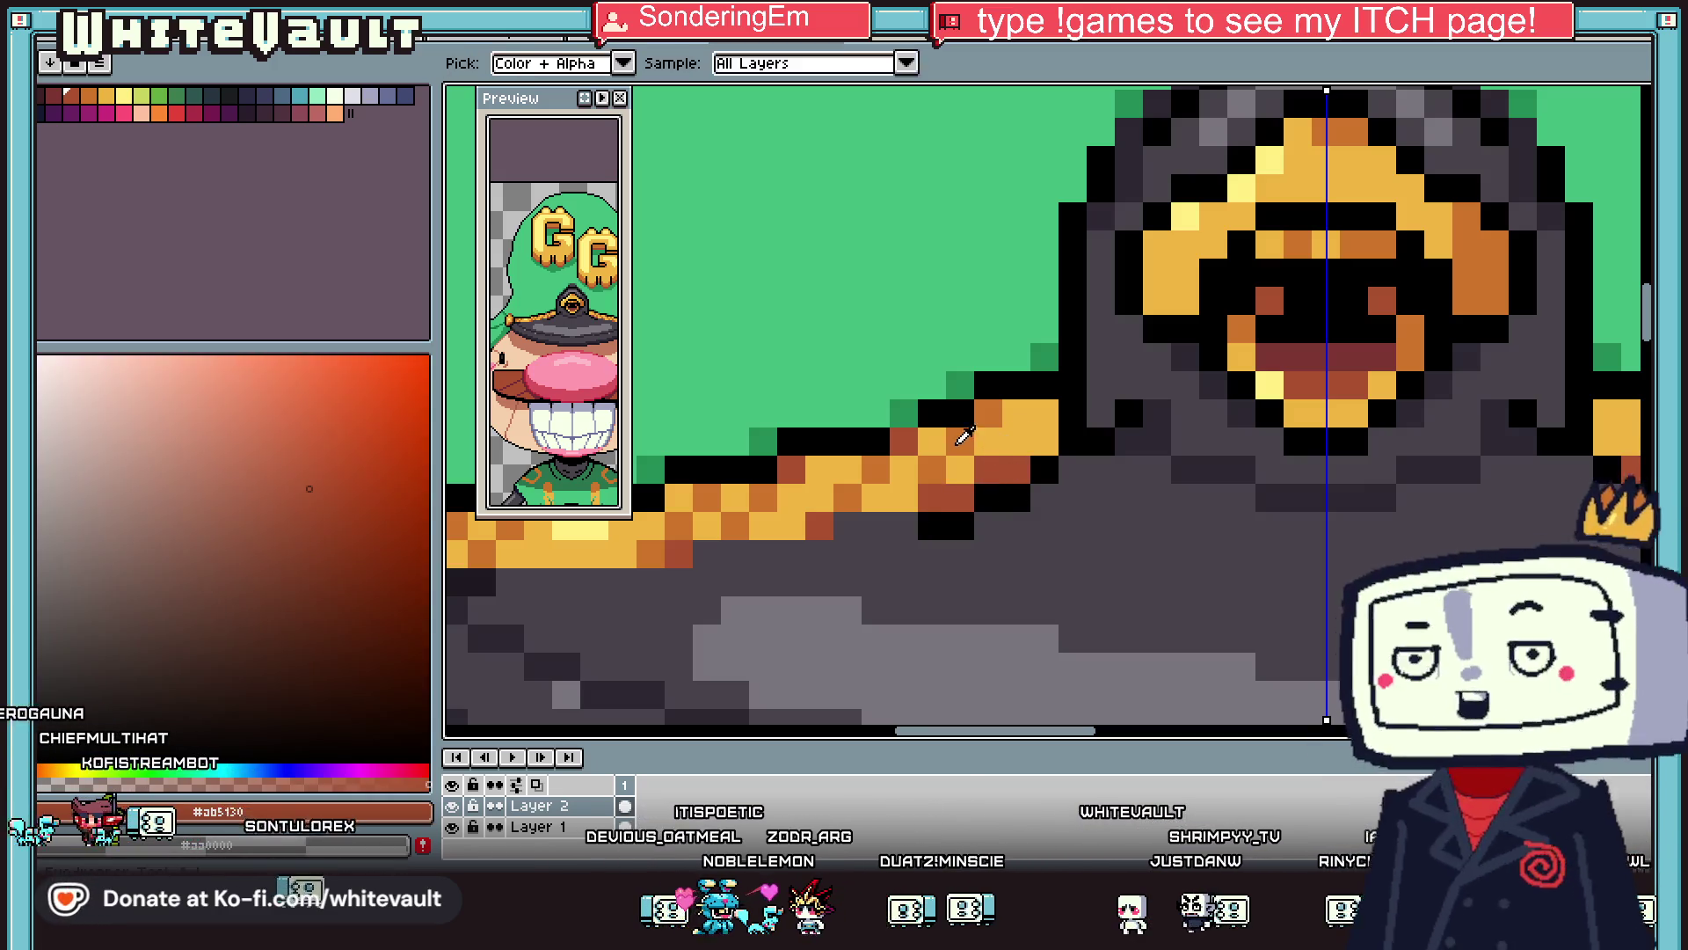
{"action": "left_click", "coordinate": [960, 444], "text": "alt"}
{"action": "left_click", "coordinate": [932, 497]}
Sample the gold #f0b541 and the brim trim's orange from the canvas.
{"action": "scroll", "coordinate": [967, 493], "scroll_direction": "down", "scroll_amount": 2}
{"action": "scroll", "coordinate": [993, 487], "scroll_direction": "up", "scroll_amount": 2}
{"action": "left_click", "coordinate": [993, 486], "text": "alt"}
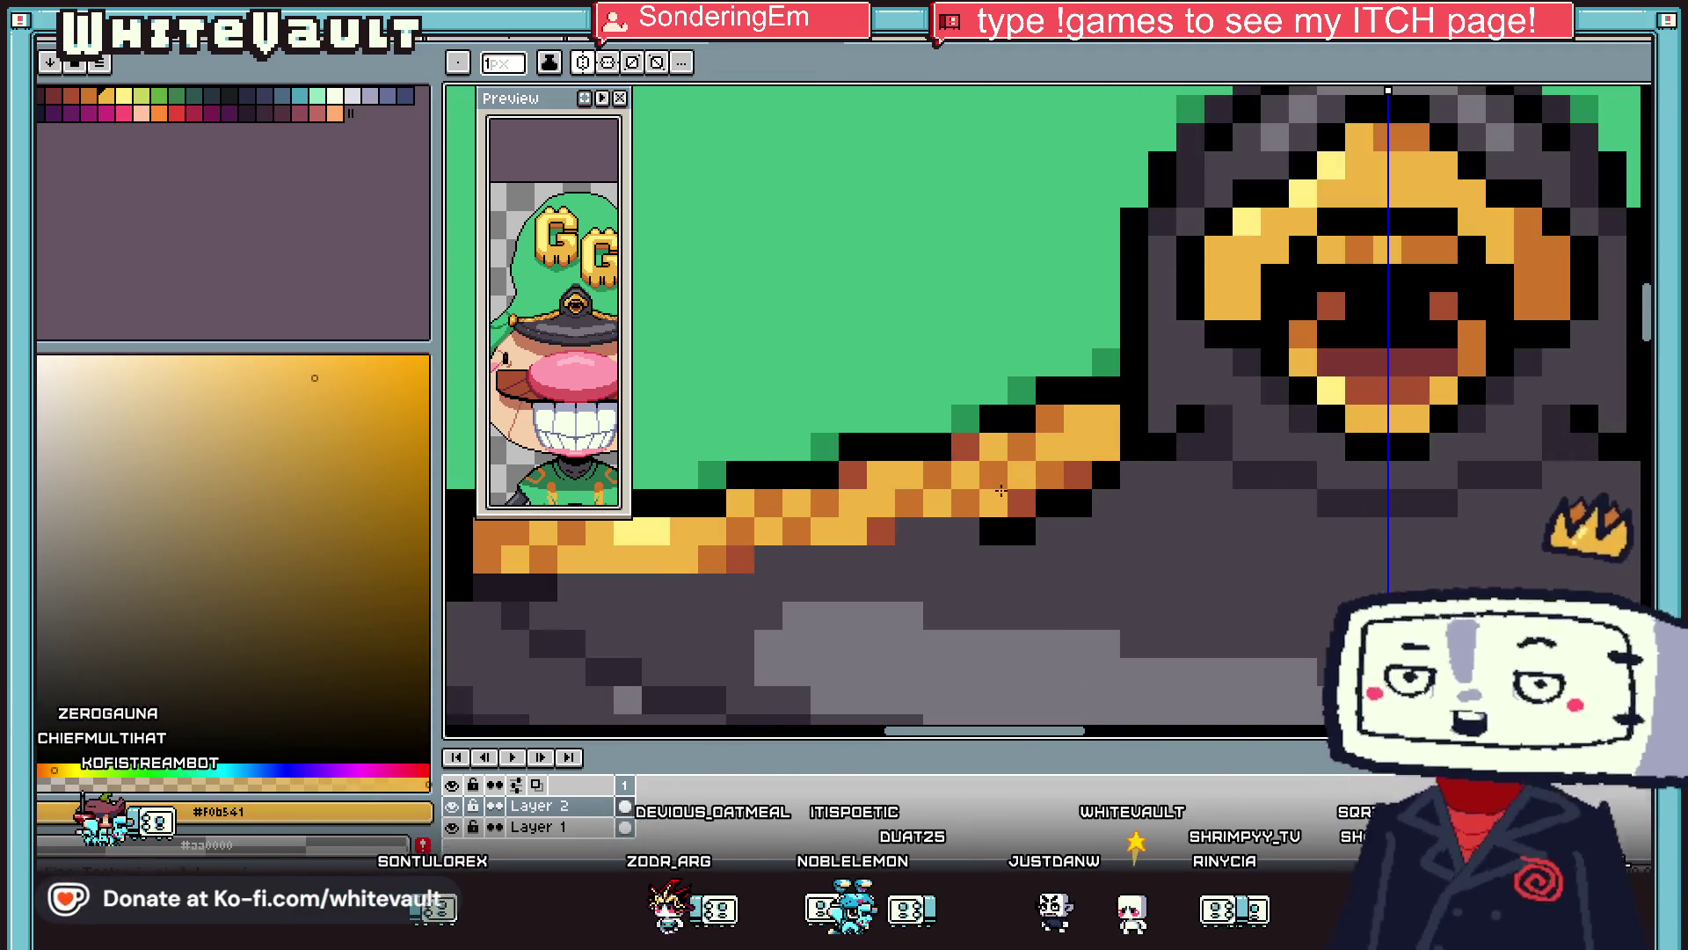
{"action": "scroll", "coordinate": [1077, 492], "scroll_direction": "down", "scroll_amount": 2}
{"action": "scroll", "coordinate": [1078, 493], "scroll_direction": "down", "scroll_amount": 1}
{"action": "key", "text": "alt"}
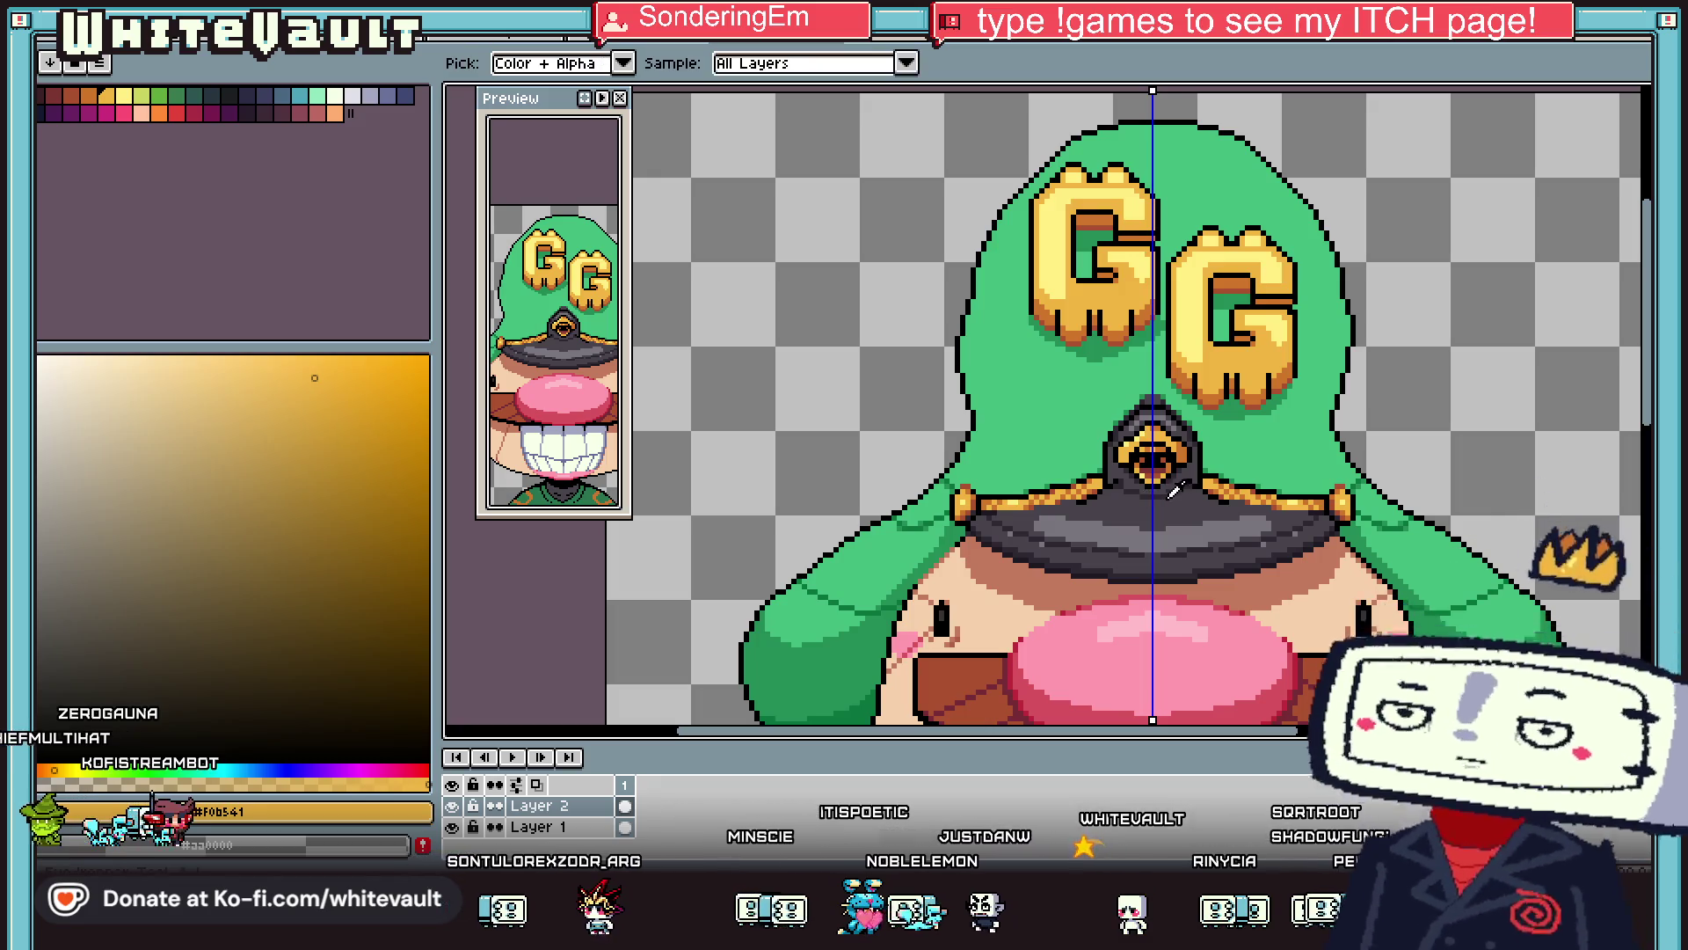
{"action": "scroll", "coordinate": [1071, 515], "scroll_direction": "up", "scroll_amount": 3}
{"action": "left_click", "coordinate": [1089, 512], "text": "alt"}
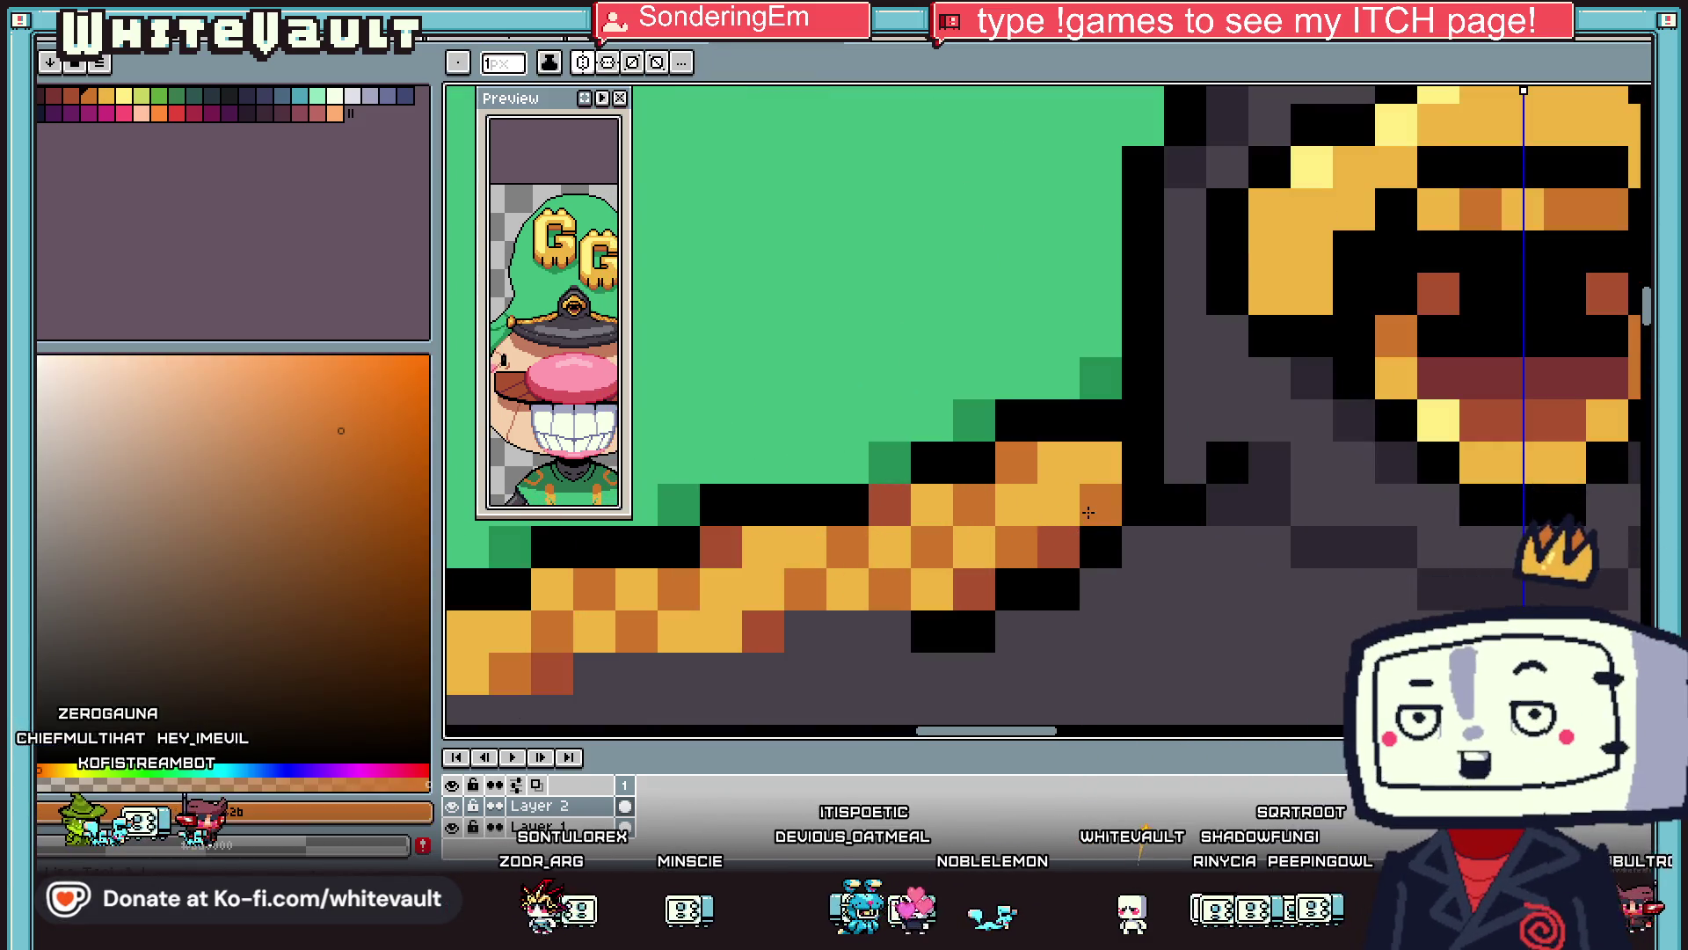
{"action": "key", "text": "alt"}
{"action": "scroll", "coordinate": [1002, 648], "scroll_direction": "down", "scroll_amount": 2}
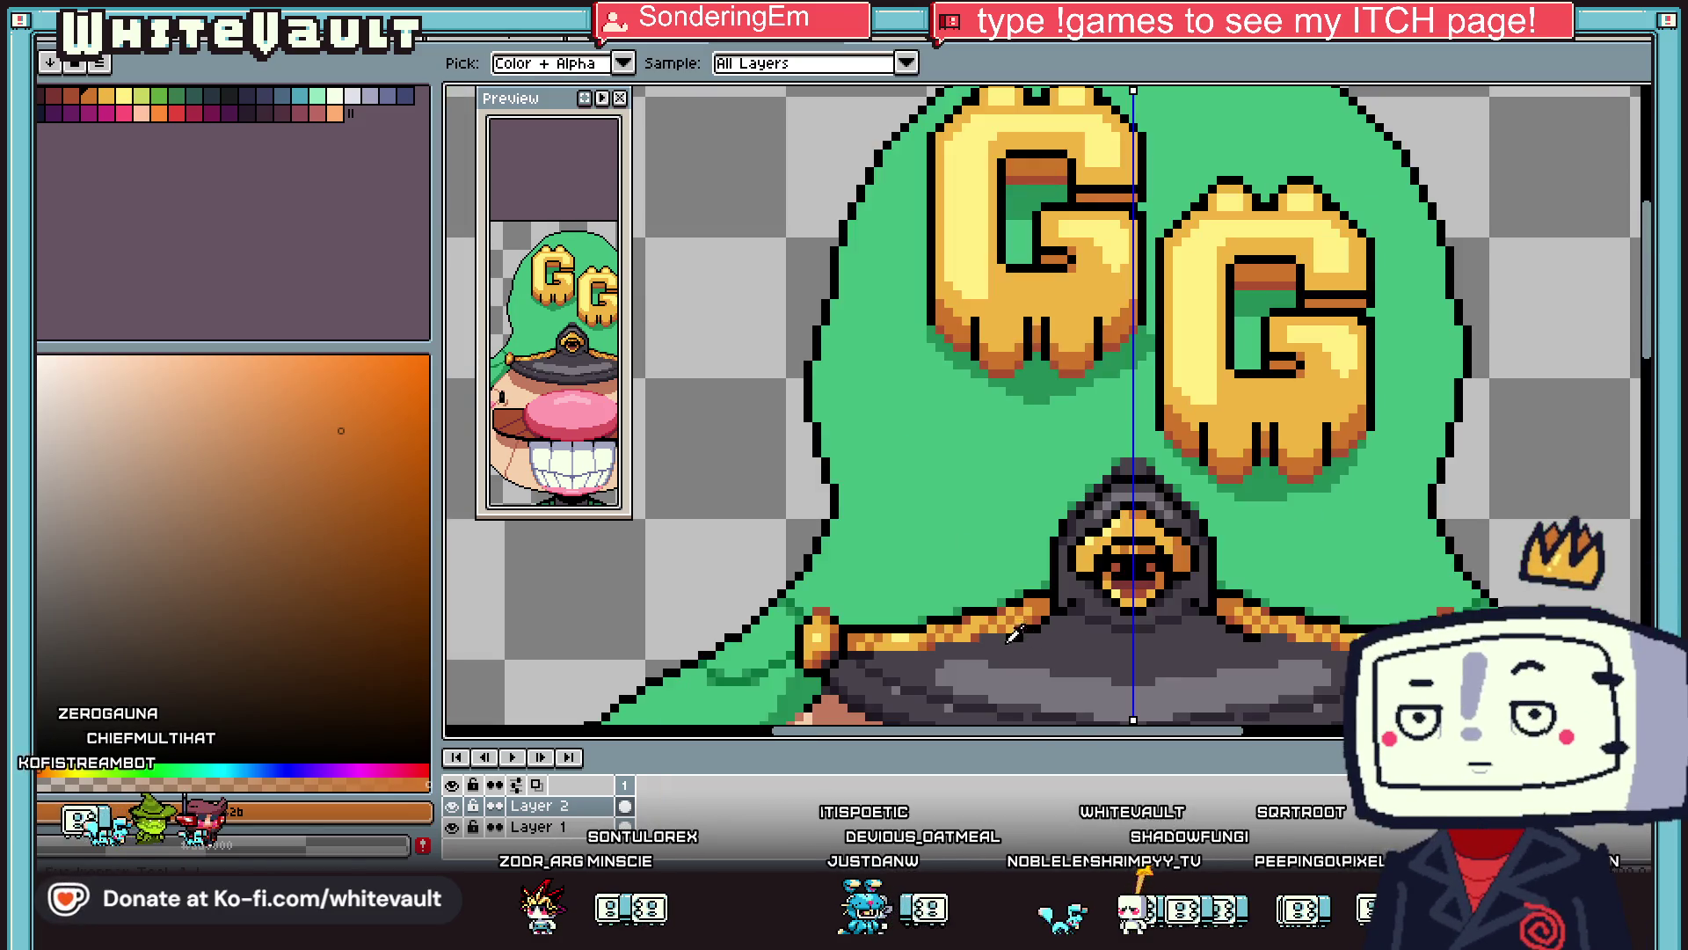
{"action": "scroll", "coordinate": [1003, 648], "scroll_direction": "up", "scroll_amount": 1}
Draw a black outline run along the trim's left side and a dark grey run beneath it.
{"action": "left_click", "coordinate": [1057, 593], "text": "alt"}
{"action": "left_click_drag", "start_coordinate": [1058, 594], "coordinate": [981, 592]}
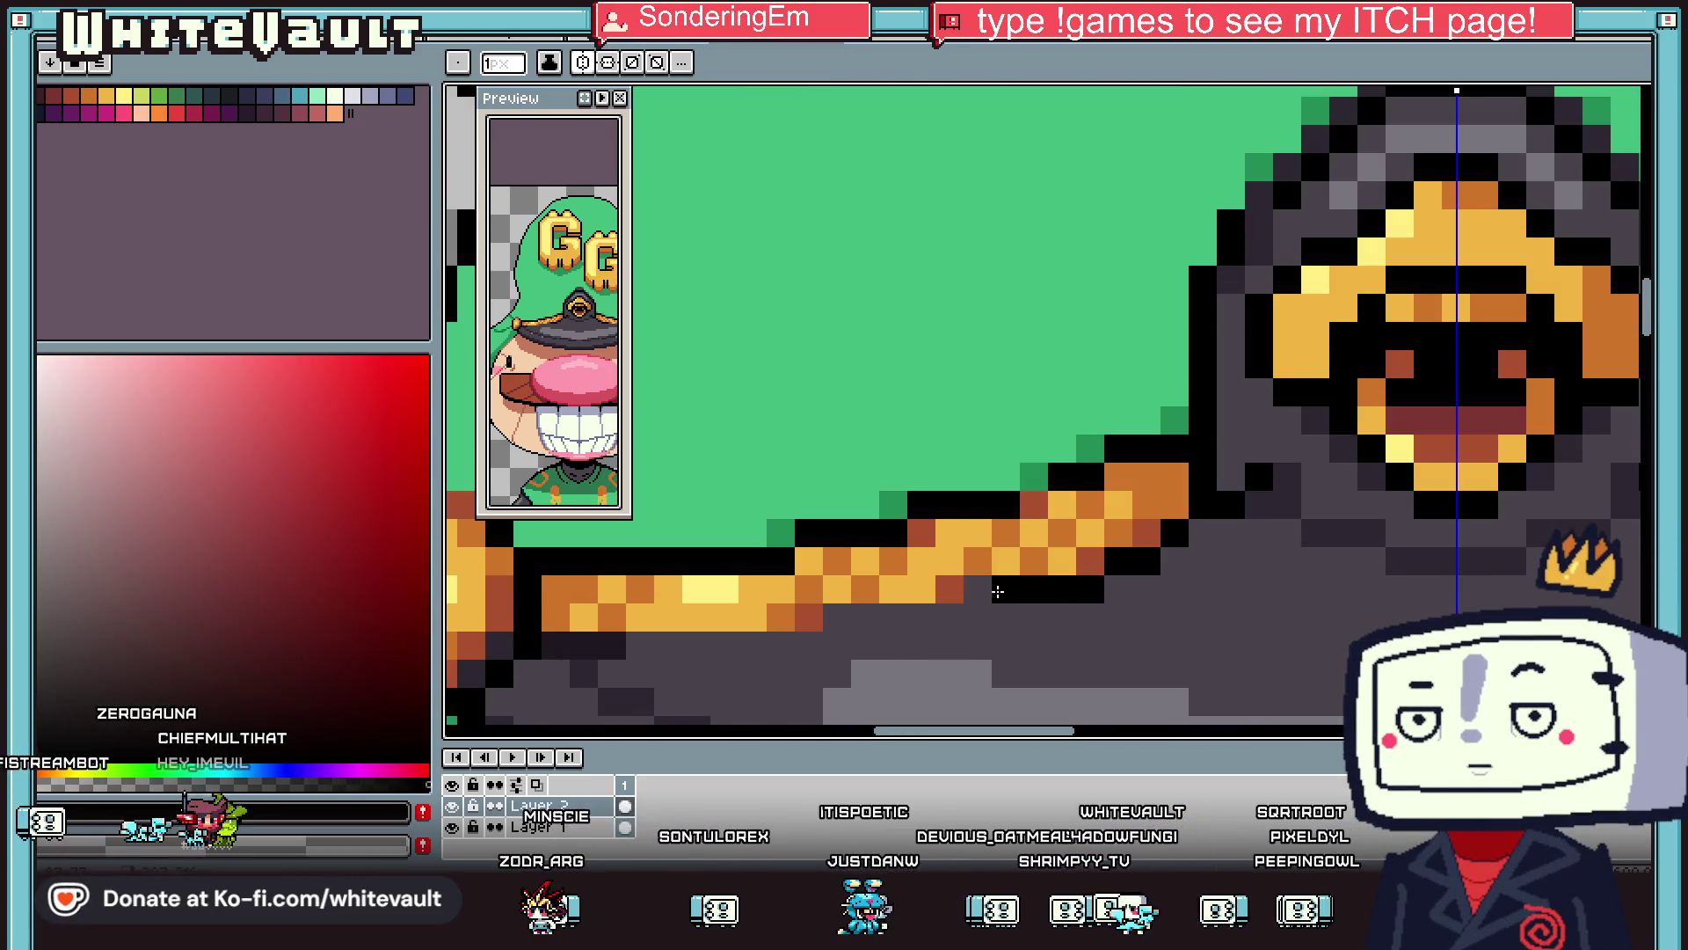
{"action": "left_click", "coordinate": [997, 616], "text": "alt"}
{"action": "left_click", "coordinate": [978, 591]}
{"action": "left_click_drag", "start_coordinate": [1117, 563], "coordinate": [1135, 564]}
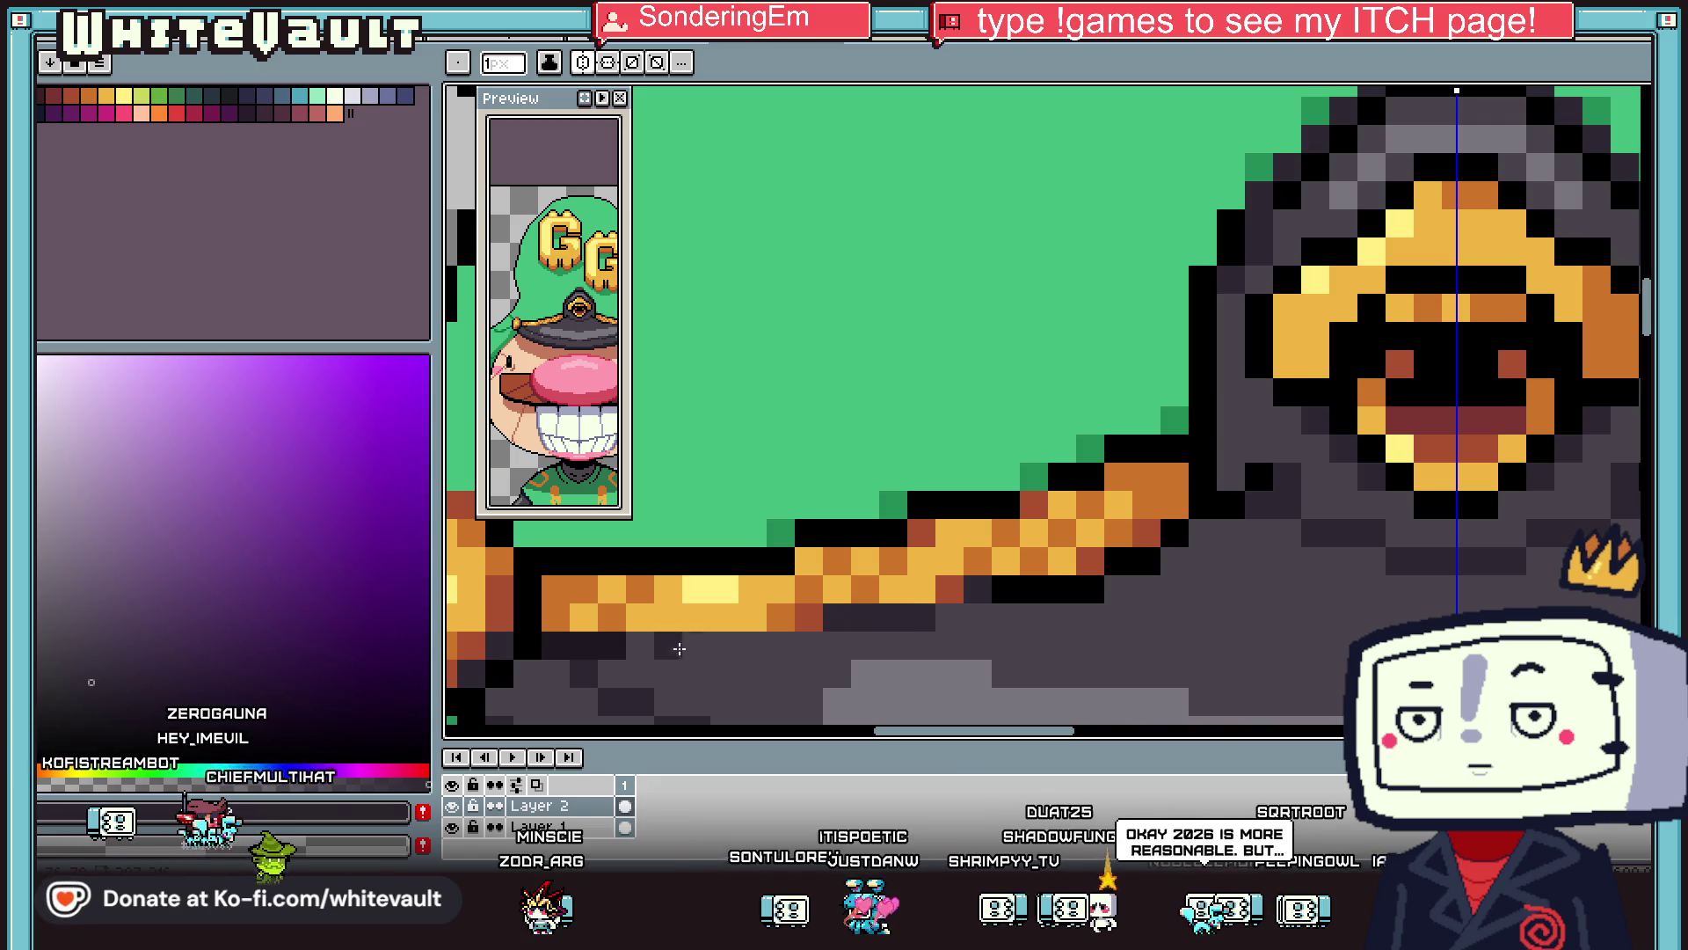
{"action": "left_click_drag", "start_coordinate": [682, 648], "coordinate": [851, 633]}
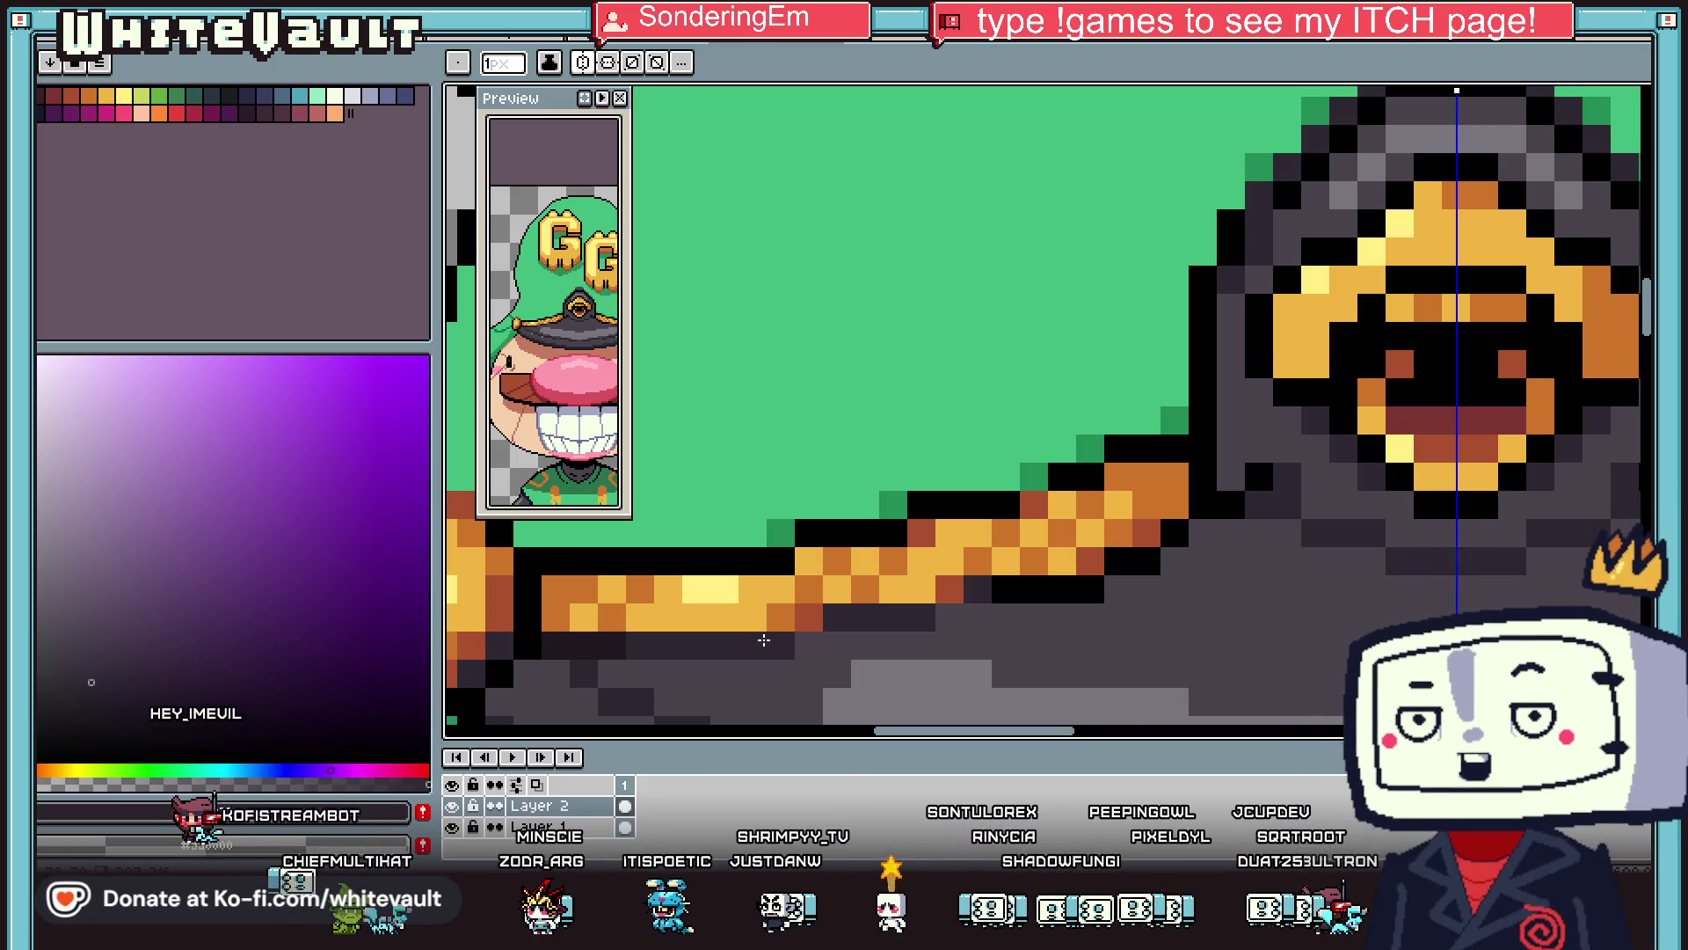
Zoom out to check the whole character, then add a mirrored dark pixel at the button top.
{"action": "key", "text": "minus"}
{"action": "key", "text": "minus"}
{"action": "key", "text": "minus"}
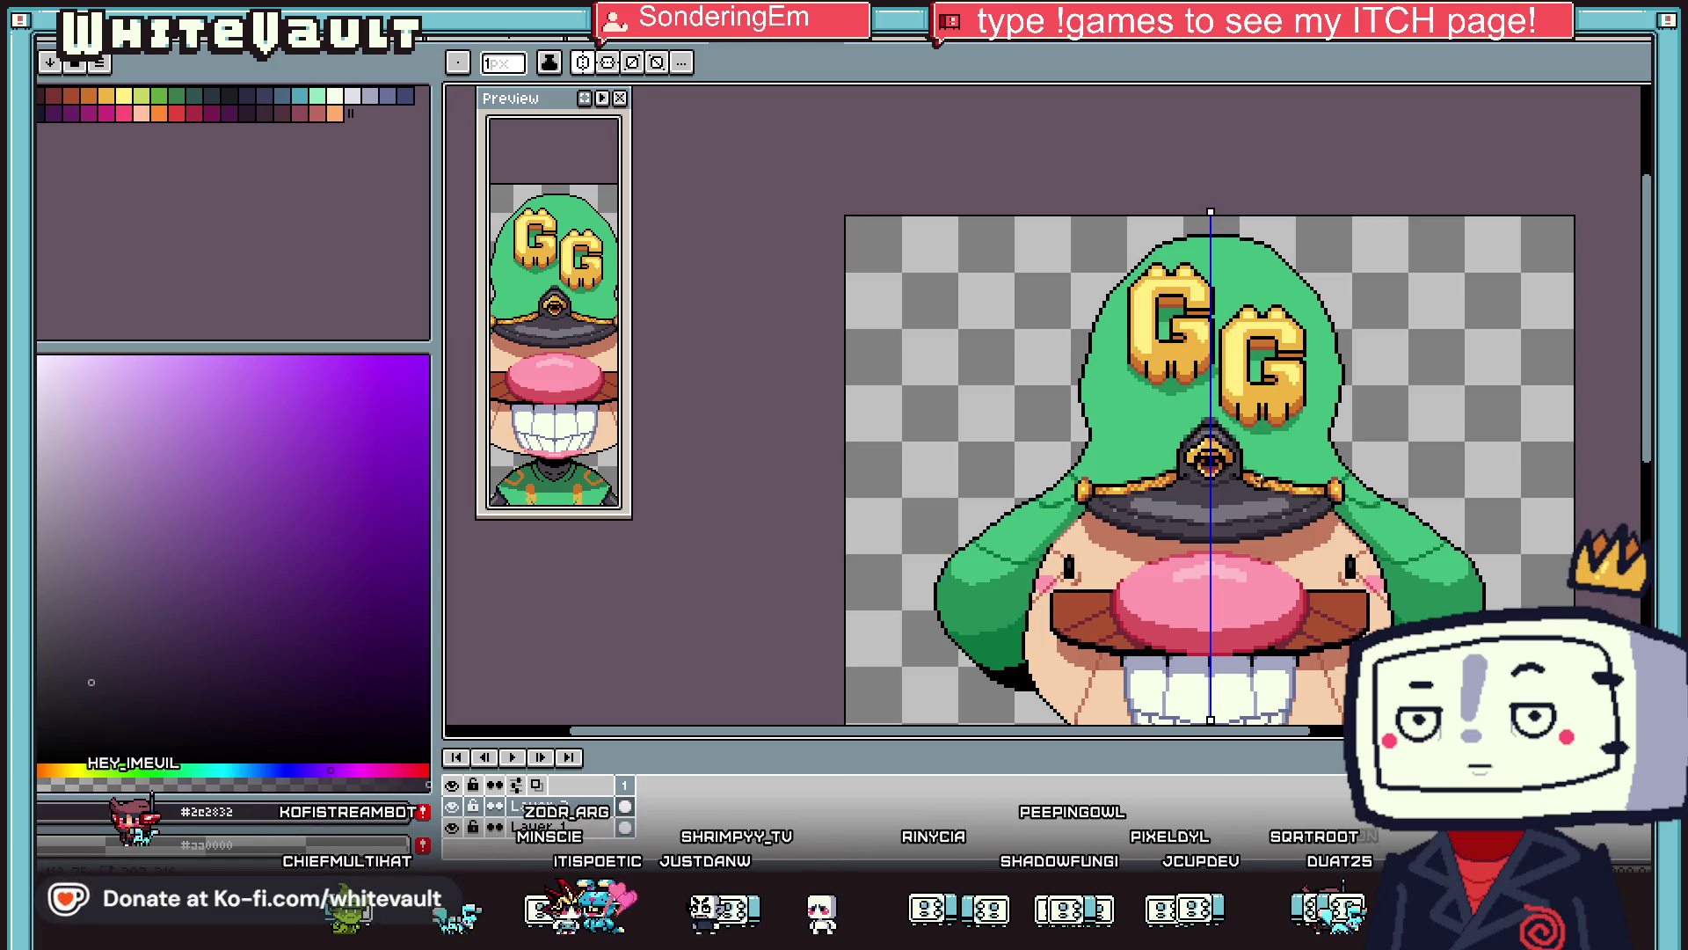
{"action": "scroll", "coordinate": [1260, 476], "scroll_direction": "up", "scroll_amount": 3}
{"action": "key", "text": "i"}
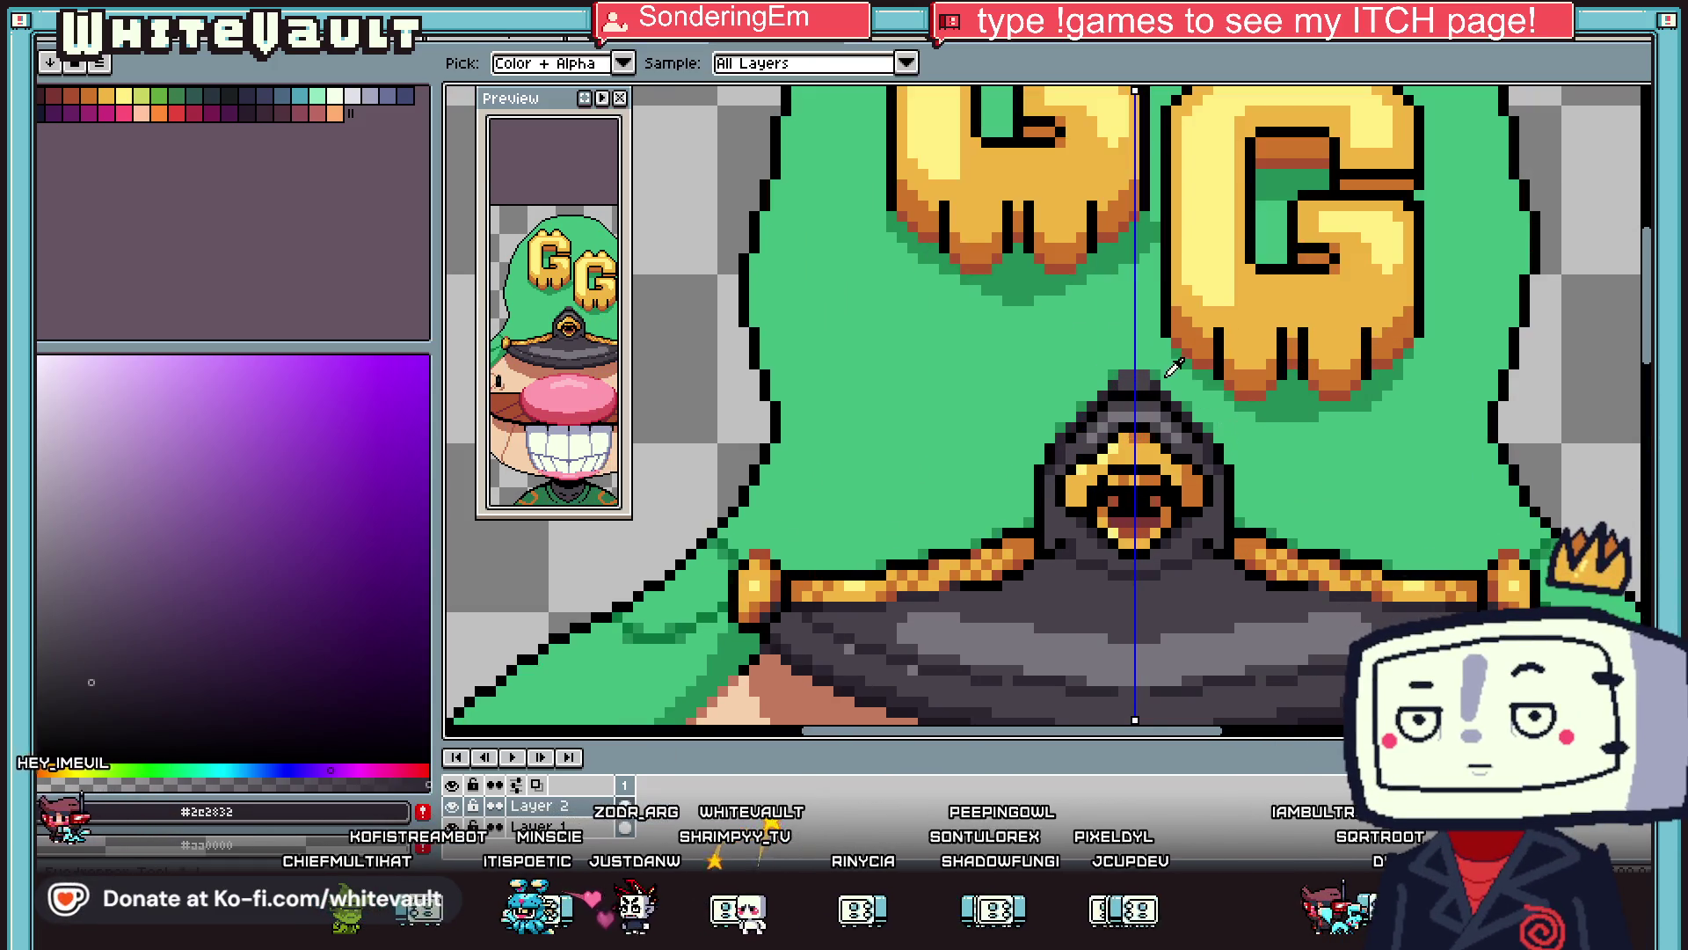
{"action": "scroll", "coordinate": [1173, 368], "scroll_direction": "up", "scroll_amount": 1}
{"action": "scroll", "coordinate": [1205, 423], "scroll_direction": "up", "scroll_amount": 1}
{"action": "key", "text": "b"}
{"action": "key", "text": "i"}
{"action": "key", "text": "b"}
{"action": "left_click", "coordinate": [1148, 369]}
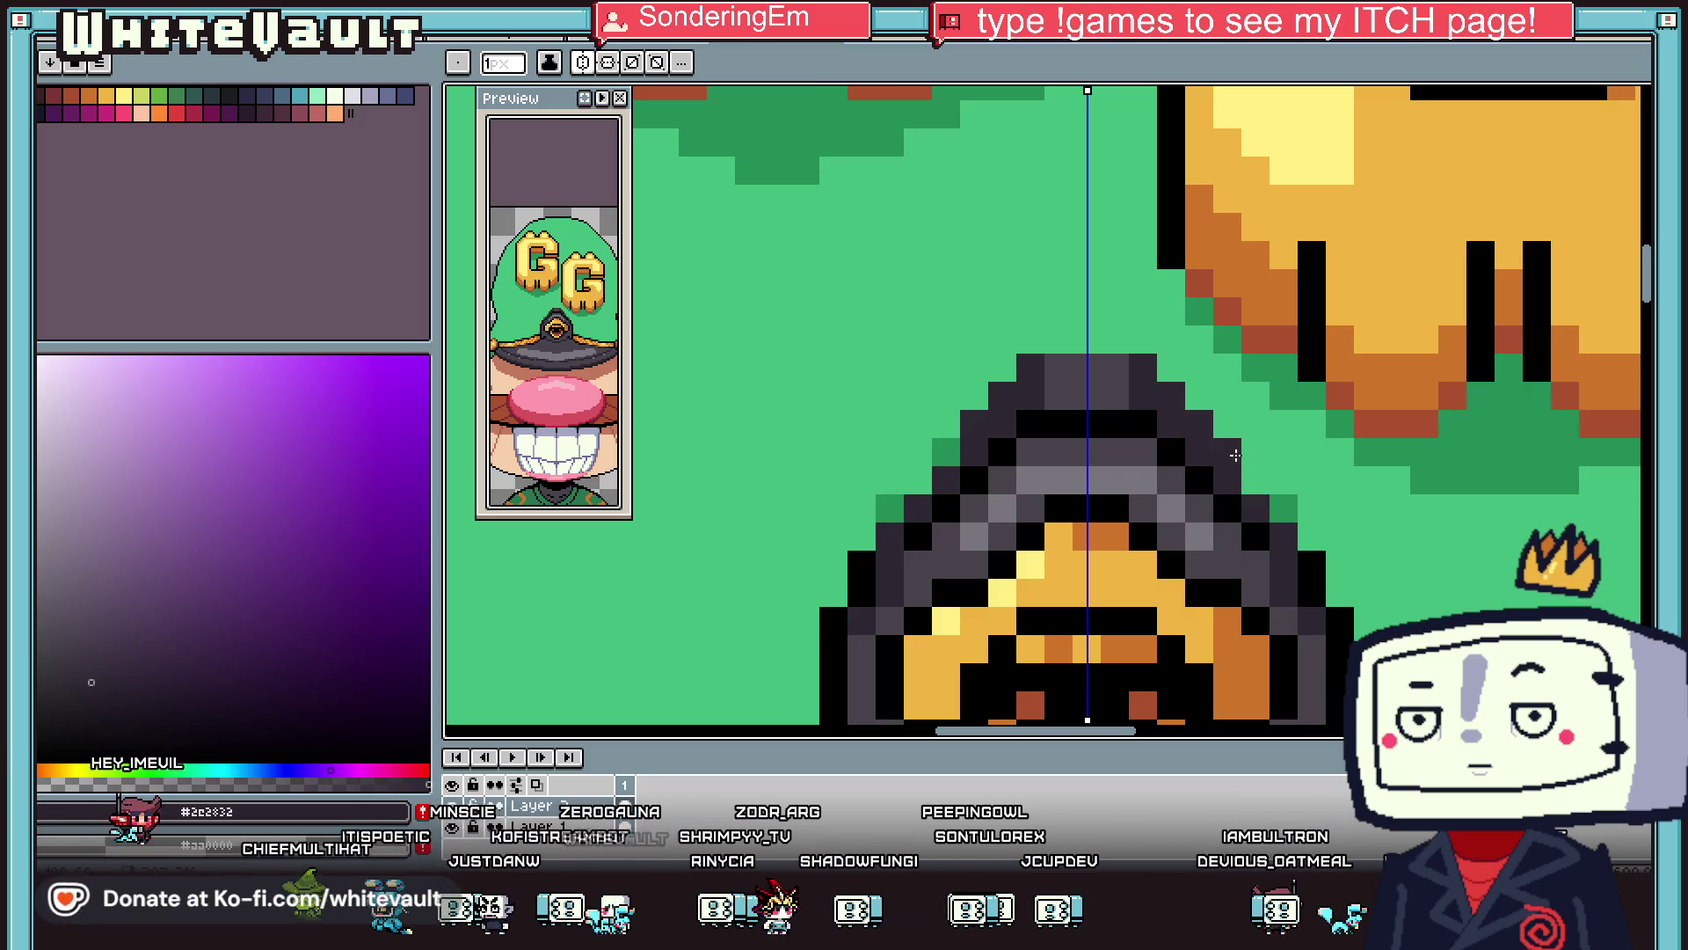
{"action": "key", "text": "i"}
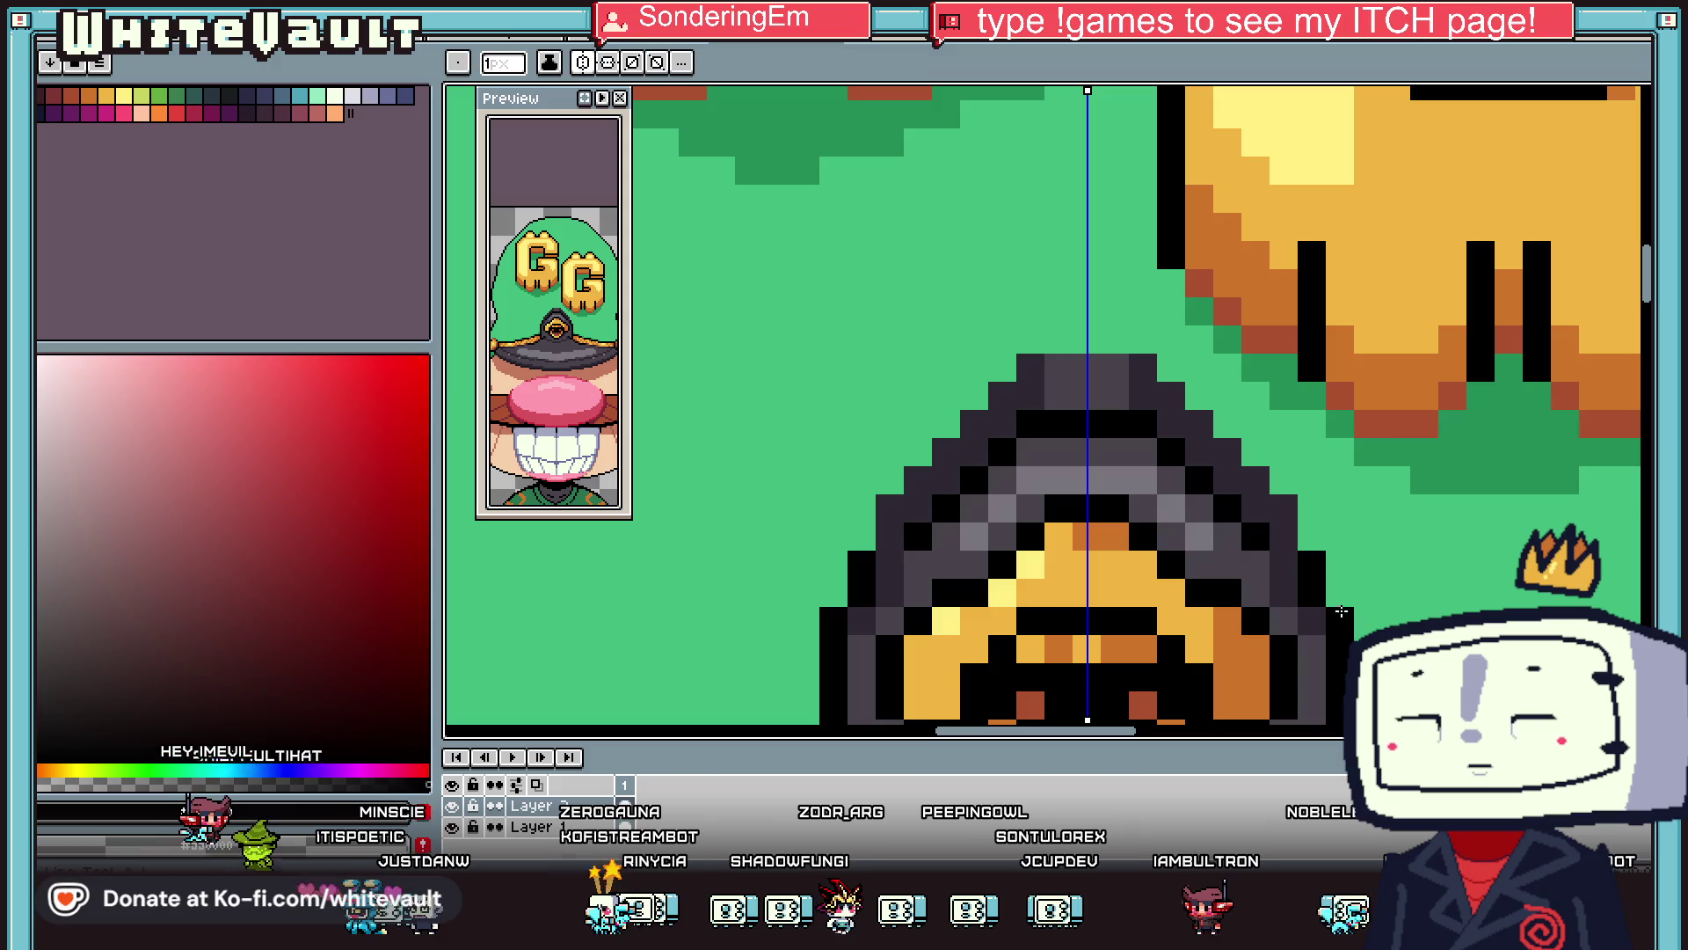
{"action": "key", "text": "b"}
Add mirrored dark pixels along the button outline and black pixels at the brim edges.
{"action": "left_click", "coordinate": [1340, 565]}
{"action": "left_click", "coordinate": [1312, 537]}
{"action": "key", "text": "i"}
{"action": "key", "text": "b"}
{"action": "left_click", "coordinate": [1314, 578]}
{"action": "key", "text": "i"}
{"action": "scroll", "coordinate": [1317, 517], "scroll_direction": "down", "scroll_amount": 1}
{"action": "scroll", "coordinate": [1317, 517], "scroll_direction": "down", "scroll_amount": 2}
{"action": "scroll", "coordinate": [1354, 493], "scroll_direction": "up", "scroll_amount": 3}
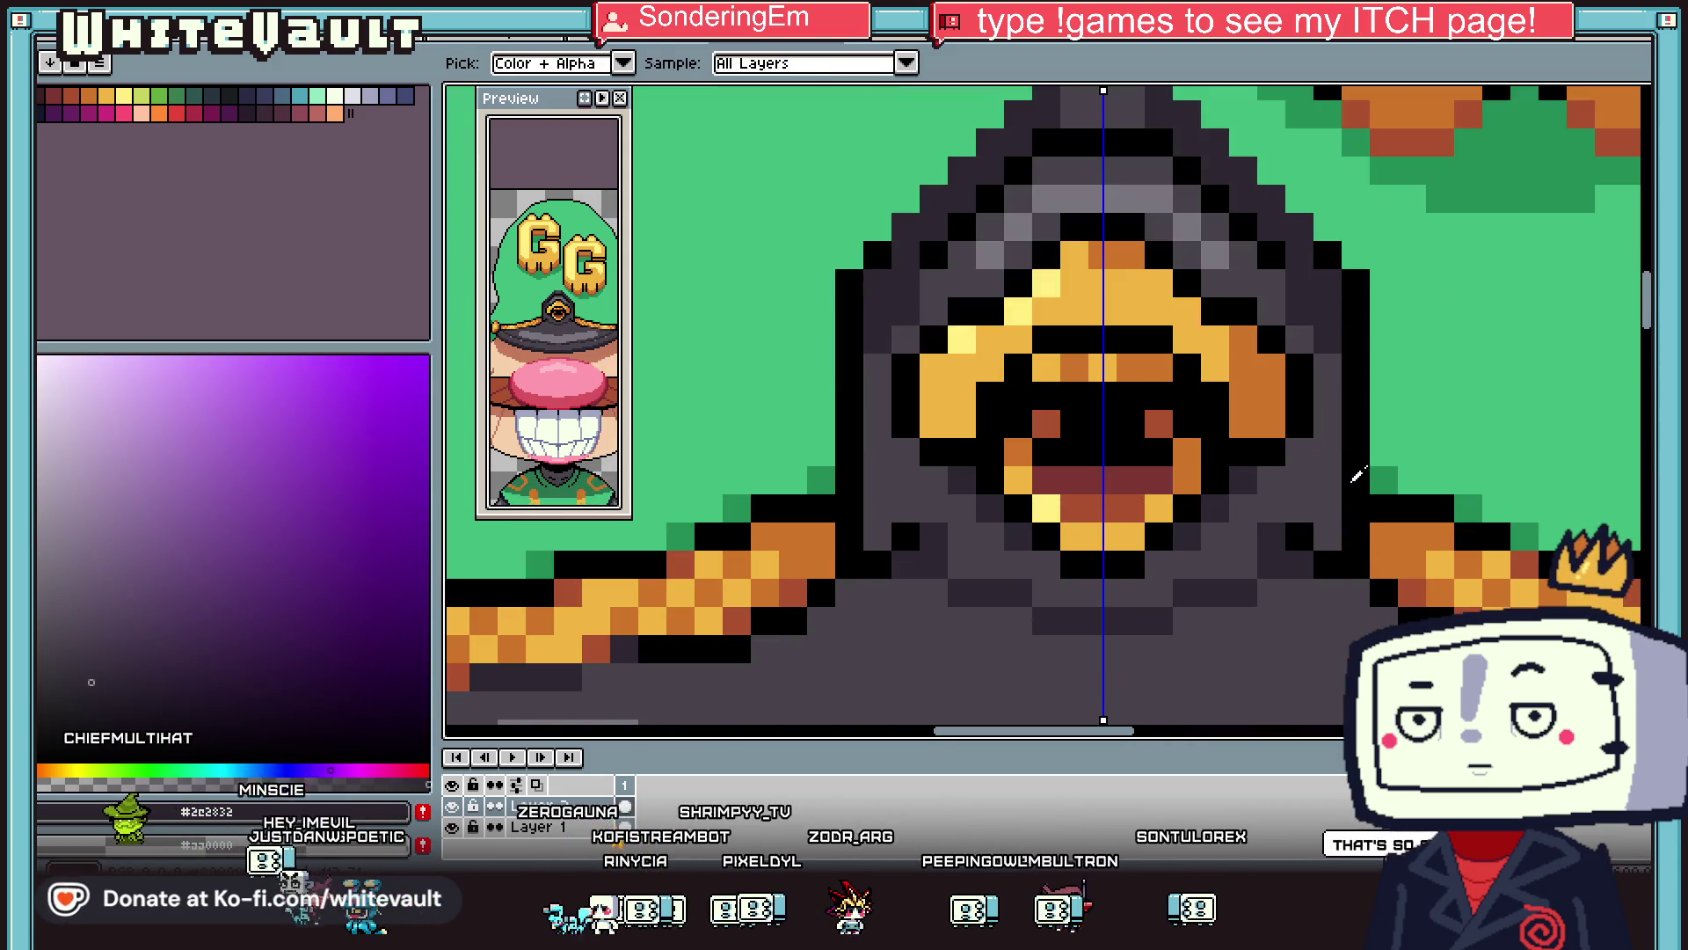
{"action": "key", "text": "b"}
{"action": "left_click", "coordinate": [1327, 507]}
{"action": "key", "text": "i"}
{"action": "left_click", "coordinate": [1383, 480]}
Paint mirrored orange pixels on the brim trim, then pick up the reddish brown #ab5130.
{"action": "key", "text": "b"}
{"action": "left_click", "coordinate": [1357, 479]}
{"action": "key", "text": "i"}
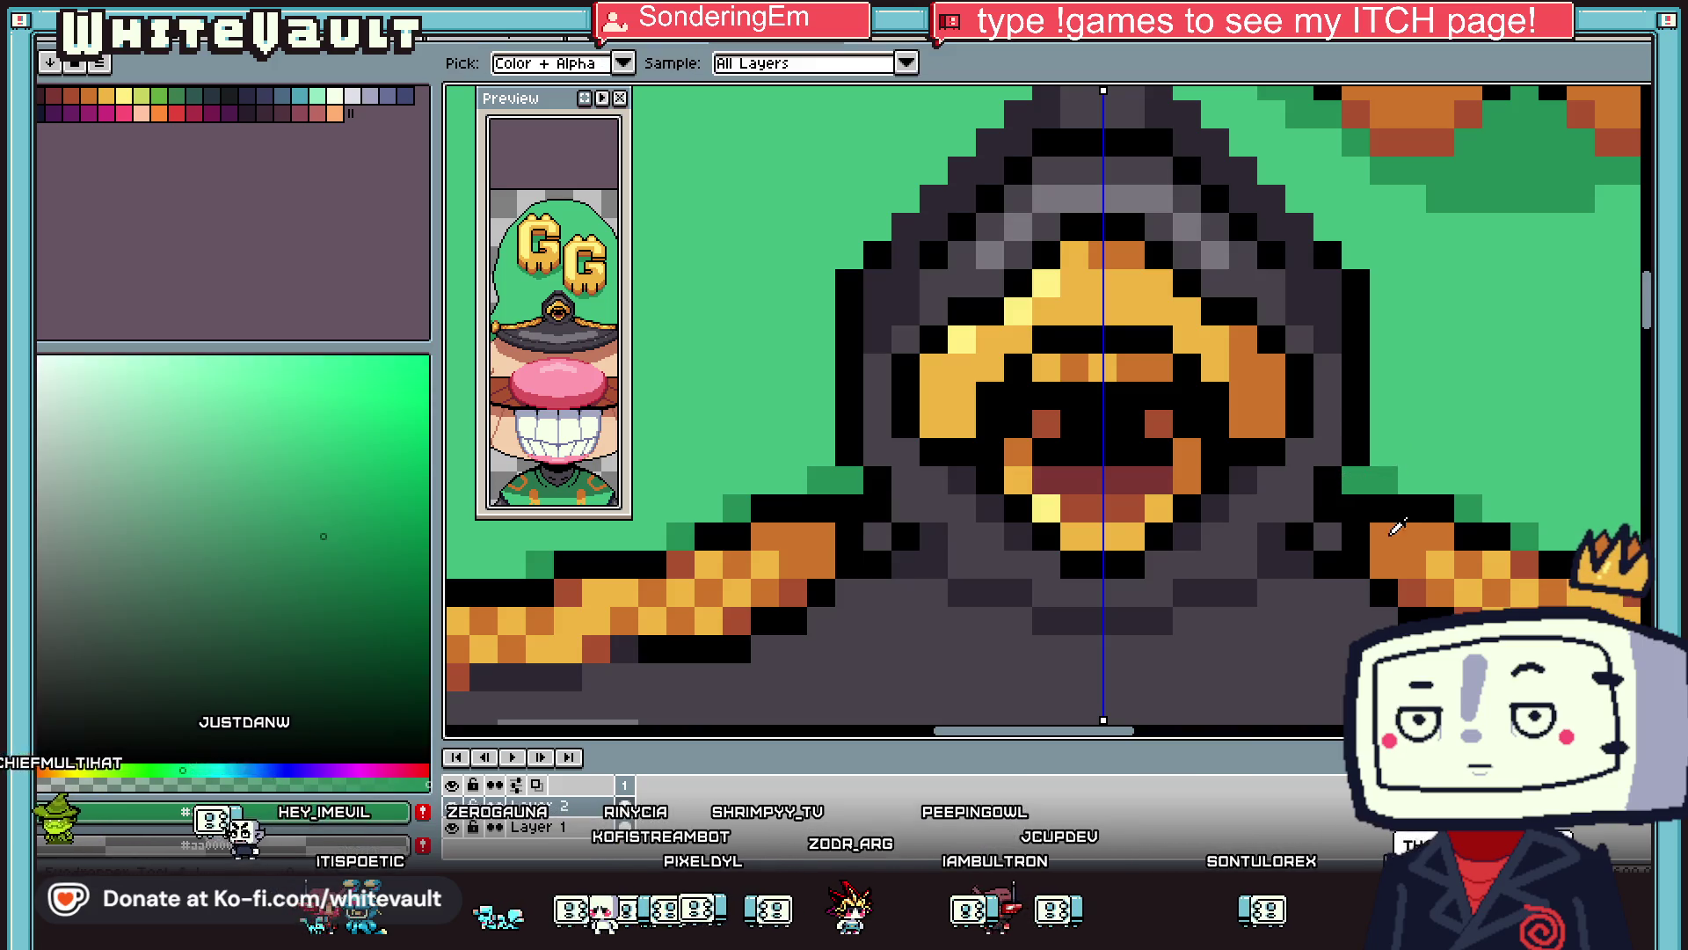
{"action": "left_click", "coordinate": [1396, 525]}
{"action": "key", "text": "b"}
{"action": "left_click", "coordinate": [1361, 497]}
{"action": "key", "text": "i"}
{"action": "key", "text": "b"}
{"action": "left_click", "coordinate": [1356, 480]}
{"action": "key", "text": "i"}
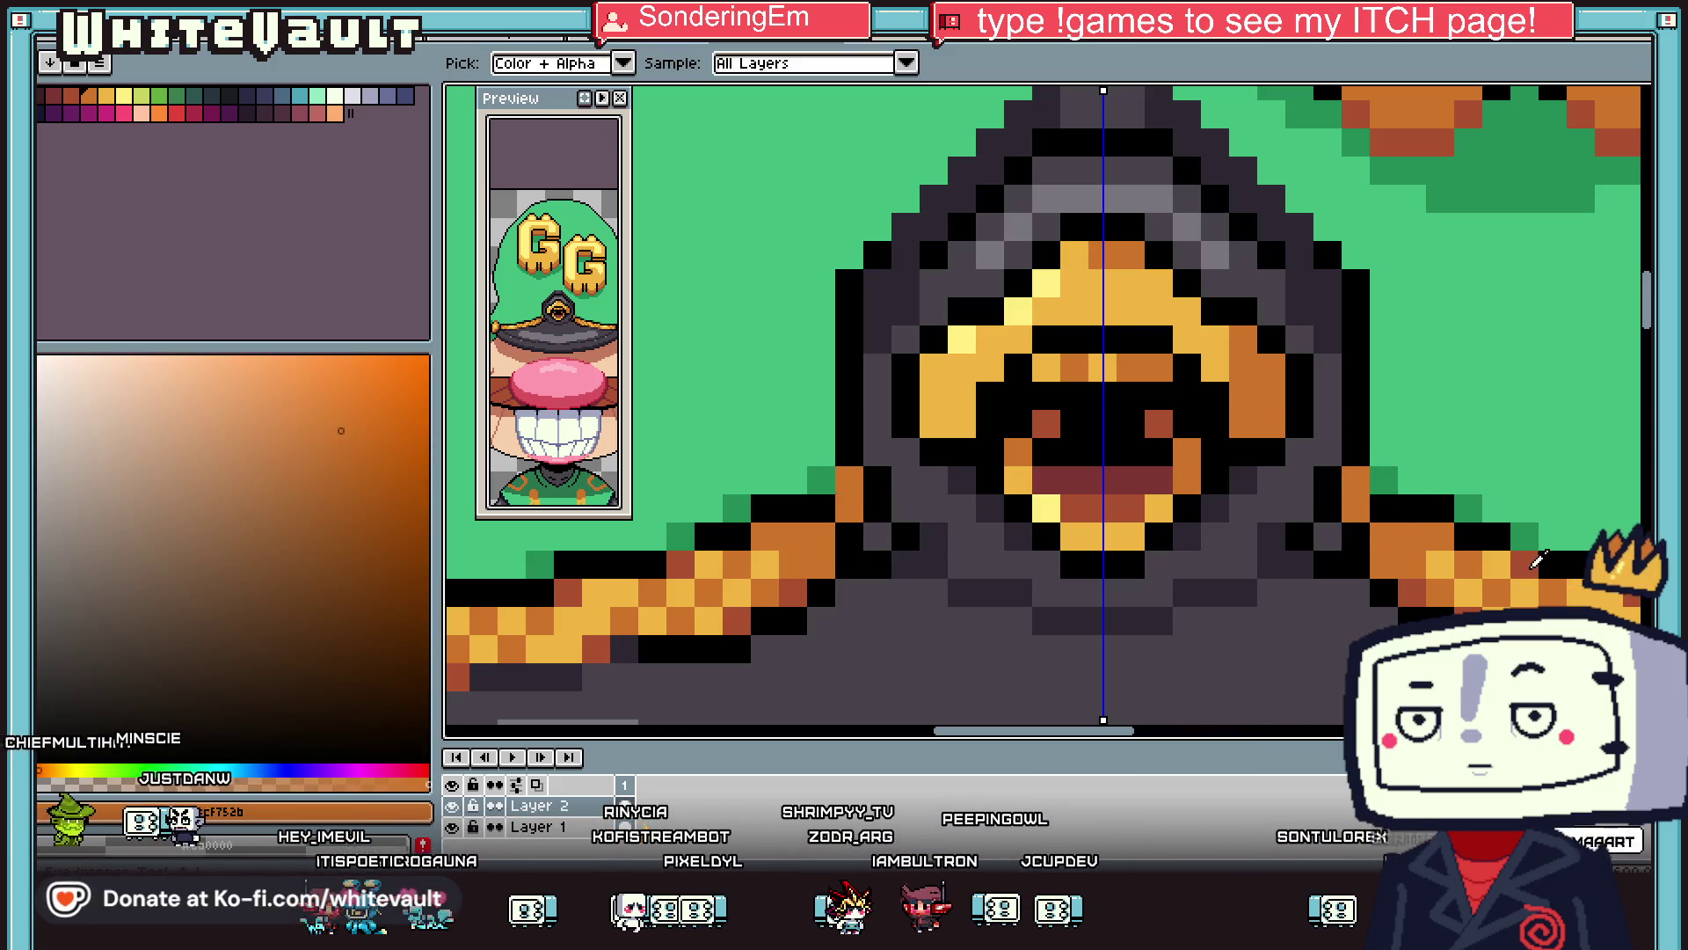
{"action": "left_click", "coordinate": [1532, 567]}
{"action": "key", "text": "b"}
{"action": "scroll", "coordinate": [1355, 484], "scroll_direction": "down", "scroll_amount": 3}
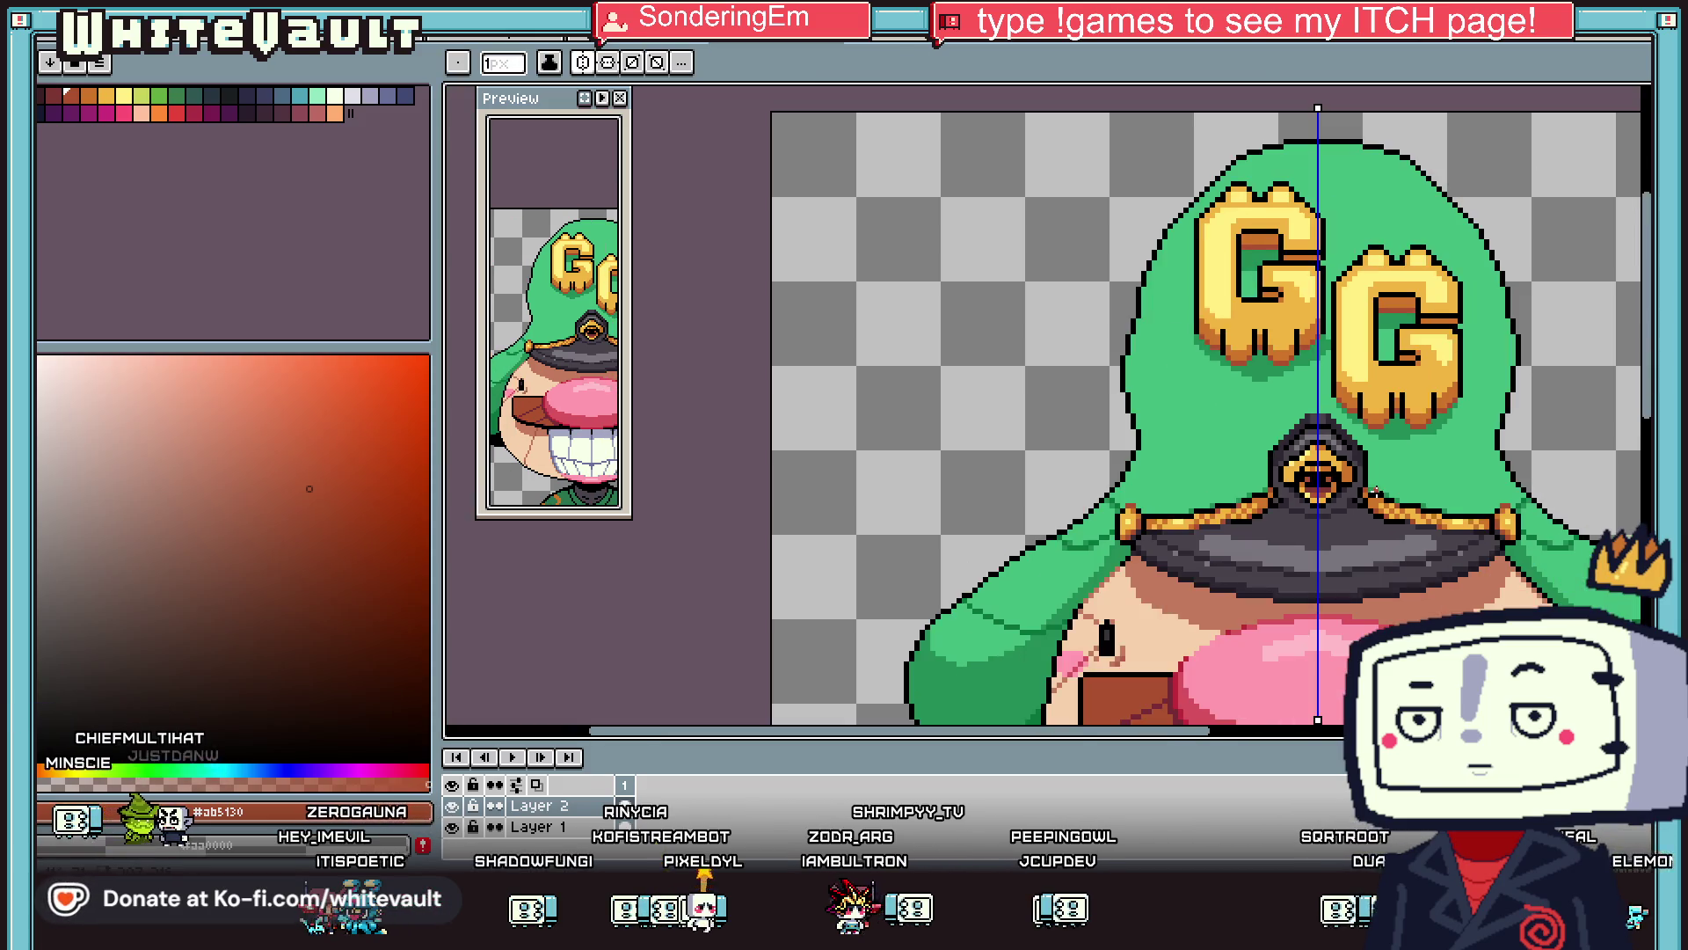
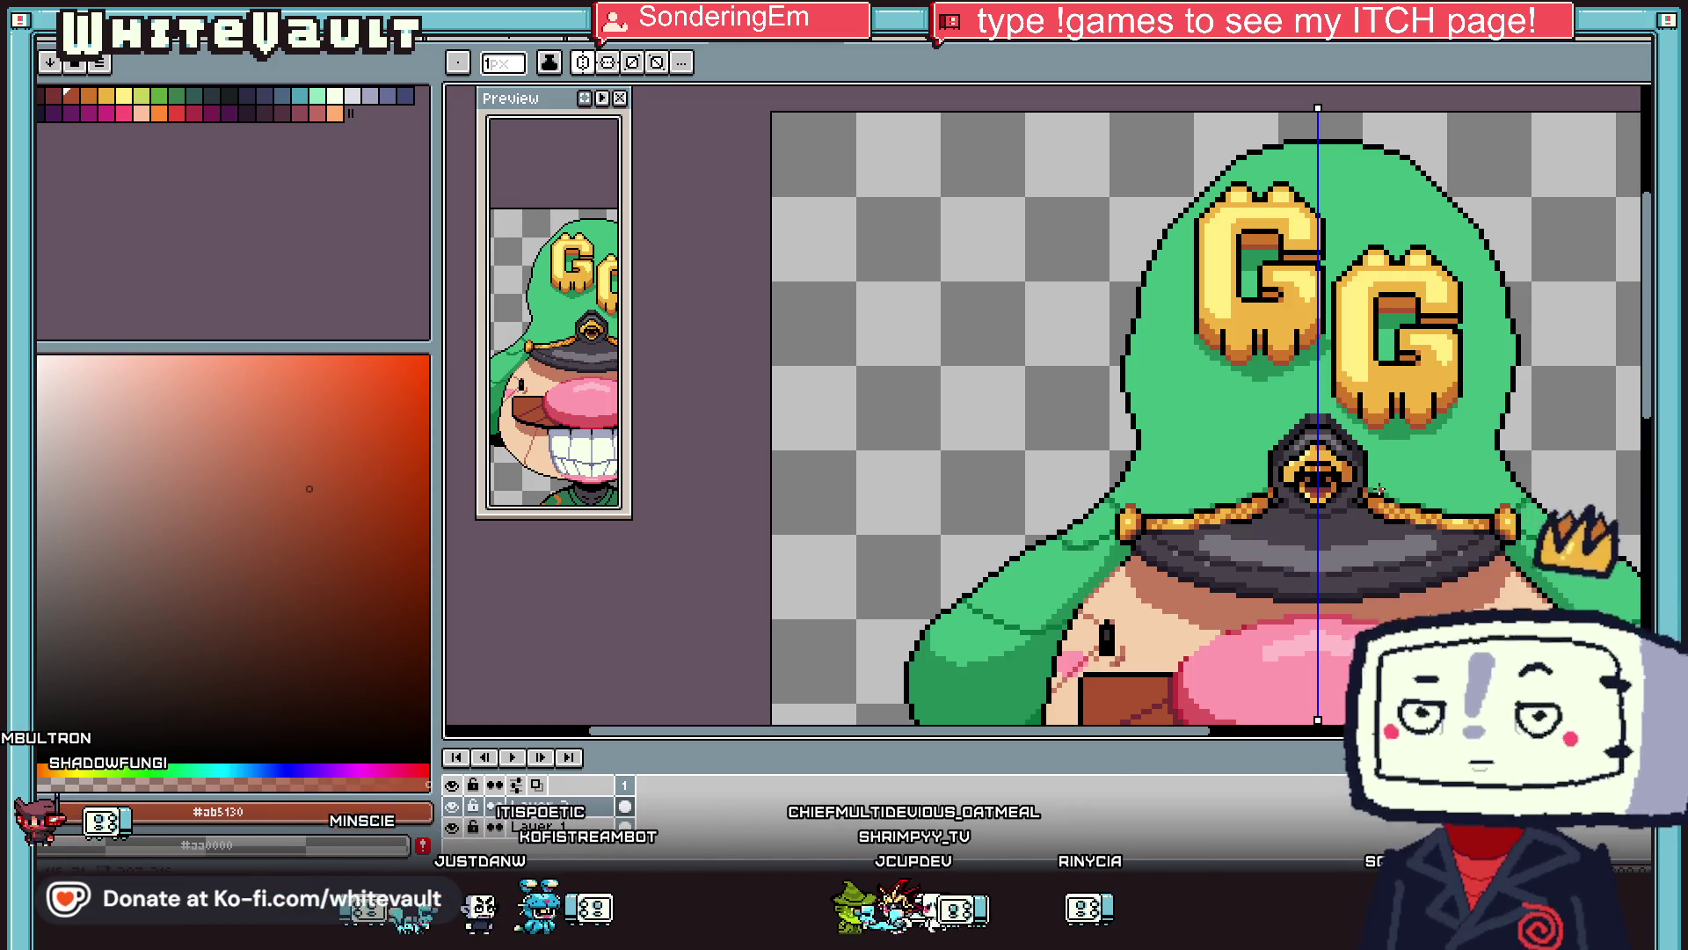
Draw a short black line across the green hat flap beside the character's eye.
{"action": "scroll", "coordinate": [1232, 353], "scroll_direction": "down", "scroll_amount": 3}
{"action": "scroll", "coordinate": [1394, 380], "scroll_direction": "up", "scroll_amount": 2}
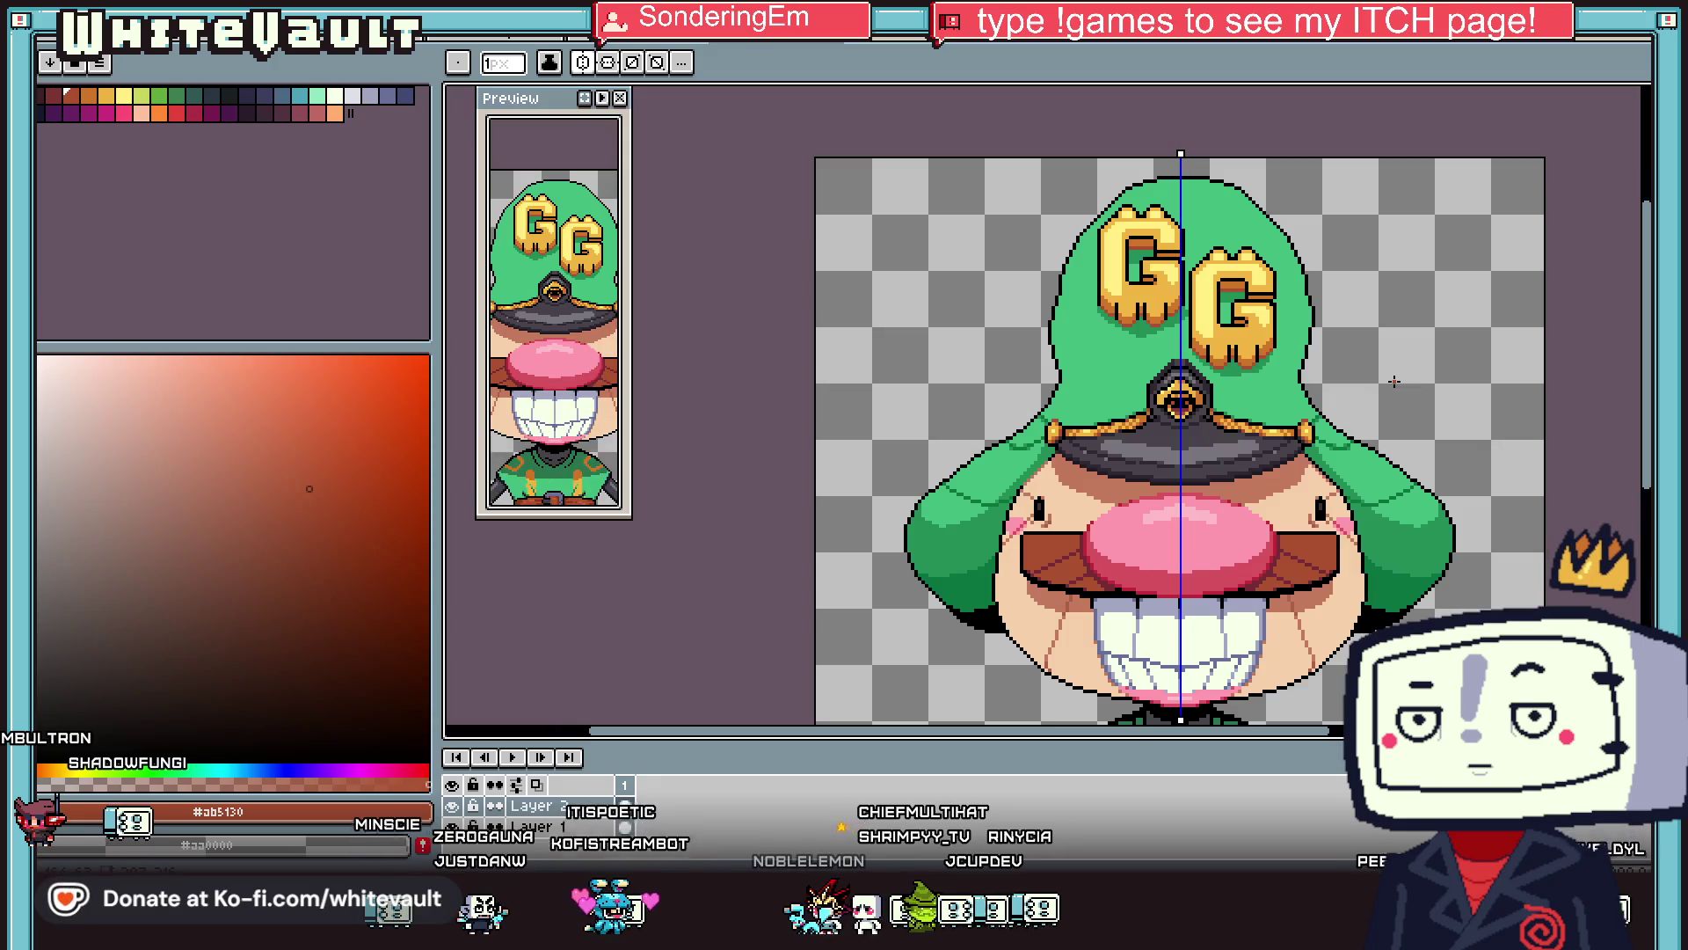
{"action": "scroll", "coordinate": [1354, 299], "scroll_direction": "up", "scroll_amount": 3}
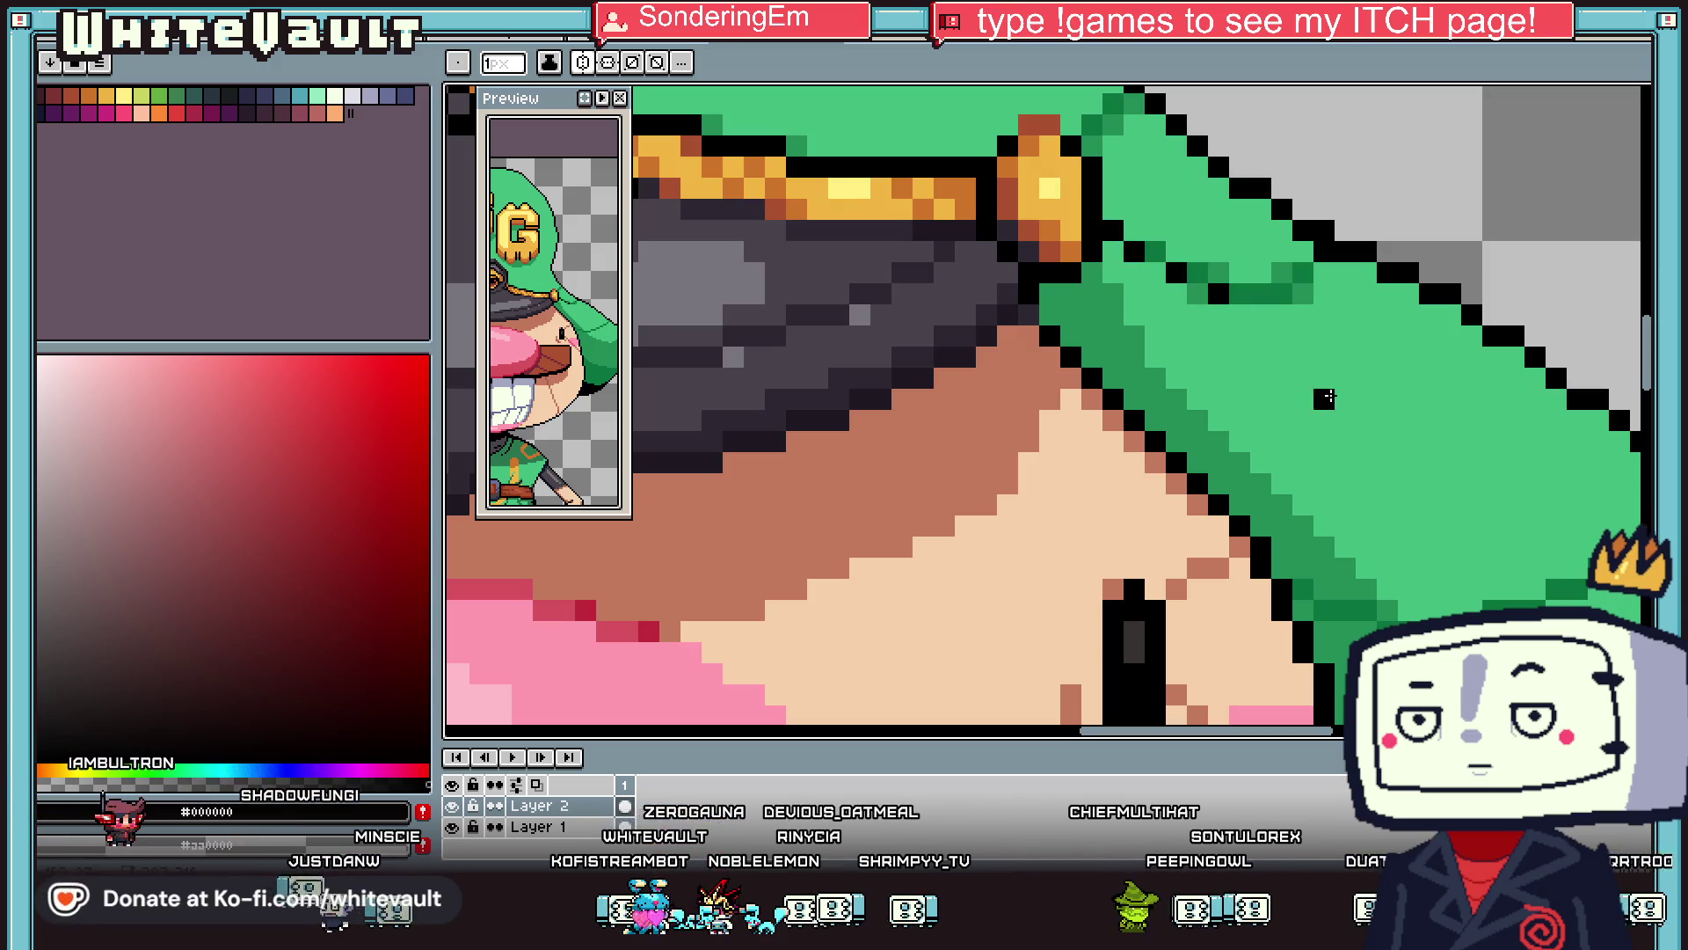
{"action": "scroll", "coordinate": [1122, 244], "scroll_direction": "down", "scroll_amount": 3}
{"action": "scroll", "coordinate": [1380, 451], "scroll_direction": "up", "scroll_amount": 2}
{"action": "scroll", "coordinate": [1381, 450], "scroll_direction": "up", "scroll_amount": 1}
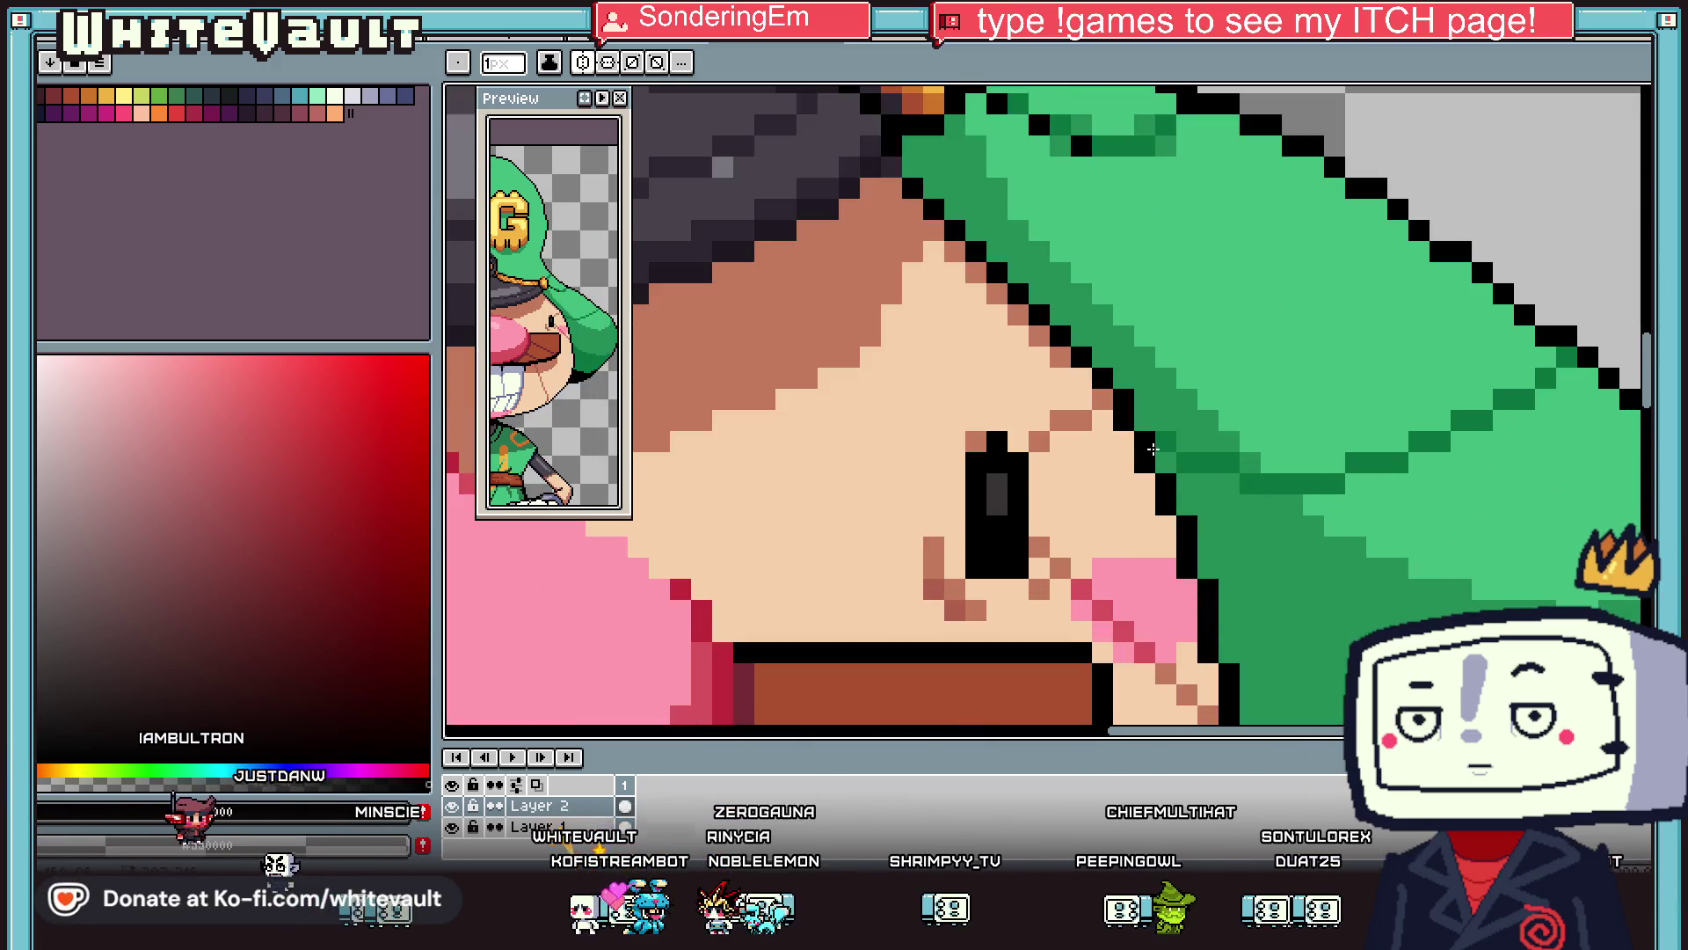
{"action": "left_click_drag", "start_coordinate": [1211, 463], "coordinate": [1303, 483]}
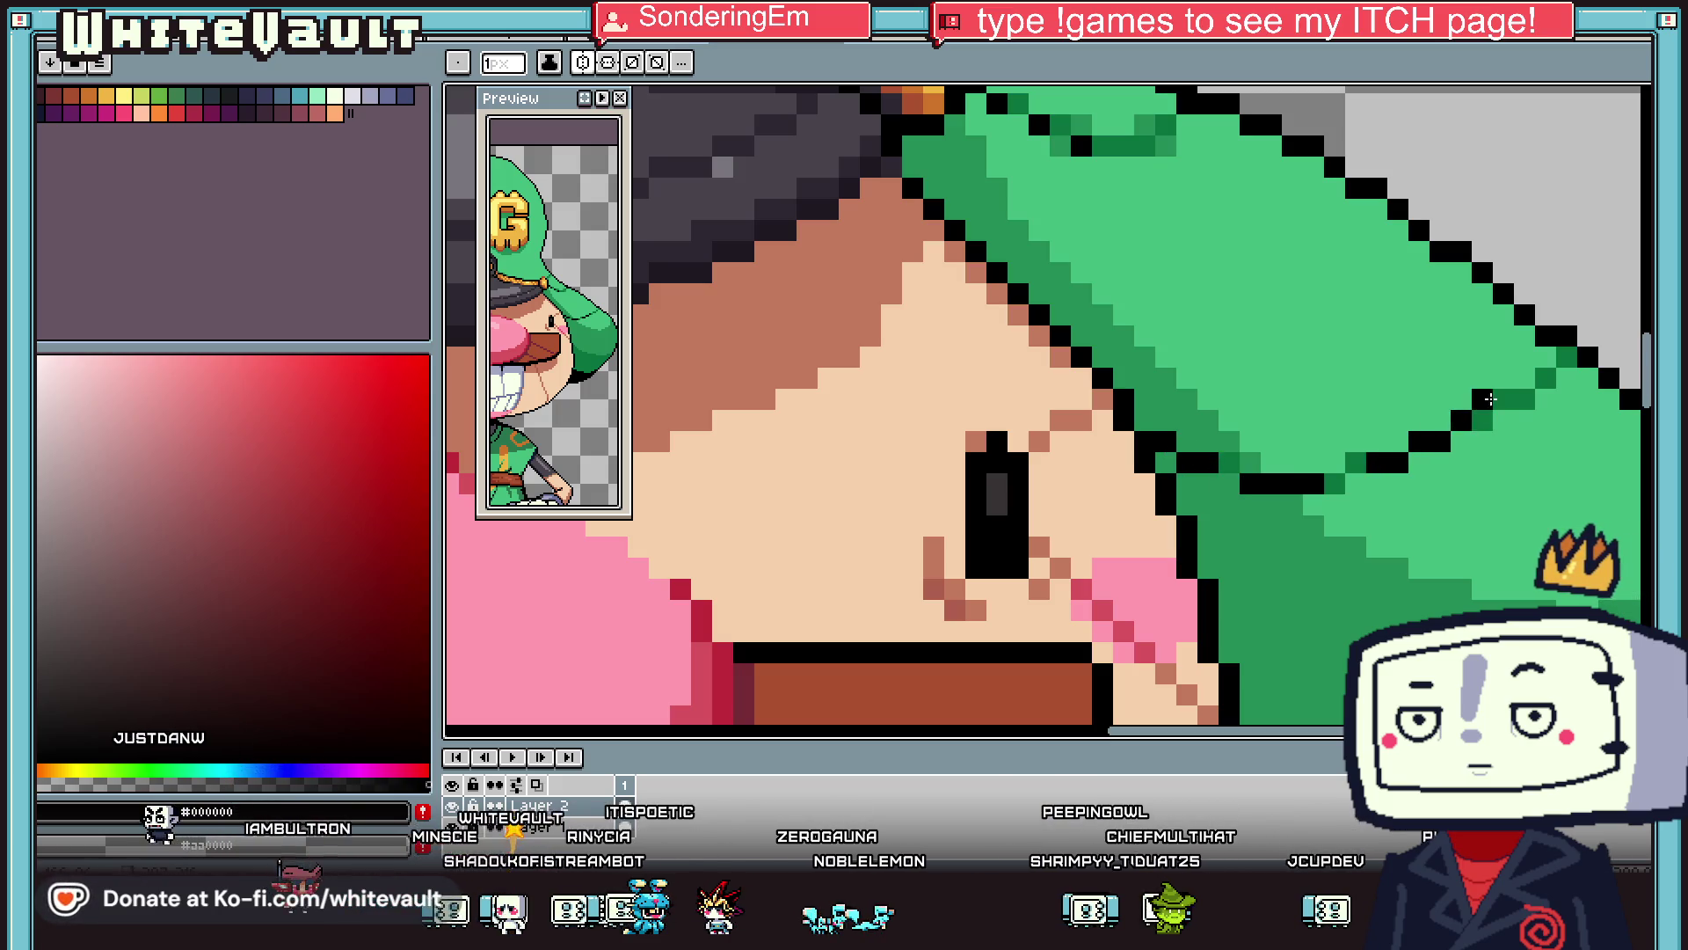
{"action": "scroll", "coordinate": [1500, 398], "scroll_direction": "down", "scroll_amount": 4}
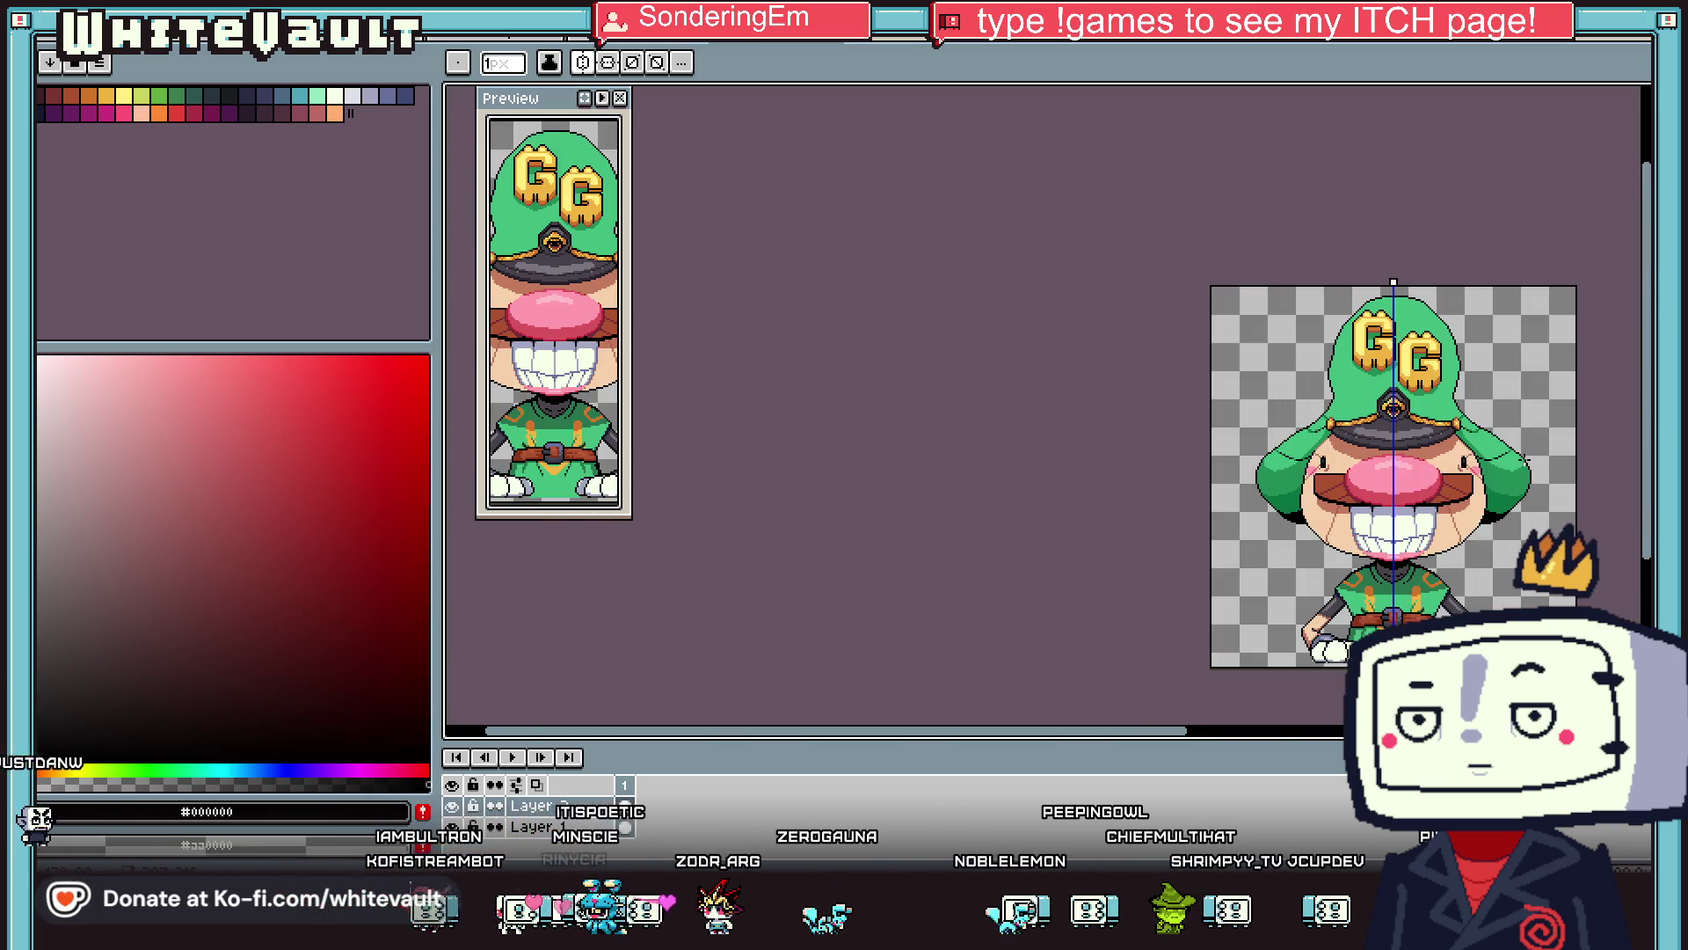
{"action": "key", "text": "i"}
{"action": "scroll", "coordinate": [1321, 514], "scroll_direction": "up", "scroll_amount": 4}
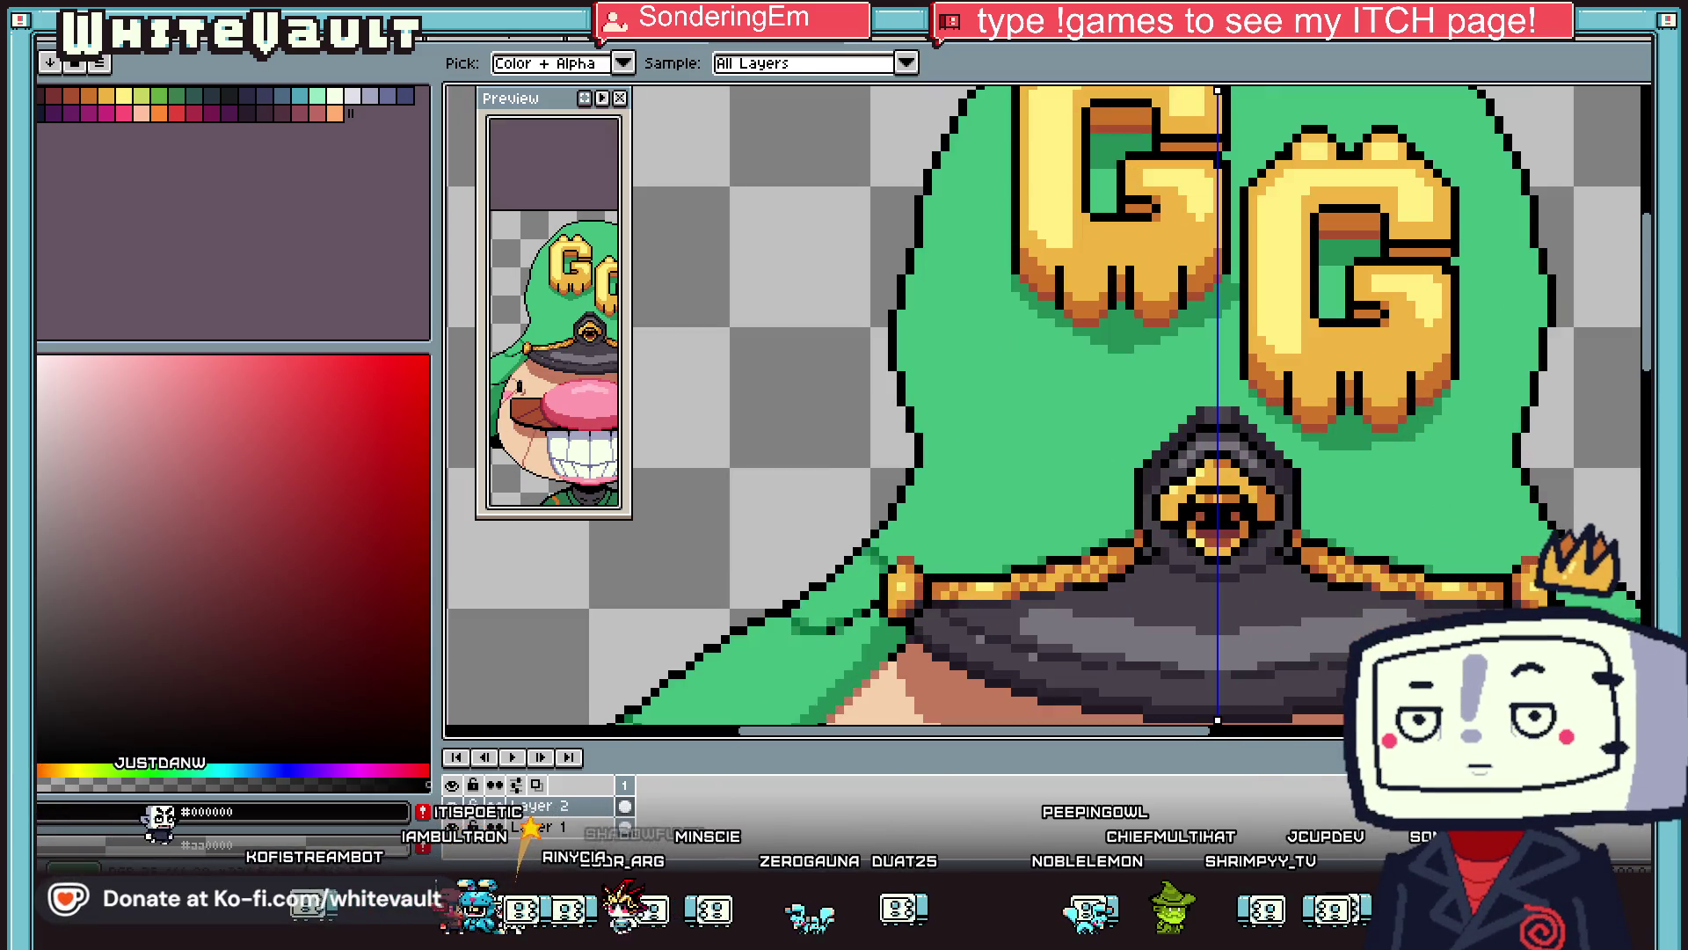
Sample the hat green and draw a mirrored diagonal seam outward from the hat emblem.
{"action": "left_click", "coordinate": [1310, 489]}
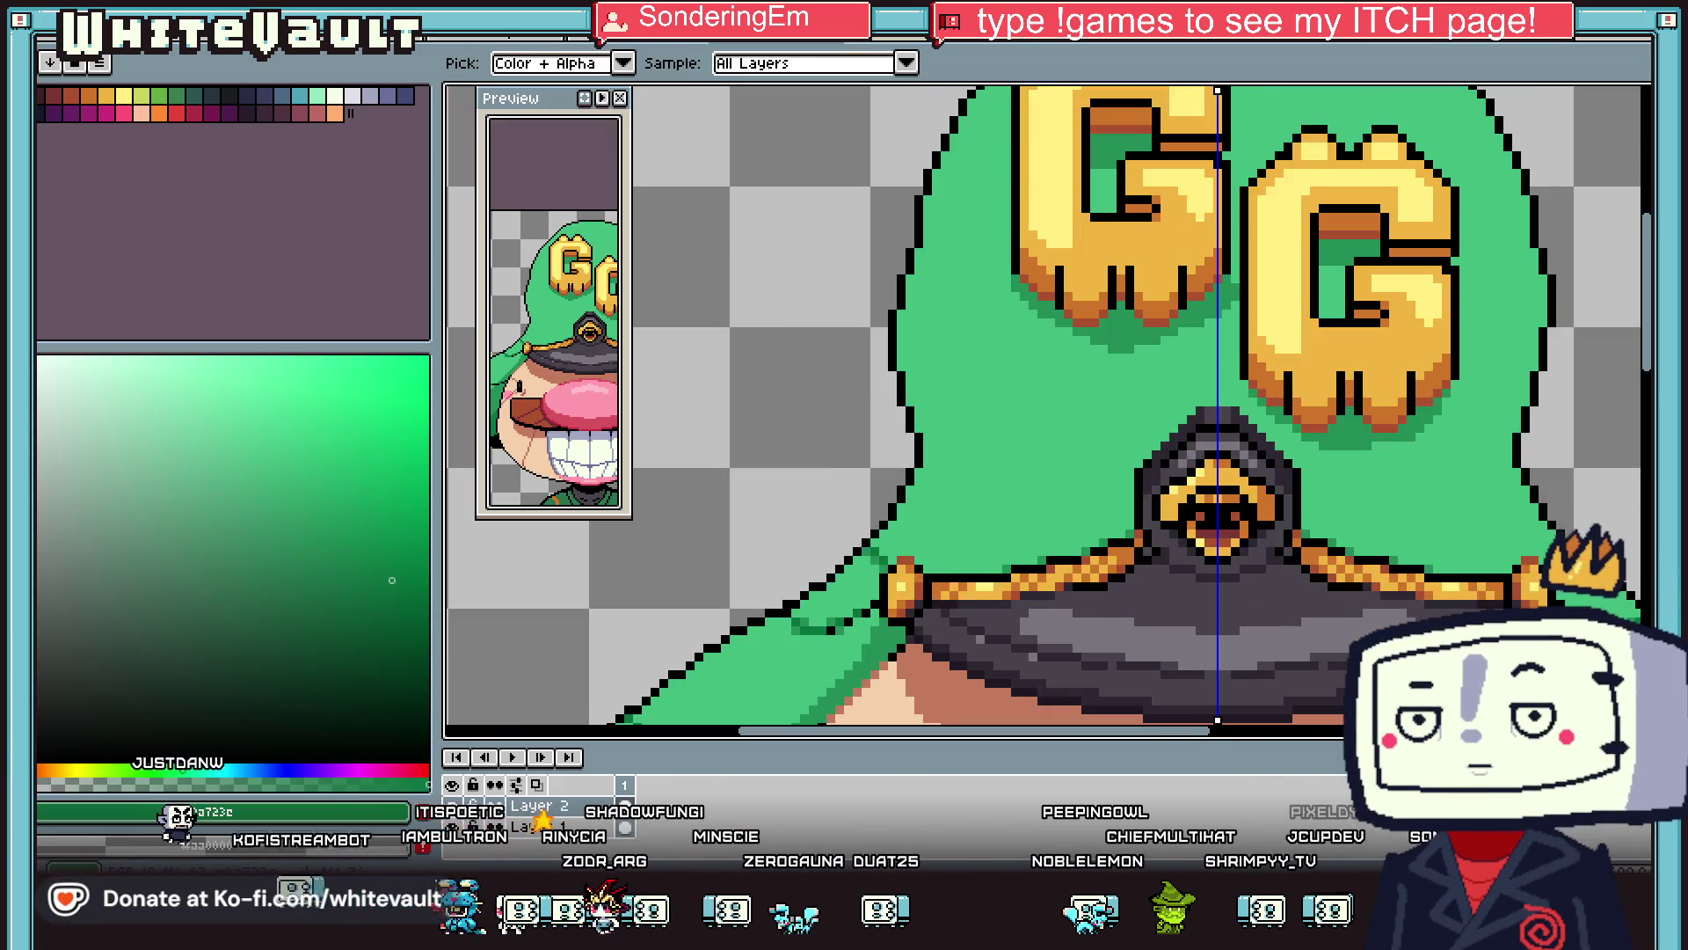
{"action": "key", "text": "b"}
{"action": "scroll", "coordinate": [1310, 489], "scroll_direction": "up", "scroll_amount": 2}
{"action": "left_click_drag", "start_coordinate": [1305, 492], "coordinate": [1418, 398]}
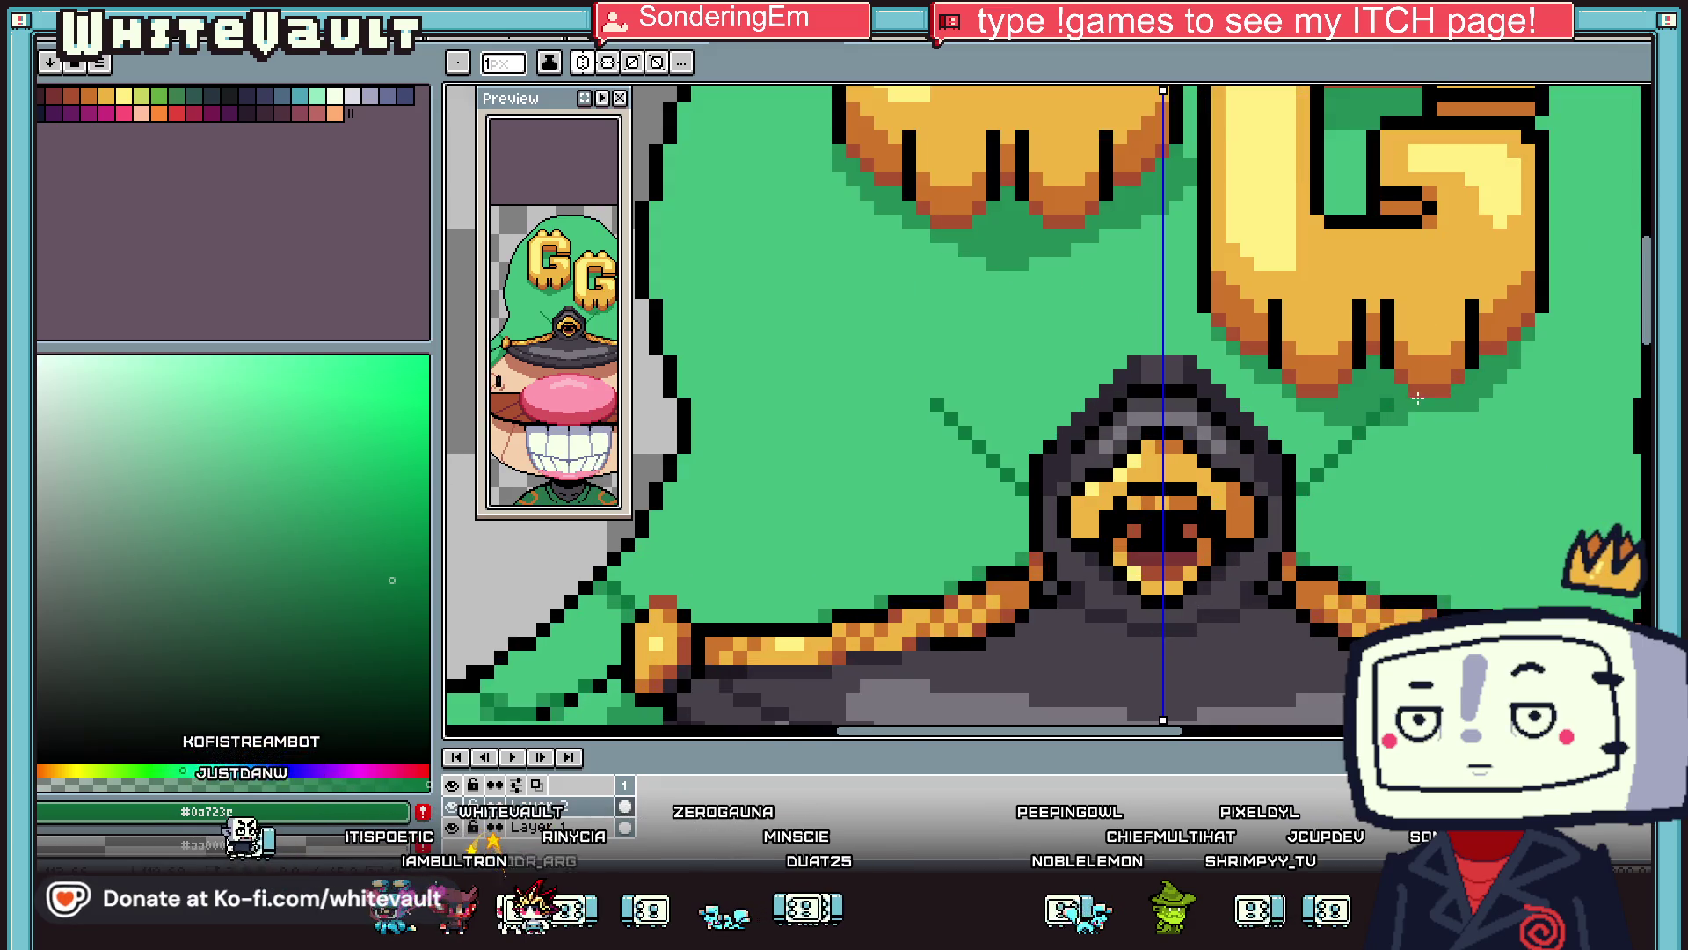
{"action": "scroll", "coordinate": [1401, 390], "scroll_direction": "down", "scroll_amount": 2}
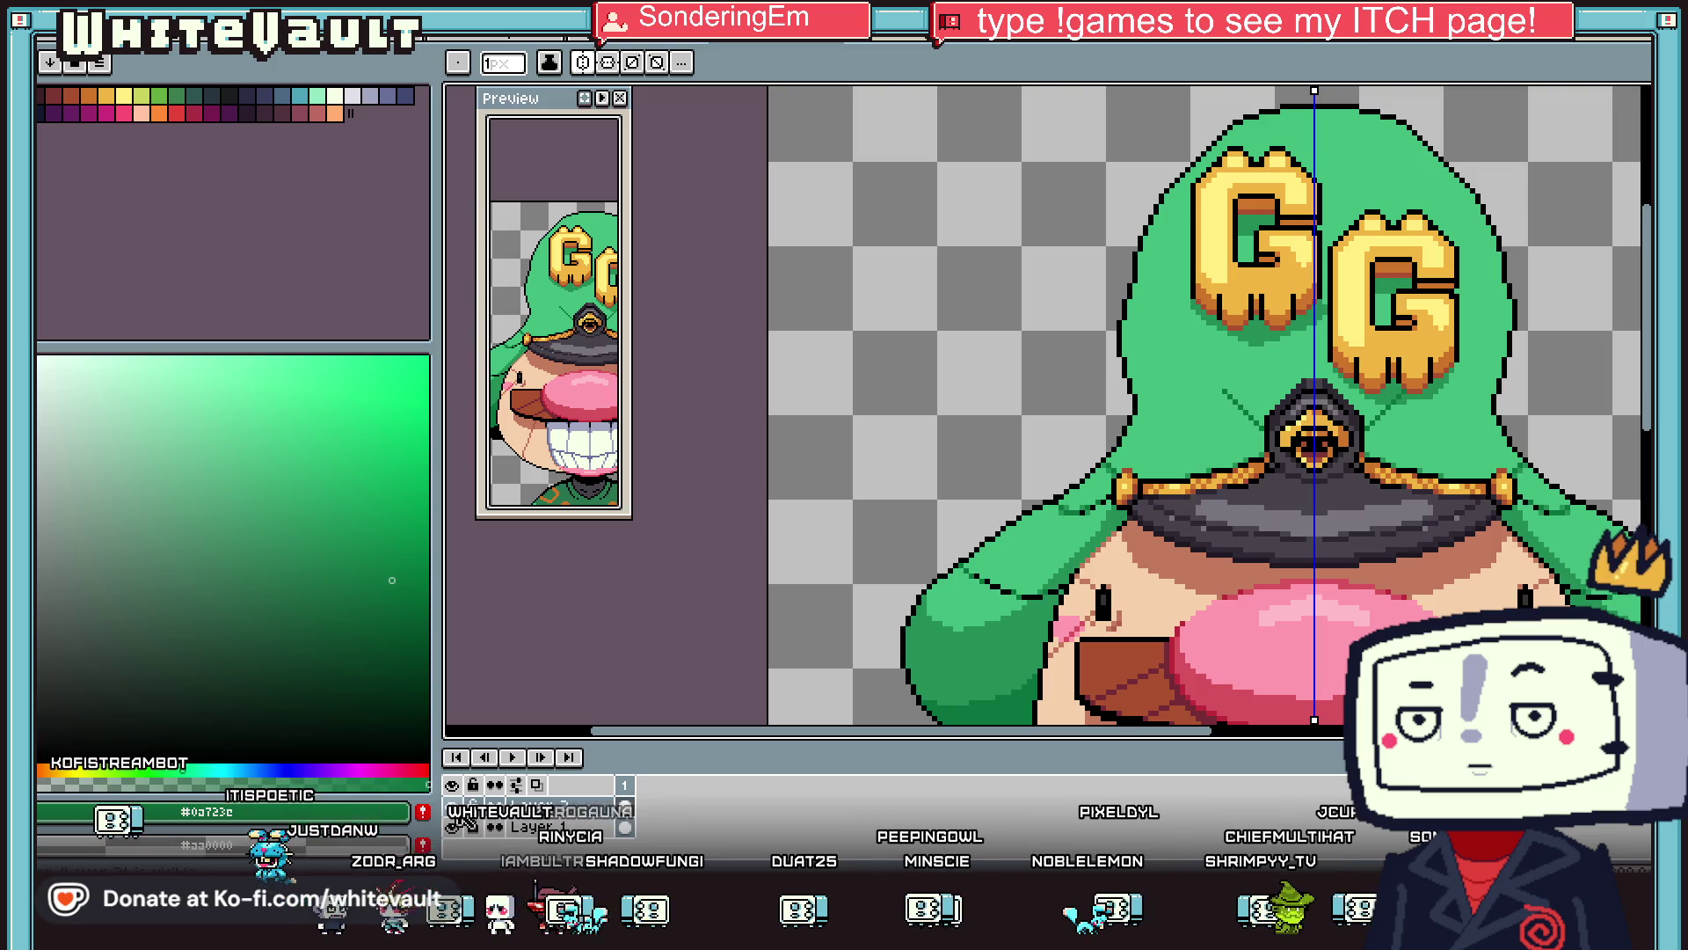
{"action": "key", "text": "ctrl+z"}
{"action": "key", "text": "ctrl+y"}
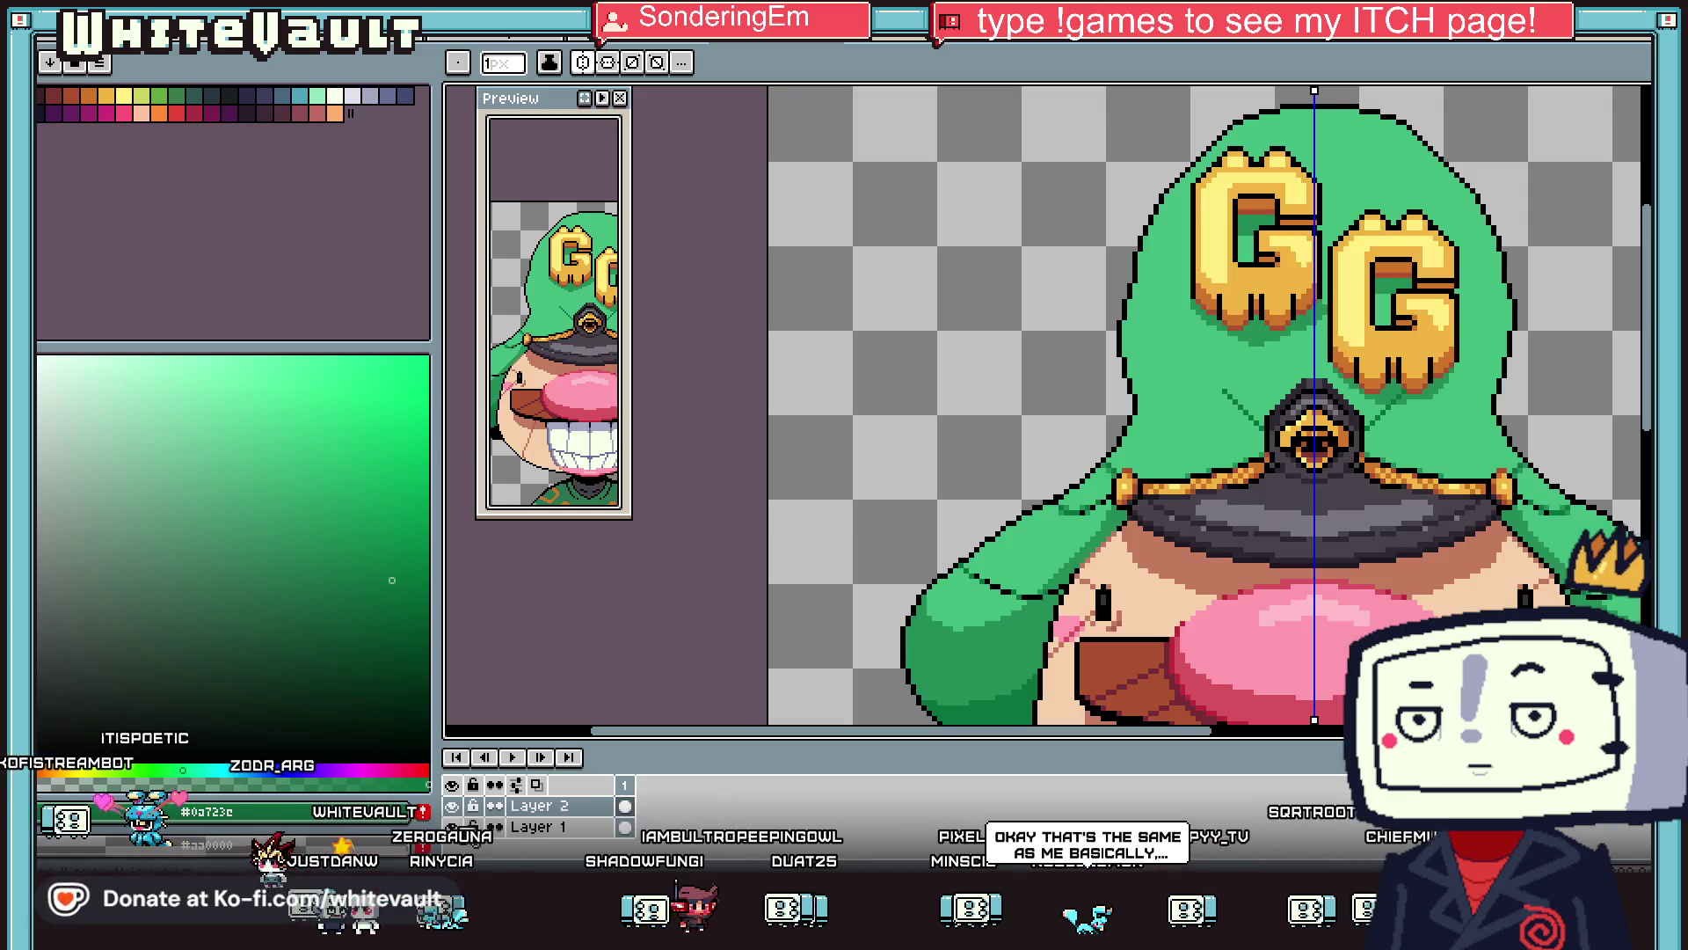
Extend the seam up and left across the hat and add a diagonal seam on the right side.
{"action": "scroll", "coordinate": [1198, 368], "scroll_direction": "up", "scroll_amount": 1}
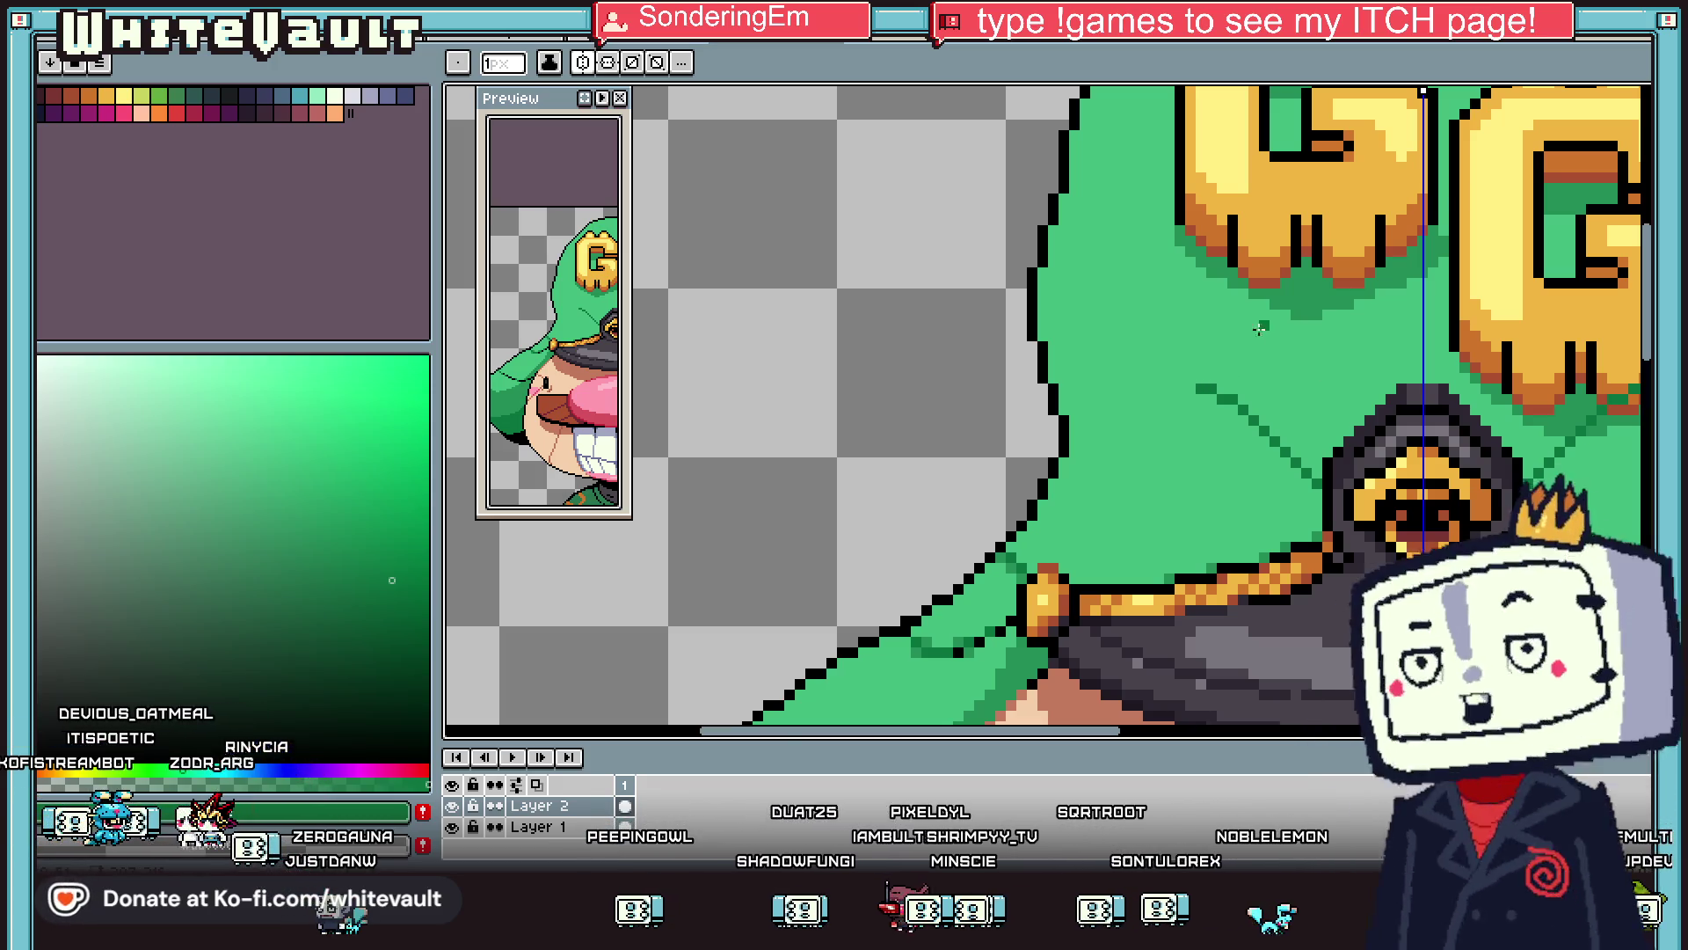
{"action": "scroll", "coordinate": [1165, 378], "scroll_direction": "up", "scroll_amount": 1}
{"action": "left_click_drag", "start_coordinate": [1109, 358], "coordinate": [944, 325]}
{"action": "scroll", "coordinate": [944, 325], "scroll_direction": "down", "scroll_amount": 3}
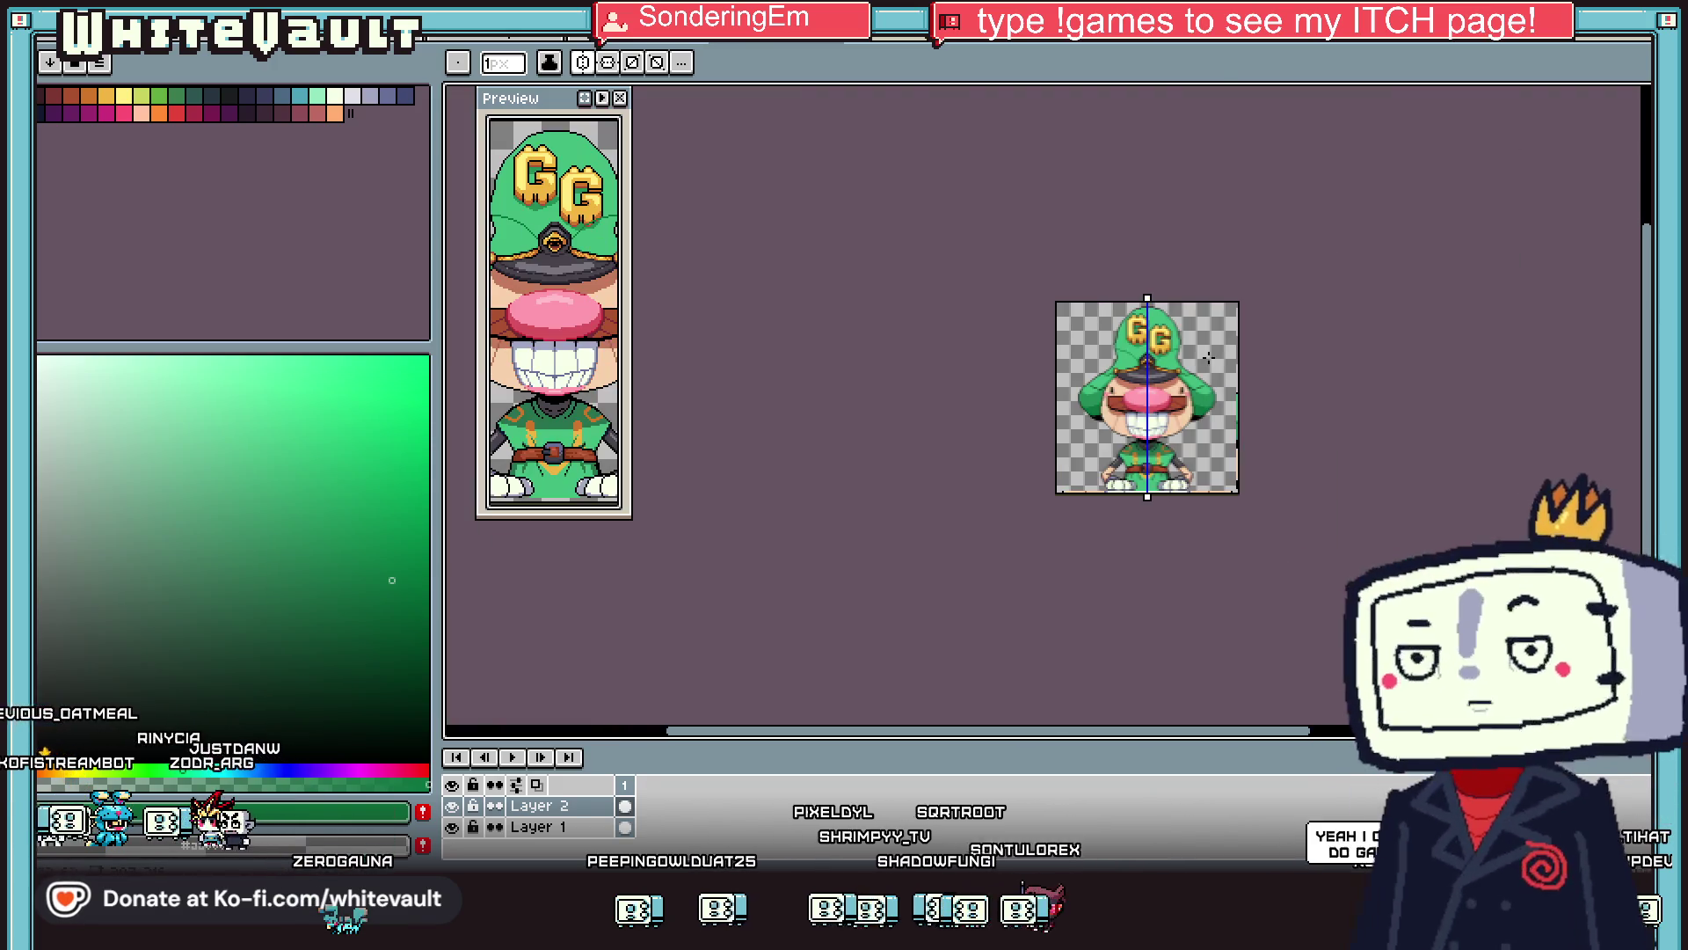
{"action": "scroll", "coordinate": [1143, 343], "scroll_direction": "up", "scroll_amount": 2}
{"action": "scroll", "coordinate": [1132, 457], "scroll_direction": "up", "scroll_amount": 1}
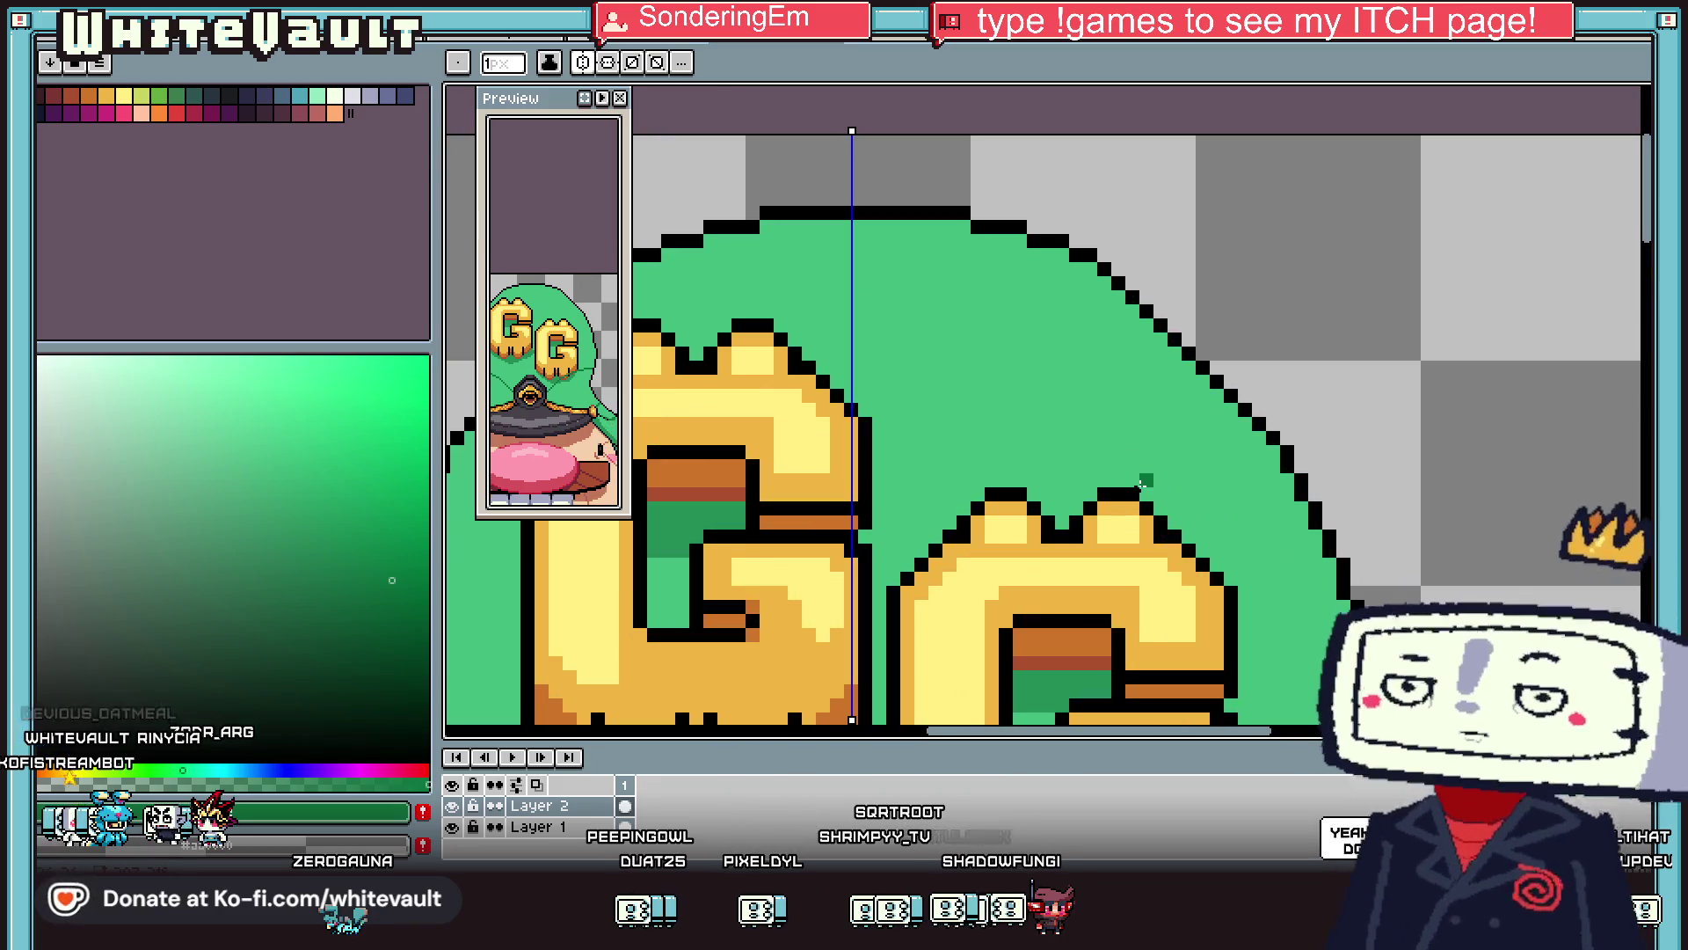
{"action": "left_click_drag", "start_coordinate": [1152, 473], "coordinate": [1222, 402]}
{"action": "scroll", "coordinate": [1180, 408], "scroll_direction": "down", "scroll_amount": 1}
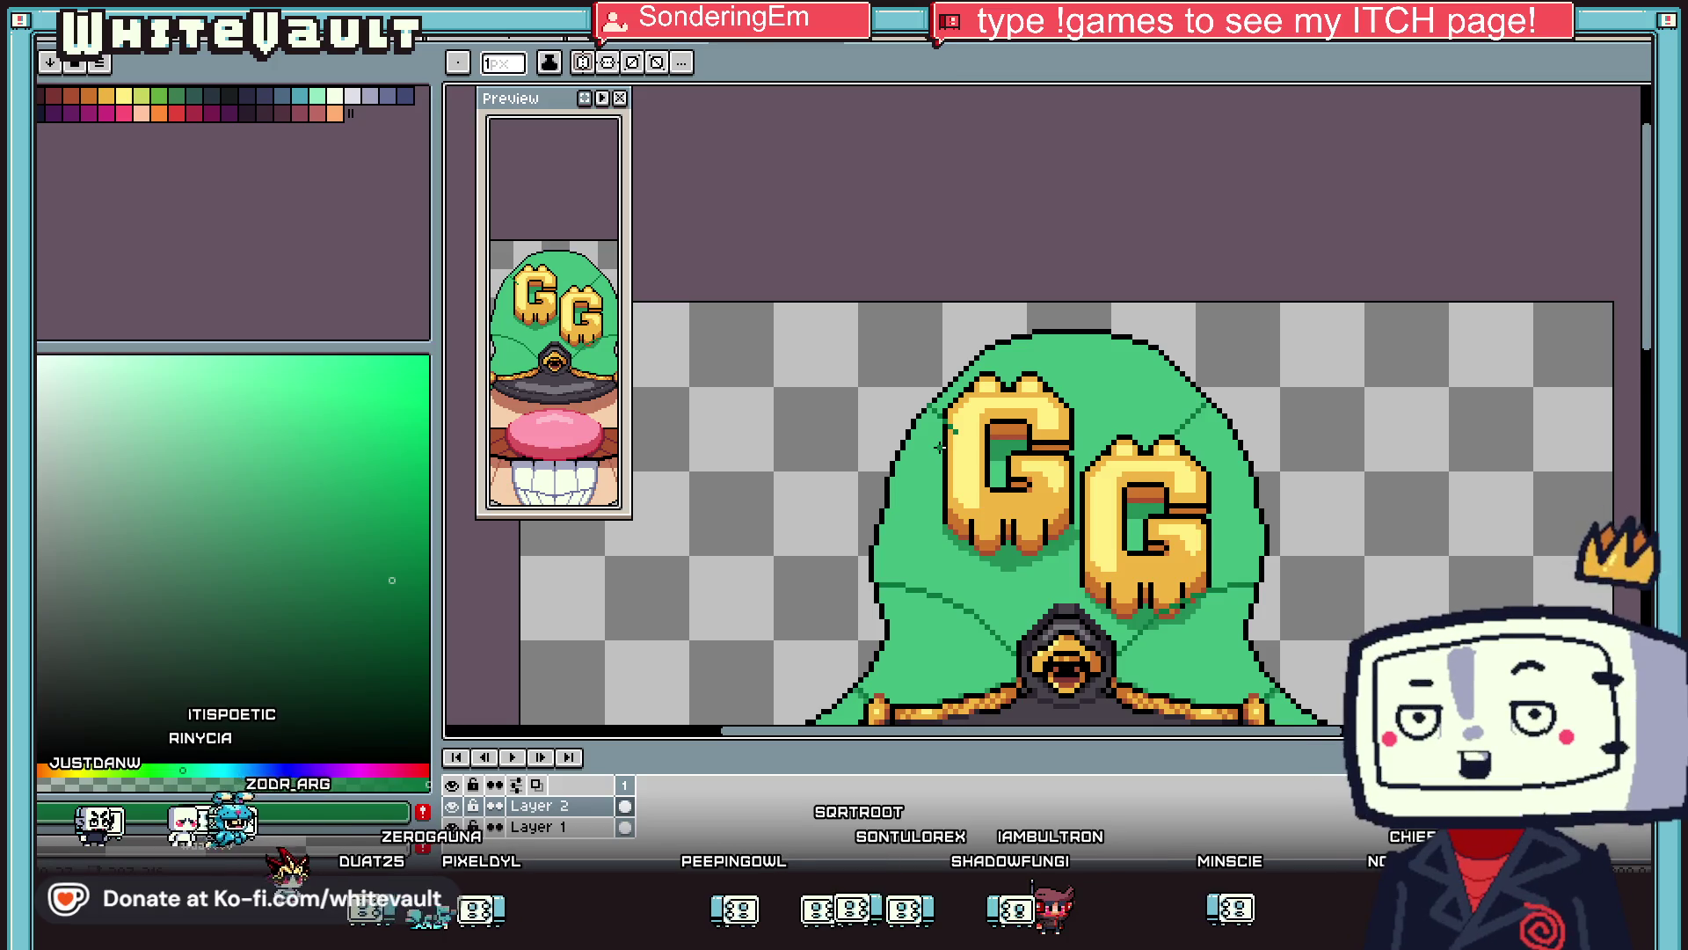
{"action": "key", "text": "e"}
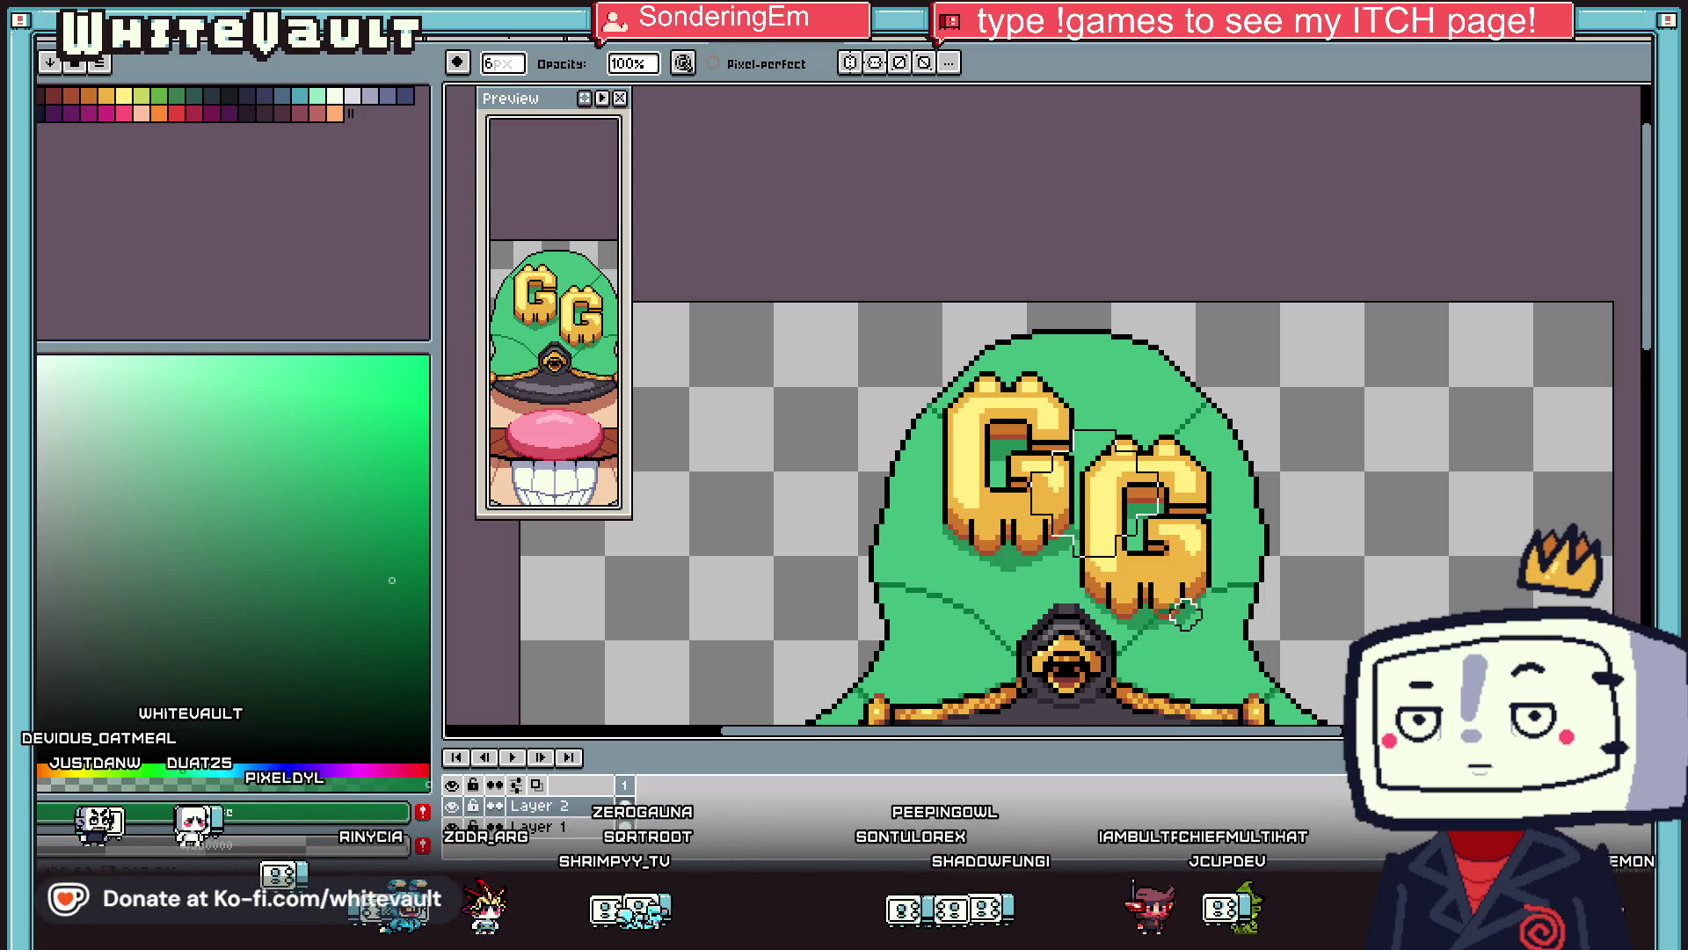
{"action": "scroll", "coordinate": [1185, 613], "scroll_direction": "up", "scroll_amount": 2}
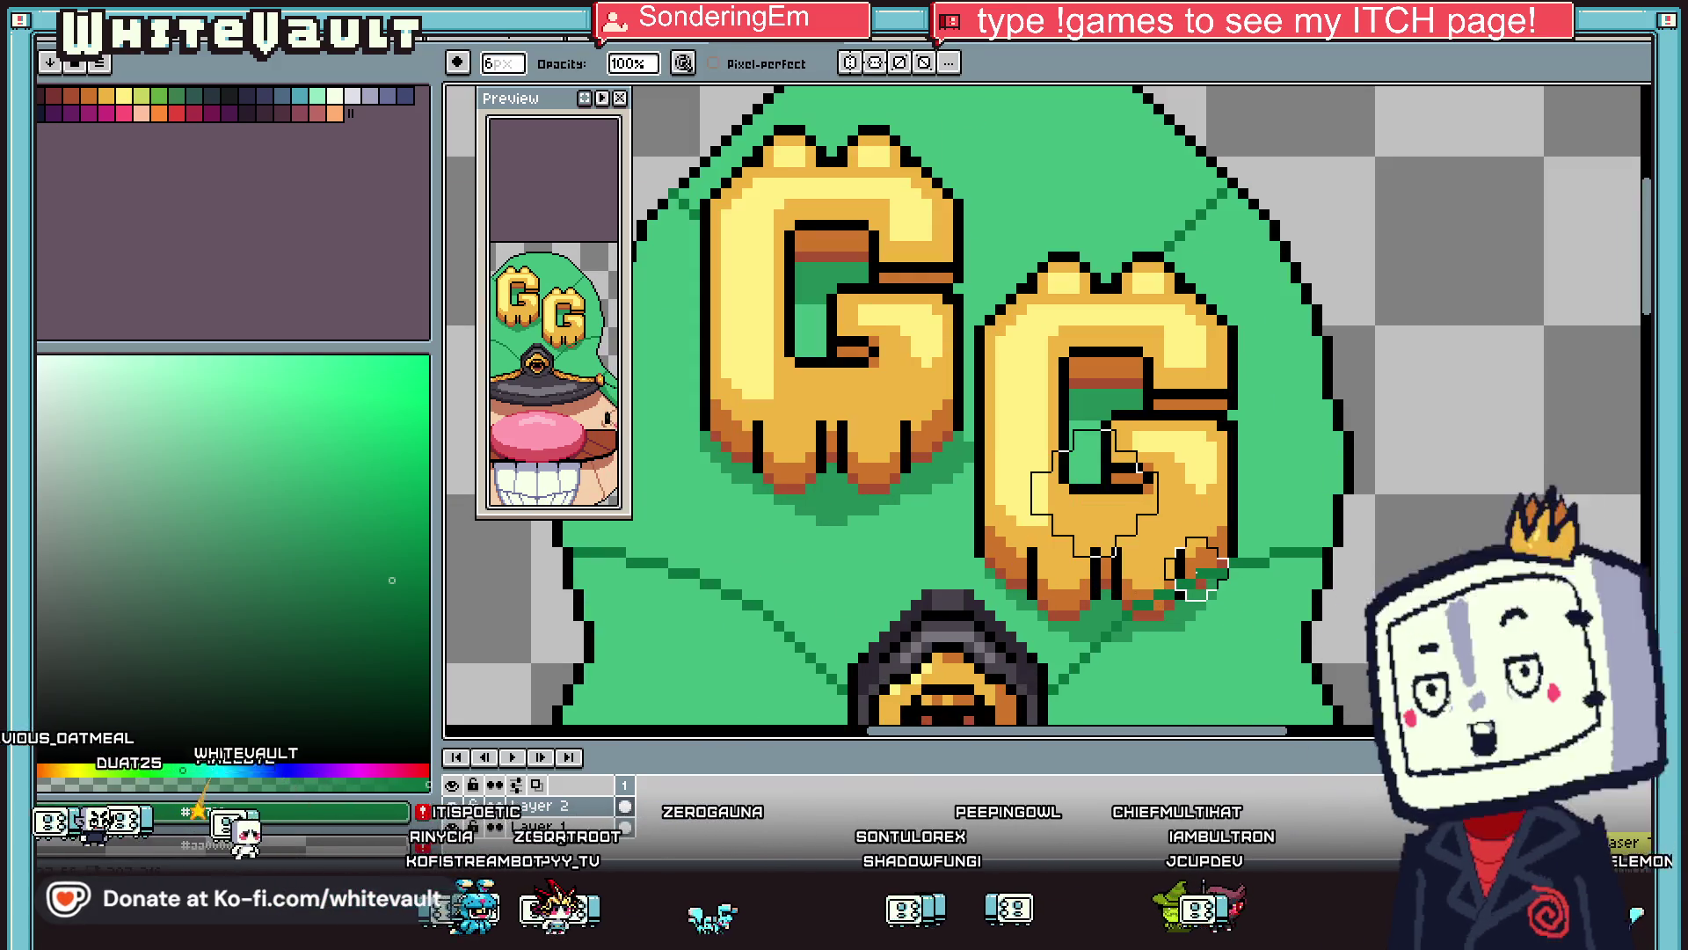
{"action": "scroll", "coordinate": [1223, 588], "scroll_direction": "down", "scroll_amount": 3}
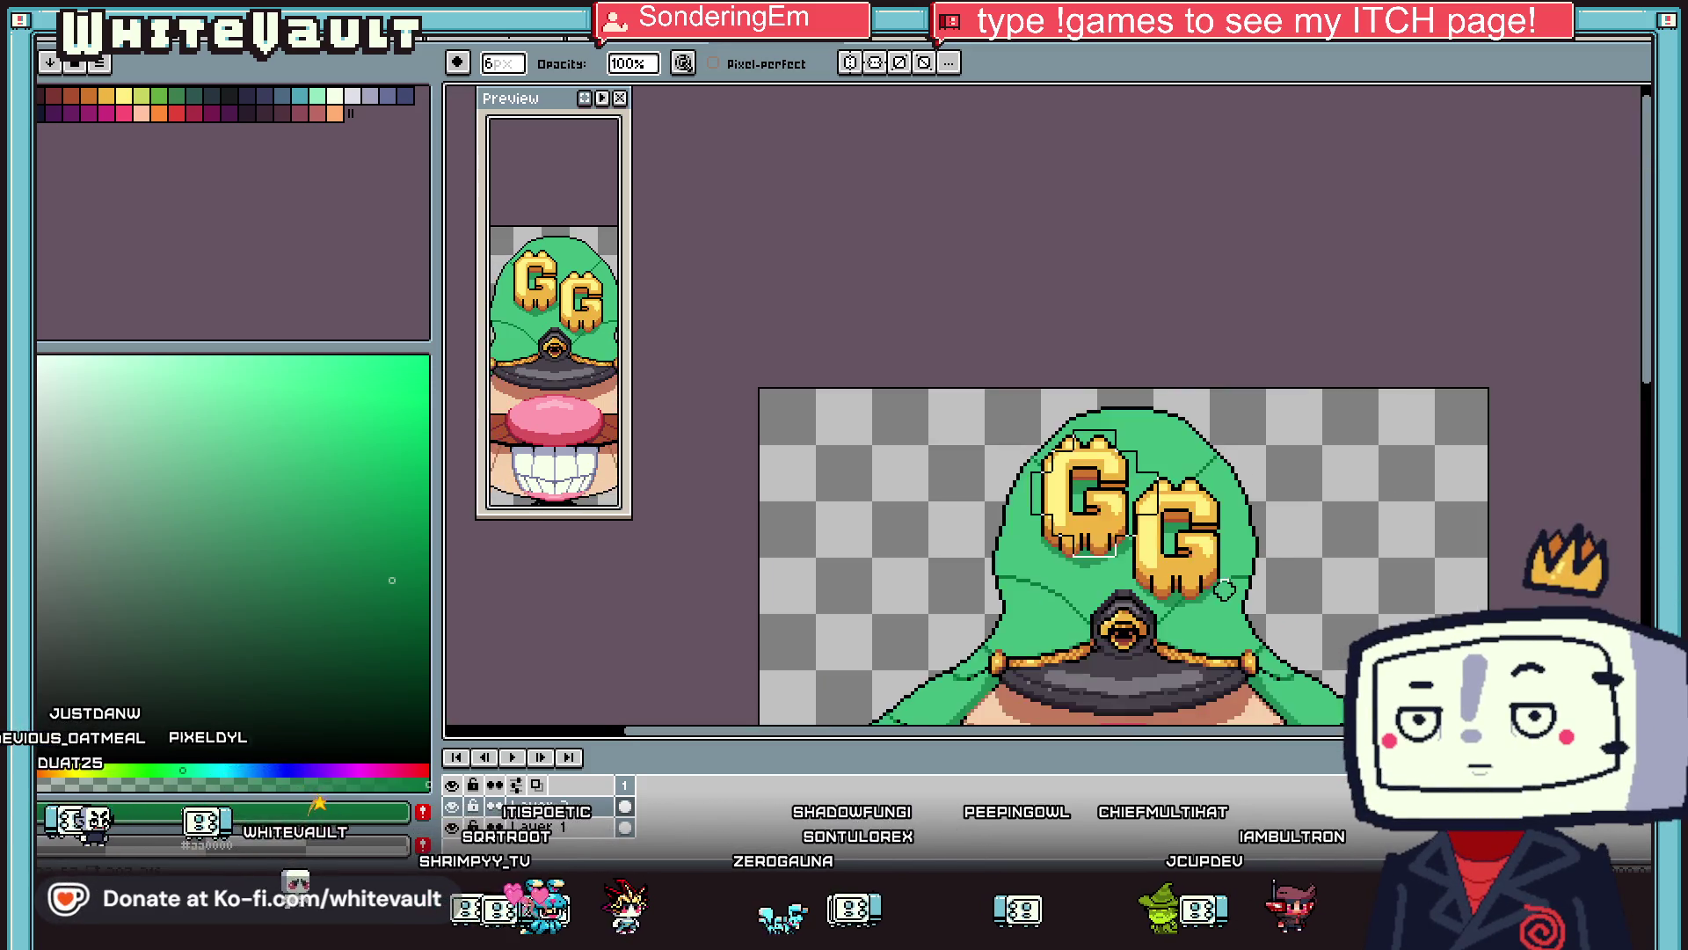
{"action": "scroll", "coordinate": [1224, 589], "scroll_direction": "down", "scroll_amount": 2}
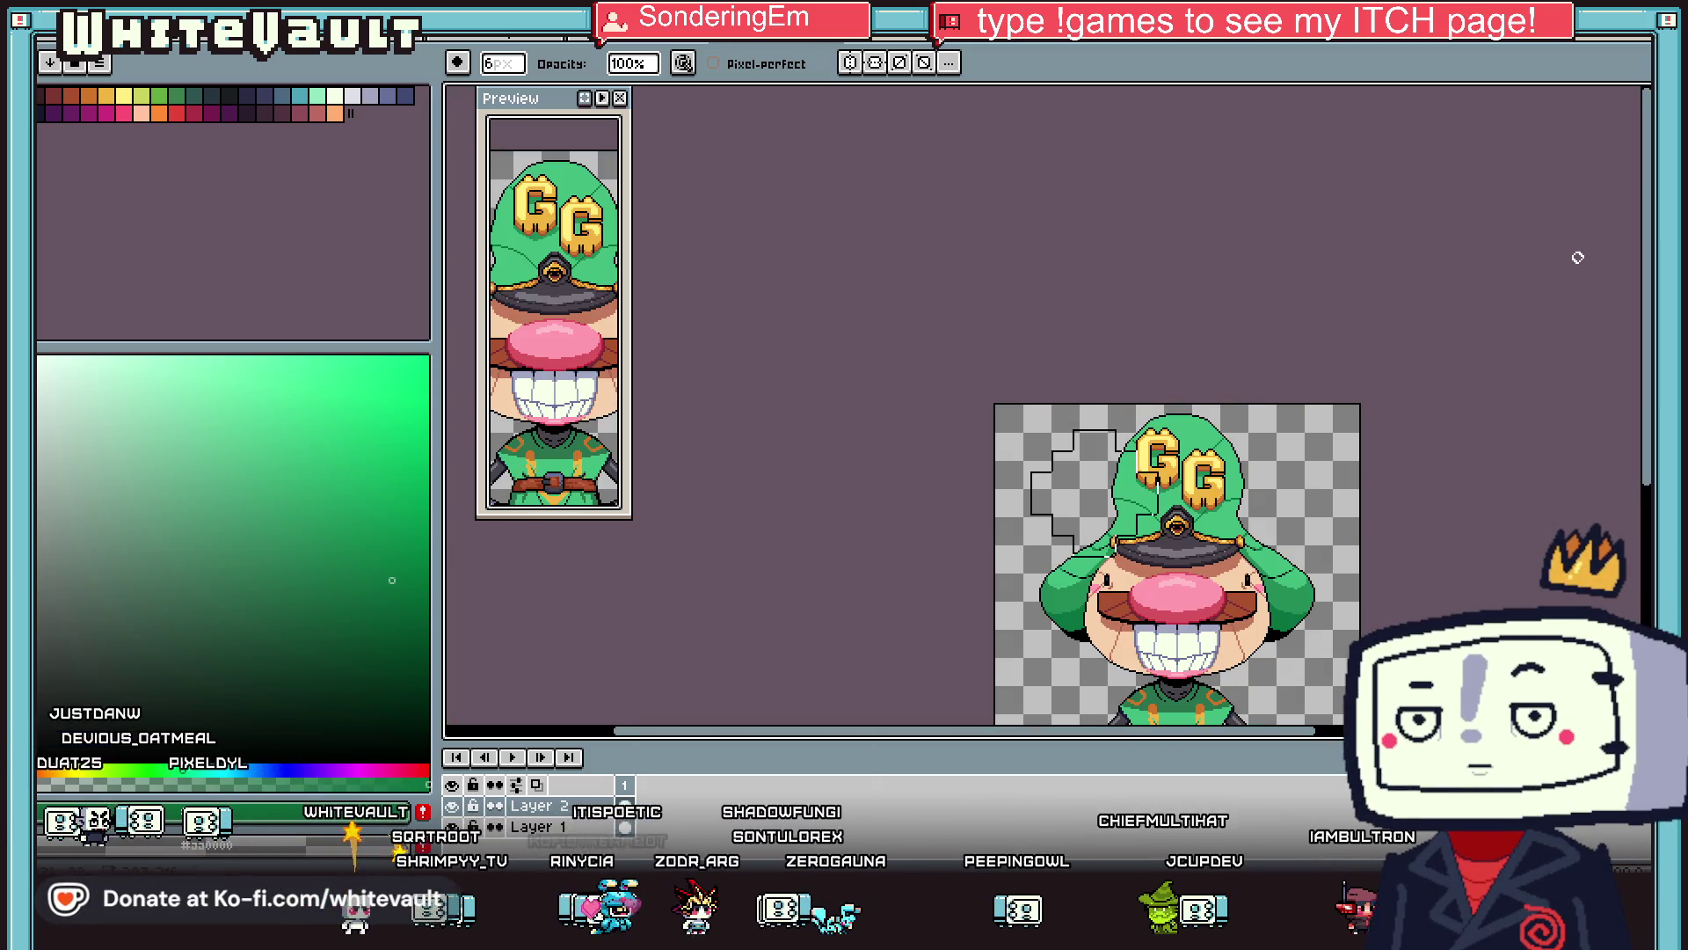
{"action": "key", "text": "m"}
{"action": "scroll", "coordinate": [1343, 559], "scroll_direction": "up", "scroll_amount": 2}
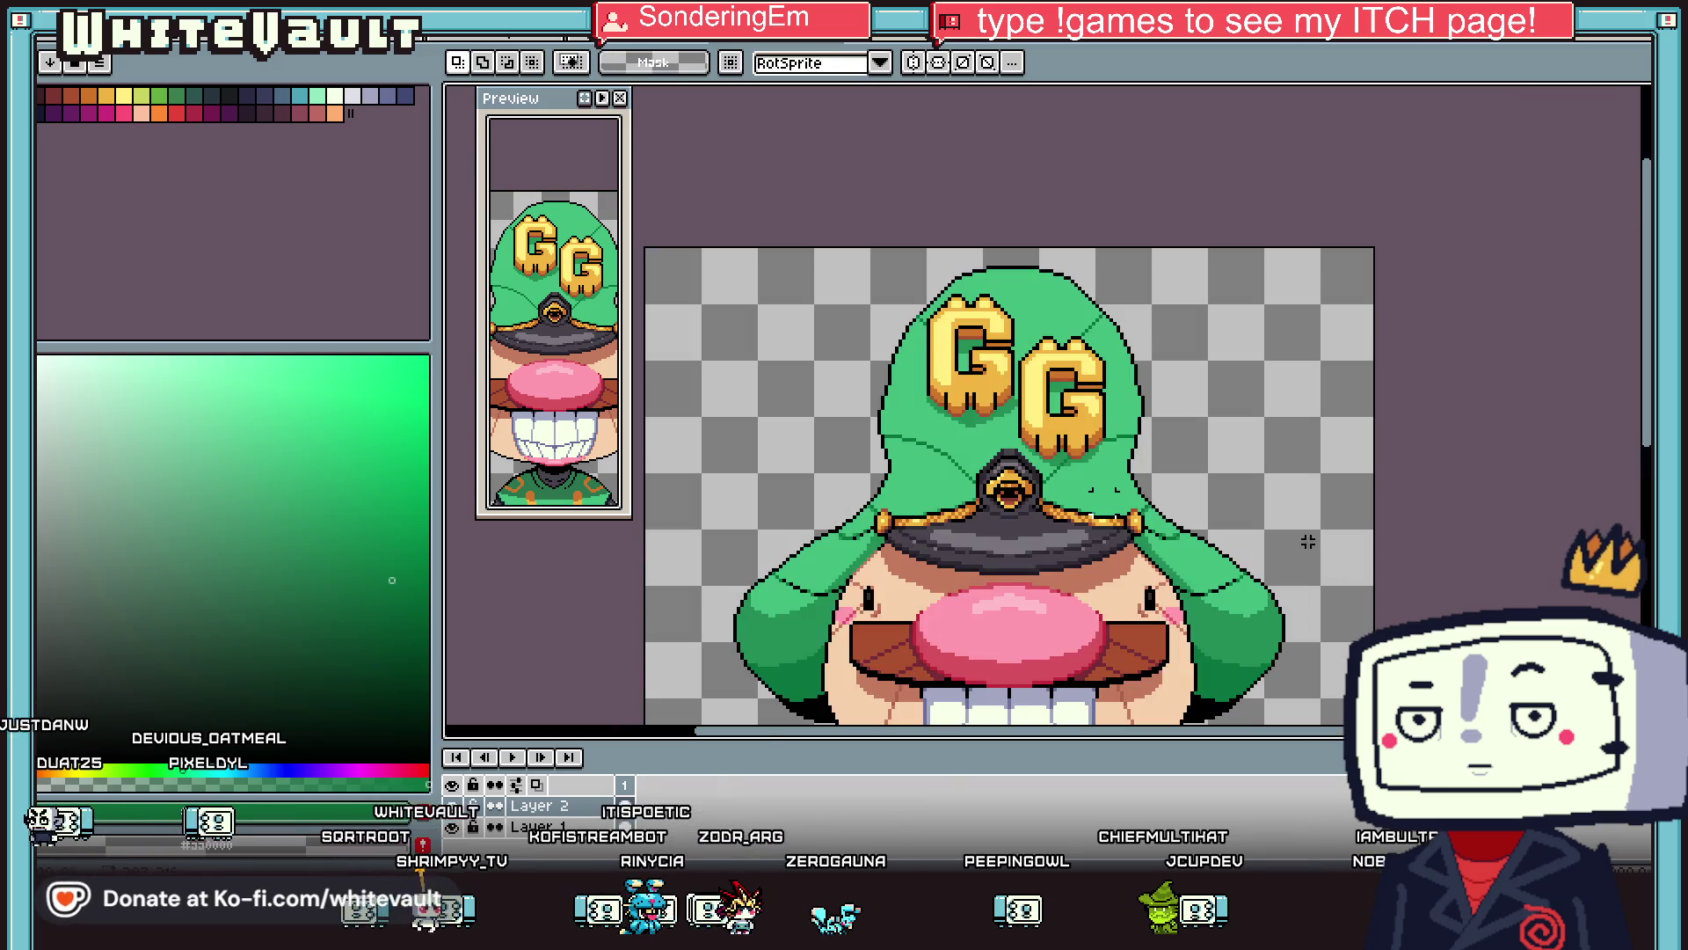
{"action": "scroll", "coordinate": [826, 501], "scroll_direction": "up", "scroll_amount": 1}
{"action": "key", "text": "i"}
{"action": "scroll", "coordinate": [862, 555], "scroll_direction": "up", "scroll_amount": 1}
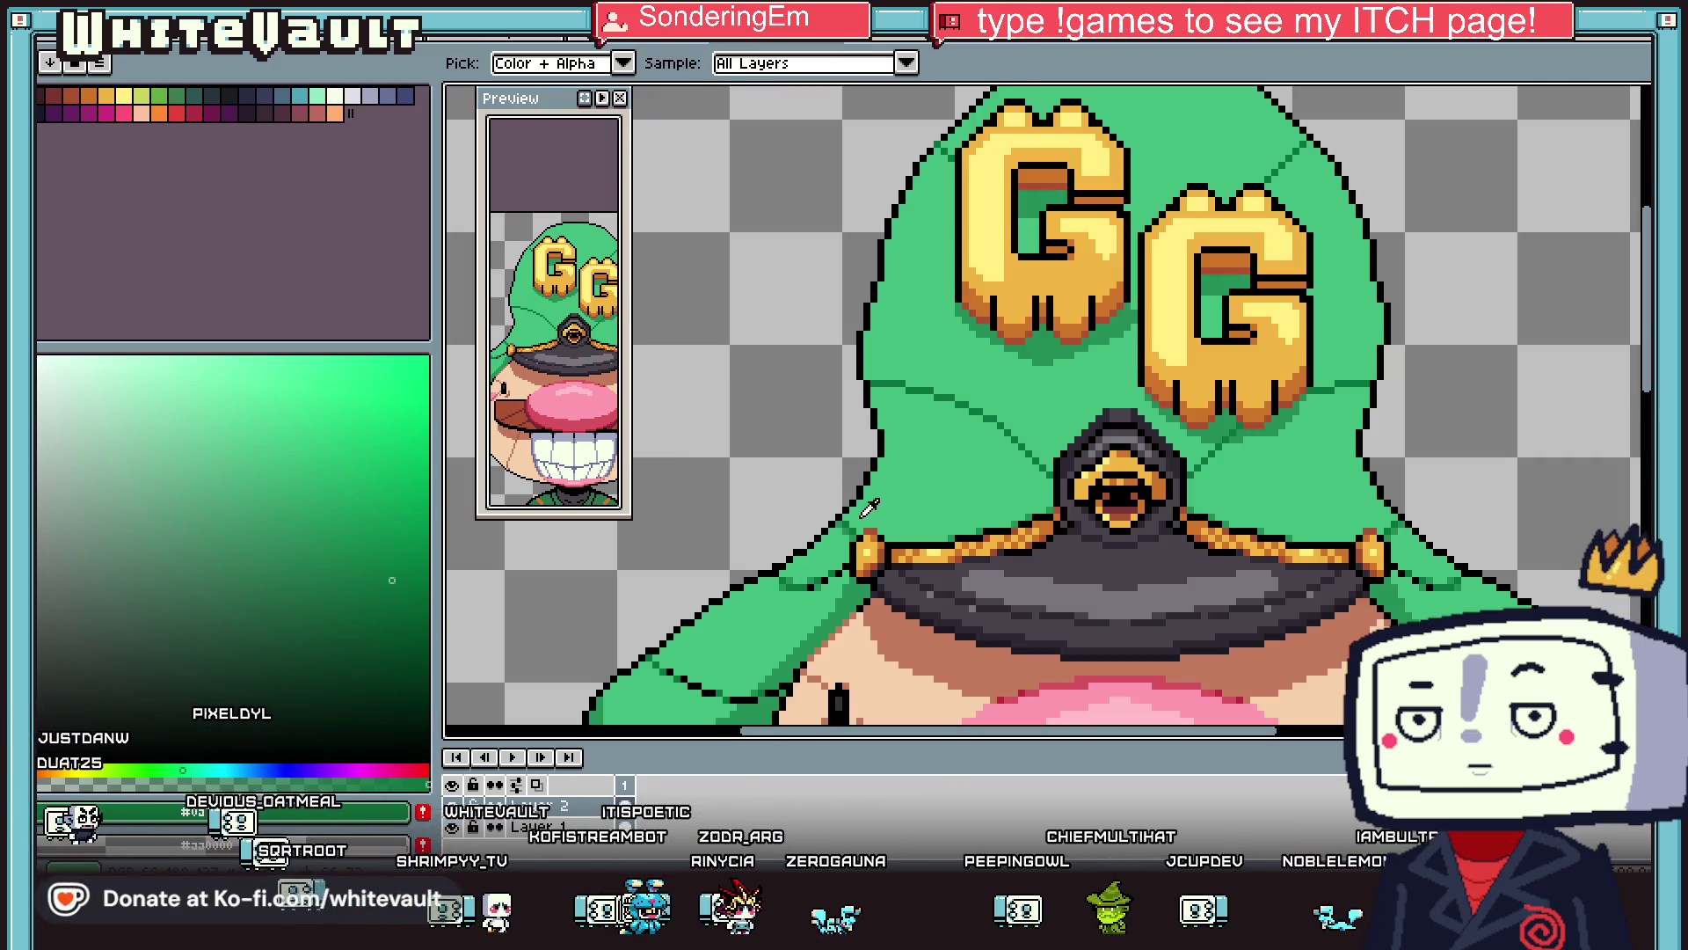
Sample black from the outline and recolour the seam pixels meeting the hat's left outline.
{"action": "scroll", "coordinate": [861, 556], "scroll_direction": "up", "scroll_amount": 1}
{"action": "left_click", "coordinate": [862, 556], "text": "alt"}
{"action": "scroll", "coordinate": [906, 299], "scroll_direction": "up", "scroll_amount": 1}
{"action": "left_click_drag", "start_coordinate": [904, 297], "coordinate": [937, 297]}
{"action": "left_click", "coordinate": [1011, 322]}
{"action": "left_click", "coordinate": [1031, 322]}
{"action": "left_click", "coordinate": [1073, 343]}
{"action": "scroll", "coordinate": [1388, 395], "scroll_direction": "down", "scroll_amount": 4}
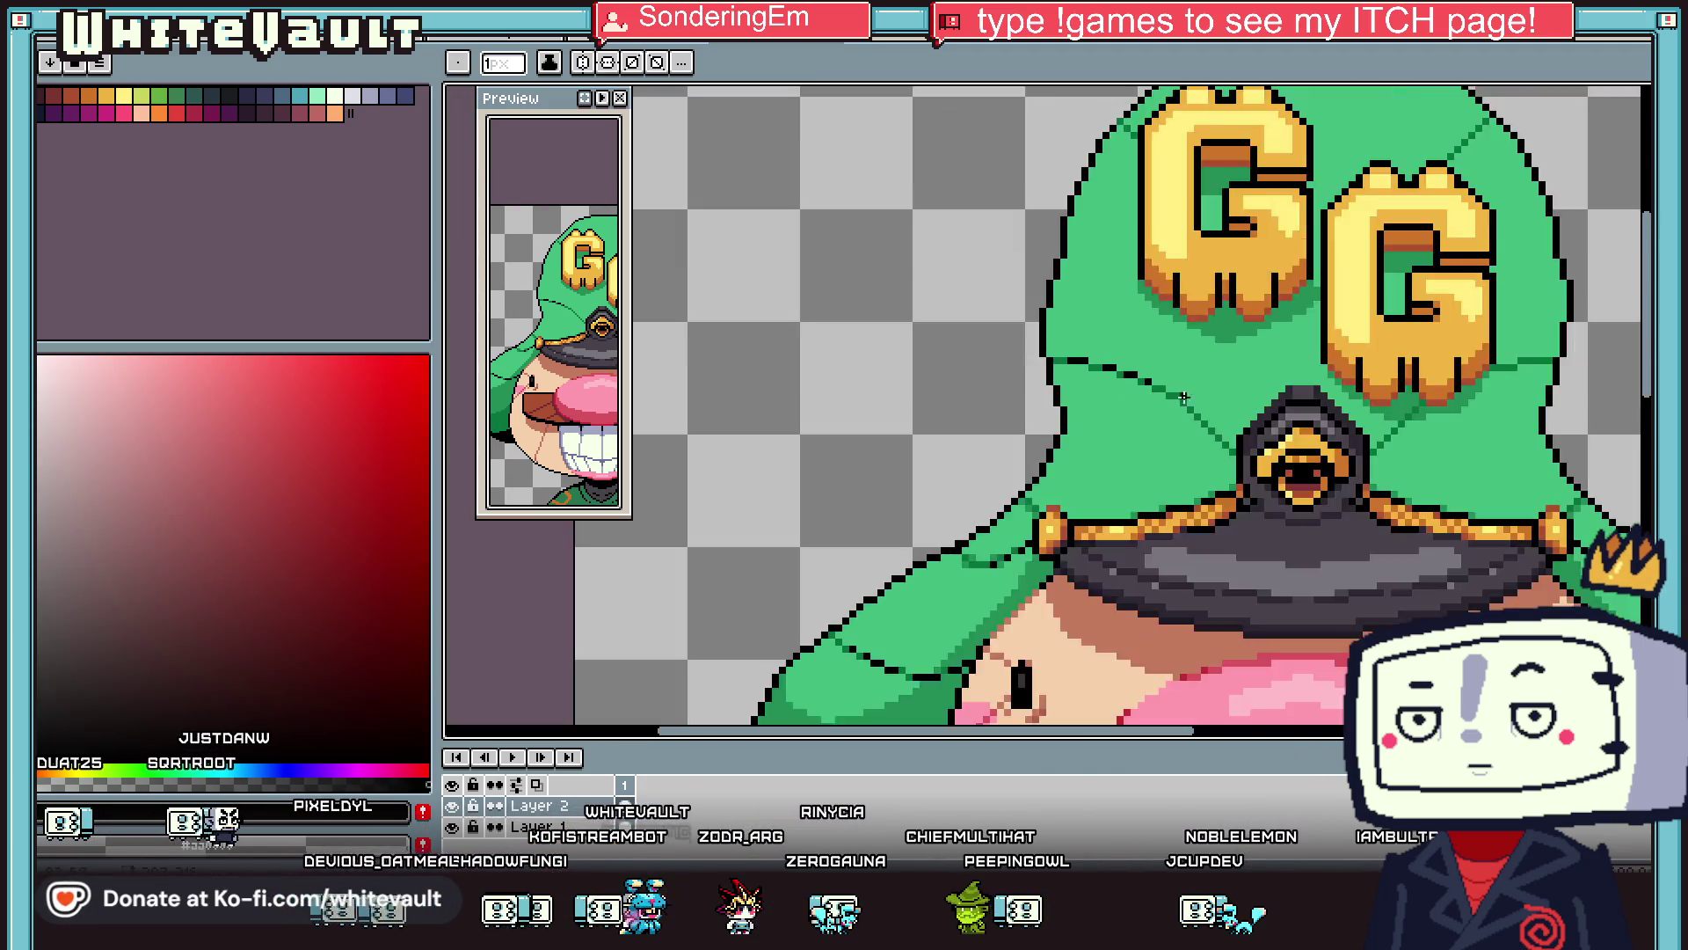
{"action": "scroll", "coordinate": [1387, 395], "scroll_direction": "down", "scroll_amount": 1}
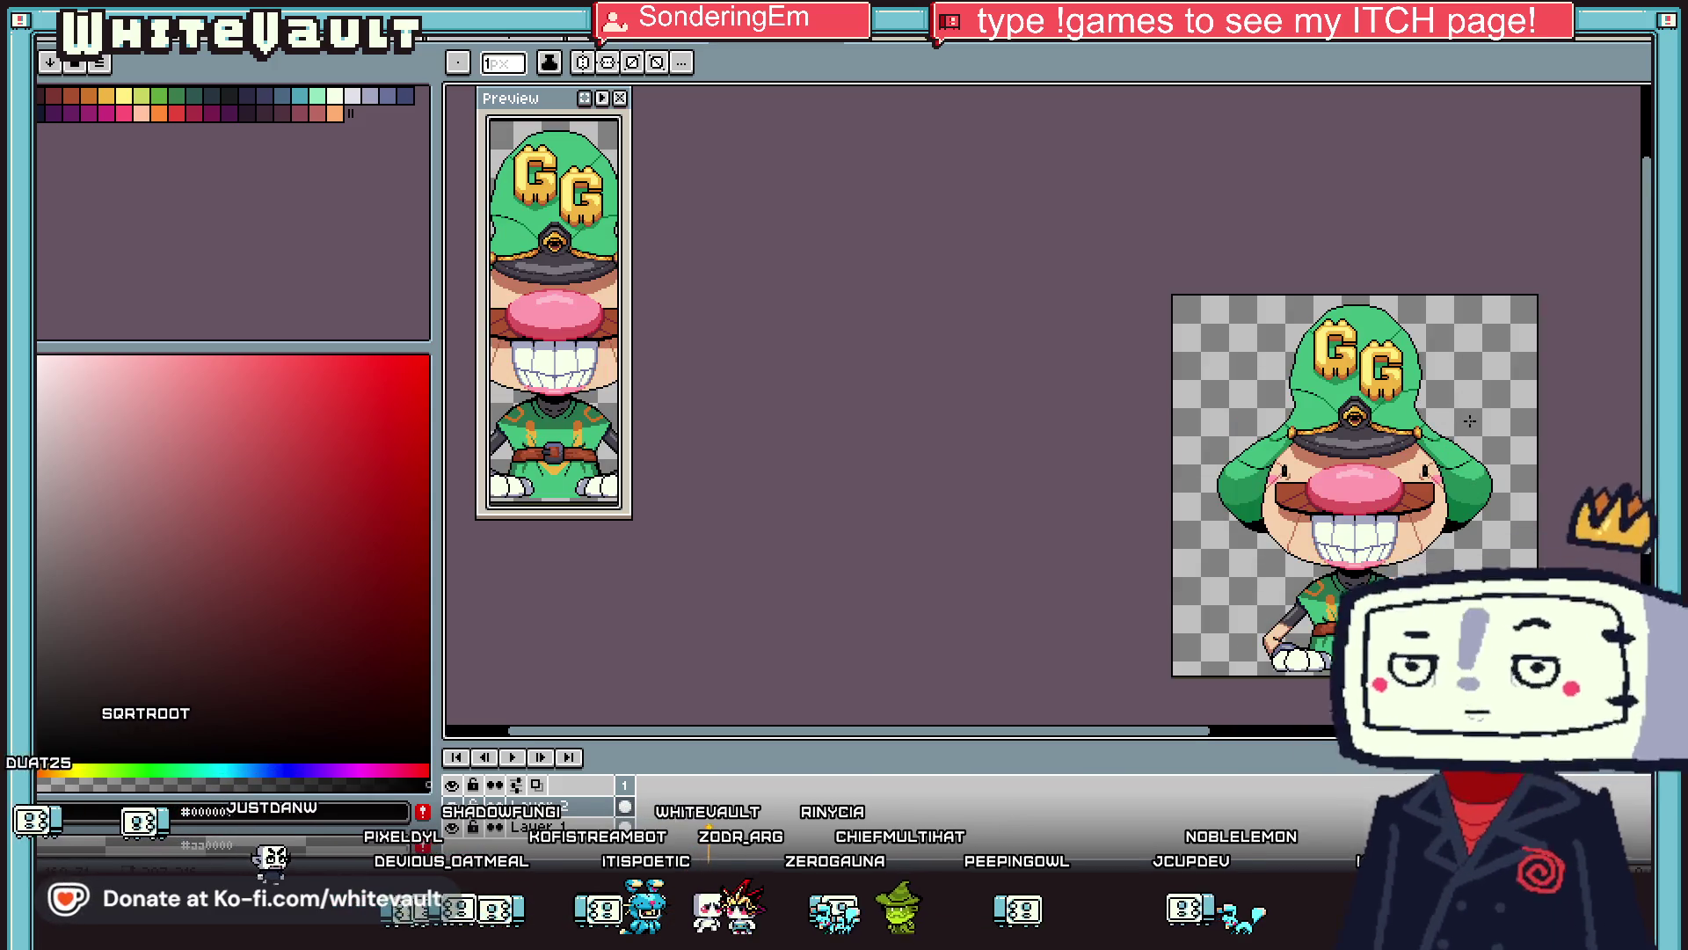
{"action": "scroll", "coordinate": [1455, 413], "scroll_direction": "up", "scroll_amount": 3}
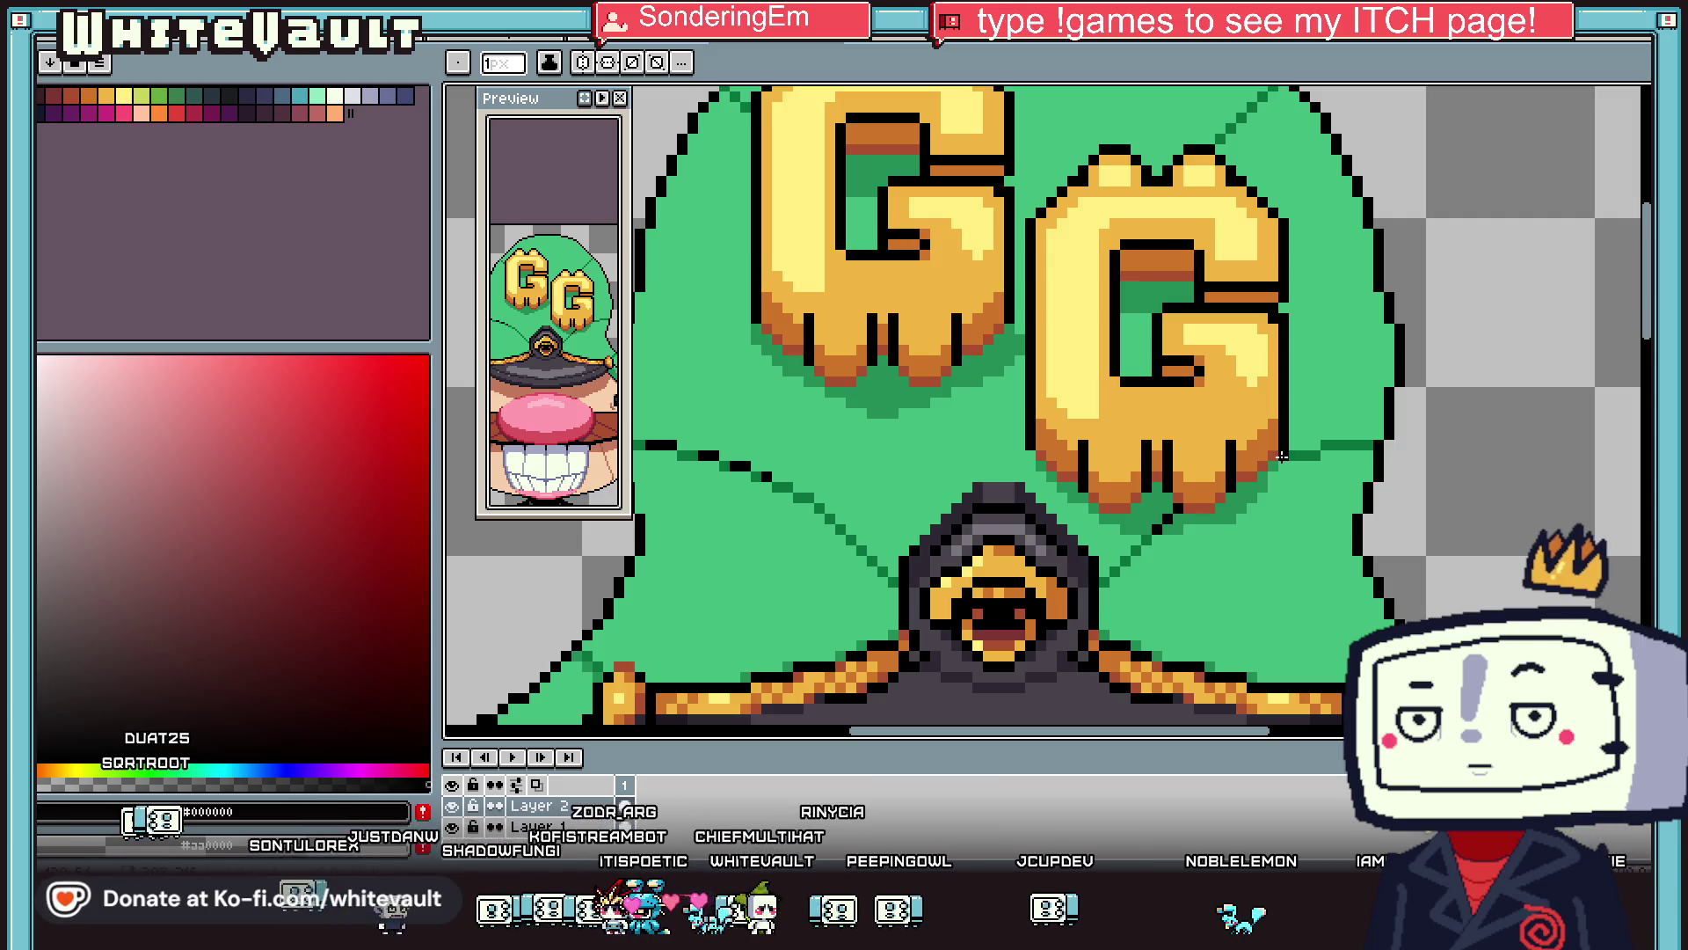
{"action": "scroll", "coordinate": [1282, 456], "scroll_direction": "down", "scroll_amount": 3}
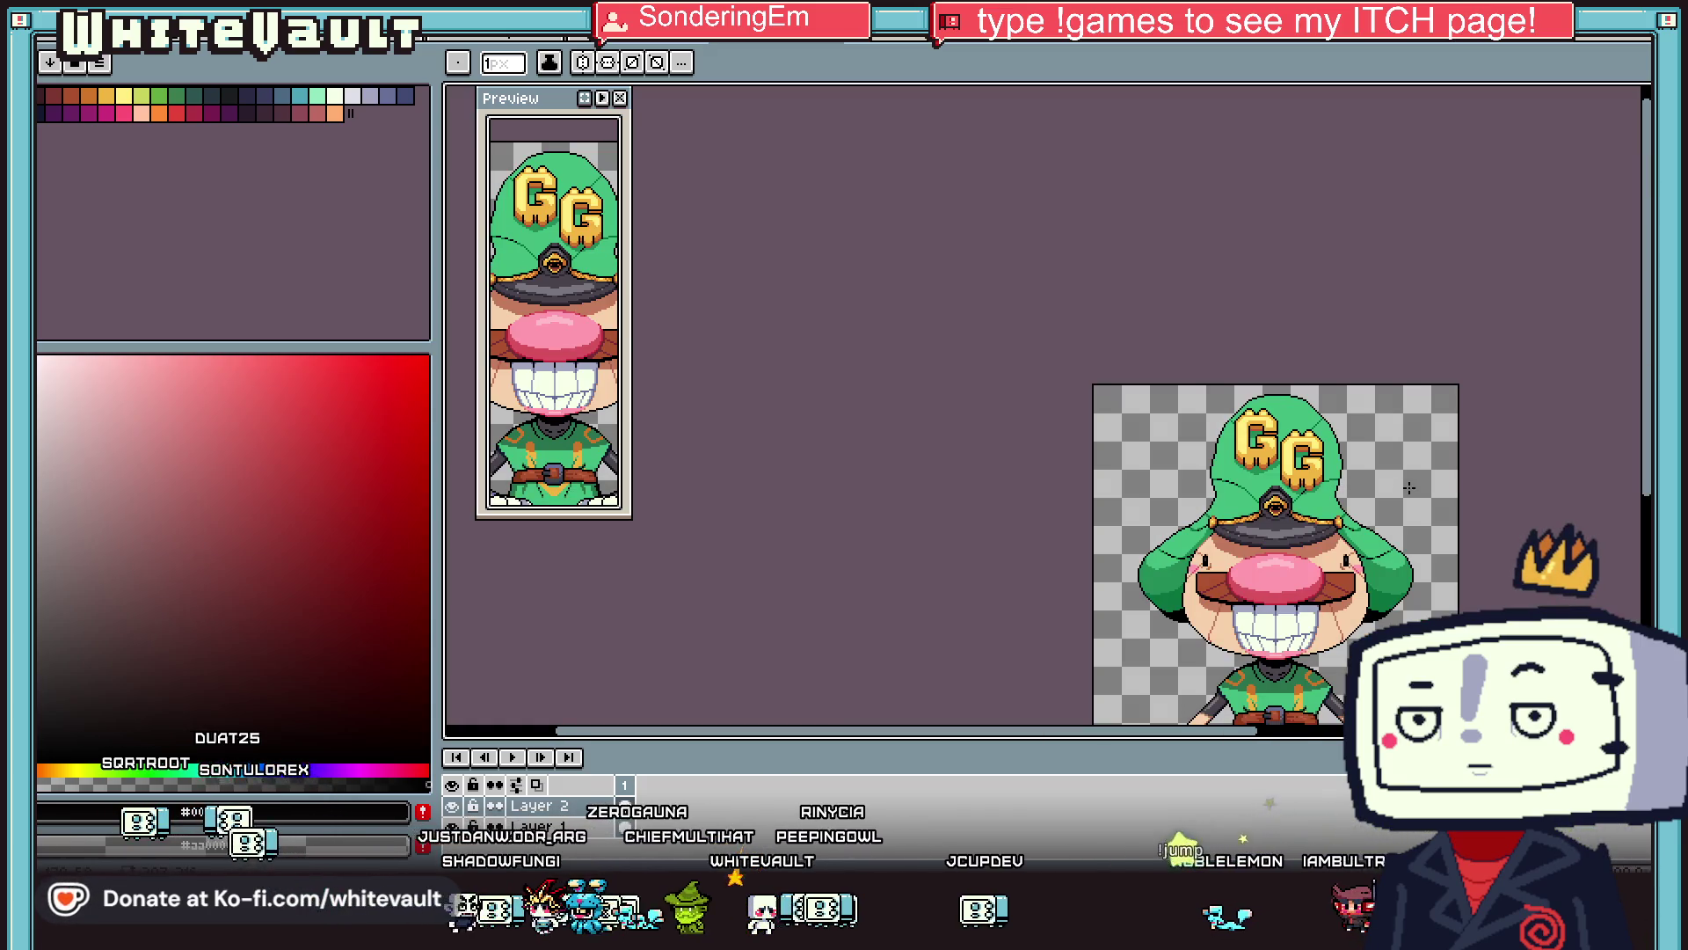
{"action": "scroll", "coordinate": [1409, 487], "scroll_direction": "down", "scroll_amount": 1}
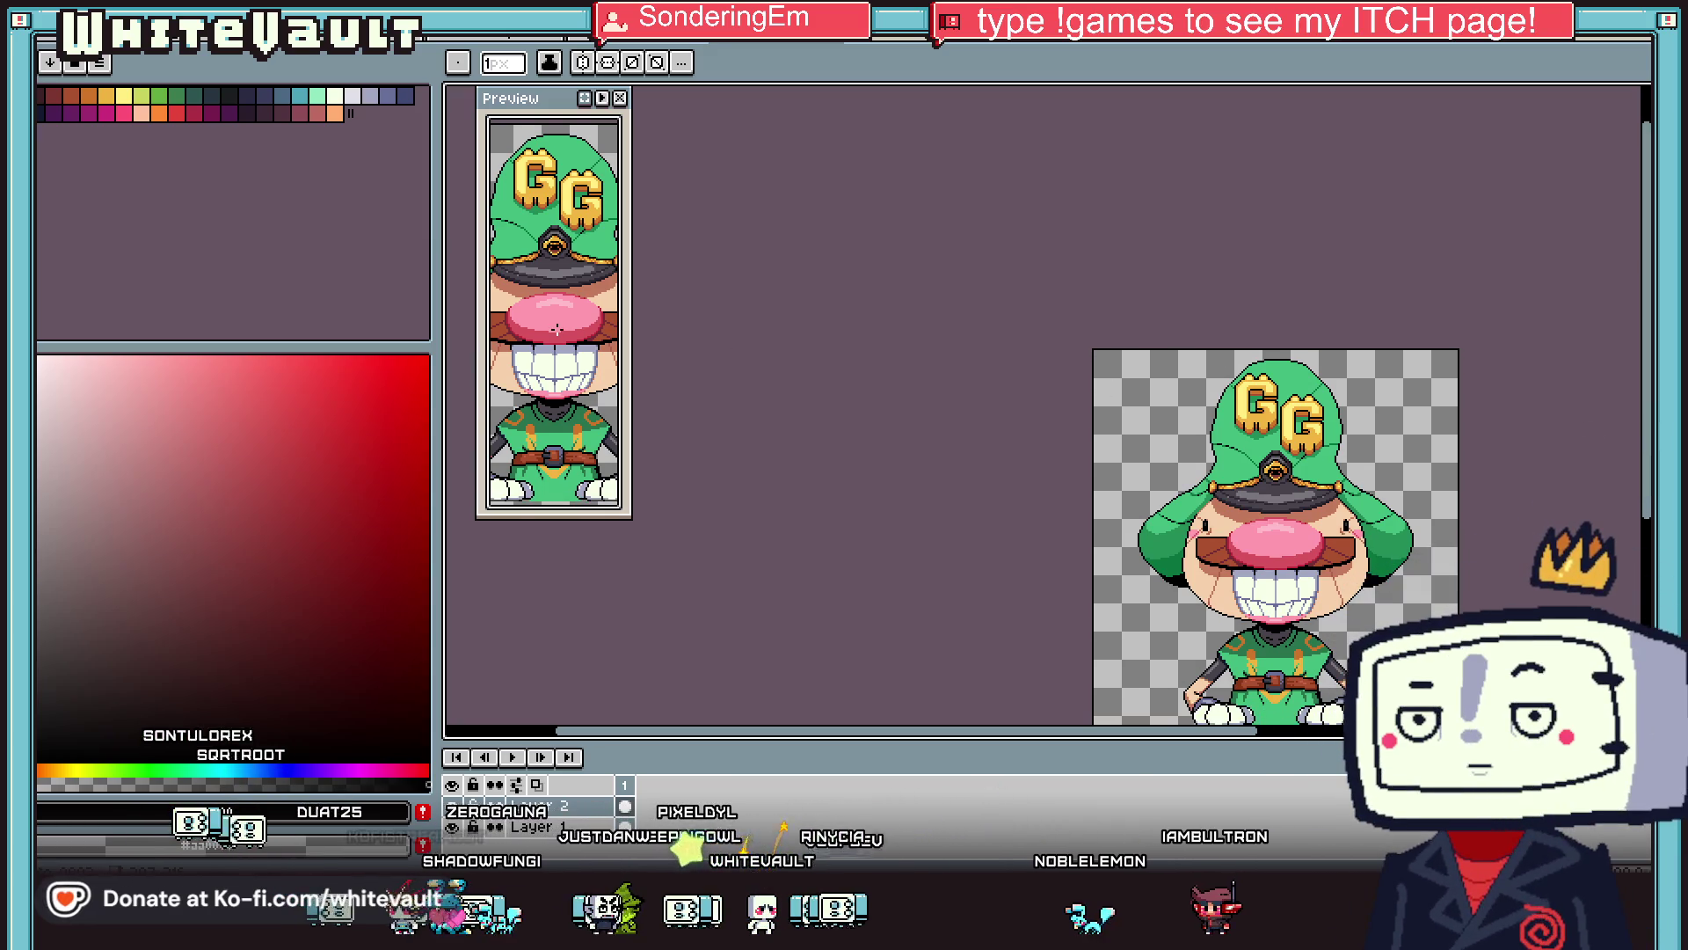
{"action": "scroll", "coordinate": [576, 335], "scroll_direction": "up", "scroll_amount": 2}
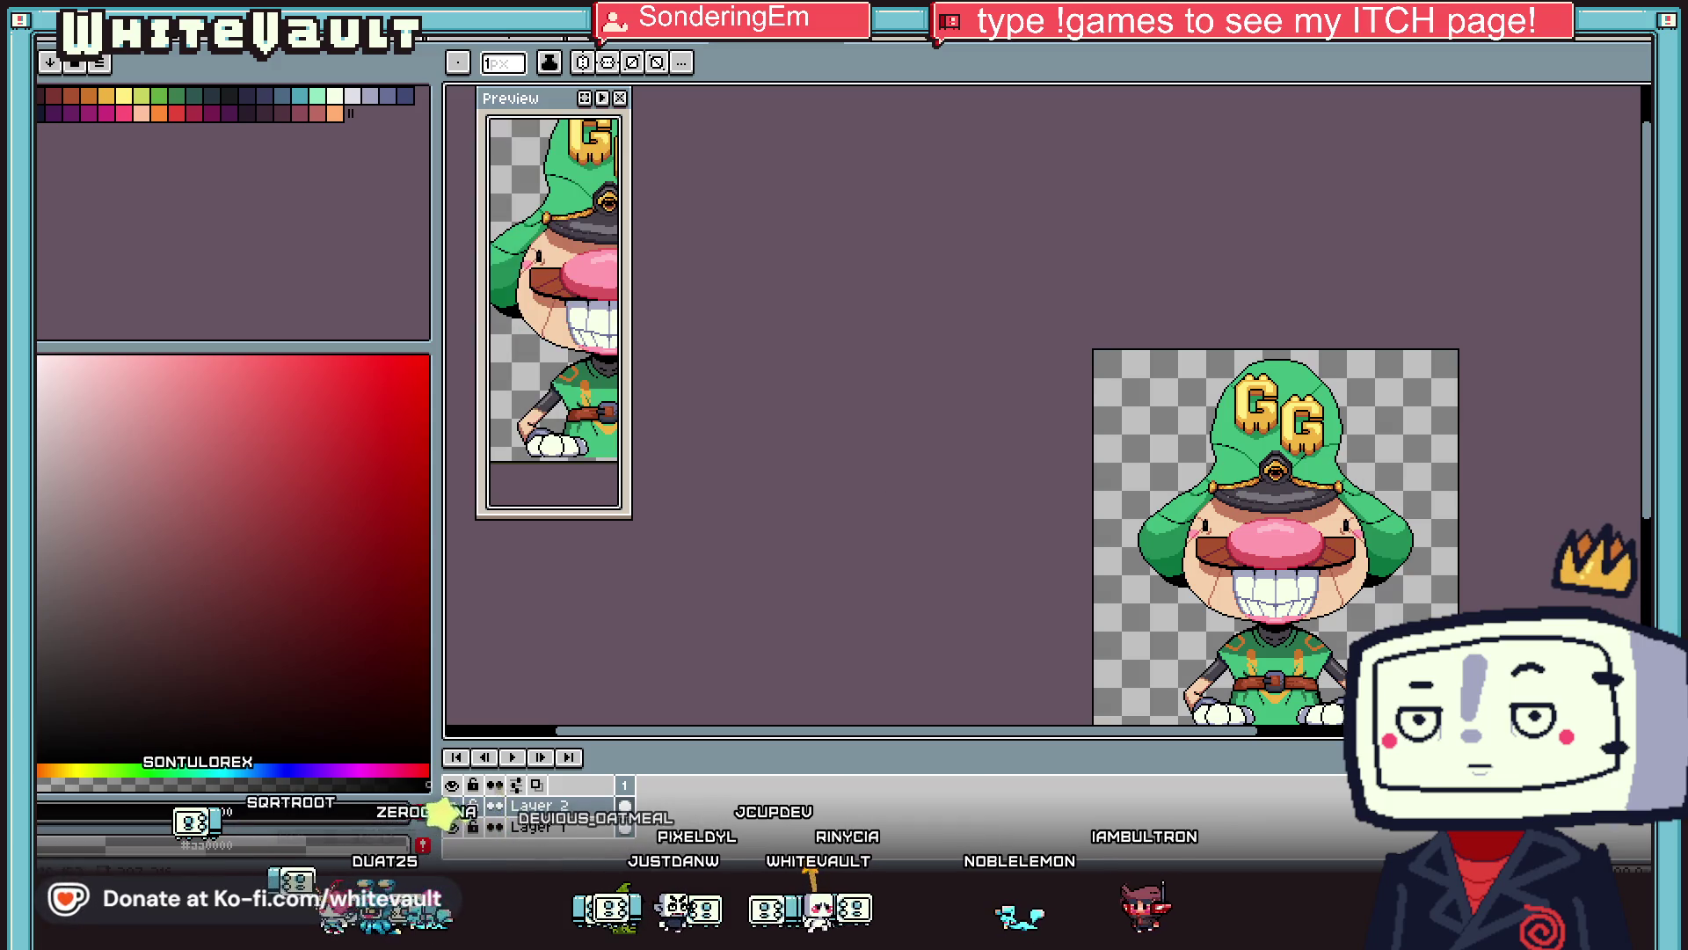
{"action": "scroll", "coordinate": [1316, 669], "scroll_direction": "up", "scroll_amount": 3}
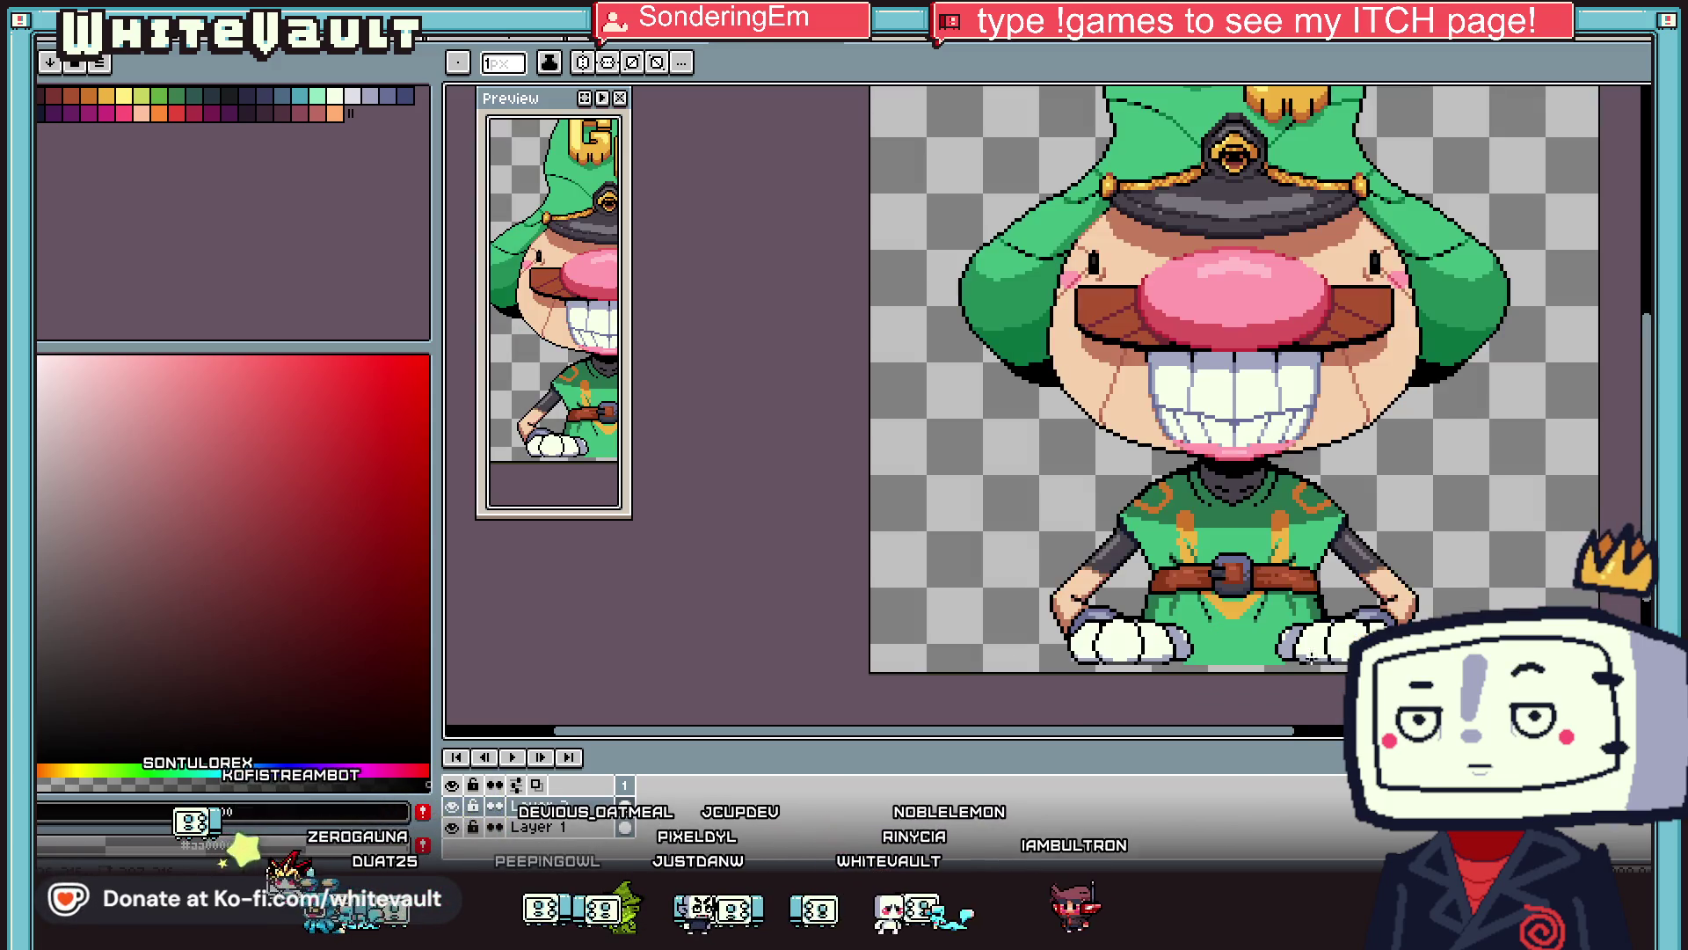
Pick the shirt's dark green, undoing an accidental bucket fill.
{"action": "key", "text": "i"}
{"action": "key", "text": "b"}
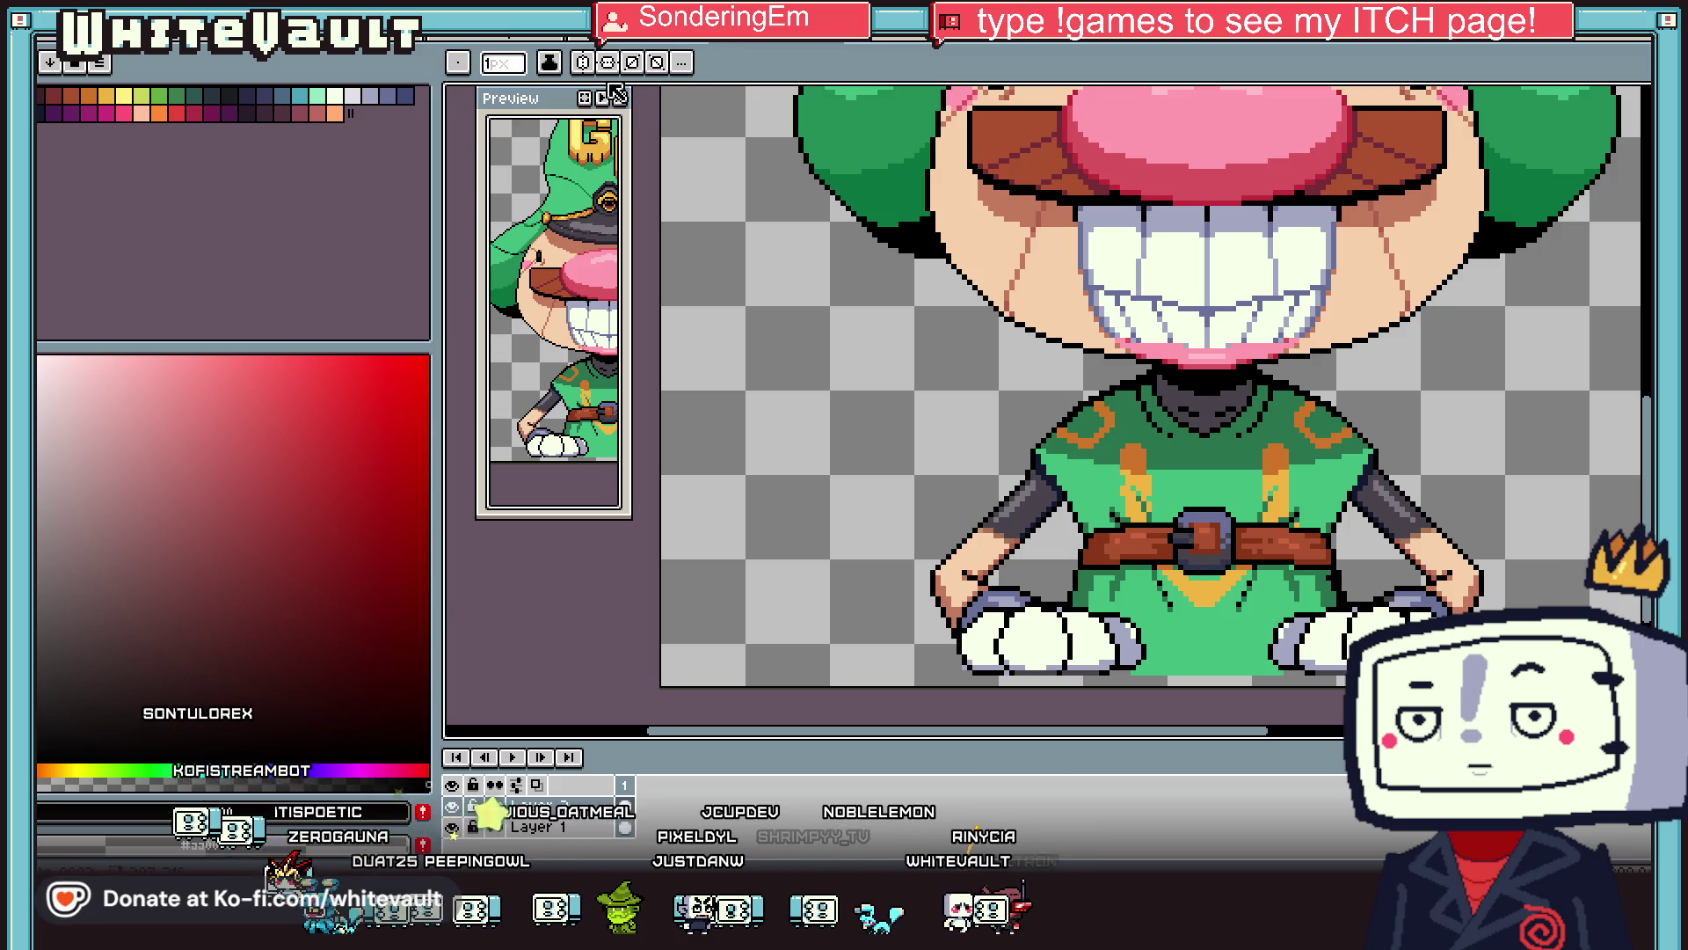
{"action": "key", "text": "i"}
{"action": "scroll", "coordinate": [1263, 647], "scroll_direction": "up", "scroll_amount": 1}
{"action": "left_click", "coordinate": [1264, 648]}
{"action": "key", "text": "b"}
{"action": "scroll", "coordinate": [1263, 647], "scroll_direction": "up", "scroll_amount": 1}
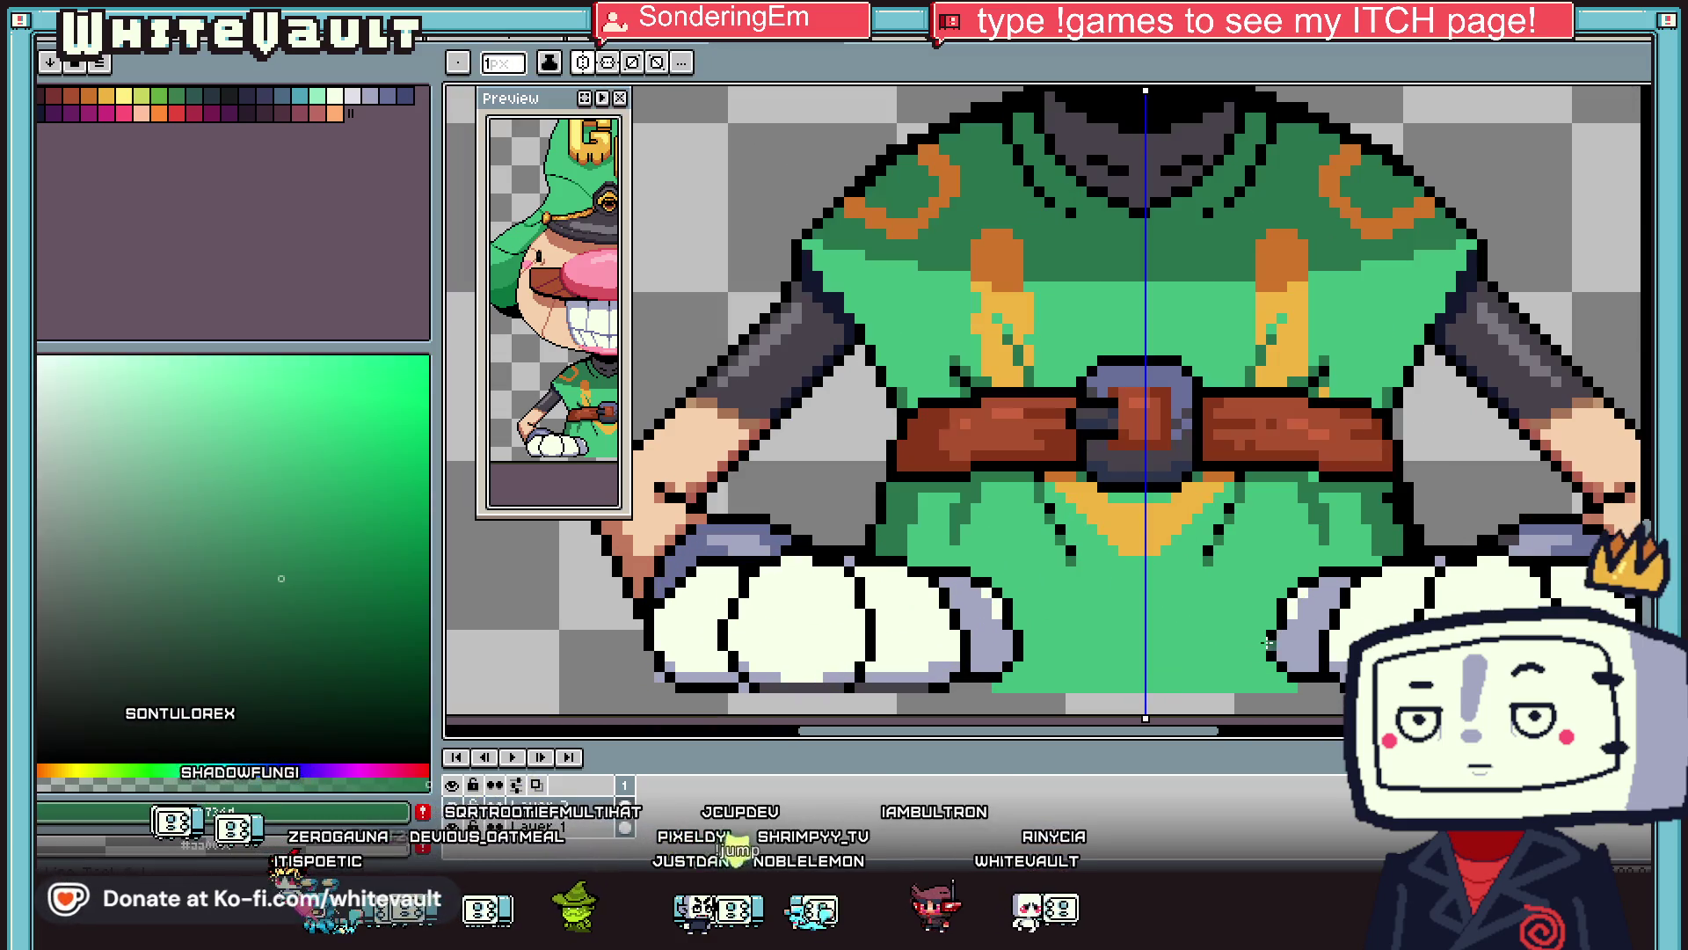
{"action": "scroll", "coordinate": [1261, 632], "scroll_direction": "up", "scroll_amount": 1}
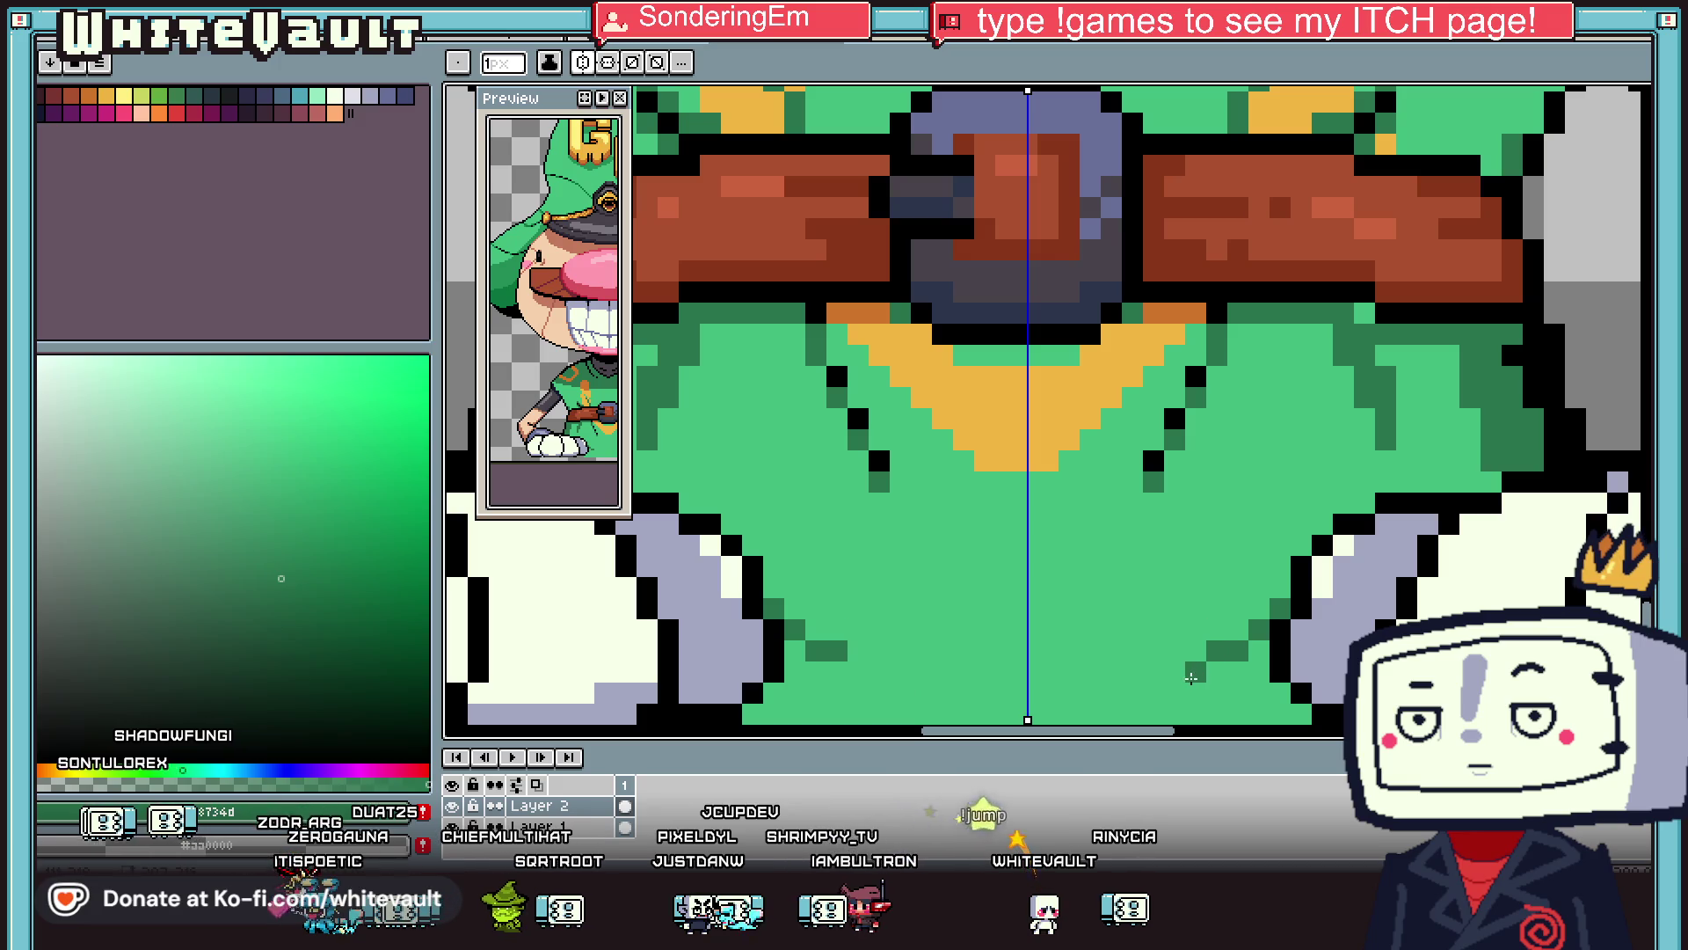
{"action": "scroll", "coordinate": [1200, 668], "scroll_direction": "down", "scroll_amount": 1}
{"action": "key", "text": "g"}
{"action": "left_click", "coordinate": [953, 624]}
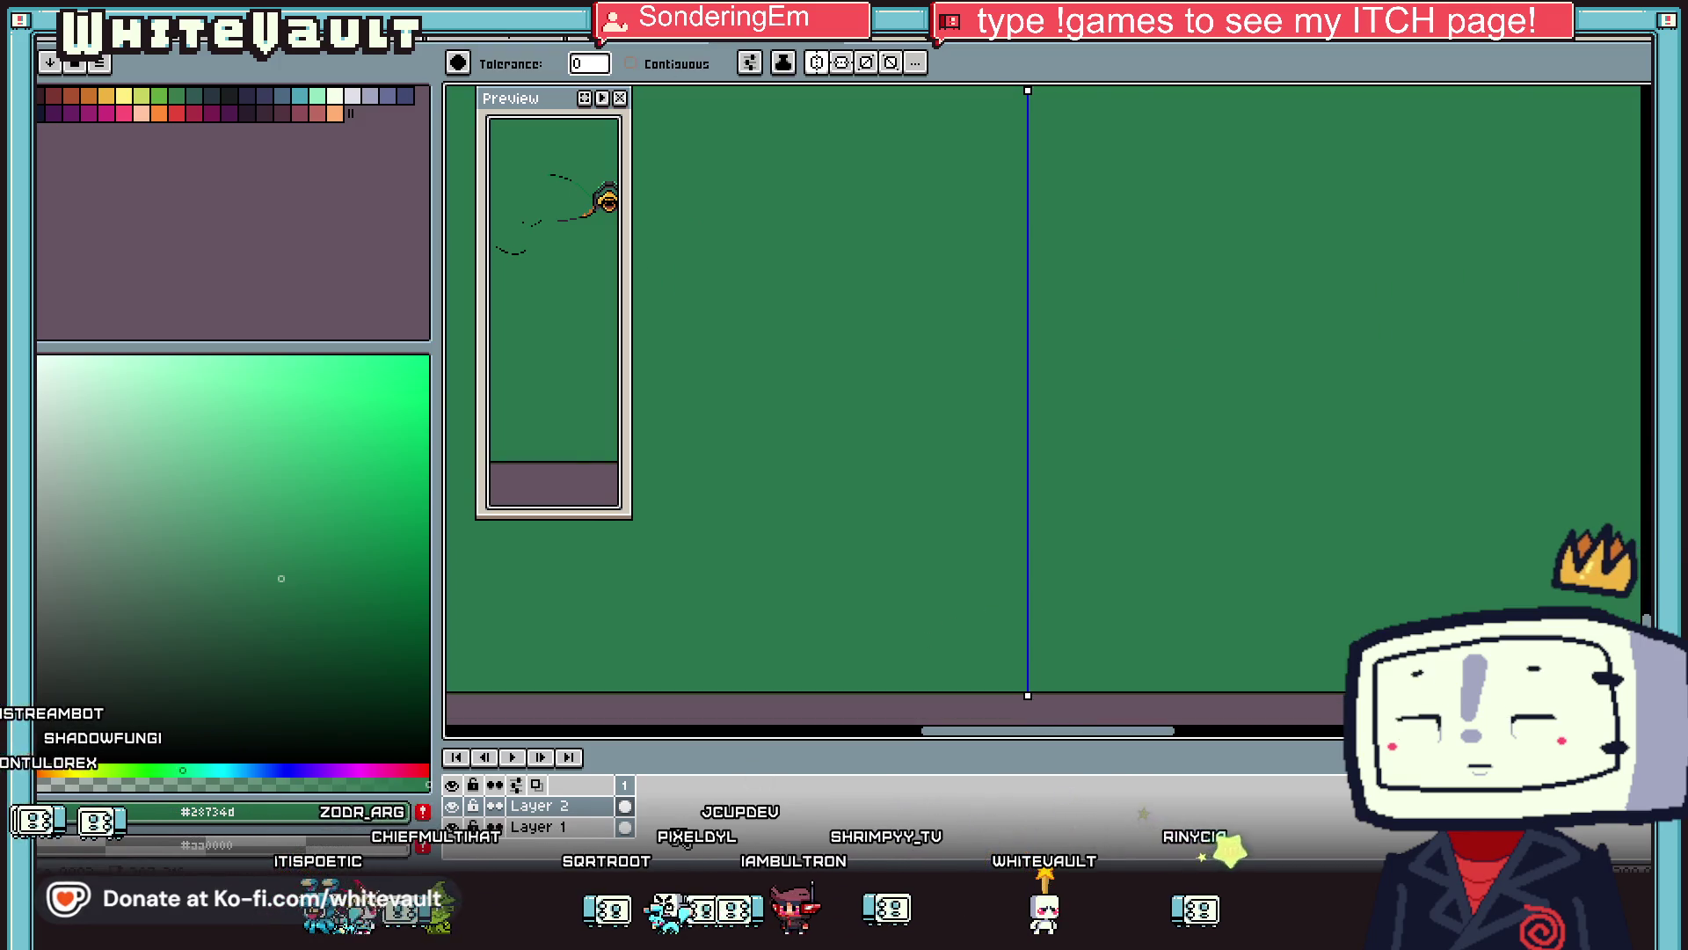
{"action": "key", "text": "ctrl+z"}
Draw a dark green line along the shirt's bottom and fill it using contiguous-only fill.
{"action": "key", "text": "i"}
{"action": "key", "text": "b"}
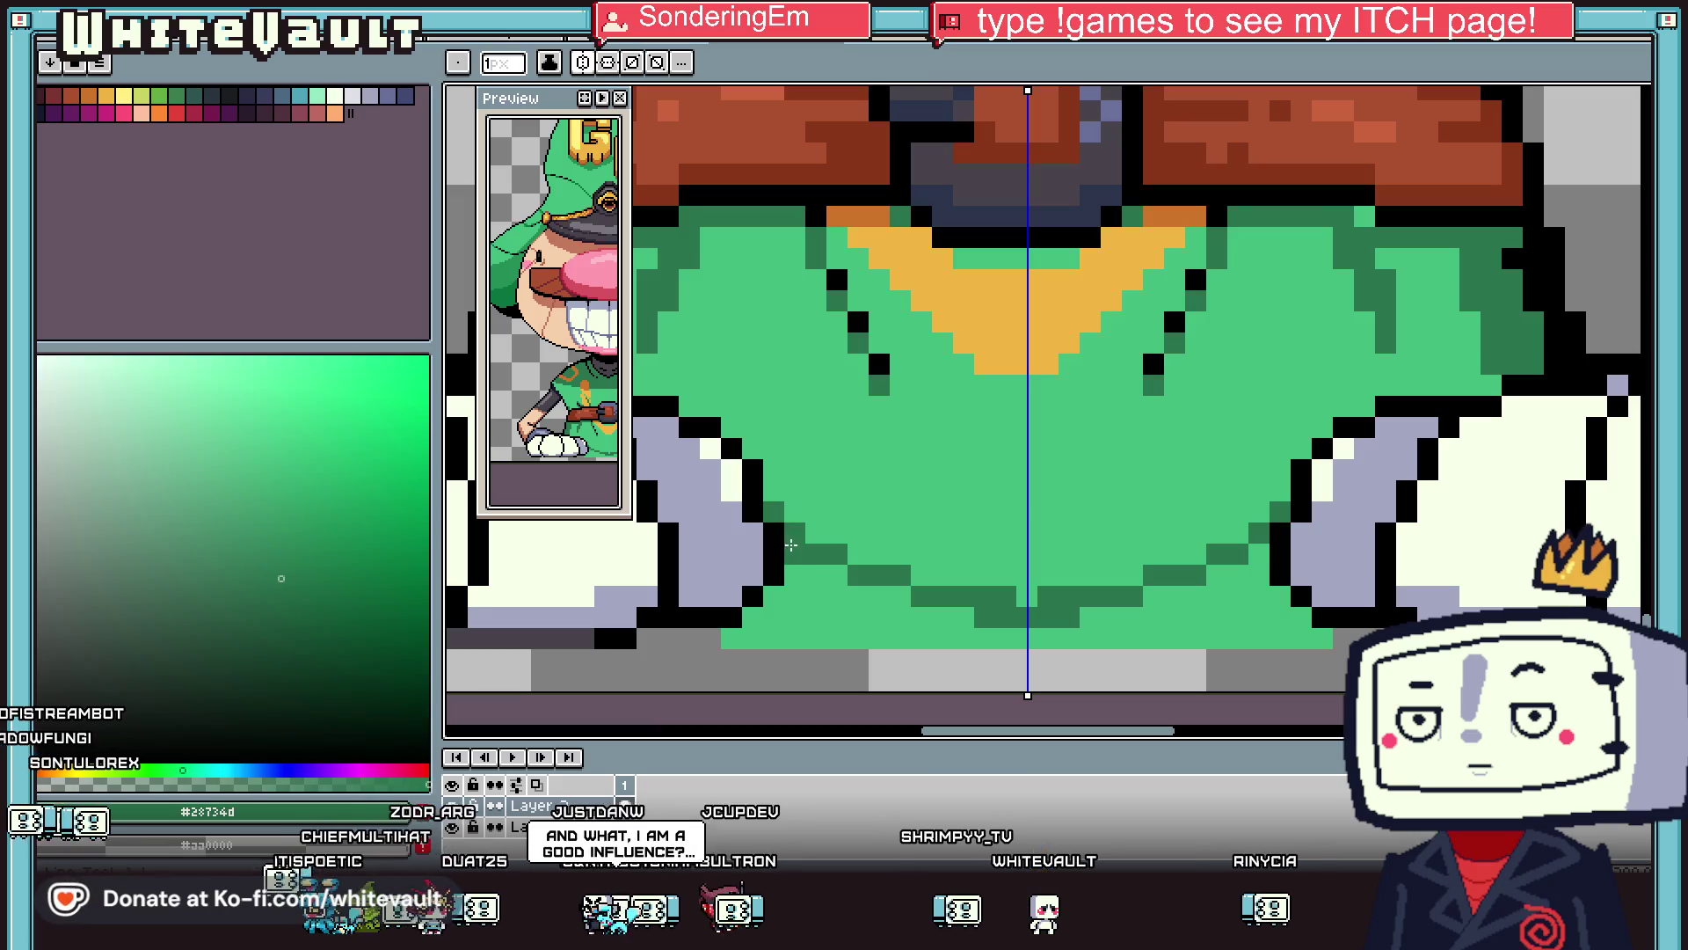
{"action": "mouse_move", "coordinate": [730, 639]}
{"action": "left_mouse_down"}
{"action": "mouse_move", "coordinate": [967, 627]}
{"action": "mouse_move", "coordinate": [938, 623]}
{"action": "left_mouse_up"}
{"action": "key", "text": "g"}
{"action": "left_click", "coordinate": [939, 621]}
{"action": "key", "text": "ctrl+z"}
{"action": "left_click", "coordinate": [630, 63]}
{"action": "left_click", "coordinate": [934, 605]}
{"action": "scroll", "coordinate": [935, 605], "scroll_direction": "down", "scroll_amount": 2}
{"action": "scroll", "coordinate": [935, 607], "scroll_direction": "down", "scroll_amount": 1}
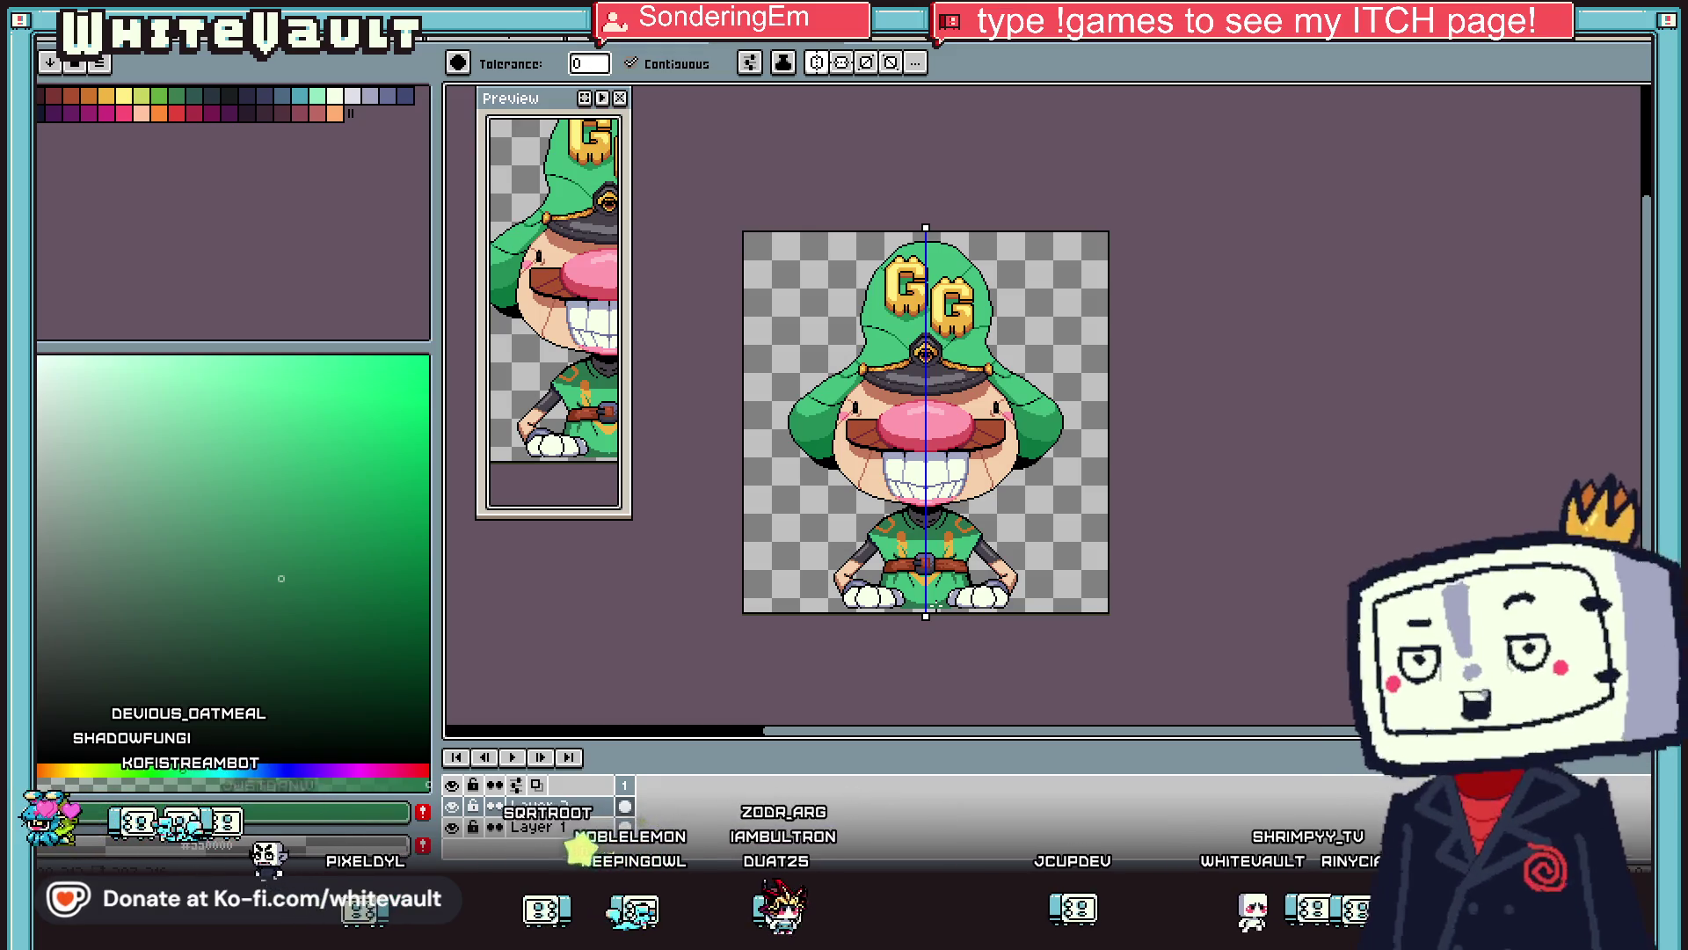
Re-sample the dark green #28734d from the shirt, comparing it with the black outline.
{"action": "key", "text": "i"}
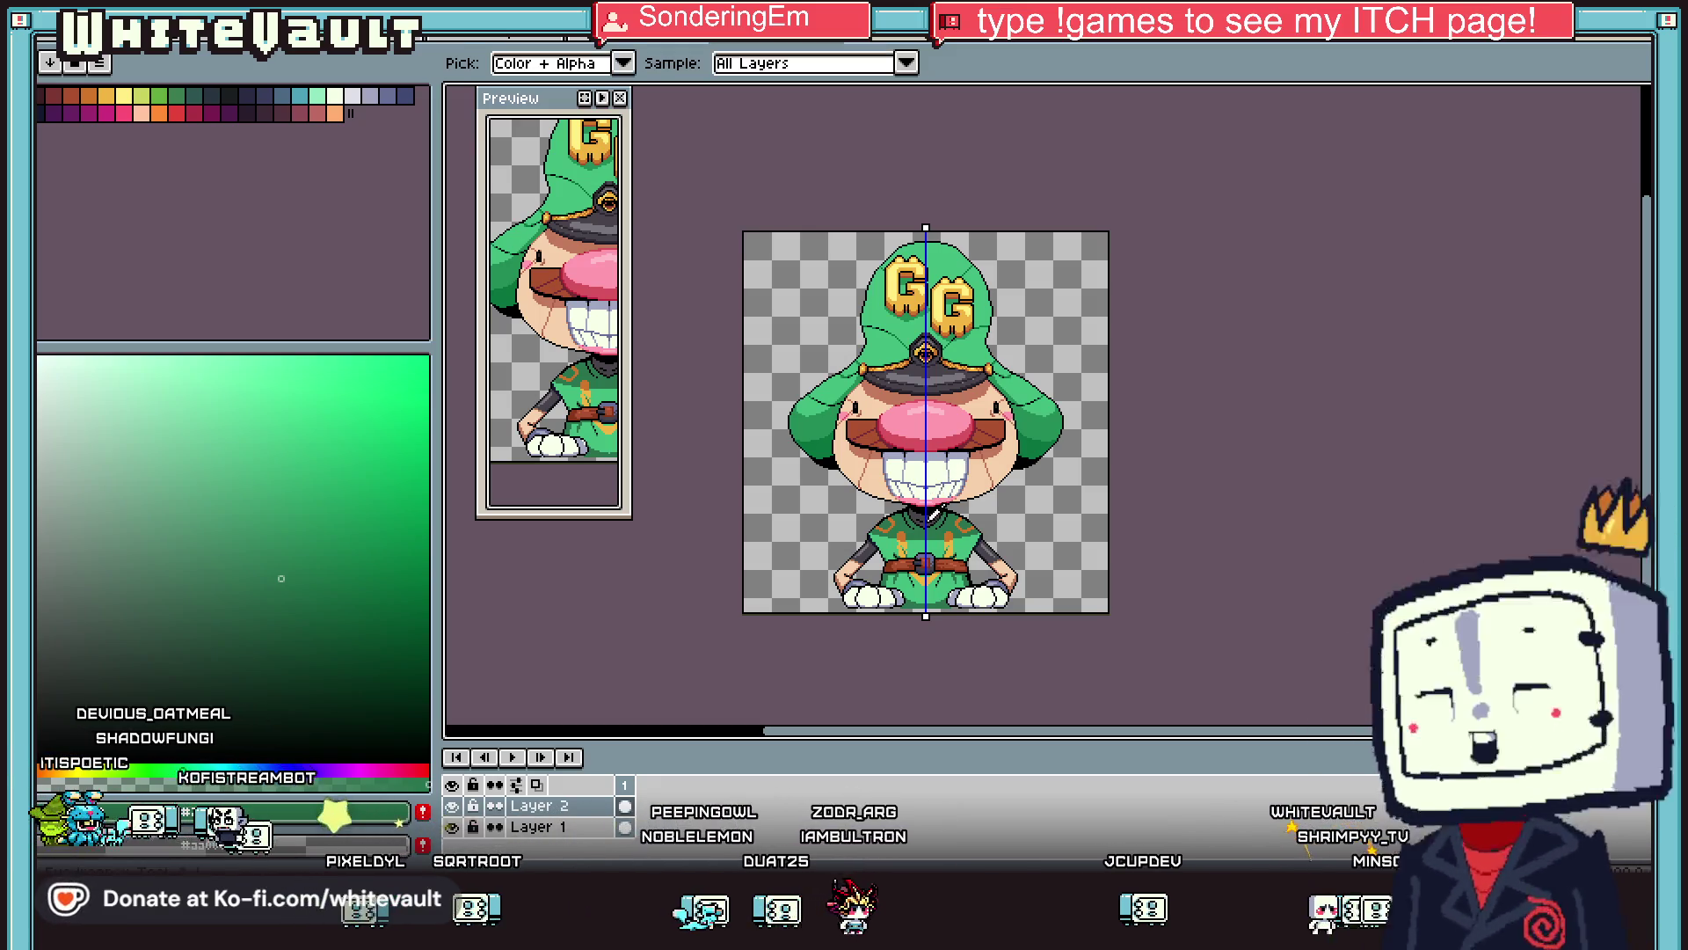
{"action": "scroll", "coordinate": [926, 547], "scroll_direction": "up", "scroll_amount": 4}
{"action": "key", "text": "b"}
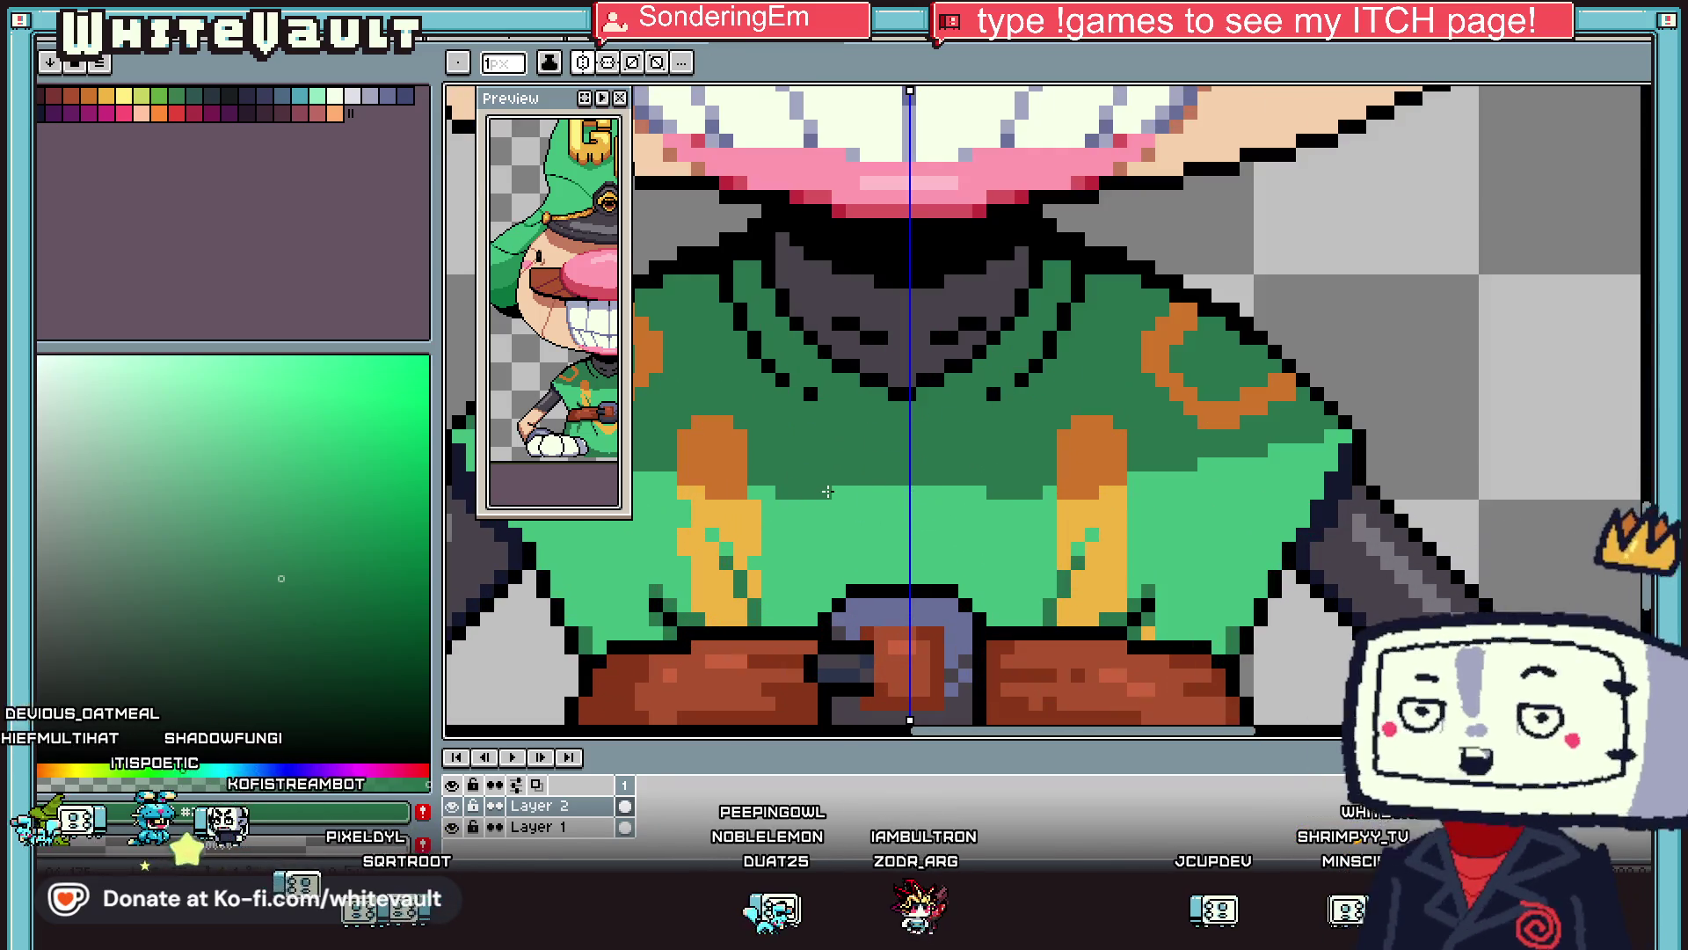
{"action": "scroll", "coordinate": [930, 480], "scroll_direction": "down", "scroll_amount": 5}
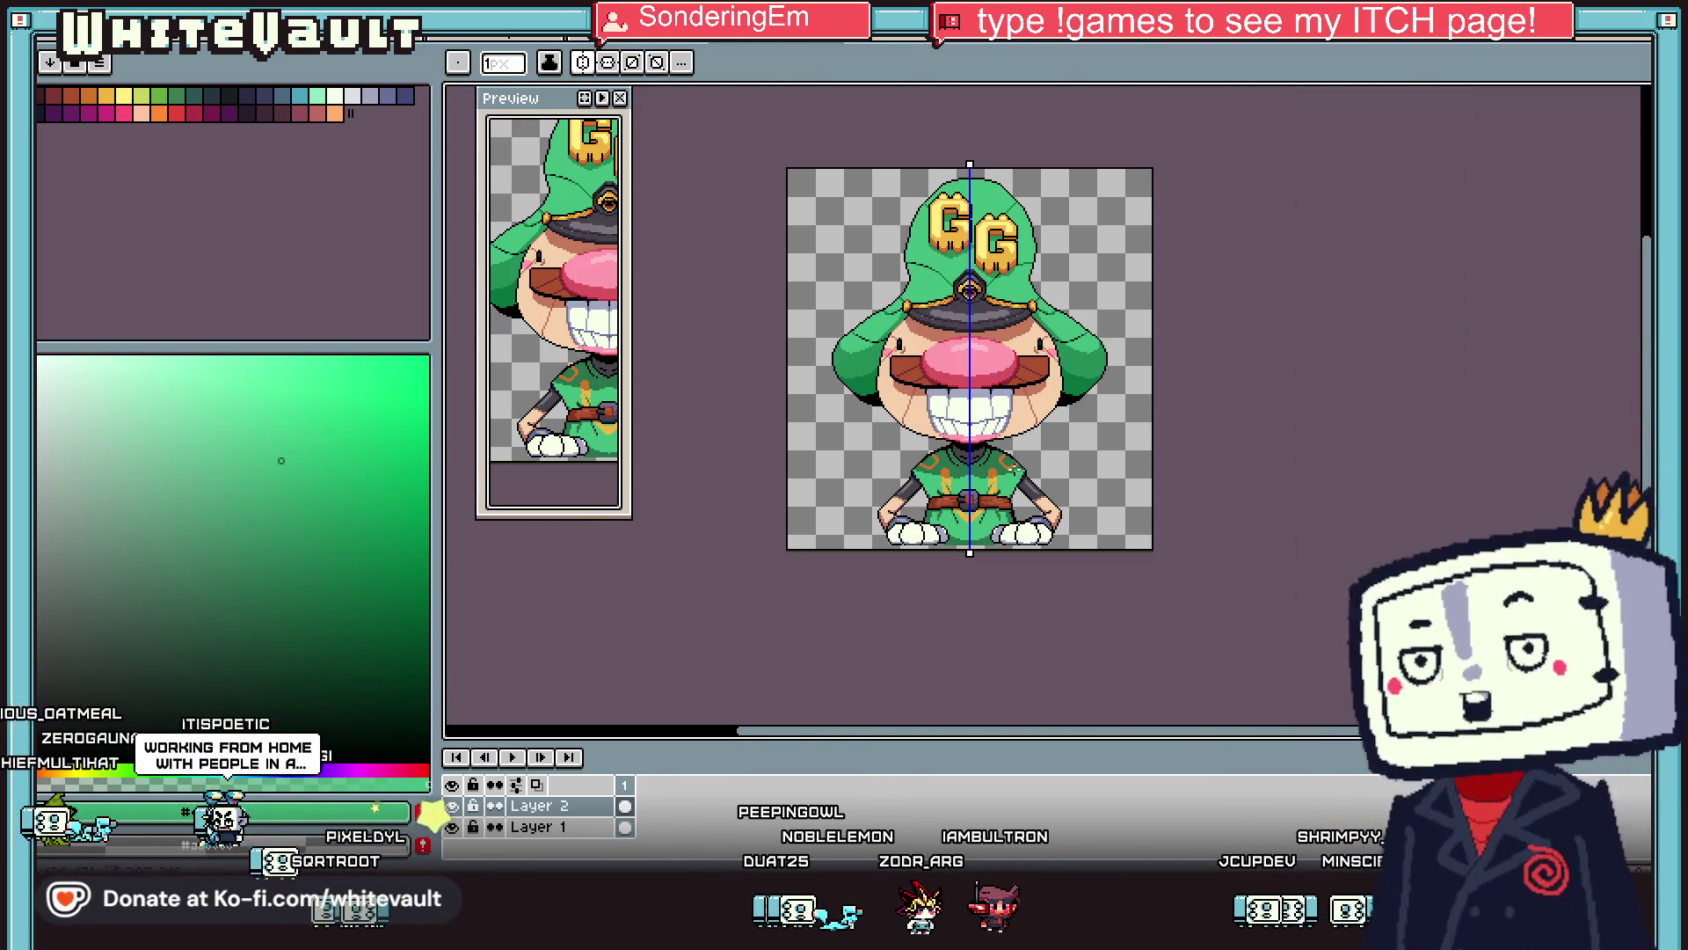
{"action": "key", "text": "i"}
{"action": "scroll", "coordinate": [1011, 466], "scroll_direction": "up", "scroll_amount": 7}
{"action": "scroll", "coordinate": [1031, 495], "scroll_direction": "down", "scroll_amount": 3}
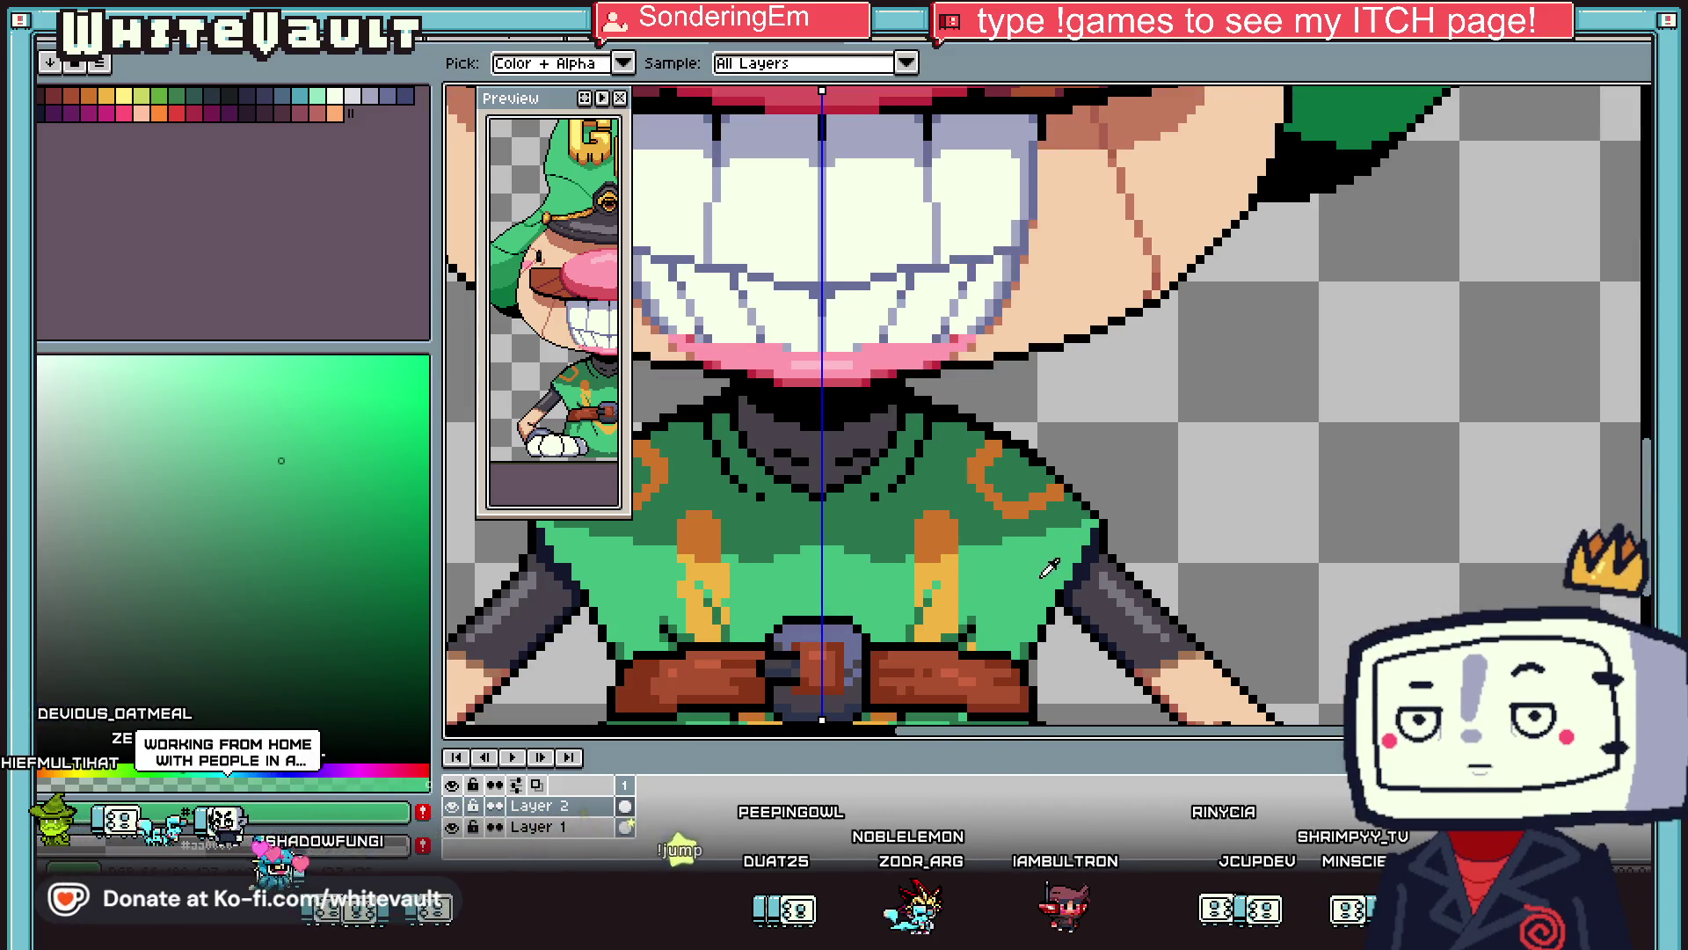
{"action": "scroll", "coordinate": [1000, 586], "scroll_direction": "up", "scroll_amount": 1}
{"action": "key", "text": "b"}
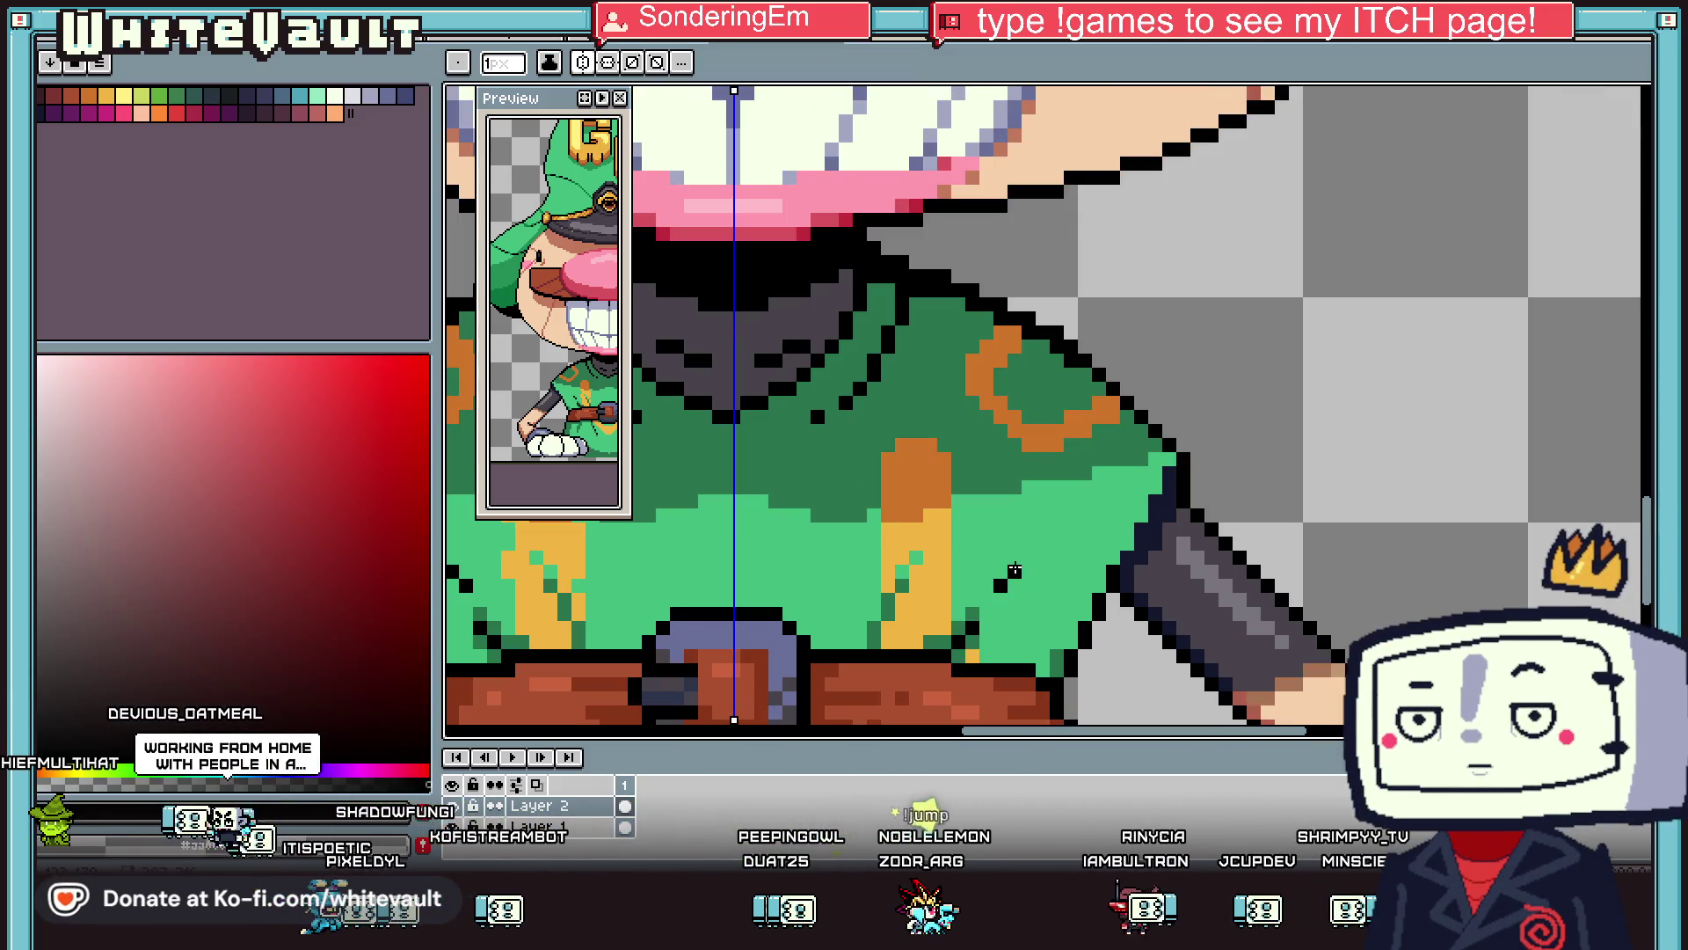
{"action": "key", "text": "i"}
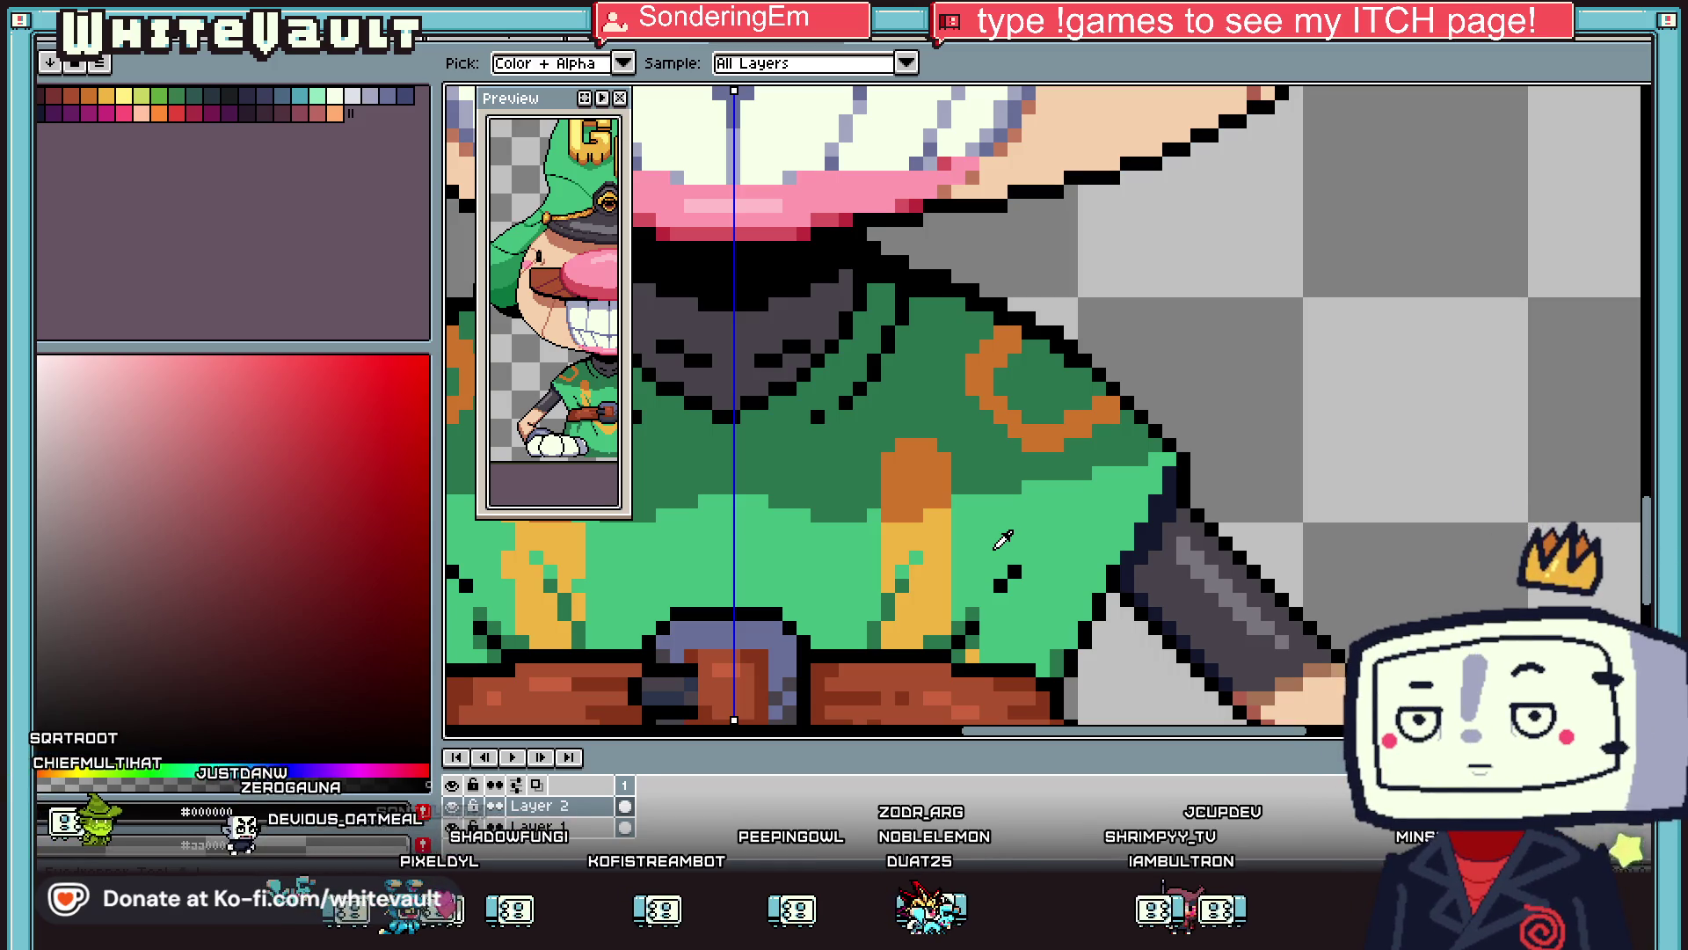
{"action": "left_click", "coordinate": [1049, 666]}
{"action": "key", "text": "b"}
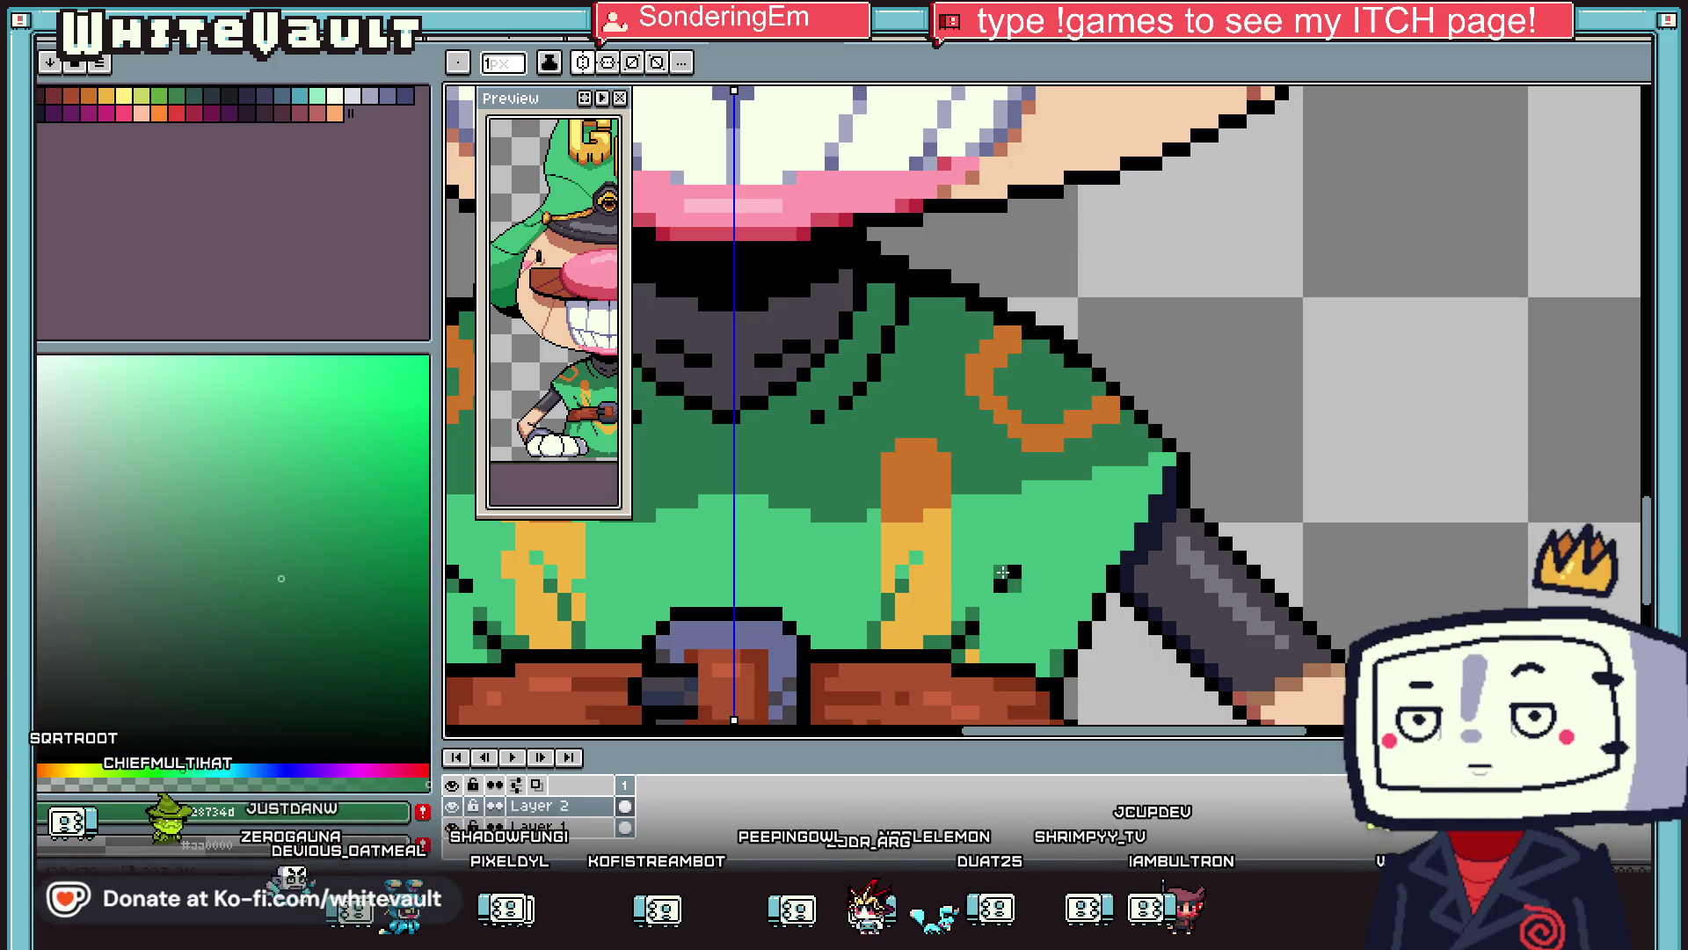
{"action": "scroll", "coordinate": [1002, 572], "scroll_direction": "down", "scroll_amount": 4}
{"action": "scroll", "coordinate": [1068, 562], "scroll_direction": "up", "scroll_amount": 4}
{"action": "left_click", "coordinate": [1212, 594], "text": "alt"}
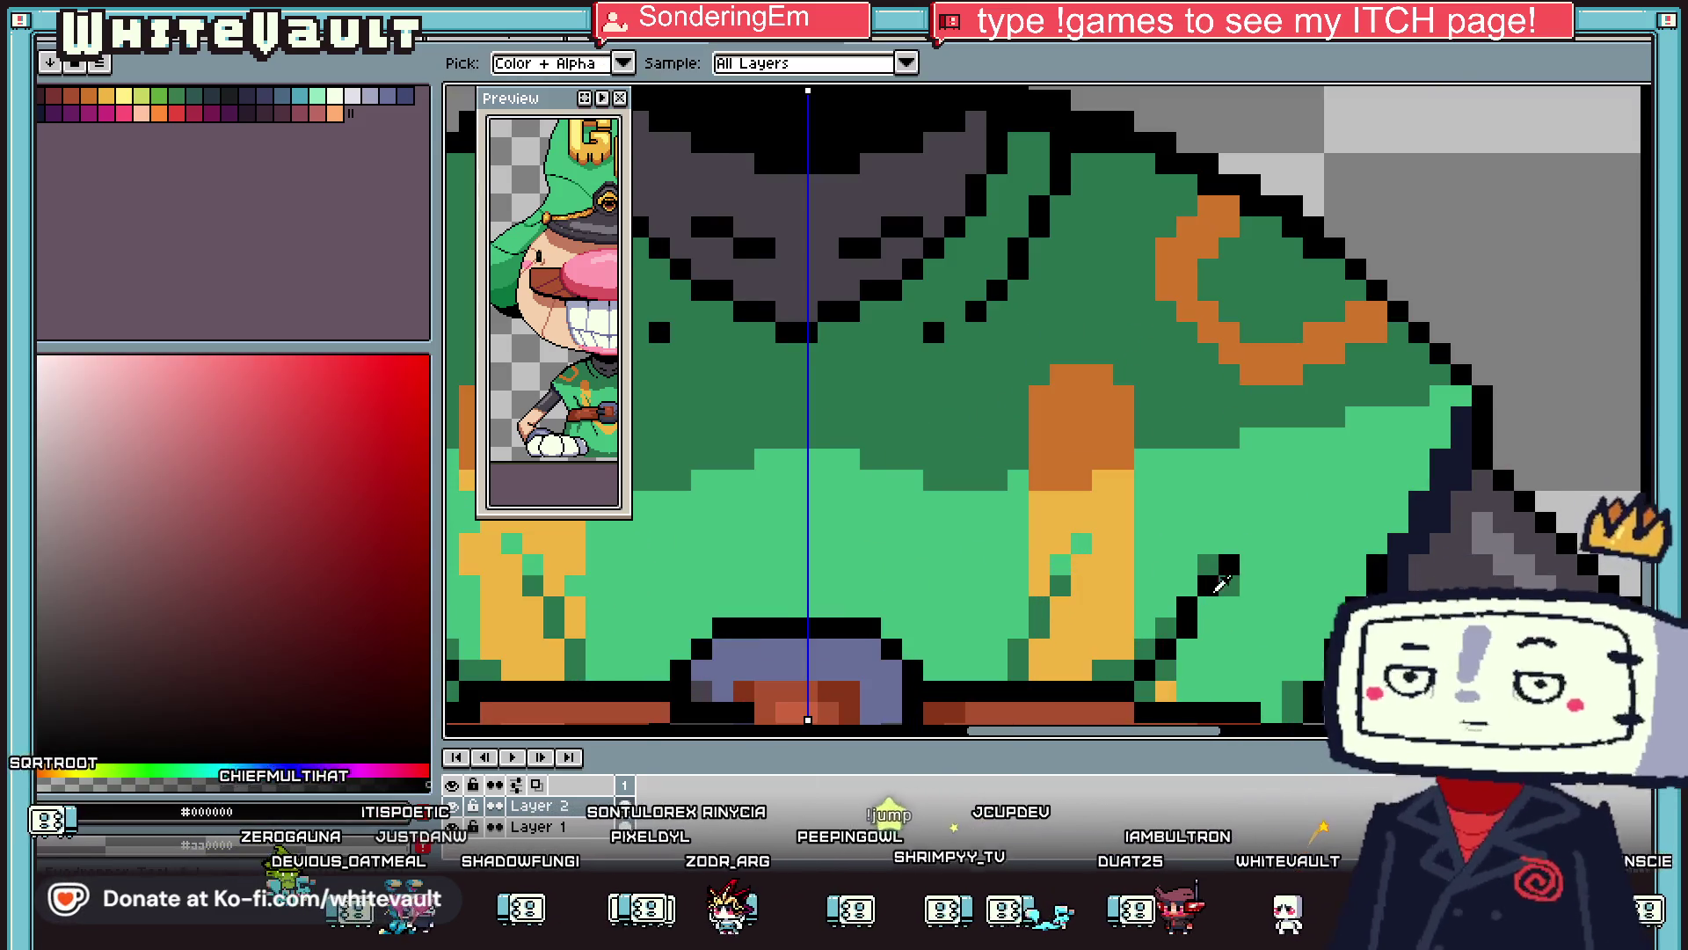
{"action": "left_click", "coordinate": [1230, 586], "text": "alt"}
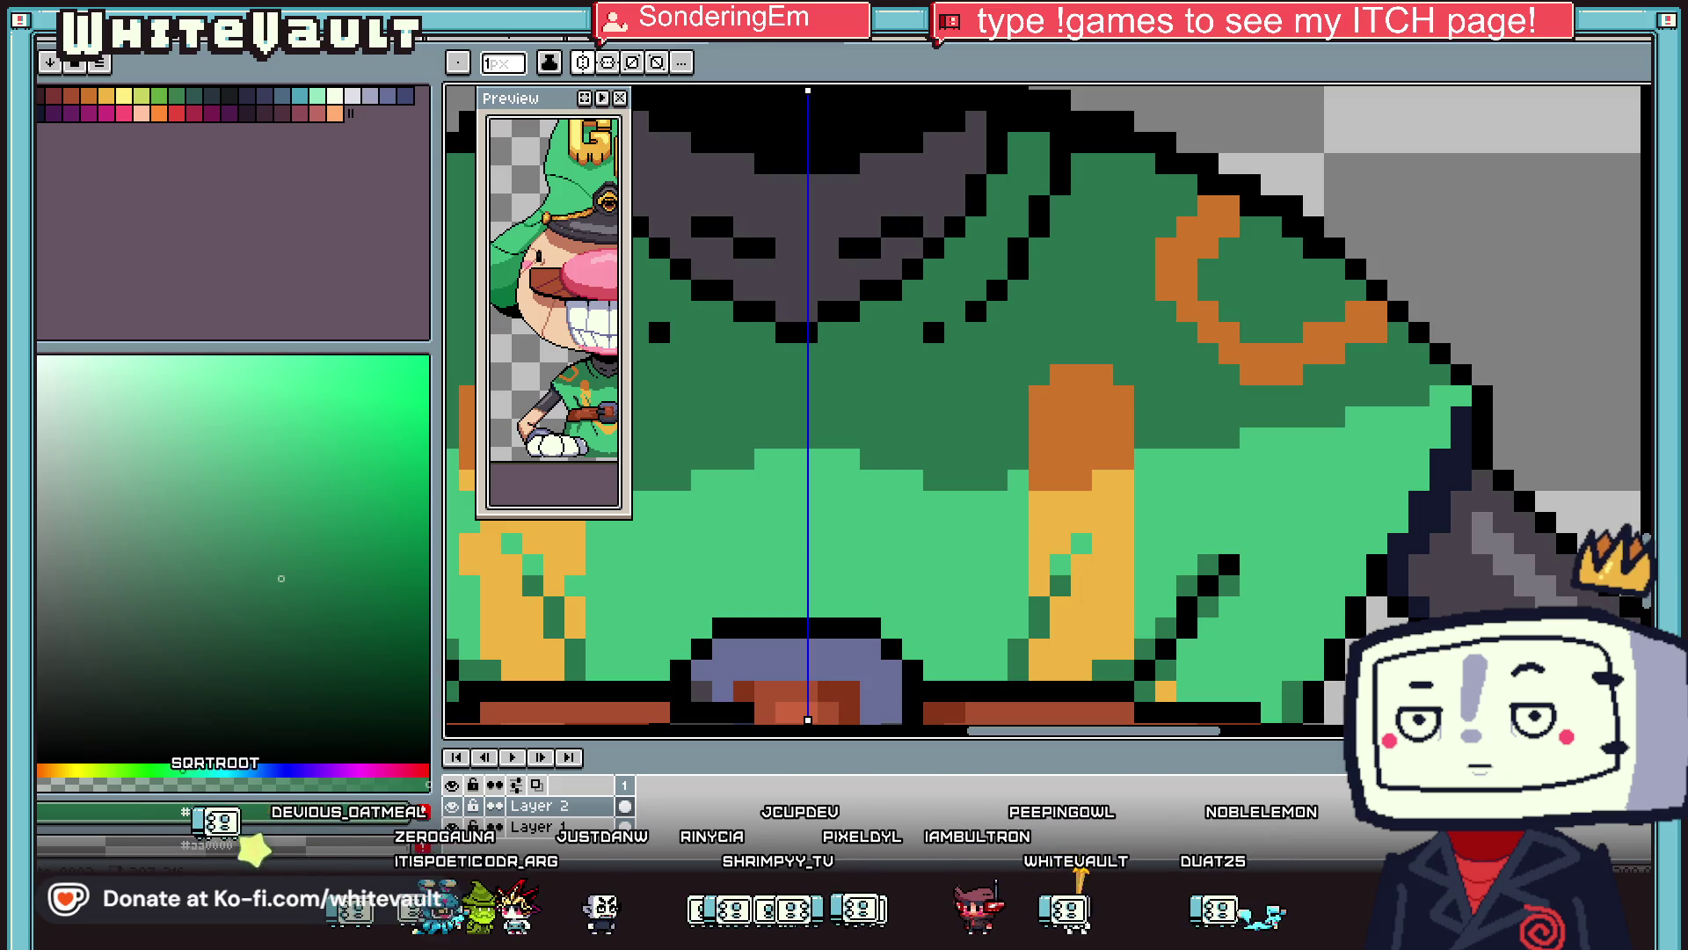
{"action": "scroll", "coordinate": [833, 343], "scroll_direction": "down", "scroll_amount": 6}
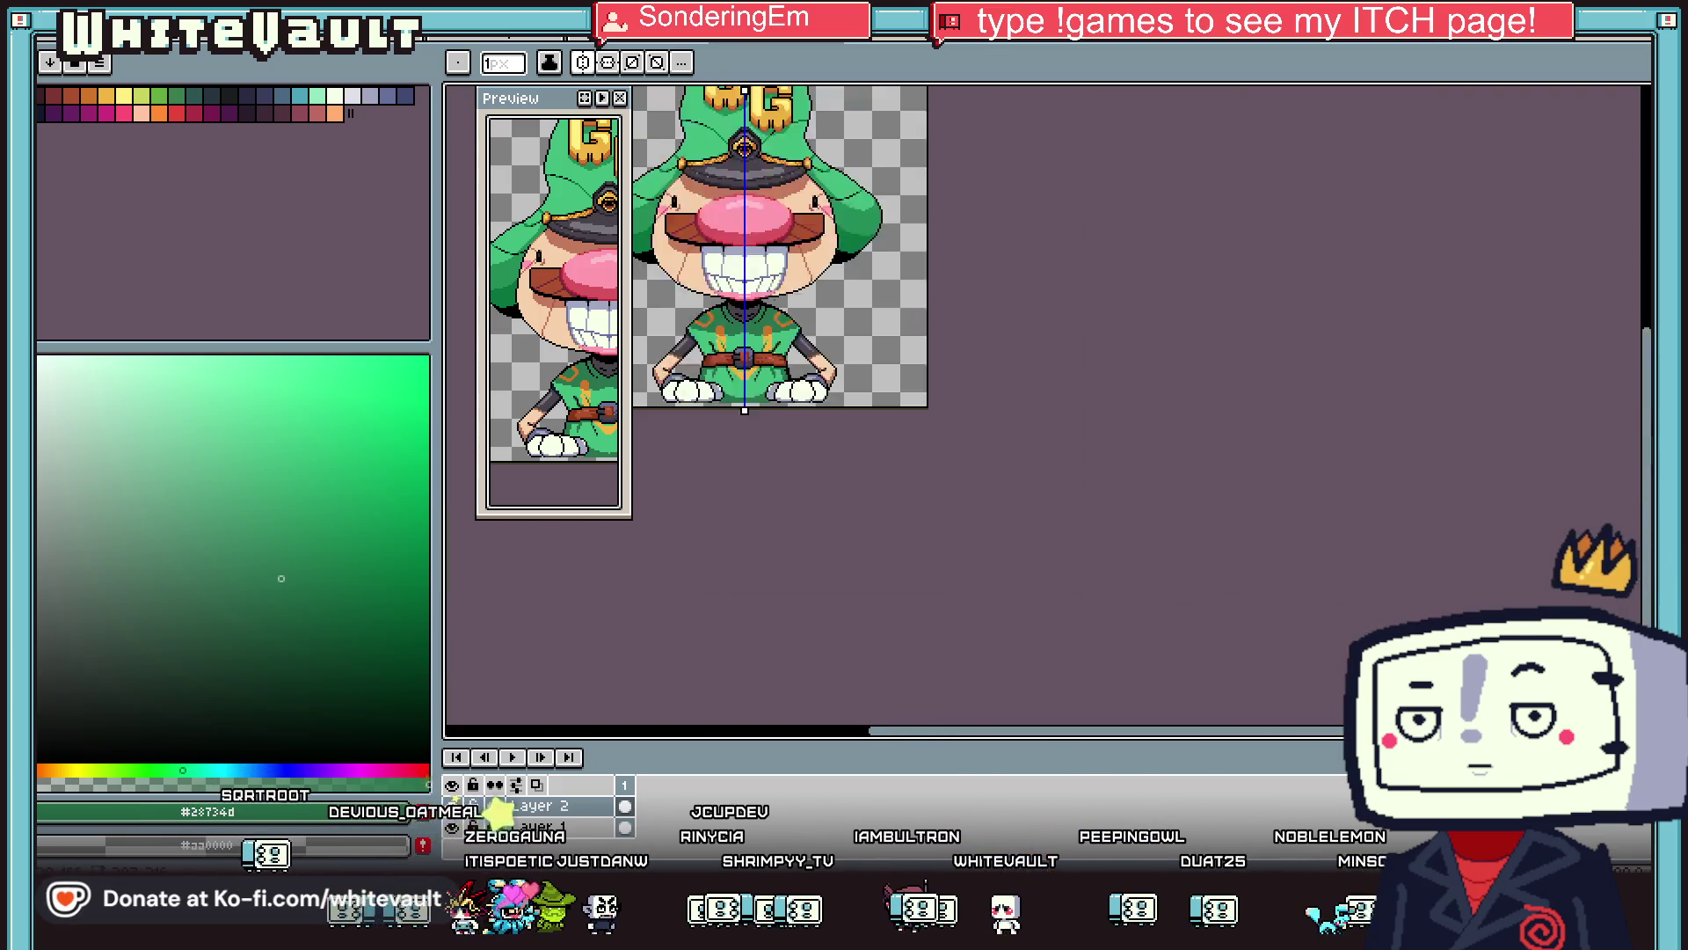
Flatten Layer 2 and Layer 1 into a single Flattened layer.
{"action": "scroll", "coordinate": [832, 343], "scroll_direction": "up", "scroll_amount": 1}
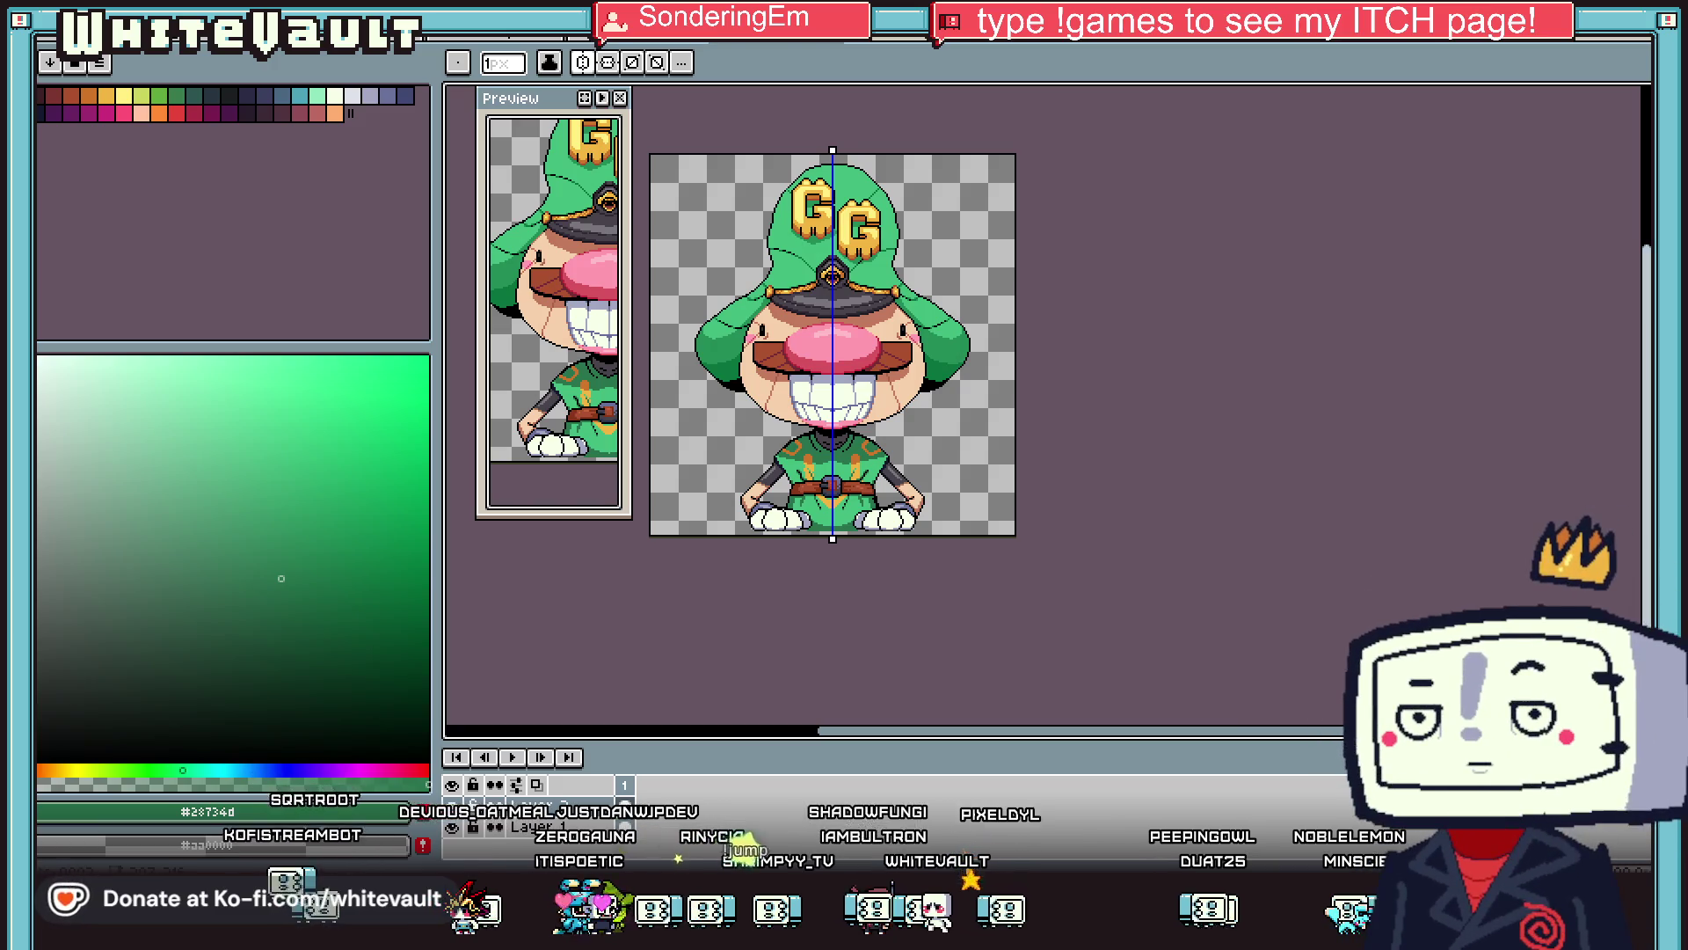
{"action": "left_click_drag", "start_coordinate": [1648, 299], "coordinate": [1649, 277]}
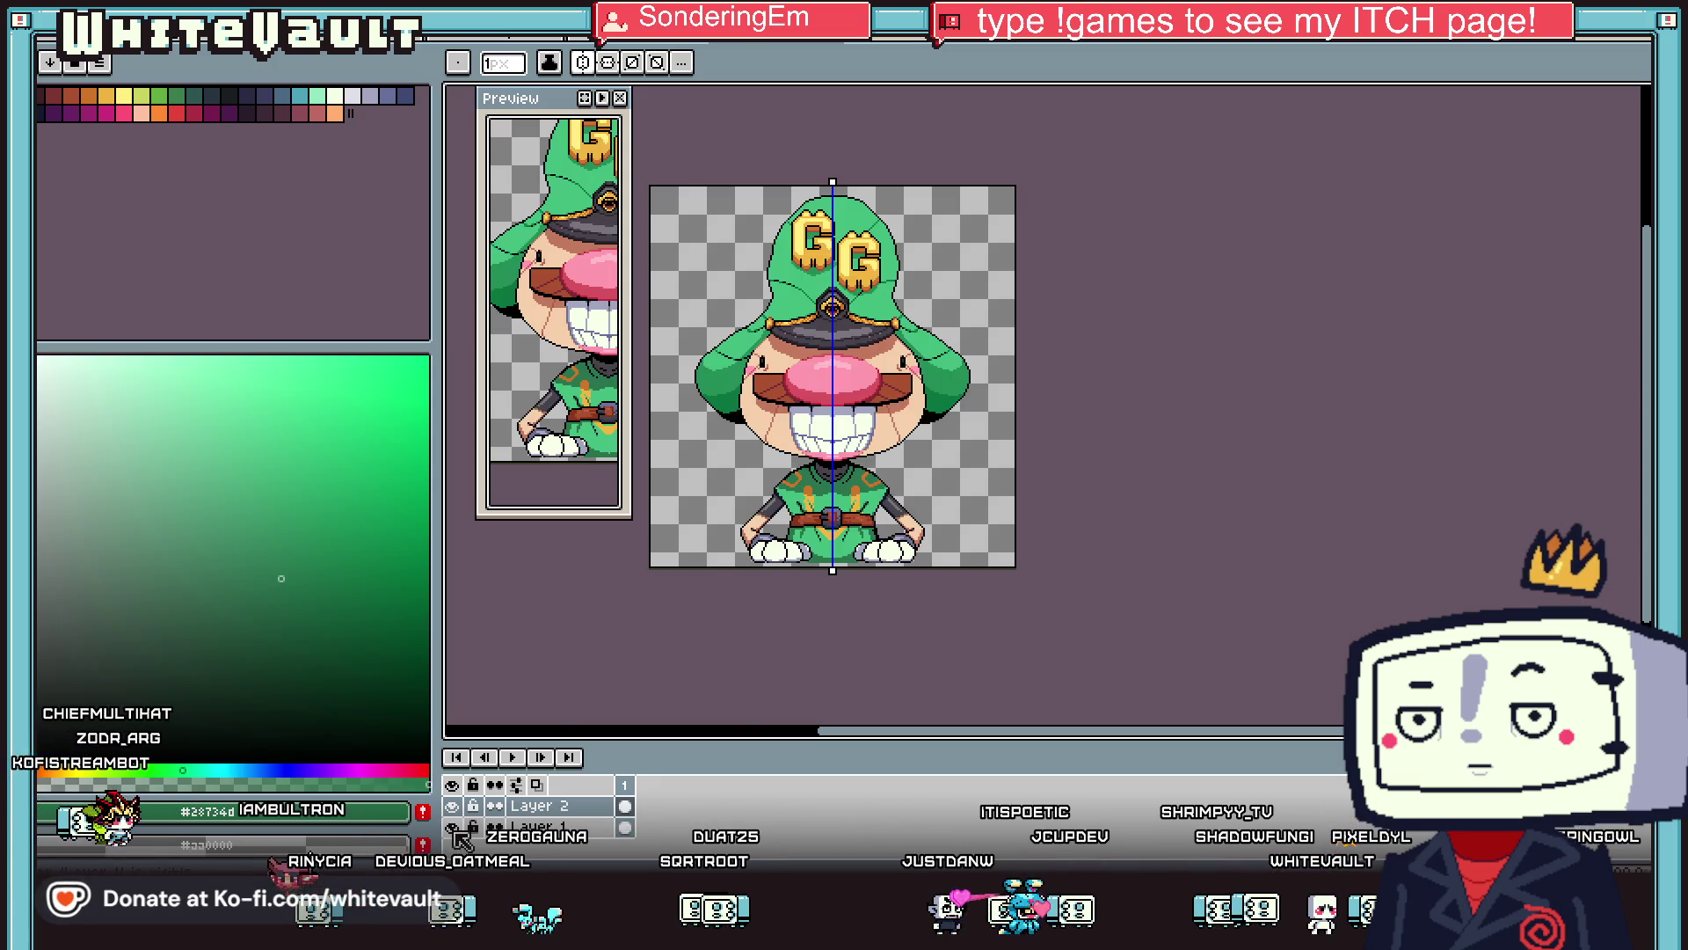
{"action": "right_click", "coordinate": [595, 810]}
{"action": "left_click", "coordinate": [694, 823]}
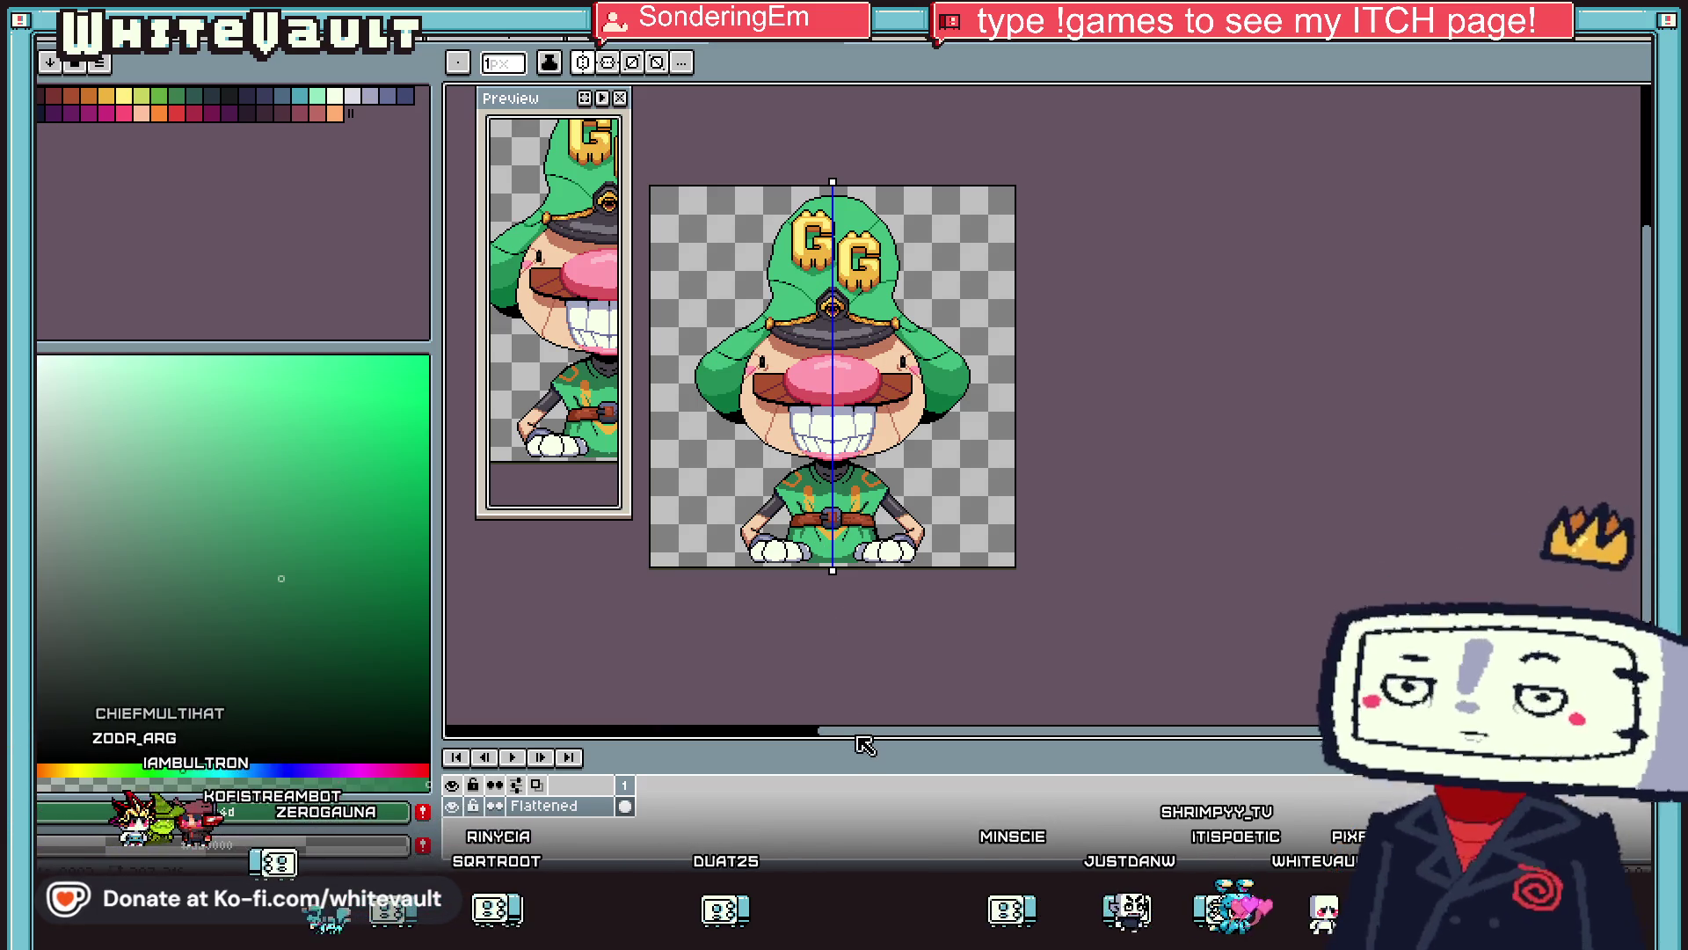
{"action": "left_click_drag", "start_coordinate": [835, 737], "coordinate": [771, 737]}
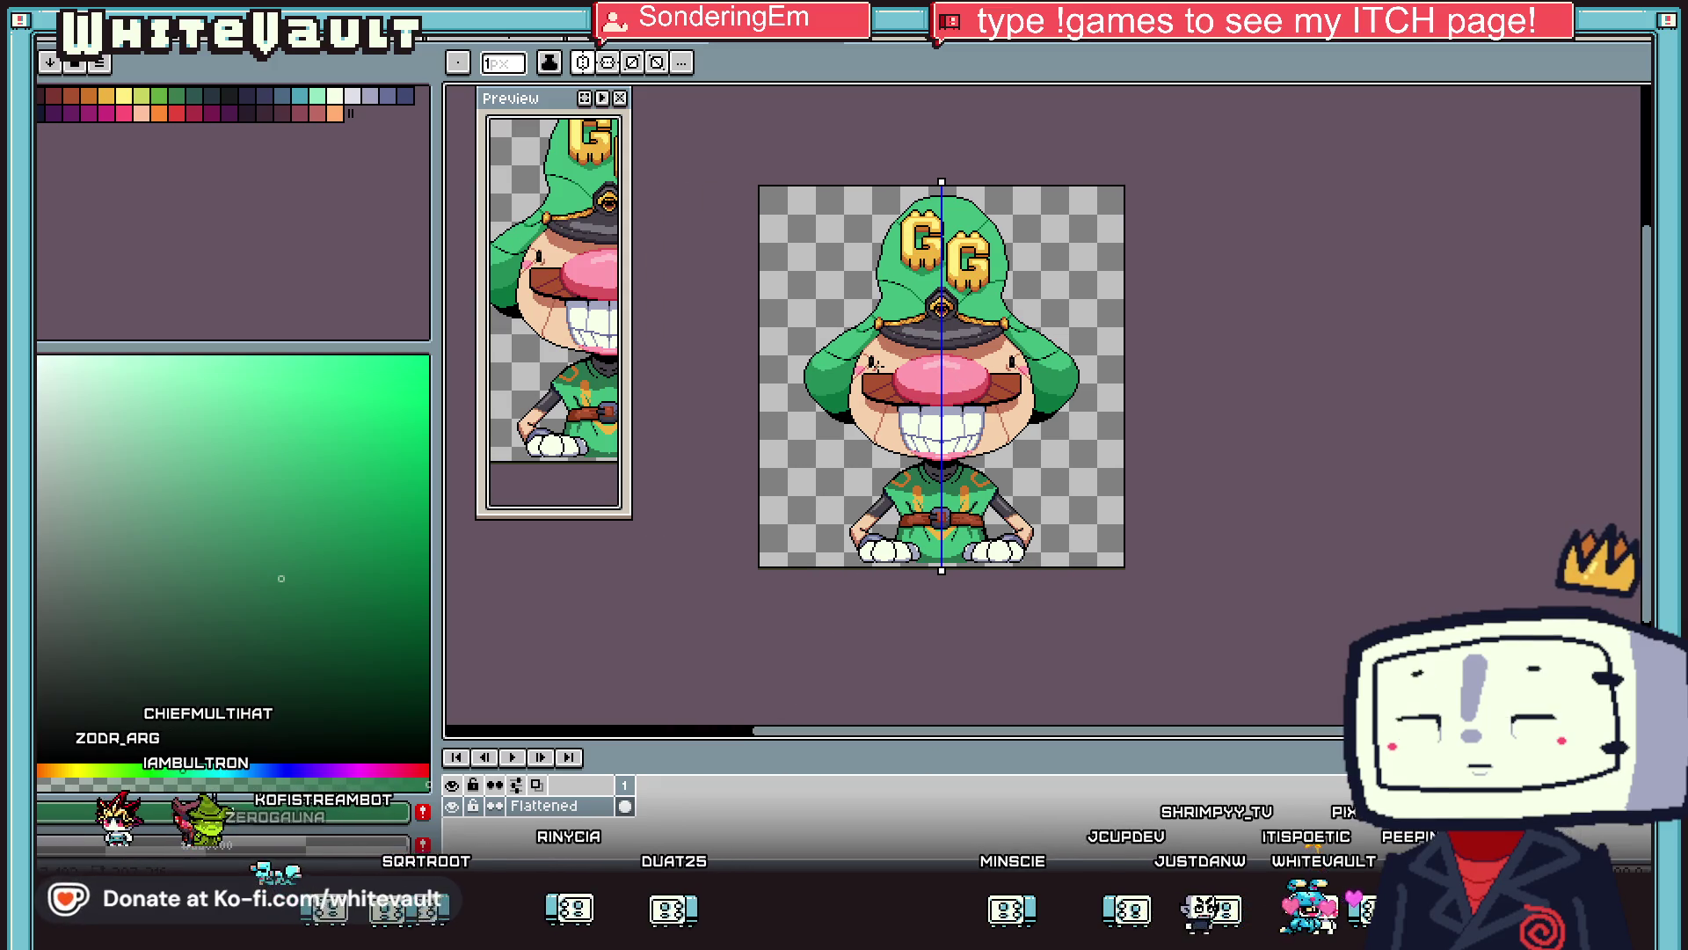
Turn off symmetry and add new frames with Alt+N until there are eight.
{"action": "left_click", "coordinate": [584, 64]}
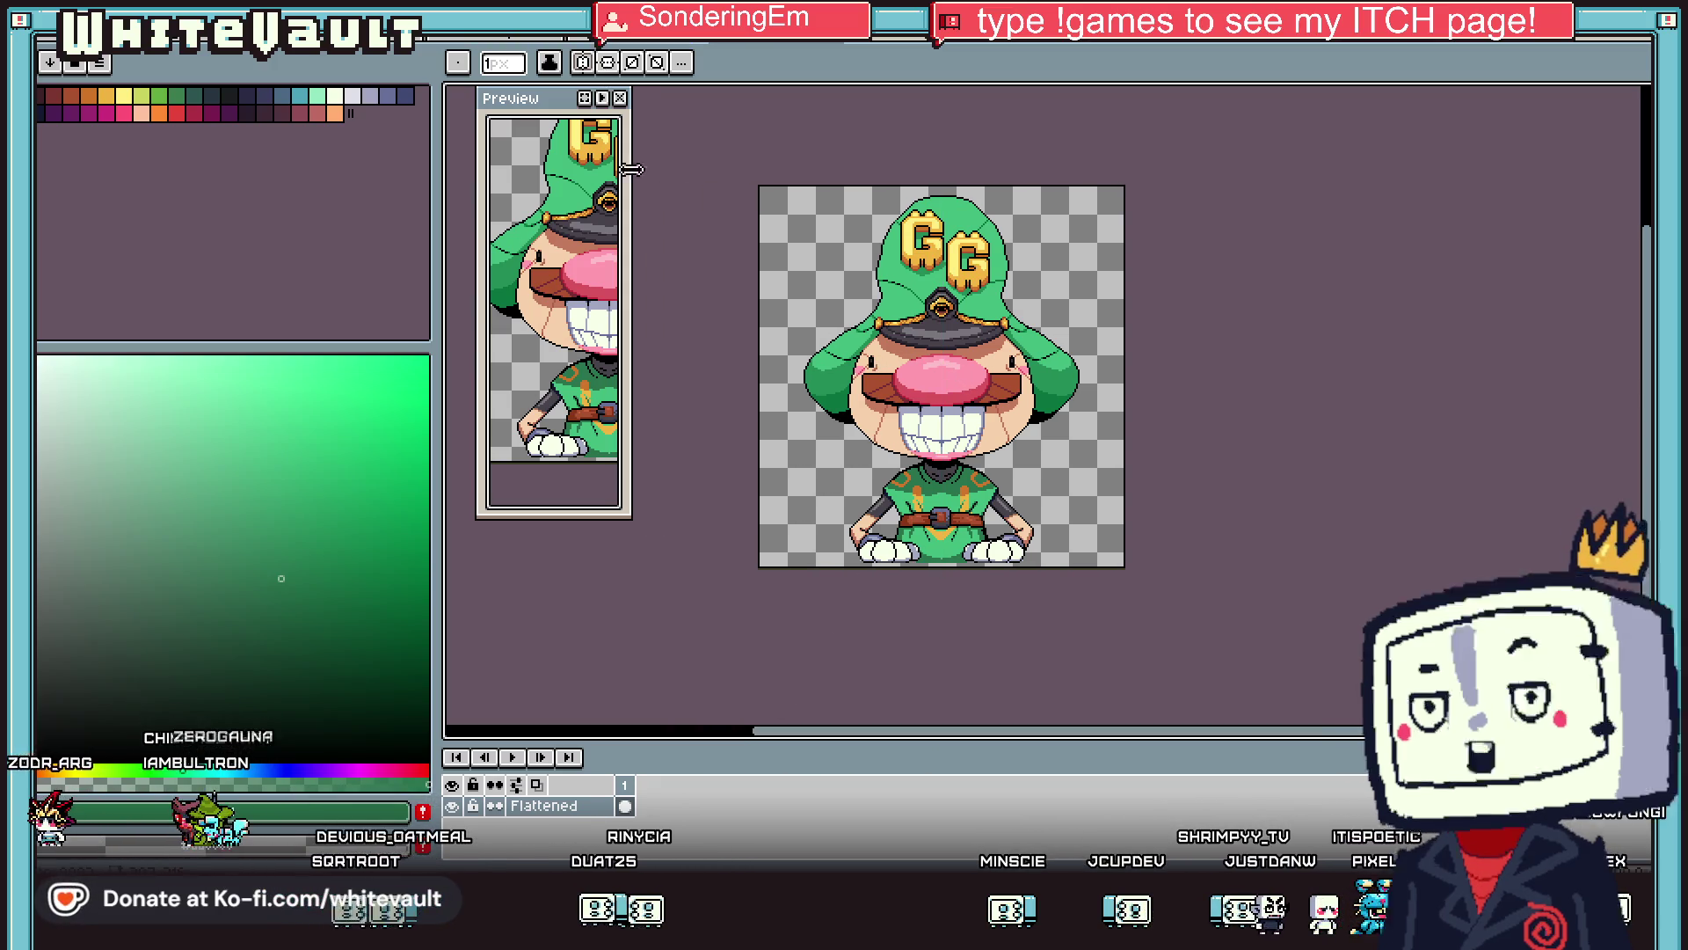
{"action": "key", "text": "alt+n"}
{"action": "key", "text": "alt+n"}
{"action": "key", "text": "alt+n"}
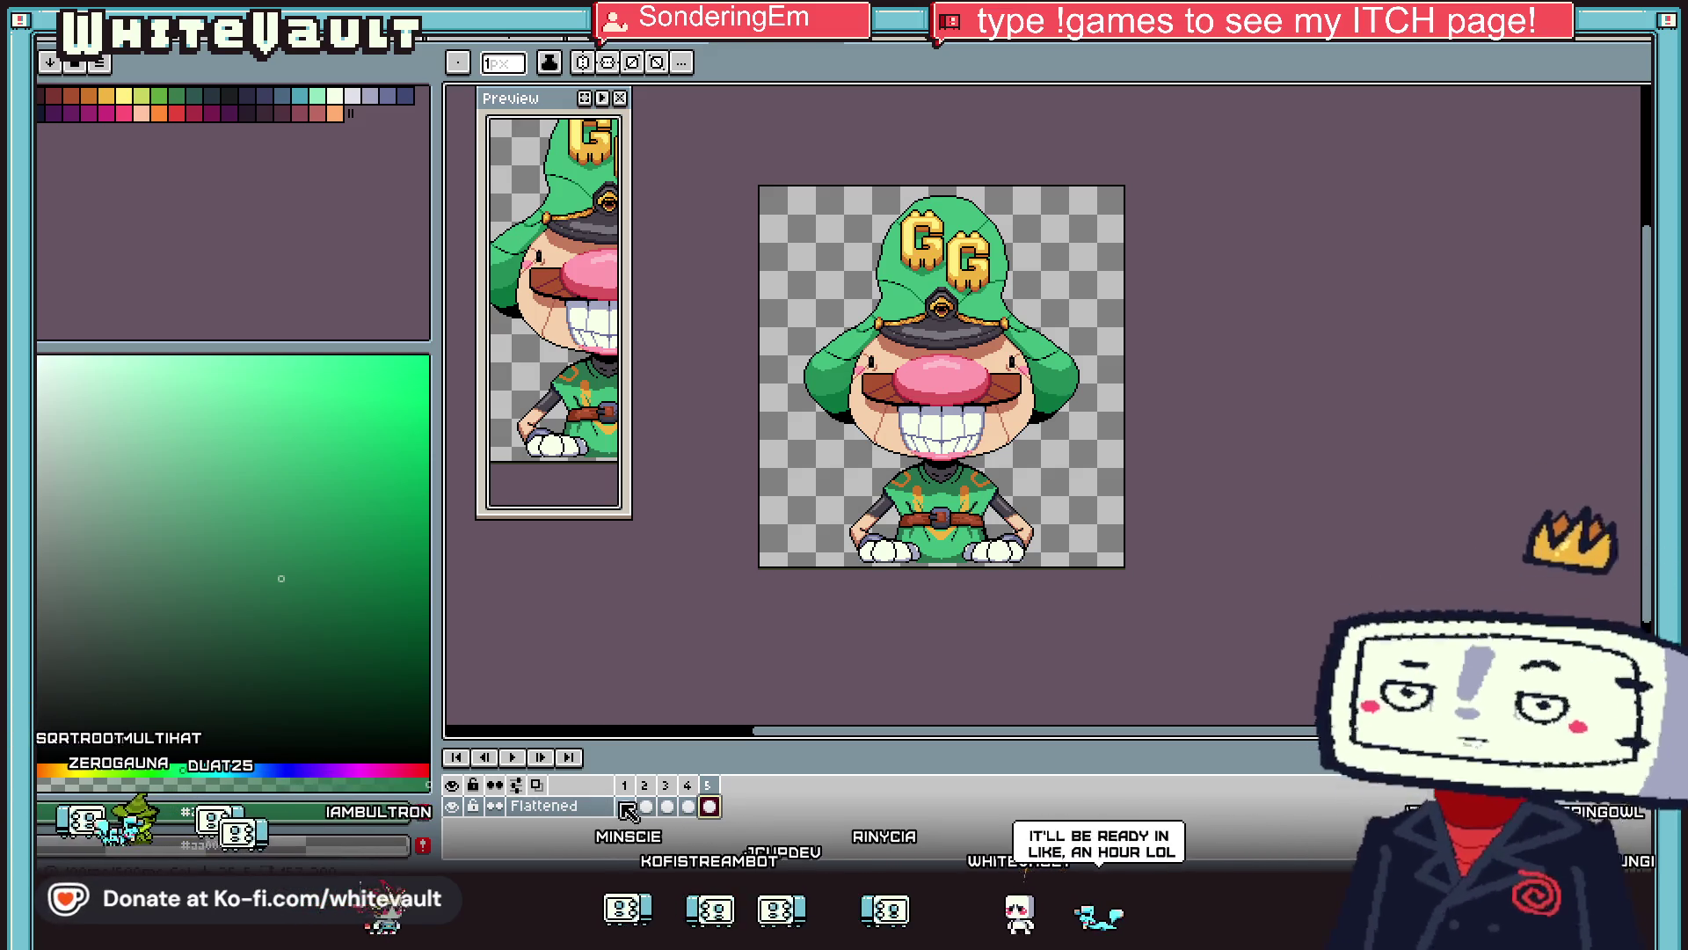
{"action": "key", "text": "alt+n"}
{"action": "key", "text": "alt+n"}
{"action": "key", "text": "alt+n"}
Select the head and hat and nudge them down one pixel on frames 2 through 4.
{"action": "key", "text": "Home"}
{"action": "left_click", "coordinate": [1644, 97]}
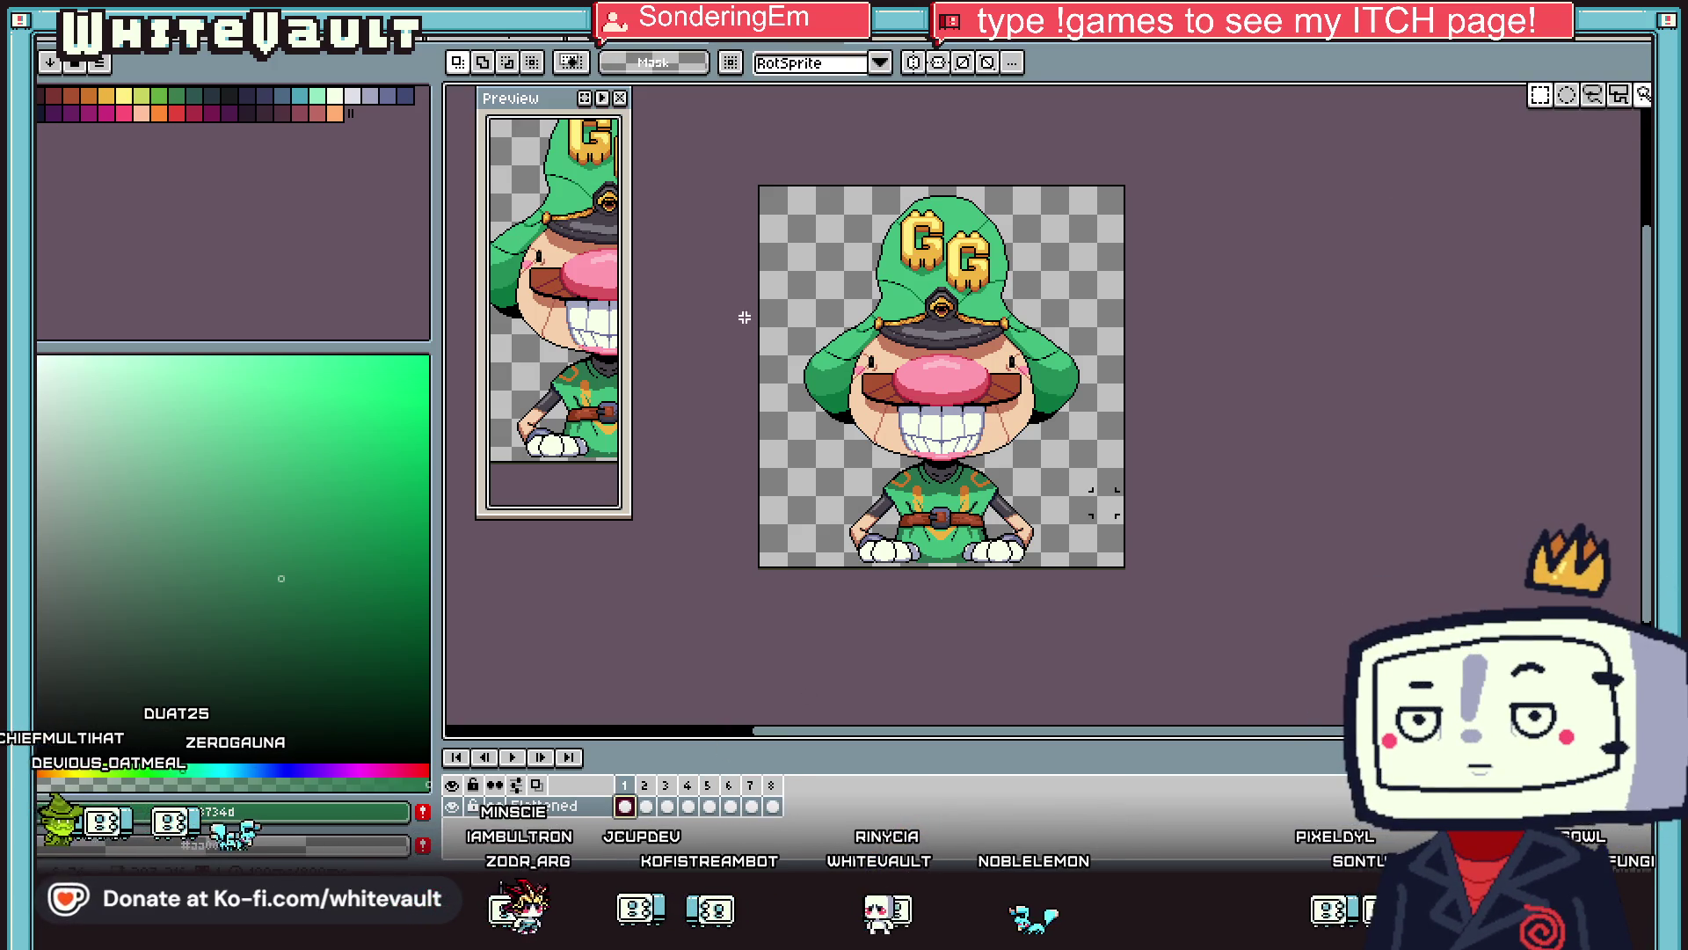
{"action": "mouse_move", "coordinate": [747, 580]}
{"action": "left_mouse_down"}
{"action": "mouse_move", "coordinate": [1131, 460]}
{"action": "mouse_move", "coordinate": [755, 183]}
{"action": "left_mouse_up"}
{"action": "scroll", "coordinate": [829, 481], "scroll_direction": "up", "scroll_amount": 1}
{"action": "key", "text": "period"}
{"action": "key", "text": "Down"}
{"action": "key", "text": "period"}
{"action": "key", "text": "Down"}
{"action": "key", "text": "period"}
{"action": "scroll", "coordinate": [1058, 405], "scroll_direction": "down", "scroll_amount": 5}
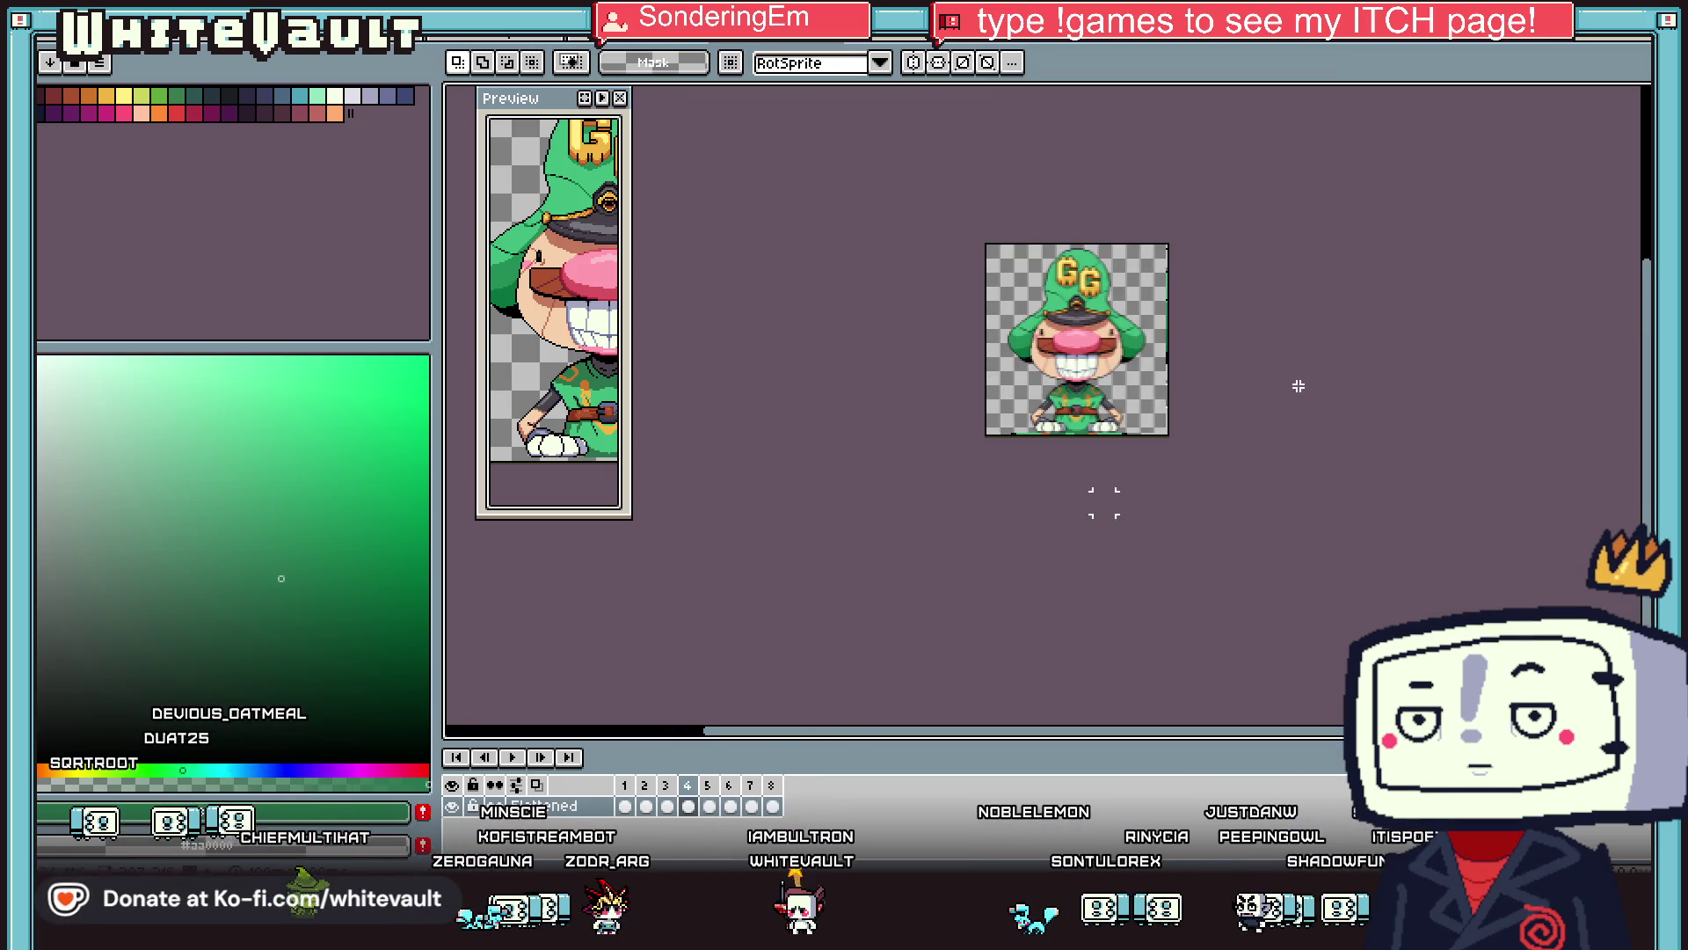
{"action": "scroll", "coordinate": [1058, 404], "scroll_direction": "up", "scroll_amount": 3}
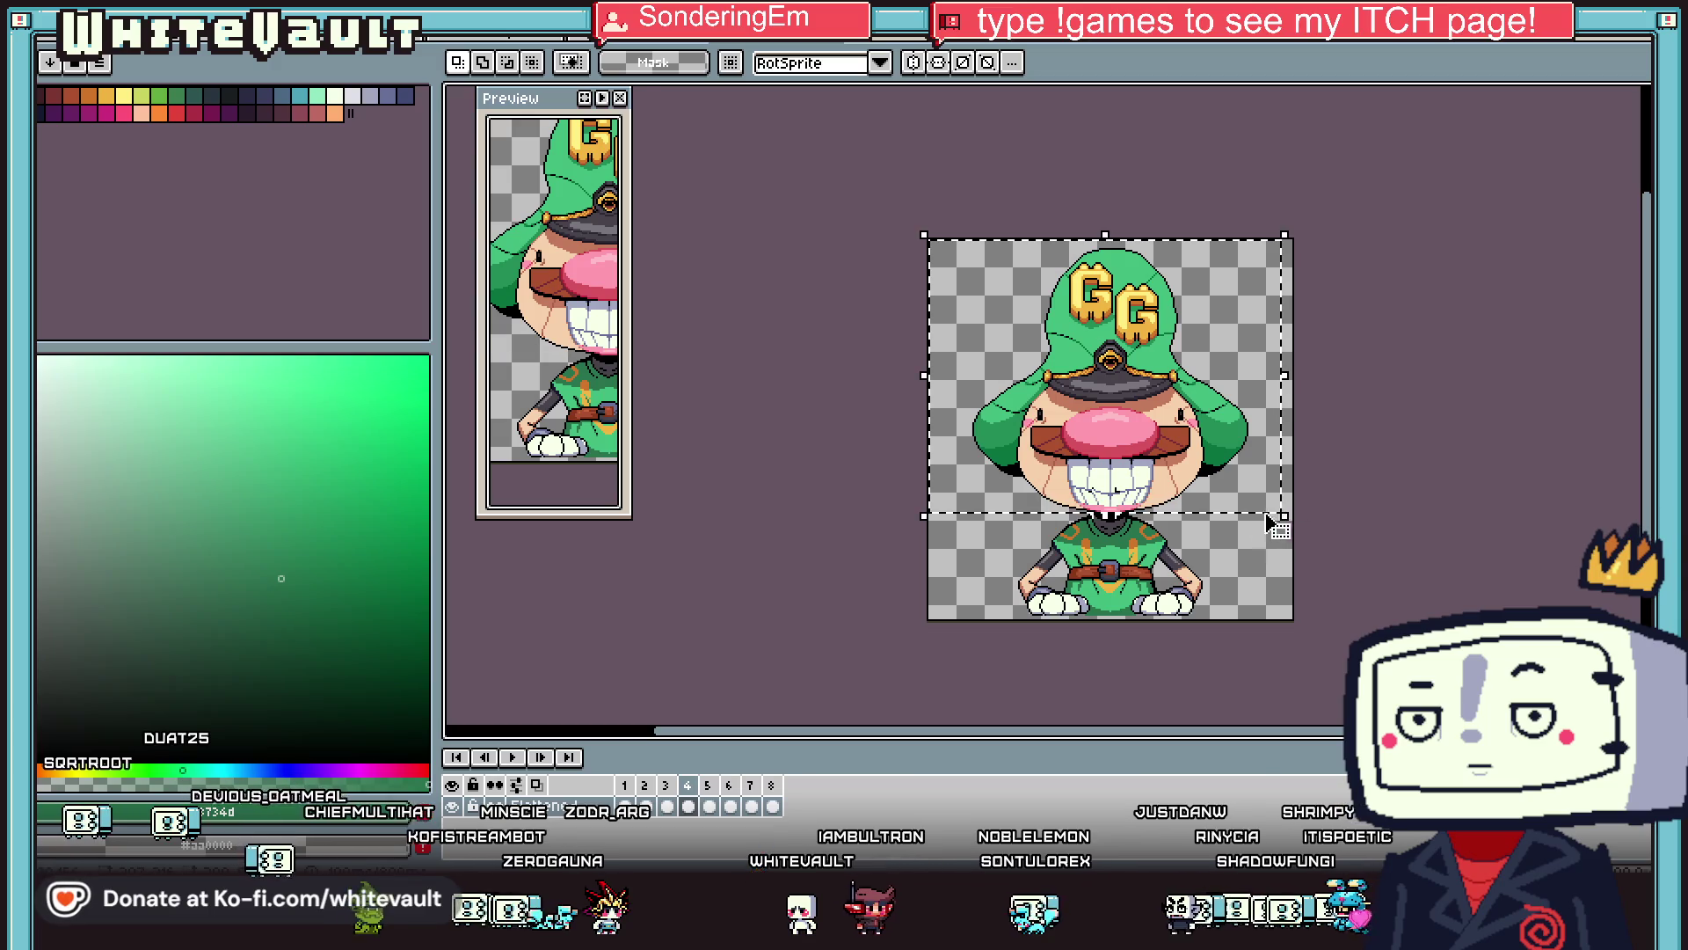
{"action": "scroll", "coordinate": [1143, 492], "scroll_direction": "up", "scroll_amount": 3}
{"action": "key", "text": "Down"}
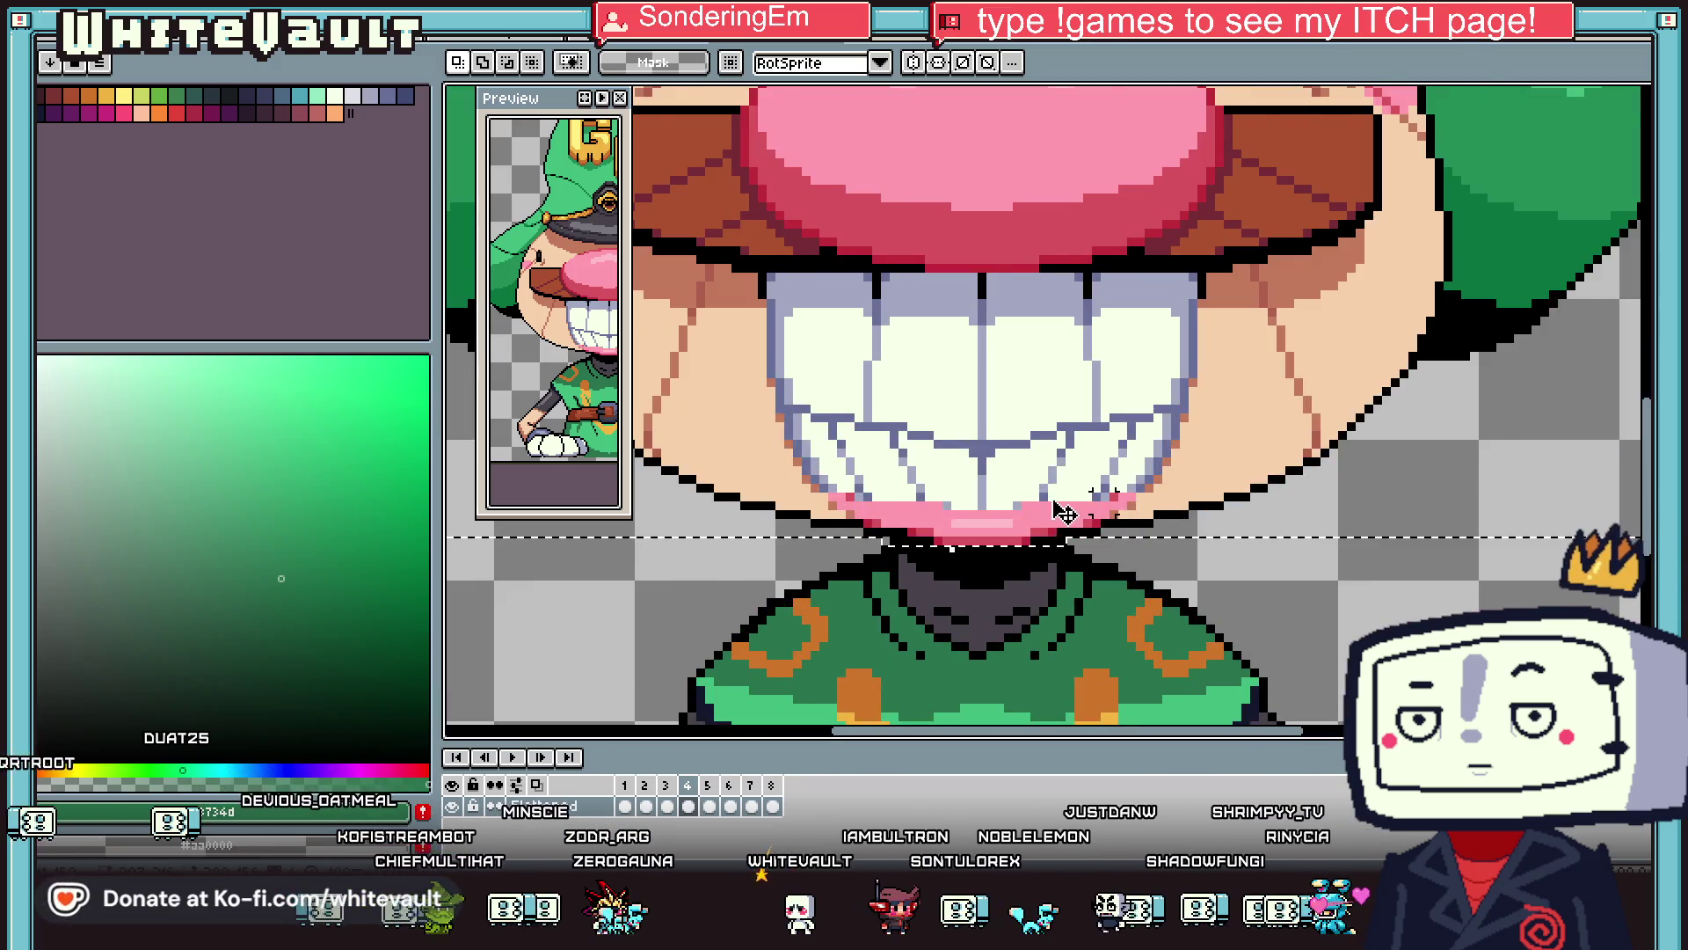
{"action": "scroll", "coordinate": [1067, 516], "scroll_direction": "down", "scroll_amount": 2}
{"action": "key", "text": "Return"}
{"action": "scroll", "coordinate": [1072, 541], "scroll_direction": "down", "scroll_amount": 3}
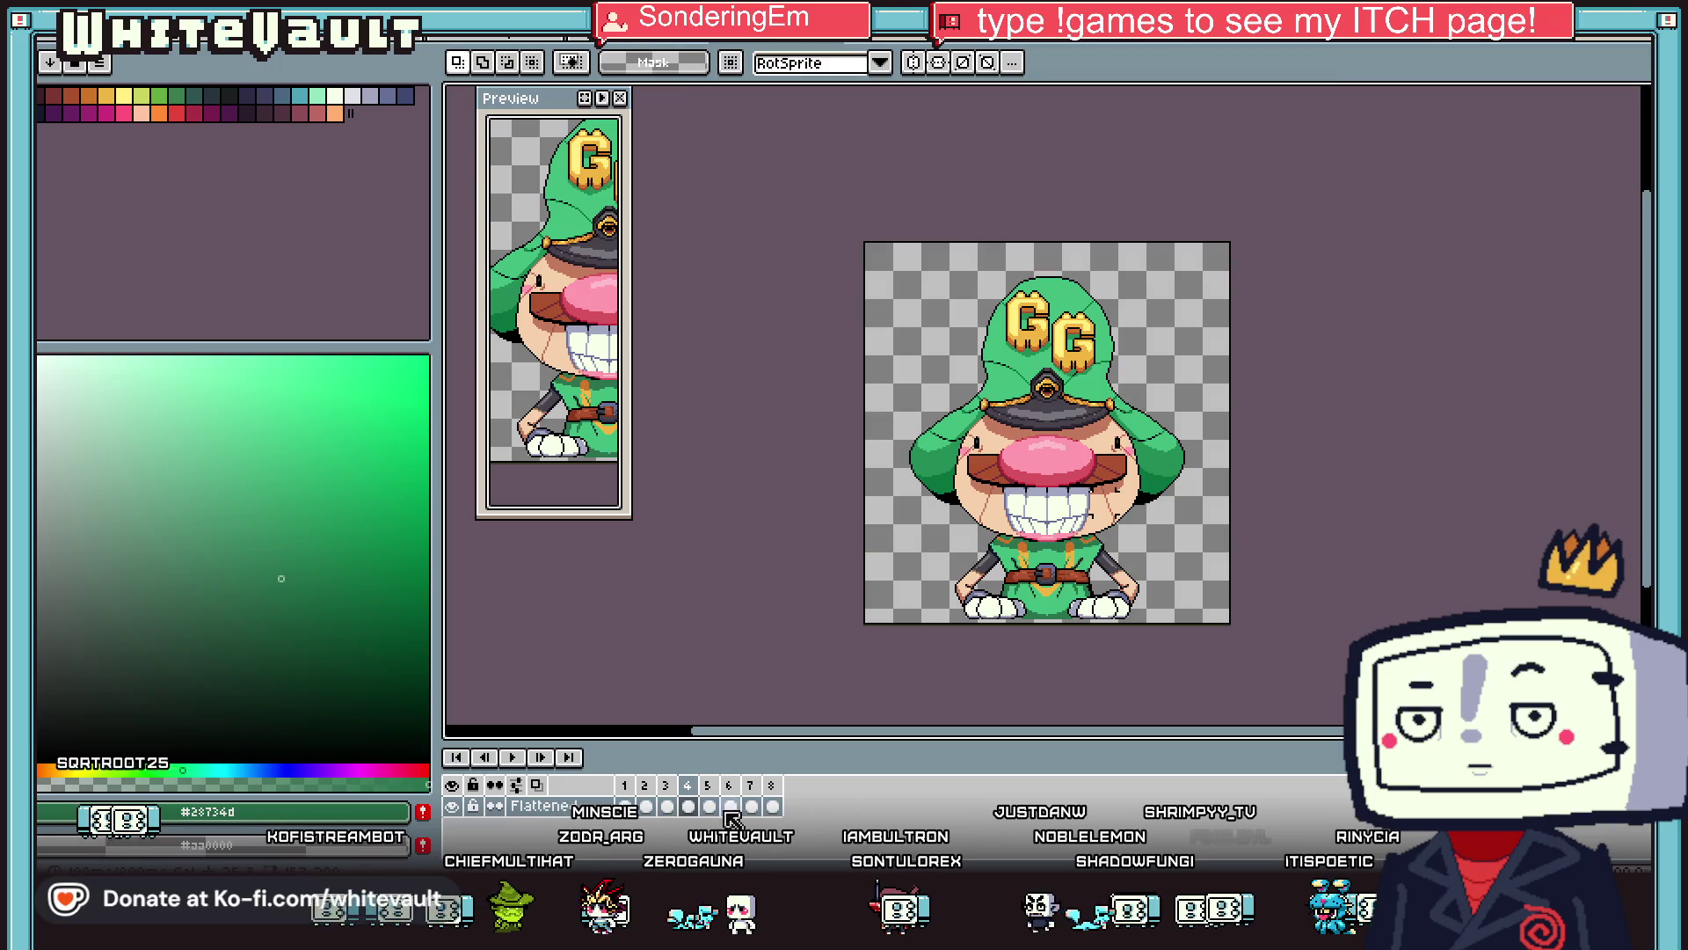
Add more frames with Alt+N to bring the animation up to 12 frames.
{"action": "left_click", "coordinate": [751, 808]}
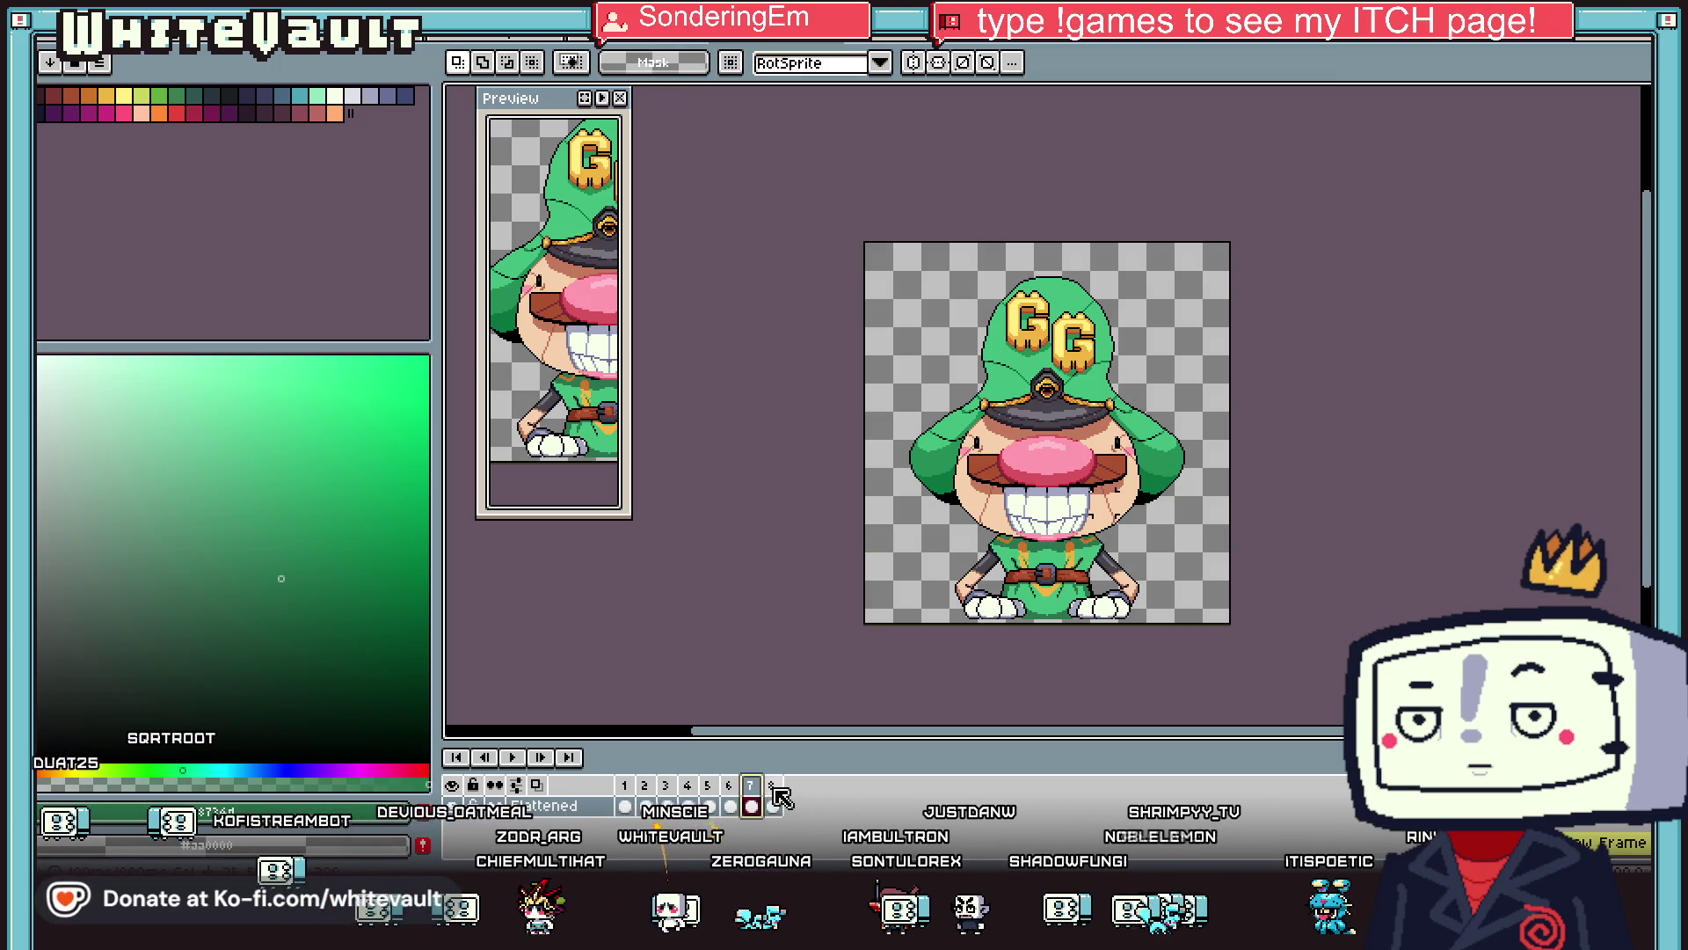
{"action": "key", "text": "Right"}
{"action": "key", "text": "Right"}
{"action": "key", "text": "Right"}
{"action": "key", "text": "alt+n"}
{"action": "key", "text": "alt+n"}
{"action": "key", "text": "alt+n"}
Select the whole sprite on frame 5 and rotate the character slightly.
{"action": "left_click", "coordinate": [667, 807]}
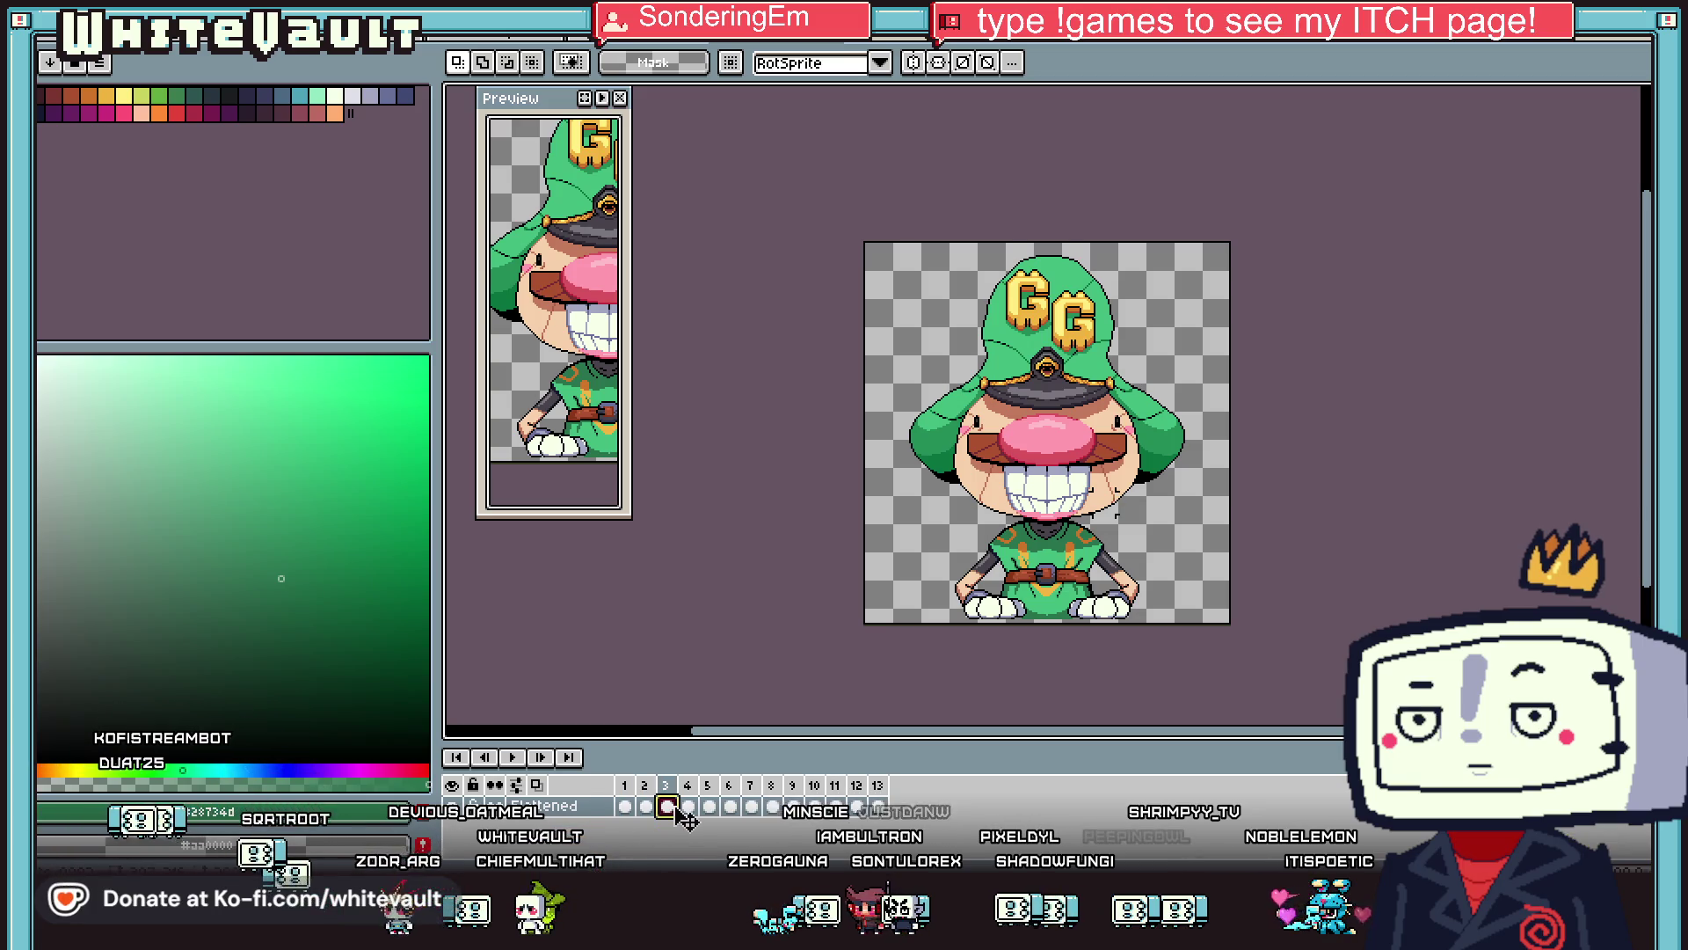
{"action": "left_click", "coordinate": [690, 807]}
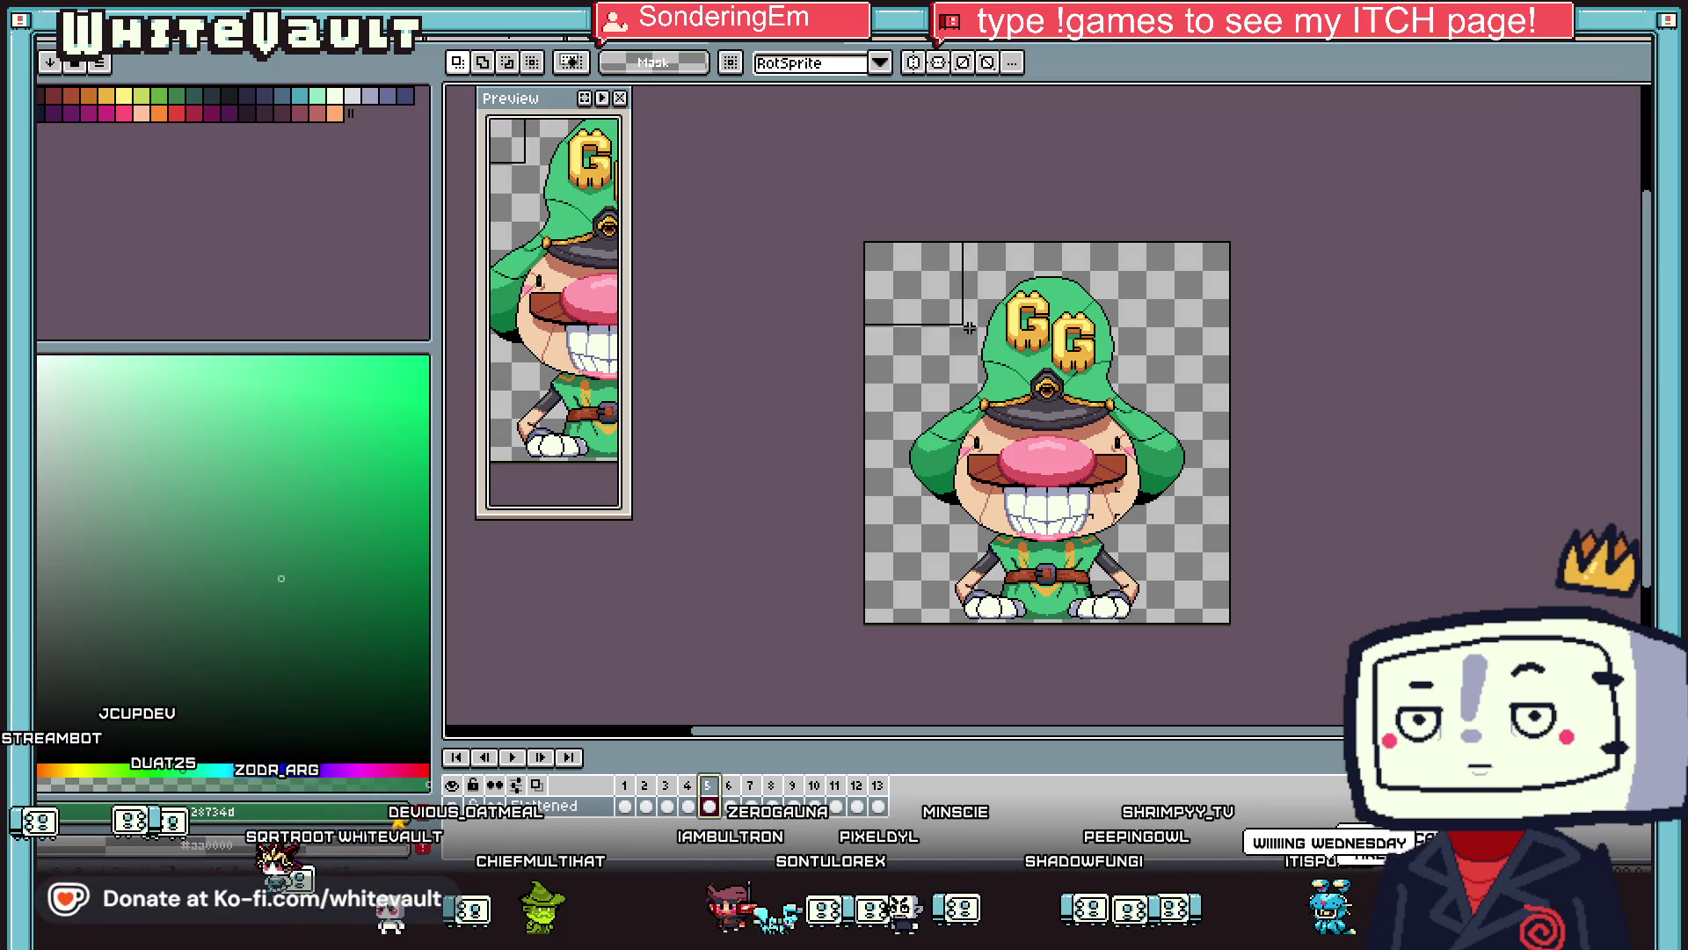
{"action": "key", "text": "ctrl+a"}
{"action": "mouse_move", "coordinate": [1224, 235]}
{"action": "left_mouse_down"}
{"action": "mouse_move", "coordinate": [1243, 241]}
{"action": "mouse_move", "coordinate": [1206, 343]}
{"action": "left_mouse_up"}
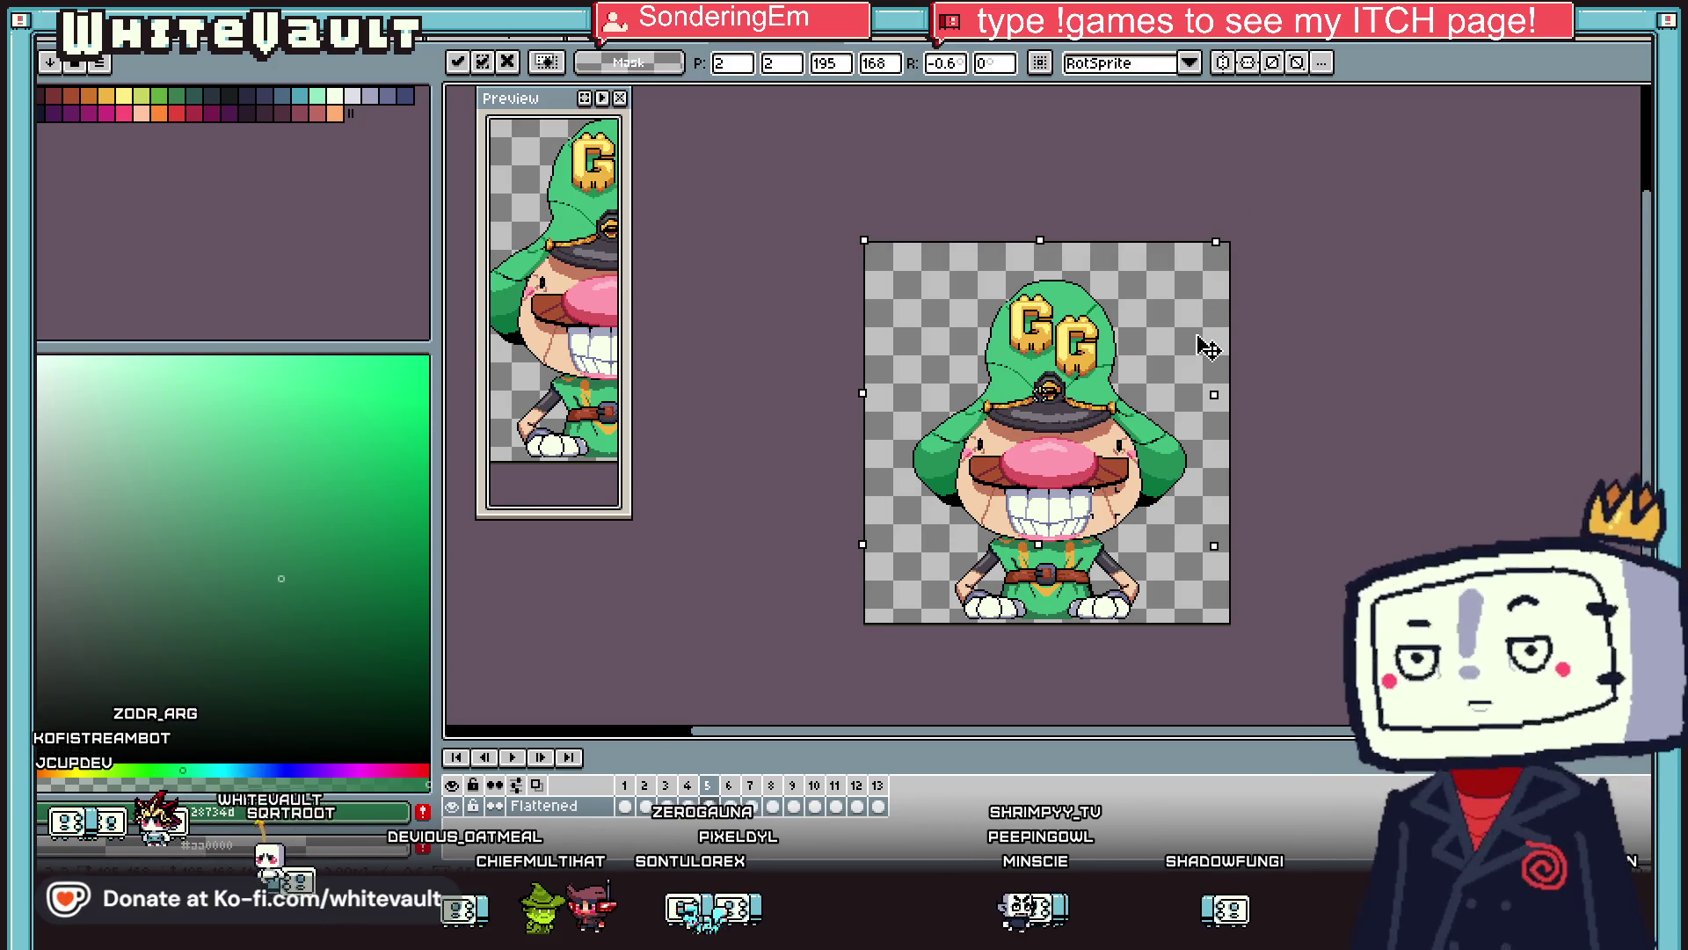
{"action": "key", "text": "Return"}
{"action": "key", "text": "Right"}
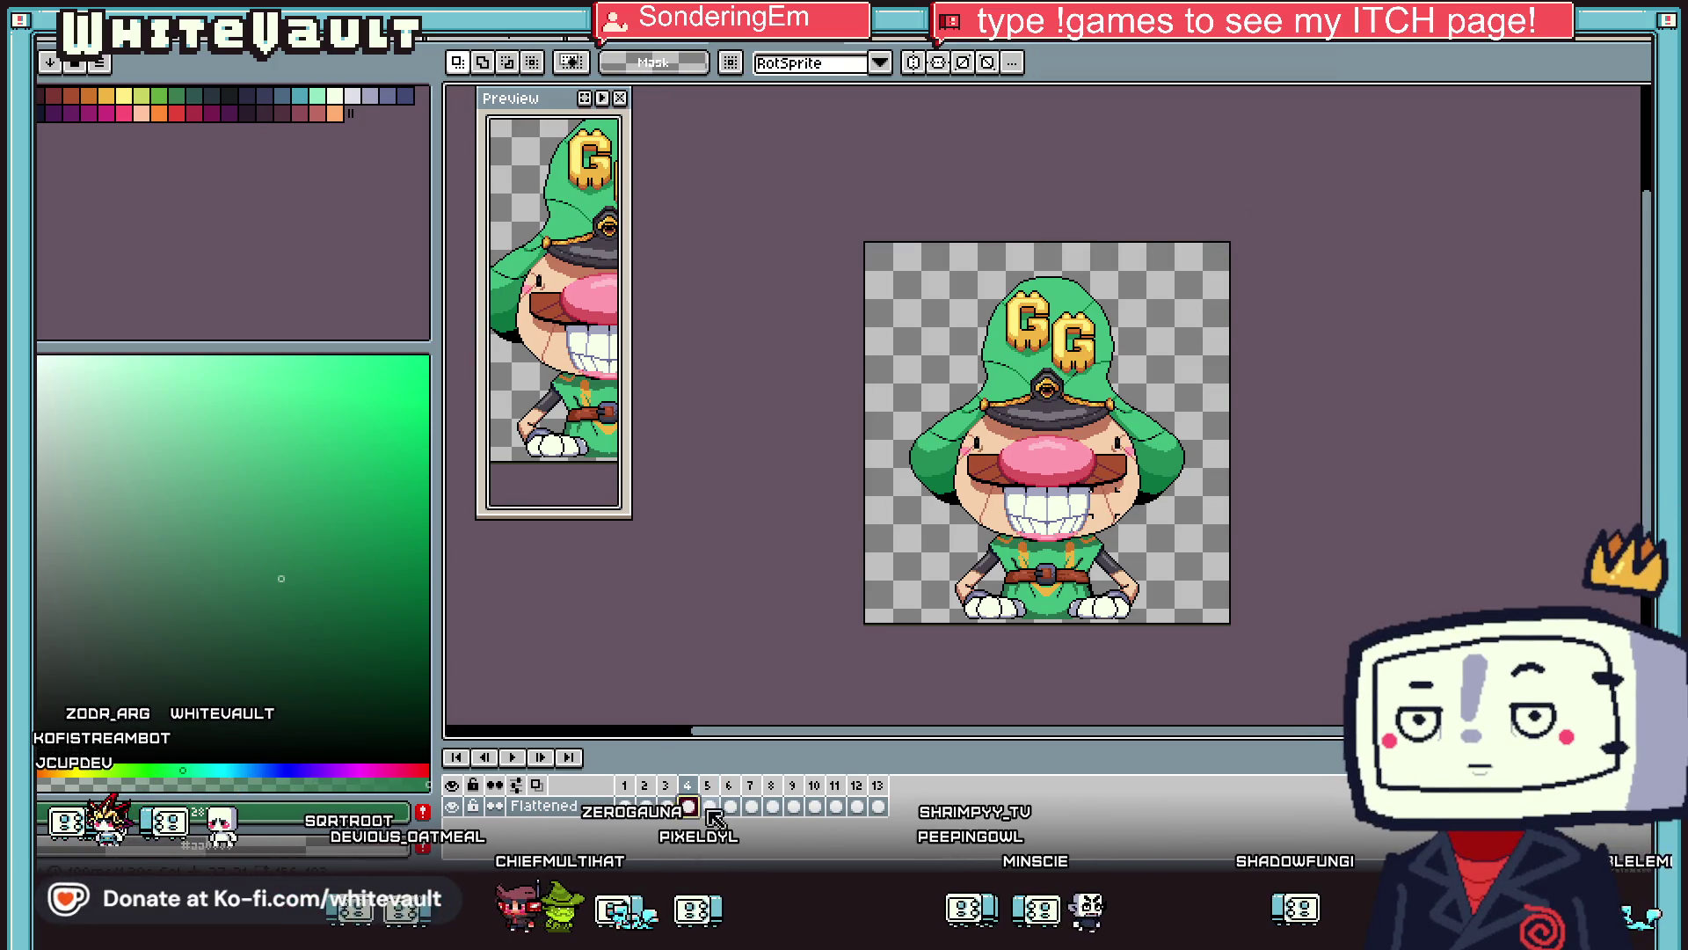
{"action": "key", "text": "Left"}
{"action": "key", "text": "Right"}
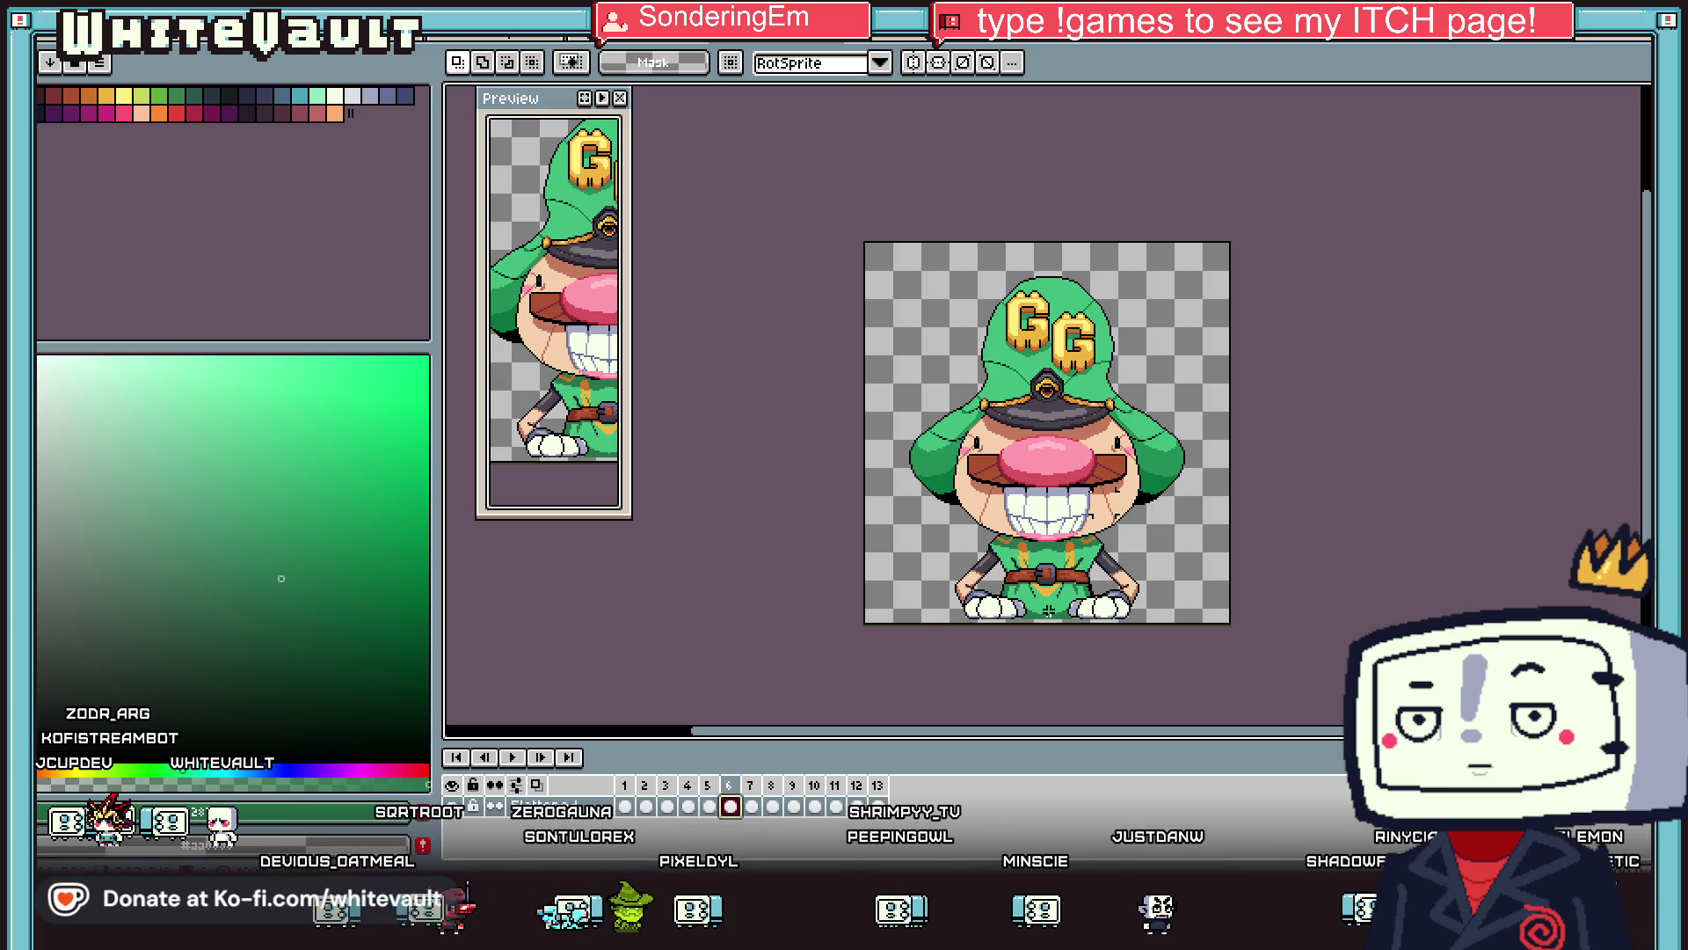
{"action": "scroll", "coordinate": [1048, 610], "scroll_direction": "up", "scroll_amount": 2}
Sample the glove white, enable vertical symmetry, and paint mirrored puffs over the hands on frames 6–7.
{"action": "key", "text": "i"}
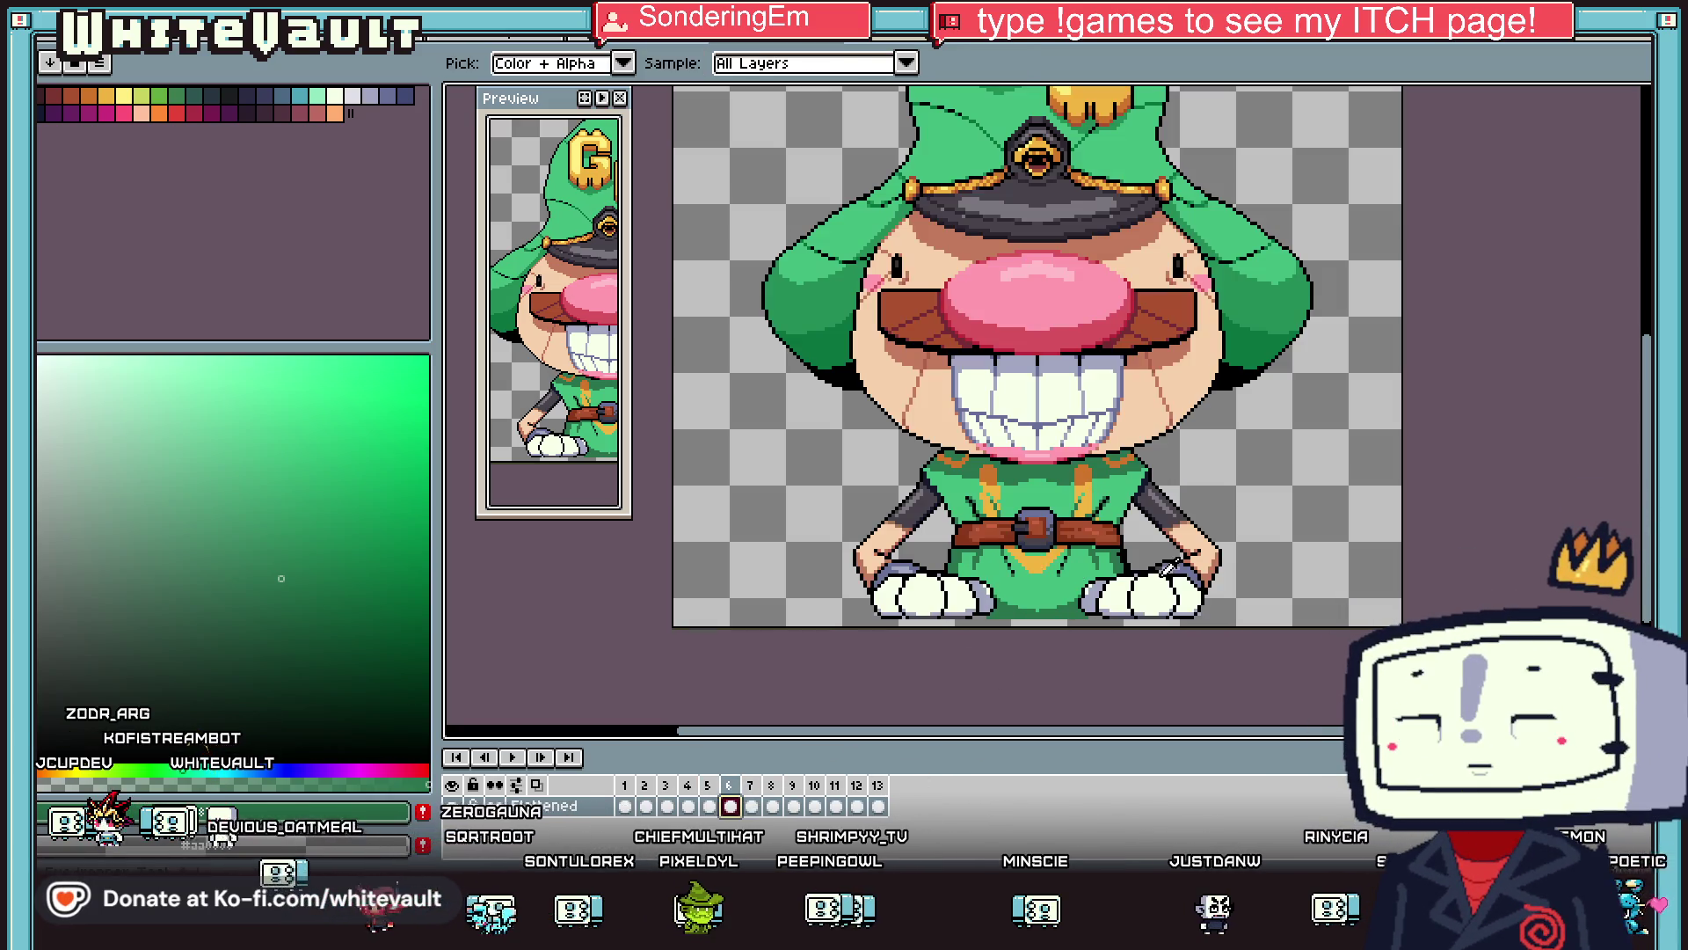
{"action": "left_click", "coordinate": [1161, 581]}
{"action": "key", "text": "b"}
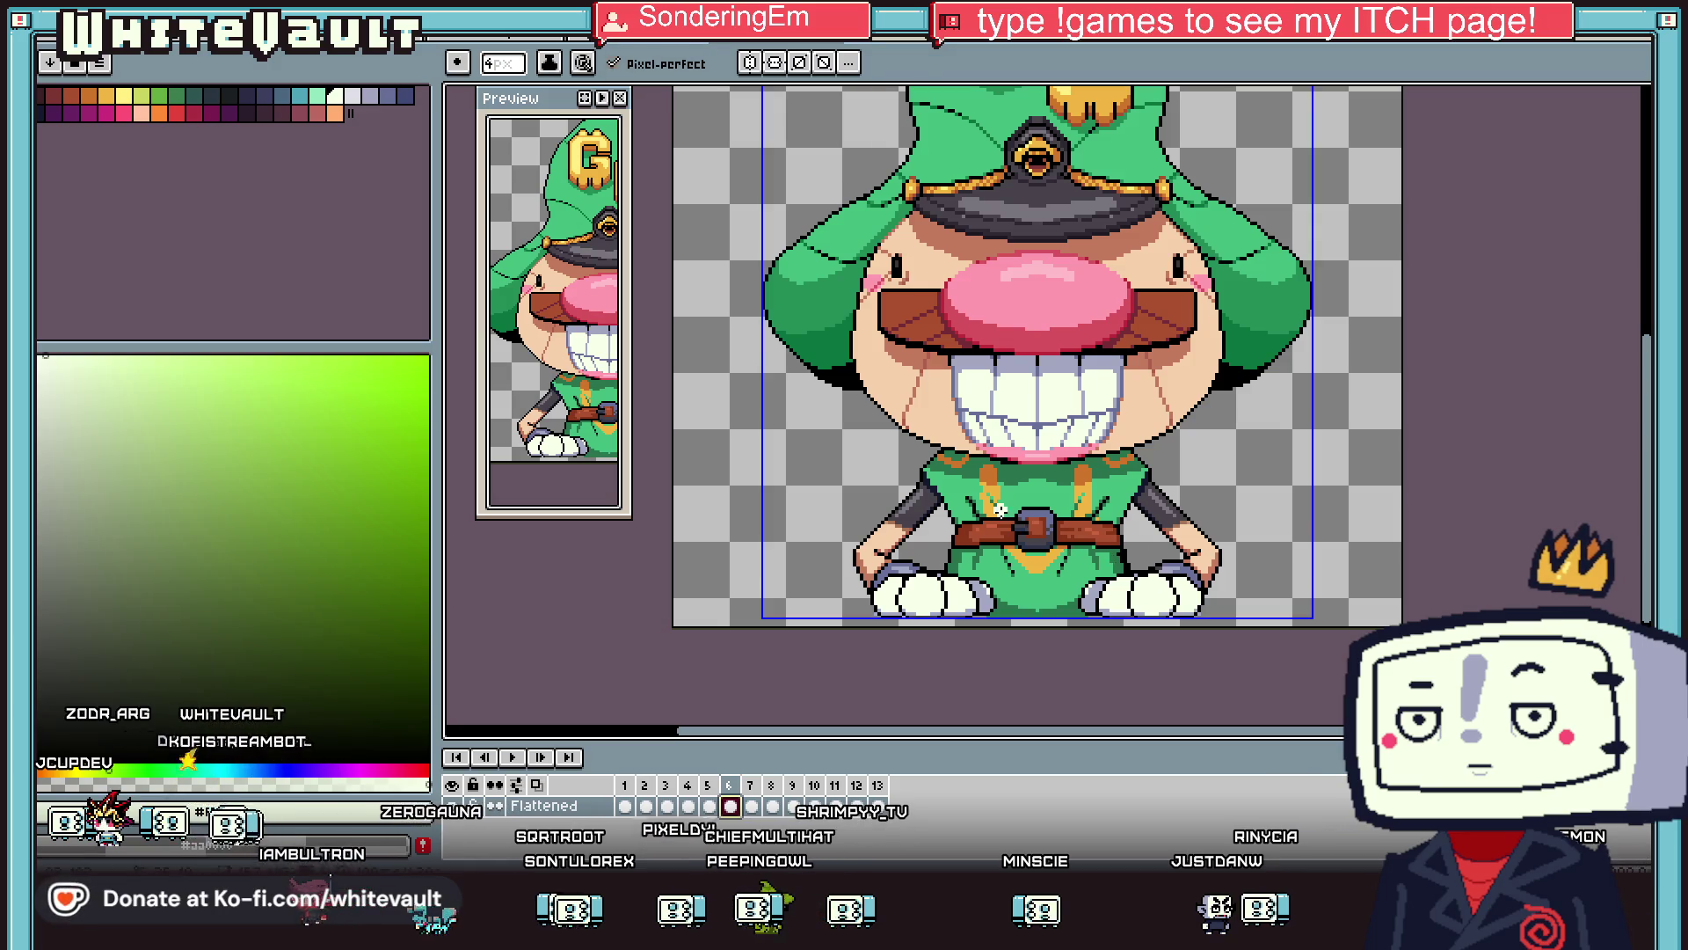
{"action": "left_click", "coordinate": [752, 66]}
{"action": "left_click_drag", "start_coordinate": [1144, 533], "coordinate": [1182, 527]}
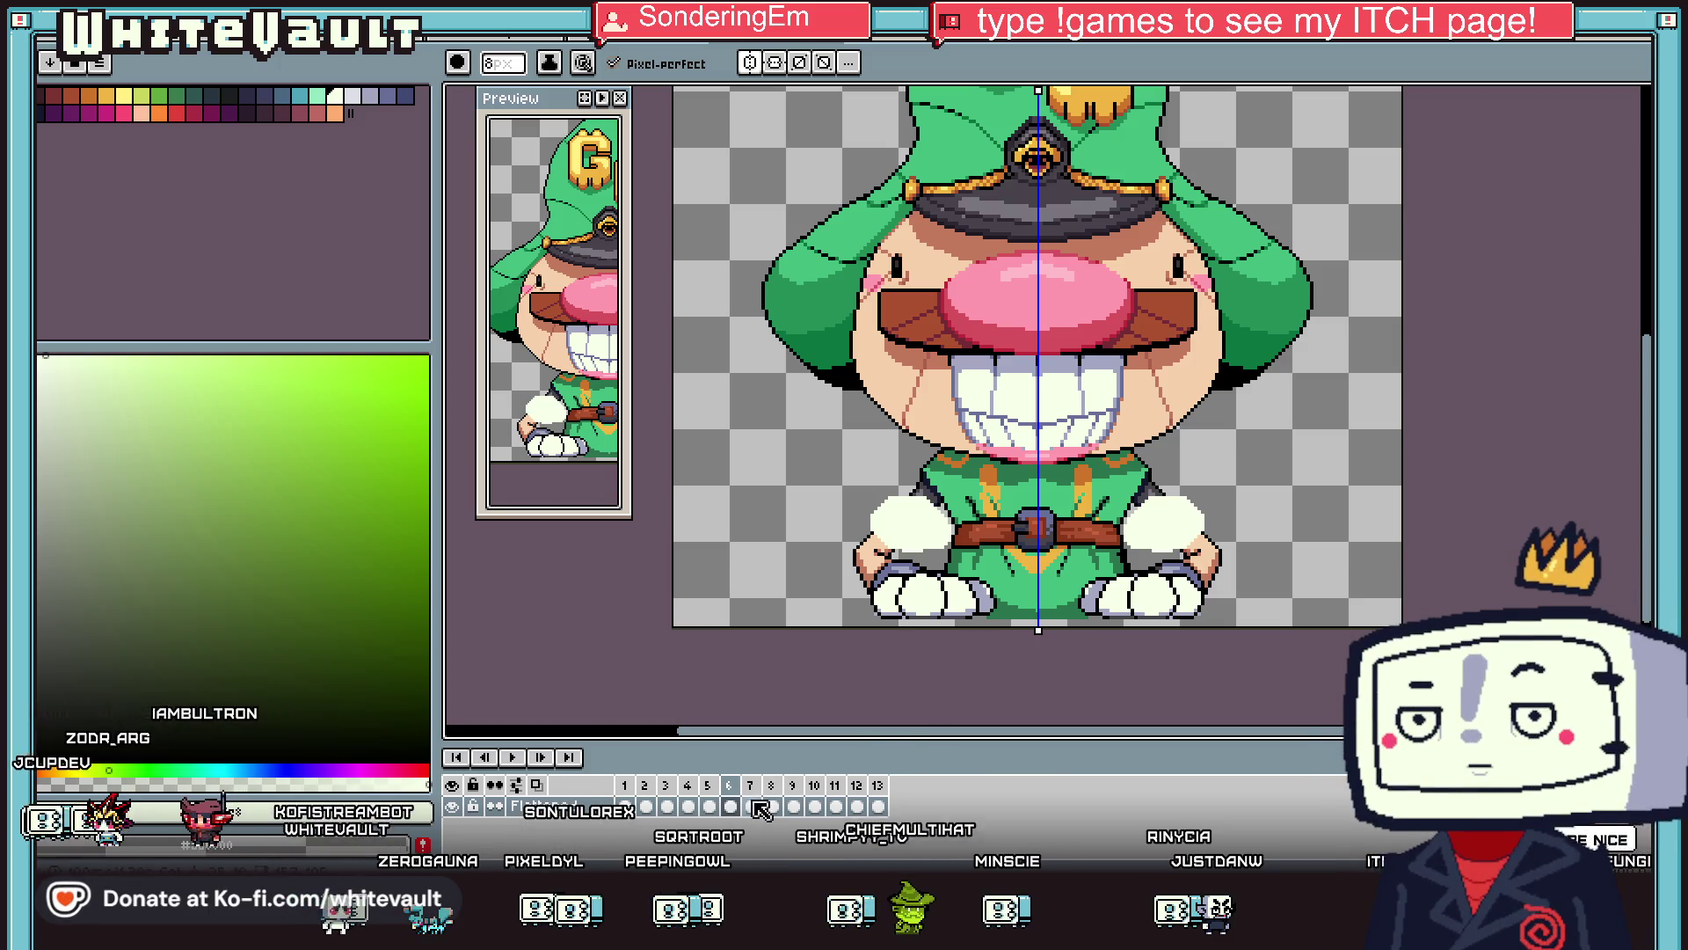
{"action": "left_click", "coordinate": [752, 806]}
{"action": "left_click_drag", "start_coordinate": [1196, 433], "coordinate": [1163, 454]}
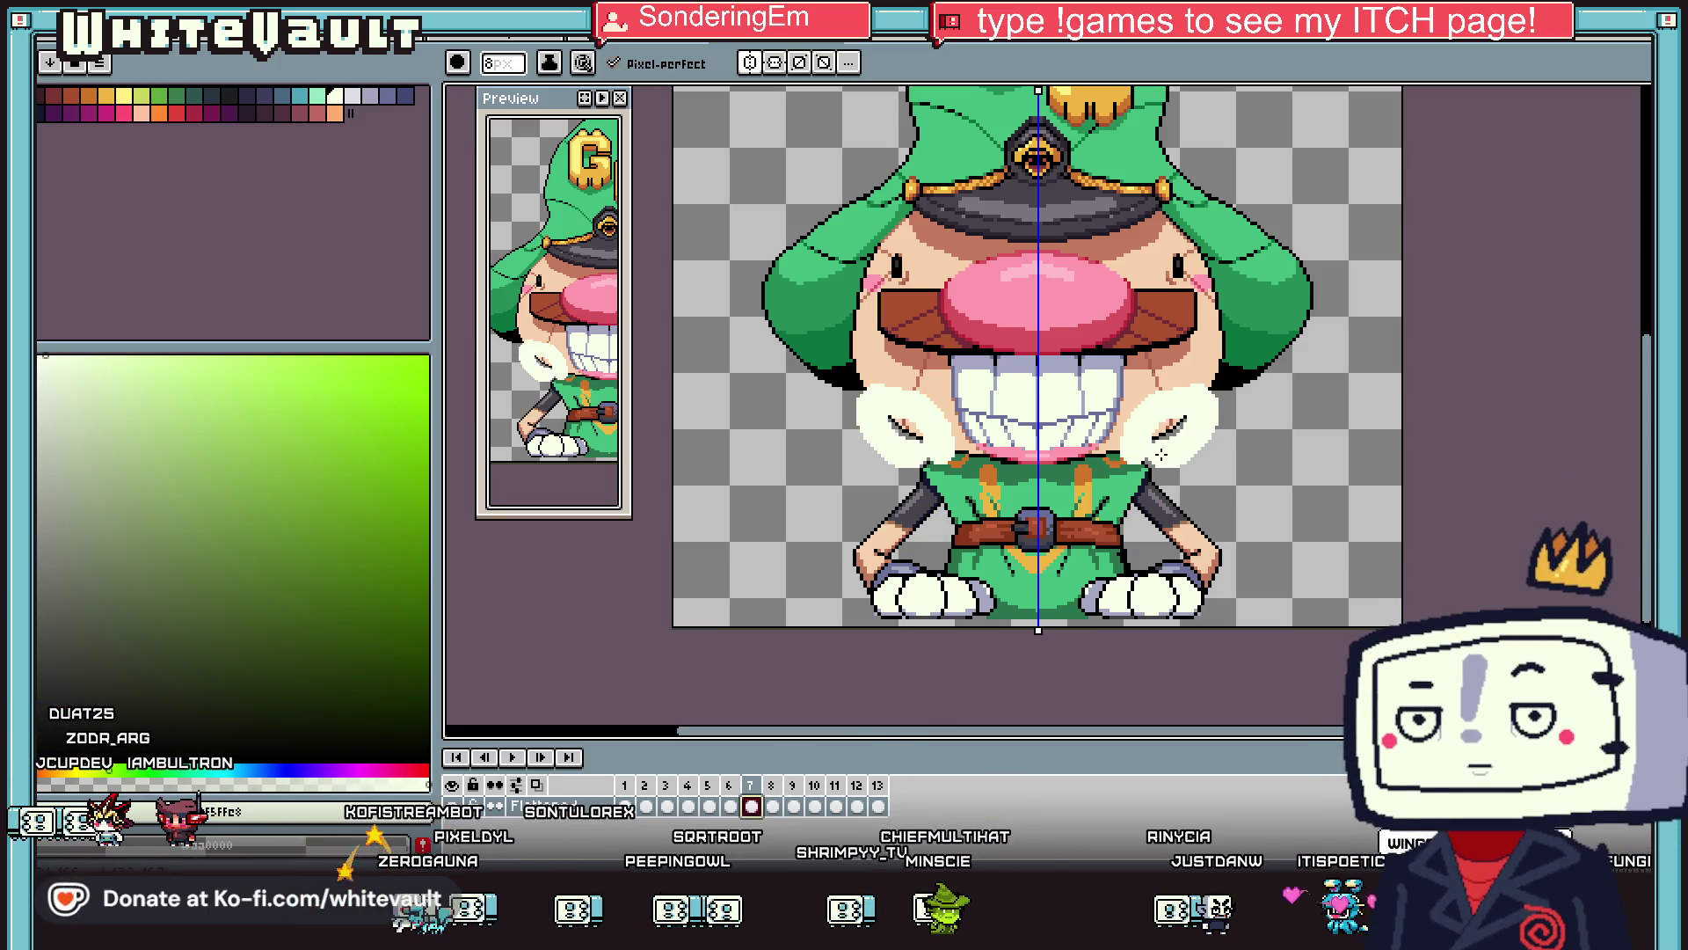
Paint mirrored white puffs on the cheeks, shoulders and beside the arms on frames 8–10.
{"action": "left_click", "coordinate": [774, 807]}
{"action": "mouse_move", "coordinate": [1134, 387]}
{"action": "left_mouse_down"}
{"action": "mouse_move", "coordinate": [1179, 328]}
{"action": "mouse_move", "coordinate": [1173, 393]}
{"action": "left_mouse_up"}
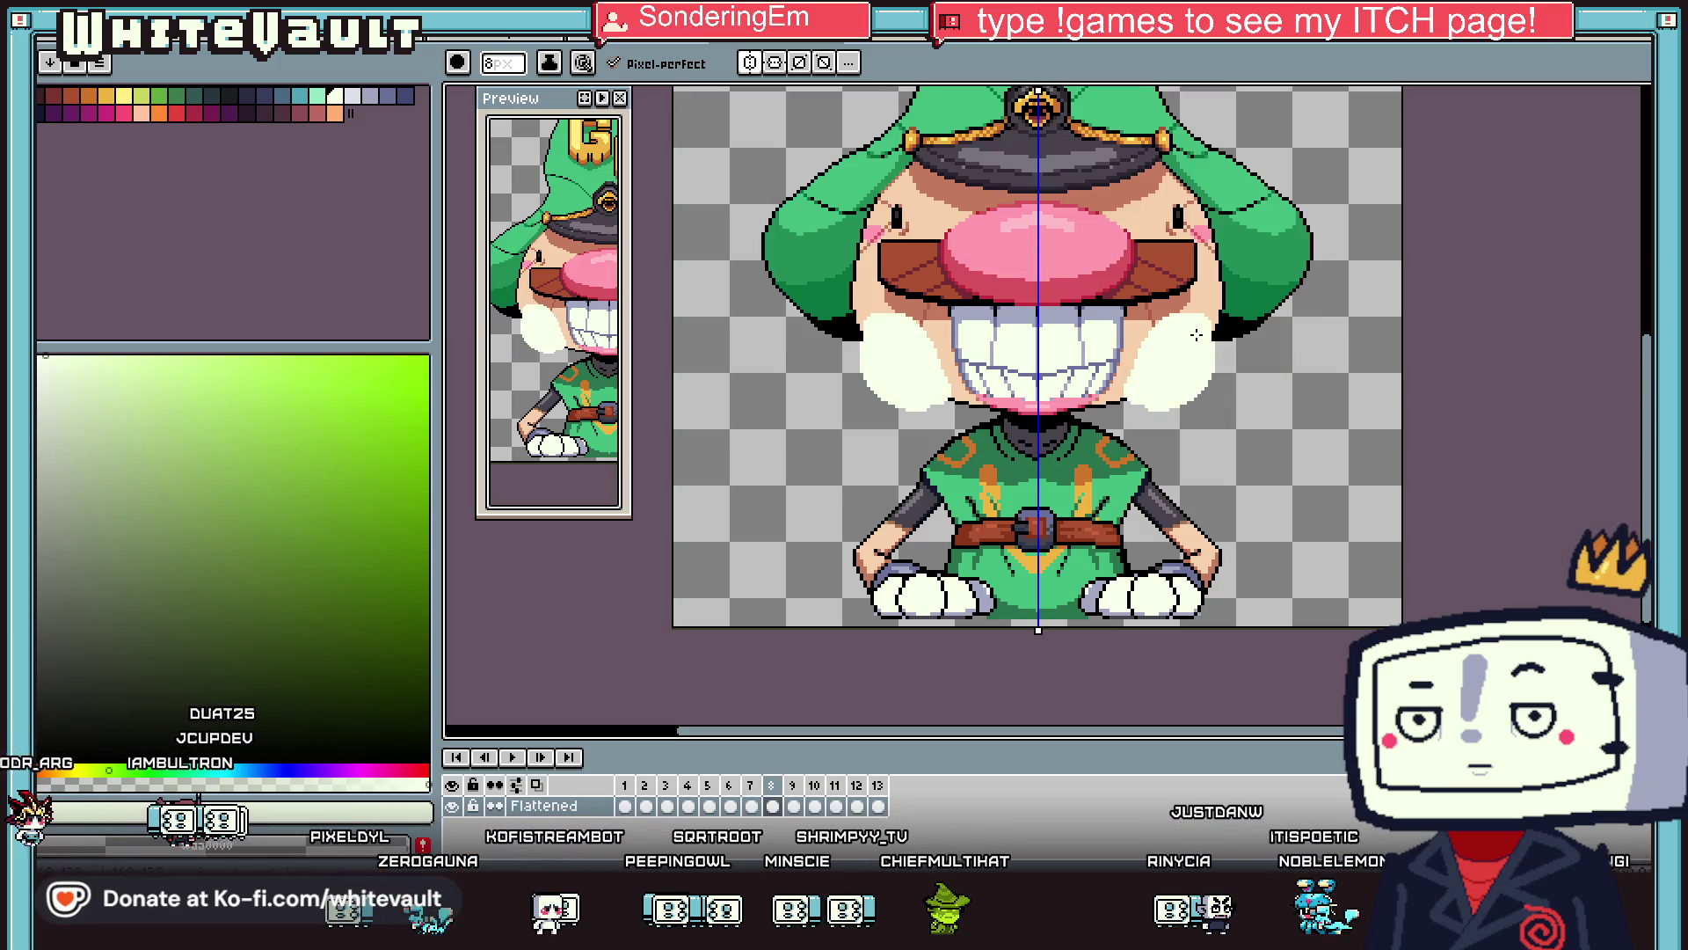
{"action": "left_click", "coordinate": [795, 804]}
{"action": "mouse_move", "coordinate": [1145, 457]}
{"action": "left_mouse_down"}
{"action": "mouse_move", "coordinate": [1209, 413]}
{"action": "mouse_move", "coordinate": [1223, 448]}
{"action": "mouse_move", "coordinate": [1187, 431]}
{"action": "left_mouse_up"}
{"action": "left_click", "coordinate": [815, 806]}
{"action": "mouse_move", "coordinate": [1191, 500]}
{"action": "left_mouse_down"}
{"action": "mouse_move", "coordinate": [1221, 518]}
{"action": "mouse_move", "coordinate": [1184, 551]}
{"action": "left_mouse_up"}
Return to frame 1, adjust the zoom, and play the animation to review the puffs.
{"action": "left_click", "coordinate": [836, 807]}
{"action": "left_click", "coordinate": [624, 807]}
{"action": "key", "text": "minus"}
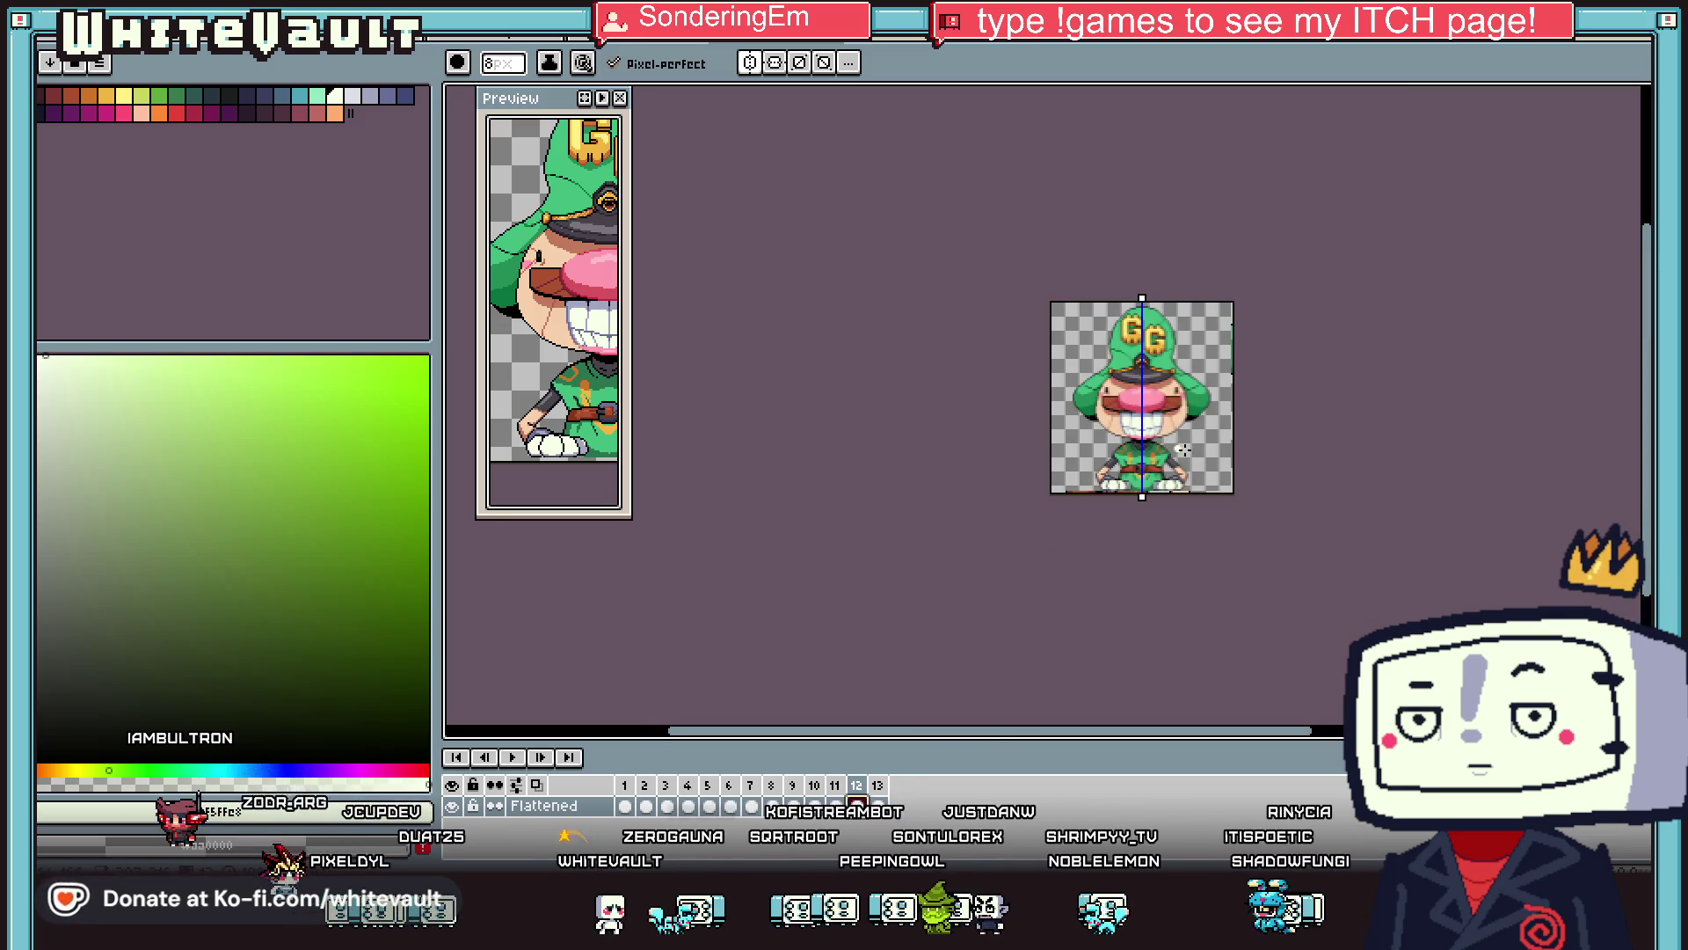
{"action": "key", "text": "plus"}
{"action": "left_click", "coordinate": [513, 757]}
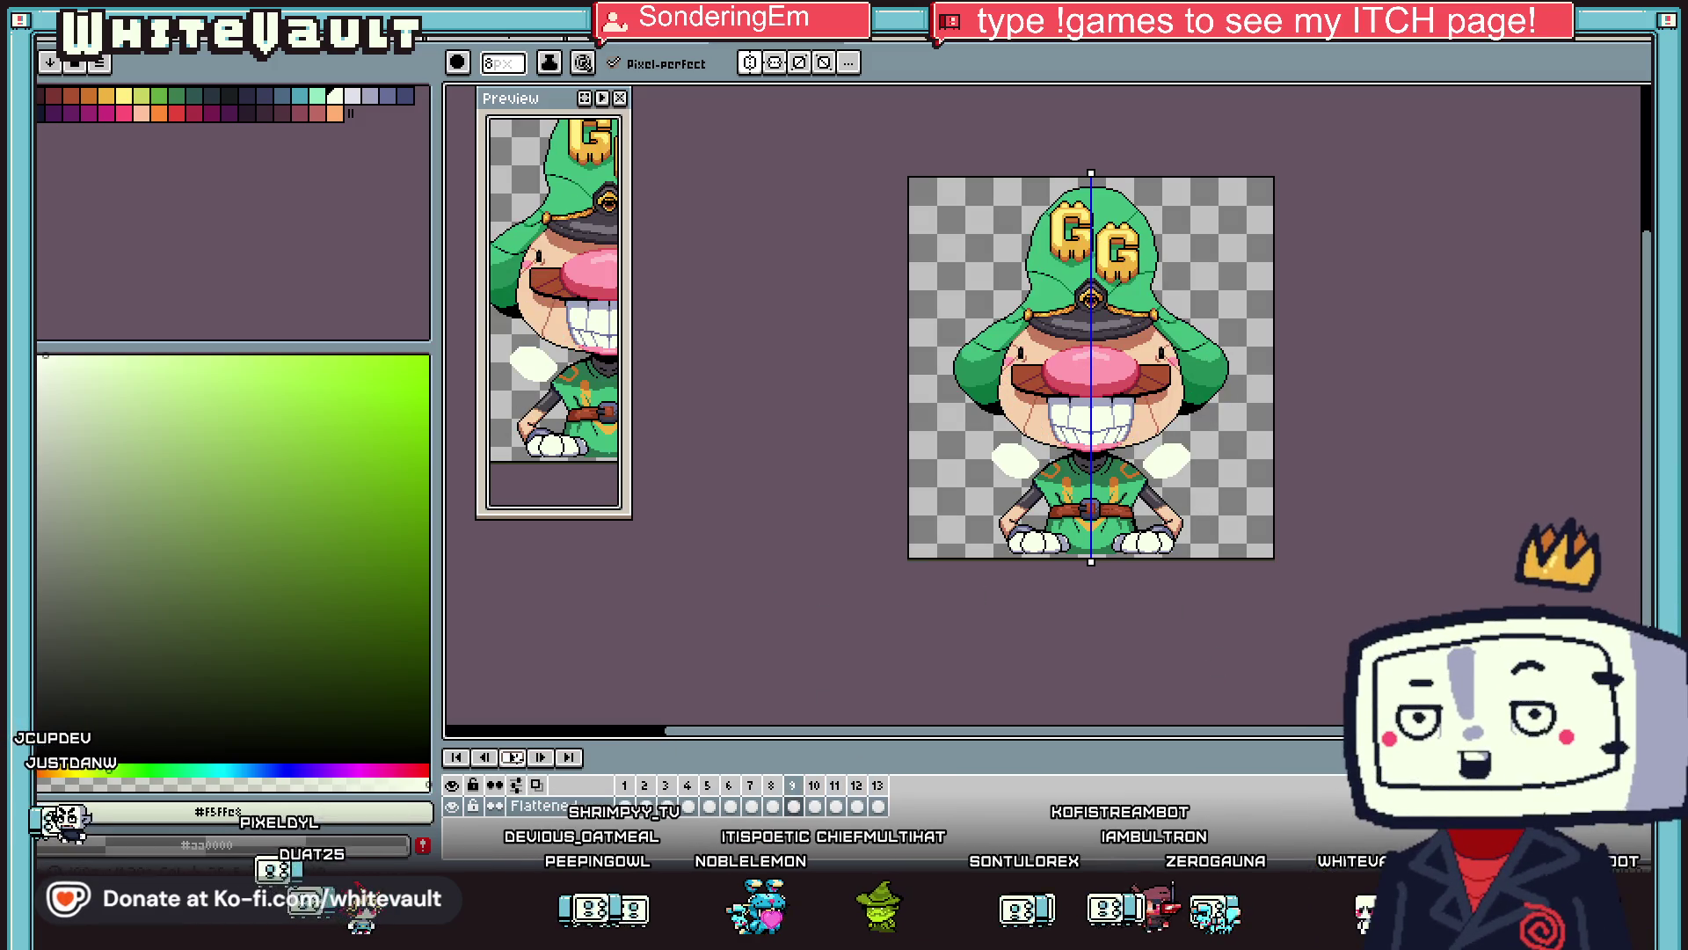
Stop the animation playback and settle on frame 2, zoomed in on the character.
{"action": "left_click", "coordinate": [514, 758]}
{"action": "left_click", "coordinate": [837, 807]}
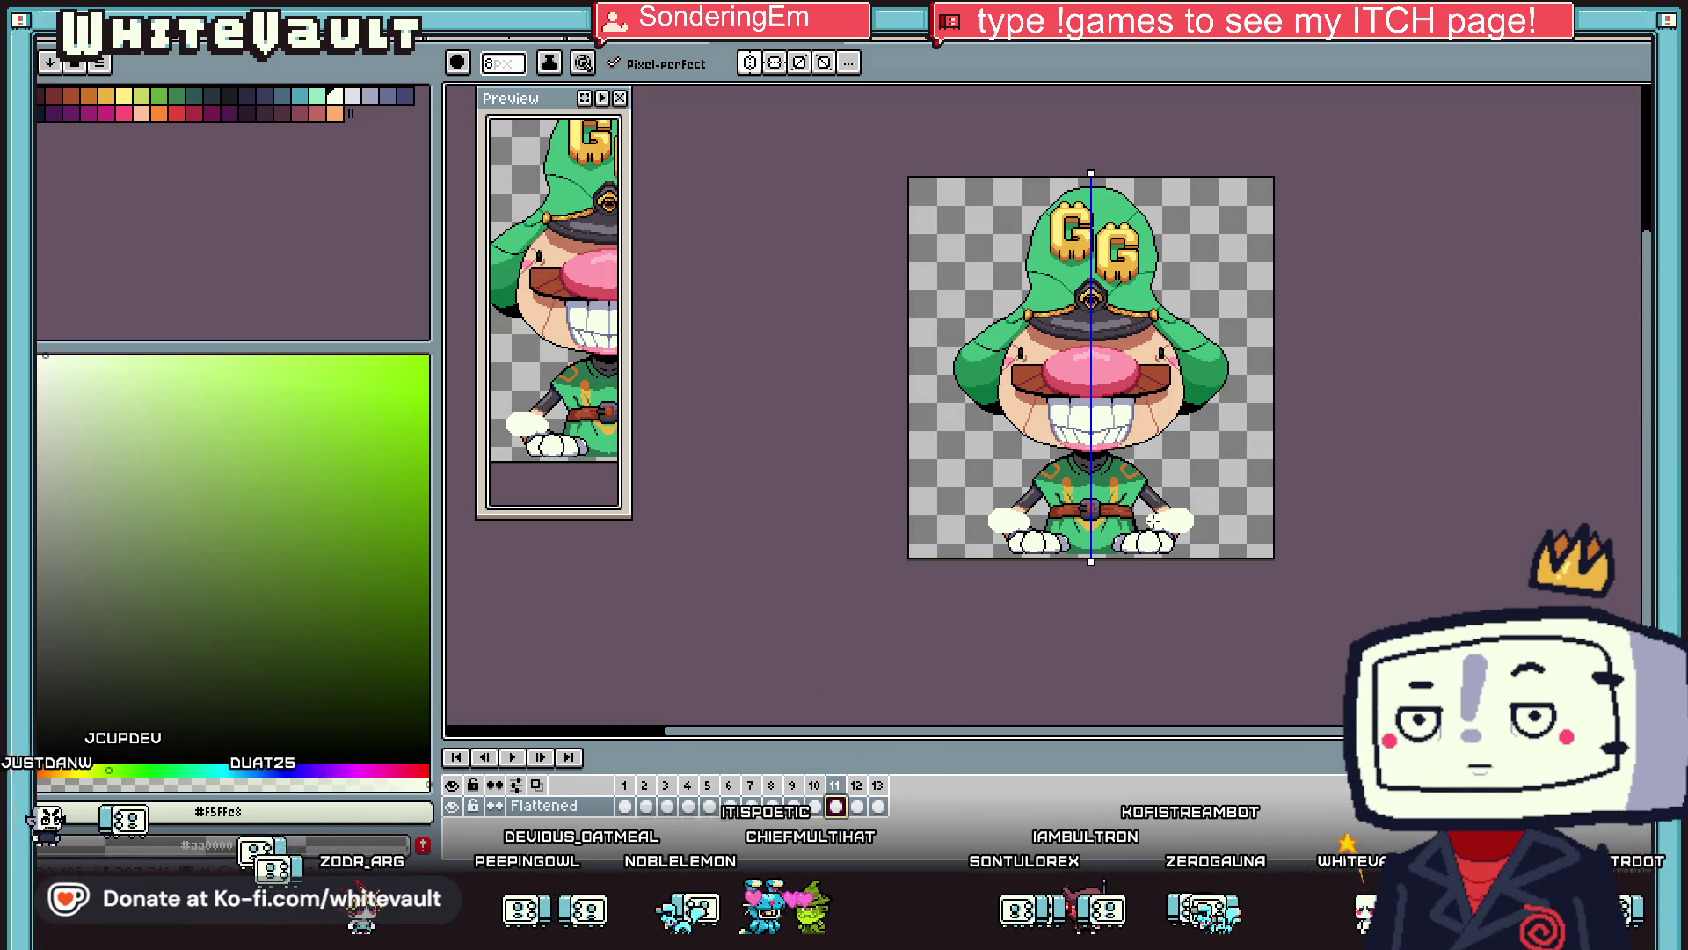
{"action": "scroll", "coordinate": [1284, 392], "scroll_direction": "up", "scroll_amount": 1}
{"action": "scroll", "coordinate": [1236, 399], "scroll_direction": "down", "scroll_amount": 2}
{"action": "scroll", "coordinate": [1196, 480], "scroll_direction": "up", "scroll_amount": 1}
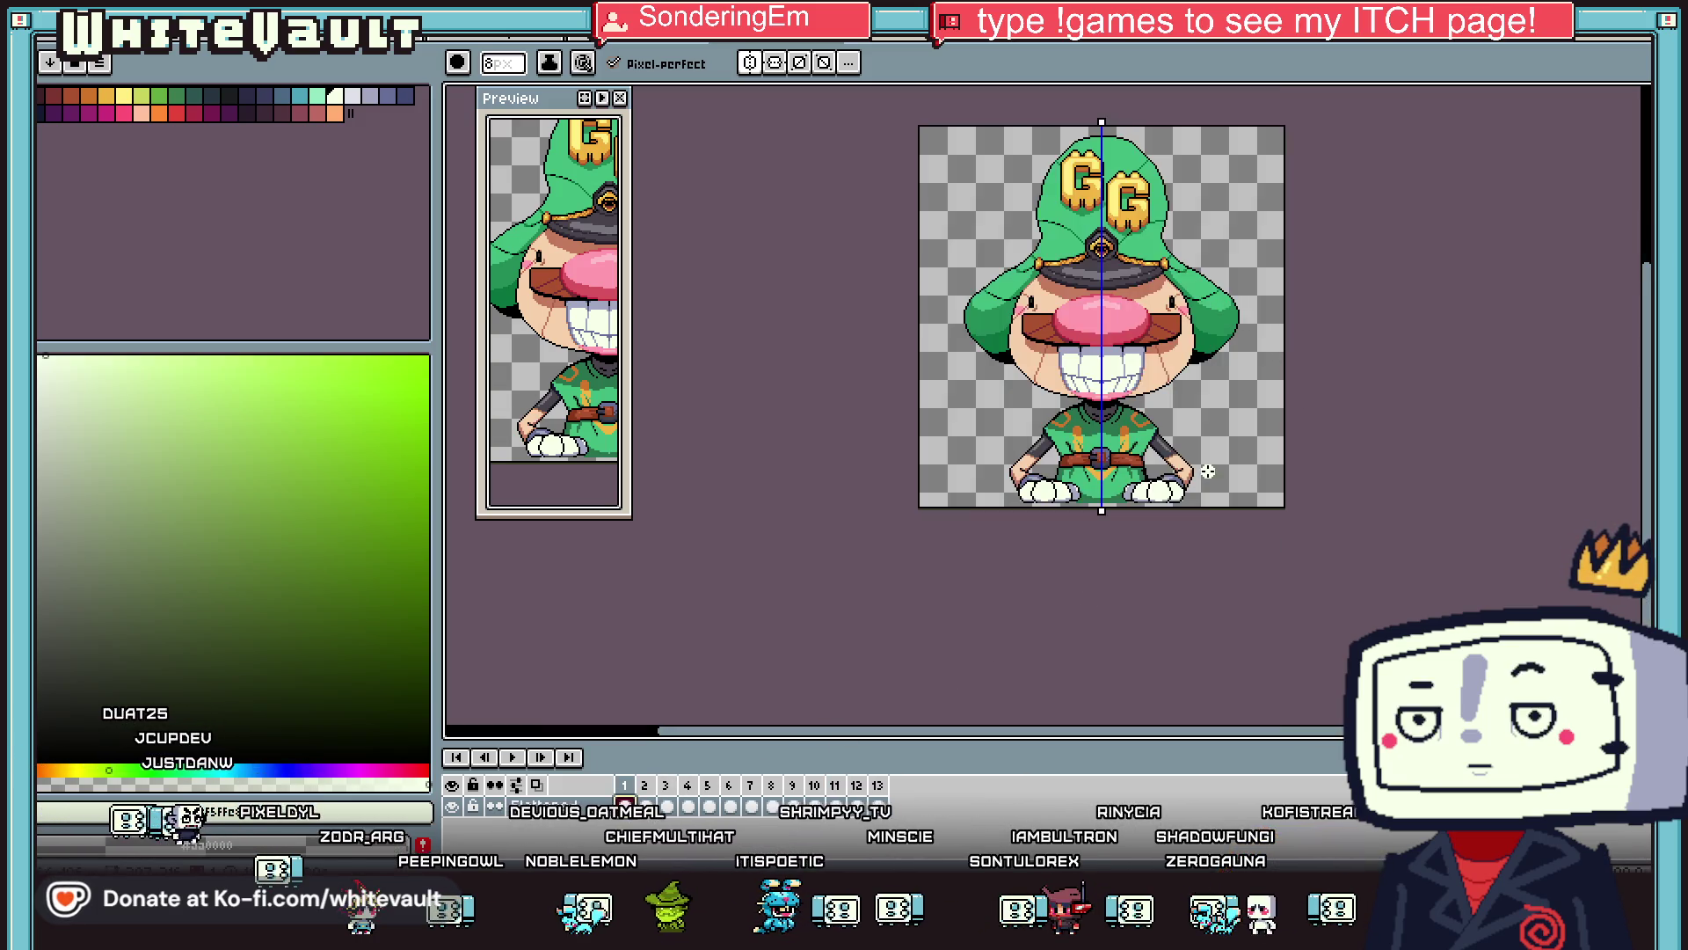
{"action": "left_click", "coordinate": [647, 807]}
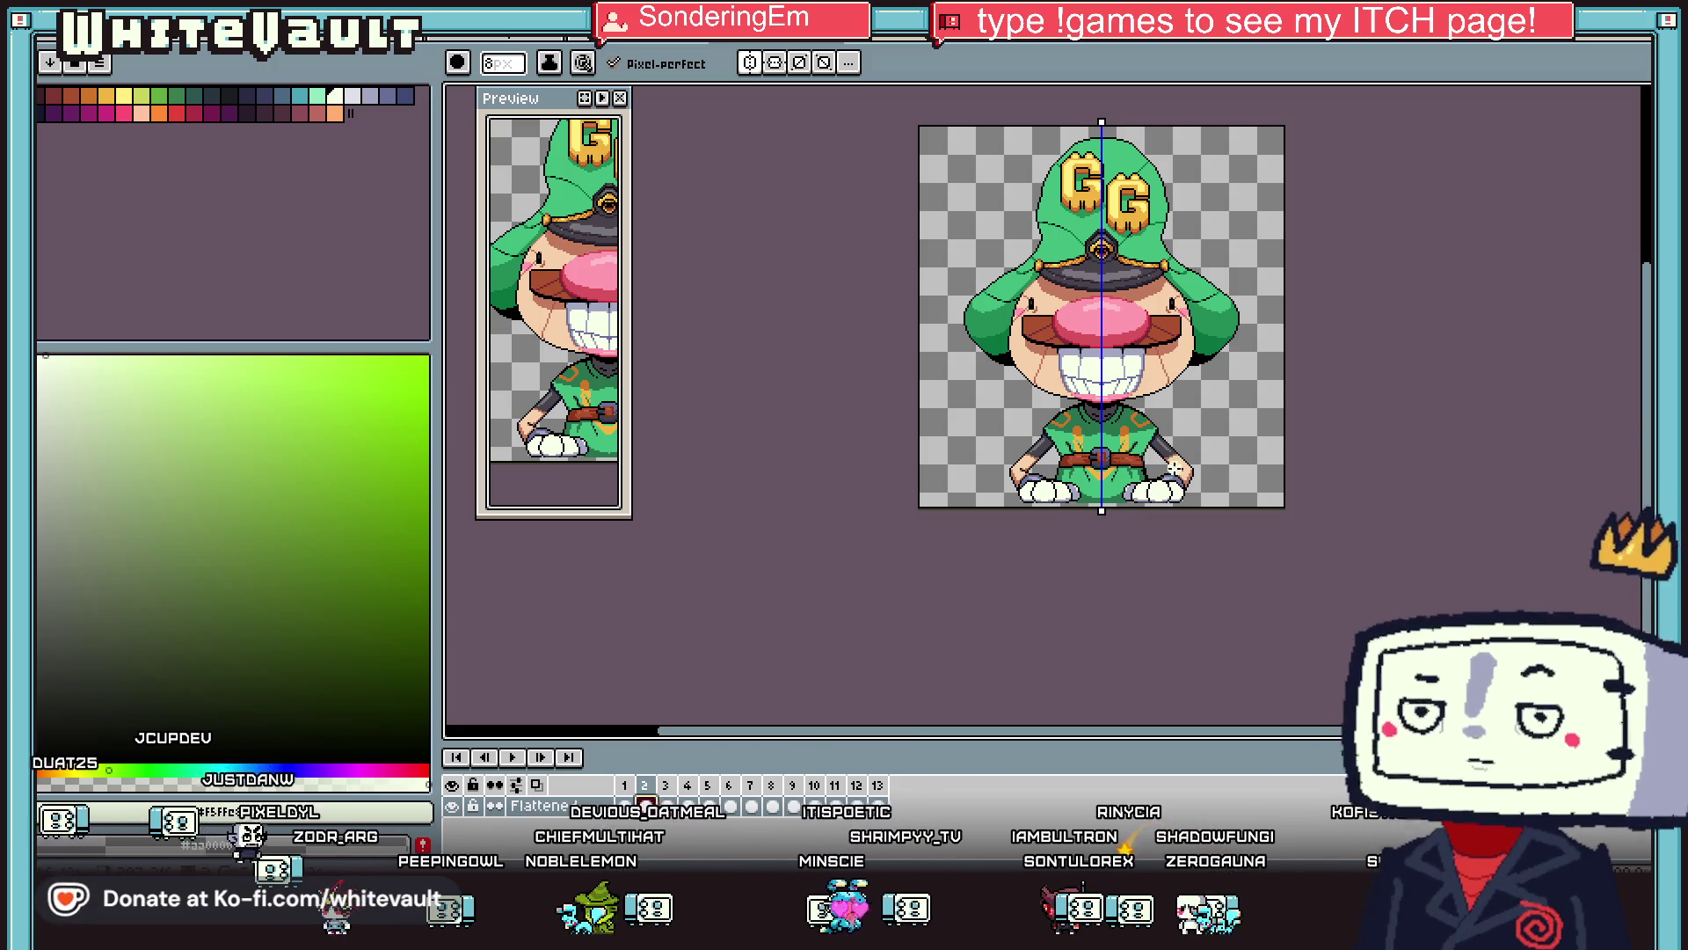
{"action": "scroll", "coordinate": [1195, 424], "scroll_direction": "up", "scroll_amount": 1}
Switch through the eraser and rectangle selection to the freehand lasso tool.
{"action": "key", "text": "e"}
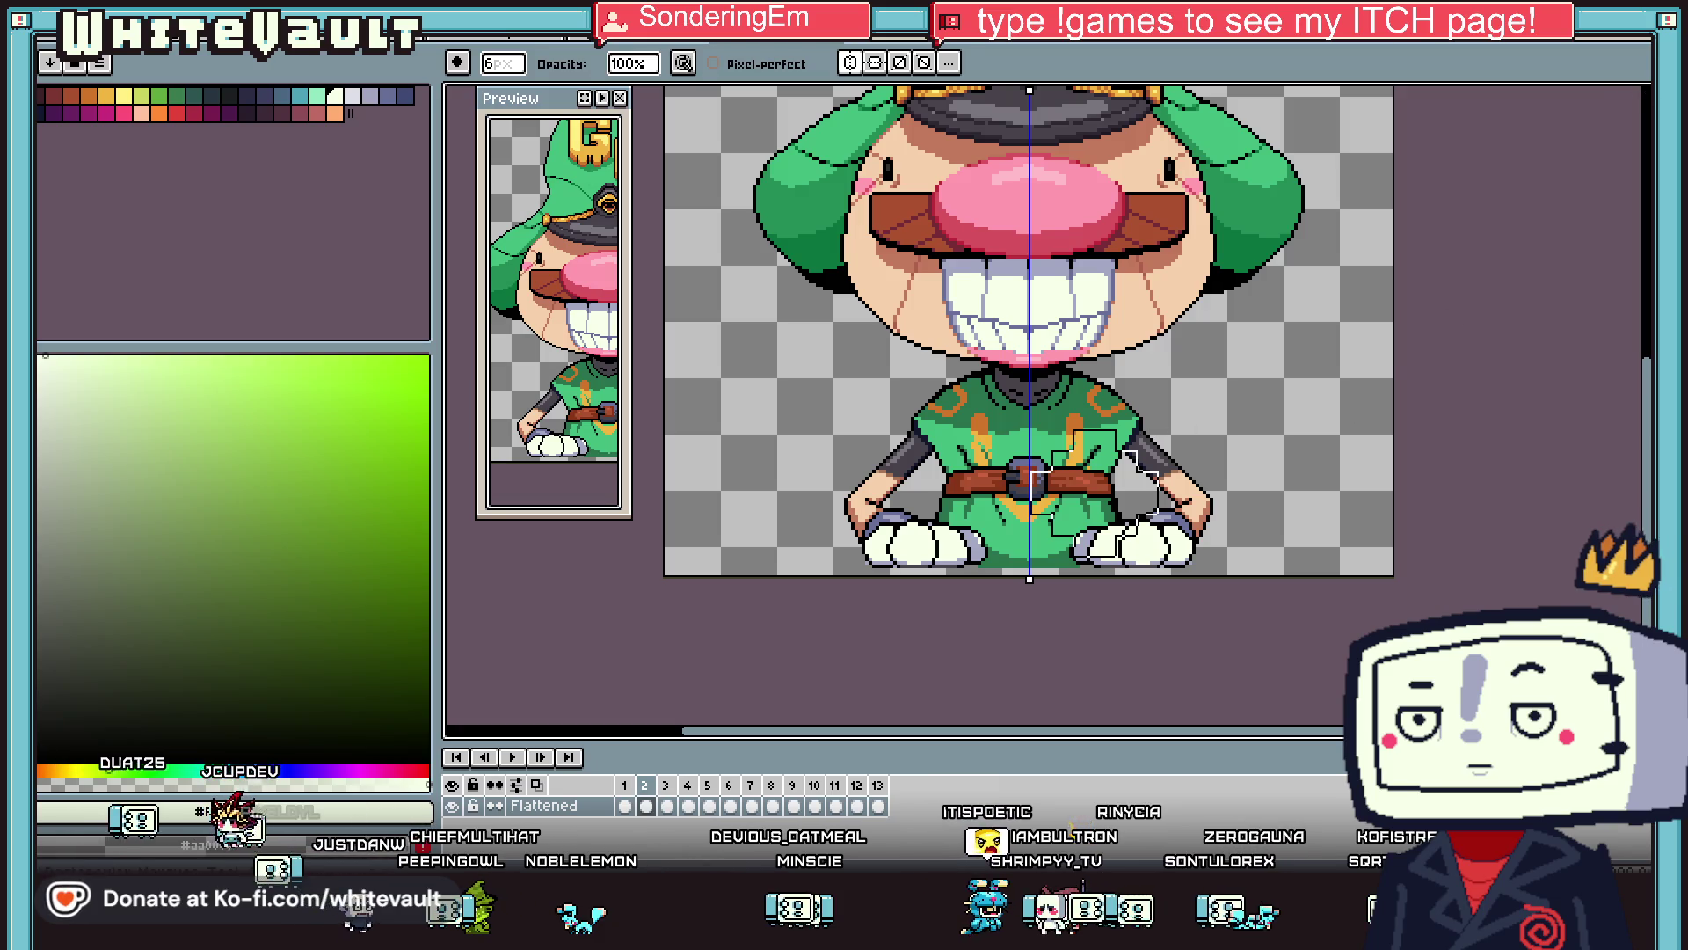
{"action": "key", "text": "m"}
{"action": "scroll", "coordinate": [1143, 431], "scroll_direction": "up", "scroll_amount": 1}
{"action": "key", "text": "q"}
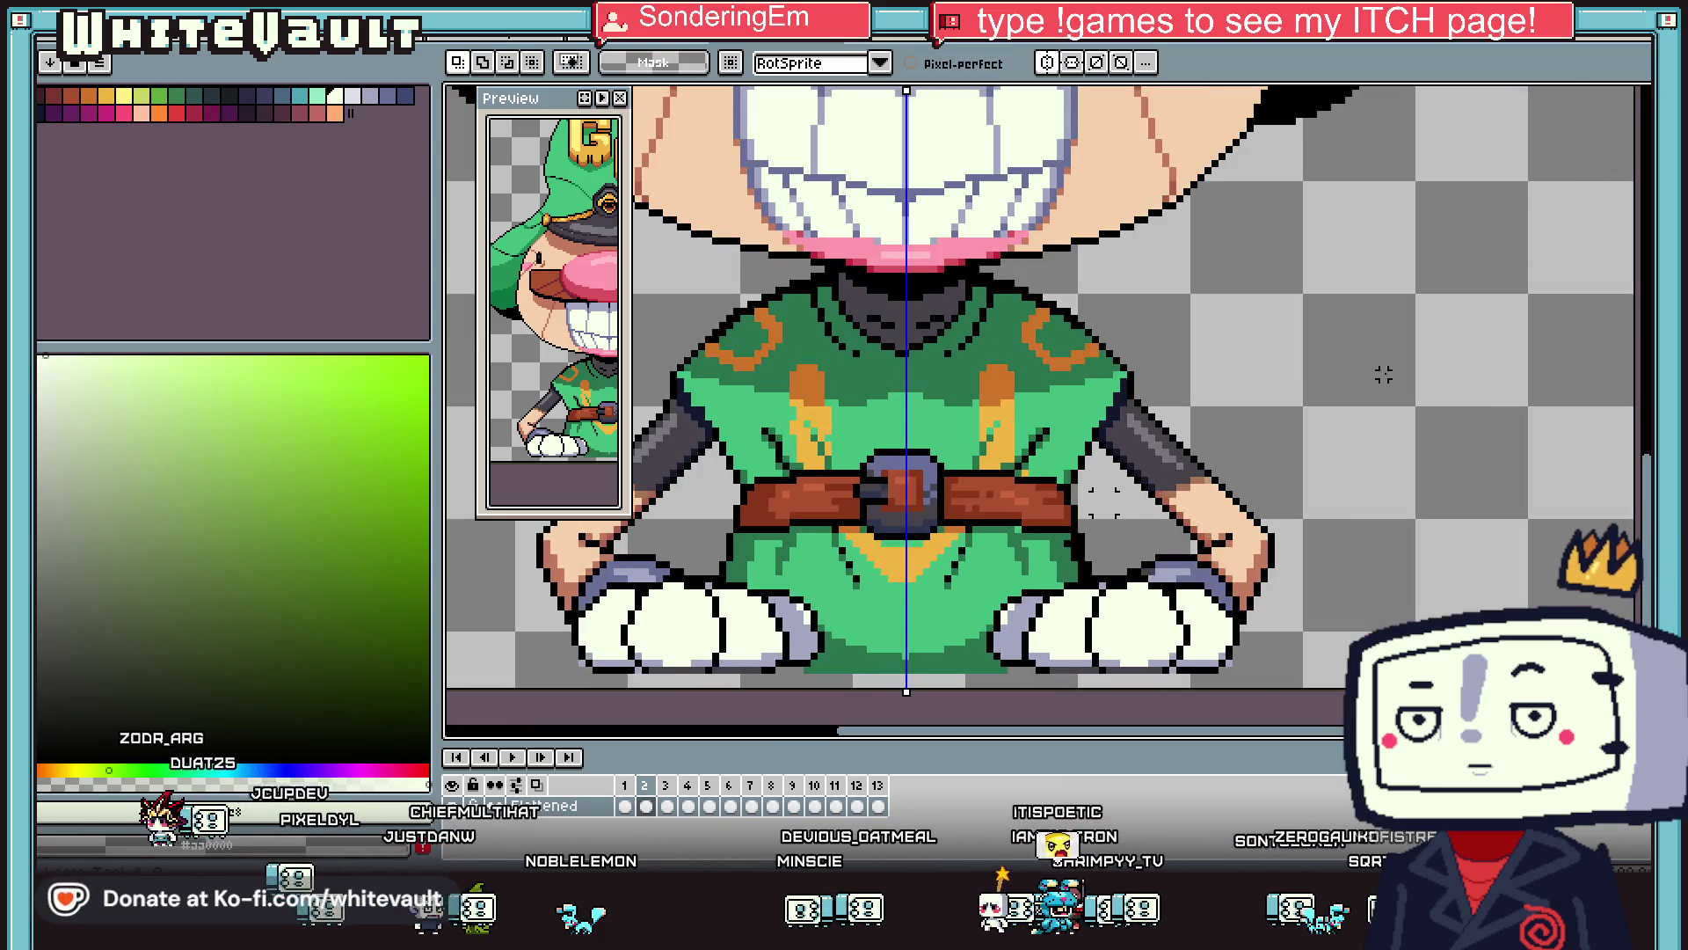
{"action": "mouse_move", "coordinate": [1235, 431]}
{"action": "left_mouse_down"}
{"action": "mouse_move", "coordinate": [1158, 398]}
{"action": "mouse_move", "coordinate": [1103, 444]}
{"action": "left_mouse_up"}
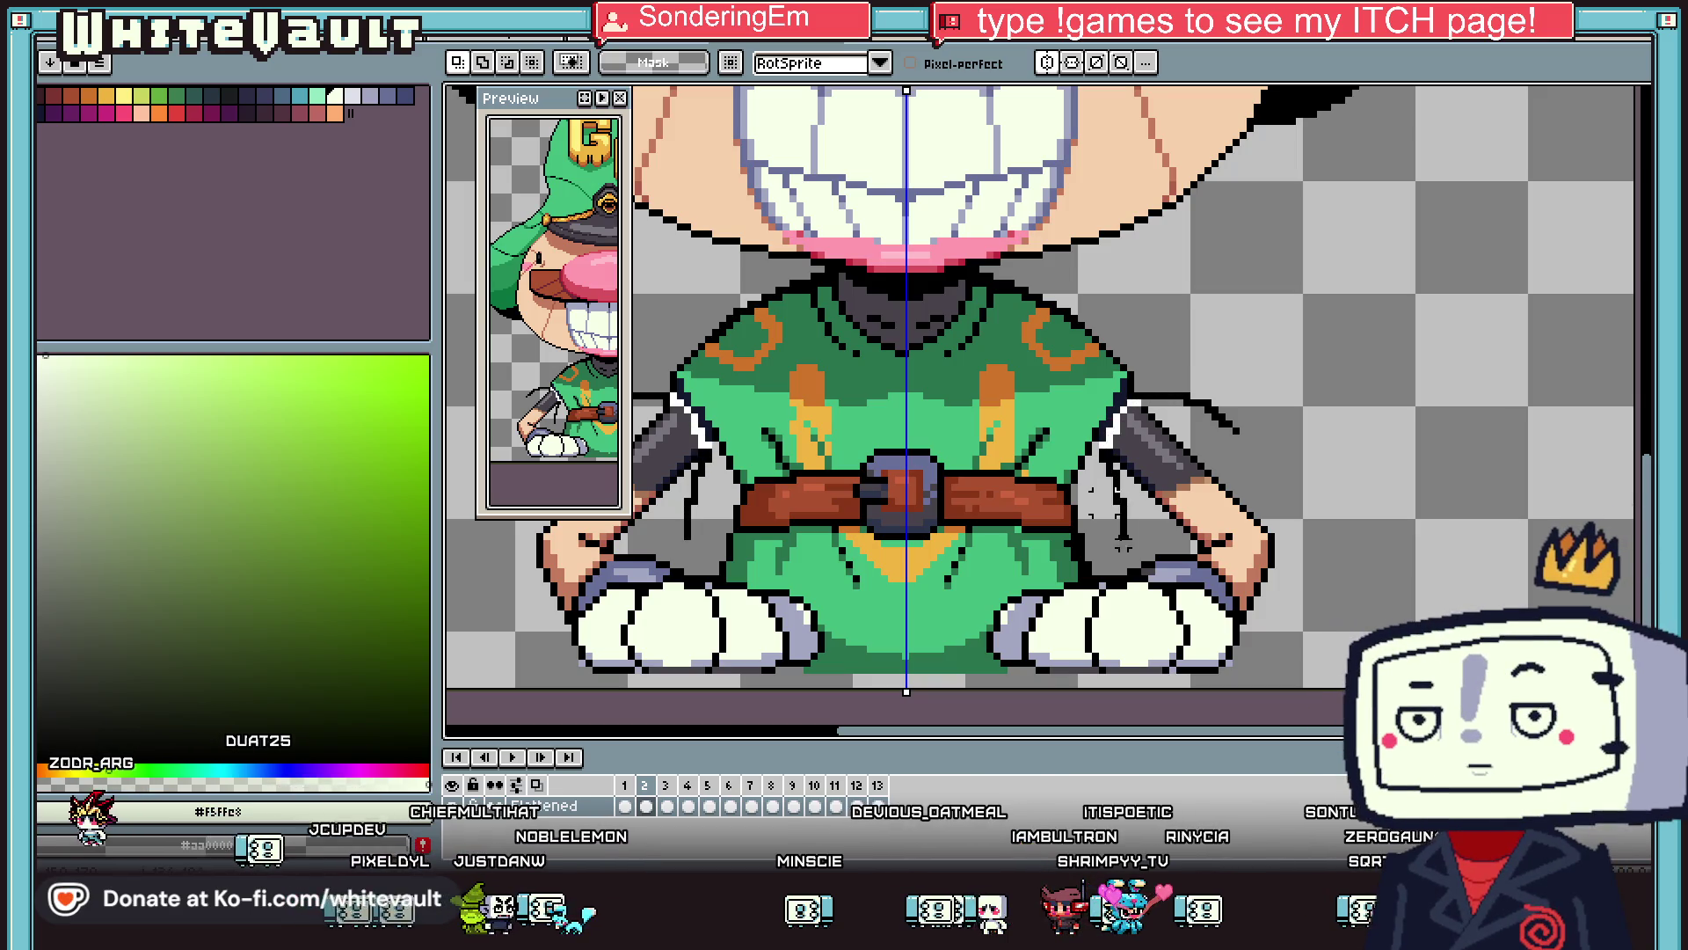
{"action": "mouse_move", "coordinate": [1052, 571]}
{"action": "left_mouse_down"}
{"action": "mouse_move", "coordinate": [765, 582]}
{"action": "mouse_move", "coordinate": [879, 615]}
{"action": "mouse_move", "coordinate": [1327, 672]}
{"action": "mouse_move", "coordinate": [1329, 466]}
{"action": "left_mouse_up"}
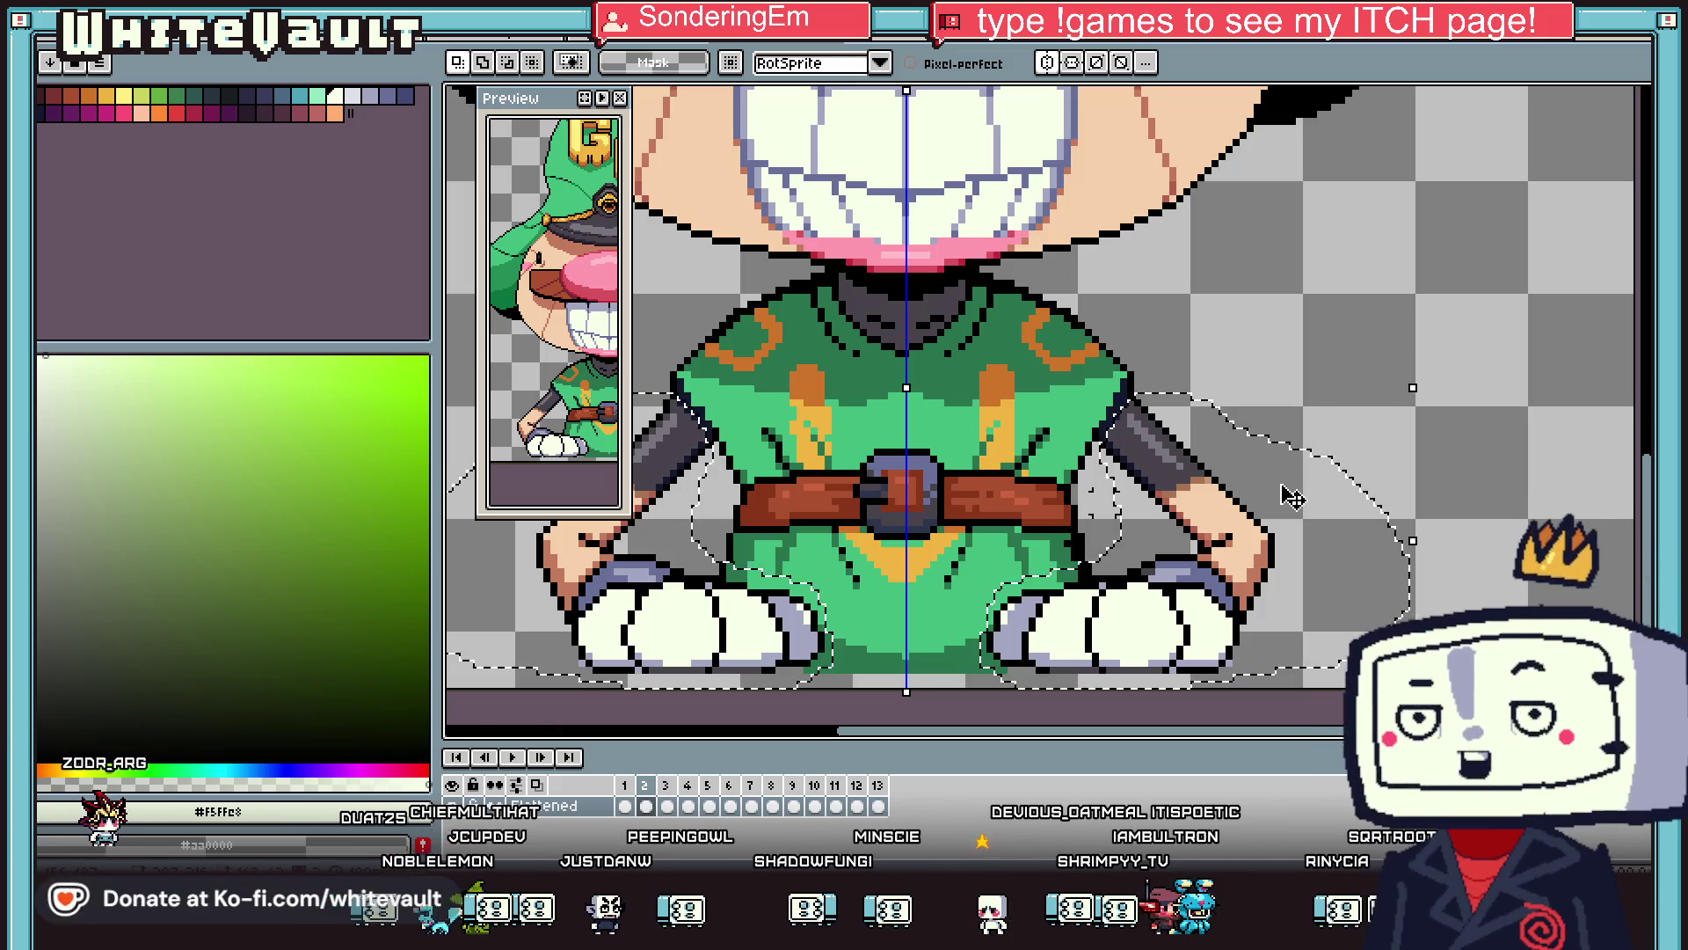
{"action": "key", "text": "Delete"}
{"action": "right_click", "coordinate": [541, 809]}
{"action": "mouse_move", "coordinate": [572, 742]}
{"action": "left_click", "coordinate": [703, 743]}
{"action": "key", "text": "ctrl+v"}
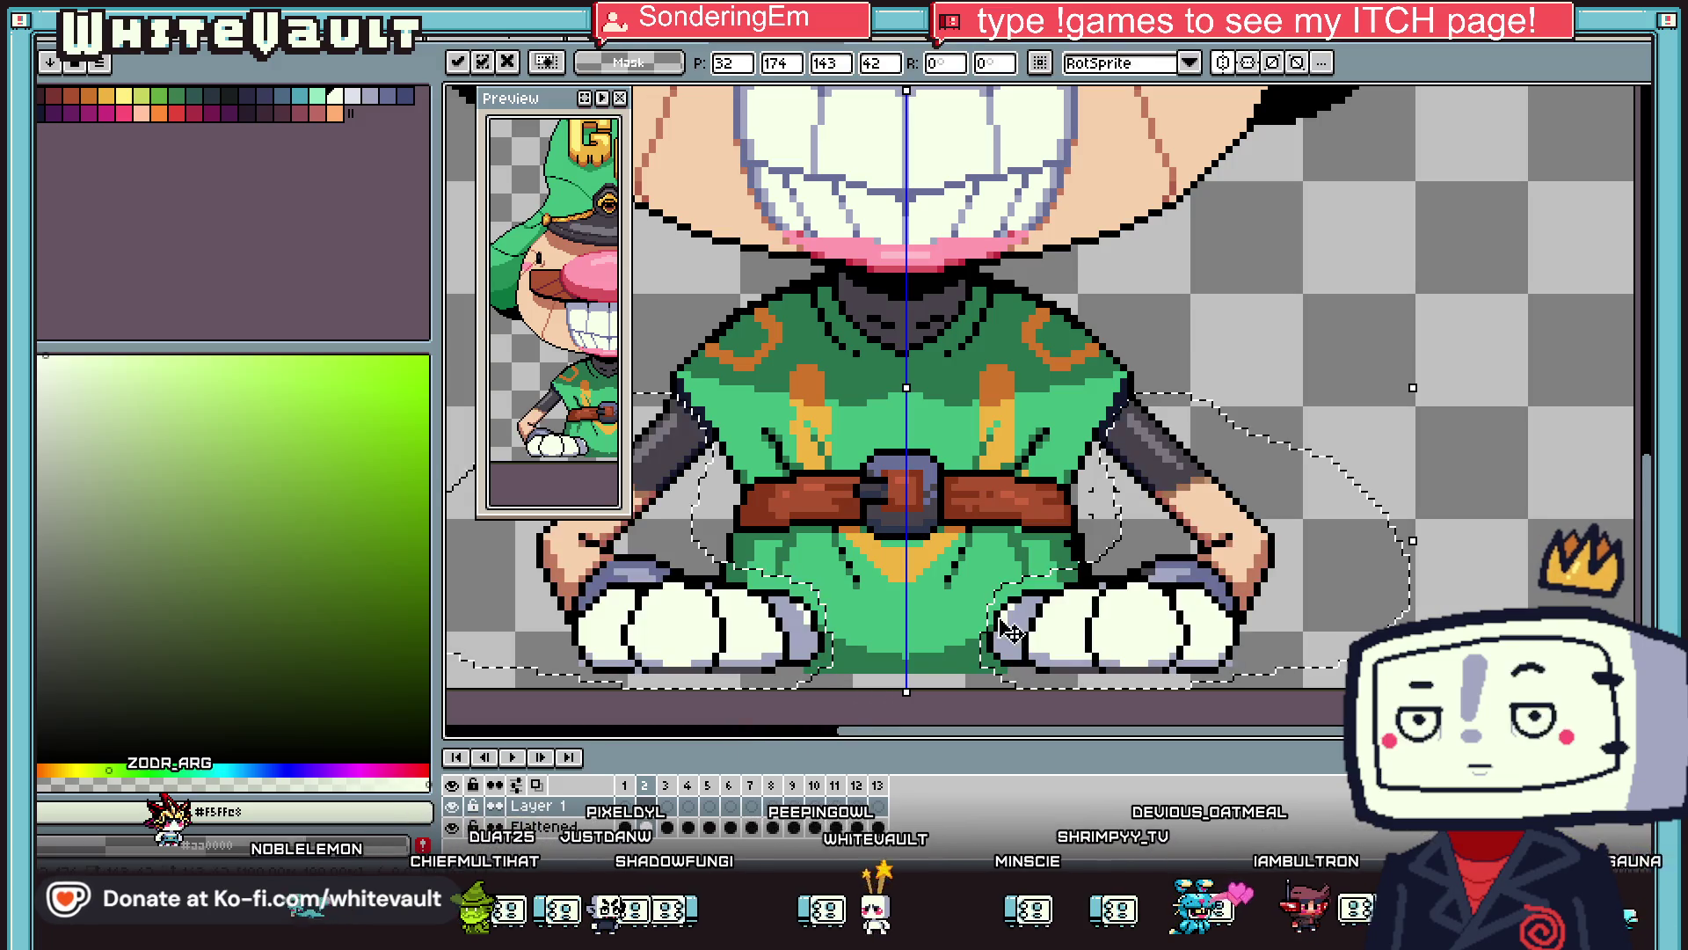
{"action": "key", "text": "ctrl+d"}
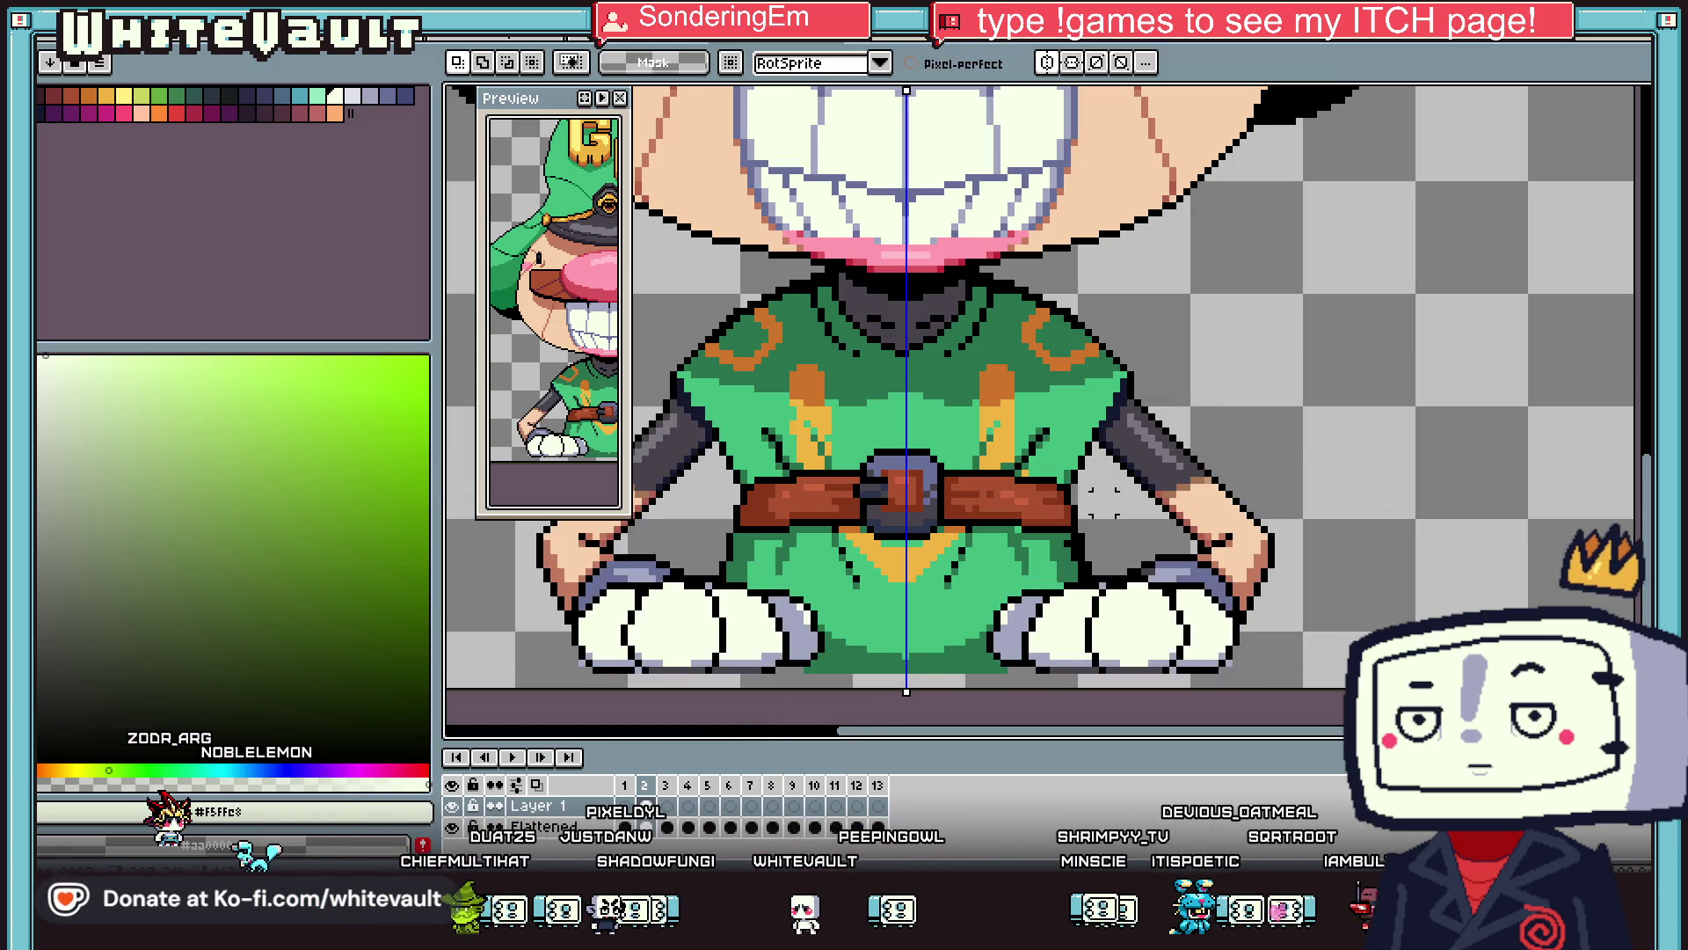
{"action": "left_click", "coordinate": [452, 829]}
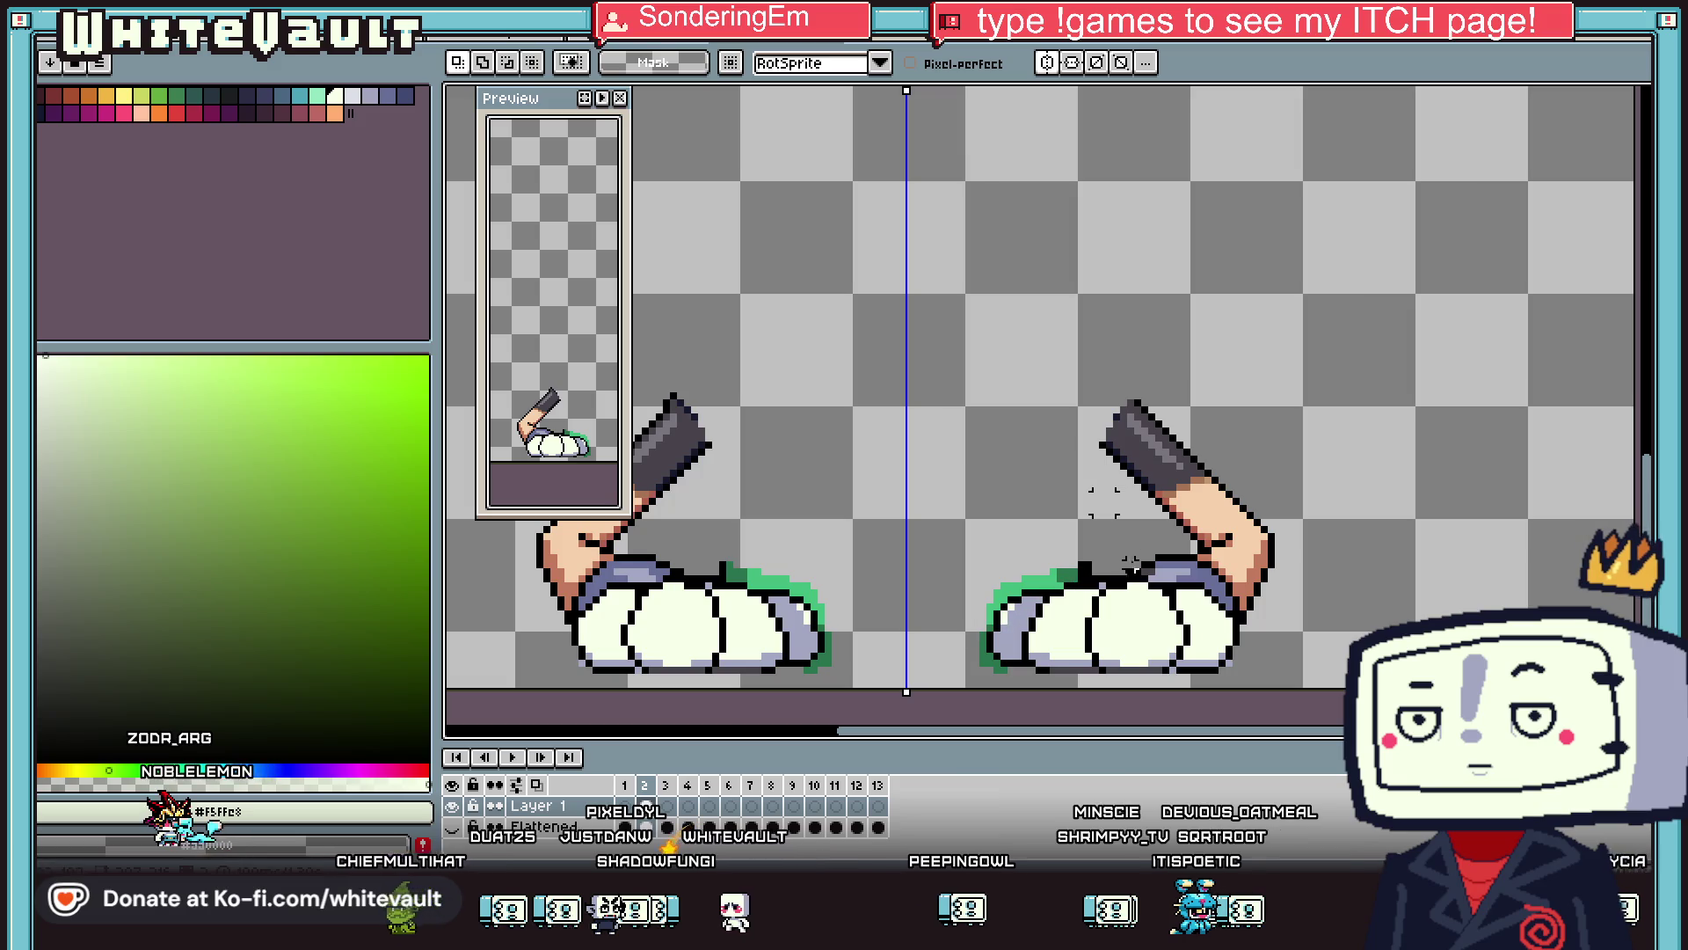
{"action": "key", "text": "b"}
{"action": "scroll", "coordinate": [1104, 502], "scroll_direction": "up", "scroll_amount": 2}
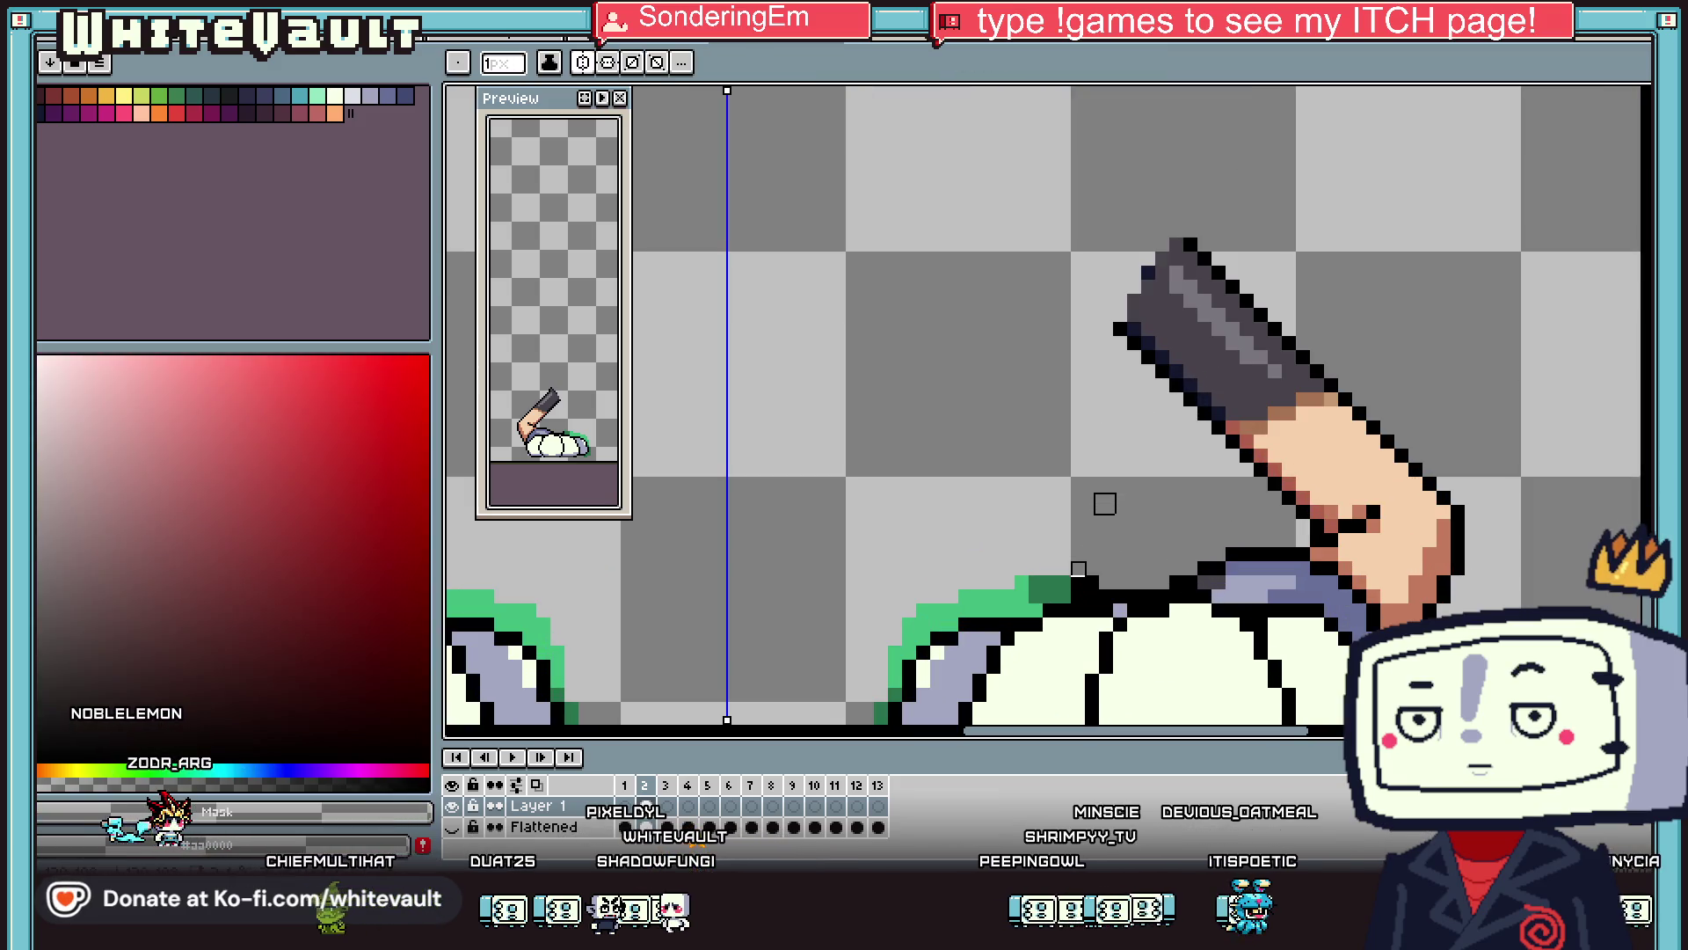
{"action": "key", "text": "g"}
{"action": "scroll", "coordinate": [1104, 503], "scroll_direction": "down", "scroll_amount": 1}
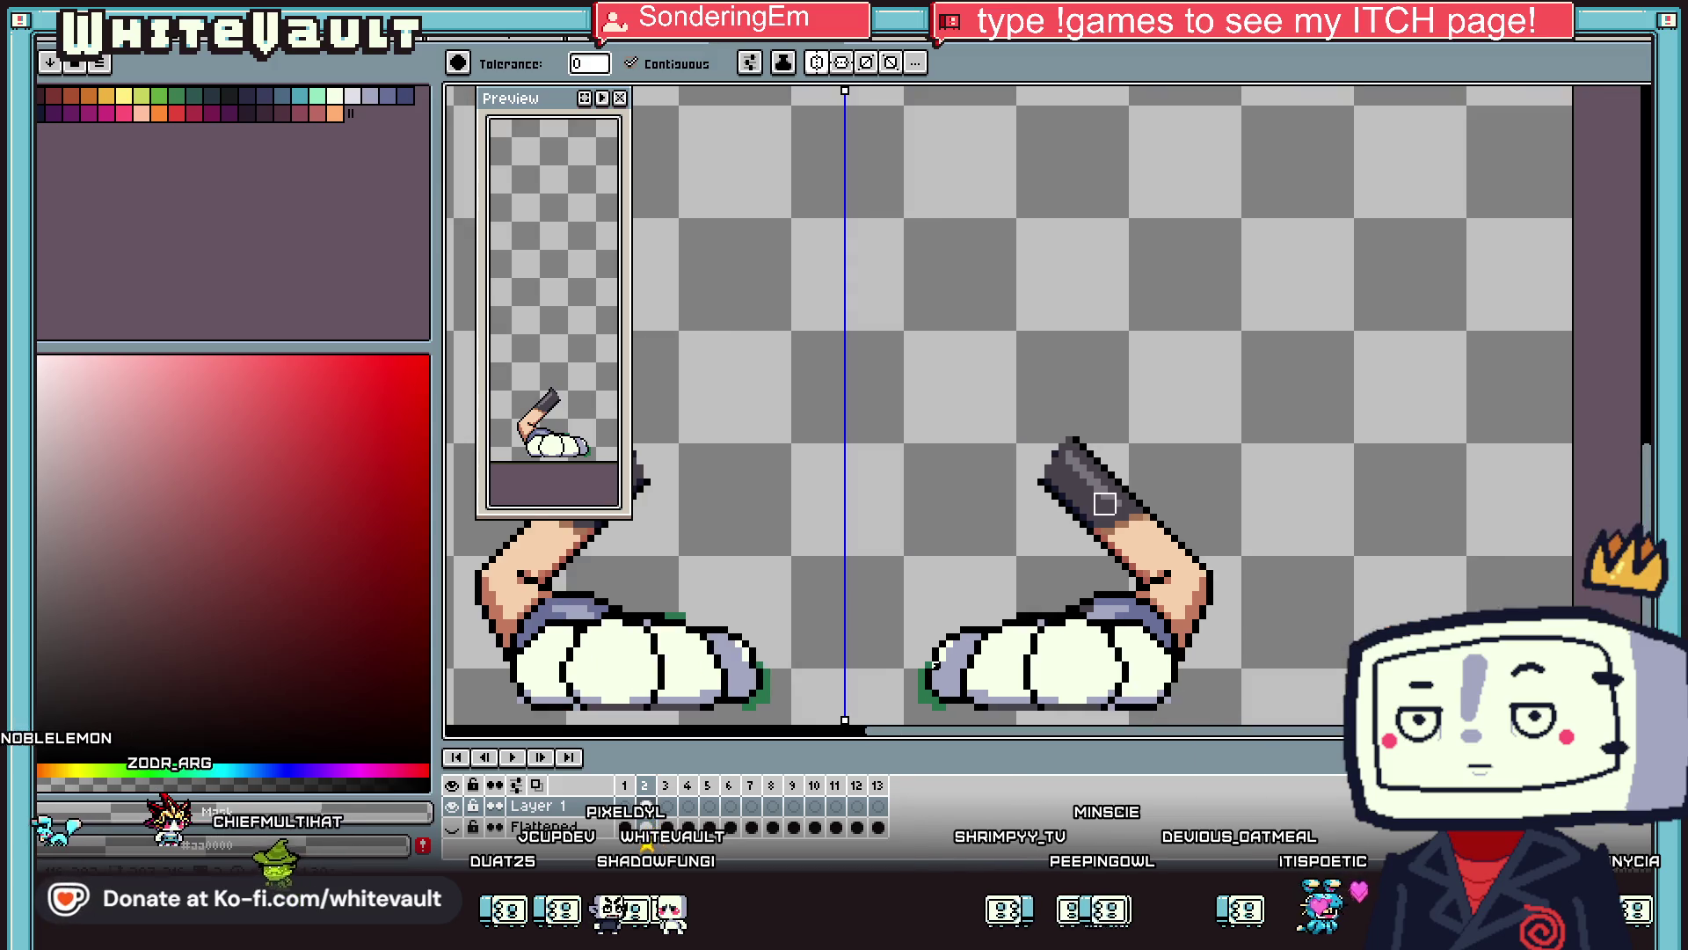
{"action": "key", "text": "ctrl+z"}
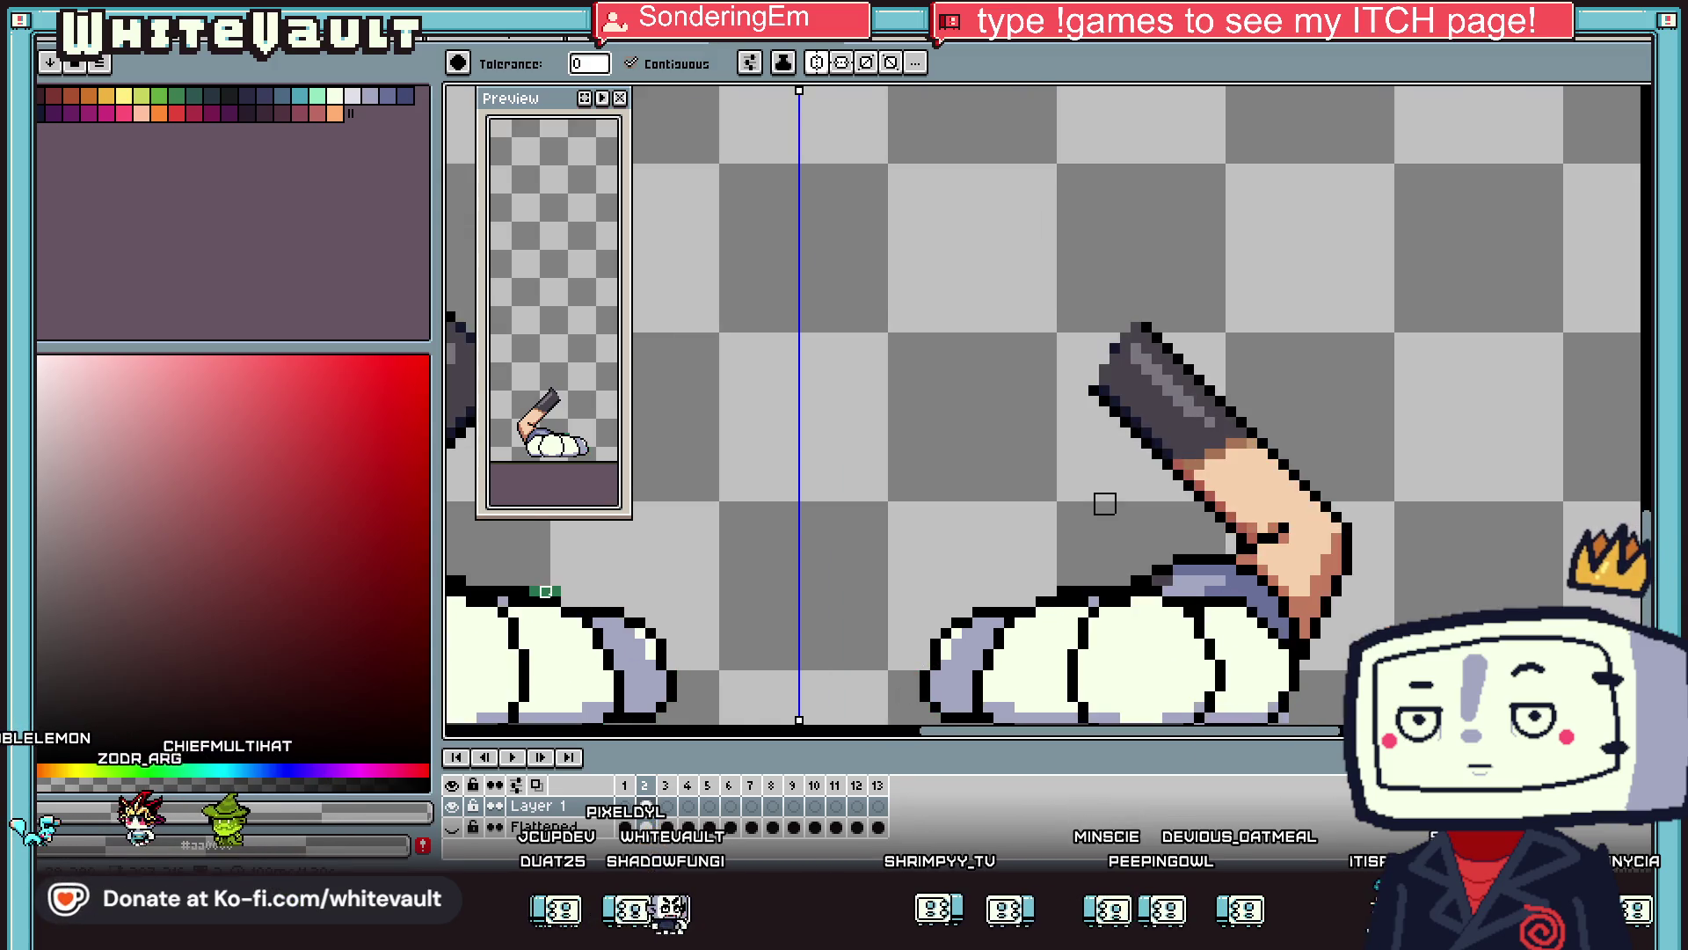
{"action": "scroll", "coordinate": [1104, 503], "scroll_direction": "down", "scroll_amount": 3}
{"action": "scroll", "coordinate": [1104, 503], "scroll_direction": "up", "scroll_amount": 1}
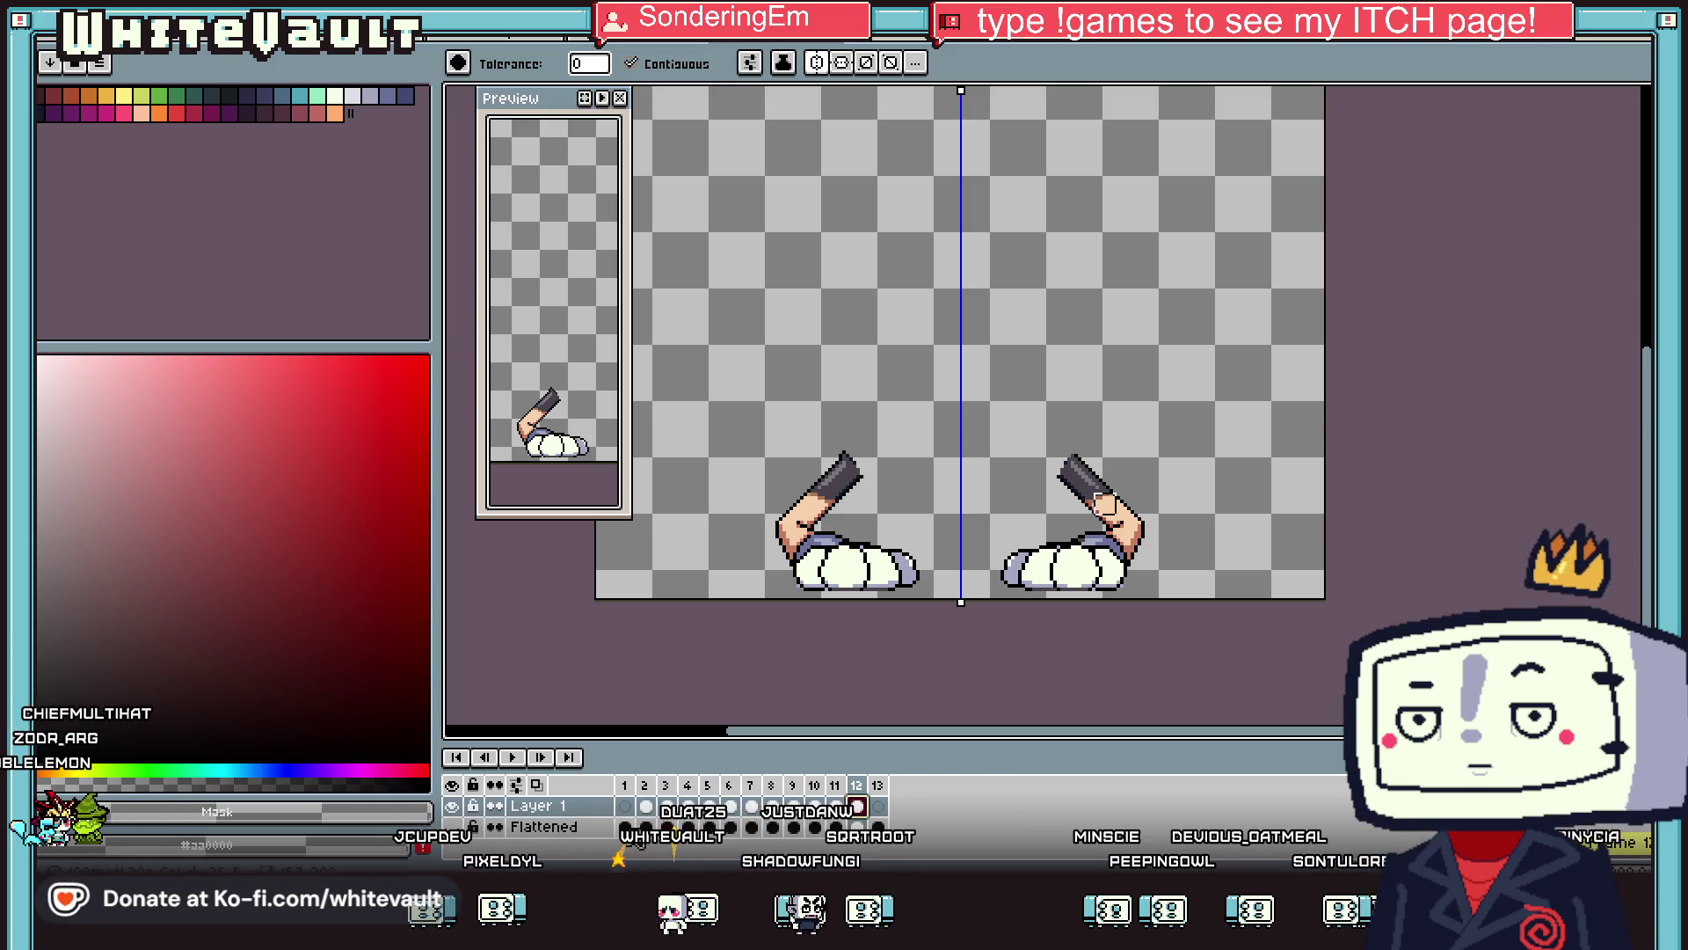
{"action": "key", "text": "Left"}
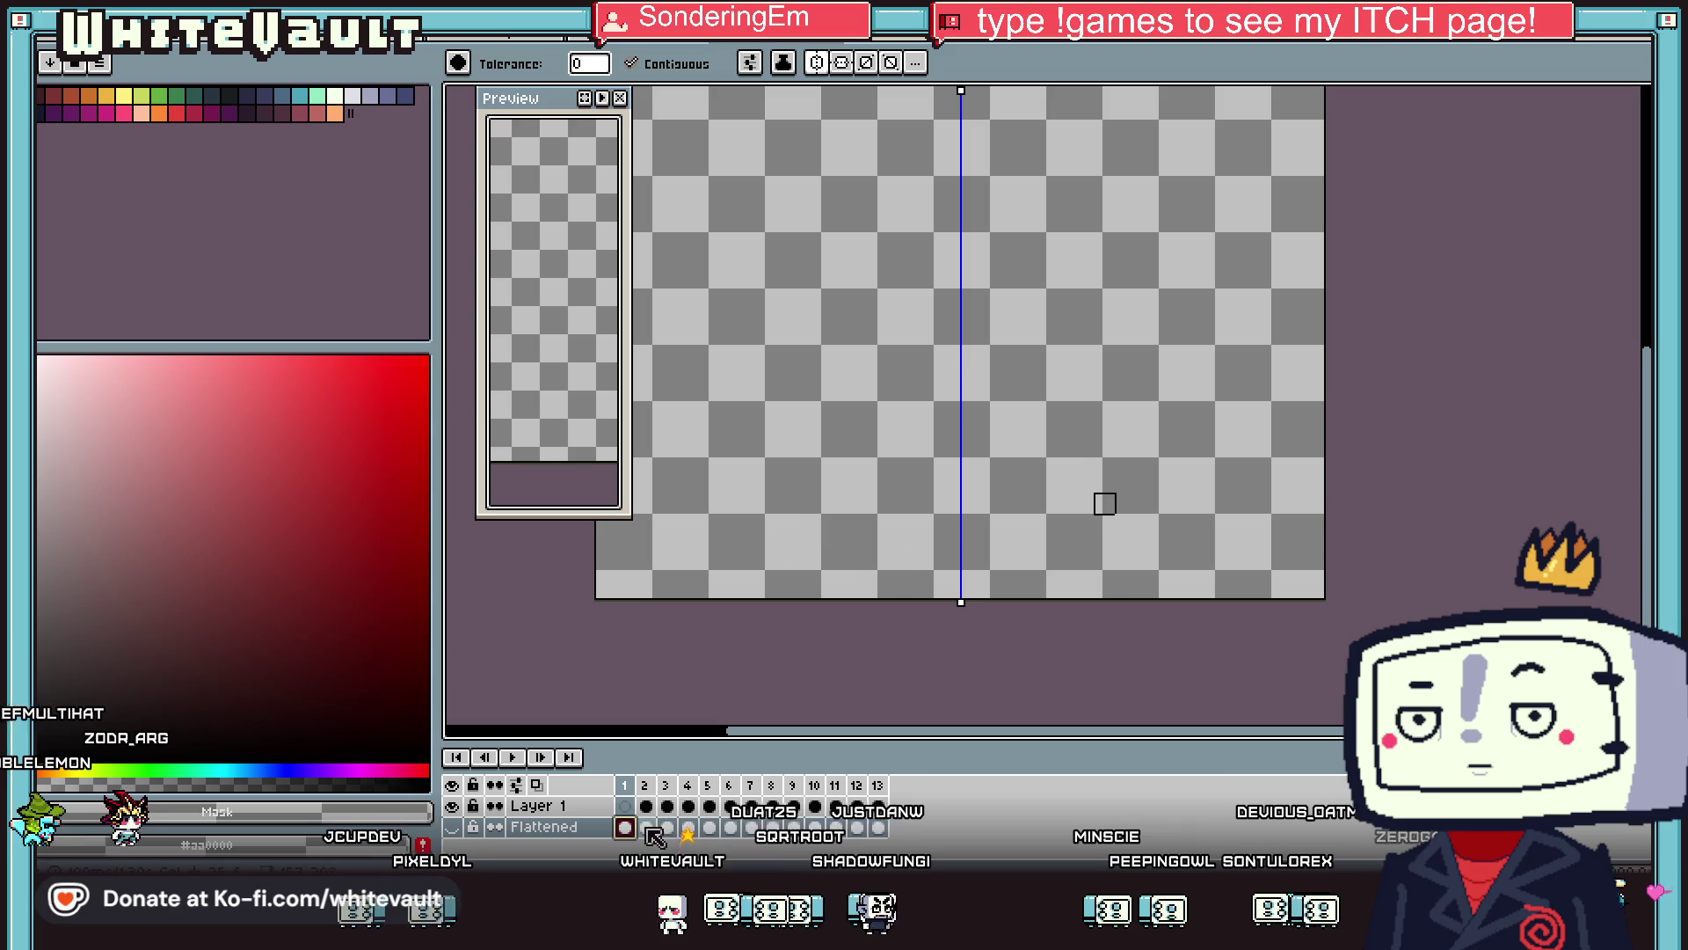
{"action": "key", "text": "Right"}
{"action": "left_click", "coordinate": [452, 826]}
Hide Layer 1 and pencil two black leg lines down from the tunic.
{"action": "left_click", "coordinate": [452, 805]}
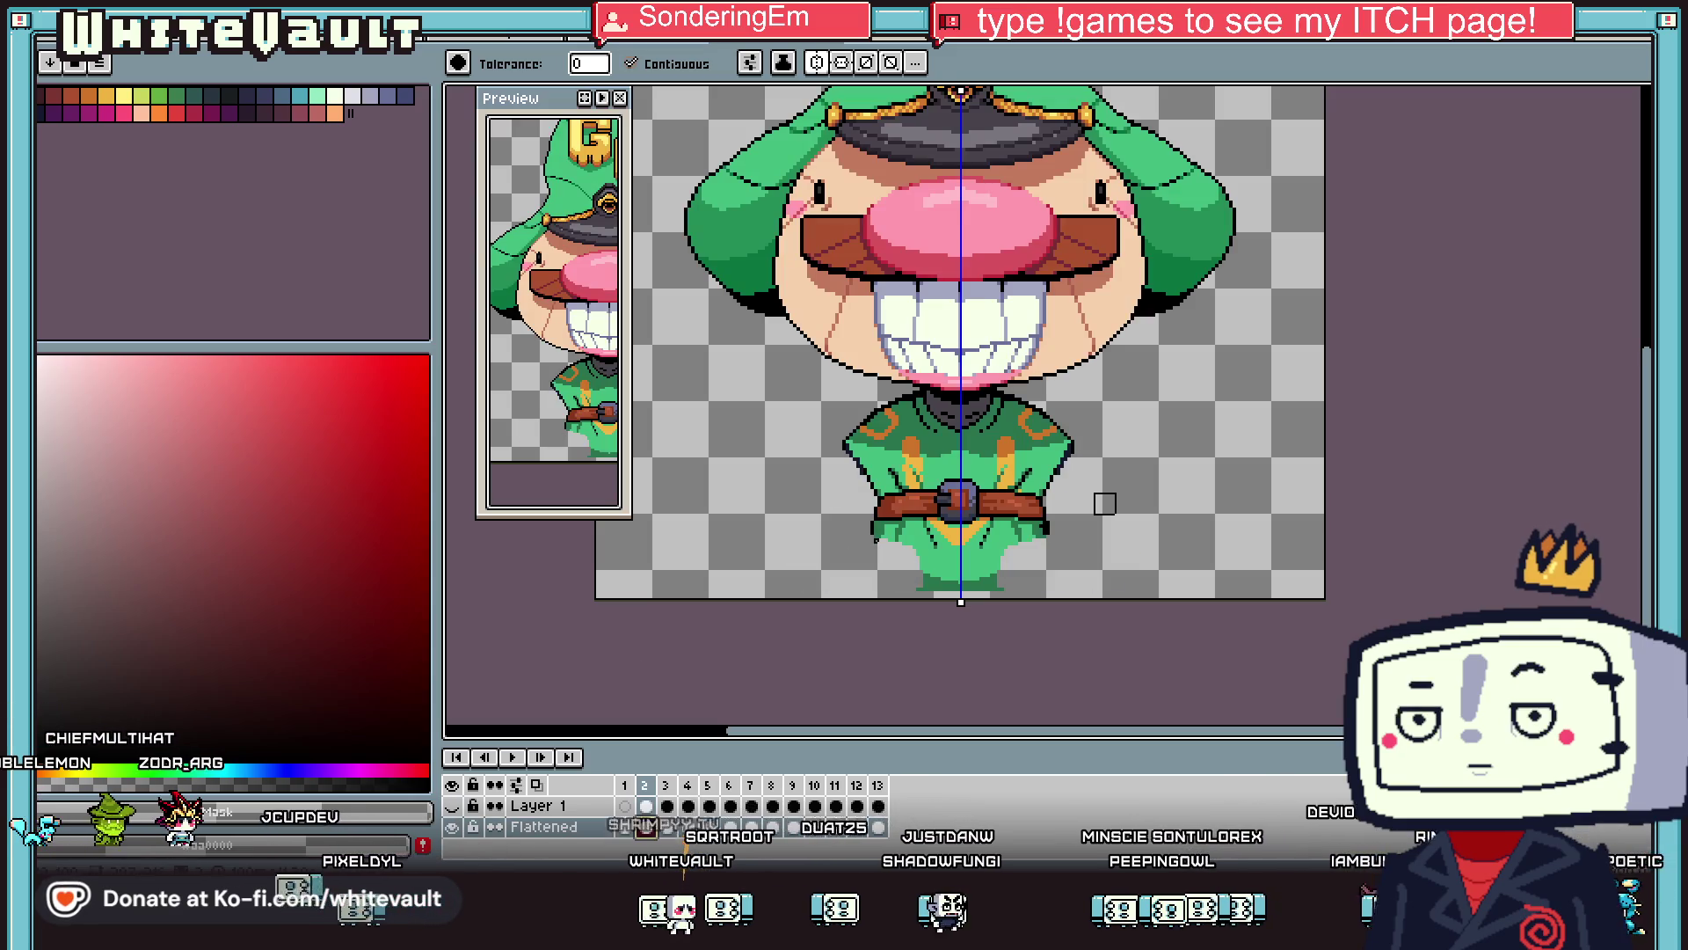
{"action": "scroll", "coordinate": [881, 558], "scroll_direction": "up", "scroll_amount": 1}
{"action": "scroll", "coordinate": [881, 558], "scroll_direction": "up", "scroll_amount": 1}
{"action": "key", "text": "i"}
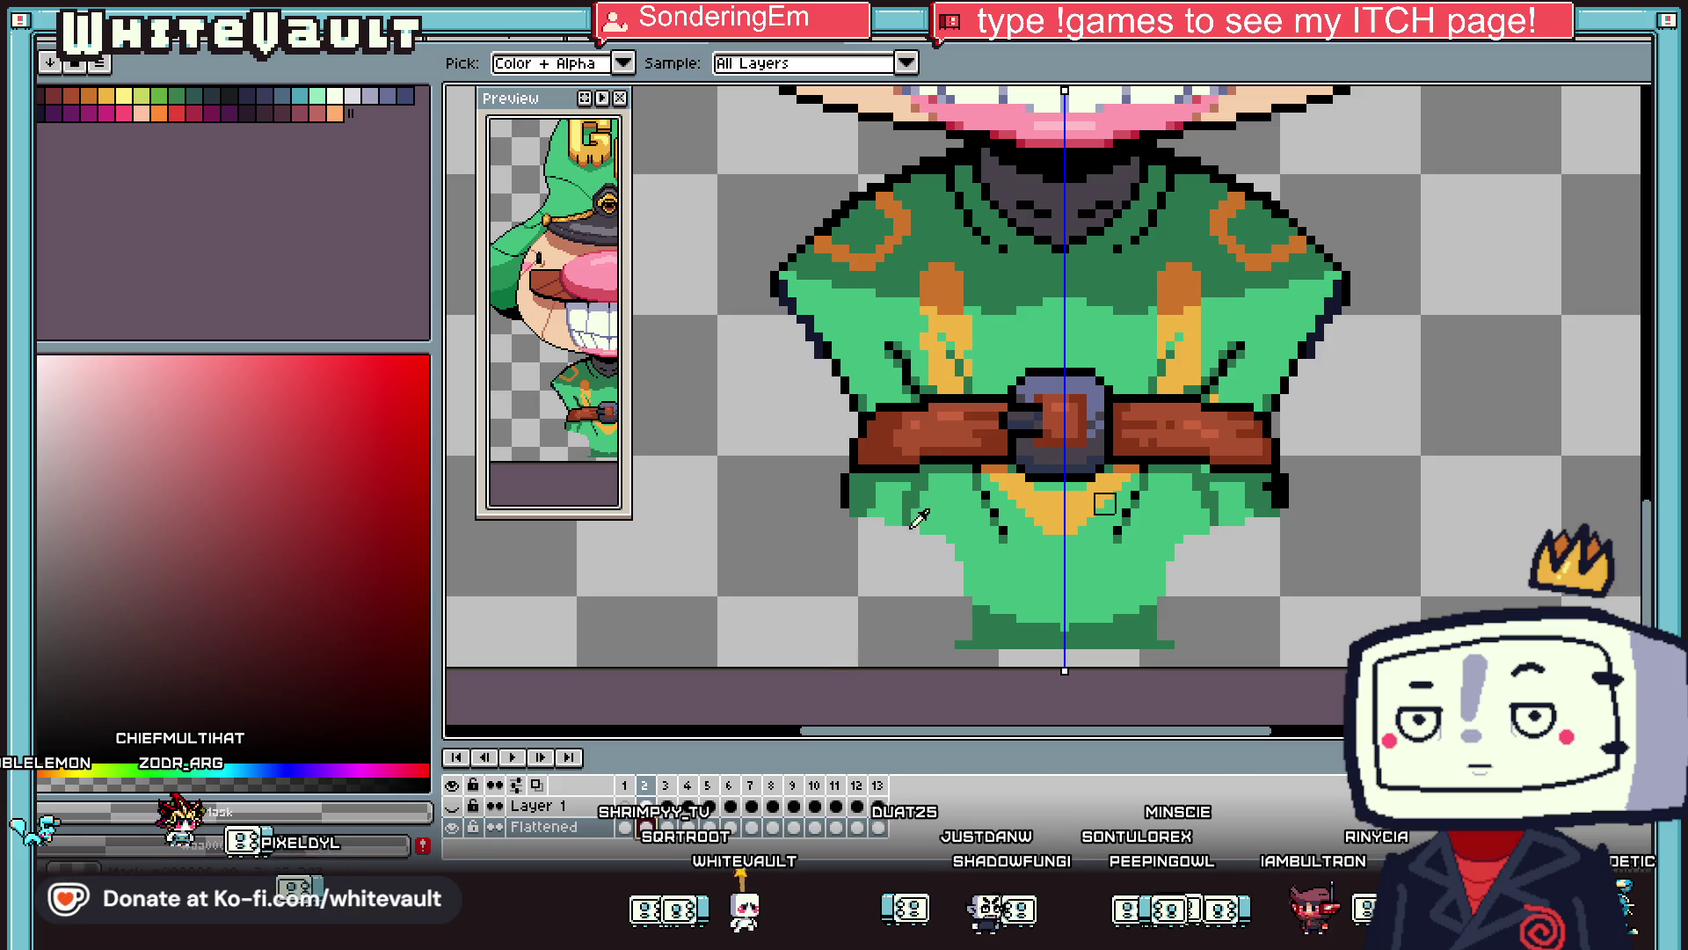
{"action": "key", "text": "b"}
{"action": "left_click_drag", "start_coordinate": [1288, 503], "coordinate": [1301, 638]}
{"action": "left_click_drag", "start_coordinate": [842, 479], "coordinate": [824, 635]}
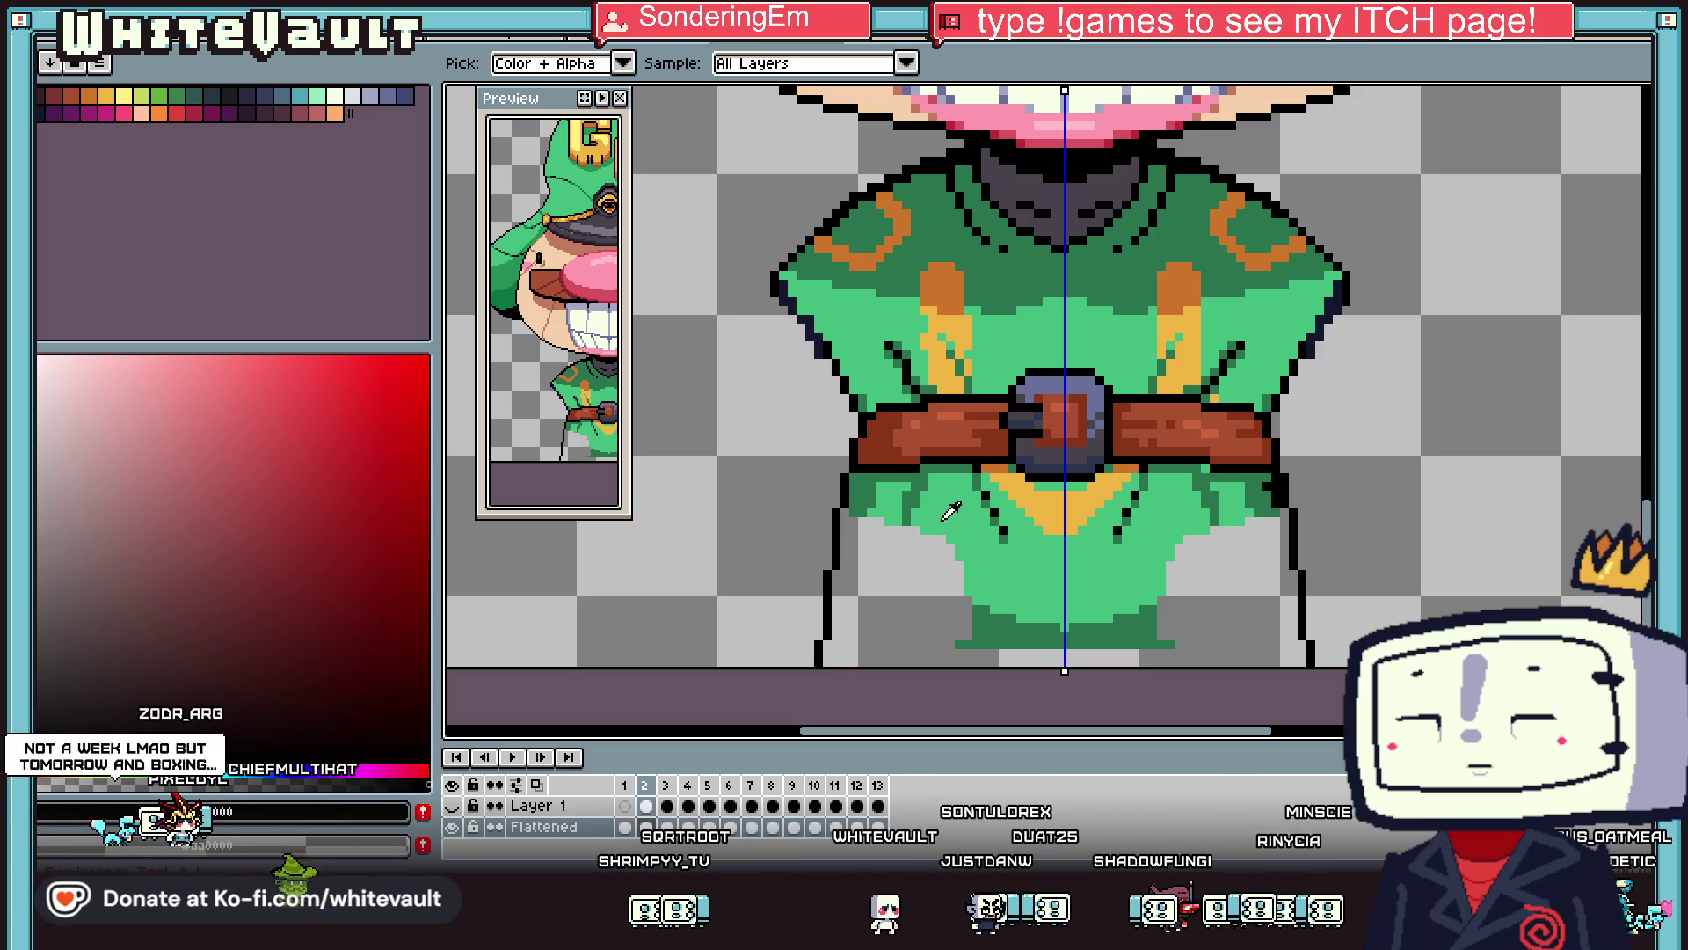
Fill the gap between the leg lines with the tunic's dark green.
{"action": "left_click", "coordinate": [846, 519], "text": "alt"}
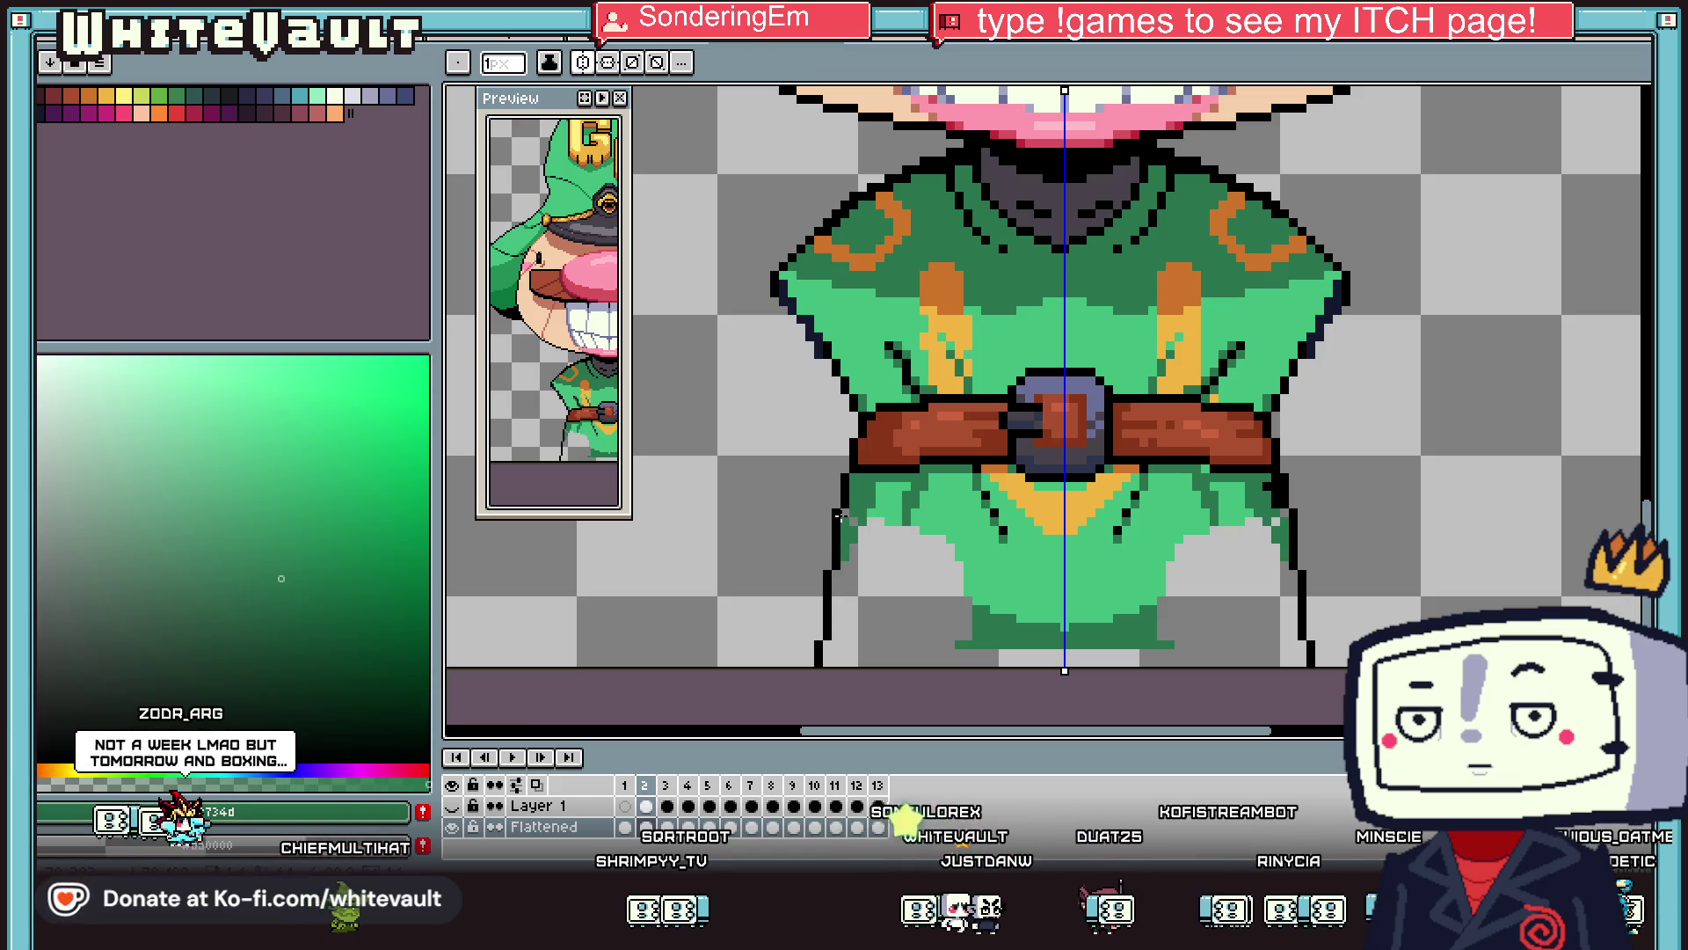
{"action": "key", "text": "g"}
{"action": "left_click", "coordinate": [967, 616]}
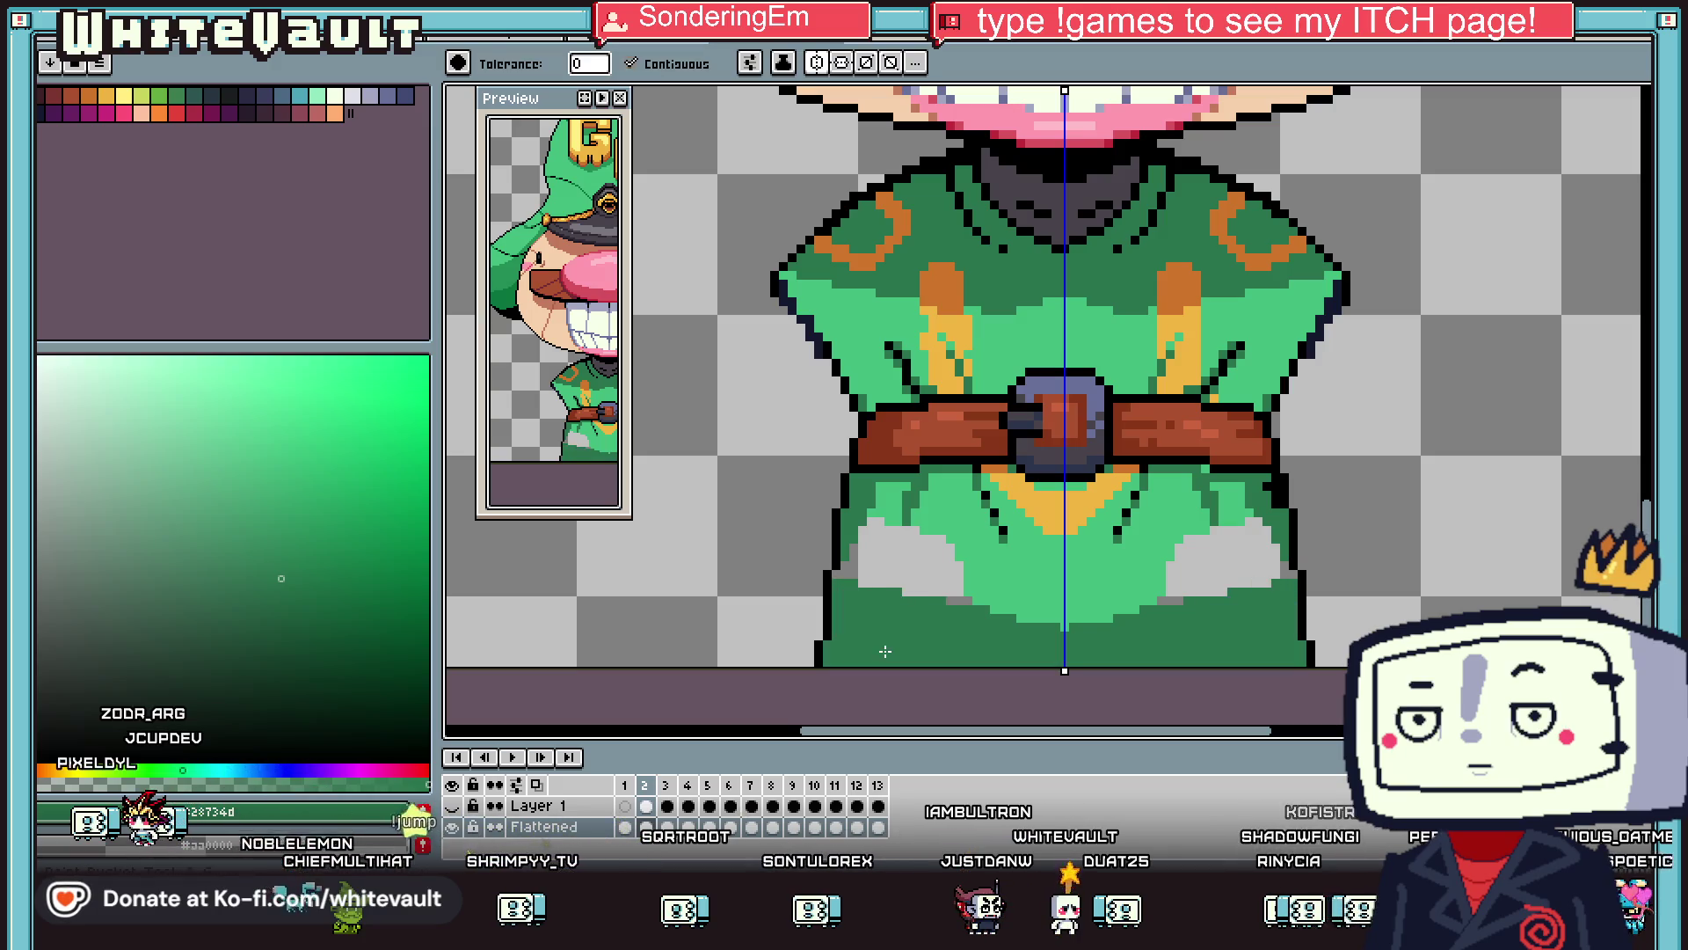
Zoom out, compare frame 3, return to frame 2, and pick rectangular selection.
{"action": "key", "text": "ctrl+0"}
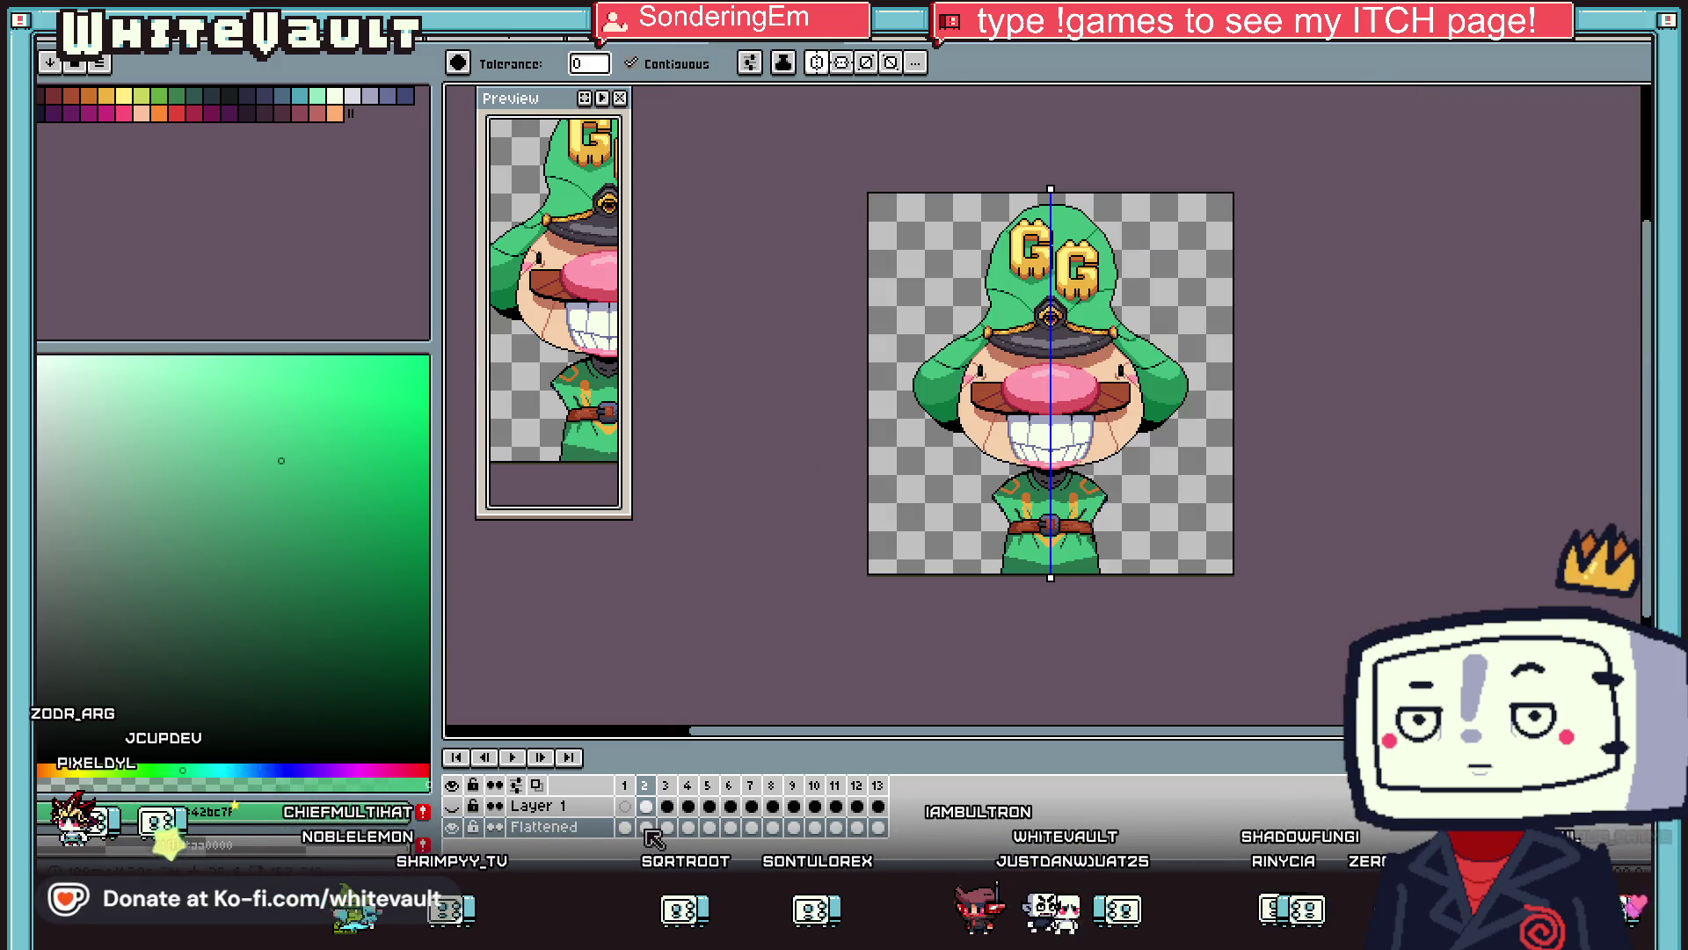
{"action": "left_click", "coordinate": [665, 828]}
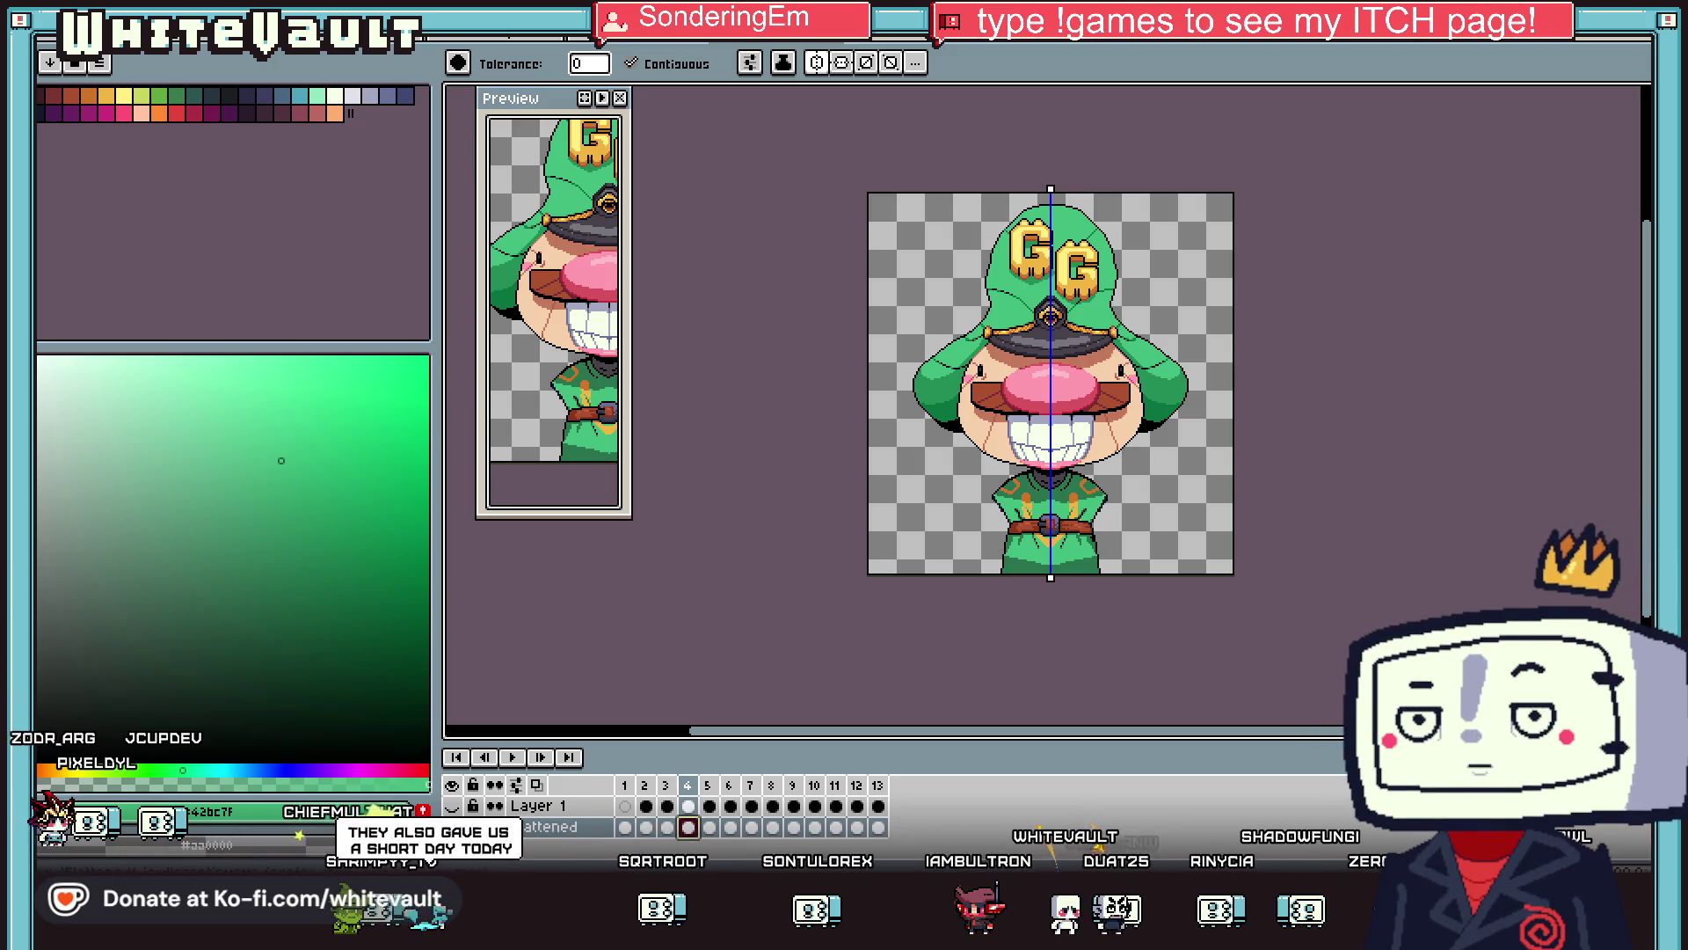
{"action": "left_click", "coordinate": [645, 828]}
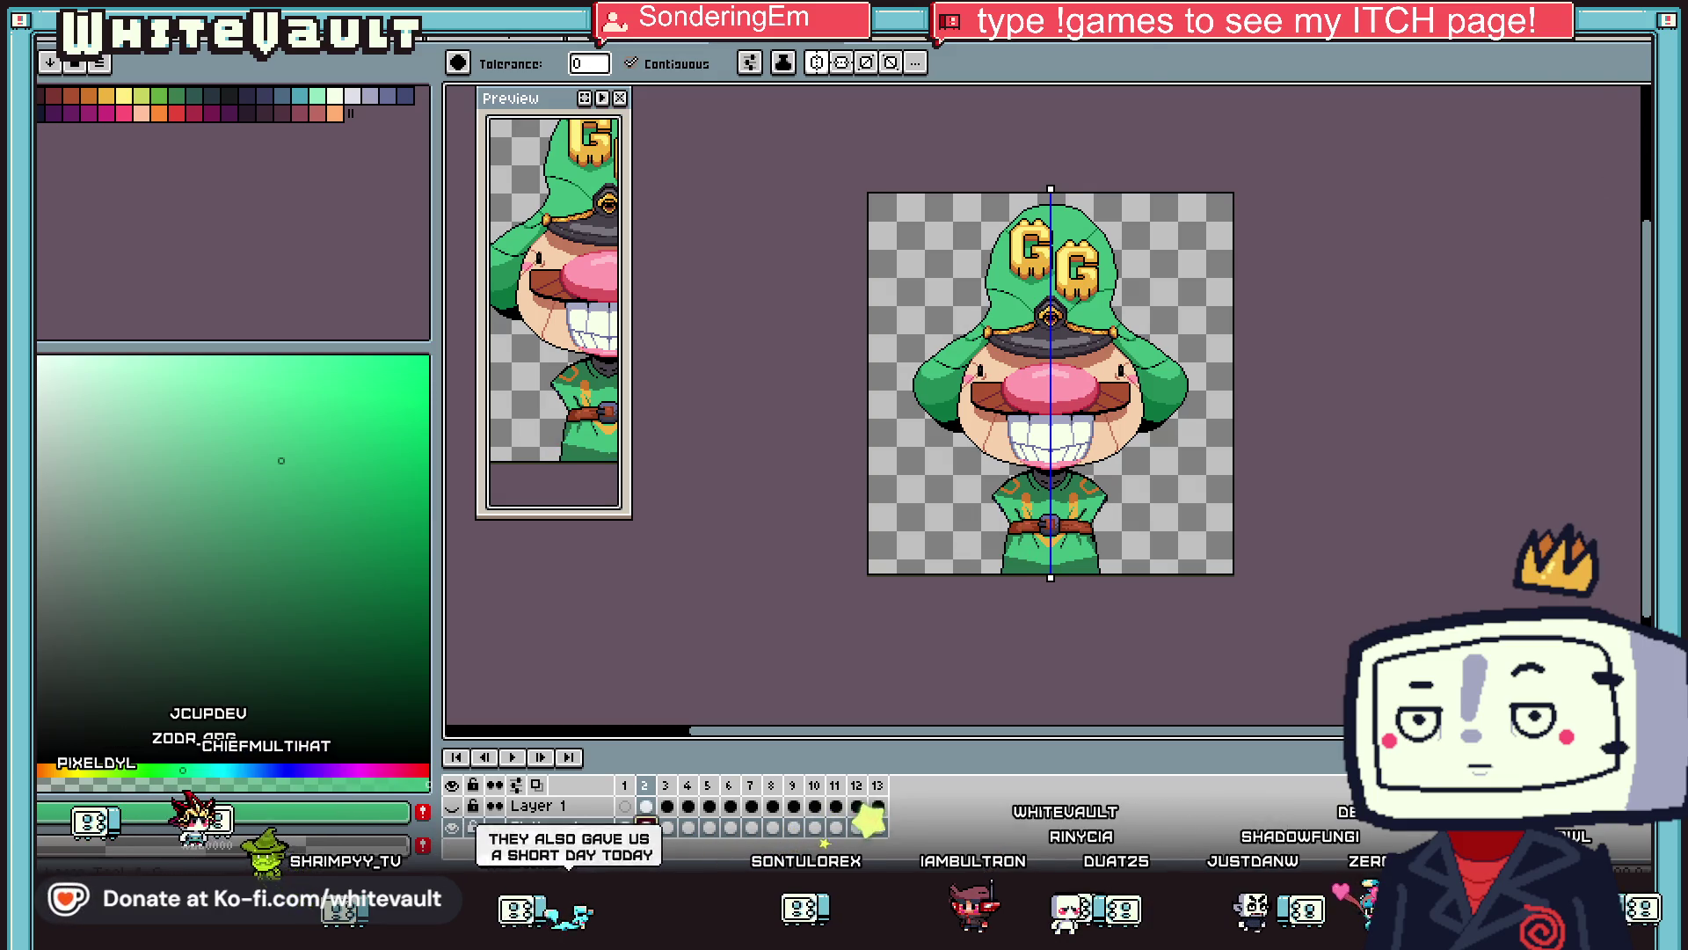
{"action": "key", "text": "m"}
{"action": "scroll", "coordinate": [1066, 489], "scroll_direction": "up", "scroll_amount": 1}
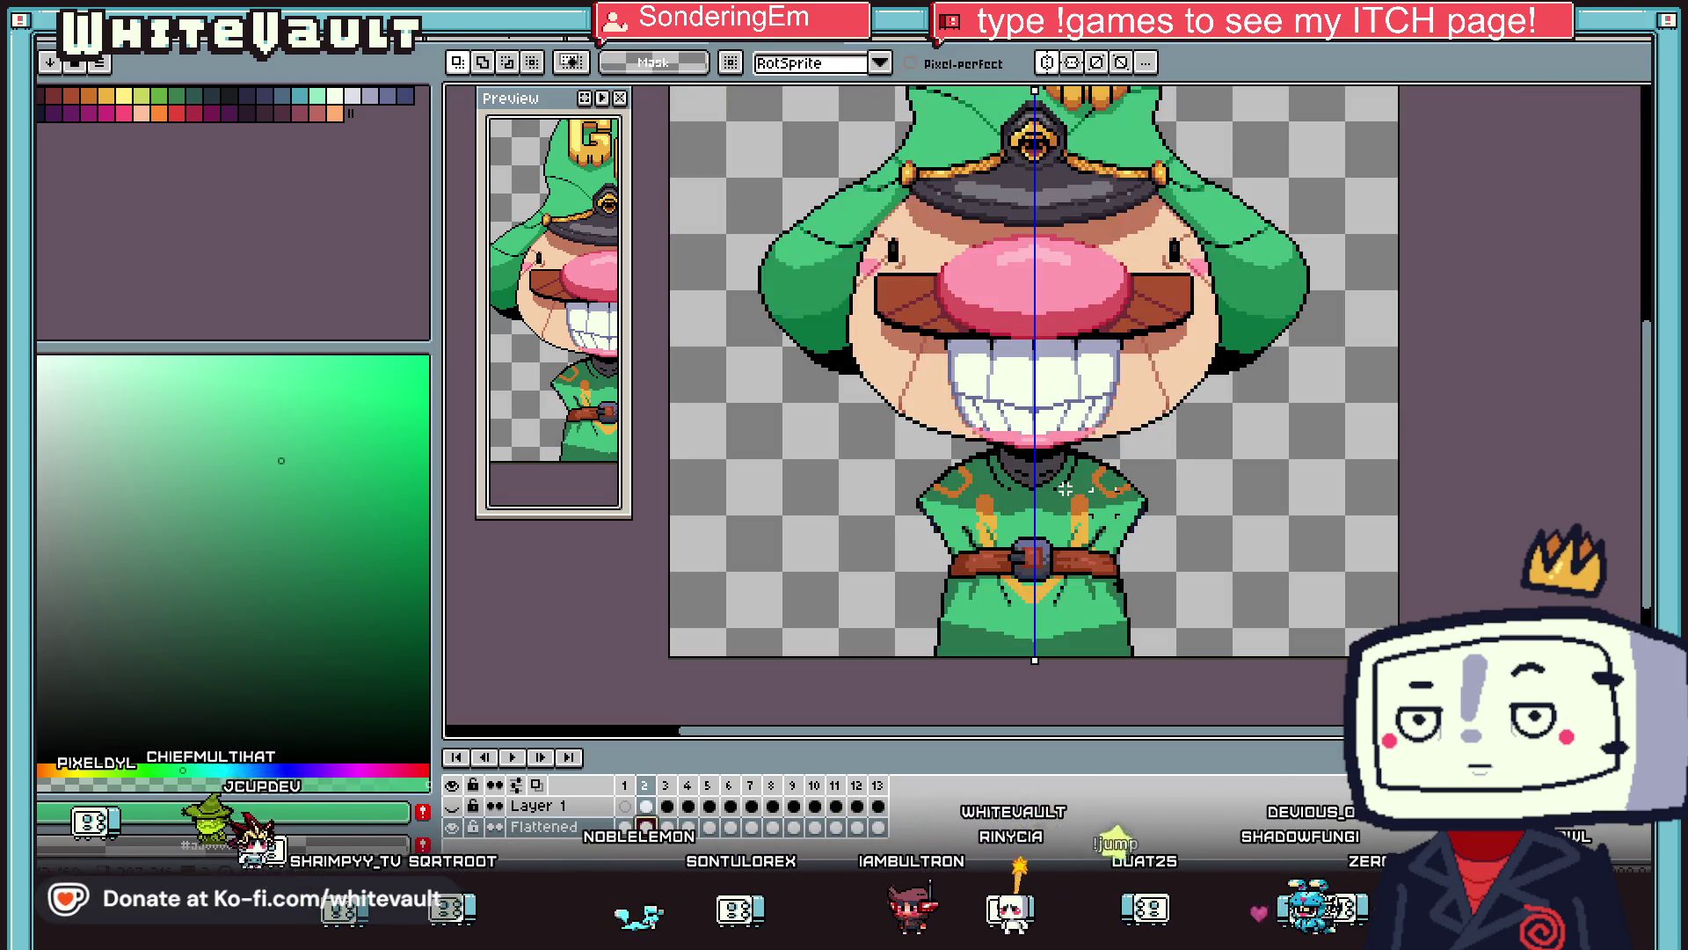
Create a new Layer 2 and paste the arm pieces onto it.
{"action": "key", "text": "ctrl+z"}
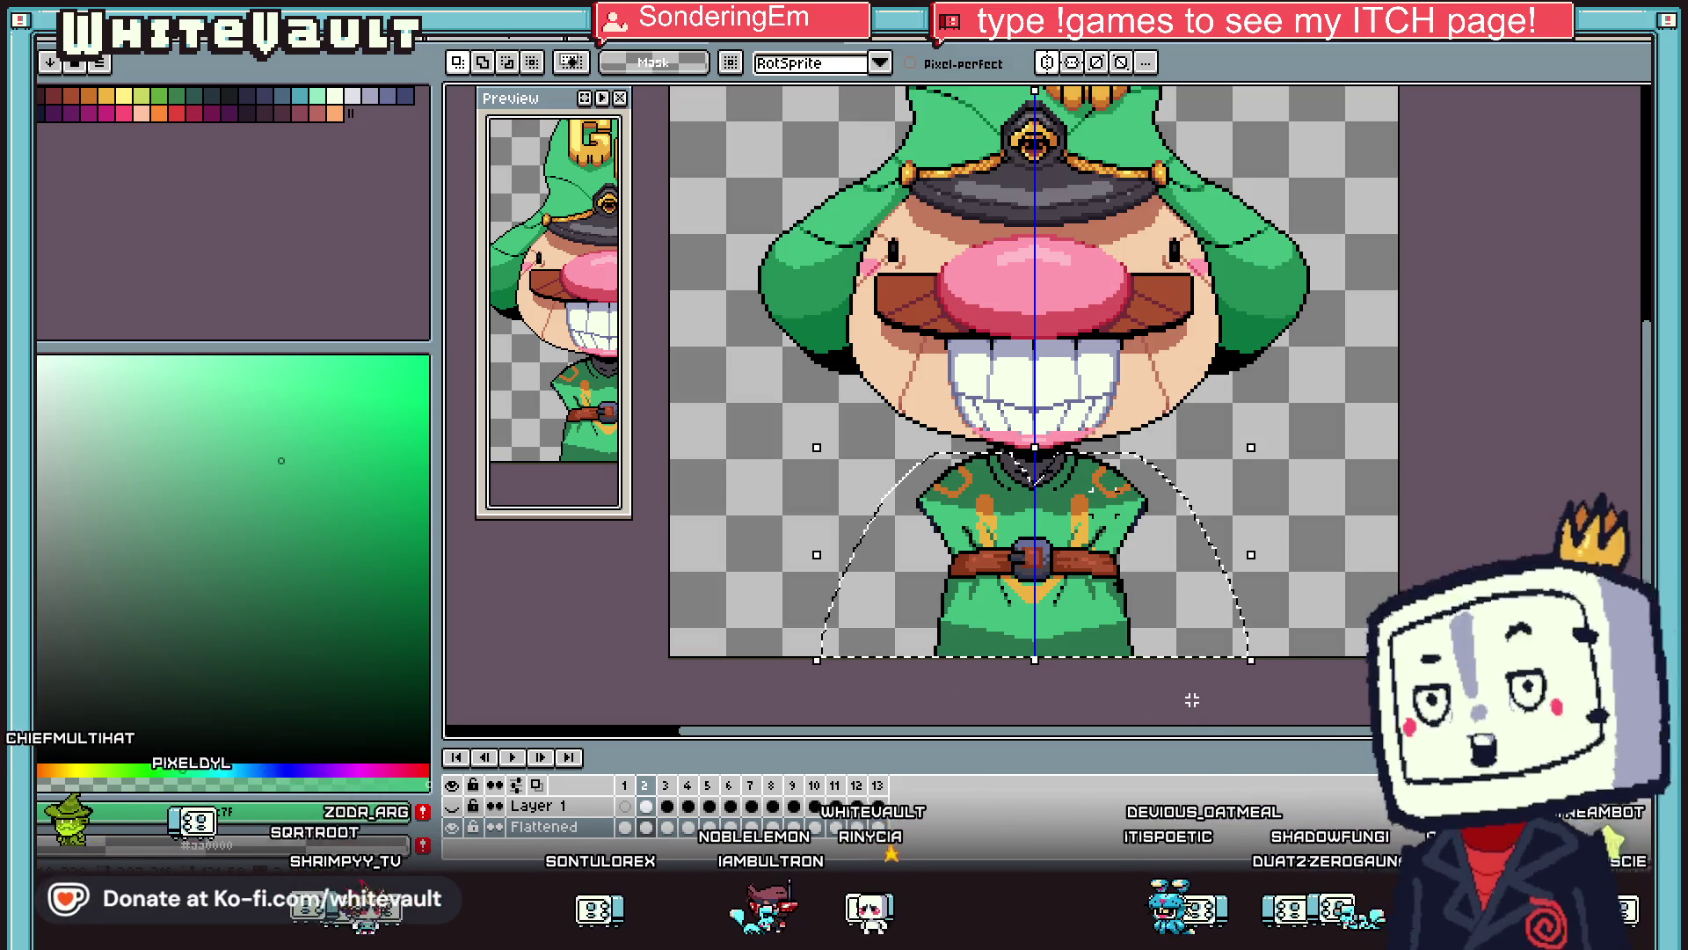
{"action": "right_click", "coordinate": [607, 827]}
{"action": "mouse_move", "coordinate": [686, 745]}
{"action": "left_click", "coordinate": [791, 744]}
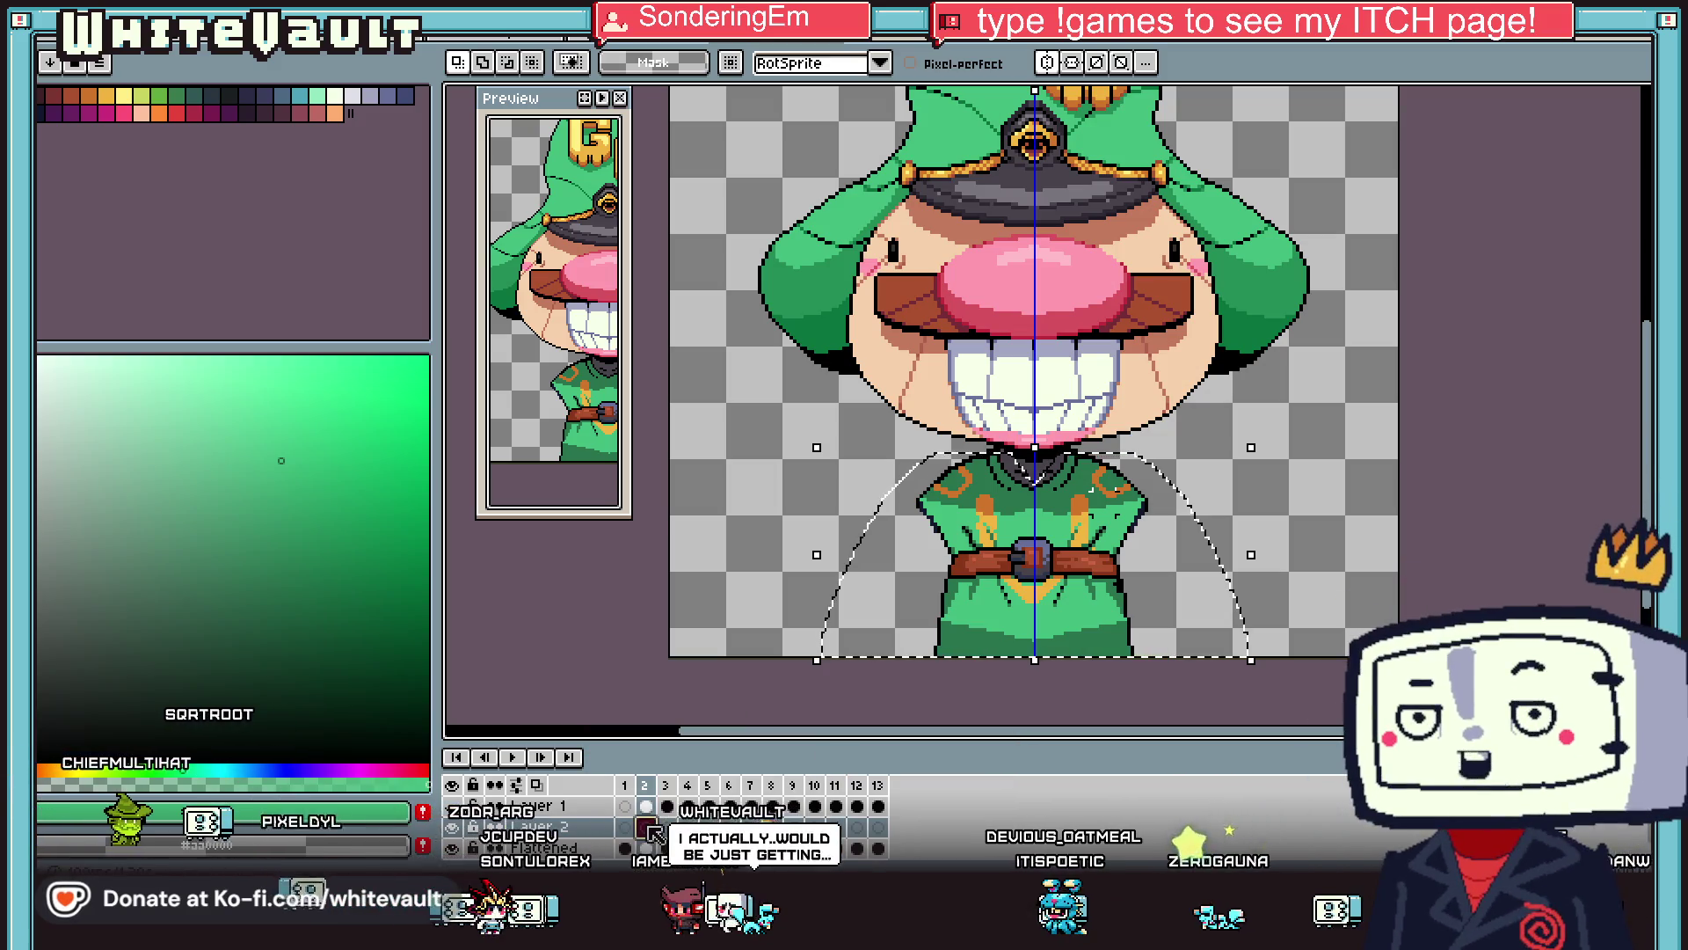
{"action": "key", "text": "ctrl+v"}
{"action": "key", "text": "Return"}
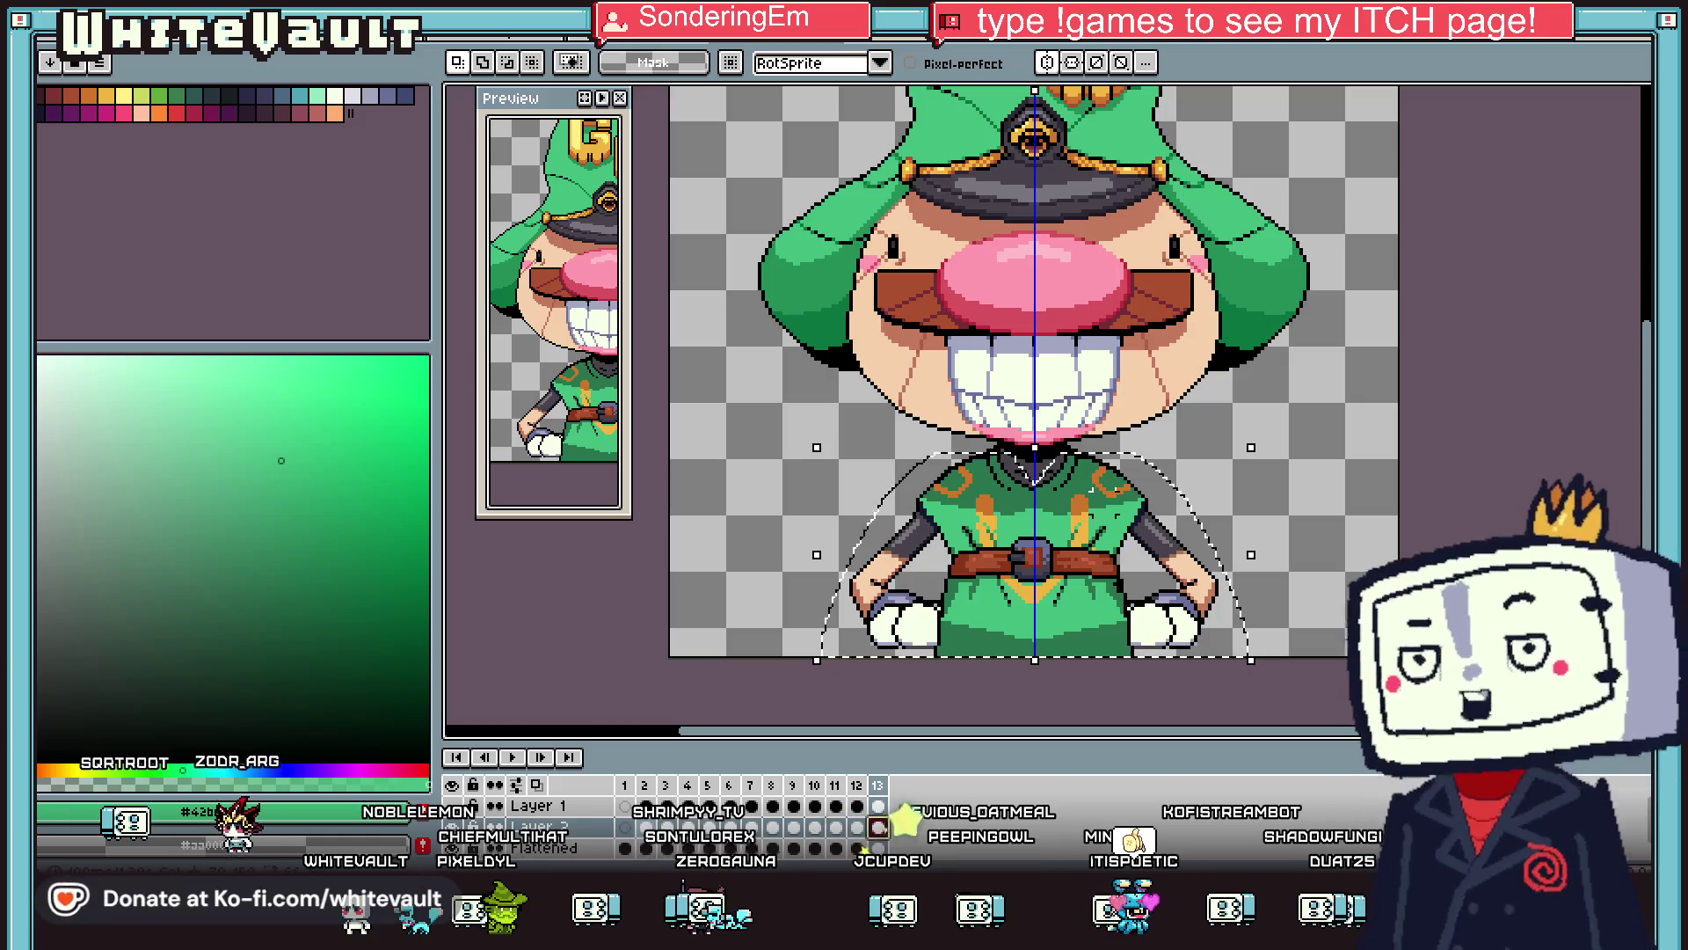
Select Layer 2's cels, return to frame 2, play the animation, and bring up the File menu.
{"action": "left_click", "coordinate": [545, 827]}
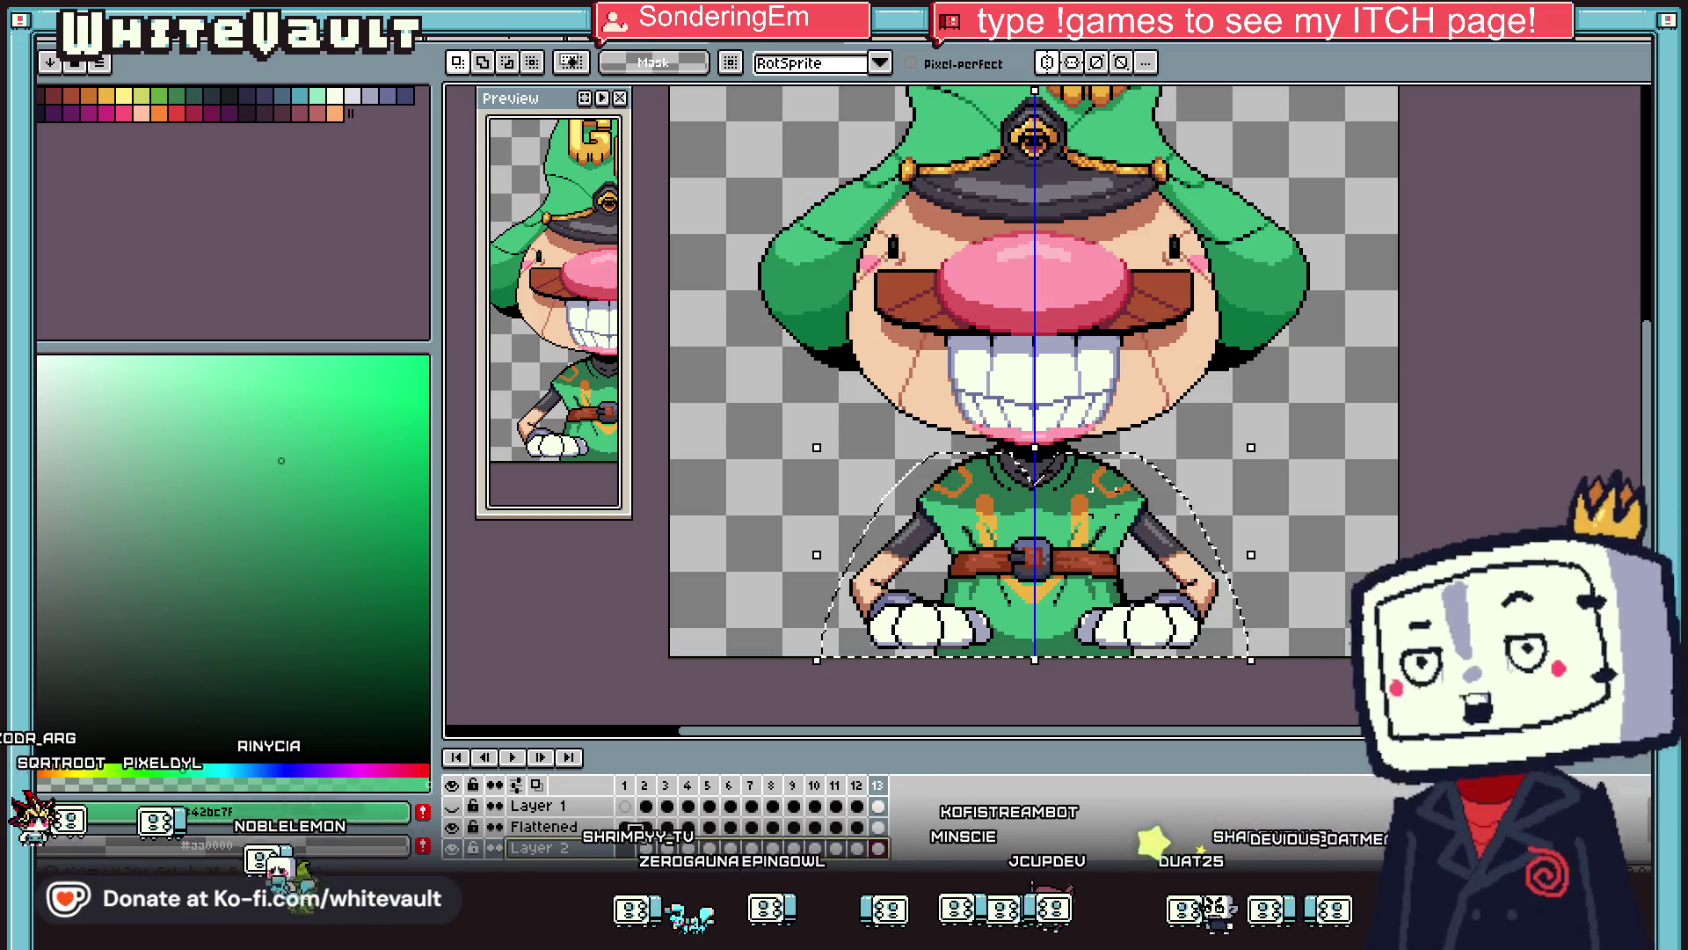
{"action": "left_click", "coordinate": [646, 827]}
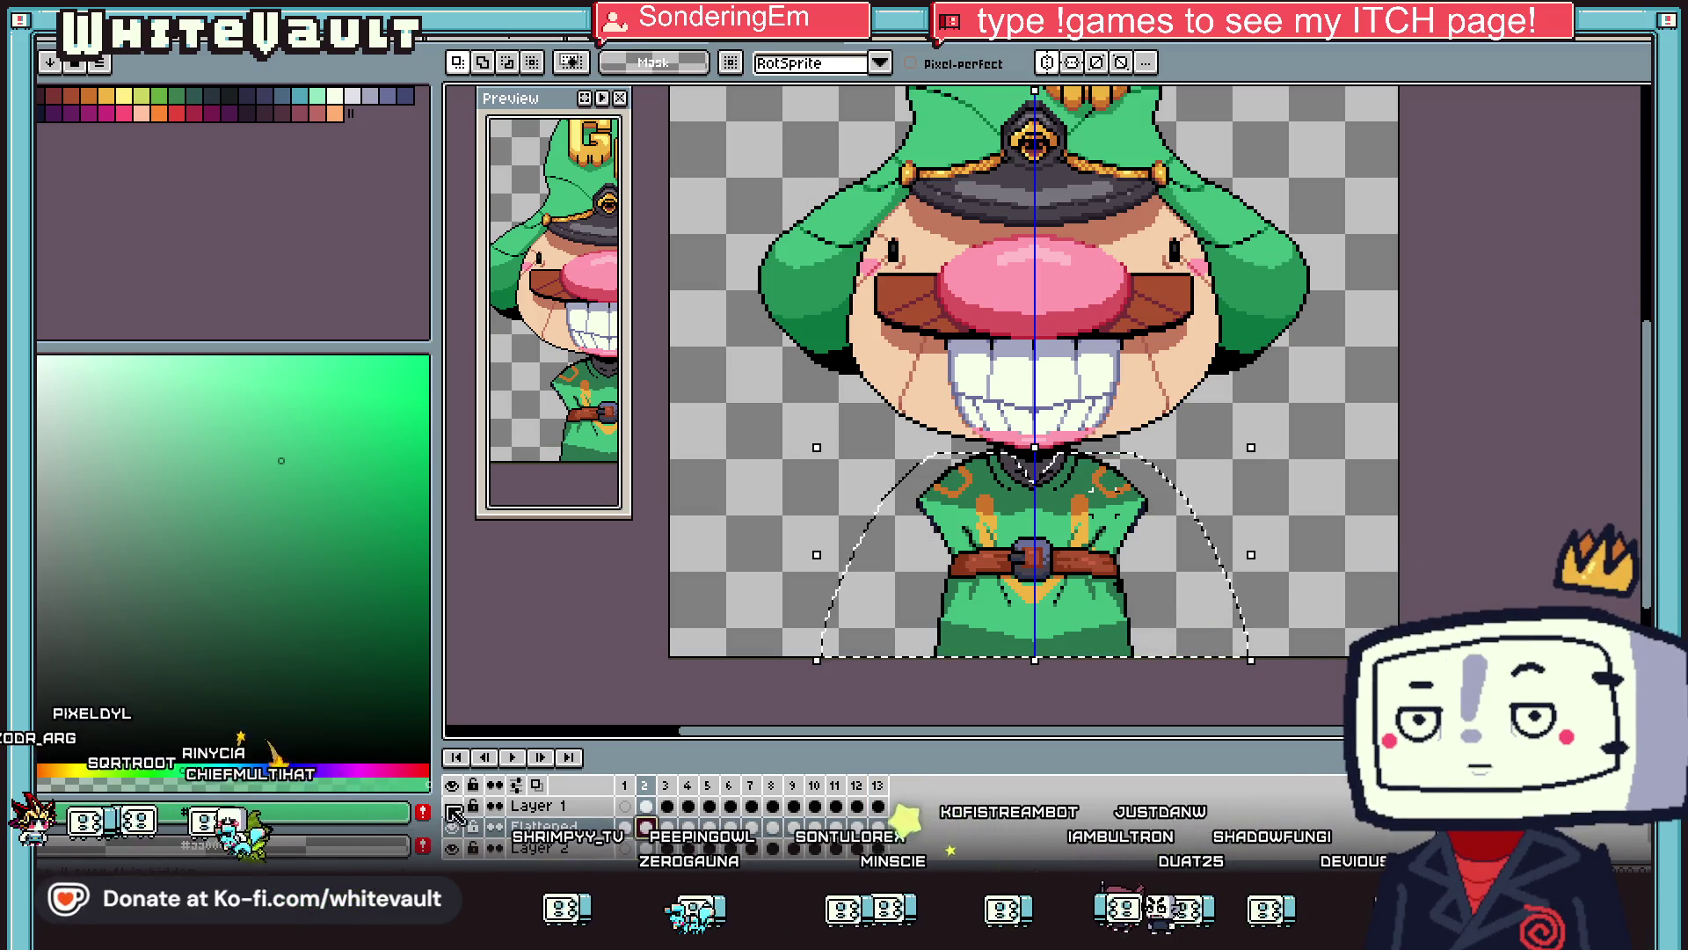
{"action": "left_click", "coordinate": [509, 760]}
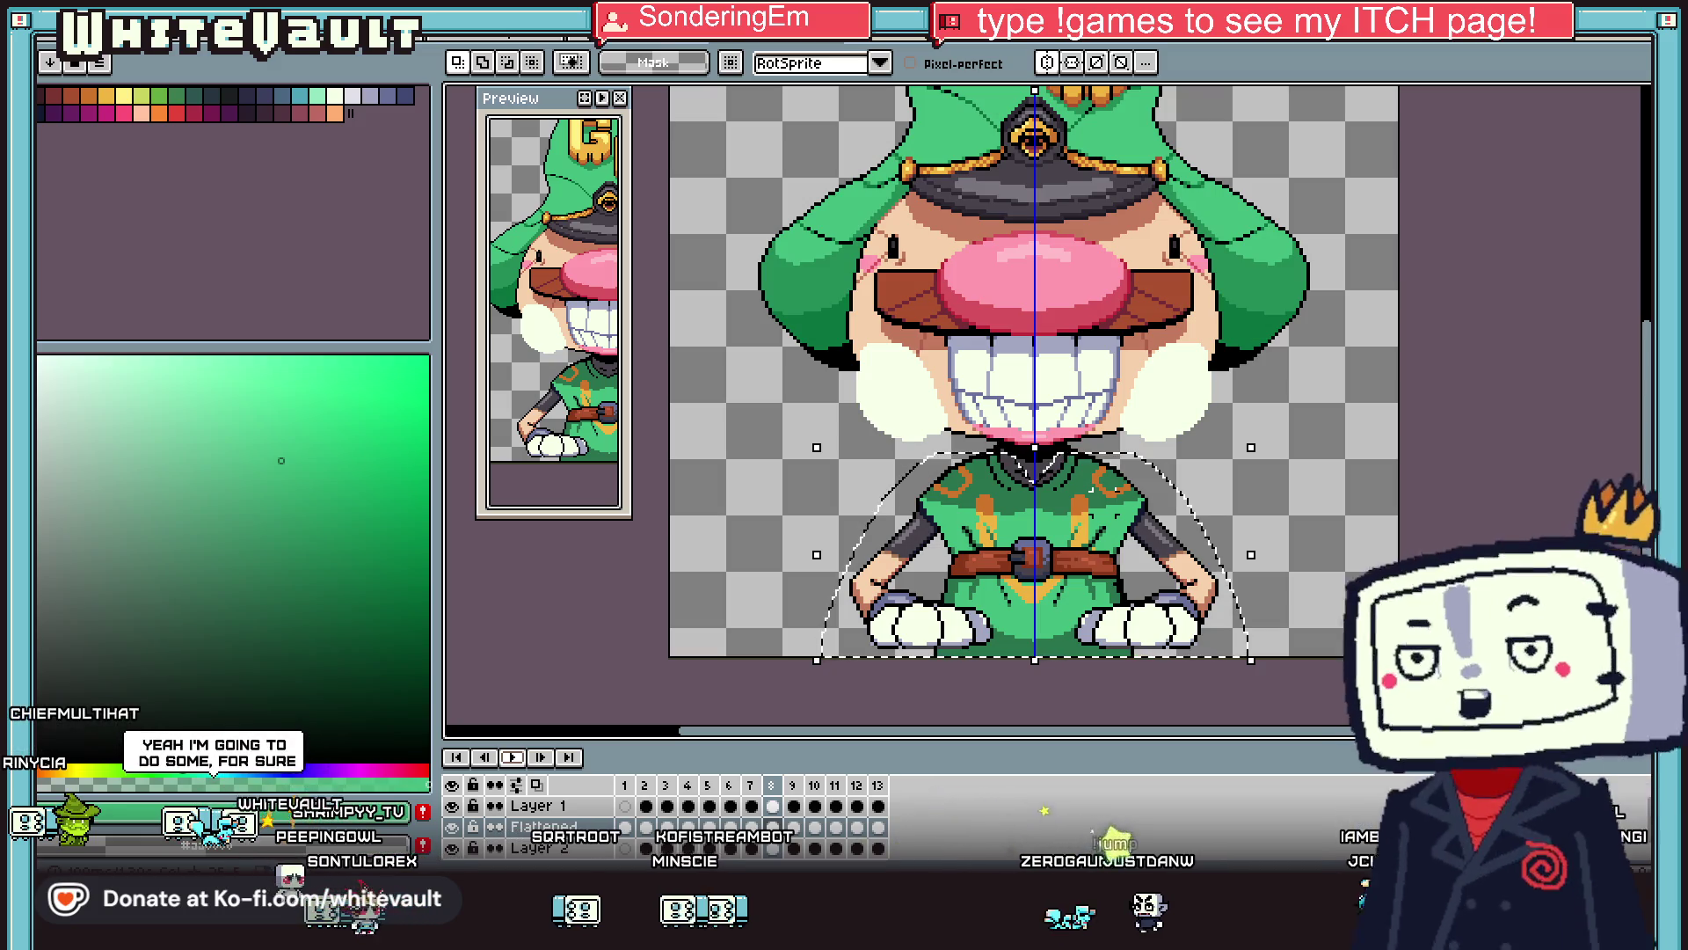
{"action": "key", "text": "alt+f"}
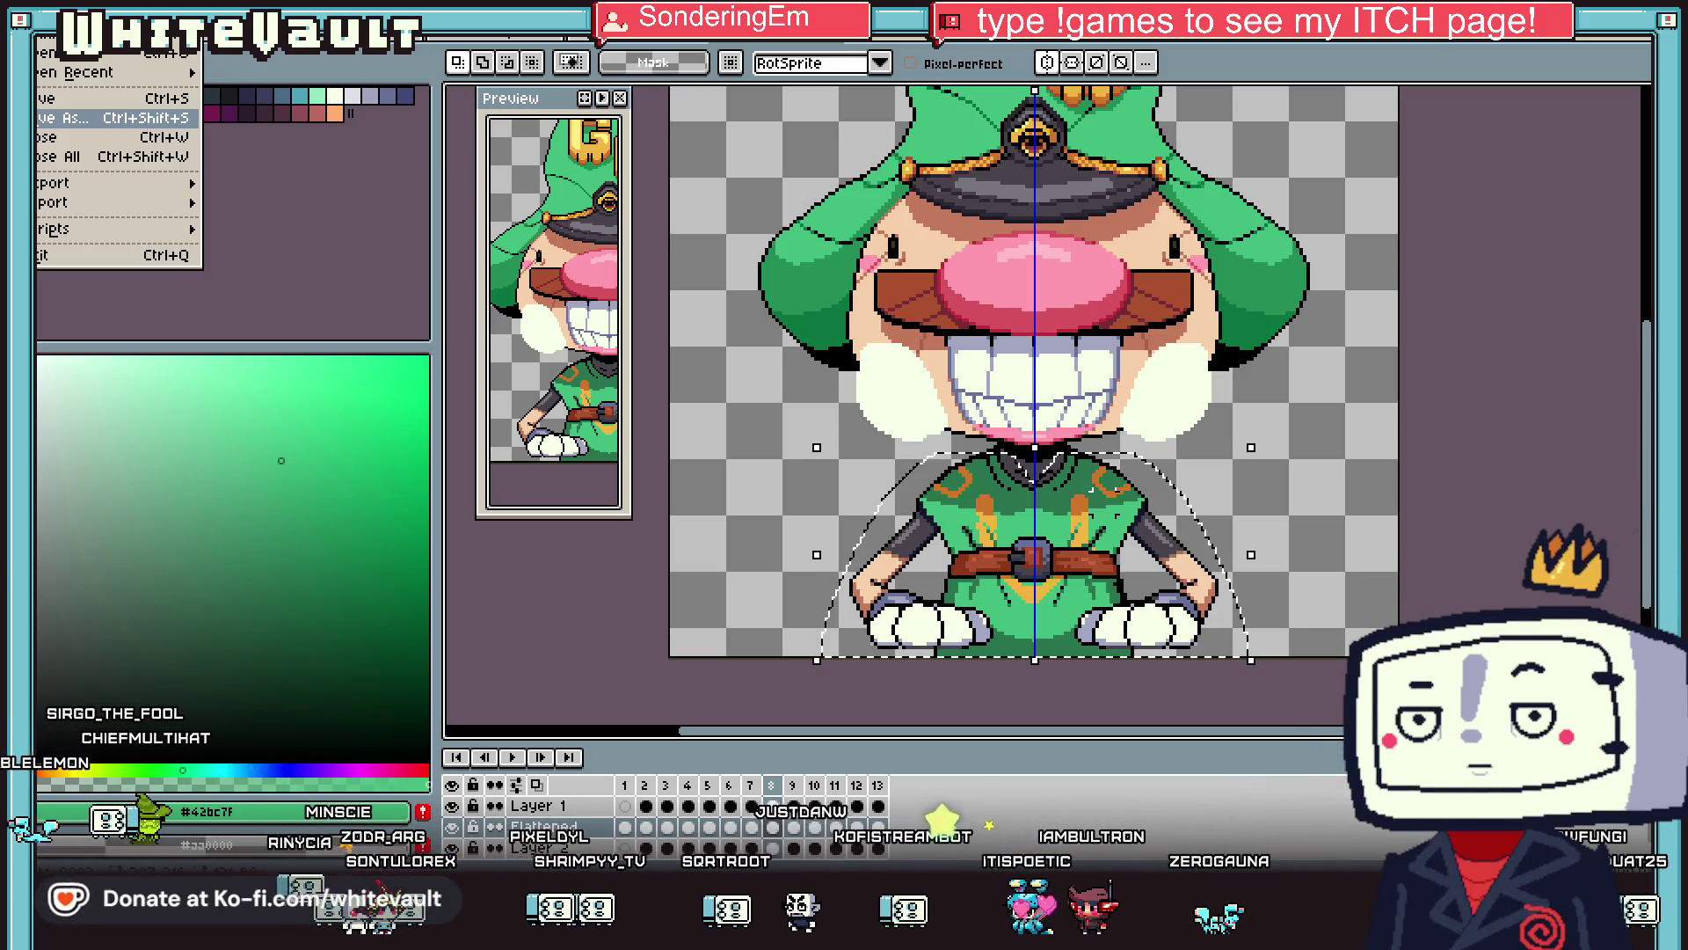
Close the File menu, flip between open documents, and return to the character's frame 2.
{"action": "key", "text": "Escape"}
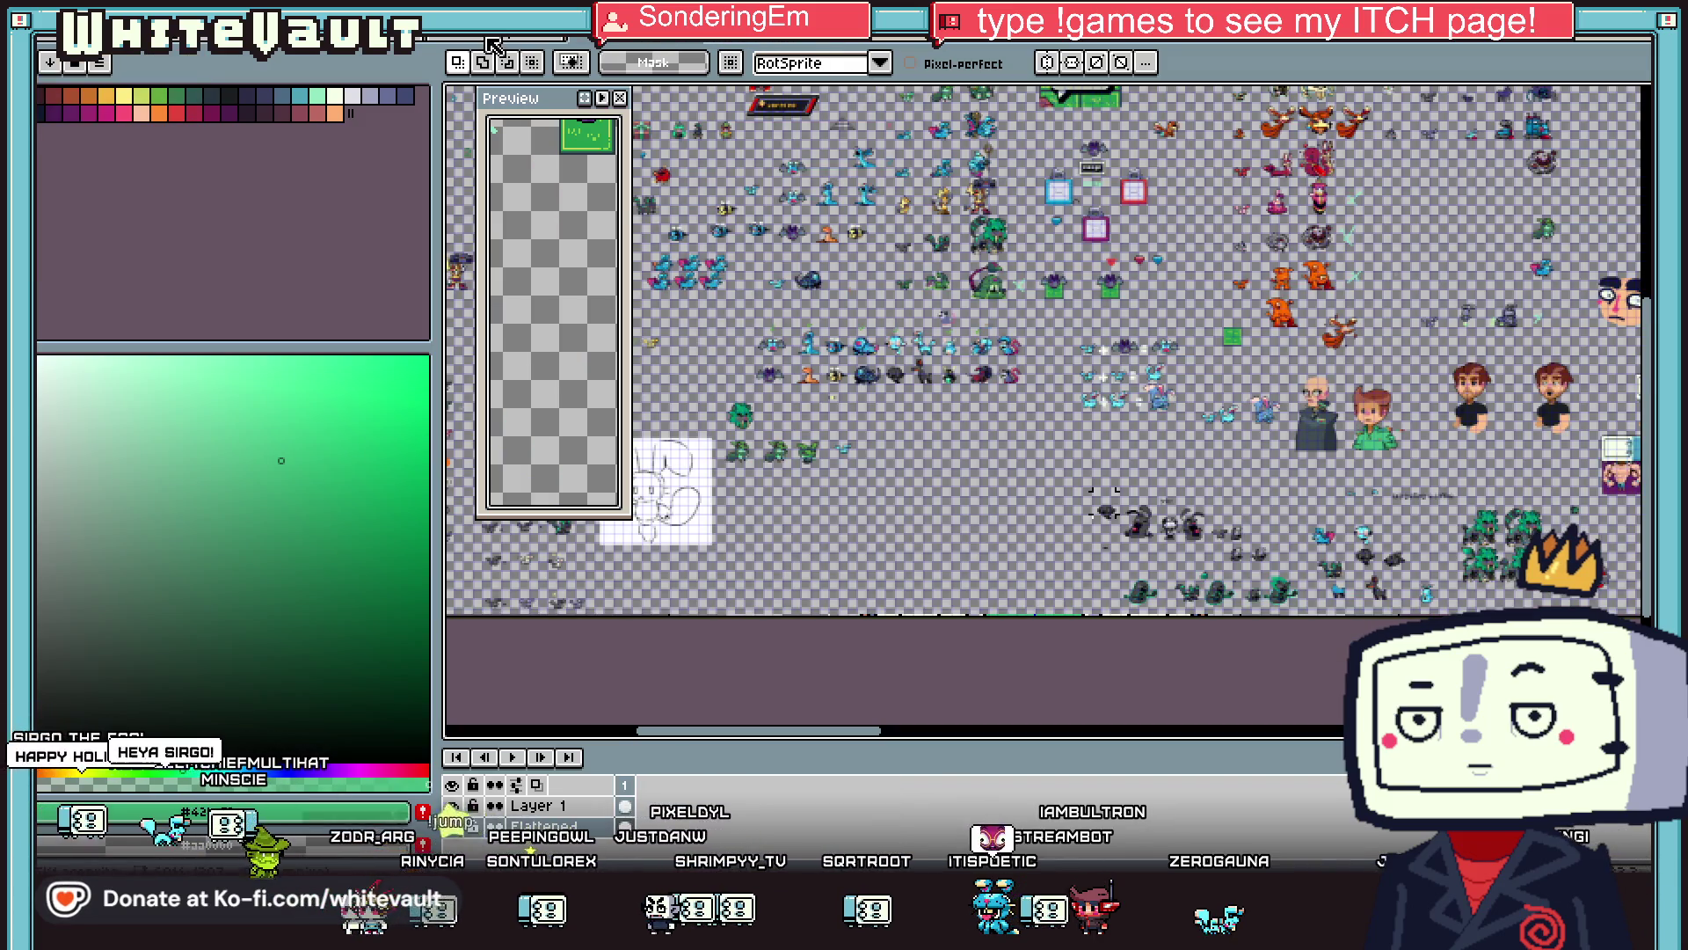
{"action": "key", "text": "ctrl+Tab"}
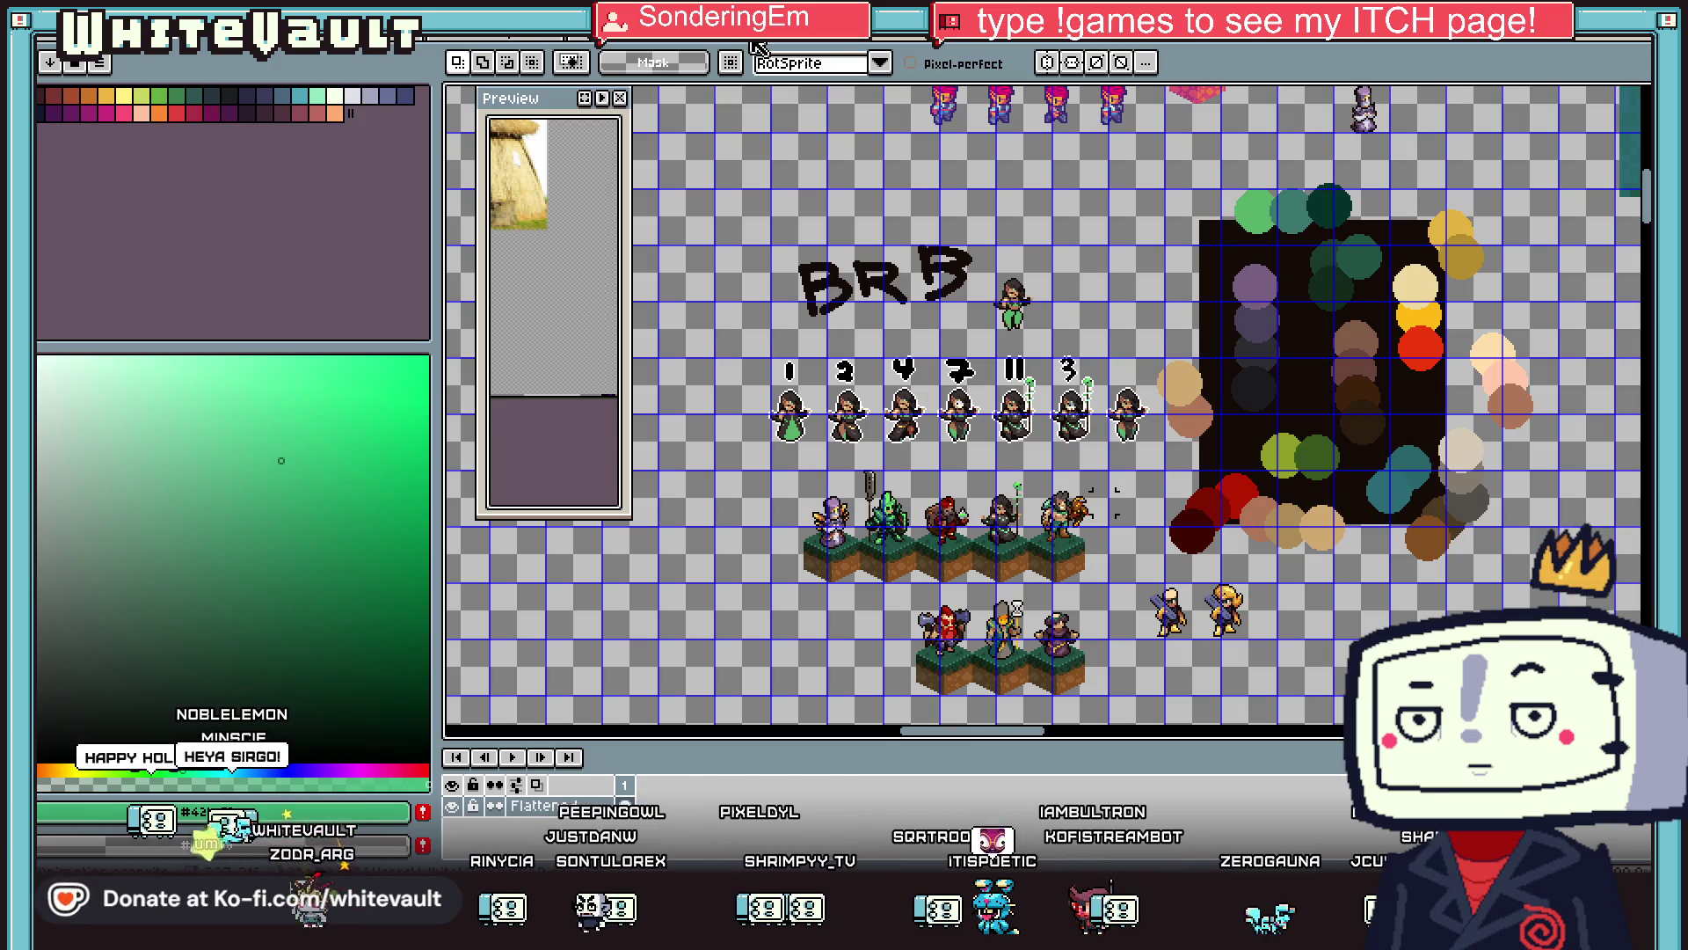
{"action": "key", "text": "ctrl+Tab"}
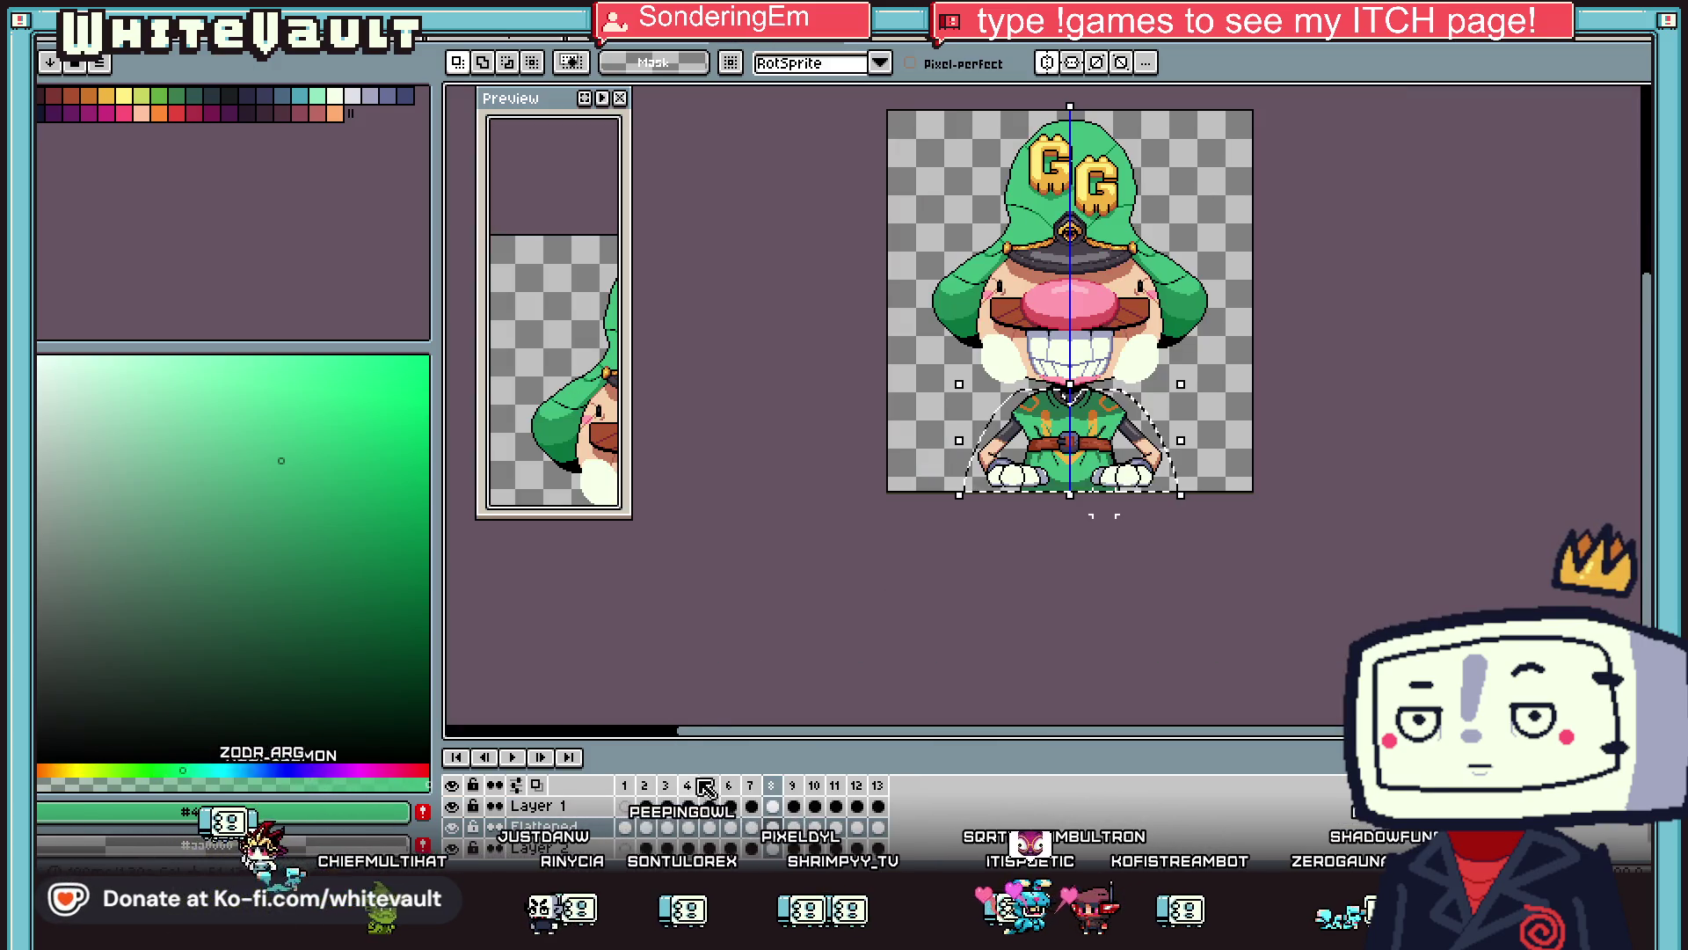
{"action": "left_click", "coordinate": [625, 806]}
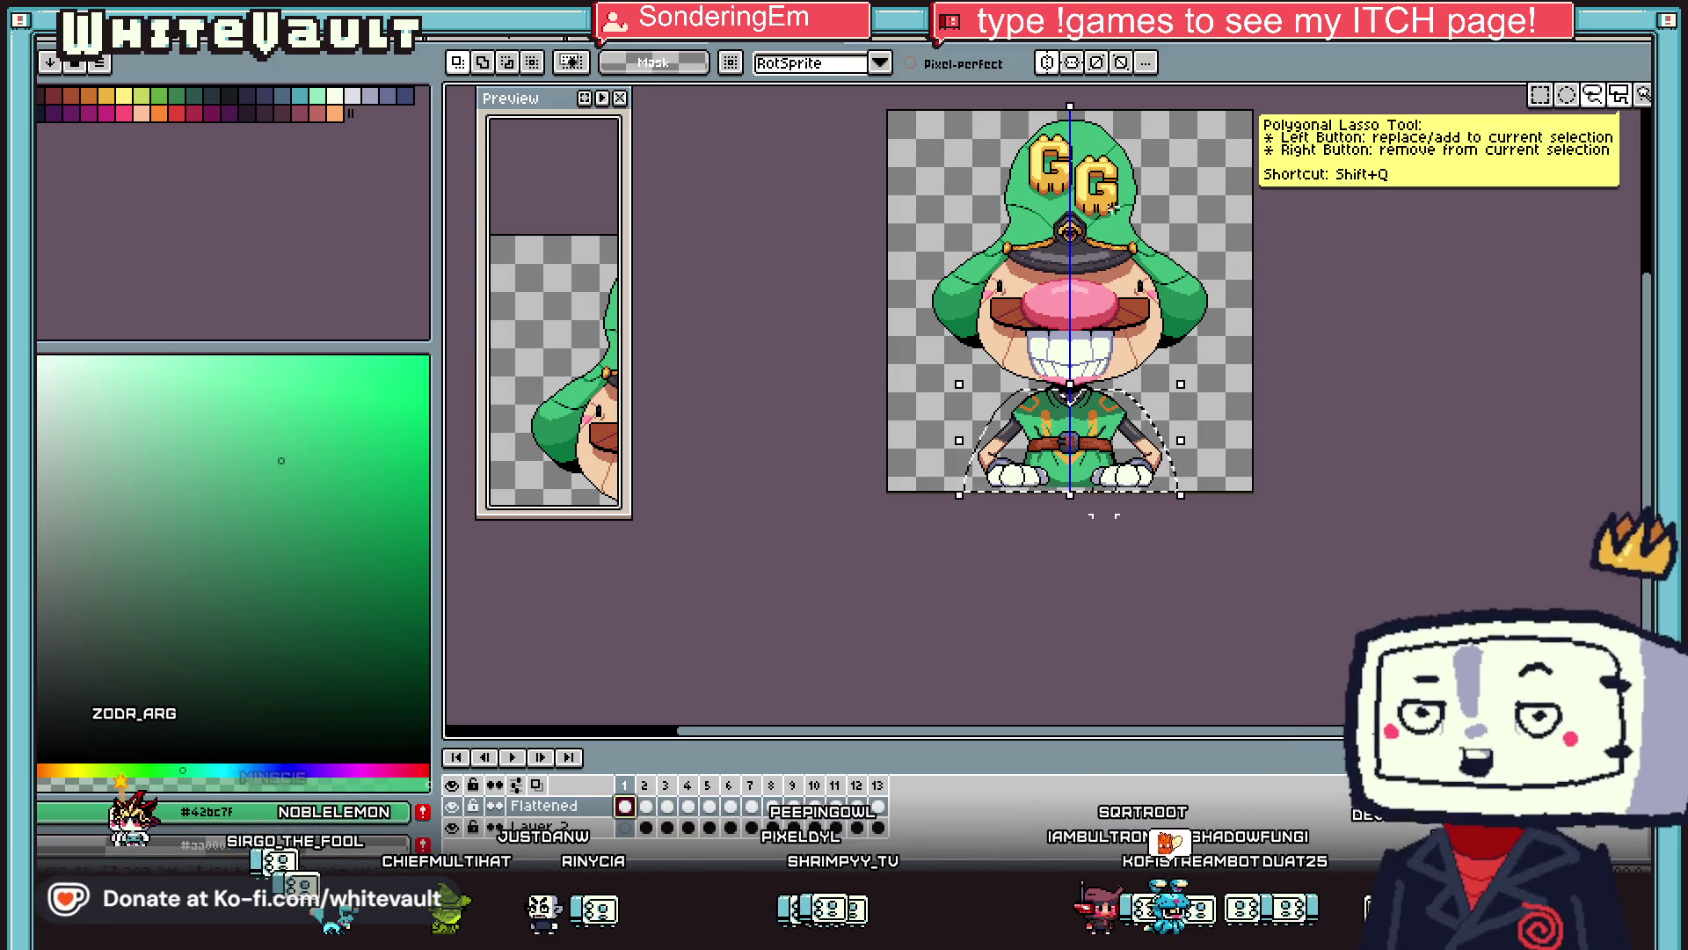
{"action": "left_click", "coordinate": [648, 808]}
Clear the selection with Ctrl+D and switch to the large sprite sheet document.
{"action": "scroll", "coordinate": [1196, 263], "scroll_direction": "up", "scroll_amount": 1}
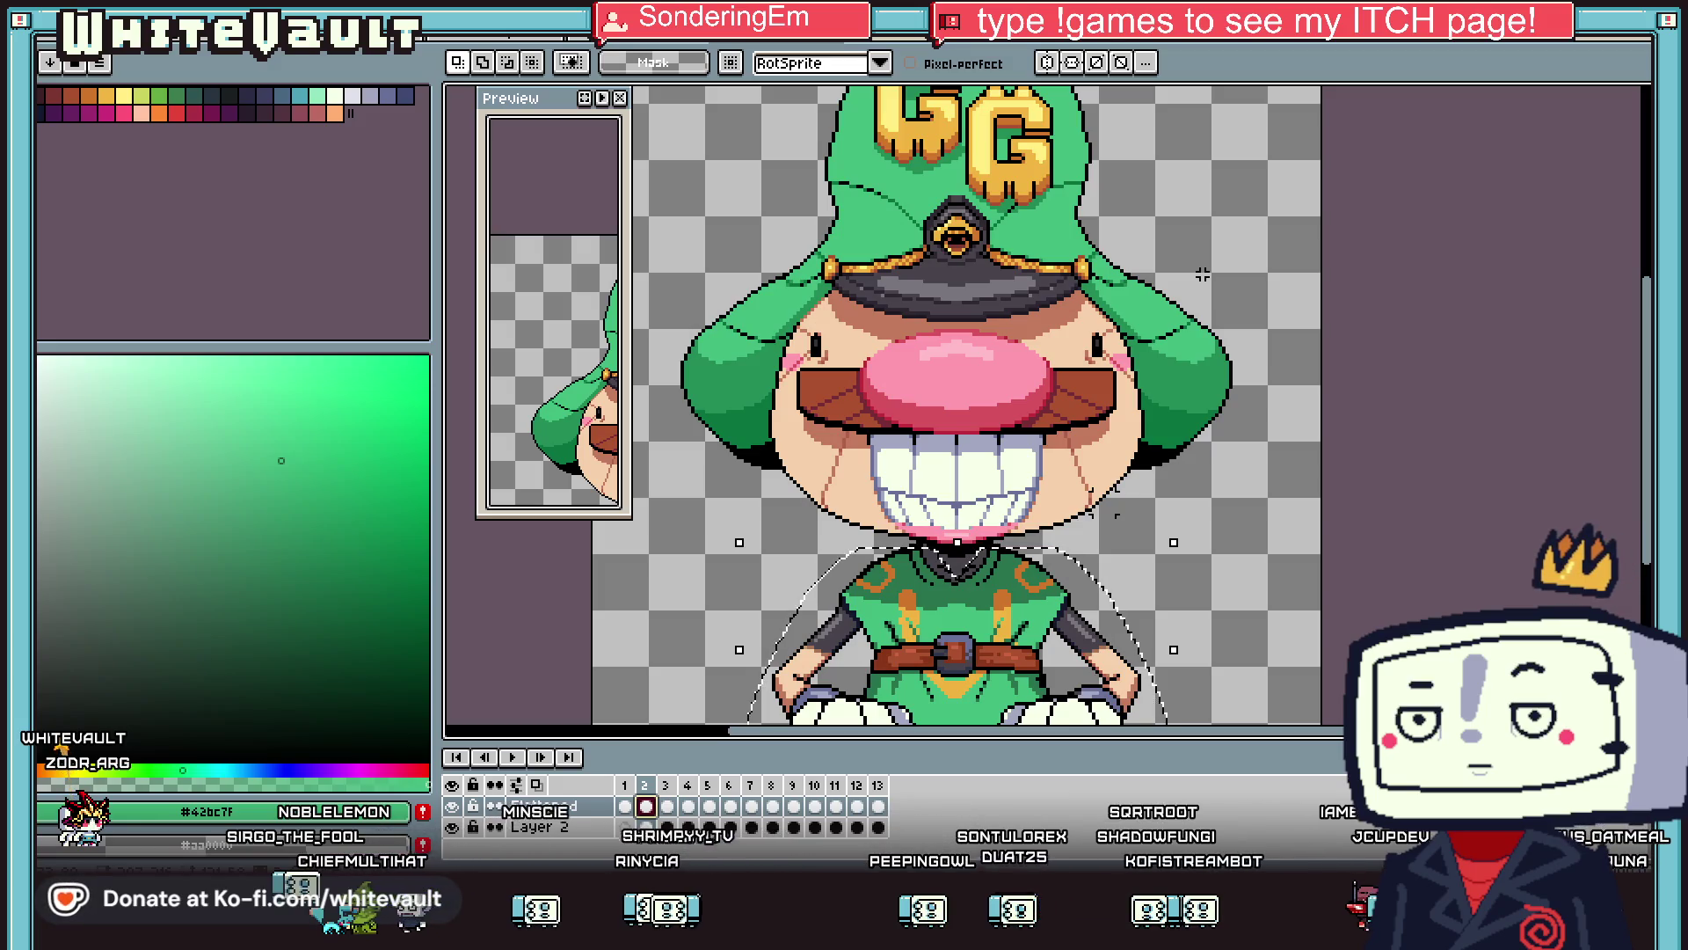
{"action": "key", "text": "ctrl+d"}
{"action": "scroll", "coordinate": [1338, 313], "scroll_direction": "down", "scroll_amount": 1}
{"action": "scroll", "coordinate": [1339, 315], "scroll_direction": "up", "scroll_amount": 1}
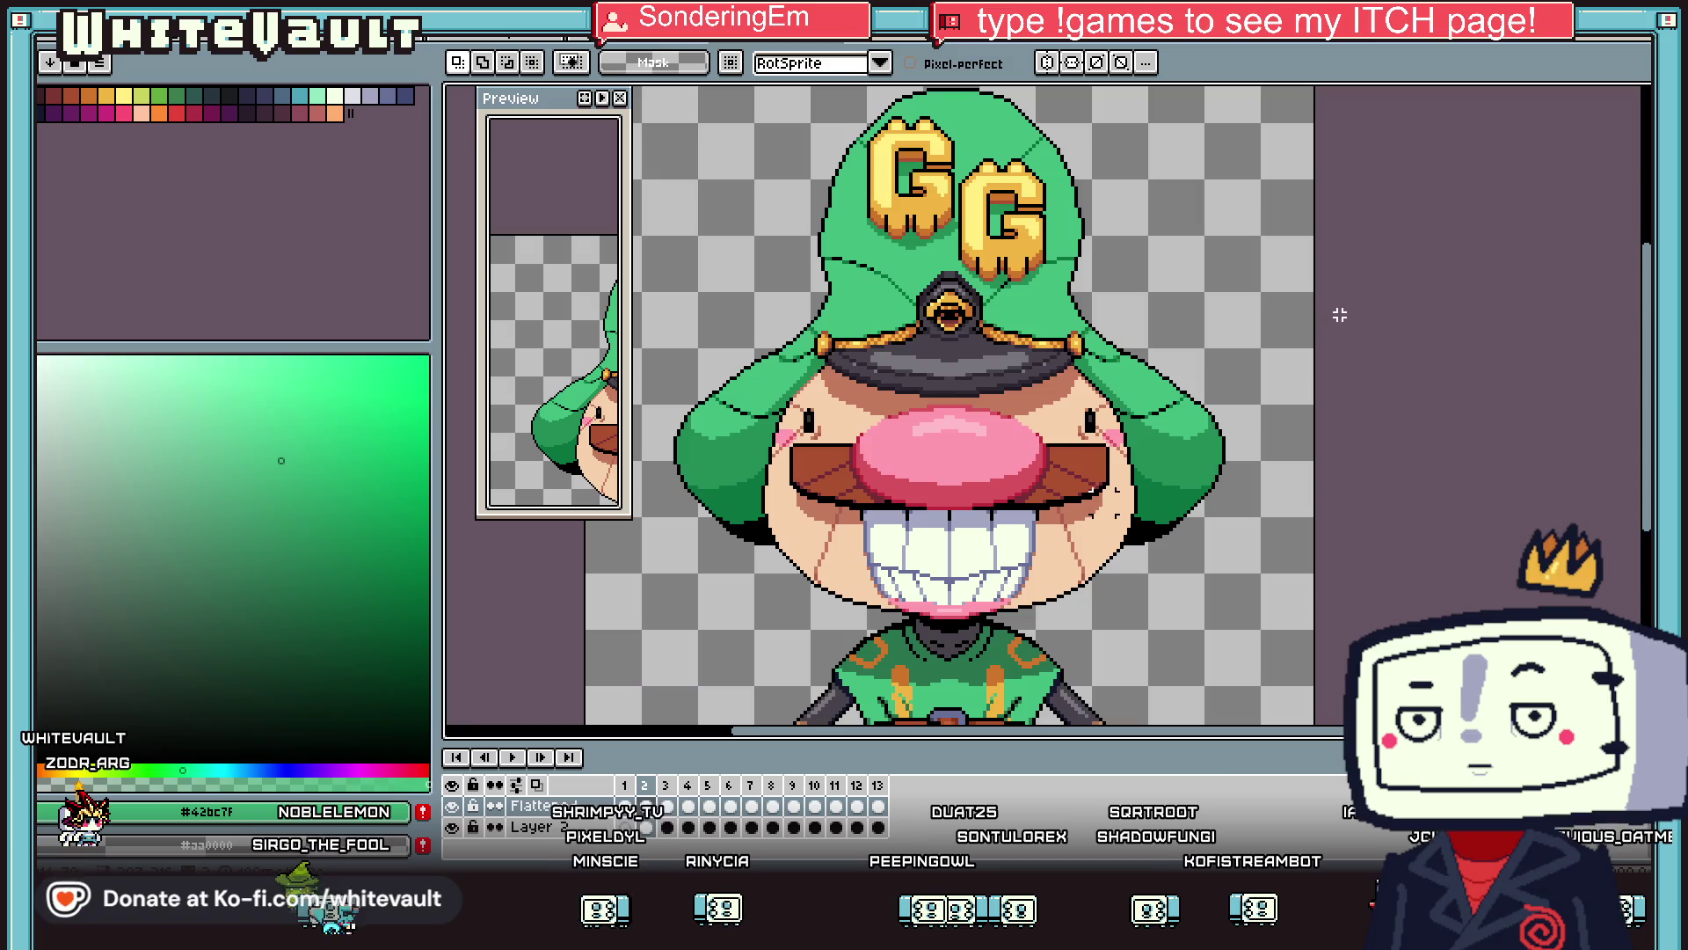
{"action": "left_click", "coordinate": [500, 40]}
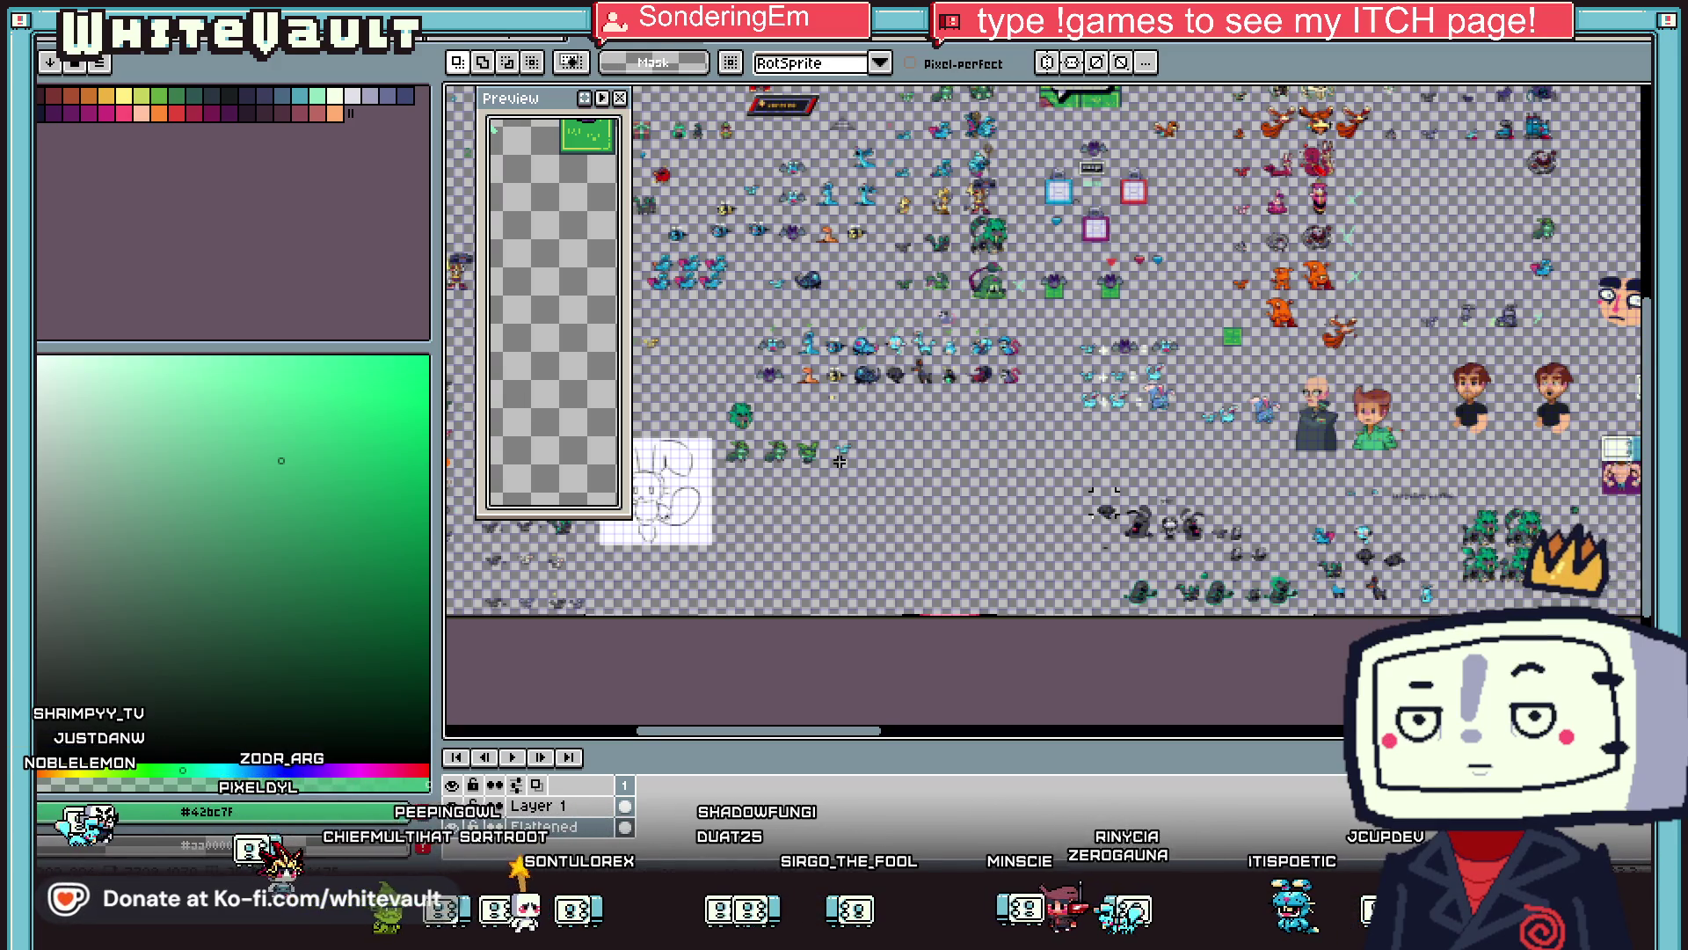
{"action": "scroll", "coordinate": [840, 460], "scroll_direction": "up", "scroll_amount": 1}
{"action": "scroll", "coordinate": [822, 474], "scroll_direction": "up", "scroll_amount": 2}
{"action": "scroll", "coordinate": [822, 474], "scroll_direction": "down", "scroll_amount": 2}
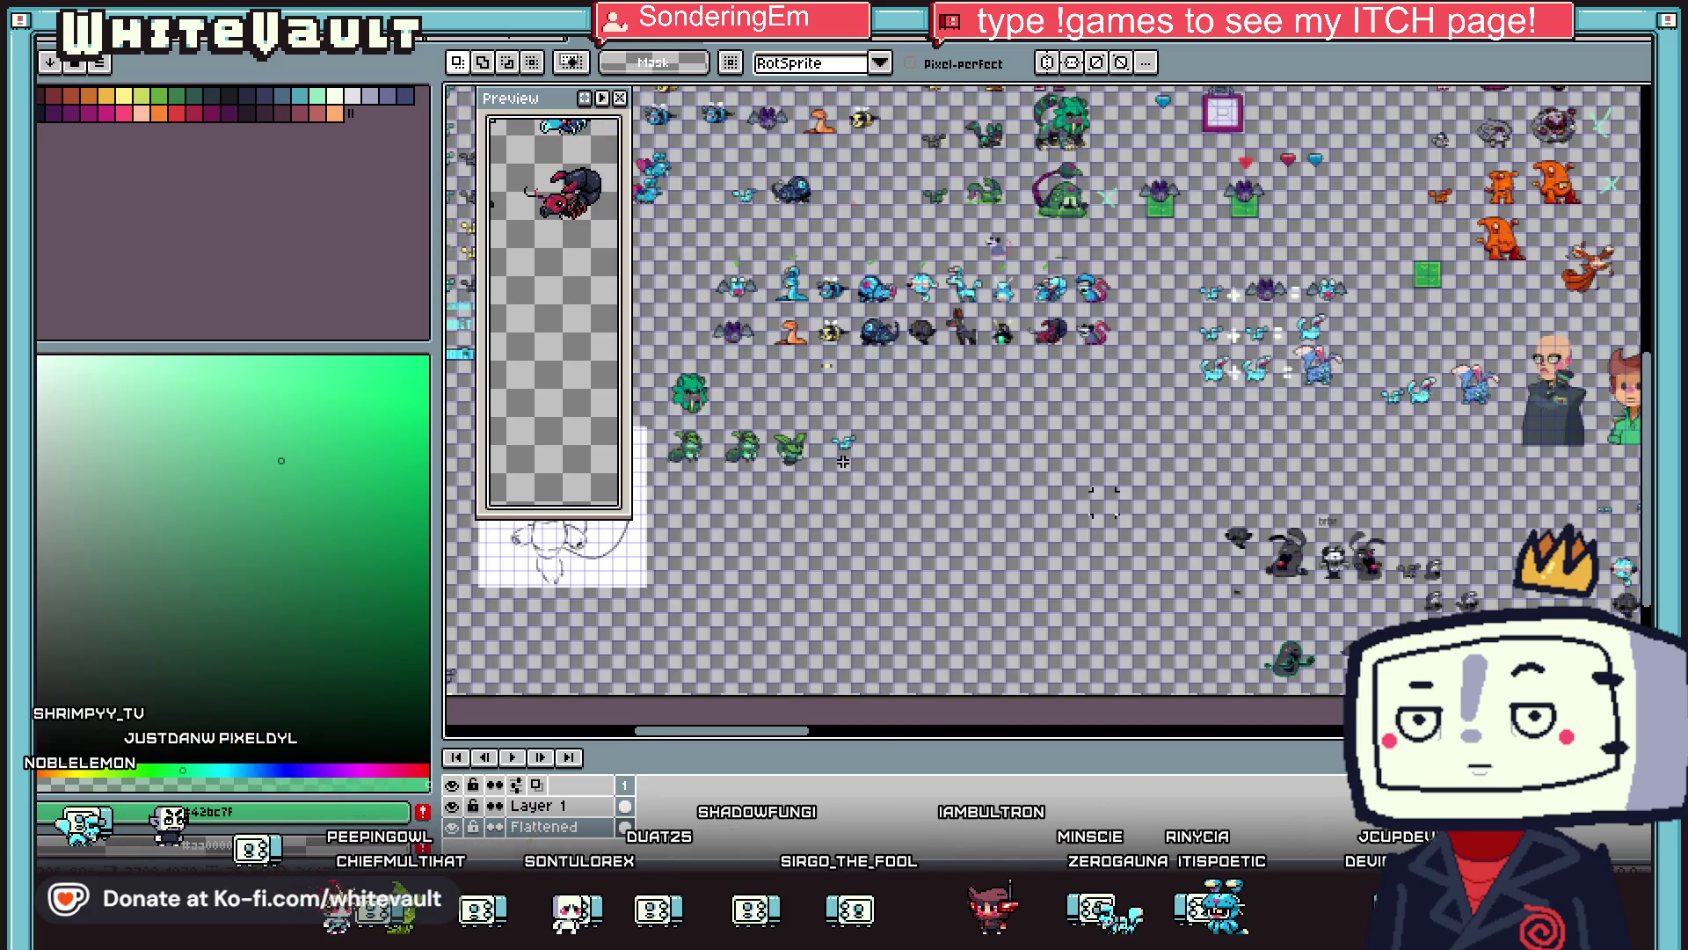
{"action": "scroll", "coordinate": [746, 421], "scroll_direction": "up", "scroll_amount": 2}
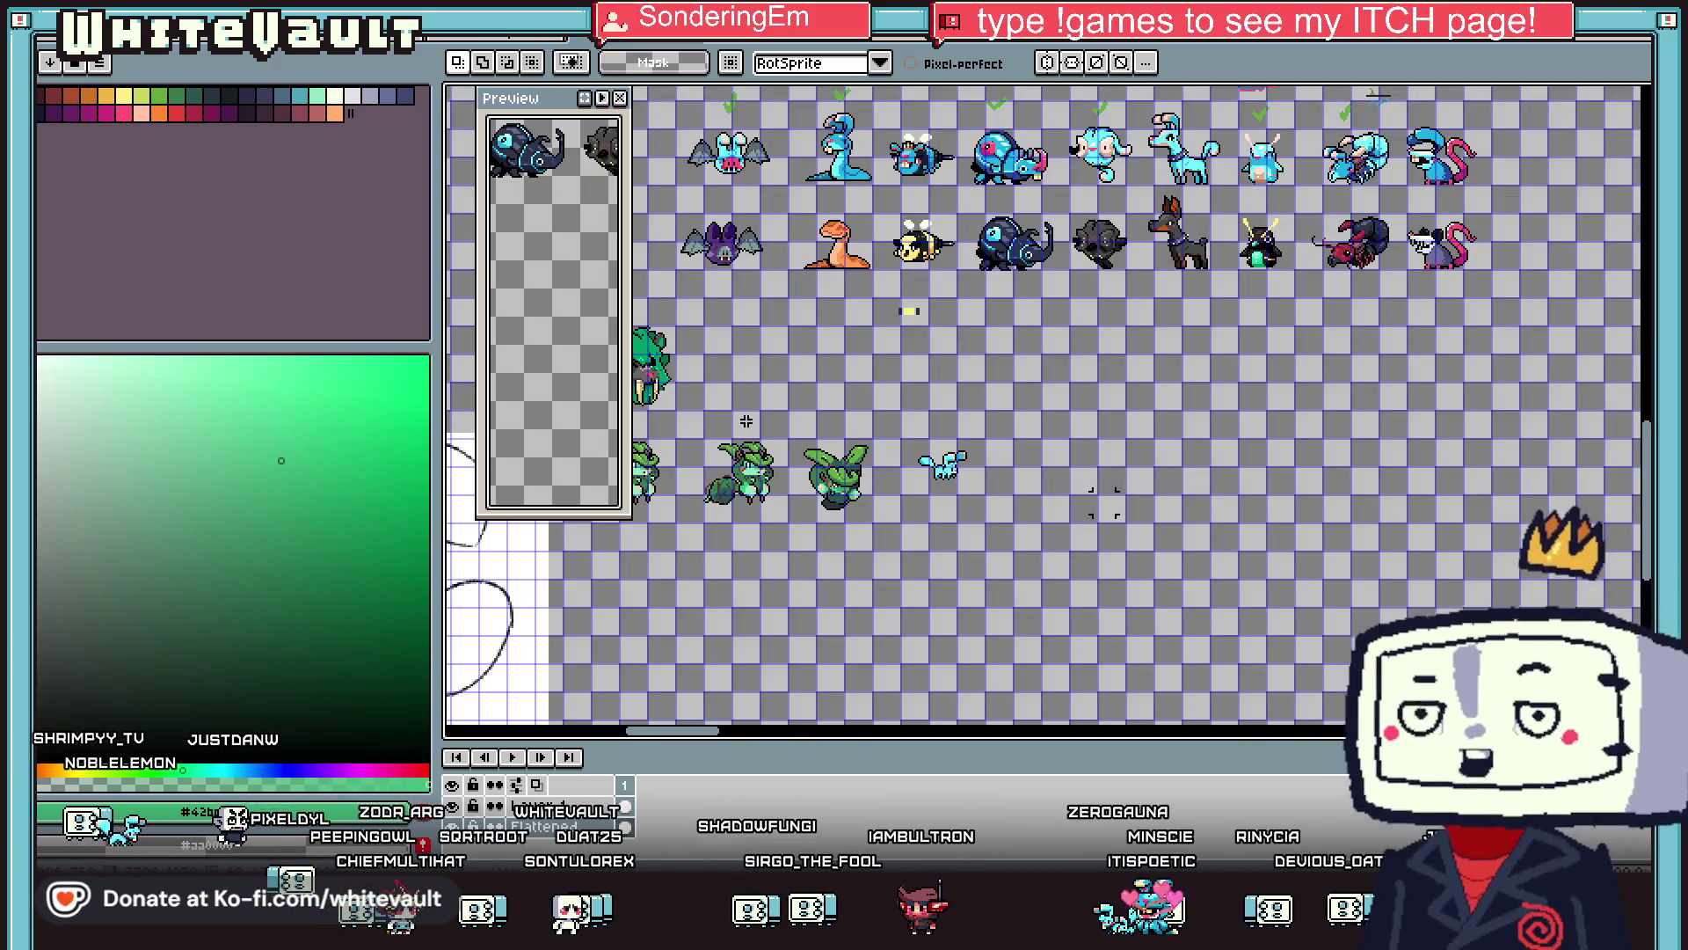